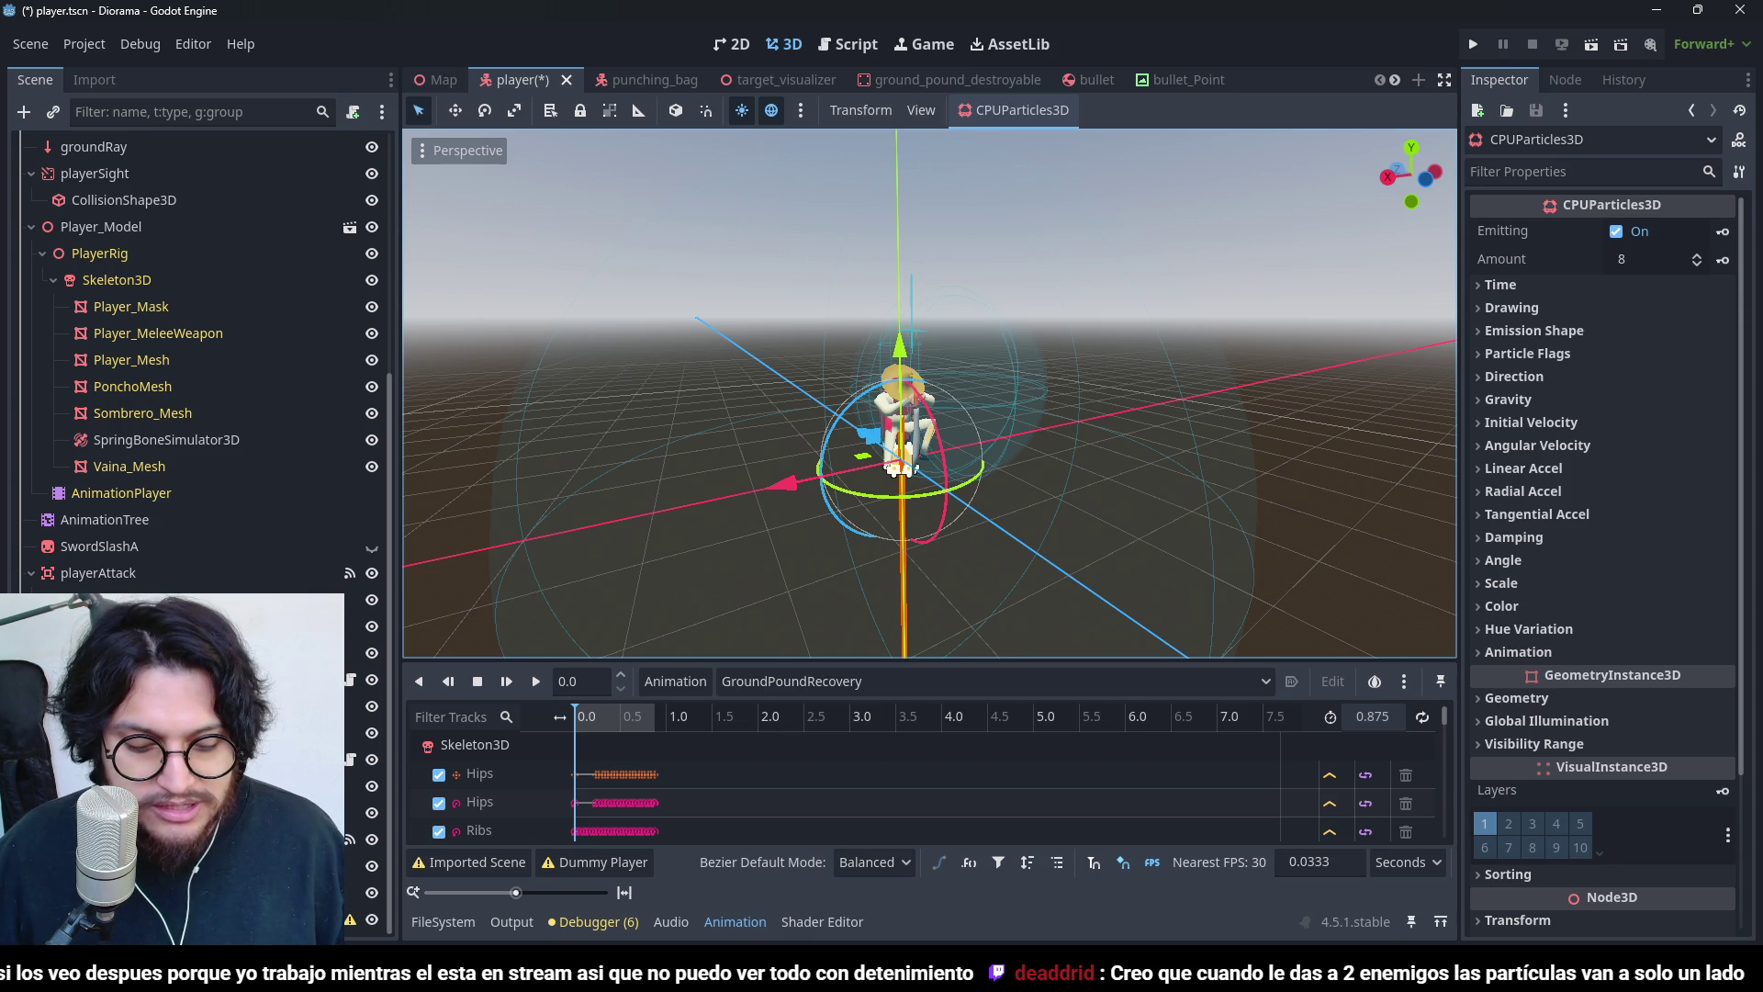
- Save the player scene and rename the CPUParticles3D node to groundPoundVfx
key(ctrl+s)
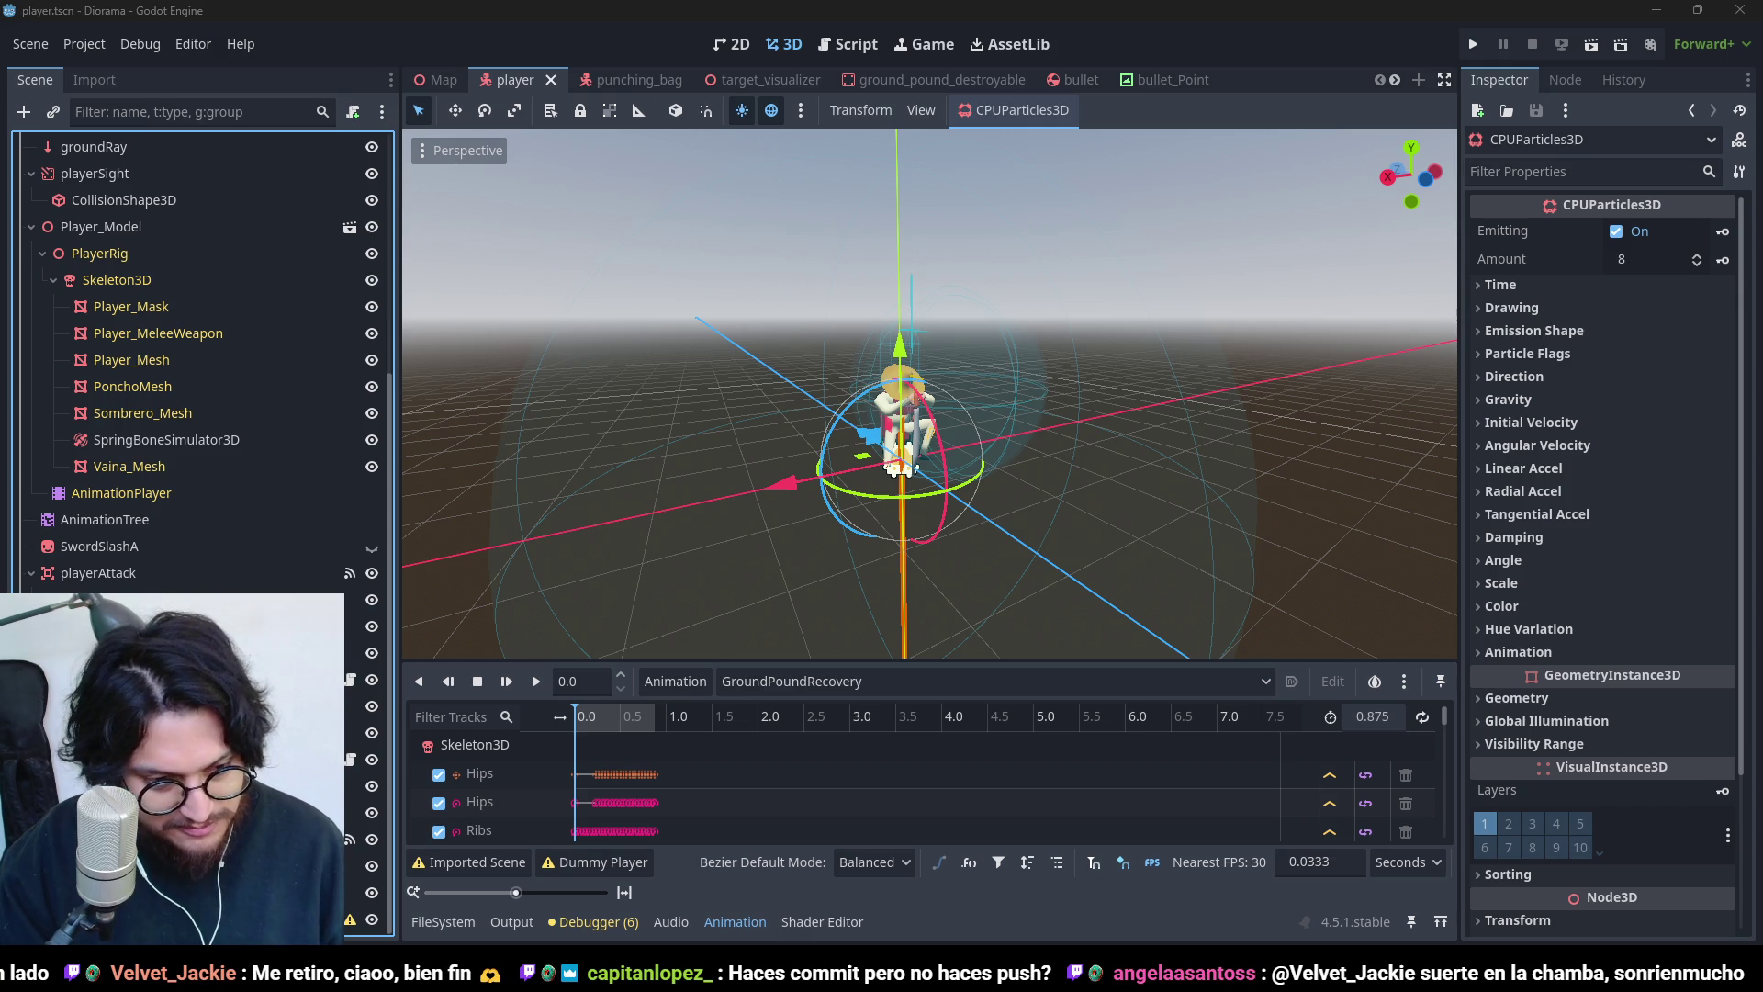
key(Return)
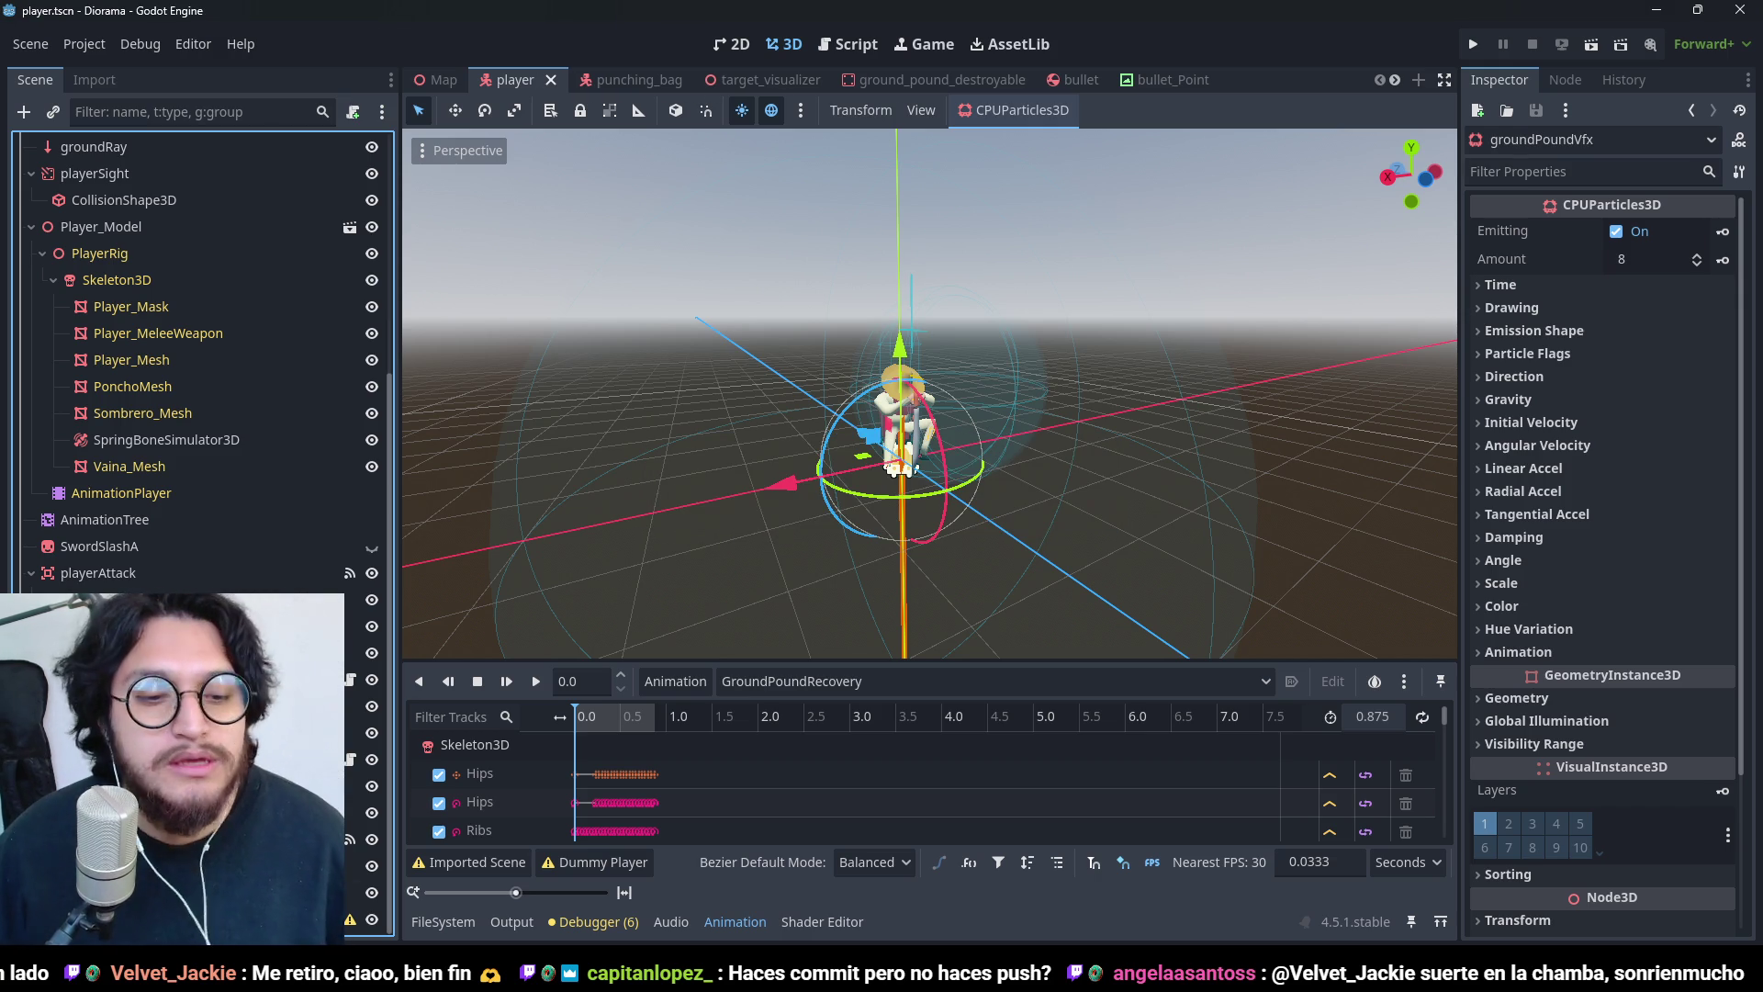
click(1590, 327)
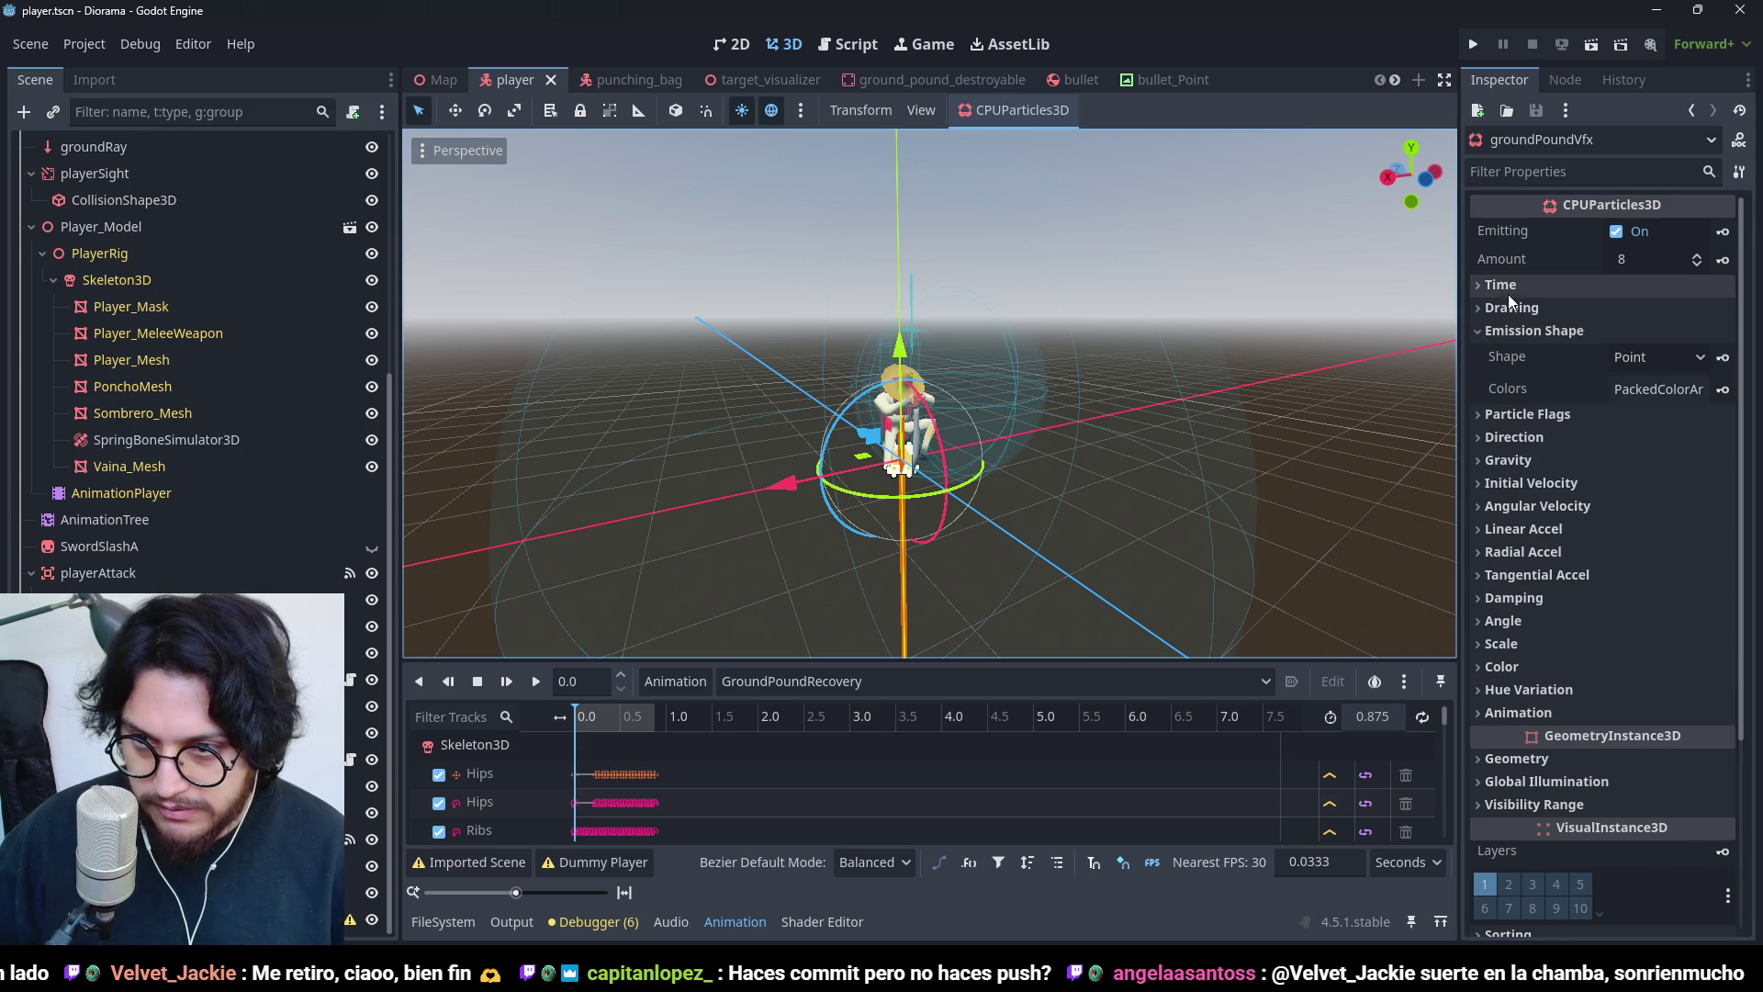
- Assign a new SphereMesh as the particle mesh under Drawing
click(1529, 308)
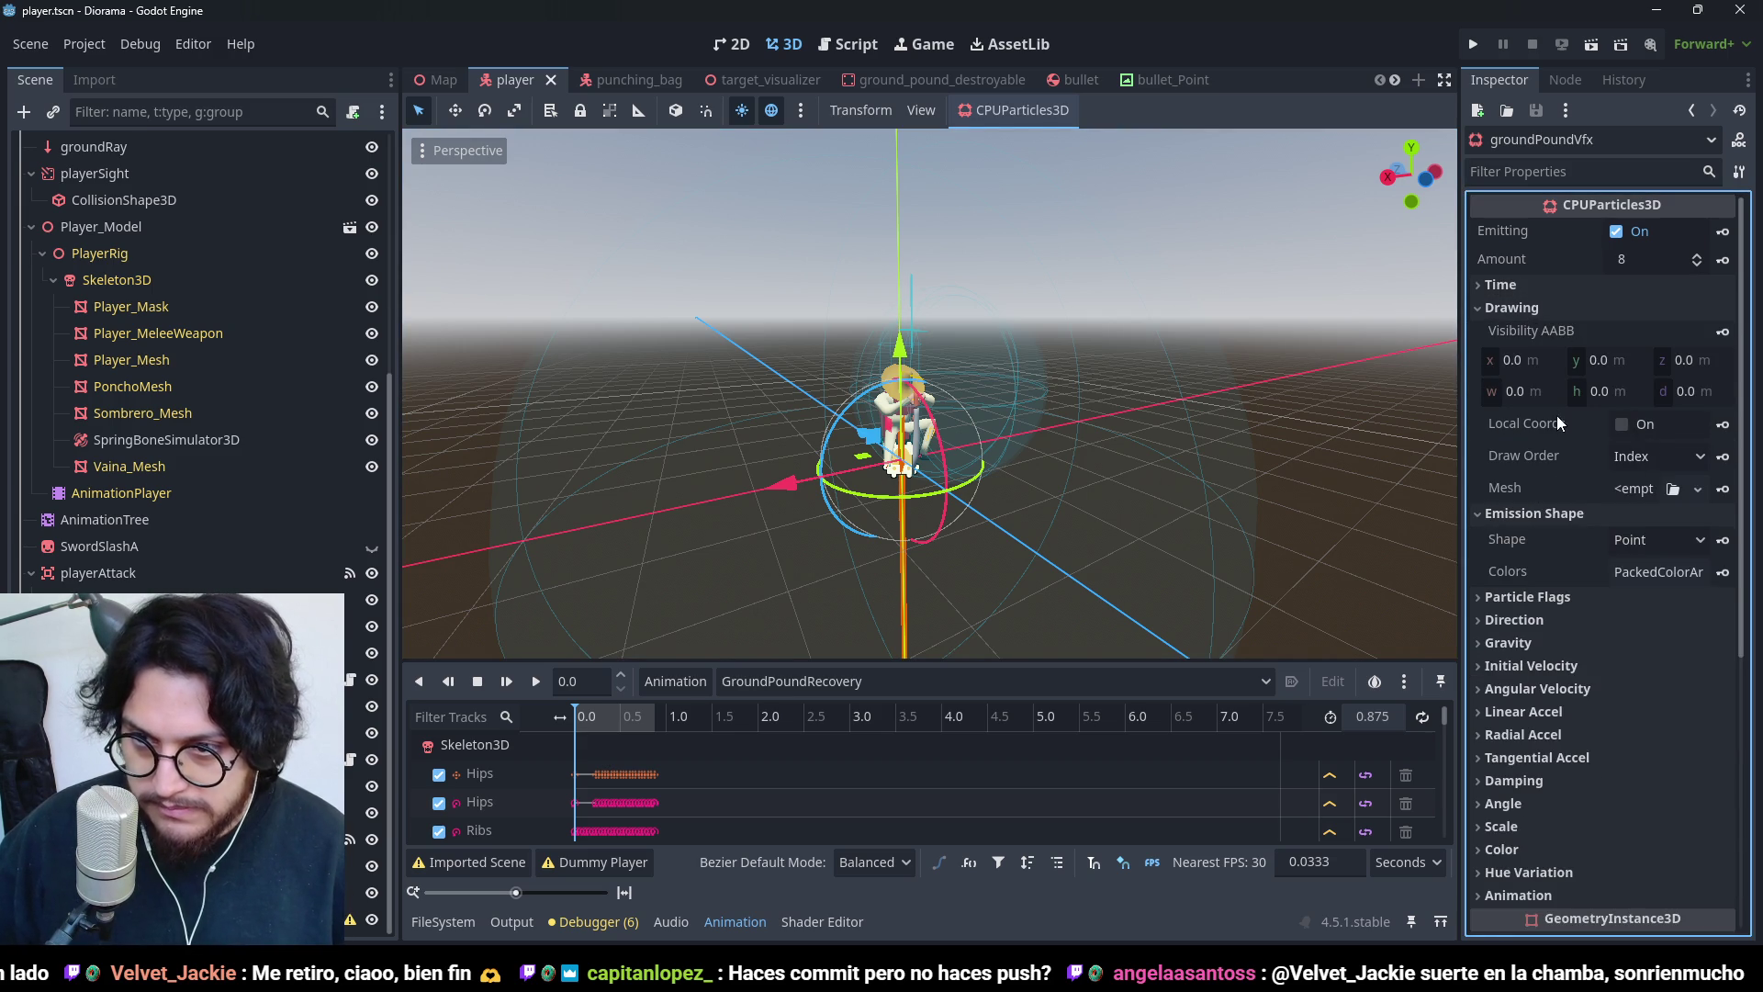
click(1553, 306)
click(1533, 418)
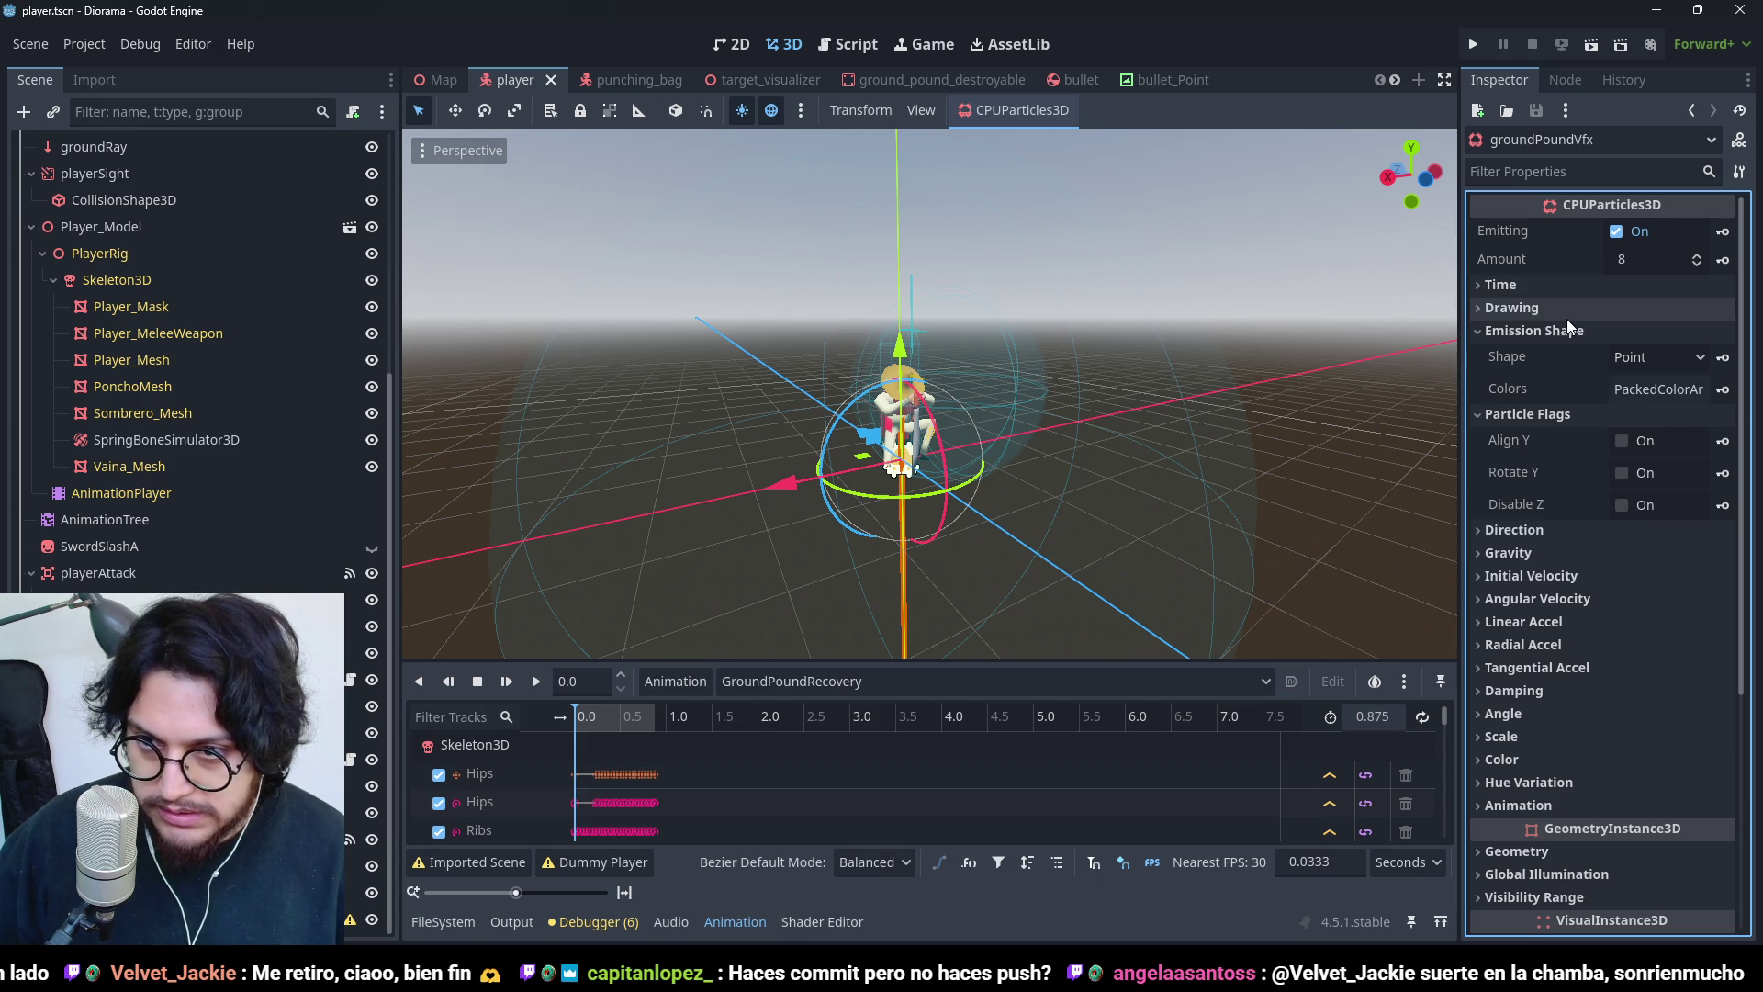
click(1539, 309)
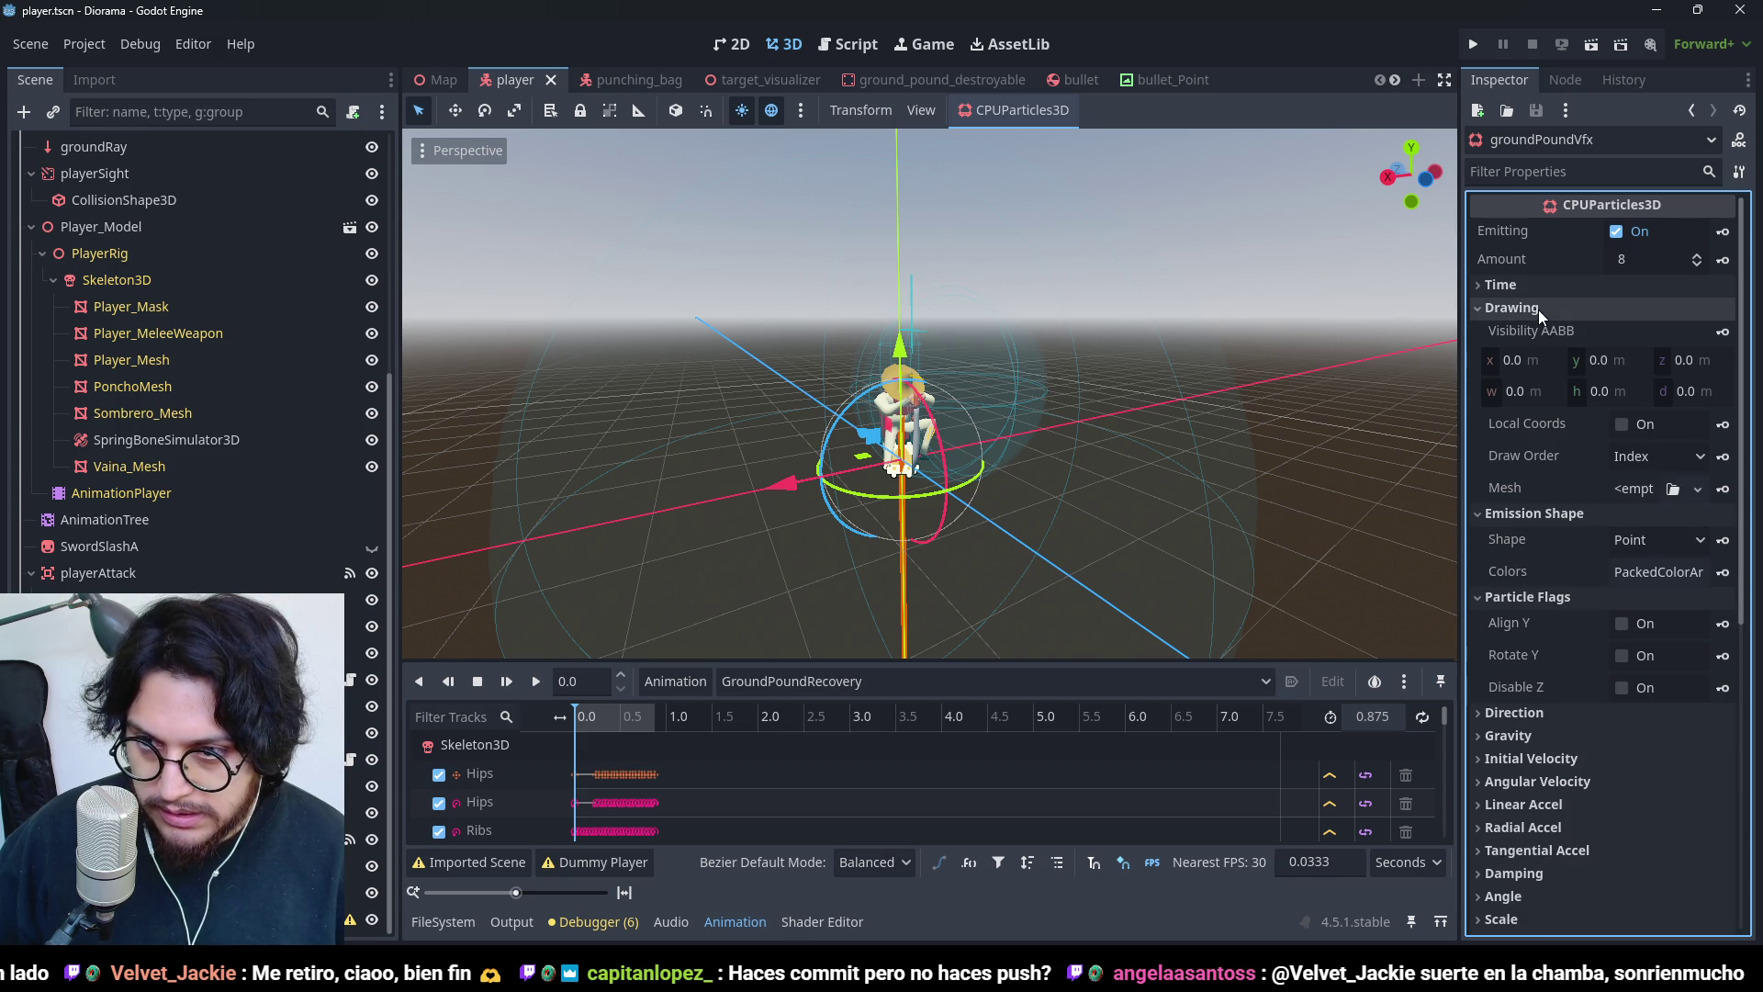
click(1698, 489)
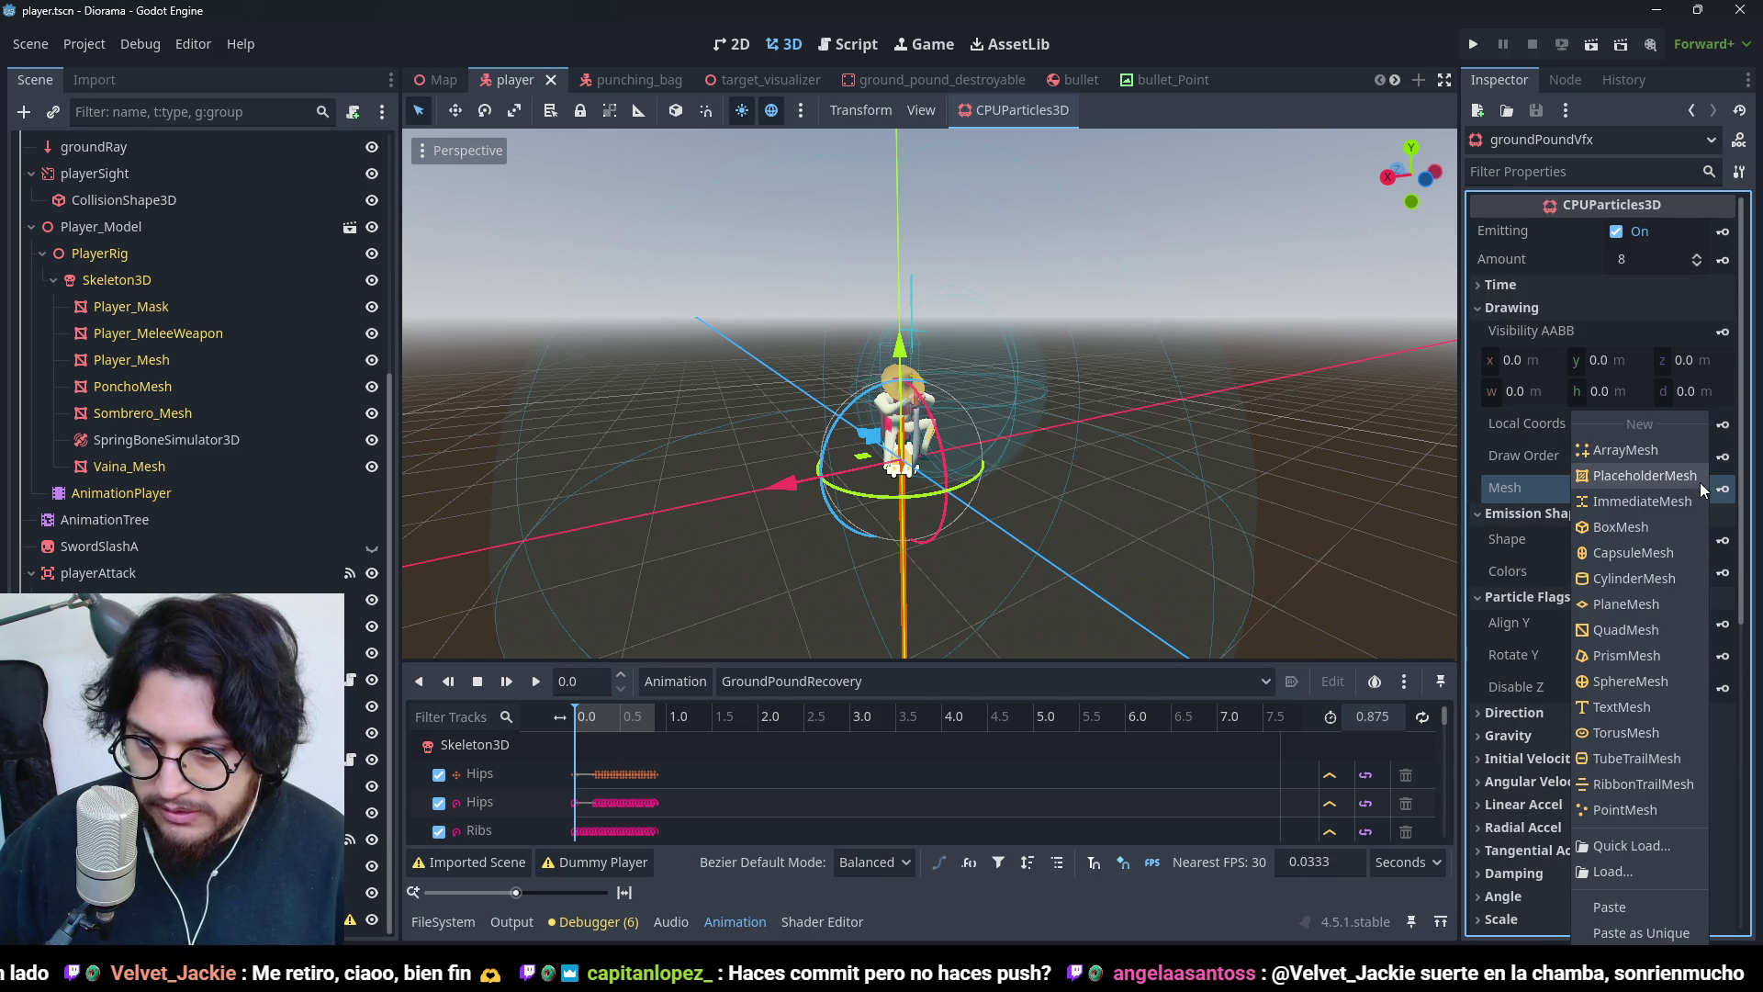
click(1643, 681)
- Give the sphere mesh 8 radial segments and 4 rings
click(1649, 489)
scroll(1583, 674, down, 2)
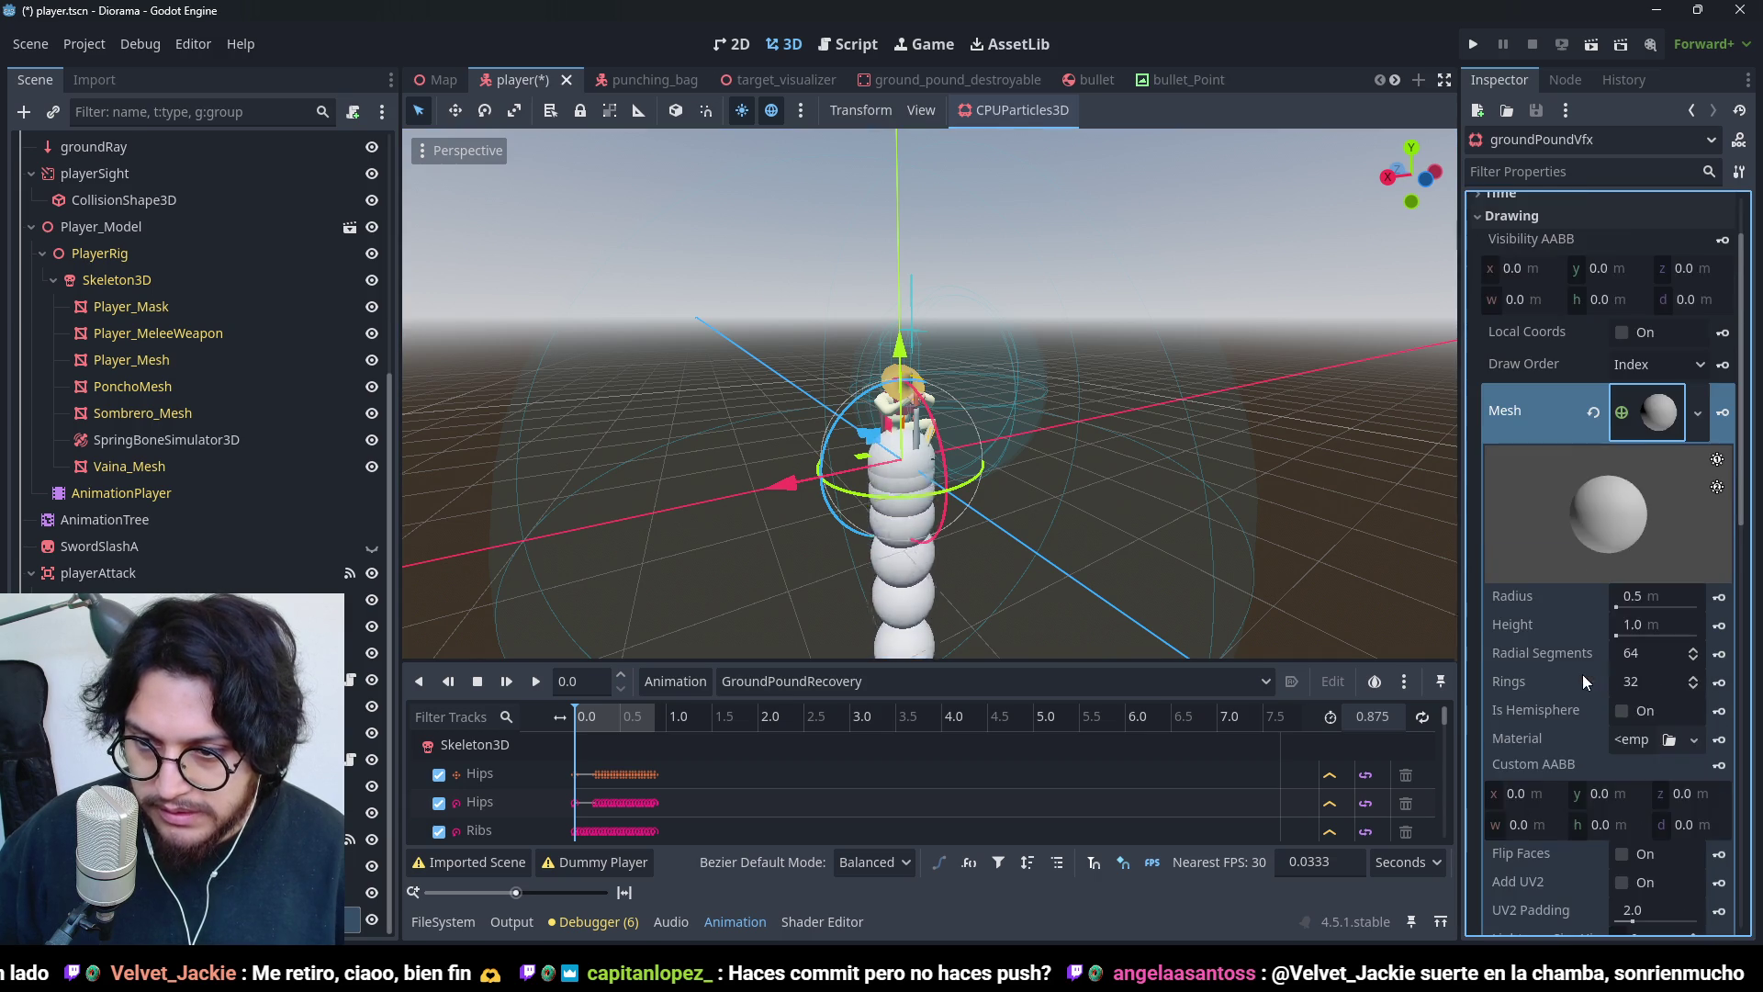
scroll(1602, 667, down, 2)
click(1640, 564)
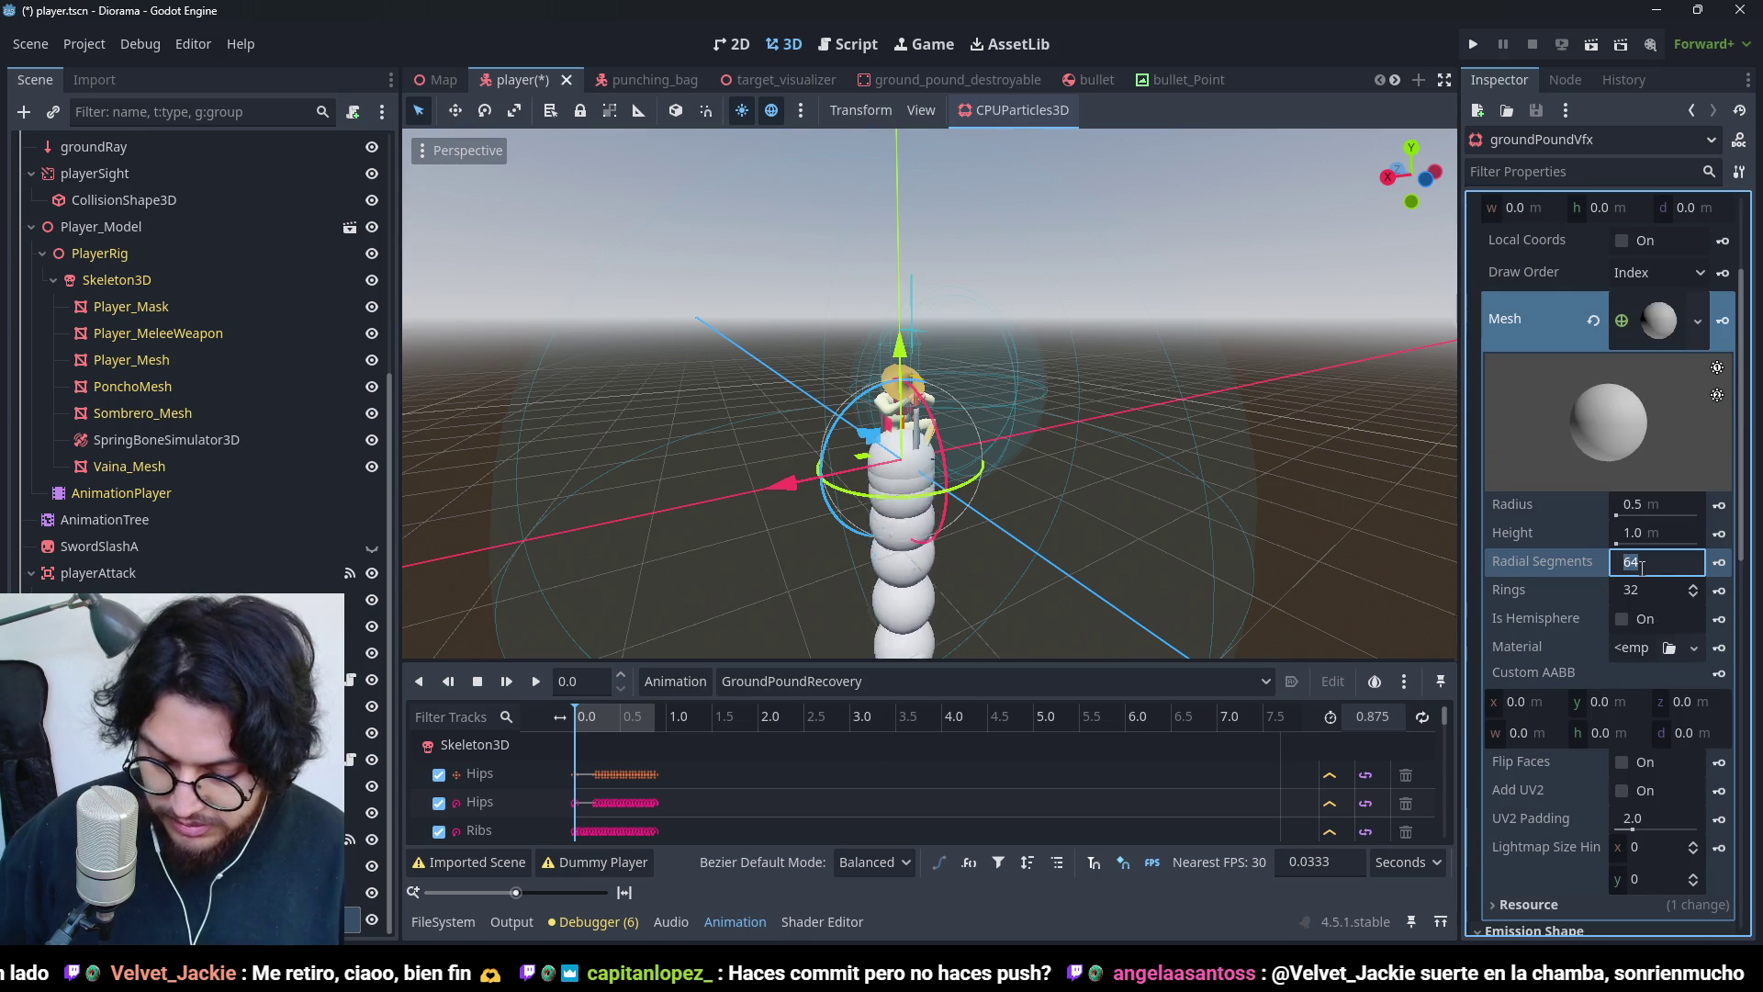
text(8)
key(Tab)
text(2)
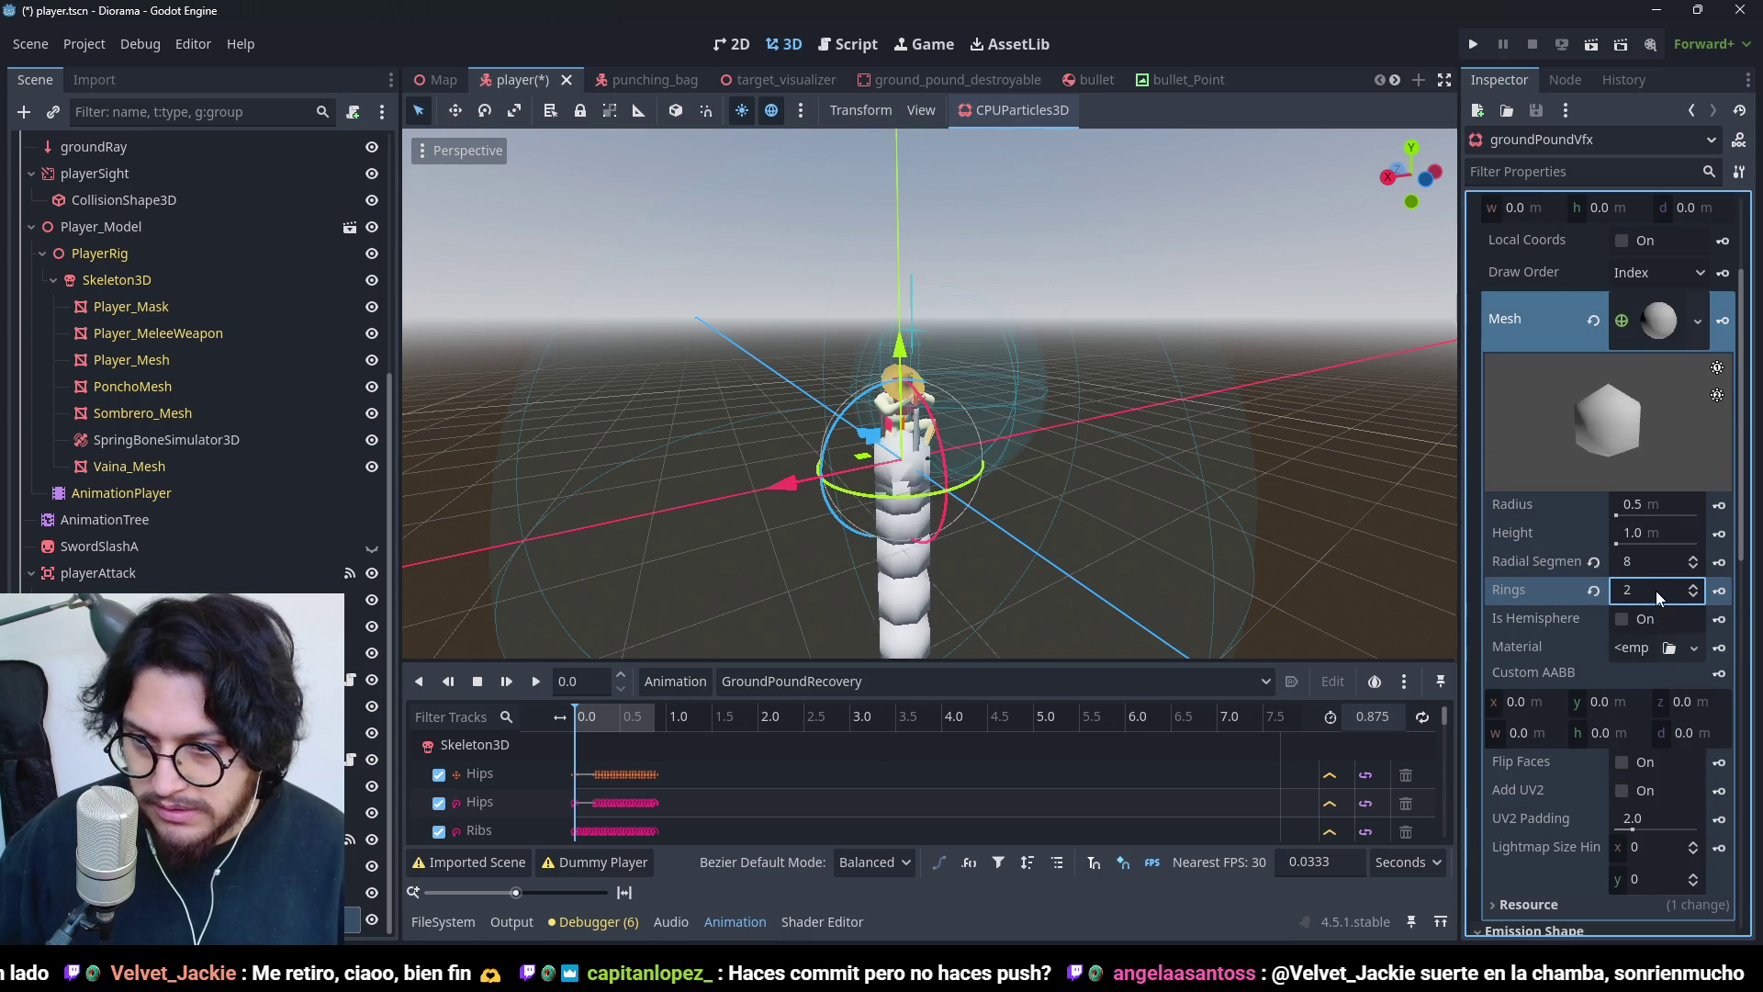
mouse_move(1145, 413)
mouse_down()
mouse_move(1111, 476)
mouse_move(1228, 577)
mouse_up()
click(1430, 159)
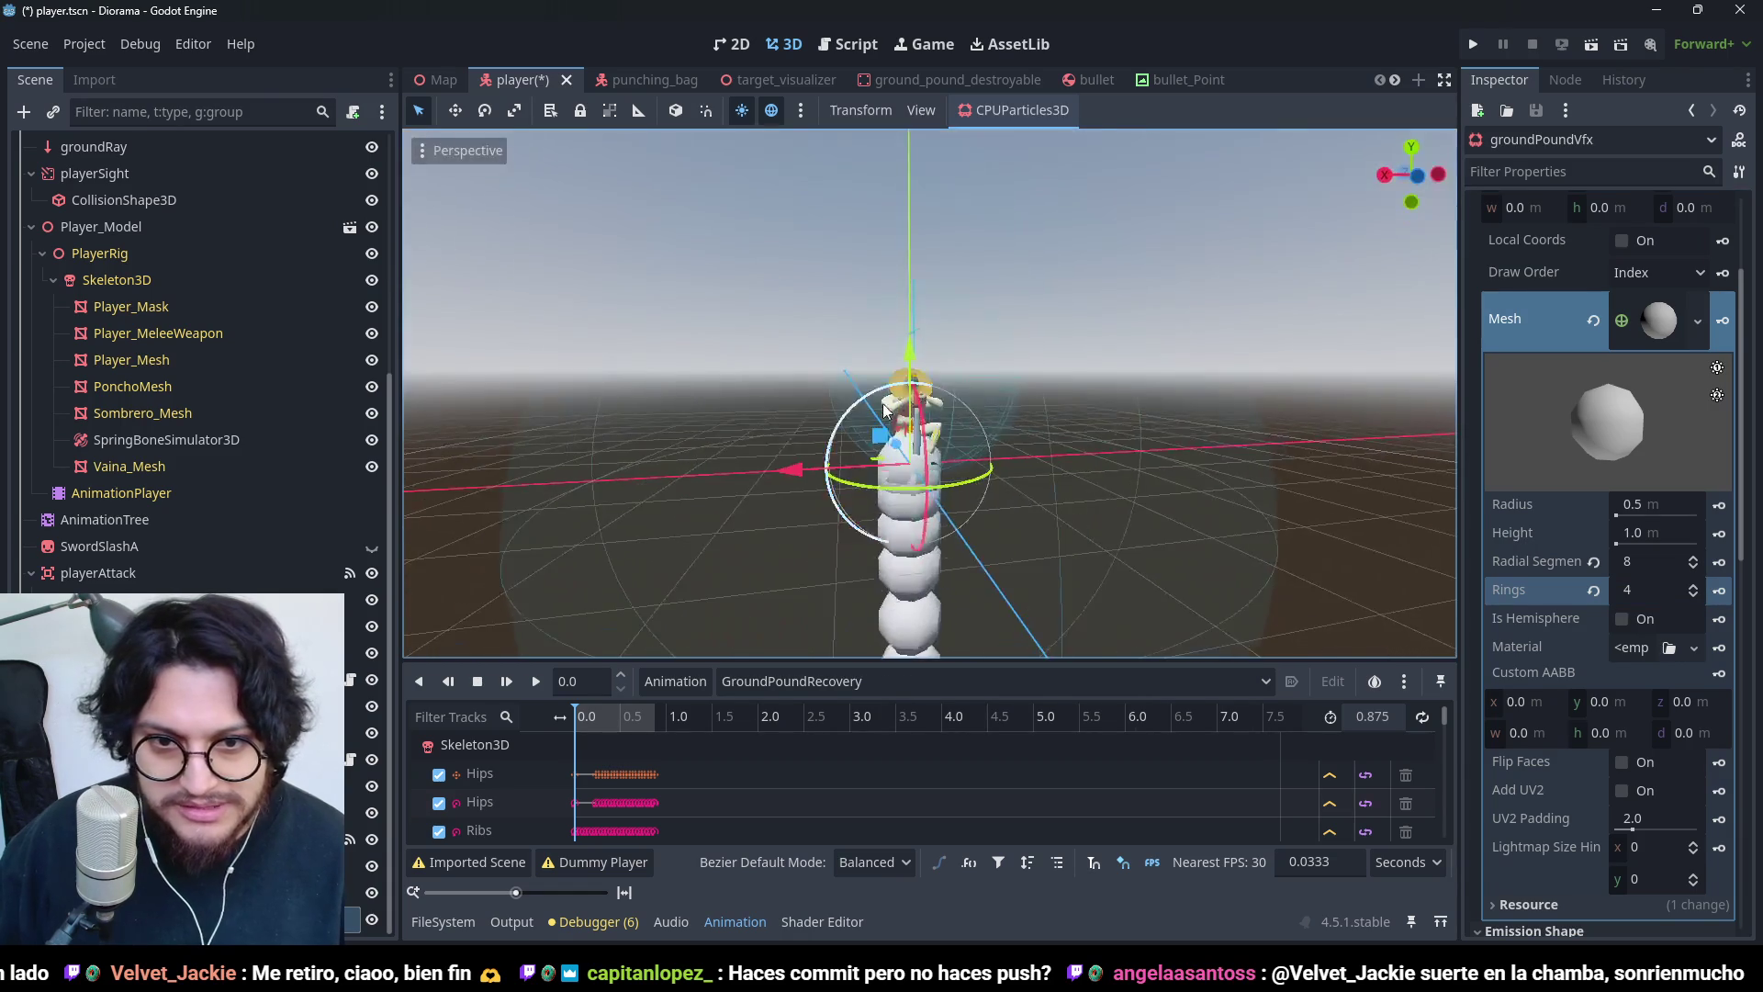
scroll(1285, 275, up, 3)
click(1653, 319)
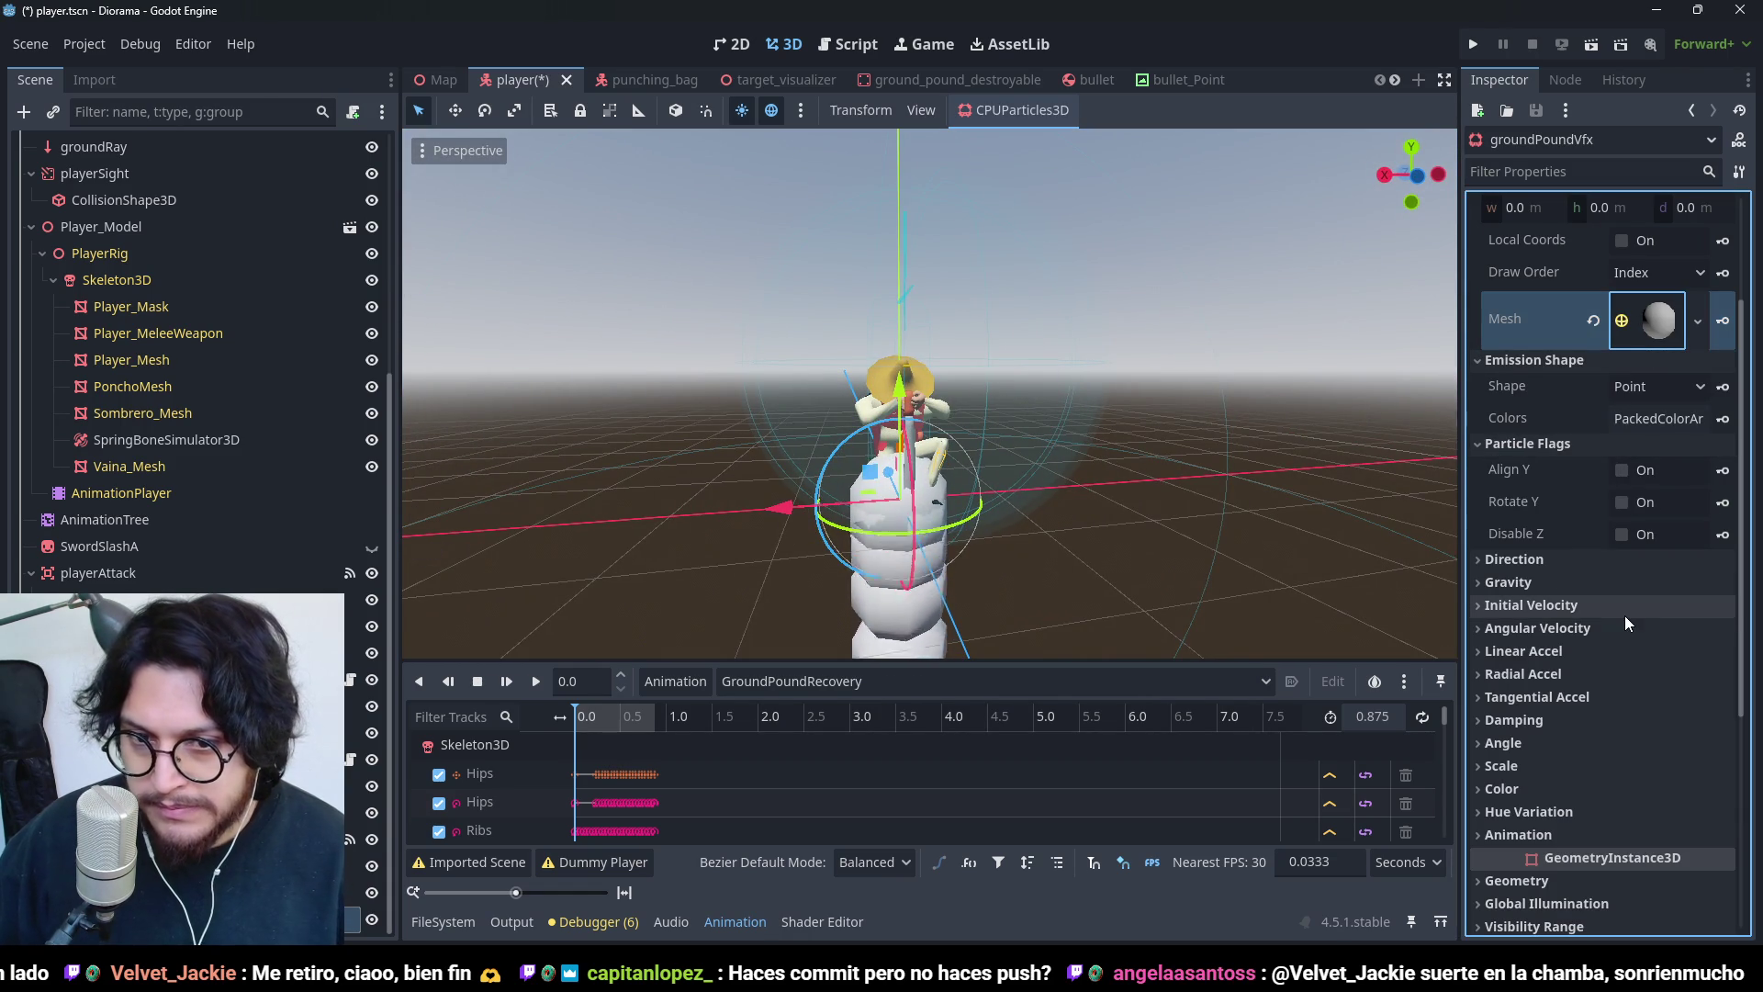
- Set direction spread to 90, gravity Y to 0 and initial velocity to 5
click(1613, 562)
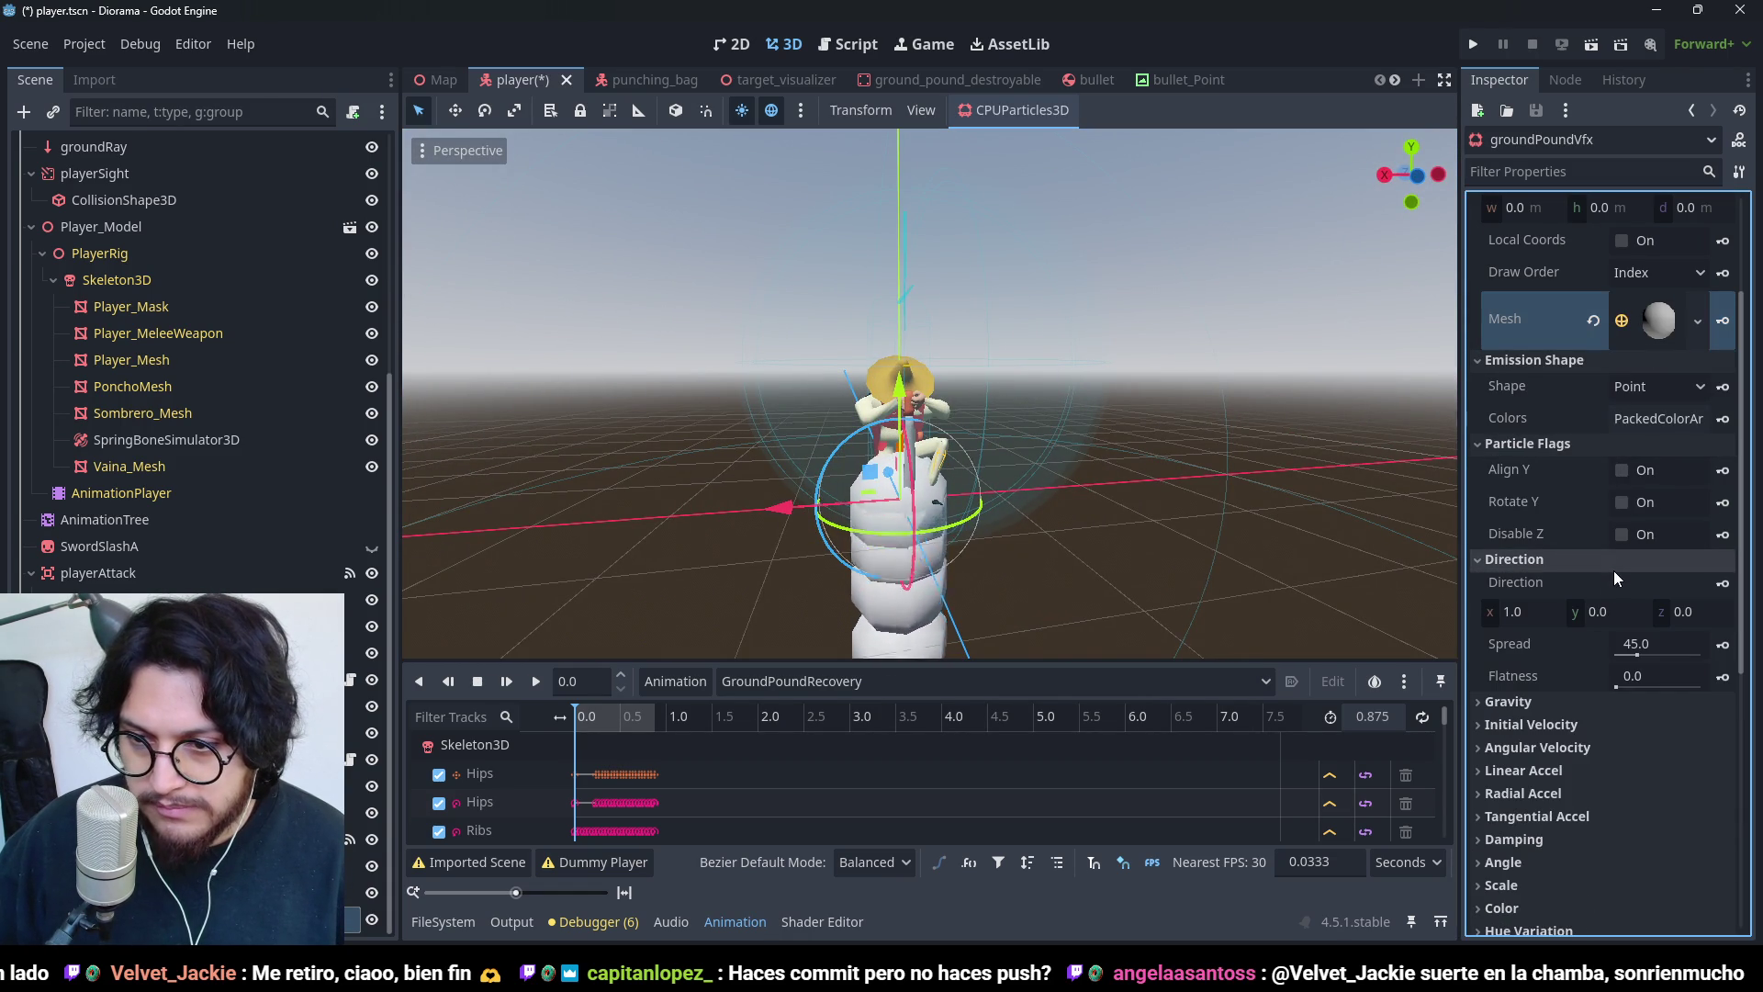
click(1646, 643)
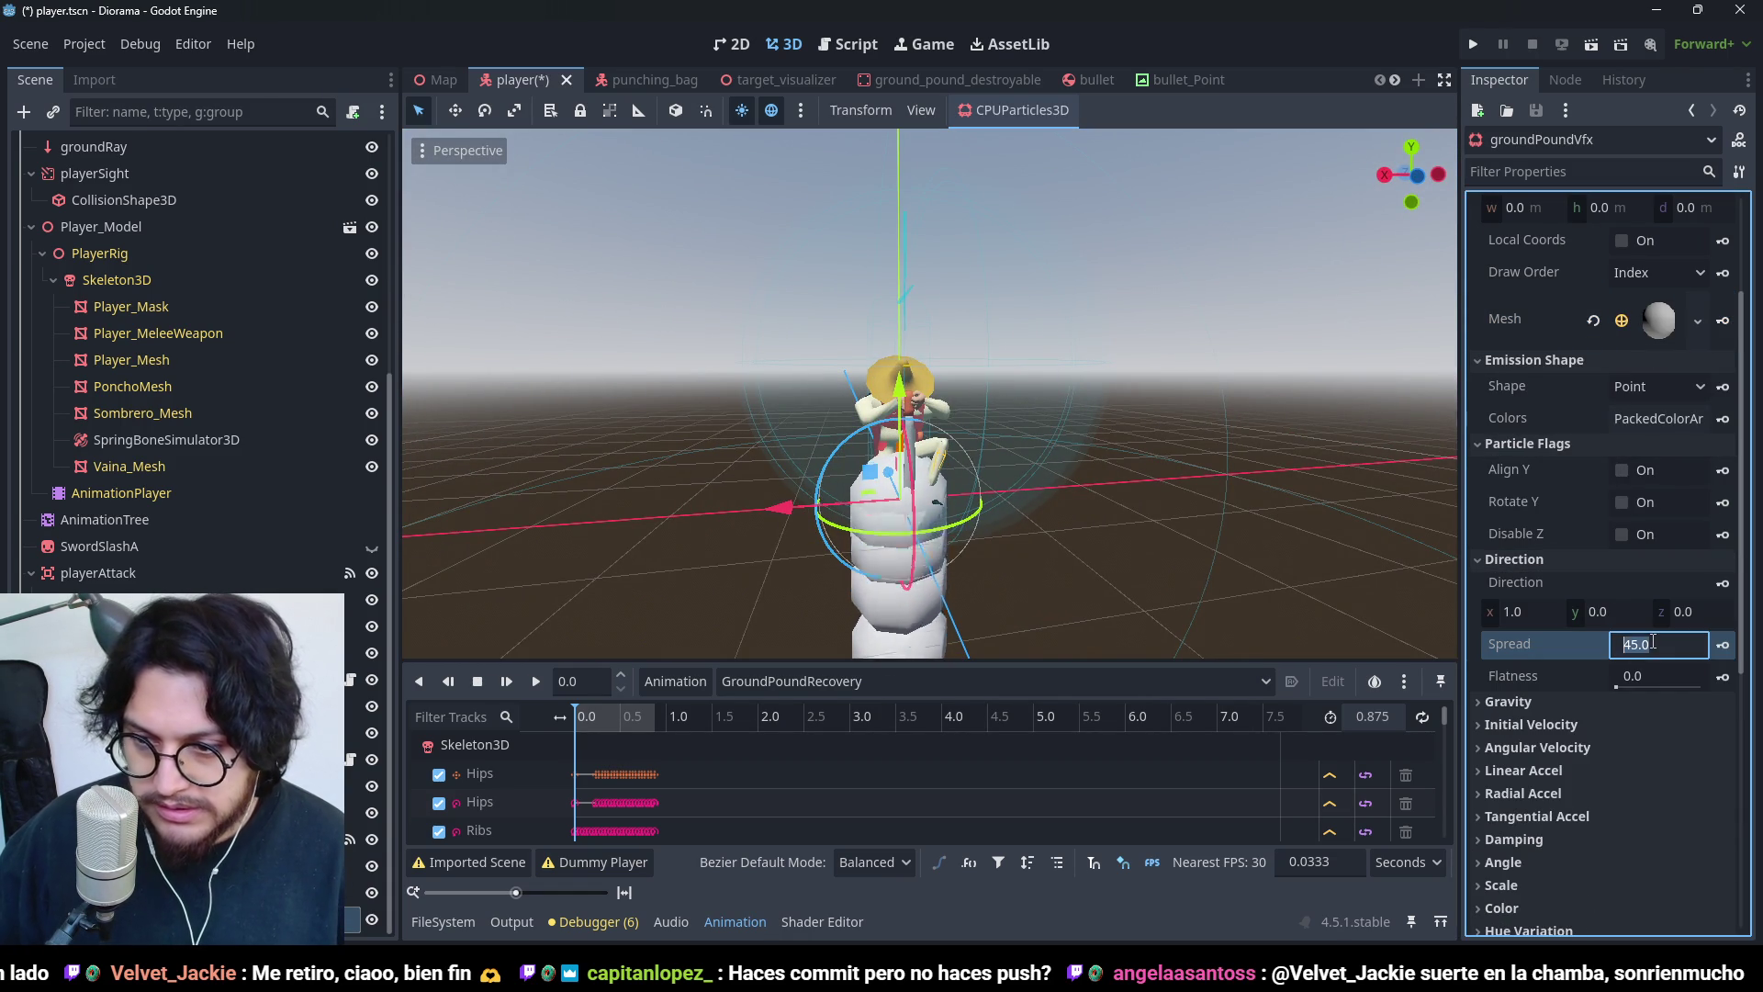
text(90)
click(1532, 562)
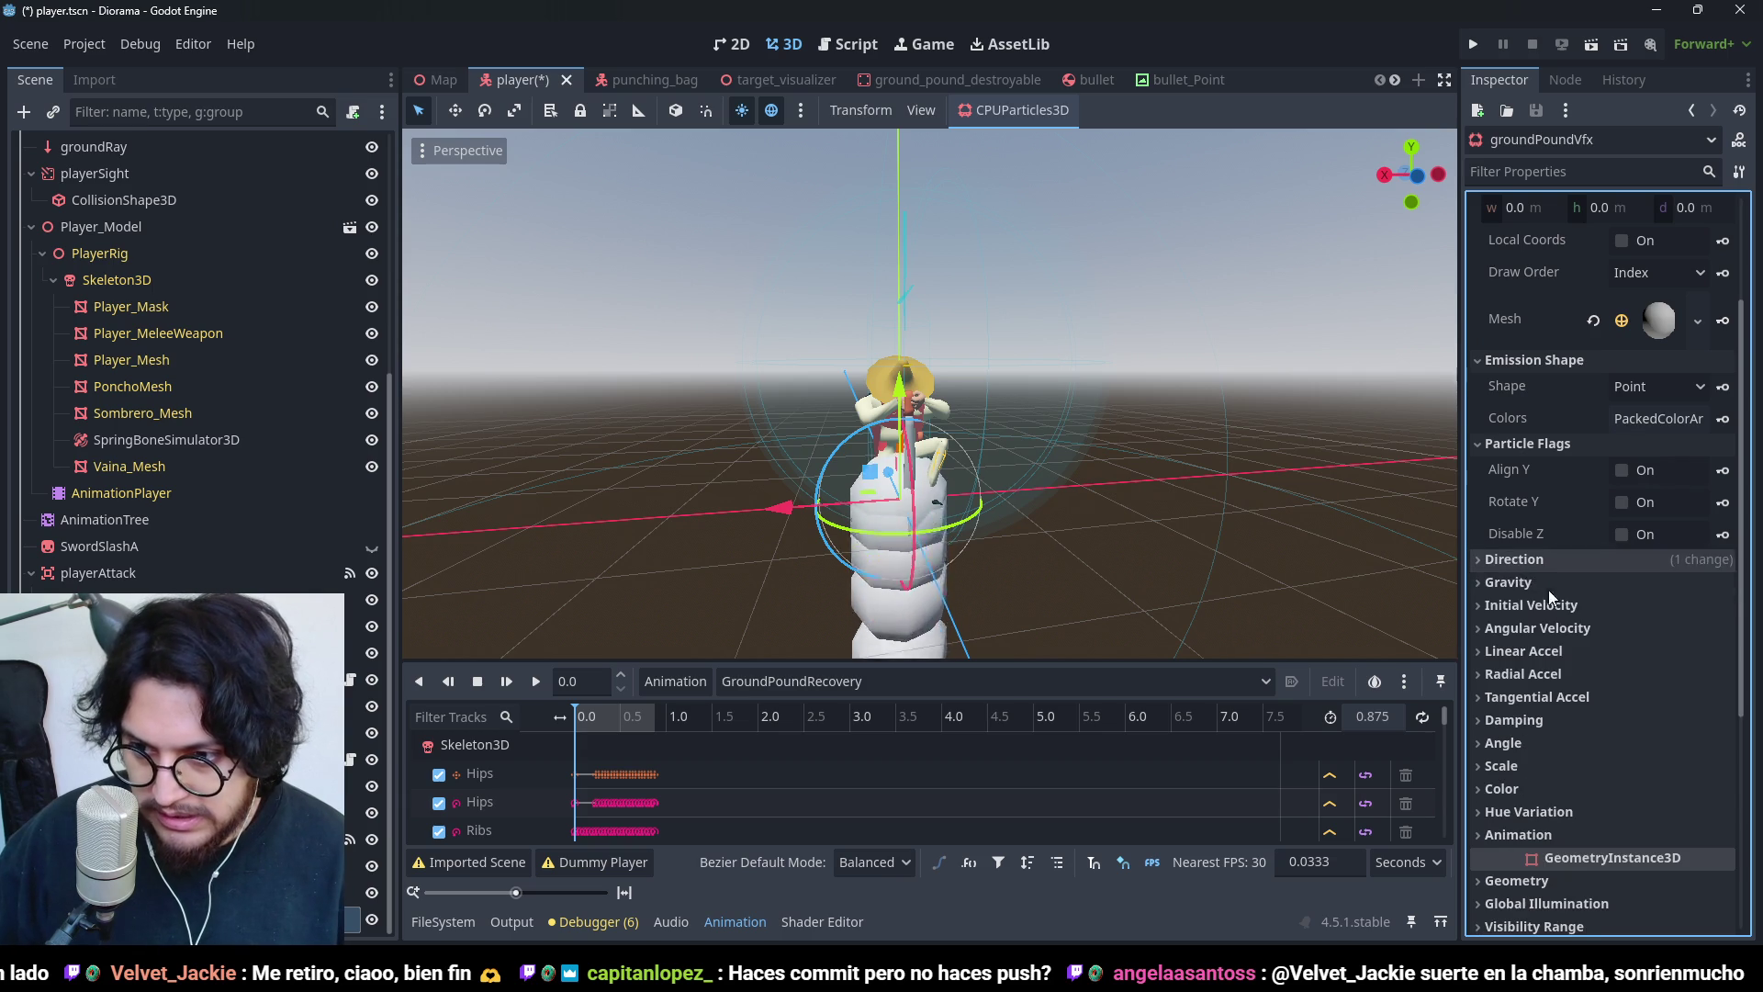
click(1532, 584)
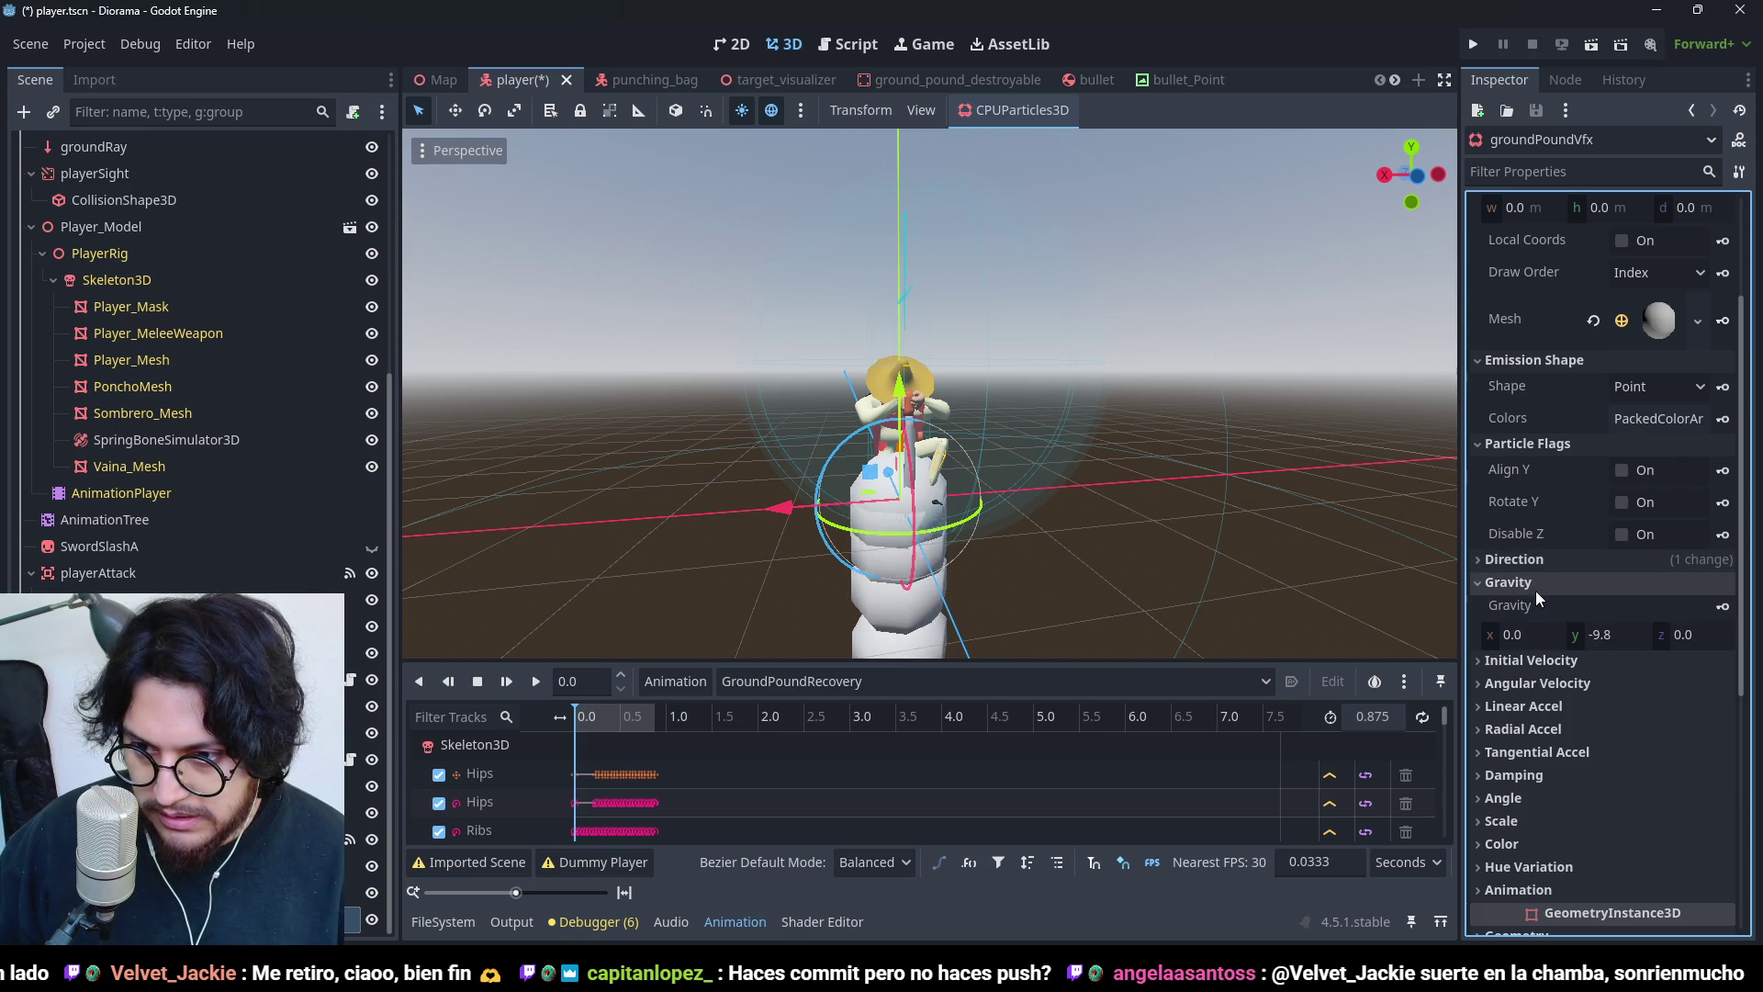
click(1599, 637)
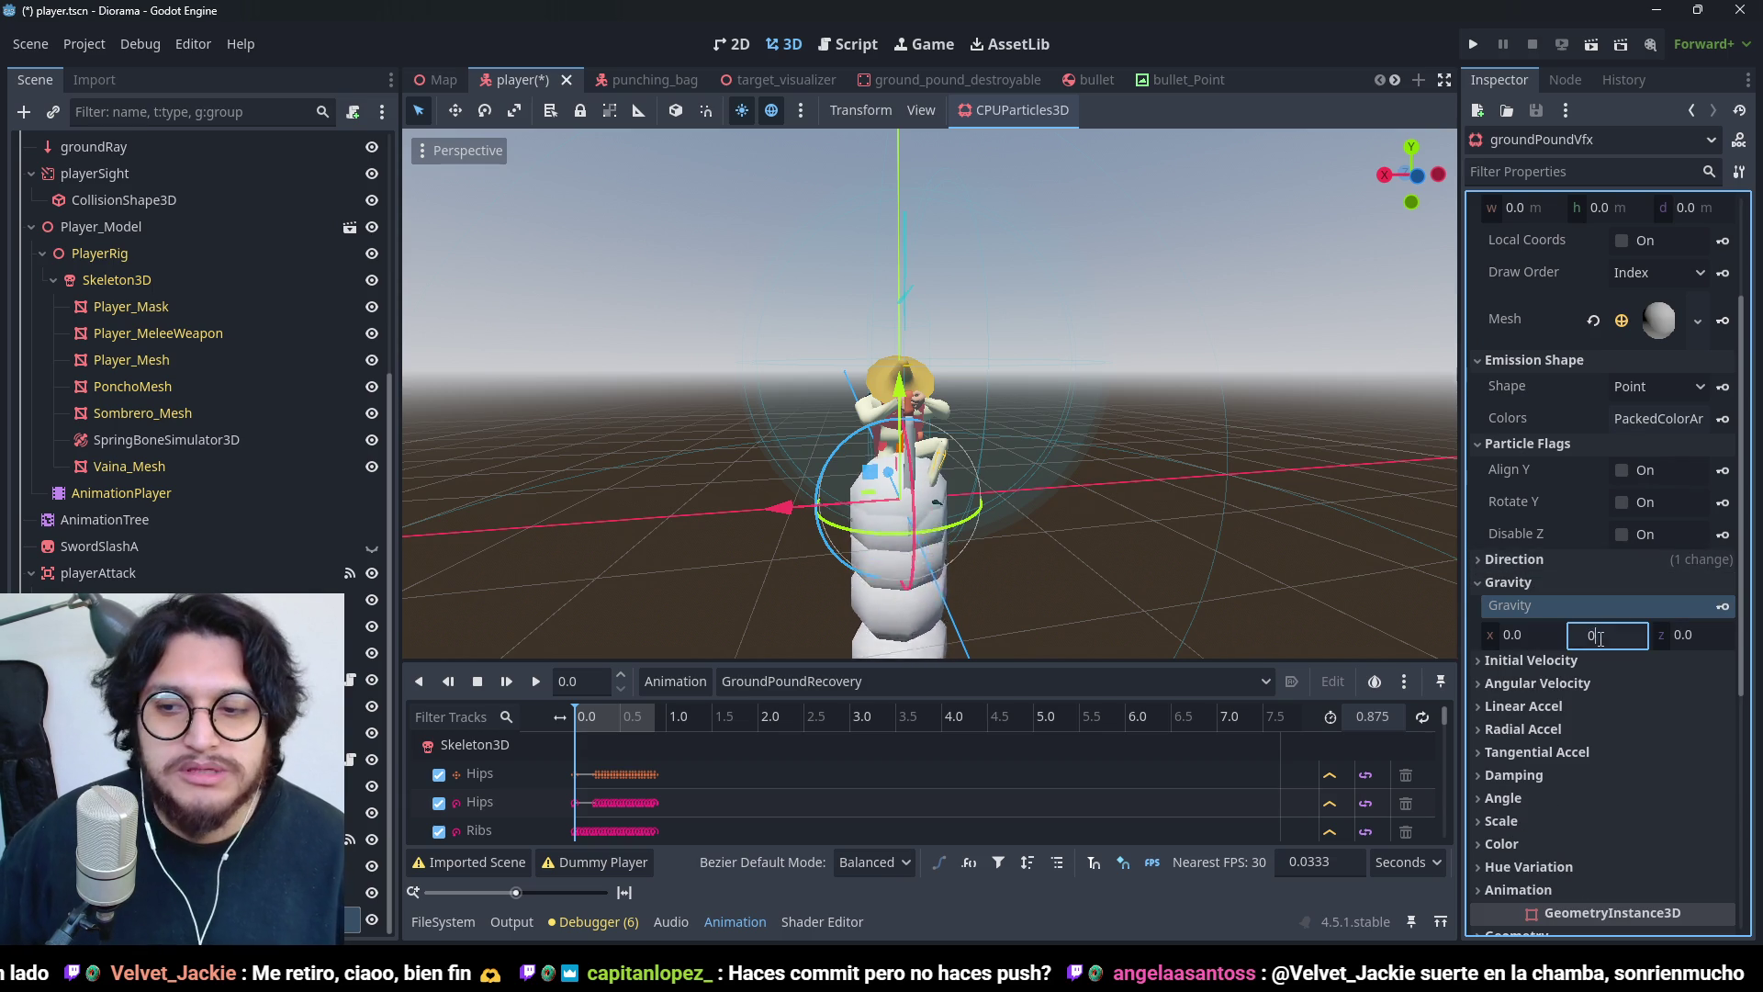
click(1594, 661)
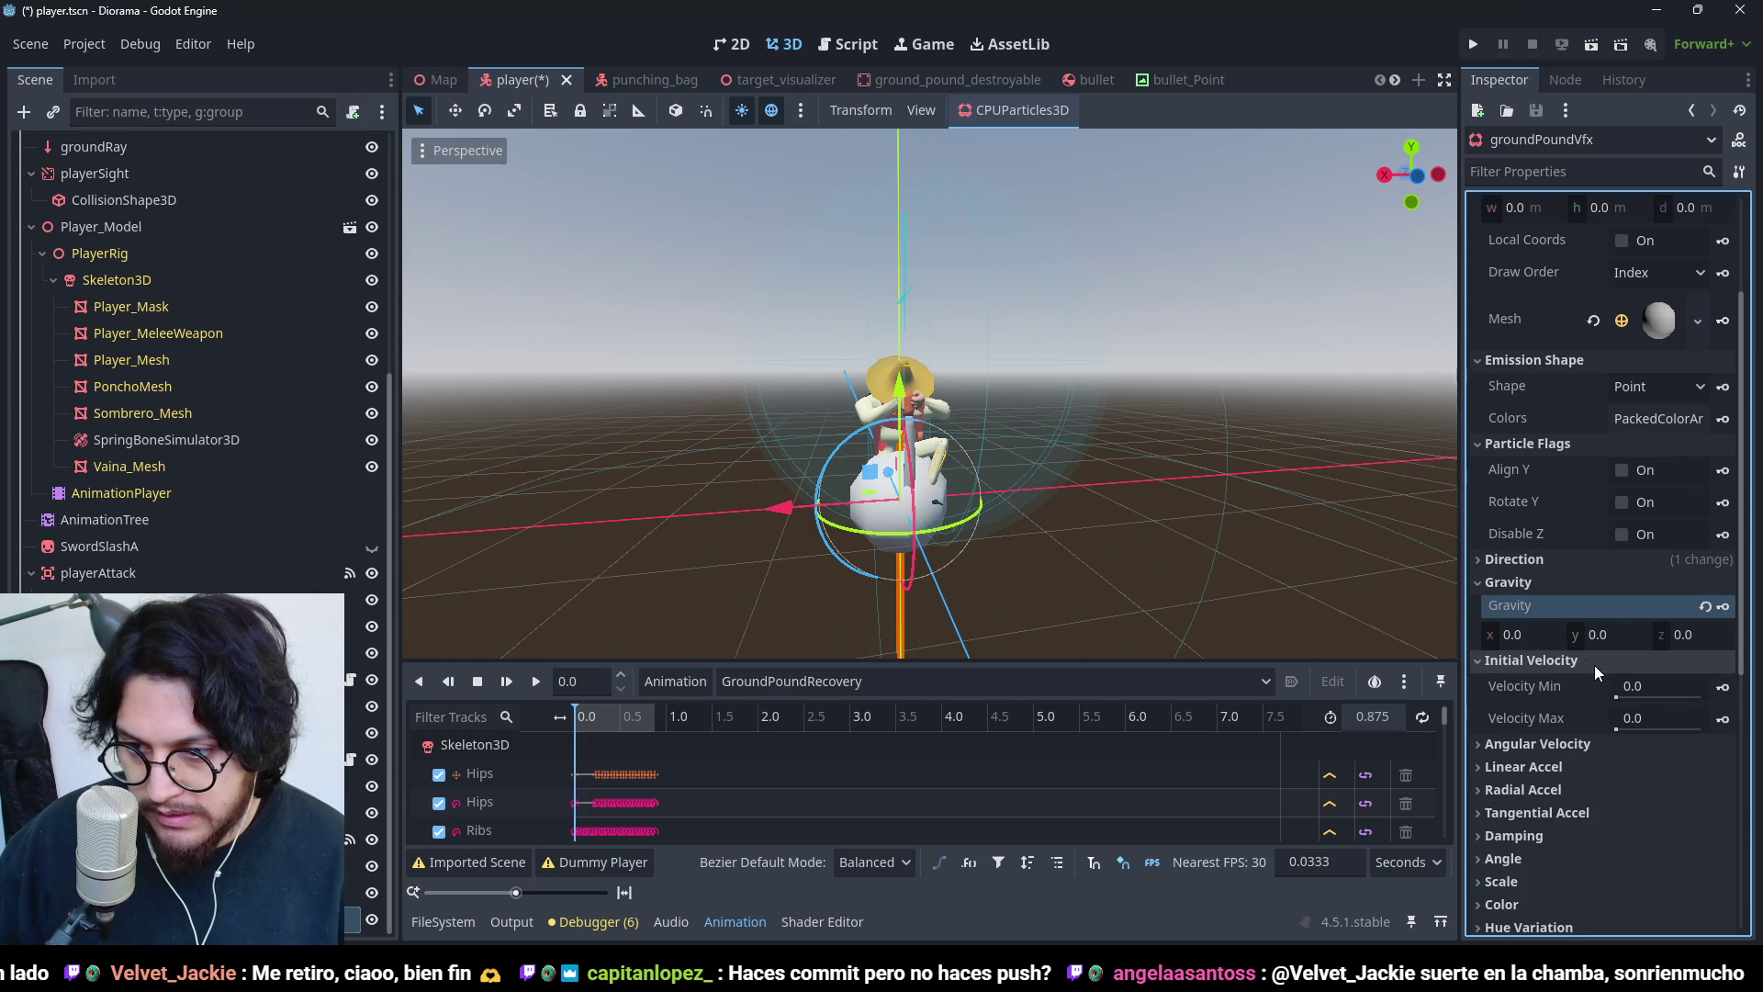
click(1646, 687)
text(5)
key(Return)
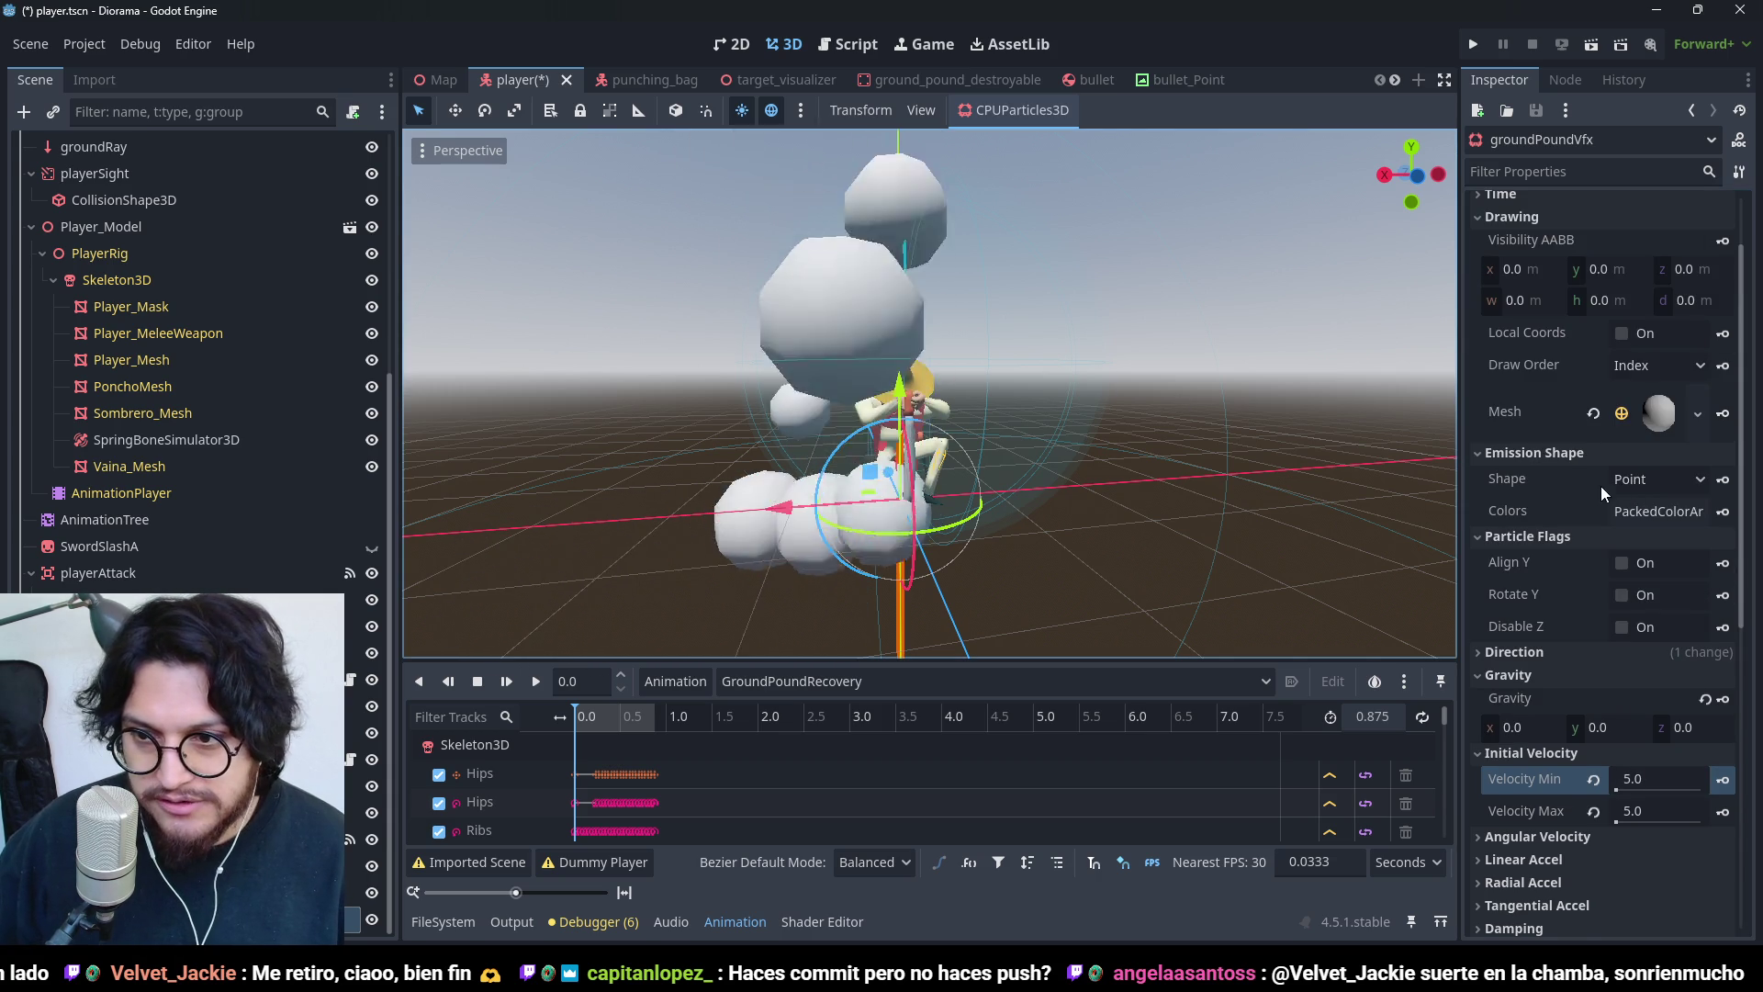
- Raise the direction flatness to 1
scroll(1598, 679, down, 2)
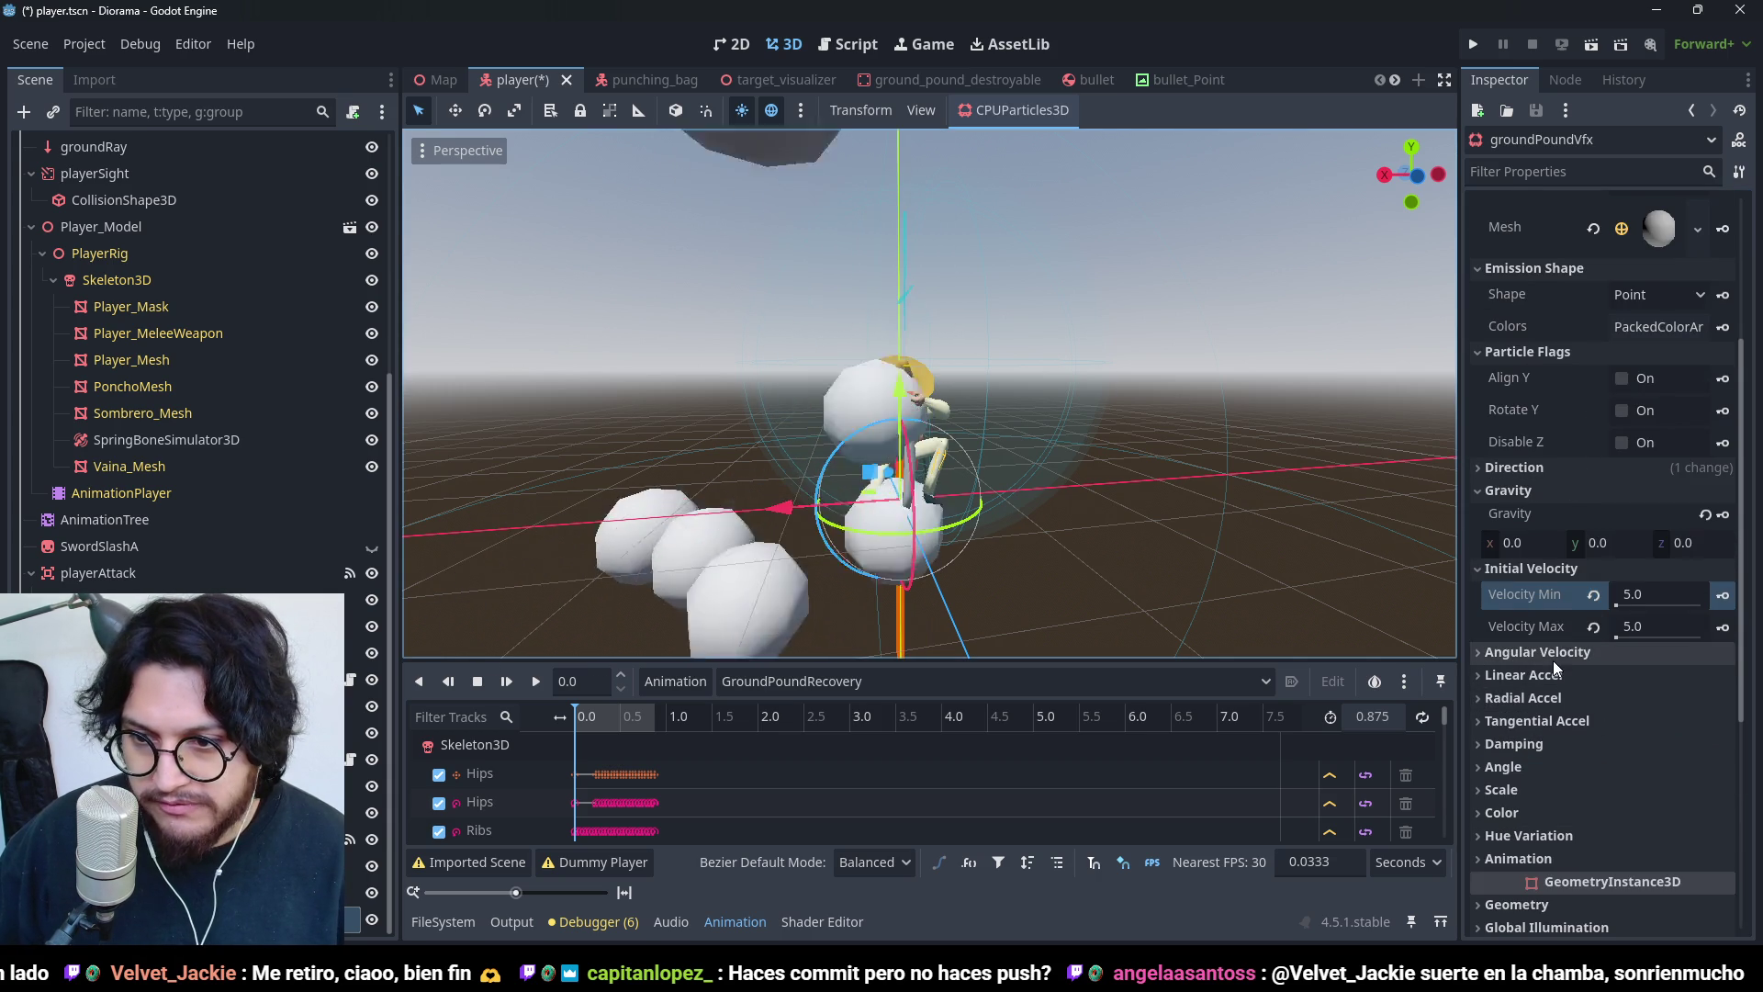
click(1548, 471)
drag(1621, 595, 1701, 595)
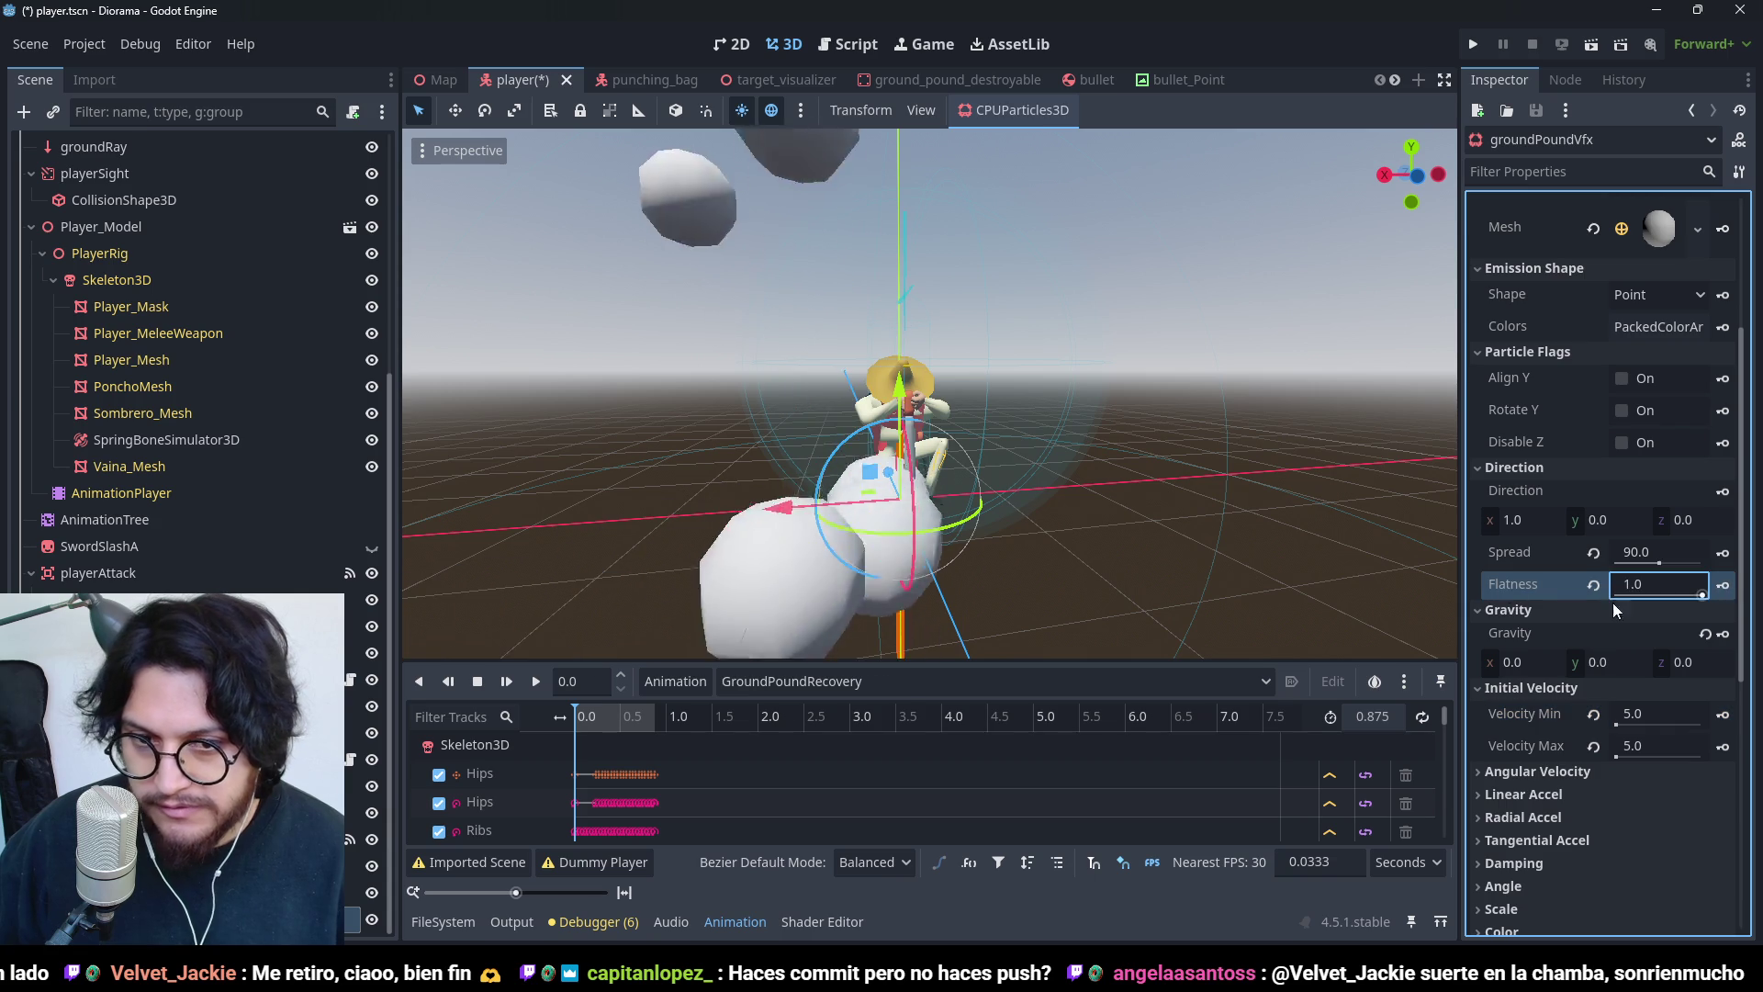
scroll(1033, 184, down, 3)
scroll(961, 424, up, 2)
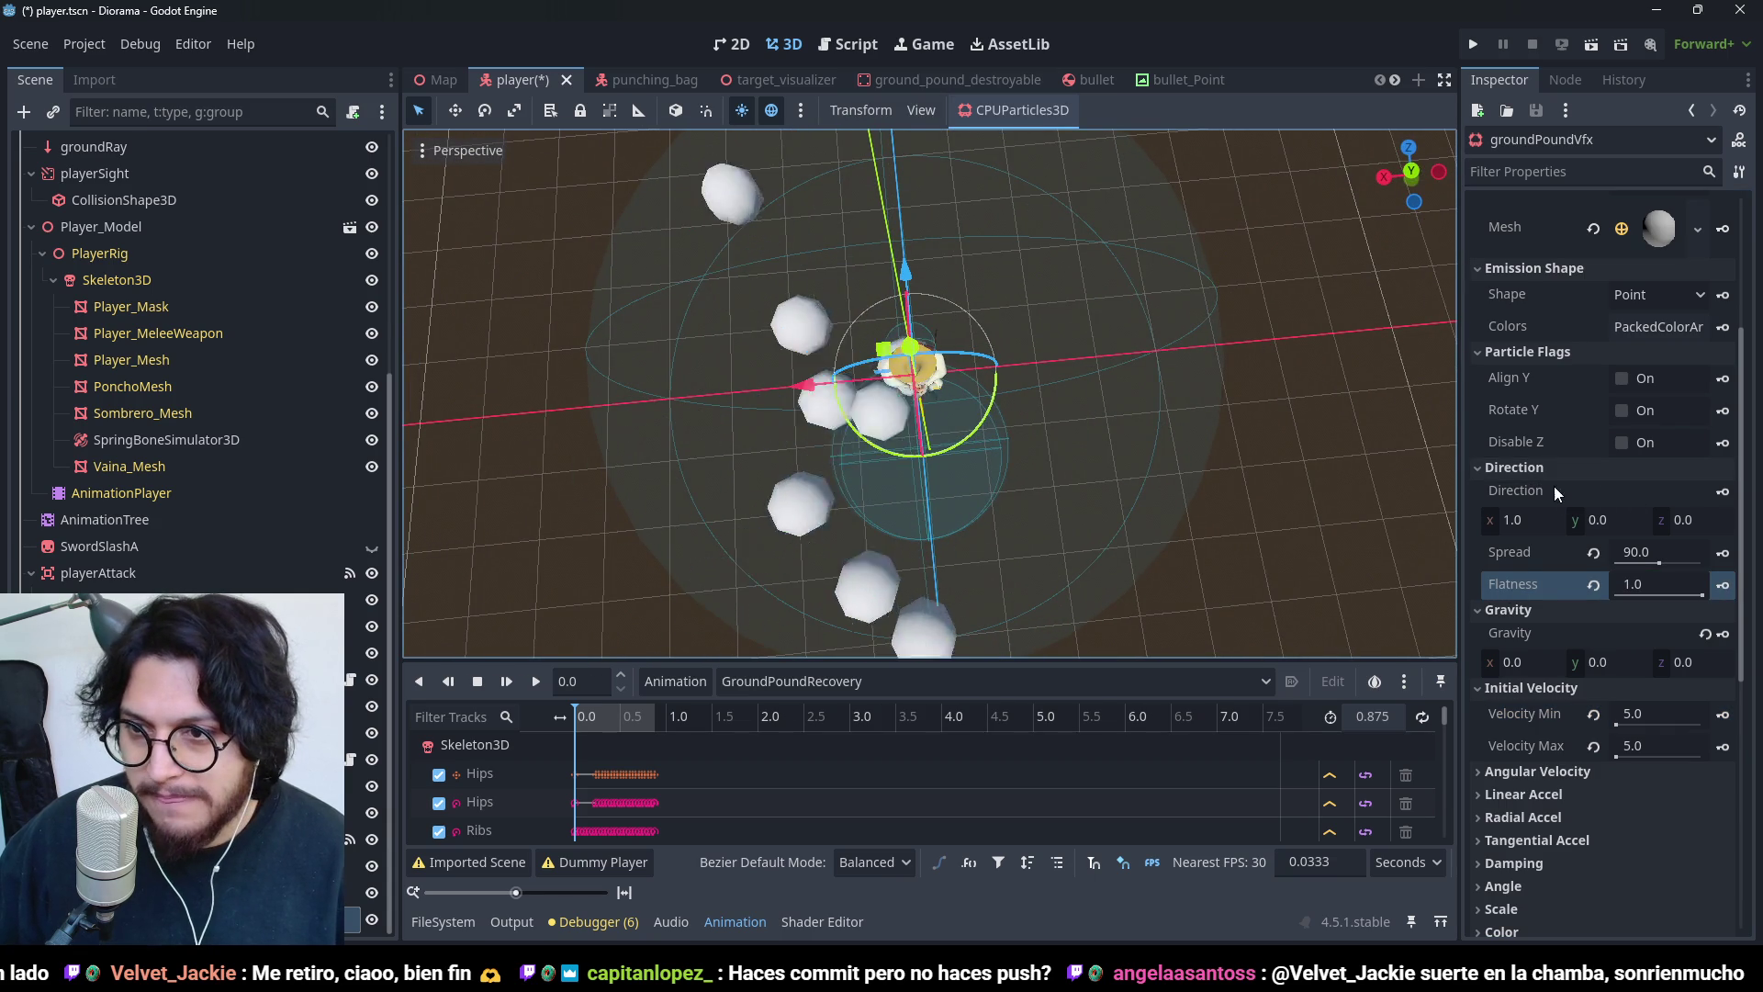
click(1644, 294)
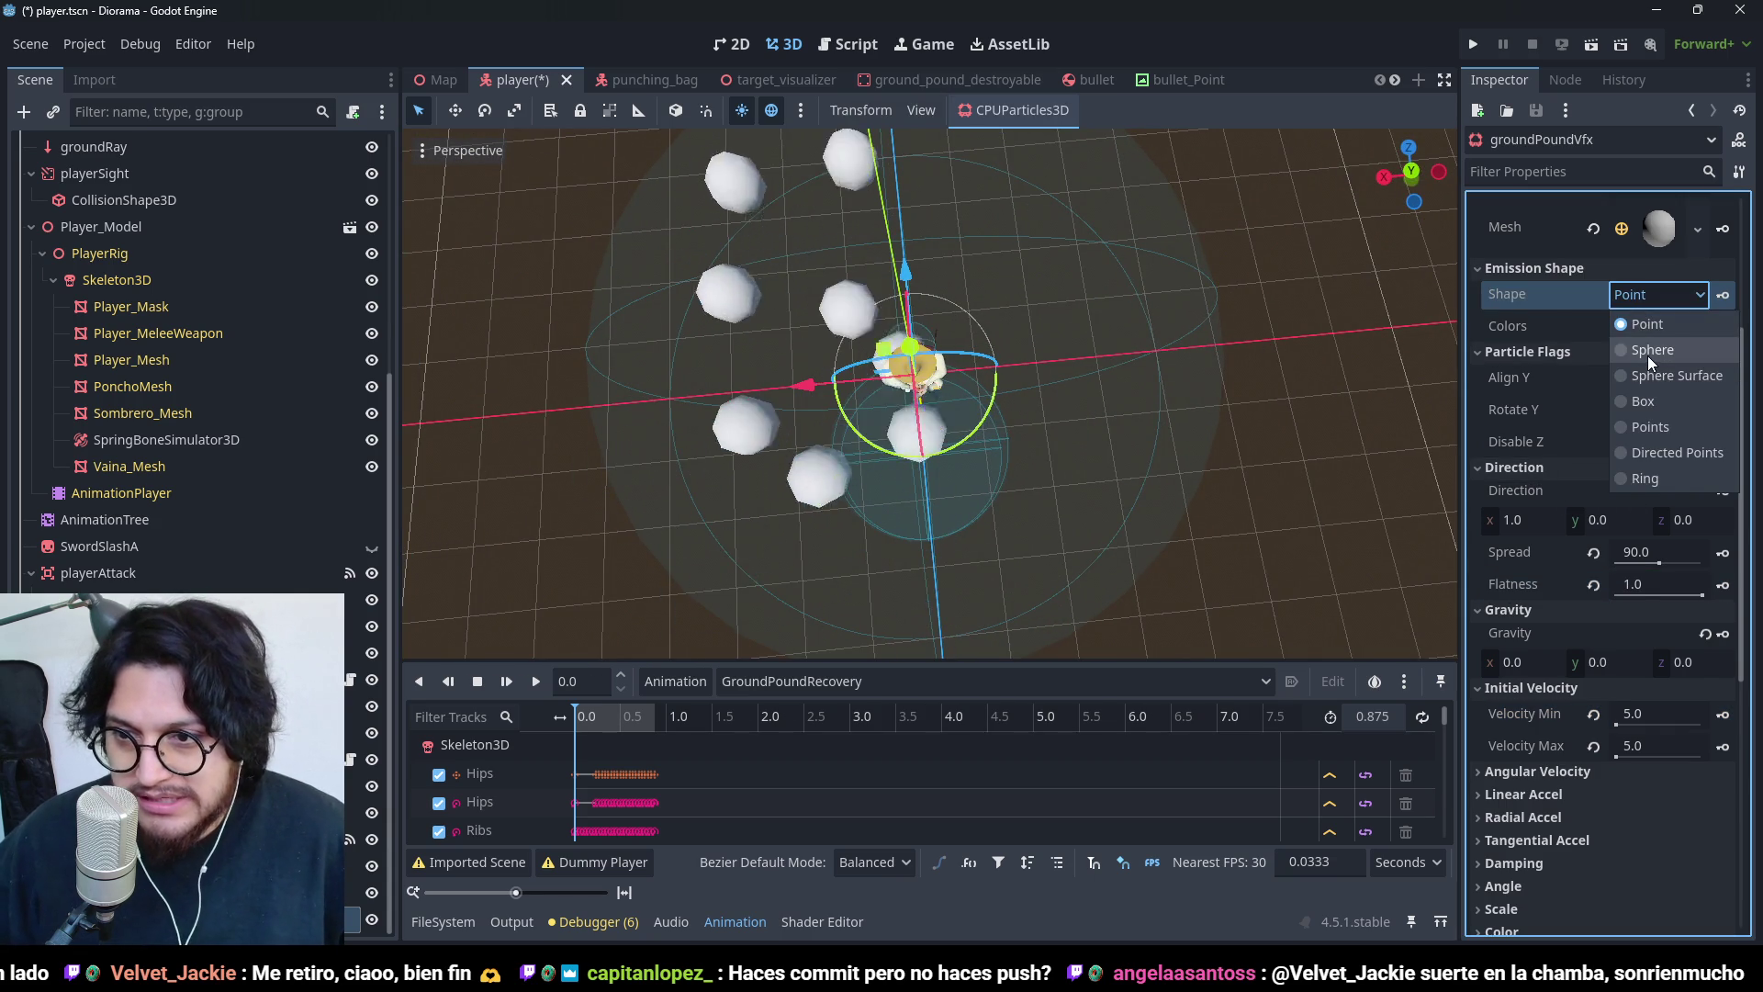
- Try a Sphere emission shape, revert to Point, and set direction X to 0
click(1649, 351)
mouse_move(923, 377)
mouse_down()
mouse_move(1142, 322)
mouse_move(1265, 254)
mouse_up()
click(1605, 294)
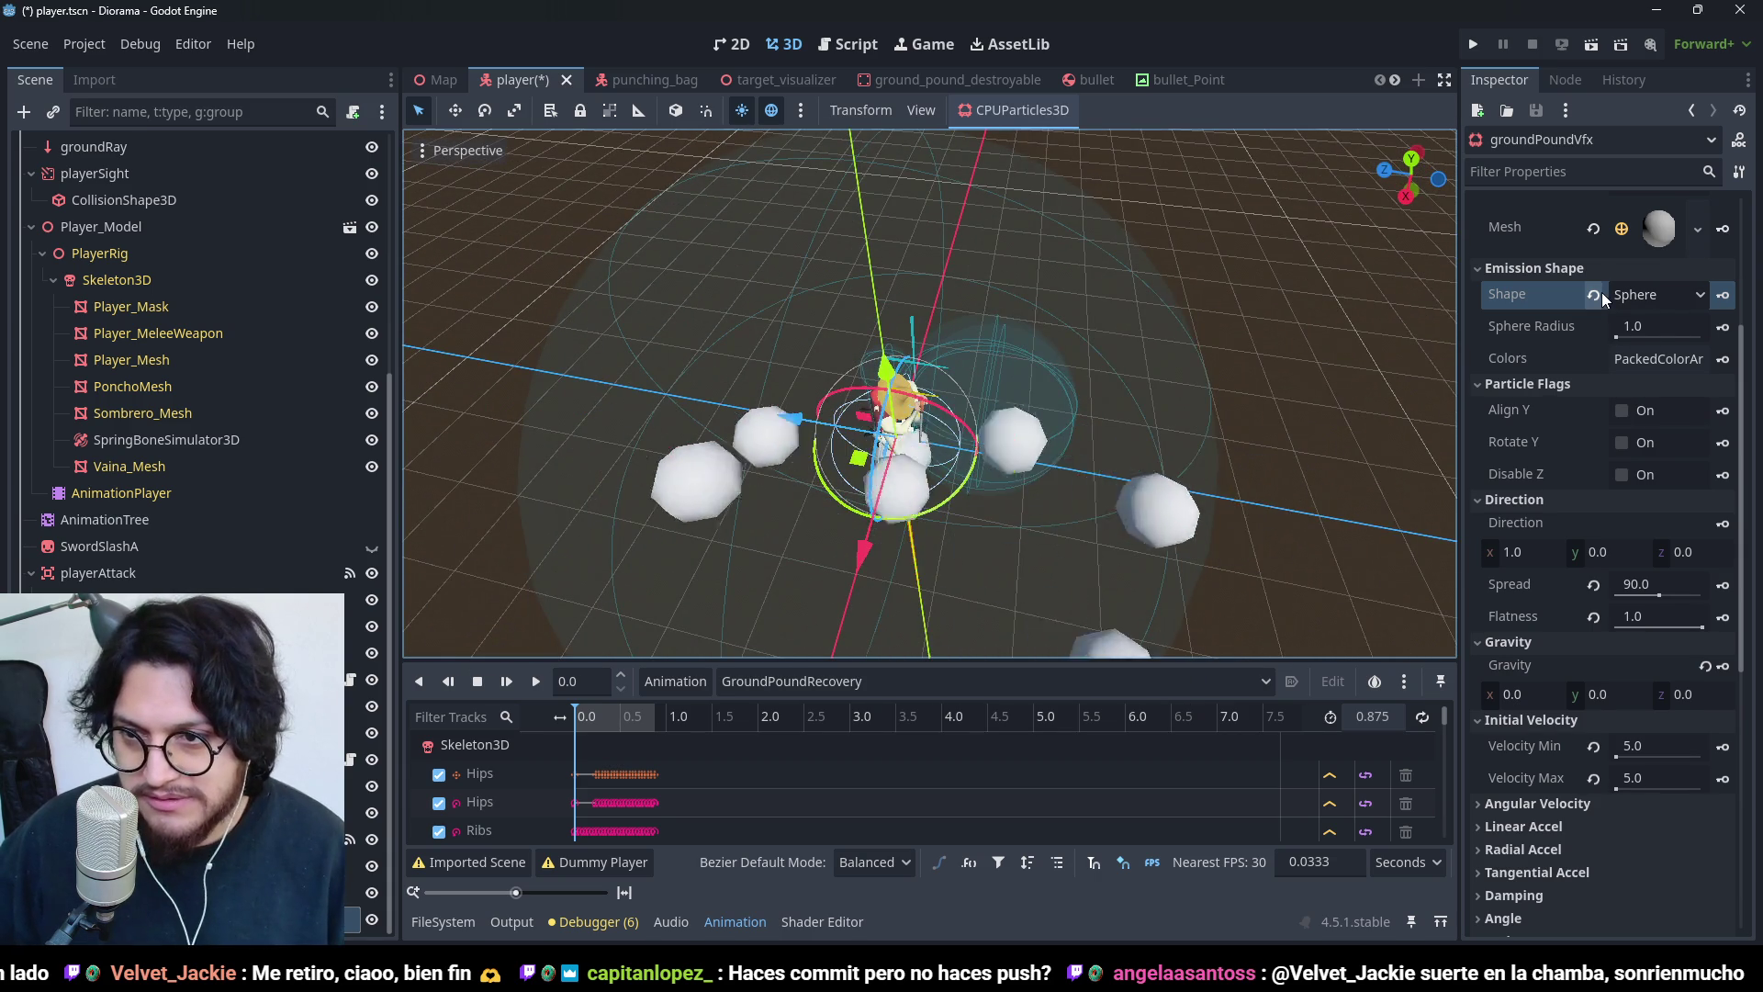
click(1625, 322)
click(1524, 520)
text(0)
key(Return)
- Return flatness to 0 and save the player scene
scroll(954, 349, up, 2)
mouse_move(955, 349)
mouse_down()
mouse_move(826, 431)
mouse_move(1061, 382)
mouse_move(1060, 441)
mouse_move(1036, 422)
mouse_move(1049, 410)
mouse_up()
scroll(1036, 423, up, 2)
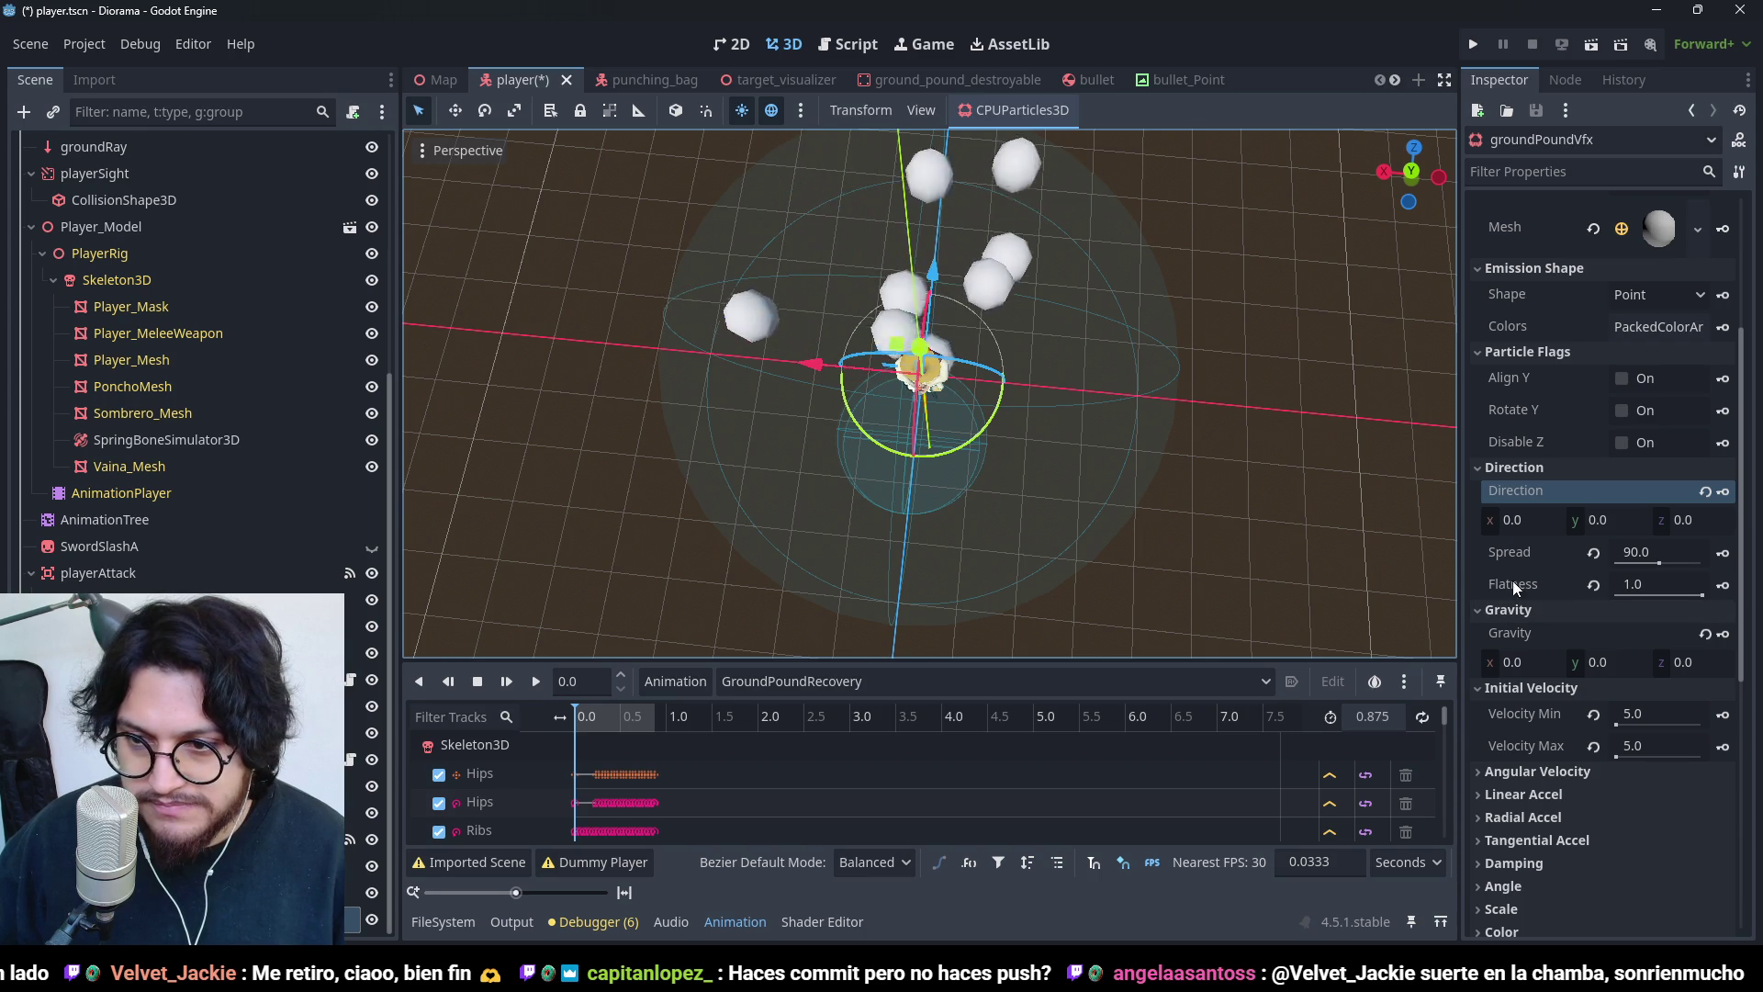
drag(1701, 595, 1584, 576)
mouse_move(953, 417)
mouse_down()
mouse_move(994, 333)
mouse_move(1009, 470)
mouse_move(1170, 233)
mouse_move(1276, 267)
mouse_move(854, 437)
mouse_move(937, 432)
mouse_move(989, 461)
mouse_move(995, 520)
mouse_move(838, 446)
mouse_move(872, 560)
mouse_up()
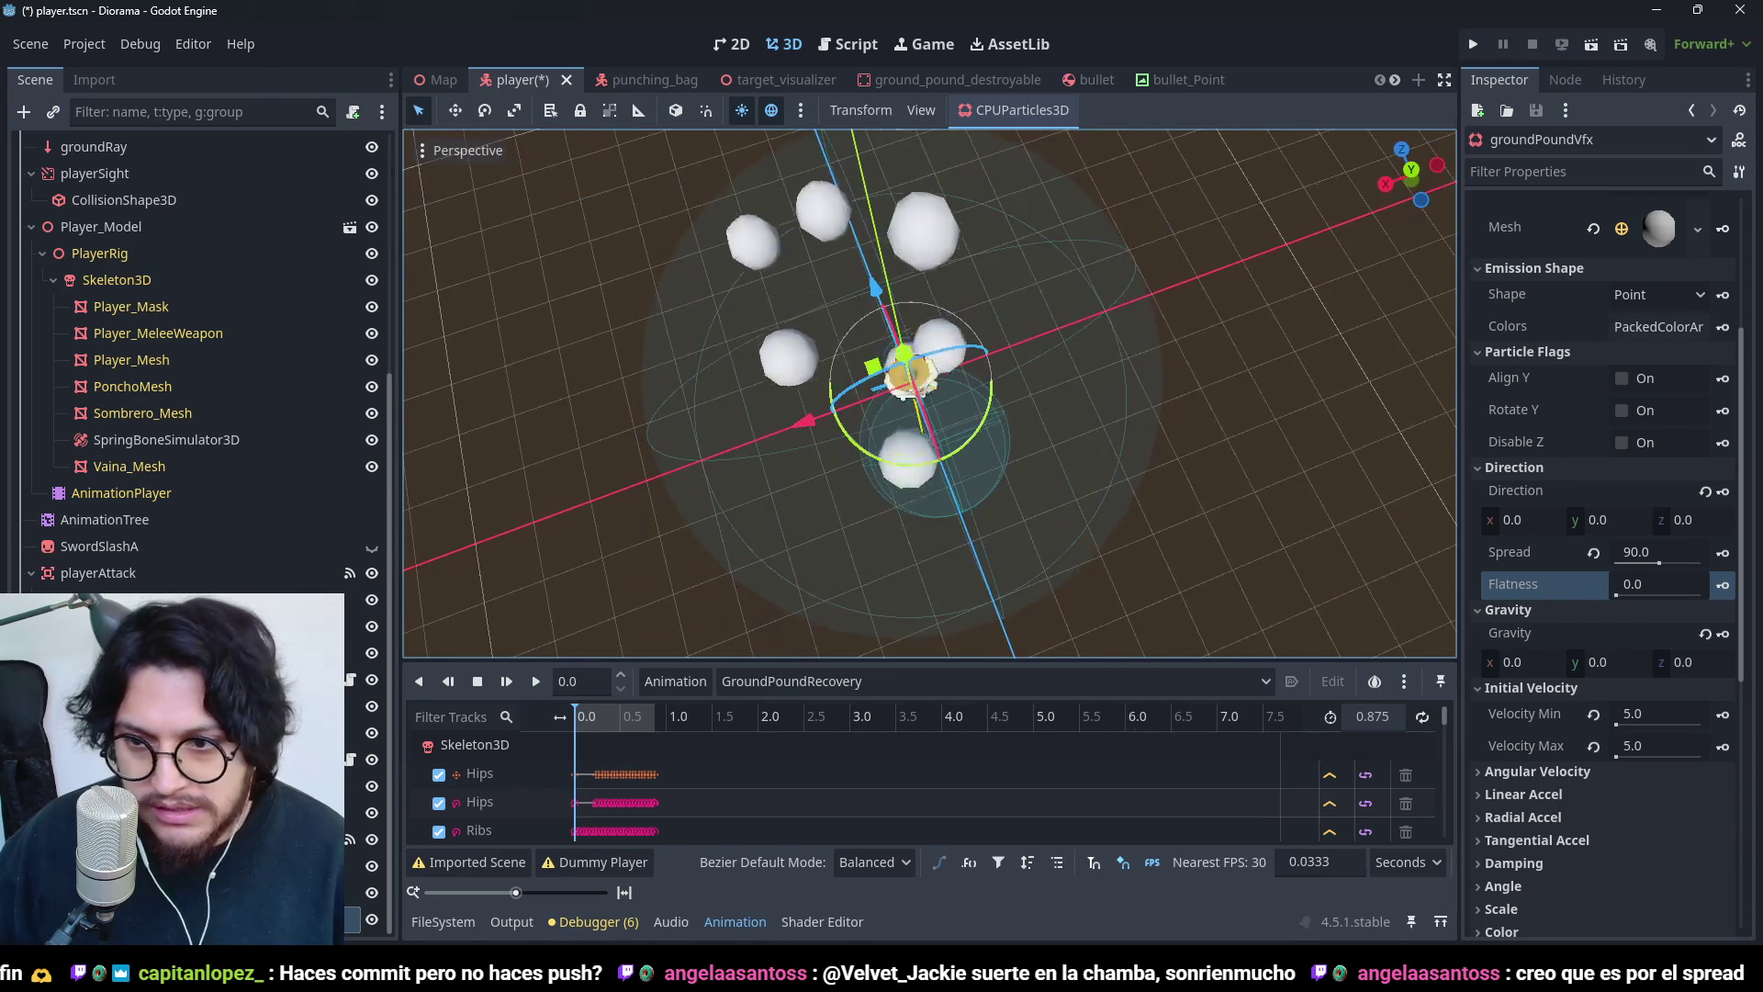
click(1639, 592)
text(1)
key(Return)
mouse_move(1065, 465)
mouse_down()
mouse_move(1032, 466)
mouse_move(1012, 356)
mouse_move(1198, 284)
mouse_move(1149, 389)
mouse_move(894, 193)
mouse_move(921, 323)
mouse_move(1011, 391)
mouse_move(999, 351)
mouse_move(1133, 242)
mouse_move(1163, 240)
mouse_move(878, 306)
mouse_move(838, 386)
mouse_move(1097, 376)
mouse_up()
key(ctrl+z)
scroll(968, 433, up, 3)
drag(968, 433, 1091, 489)
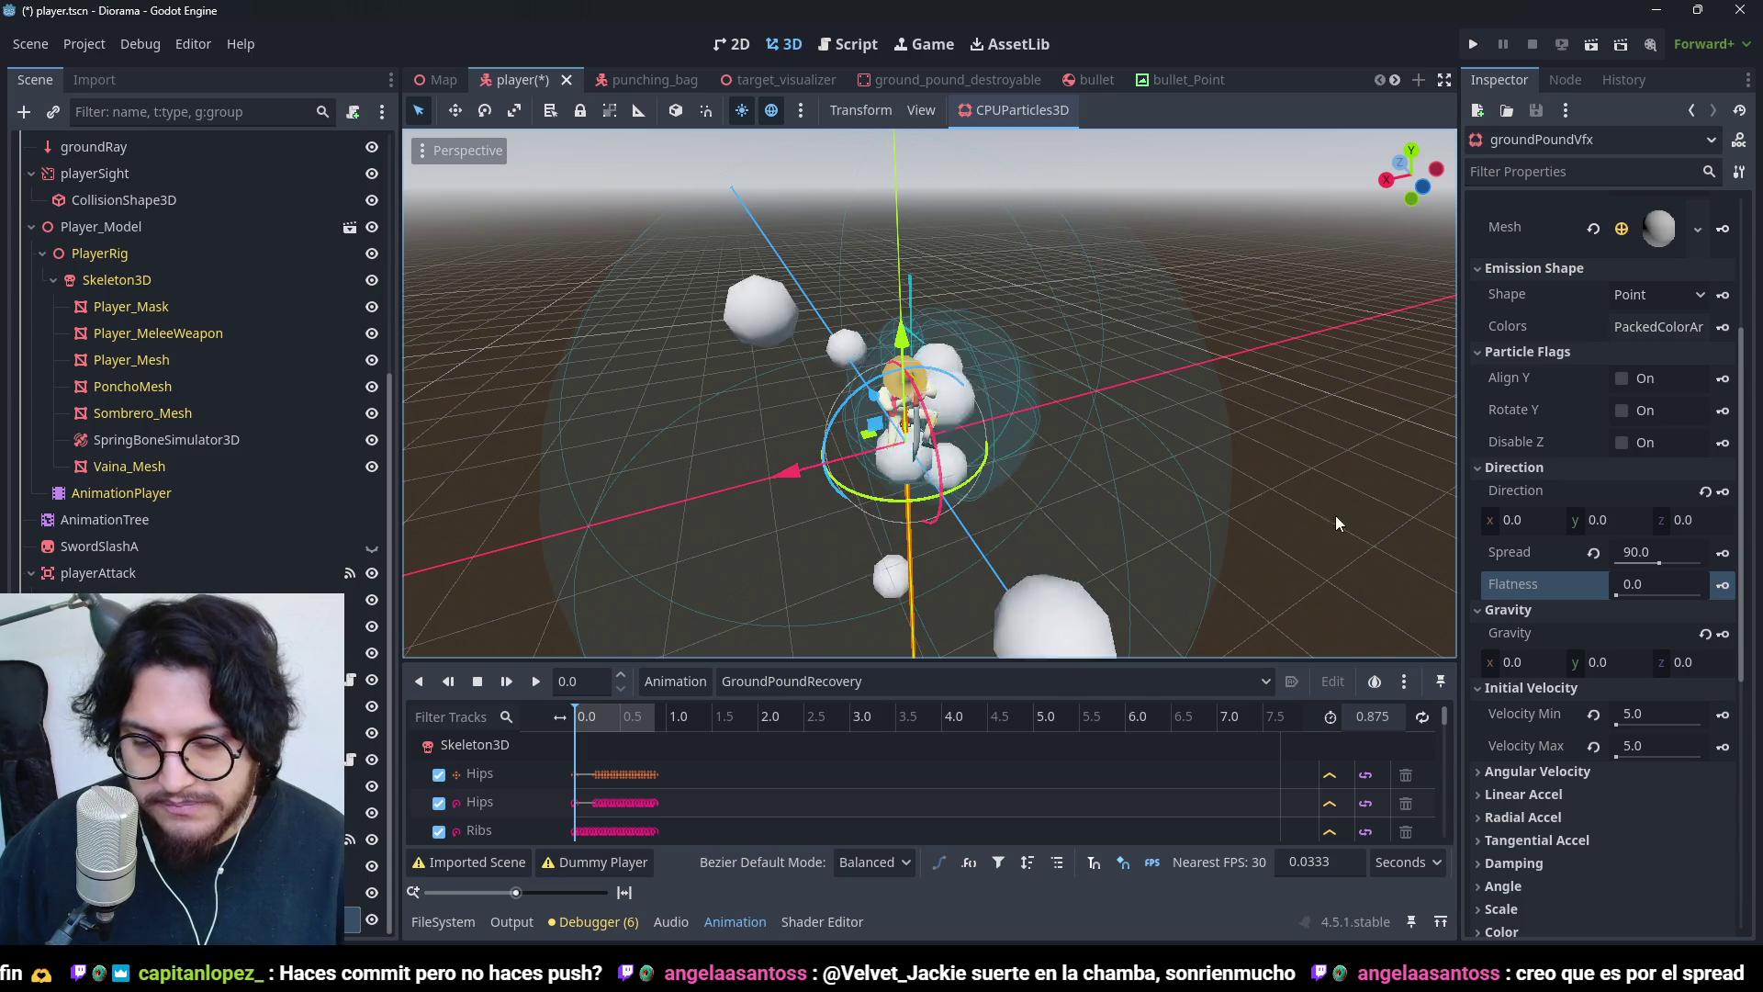
key(ctrl+s)
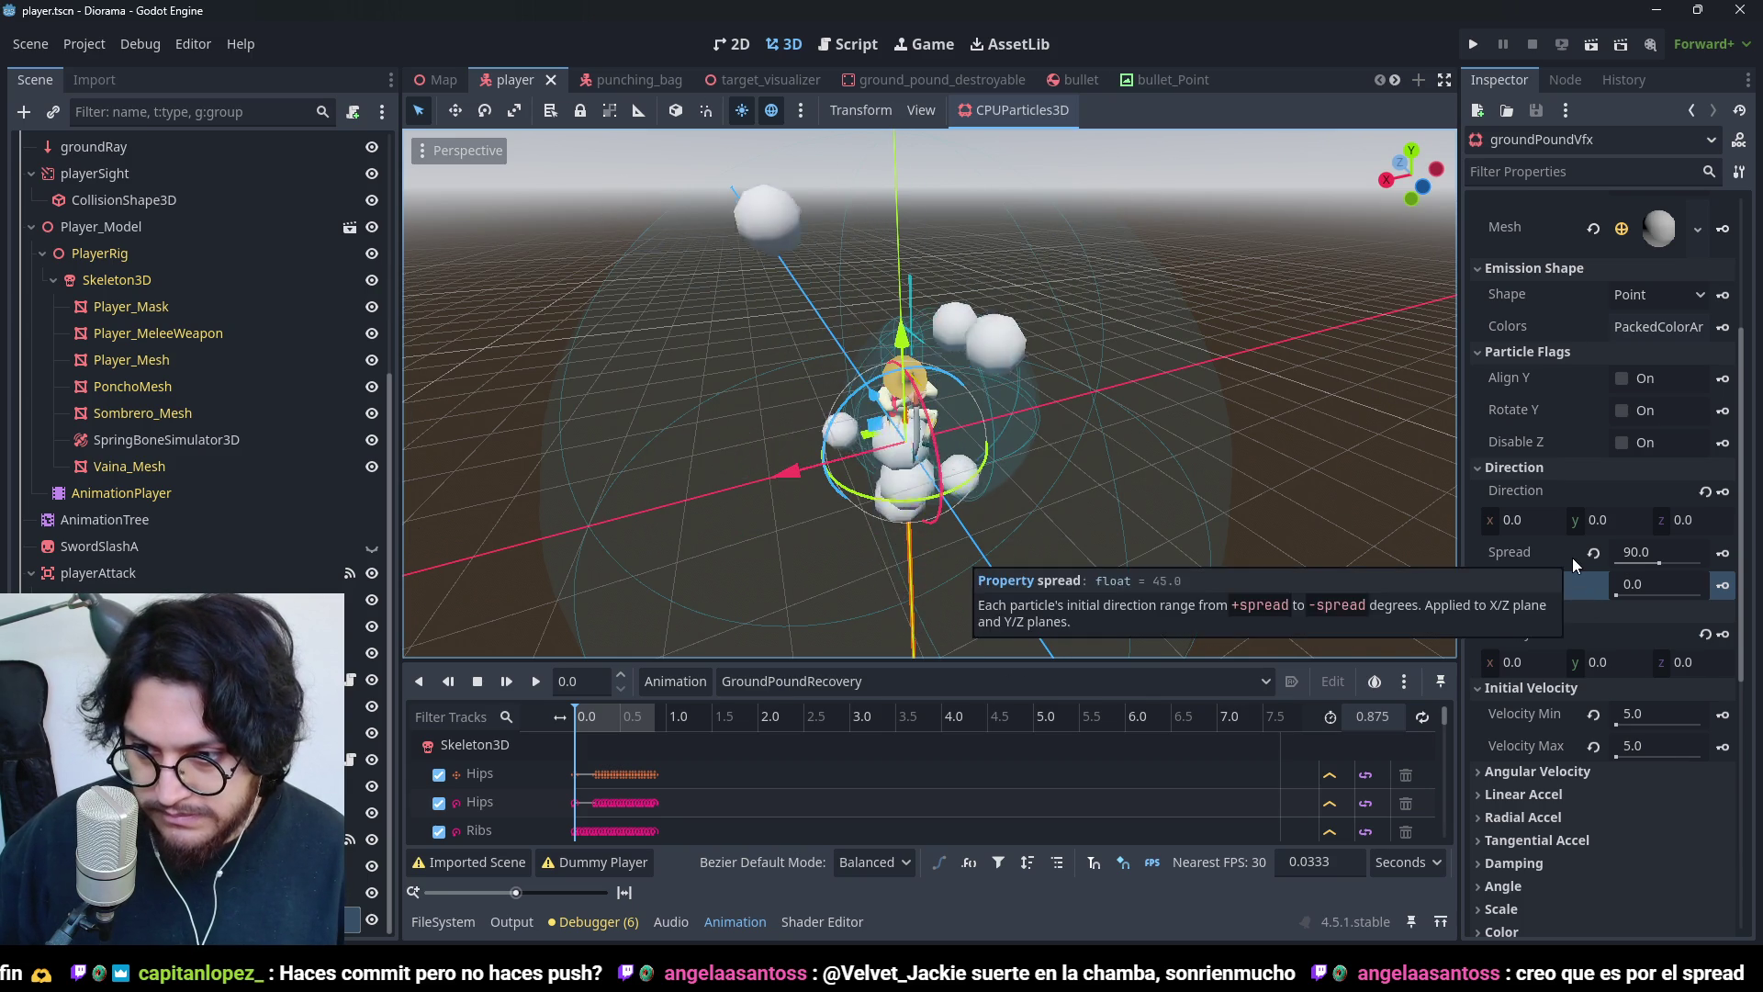
- Set the emission direction X and Z to 1
scroll(1570, 643, up, 2)
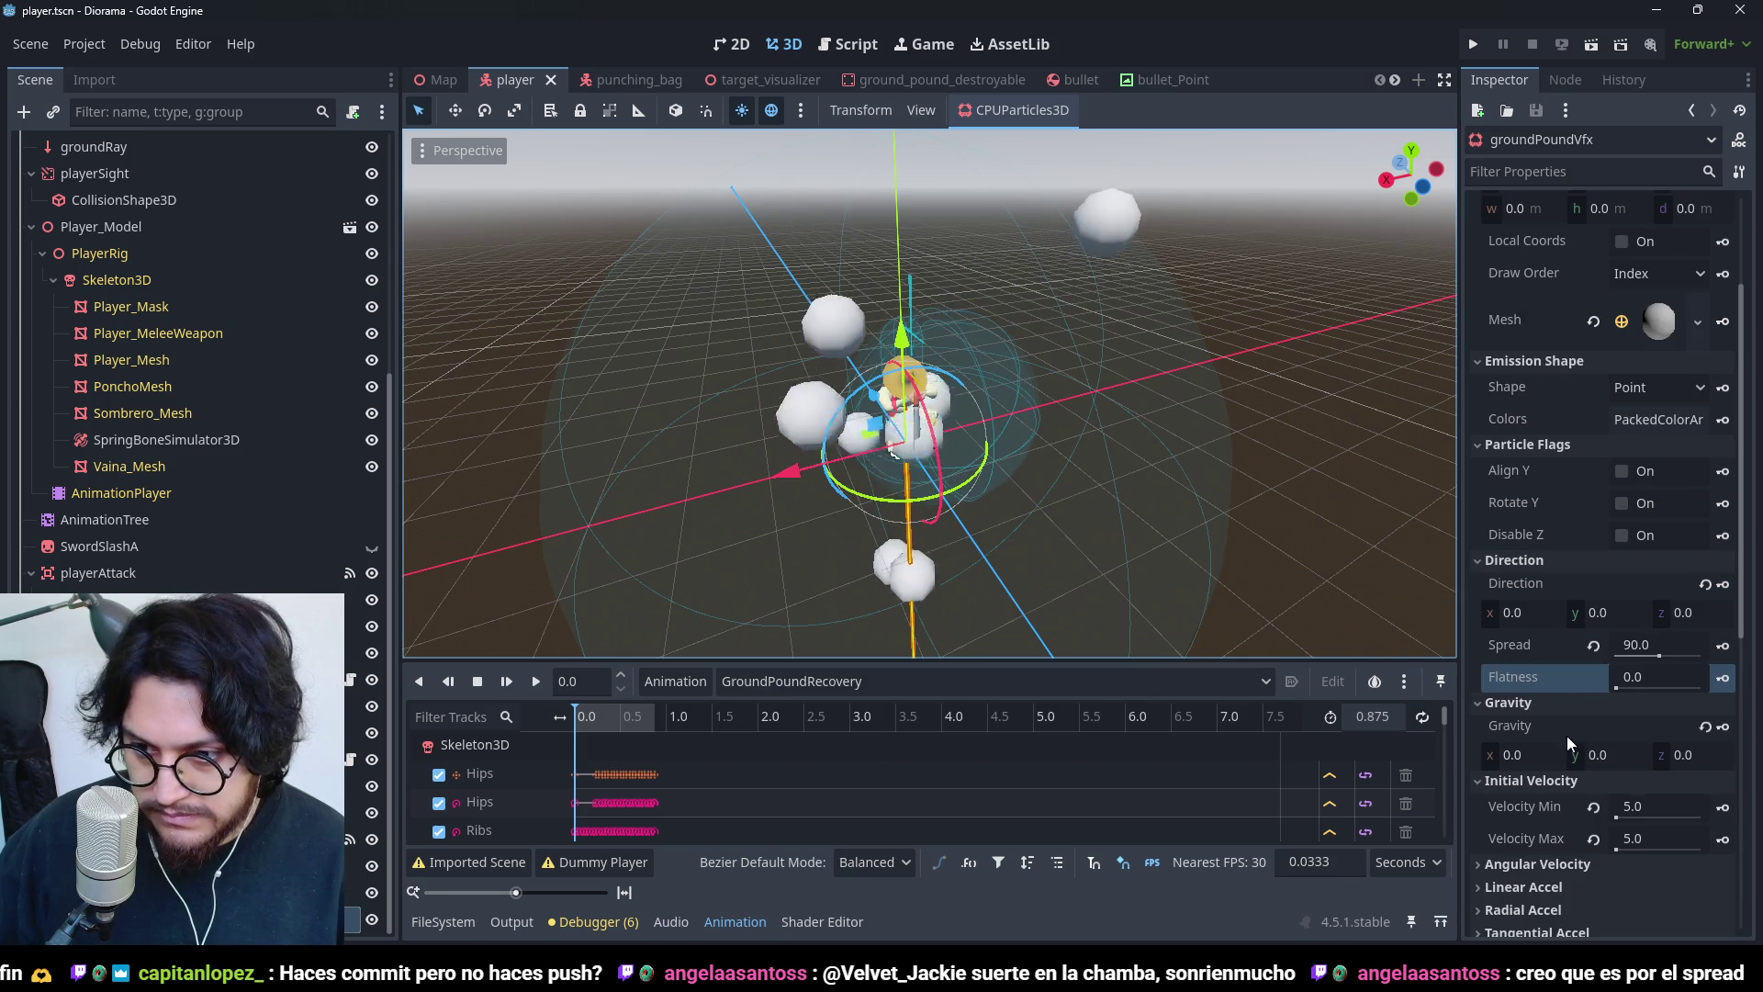
click(1545, 624)
text(1)
key(Tab)
key(Tab)
text(1)
key(Return)
- Set direction Z and X back to 0, giving a 0, 0, 0 direction
mouse_move(1080, 442)
mouse_down()
mouse_move(1006, 454)
mouse_move(1227, 514)
mouse_move(812, 359)
mouse_move(966, 388)
mouse_up()
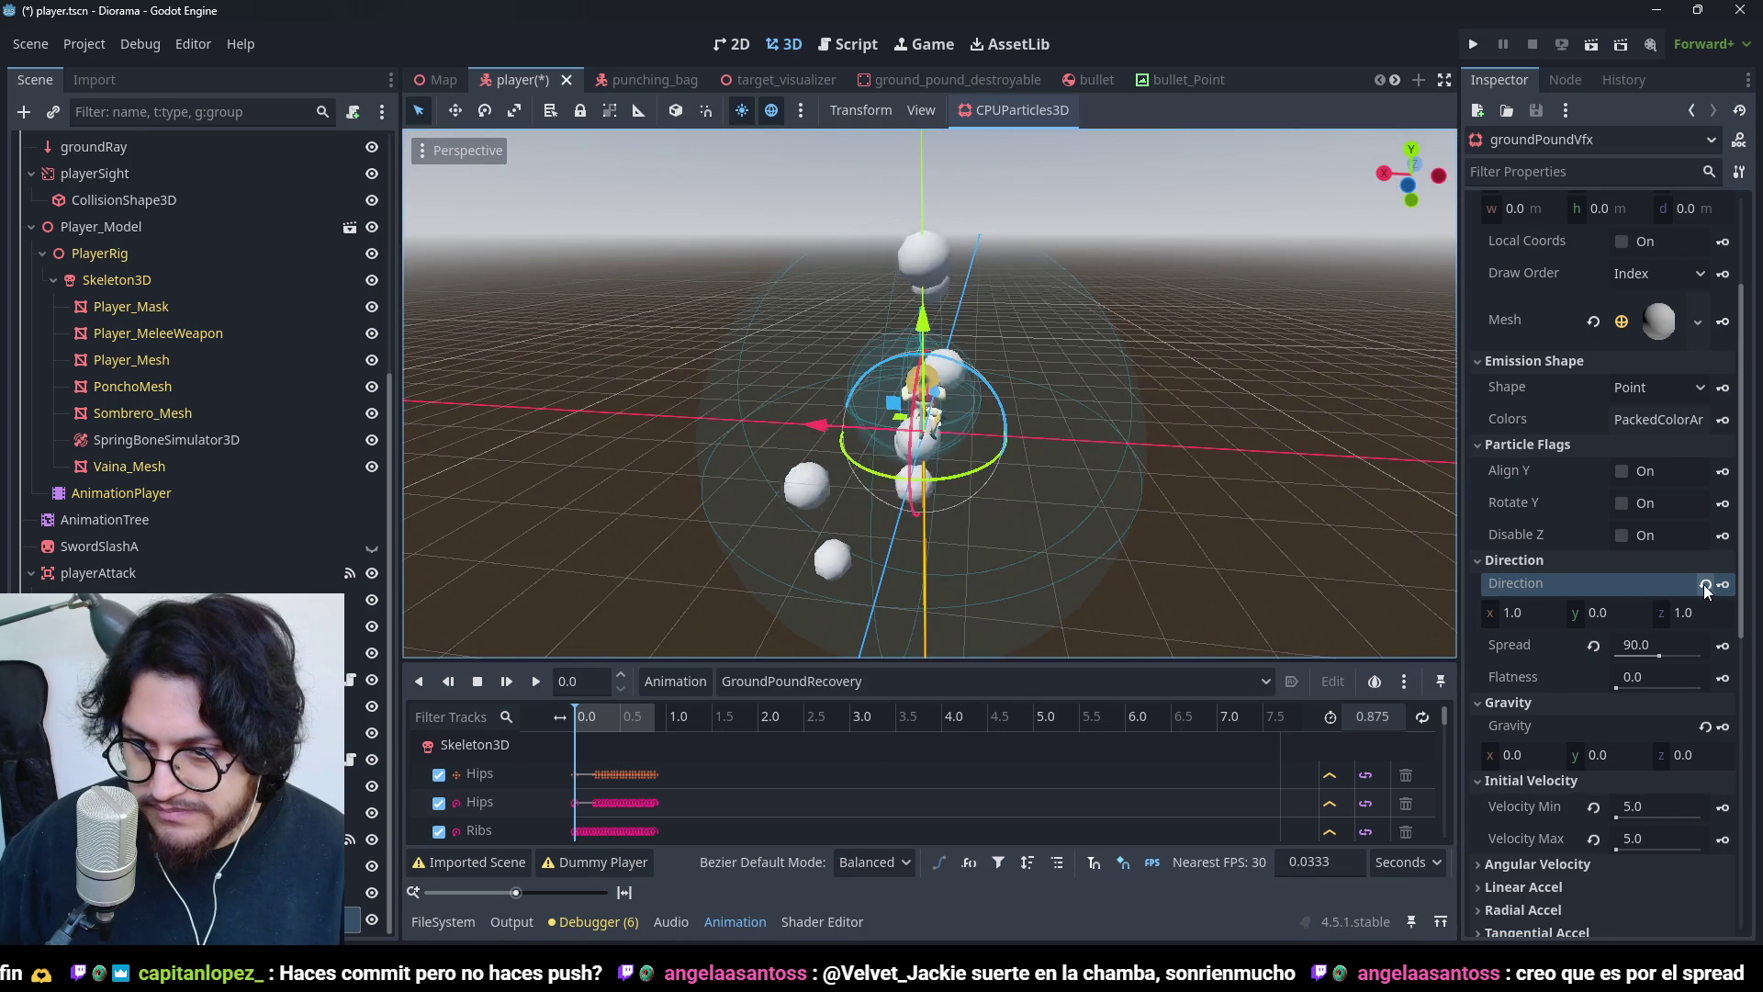
click(1691, 611)
text(0)
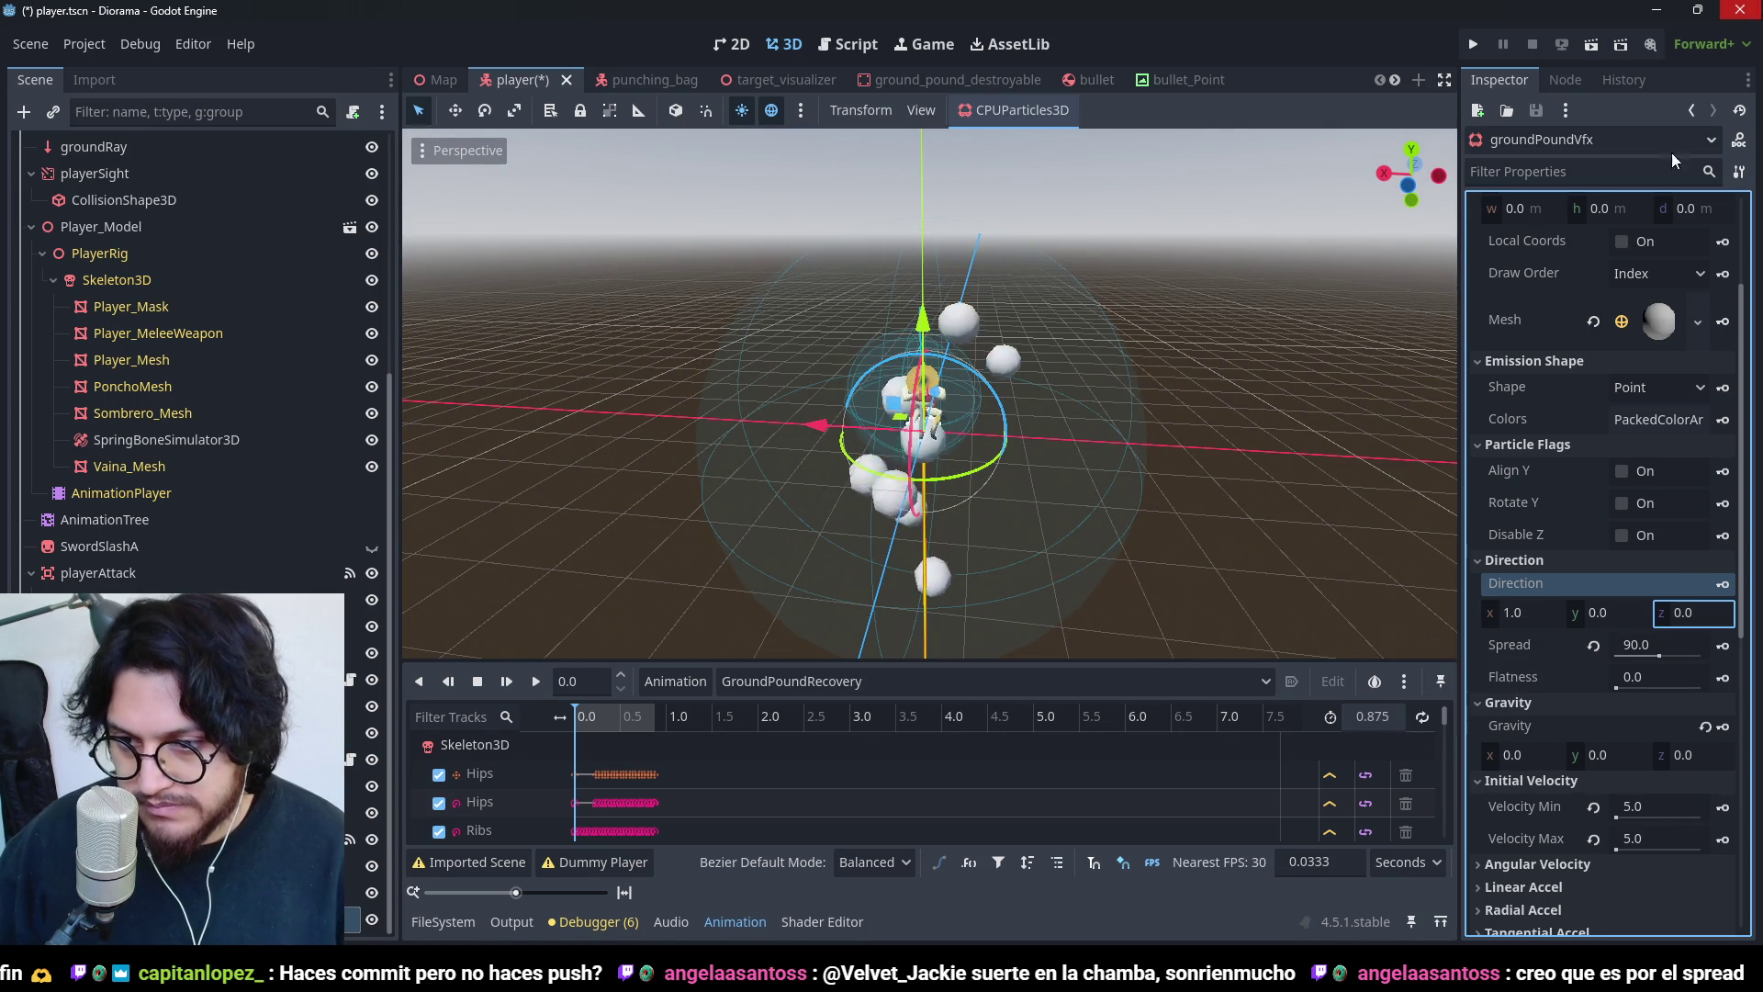
click(1540, 618)
text(0)
key(Return)
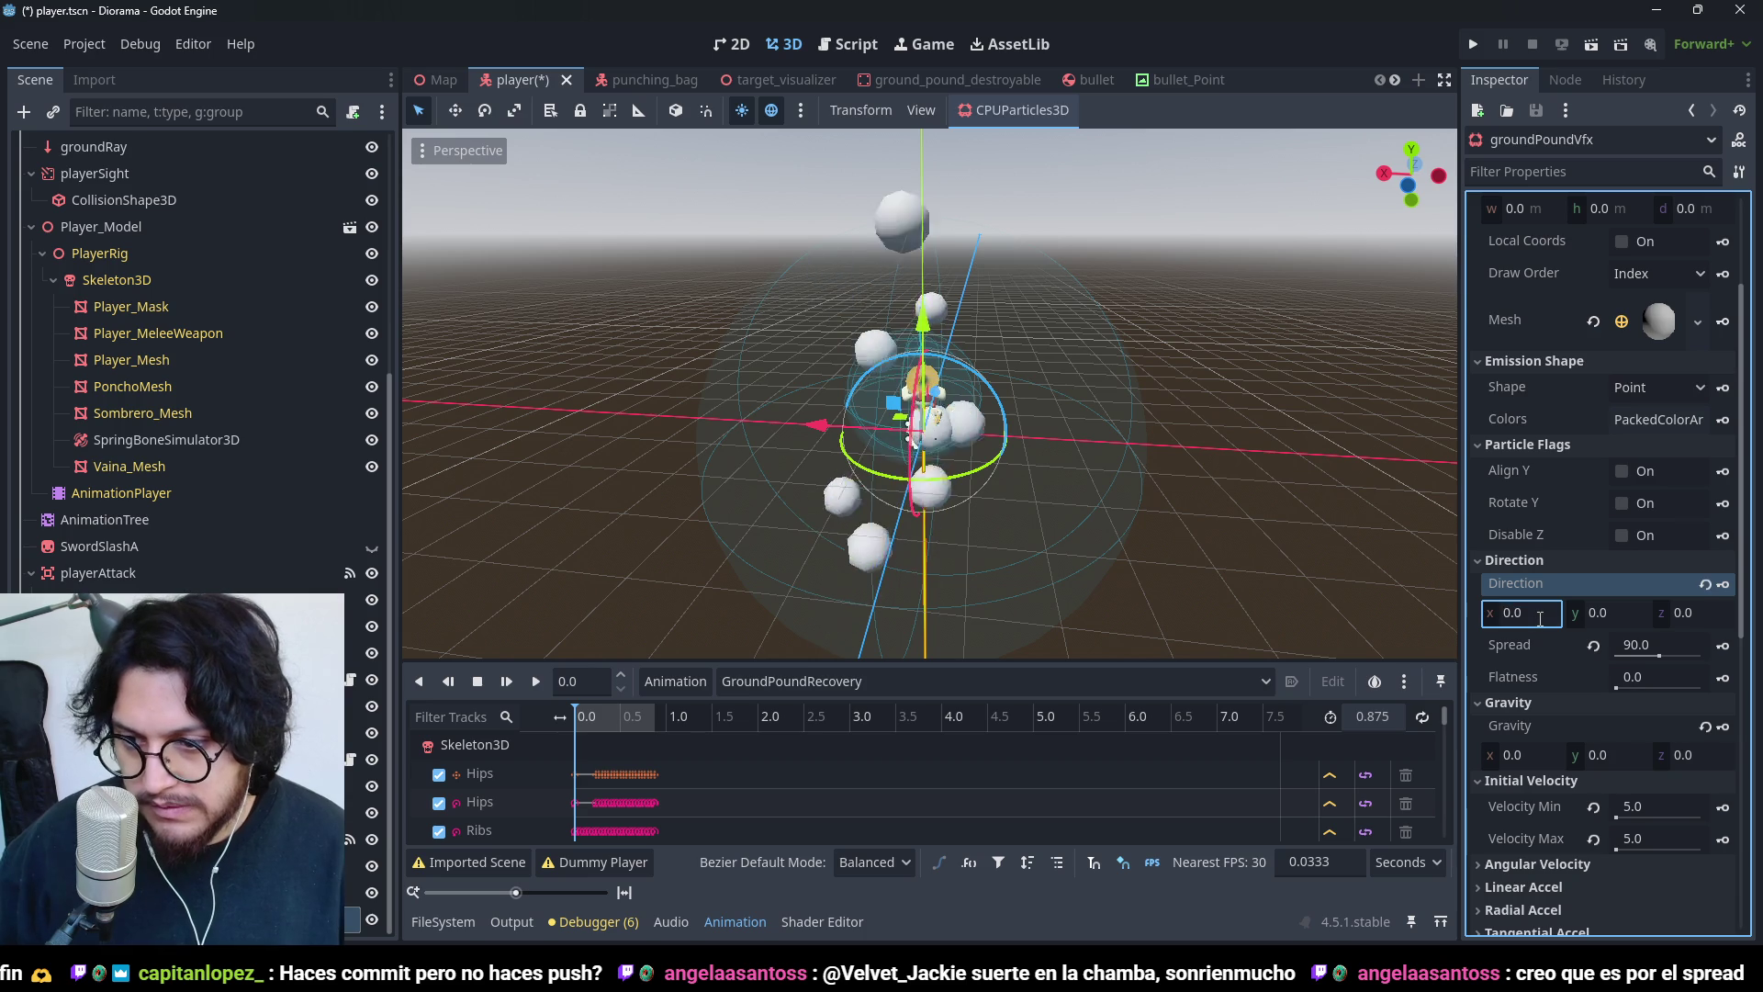
scroll(1552, 632, down, 3)
scroll(1587, 745, up, 5)
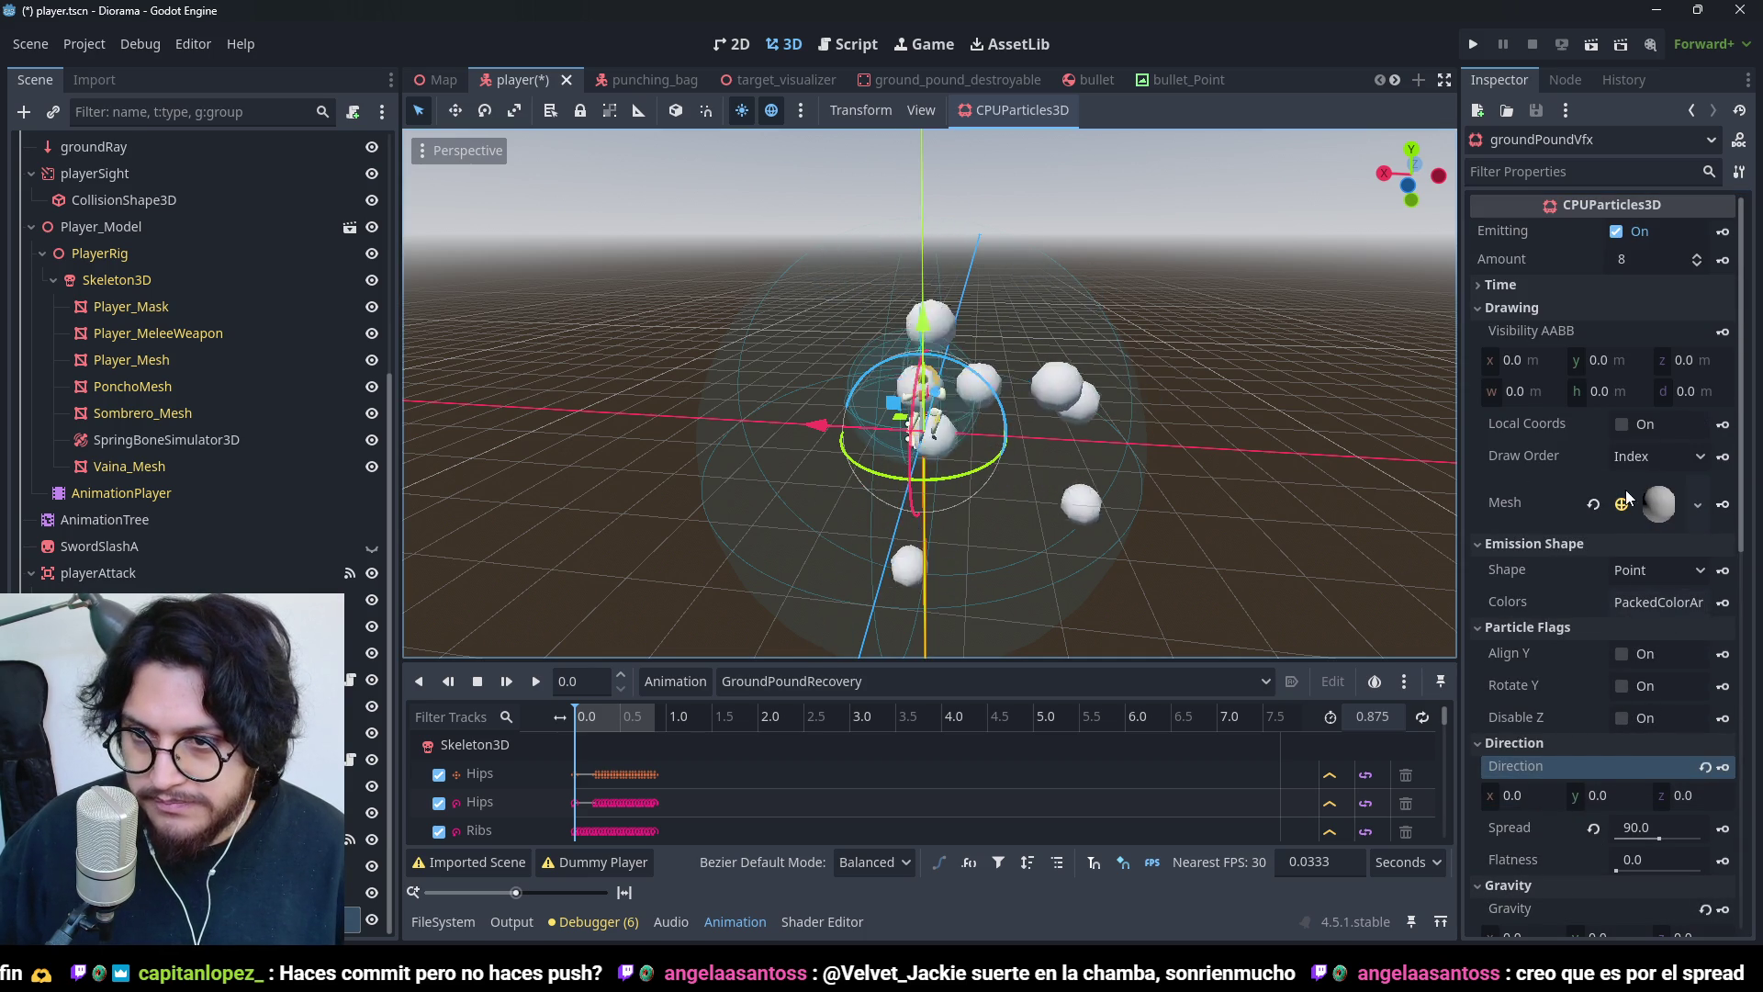
scroll(1123, 482, up, 5)
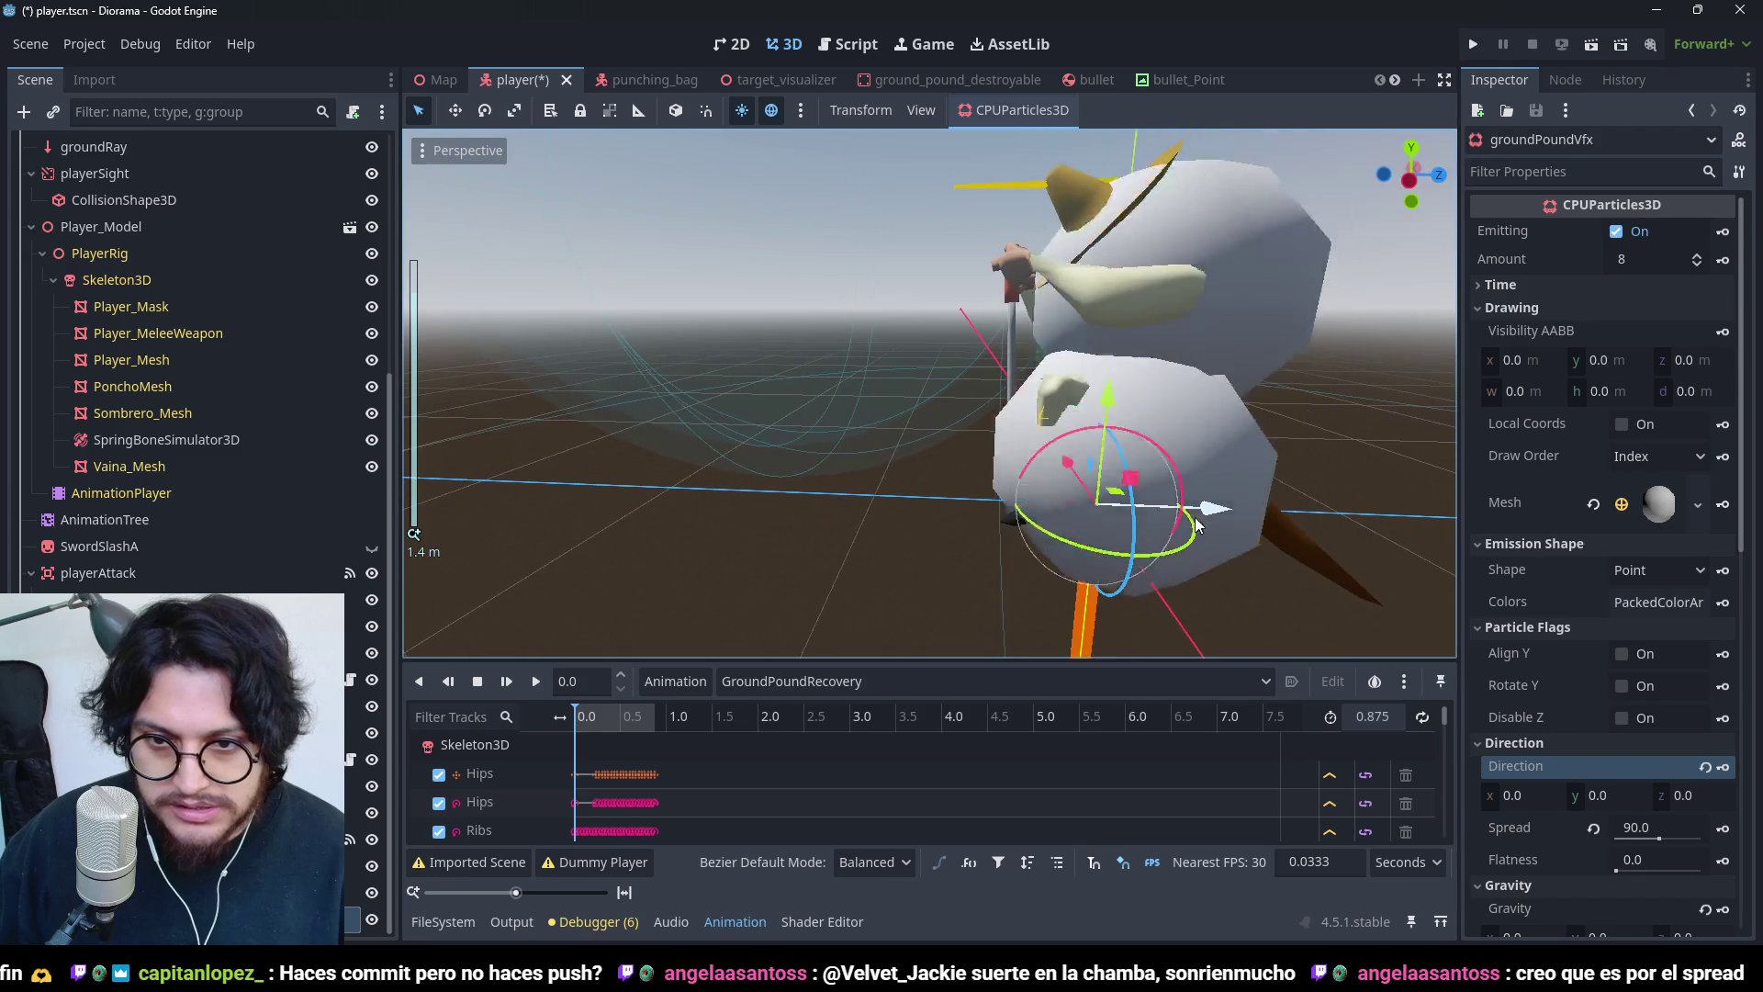
- Set the direction spread to 180, viewing the particles from above
scroll(667, 516, down, 5)
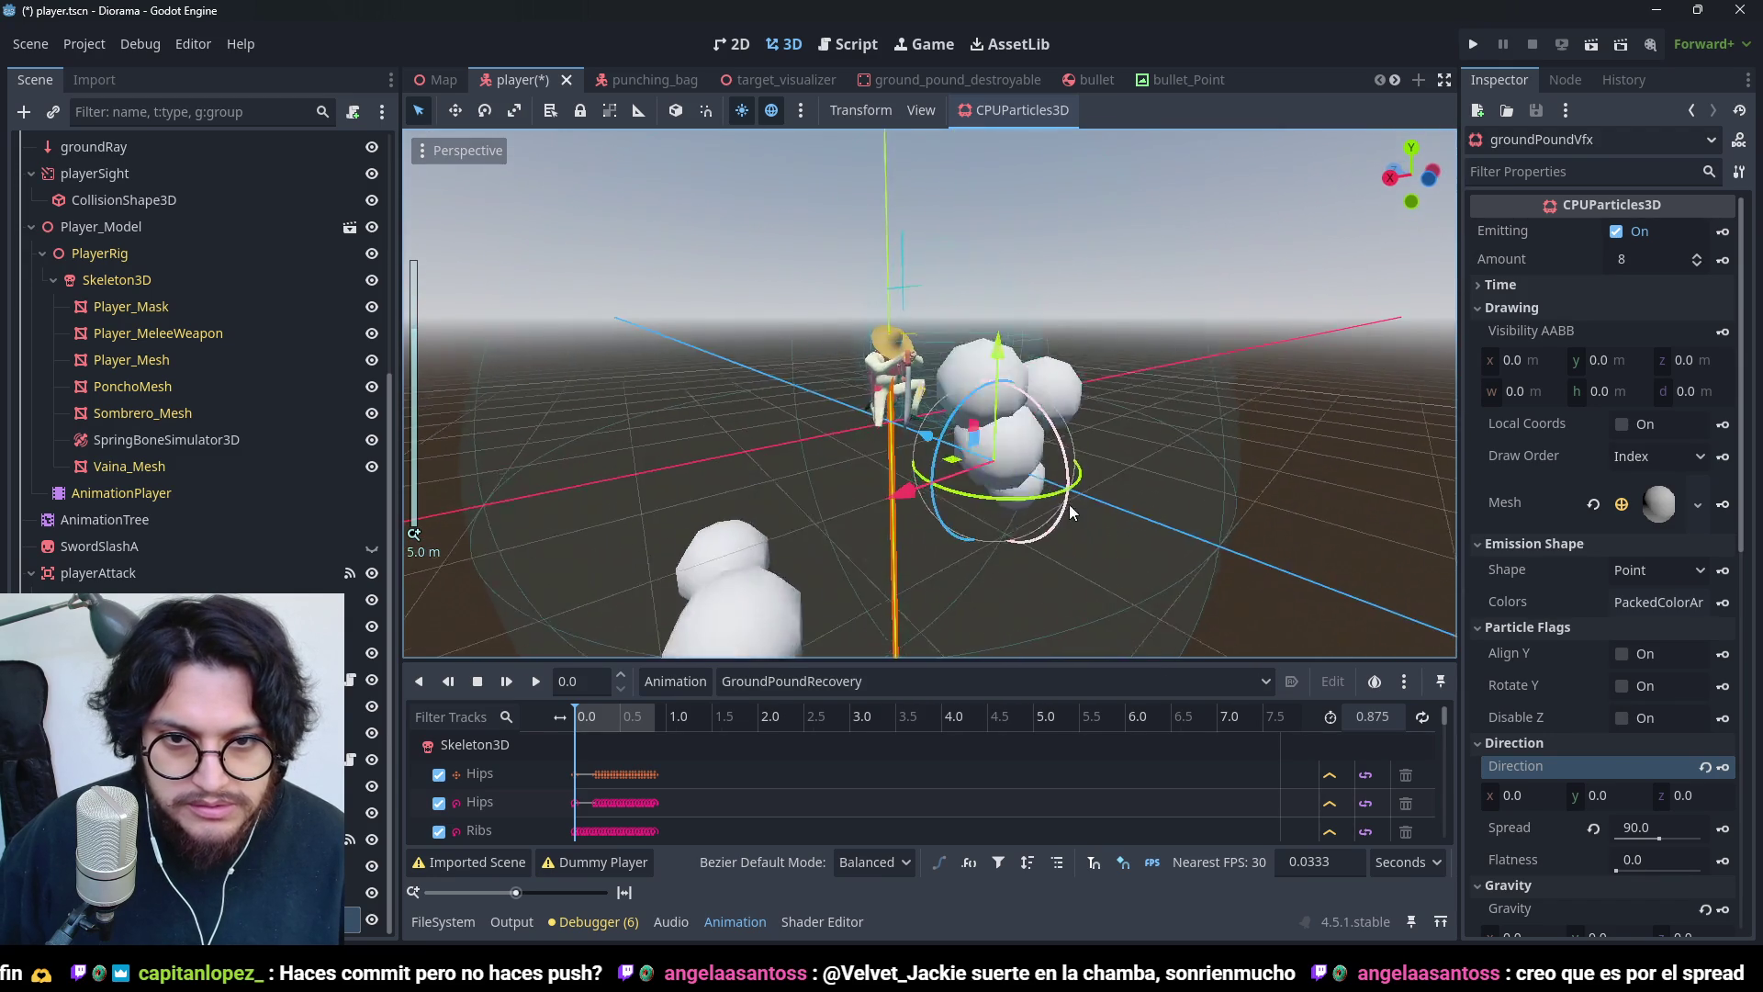
mouse_move(1069, 504)
mouse_down()
mouse_move(1137, 444)
mouse_move(848, 587)
mouse_move(1023, 460)
mouse_move(1291, 464)
mouse_move(1315, 433)
mouse_move(1076, 379)
mouse_up()
scroll(1076, 379, down, 2)
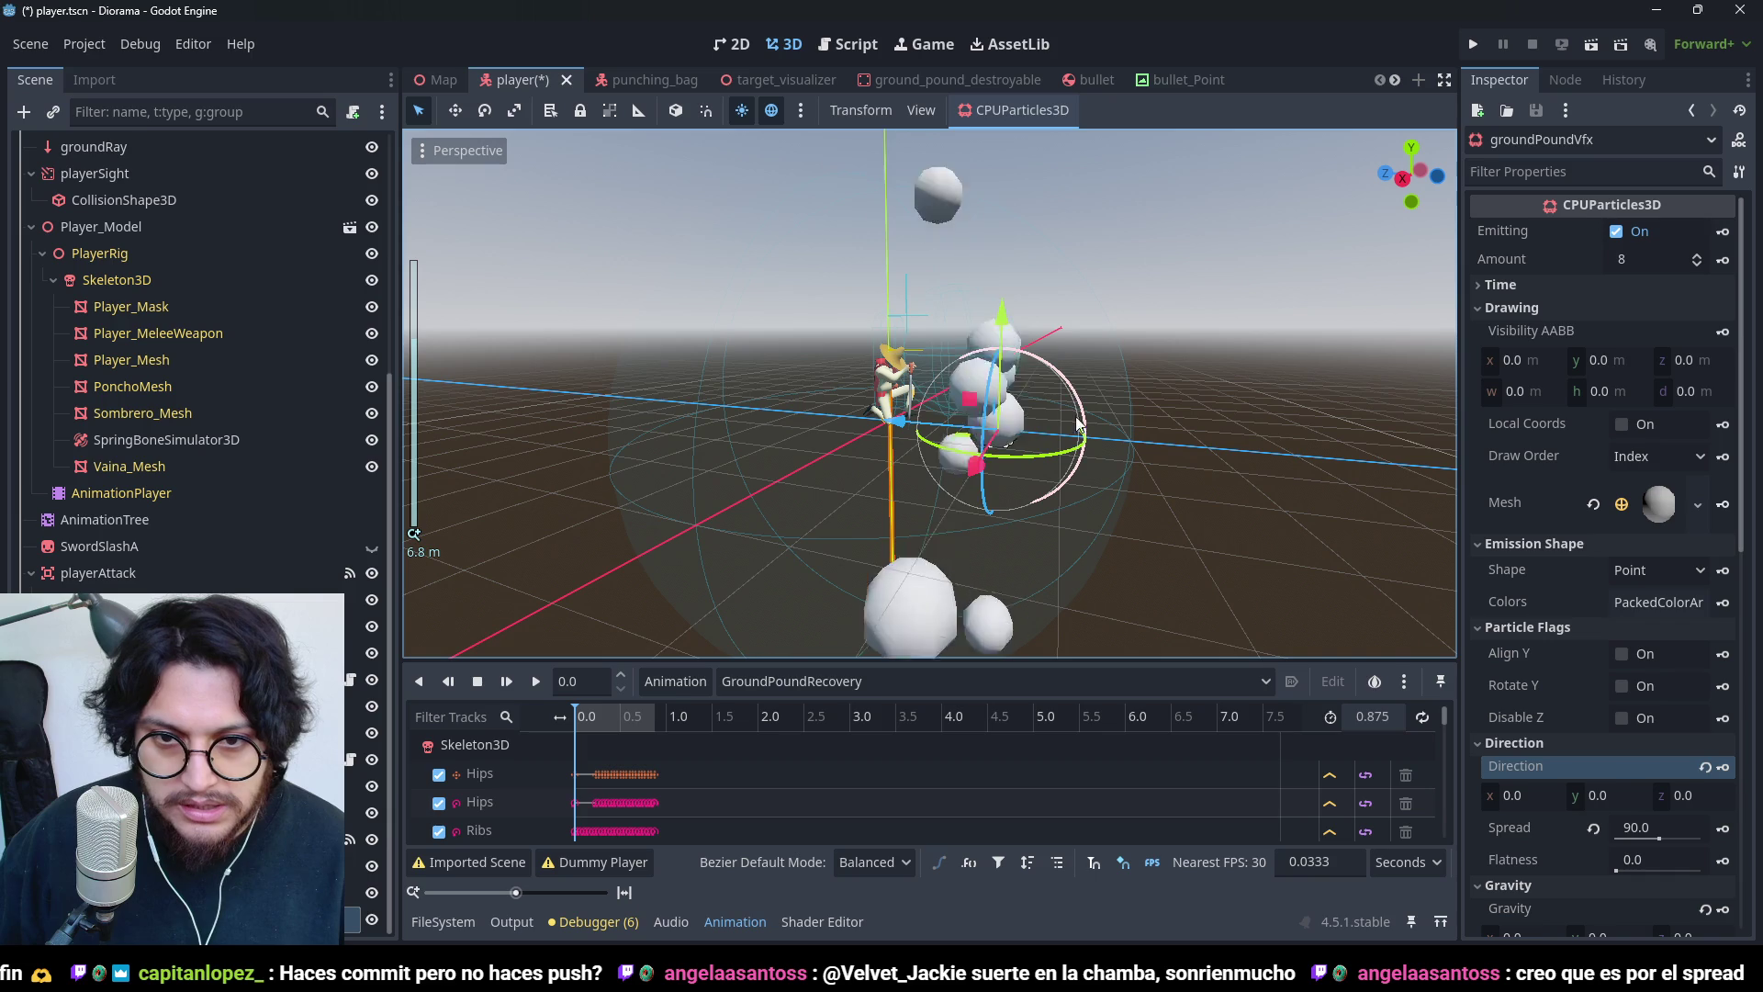
mouse_move(1291, 332)
mouse_down()
mouse_move(869, 470)
mouse_move(928, 516)
mouse_move(916, 527)
mouse_move(922, 509)
mouse_up()
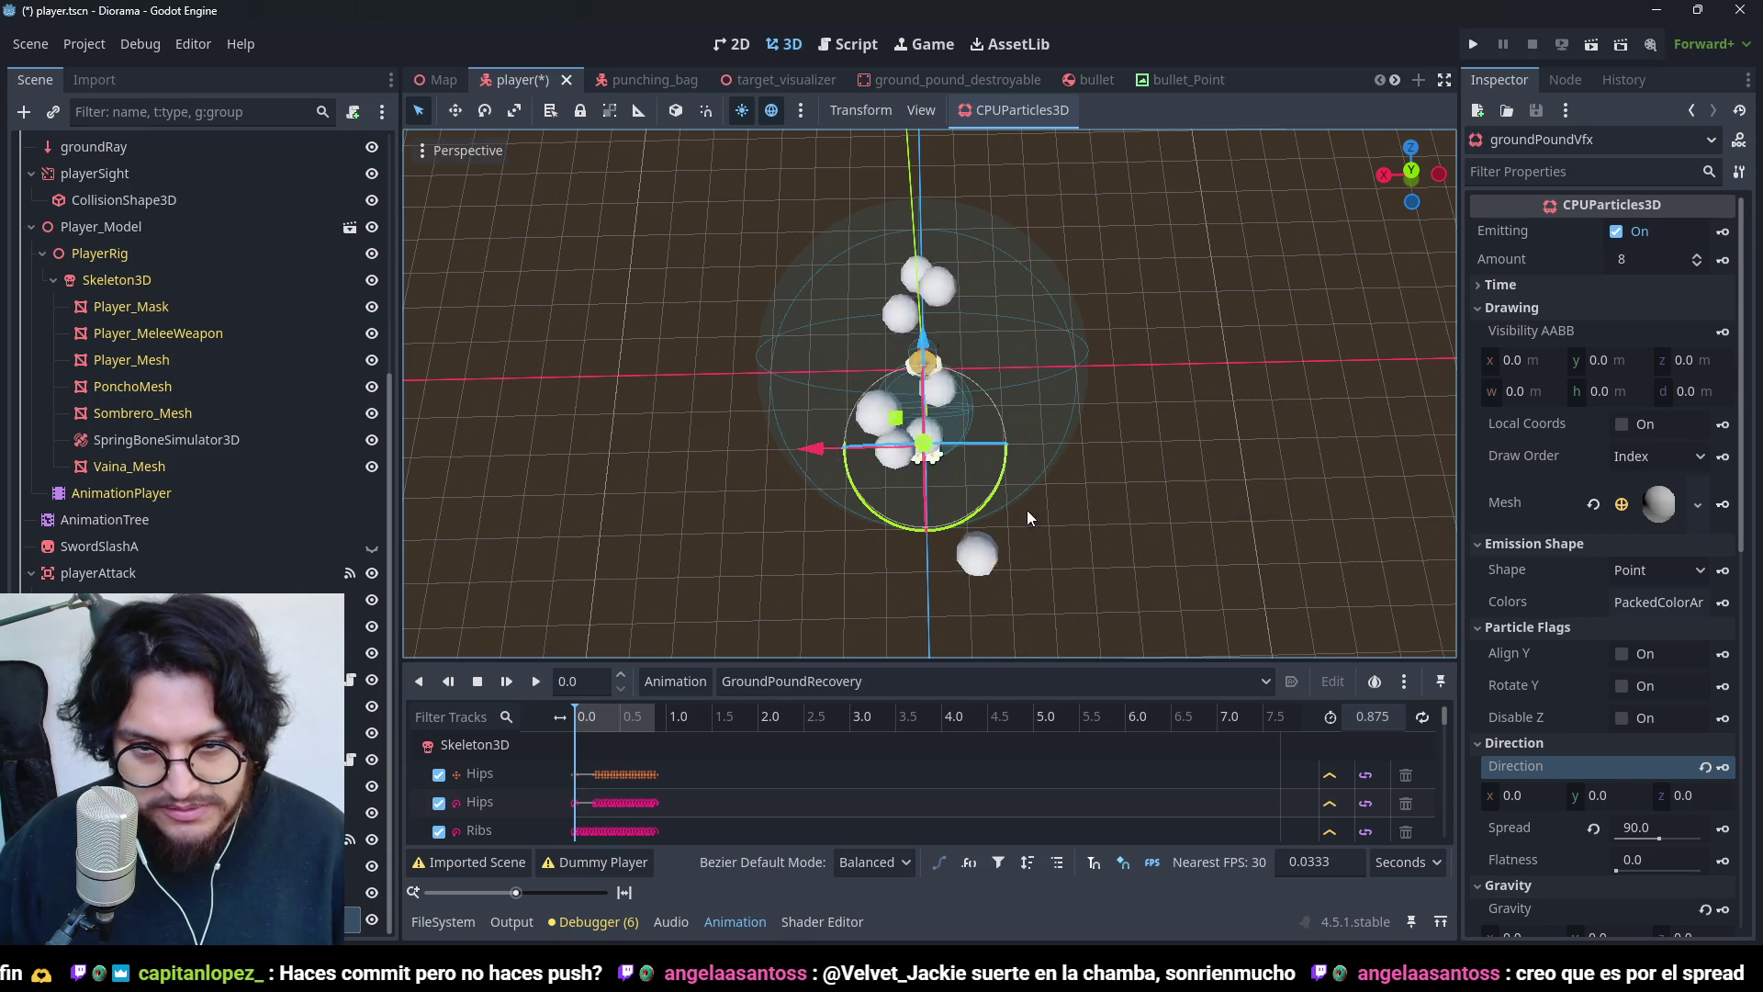
double_click(1635, 828)
text(180)
mouse_move(1054, 652)
mouse_down()
mouse_move(1115, 421)
mouse_move(1149, 377)
mouse_move(1076, 439)
mouse_move(1166, 477)
mouse_up()
scroll(1076, 439, up, 3)
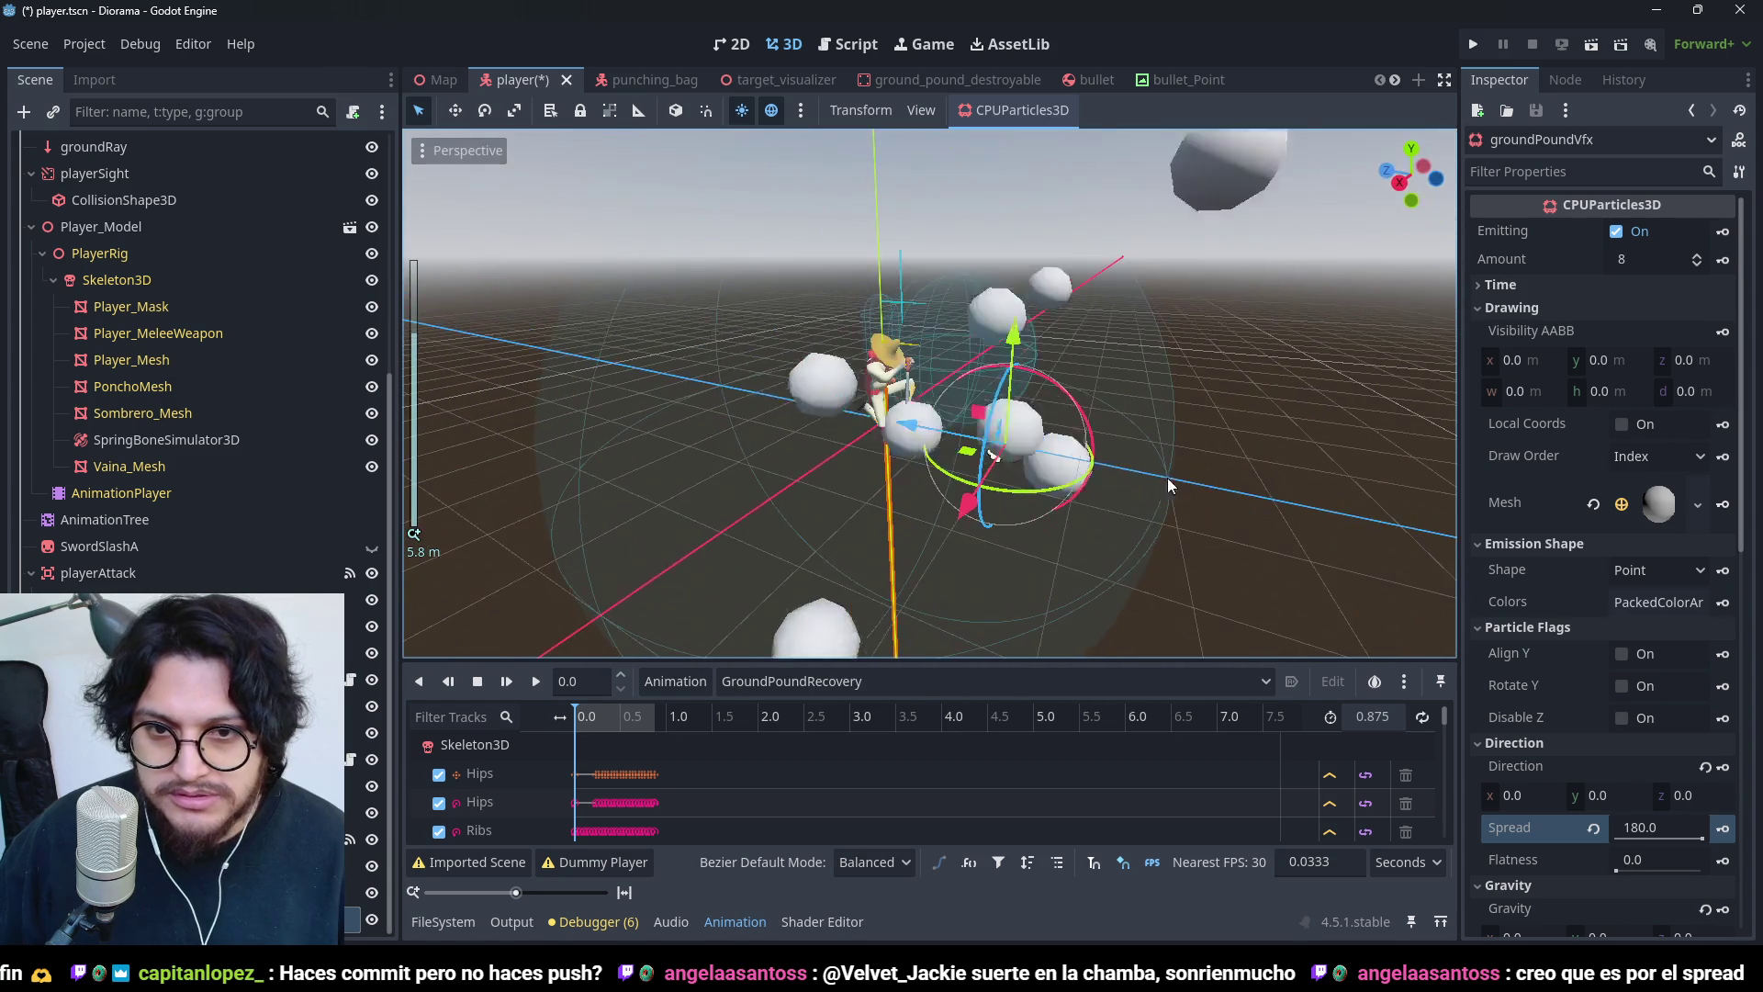
scroll(1596, 840, down, 10)
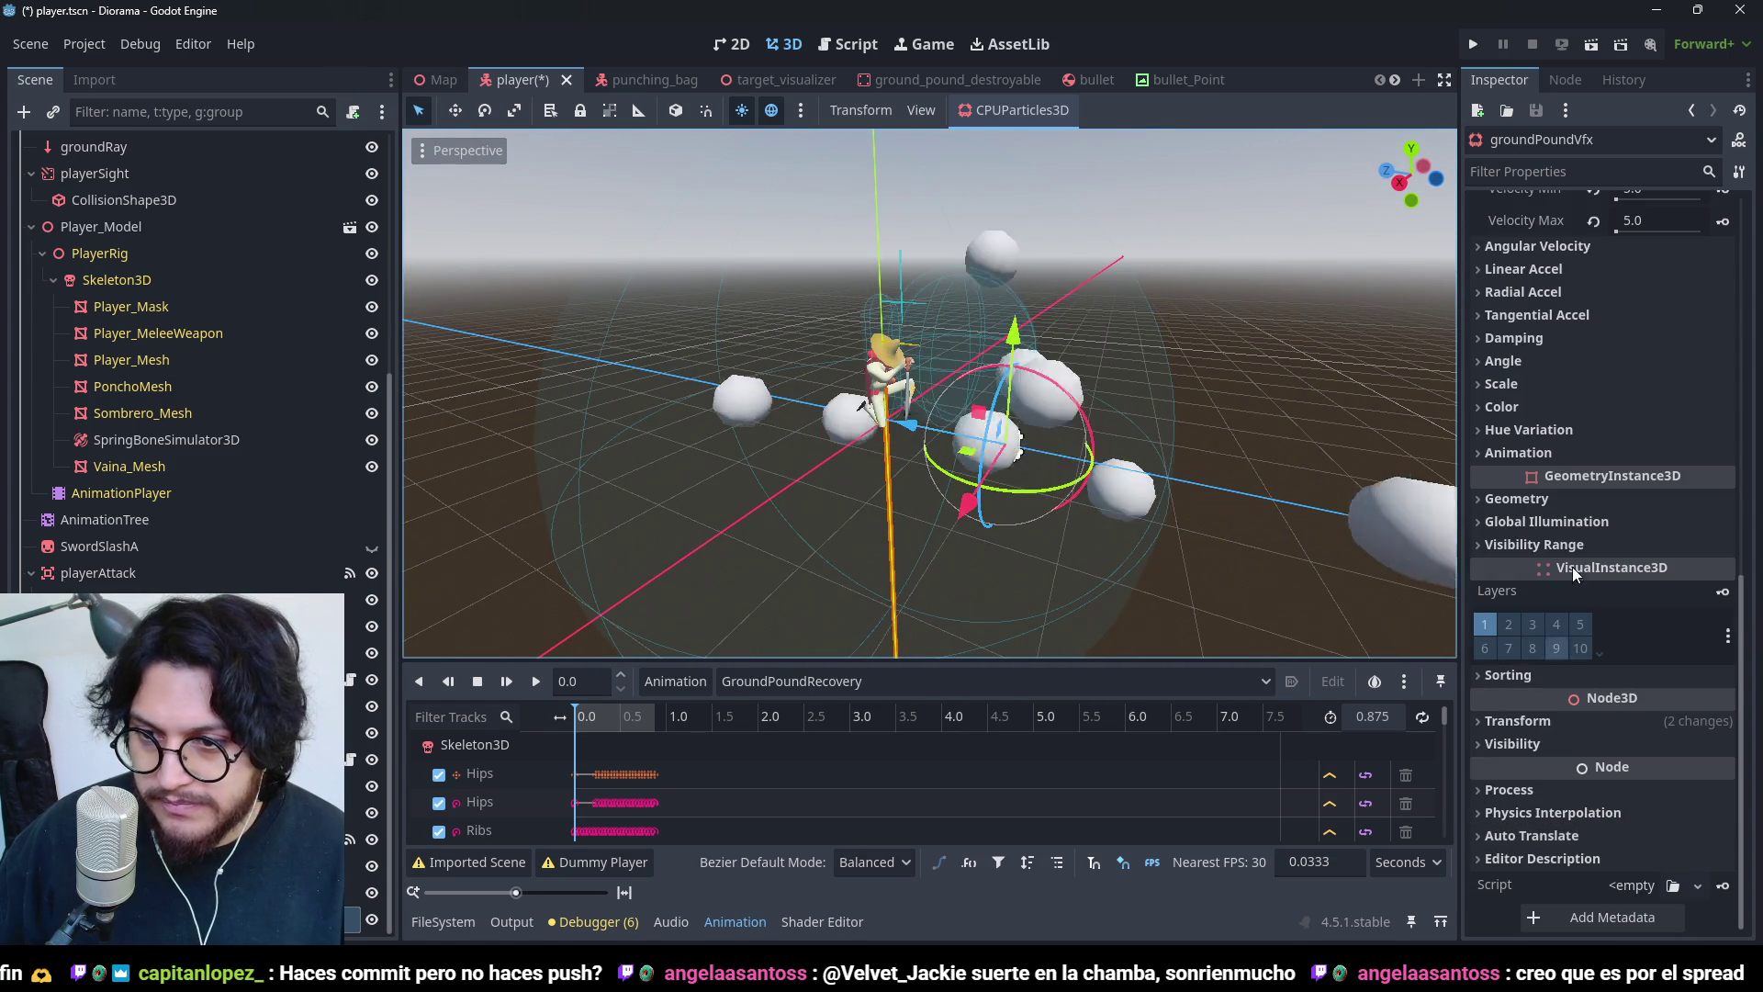
- Drag flatness up to 1.0 and check the flat ring from a low side view
click(1522, 723)
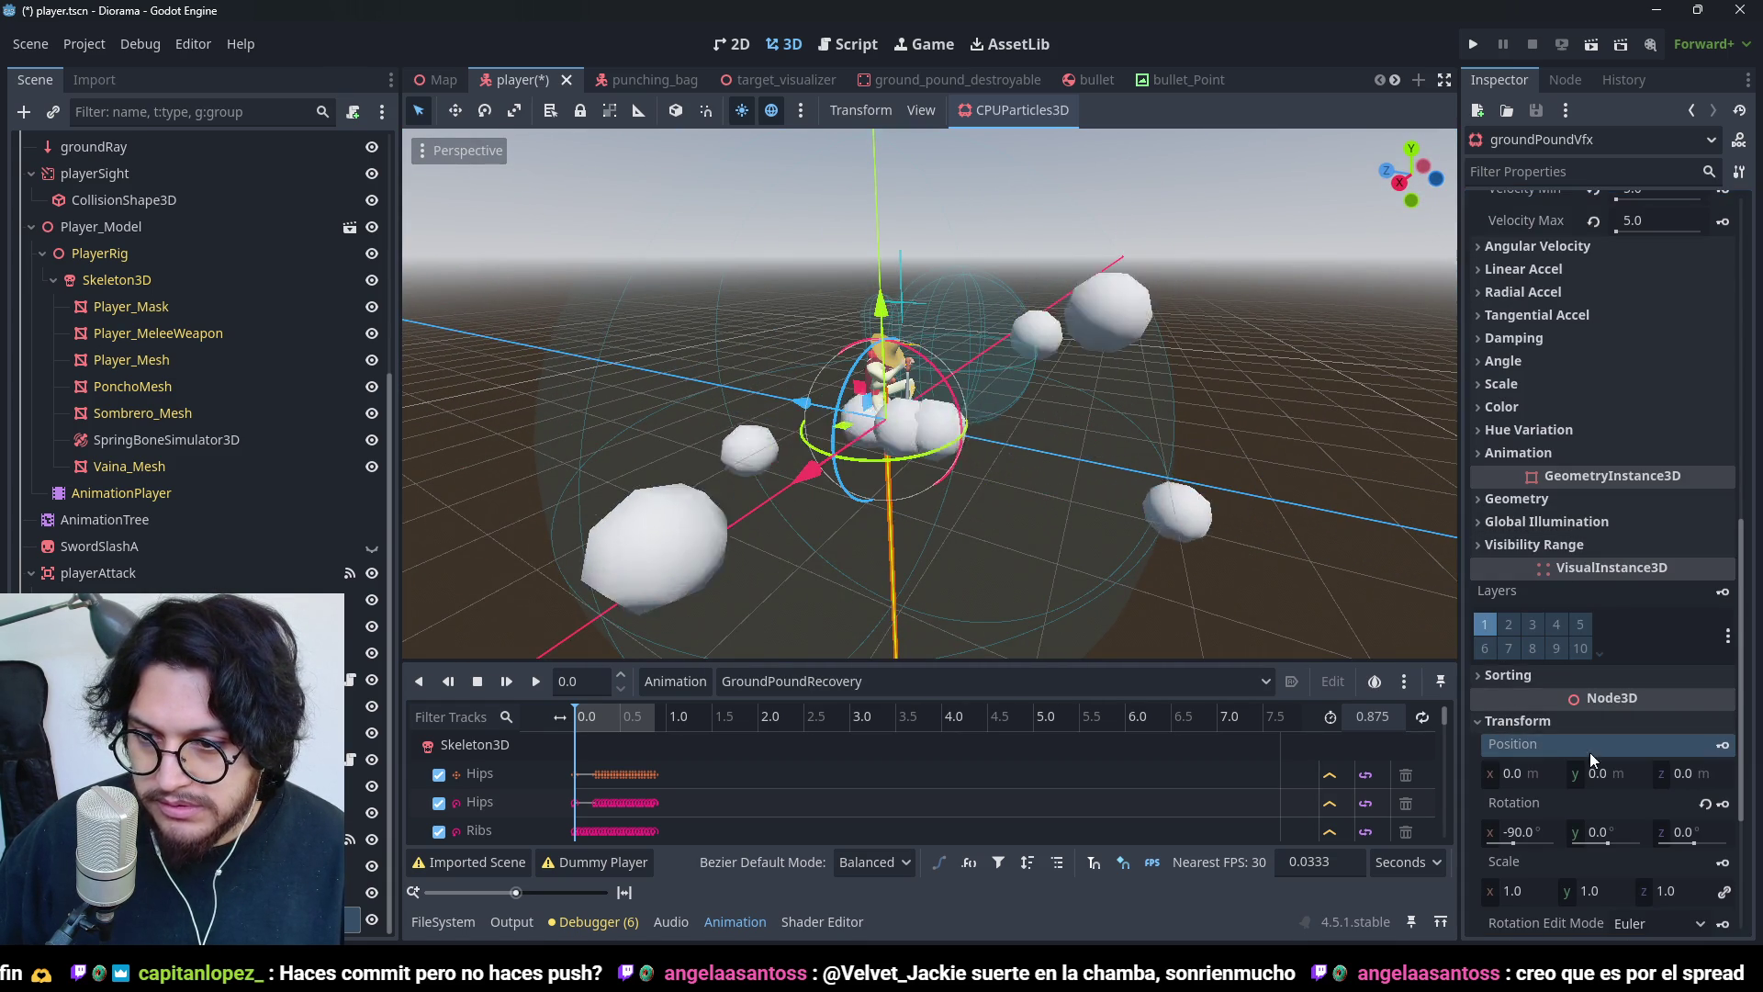
click(1561, 721)
scroll(1179, 360, down, 3)
drag(1179, 360, 1754, 361)
scroll(1672, 387, up, 6)
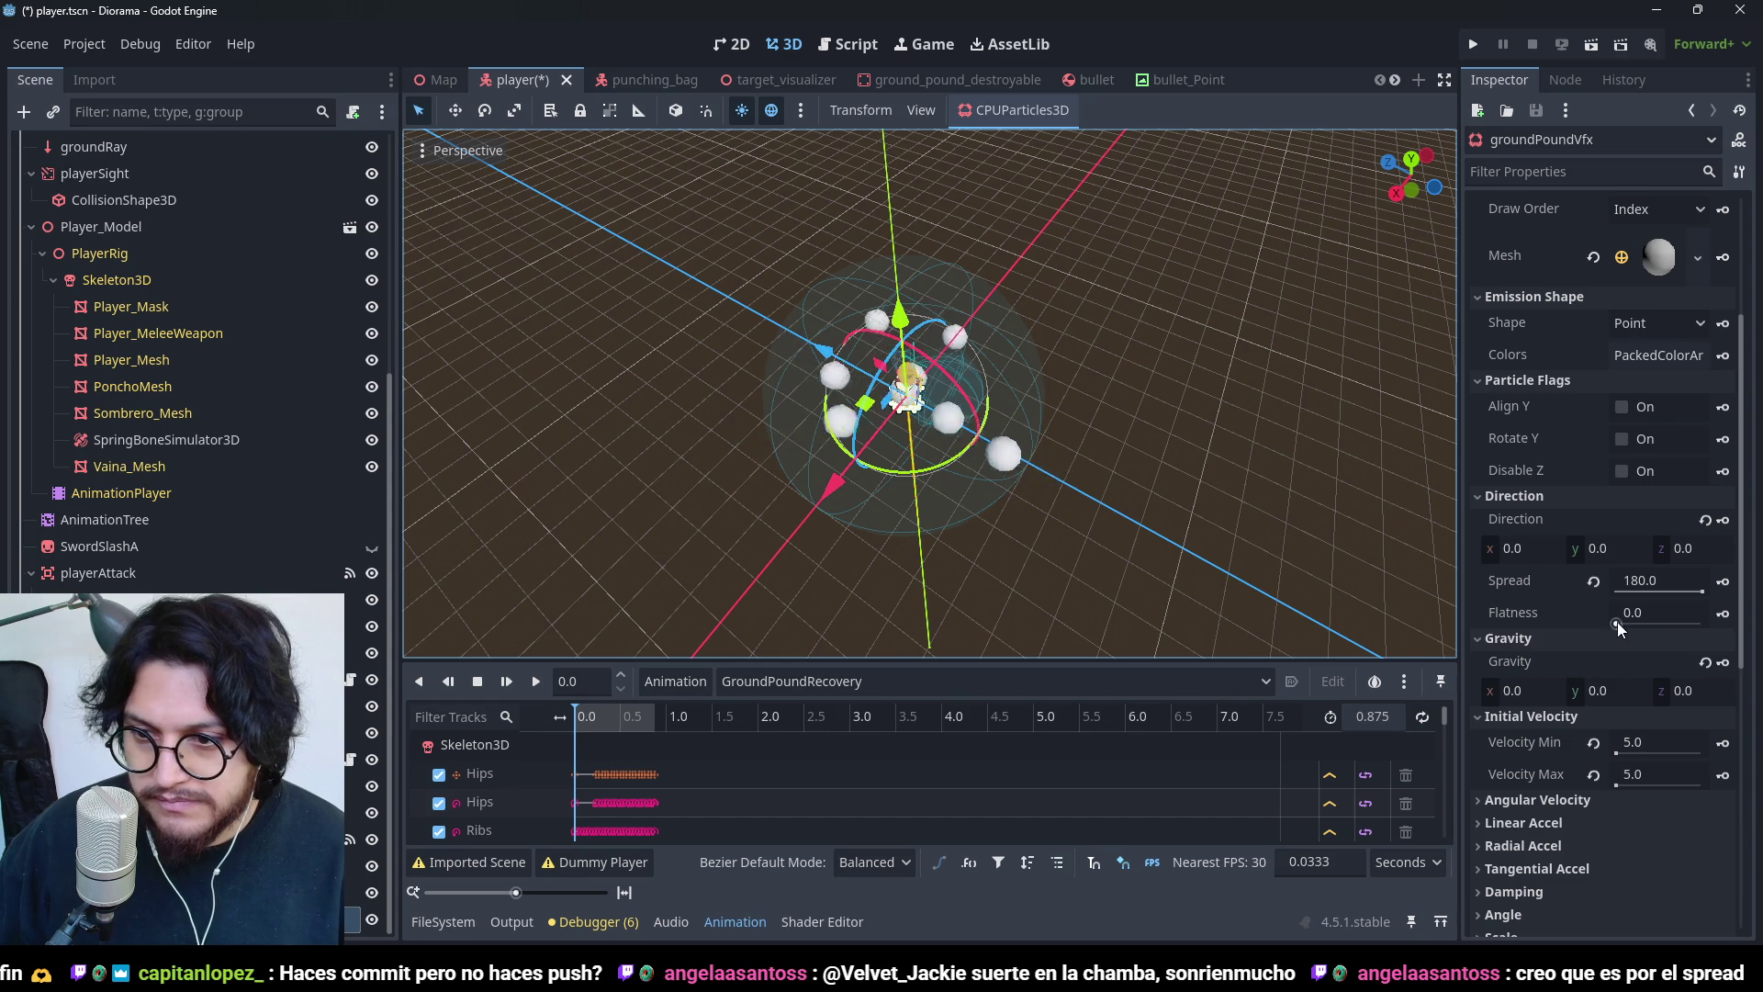
drag(1617, 621, 1704, 621)
mouse_move(808, 551)
mouse_down()
mouse_move(871, 560)
mouse_move(980, 421)
mouse_up()
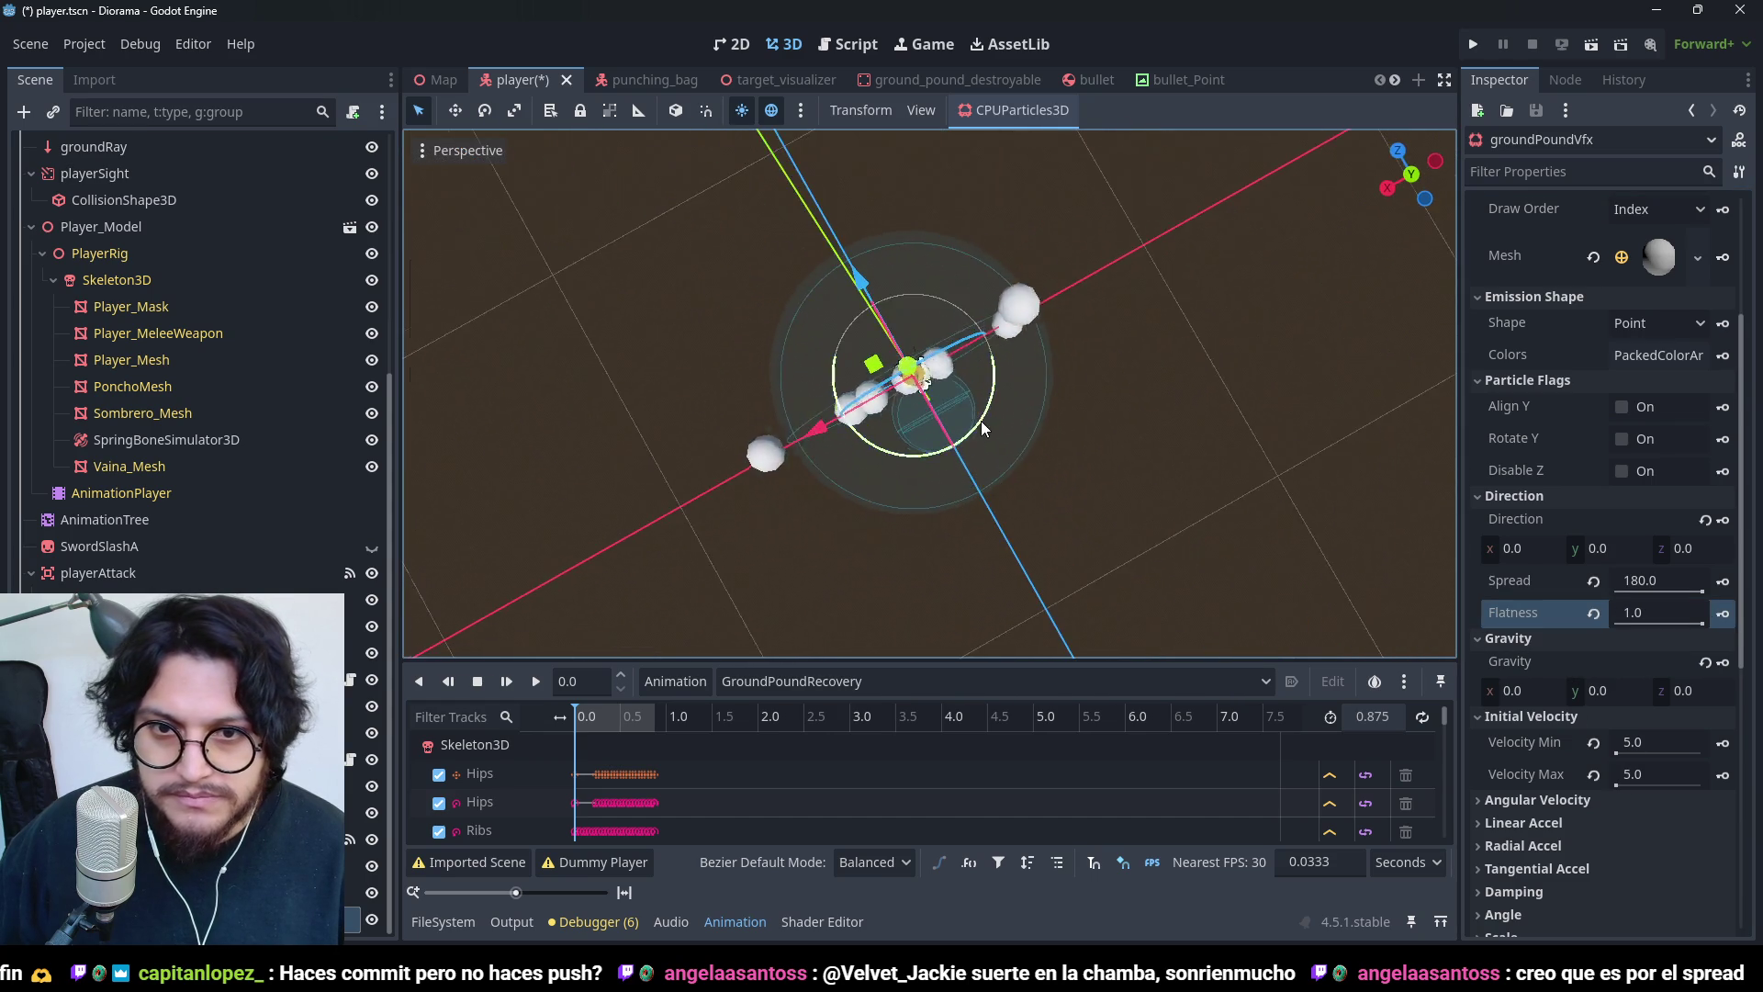
mouse_move(1160, 486)
mouse_down()
mouse_move(1244, 256)
mouse_move(1026, 382)
mouse_move(880, 406)
mouse_move(1016, 394)
mouse_move(913, 395)
mouse_move(863, 364)
mouse_move(1085, 524)
mouse_move(935, 591)
mouse_up()
scroll(983, 371, down, 2)
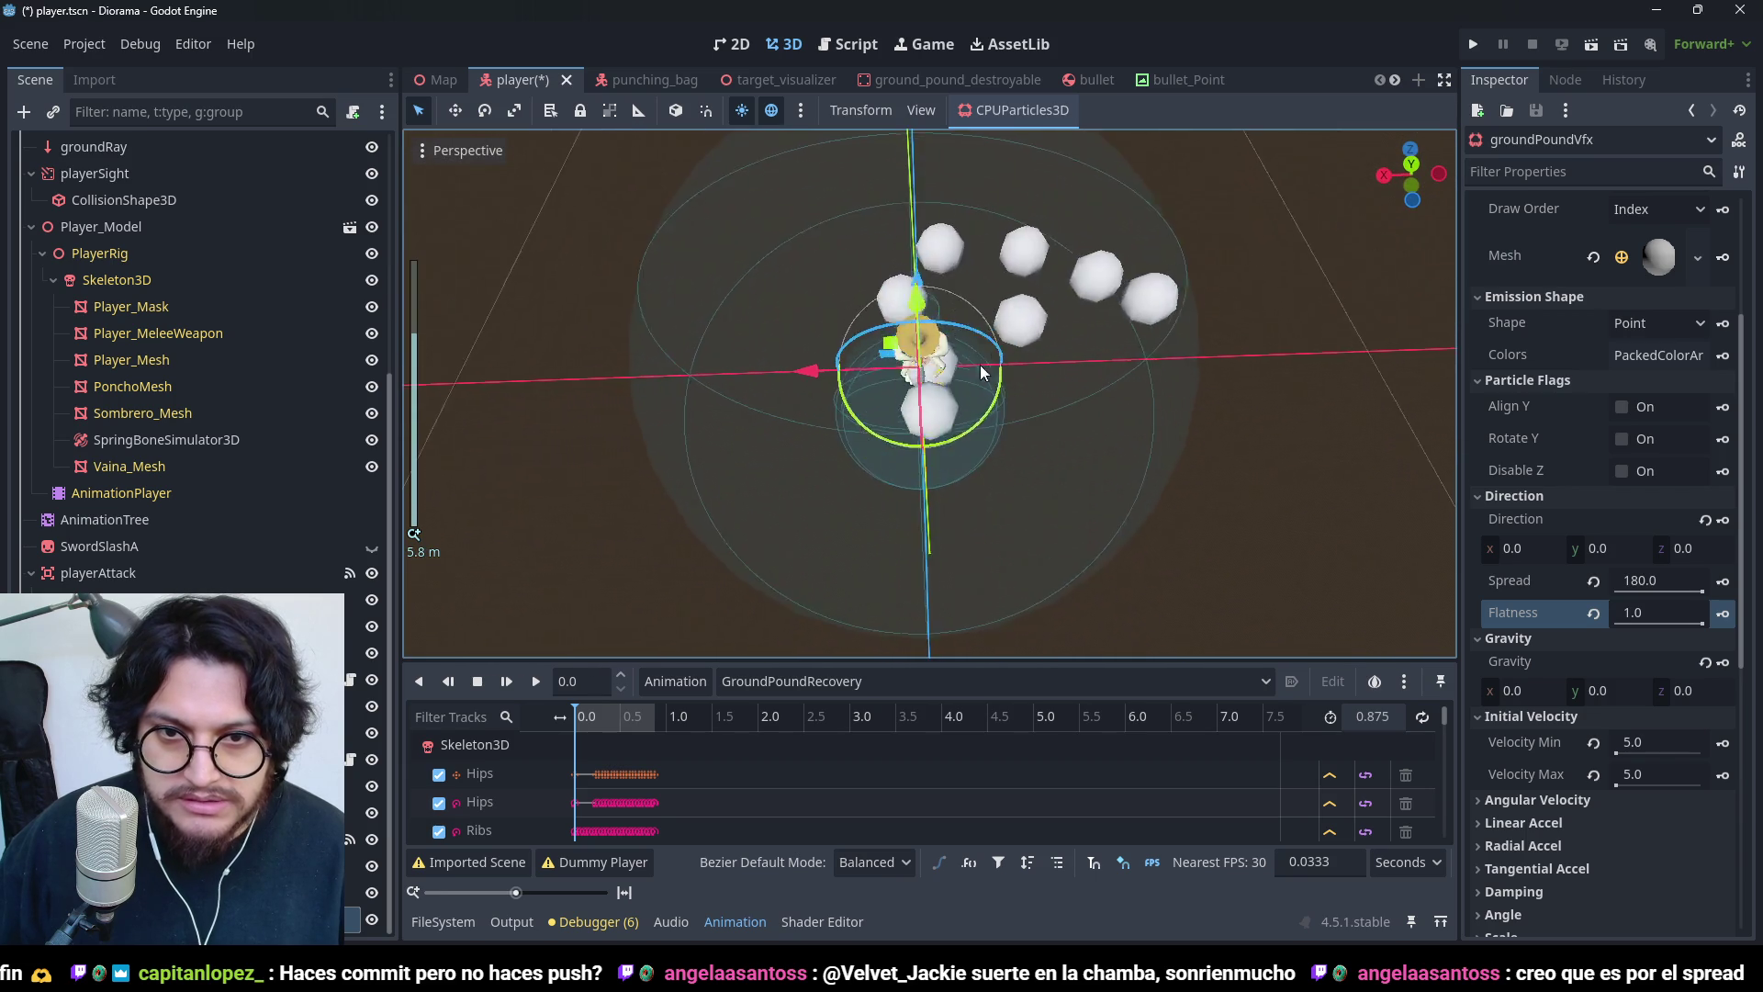
mouse_move(977, 439)
mouse_down()
mouse_move(746, 450)
mouse_move(753, 373)
mouse_move(702, 457)
mouse_up()
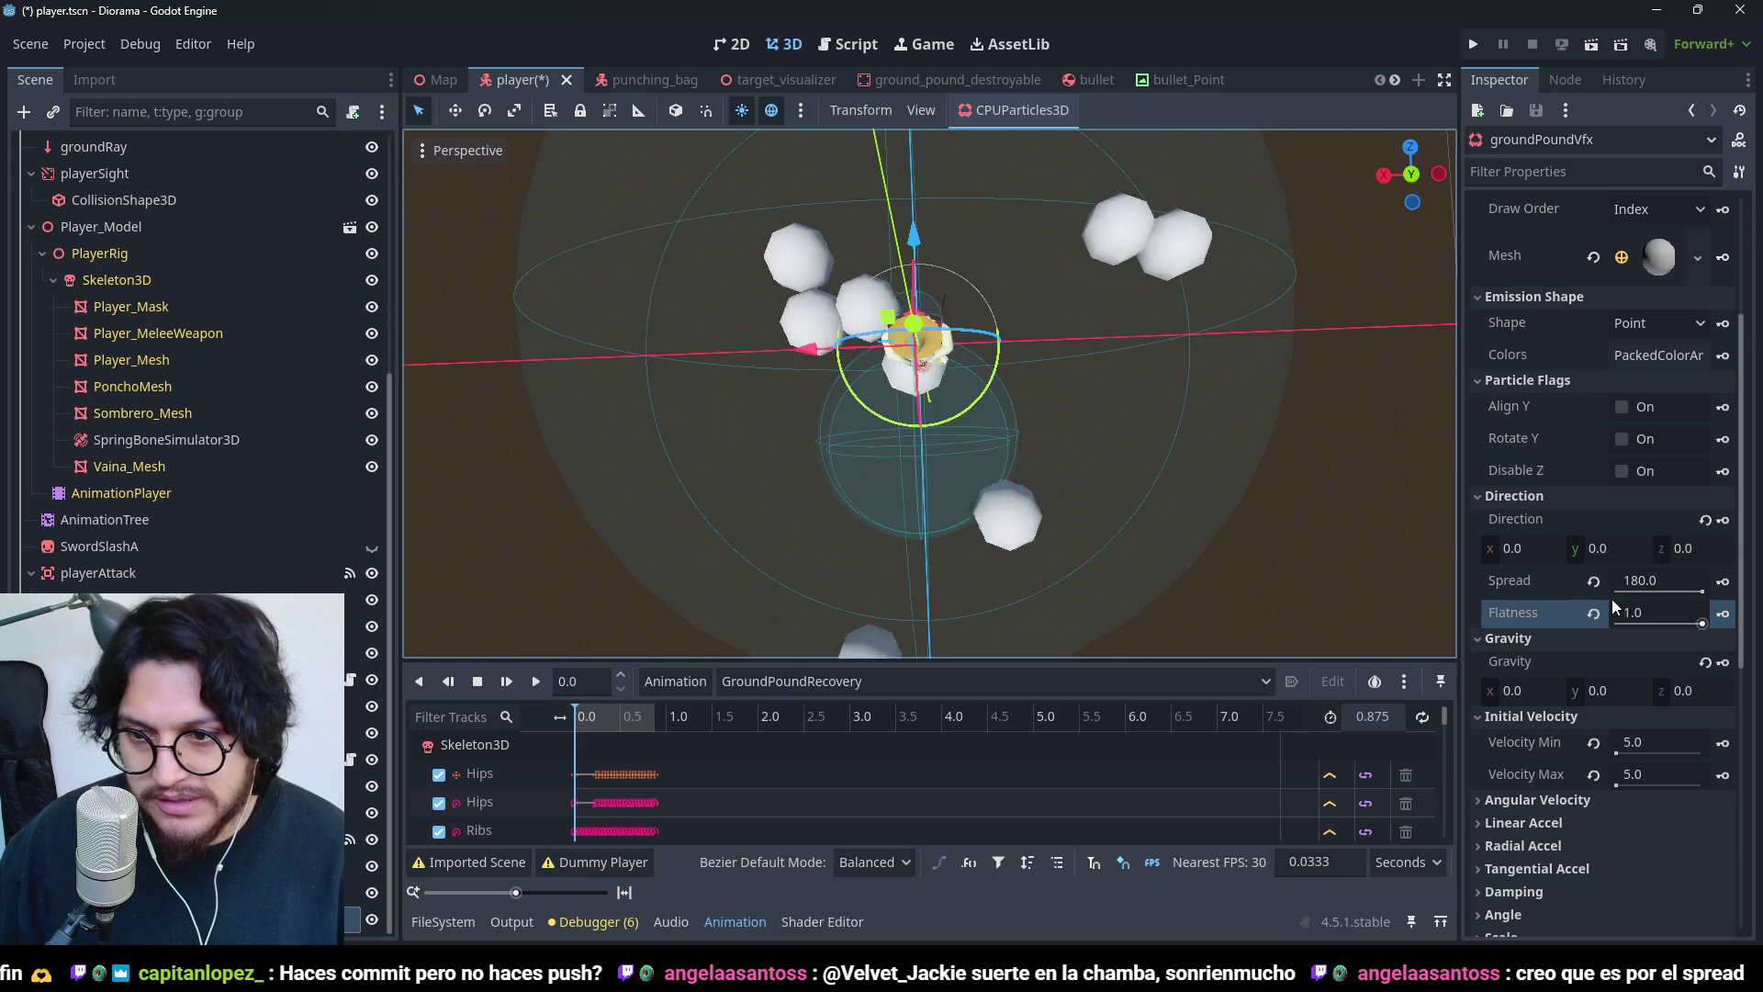
- Drag the spread slider toward 0 and inspect the particles in perspective
drag(1701, 590, 1616, 591)
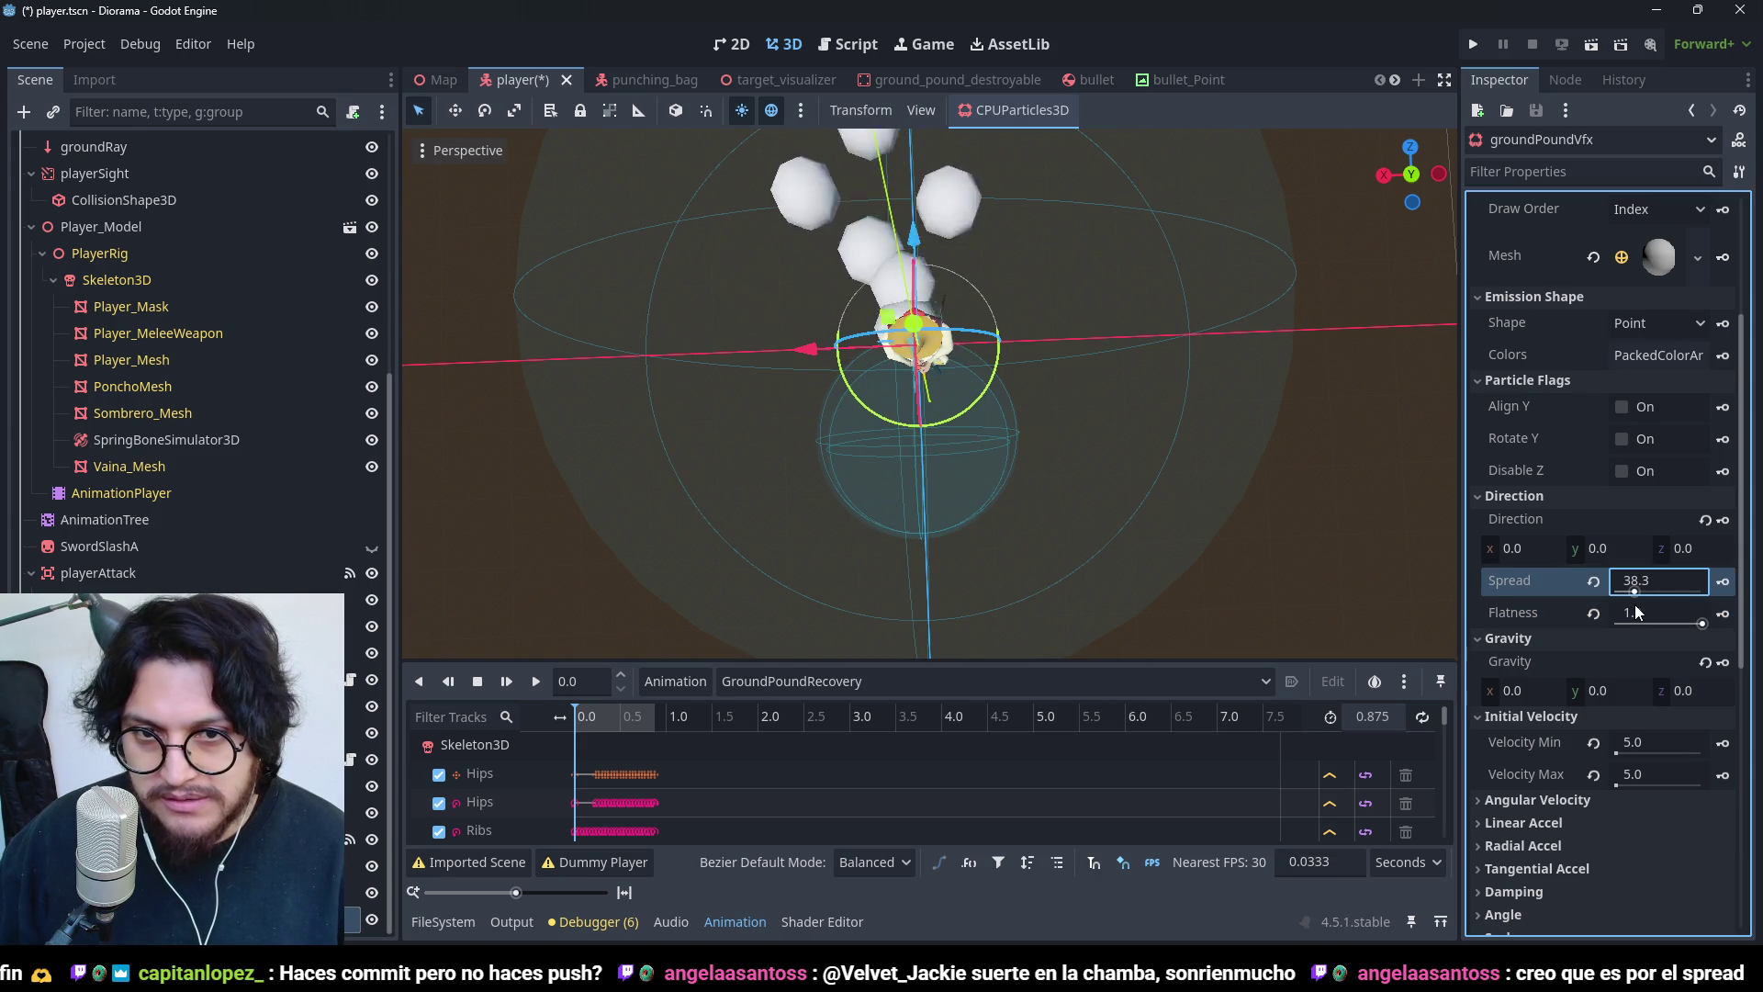
mouse_move(1644, 613)
mouse_down()
mouse_move(1595, 606)
mouse_move(1734, 593)
mouse_up()
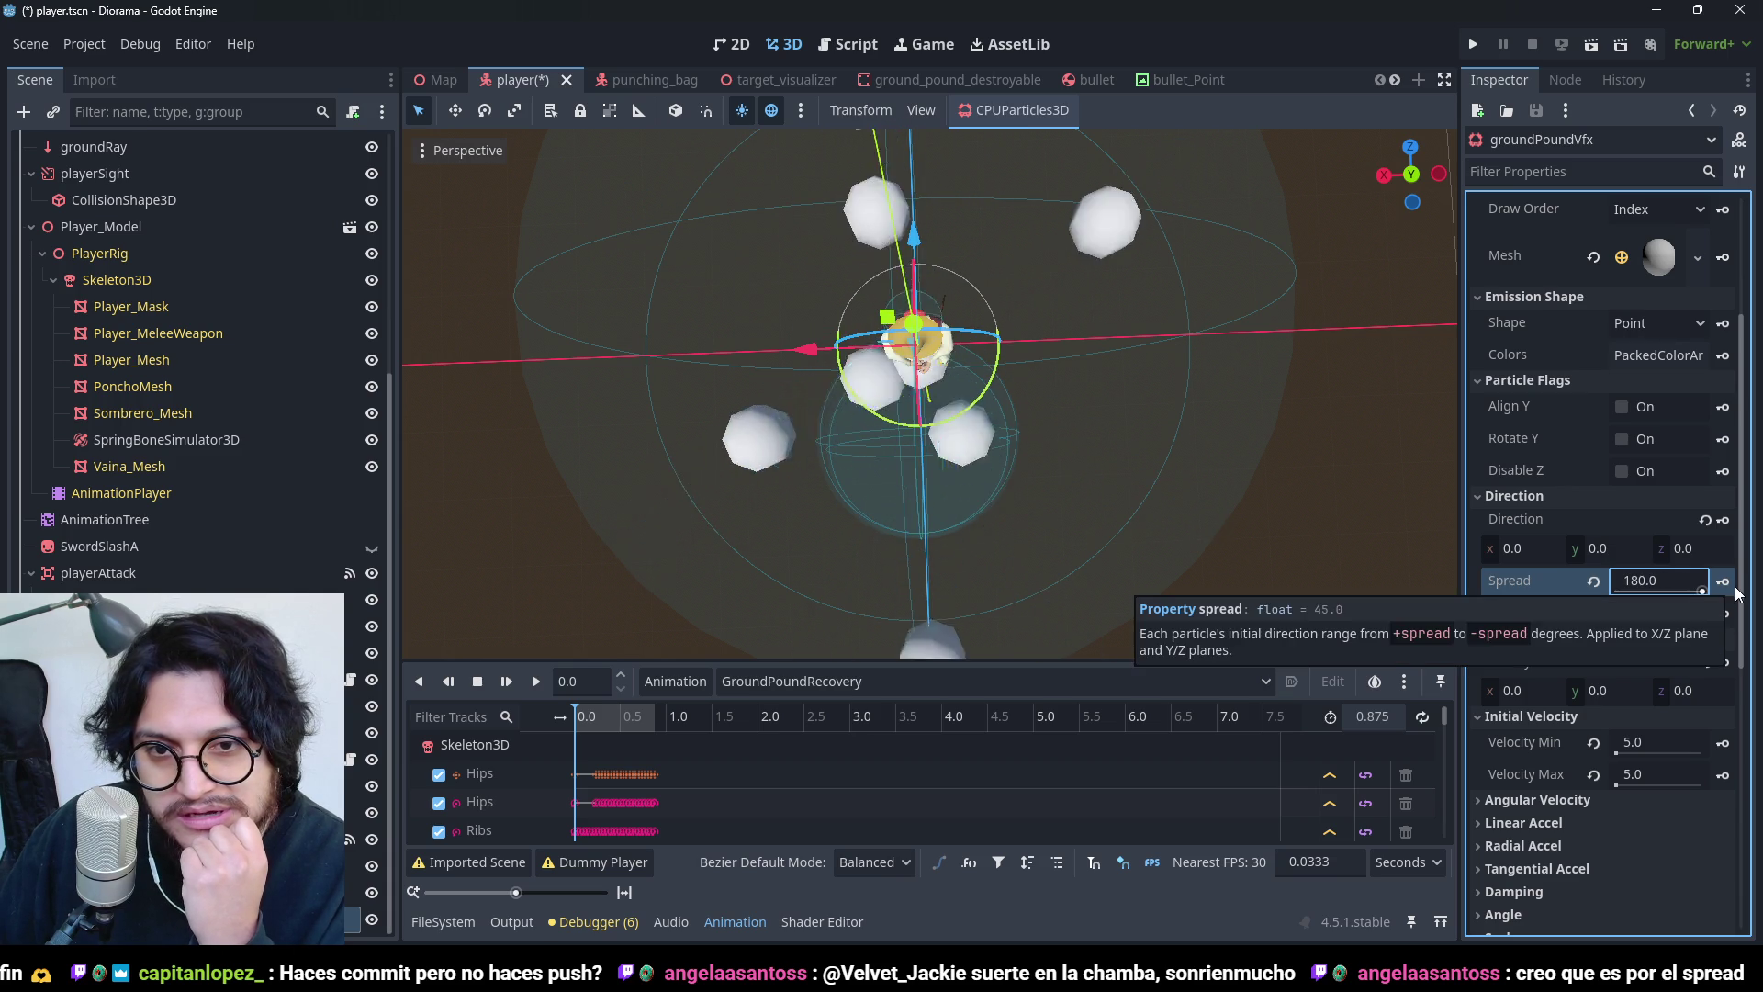
scroll(987, 401, down, 2)
scroll(987, 402, down, 2)
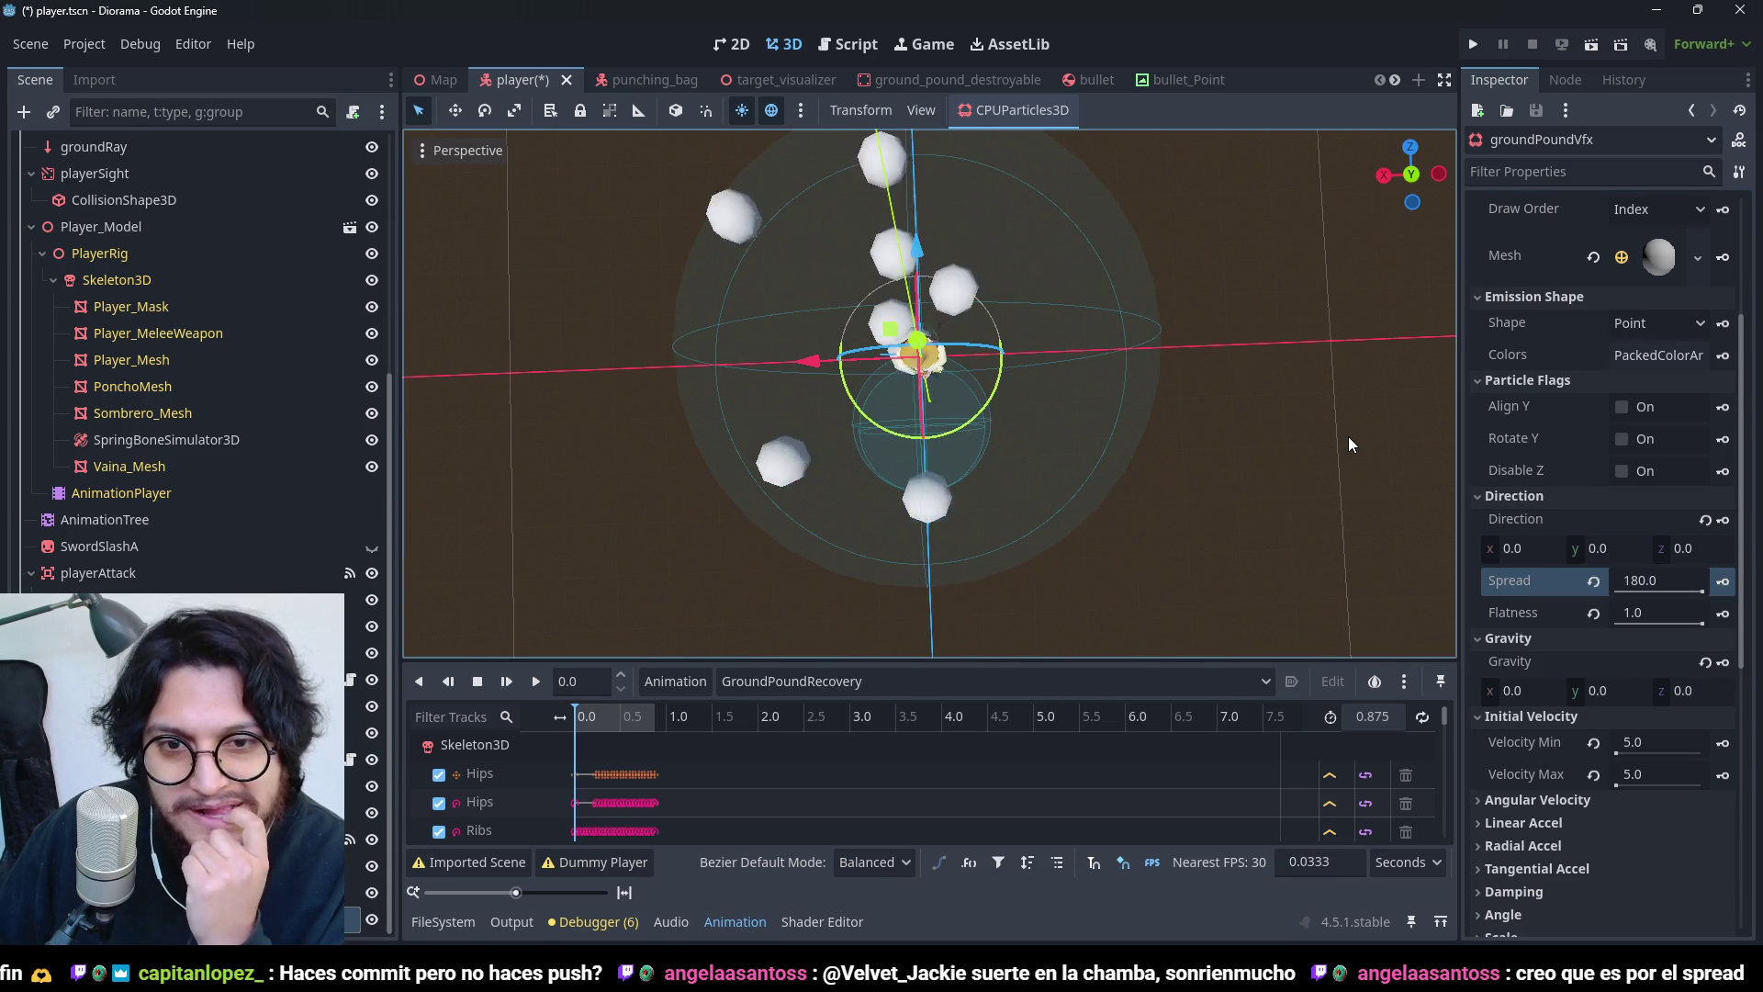
mouse_move(1315, 440)
mouse_down()
mouse_move(1231, 147)
mouse_move(1221, 631)
mouse_move(1039, 629)
mouse_move(1016, 328)
mouse_up()
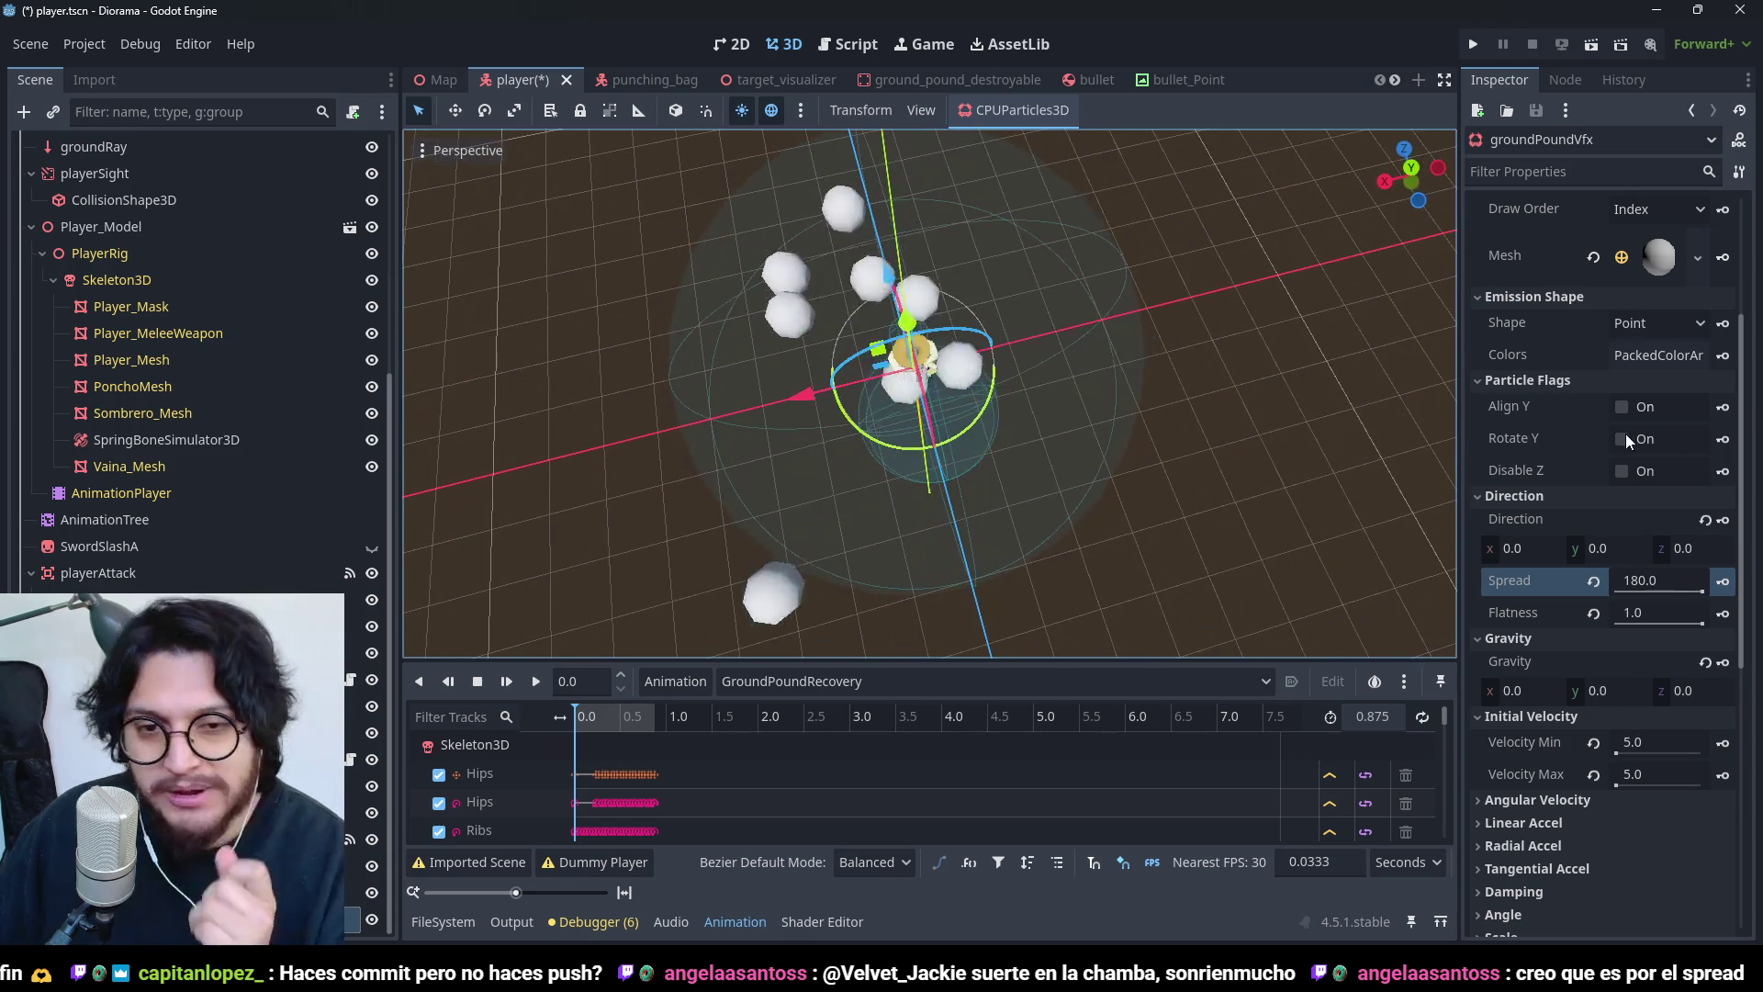
scroll(1616, 312, up, 5)
- Collapse Drawing and set Time explosiveness to 1.0 so particles burst together
click(1534, 260)
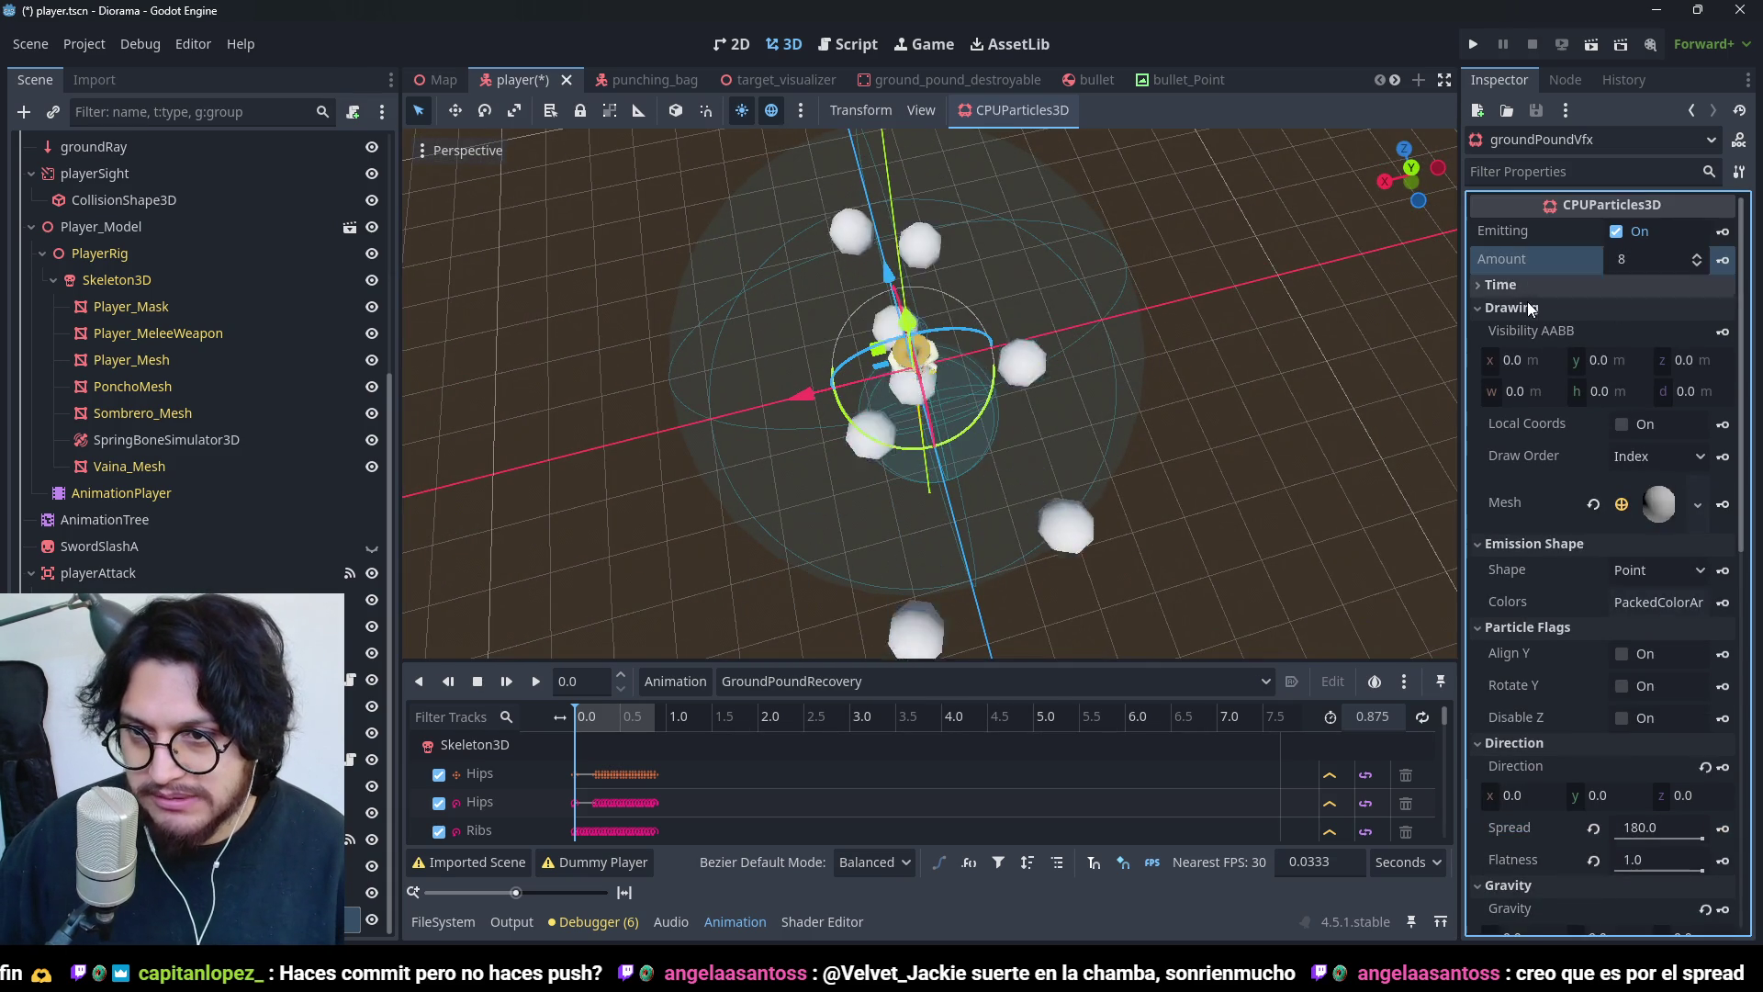
click(1531, 309)
click(1524, 285)
mouse_move(1625, 449)
mouse_down()
mouse_move(1708, 464)
mouse_move(1644, 481)
mouse_up()
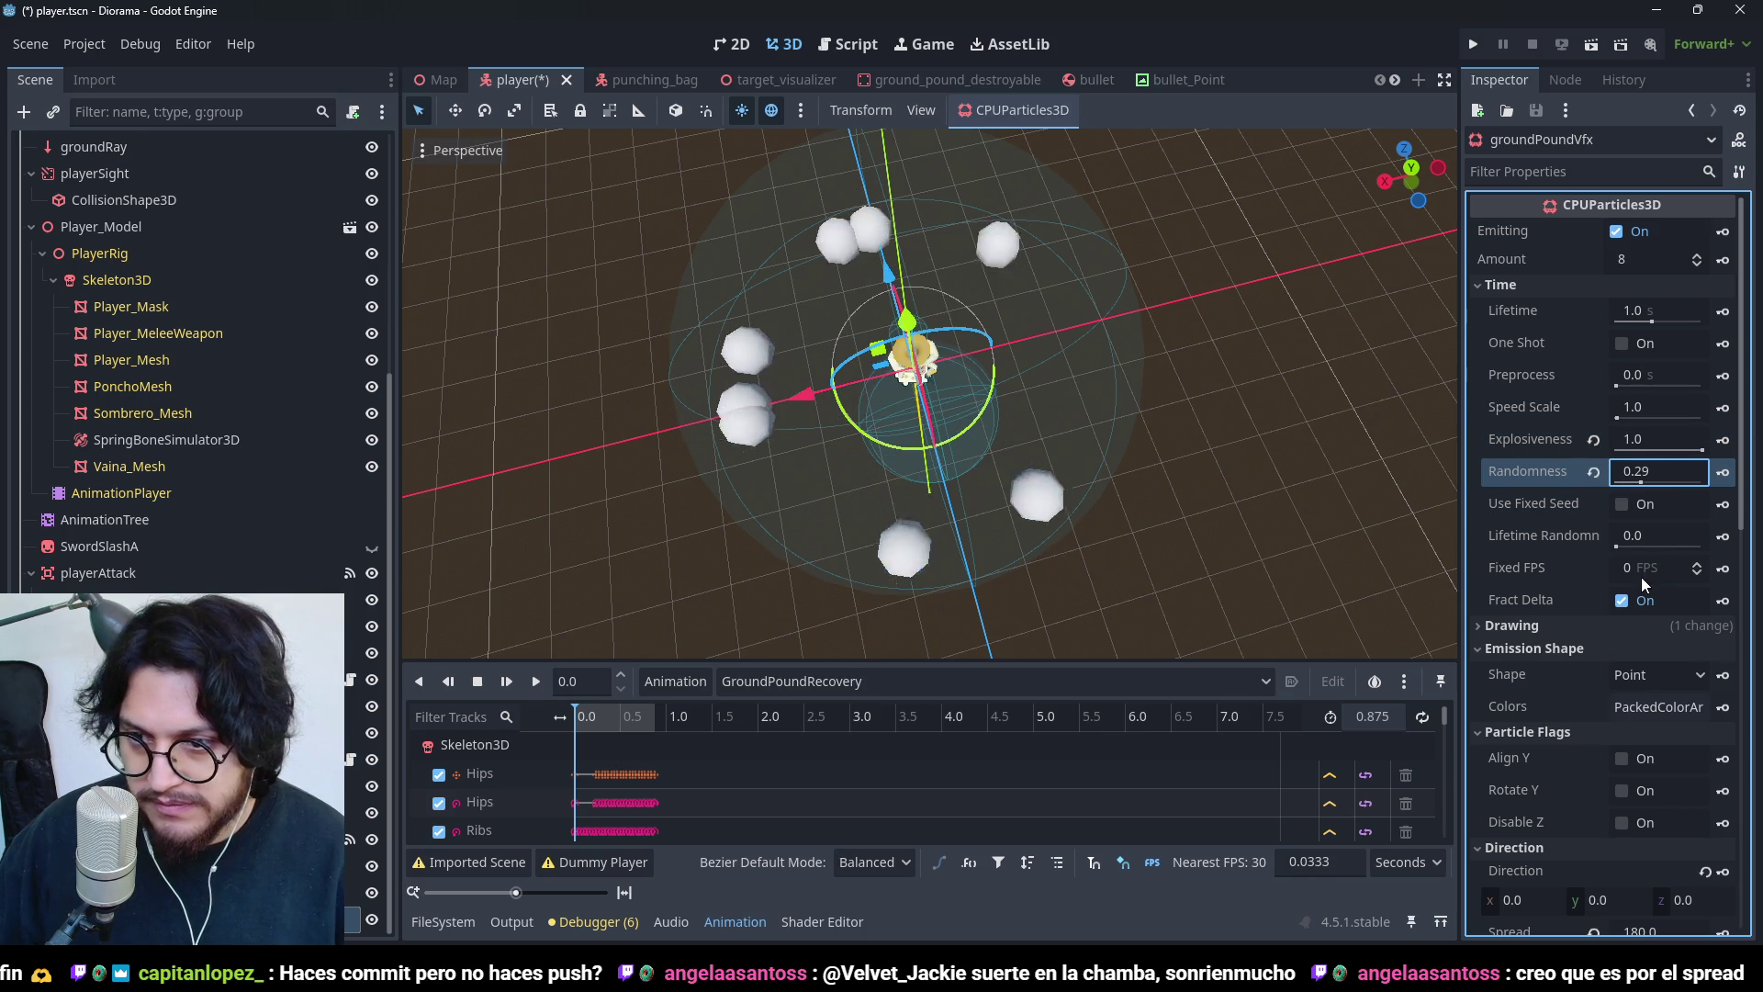
scroll(1573, 674, down, 10)
scroll(1554, 578, up, 3)
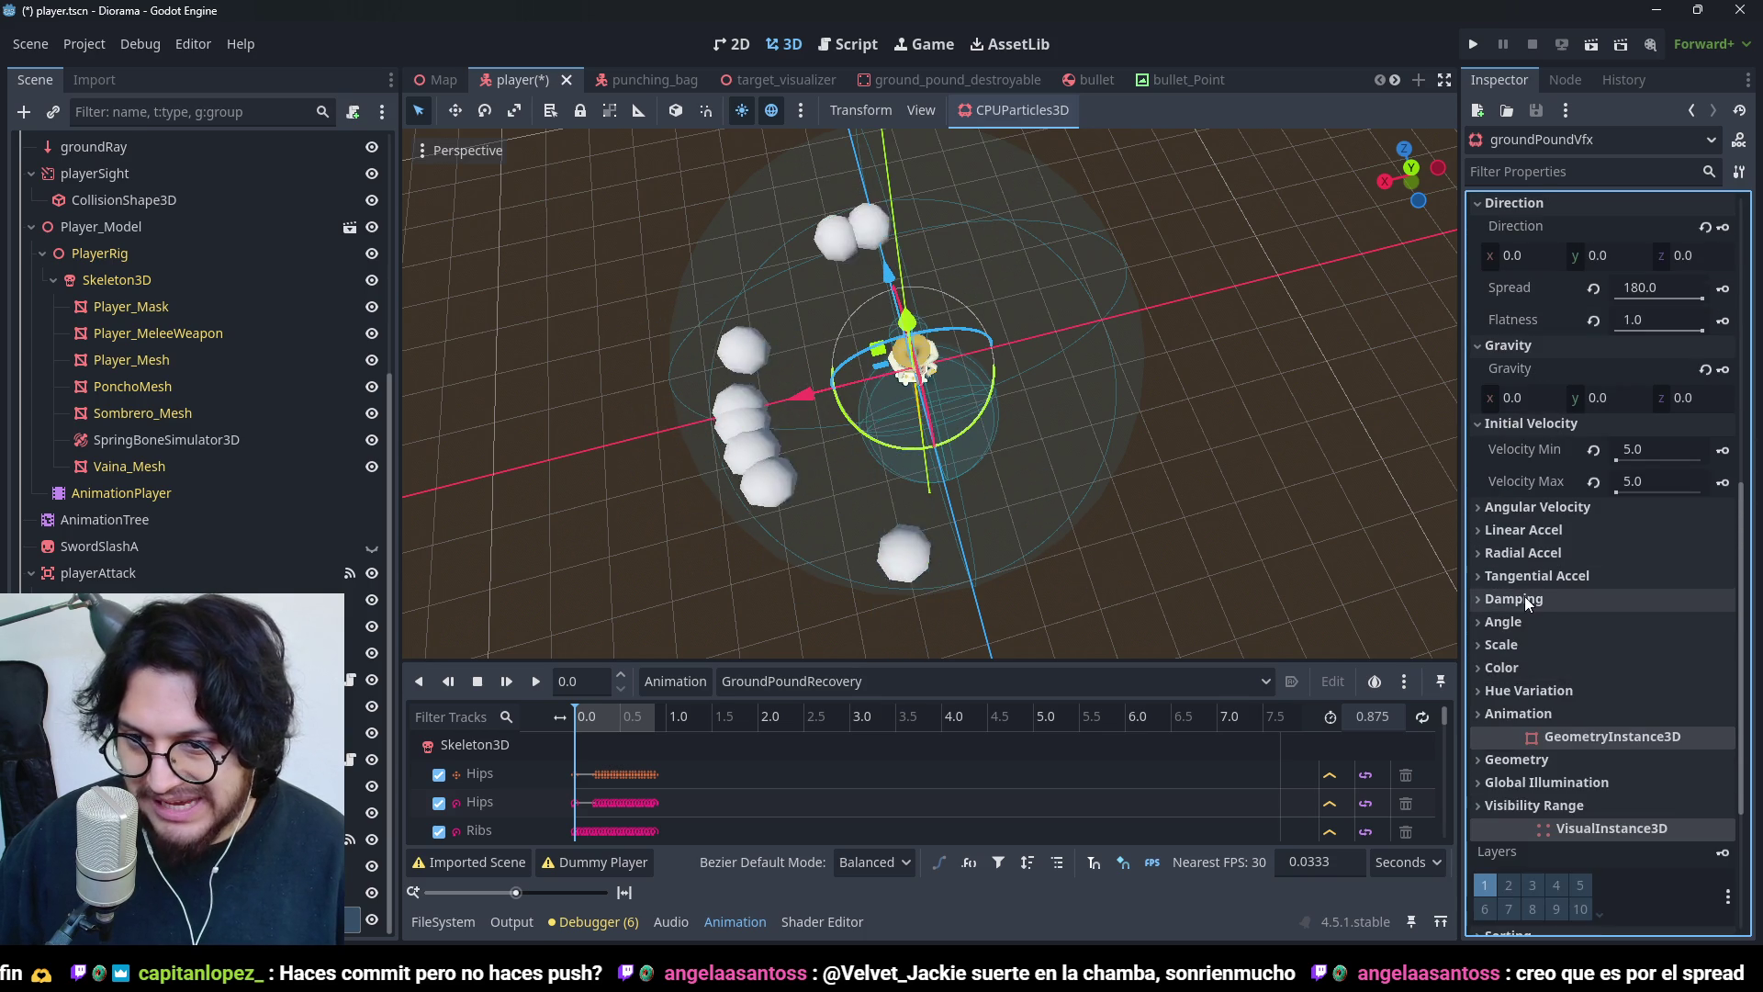
- Try several minimum damping values, then reset the damping to its defaults
click(1525, 599)
click(1638, 628)
text(5)
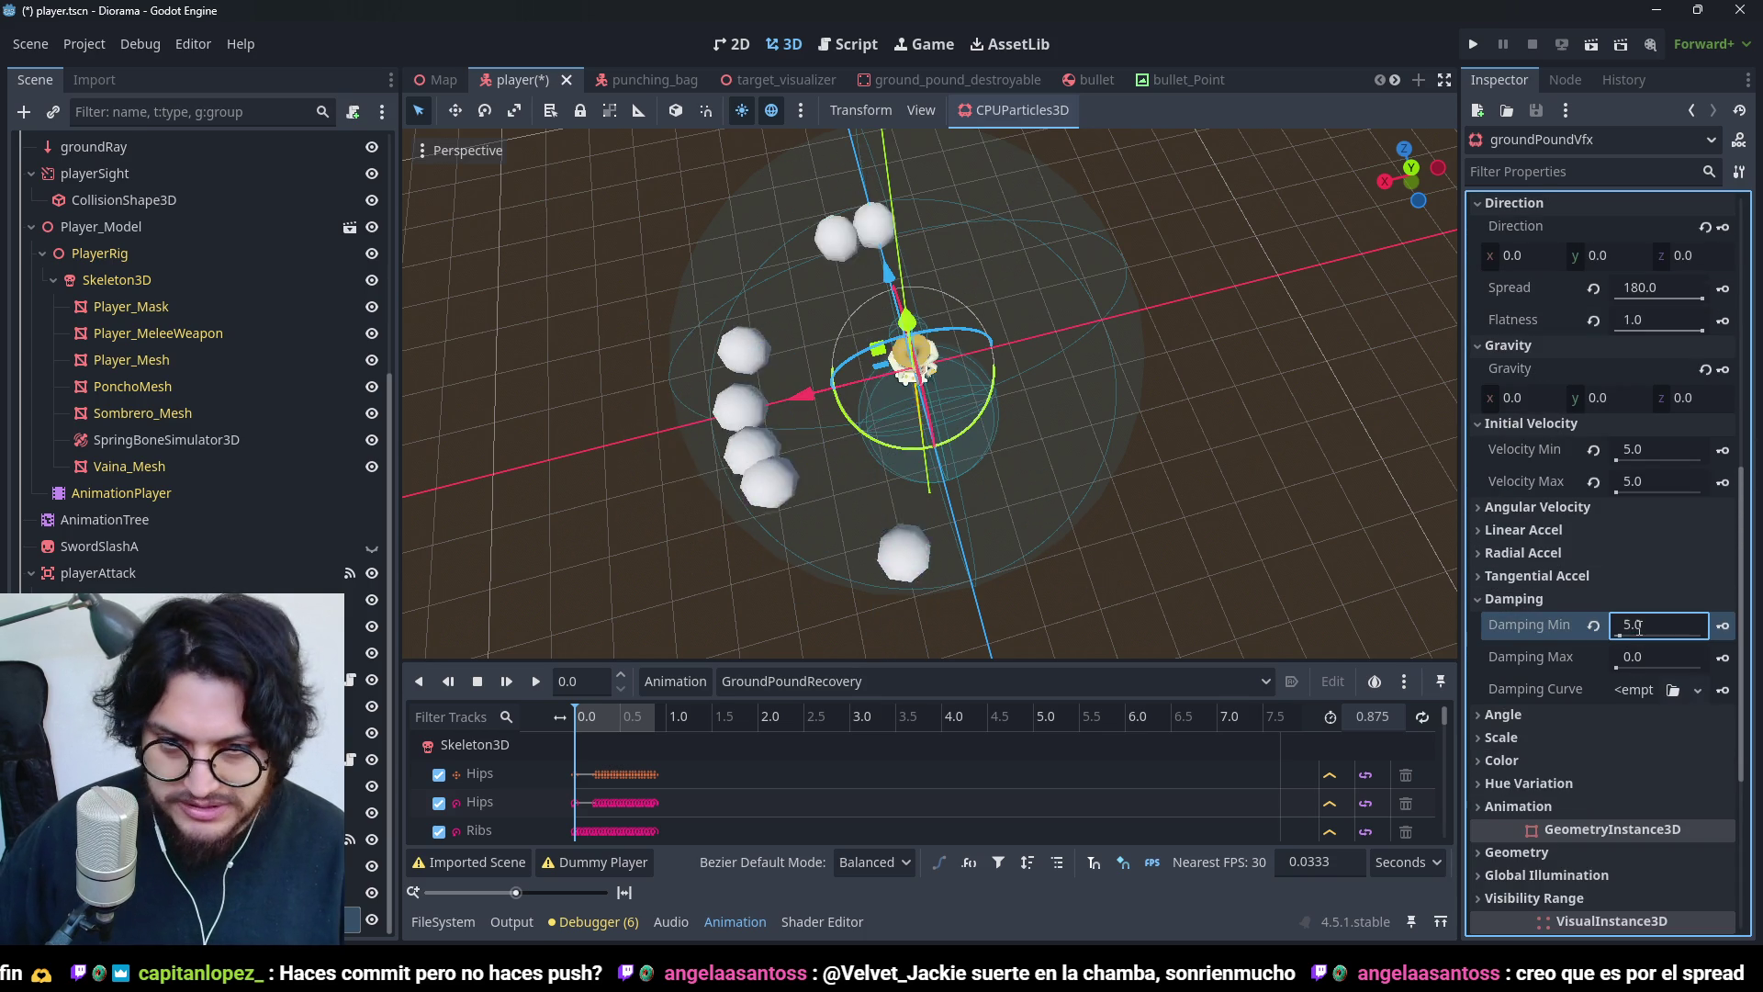
key(Return)
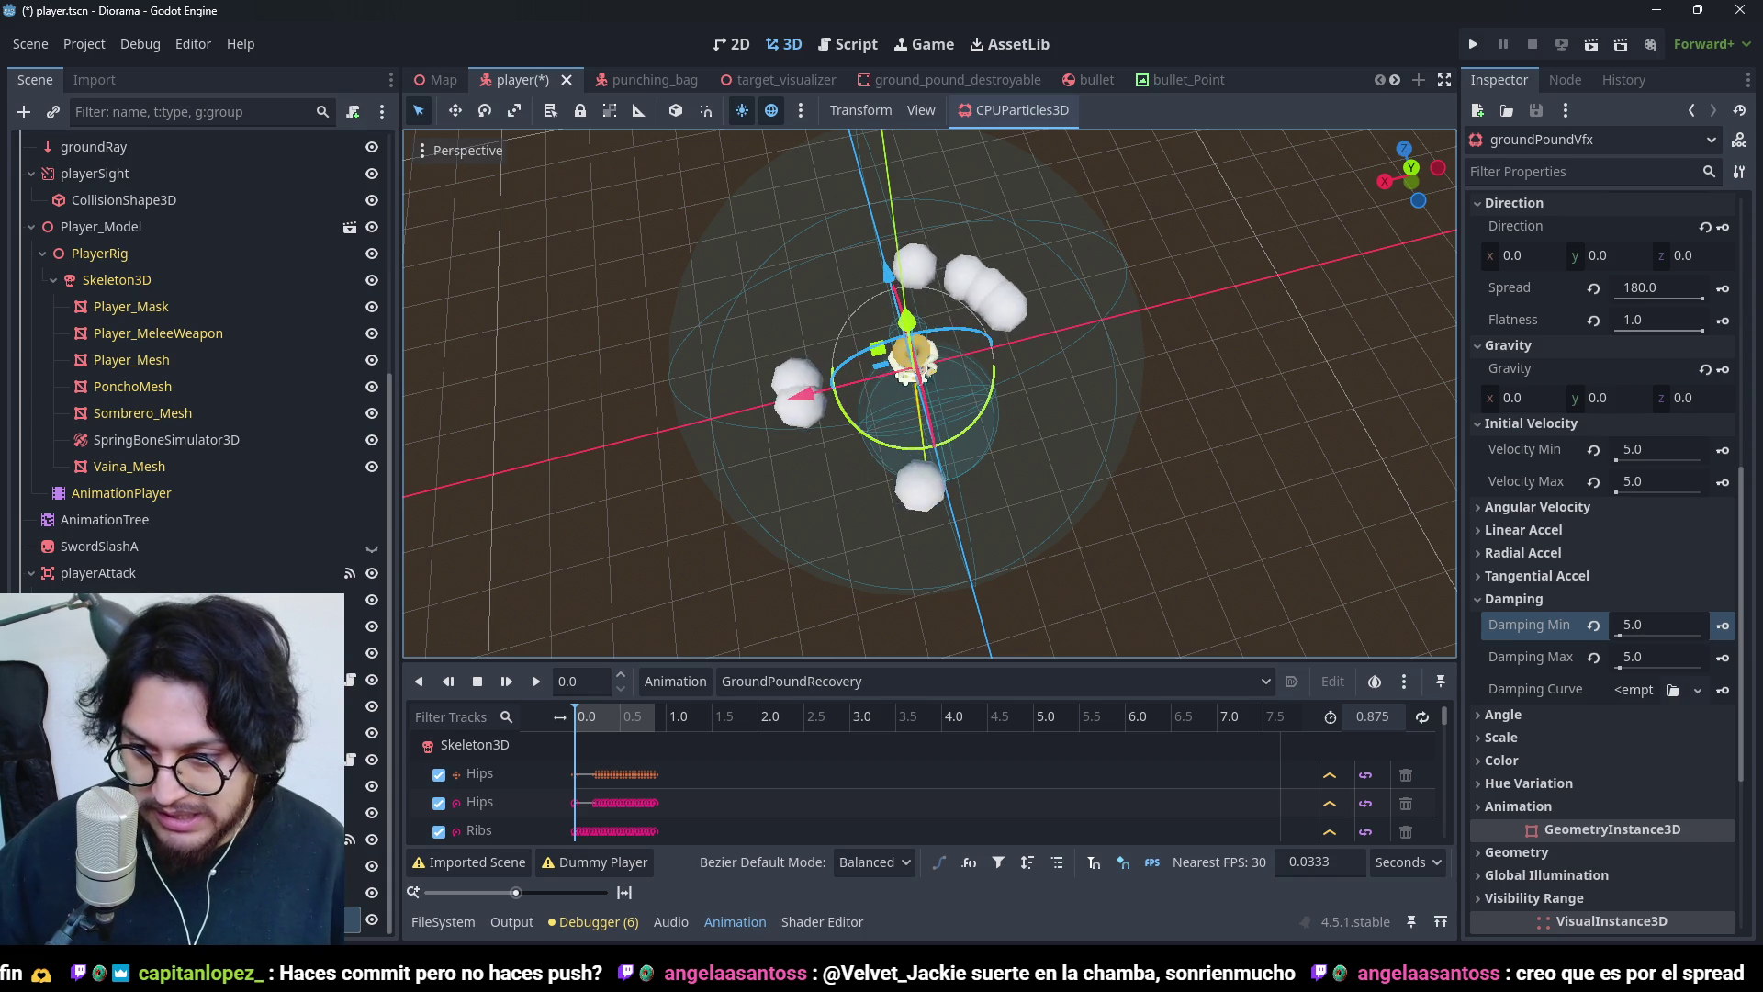
click(1634, 625)
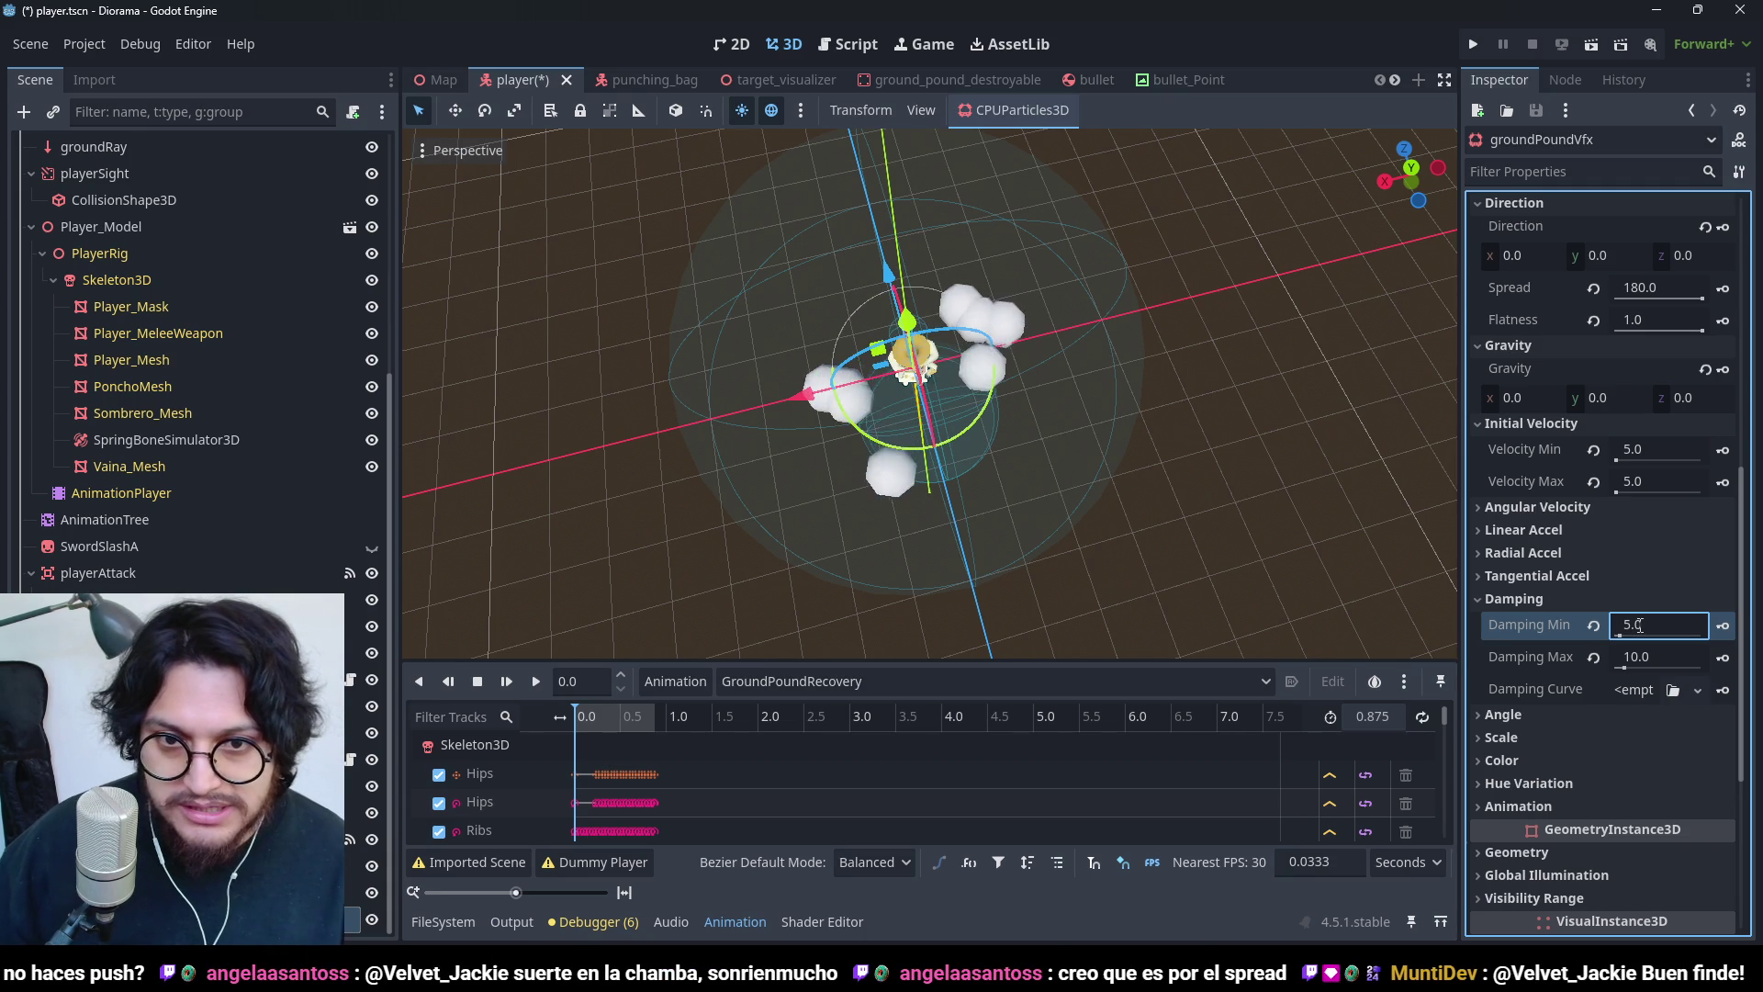
key(Return)
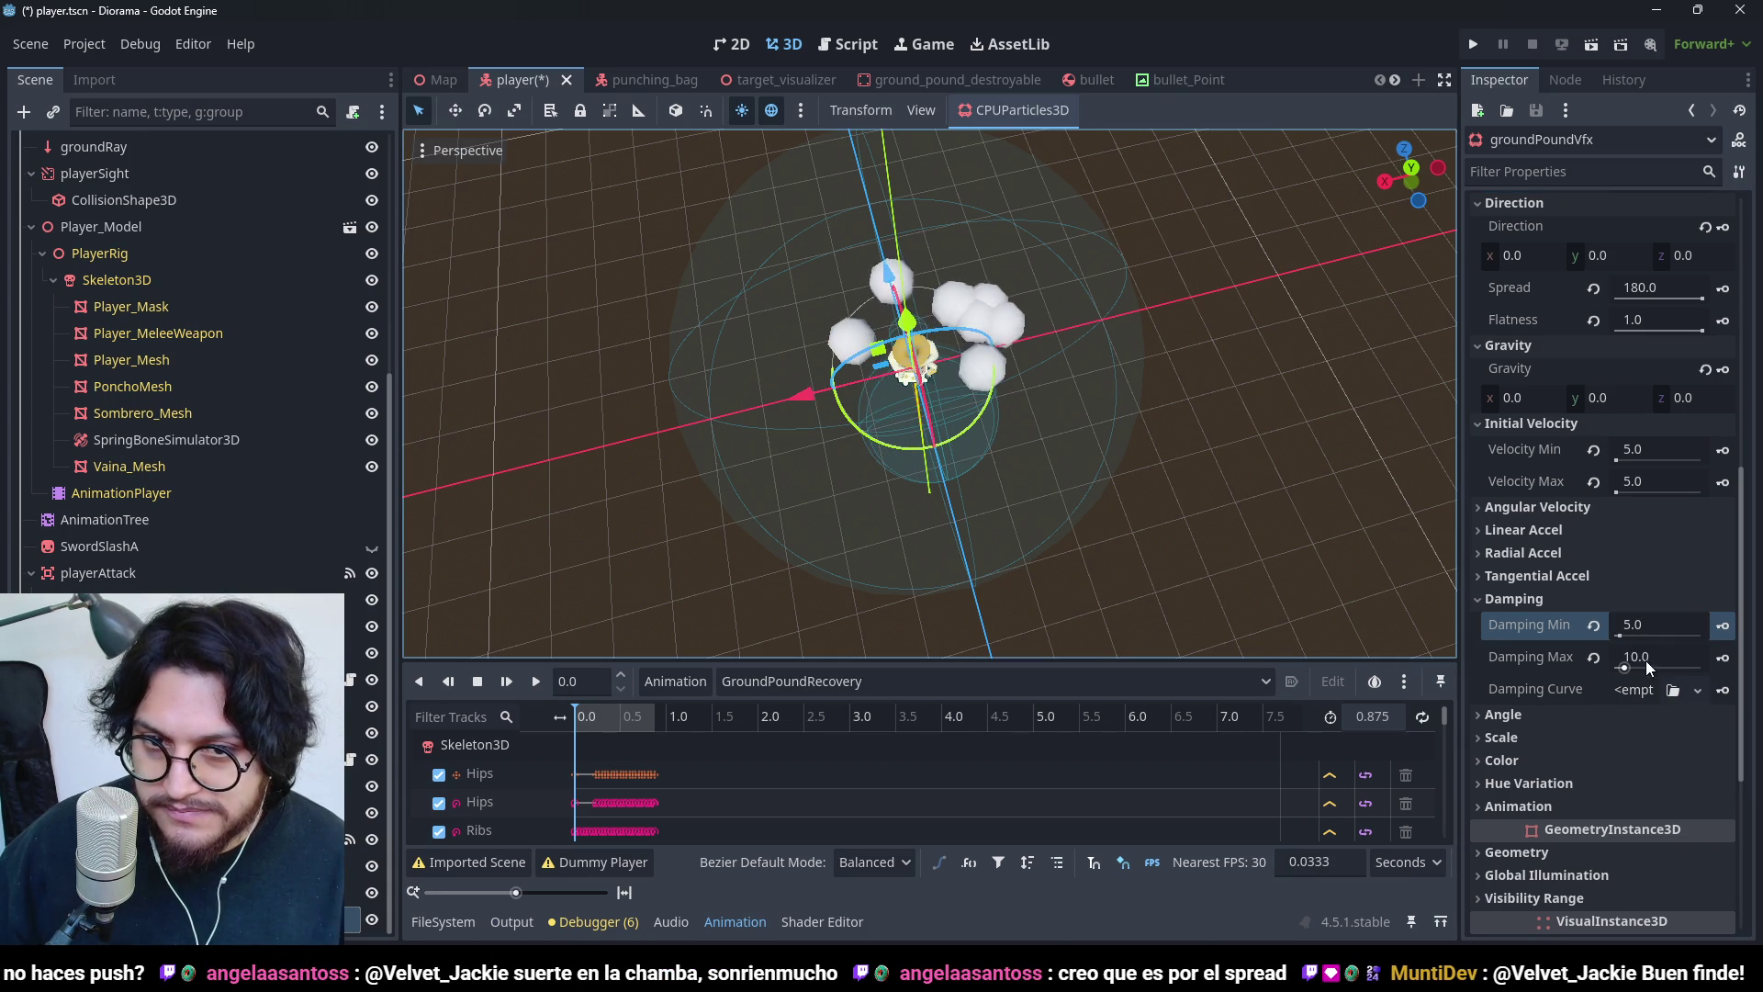
click(1645, 619)
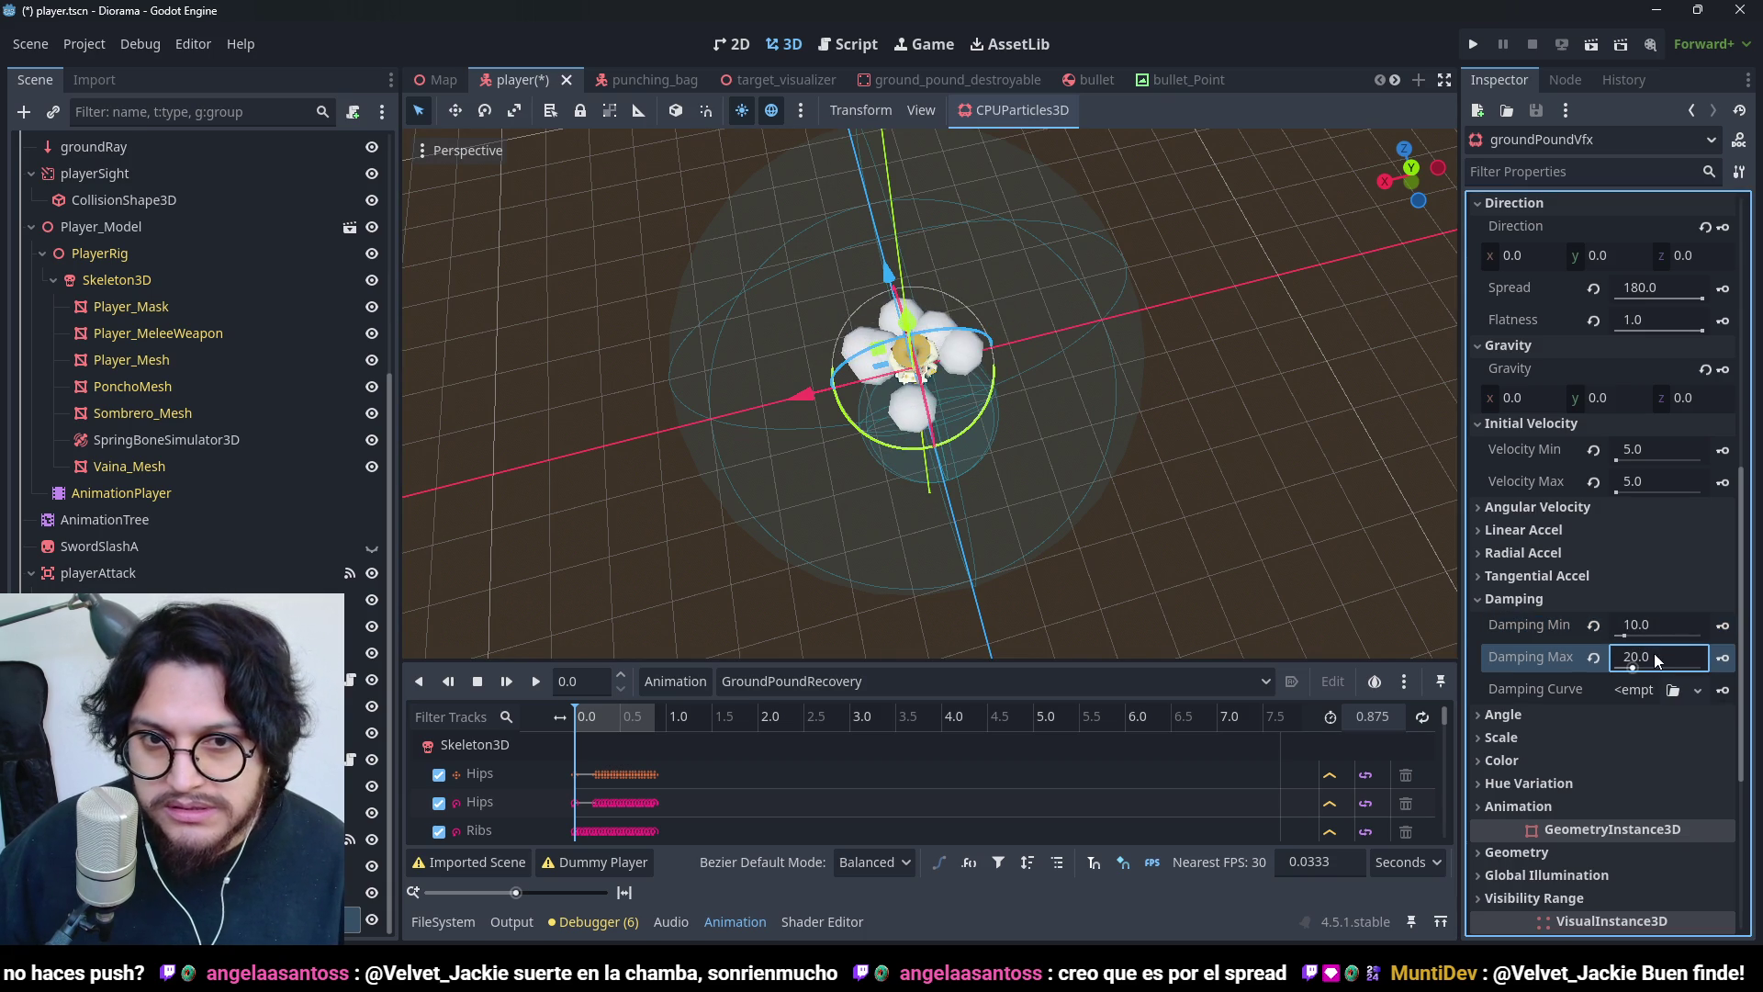
key(ctrl+z)
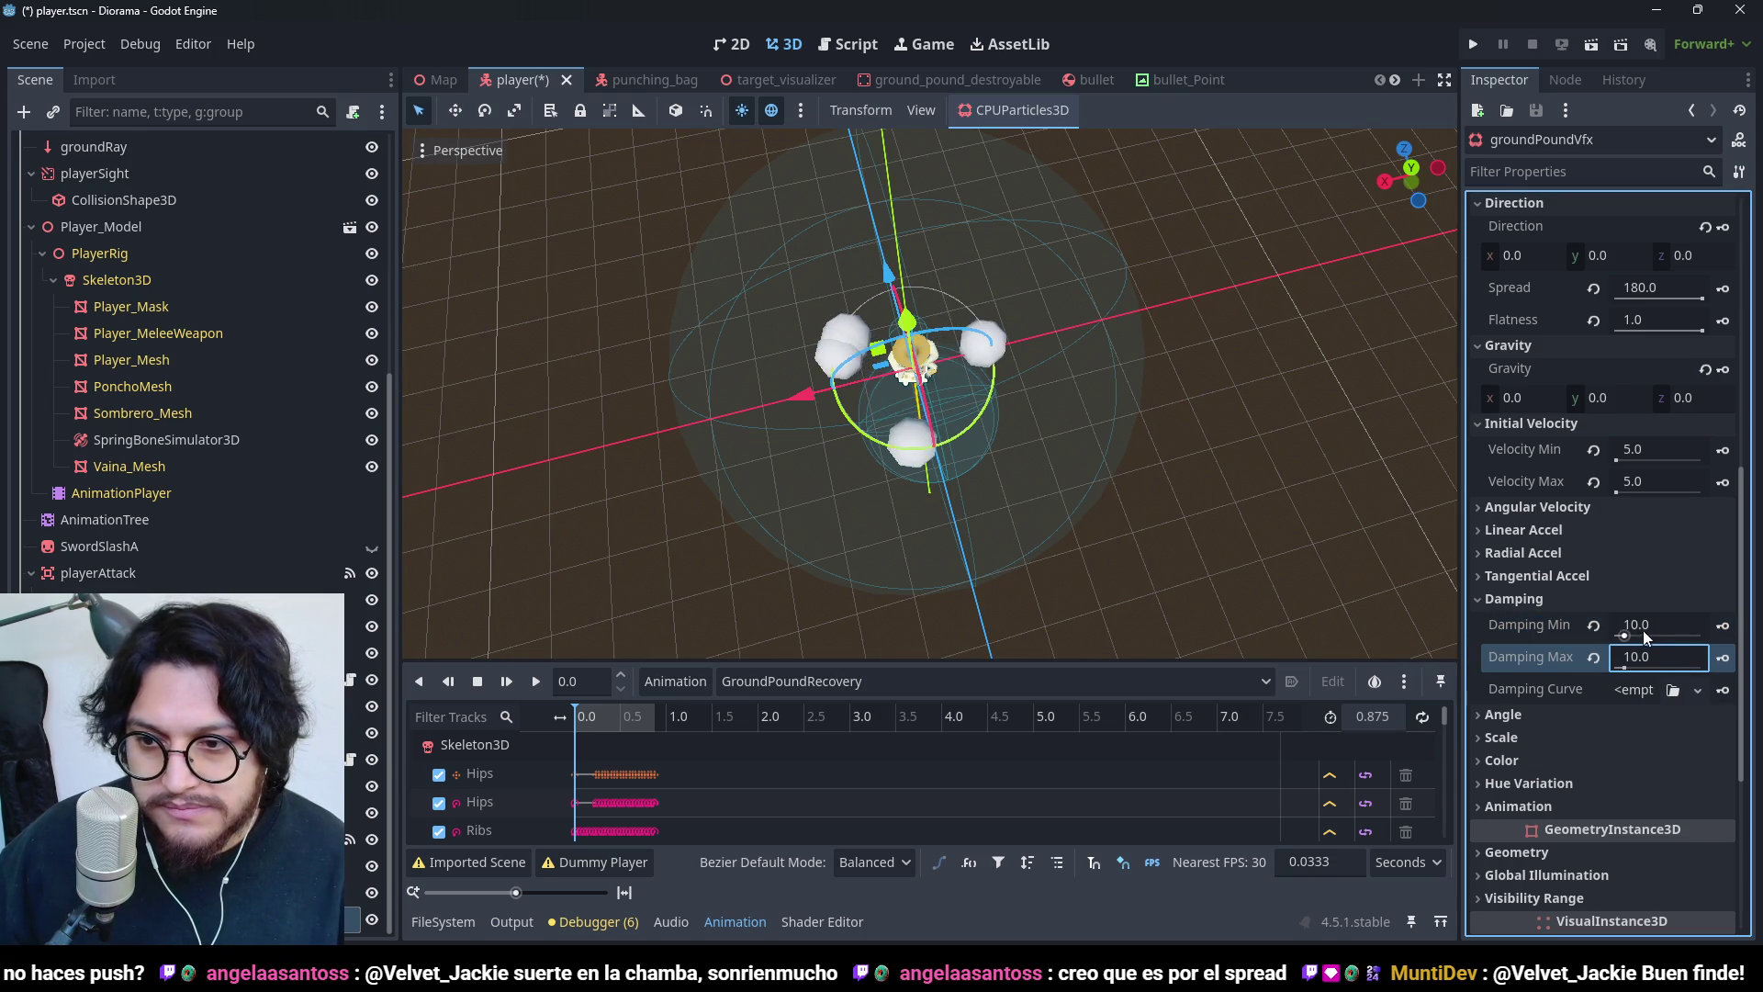
click(1596, 624)
click(1598, 659)
- Set damping minimum to 2 and maximum to 5.0
click(1637, 625)
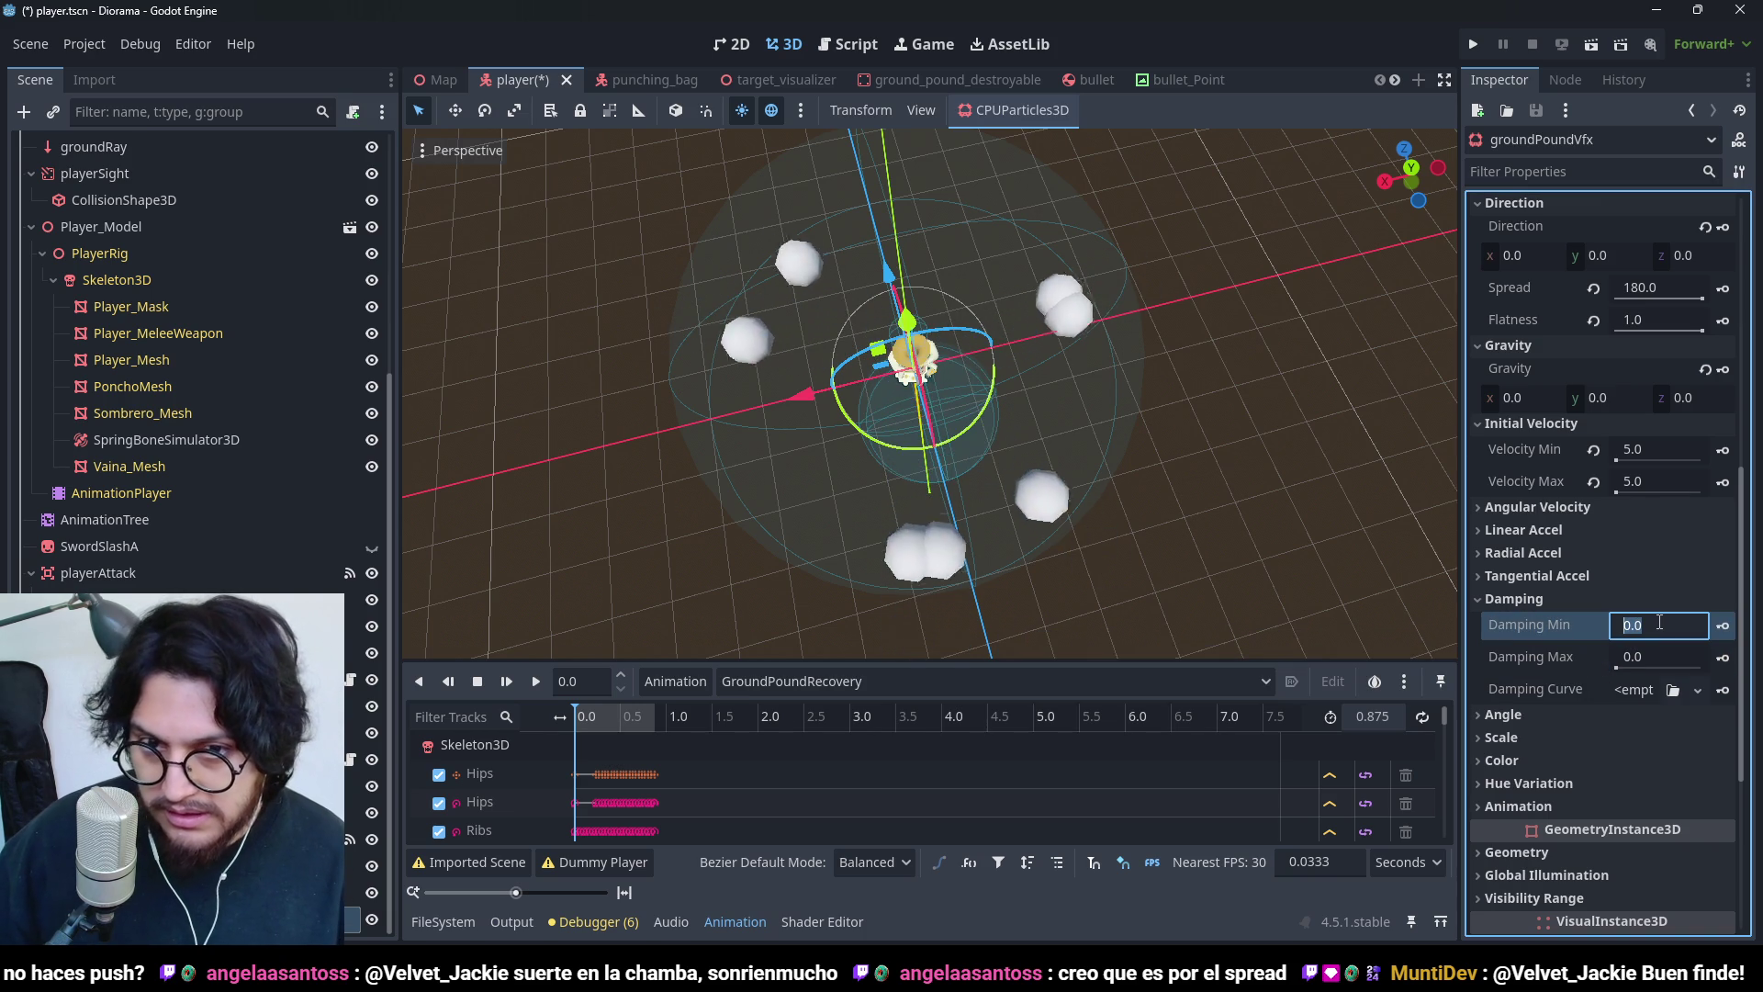
text(2)
key(Tab)
text(83)
key(Return)
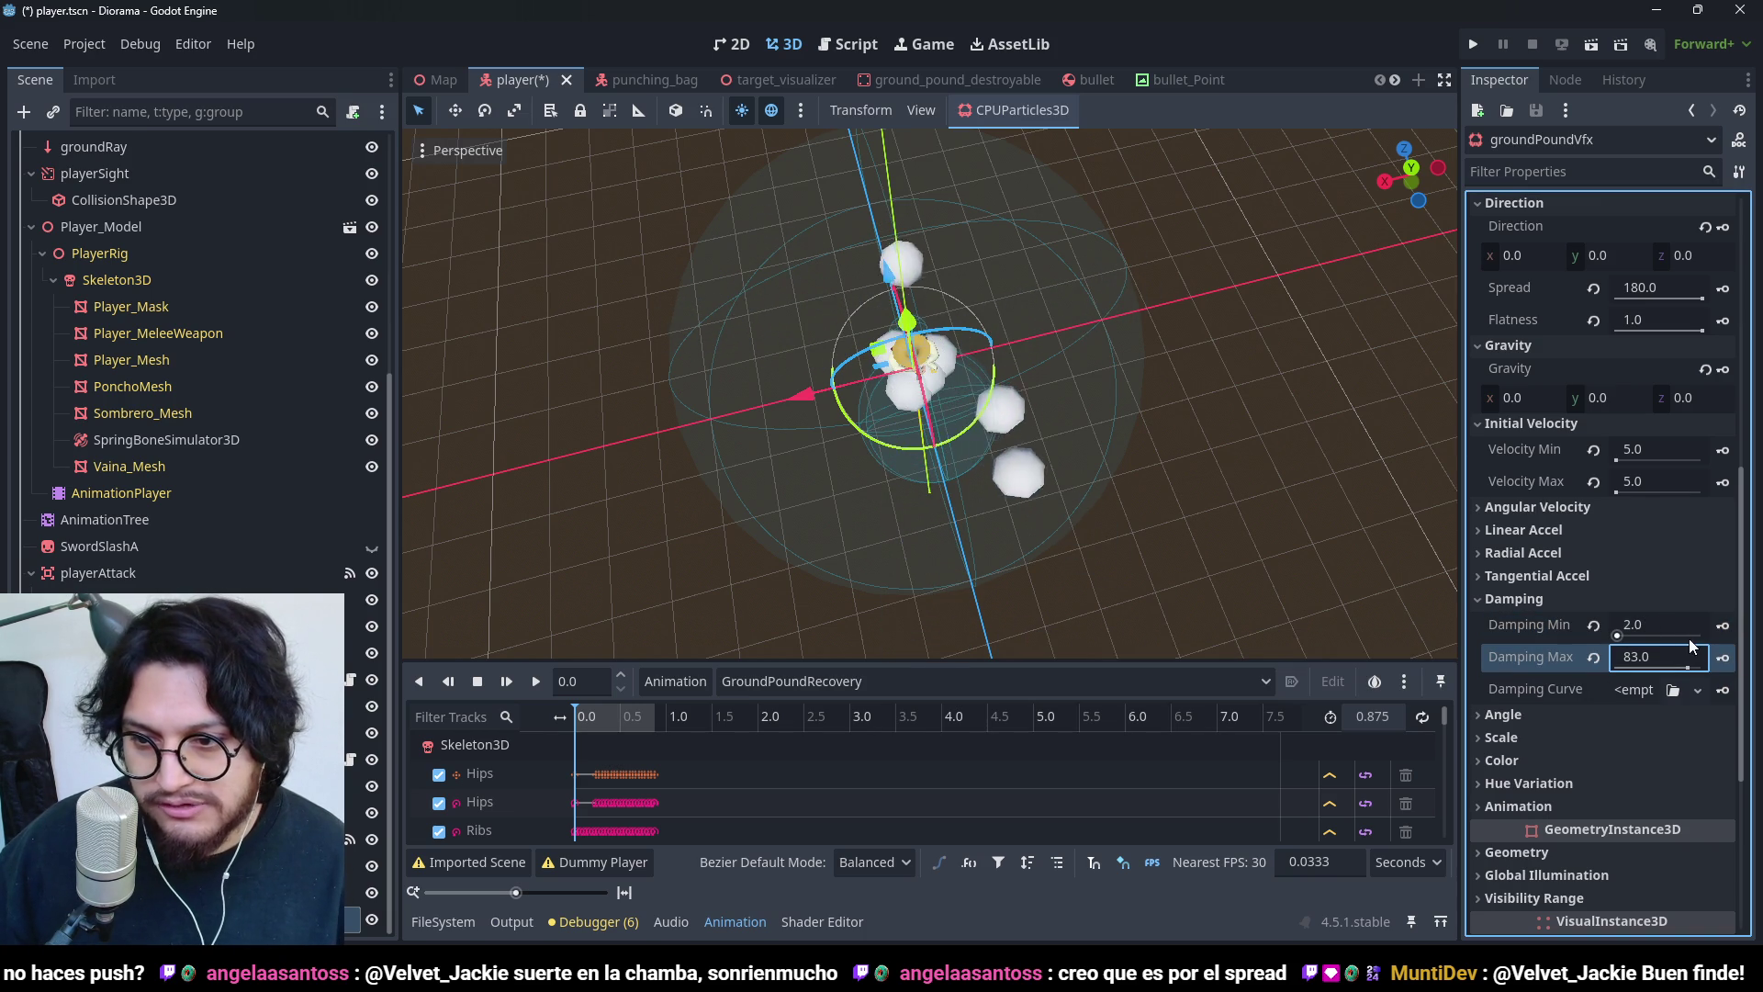
click(1640, 661)
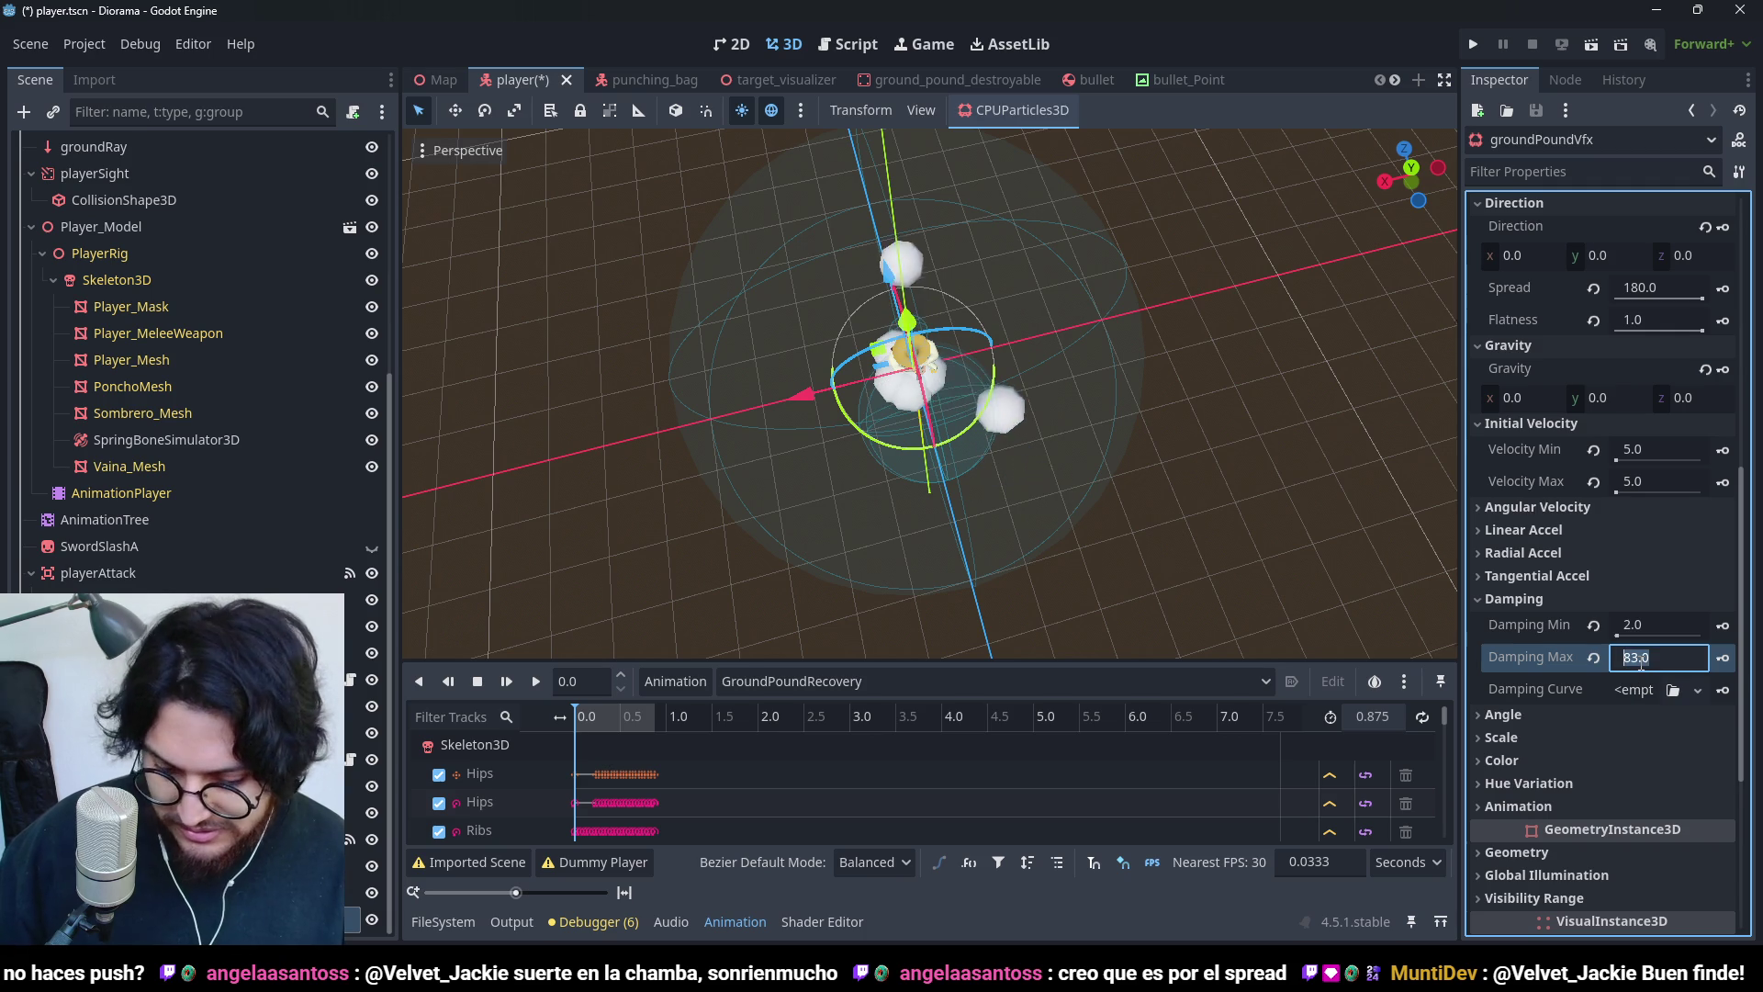
text(8)
key(Tab)
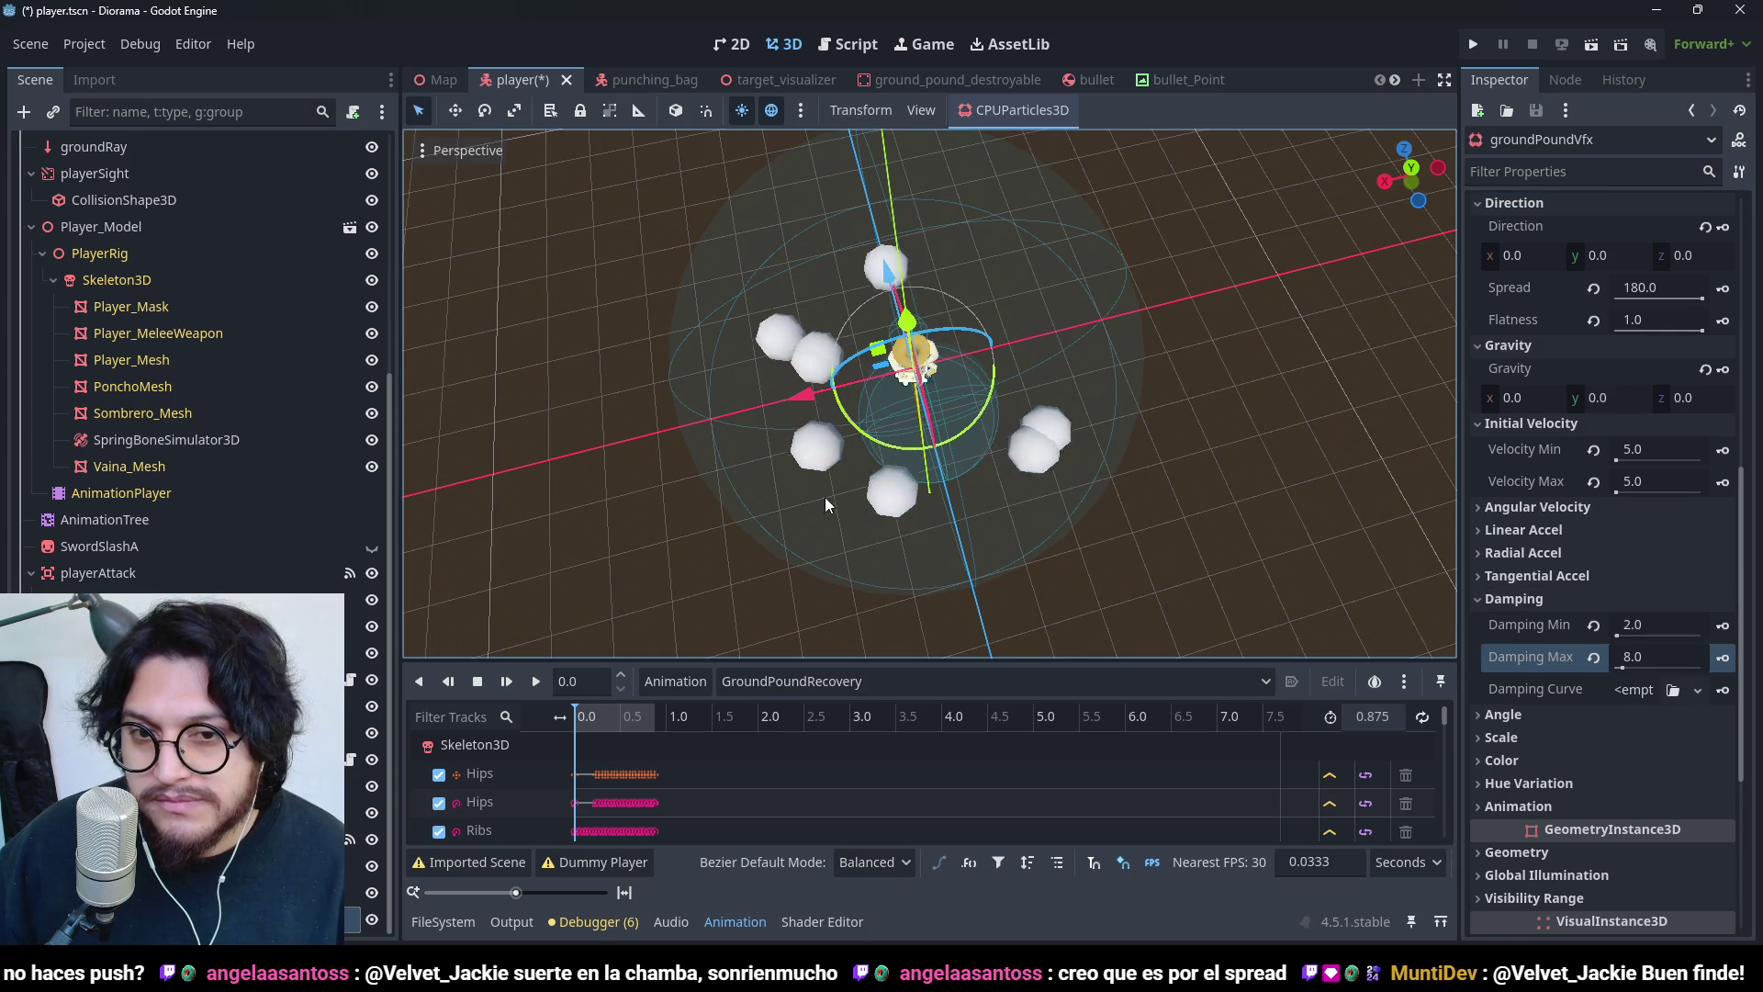
mouse_move(1377, 385)
mouse_down()
mouse_move(1214, 241)
mouse_move(828, 306)
mouse_move(737, 398)
mouse_move(928, 229)
mouse_move(1058, 283)
mouse_move(1199, 400)
mouse_move(1131, 501)
mouse_move(1156, 439)
mouse_up()
scroll(1231, 239, up, 2)
scroll(1132, 465, up, 2)
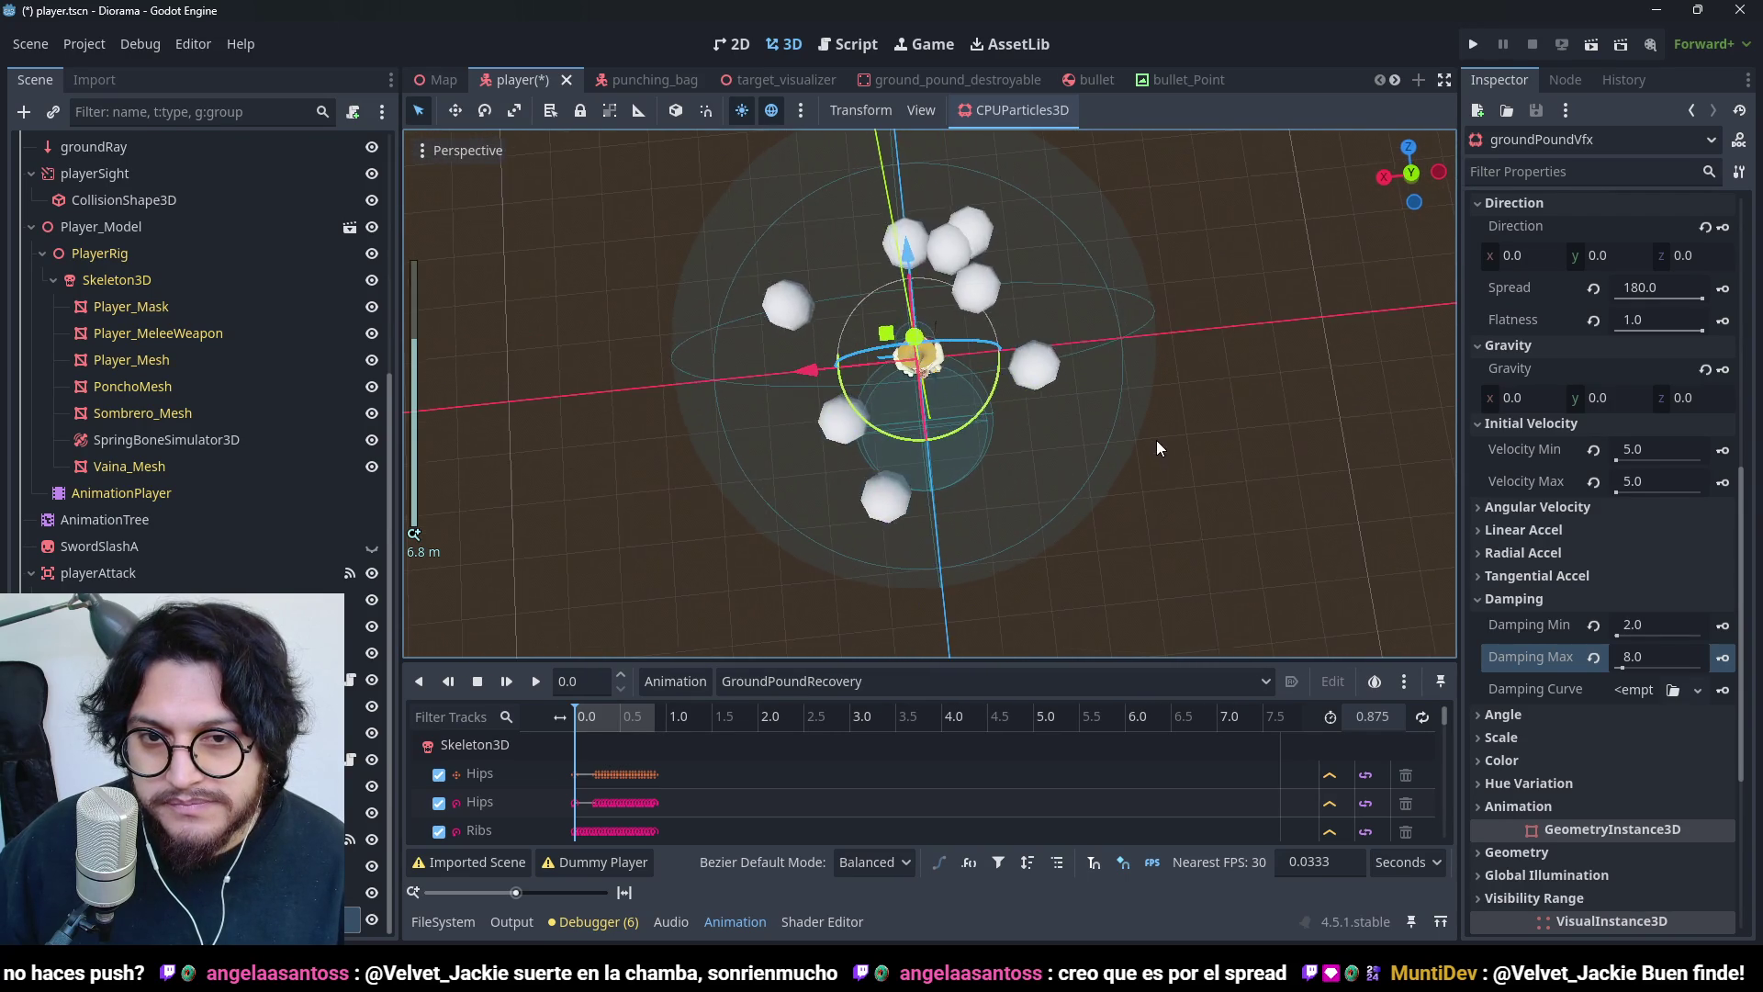
click(1659, 661)
text(5.0)
key(Return)
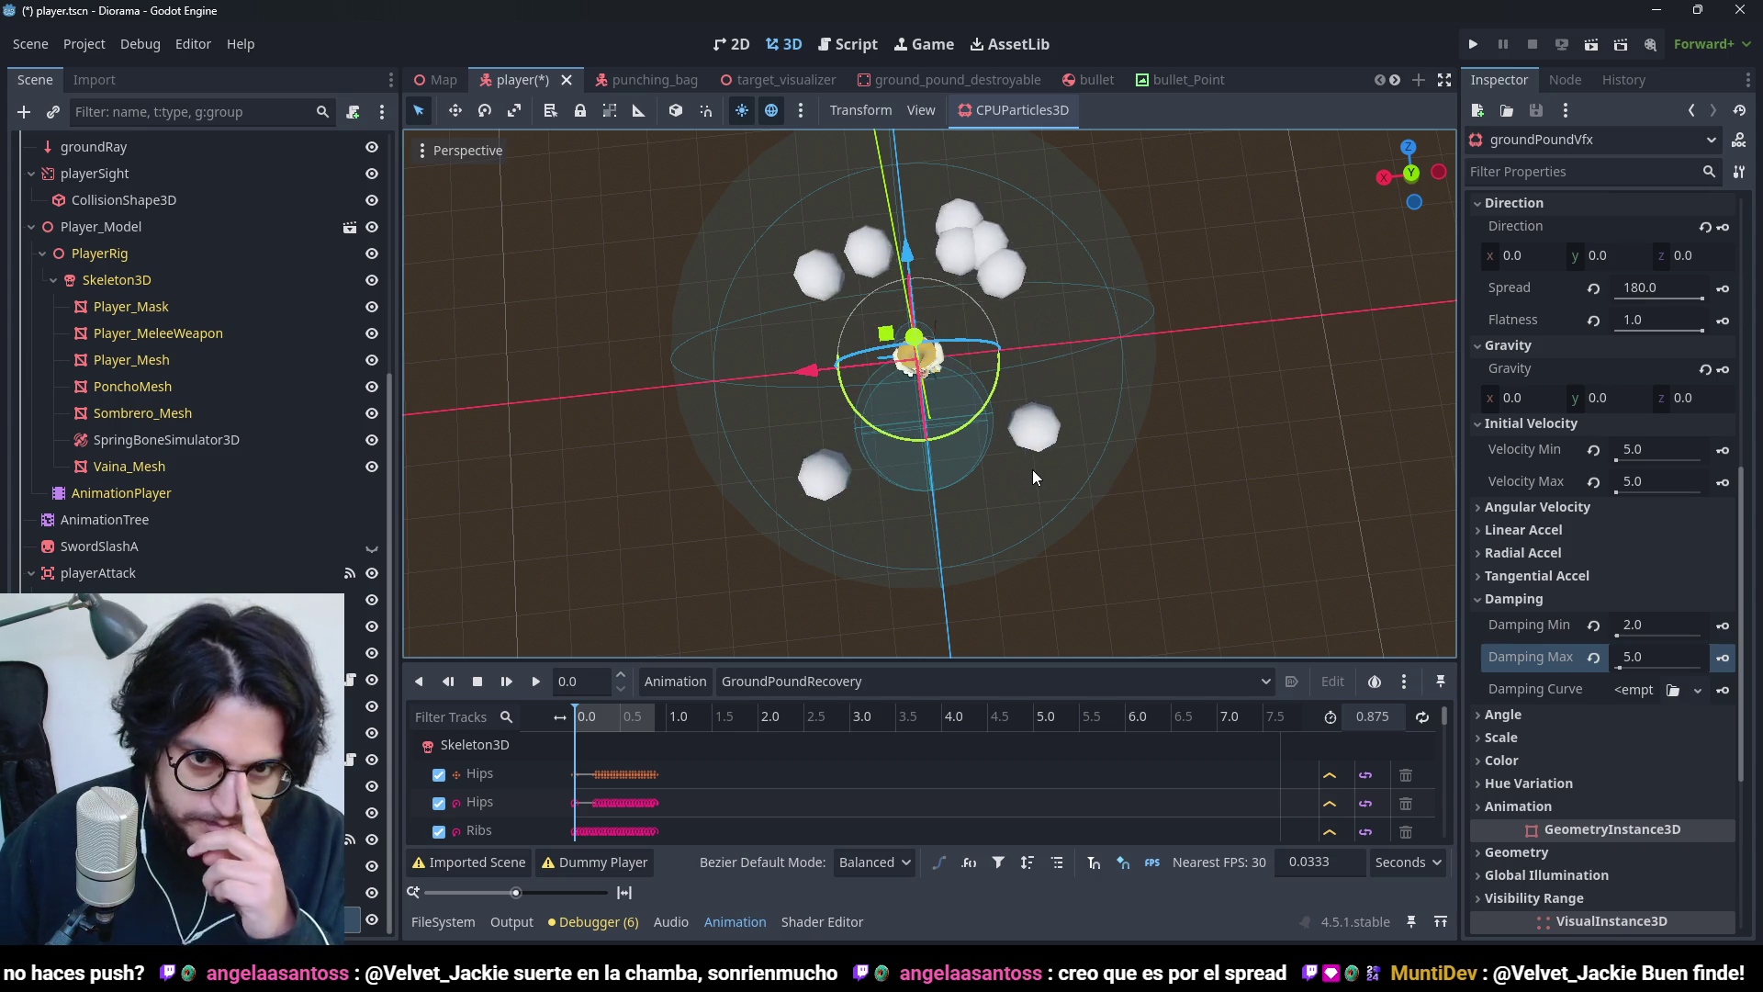
mouse_move(830, 425)
mouse_down()
mouse_move(1133, 156)
mouse_move(1252, 160)
mouse_move(1000, 483)
mouse_move(885, 455)
mouse_up()
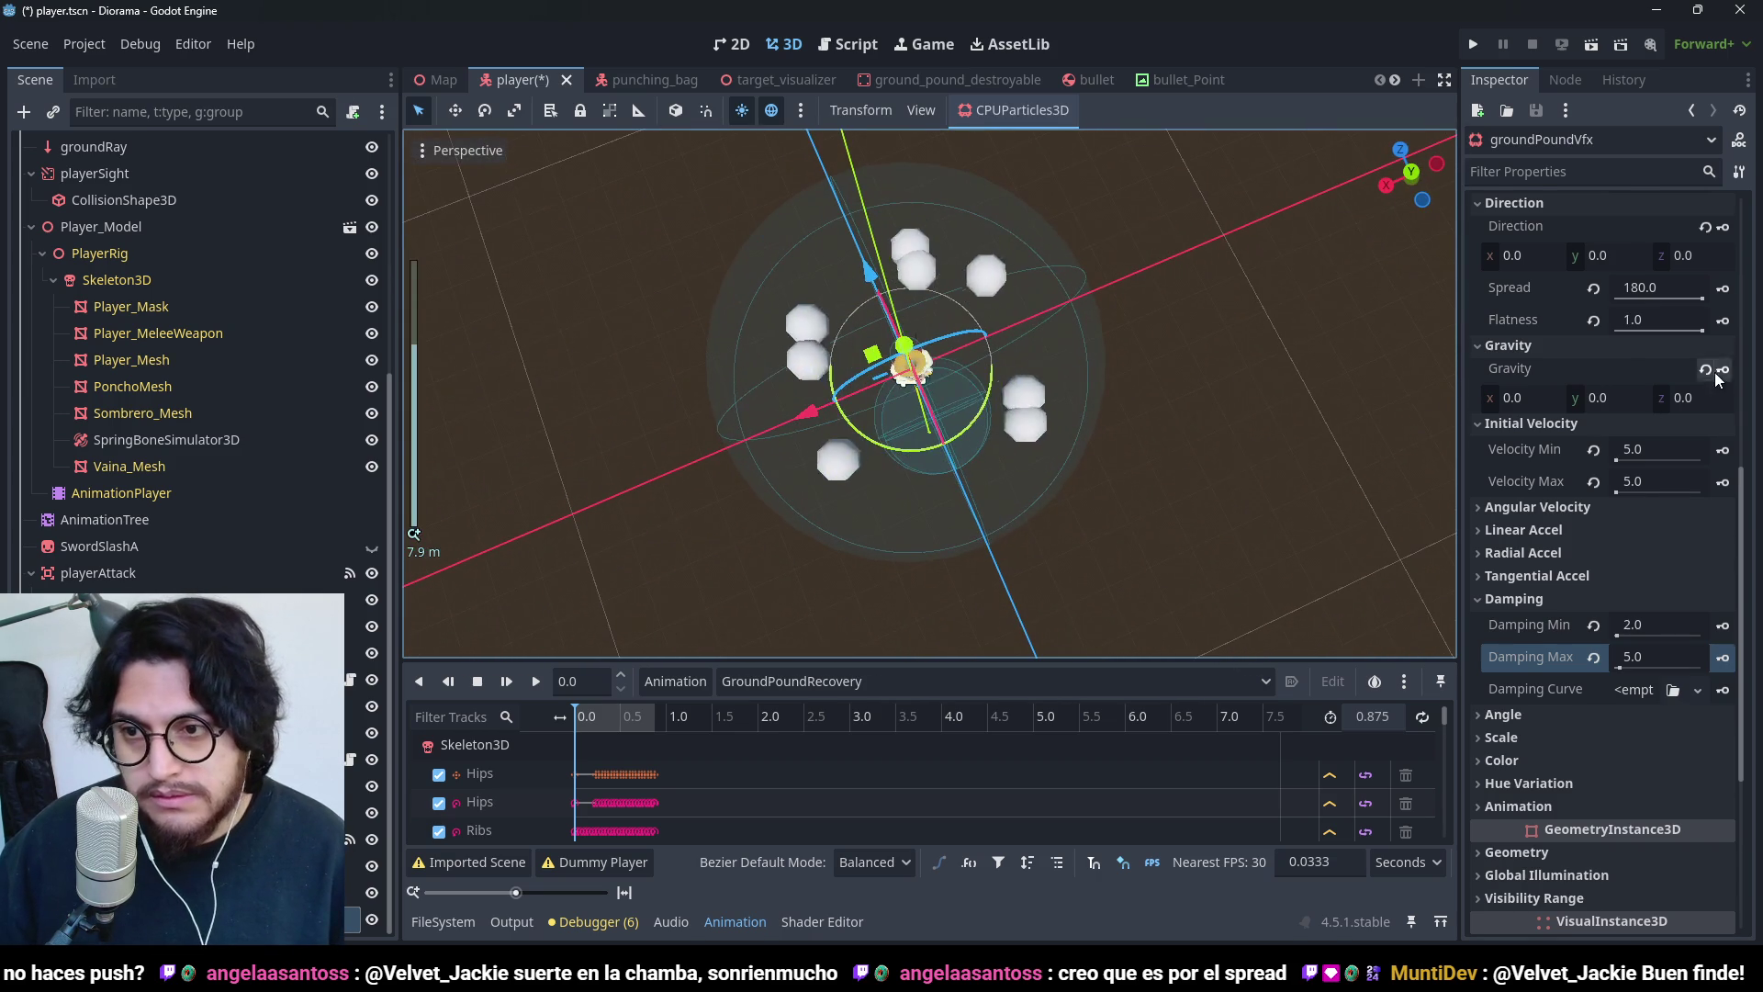
scroll(1667, 312, up, 5)
- Change the particle Amount from 8 to 16 and view the denser burst from the side
click(1652, 260)
text(16)
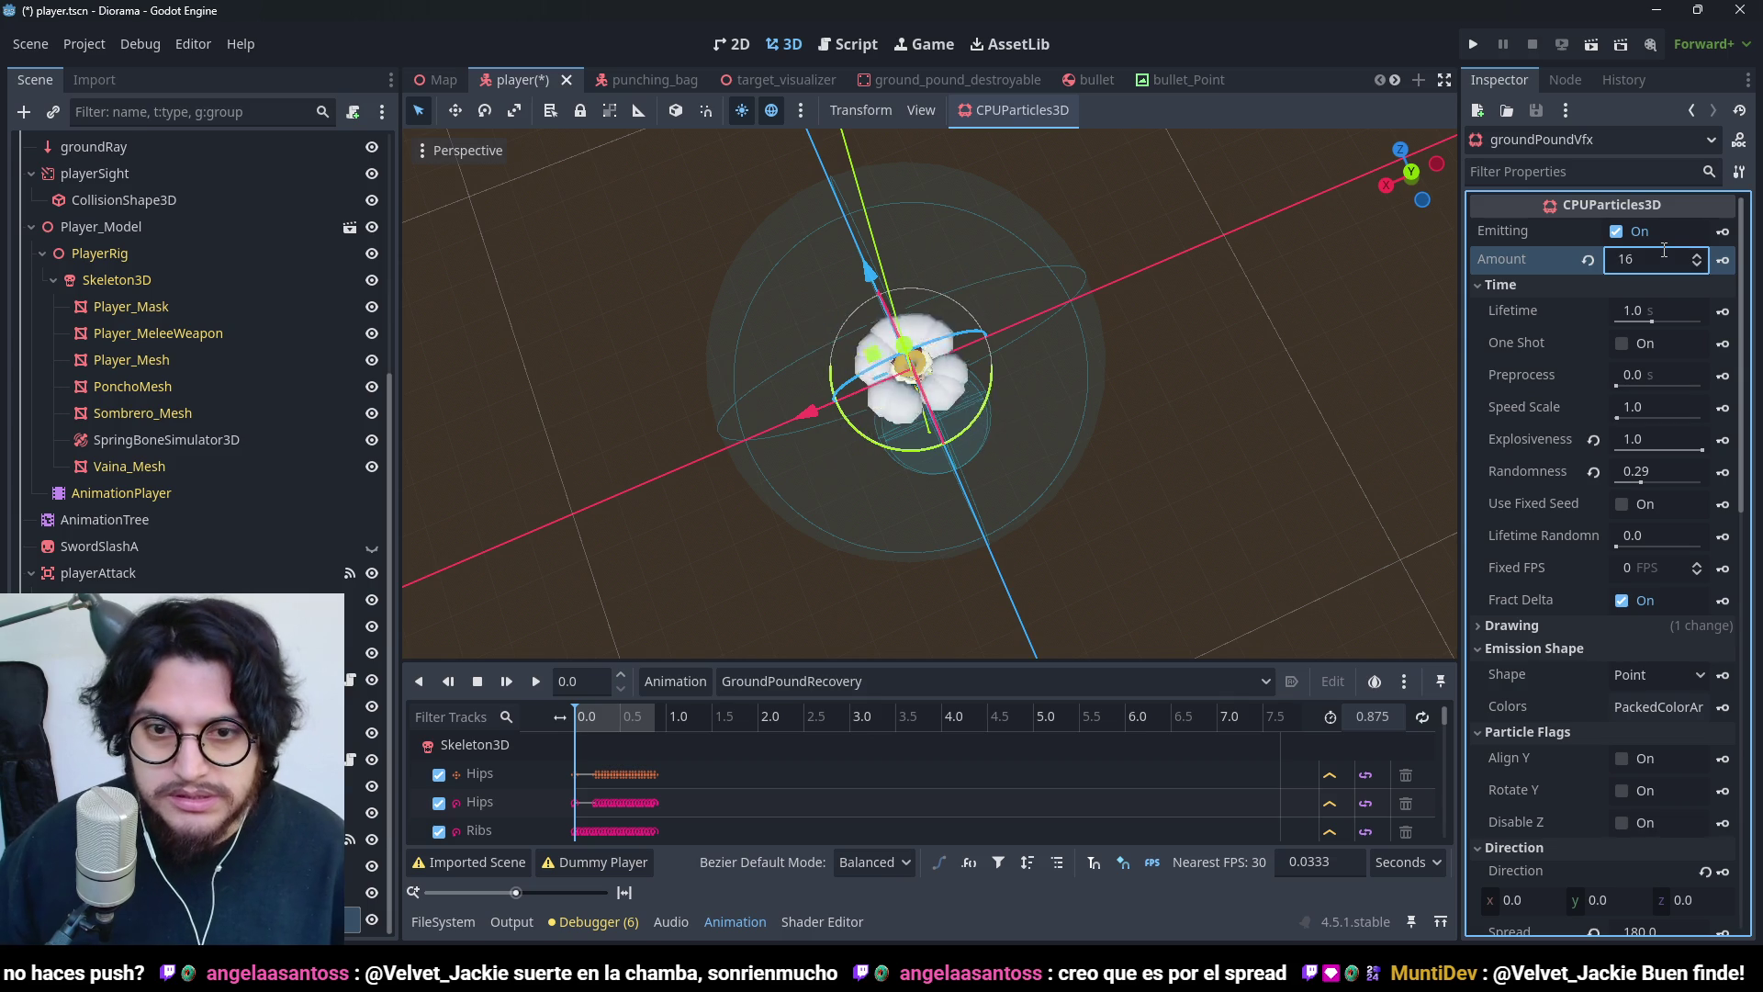
key(Return)
mouse_move(1083, 464)
mouse_down()
mouse_move(1047, 426)
mouse_move(970, 239)
mouse_move(997, 171)
mouse_move(1027, 183)
mouse_move(1021, 270)
mouse_up()
scroll(1021, 270, up, 3)
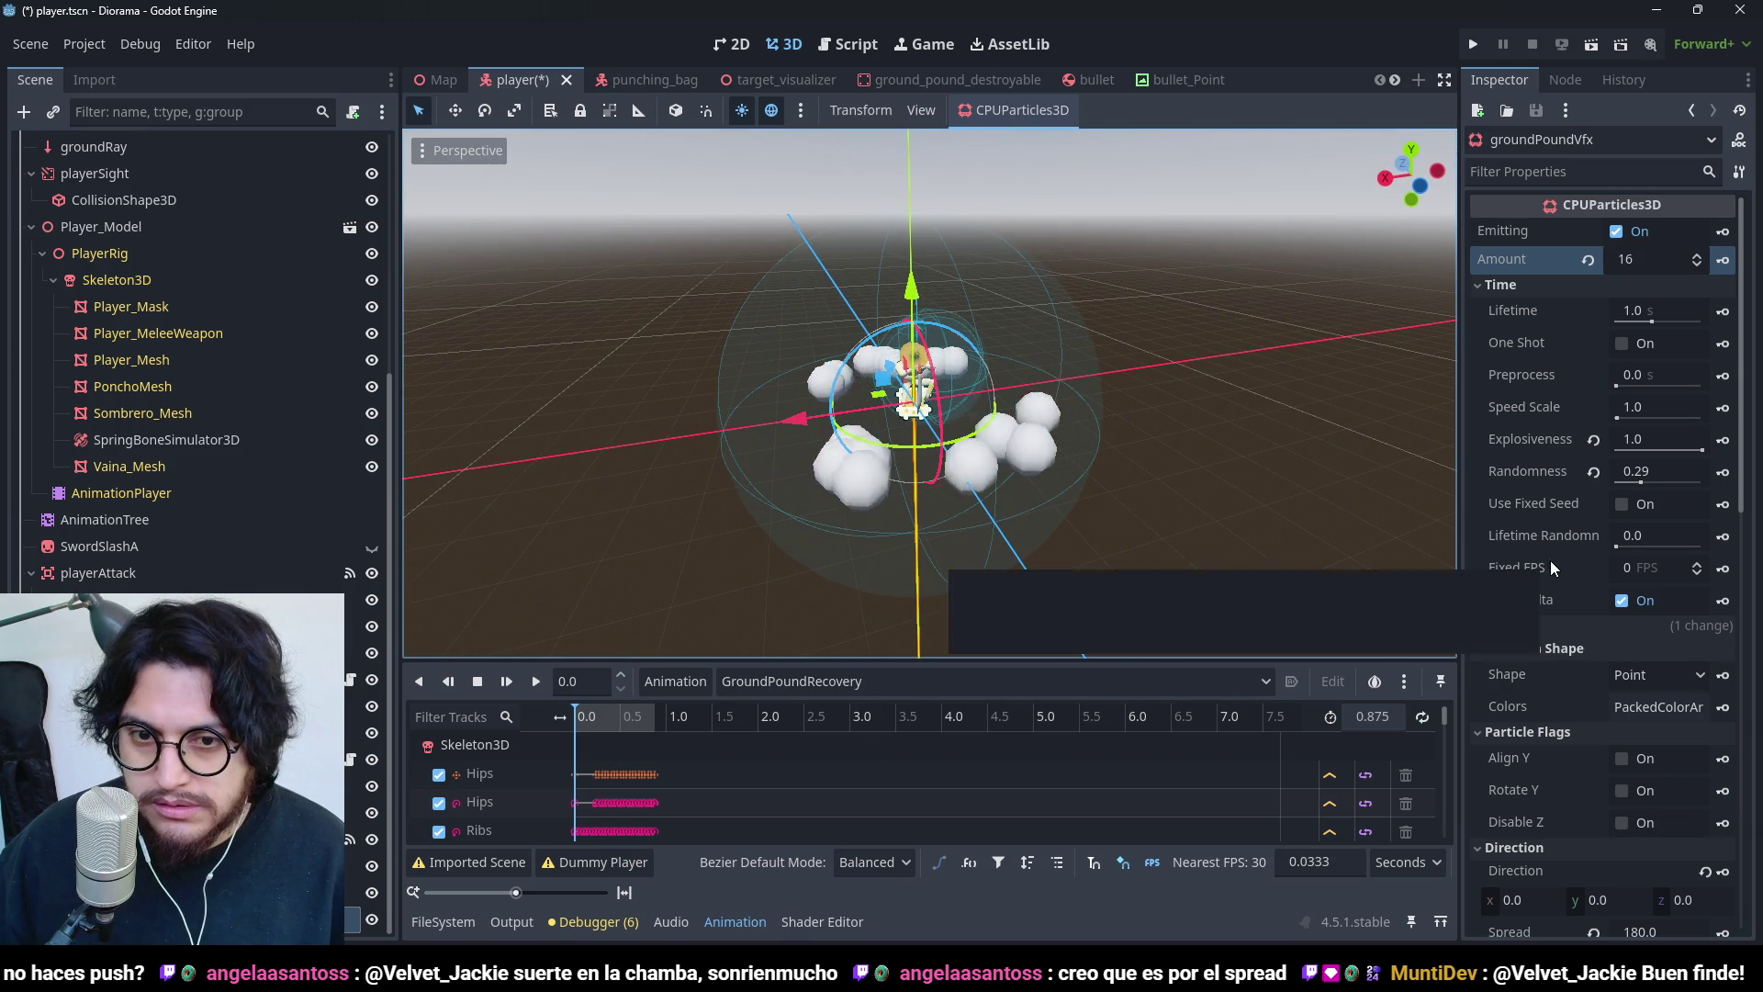
scroll(1577, 584, down, 10)
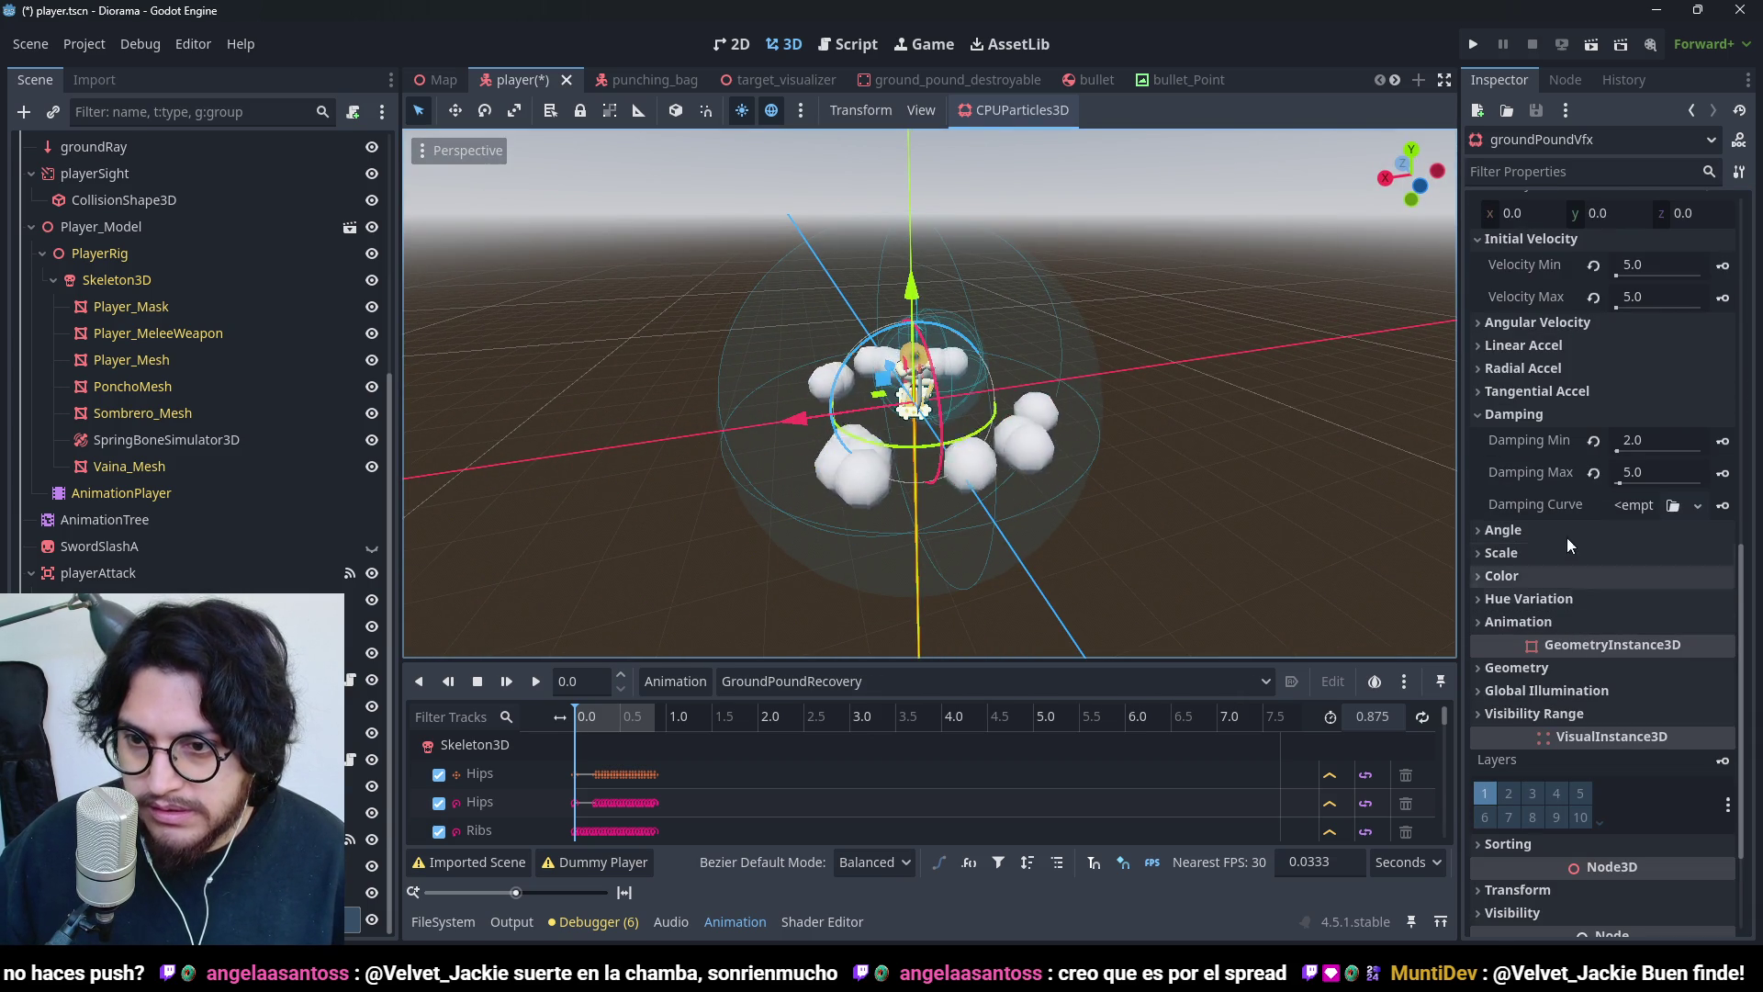
- Add a new Scale Amount Curve with points at (0,0) and (1,0), raising the left tangent so particles swell fast
click(1548, 559)
click(1635, 644)
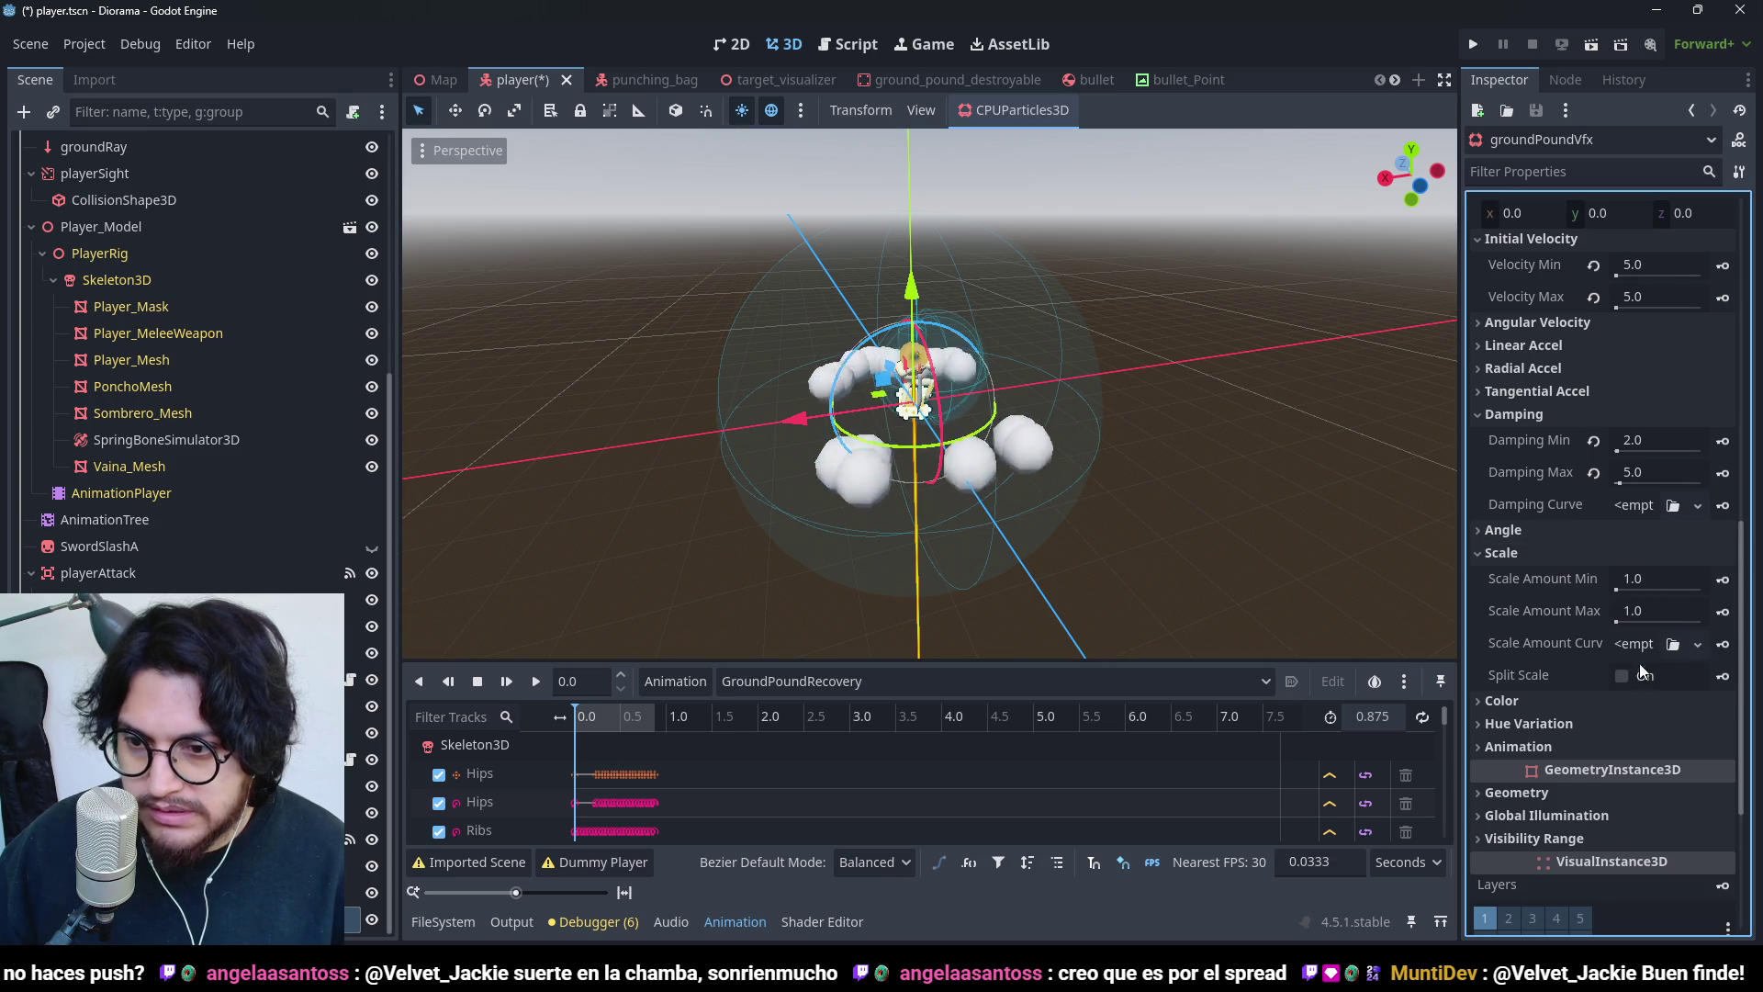
click(1653, 696)
click(1644, 654)
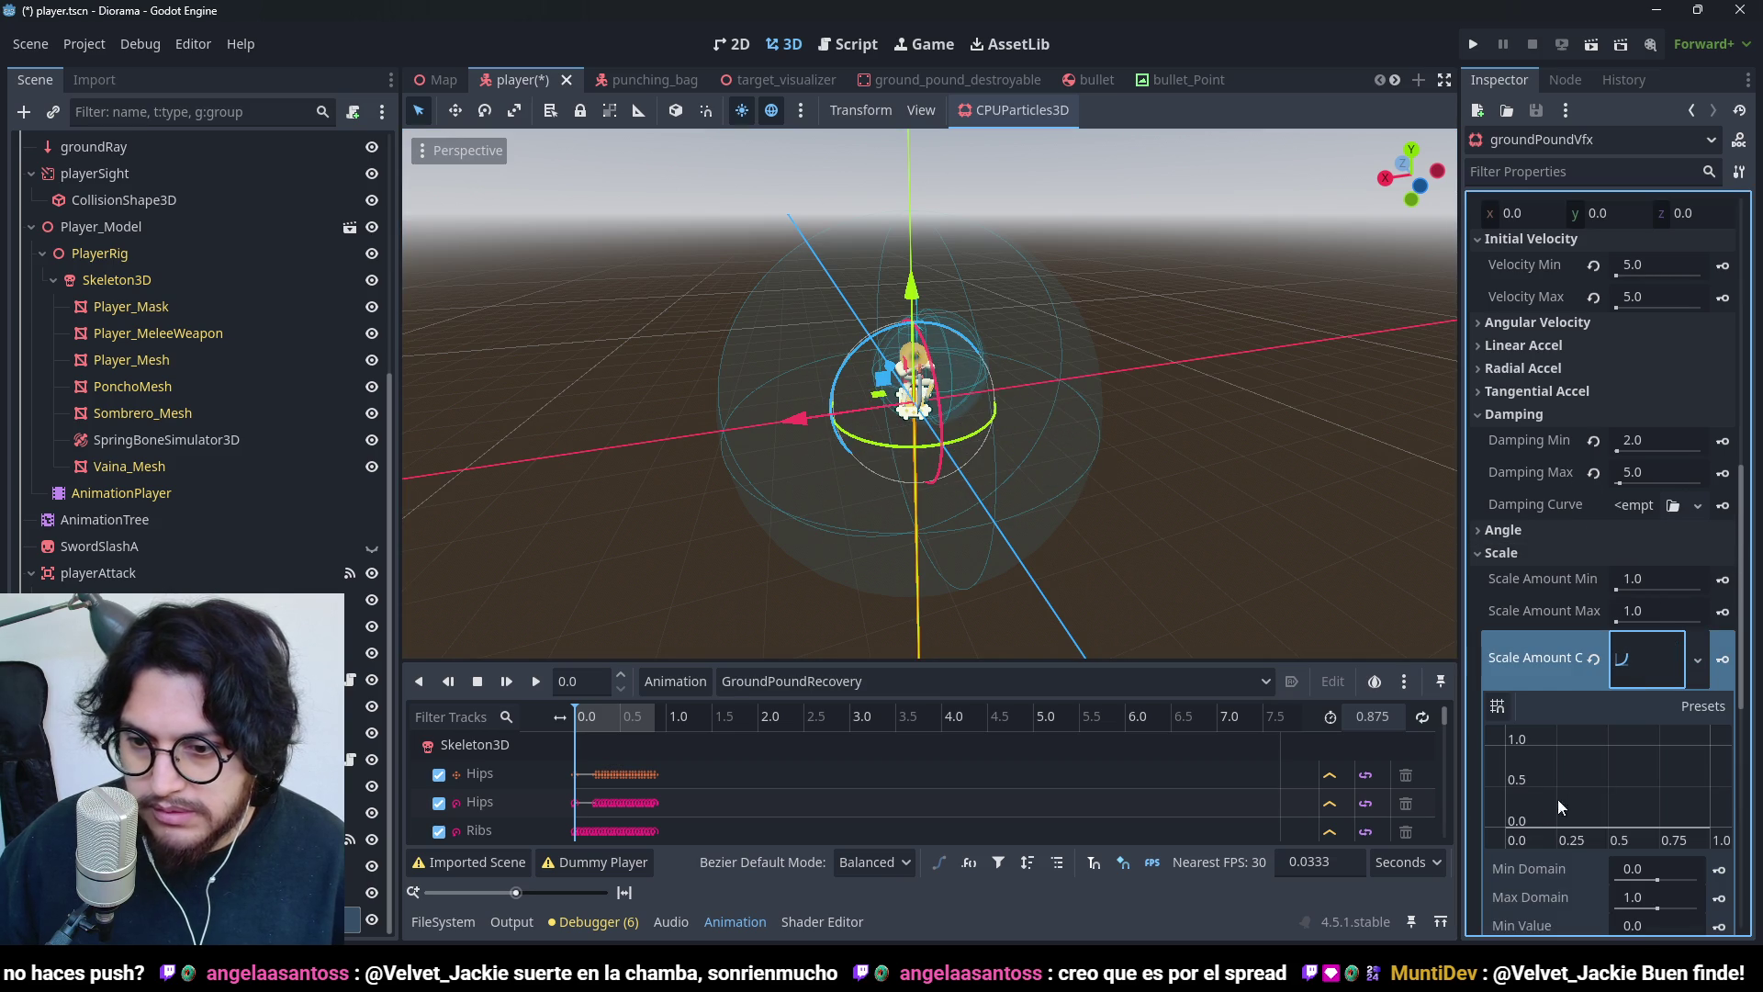
click(1506, 826)
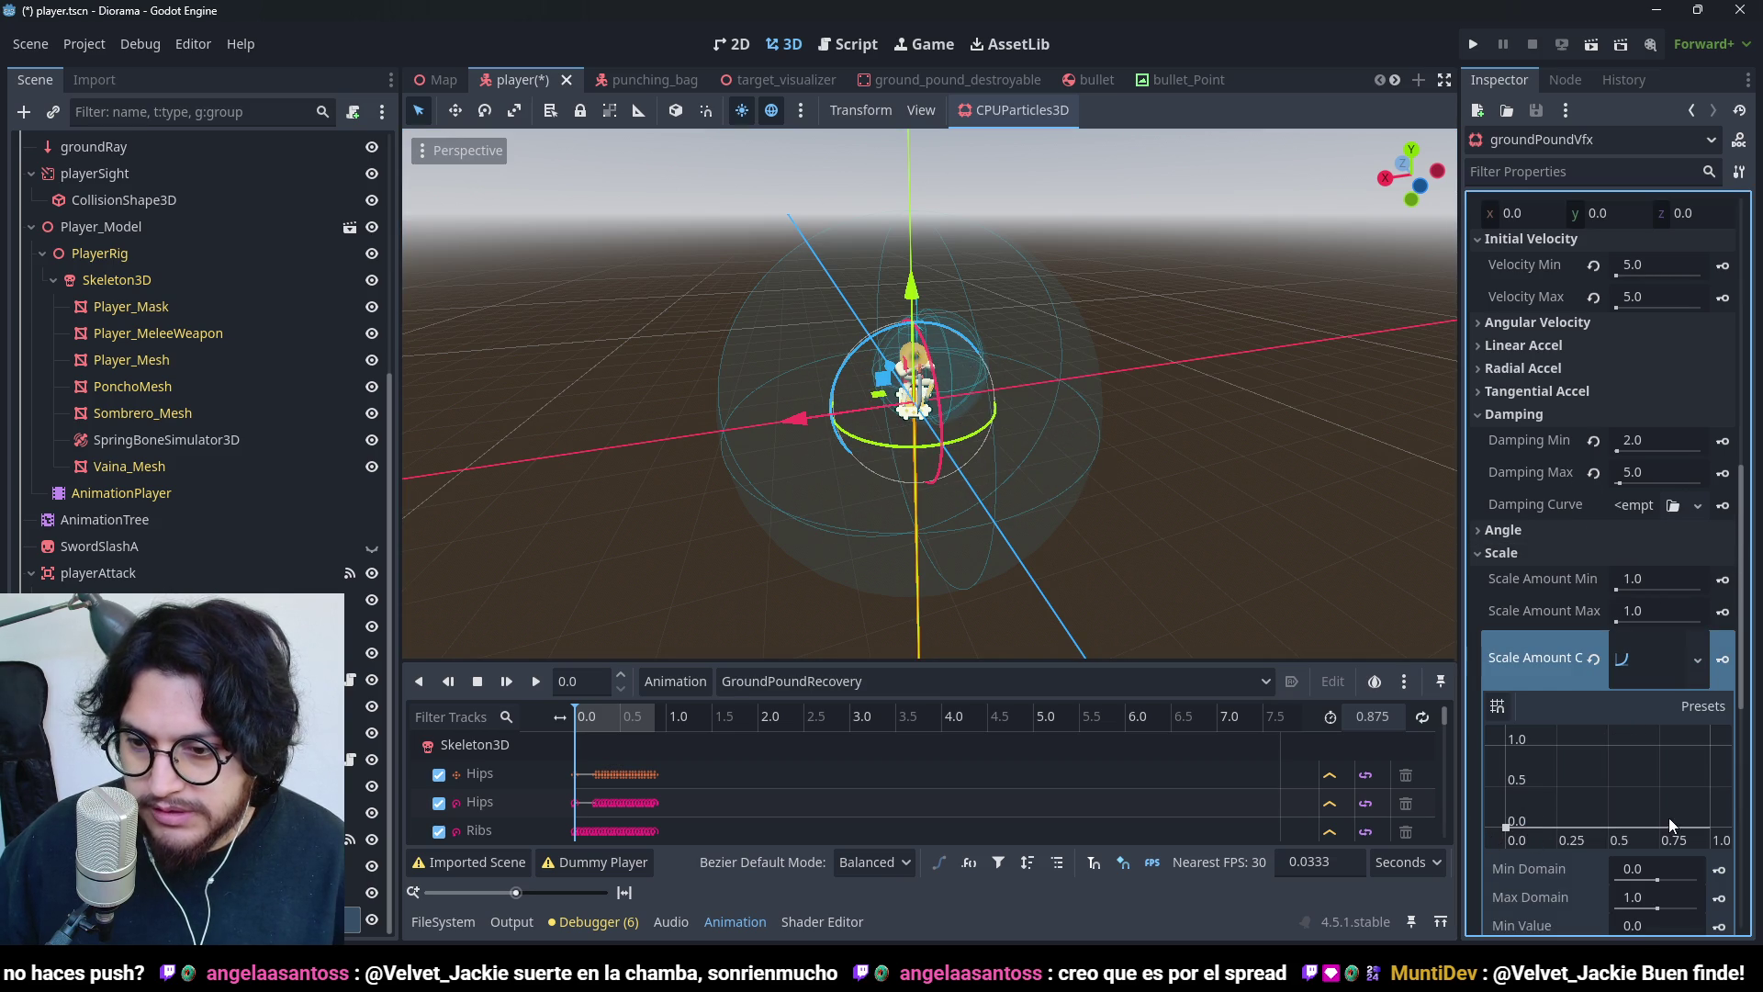
click(1706, 824)
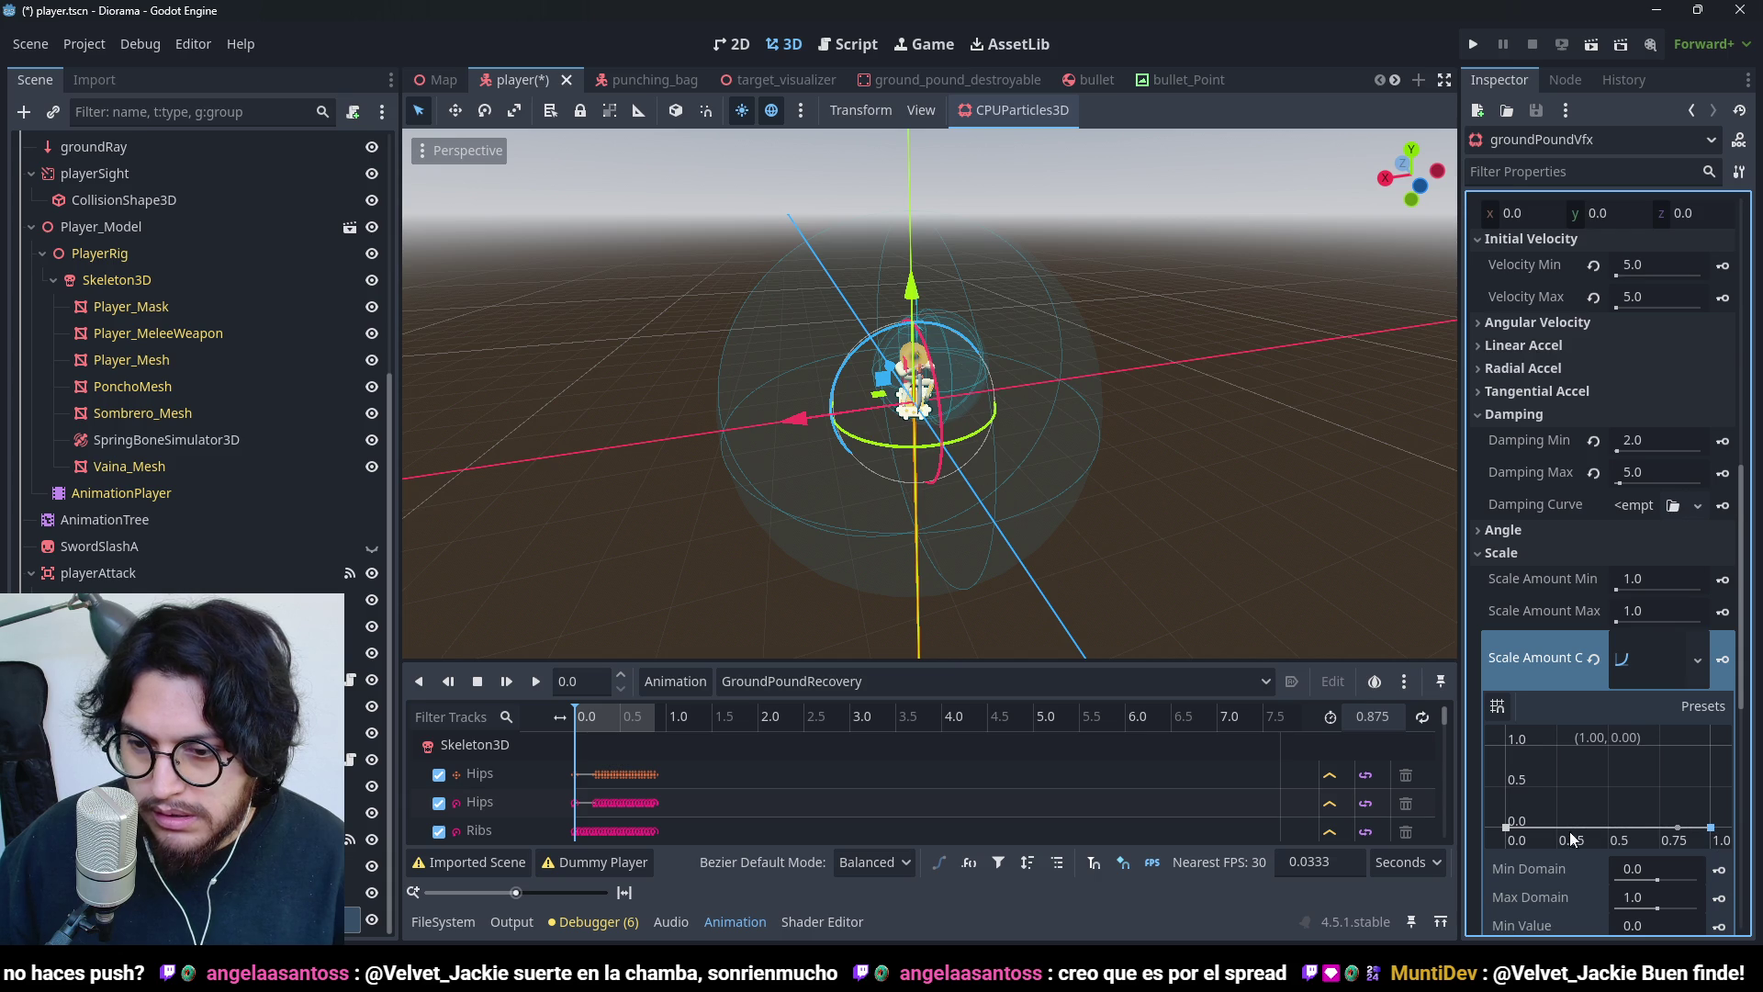
mouse_move(1542, 828)
mouse_down()
mouse_move(1552, 713)
mouse_move(1528, 627)
mouse_move(1517, 698)
mouse_move(1542, 747)
mouse_move(1534, 703)
mouse_up()
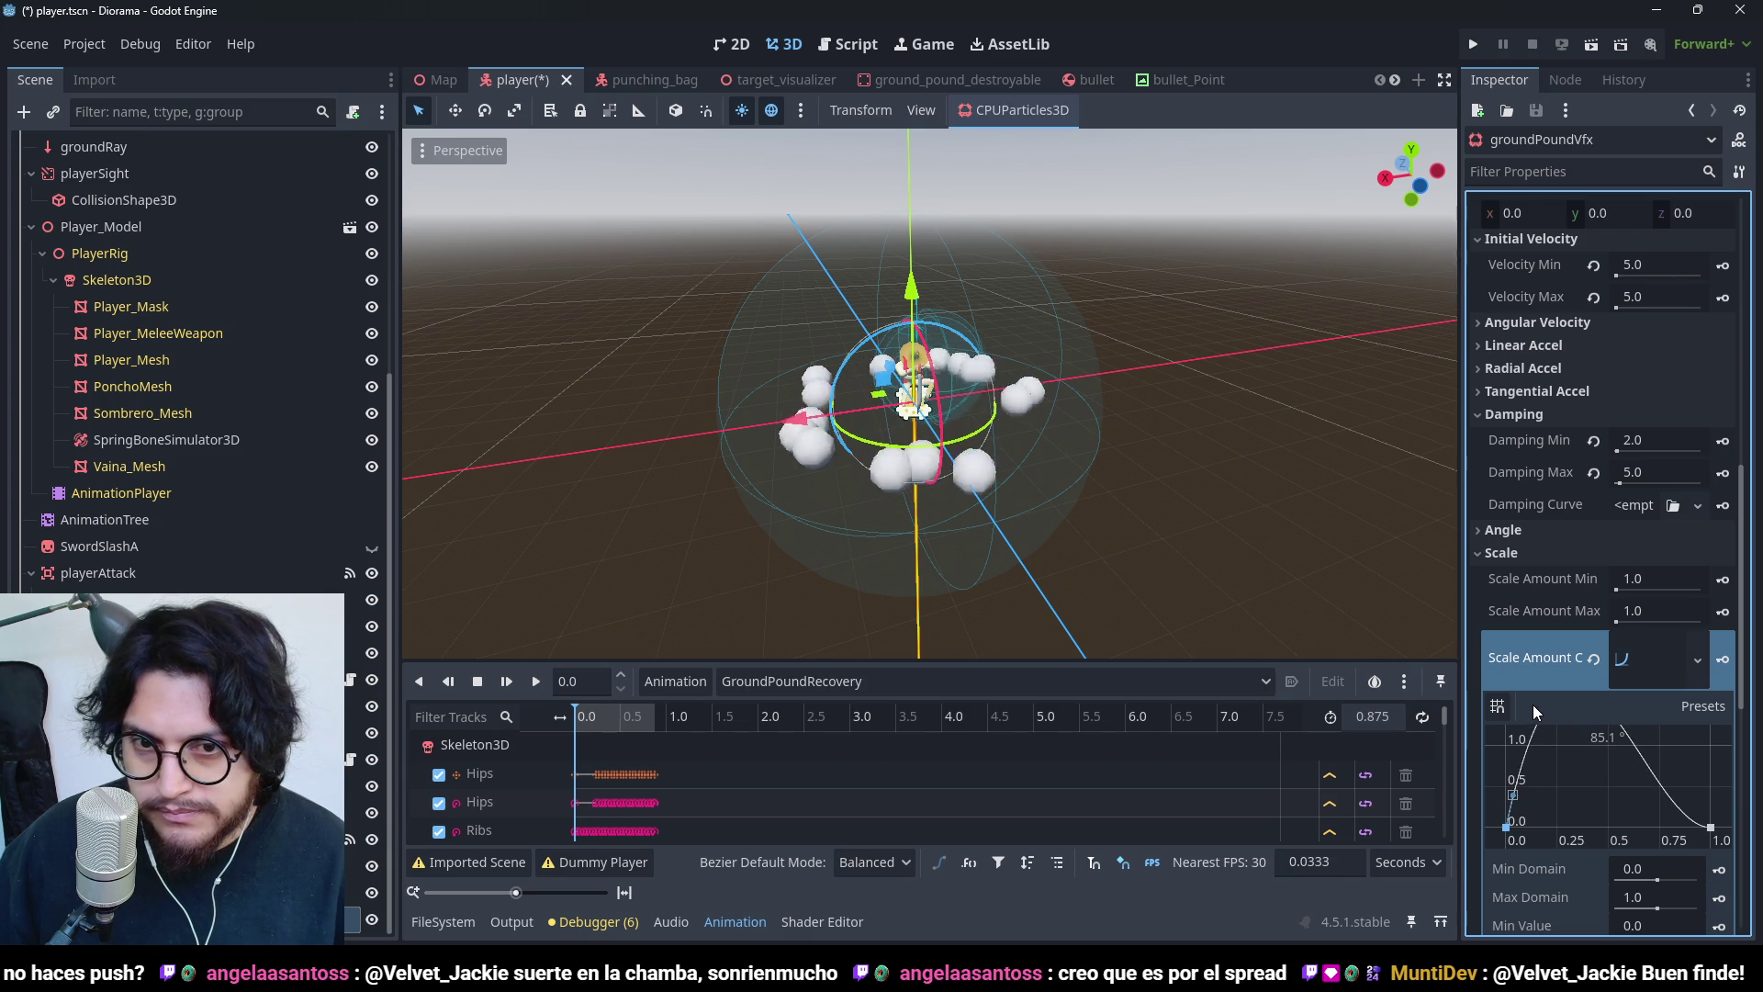
mouse_move(973, 423)
mouse_down()
mouse_move(944, 580)
mouse_move(1078, 389)
mouse_move(1159, 422)
mouse_move(968, 431)
mouse_move(1247, 445)
mouse_up()
scroll(967, 431, down, 1)
scroll(1245, 448, up, 2)
scroll(1579, 472, up, 10)
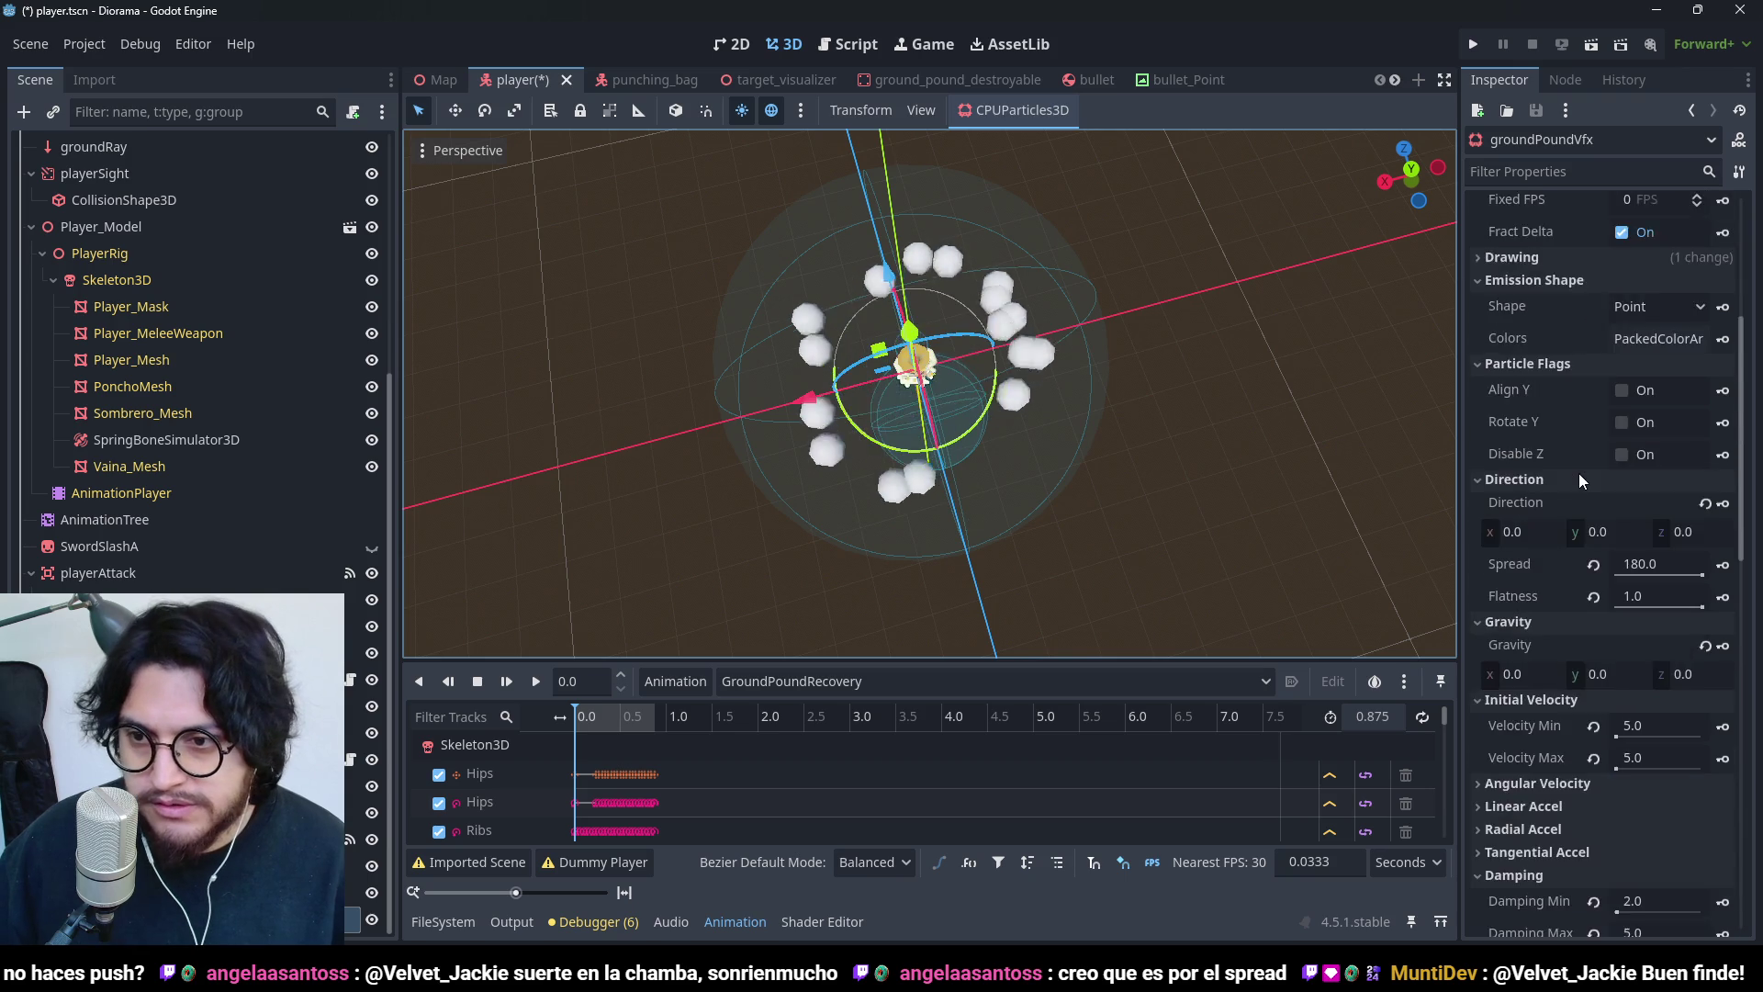
- Drag Lifetime Randomness in the Time section up to its 1.0 maximum
click(1622, 546)
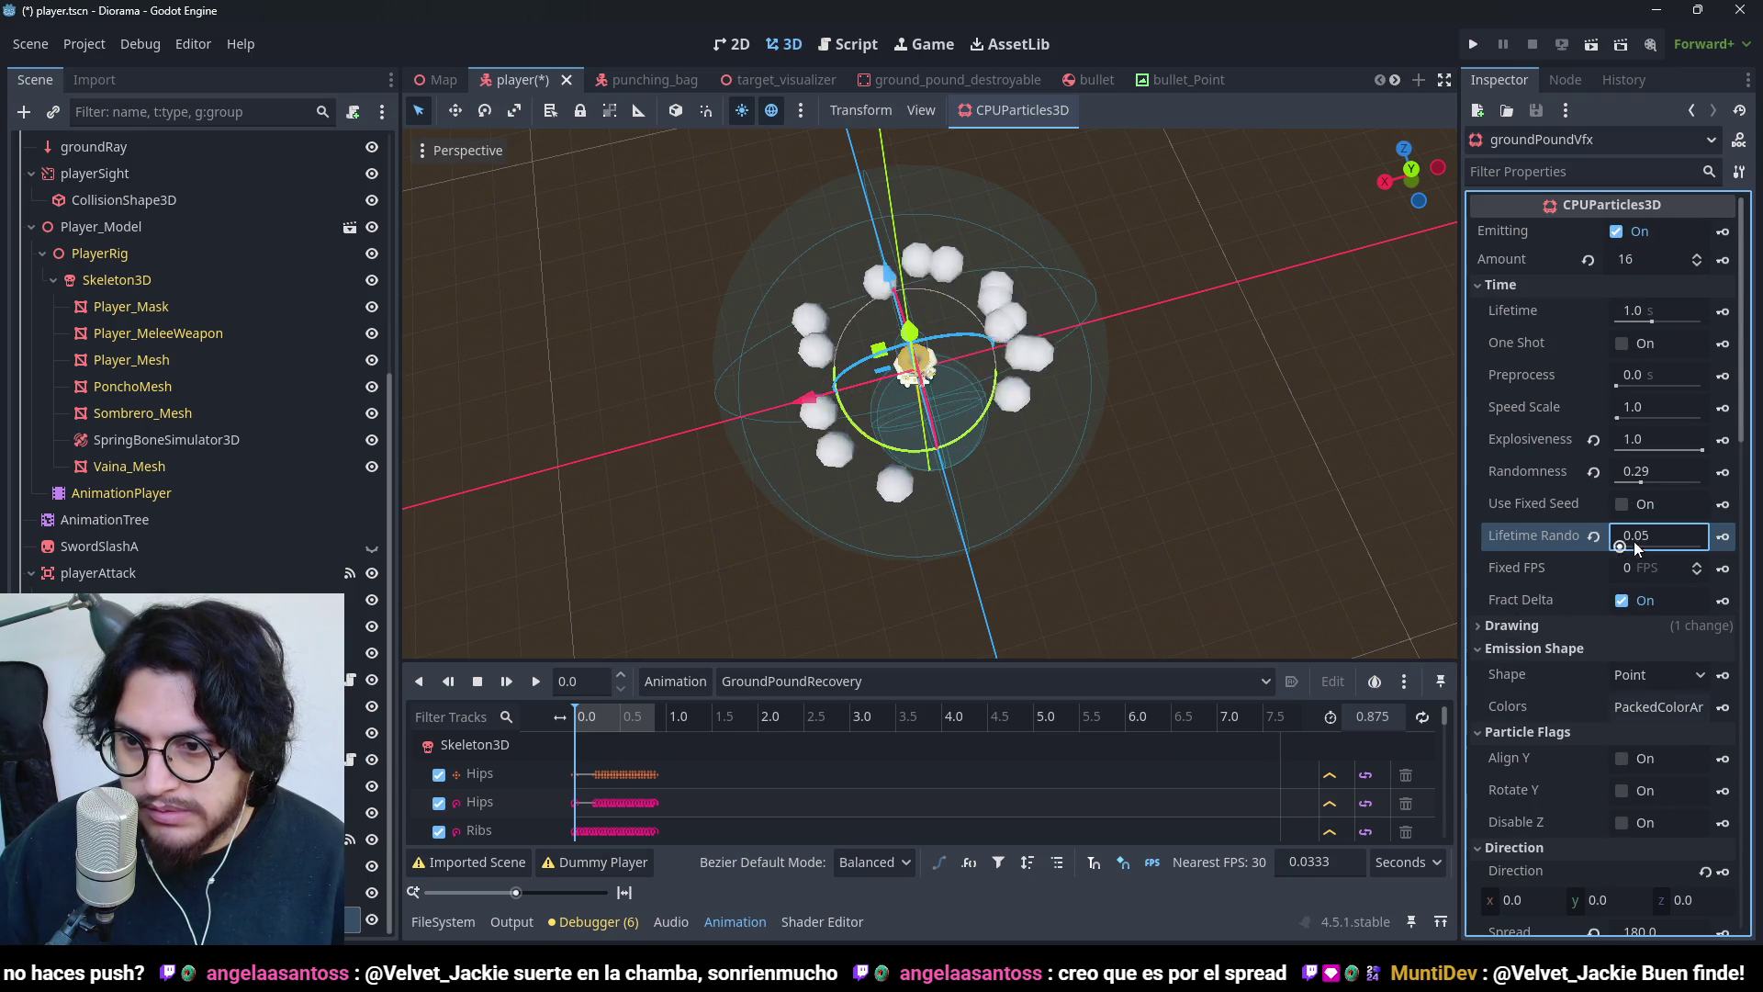
drag(1656, 545, 1704, 548)
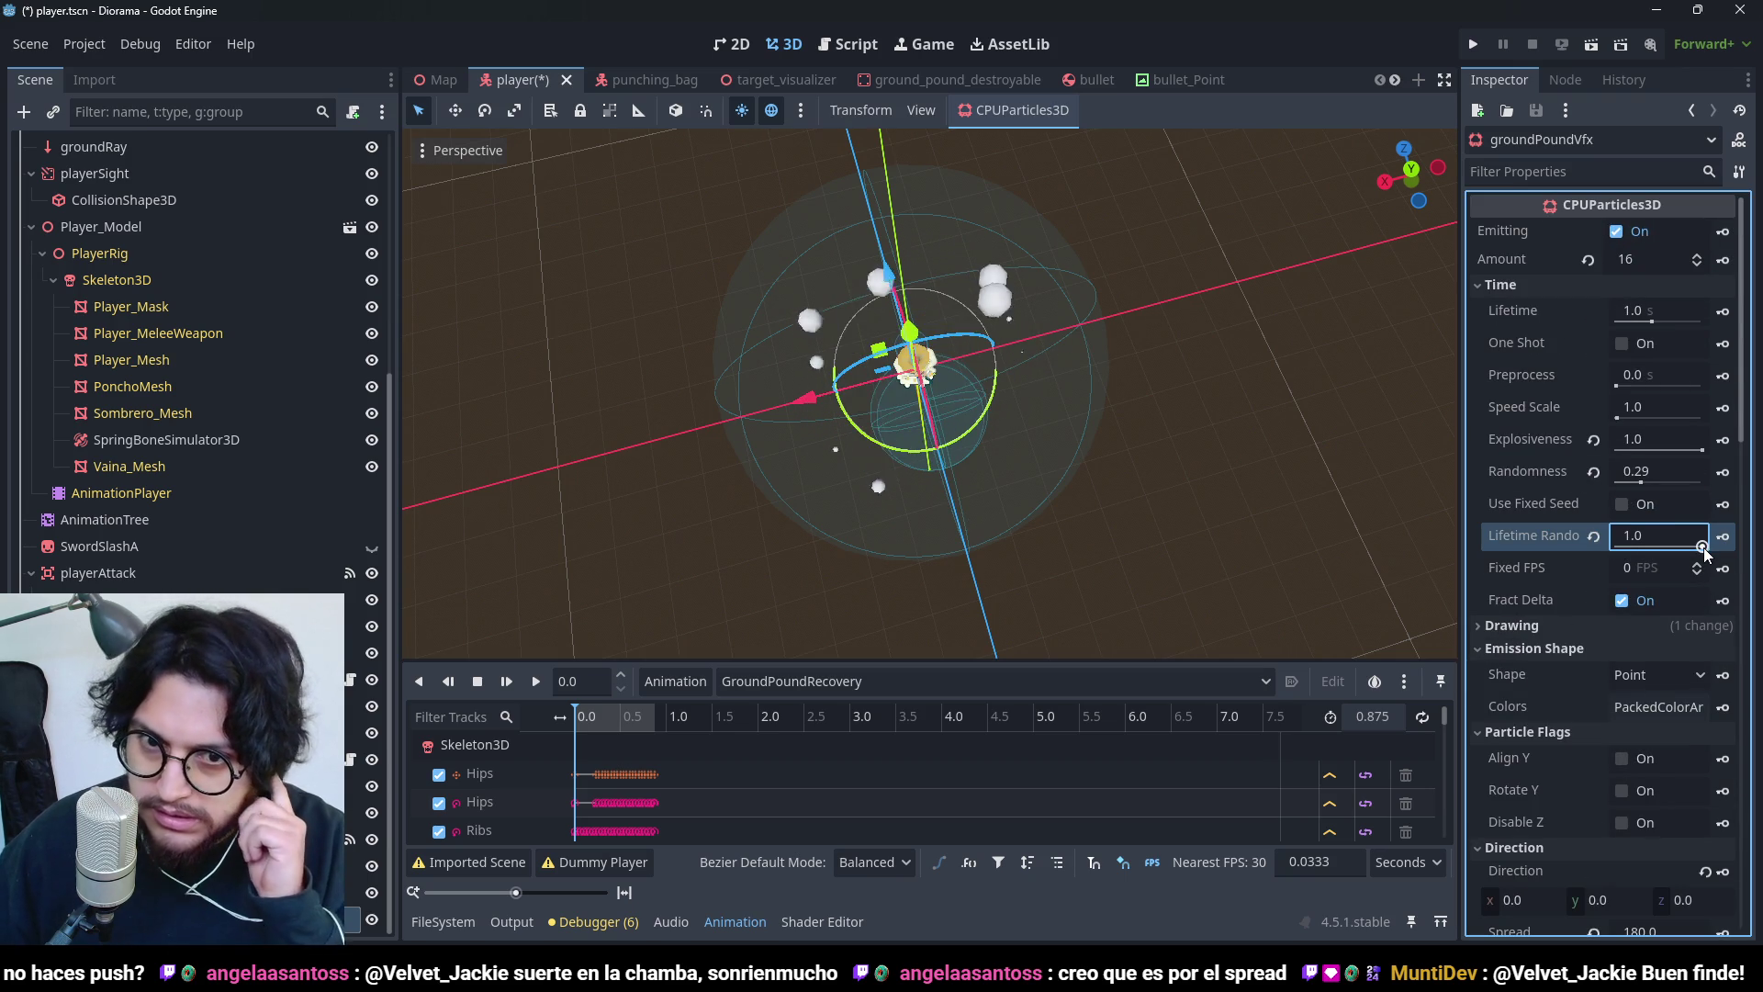
mouse_move(994, 481)
mouse_down()
mouse_move(1074, 241)
mouse_move(1179, 235)
mouse_move(1231, 261)
mouse_move(1117, 443)
mouse_move(1034, 481)
mouse_move(872, 489)
mouse_move(964, 435)
mouse_move(1068, 292)
mouse_move(974, 261)
mouse_move(1016, 185)
mouse_up()
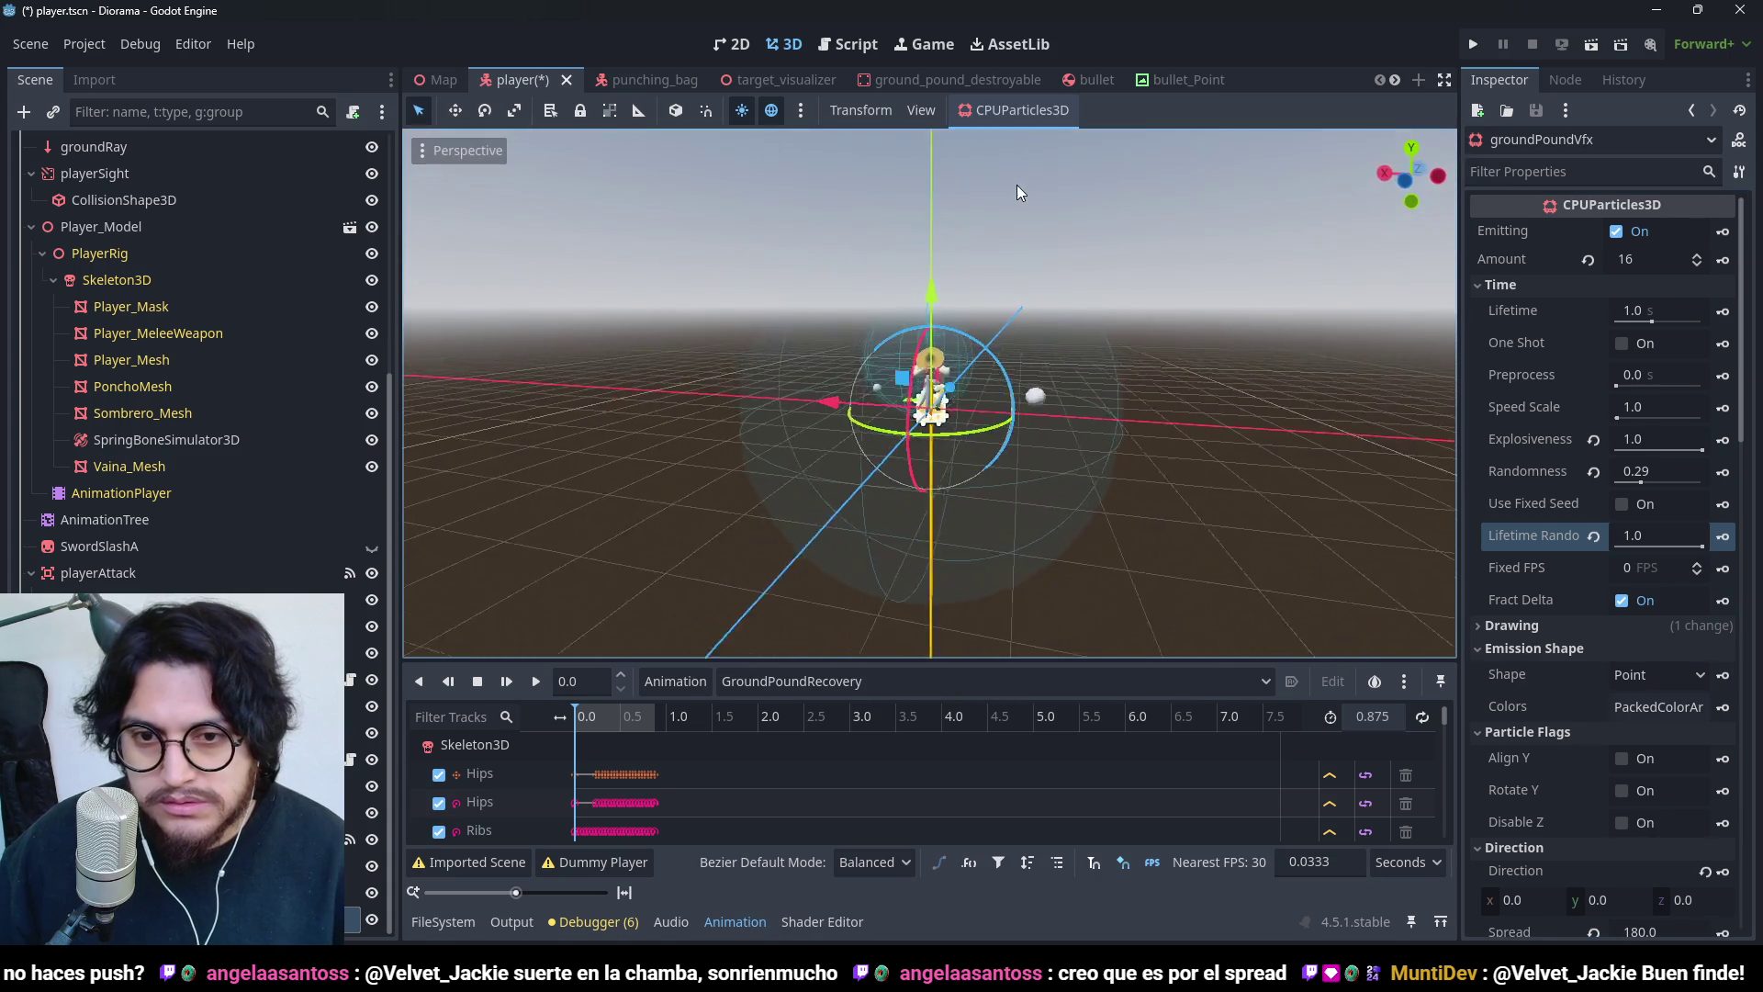
scroll(1551, 648, down, 5)
scroll(1535, 649, down, 8)
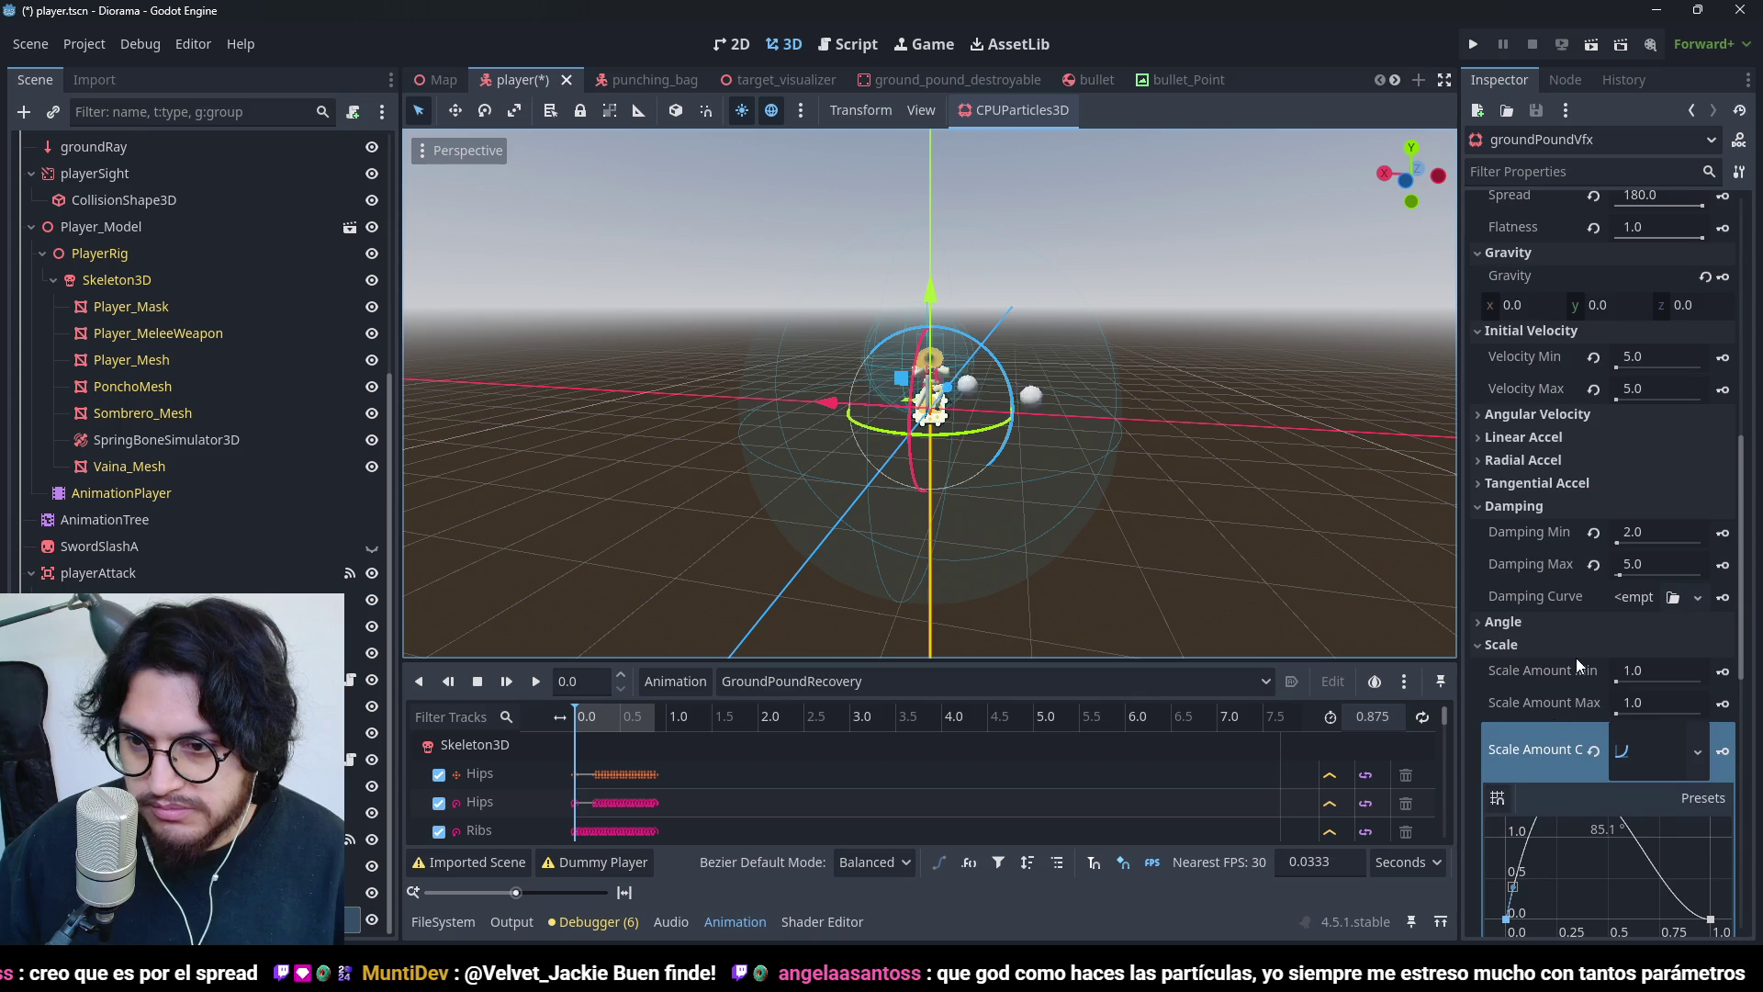
scroll(1578, 691, up, 10)
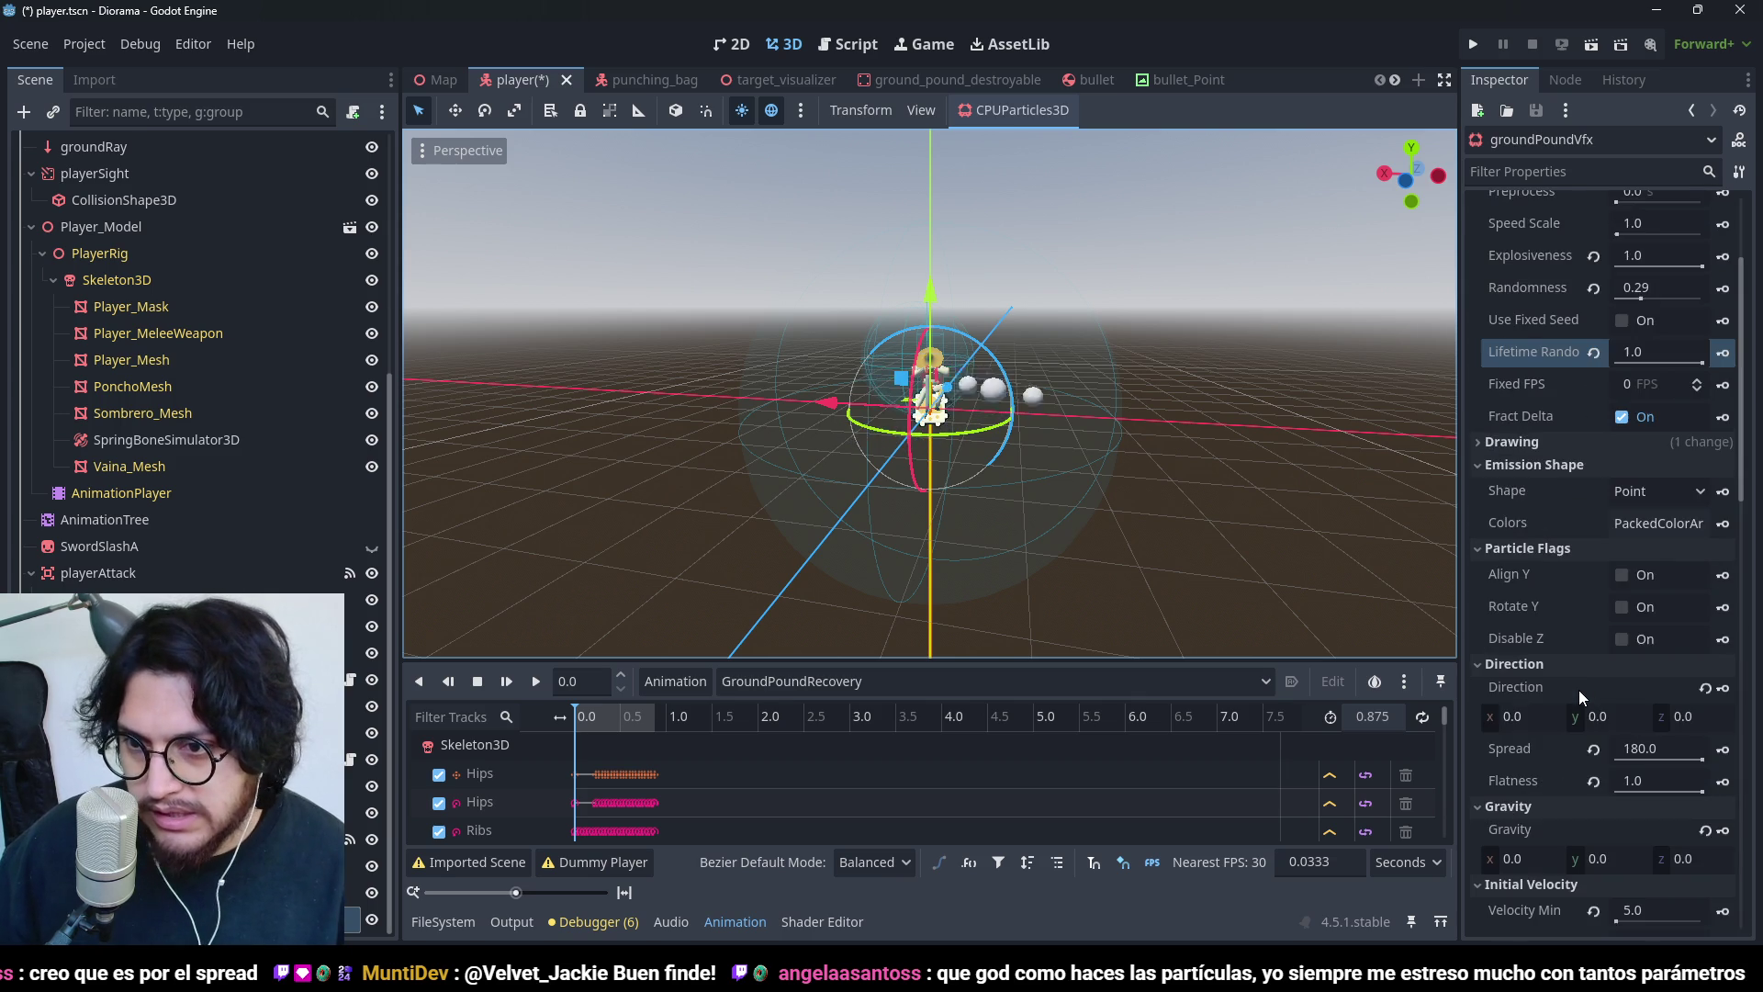
- Set the particles' Gravity Y to 5.0 and save the scene
click(1622, 768)
text(5)
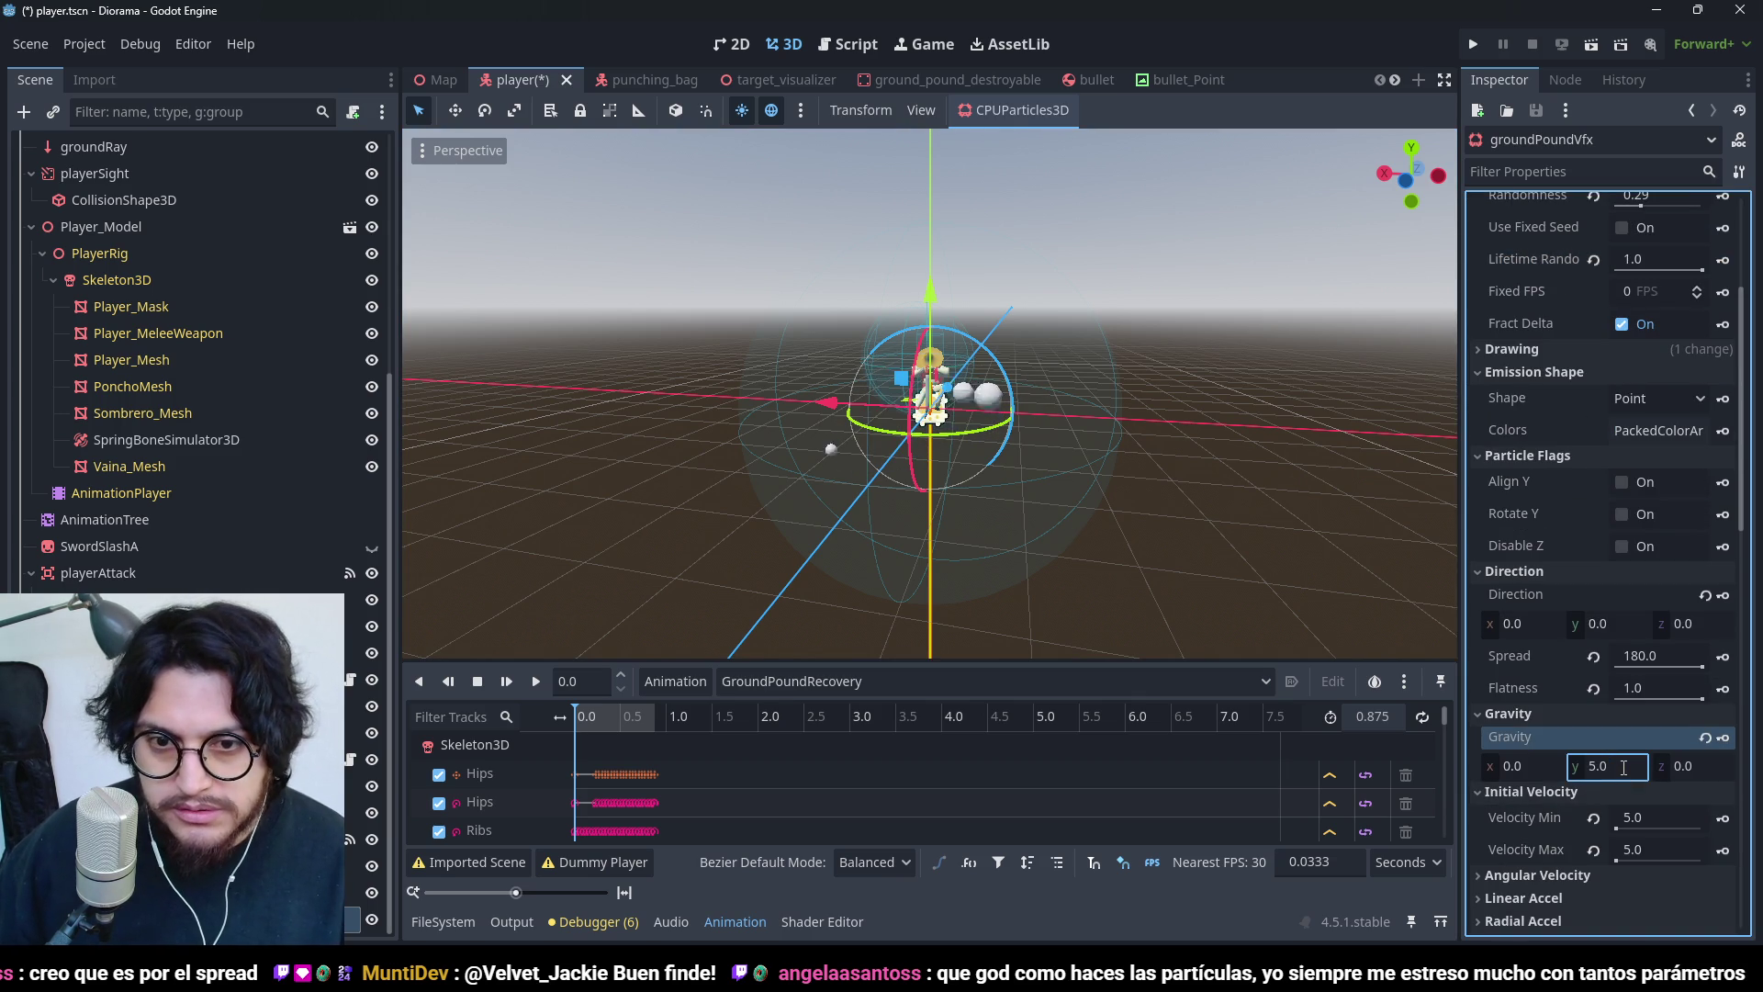
mouse_move(989, 239)
mouse_down()
mouse_move(1093, 527)
mouse_move(922, 262)
mouse_move(856, 218)
mouse_move(802, 332)
mouse_move(770, 333)
mouse_up()
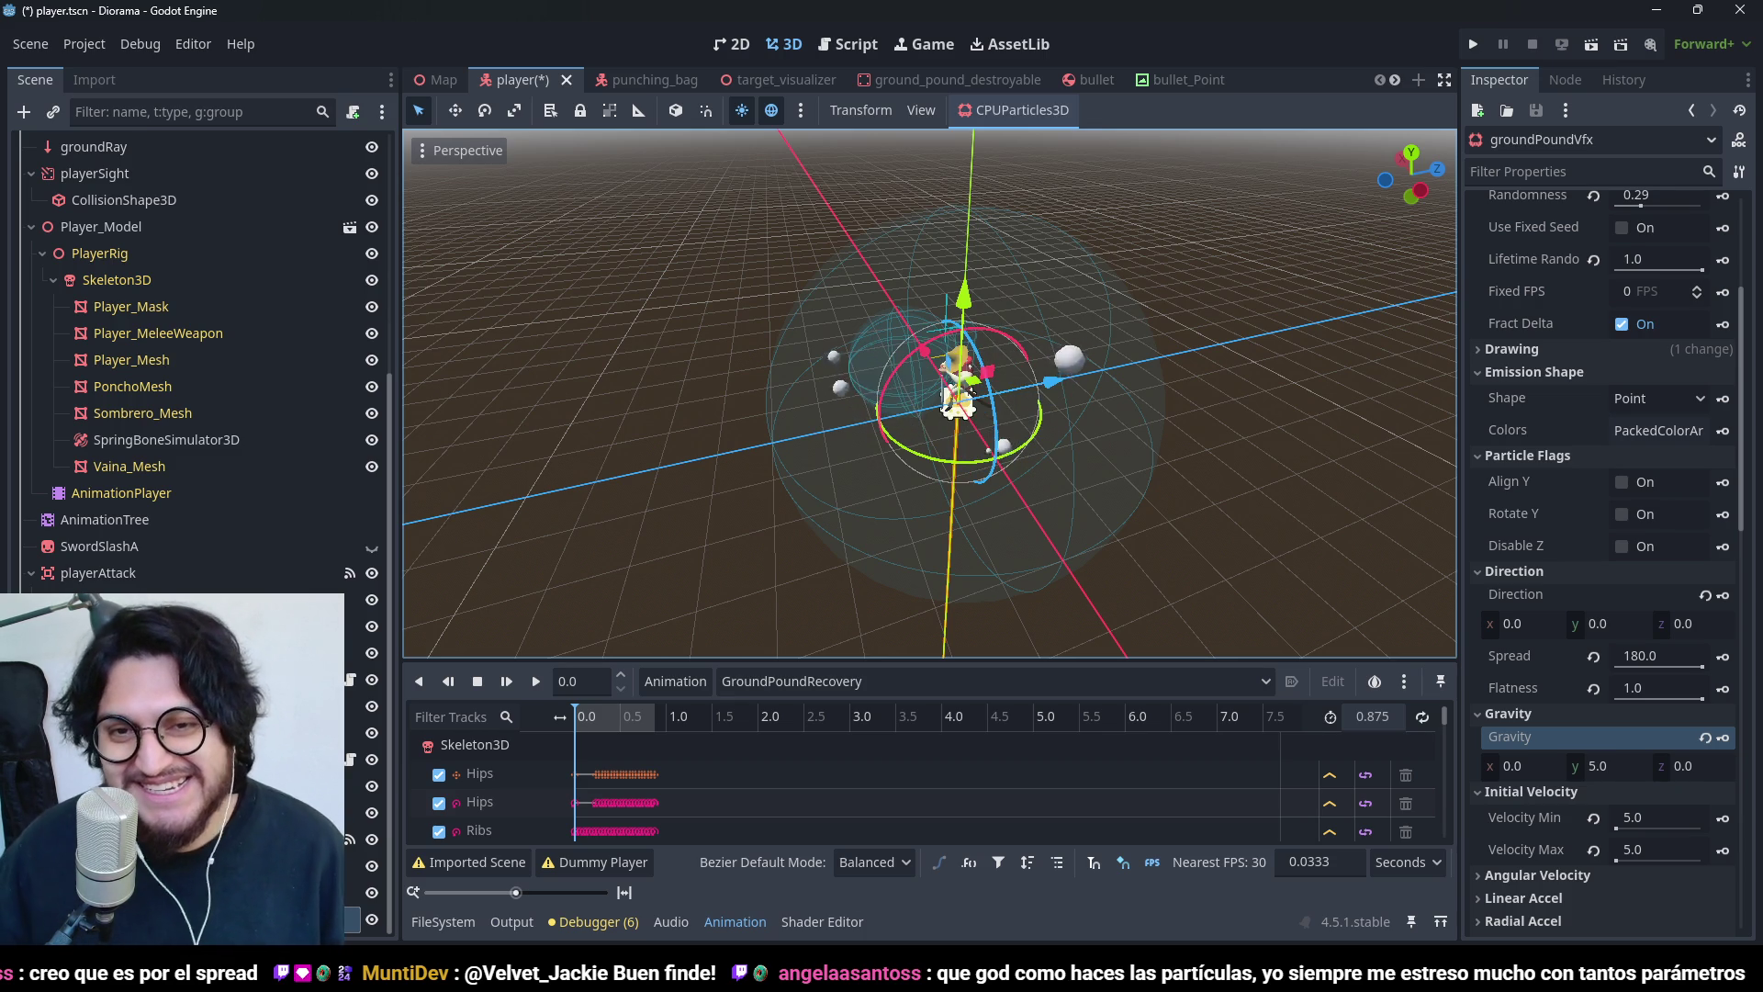
key(ctrl+s)
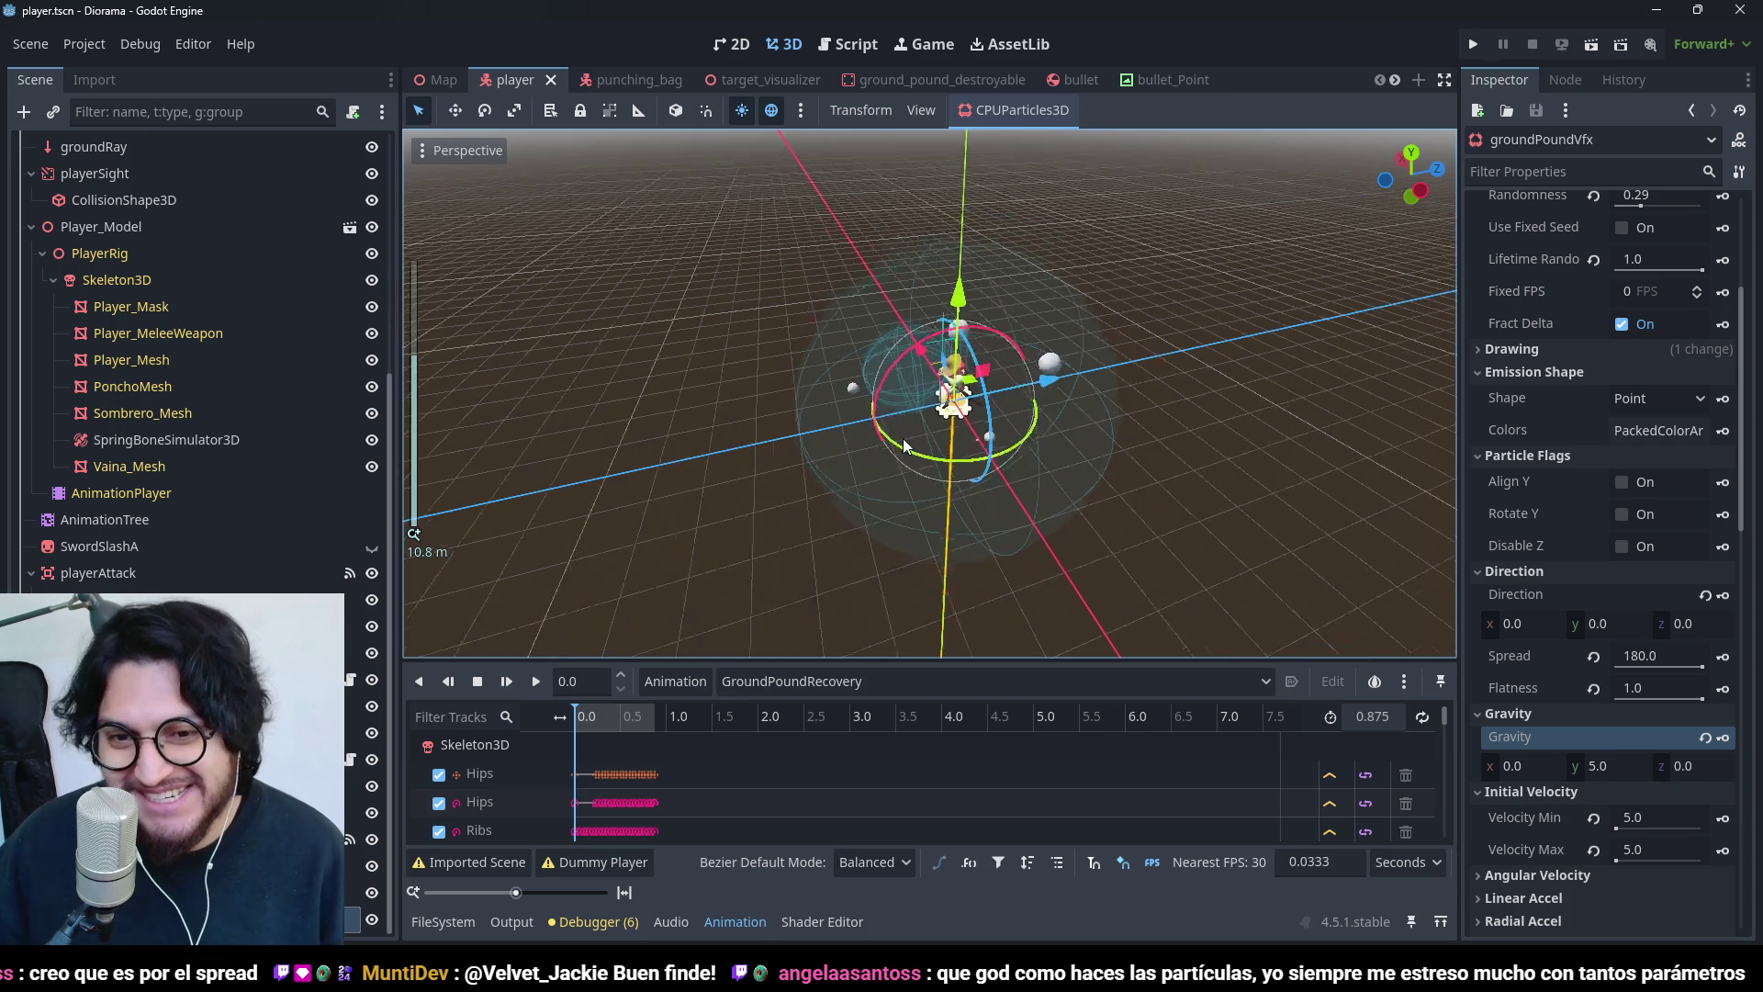
- Inspect the upward-drifting dust from a few angles, then enable One Shot in the Time section
scroll(430, 401, up, 3)
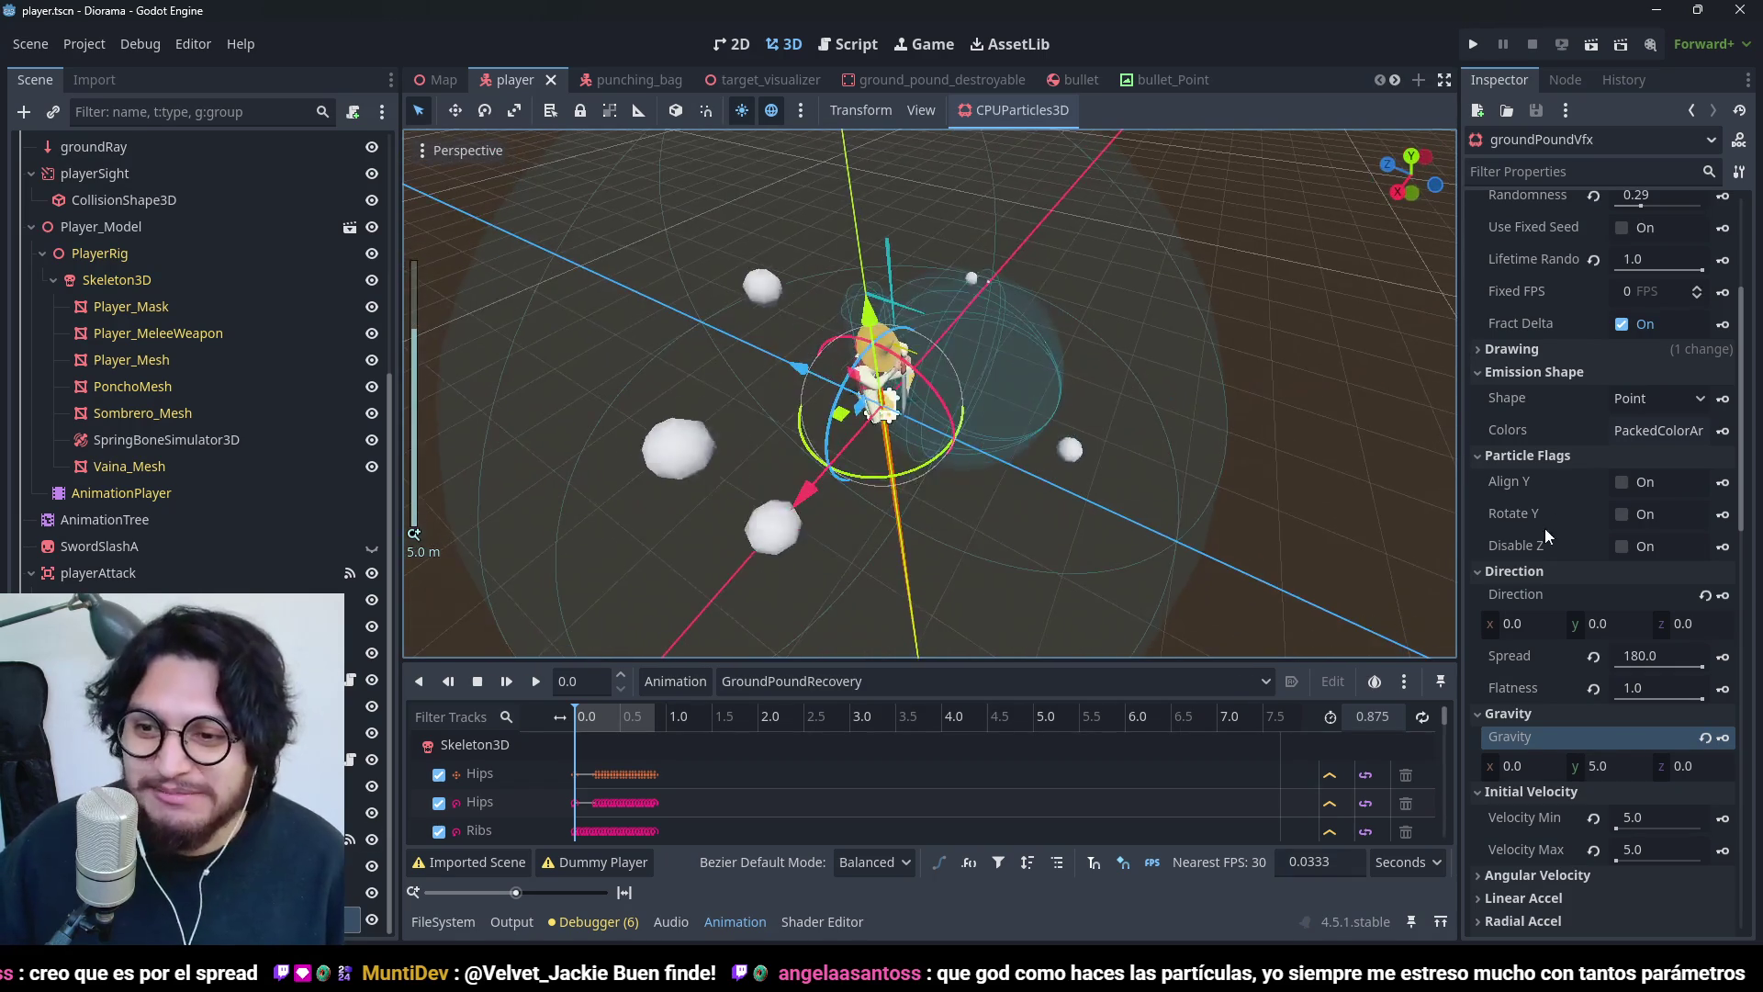
scroll(1534, 378, up, 5)
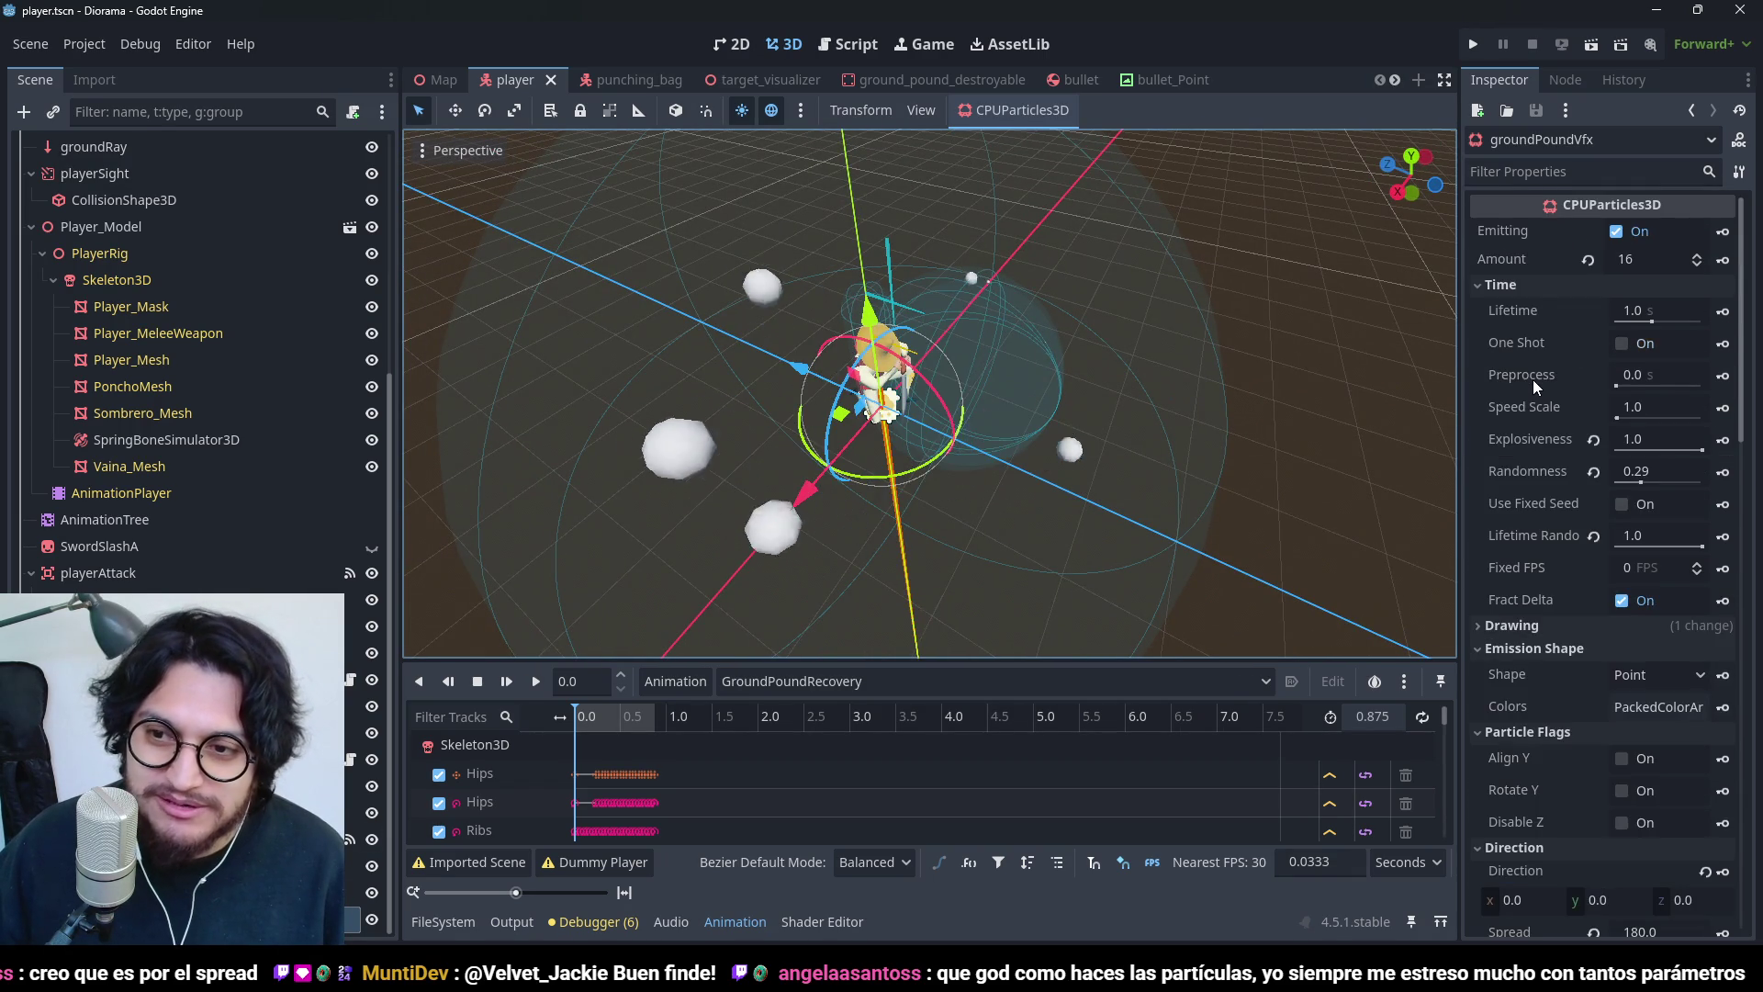
scroll(1533, 378, down, 5)
scroll(1533, 378, down, 3)
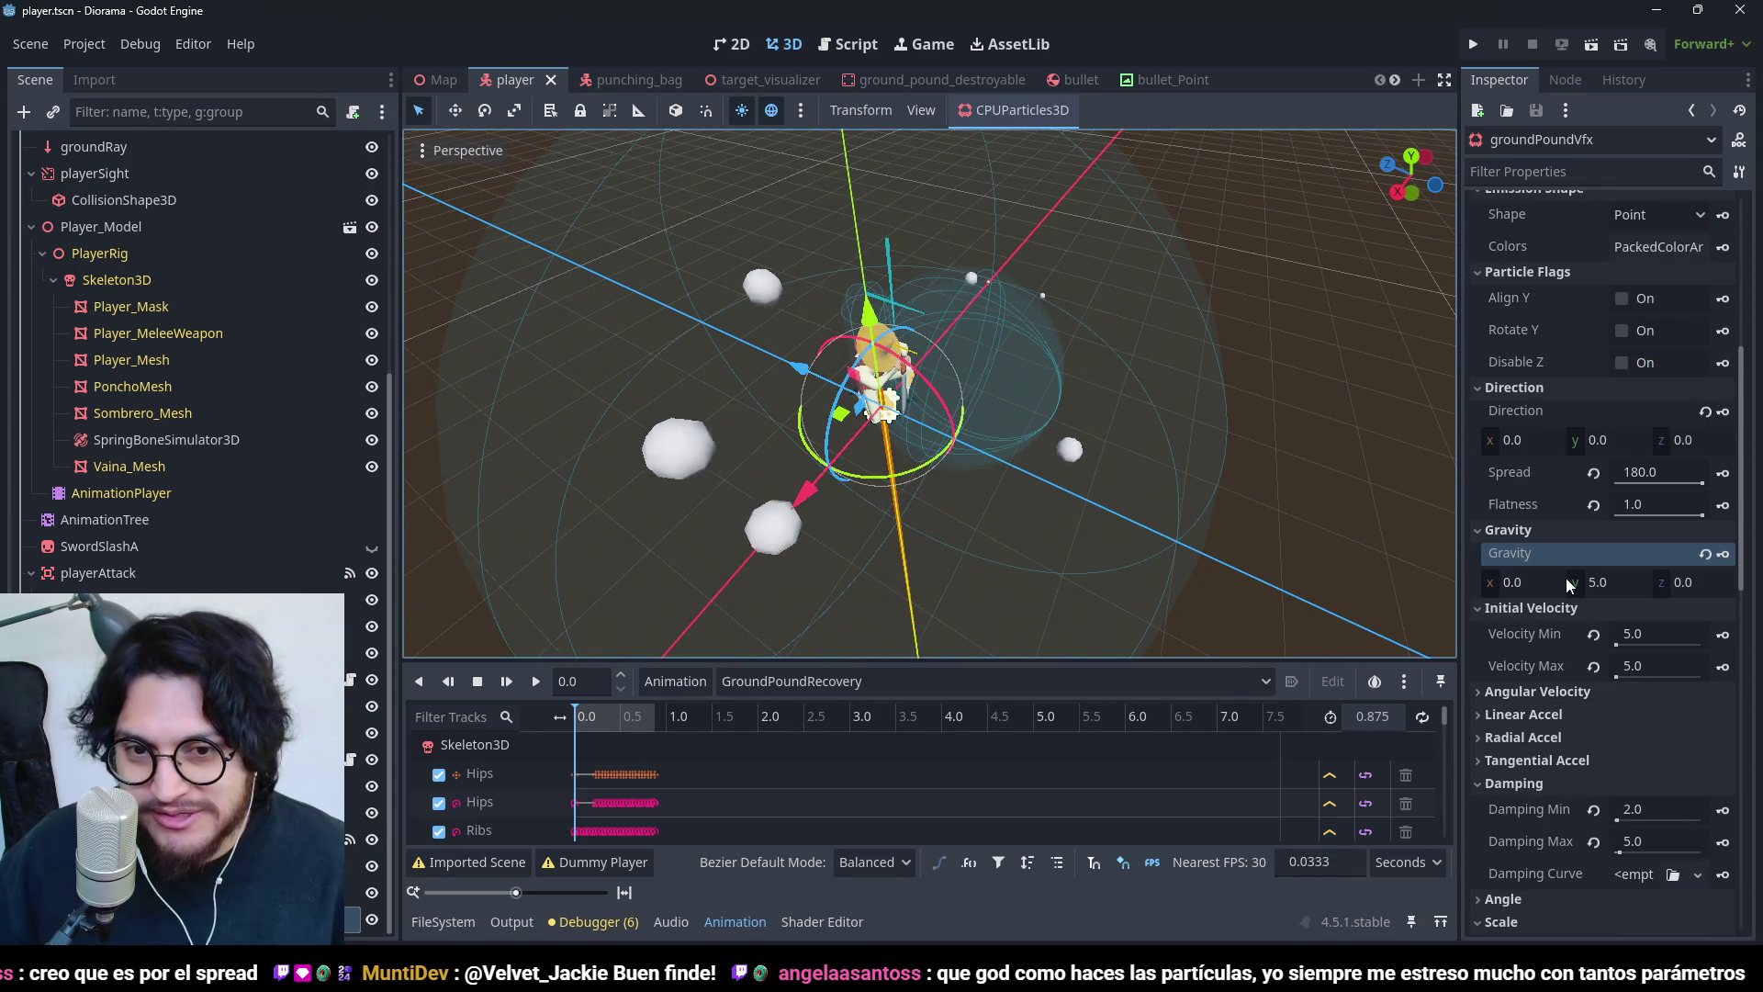
scroll(1028, 355, down, 2)
mouse_move(1029, 355)
mouse_down()
mouse_move(934, 471)
mouse_move(1060, 415)
mouse_move(902, 420)
mouse_move(1001, 350)
mouse_up()
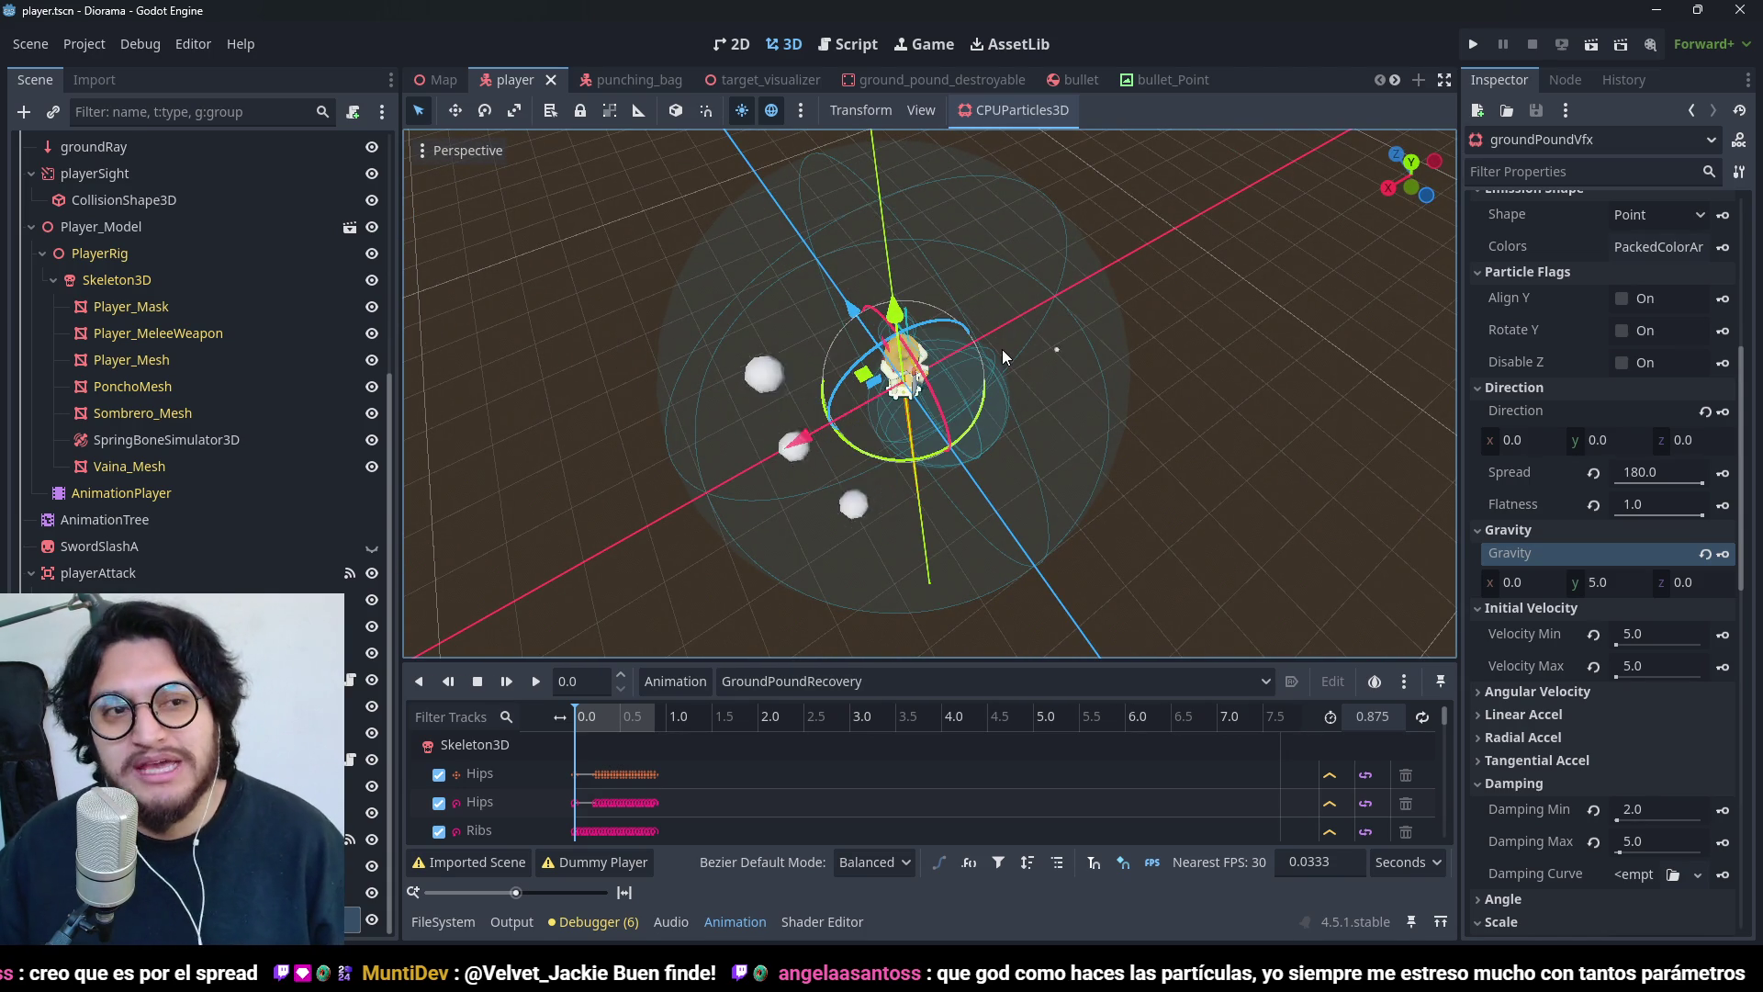
mouse_move(1107, 456)
mouse_down()
mouse_move(945, 441)
mouse_move(1143, 432)
mouse_move(1204, 379)
mouse_up()
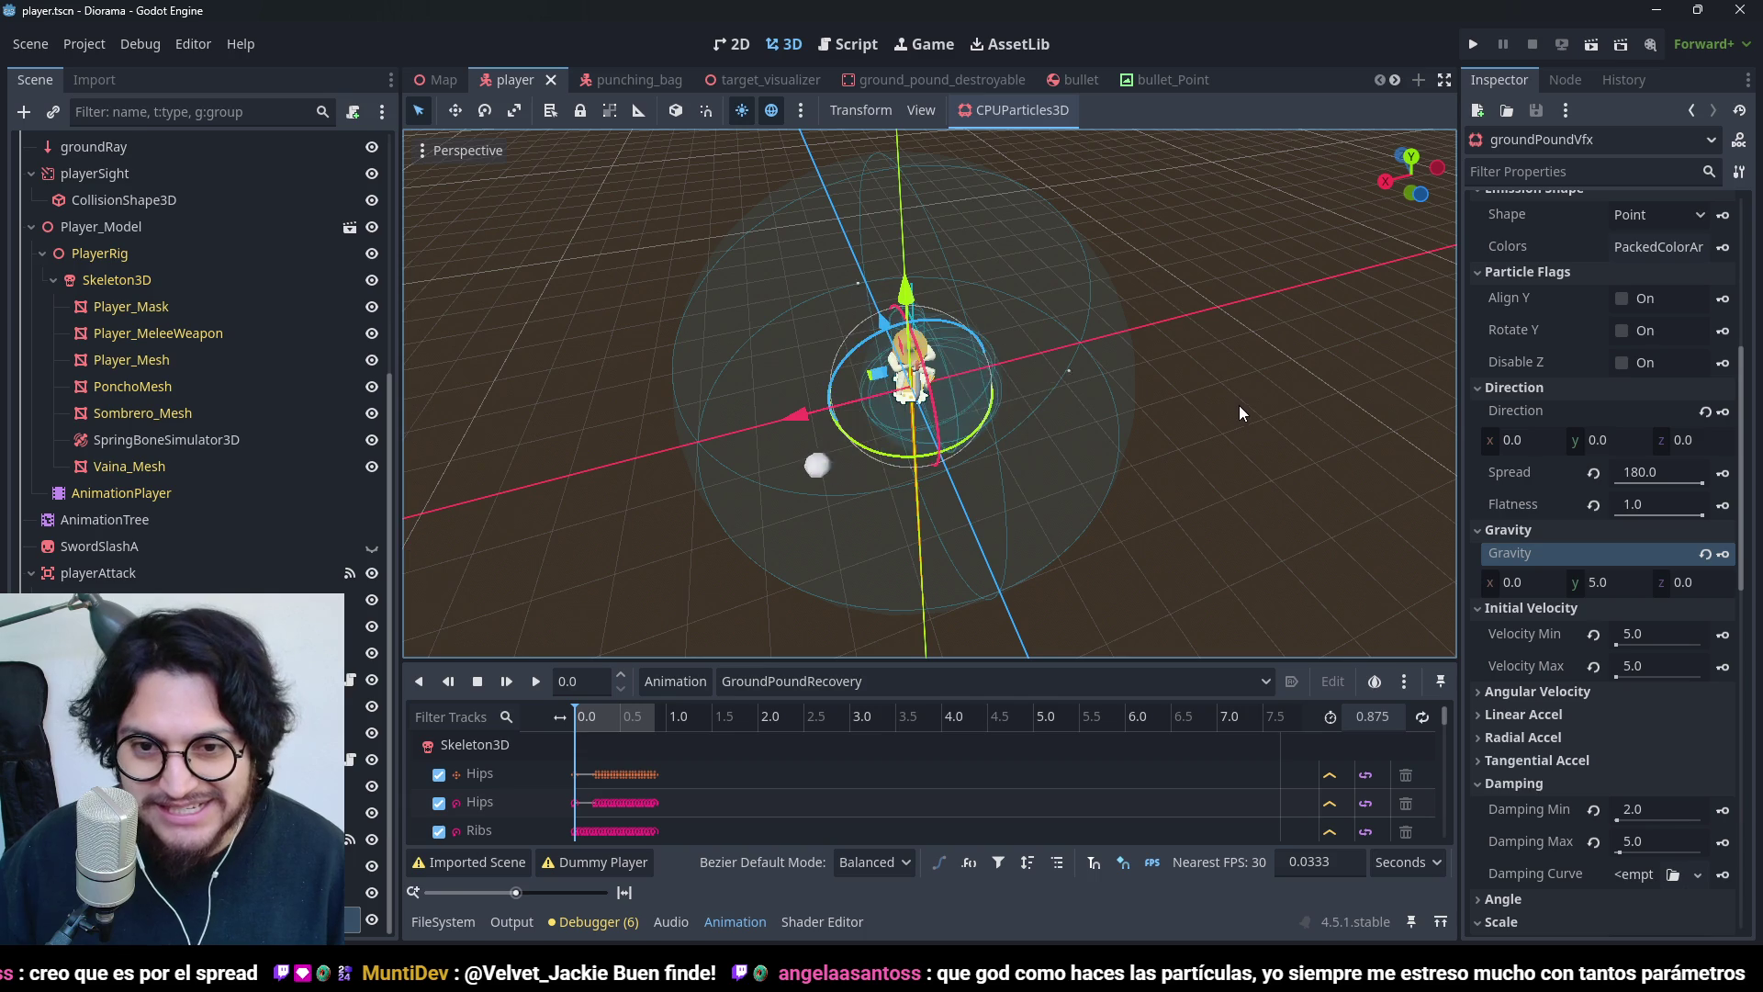
mouse_move(1076, 397)
mouse_down()
mouse_move(1053, 547)
mouse_move(1091, 266)
mouse_move(1187, 268)
mouse_move(1363, 371)
mouse_move(1208, 454)
mouse_up()
scroll(1208, 455, up, 2)
scroll(1543, 328, up, 5)
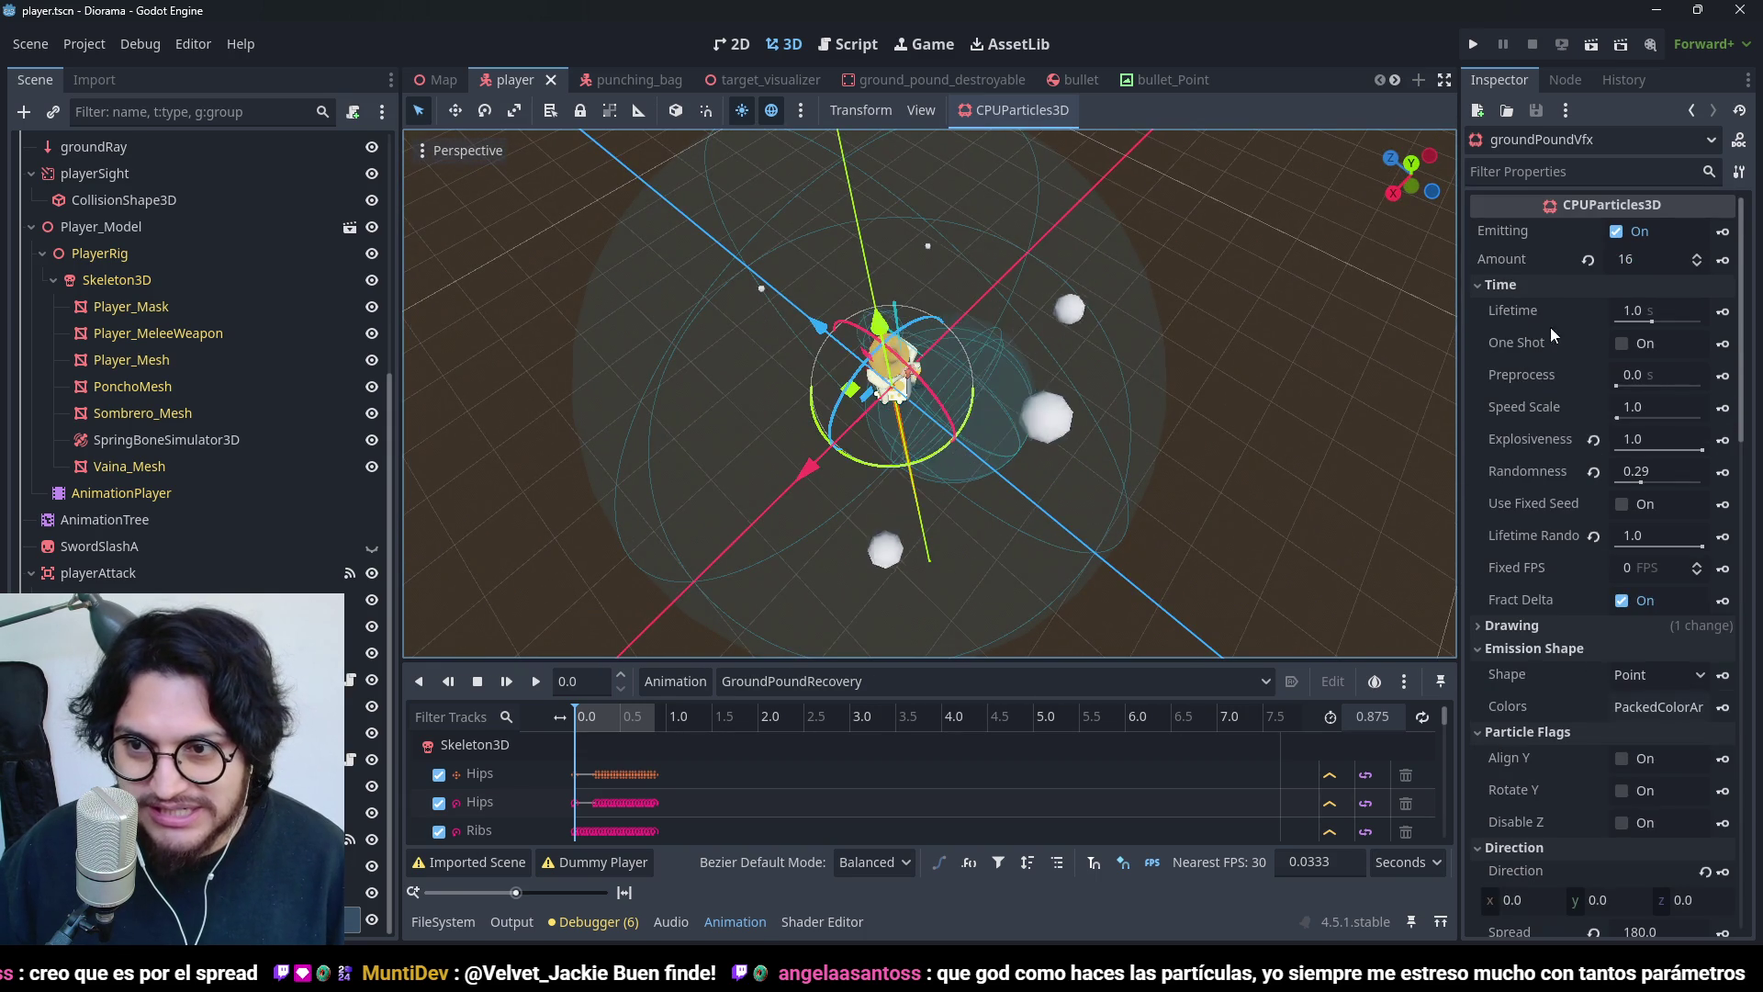
click(1621, 343)
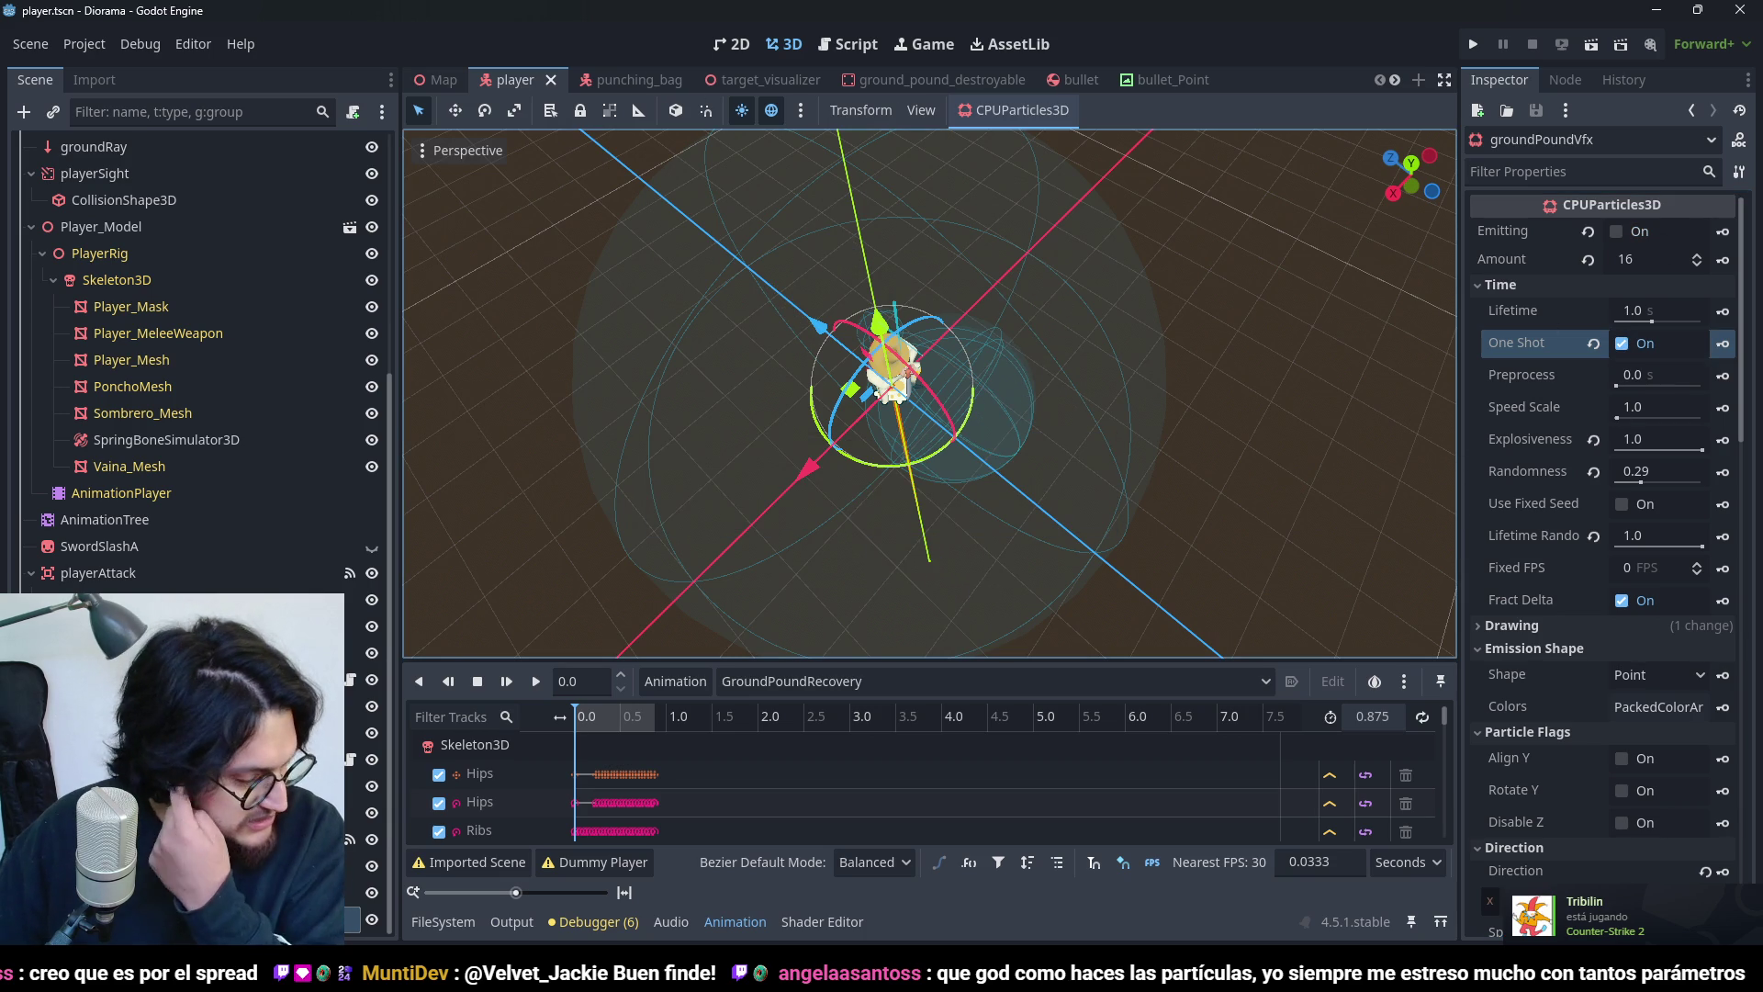
scroll(248, 520, up, 5)
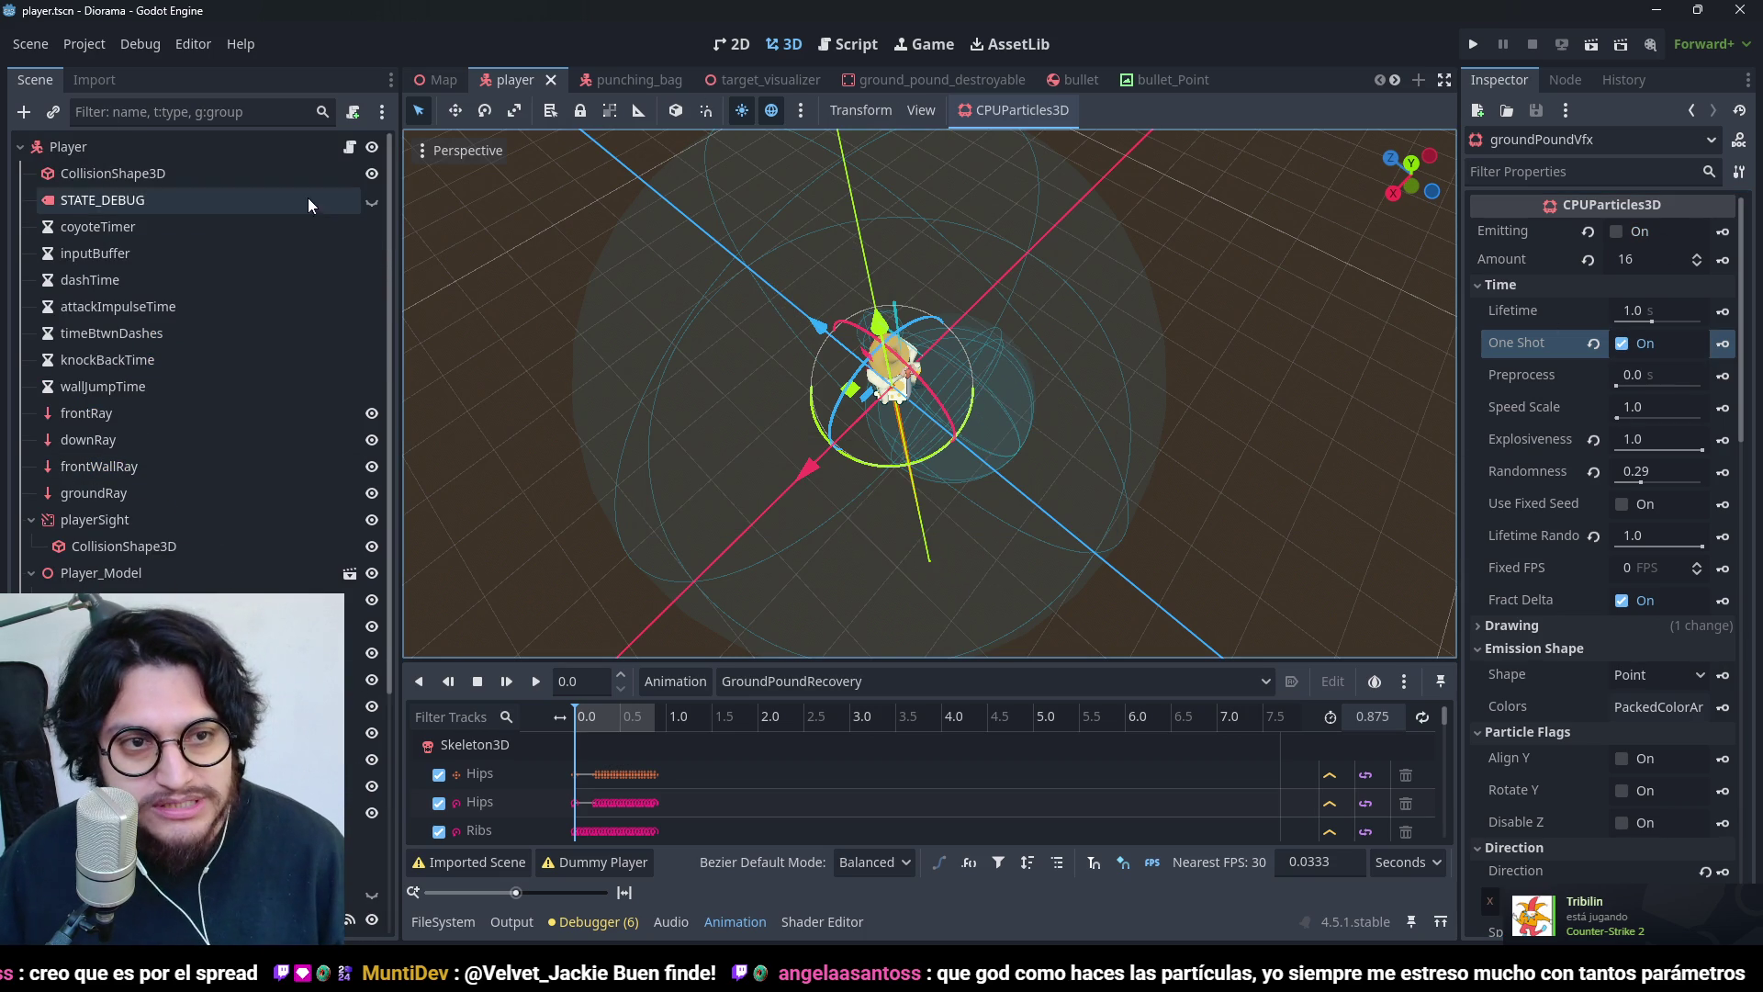
- In player.gd, add a comment and a ground_pound_vfx node reference on line 40, then save
click(349, 147)
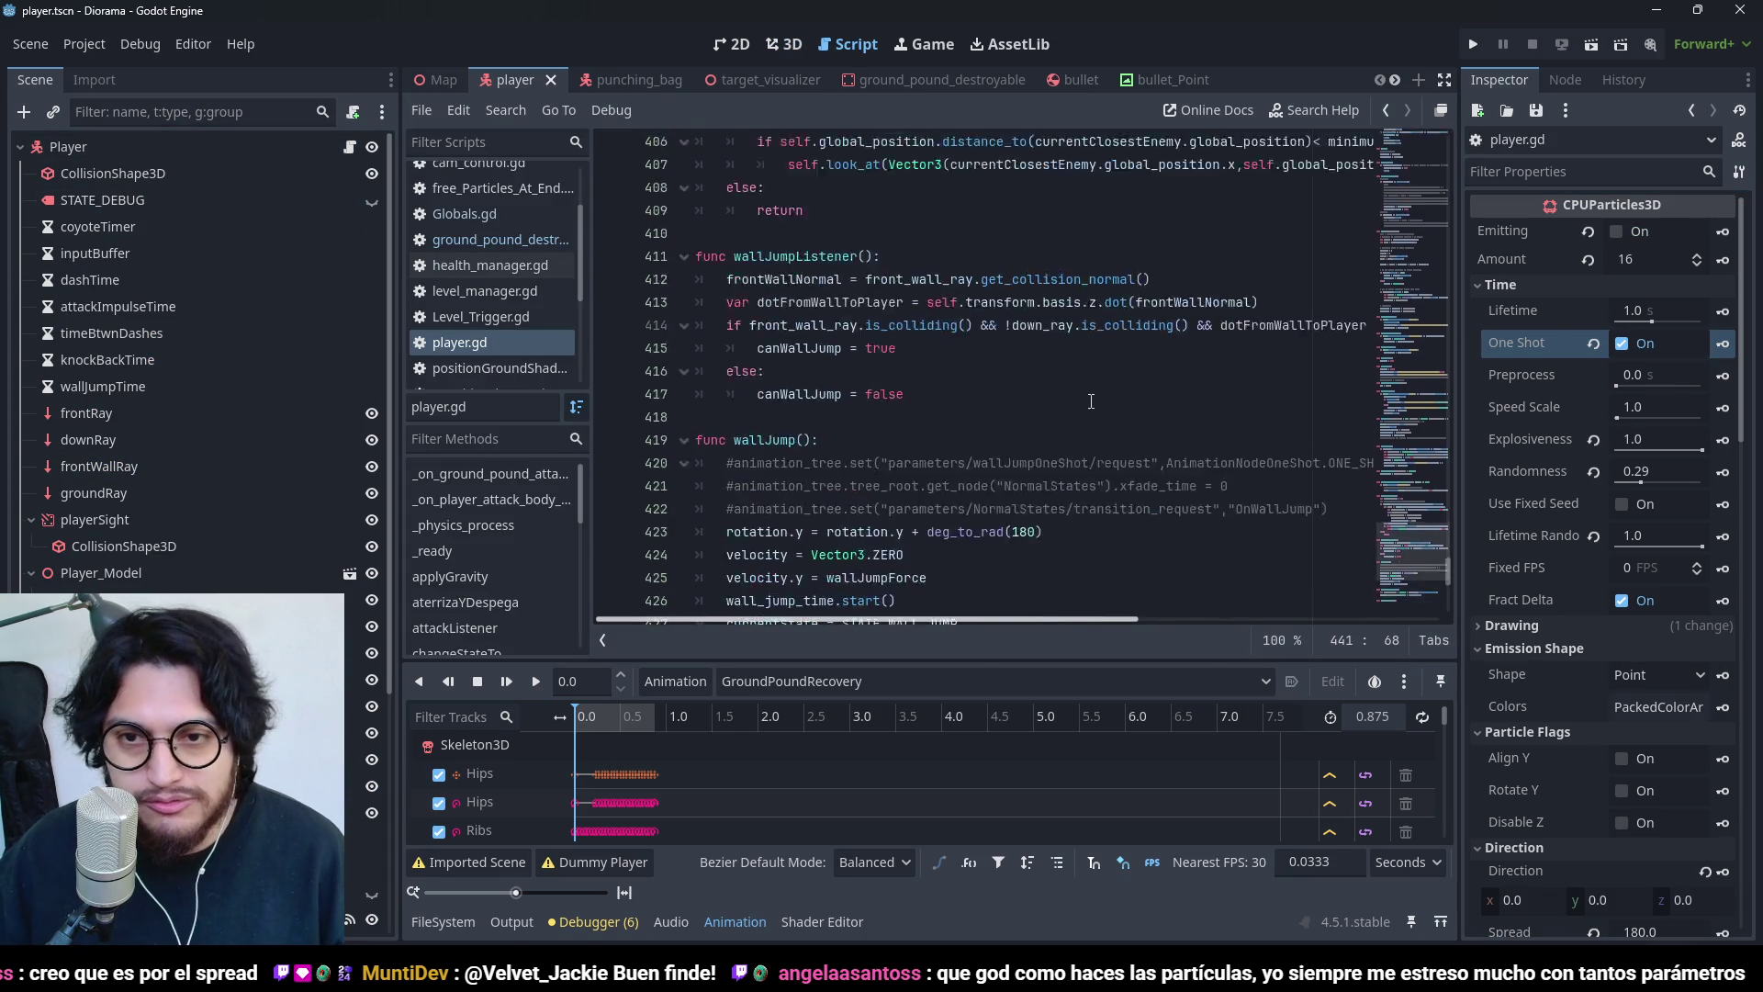
scroll(966, 363, up, 20)
scroll(966, 363, down, 3)
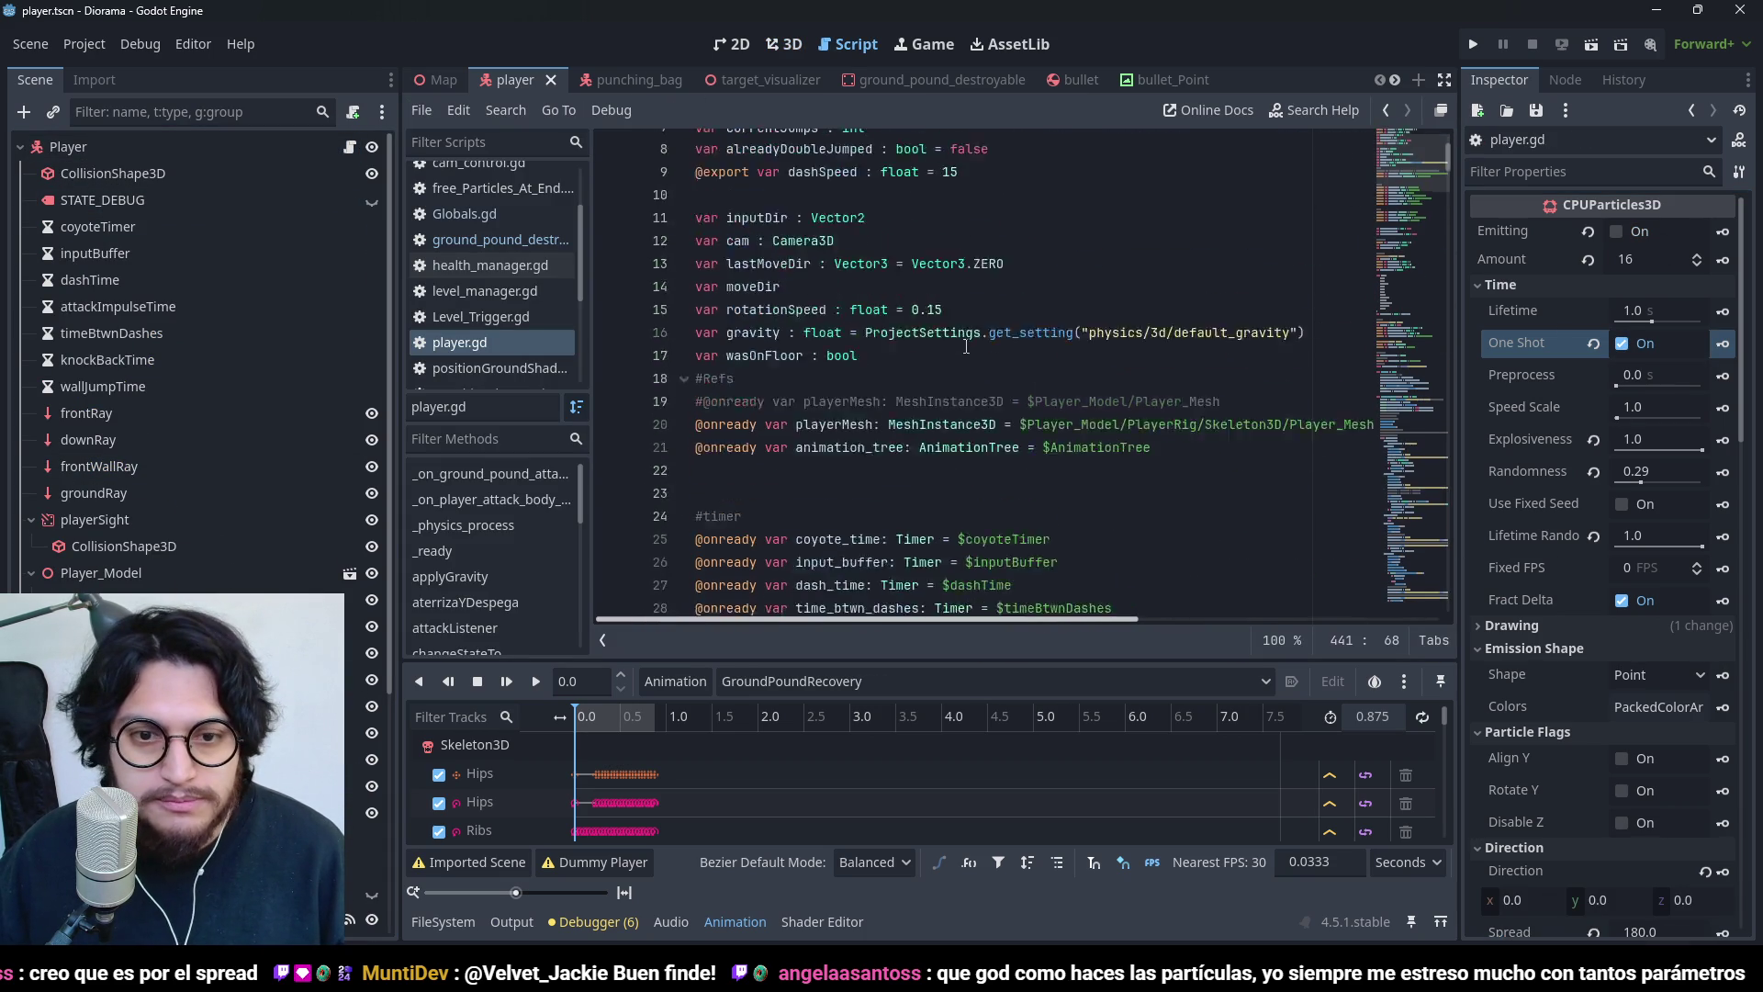
scroll(966, 363, down, 2)
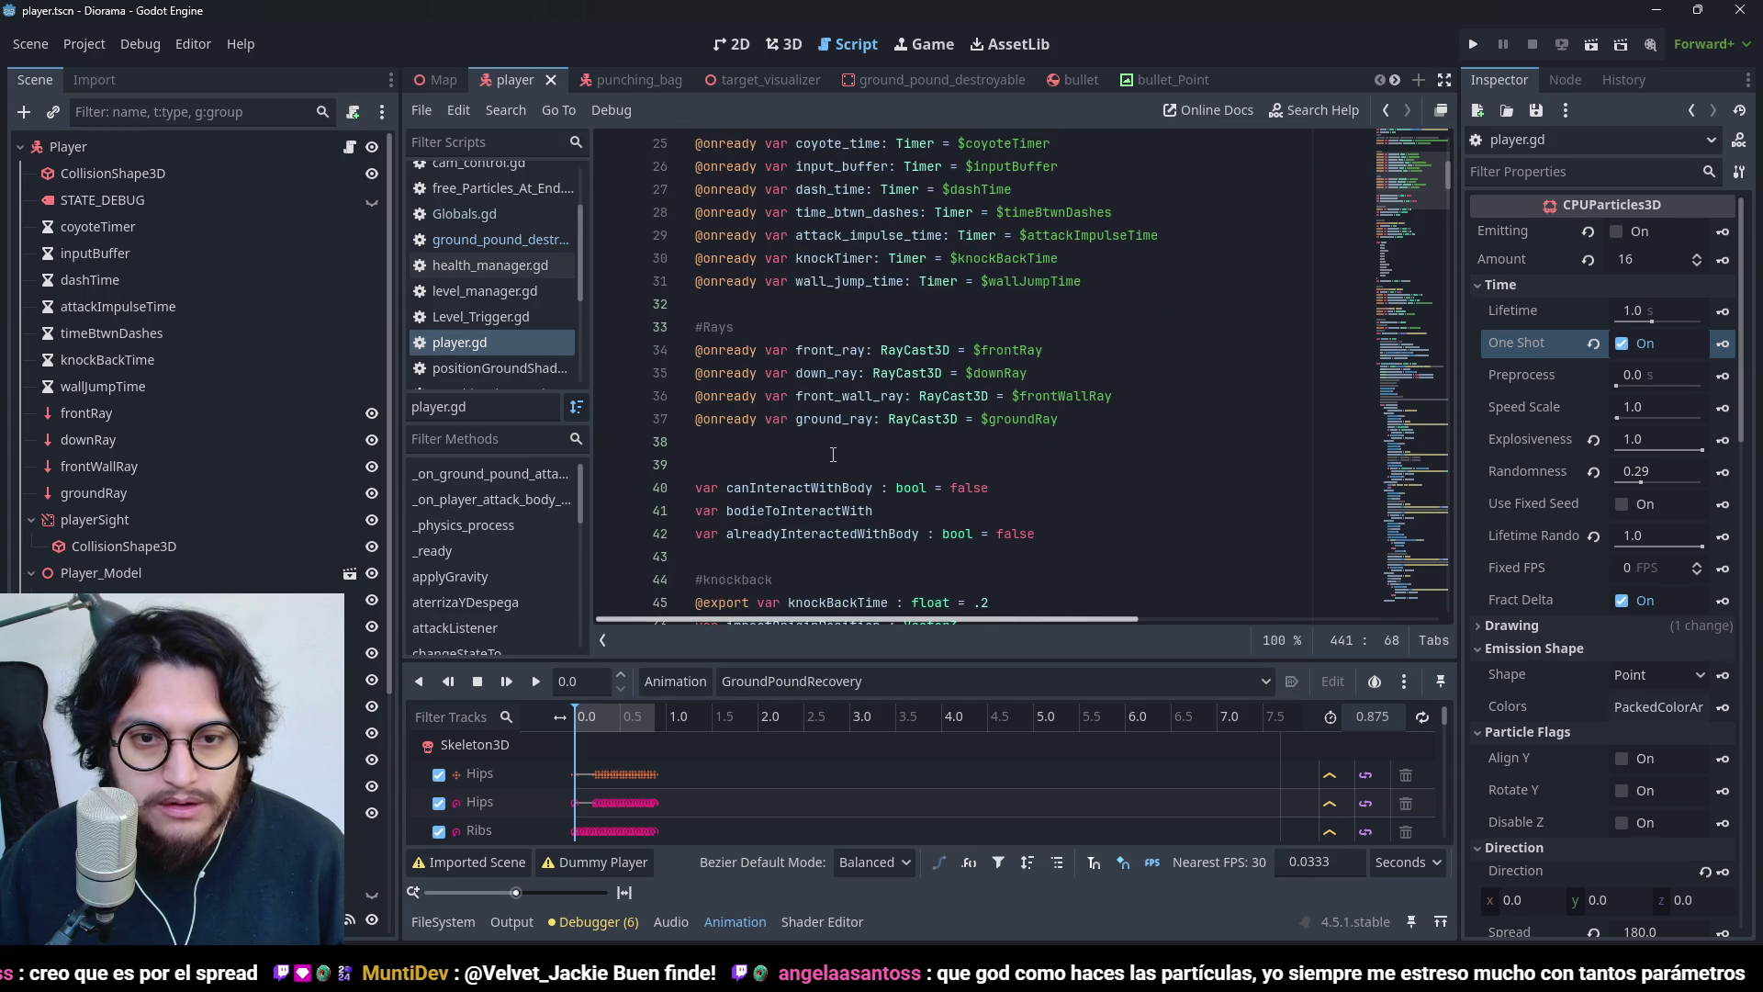
click(834, 459)
text(#)
key(Return)
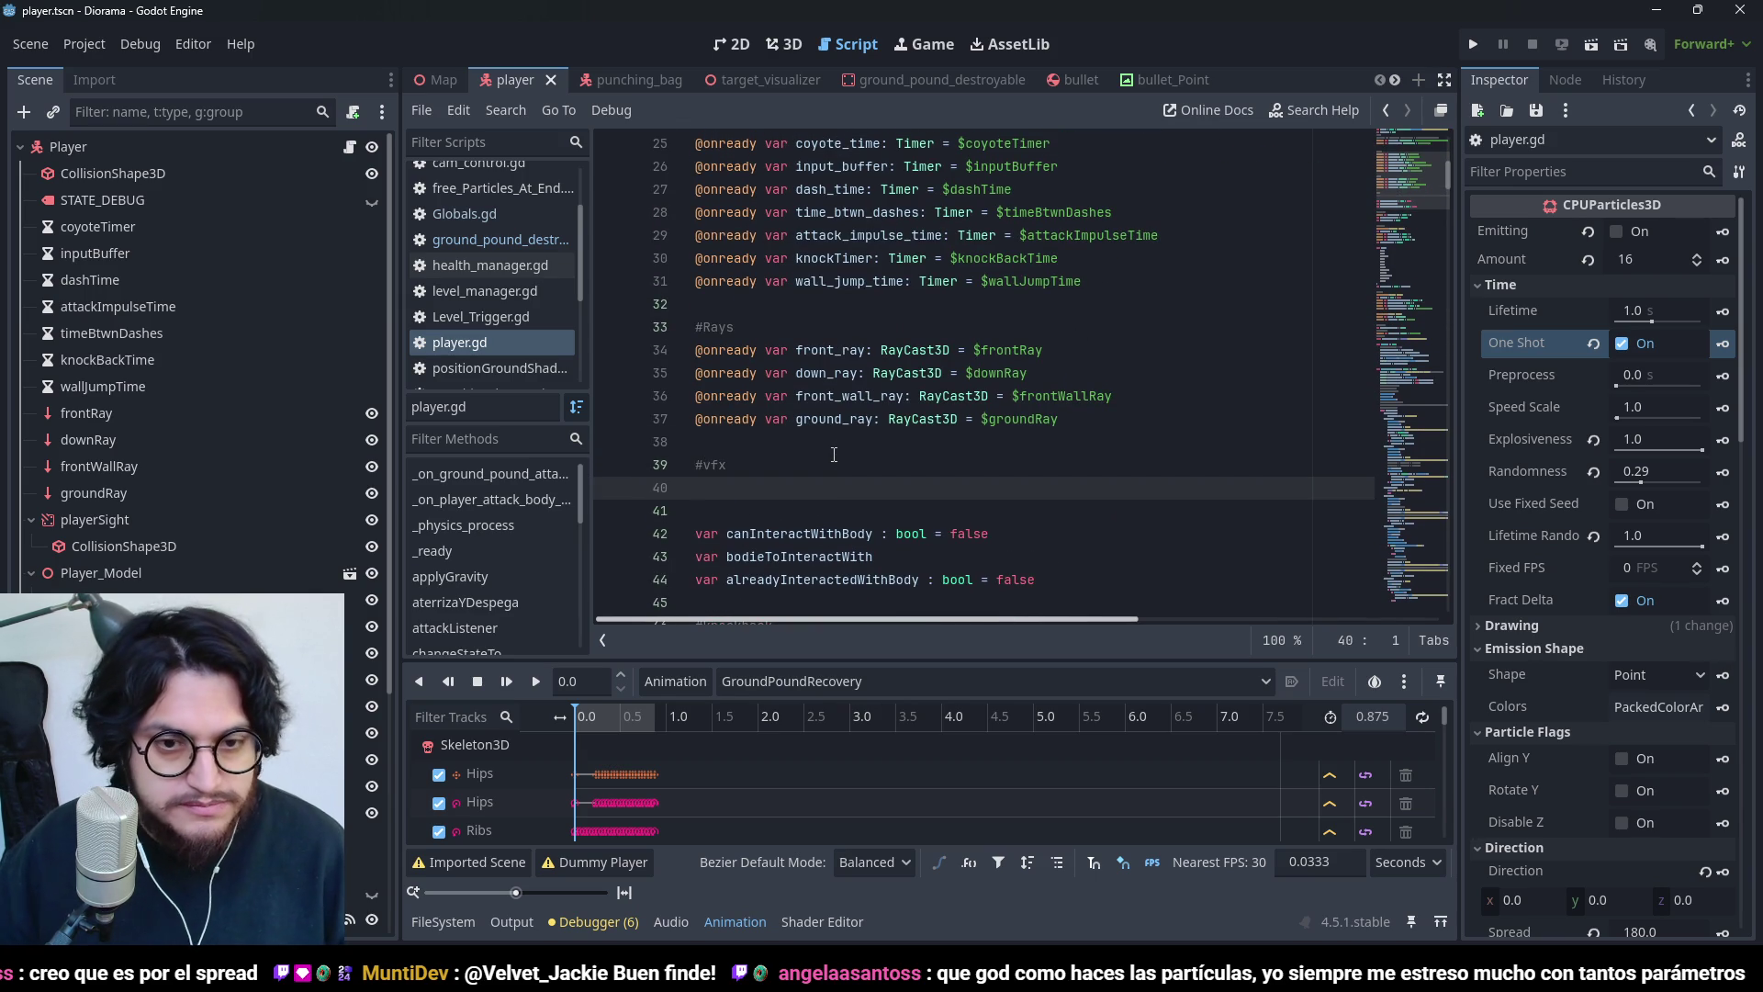
scroll(193, 358, down, 5)
mouse_move(184, 653)
mouse_down()
mouse_move(514, 808)
mouse_move(896, 422)
mouse_move(722, 483)
mouse_up()
double_click(842, 487)
click(799, 508)
key(BackSpace)
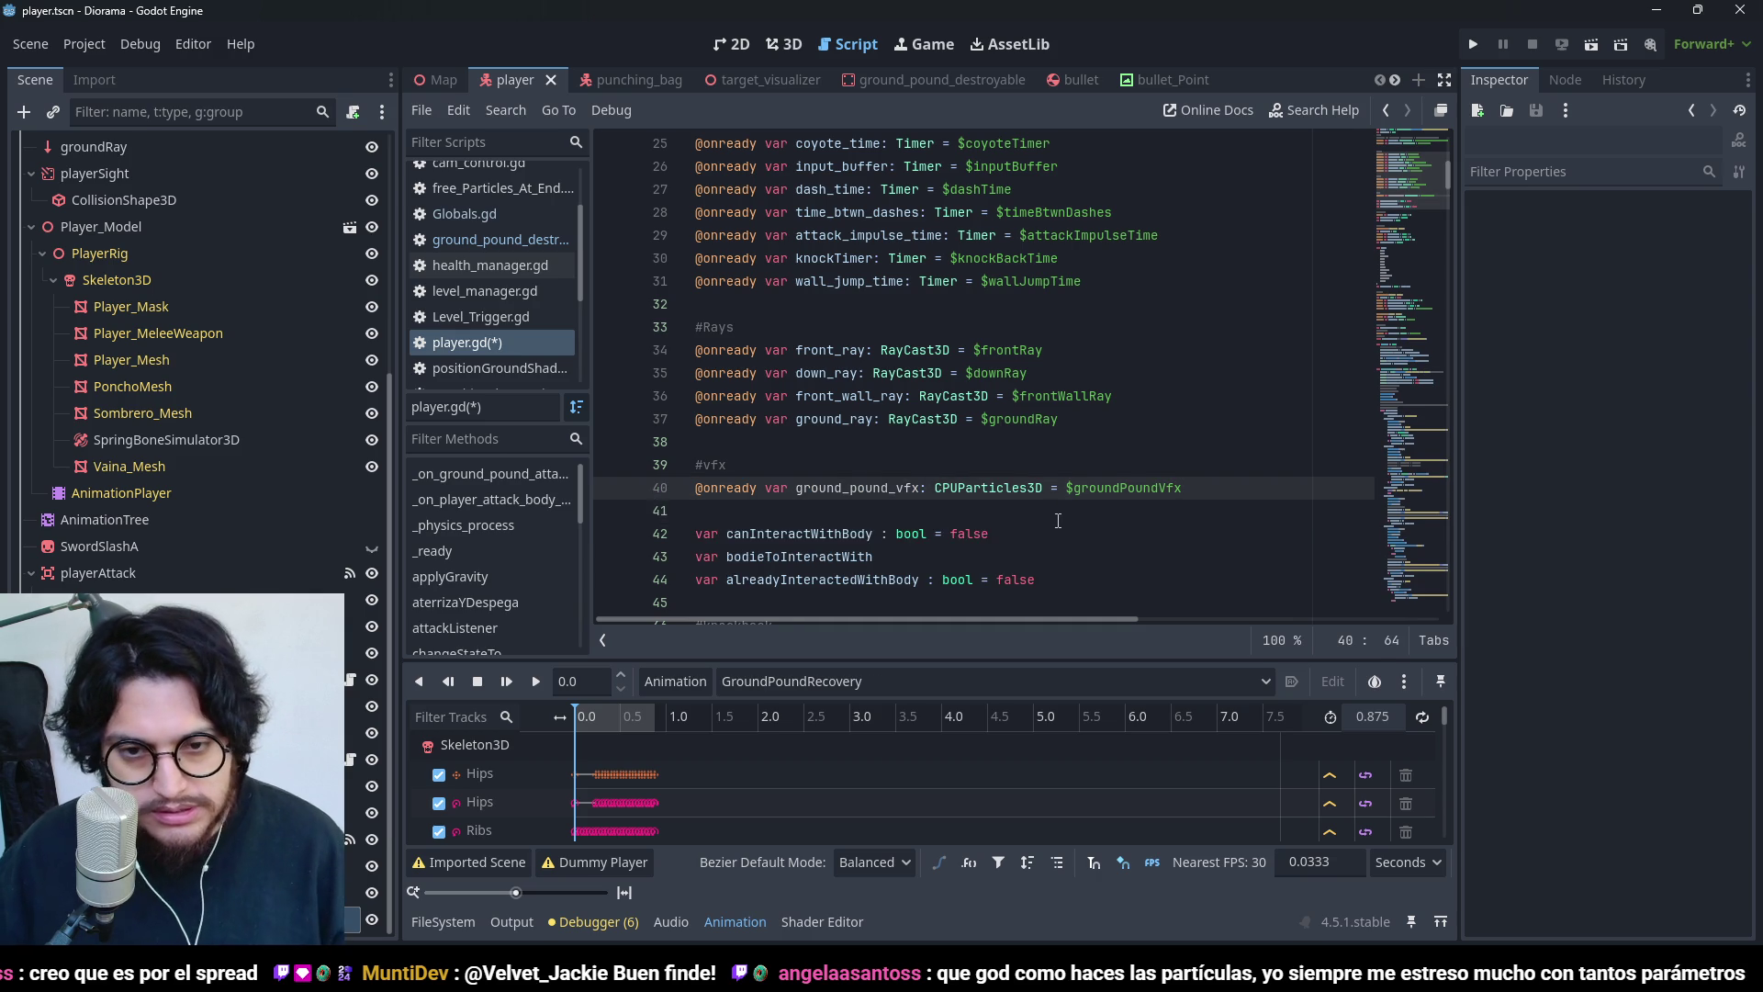
key(ctrl+s)
- Add 'ground_pound_vfx.emitting = true' below line 233 in the GROUND_POUND state and run the game
scroll(926, 450, down, 20)
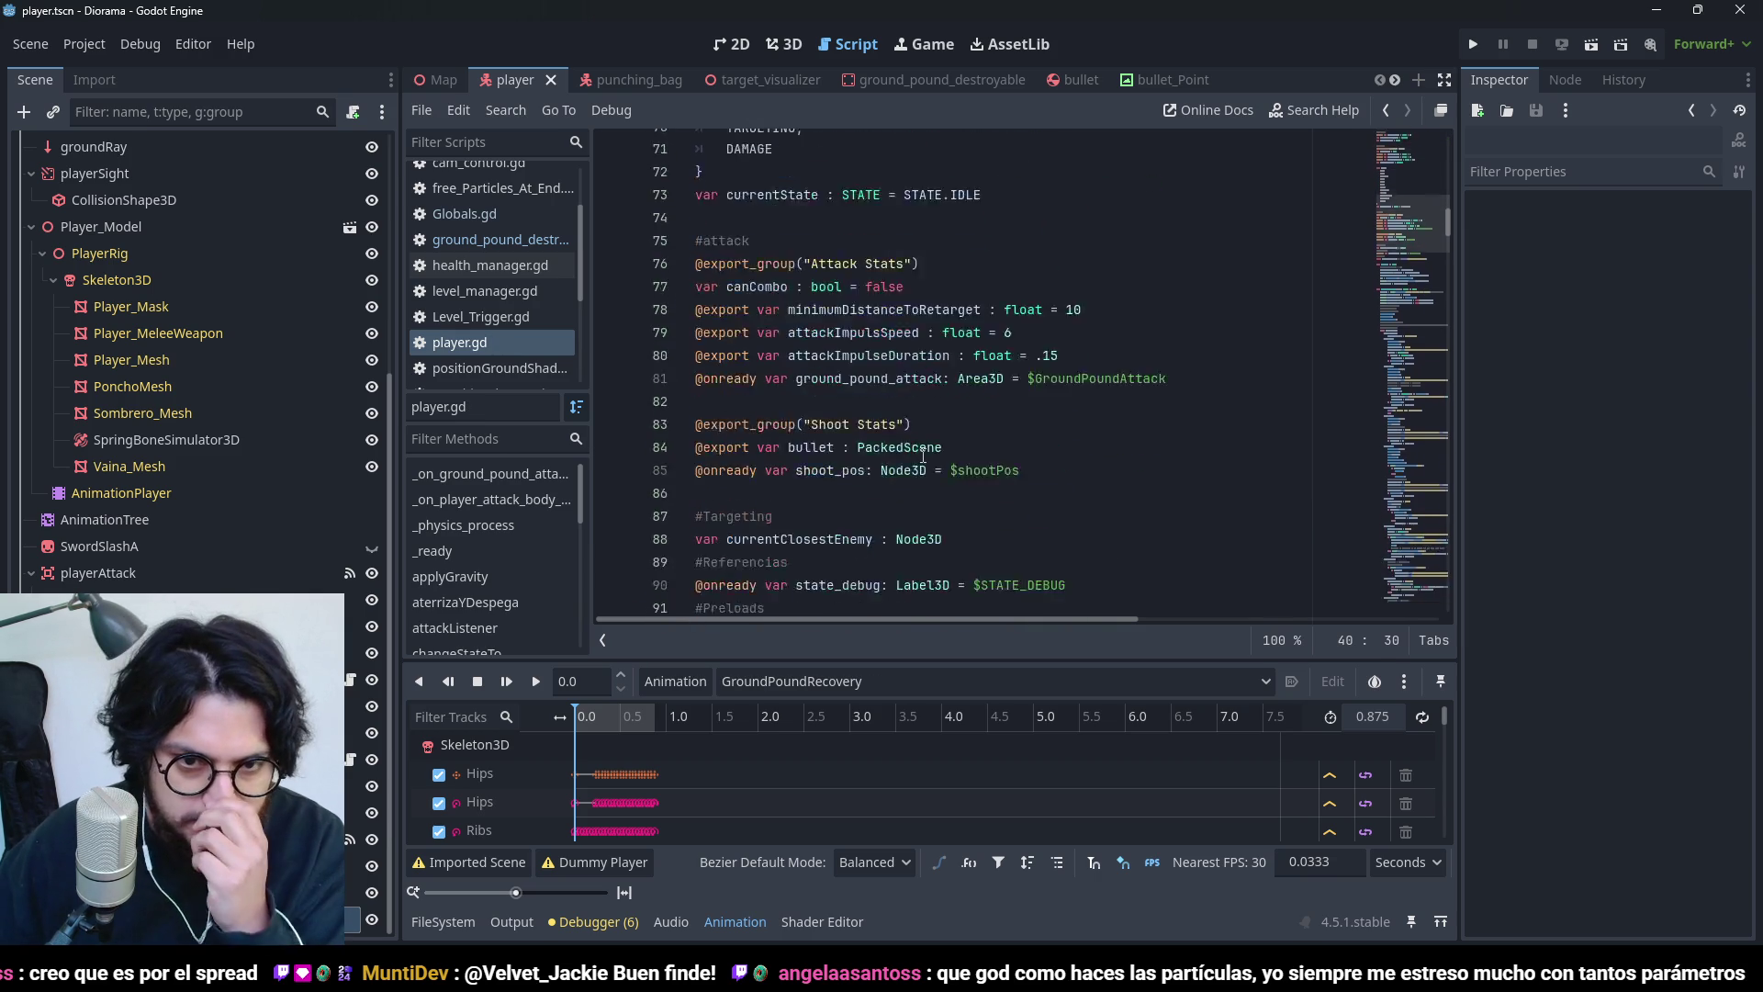
scroll(975, 334, down, 20)
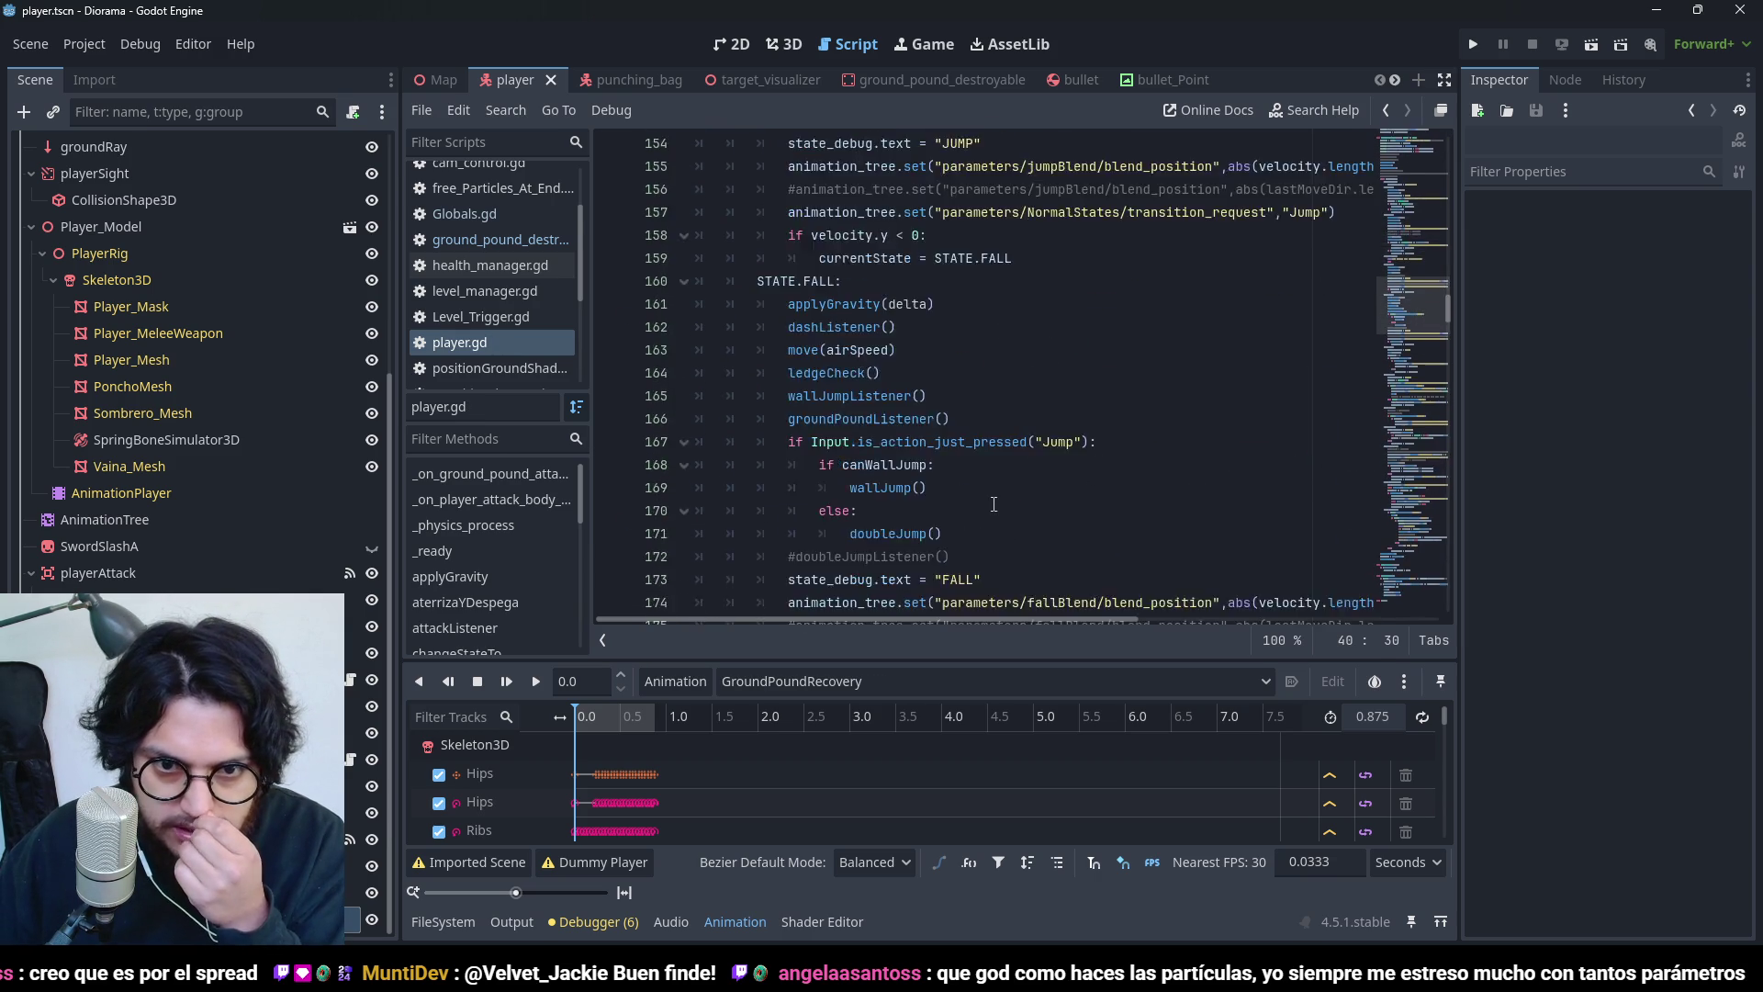
scroll(993, 501, down, 16)
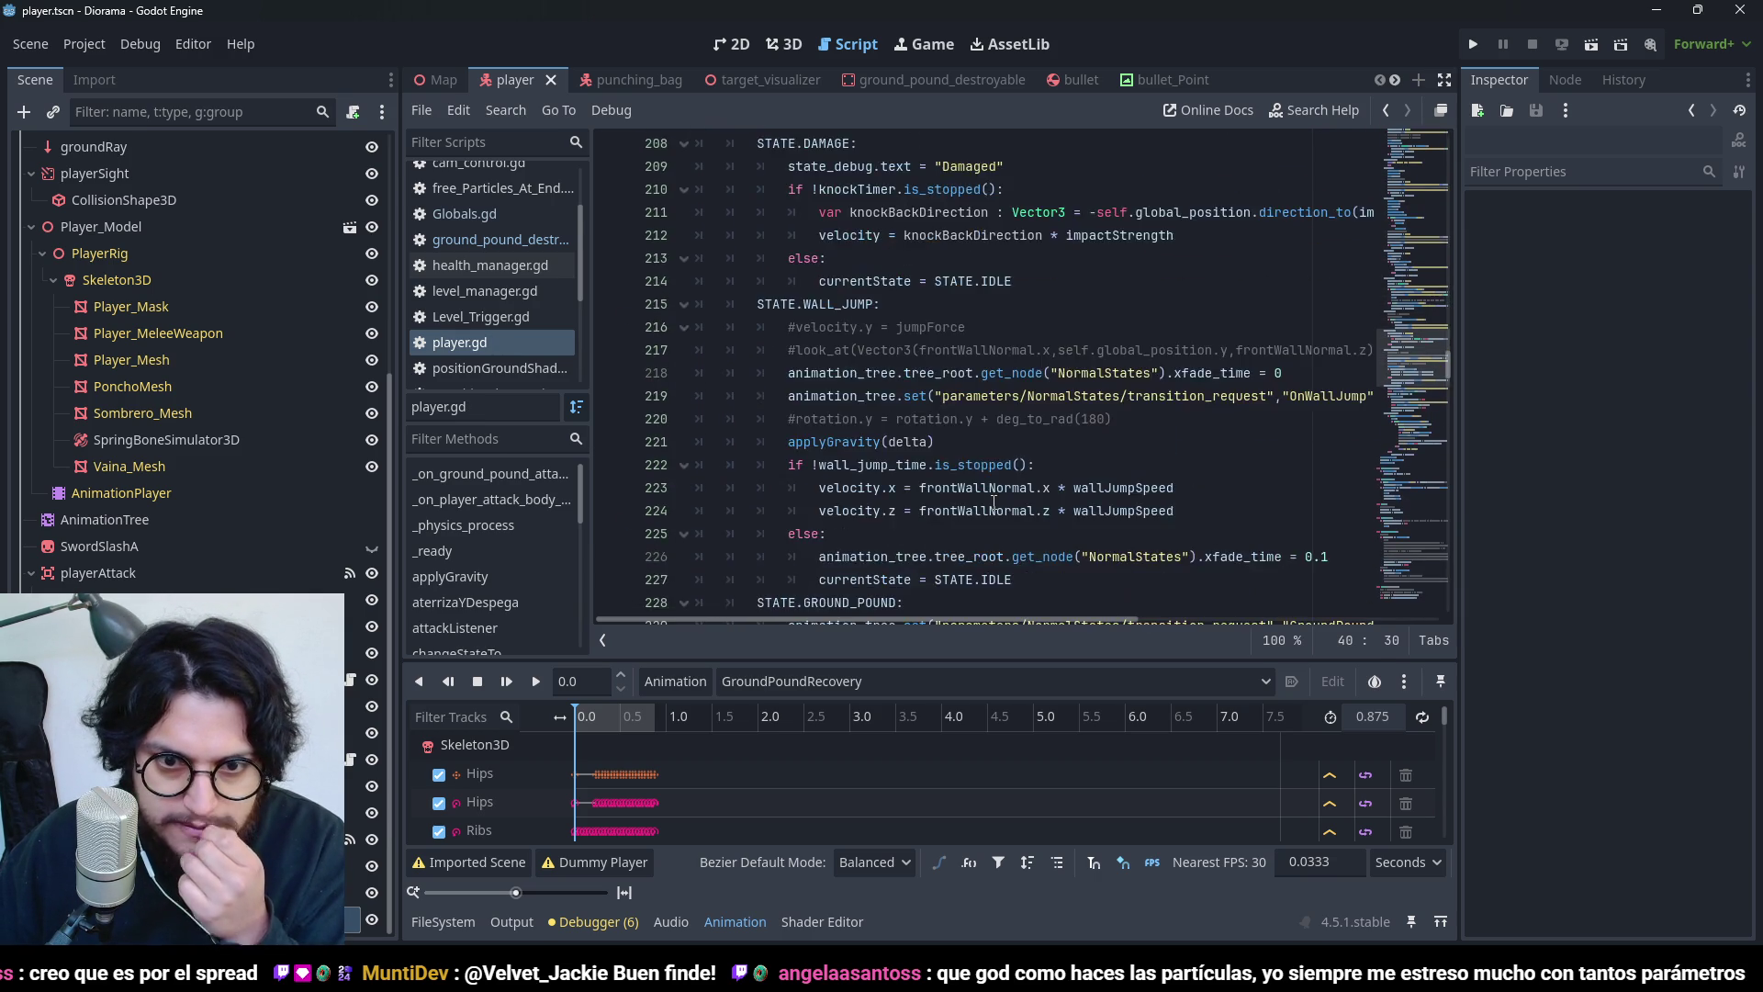
scroll(993, 501, up, 3)
click(923, 327)
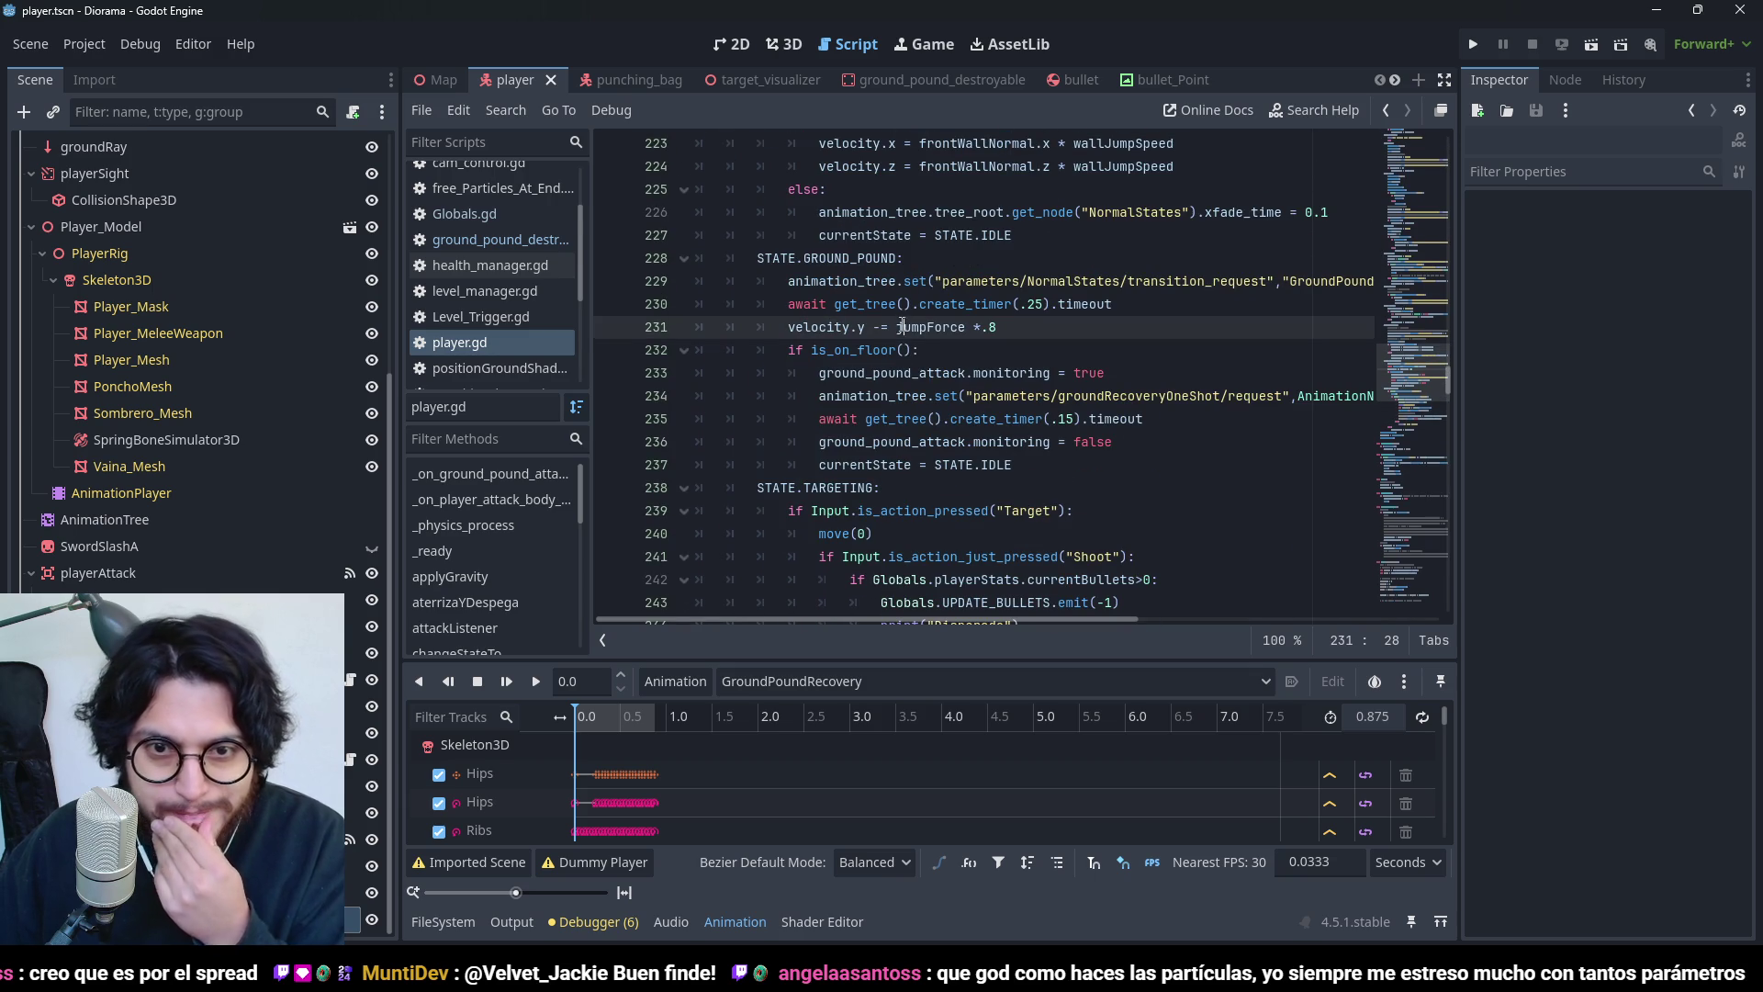
click(923, 372)
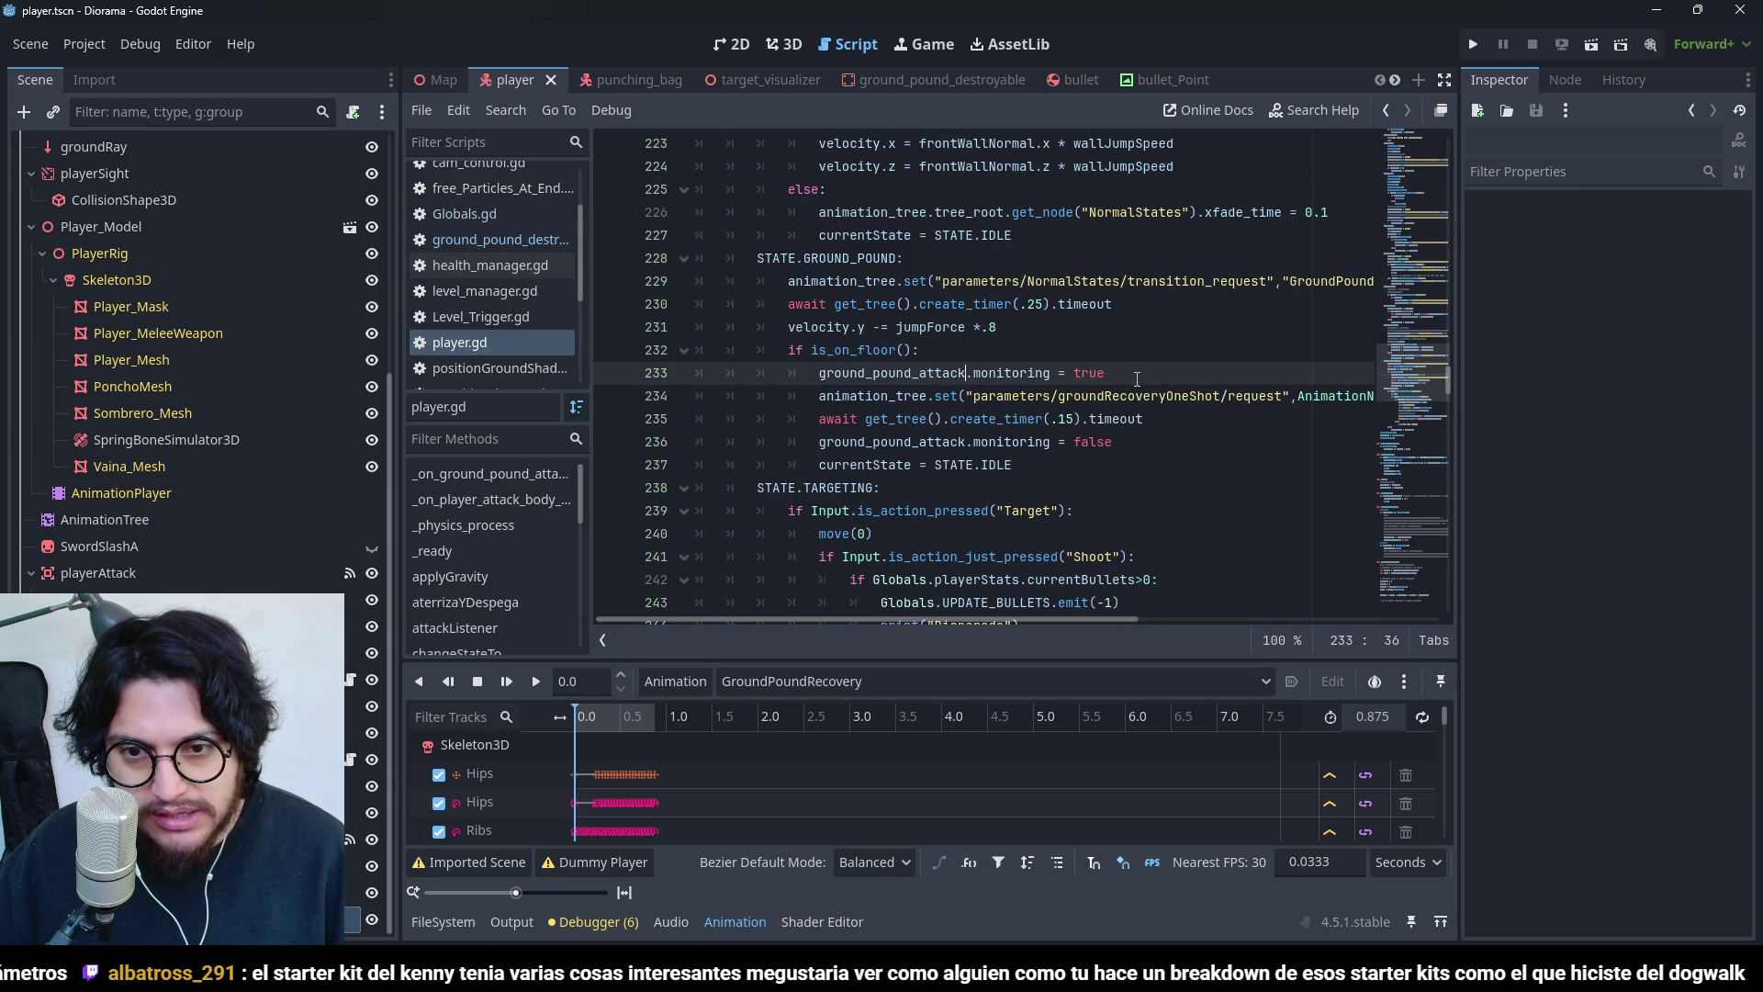
key(Return)
text(ground_pound_vfx)
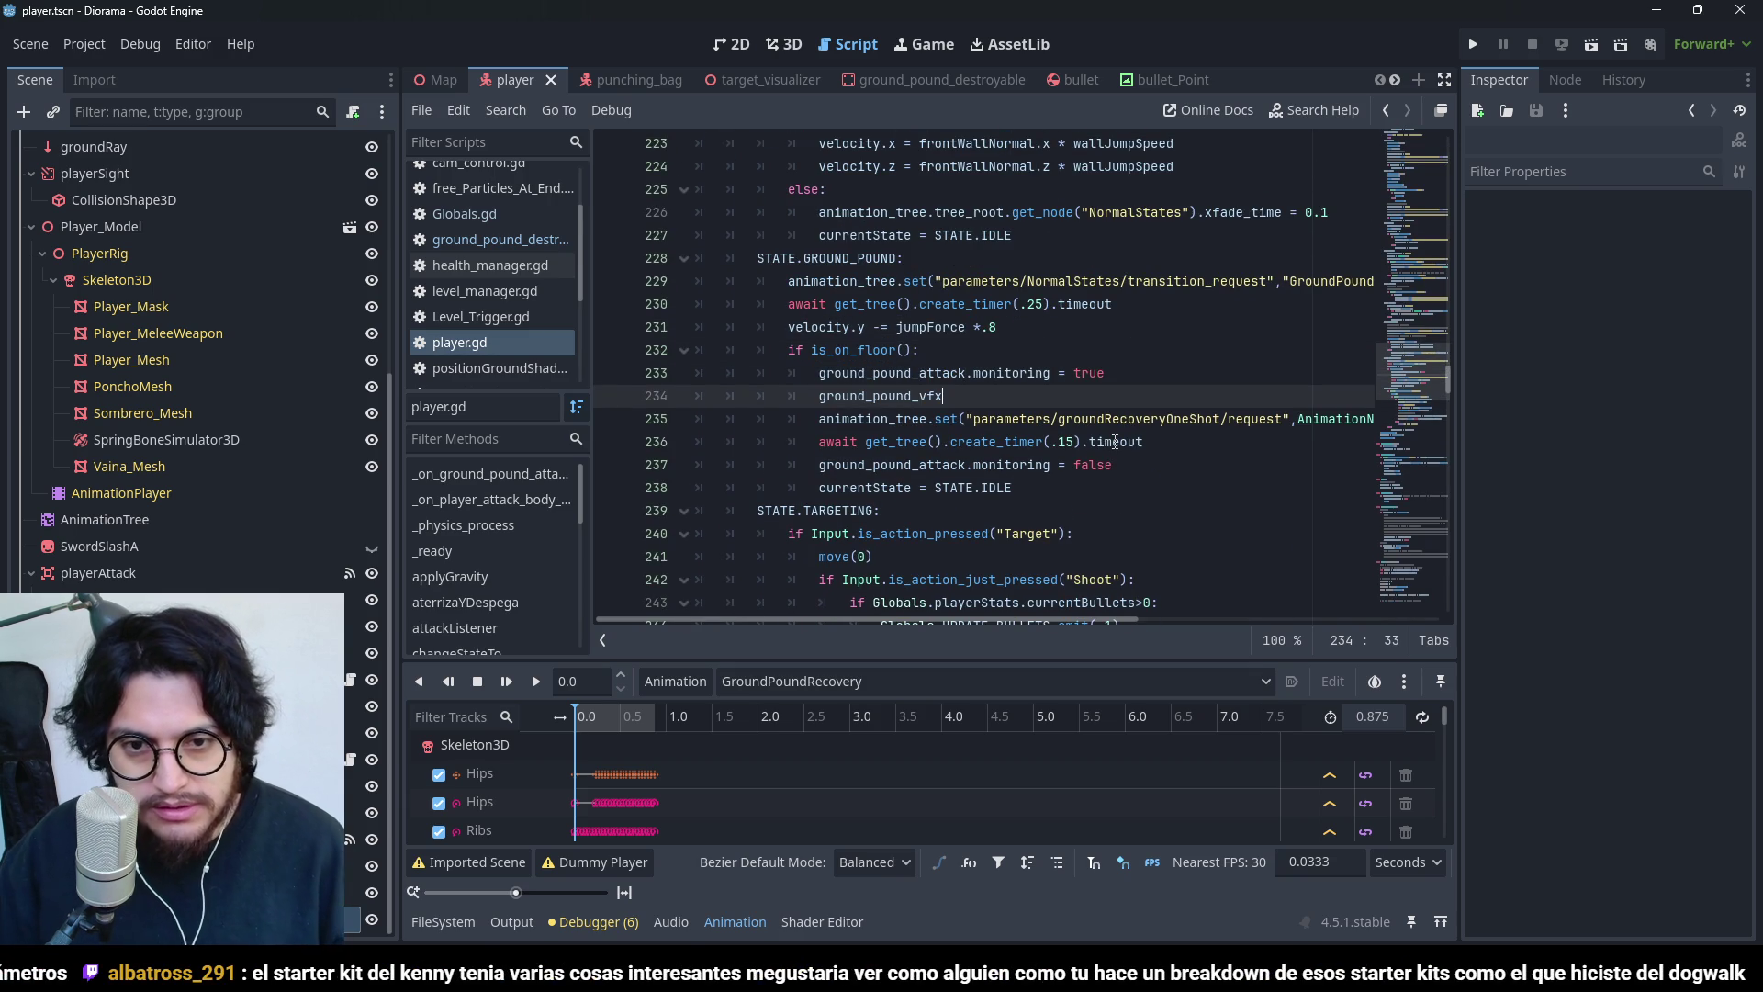
text(.emitting )
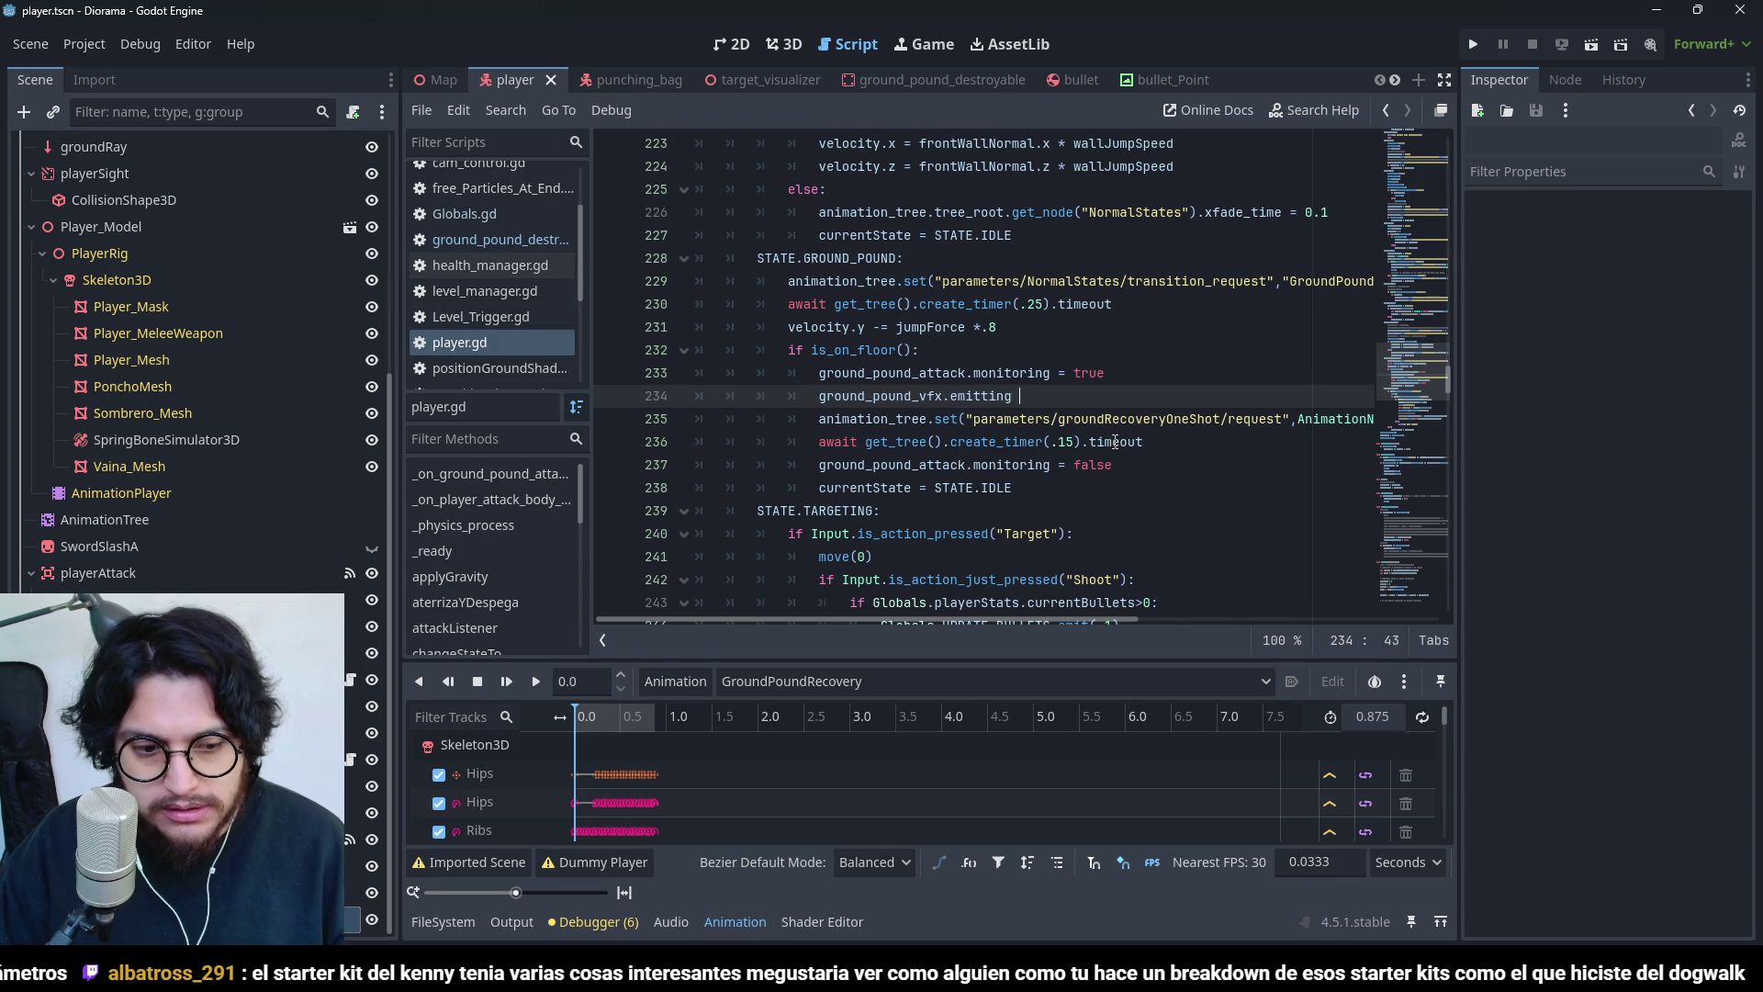
text(= true)
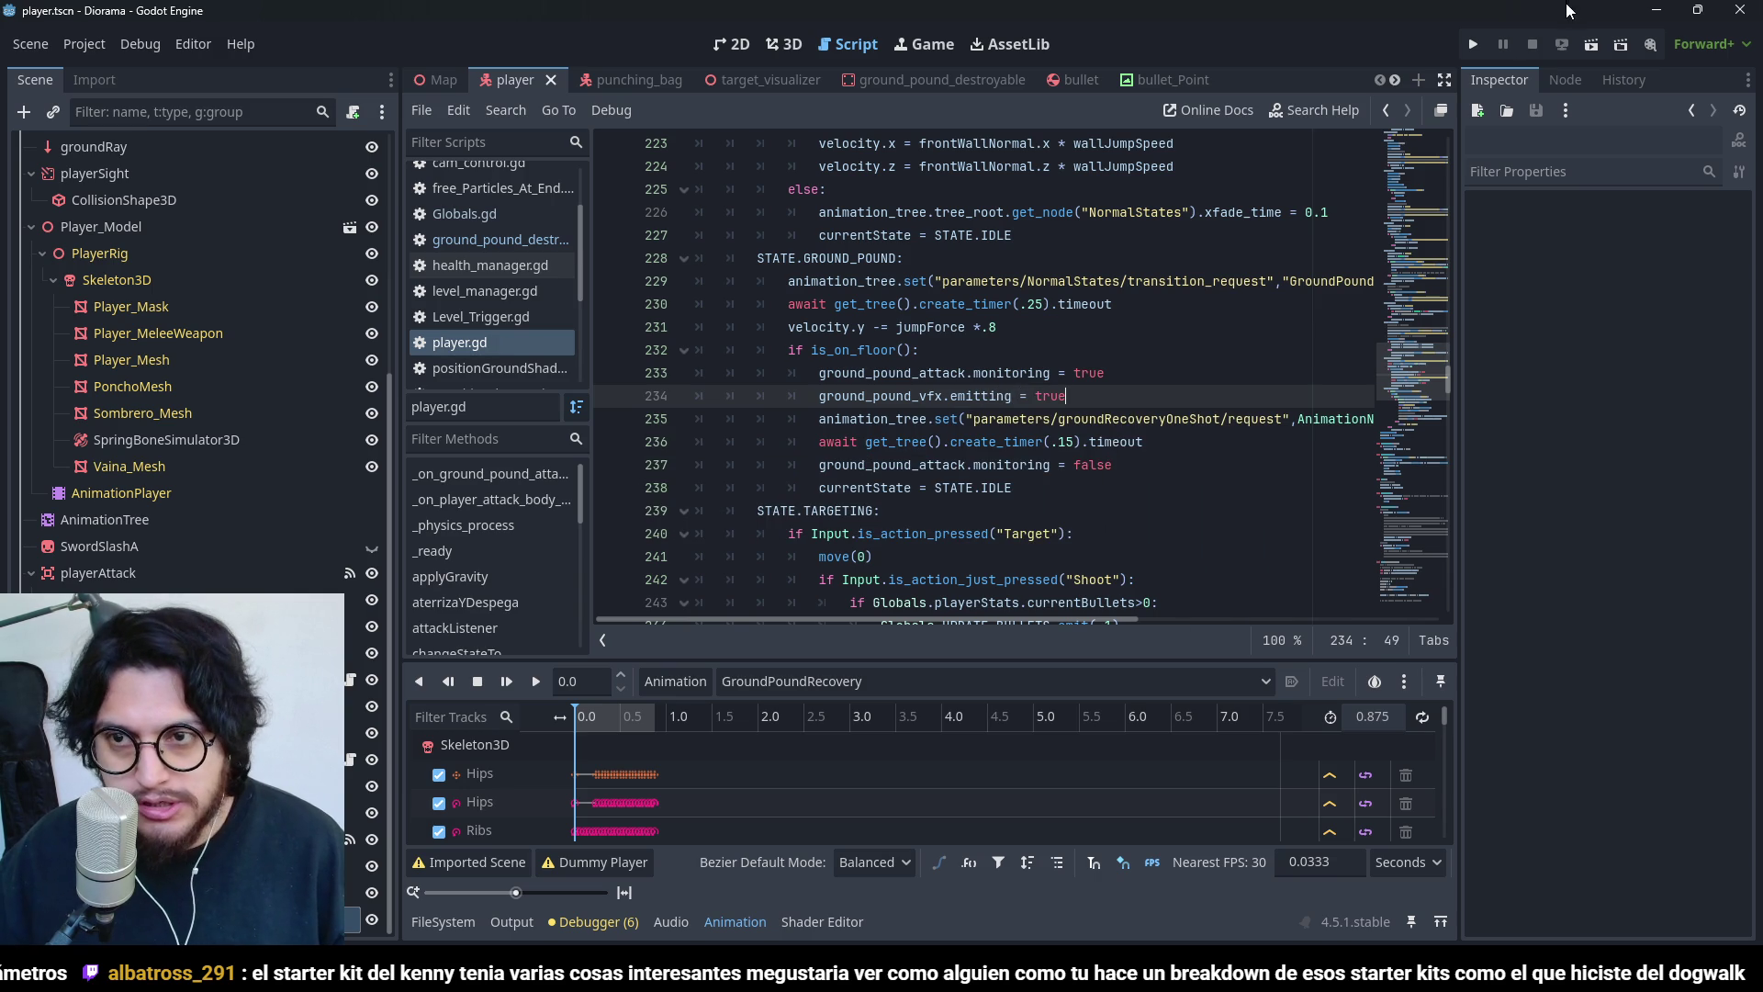
click(1470, 45)
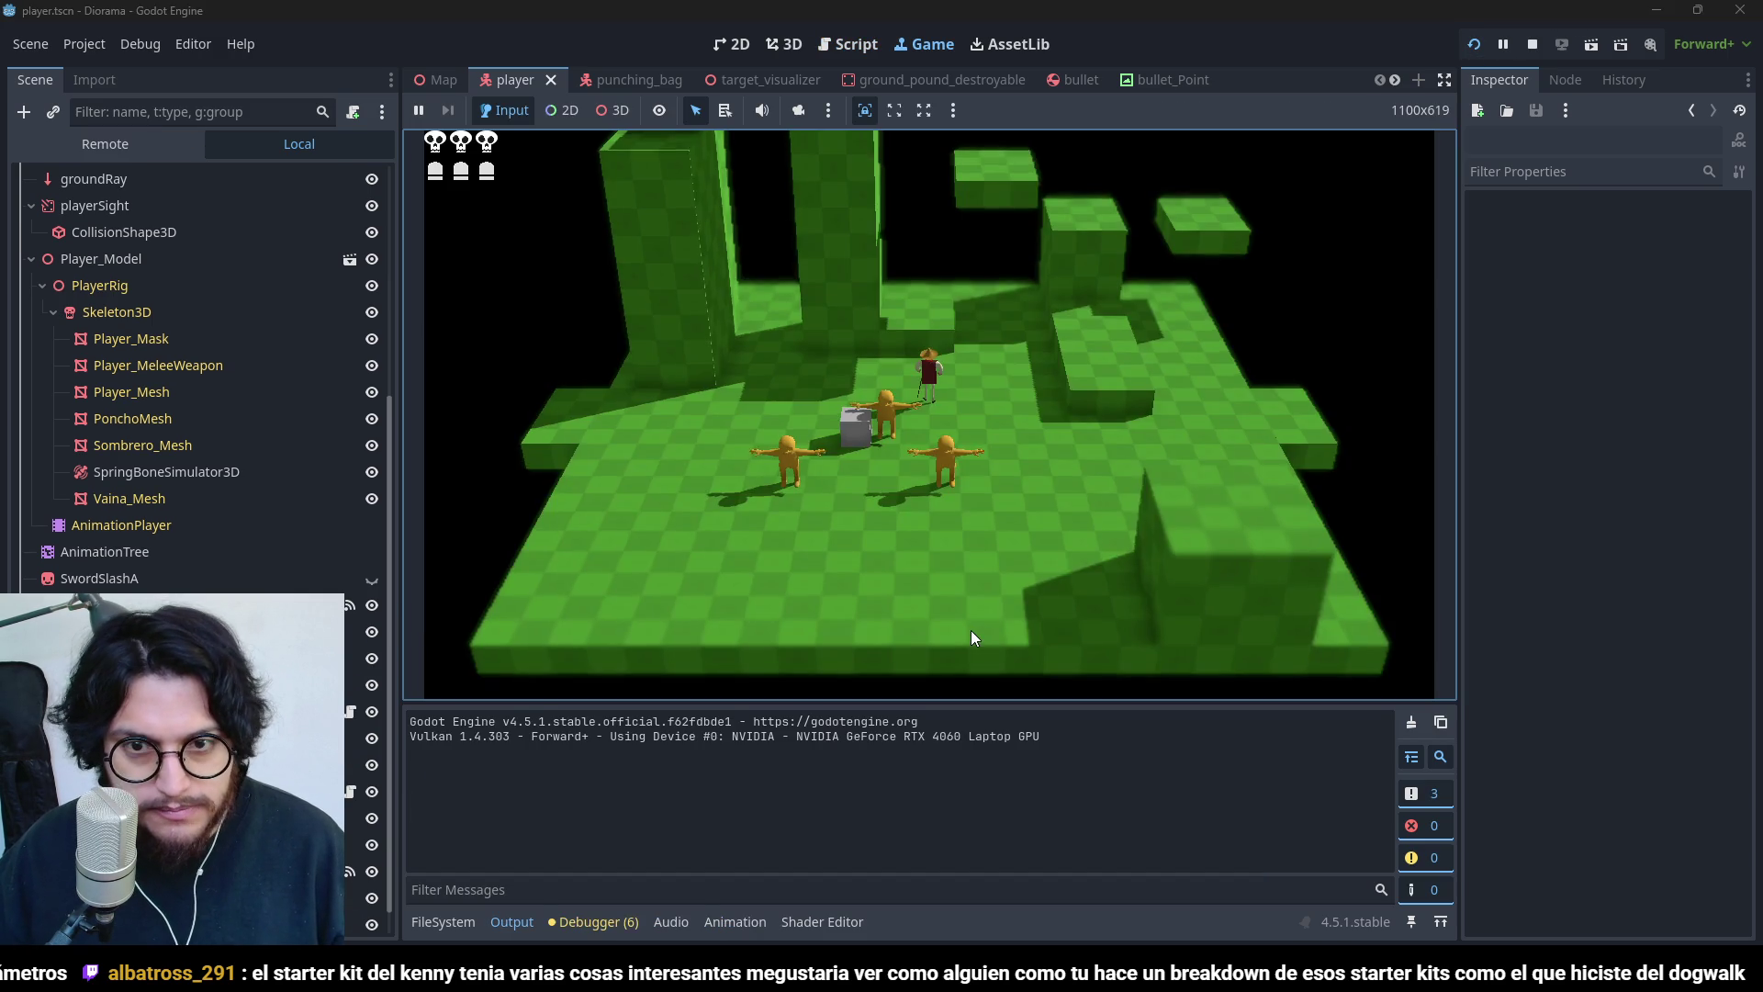
key(s)
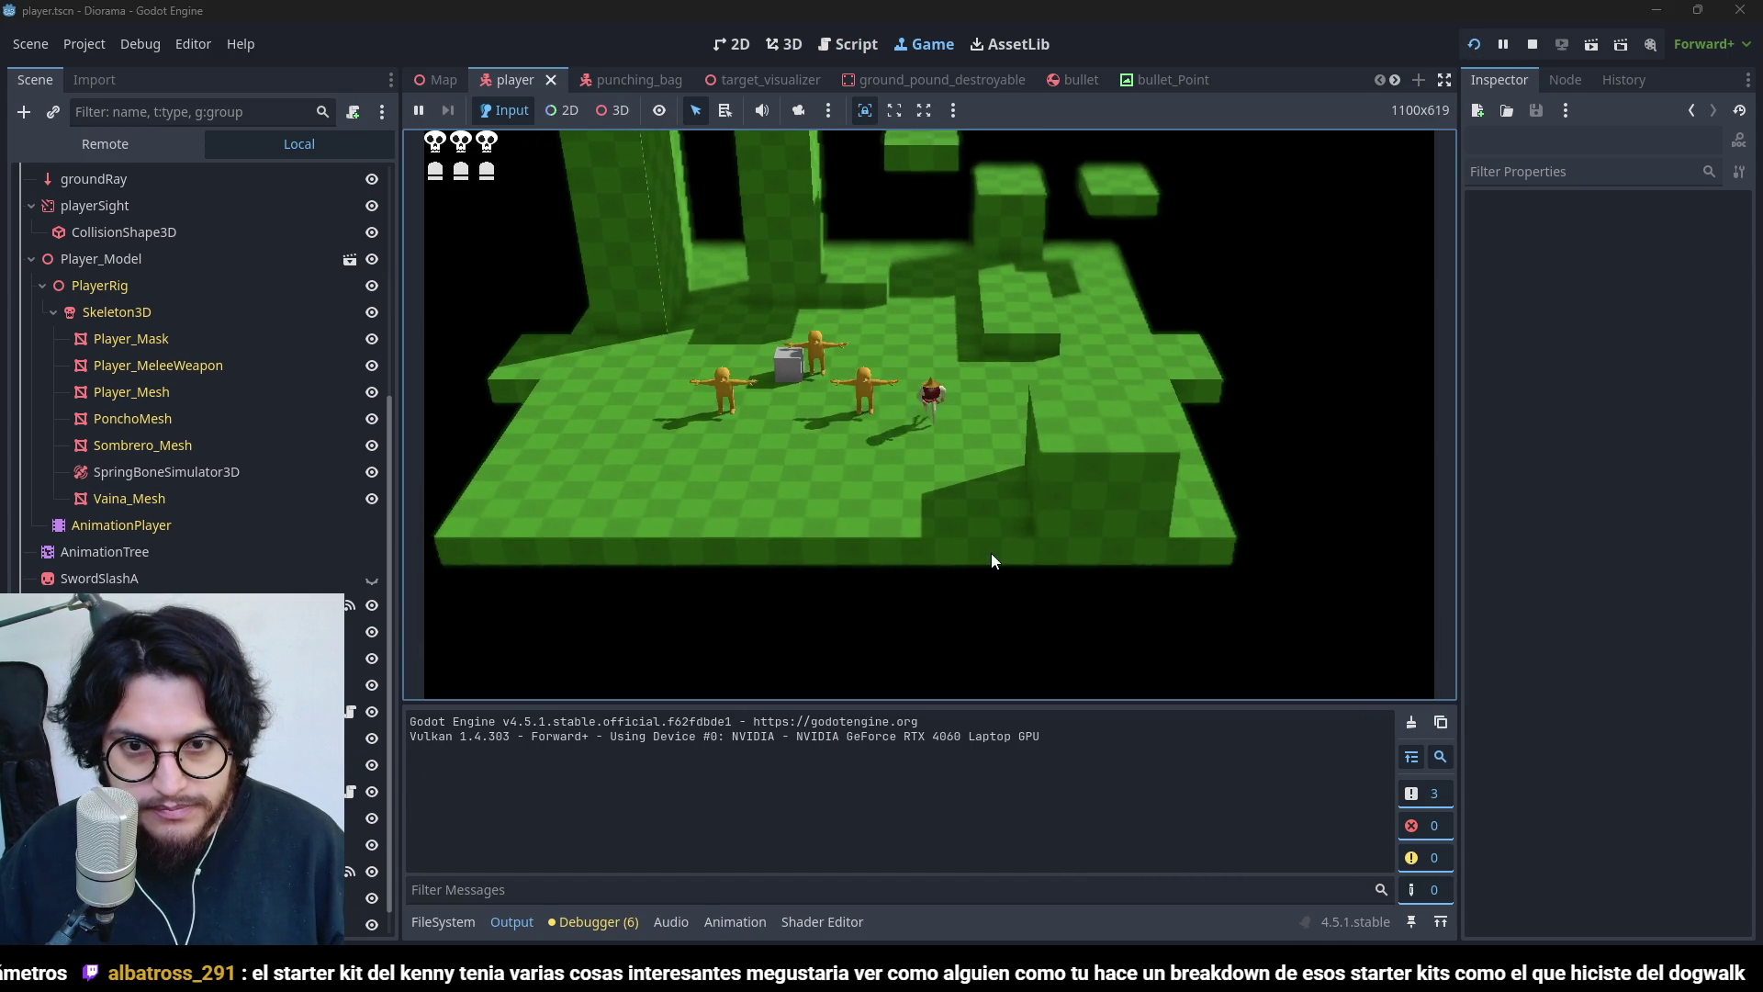
key(w)
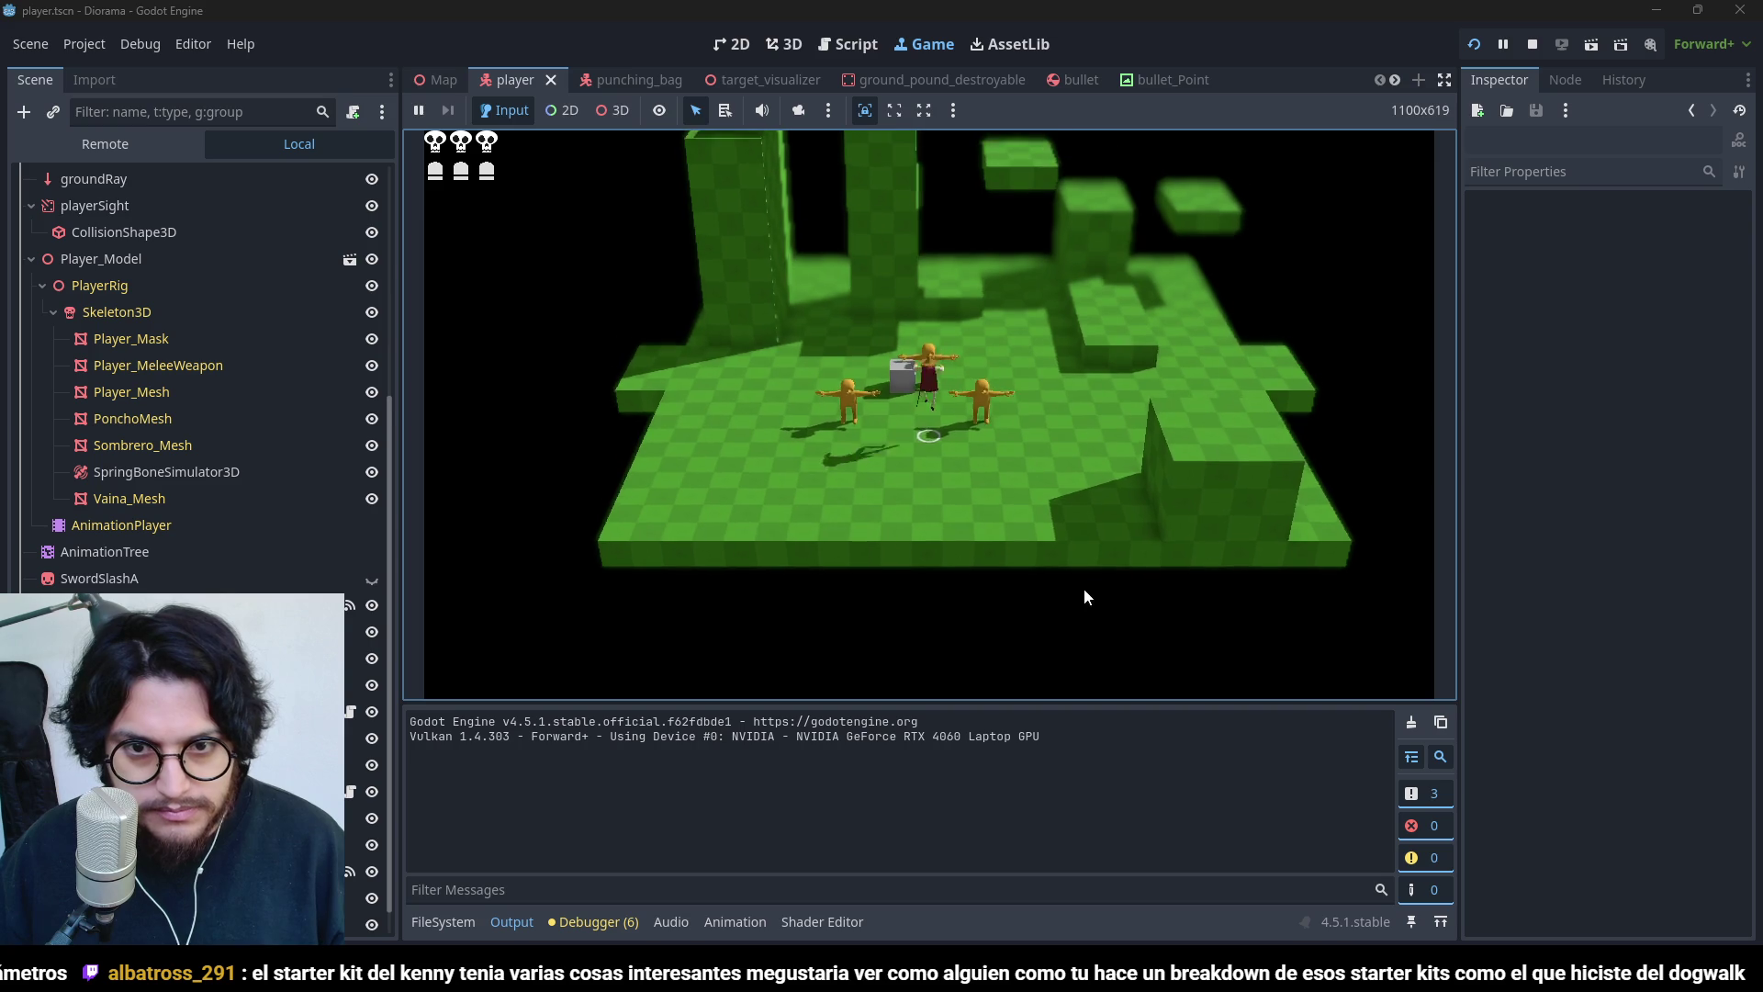
key(space)
key(ctrl)
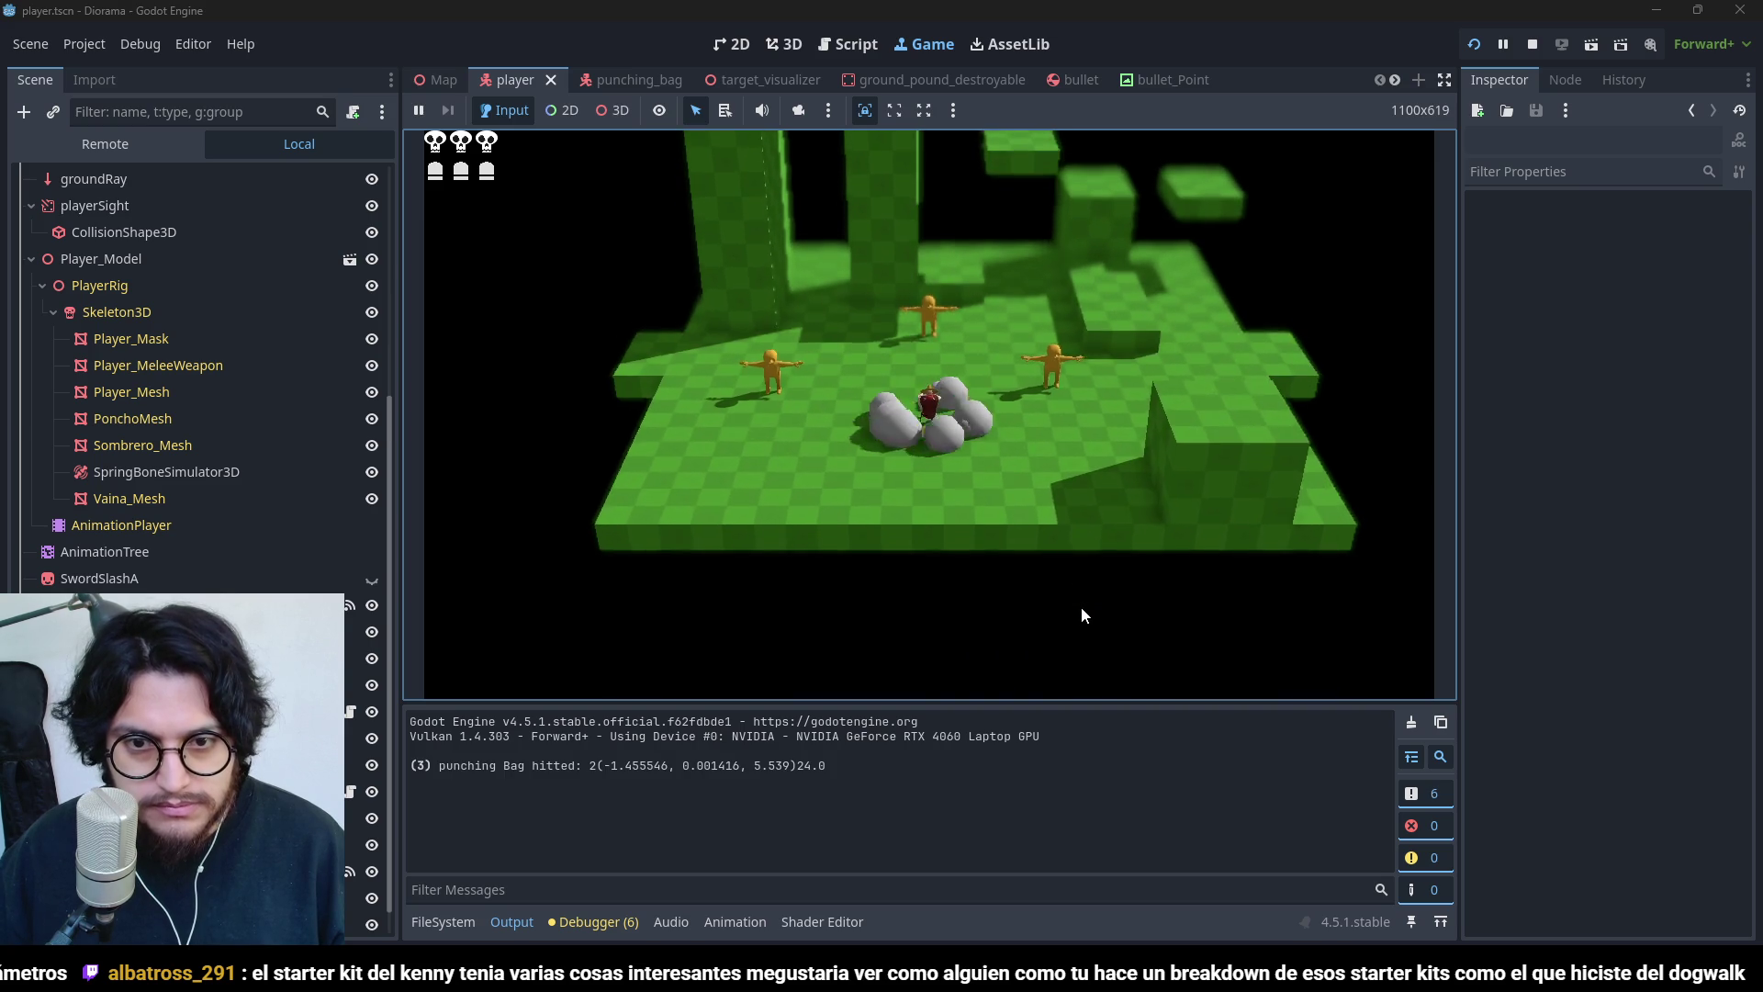
key(w)
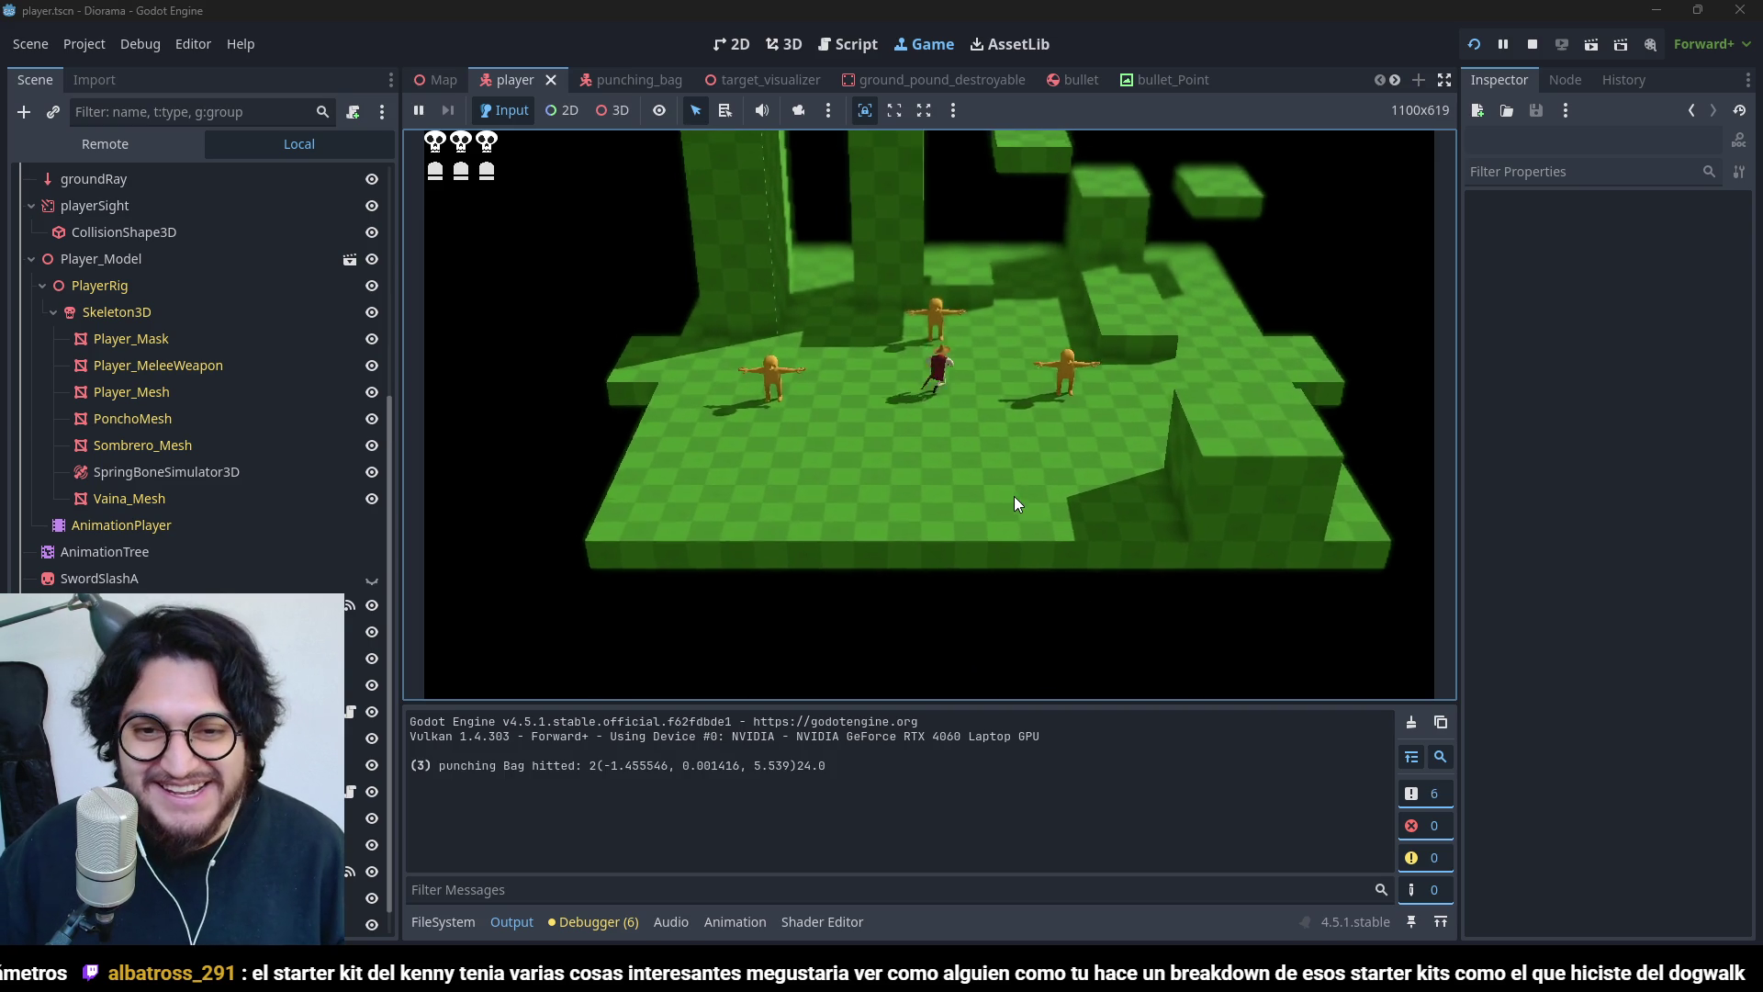
key(ctrl)
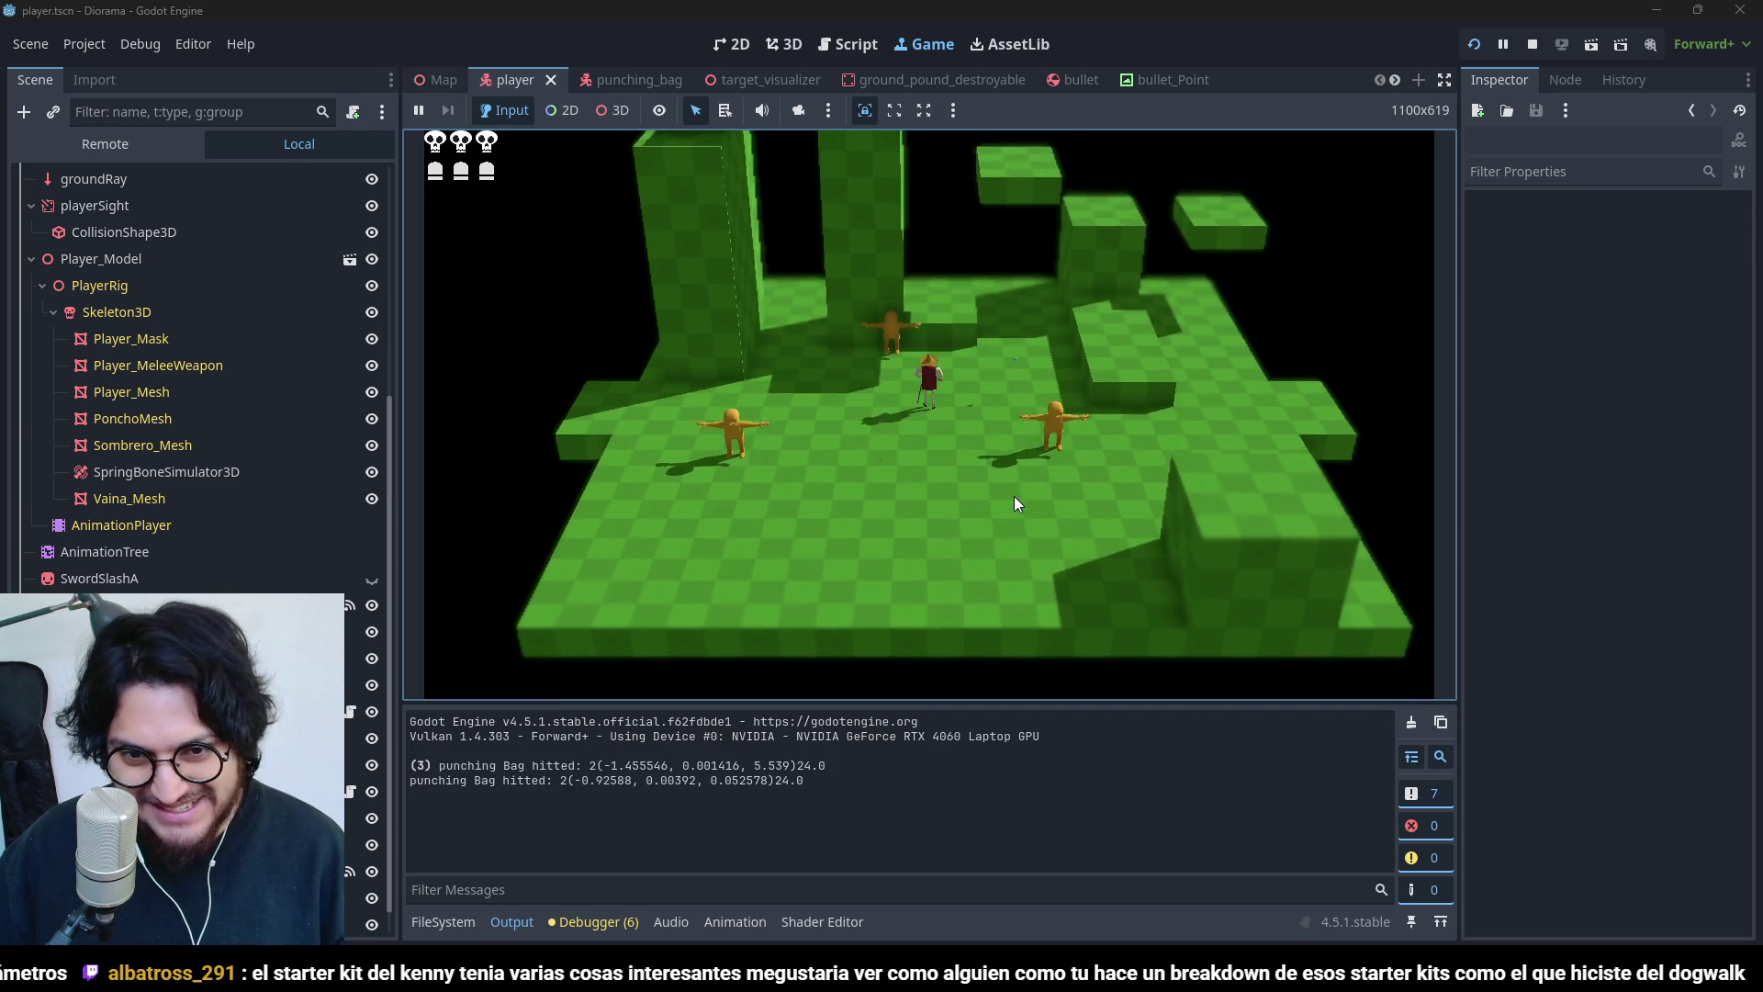
click(1531, 44)
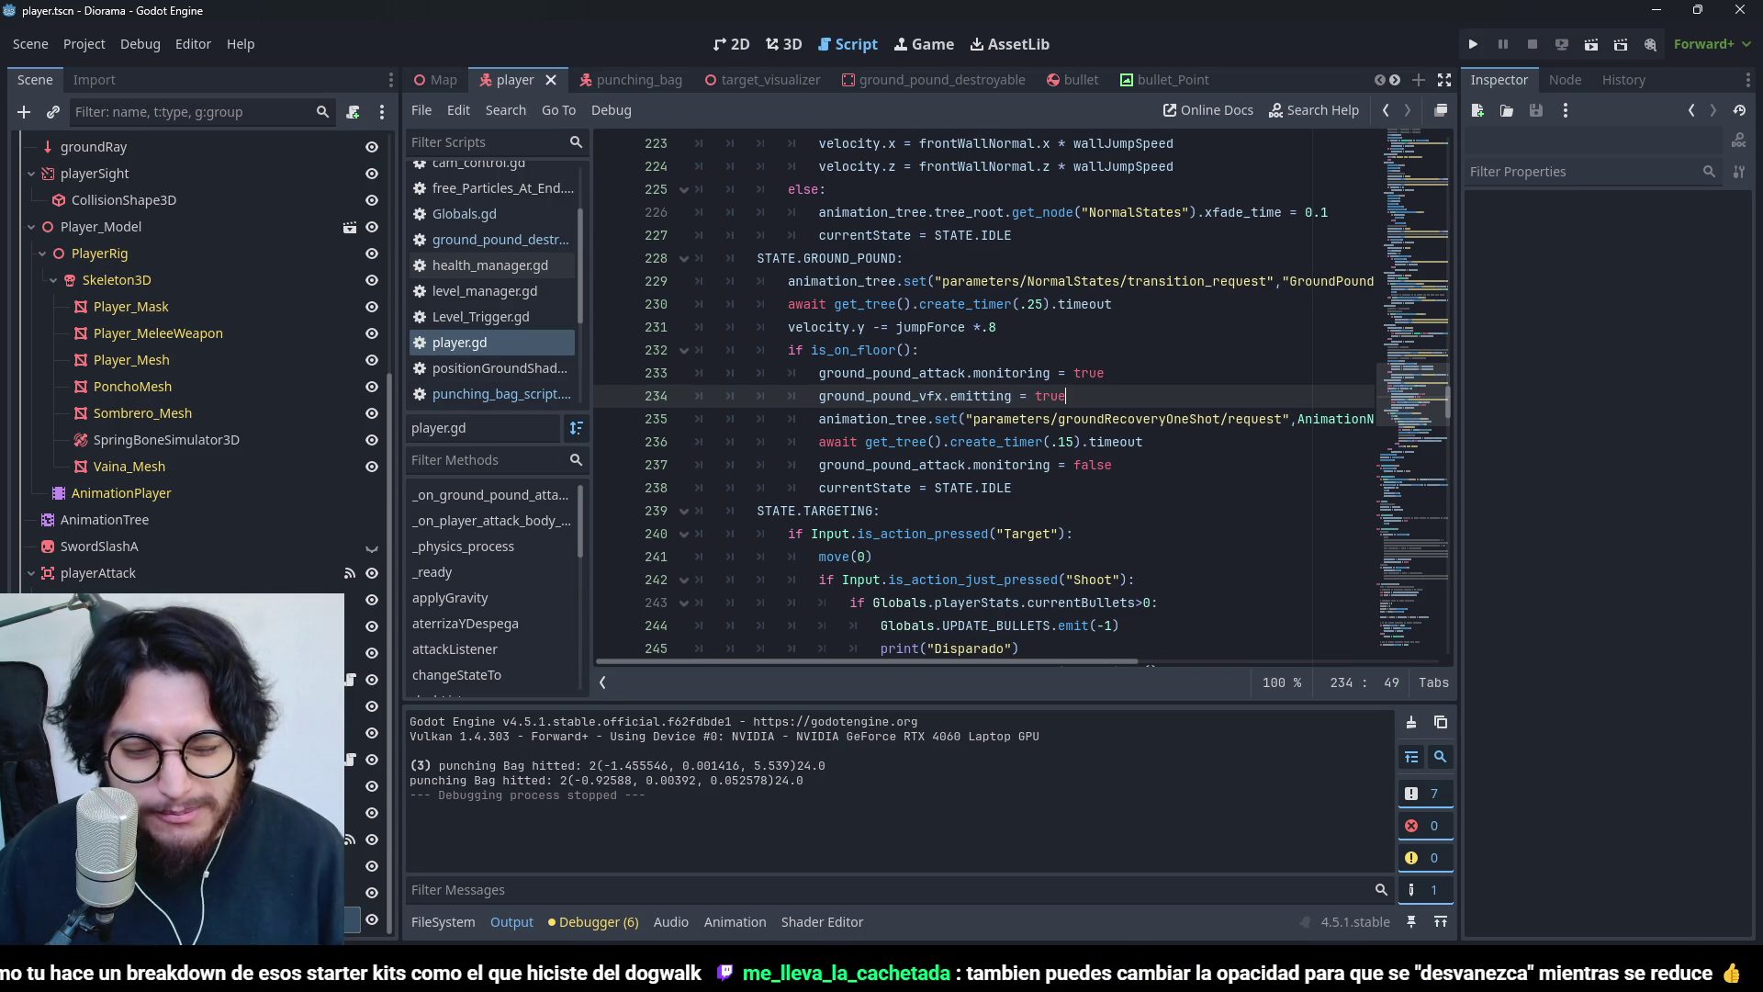
- Try a 2.0 s Lifetime on groundPoundVfx in a ground pound test run, then edit Speed Scale
click(358, 918)
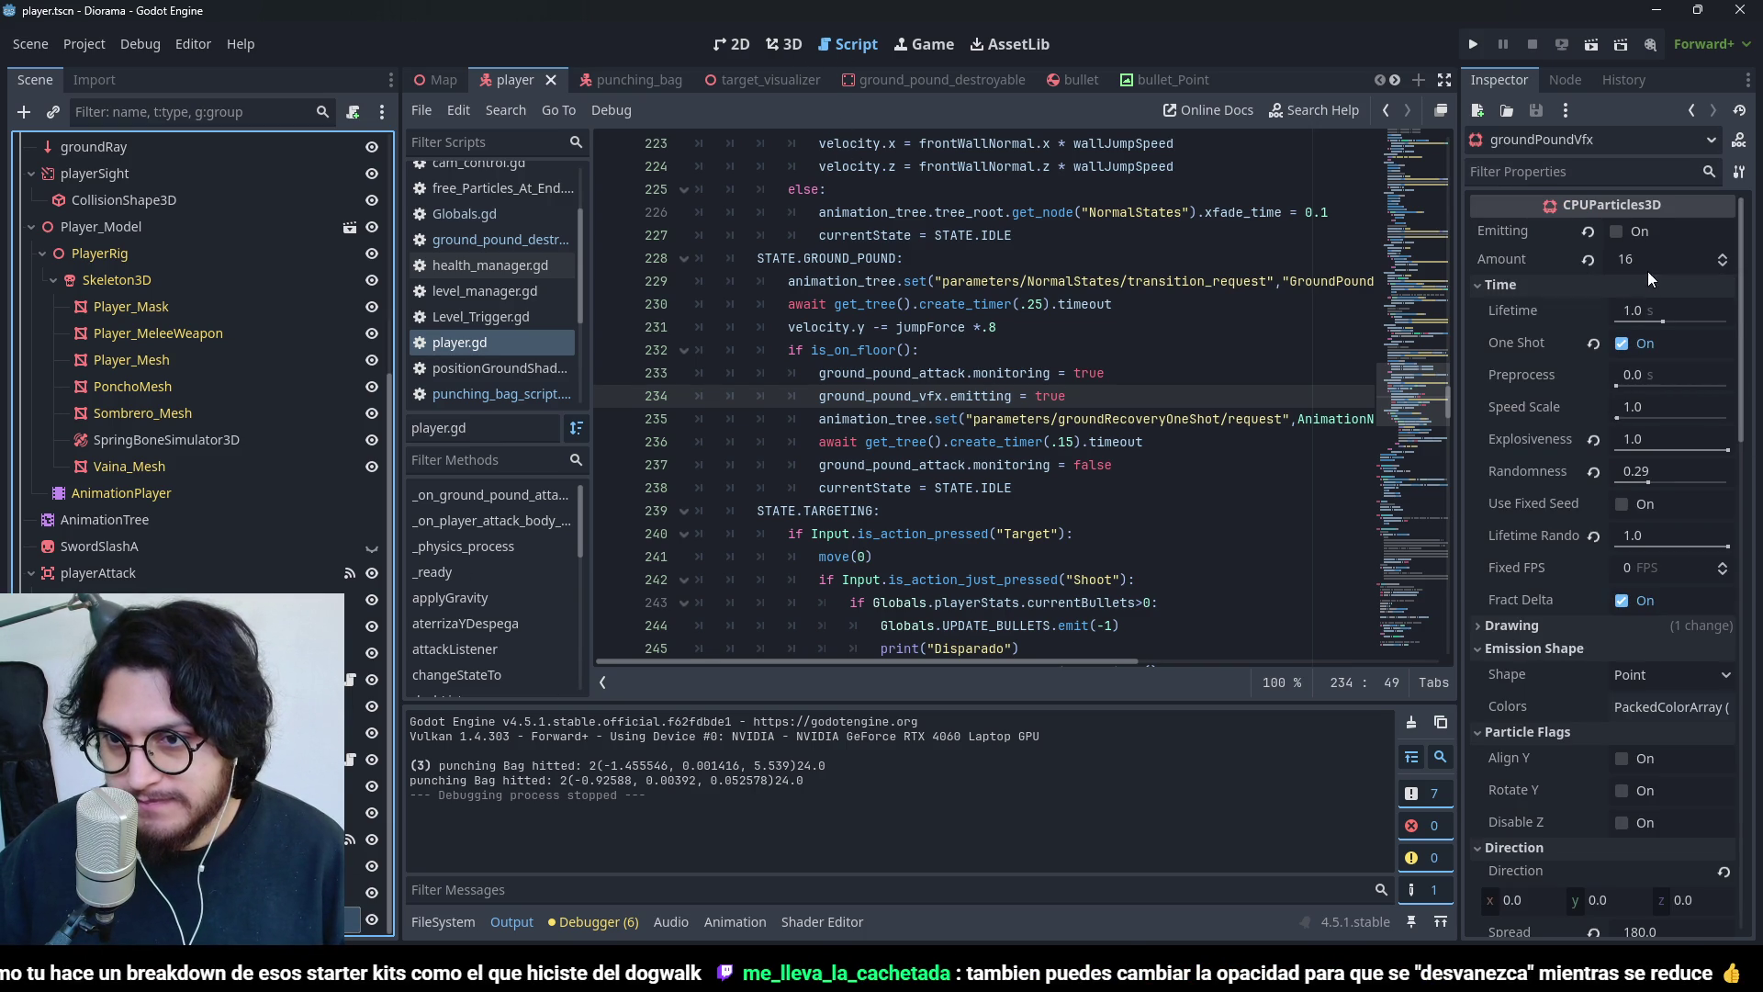
click(1654, 313)
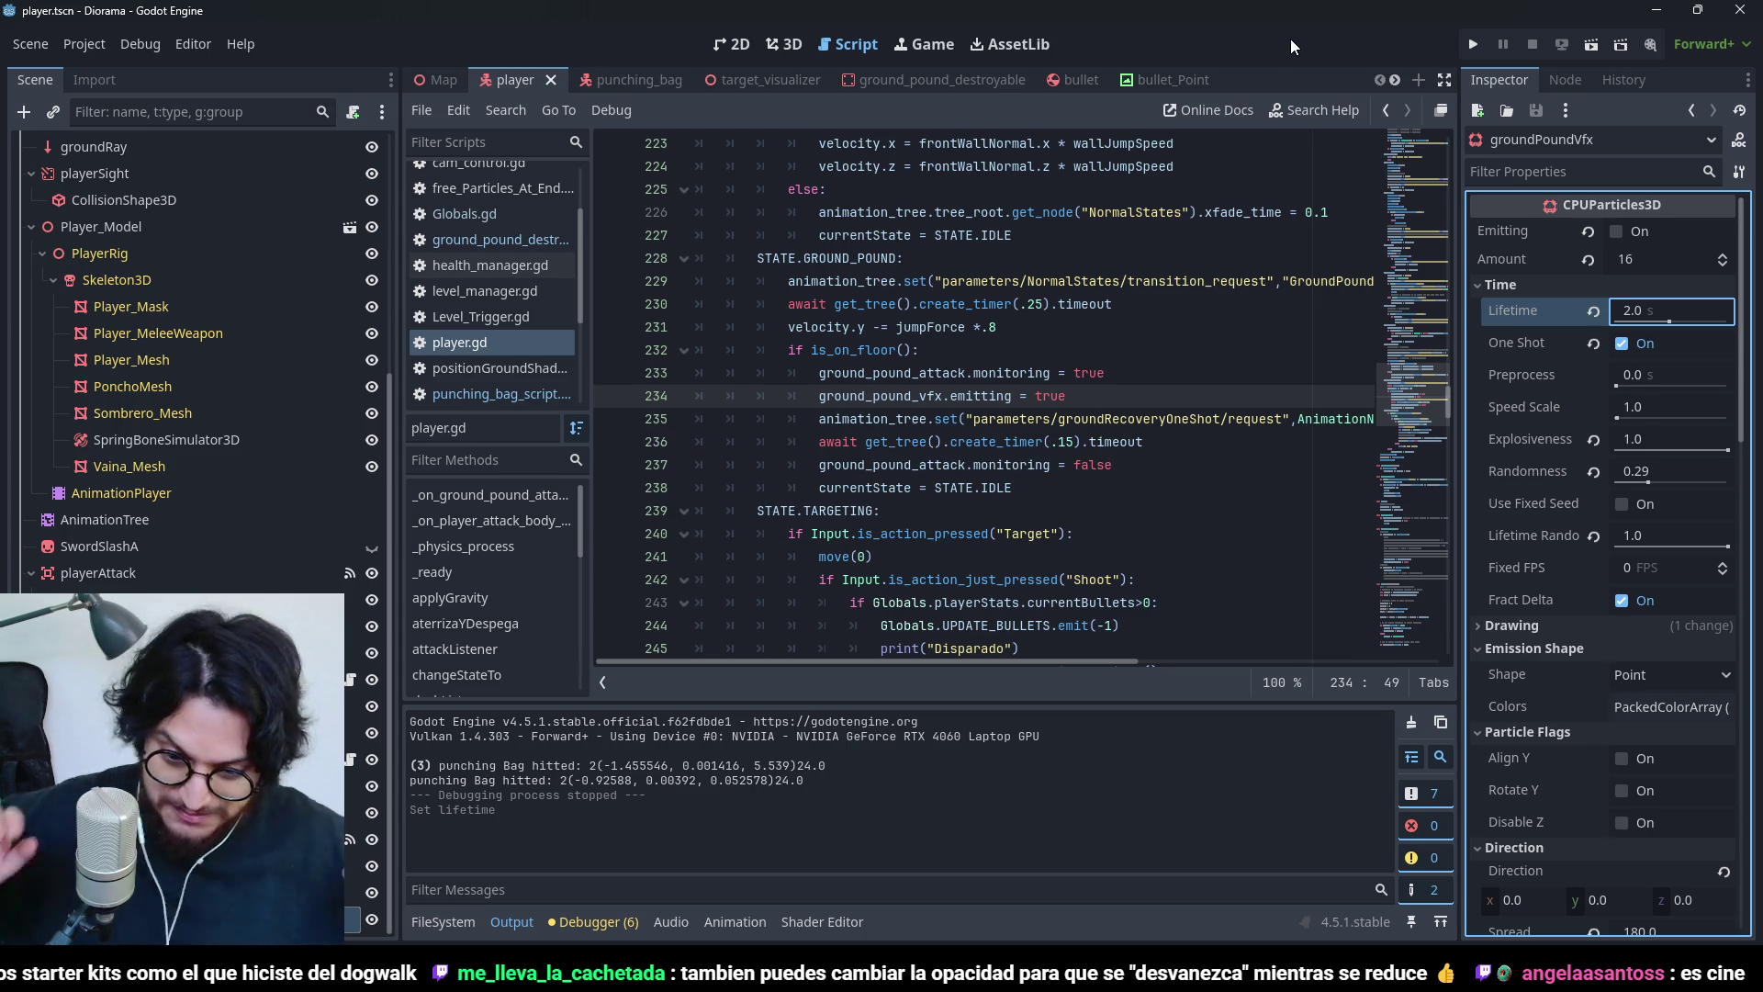
click(1474, 43)
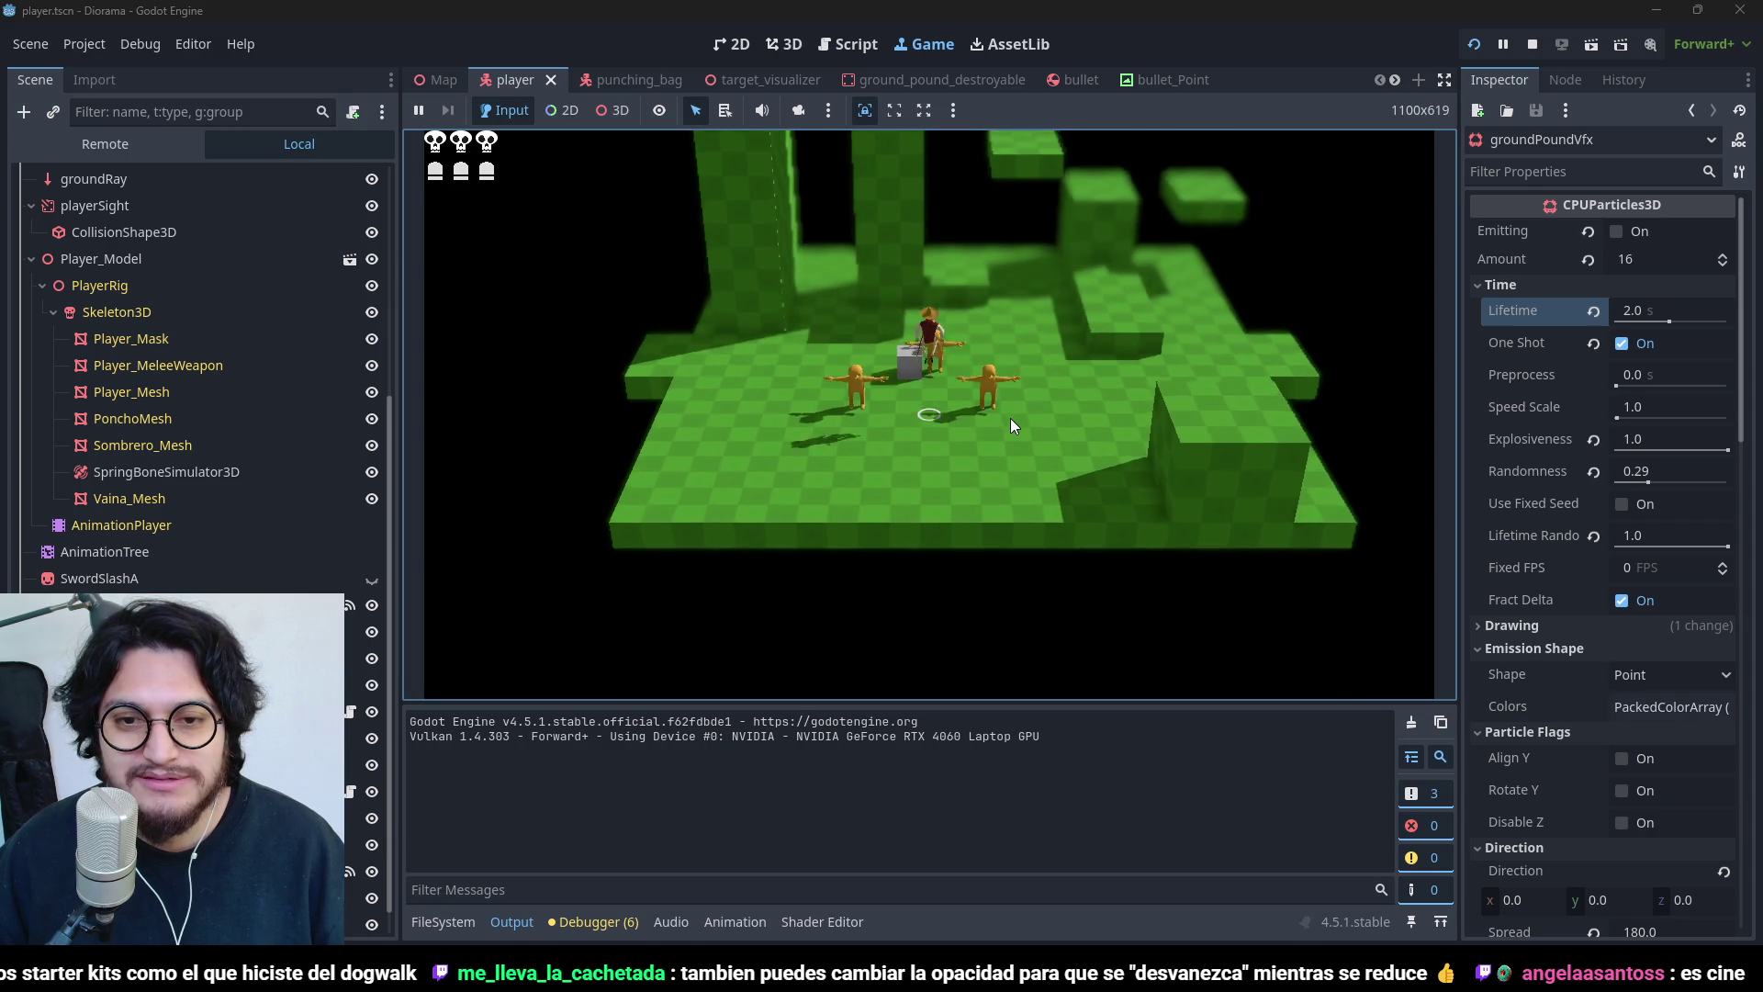
key(space)
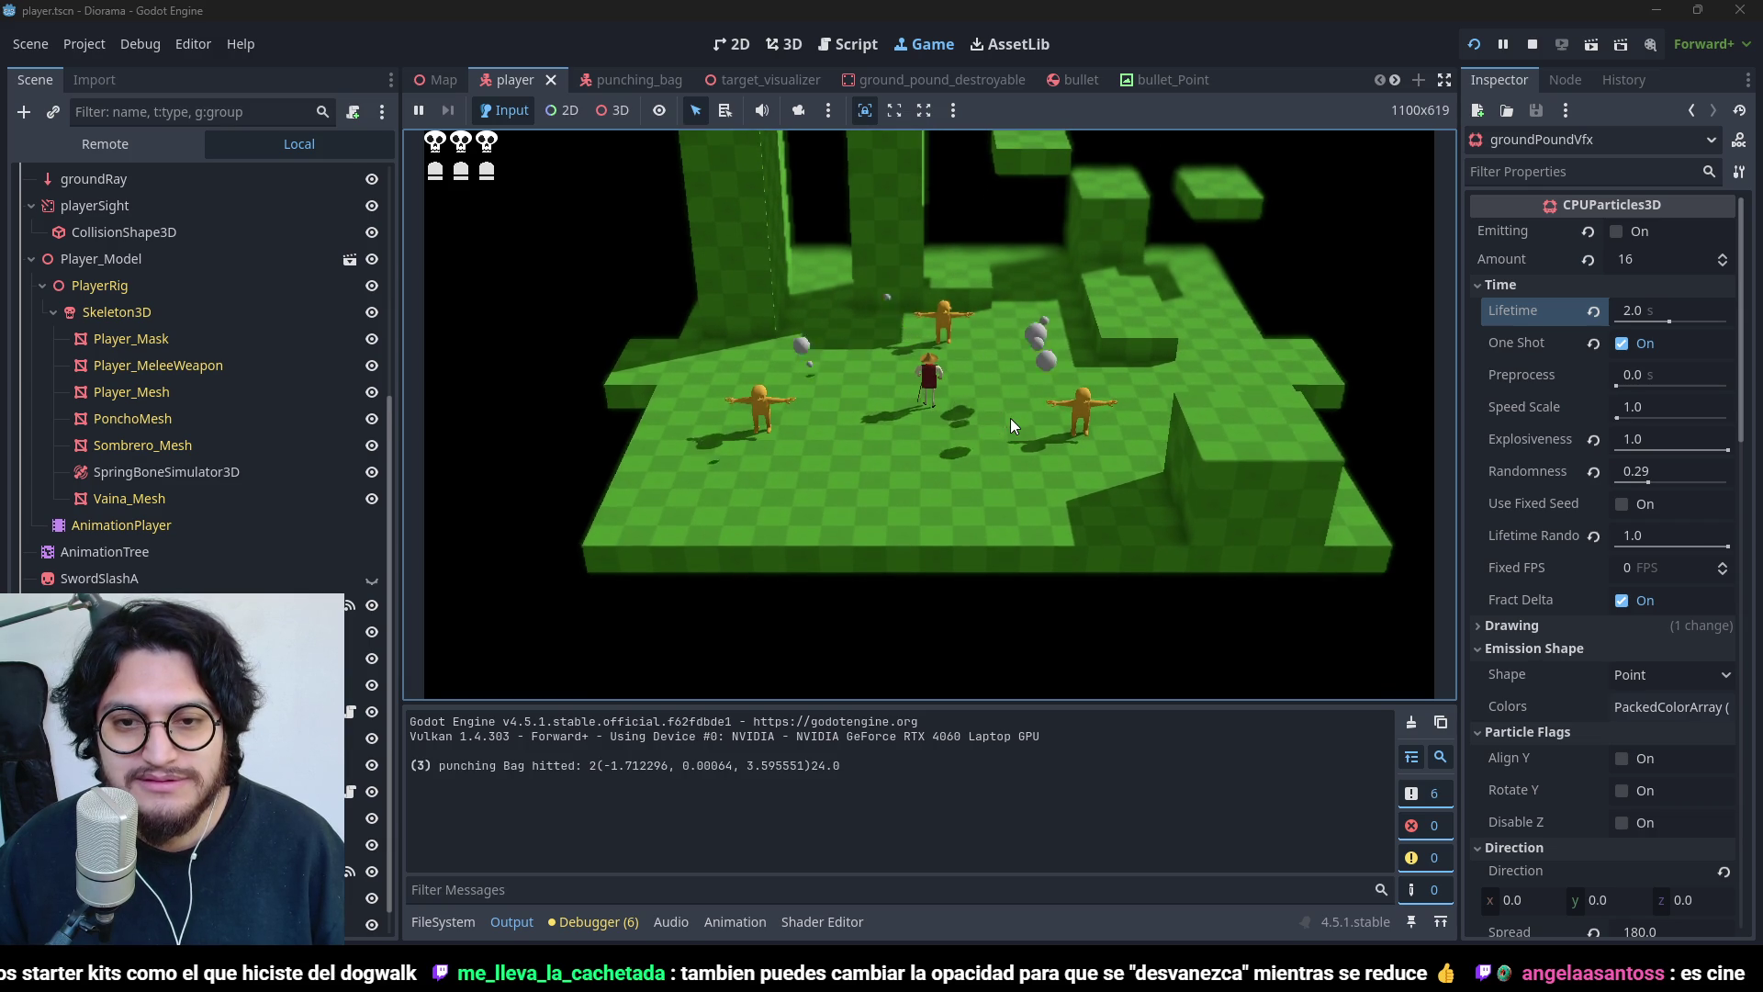
click(1532, 44)
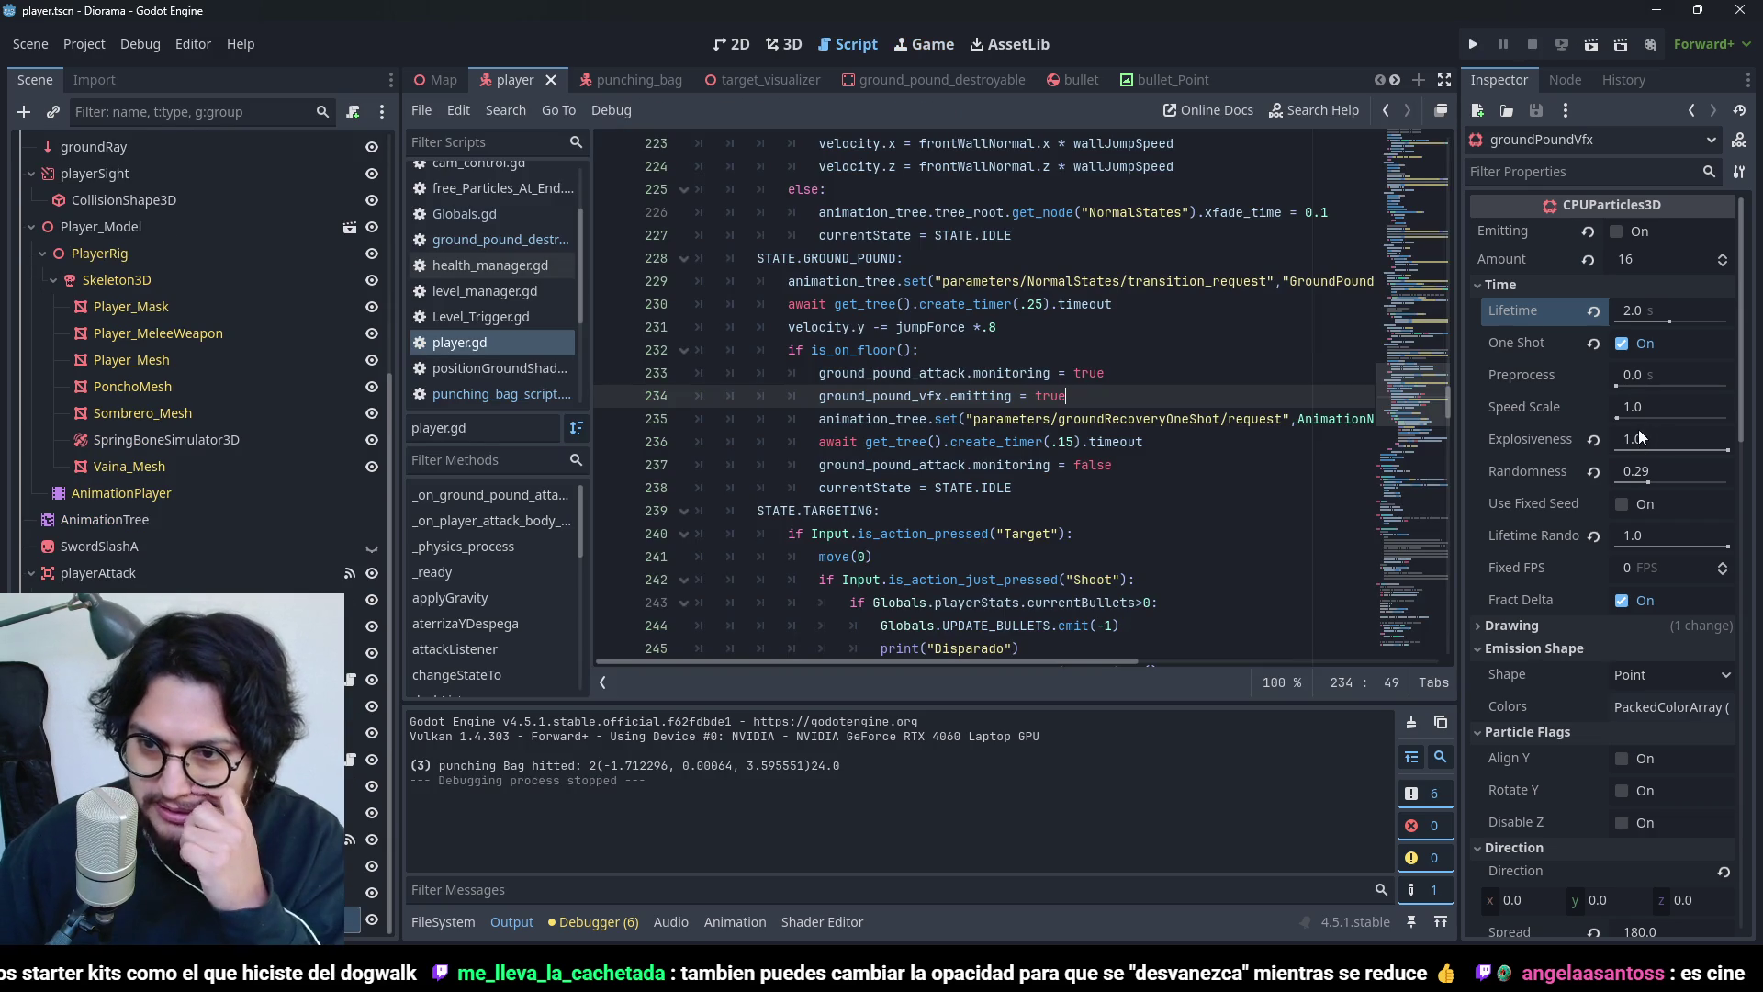
click(1561, 407)
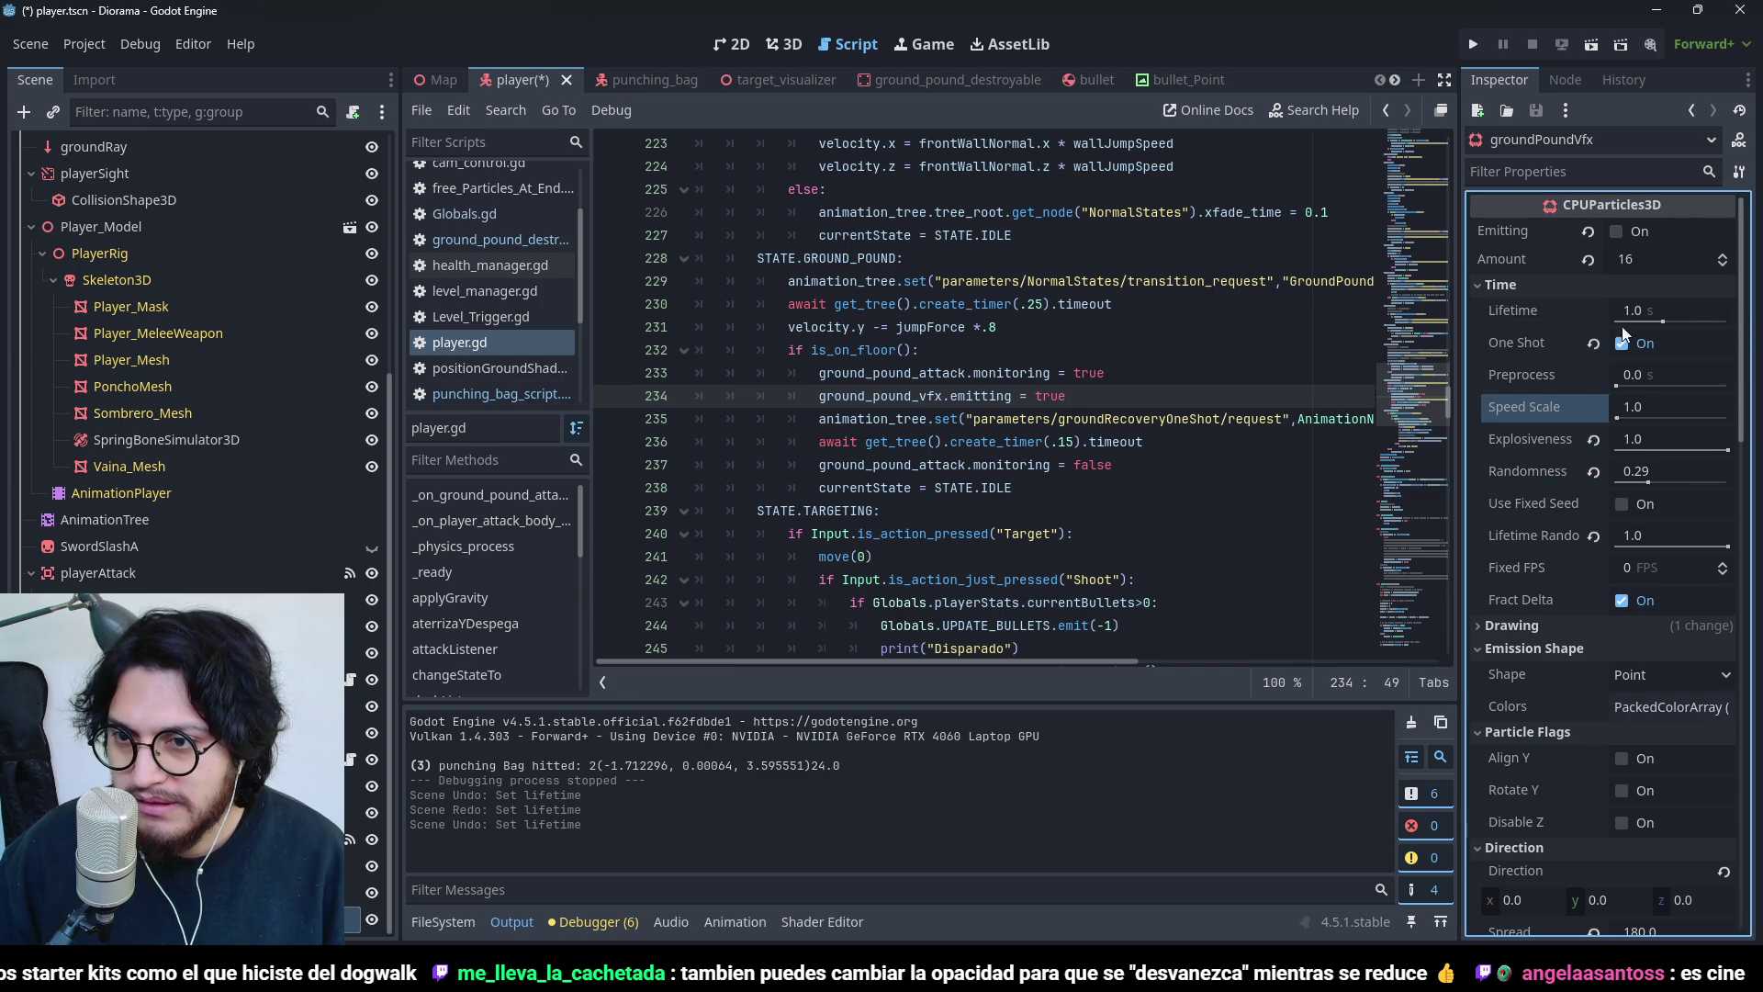
- Save the scene and test a jump and ground pound with the 2.0 Speed Scale particles
key(ctrl+s)
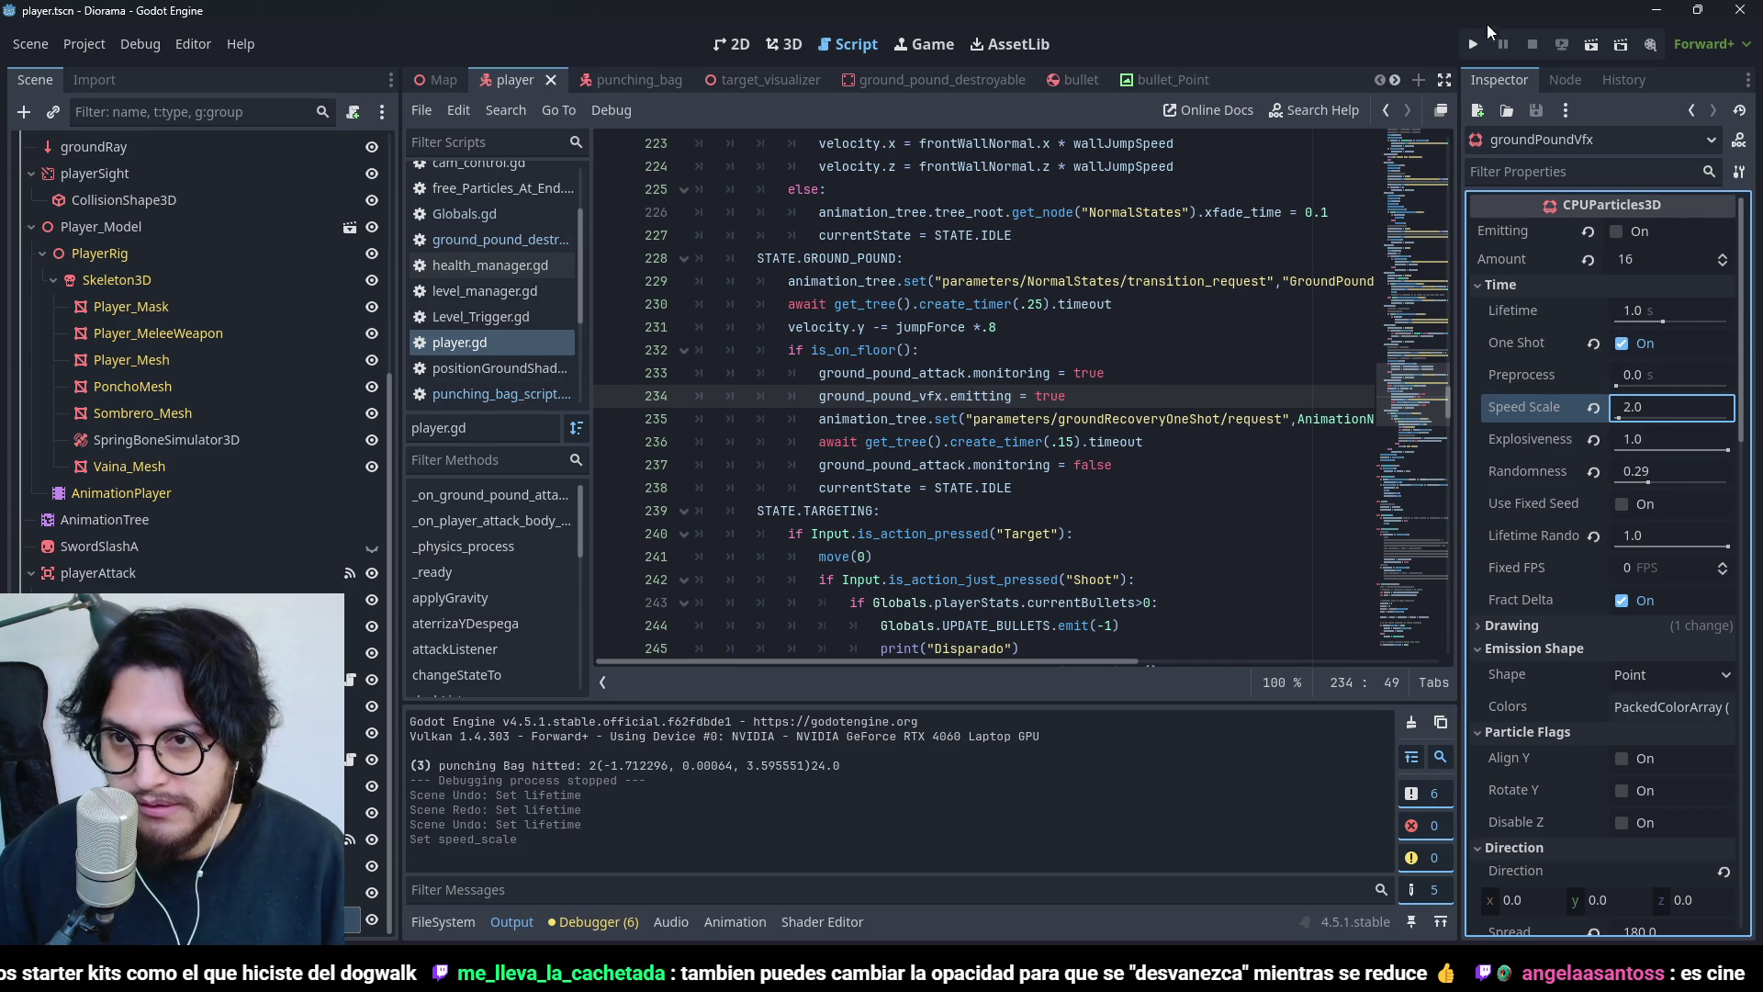
click(1473, 44)
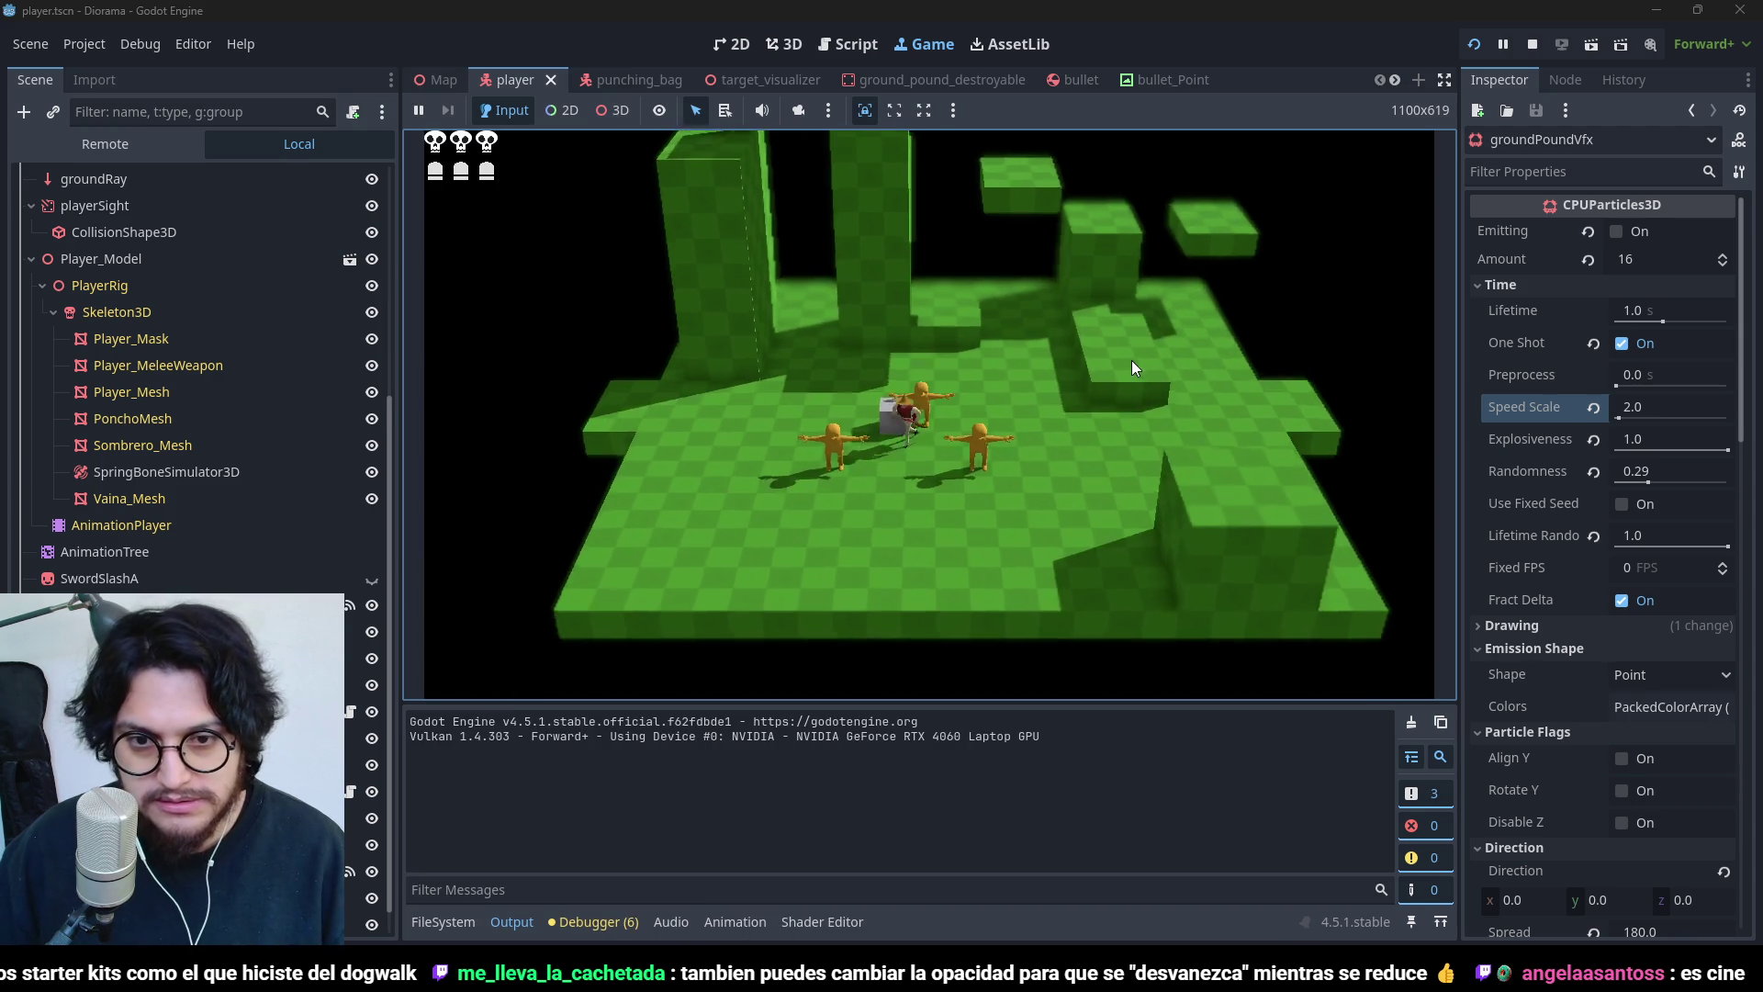
key(space)
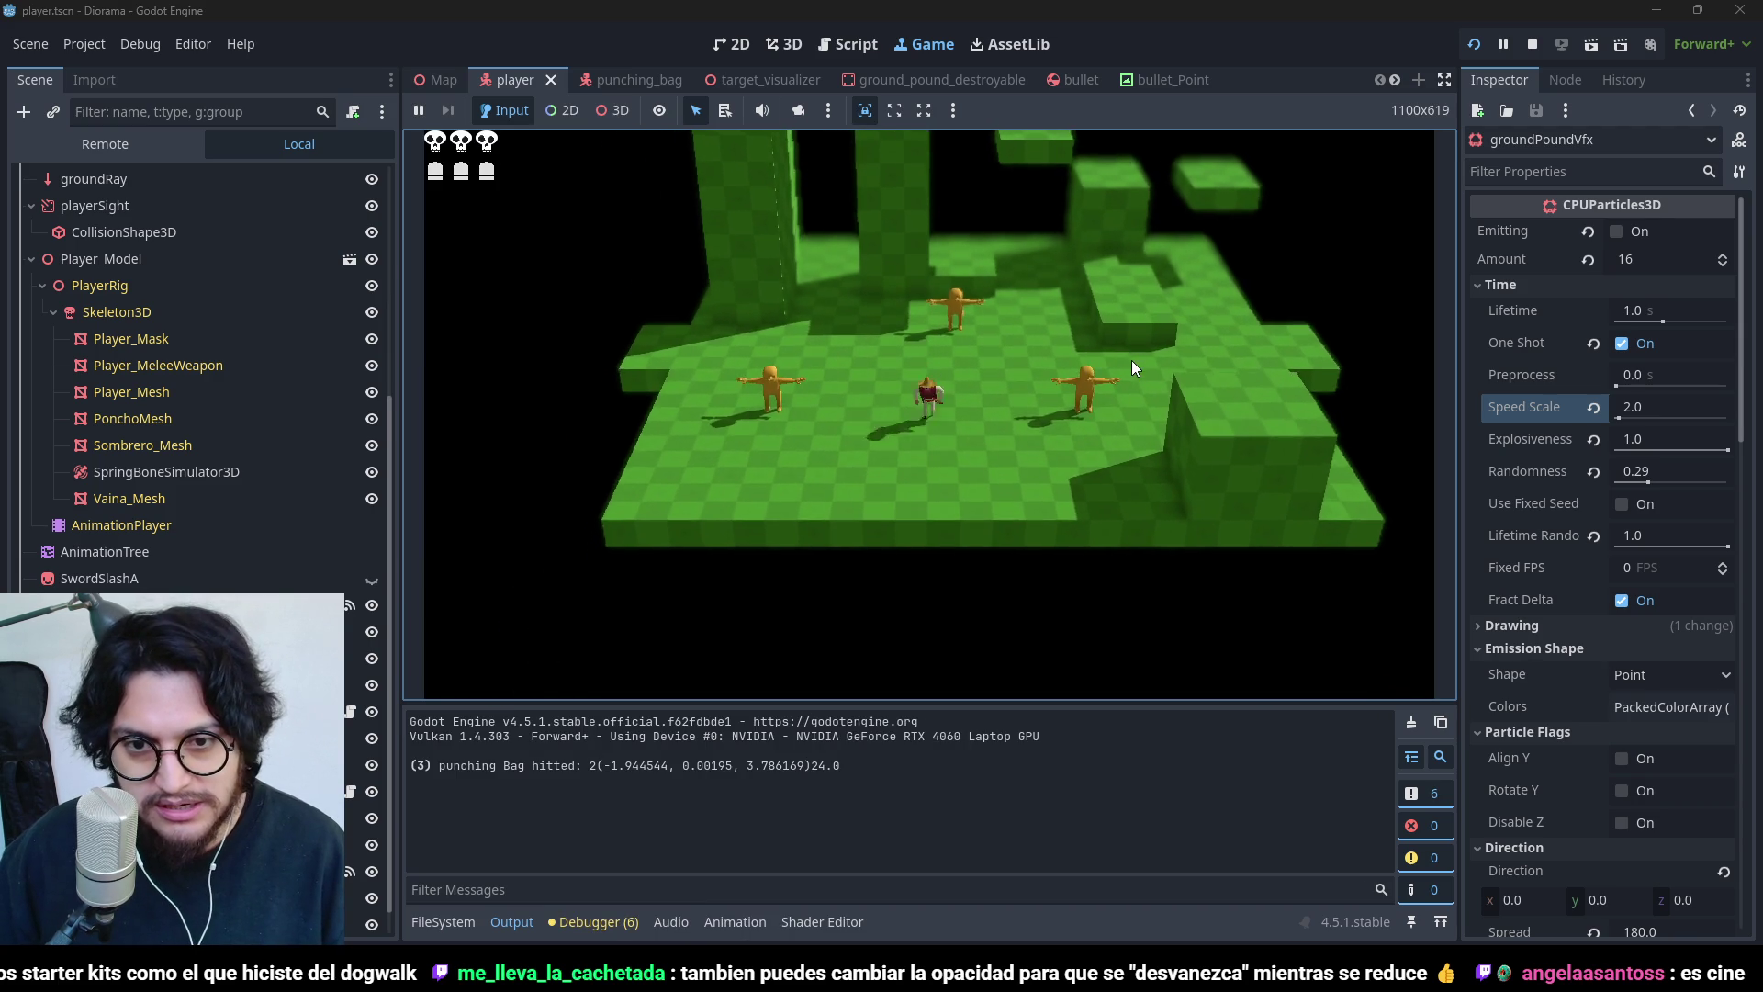
key(space)
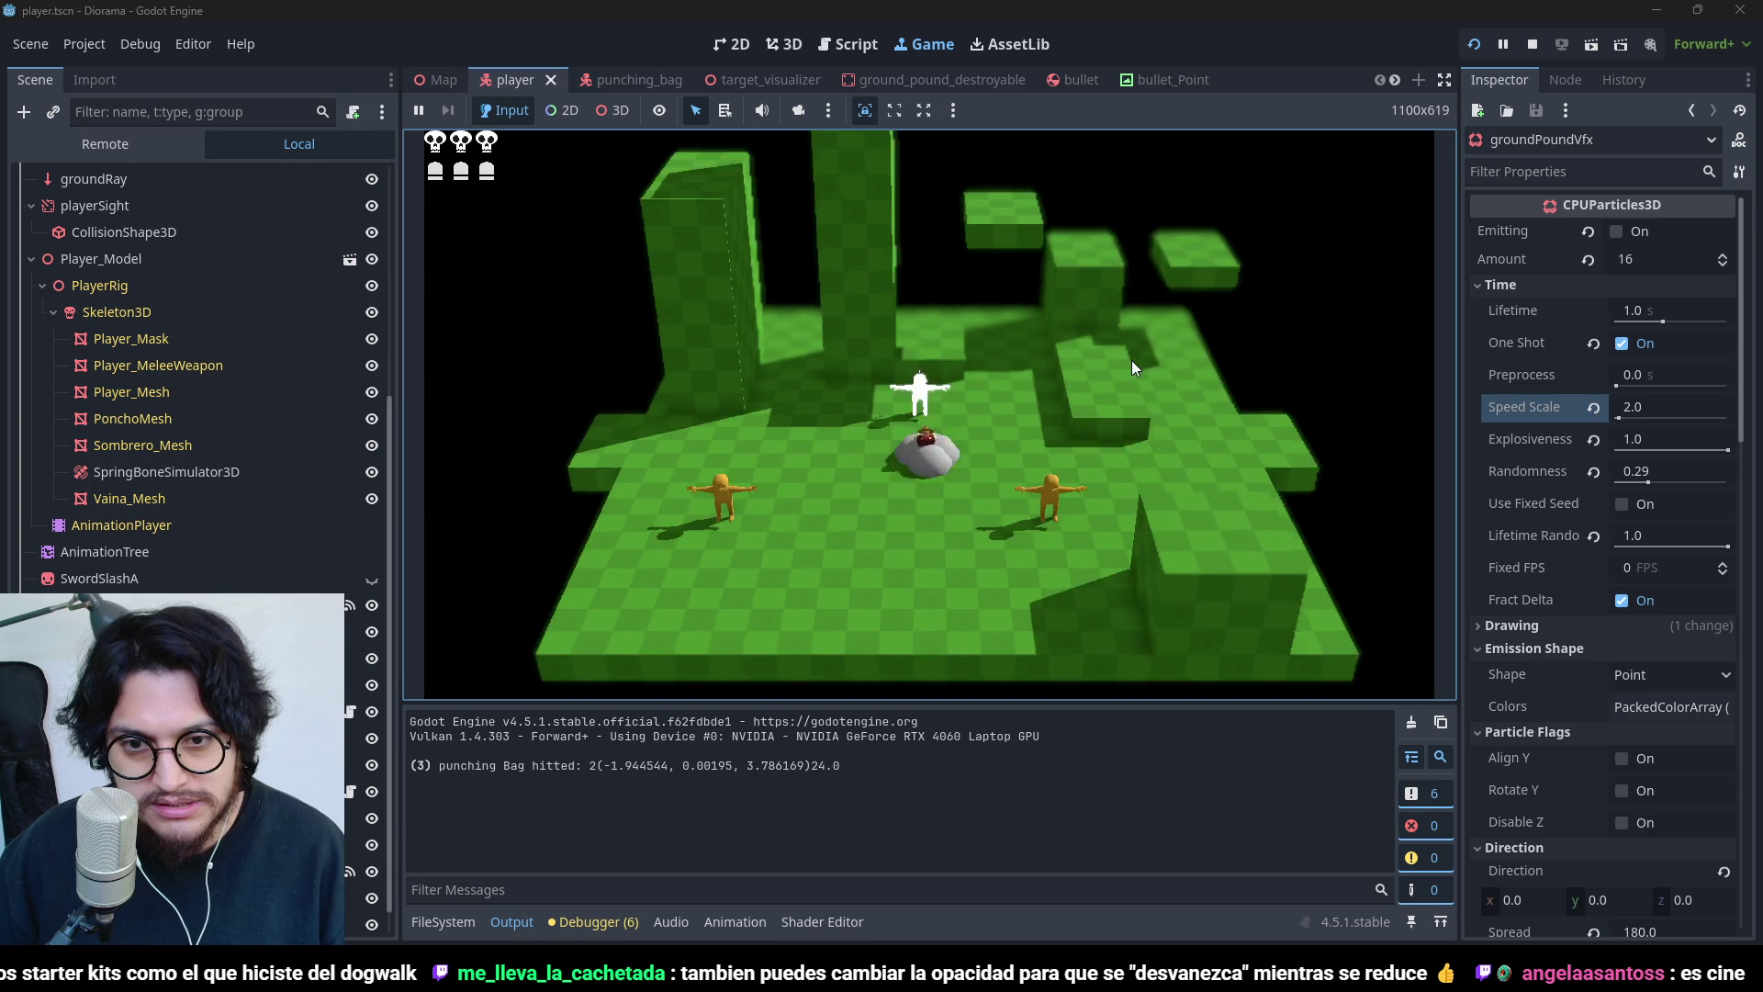
click(1532, 44)
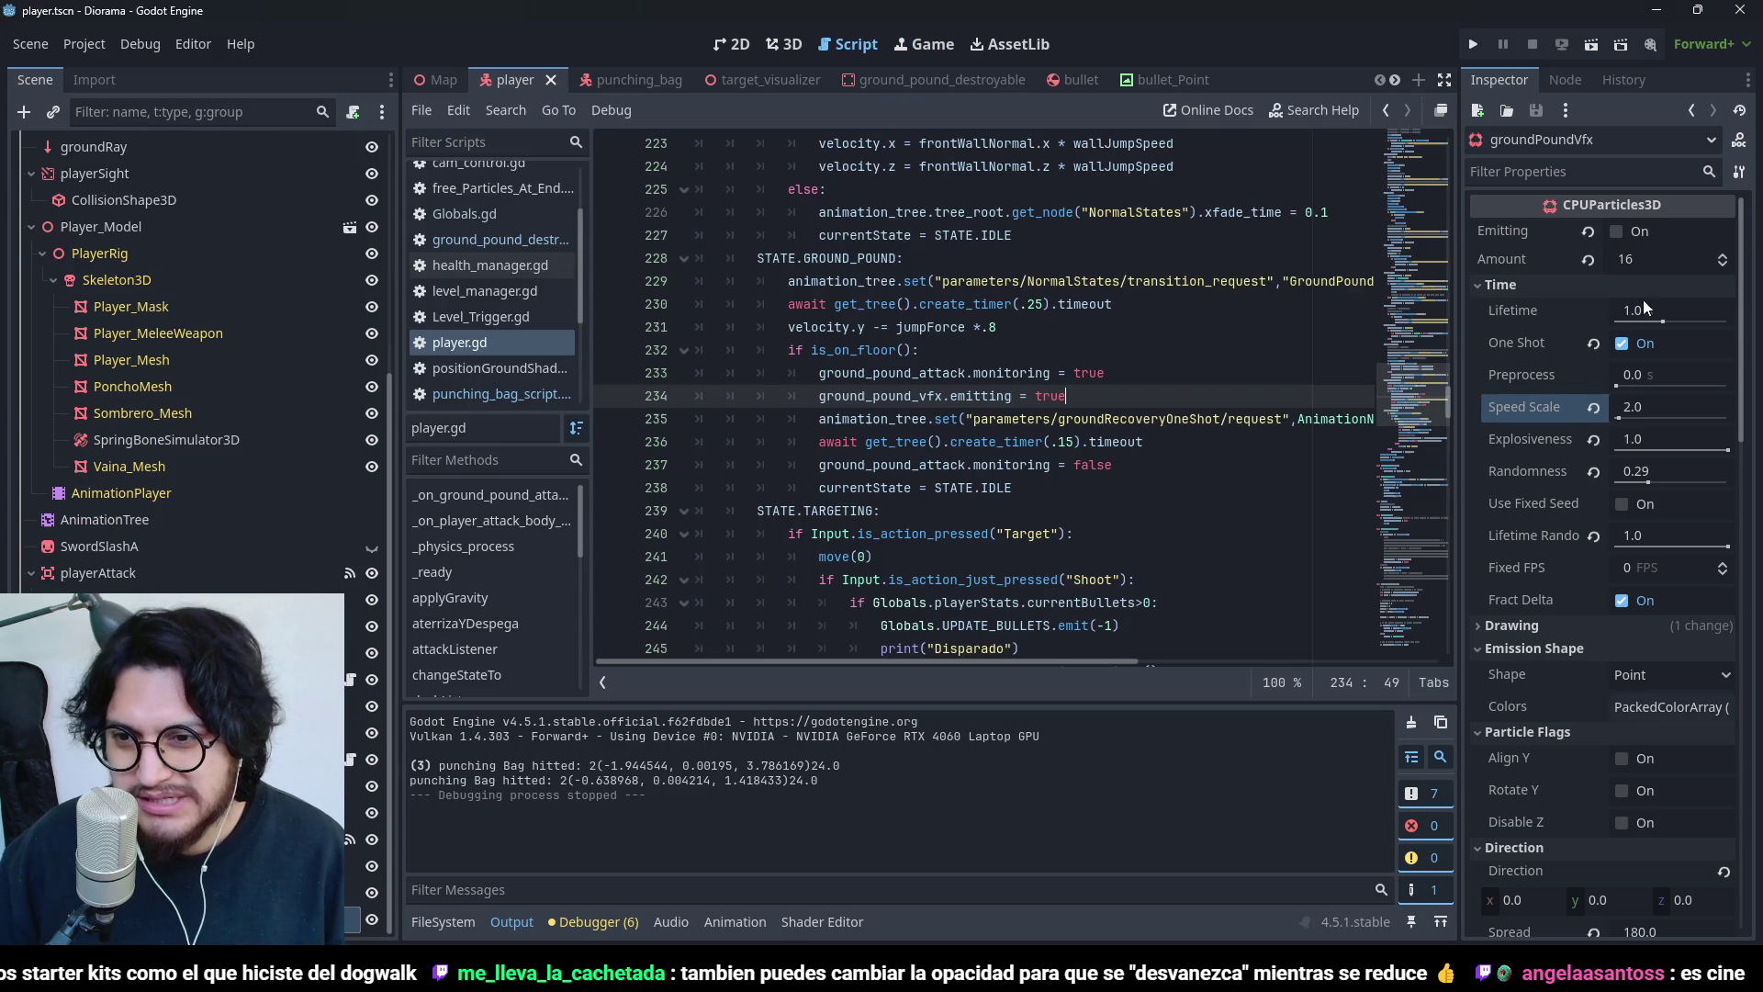
- Run the game again, ground pound to watch the dust burst, then stop it
click(1476, 44)
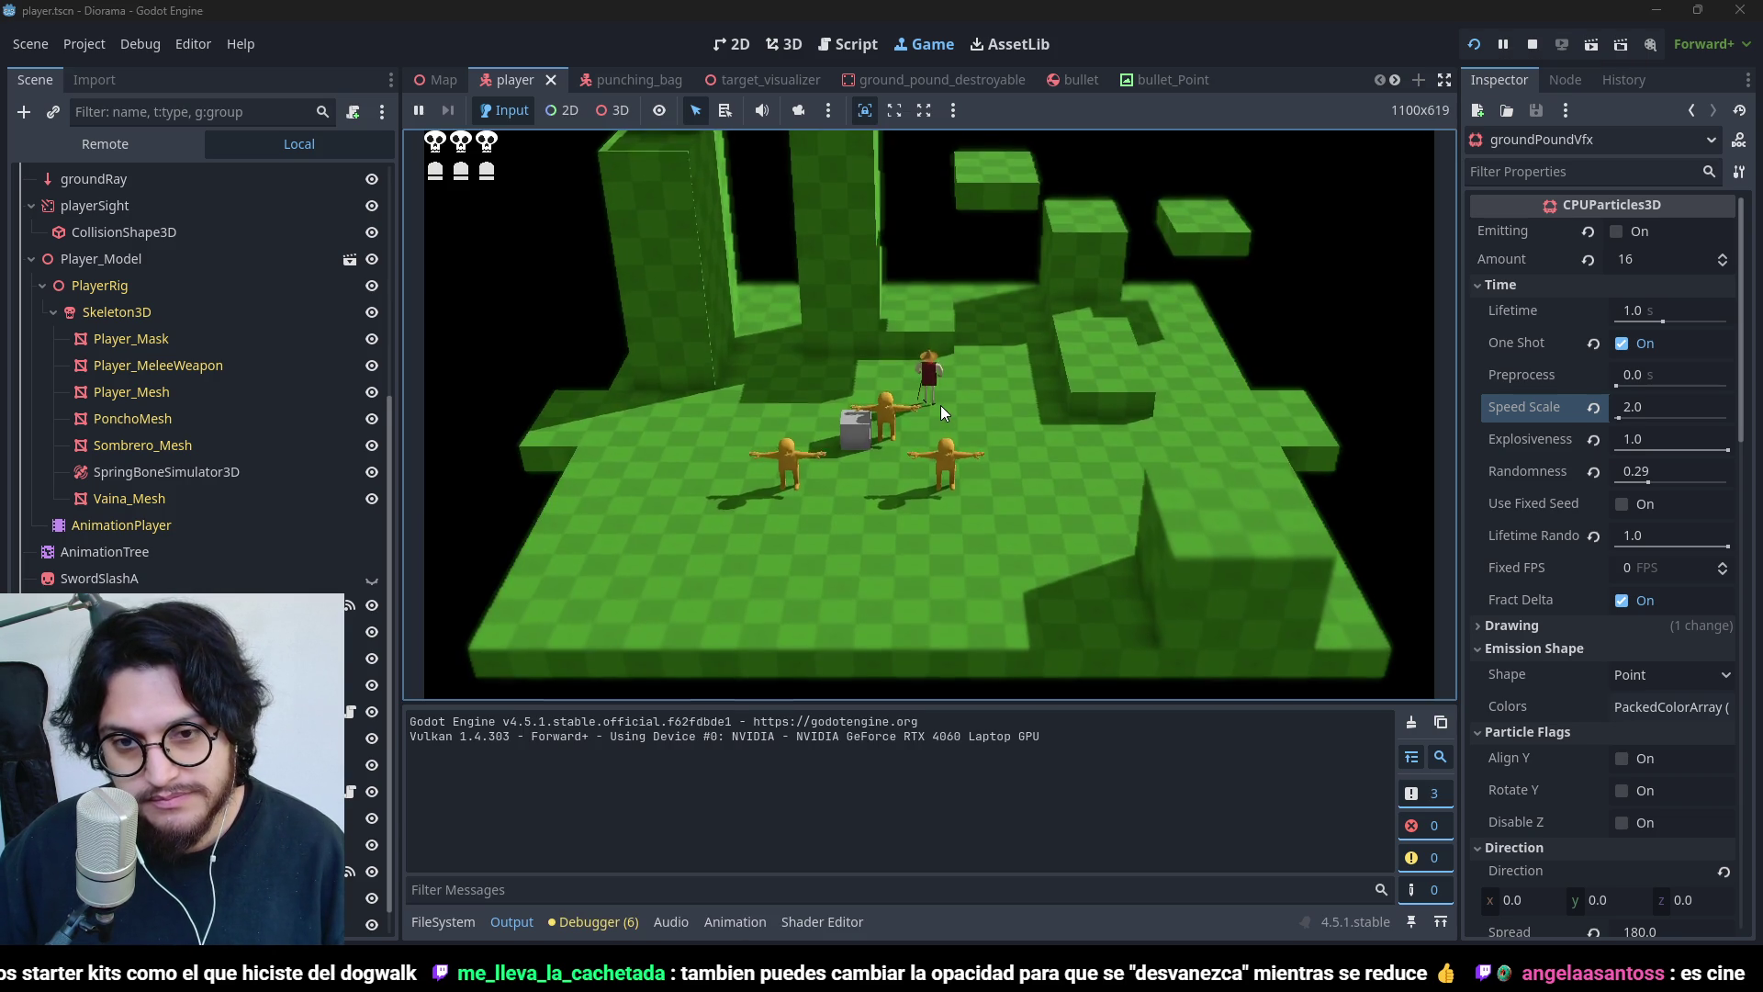
key(space)
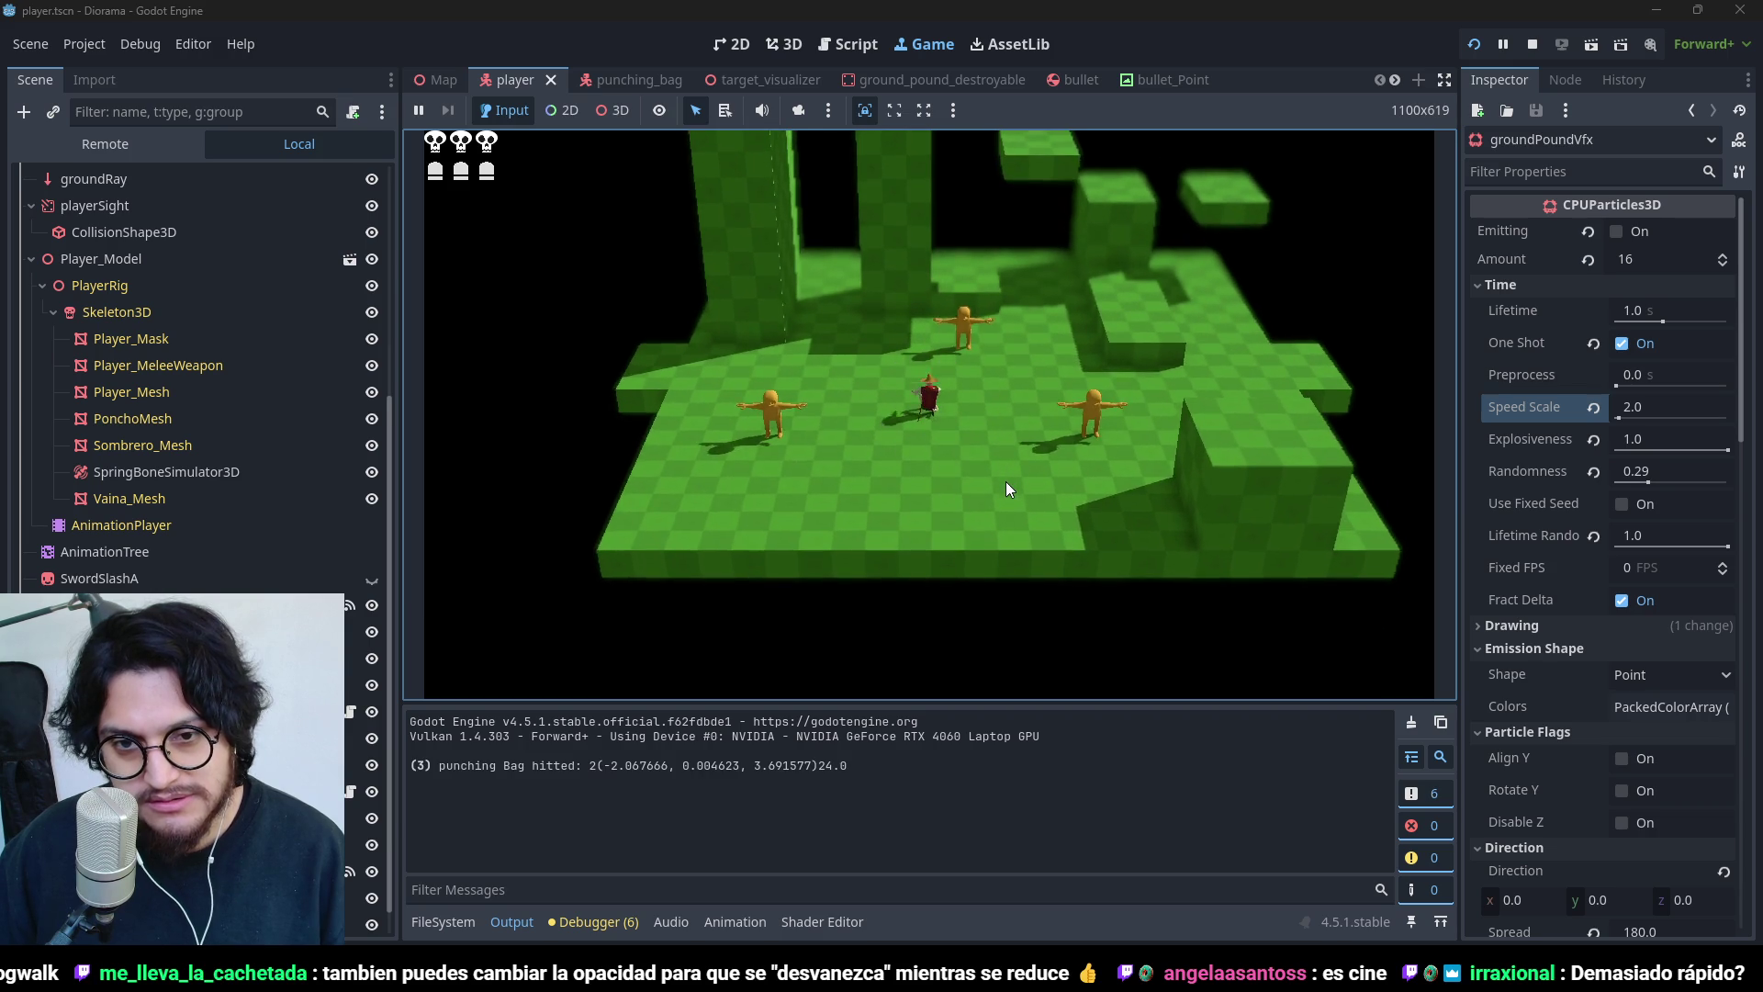
click(1512, 43)
click(1531, 45)
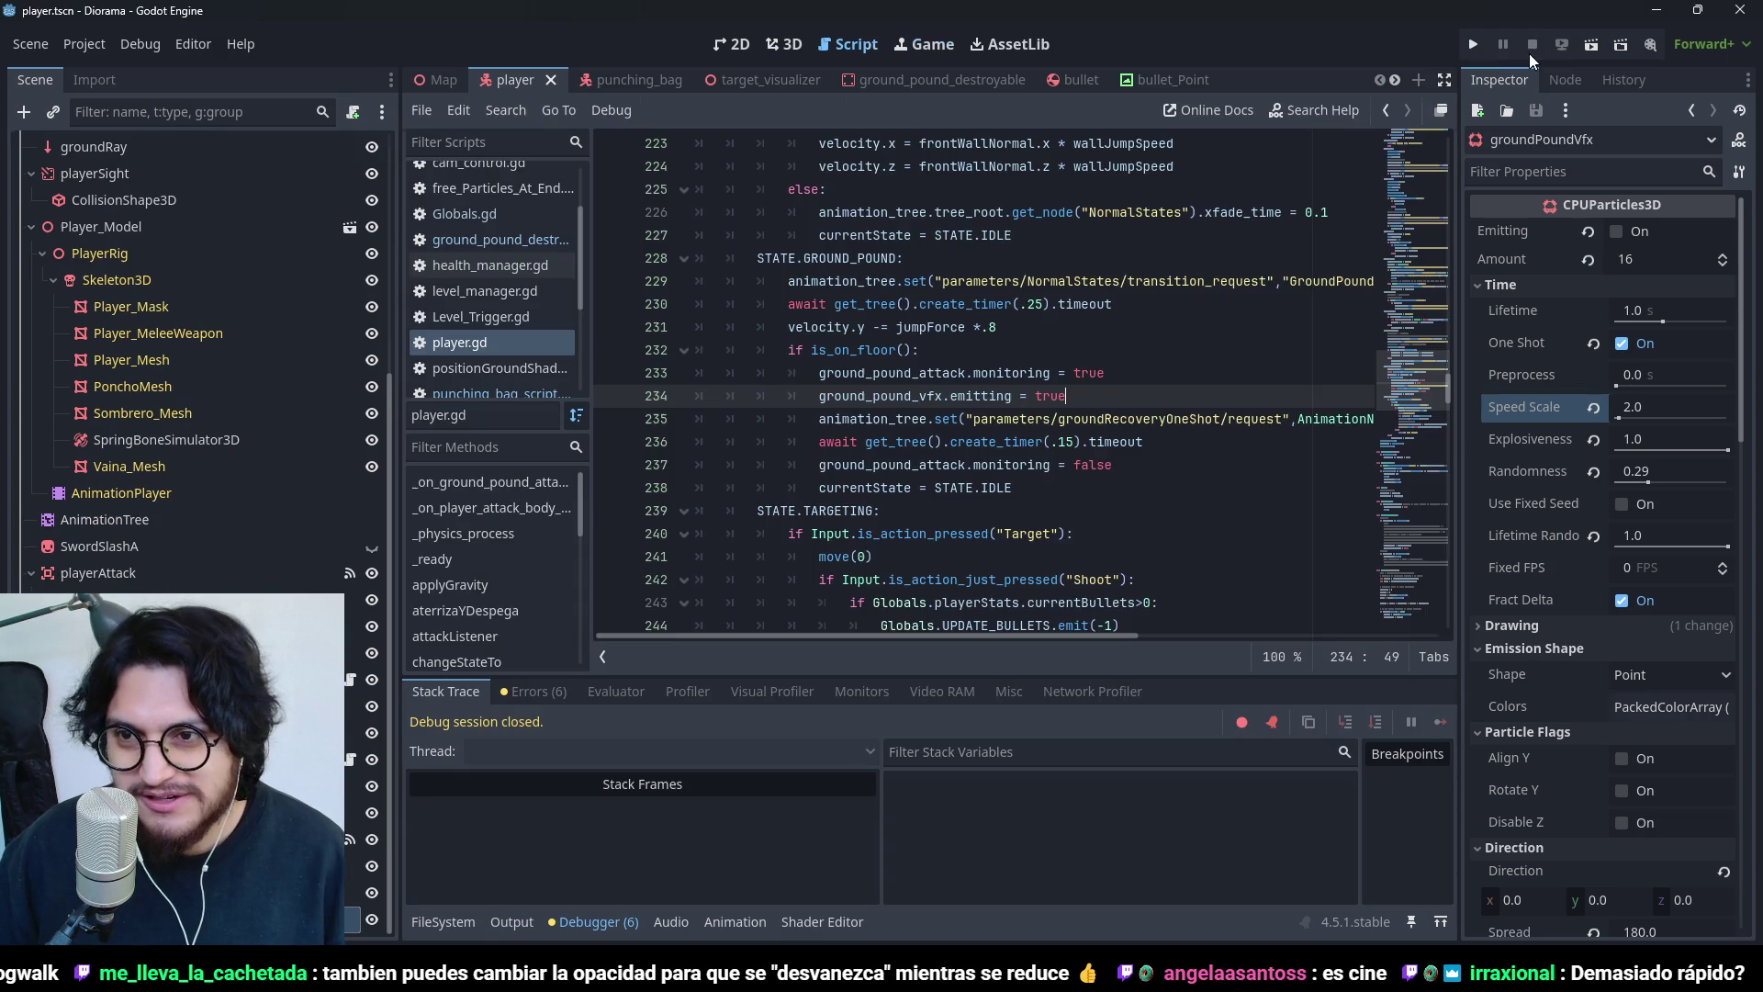
- Reset Speed Scale to 1.0, save the player scene, and return to the 3D view
click(1594, 405)
key(ctrl+s)
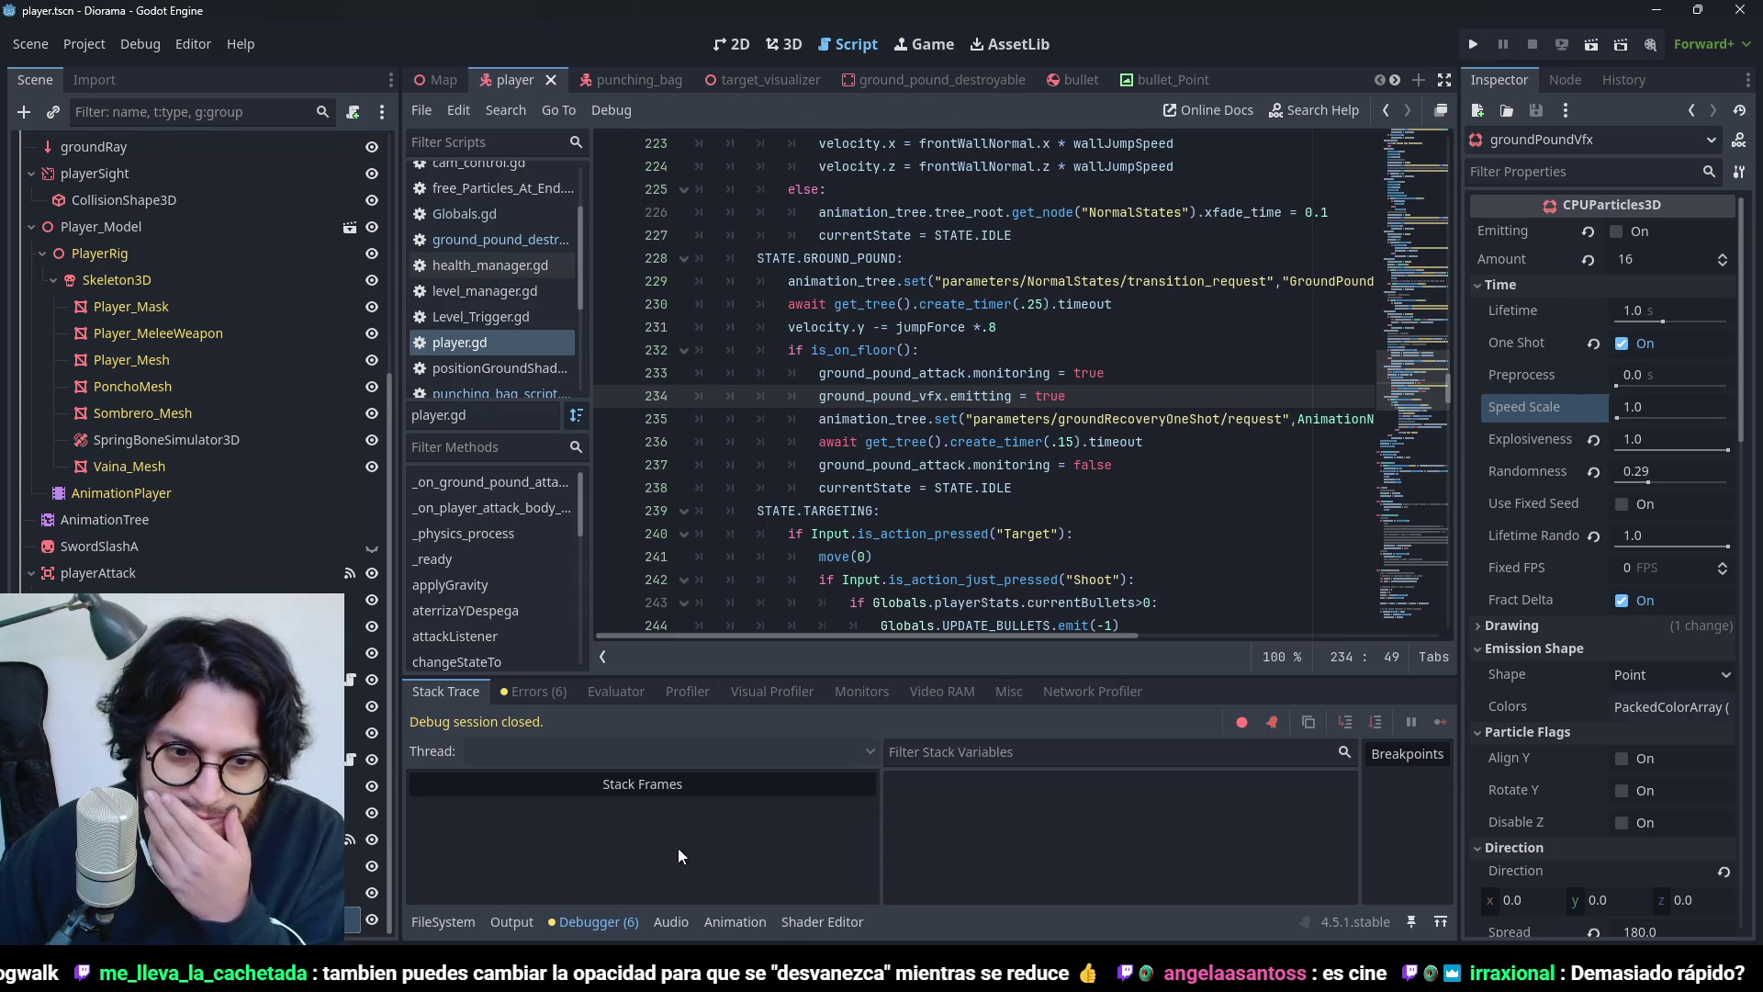
click(769, 46)
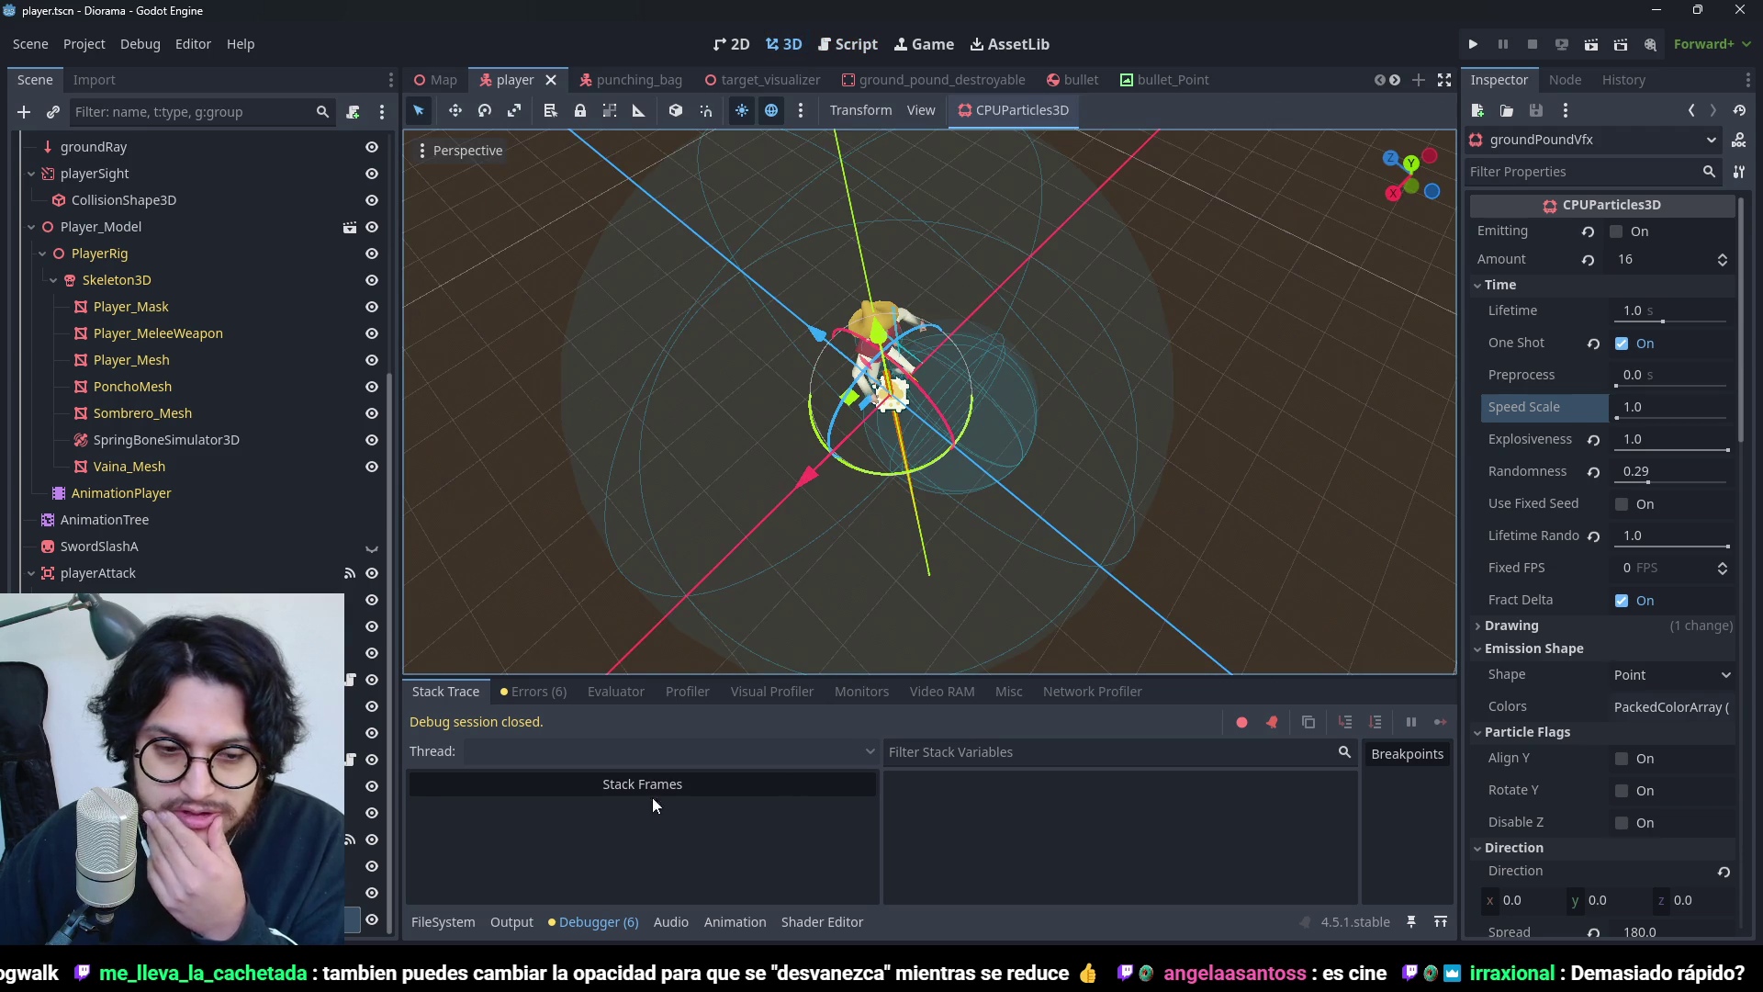
- Turn One Shot off and Emitting on to preview the dust, then scroll to the Scale curve
click(1622, 344)
click(1616, 232)
scroll(1065, 367, down, 3)
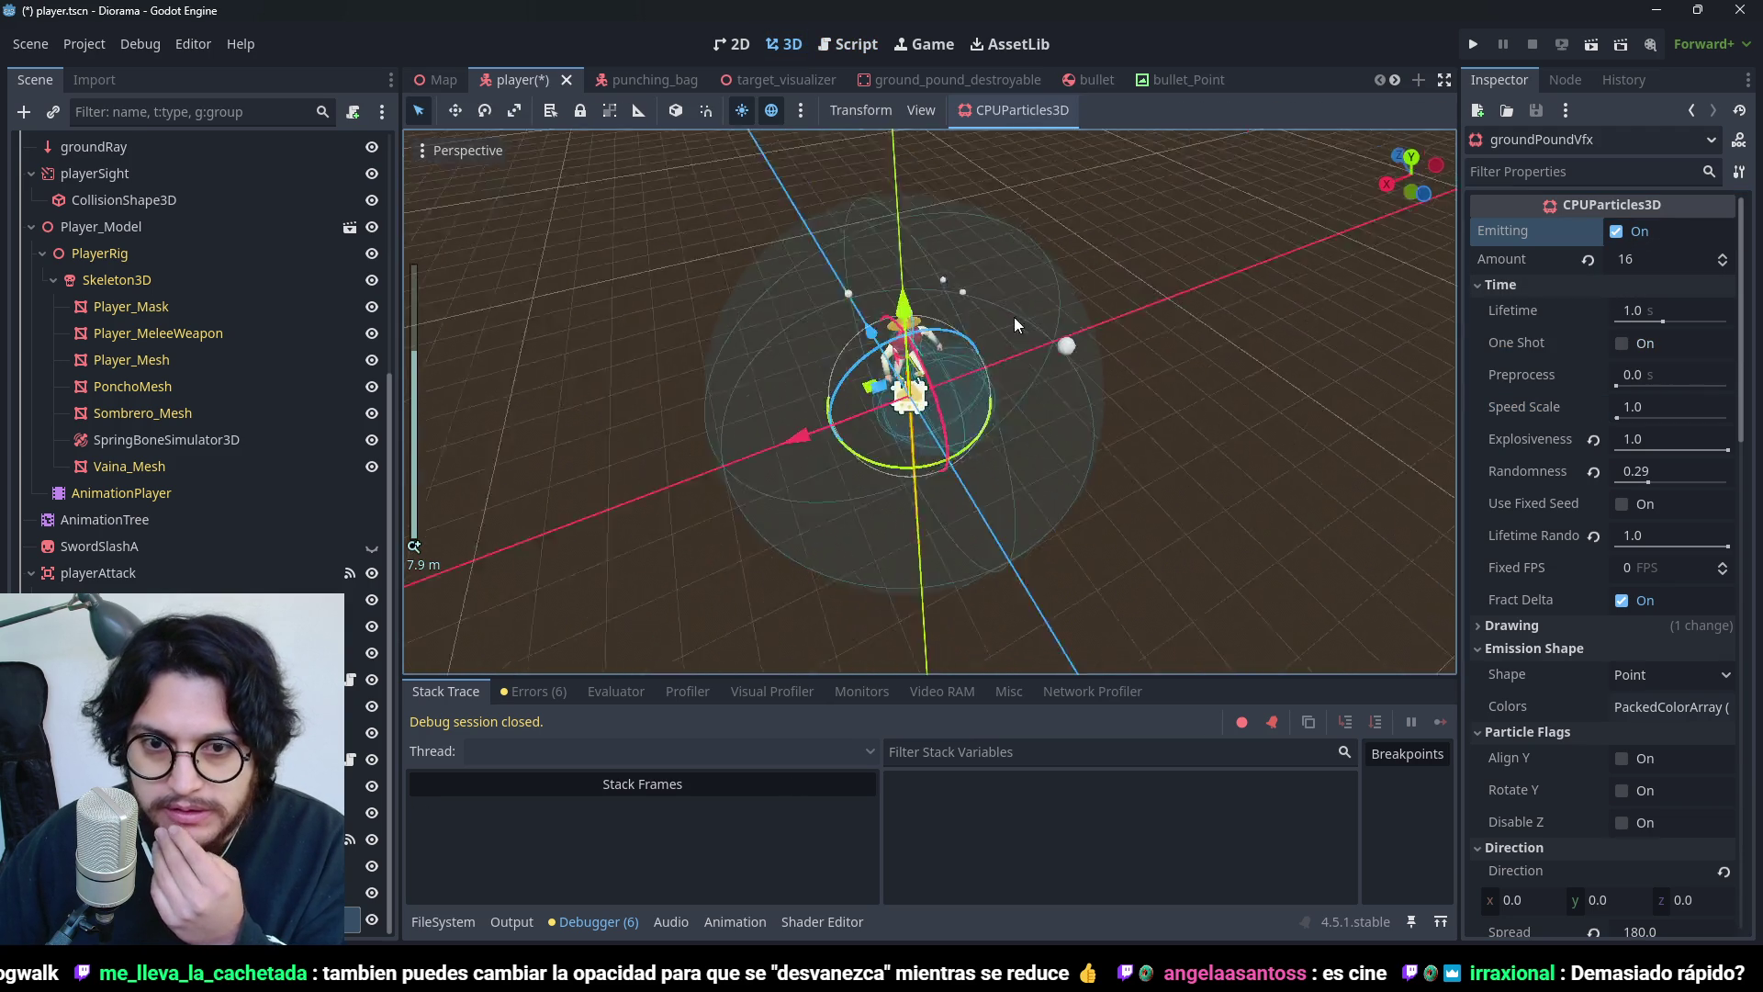
drag(1013, 317, 972, 202)
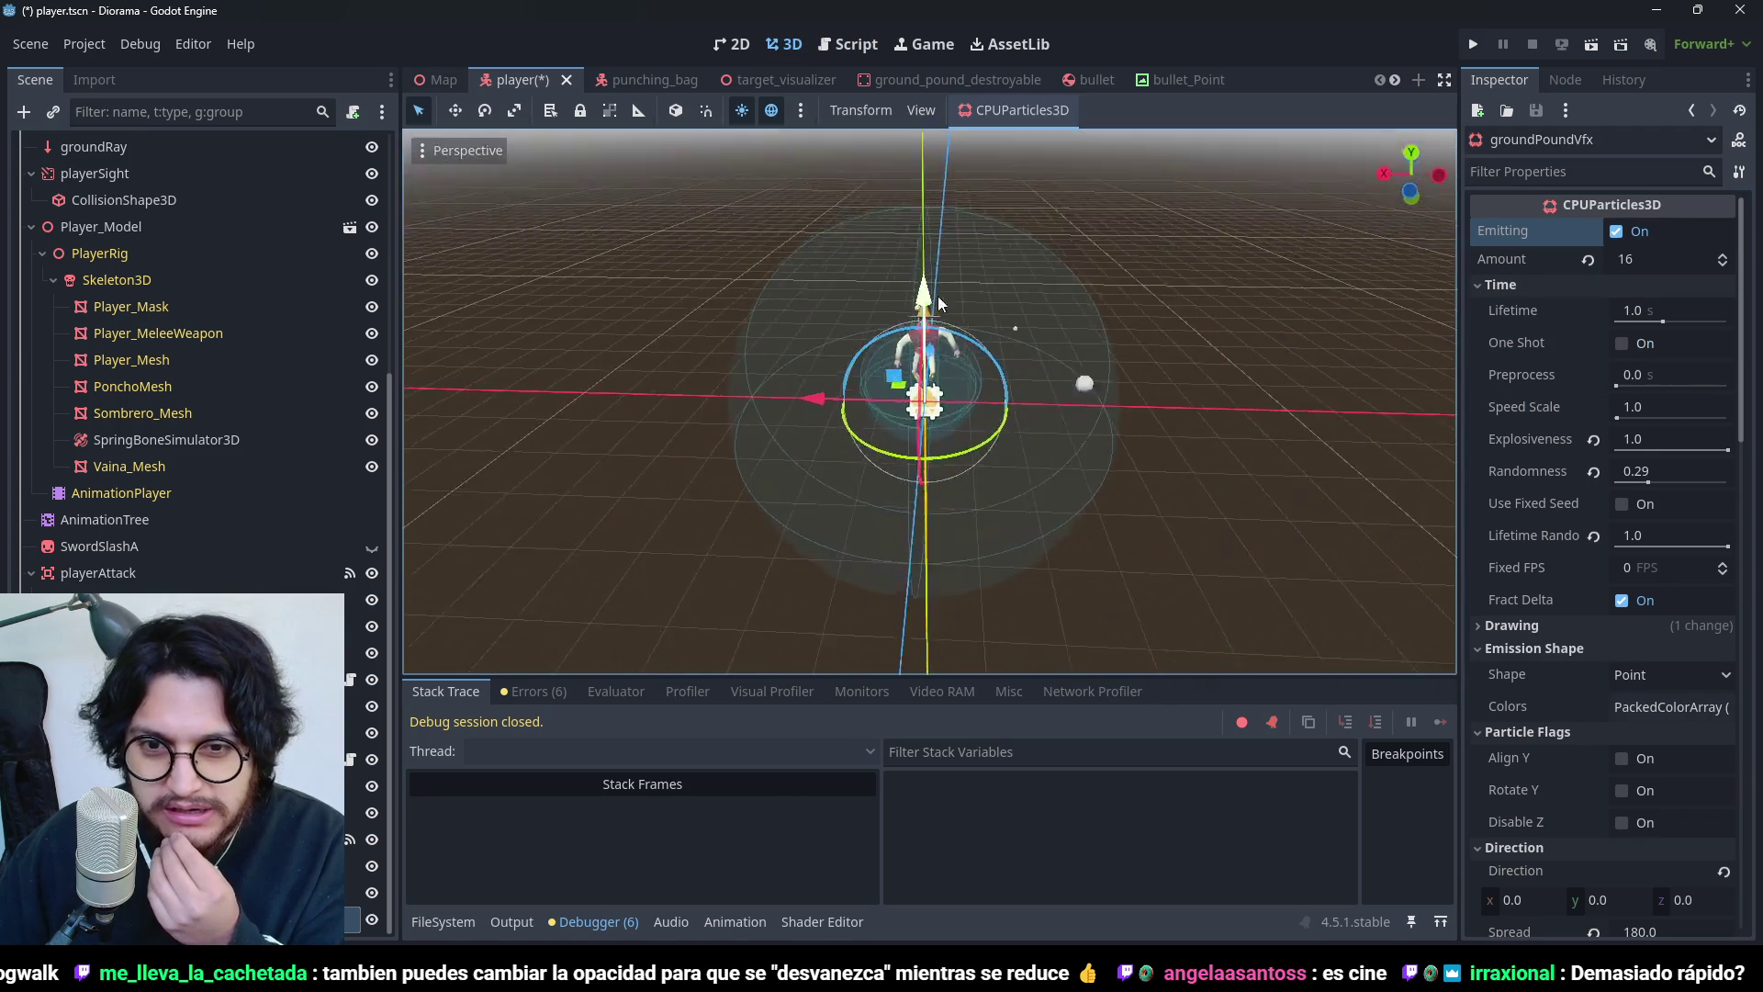
drag(939, 296, 988, 217)
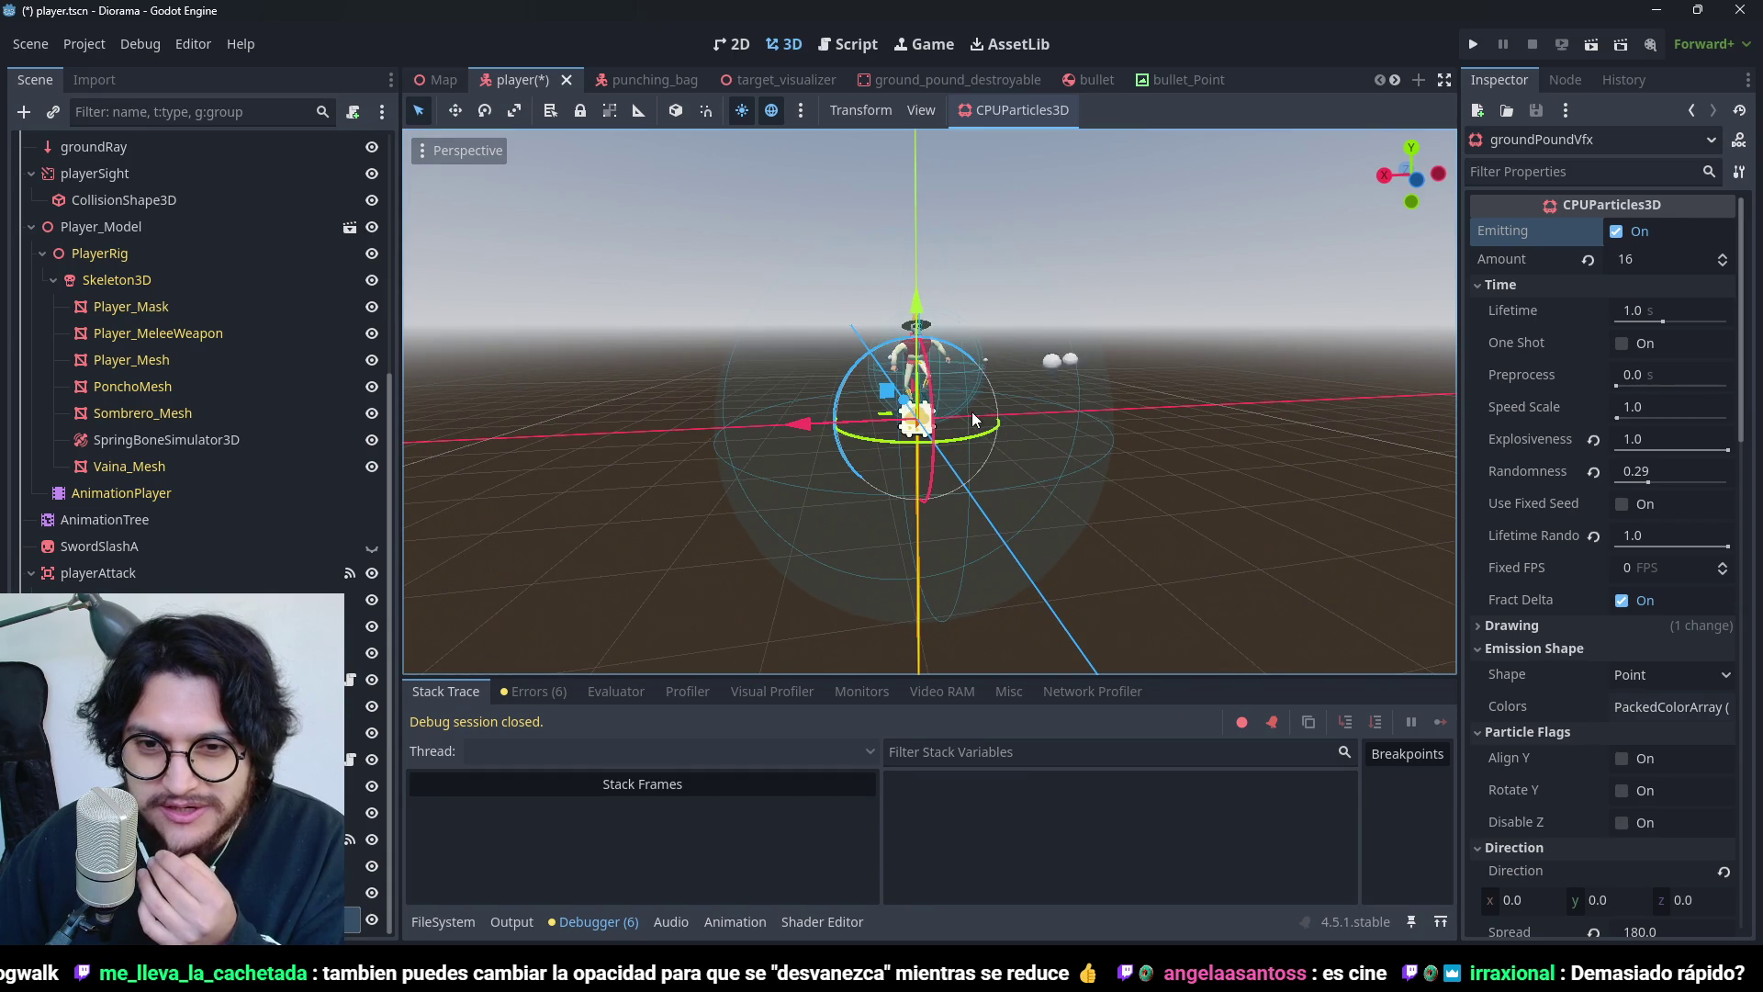
scroll(1561, 725, down, 5)
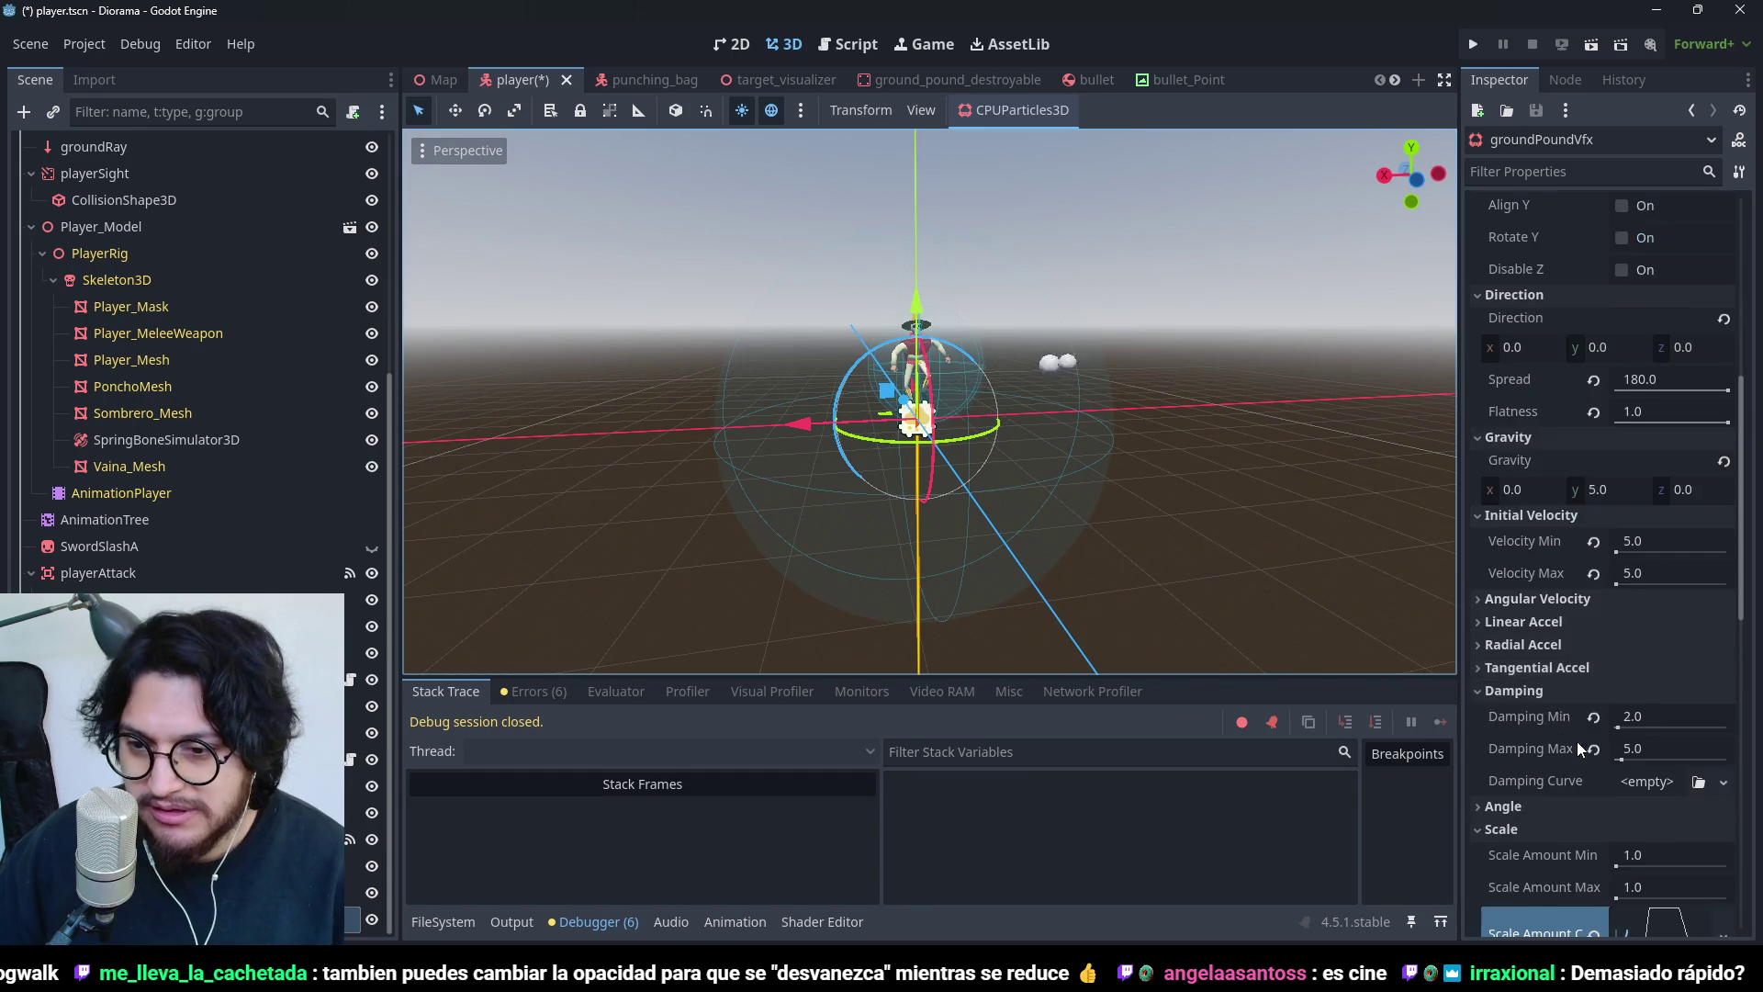
scroll(1578, 741, down, 5)
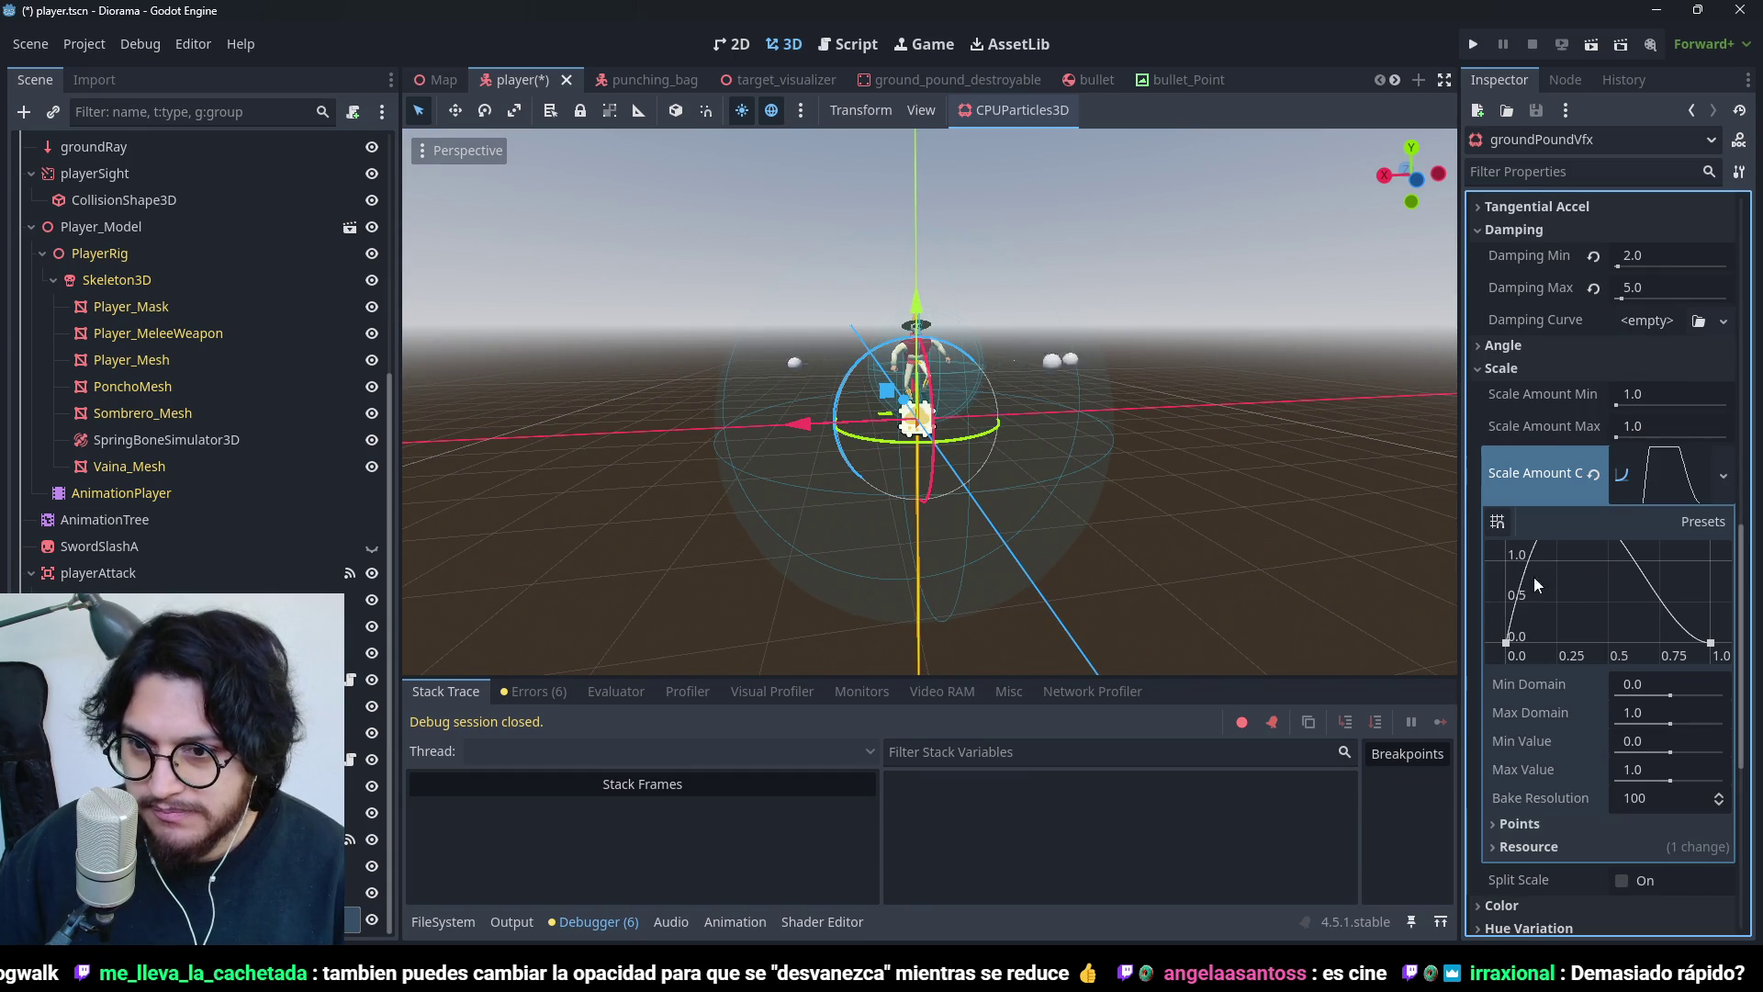
- Raise the peak, delete the middle point, and steepen the start so scale climbs fast then drops to zero
drag(1635, 570, 1644, 560)
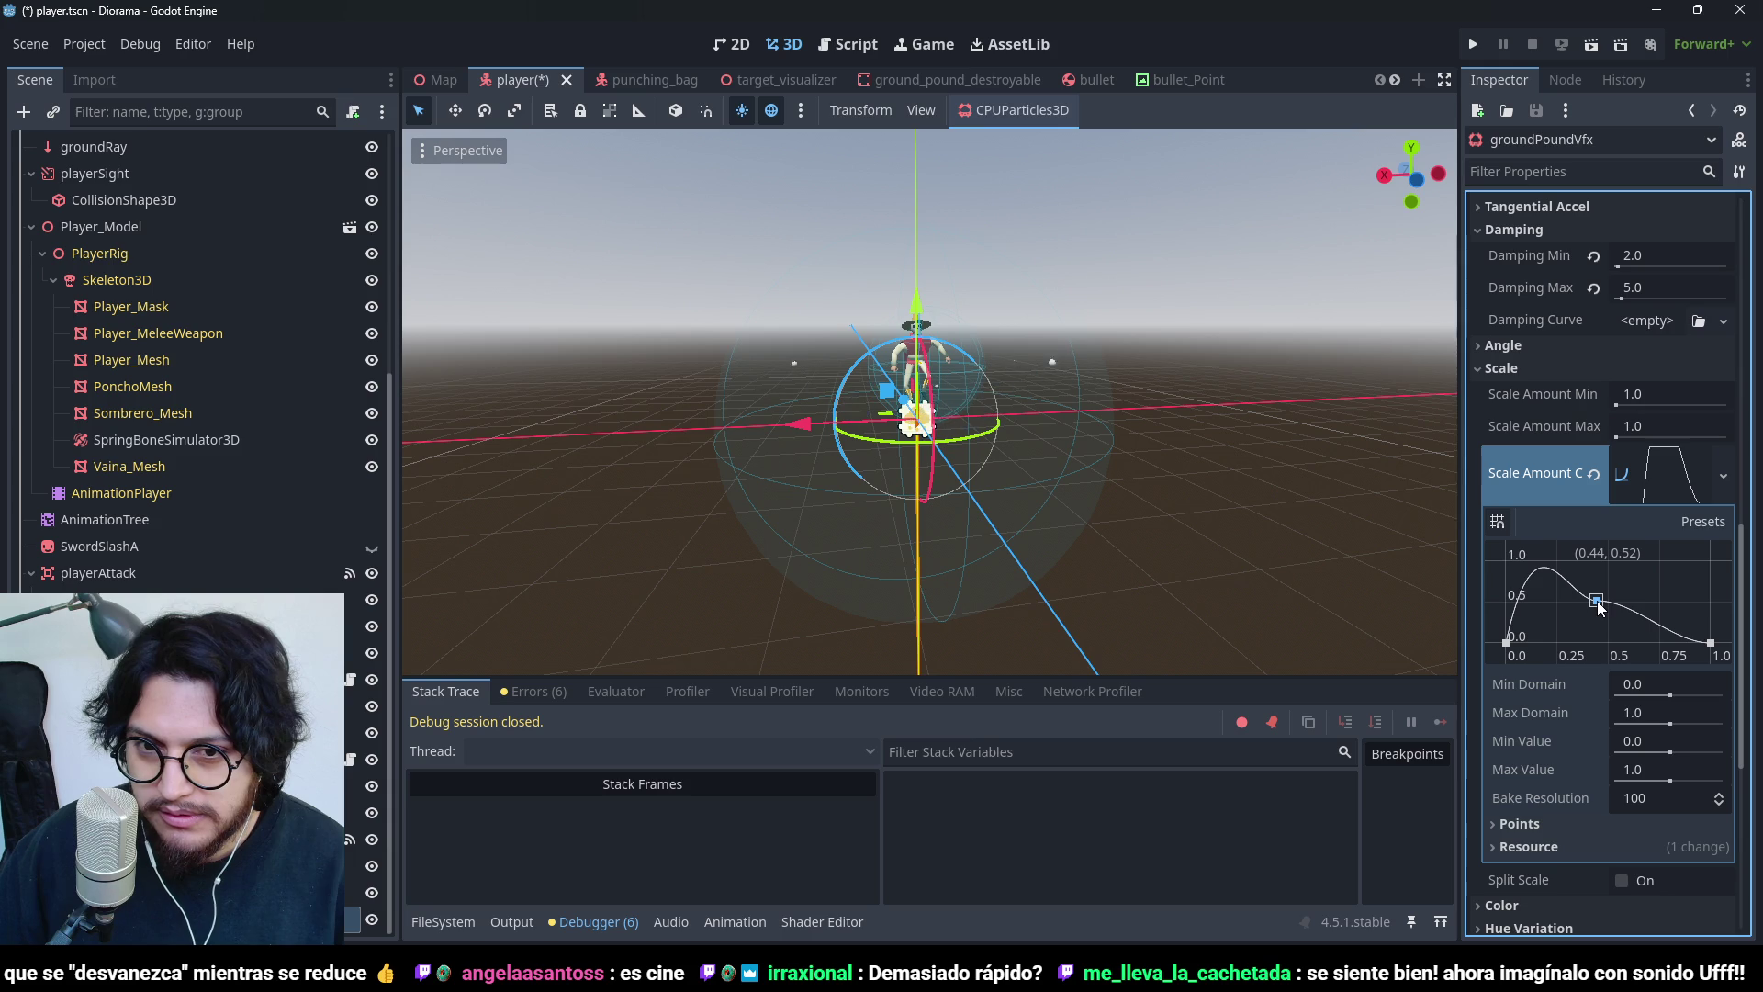
right_click(1596, 600)
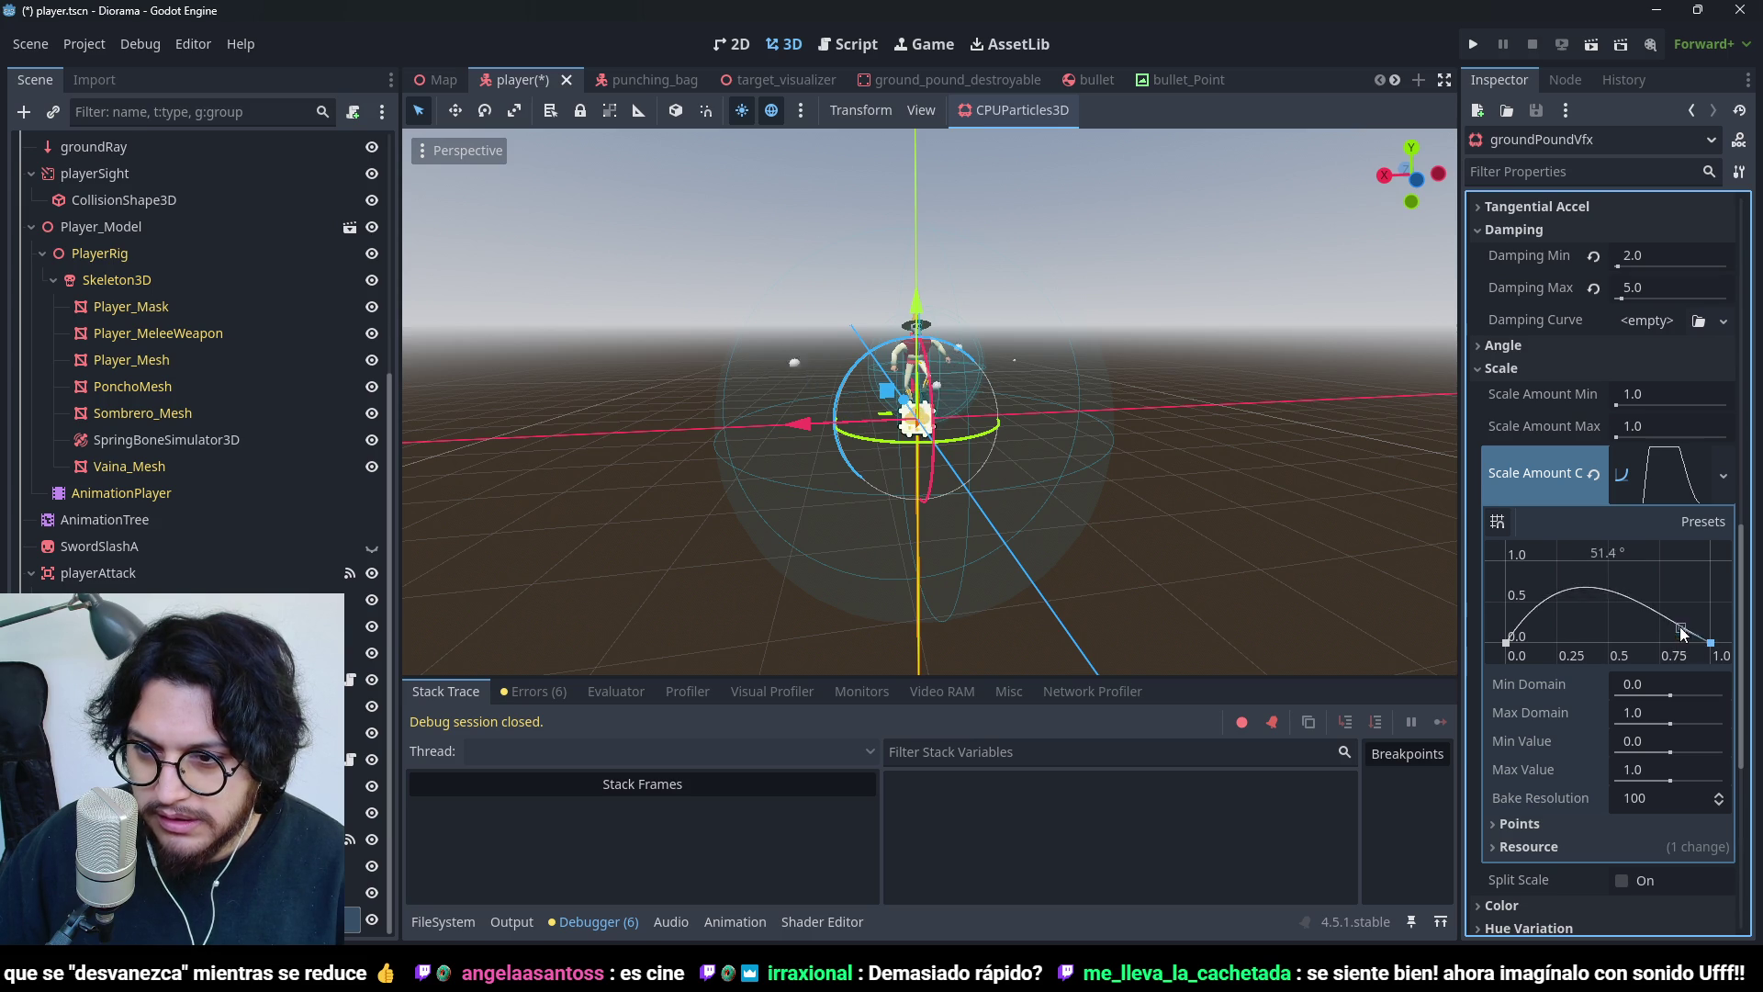
drag(1693, 608, 1693, 595)
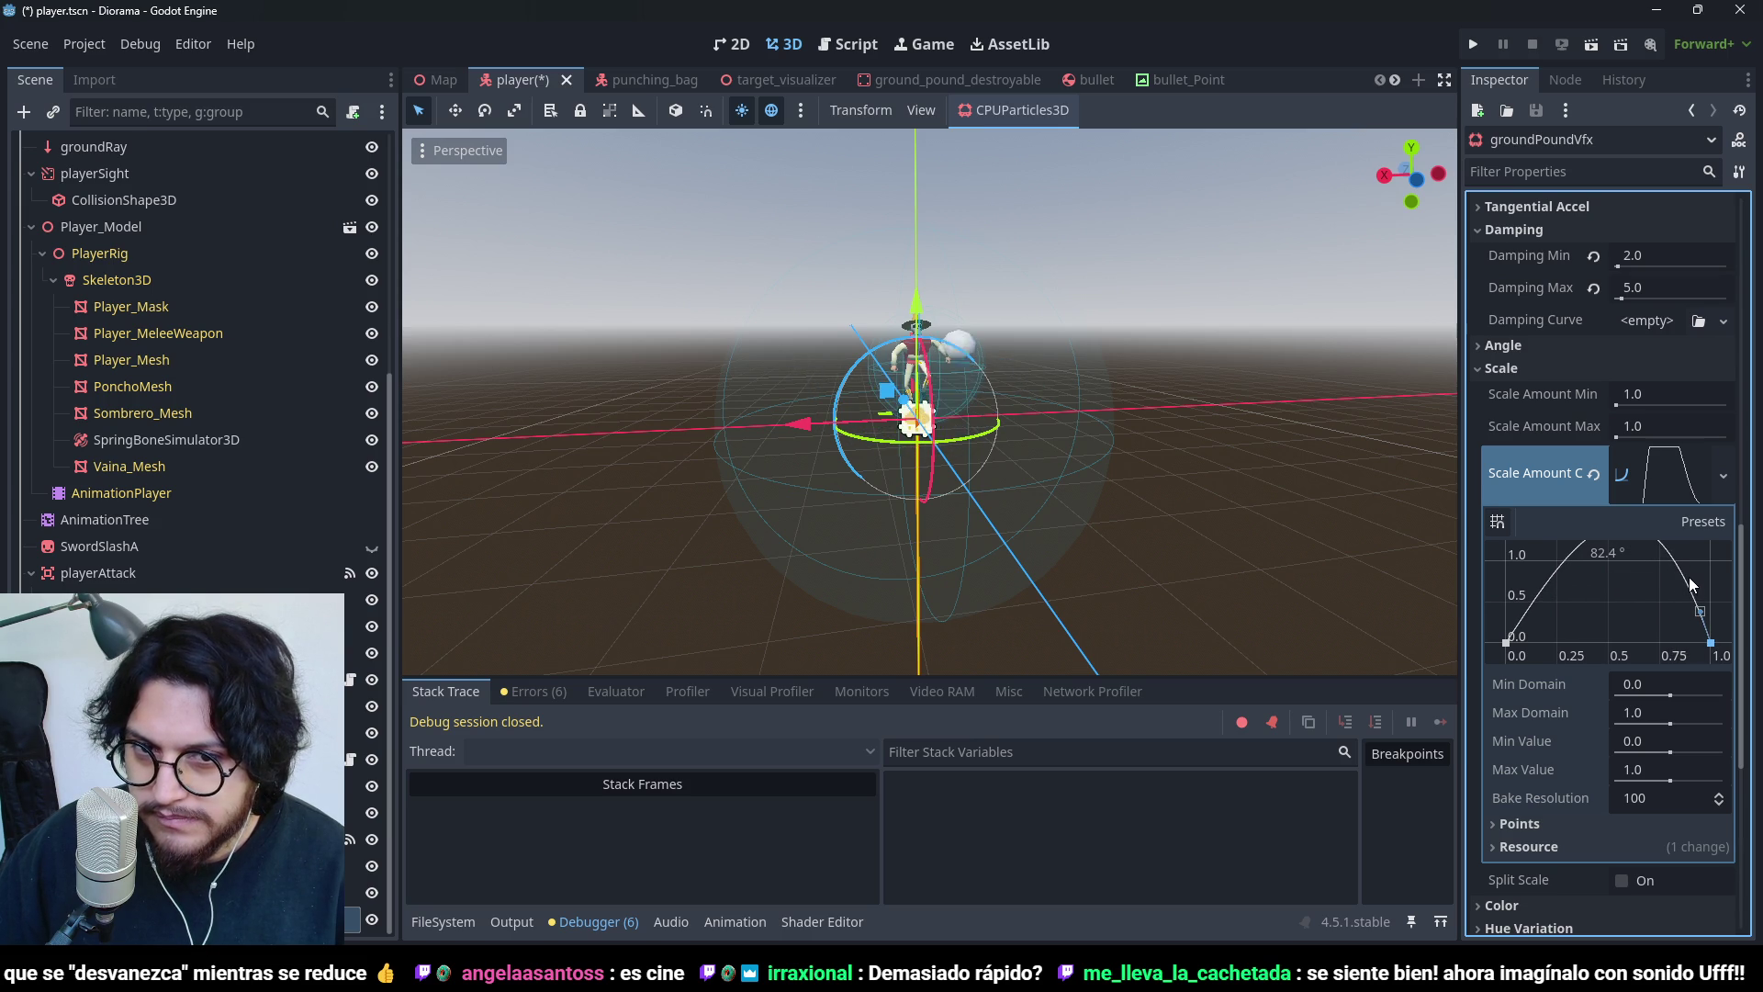
click(1506, 642)
drag(1520, 624, 1518, 603)
mouse_move(1090, 389)
mouse_down()
mouse_move(951, 554)
mouse_move(1011, 499)
mouse_move(1110, 324)
mouse_move(1225, 309)
mouse_move(936, 365)
mouse_move(1008, 278)
mouse_move(1039, 574)
mouse_move(1063, 400)
mouse_move(1109, 339)
mouse_move(1241, 272)
mouse_up()
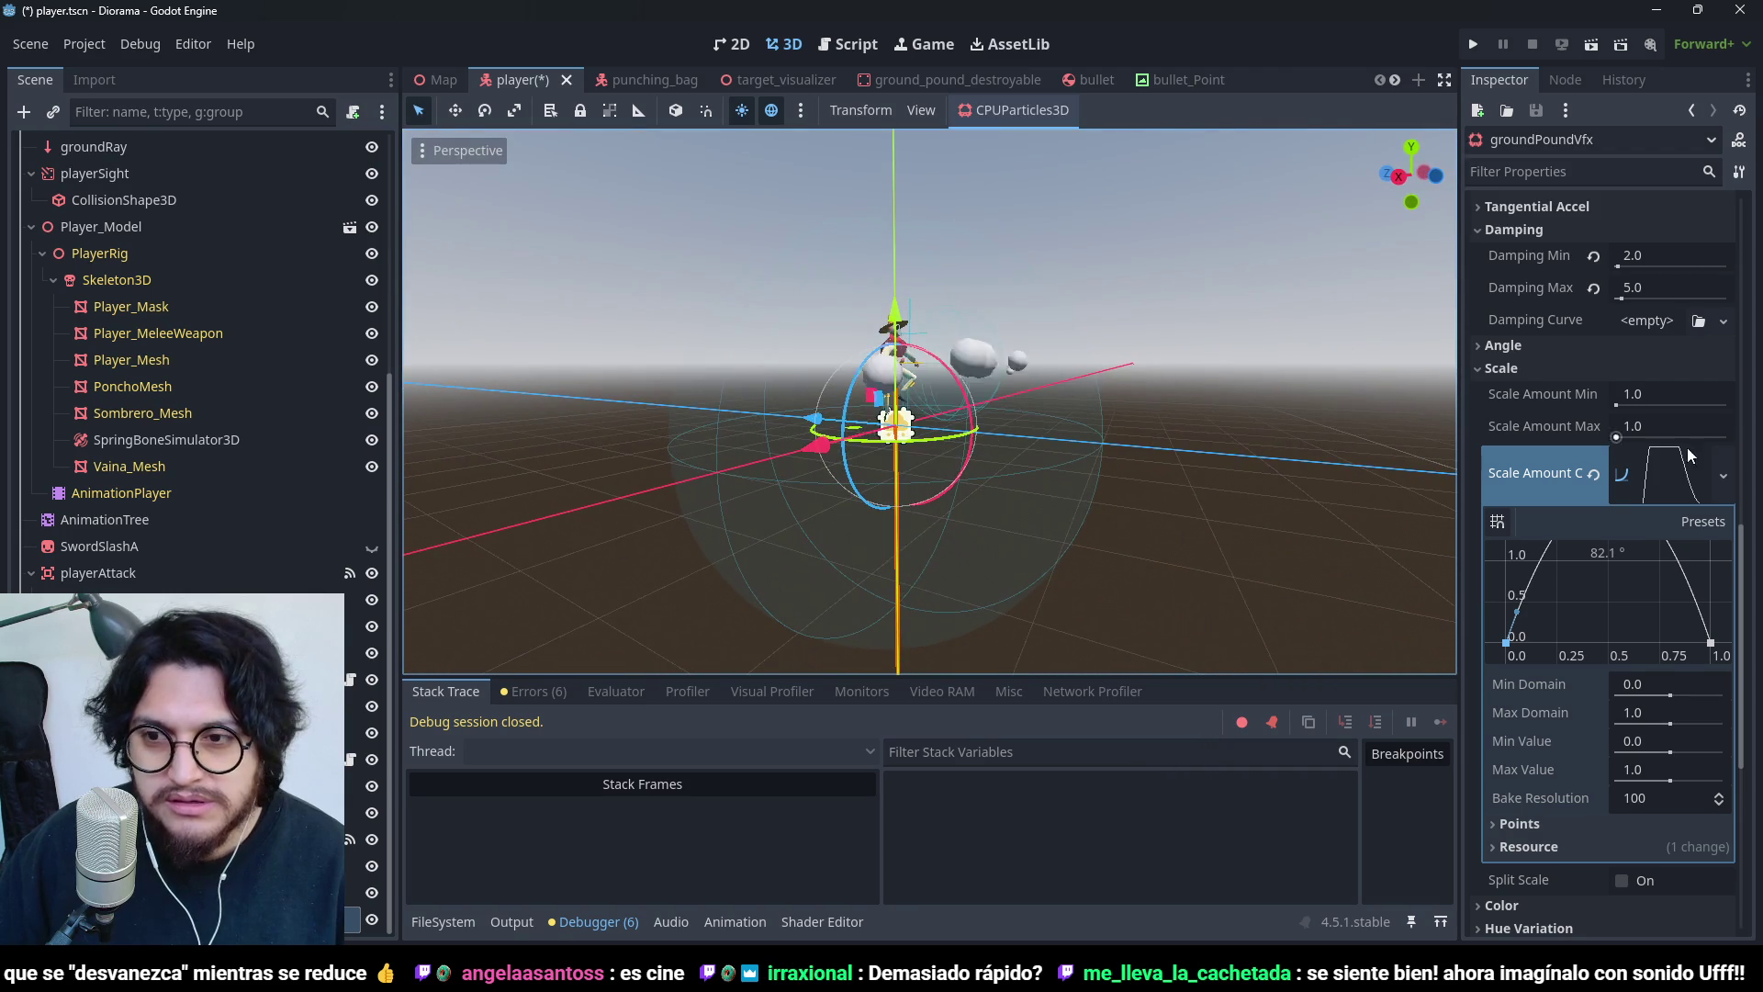
scroll(1534, 359, up, 8)
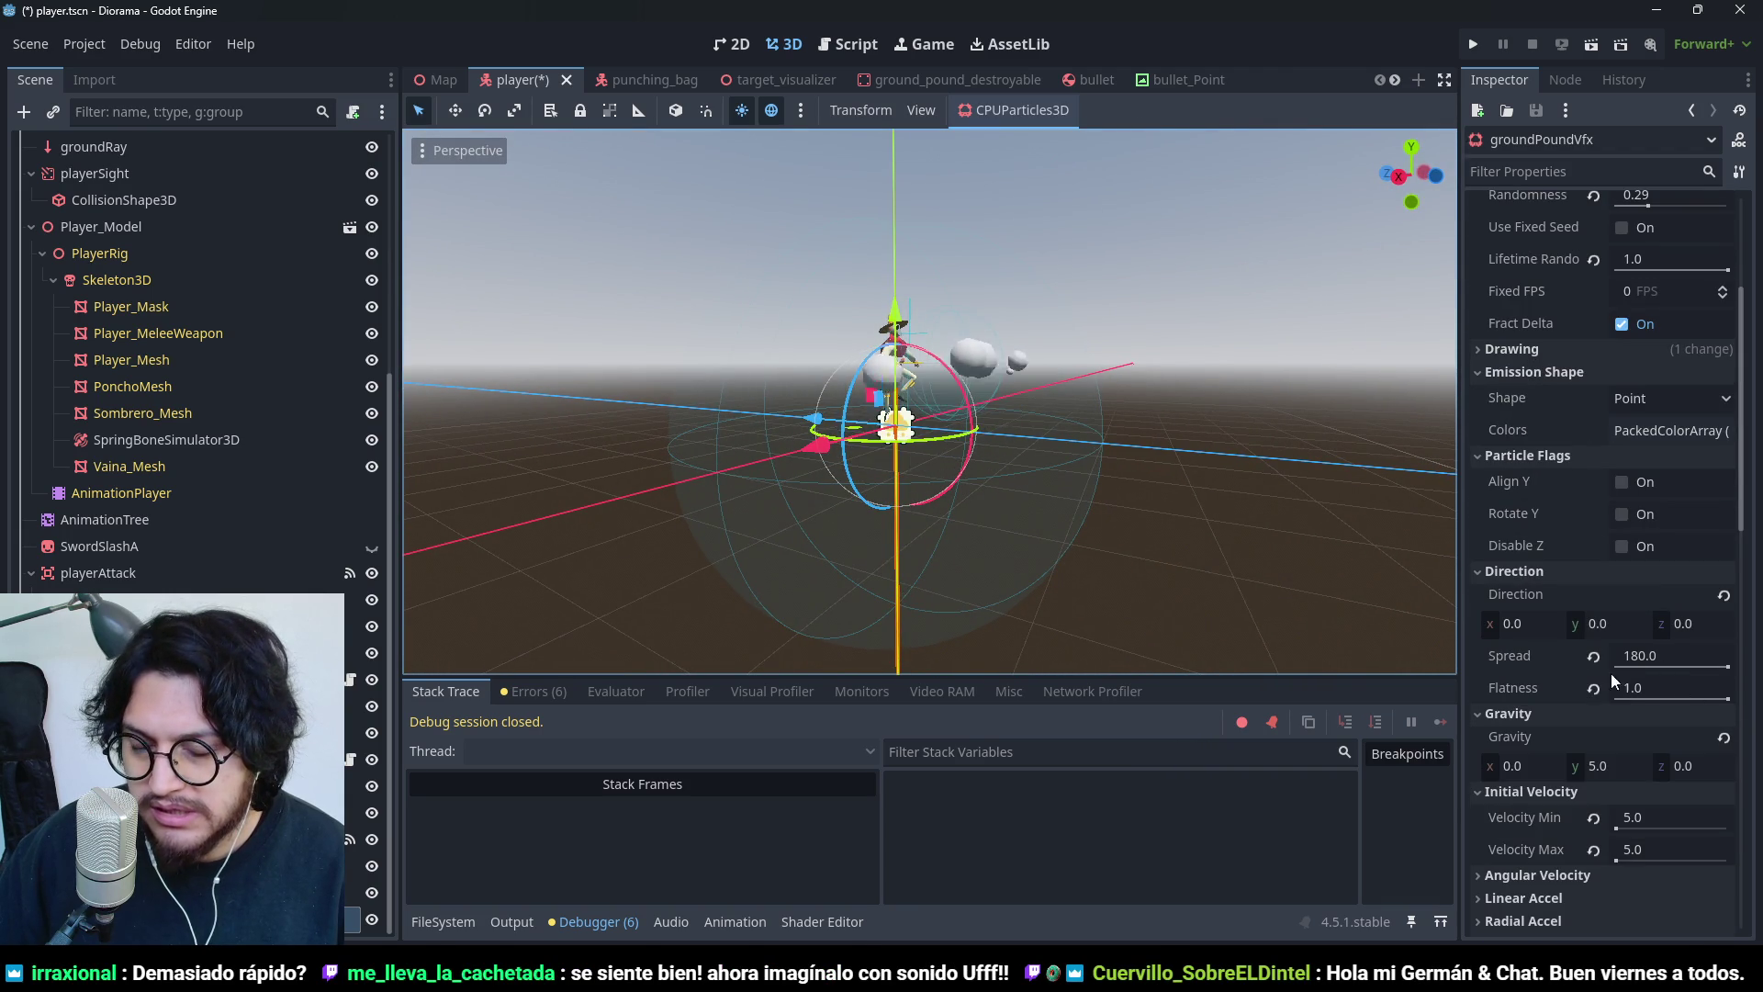
- Set the particles' Gravity y to 0 and check the dust from a few angles
click(1616, 768)
text(0)
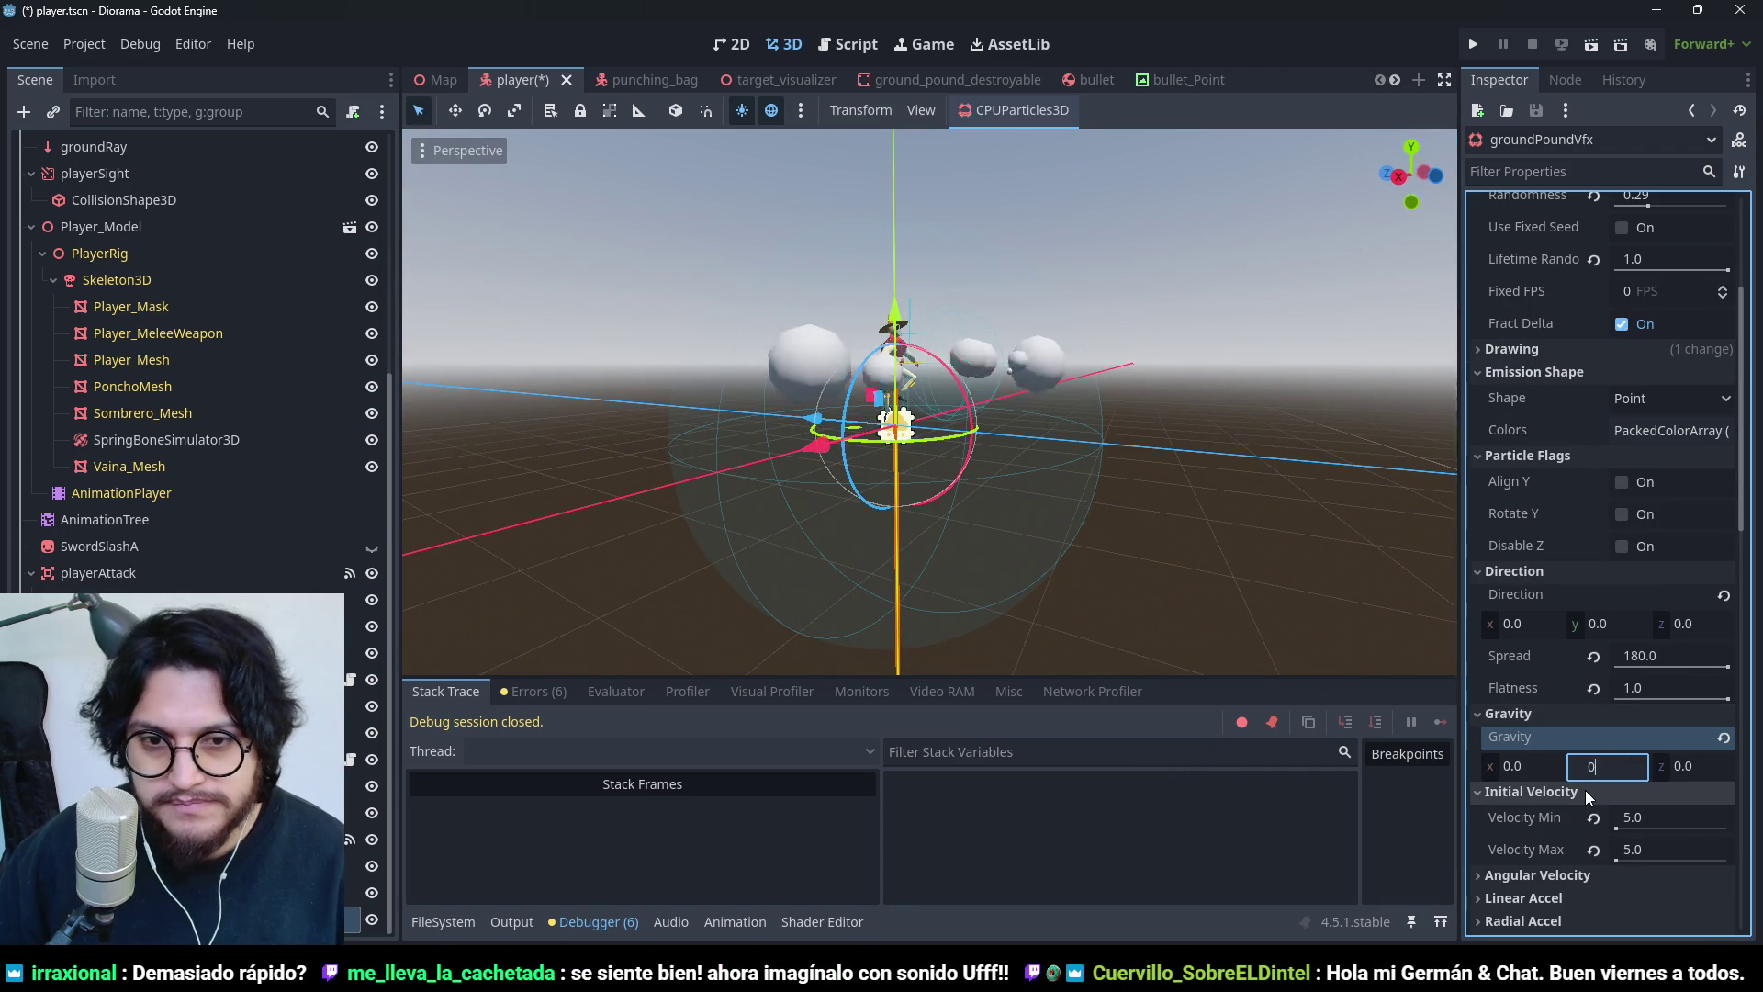
key(Return)
scroll(1132, 448, down, 2)
drag(1131, 448, 876, 659)
scroll(1576, 669, down, 5)
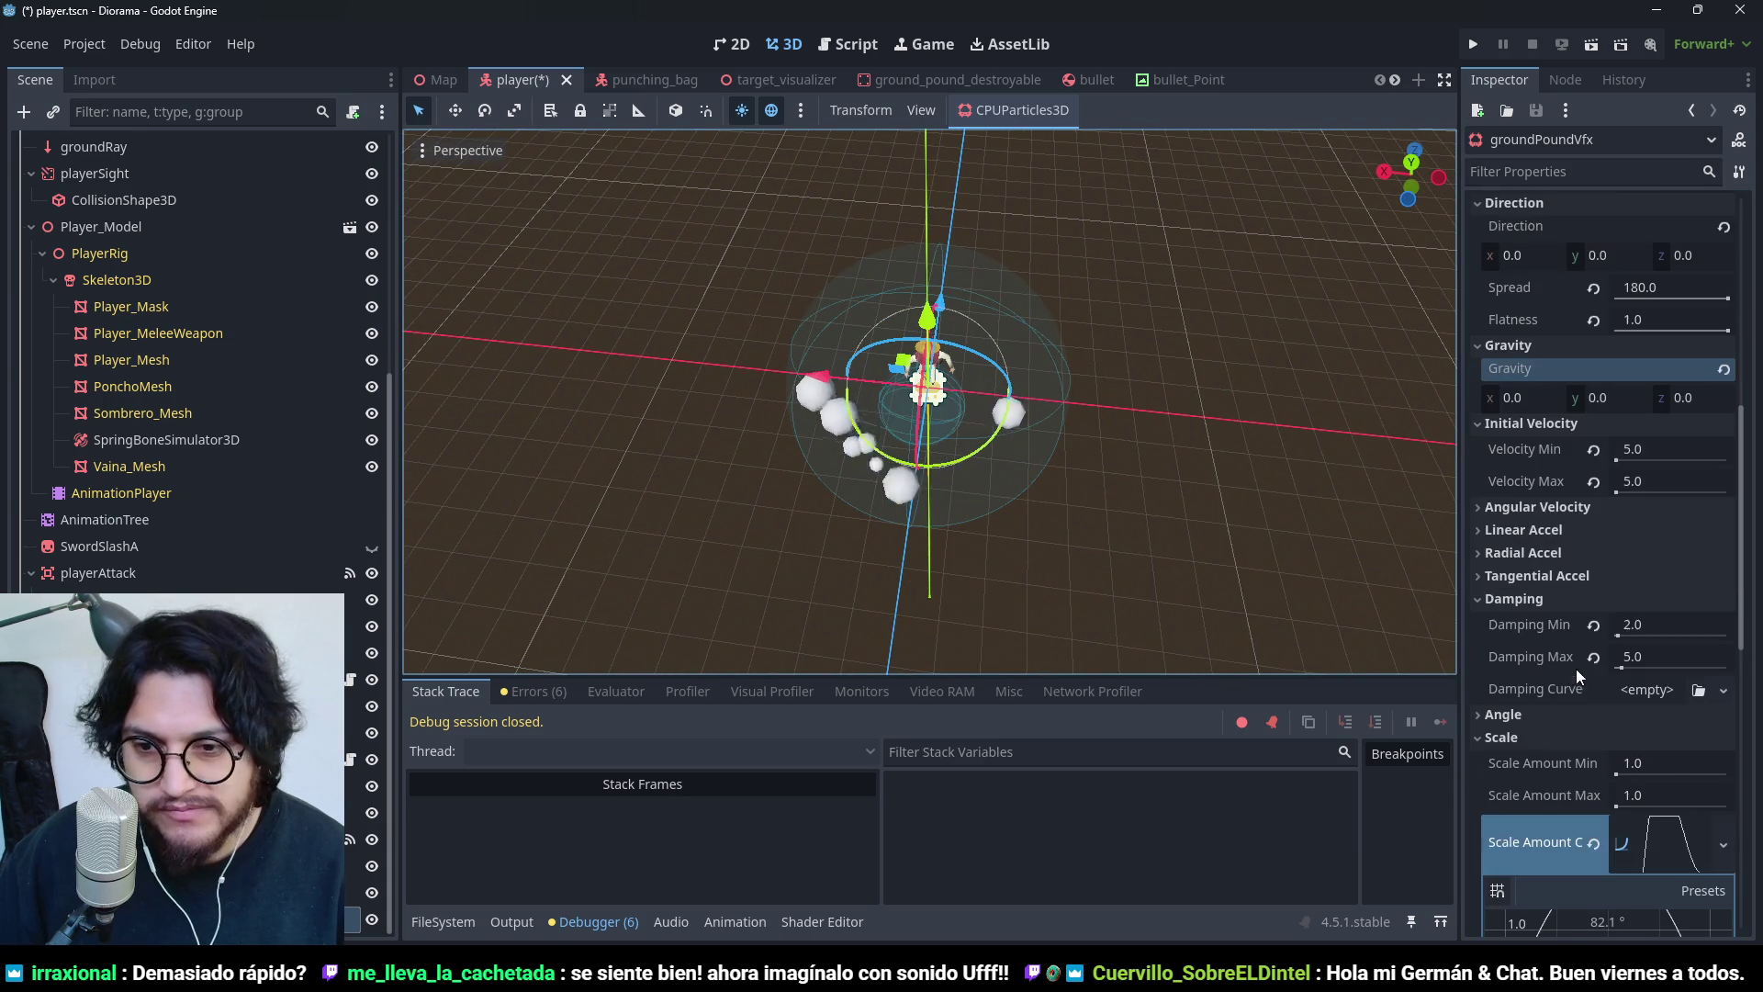
scroll(1591, 691, down, 3)
mouse_move(1331, 514)
mouse_down()
mouse_move(1089, 331)
mouse_move(1259, 230)
mouse_move(1237, 321)
mouse_move(1276, 318)
mouse_move(1441, 435)
mouse_up()
scroll(1579, 542, up, 8)
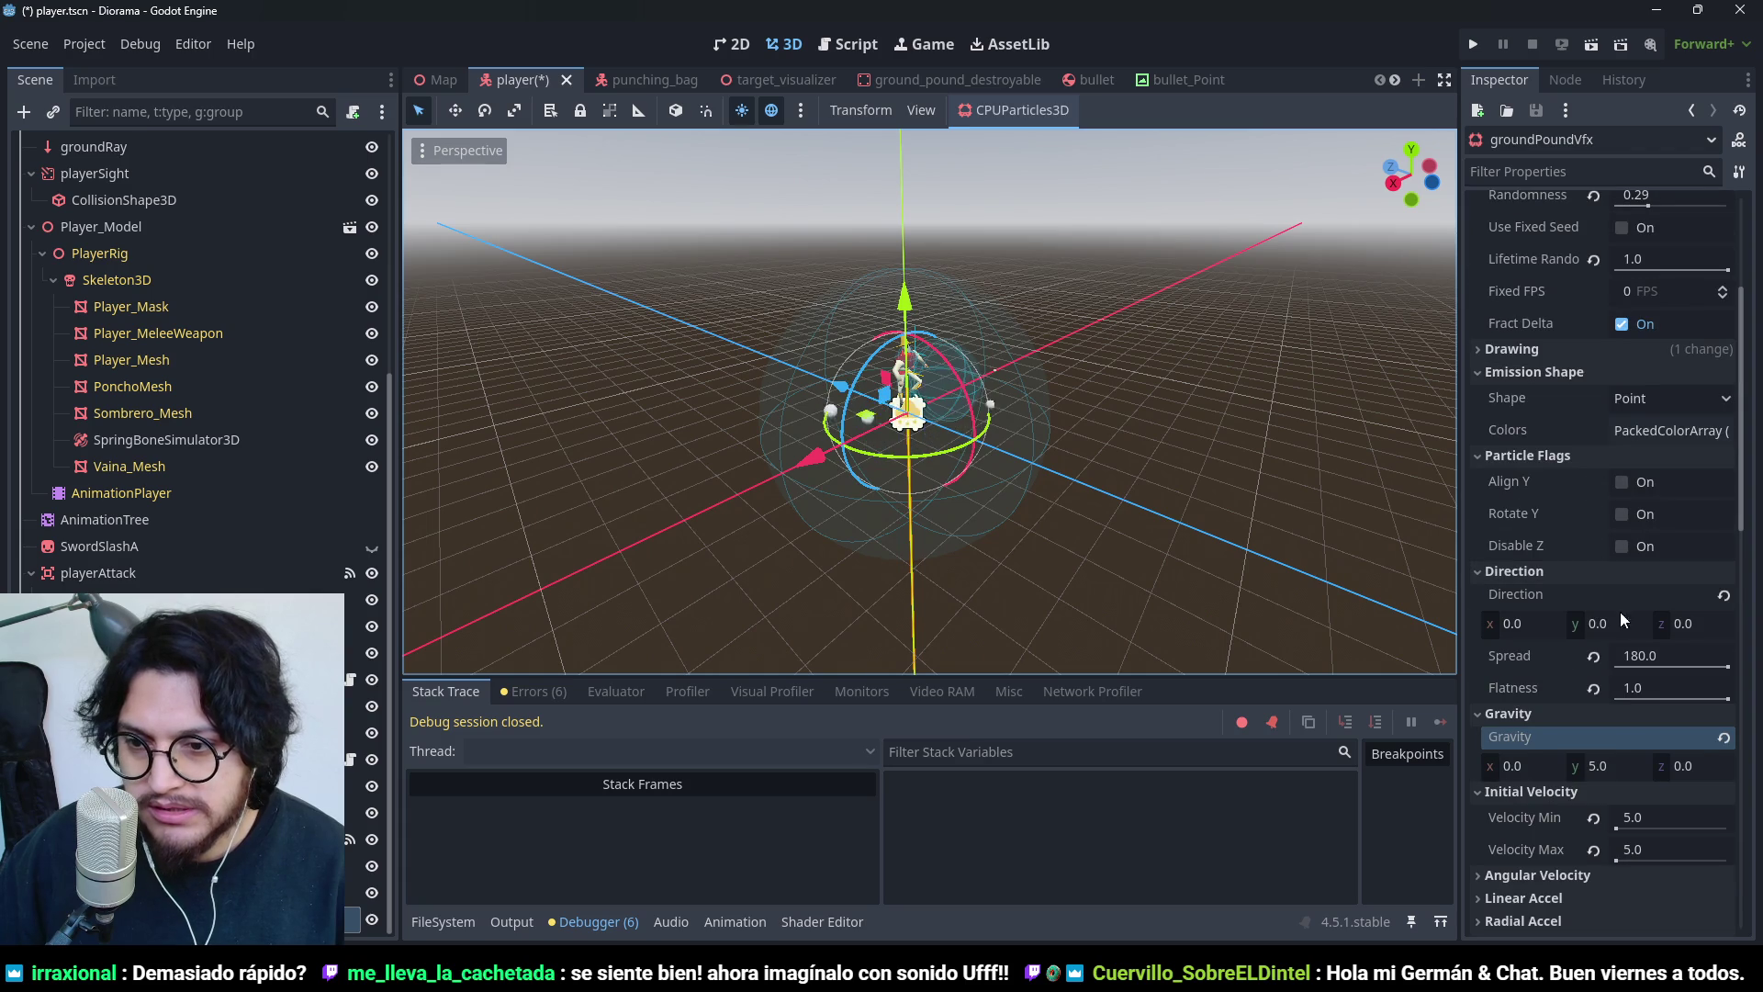
- Revisit the gravity y value, save the player scene, and expand the Geometry settings
click(1623, 769)
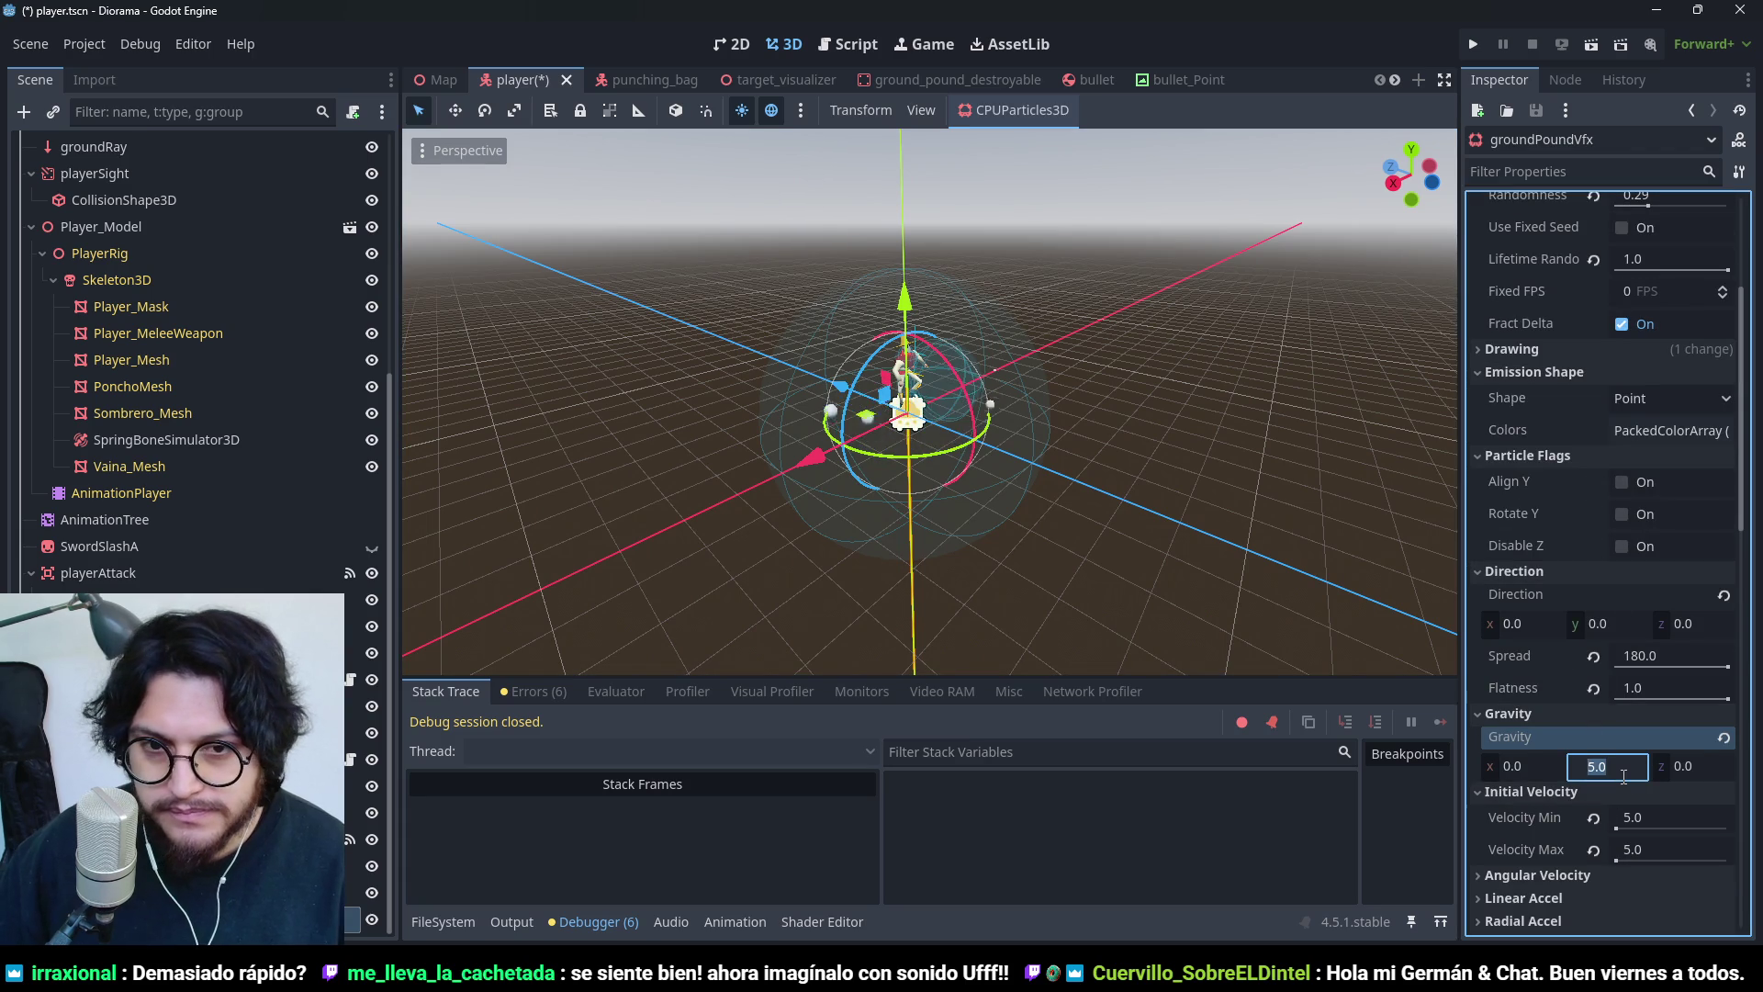
text(0)
key(ctrl+s)
scroll(1584, 652, down, 10)
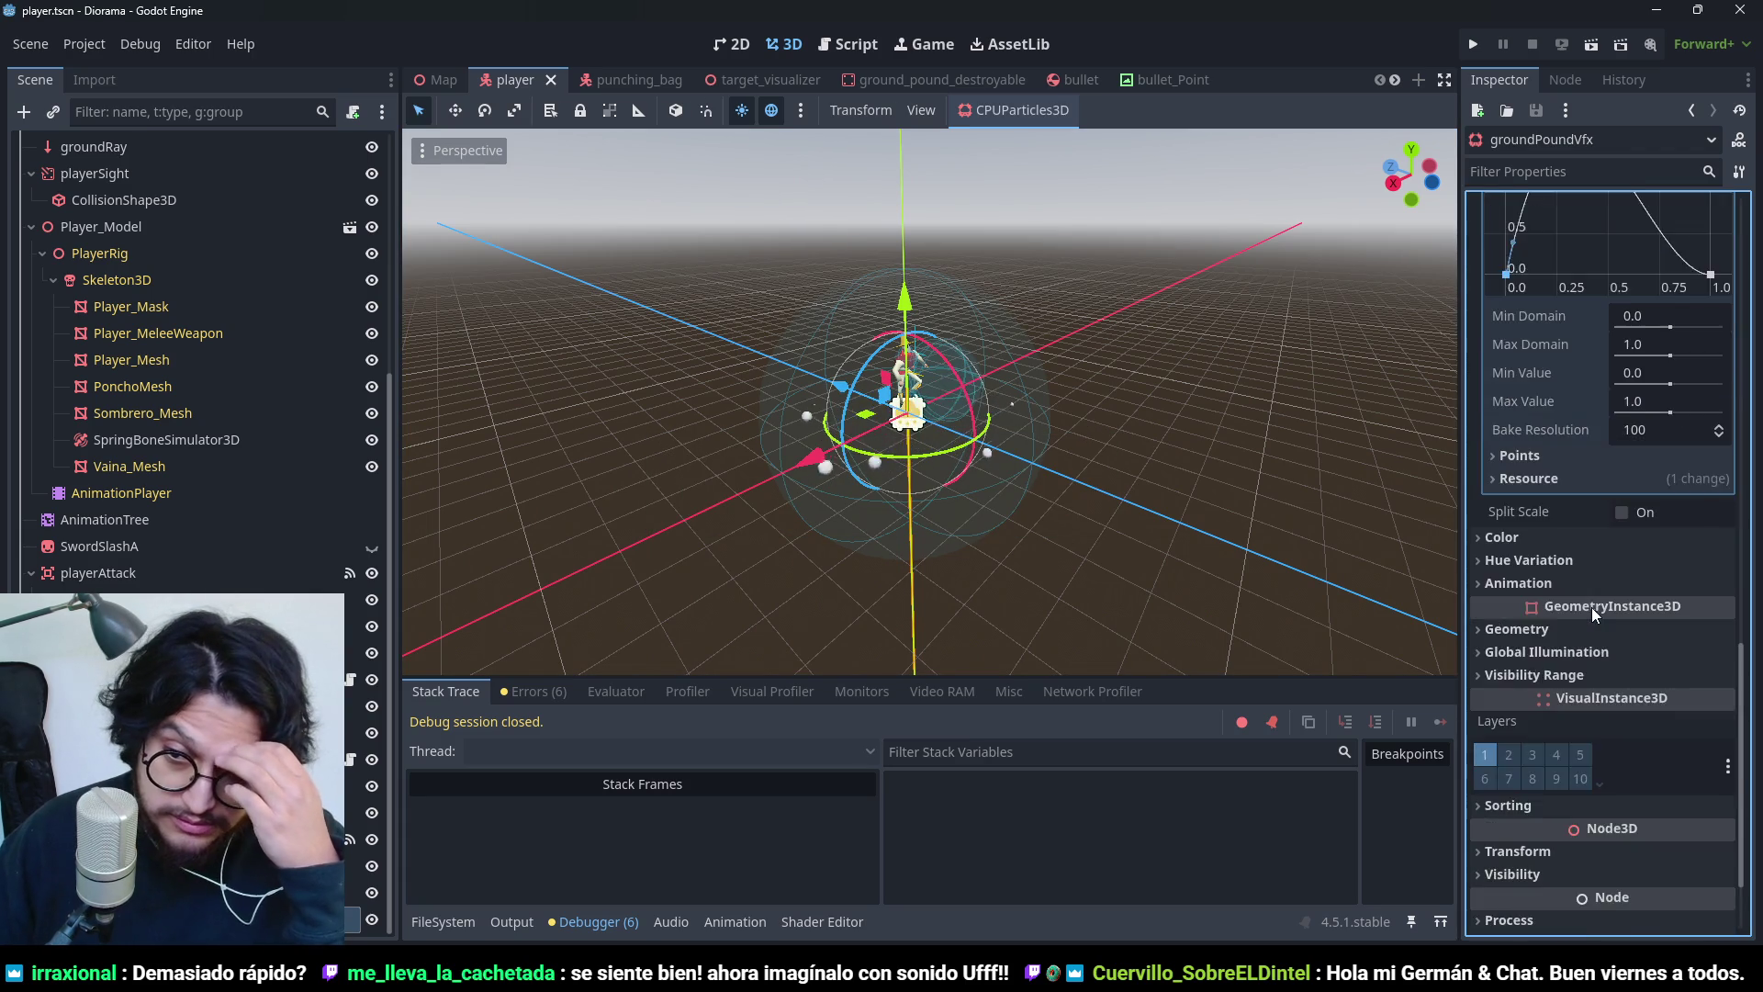
scroll(1590, 604, up, 10)
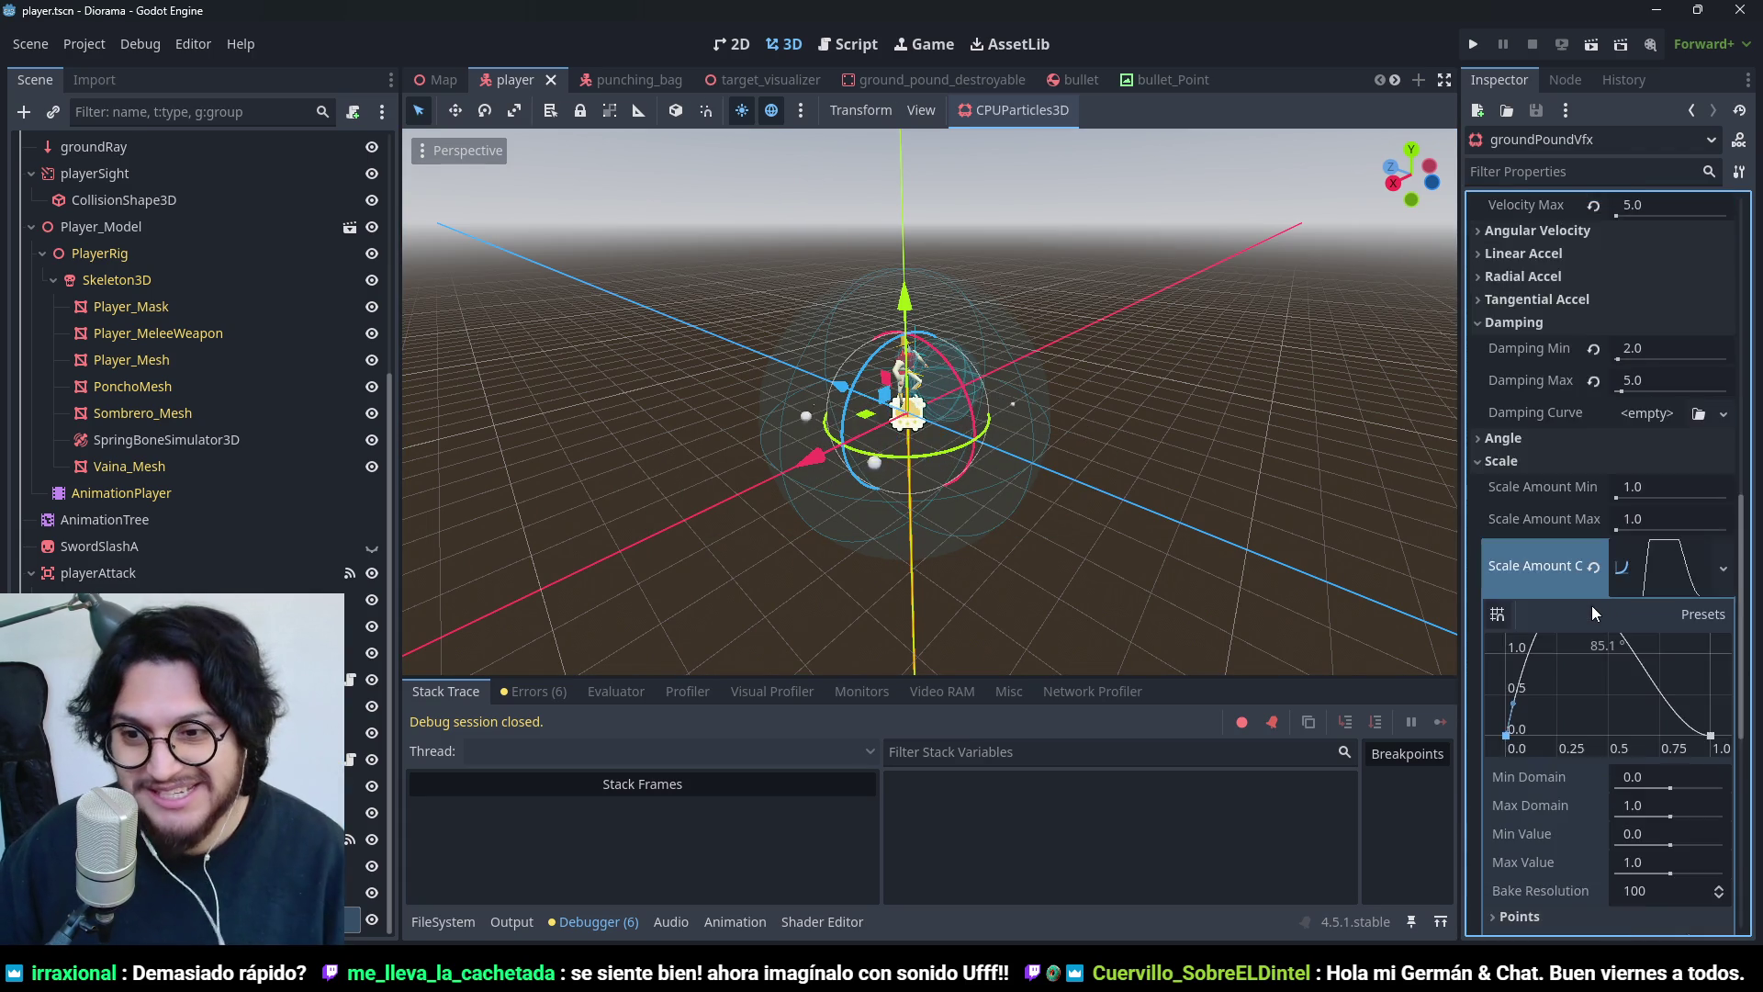
scroll(1590, 604, down, 10)
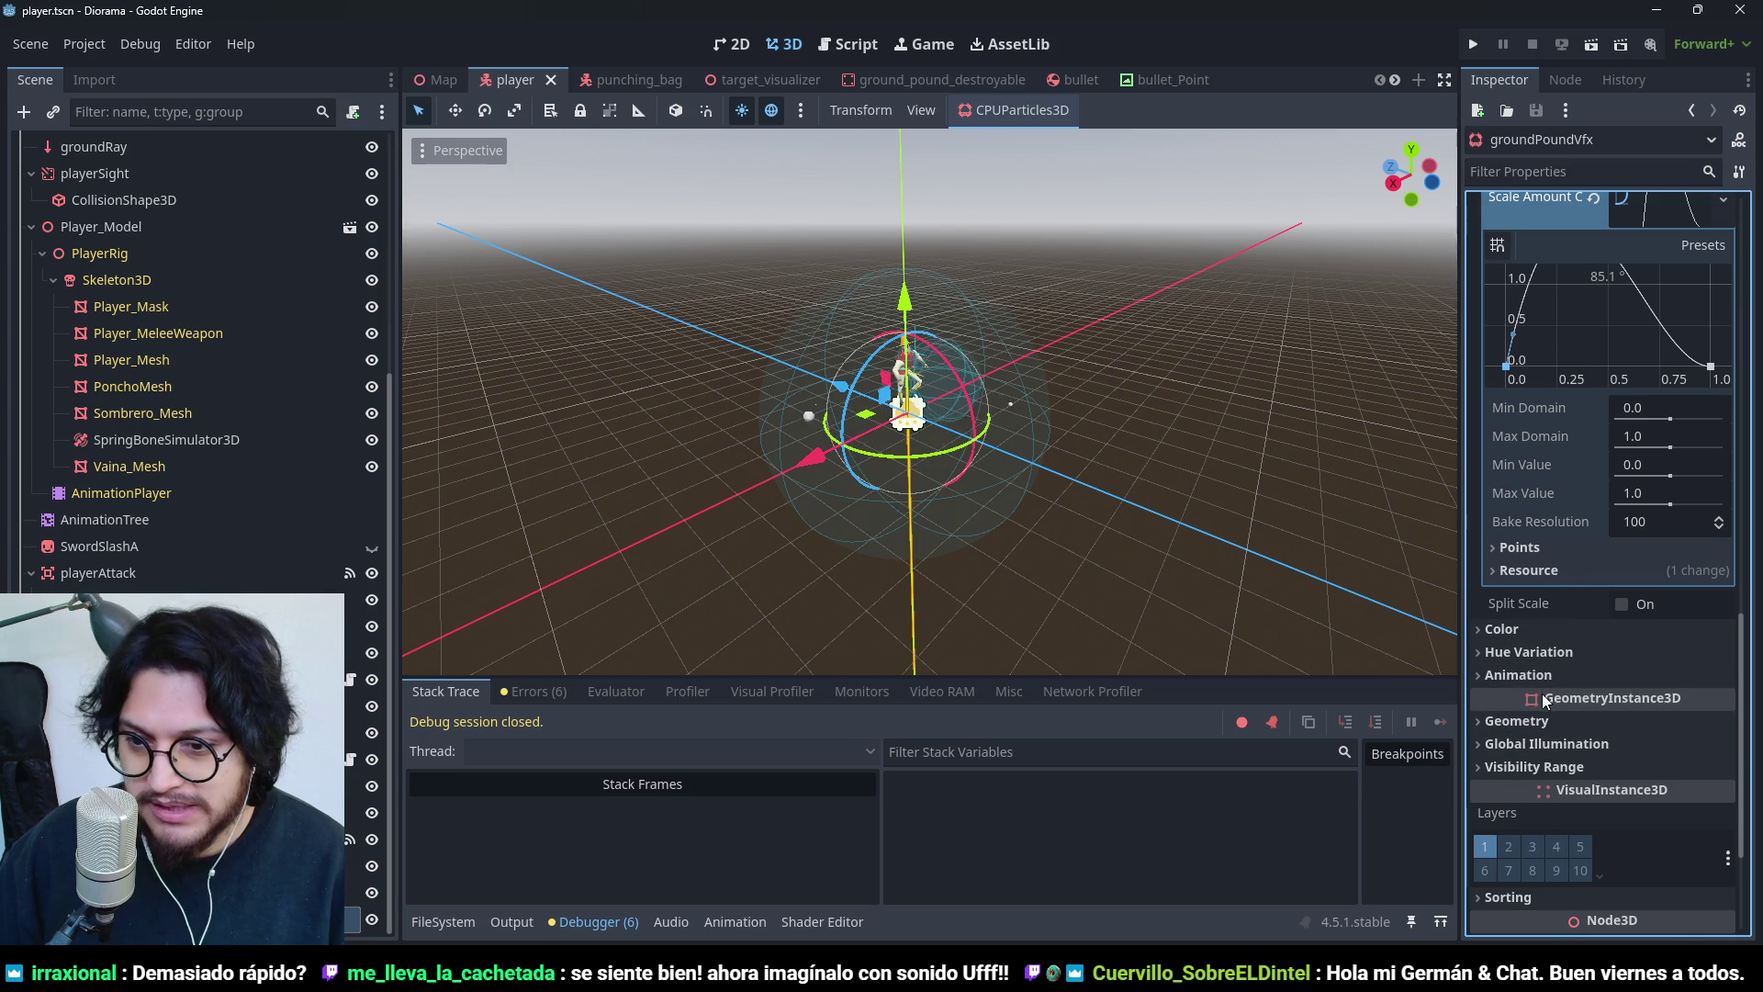
click(1516, 720)
scroll(1559, 724, down, 2)
- Set Material Override to a new StandardMaterial3D and browse its Albedo, Shading and Transparency sections
click(1723, 565)
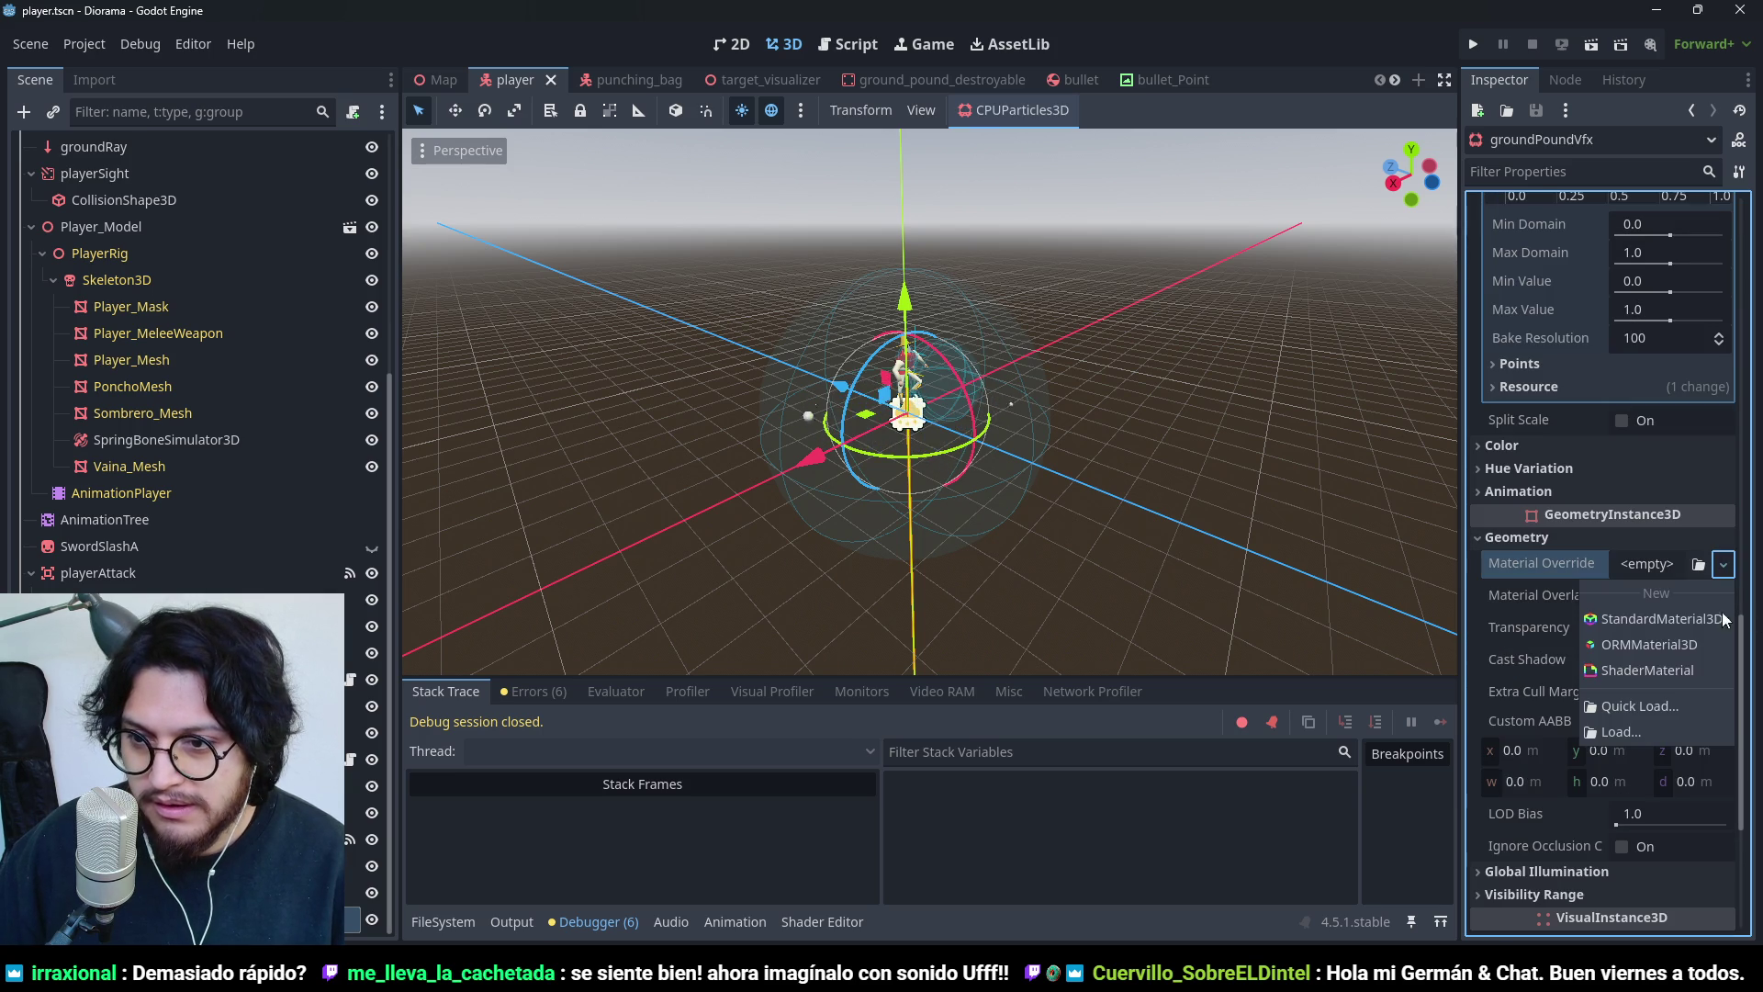
click(1696, 621)
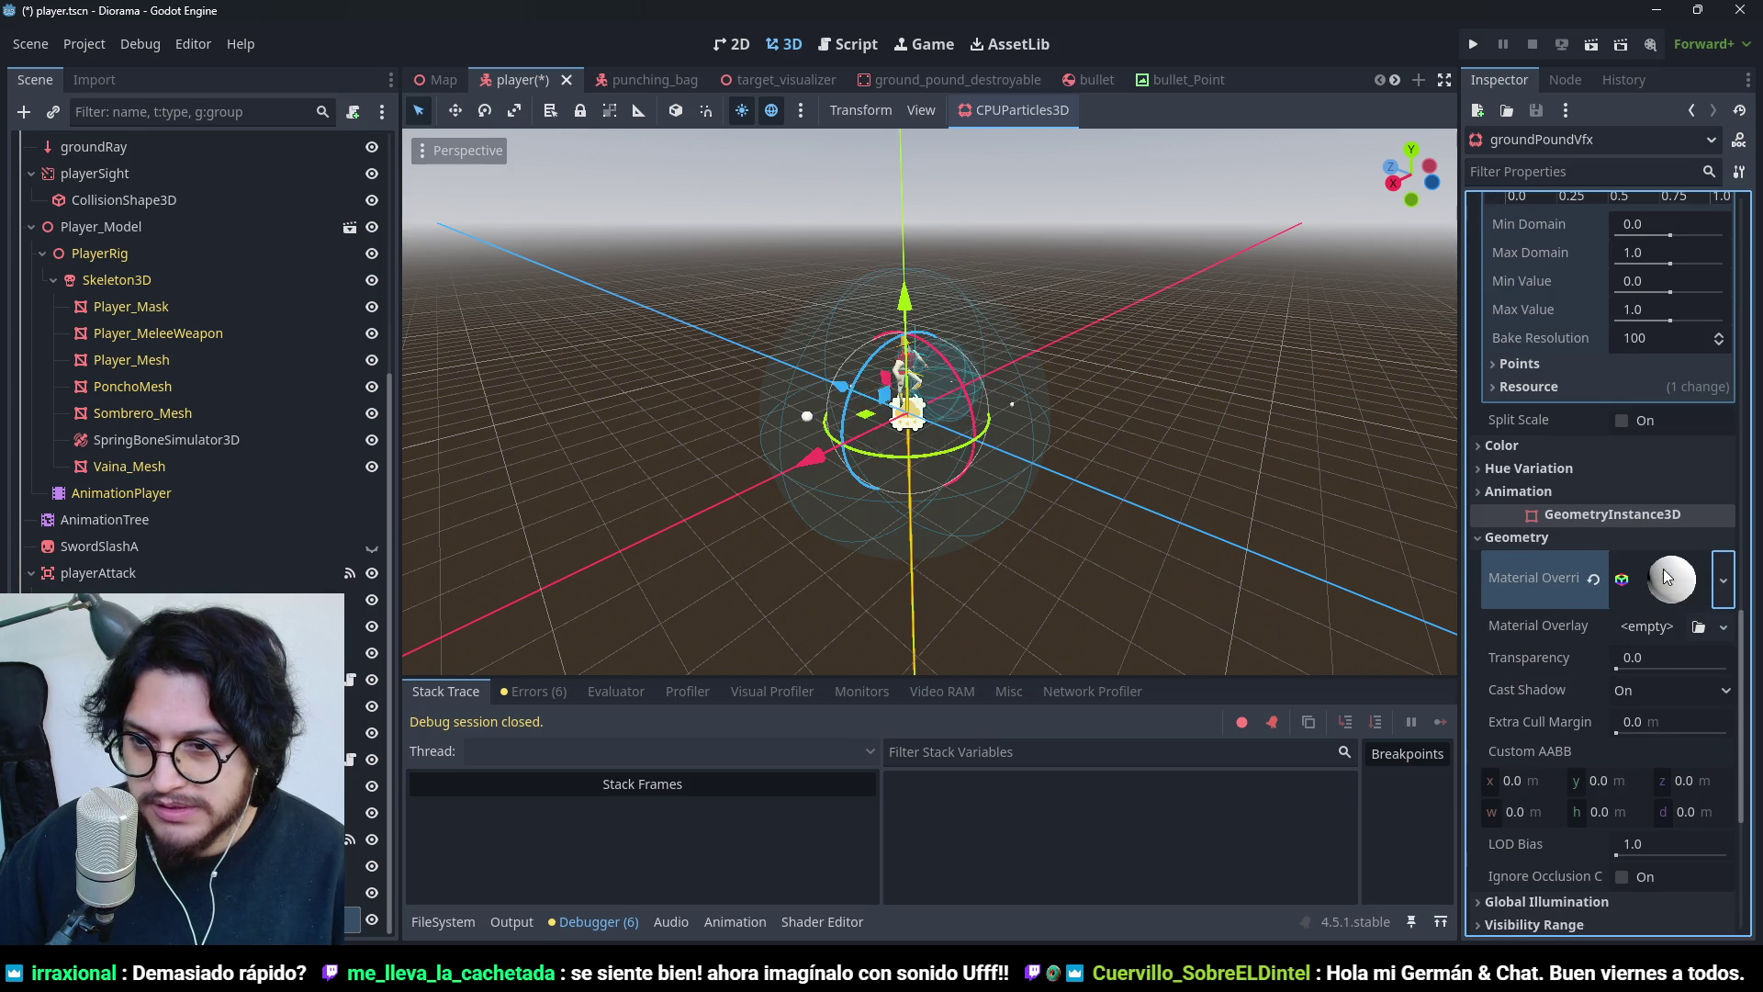
click(1674, 576)
scroll(1568, 730, down, 3)
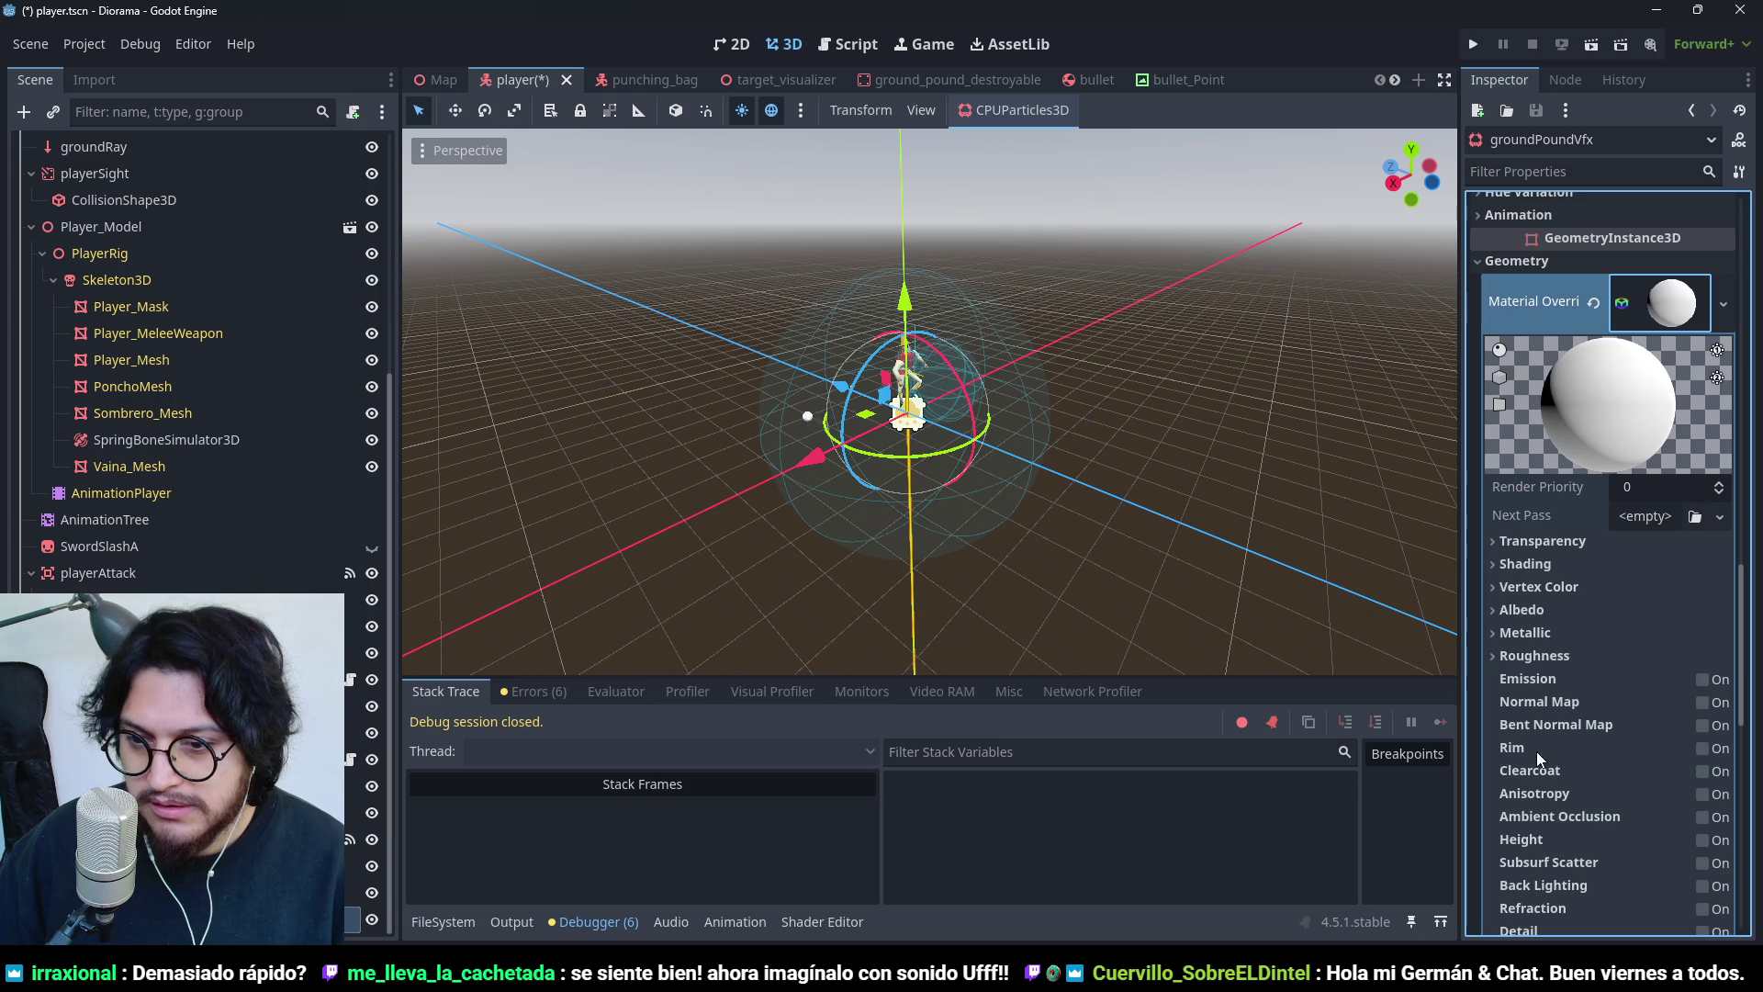
click(1523, 610)
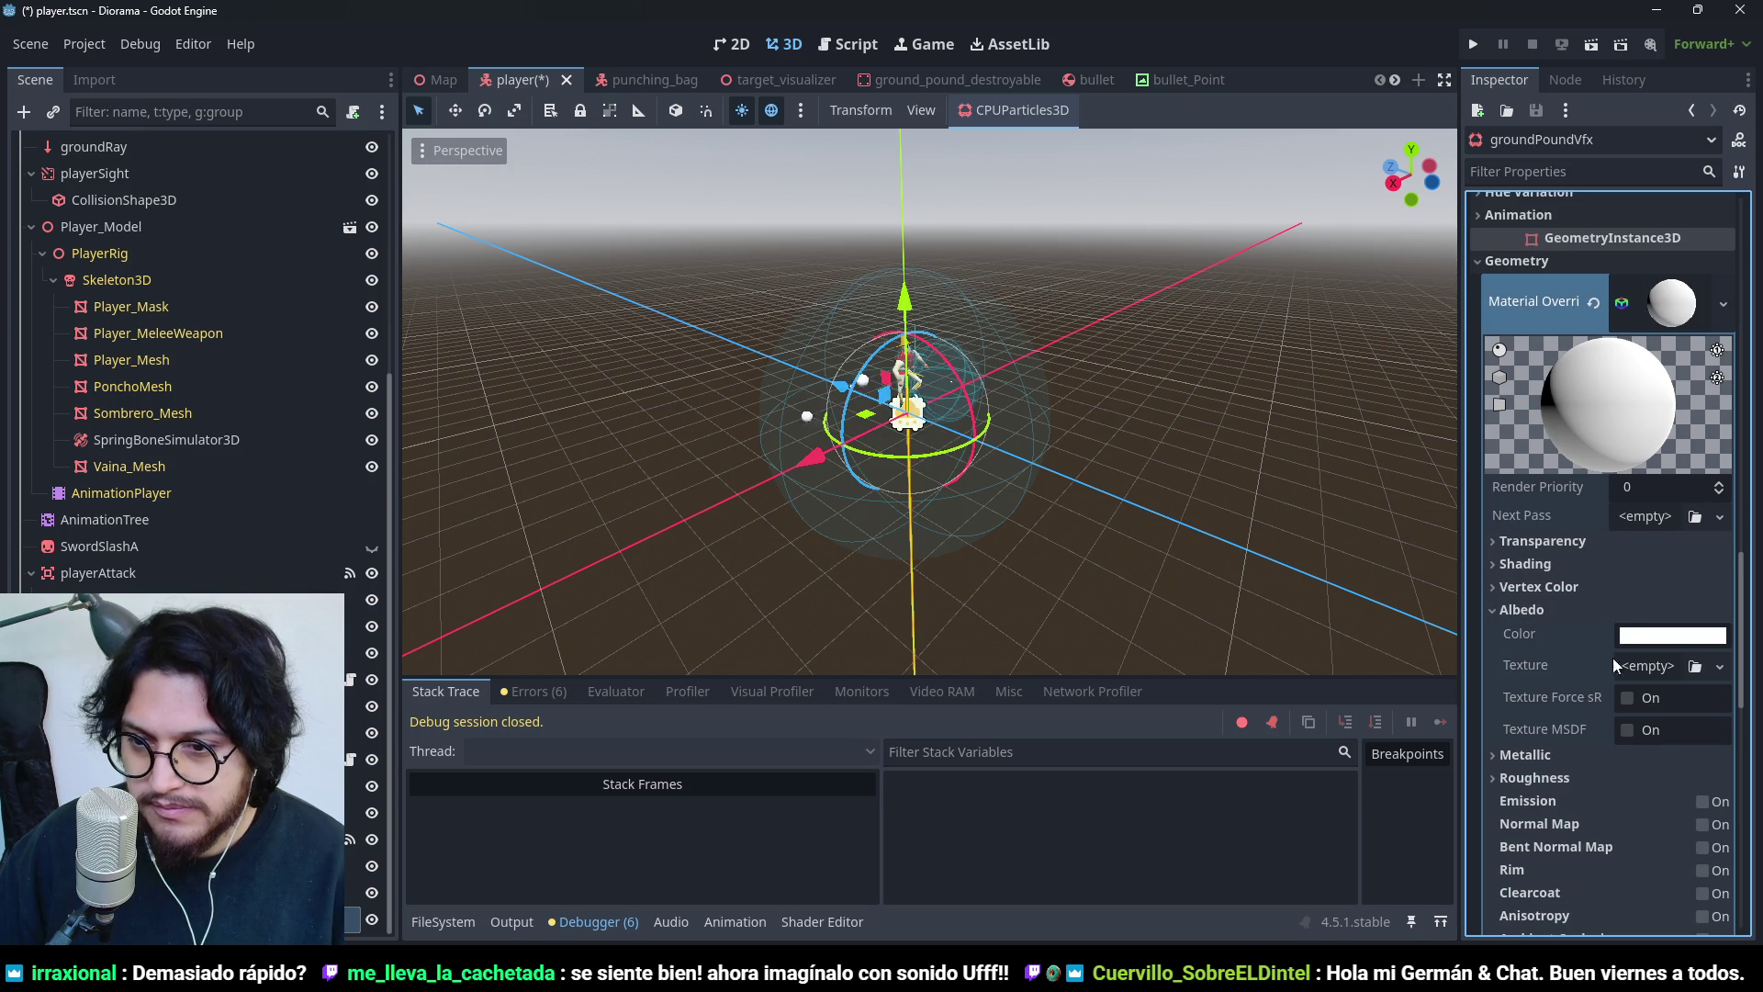
click(1541, 563)
click(1537, 565)
click(1550, 542)
click(1550, 544)
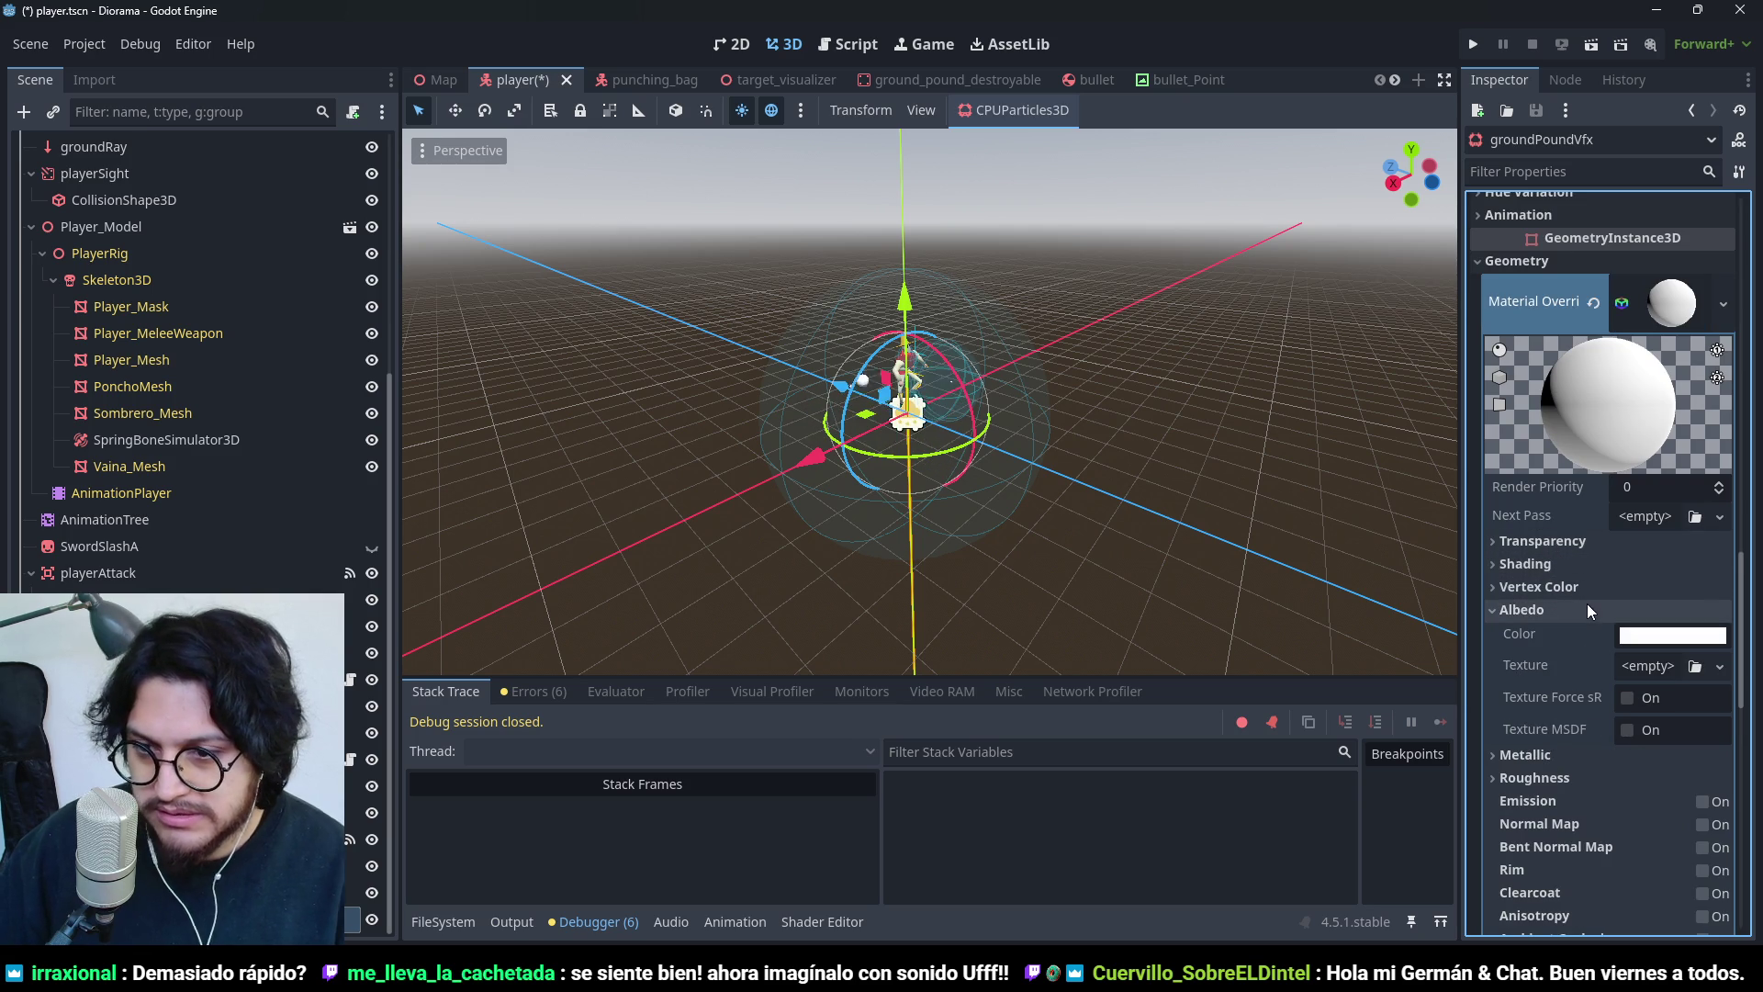
- Enable Vertex Color's Use as Albedo, then collapse the Angle and Scale sections
scroll(1557, 606, down, 5)
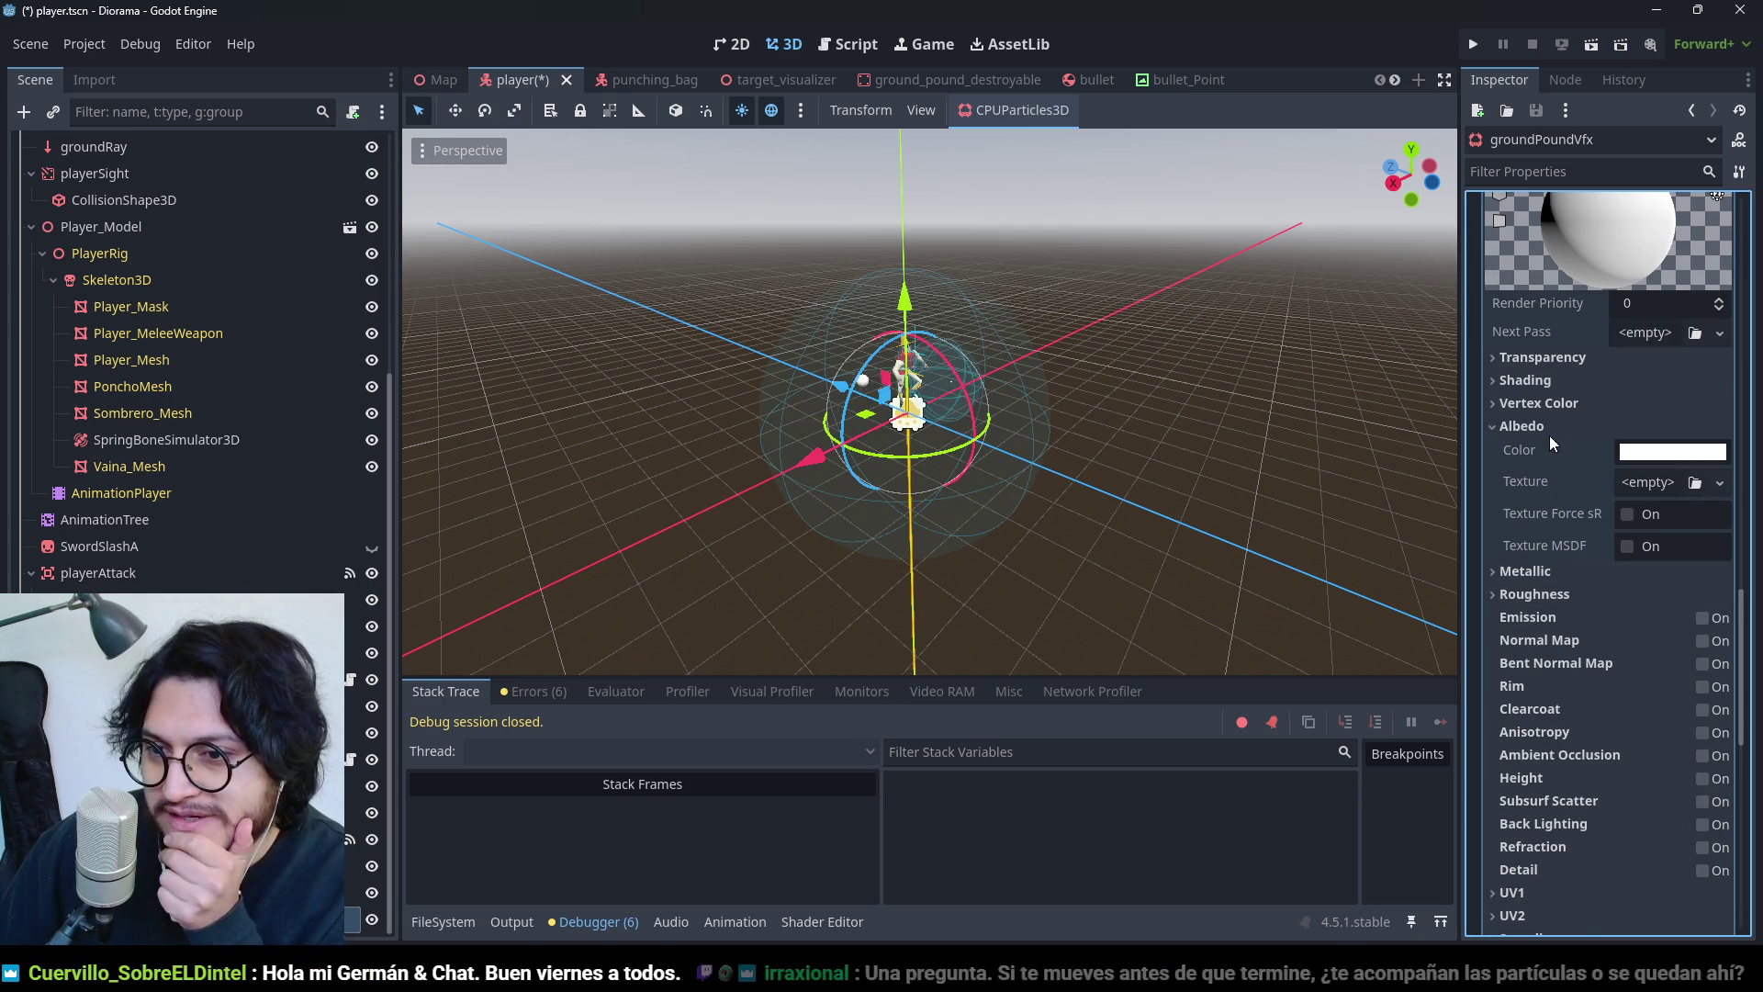
click(1537, 403)
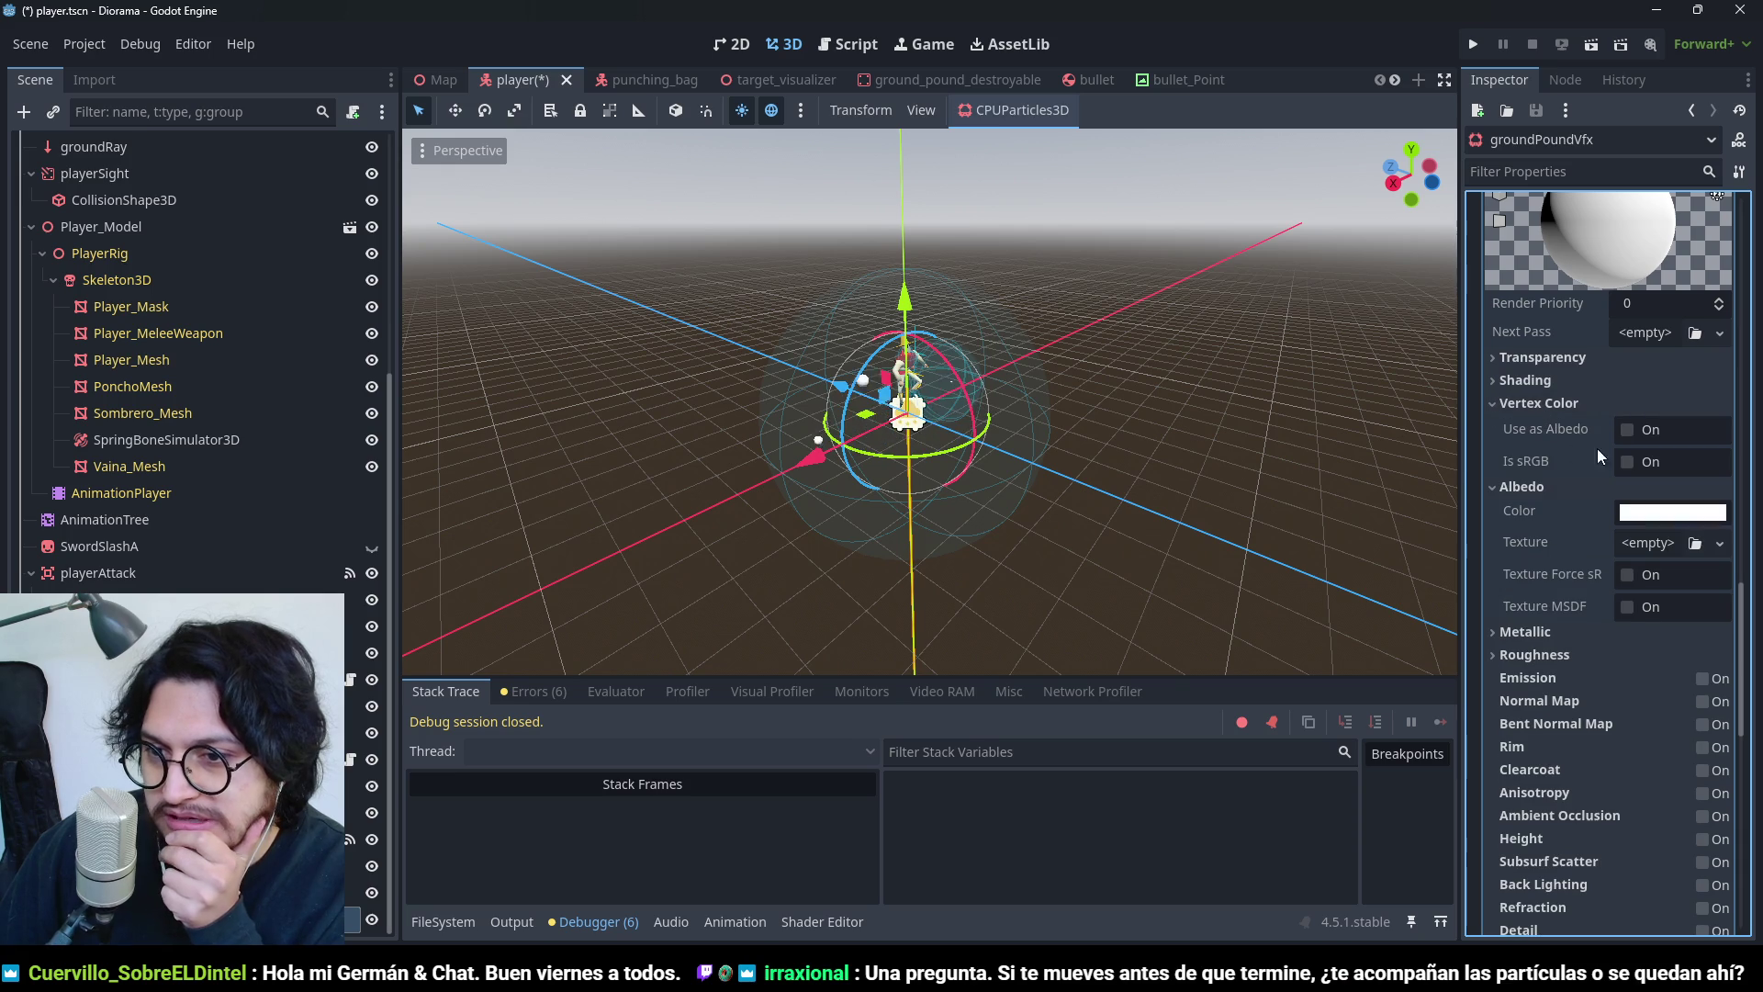
click(1643, 440)
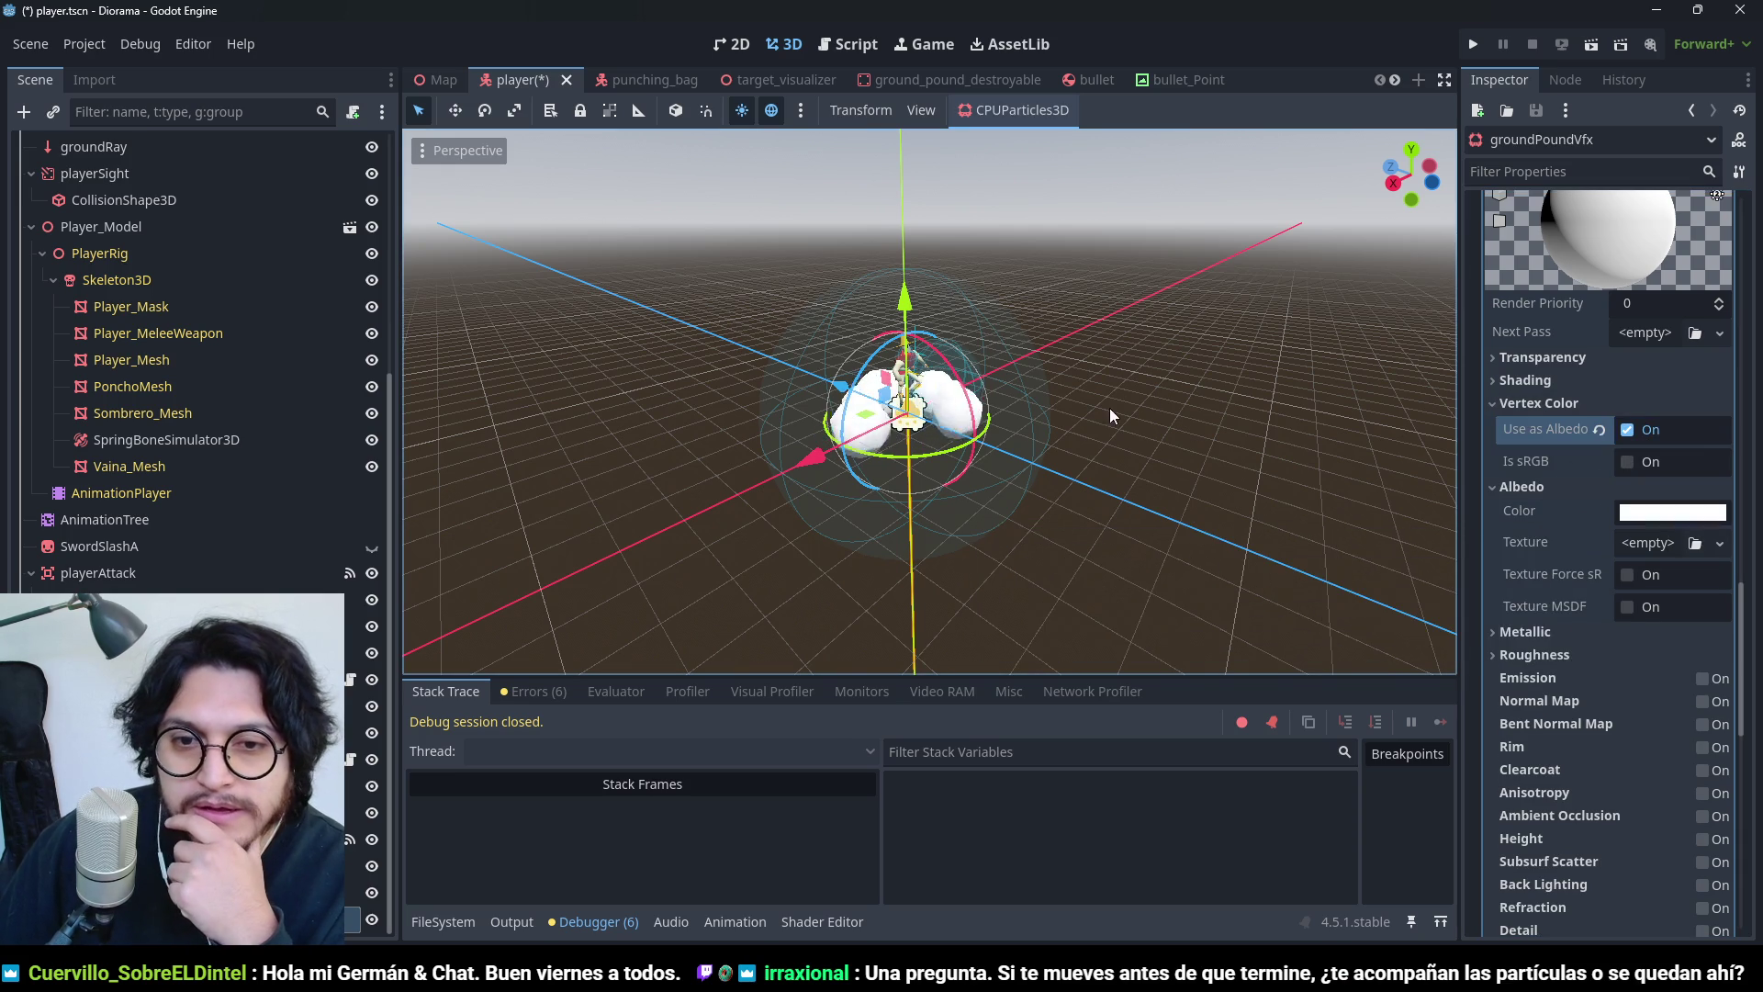
scroll(1614, 525, up, 15)
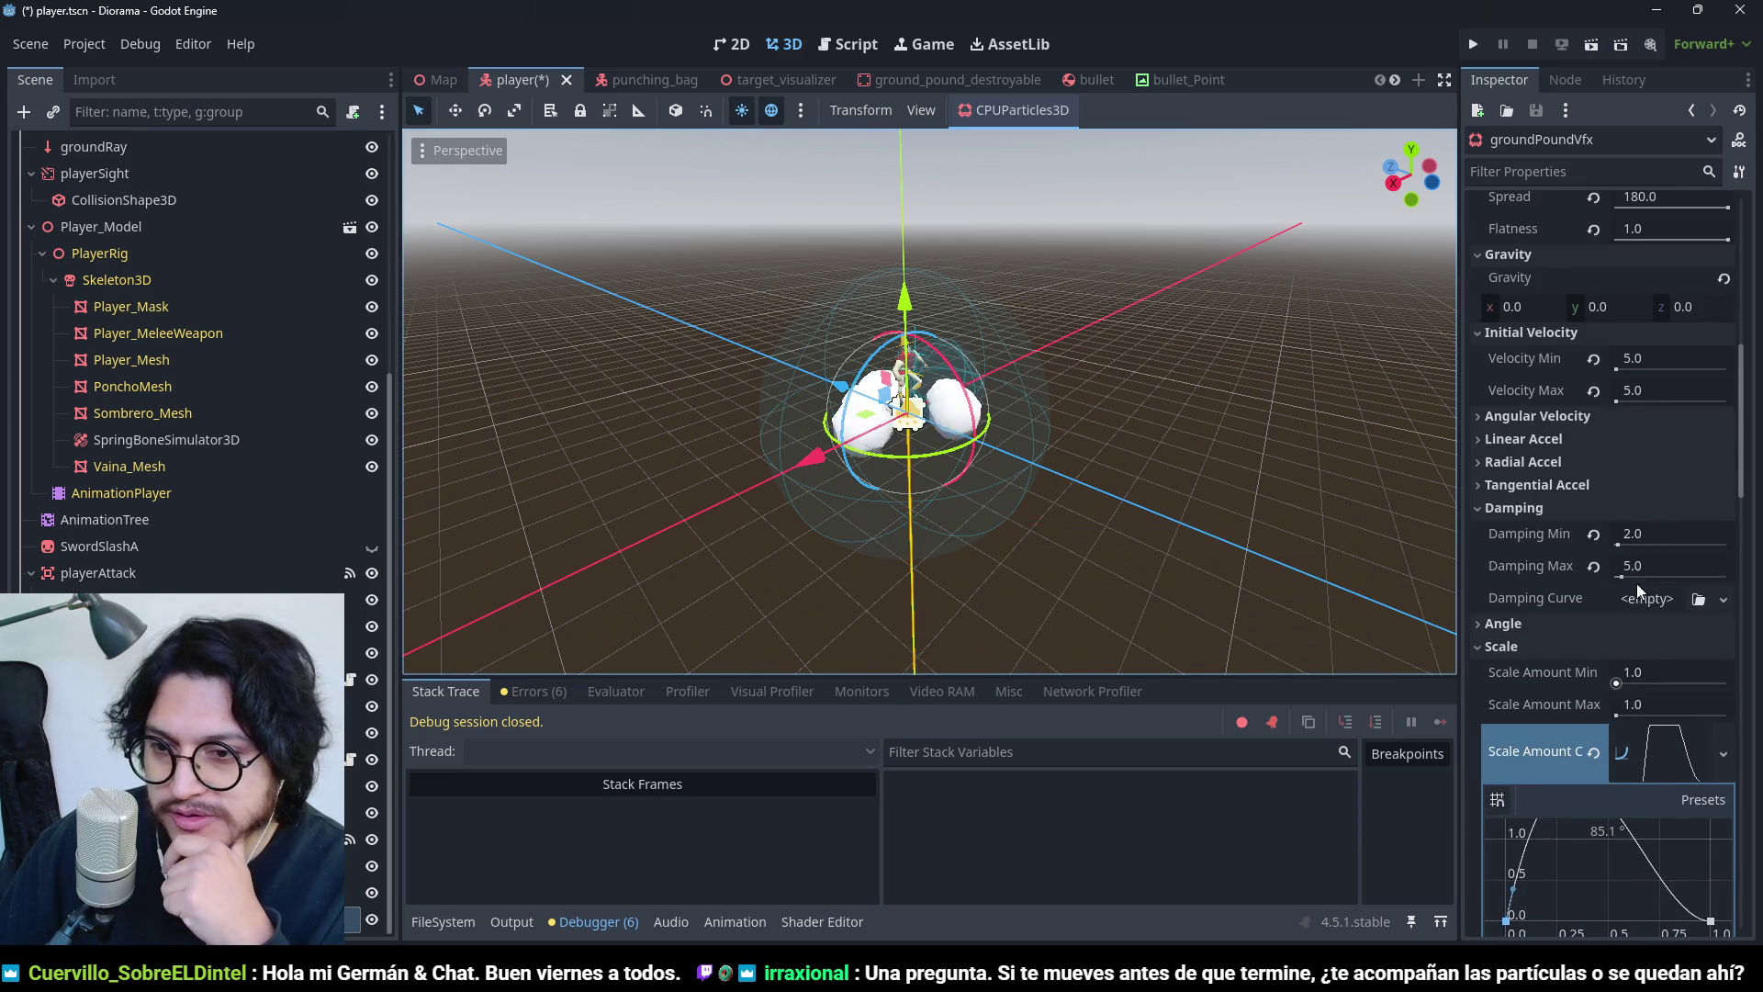
click(1543, 633)
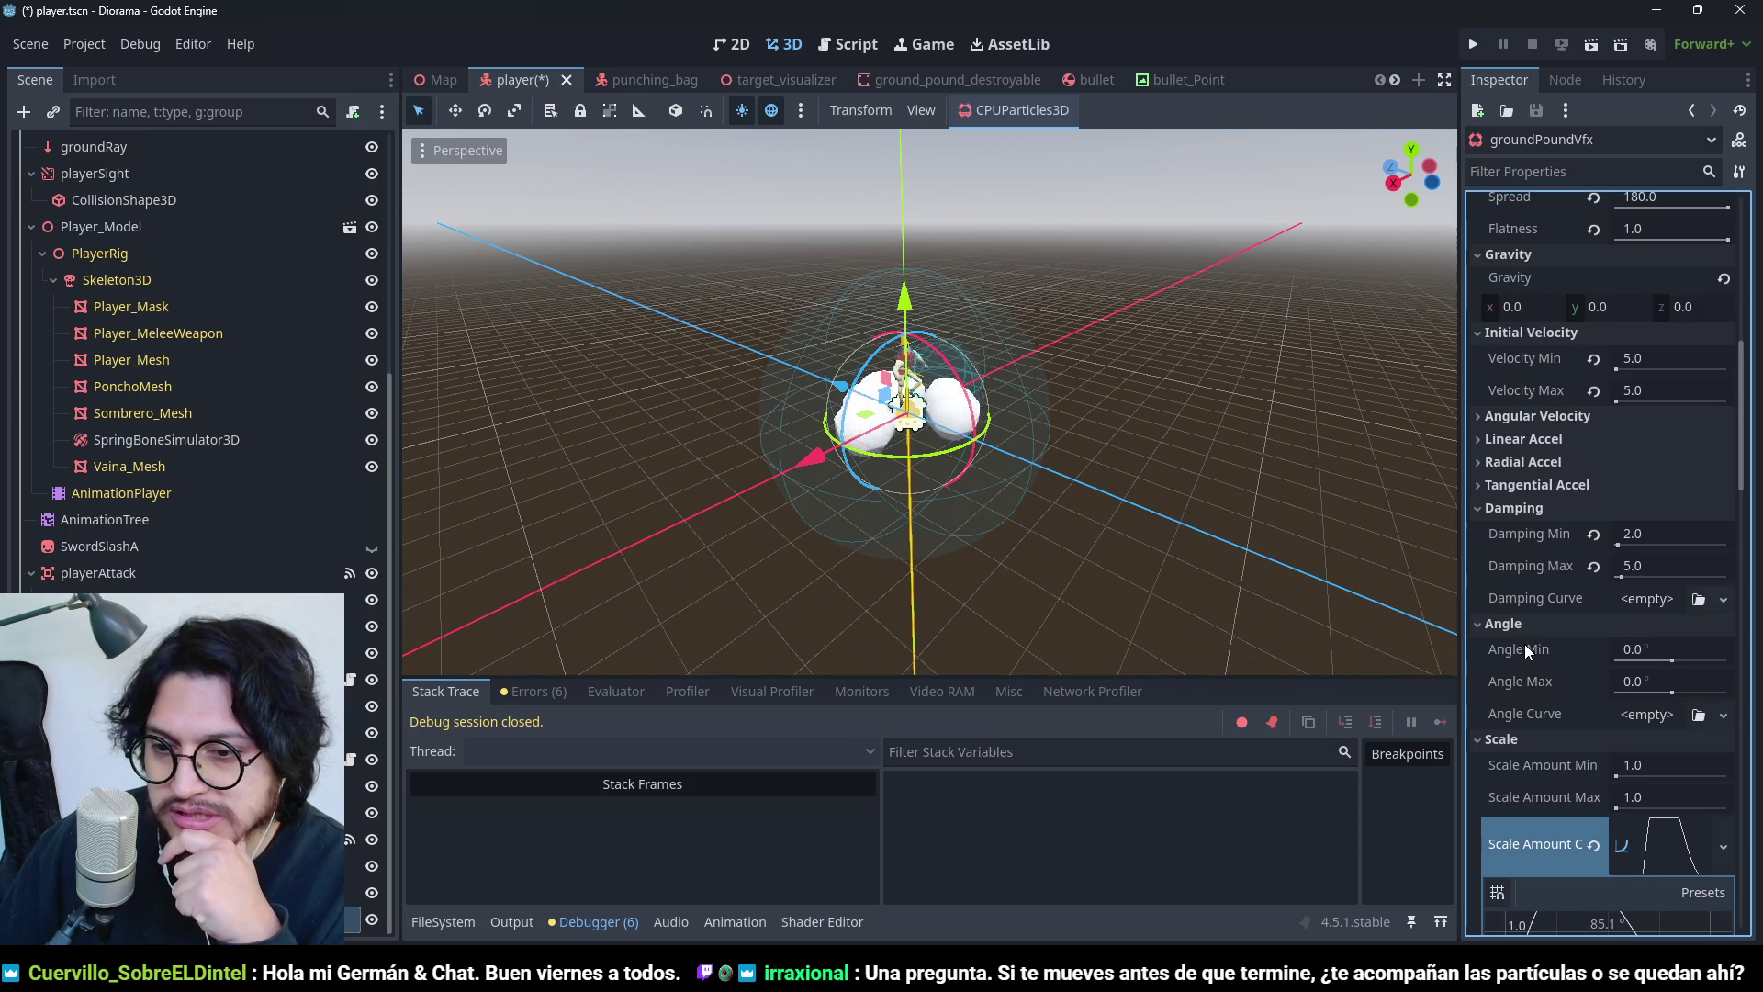
click(1513, 634)
click(1513, 640)
scroll(1520, 610, down, 2)
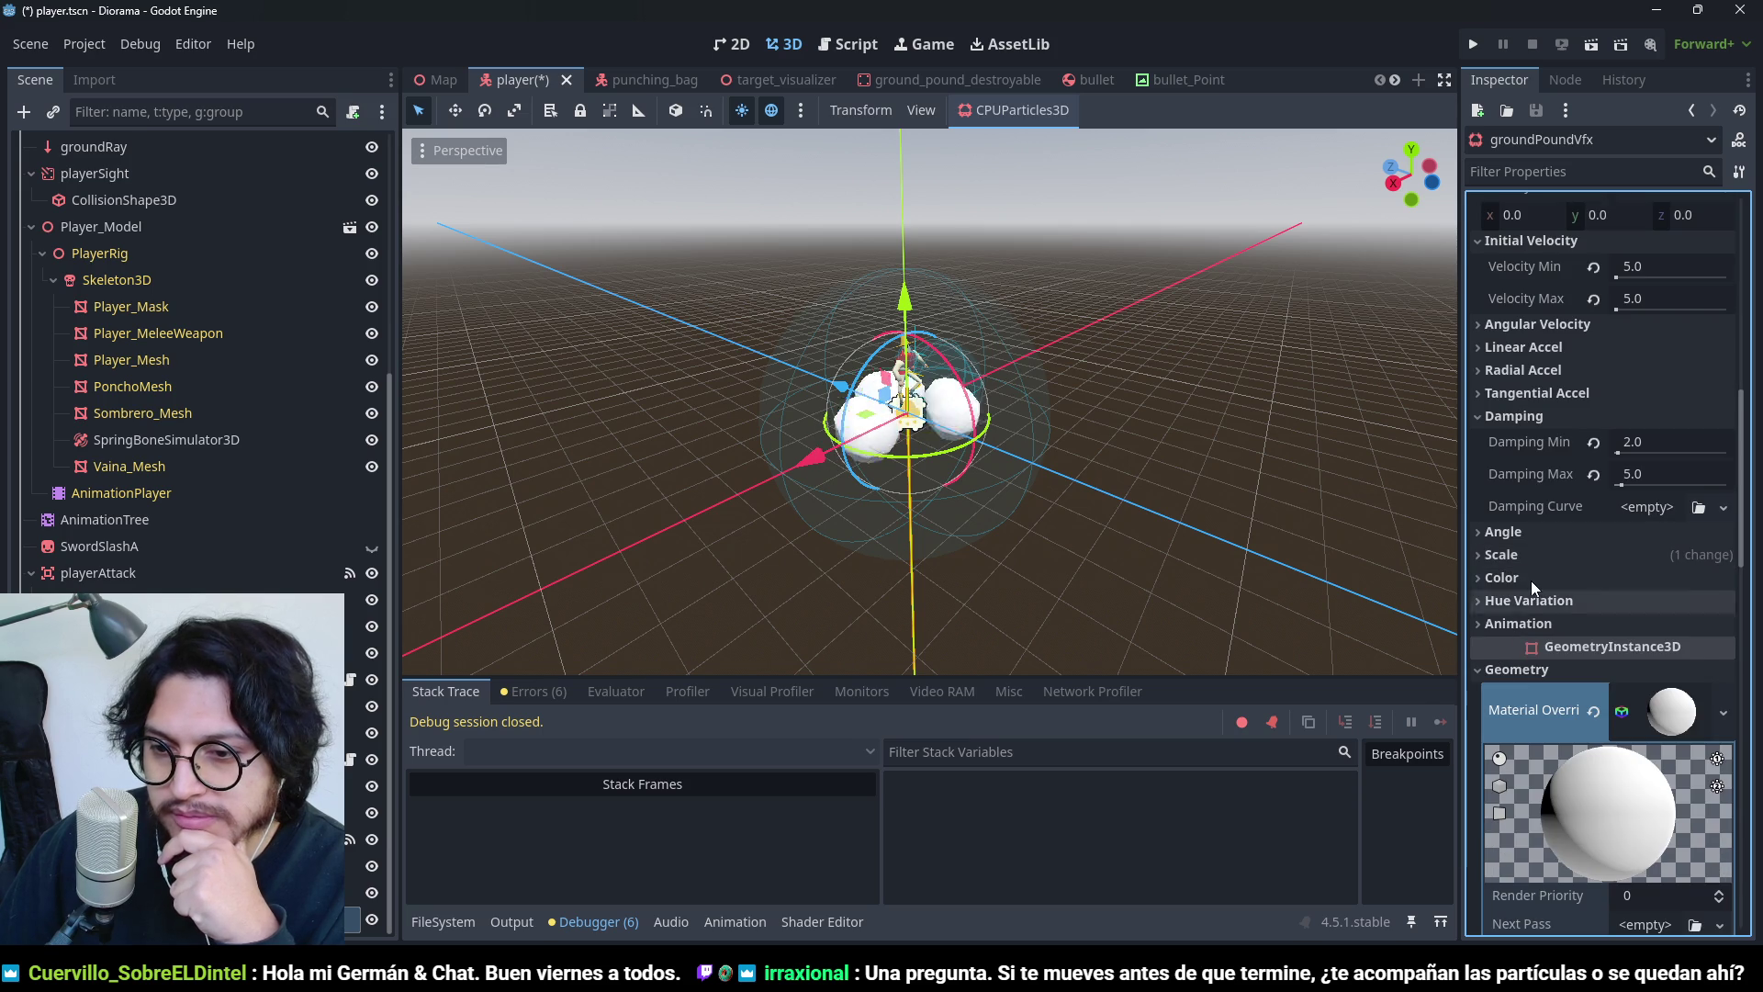
- Create a new gradient for the particle Color Ramp
click(1529, 581)
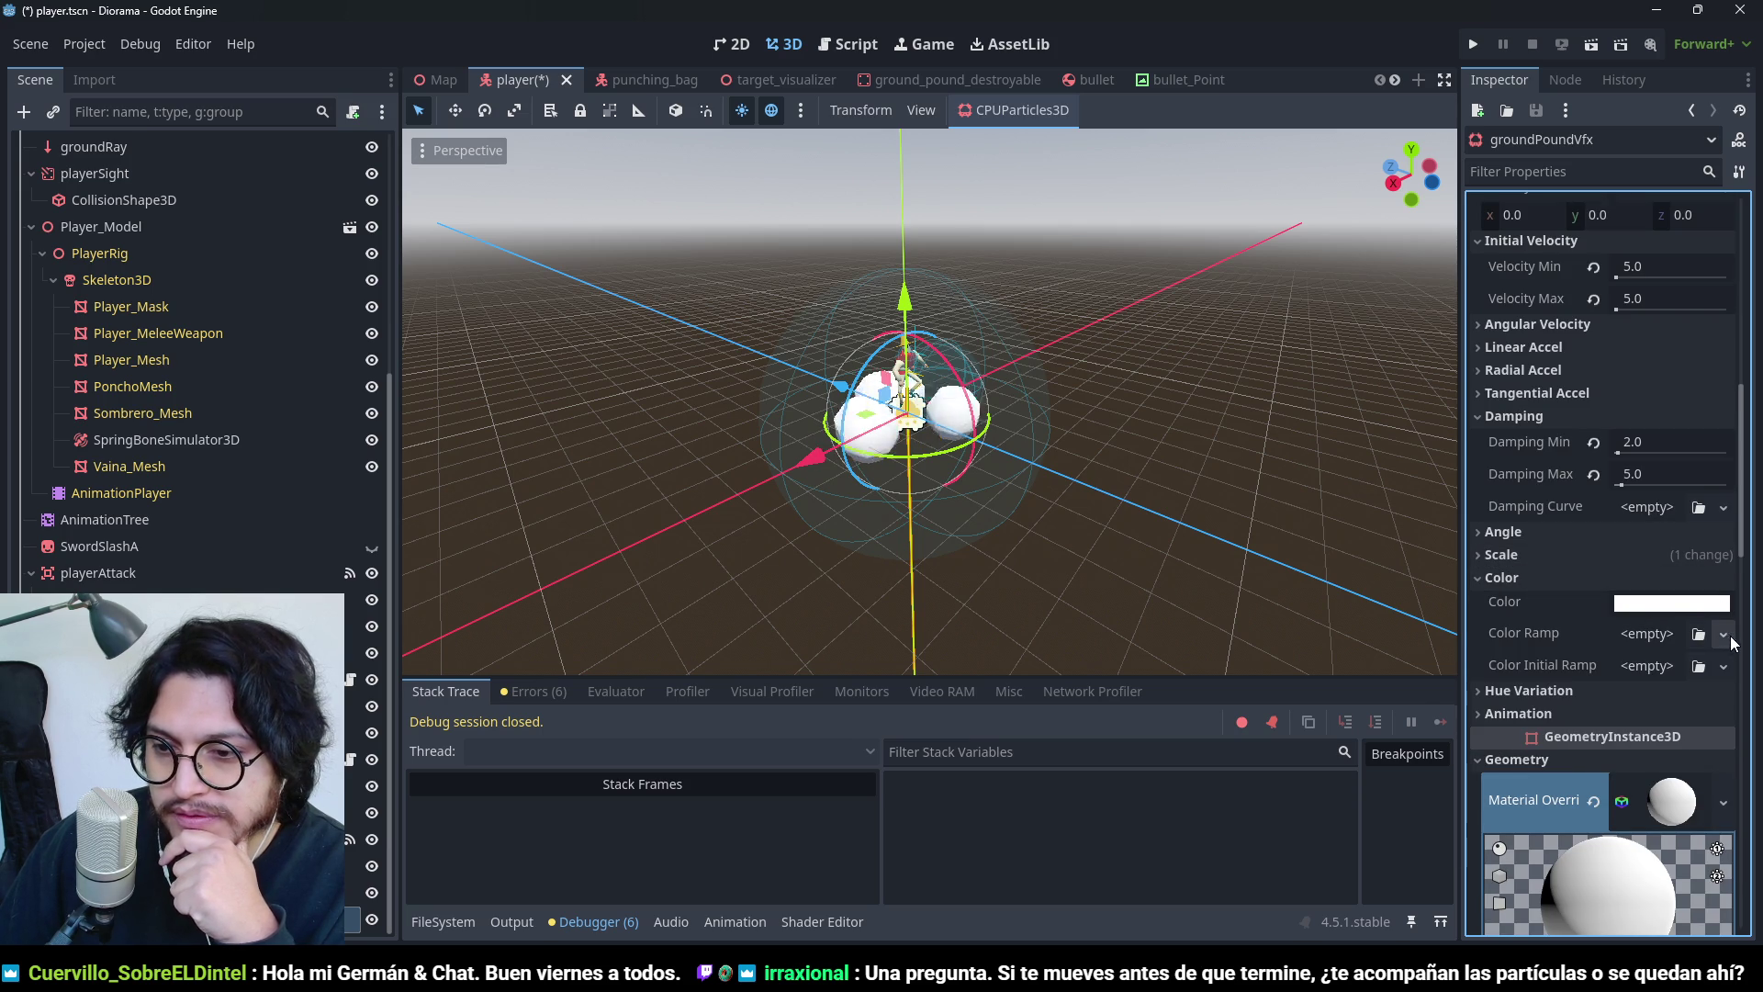
click(1723, 633)
click(1690, 687)
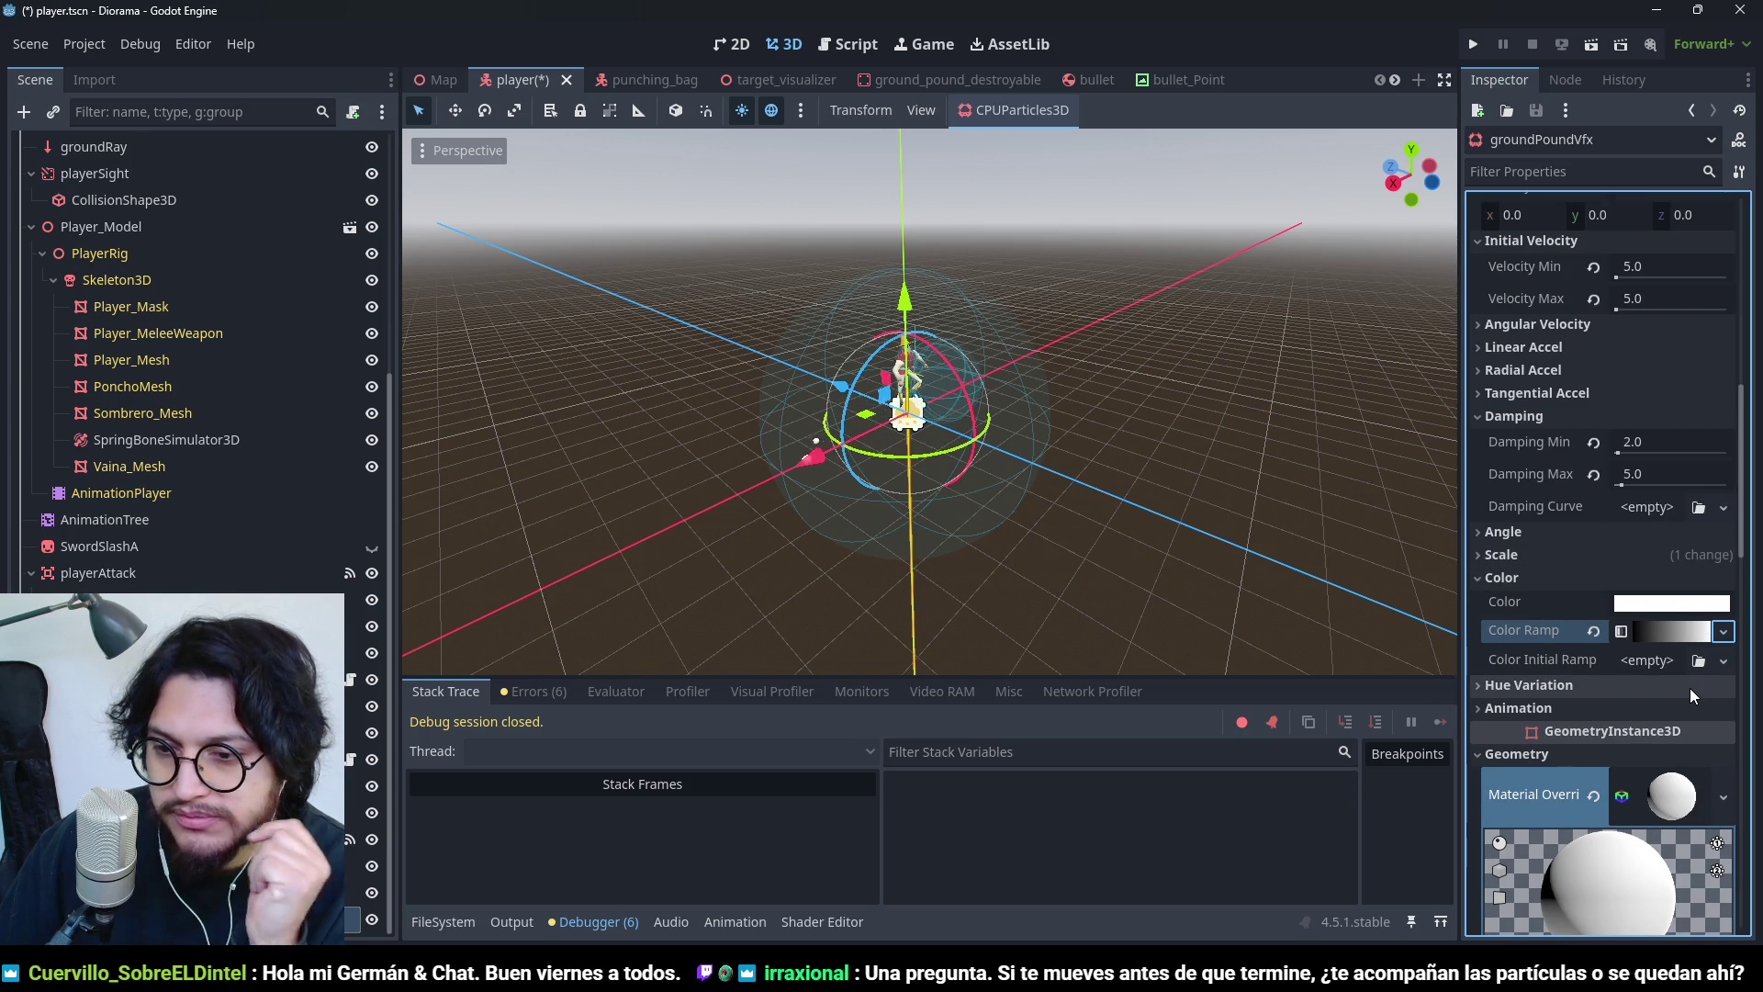
click(1667, 633)
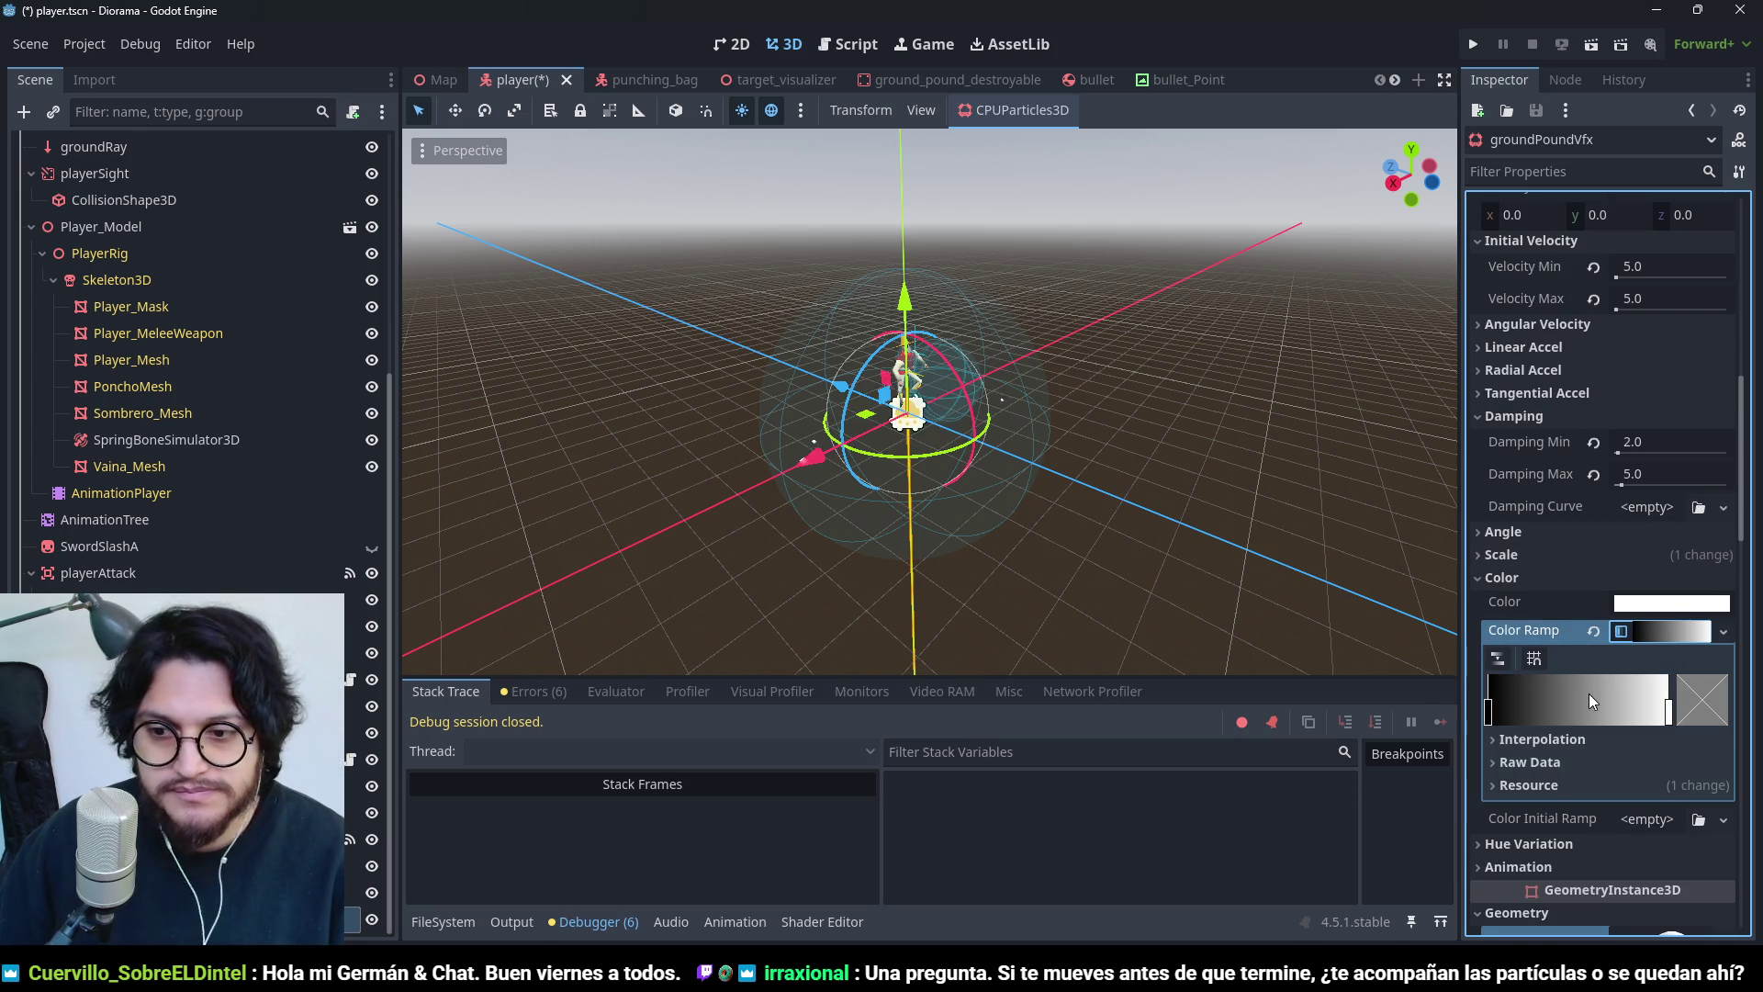
- Lighten the ramp's start stop from black to grey 7b7b7b
click(1491, 721)
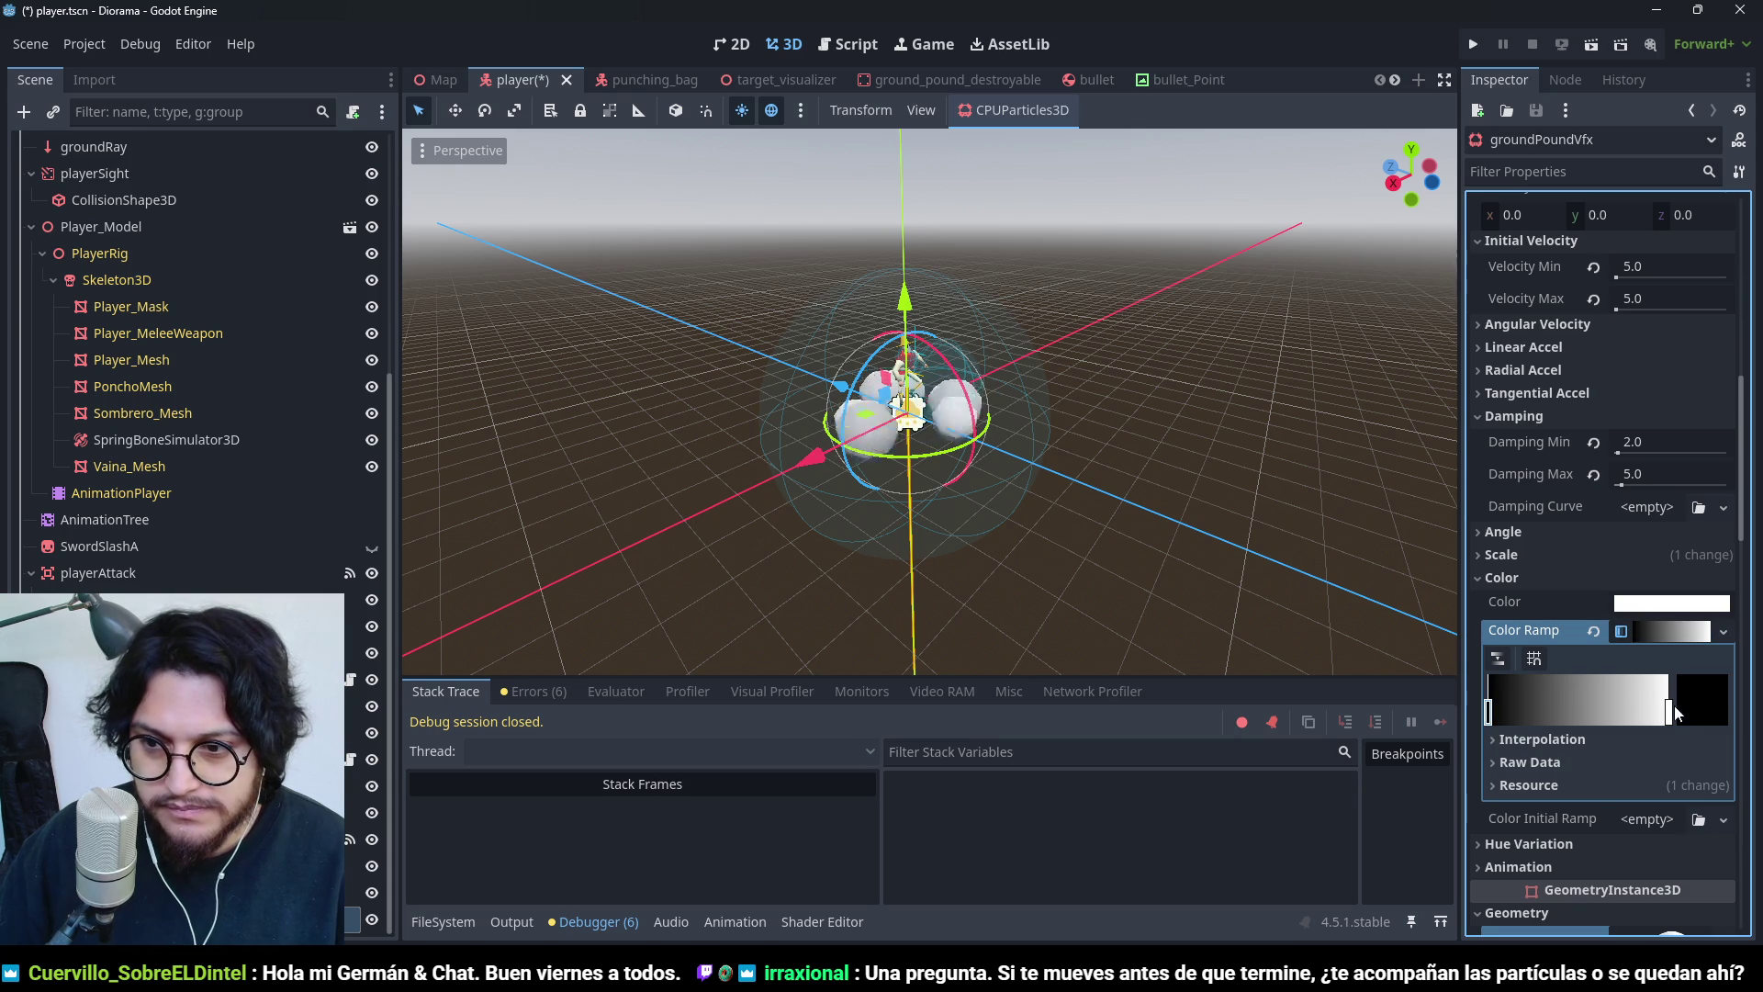
click(1700, 685)
click(1745, 237)
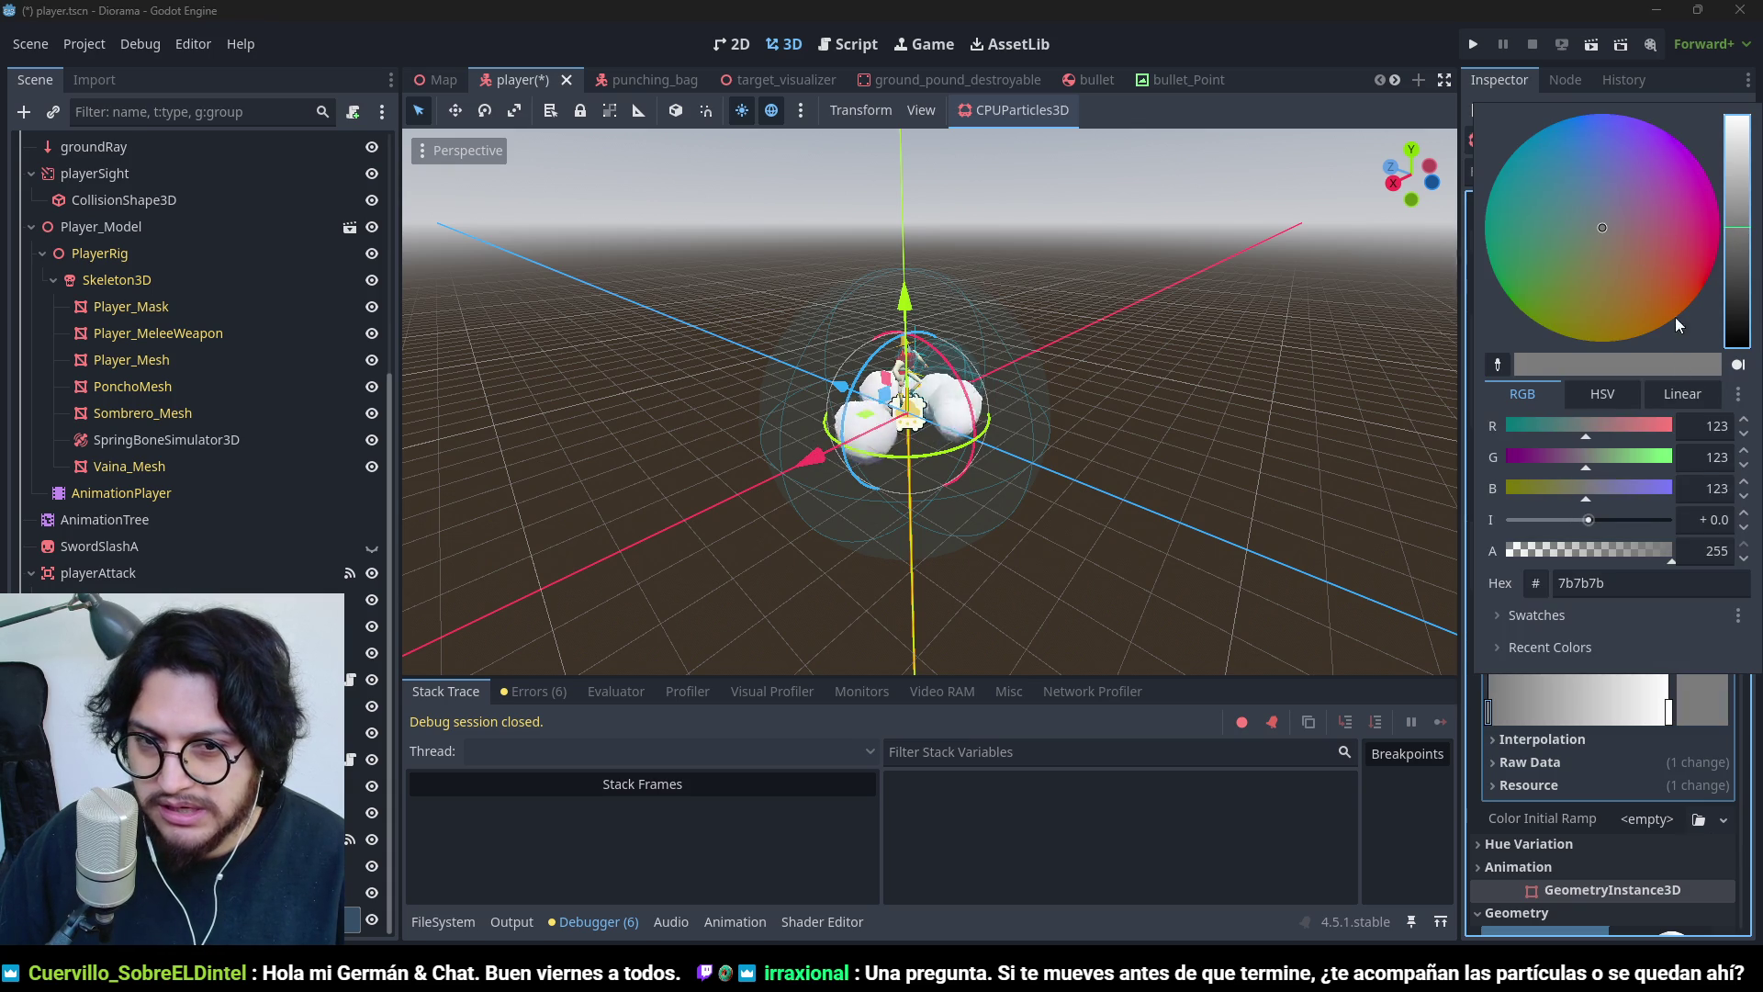
click(1668, 720)
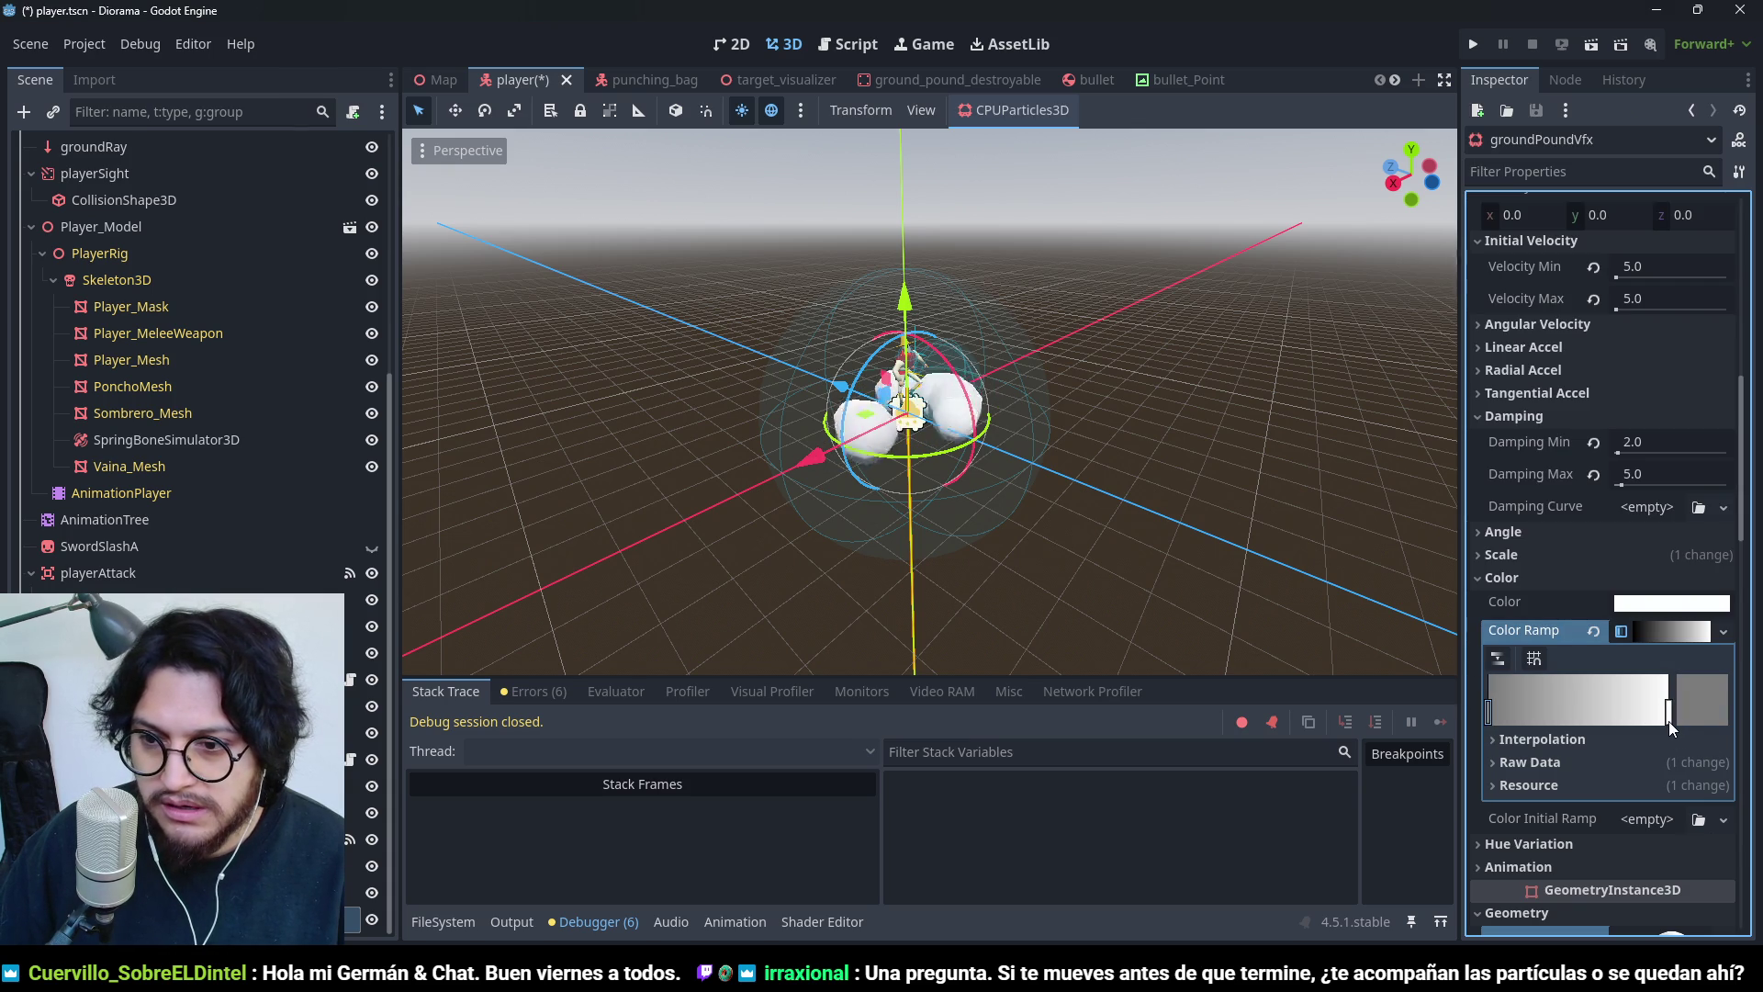
click(1701, 693)
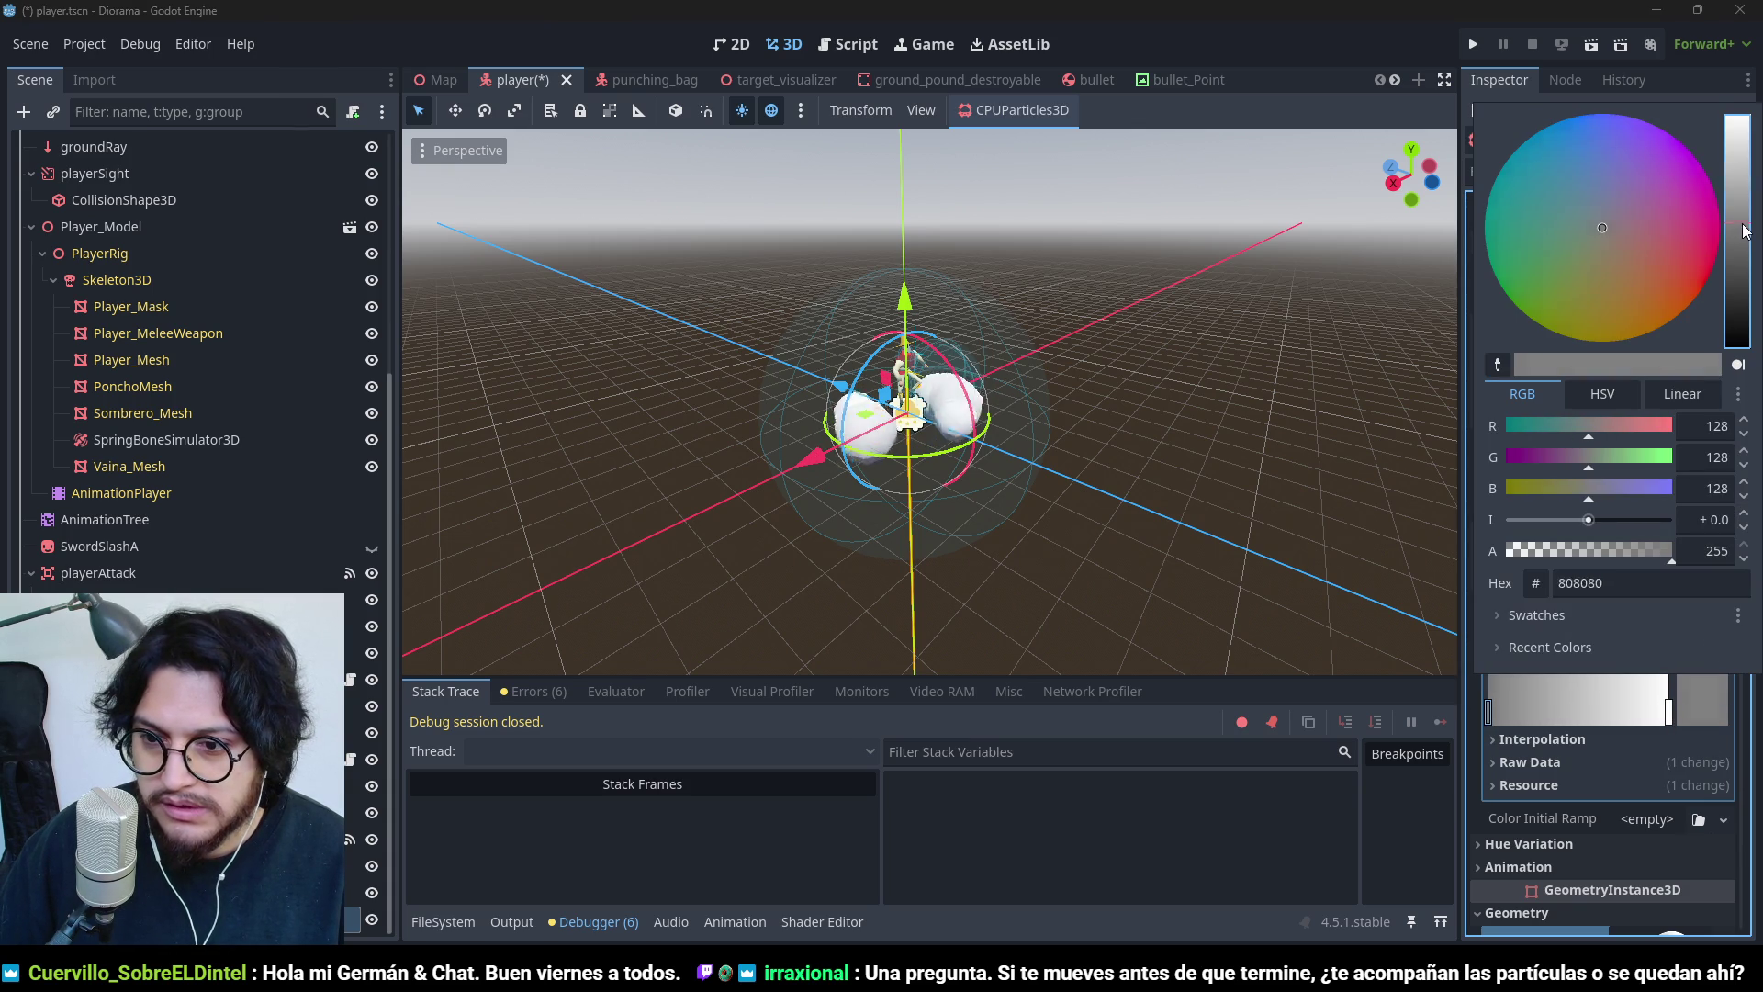
- Set the ramp's end stop to grey b8b8b8 with Alpha 0
click(1687, 759)
click(1667, 703)
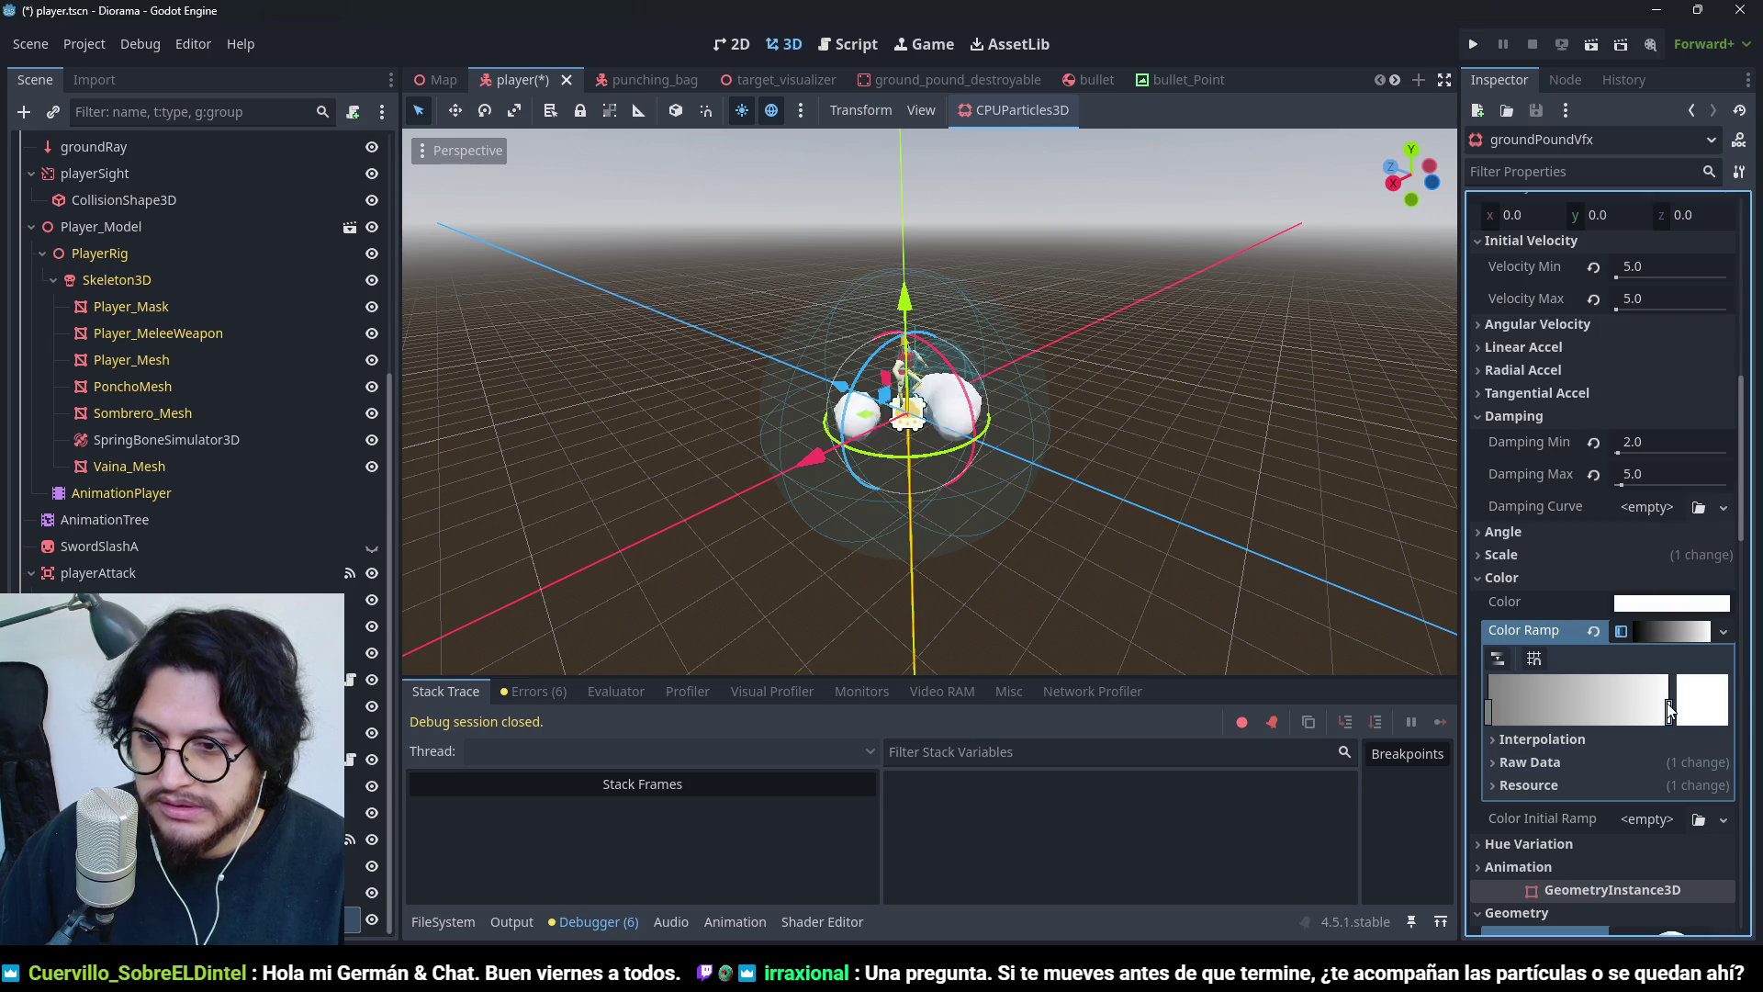
click(1704, 698)
click(1739, 181)
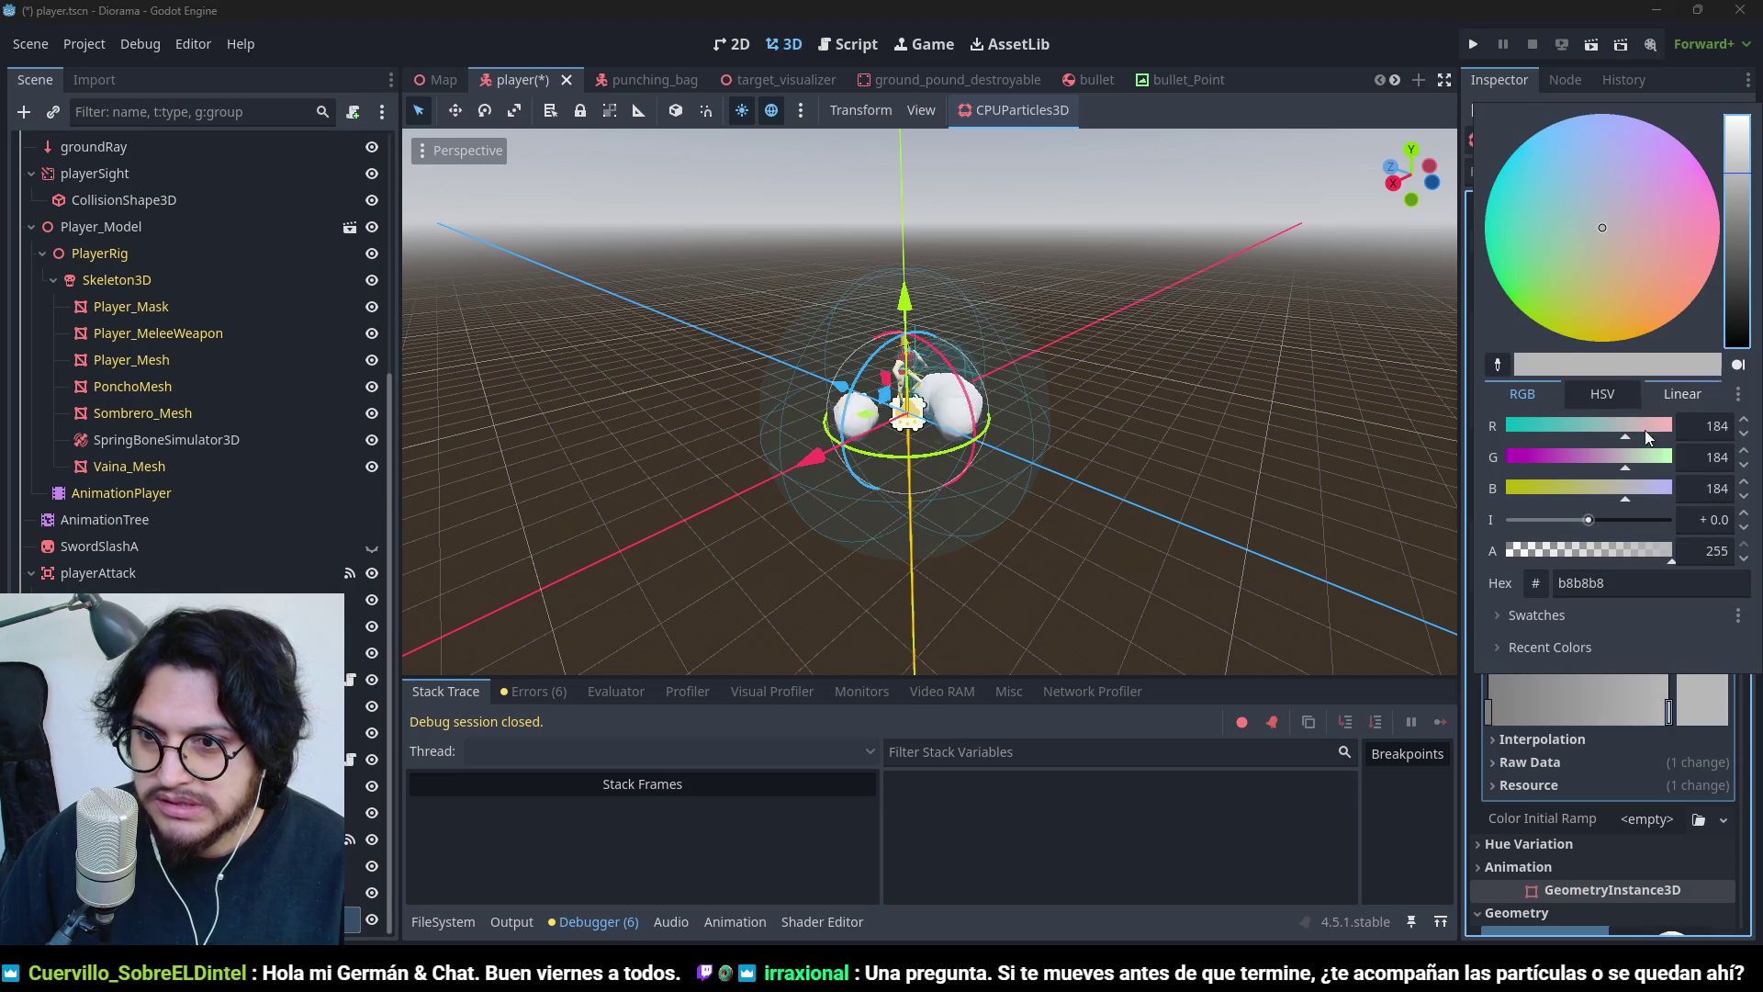
drag(1655, 552, 1453, 554)
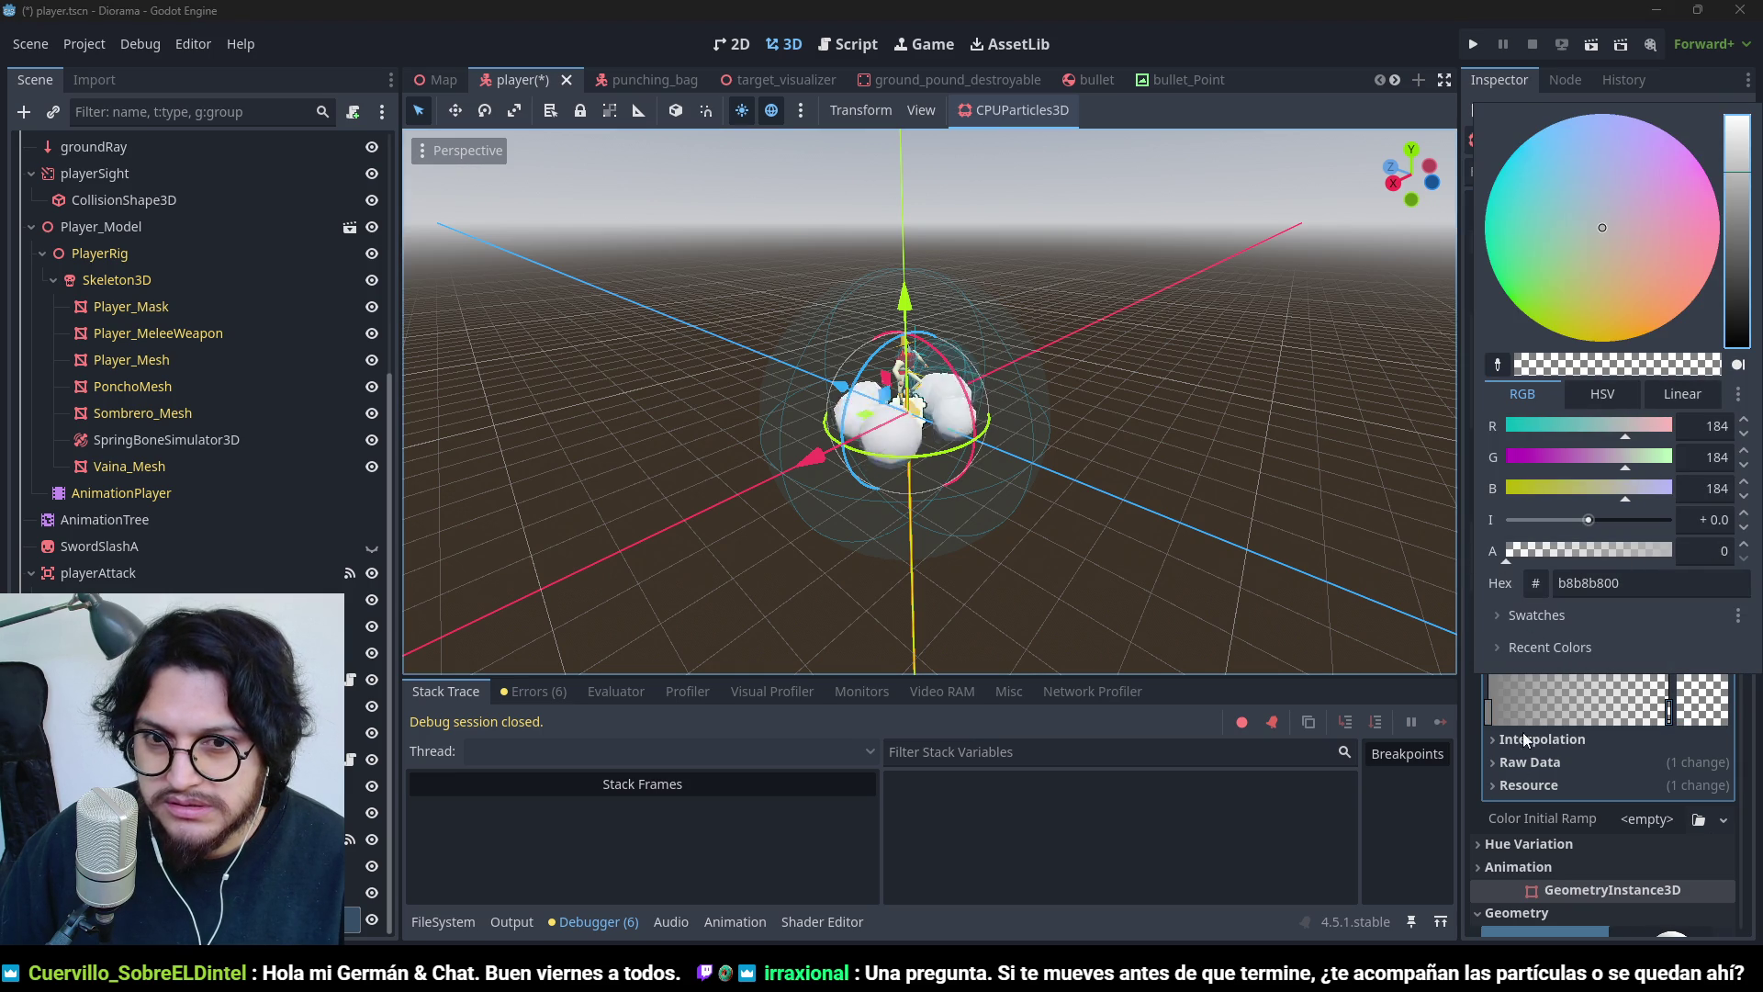
click(1605, 773)
scroll(1584, 724, down, 5)
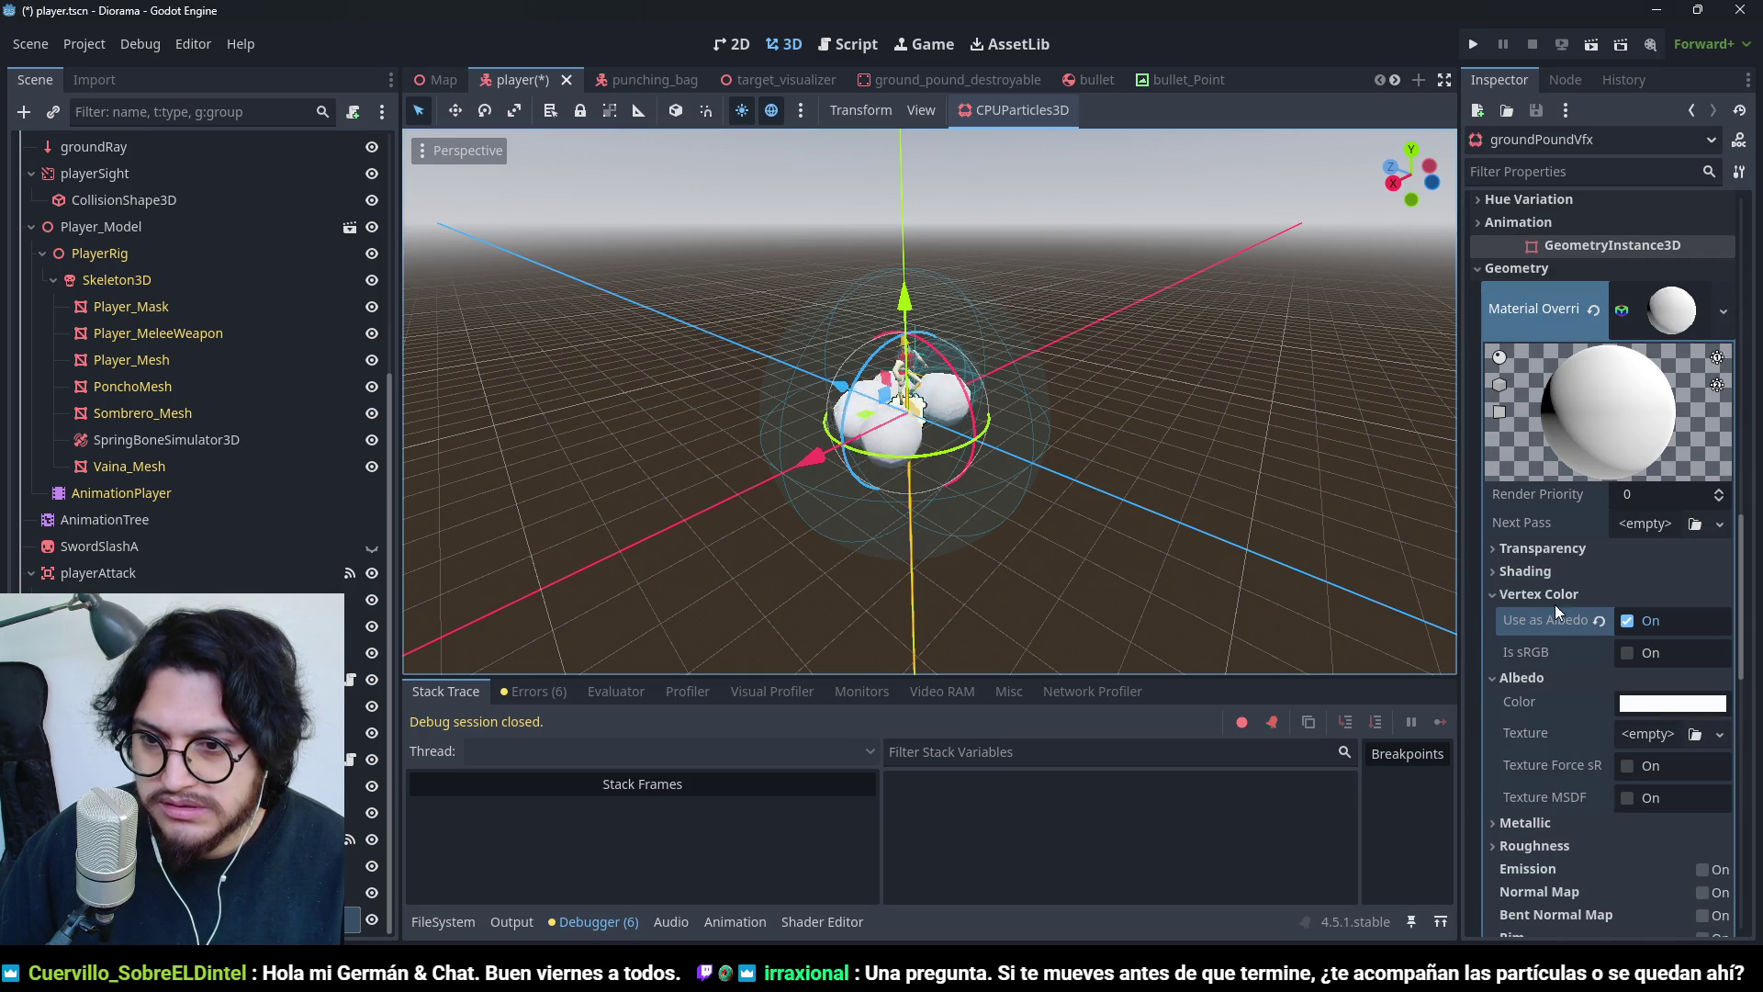
- Change the override material's Transparency from Disabled to Alpha and check the particles
click(1543, 548)
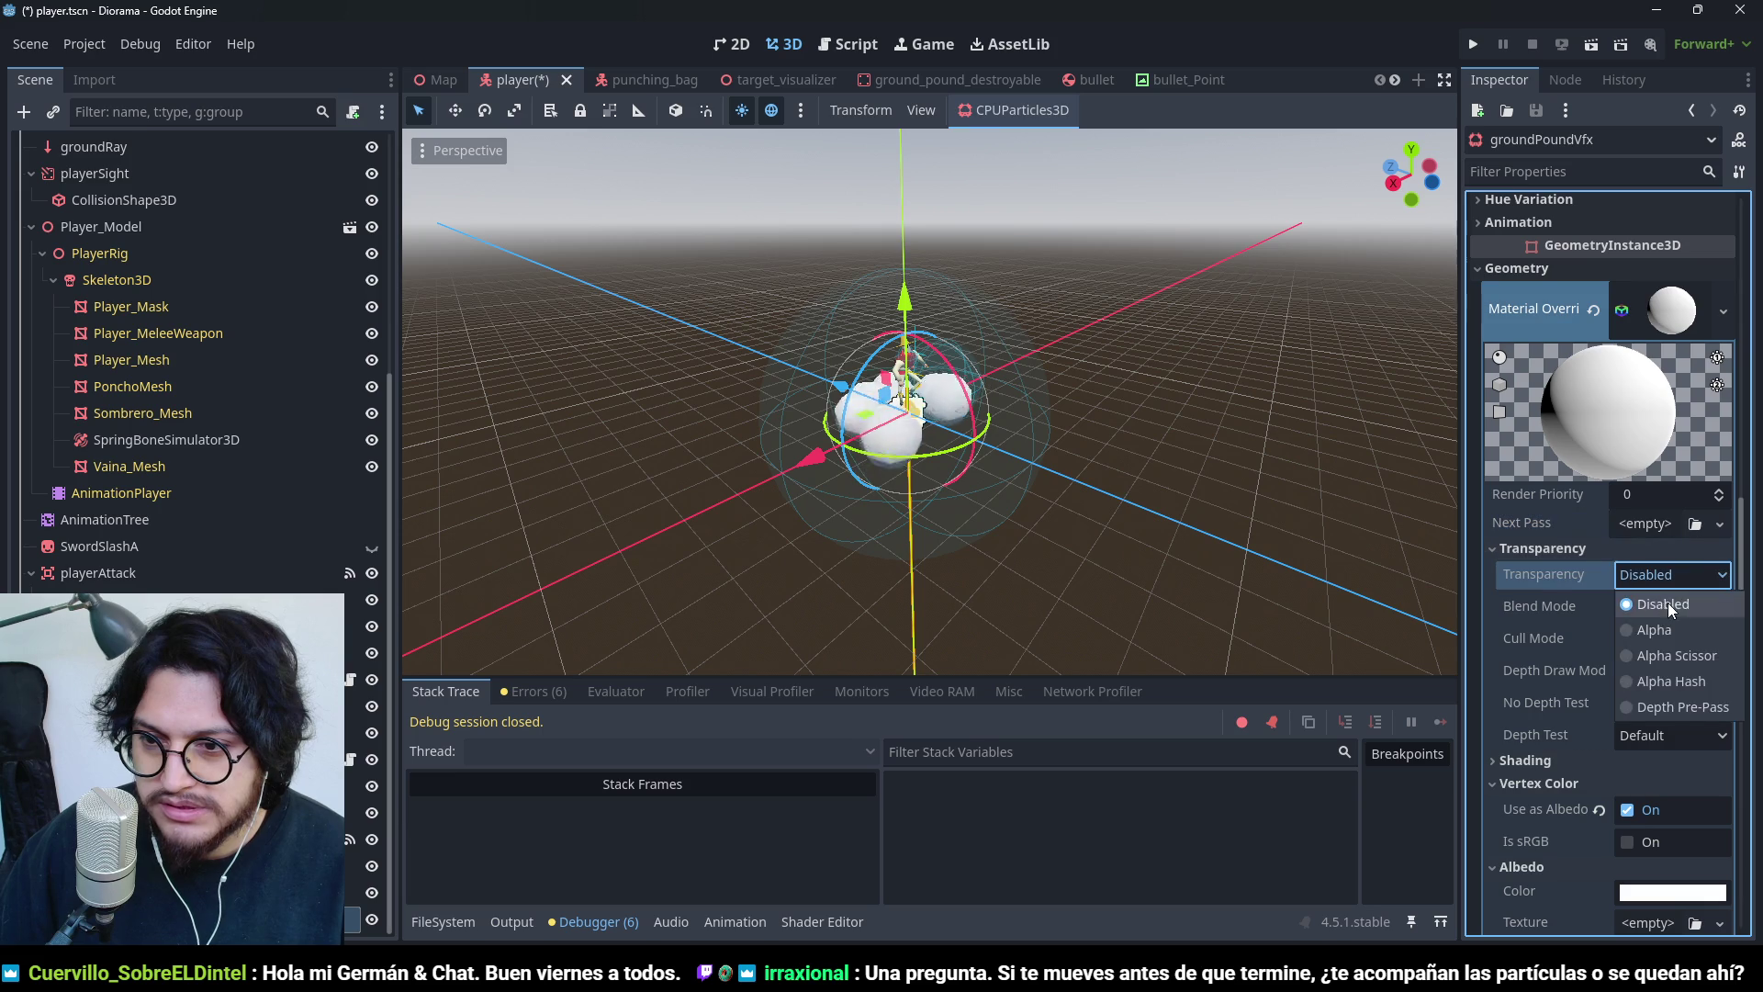
click(1673, 630)
drag(1200, 345, 968, 520)
scroll(1044, 418, up, 3)
drag(1054, 382, 1104, 211)
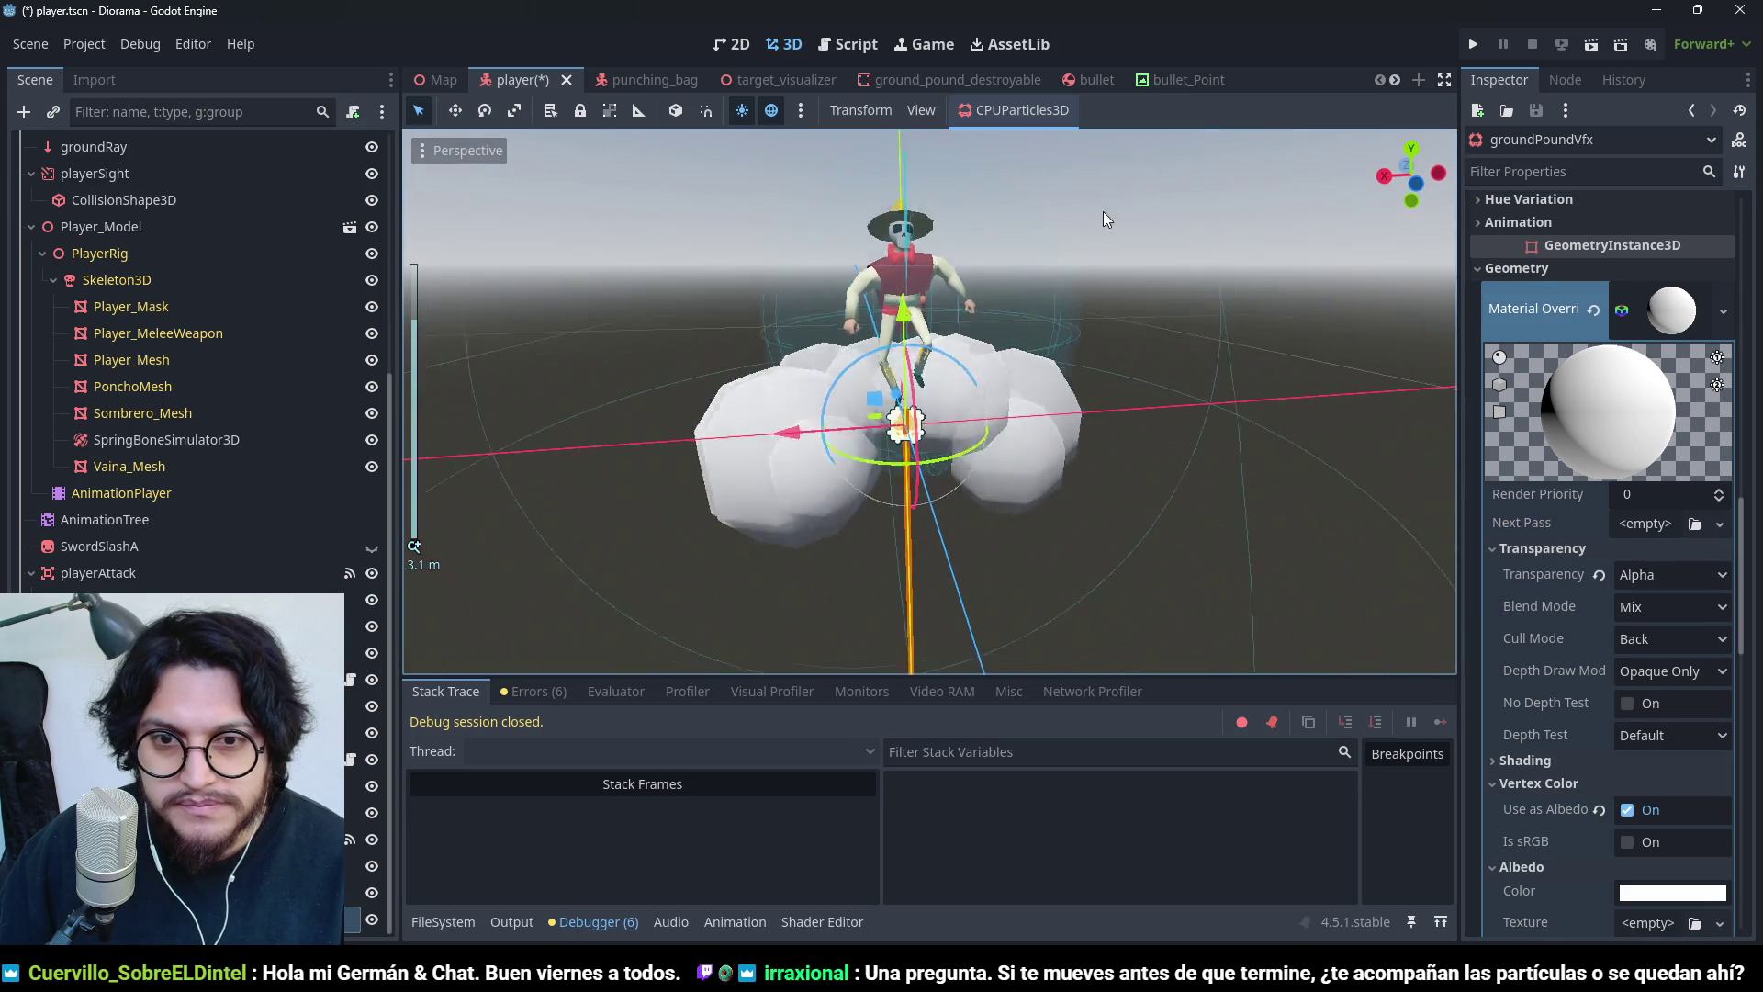
scroll(1598, 767, down, 5)
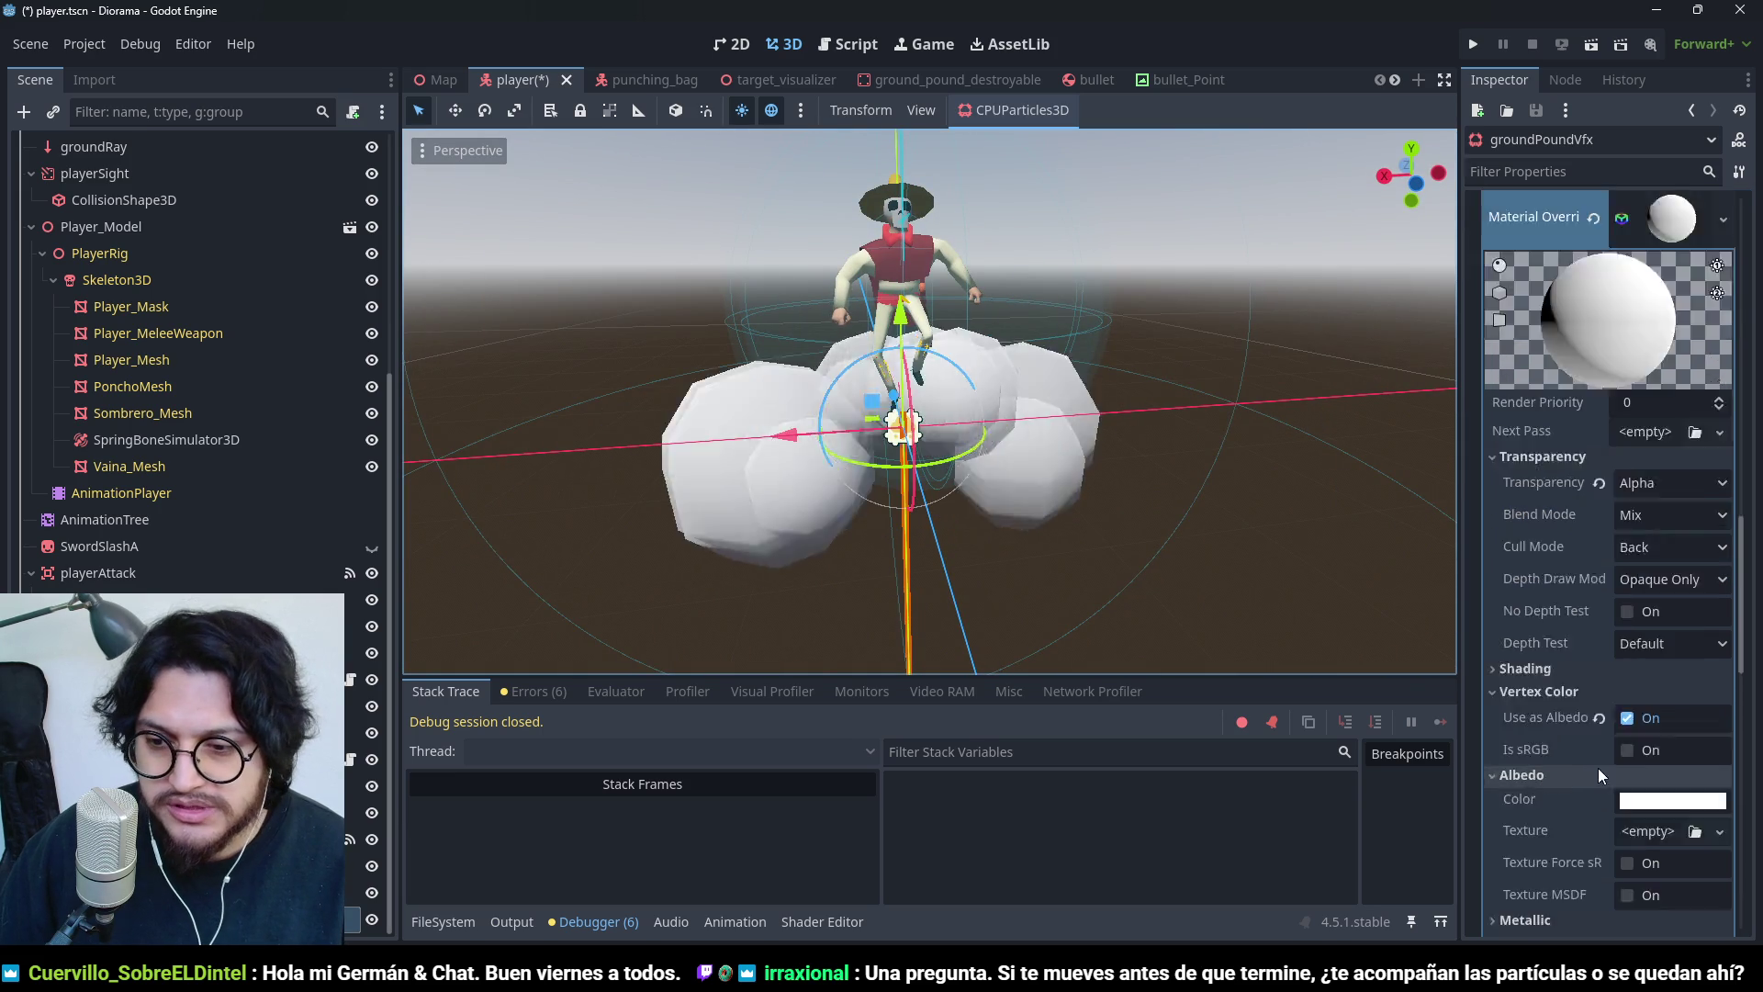
scroll(1672, 702, up, 8)
scroll(1623, 668, up, 2)
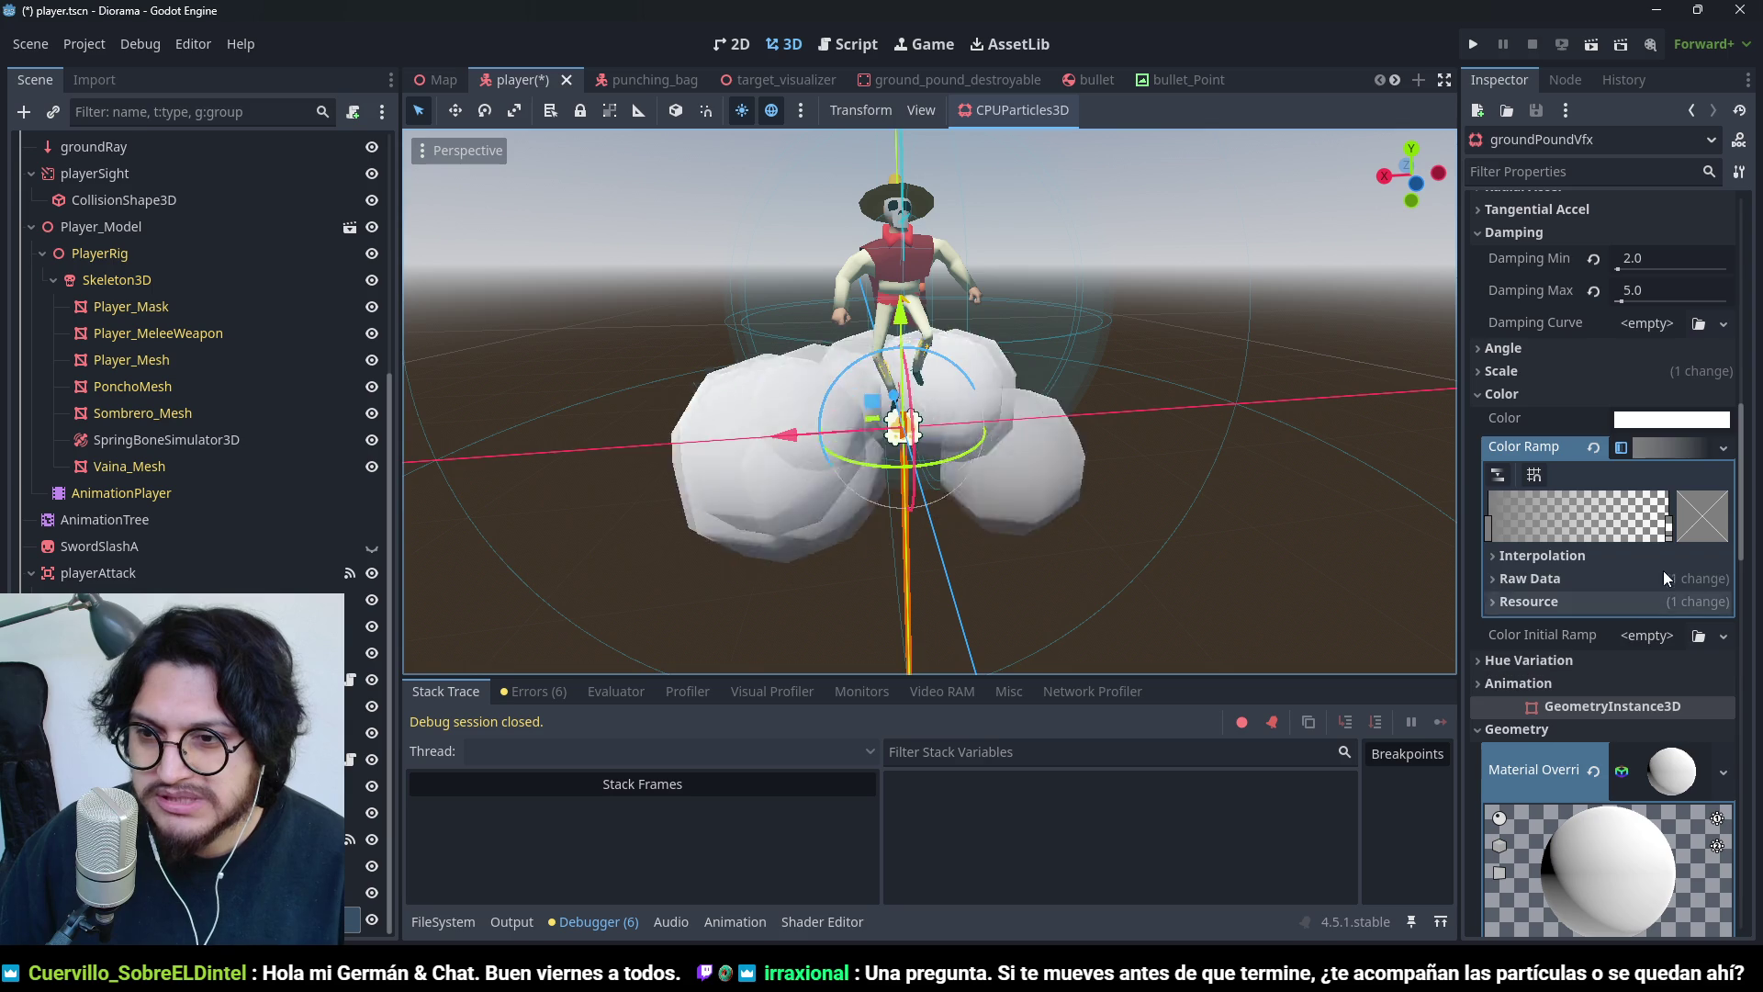
- Revert the Color Ramp and Material Override so both are <empty>
mouse_move(1669, 522)
mouse_down()
mouse_move(1577, 532)
mouse_move(1602, 532)
mouse_up()
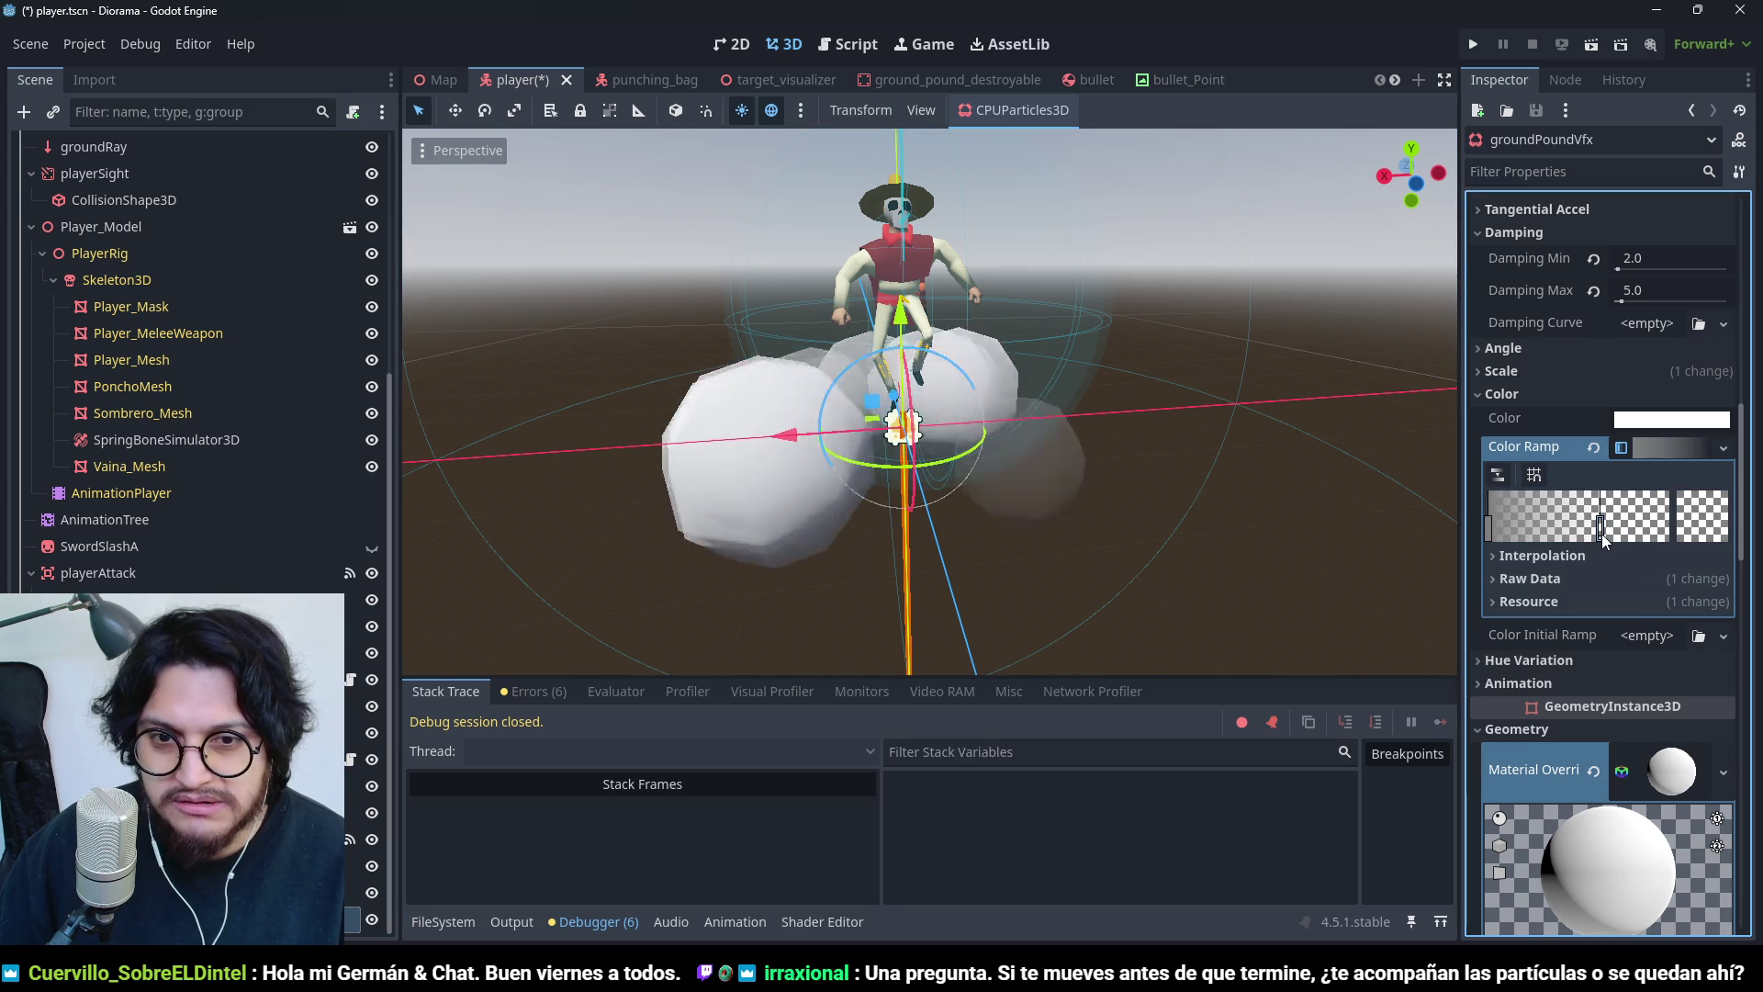
mouse_move(968, 339)
mouse_down()
mouse_move(1023, 613)
mouse_move(1028, 488)
mouse_move(1082, 382)
mouse_up()
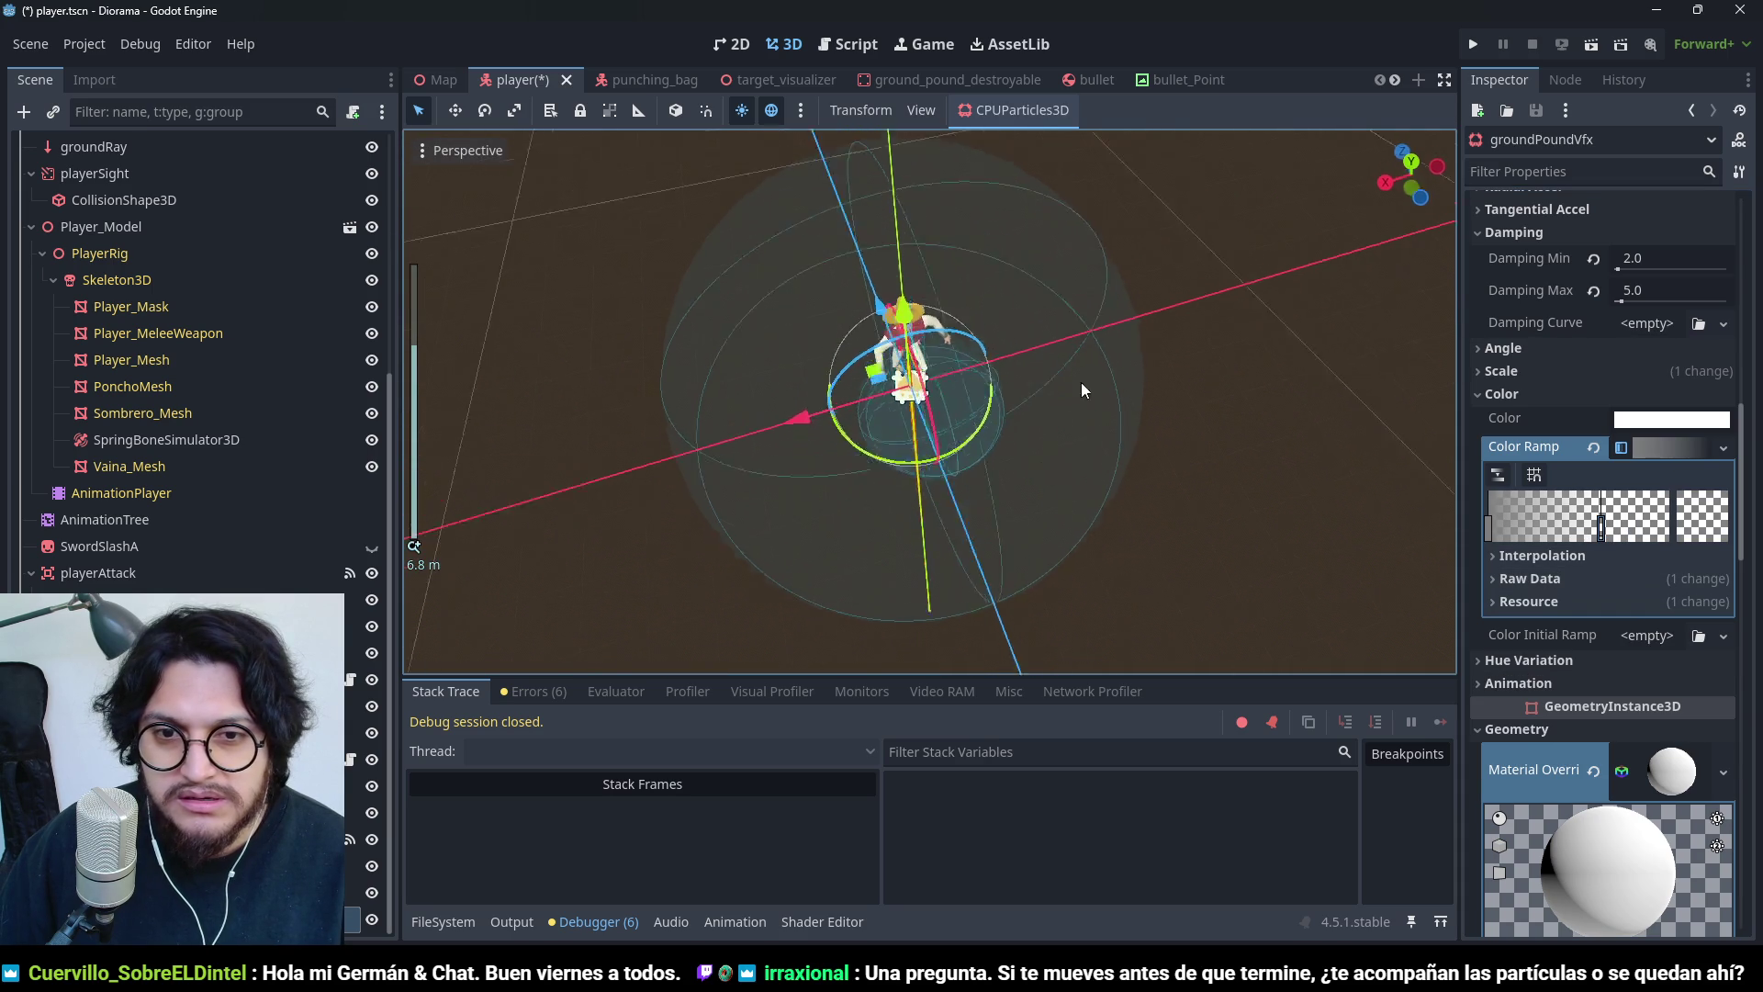
click(1595, 447)
scroll(1578, 542, down, 4)
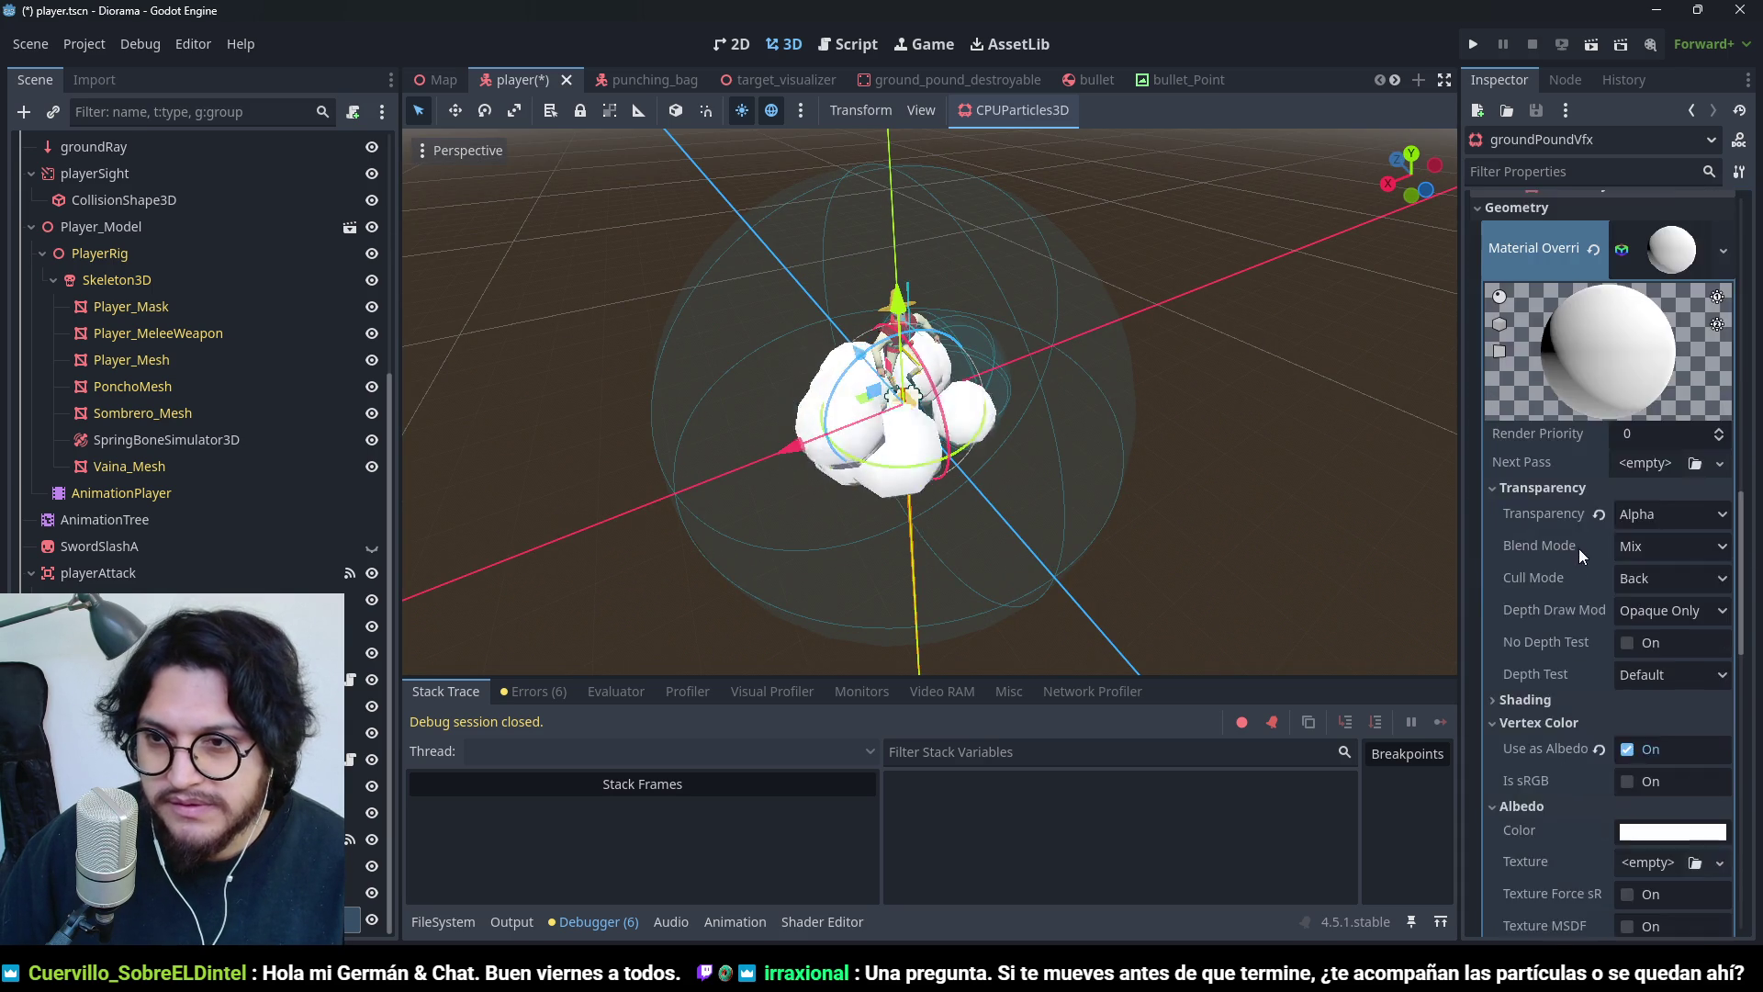
scroll(1588, 477, up, 2)
click(1596, 441)
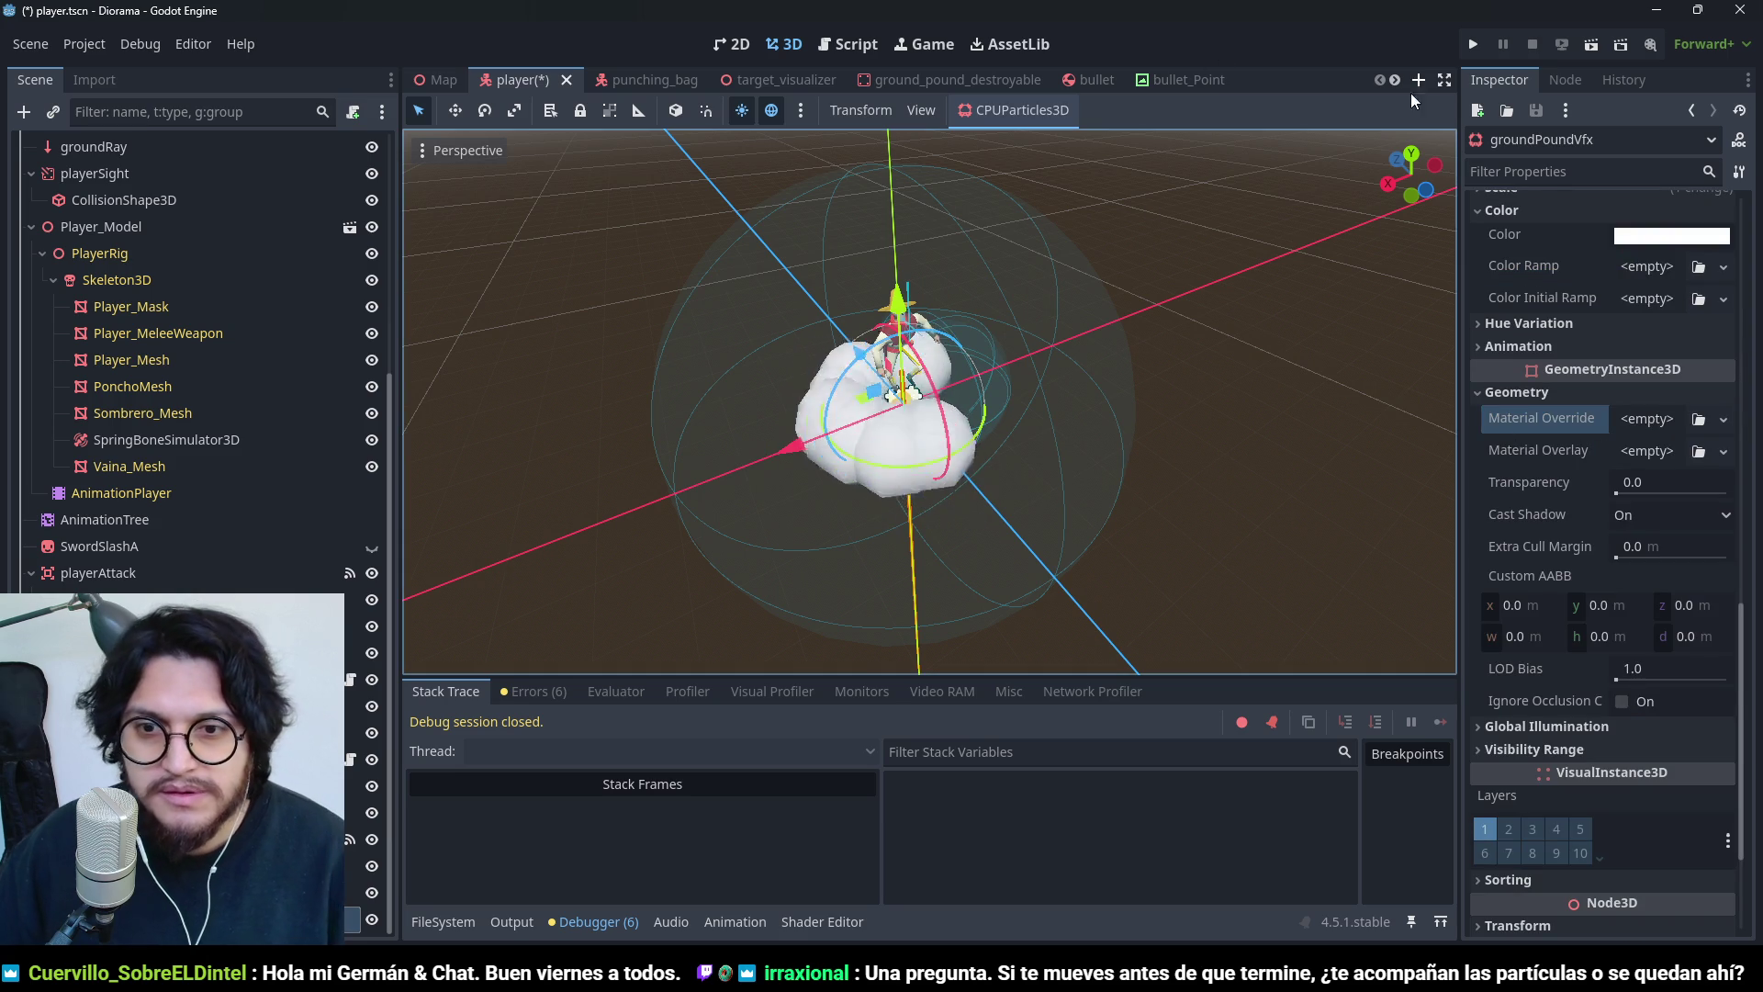
- Raise the particle Amount to 247
drag(1271, 290, 1083, 470)
scroll(1558, 430, up, 10)
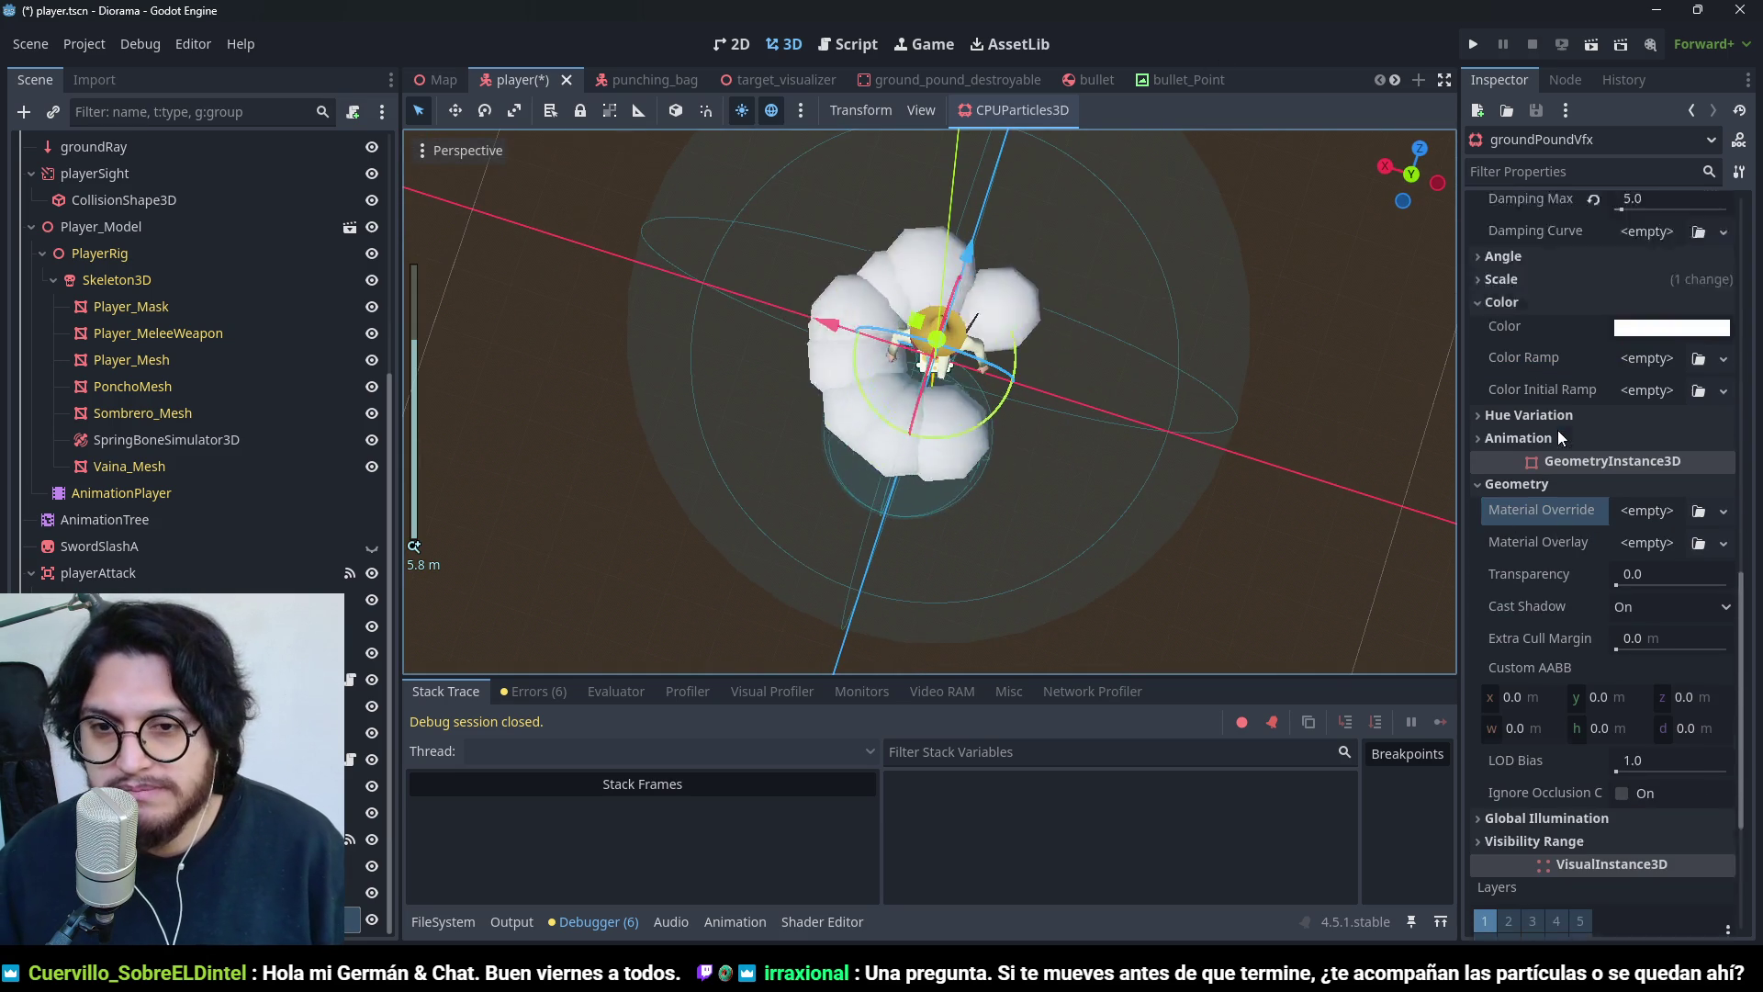
click(1627, 262)
text(247)
key(Return)
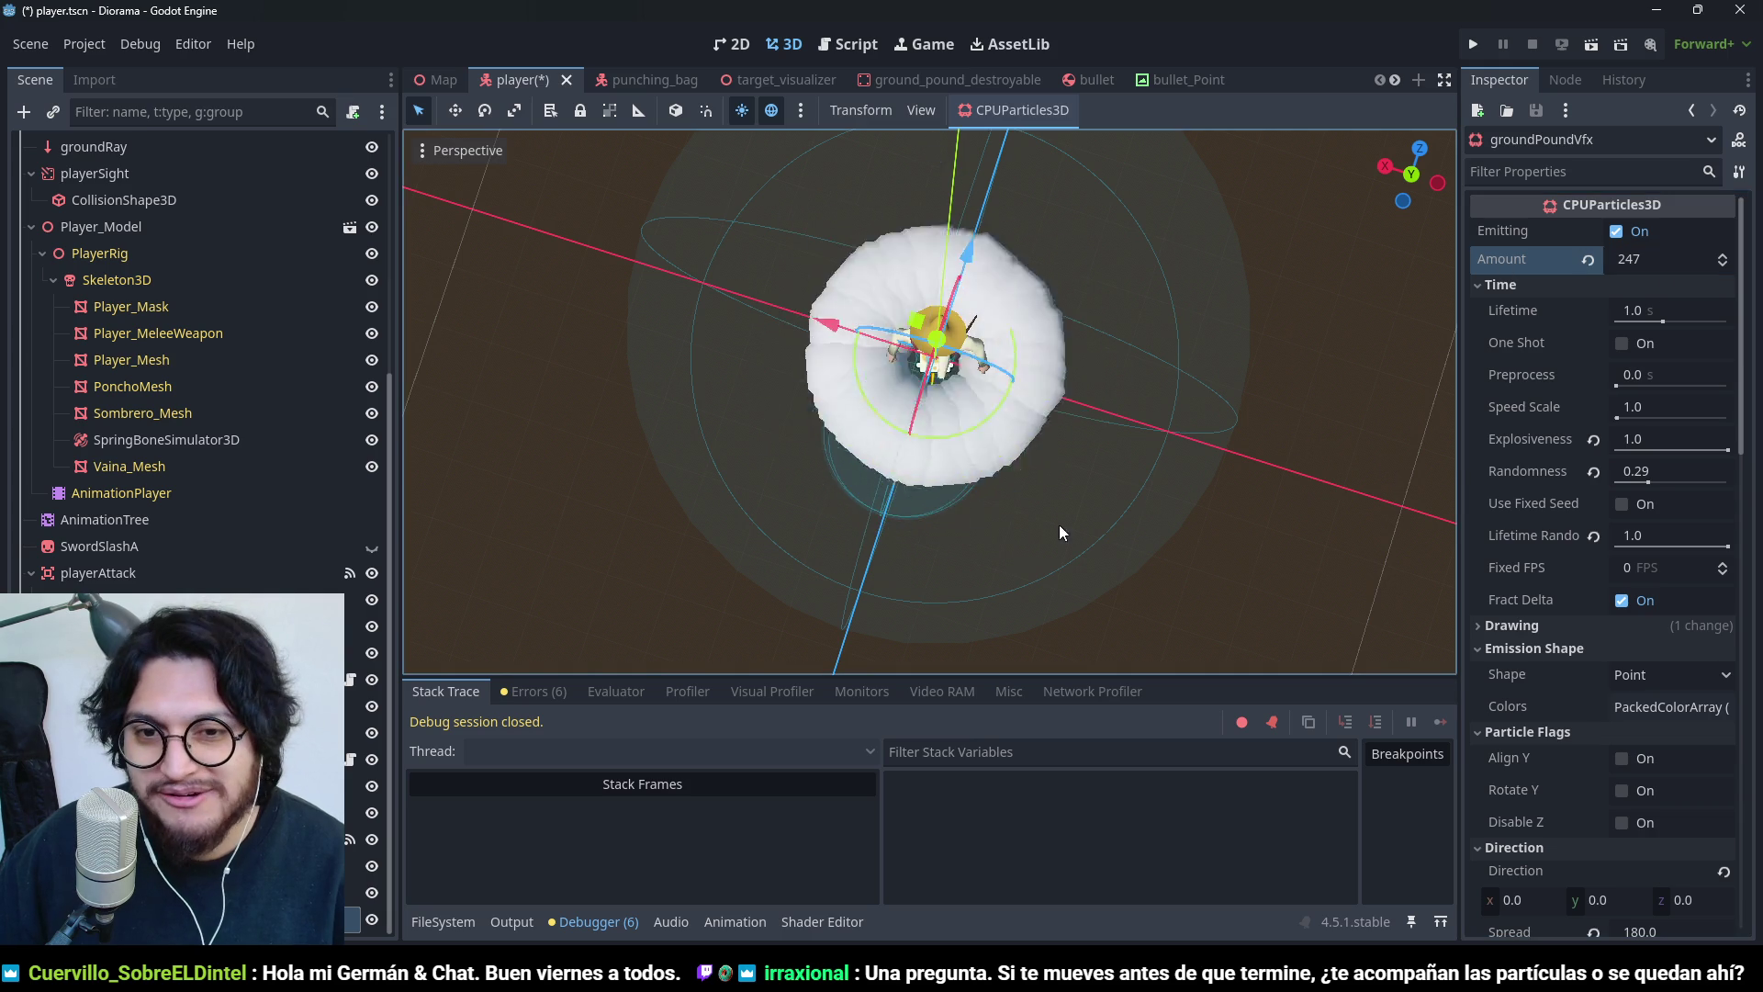
- Trim the particle Amount from 247 down to 24
drag(1197, 307, 1287, 299)
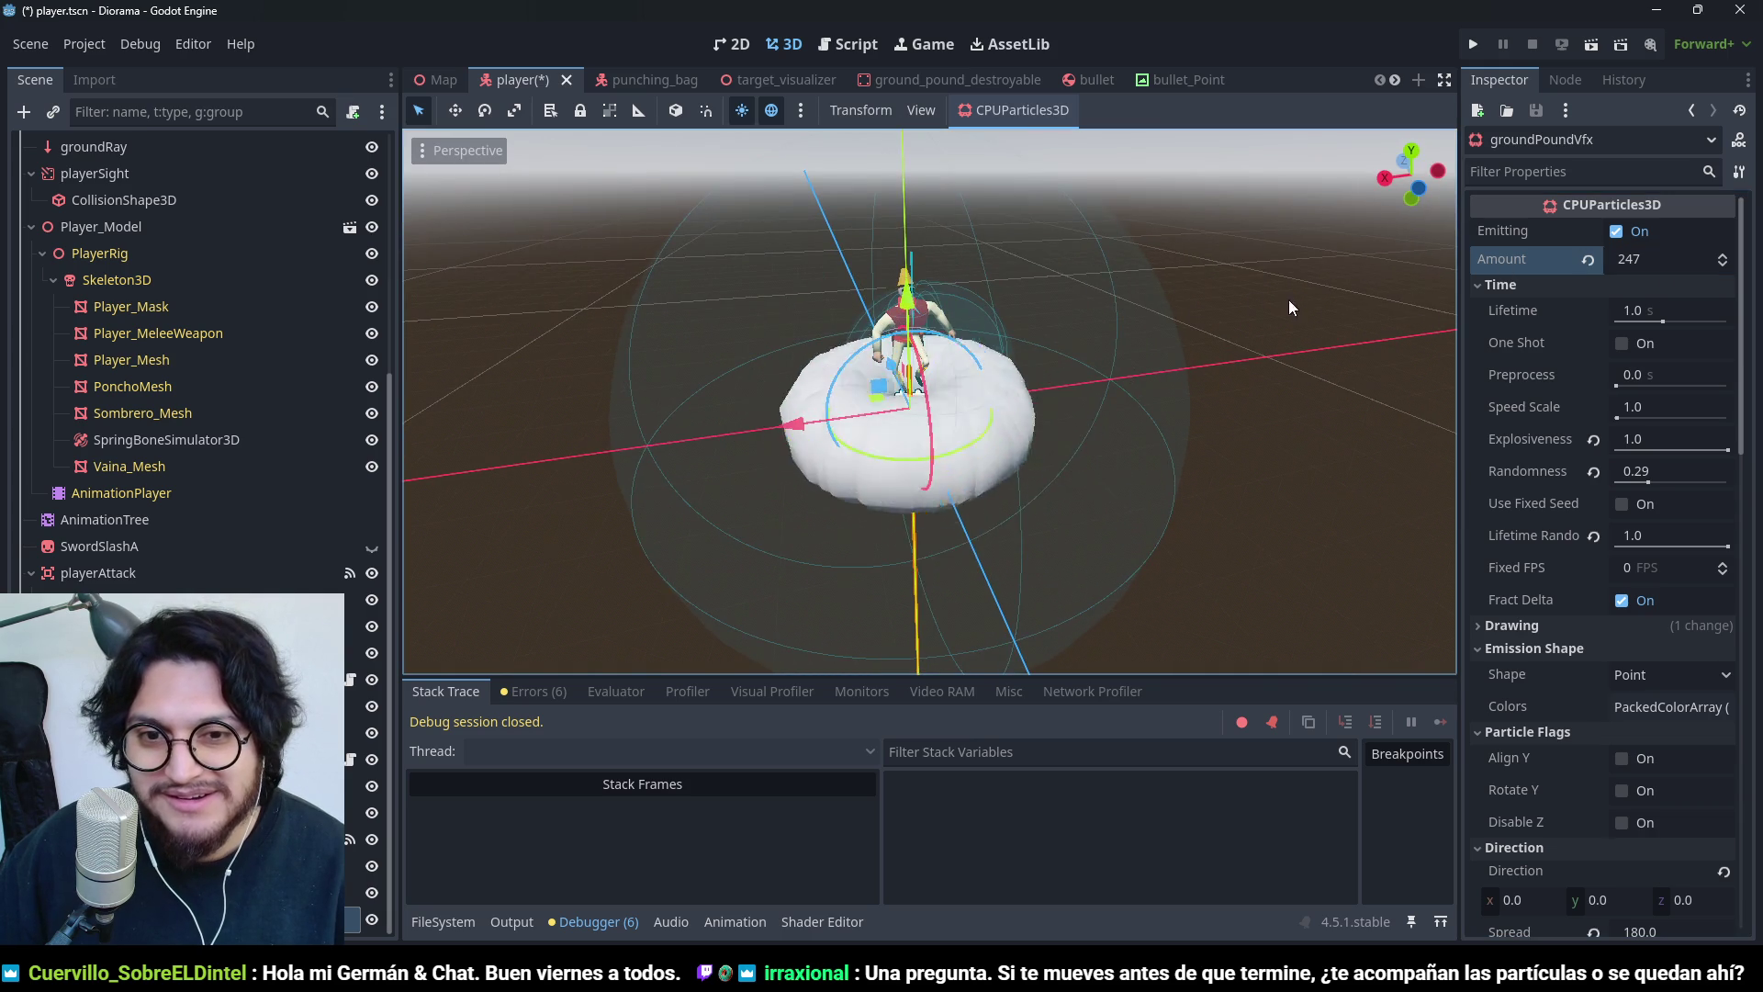
click(1632, 259)
key(BackSpace)
key(Return)
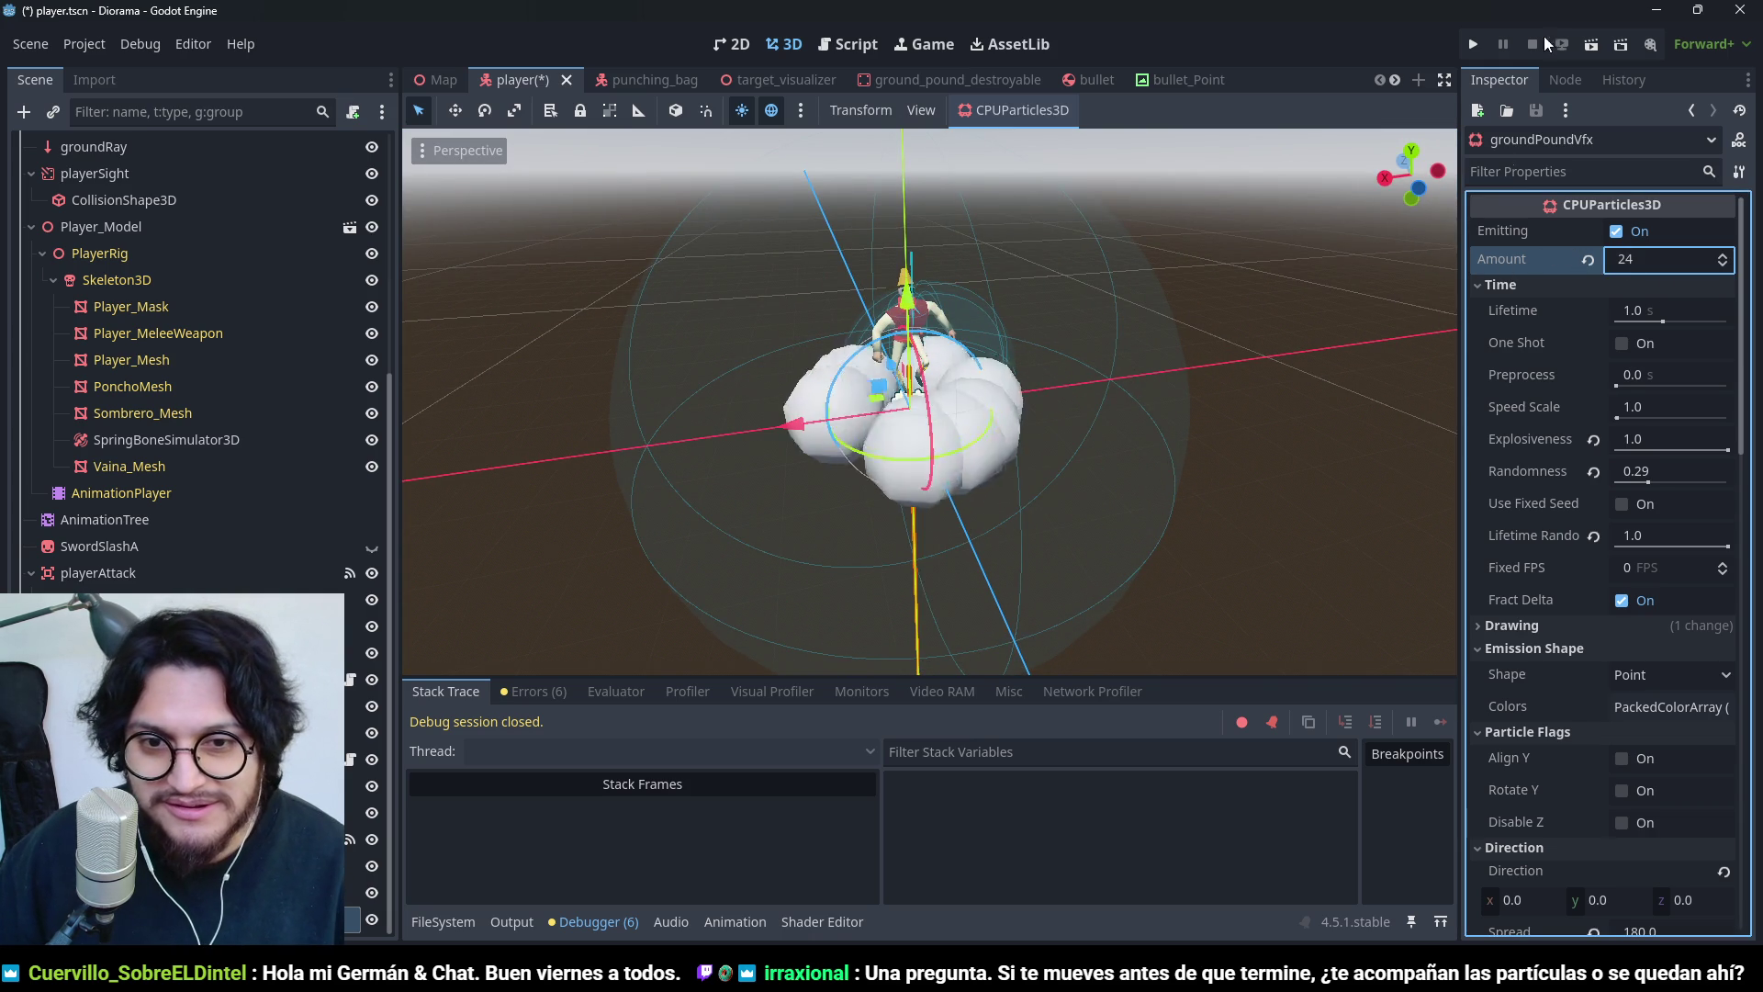
scroll(1056, 288, down, 5)
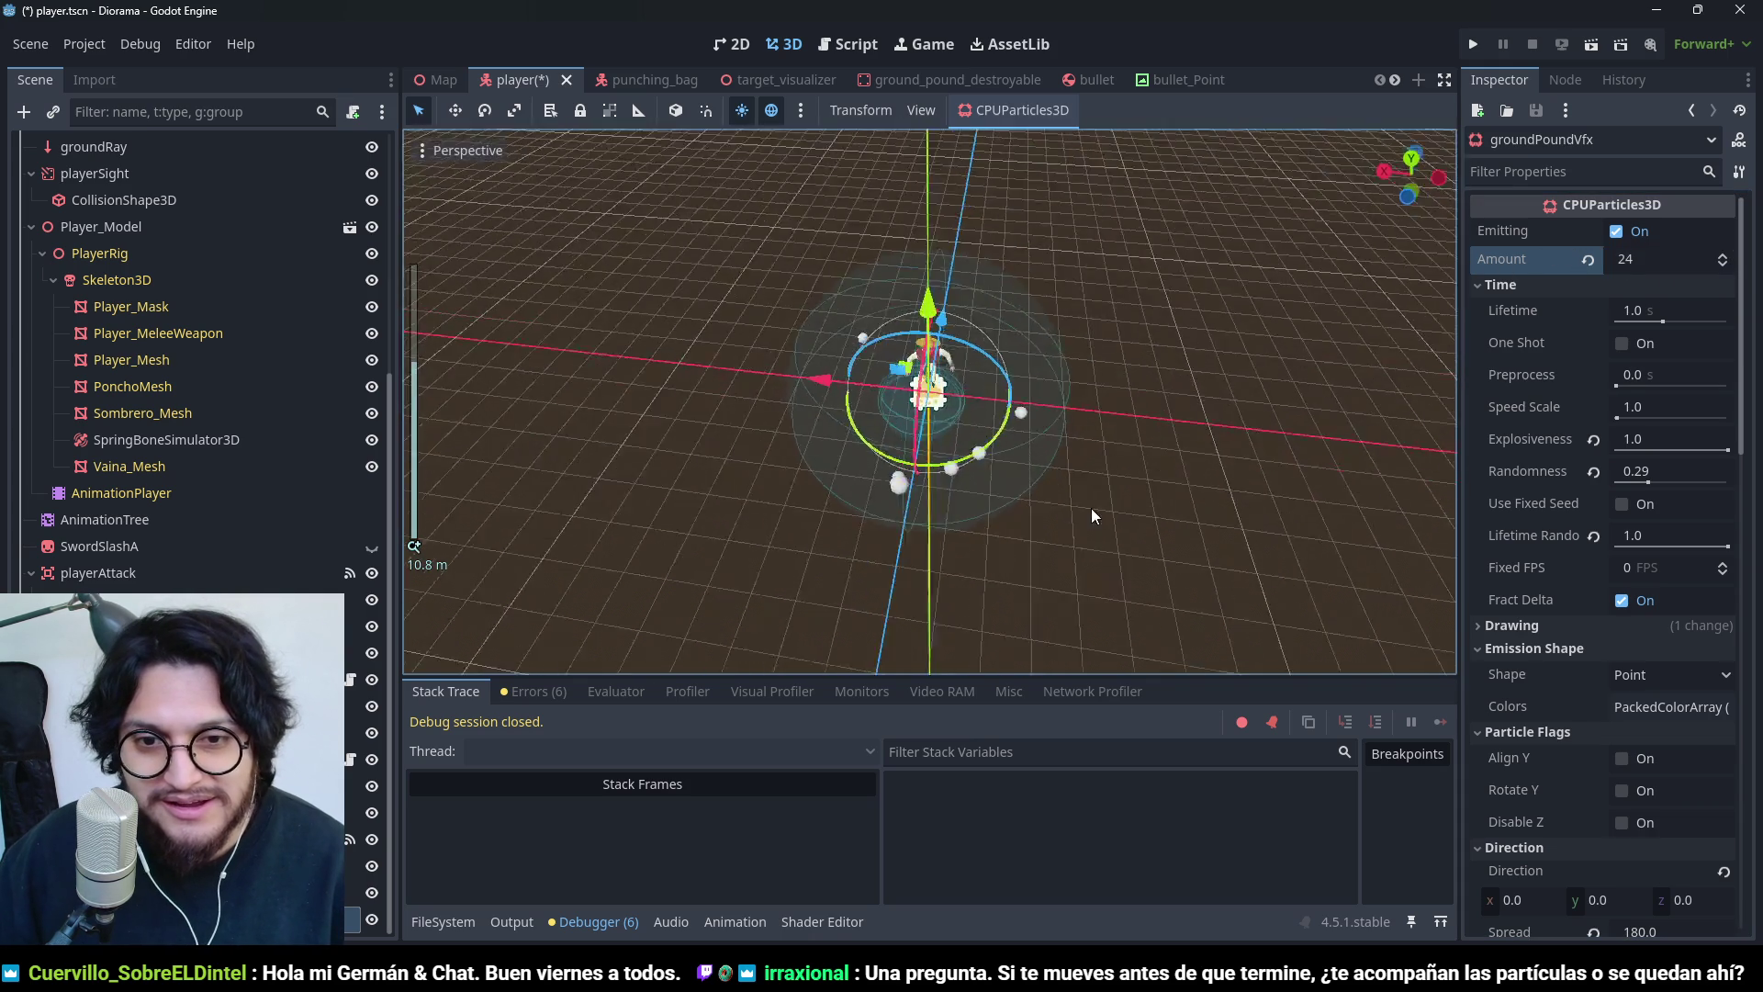
scroll(1091, 509, up, 5)
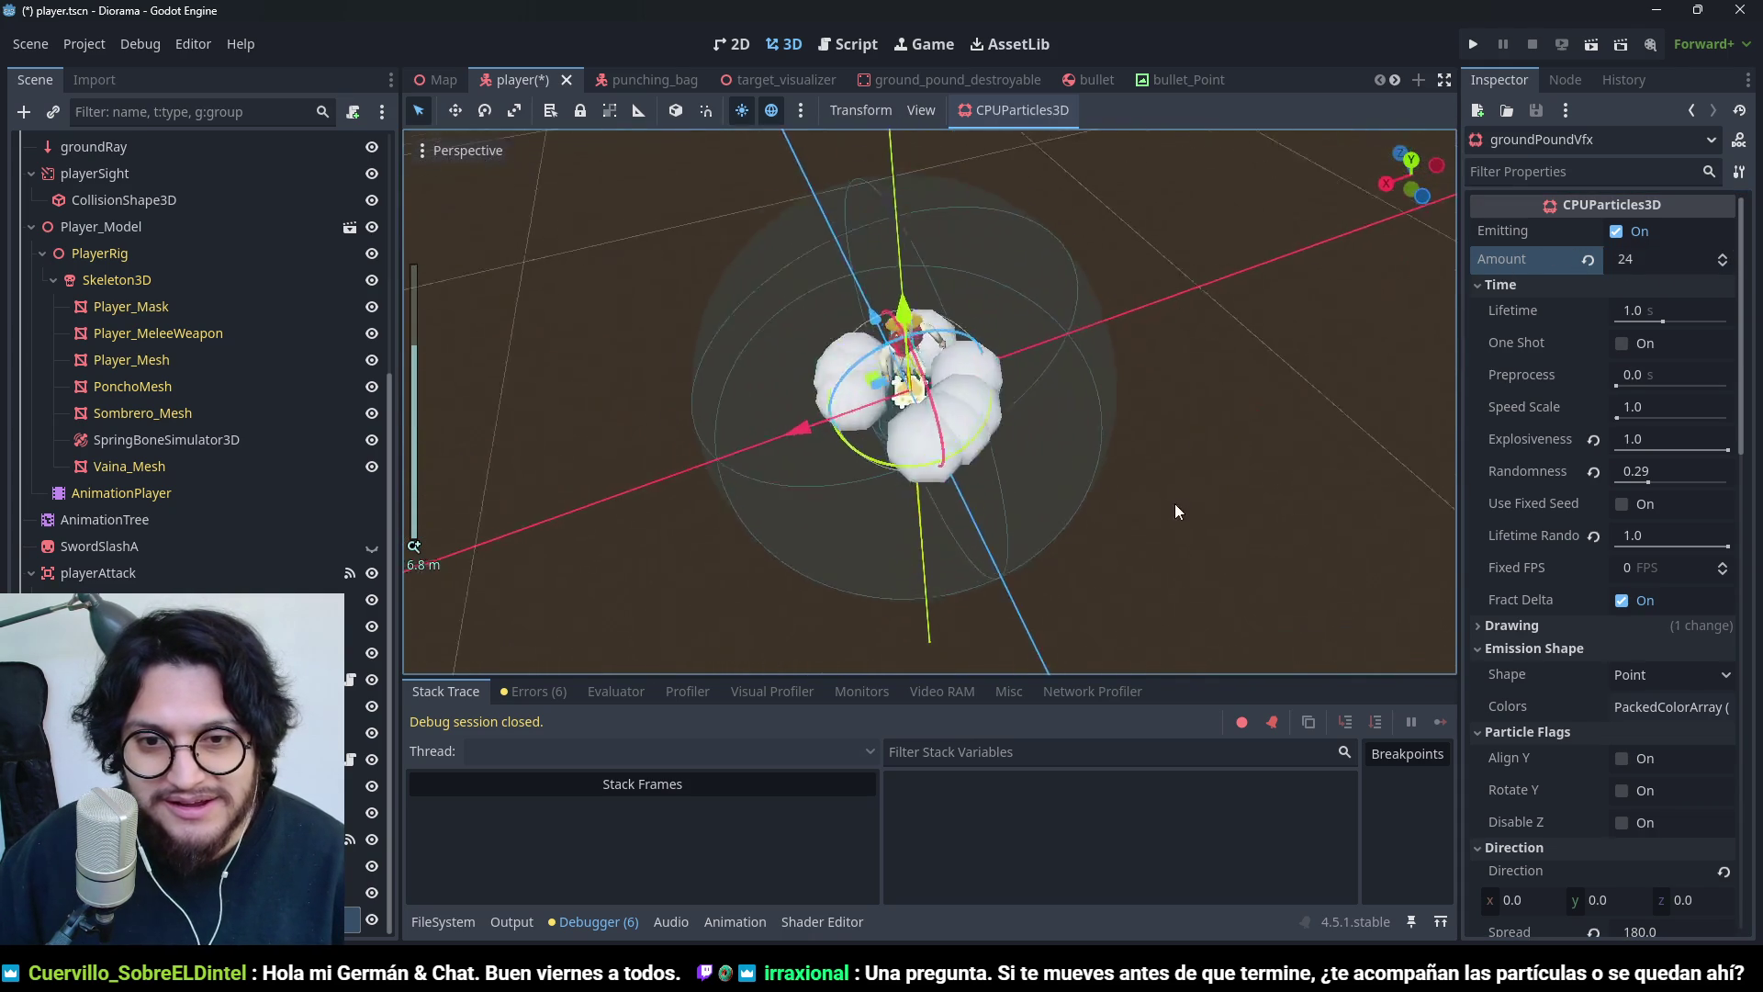
mouse_move(1089, 471)
mouse_down()
mouse_move(1122, 492)
mouse_move(1044, 490)
mouse_up()
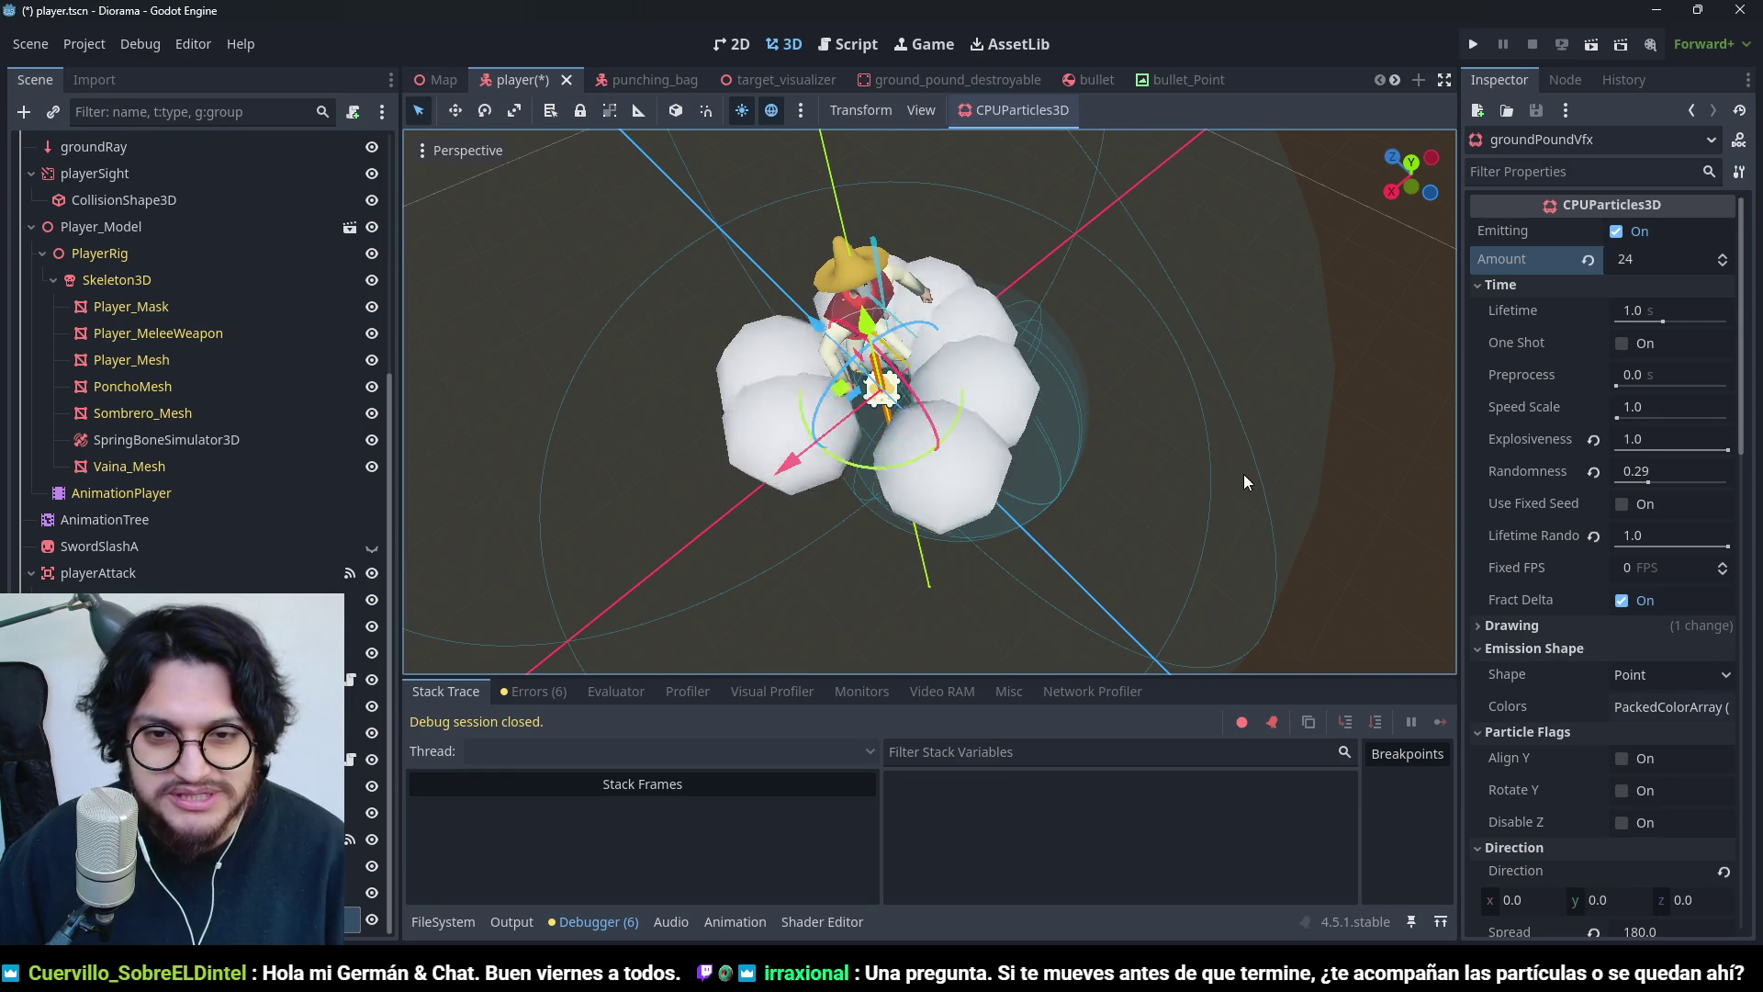
- Reset the Amount to its default 8, then set it to 16
click(1588, 261)
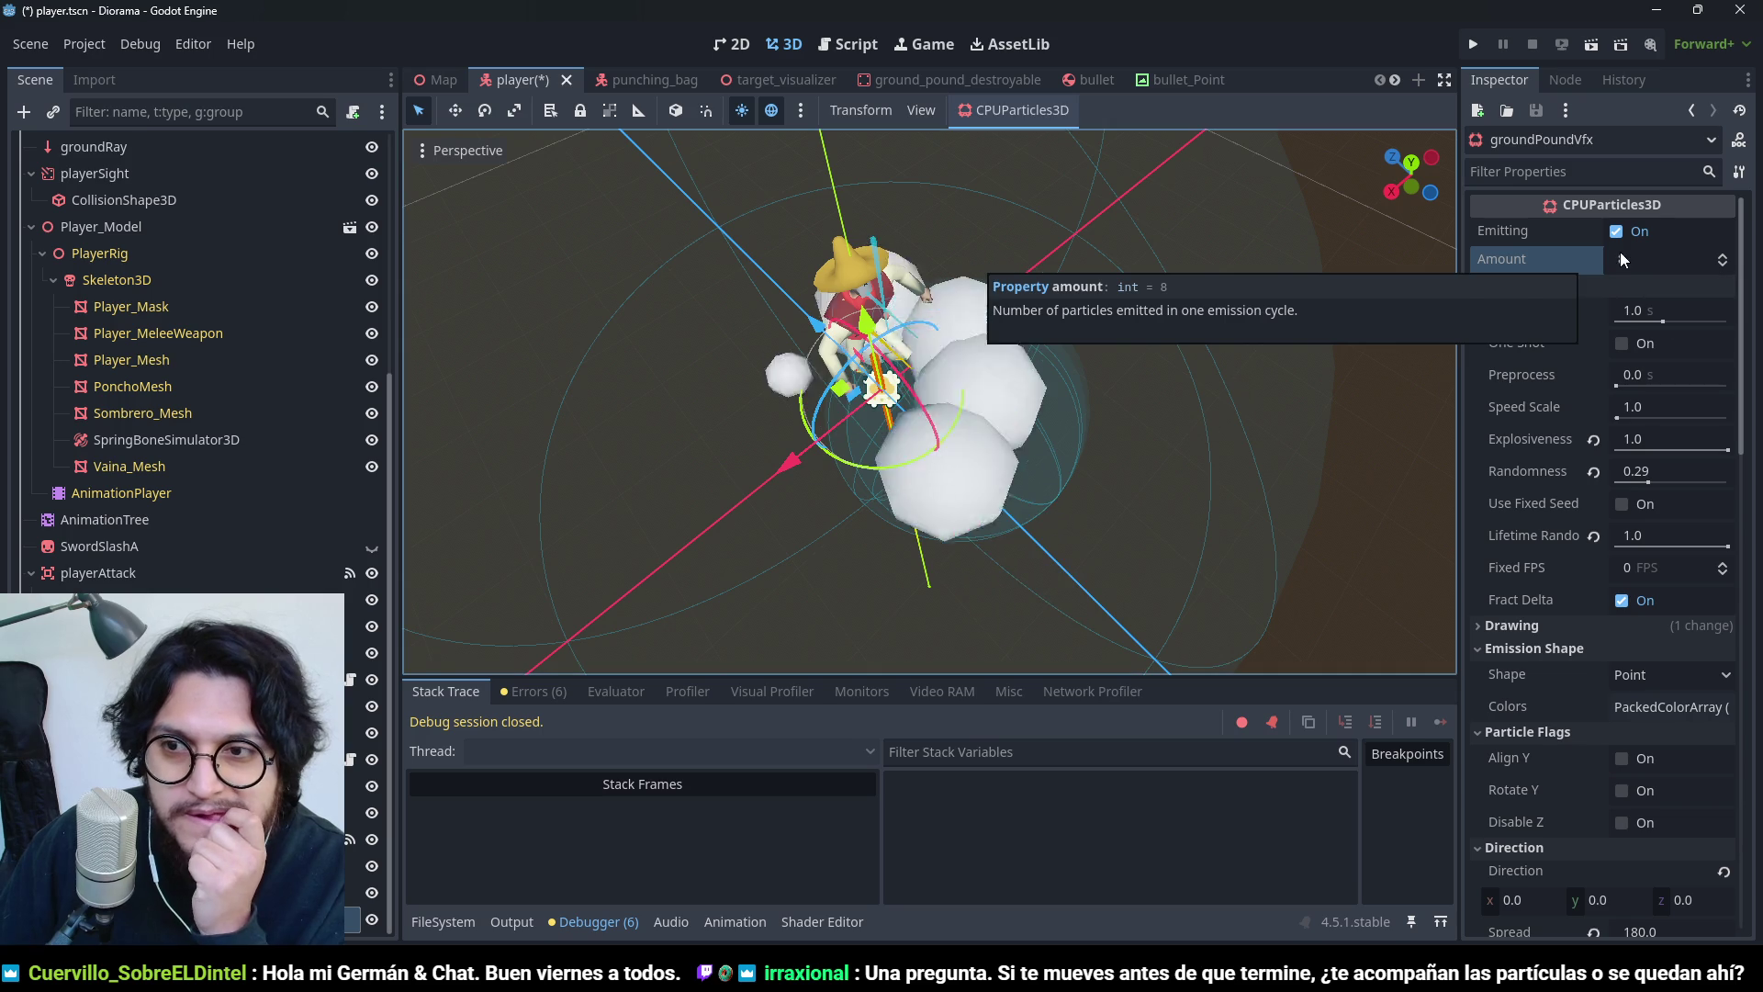
click(1628, 259)
text(16)
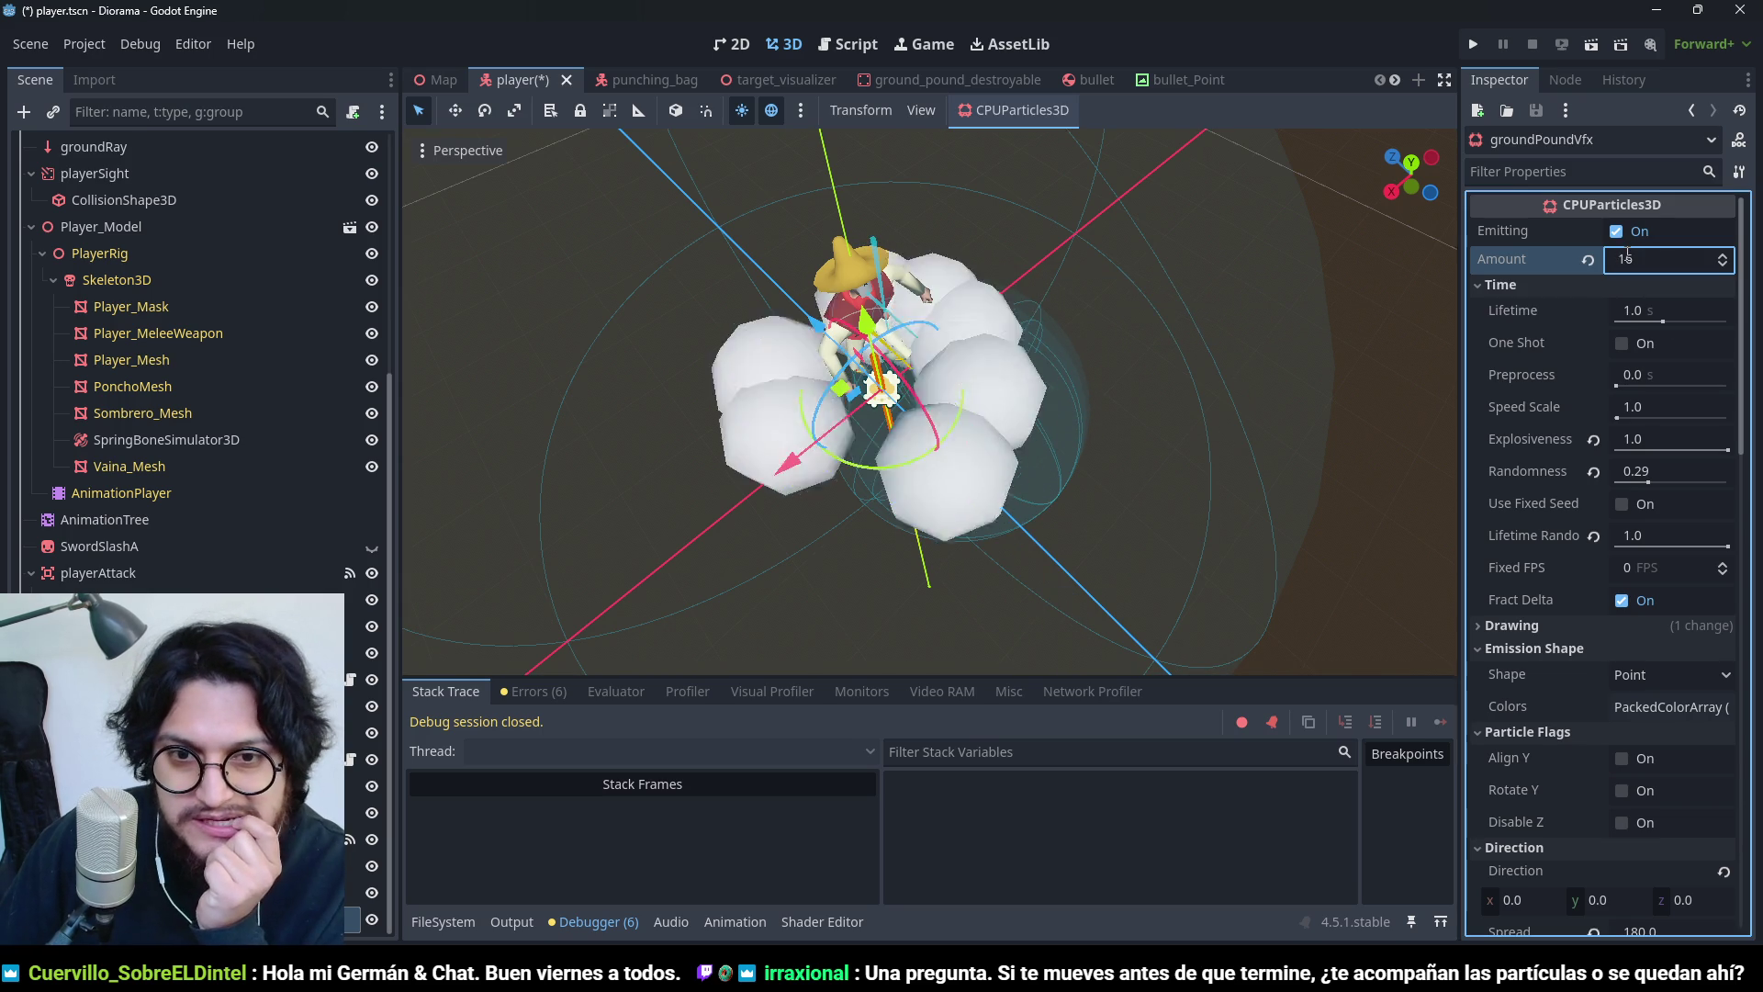
mouse_move(1010, 459)
mouse_down()
mouse_move(1179, 480)
mouse_move(1109, 449)
mouse_up()
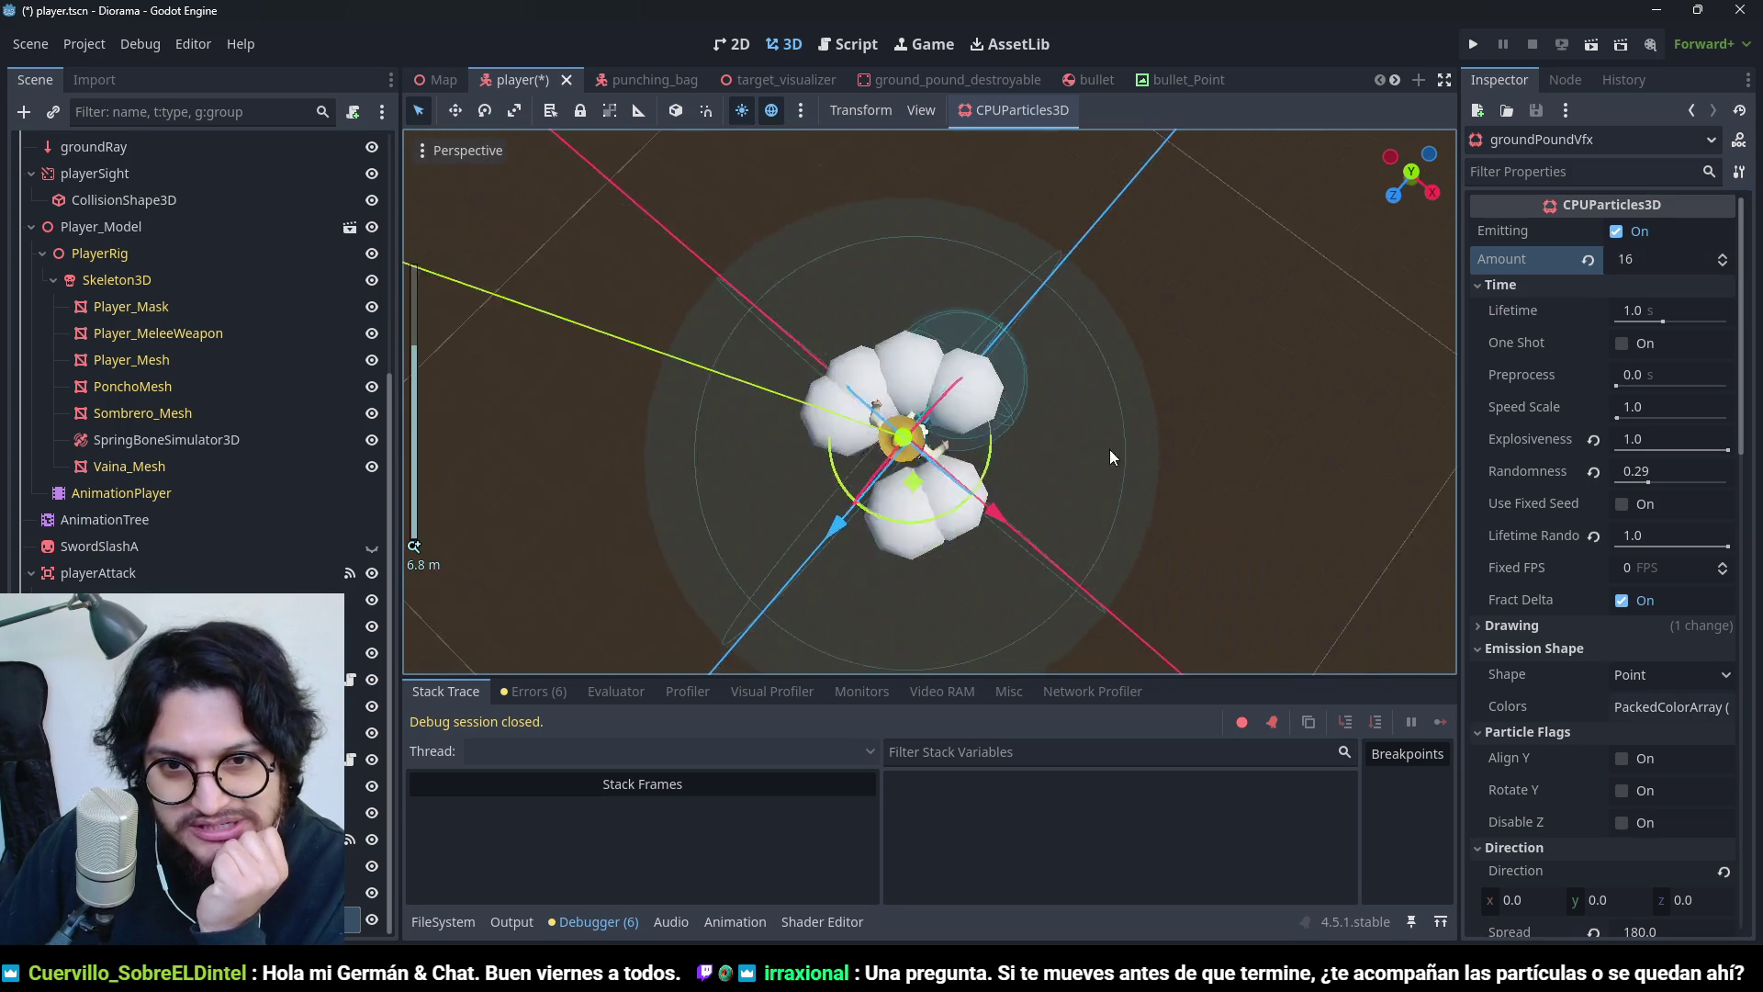
scroll(1072, 455, down, 2)
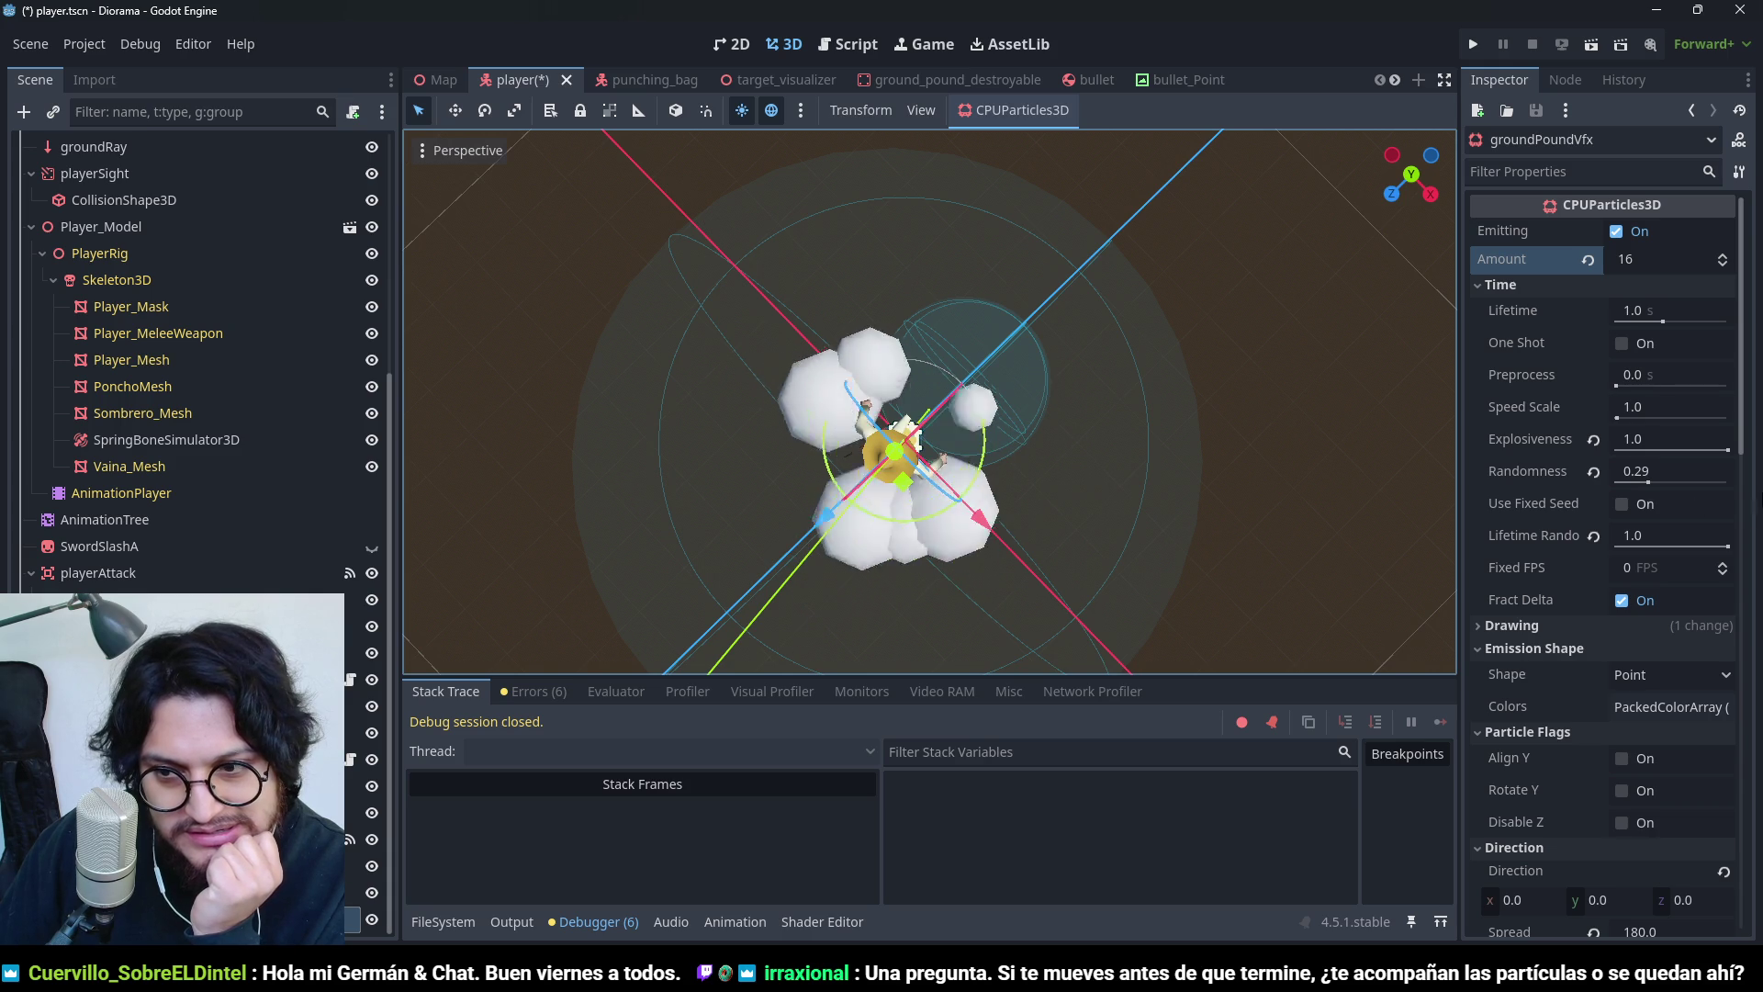
scroll(1552, 587, down, 4)
click(1672, 502)
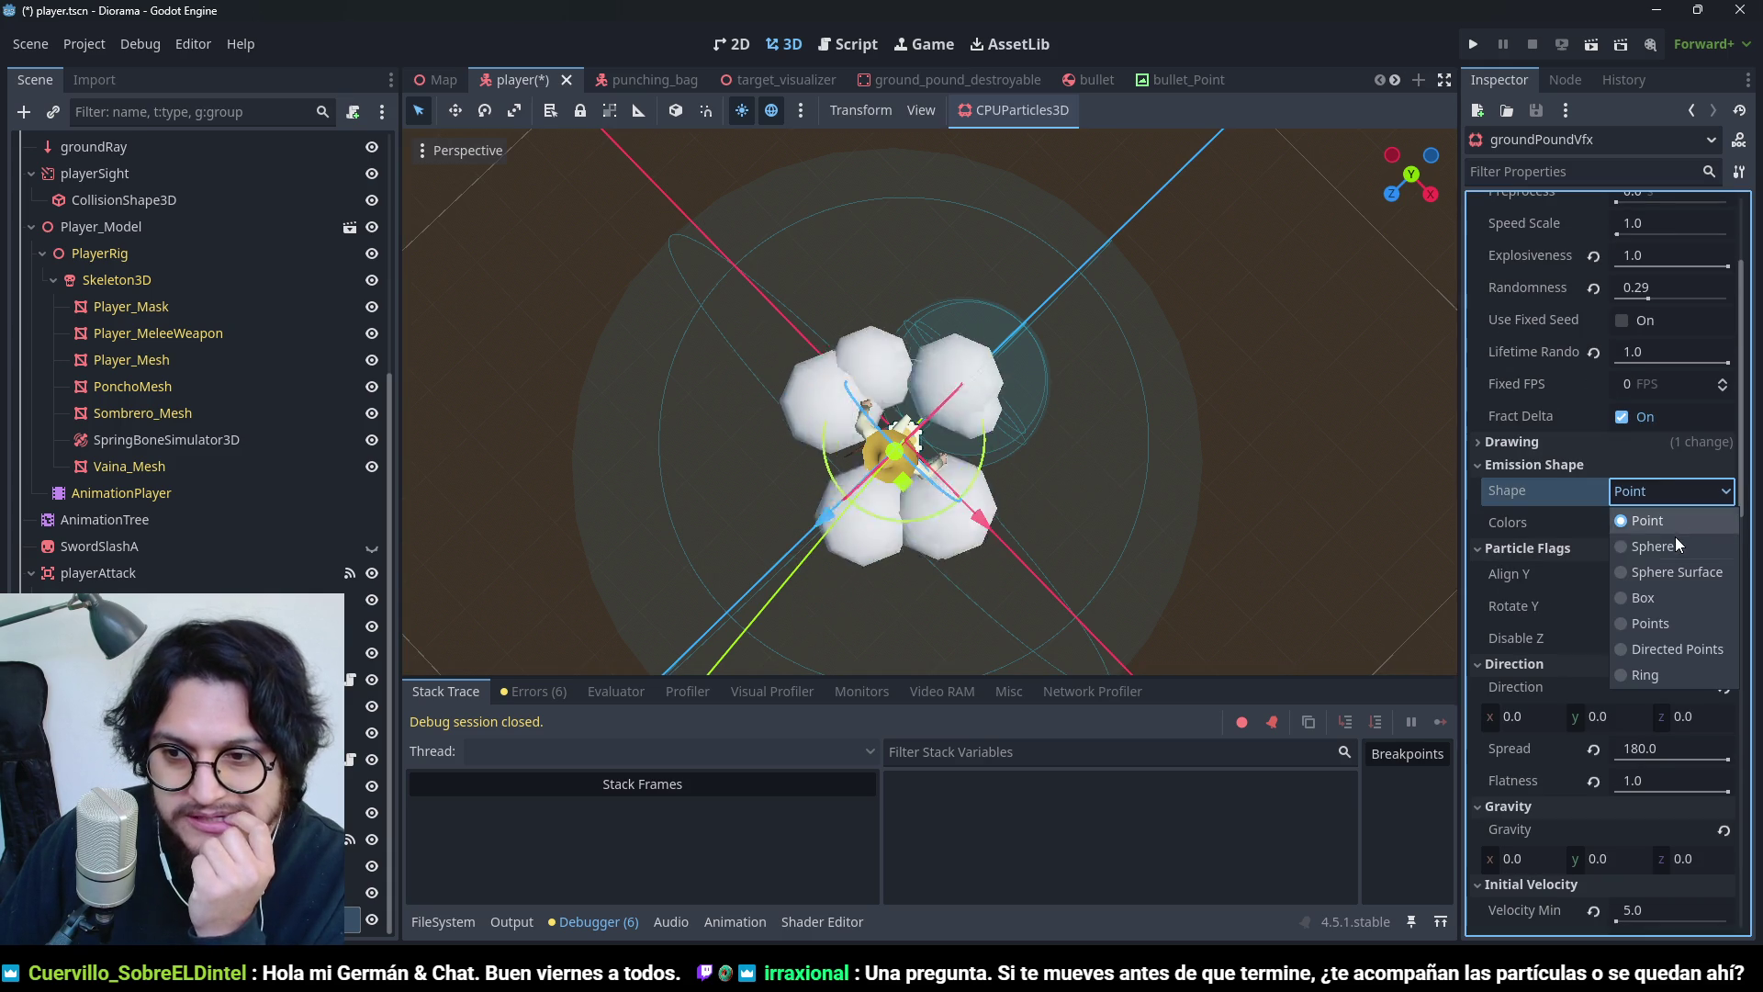
- Change the emission Shape from Point to Sphere, radius 1.0
click(1675, 539)
scroll(1268, 573, down, 2)
mouse_move(713, 275)
mouse_down()
mouse_move(1115, 442)
mouse_move(983, 446)
mouse_move(934, 407)
mouse_move(1098, 449)
mouse_move(1098, 481)
mouse_move(1032, 538)
mouse_up()
scroll(1088, 426, up, 2)
scroll(1088, 420, up, 1)
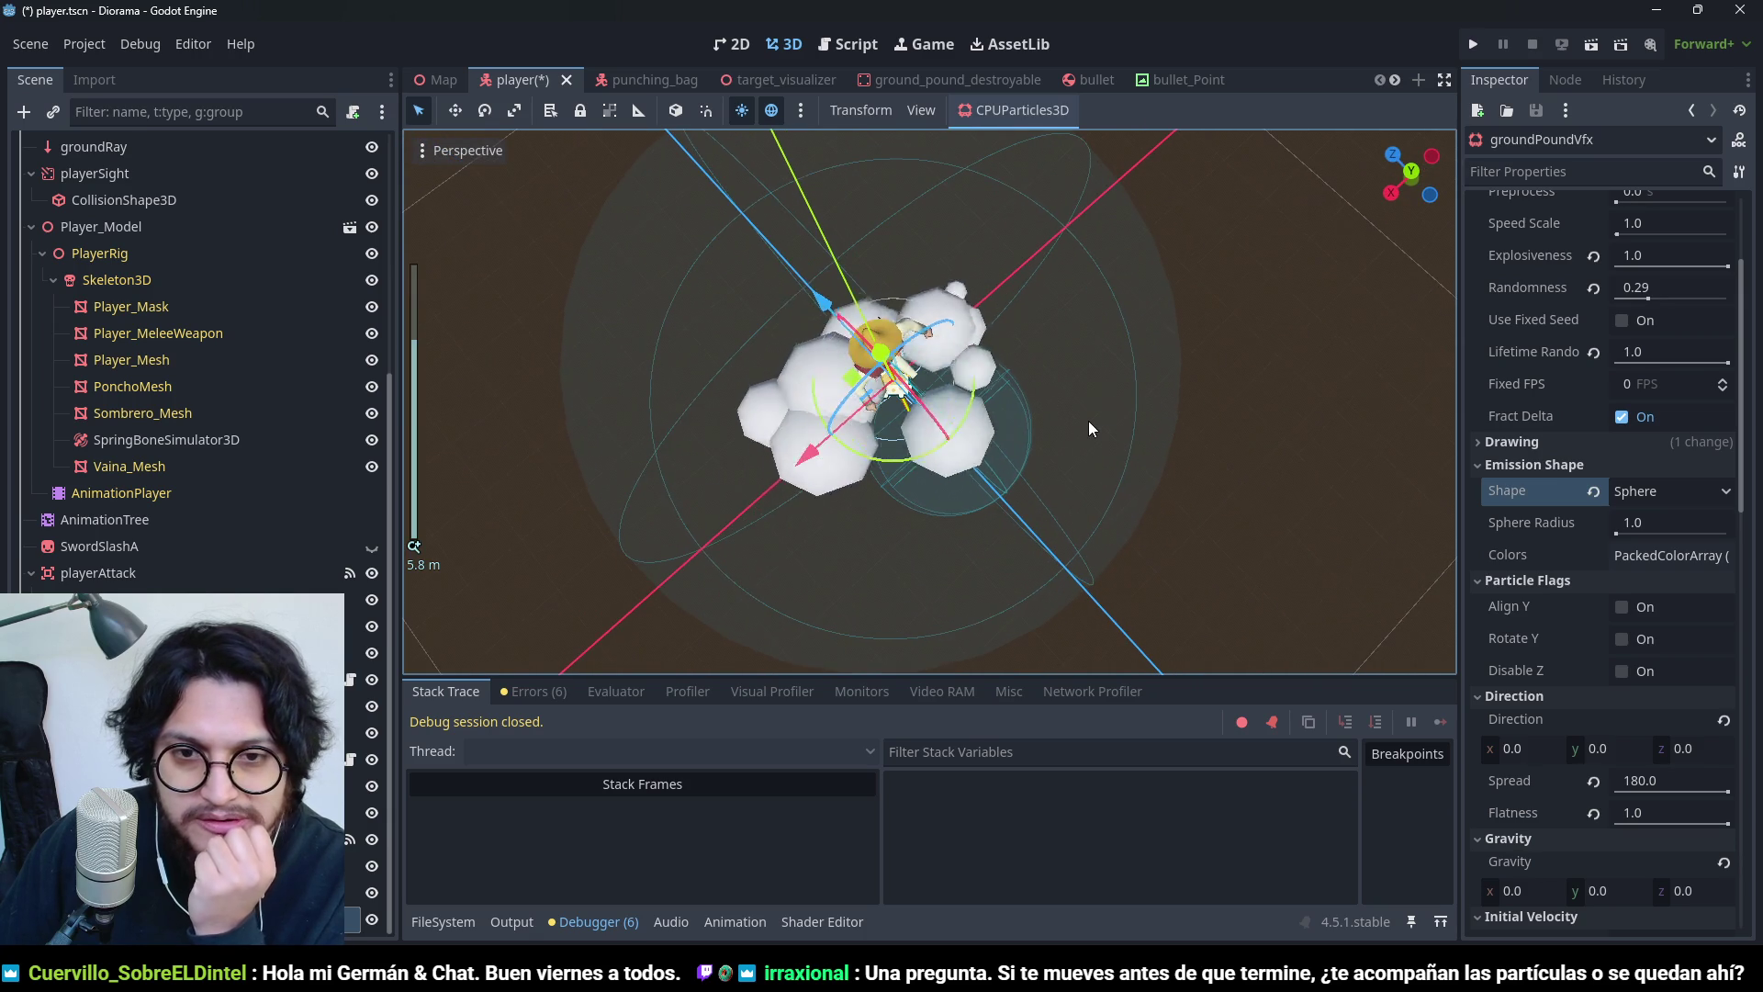
mouse_move(1065, 354)
mouse_down()
mouse_move(1075, 182)
mouse_move(1302, 230)
mouse_move(1365, 147)
mouse_move(1155, 185)
mouse_move(940, 290)
mouse_move(1657, 650)
mouse_up()
scroll(1522, 617, down, 3)
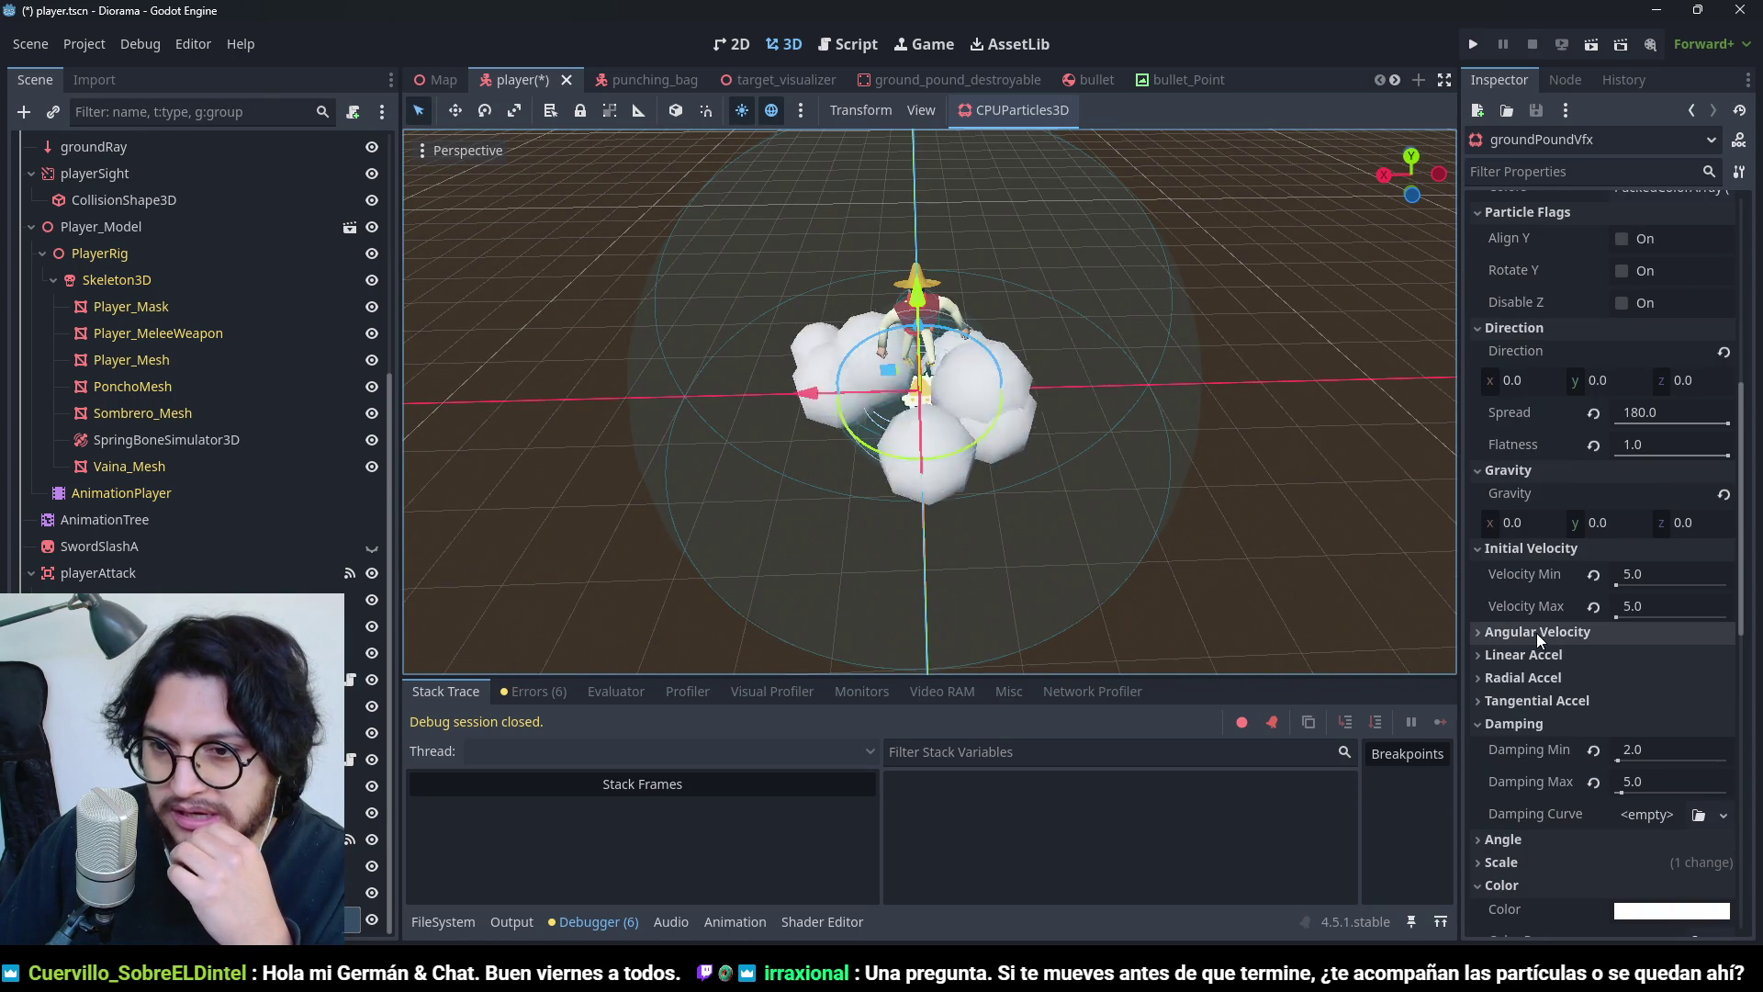
scroll(1535, 632, down, 4)
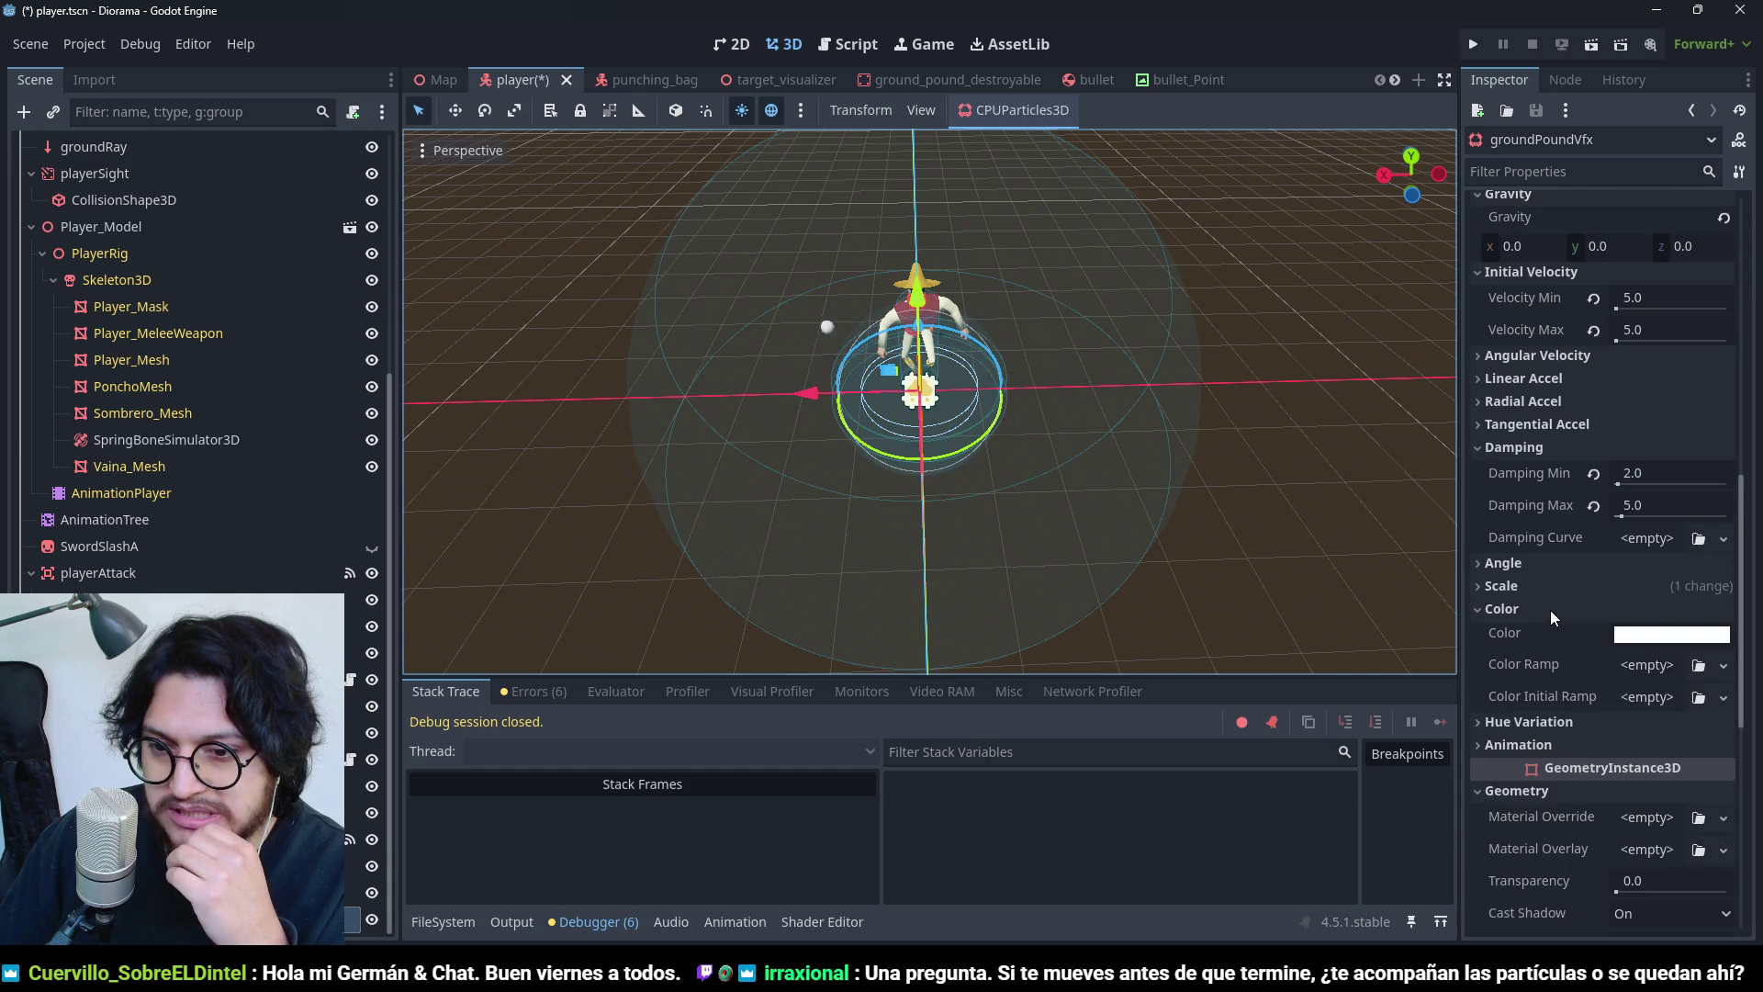
- Set Damping Min to 4 and Damping Max to 7
click(1633, 473)
text(4)
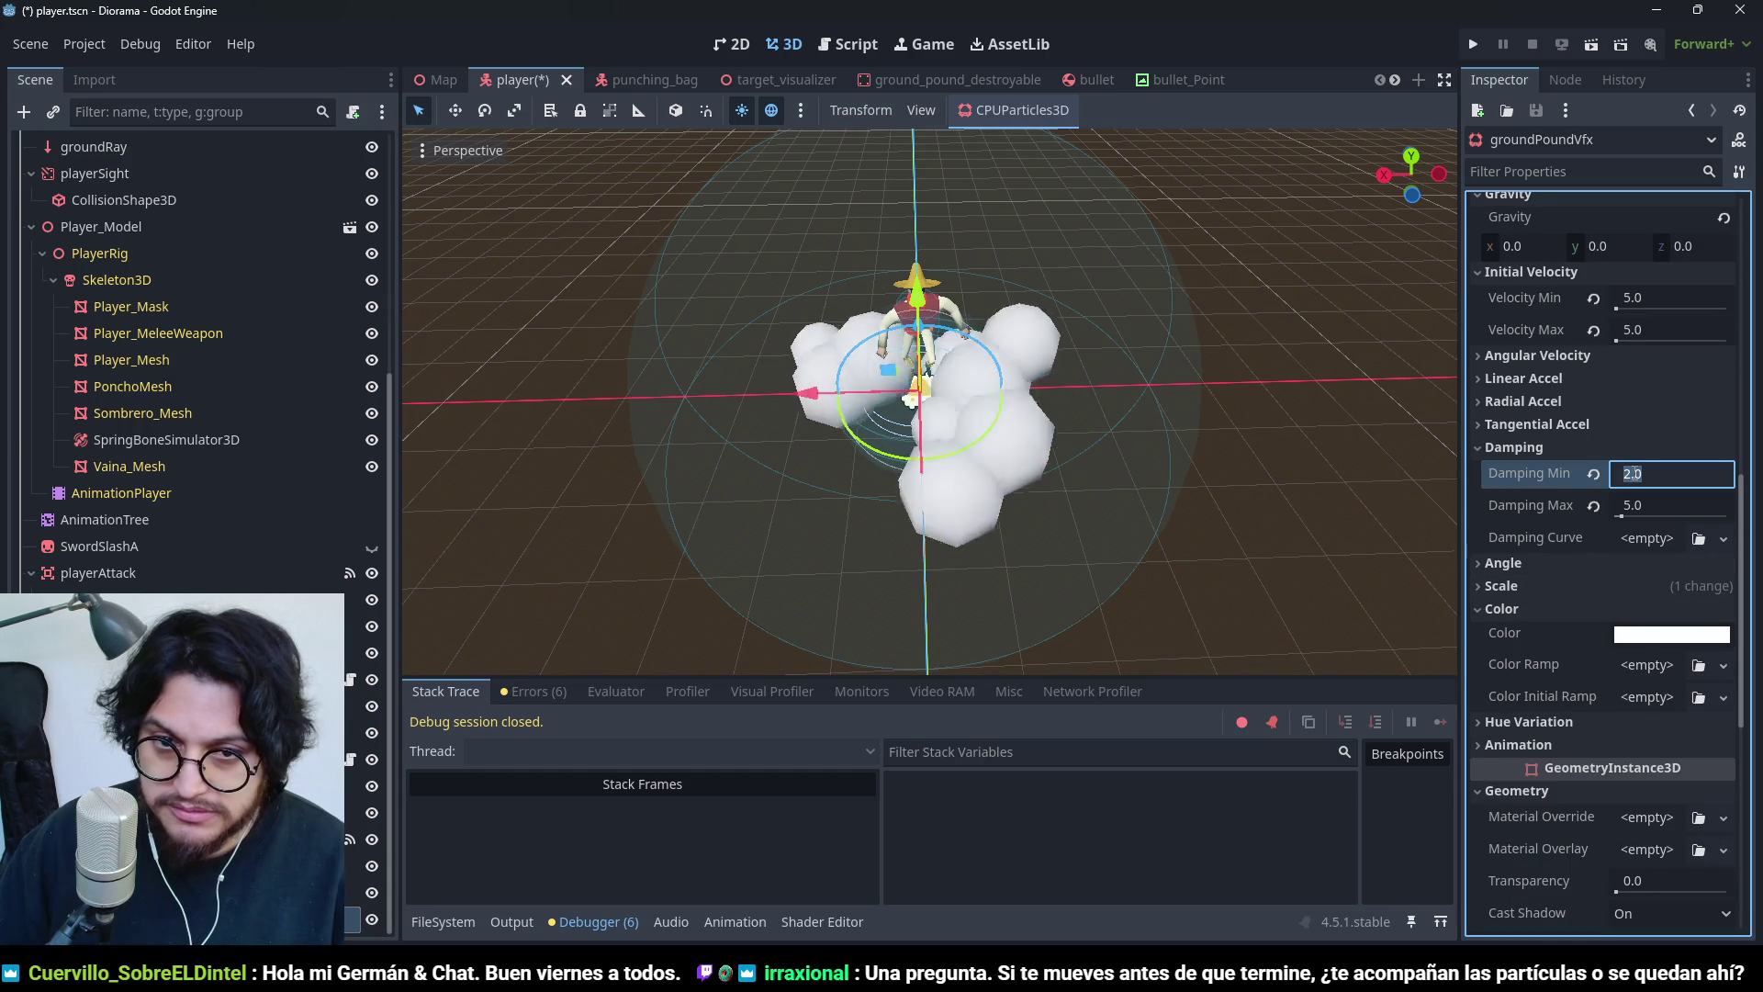
key(Tab)
text(7)
key(Return)
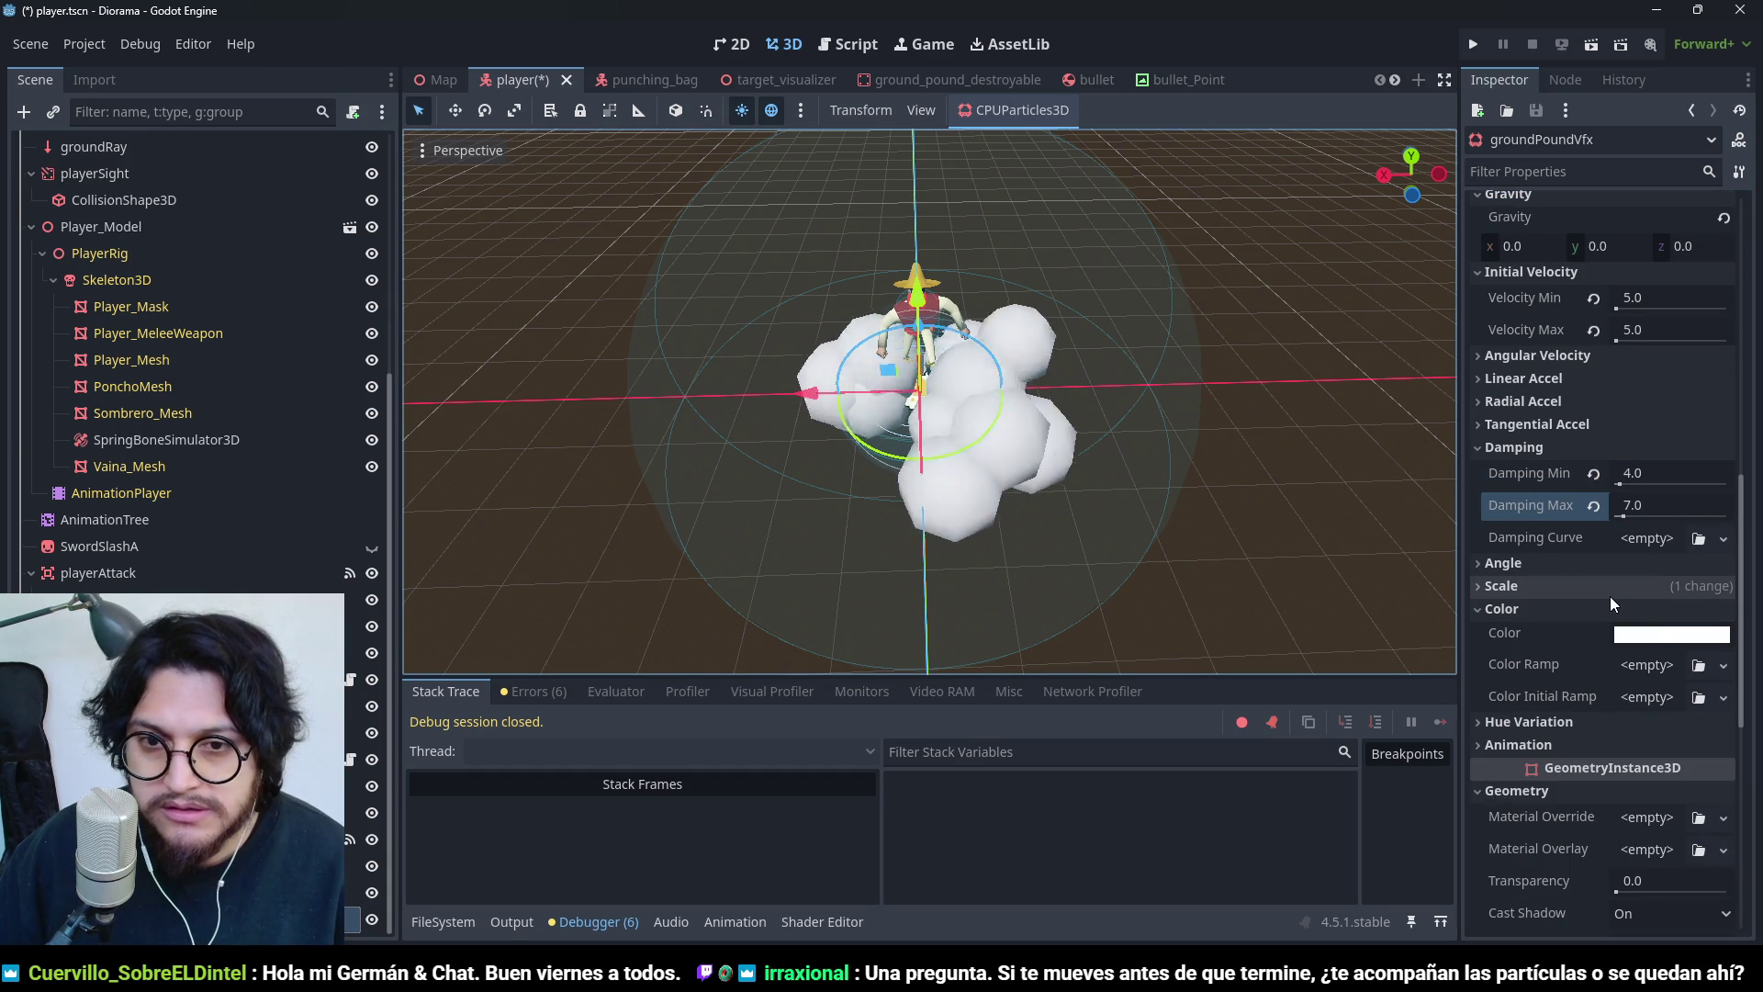
scroll(1567, 679, down, 5)
scroll(1598, 744, up, 8)
scroll(1598, 741, up, 5)
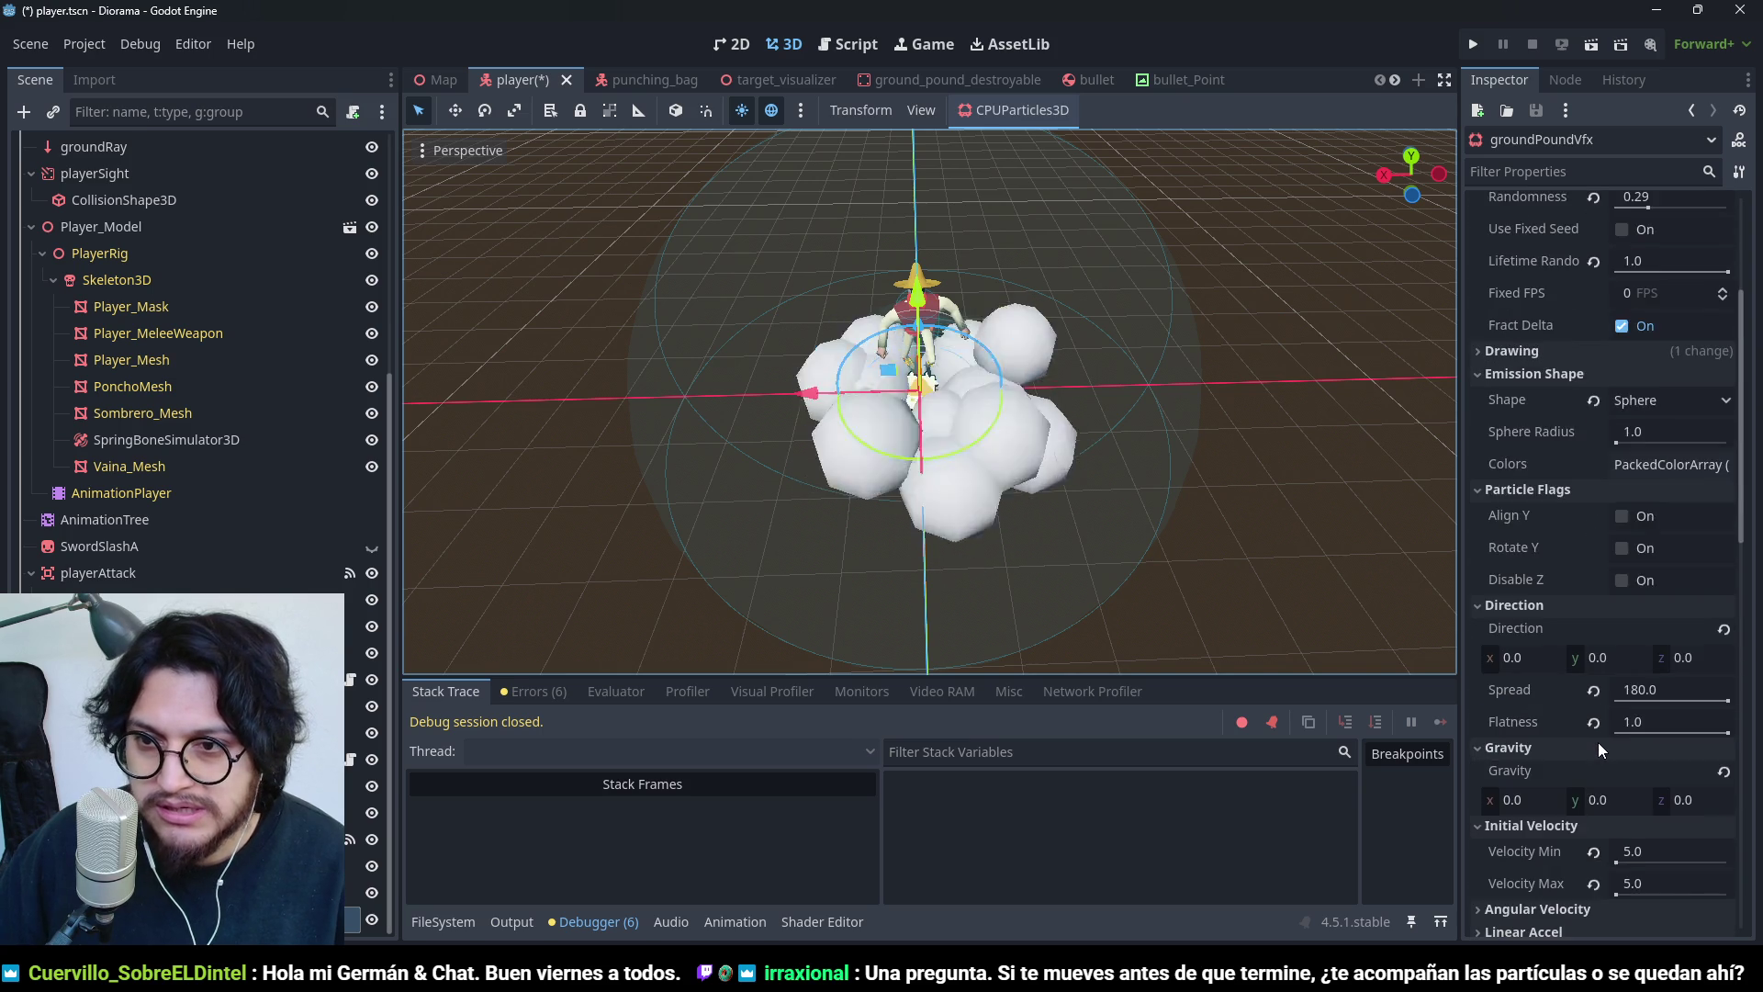
scroll(1612, 672, down, 6)
scroll(1605, 549, down, 2)
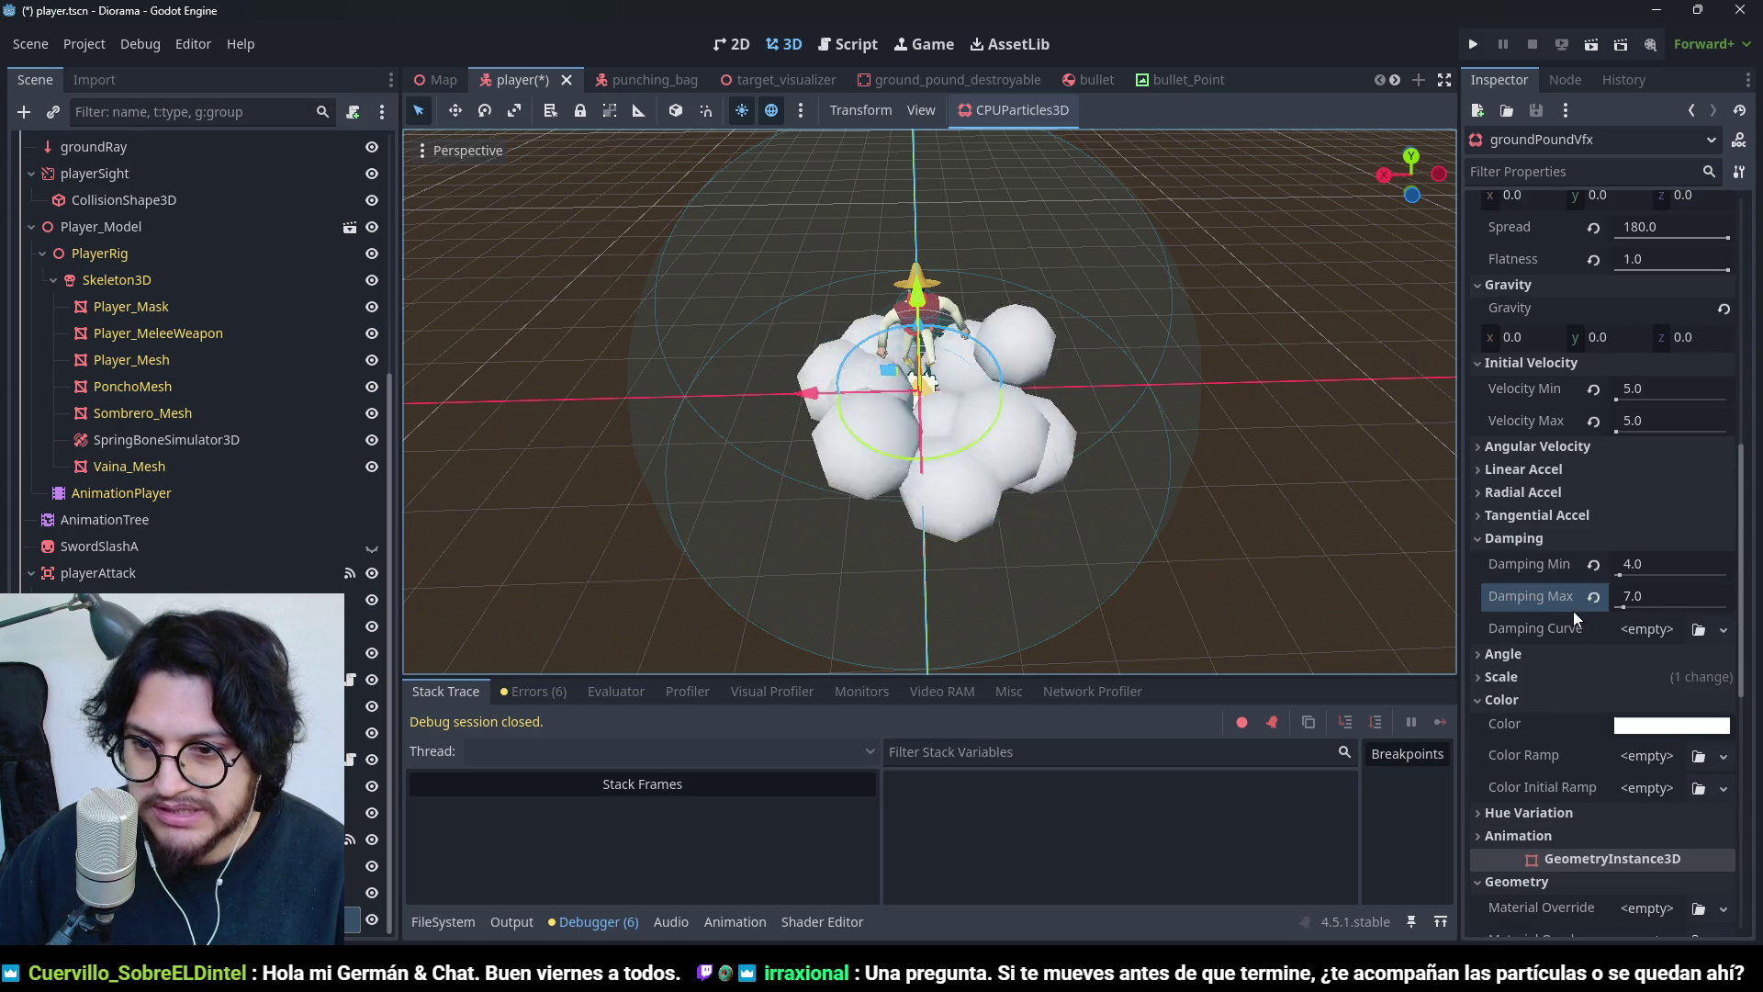
scroll(1561, 667, down, 1)
click(1595, 587)
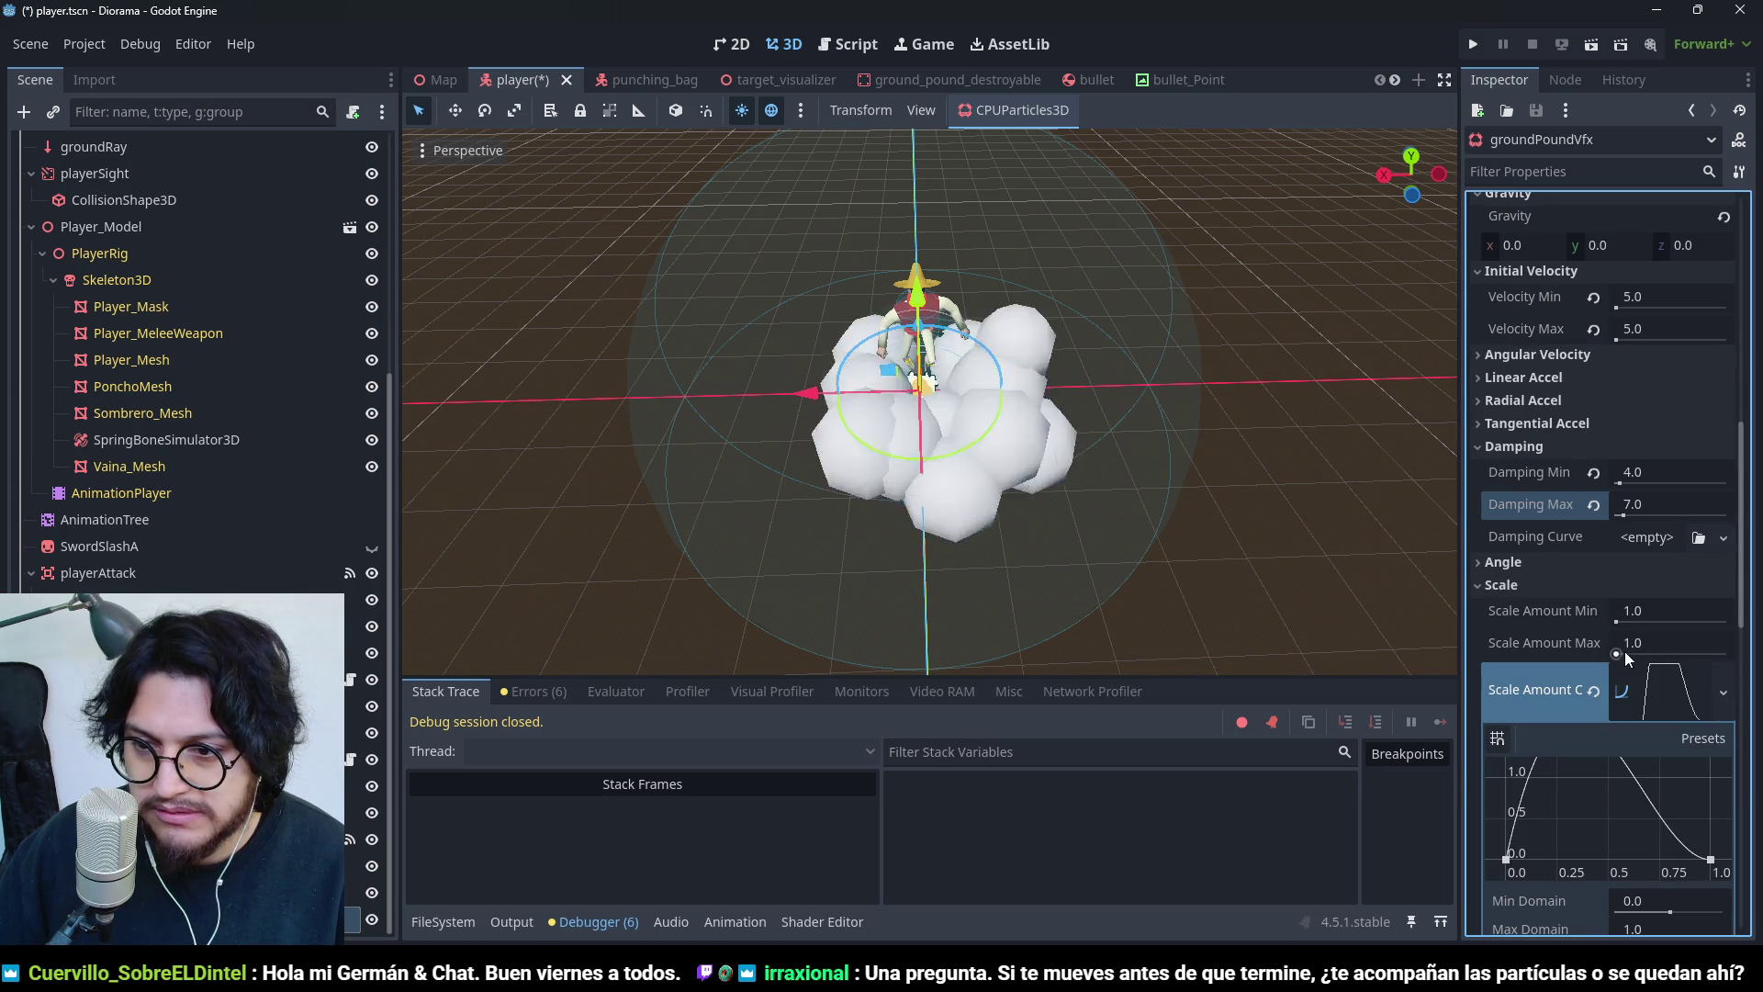
- Clear the Scale Amount Curve, then undo with Ctrl+Z to restore it
click(1594, 691)
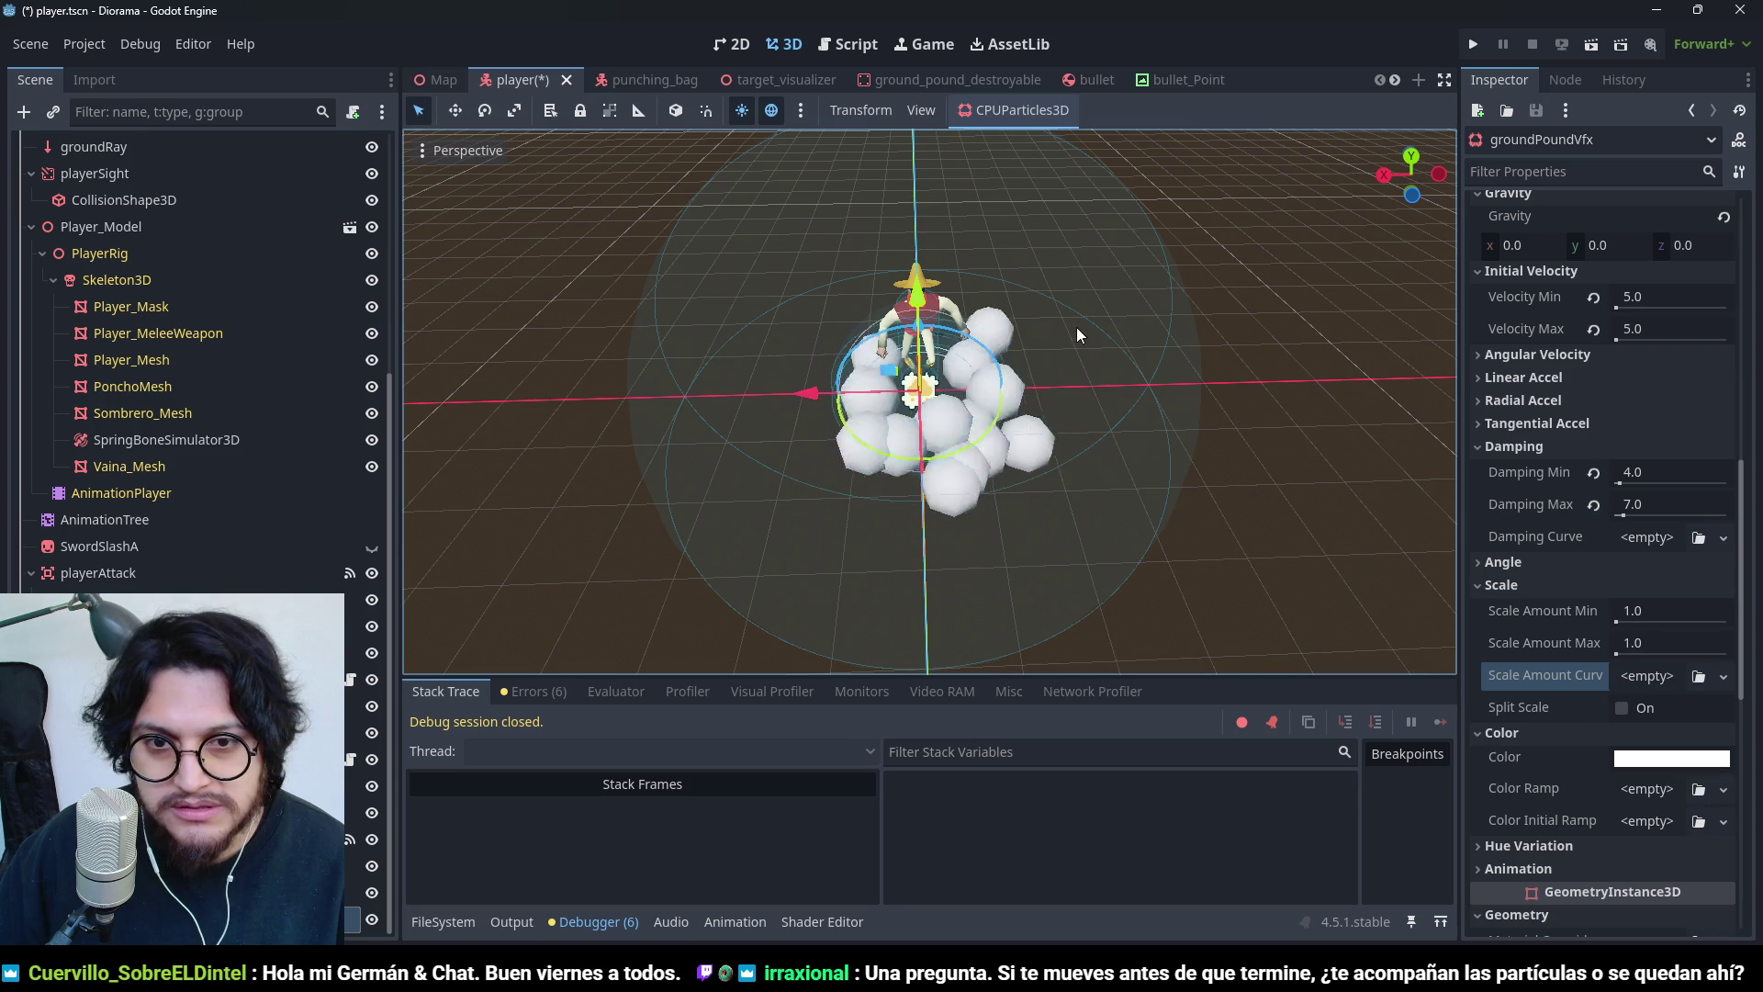
click(1540, 679)
key(ctrl+z)
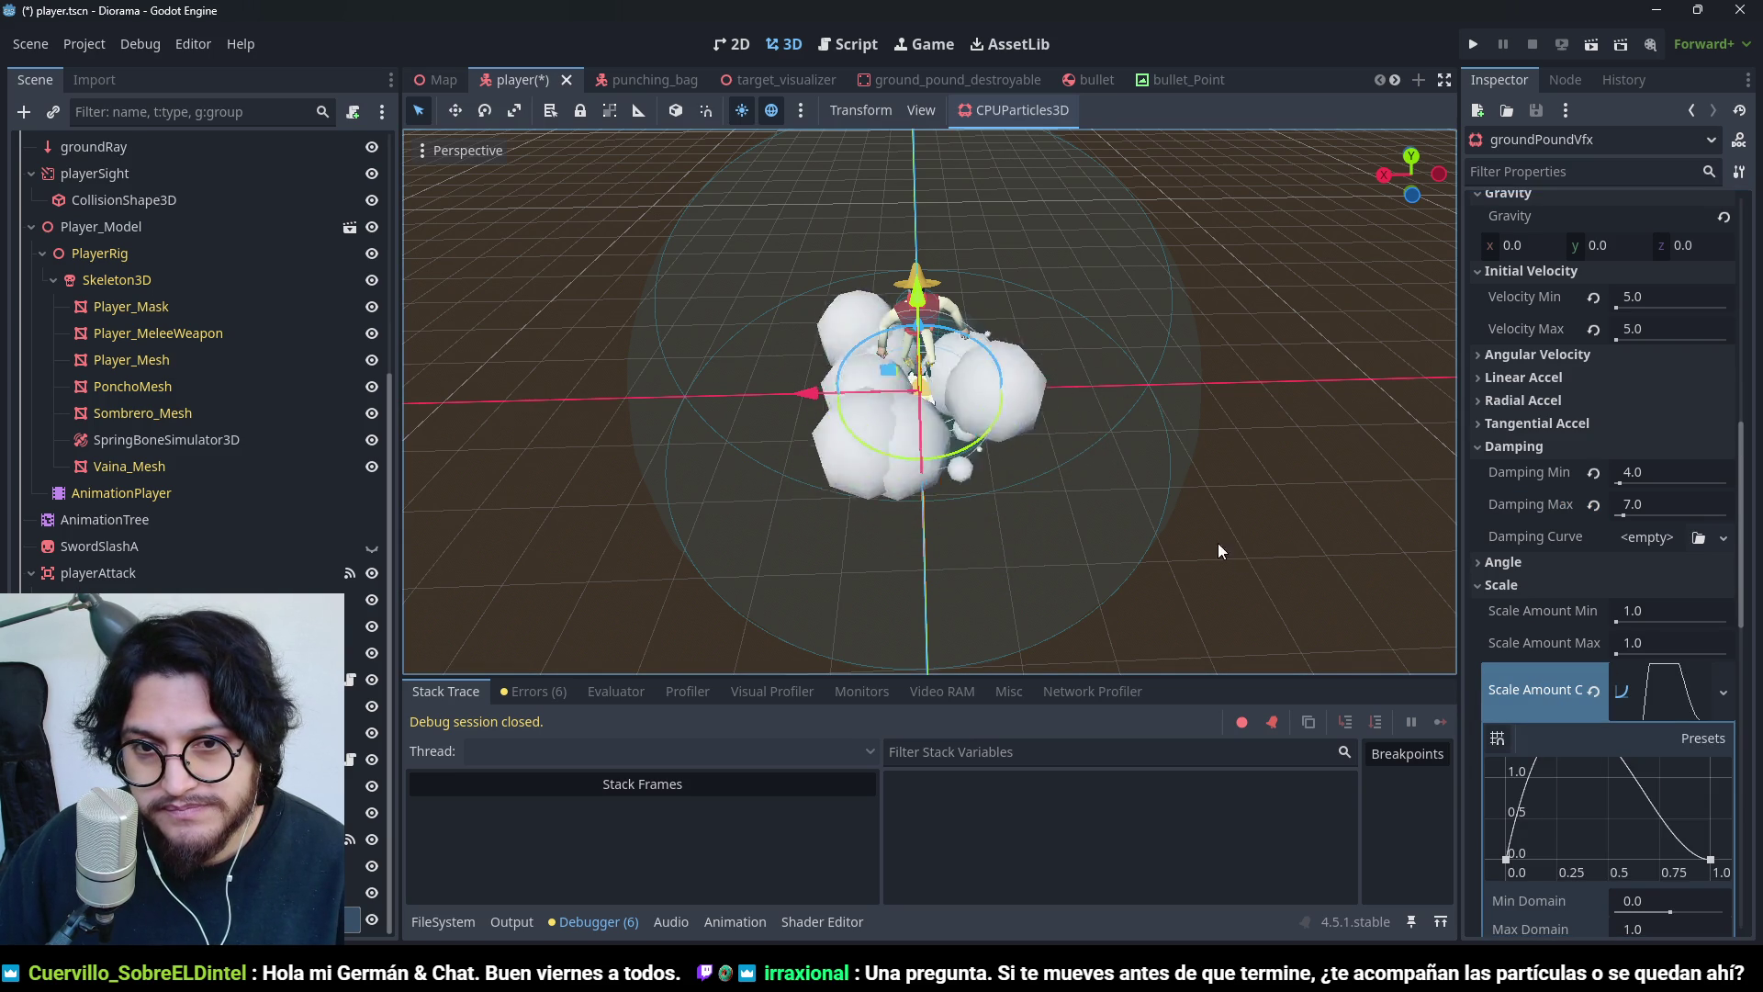
mouse_move(1066, 518)
mouse_down()
mouse_move(1060, 334)
mouse_move(1313, 294)
mouse_move(1188, 400)
mouse_move(866, 566)
mouse_move(830, 388)
mouse_move(873, 381)
mouse_move(983, 587)
mouse_move(918, 610)
mouse_up()
scroll(1574, 518, up, 2)
scroll(1574, 518, up, 7)
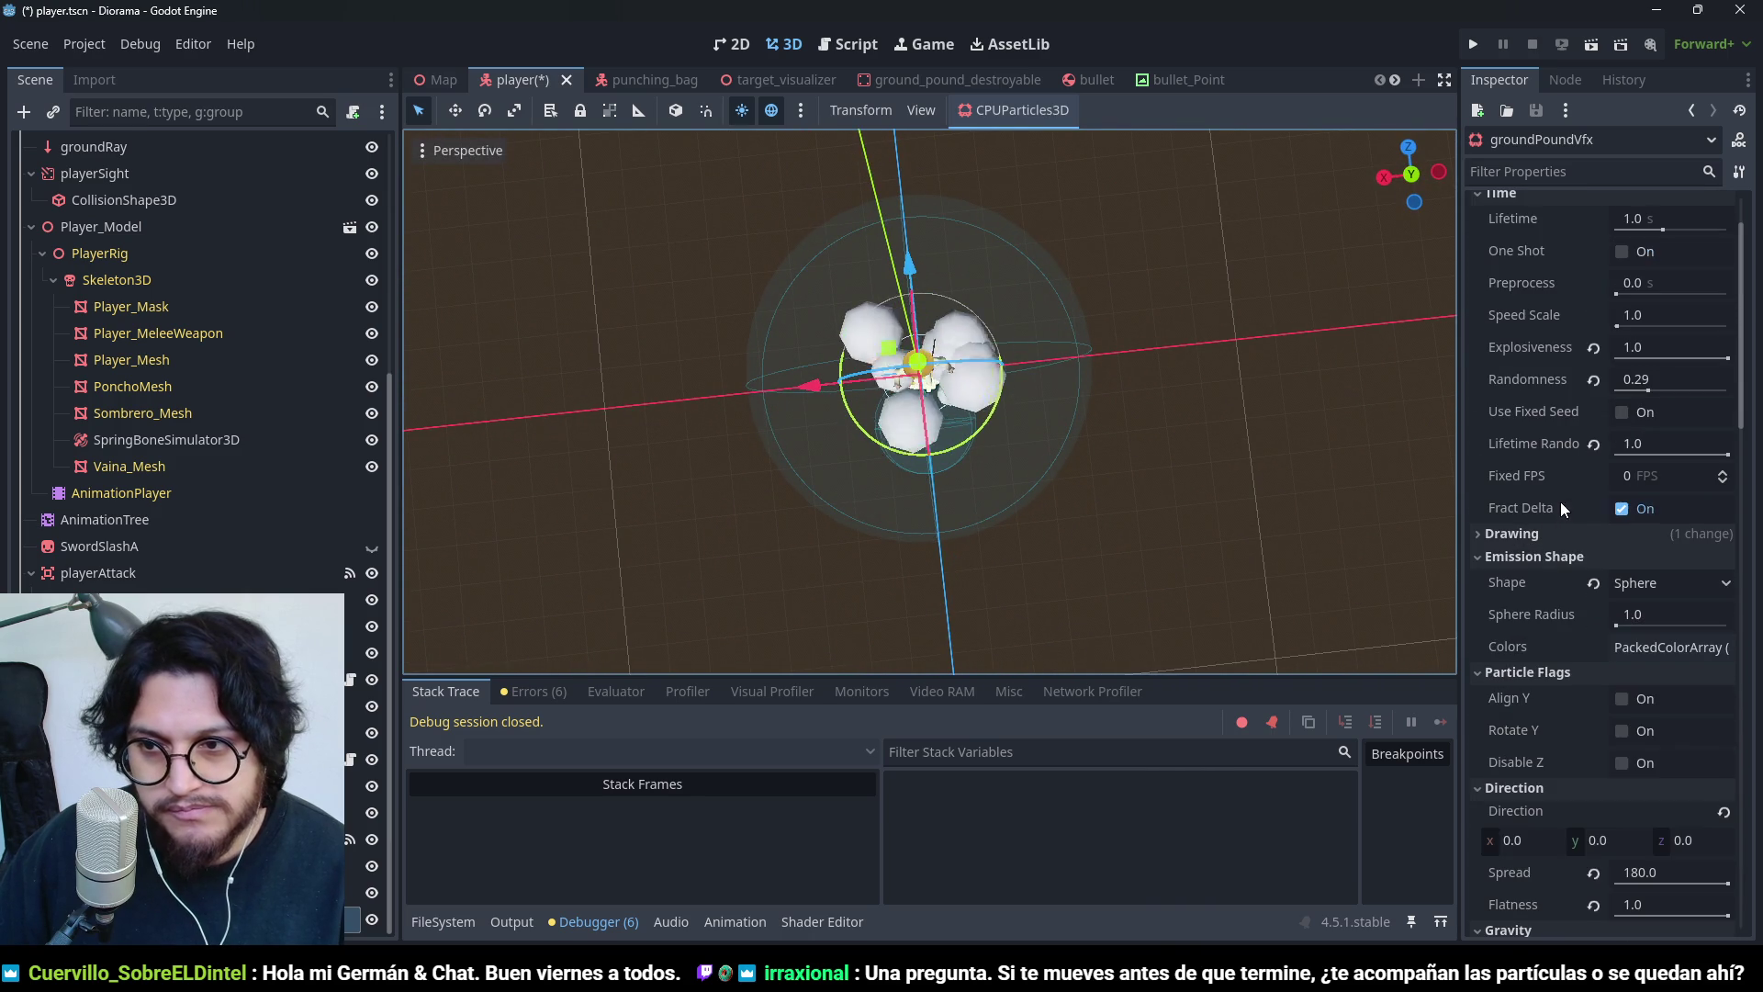
- Set the emission Sphere Radius to 2.0
click(1639, 611)
text(2.0)
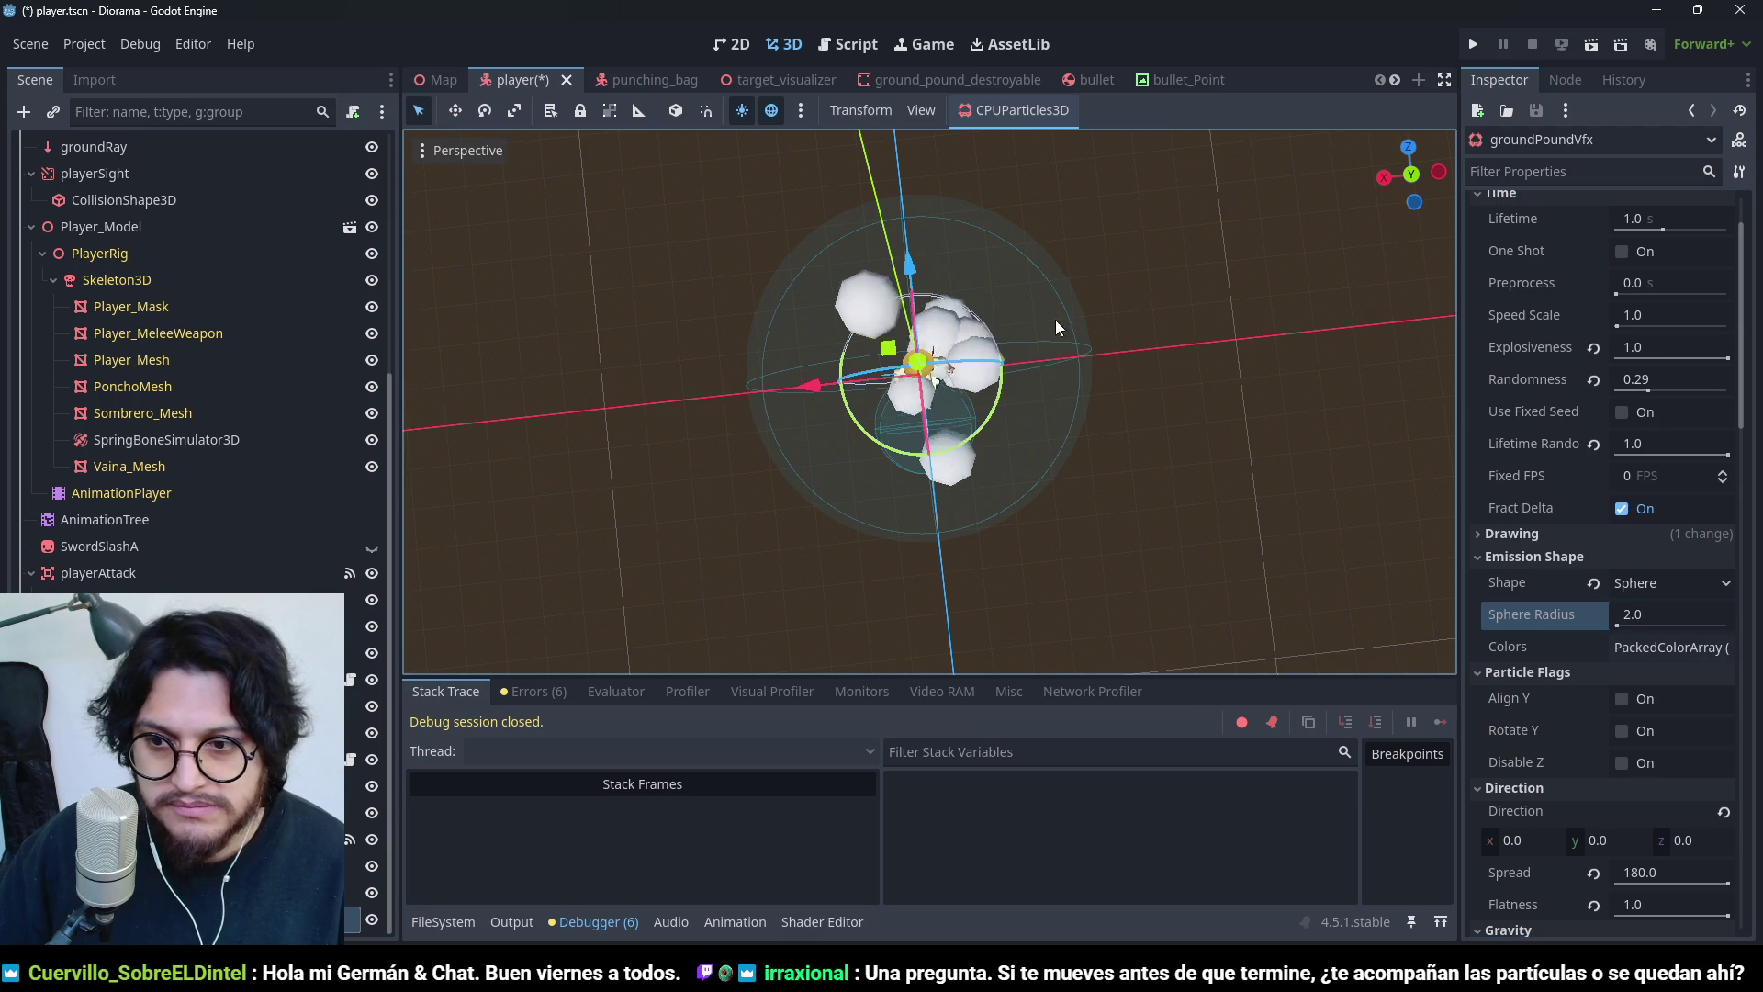
scroll(1228, 321, up, 3)
drag(1228, 321, 1271, 245)
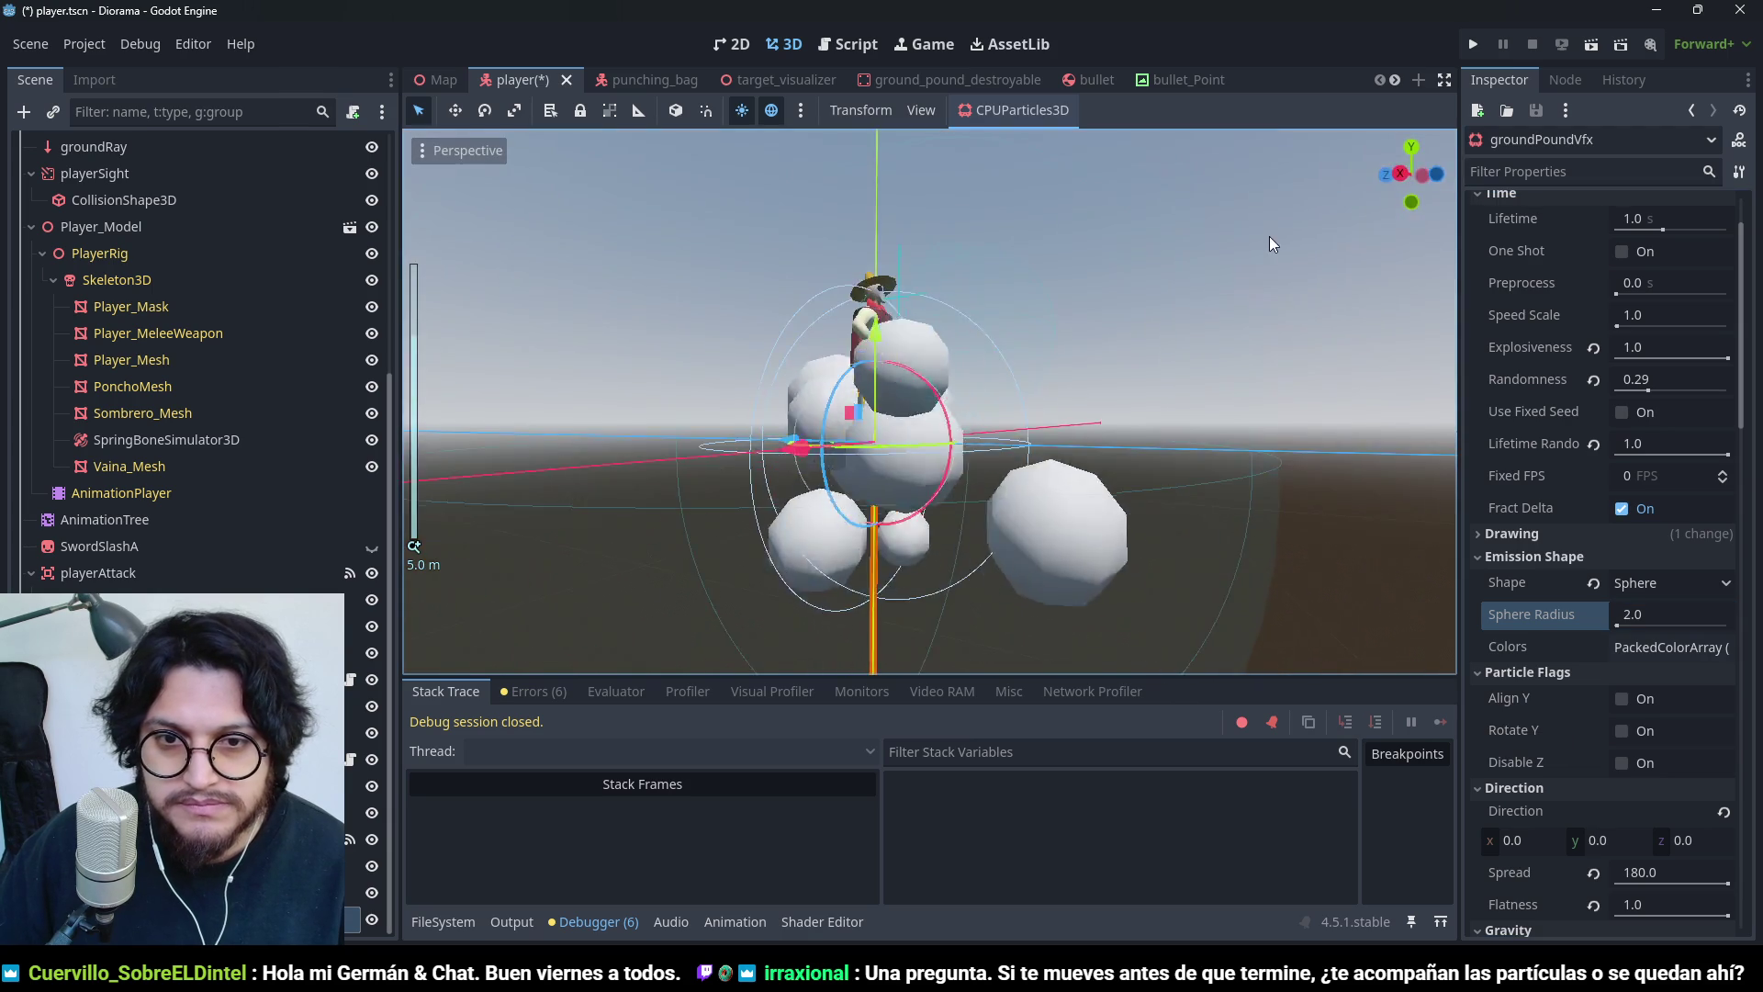
click(1635, 584)
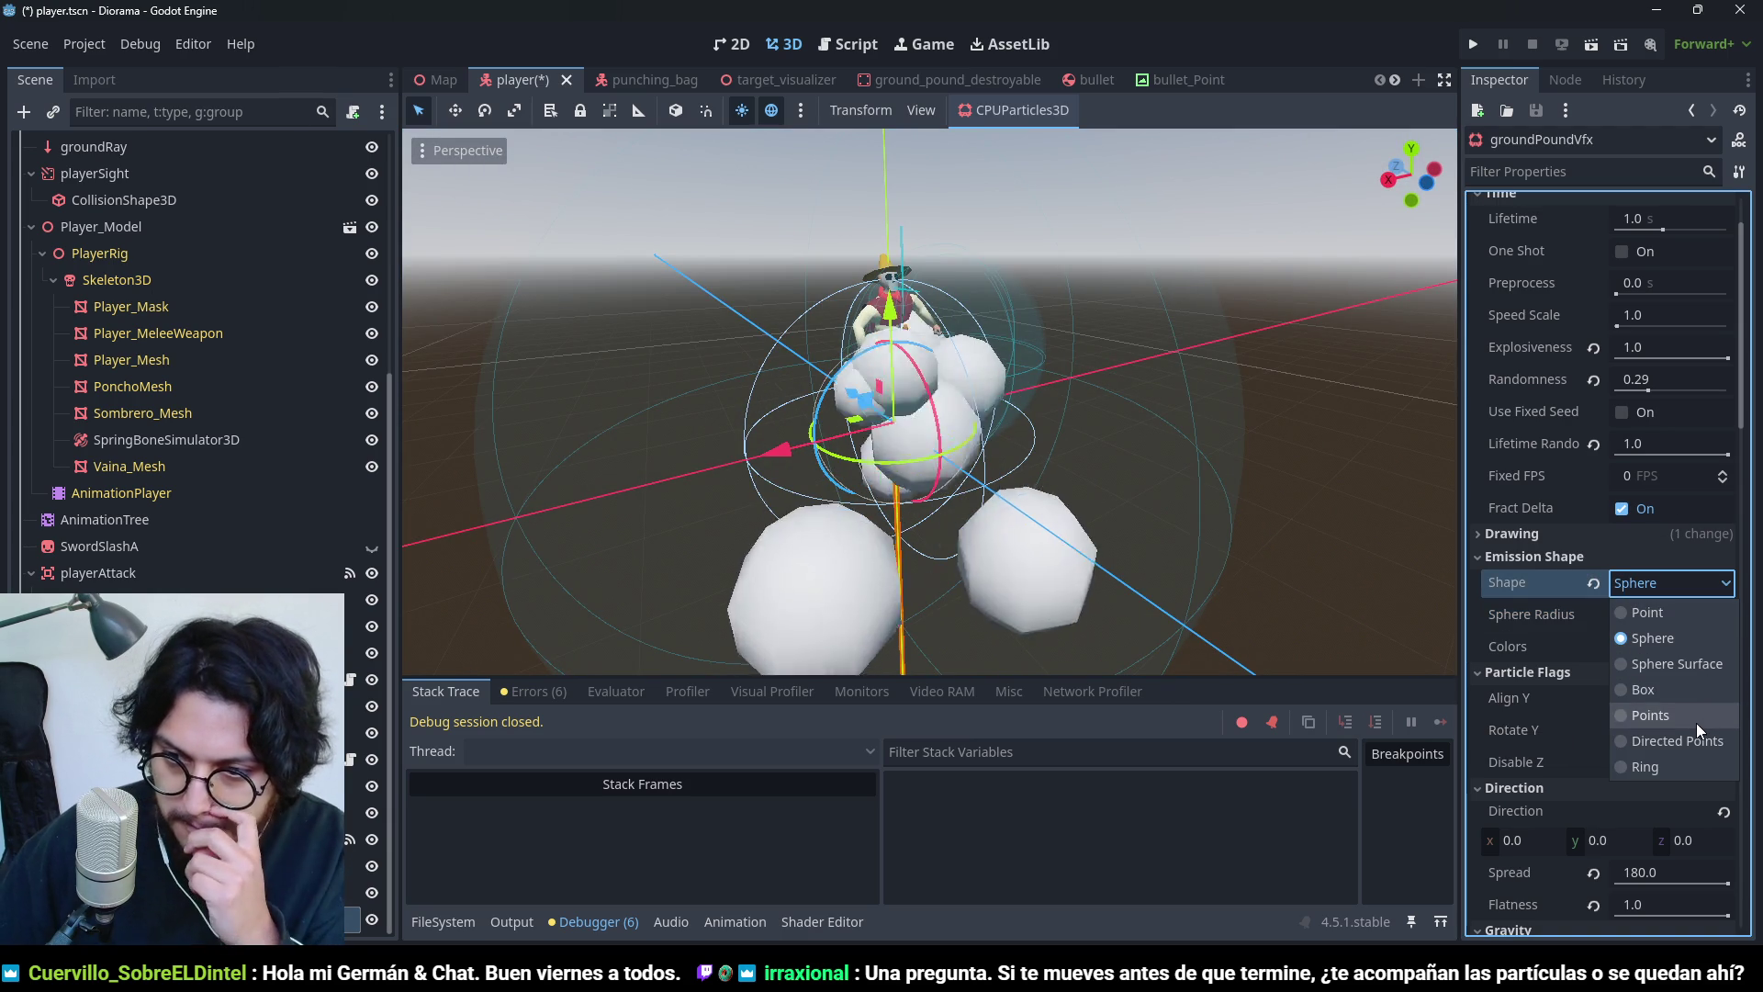
- Switch the emission shape to Ring and widen the Ring Radius to 2.2
click(1642, 766)
scroll(1126, 447, down, 2)
mouse_move(1093, 461)
mouse_down()
mouse_move(973, 405)
mouse_move(918, 413)
mouse_move(944, 531)
mouse_up()
scroll(918, 413, up, 3)
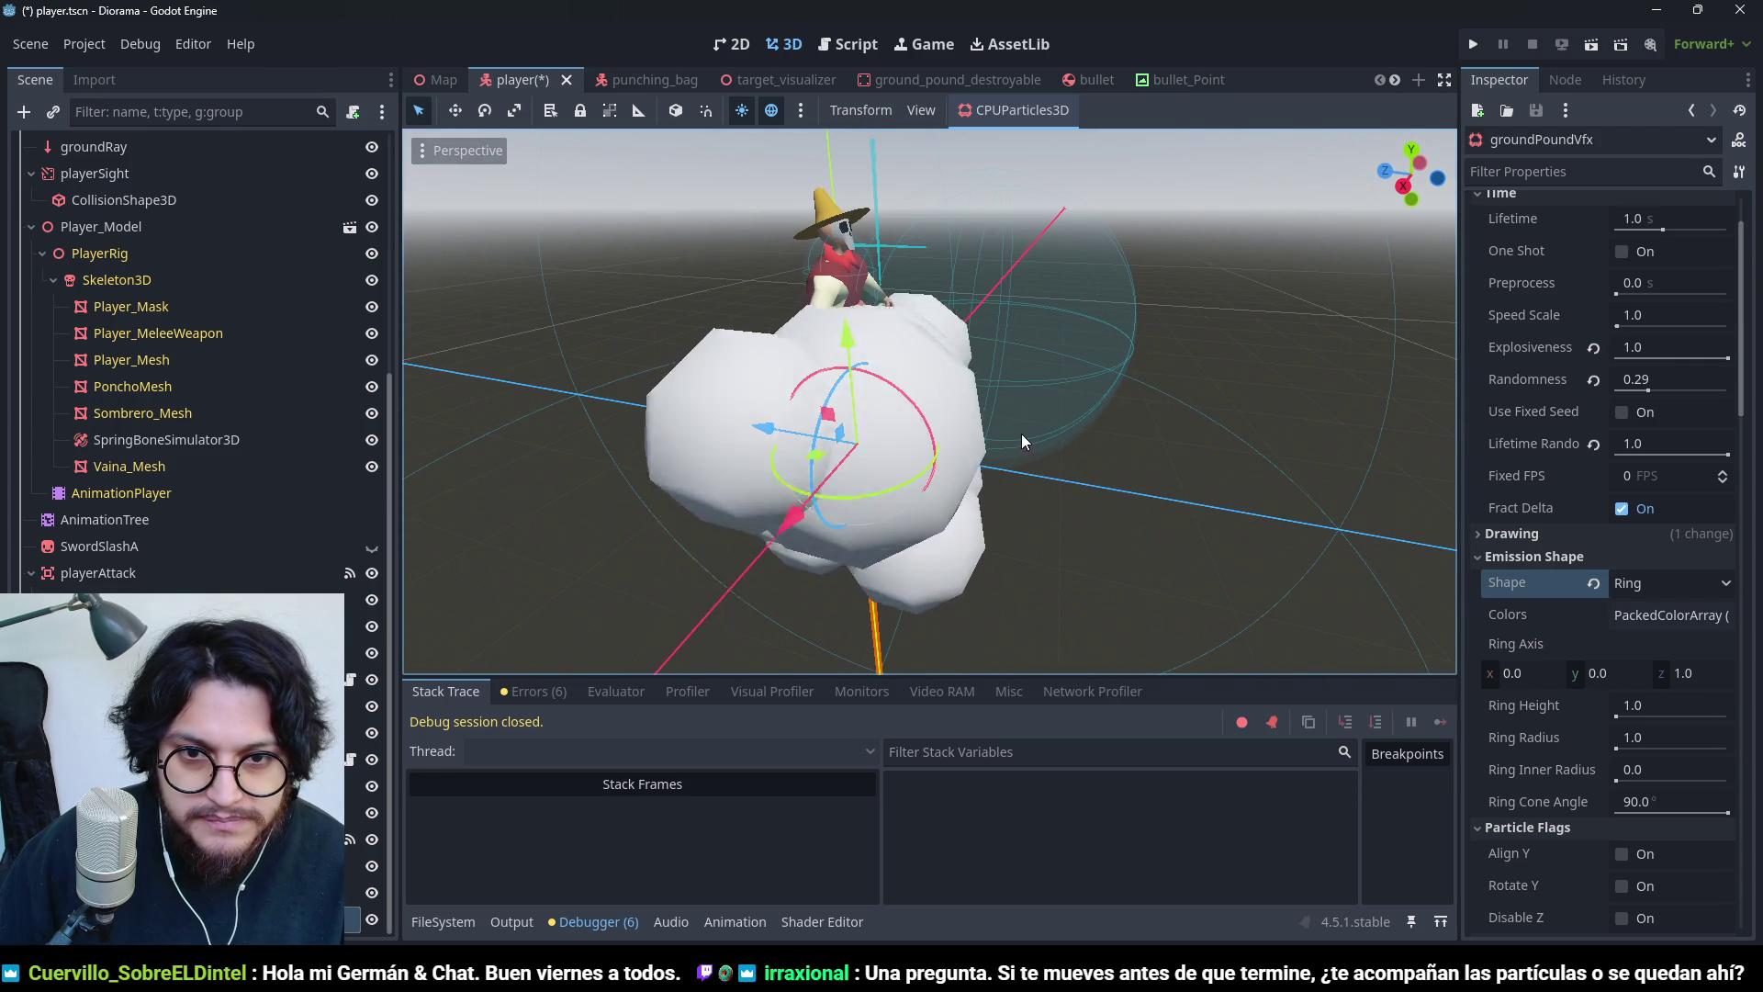
drag(1021, 433, 990, 498)
scroll(990, 498, down, 3)
mouse_move(863, 587)
mouse_down()
mouse_move(732, 555)
mouse_move(810, 346)
mouse_up()
scroll(811, 347, up, 3)
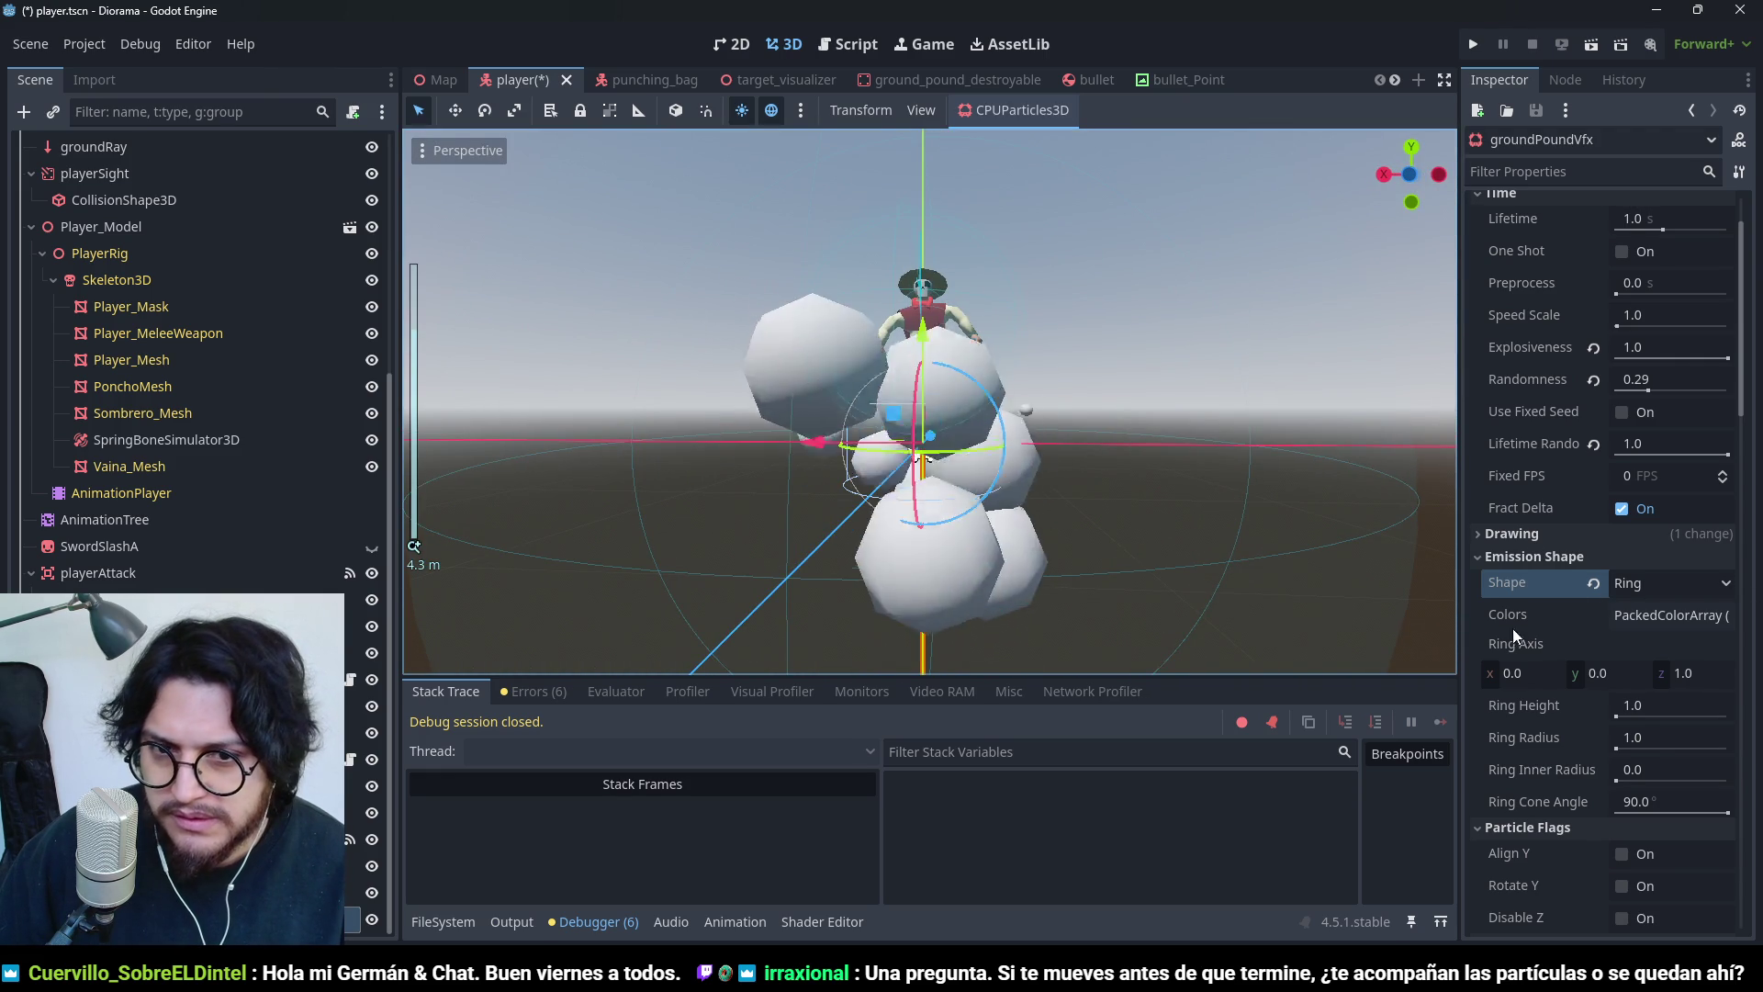
scroll(1567, 707, down, 2)
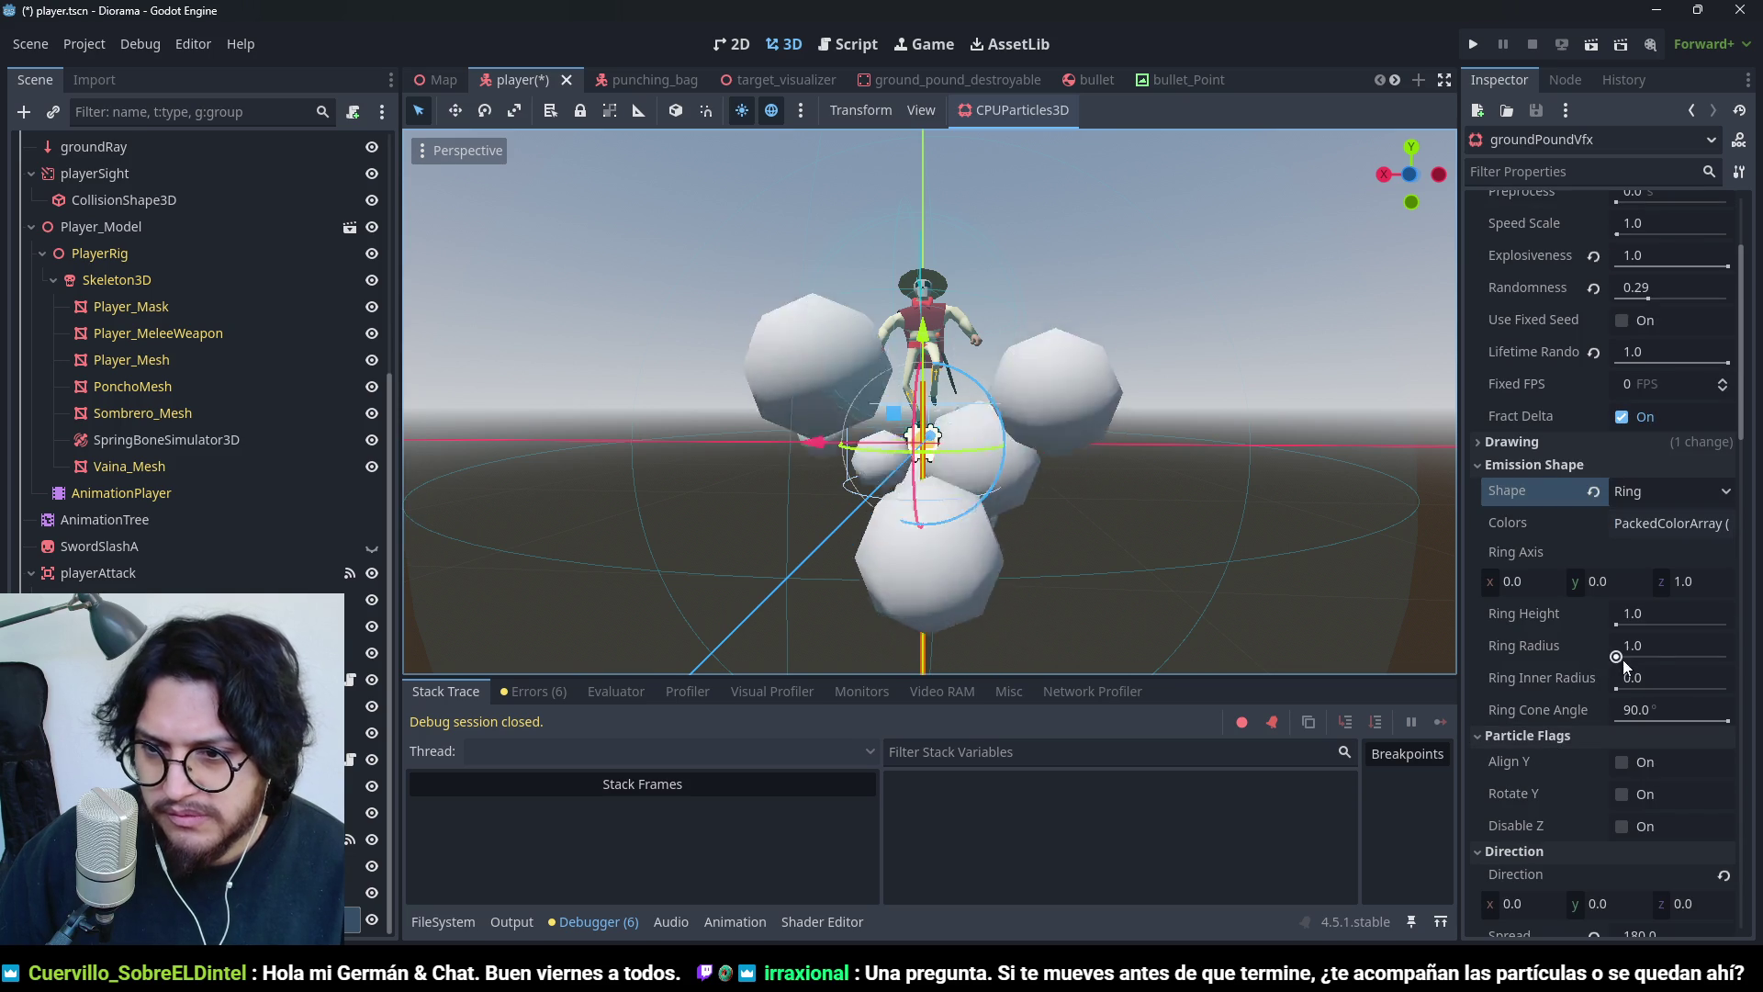
mouse_move(1651, 648)
mouse_down()
mouse_move(1708, 648)
mouse_move(1561, 613)
mouse_up()
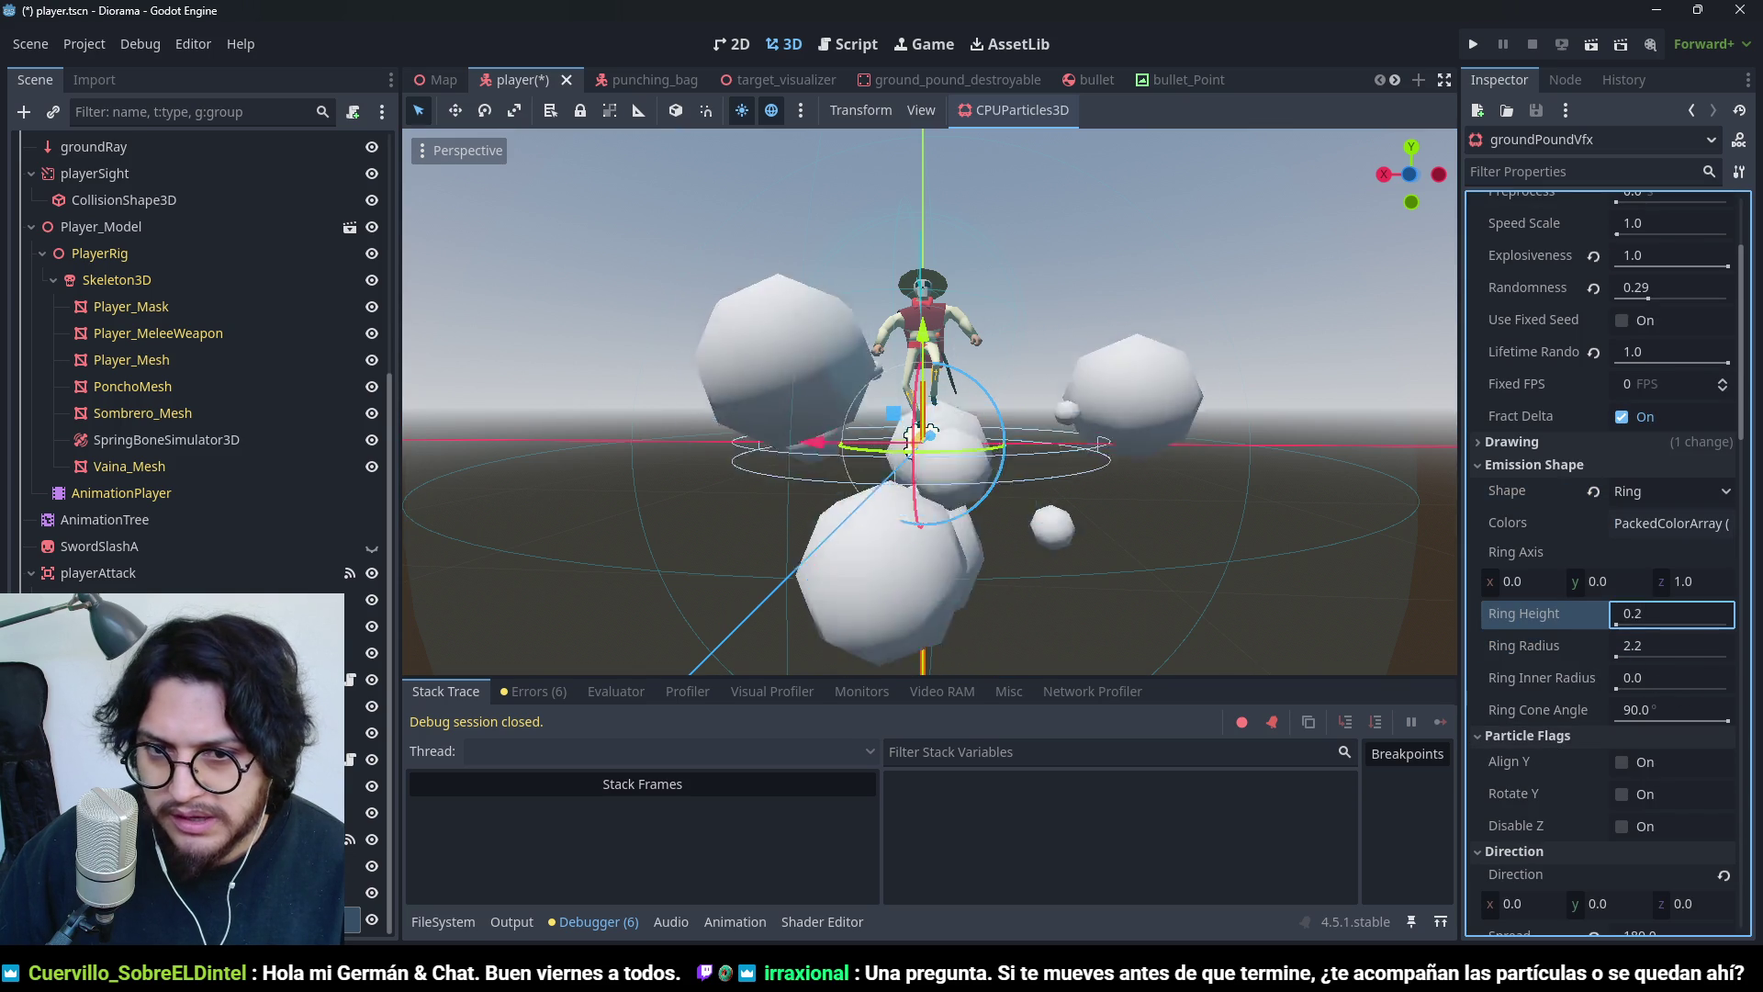
mouse_move(1076, 453)
mouse_down()
mouse_move(1050, 564)
mouse_move(1082, 619)
mouse_up()
drag(1038, 493, 1441, 627)
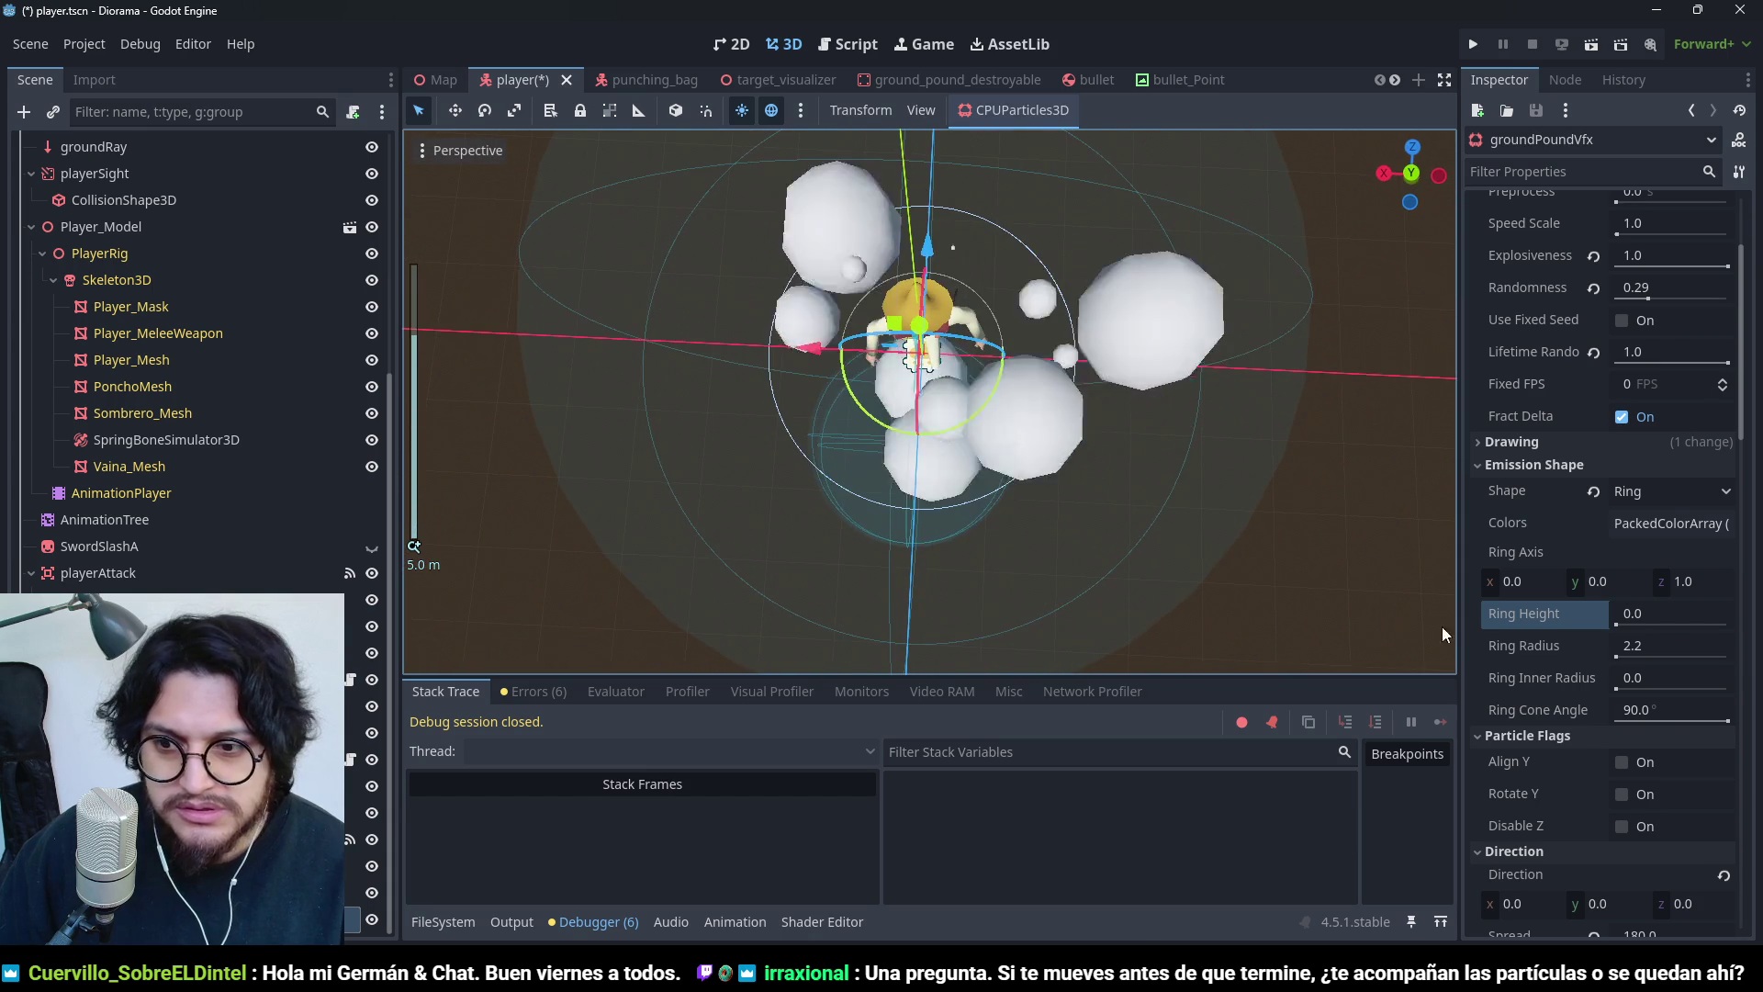
mouse_move(1028, 489)
mouse_down()
mouse_move(1054, 295)
mouse_move(1322, 223)
mouse_move(1227, 332)
mouse_up()
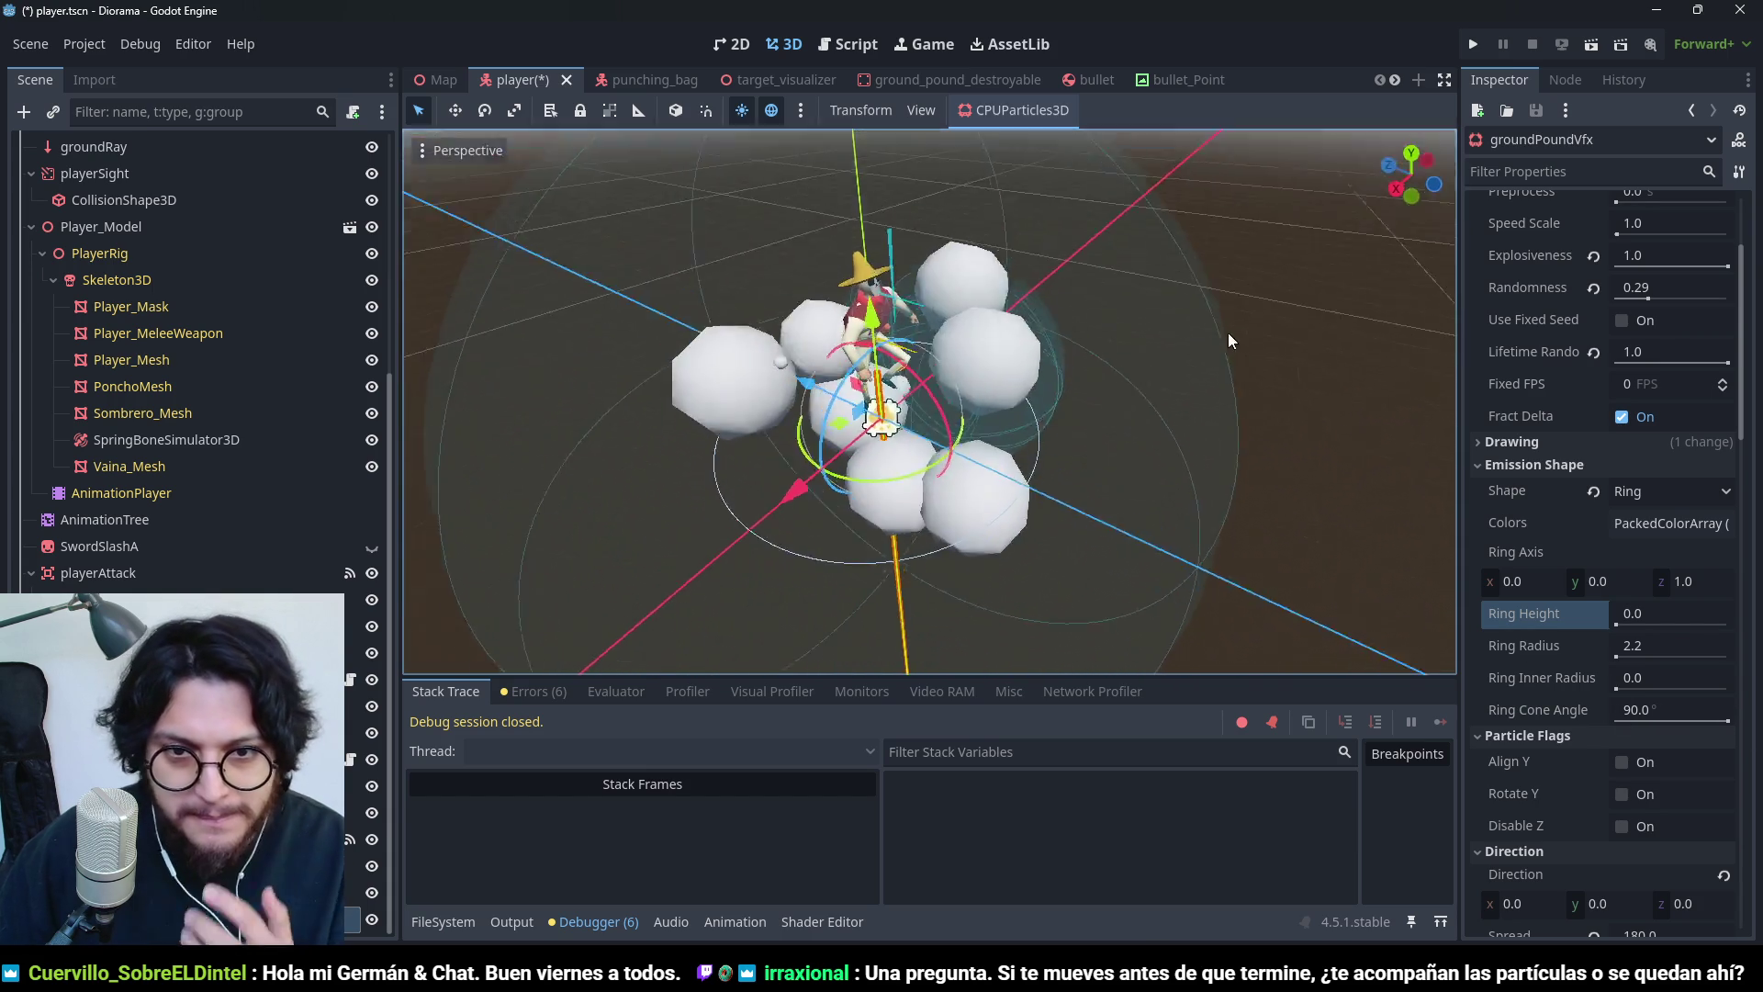
mouse_move(1669, 728)
mouse_down()
mouse_move(1598, 731)
mouse_move(1726, 724)
mouse_up()
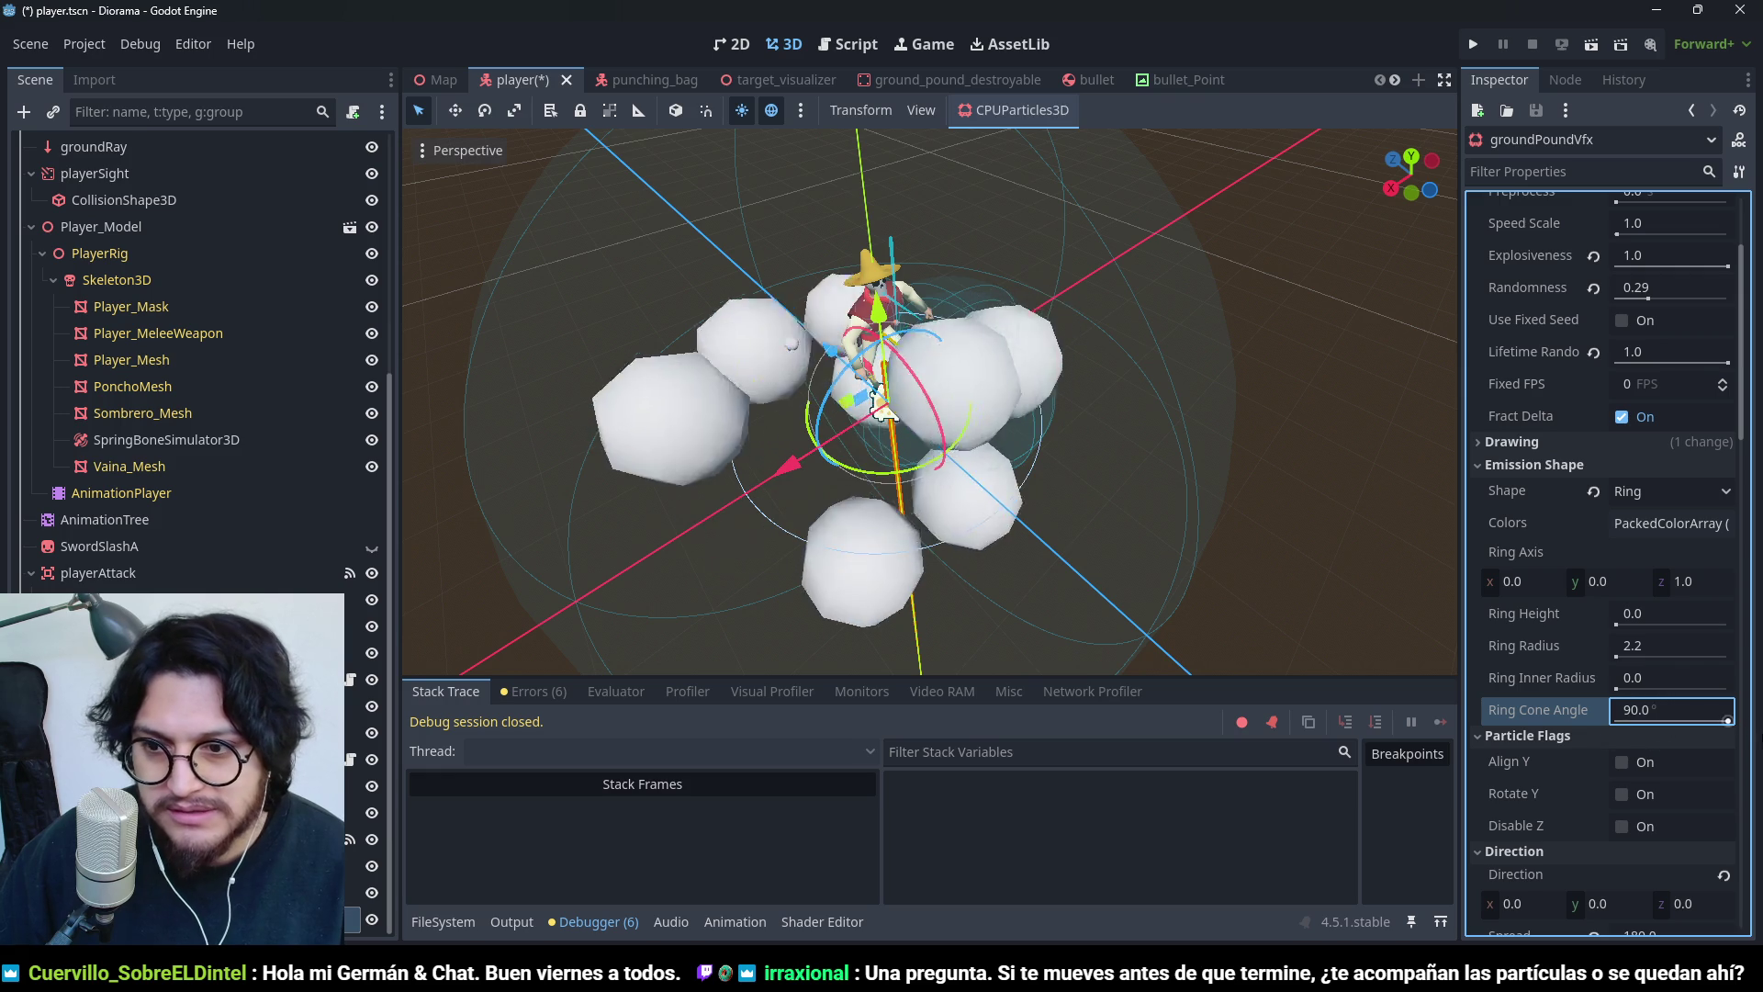
- Set the Ring Inner Radius to 1.8
click(1624, 677)
text(0.75)
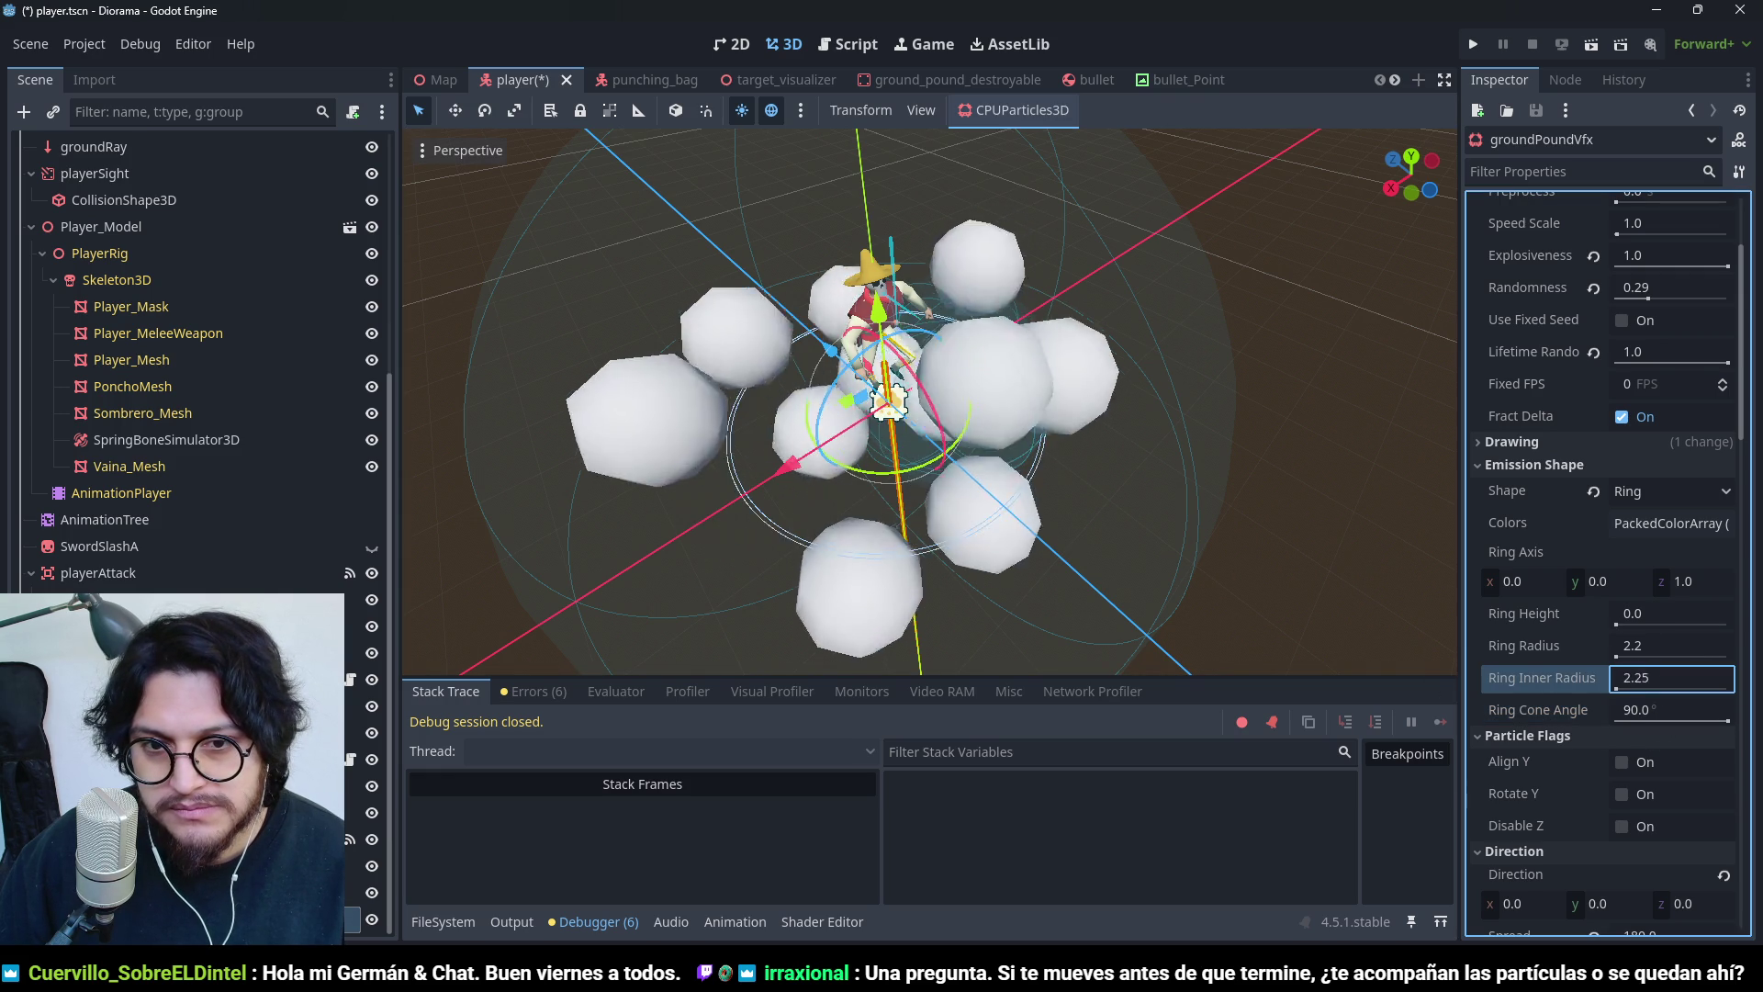
key(BackSpace)
key(BackSpace)
key(BackSpace)
text(1.8)
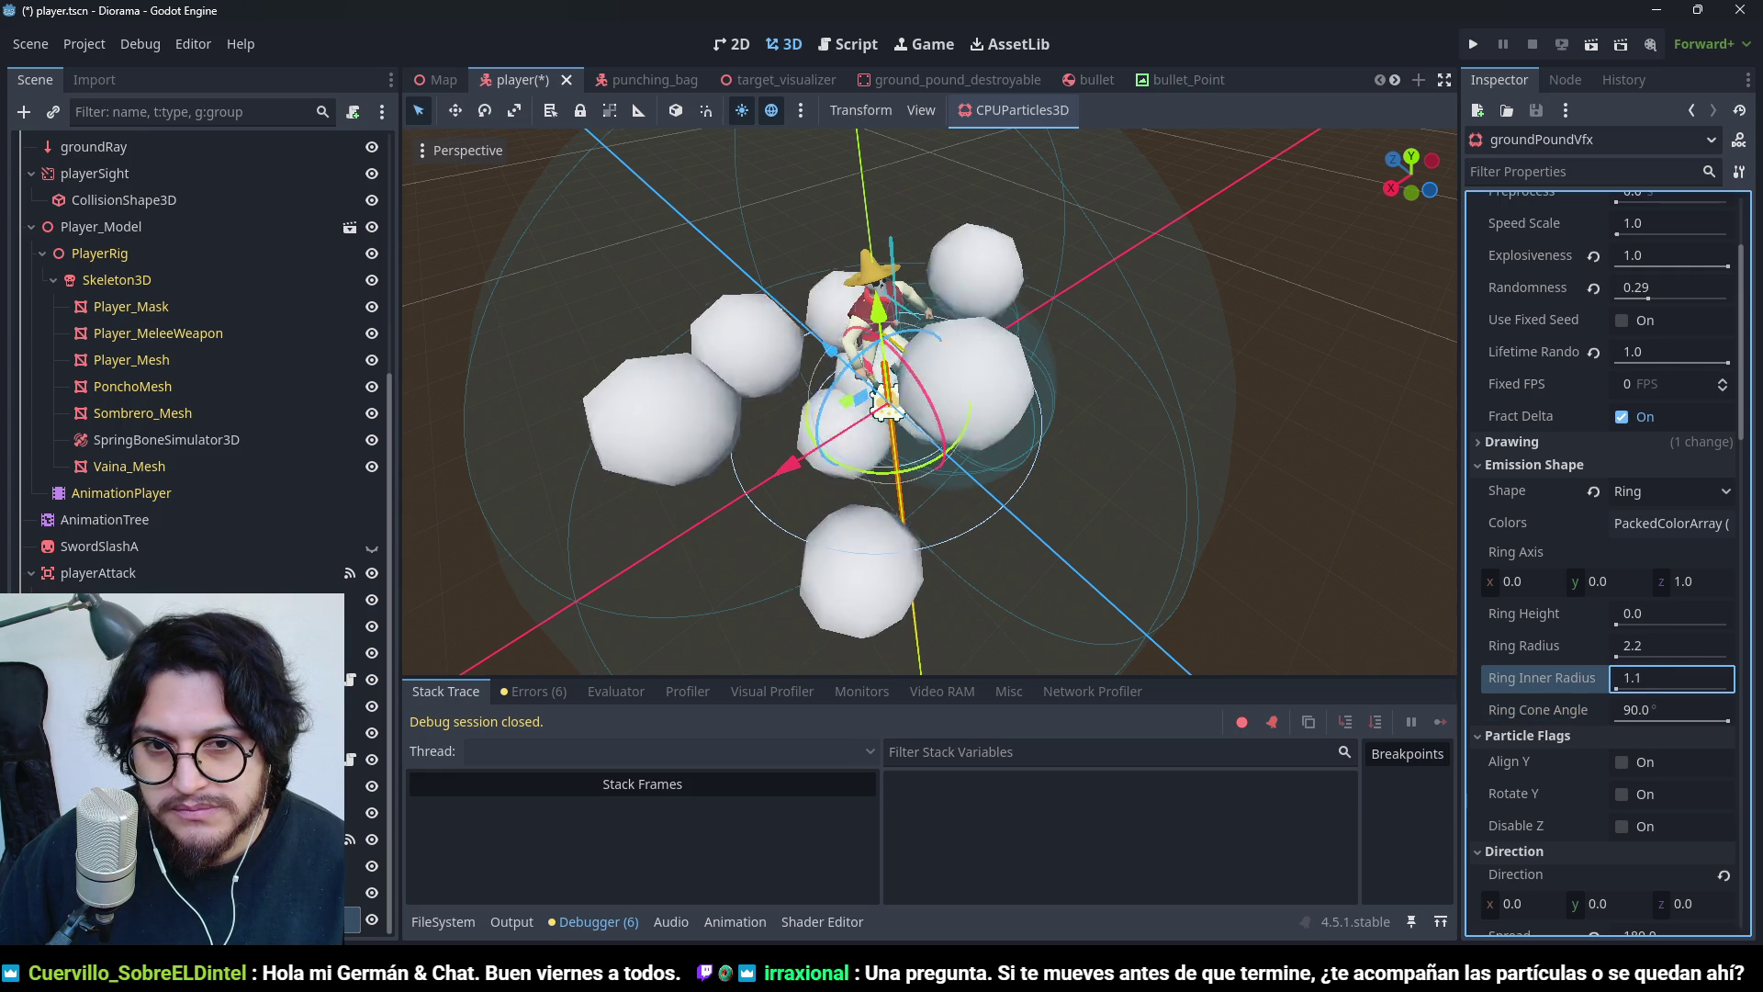
key(Return)
mouse_move(941, 367)
mouse_down()
mouse_move(845, 483)
mouse_move(729, 328)
mouse_move(907, 441)
mouse_move(1220, 393)
mouse_up()
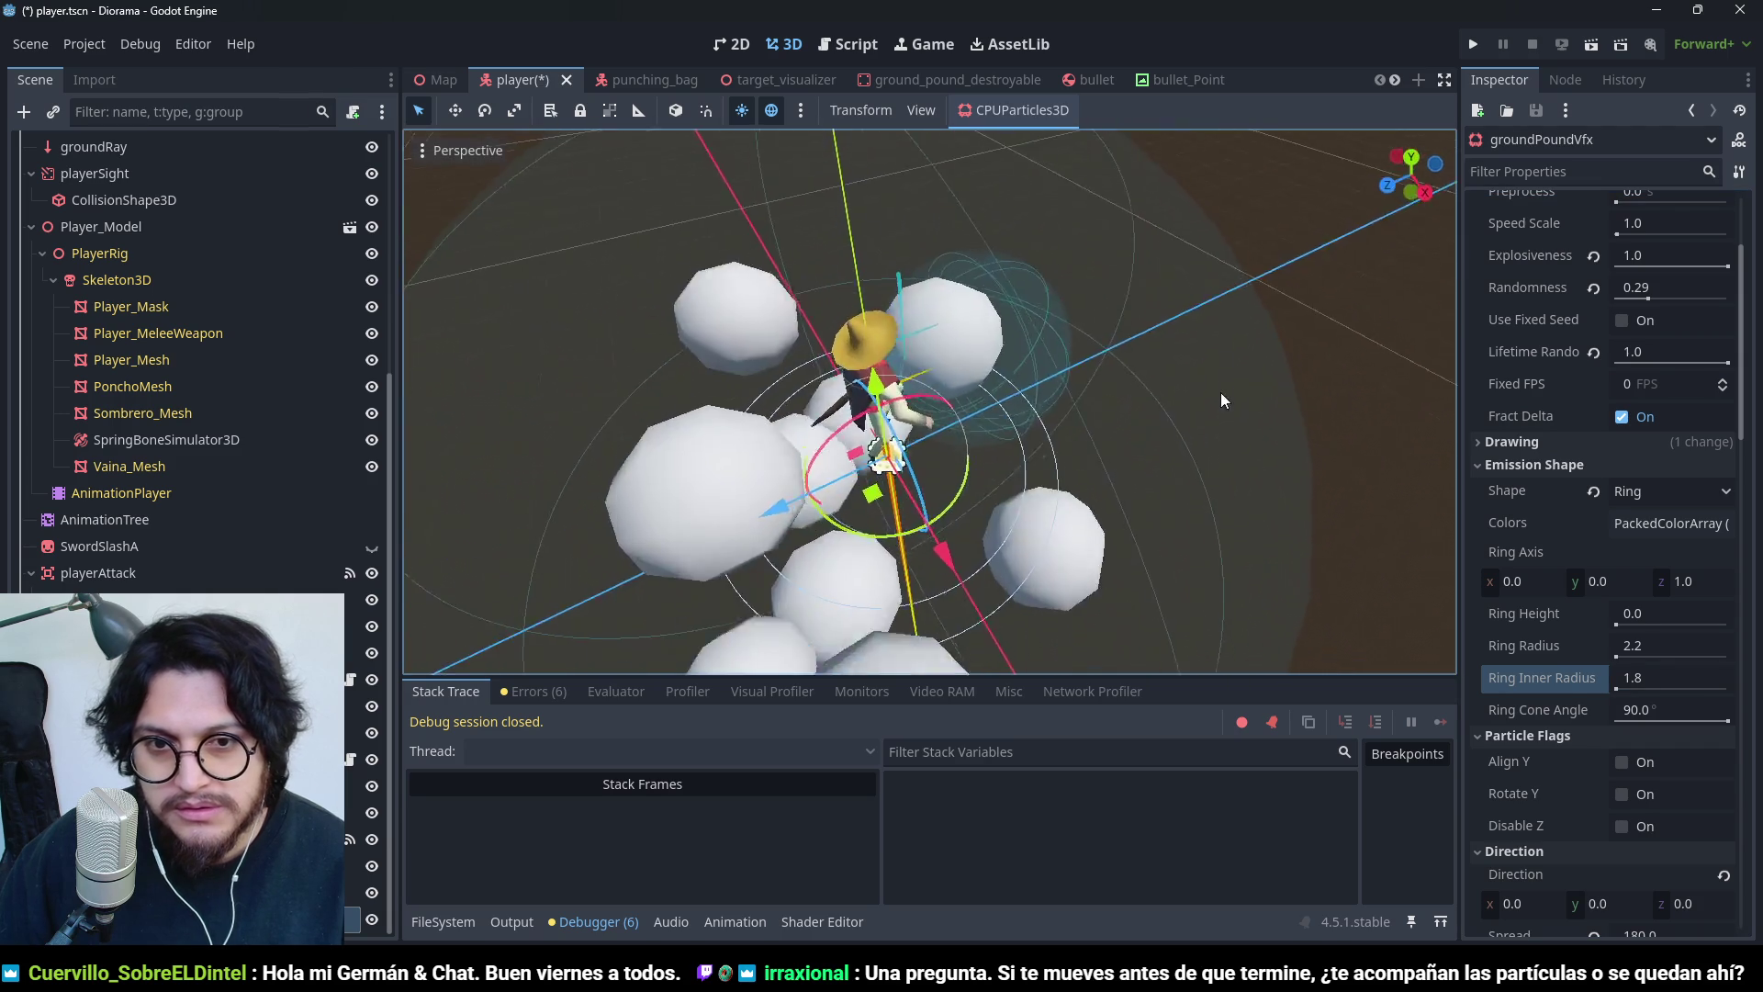
- Switch the emission shape back to Point and rotate the emitter about 90 degrees
click(1626, 495)
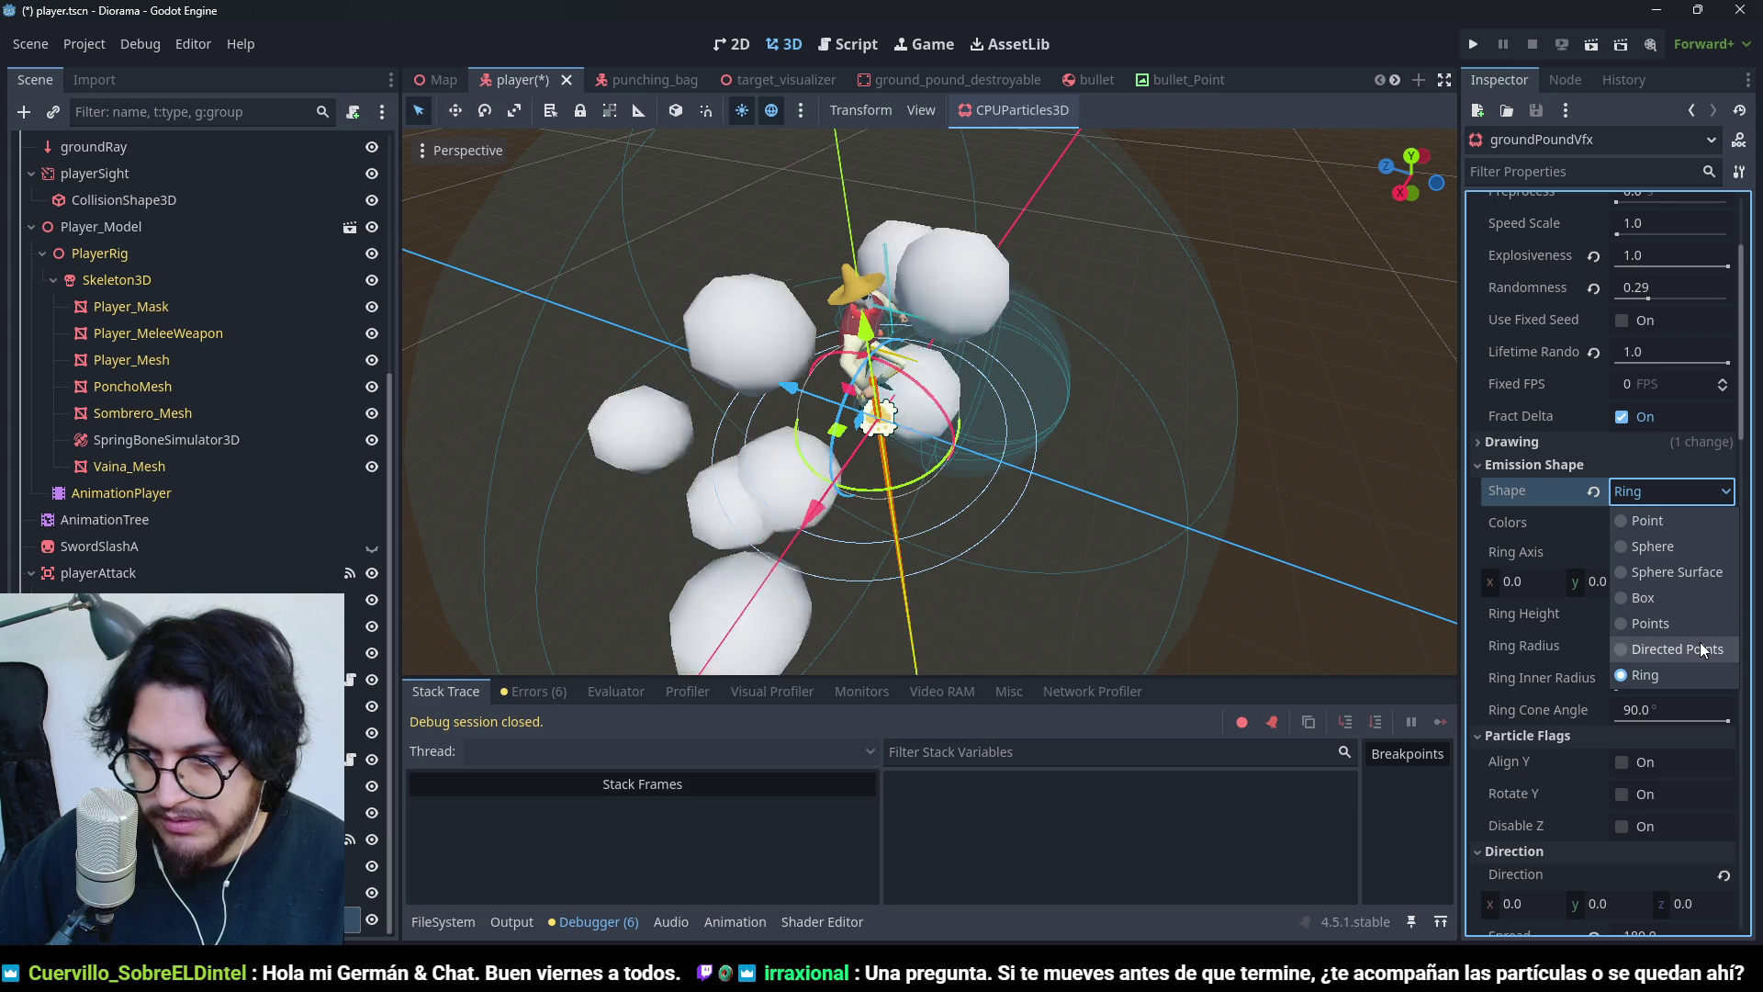
click(1682, 522)
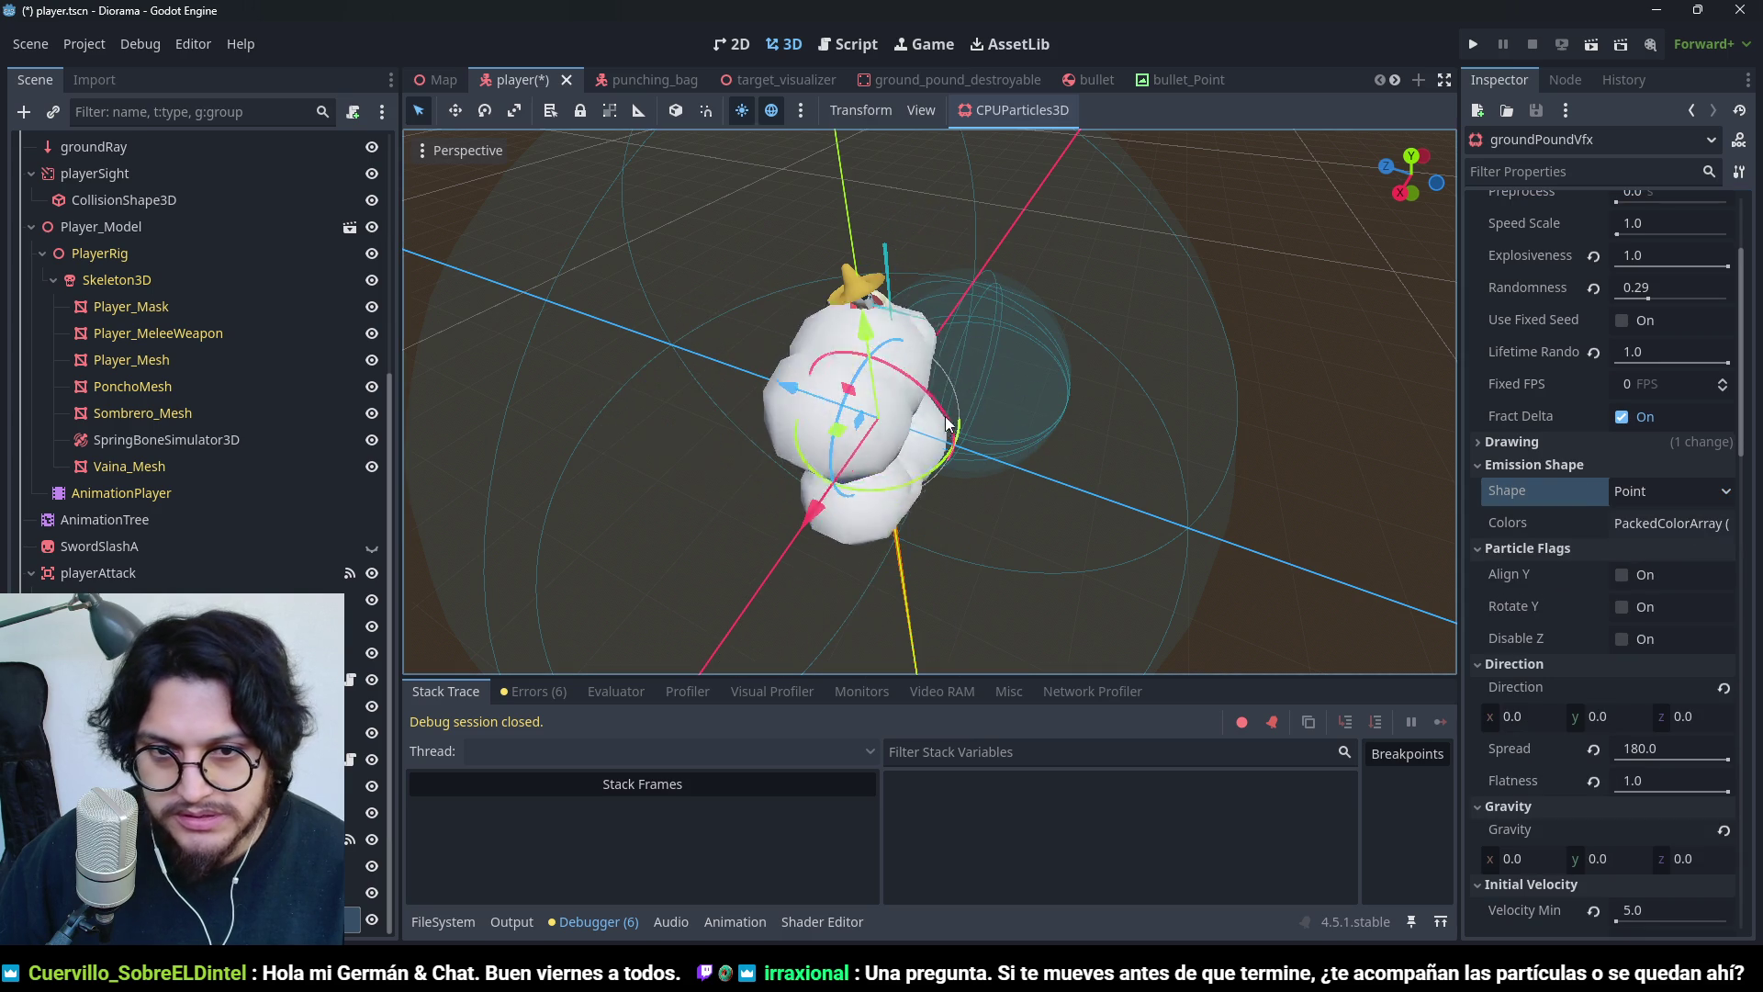
scroll(1011, 395, down, 3)
scroll(940, 378, up, 3)
mouse_move(925, 395)
mouse_down()
mouse_move(967, 505)
mouse_move(877, 306)
mouse_up()
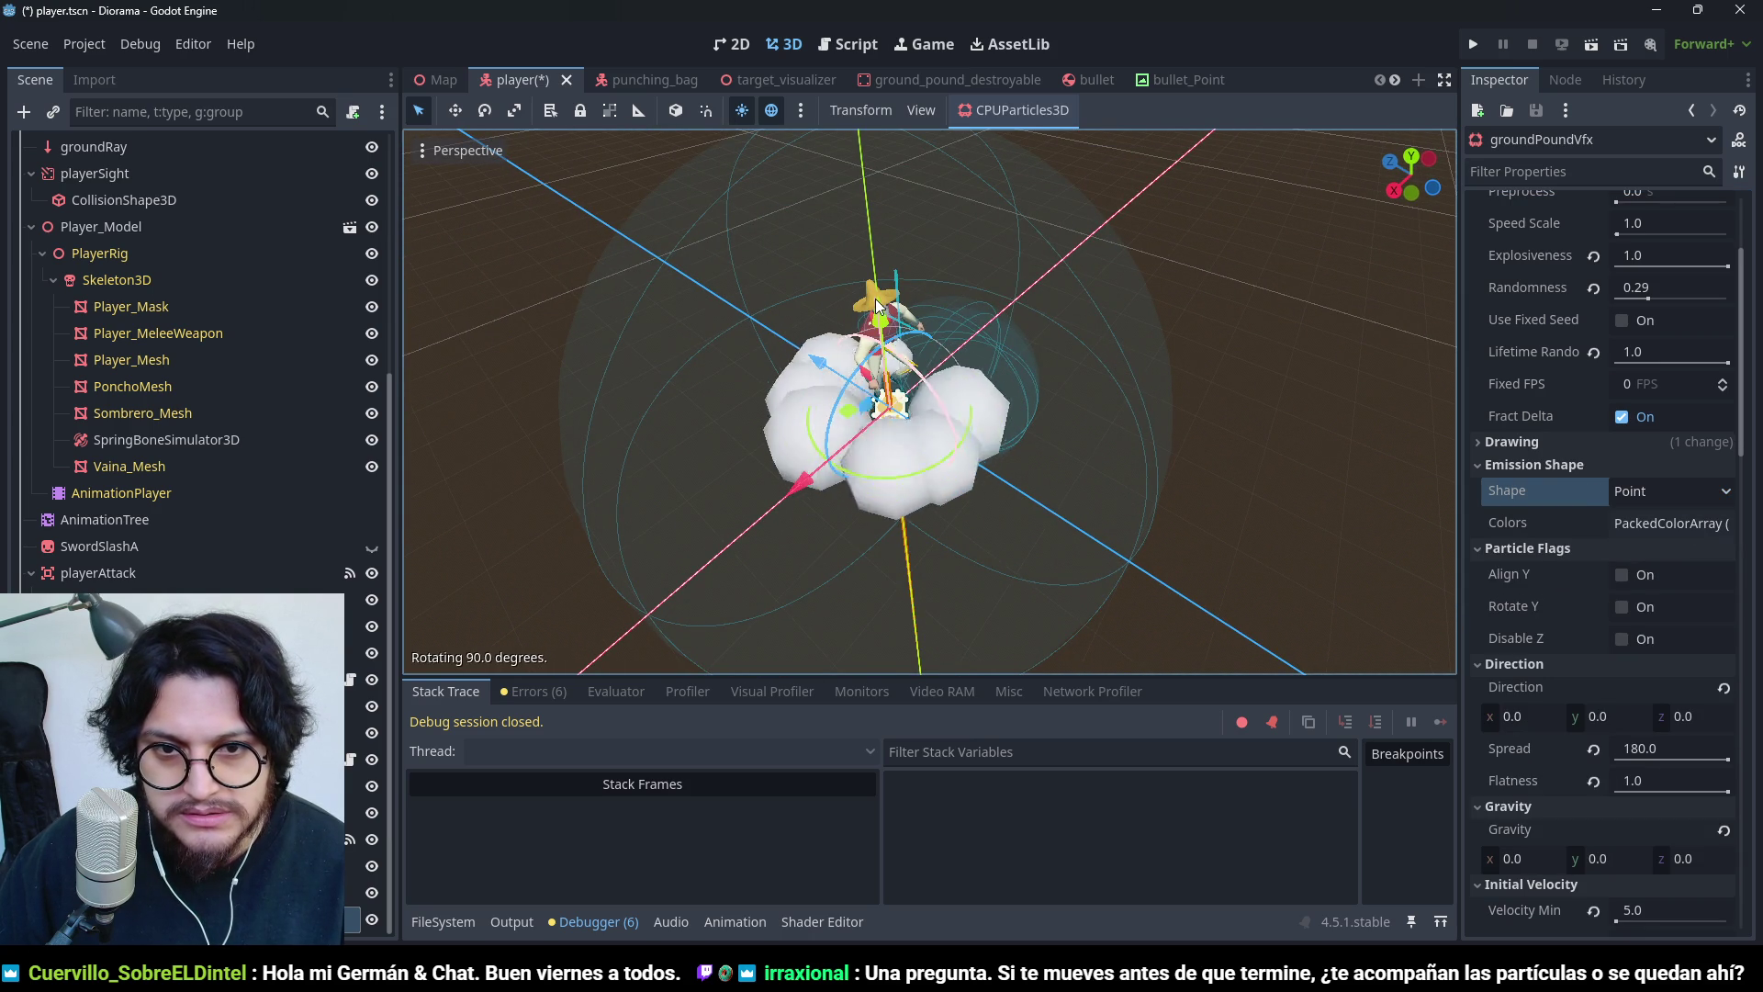
- Save the player scene with Ctrl+S
scroll(808, 365, down, 2)
scroll(808, 365, up, 4)
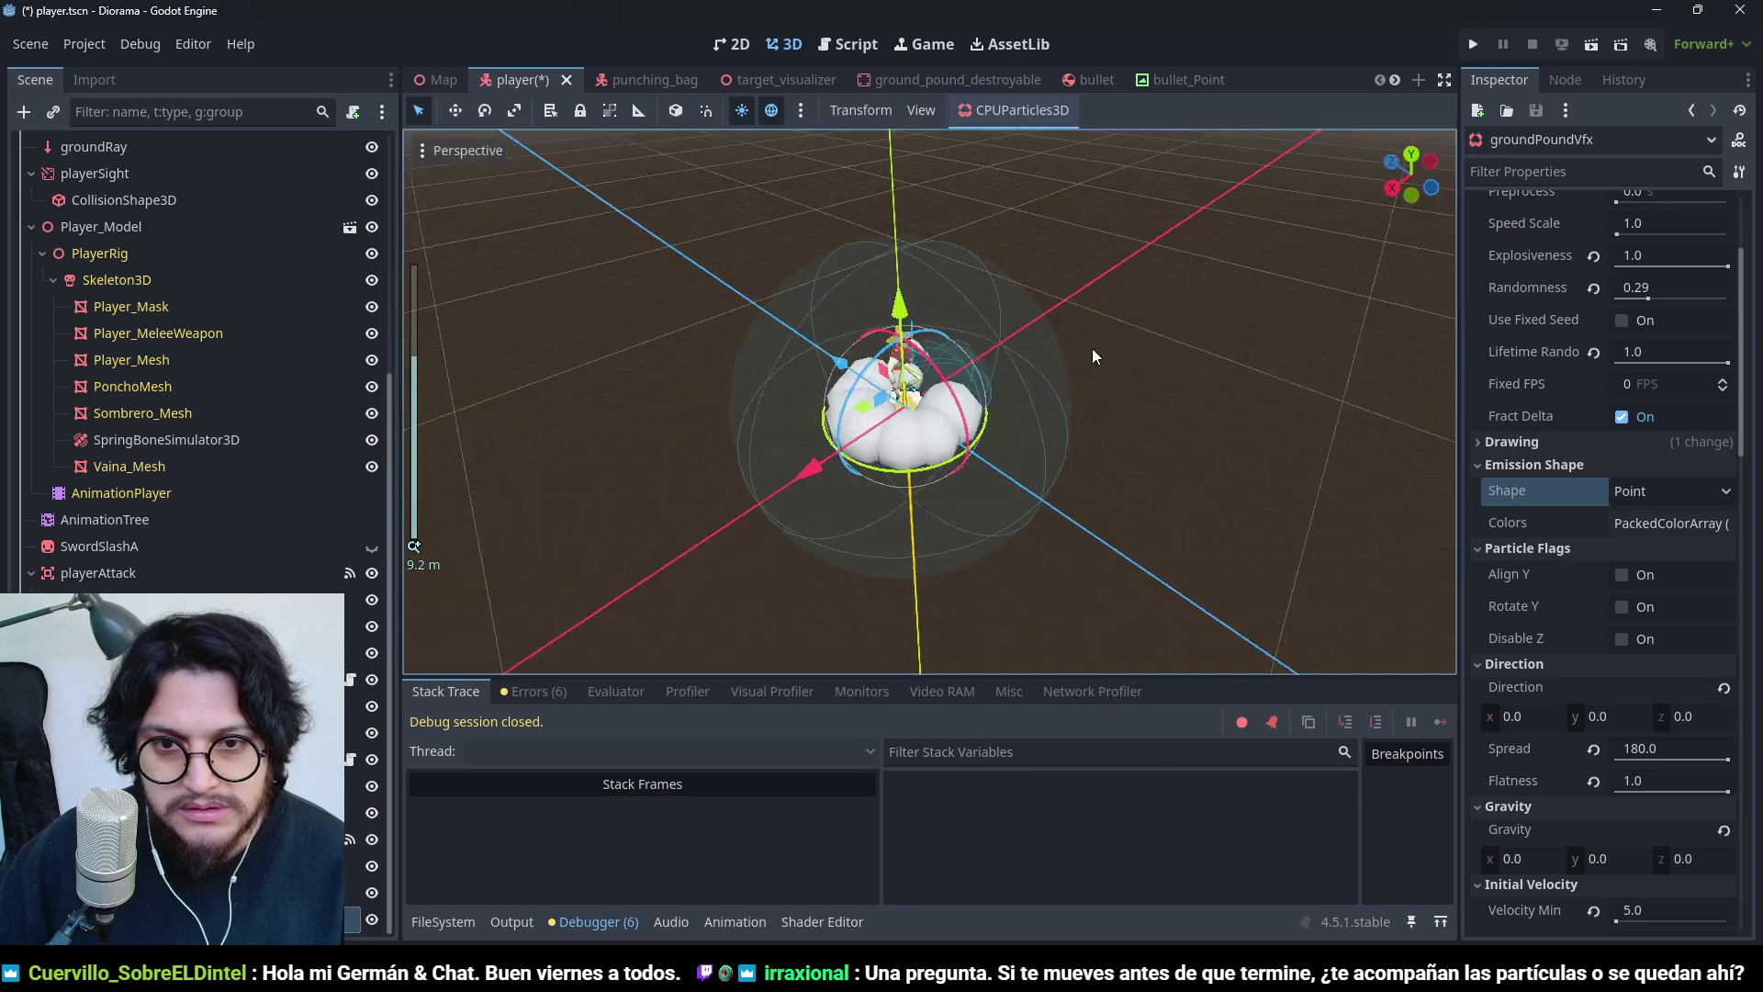
key(ctrl+s)
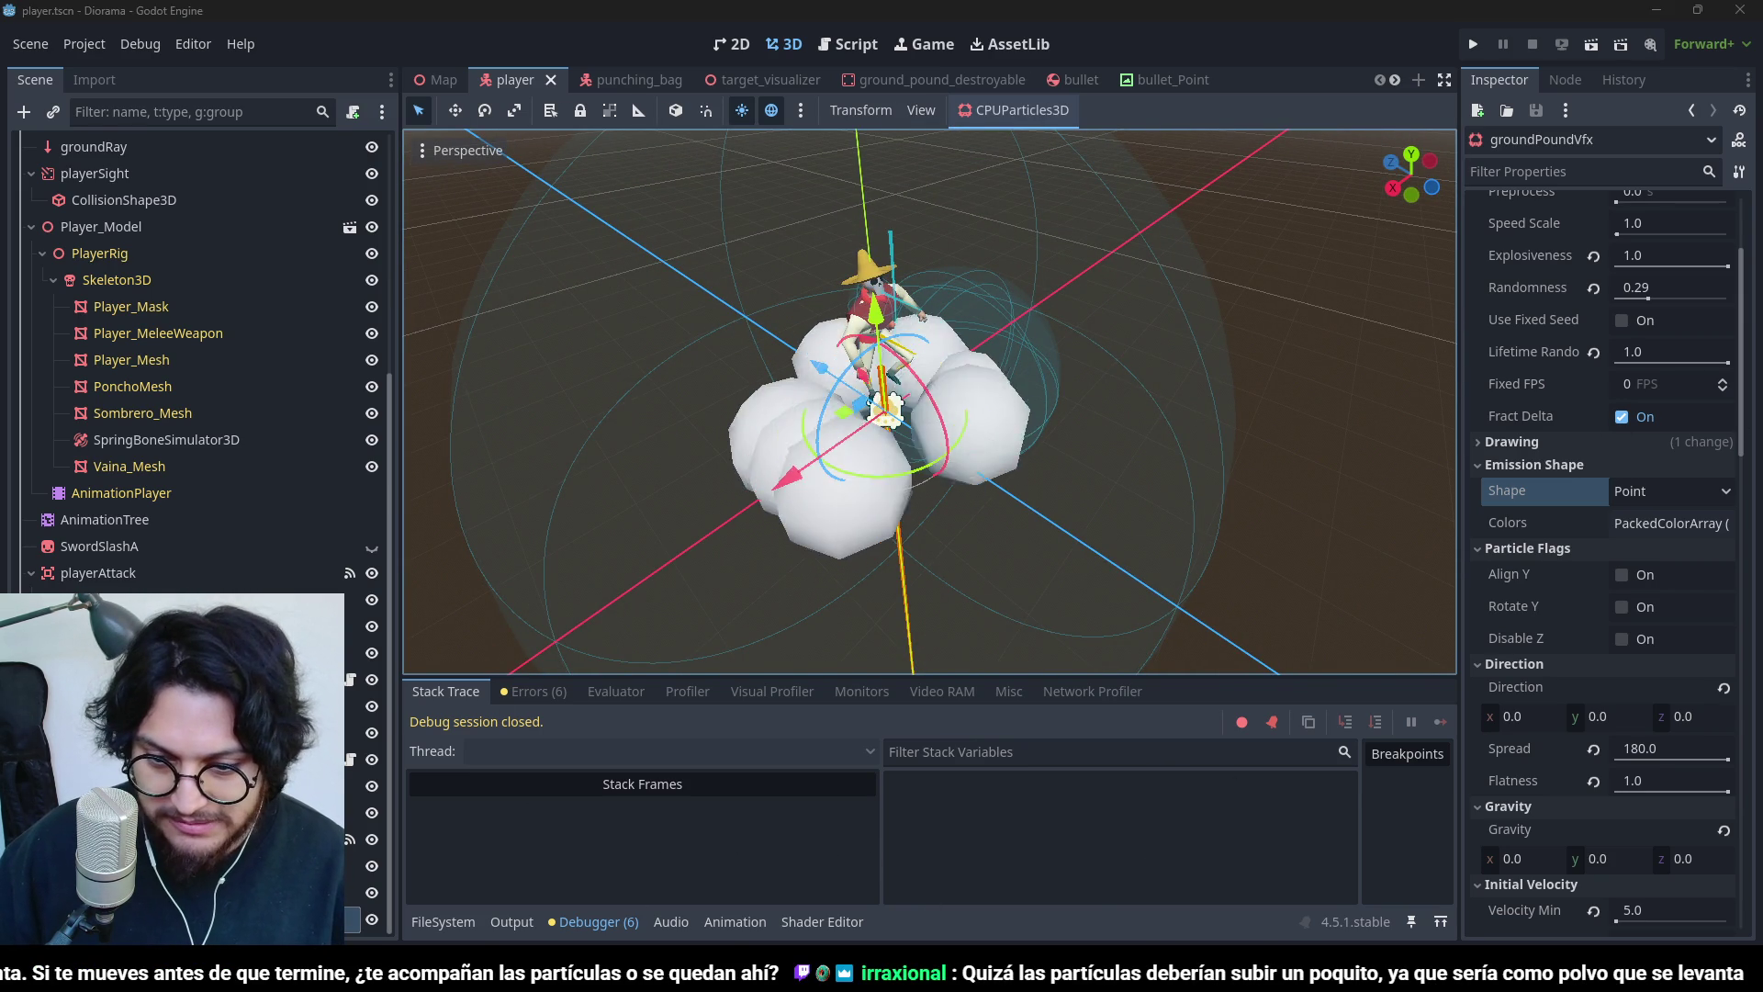
mouse_move(1184, 975)
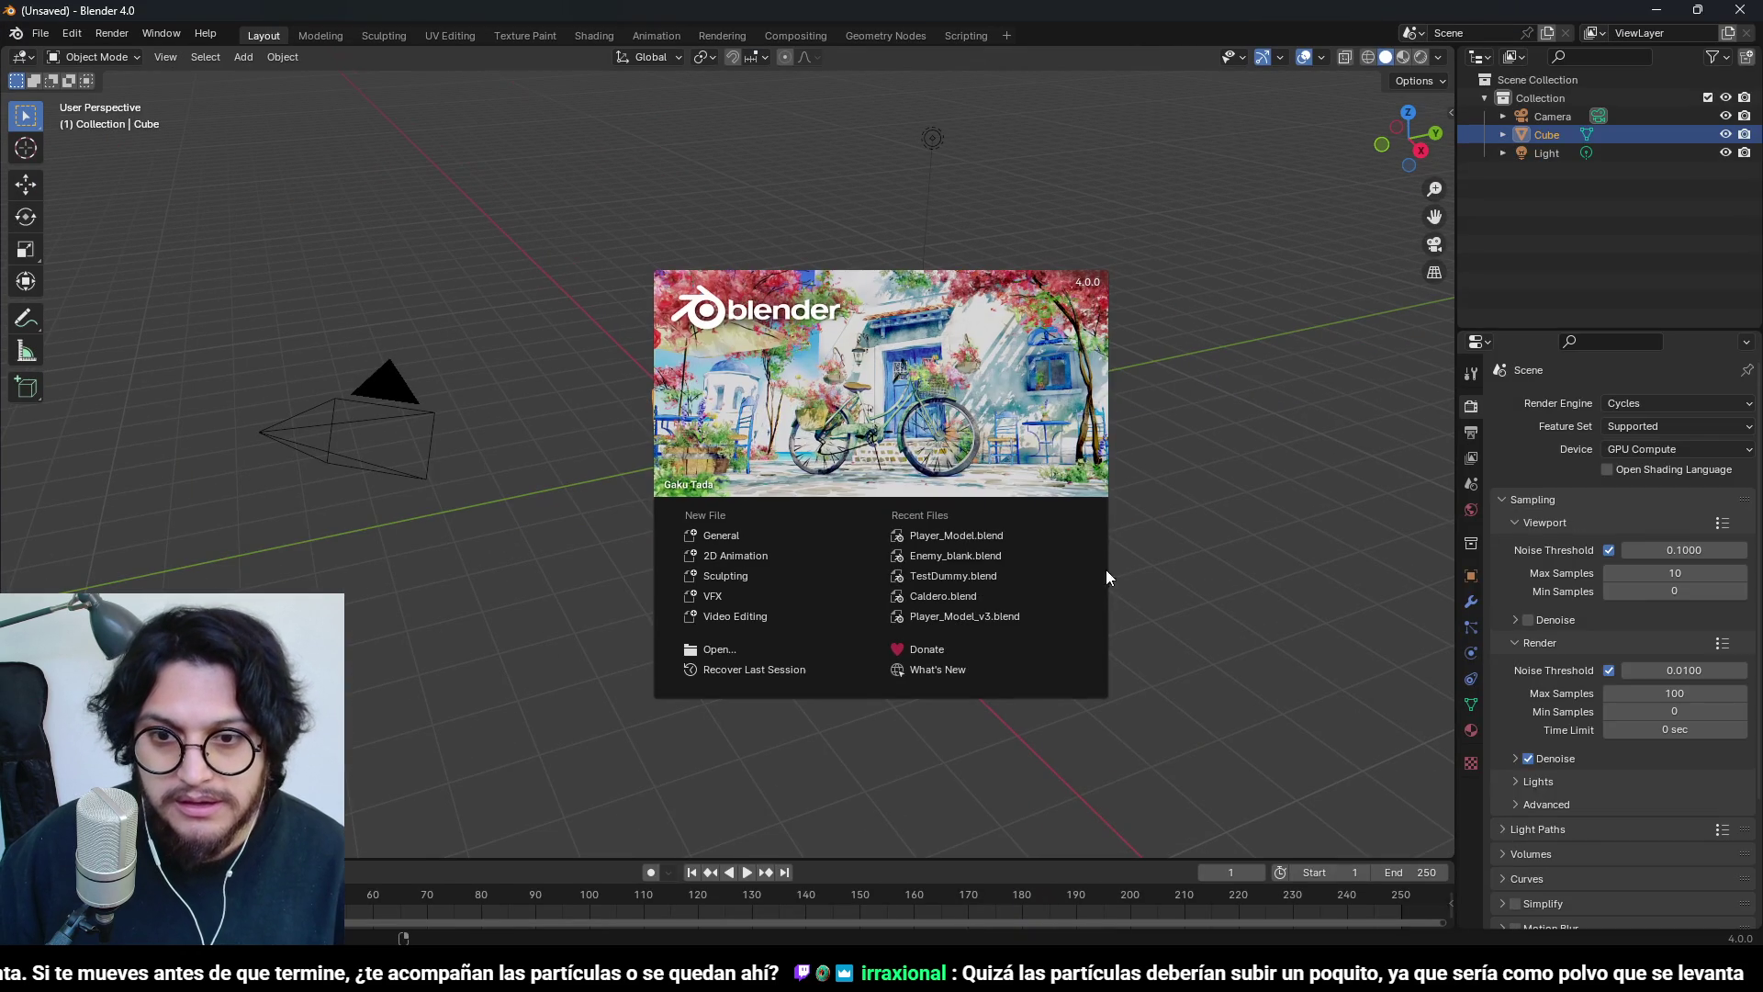
- Dismiss Blender's splash and delete the default camera, cube and light
click(1181, 597)
key(a)
key(Delete)
key(shift+a)
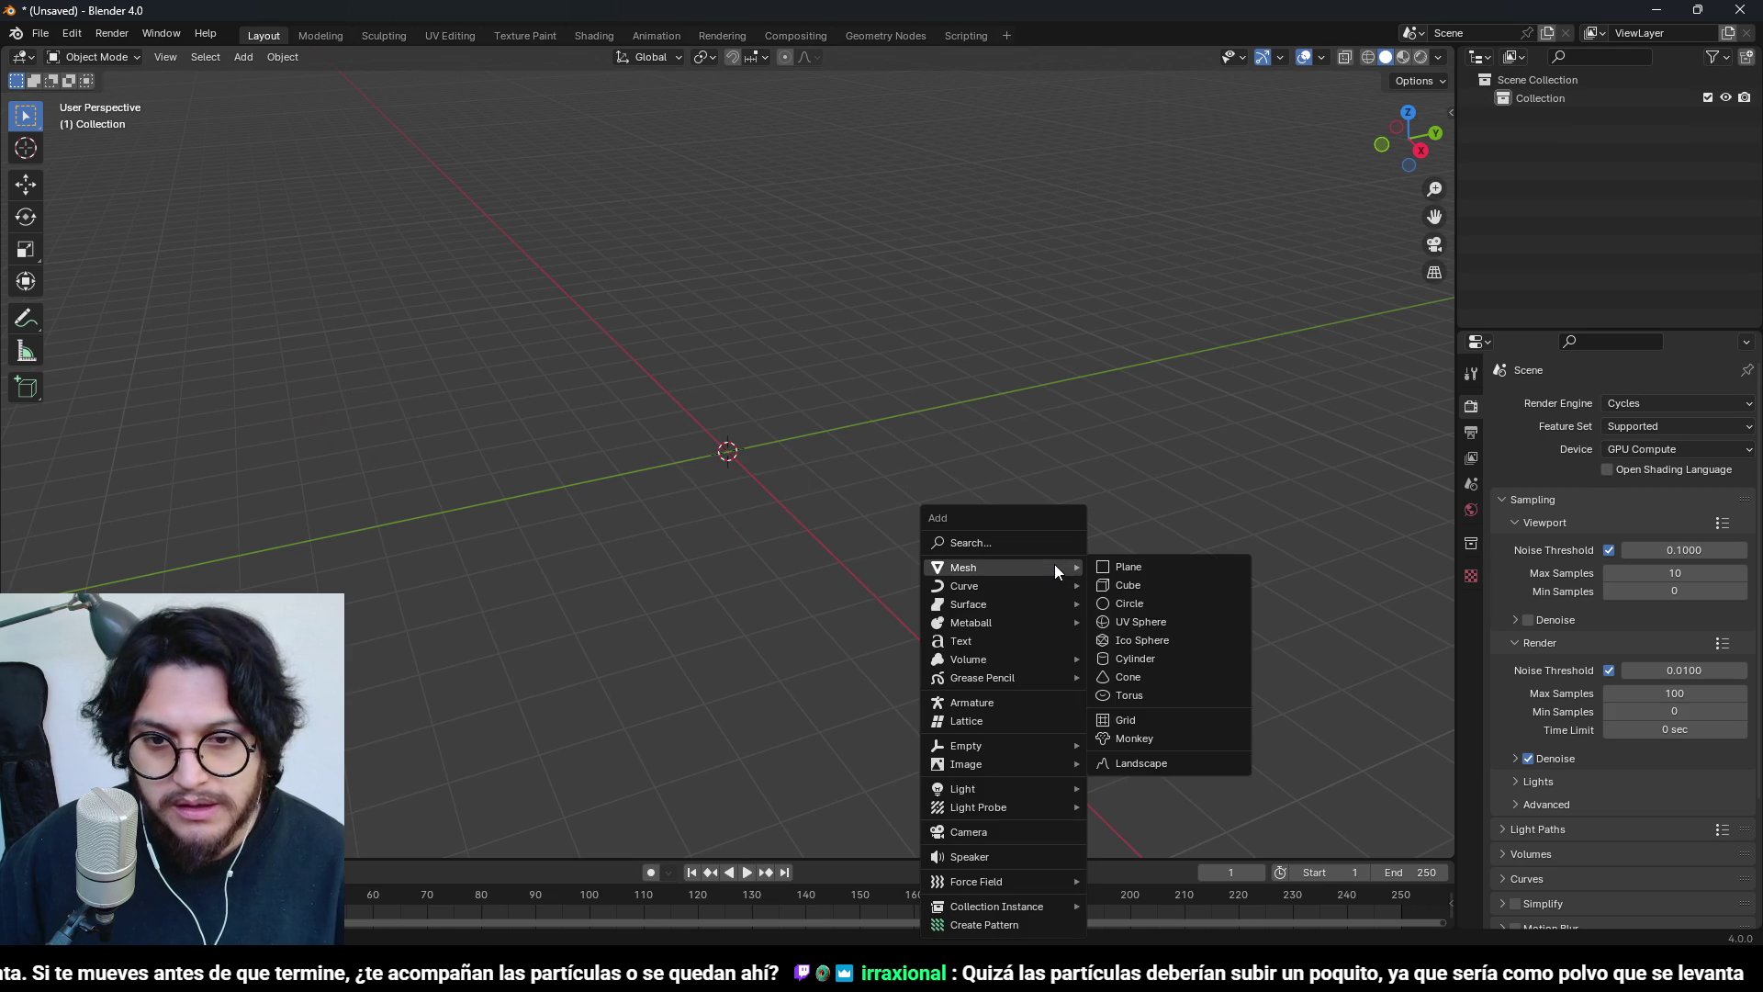
key(Escape)
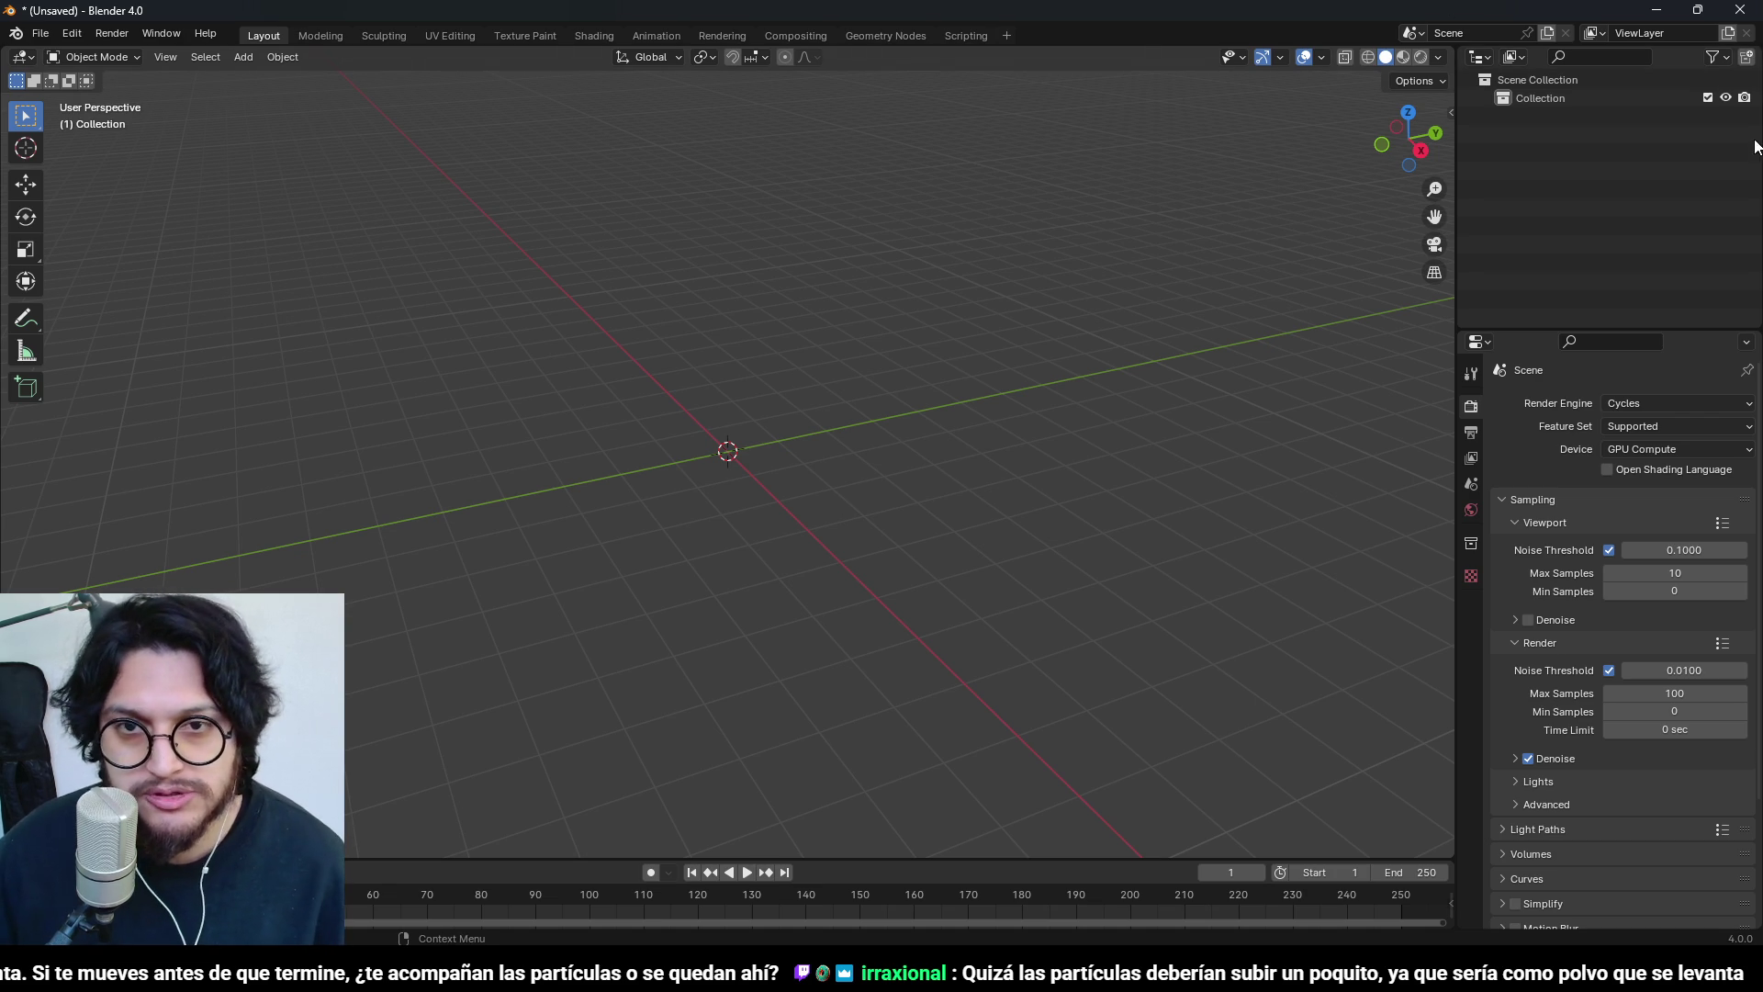
- Bring up the save dialog and cancel it without saving
key(ctrl+s)
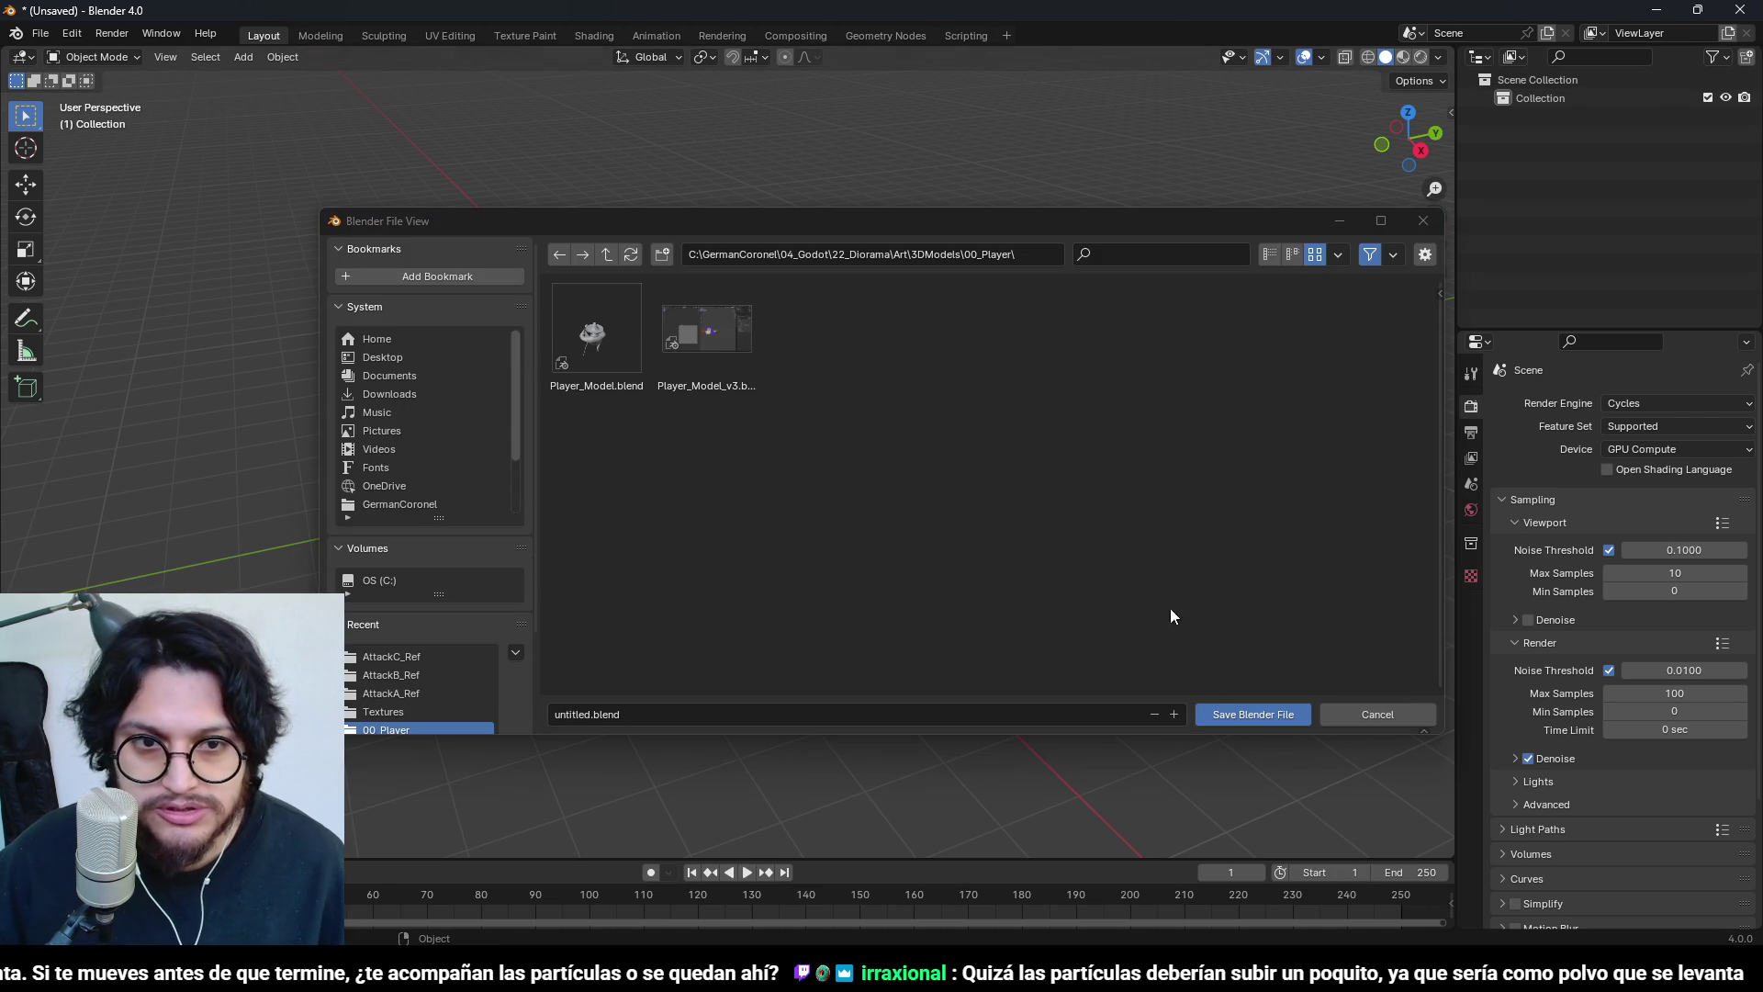
click(1366, 707)
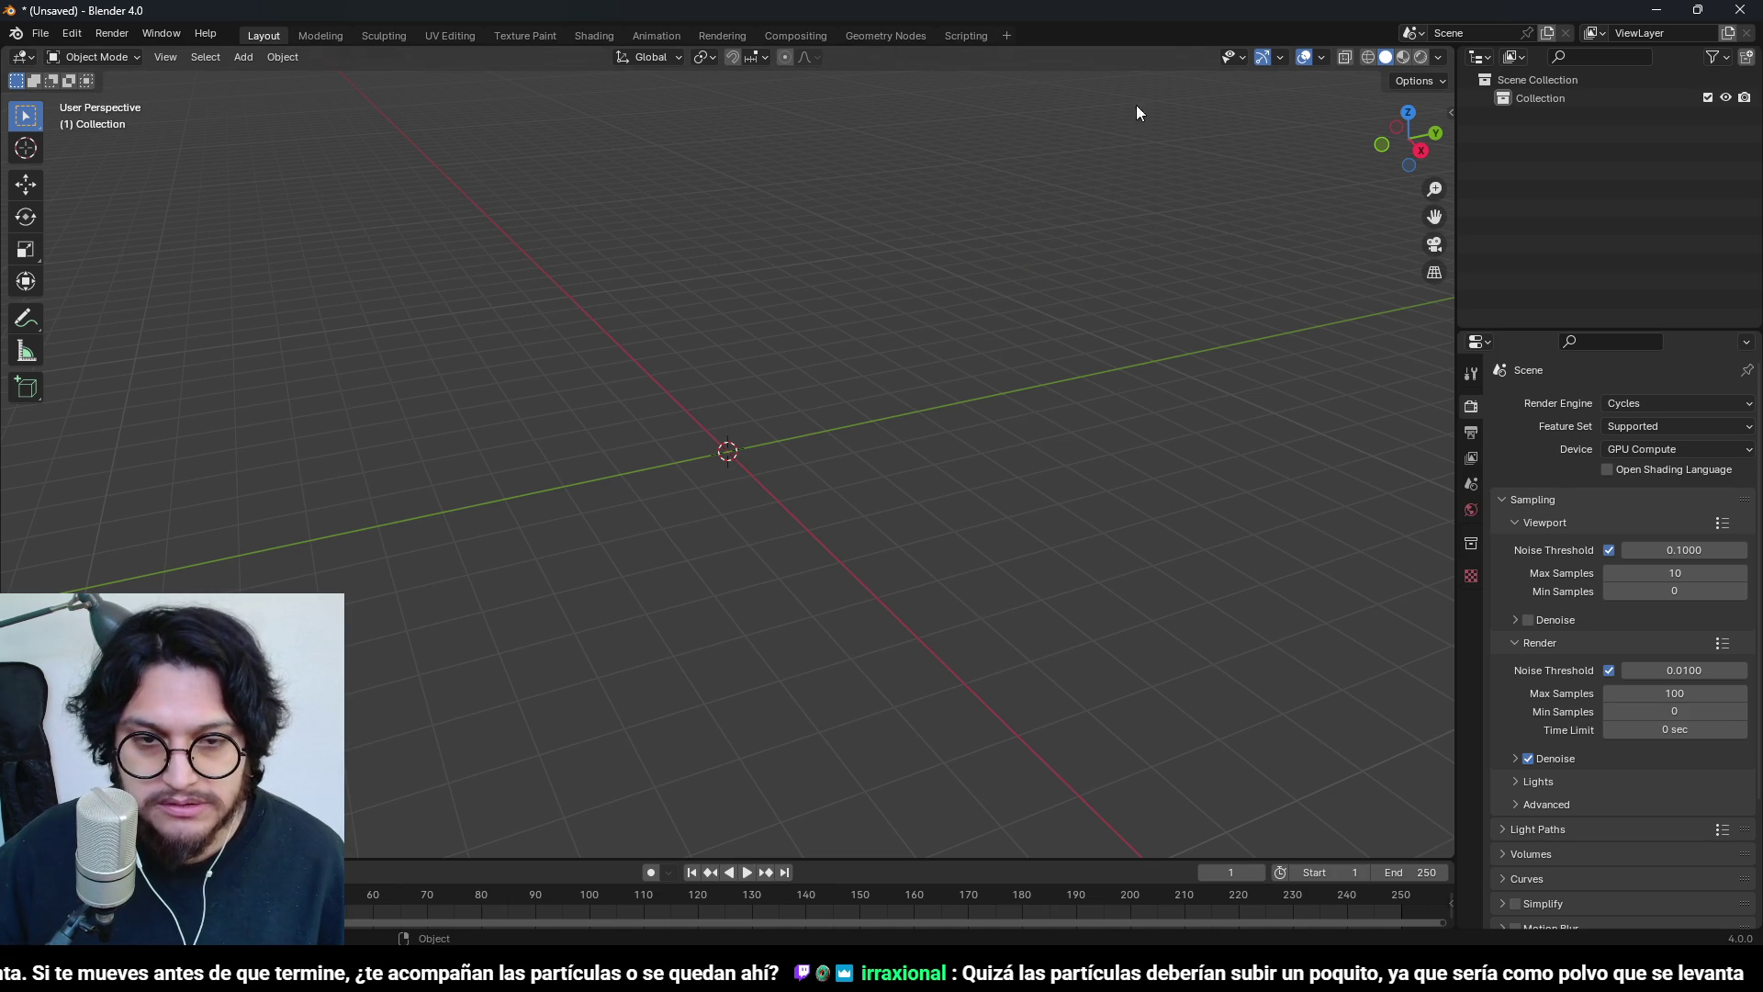
key(shift+a)
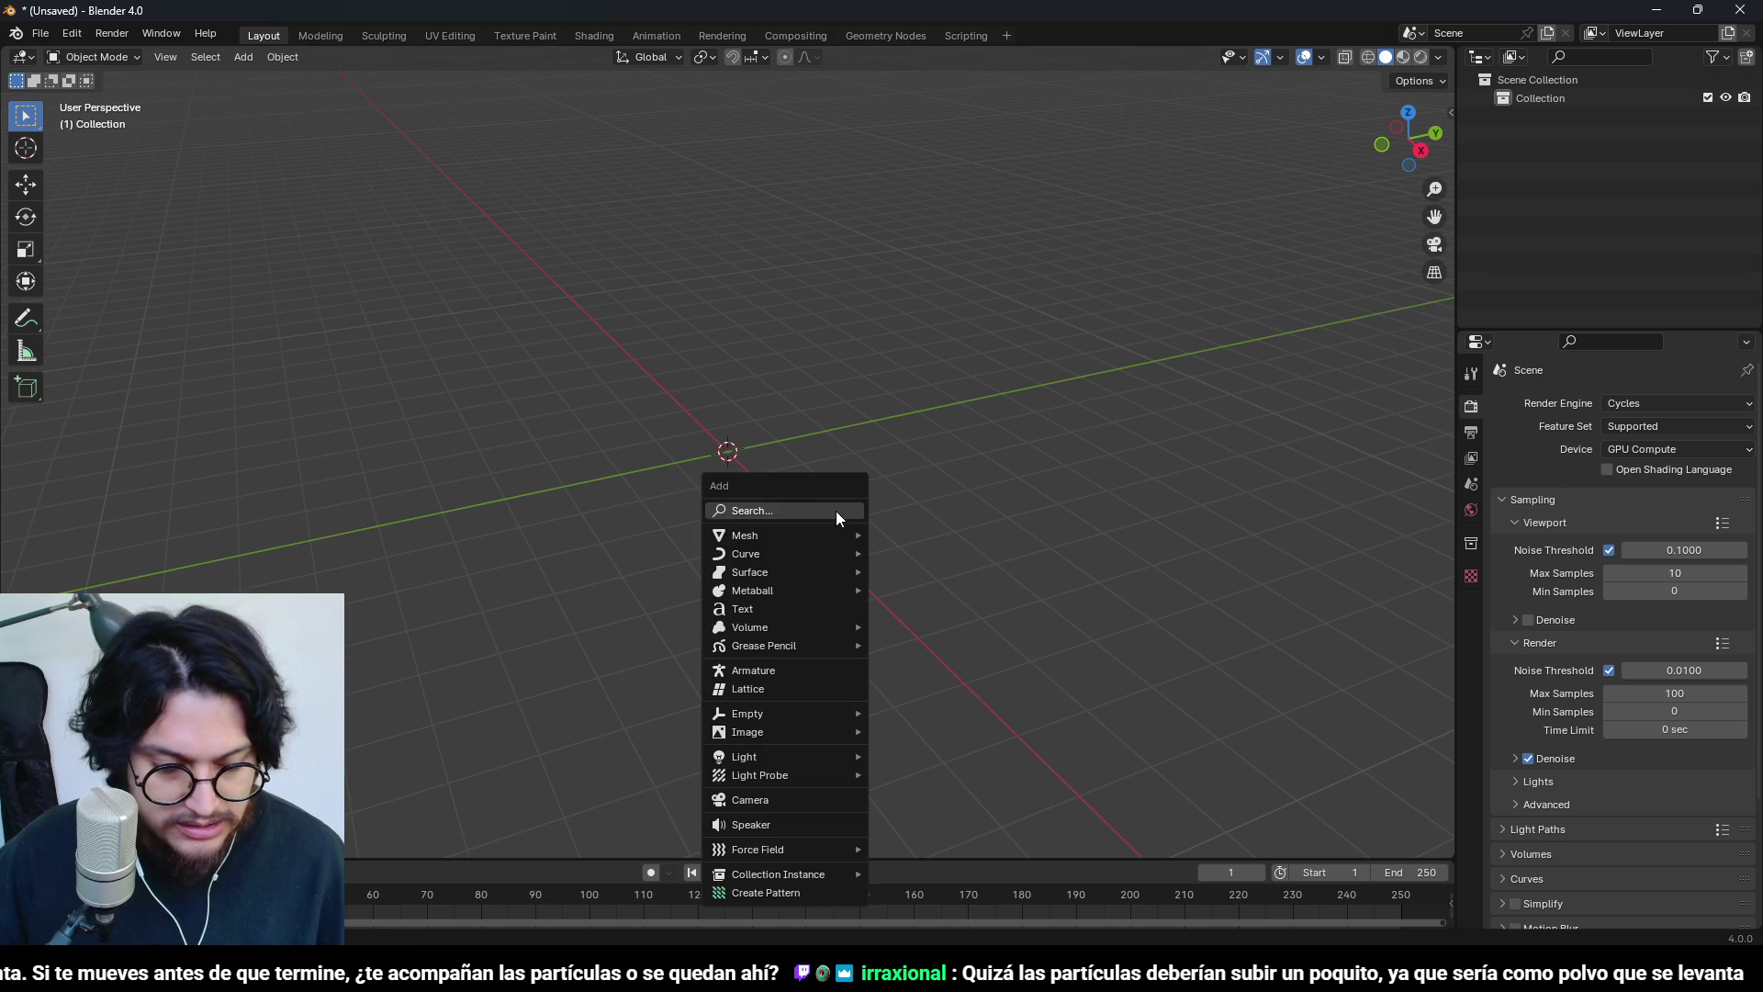
- Add a metaball Ball and frame it in a front orthographic view, ready to edit its elements
mouse_move(791, 591)
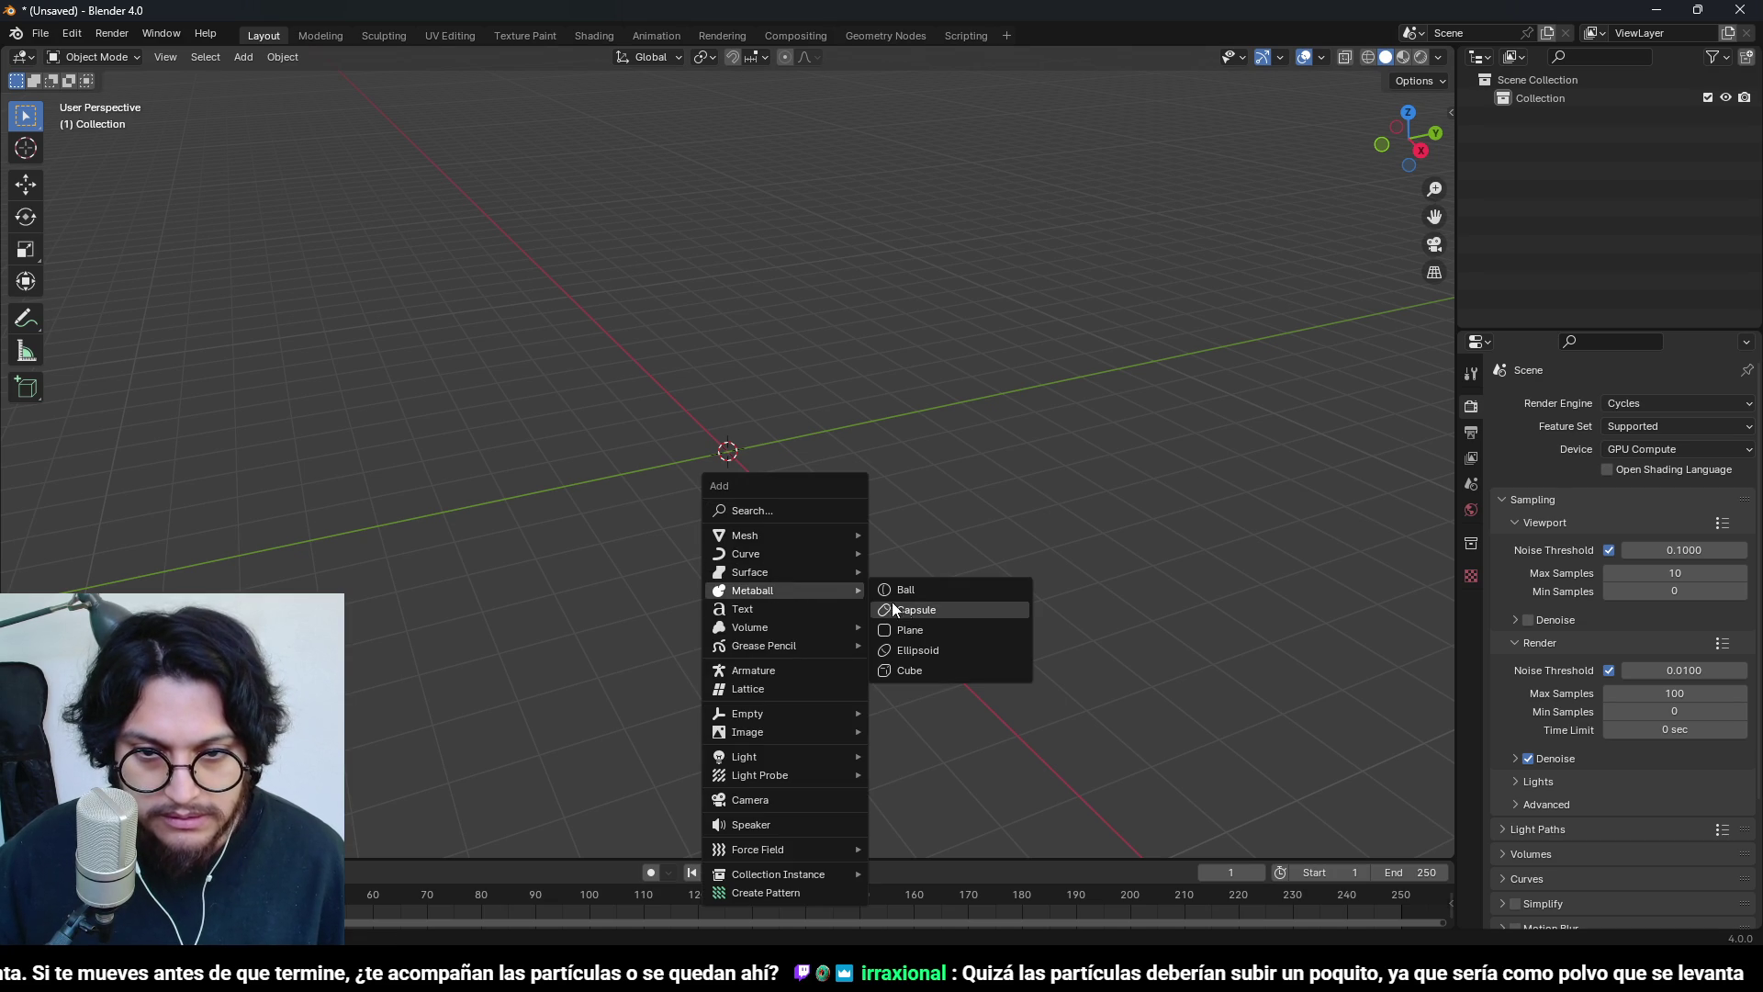
click(886, 591)
key(KP_1)
scroll(771, 548, up, 4)
scroll(1034, 489, up, 2)
key(Tab)
scroll(1145, 500, down, 5)
scroll(1169, 537, up, 3)
key(Tab)
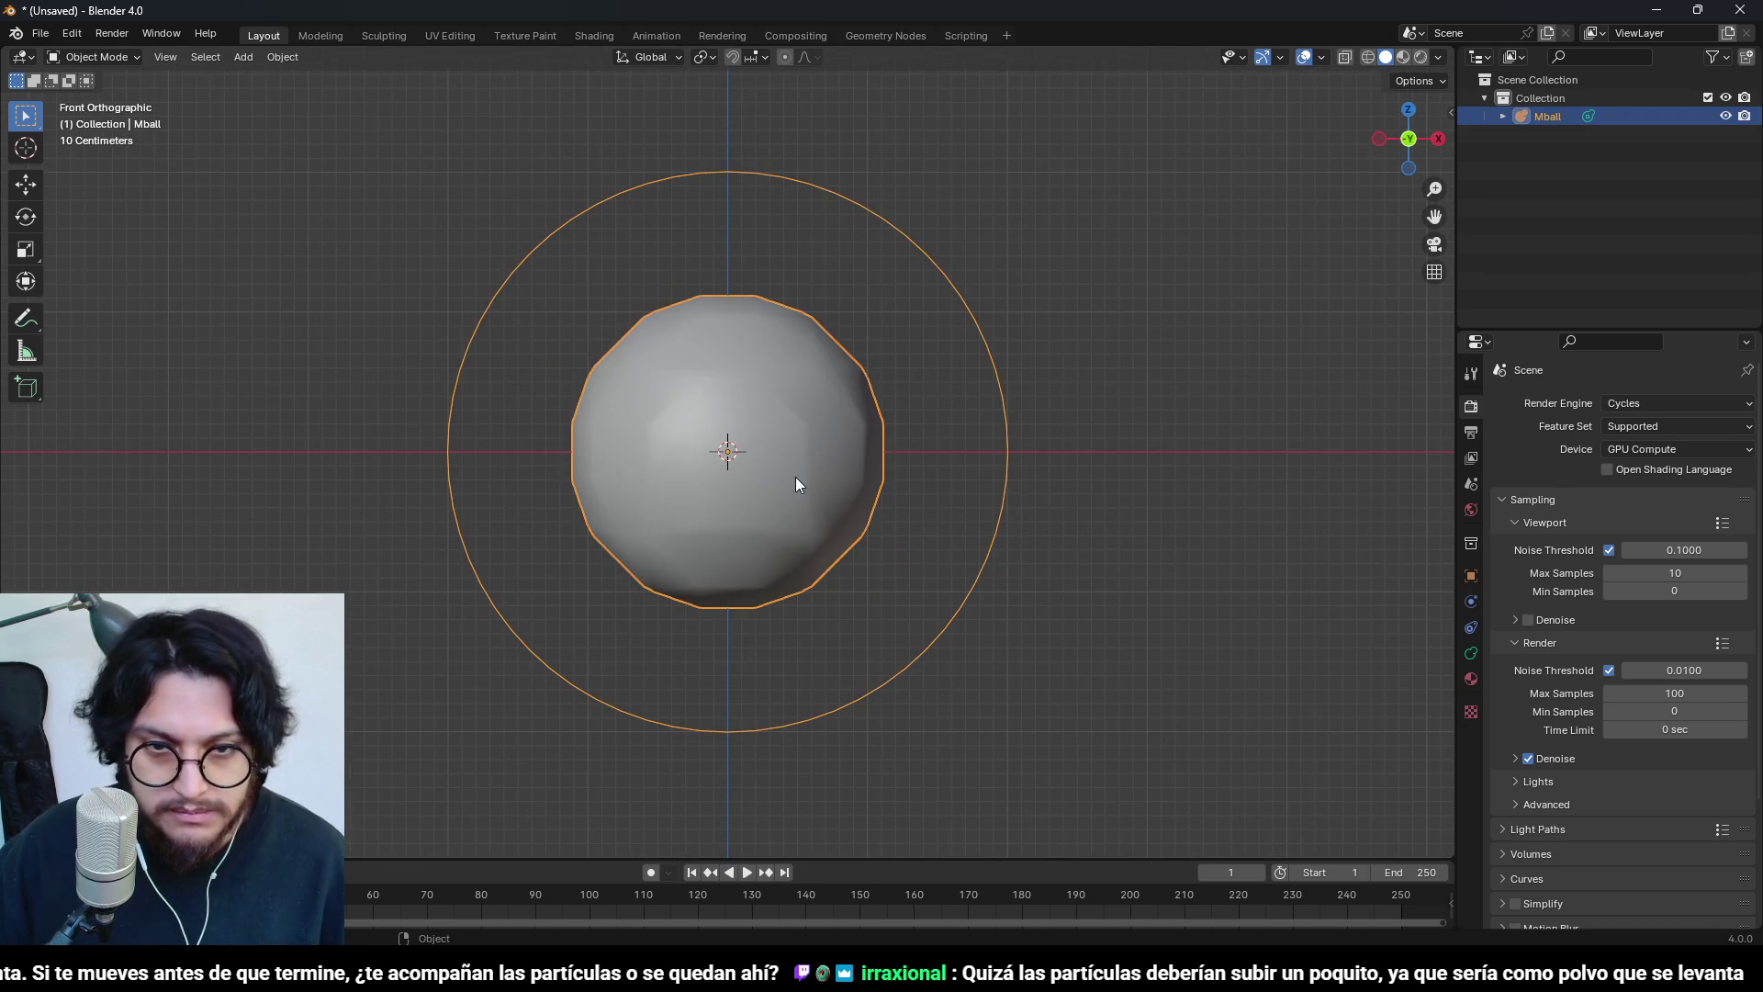
scroll(795, 476, down, 8)
scroll(795, 476, up, 3)
scroll(795, 475, up, 3)
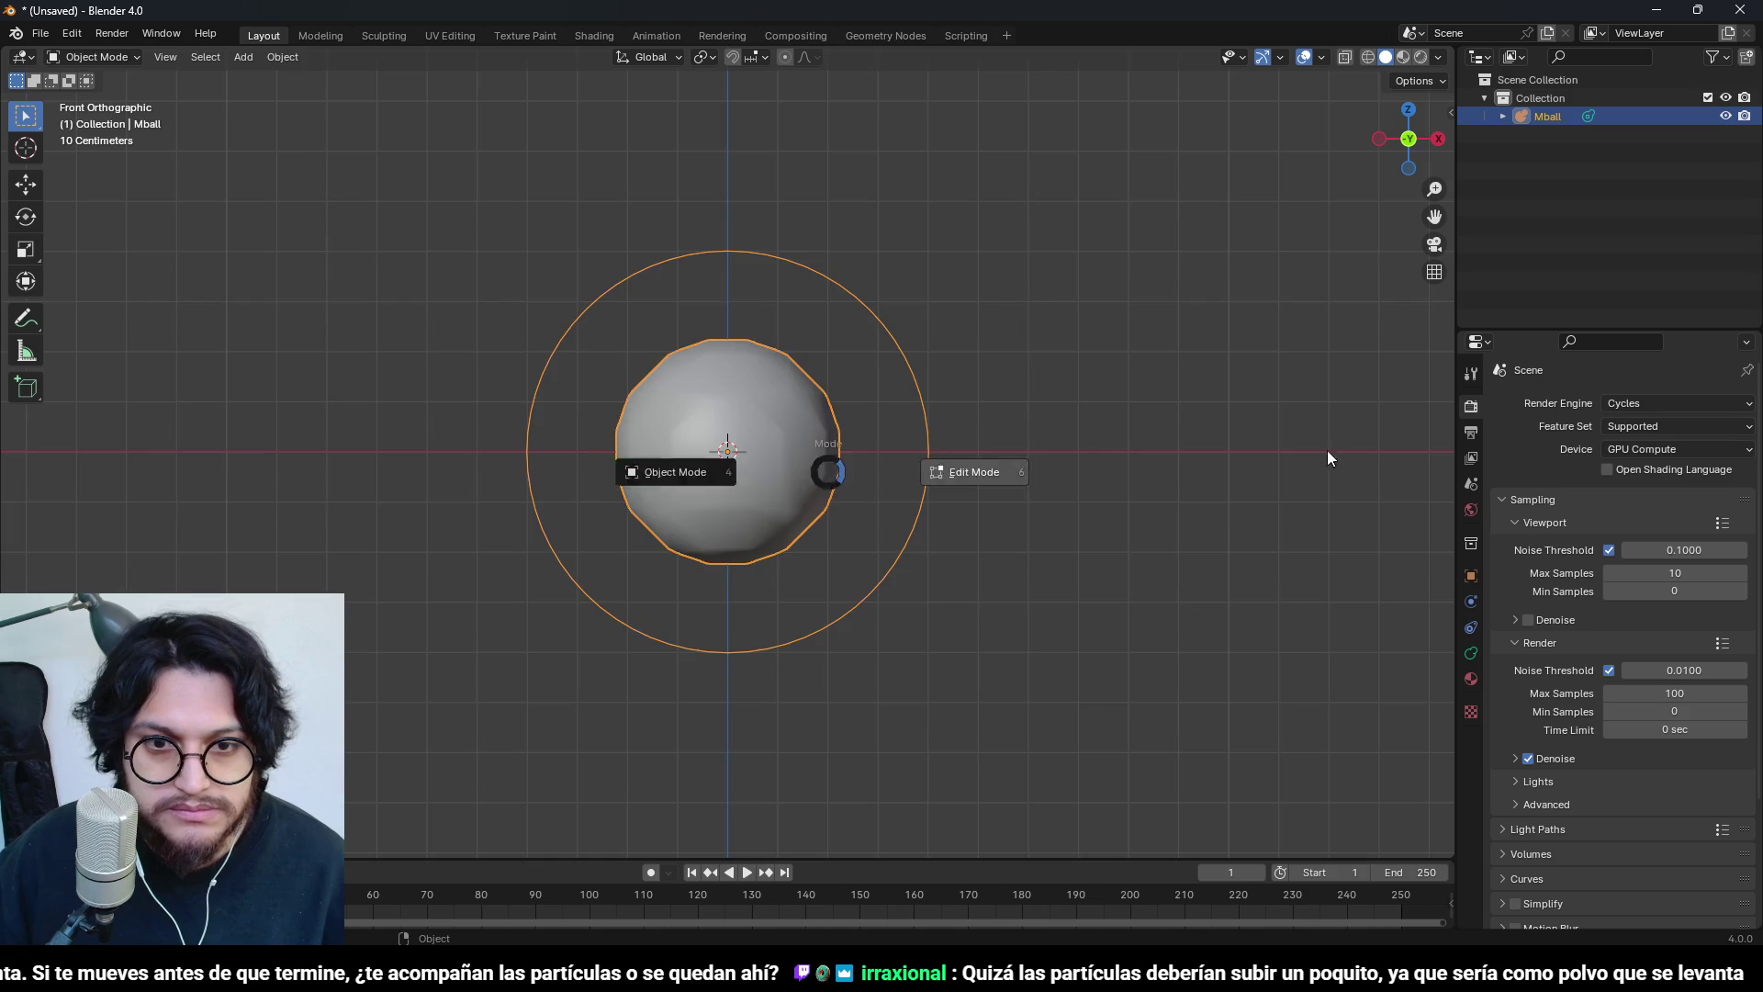
key(Tab)
scroll(1016, 515, up, 2)
scroll(901, 426, down, 2)
- Duplicate a metaball element and position the copies up-left and upper-right of the main ball
key(shift+d)
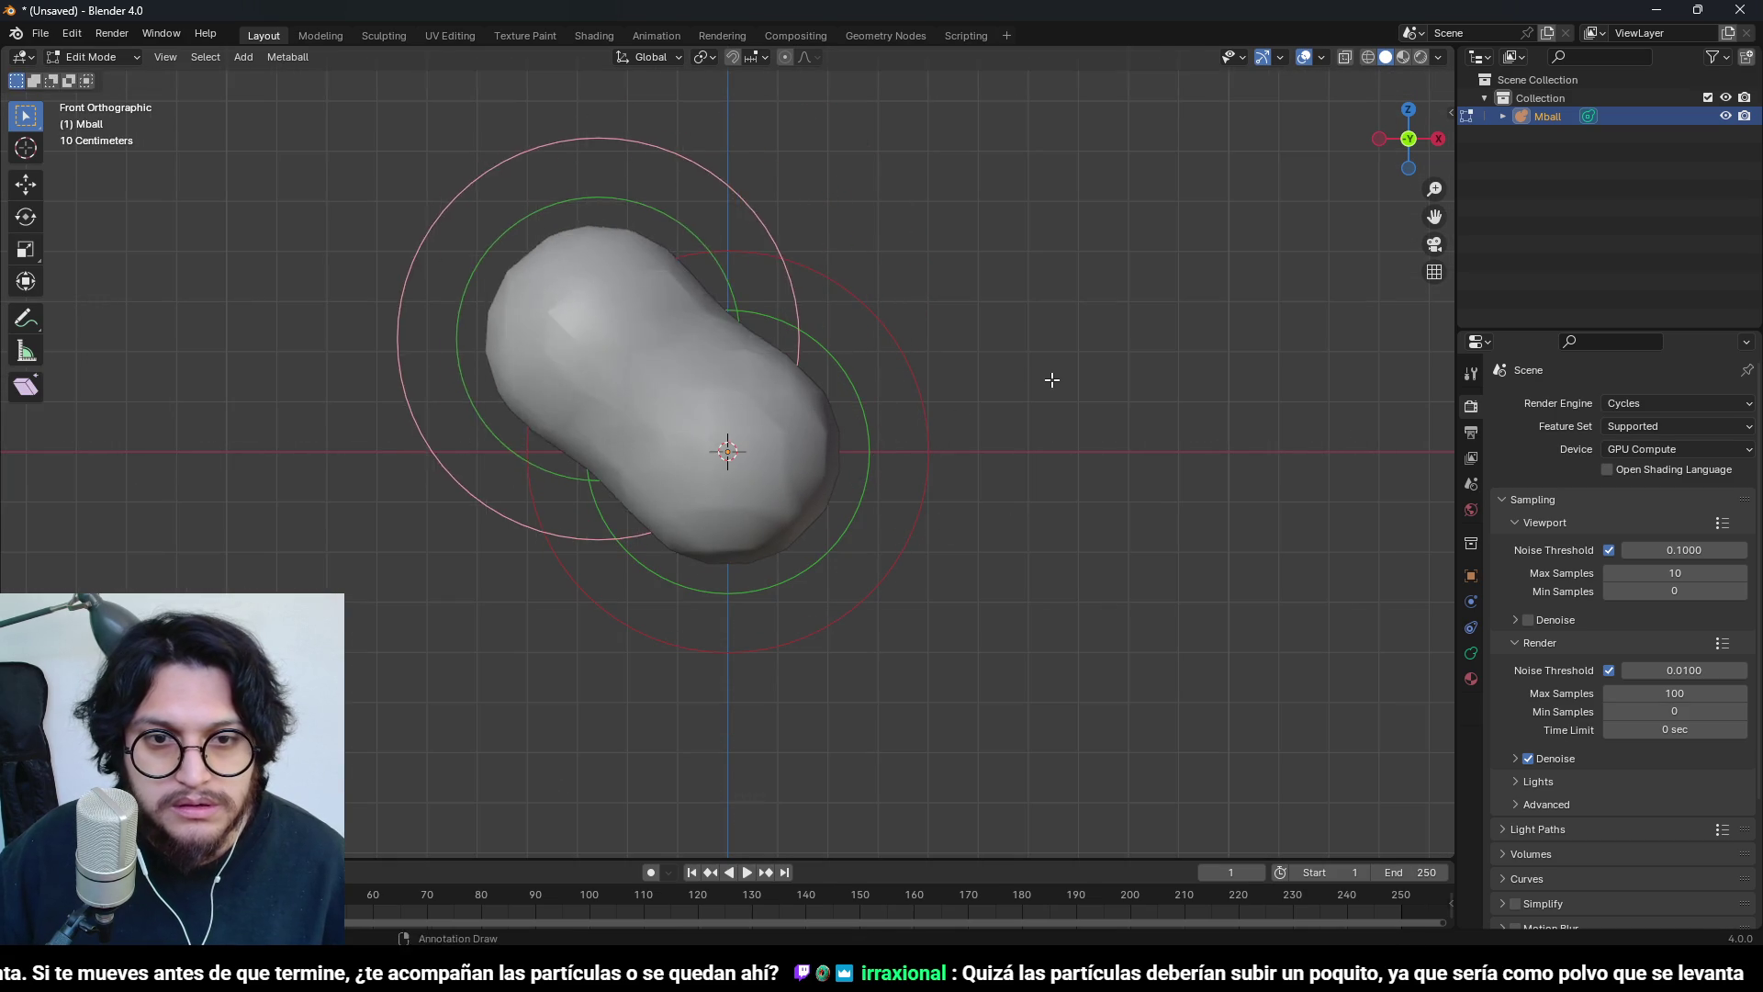
click(835, 392)
key(g)
click(1044, 421)
mouse_move(1043, 421)
mouse_down()
mouse_move(847, 598)
mouse_move(1023, 633)
mouse_move(921, 315)
mouse_move(1105, 515)
mouse_move(1070, 480)
mouse_move(1026, 489)
mouse_move(999, 547)
mouse_move(1054, 515)
mouse_up()
key(g)
click(854, 465)
mouse_move(853, 465)
mouse_down()
mouse_move(1193, 432)
mouse_move(1003, 487)
mouse_move(838, 673)
mouse_move(834, 645)
mouse_move(1133, 522)
mouse_move(870, 621)
mouse_move(1311, 715)
mouse_move(897, 638)
mouse_move(919, 661)
mouse_move(894, 748)
mouse_move(806, 723)
mouse_move(845, 622)
mouse_move(696, 454)
mouse_move(807, 458)
mouse_move(1142, 621)
mouse_move(1065, 551)
mouse_move(998, 416)
mouse_move(807, 423)
mouse_up()
- Add a smaller duplicate ball at the lower right of the cloud, then leave Edit Mode
key(shift+d)
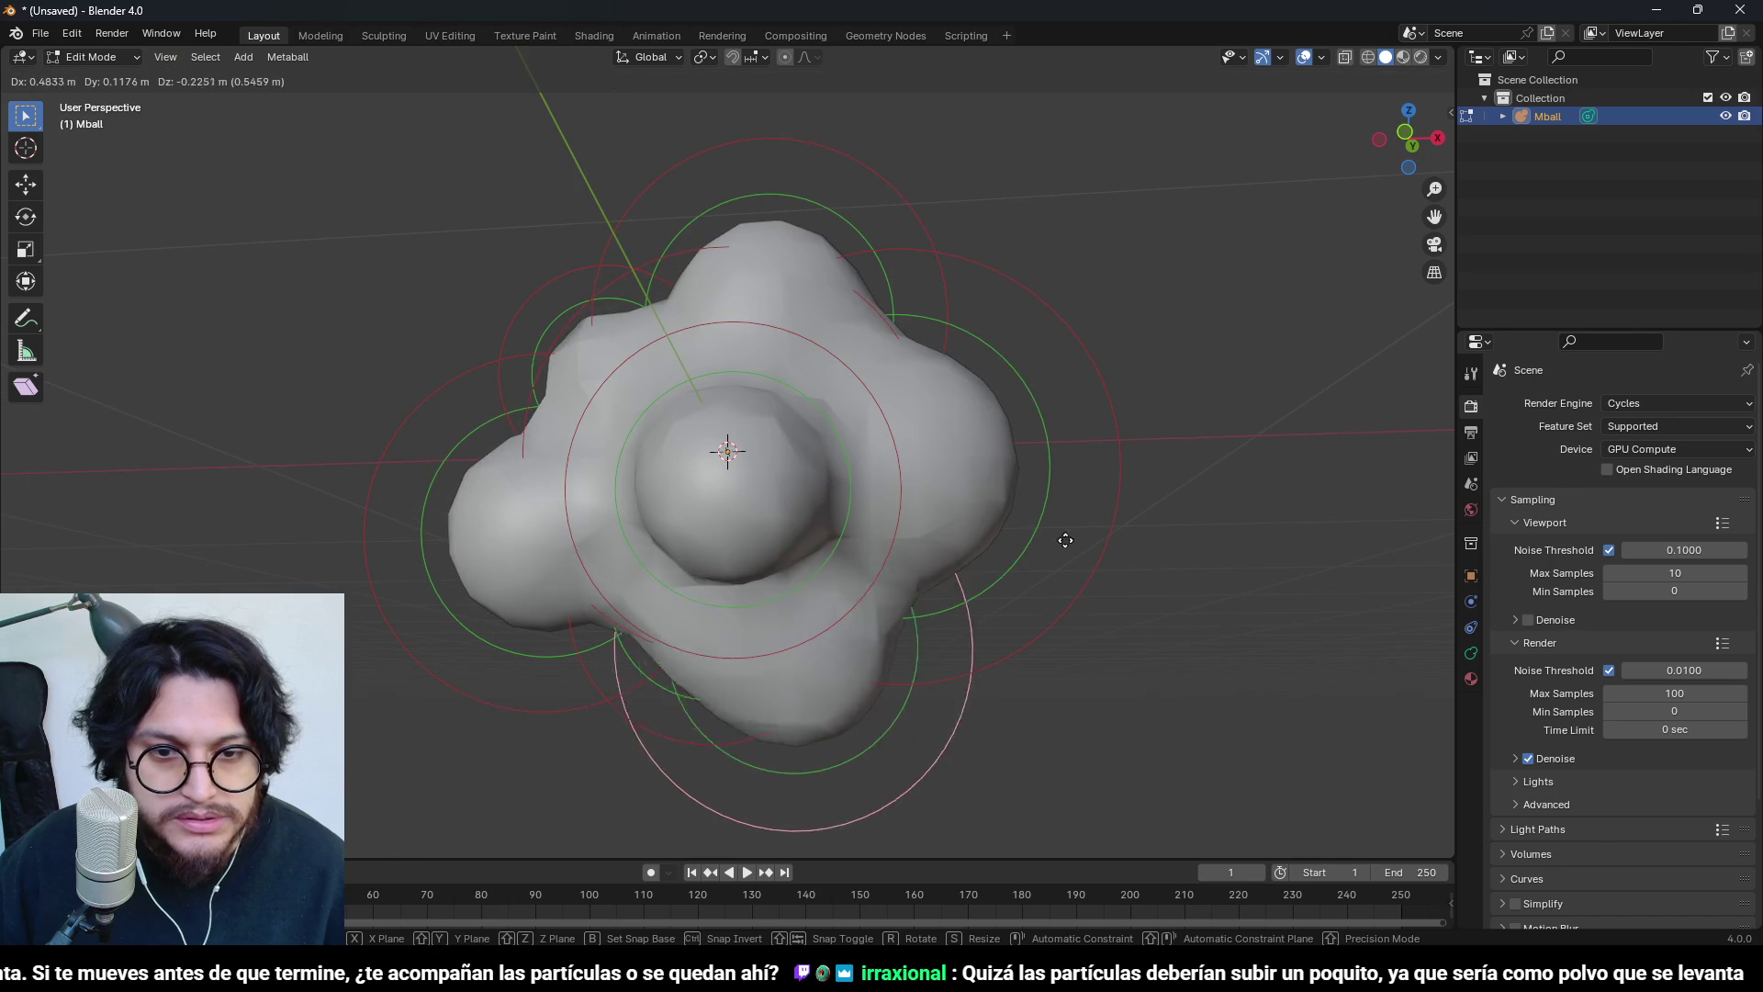
click(1094, 516)
key(s)
click(1053, 547)
mouse_move(1066, 550)
mouse_down()
mouse_move(889, 634)
mouse_move(842, 583)
mouse_move(1241, 606)
mouse_move(1102, 619)
mouse_up()
key(Tab)
- Set the metaball's Resolution Viewport to 0.06 m and Render to 0.18 m
click(1472, 653)
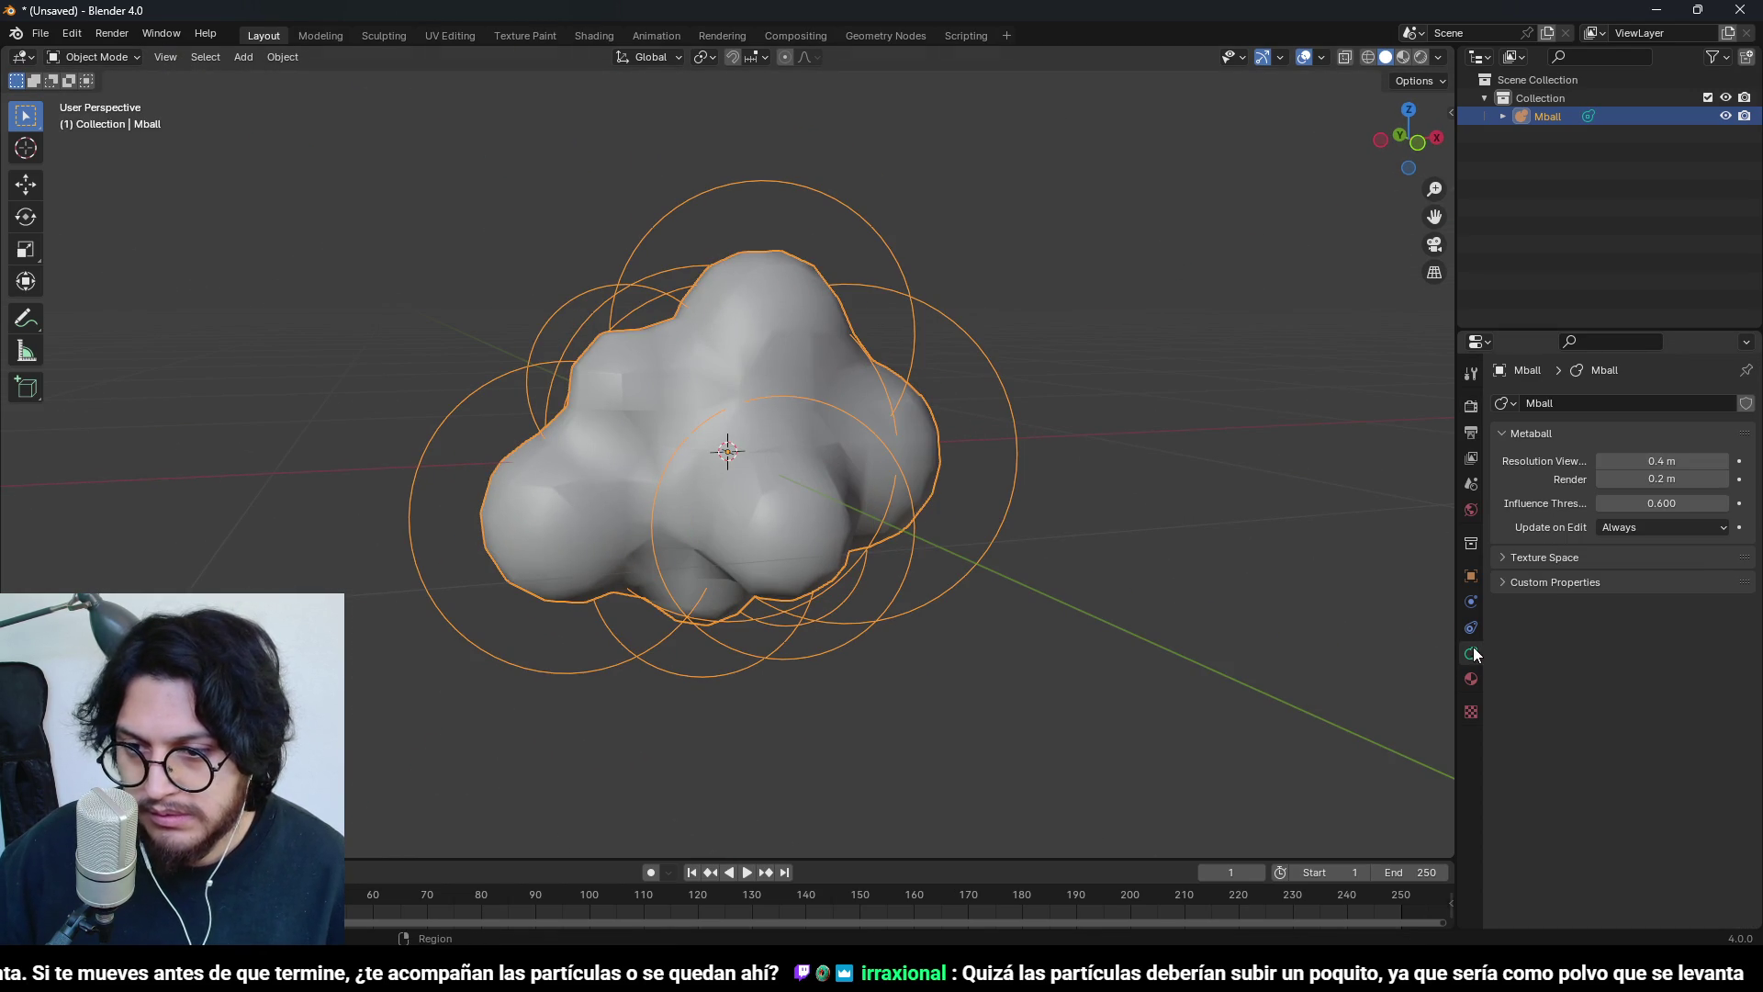
click(1601, 464)
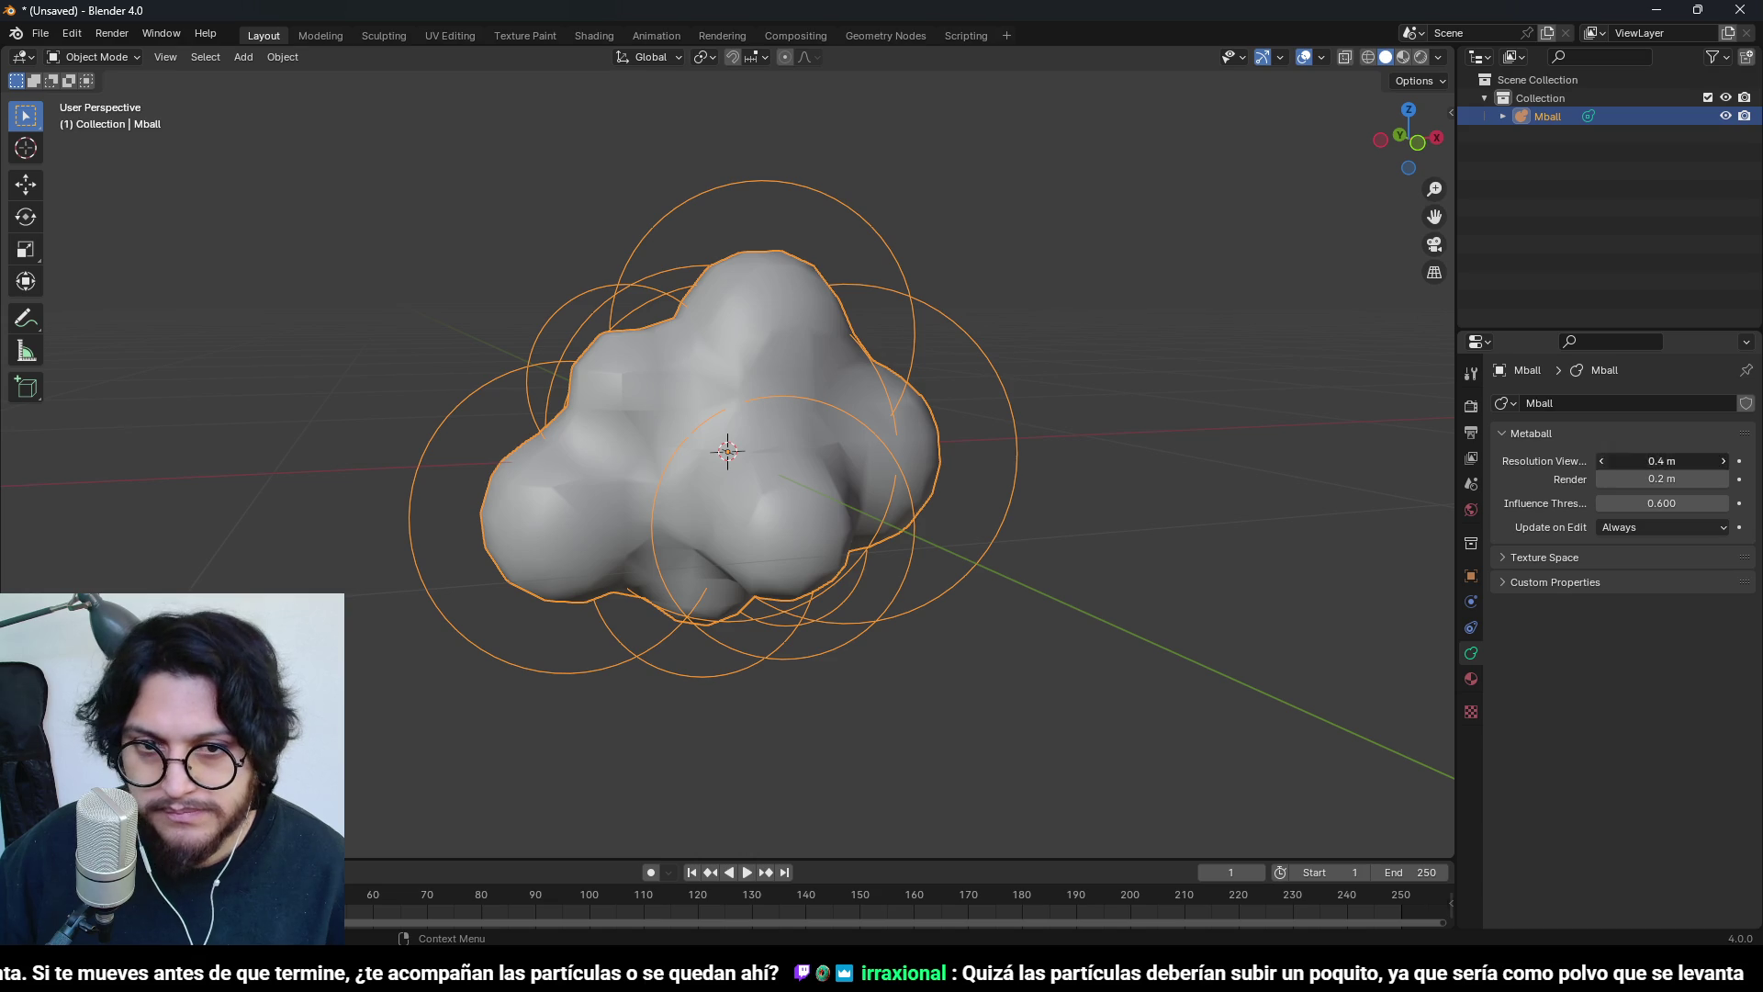
click(1603, 478)
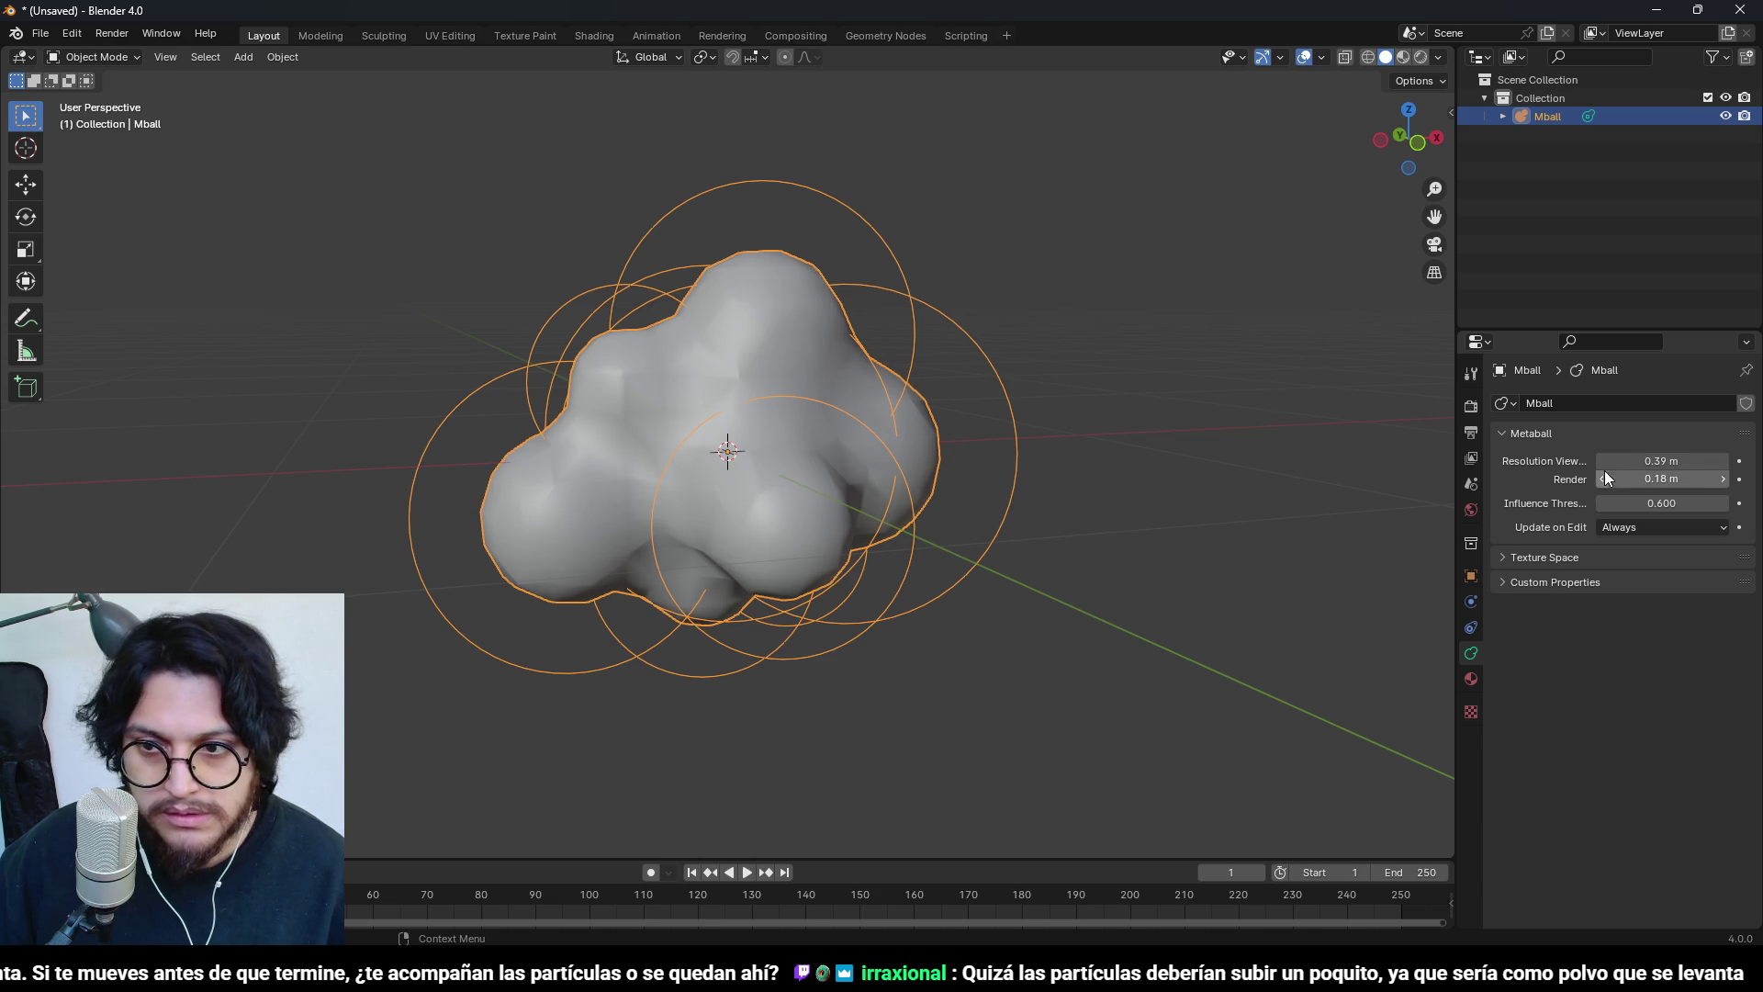
click(1600, 461)
click(1601, 461)
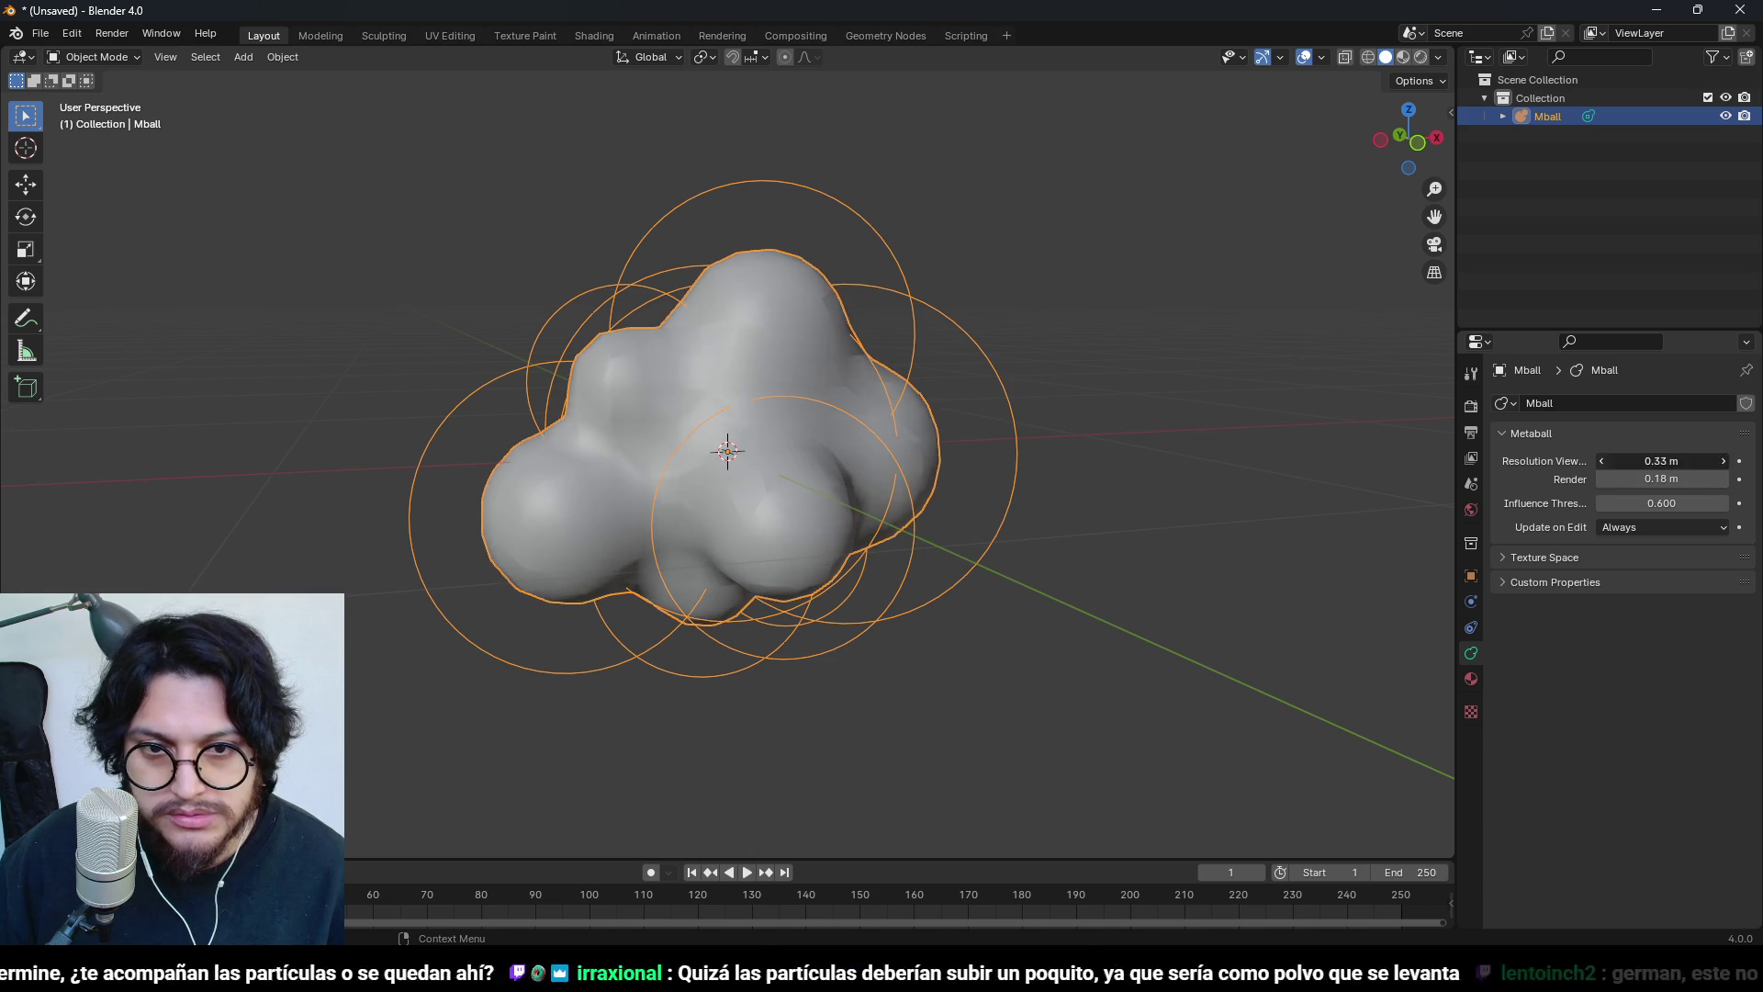
click(1600, 460)
click(1600, 460)
click(1599, 460)
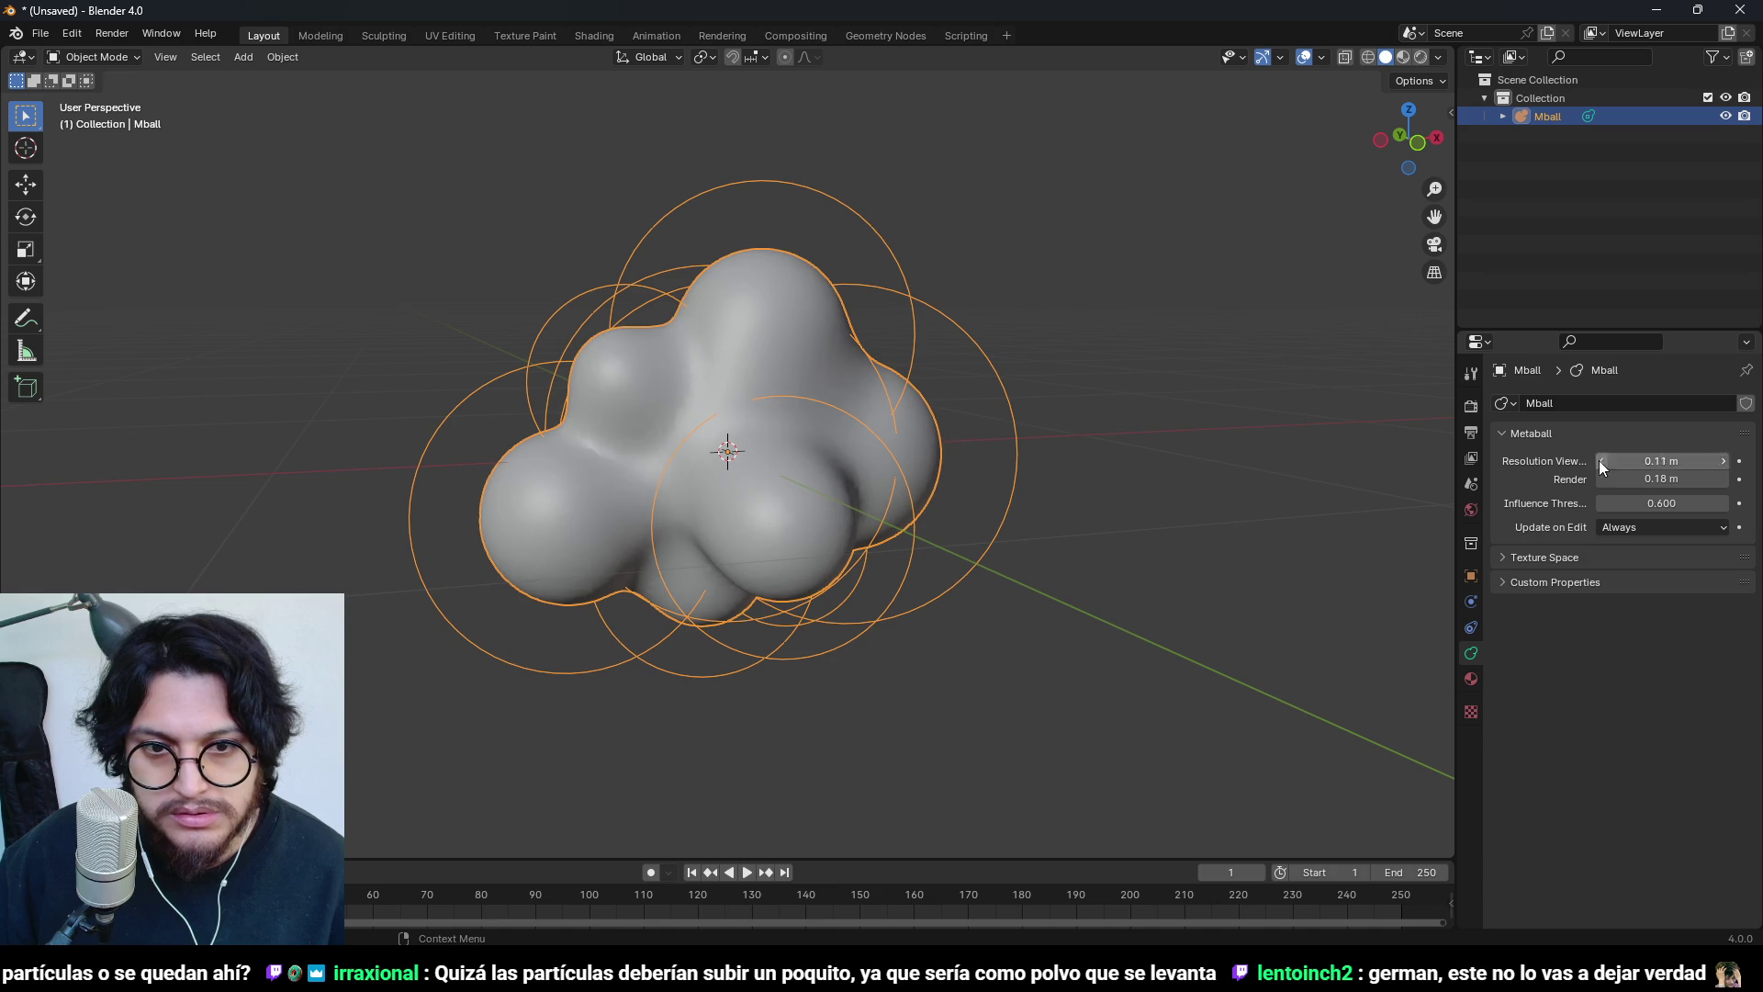
click(1599, 460)
- Convert the metaball cloud into a mesh object, Mball.001
key(ctrl+a)
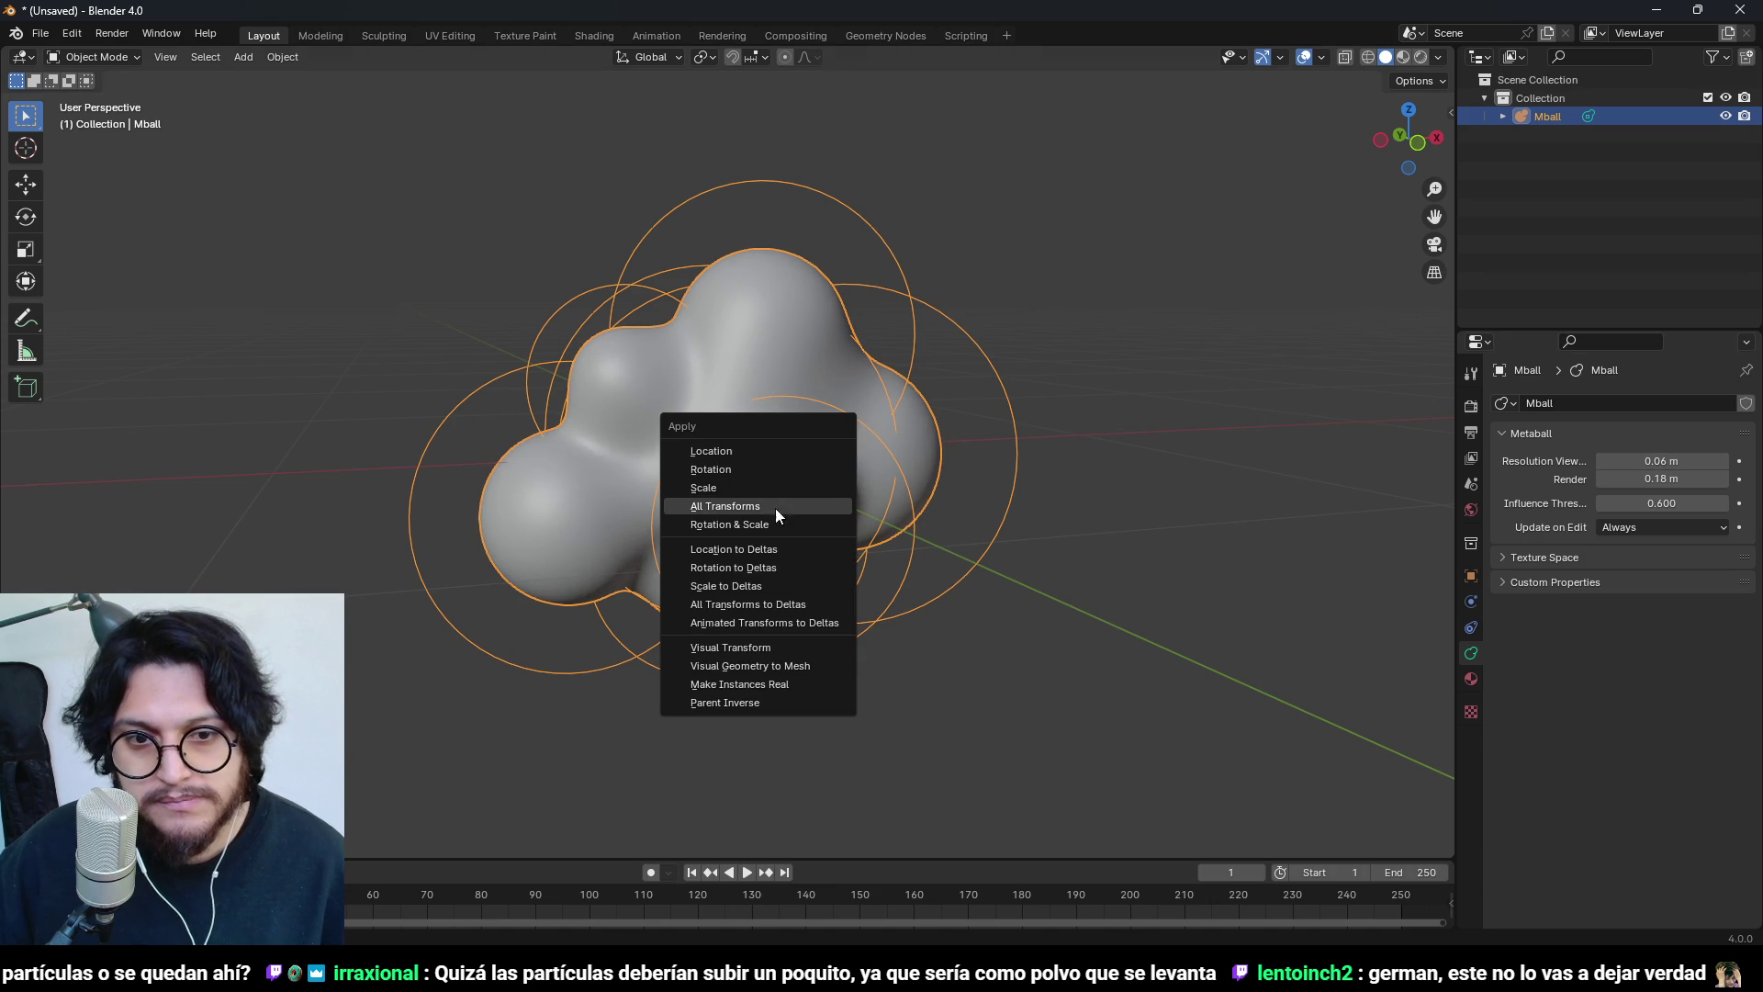
right_click(858, 365)
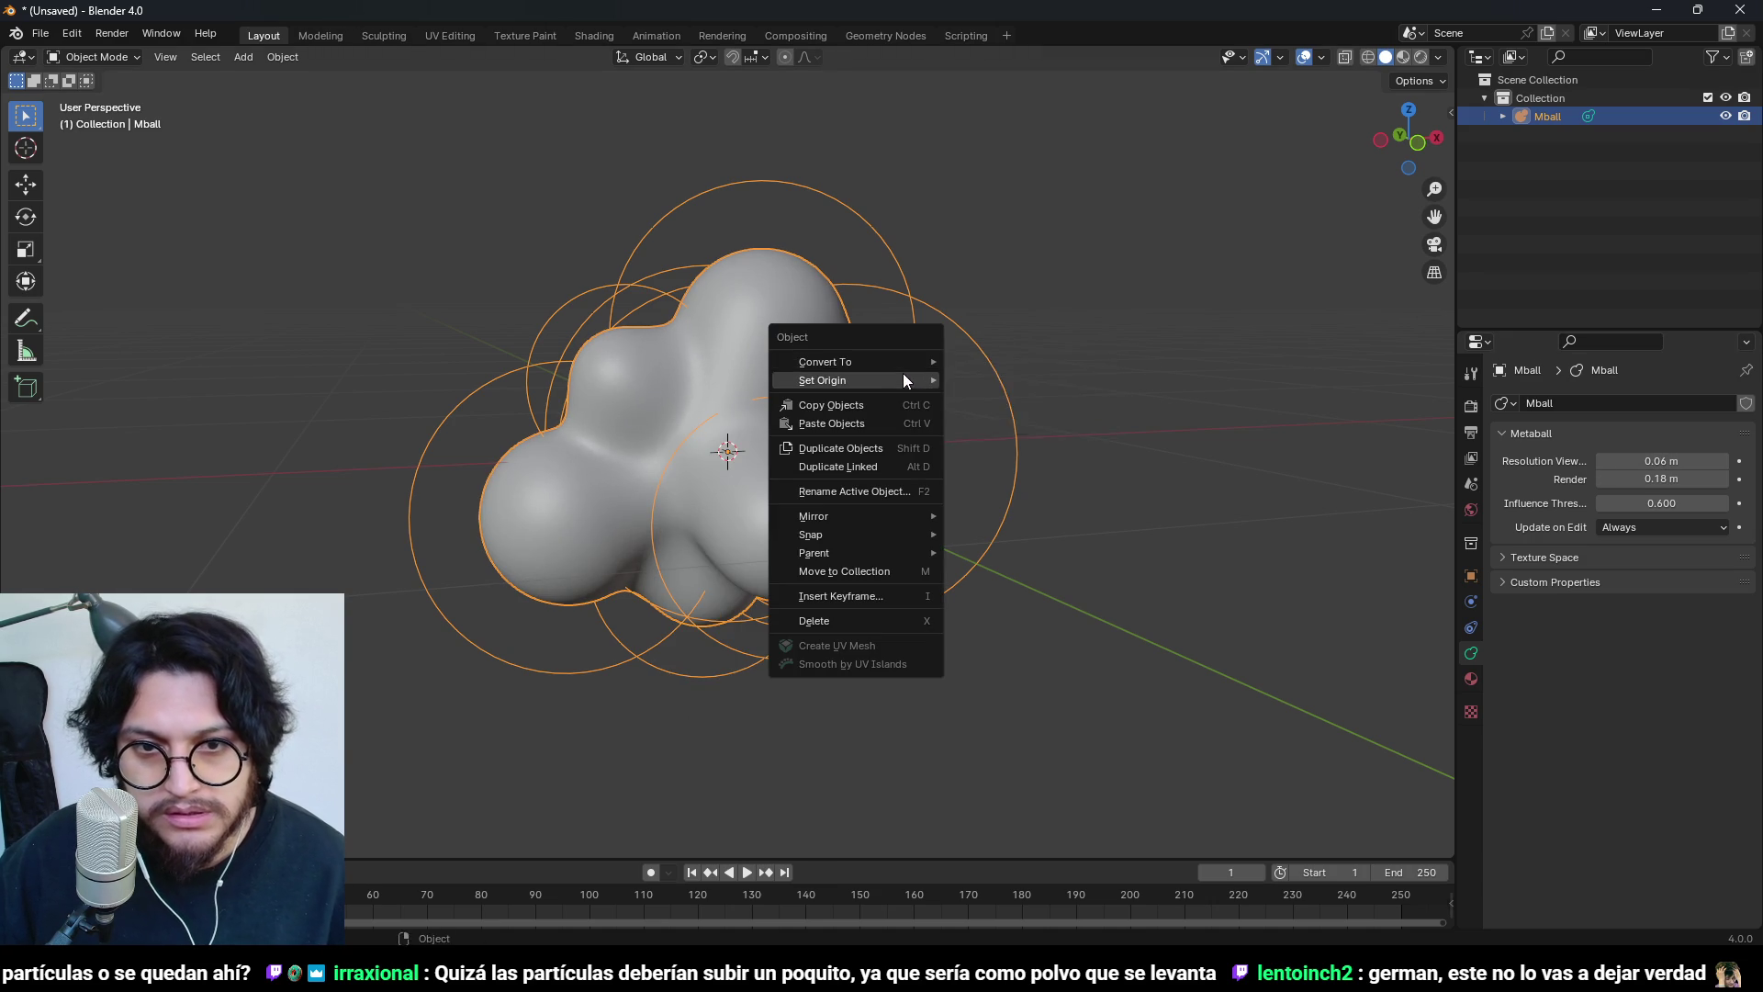
mouse_move(878, 366)
click(1023, 382)
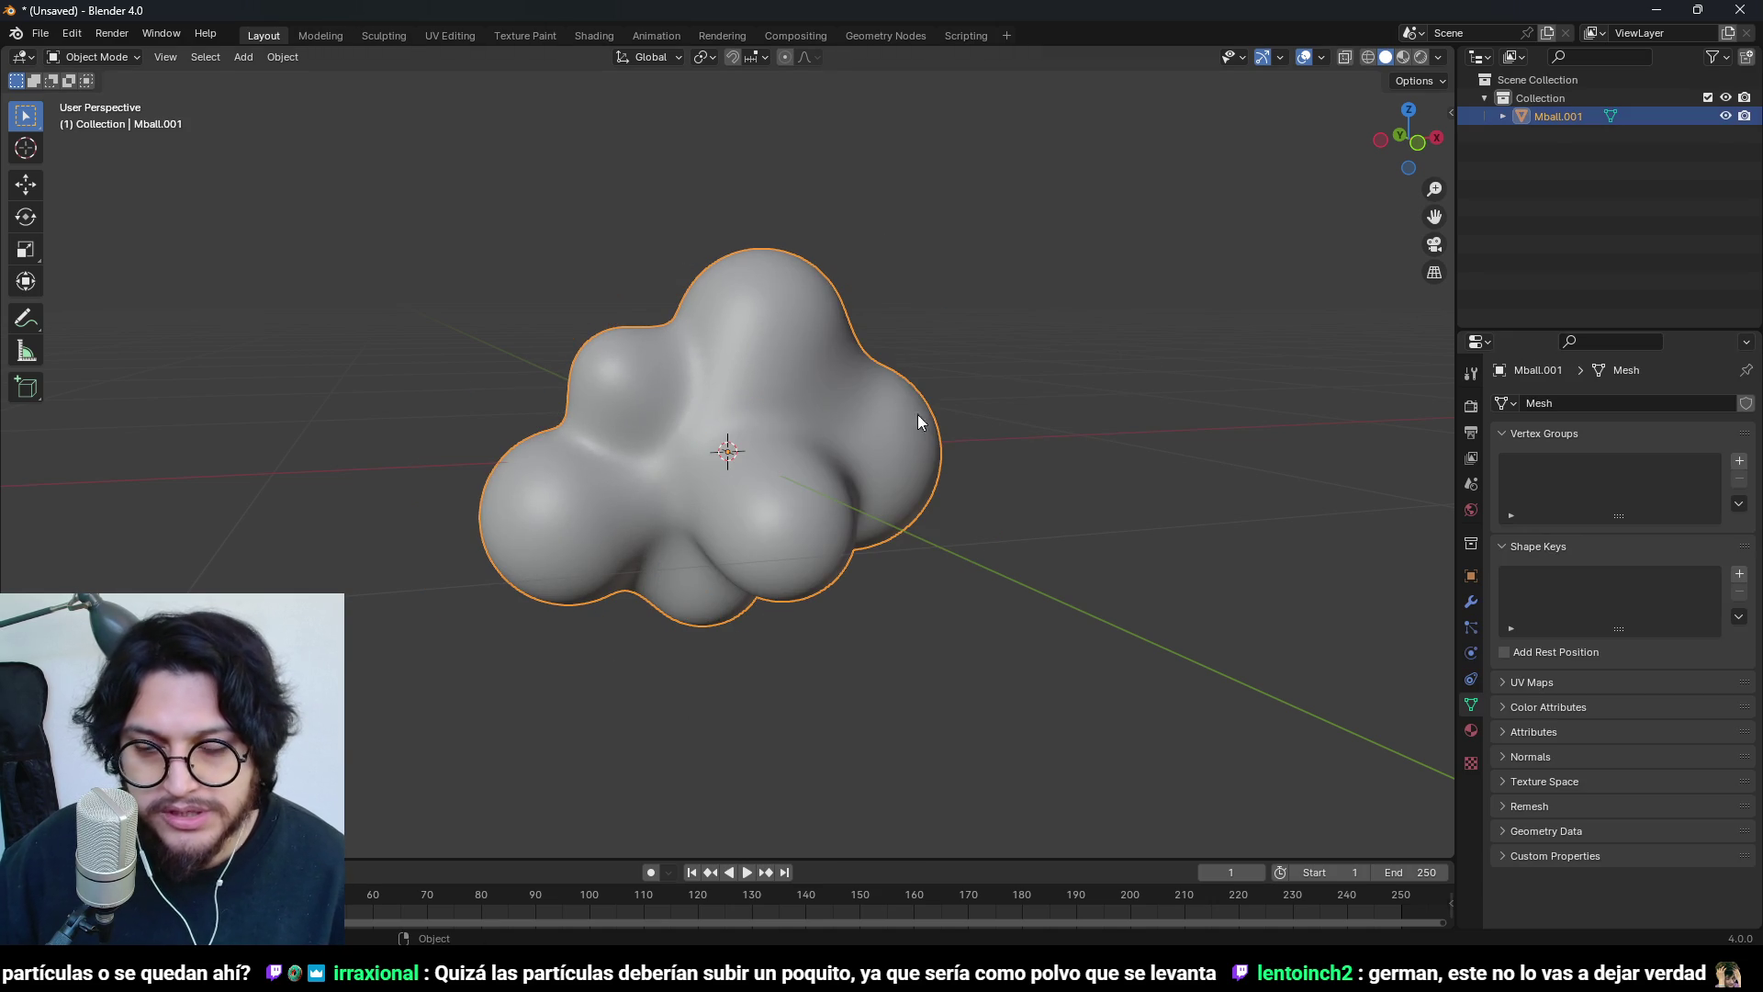
- Add a Decimate modifier to the Mball.001 cloud mesh
click(1470, 604)
click(1574, 405)
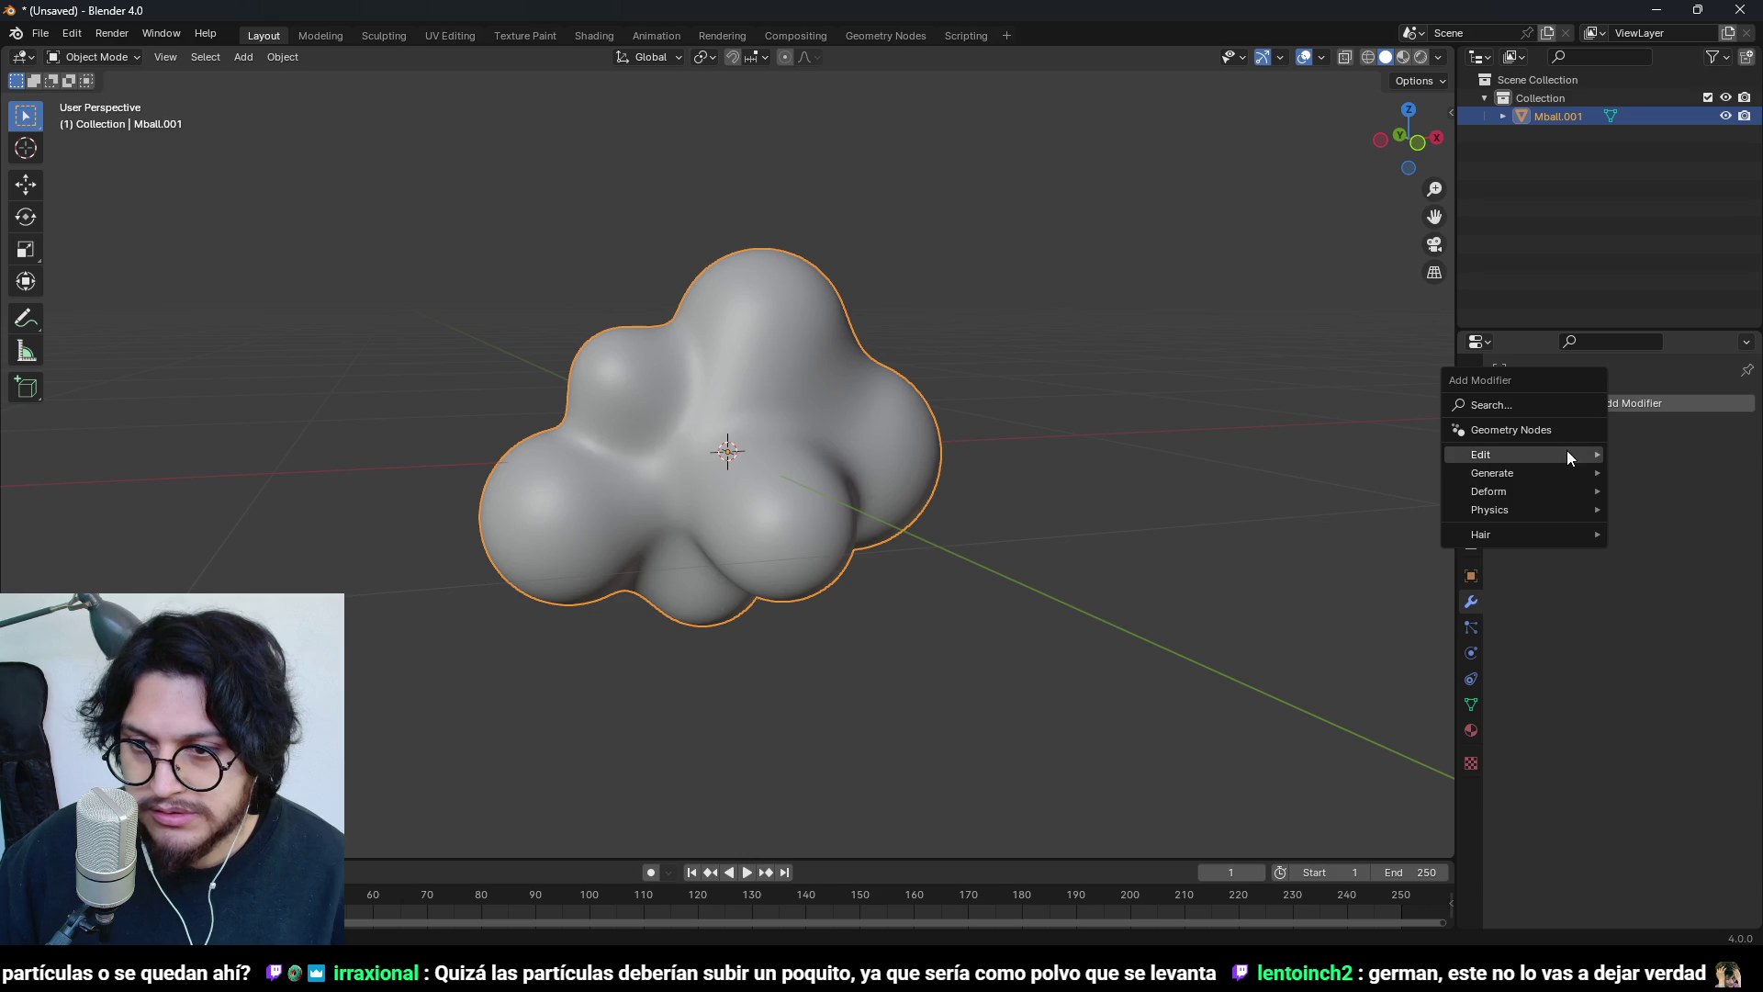
mouse_move(1546, 472)
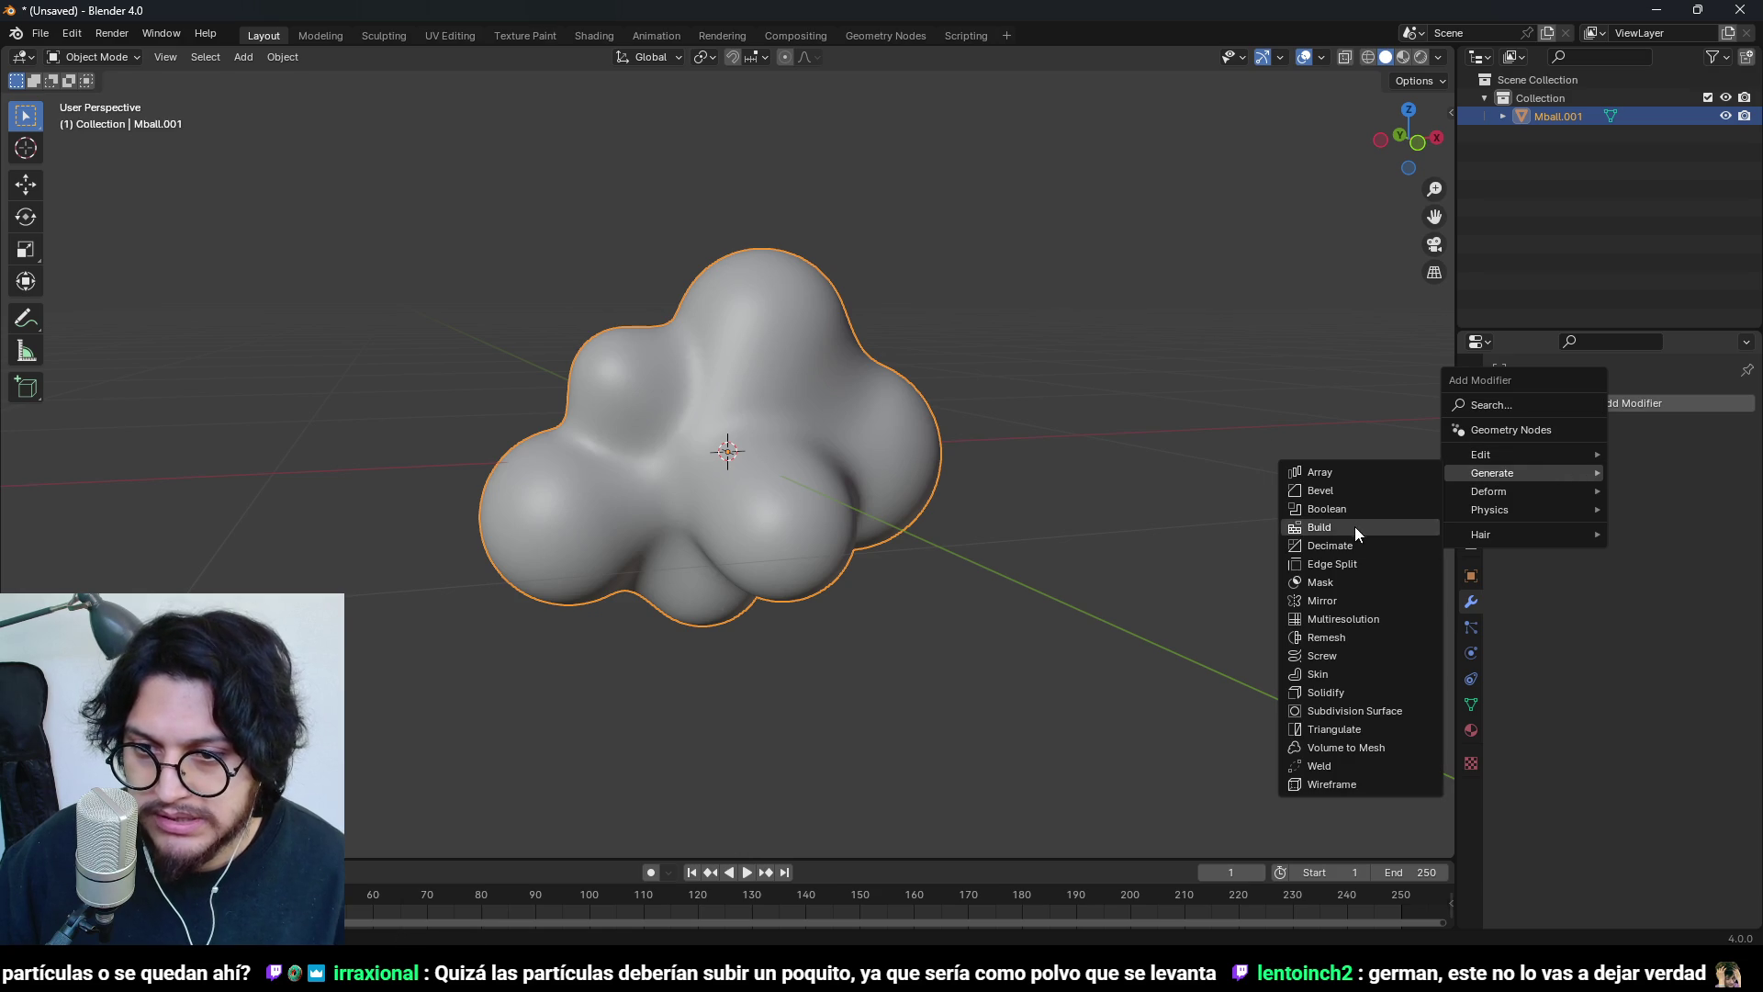
click(1350, 546)
- Try Un-Subdivide decimation, raising the iterations from 8 up to 16
drag(1647, 474, 1517, 474)
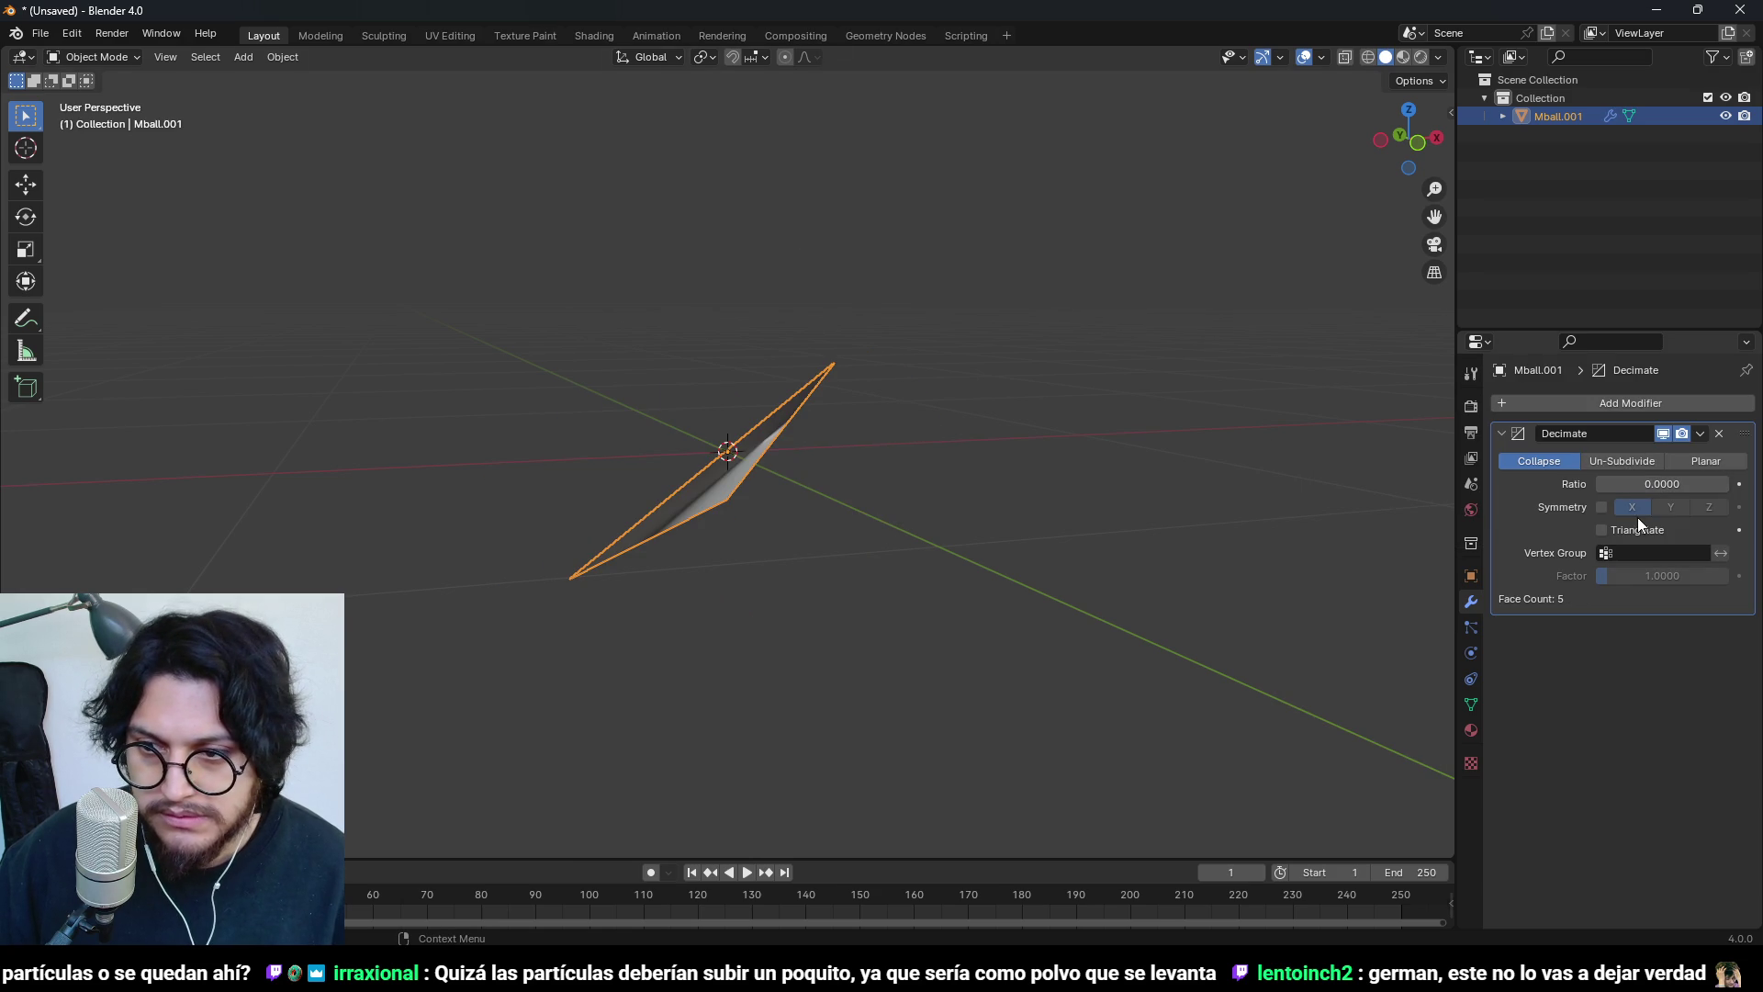
click(1634, 463)
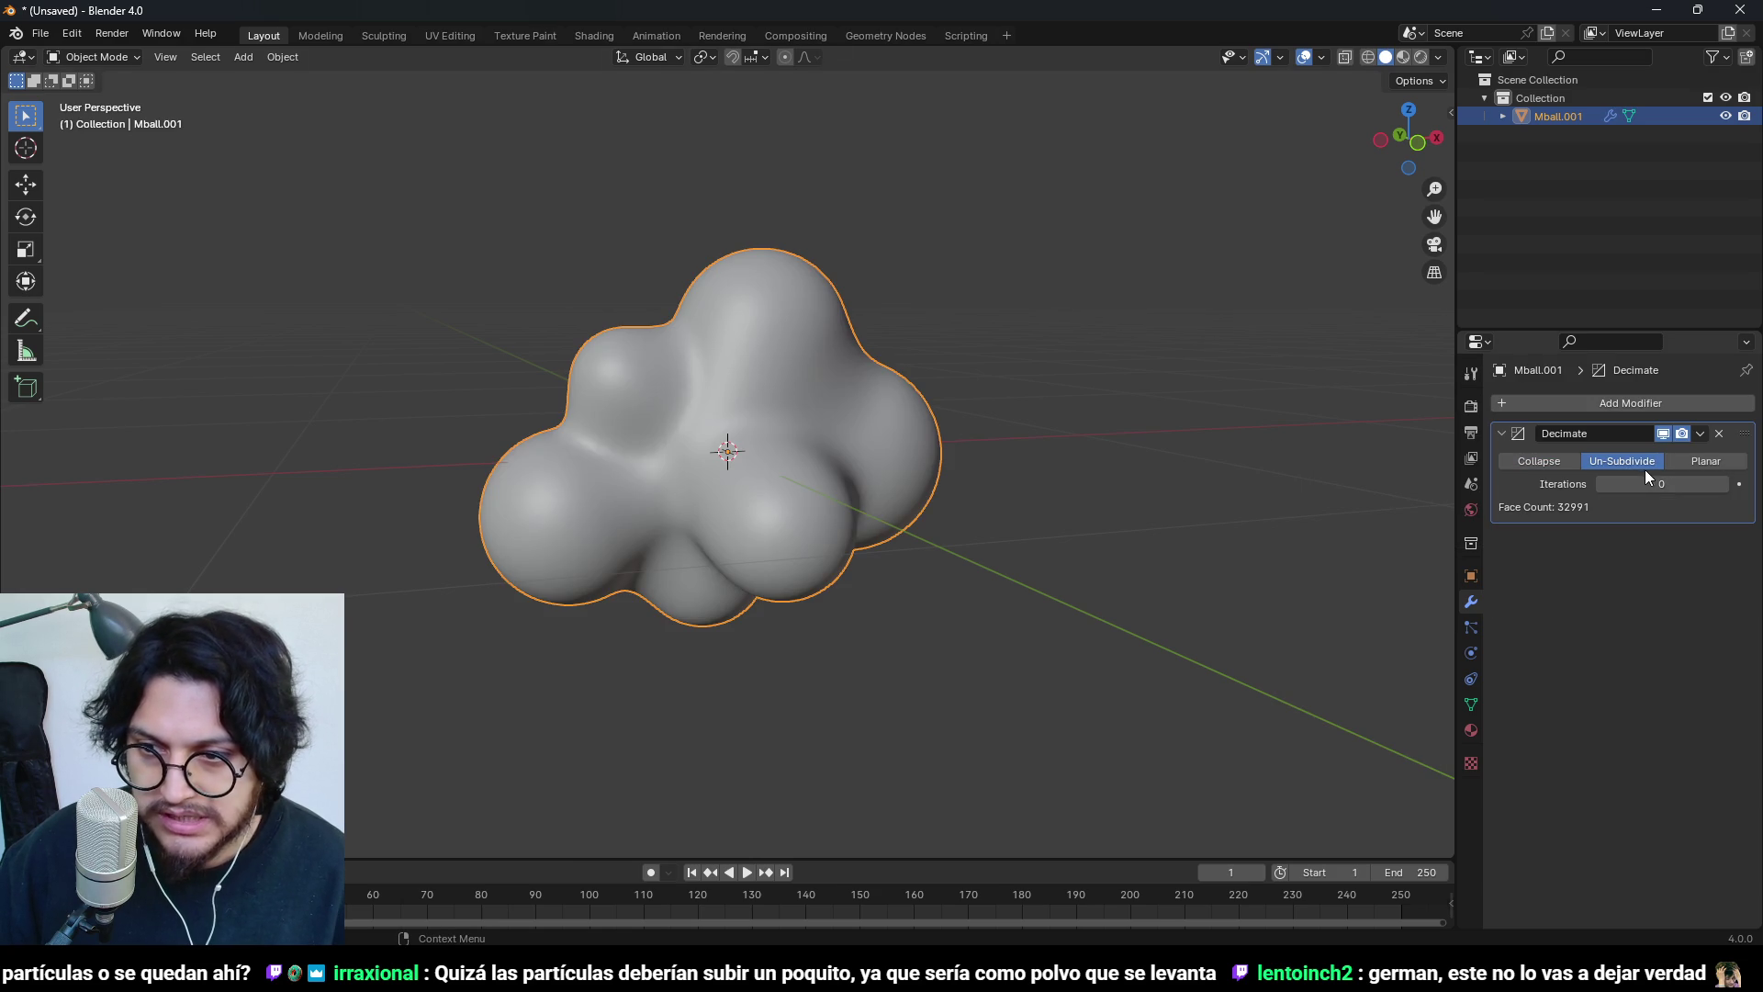
click(1723, 484)
click(1722, 484)
click(1722, 483)
click(1723, 484)
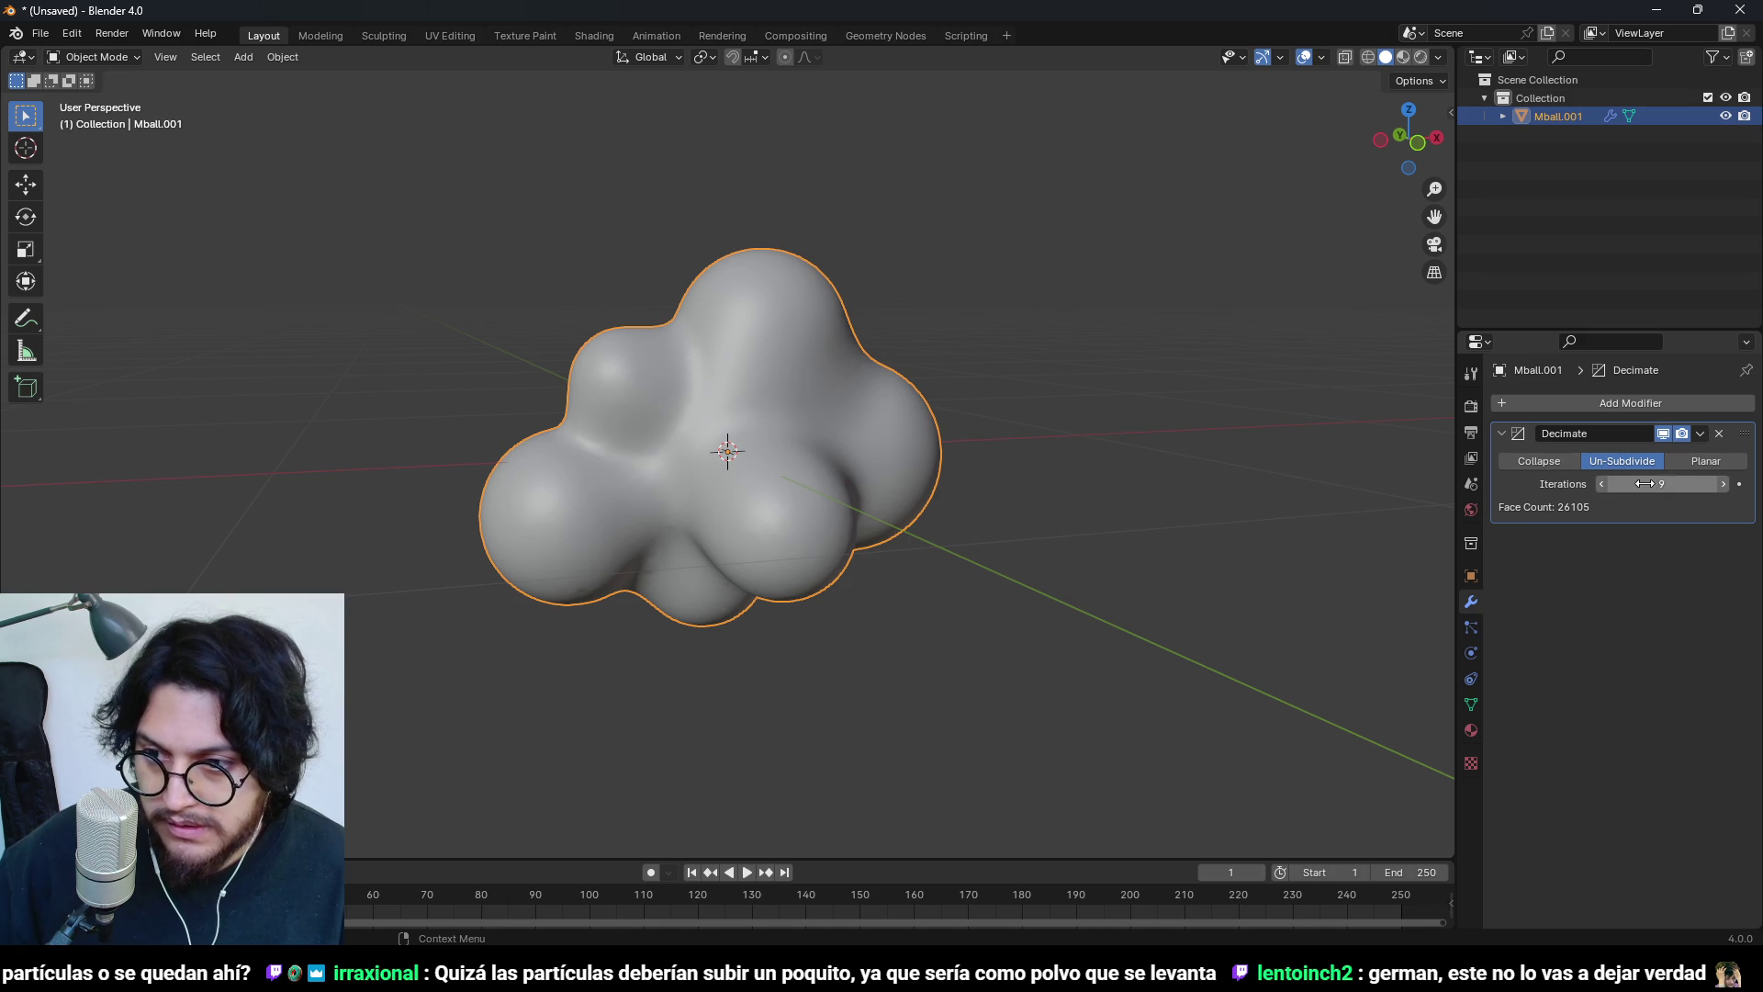
click(1723, 484)
click(1723, 484)
click(1723, 484)
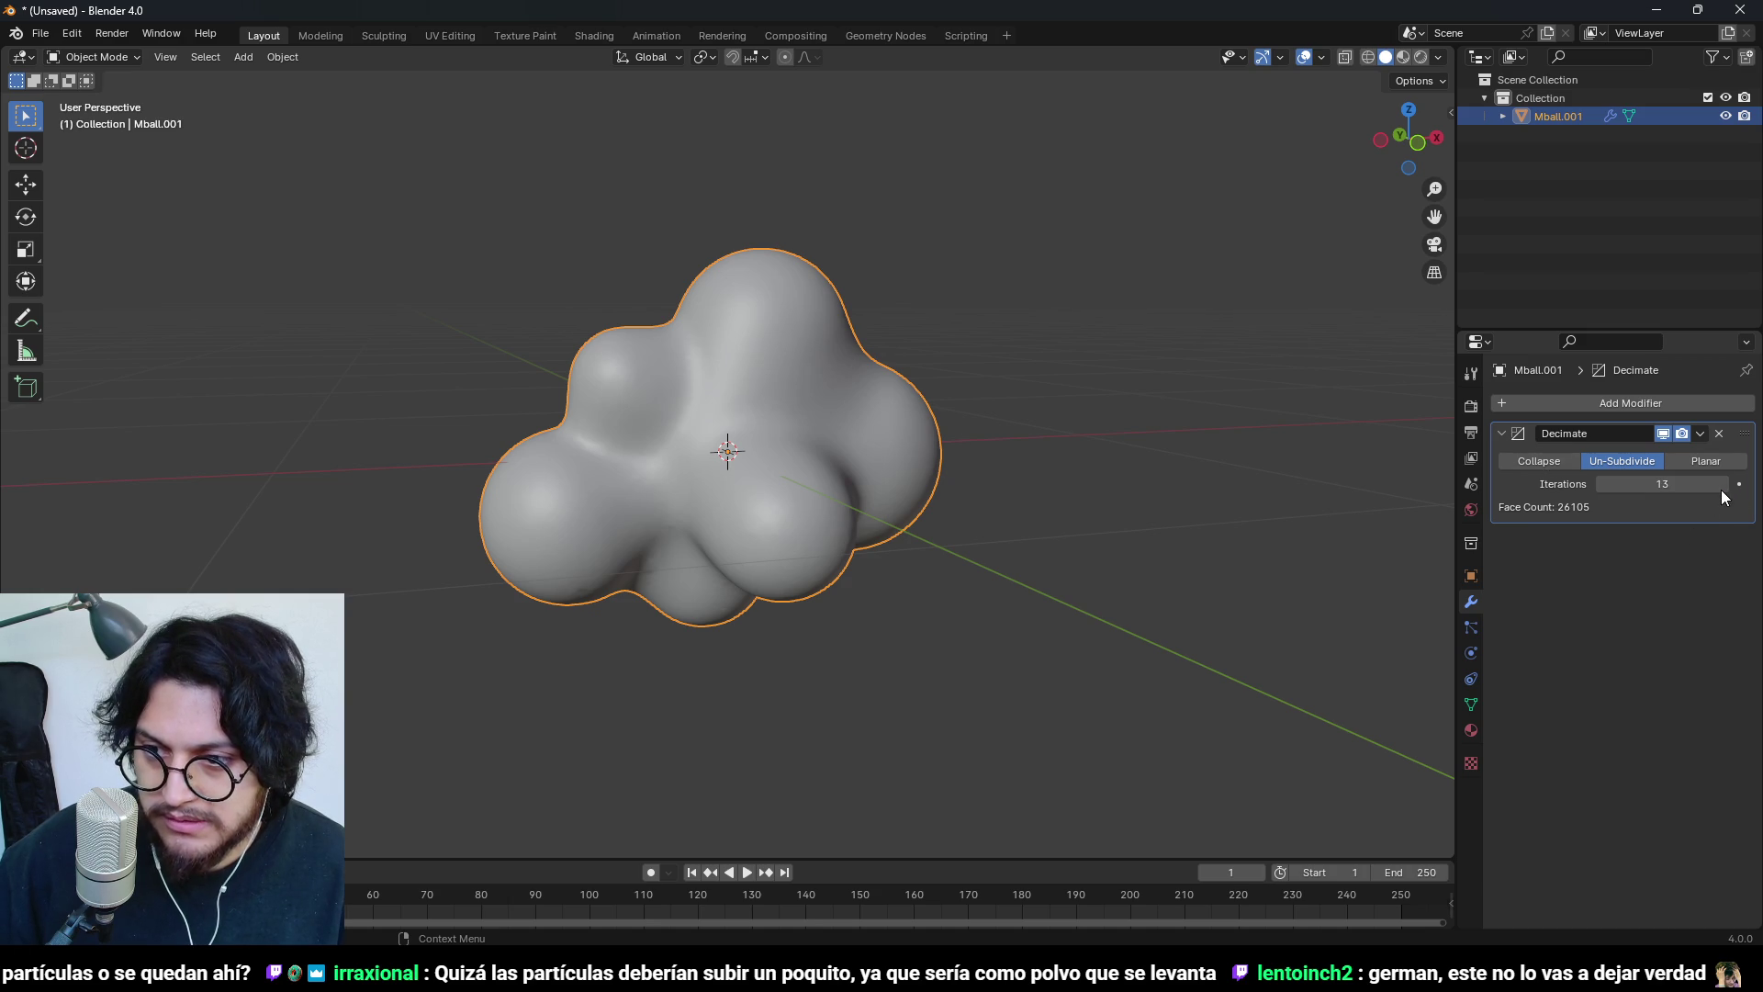
click(1721, 491)
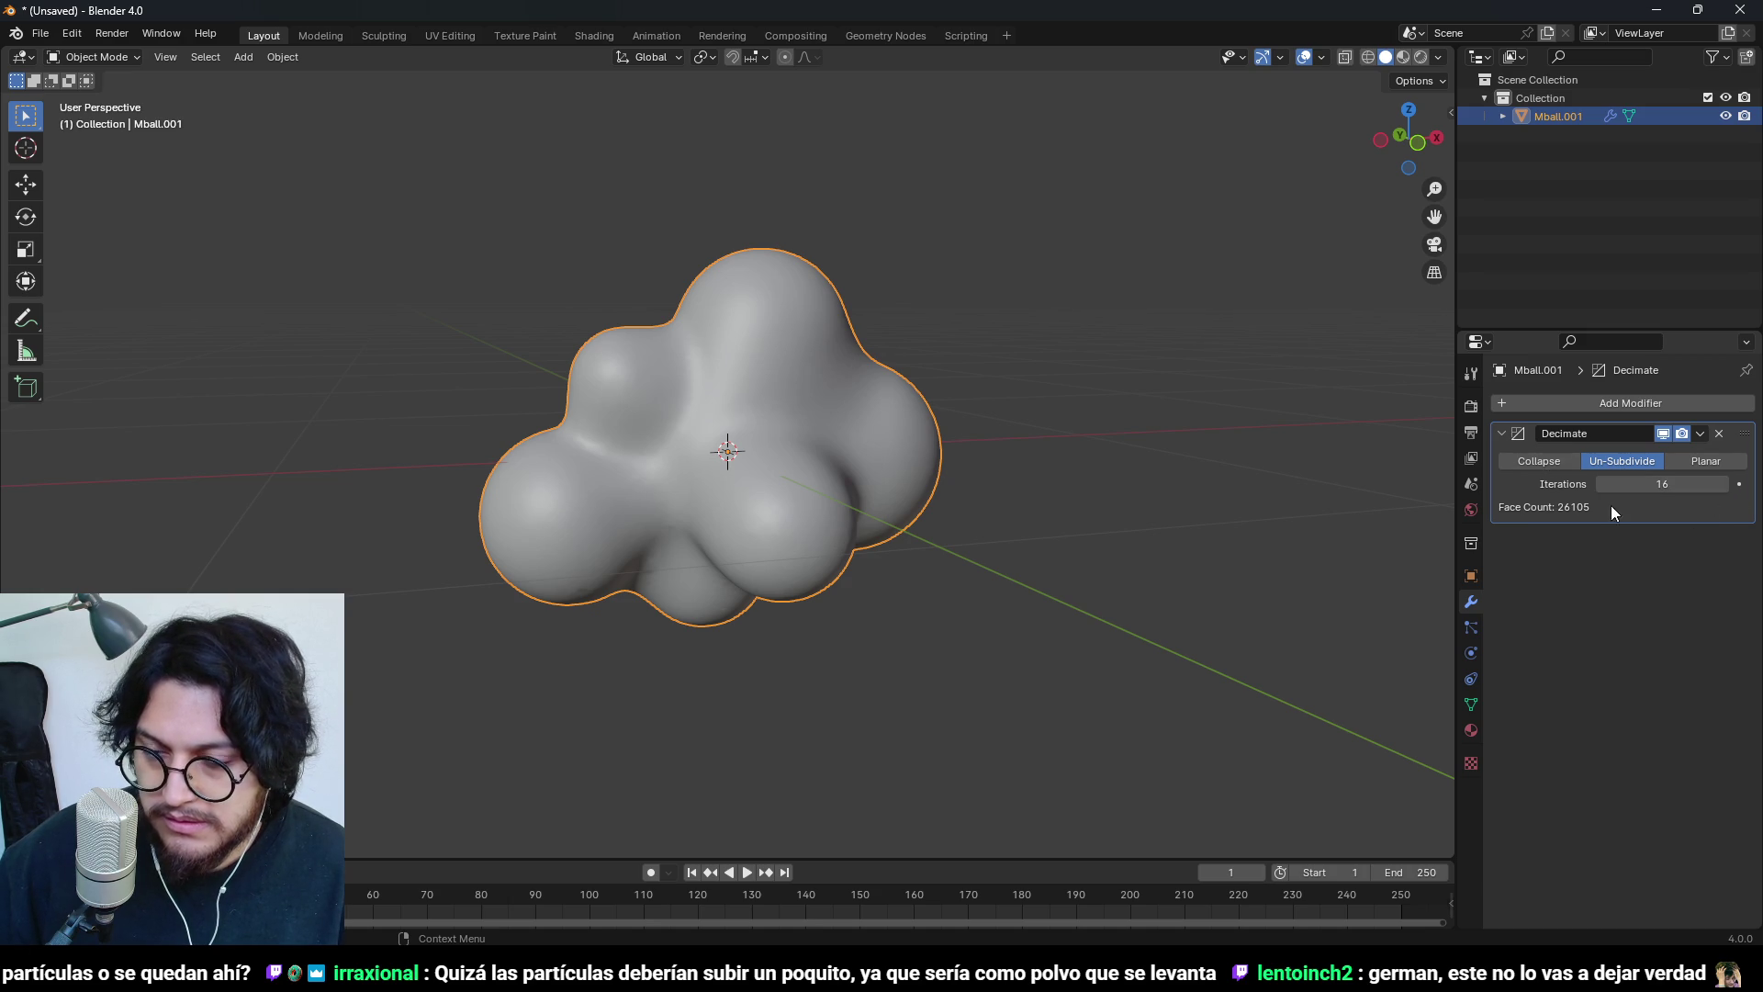
- Switch back to Collapse and test decimation ratios of 0.01 and 0.005
click(1561, 464)
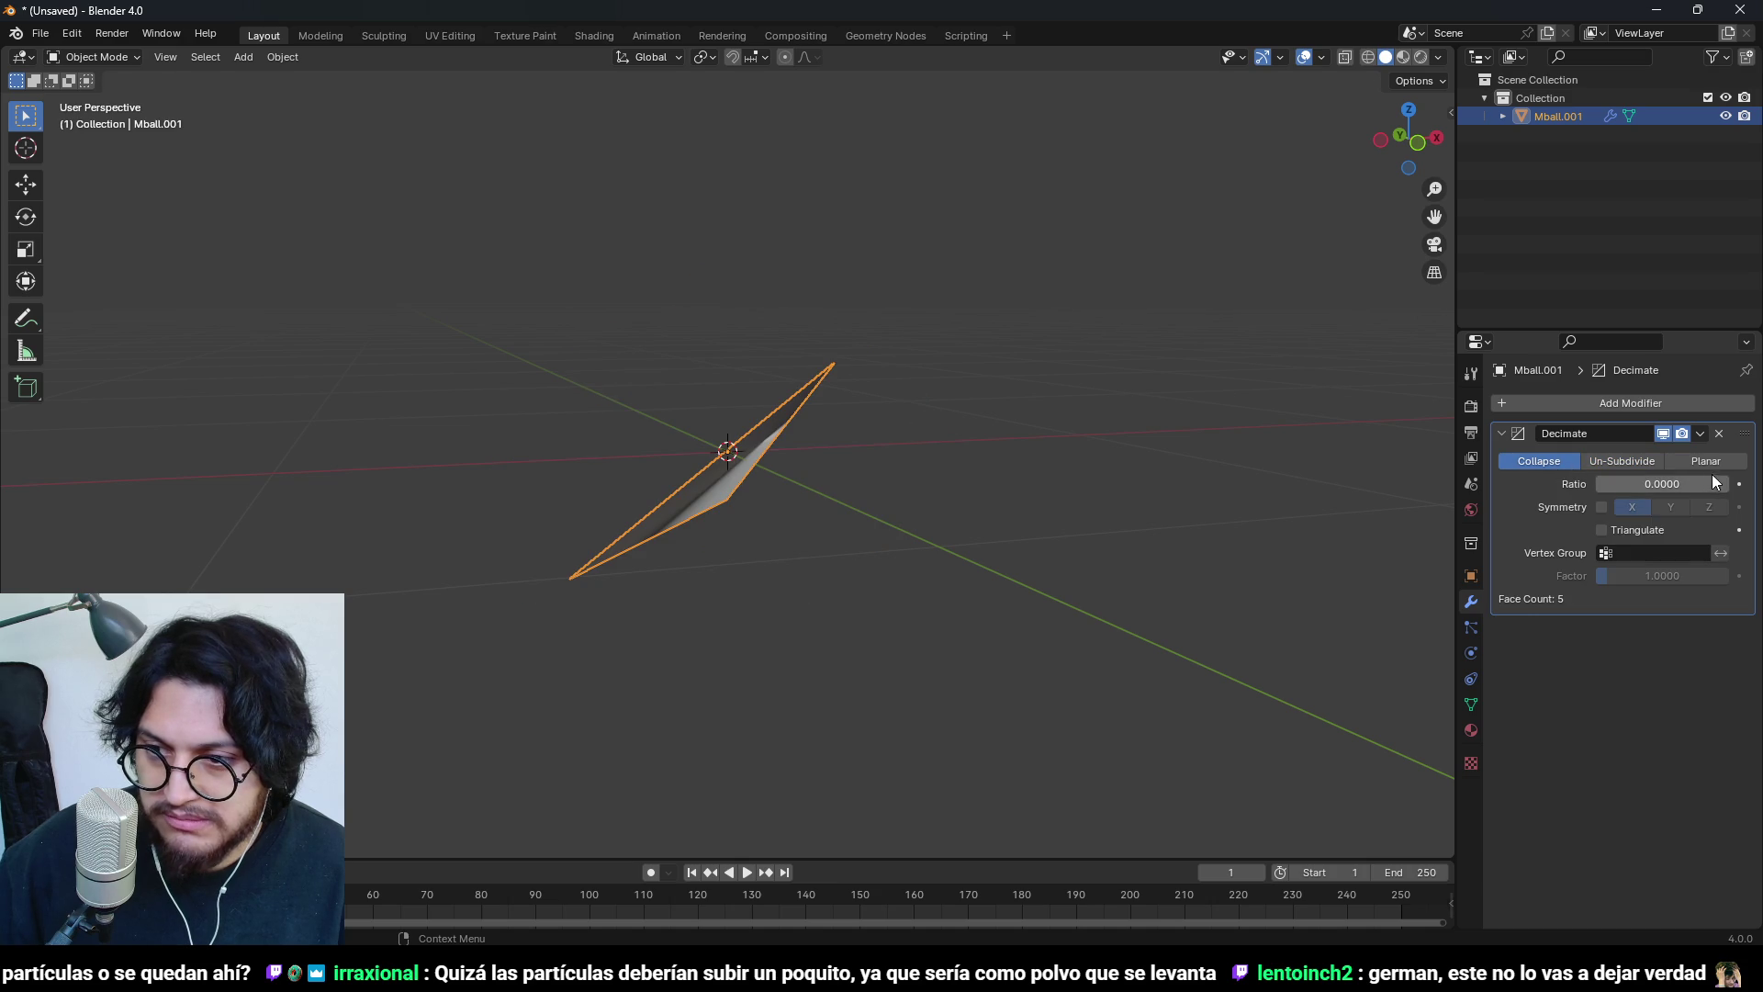
drag(1662, 484, 1680, 484)
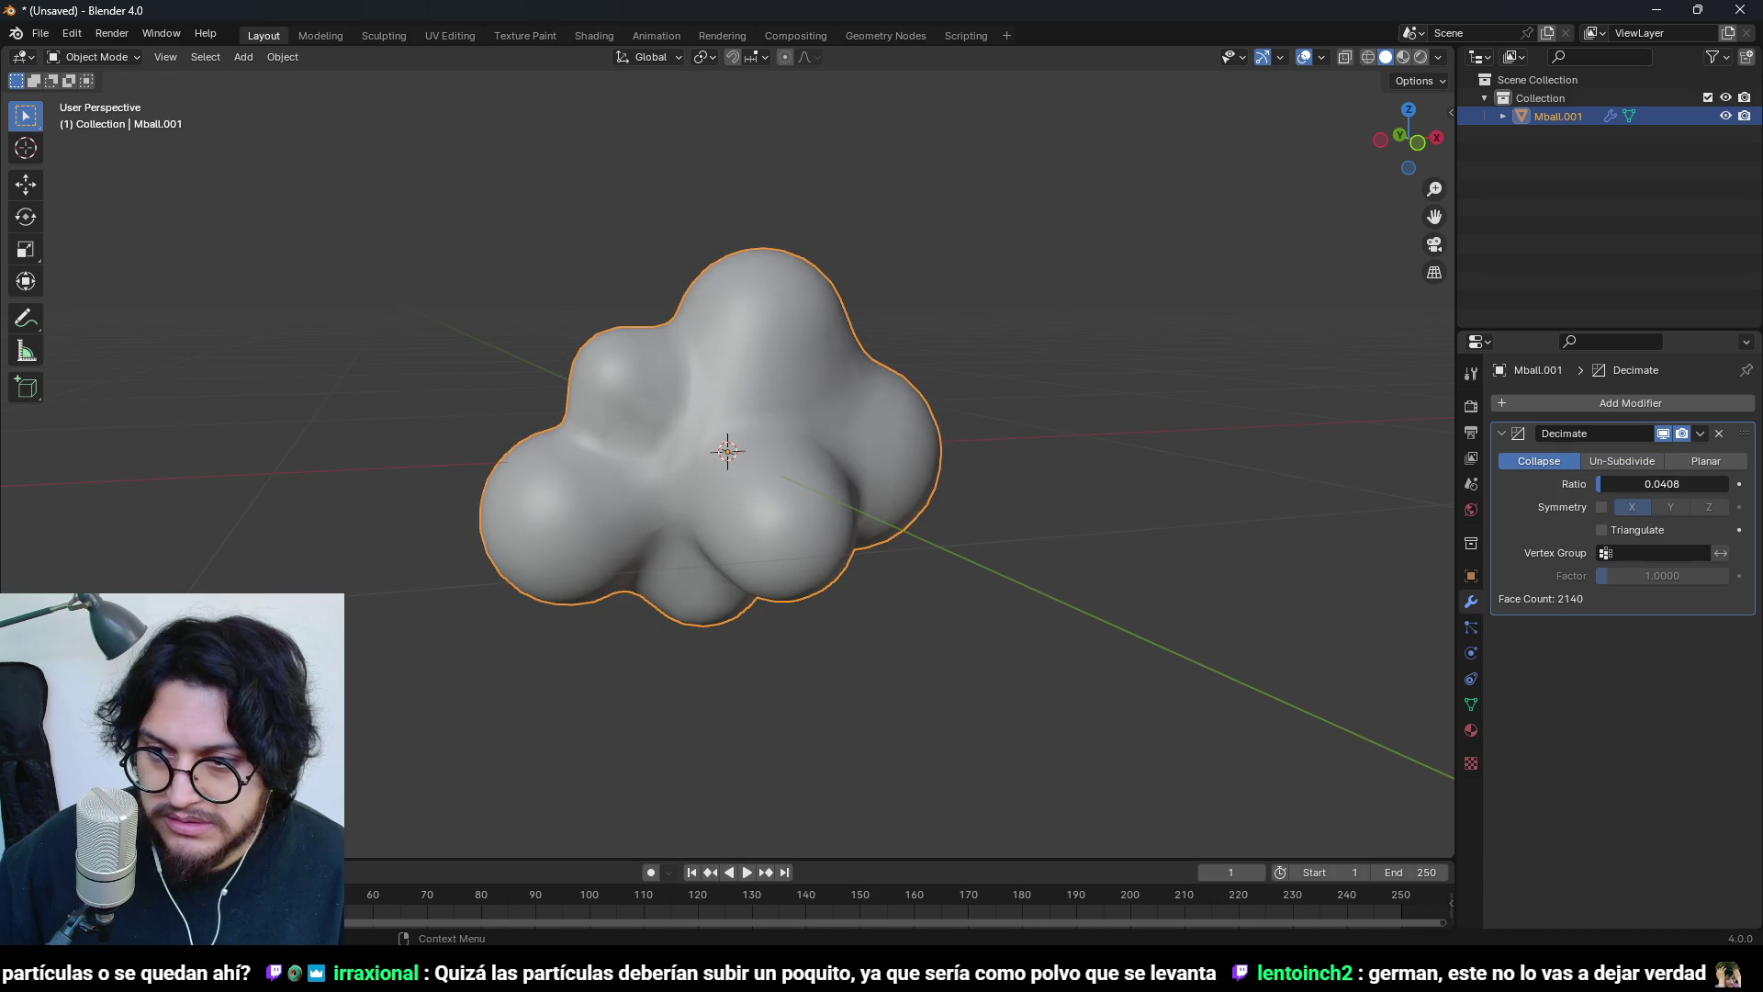
mouse_move(1662, 484)
mouse_down()
mouse_move(1626, 484)
mouse_move(1662, 484)
mouse_up()
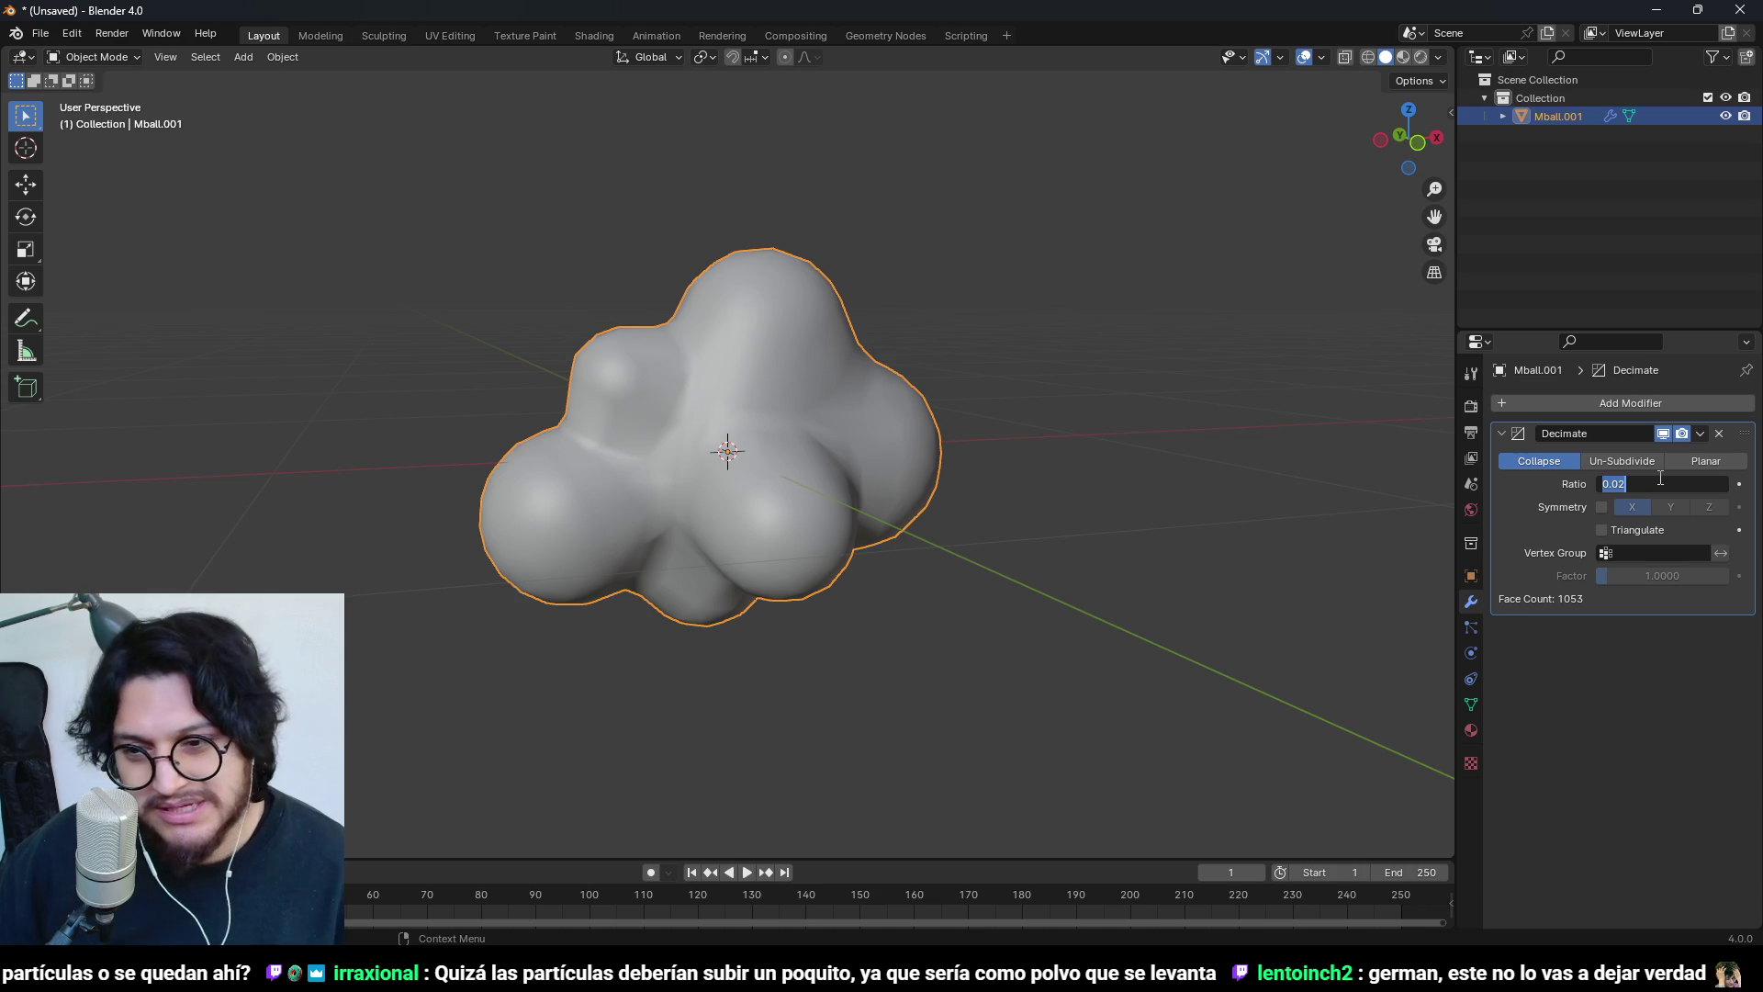
text(0.0100)
key(Return)
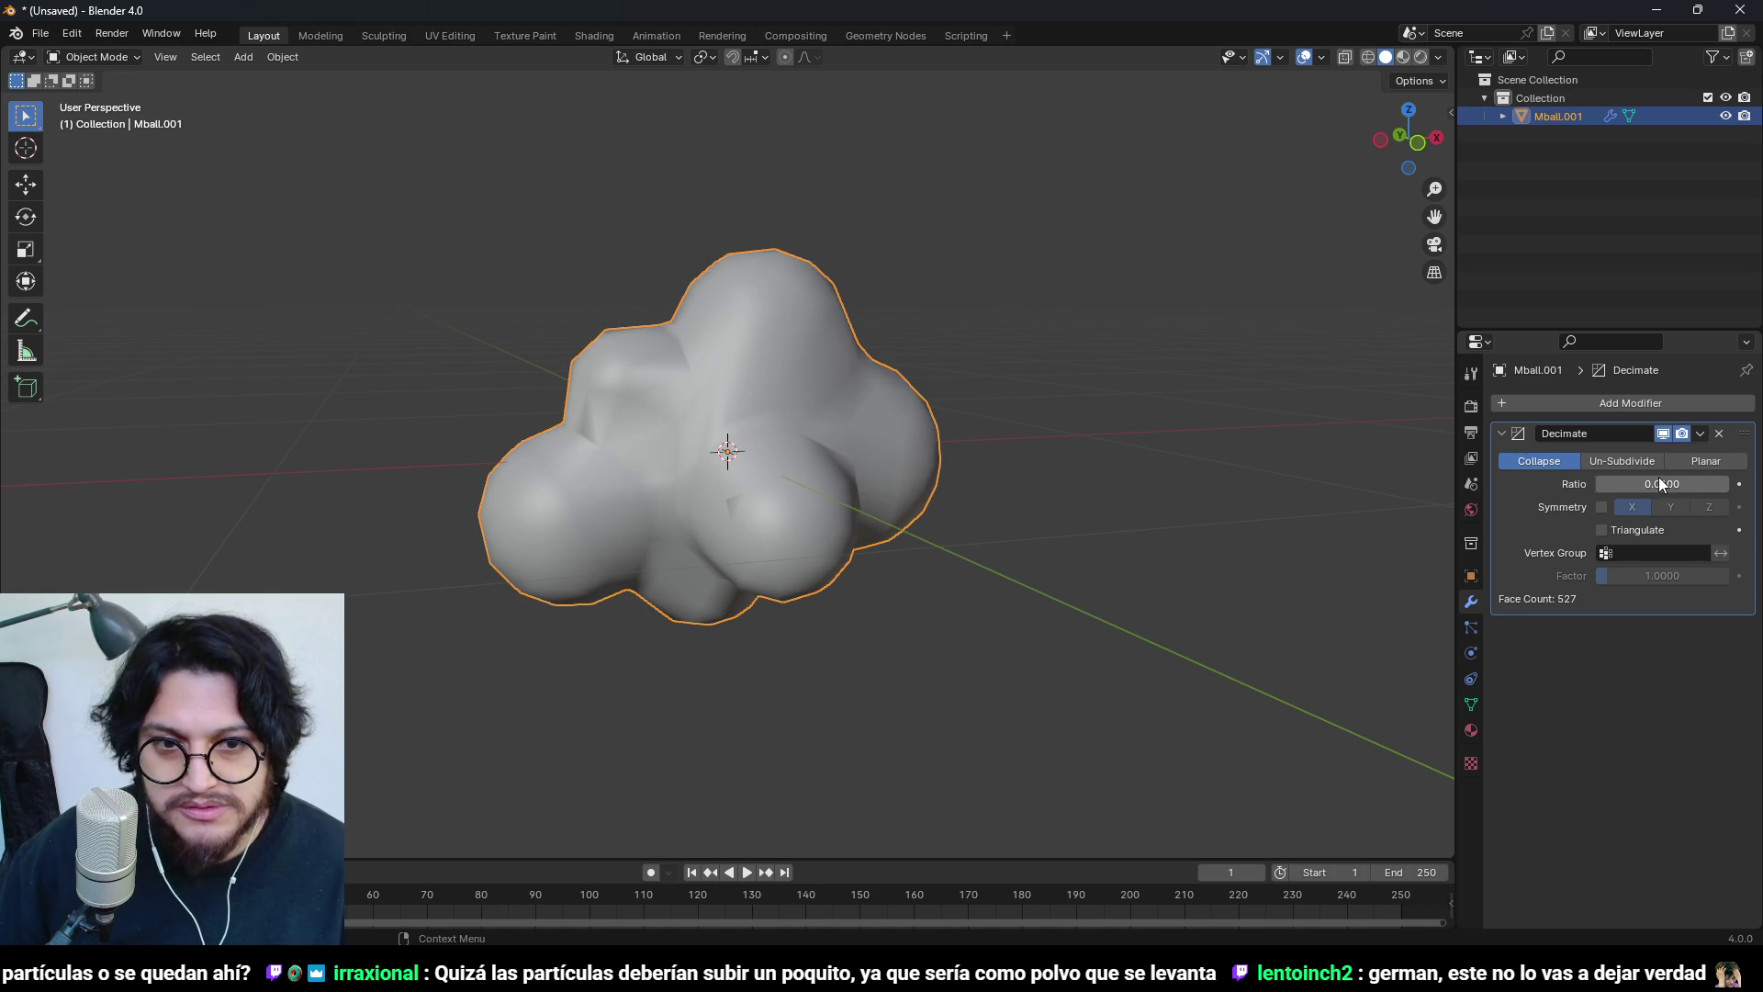
drag(549, 454, 1010, 551)
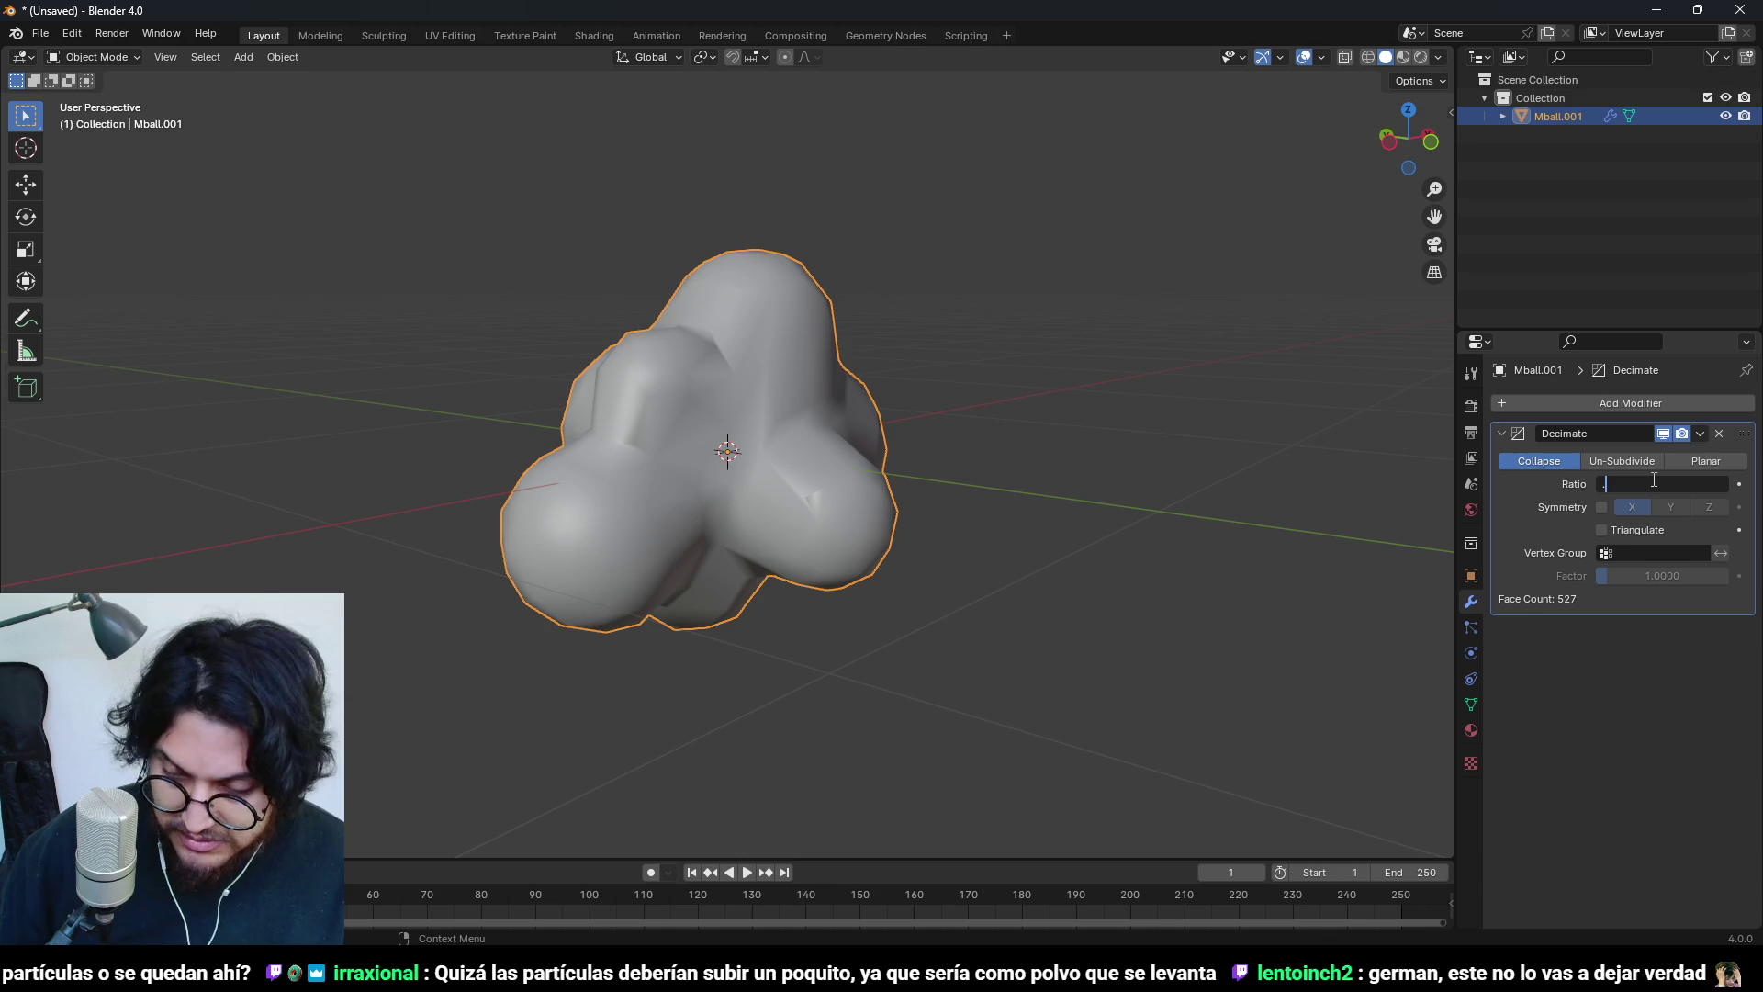
text(005)
key(Return)
- Set the Collapse ratio to 0.002 and inspect the resulting low-poly cloud
mouse_move(808, 569)
mouse_down()
mouse_move(767, 592)
mouse_move(752, 532)
mouse_move(1055, 417)
mouse_move(1423, 538)
mouse_up()
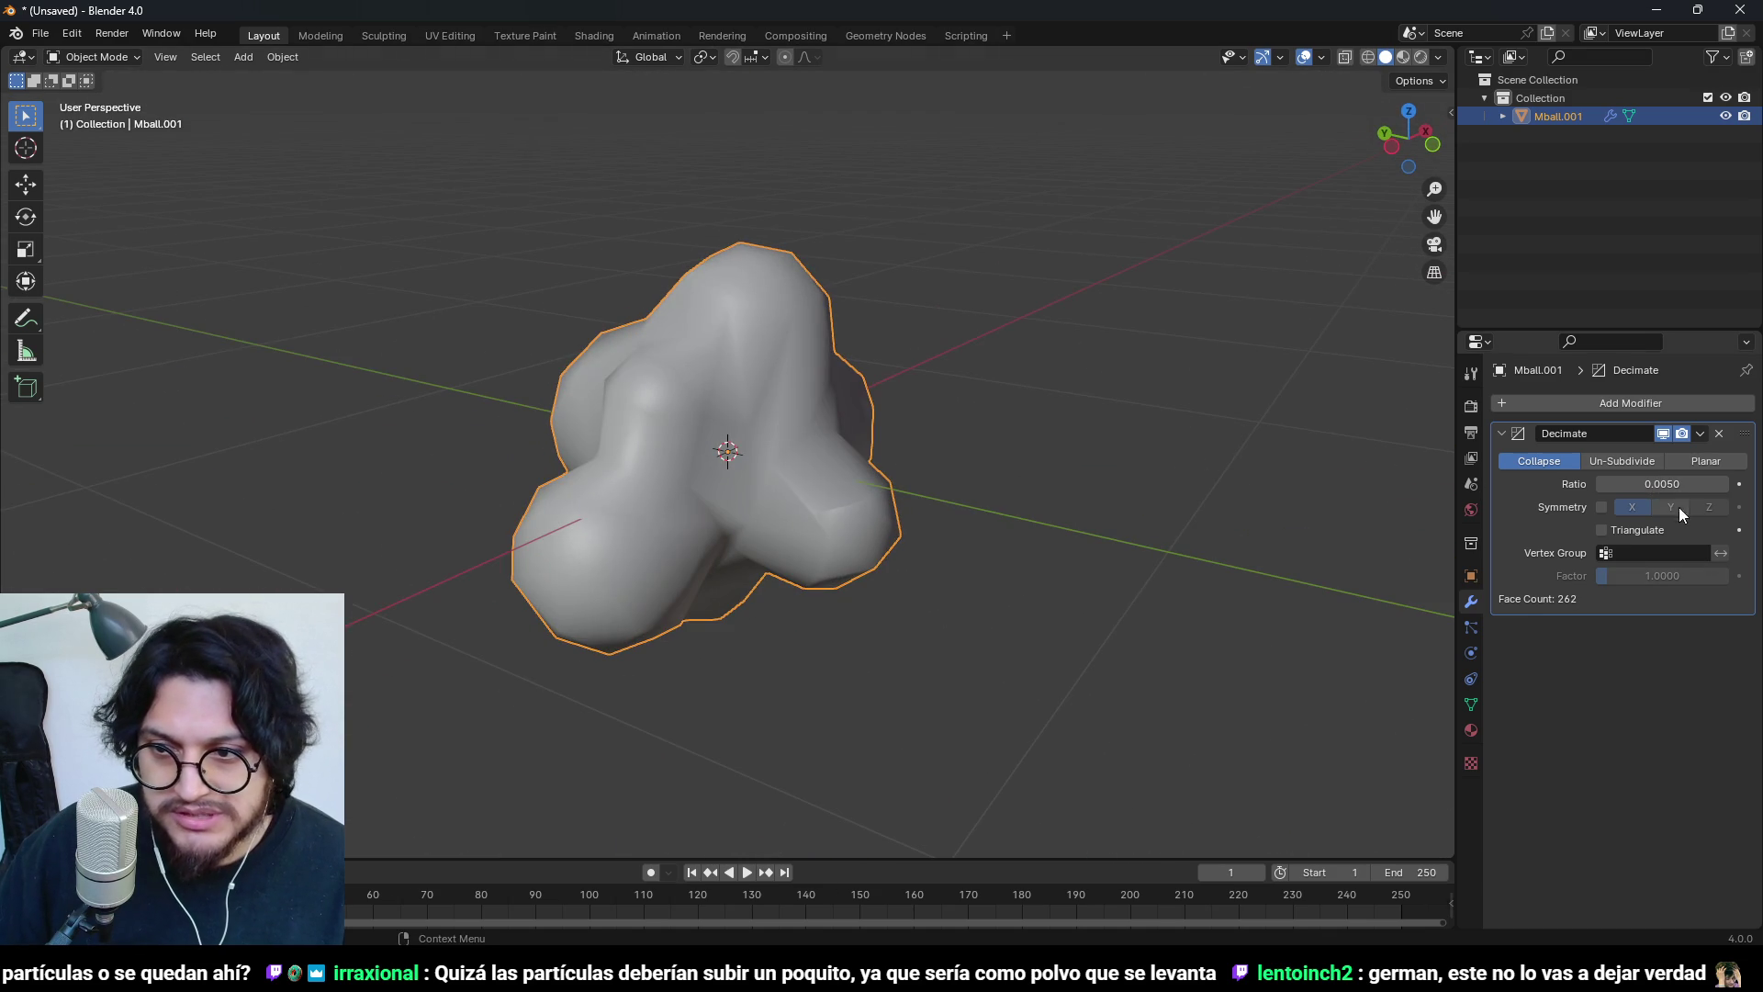
click(1660, 481)
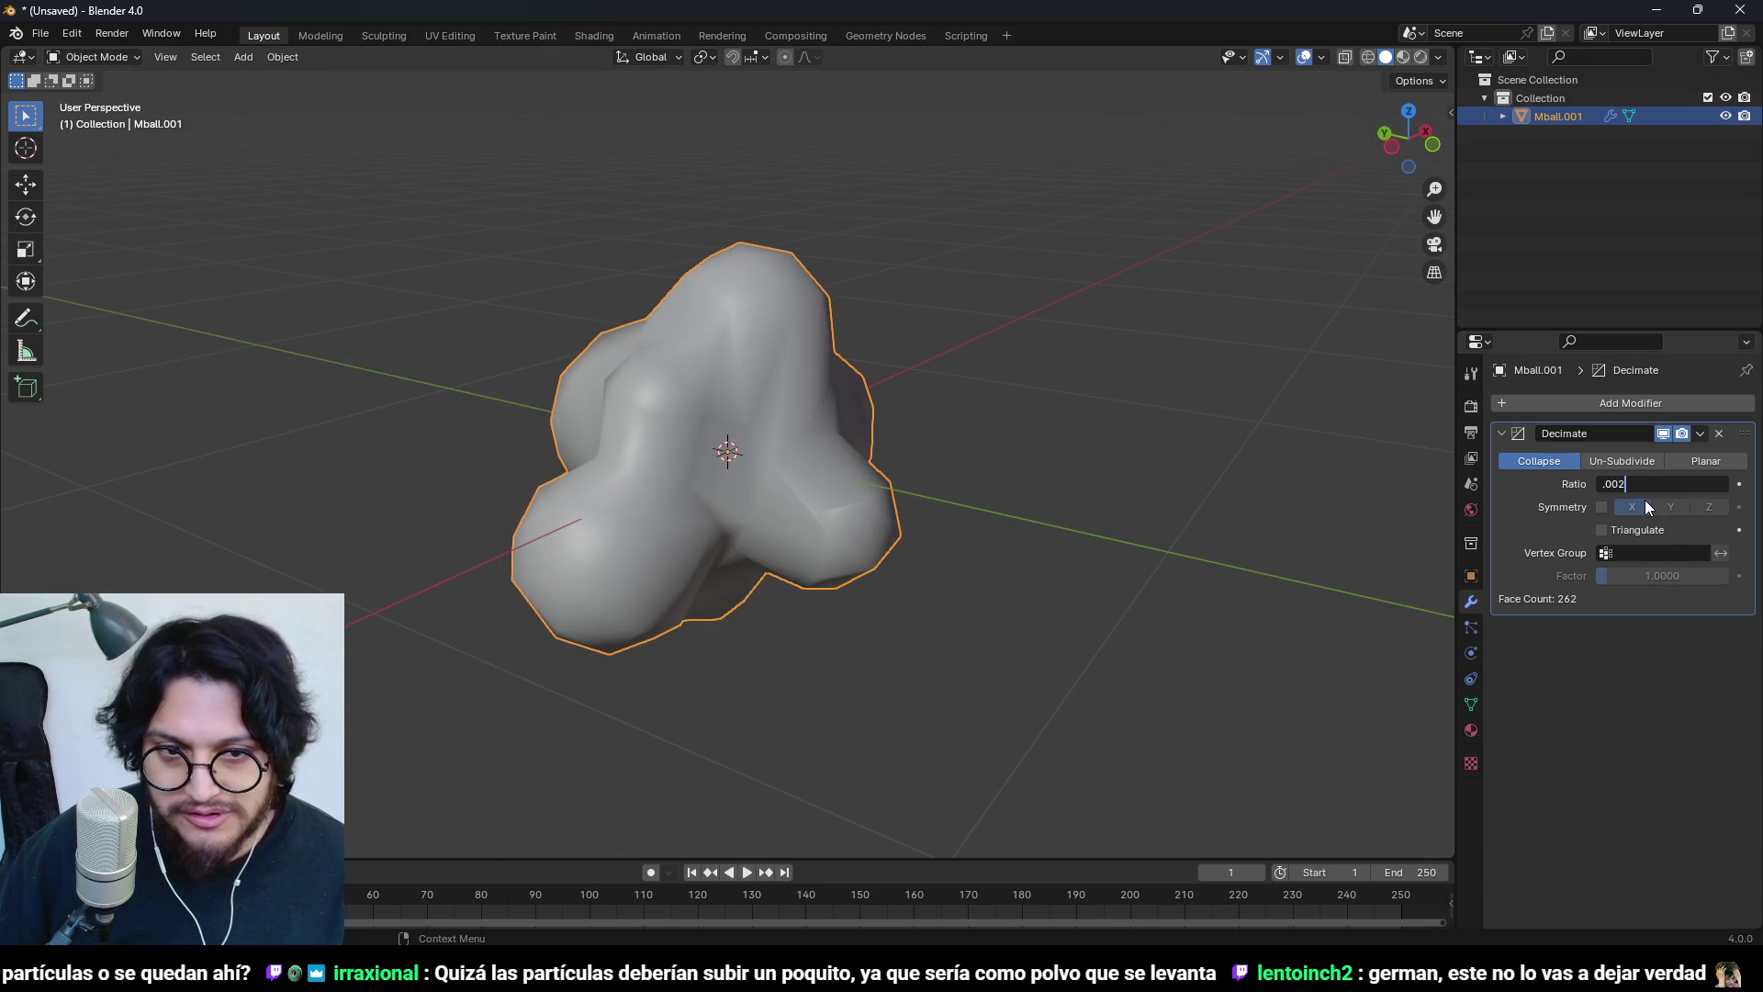
key(Return)
scroll(979, 386, down, 3)
drag(979, 385, 746, 697)
right_click(746, 482)
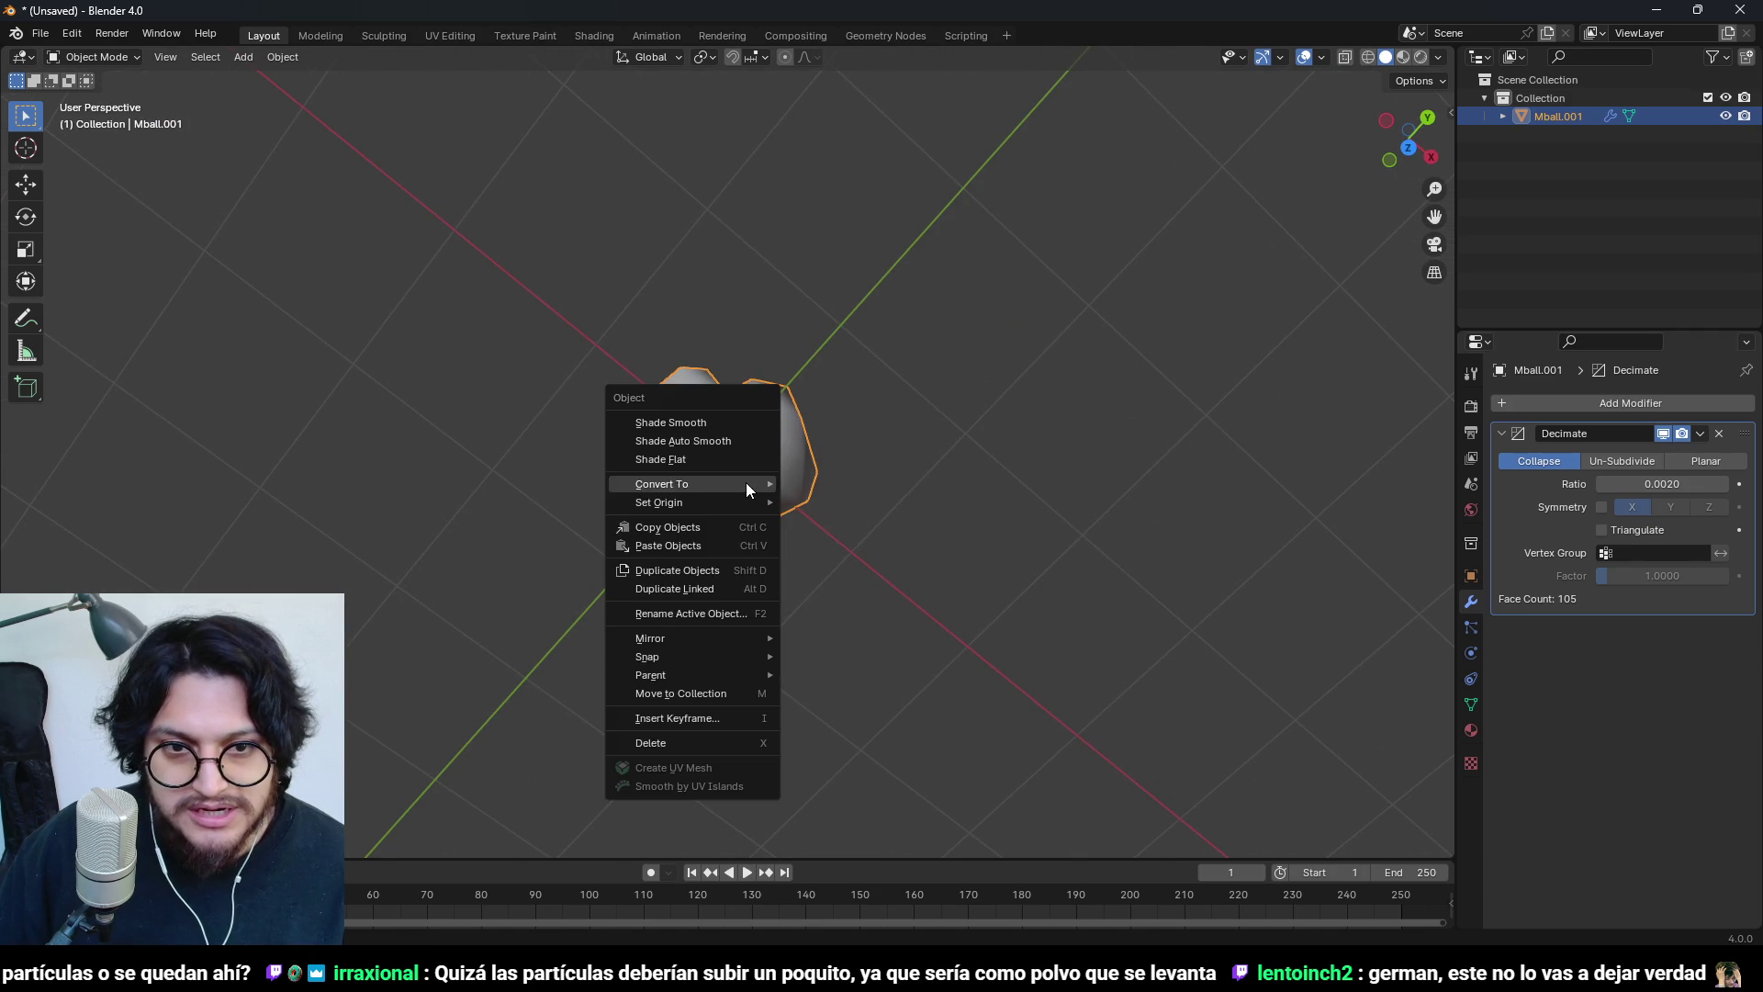
- Shade the cloud smooth and apply the Decimate modifier permanently
click(685, 422)
scroll(835, 529, down, 3)
mouse_move(835, 529)
mouse_down()
mouse_move(674, 391)
mouse_move(962, 499)
mouse_move(890, 454)
mouse_move(939, 442)
mouse_move(982, 576)
mouse_up()
scroll(940, 442, up, 2)
key(ctrl+a)
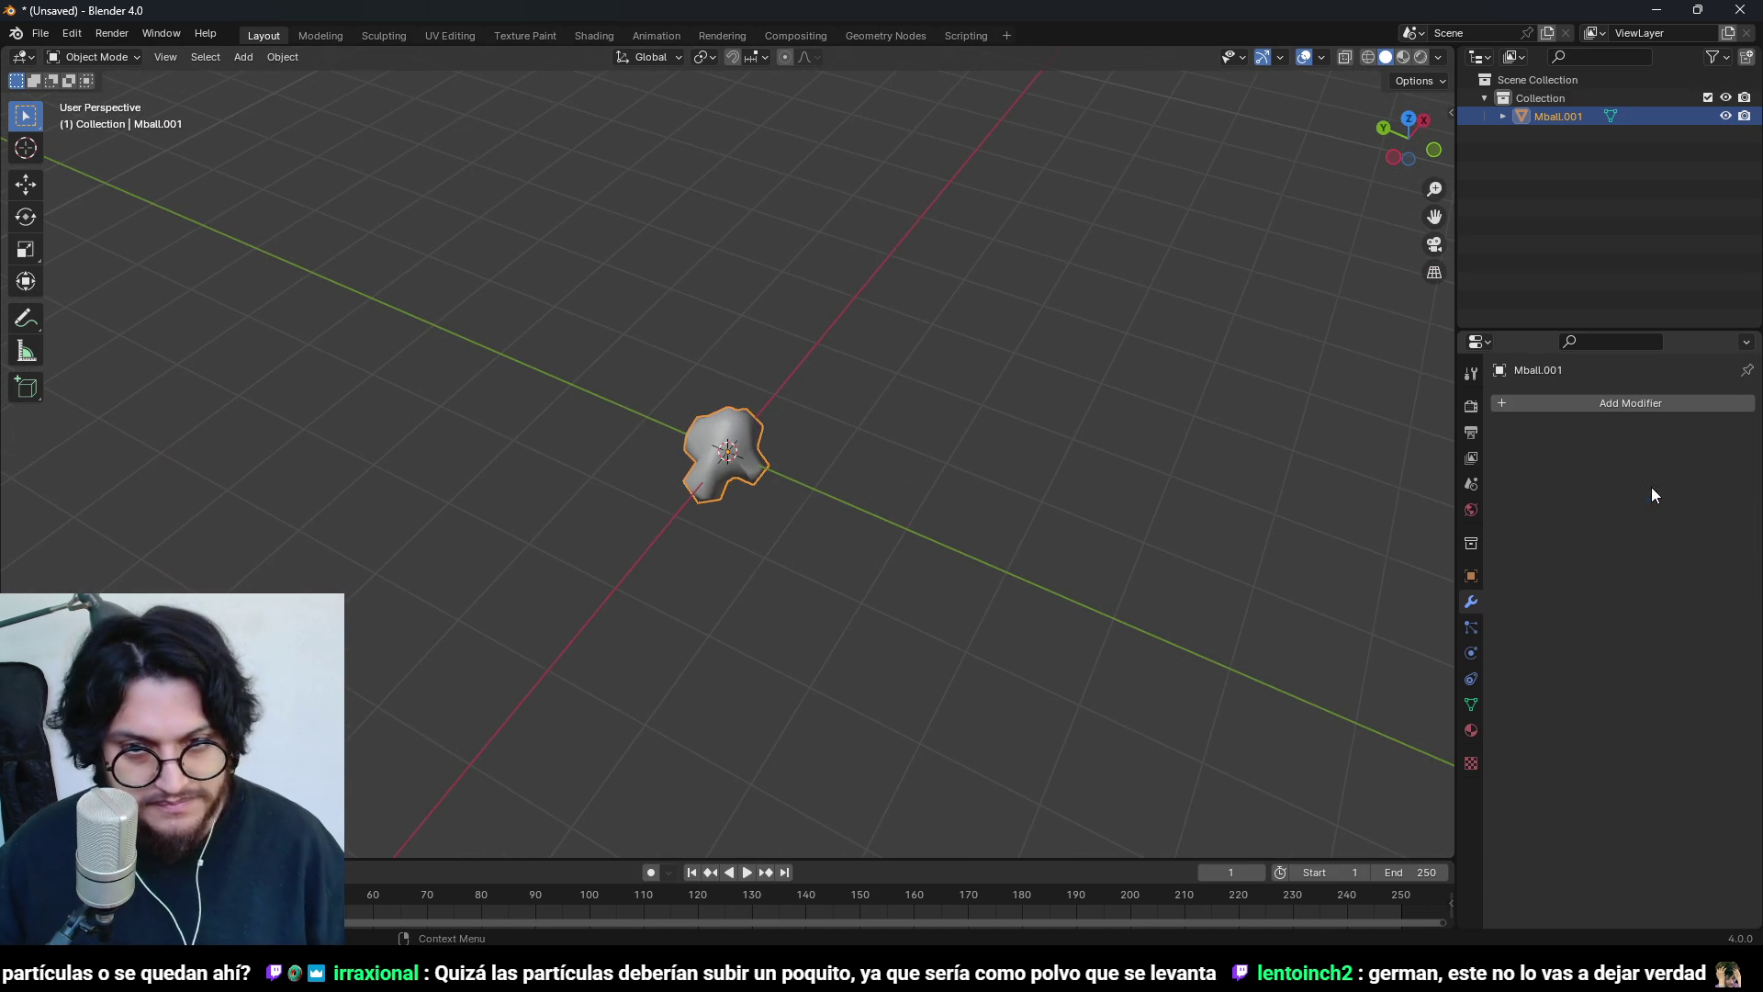
mouse_move(571, 511)
mouse_down()
mouse_move(1050, 515)
mouse_move(830, 445)
mouse_move(825, 378)
mouse_up()
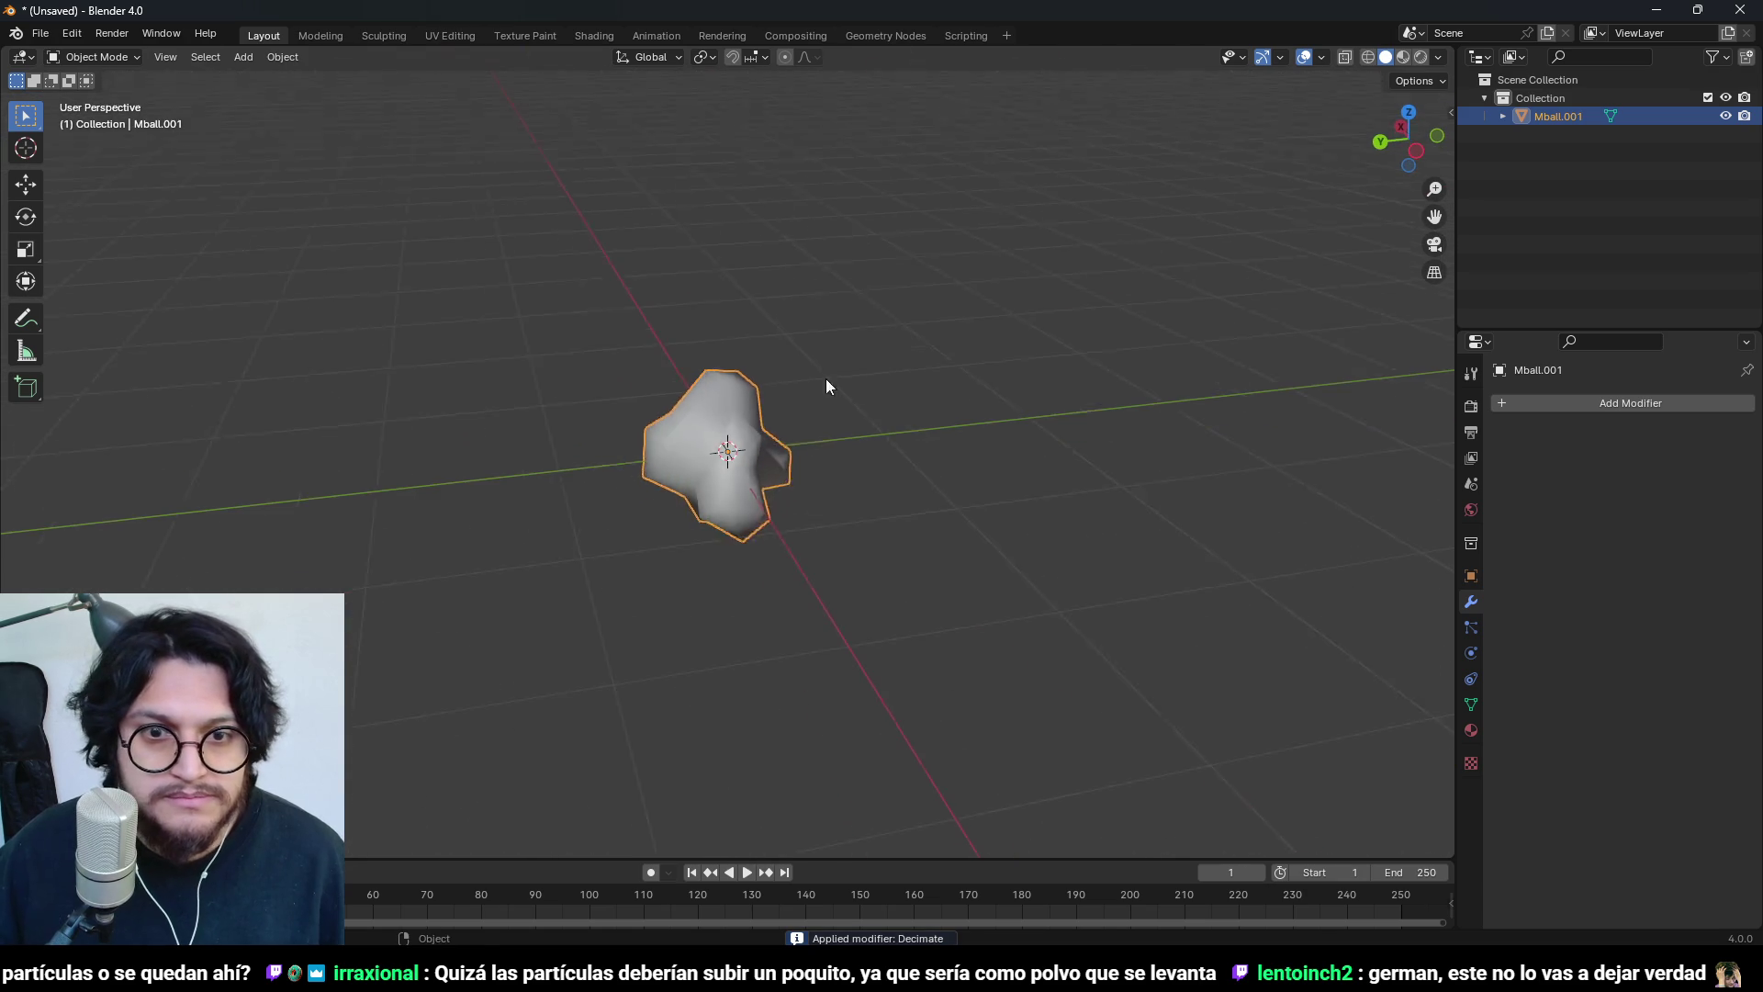
scroll(825, 379, up, 3)
- Rename the Mball.001 object to DustCloud in the outliner
double_click(1556, 115)
text(smo)
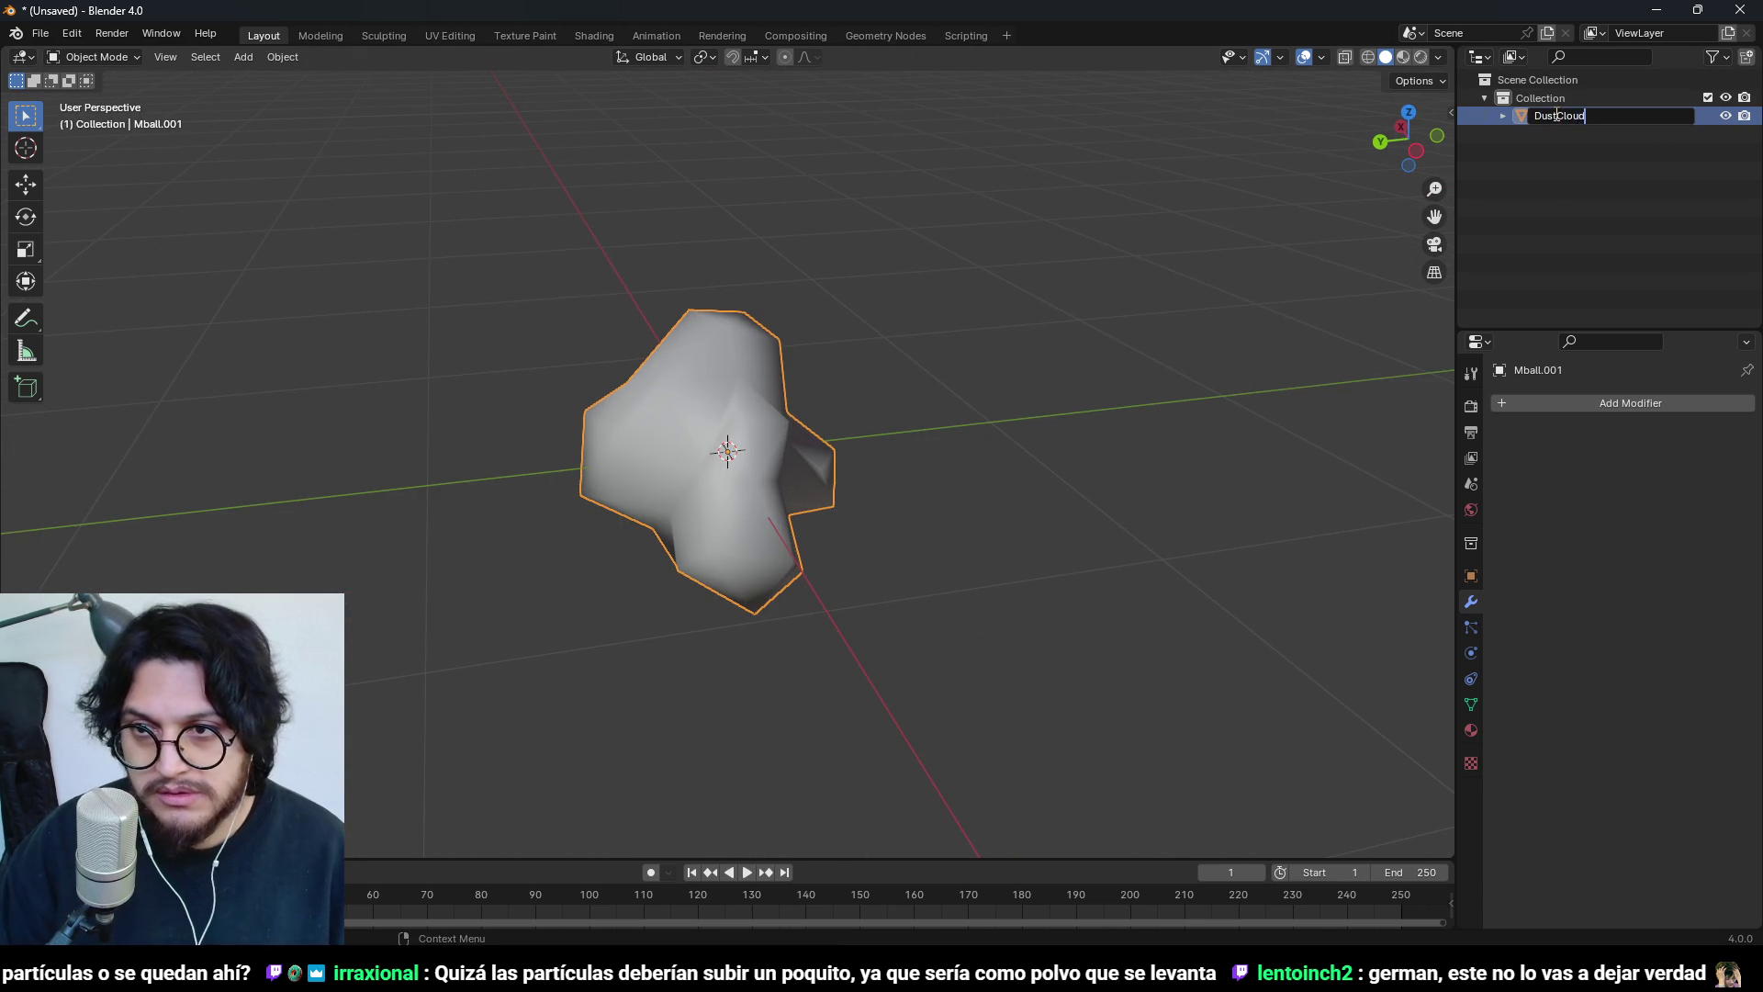
key(Return)
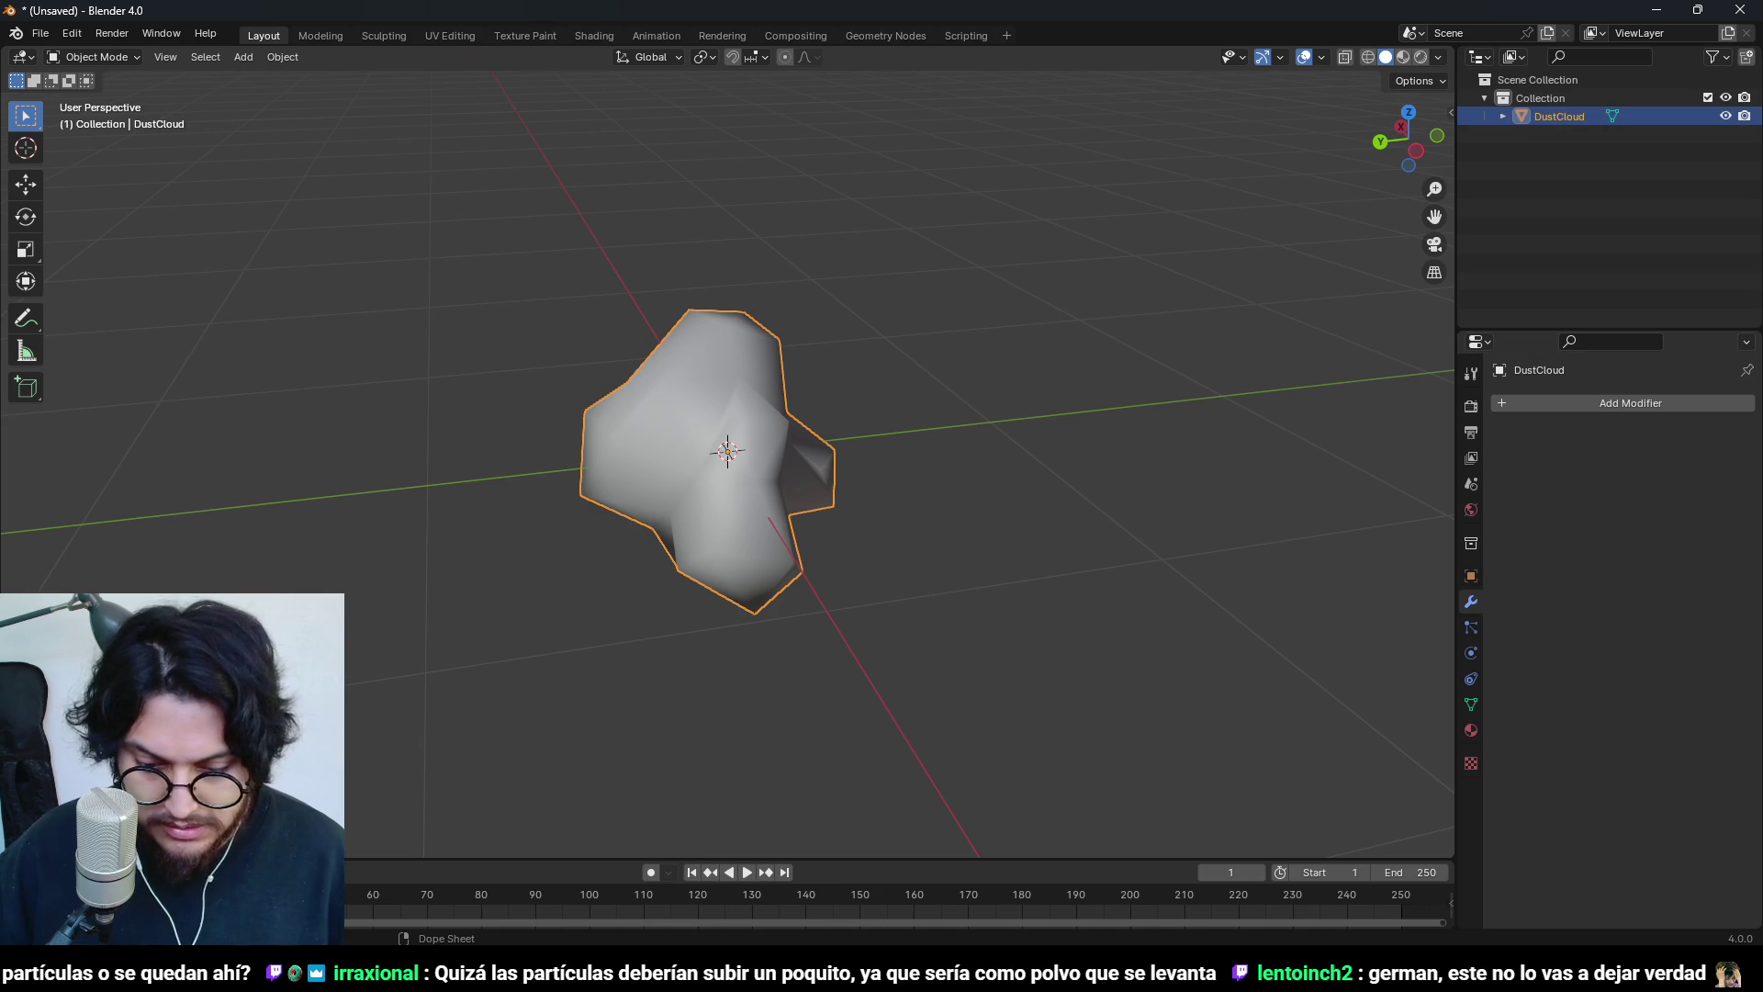
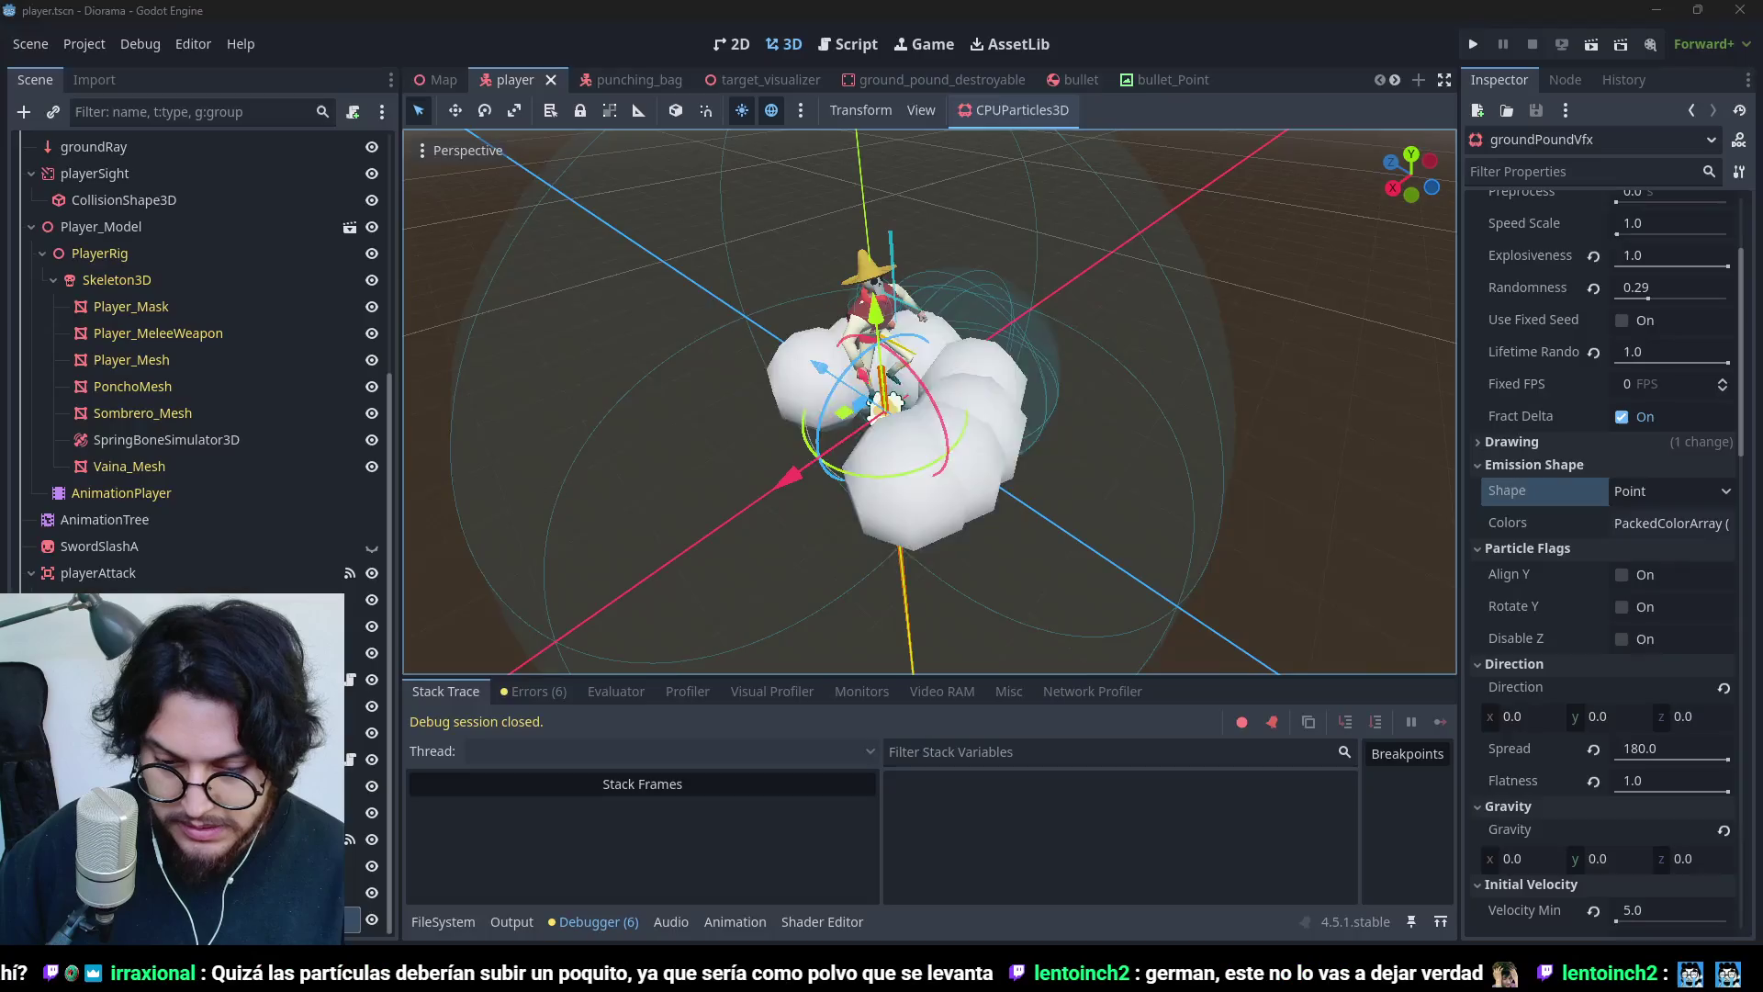
- Try an emission direction Y of 10, then undo the change
click(417, 909)
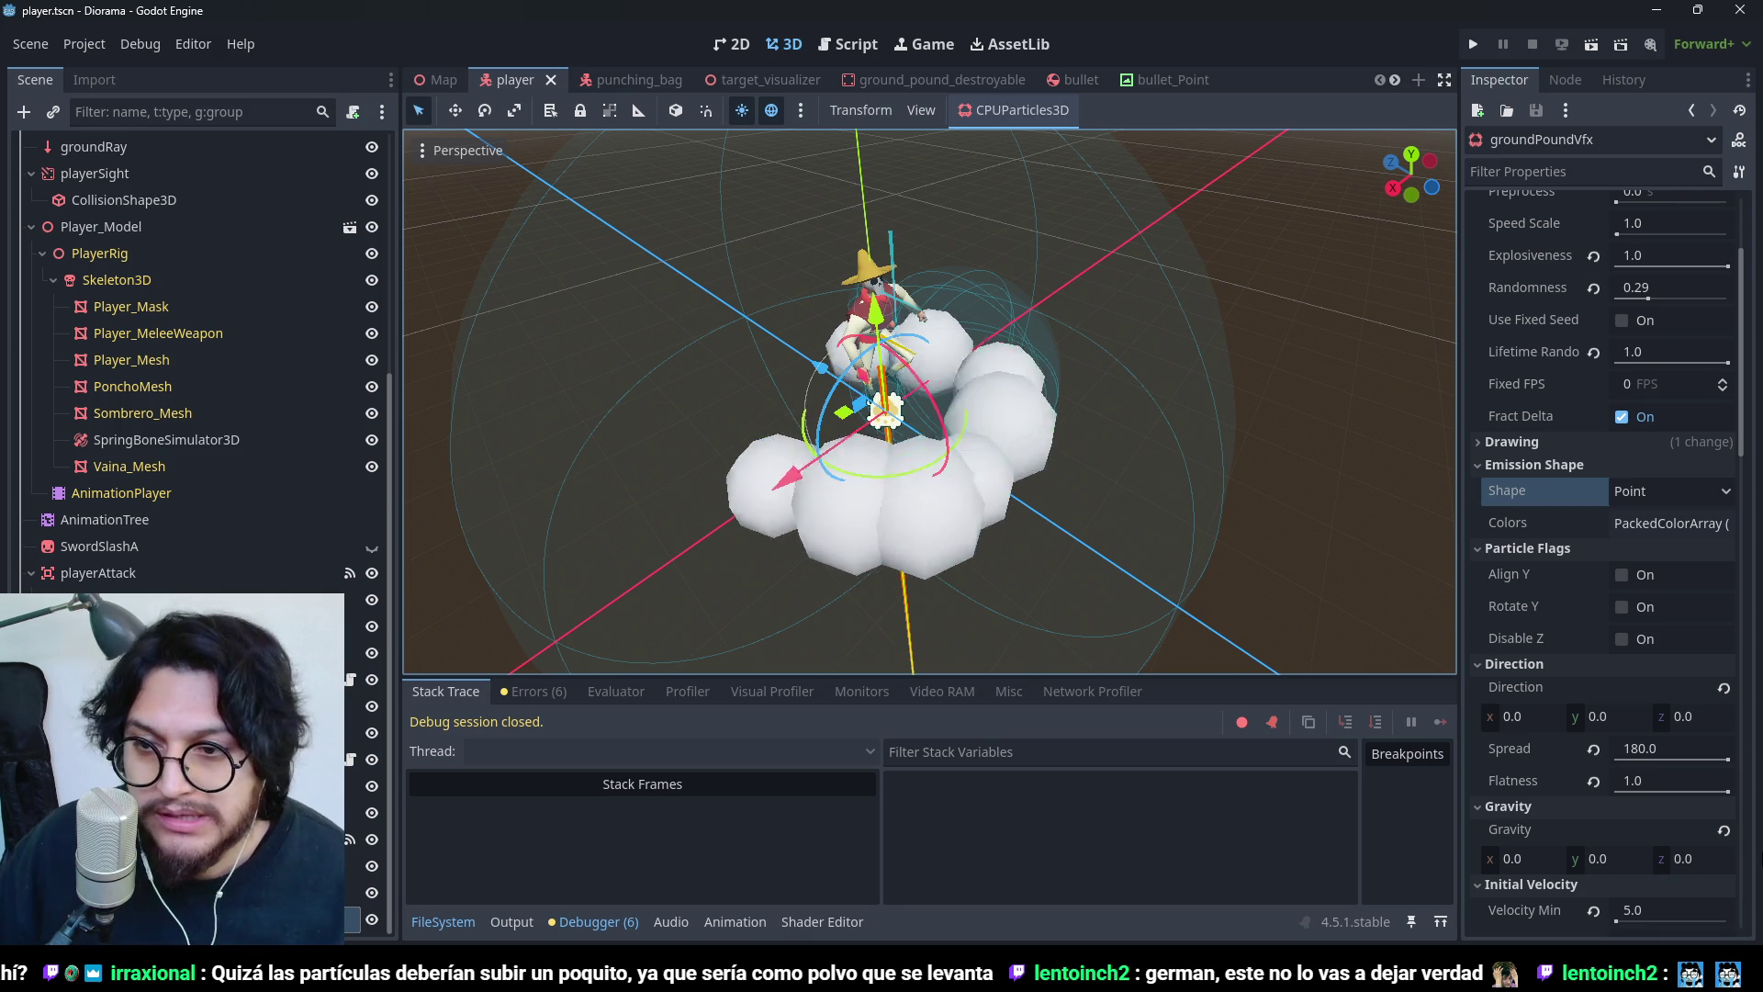
click(1630, 708)
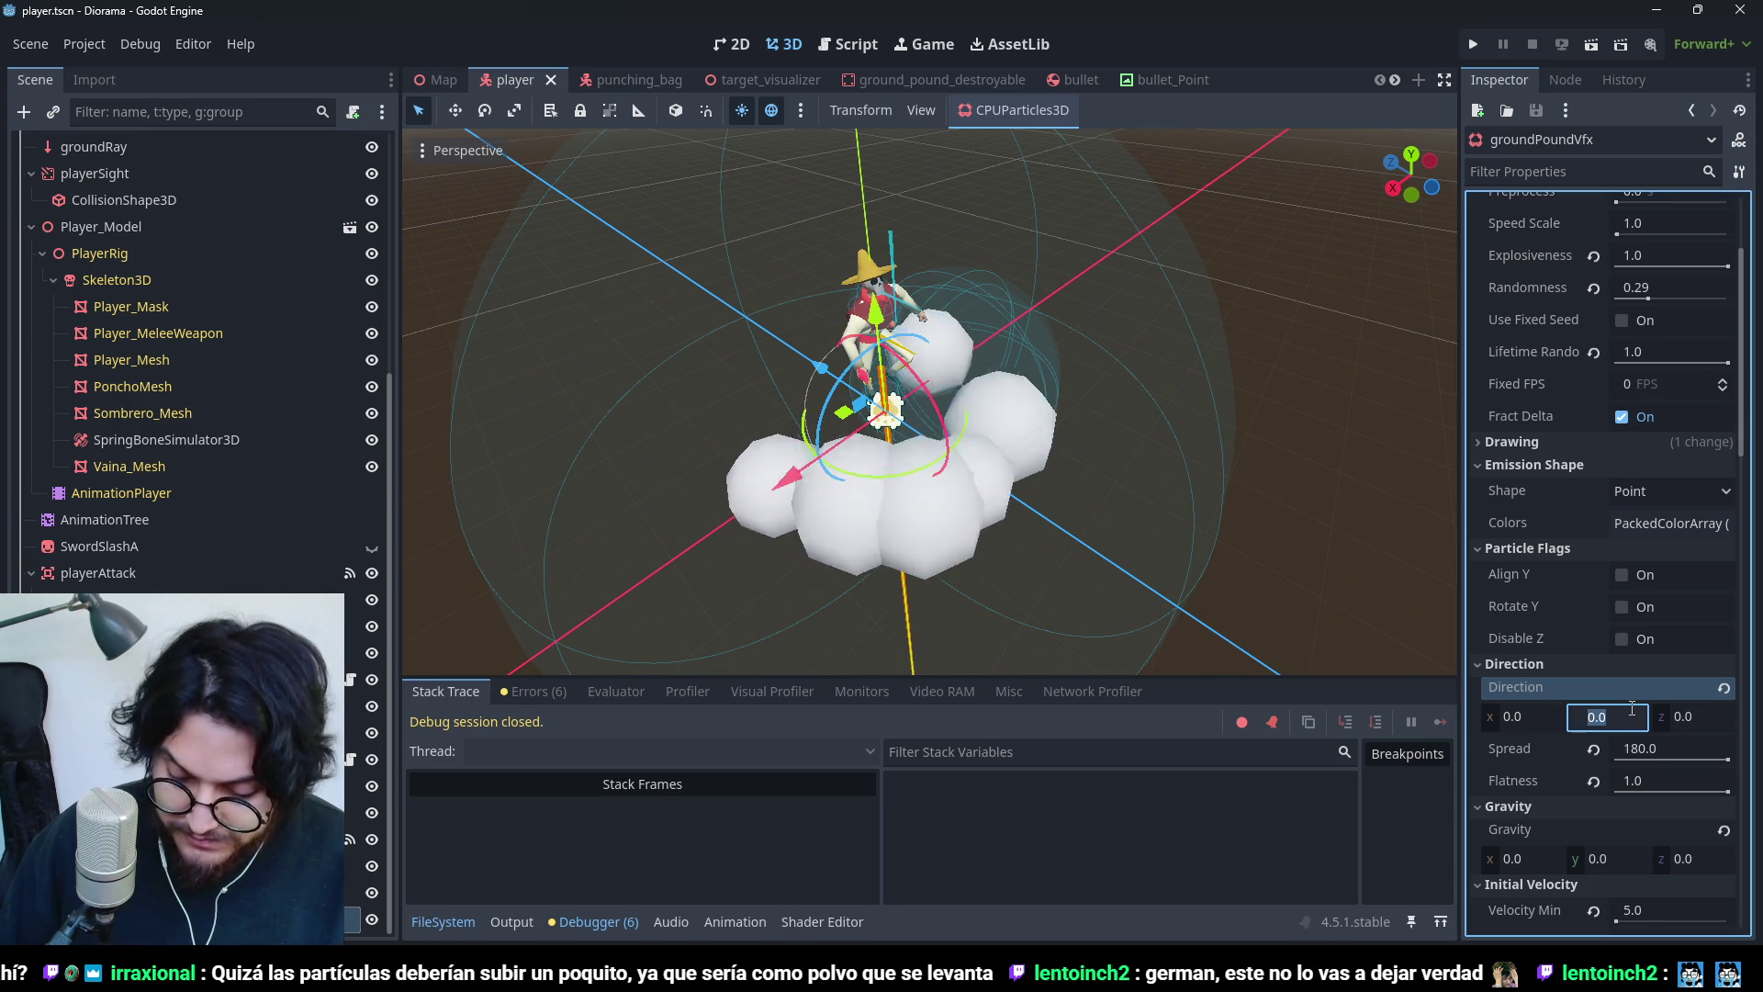
text(10)
key(Return)
drag(1016, 509, 925, 410)
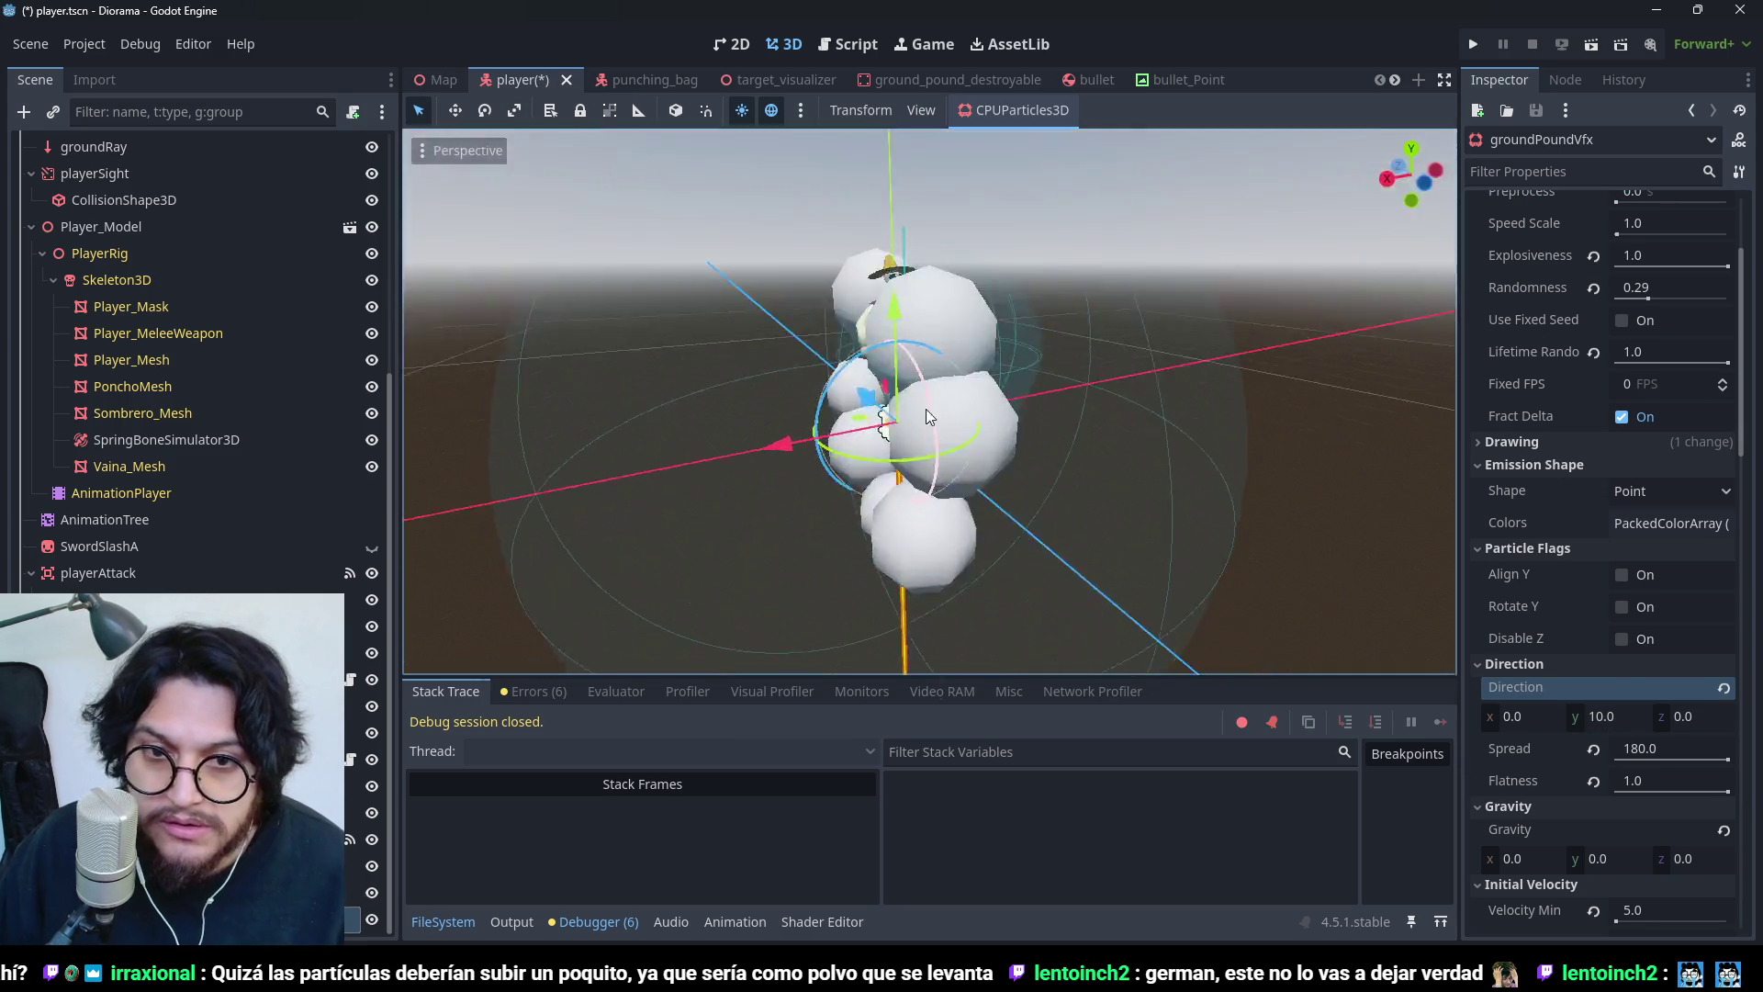
key(ctrl+z)
- Set gravity Y to 10, then back to 0, checking the burst from several angles
scroll(1606, 596, down, 4)
click(1607, 582)
text(10)
key(Return)
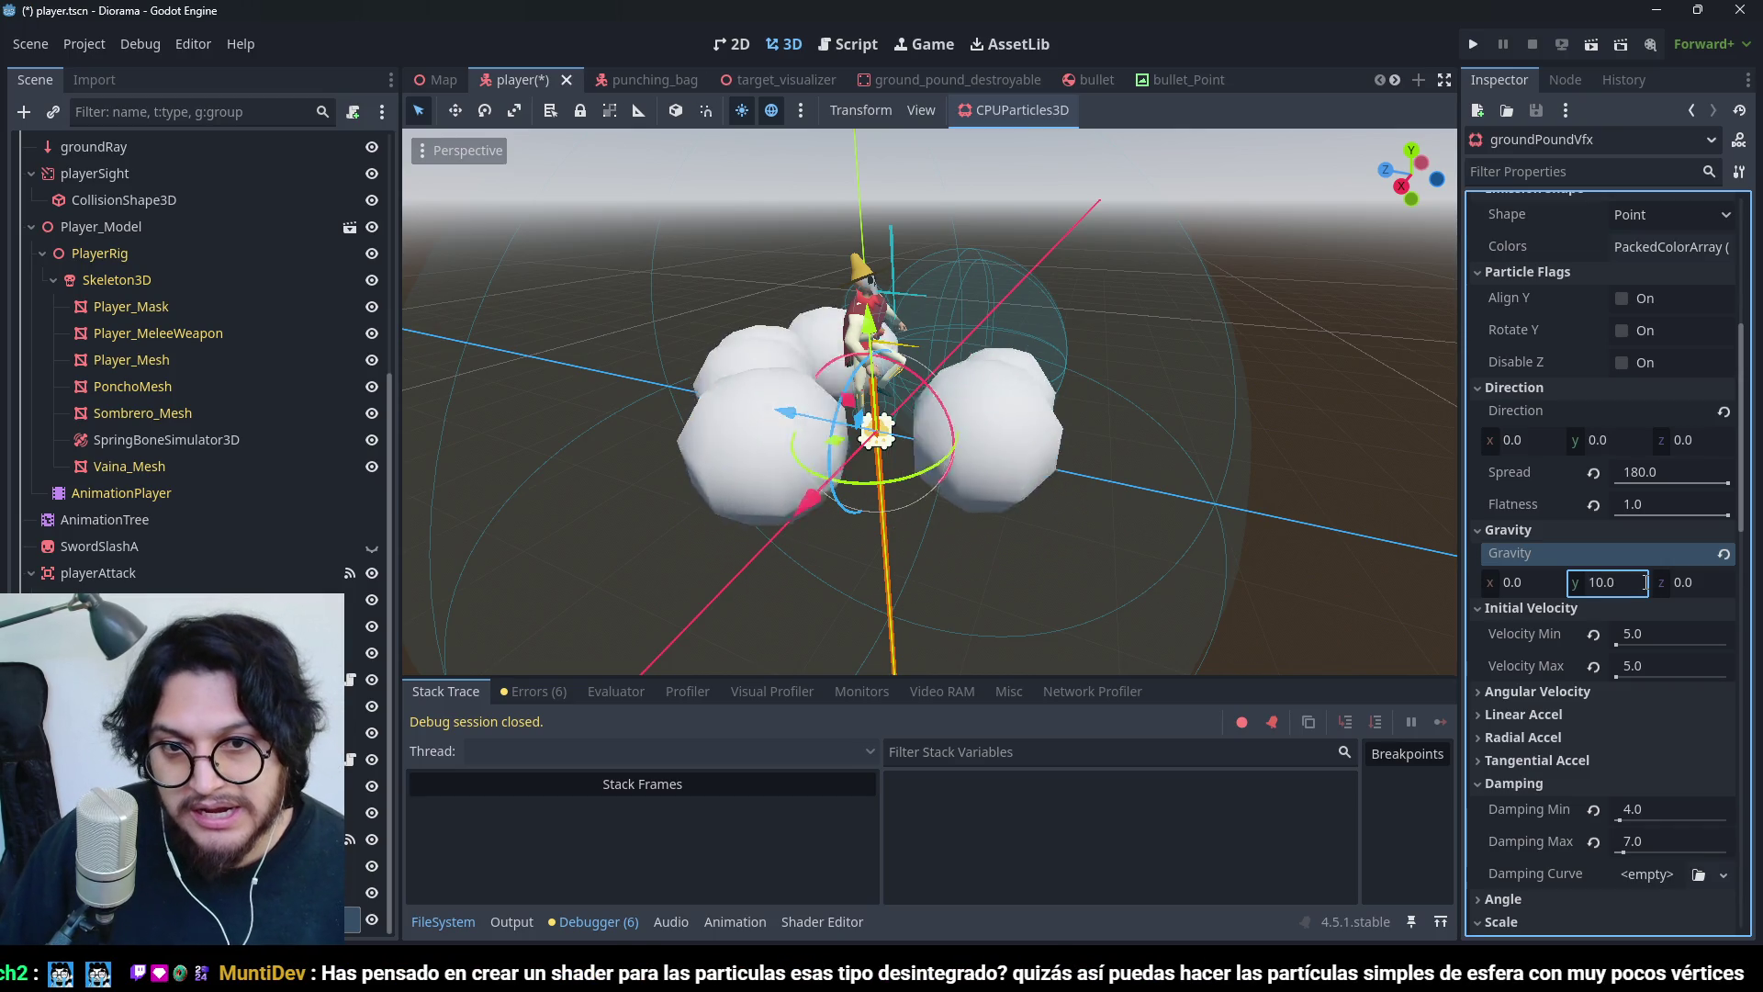
scroll(970, 398, down, 3)
drag(970, 399, 863, 525)
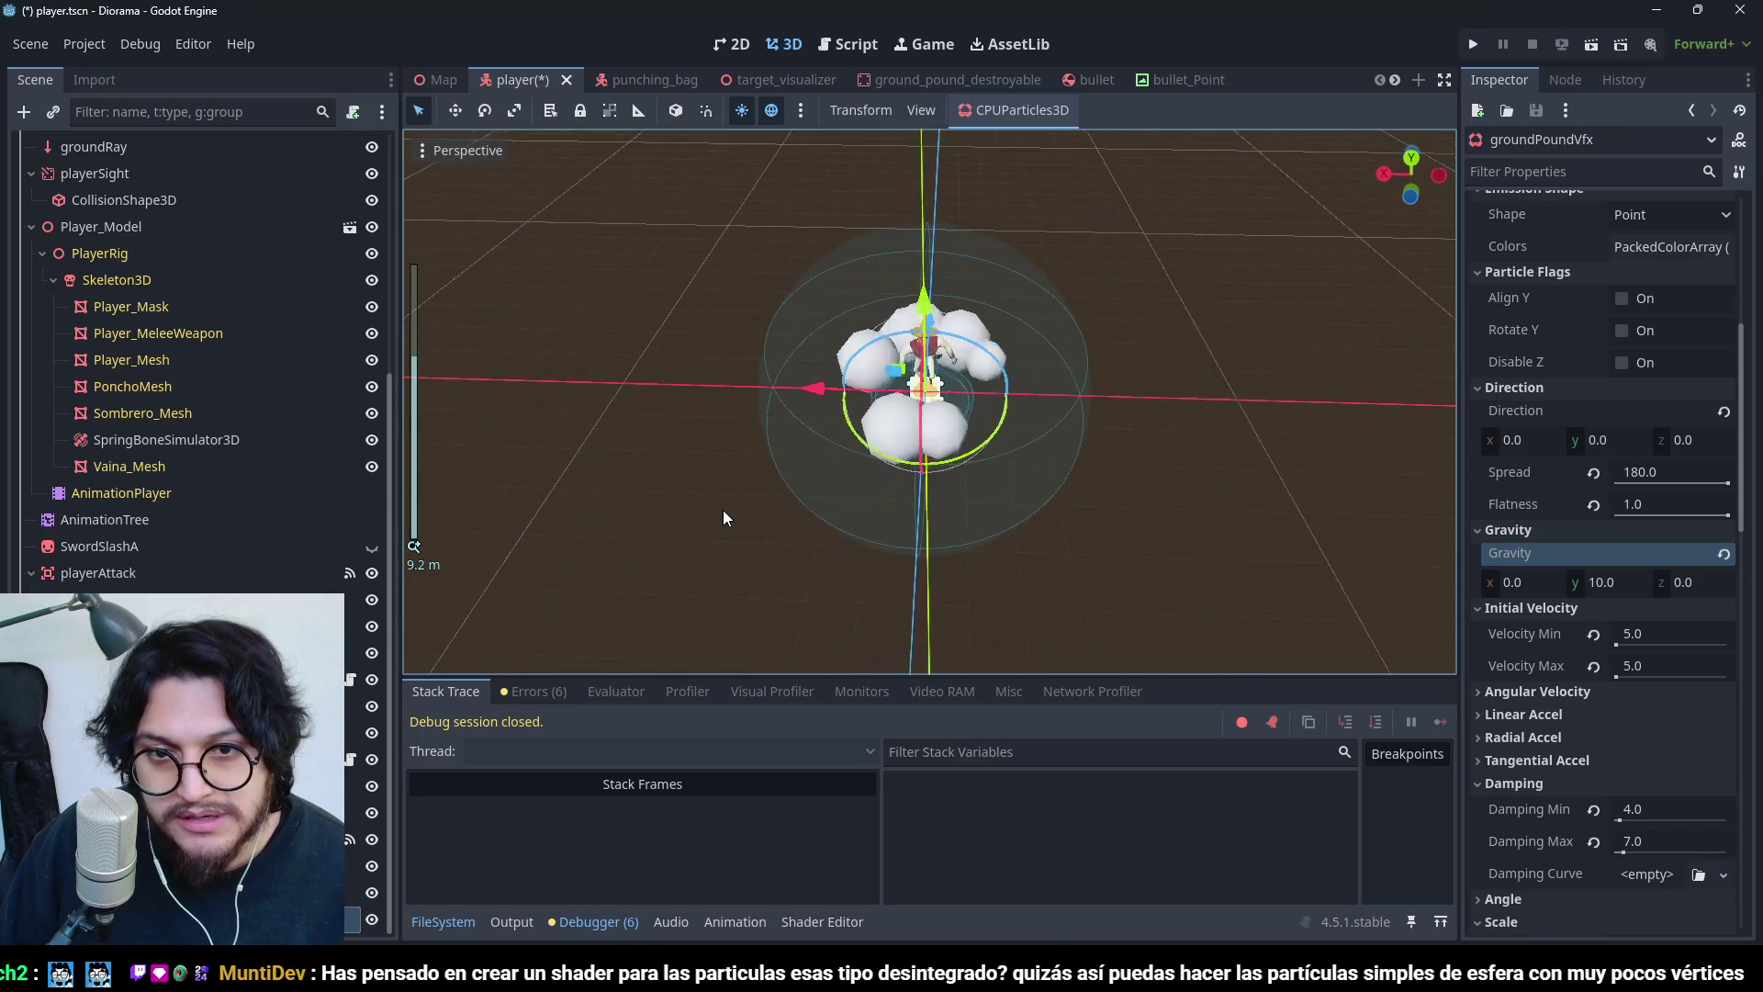
drag(746, 466, 985, 408)
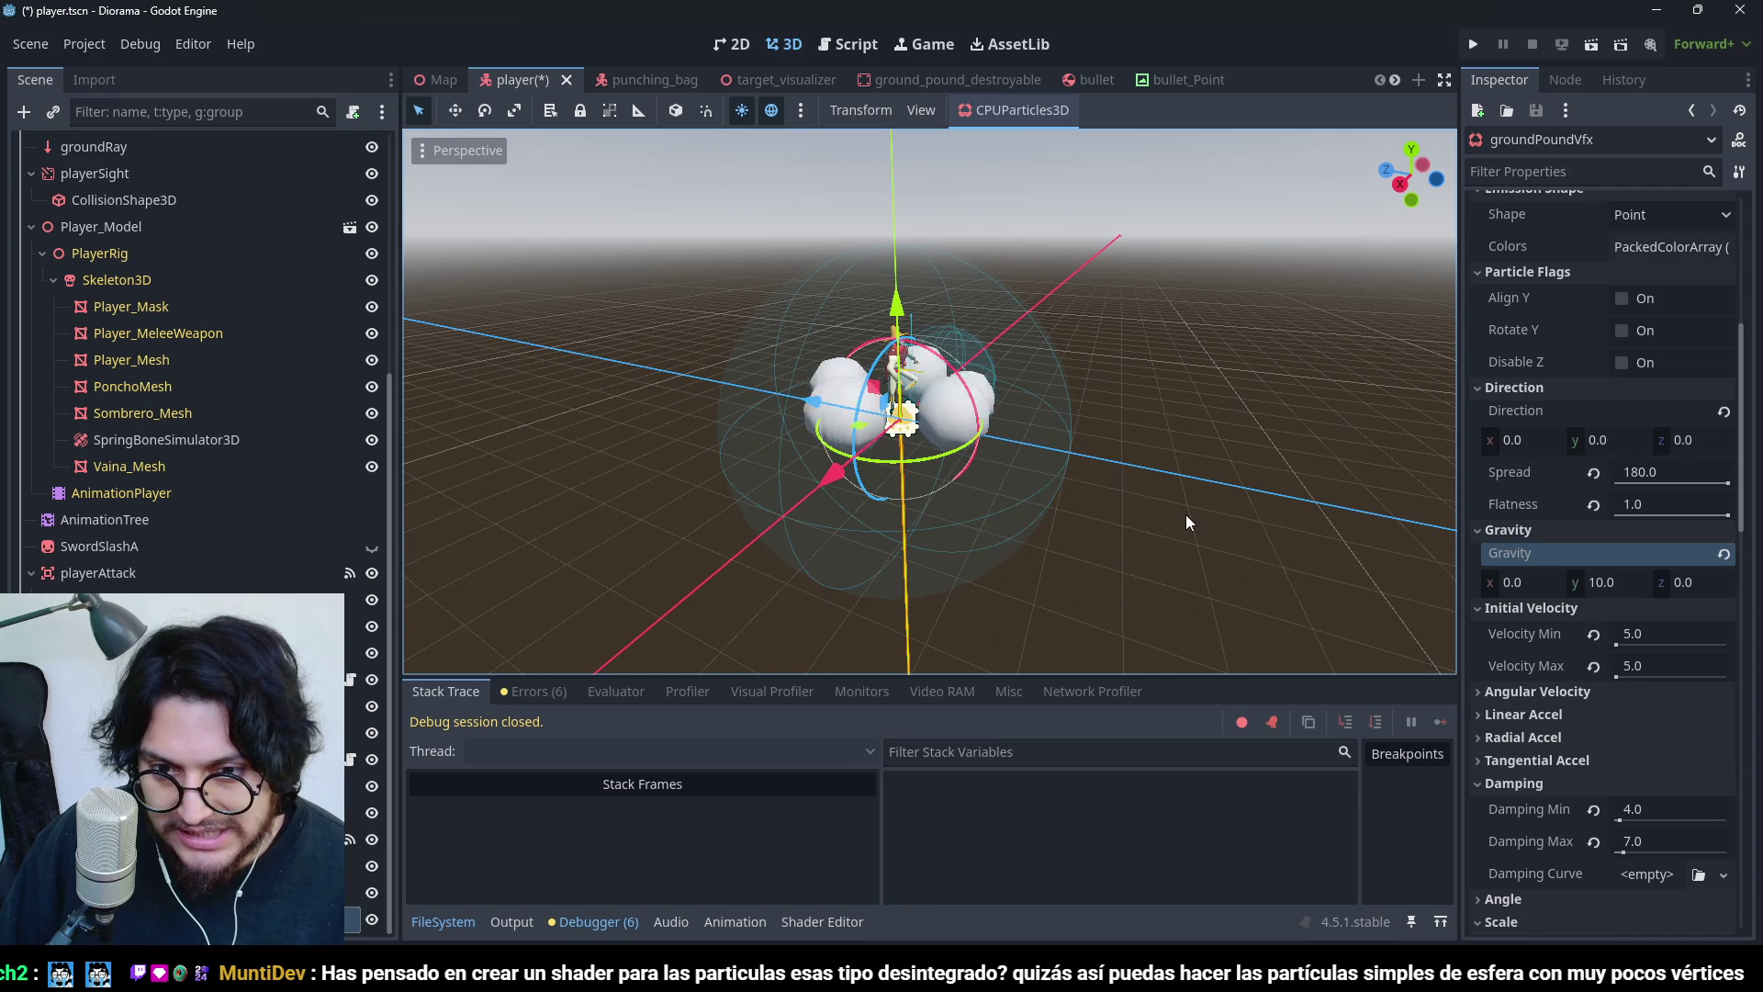
click(1616, 592)
text(0)
mouse_move(1037, 422)
mouse_down()
mouse_move(967, 510)
mouse_move(1383, 460)
mouse_move(995, 378)
mouse_move(1060, 444)
mouse_up()
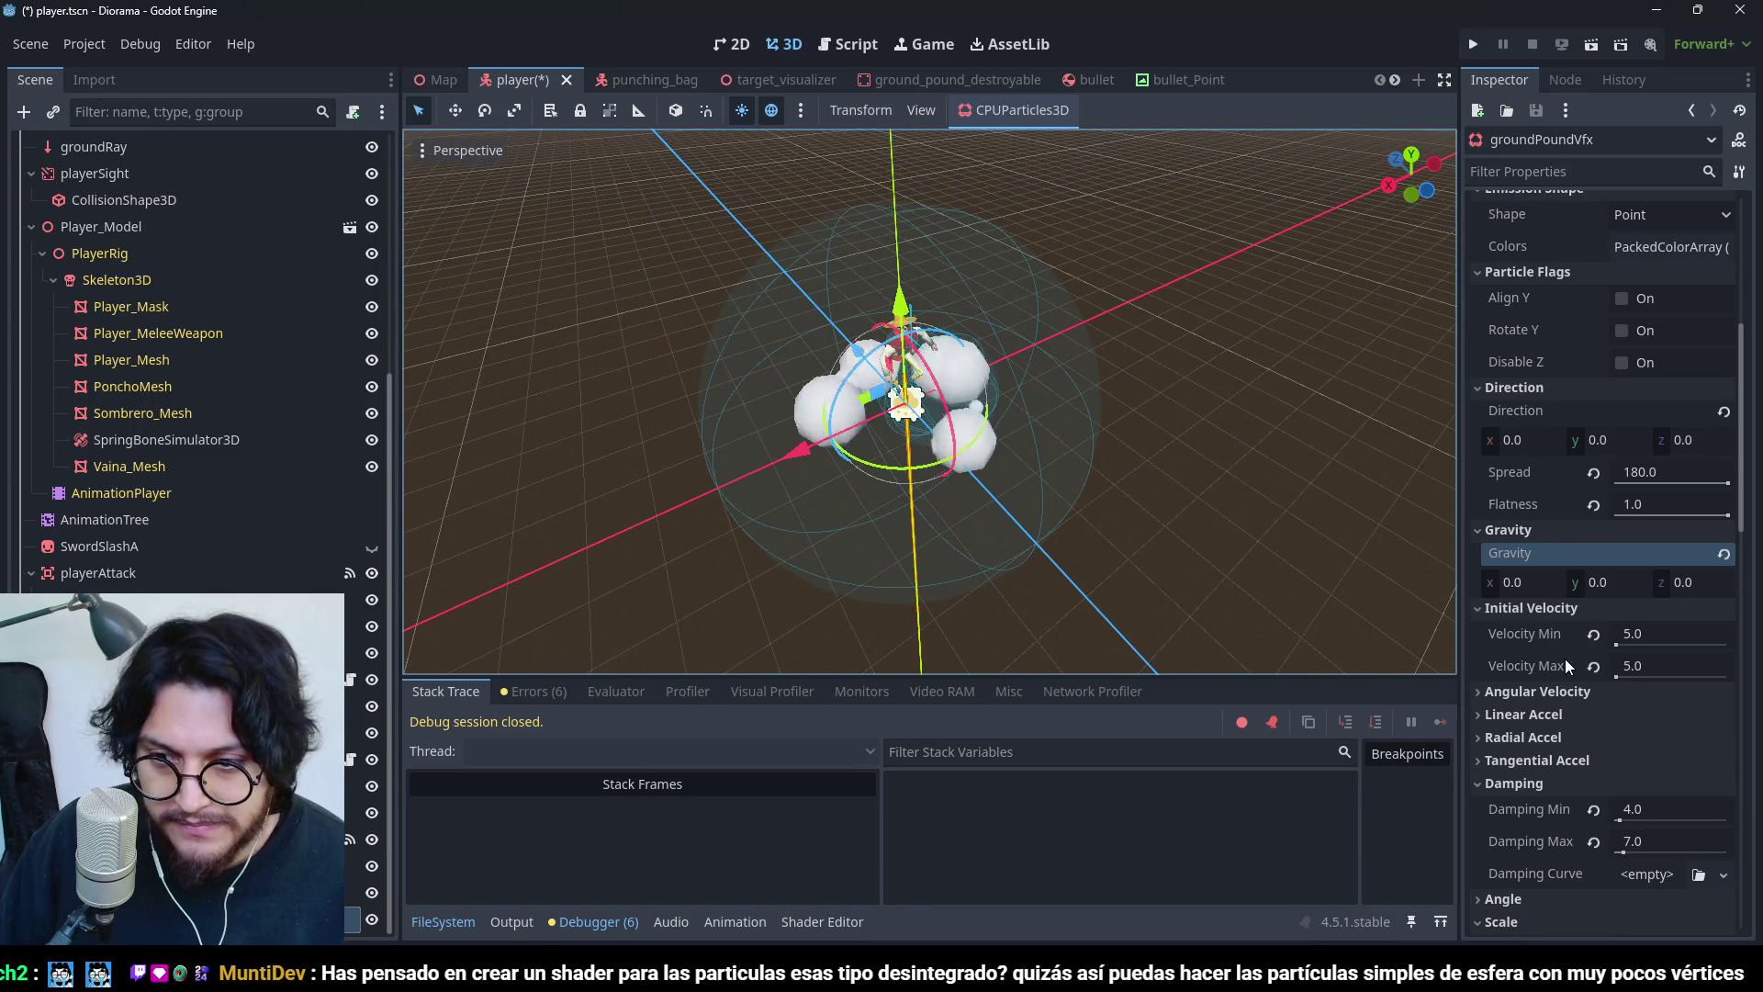
- Reshape the scale curve with a shifted start point, a raised middle point and a steep initial rise
scroll(1611, 780, down, 5)
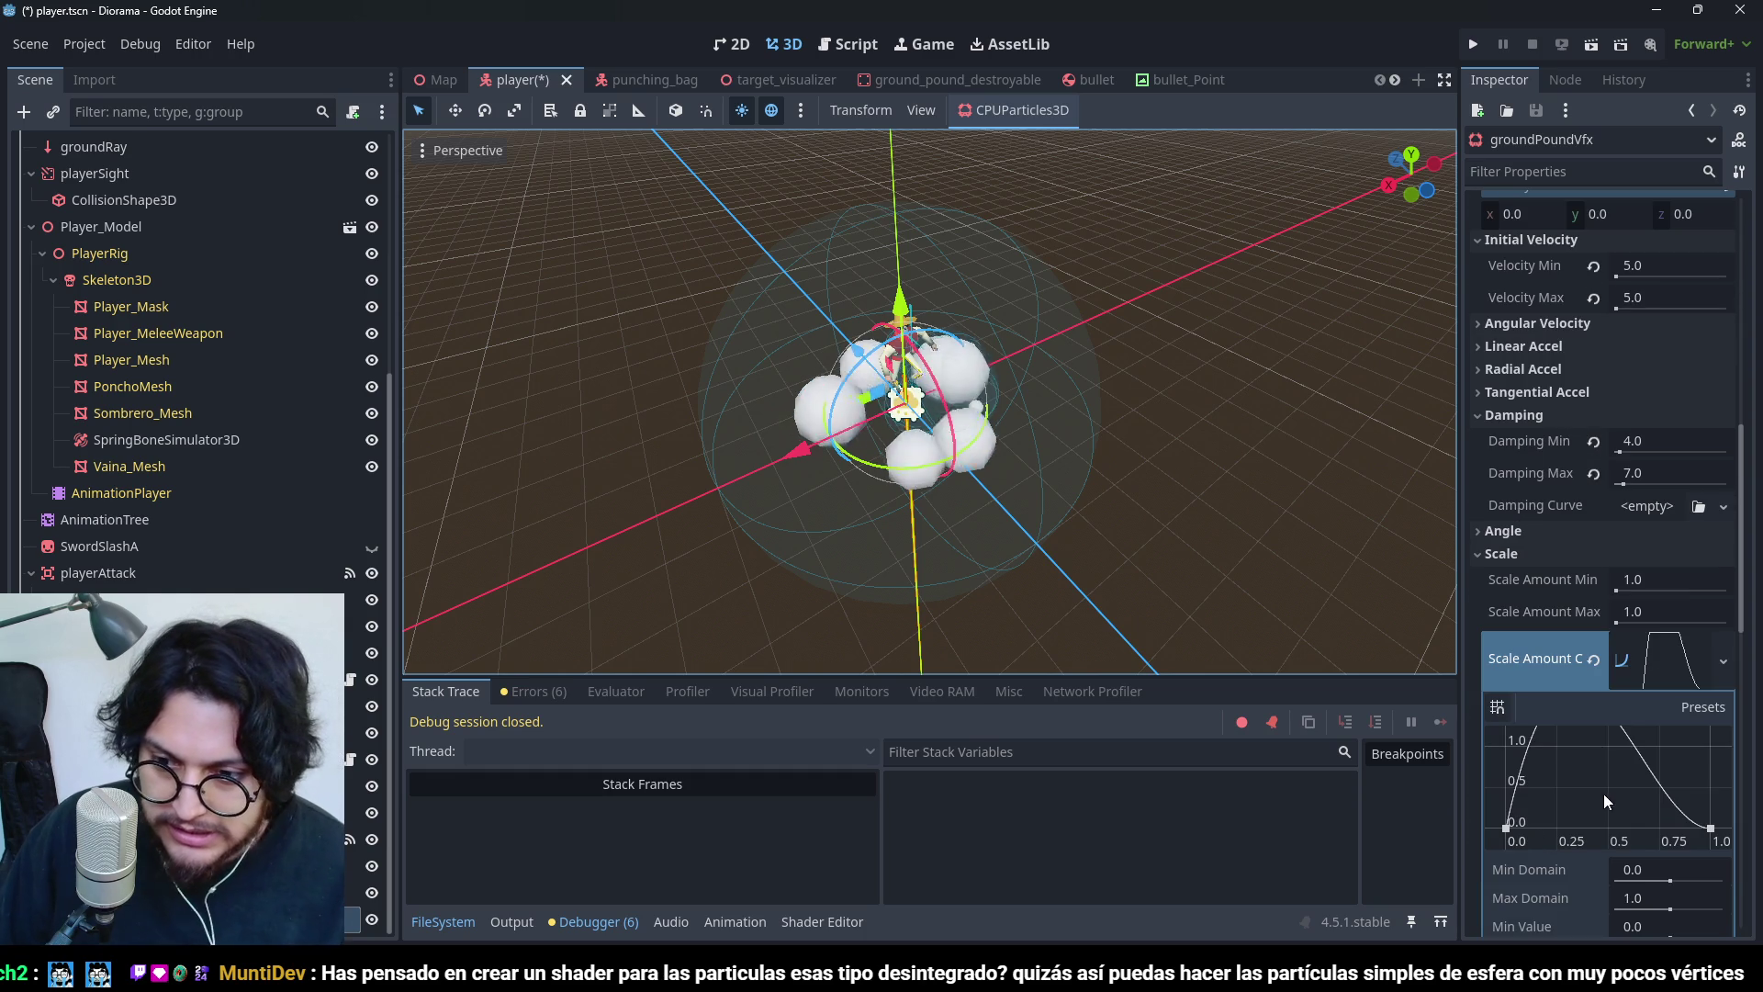
mouse_move(1506, 828)
mouse_down()
mouse_move(1548, 838)
mouse_move(1506, 840)
mouse_move(1515, 804)
mouse_up()
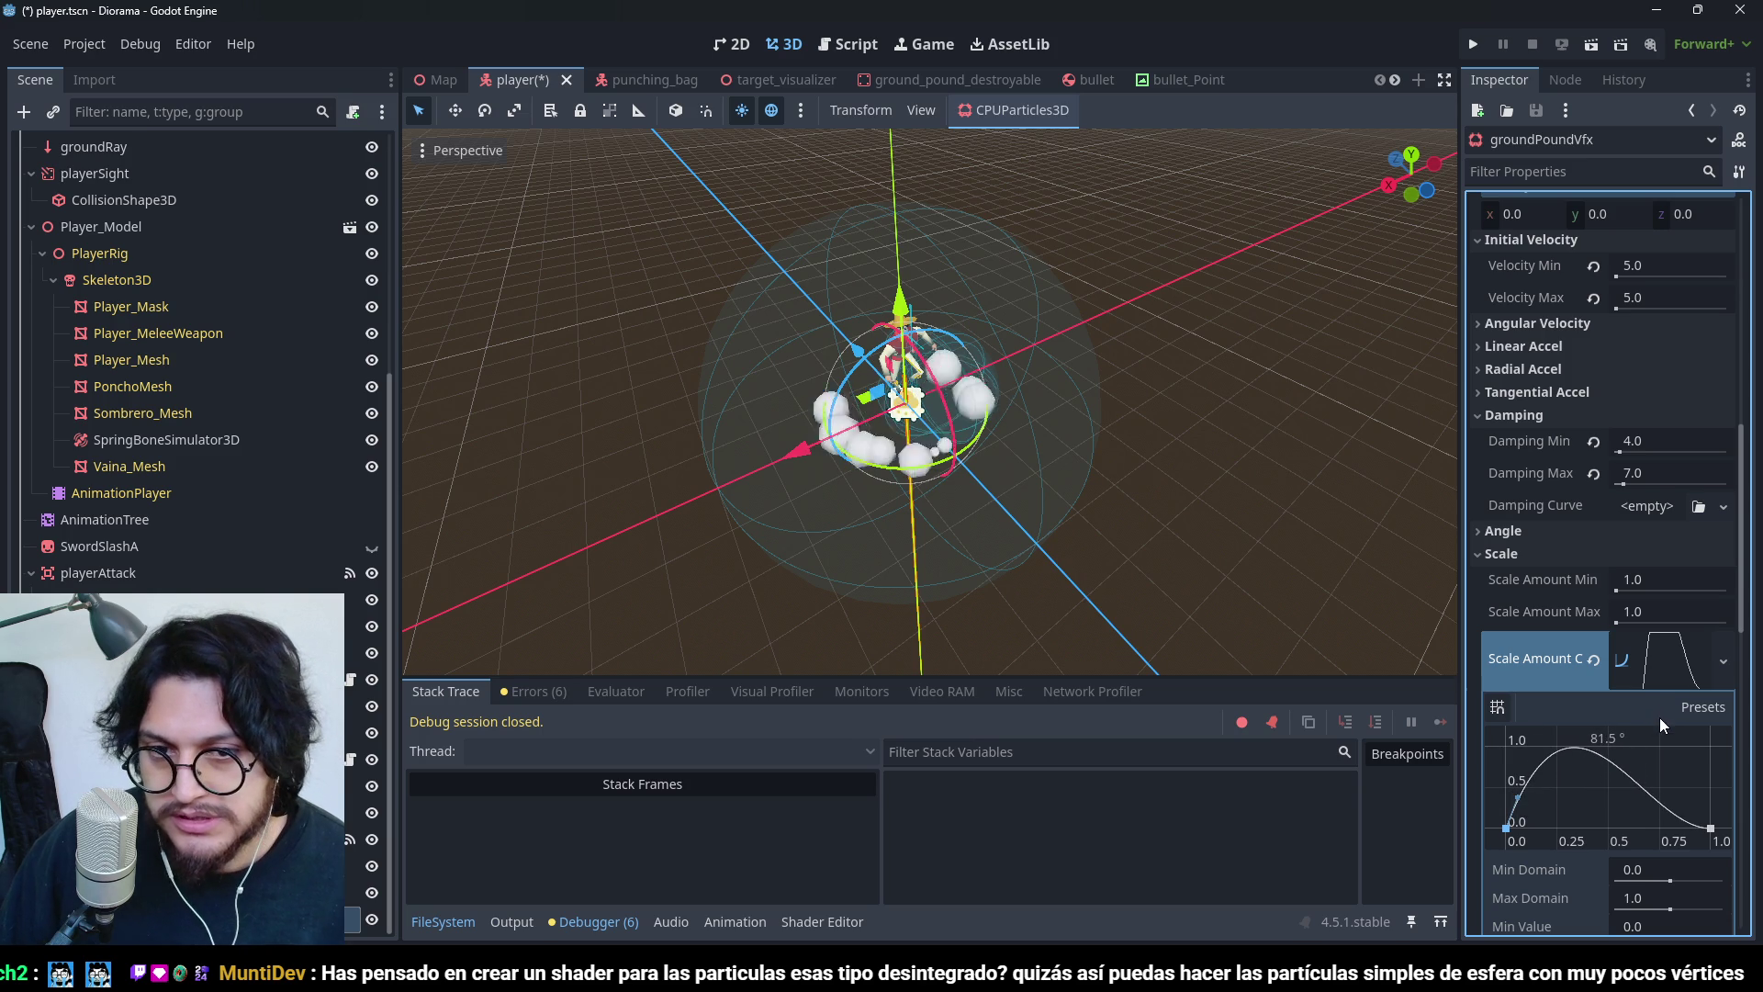
click(1643, 783)
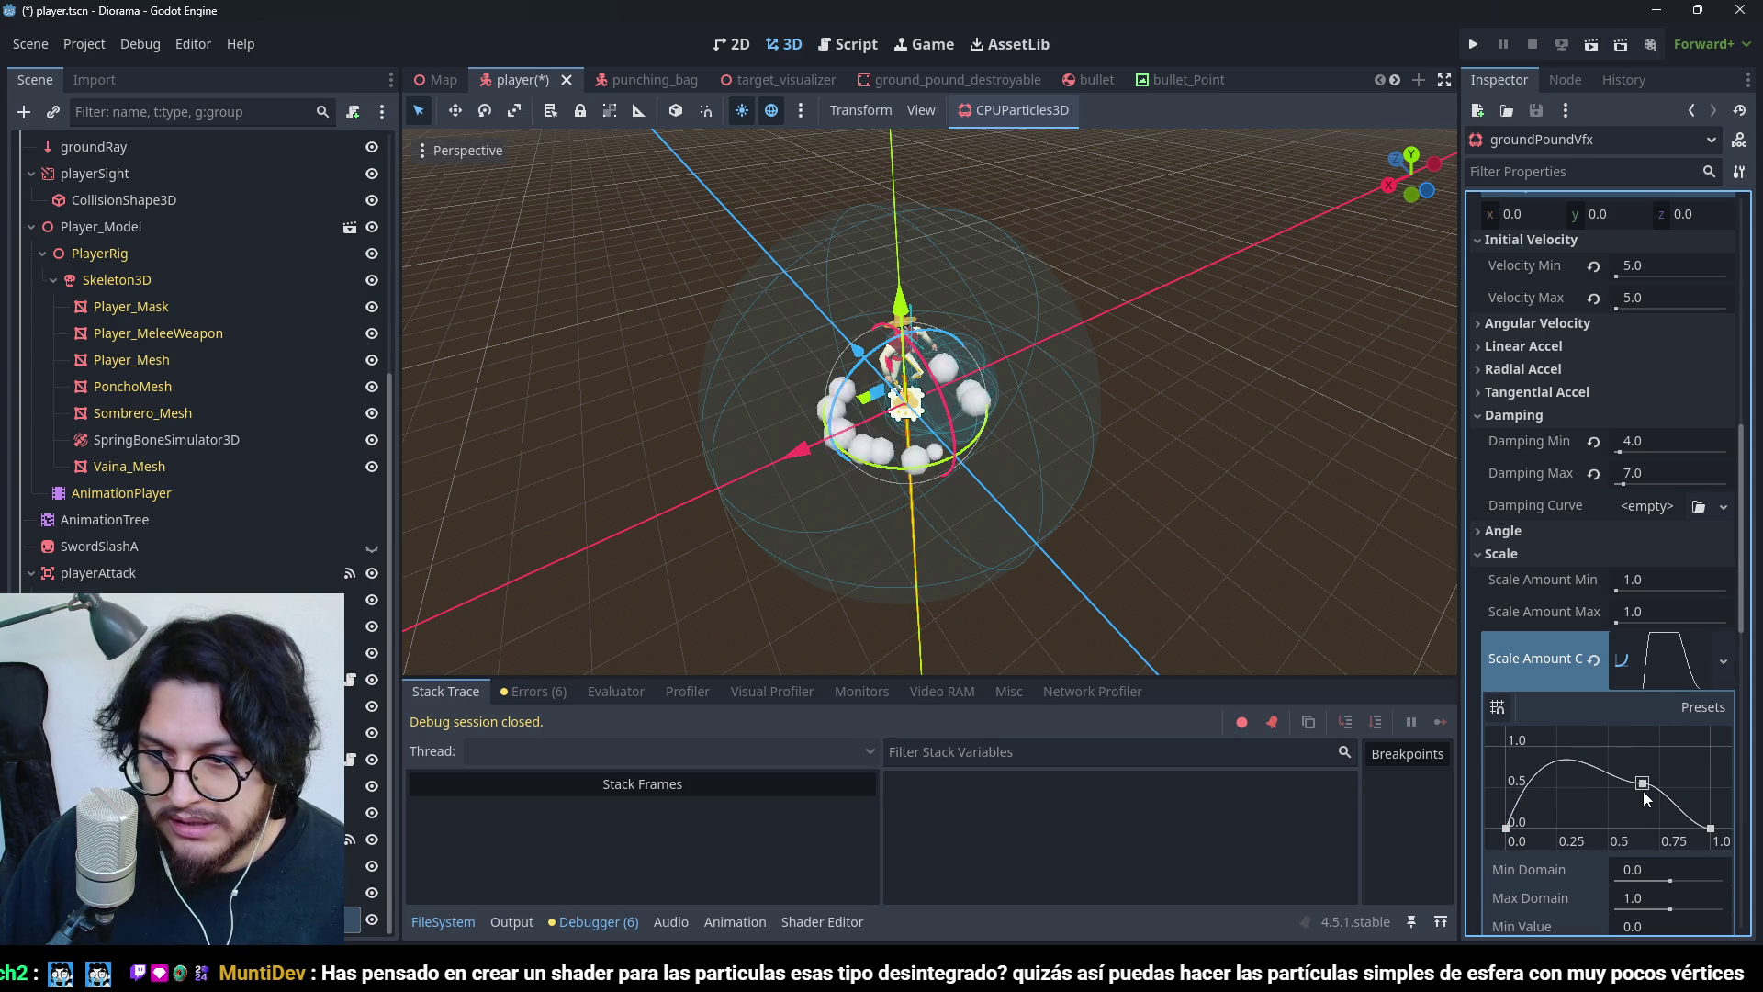
drag(1640, 783, 1654, 758)
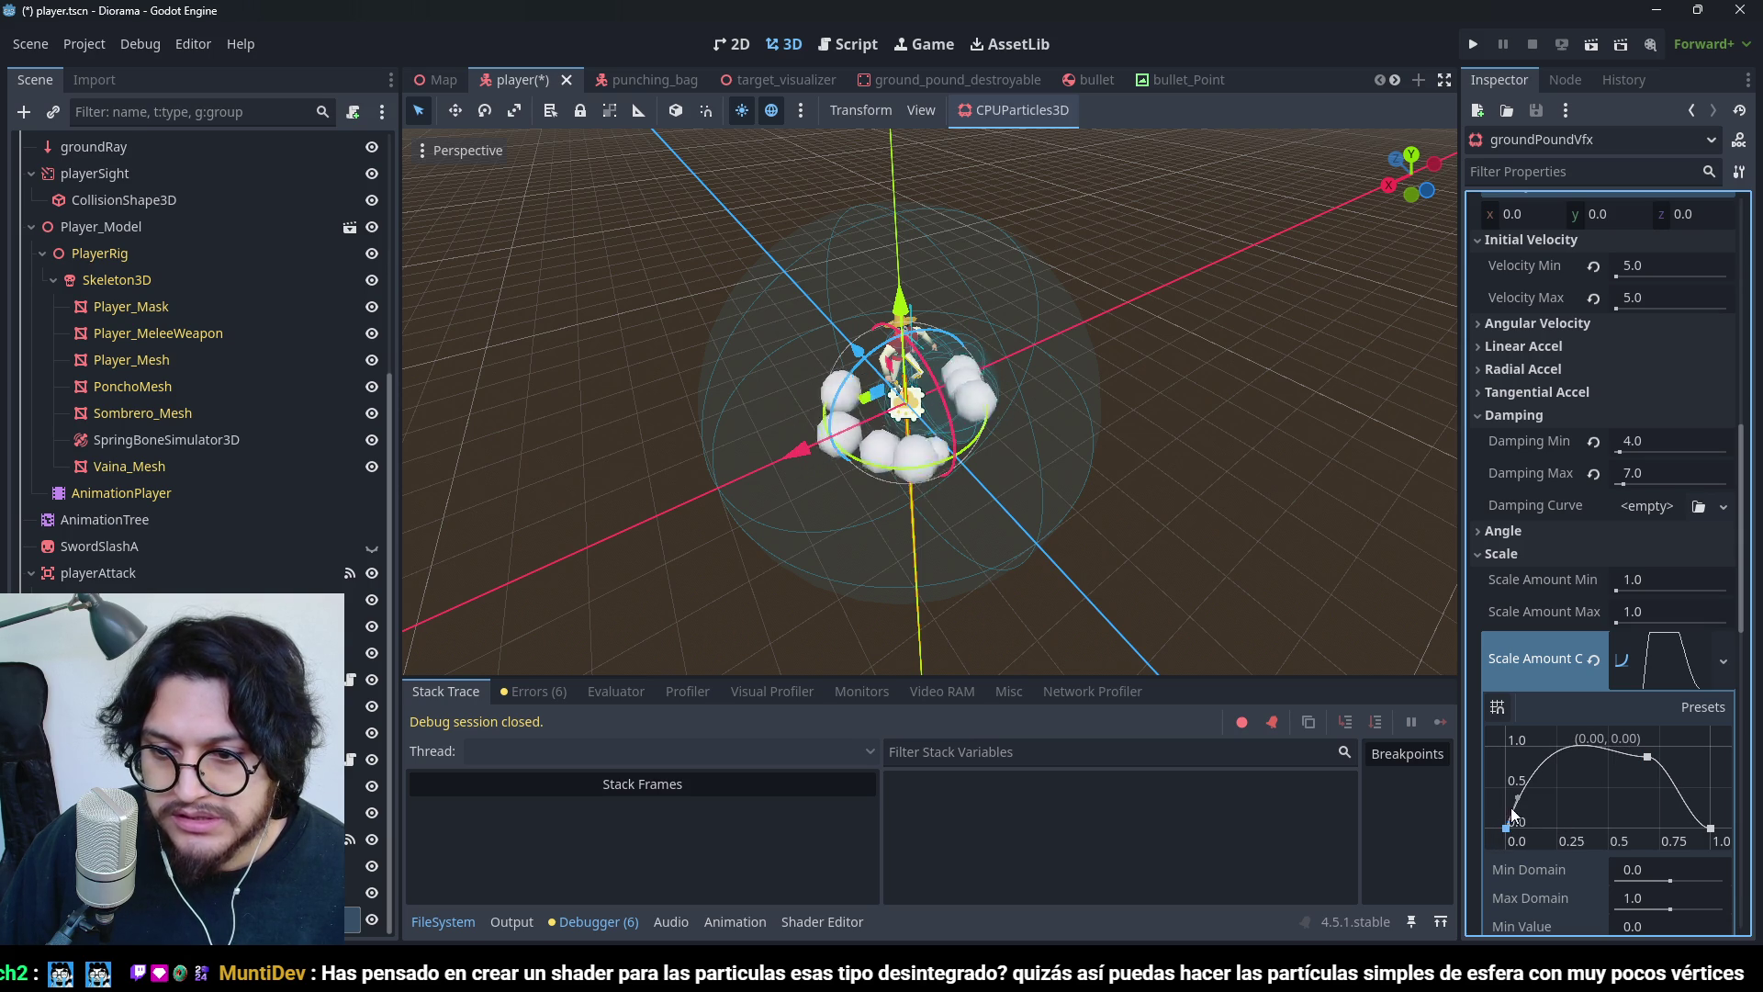
drag(1519, 805, 1518, 741)
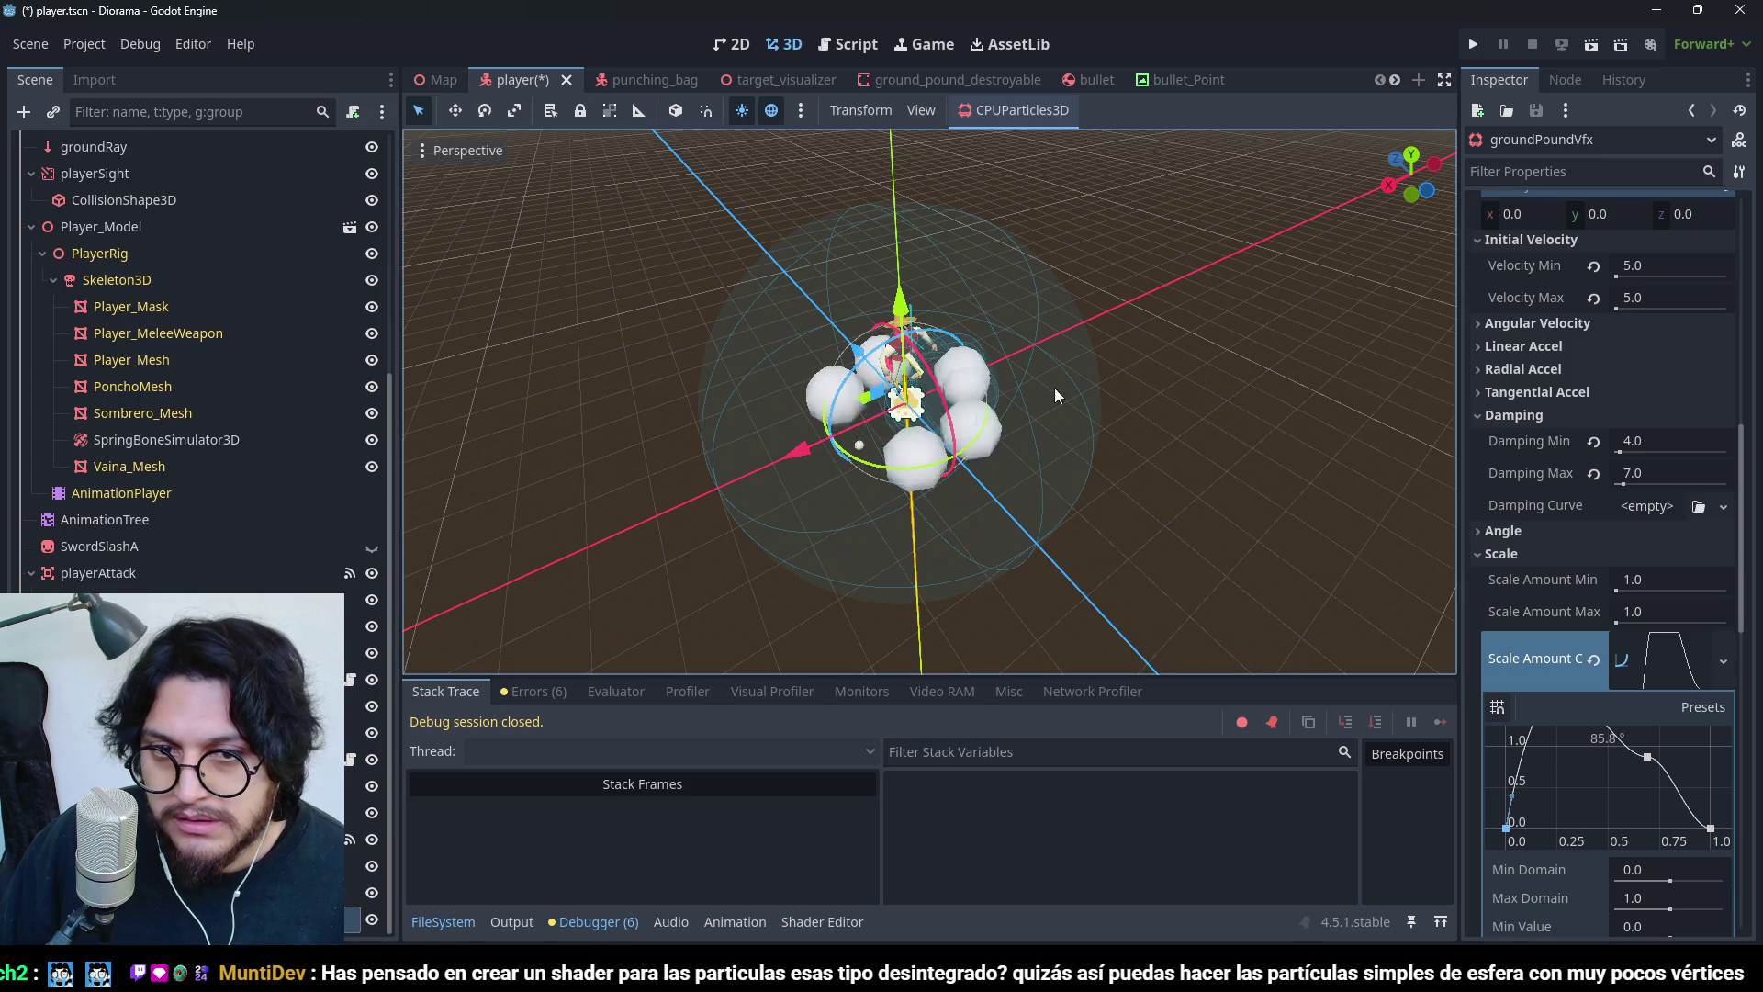
scroll(971, 464, down, 3)
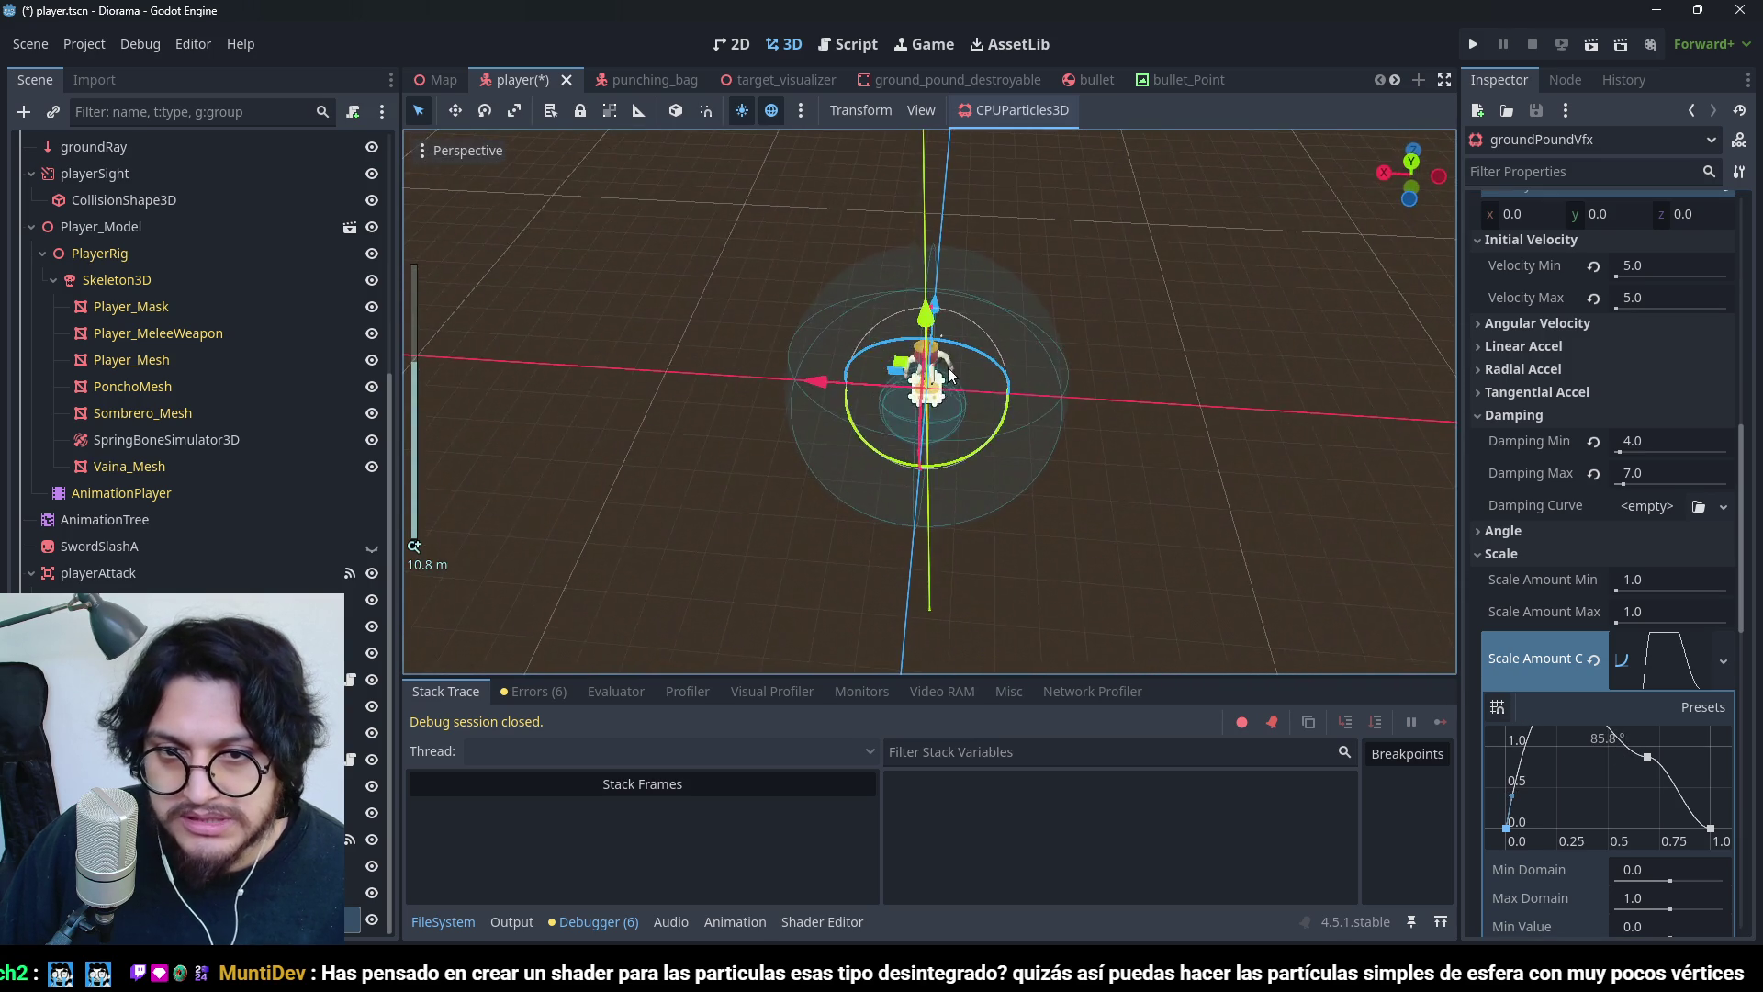
scroll(1006, 386, up, 2)
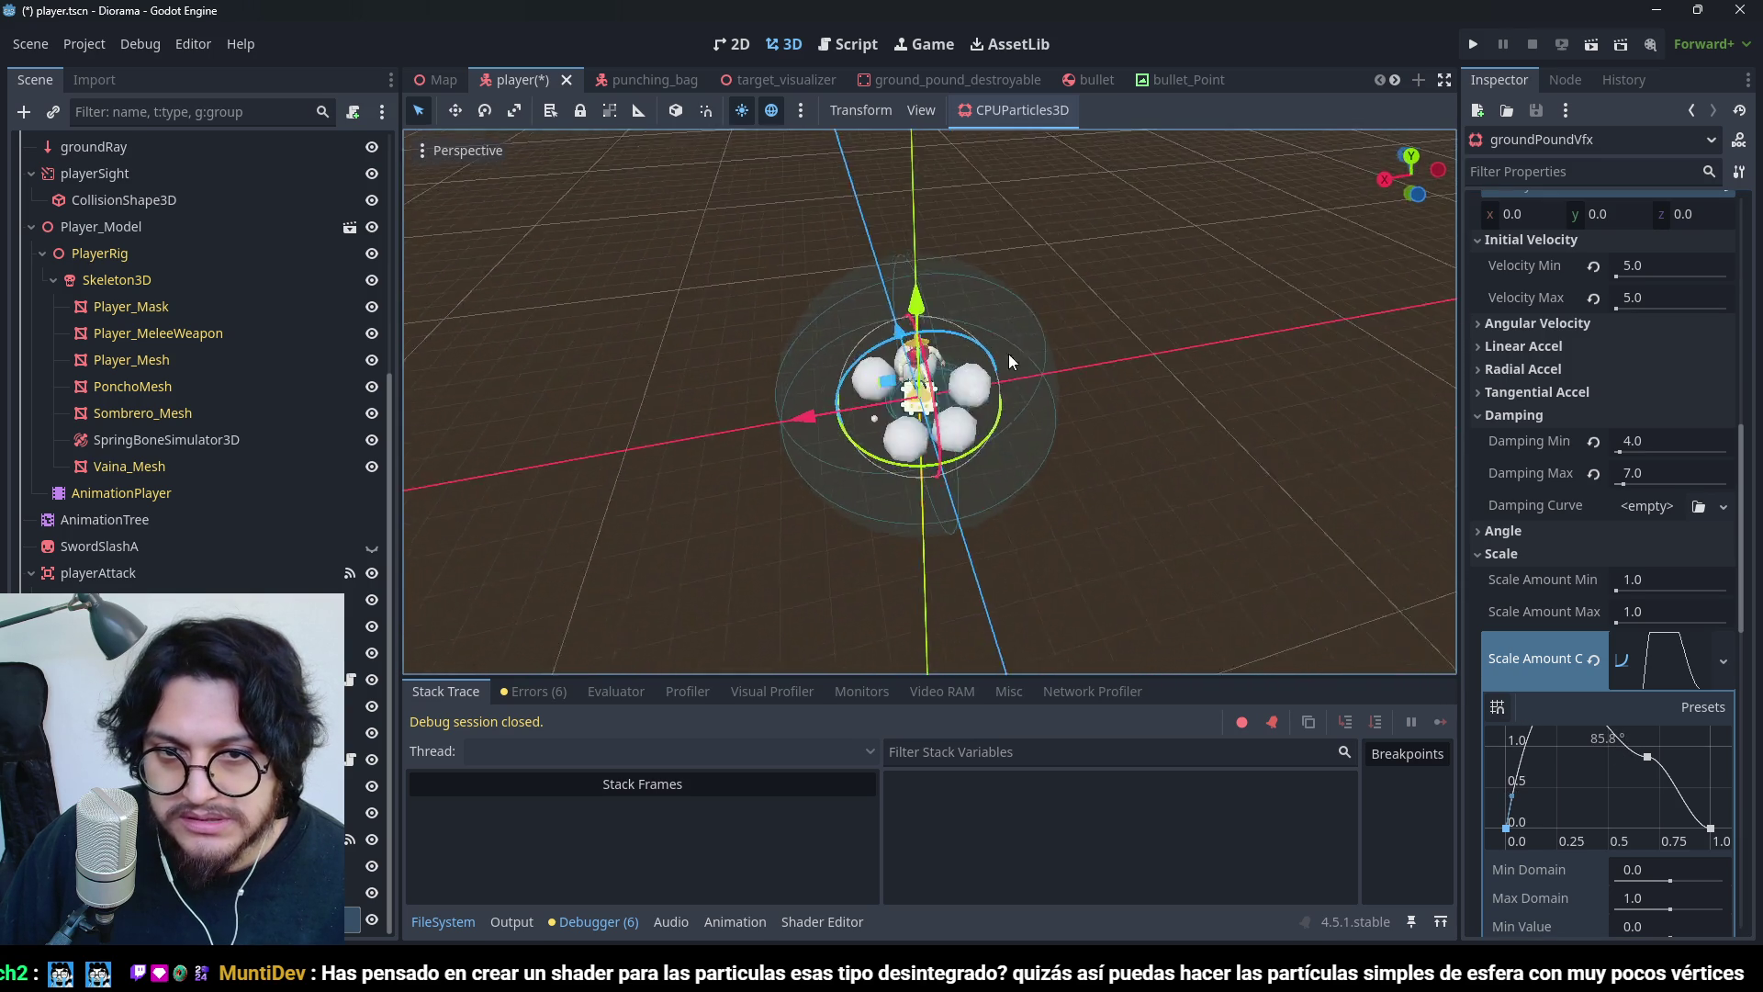
click(1647, 756)
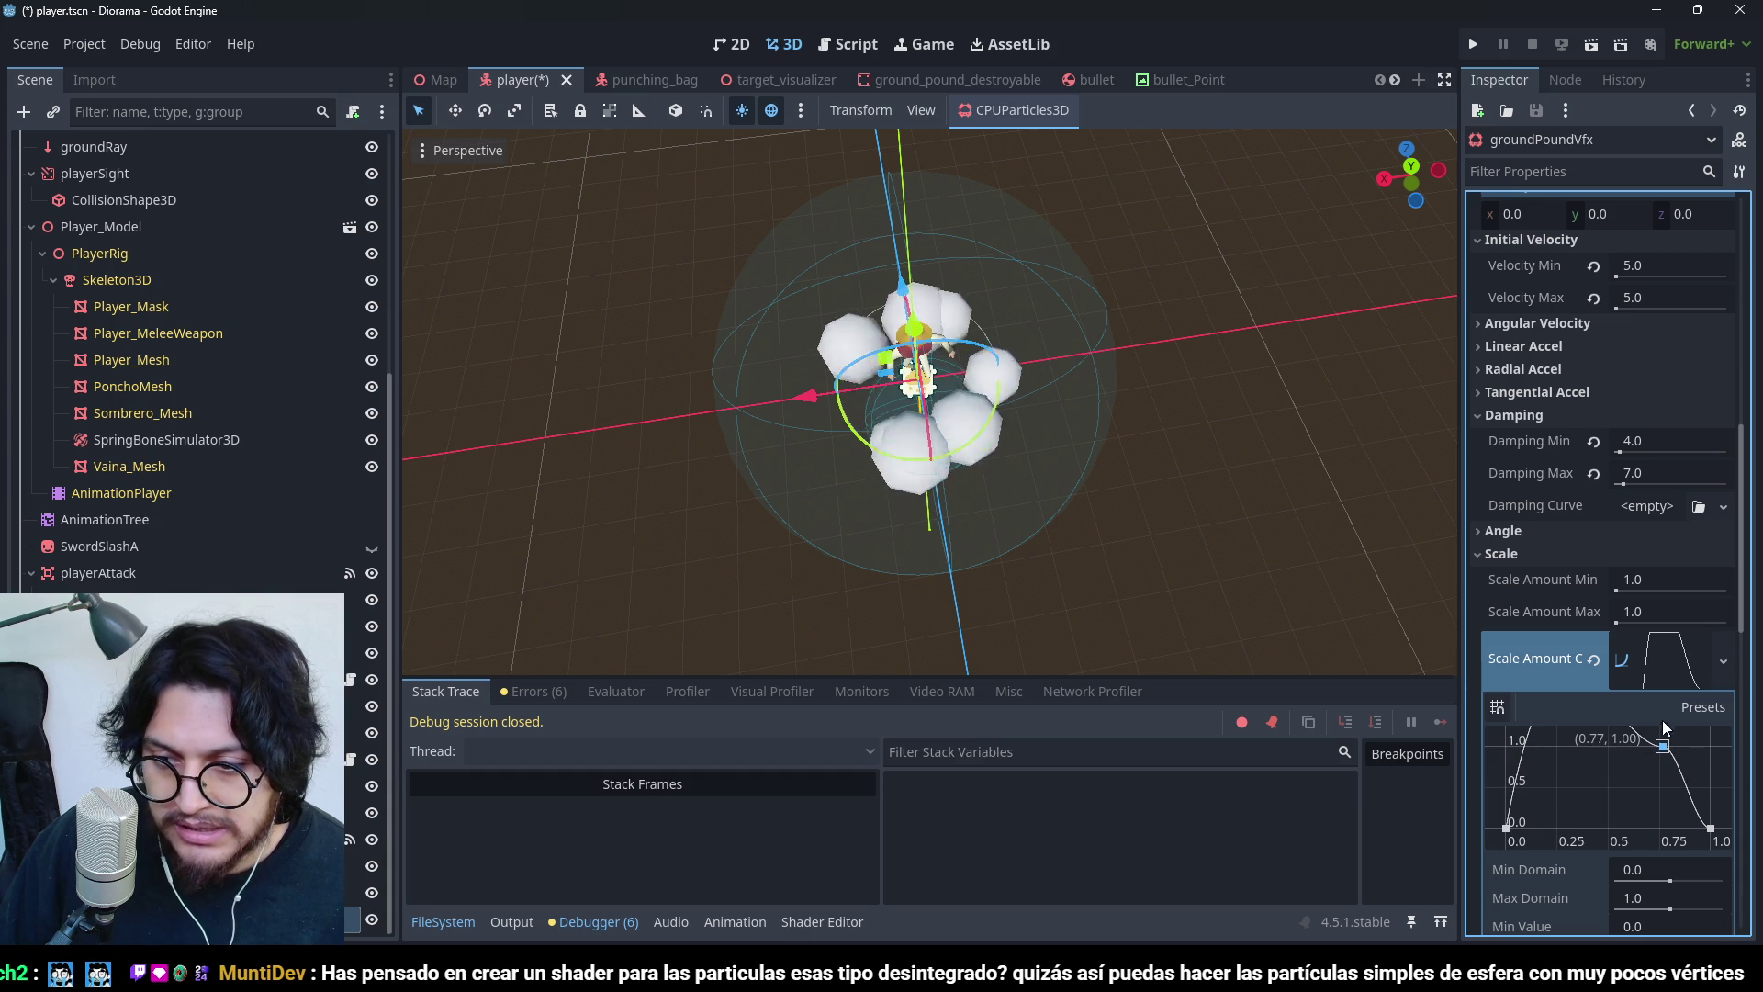
mouse_move(1632, 745)
mouse_down()
mouse_move(1666, 704)
mouse_move(1688, 753)
mouse_move(1633, 758)
mouse_move(1640, 785)
mouse_up()
- Delete the curve's middle point, raise the top point to 1.0, and move the zero point to the end
right_click(1643, 783)
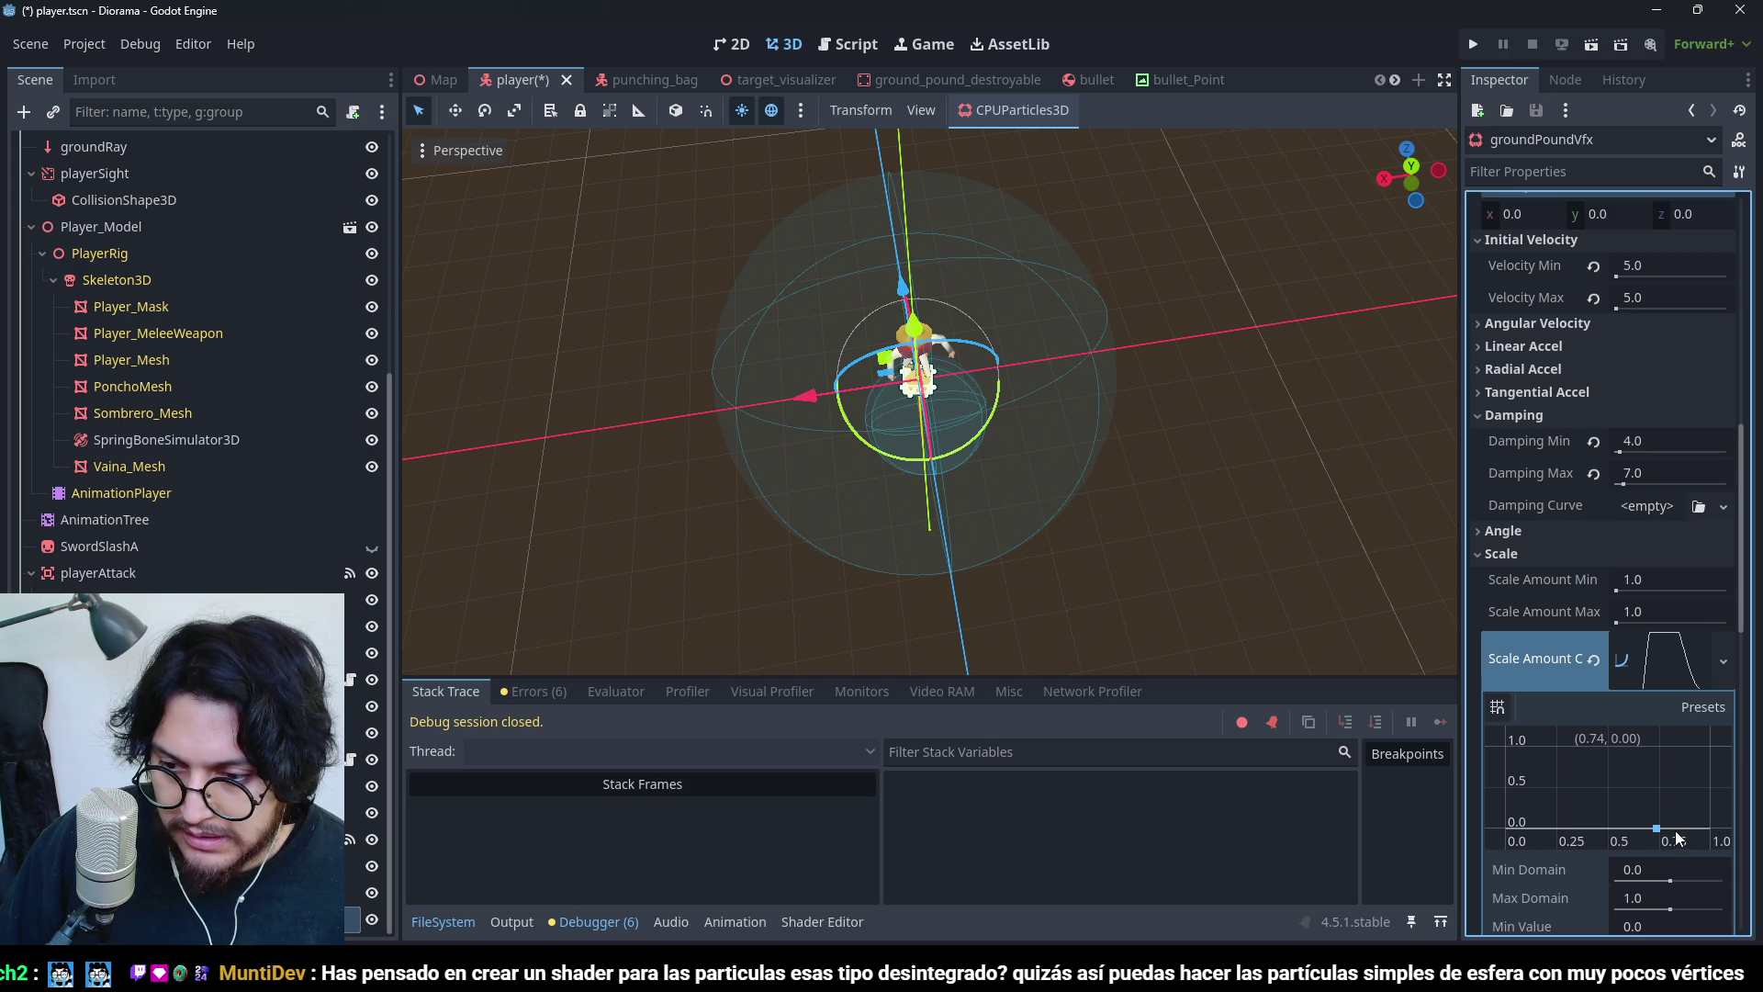
drag(1655, 774, 1648, 713)
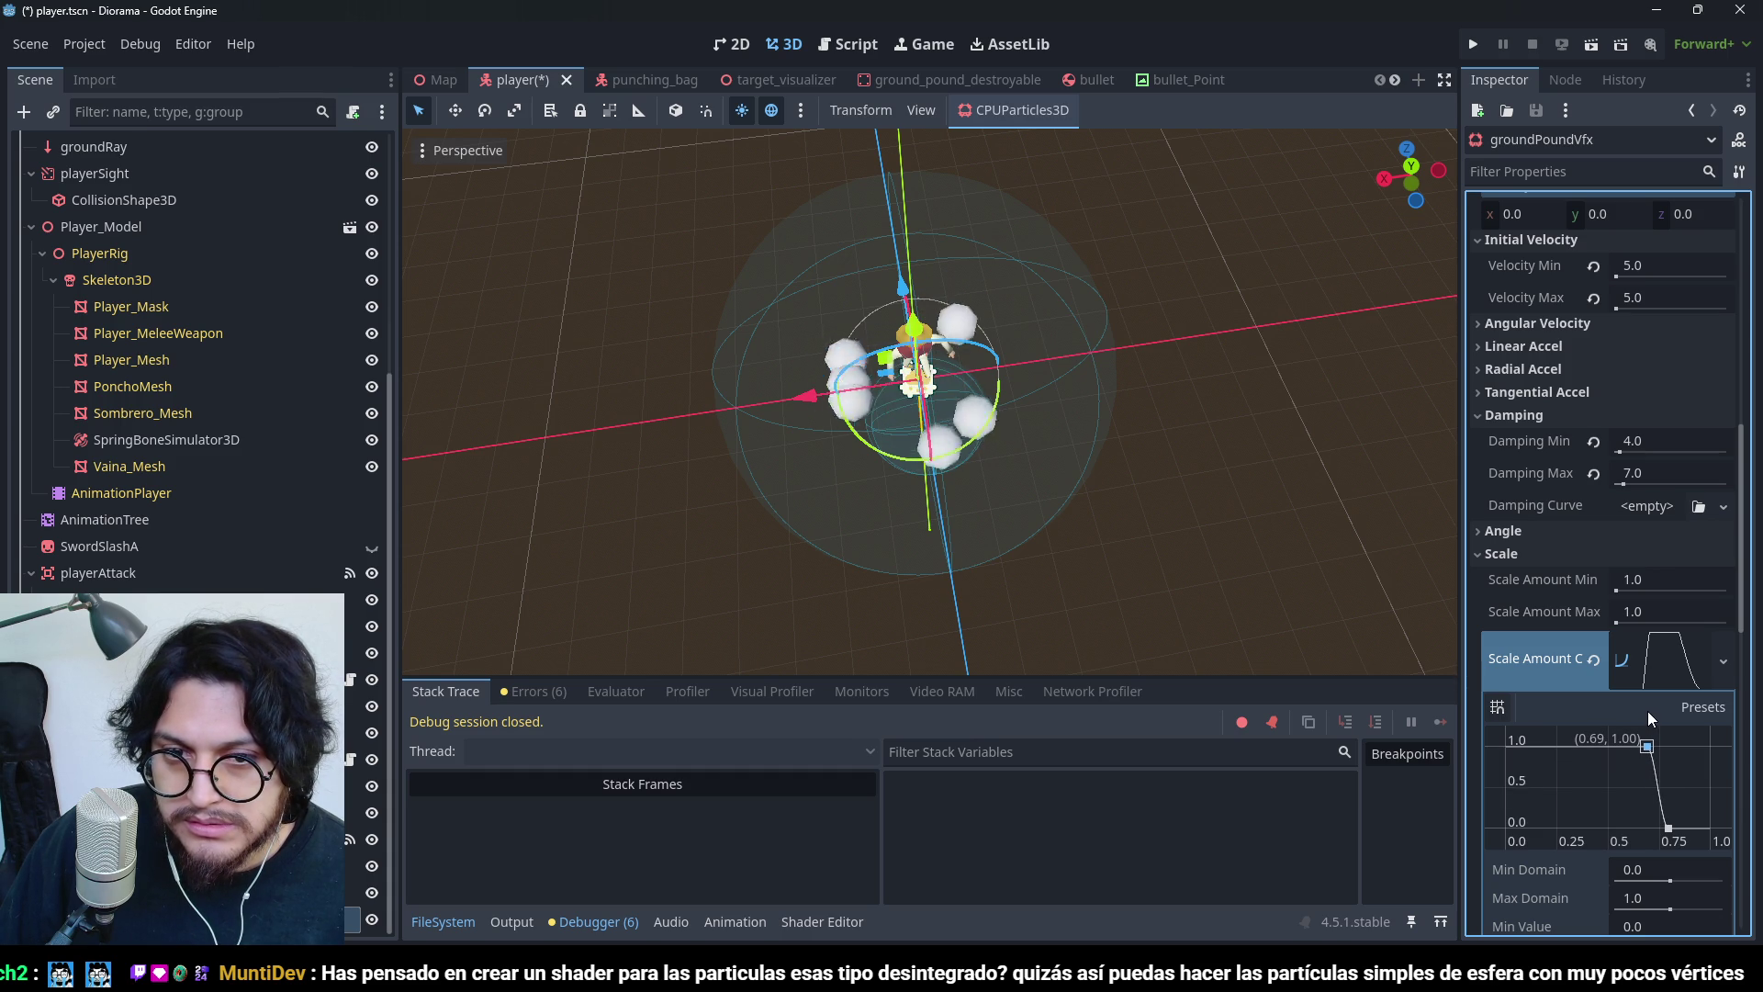
click(1669, 828)
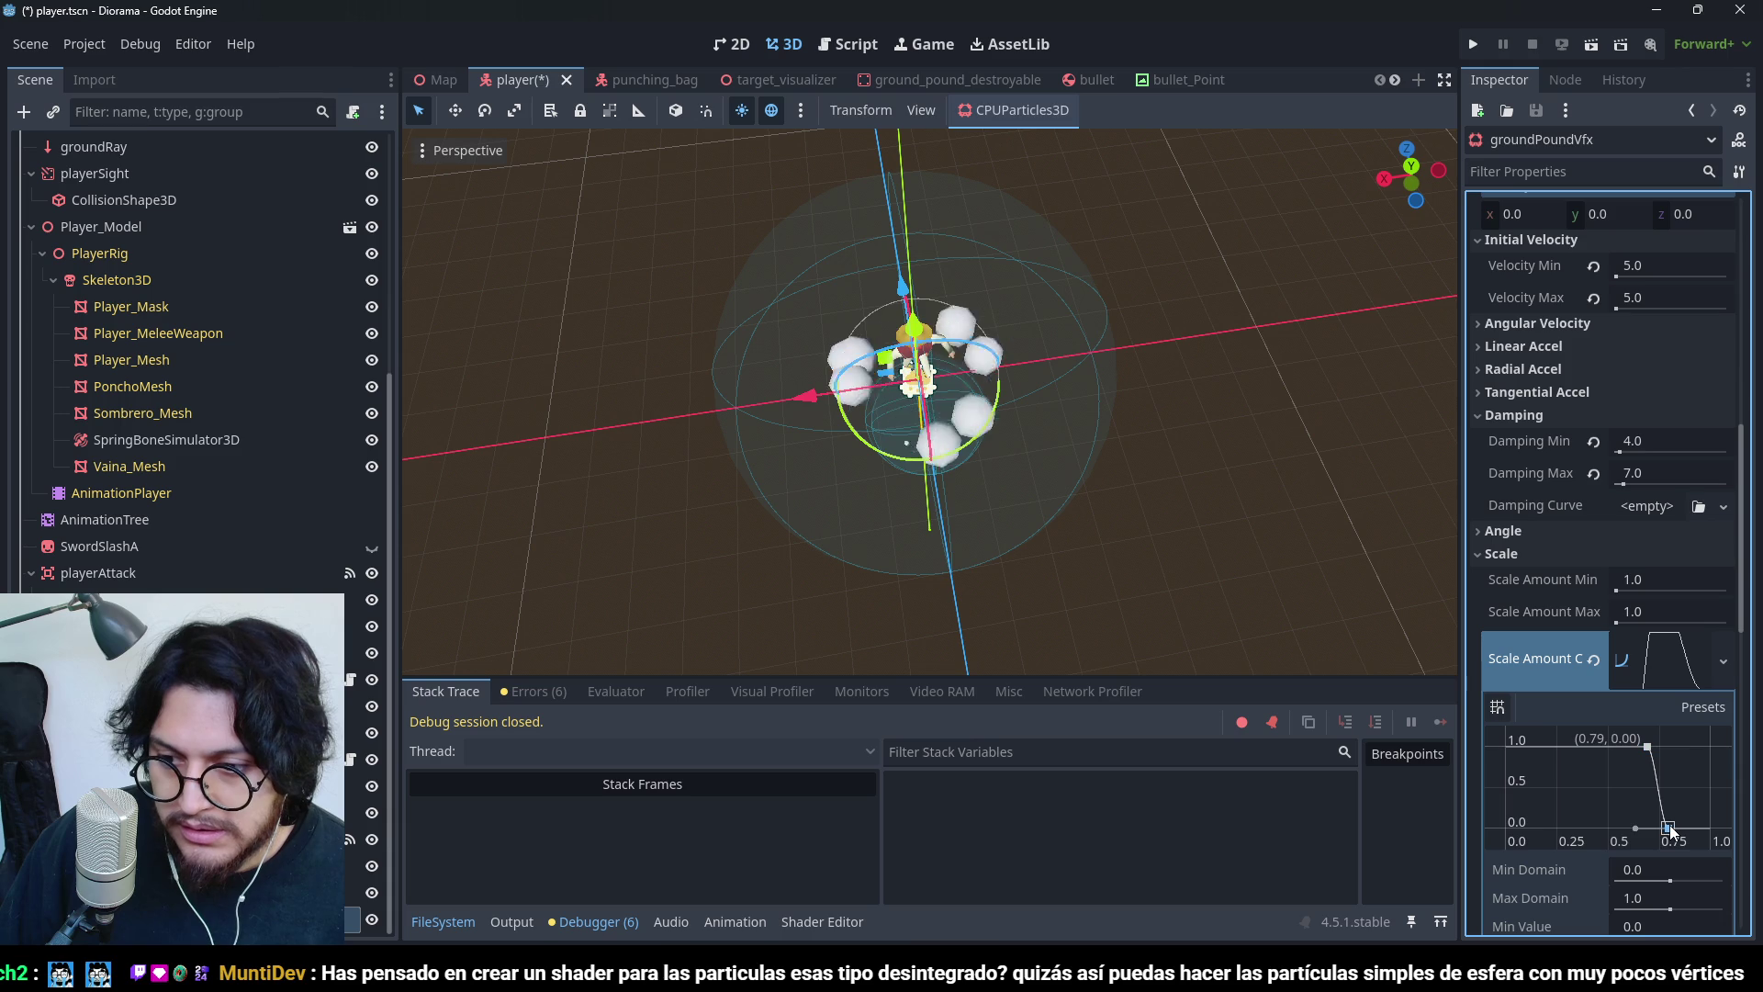
drag(1670, 830, 1713, 846)
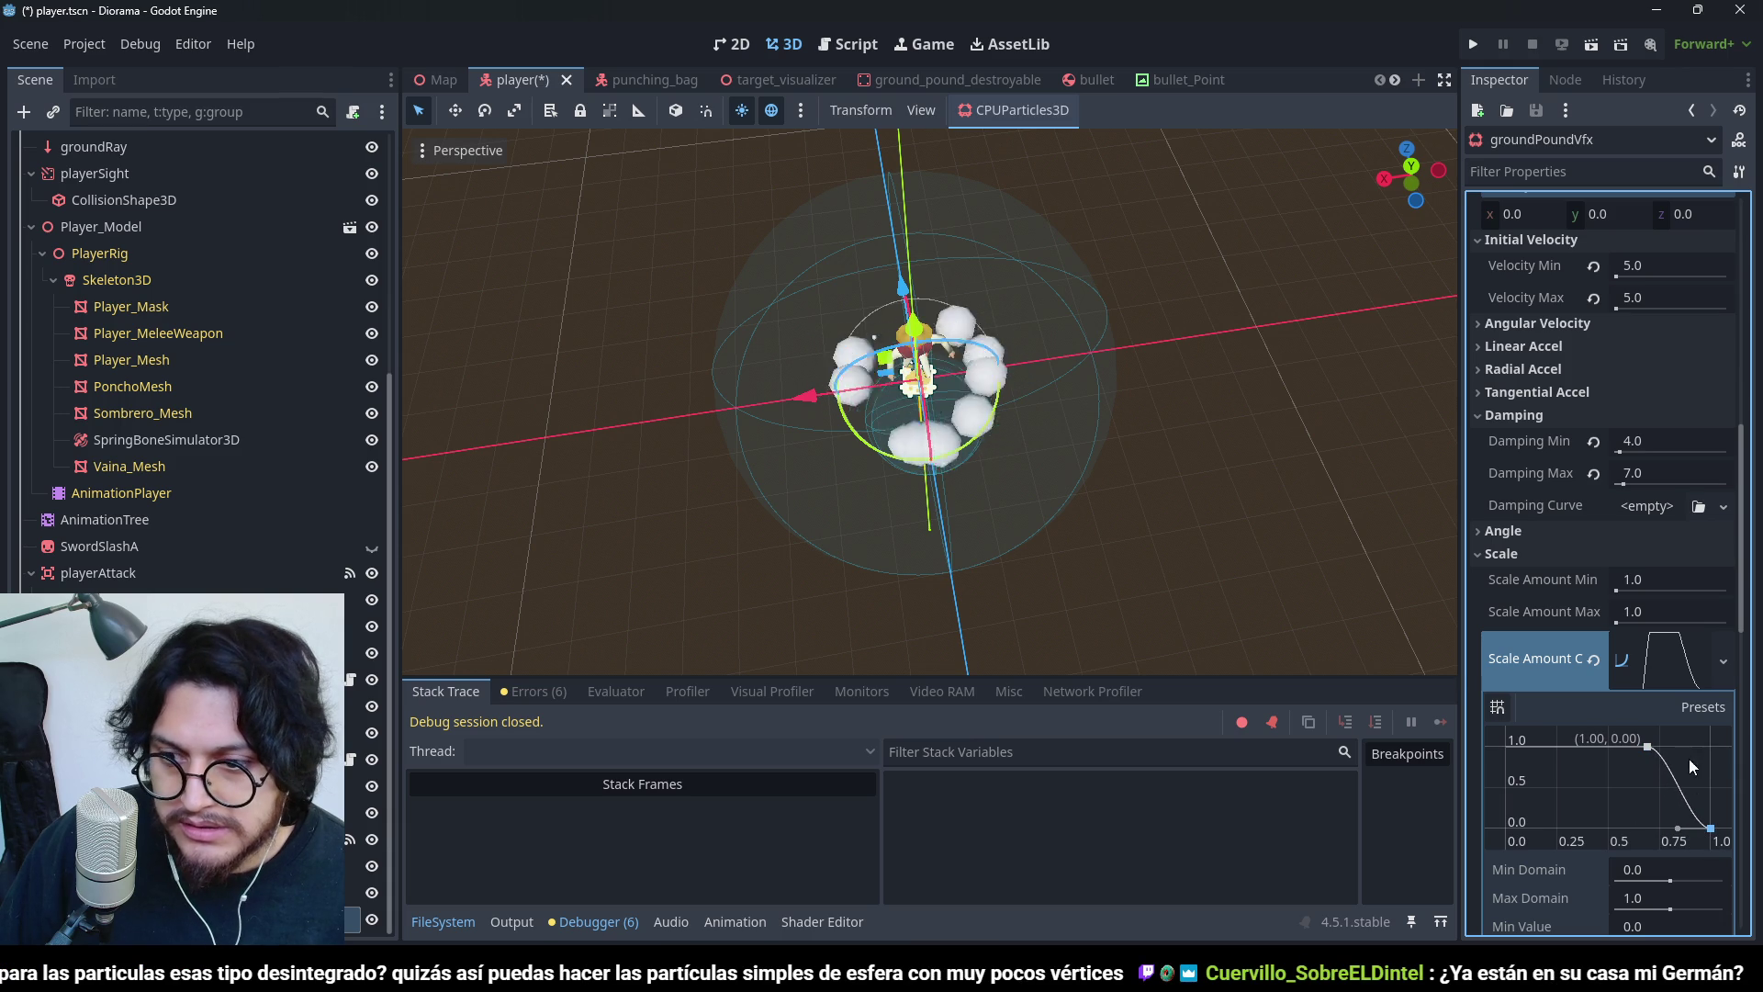
- Set Scale Amount Max to 2.0
click(1643, 606)
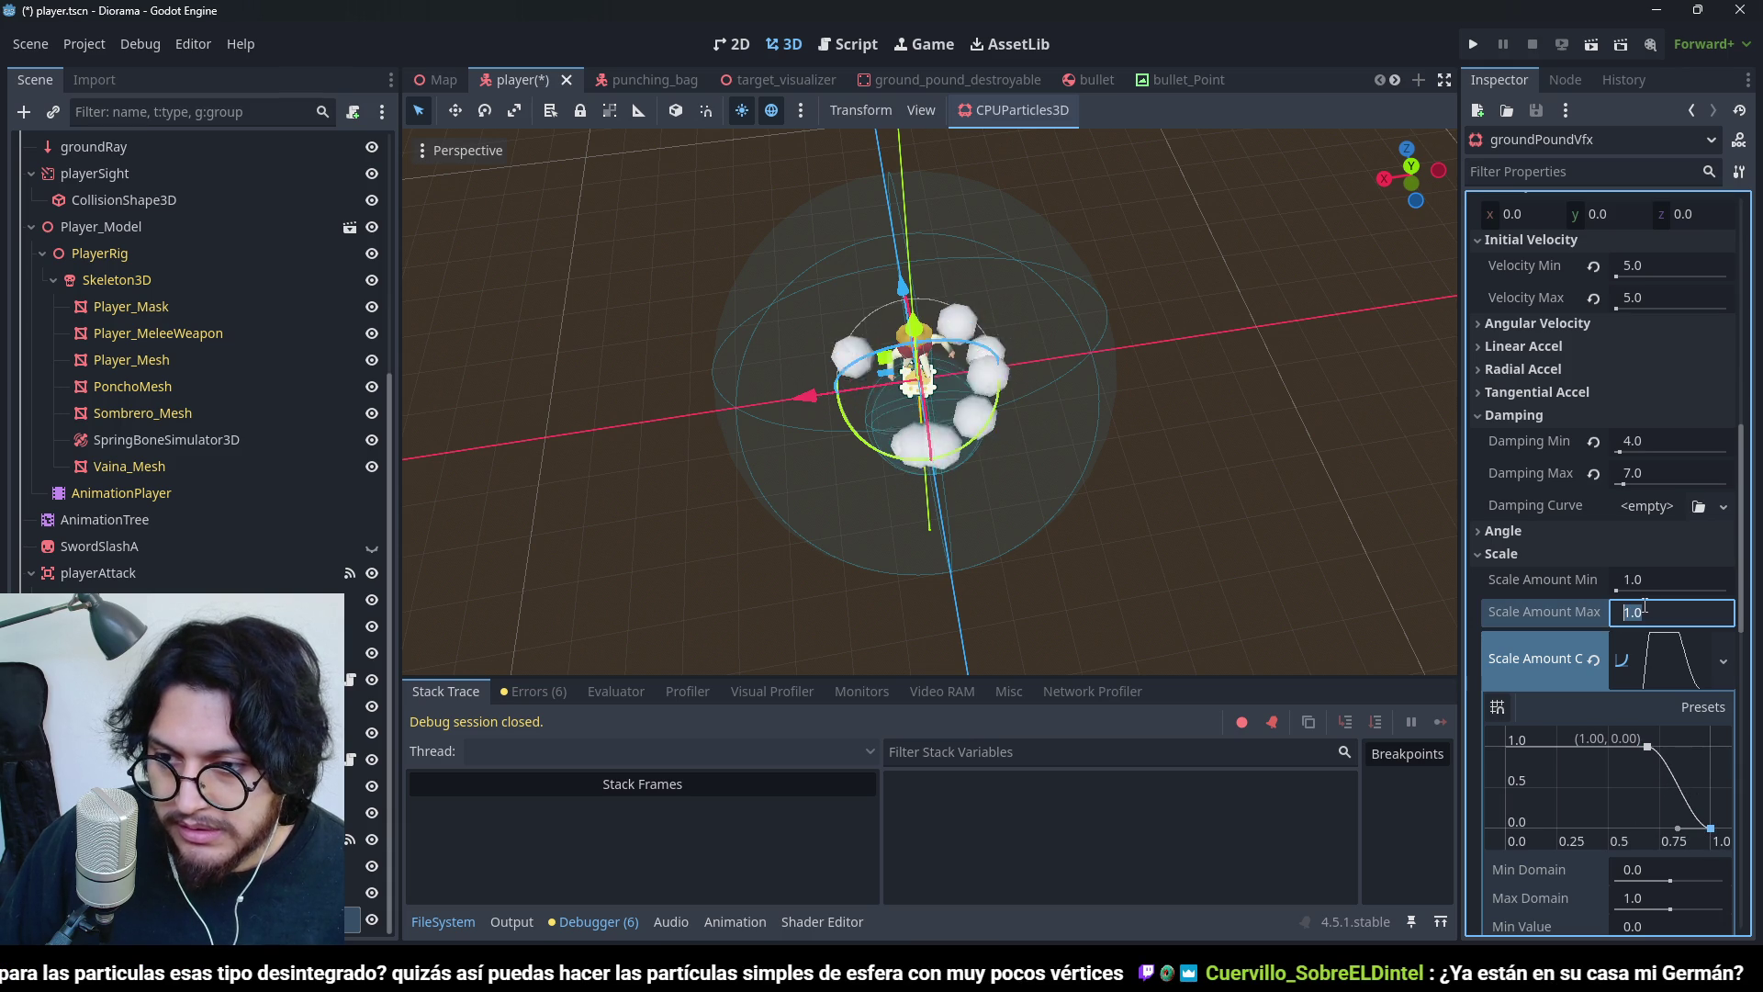
text(2.0)
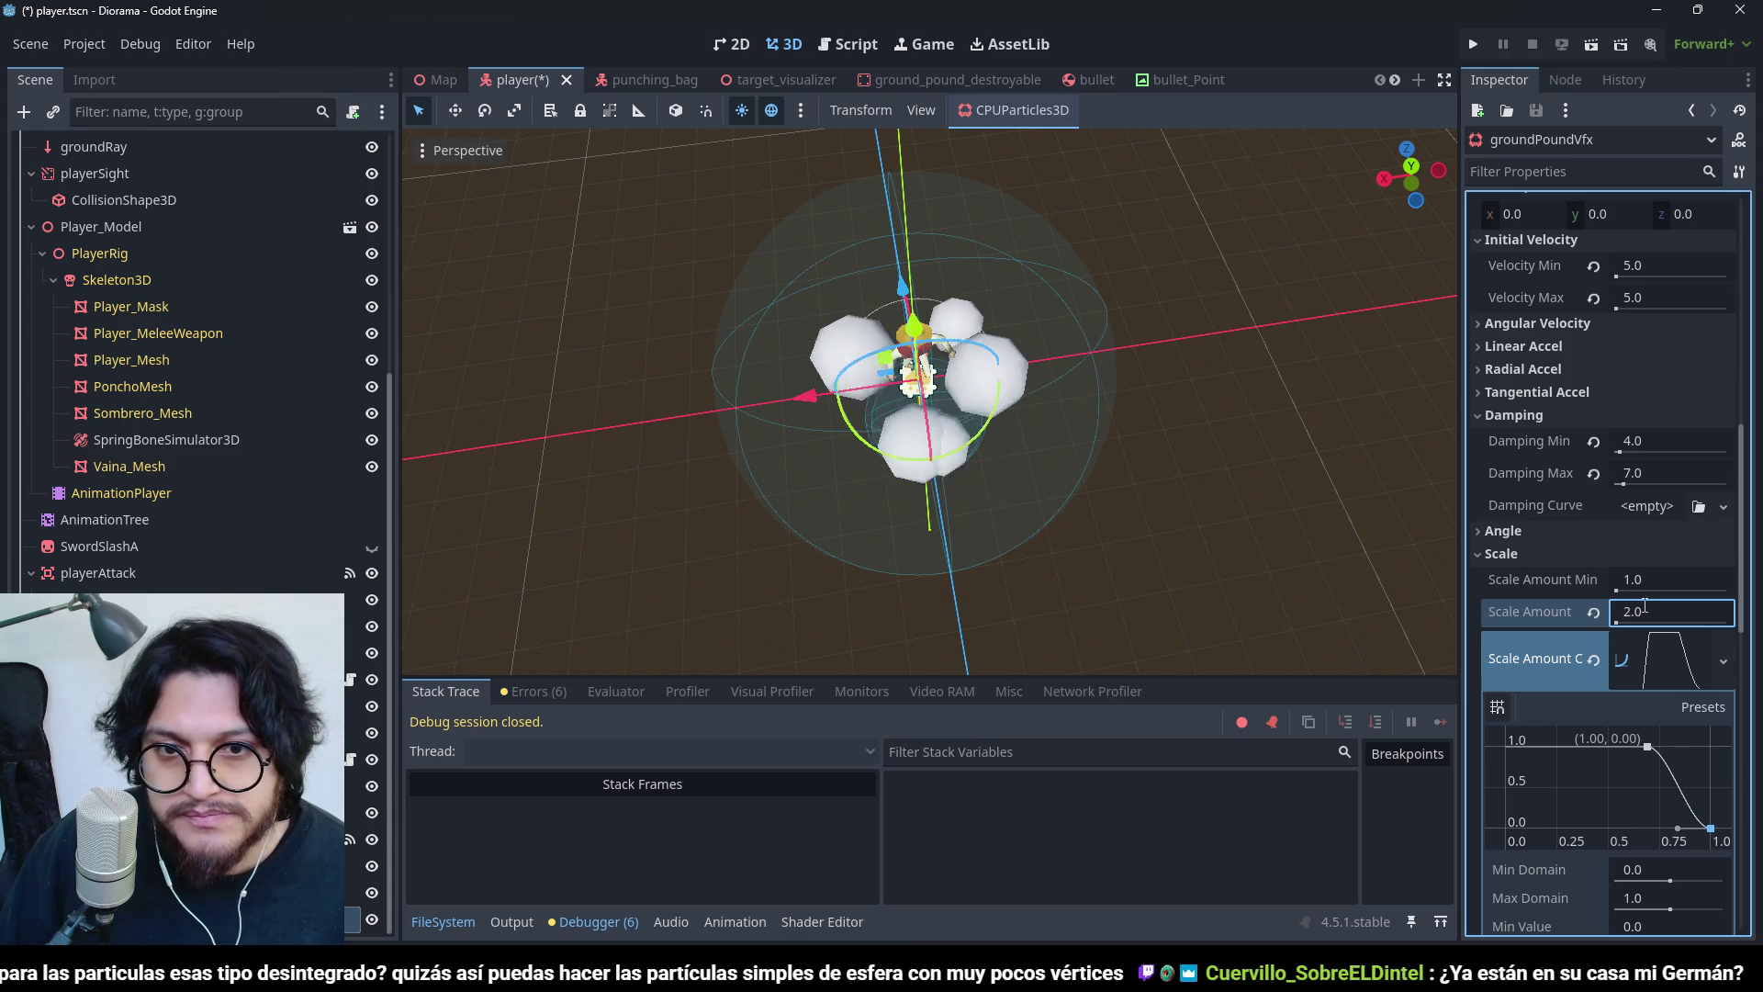
key(Return)
mouse_move(968, 387)
mouse_down()
mouse_move(882, 378)
mouse_move(1030, 251)
mouse_move(1109, 262)
mouse_move(951, 174)
mouse_move(878, 193)
mouse_move(1053, 351)
mouse_move(1149, 372)
mouse_up()
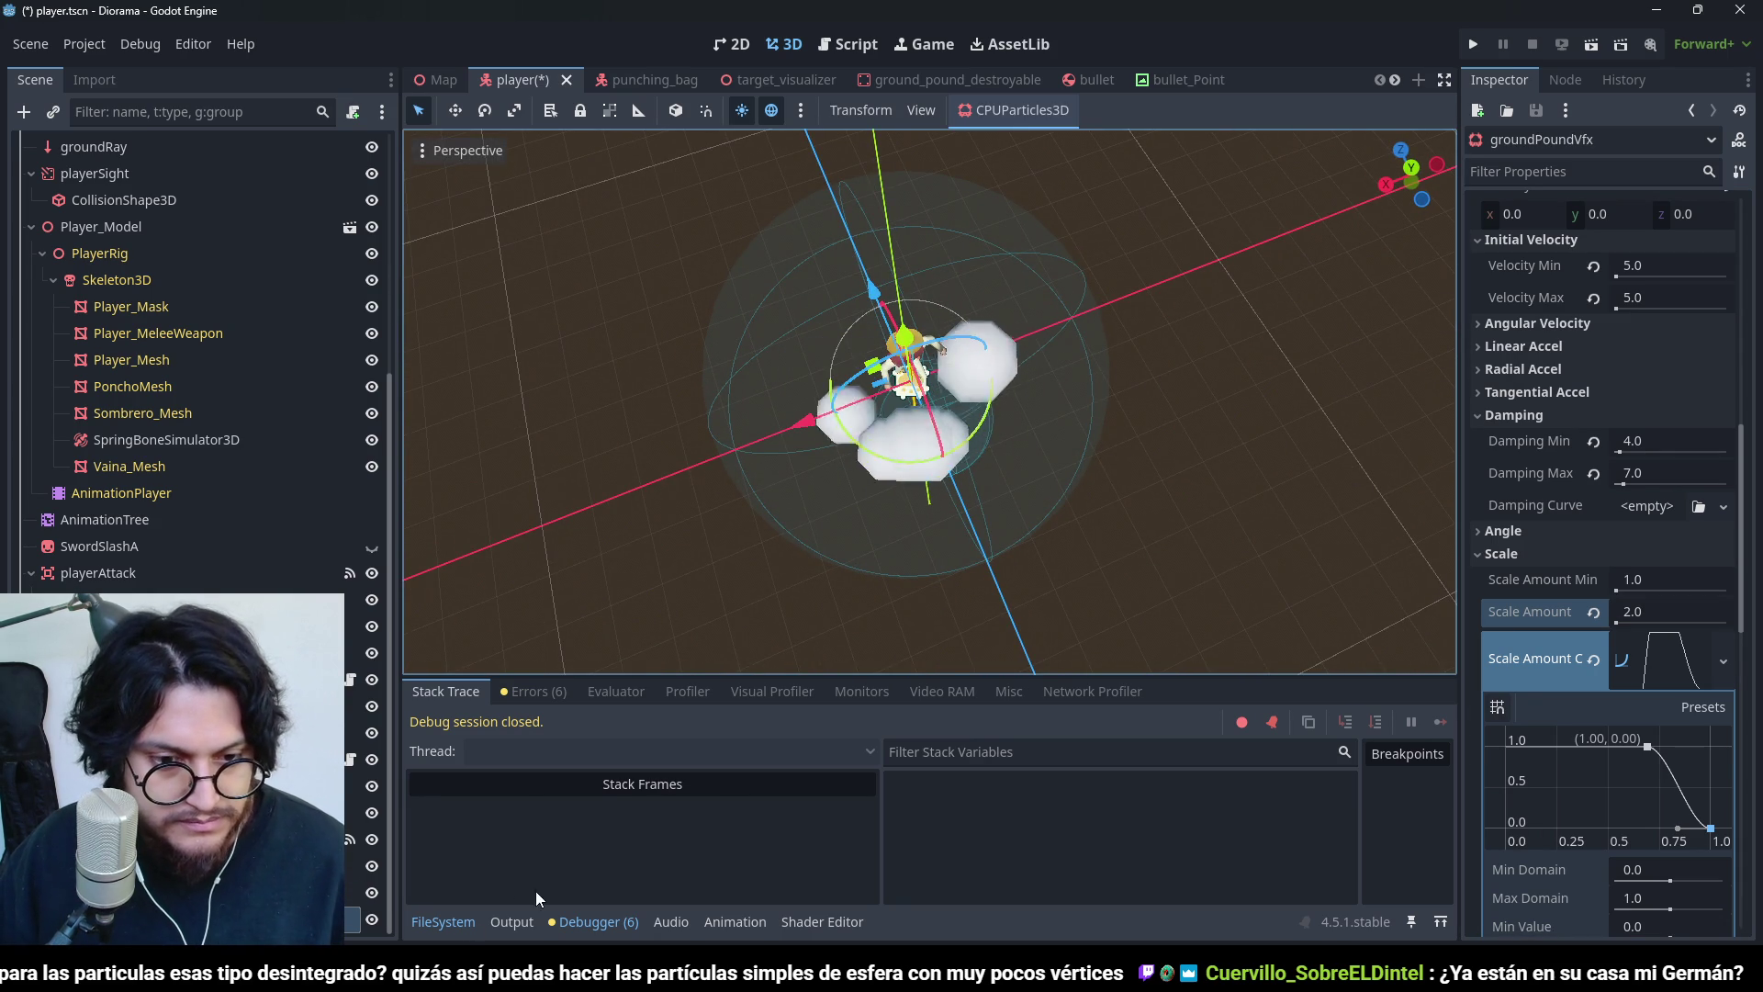
click(442, 922)
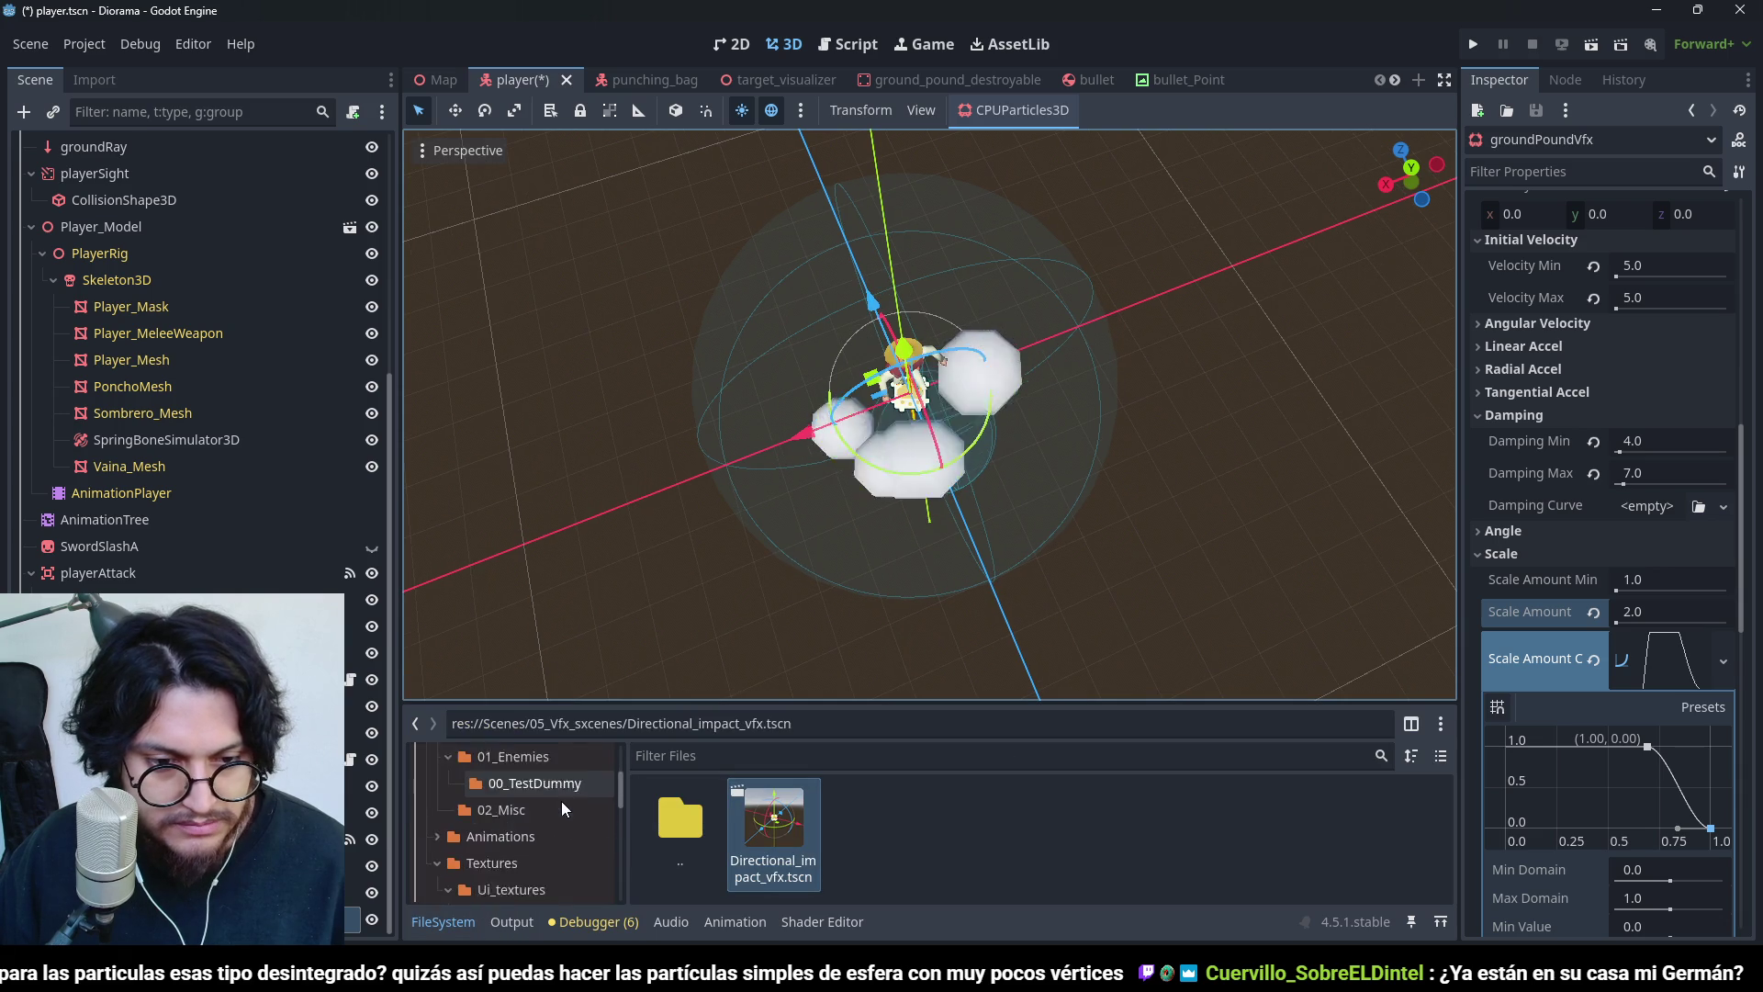
- Create an inherited scene from 02_Misc/DustCloud.blend and make its mesh unique
click(554, 803)
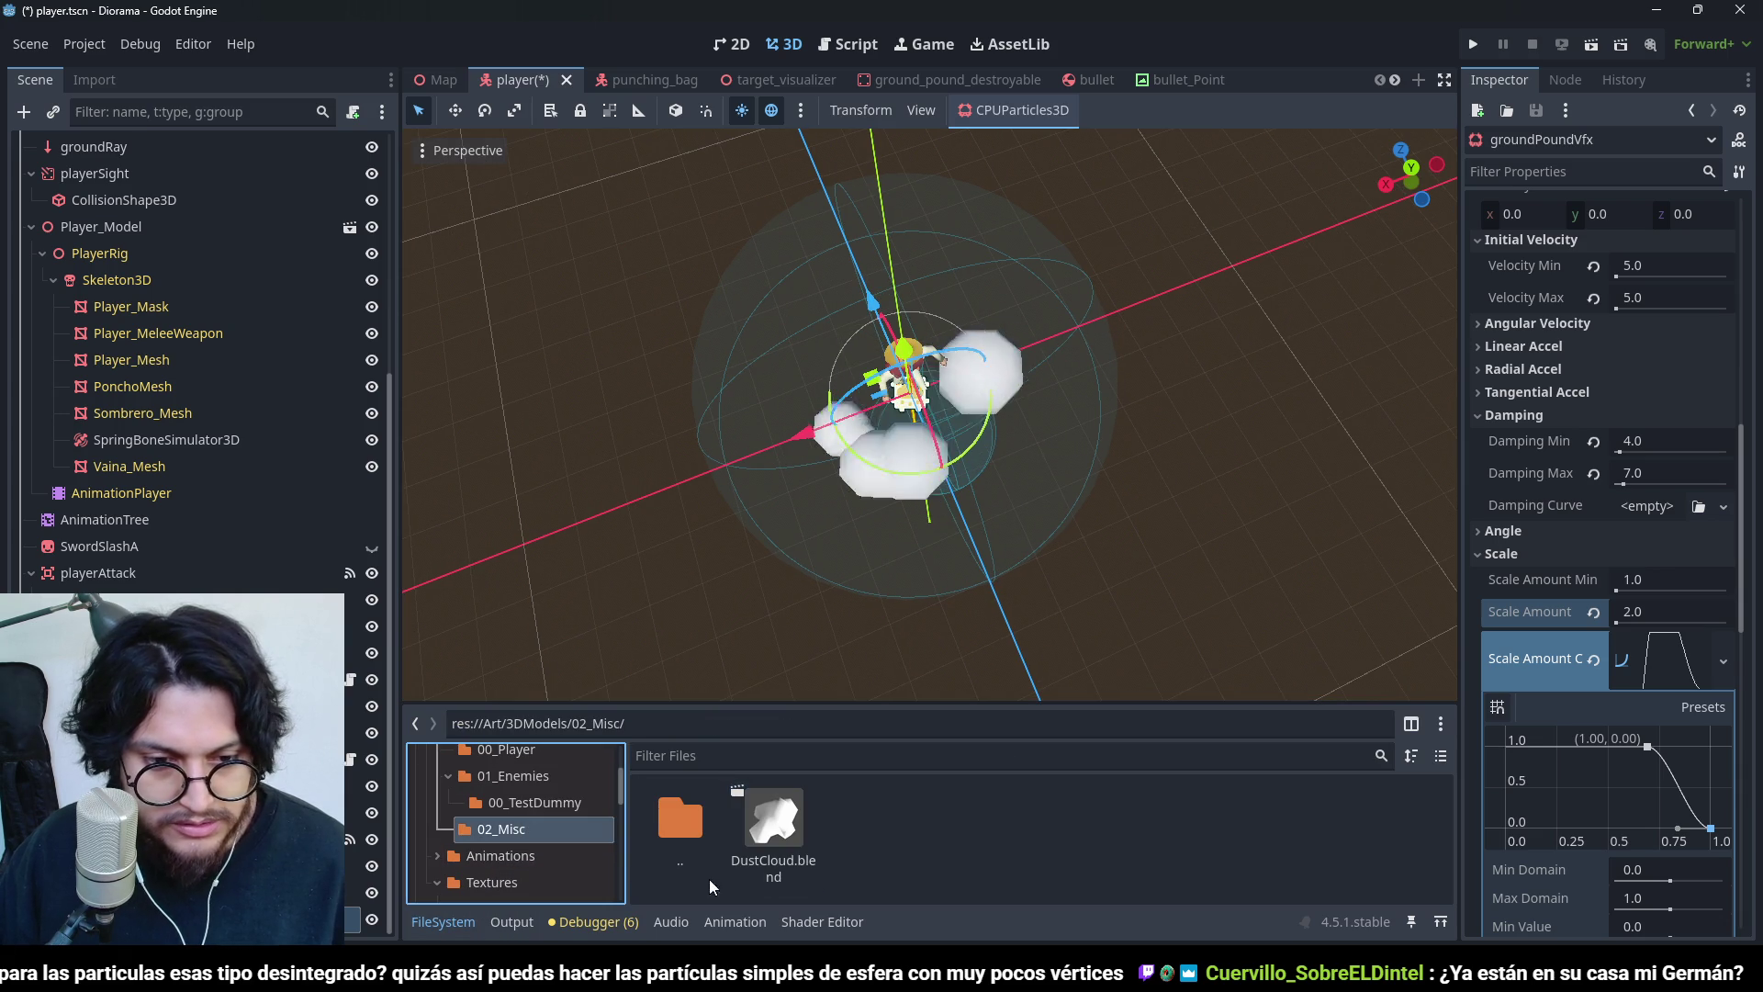
click(764, 796)
right_click(764, 796)
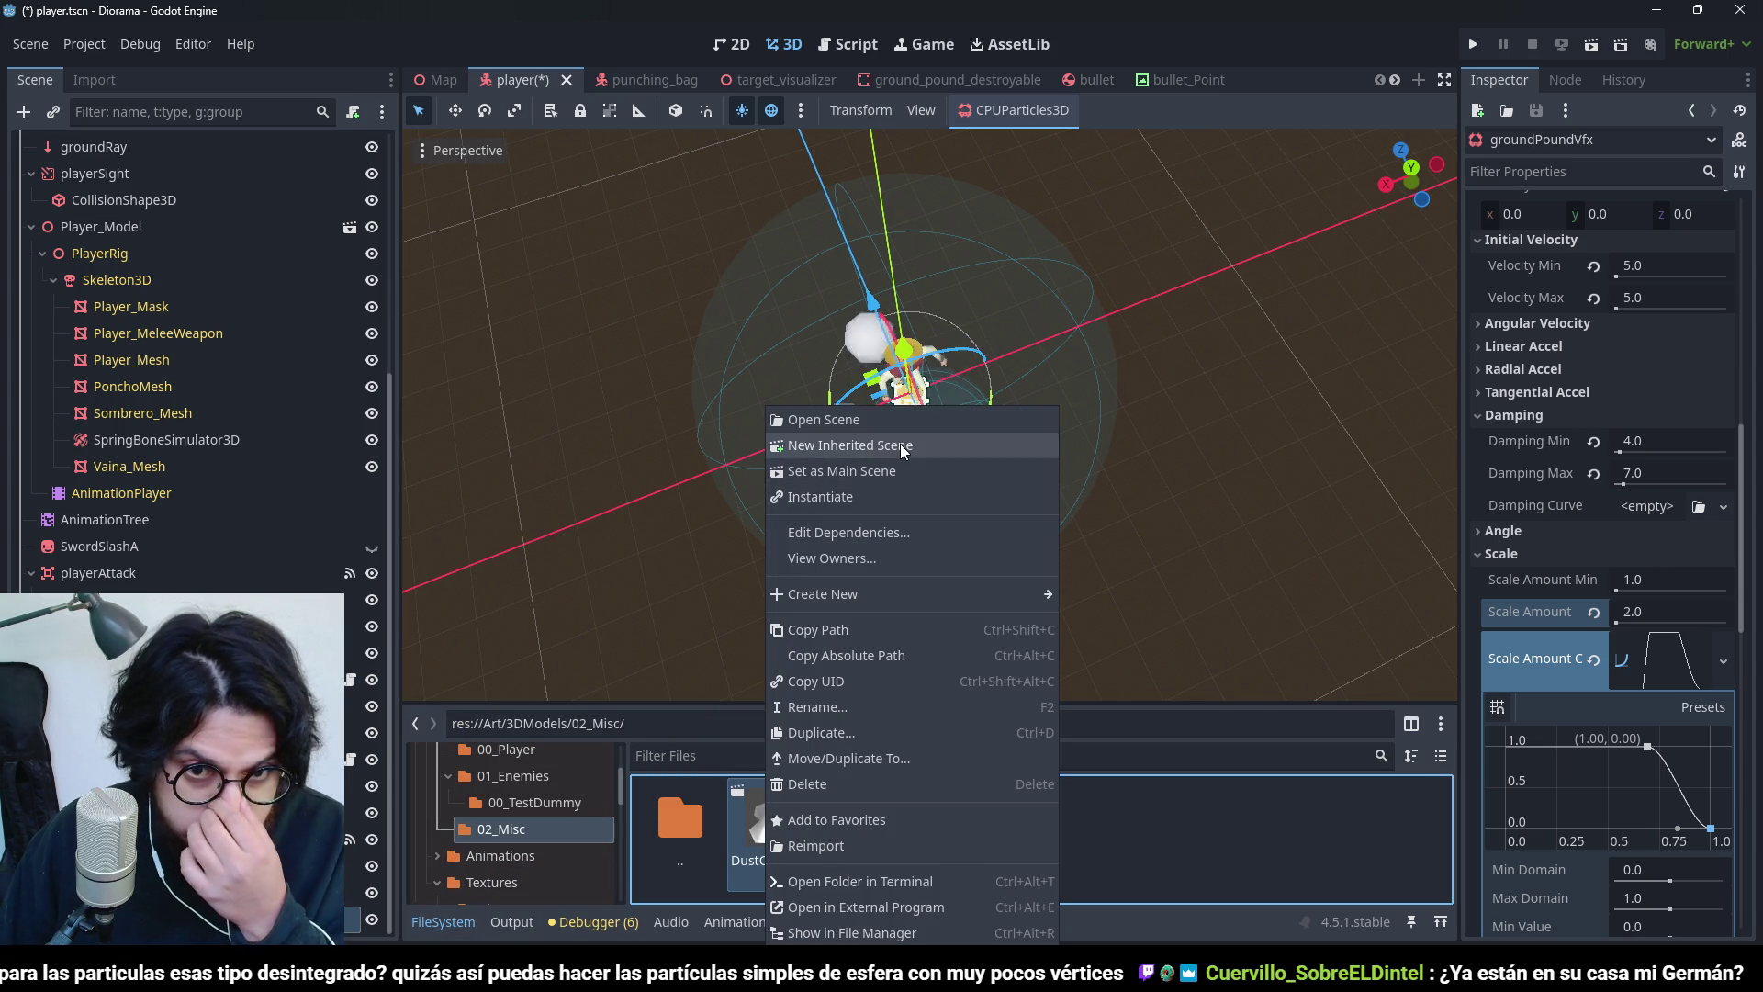
click(899, 444)
click(1734, 248)
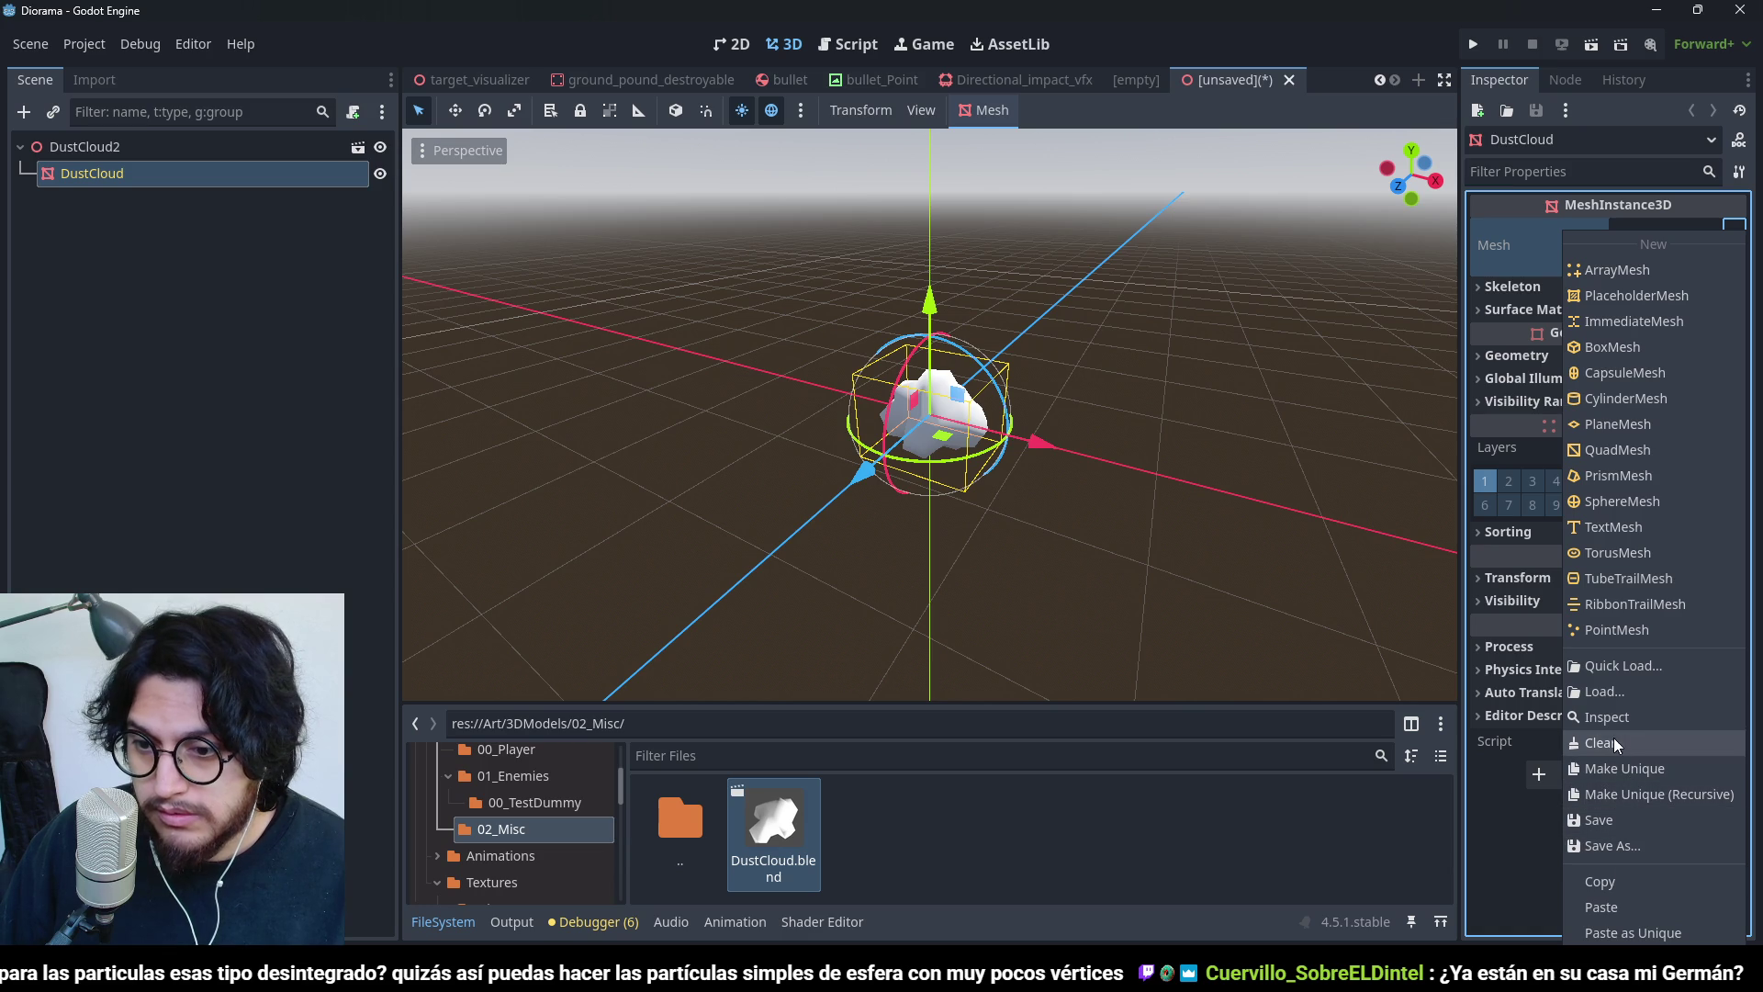
click(1616, 768)
- Save the mesh as 'DustCloudMesh' in Art/3DModels/02_Misc and close the unsaved scene
click(1731, 269)
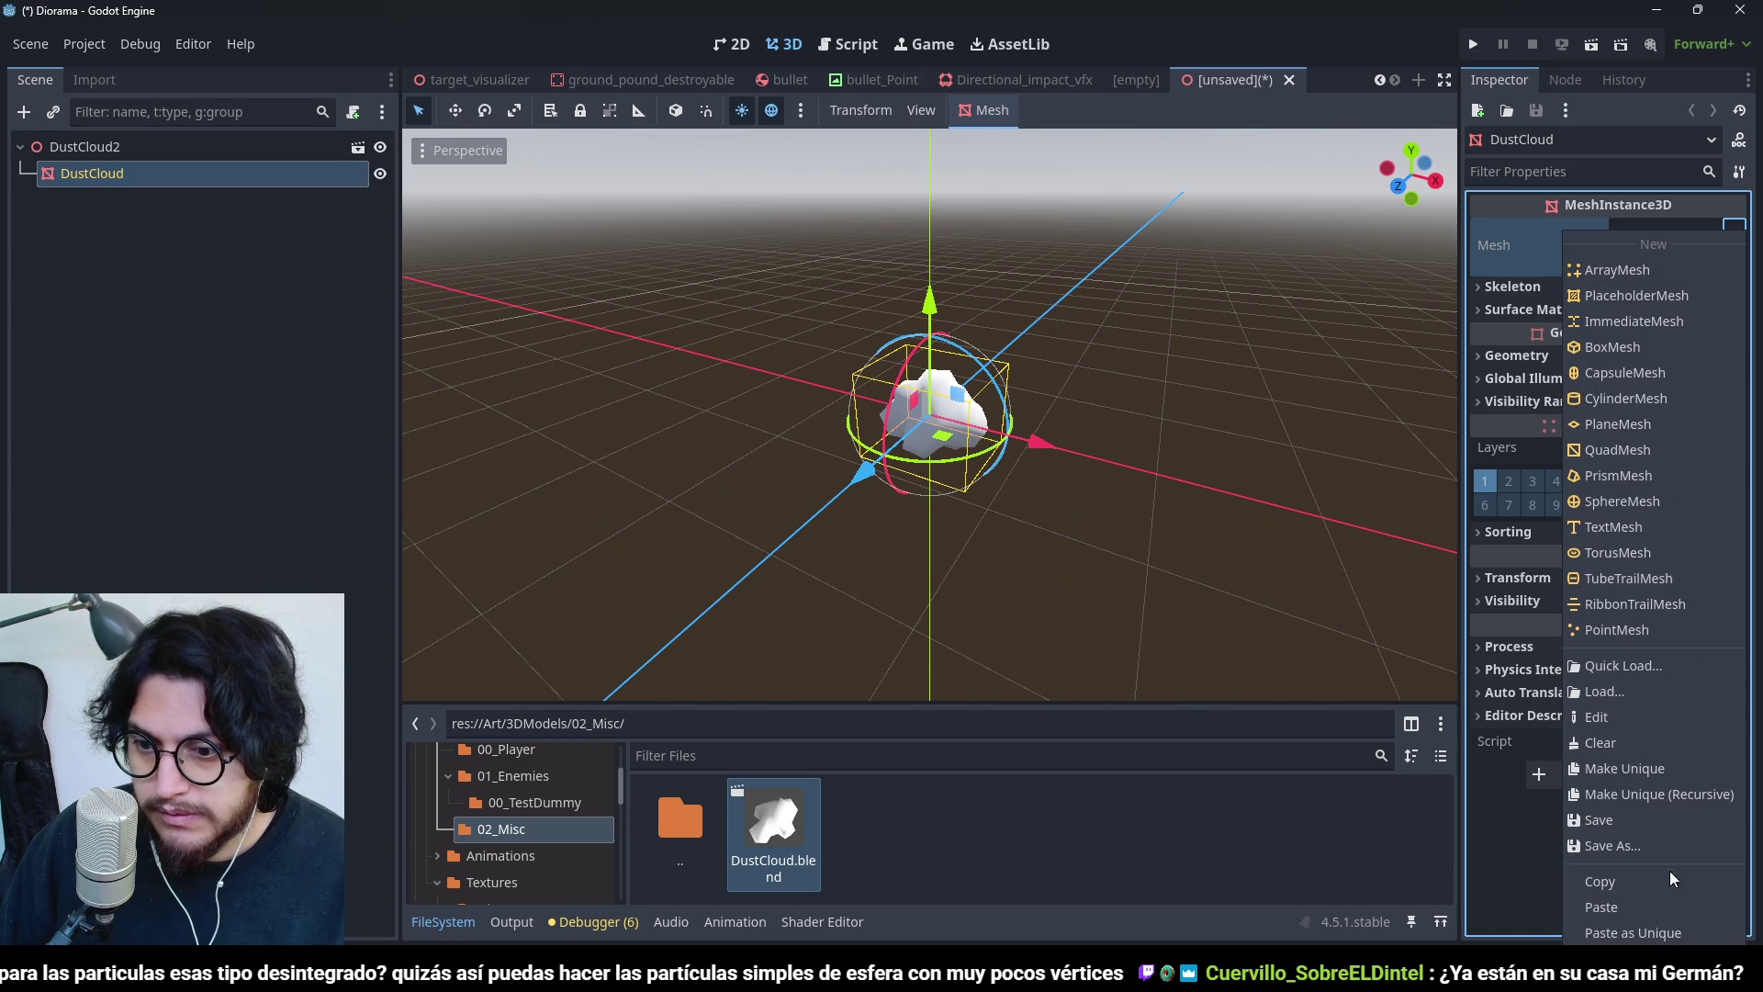
click(1643, 846)
double_click(592, 299)
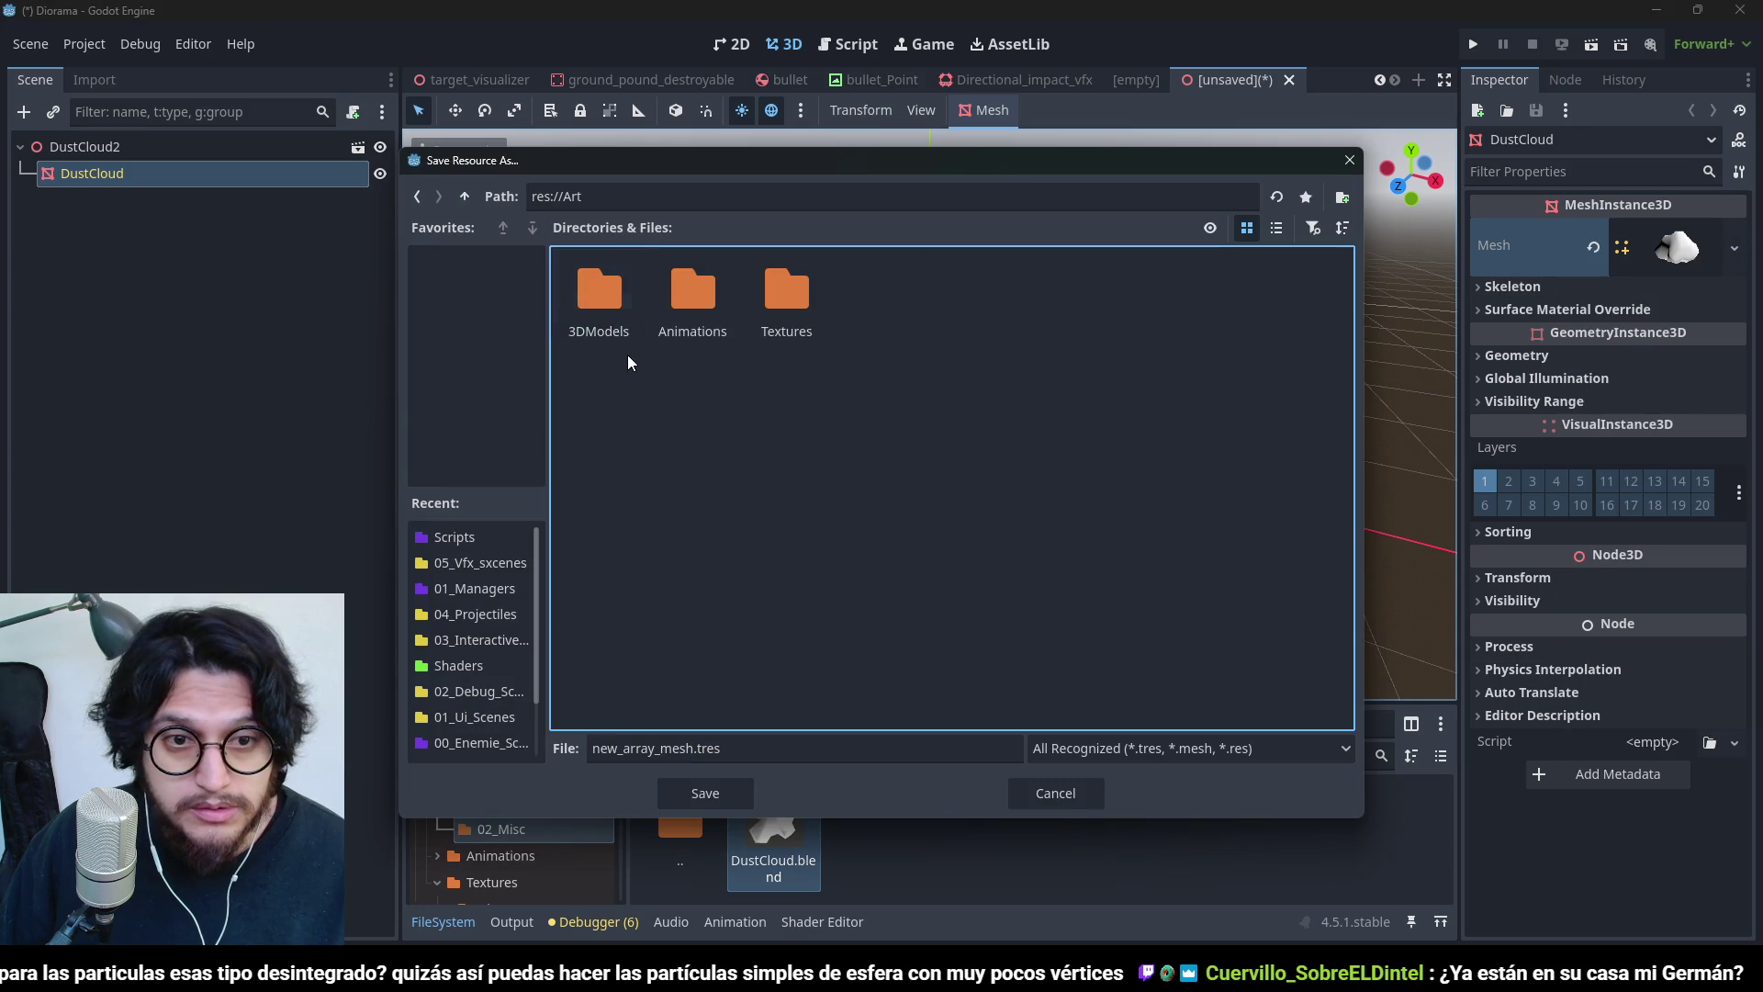
double_click(599, 294)
click(797, 275)
double_click(797, 276)
click(687, 748)
text(DustCloudMesh)
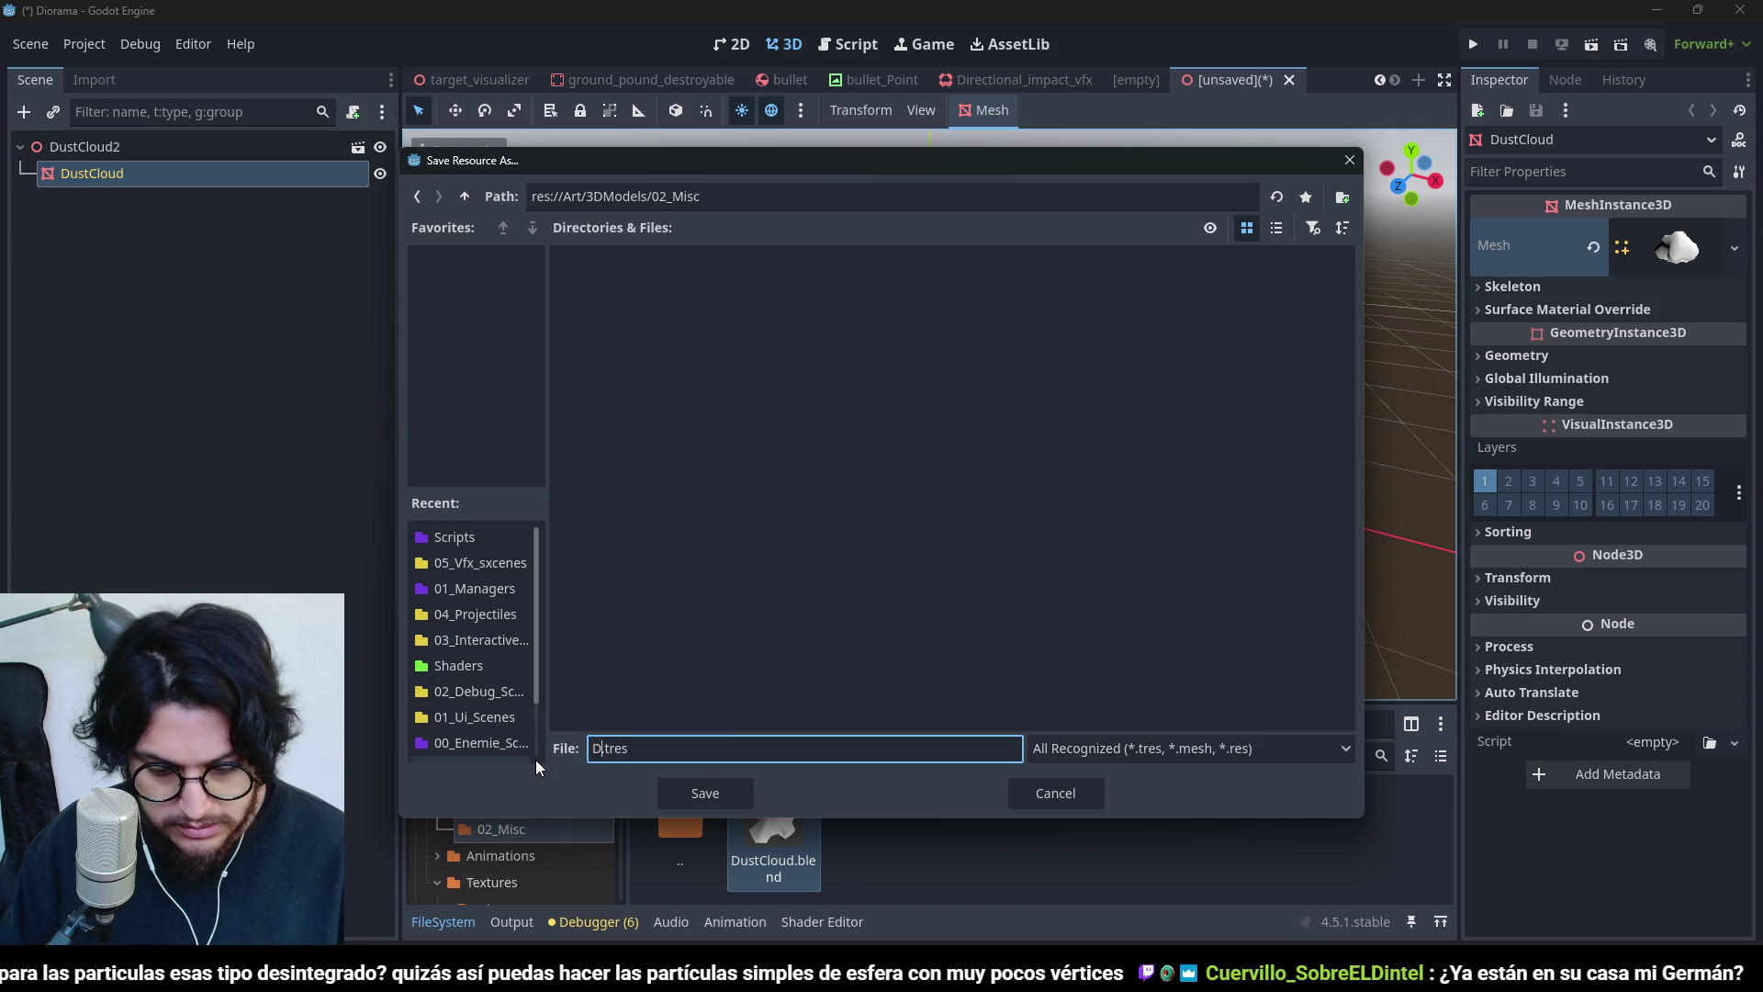
key(Return)
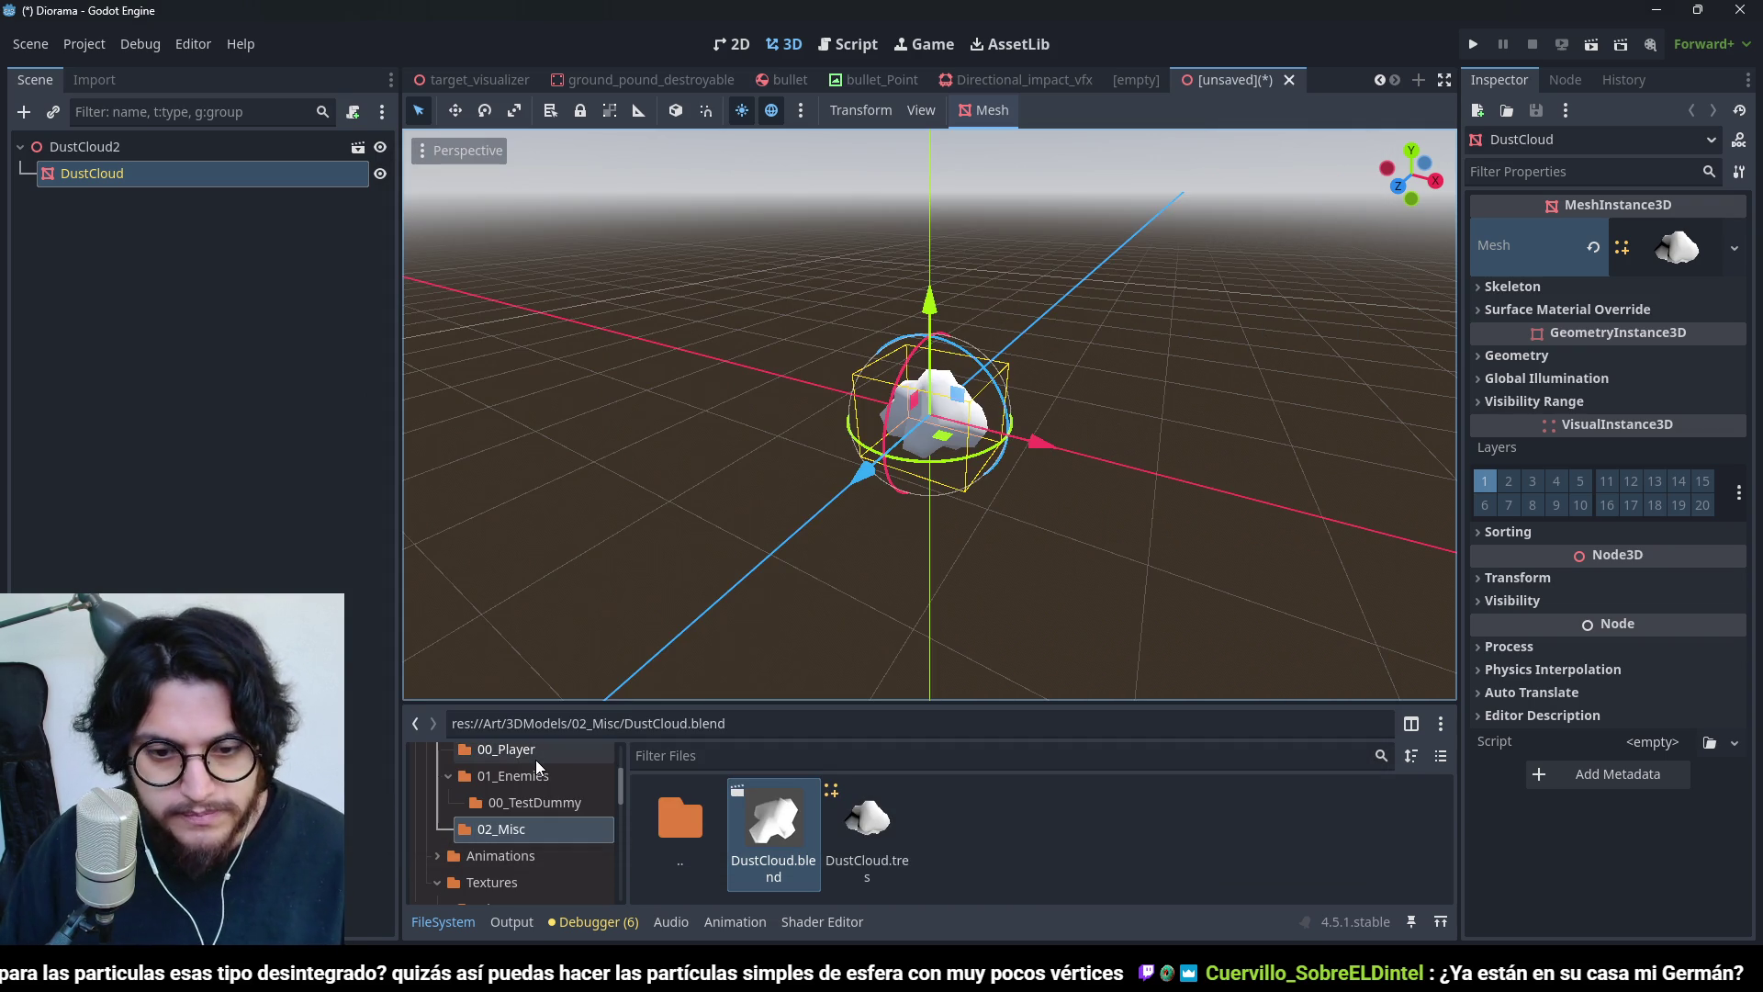
click(1290, 79)
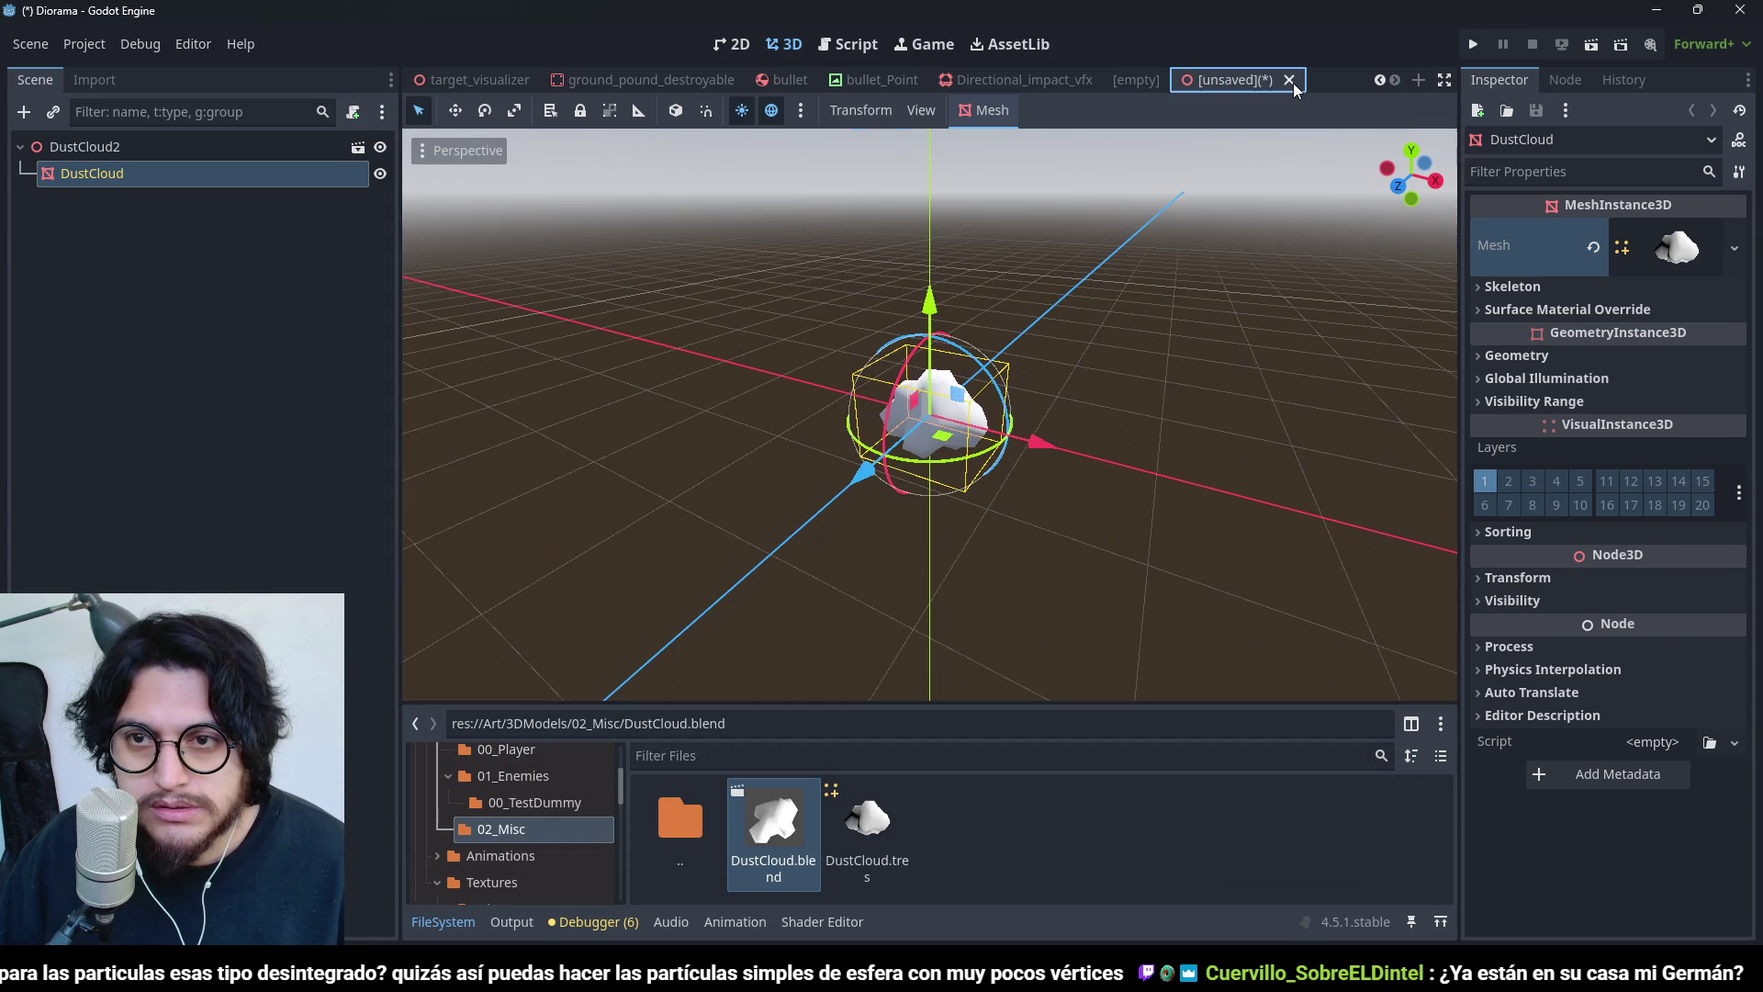
click(1289, 80)
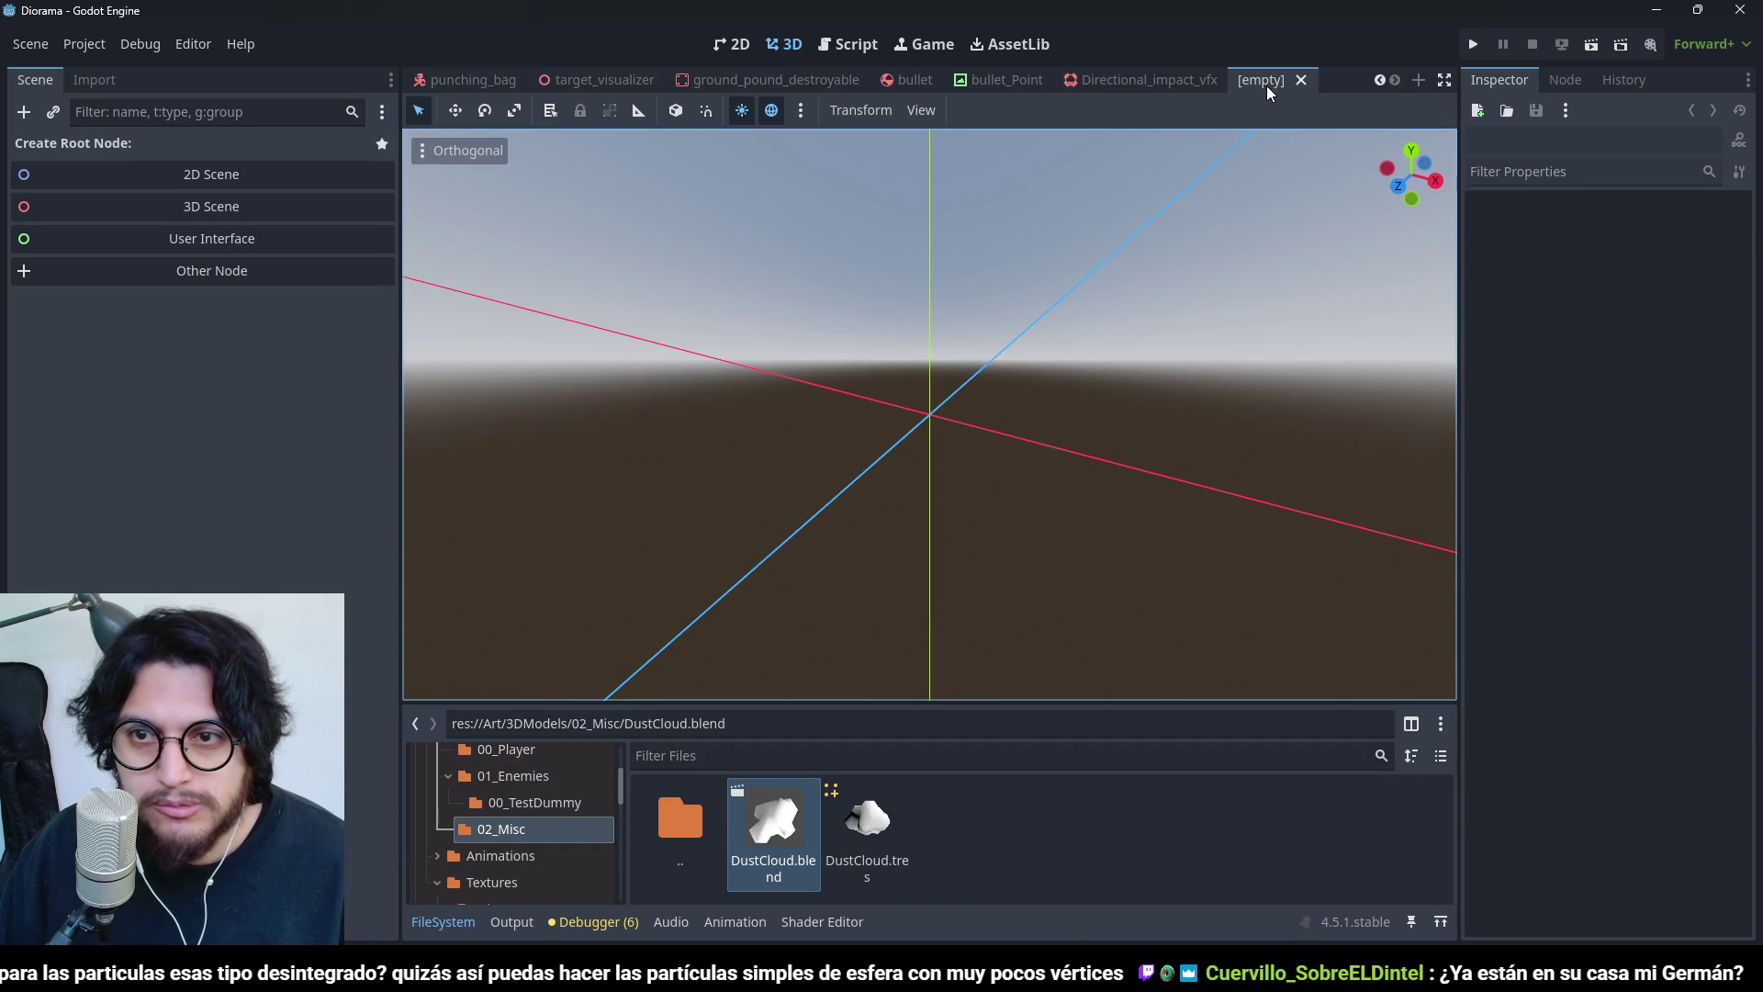
- Close the empty scene, return to the player scene, and expand groundPoundVfx's Drawing settings
click(1301, 81)
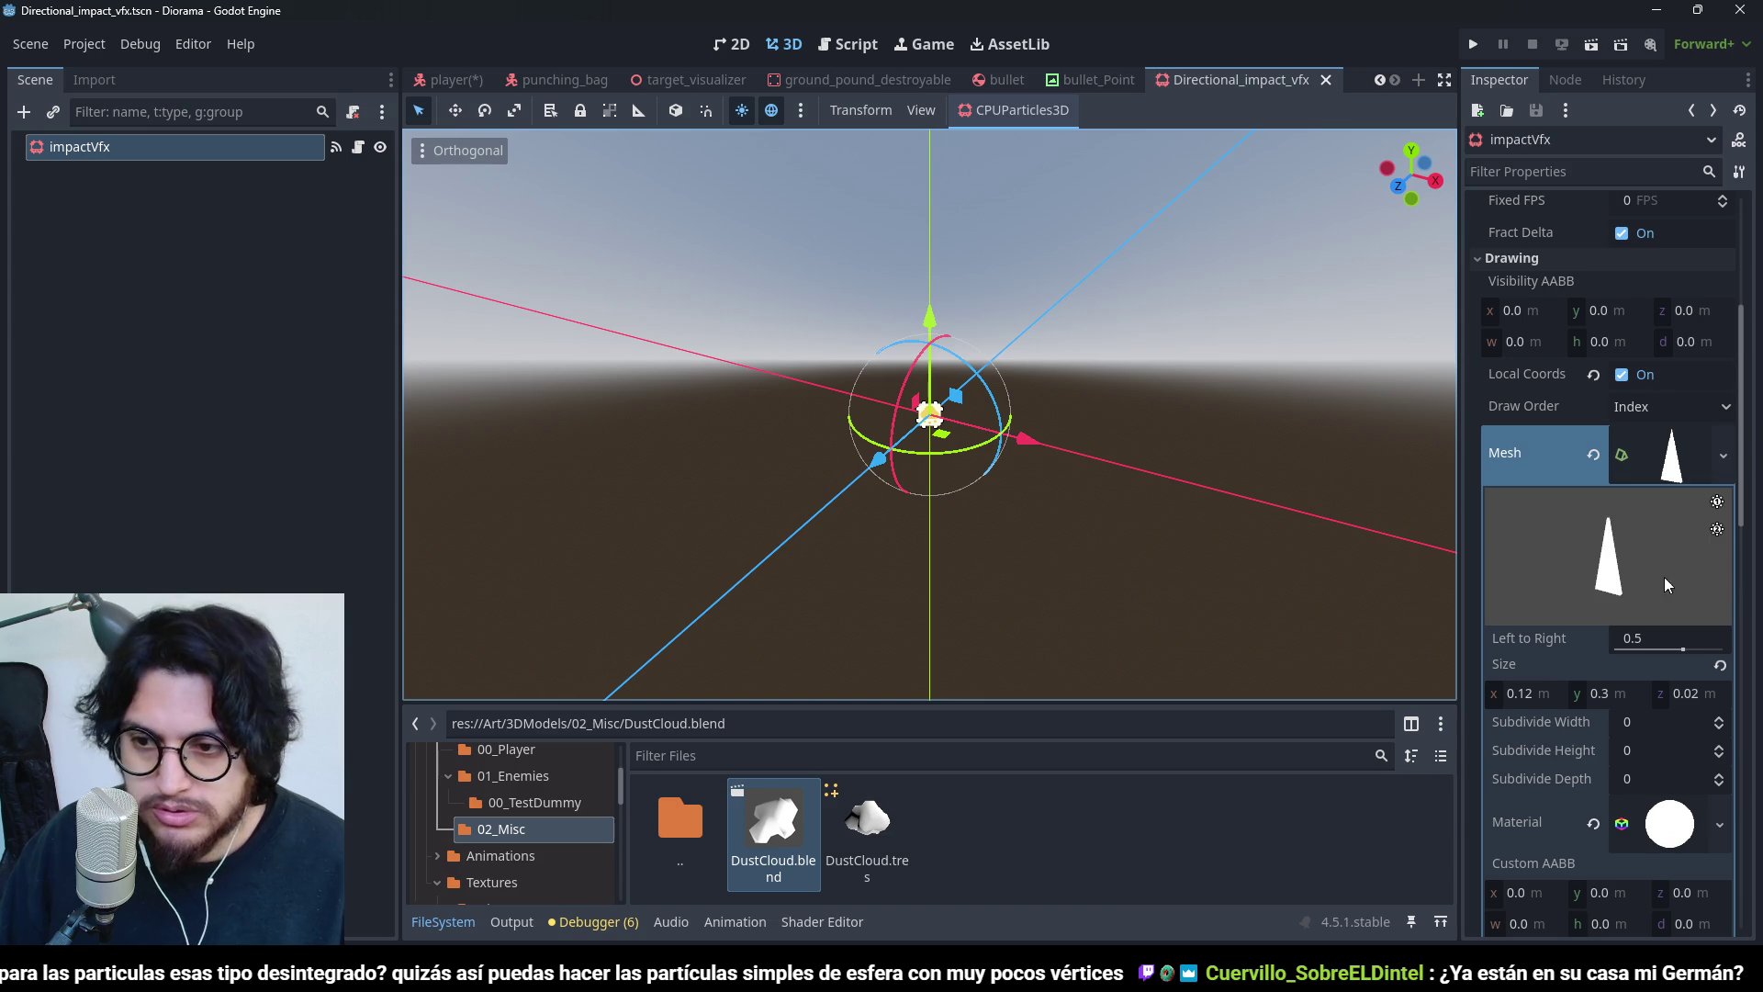
click(450, 80)
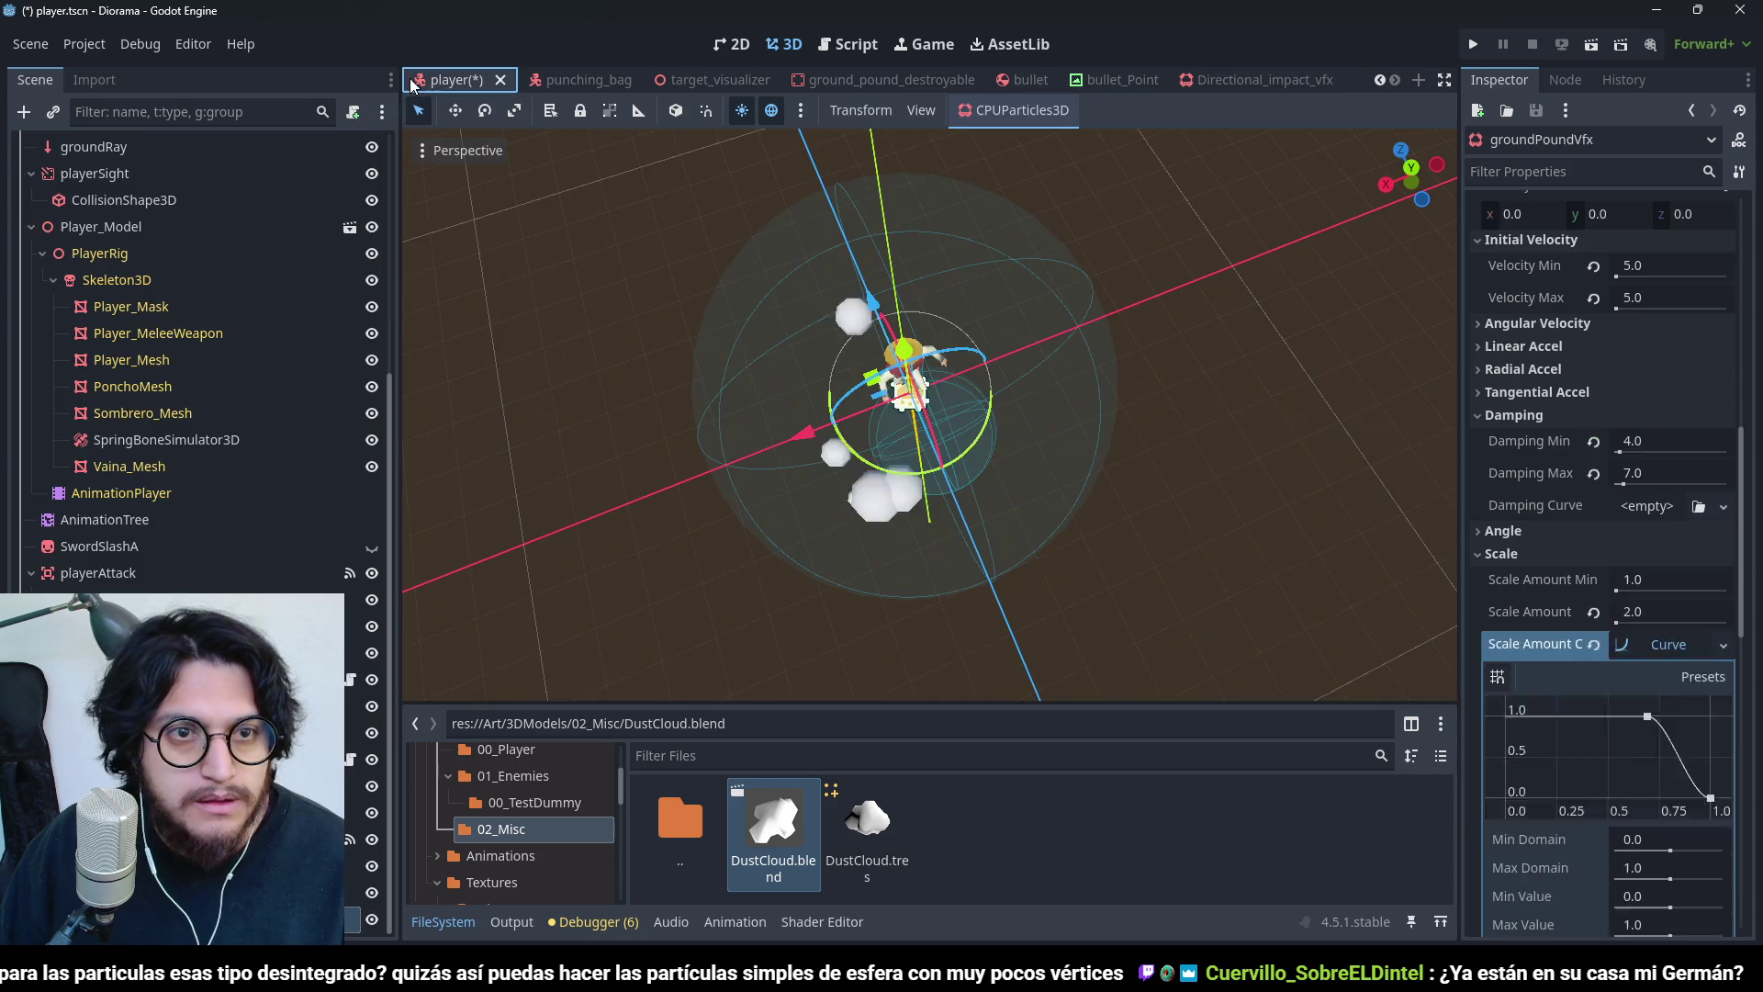
scroll(1594, 498, up, 10)
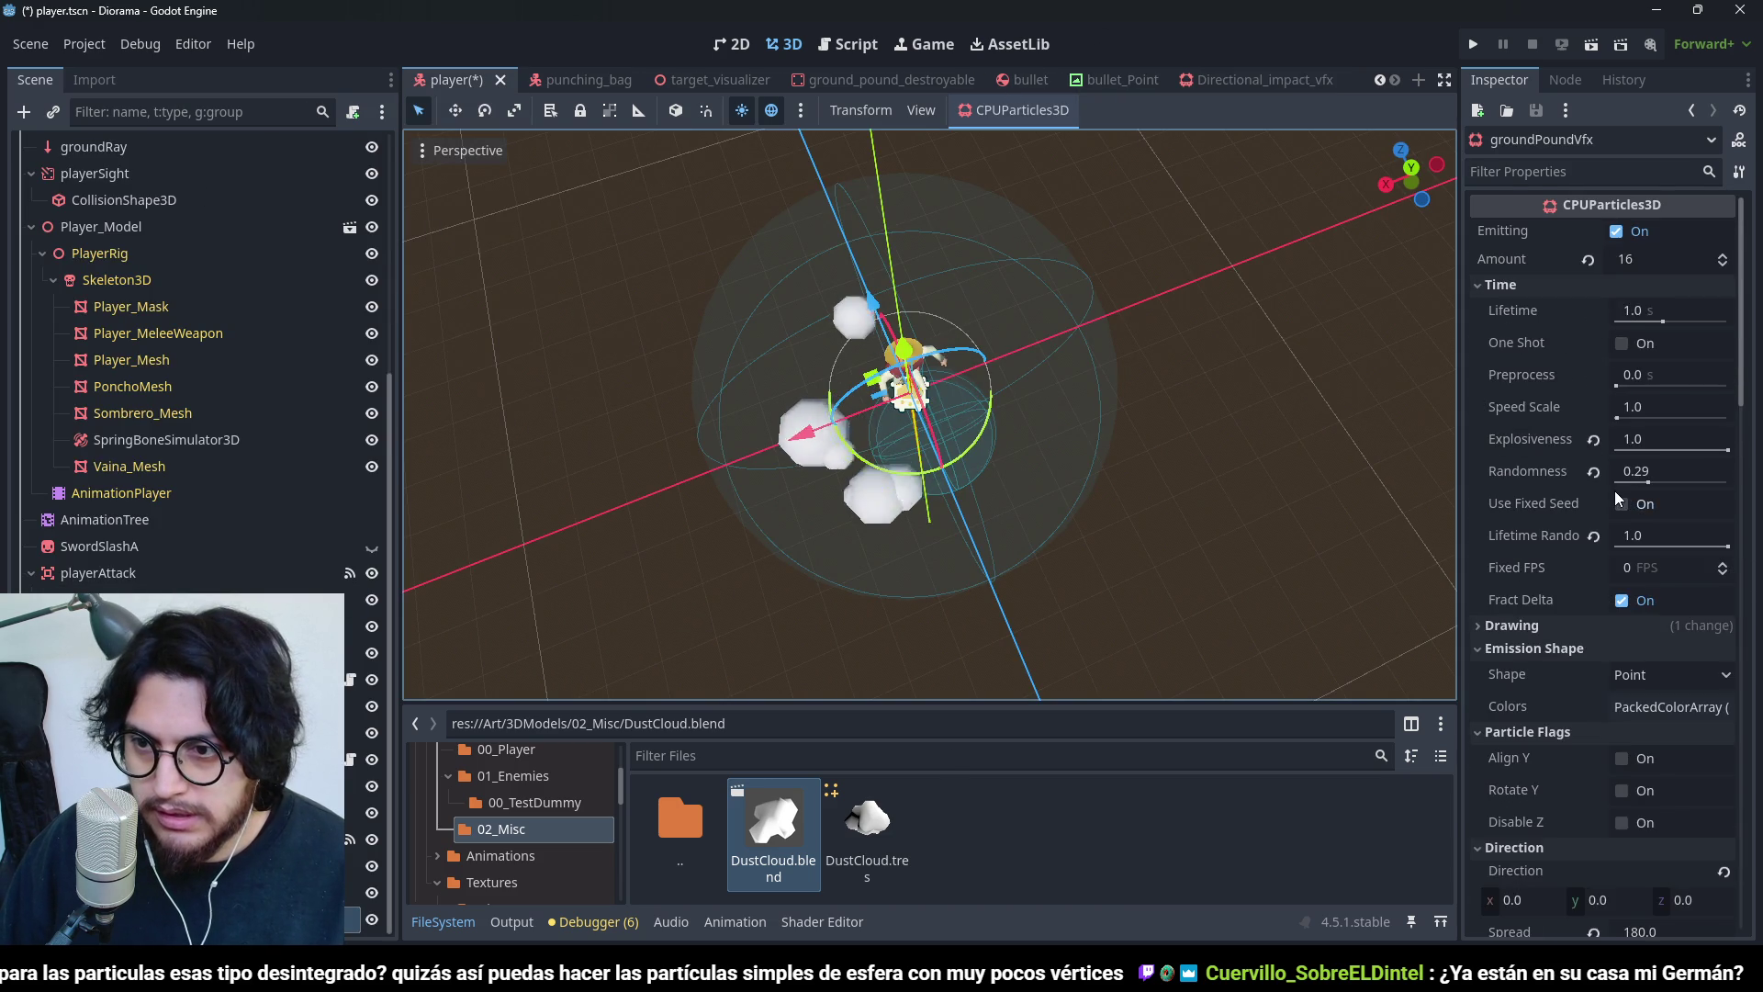
scroll(1561, 551, up, 2)
click(1506, 618)
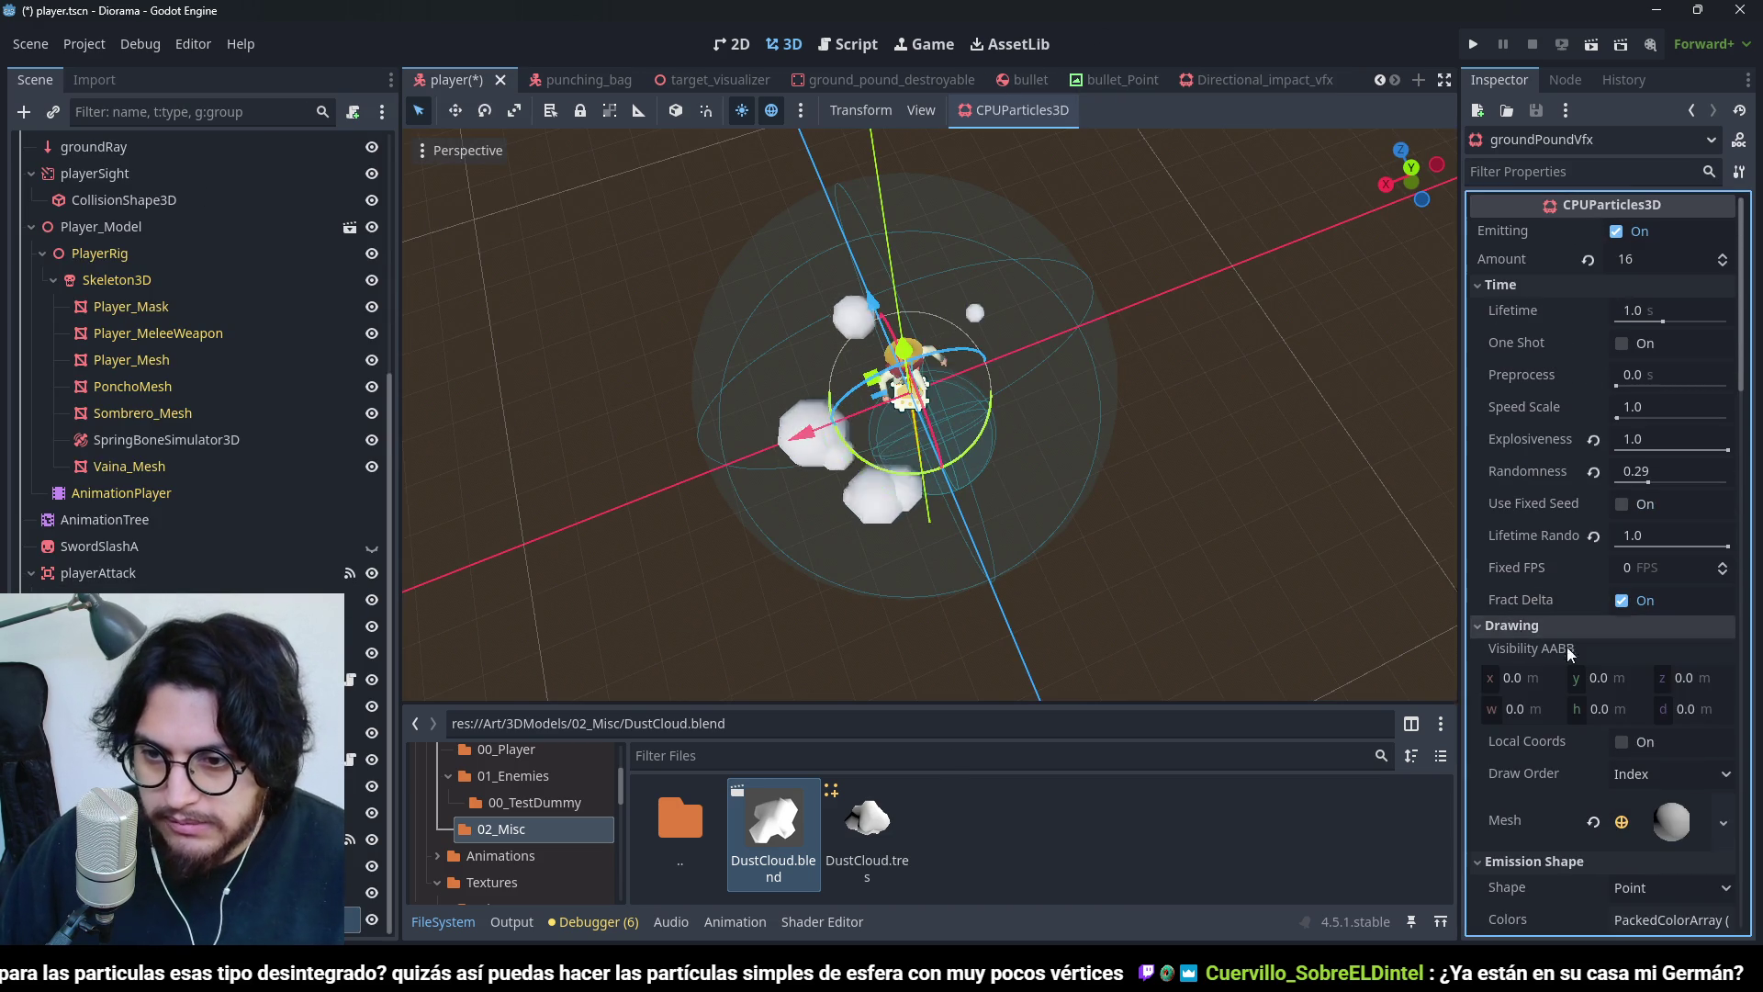
scroll(1566, 646, down, 4)
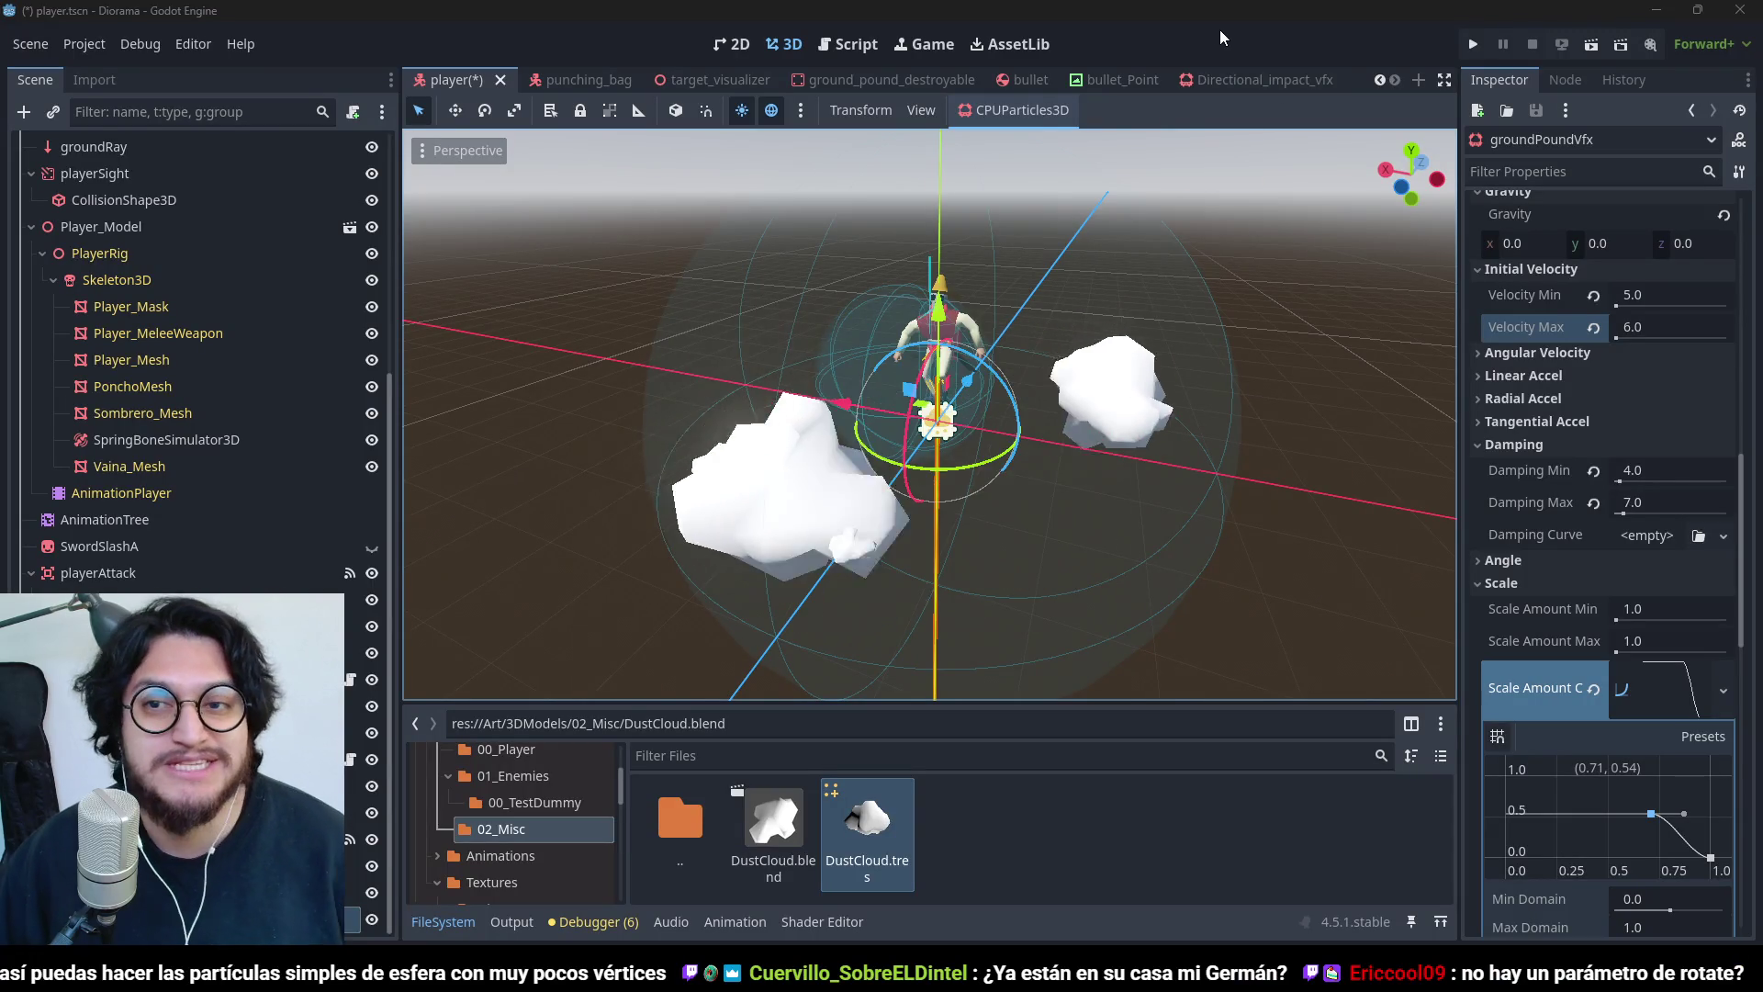
- Try a higher Angular Velocity Max, then reset it to 0
scroll(1541, 524, down, 3)
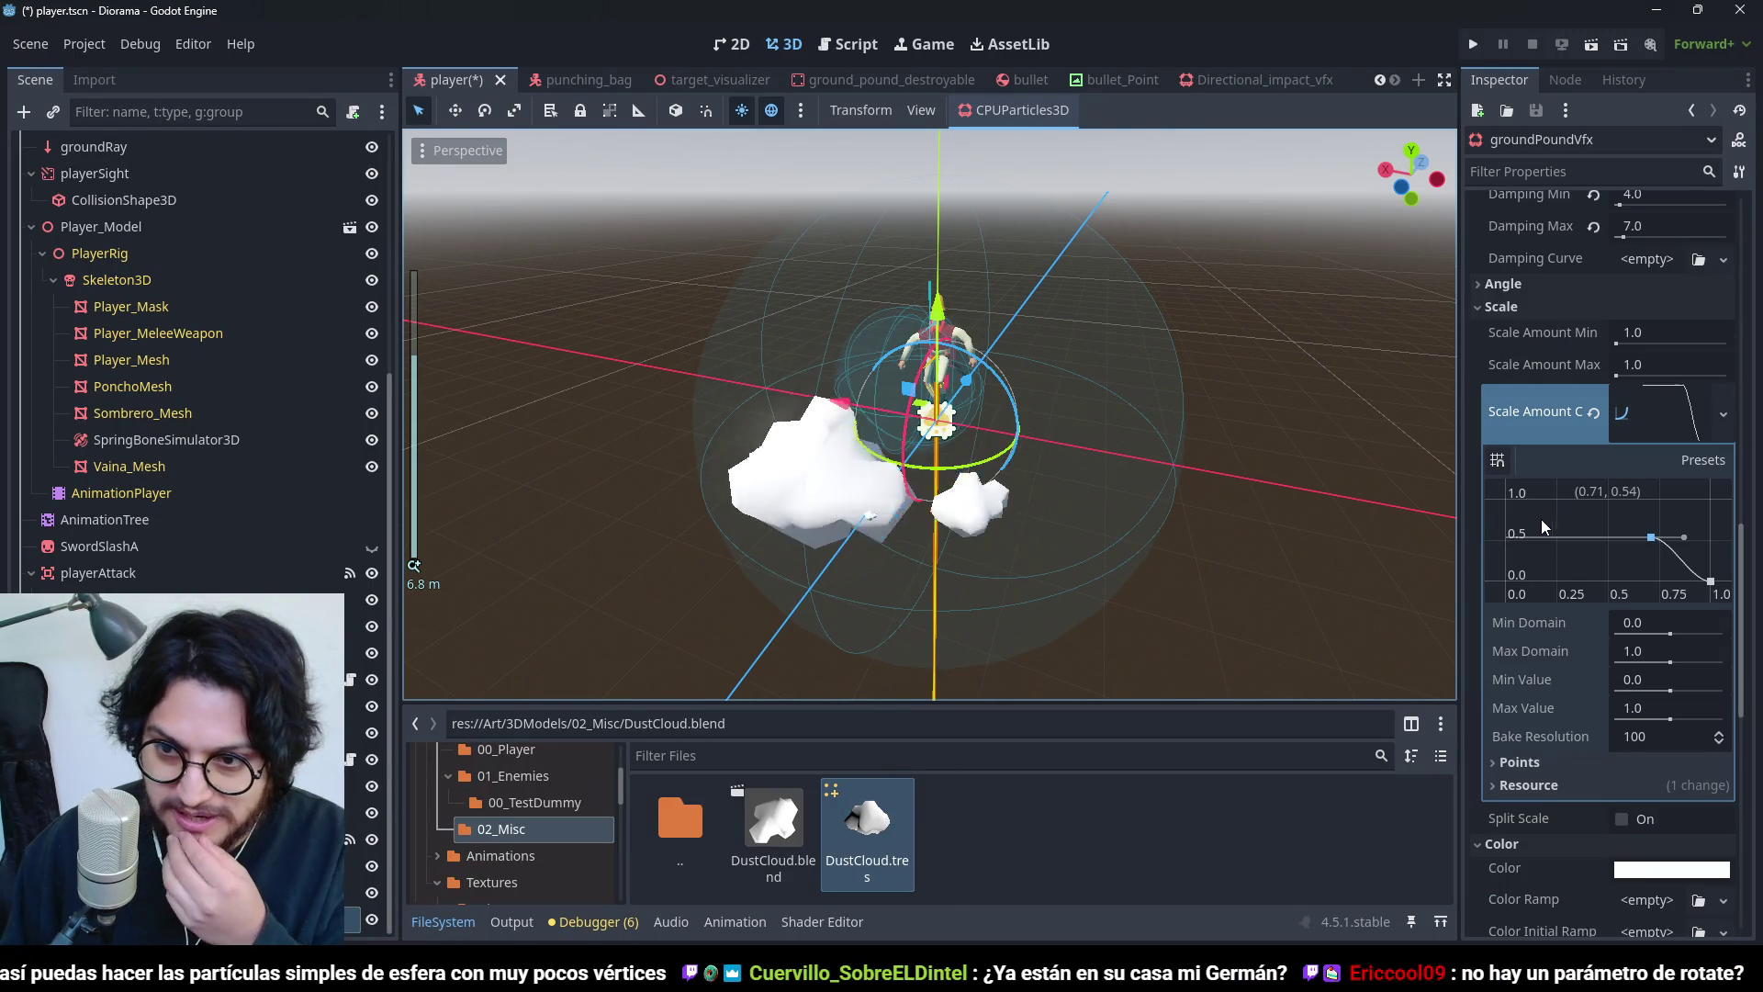
scroll(1550, 509, down, 4)
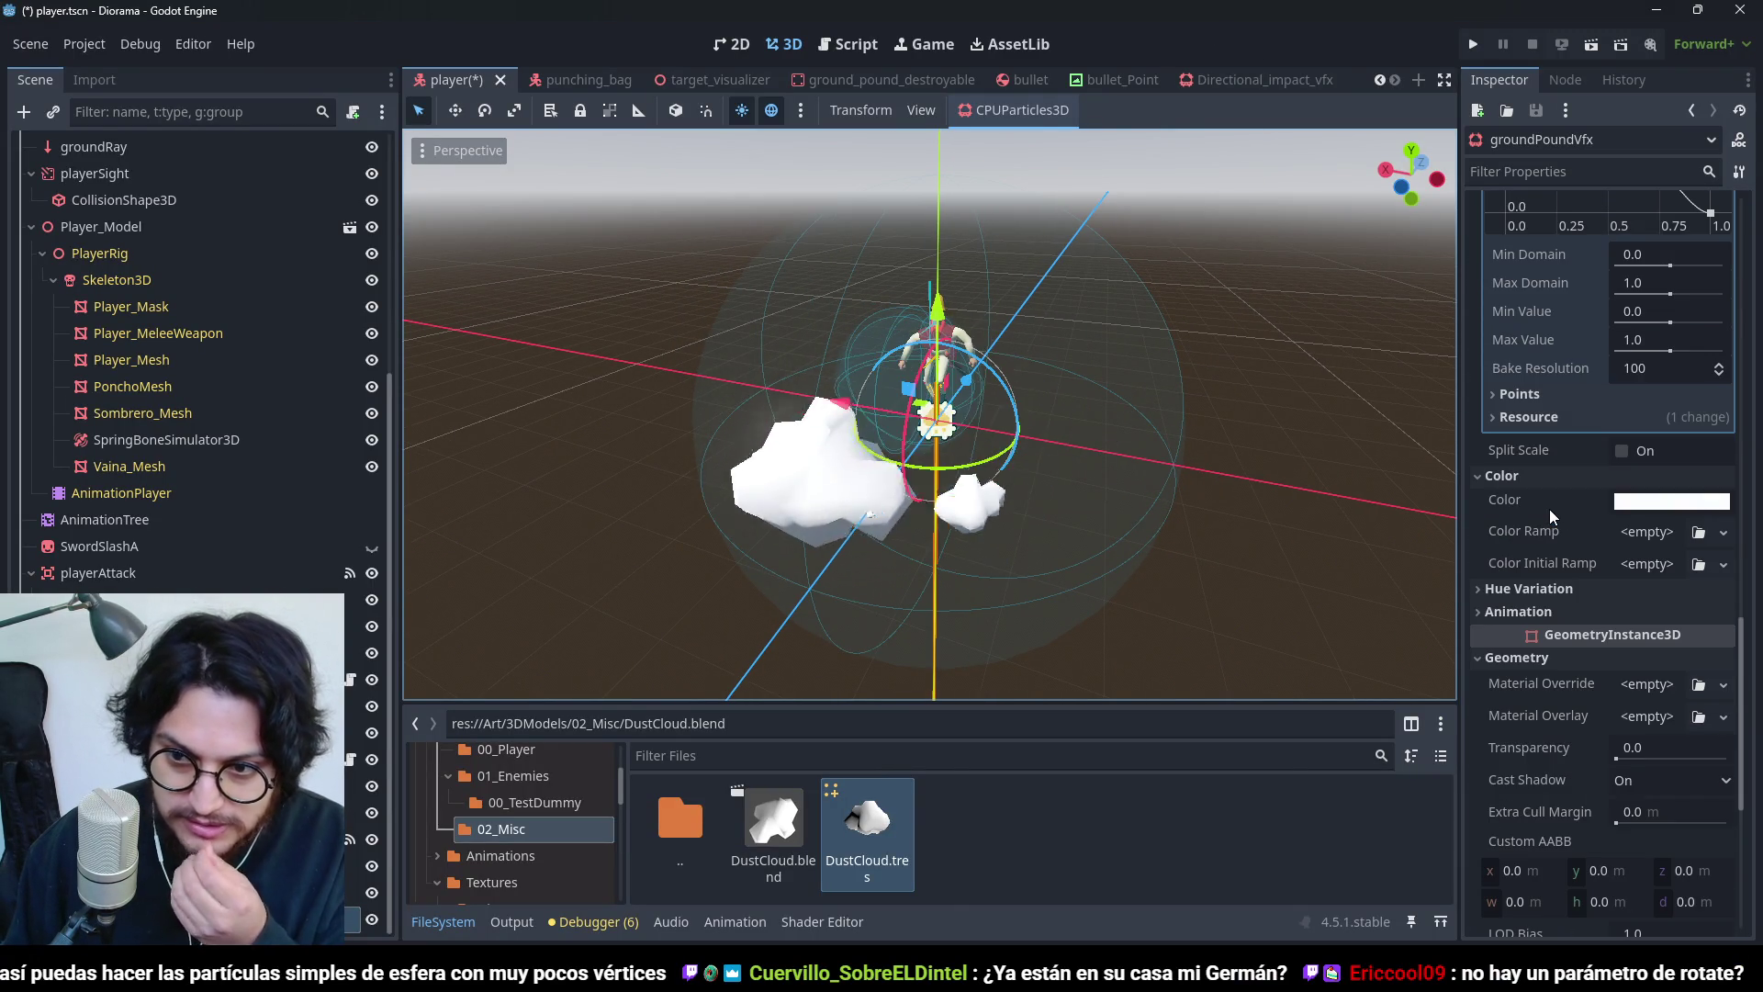
scroll(1549, 509, down, 5)
scroll(1550, 509, up, 10)
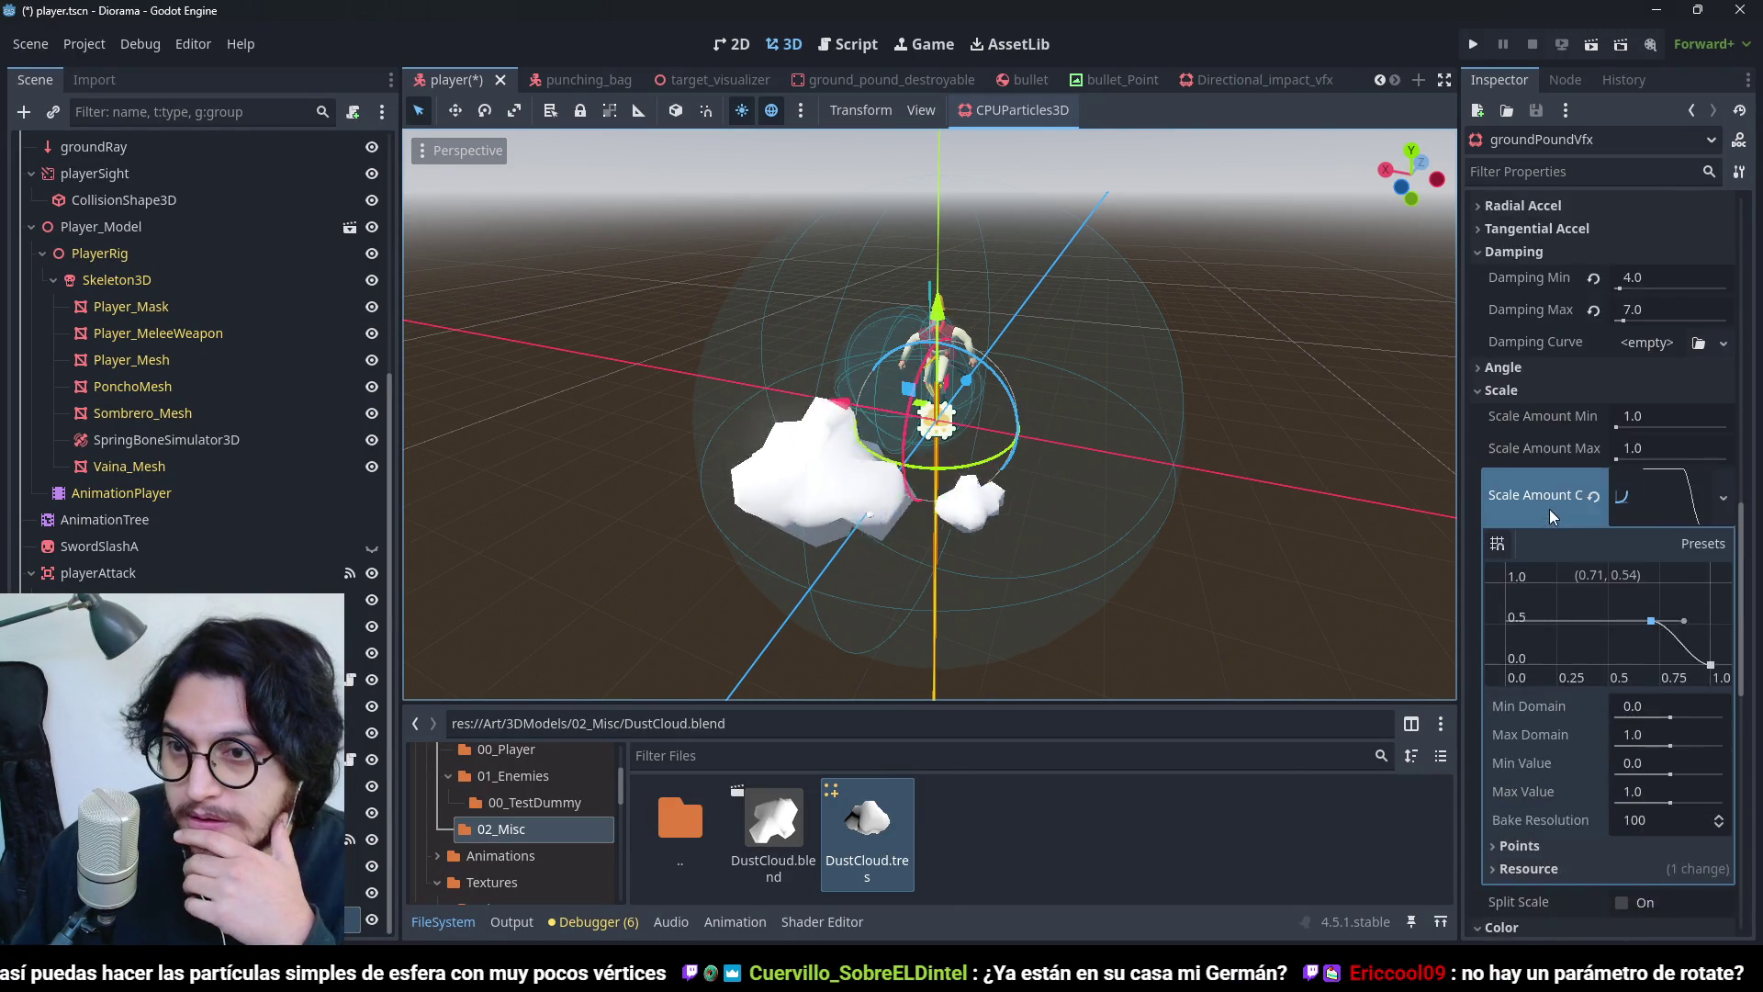
scroll(1550, 509, up, 4)
click(1515, 530)
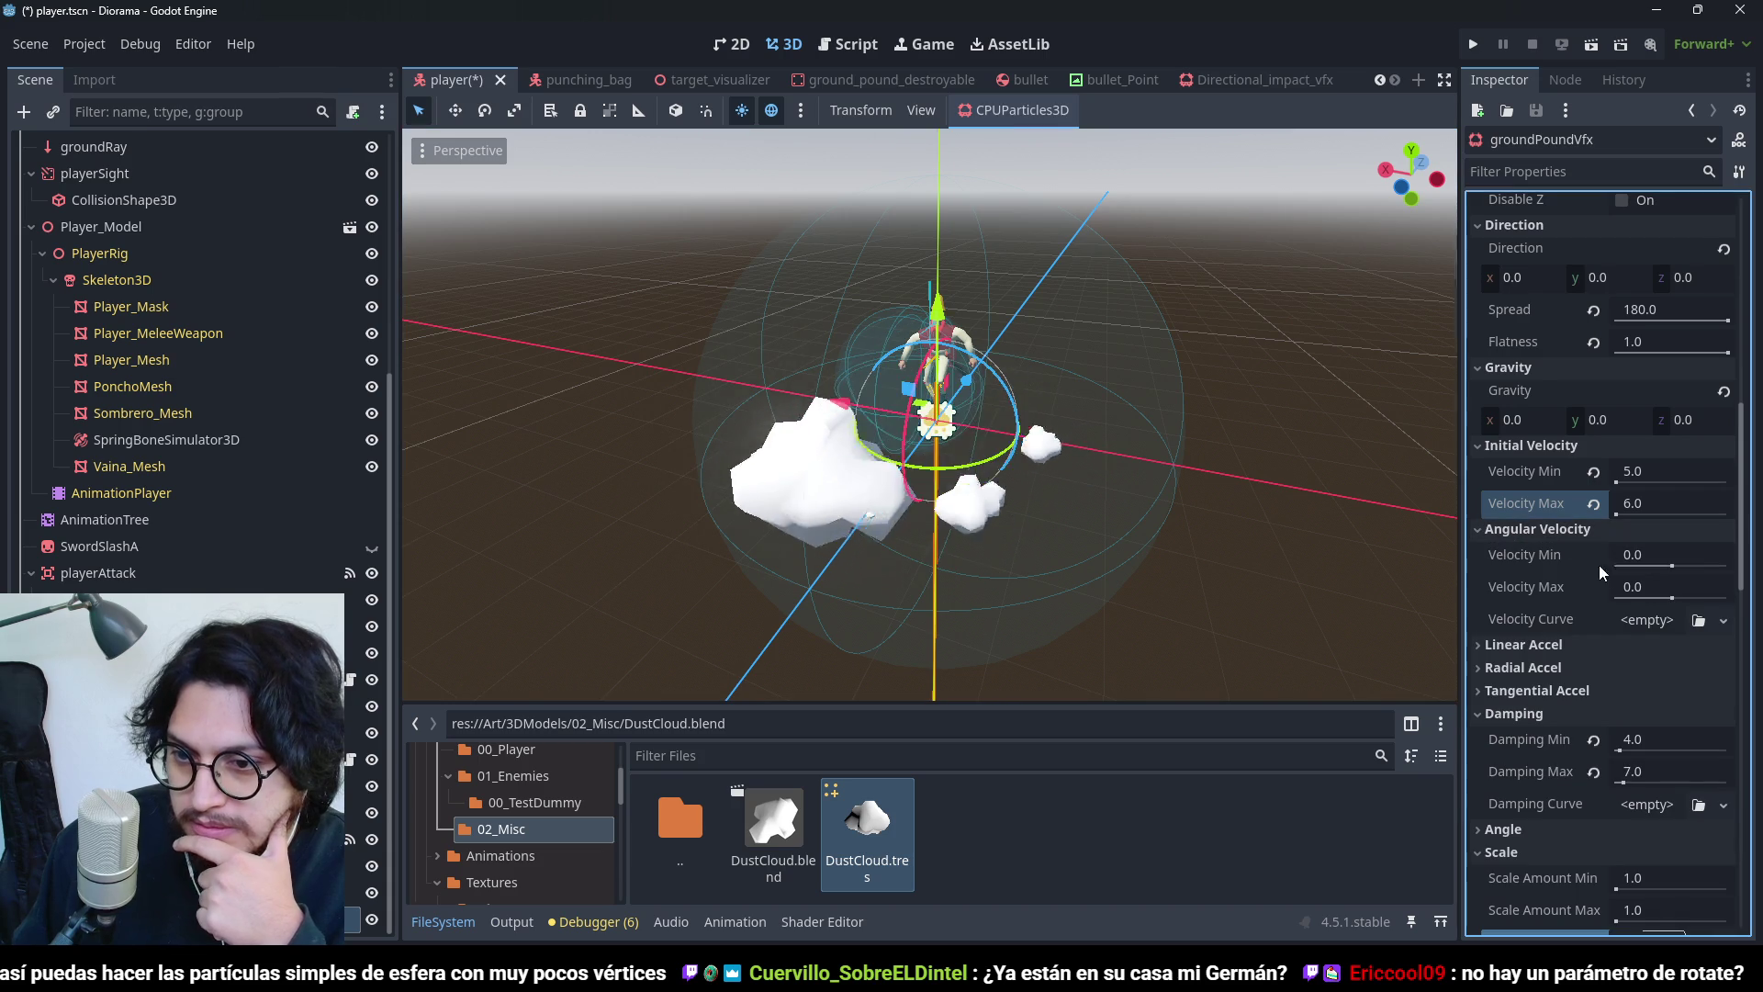
drag(1671, 598, 1711, 599)
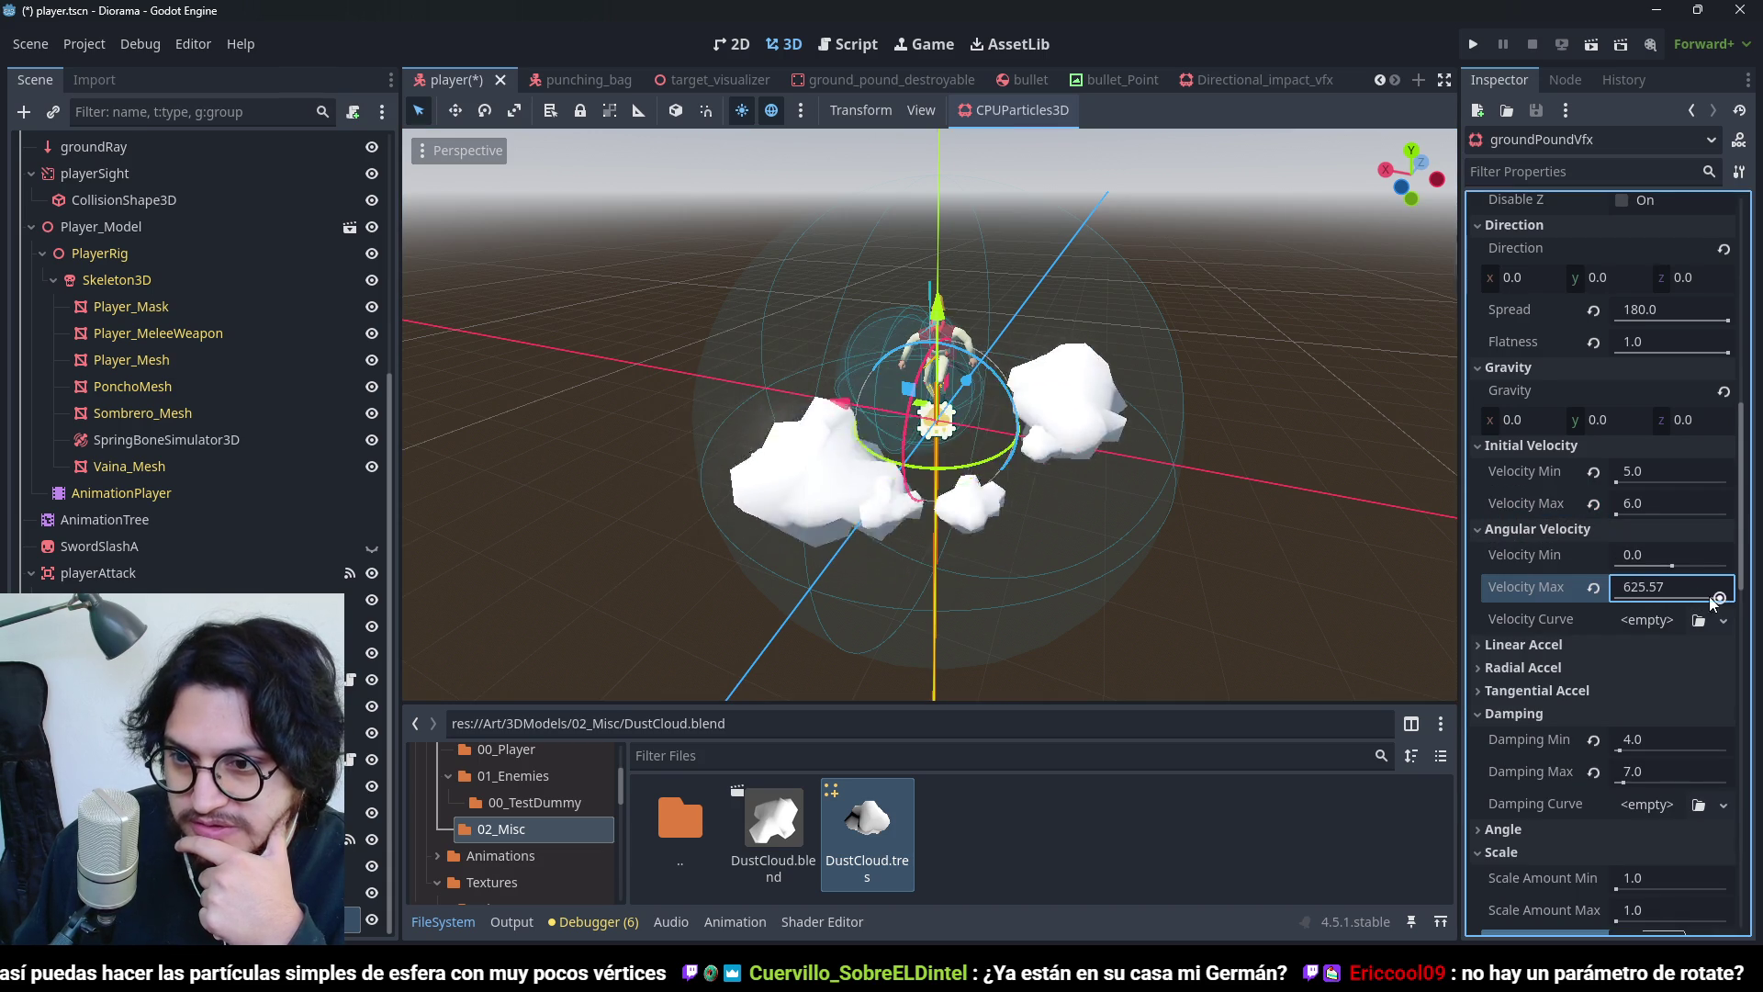
click(1594, 587)
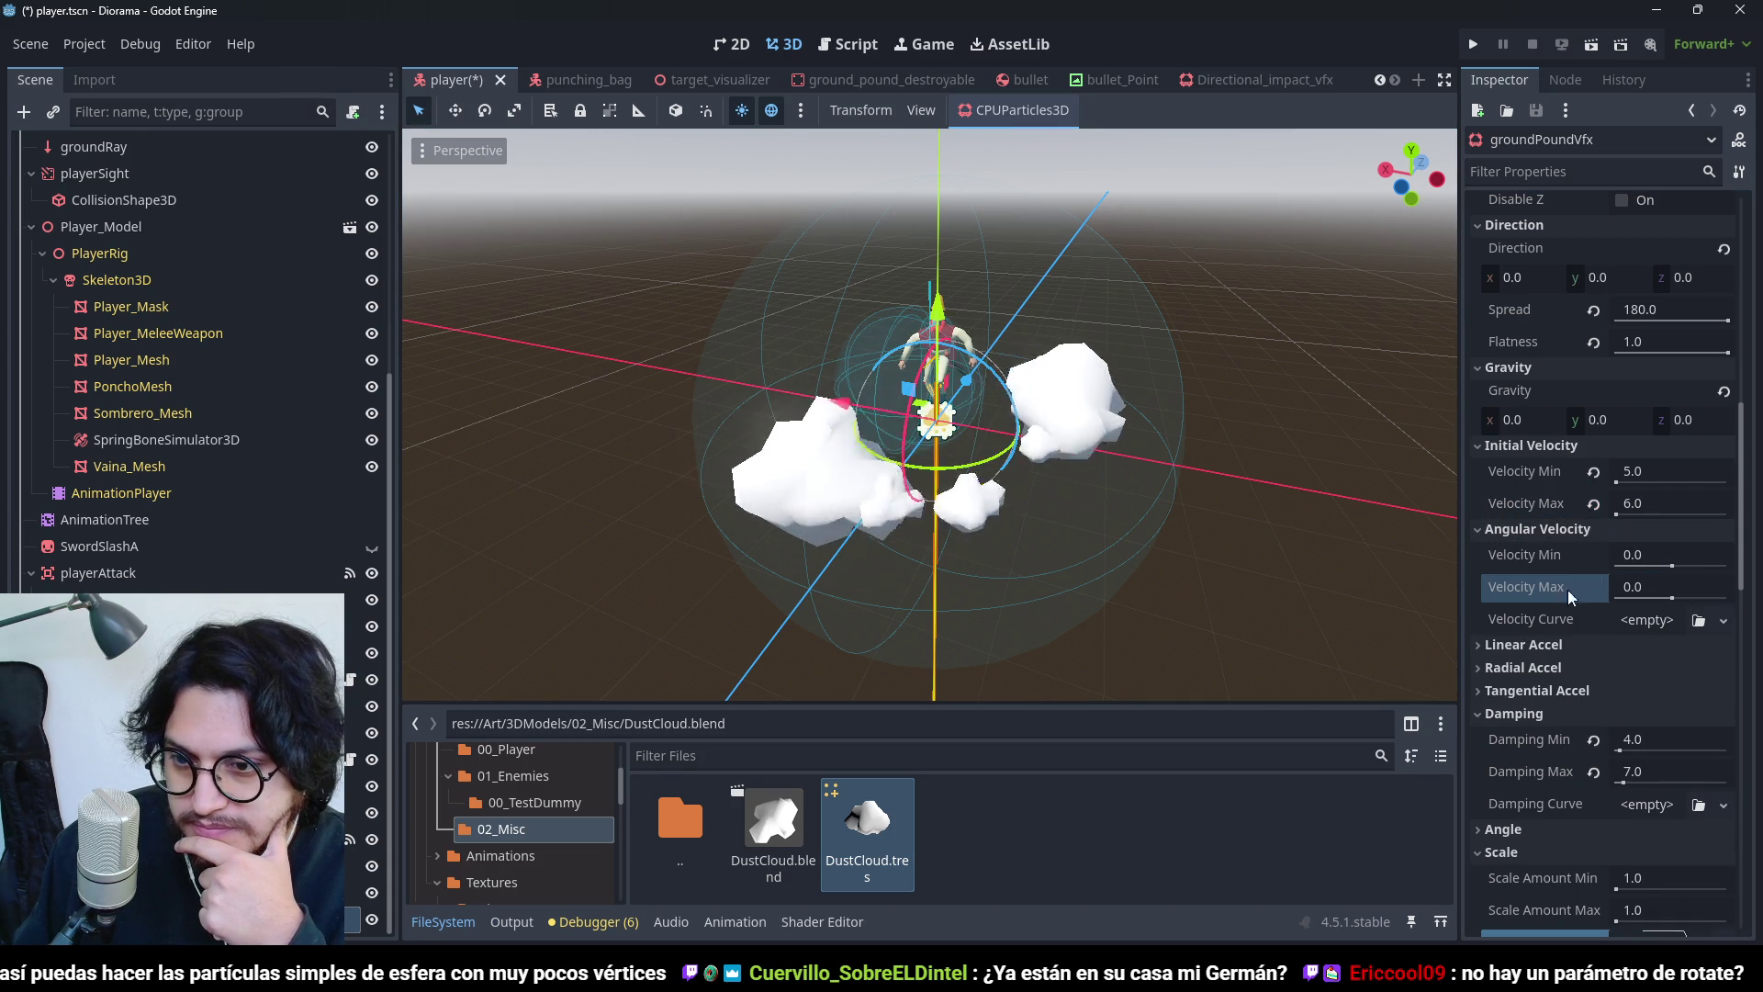
click(1559, 528)
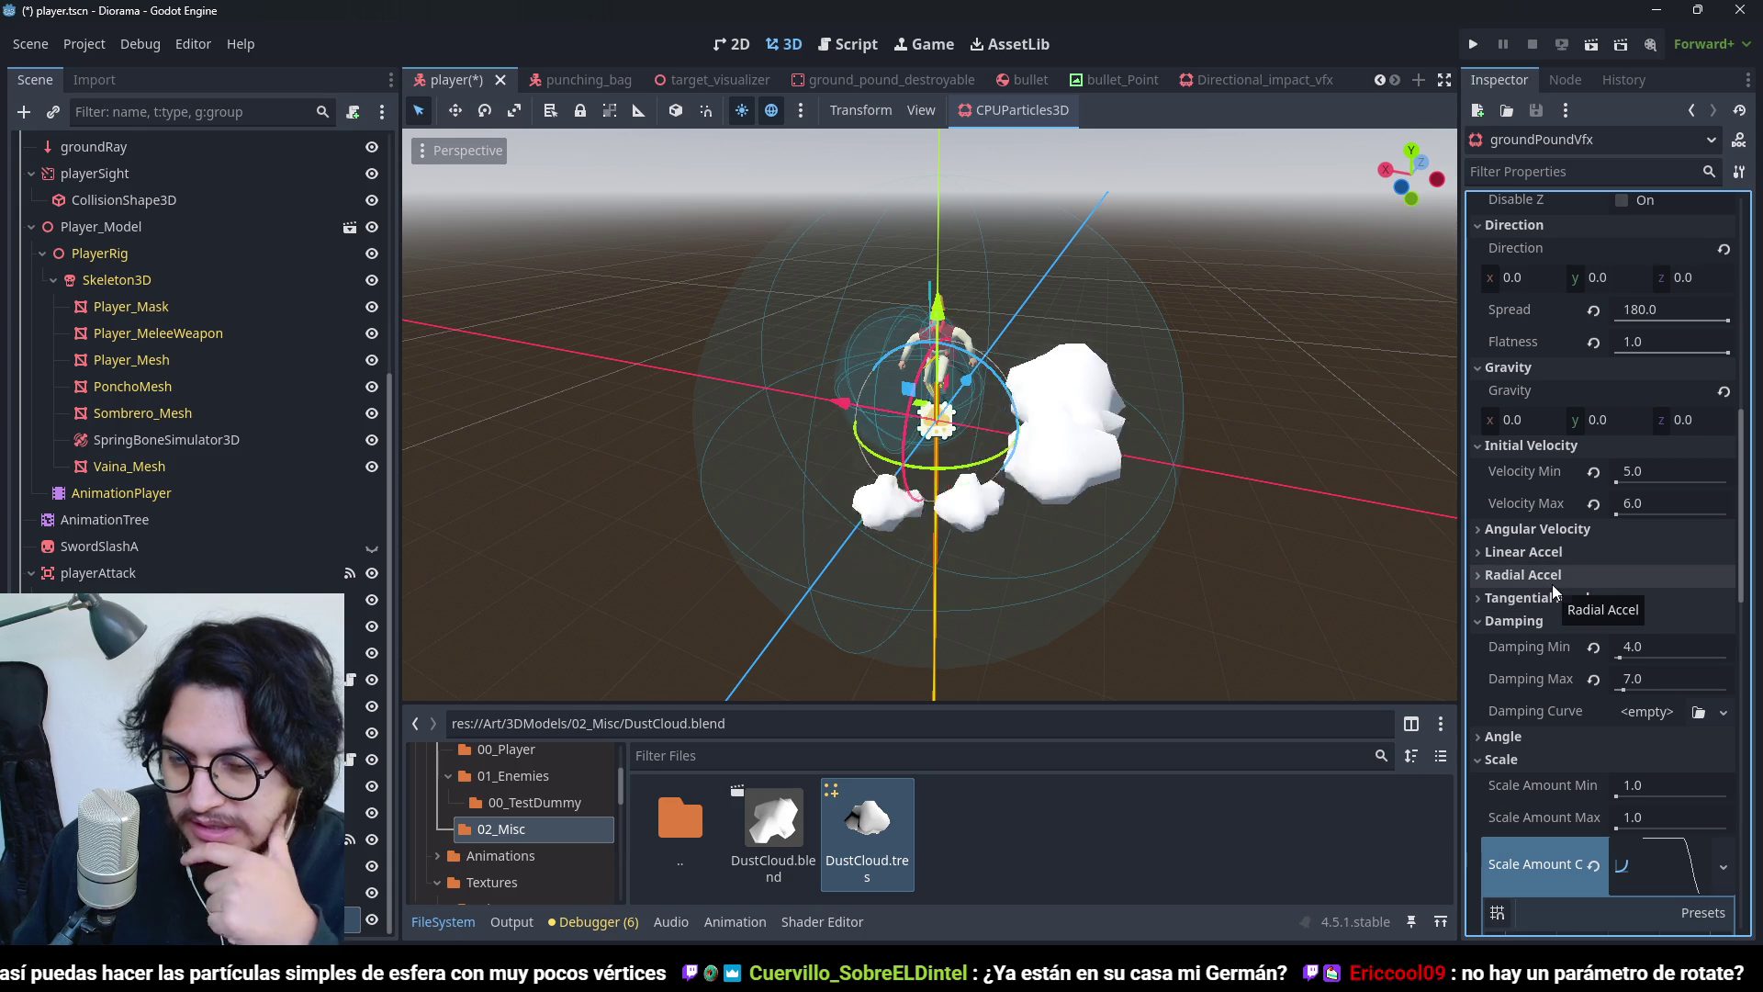
- Try Tangential Accel and Angle Max values, then reset Angle Max to 0
click(1573, 604)
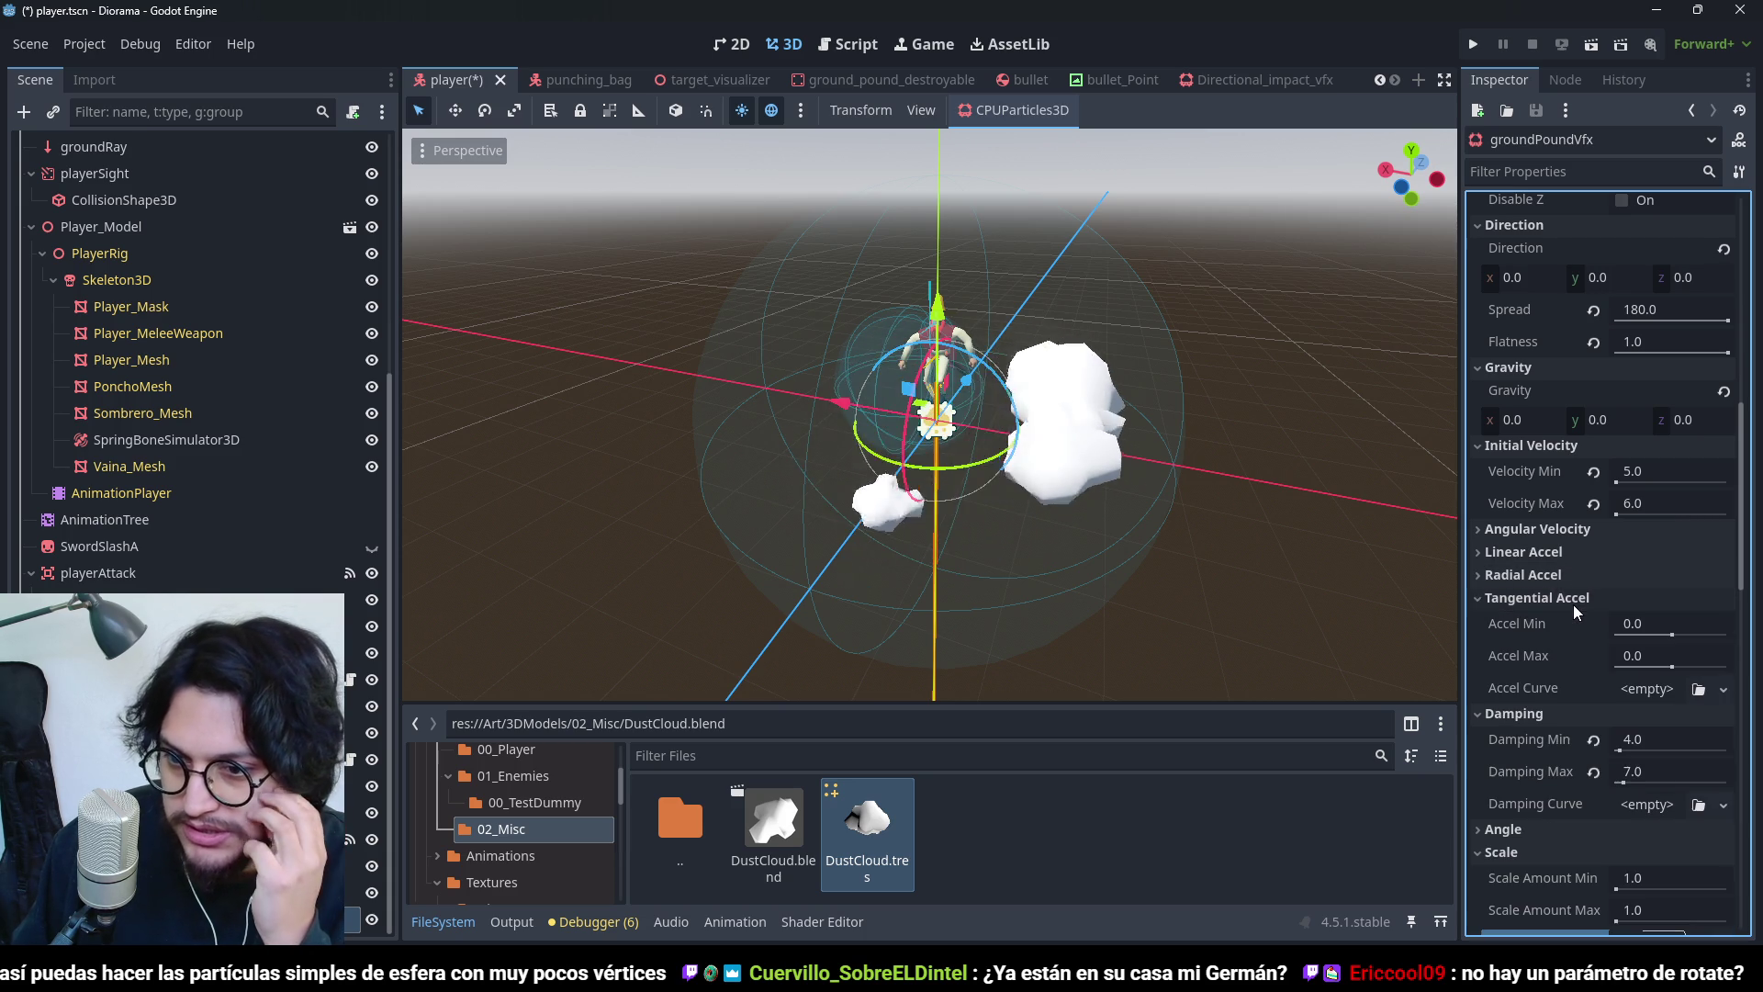
click(1671, 666)
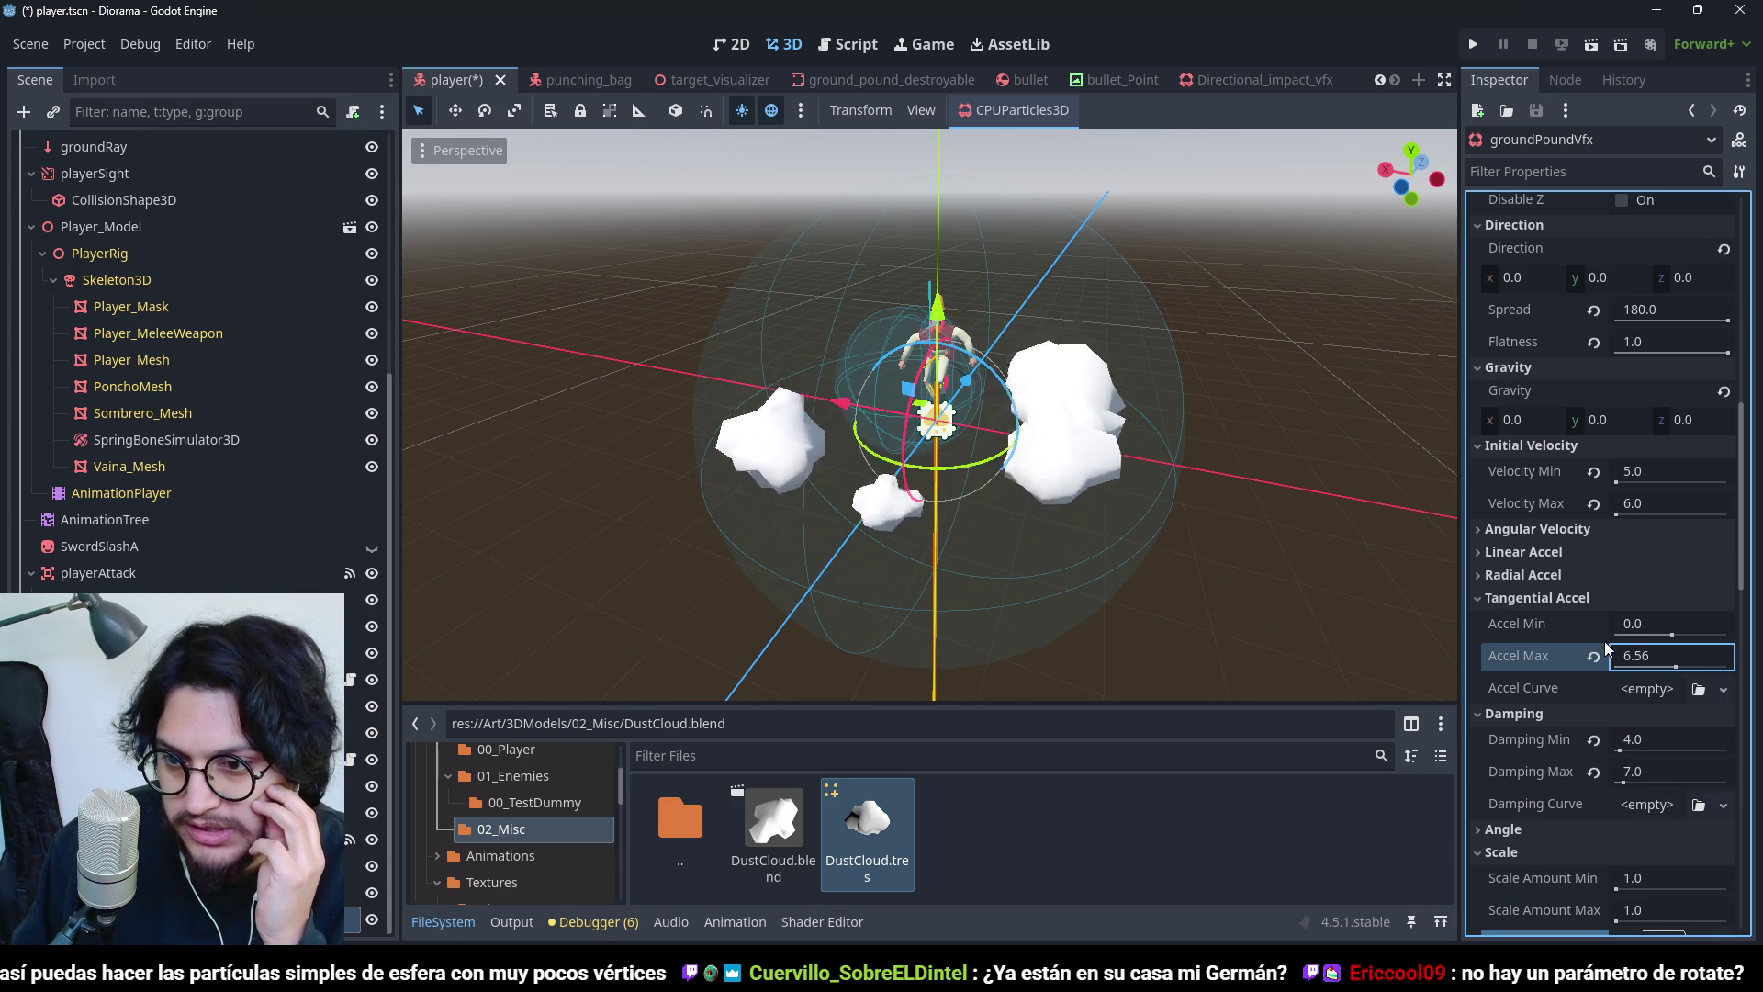
scroll(1567, 682, down, 3)
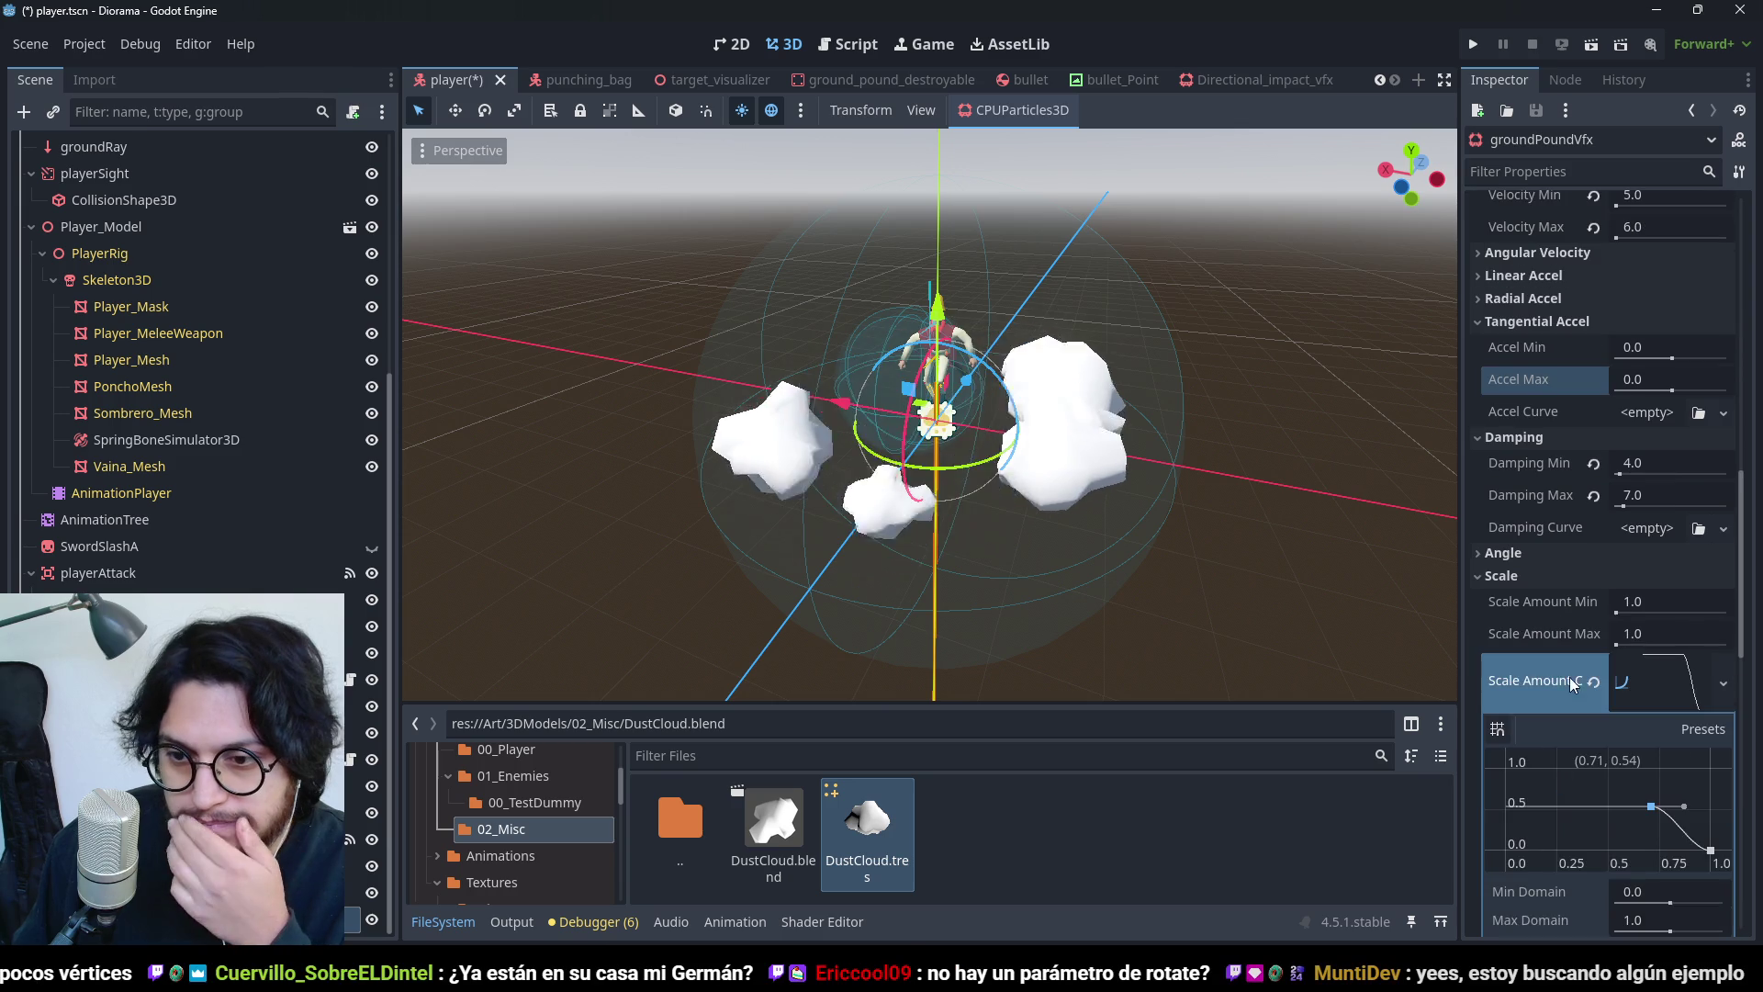
click(1541, 555)
drag(1671, 622, 1694, 622)
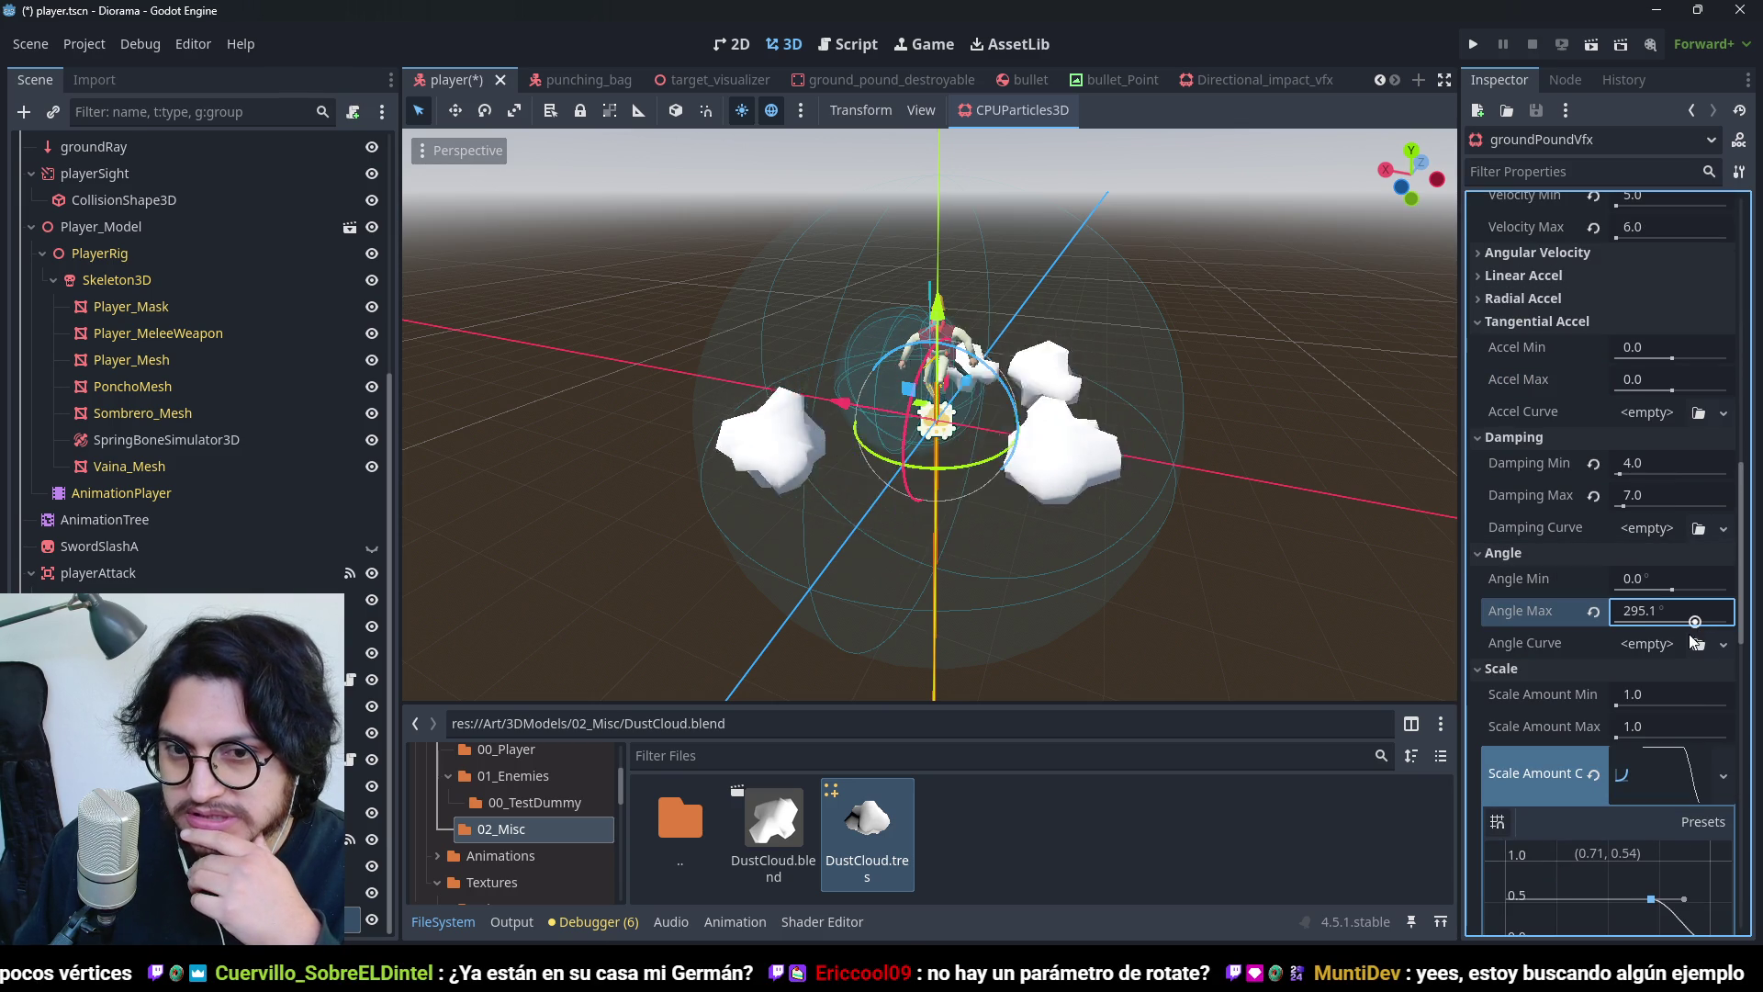
click(1594, 610)
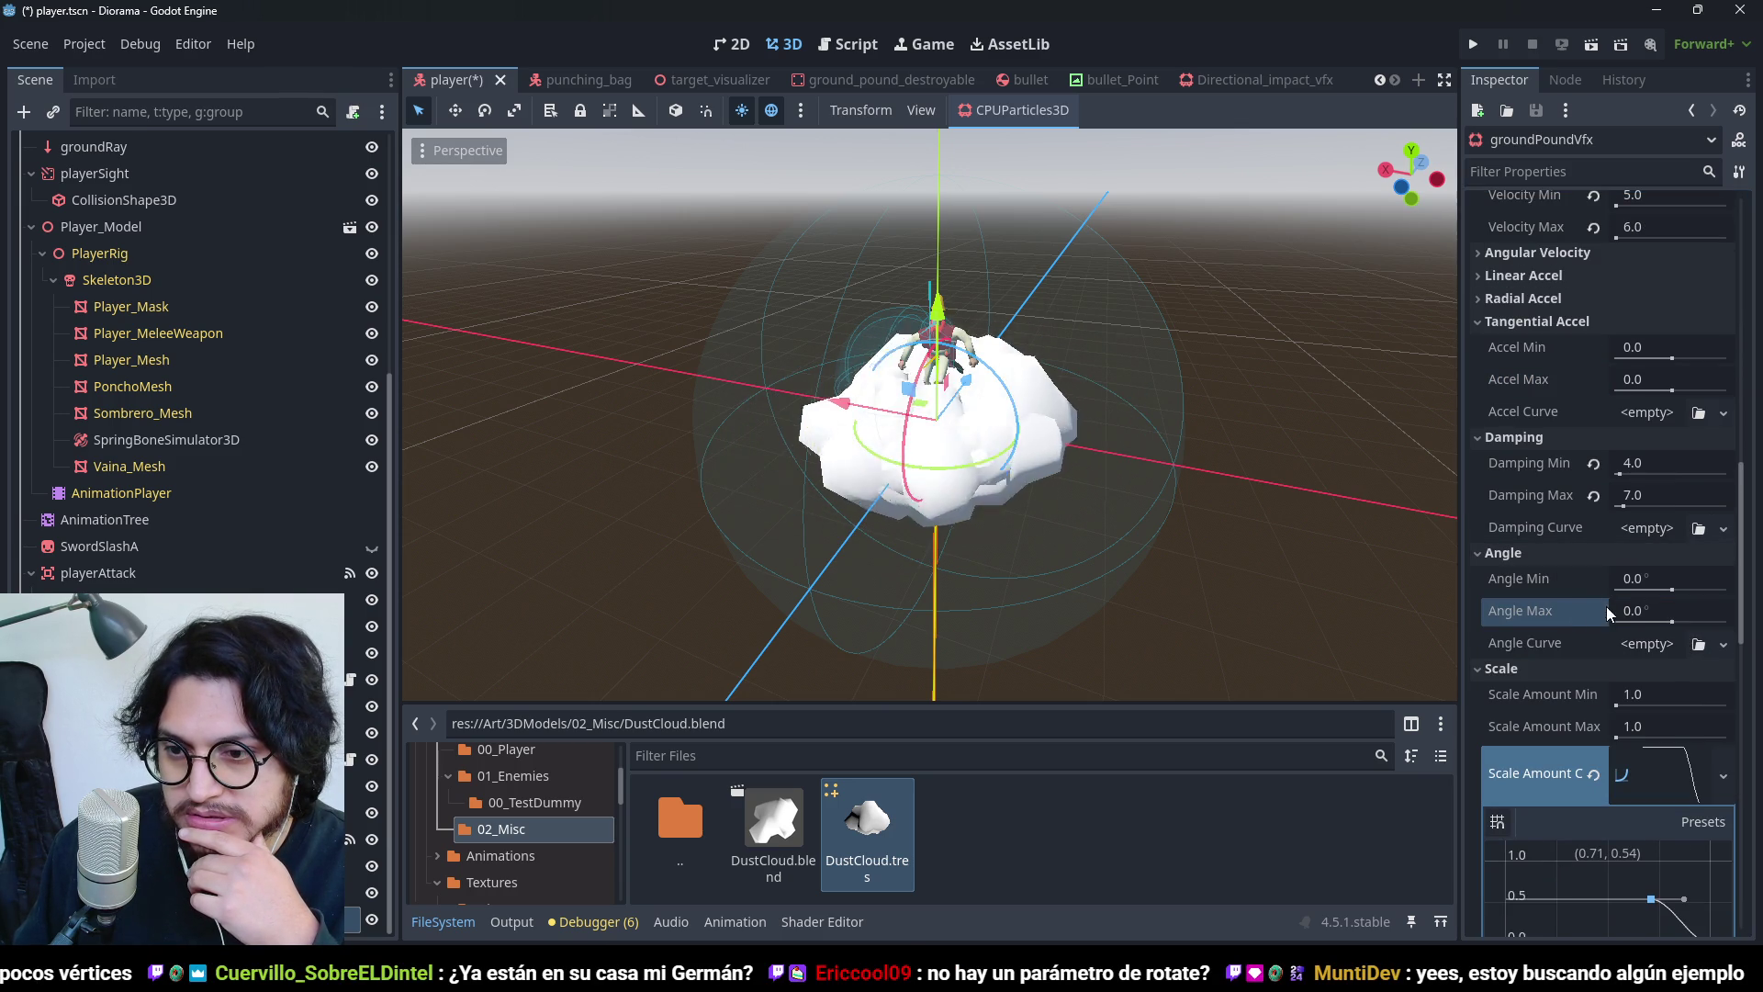
click(1659, 643)
- Give the Angle section a new Angle Curve with a peak at 0.5
click(1664, 700)
click(1668, 678)
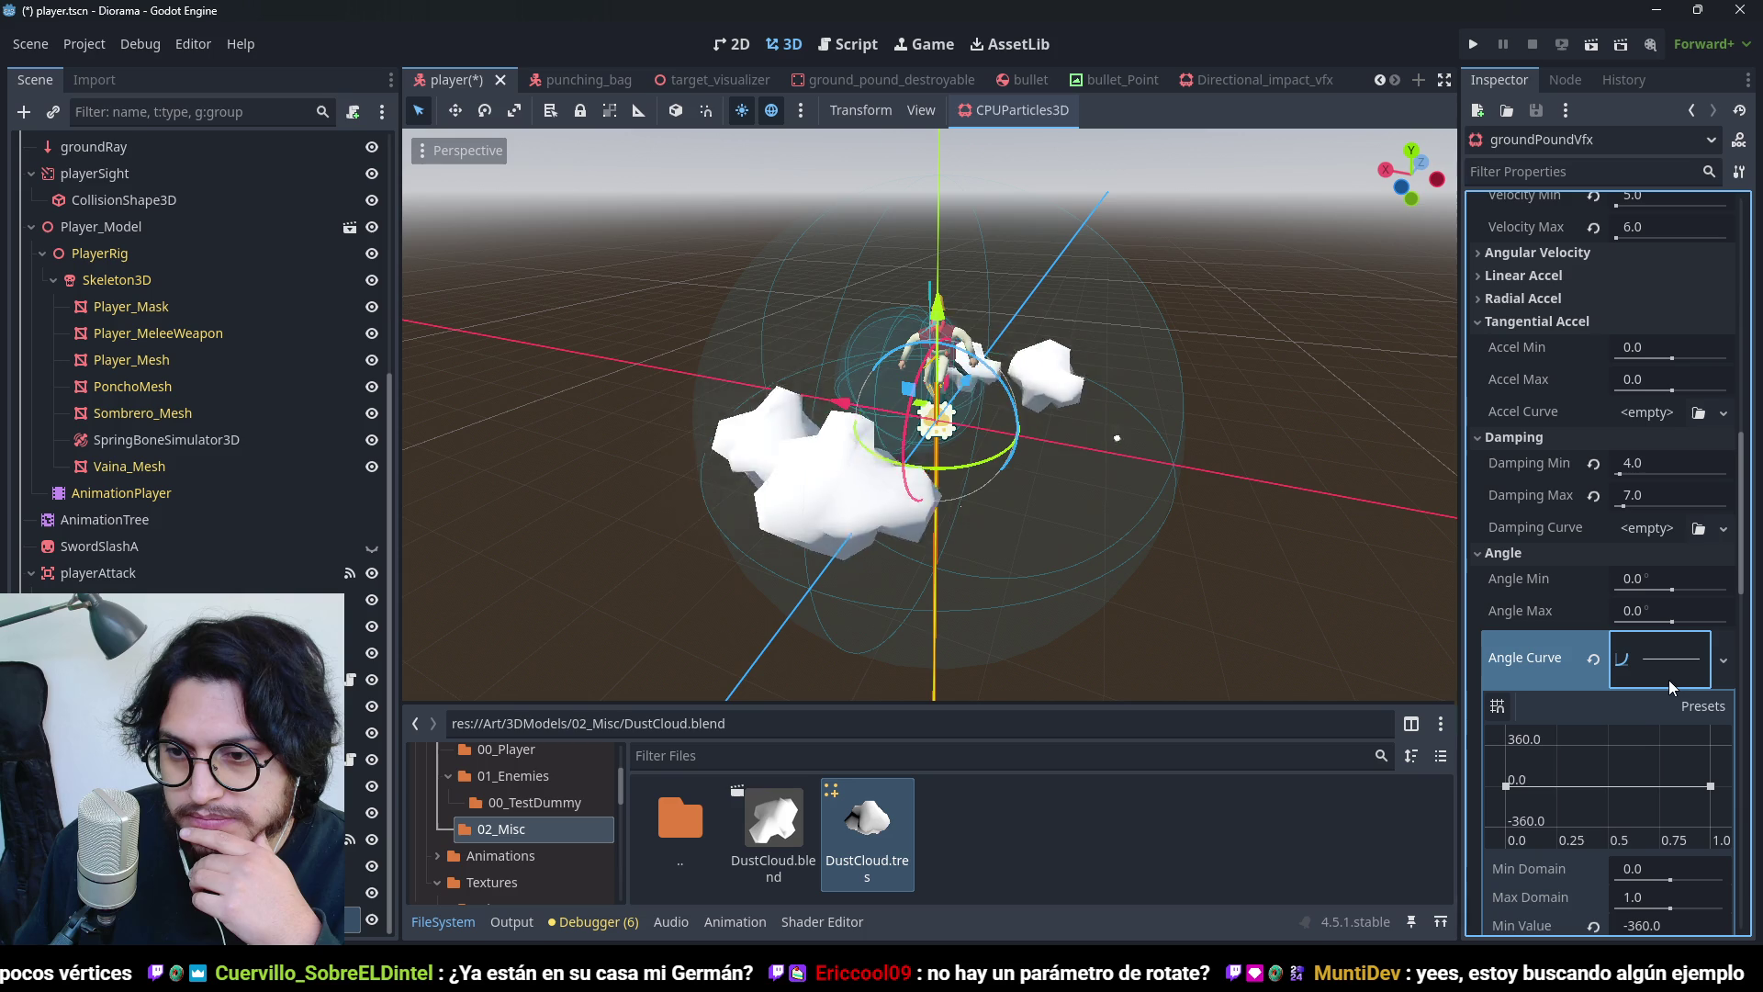
drag(1601, 784, 1612, 751)
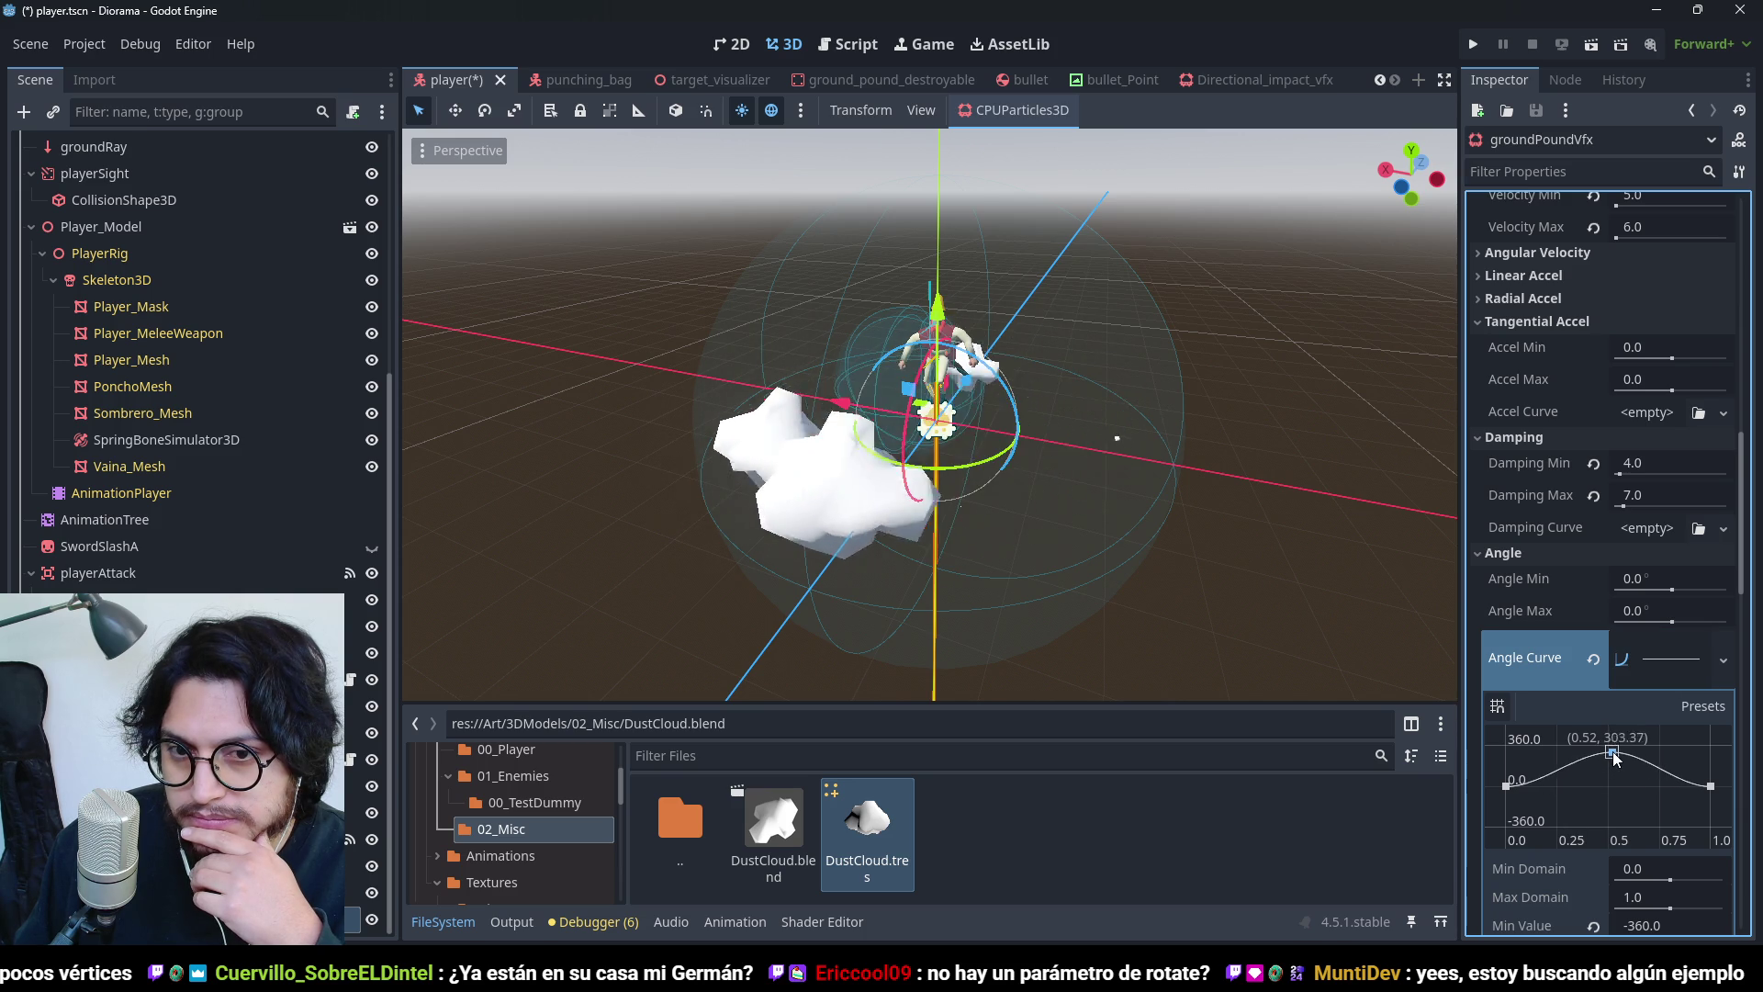
- Set Angle Max to 354.1° and Angle Min to -283.3°
drag(1673, 622, 1700, 623)
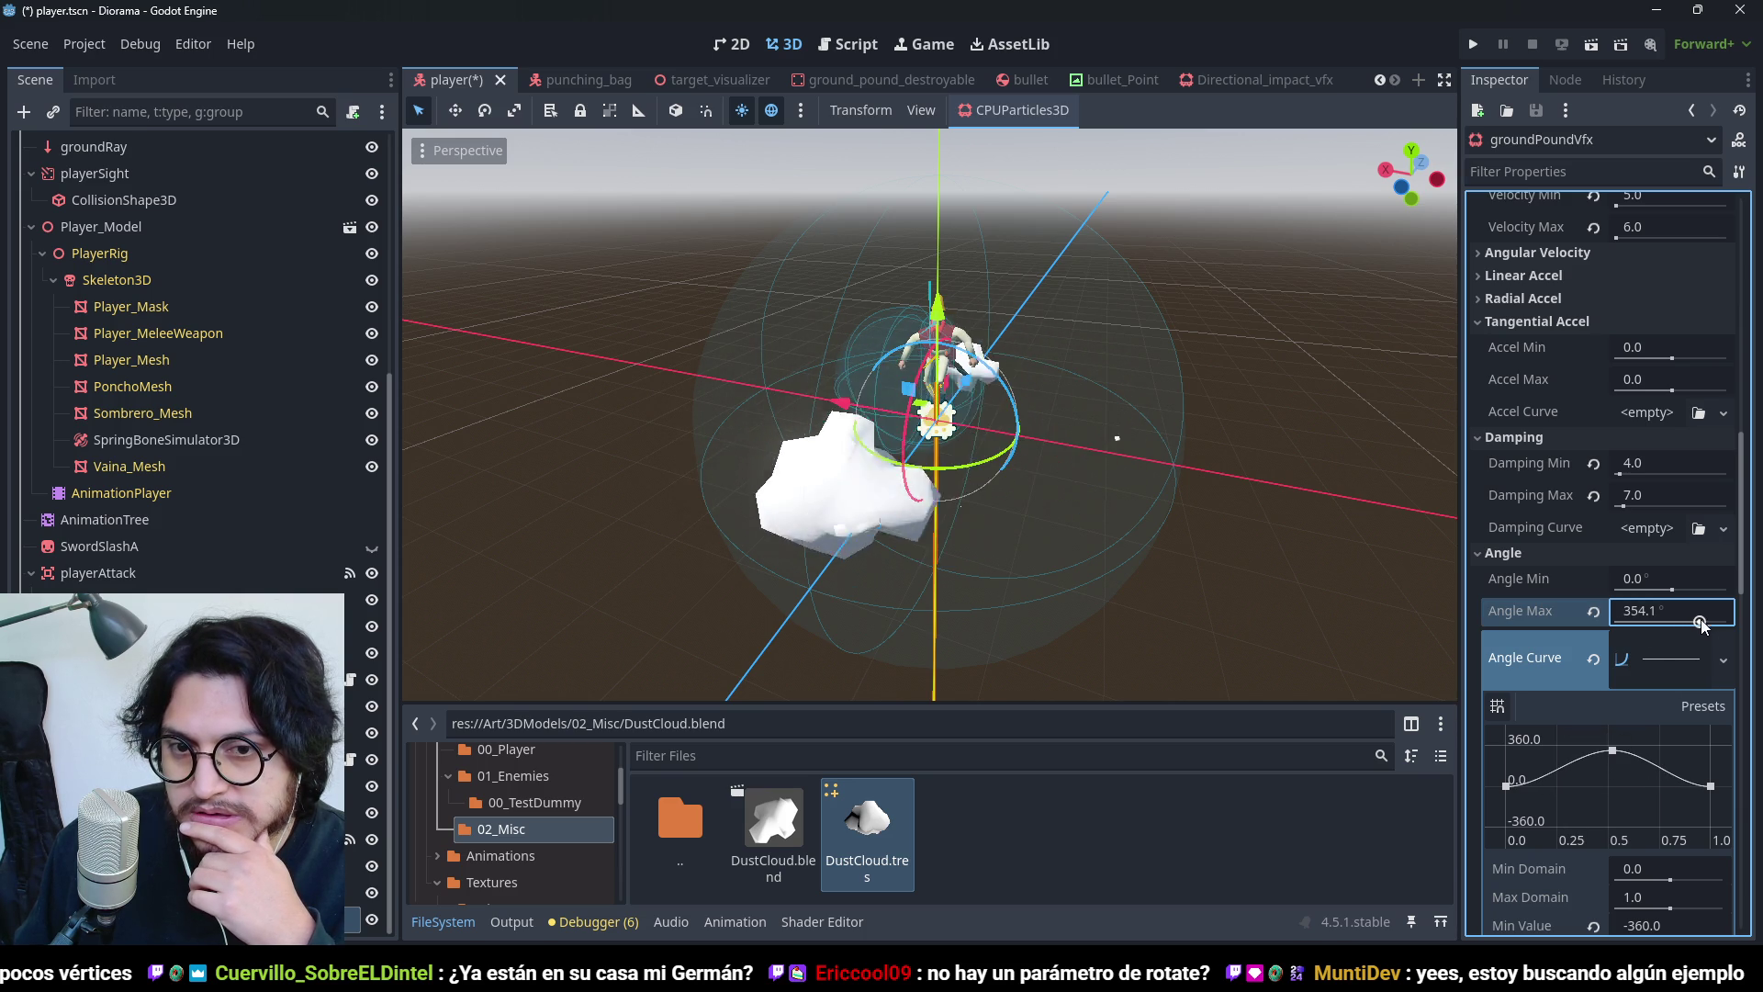
mouse_move(845, 422)
mouse_down()
mouse_move(1155, 334)
mouse_move(1259, 449)
mouse_move(1056, 514)
mouse_move(812, 543)
mouse_move(828, 598)
mouse_move(1274, 337)
mouse_move(1186, 360)
mouse_move(1276, 438)
mouse_move(1356, 345)
mouse_move(1245, 408)
mouse_up()
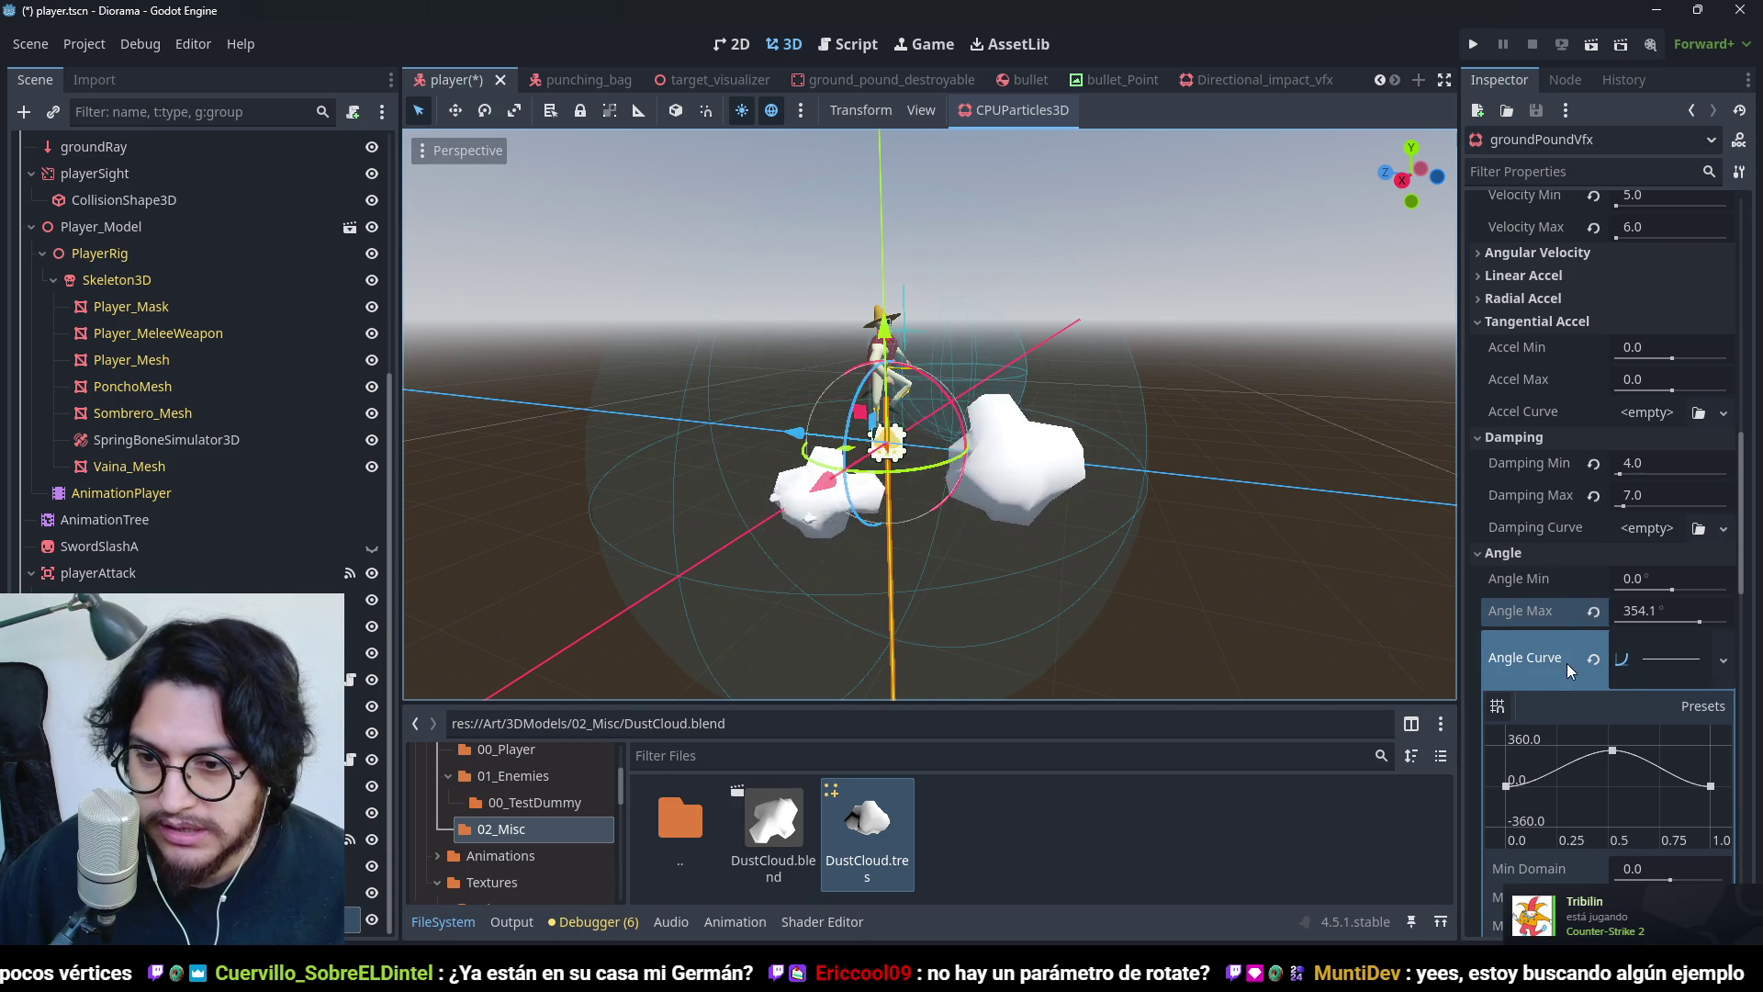
scroll(1525, 576, down, 4)
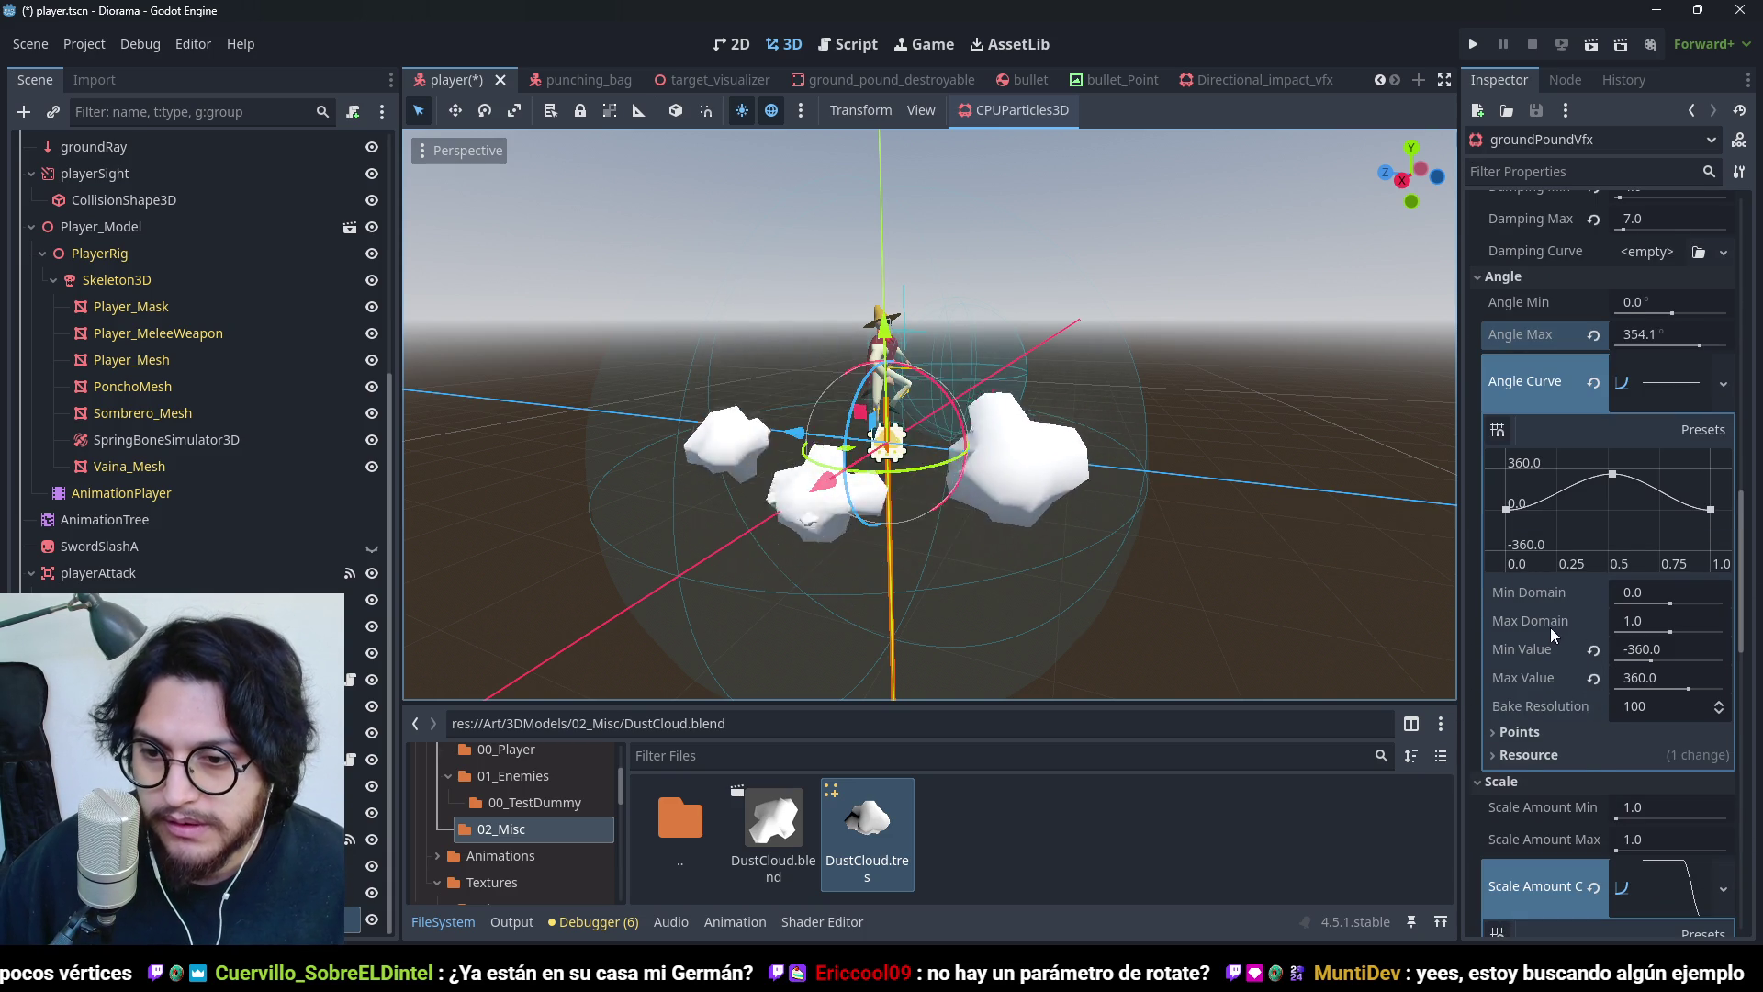
scroll(1542, 617, up, 4)
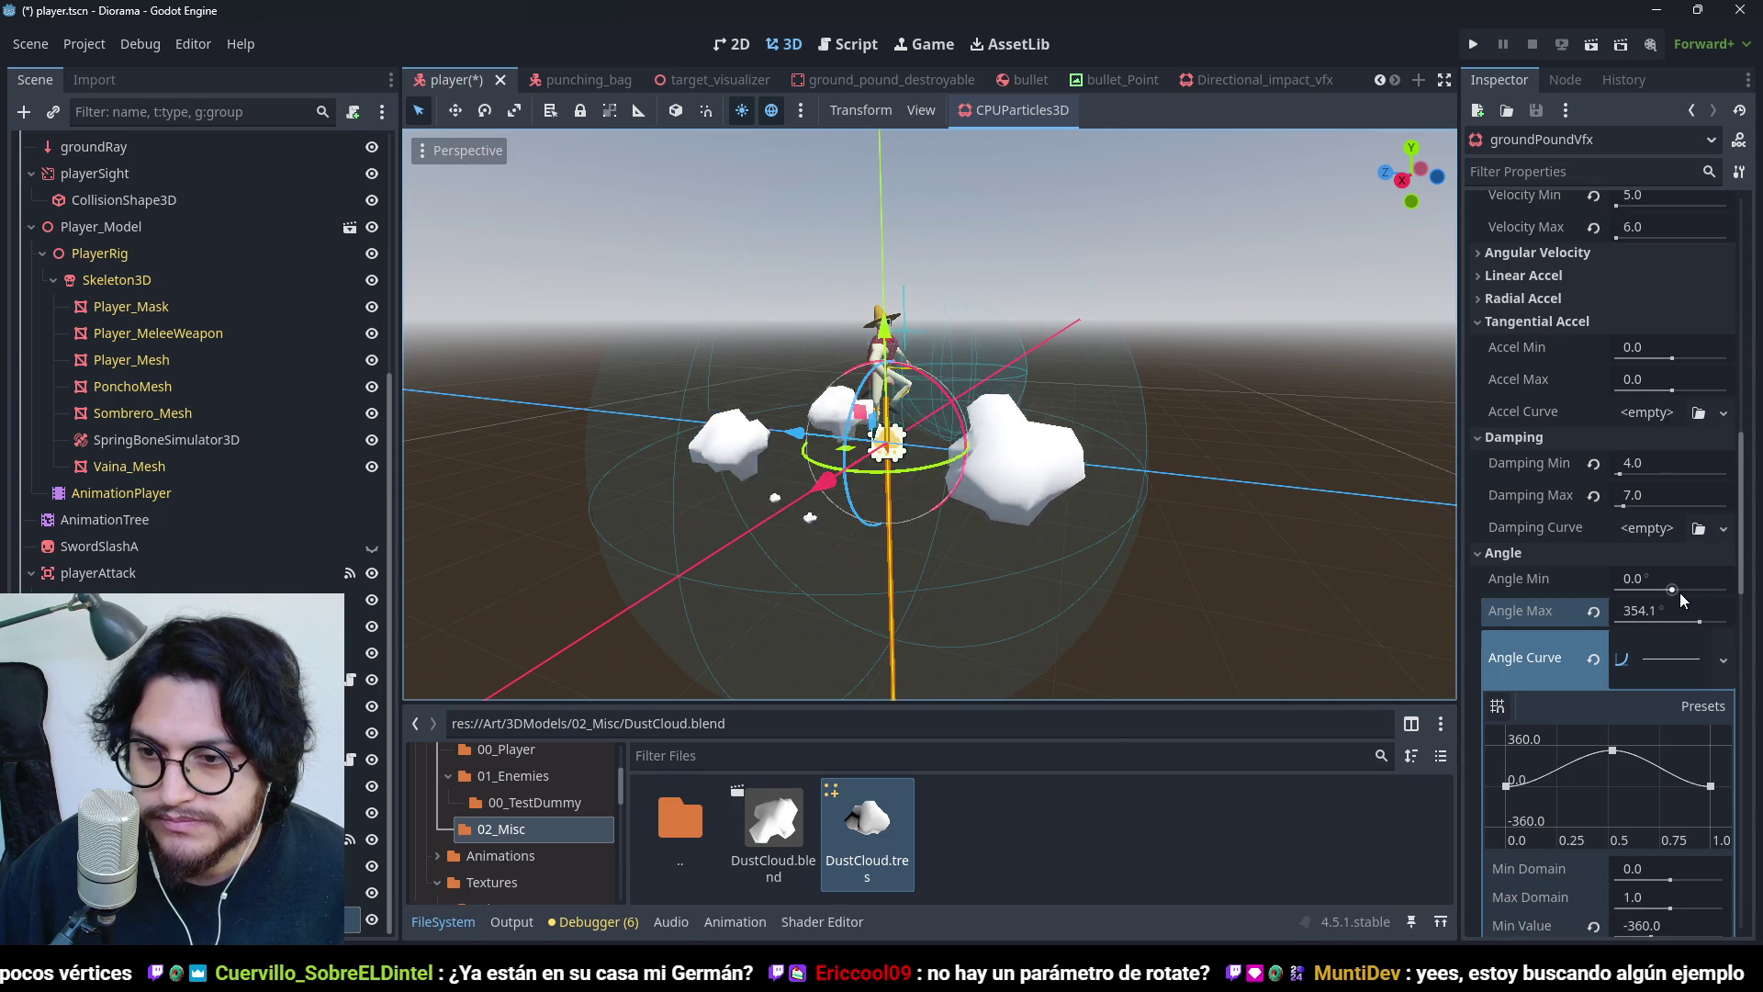
drag(1672, 590, 1658, 593)
scroll(1662, 664, down, 2)
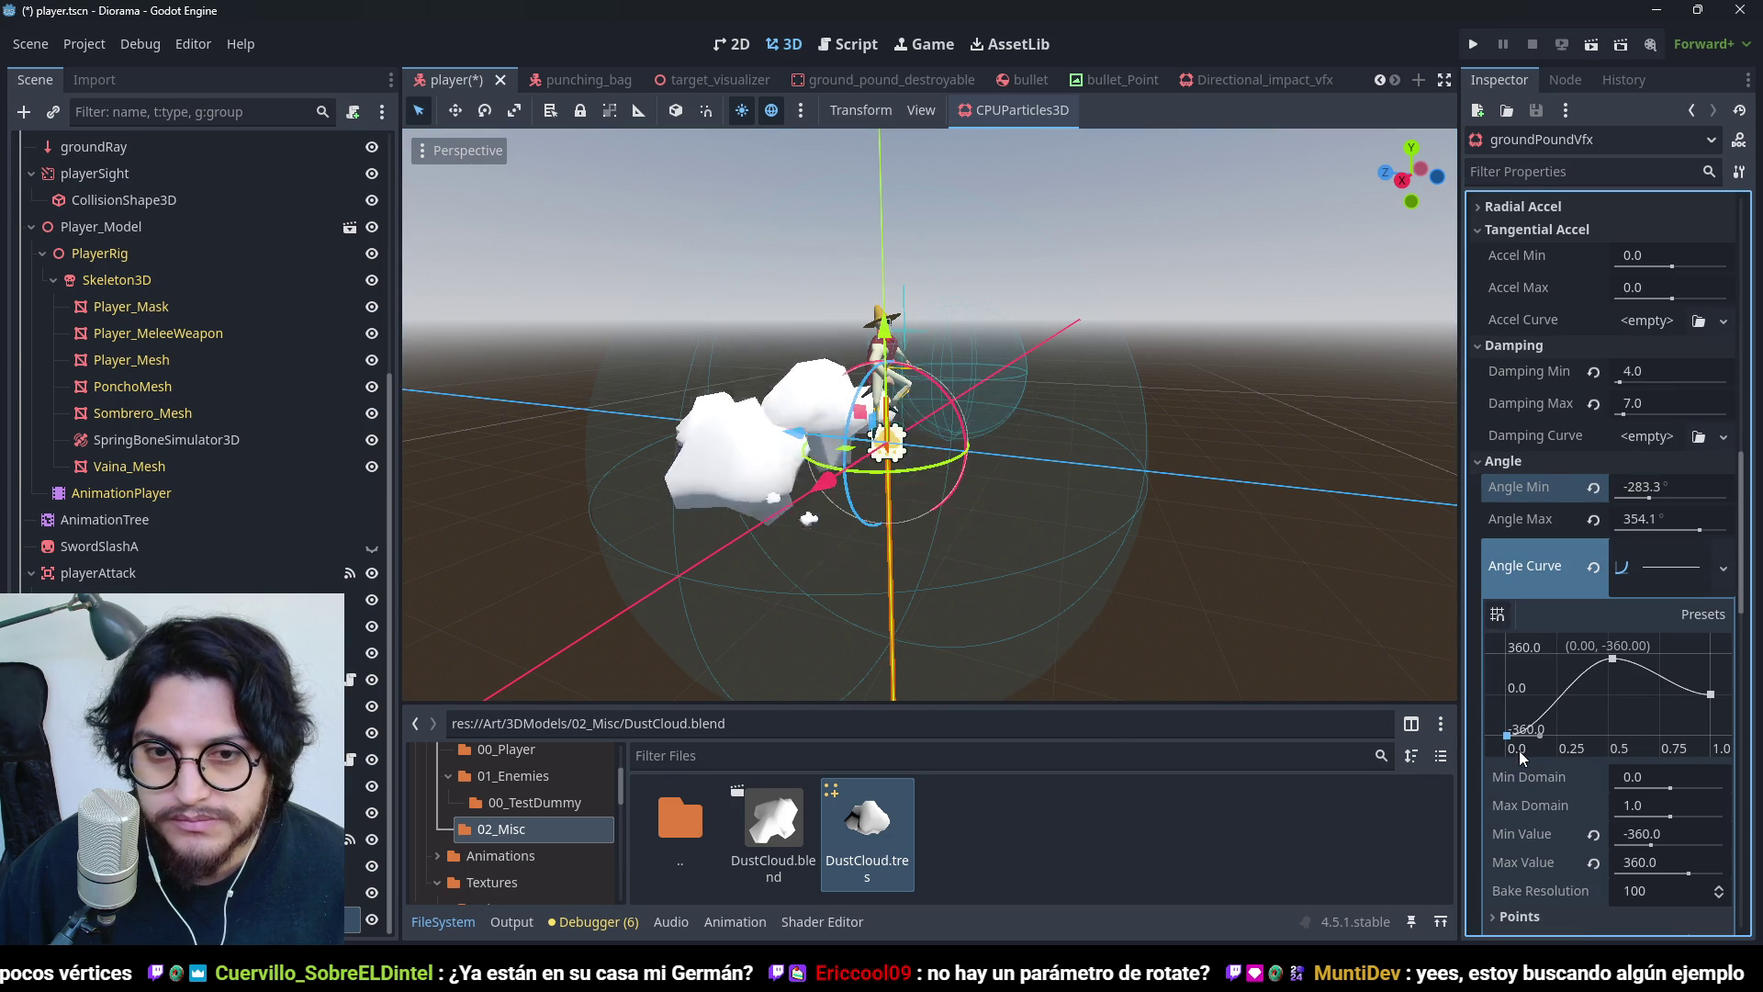
scroll(1552, 570, up, 6)
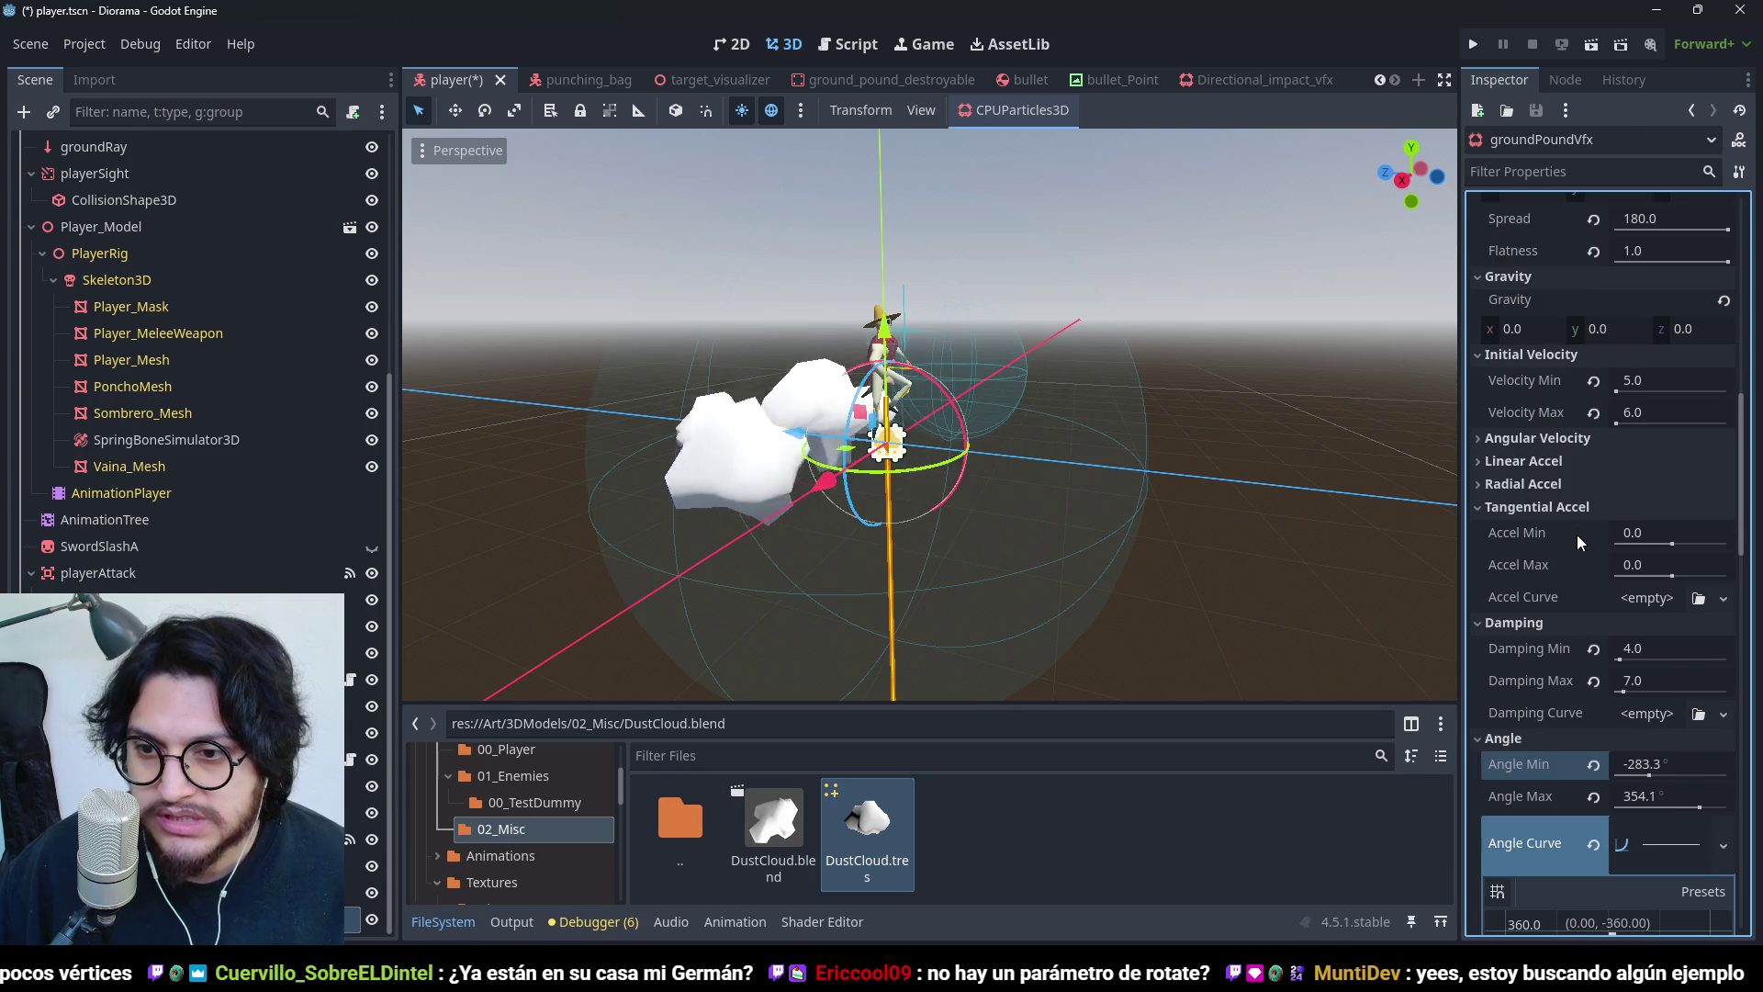
- Reset Angular Velocity Min and Max to 0
click(1564, 441)
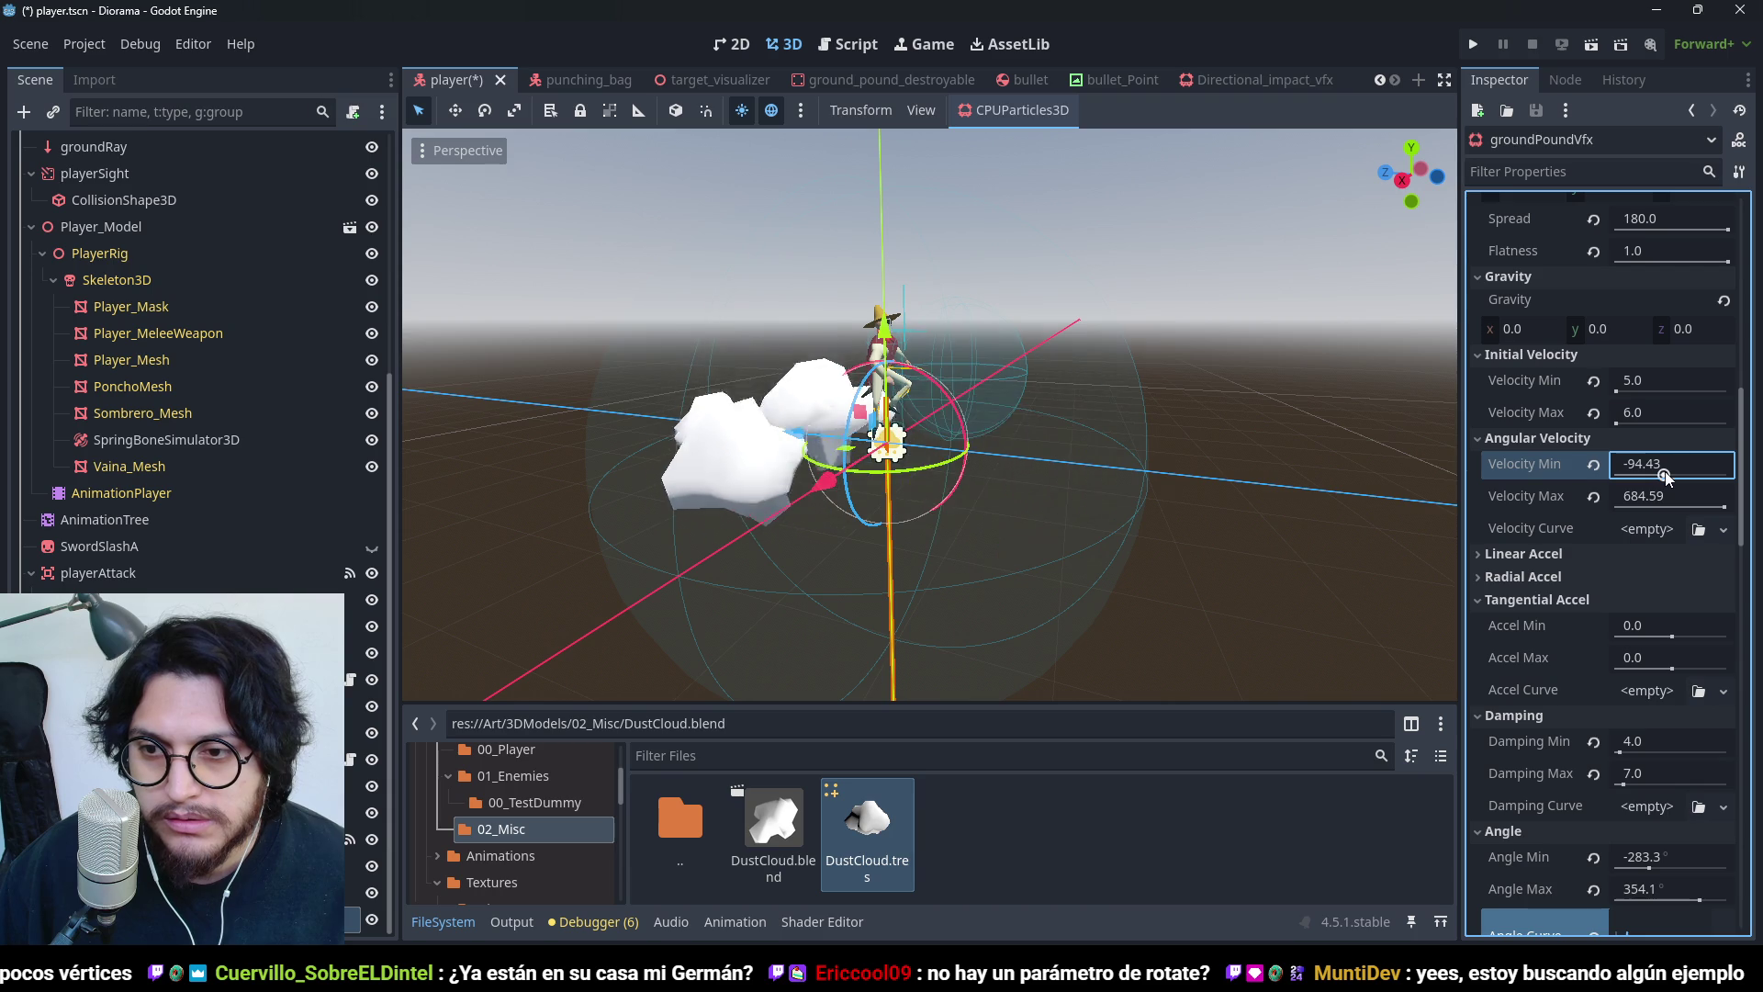
drag(1028, 477, 975, 526)
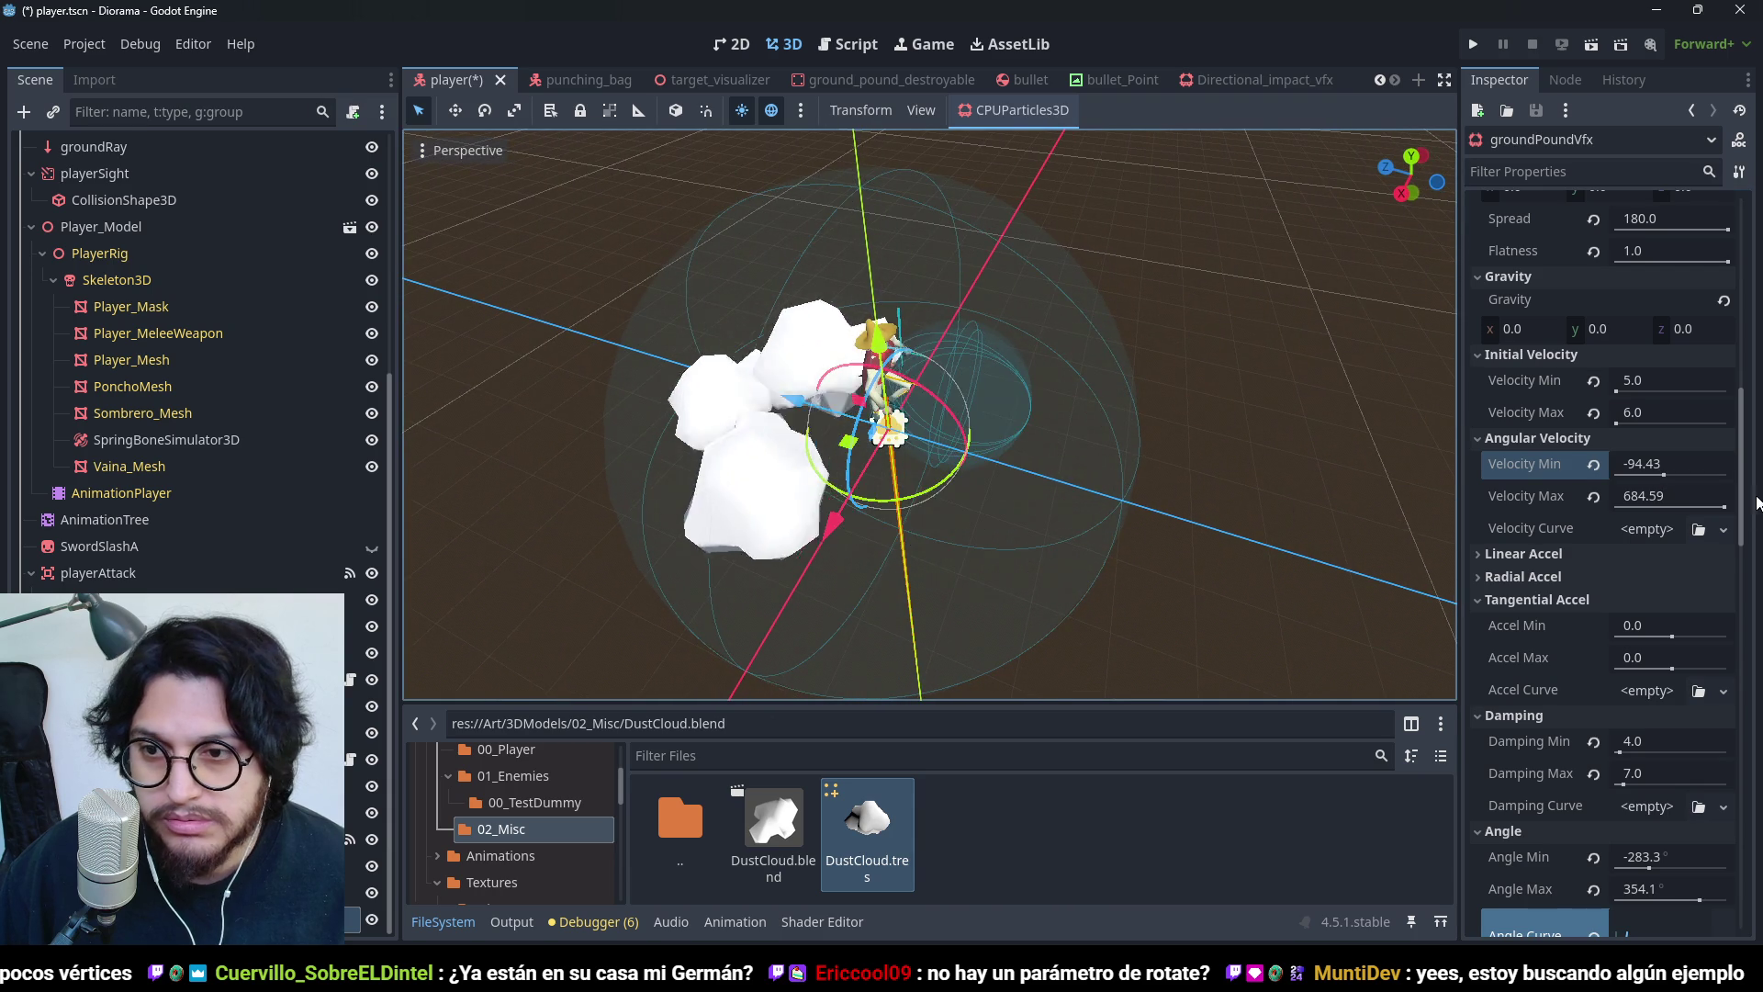
click(1593, 464)
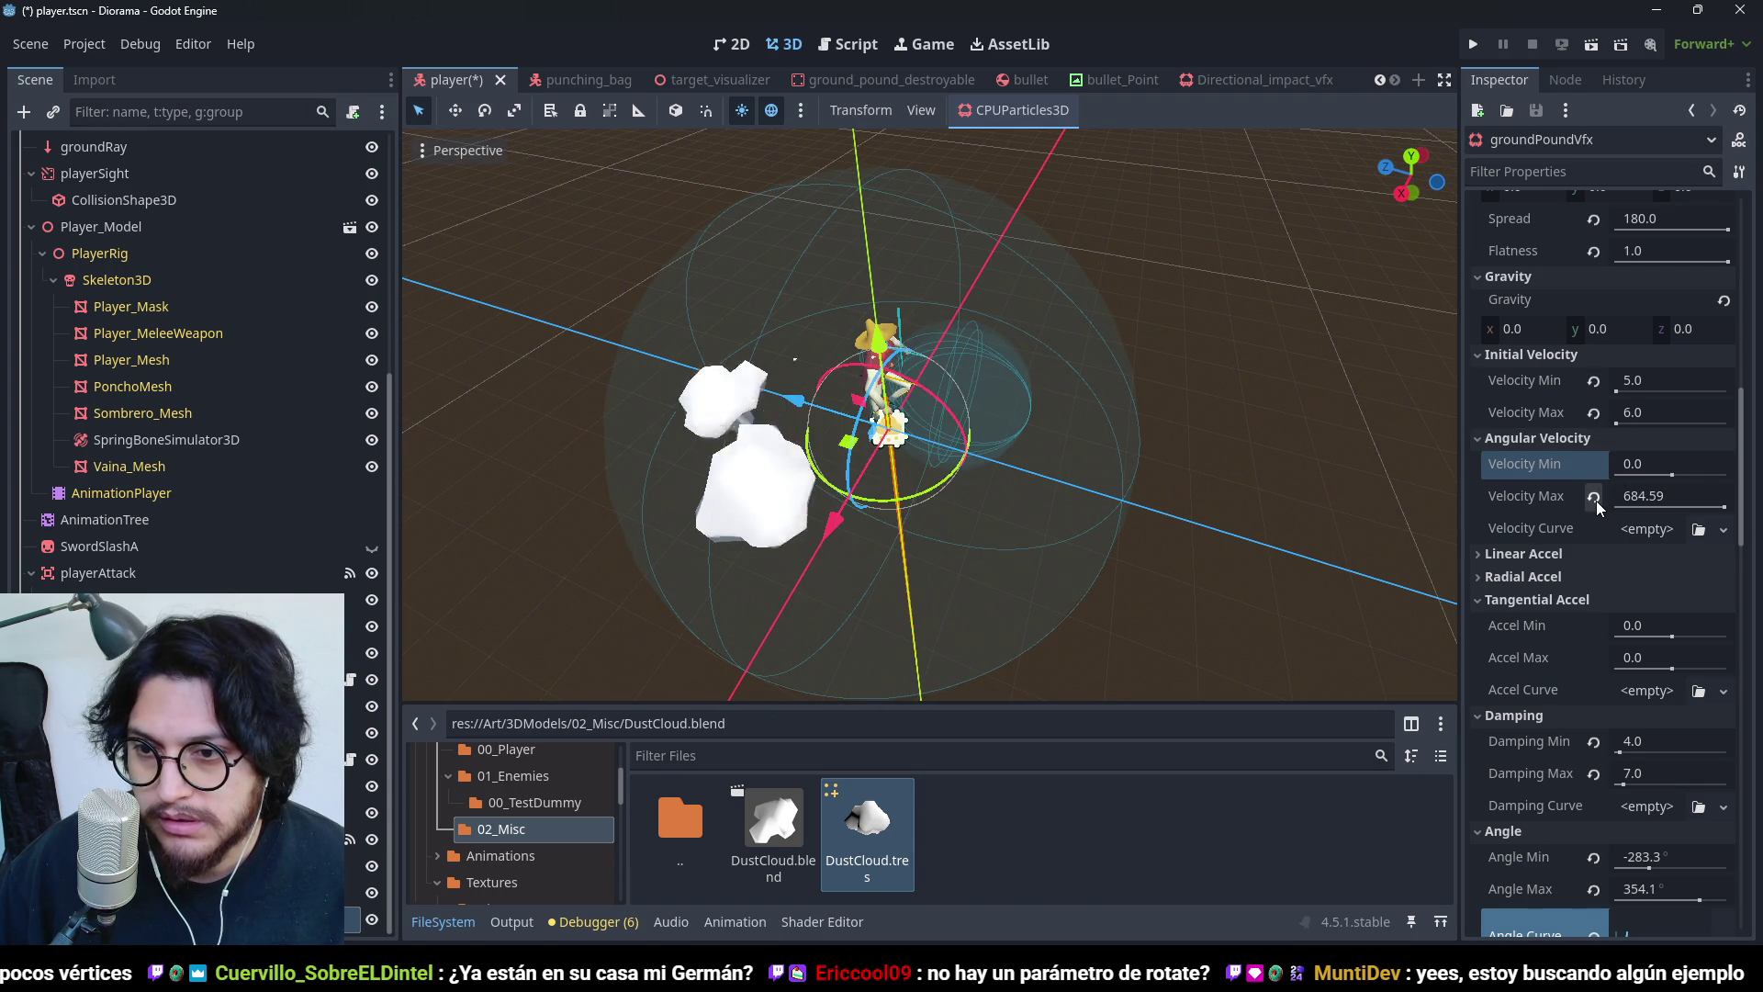
click(1593, 496)
click(1579, 438)
scroll(1574, 514, up, 5)
- Enable the Rotate Y particle flag
click(1640, 448)
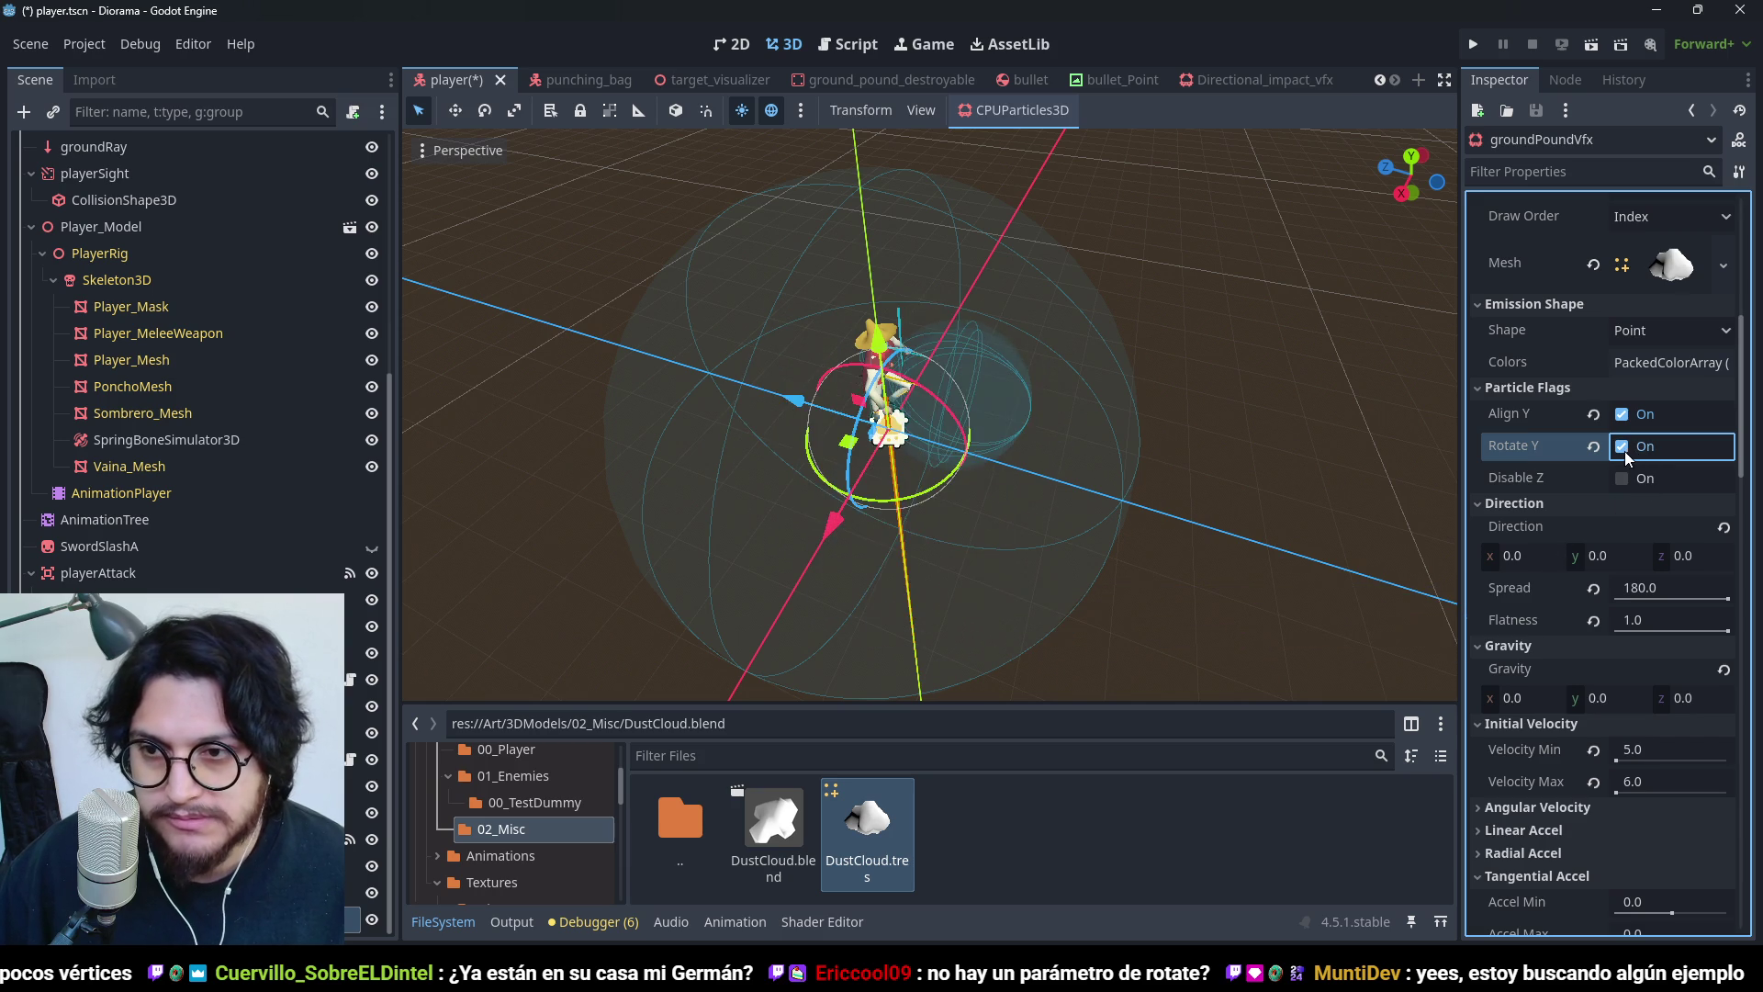
mouse_move(992, 465)
mouse_down()
mouse_move(1084, 493)
mouse_move(1108, 306)
mouse_up()
scroll(1612, 656, down, 7)
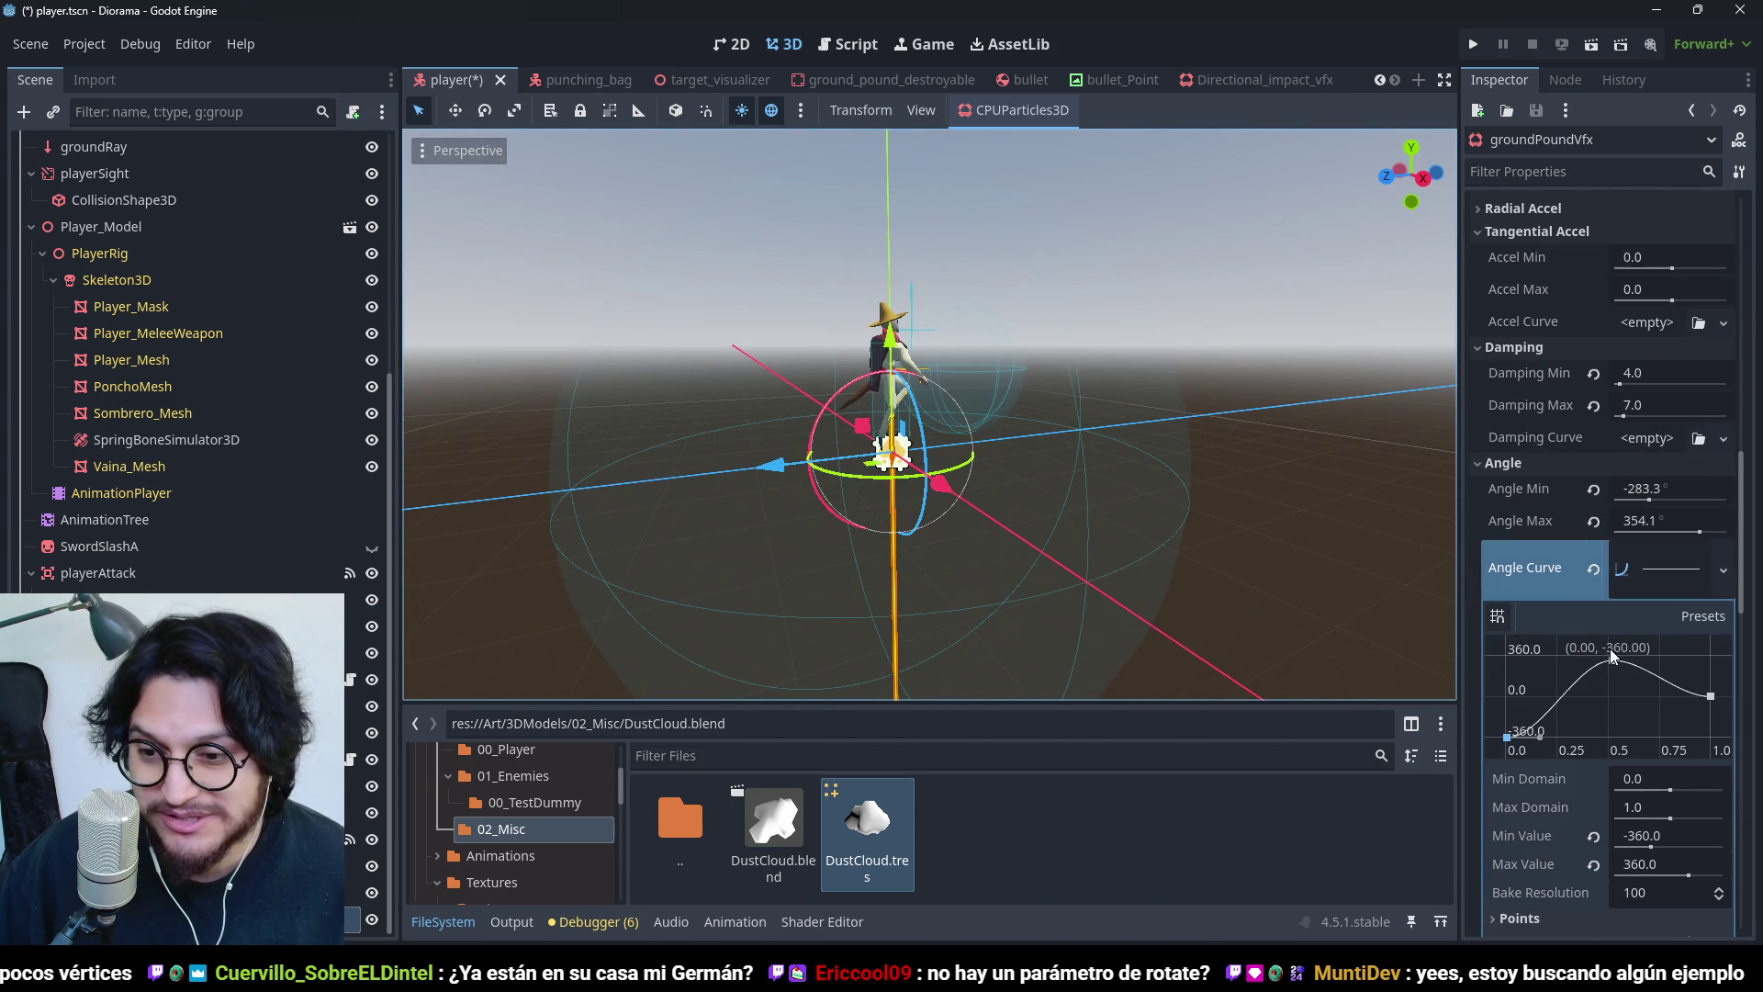
click(1613, 659)
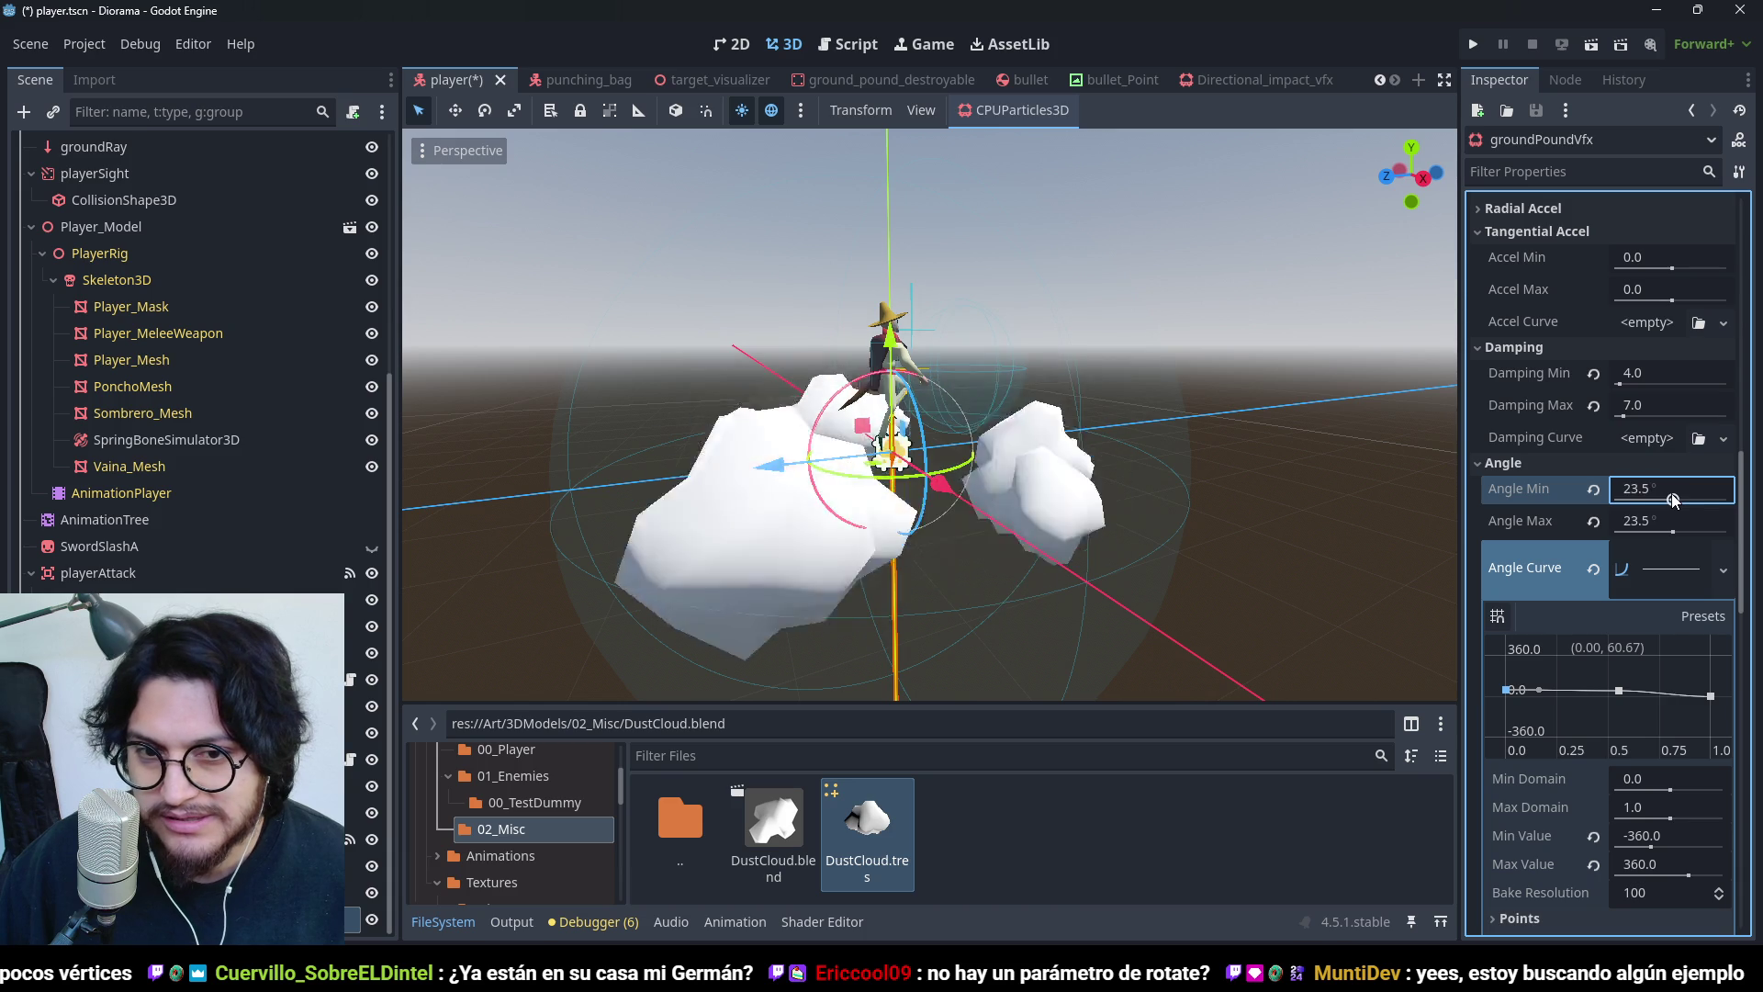
- Clear the Angle Curve and widen the start angle range to -492.5° to 342.2°
scroll(1193, 569, down, 3)
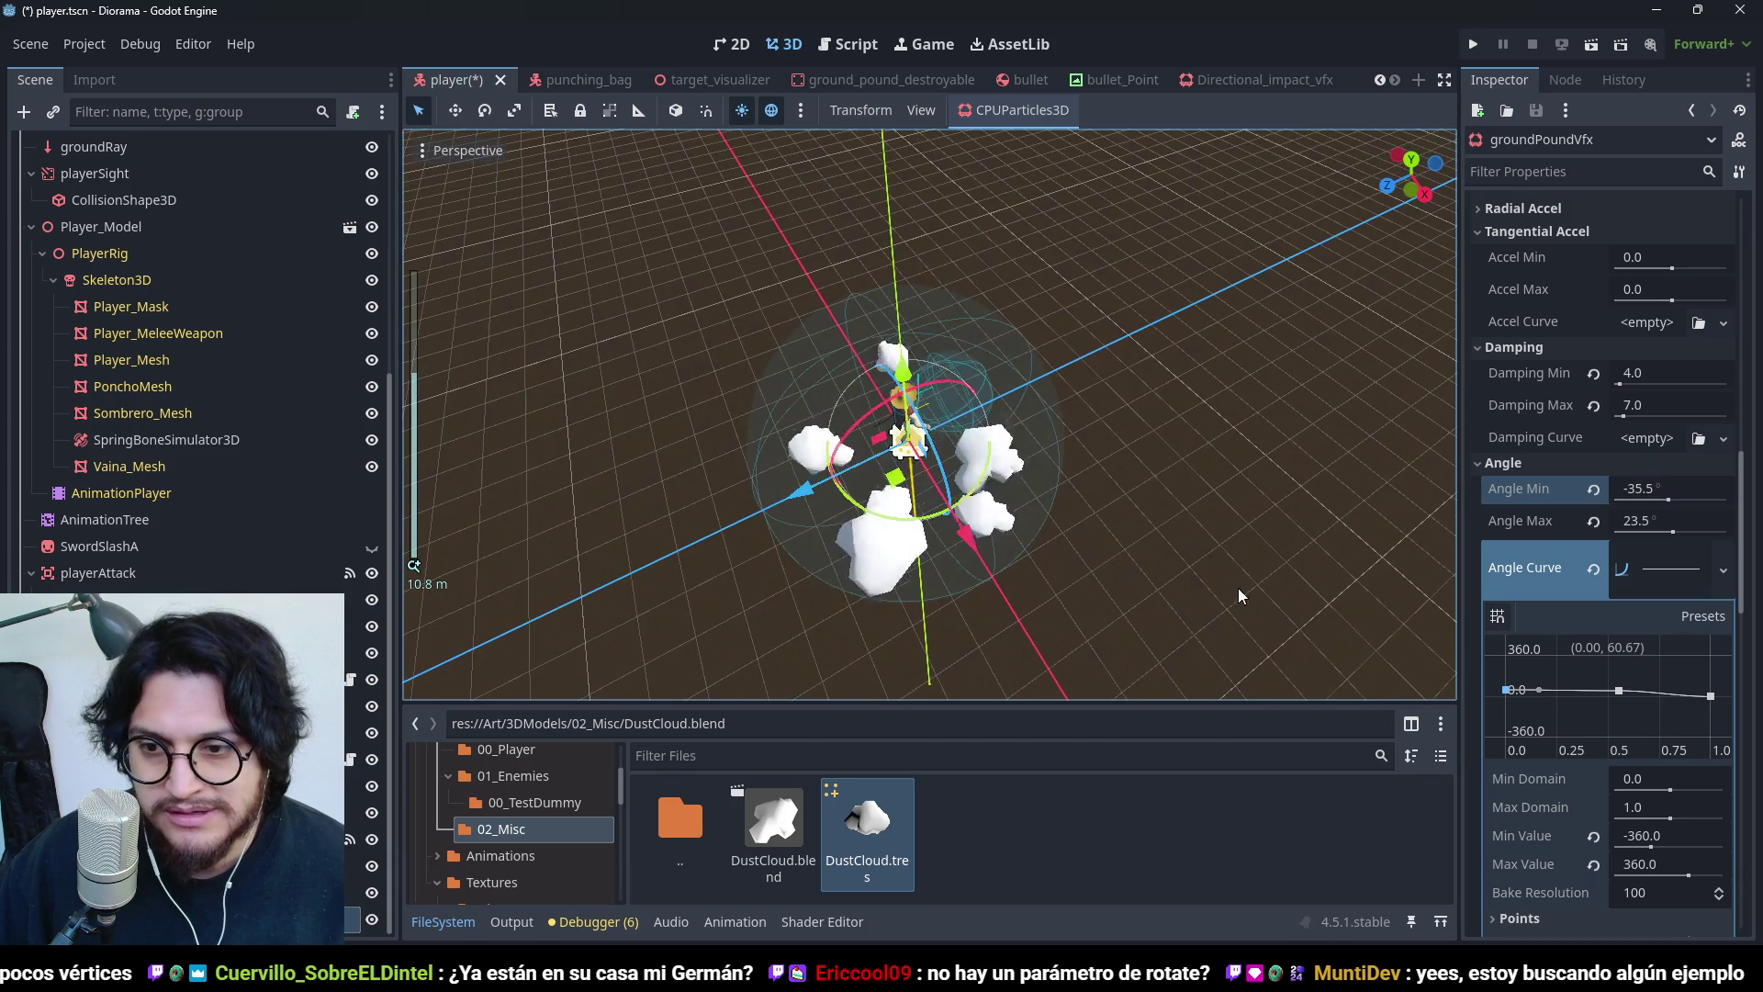
click(1593, 570)
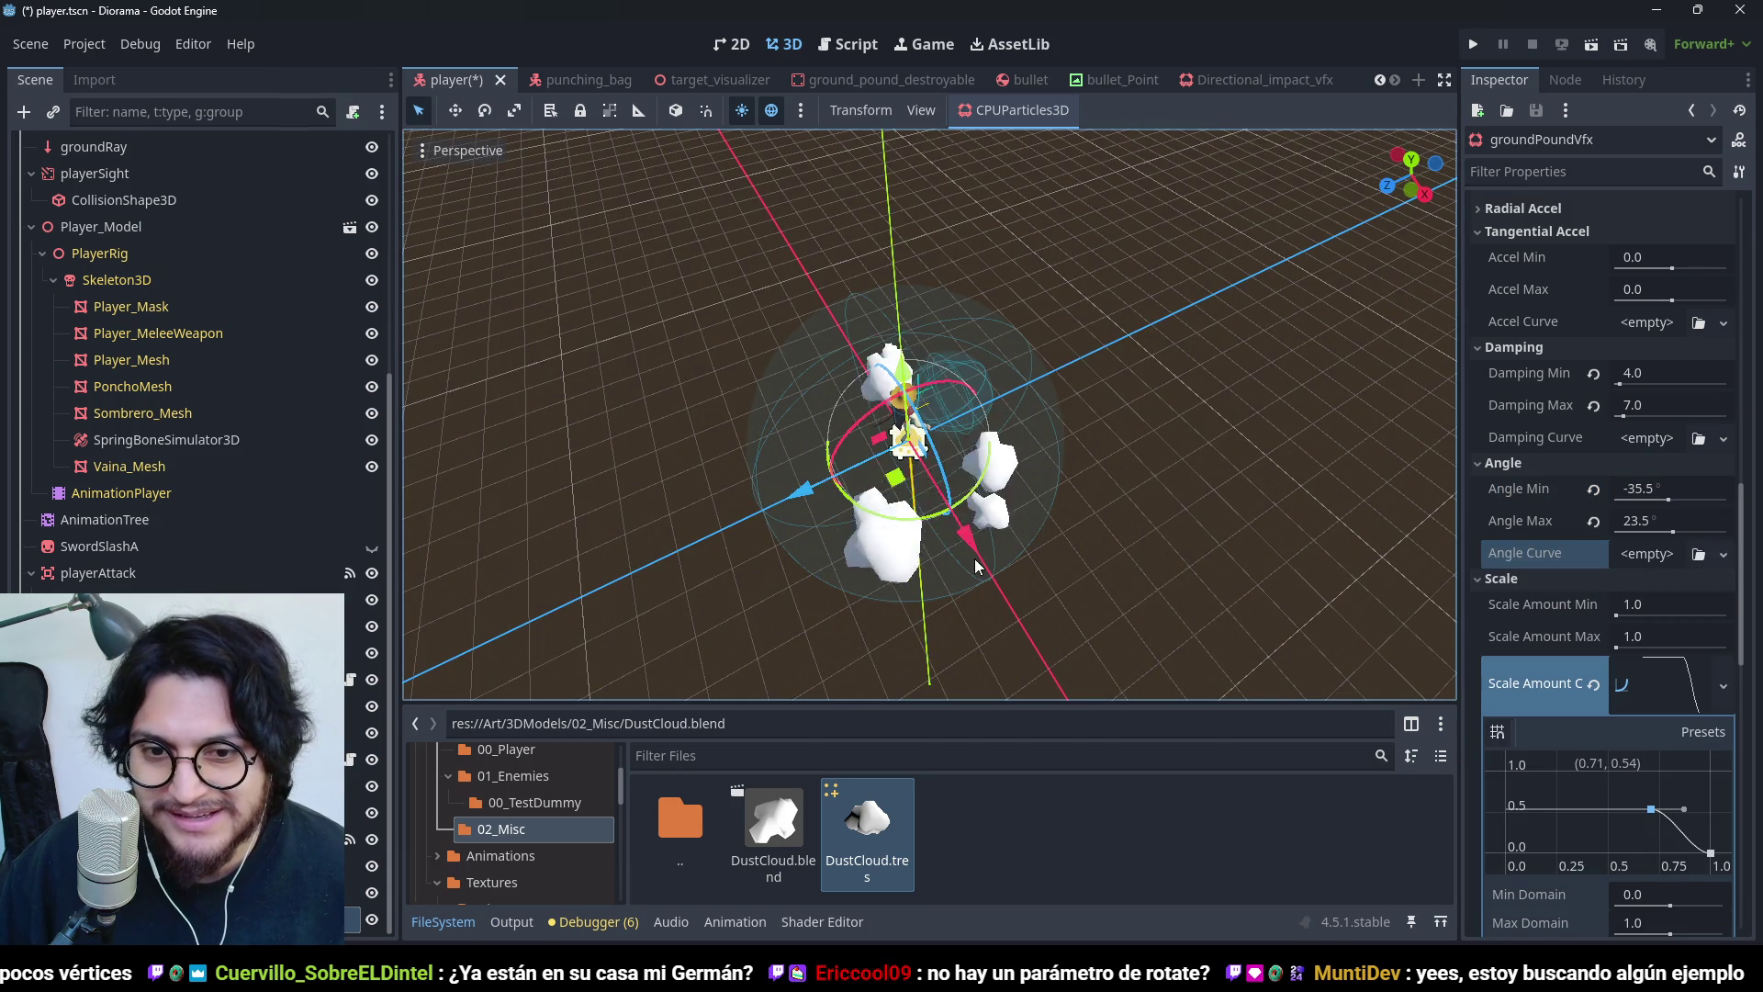
drag(1004, 616, 1102, 551)
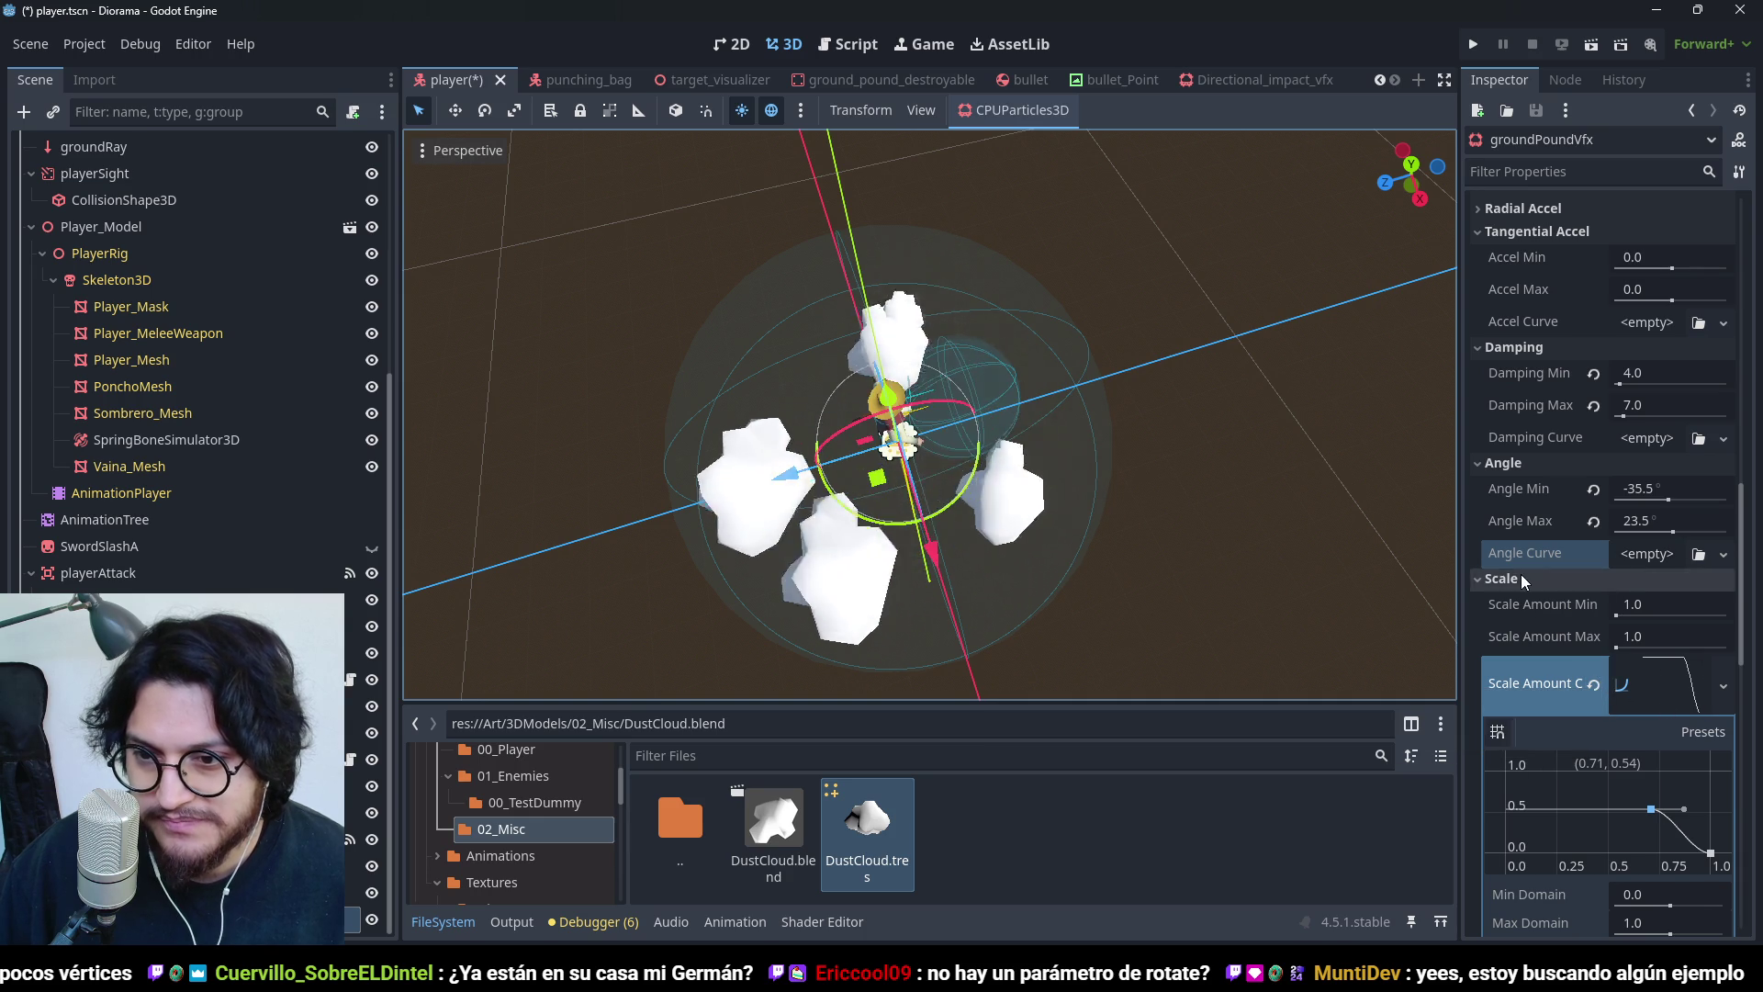
click(1595, 684)
mouse_move(1667, 496)
mouse_down()
mouse_move(1683, 503)
mouse_move(1620, 505)
mouse_move(1697, 539)
mouse_up()
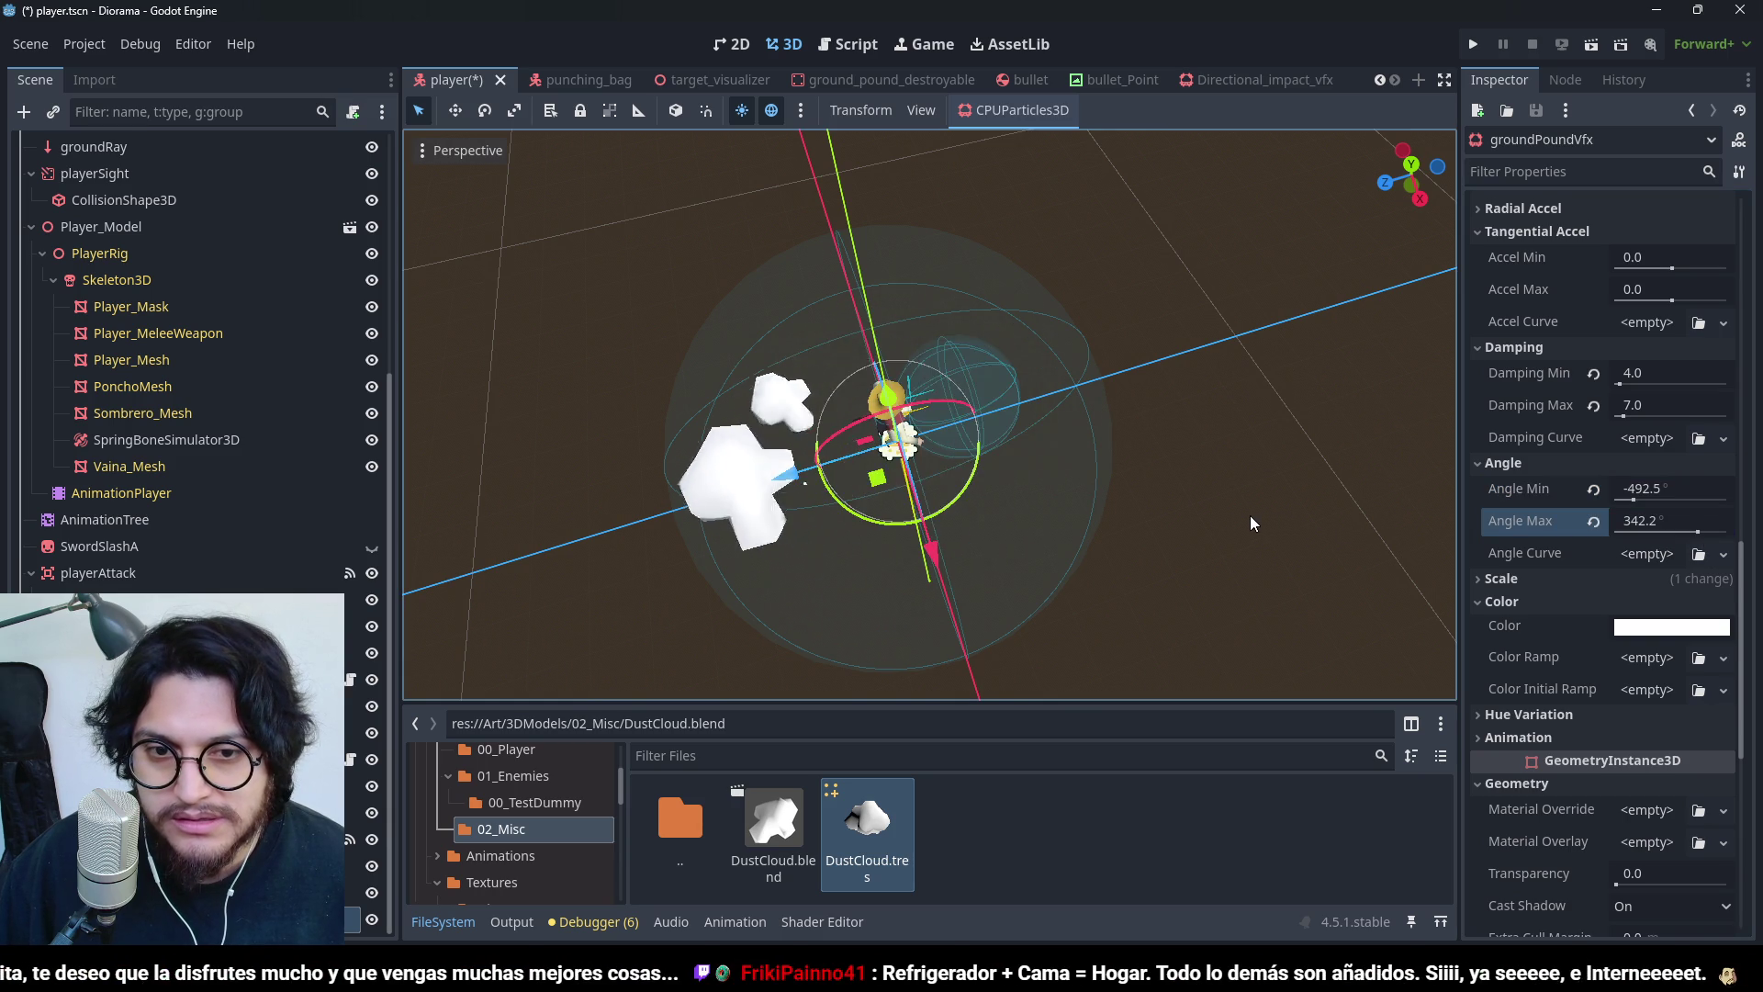
mouse_move(1193, 512)
mouse_down()
mouse_move(953, 385)
mouse_move(701, 577)
mouse_move(661, 417)
mouse_move(992, 268)
mouse_move(1099, 307)
mouse_move(995, 563)
mouse_move(1034, 398)
mouse_move(1332, 63)
mouse_up()
- Enable One Shot on the dust particles and save player.tscn
key(ctrl+s)
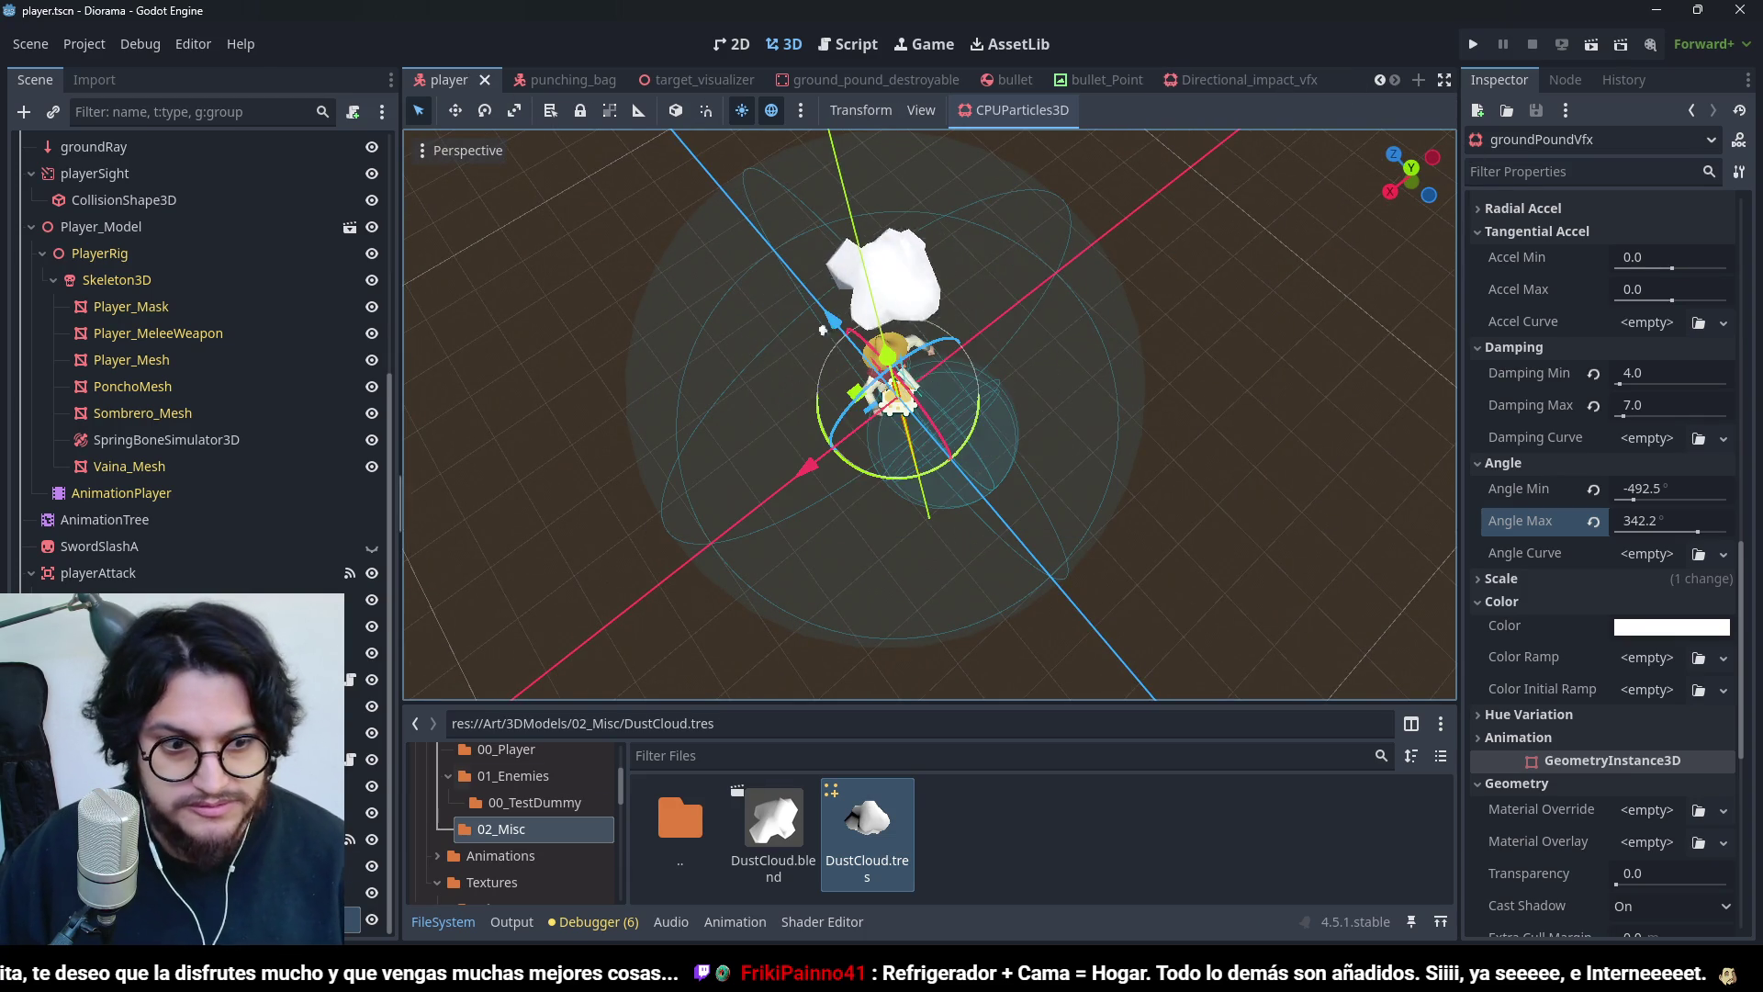
scroll(1694, 386, up, 10)
scroll(1694, 385, up, 5)
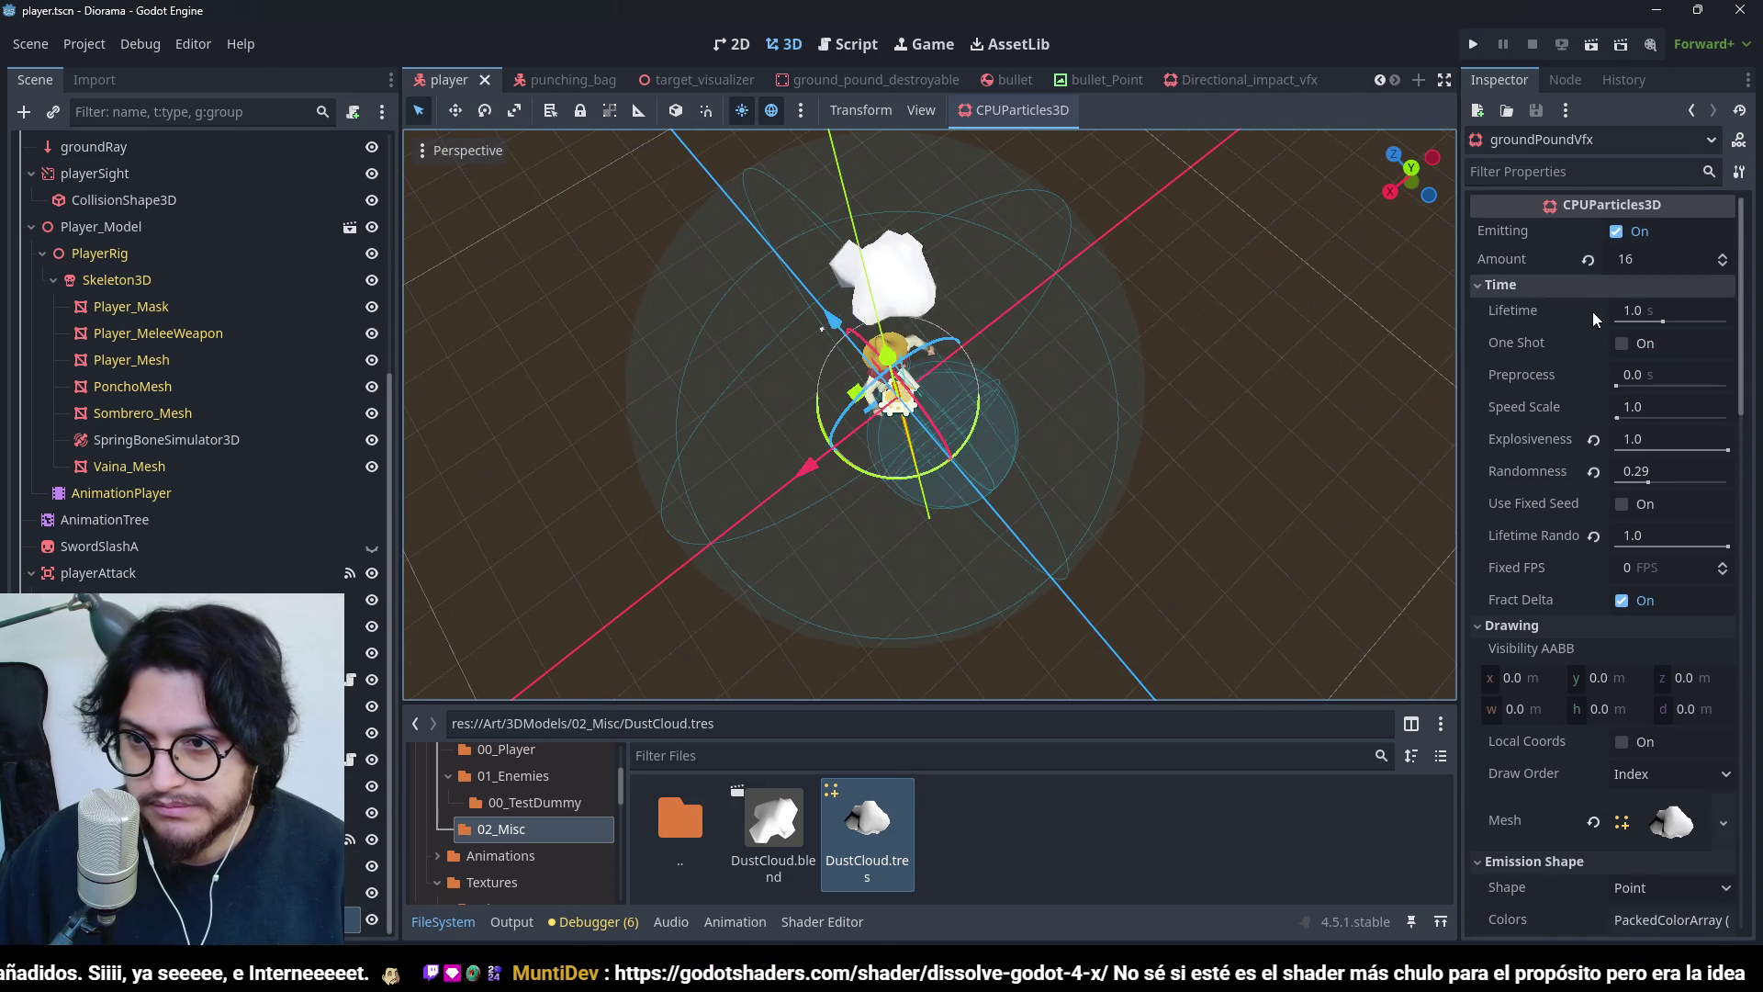
click(1639, 342)
key(ctrl+s)
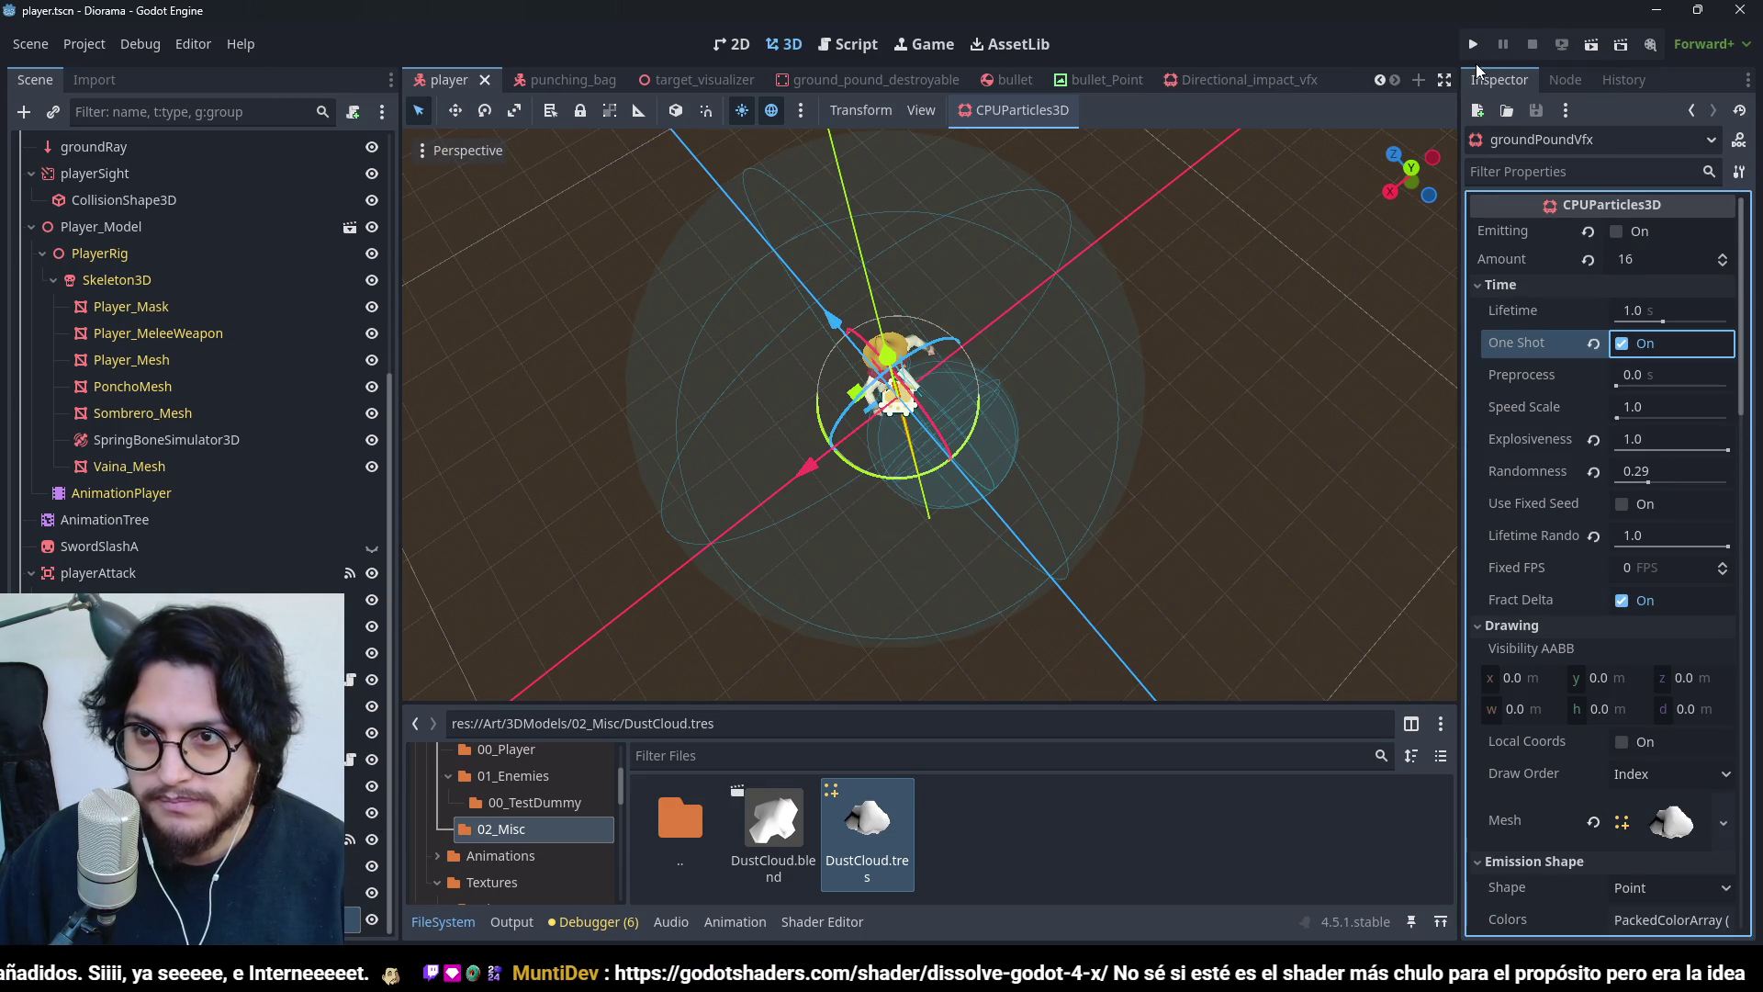
- Run the game, ground-pound twice near the training dummies, then stop it
click(1476, 47)
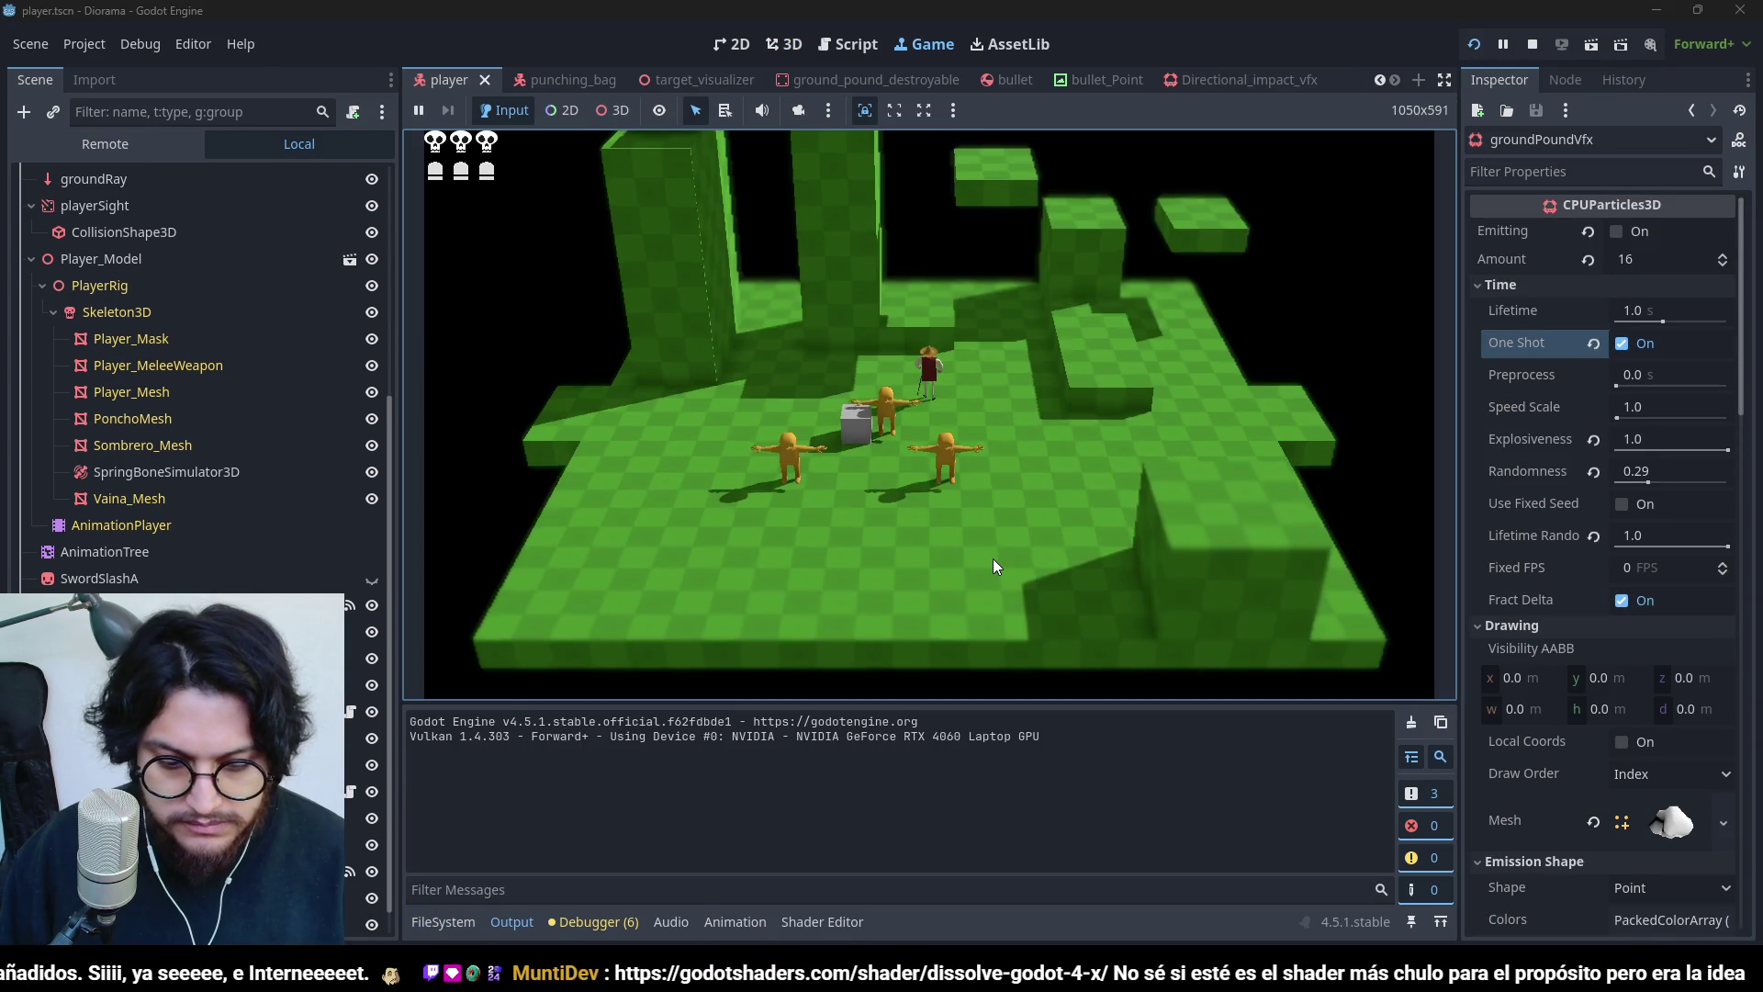
key(s)
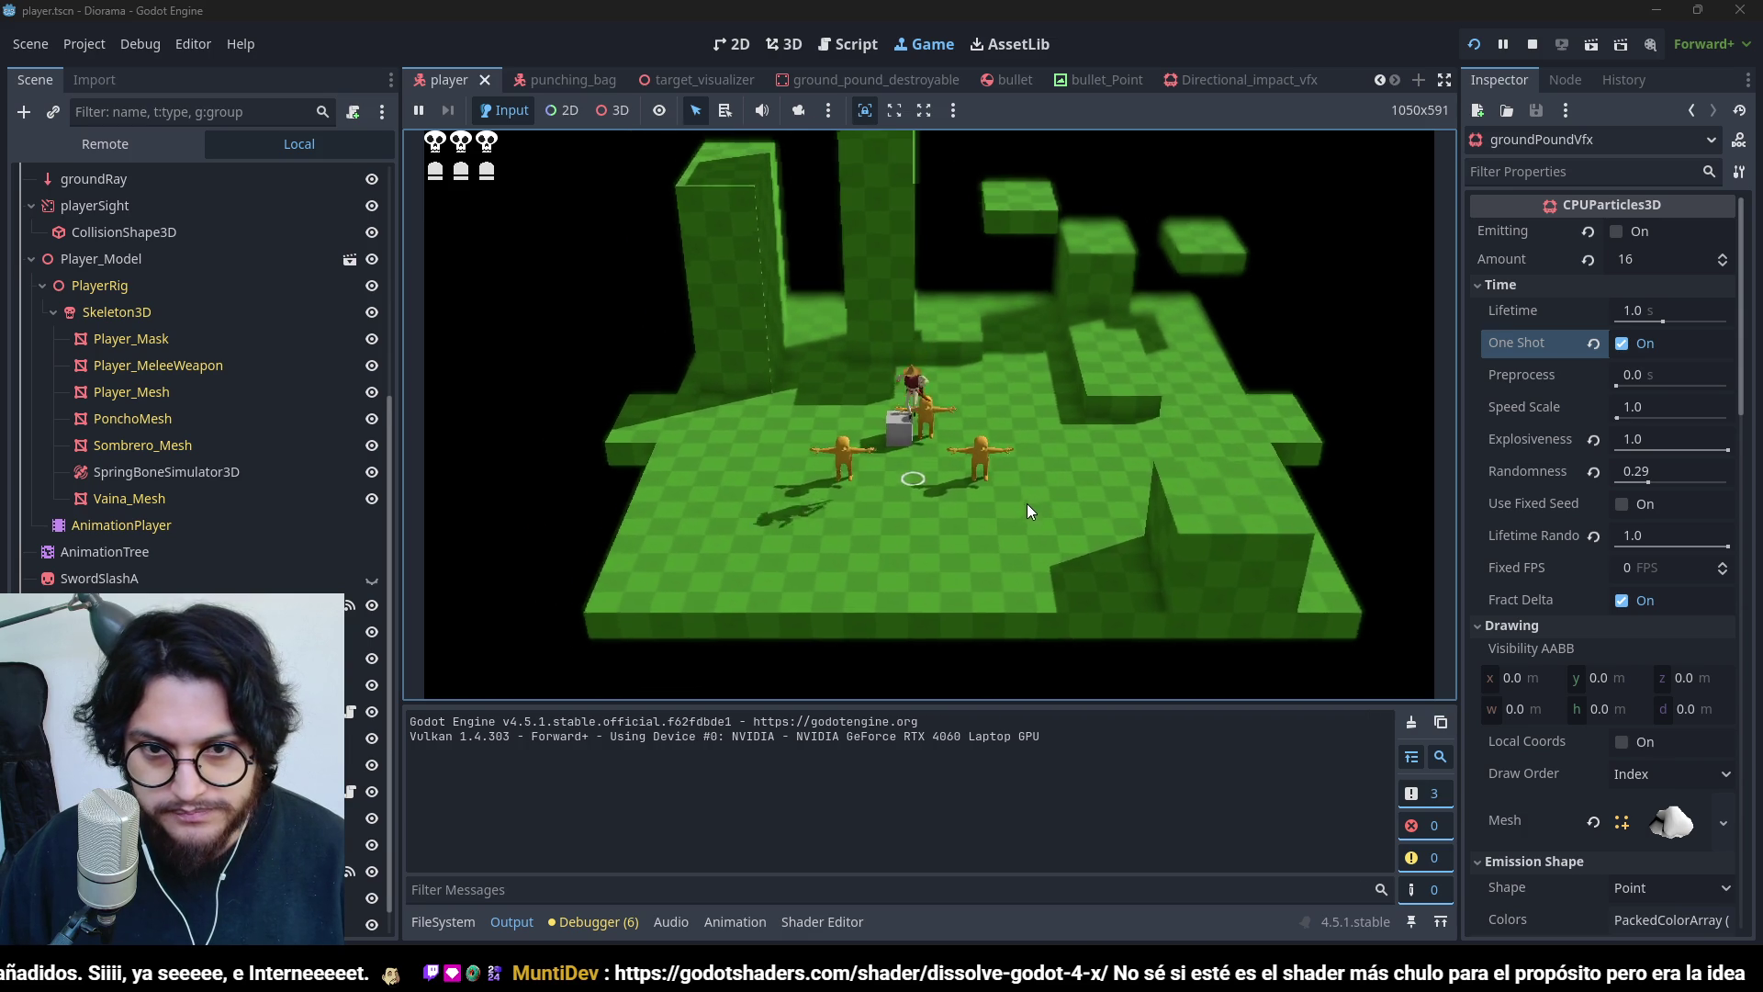
key(w)
key(space)
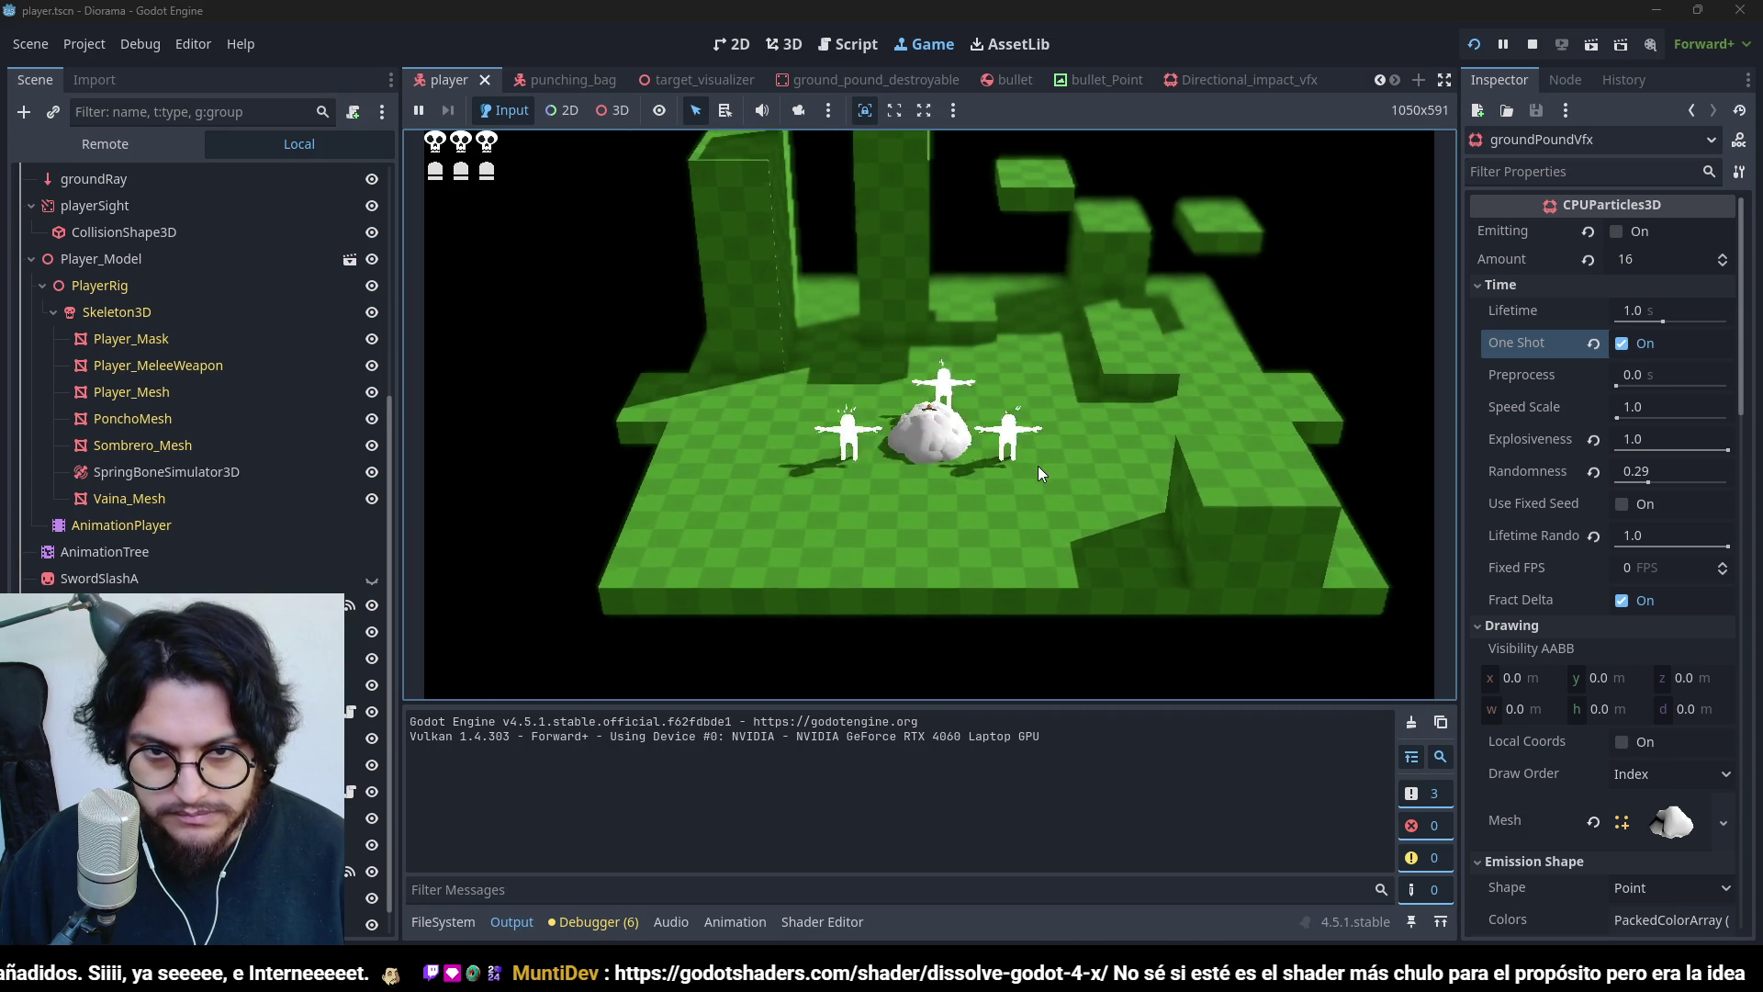
key(w)
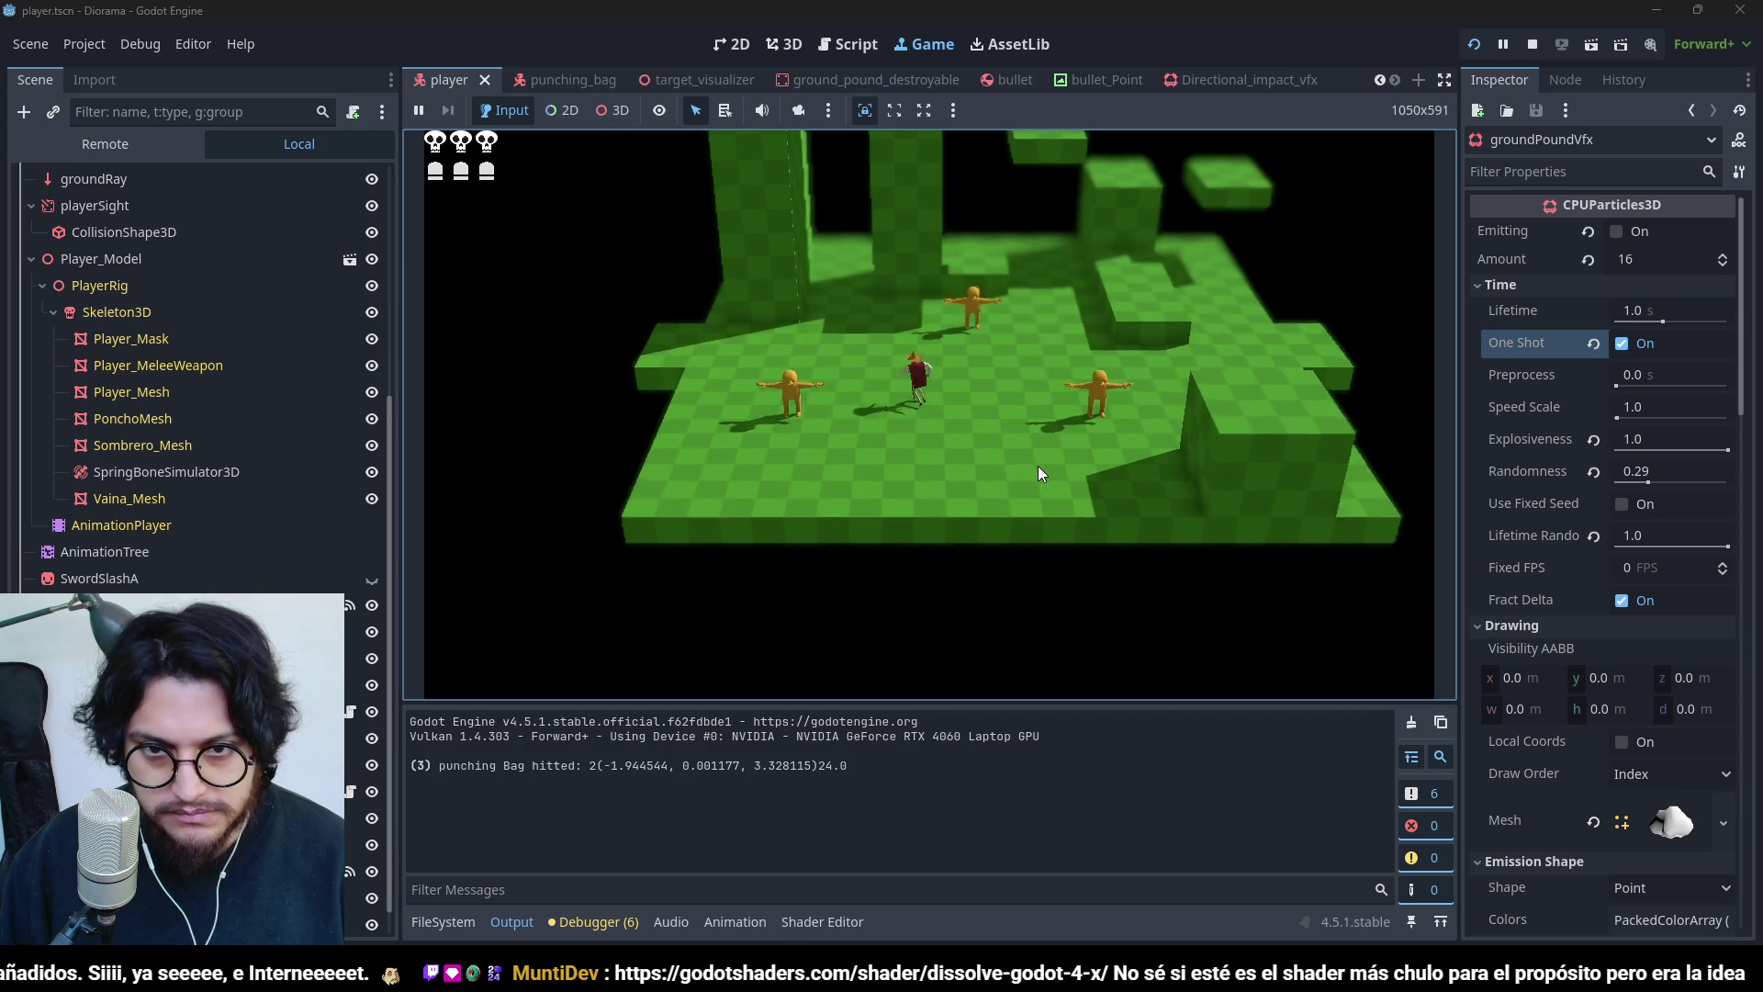
key(s)
key(space)
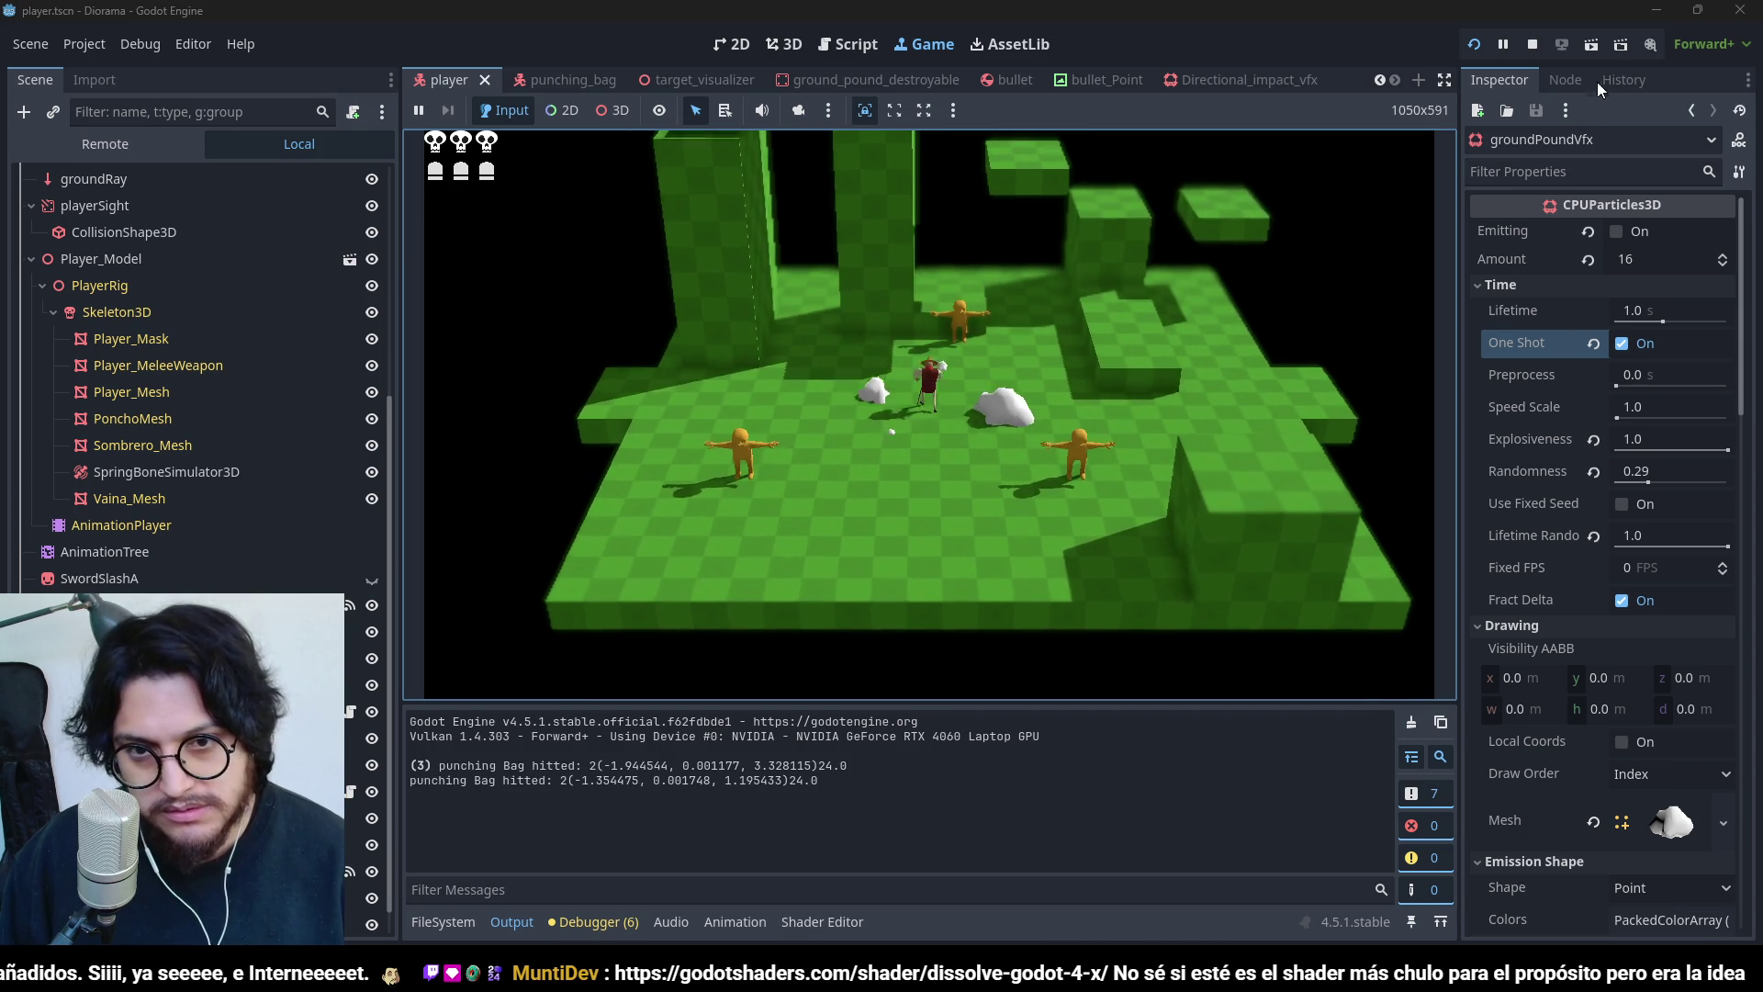
key(F8)
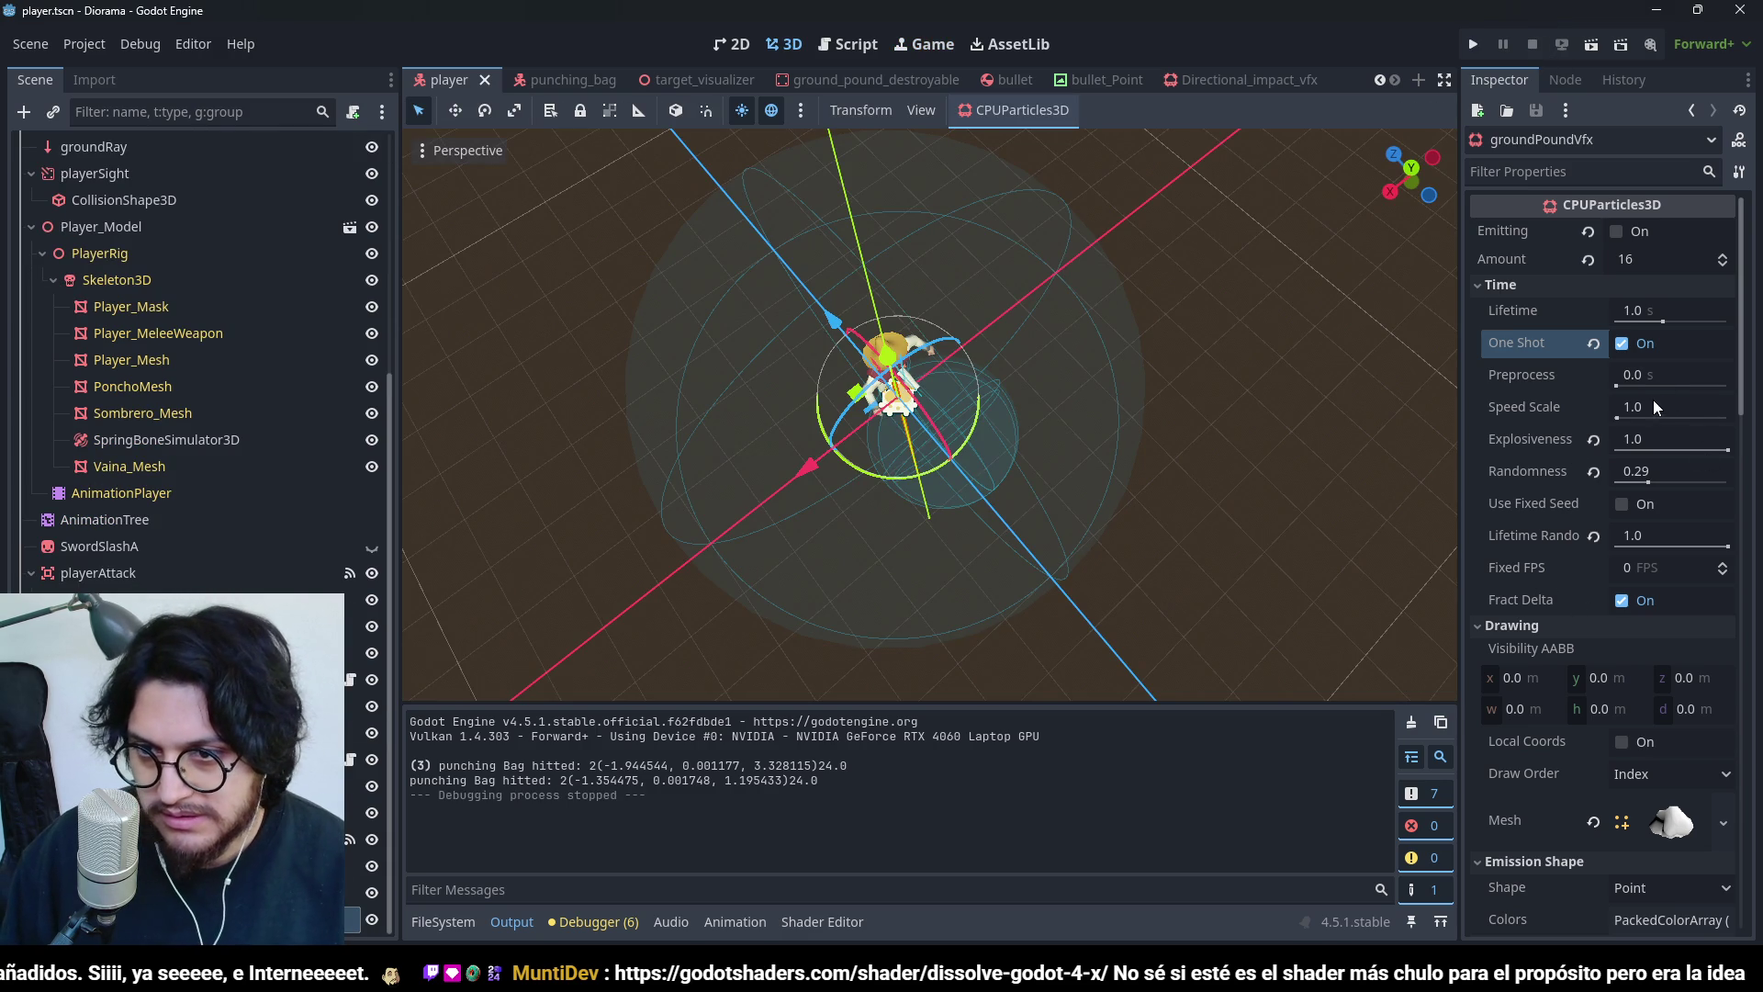
- Set Speed Scale to 2.0, save, and test the ground-pound burst in-game
key(ctrl+s)
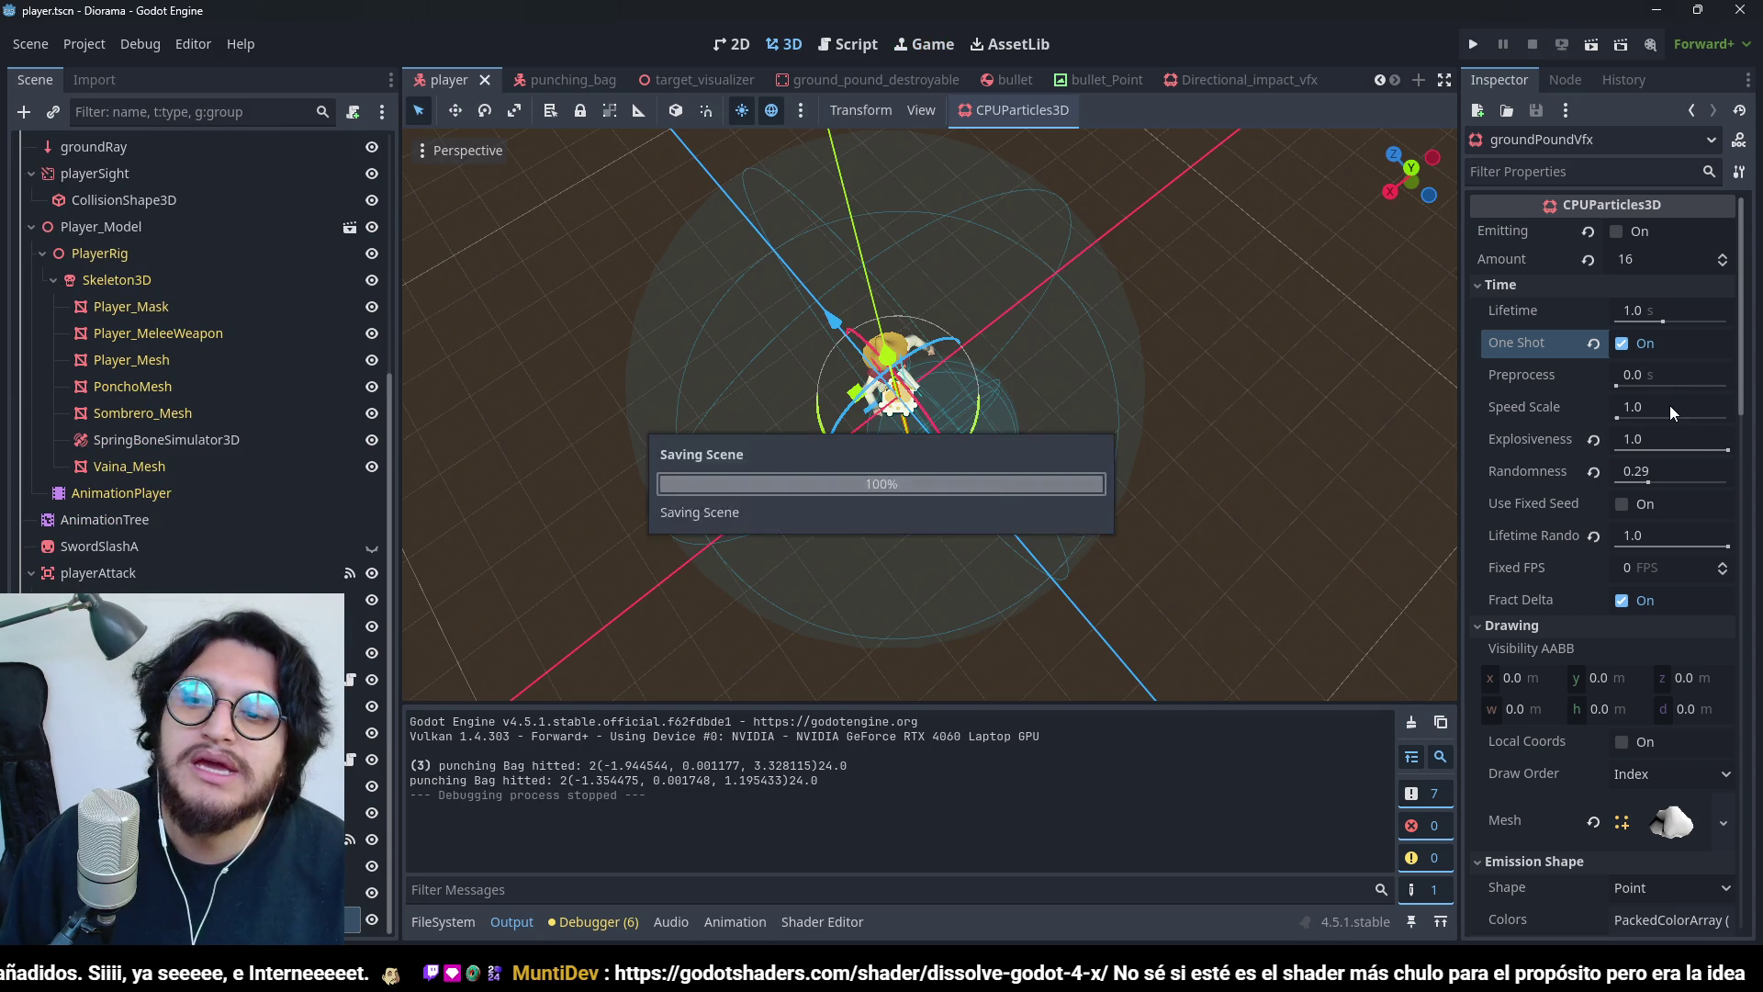
click(1669, 405)
text(2)
key(ctrl+s)
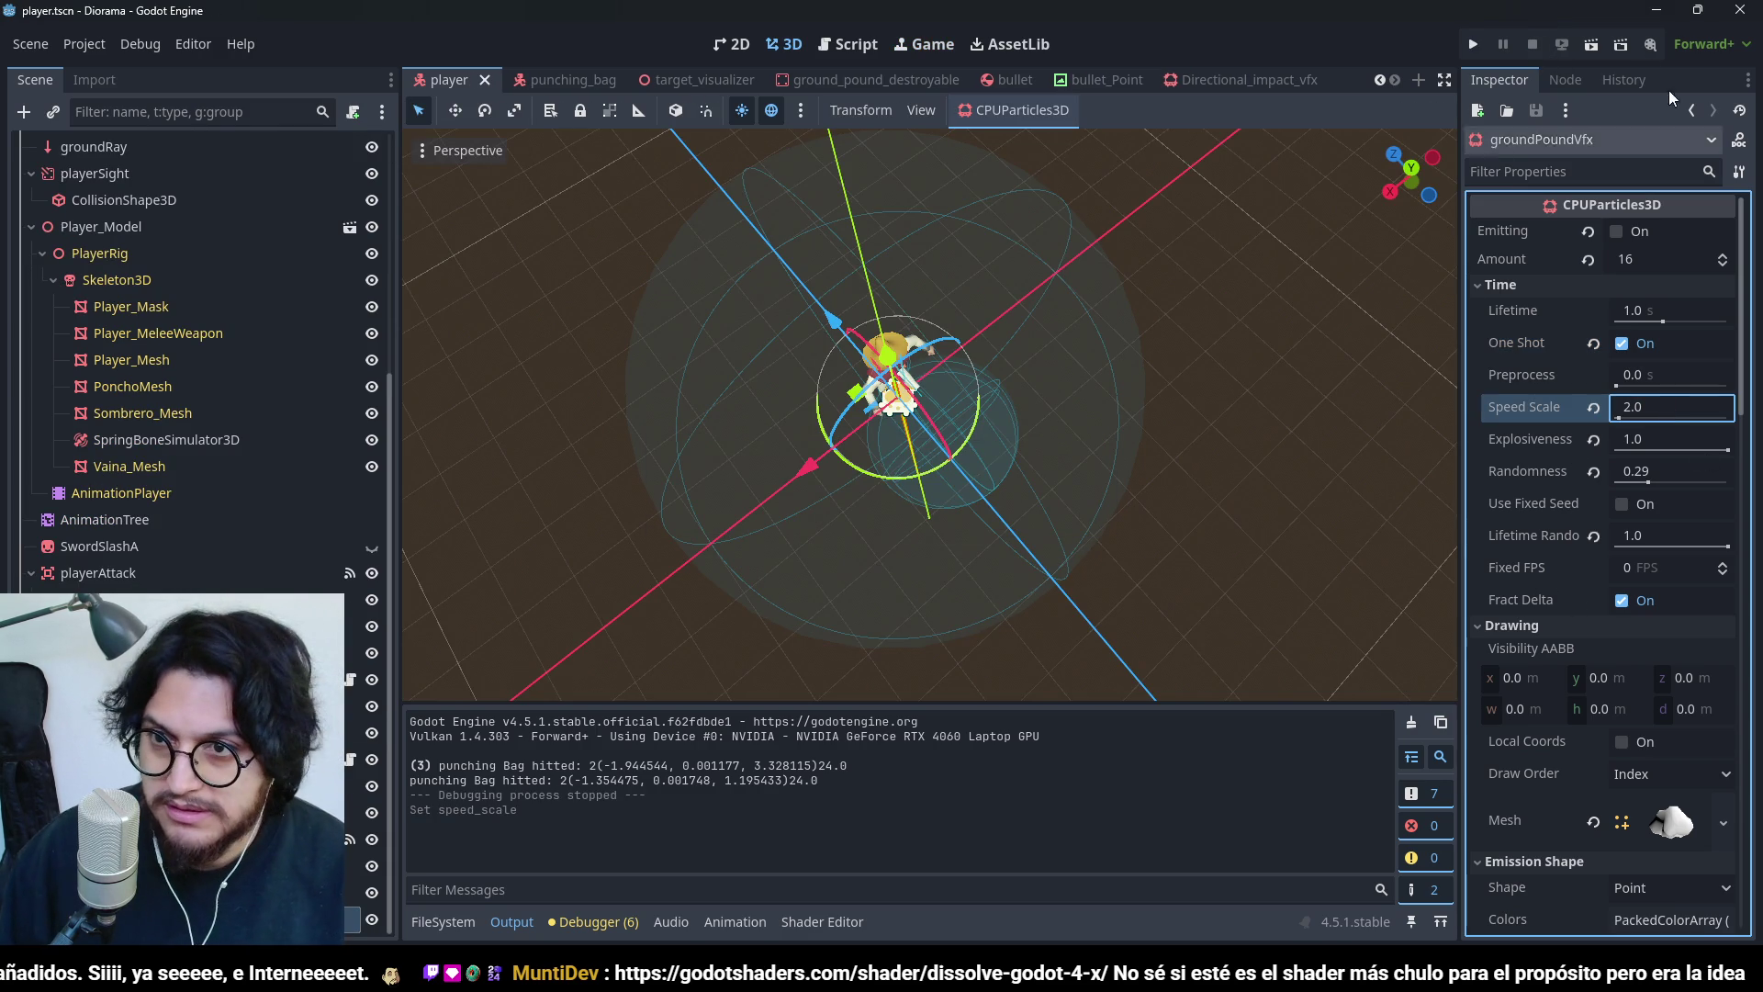
click(1472, 44)
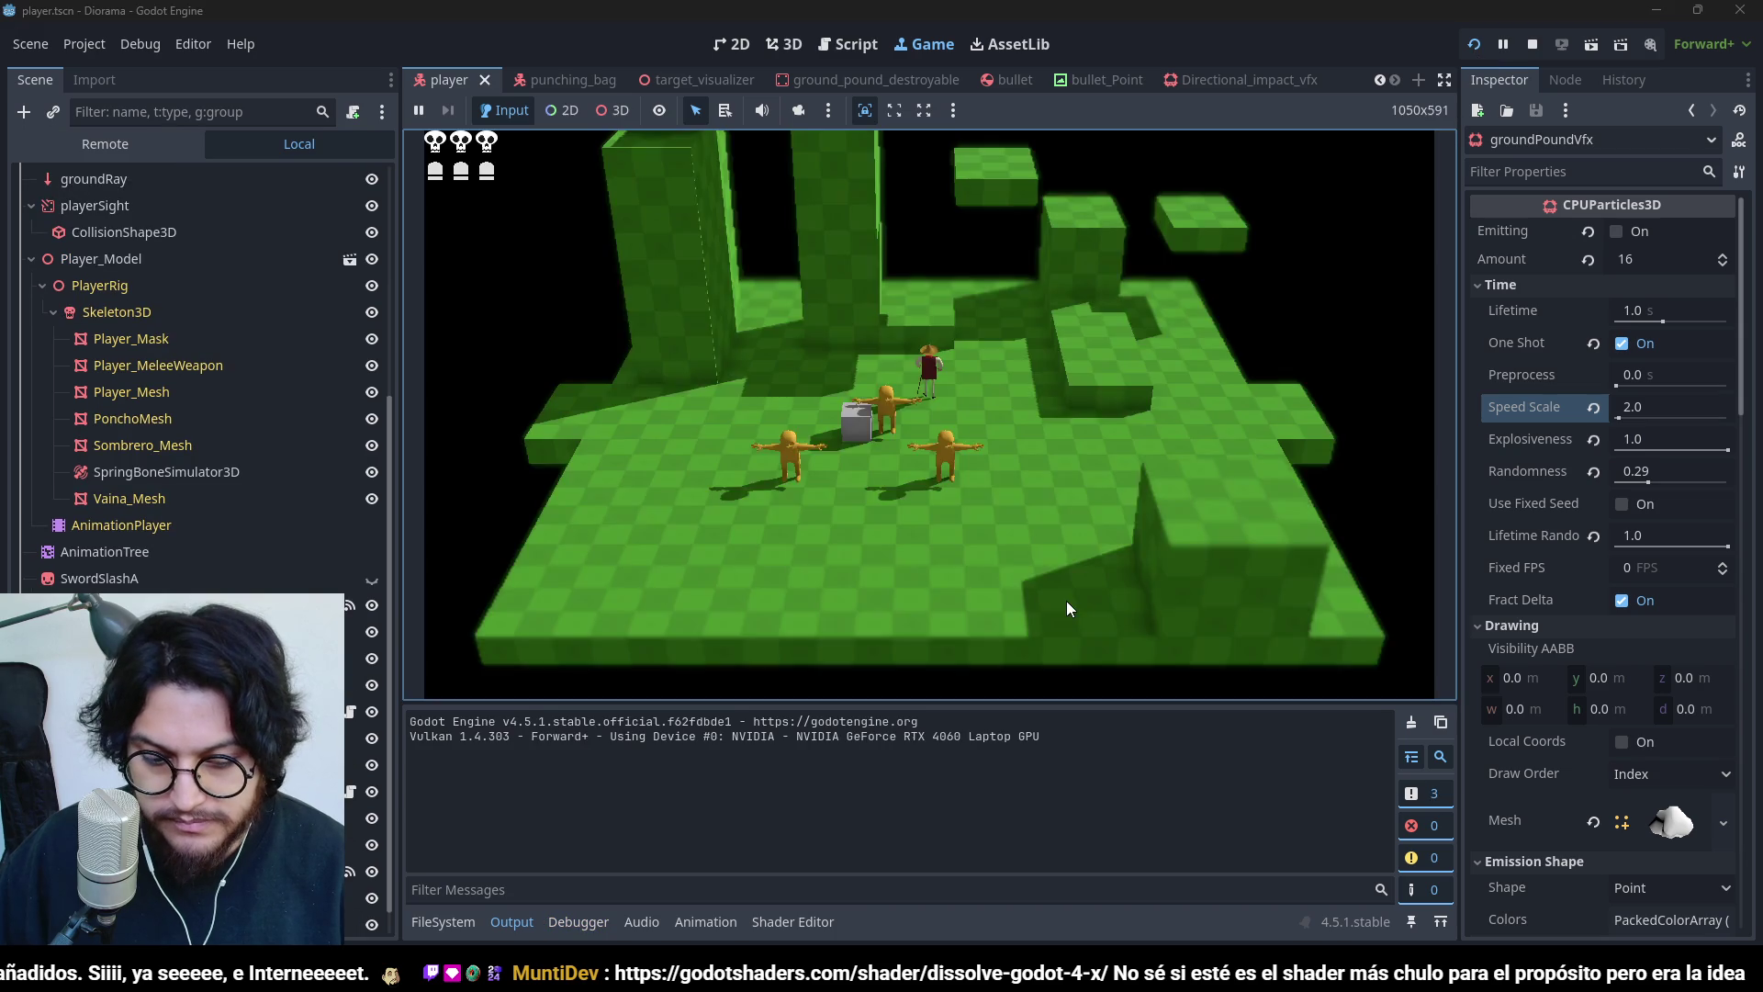
key(space)
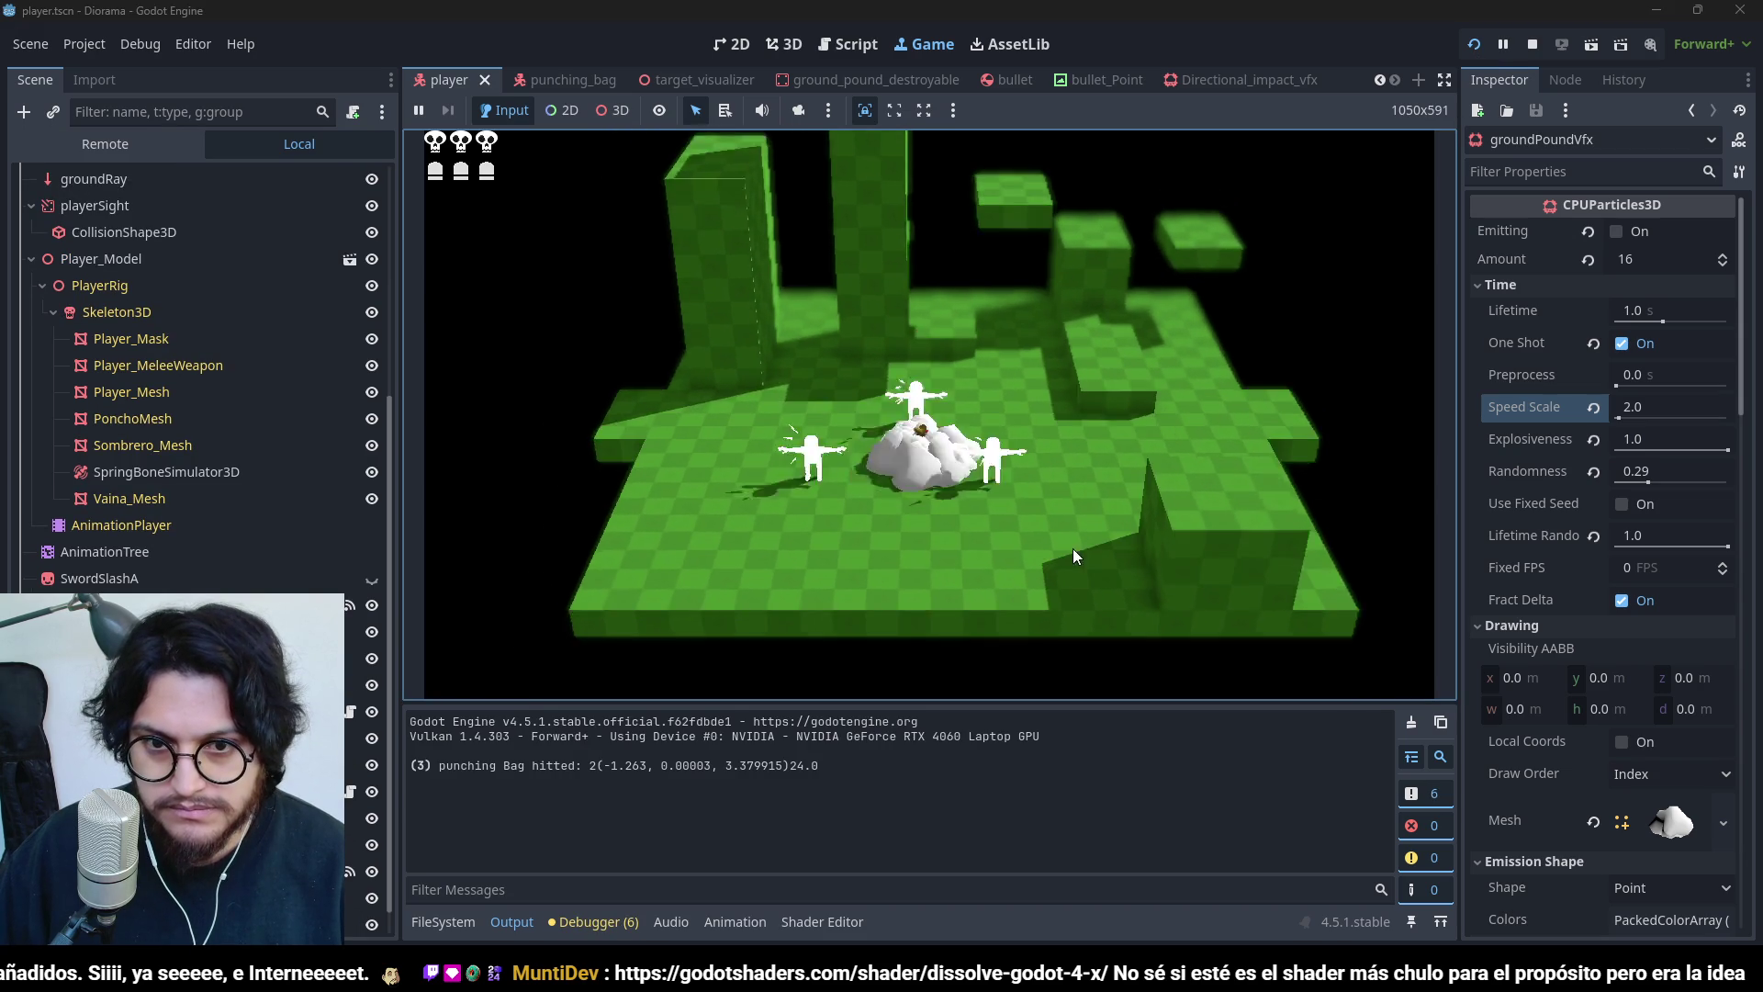
key(space)
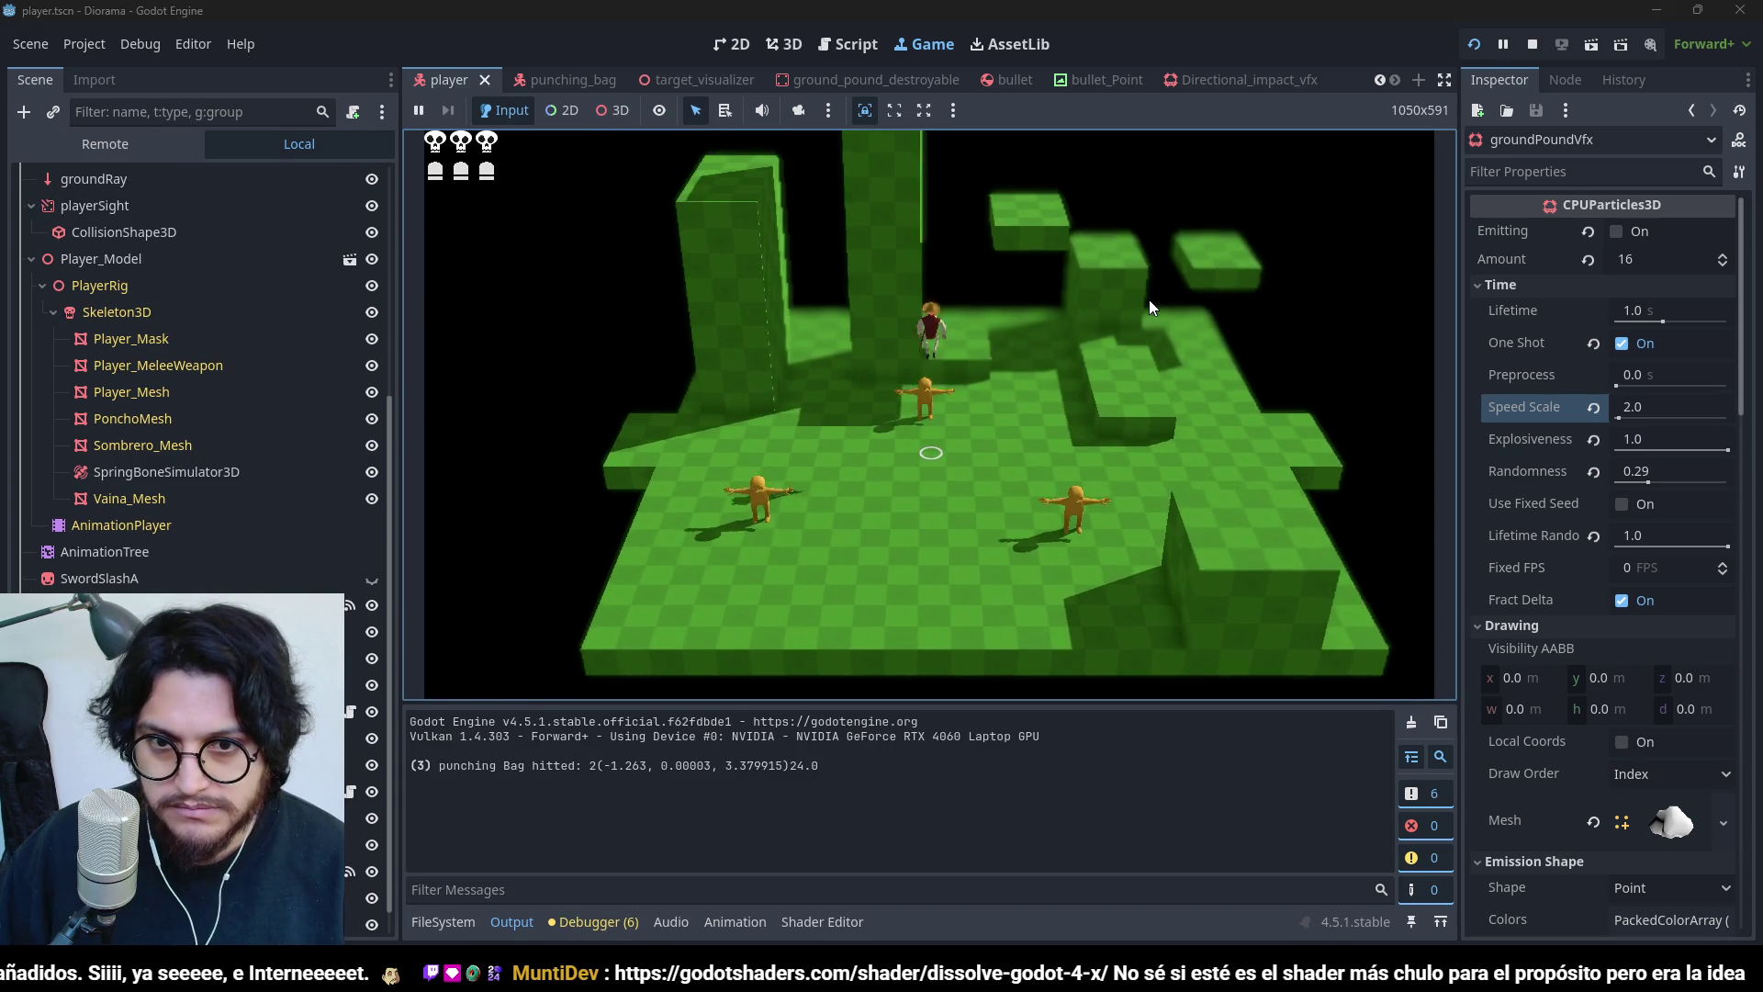
key(F8)
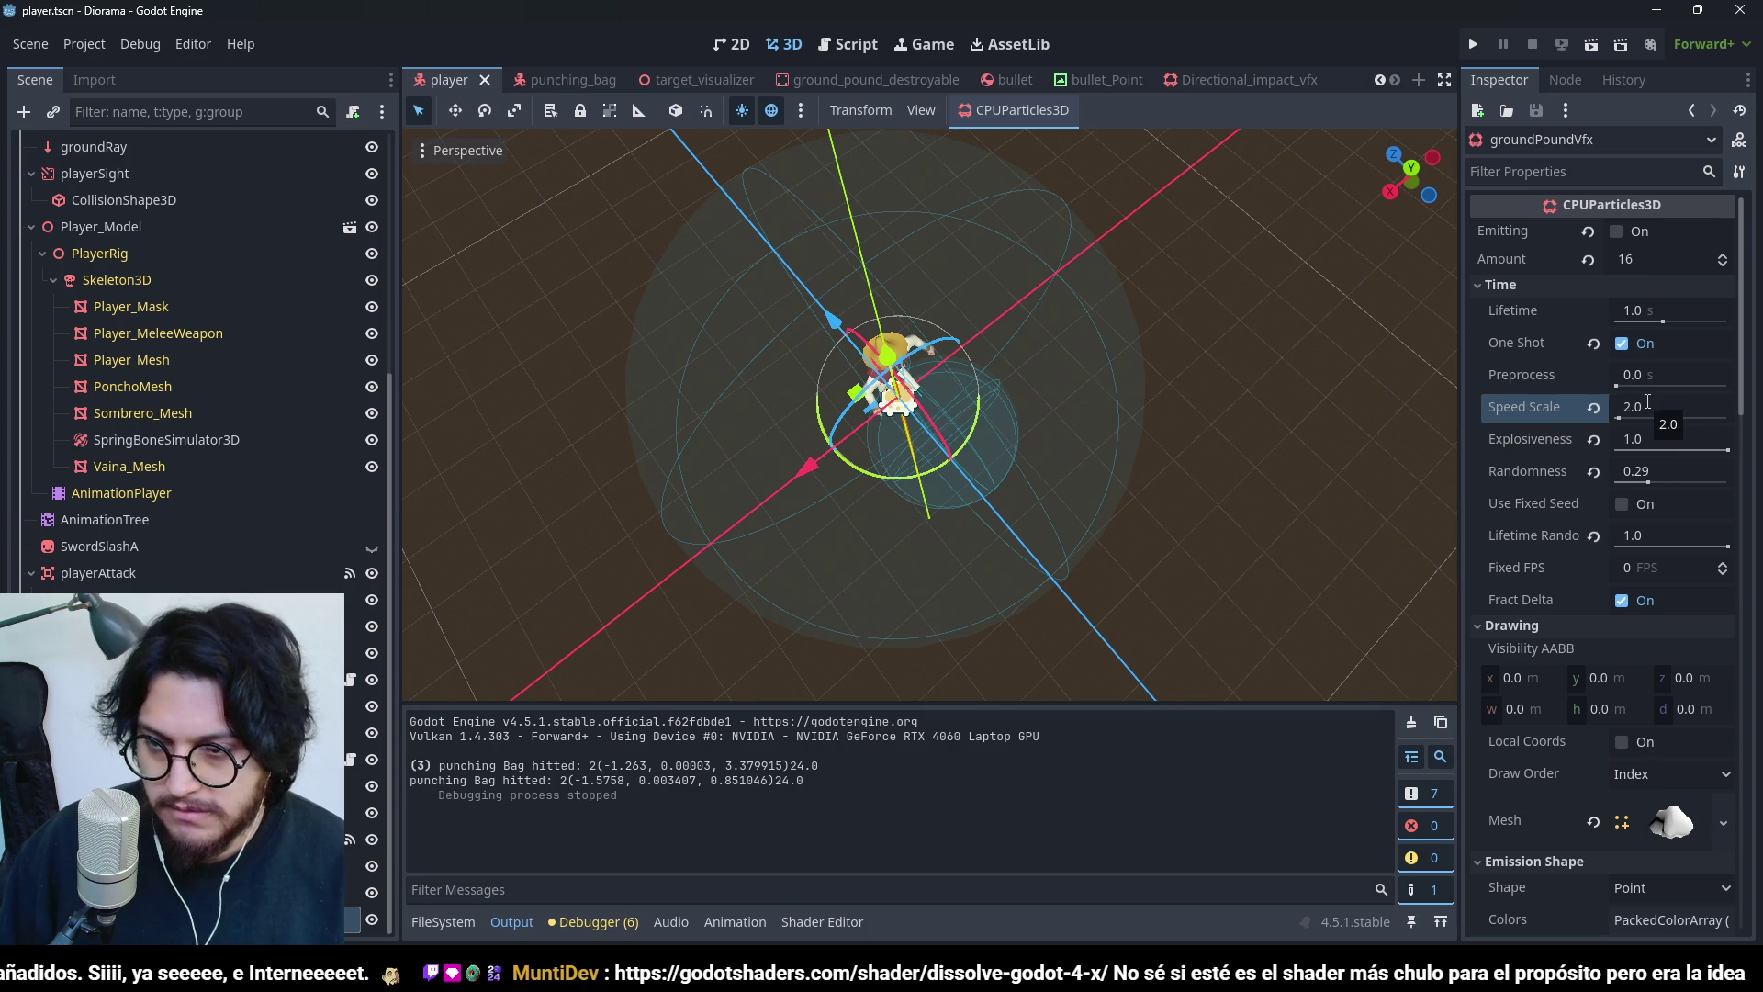
text(1.5)
- Settle on a Speed Scale of 1.5 and save the scene
key(Return)
key(ctrl+s)
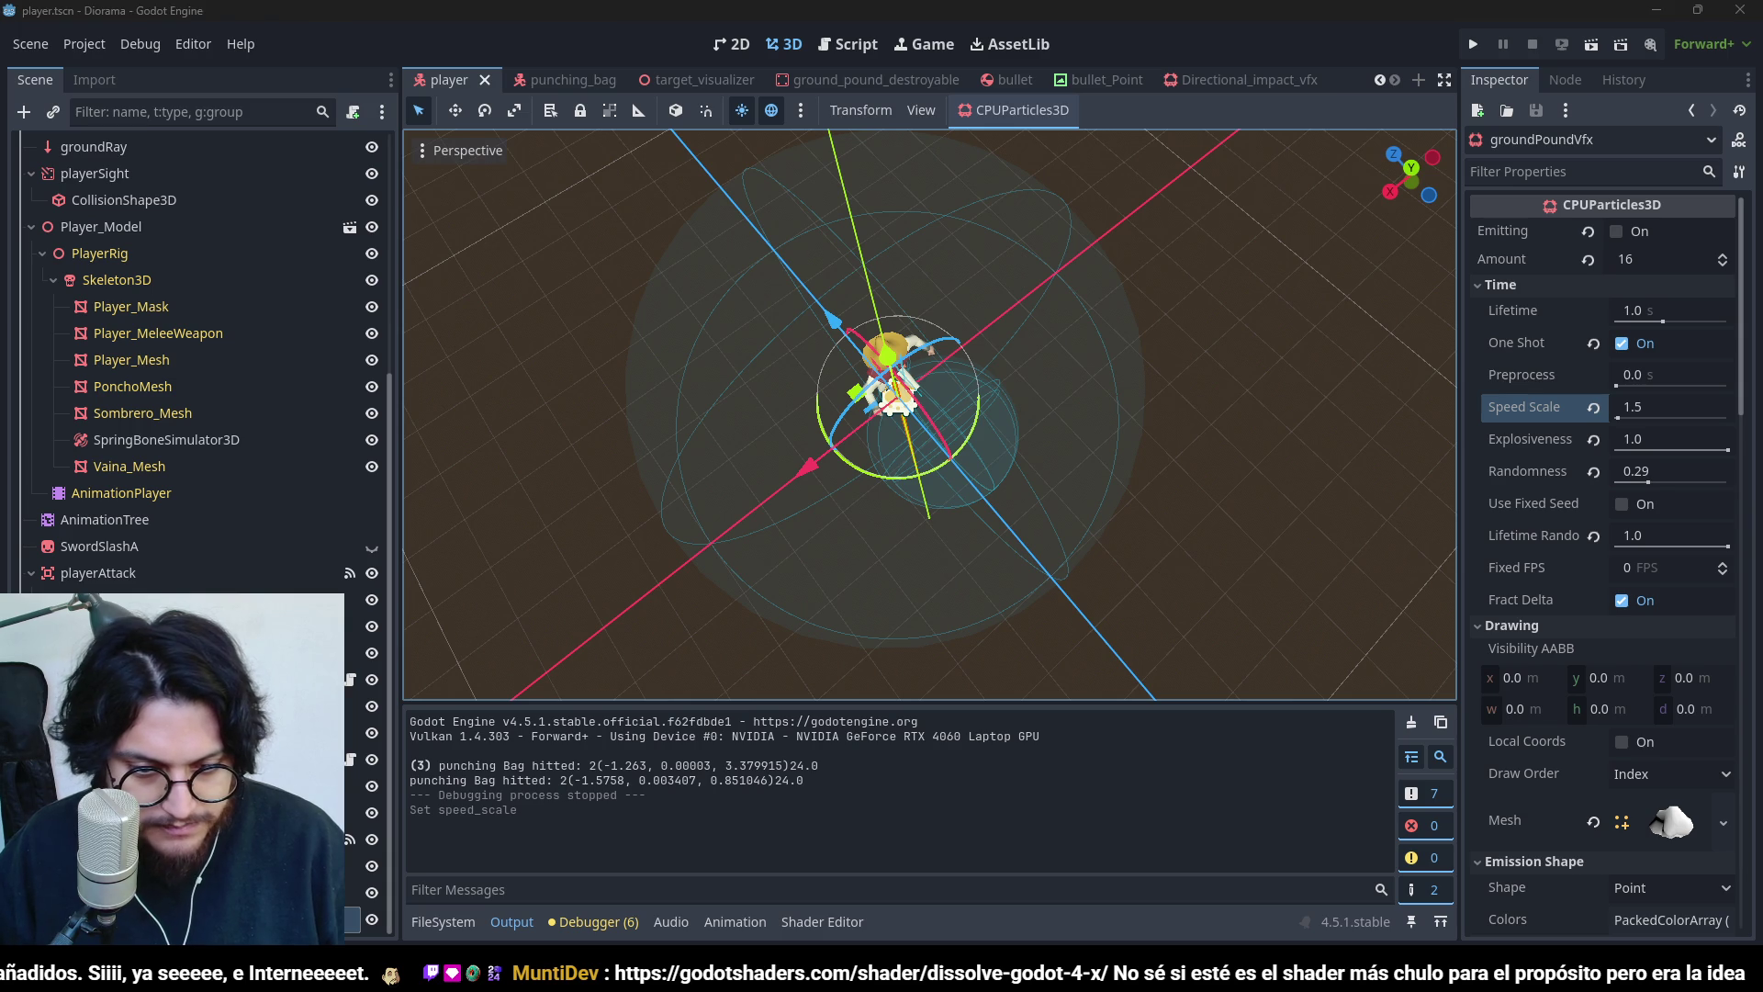
key(alt+Tab)
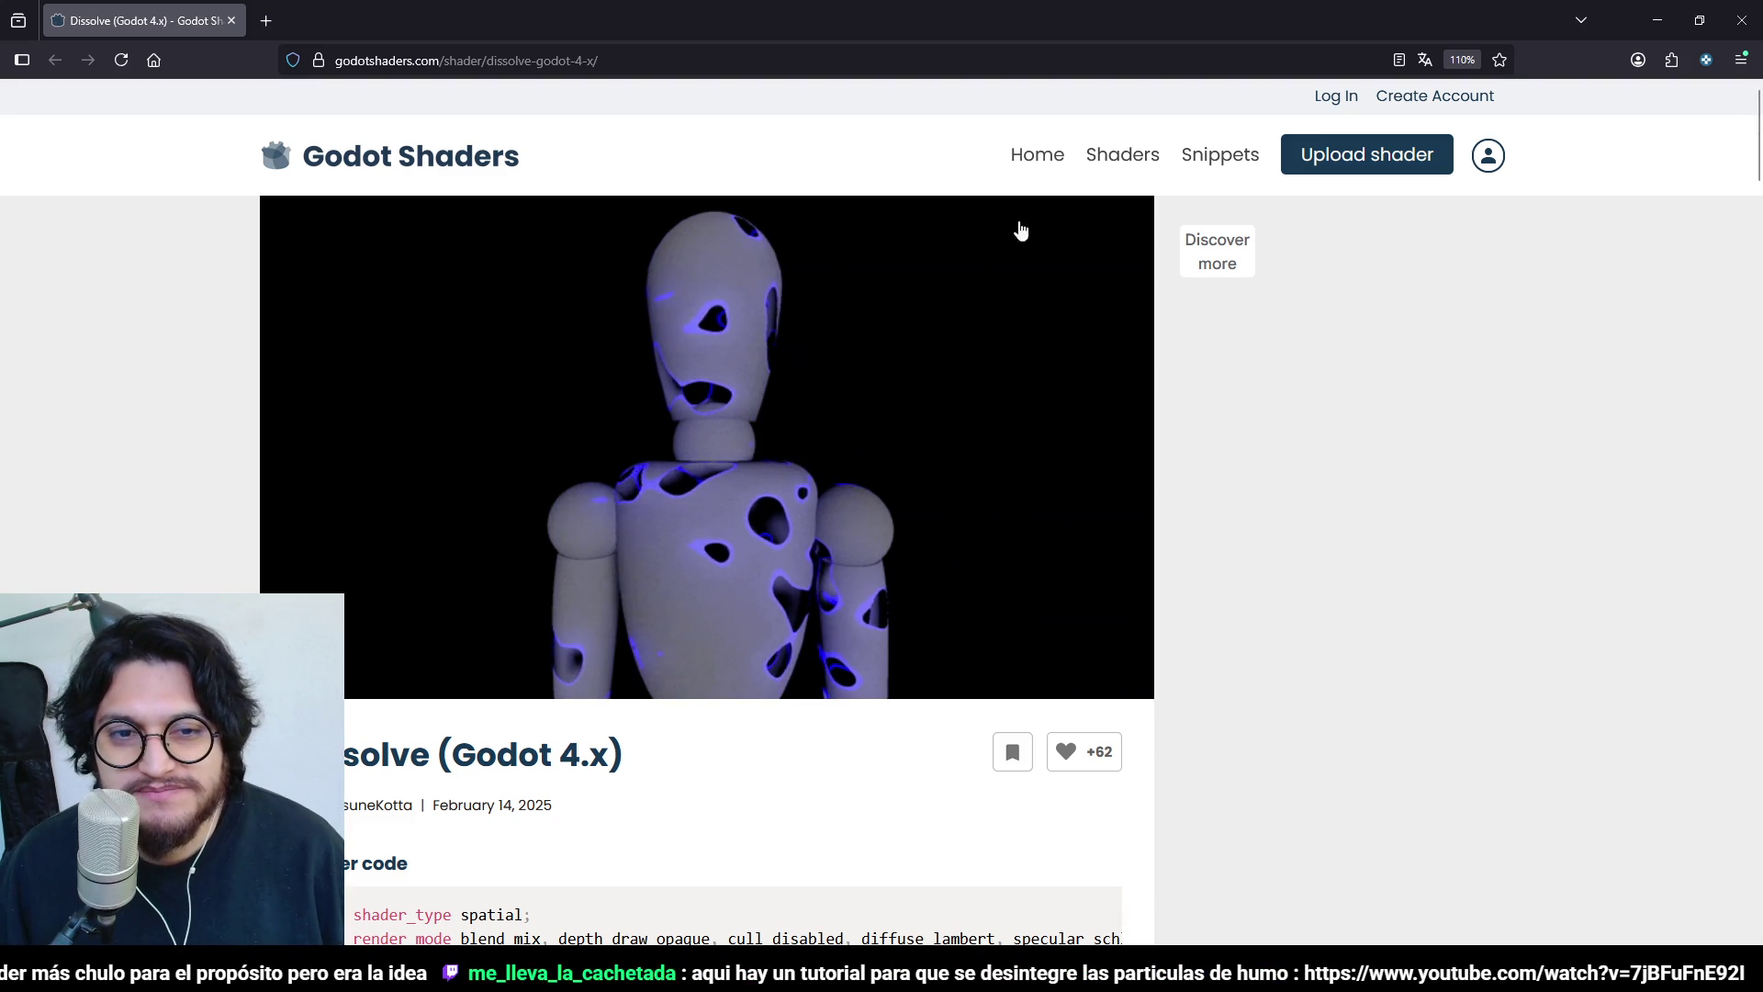
- Review the Dissolve shader code and first preview screenshot, then minimize the browser
scroll(991, 460, down, 3)
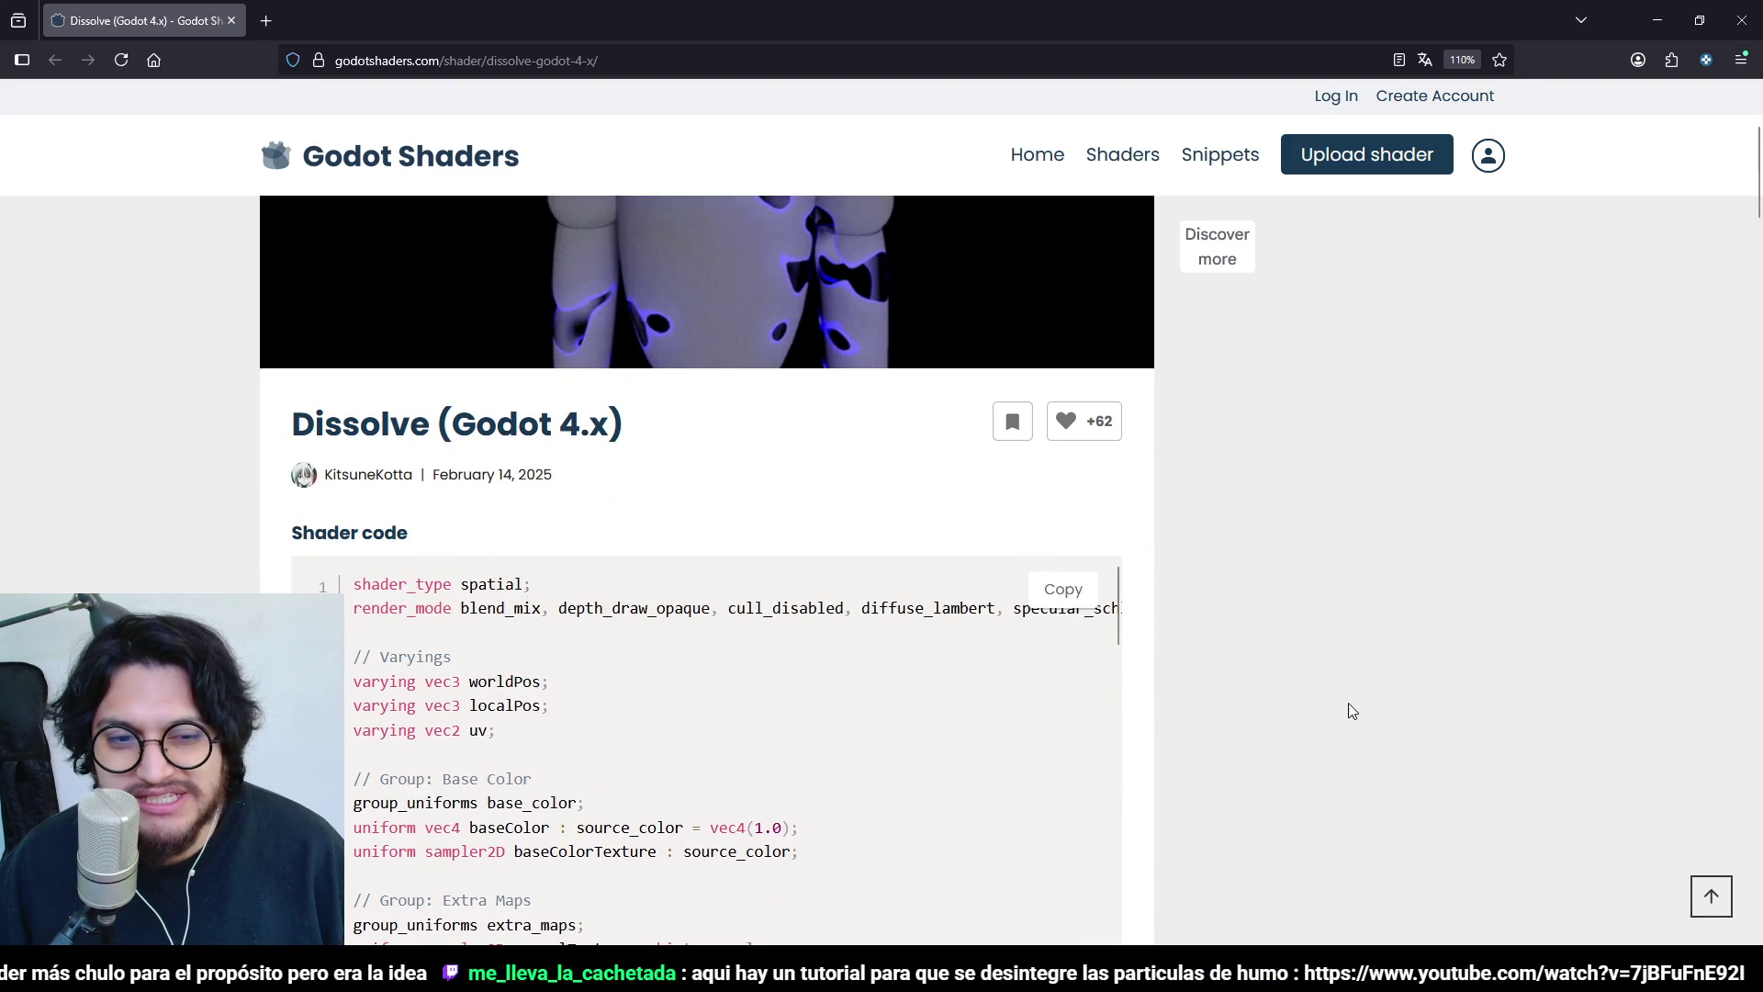
scroll(1563, 782, up, 2)
scroll(824, 413, down, 5)
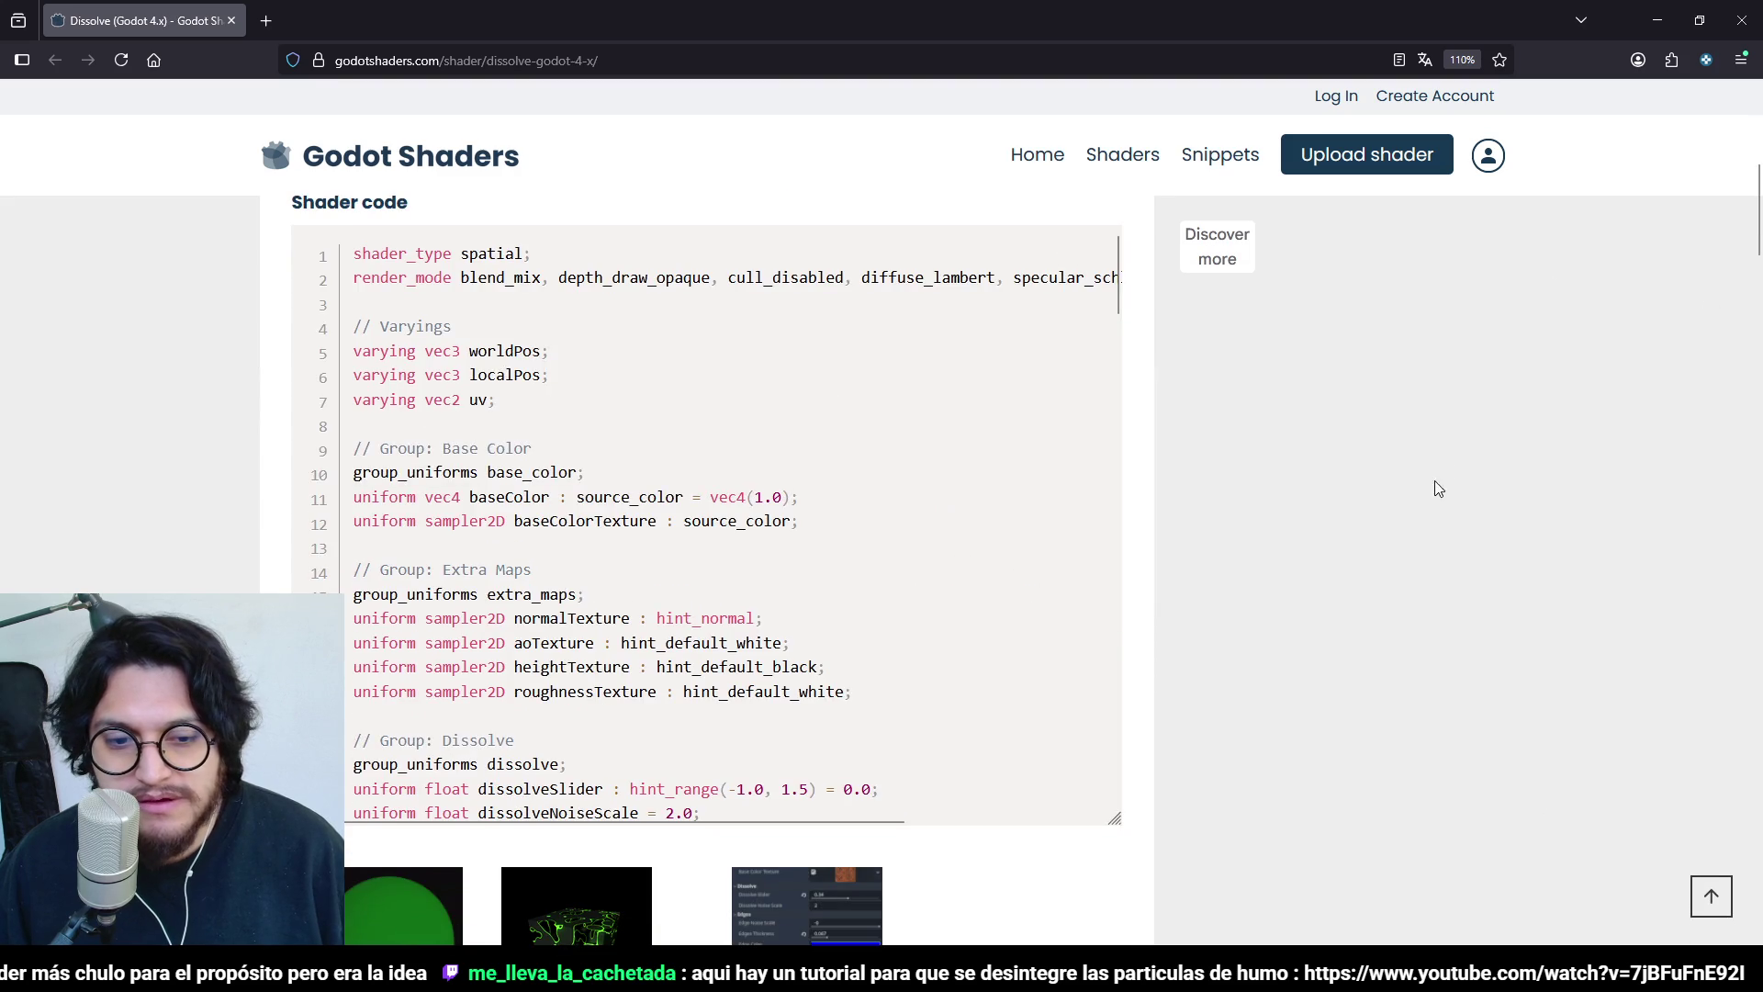
scroll(1438, 488, down, 4)
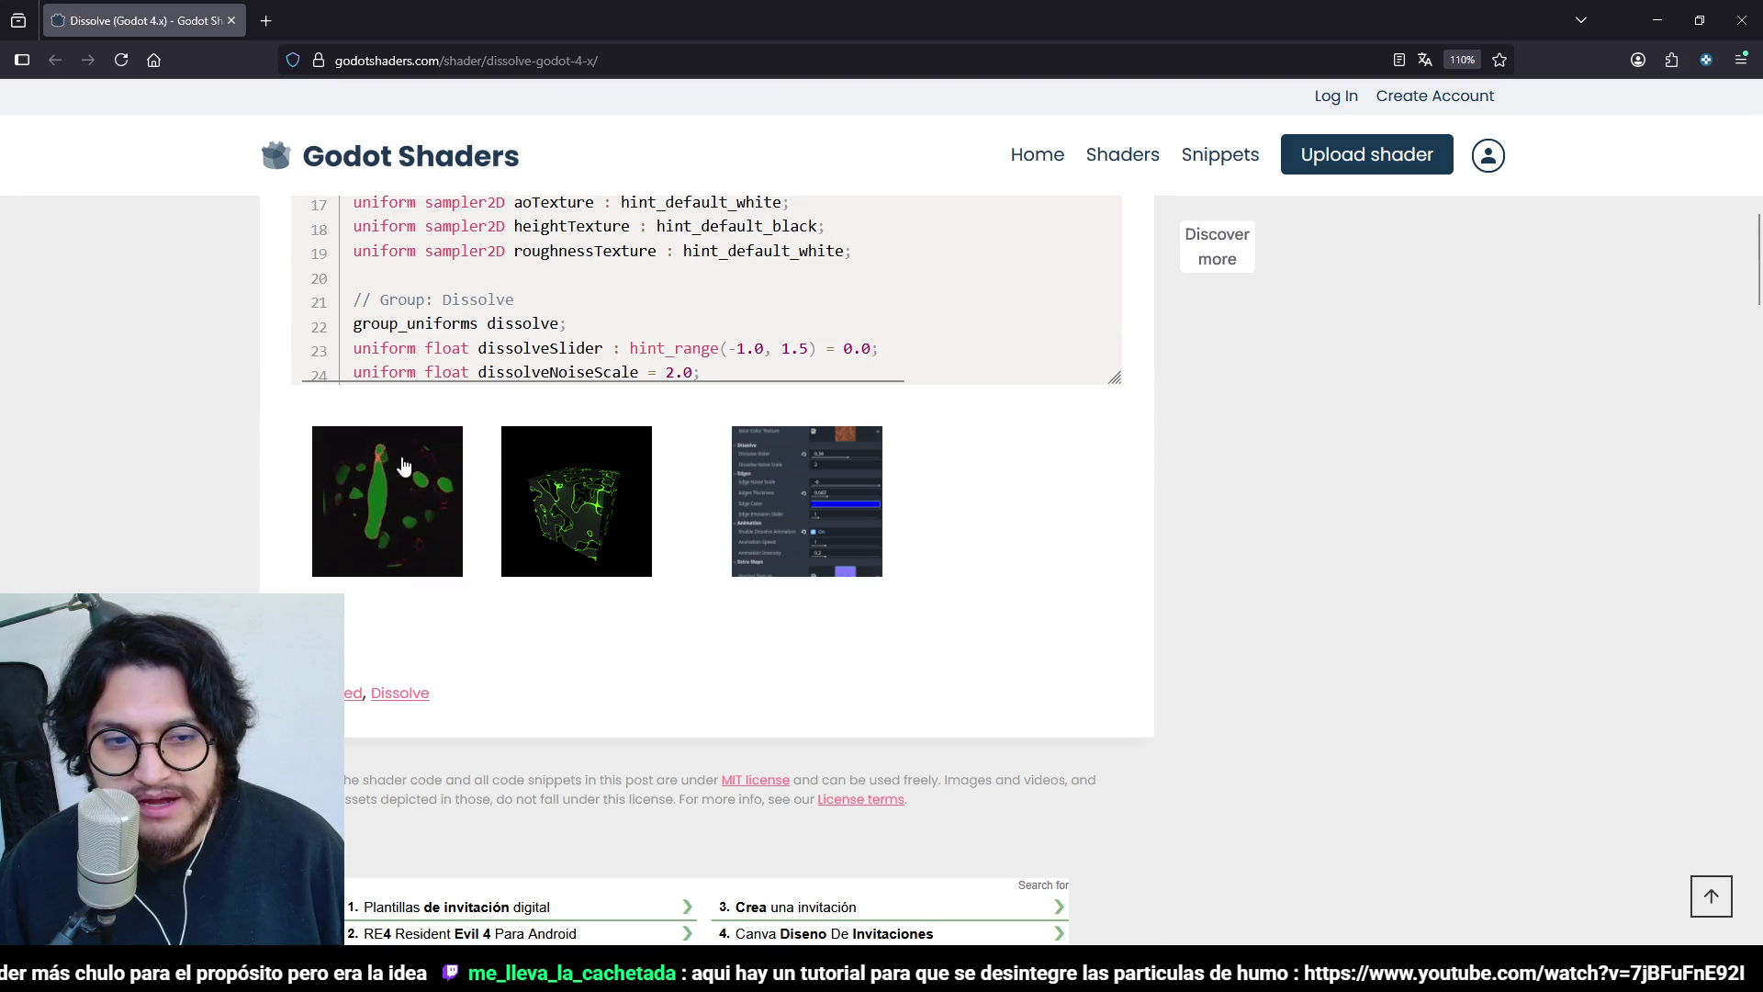
click(425, 490)
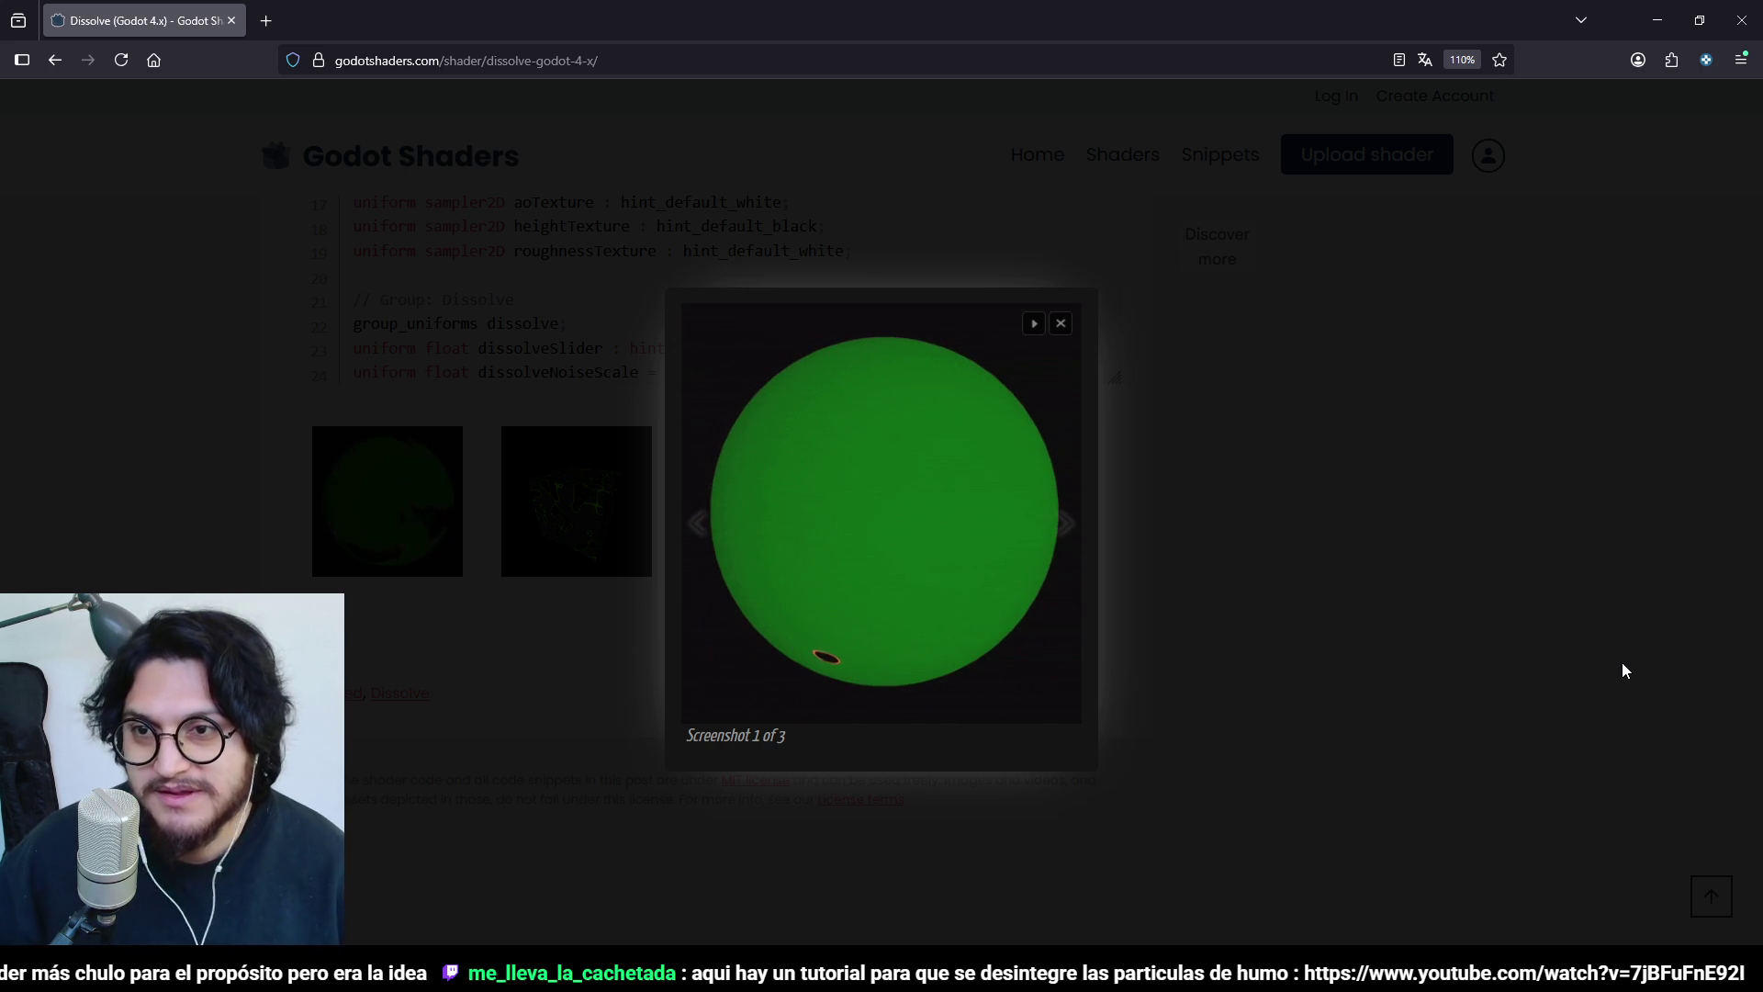
click(1622, 195)
click(1648, 19)
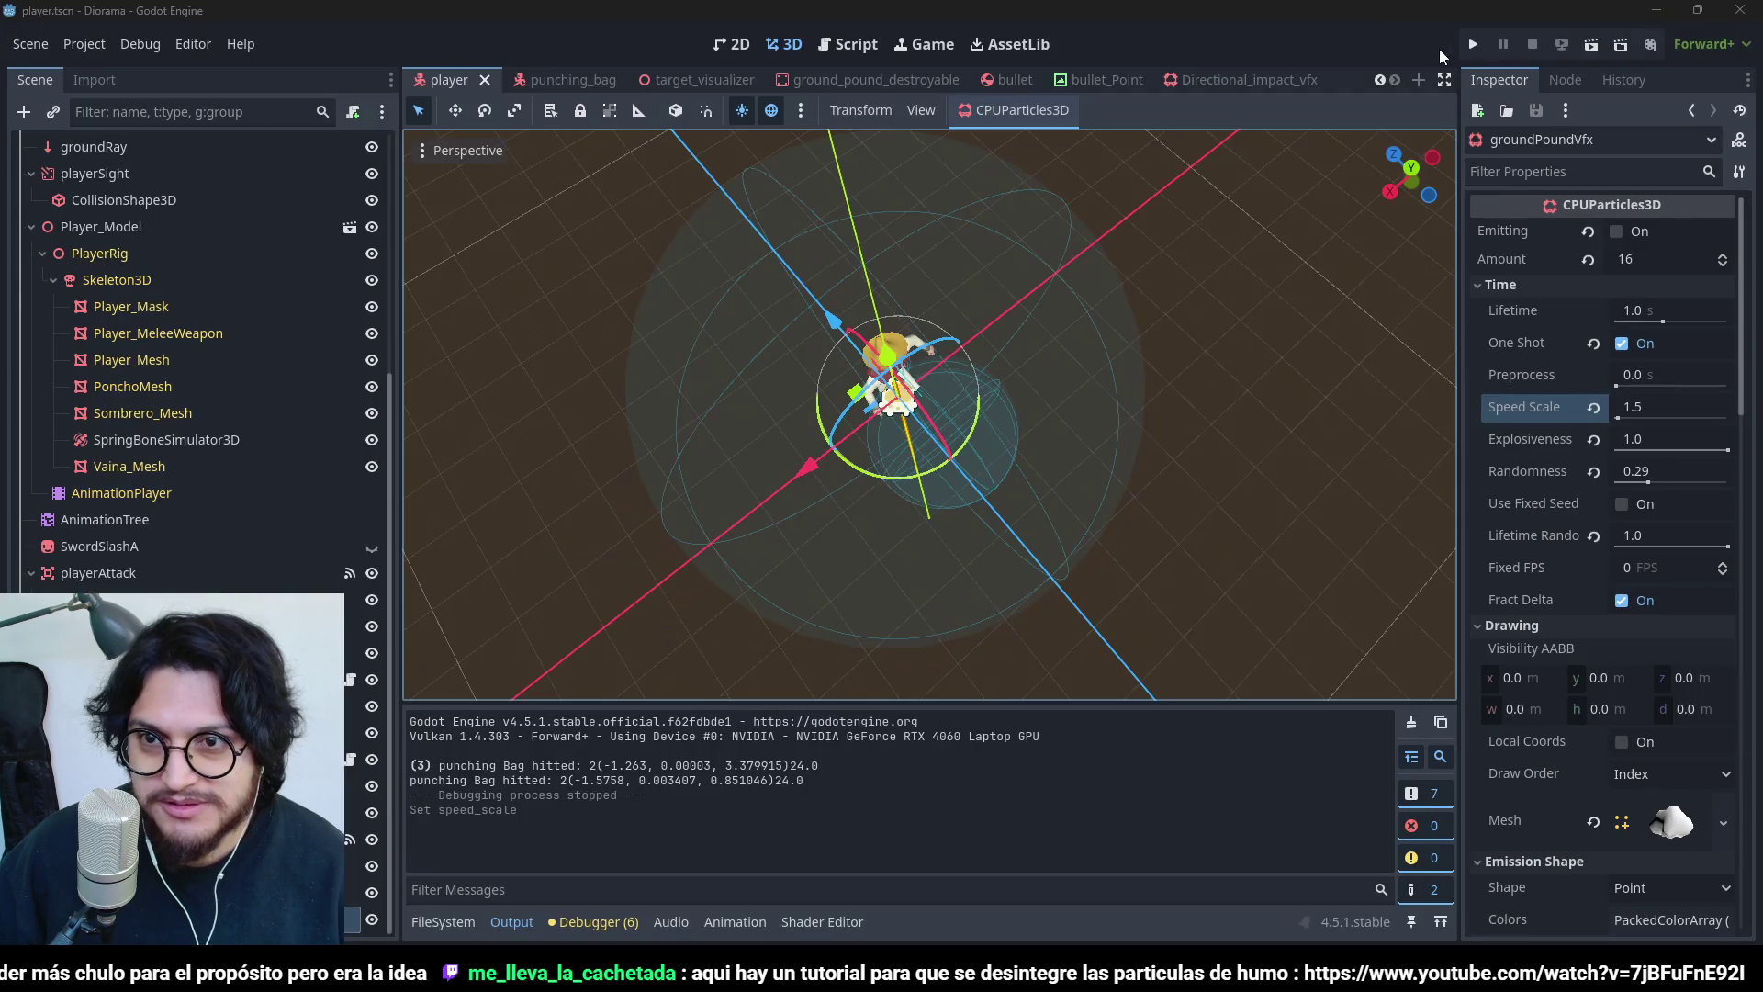
click(1473, 45)
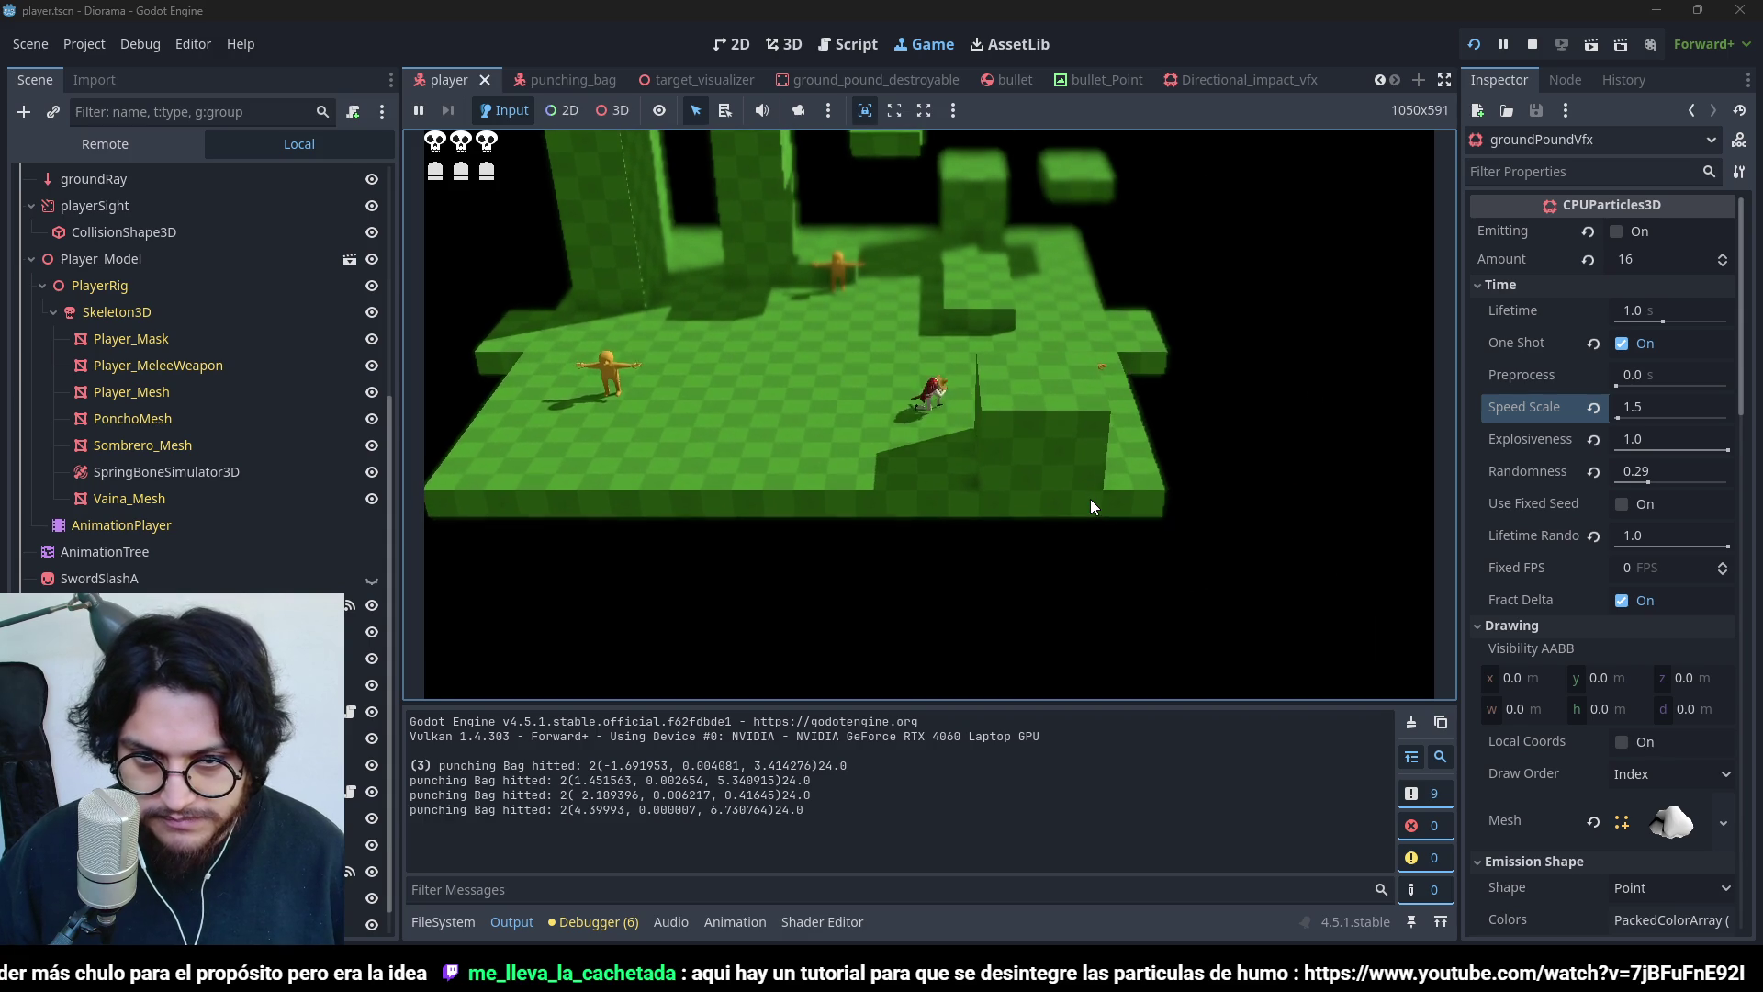
click(1532, 44)
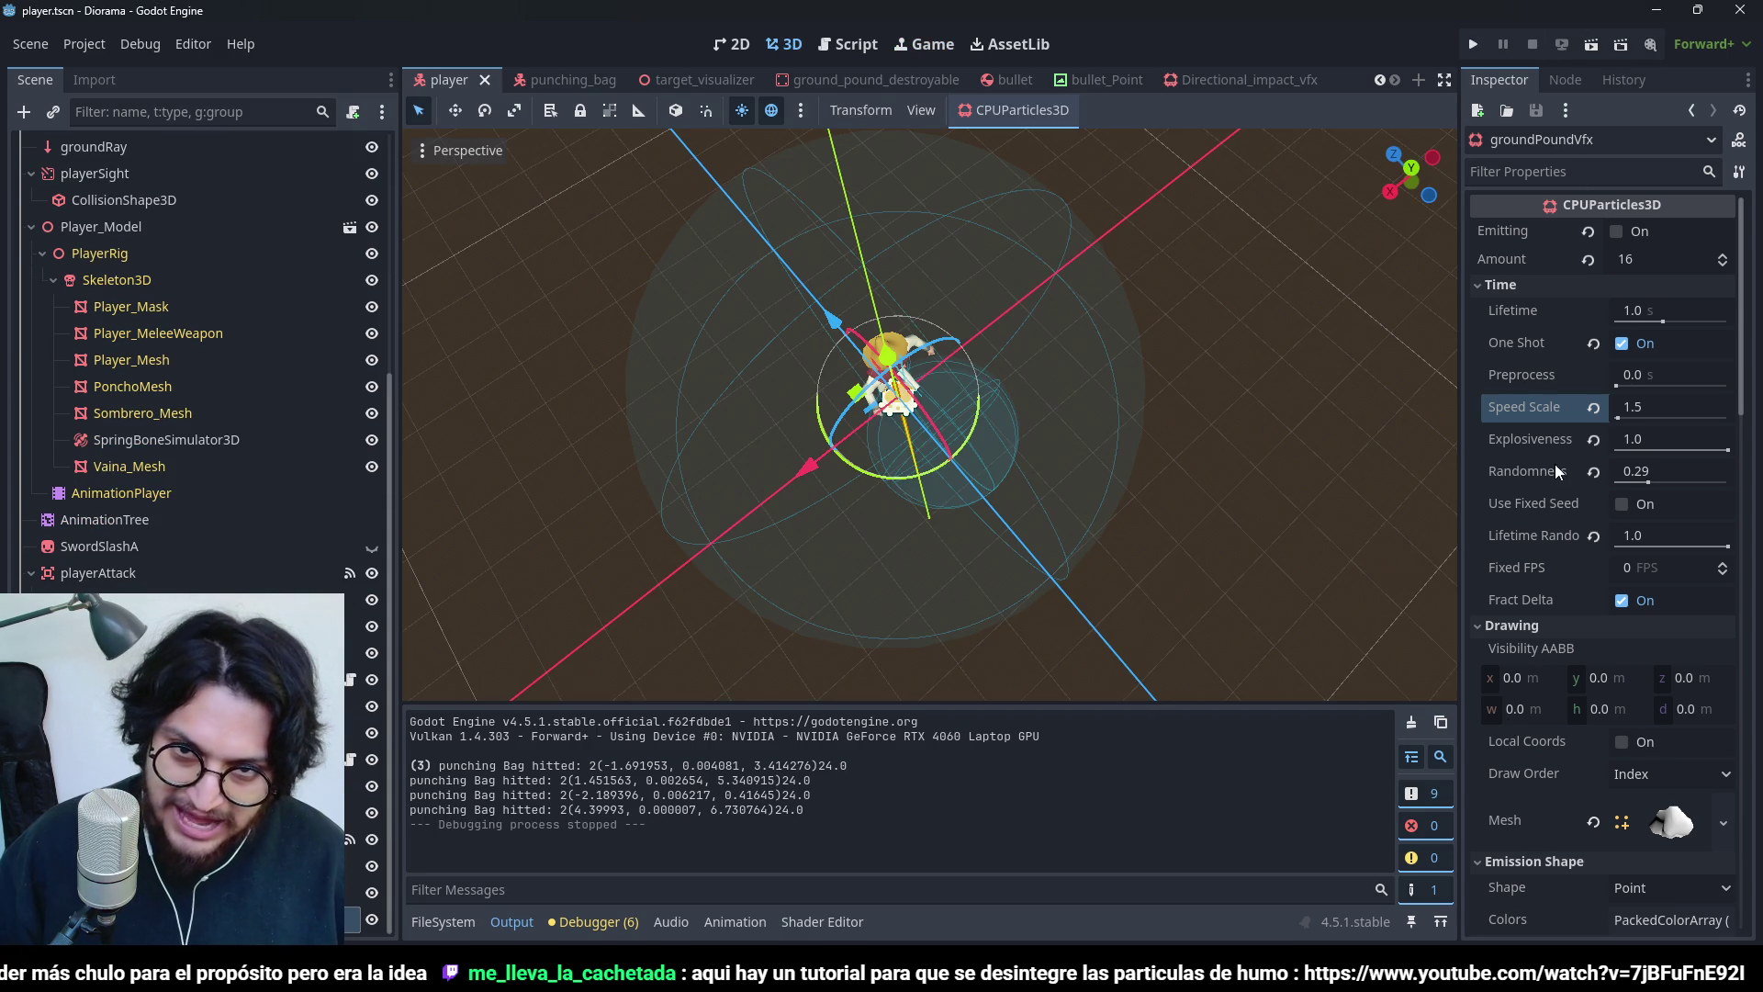
scroll(1555, 470, down, 10)
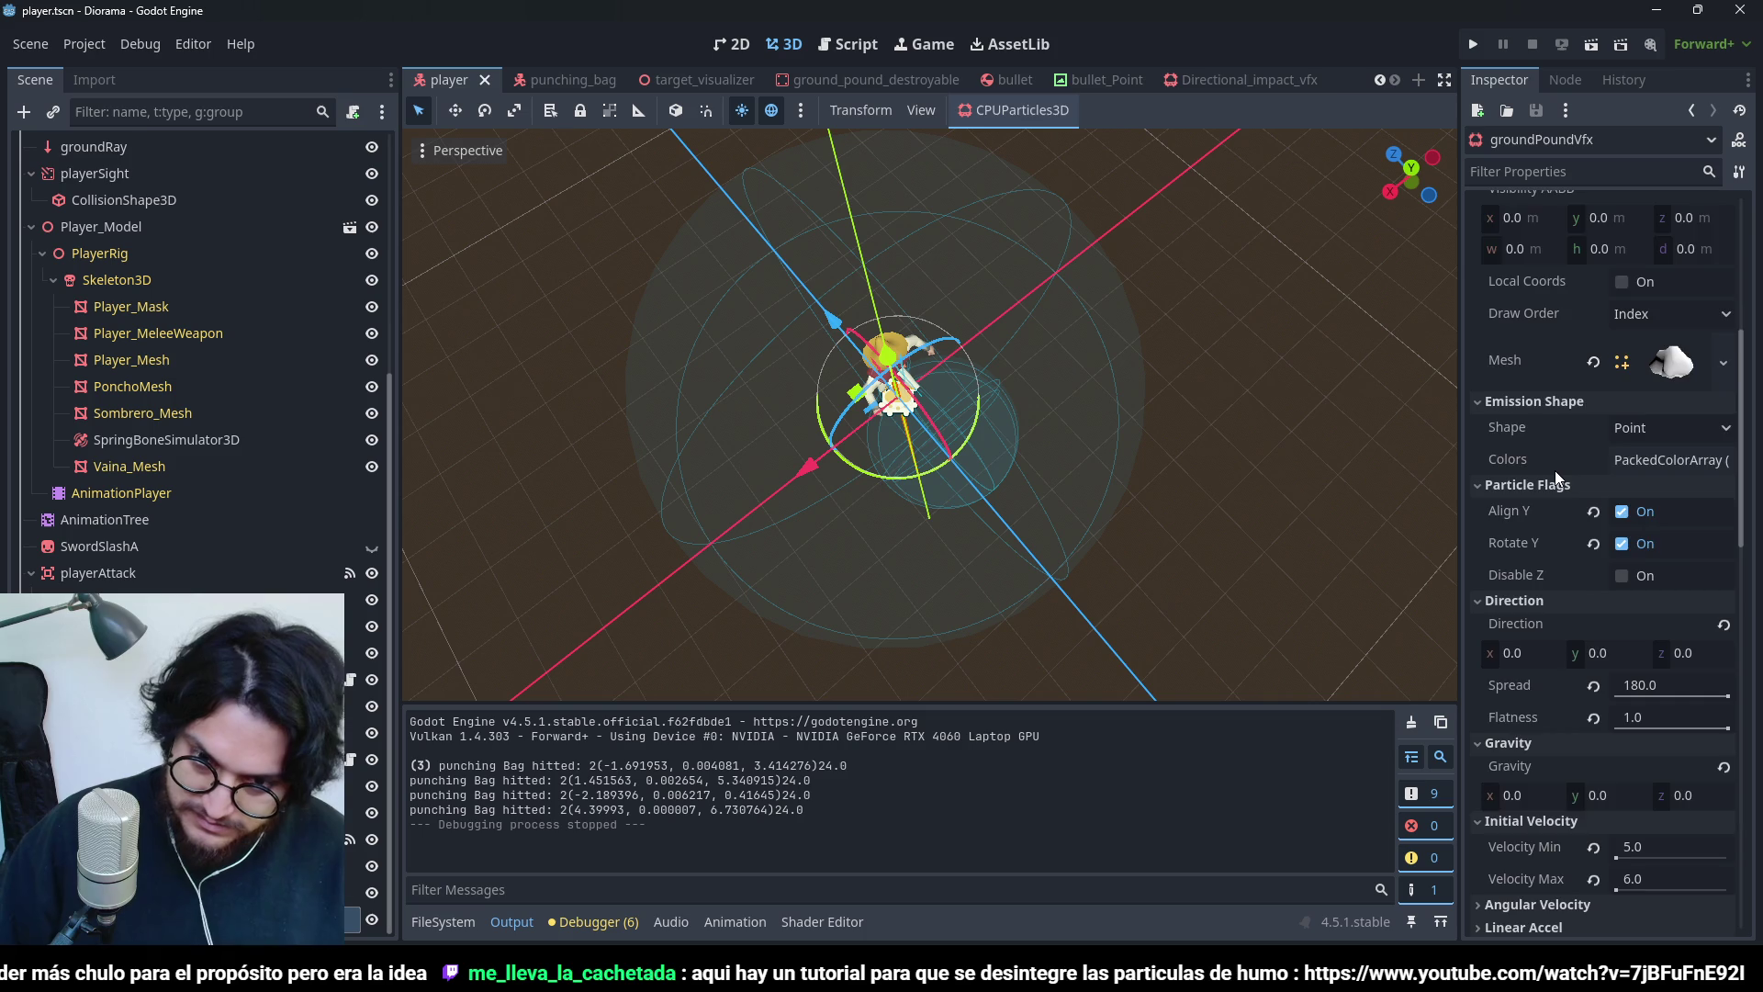
- Playtest two ground-pounds near the dummies to watch the upward-gravity dust burst, then stop the game
click(1476, 46)
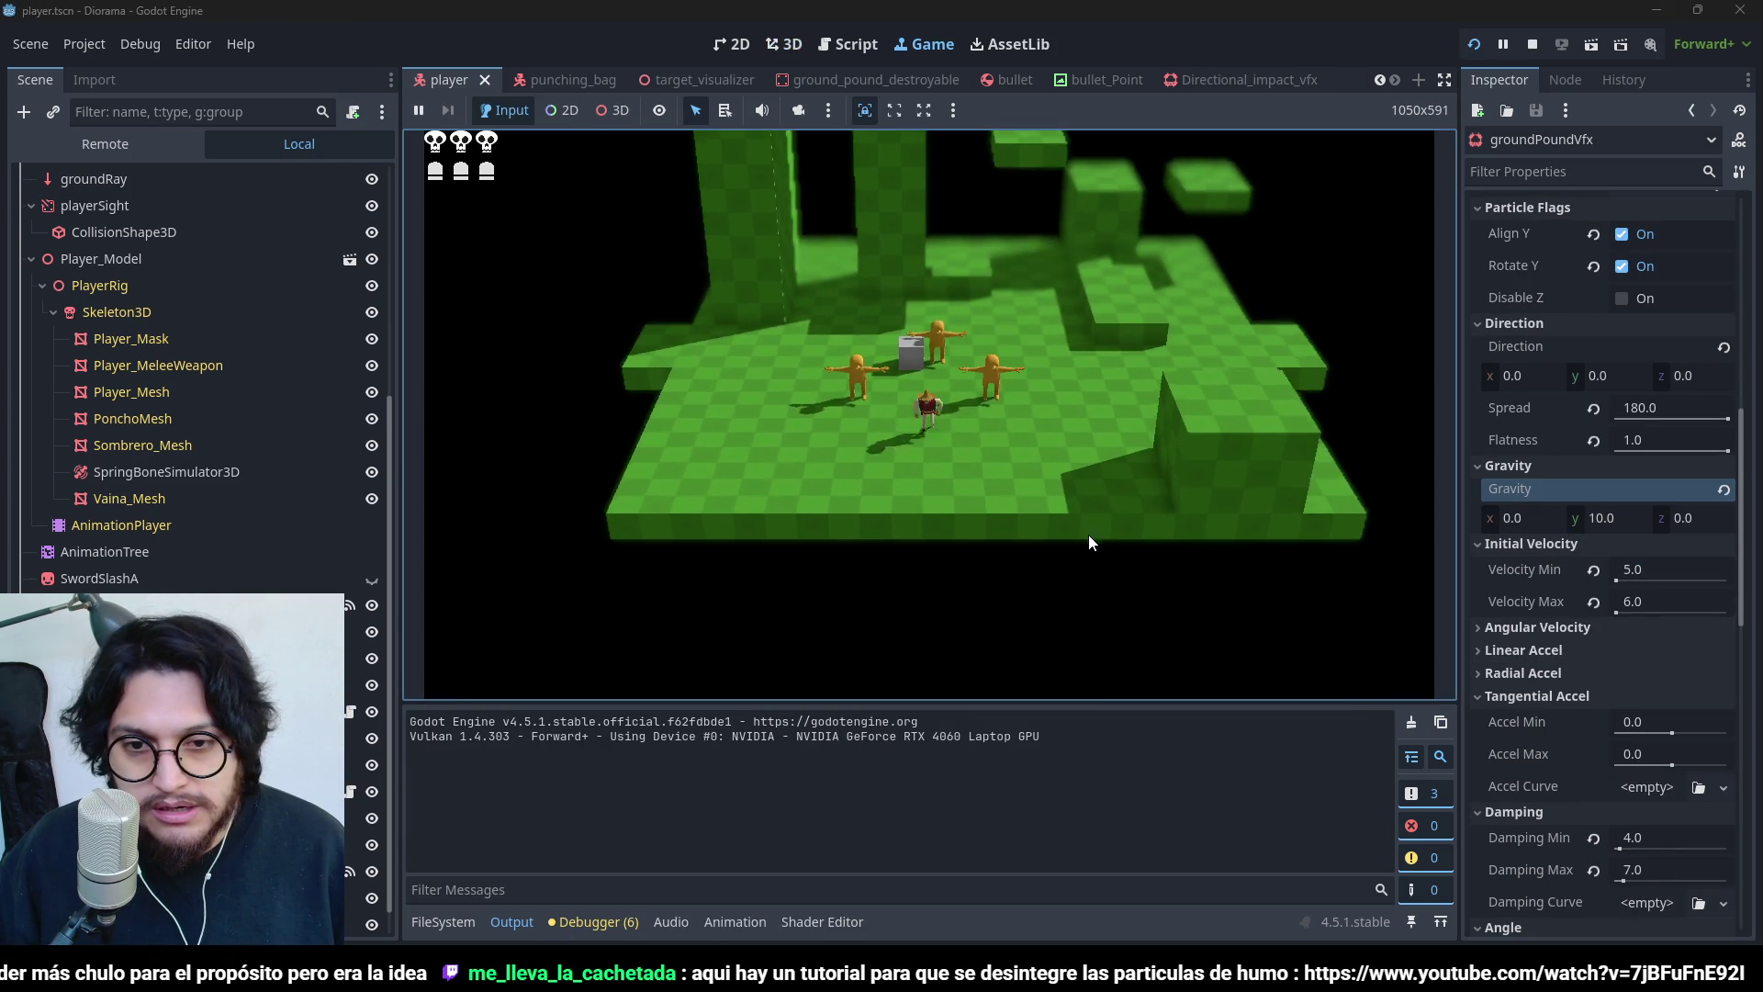
key(ctrl)
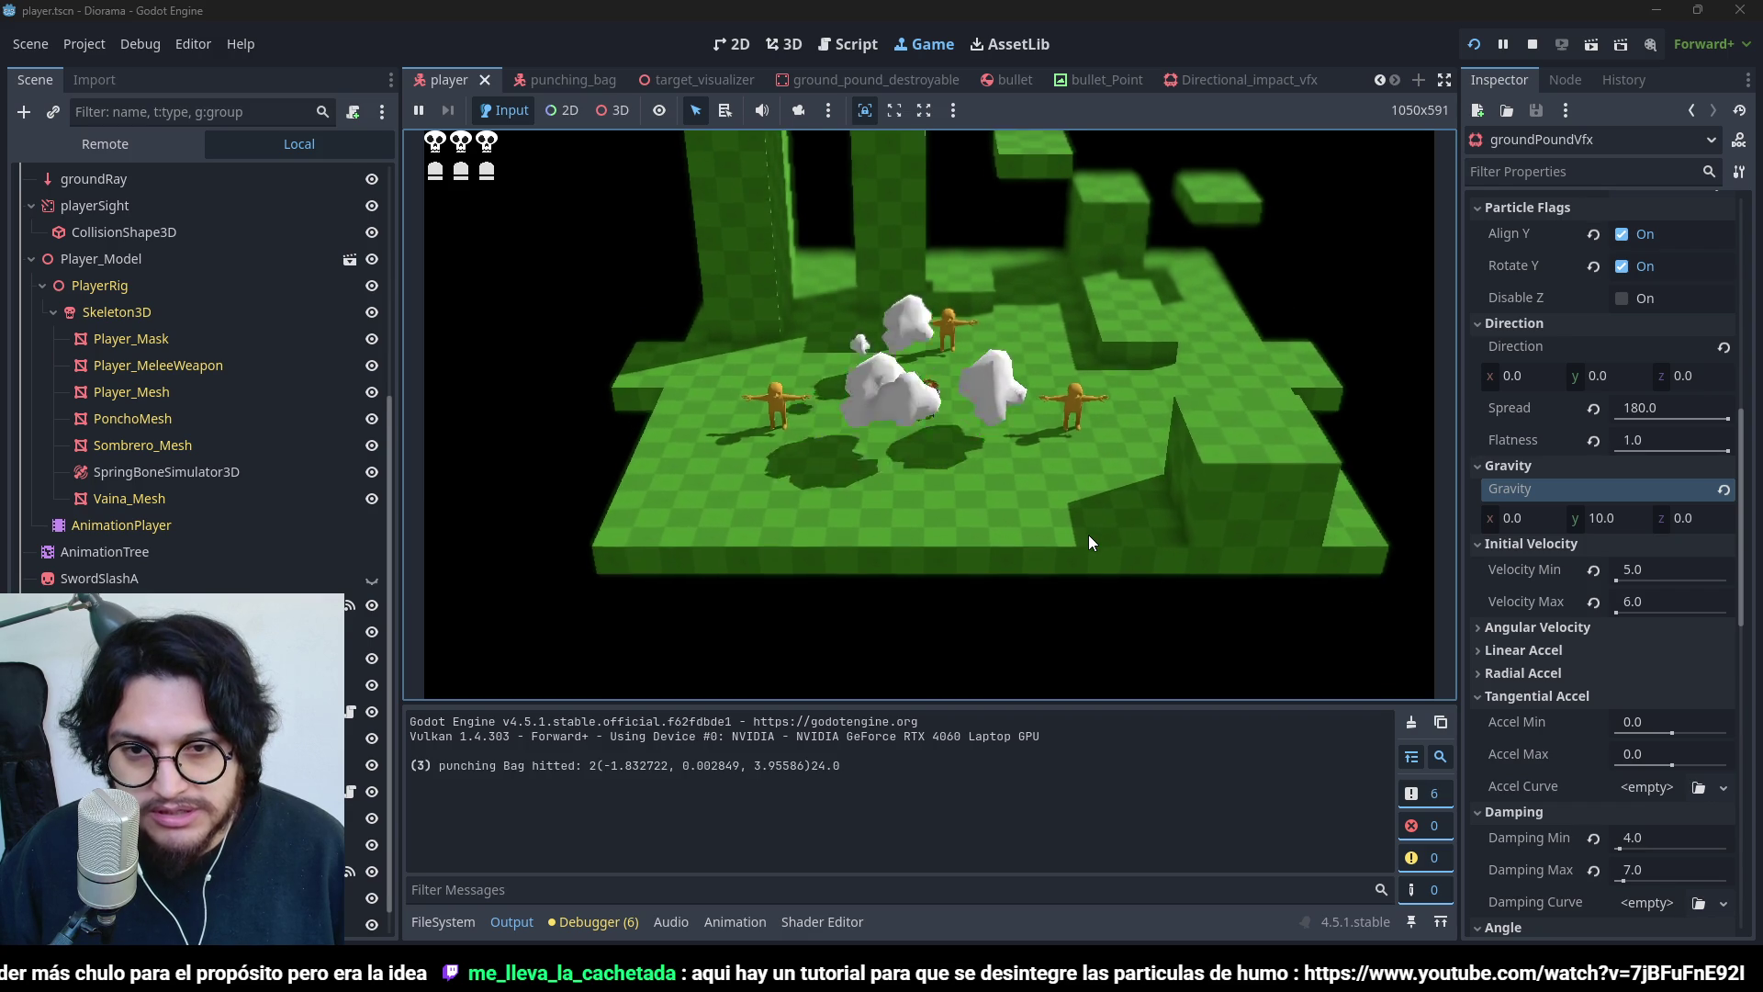
key(d)
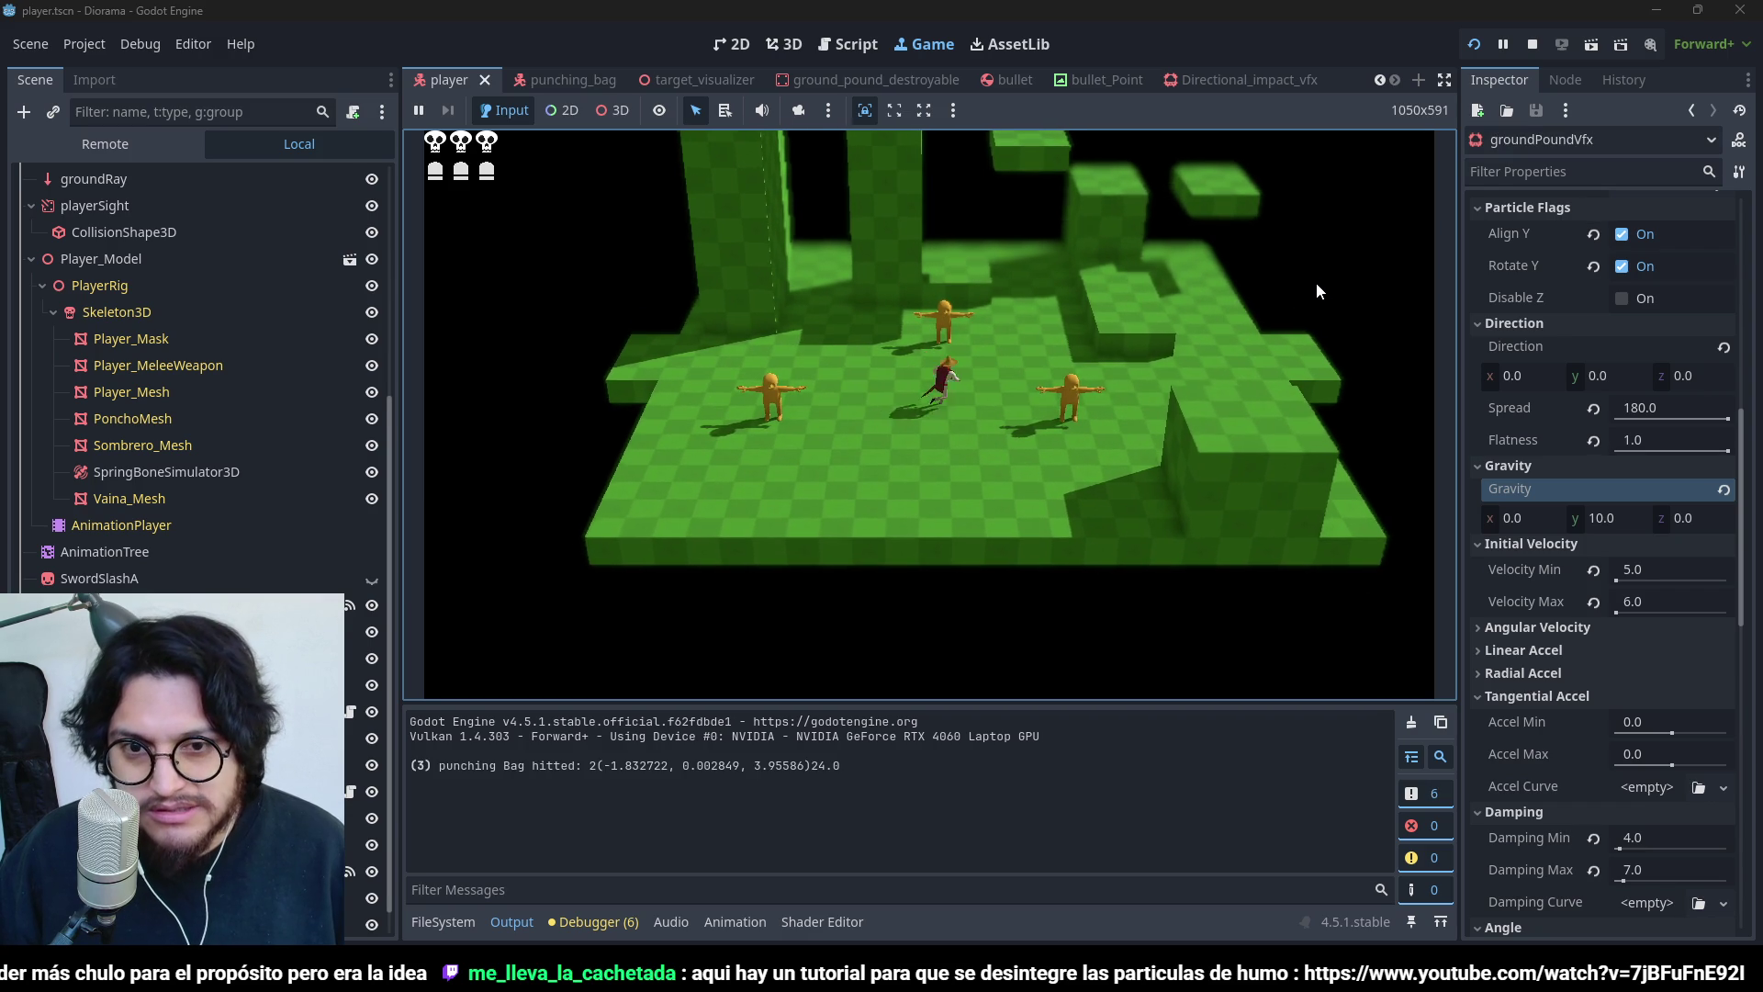
key(w)
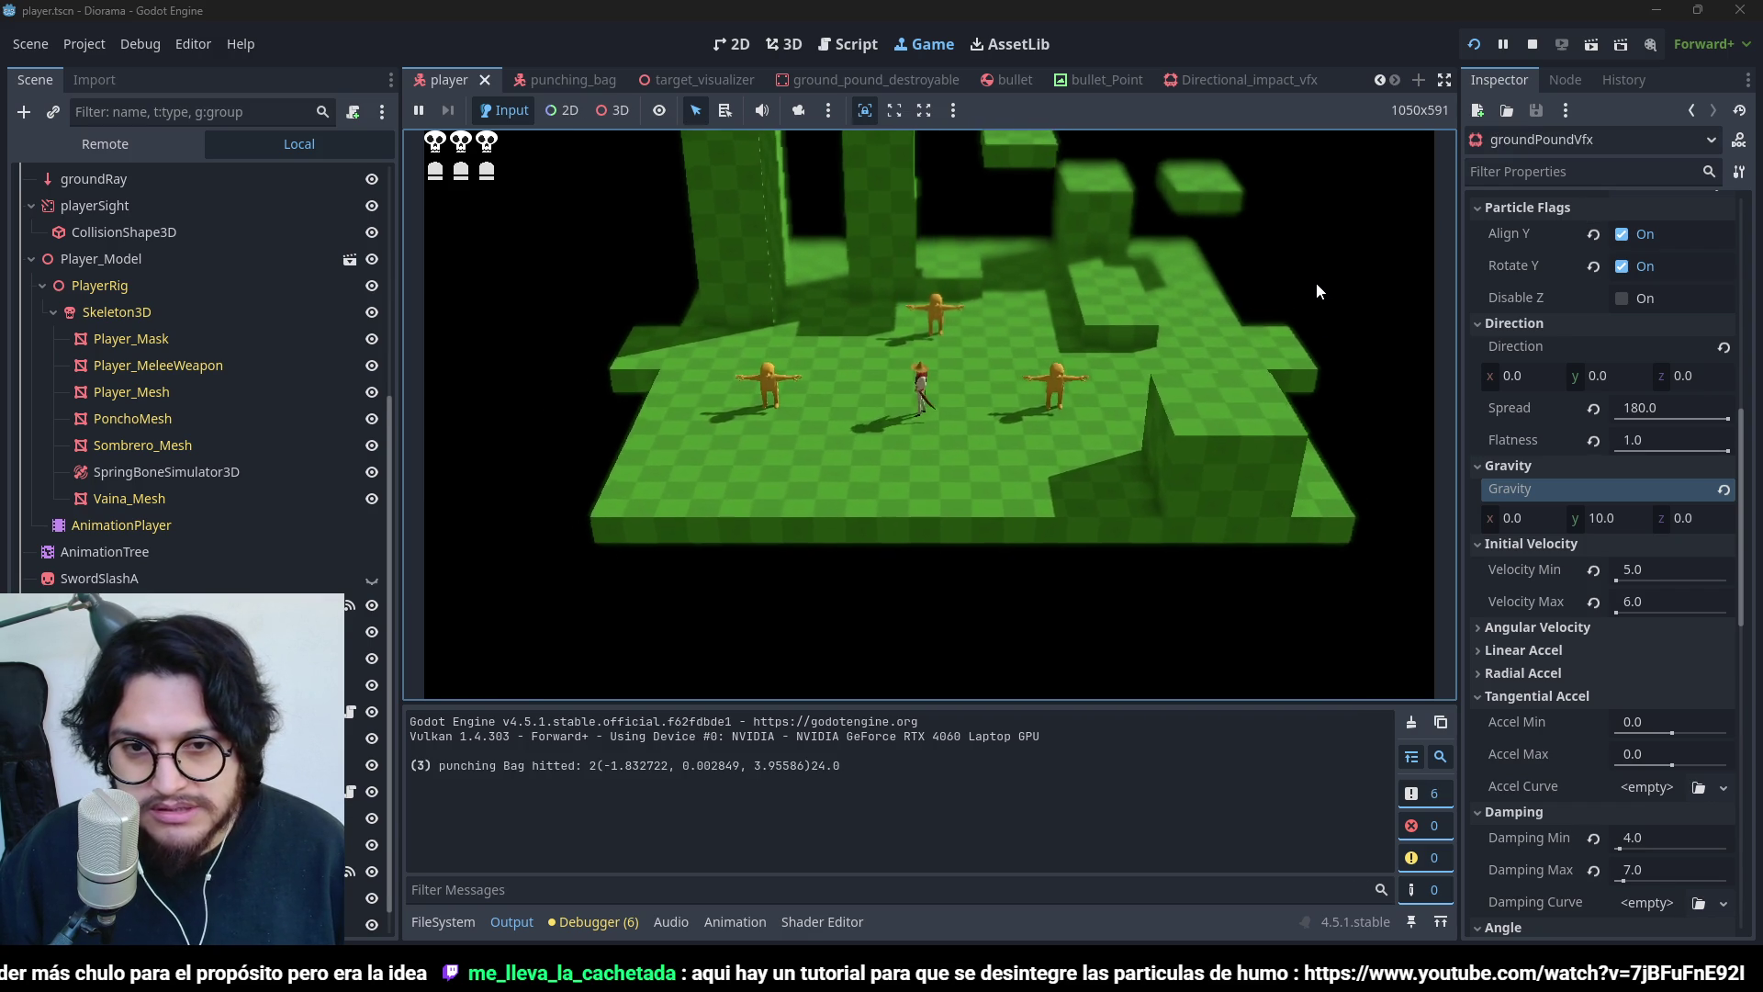
key(ctrl)
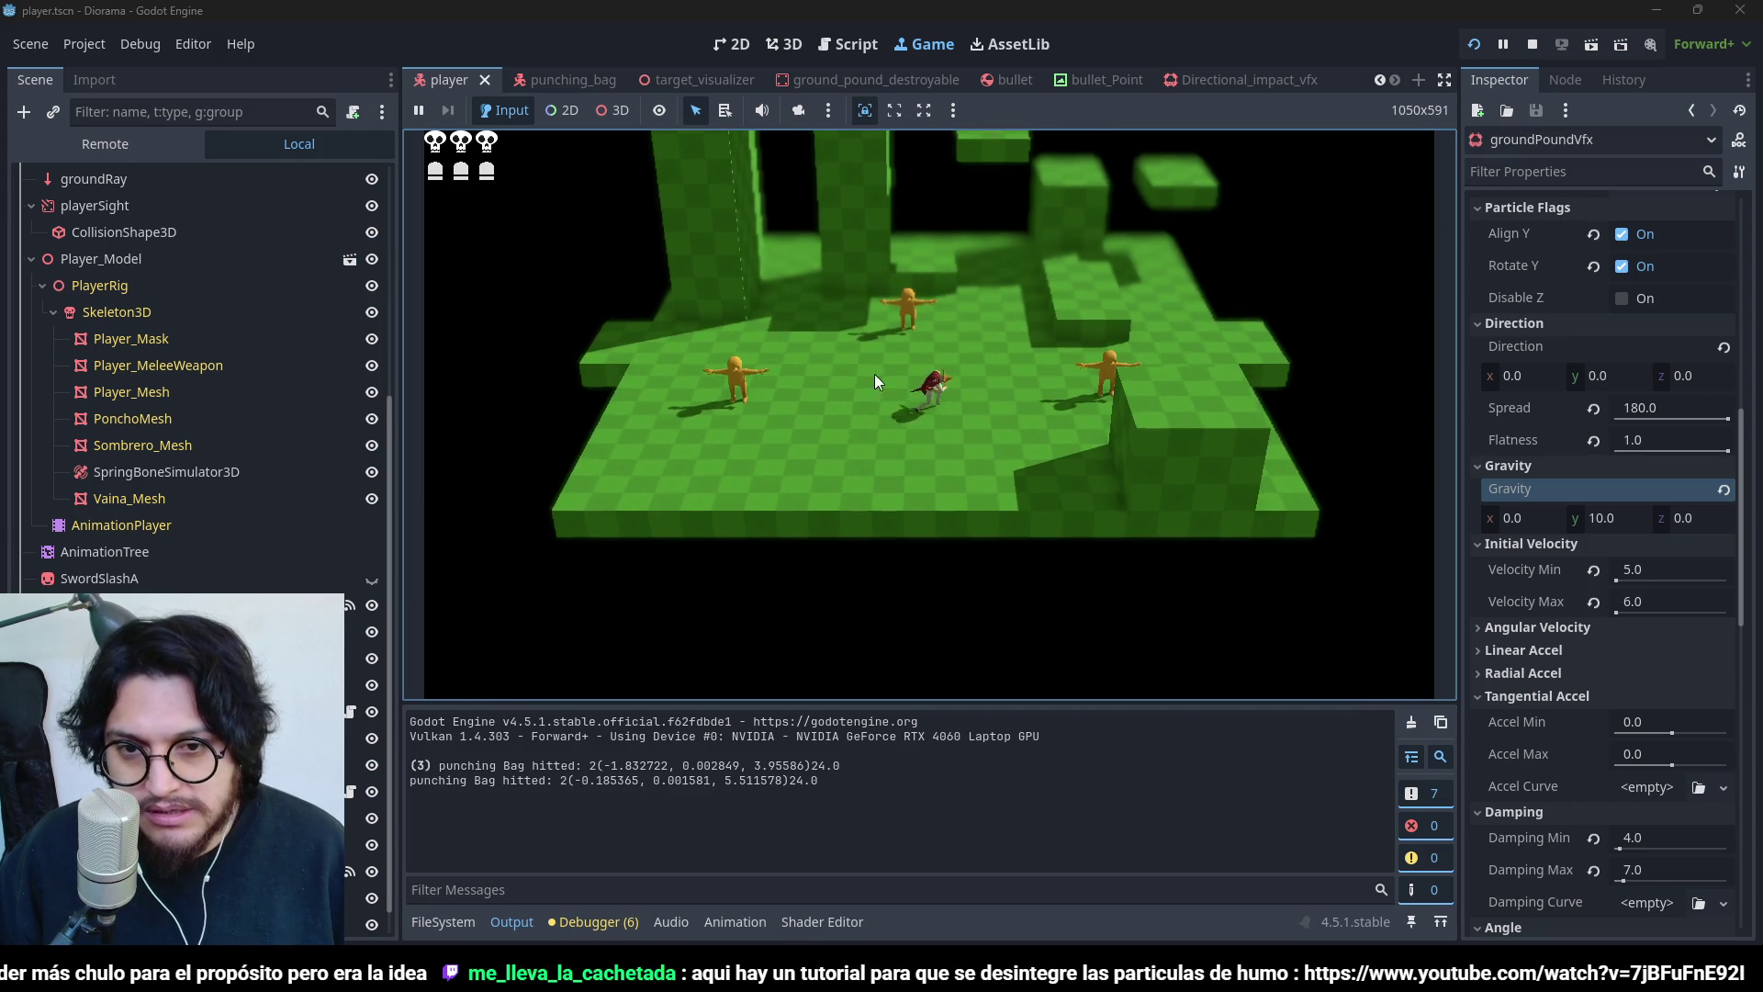
click(1531, 44)
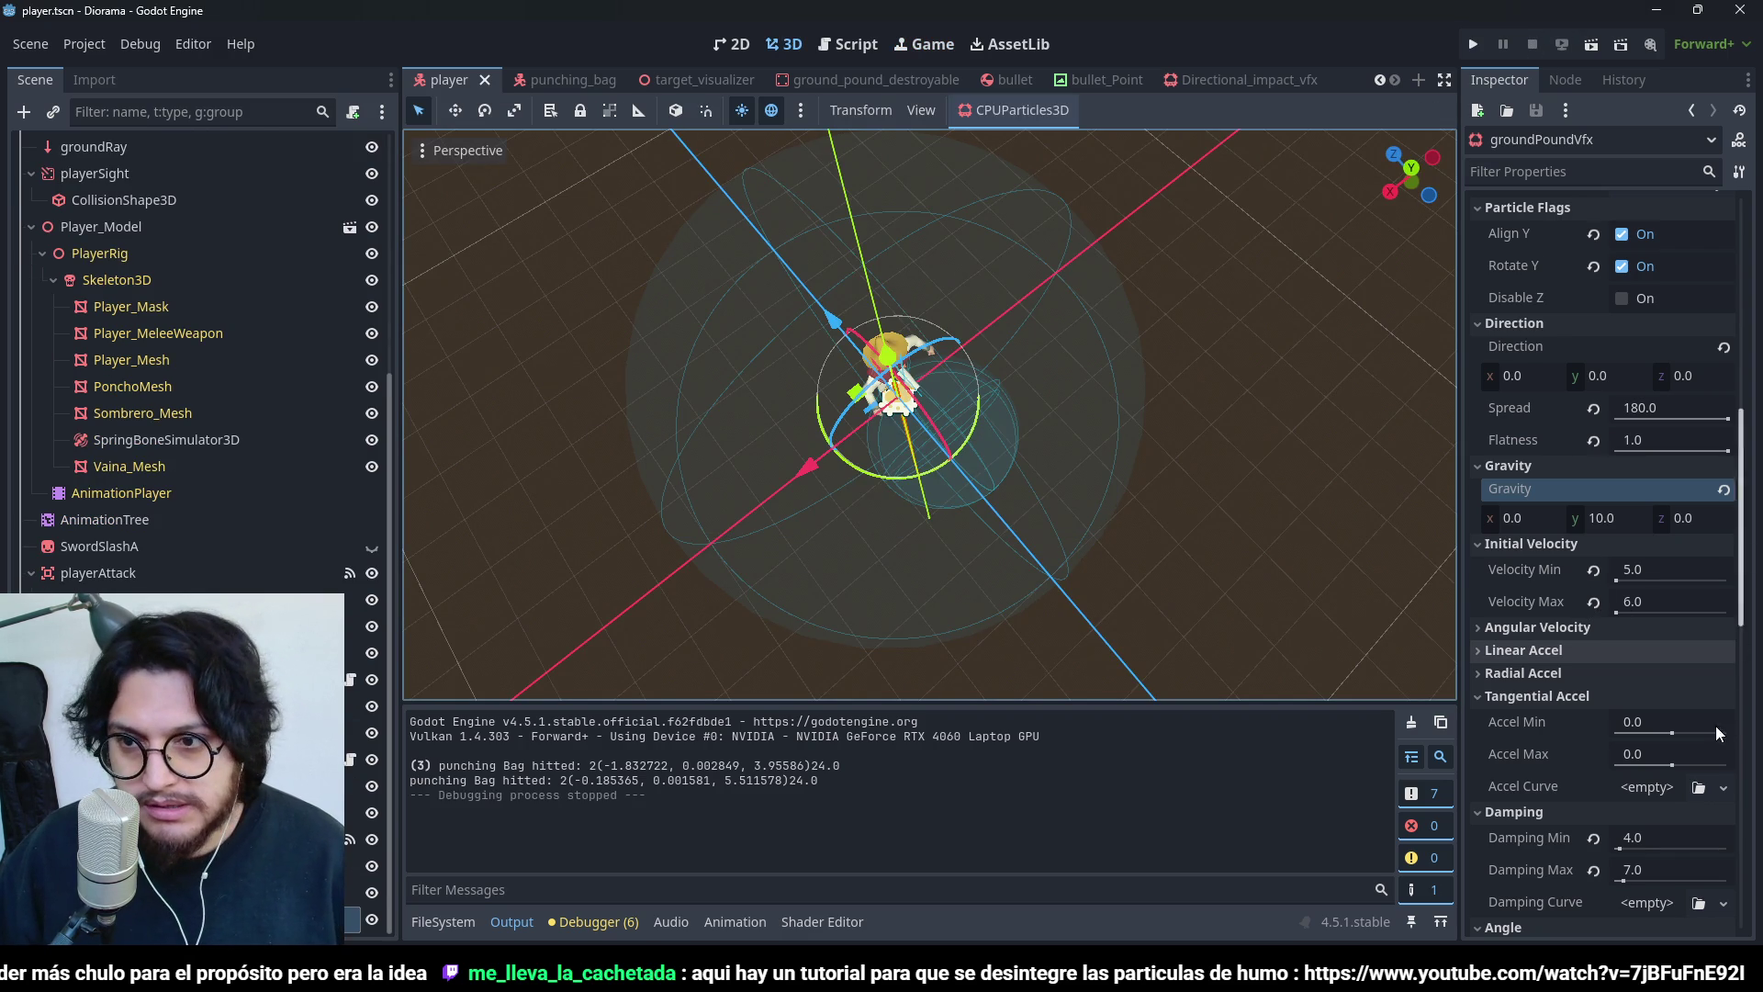
- Turn off One Shot so the dust emits continuously, keeping the cloud mesh
scroll(1666, 273, up, 10)
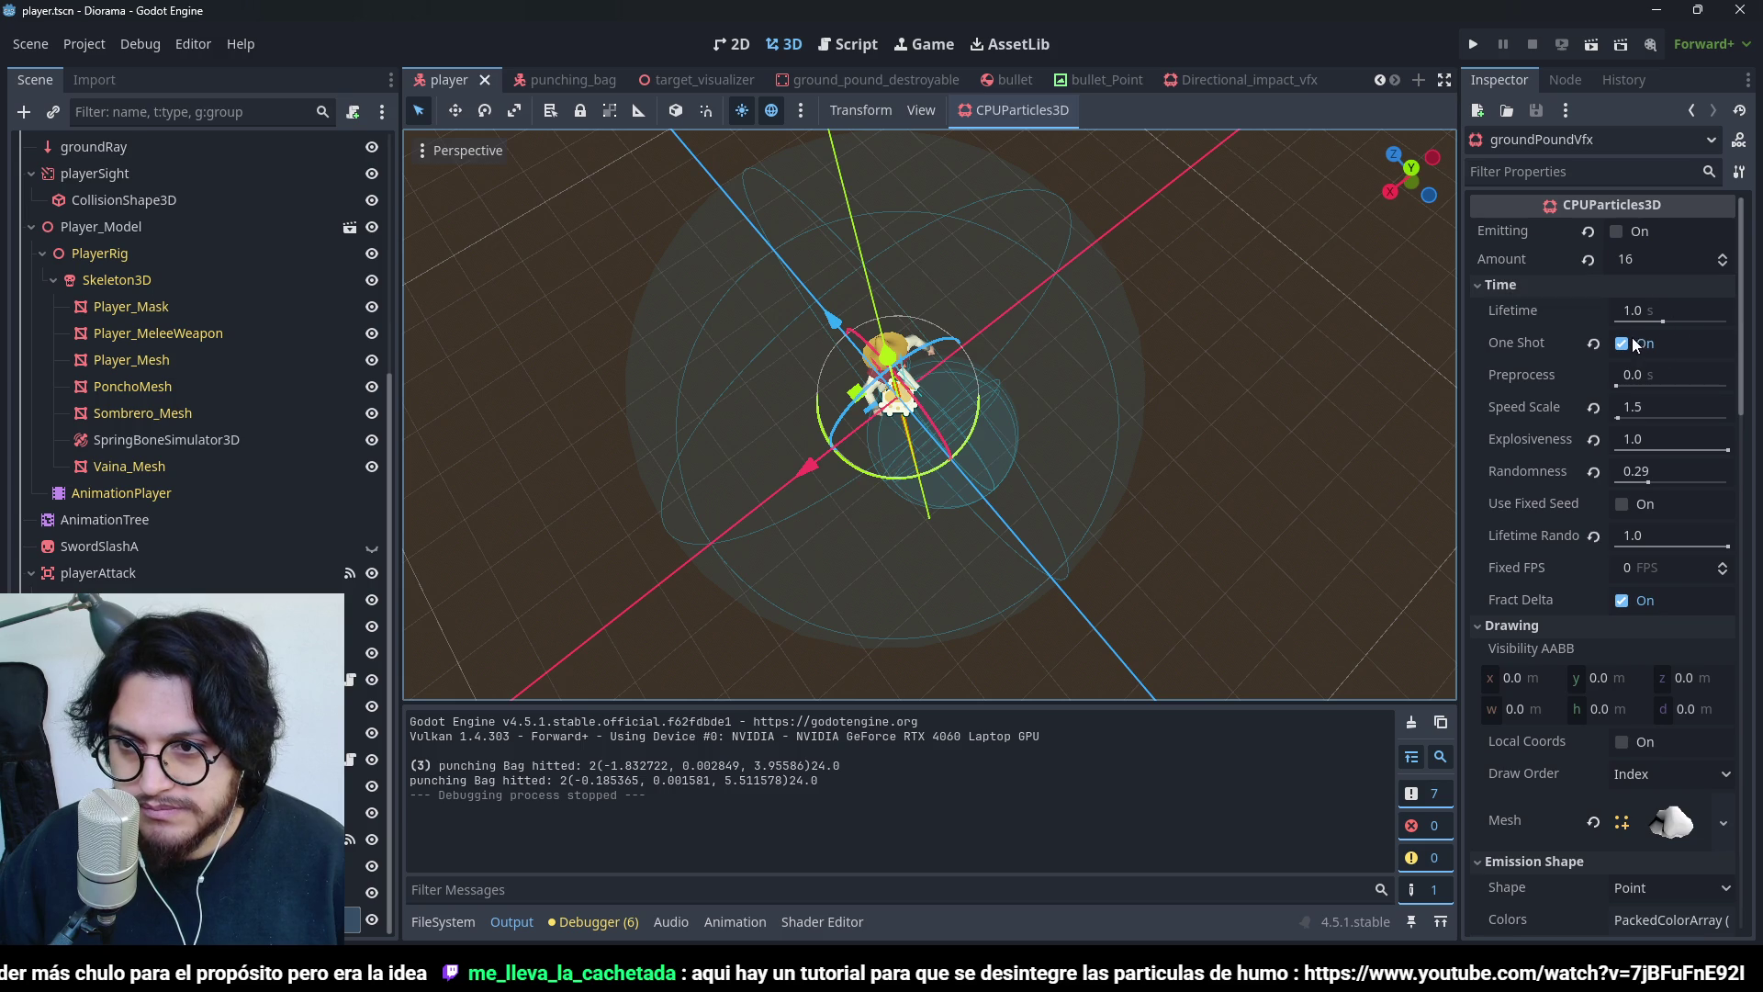
click(1622, 344)
scroll(1535, 641, down, 7)
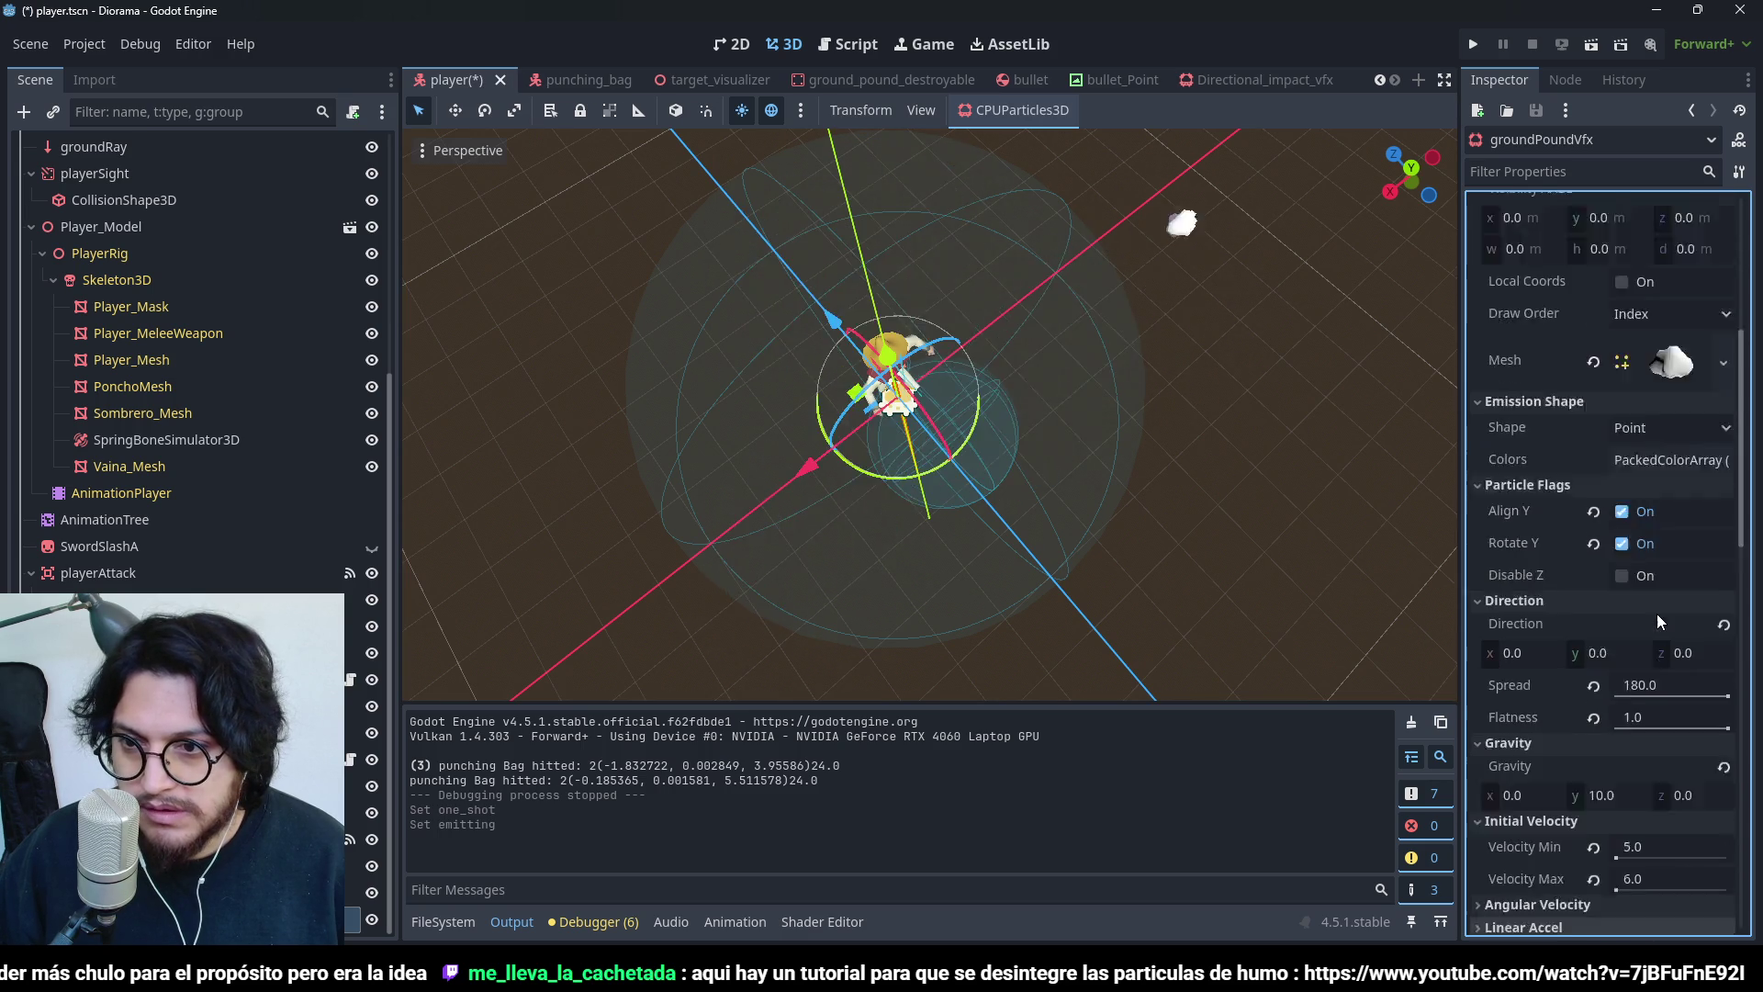
scroll(1656, 613, up, 5)
click(1722, 640)
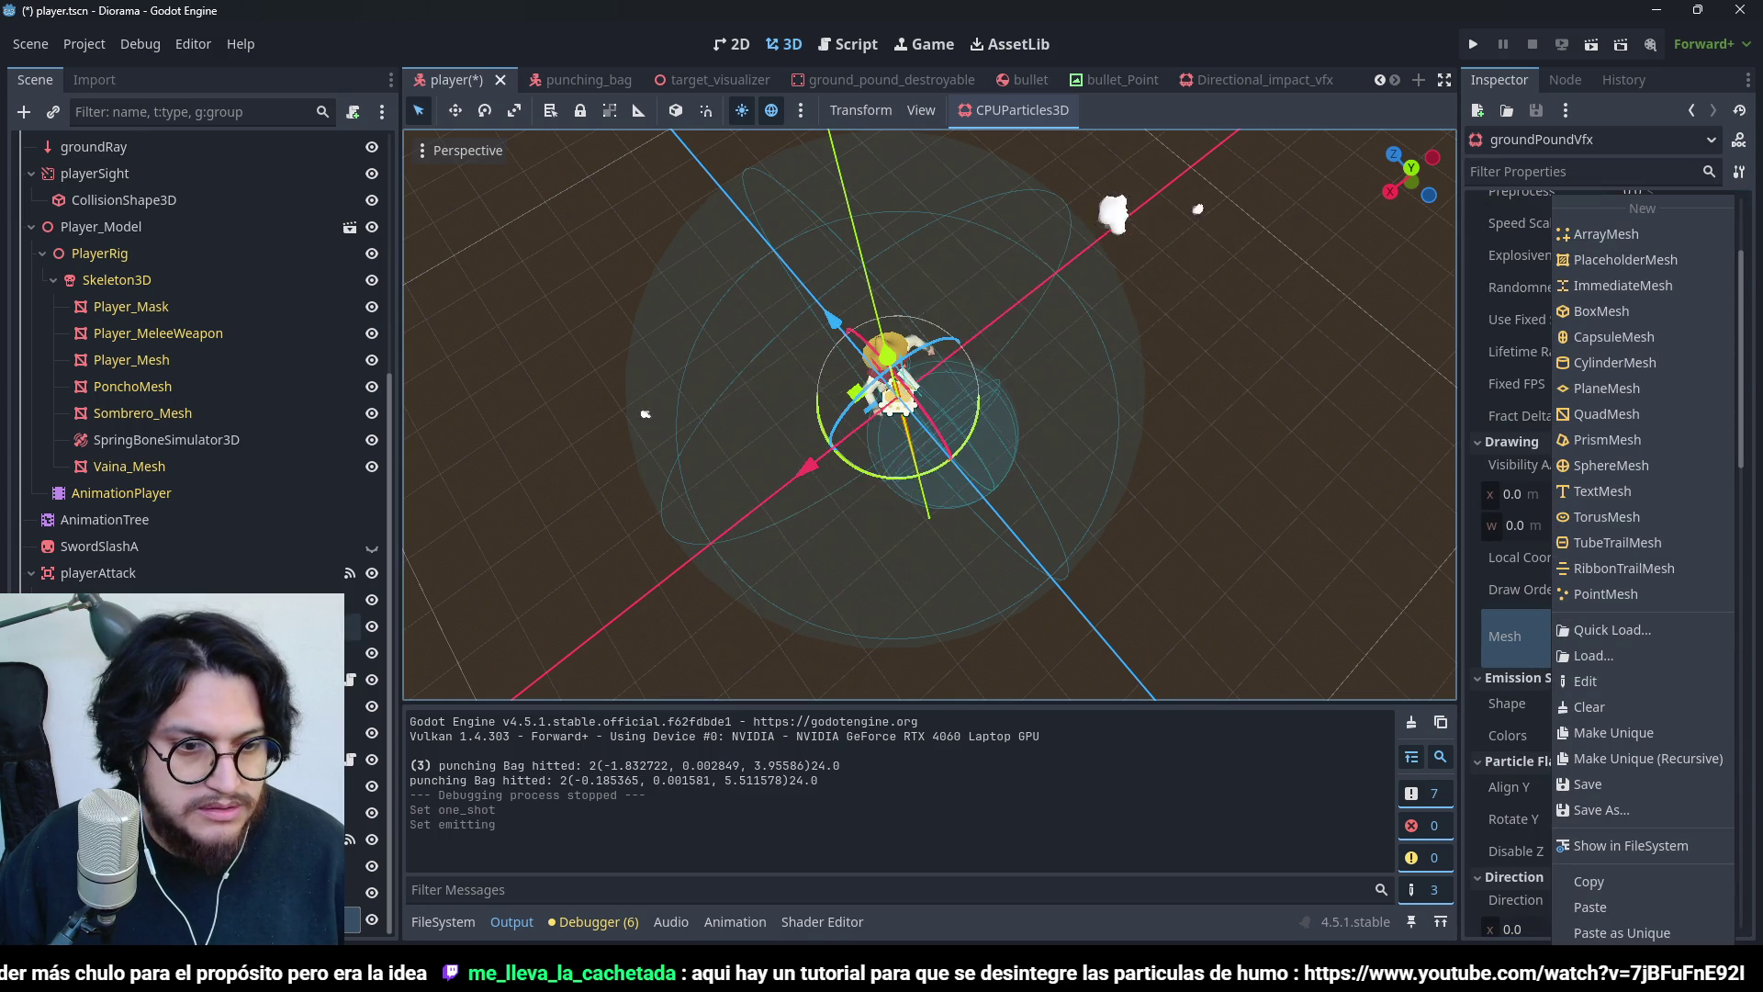
click(1591, 907)
- Duplicate groundPoundVfx and give the original emitter a new QuadMesh
key(ctrl+d)
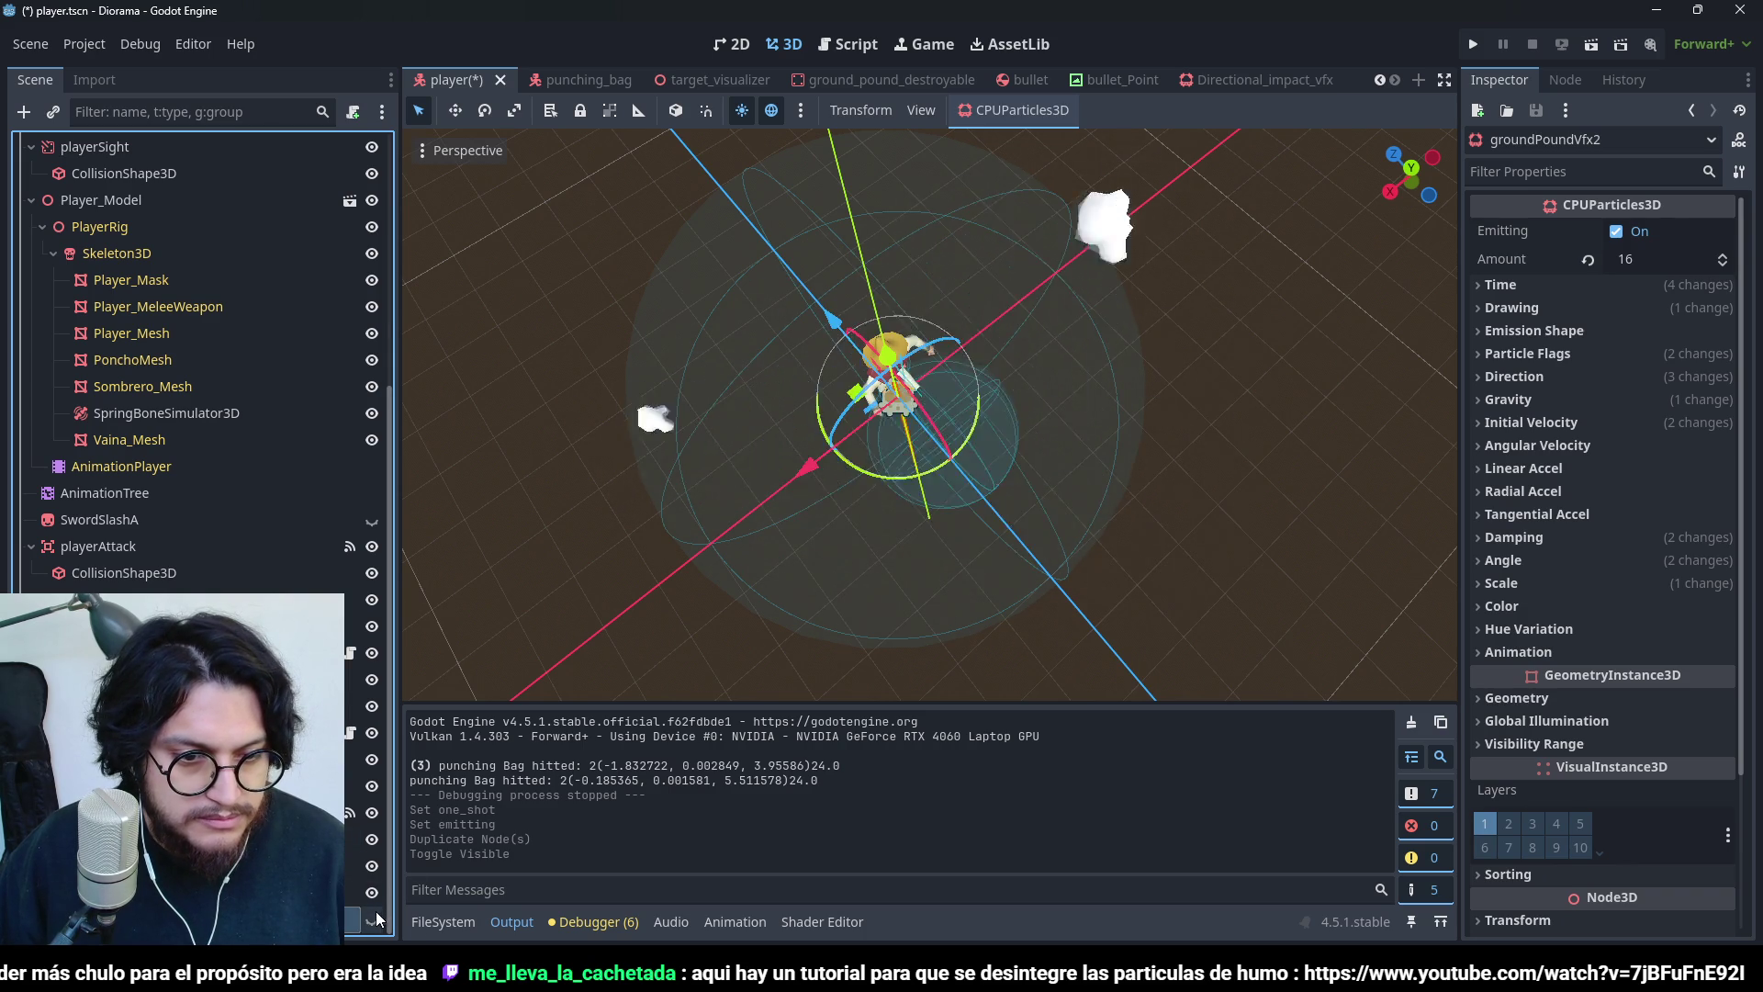
key(Up)
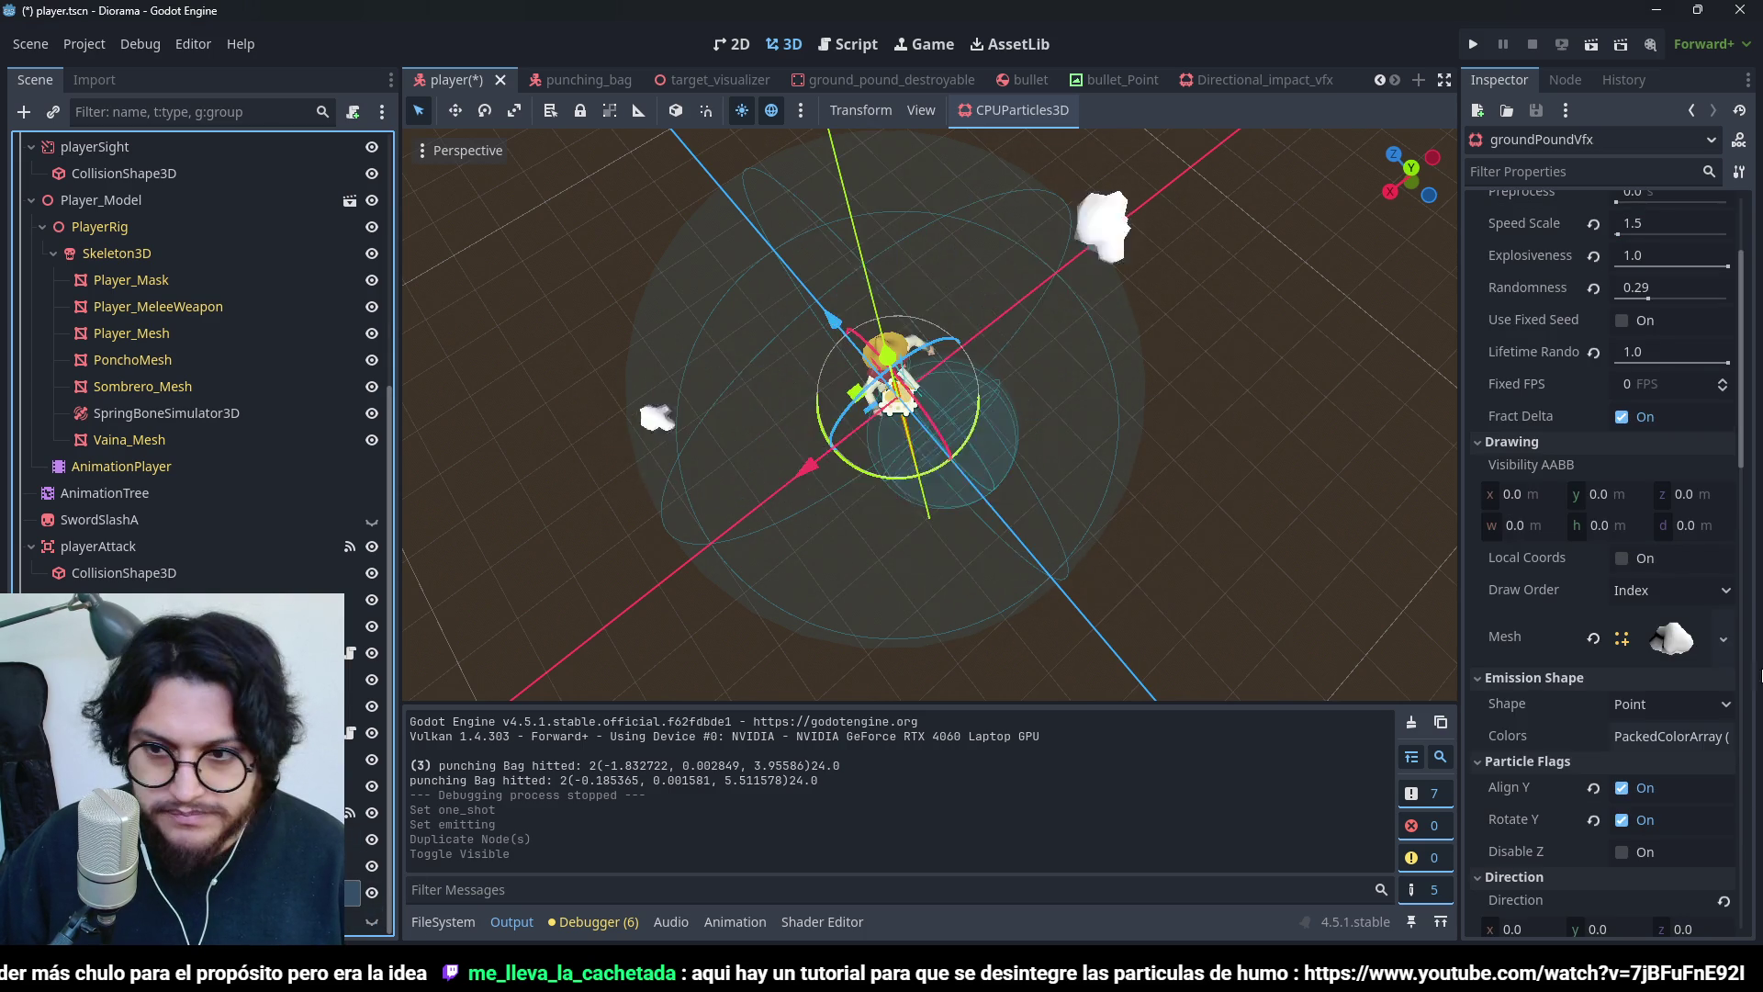
click(1722, 638)
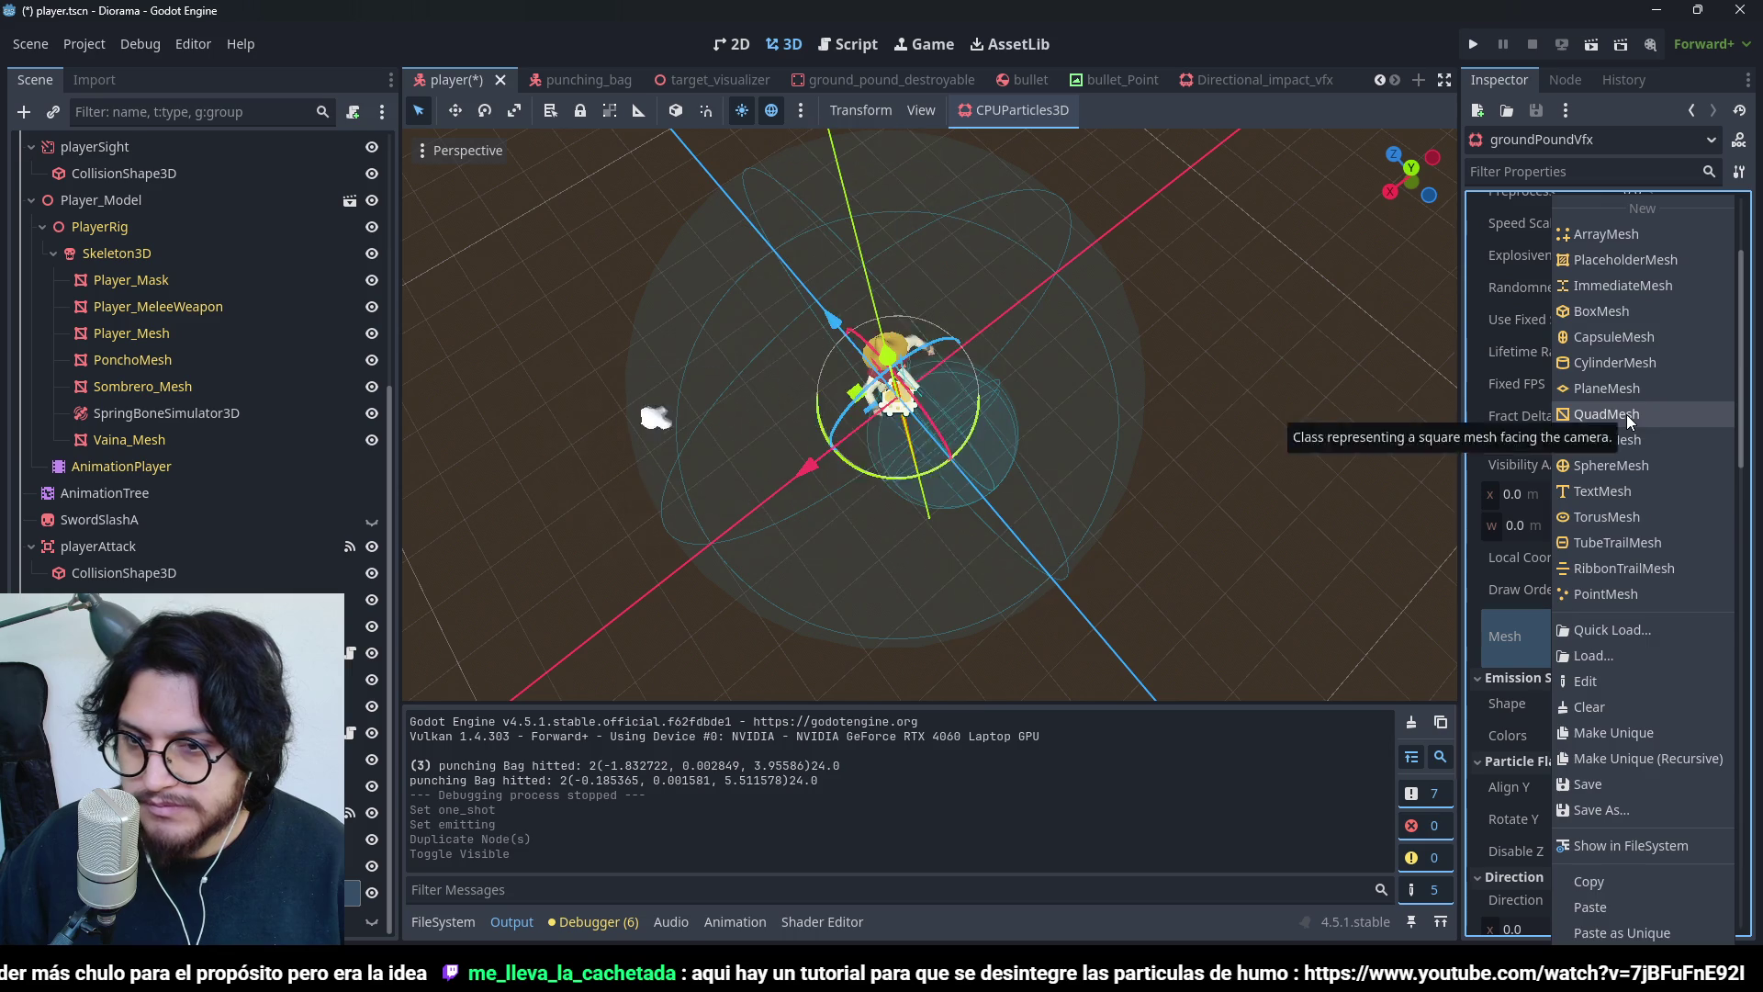
click(1606, 414)
mouse_move(904, 369)
mouse_down()
mouse_move(955, 303)
mouse_move(1011, 276)
mouse_move(1004, 410)
mouse_up()
scroll(1617, 648, down, 6)
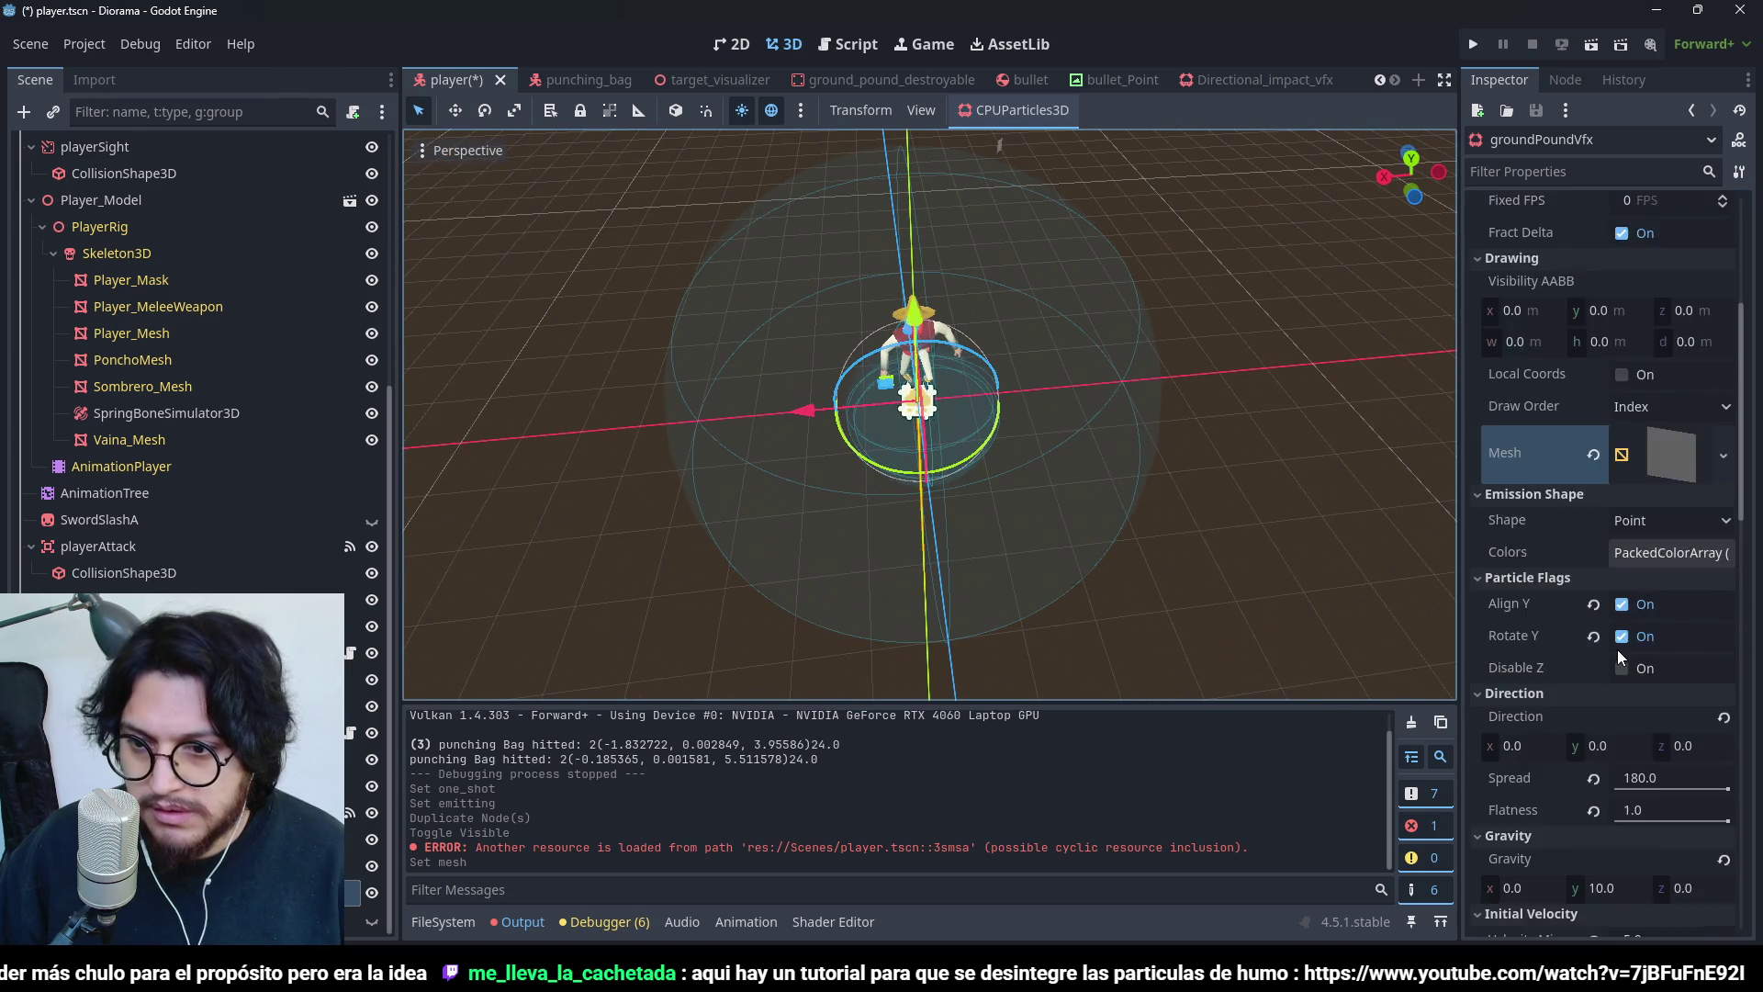
- Set the quad emitter's Material Override to a new StandardMaterial3D
scroll(1624, 610, up, 2)
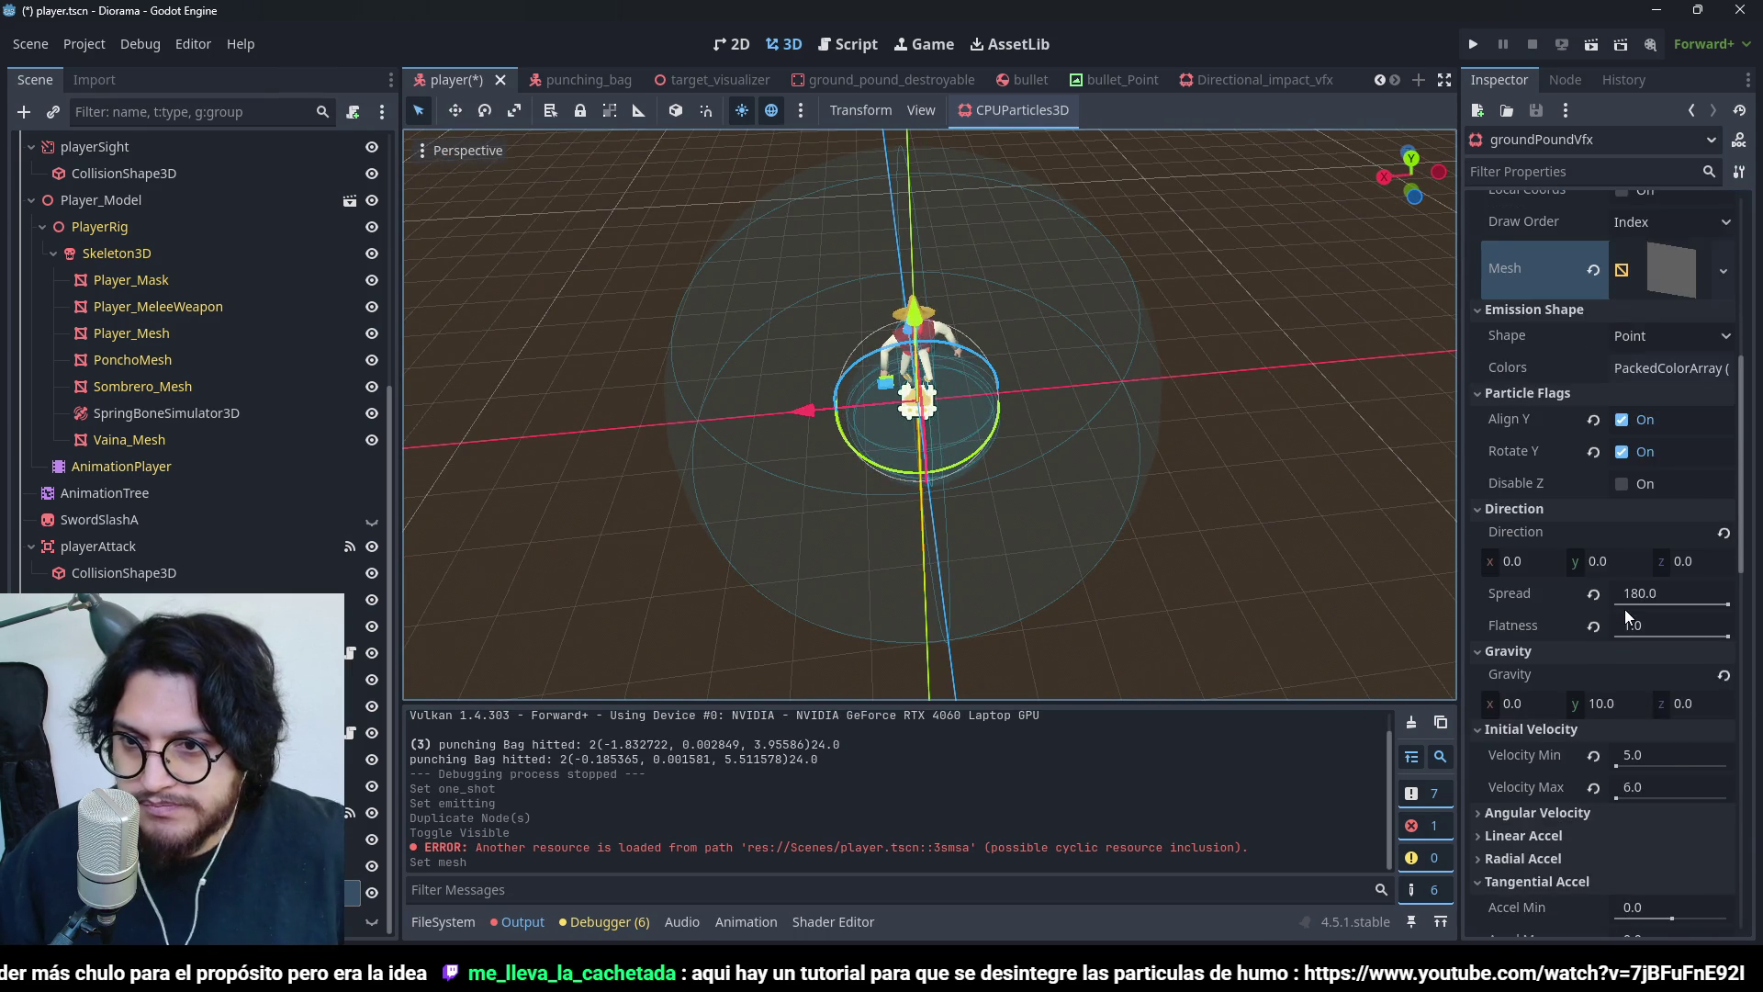
scroll(1623, 609, up, 1)
scroll(1623, 609, down, 6)
scroll(1623, 609, down, 5)
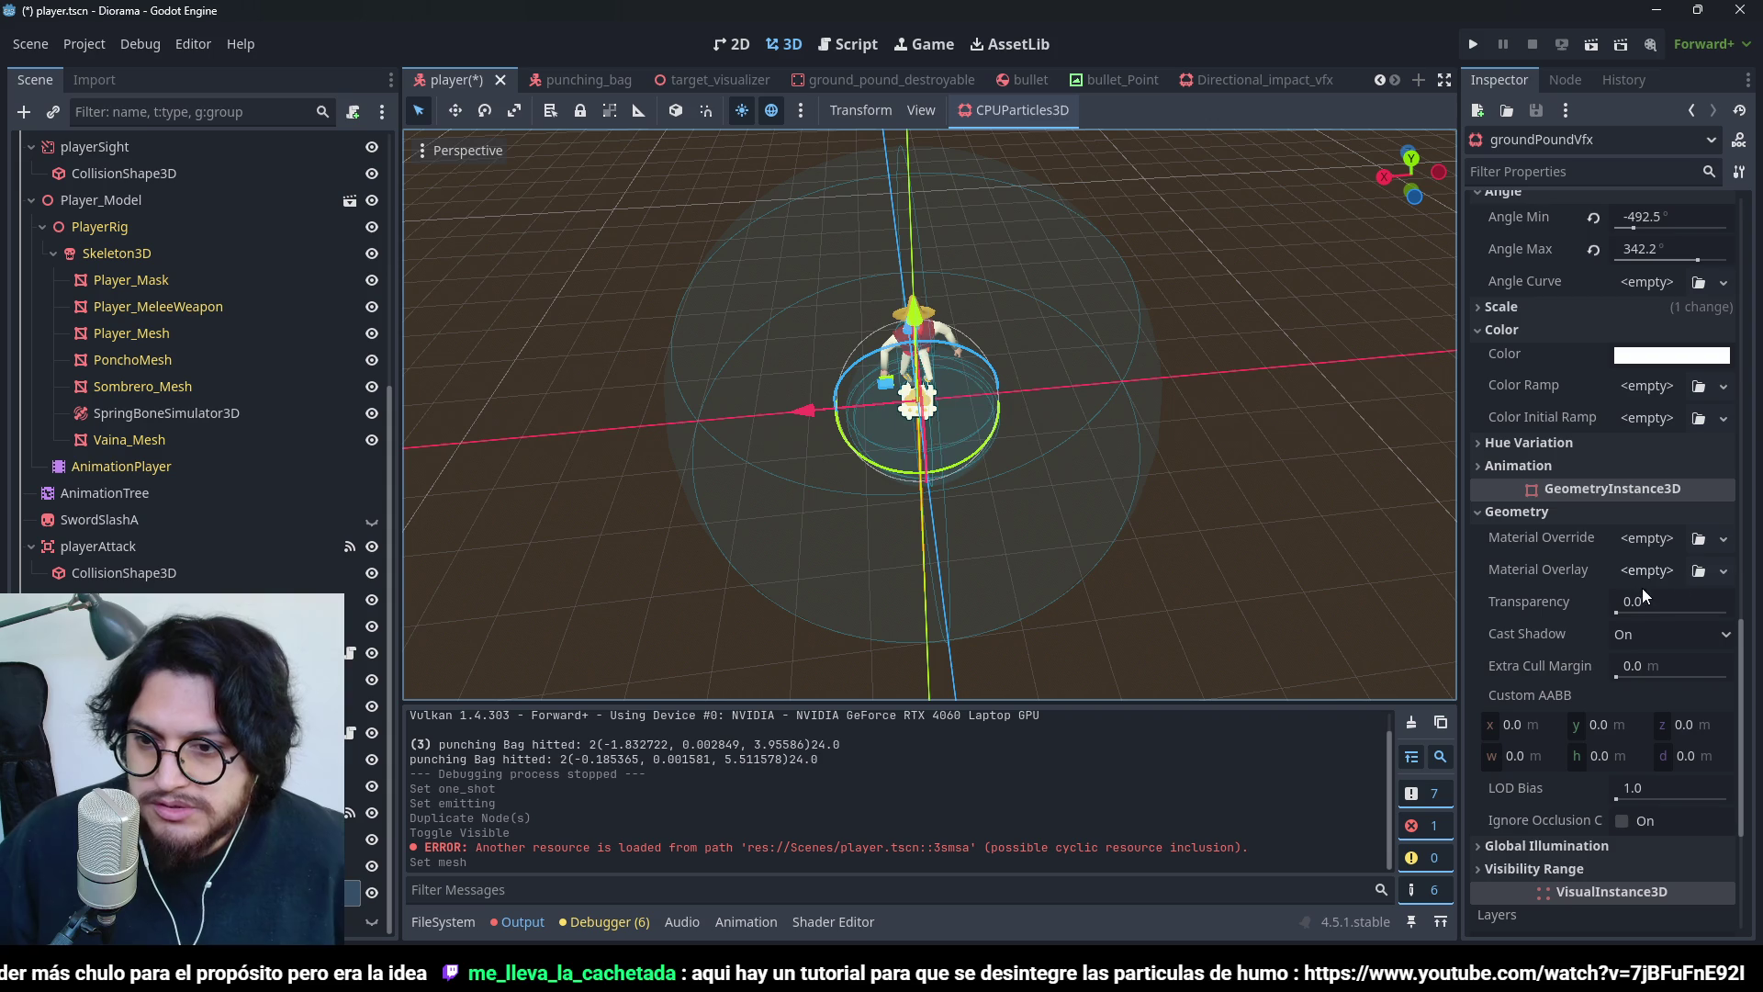
click(1722, 539)
click(1706, 593)
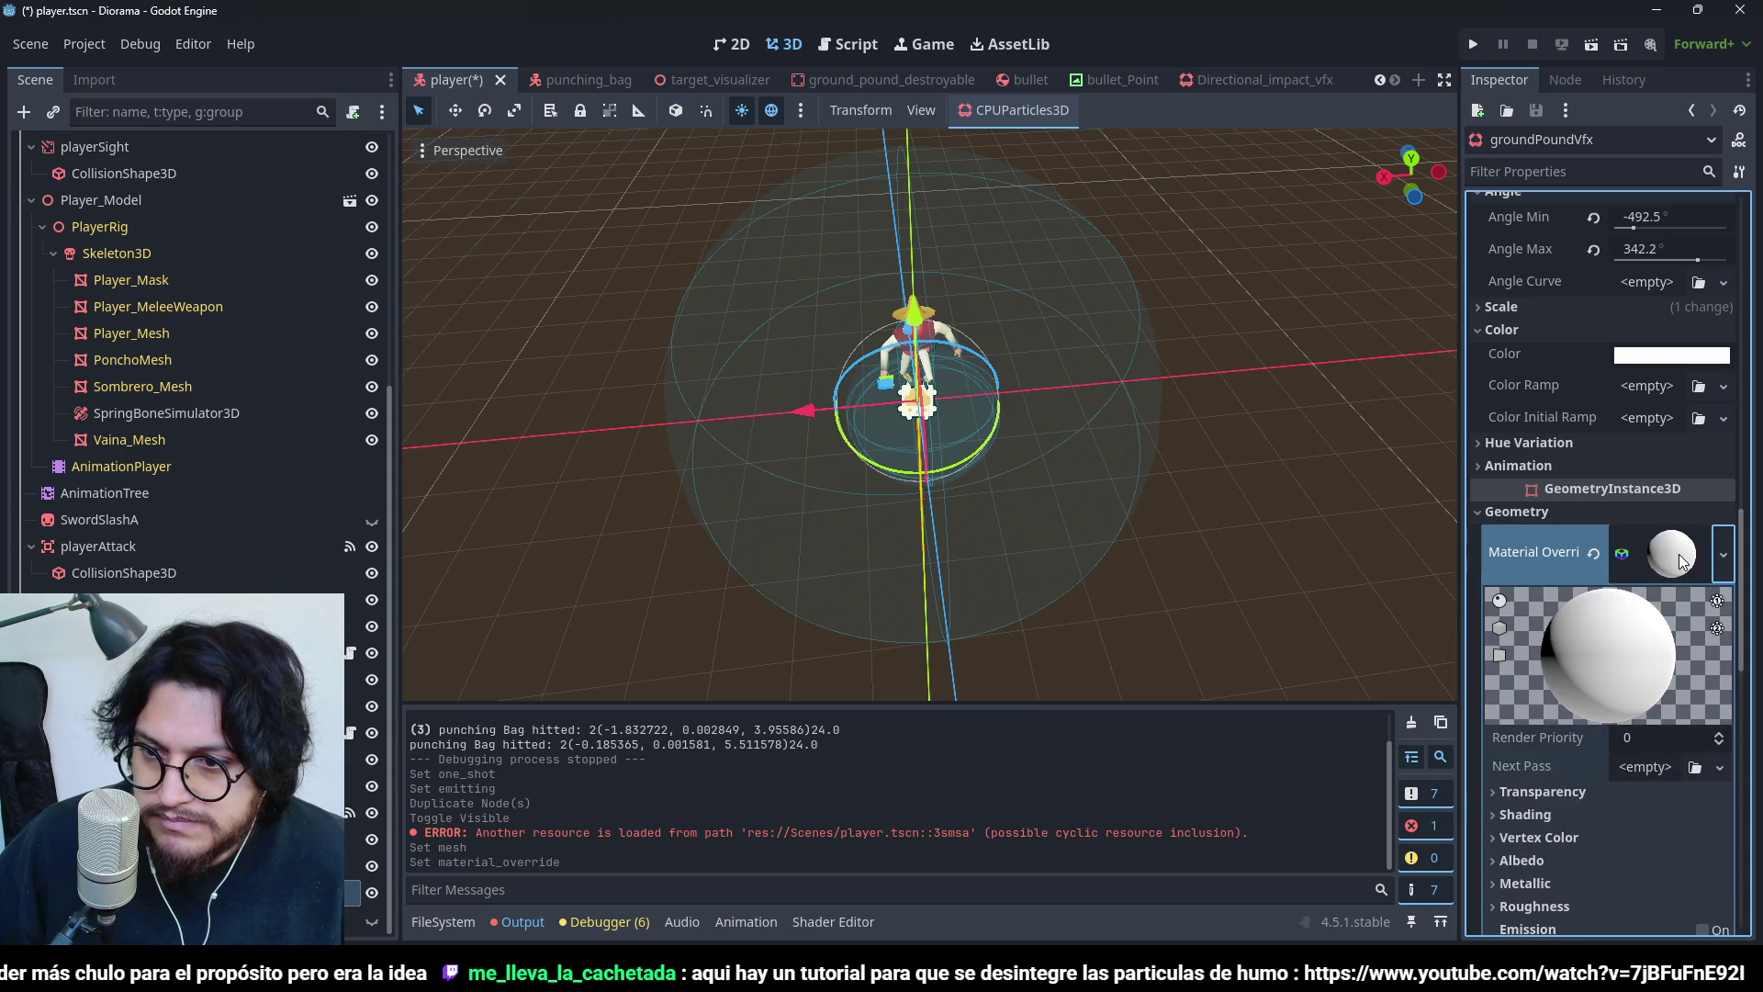
click(1665, 556)
click(1665, 556)
- Try Billboard Mode Enabled, set it back to Disabled, and delete the quad groundPoundVfx node
scroll(1551, 692, down, 2)
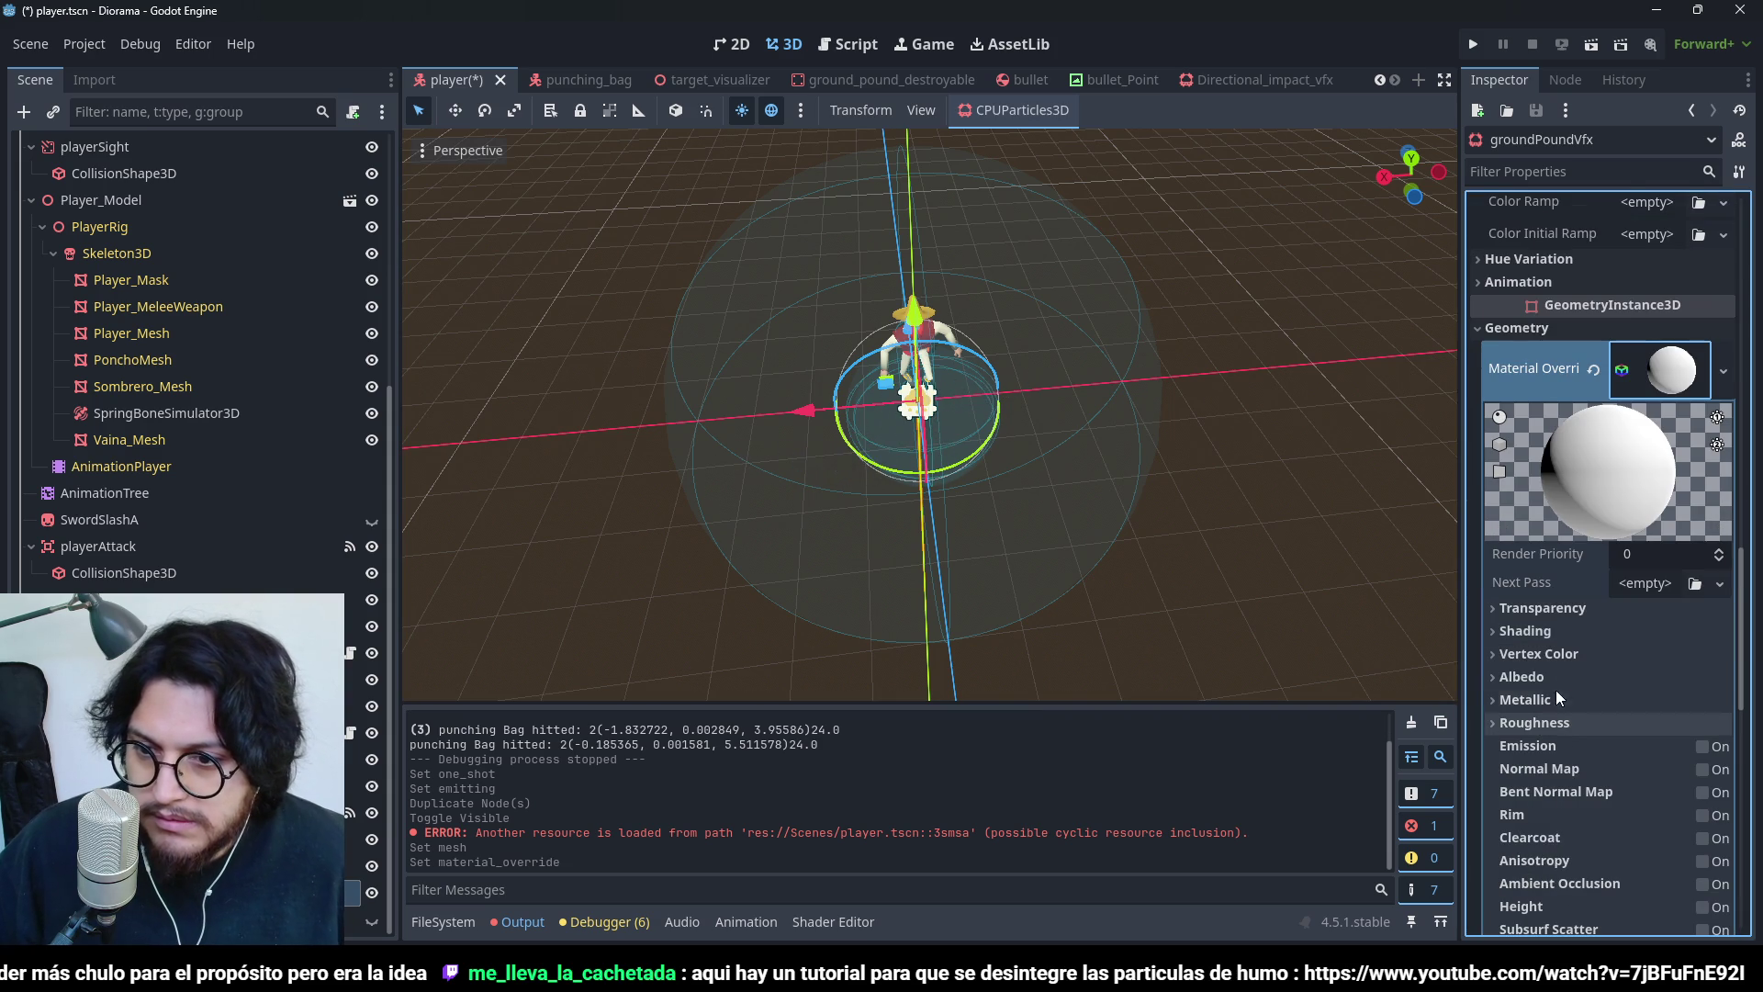
scroll(1552, 672, down, 4)
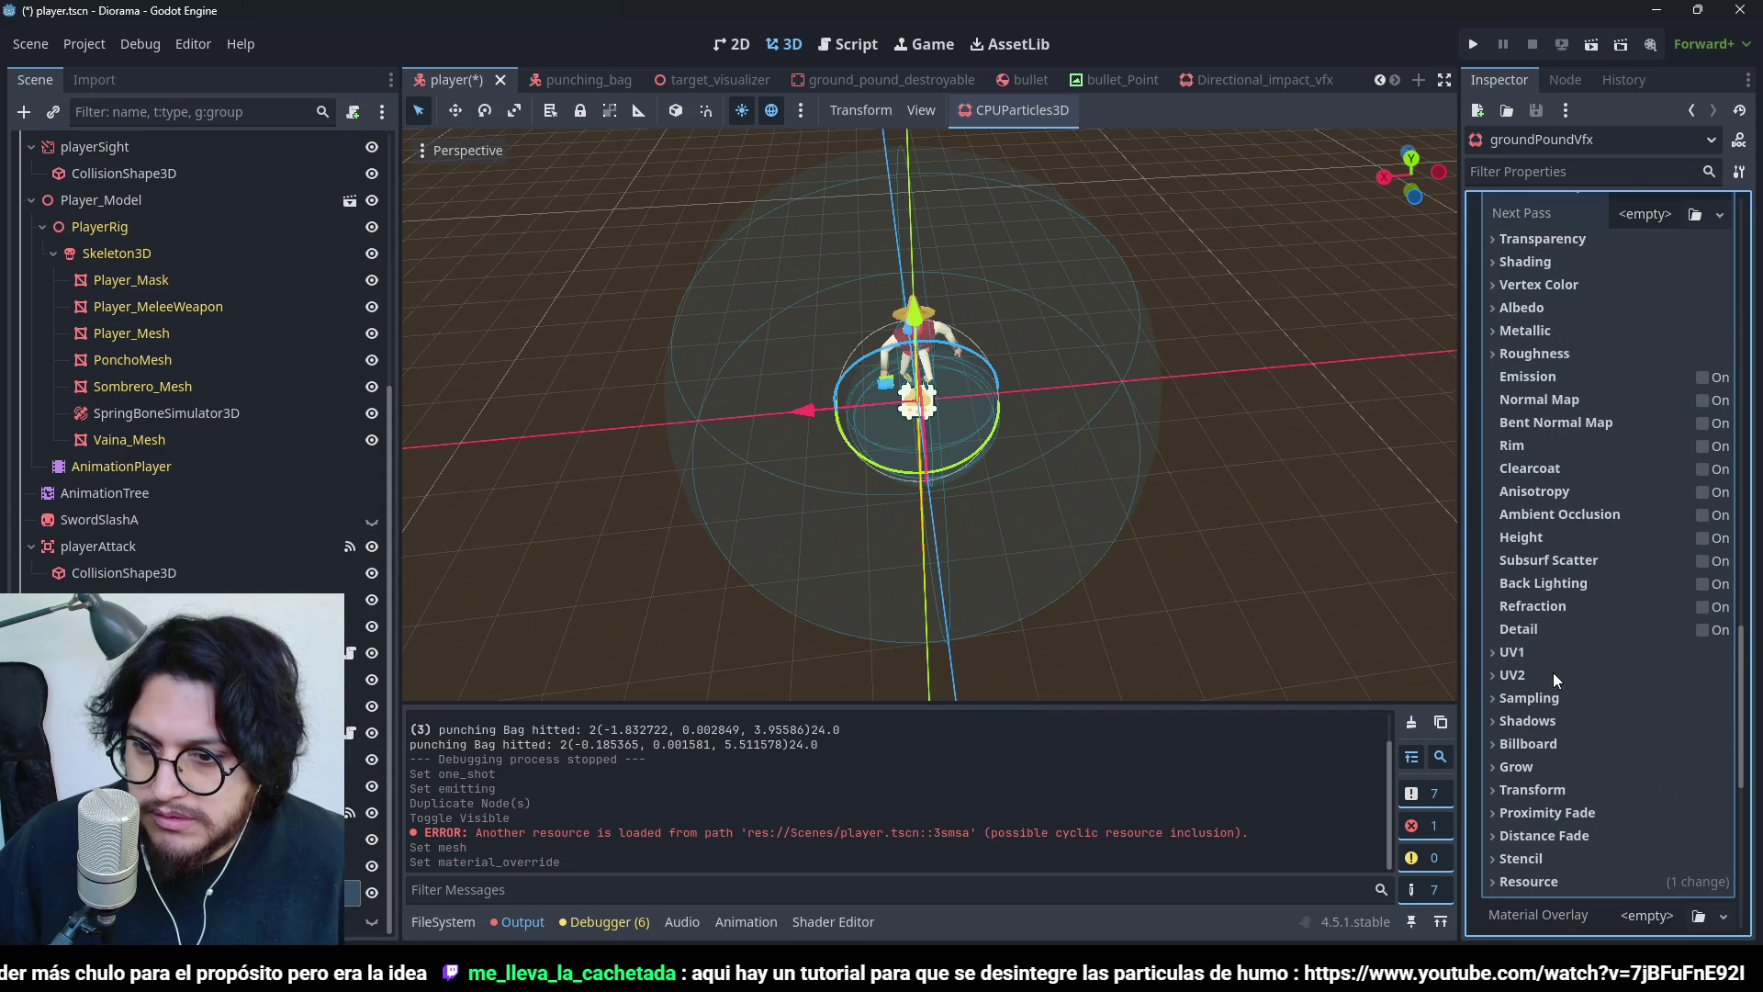
click(1528, 743)
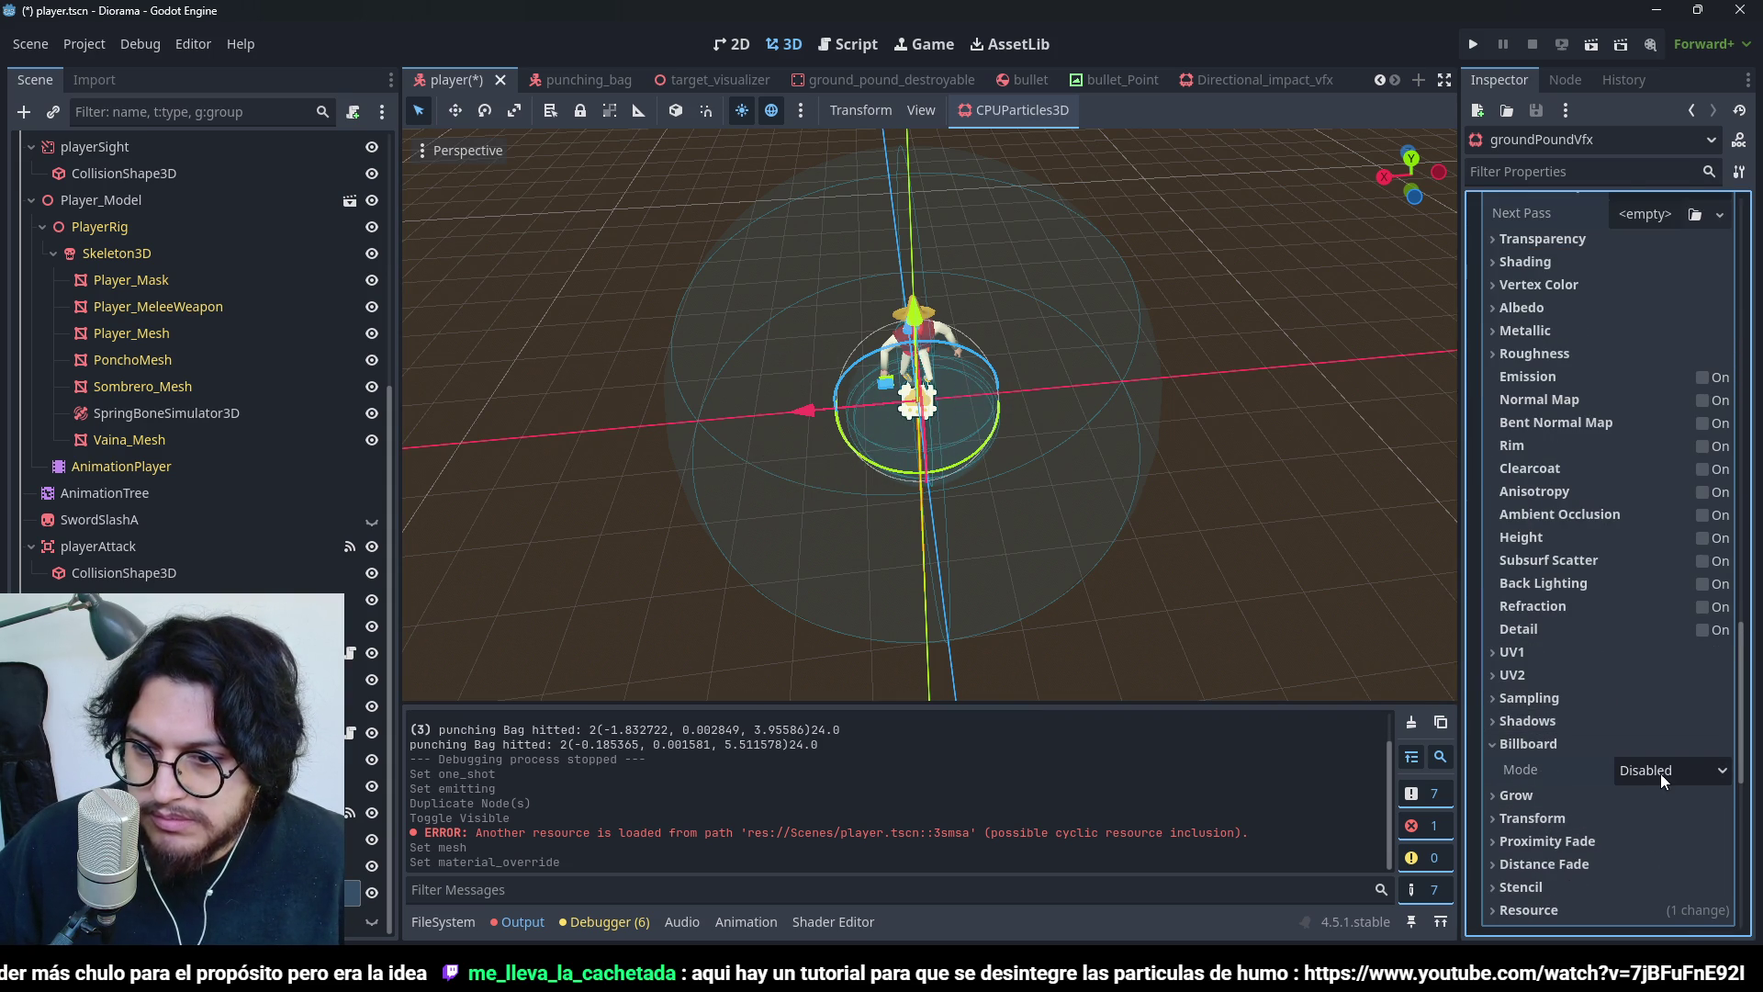
click(1660, 773)
click(1664, 841)
scroll(907, 338, down, 2)
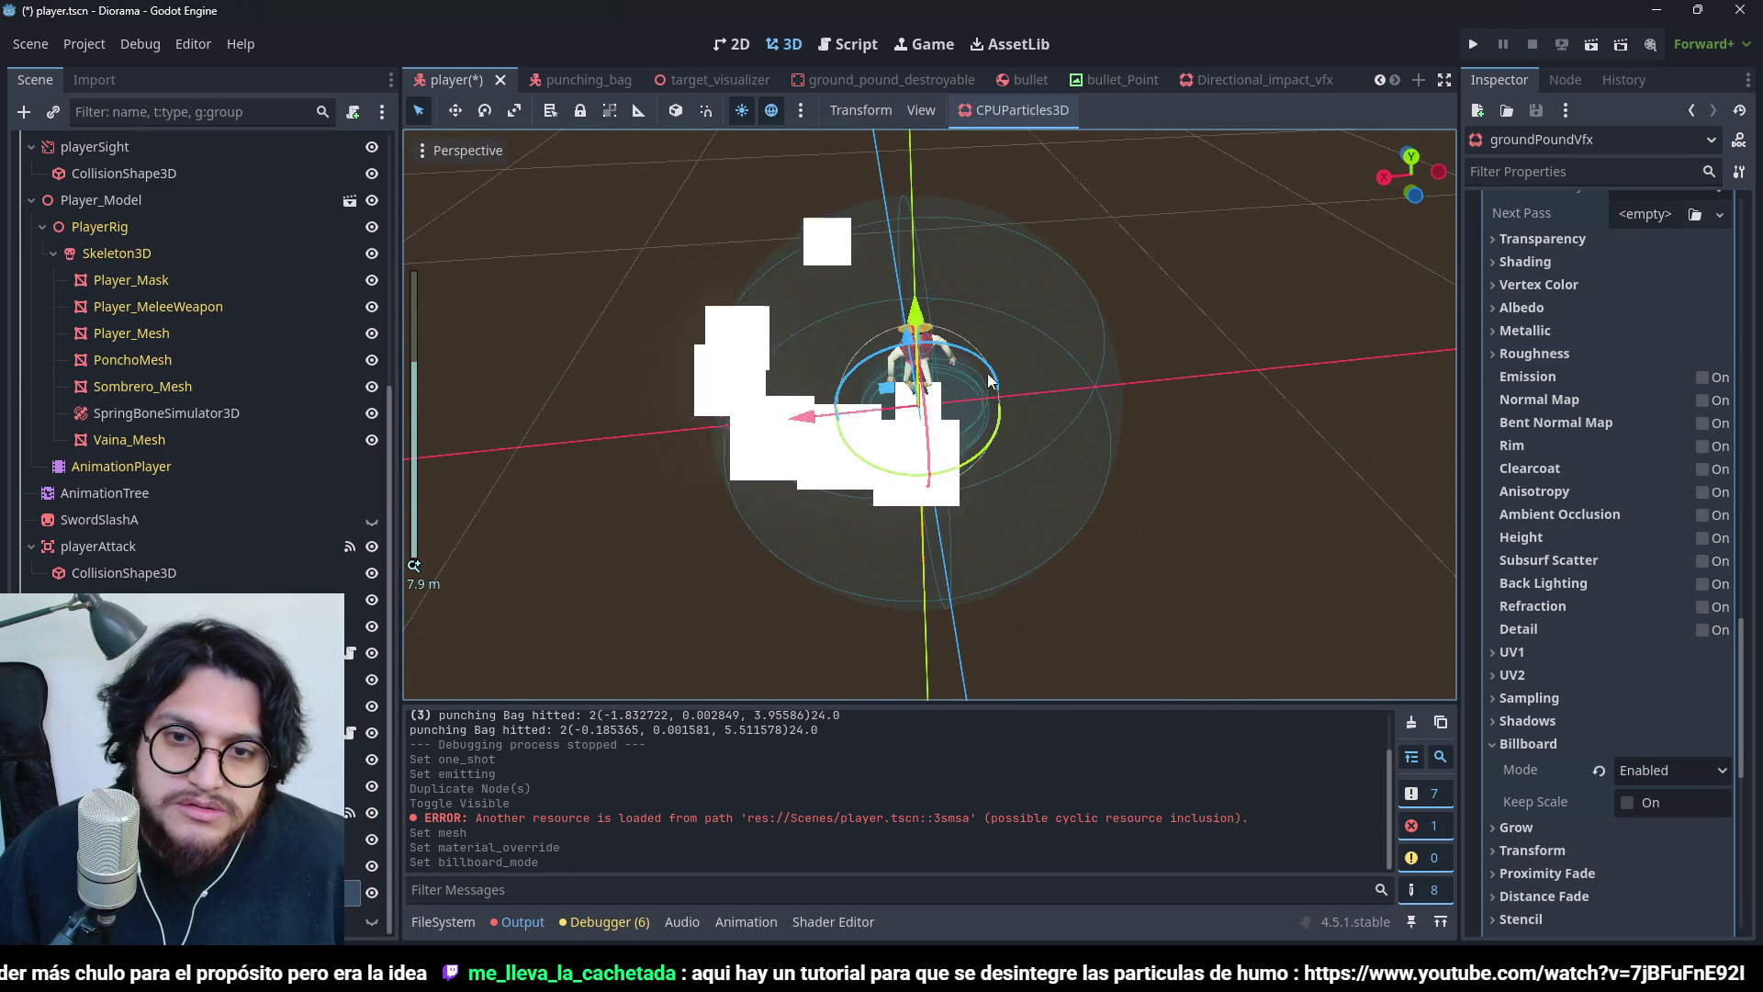
mouse_move(988, 373)
mouse_down()
mouse_move(730, 317)
mouse_move(659, 323)
mouse_move(778, 454)
mouse_move(1091, 525)
mouse_move(1236, 532)
mouse_move(1176, 503)
mouse_move(1132, 406)
mouse_up()
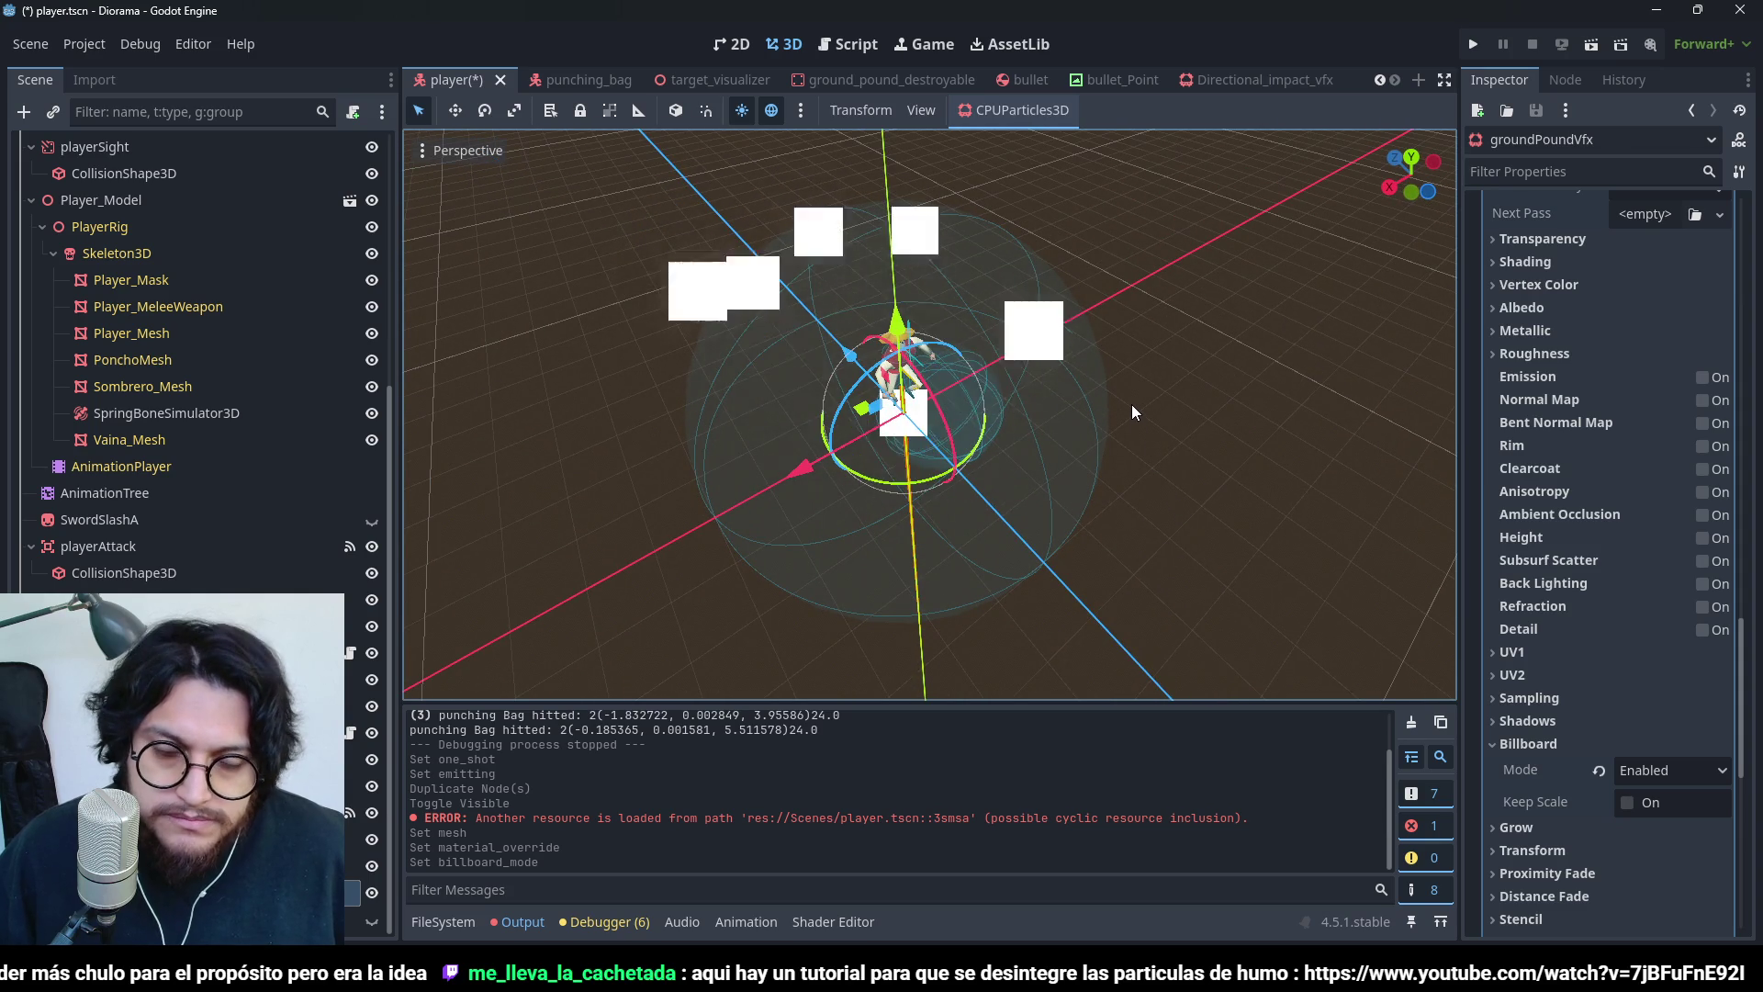
mouse_move(790, 428)
mouse_down()
mouse_move(940, 475)
mouse_move(889, 482)
mouse_move(1115, 536)
mouse_move(416, 440)
mouse_move(1352, 503)
mouse_move(1135, 505)
mouse_up()
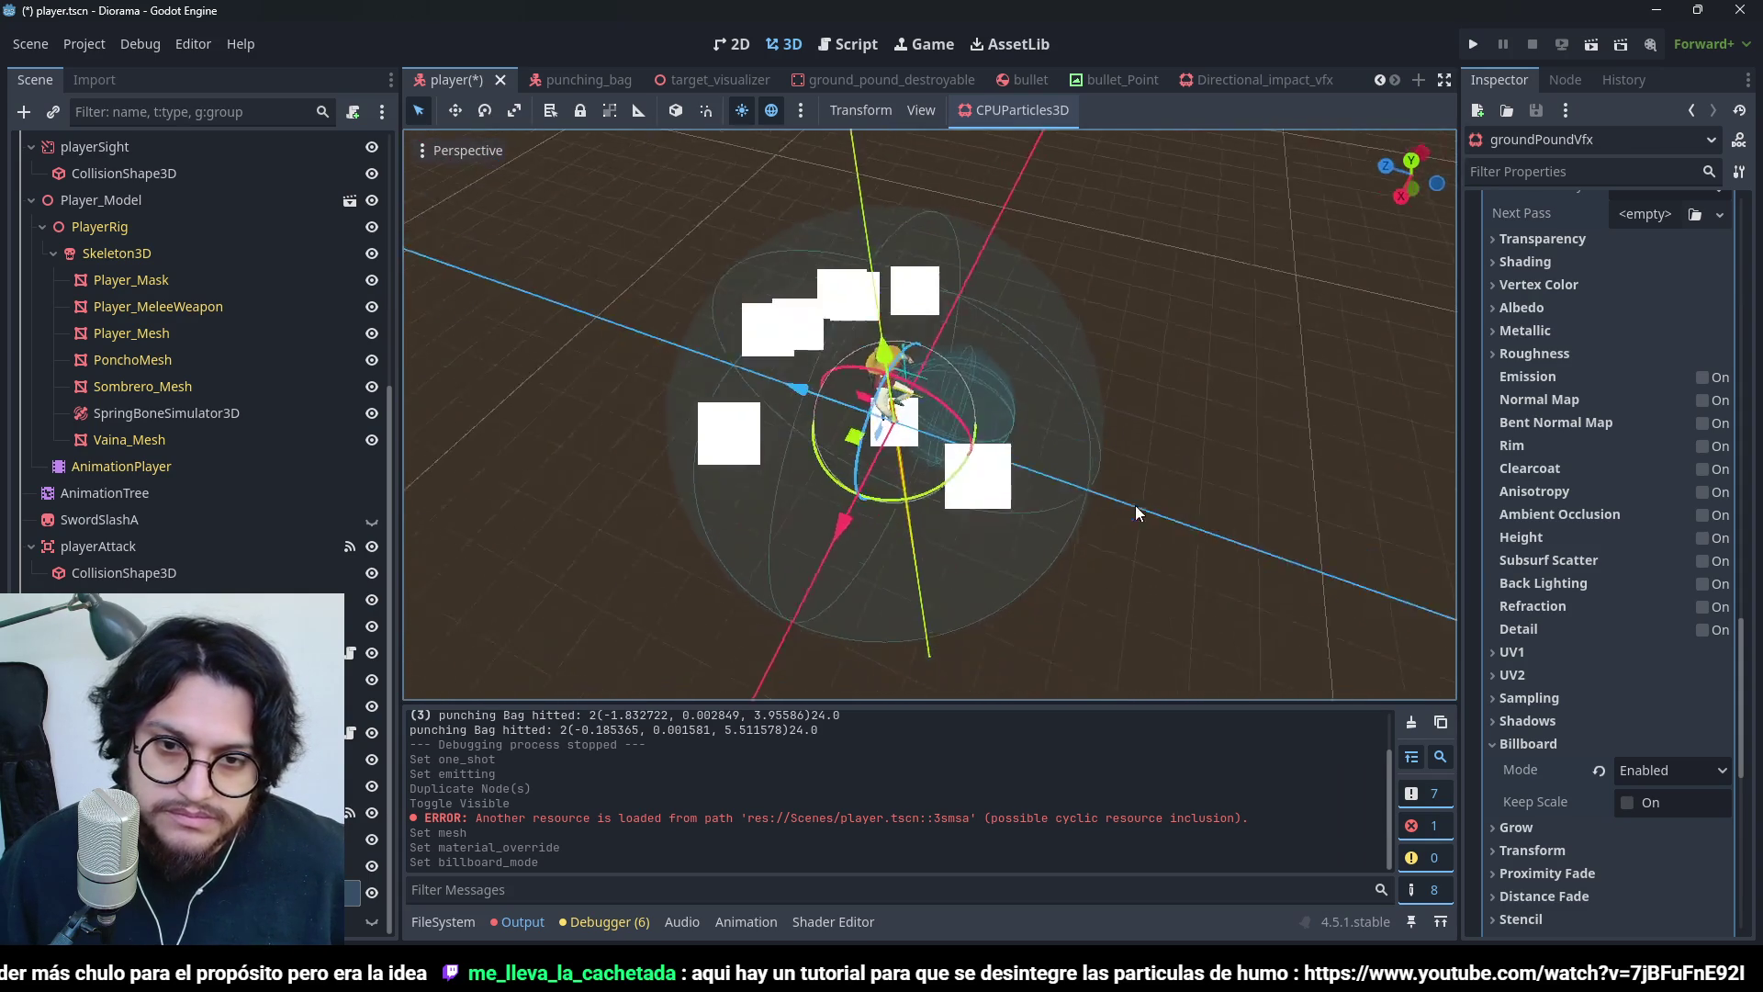
click(1610, 771)
click(1598, 771)
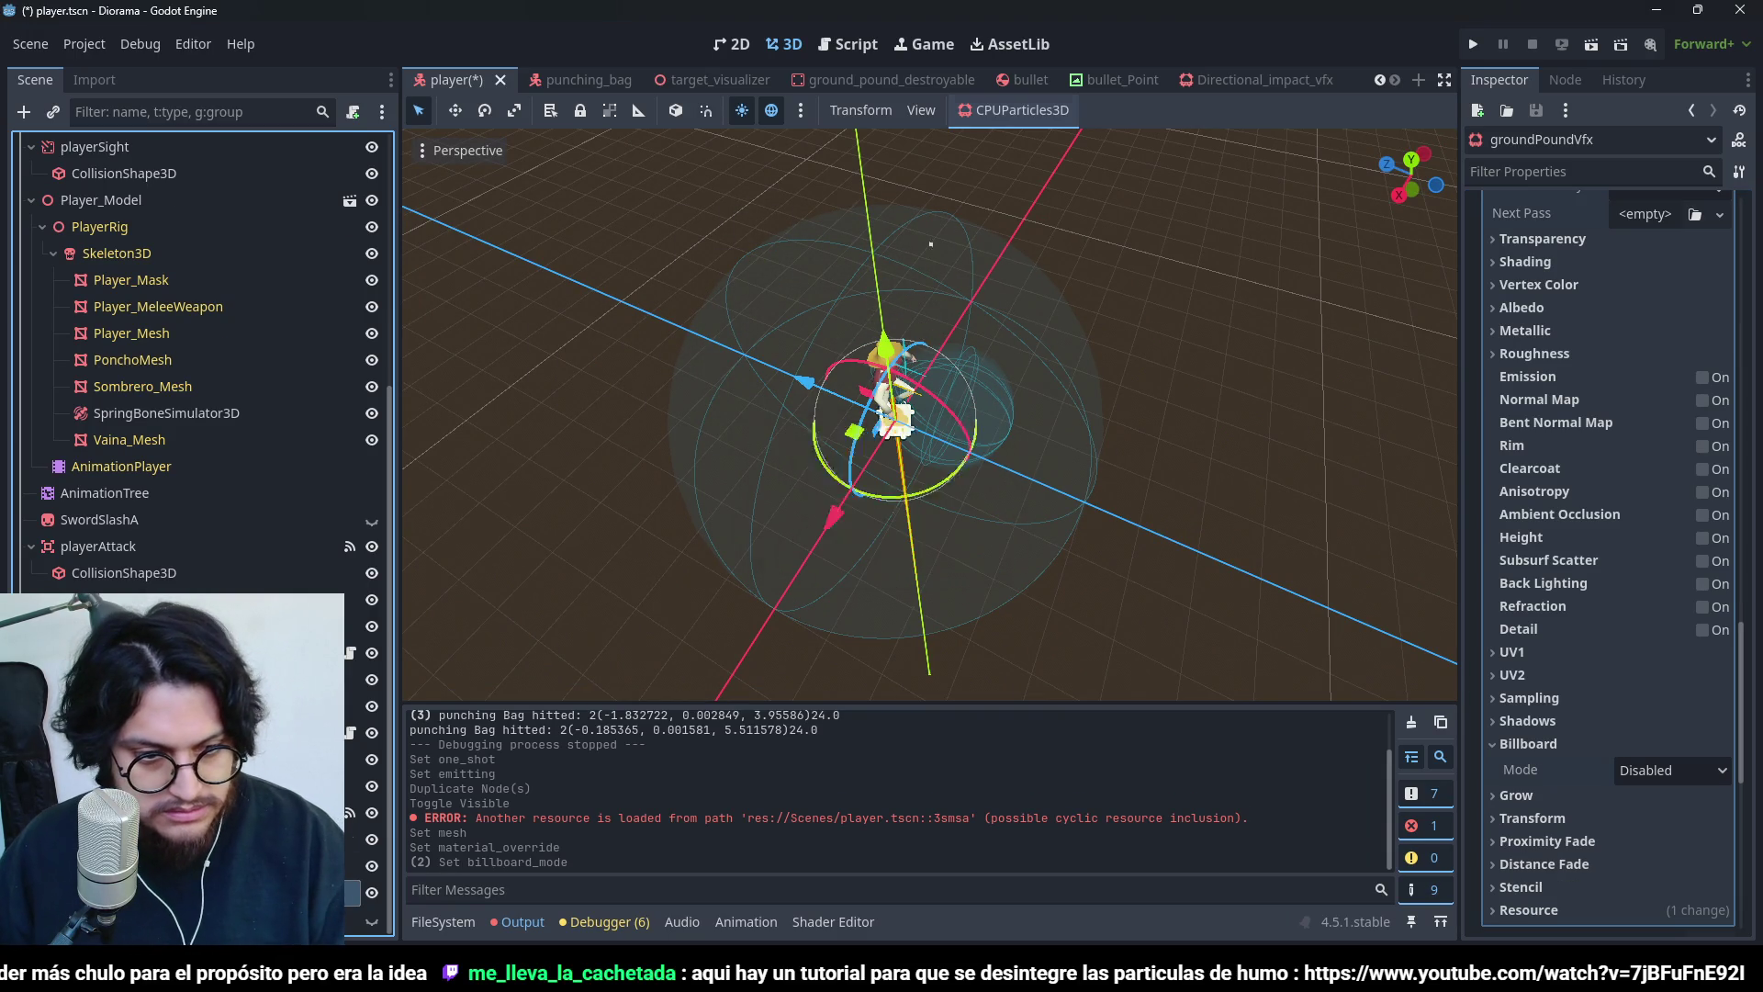
key(Delete)
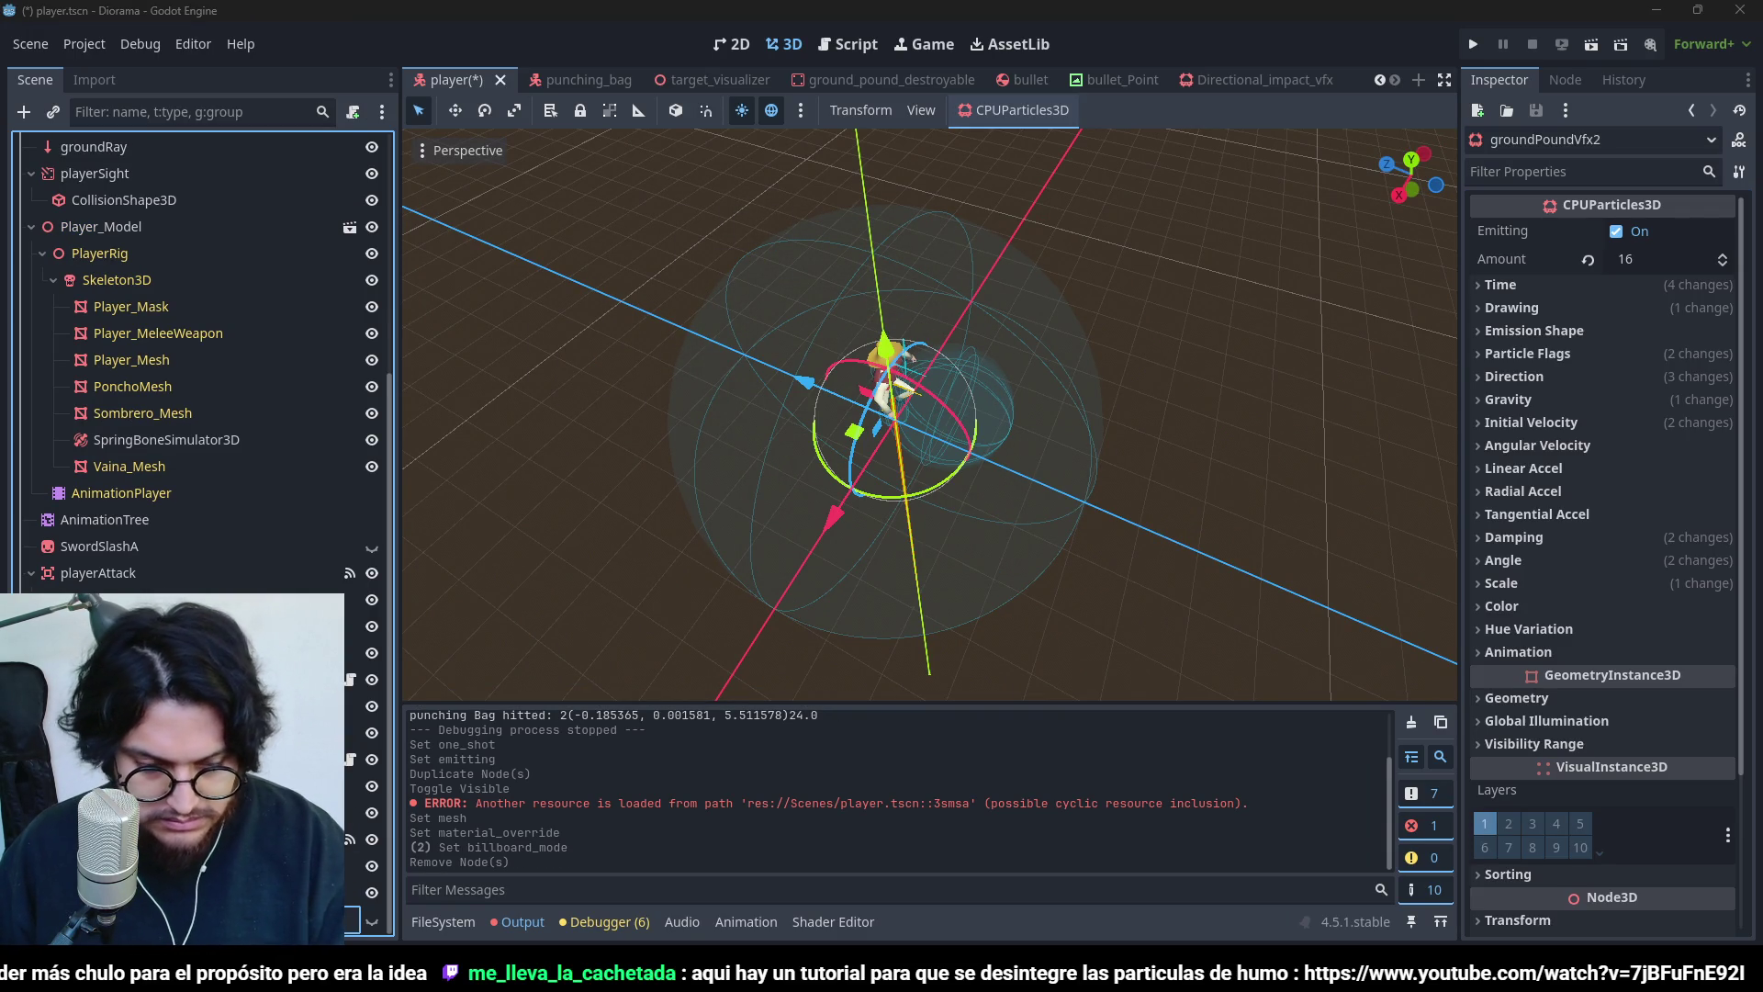
- Unhide the cloud emitter copy, save it as groundPoundVfx, and reset Speed Scale to 1.0
click(371, 921)
key(ctrl+s)
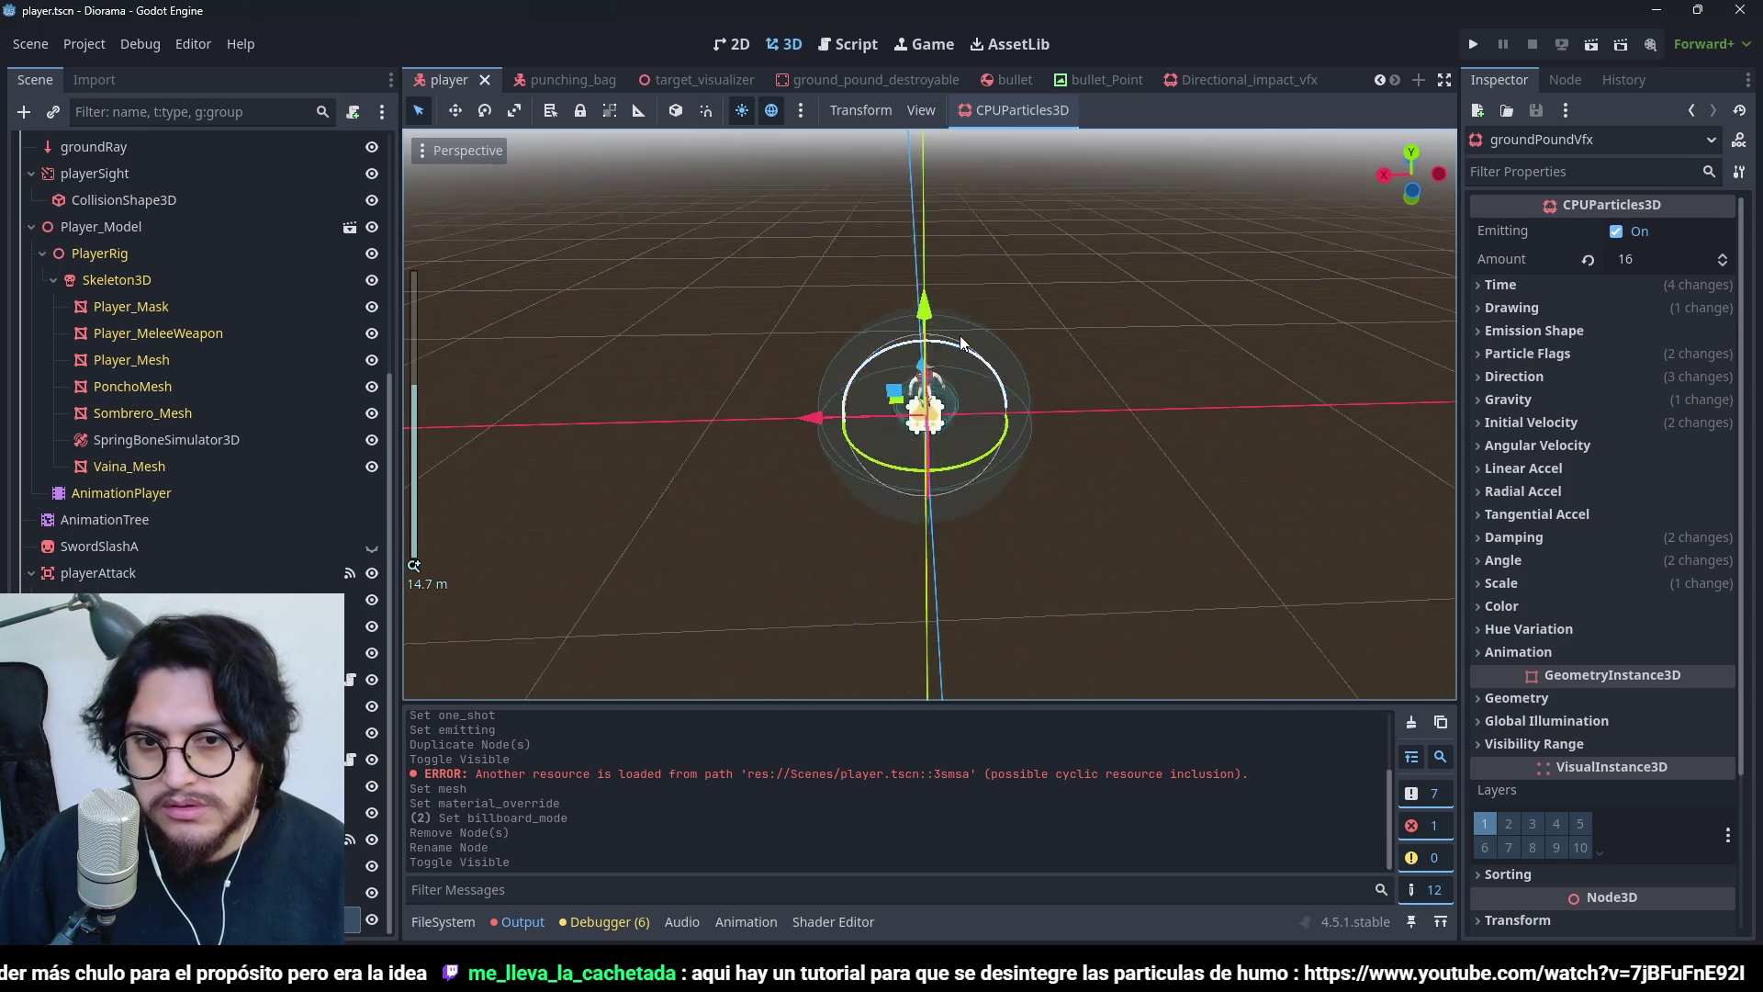
scroll(960, 334, up, 3)
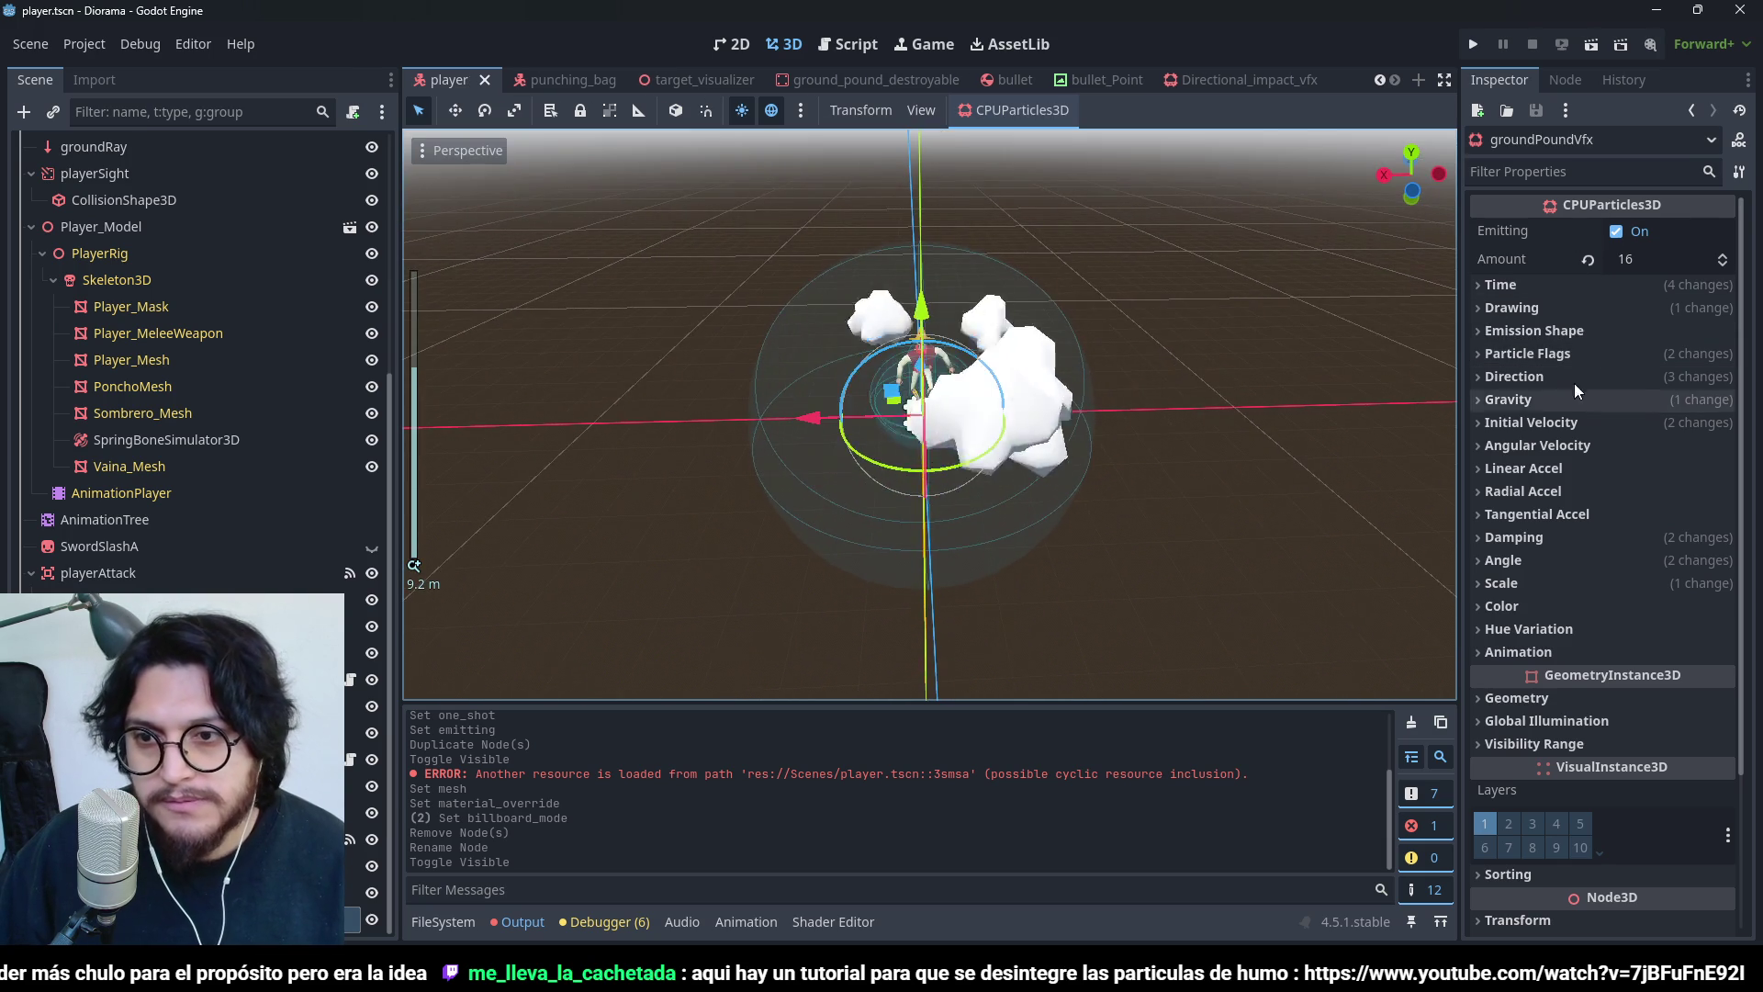
click(1550, 314)
click(1550, 312)
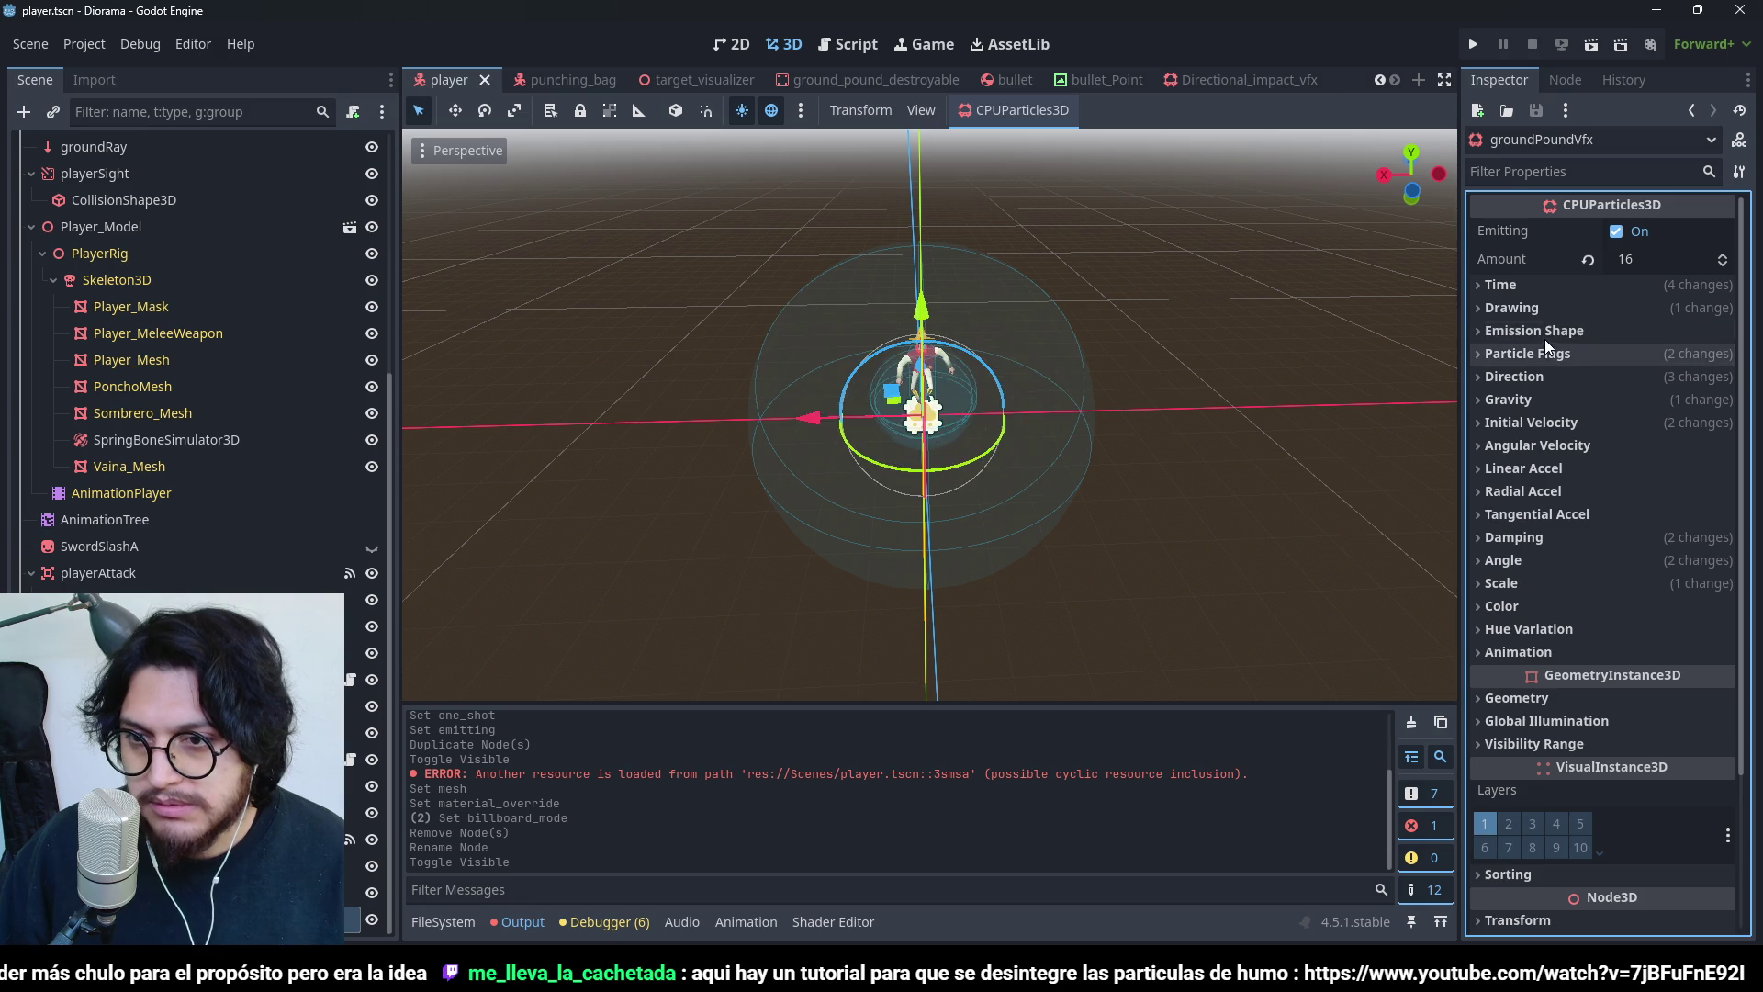
click(1546, 335)
click(1547, 332)
click(1574, 284)
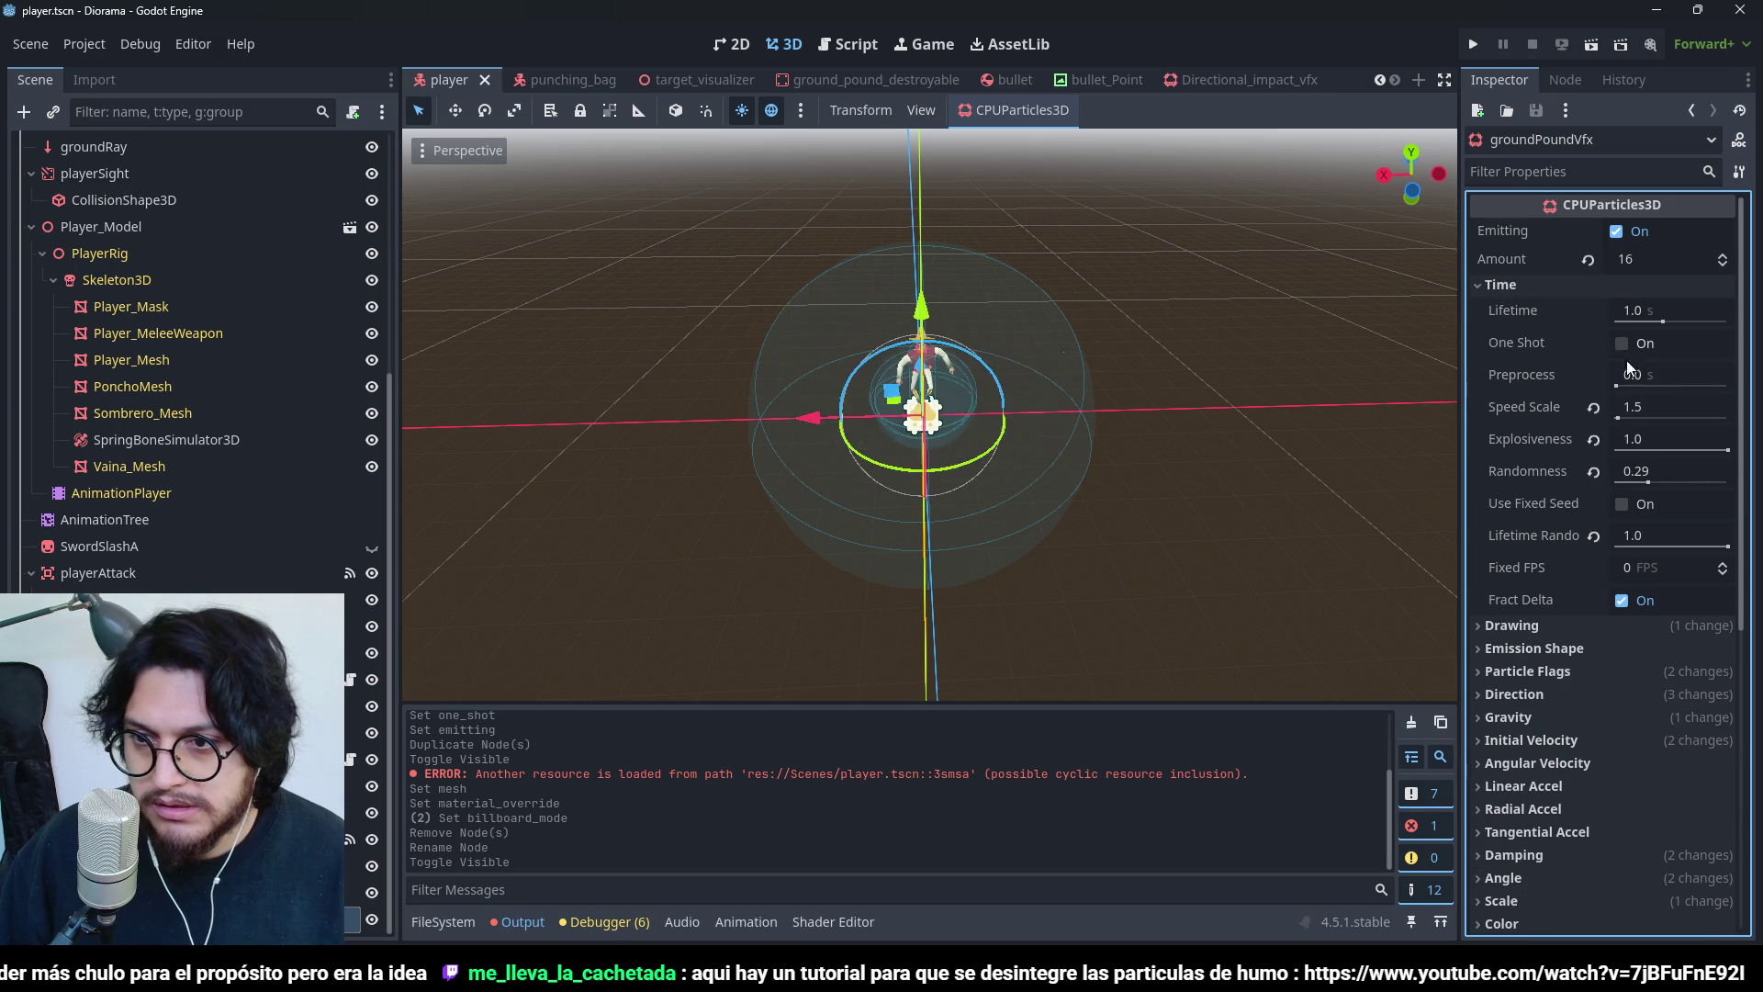
click(1594, 407)
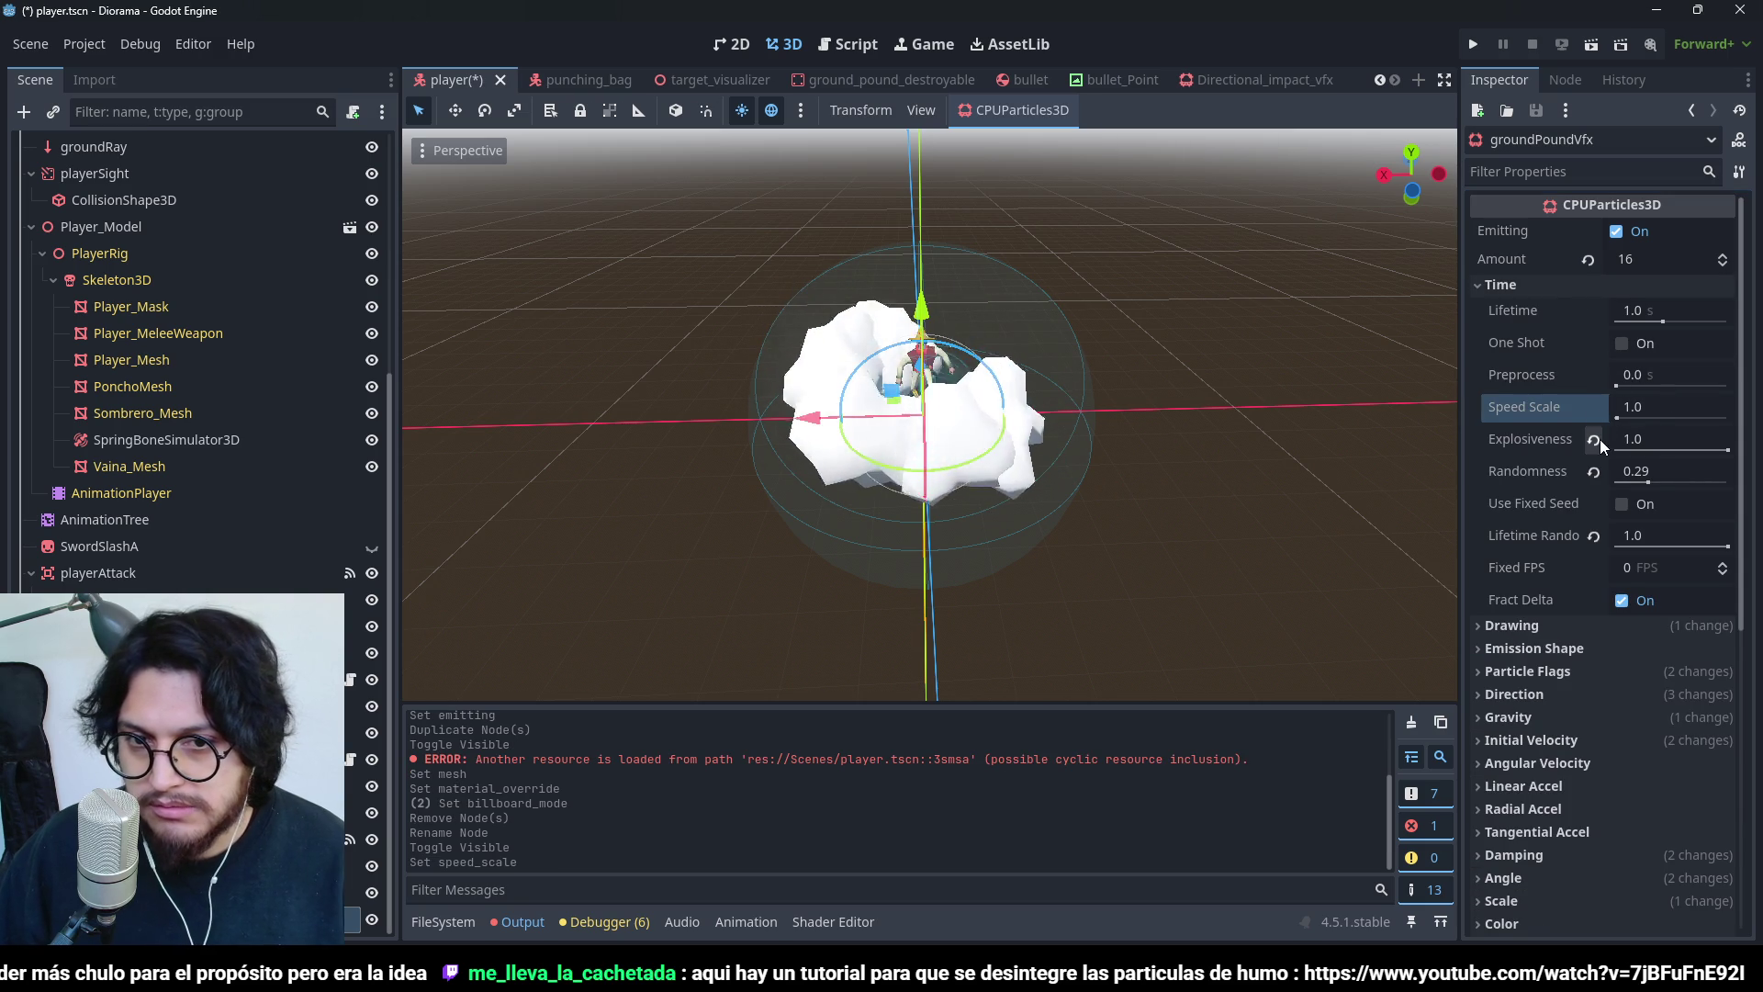
- Shape the Scale Amount Curve to bump up early, then fall to 0 at the end
scroll(1555, 637, down, 5)
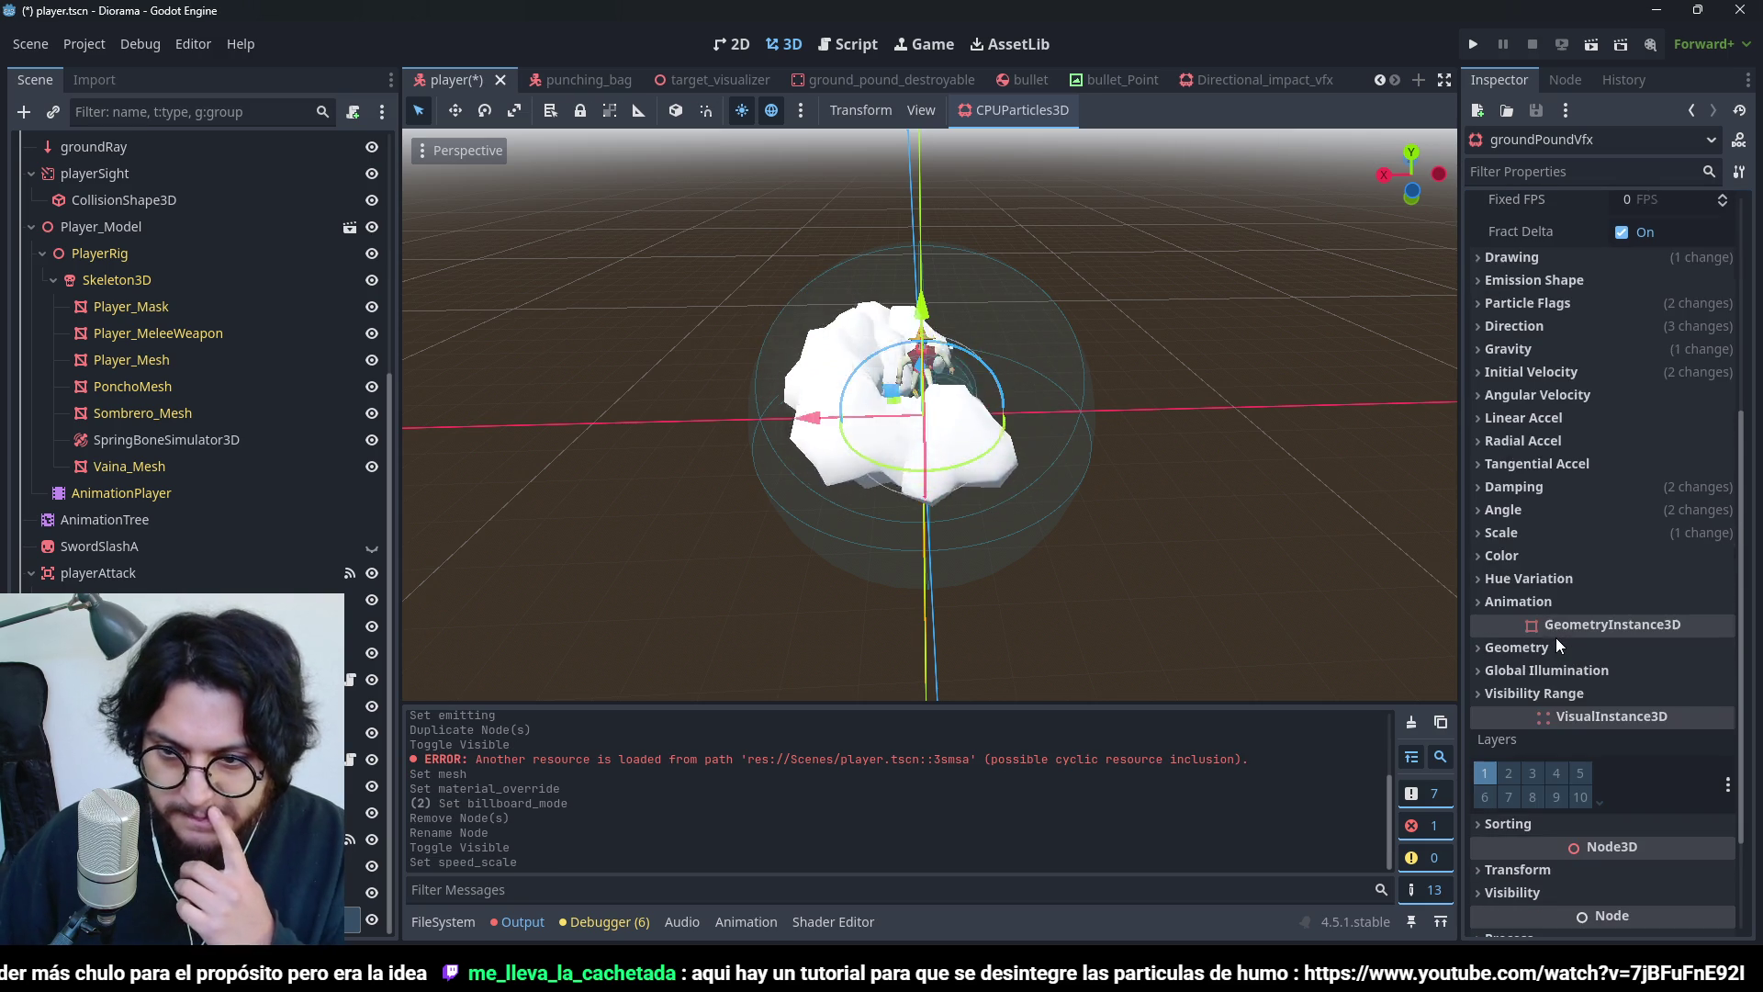
click(1554, 532)
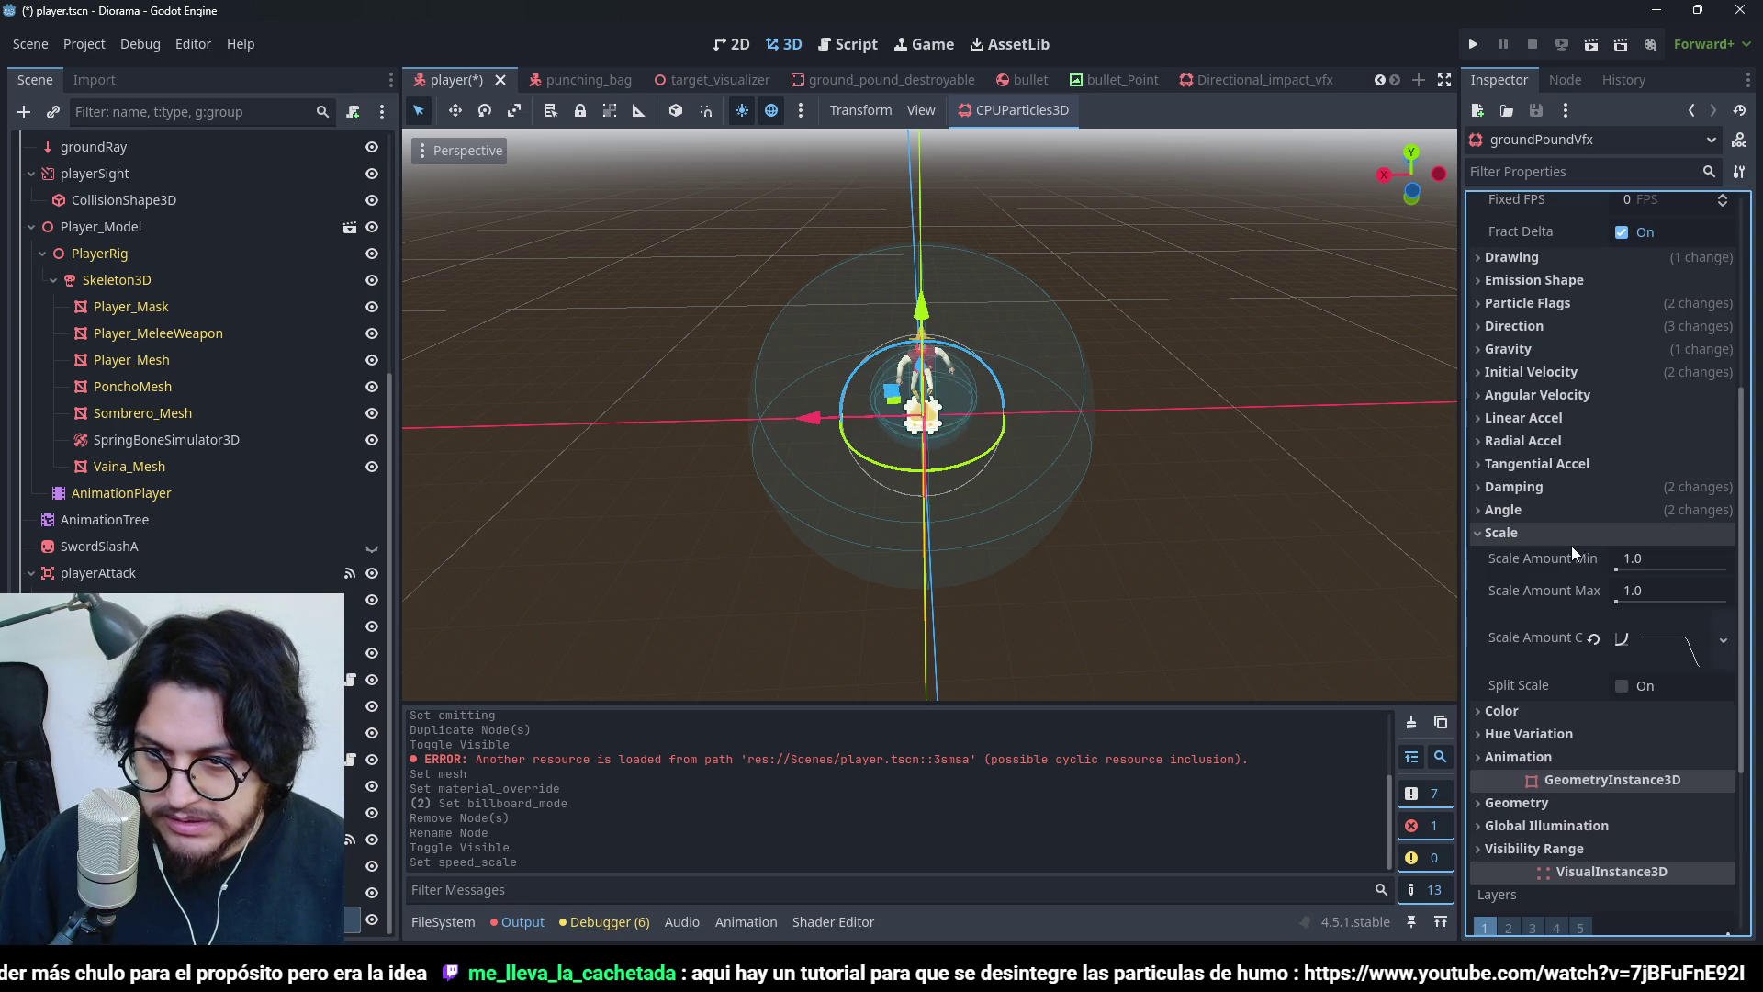
click(1642, 641)
drag(1650, 765, 1632, 768)
click(1631, 770)
drag(1644, 771, 1653, 773)
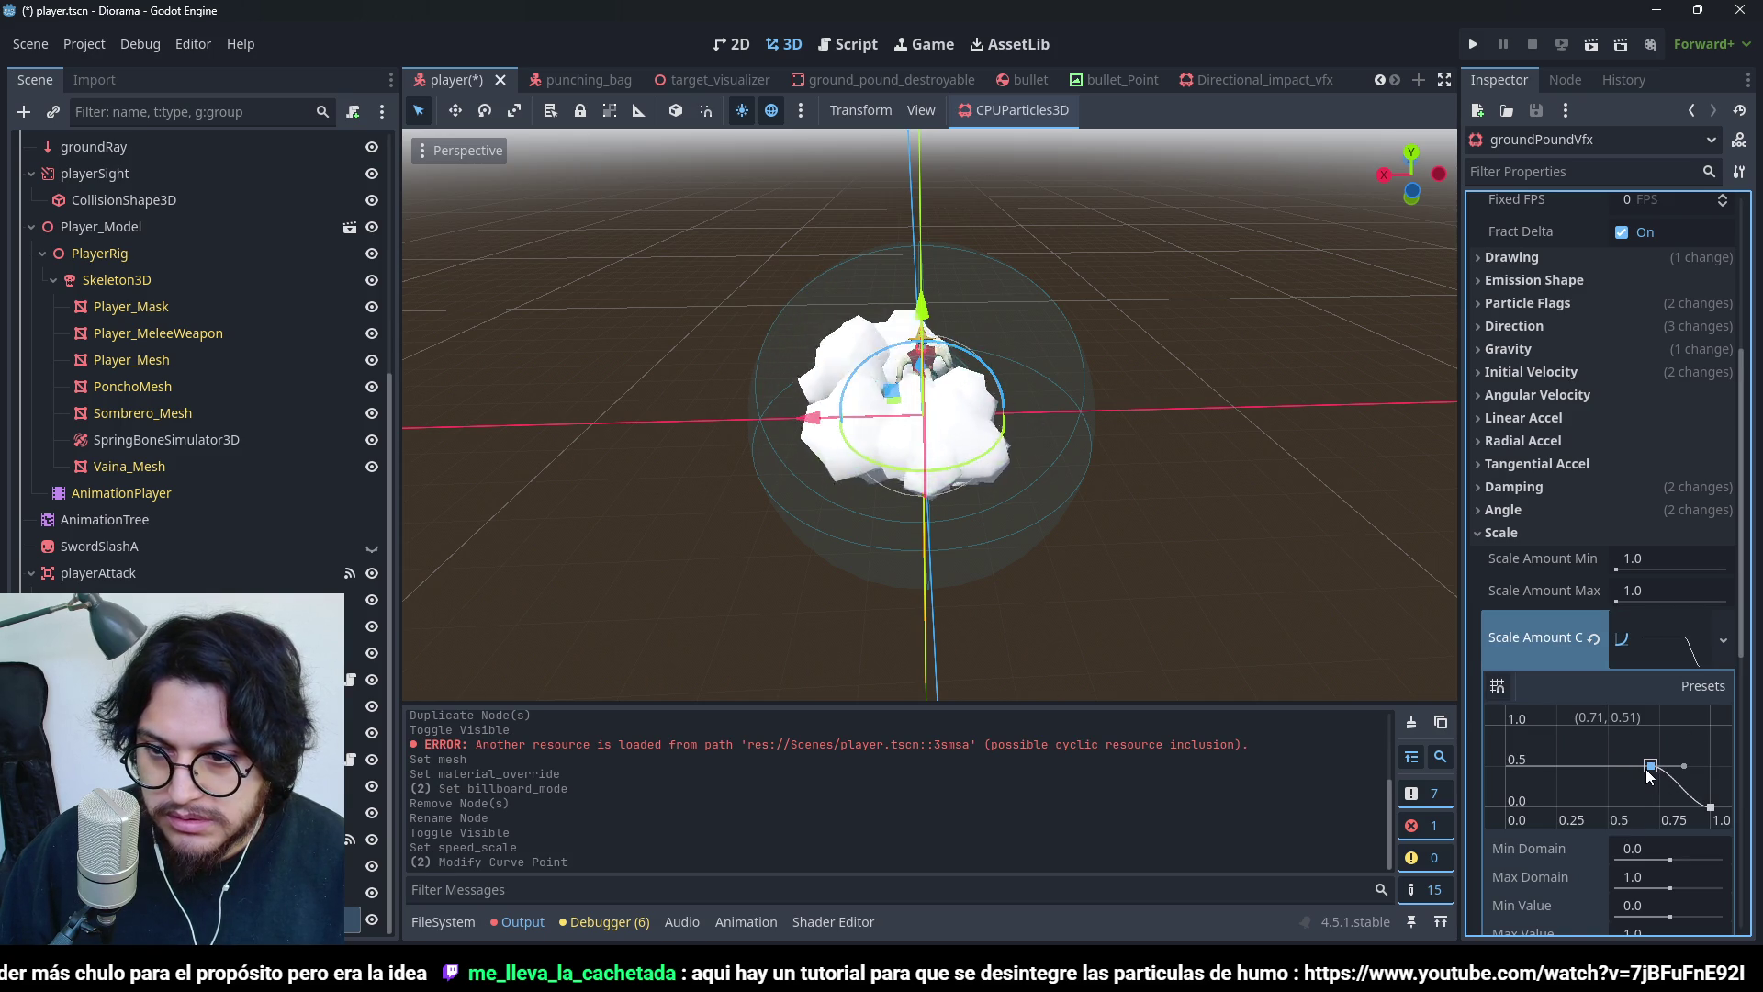
key(ctrl+z)
click(1507, 767)
drag(1540, 762, 1535, 741)
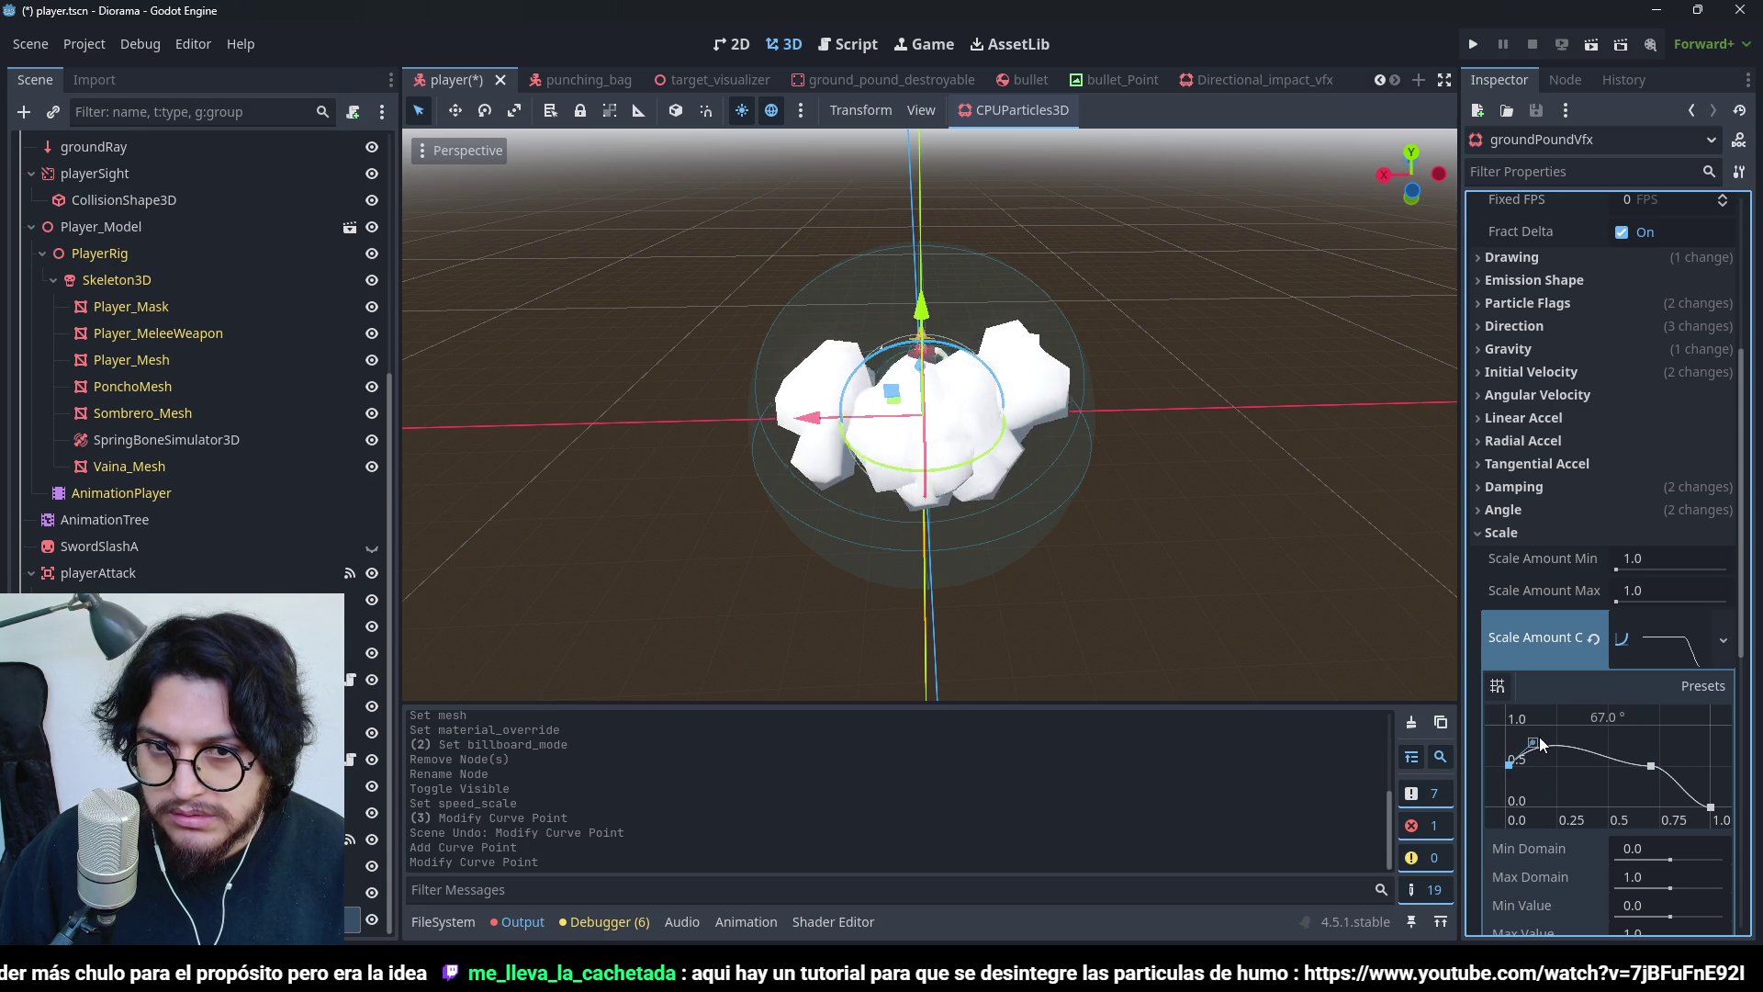
mouse_move(994, 358)
mouse_down()
mouse_move(918, 461)
mouse_move(1005, 314)
mouse_move(1220, 151)
mouse_move(1259, 152)
mouse_move(1347, 263)
mouse_move(1432, 478)
mouse_up()
drag(1532, 742, 1685, 796)
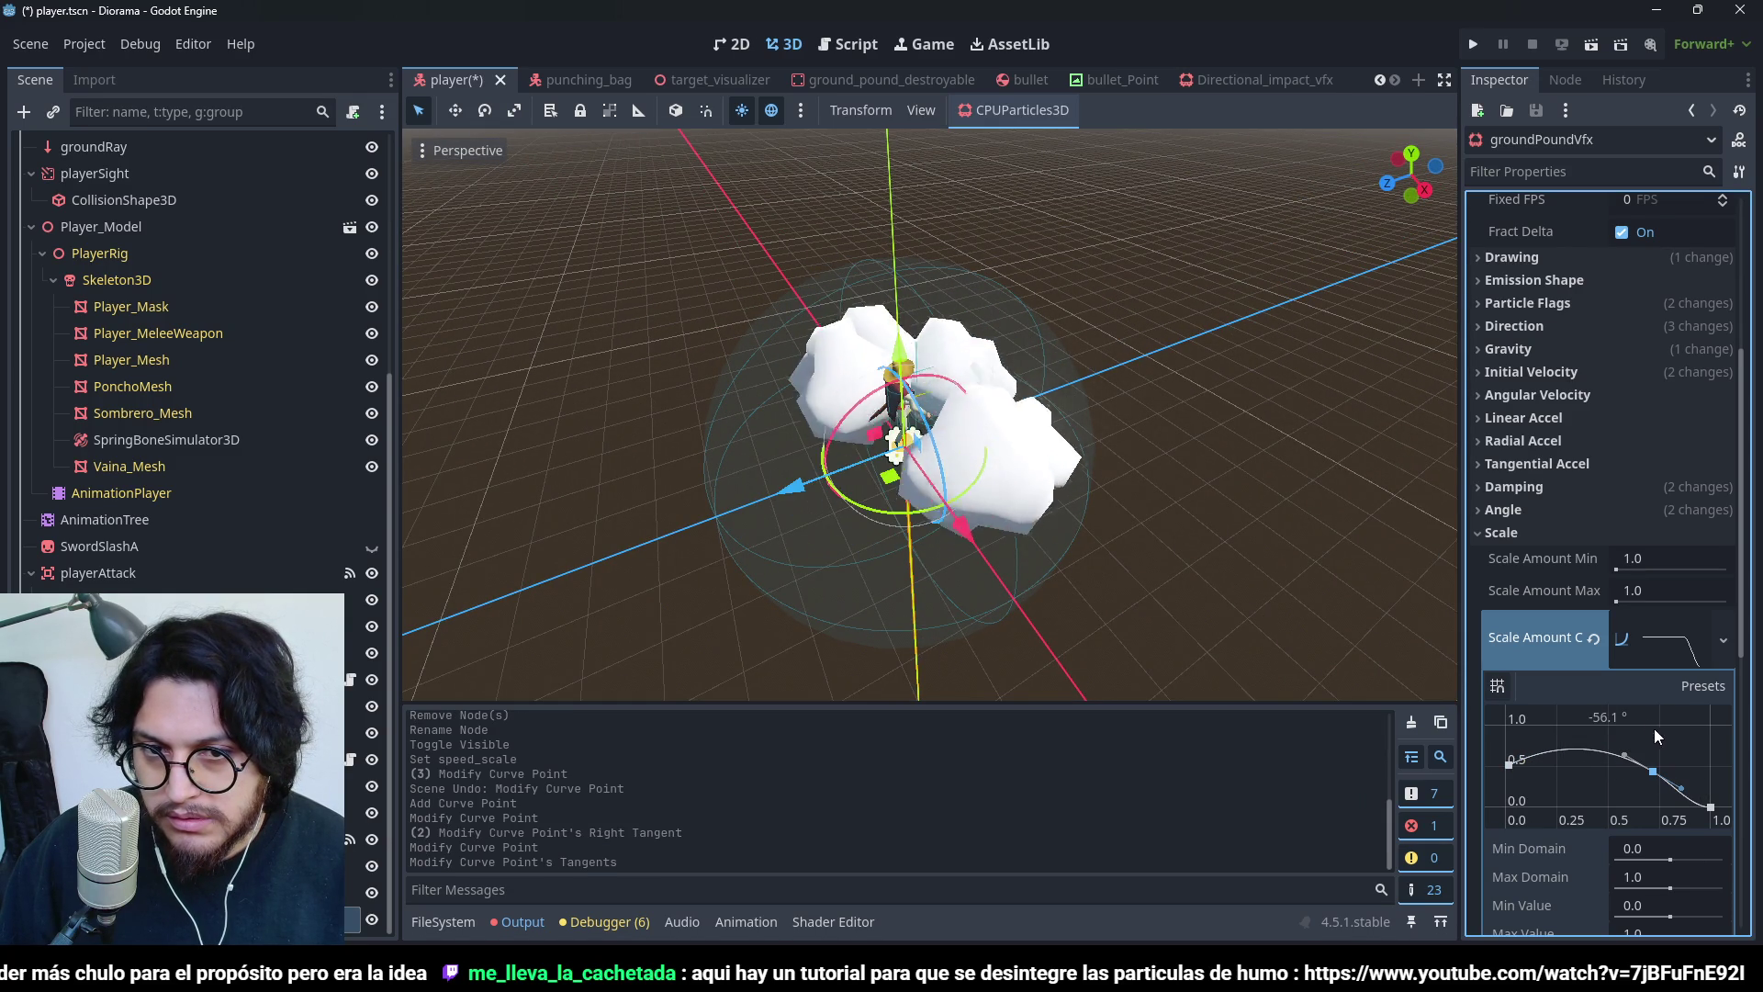
scroll(1596, 515, up, 5)
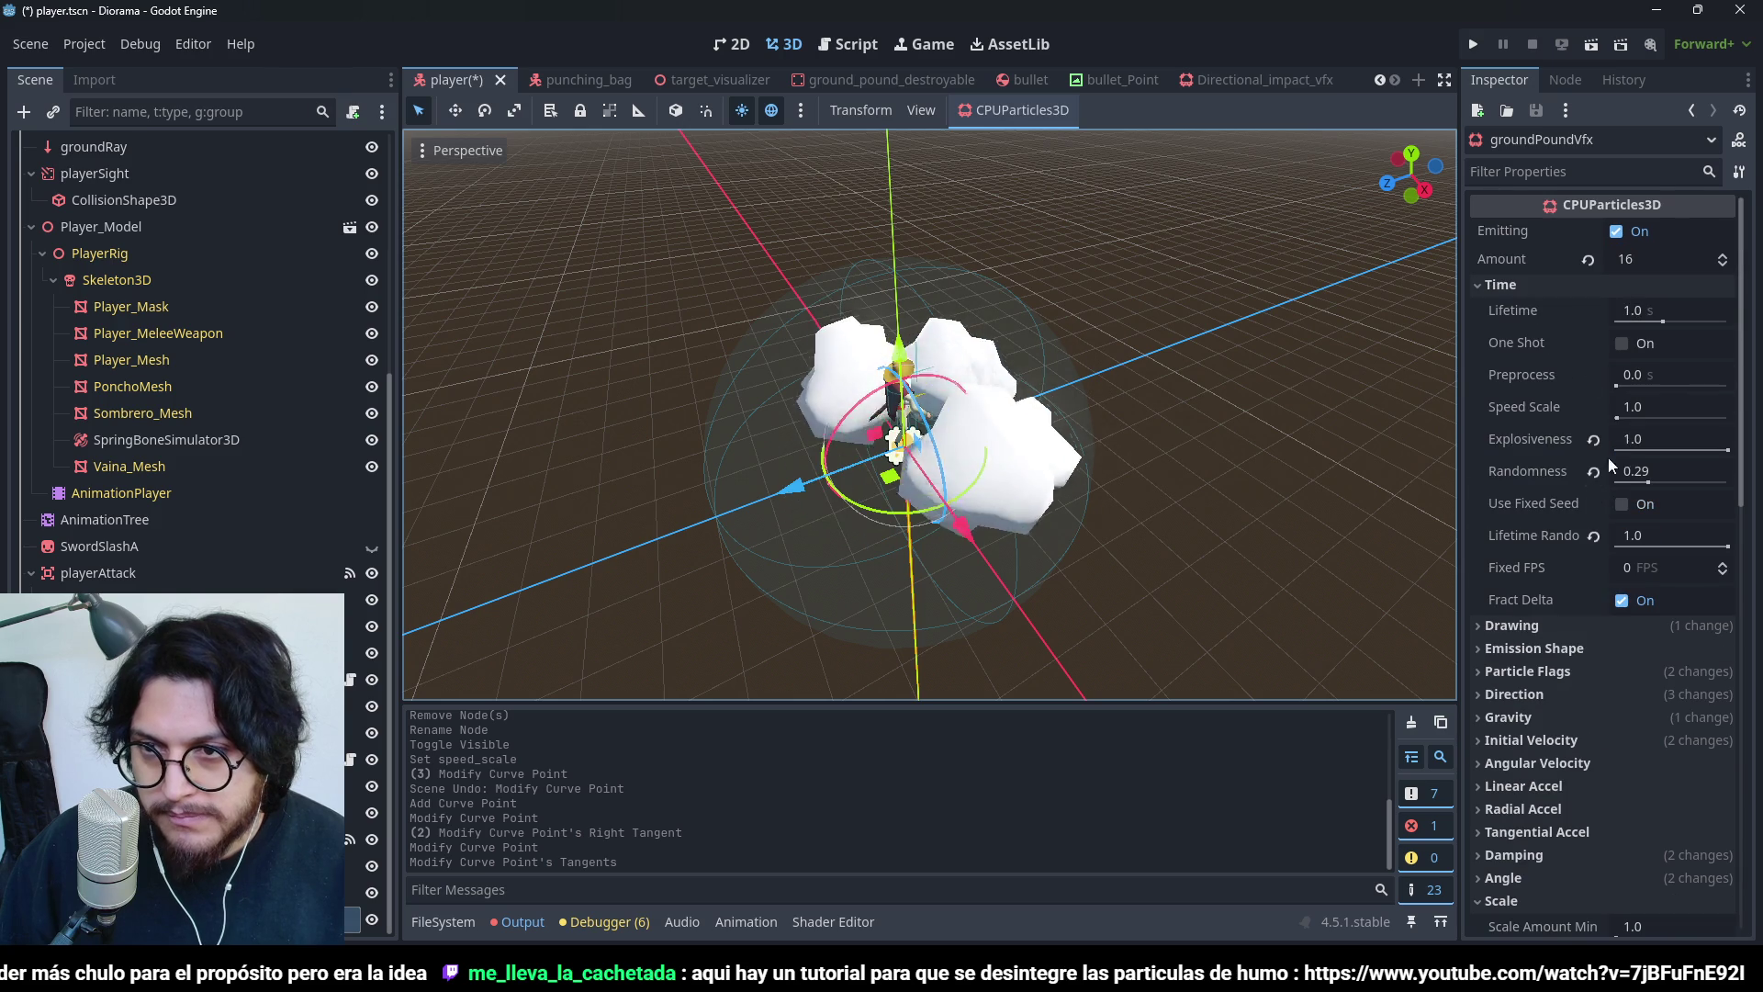
- Give groundPoundVfx a new StandardMaterial3D under Geometry's Material Override
scroll(1559, 630, down, 3)
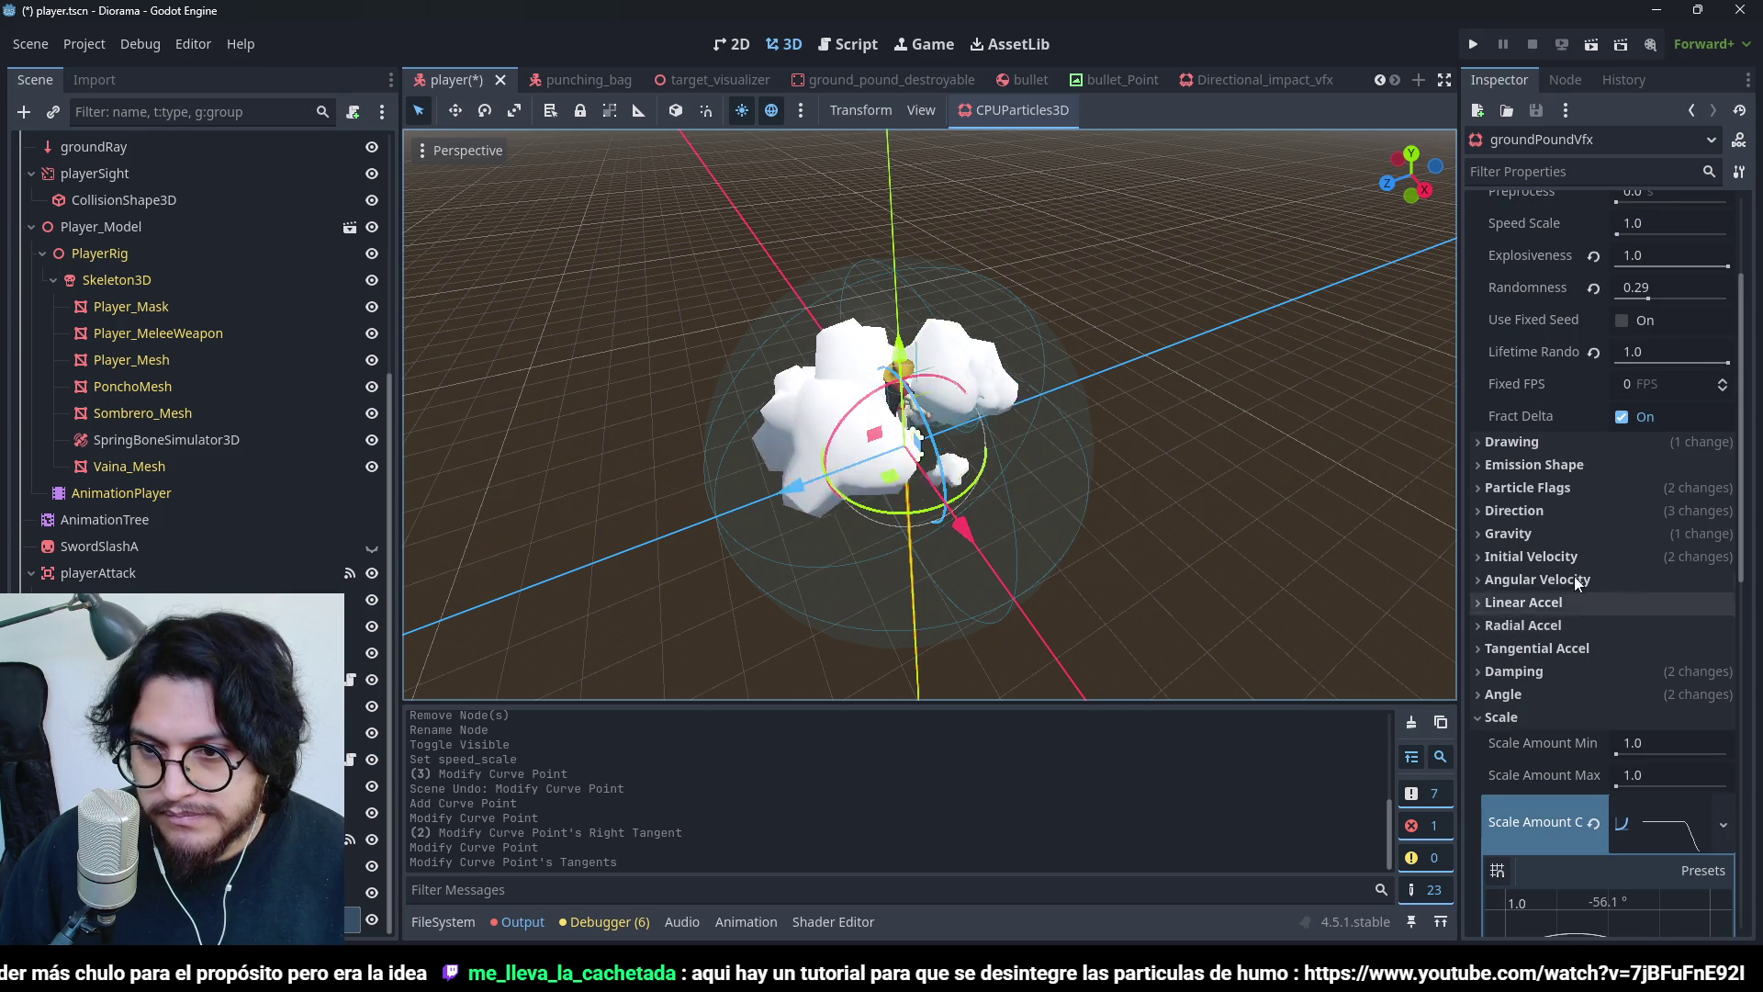
mouse_move(931, 395)
mouse_down()
mouse_move(762, 307)
mouse_move(648, 318)
mouse_move(581, 350)
mouse_up()
scroll(1497, 581, down, 8)
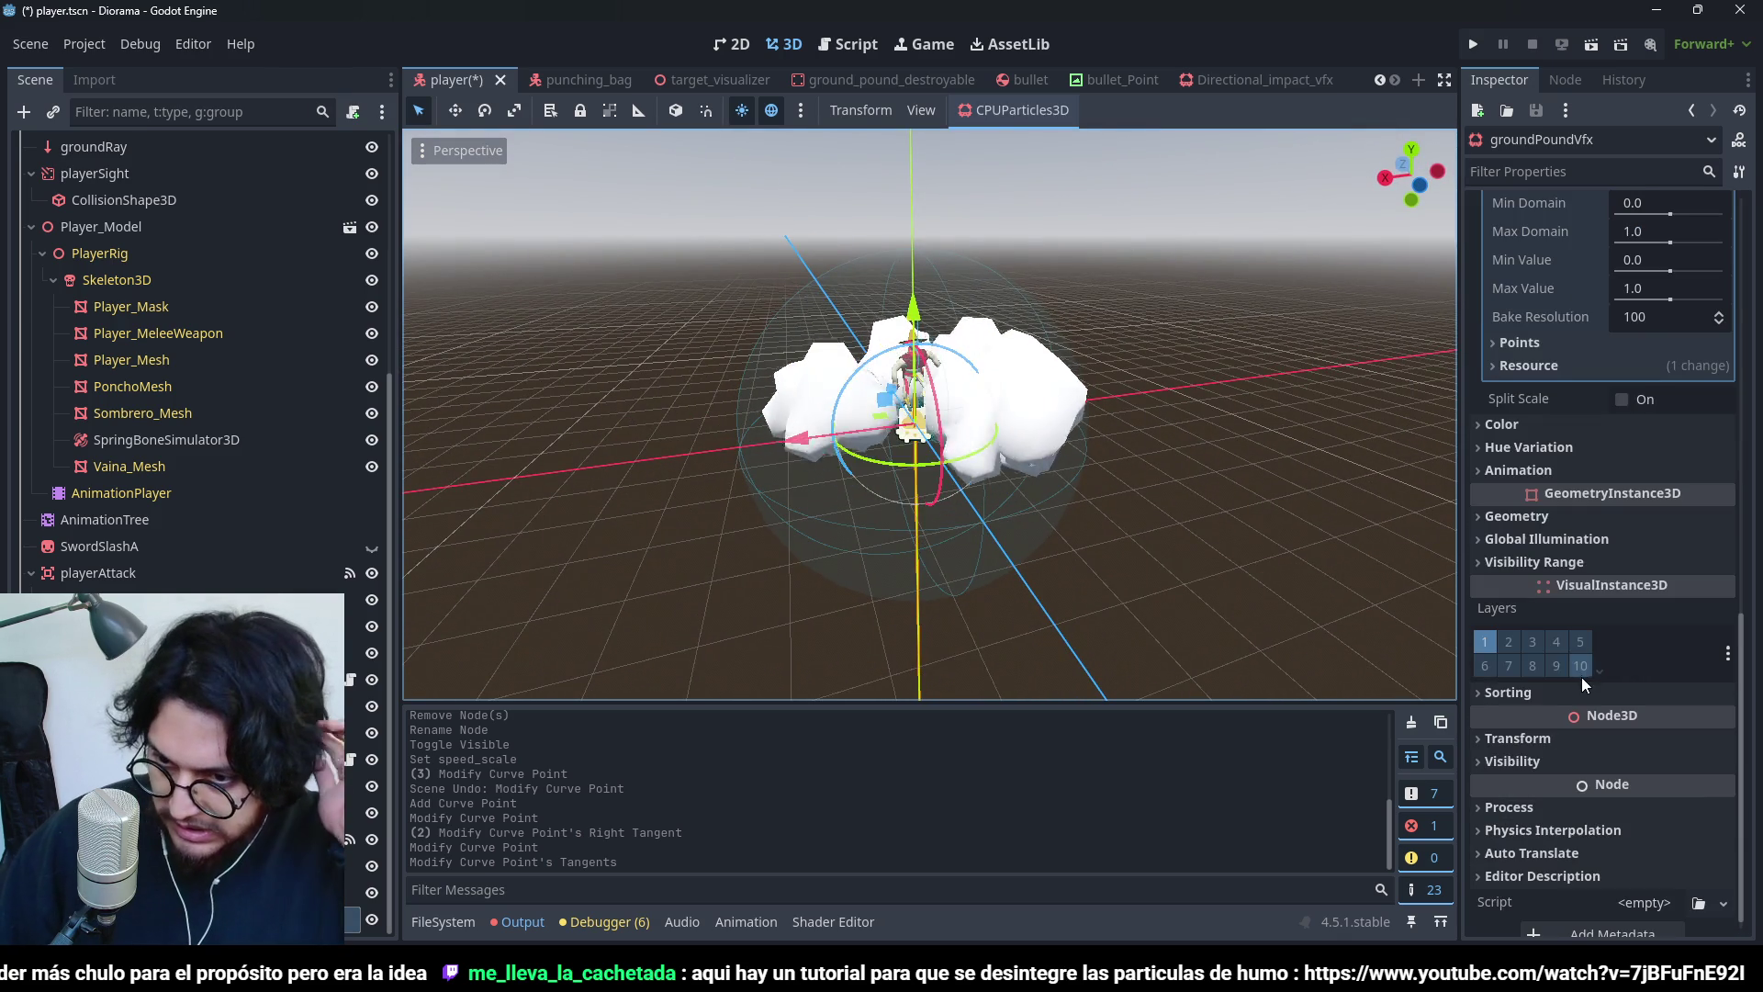
click(1567, 523)
click(1726, 545)
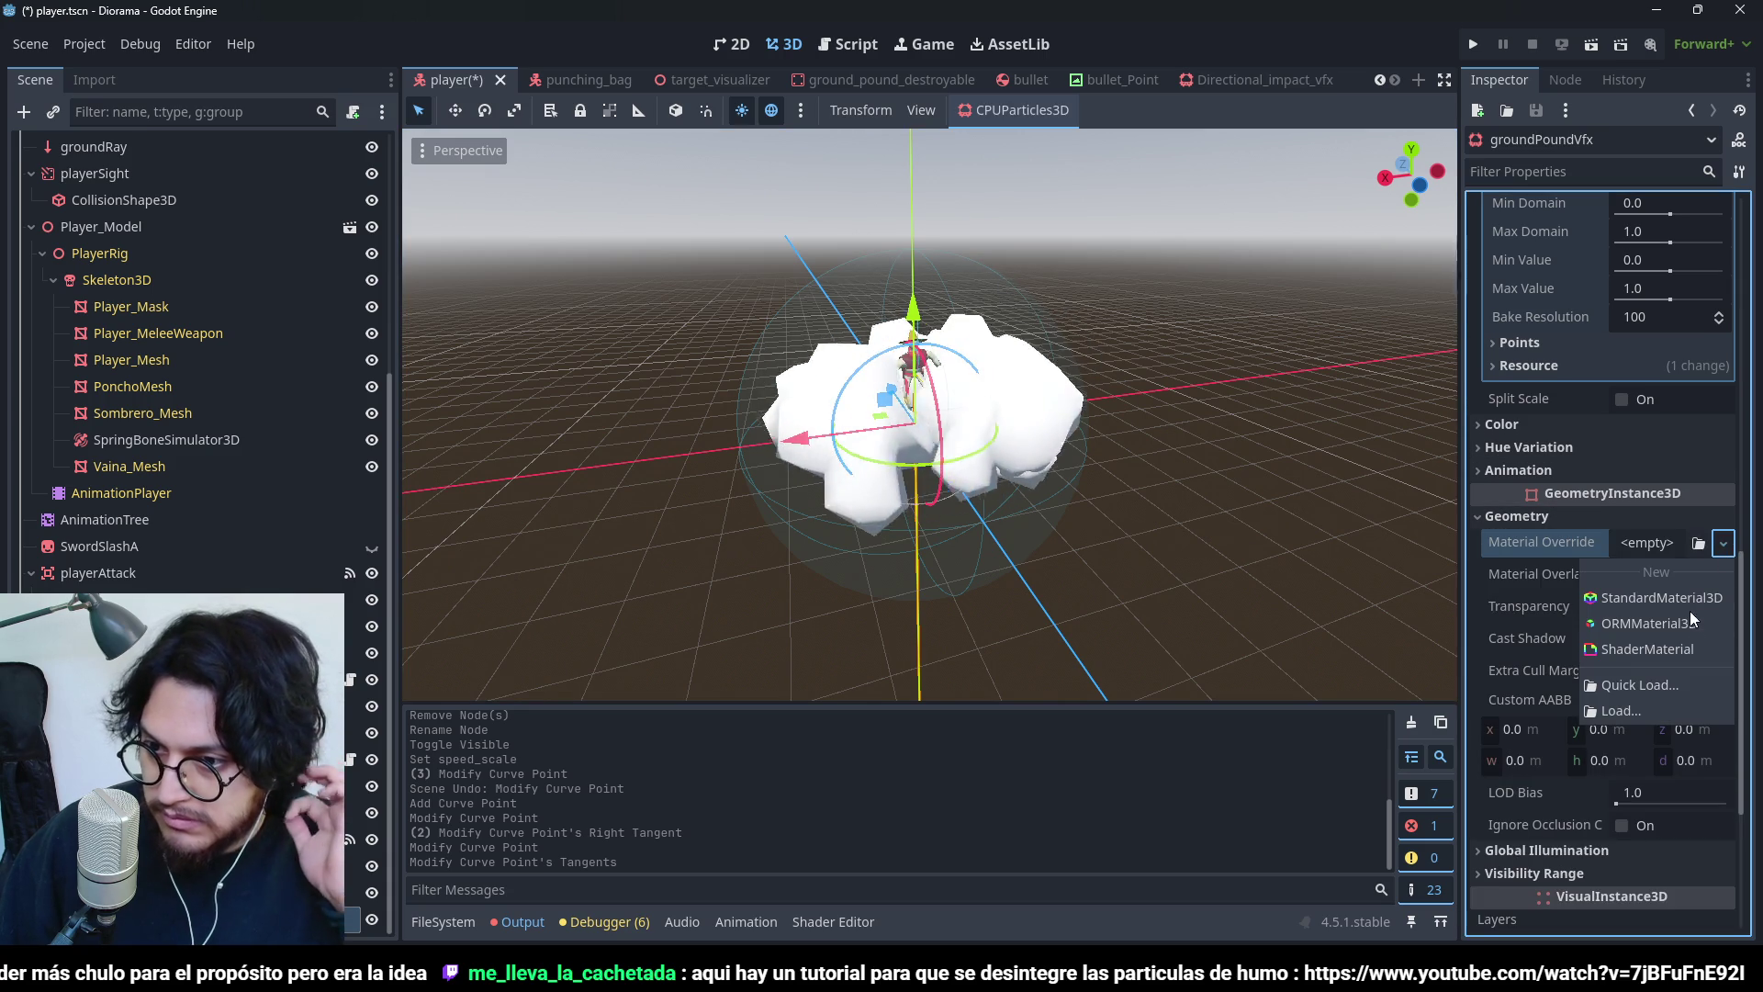
click(1687, 606)
click(1671, 562)
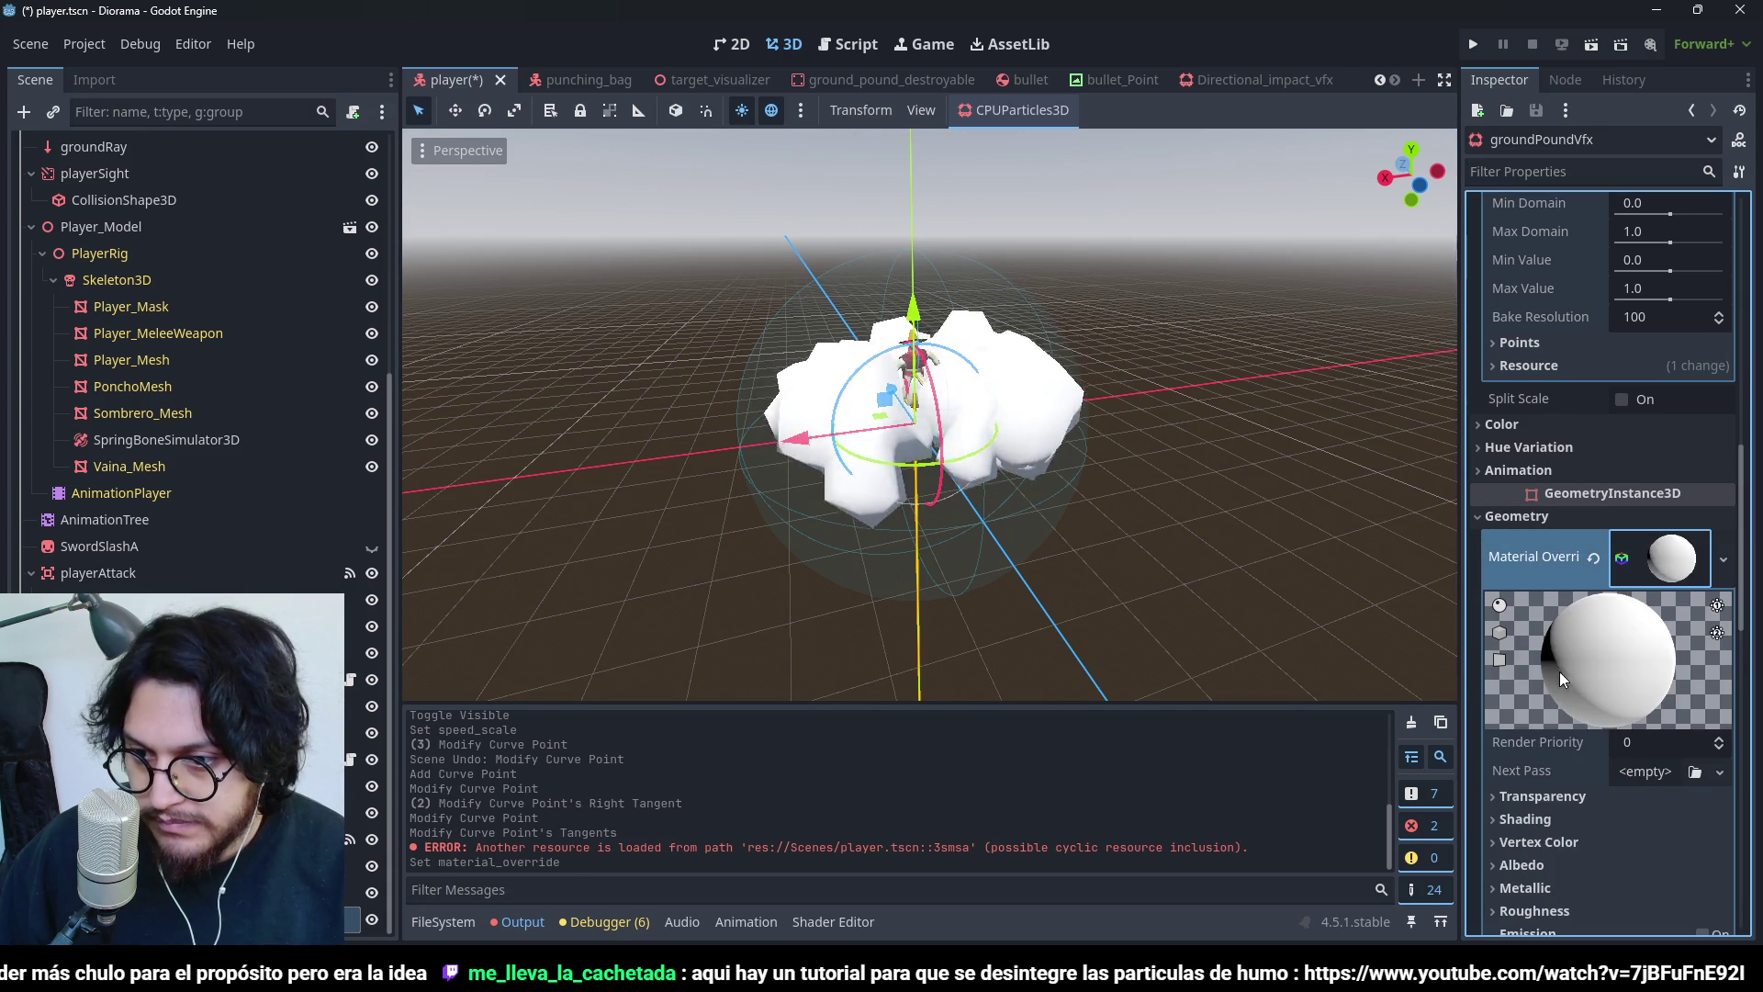
- Enable Vertex Color Use as Albedo on the new material
scroll(1559, 670, down, 3)
scroll(1563, 635, down, 3)
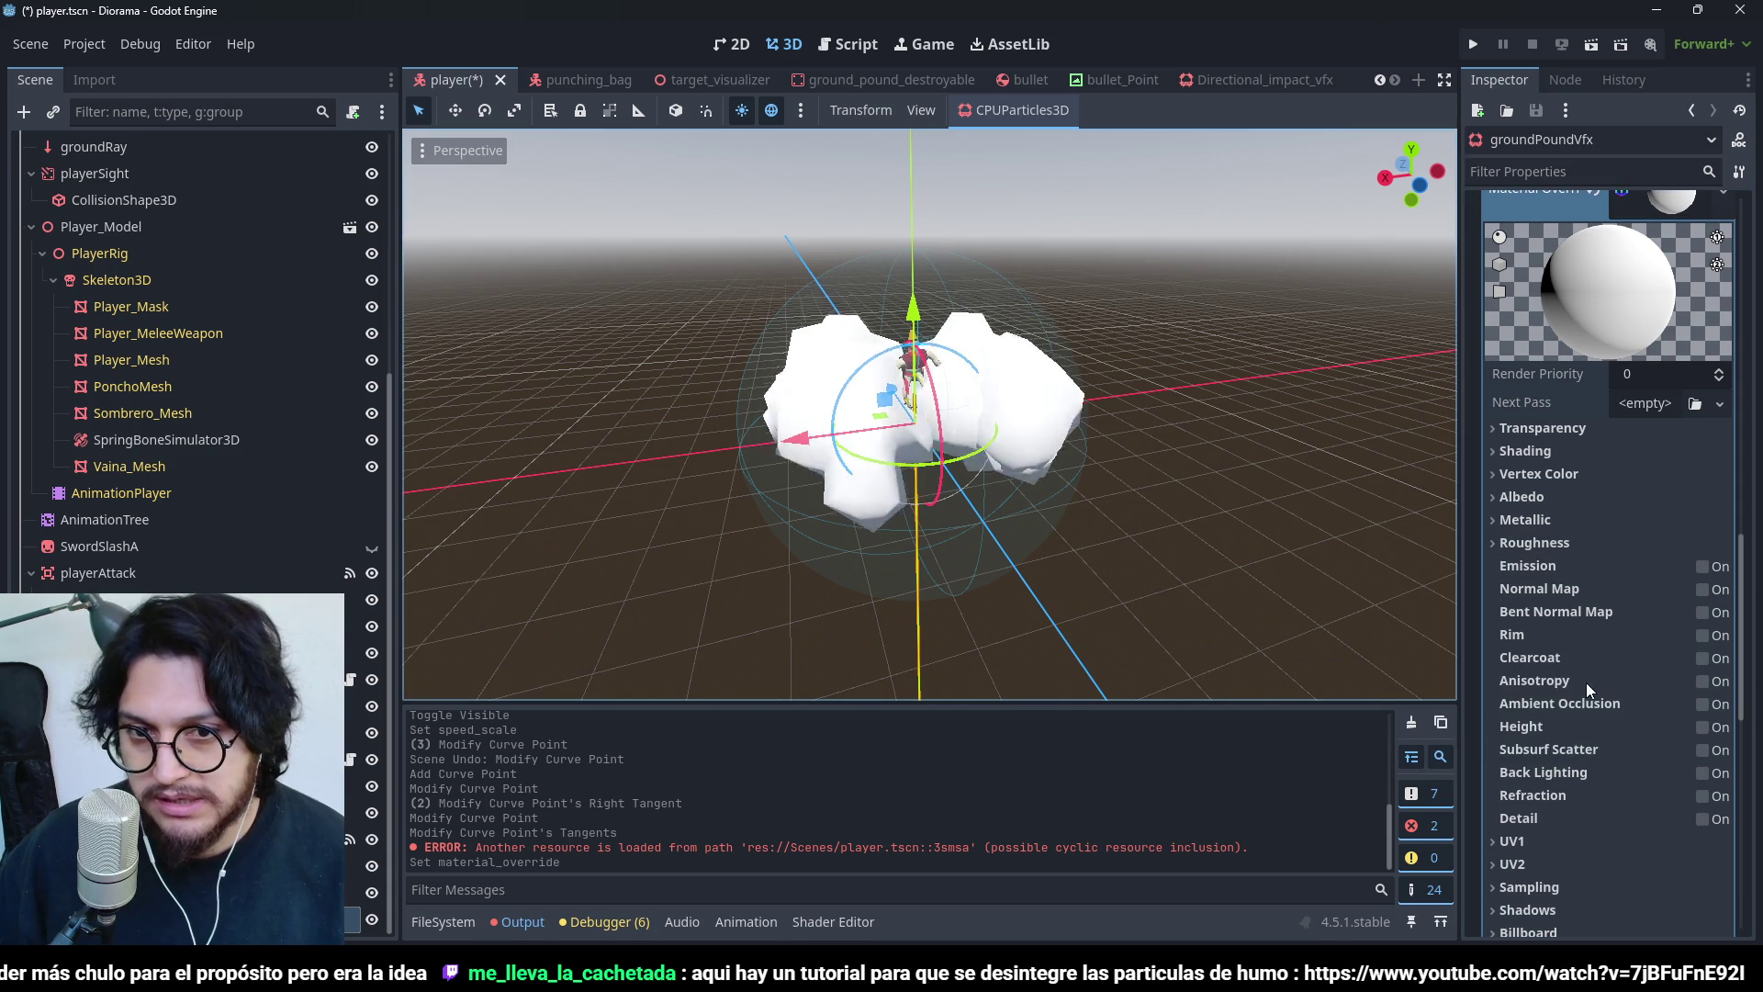
mouse_move(1577, 657)
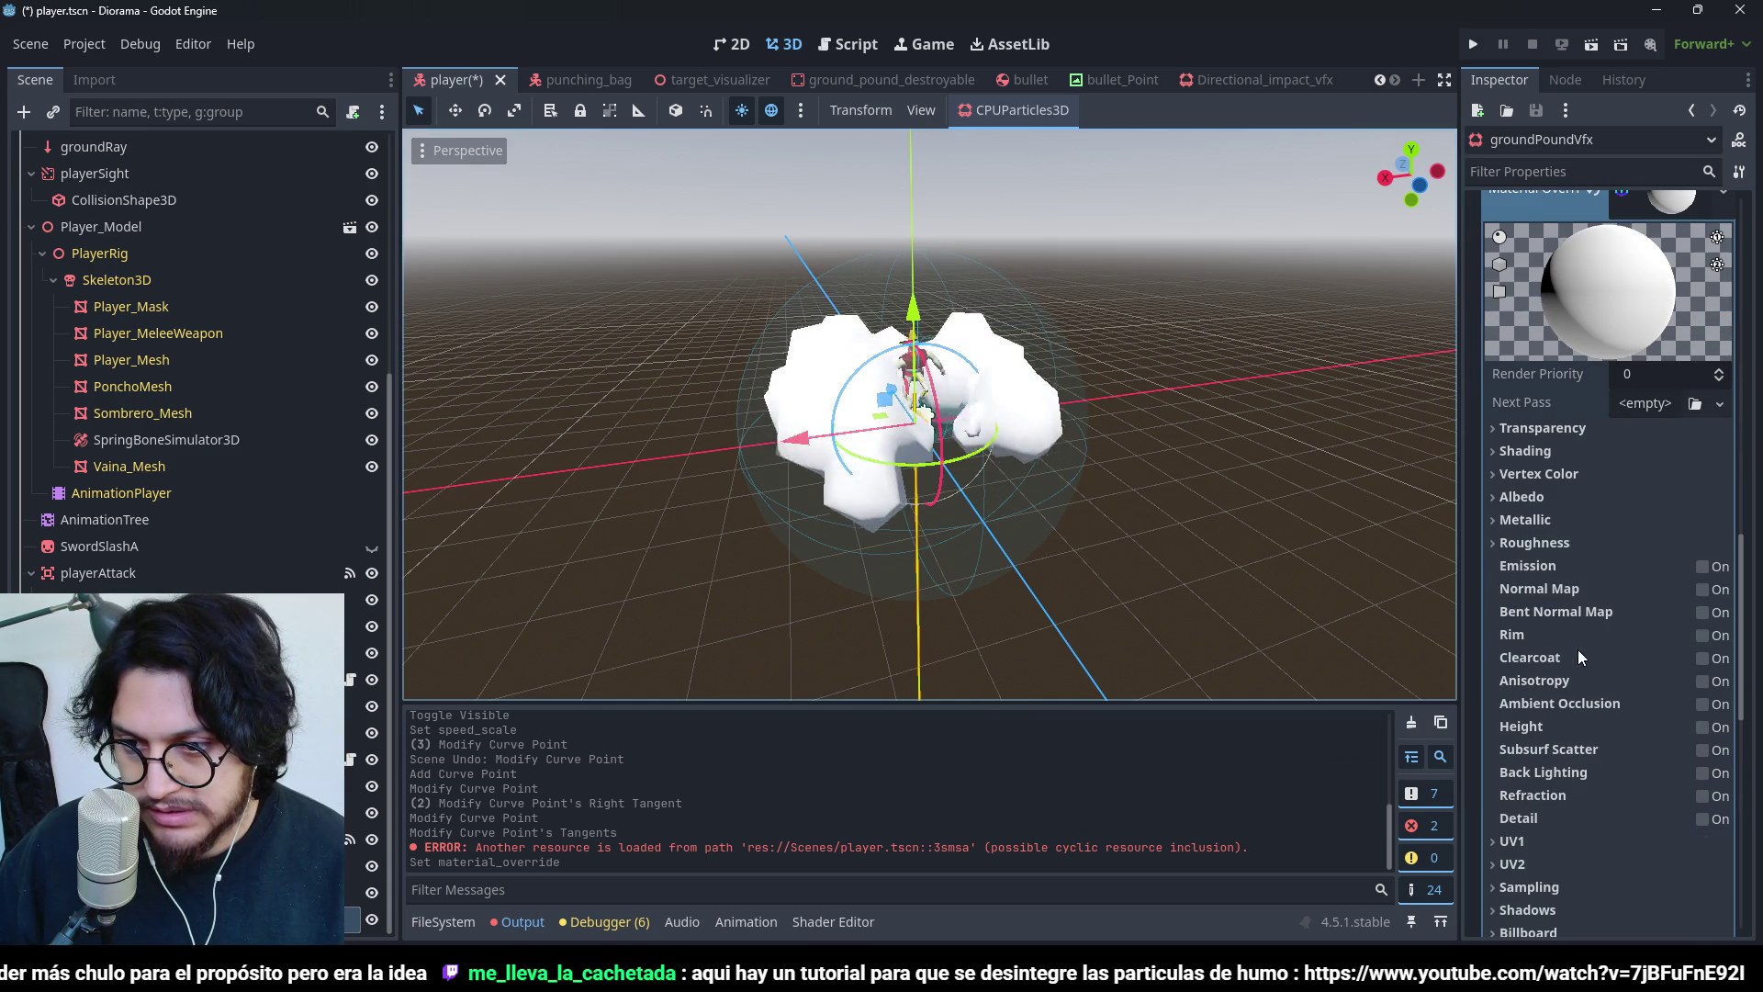
click(1543, 475)
click(1643, 504)
scroll(1625, 621, up, 8)
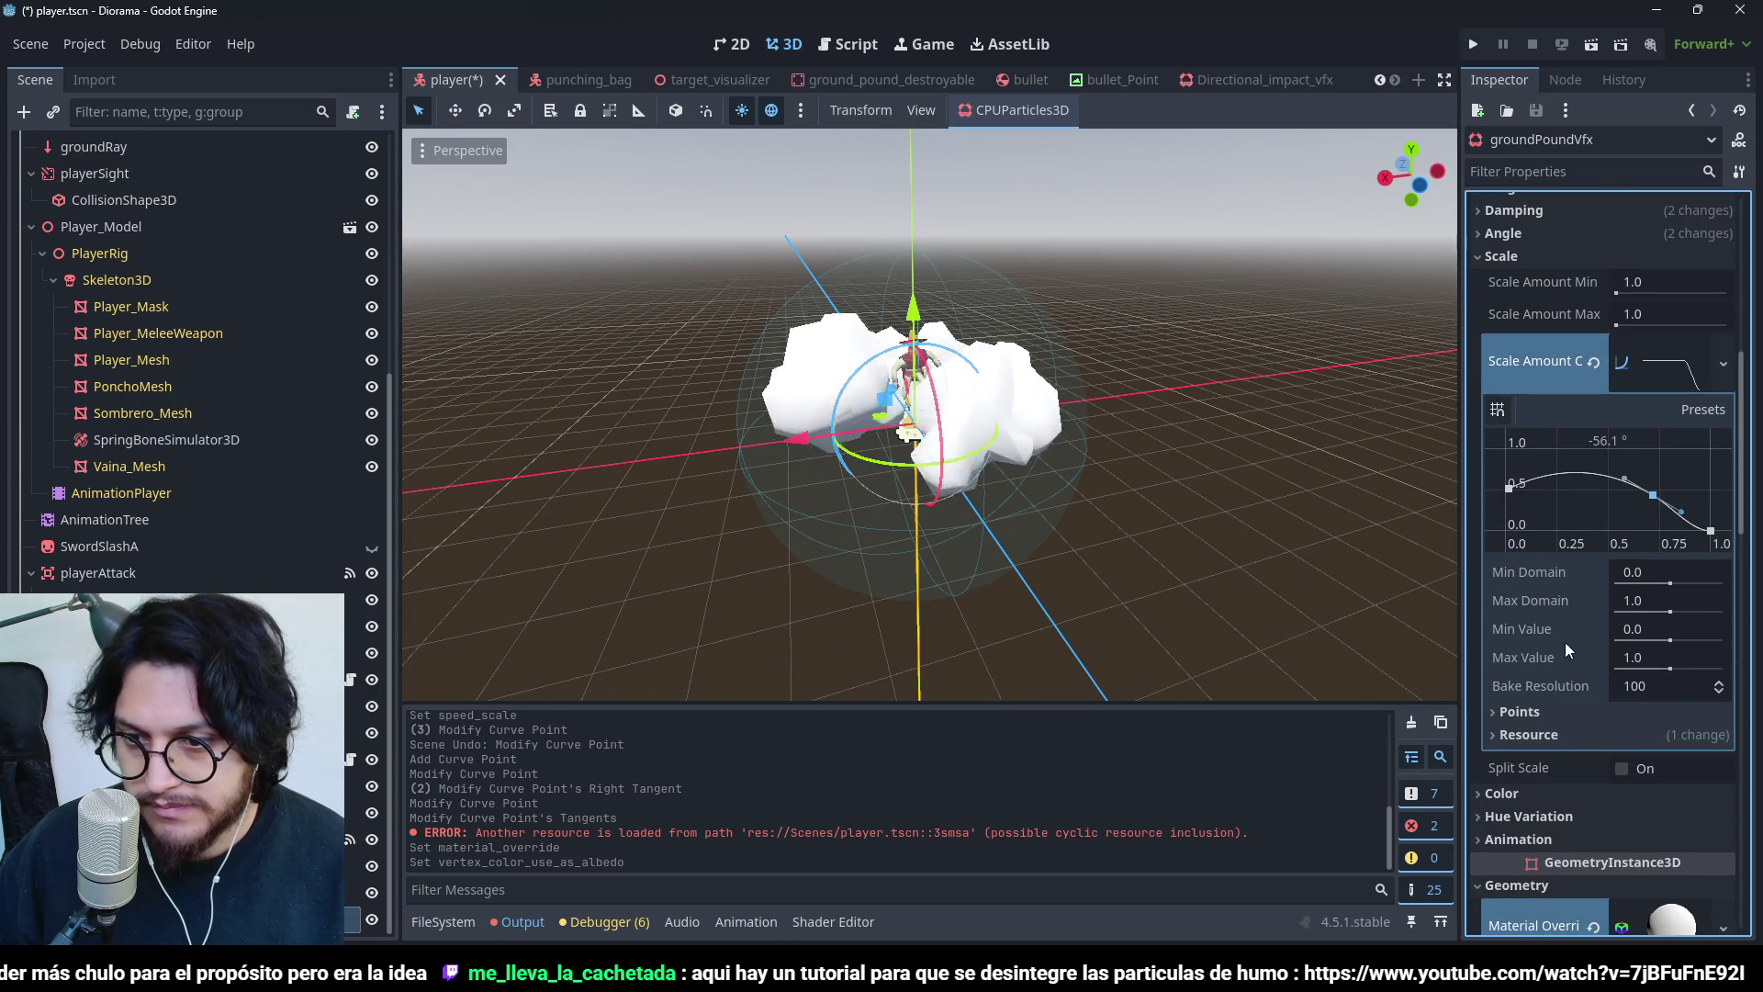
click(1535, 793)
scroll(1561, 753, down, 3)
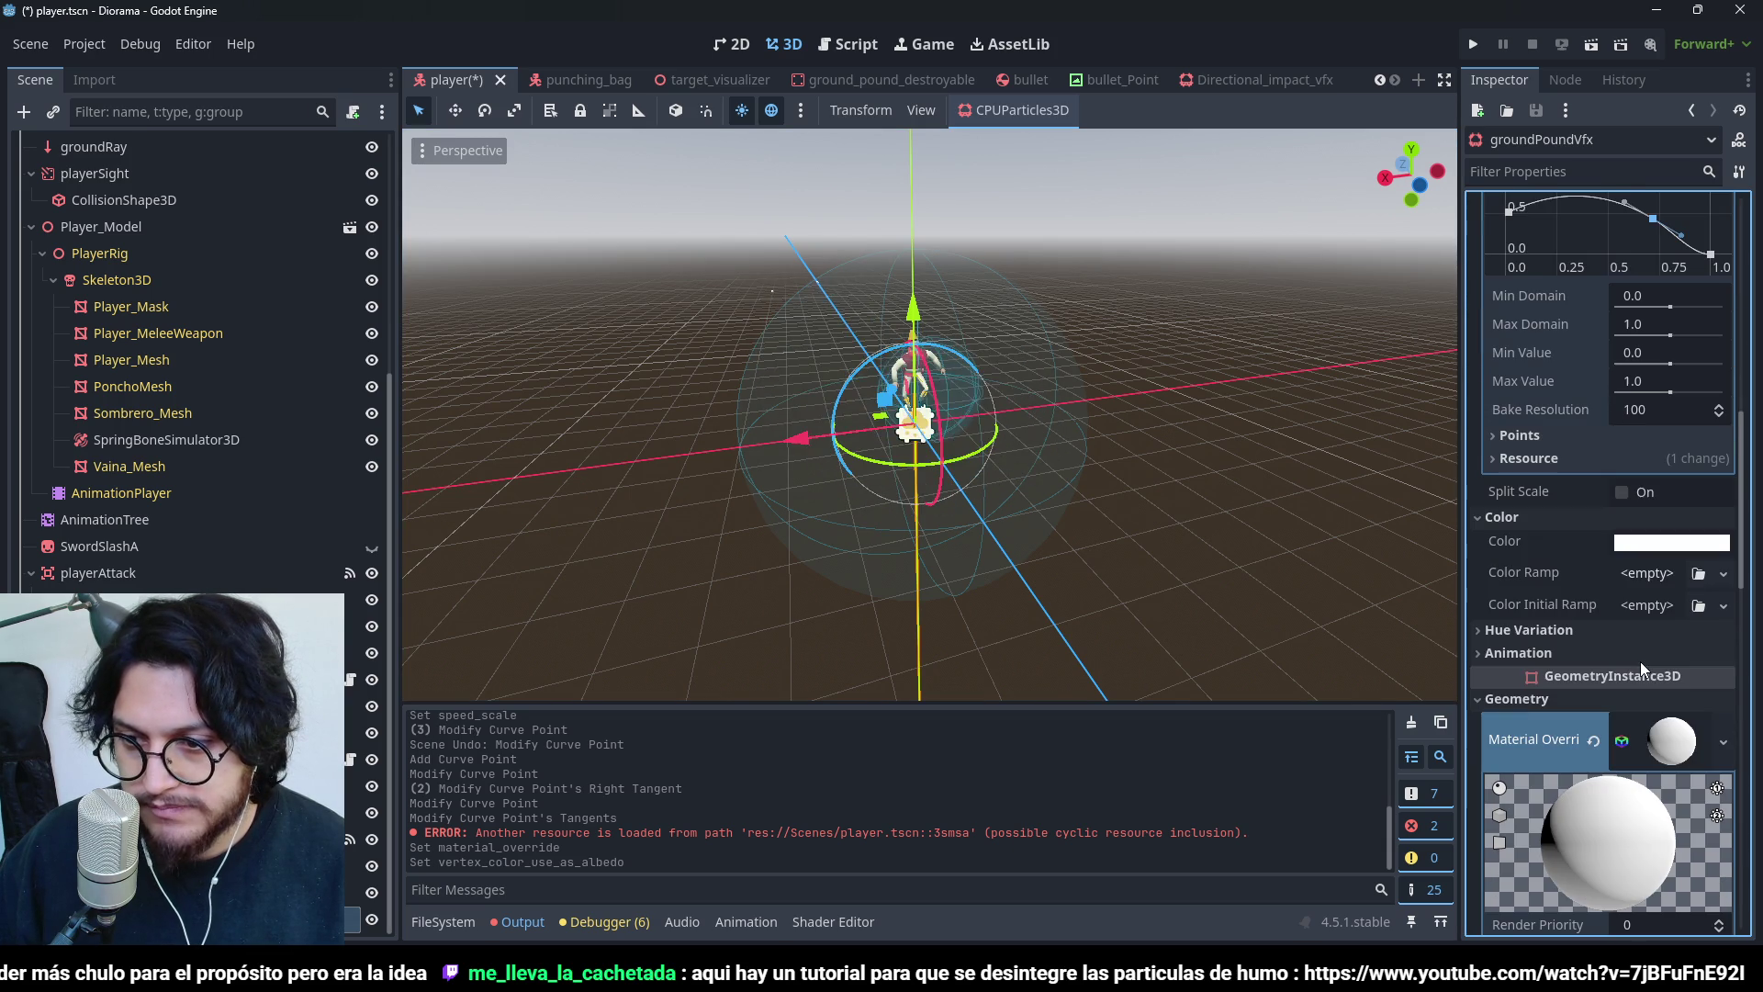
- Add a Color Ramp gradient from light grey bcbcbc to fully transparent grey 949494
click(1699, 632)
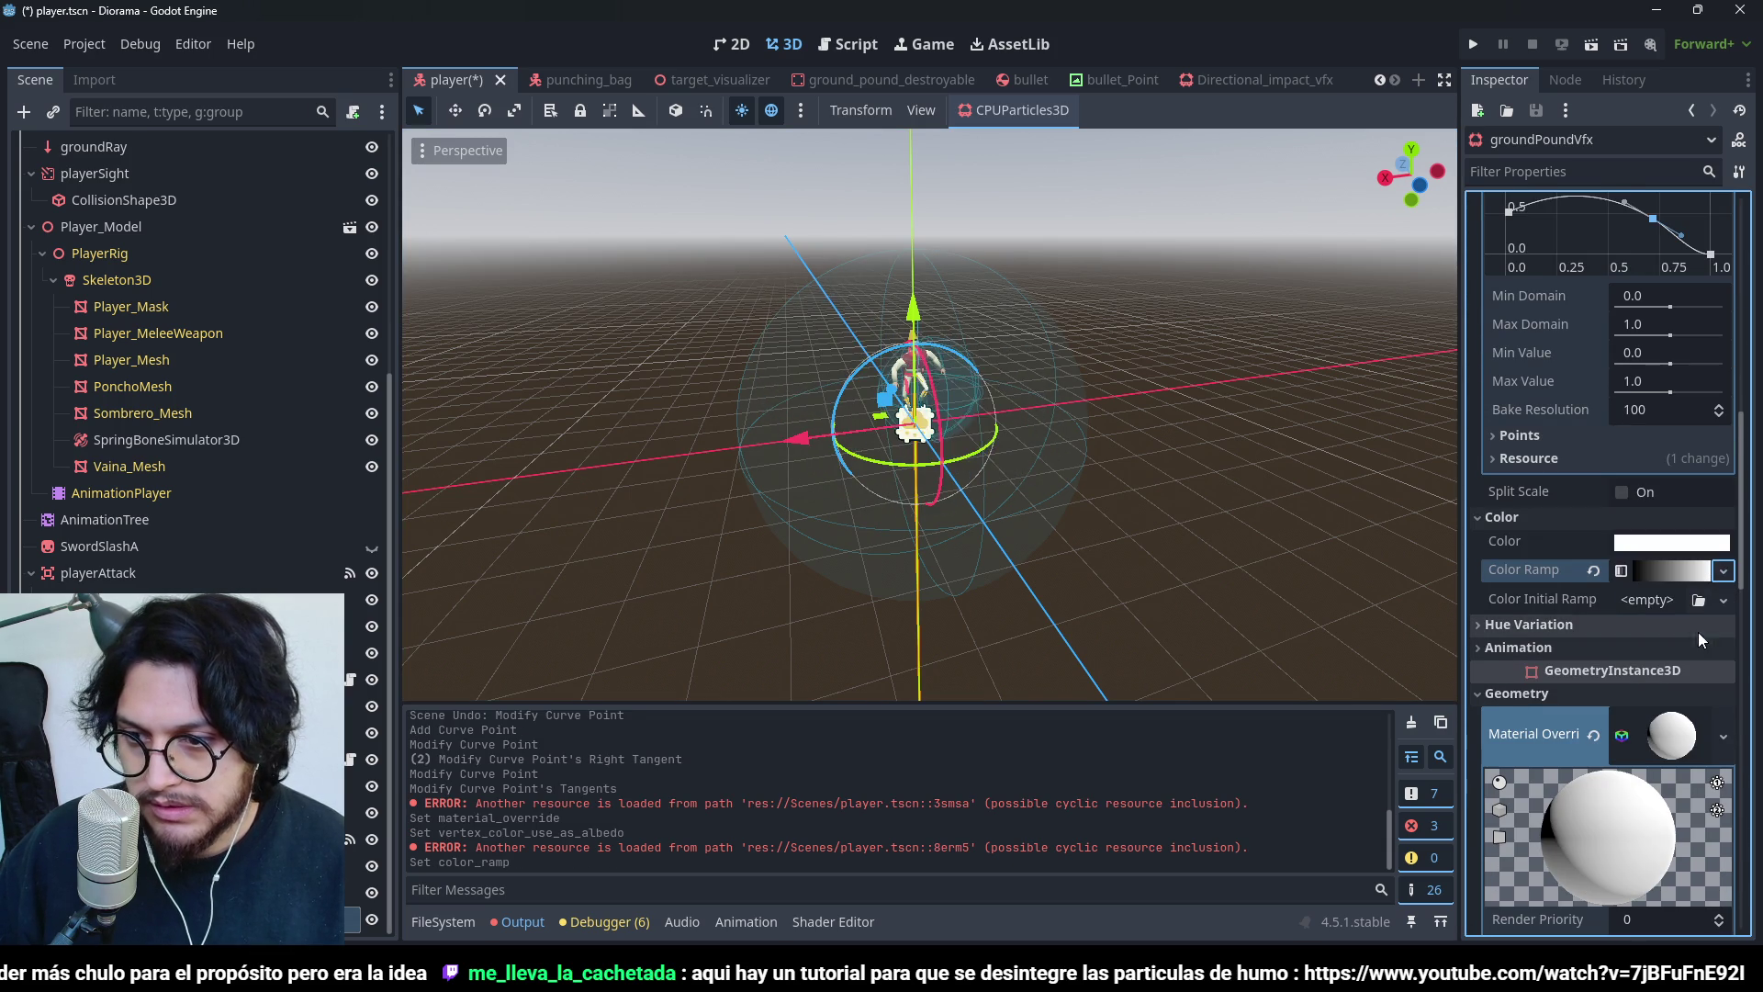
click(1662, 569)
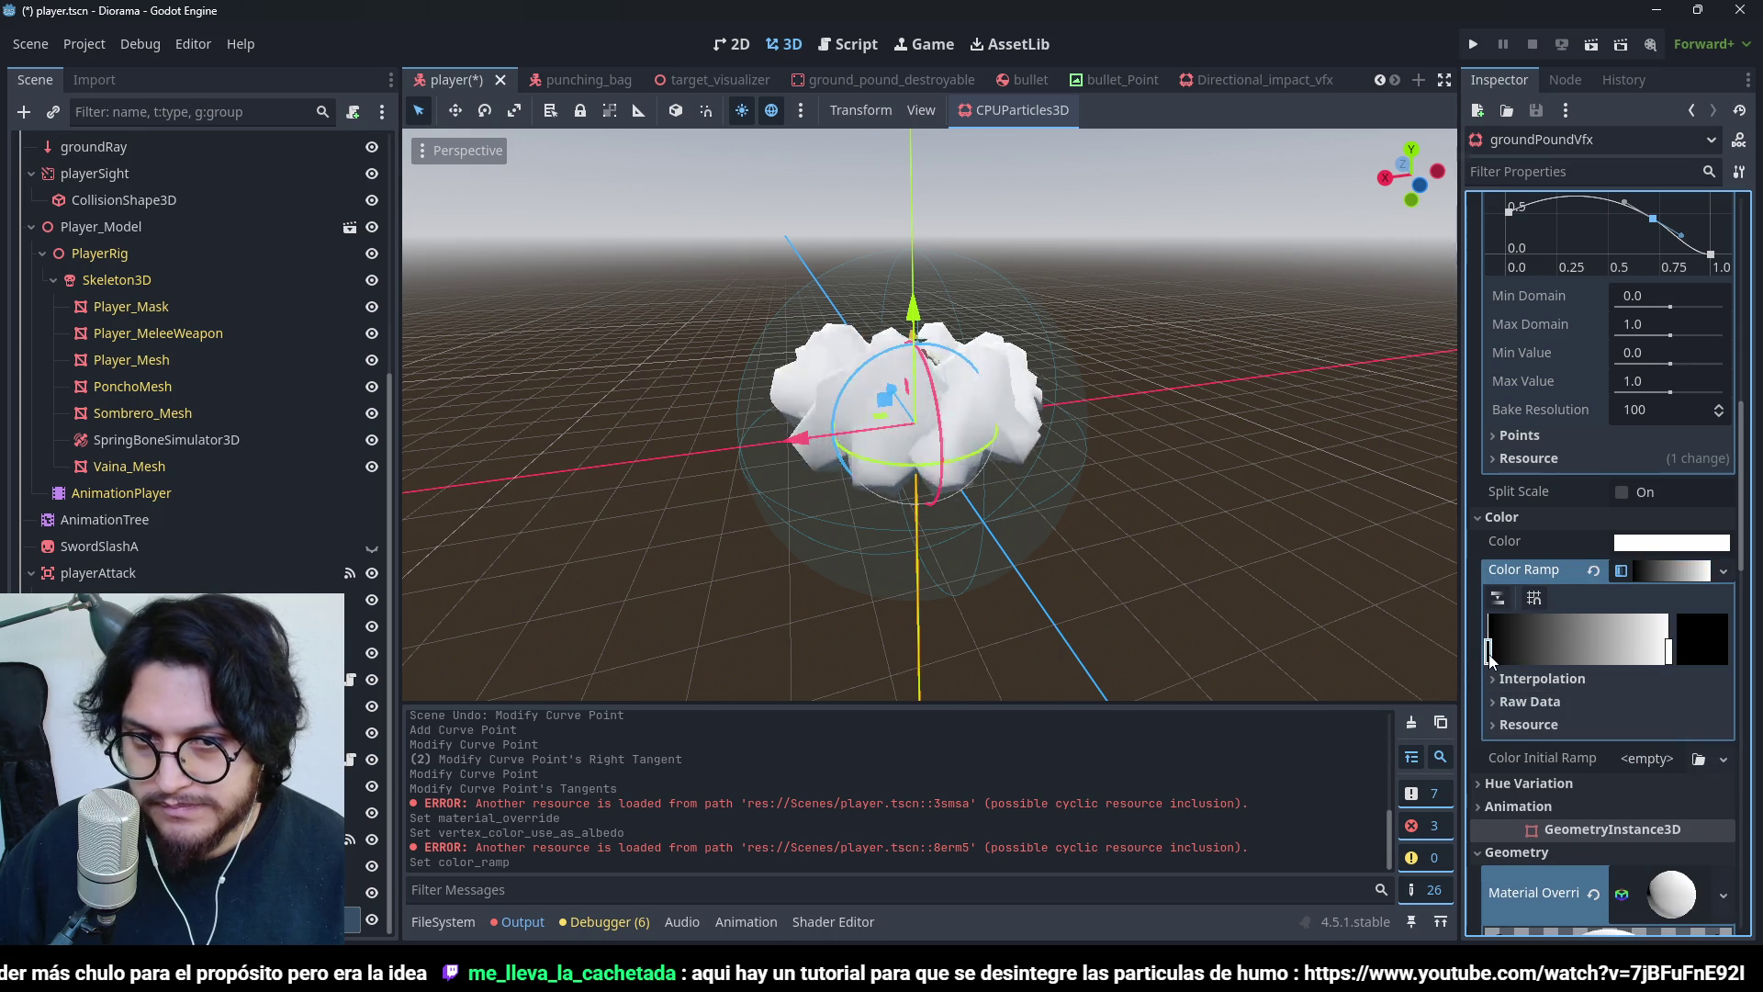
click(1685, 648)
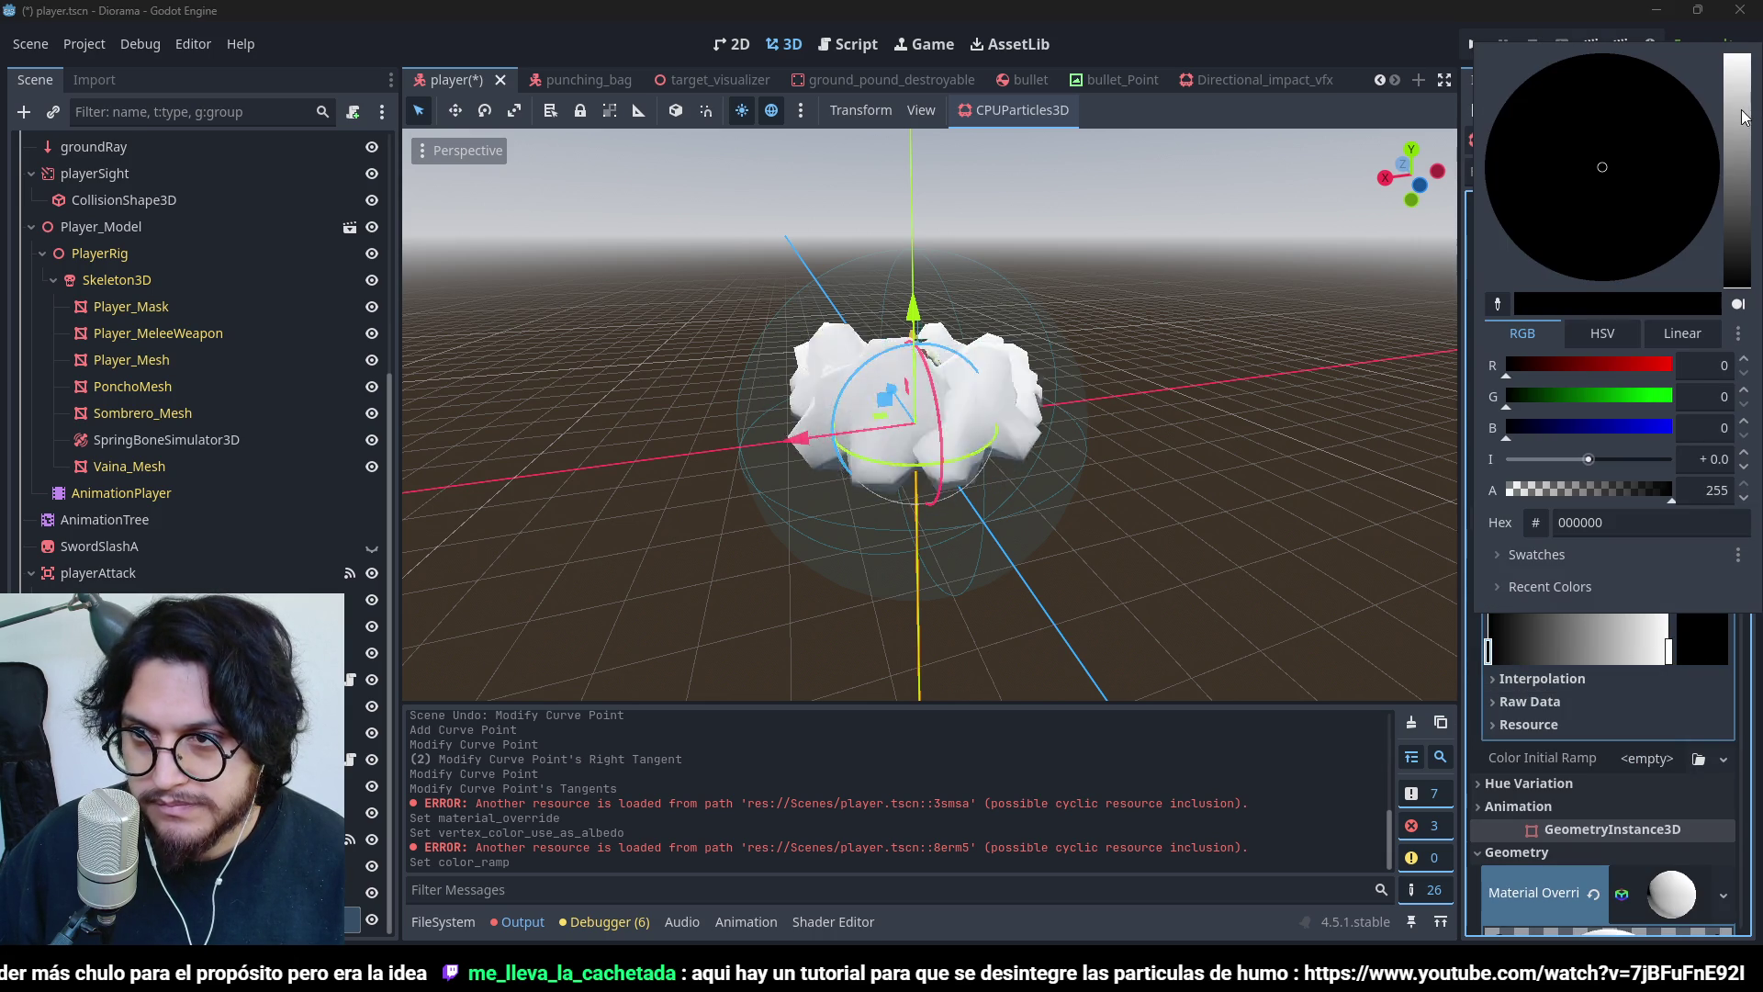
drag(1742, 117, 1742, 147)
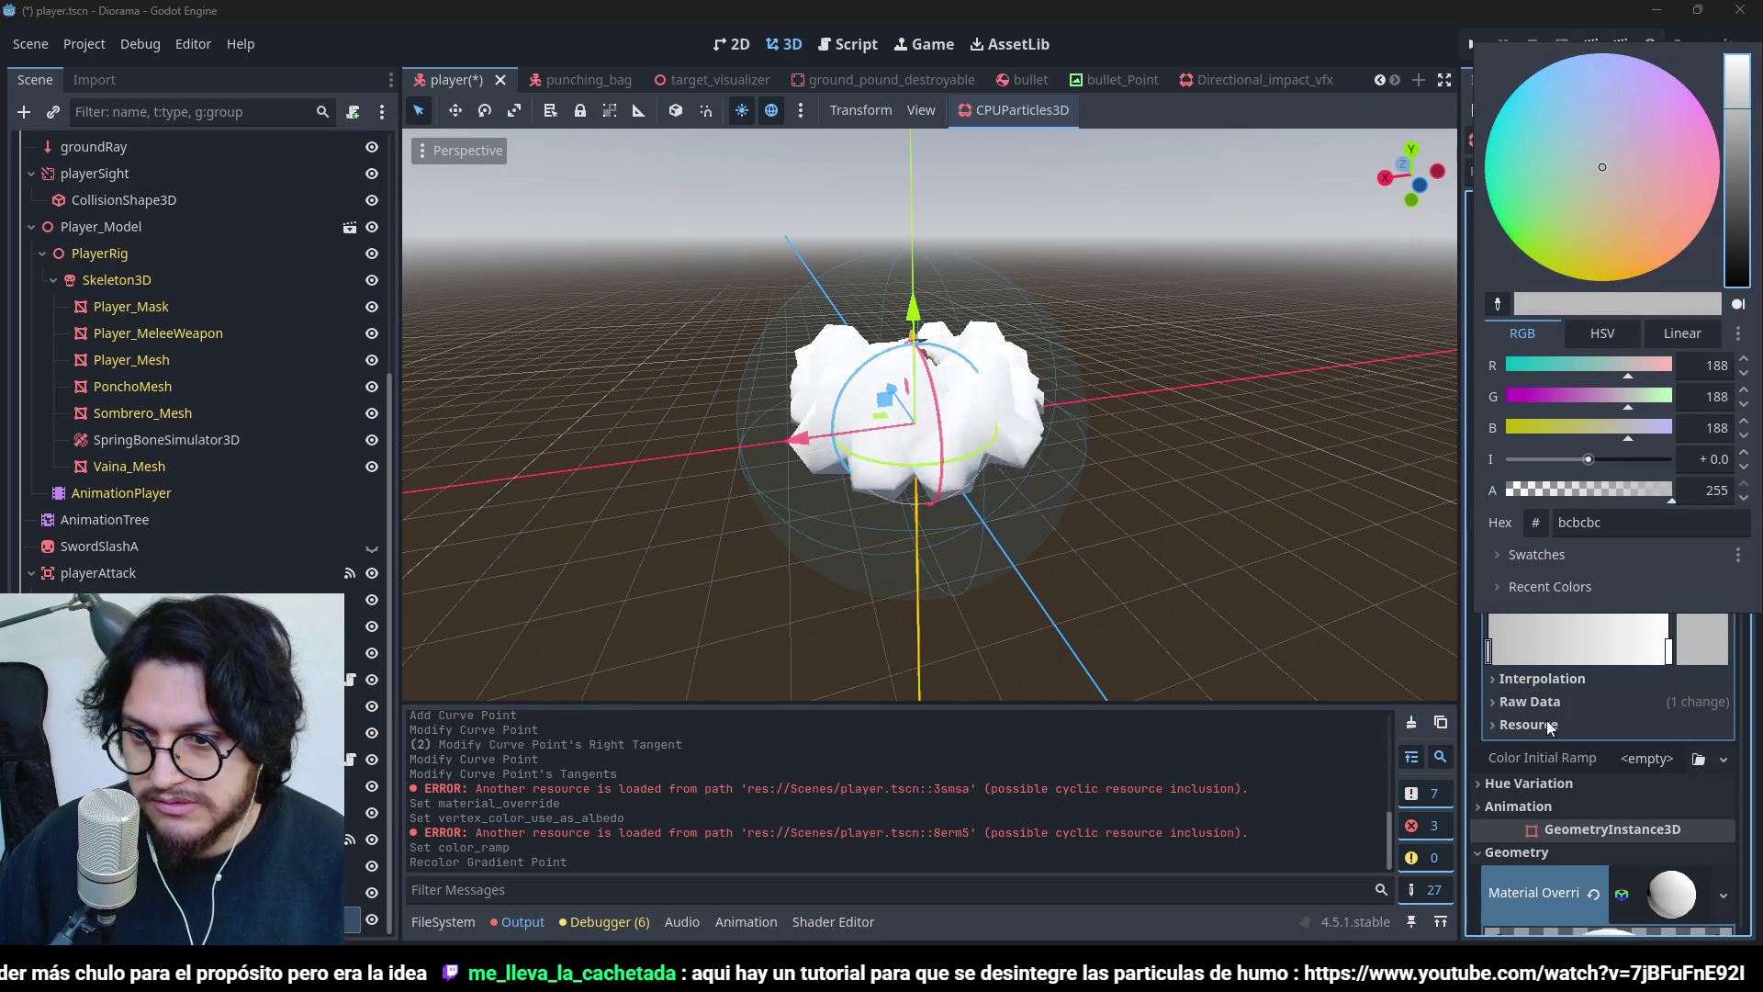
click(1552, 727)
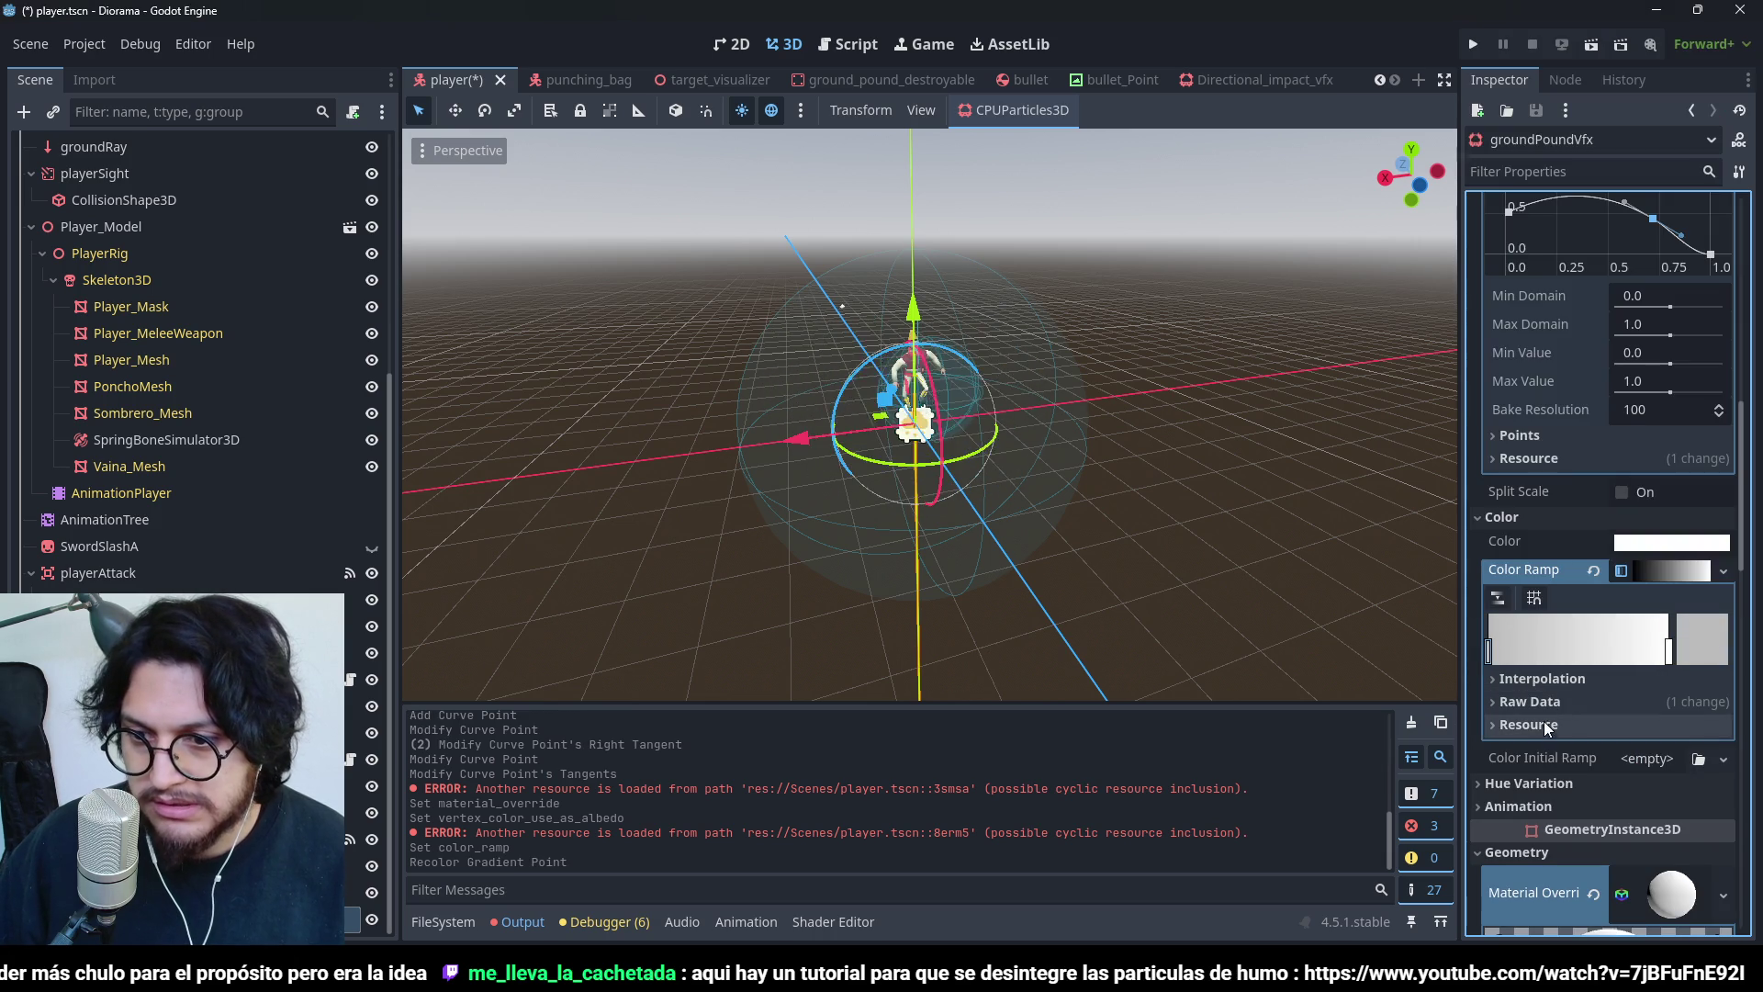
double_click(1667, 654)
drag(1742, 195, 1742, 144)
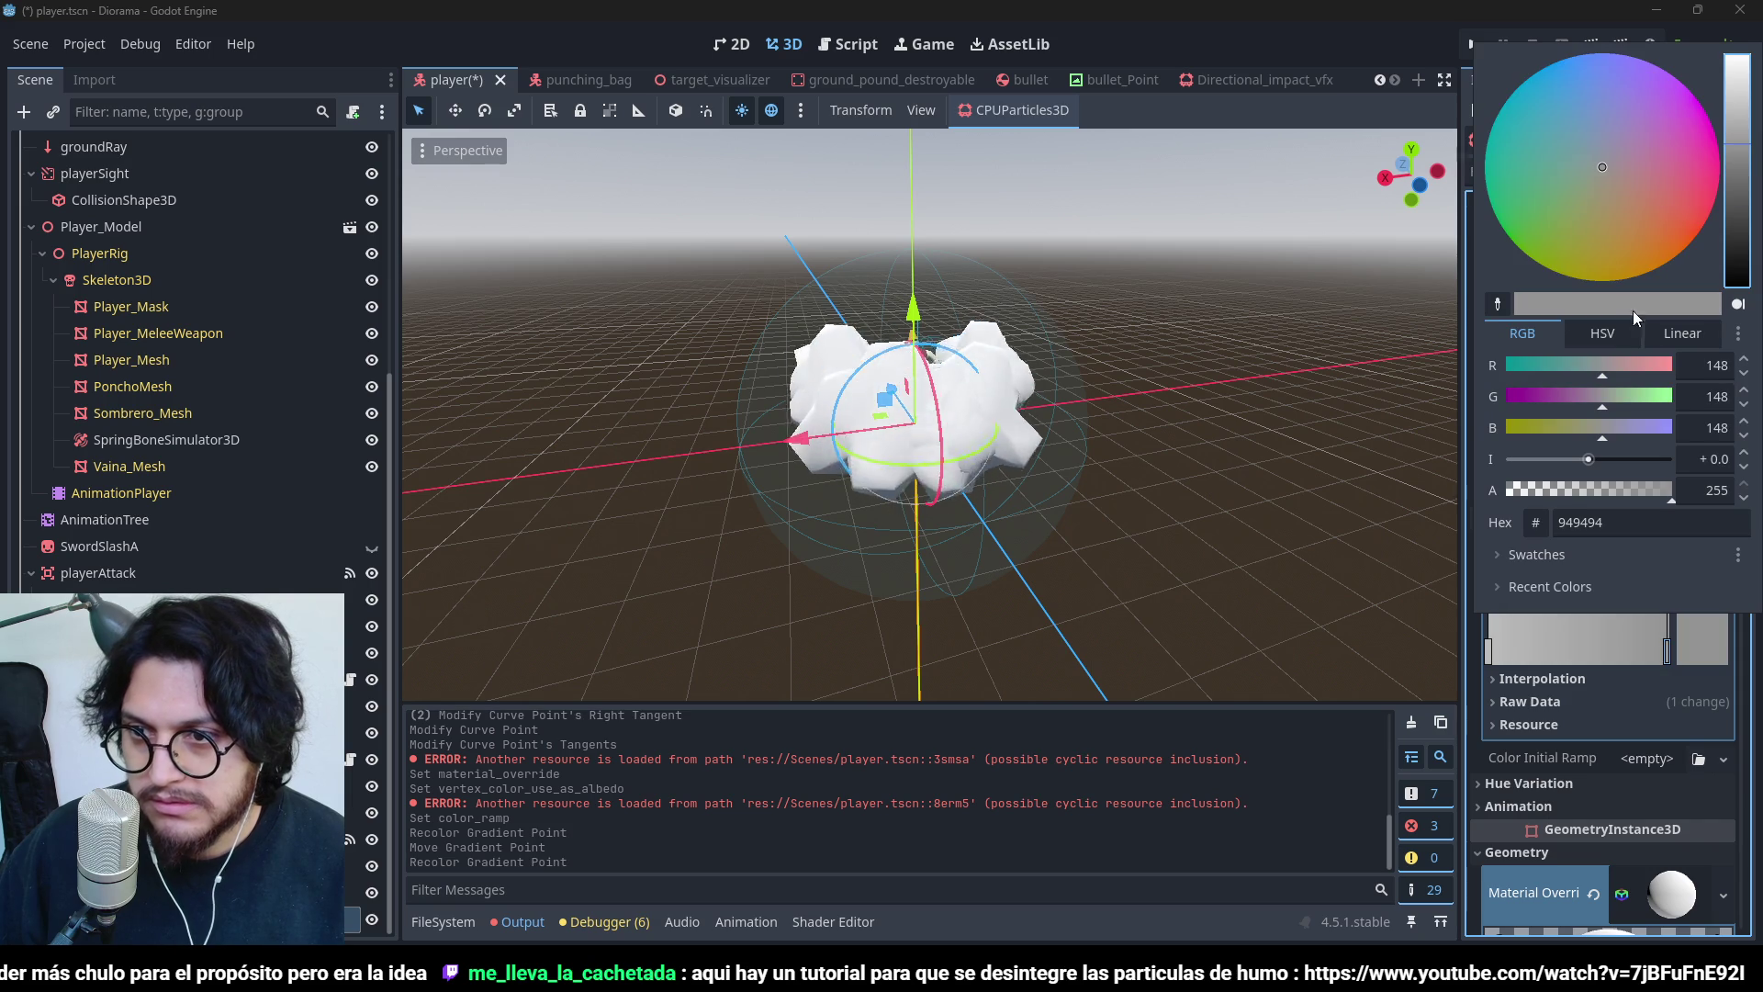
drag(1669, 491, 1491, 483)
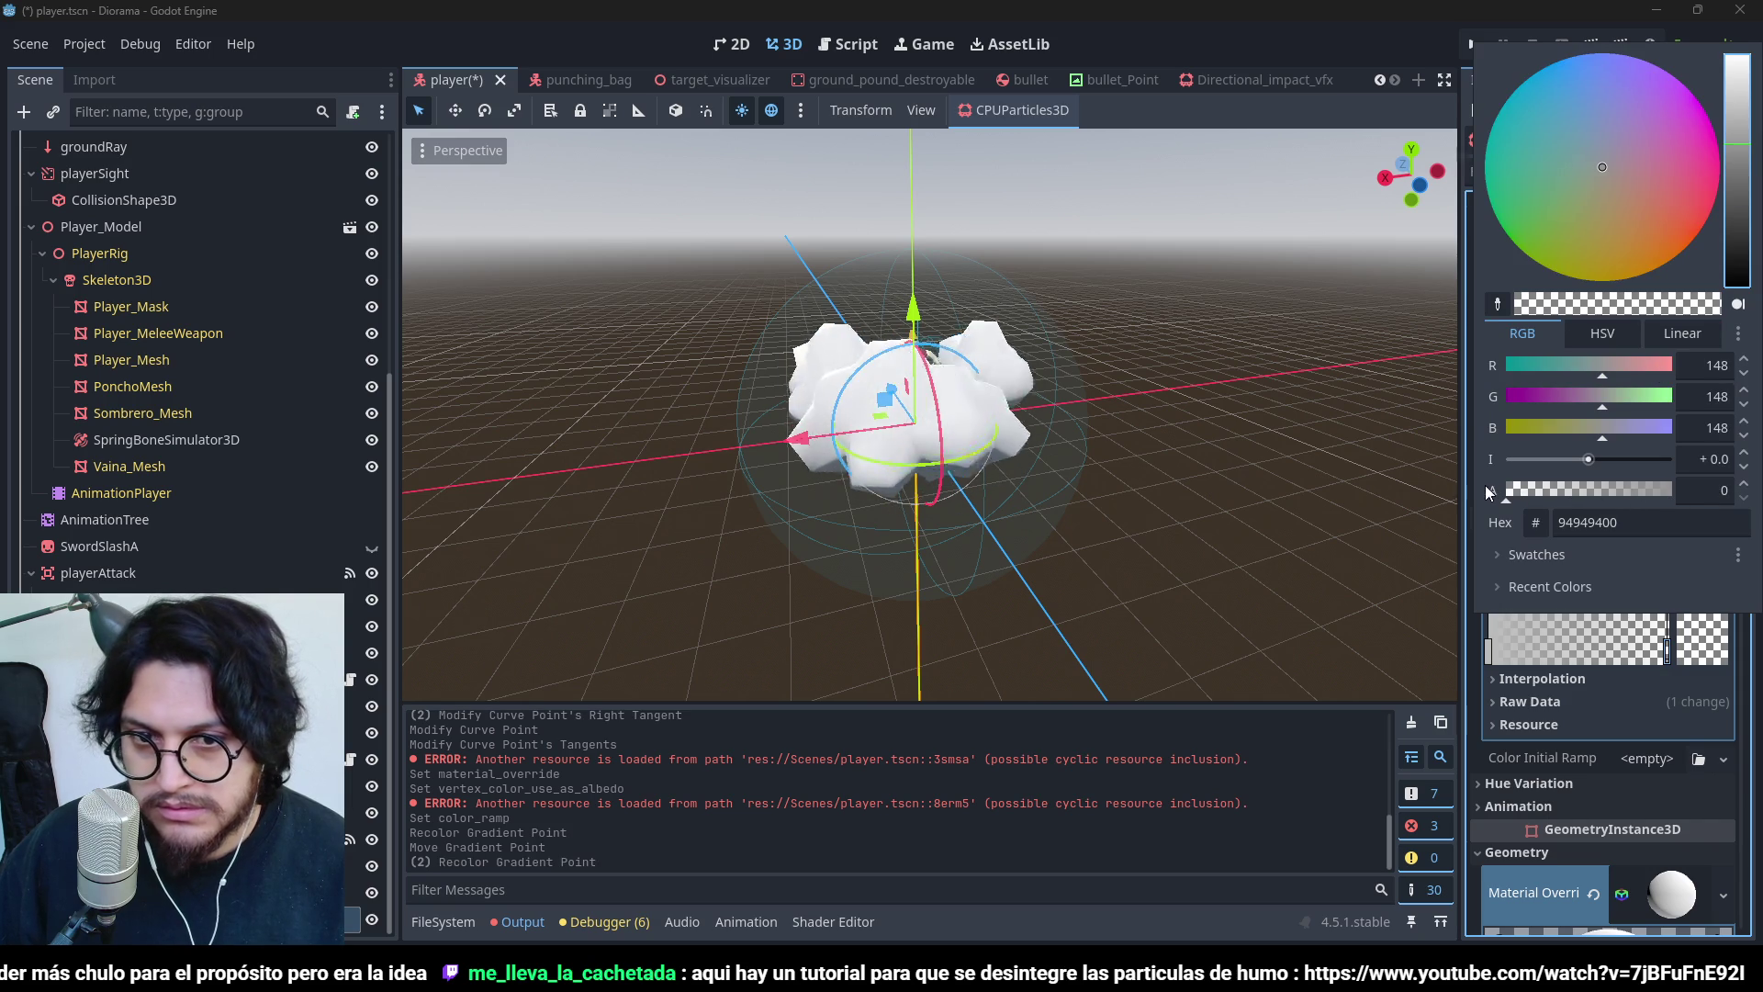
click(1506, 889)
click(1671, 892)
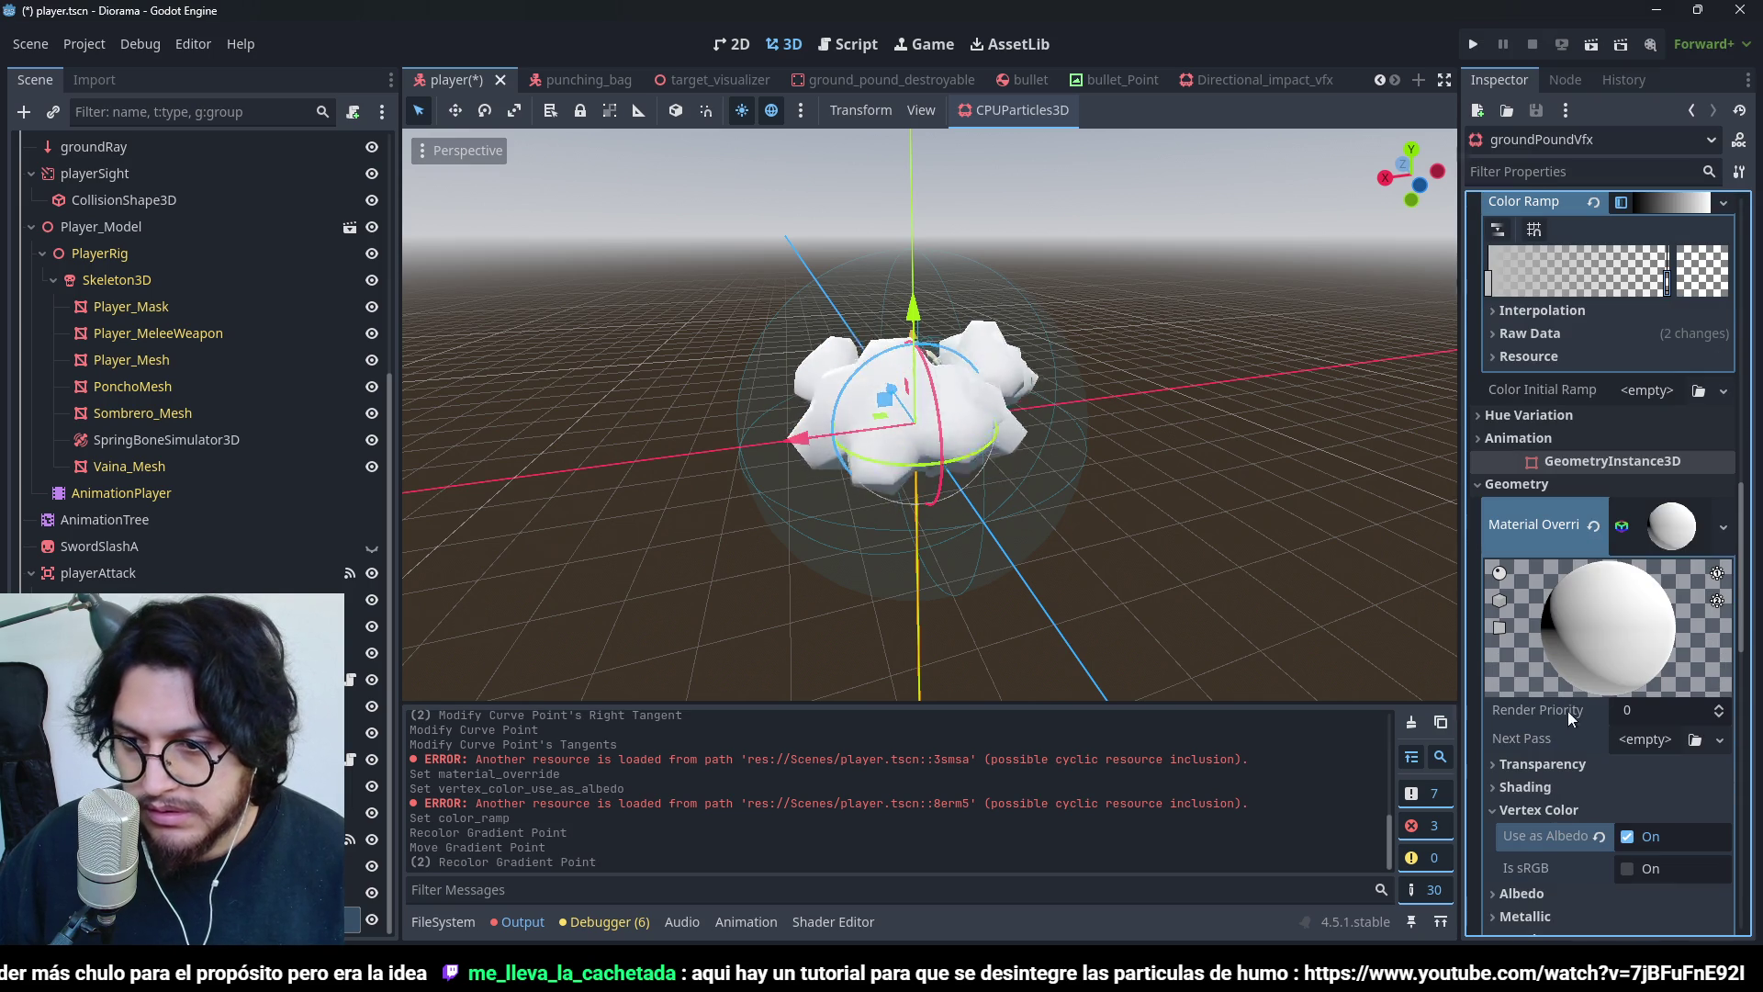
- Set the dust material's Transparency to Alpha
click(1535, 764)
click(1646, 795)
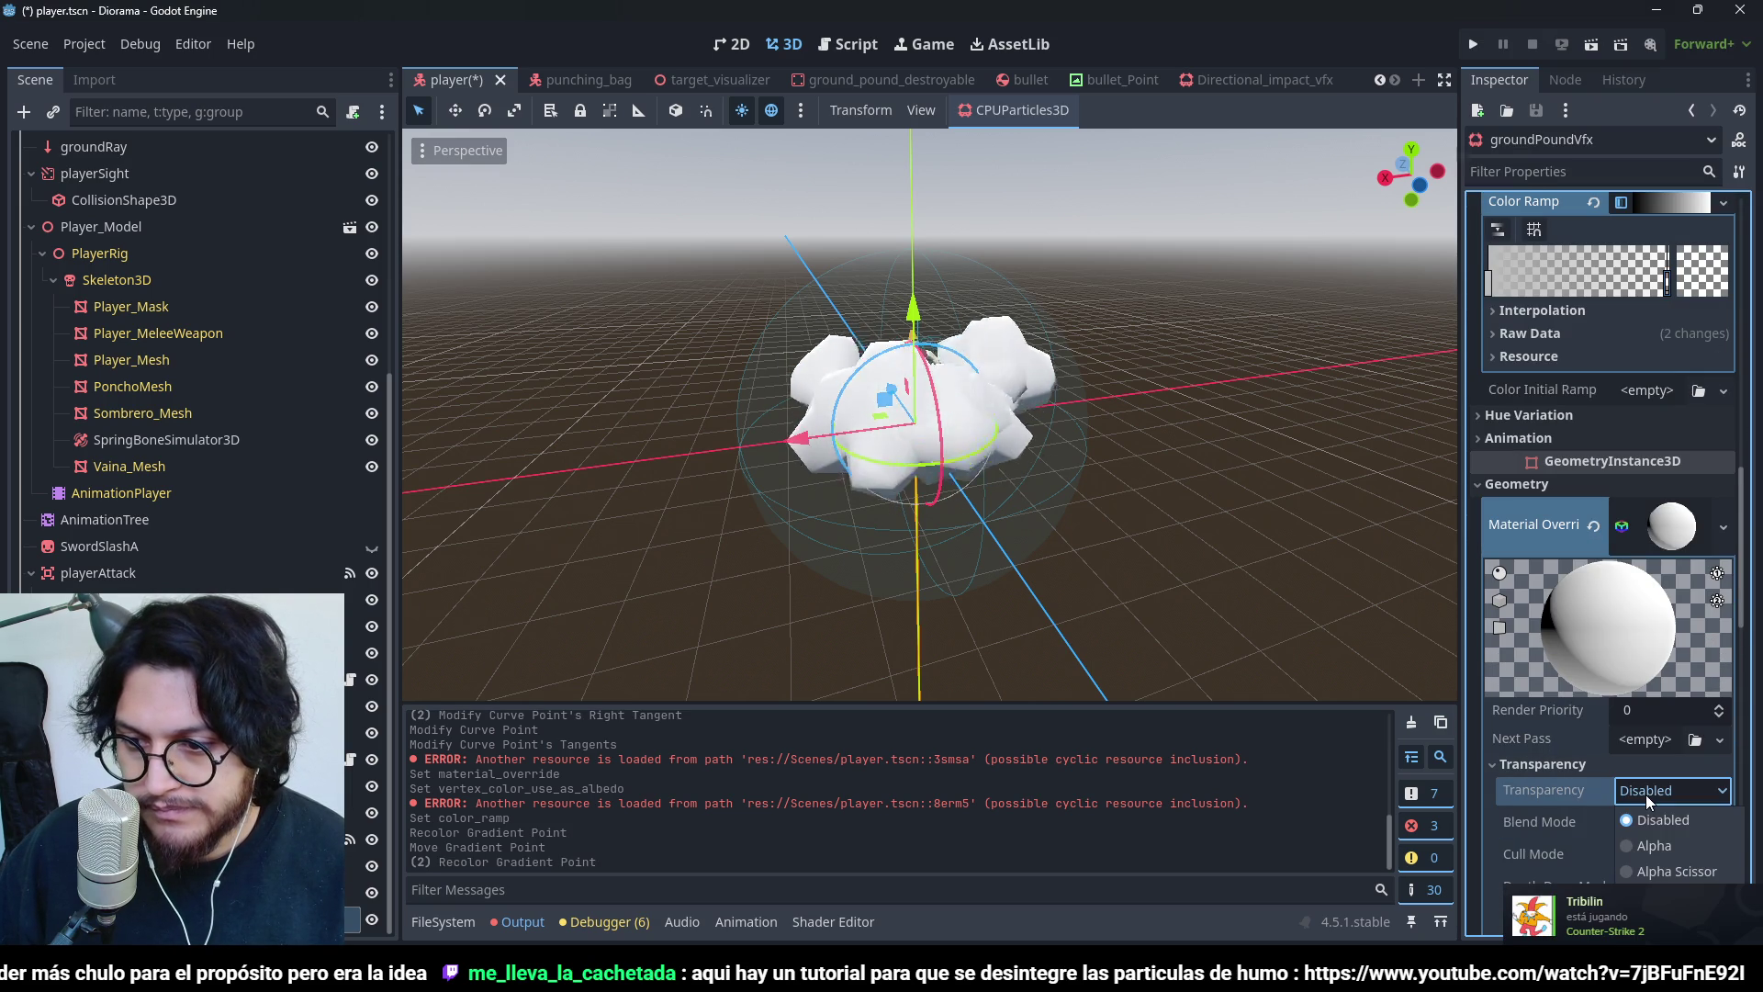
click(1660, 837)
scroll(1133, 340, down, 3)
mouse_move(1132, 340)
mouse_down()
mouse_move(1007, 371)
mouse_move(1149, 496)
mouse_move(1257, 498)
mouse_move(959, 395)
mouse_up()
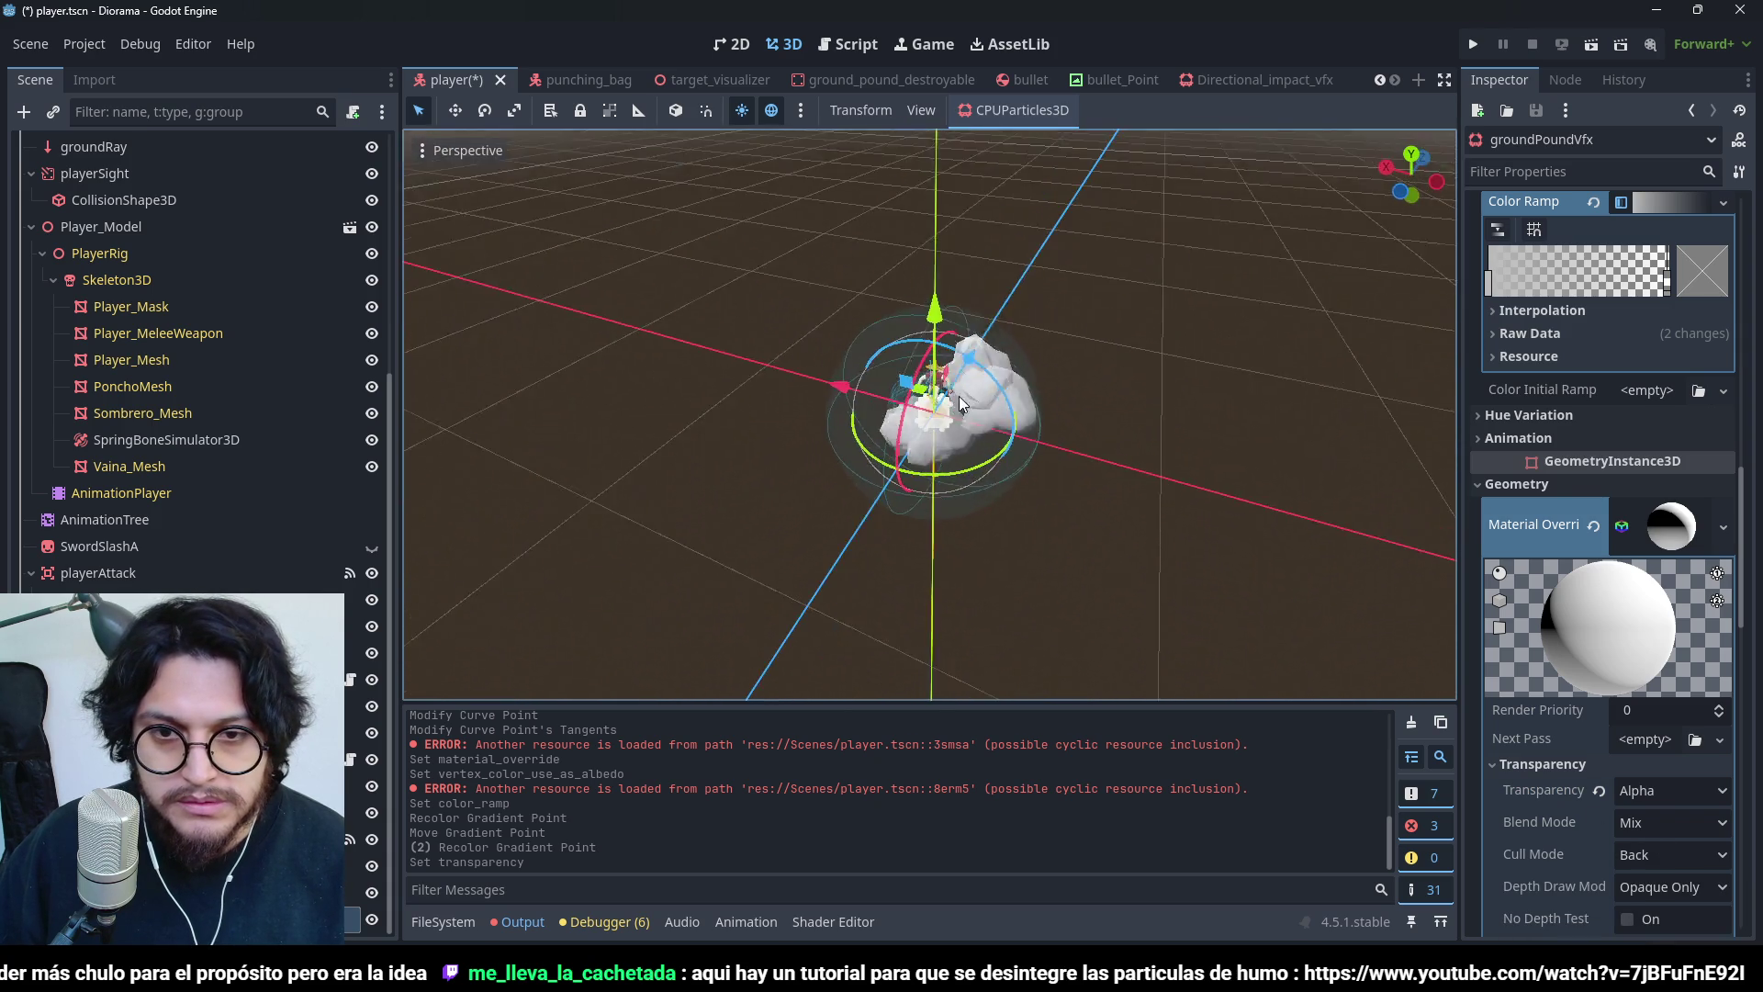
scroll(1275, 306, up, 3)
mouse_move(1275, 306)
mouse_down()
mouse_move(1330, 274)
mouse_move(1129, 371)
mouse_up()
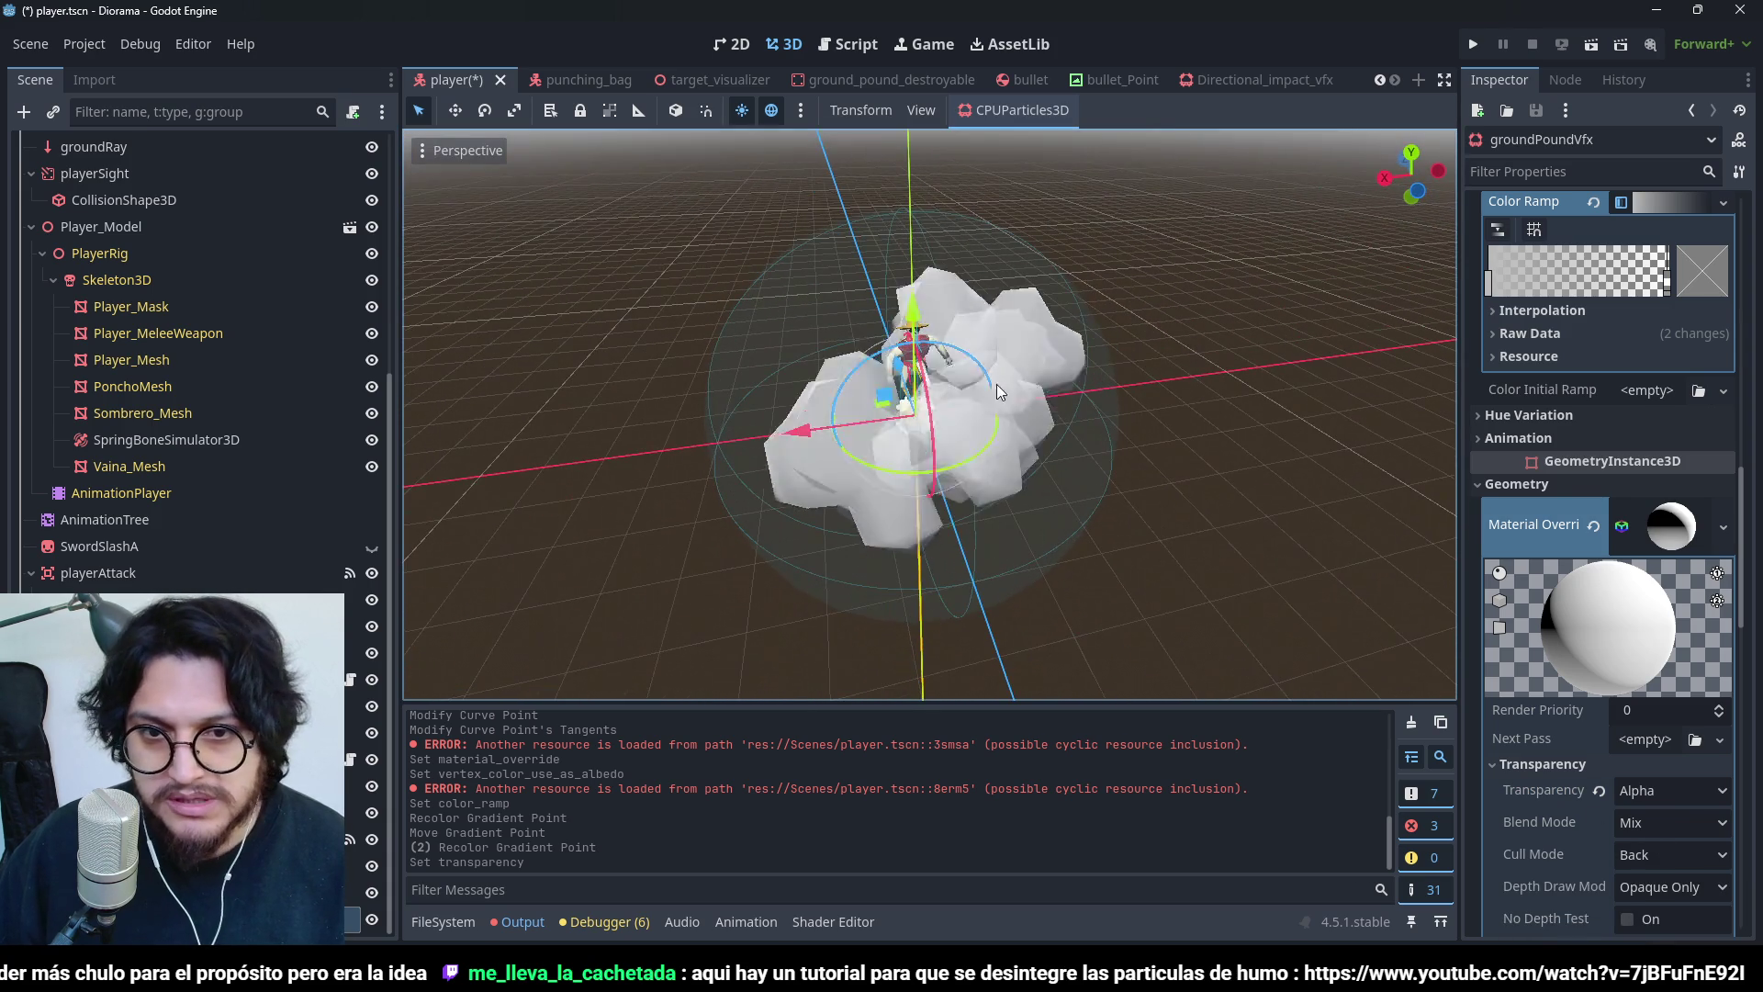
- Run the game to check the transparent dust burst, then stop it
click(1473, 44)
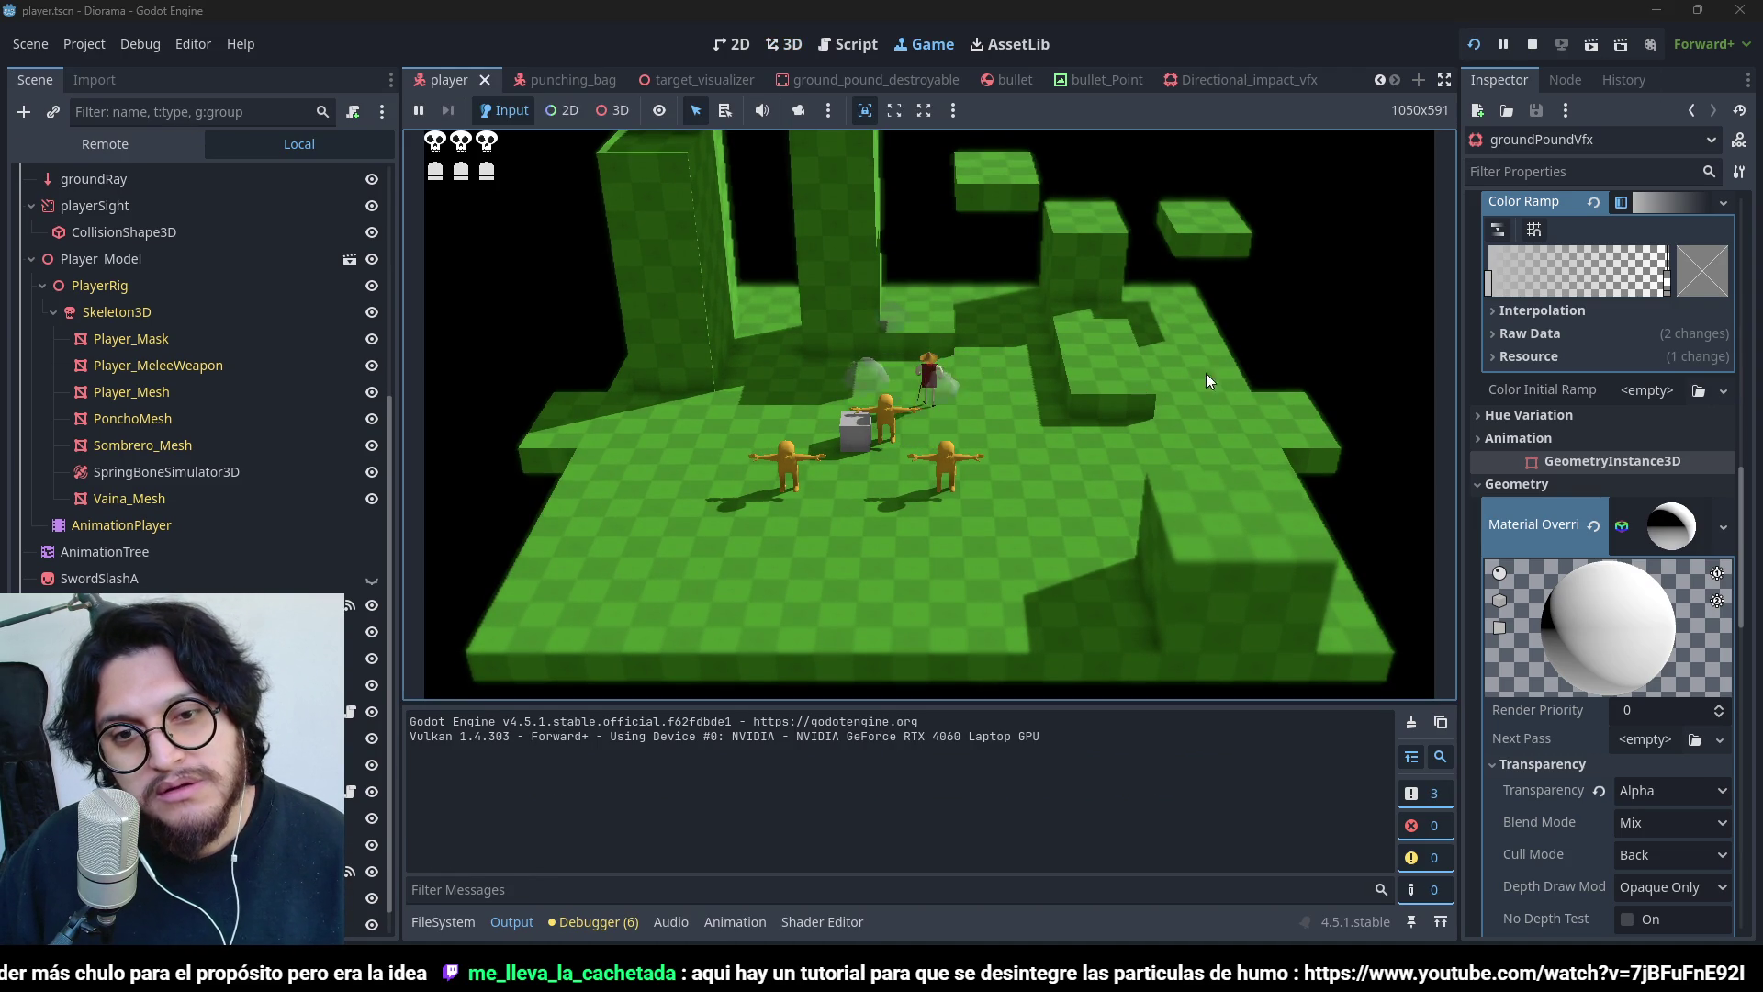
click(1532, 43)
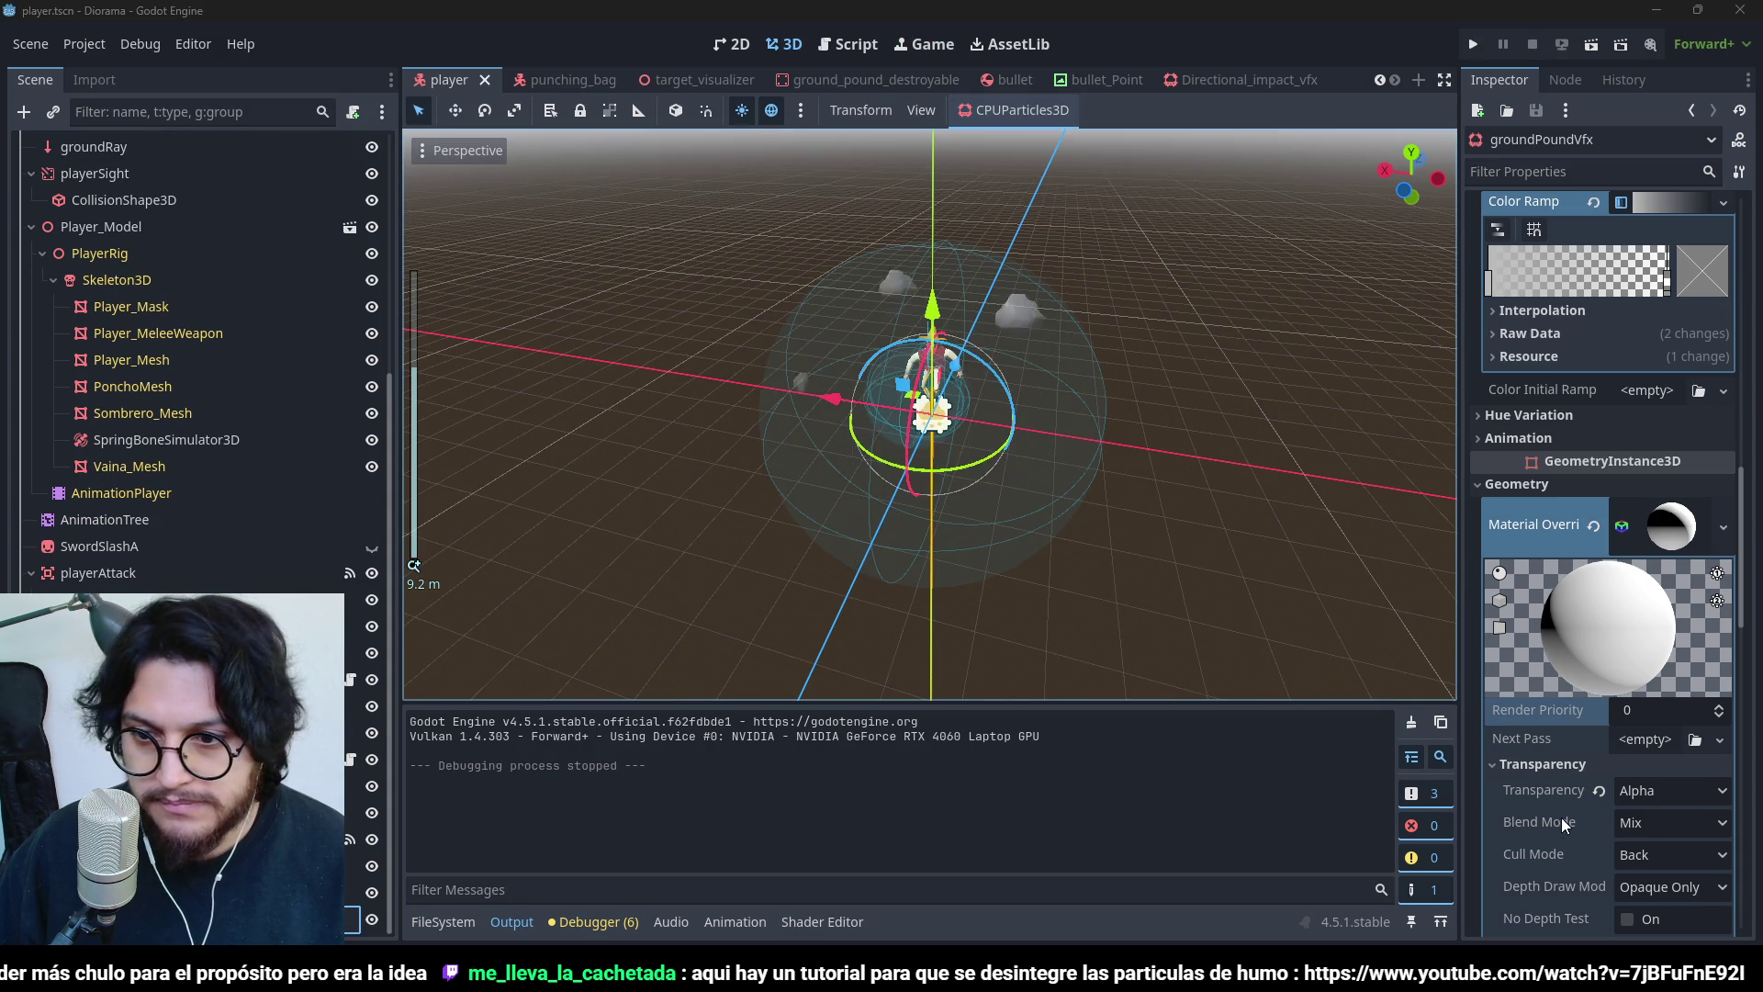
scroll(1546, 824, down, 2)
- Keep Transparency on Alpha and set the material's Depth Draw mode to Always
click(1668, 701)
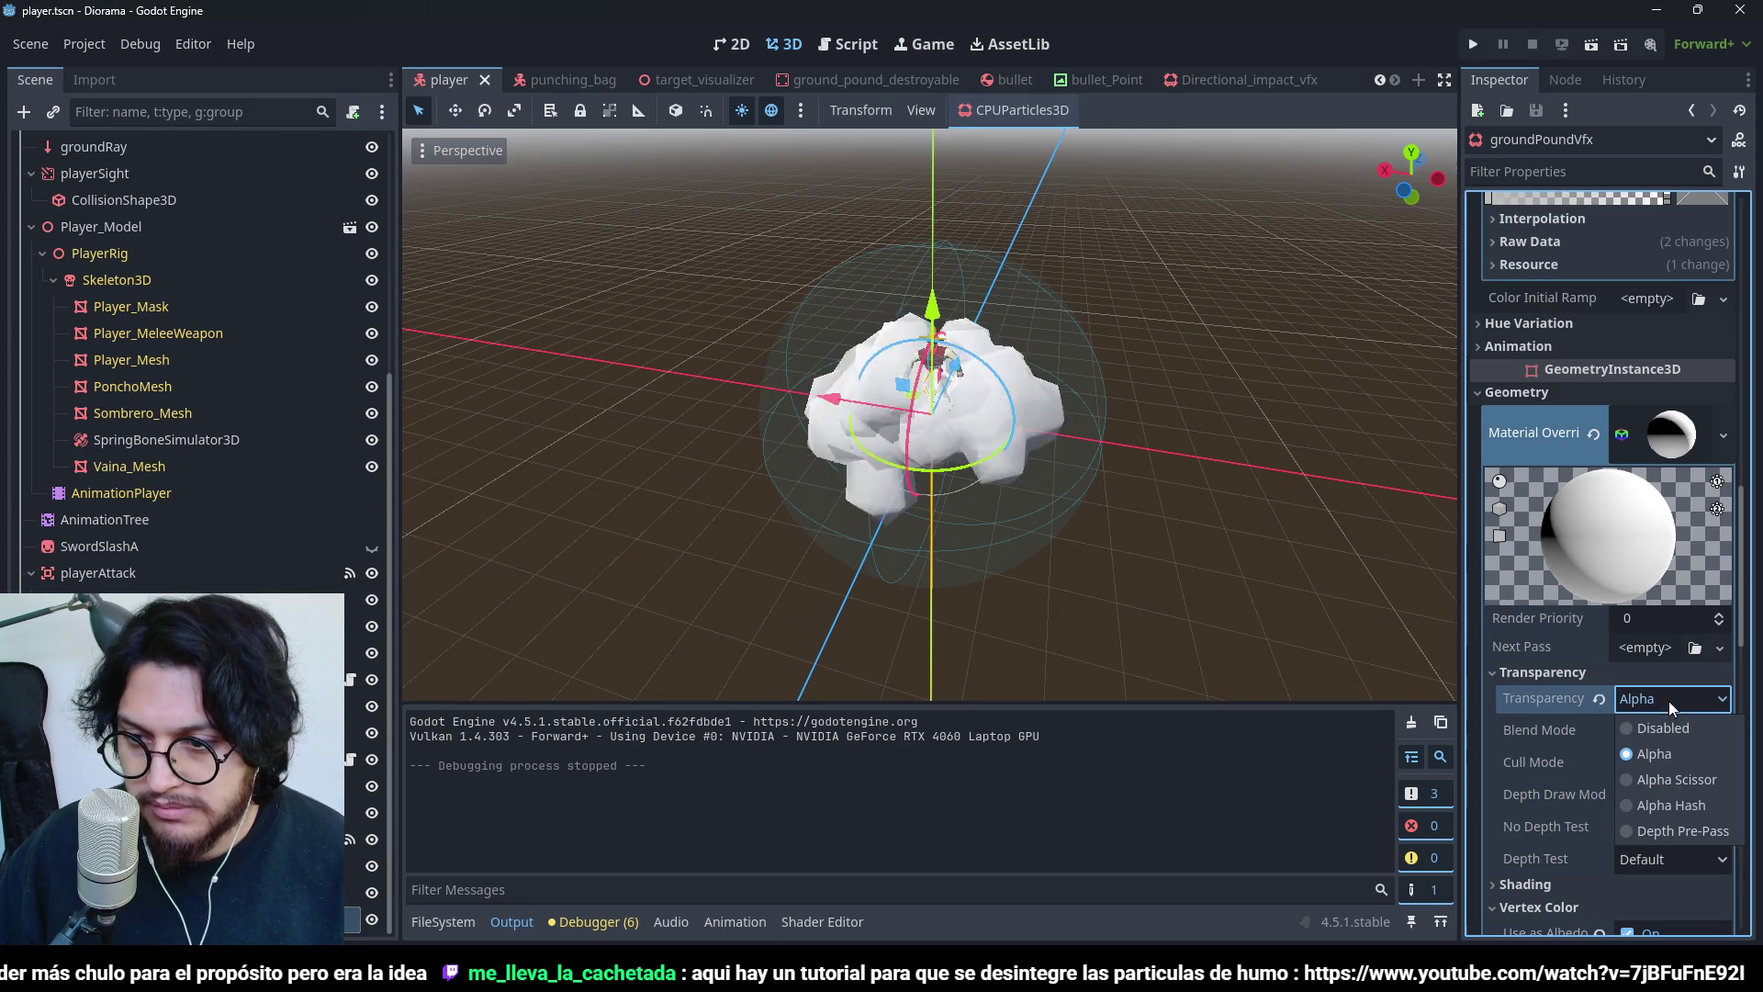
click(1673, 768)
click(1662, 797)
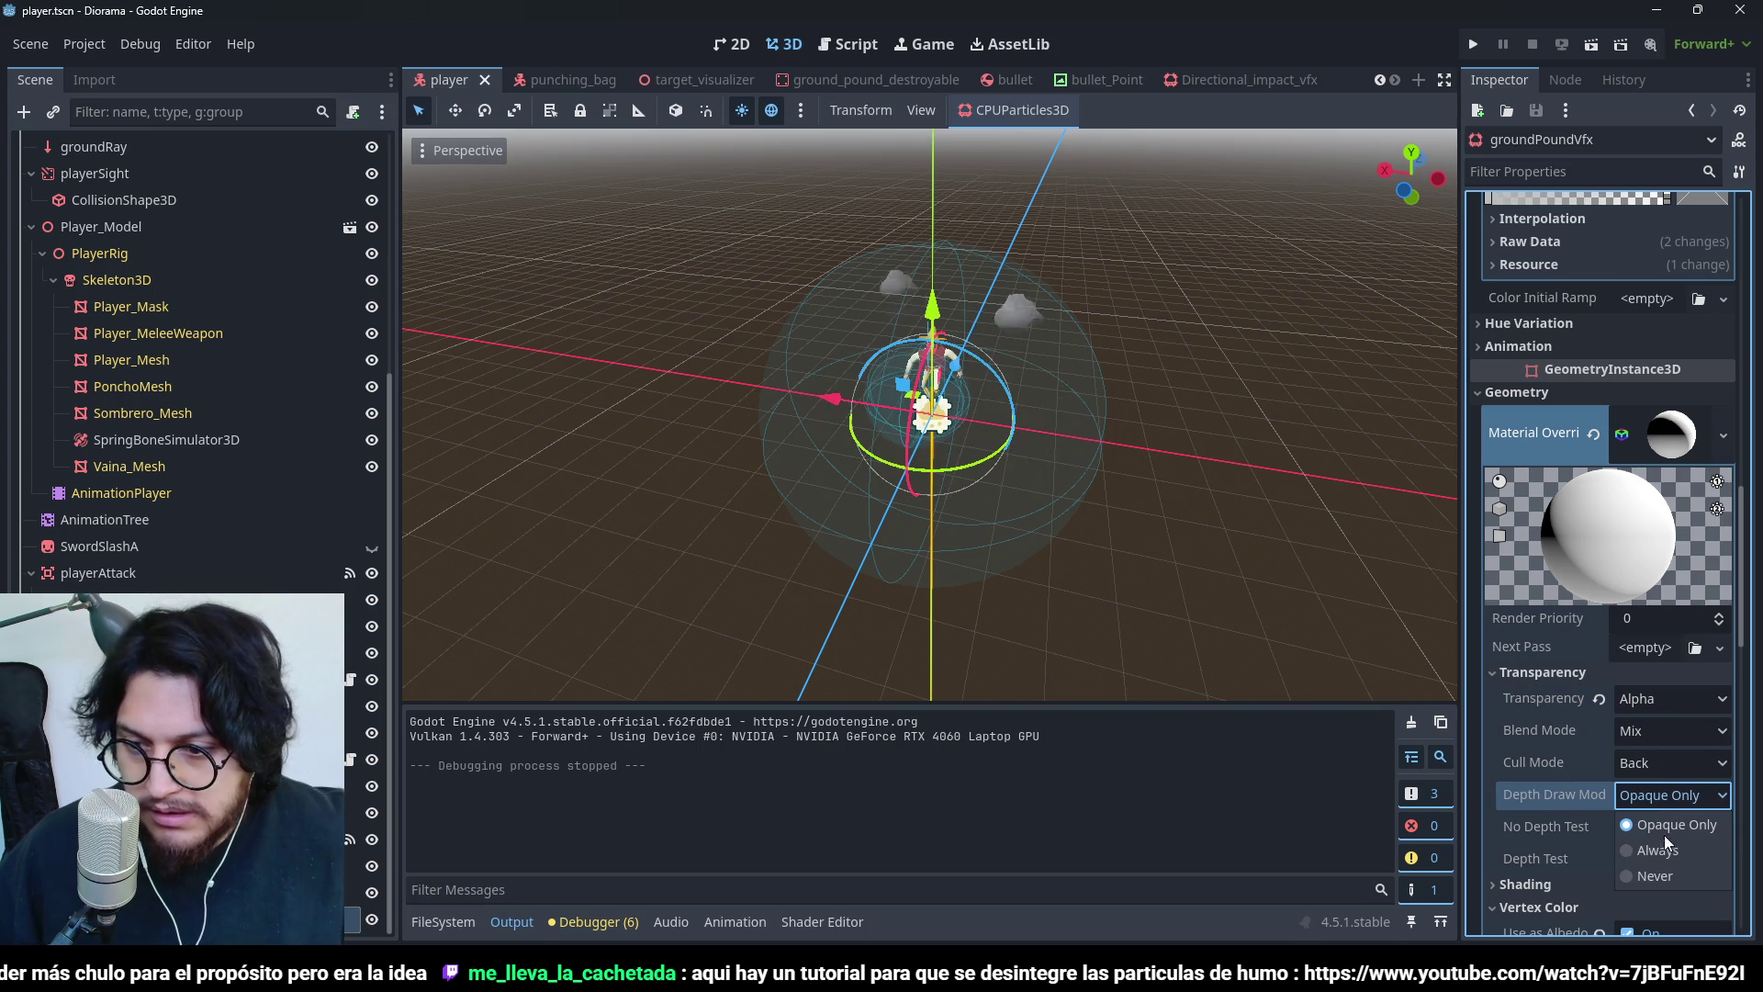
click(1671, 850)
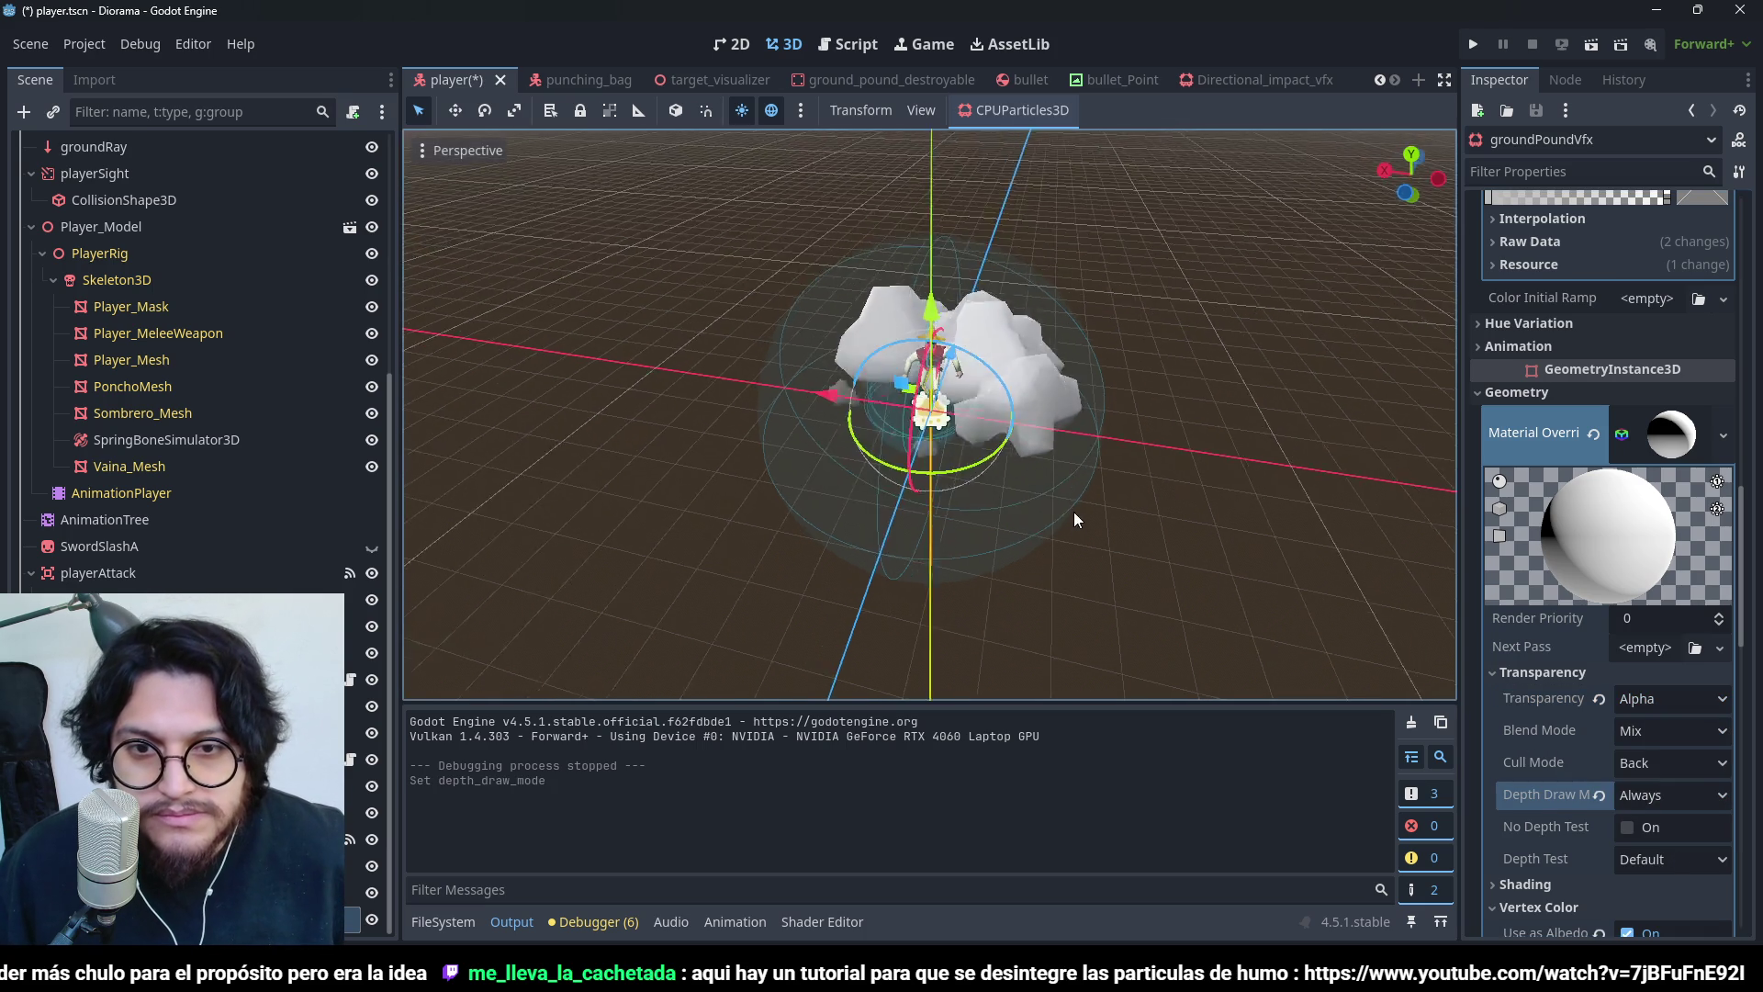
drag(1129, 552, 1131, 587)
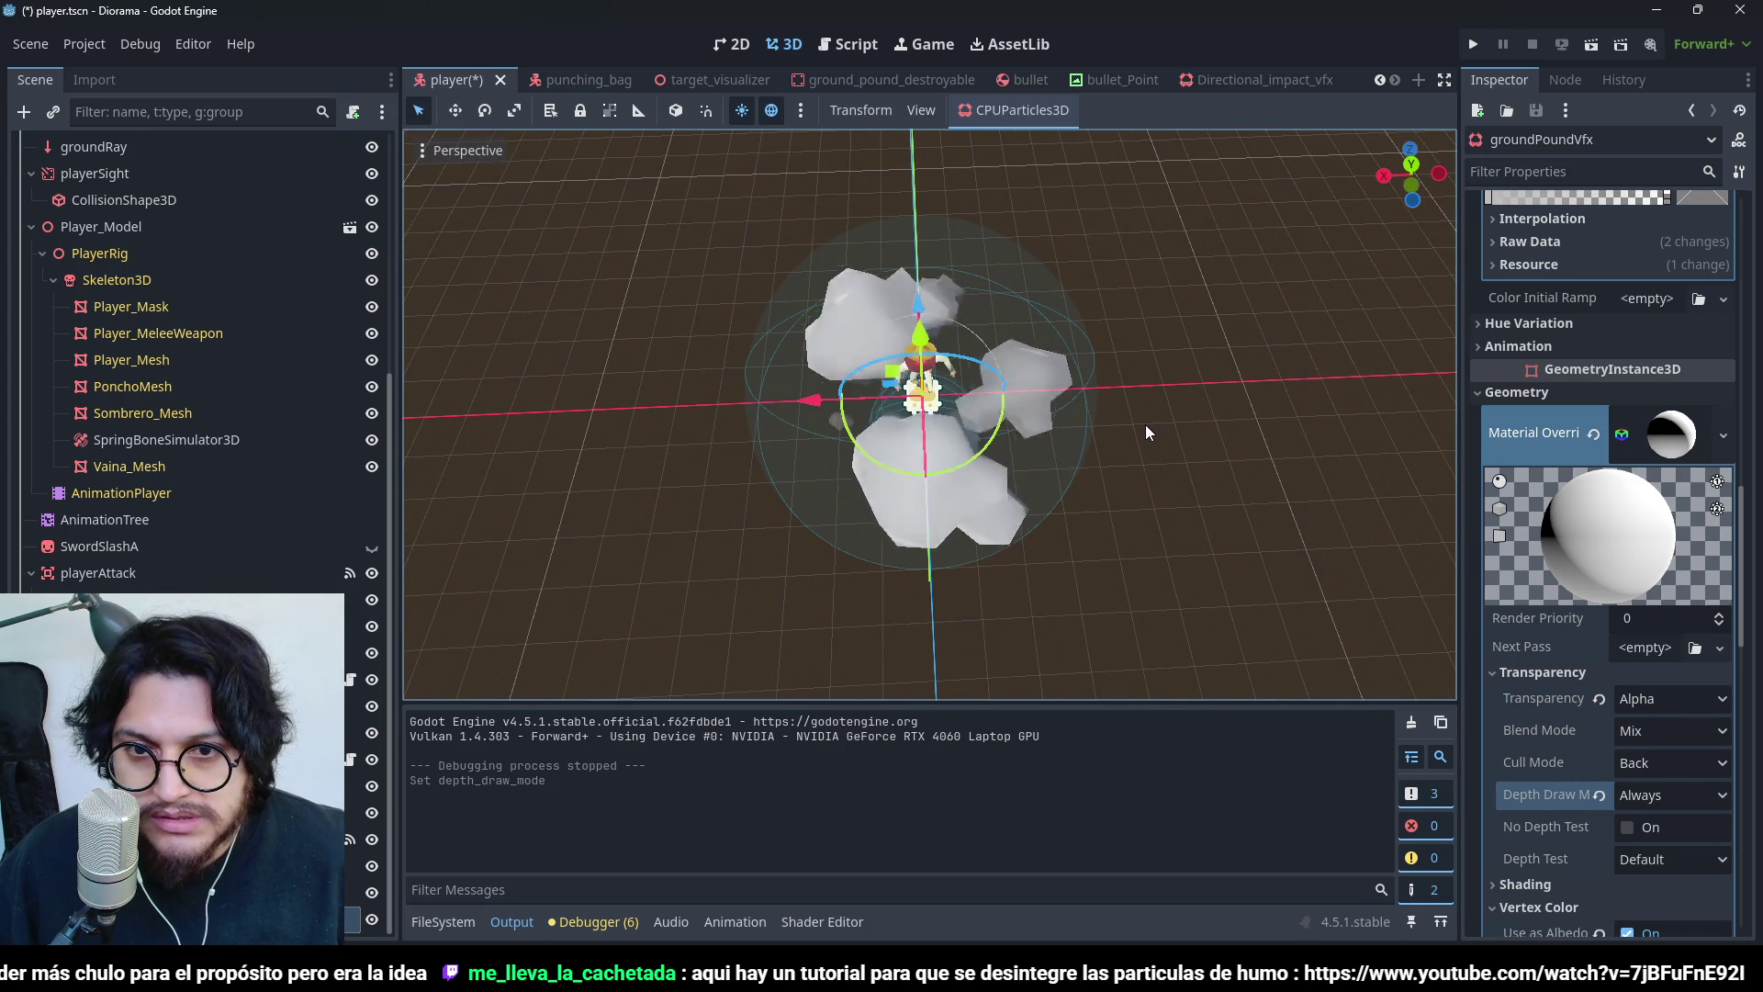
mouse_move(1032, 346)
mouse_down()
mouse_move(992, 398)
mouse_move(999, 386)
mouse_move(1056, 413)
mouse_up()
scroll(1583, 505, up, 5)
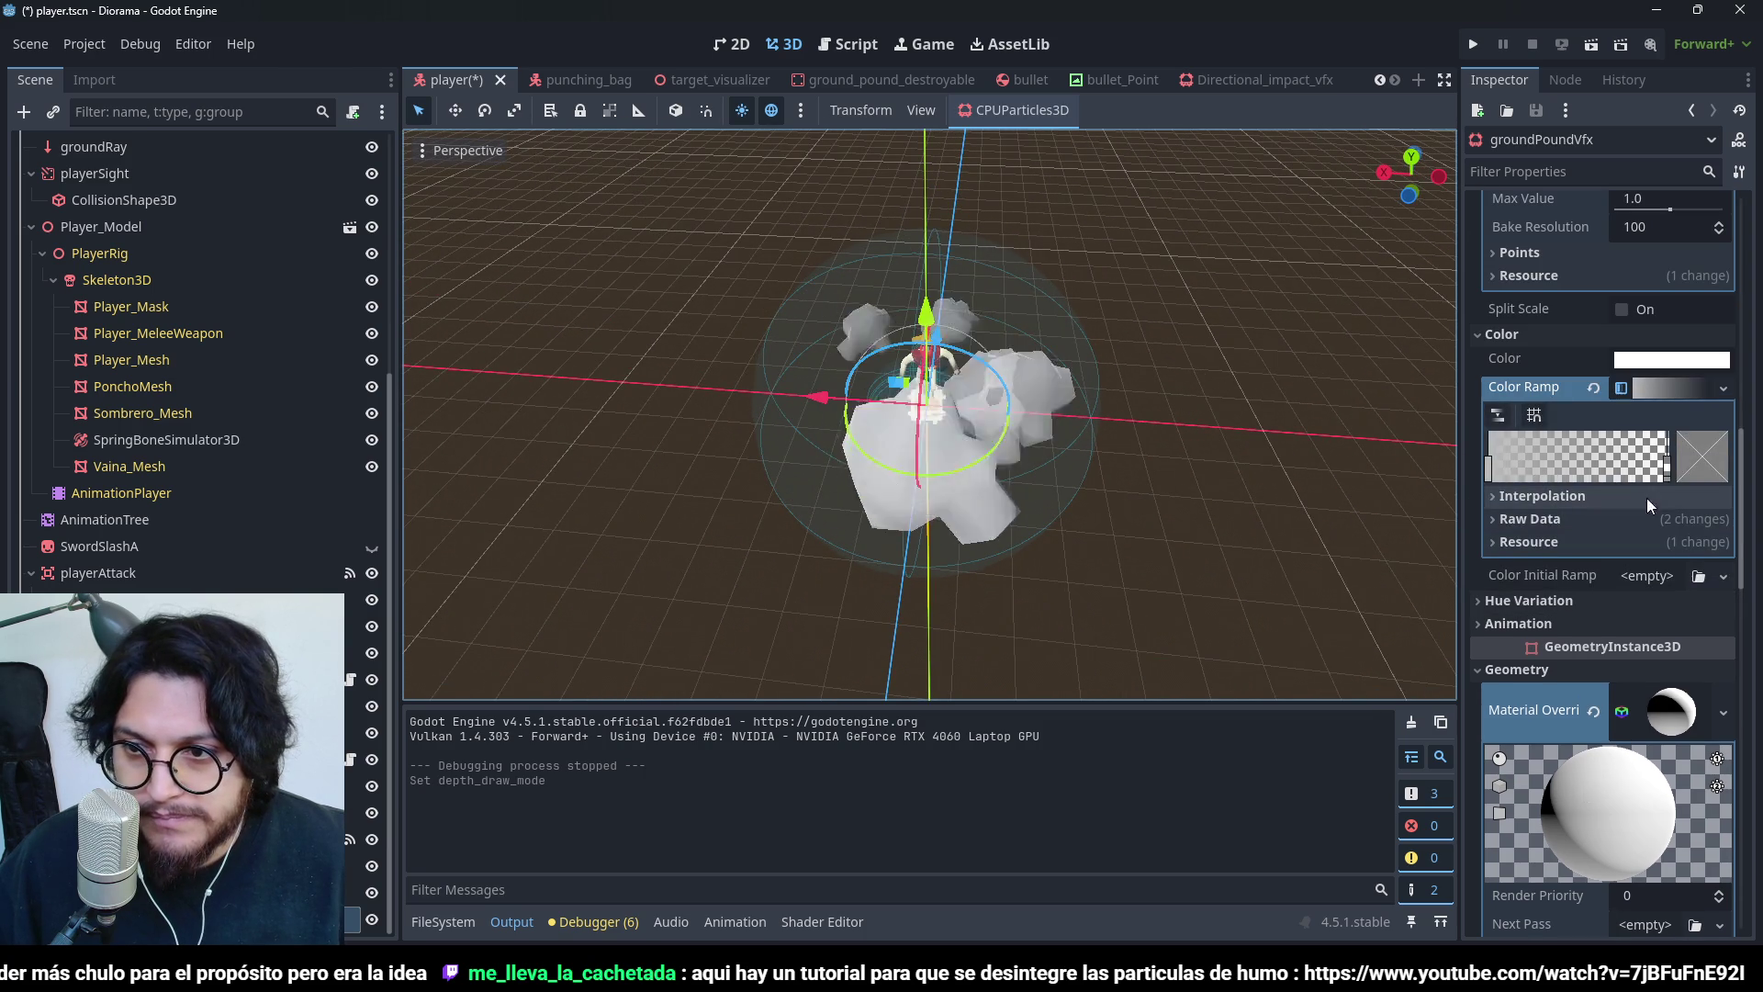
- Reposition the Color Ramp stops so colour fades to transparent, then save player.tscn
drag(1666, 466, 1632, 466)
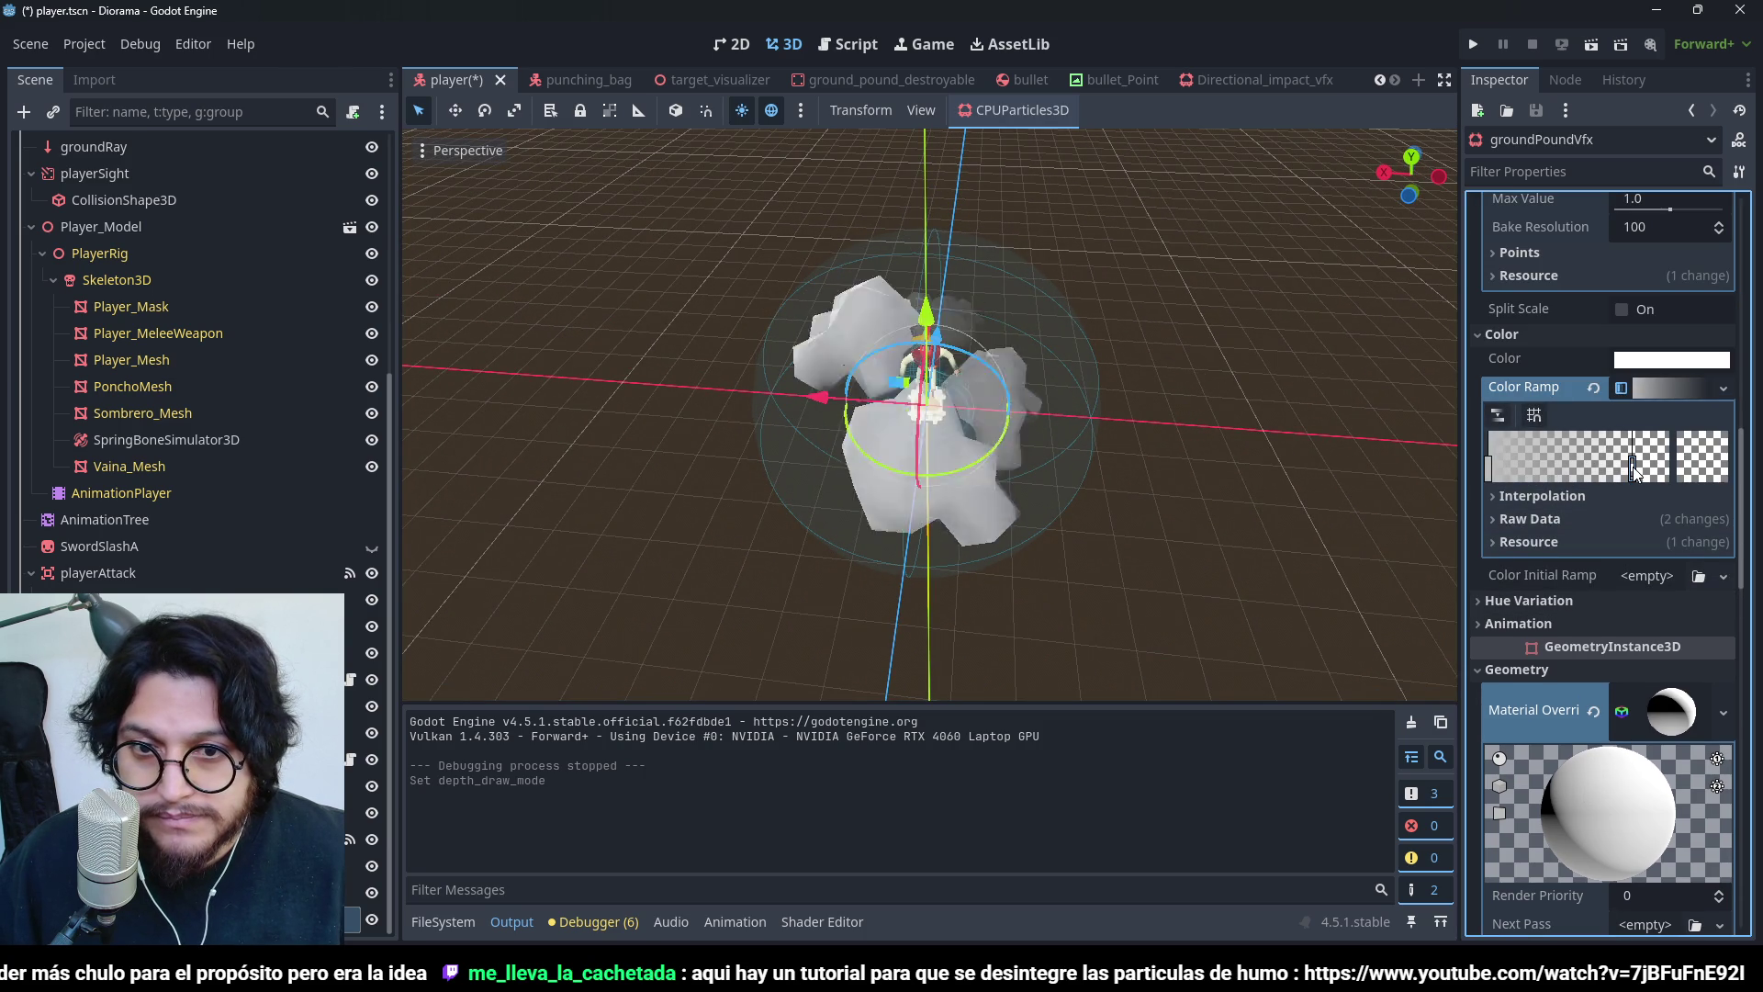
drag(1489, 468, 1697, 470)
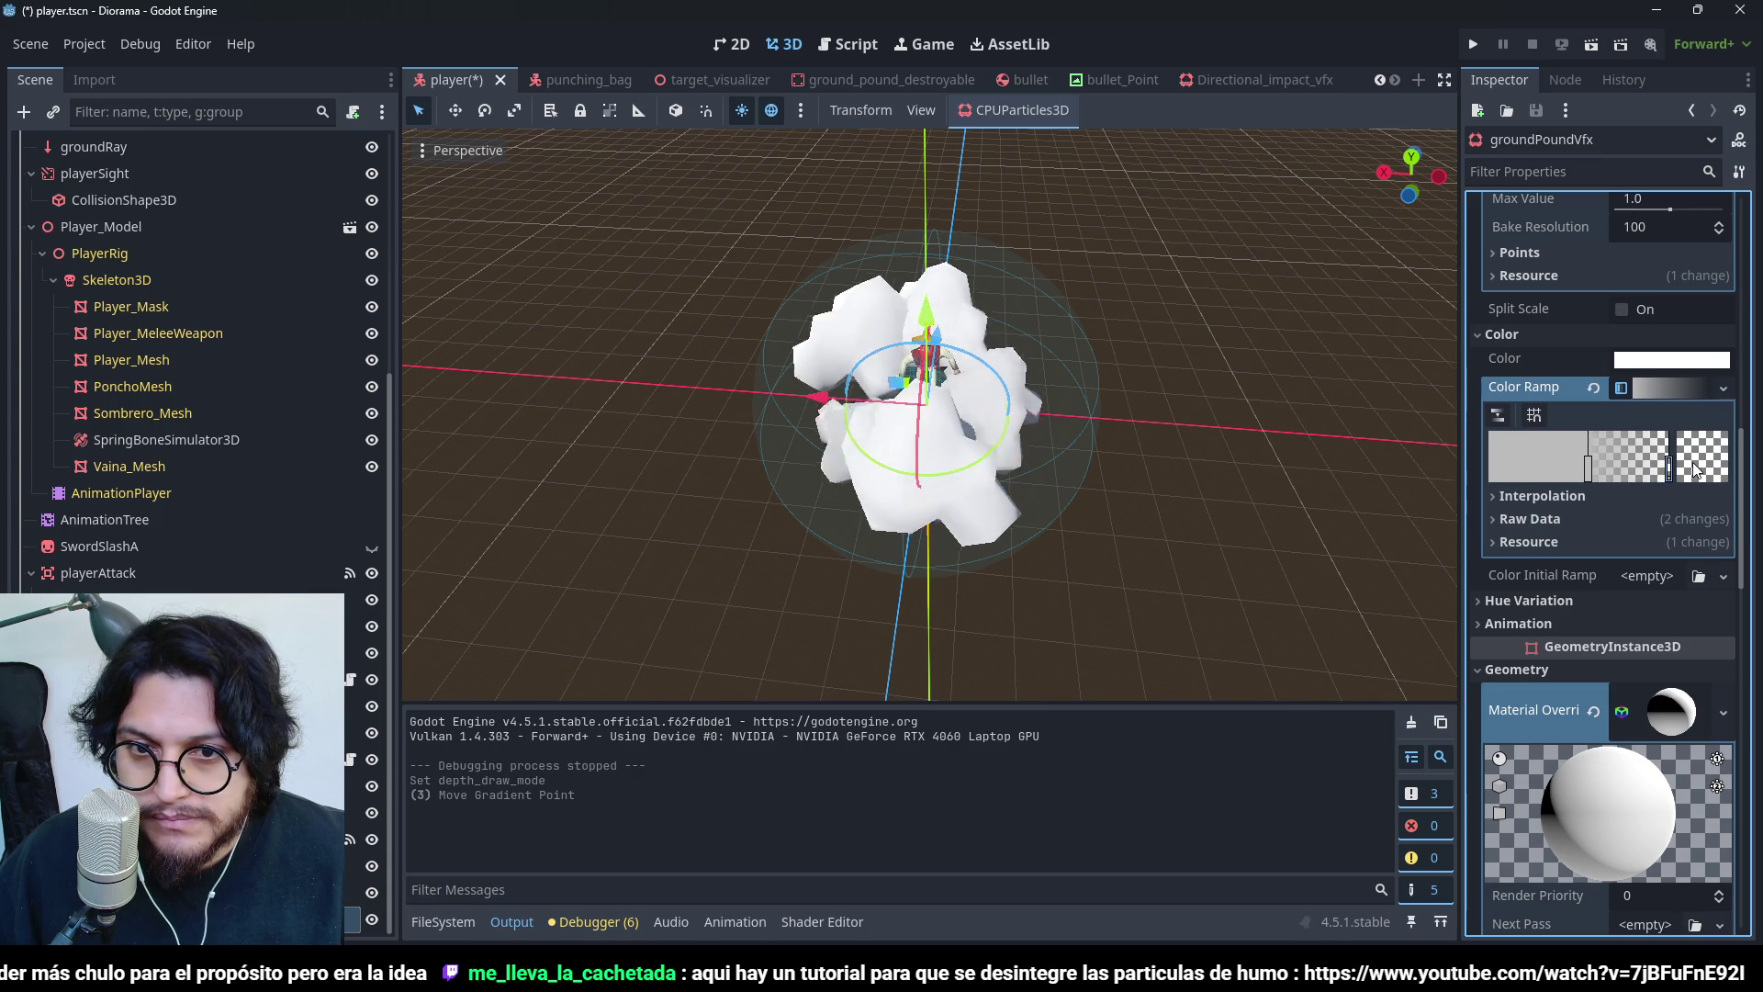
drag(1588, 471, 1561, 468)
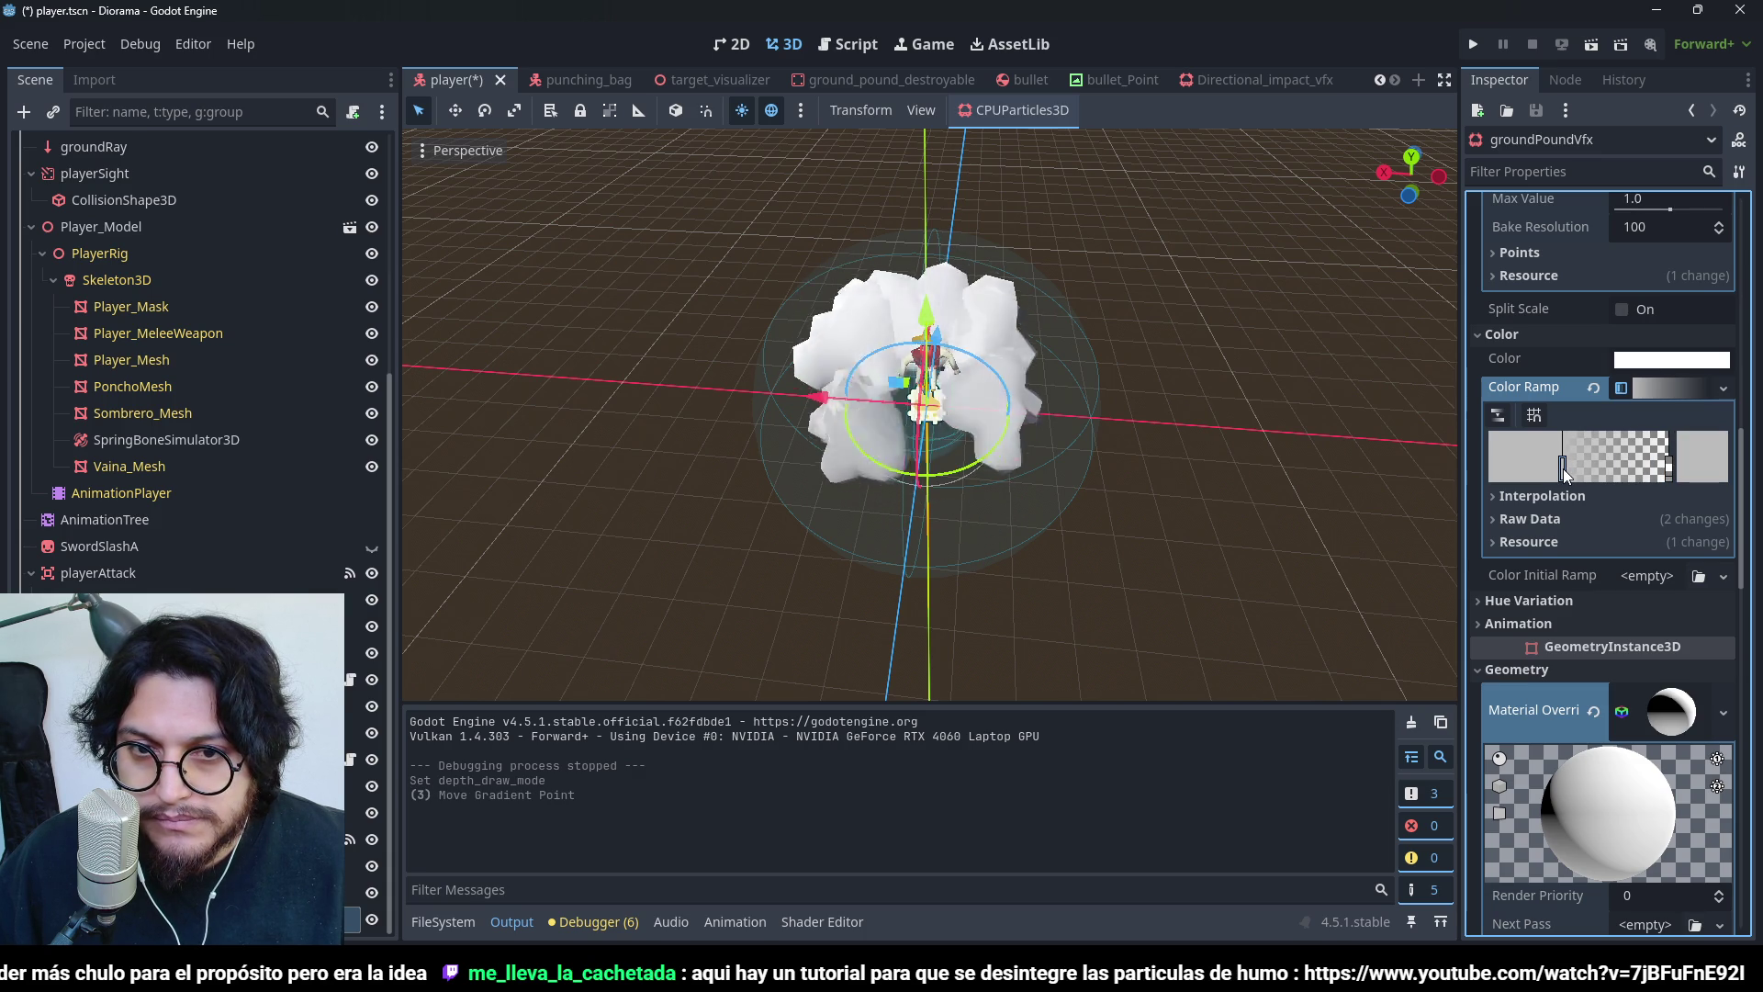
mouse_move(995, 376)
mouse_down()
mouse_move(858, 187)
mouse_move(962, 196)
mouse_move(1043, 276)
mouse_move(1126, 290)
mouse_move(1171, 442)
mouse_move(848, 519)
mouse_move(1005, 516)
mouse_move(1138, 367)
mouse_move(1291, 323)
mouse_move(1408, 351)
mouse_move(1286, 232)
mouse_move(1315, 251)
mouse_move(1256, 307)
mouse_move(1341, 323)
mouse_up()
key(ctrl+s)
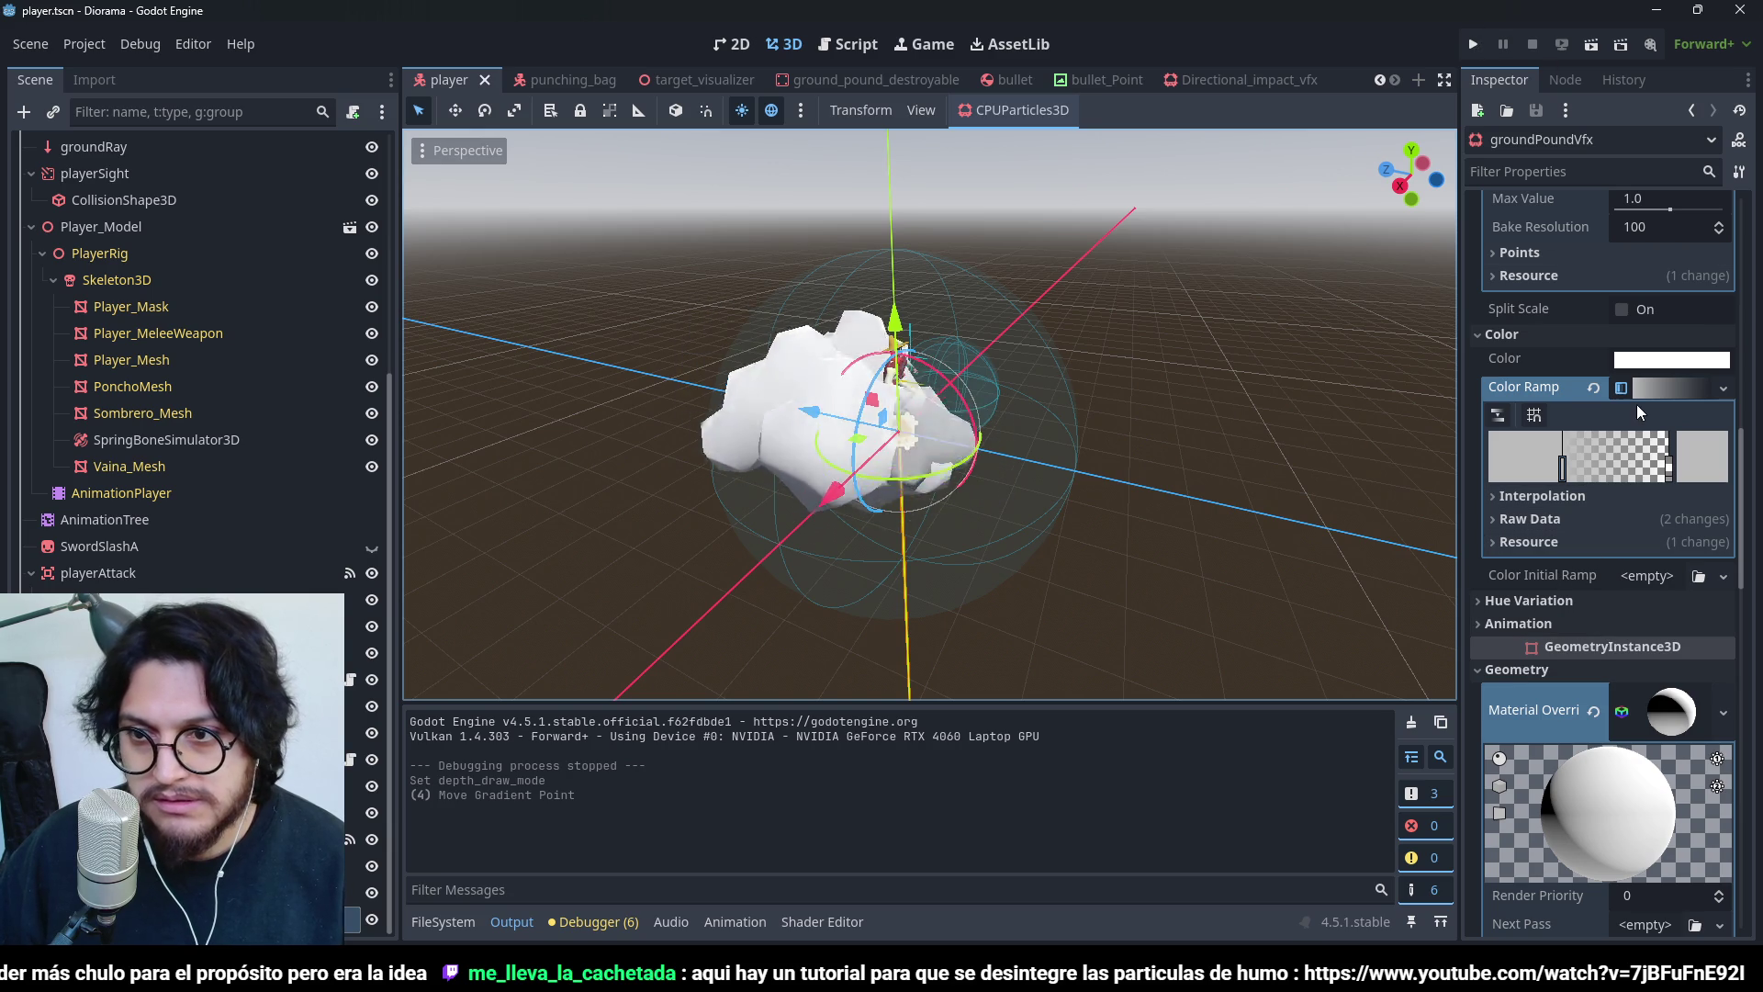
scroll(1631, 404, up, 10)
- Re-enable One Shot, save, and playtest several ground-pounds near the punching bags
click(1636, 349)
key(ctrl+s)
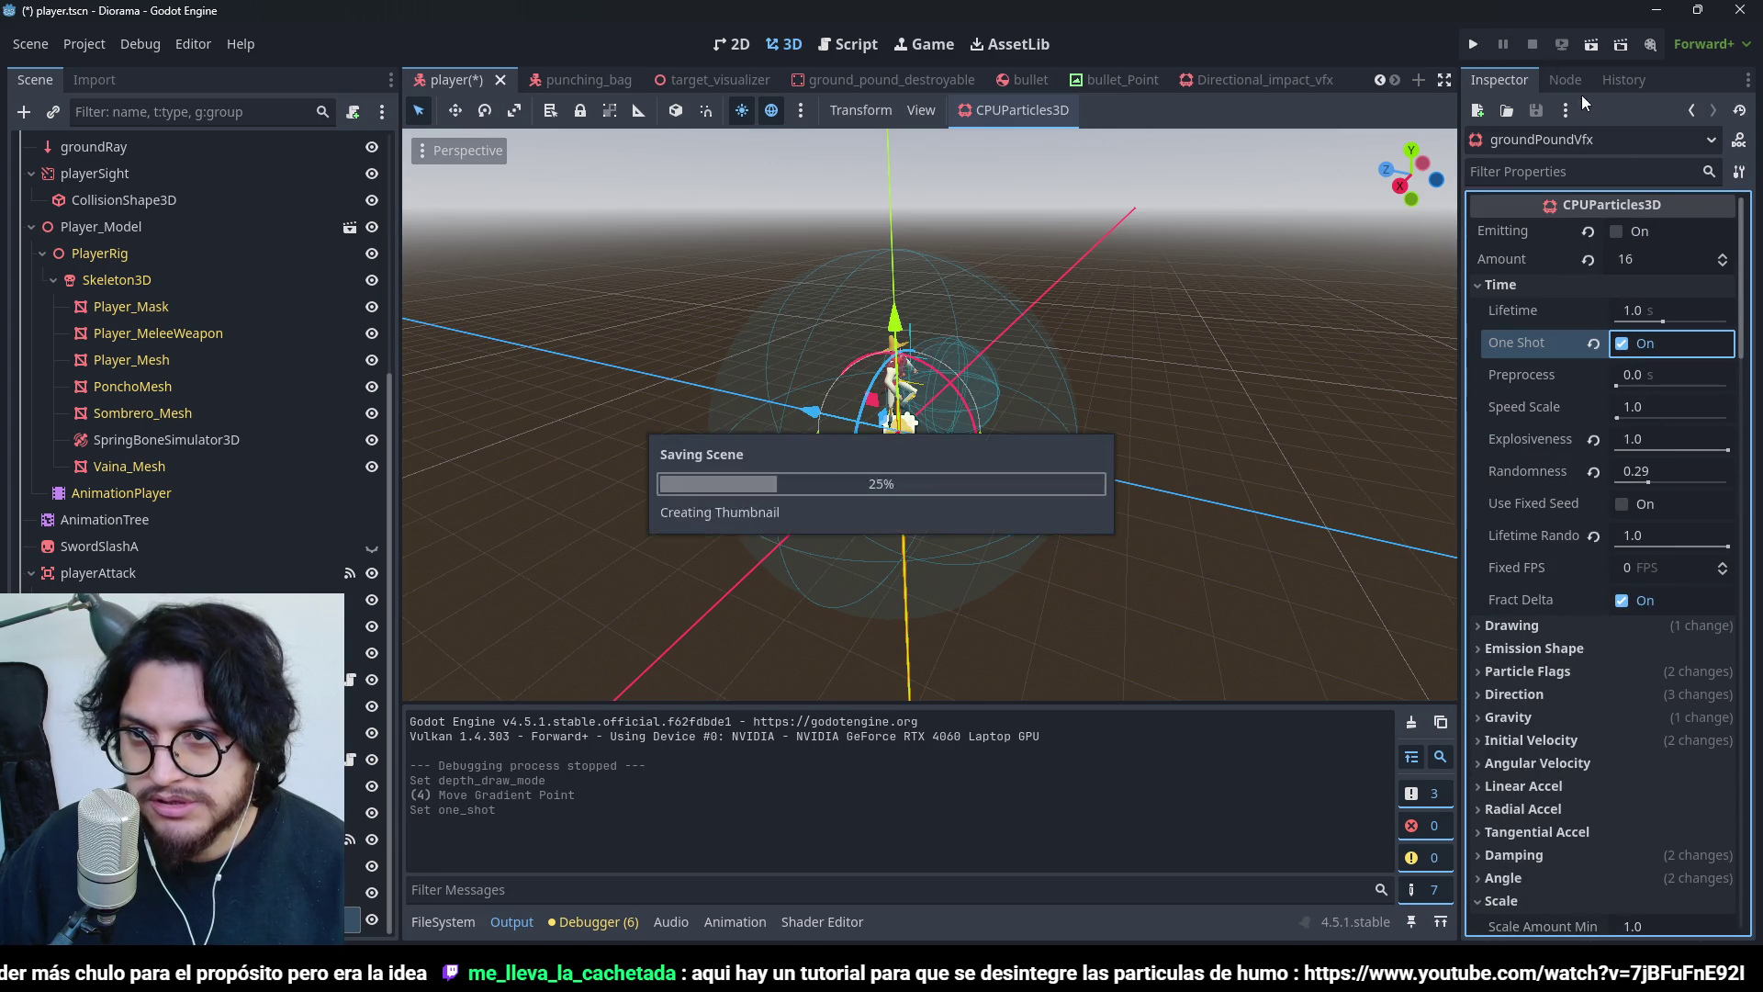
click(1476, 41)
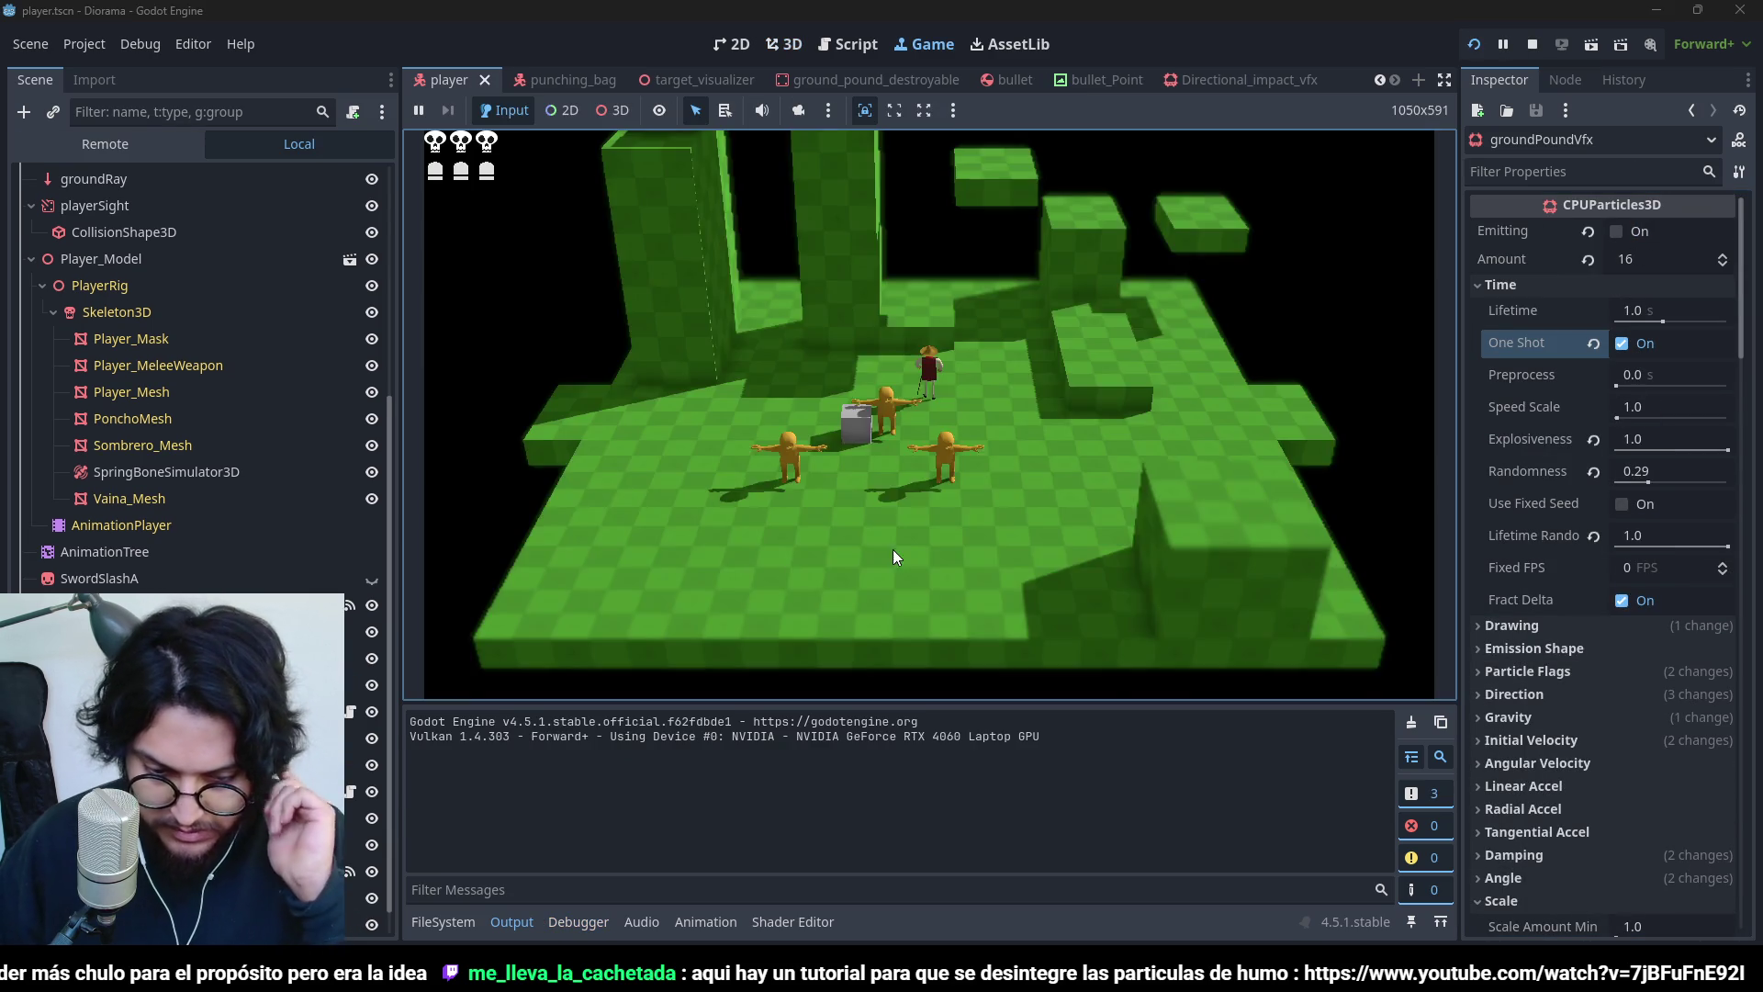
key(s)
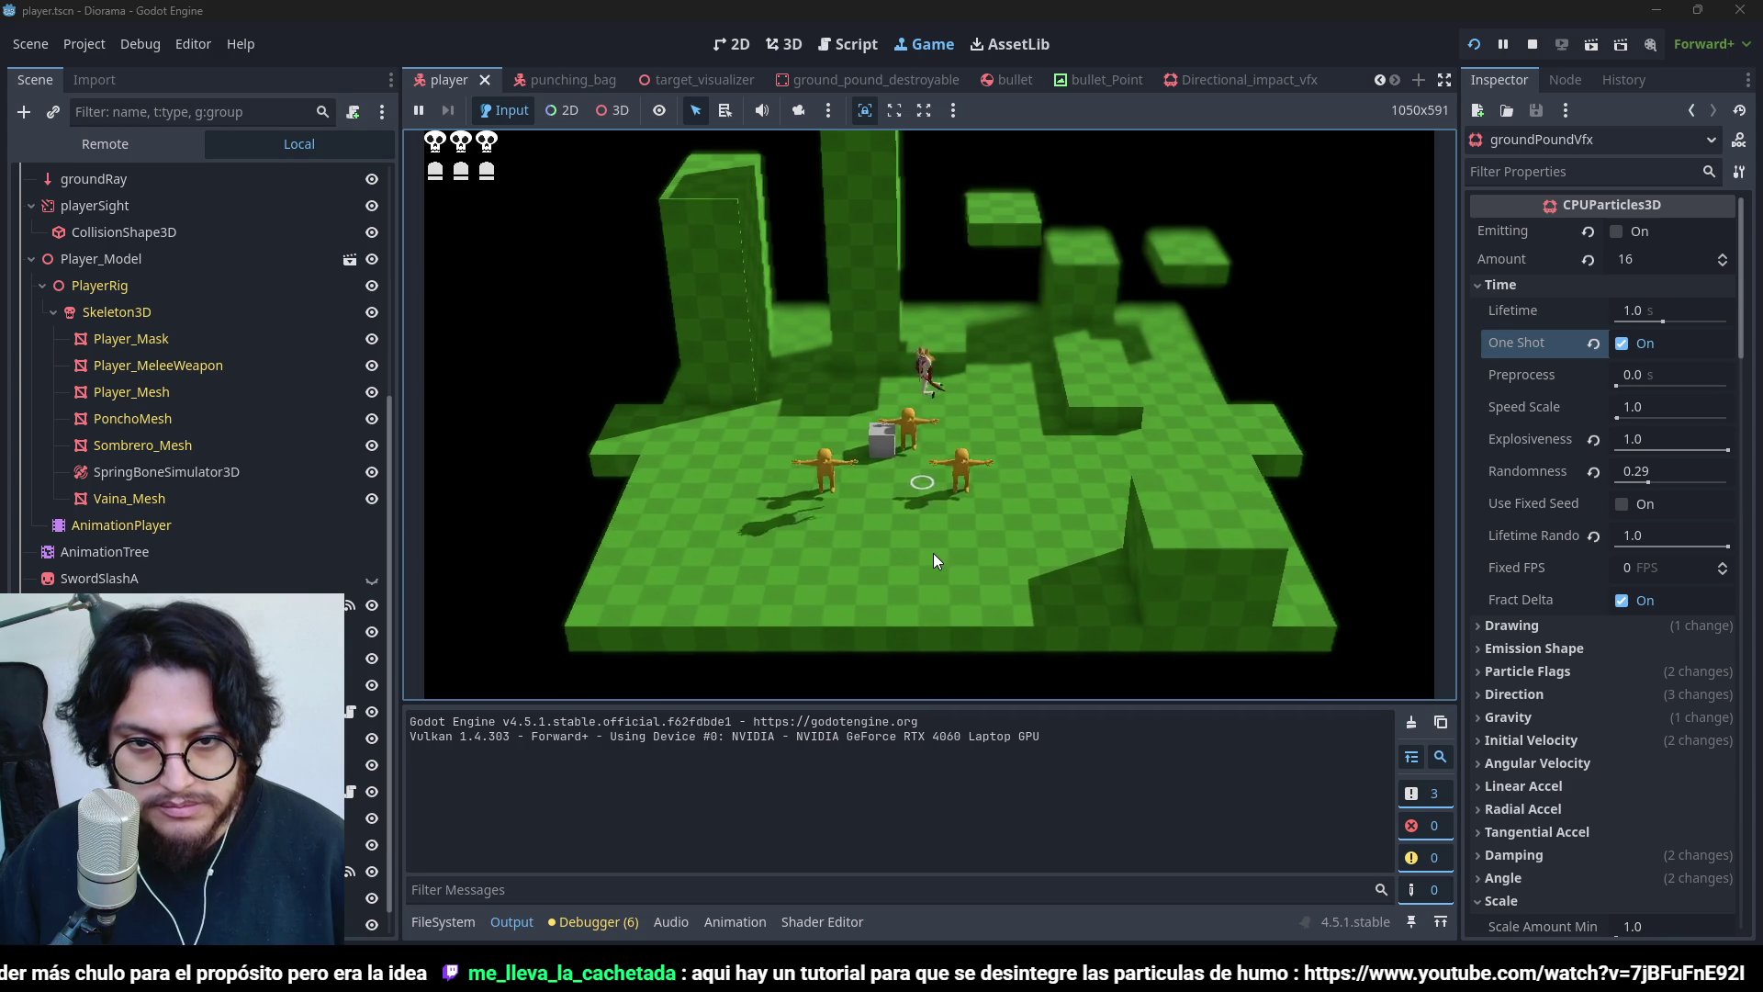
key(w)
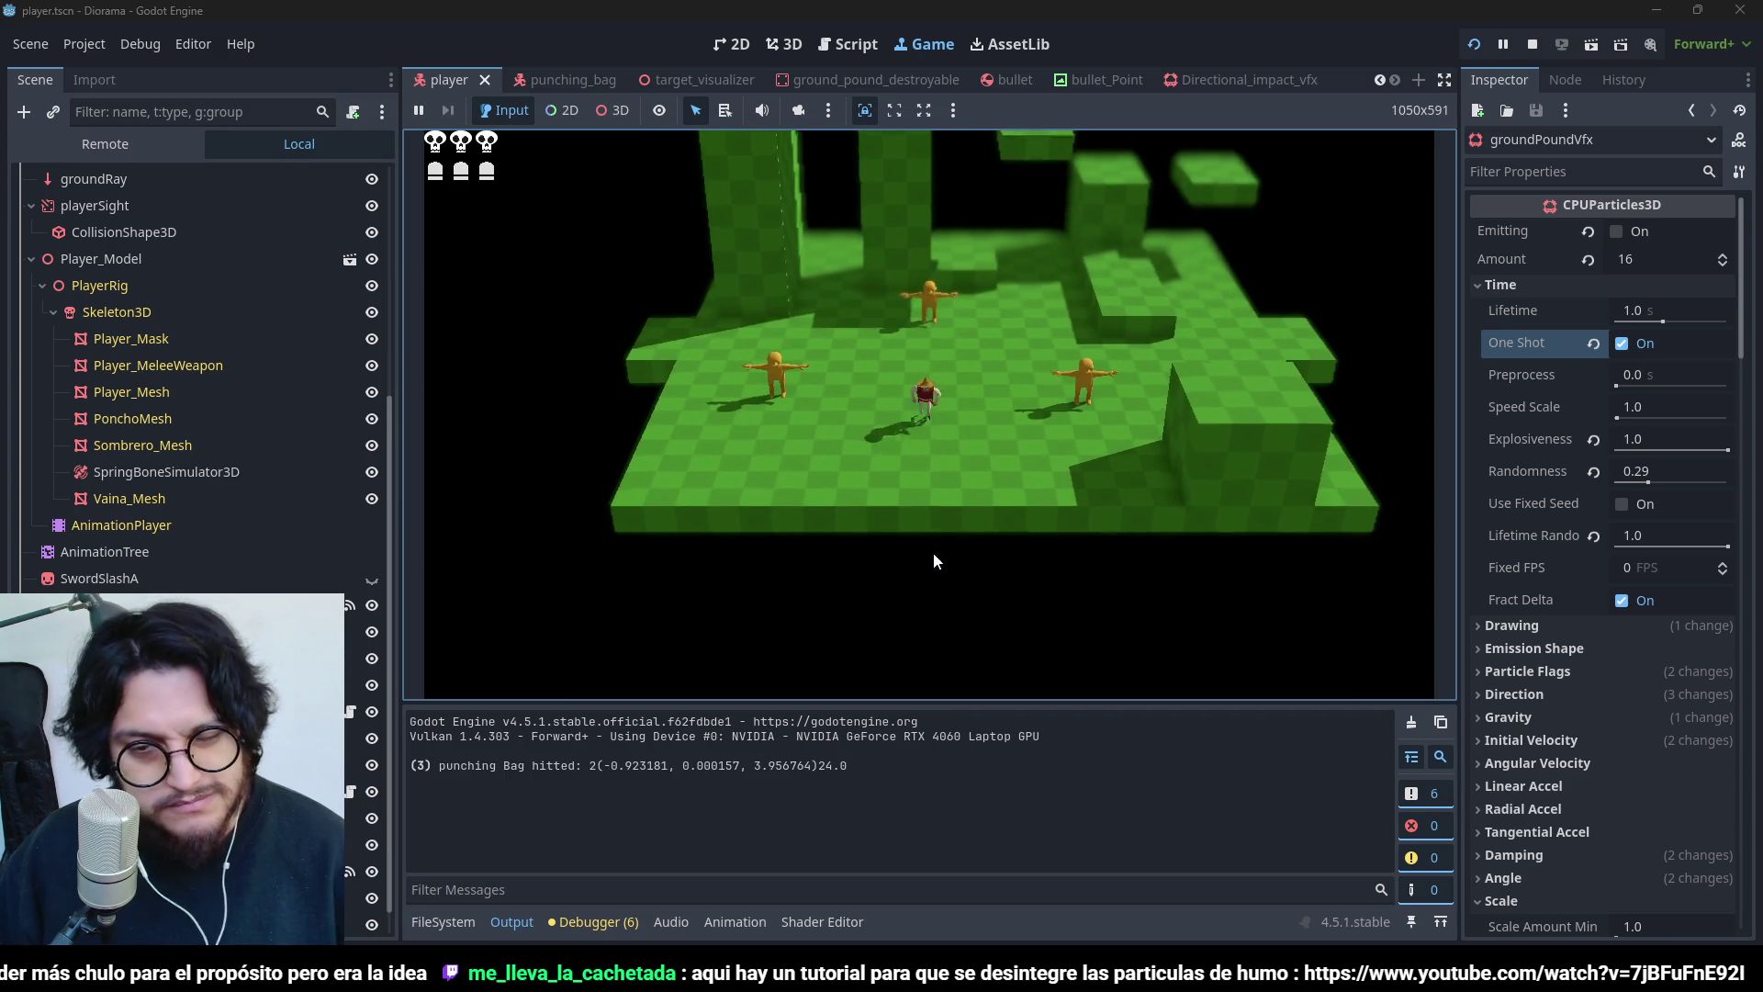
key(space)
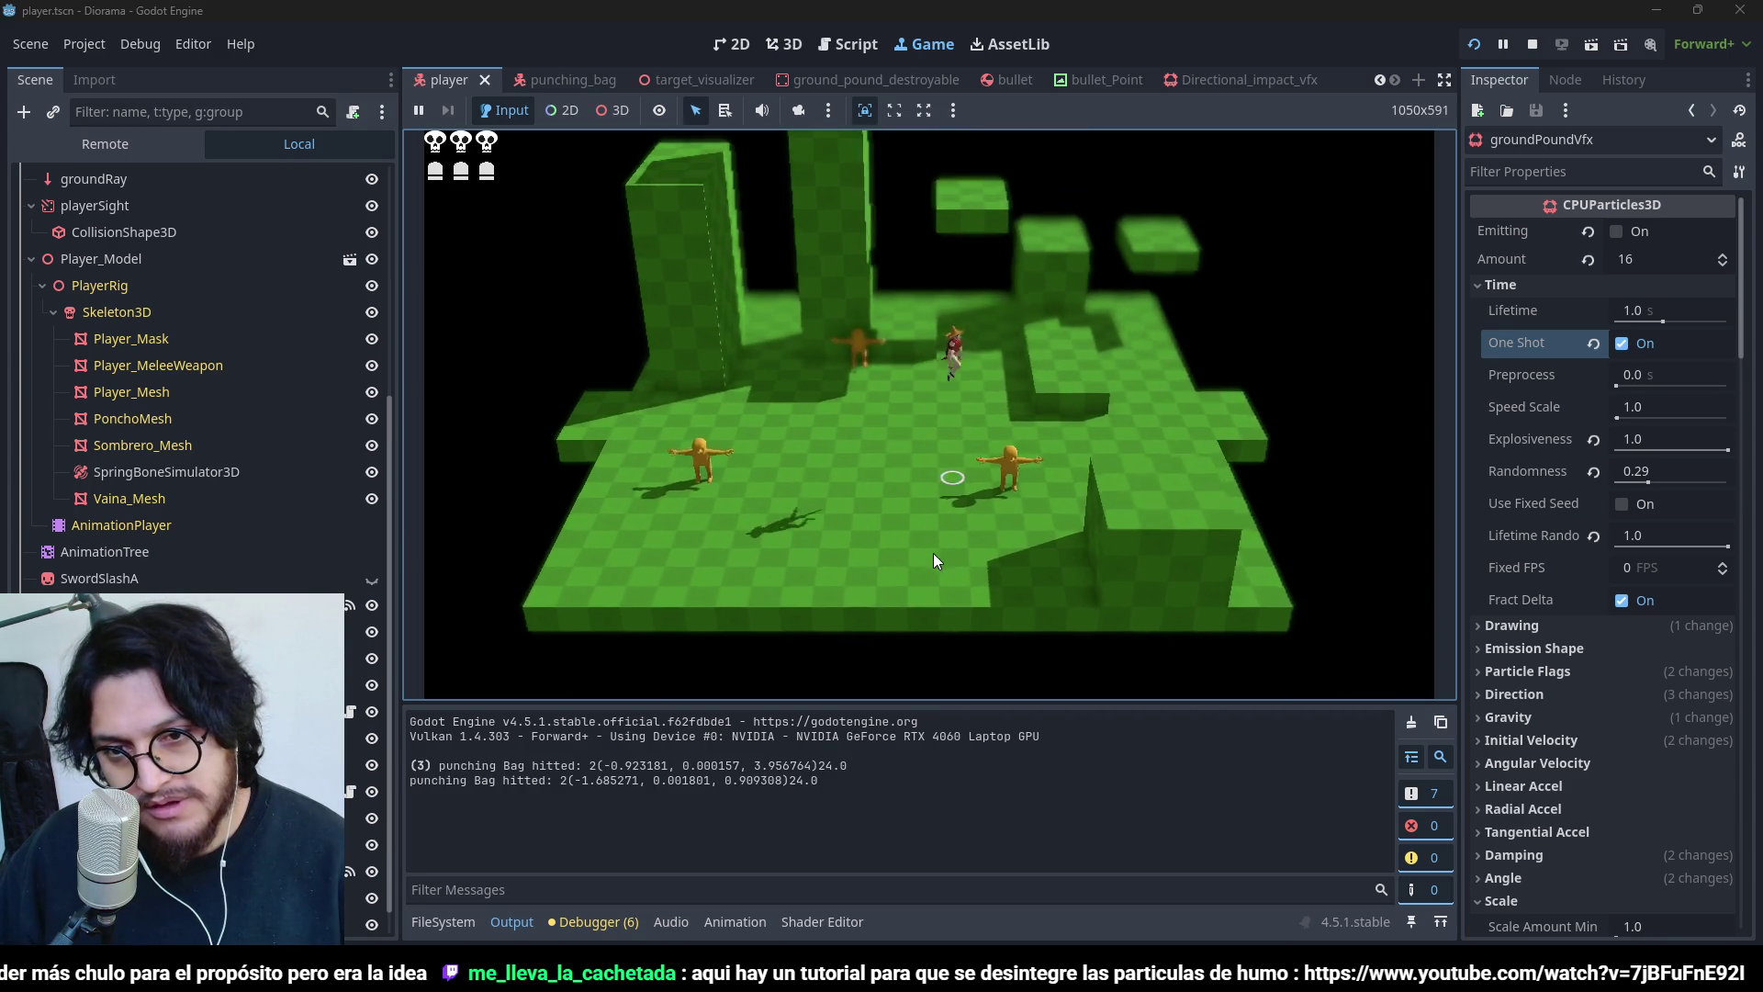
key(s)
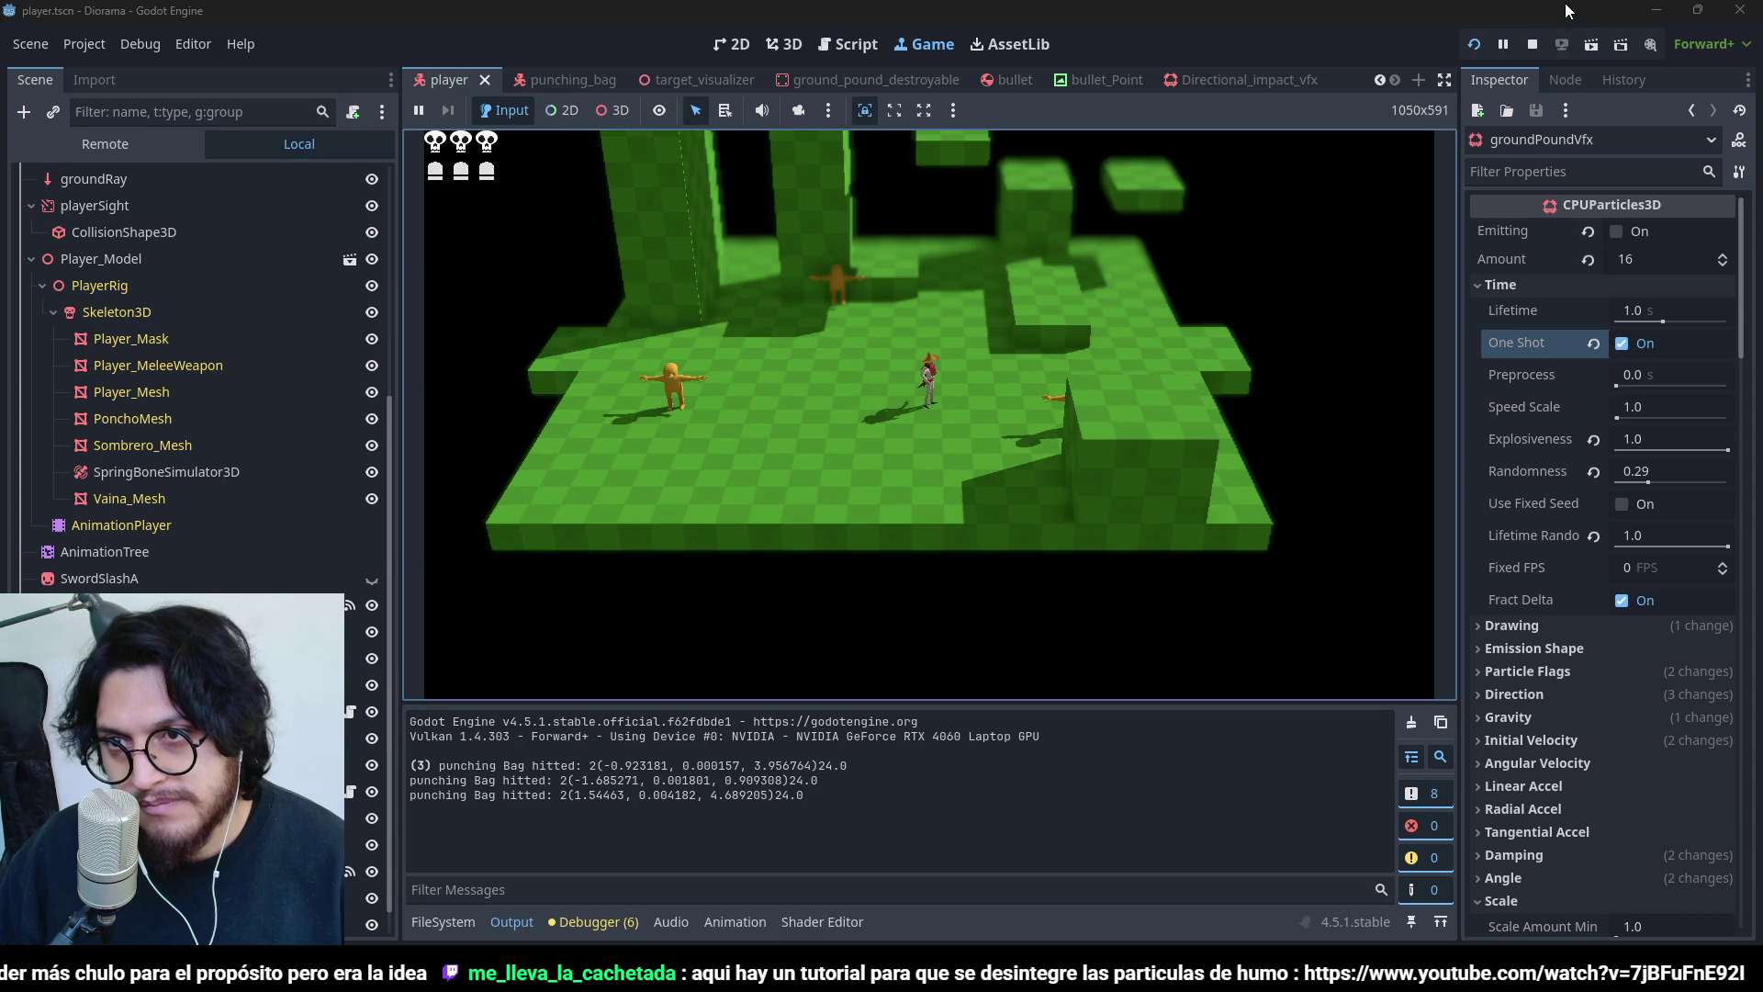
click(1539, 39)
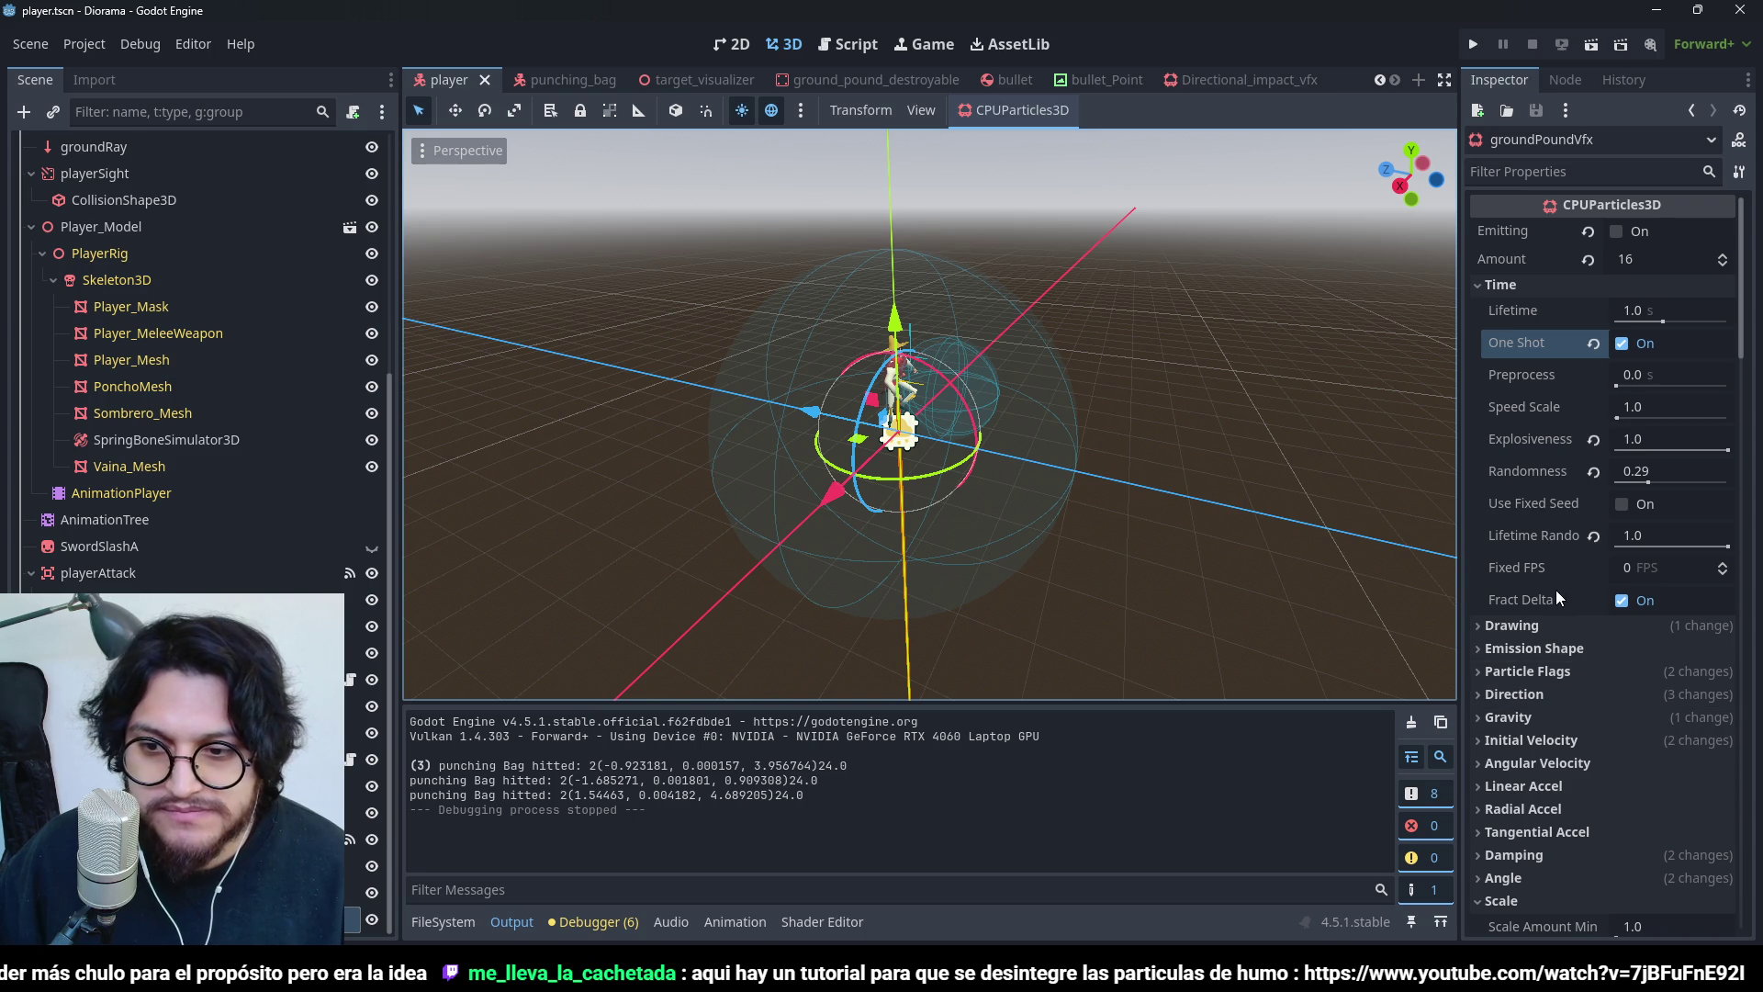
scroll(1579, 621, down, 5)
scroll(1596, 836, down, 10)
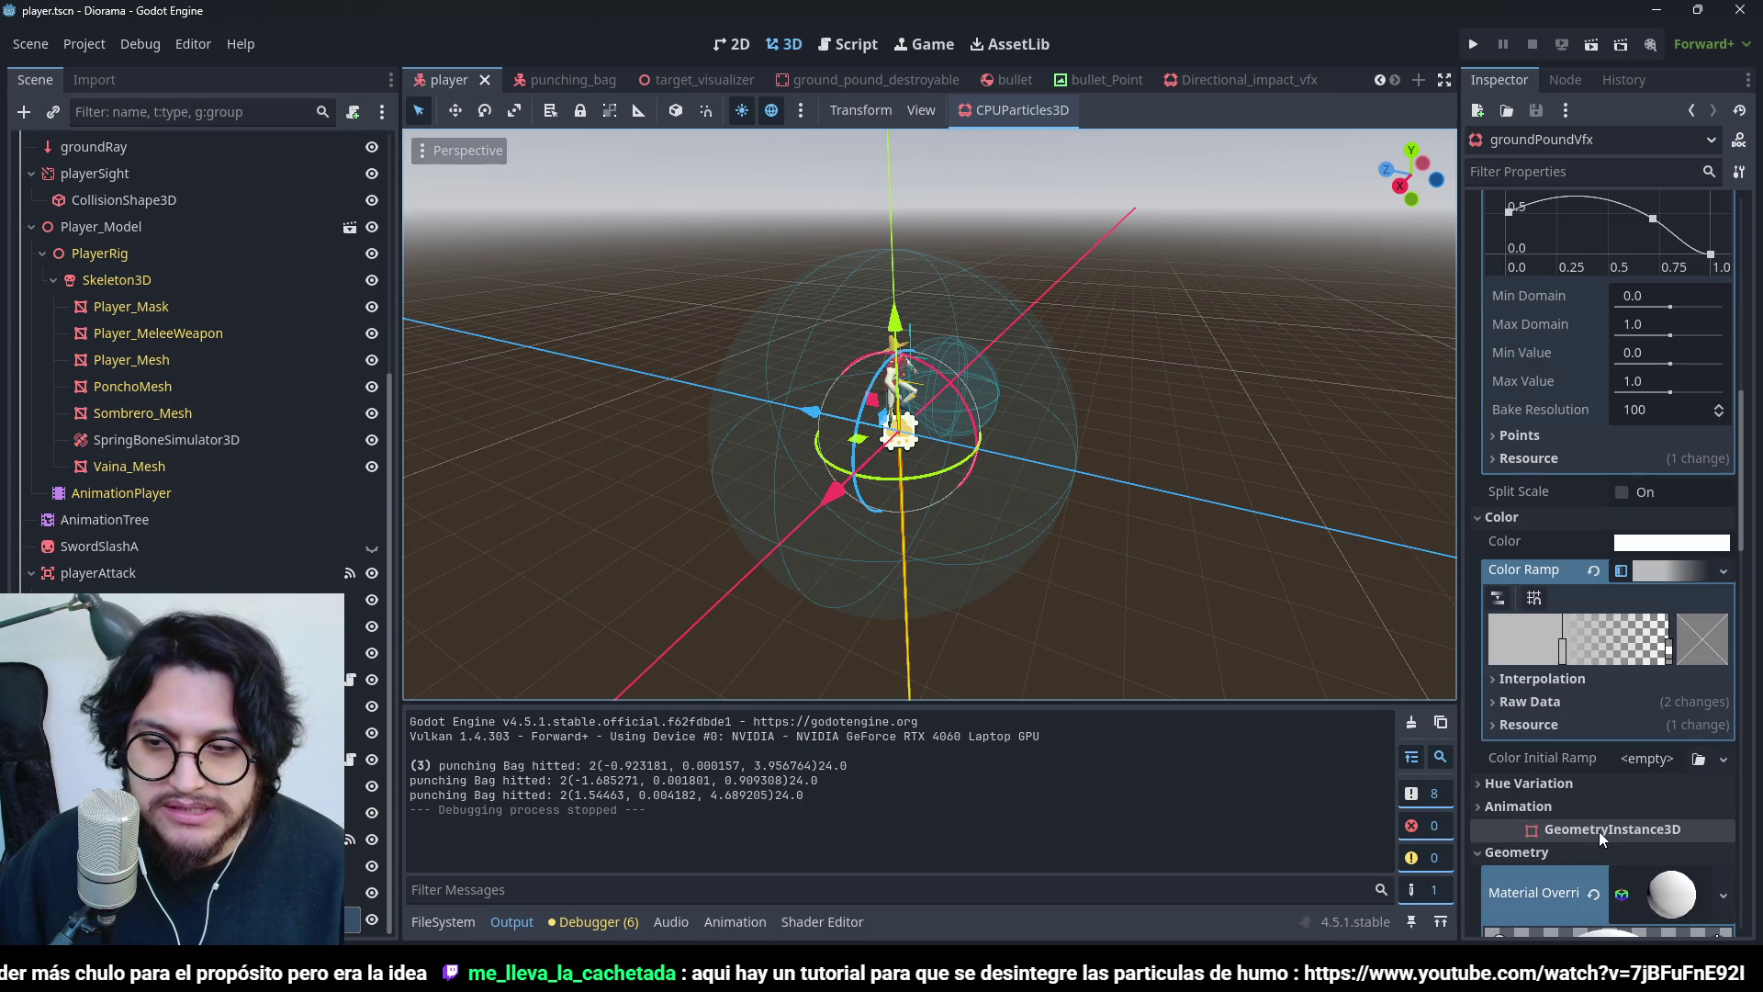
scroll(1622, 710, down, 3)
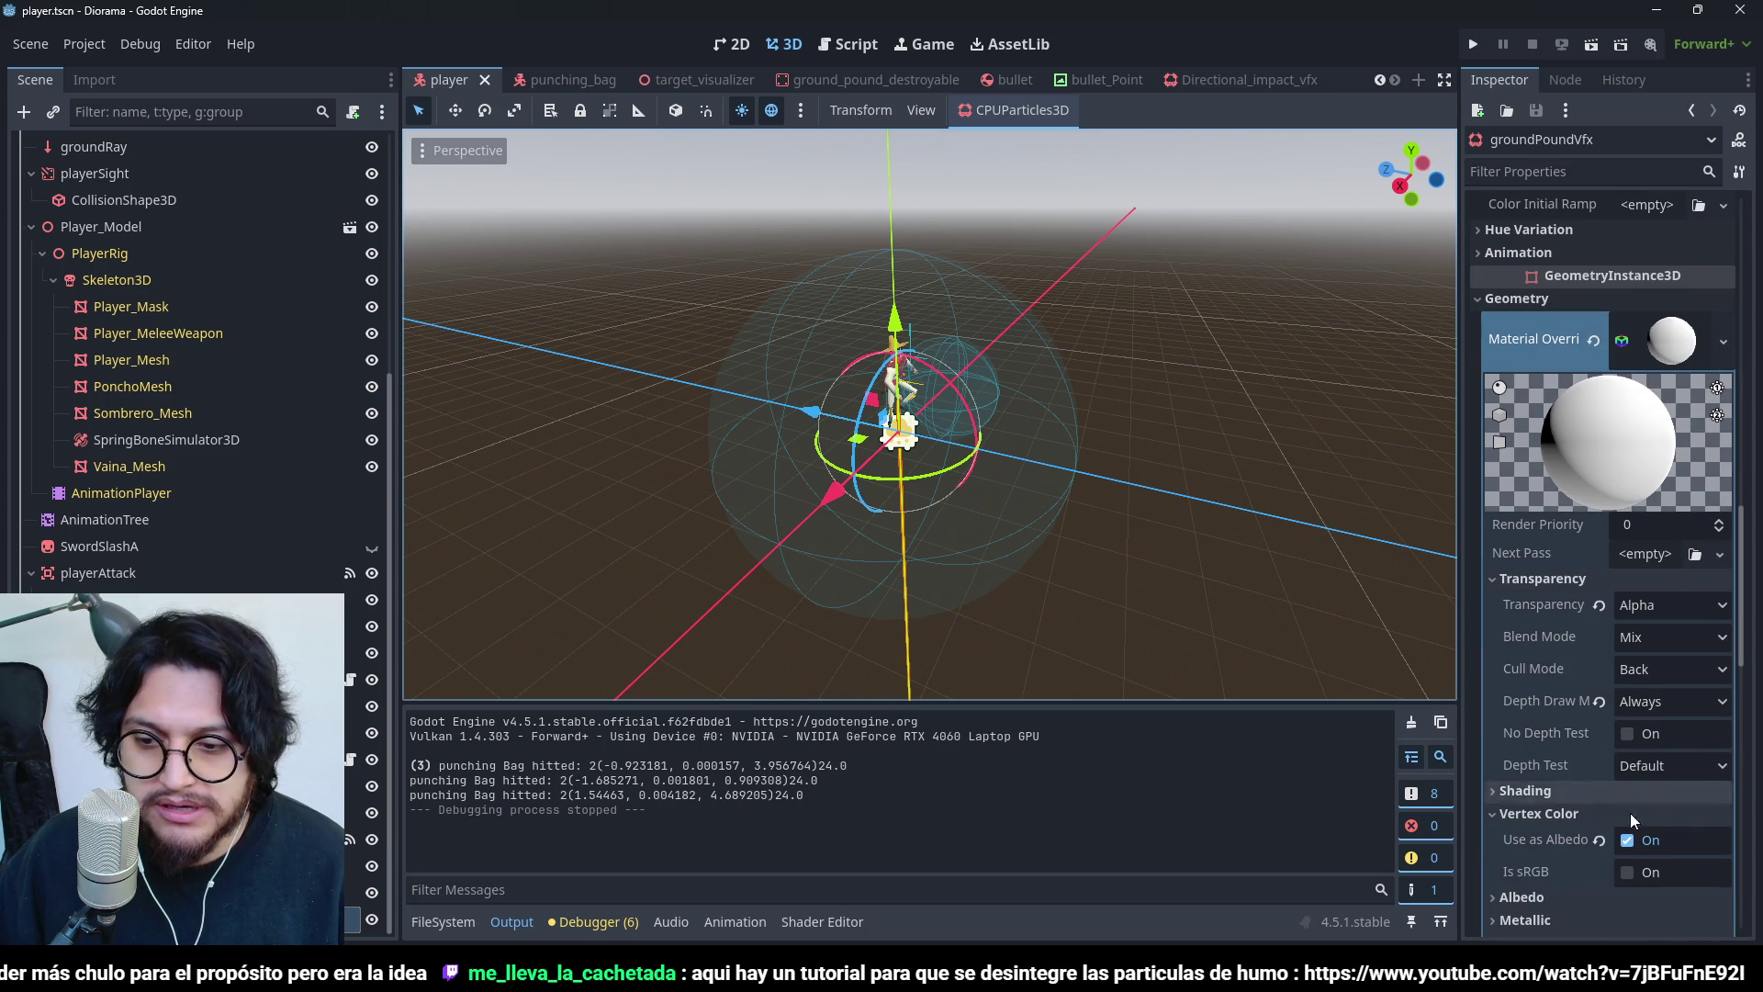
- Set the particle material's Shading Mode to Unshaded
click(1592, 797)
click(1689, 821)
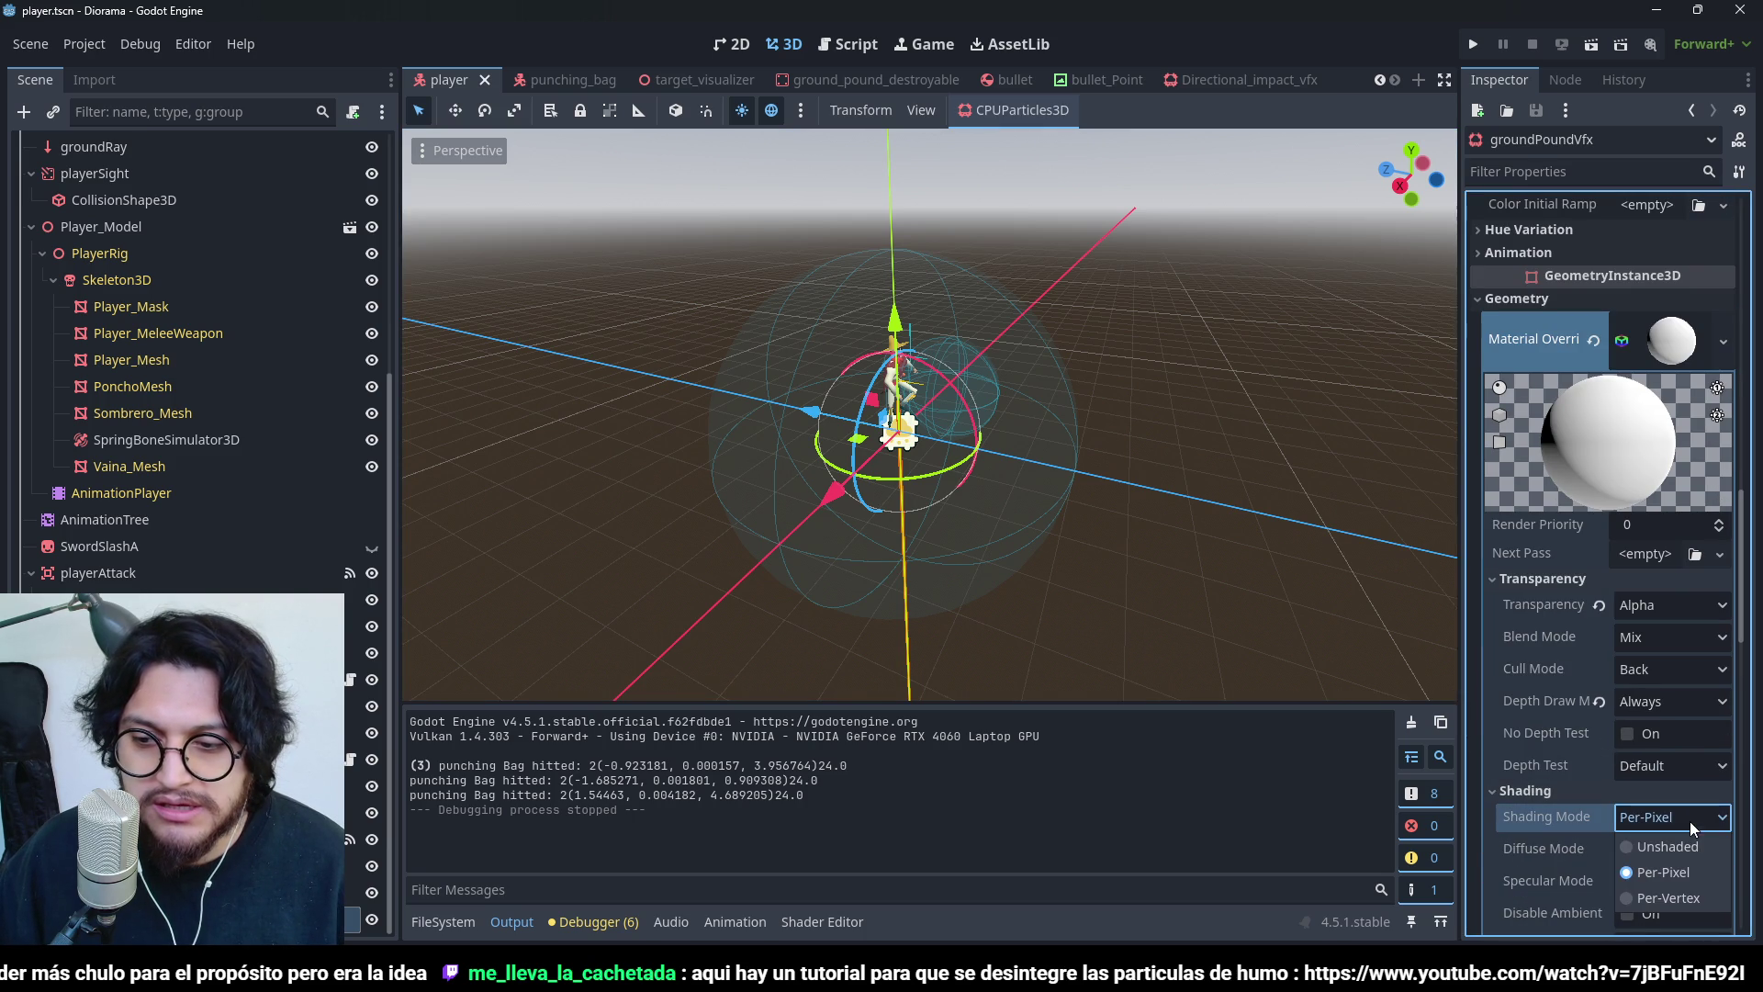
click(1692, 844)
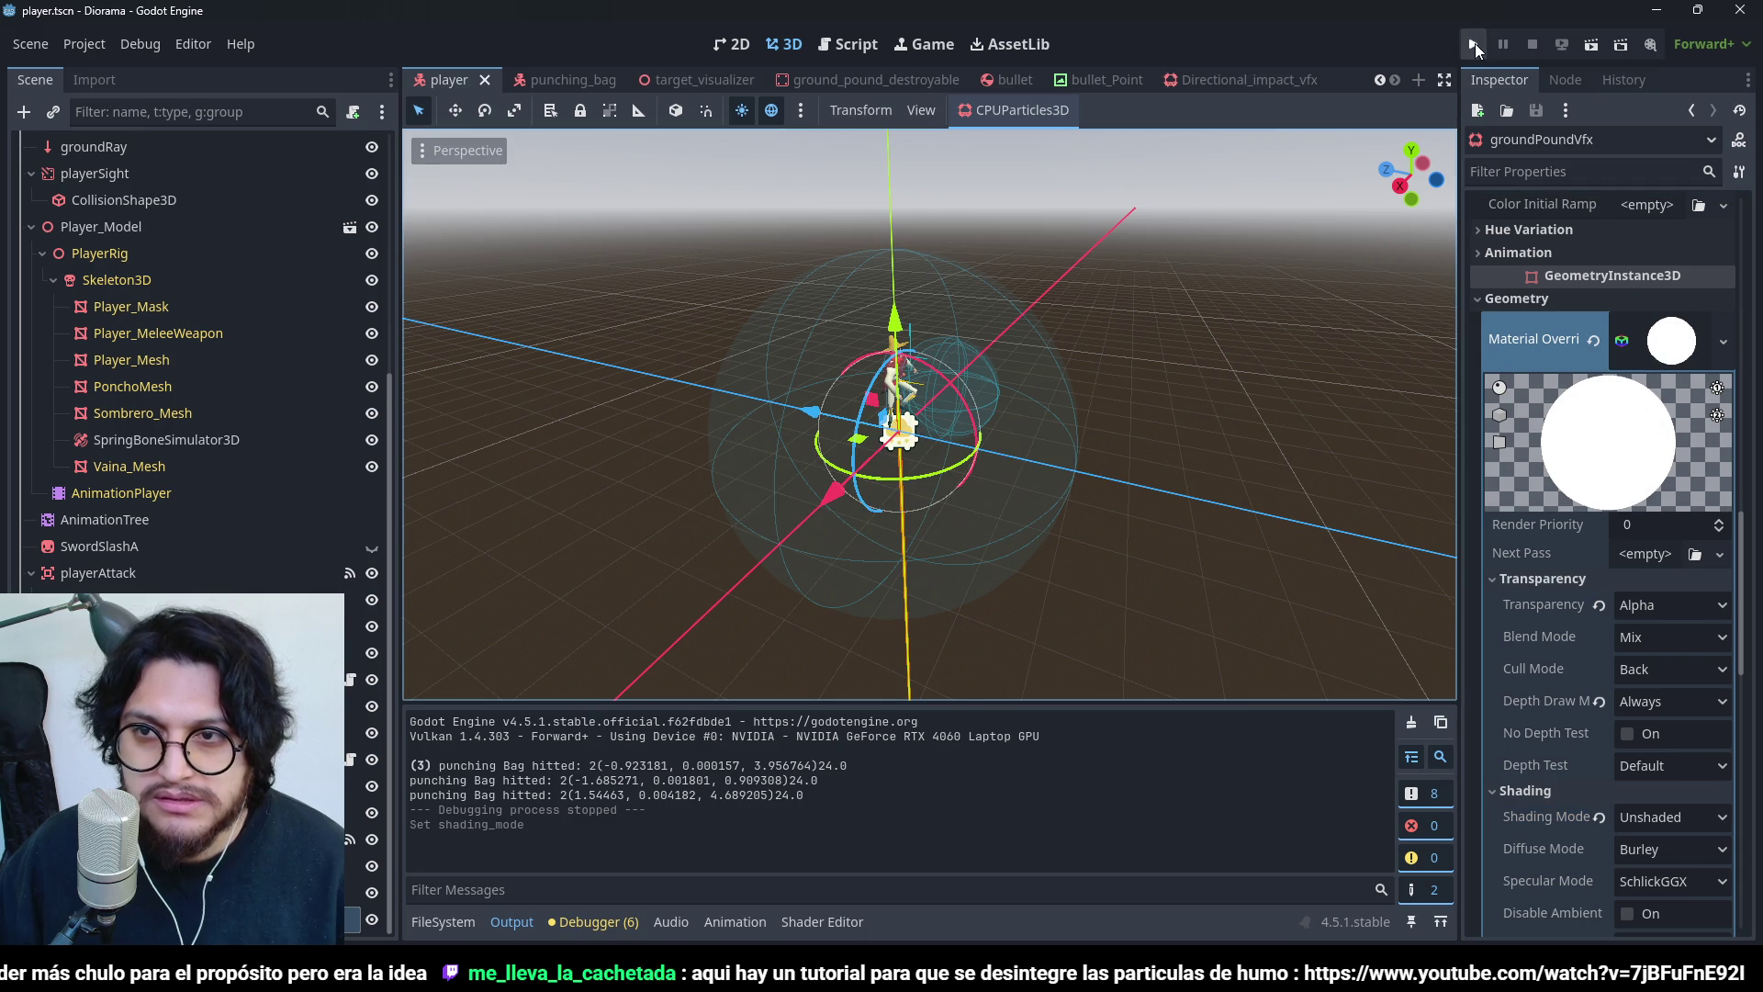
- Playtest three jump-and-ground-pound landings on the punching bags and landing ring, then stop
click(1474, 45)
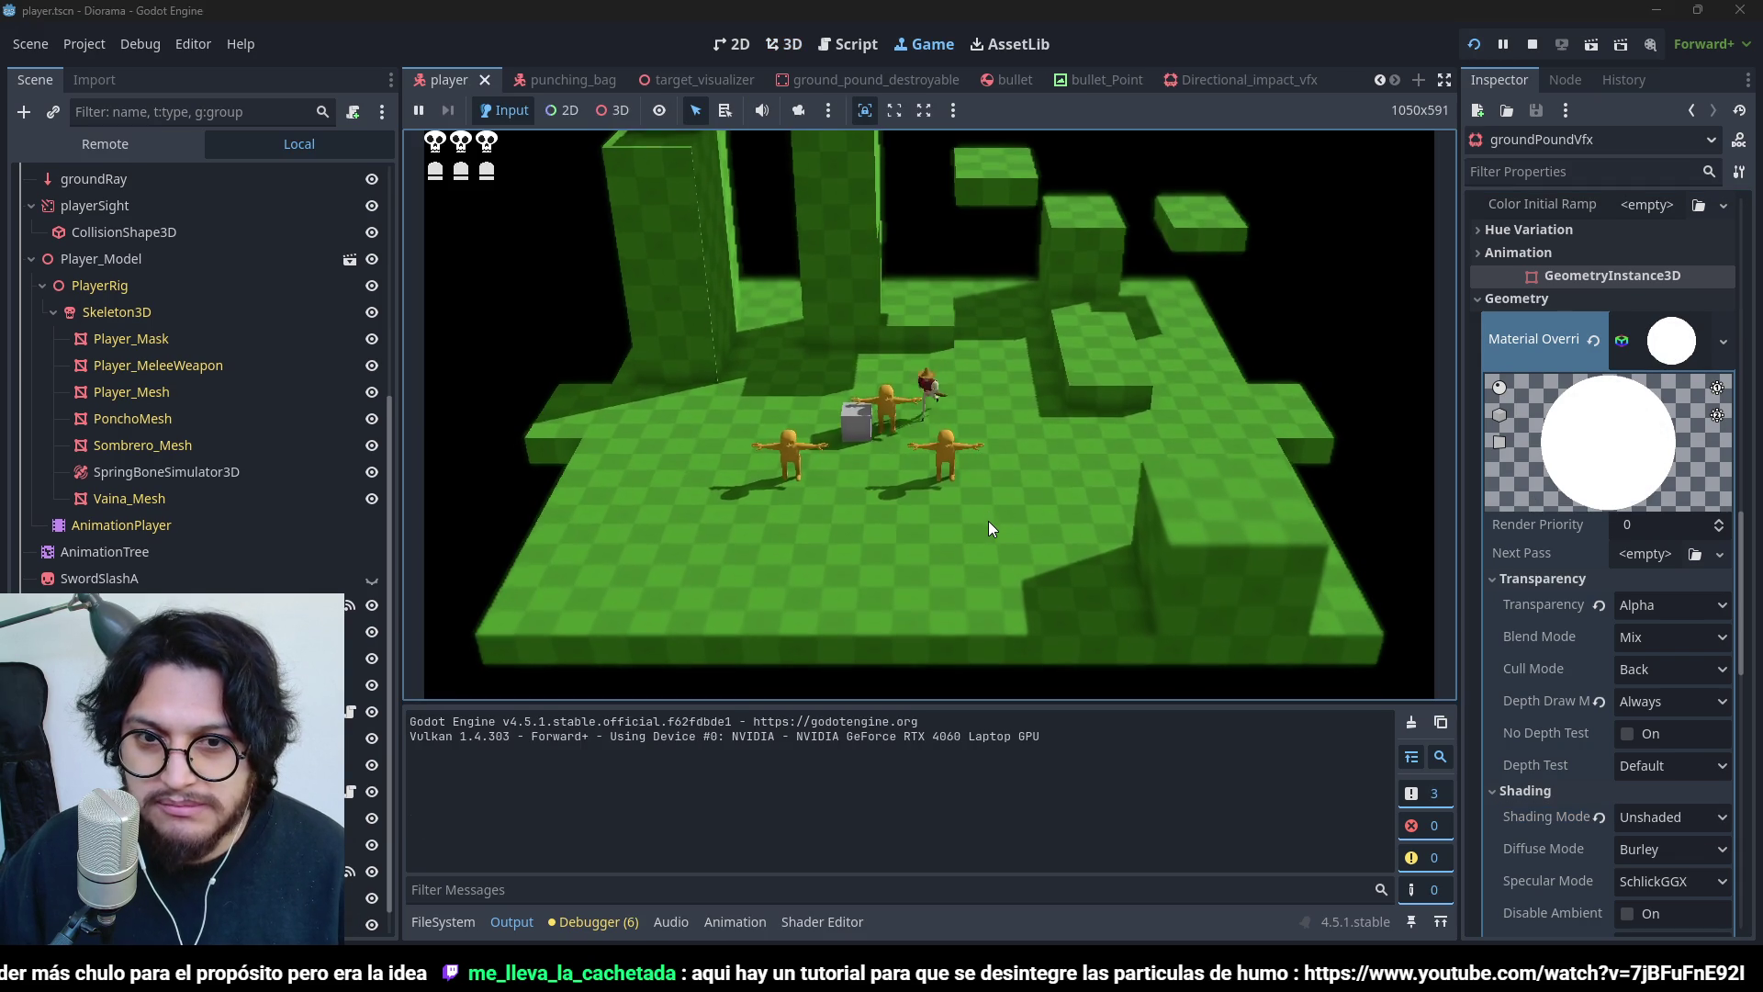
key(space)
click(988, 521)
key(space)
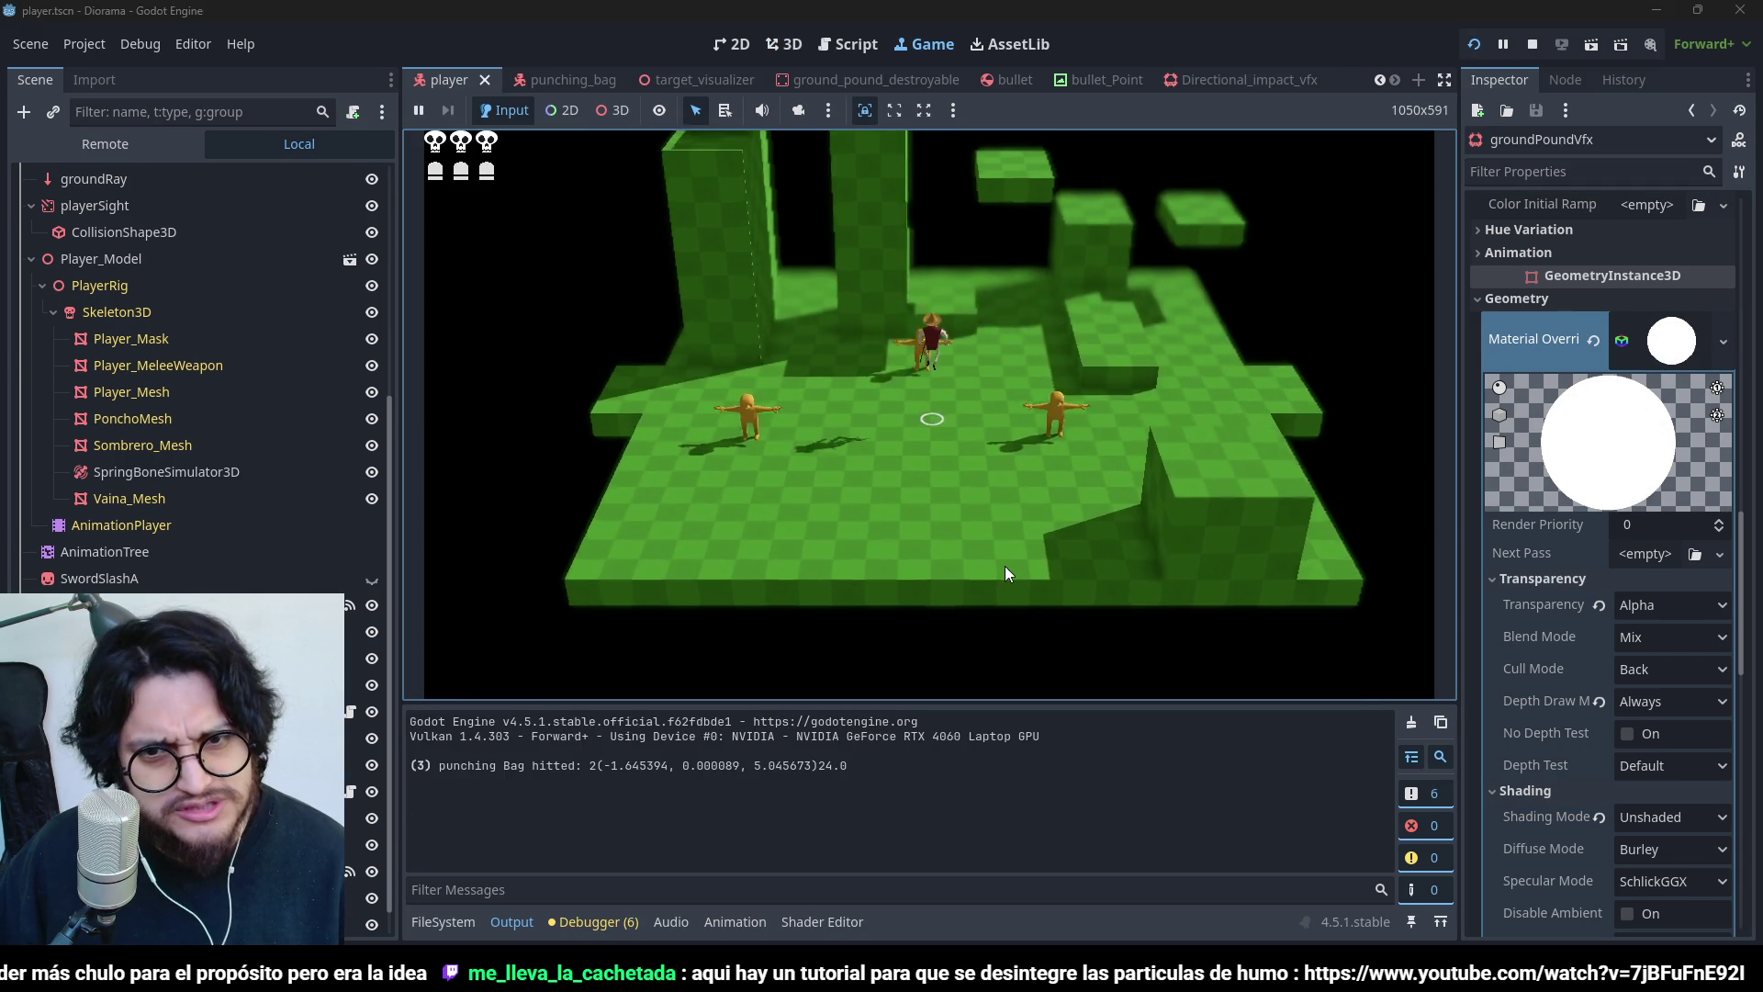
click(1005, 566)
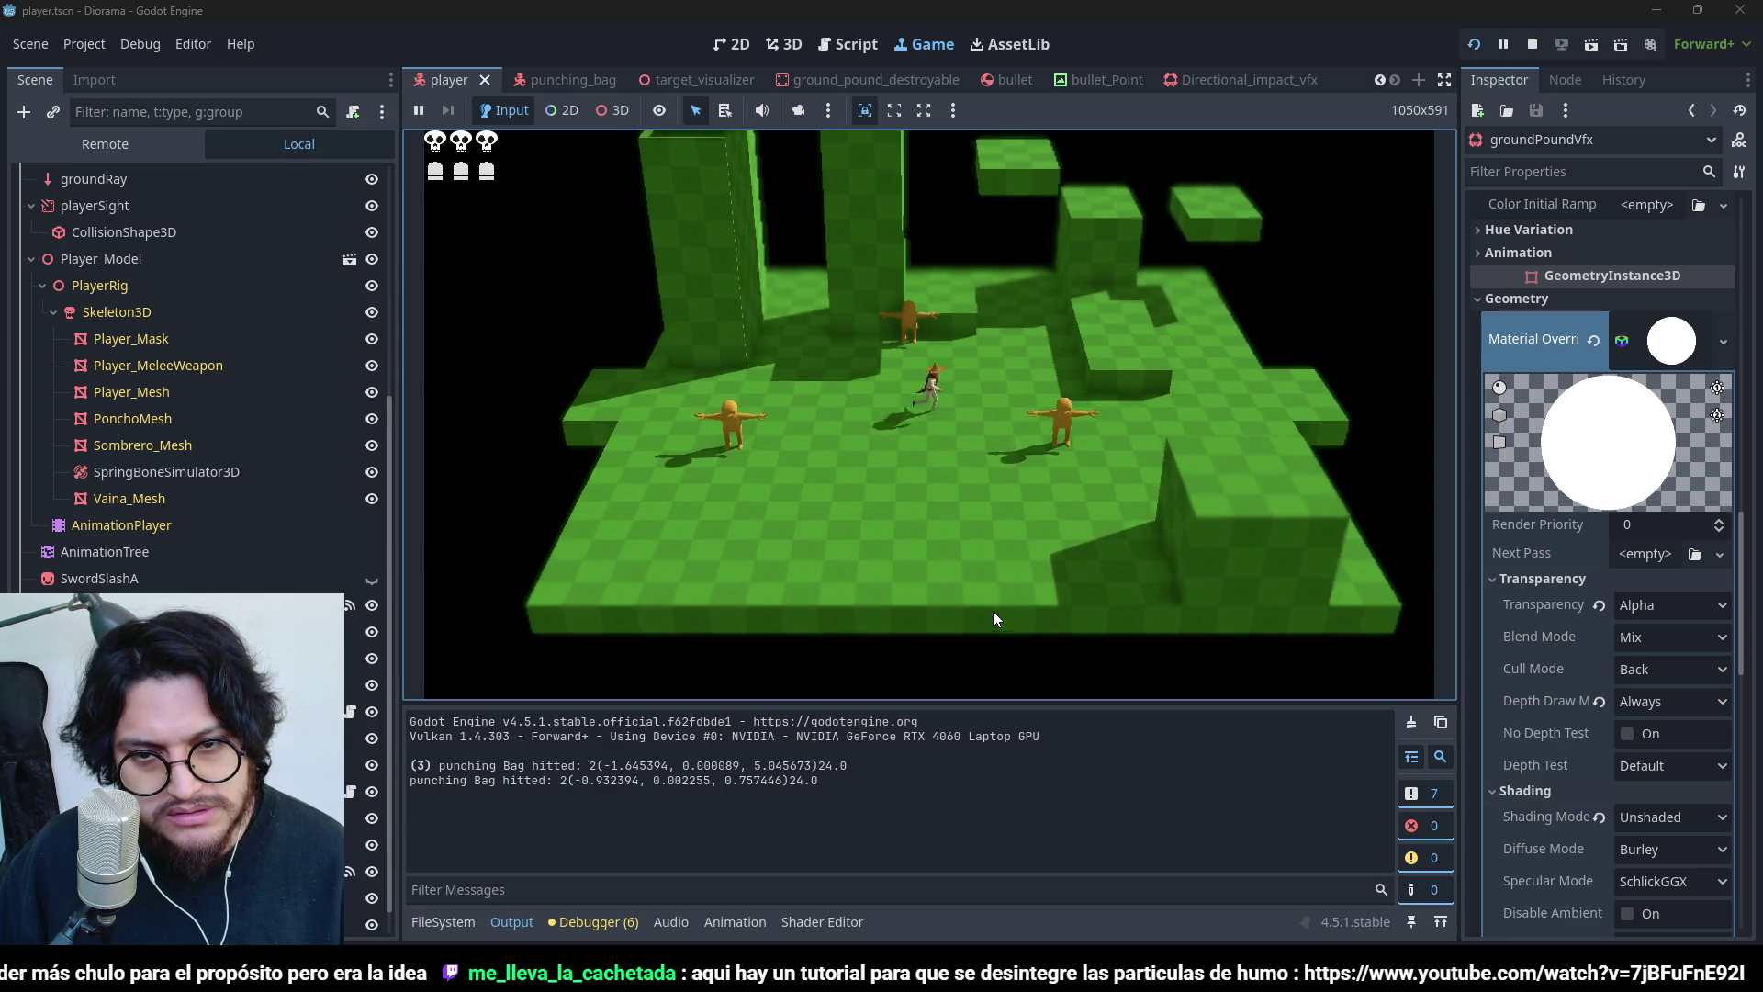
key(space)
click(993, 609)
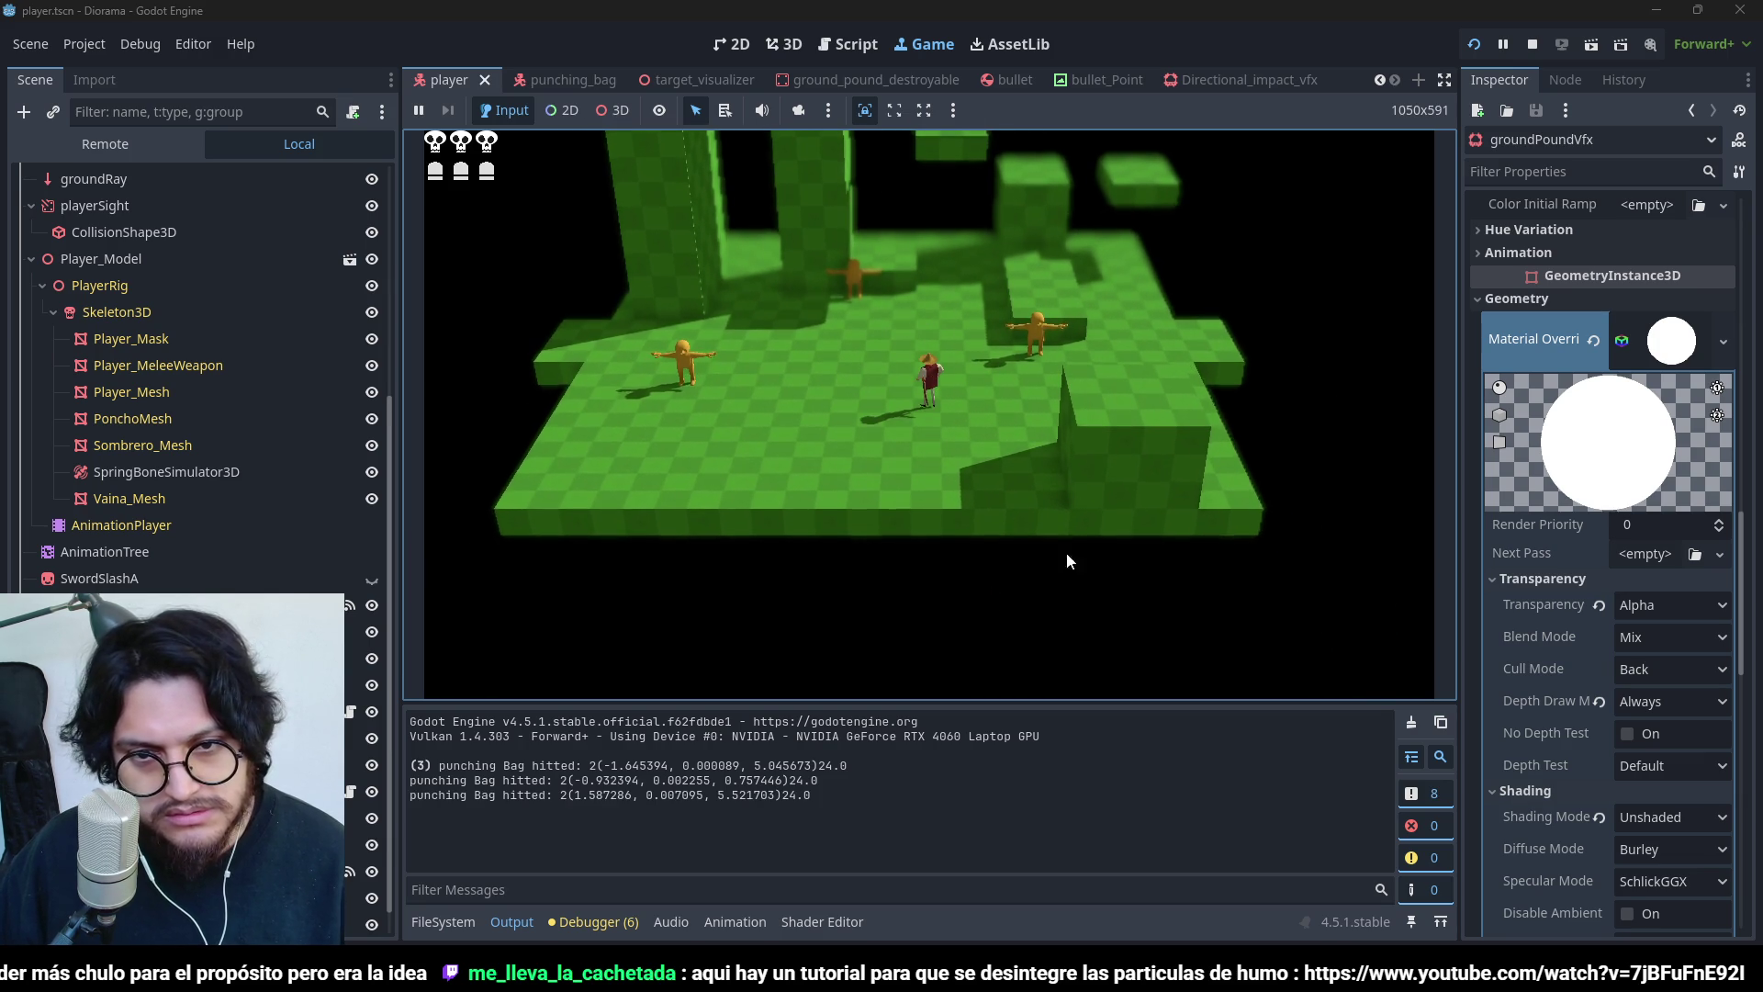
click(1523, 53)
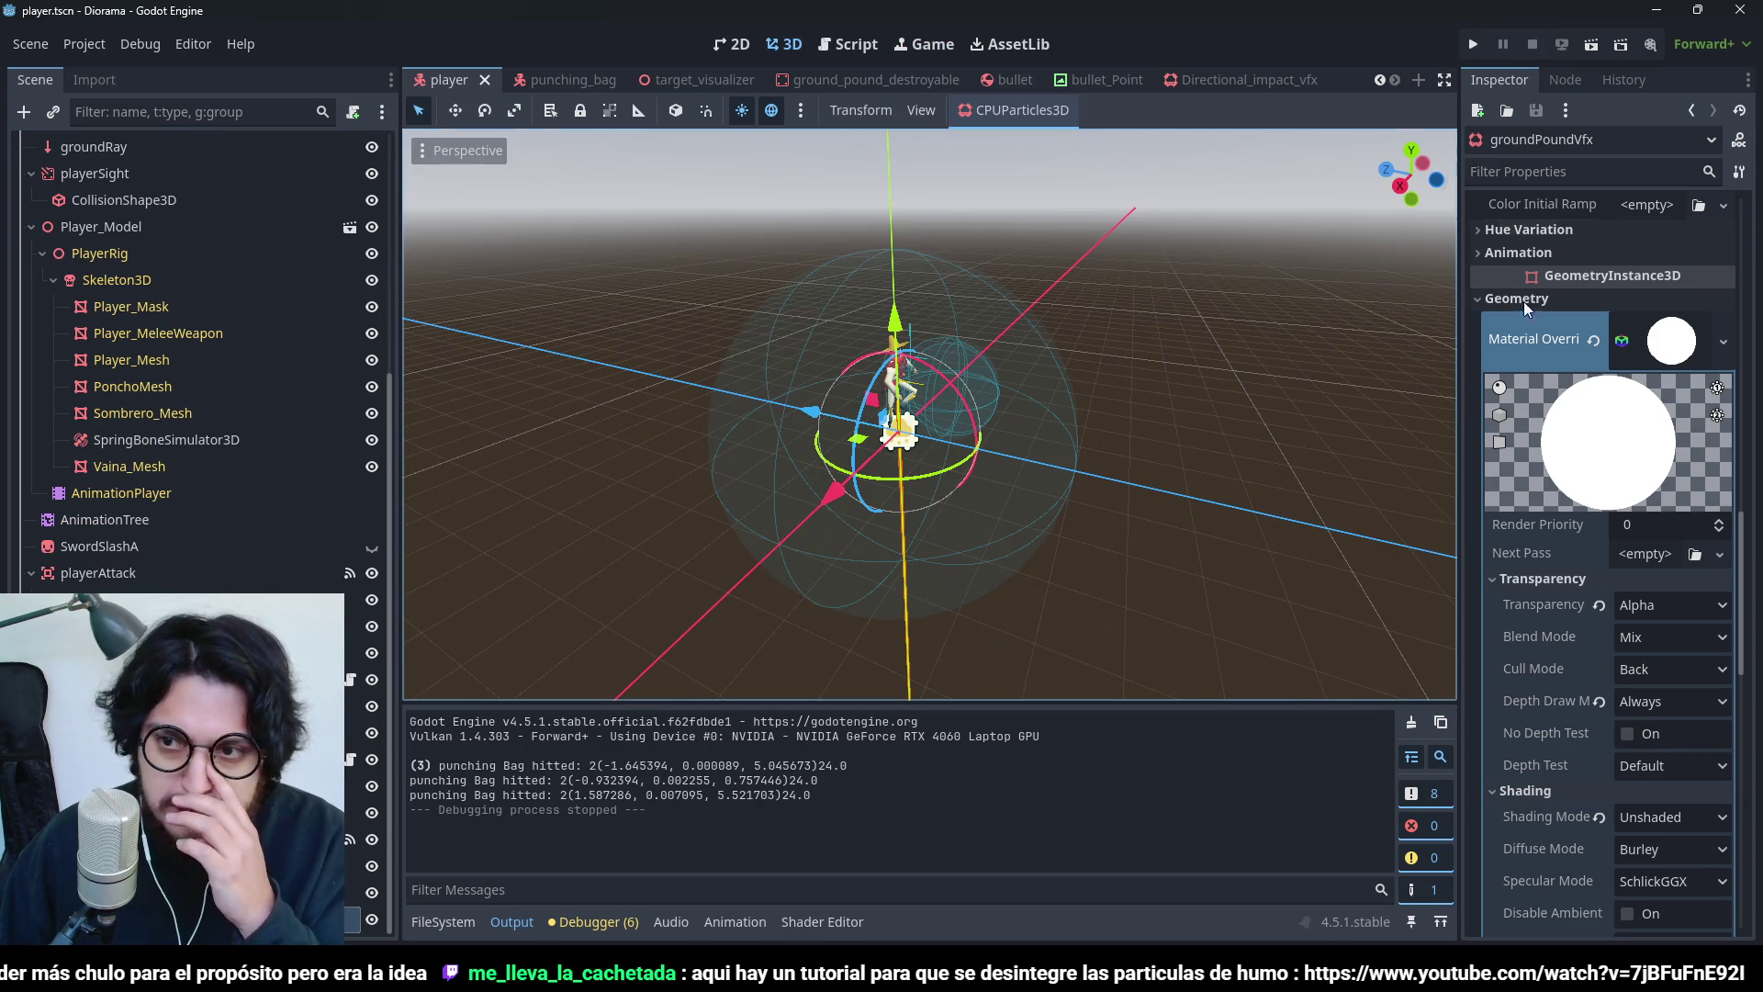
- Turn Emitting on and One Shot off so the particles preview in a loop
scroll(1568, 374, up, 15)
scroll(1597, 275, up, 4)
click(1617, 231)
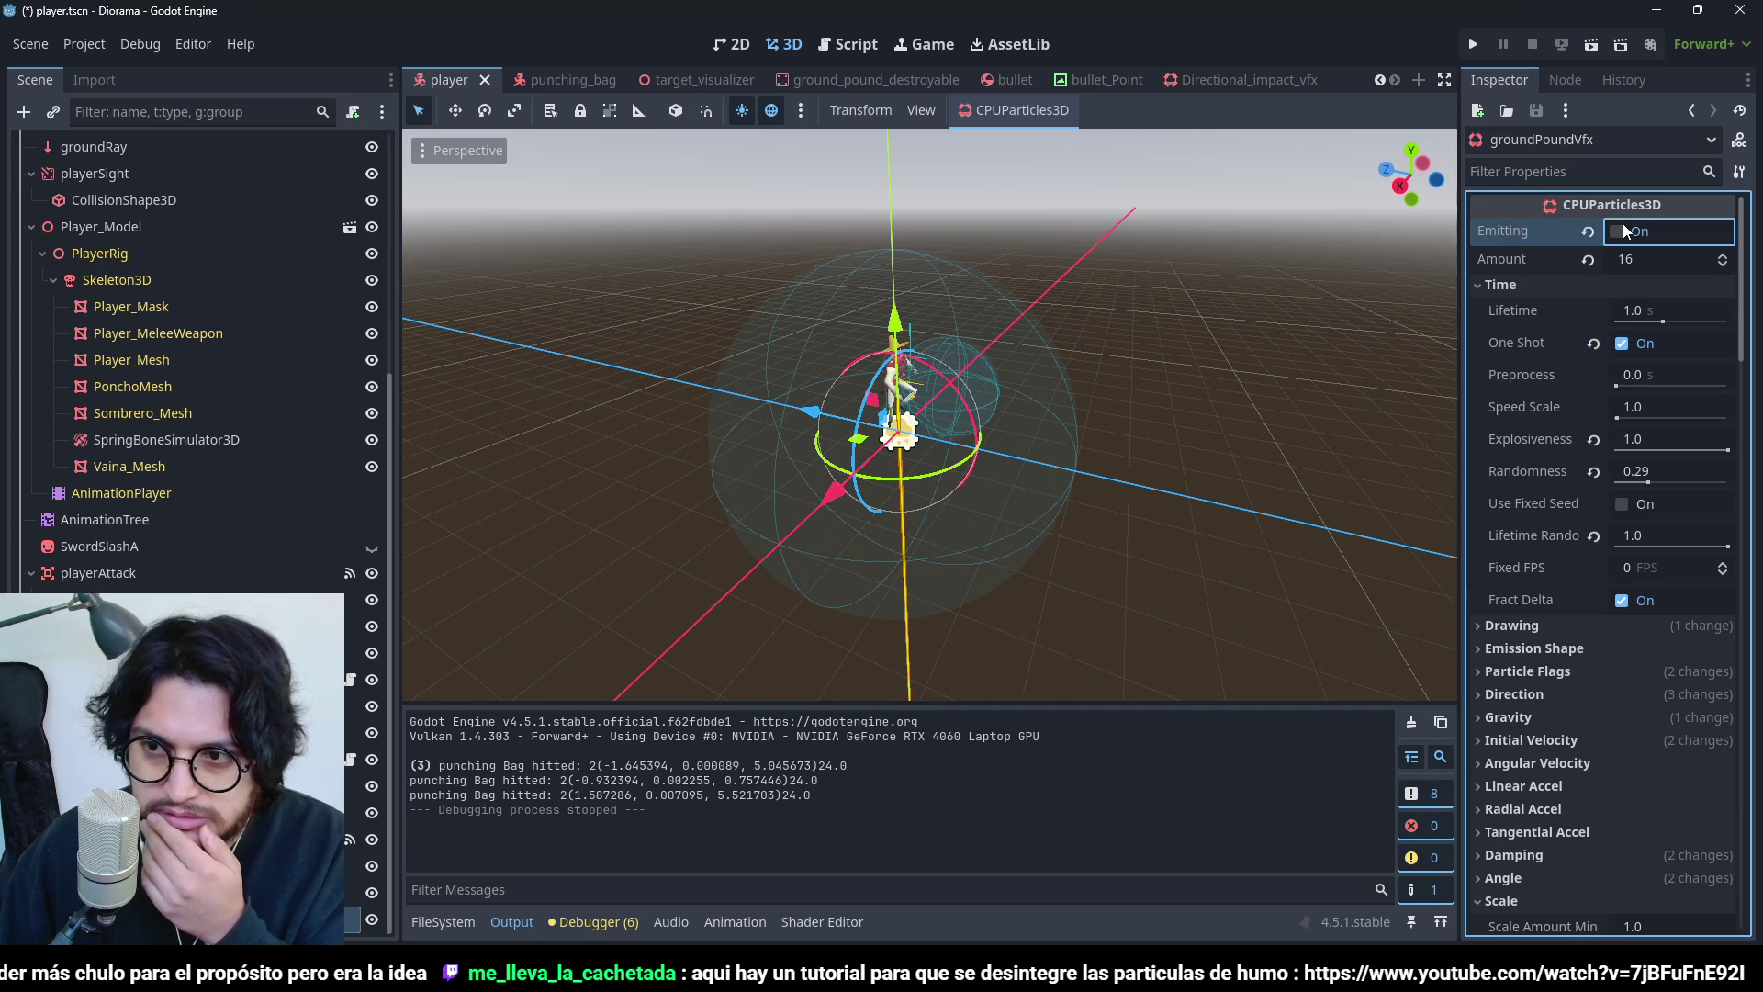
click(1621, 344)
click(1617, 232)
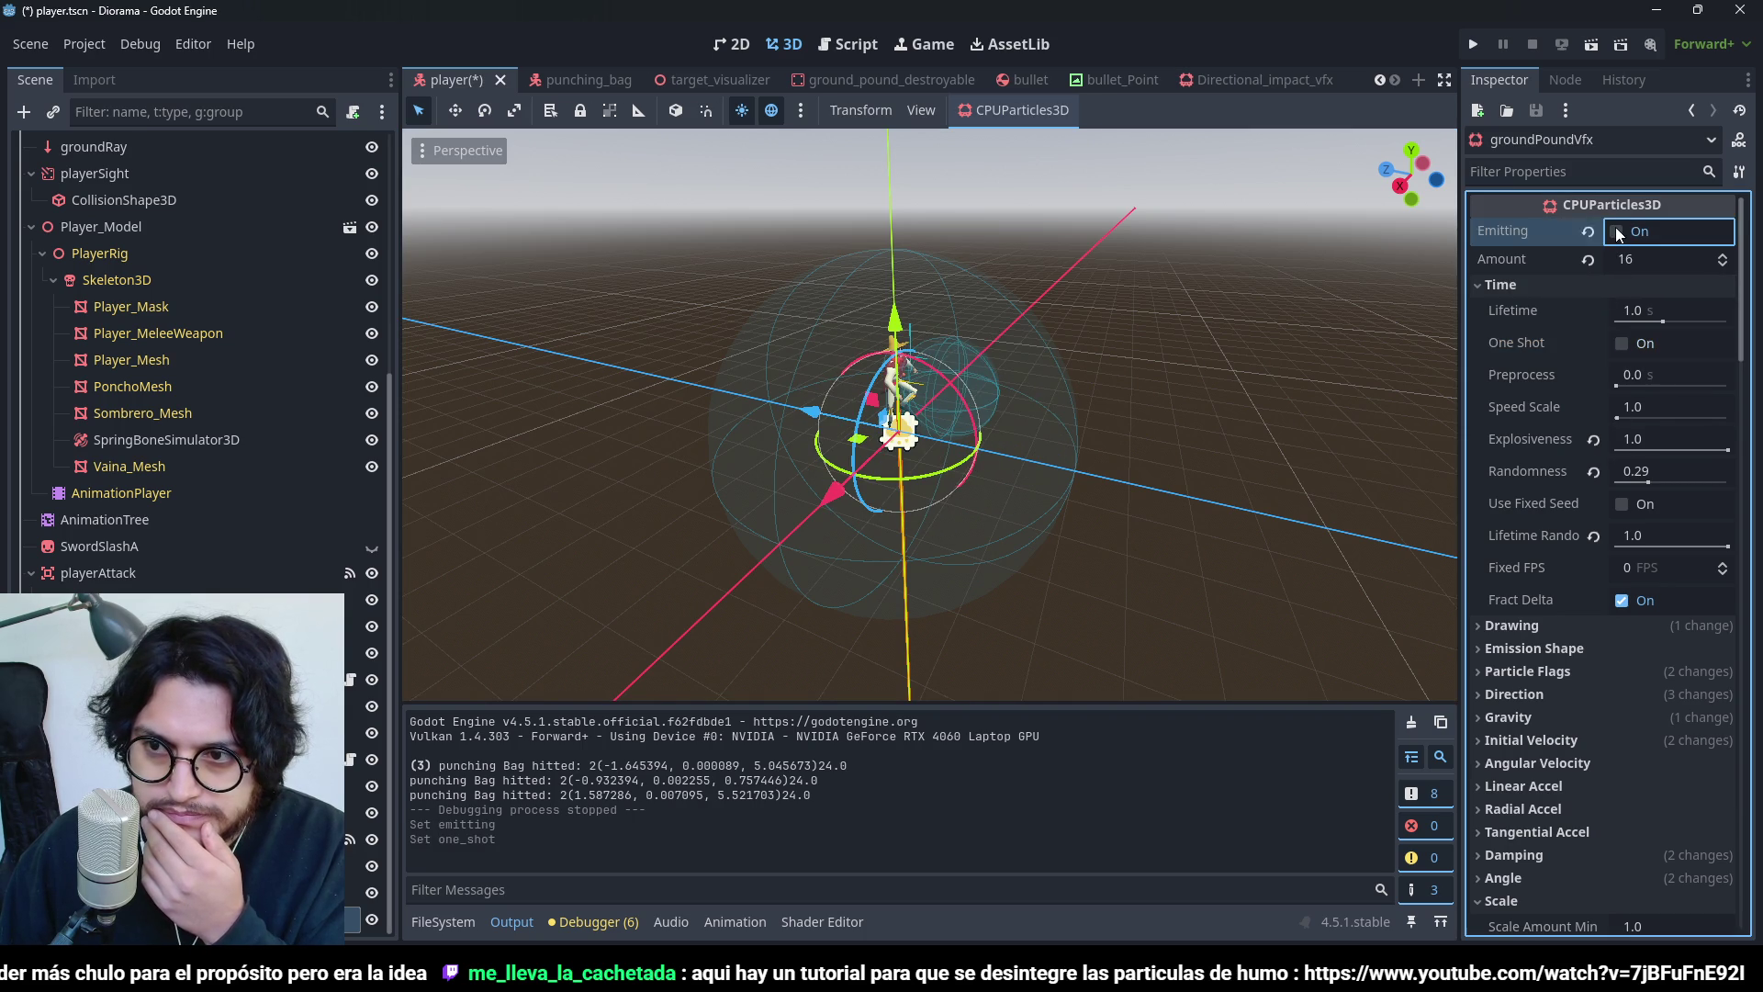
- Drop the scale curve's first point to 0.30, nudge the 0.75 point, save, and restore One Shot
scroll(1563, 679, down, 10)
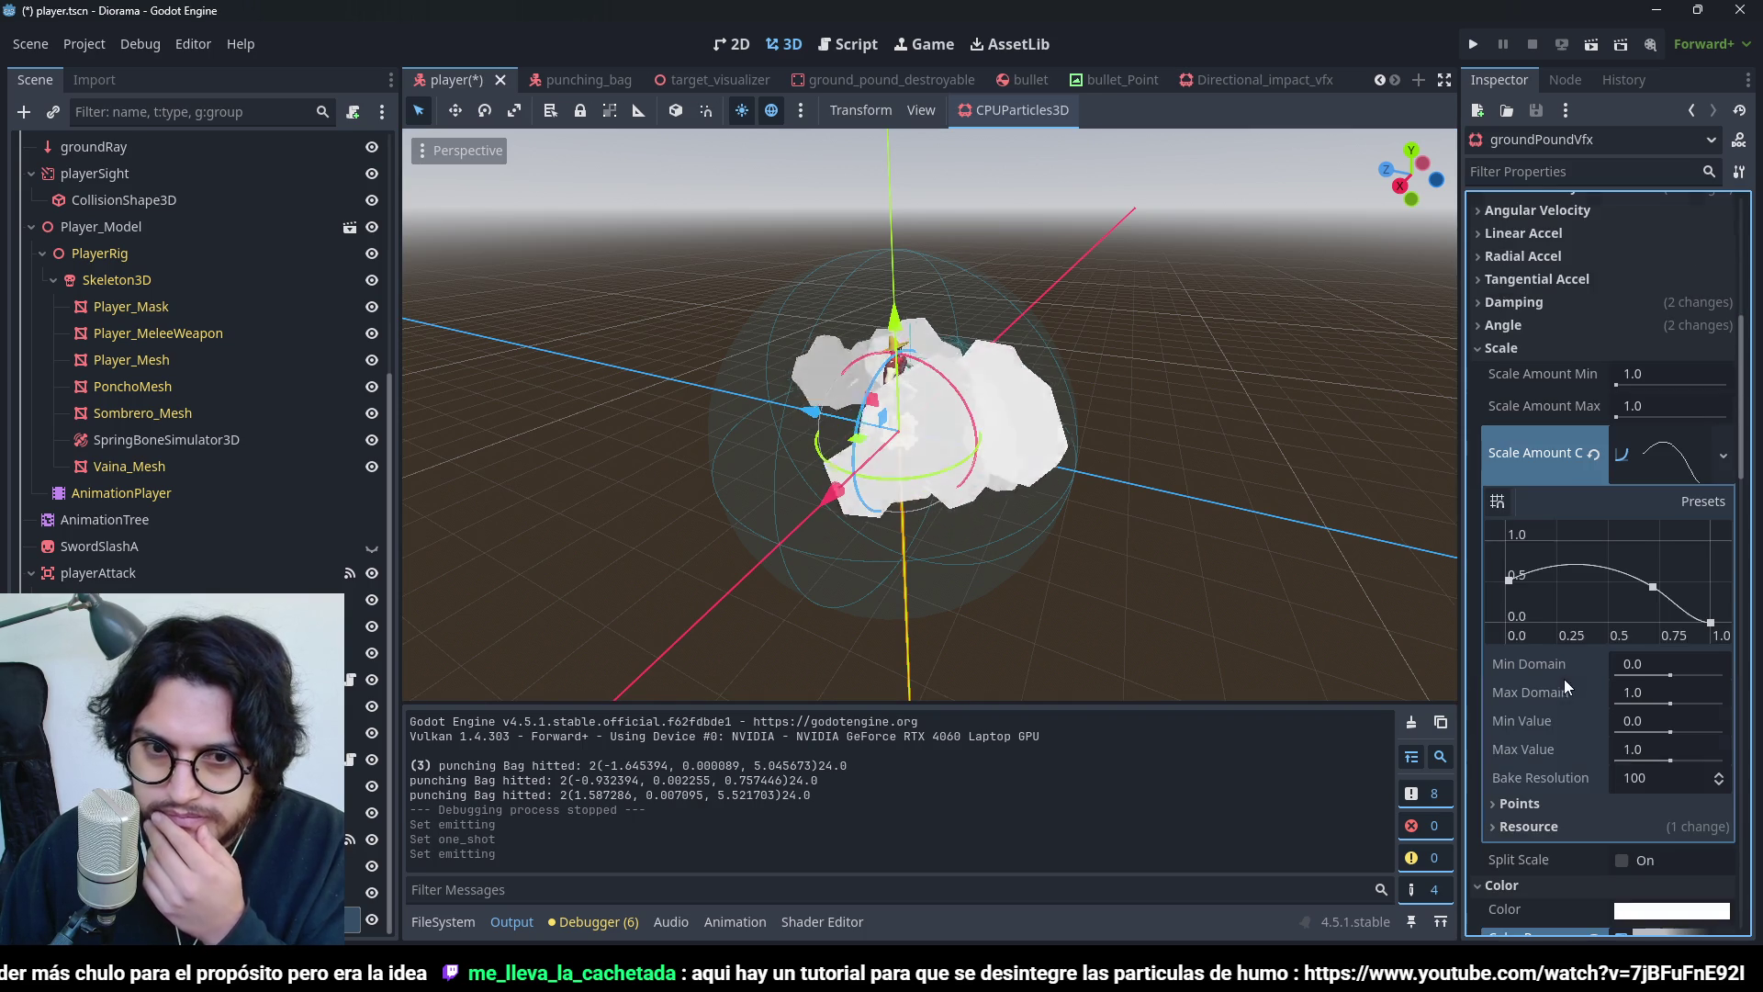
click(1508, 580)
mouse_move(1507, 582)
mouse_down()
mouse_move(1504, 602)
mouse_move(1548, 590)
mouse_up()
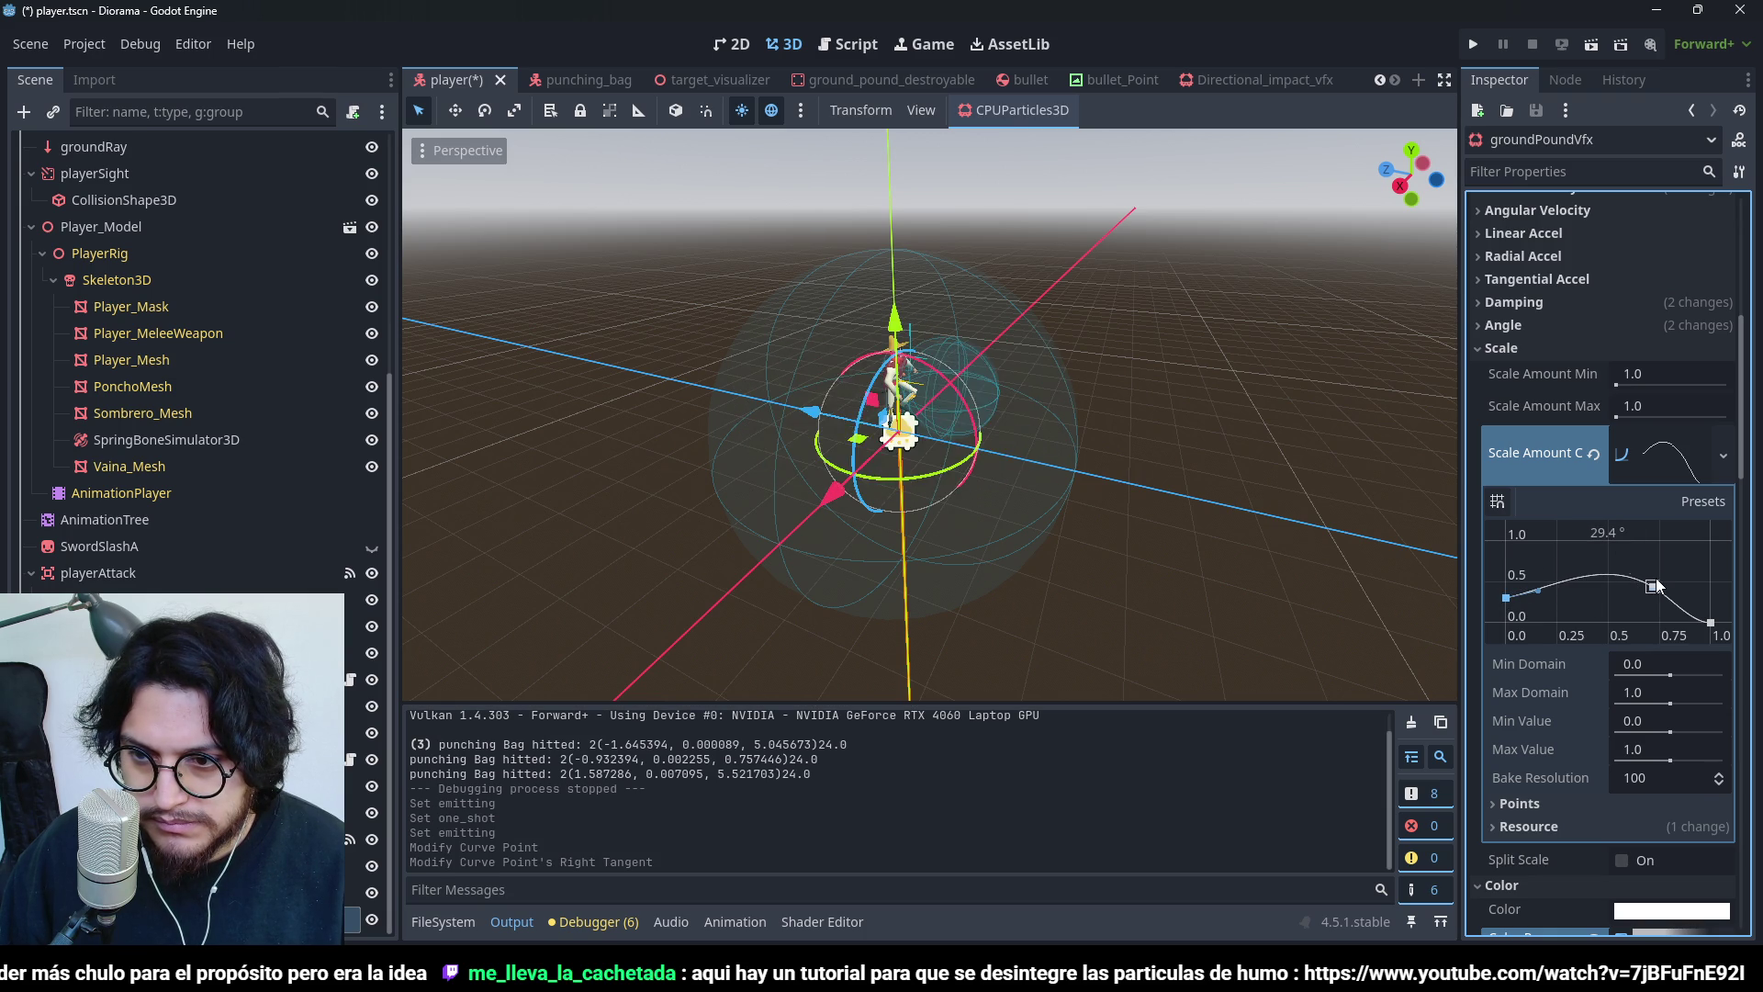
drag(1660, 600, 1662, 602)
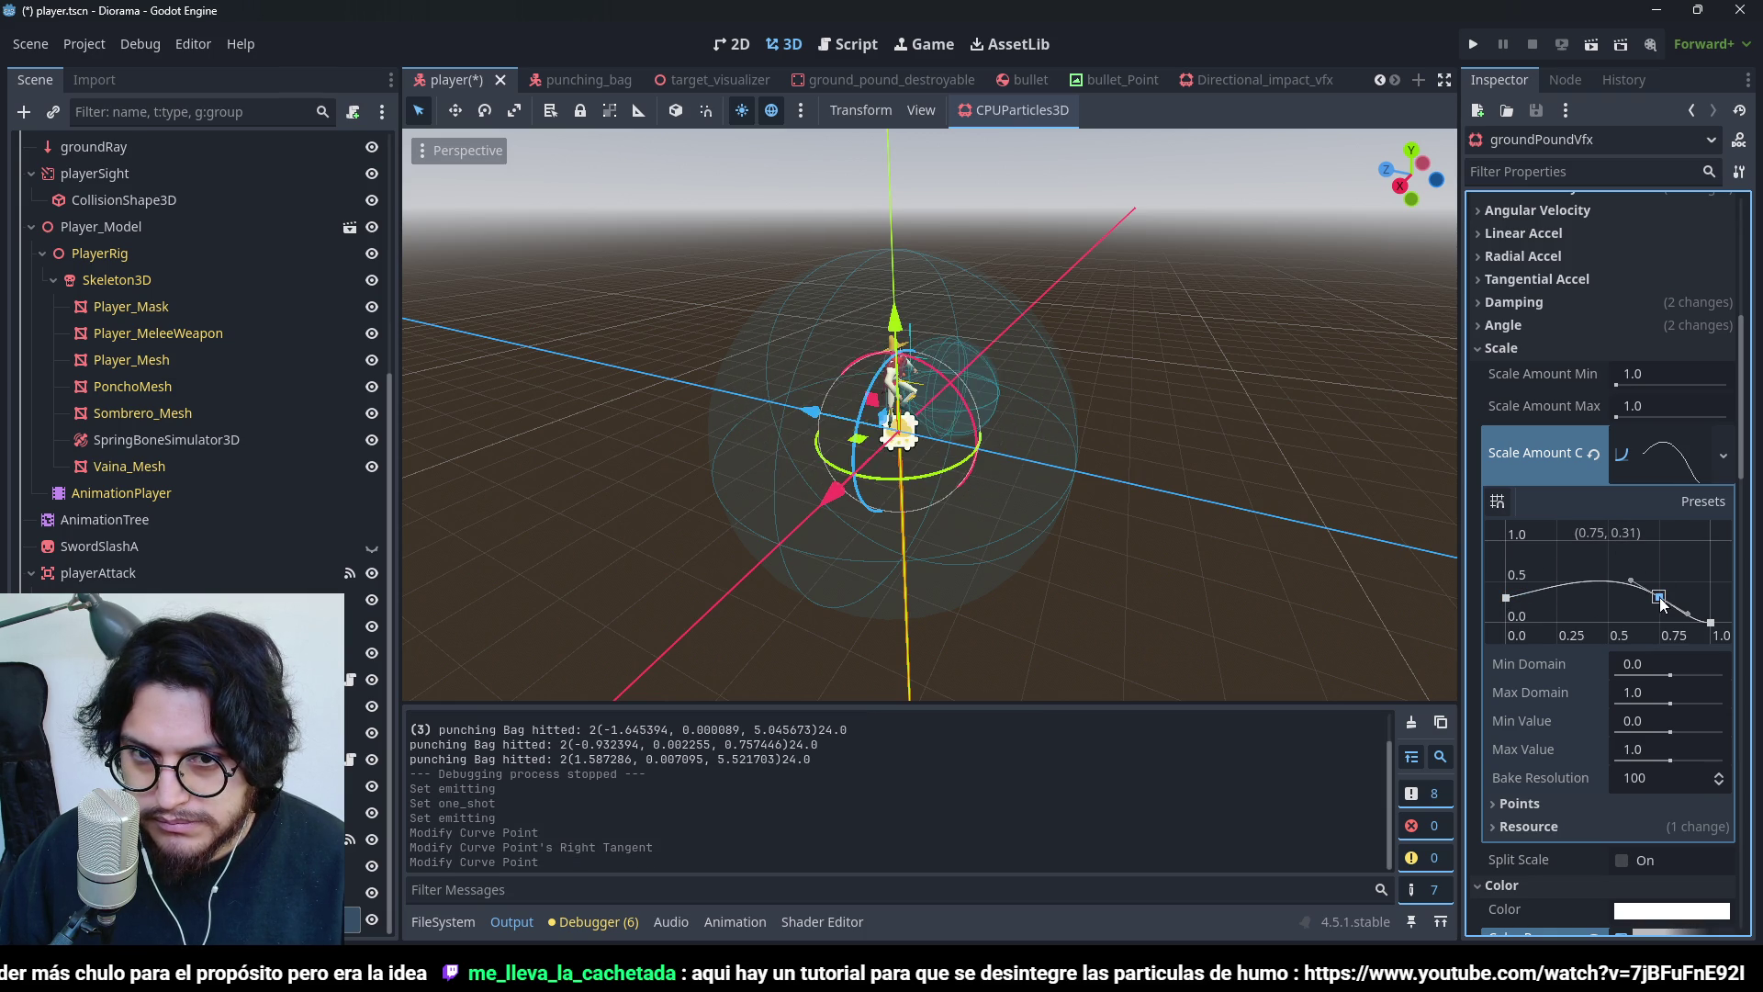
mouse_move(1023, 397)
mouse_down()
mouse_move(1313, 449)
mouse_move(1226, 443)
mouse_up()
scroll(1600, 373, up, 10)
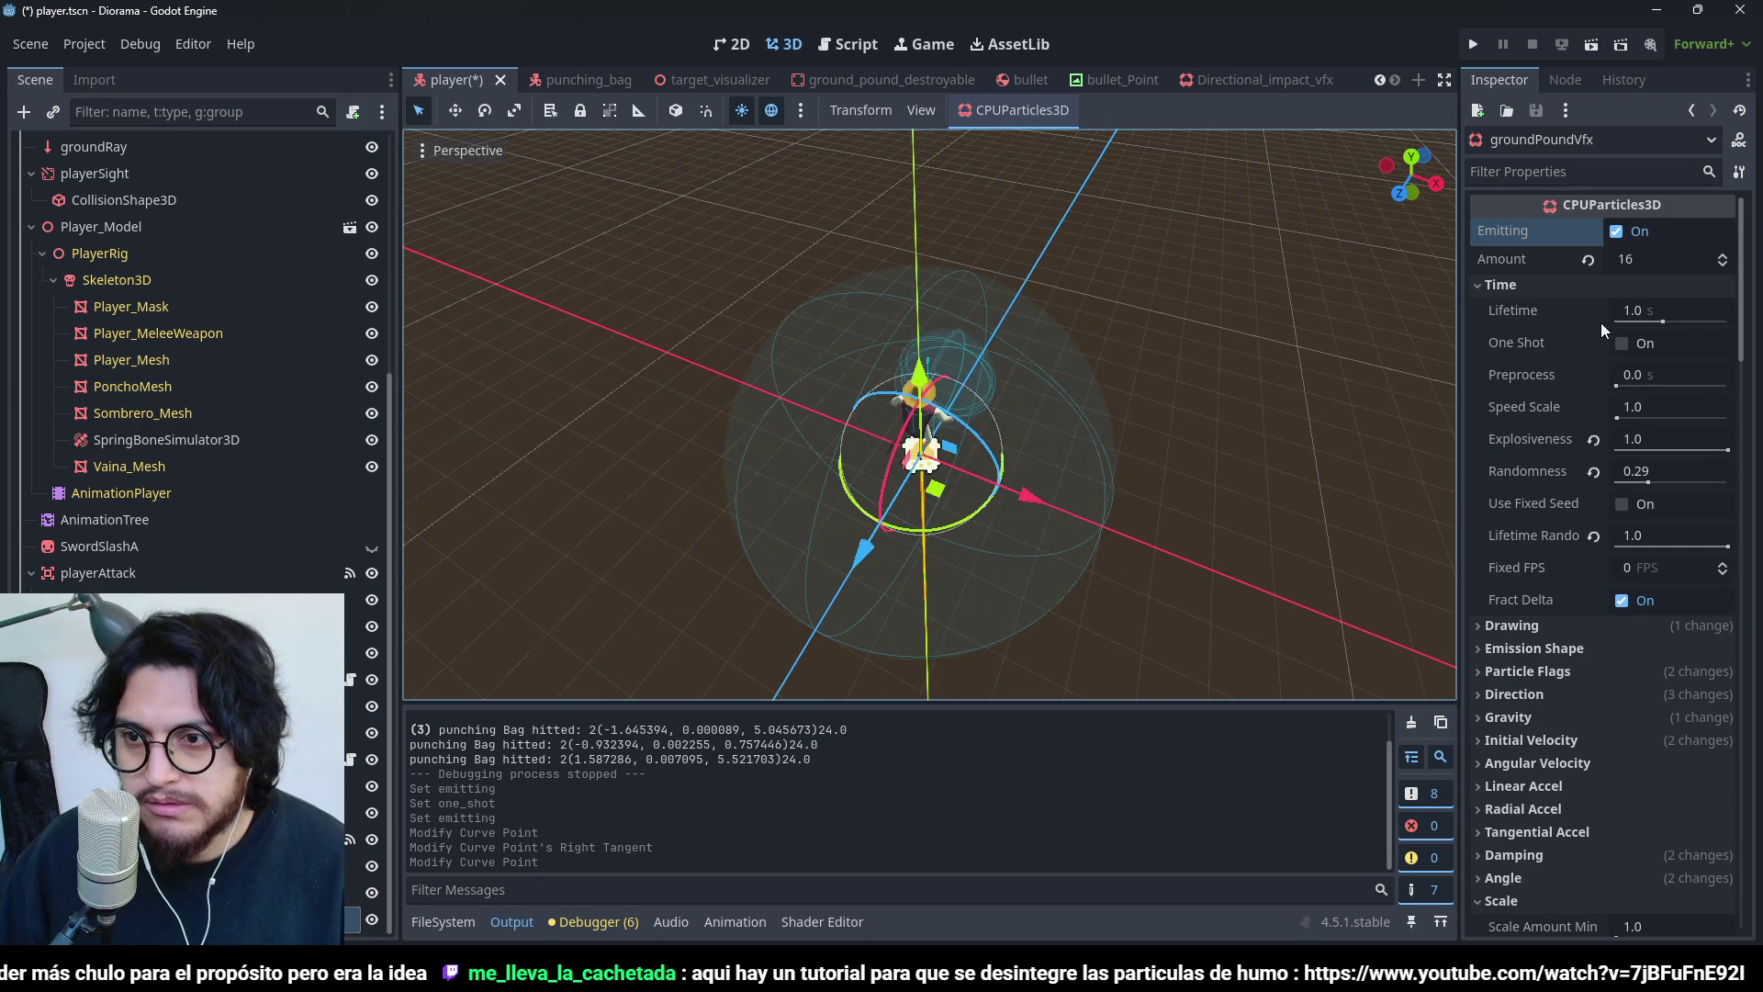
key(ctrl+s)
click(1628, 346)
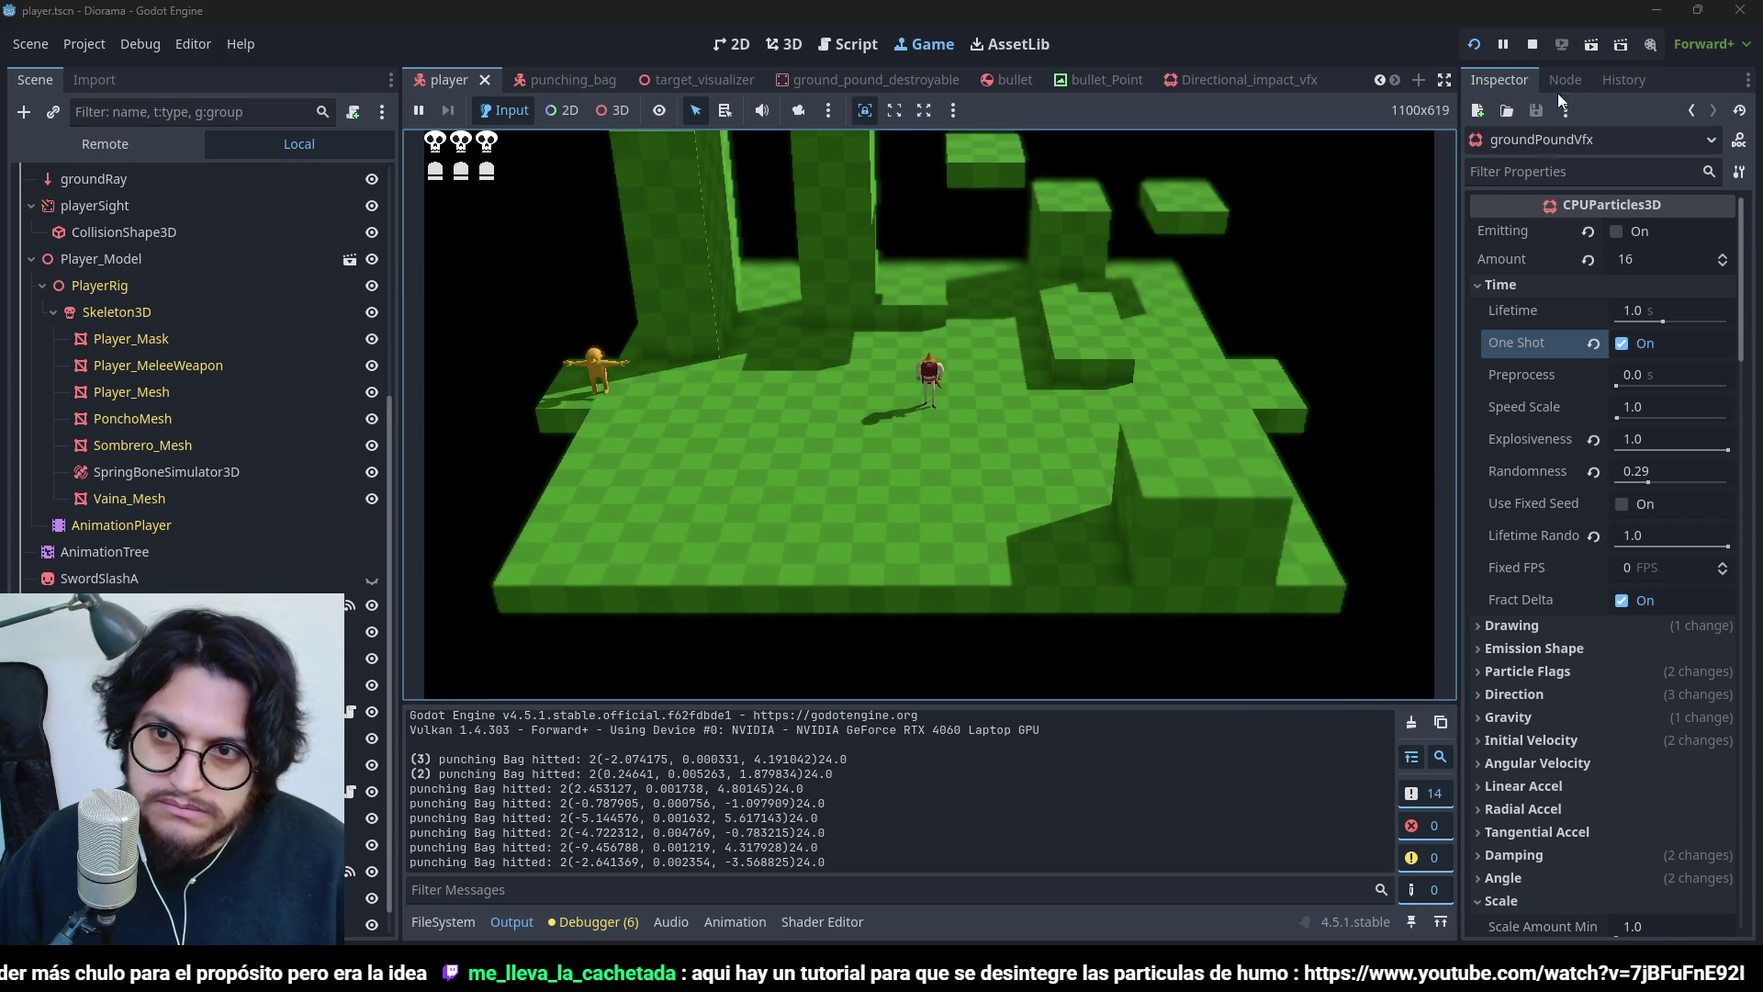
- Stop the playtest after checking the one-shot ground-pound dust
click(1533, 35)
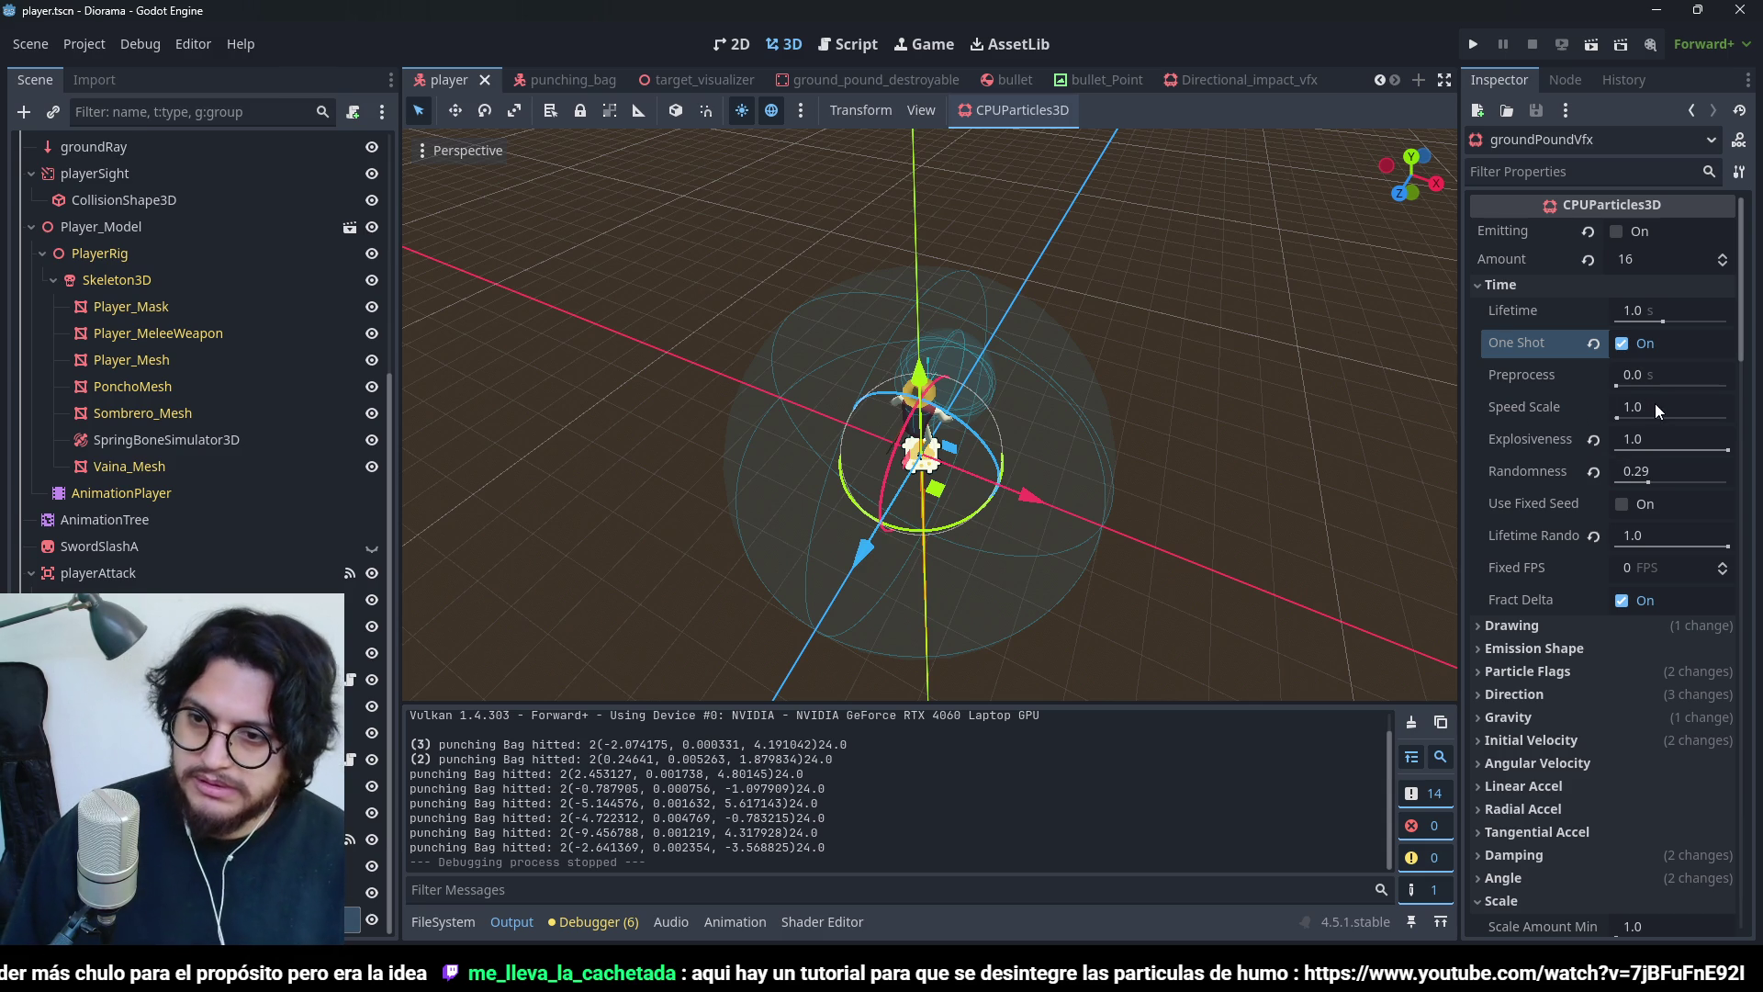
- Set the particles' Speed Scale to 1.2 and test a ground-pound in the running game
key(ctrl+s)
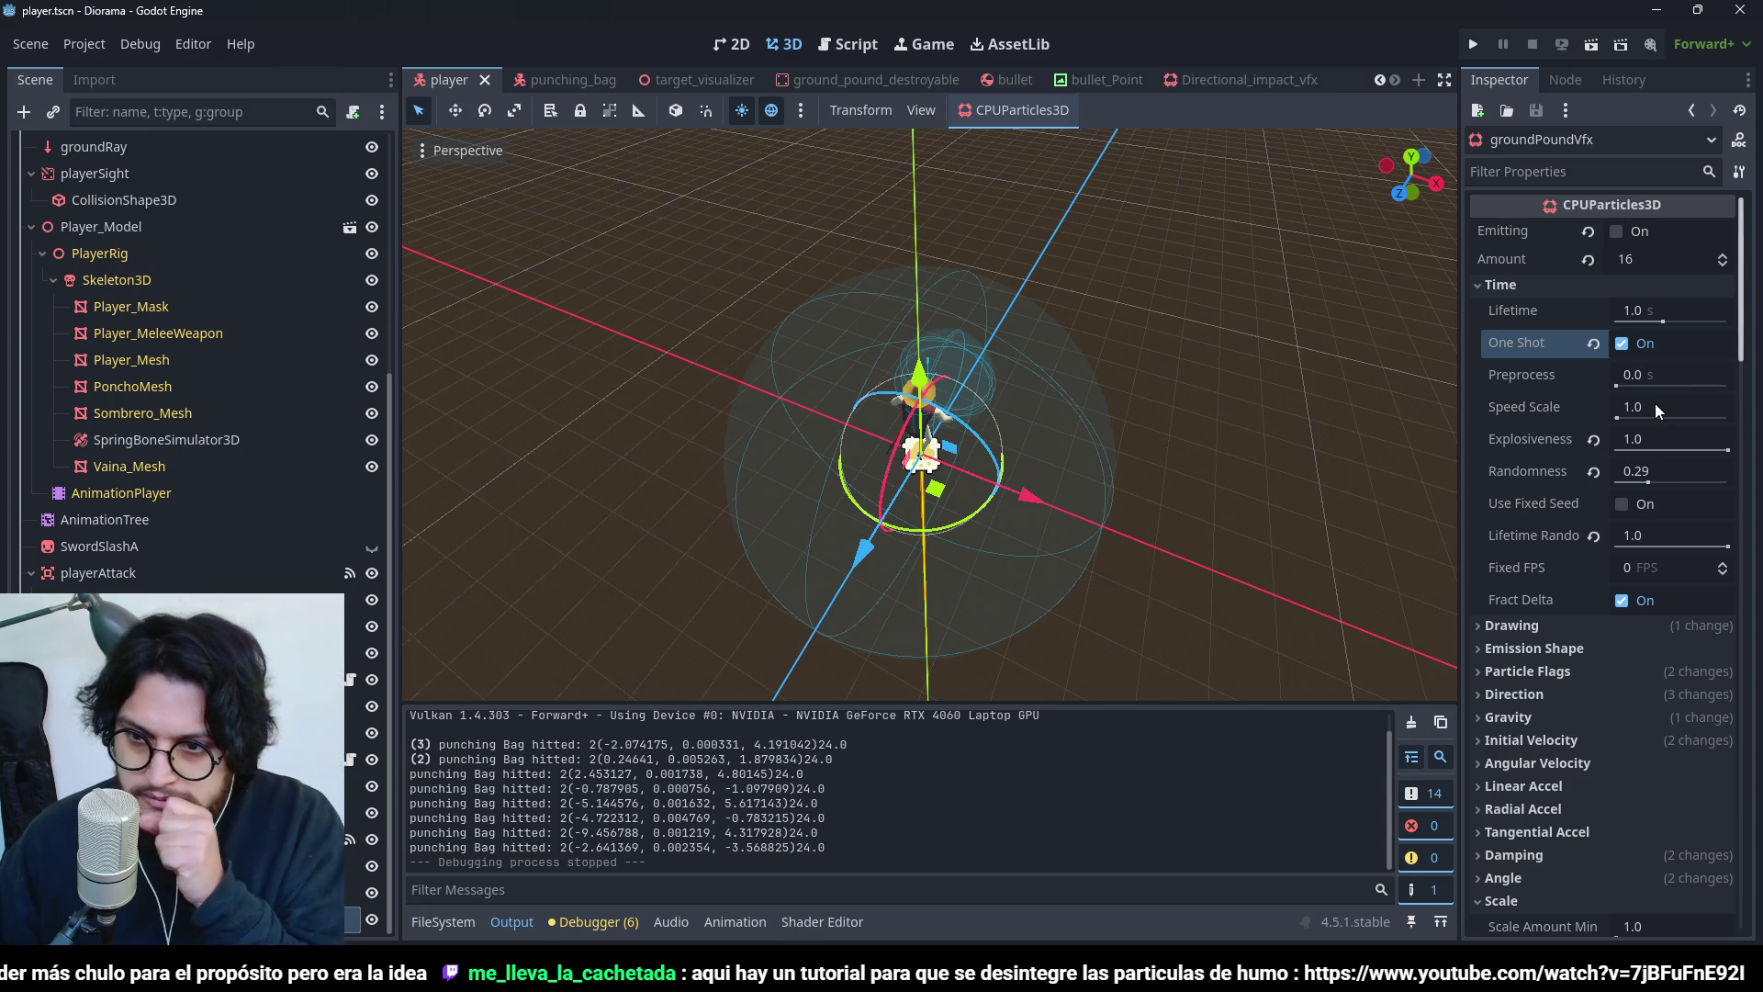
click(1656, 407)
text(.2)
key(Return)
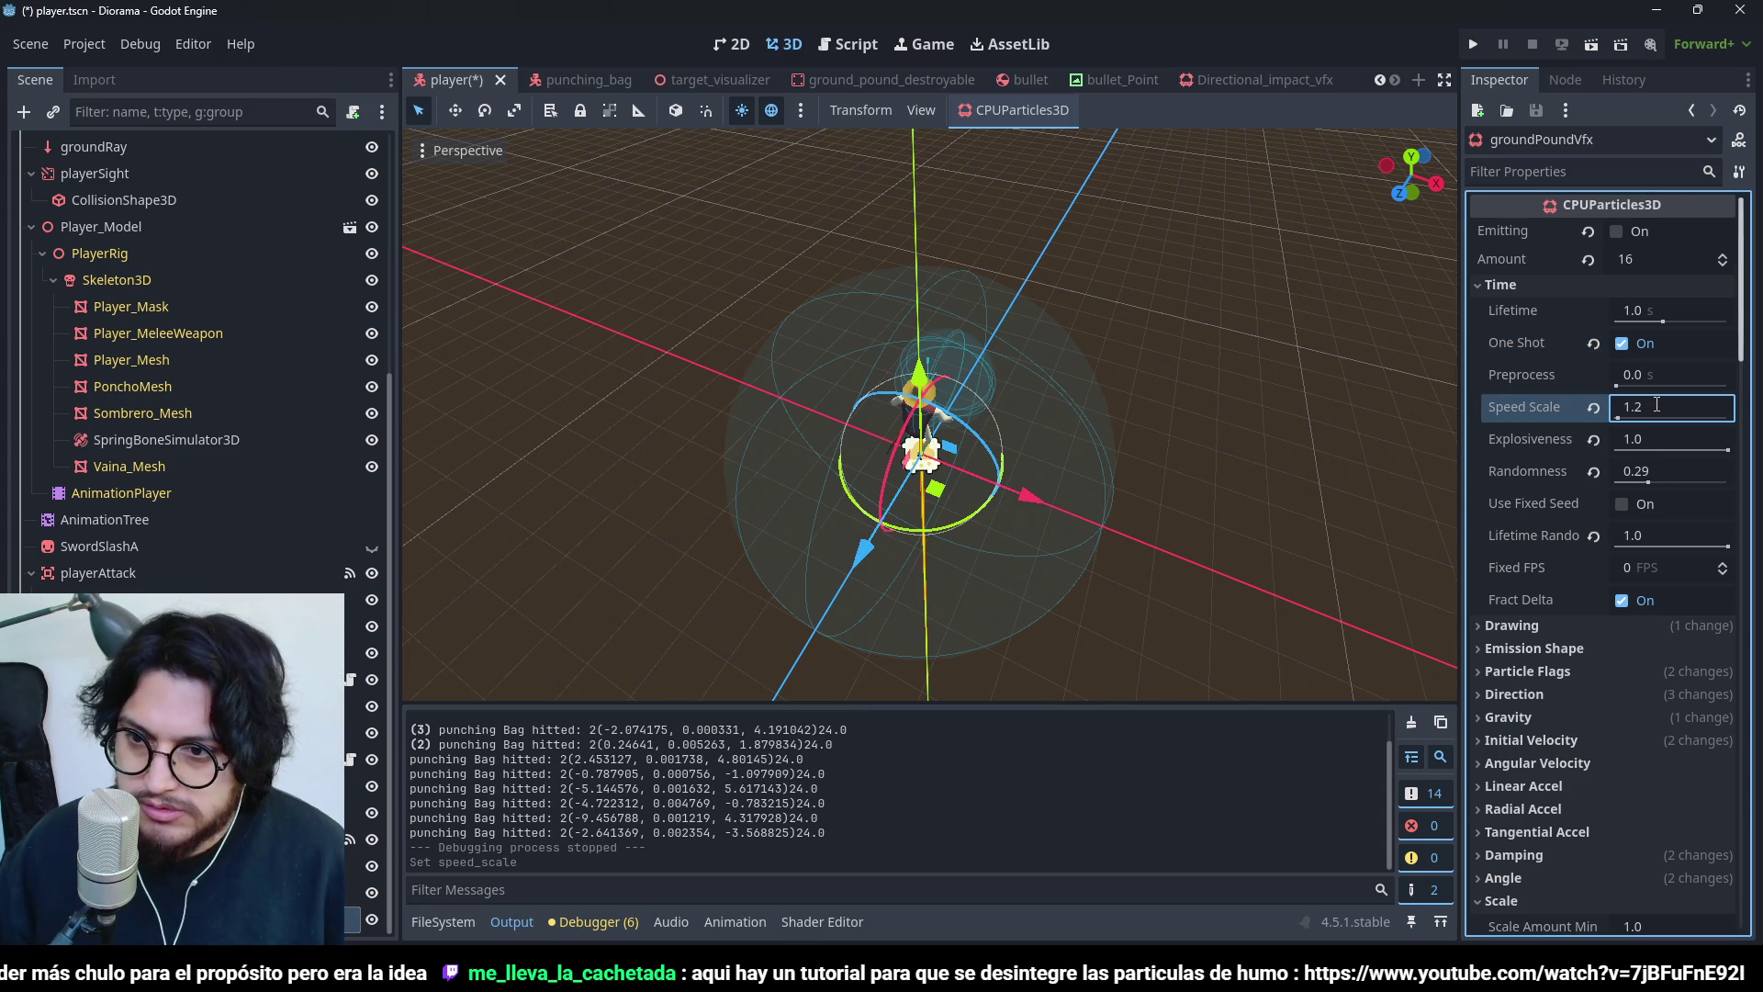
click(1472, 44)
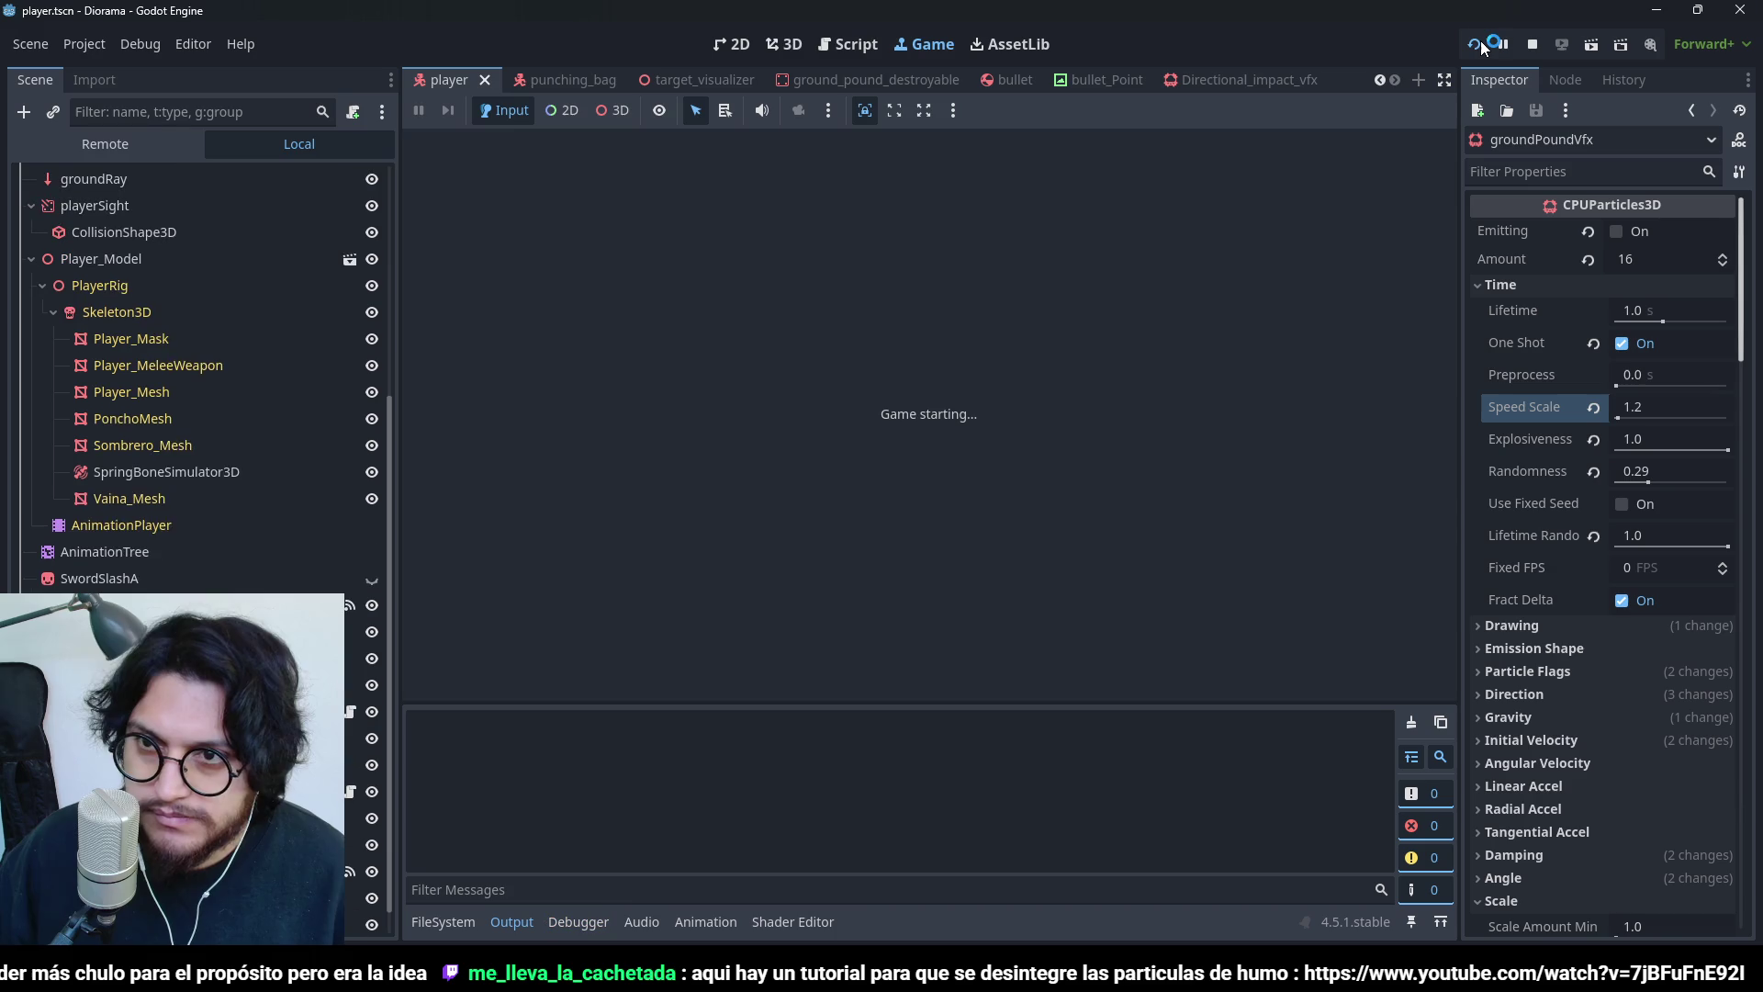
key(space)
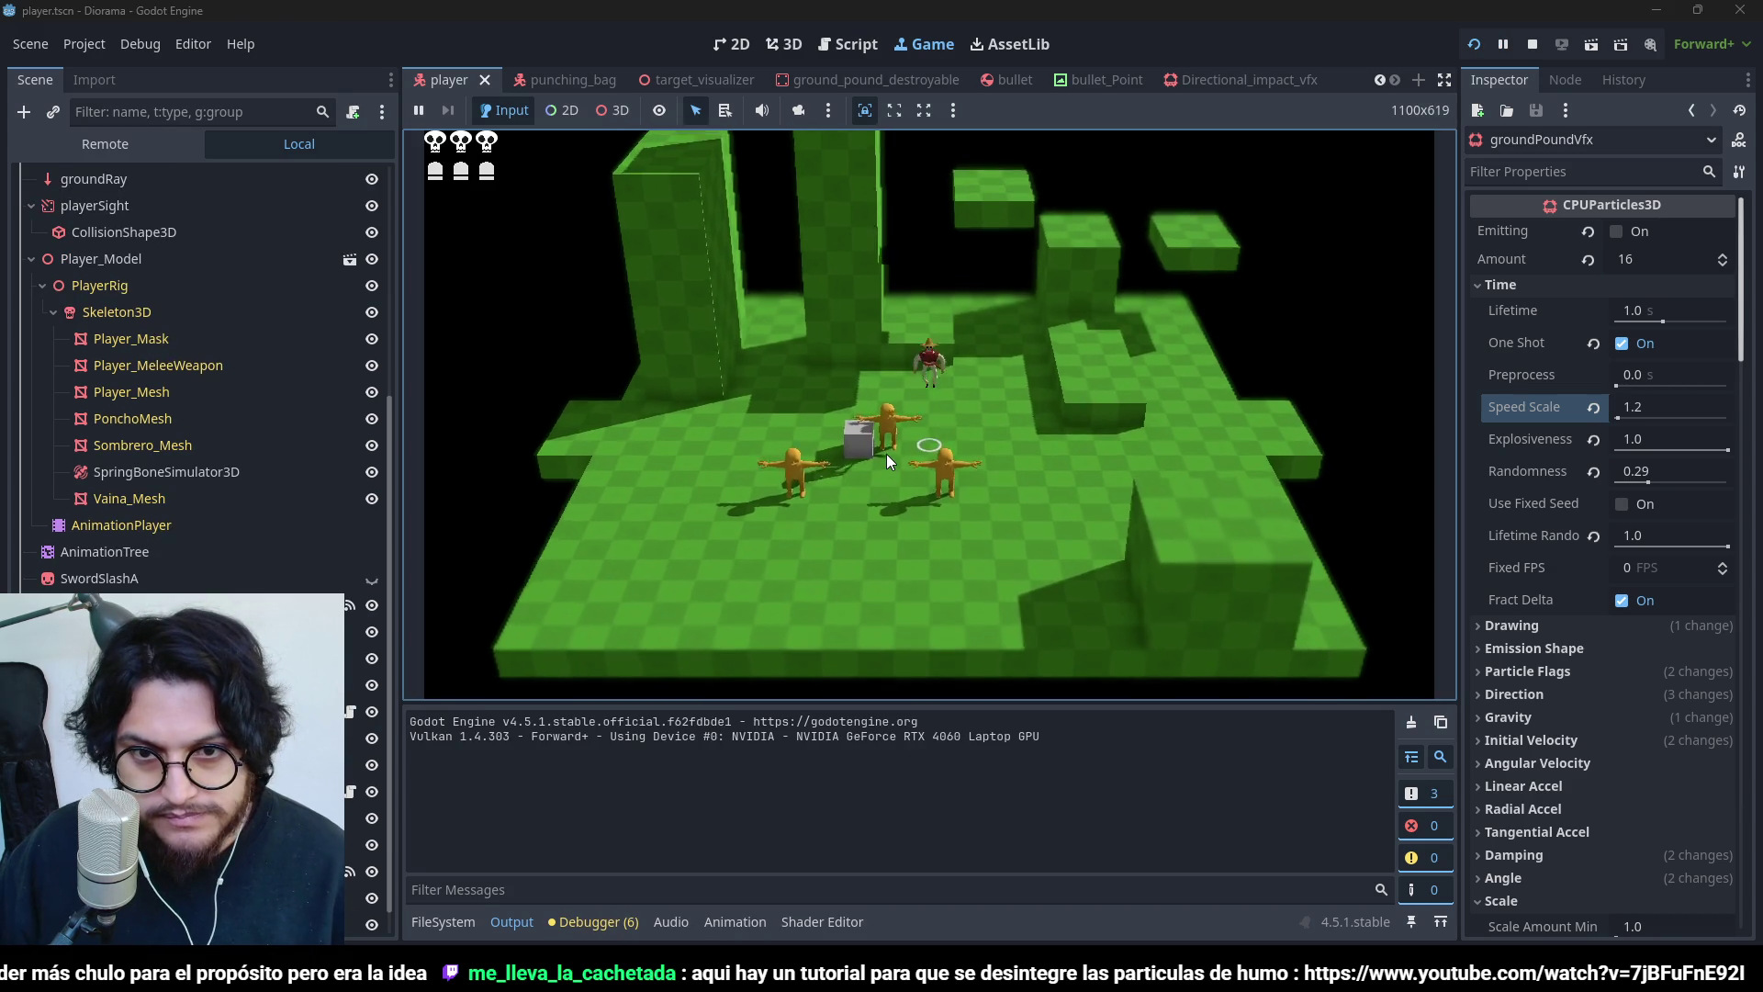
click(885, 453)
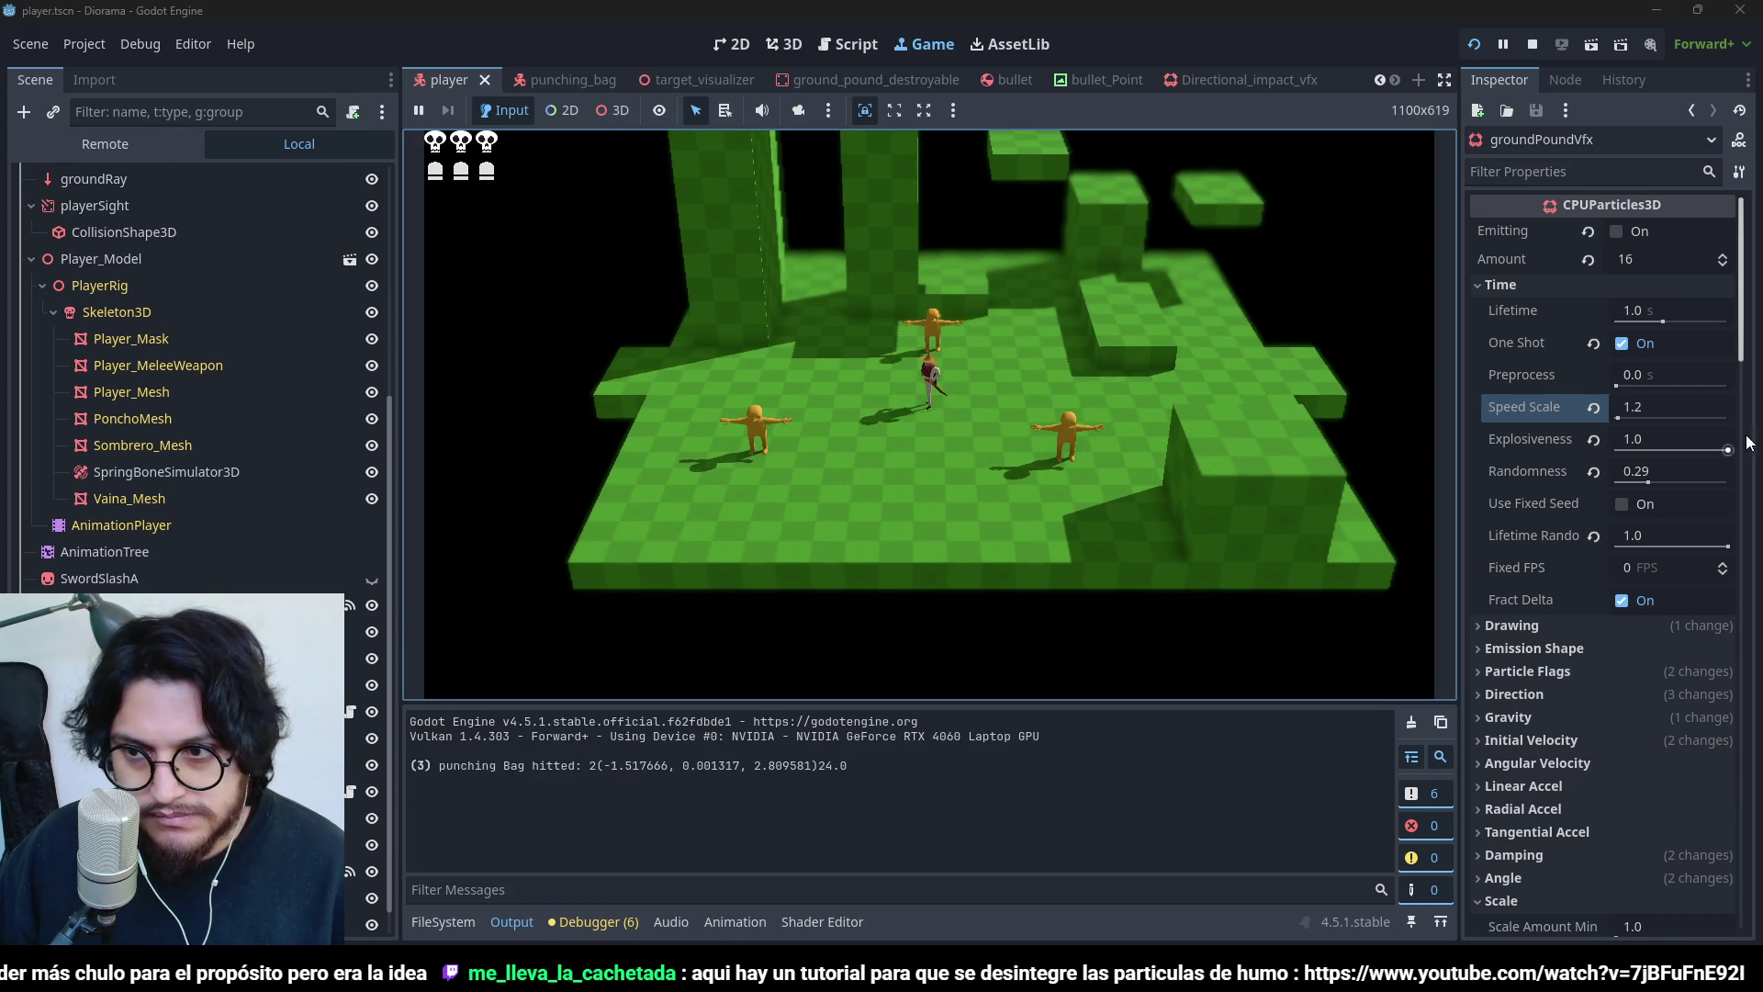
- Raise Speed Scale to 1.5, ground-pound several times near the punching bags, then stop the game
click(1662, 400)
text(1.5)
key(Return)
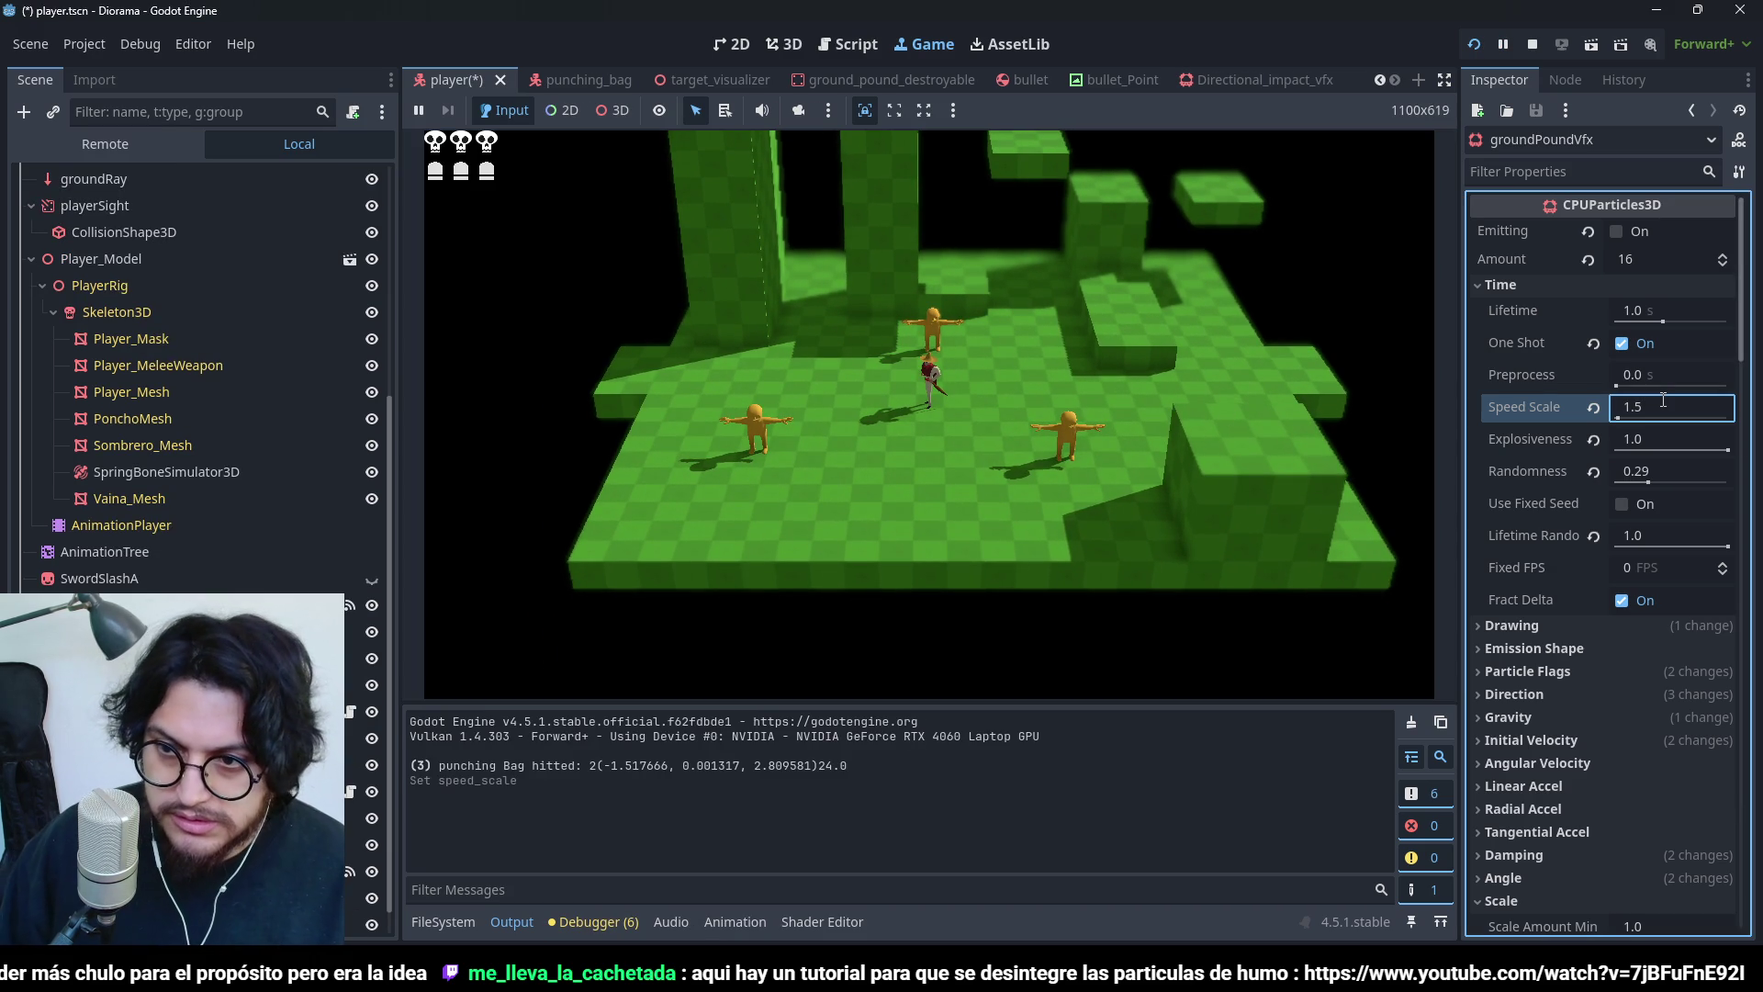
click(916, 531)
click(918, 527)
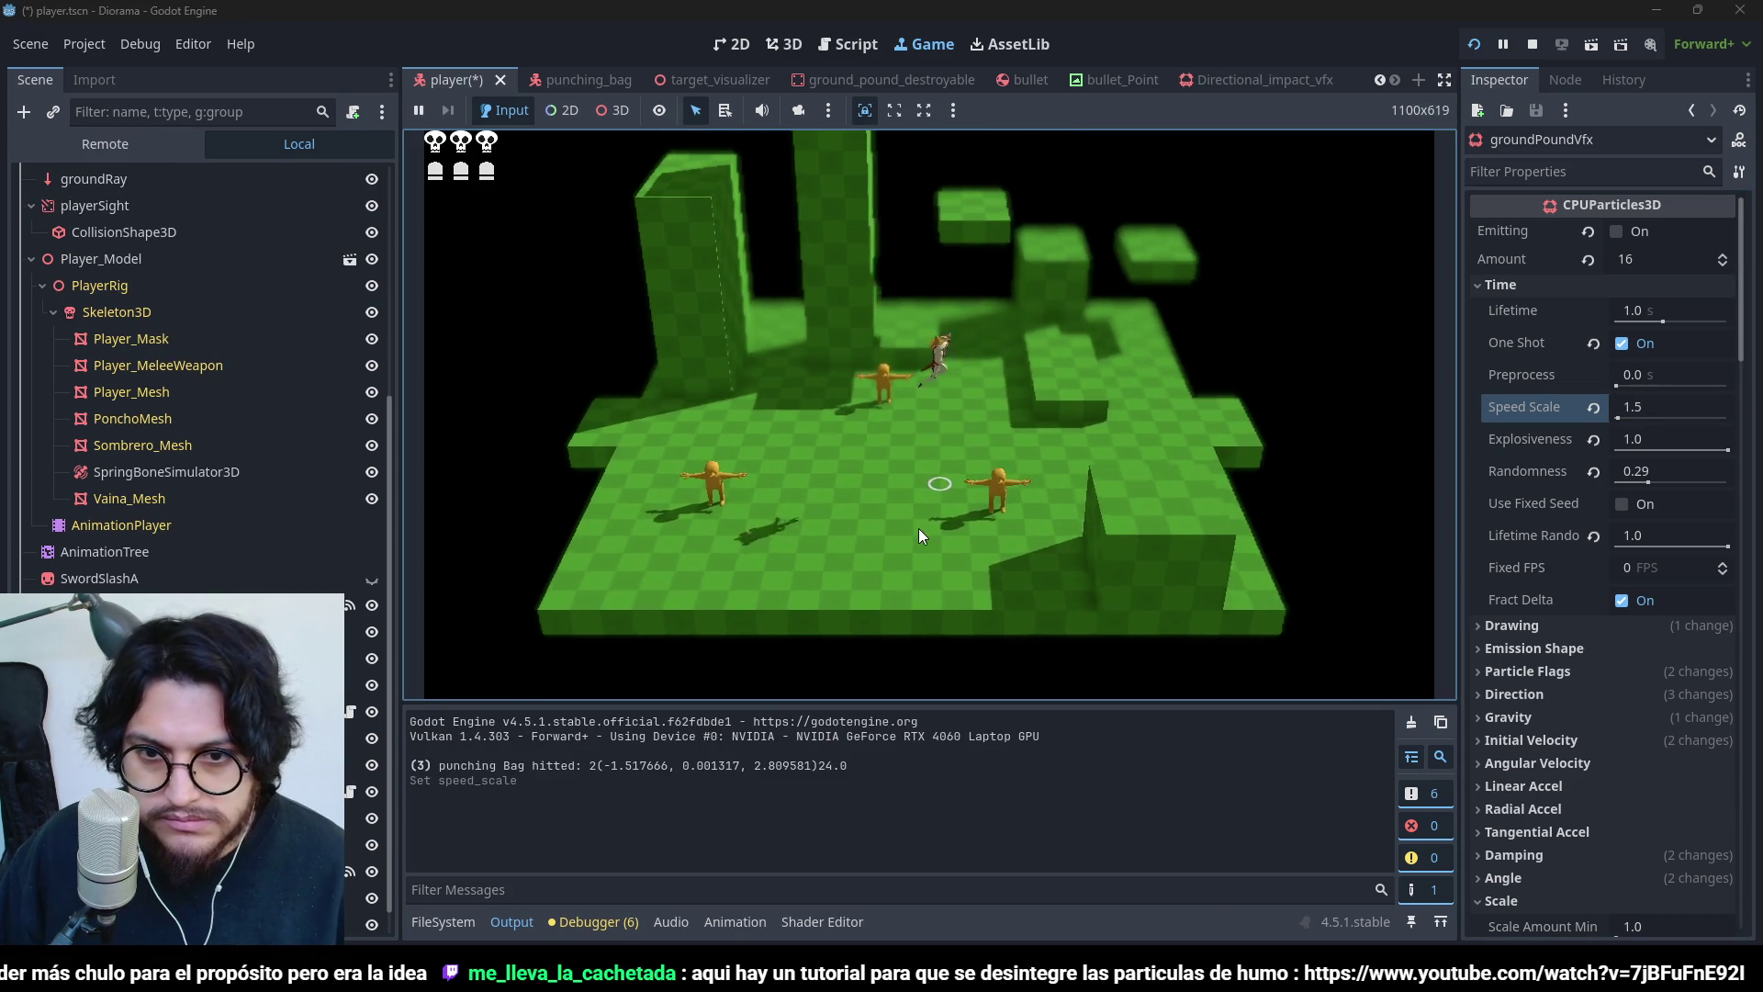
click(953, 526)
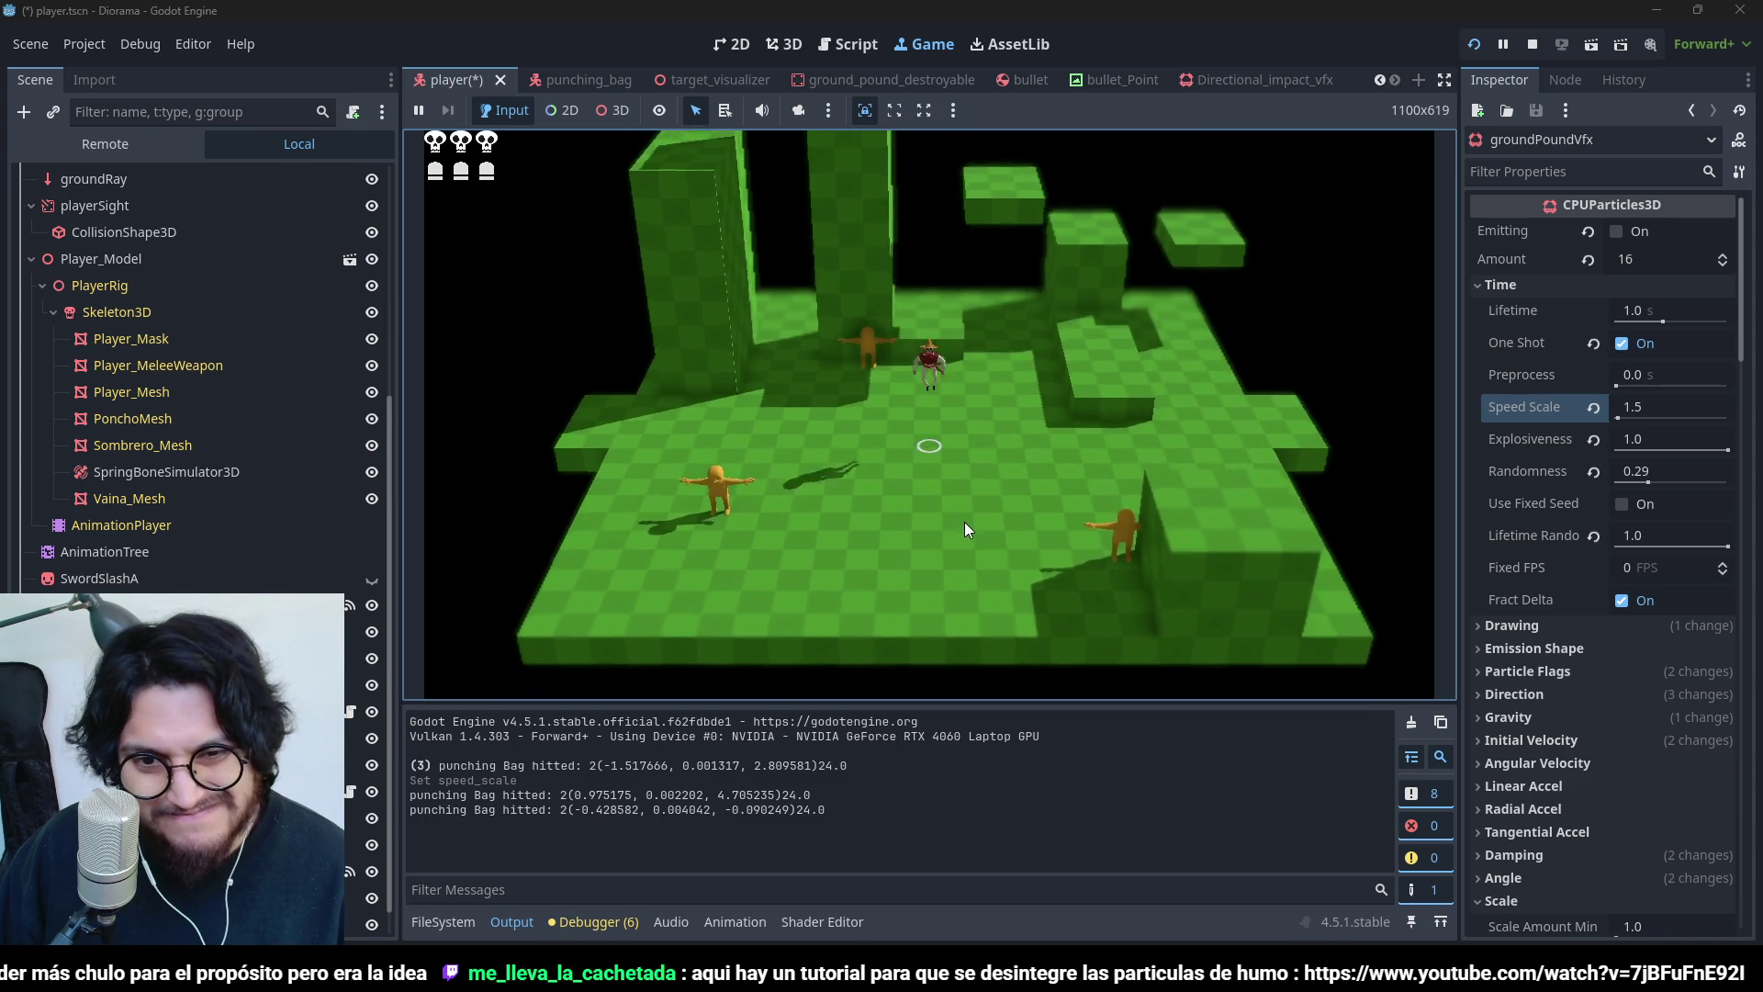
click(964, 521)
key(d)
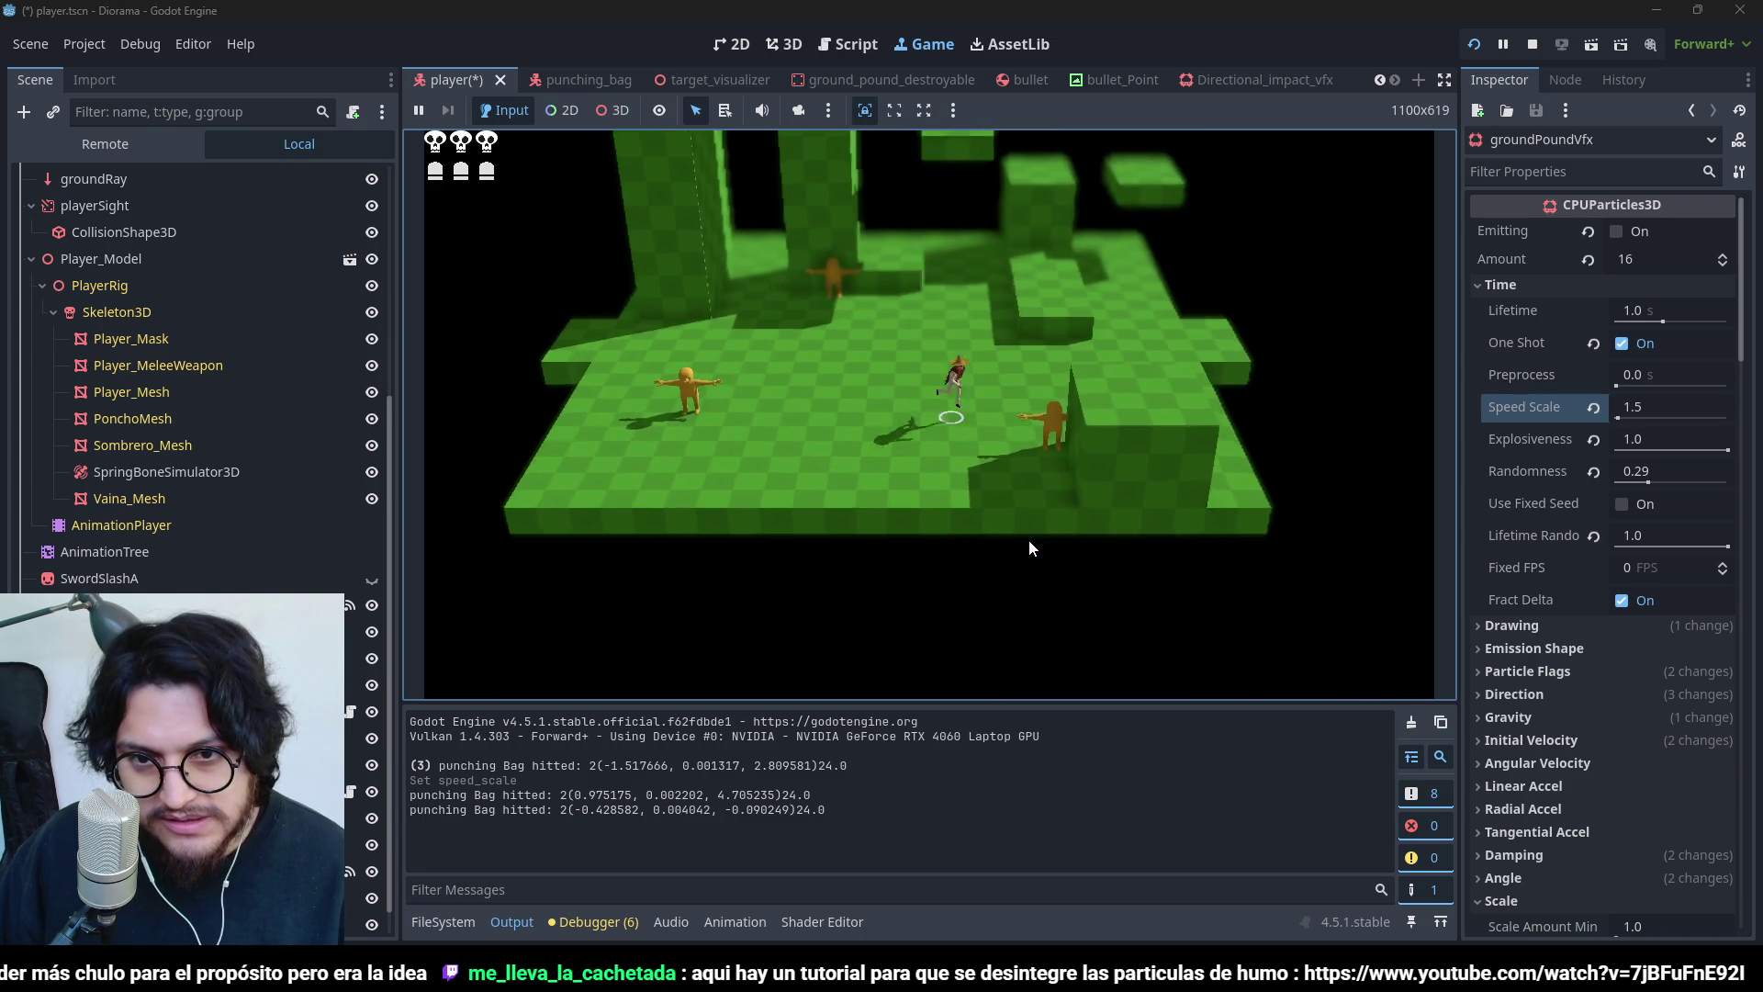
click(1533, 43)
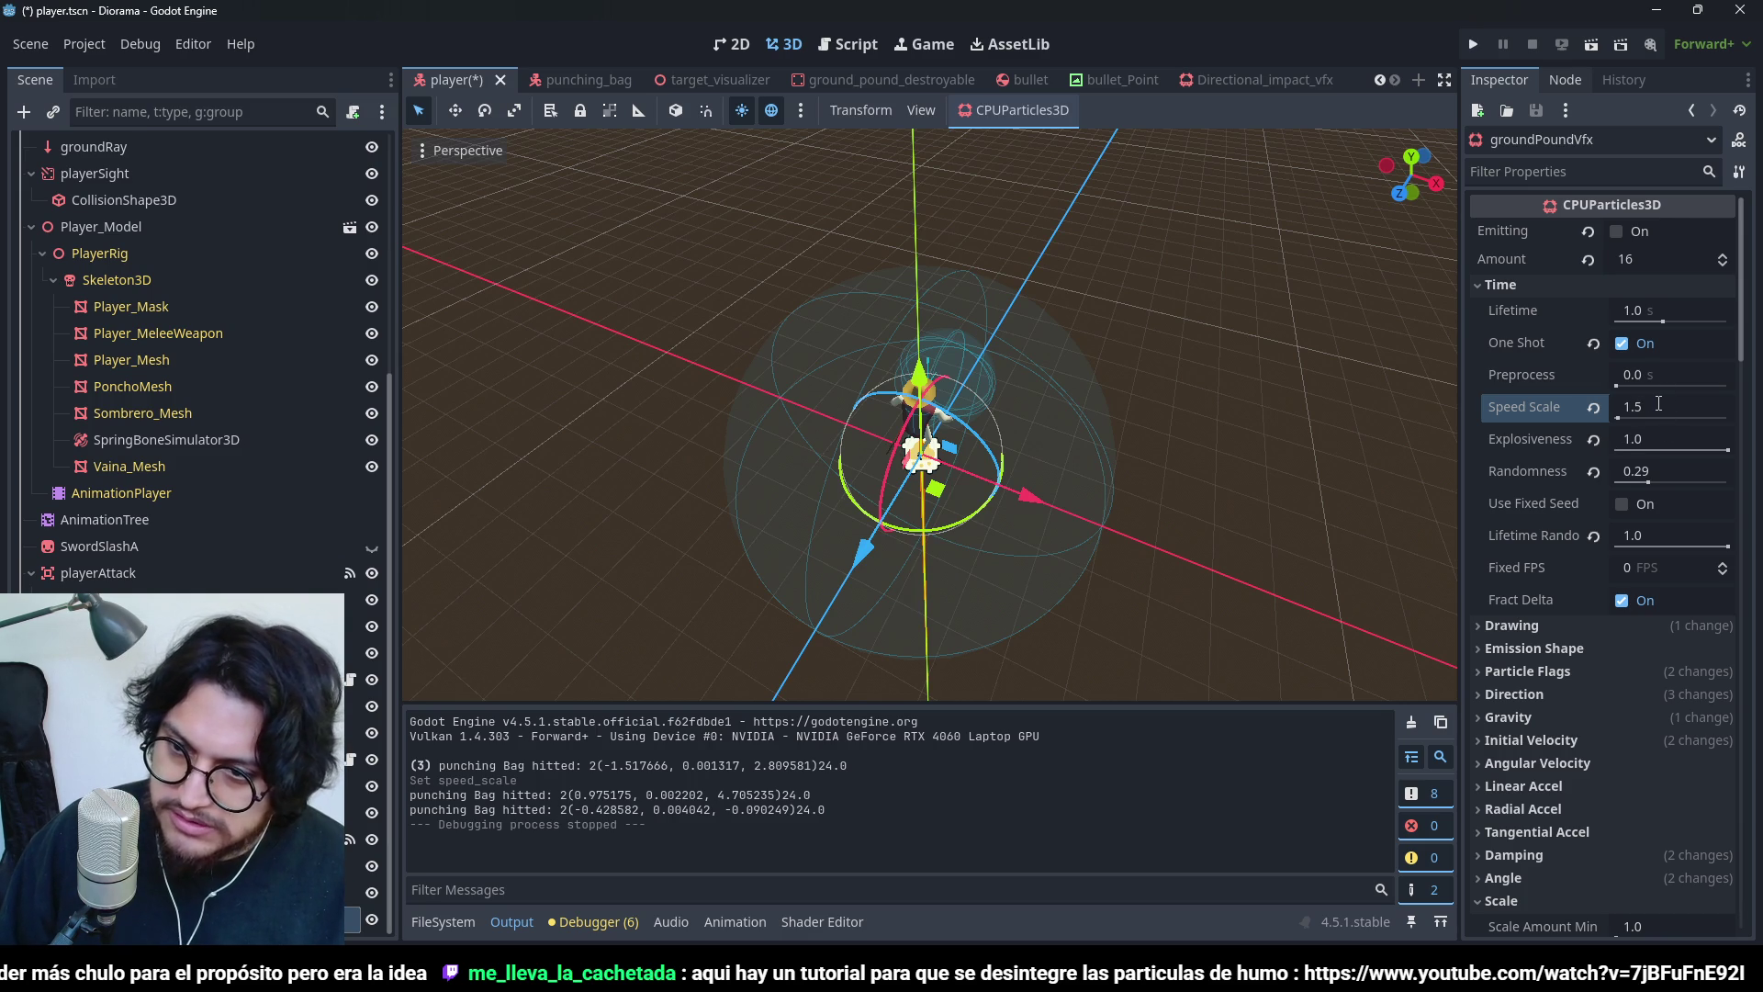
- Set groundPoundVfx Speed Scale to 1.25 and save the scene
click(1633, 404)
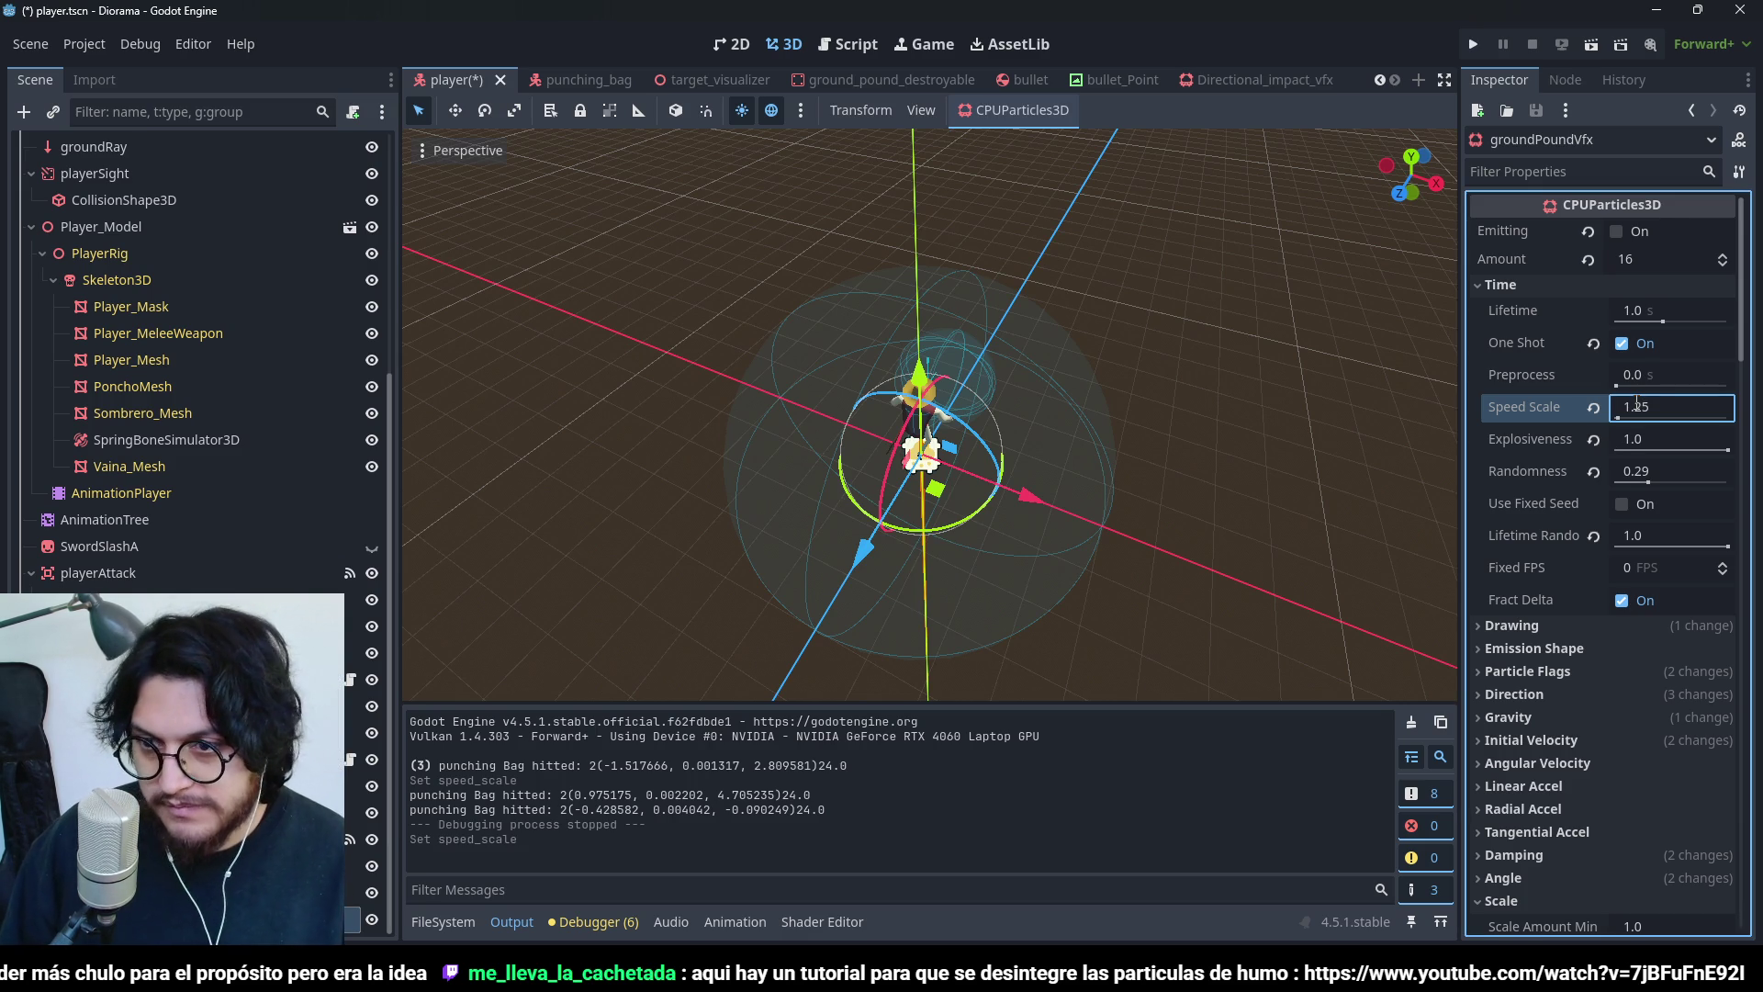
key(ctrl+s)
scroll(927, 413, down, 2)
click(1562, 654)
scroll(1556, 551, down, 5)
scroll(1551, 406, up, 3)
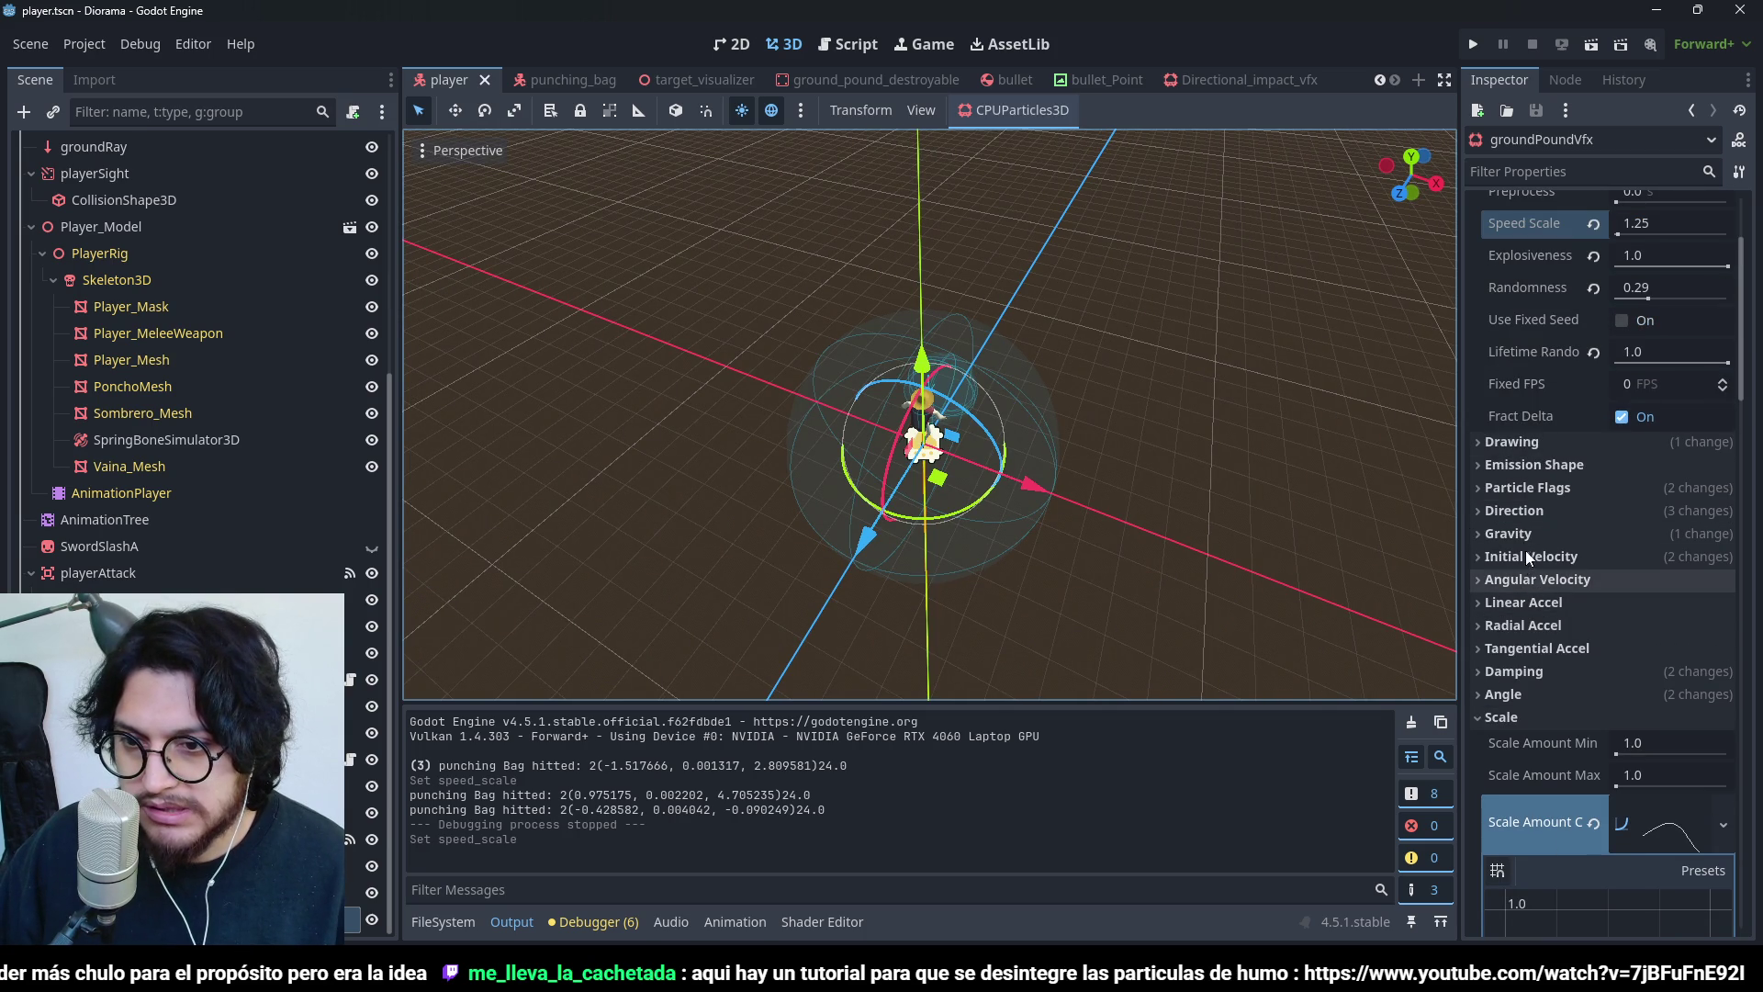
- Set Initial Velocity to a minimum of 8.0 and a maximum of 9.0
click(1529, 550)
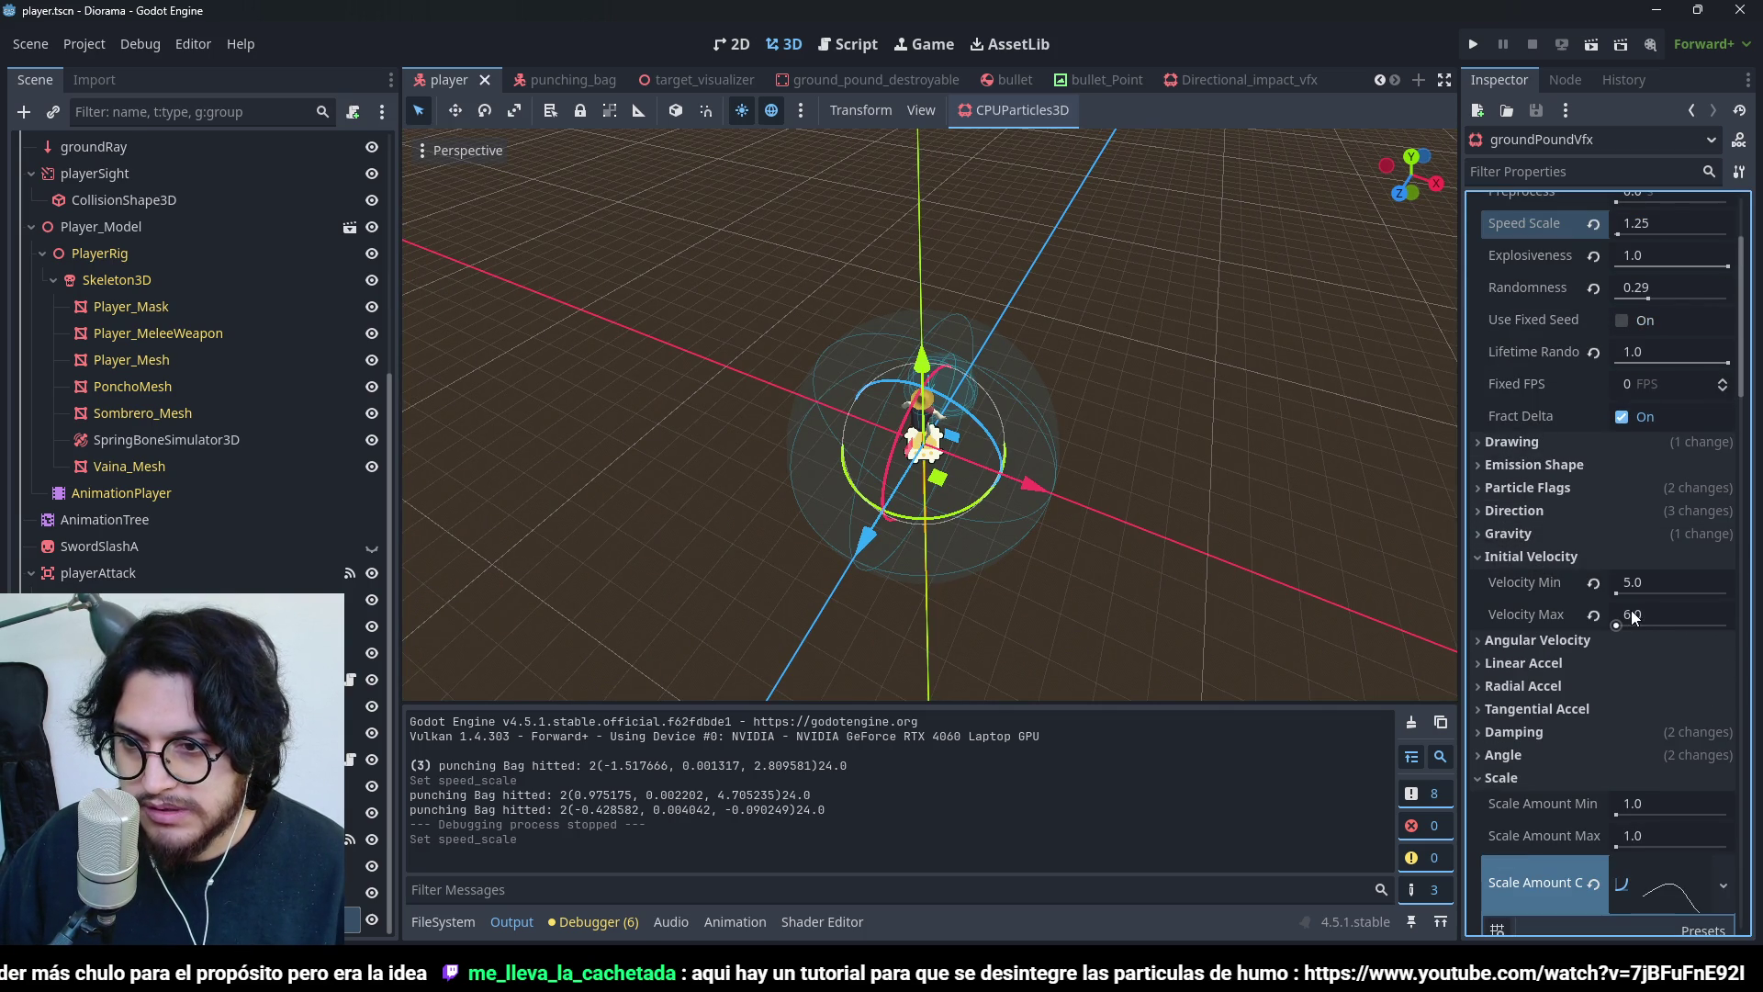
click(1642, 585)
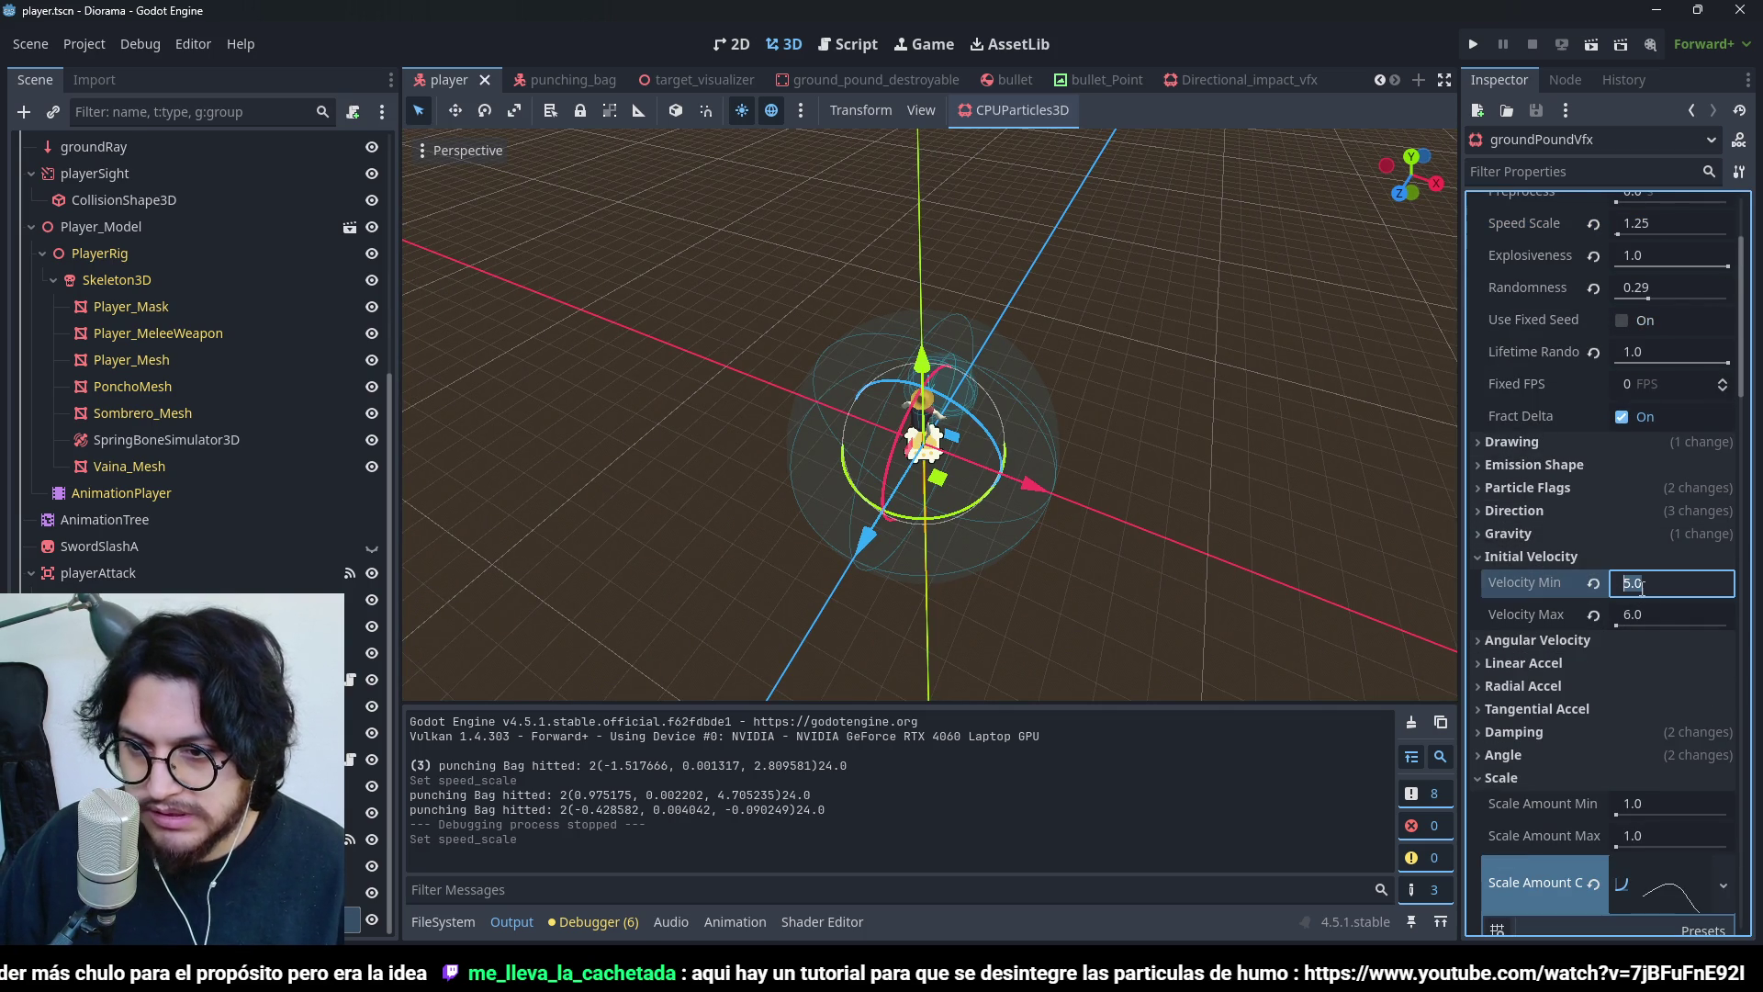
text(.8)
key(Tab)
text(9)
key(Return)
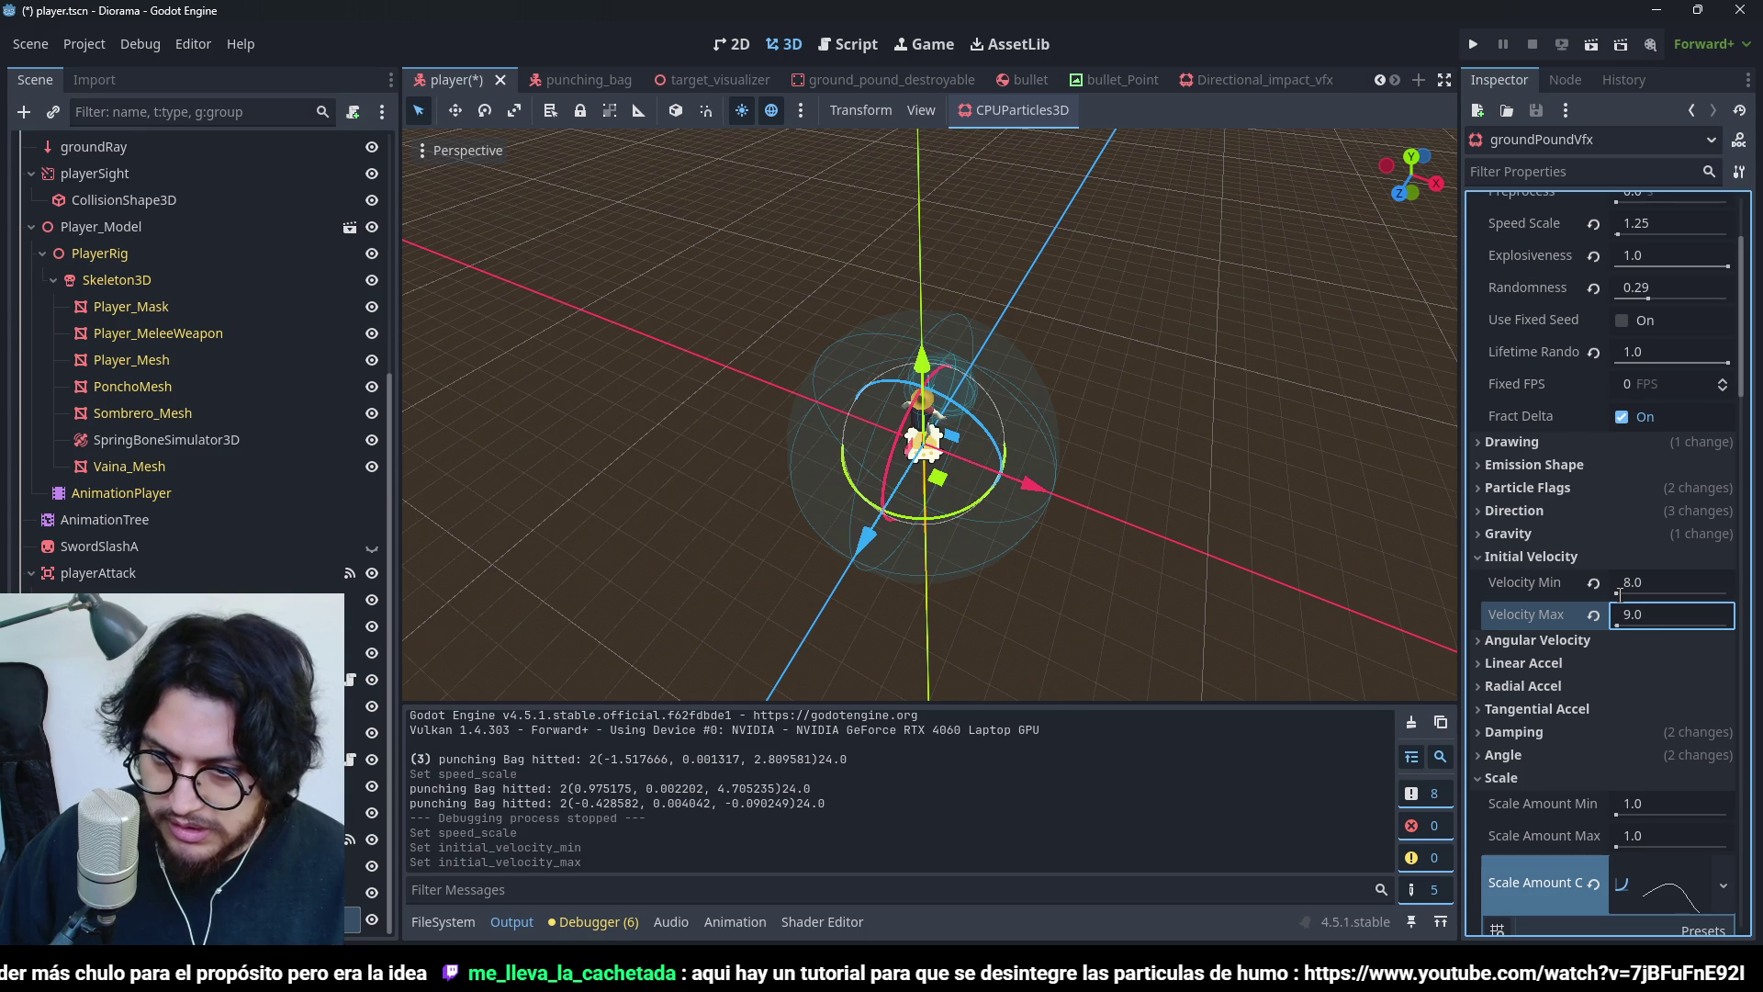
- Run the game, jump and ground-pound twice to test the burst, then stop with F8
click(1472, 44)
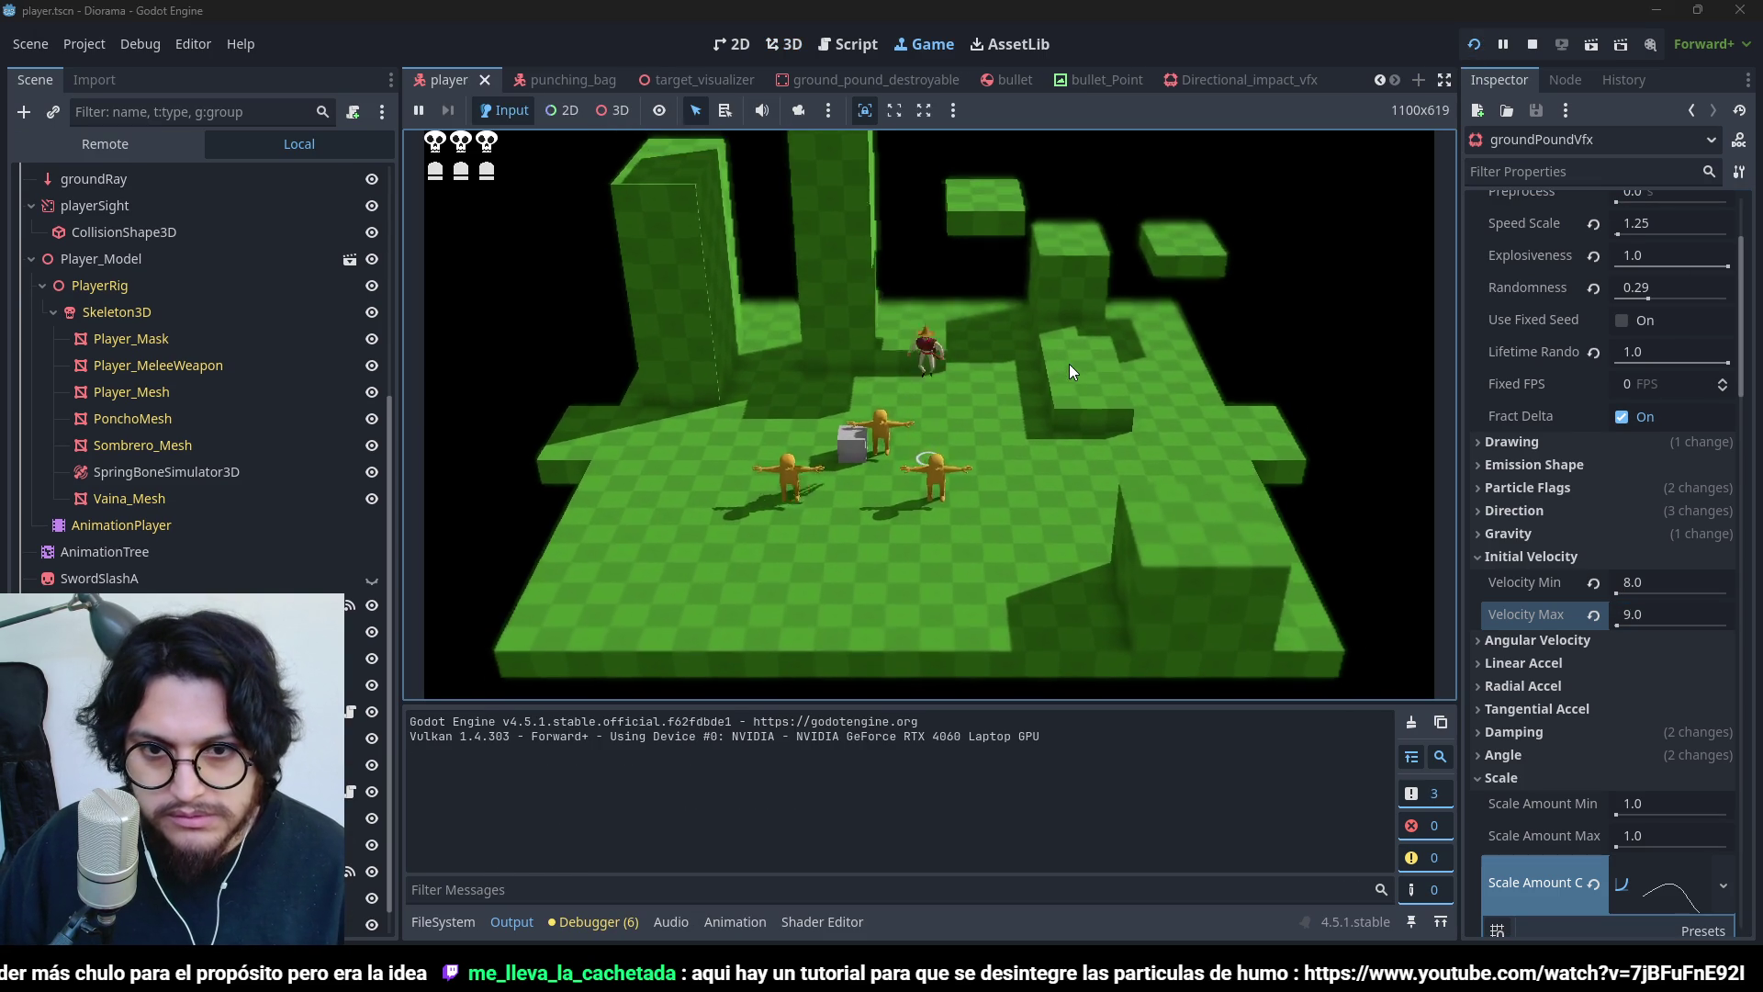
key(space)
key(s)
key(a)
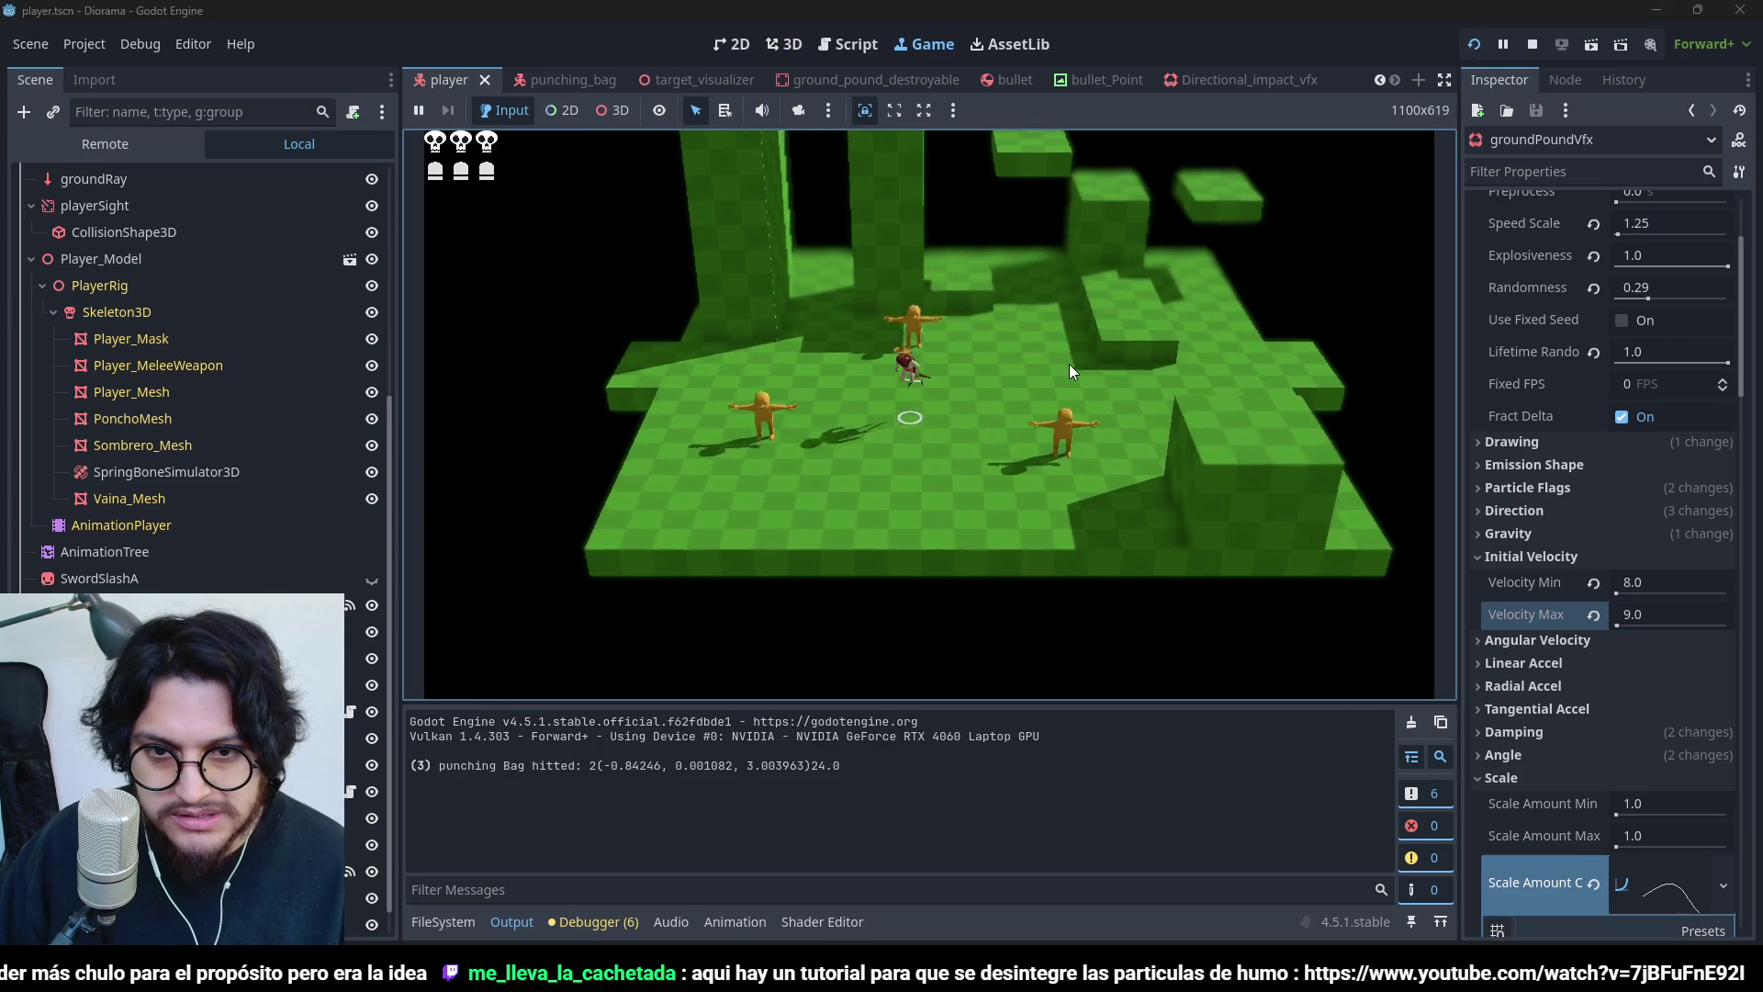
key(space)
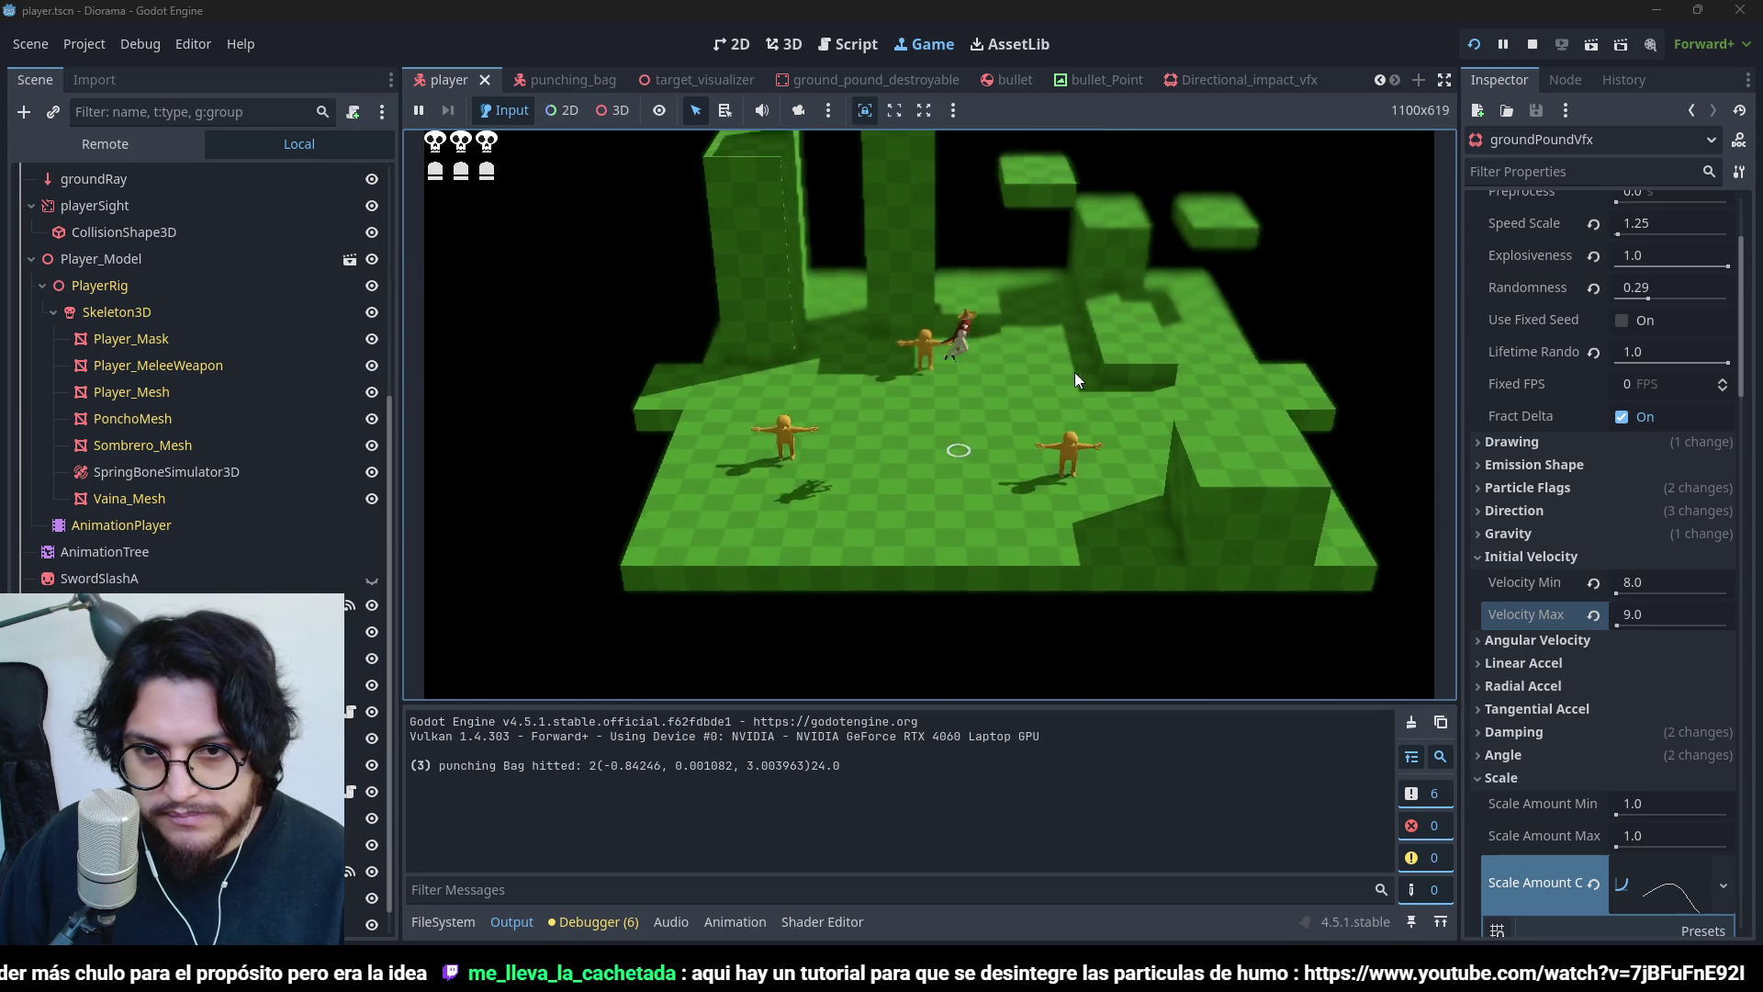
key(s)
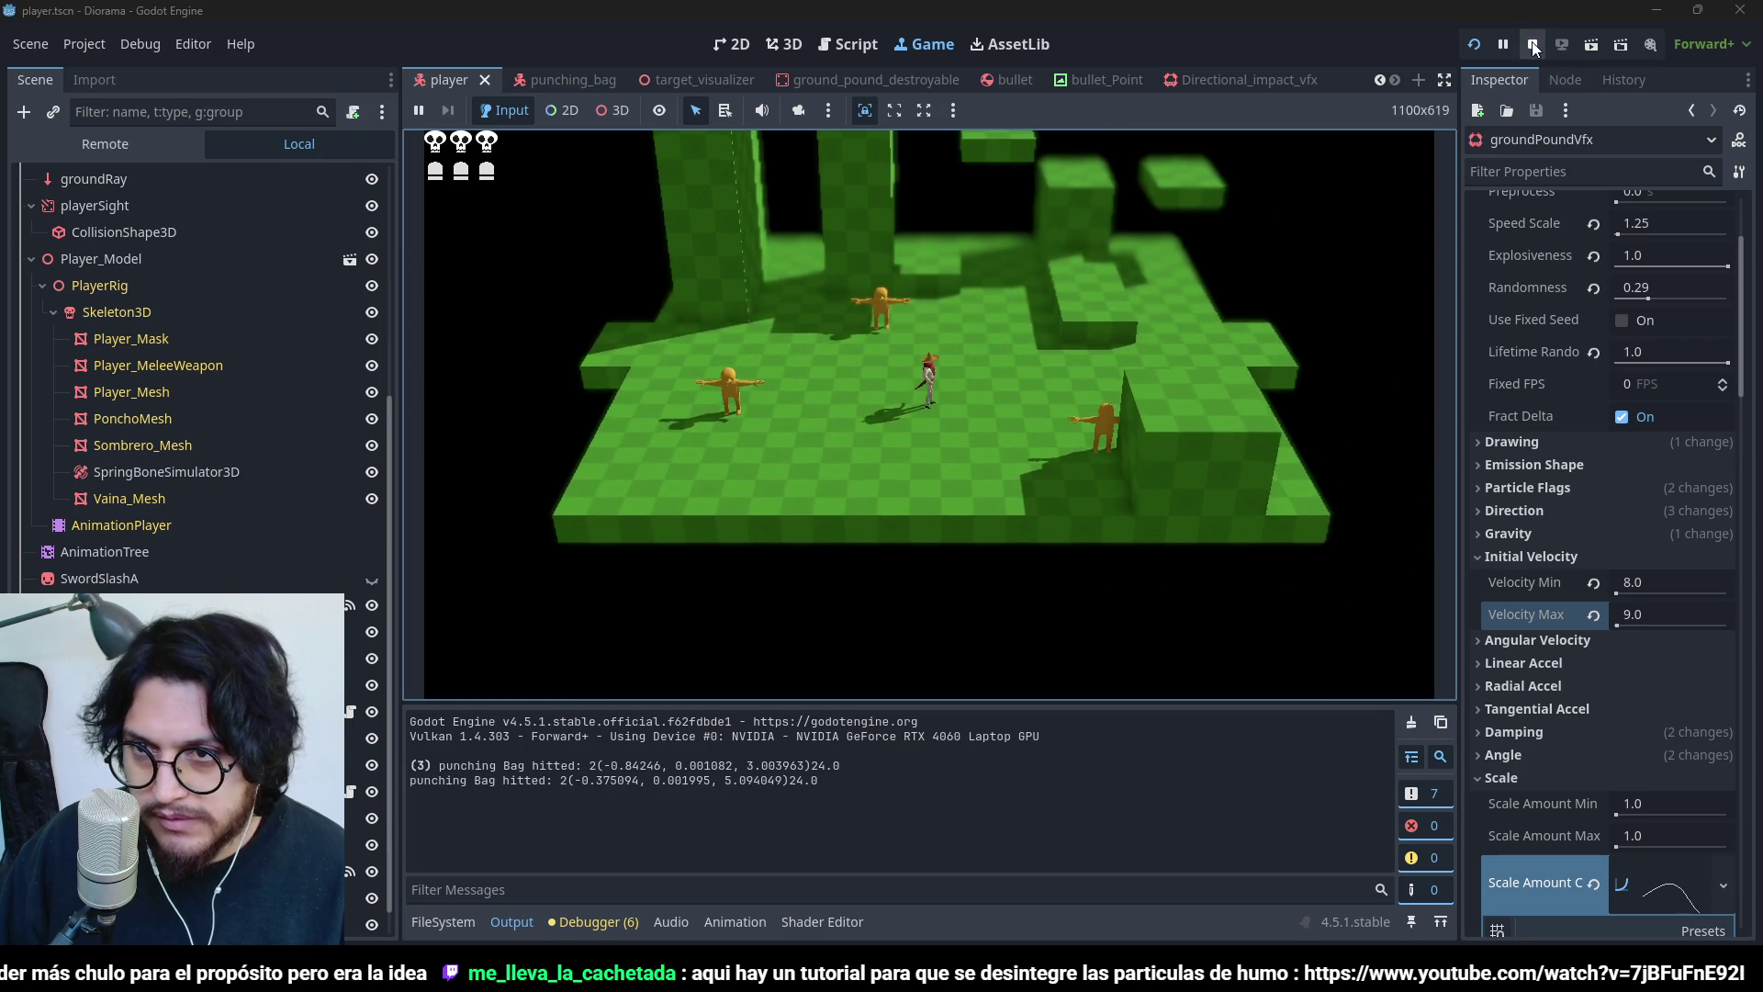
key(F8)
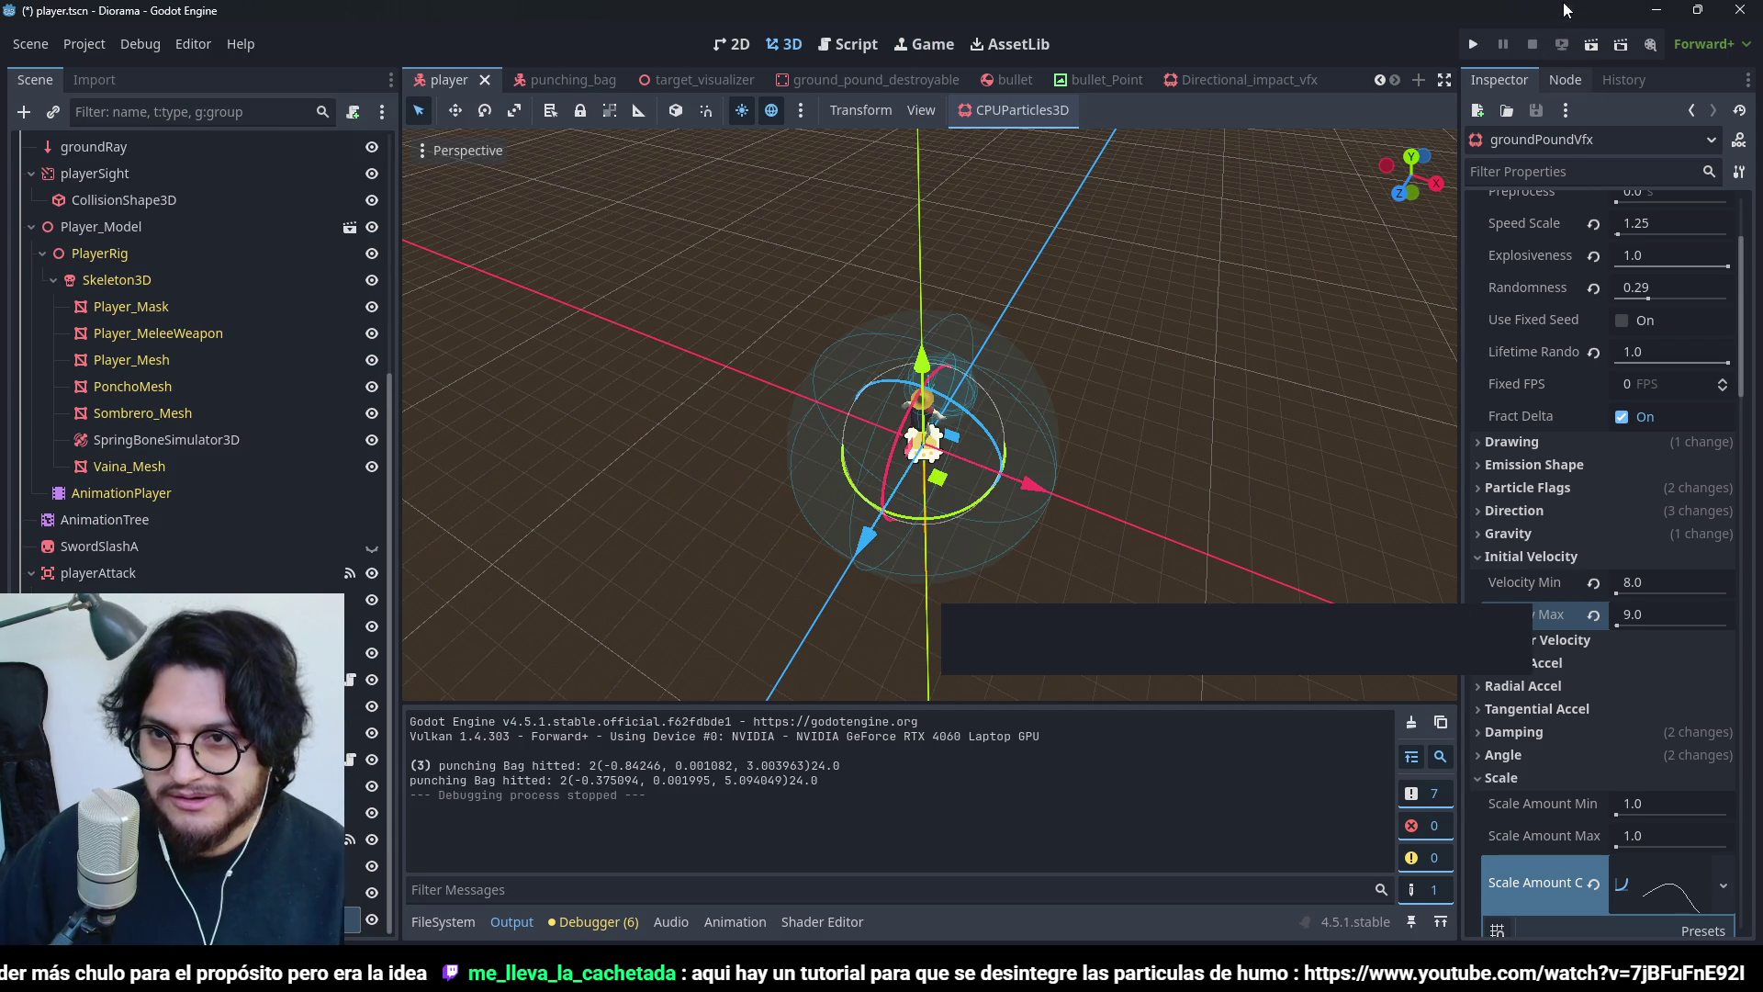
- Revert Initial Velocity to 5–8 while keeping Speed Scale 1.25, and delete the scale curve's last point
click(1511, 575)
key(ctrl+z)
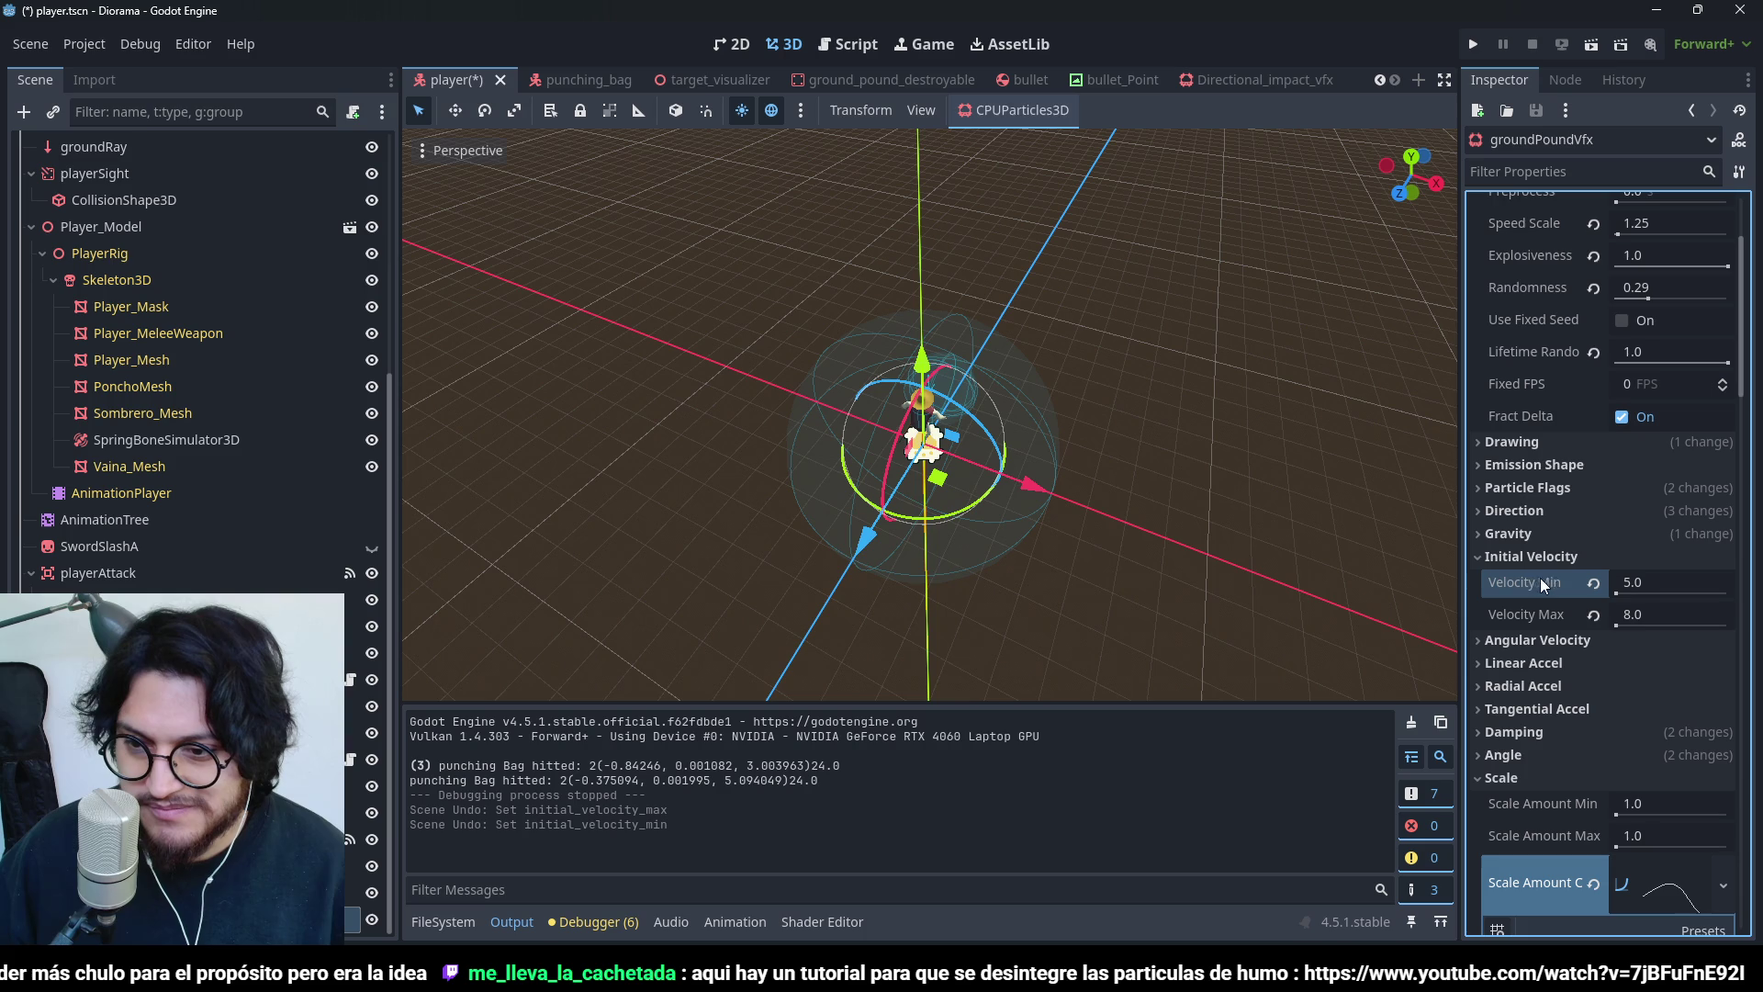
key(ctrl+shift+z)
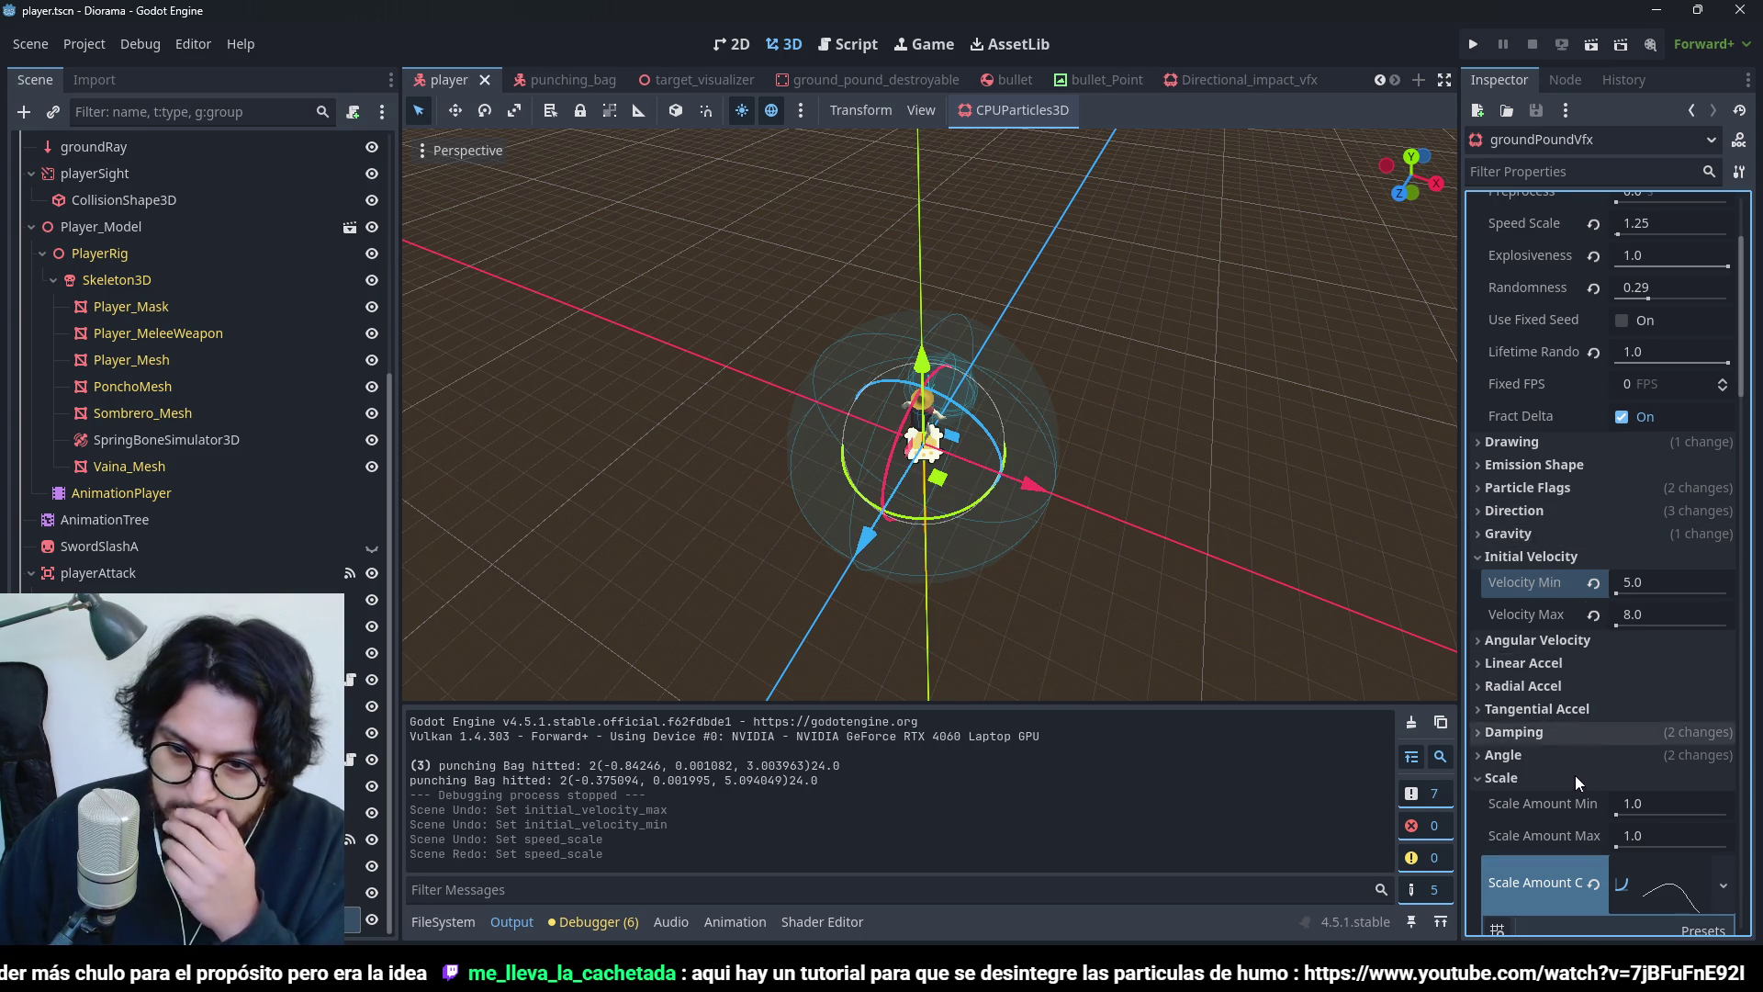
scroll(1574, 775, down, 5)
right_click(1657, 753)
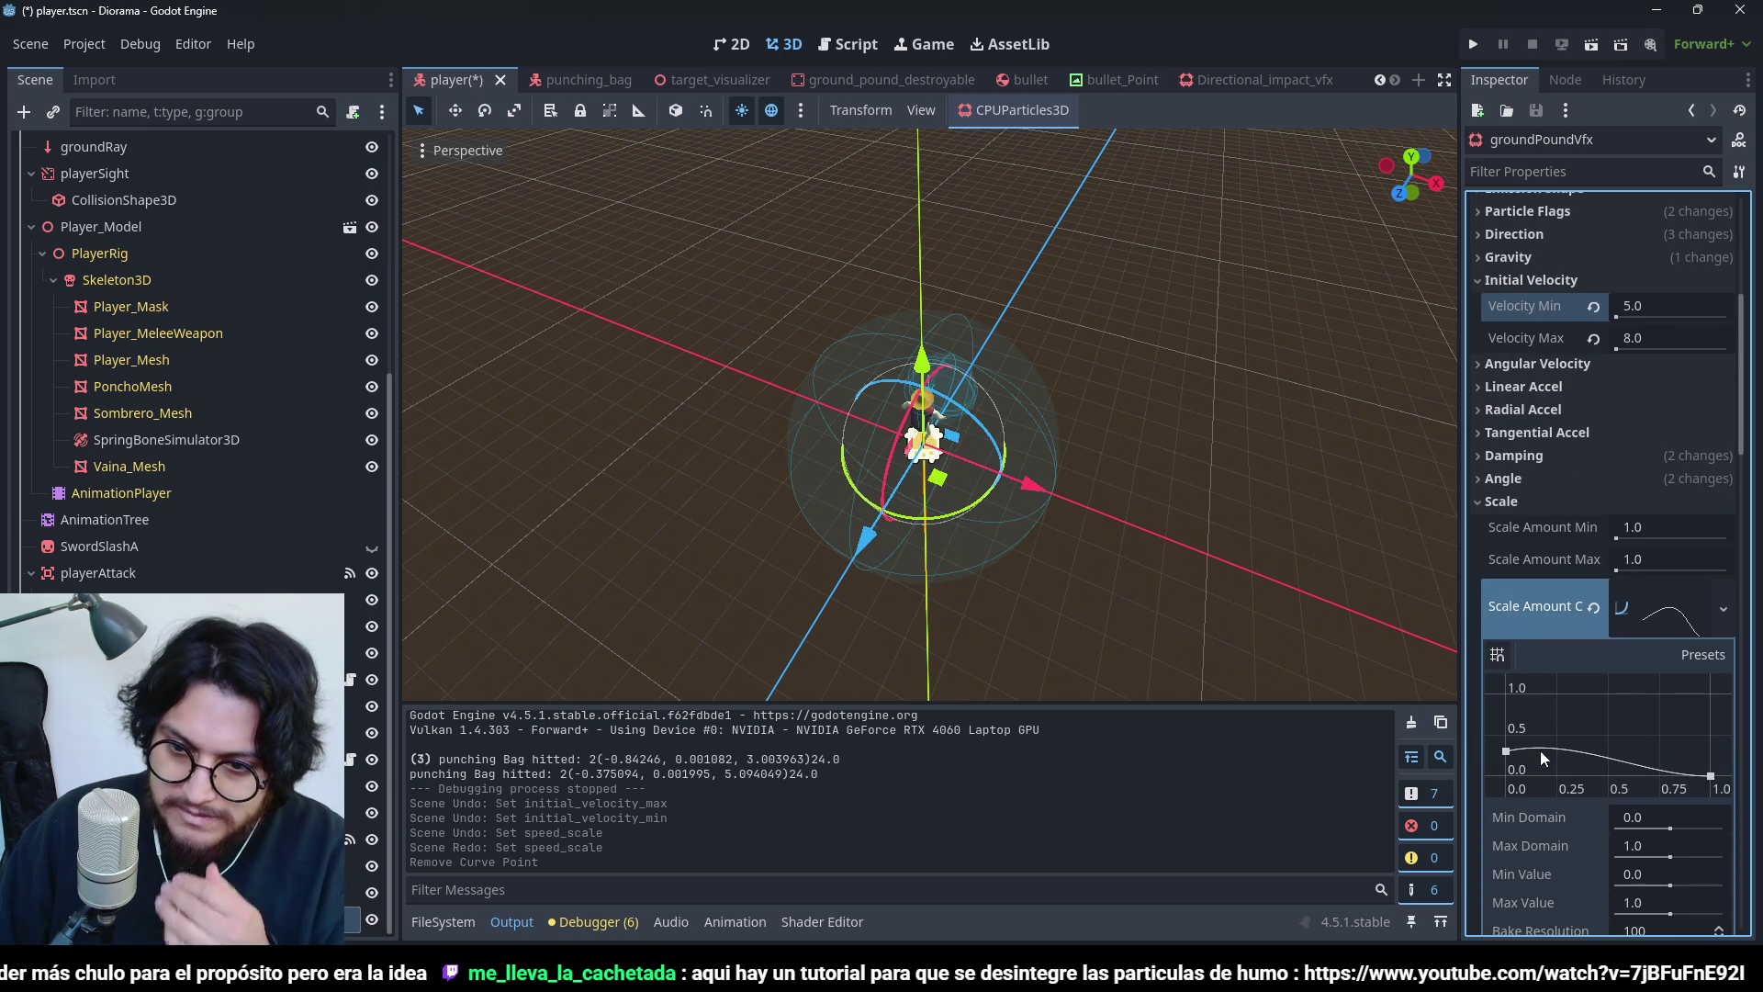
click(1507, 754)
- Turn Emitting on and One Shot off to preview the particles looping
scroll(1699, 277, up, 5)
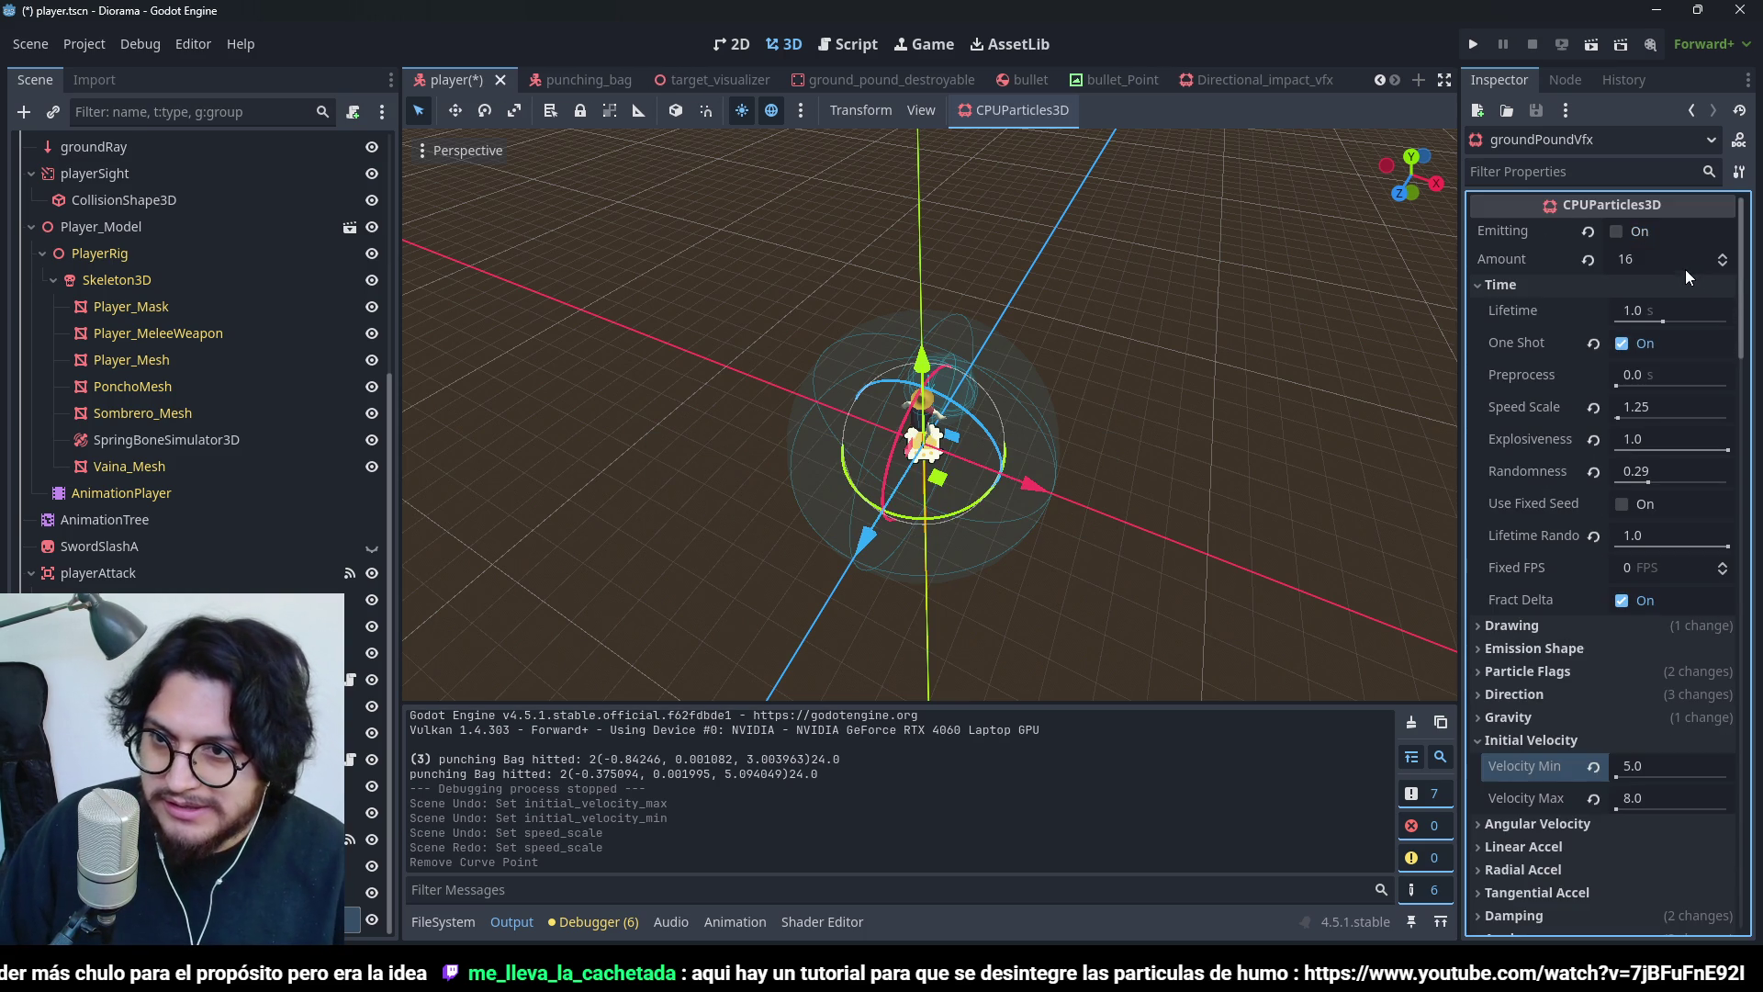
click(1616, 231)
click(1621, 343)
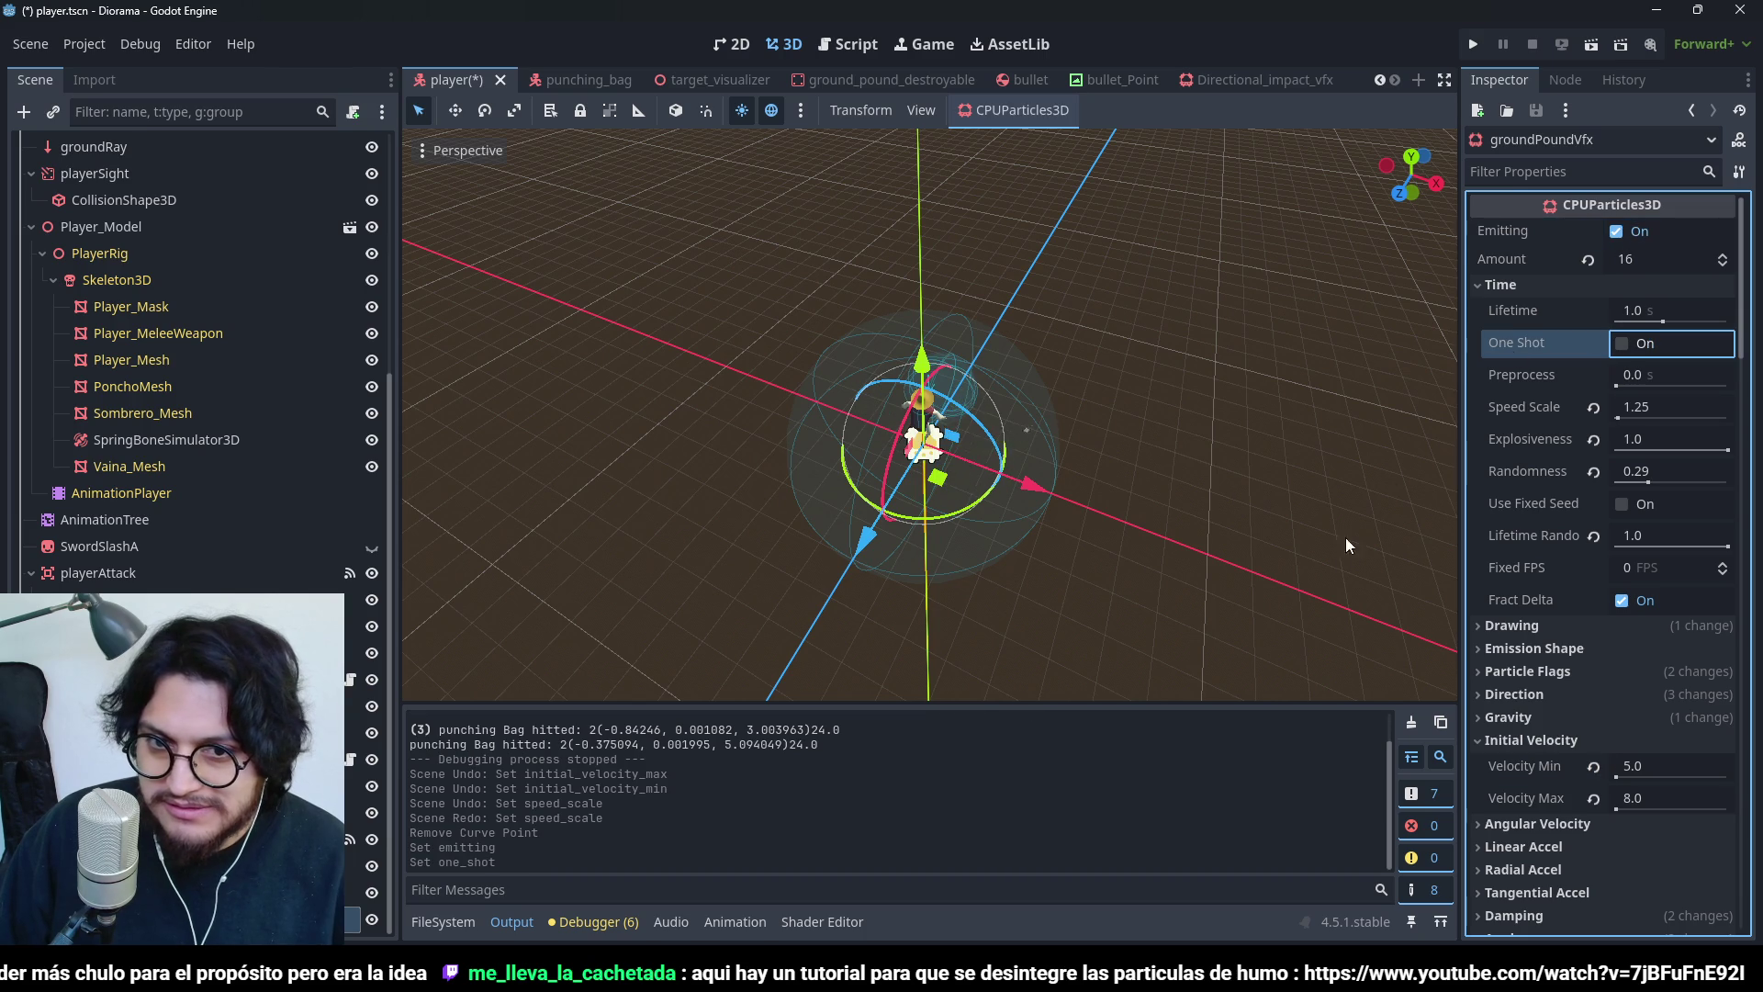
scroll(1556, 628, down, 5)
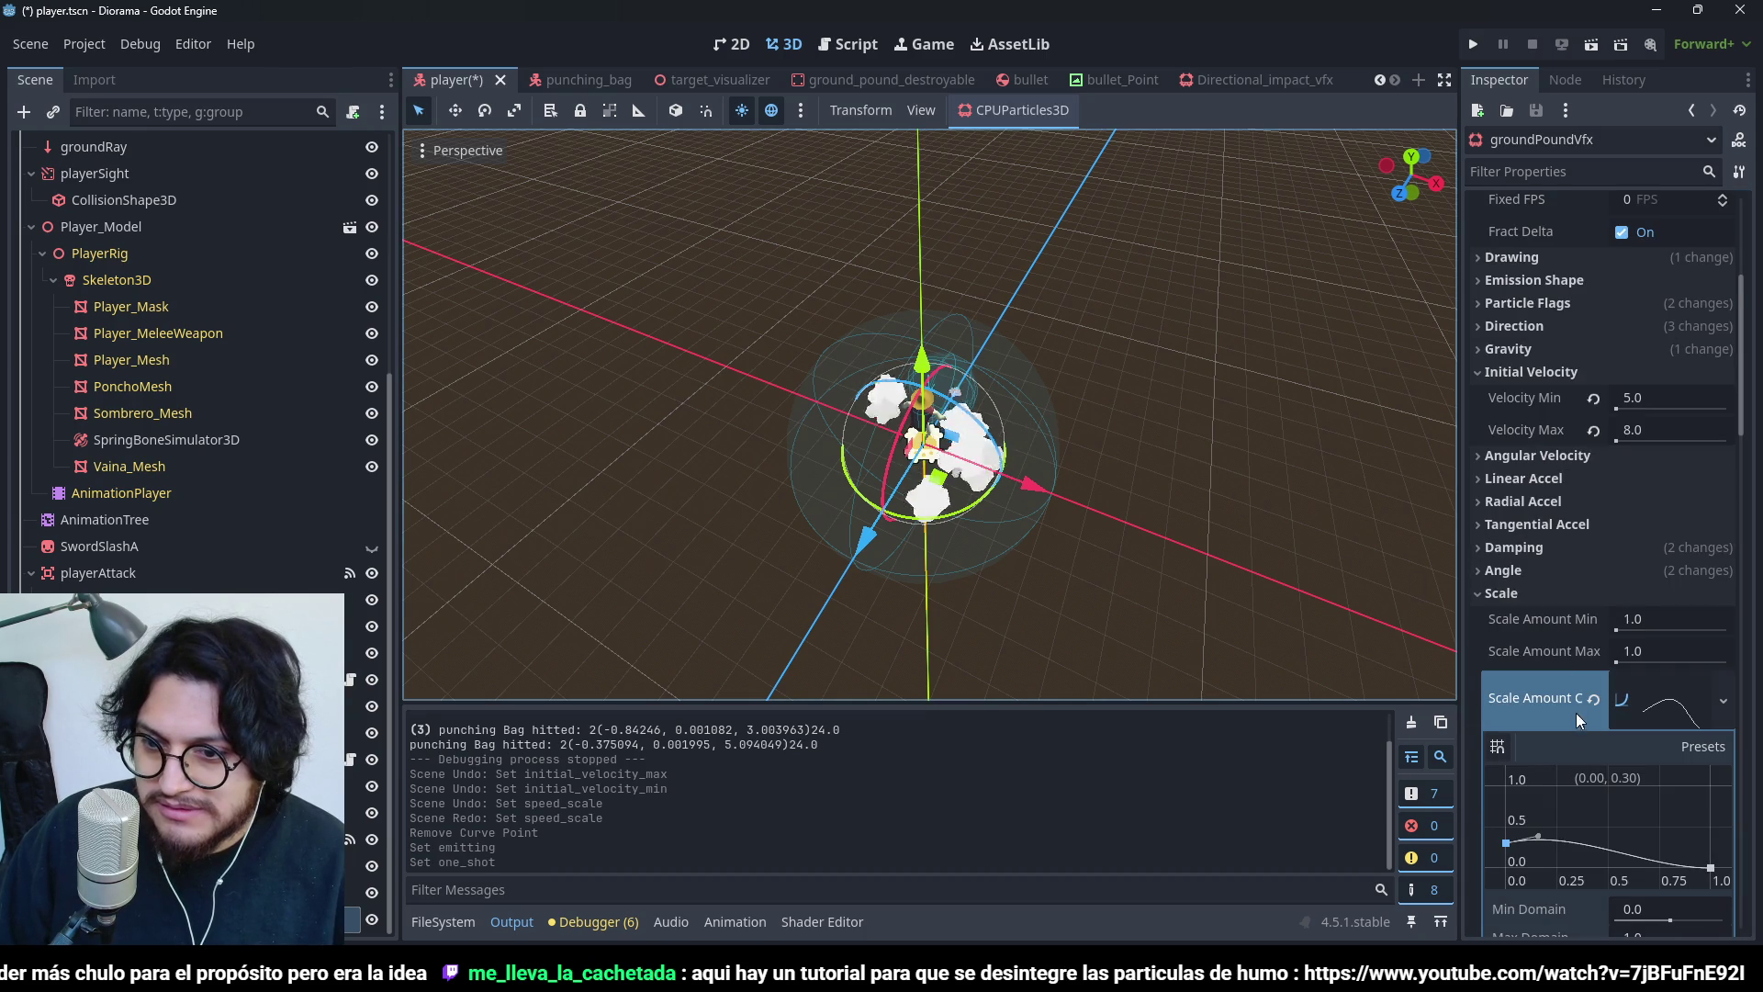
scroll(1541, 829, down, 2)
- Raise the scale curve's early peak, shift the Color Ramp stop, save, and re-enable One Shot
mouse_move(1001, 527)
mouse_down()
mouse_move(1059, 437)
mouse_move(999, 380)
mouse_up()
drag(1532, 741, 1541, 711)
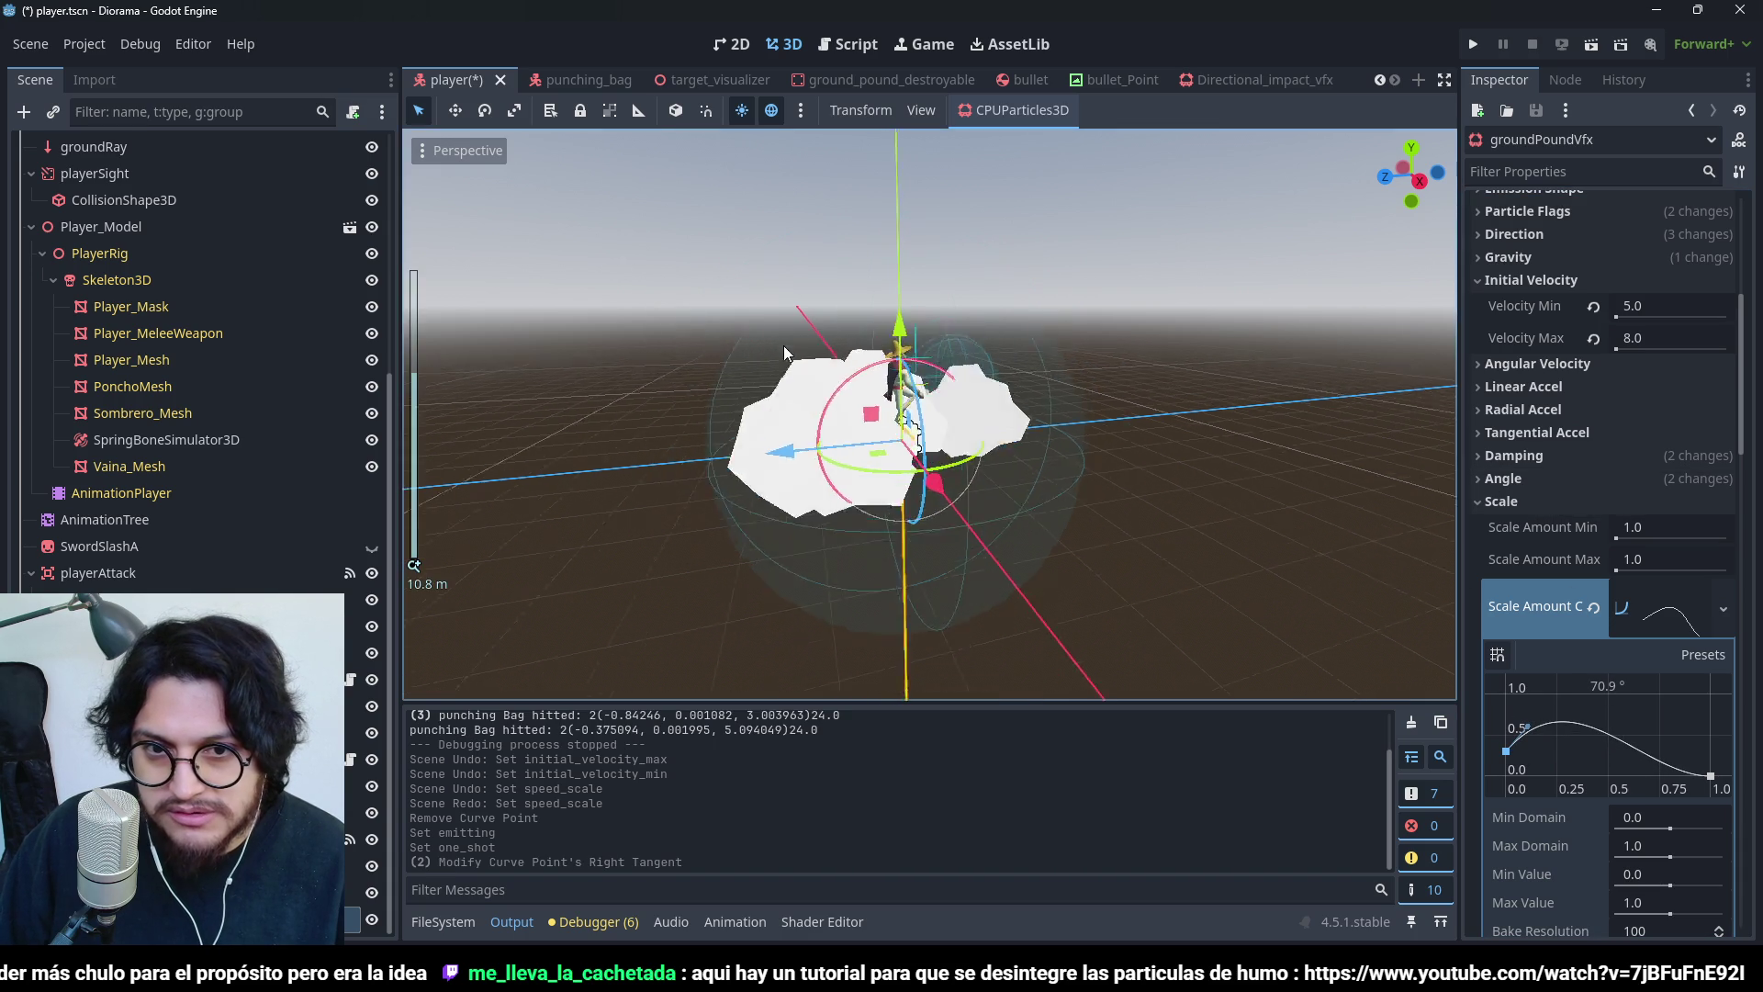
drag(784, 346, 1016, 549)
scroll(1606, 614, down, 5)
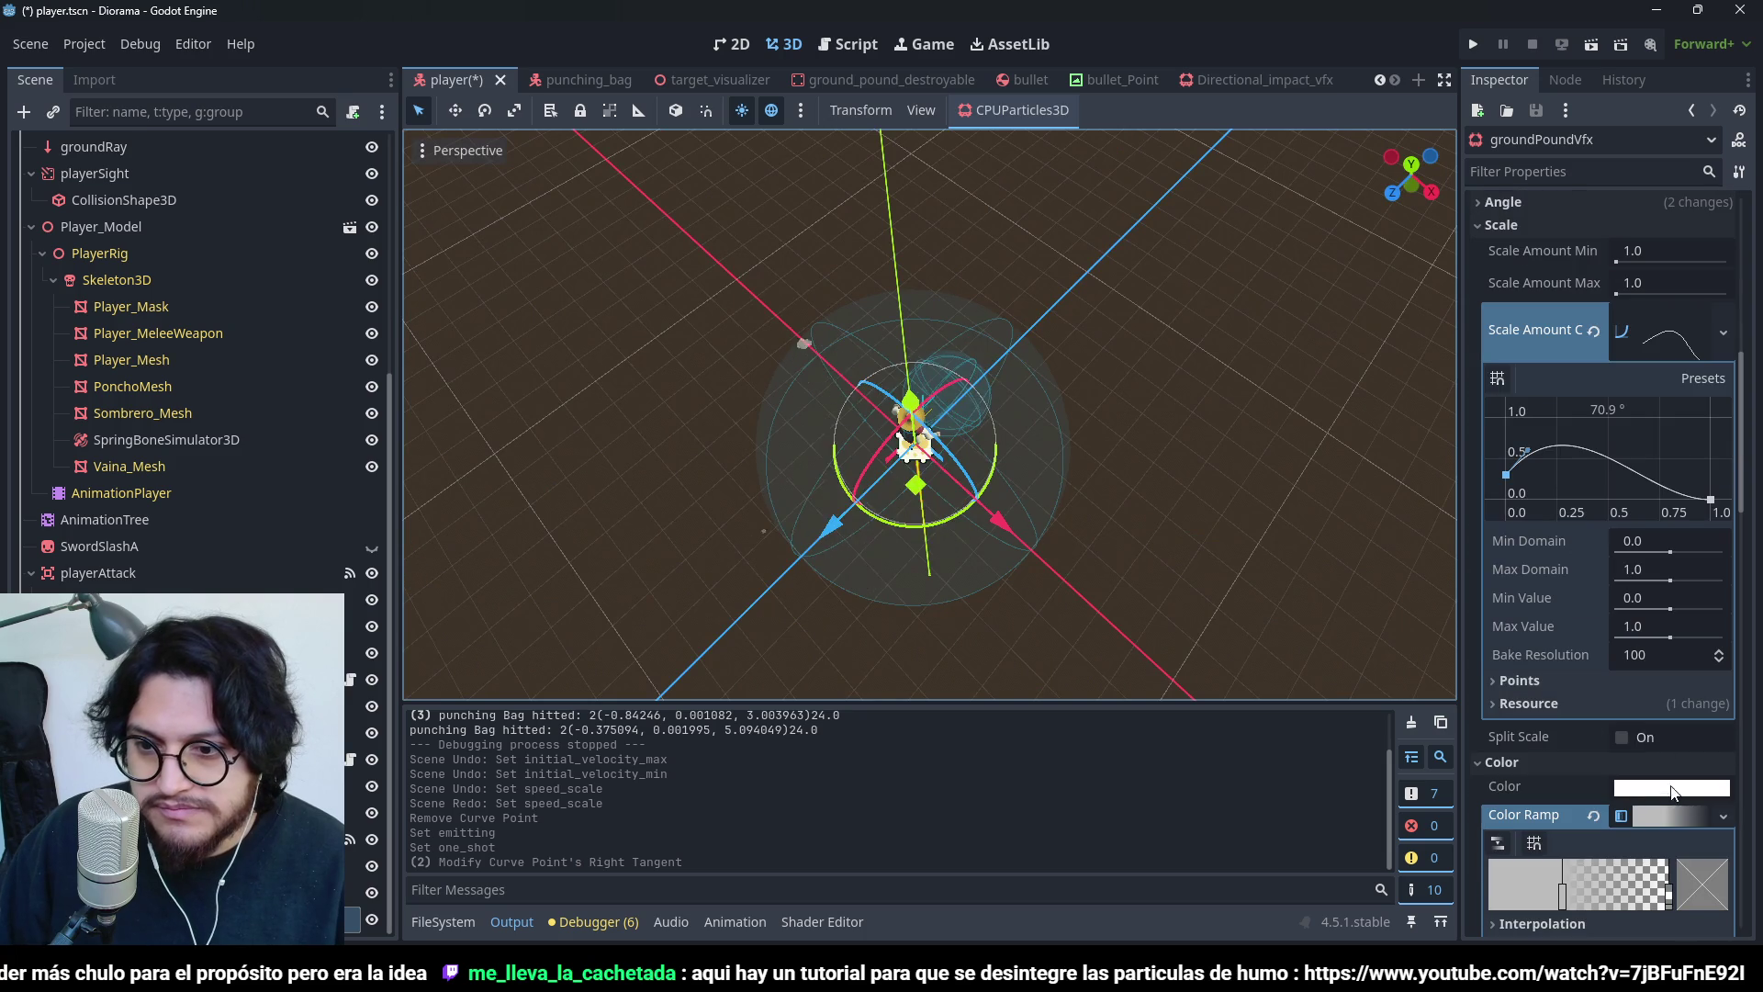
scroll(1666, 818, down, 2)
mouse_move(1562, 798)
mouse_down()
mouse_move(1515, 815)
mouse_move(1530, 822)
mouse_up()
key(ctrl+s)
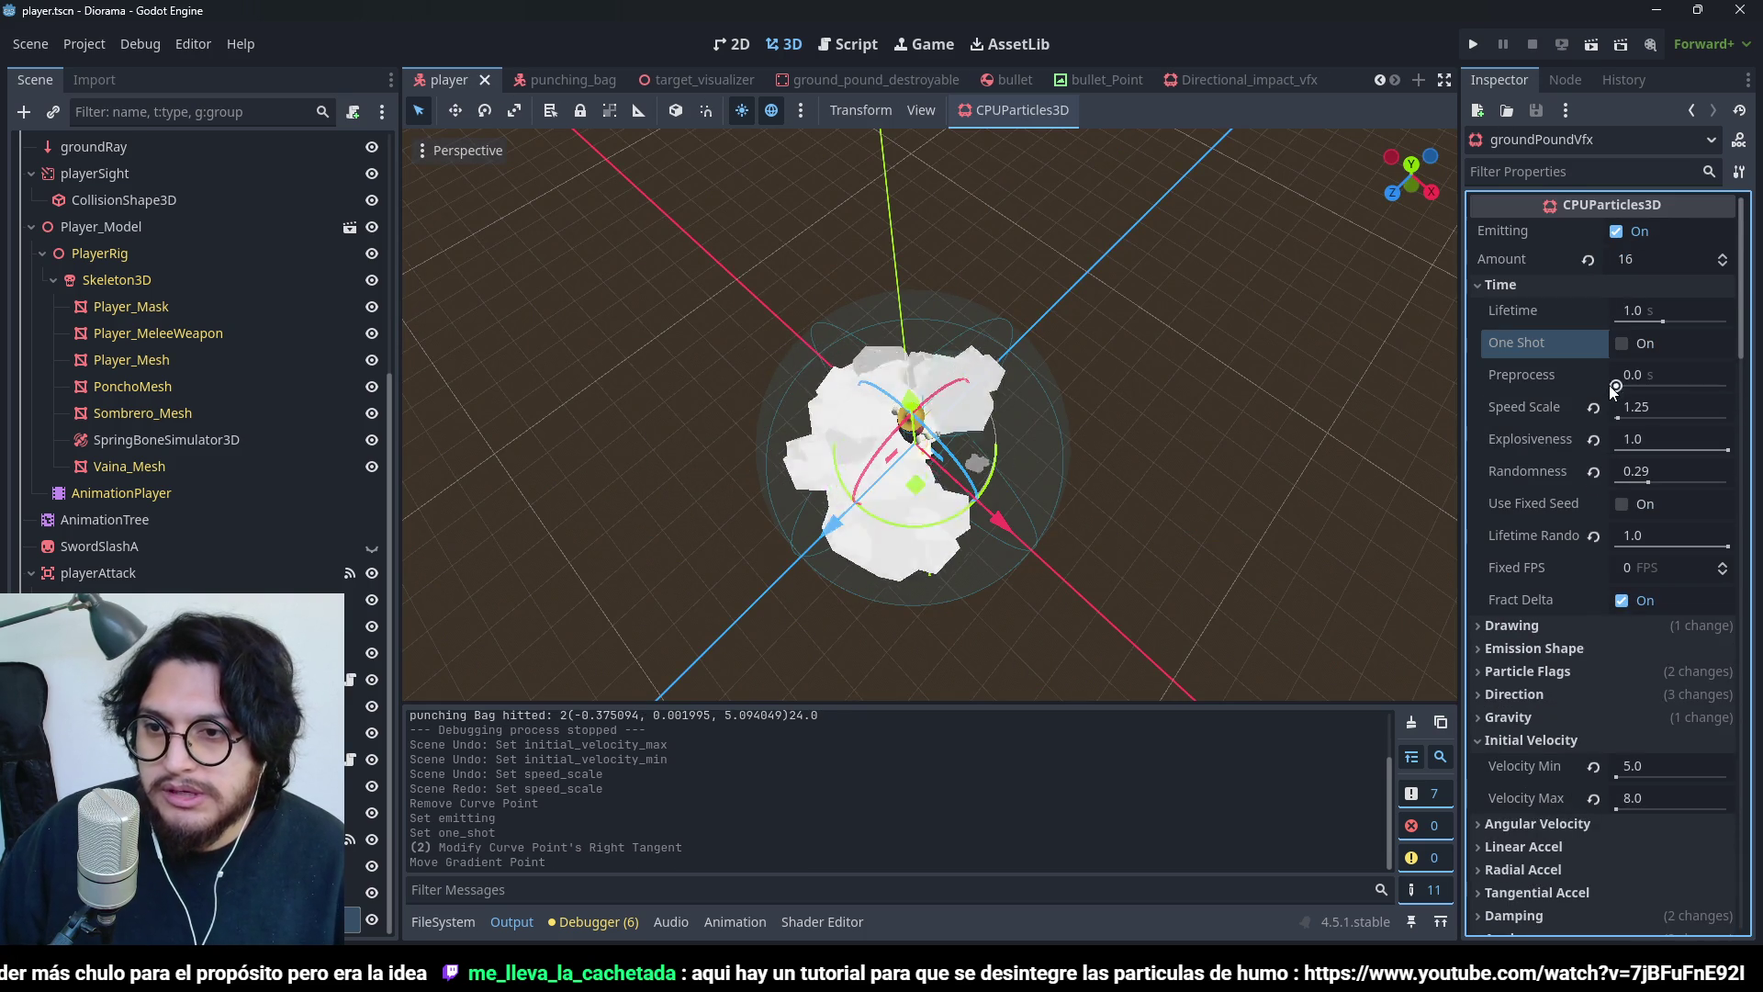
click(1622, 344)
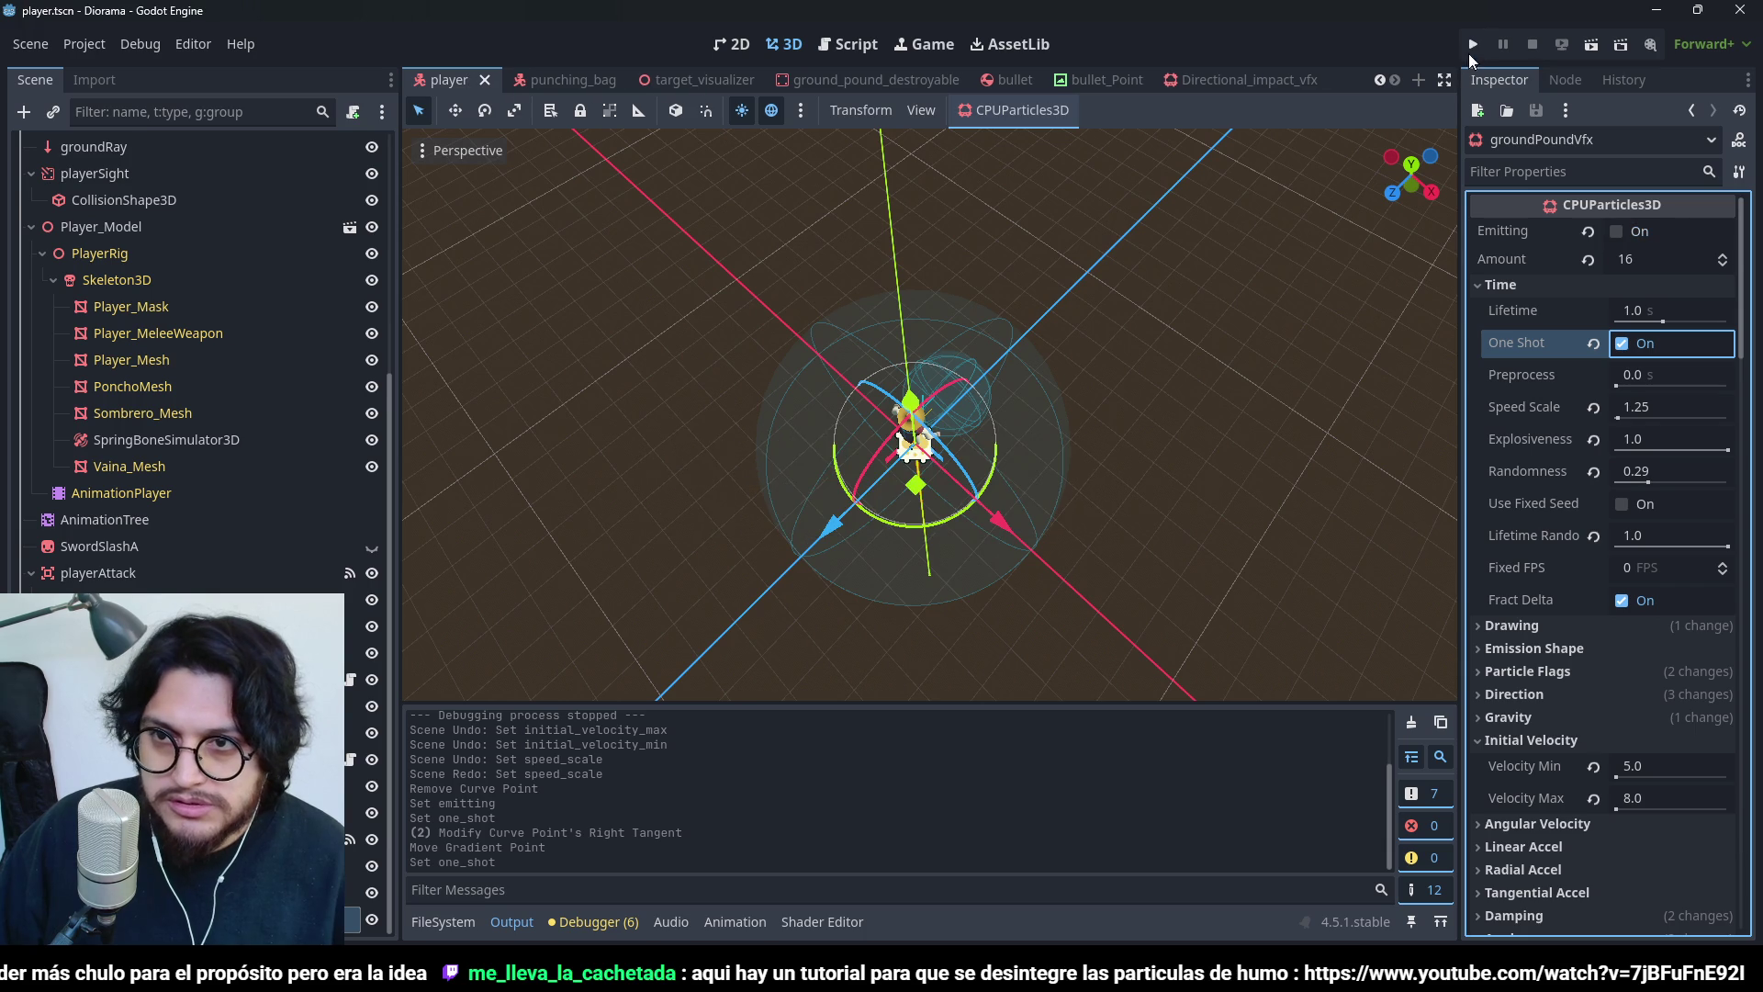
- Run the game three times, ground-pounding into the dummies to check the one-shot dust burst
click(1471, 50)
key(space)
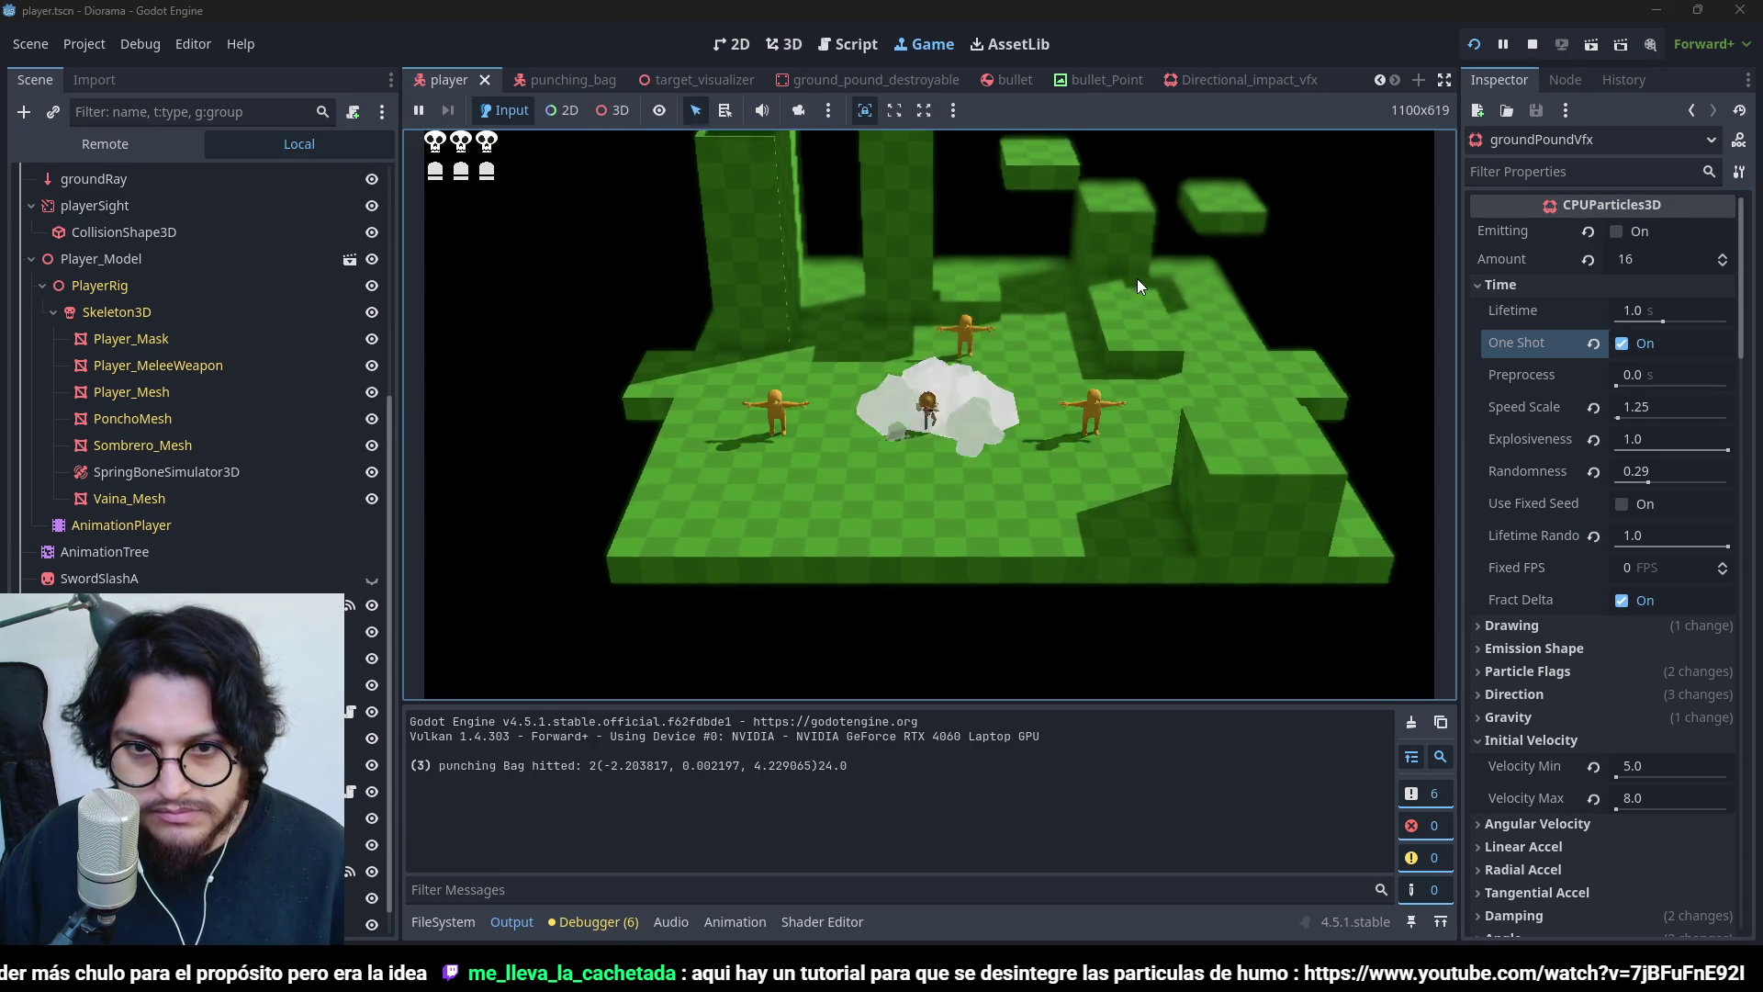
click(1532, 43)
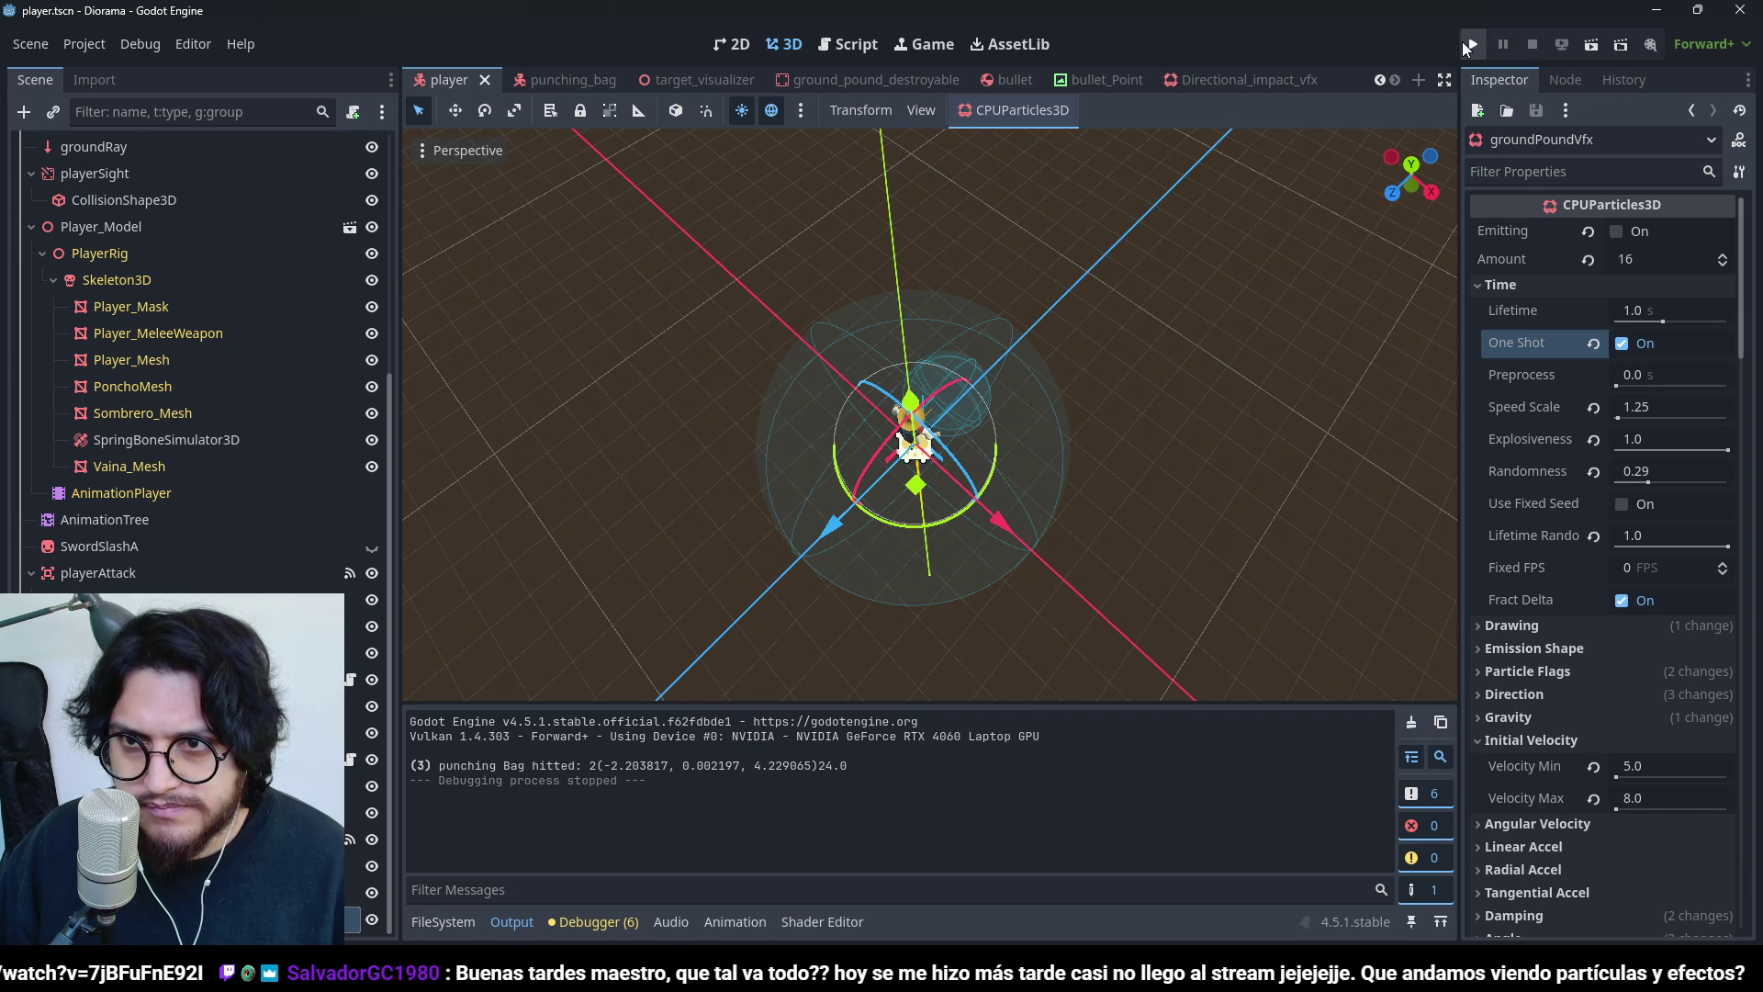
key(F5)
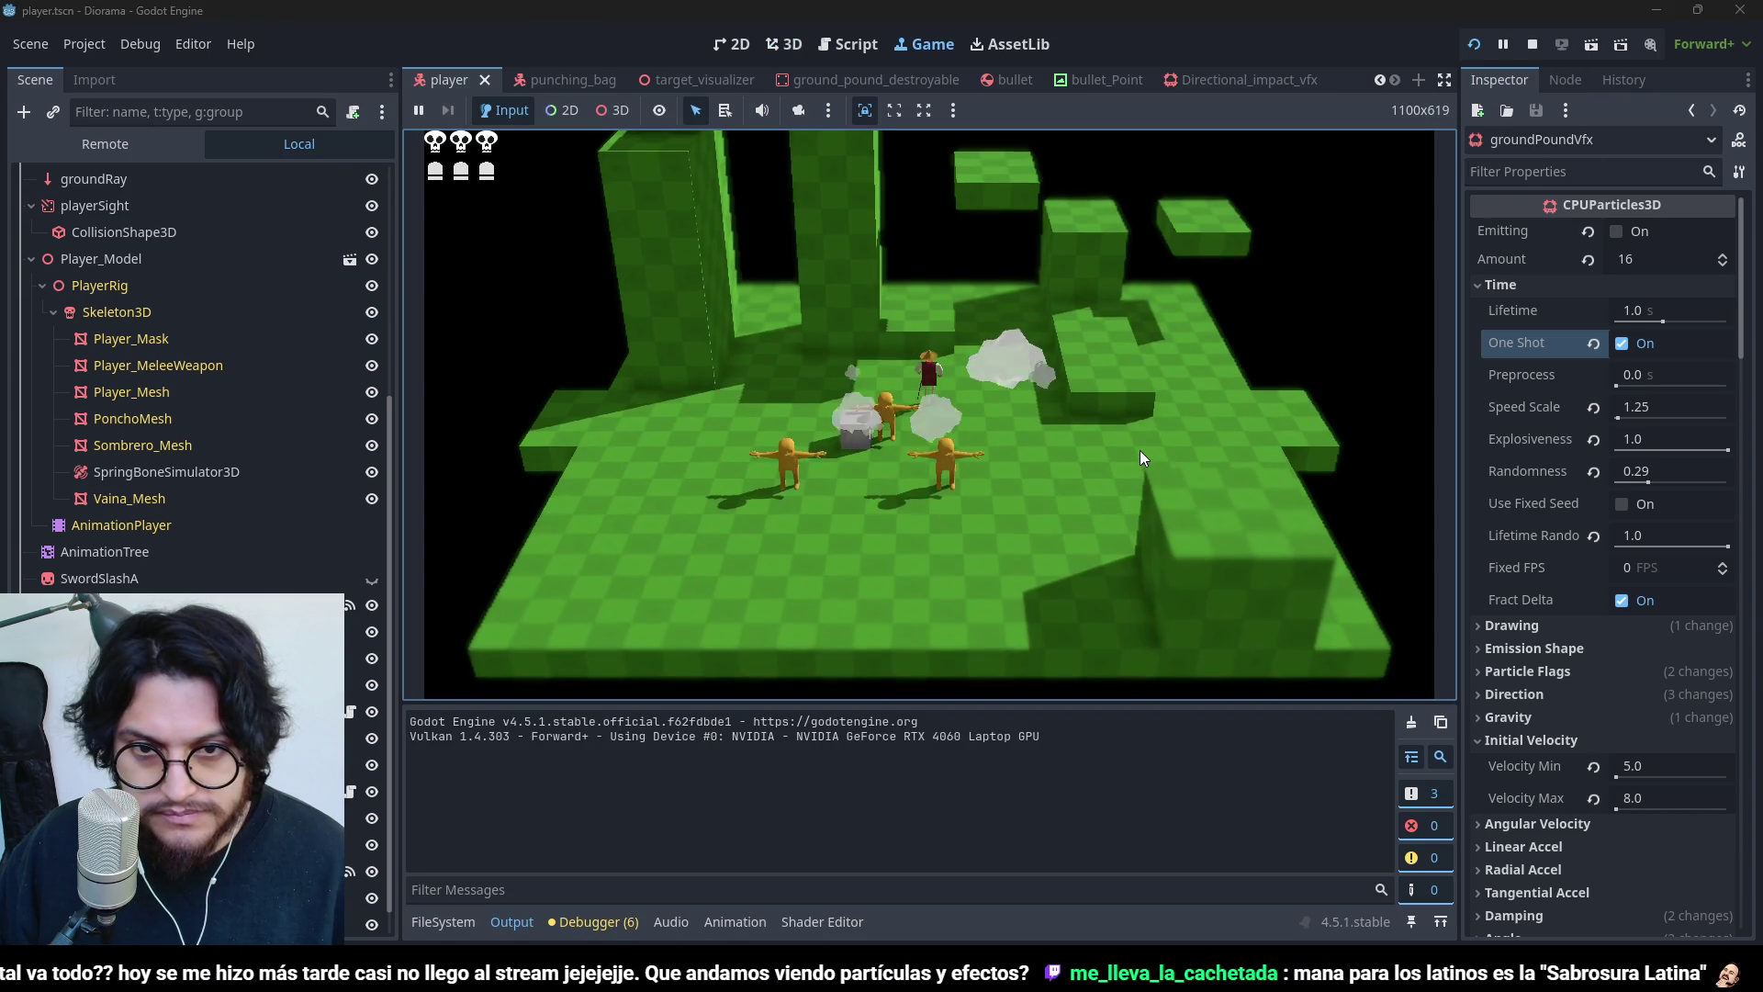
click(1533, 45)
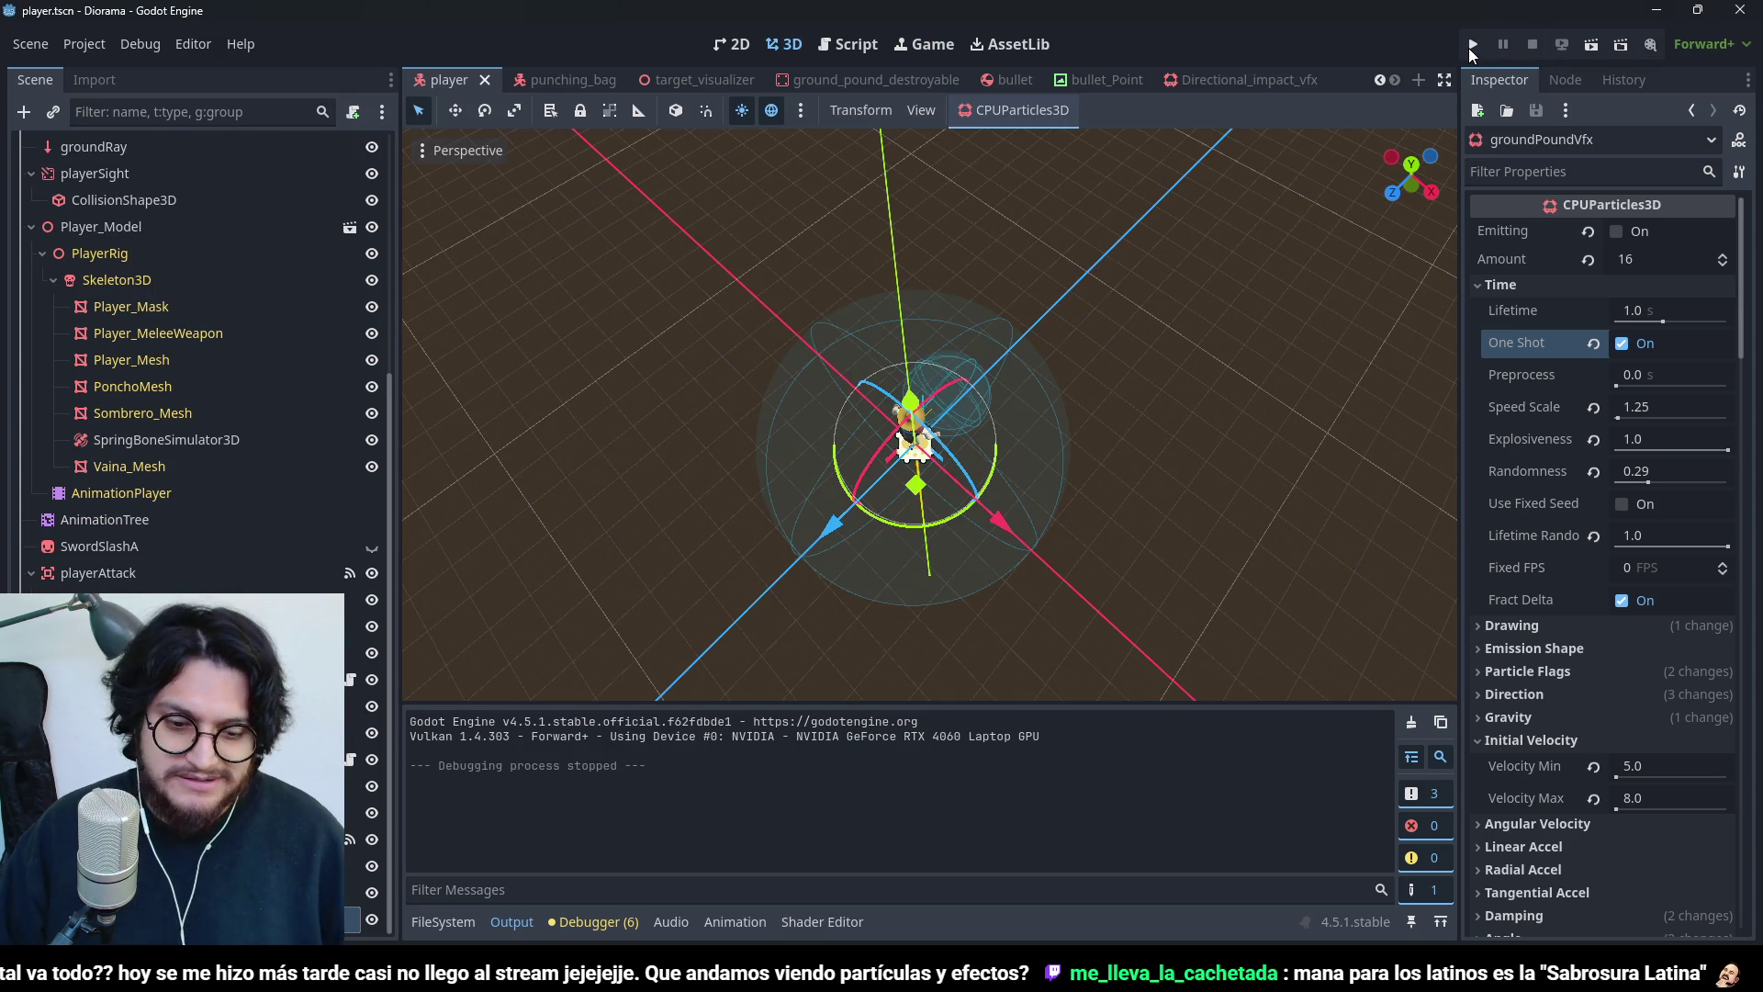
click(1471, 51)
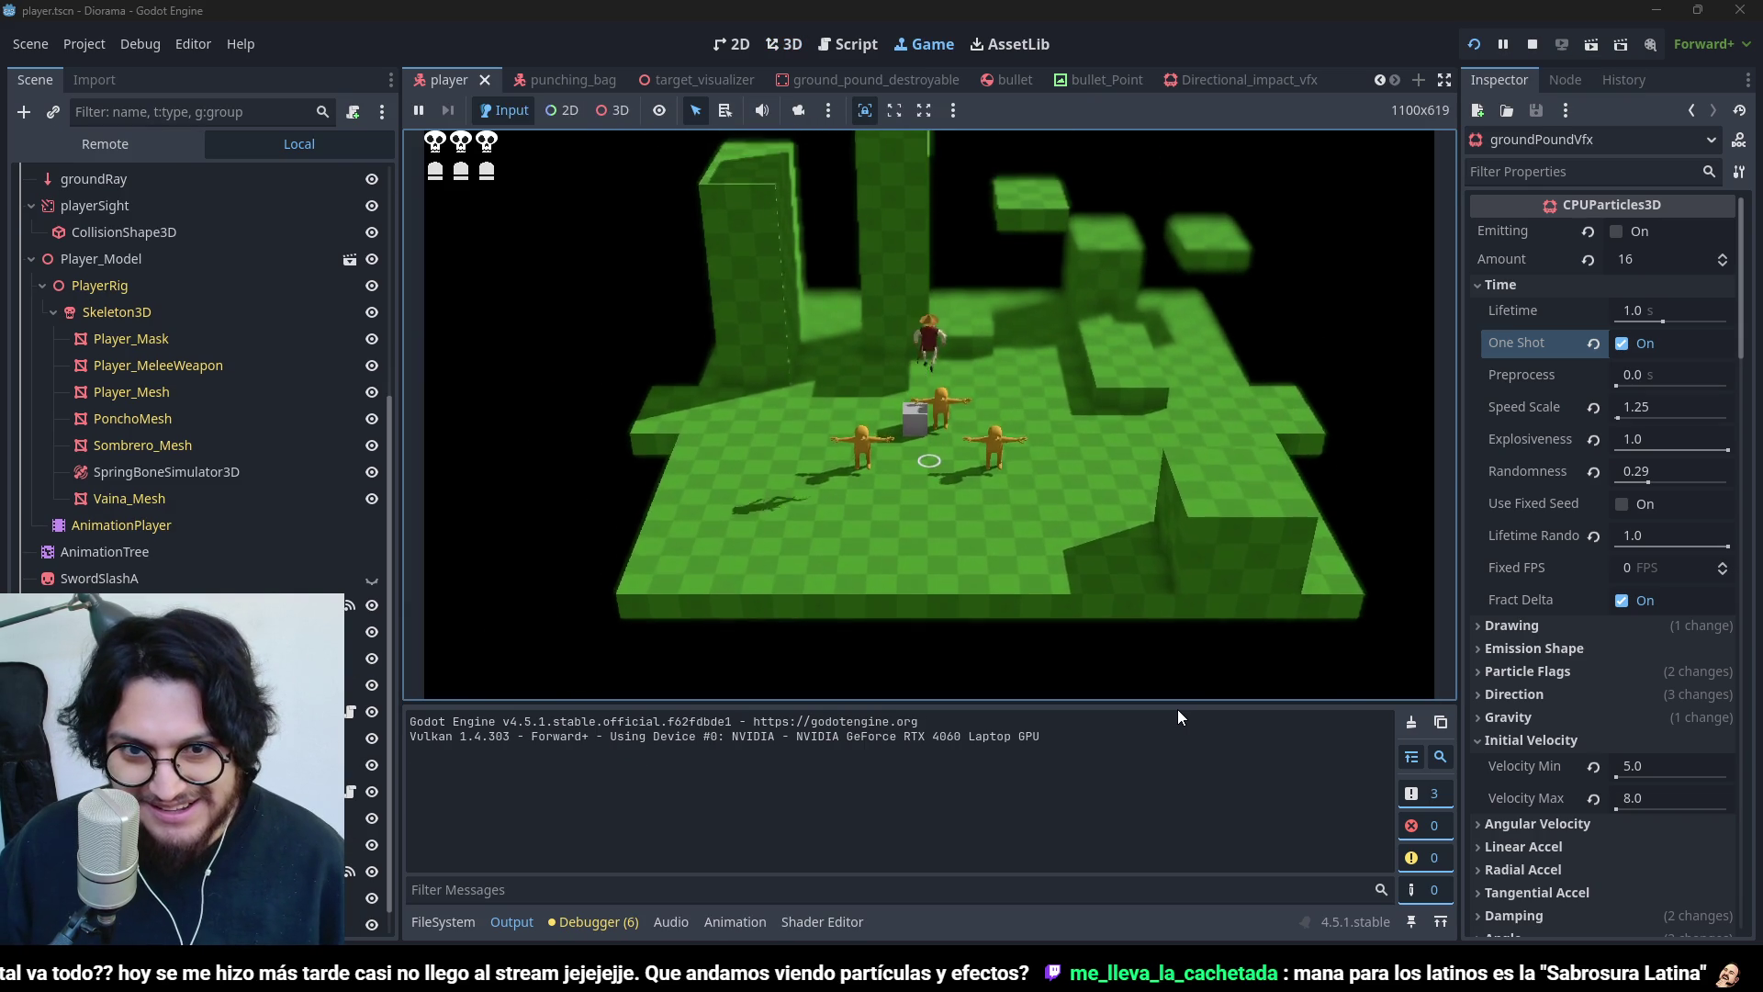
key(space)
key(space)
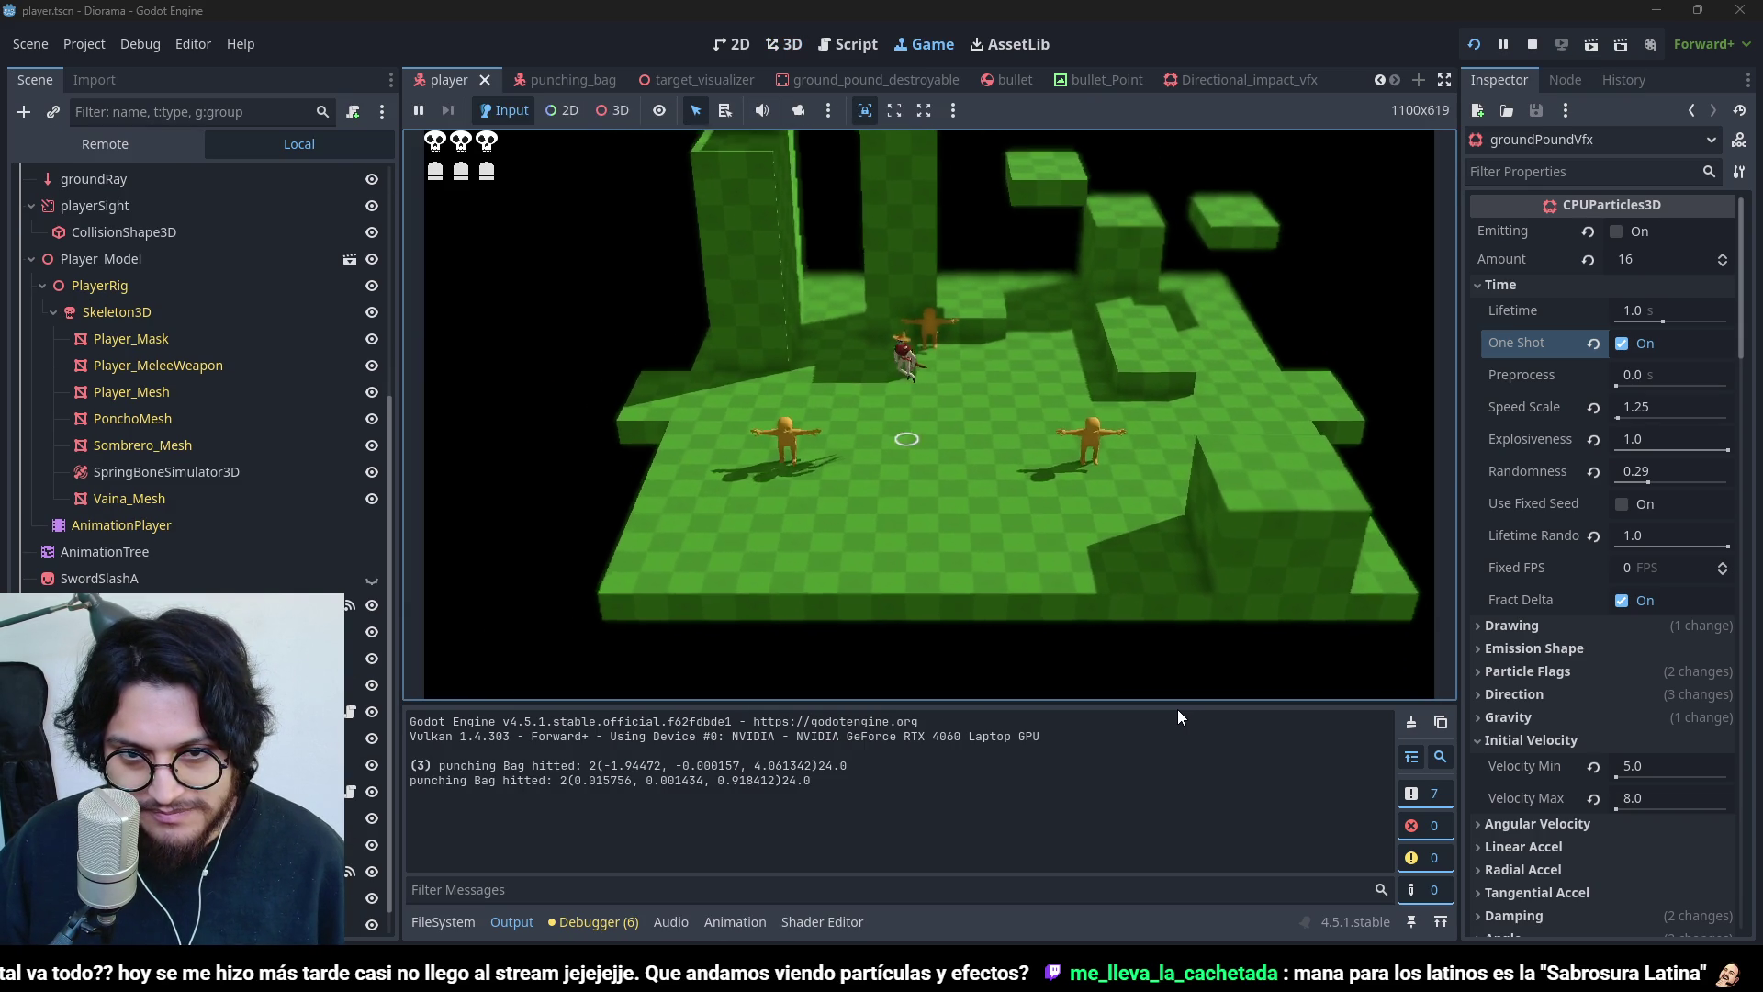
key(space)
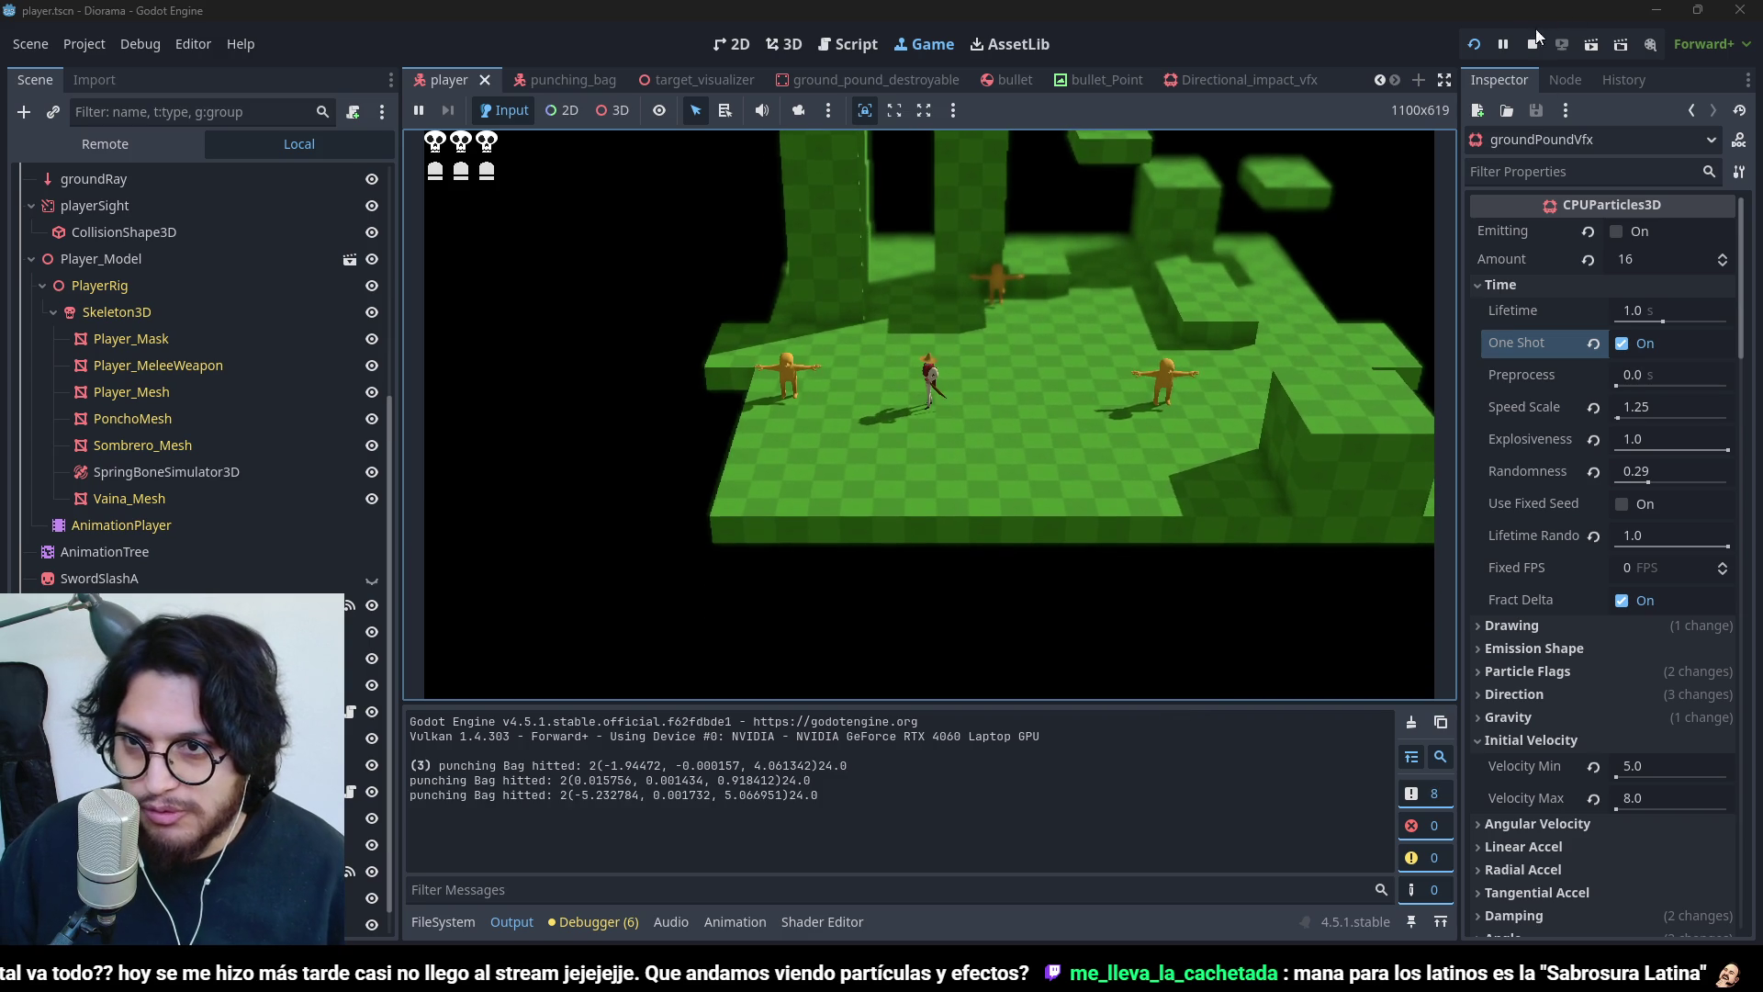
click(1531, 44)
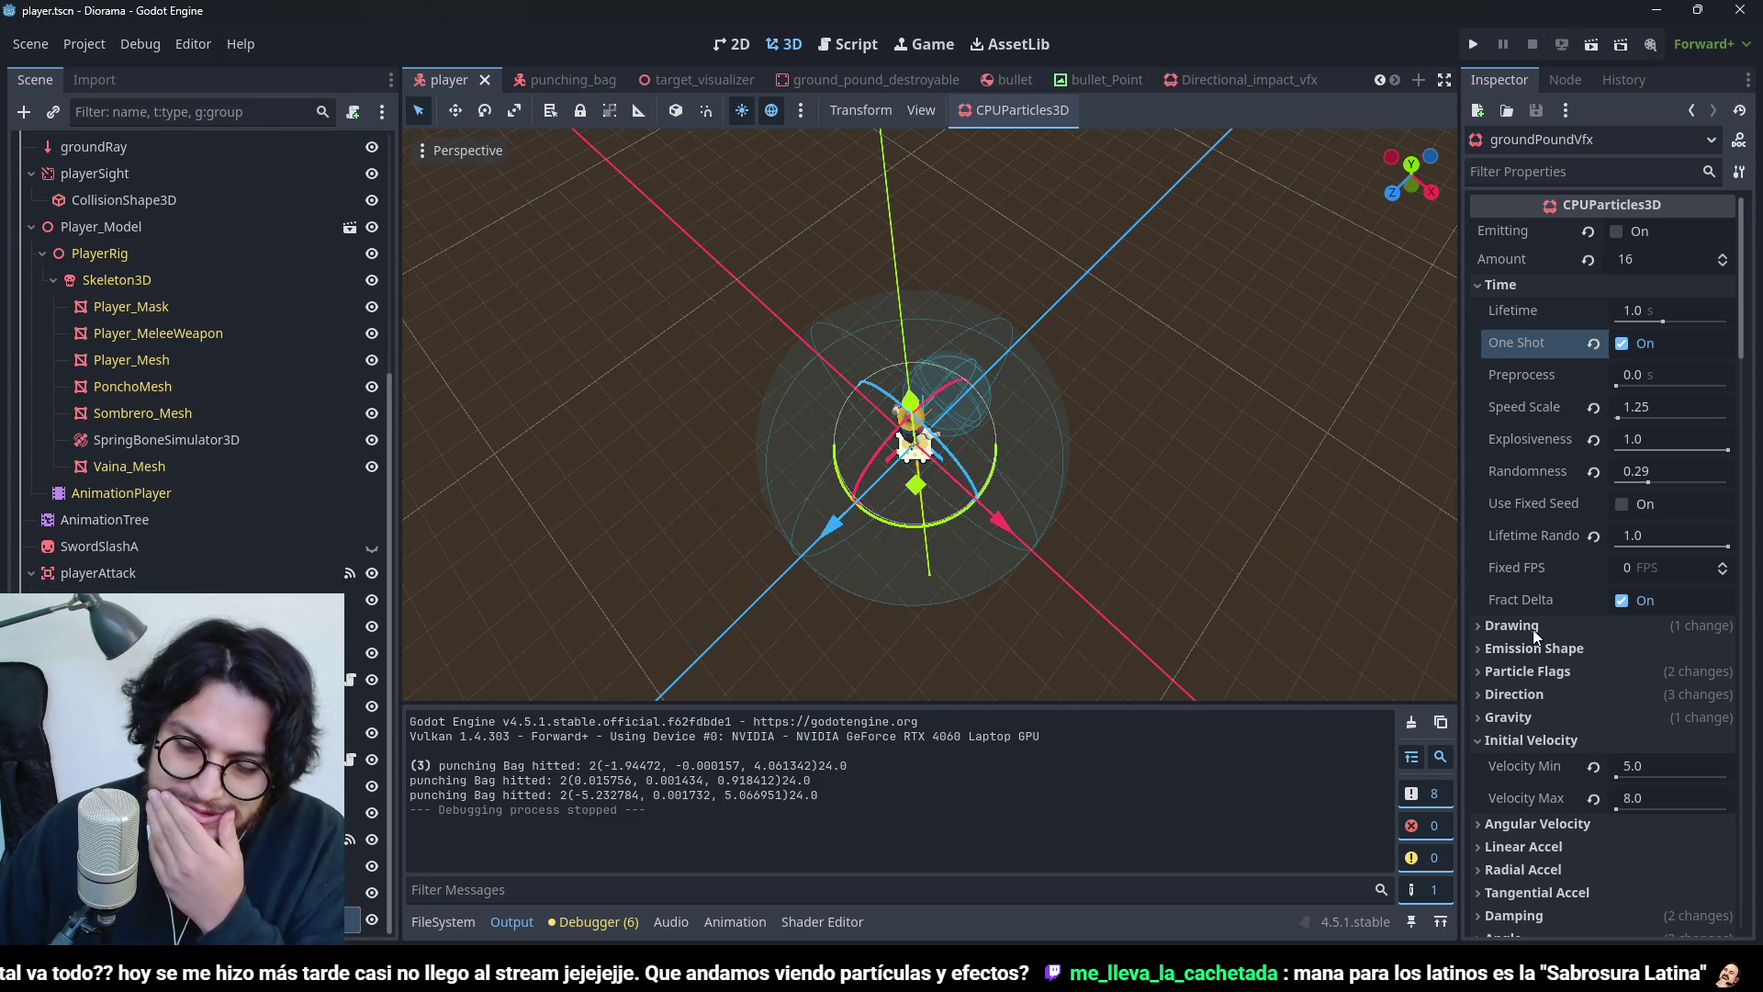
- Angle the Scale Amount Curve's 0.30 start tangent to about 61.6°, then save the scene
key(ctrl+s)
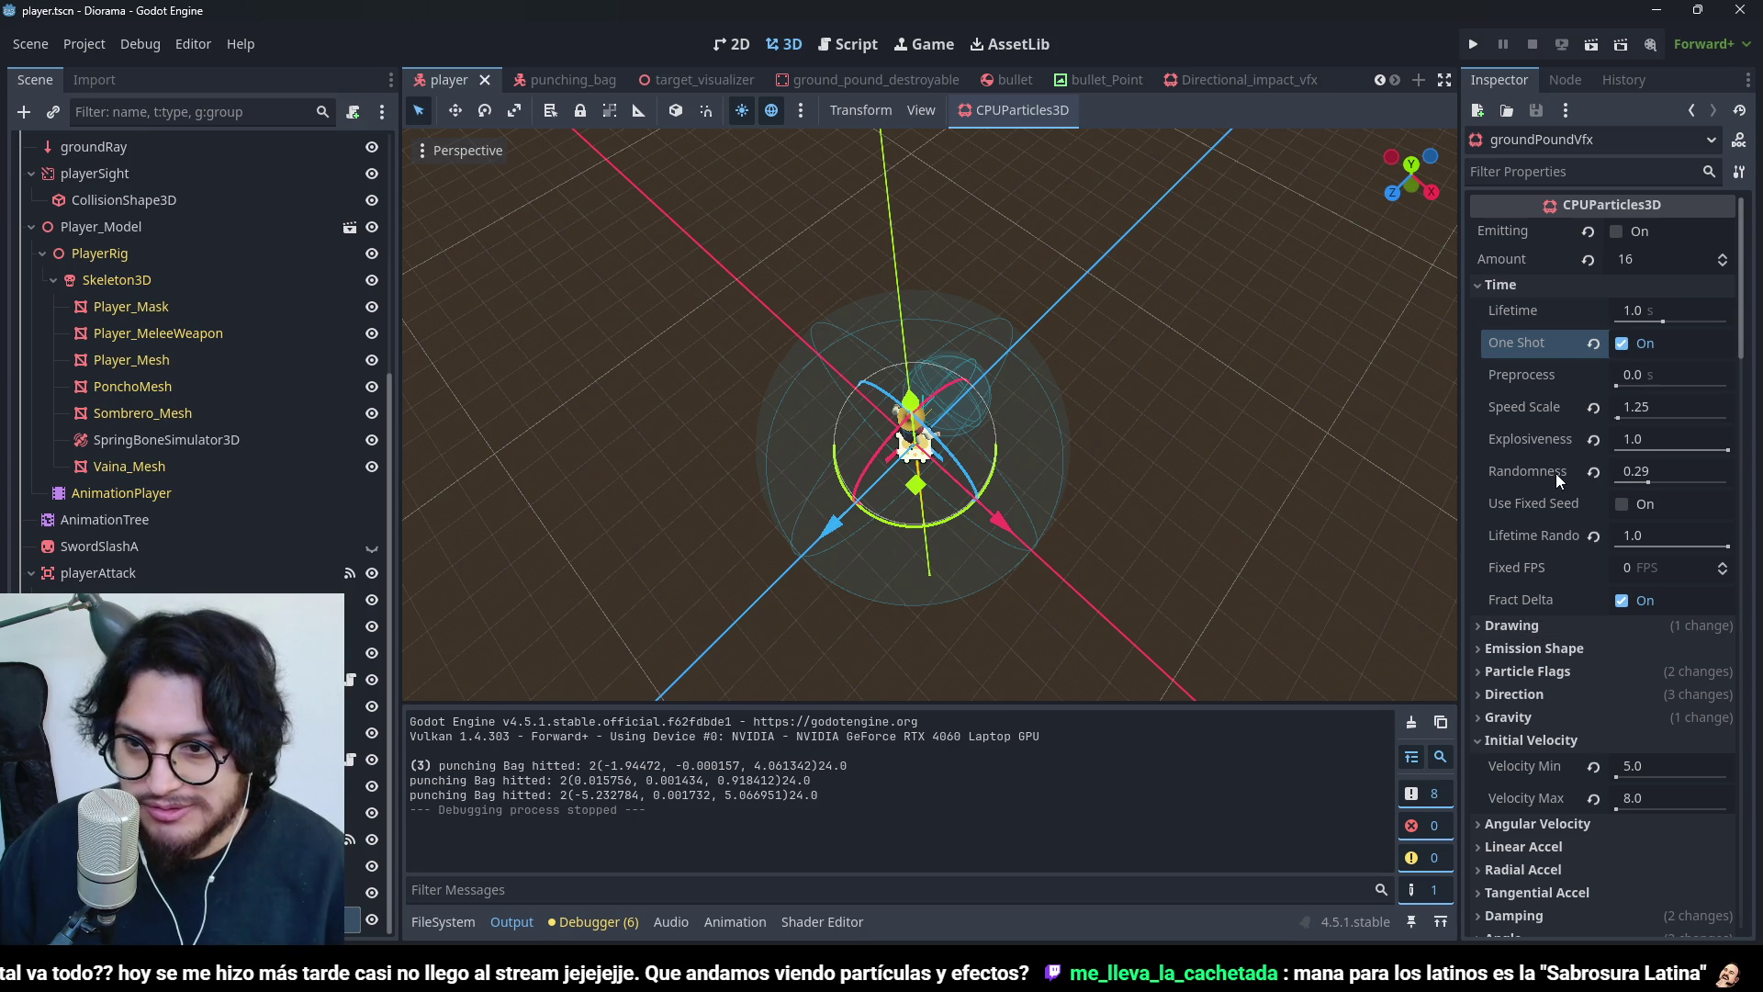
scroll(1555, 472, down, 5)
click(1574, 625)
scroll(1573, 624, down, 2)
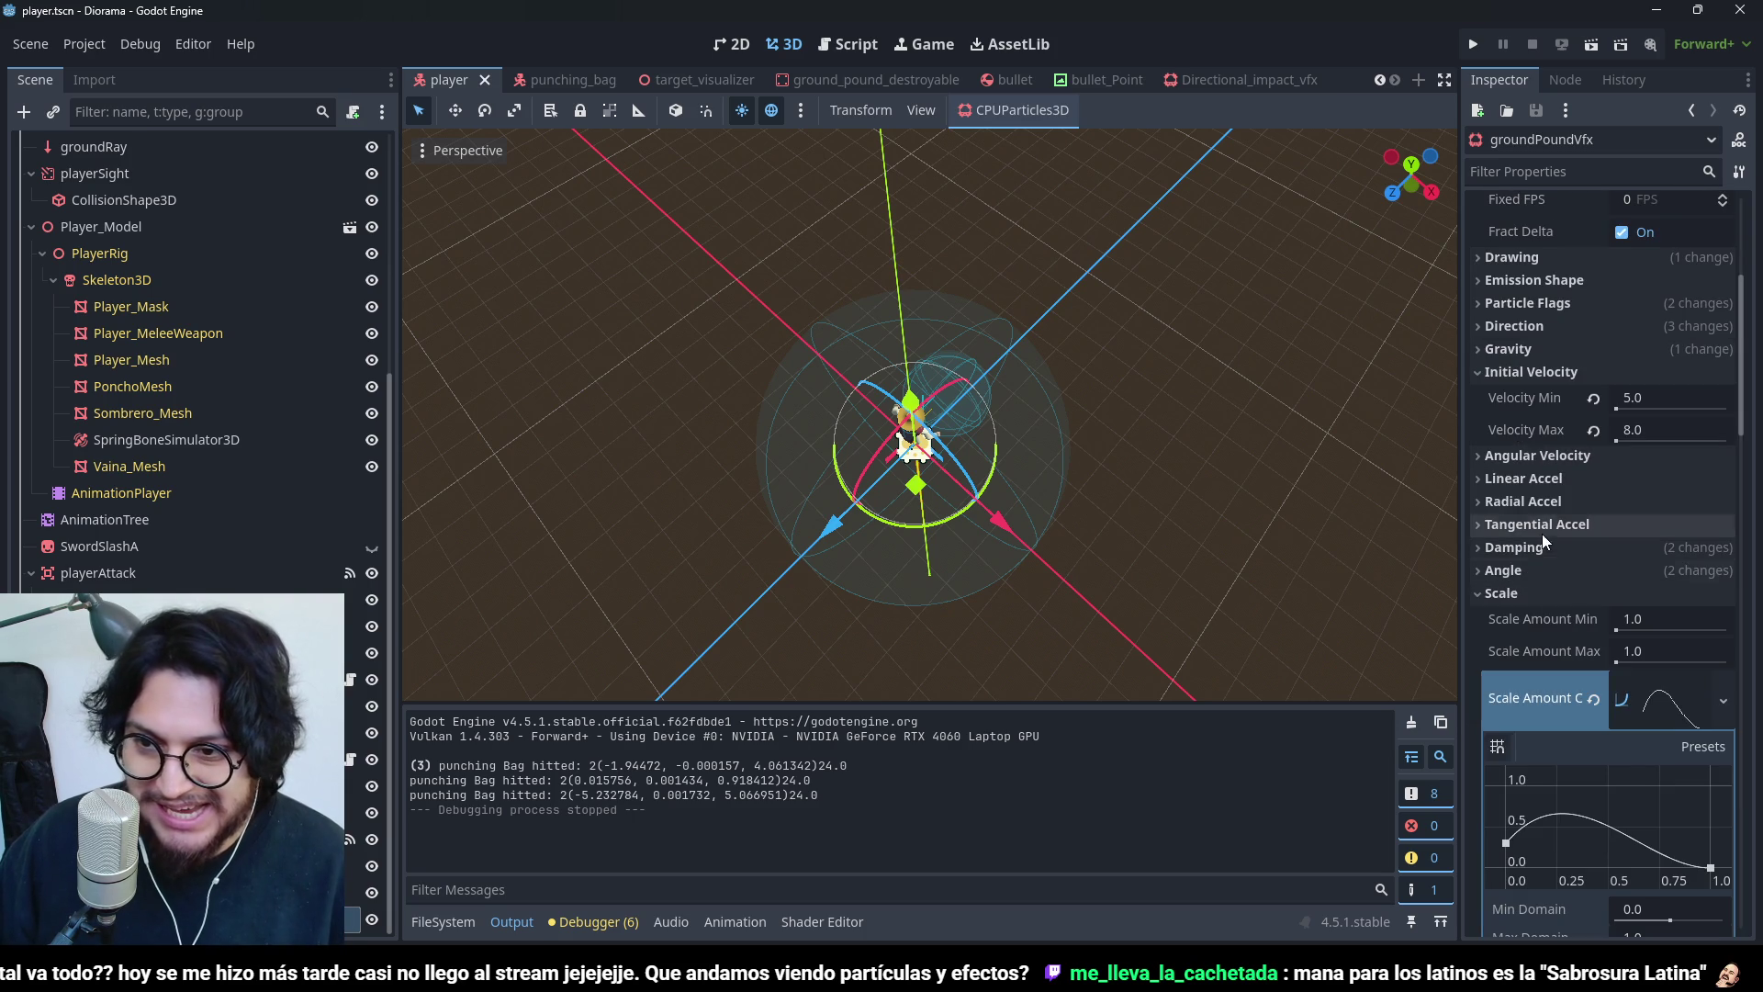
drag(1510, 831, 1503, 854)
key(ctrl+z)
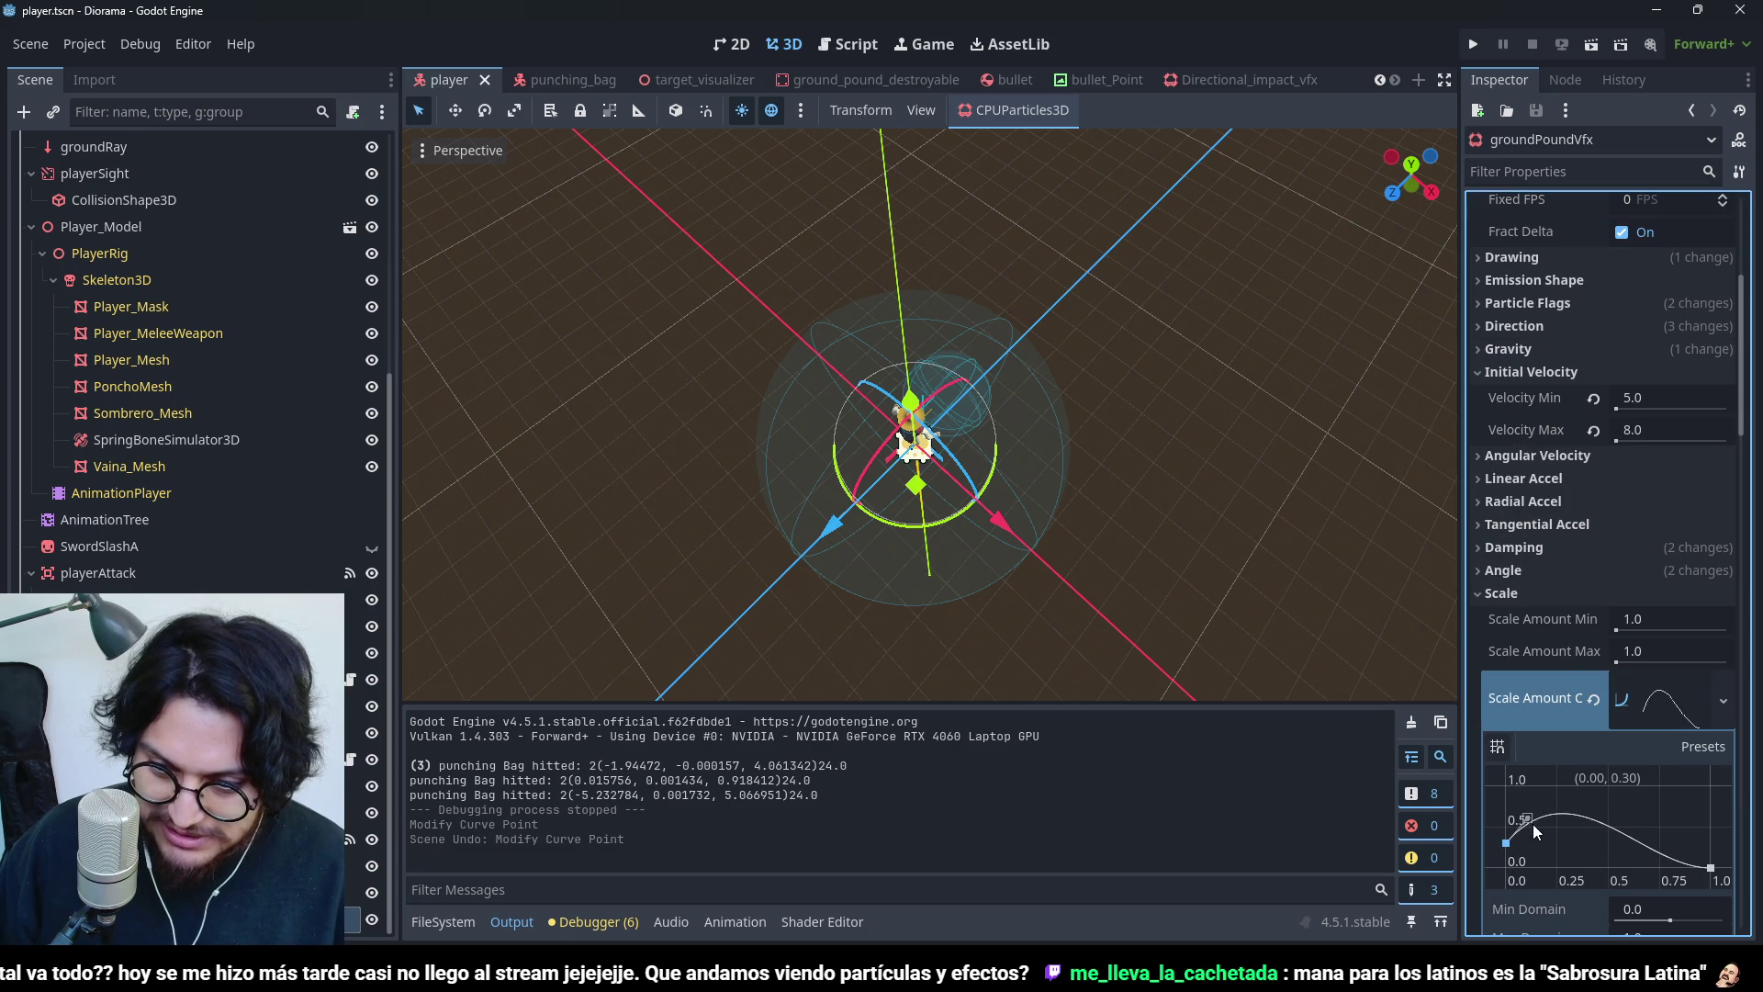
drag(1528, 821, 1529, 827)
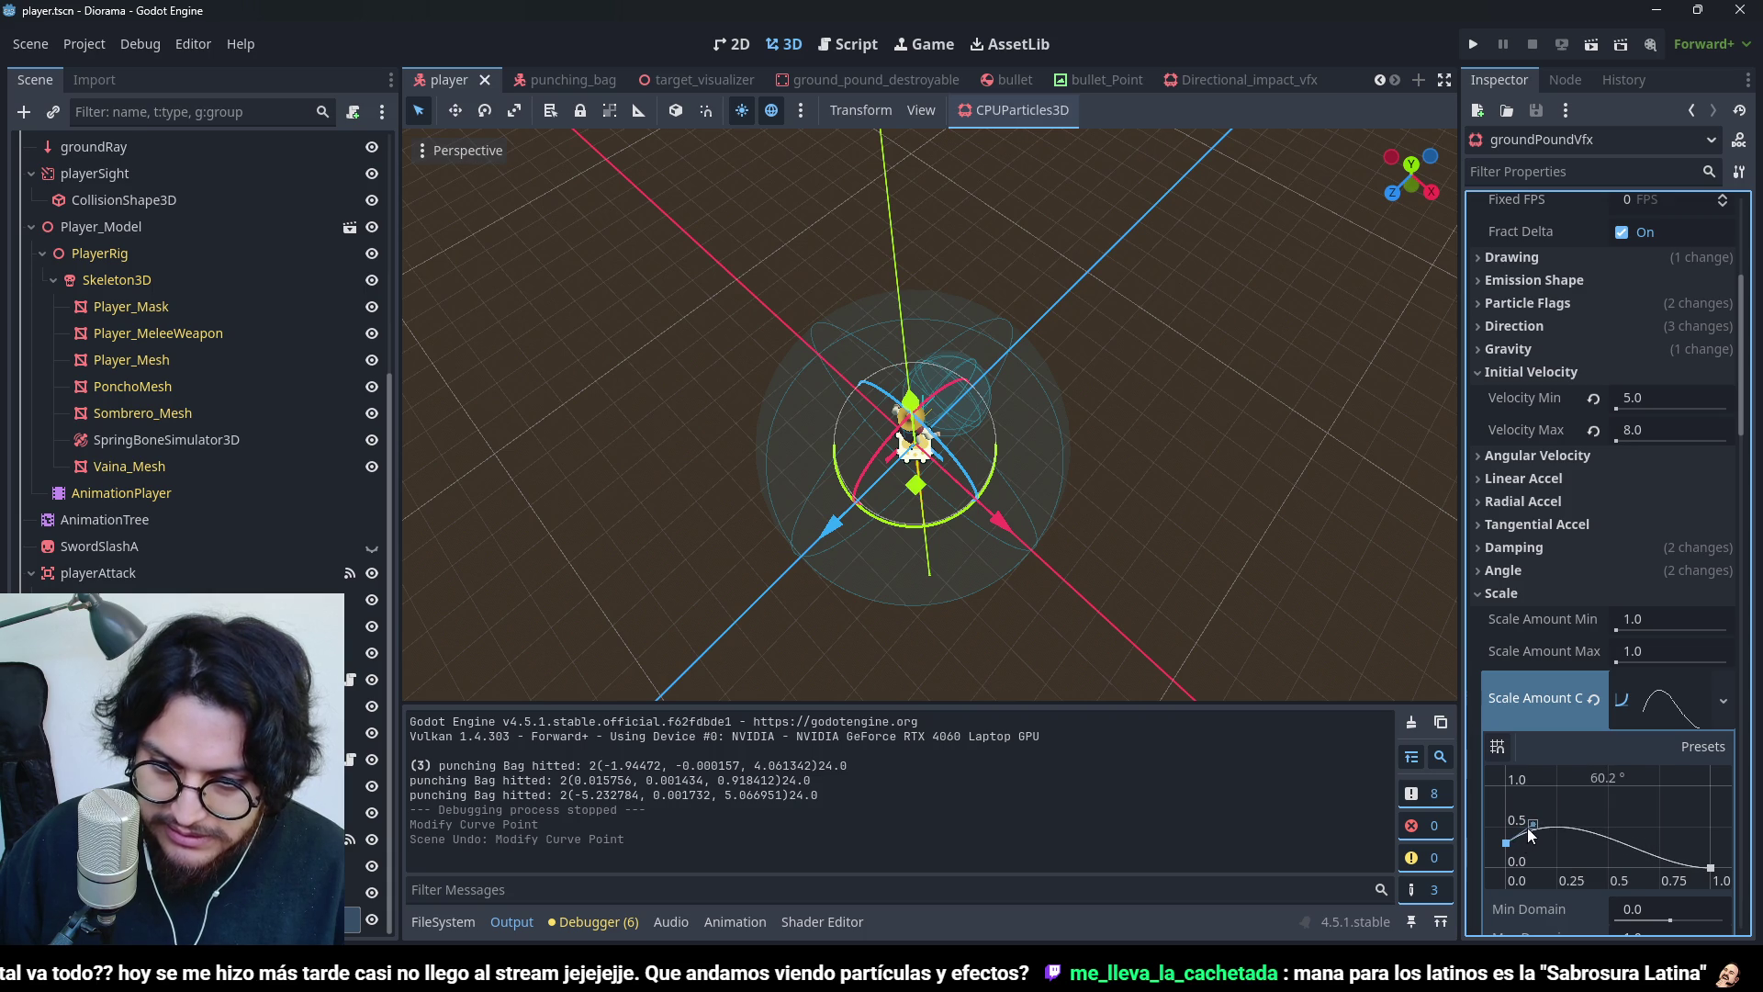
key(ctrl+s)
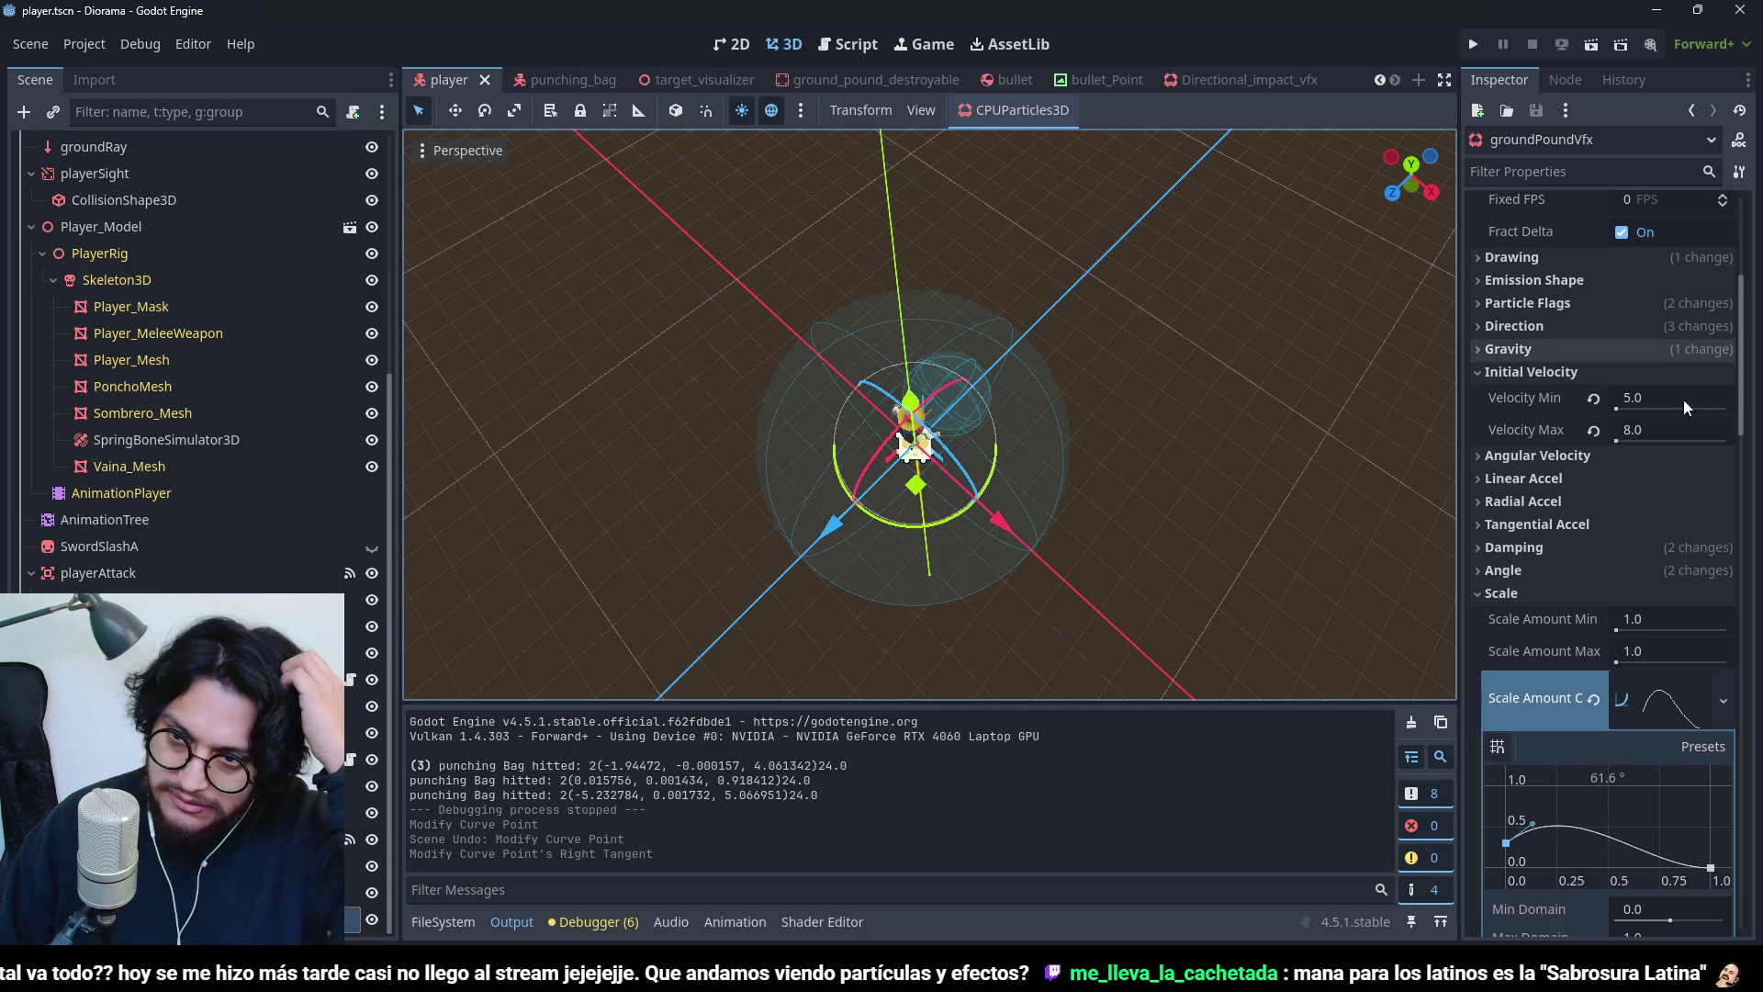
scroll(1645, 526, up, 5)
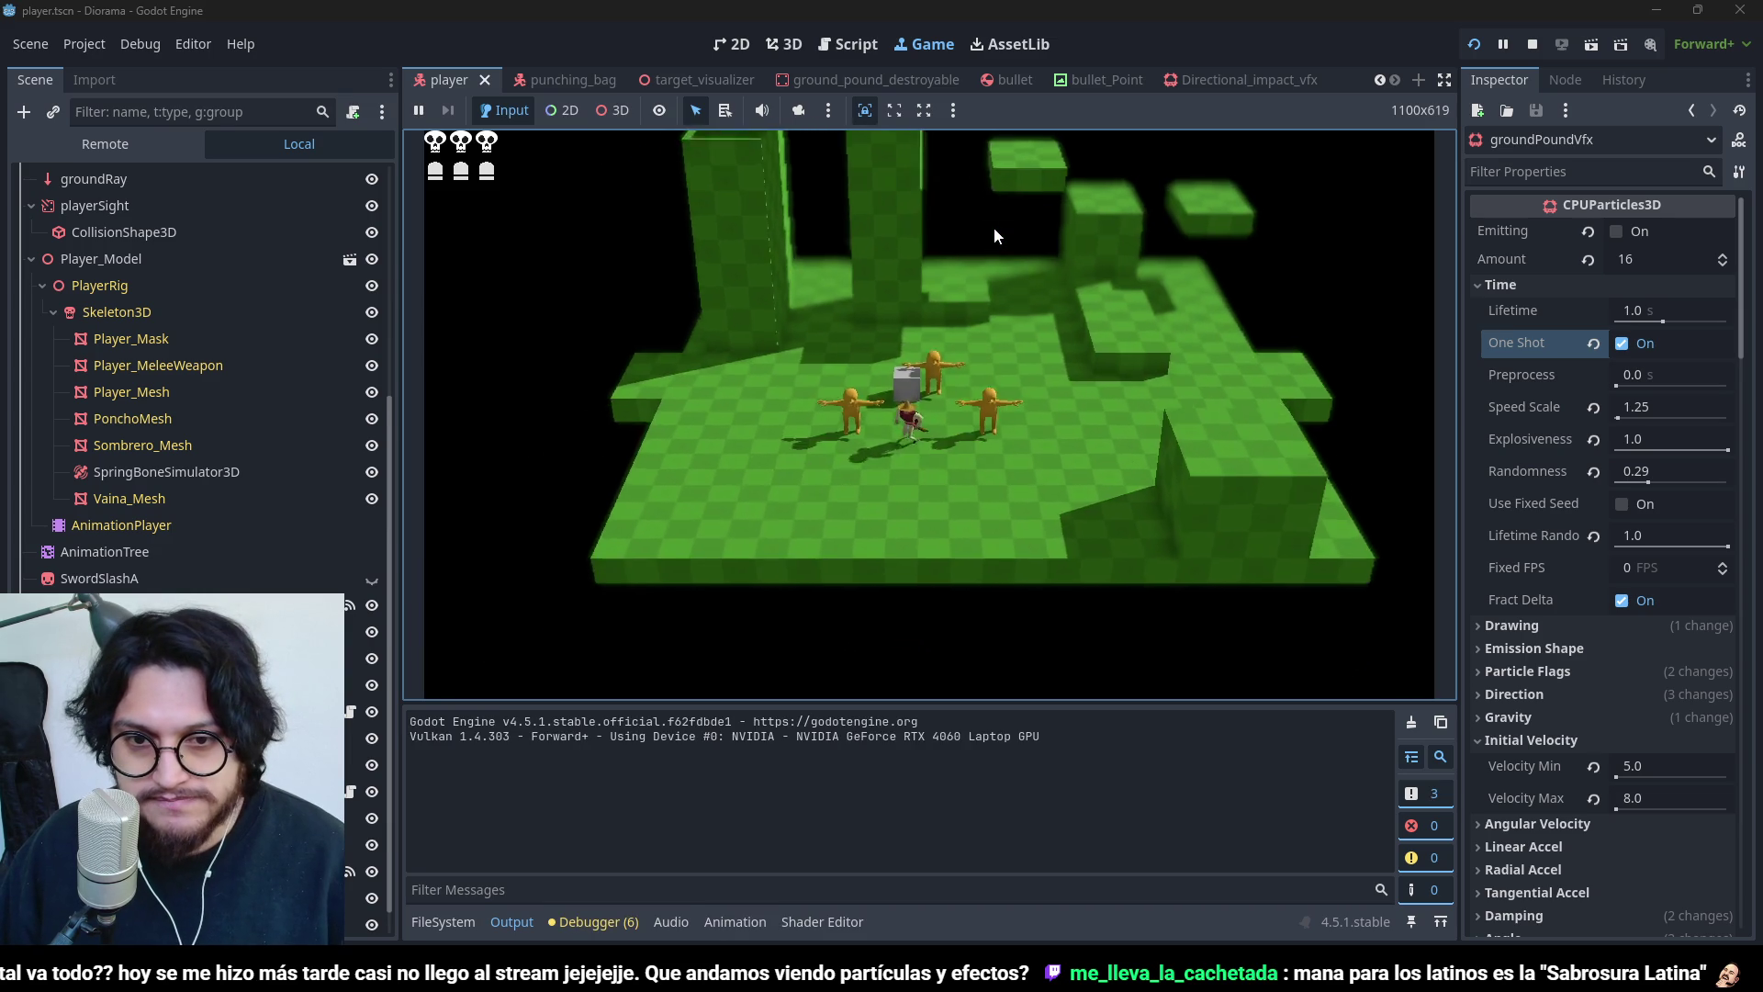
- Jump and ground-pound repeatedly around the dummies to watch the dust bursts, then stop the game
key(space)
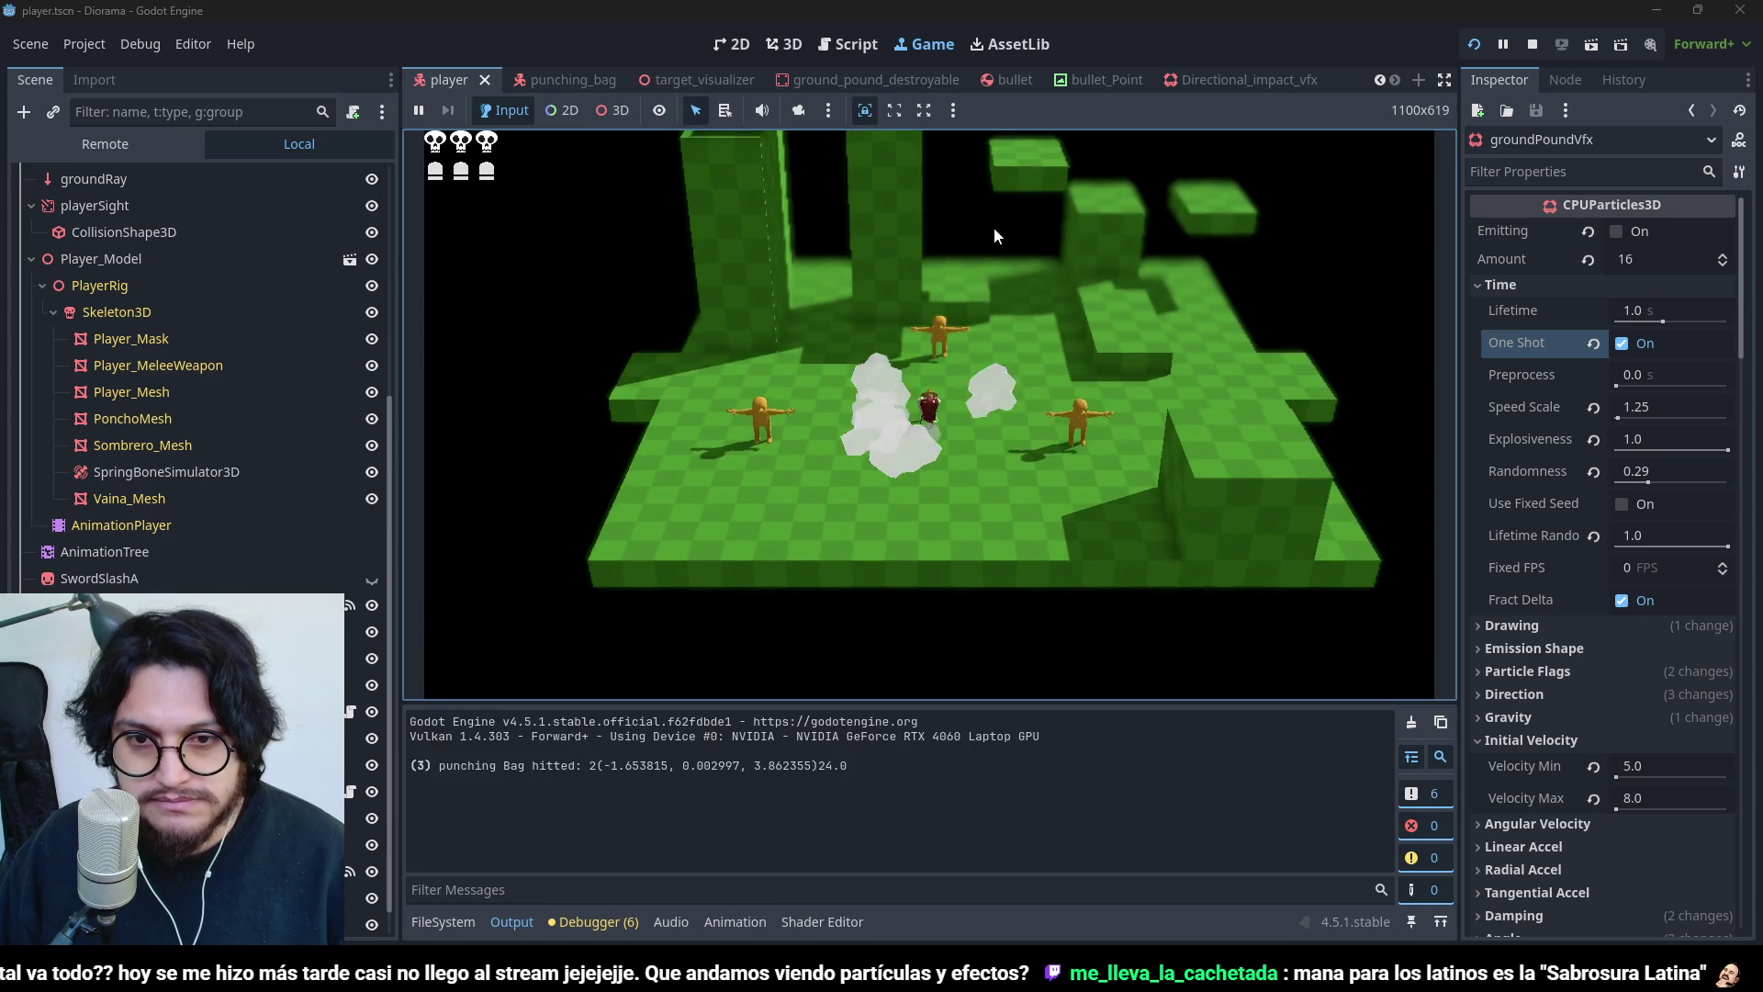
key(space)
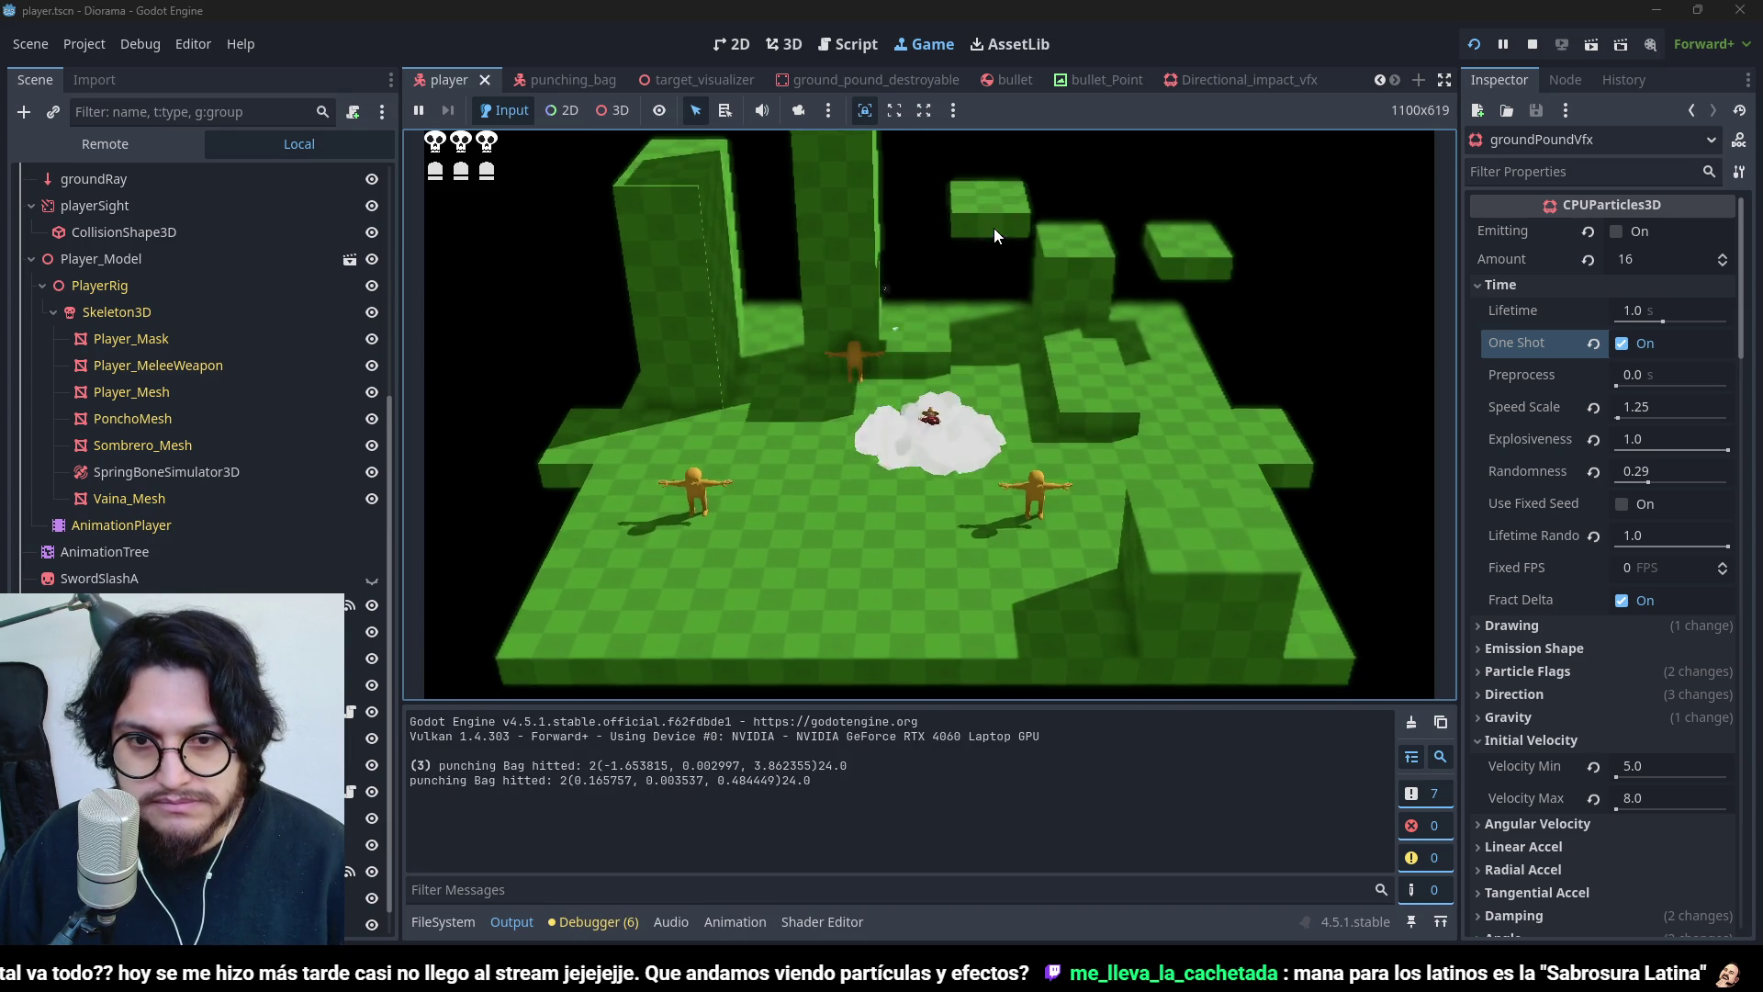
key(space)
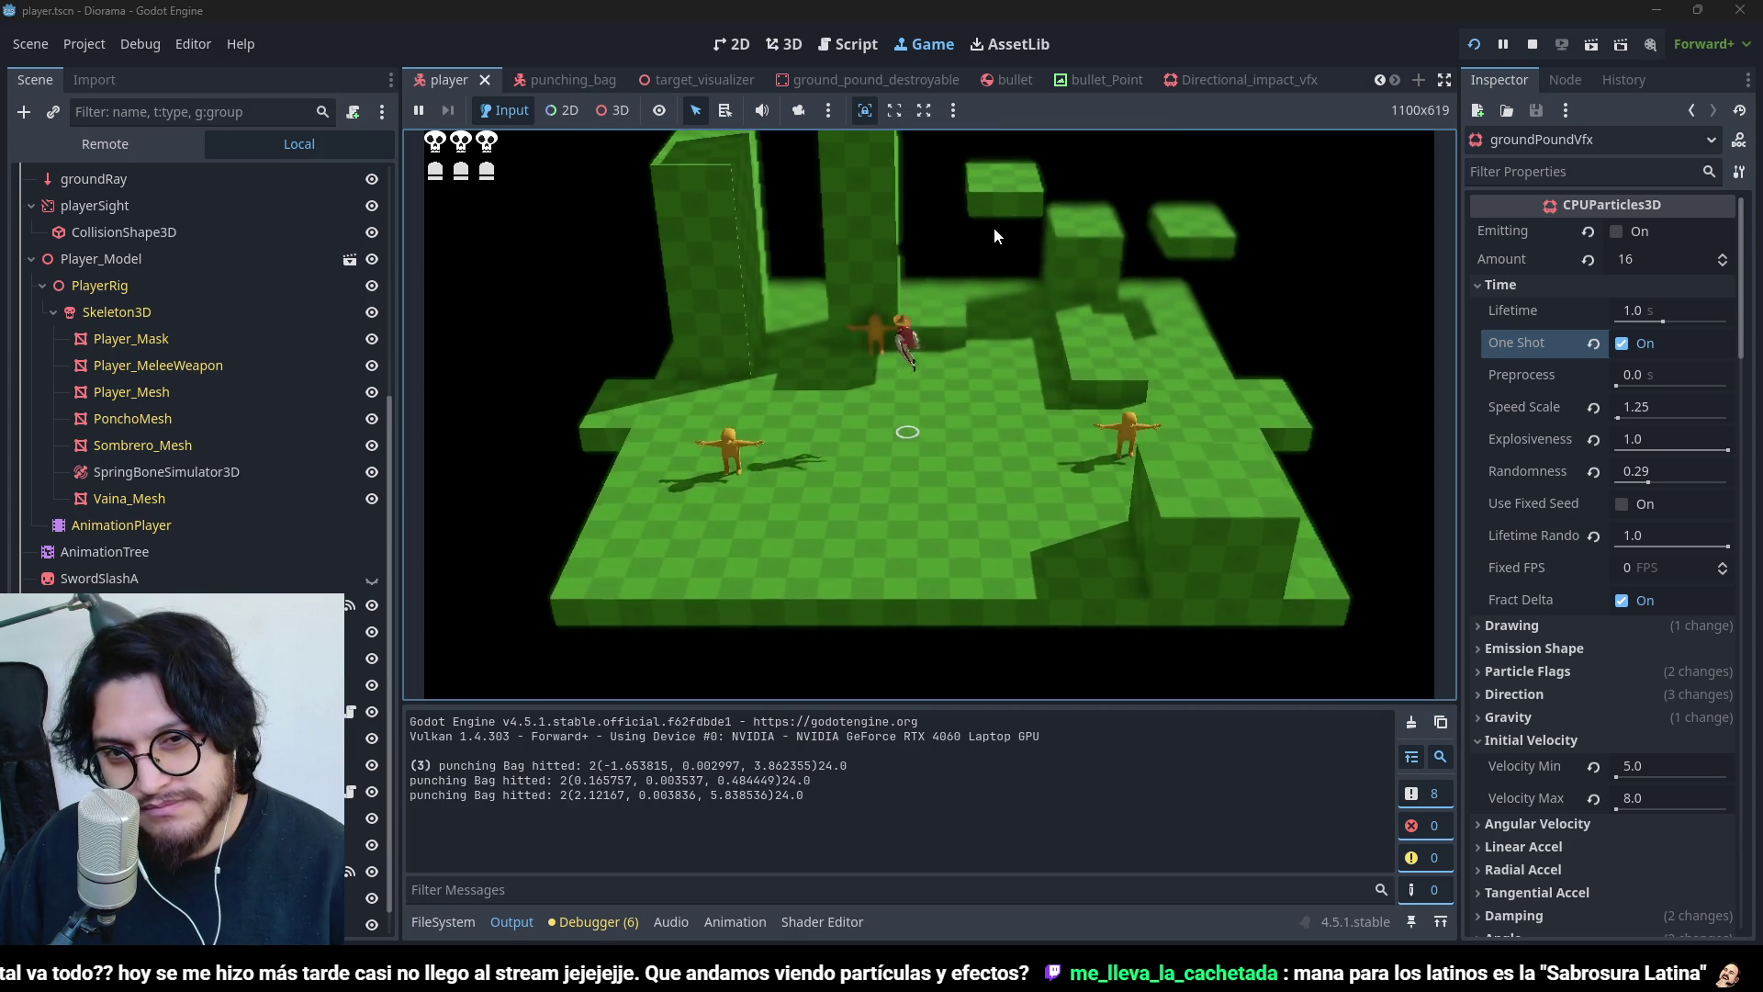
key(space)
key(space)
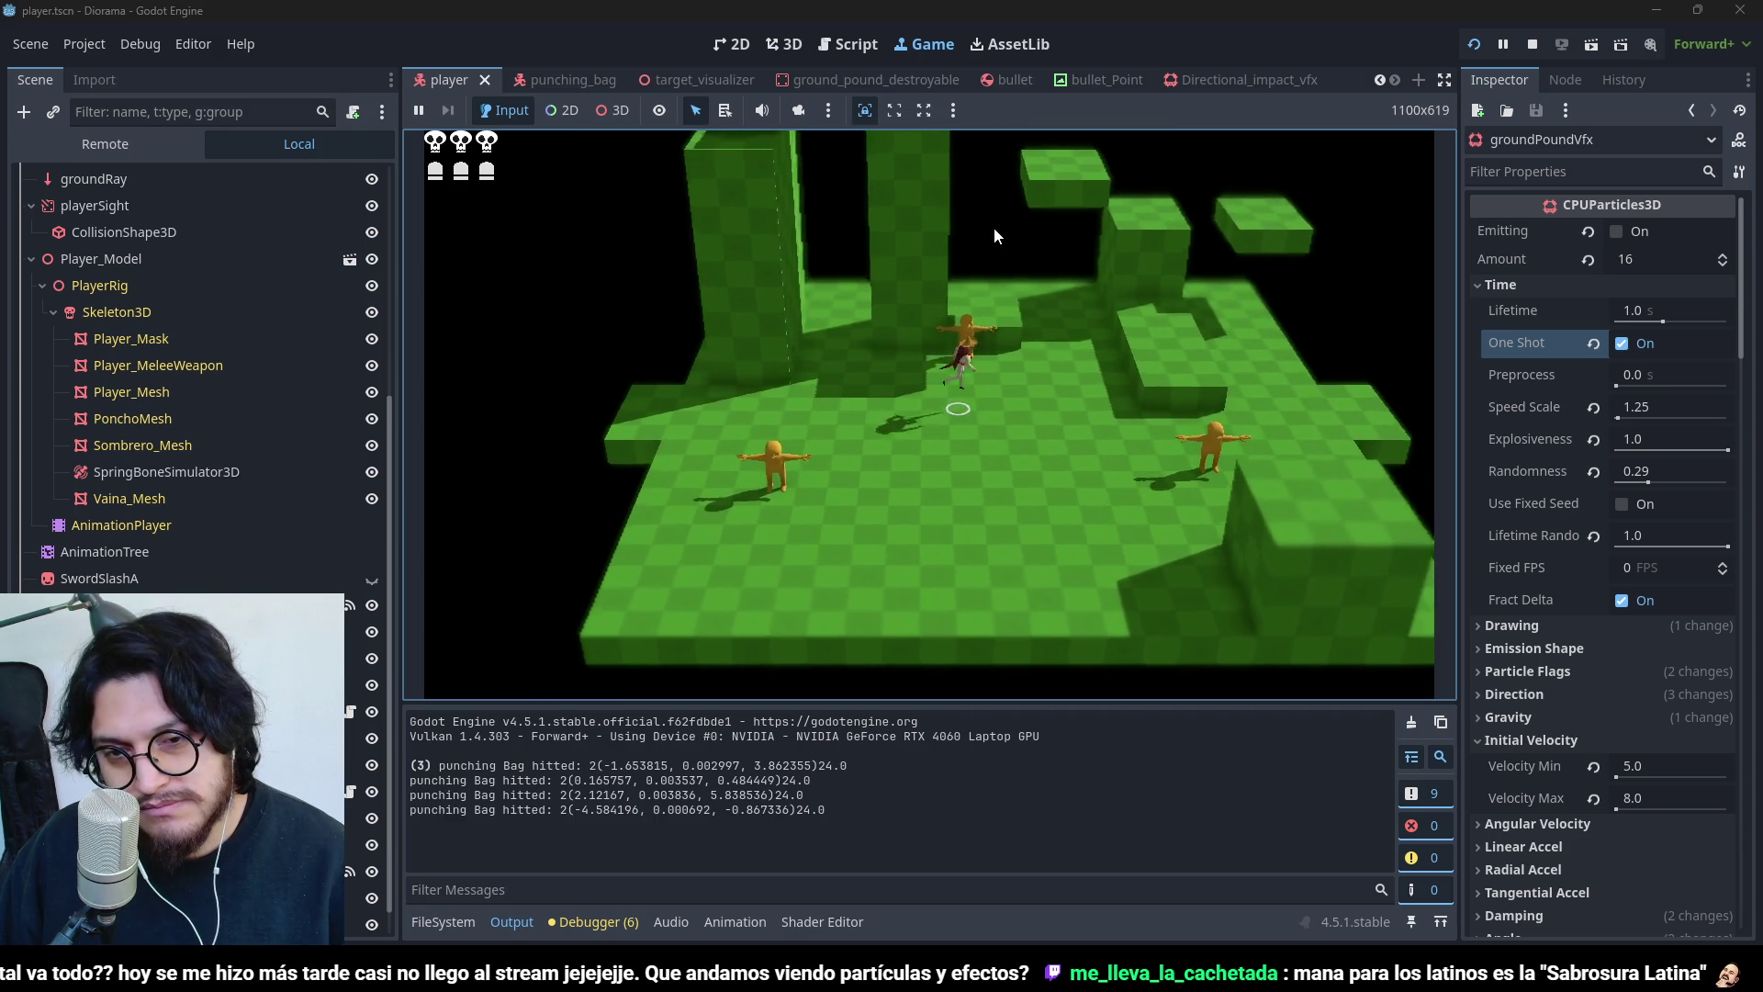
key(space)
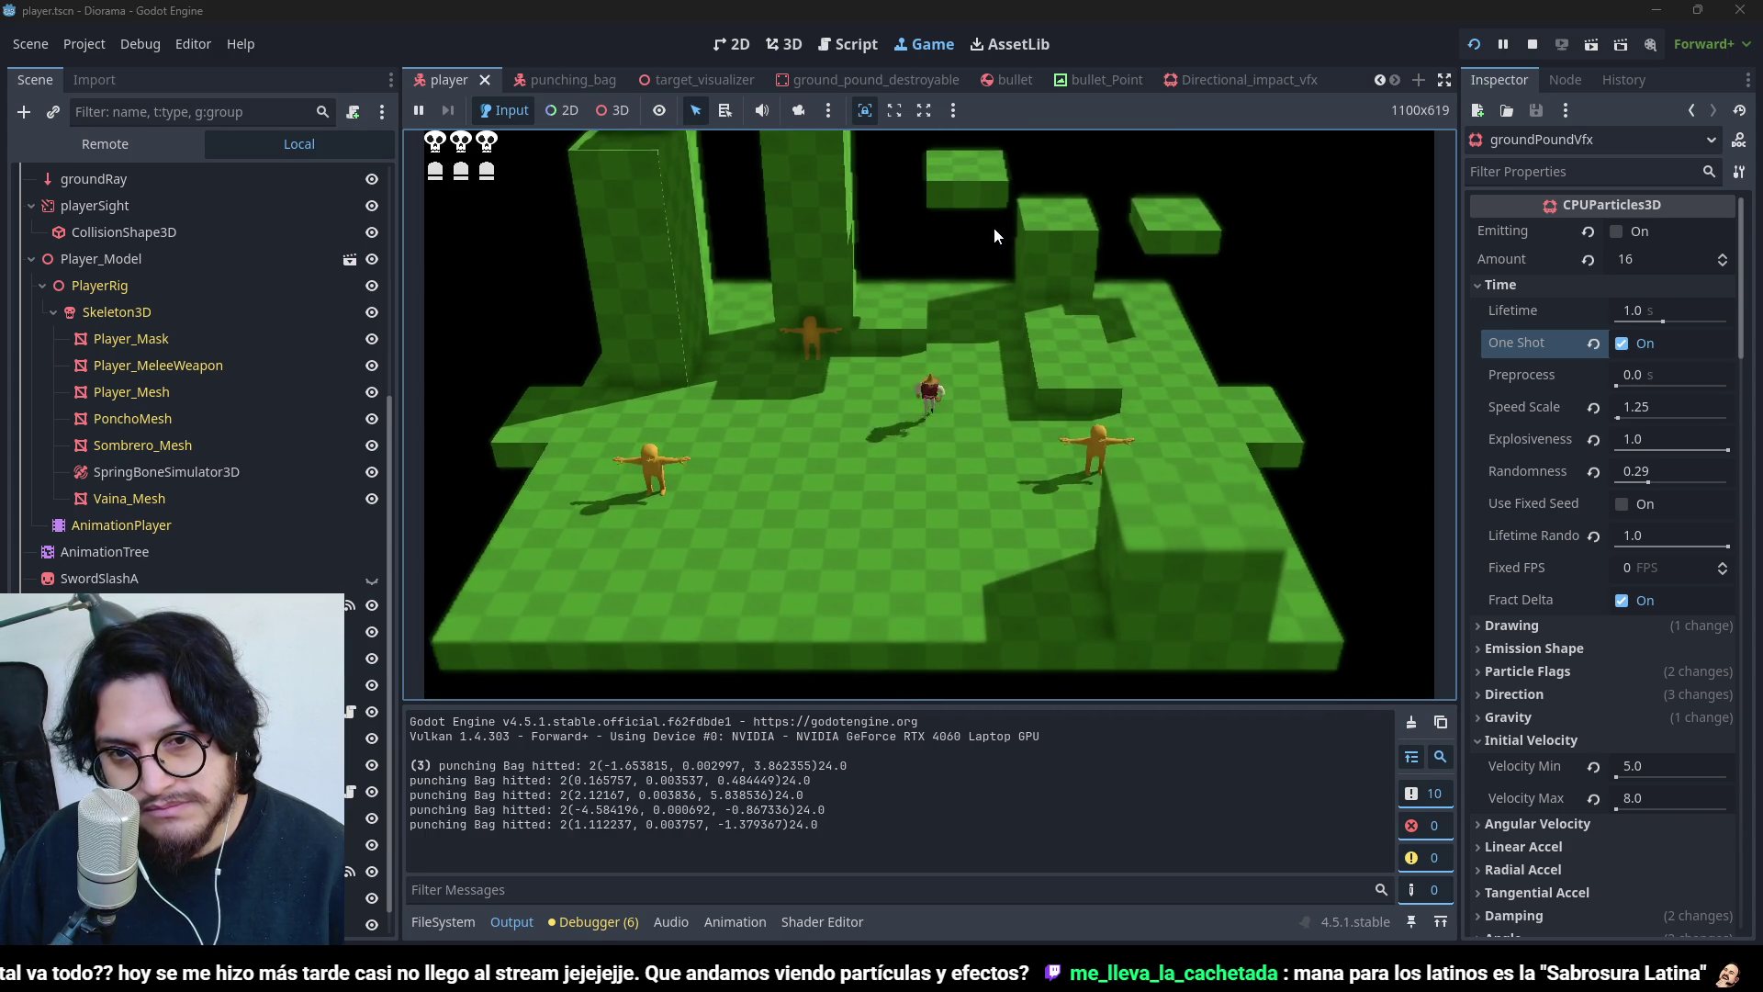
key(space)
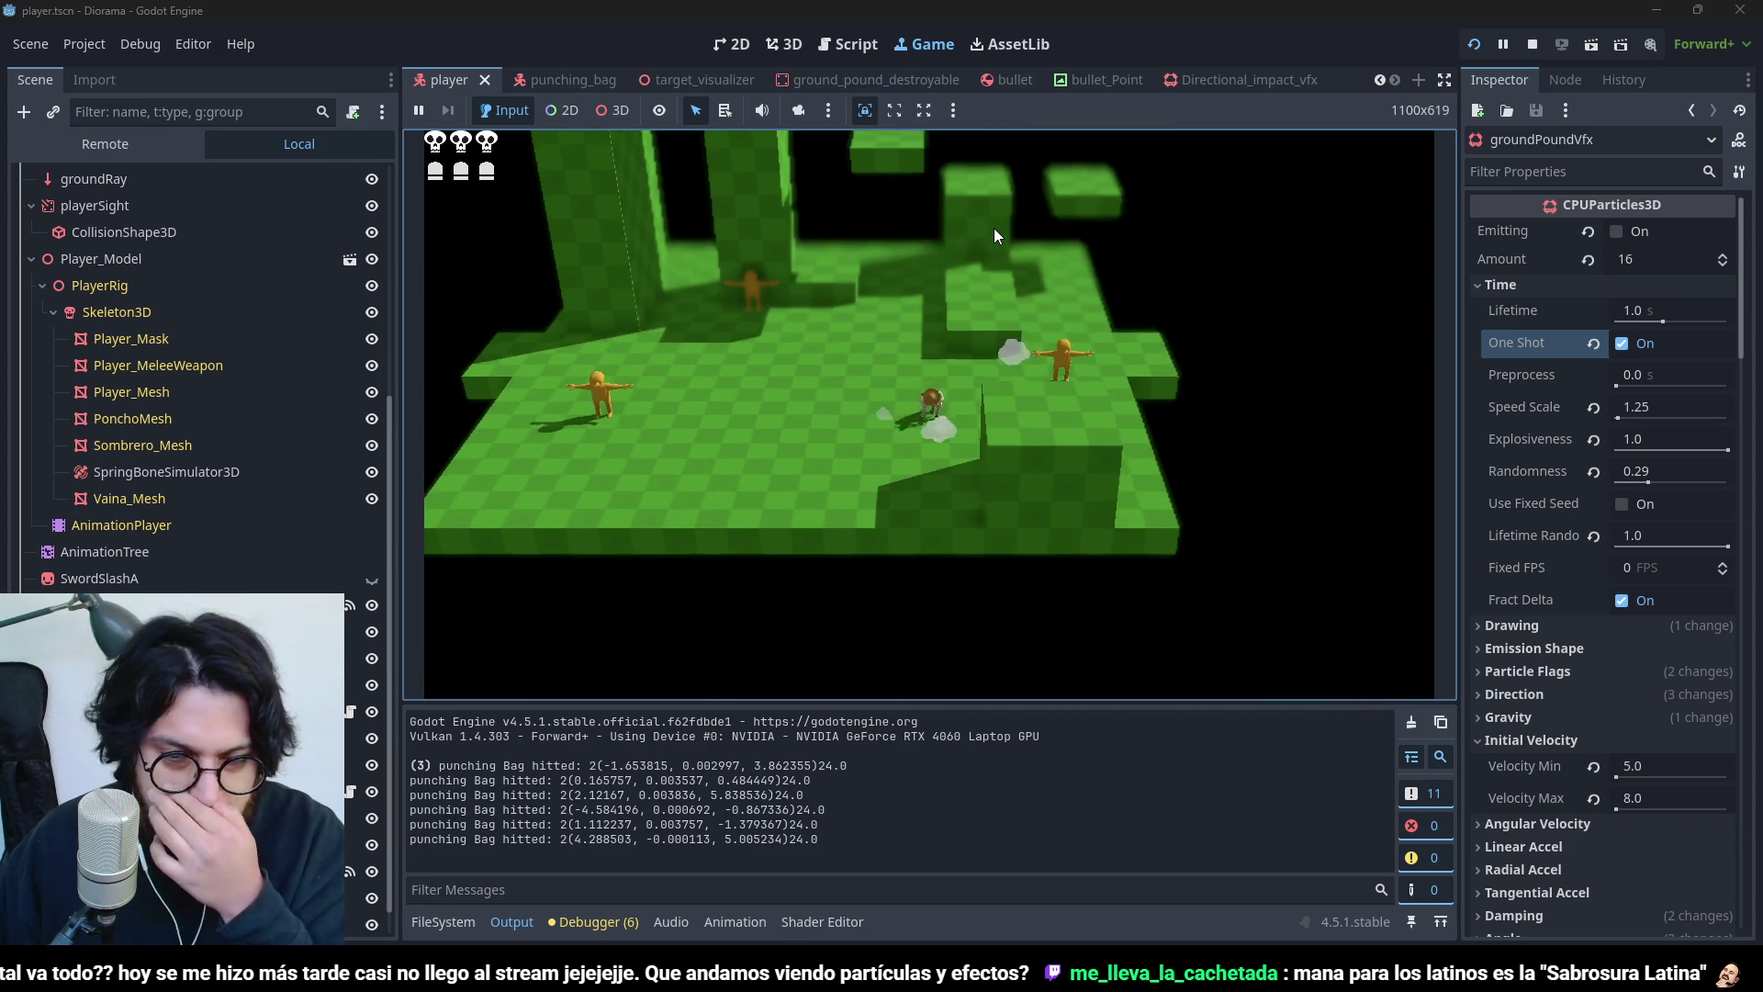
key(space)
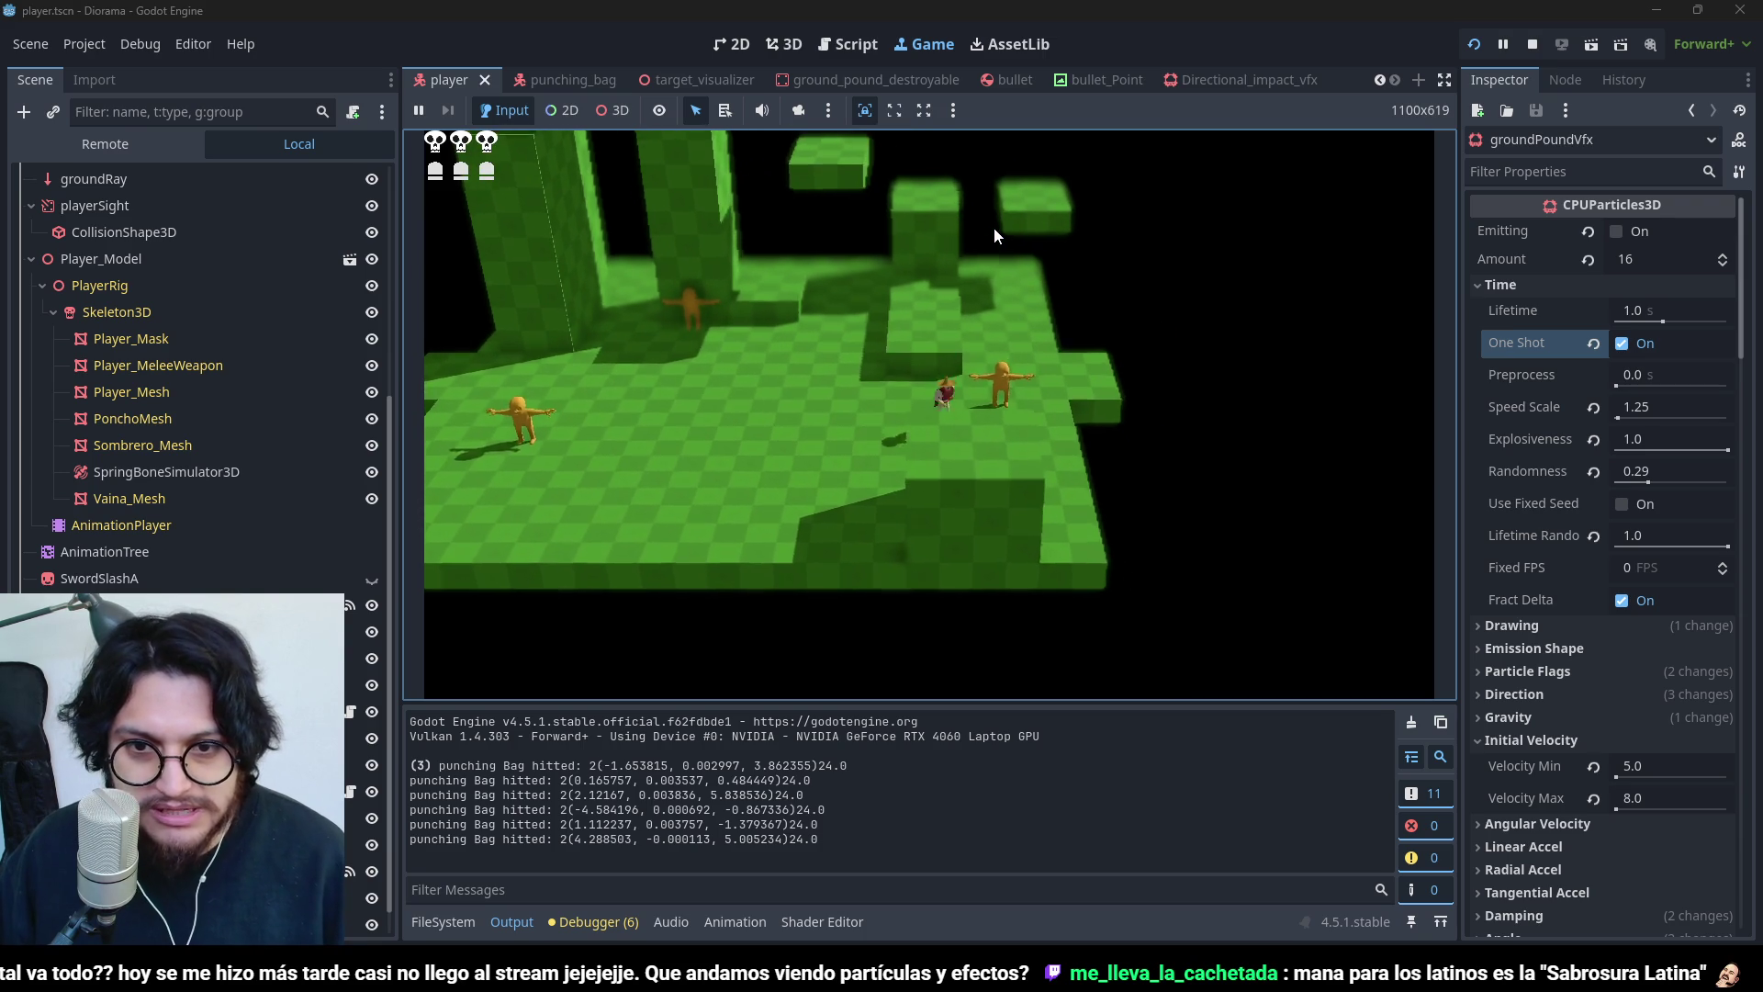
key(space)
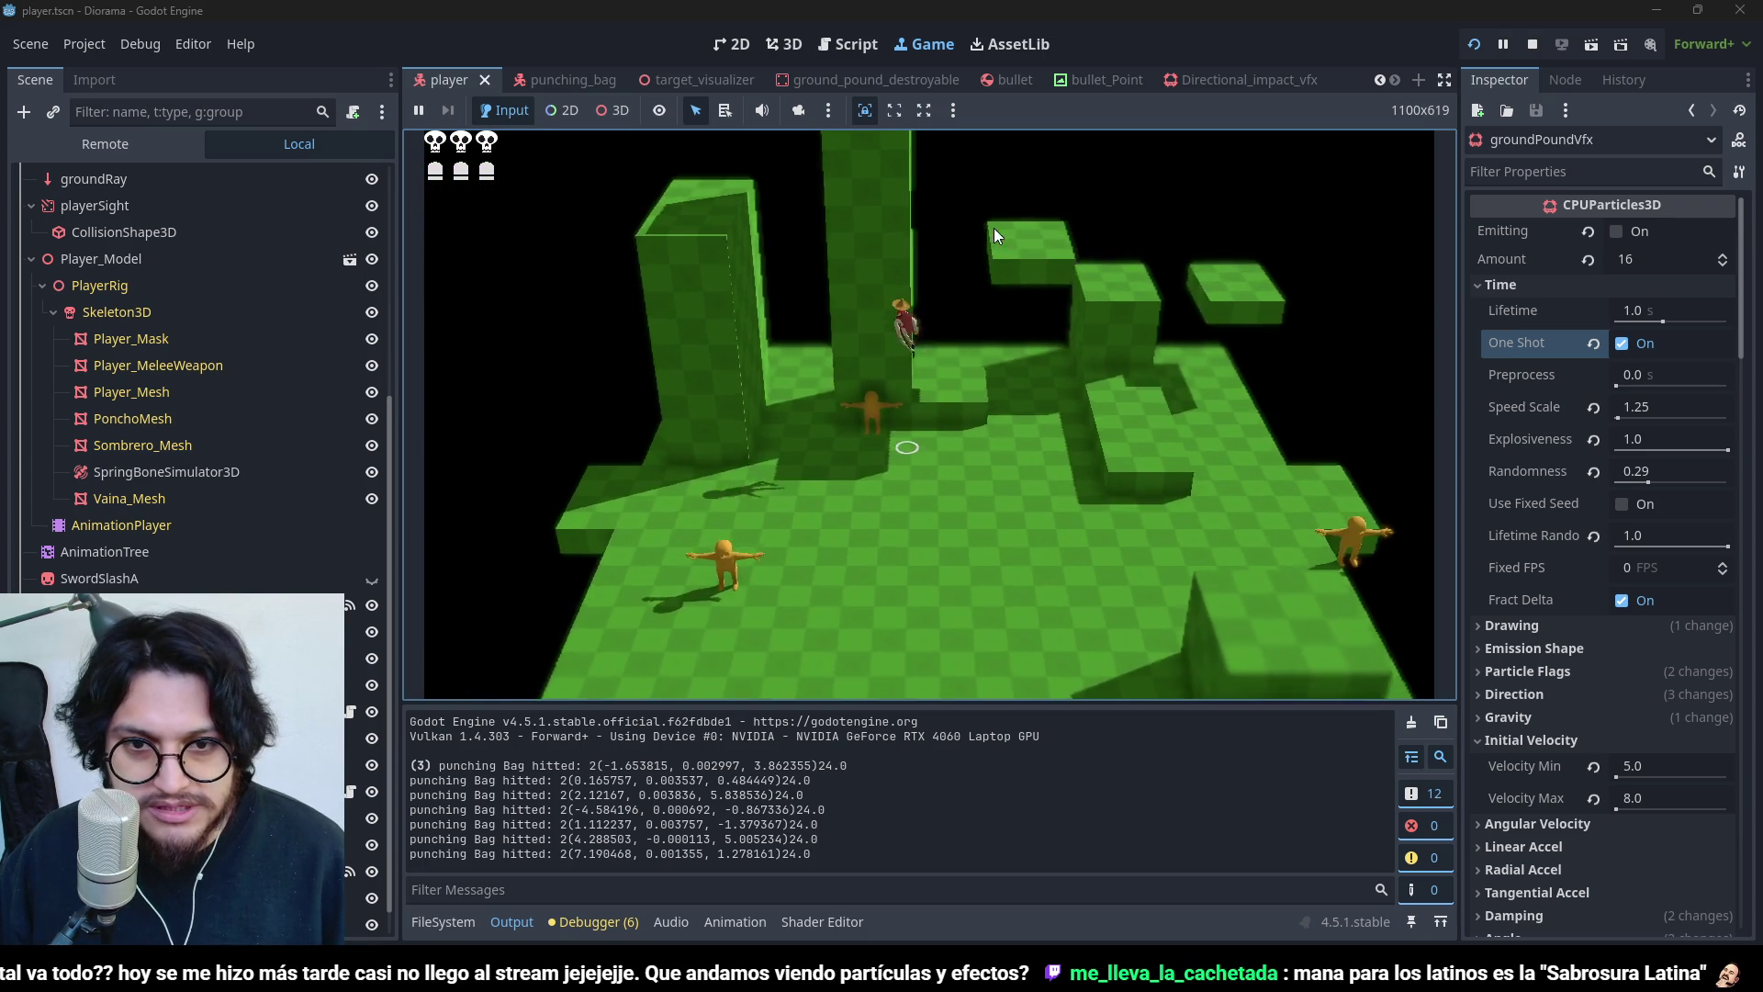
key(space)
key(w)
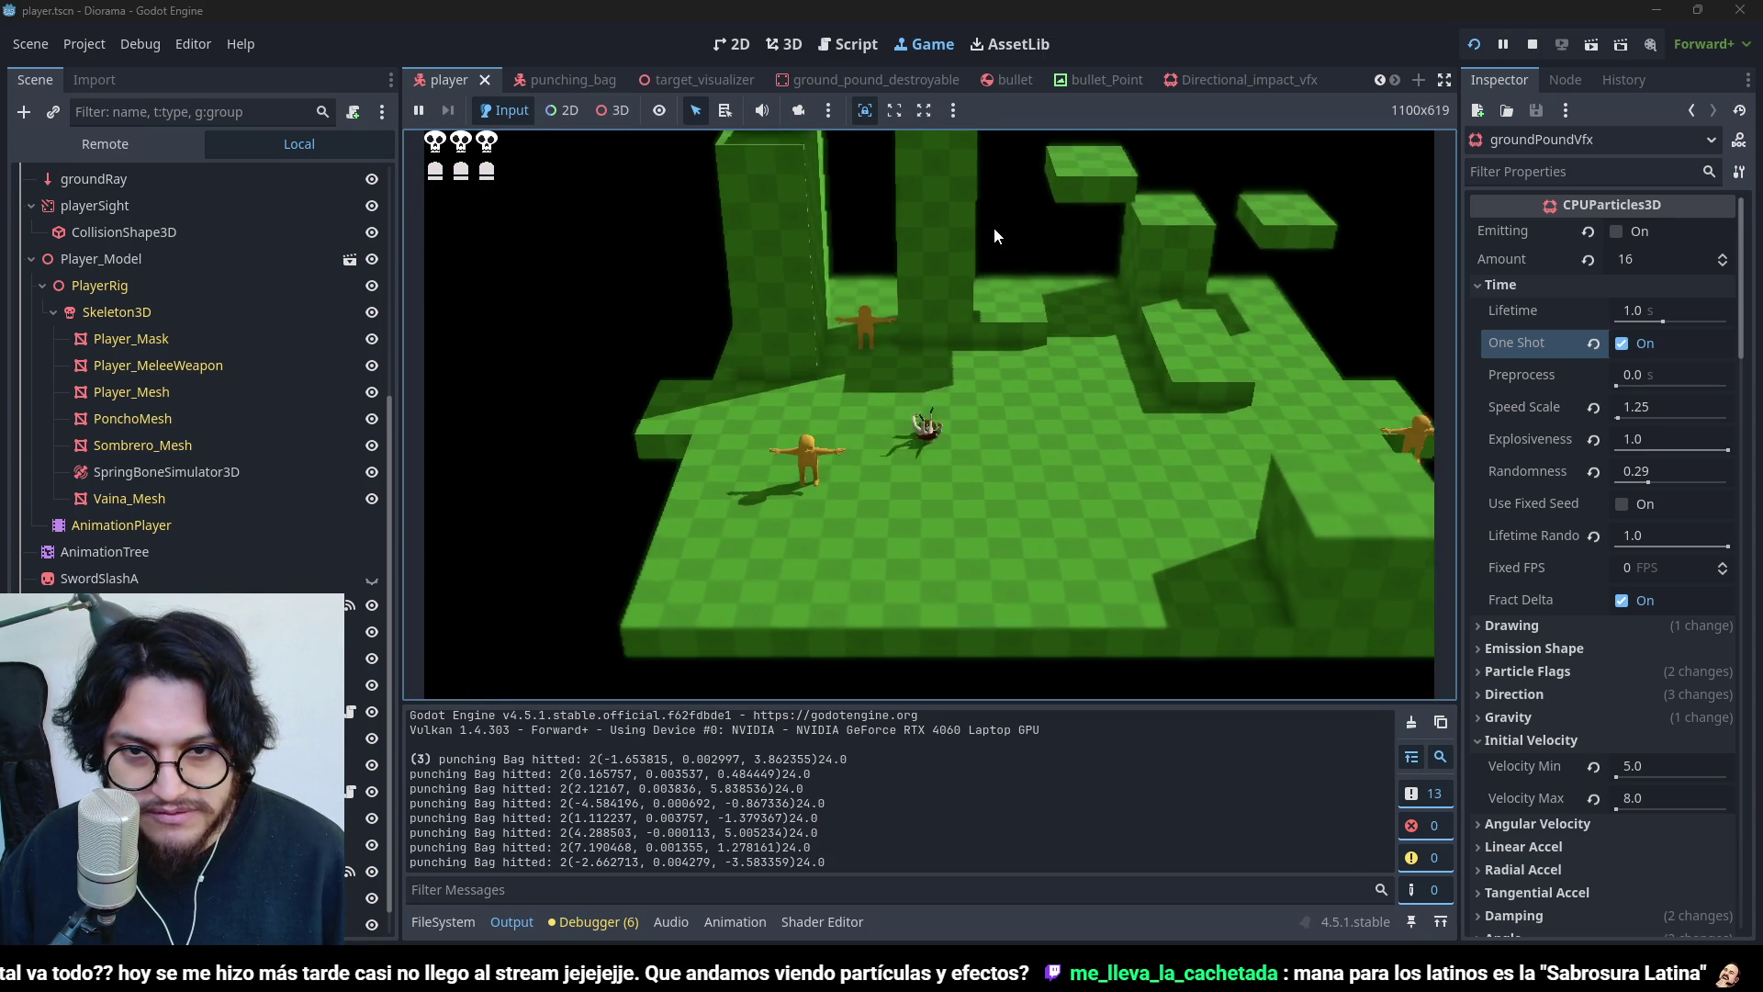
key(space)
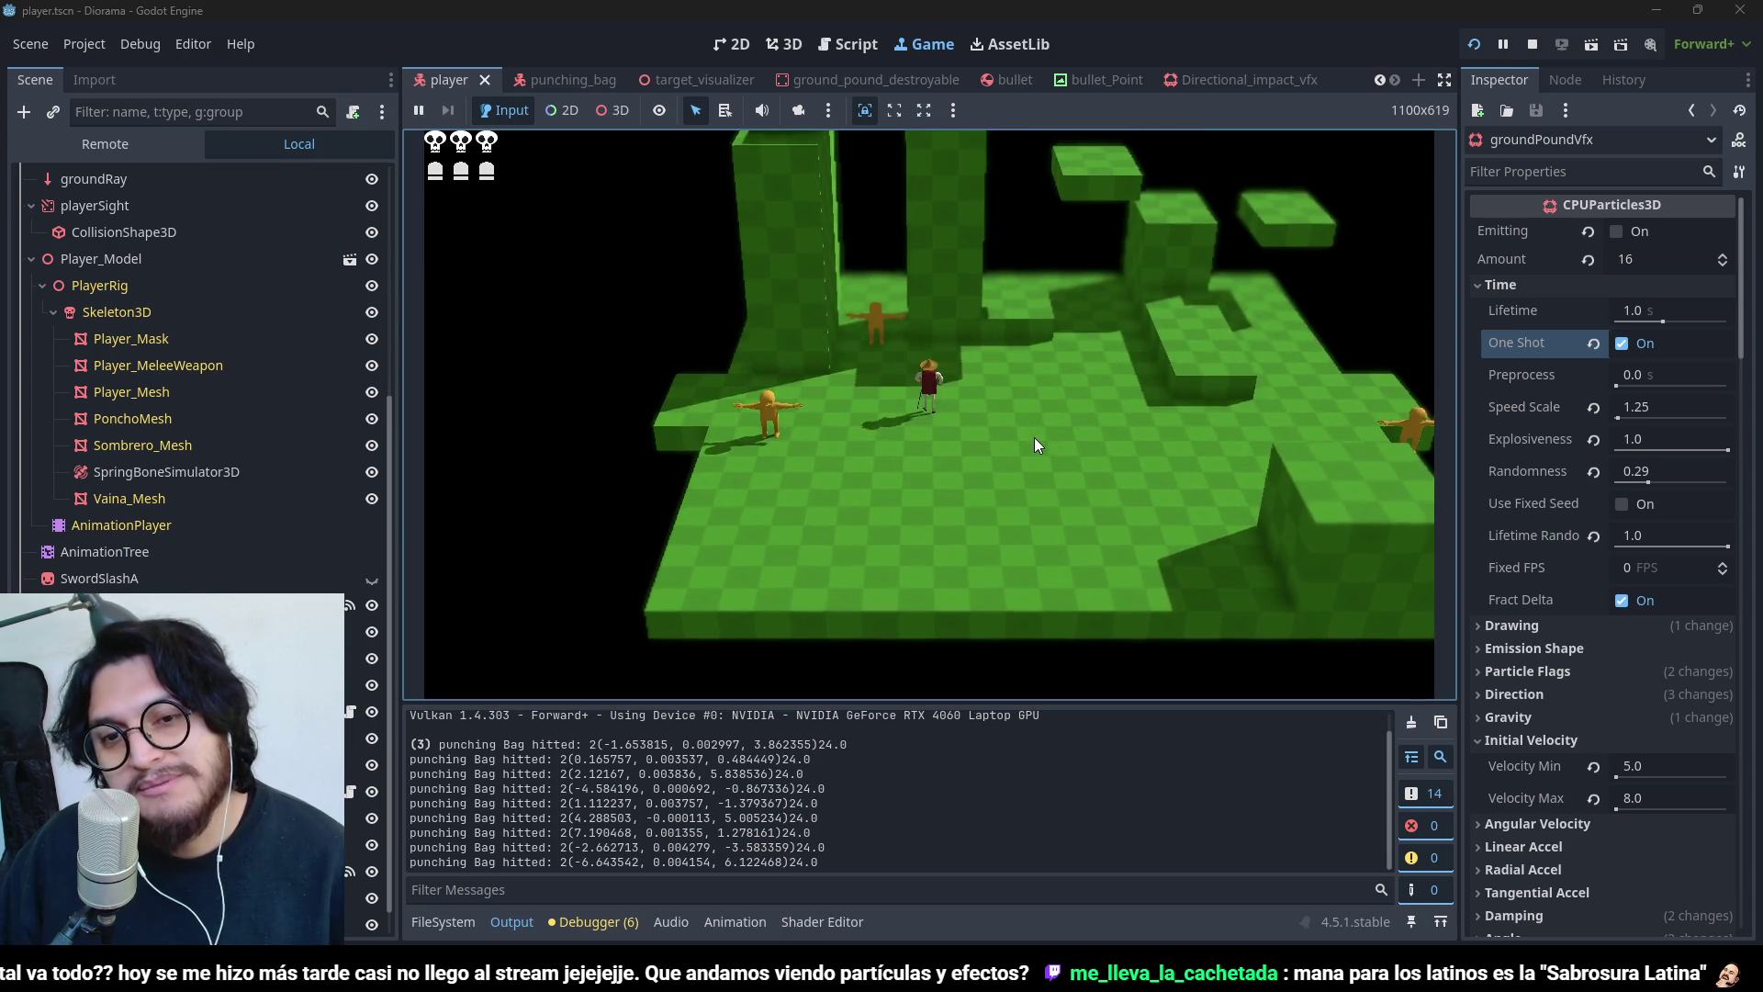
key(space)
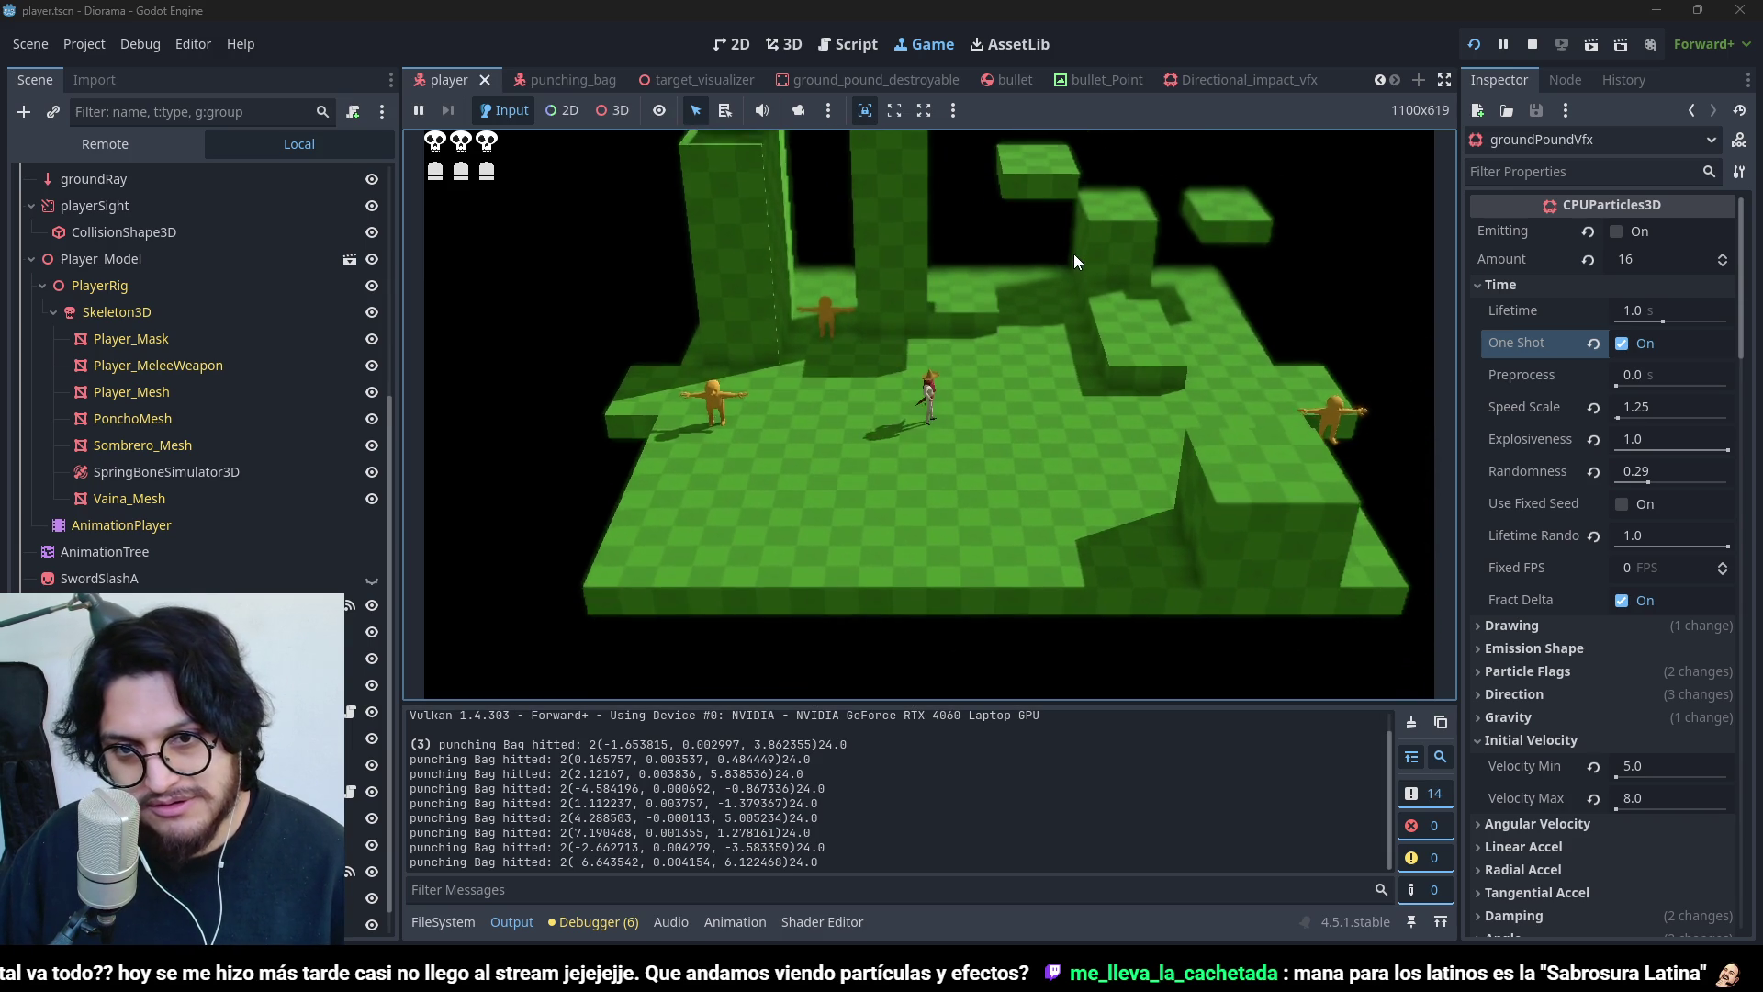
key(s)
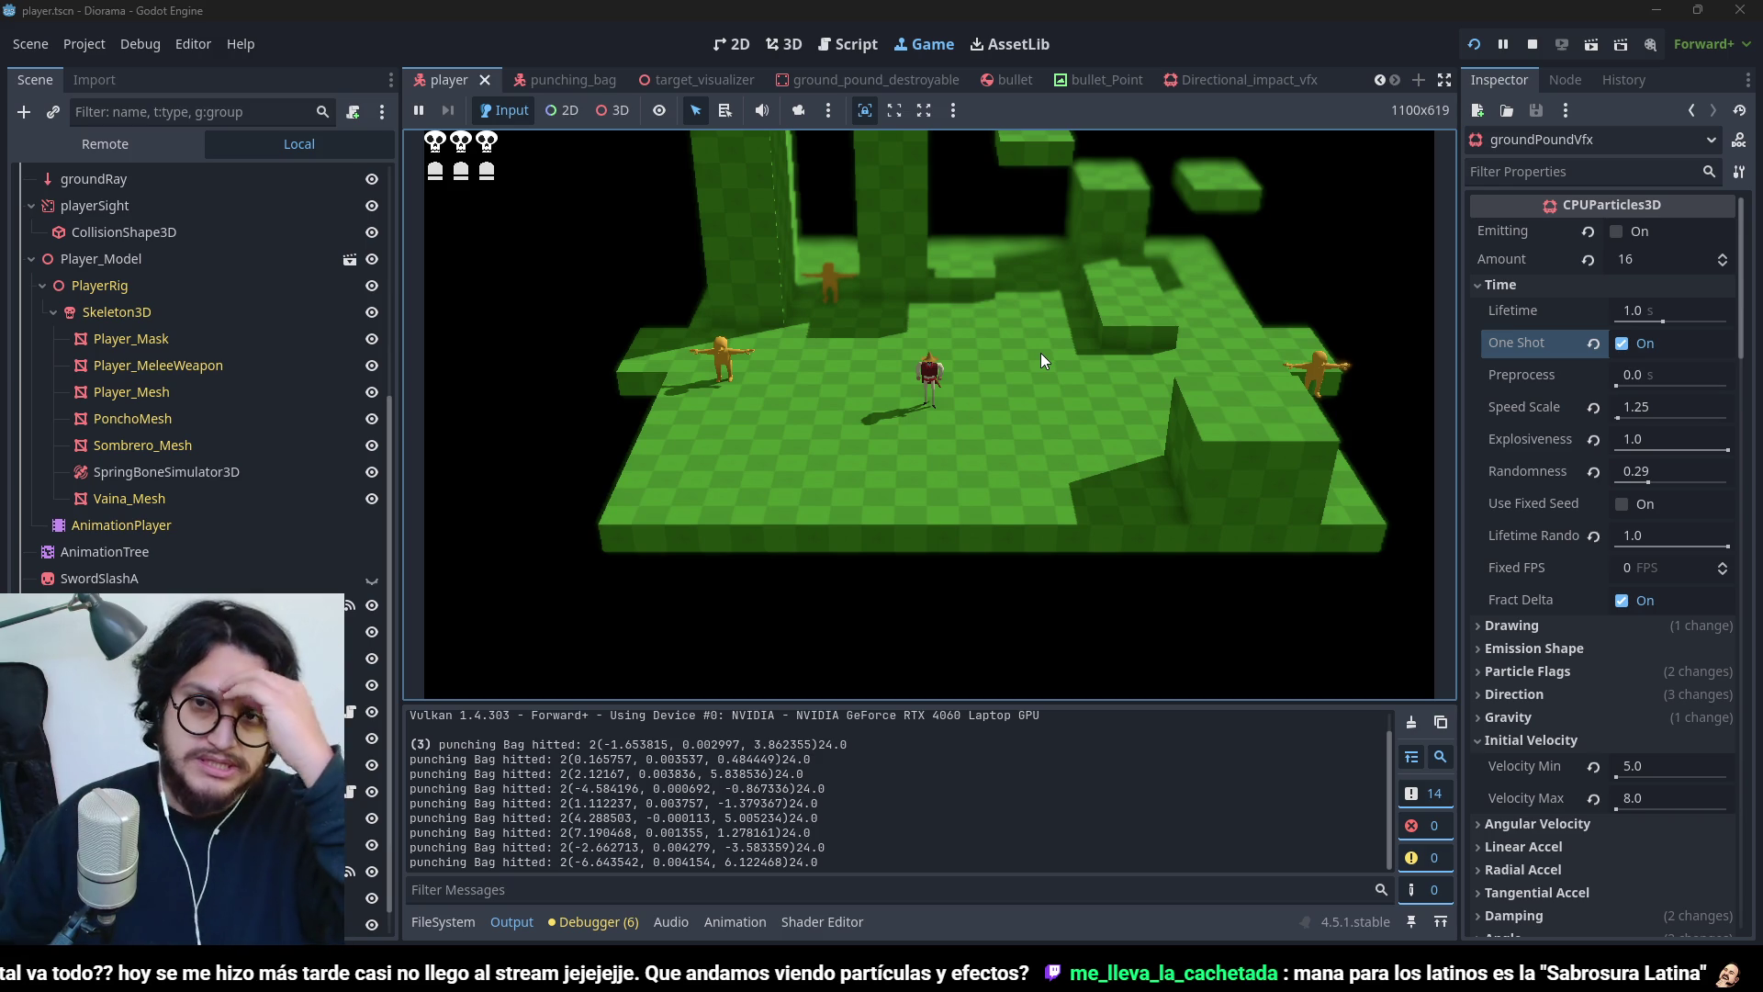
click(1531, 46)
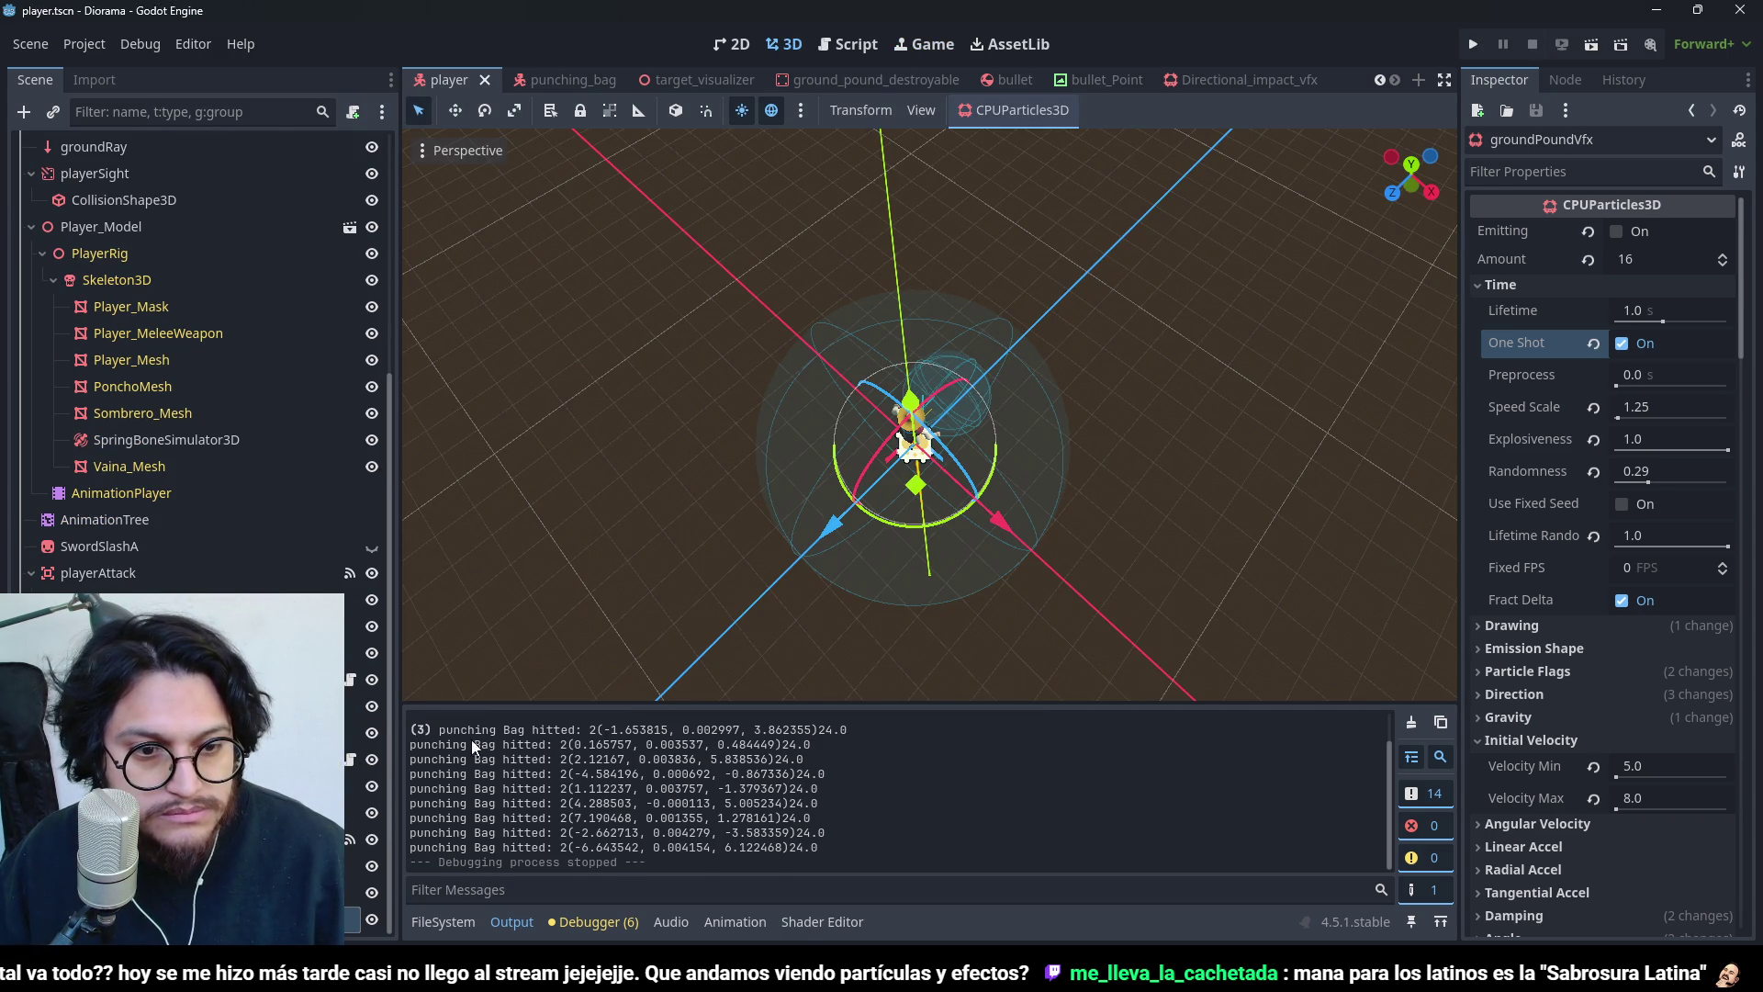
- Add a CPUParticles3D node under the Player root and name it circleClosingVfx
scroll(184, 500, up, 5)
scroll(211, 459, down, 5)
scroll(242, 389, up, 5)
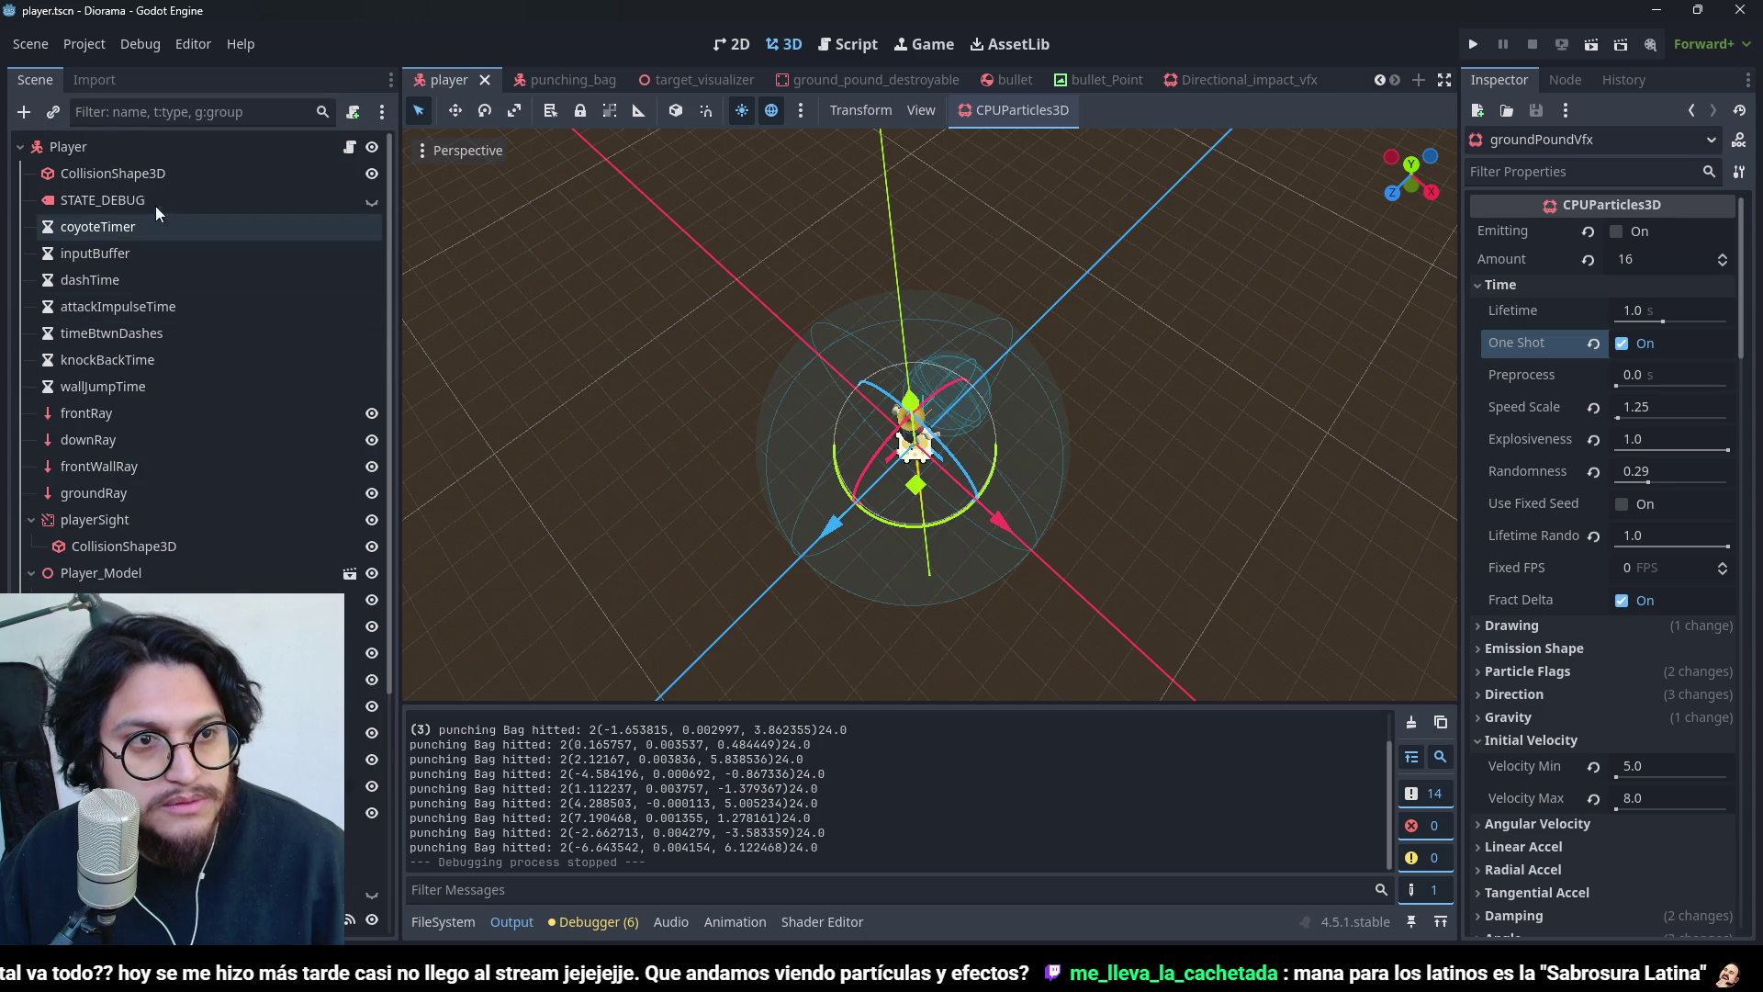
click(130, 143)
key(ctrl+a)
key(Escape)
key(ctrl+a)
key(Return)
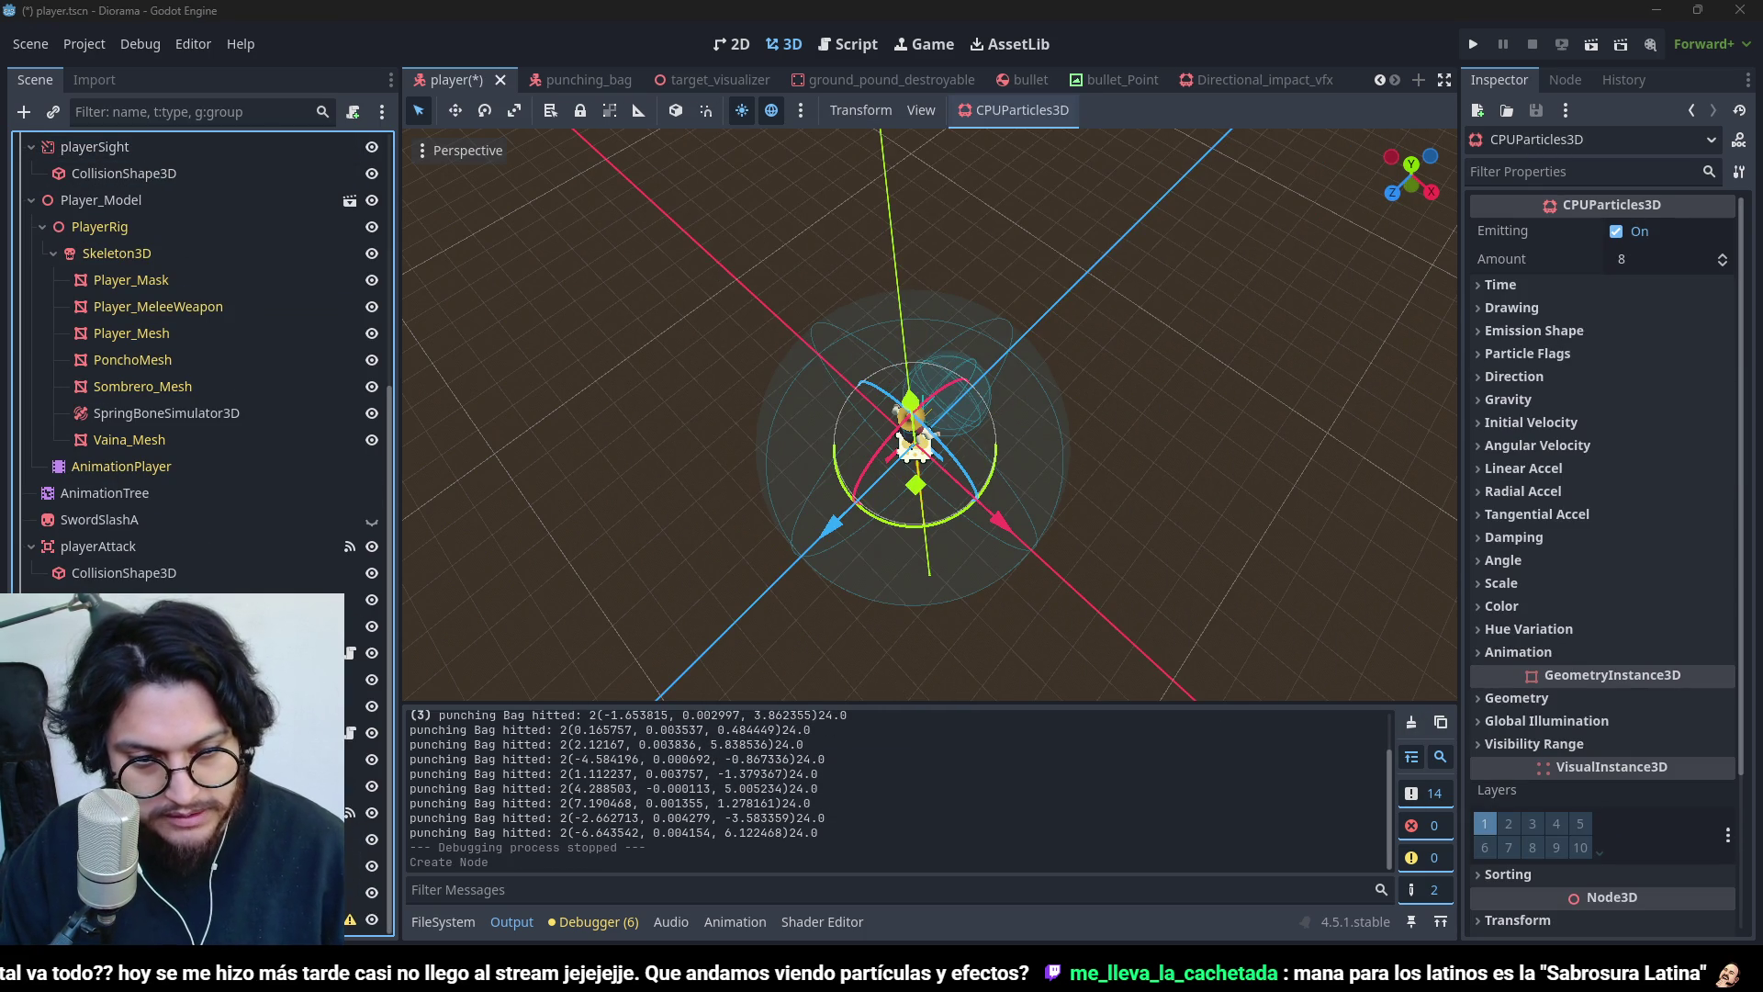
key(Return)
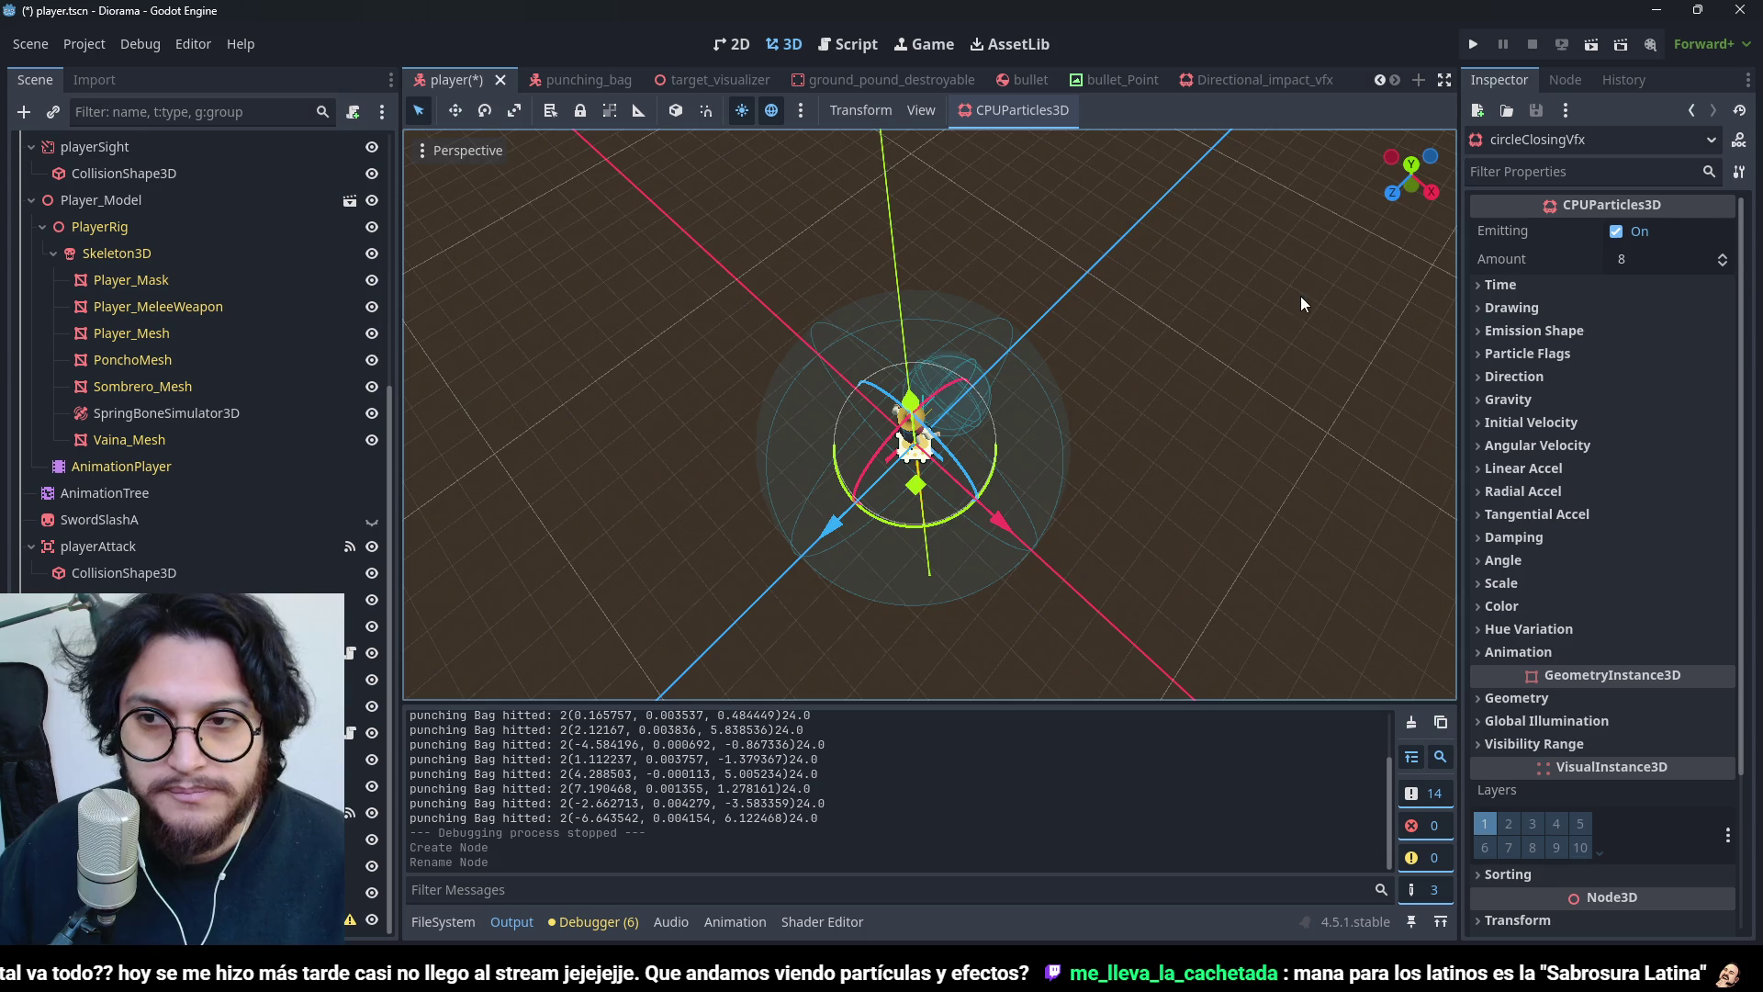
drag(1111, 362, 1112, 240)
scroll(1116, 248, up, 2)
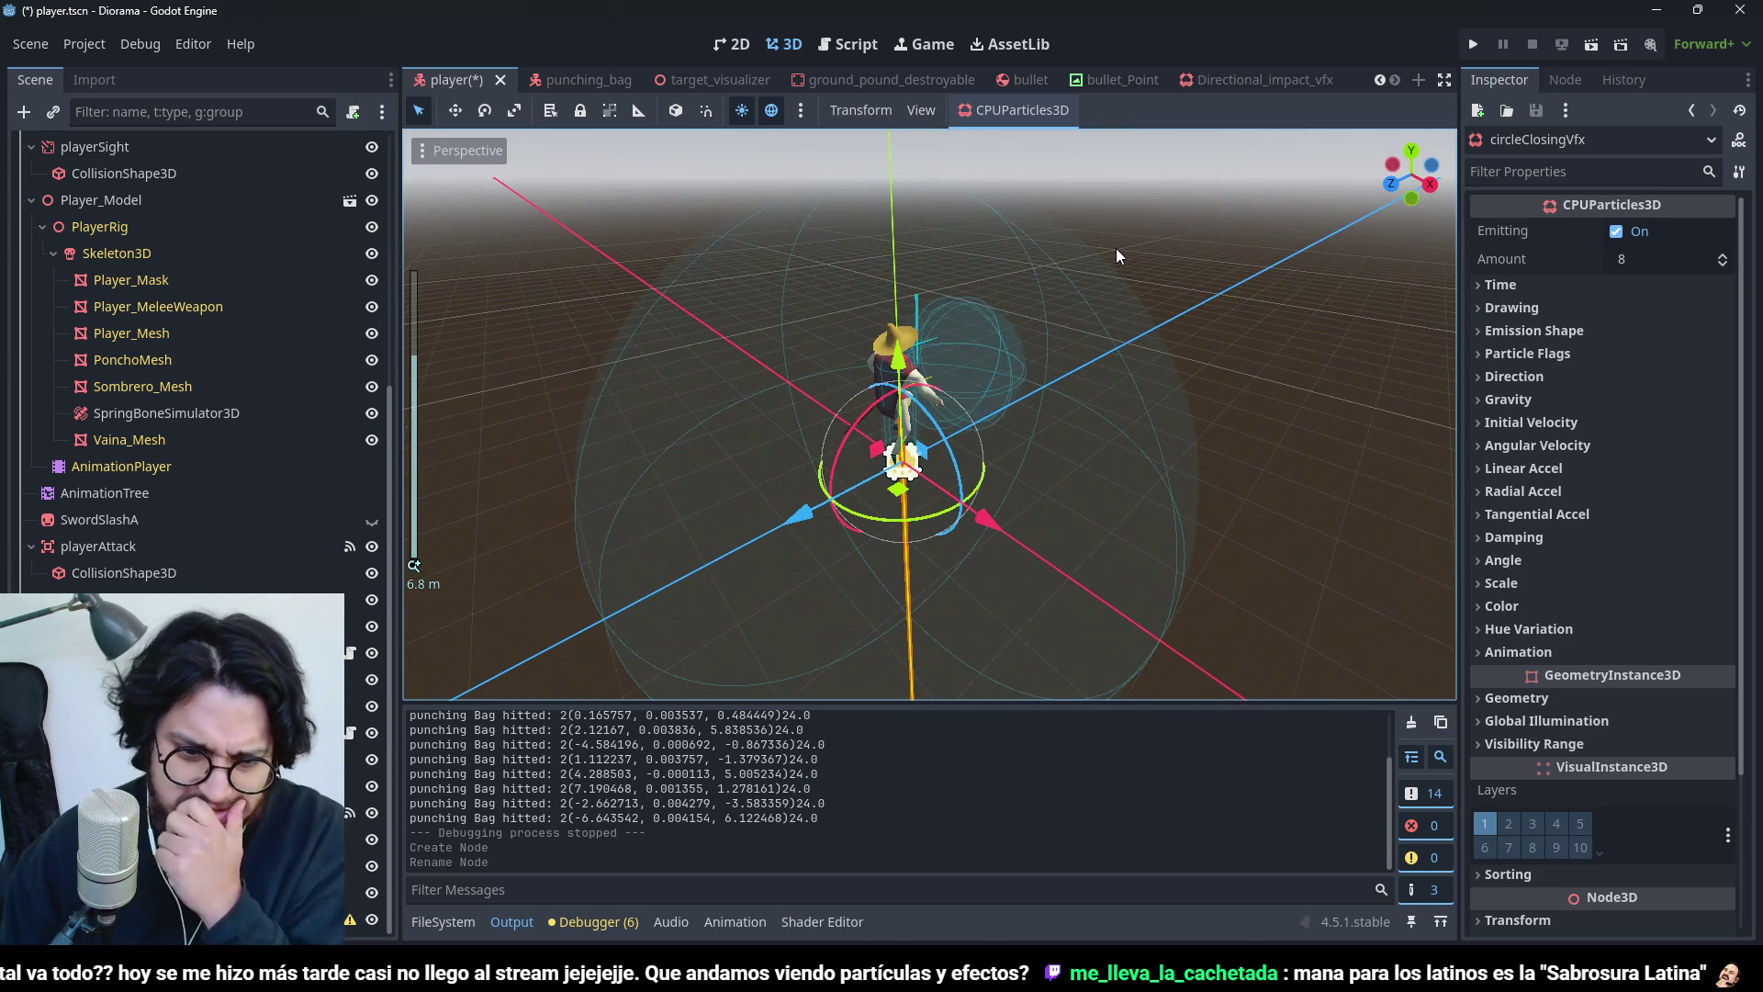
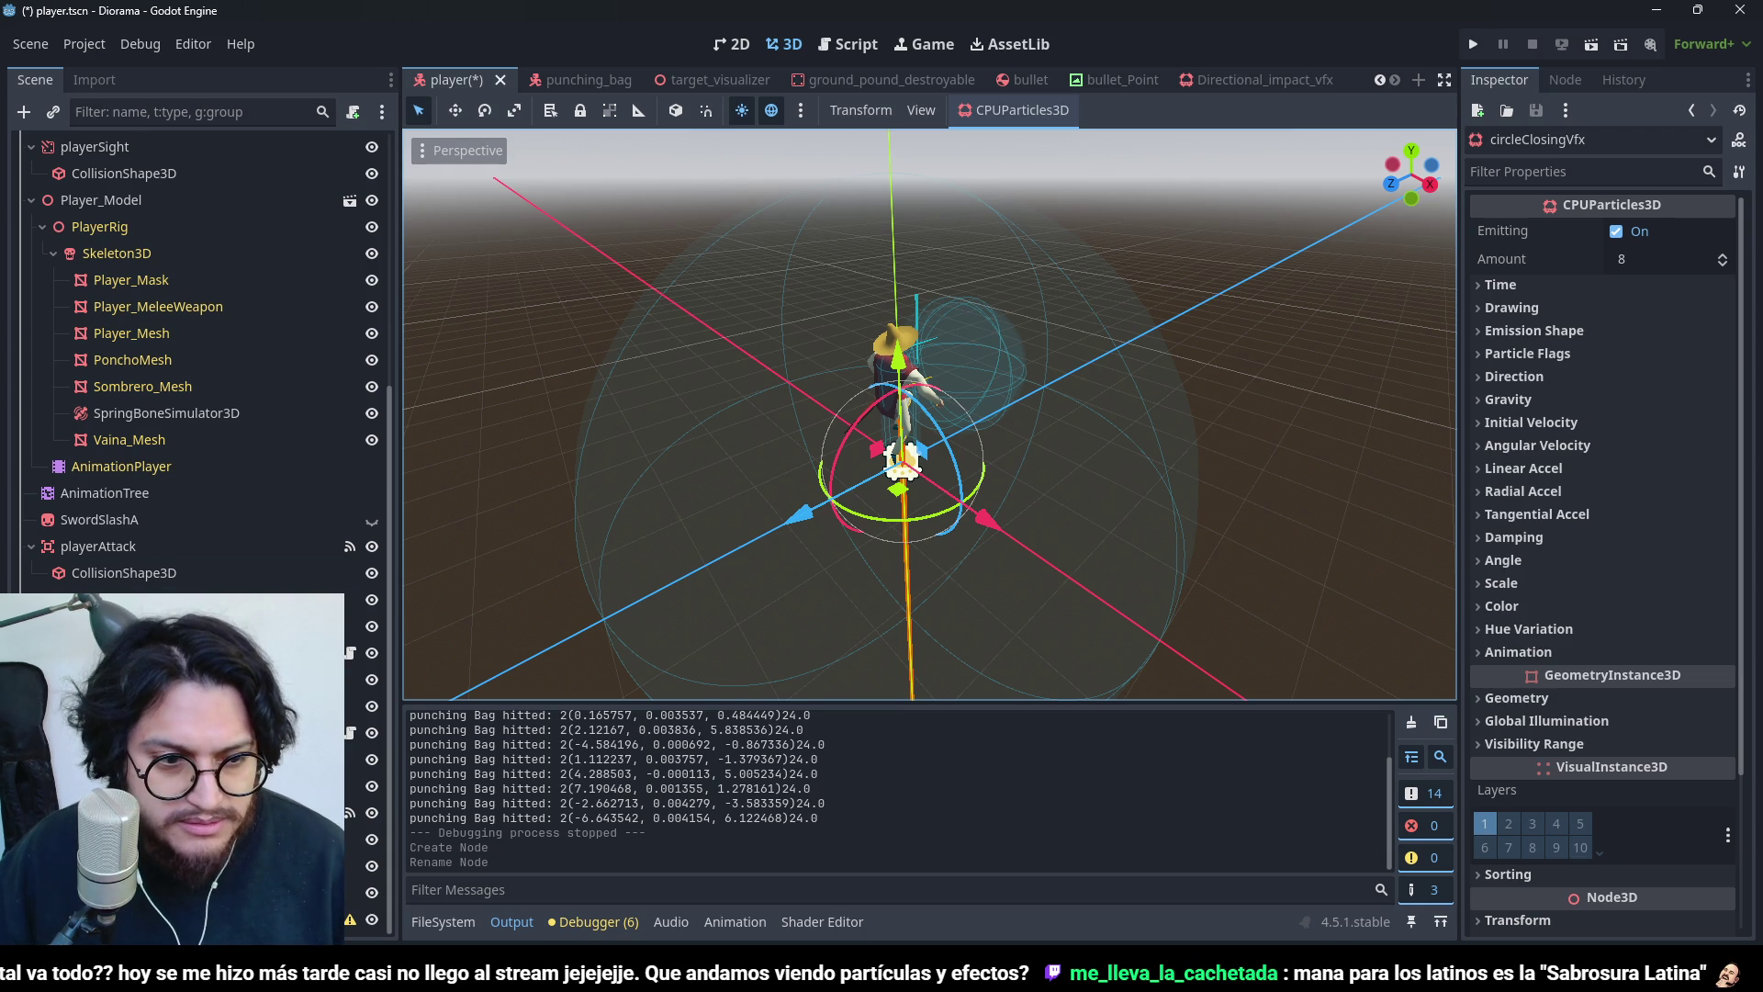
- Delete the circleClosingVfx particle node and add a Sprite3D child under the Player root
key(Delete)
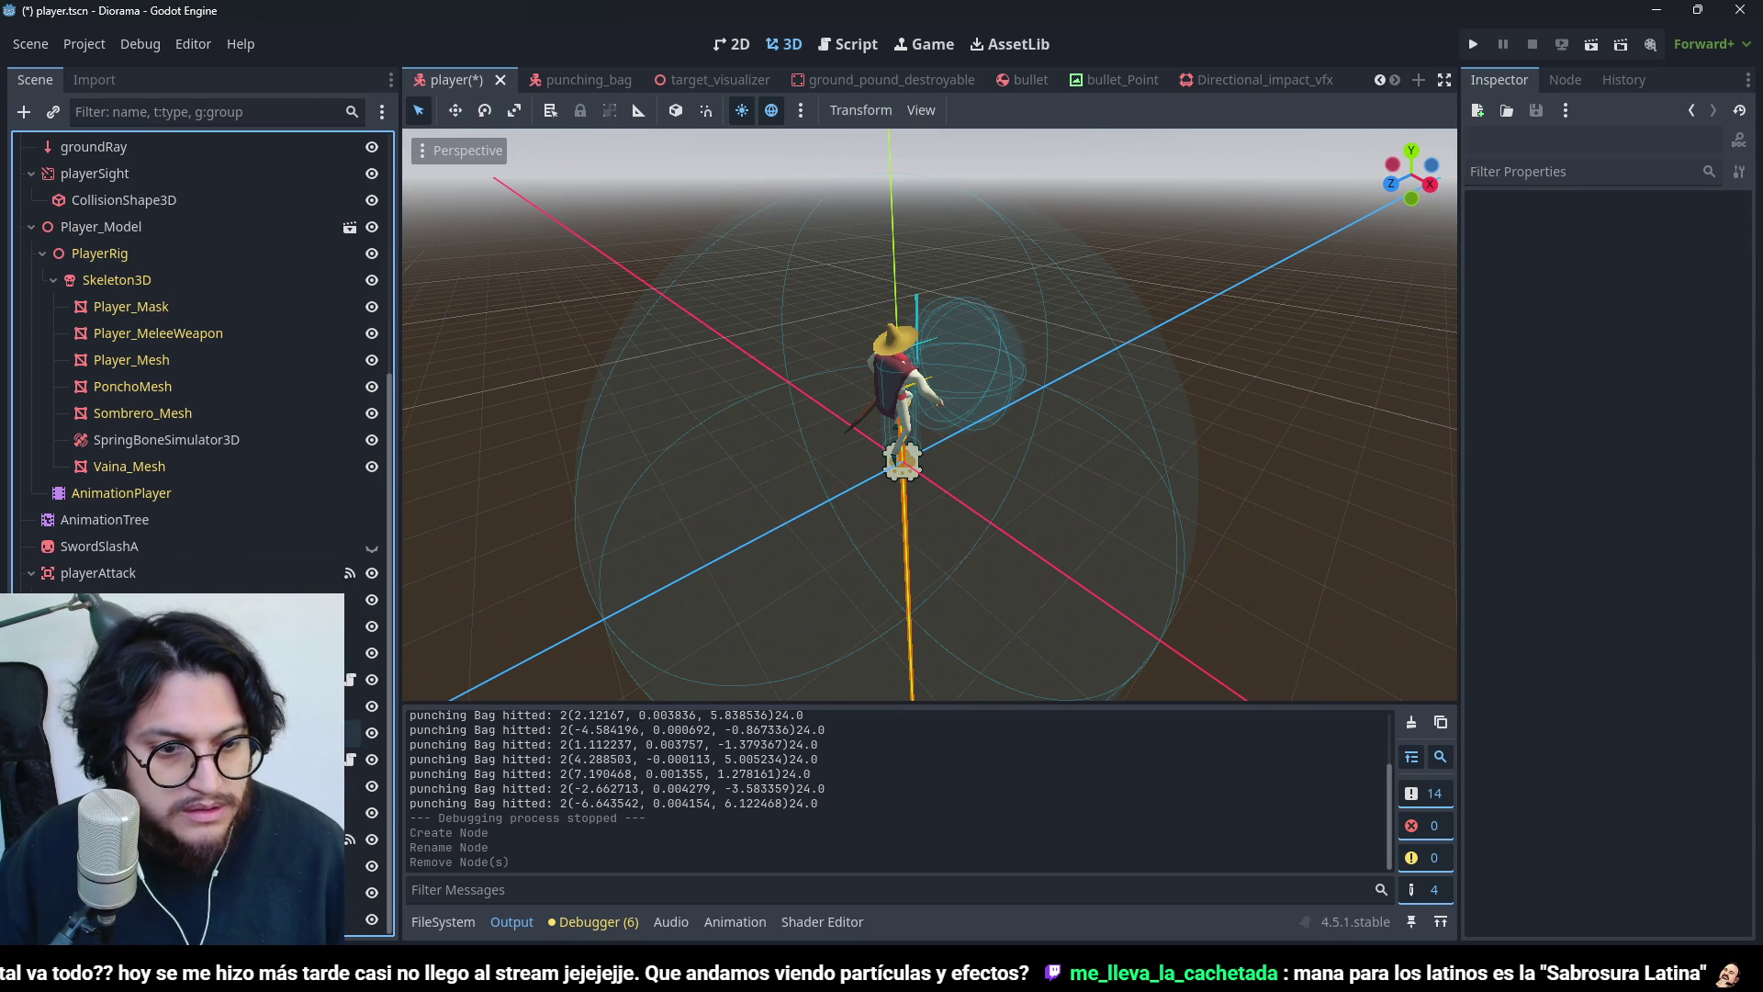
scroll(149, 174, up, 5)
click(145, 150)
key(ctrl+a)
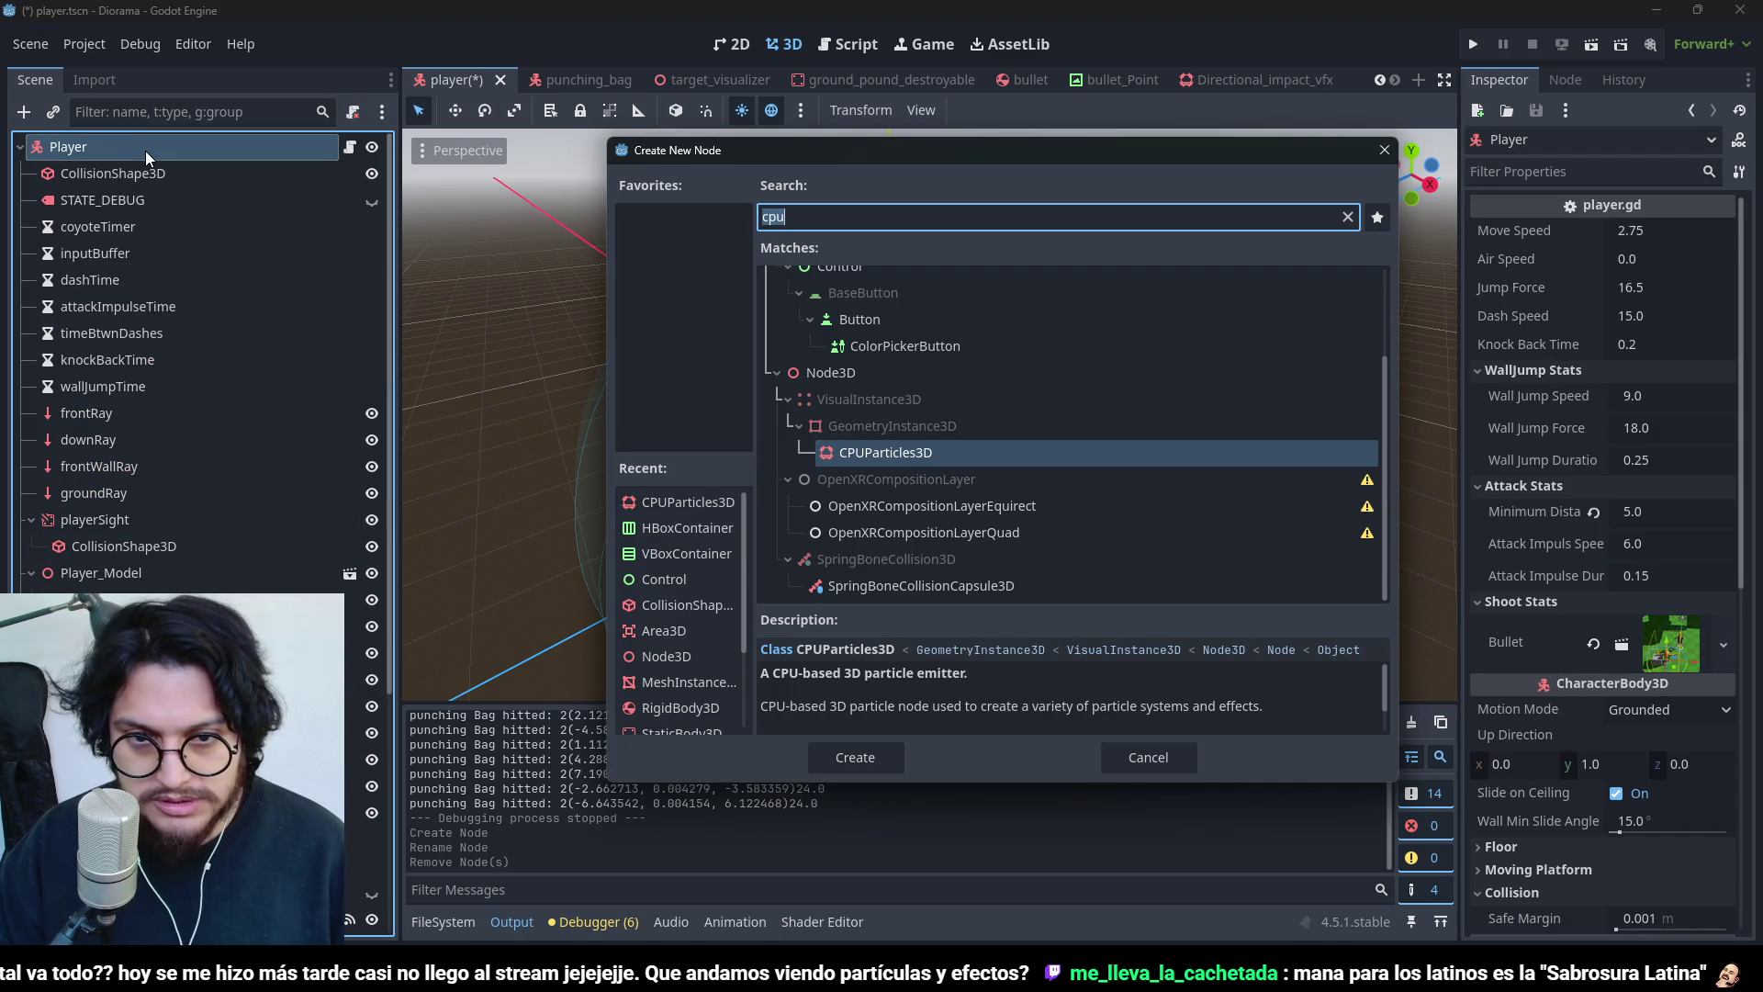
text(sprite3d)
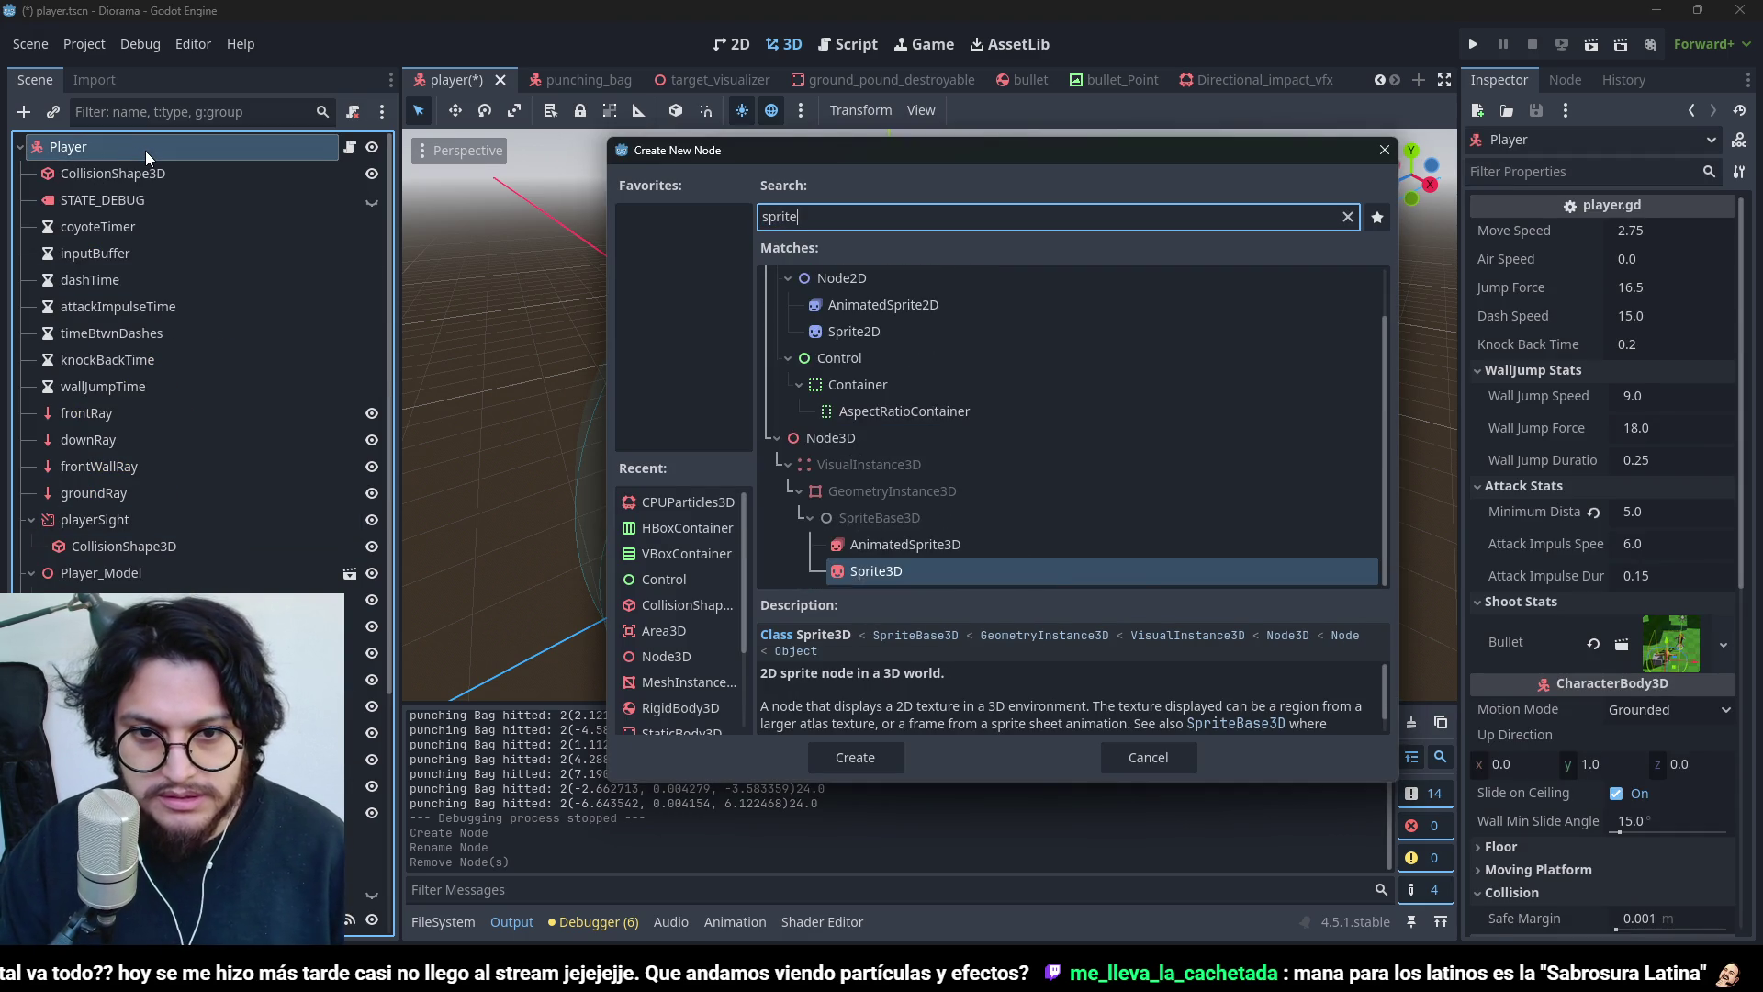
key(Return)
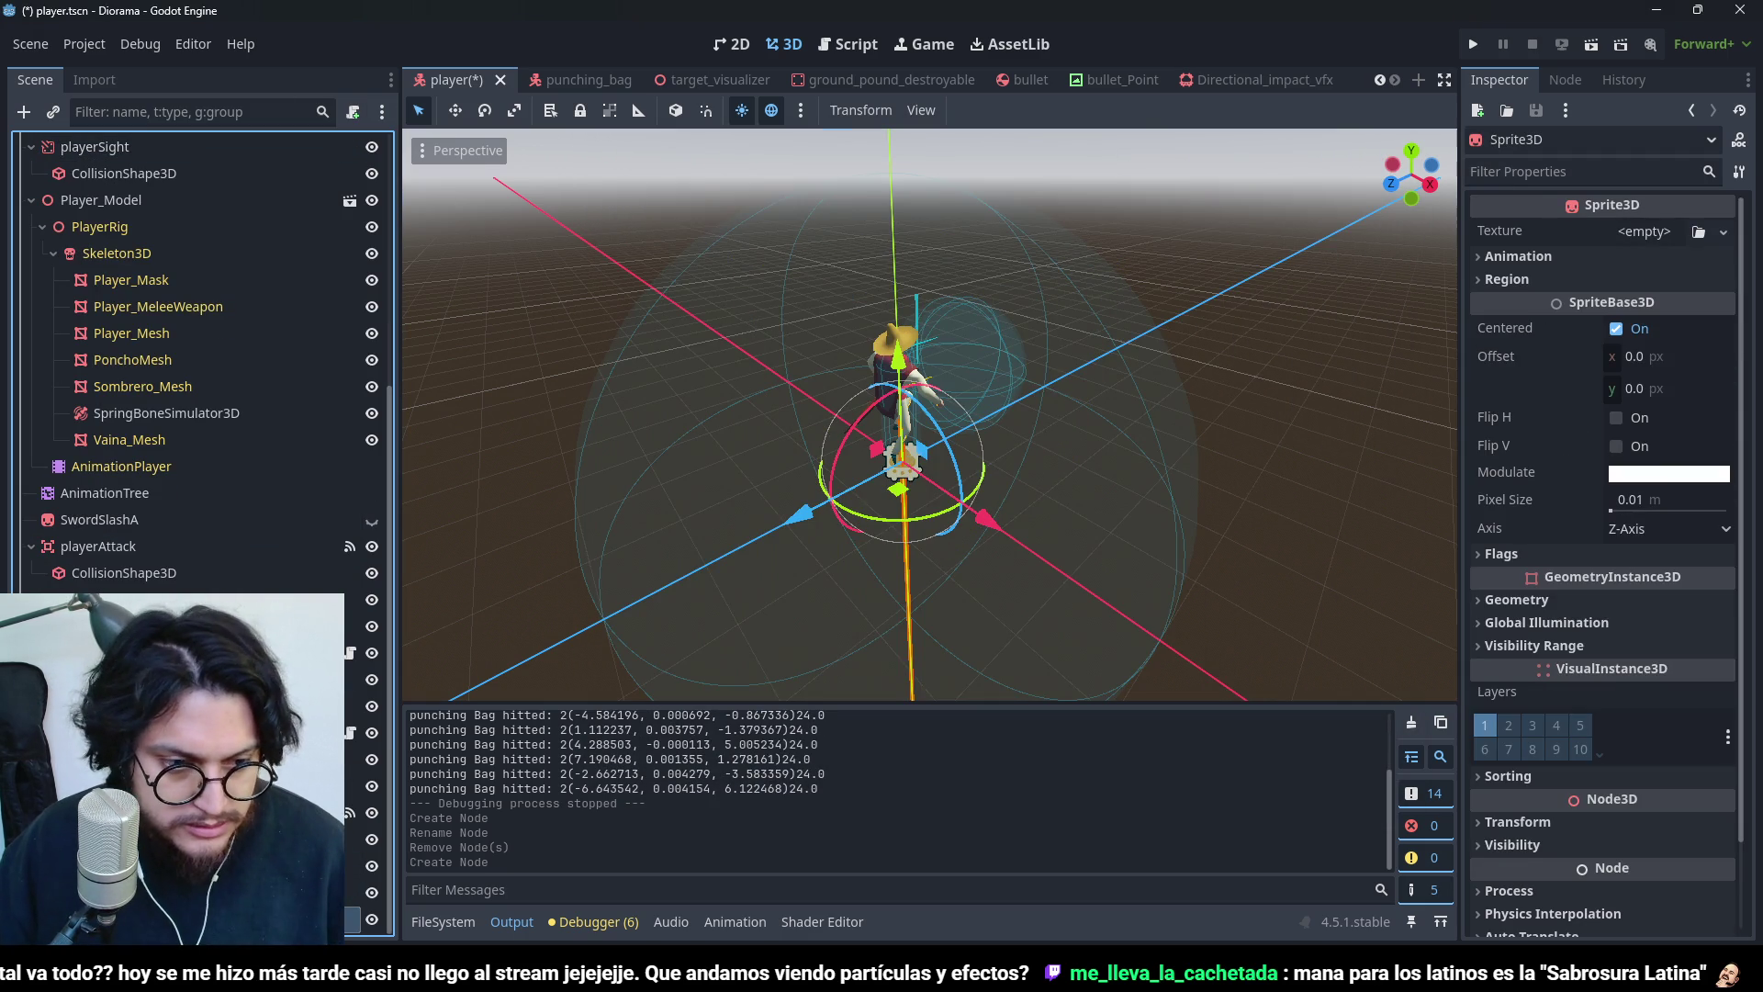
- Rename the new Sprite3D to circleClosing and save the player scene
key(alt+Tab)
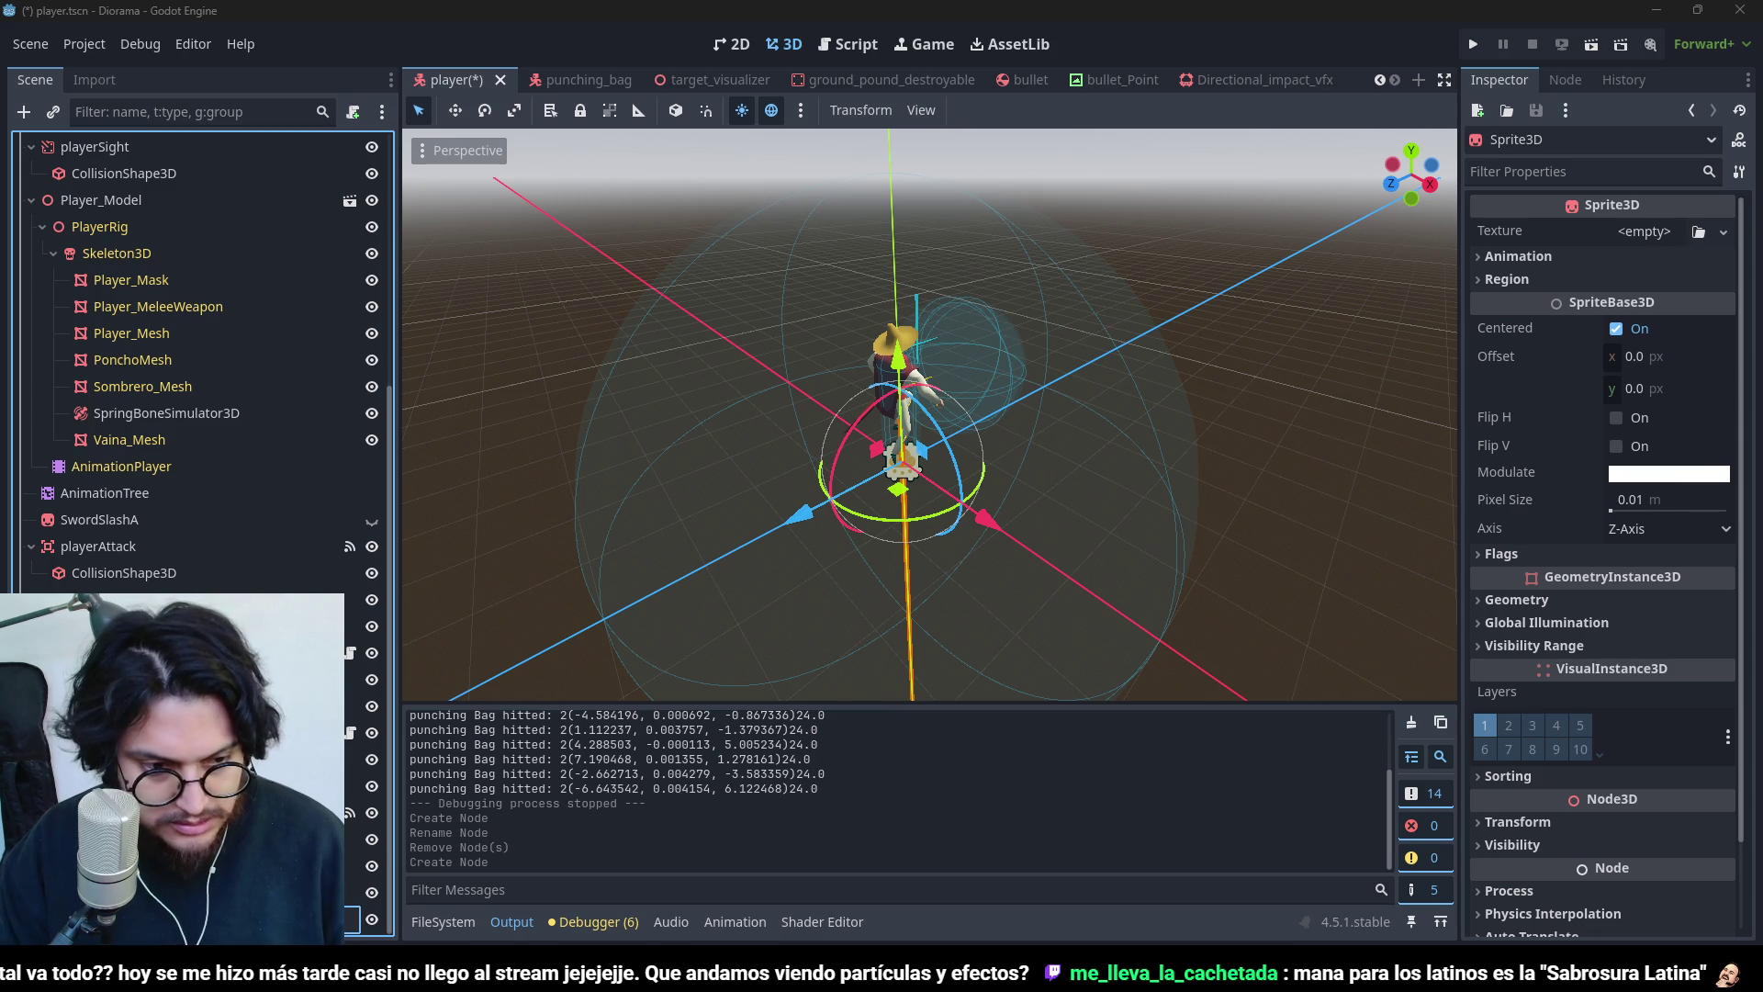
key(alt+Tab)
text(circleClosing)
key(Return)
key(ctrl+s)
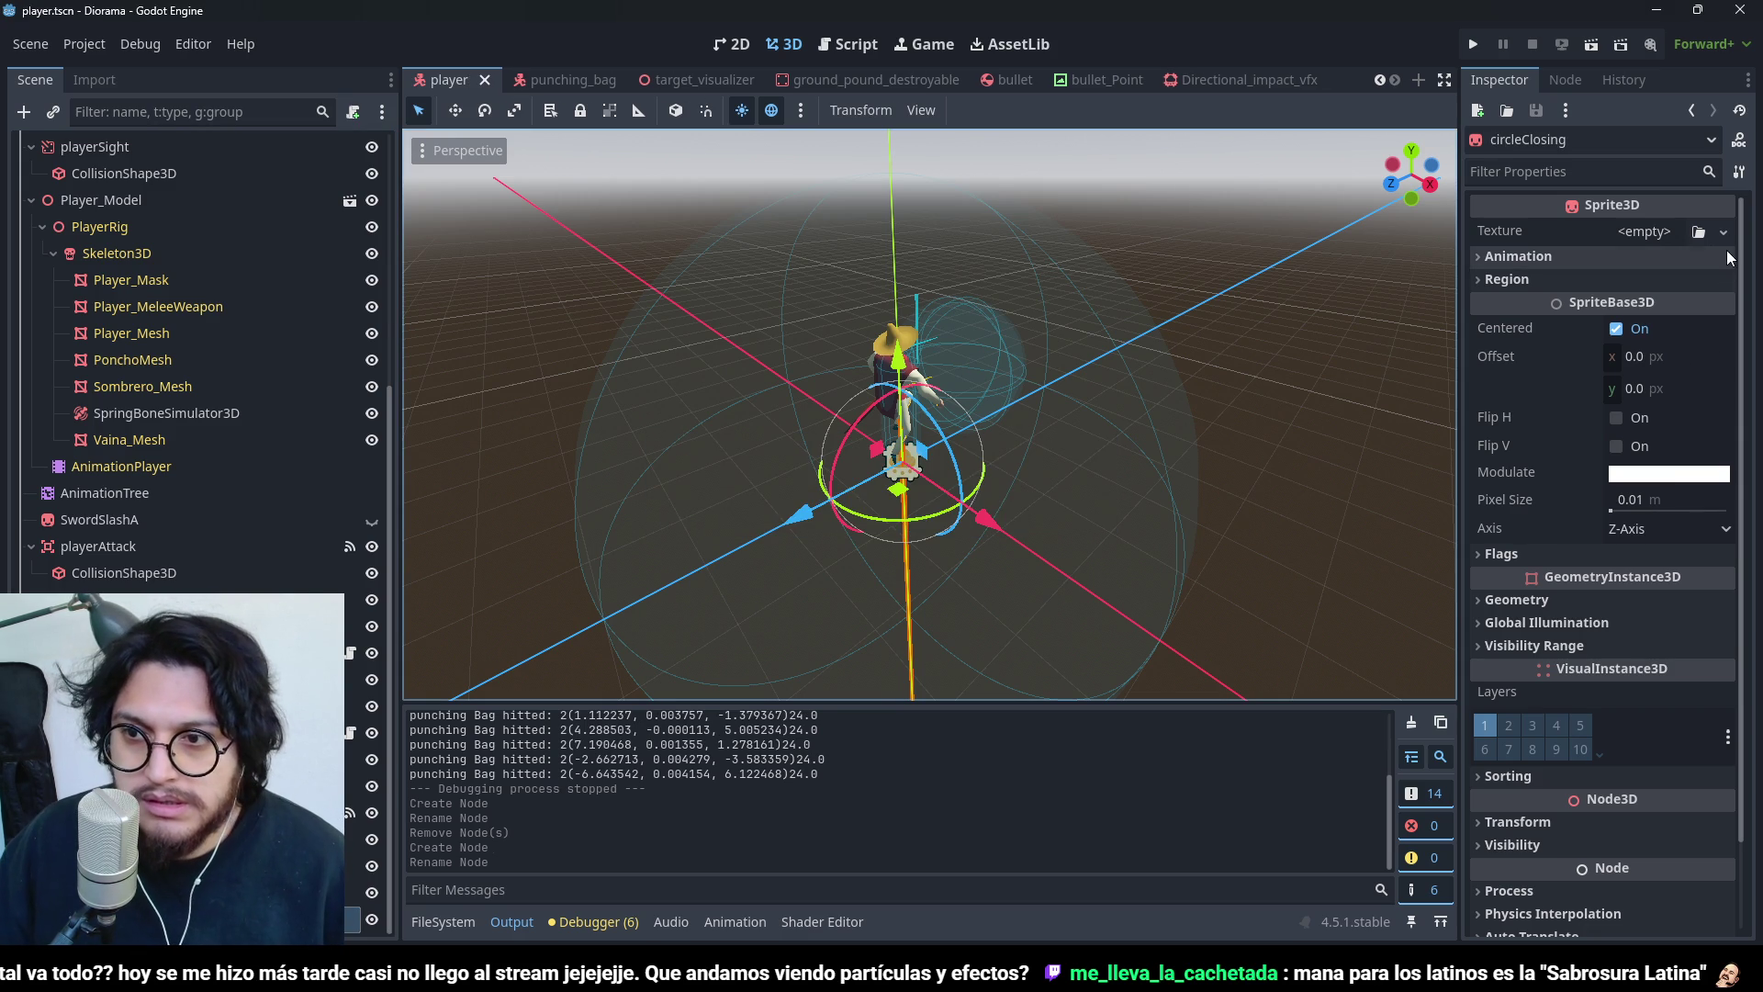
- Load groundPosition.png as the circleClosing sprite's texture
click(1724, 231)
click(1595, 763)
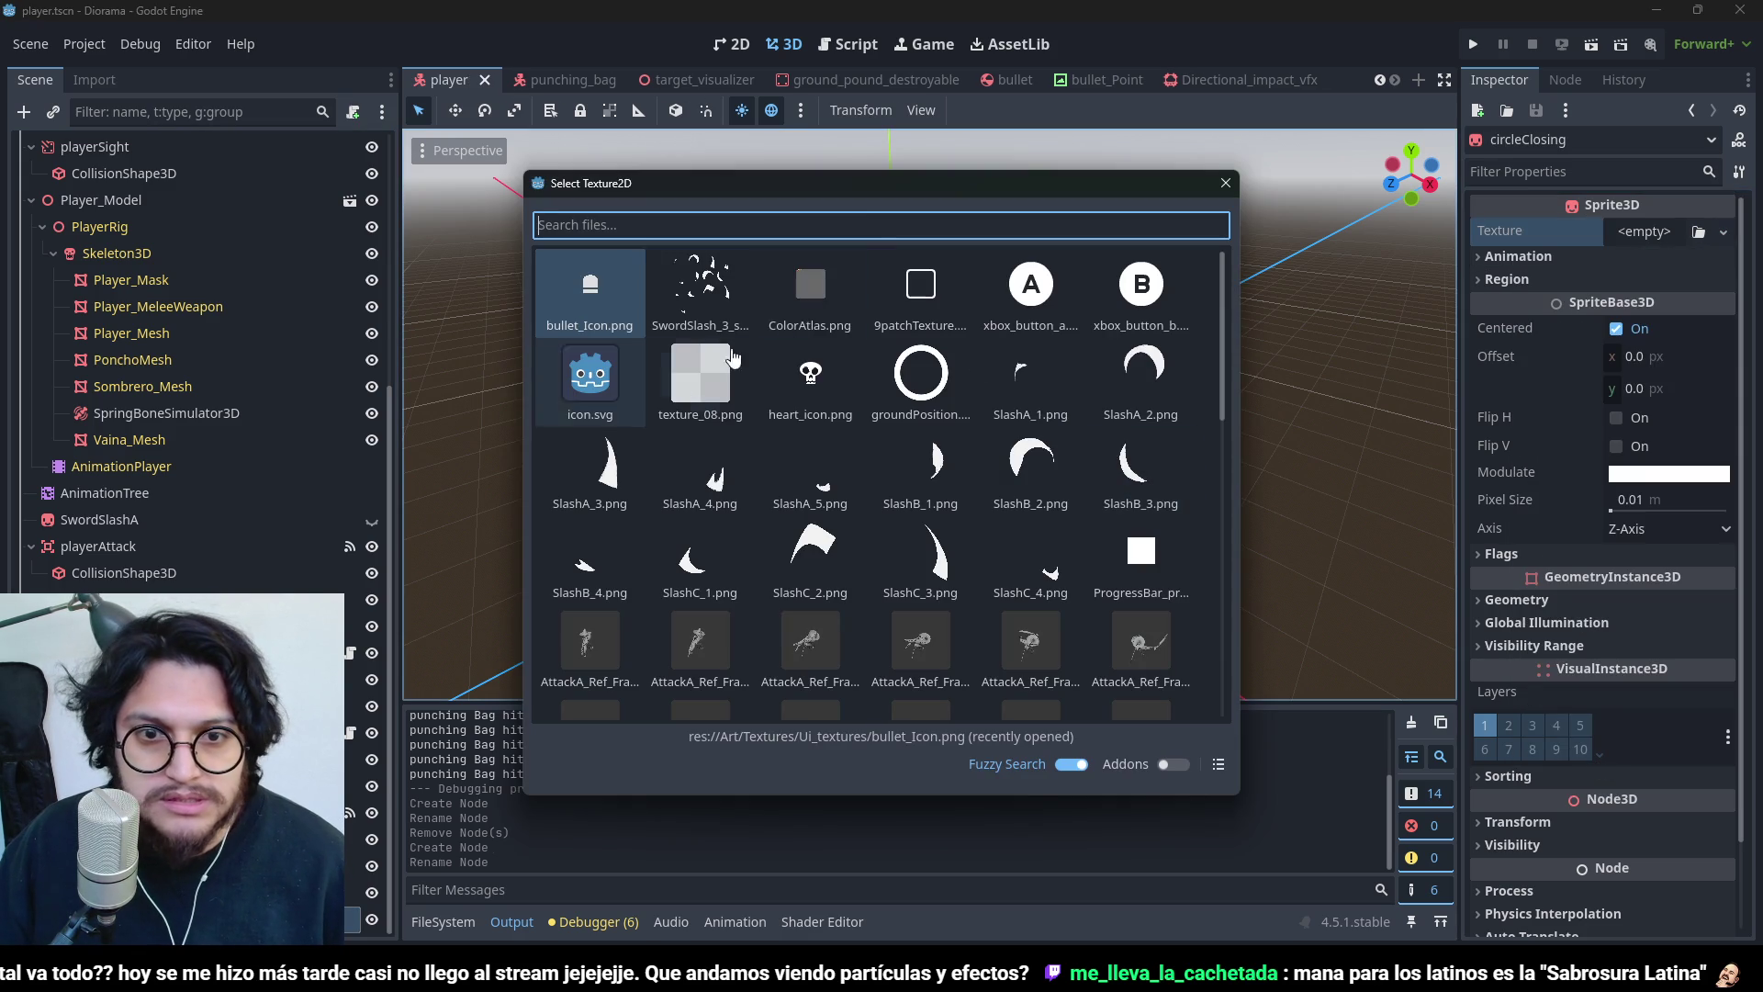
double_click(919, 374)
scroll(940, 357, up, 3)
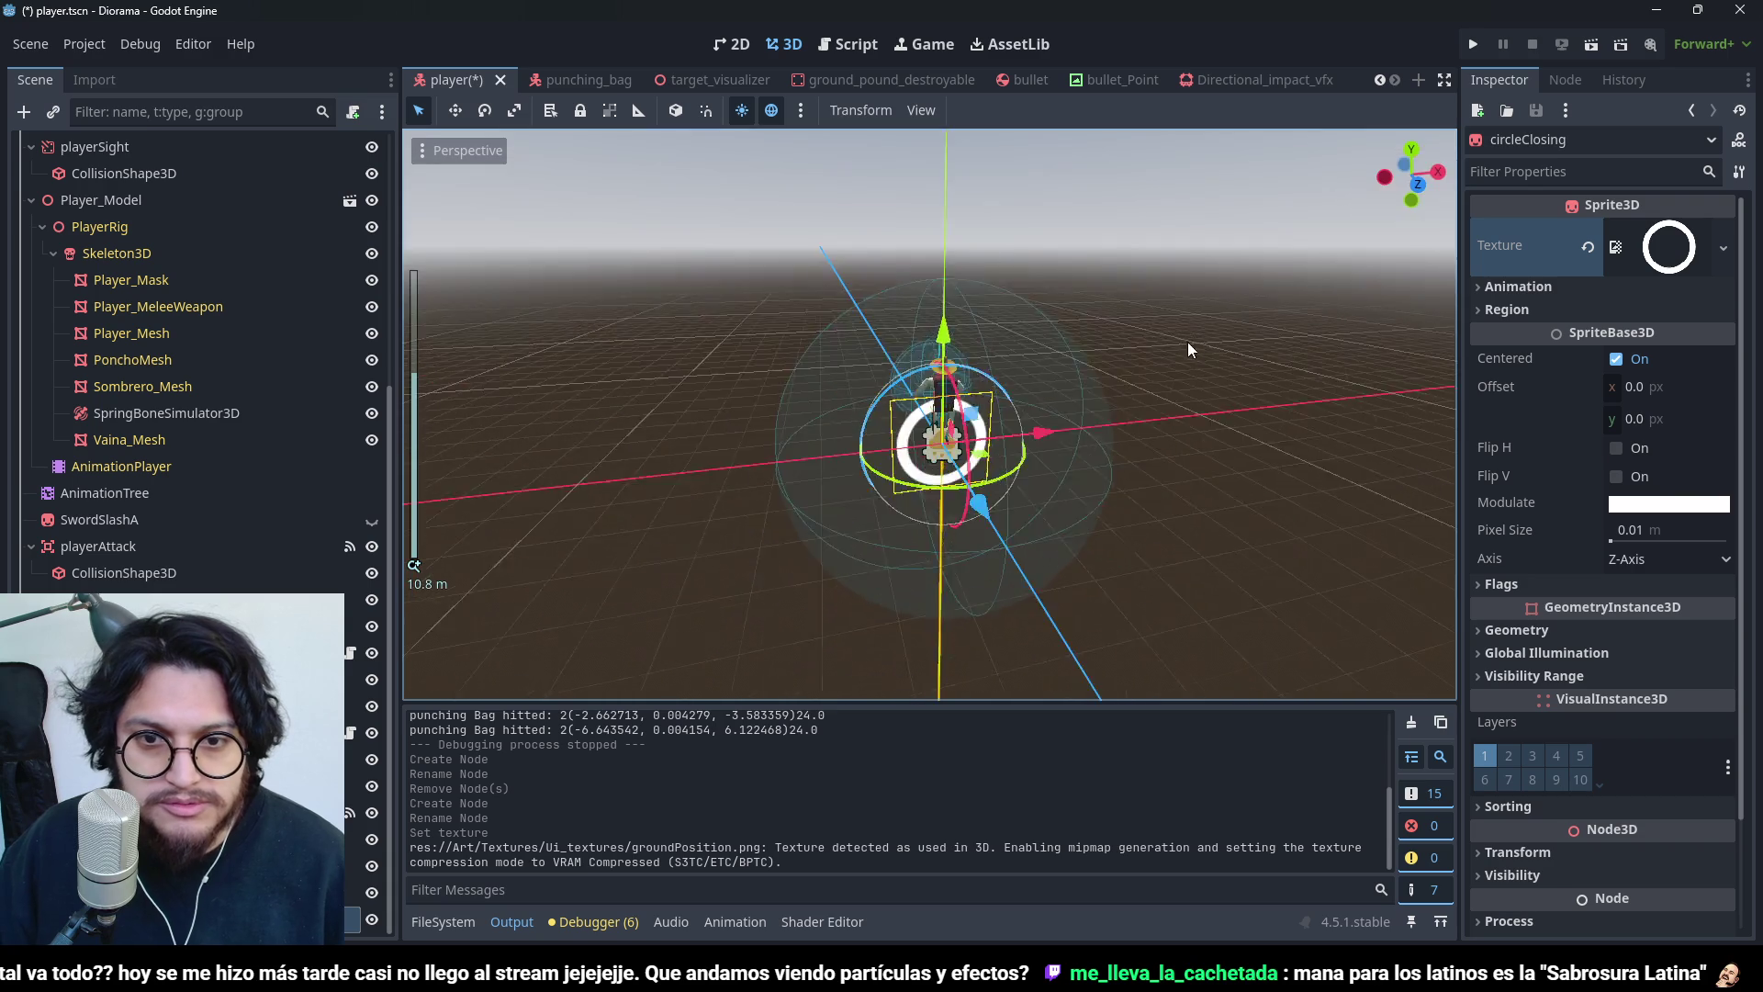
- Raise the ring about 0.3 units above the player and save the scene
mouse_move(930, 349)
mouse_down()
mouse_move(953, 79)
mouse_move(950, 101)
mouse_up()
drag(928, 173, 929, 358)
scroll(1056, 332, down, 3)
scroll(1028, 338, up, 3)
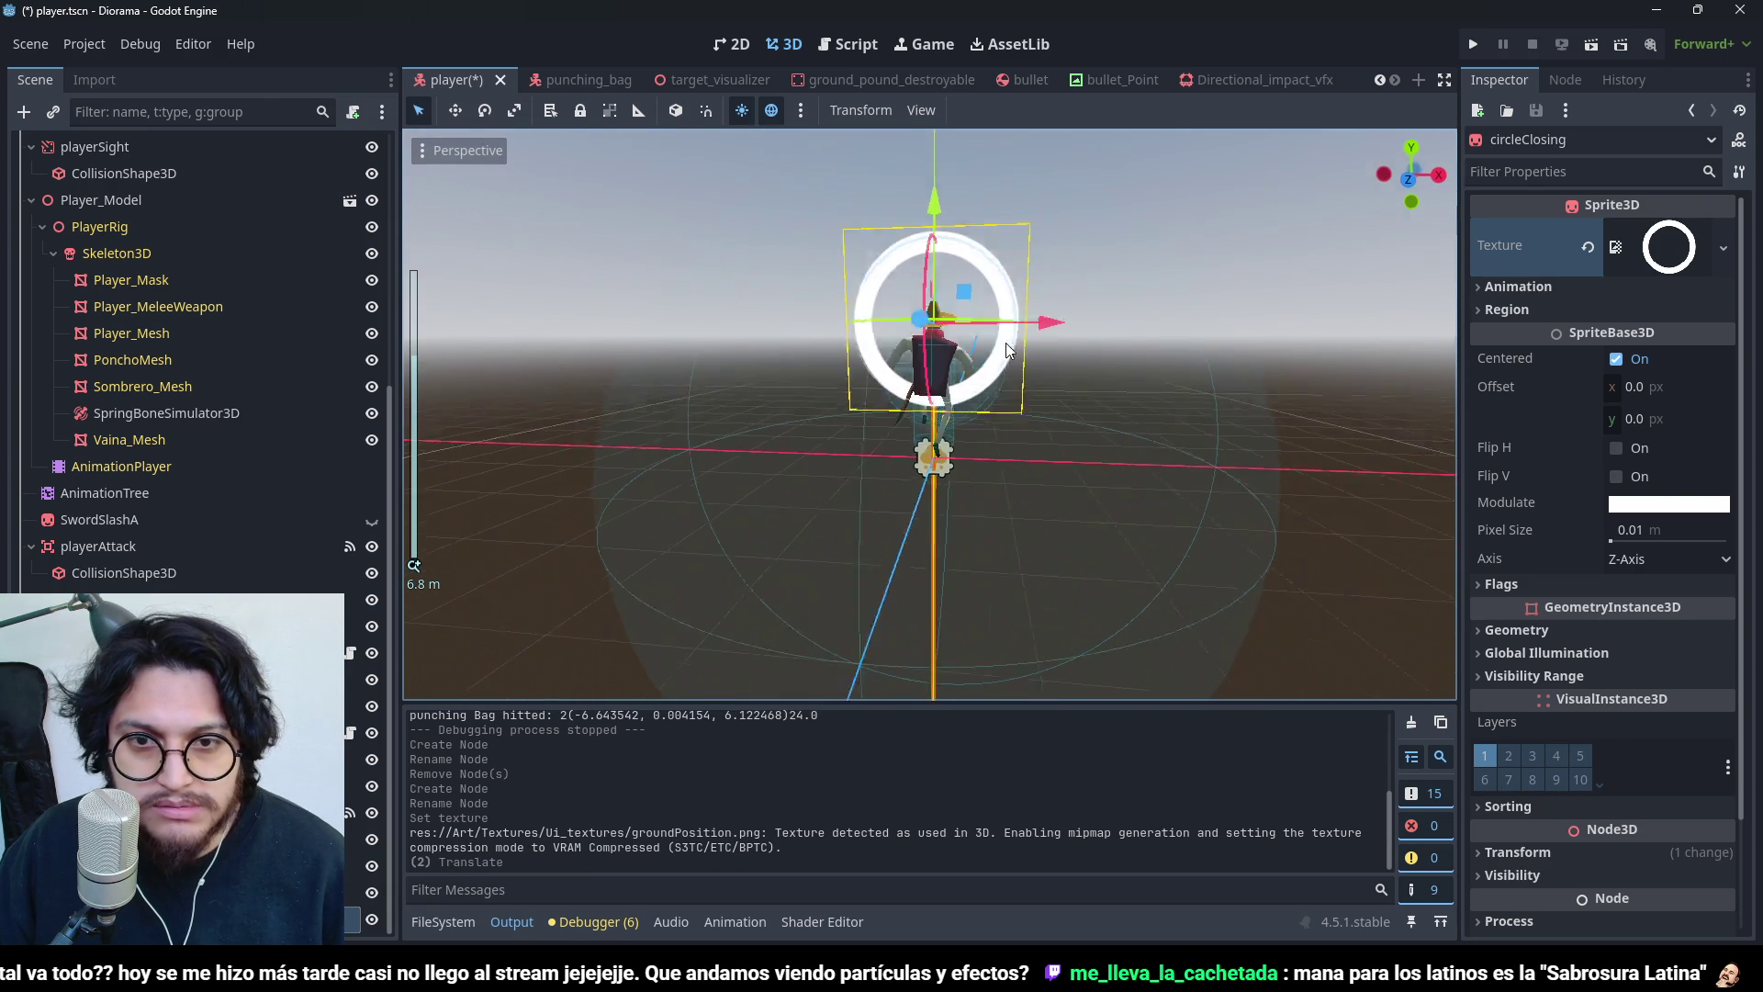
drag(934, 198, 920, 168)
key(ctrl+s)
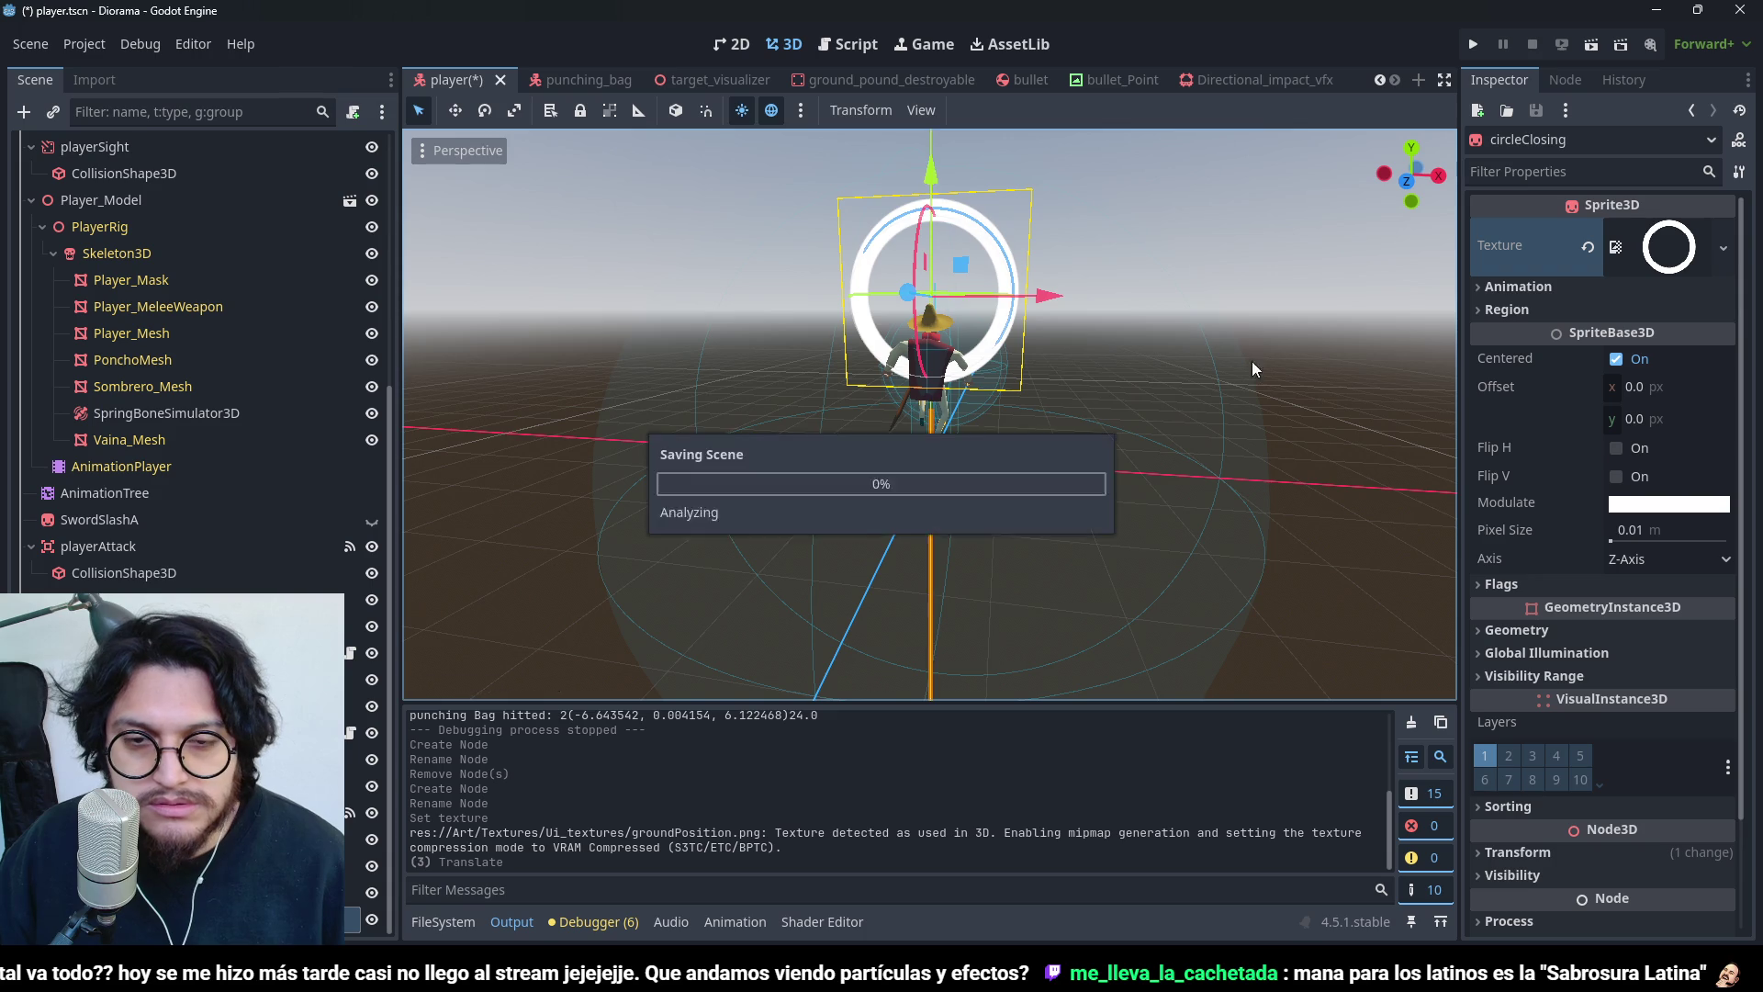
- Try shrinking the ring with the scale tool, then undo the resize
key(r)
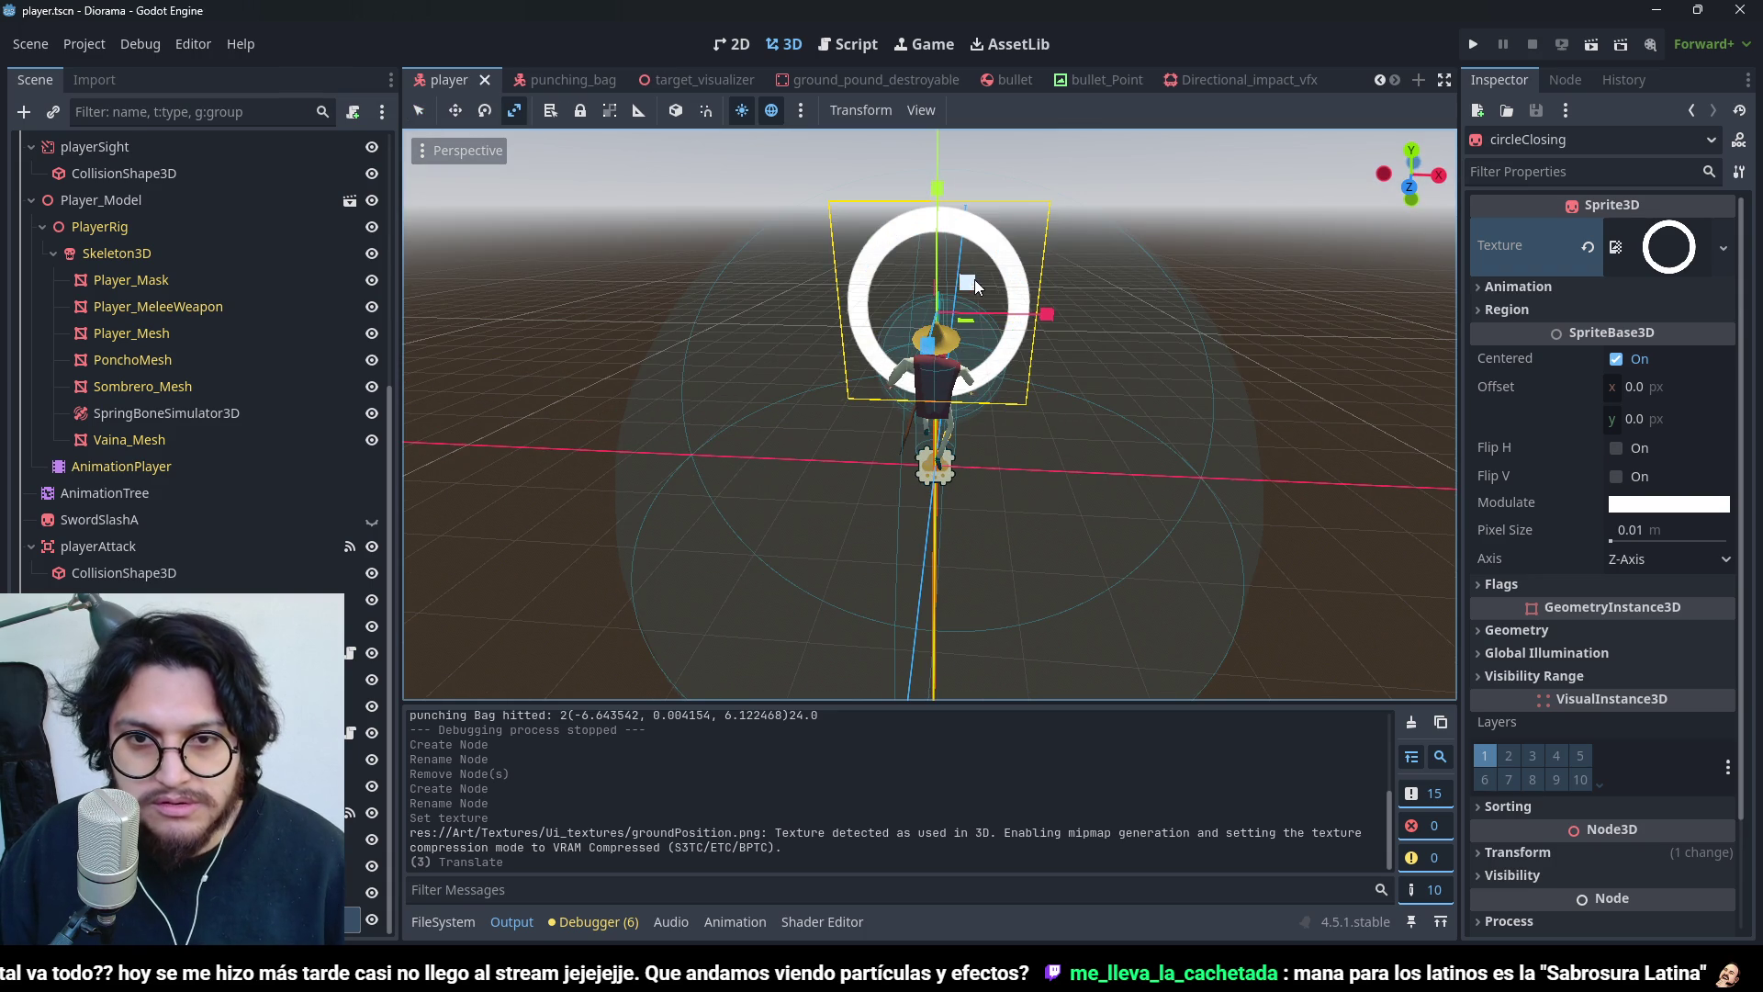
mouse_move(1018, 365)
mouse_down()
mouse_move(956, 321)
mouse_move(1110, 361)
mouse_move(1086, 374)
mouse_move(973, 323)
mouse_up()
key(ctrl+z)
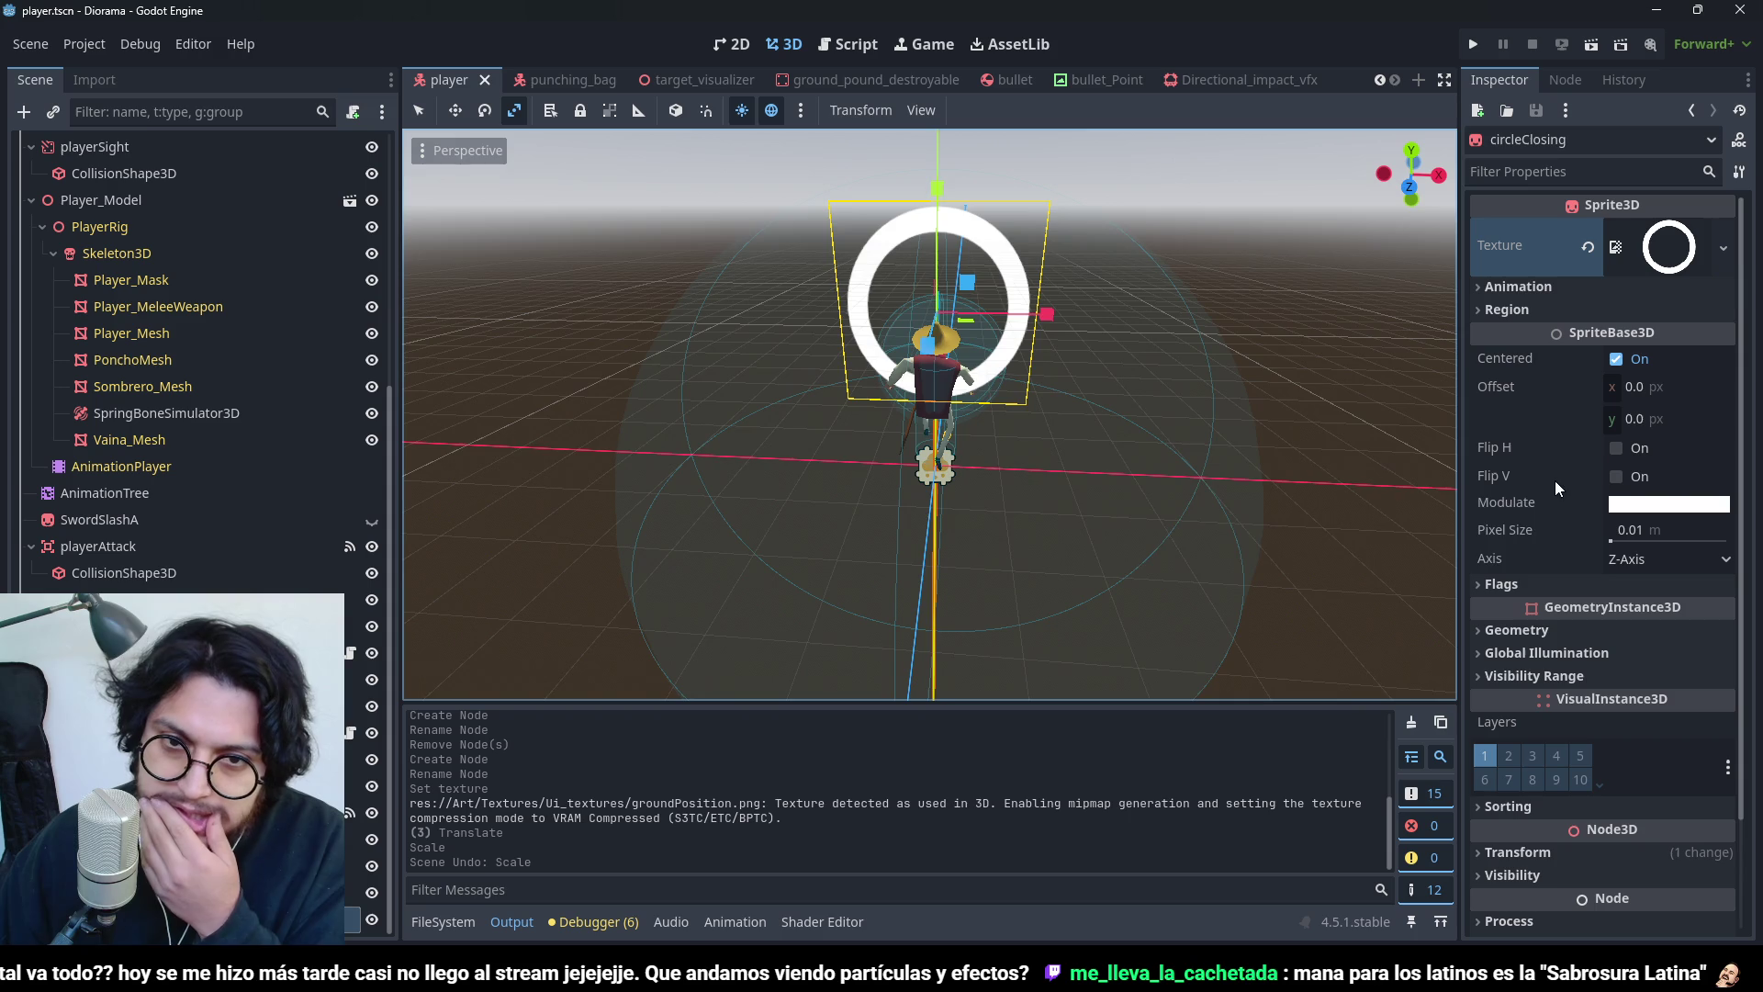
drag(1076, 417, 1507, 496)
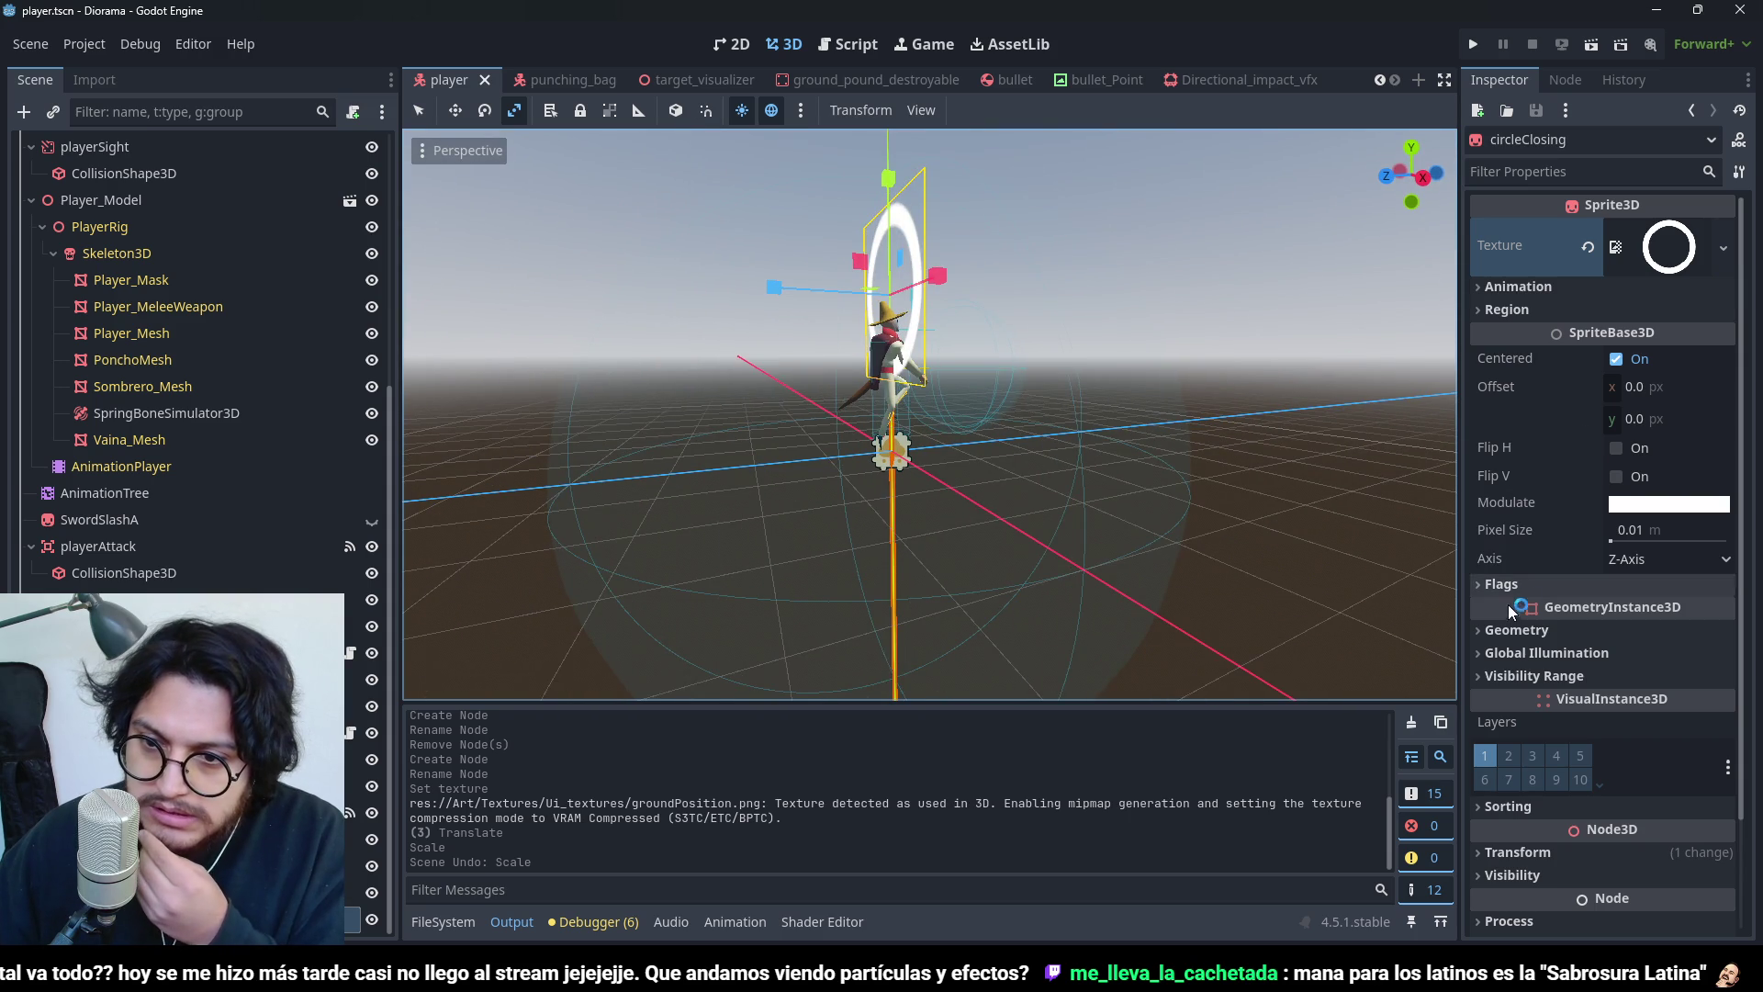
- Set the sprite's Flags > Billboard mode to Enabled and save the scene
click(1497, 580)
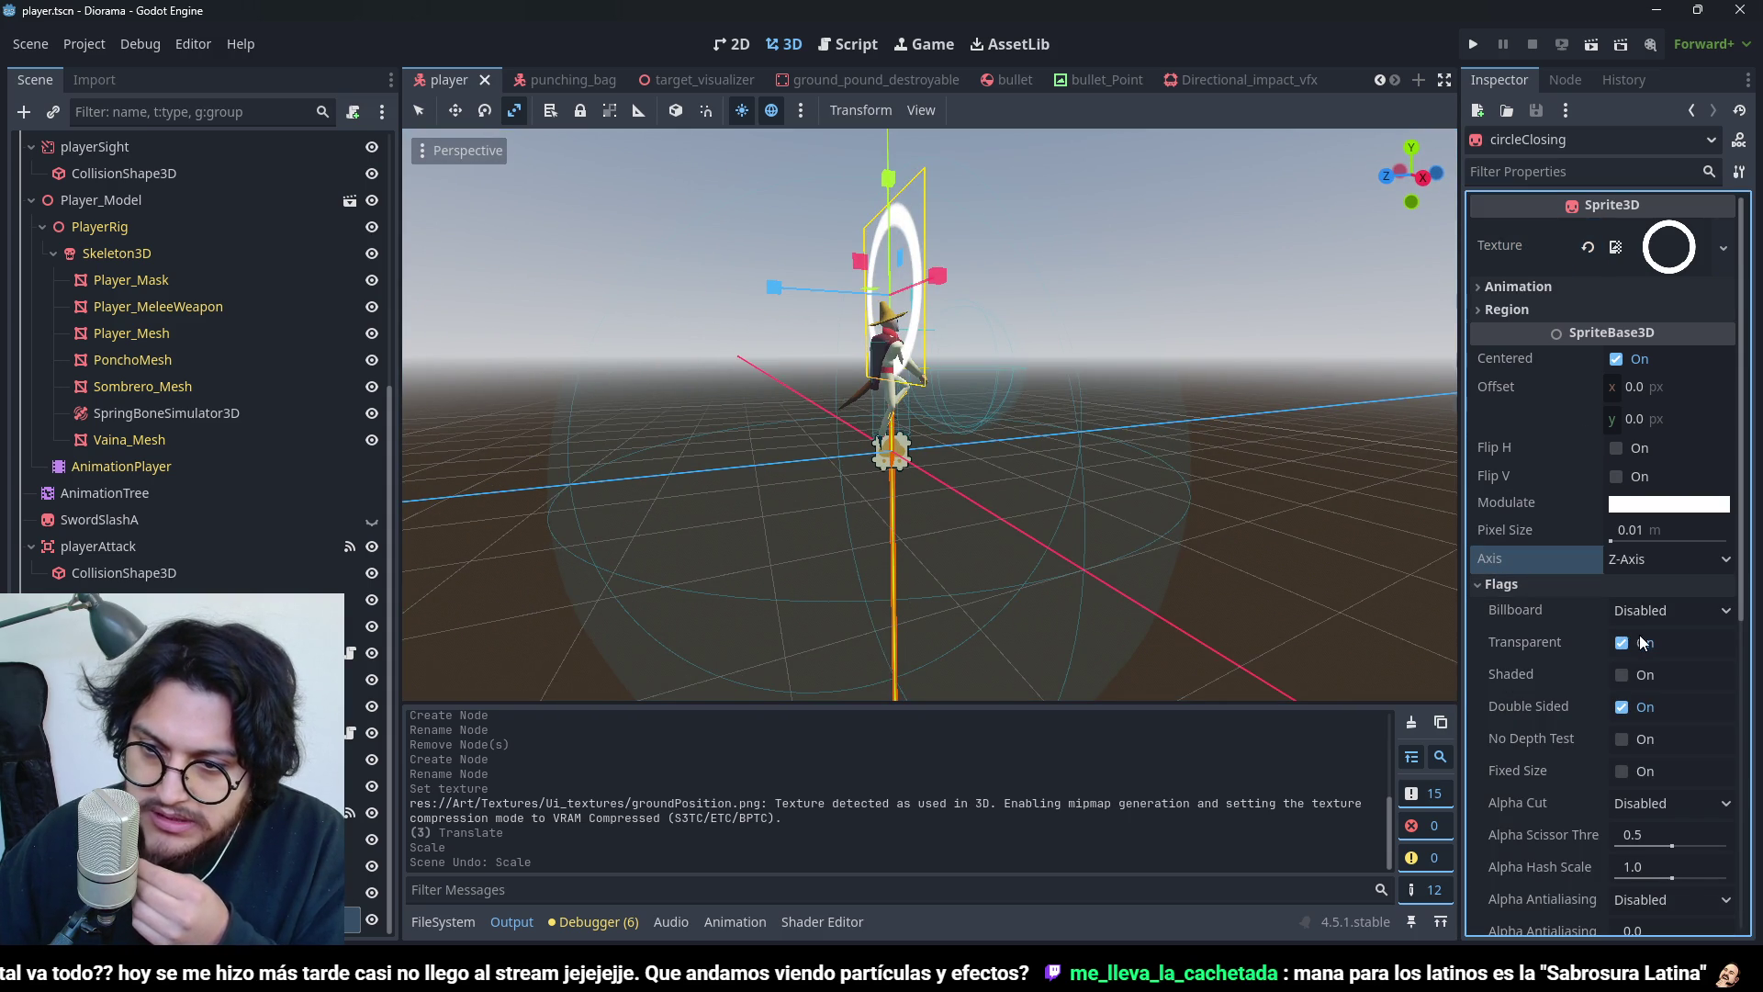
click(1667, 609)
click(1634, 657)
scroll(810, 498, up, 2)
mouse_move(810, 492)
mouse_down()
mouse_move(854, 431)
mouse_move(828, 230)
mouse_move(640, 696)
mouse_move(555, 419)
mouse_move(964, 464)
mouse_move(833, 453)
mouse_move(1122, 433)
mouse_up()
scroll(445, 657, up, 2)
key(ctrl+s)
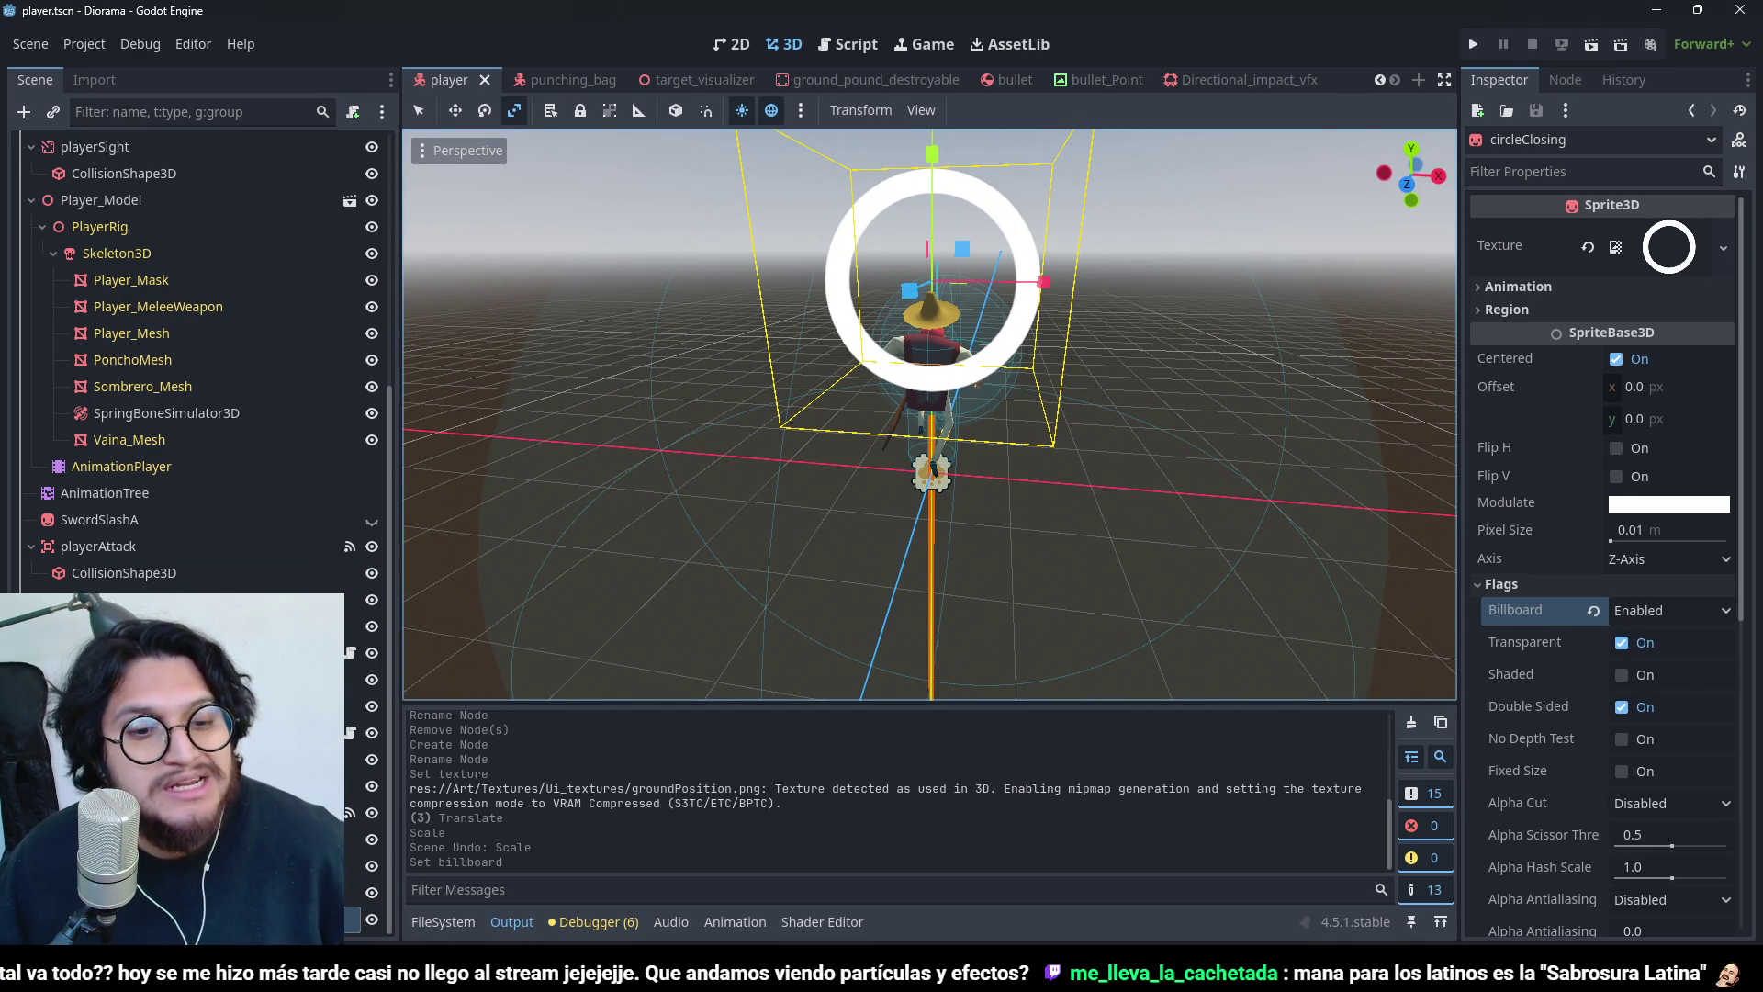
click(443, 921)
- Select Player_Model.blend in the 00_Player models folder and view its import settings
scroll(542, 814, down, 8)
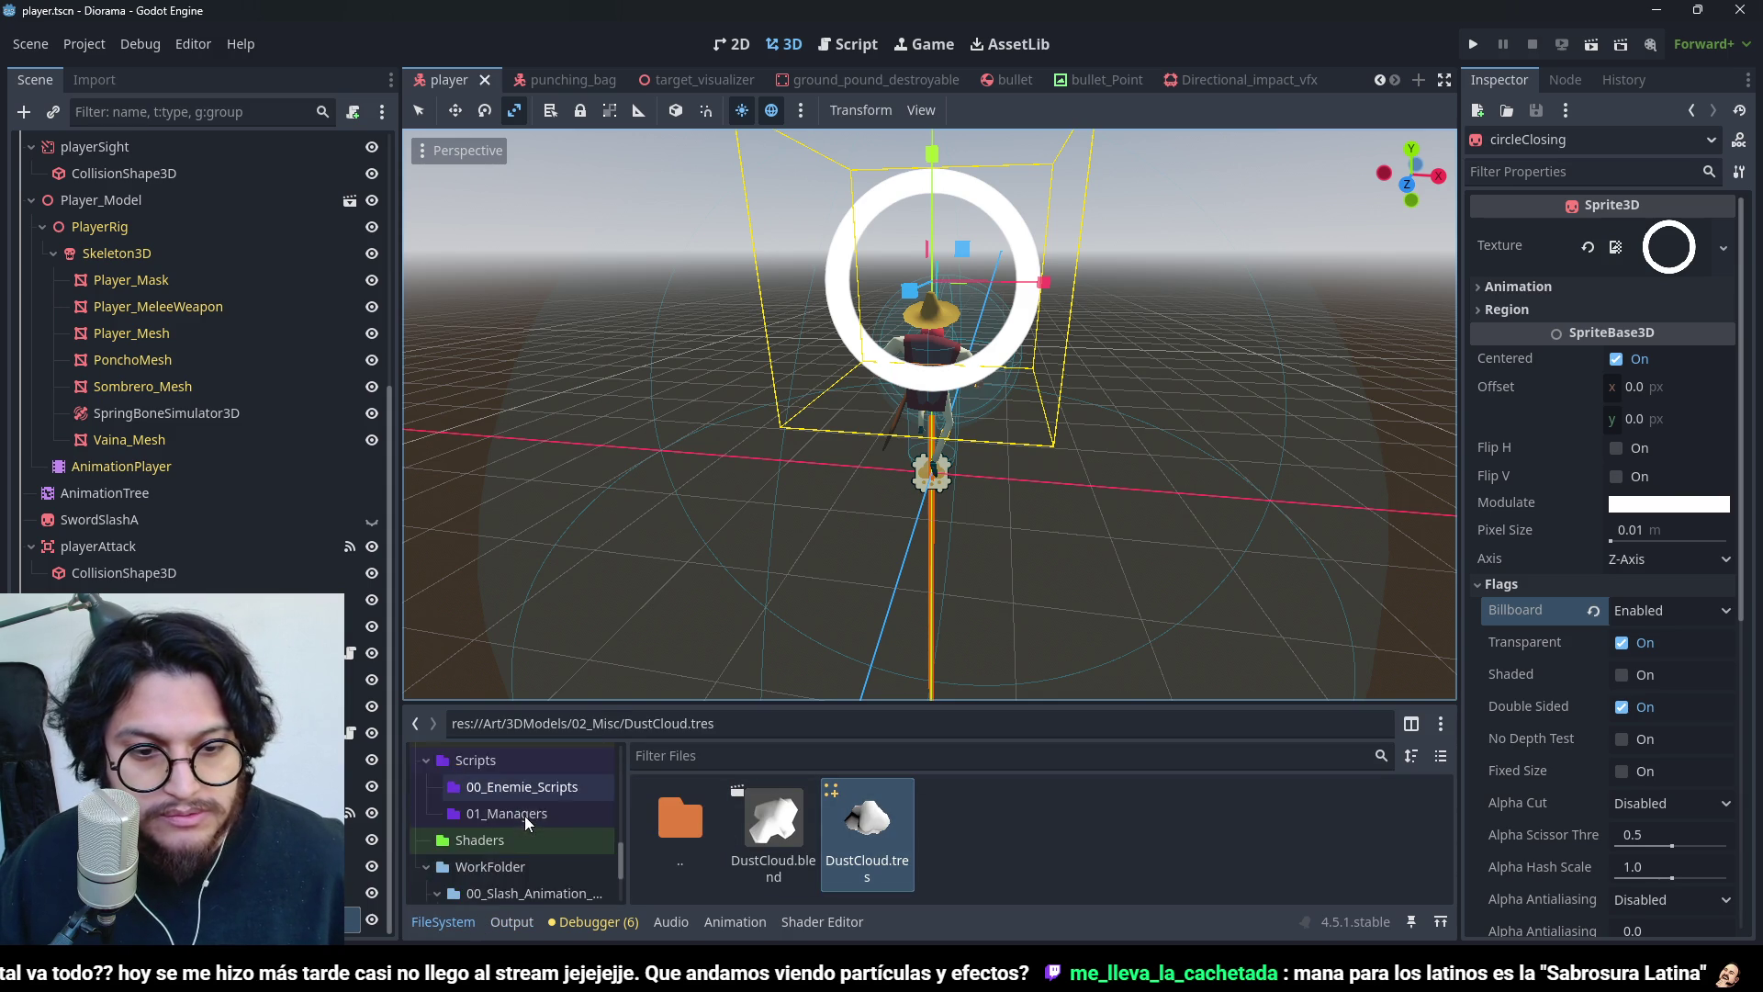
scroll(525, 816, down, 3)
scroll(562, 867, up, 2)
scroll(562, 867, down, 2)
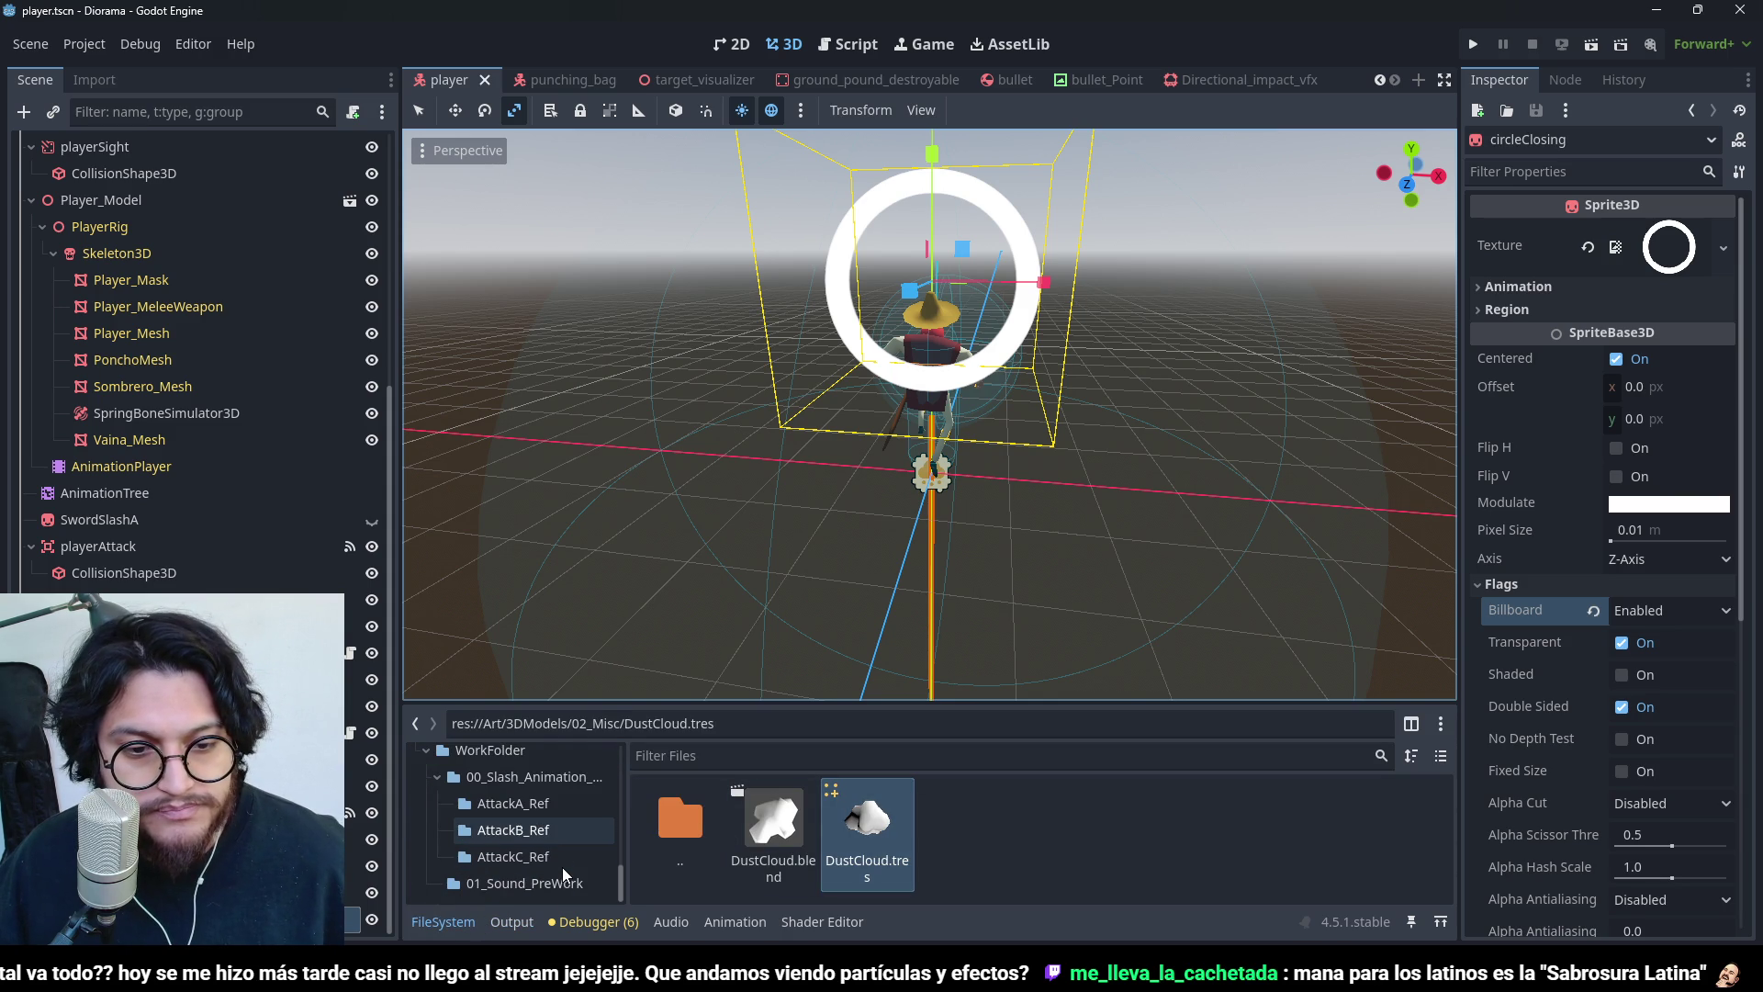
scroll(562, 867, up, 4)
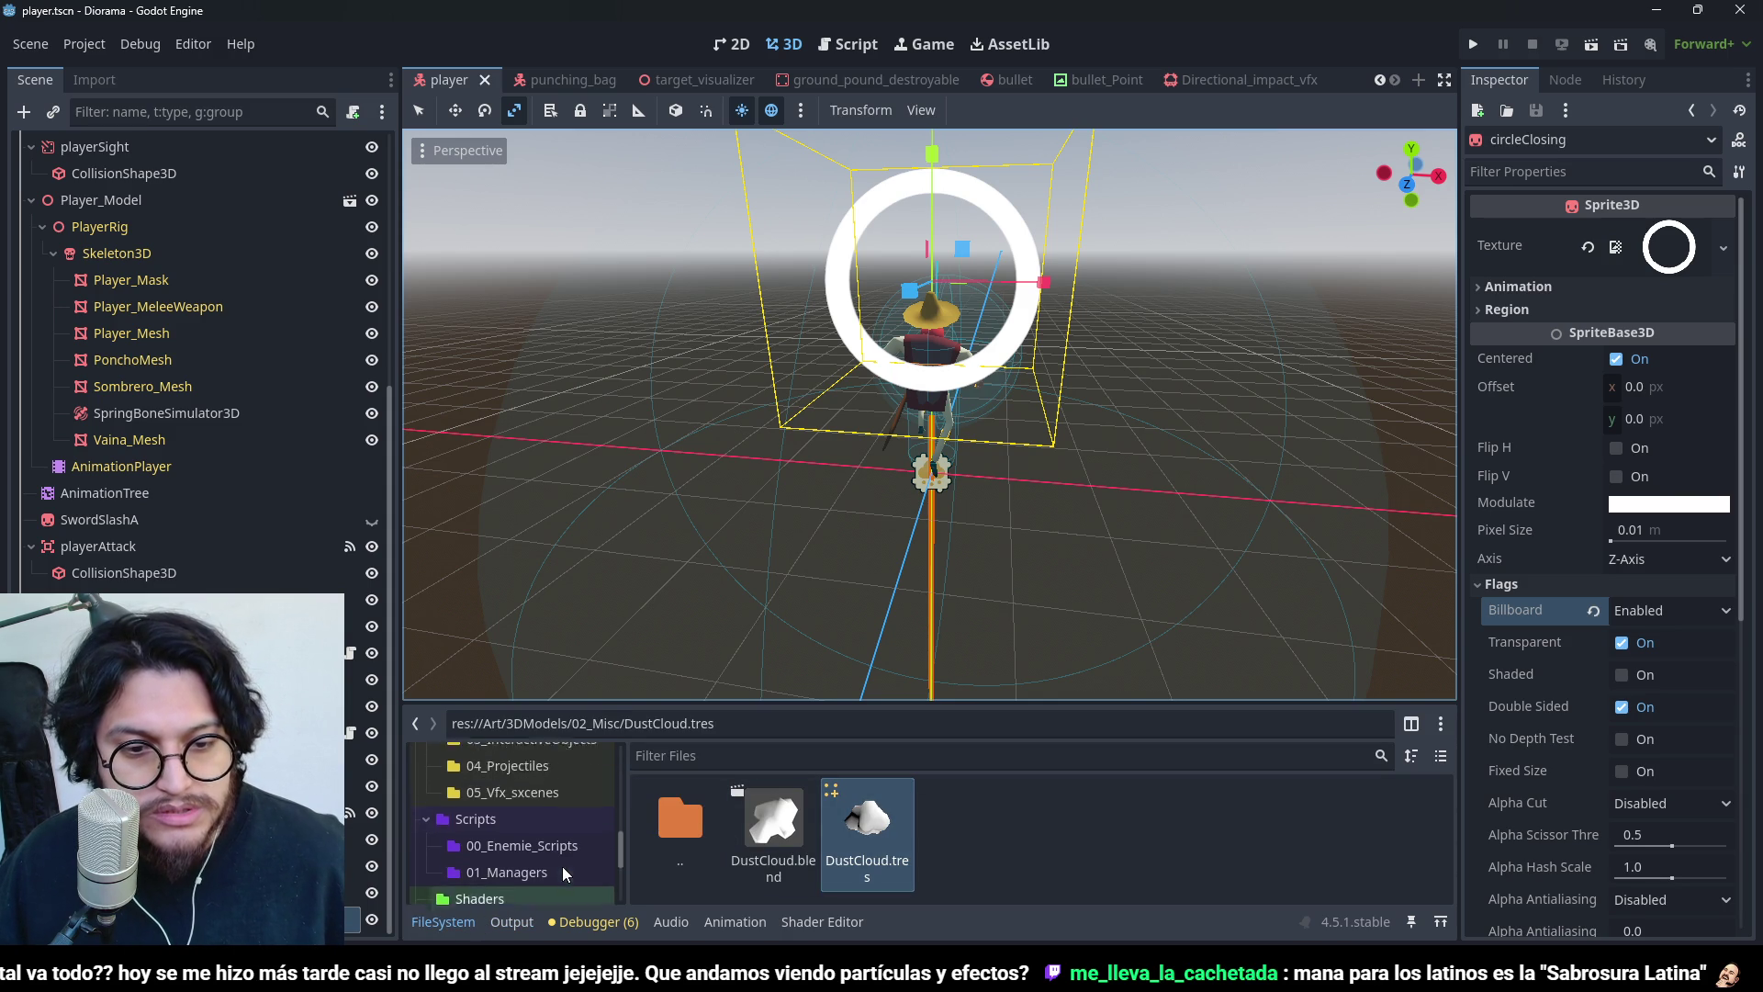
scroll(563, 866, up, 8)
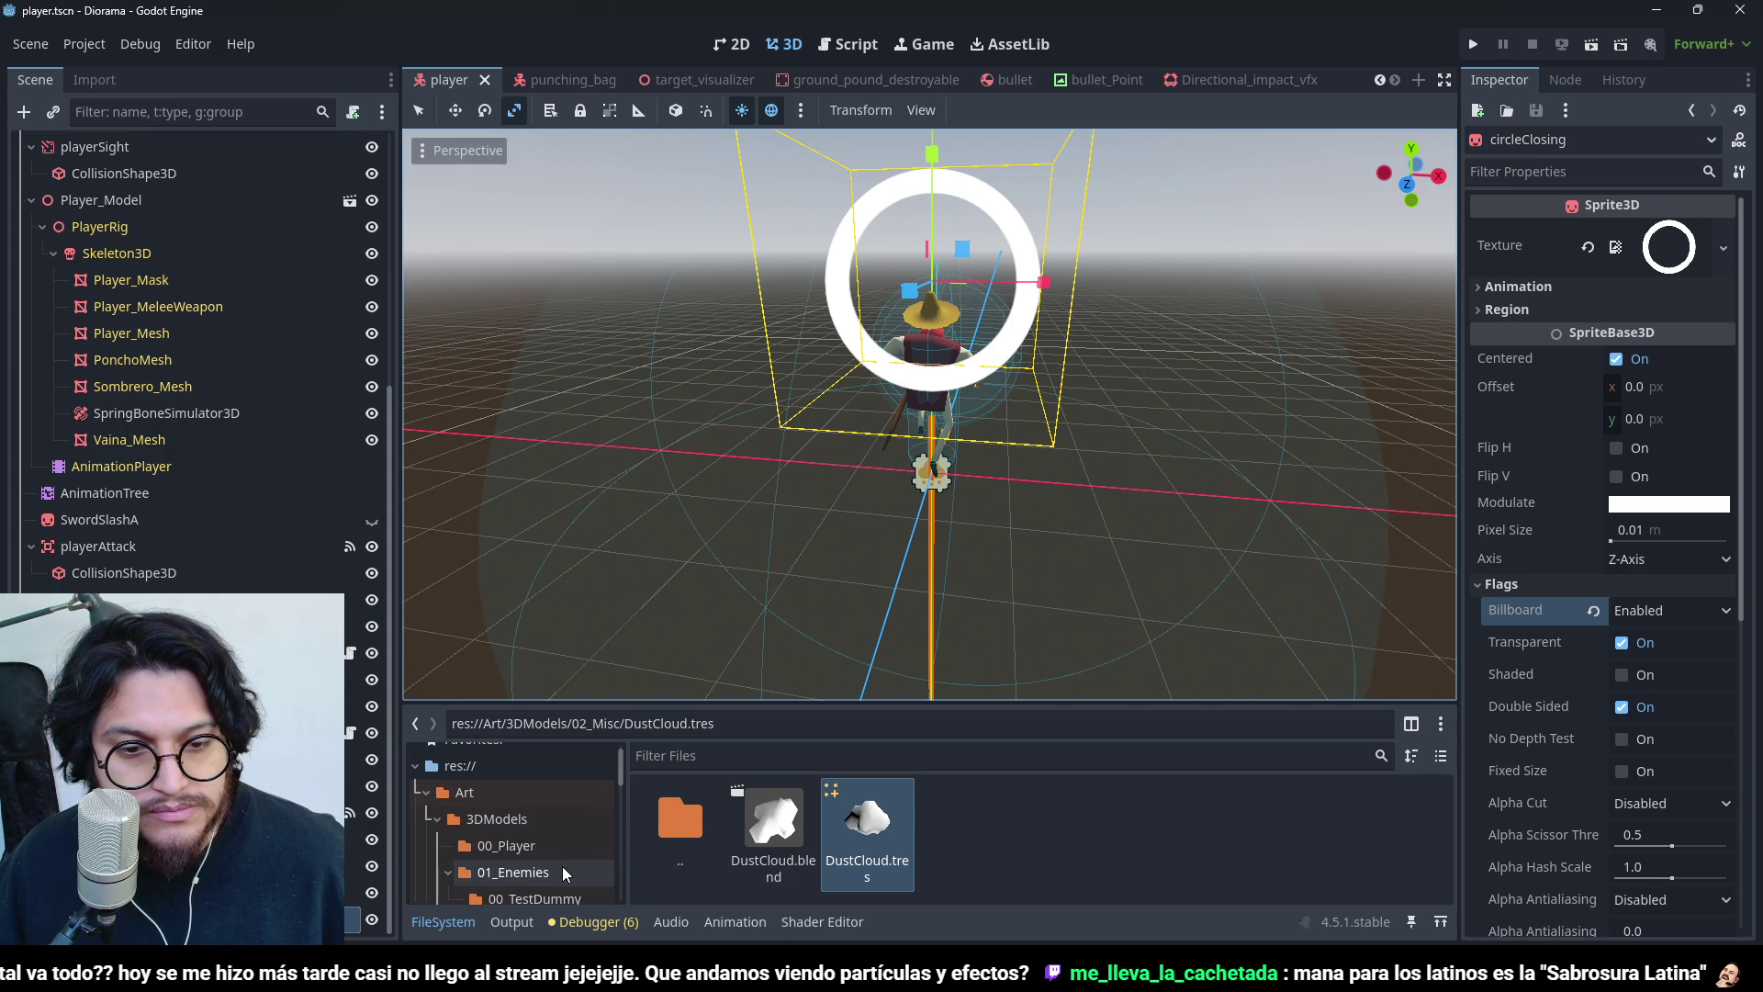
click(566, 873)
click(514, 846)
click(759, 839)
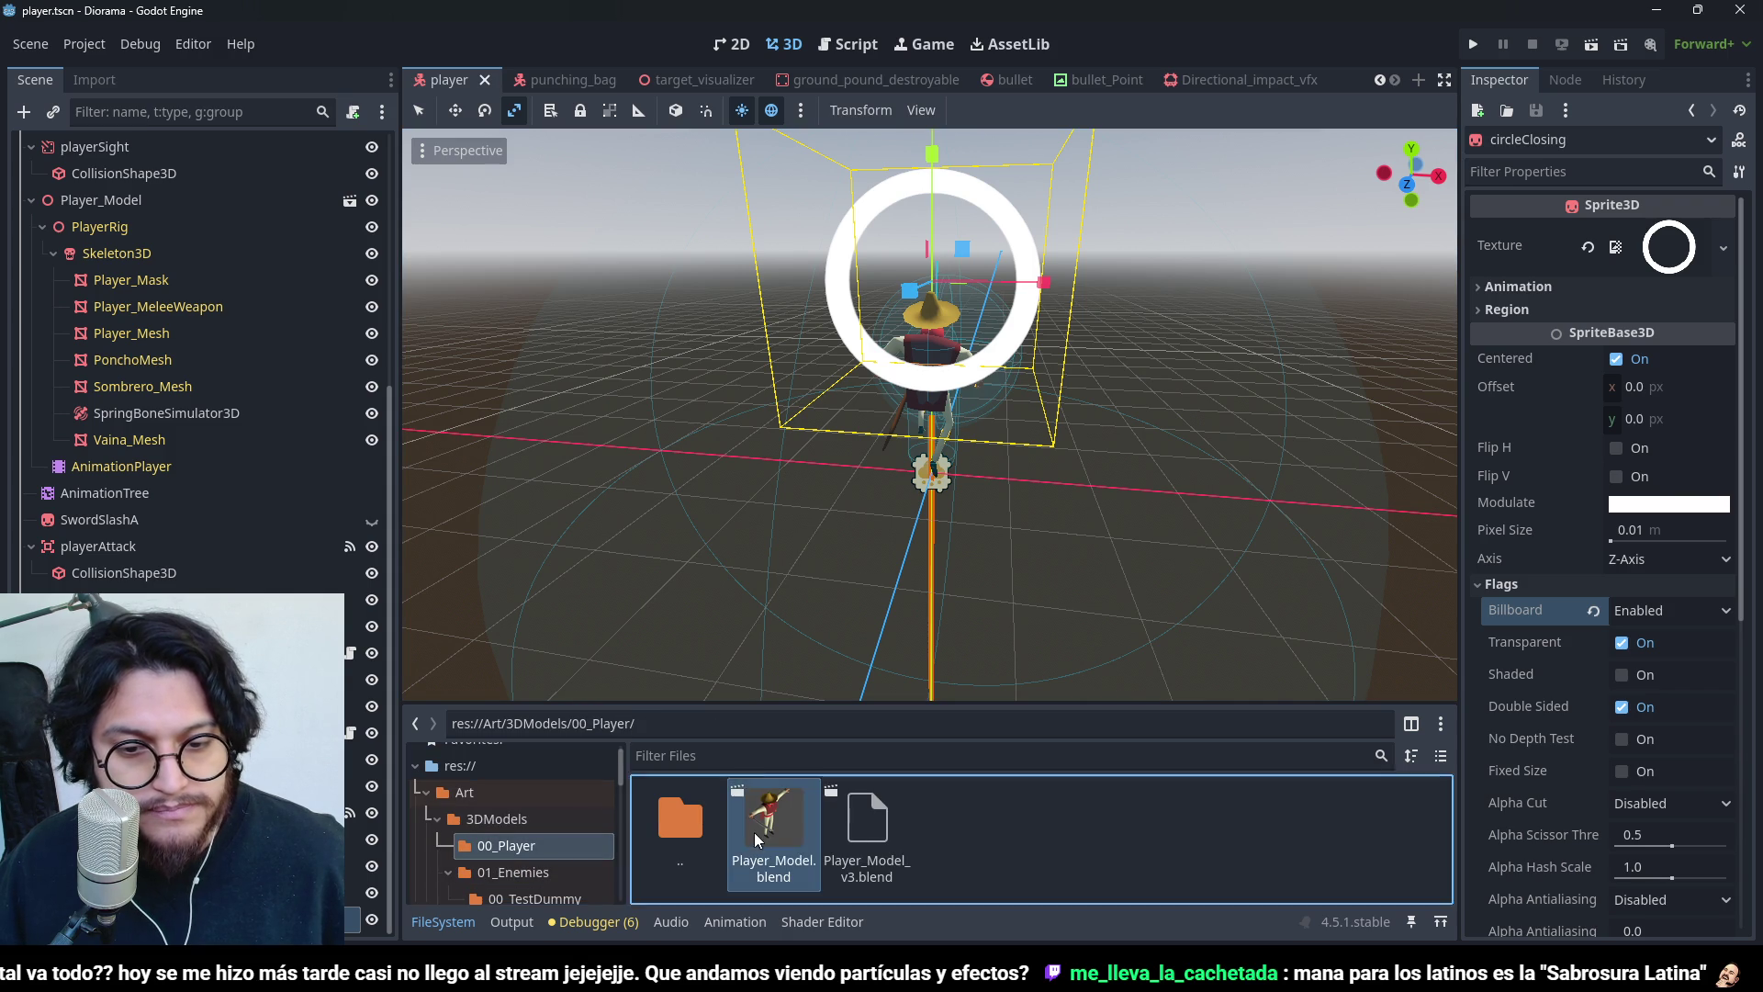
click(96, 81)
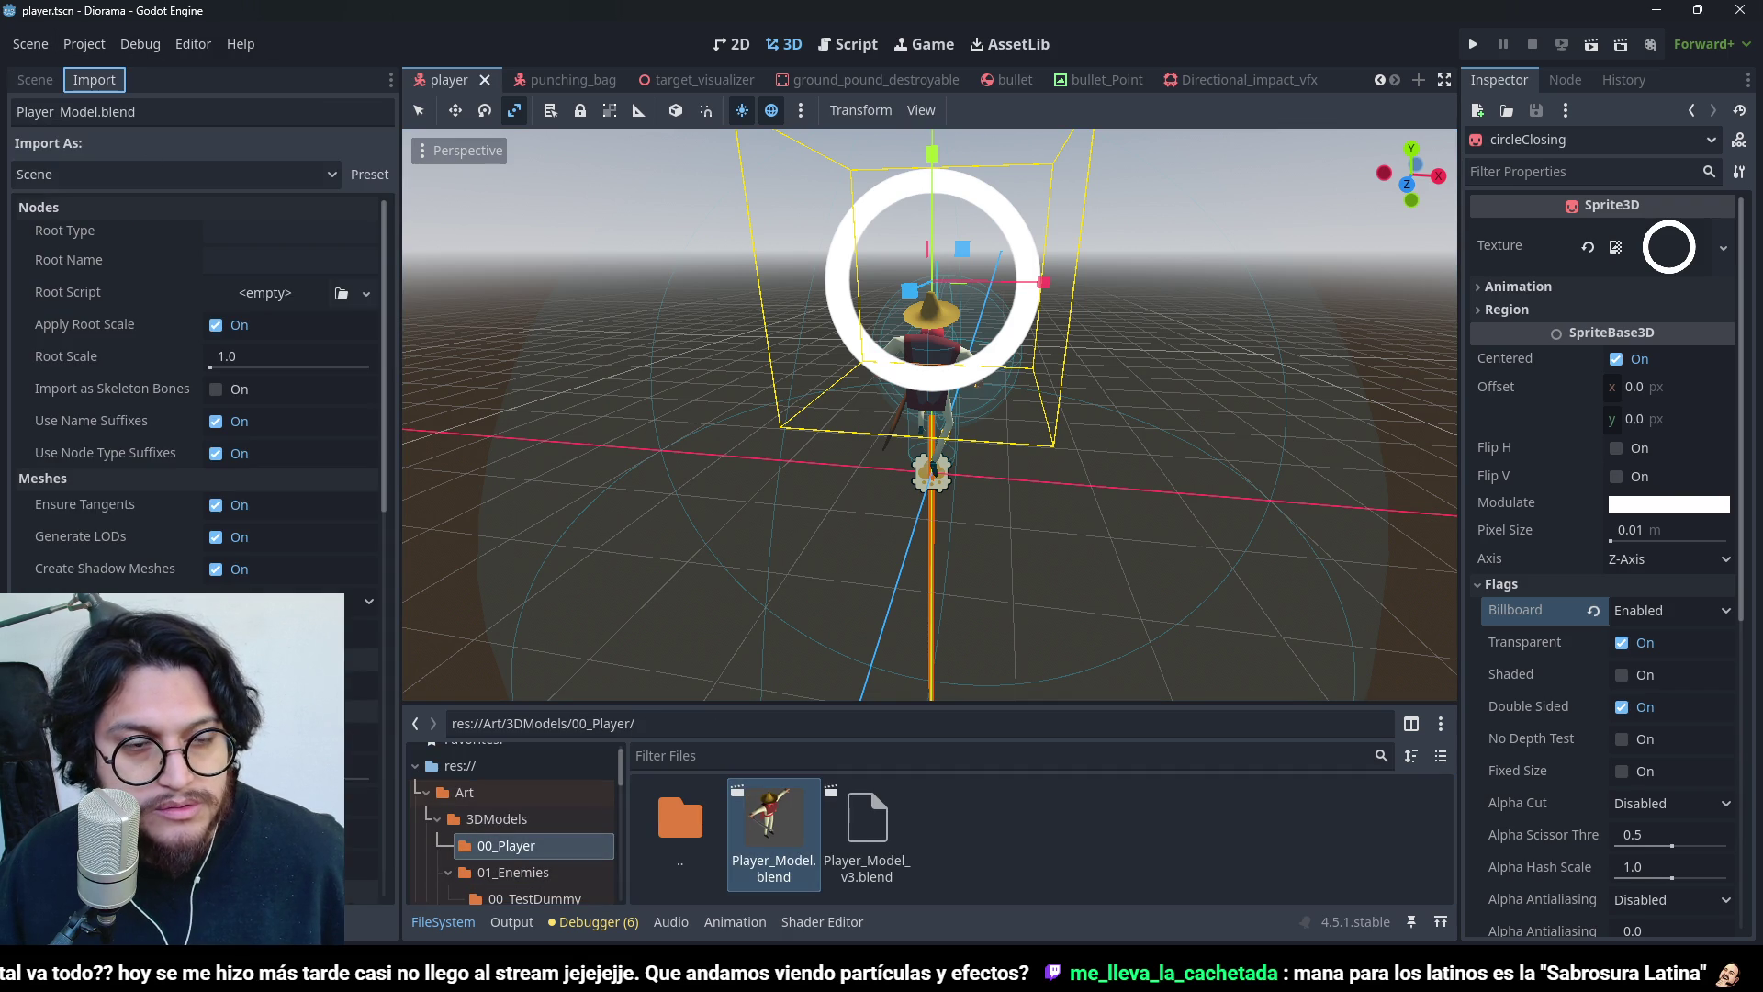
- In the Advanced import settings, preview the GroundPound animation
scroll(193, 386, down, 5)
click(194, 918)
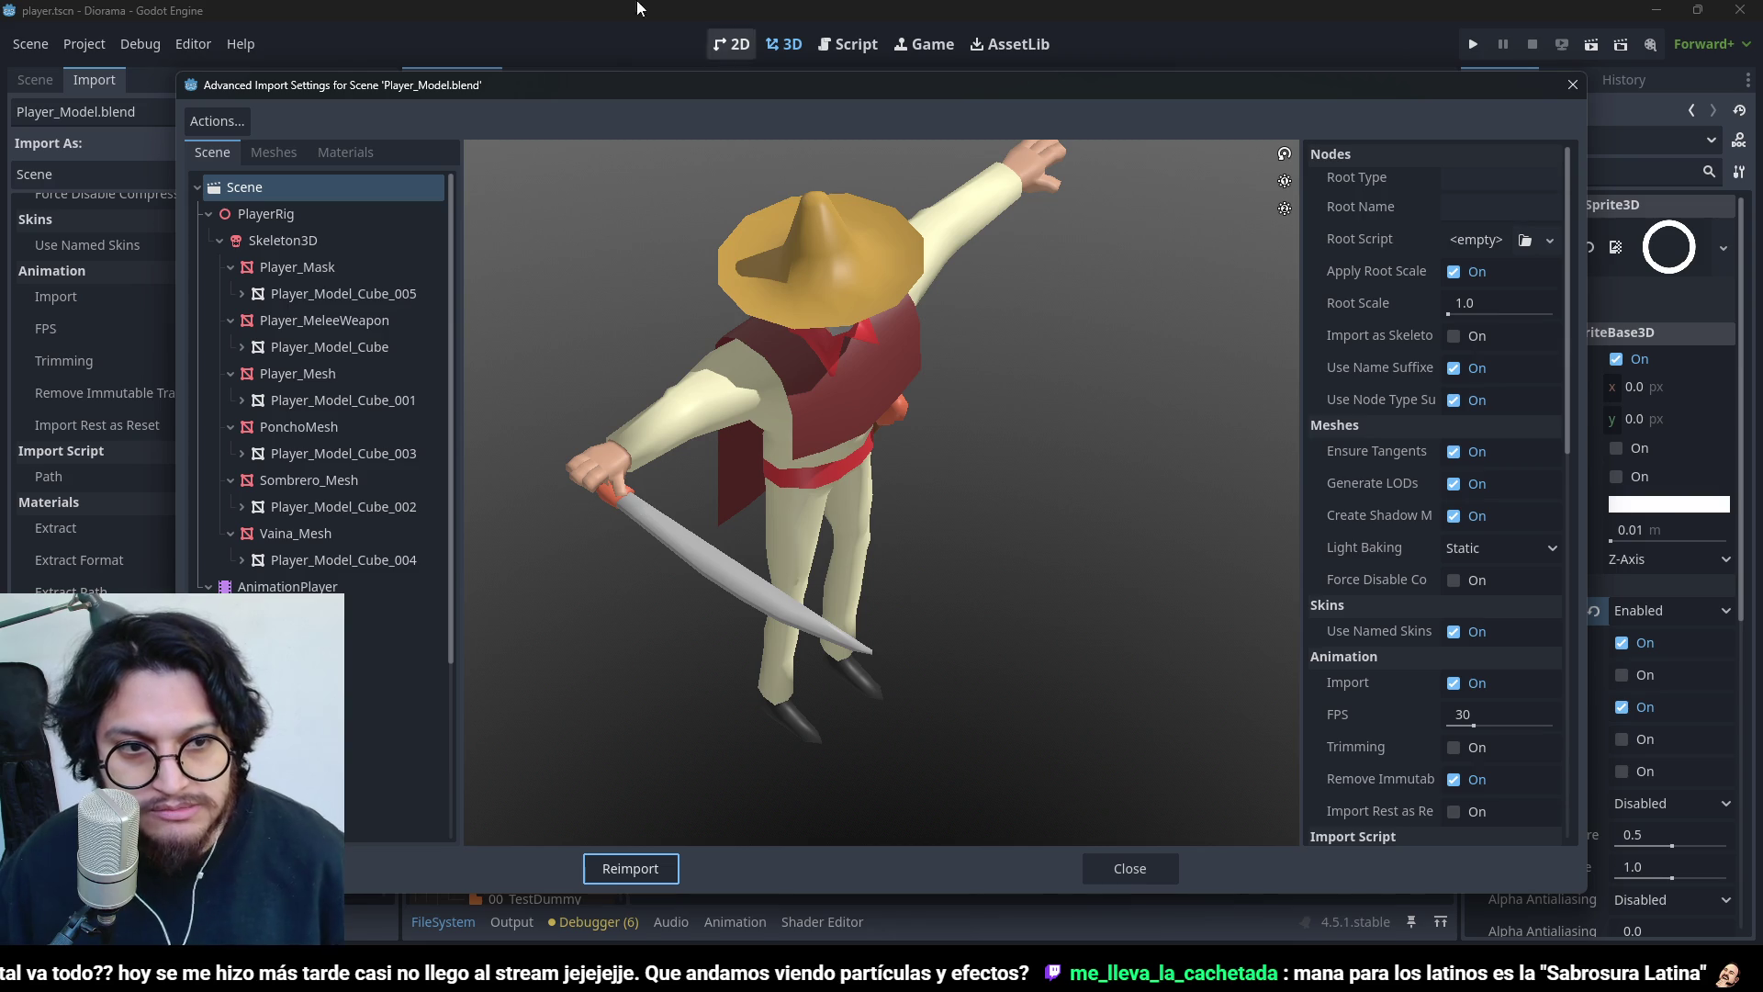
scroll(404, 492, down, 5)
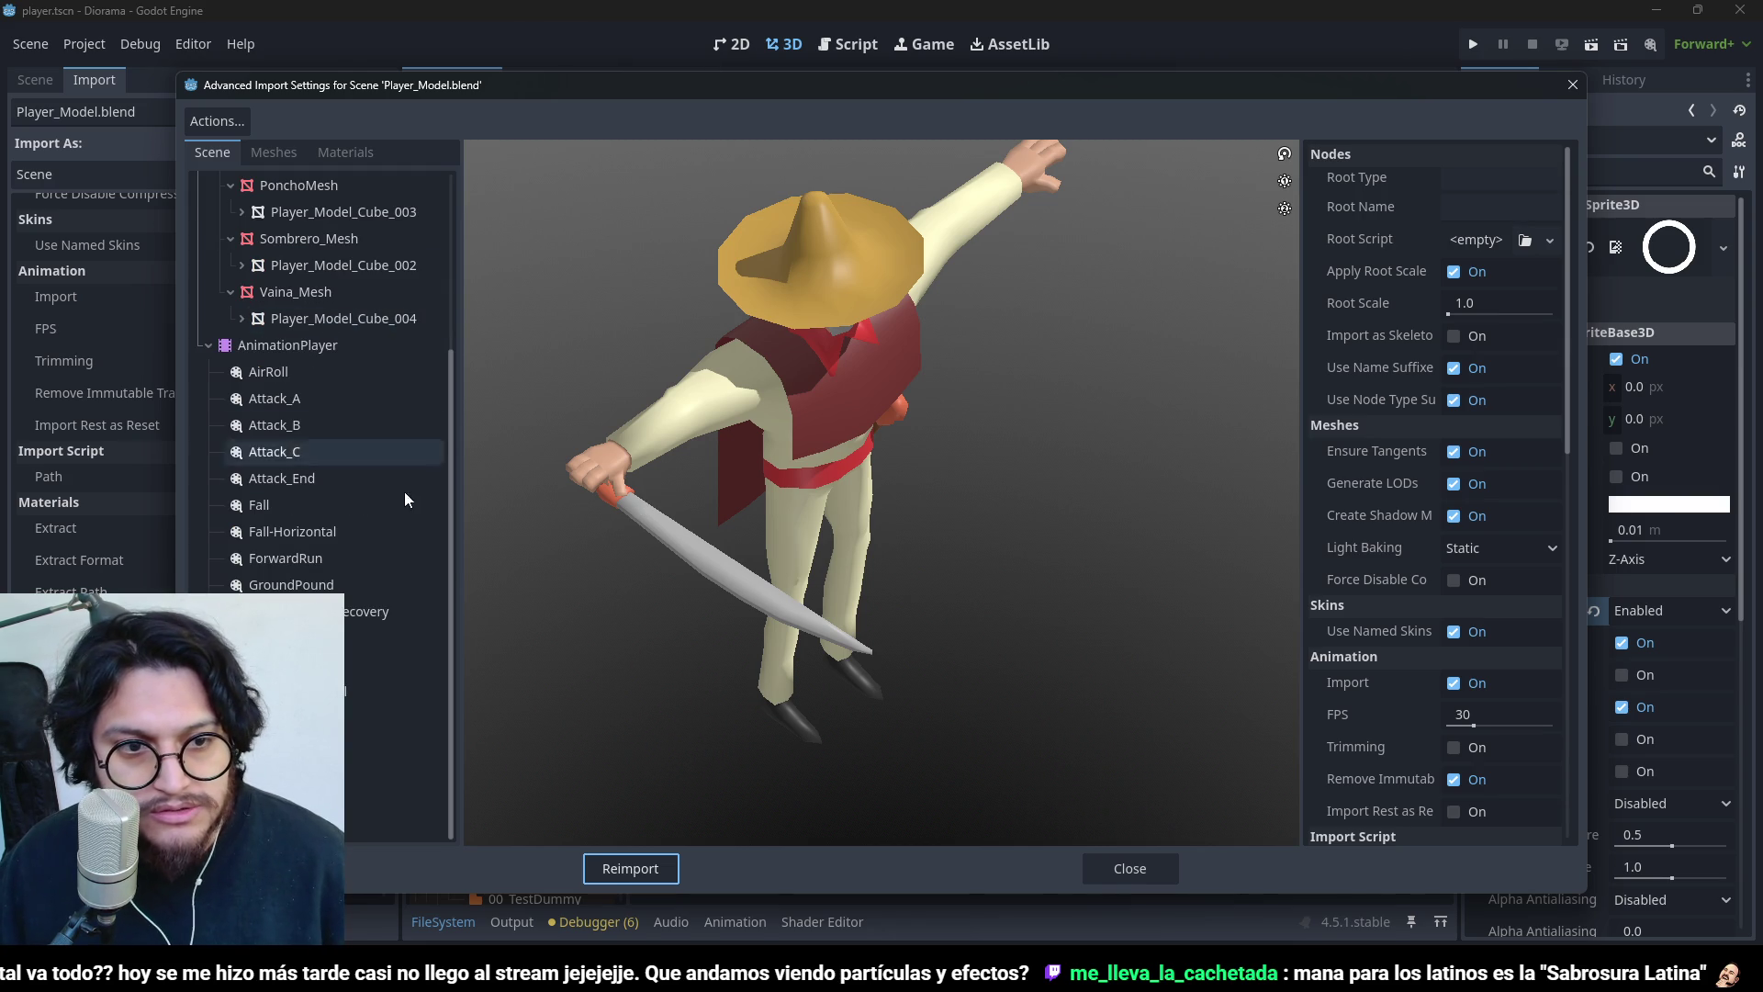
click(292, 585)
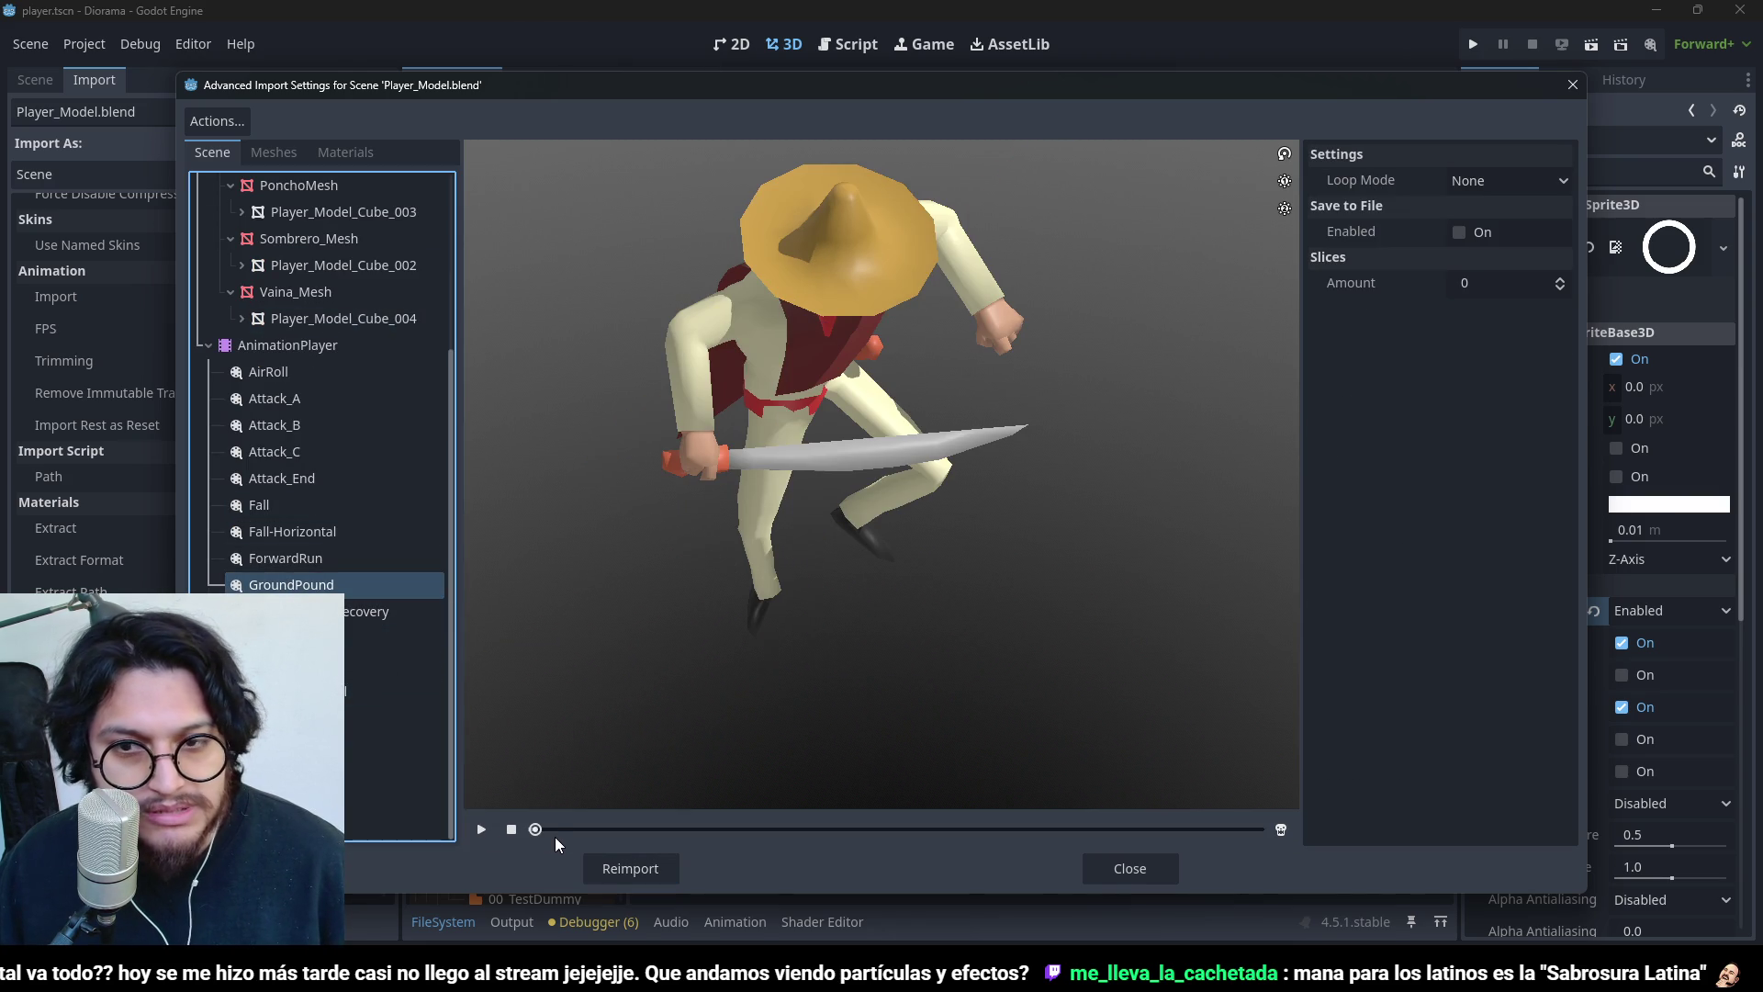
drag(555, 835, 1248, 808)
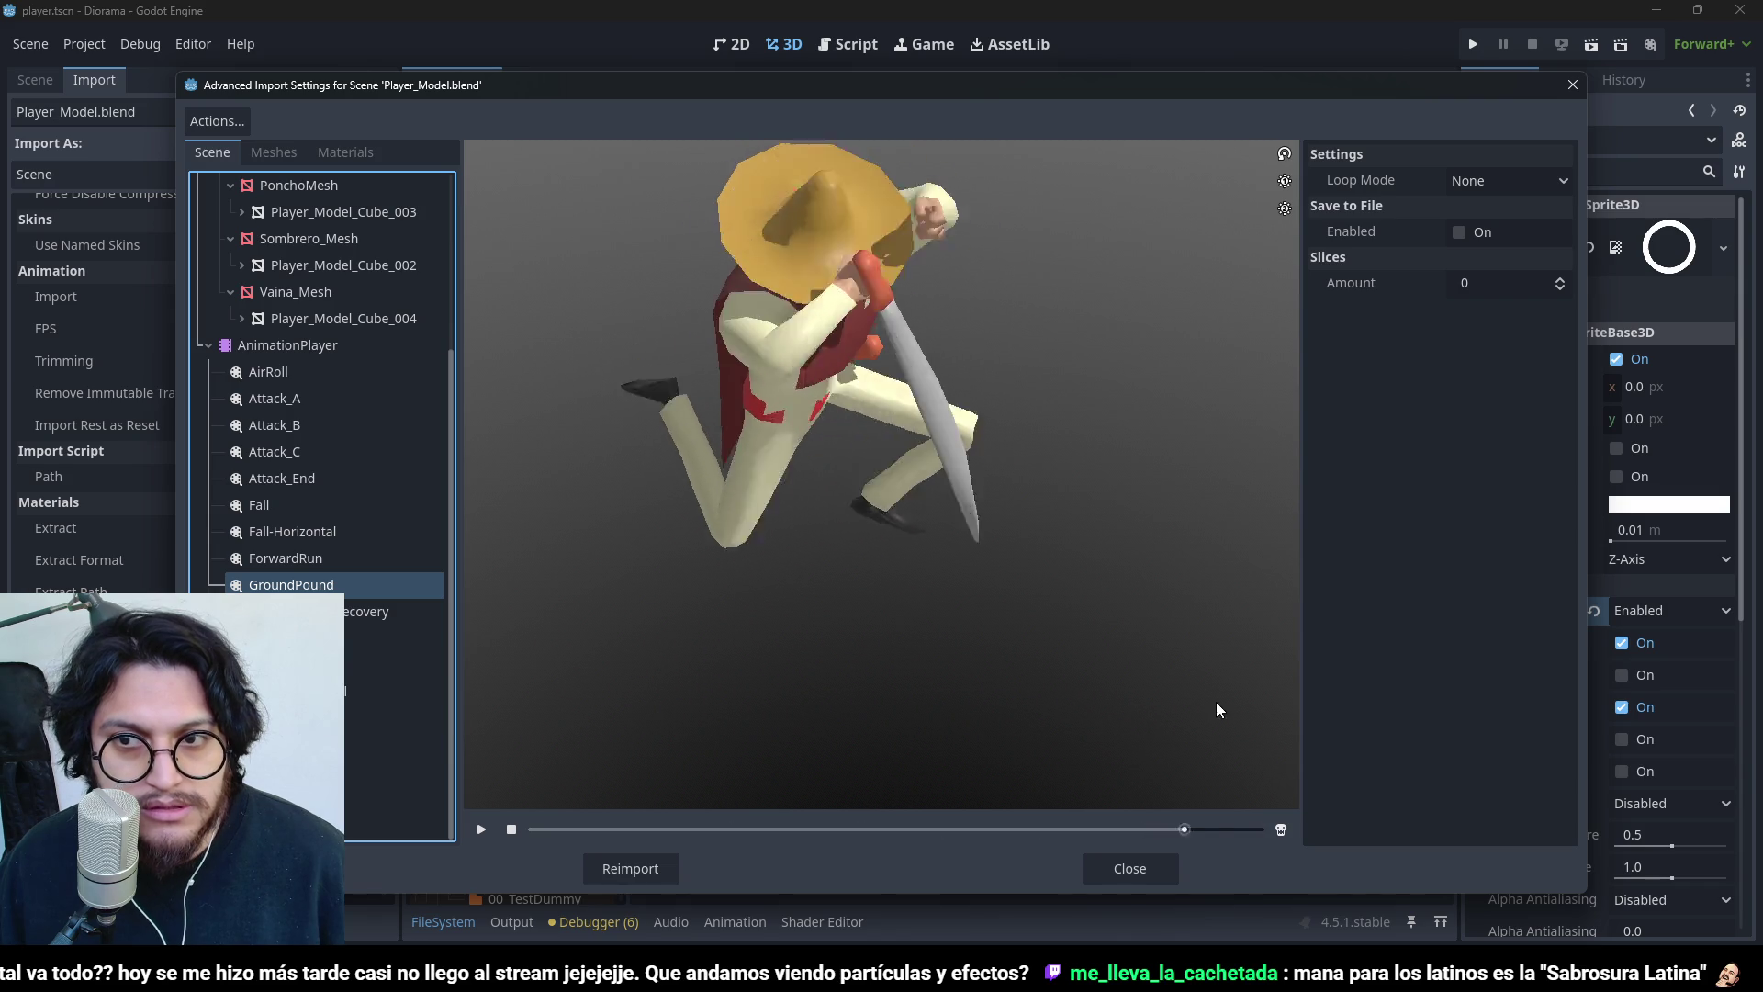
- Save GroundPound to a file in Art/Animations/PlayerAnimations, keep custom tracks, and reimport
click(1460, 232)
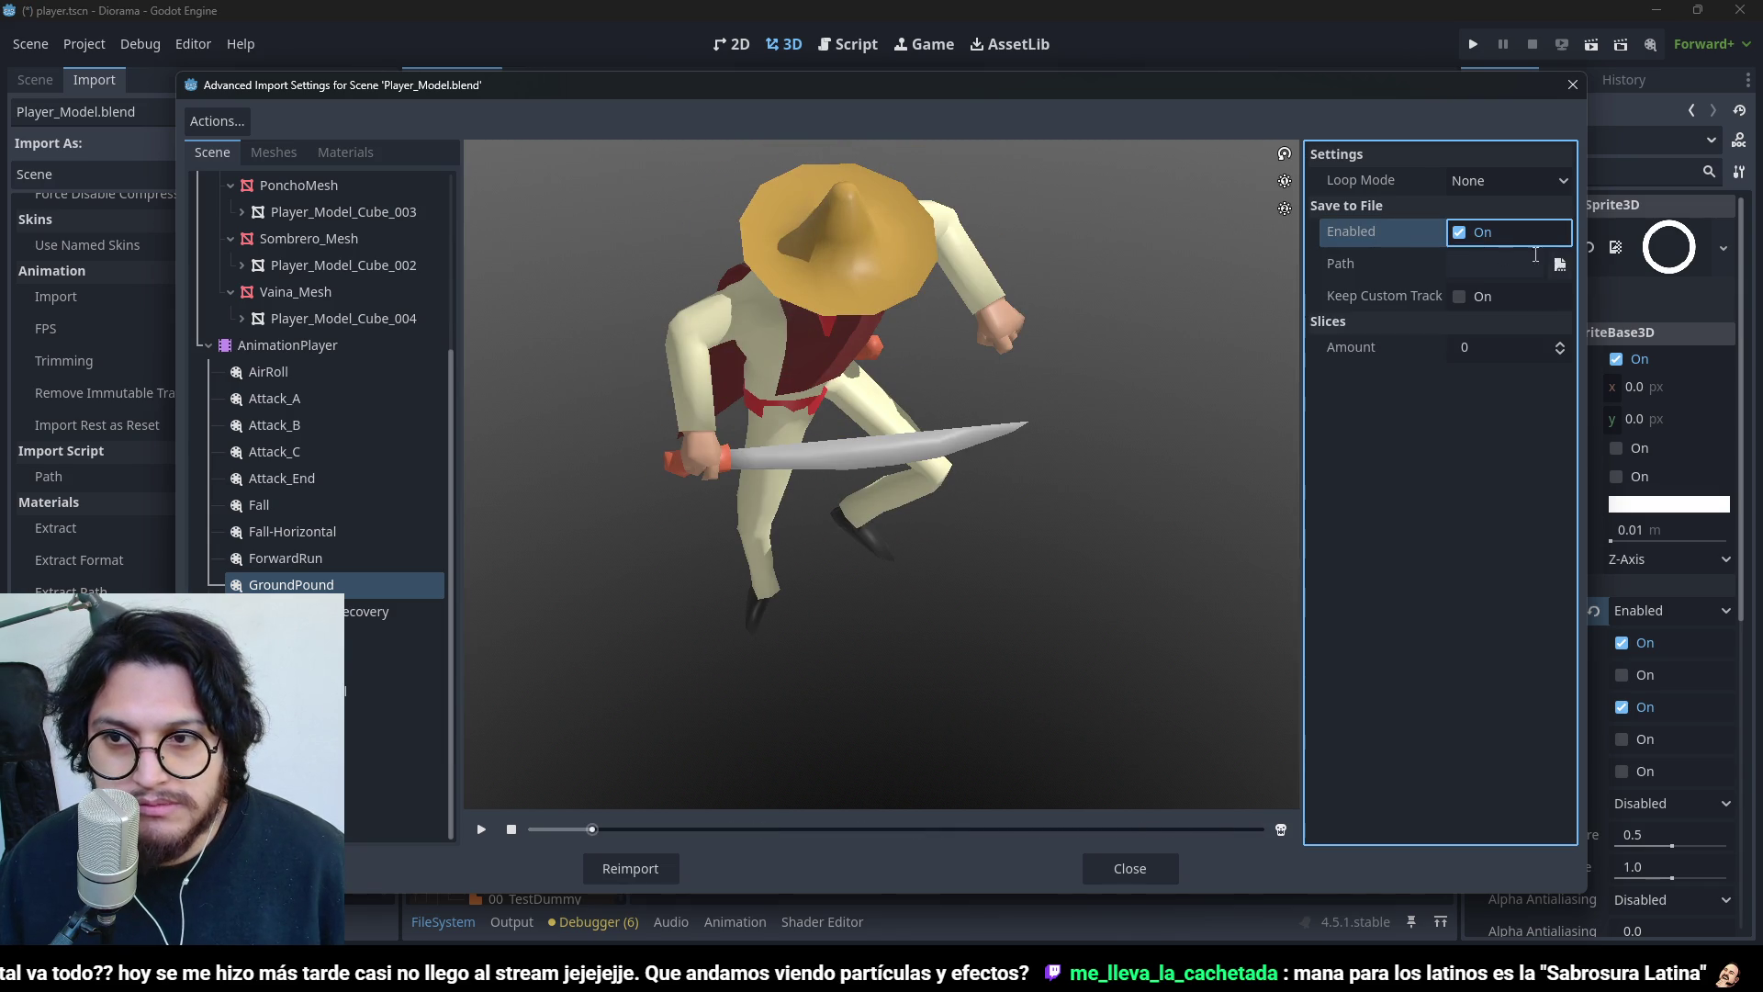
click(1559, 264)
double_click(599, 299)
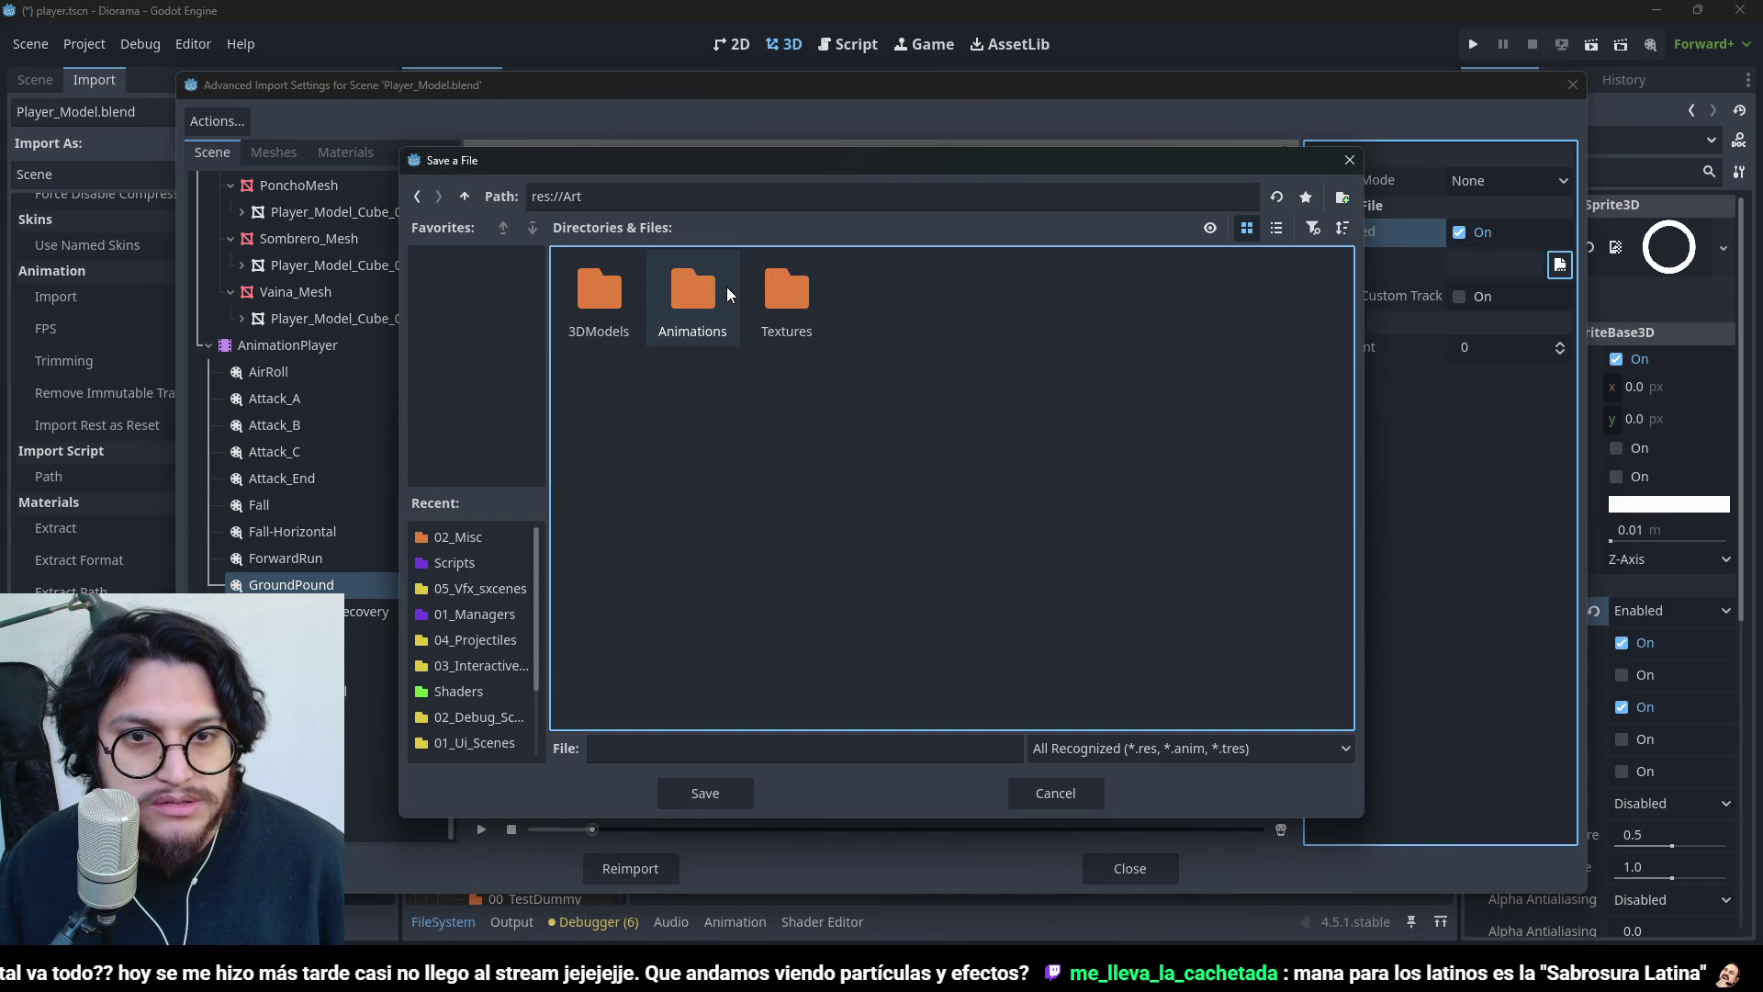
double_click(691, 308)
double_click(607, 300)
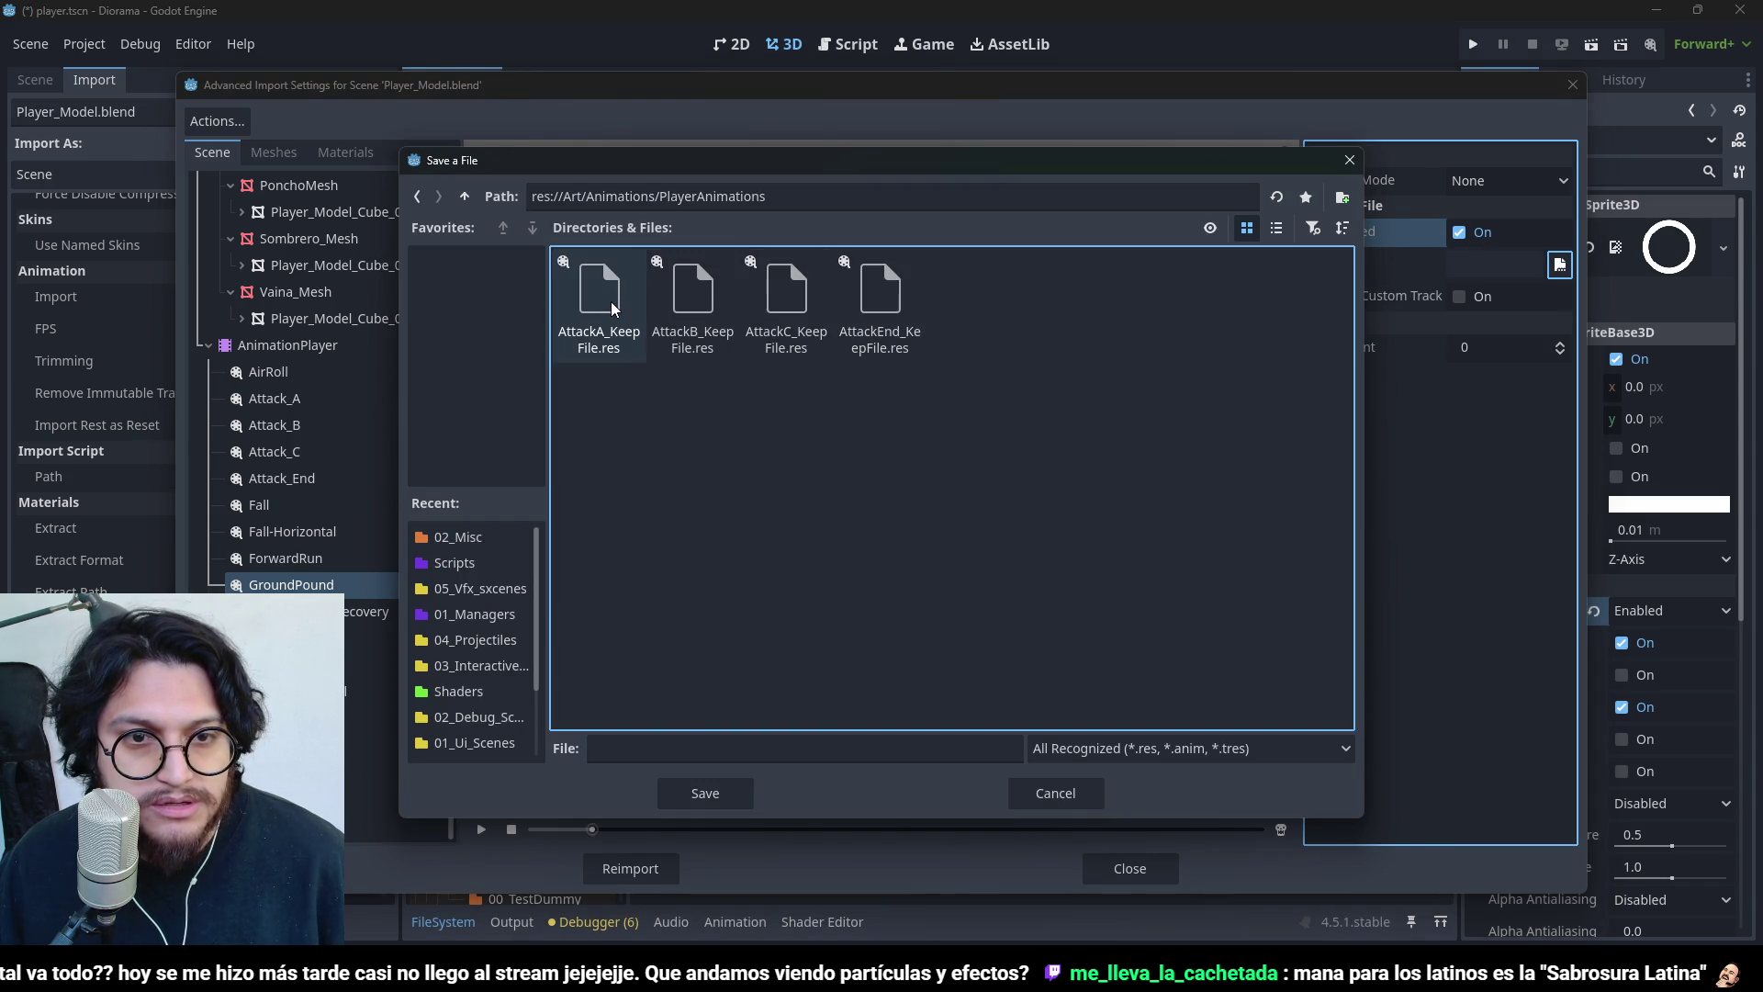
click(676, 751)
text(GroundPound_KeepFile)
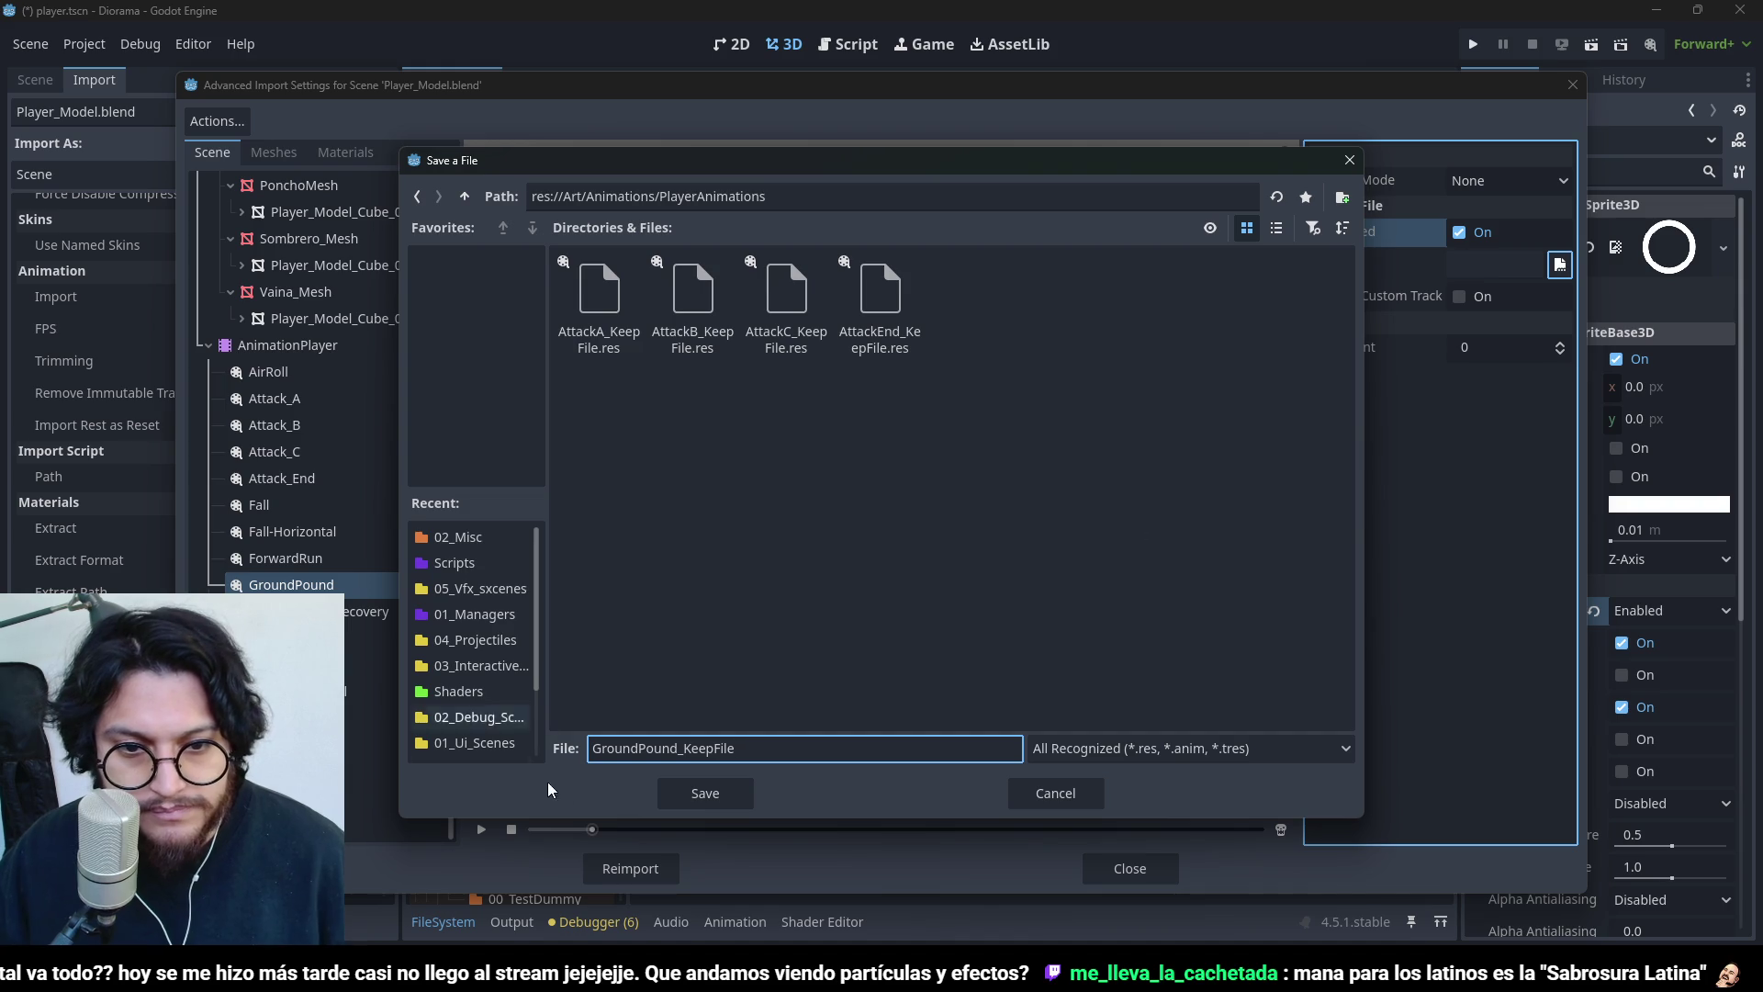
click(681, 802)
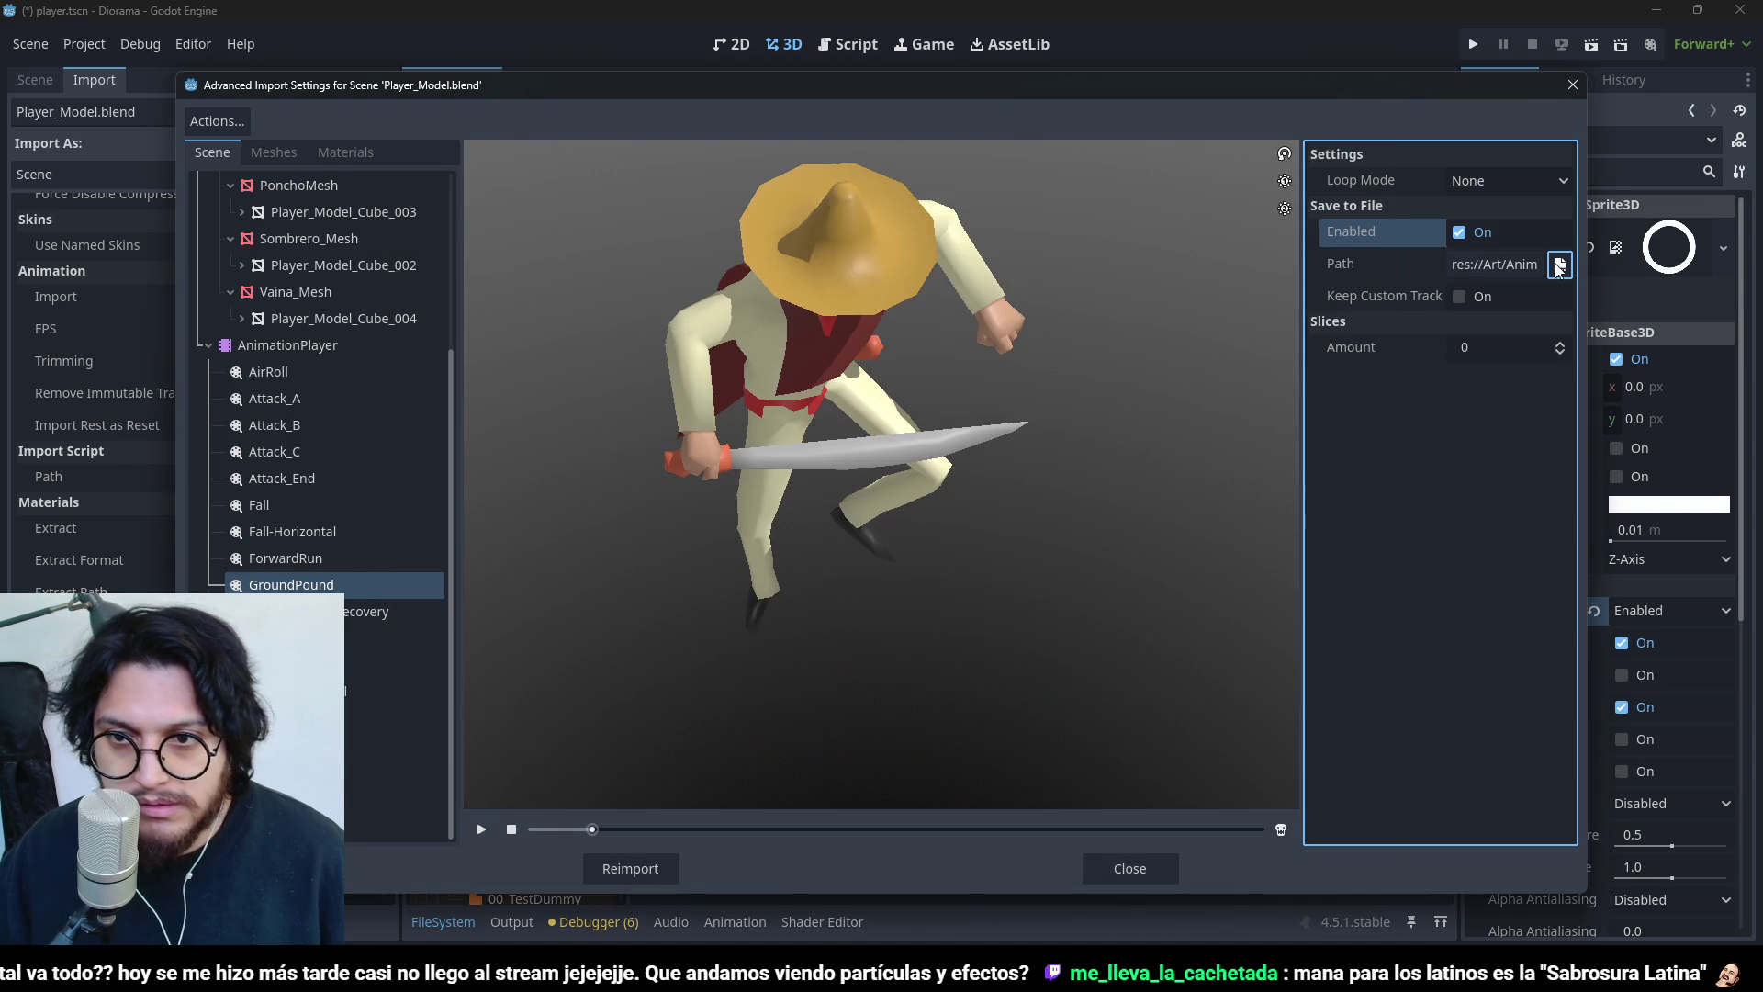
click(1459, 297)
click(657, 865)
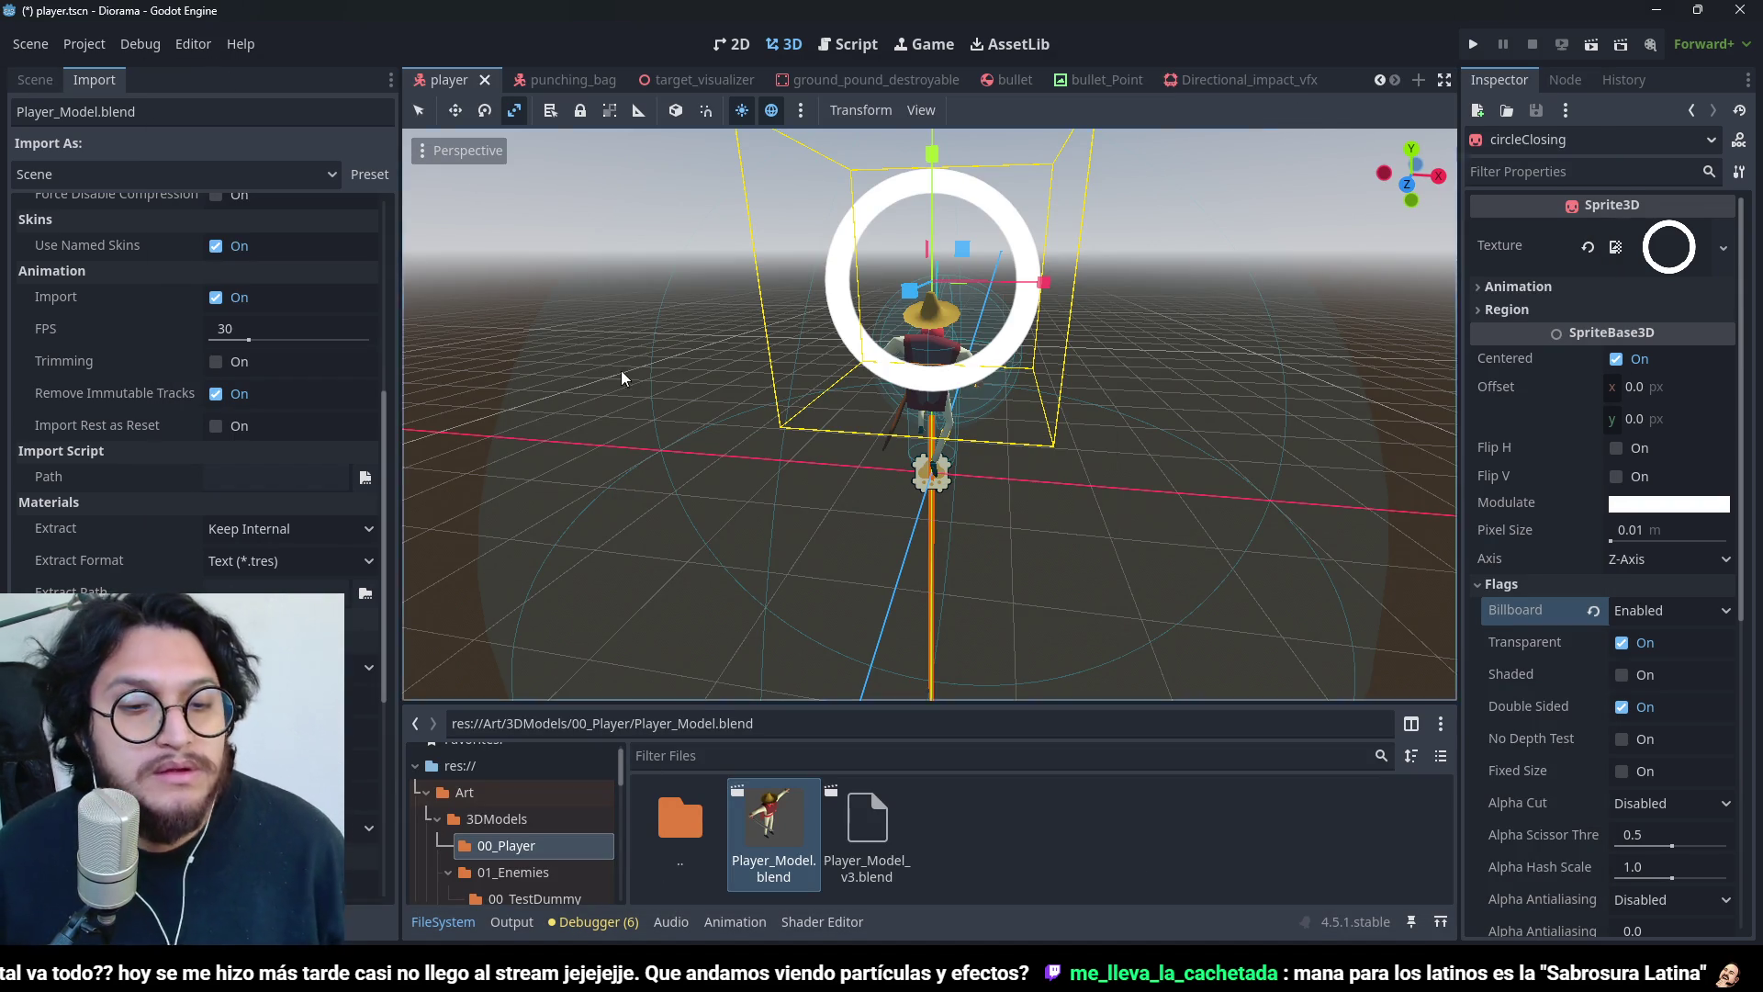
- Pick GroundPound in the Animation panel dropdown and hide circleClosing with its eye icon
click(762, 685)
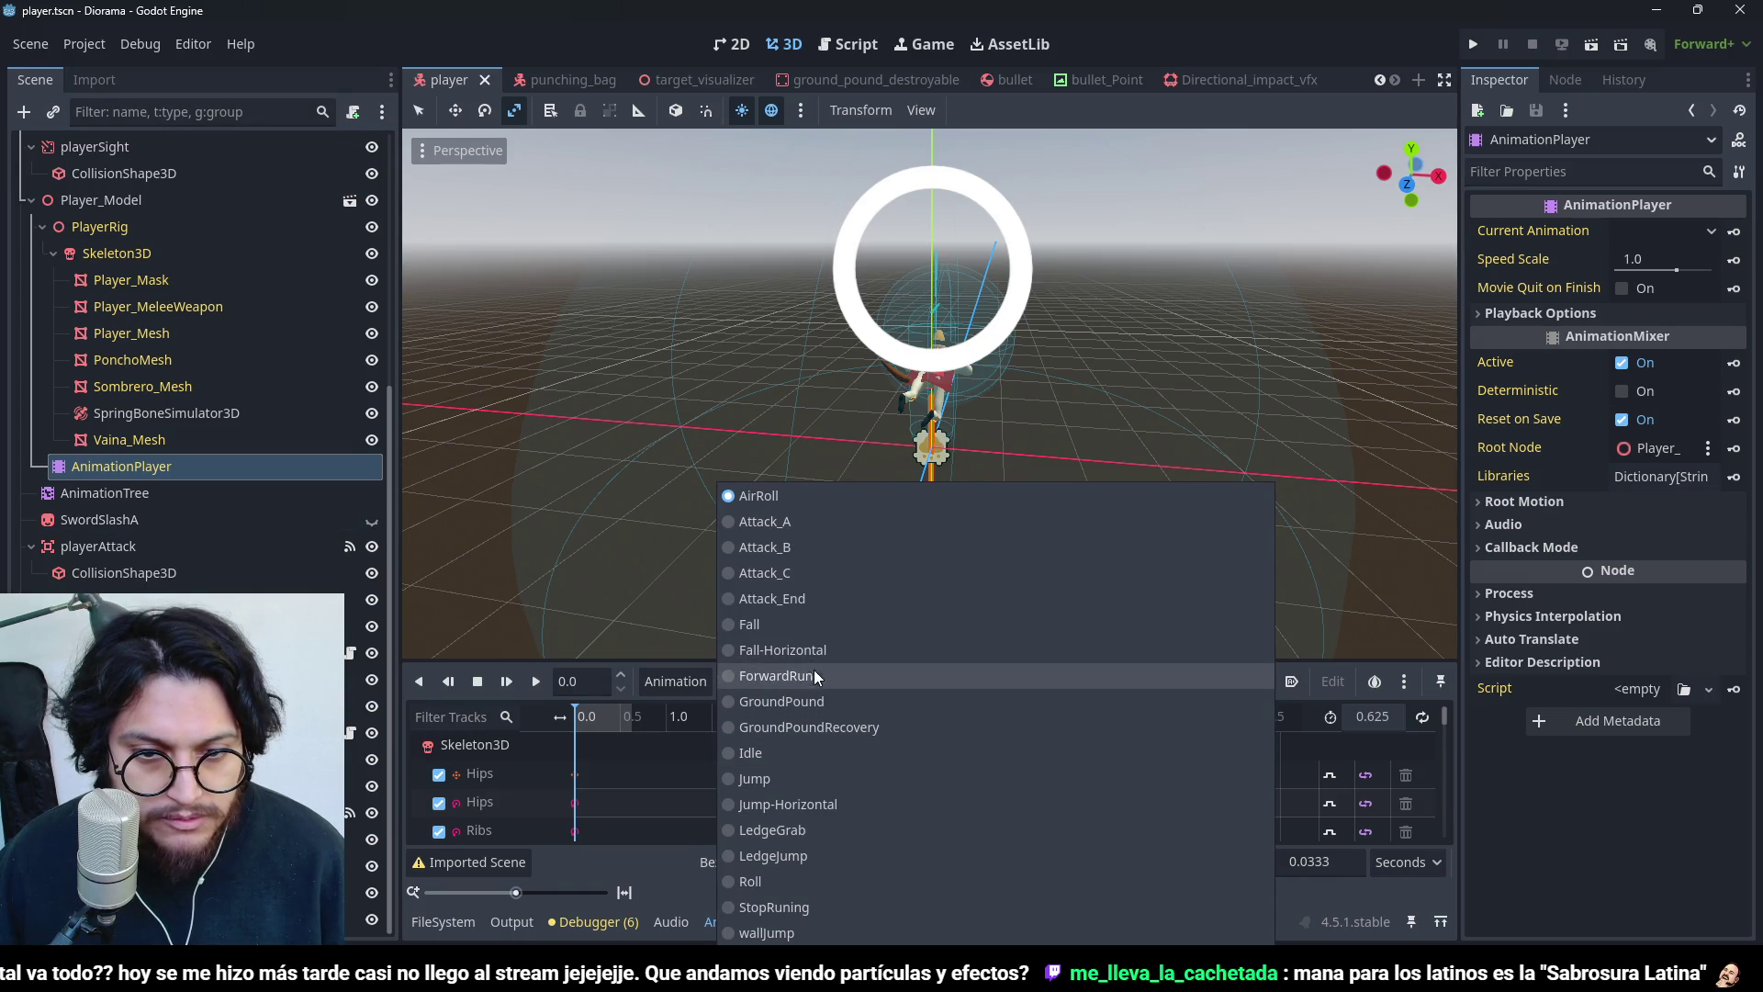
click(818, 701)
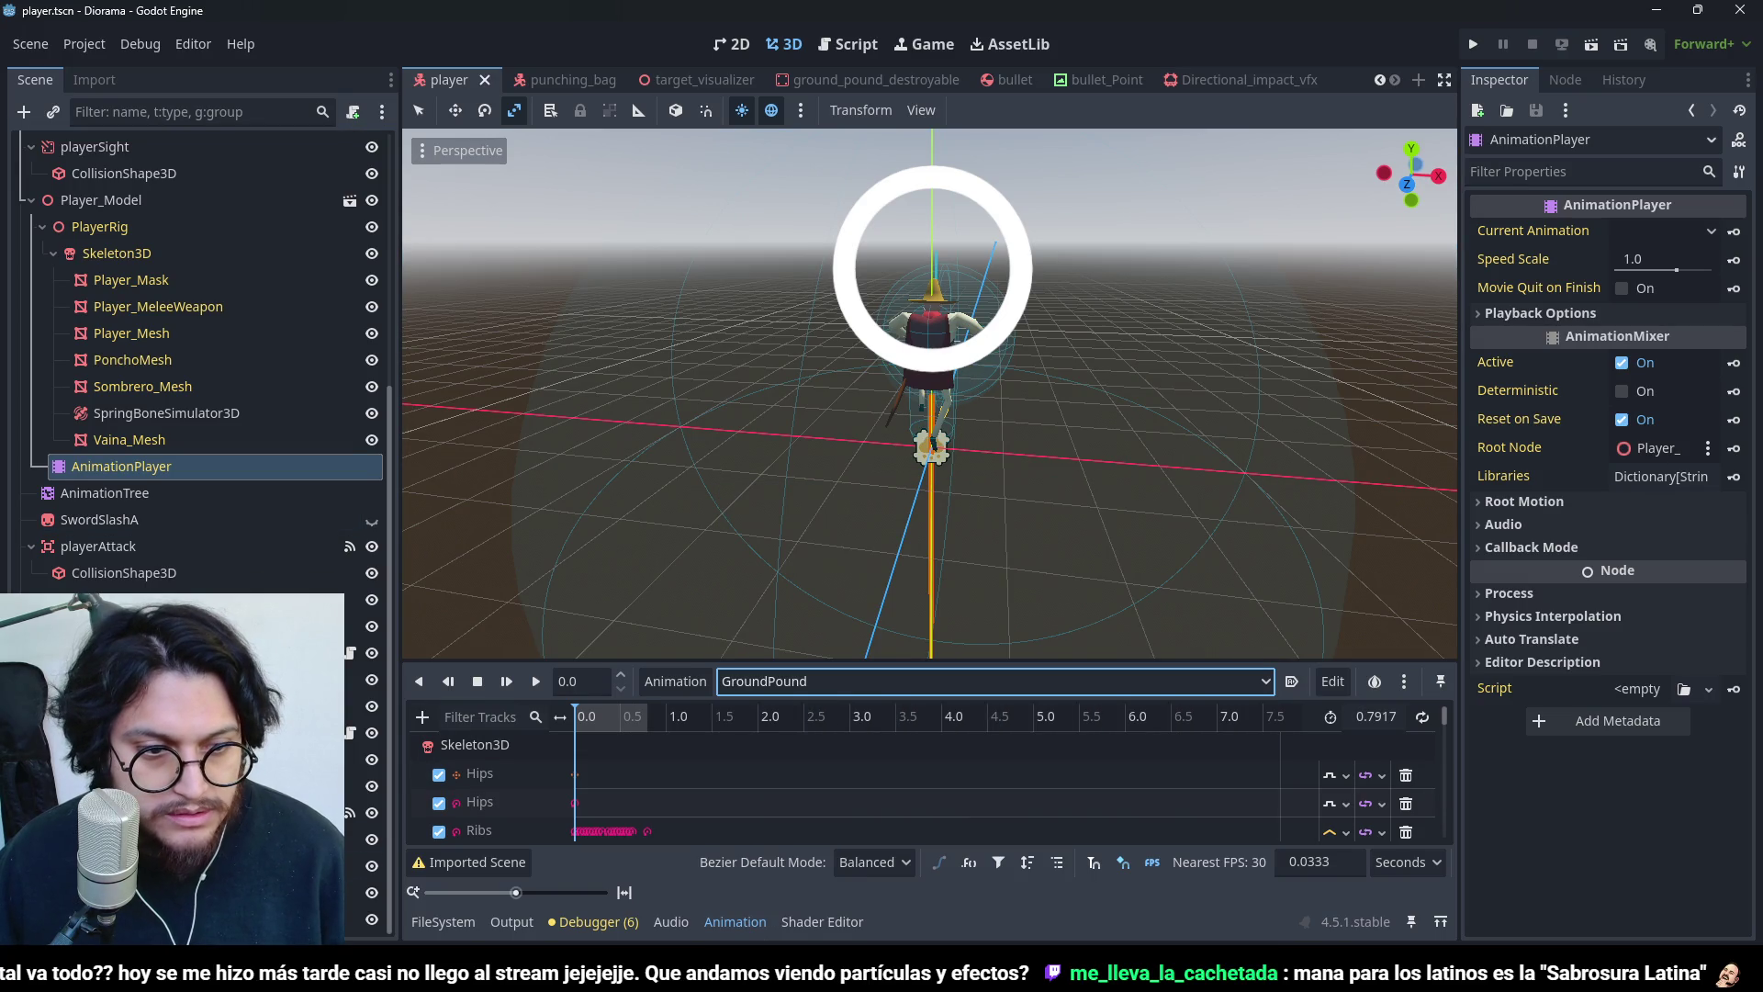
click(138, 918)
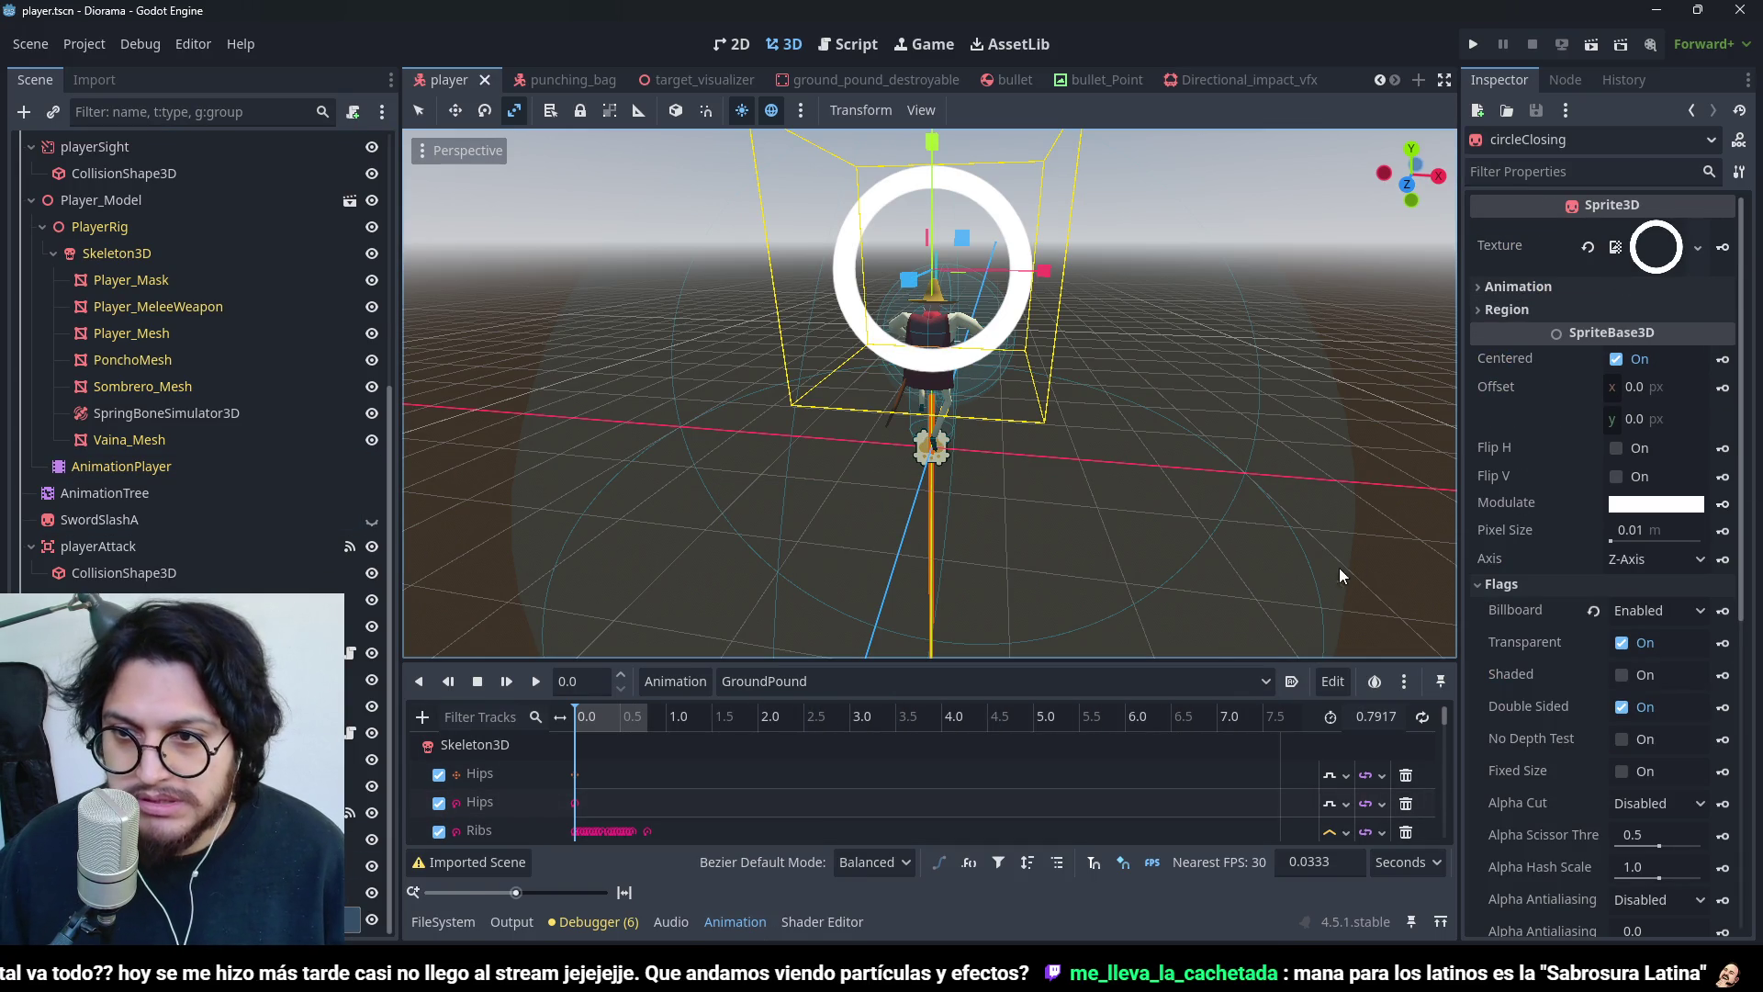
click(371, 919)
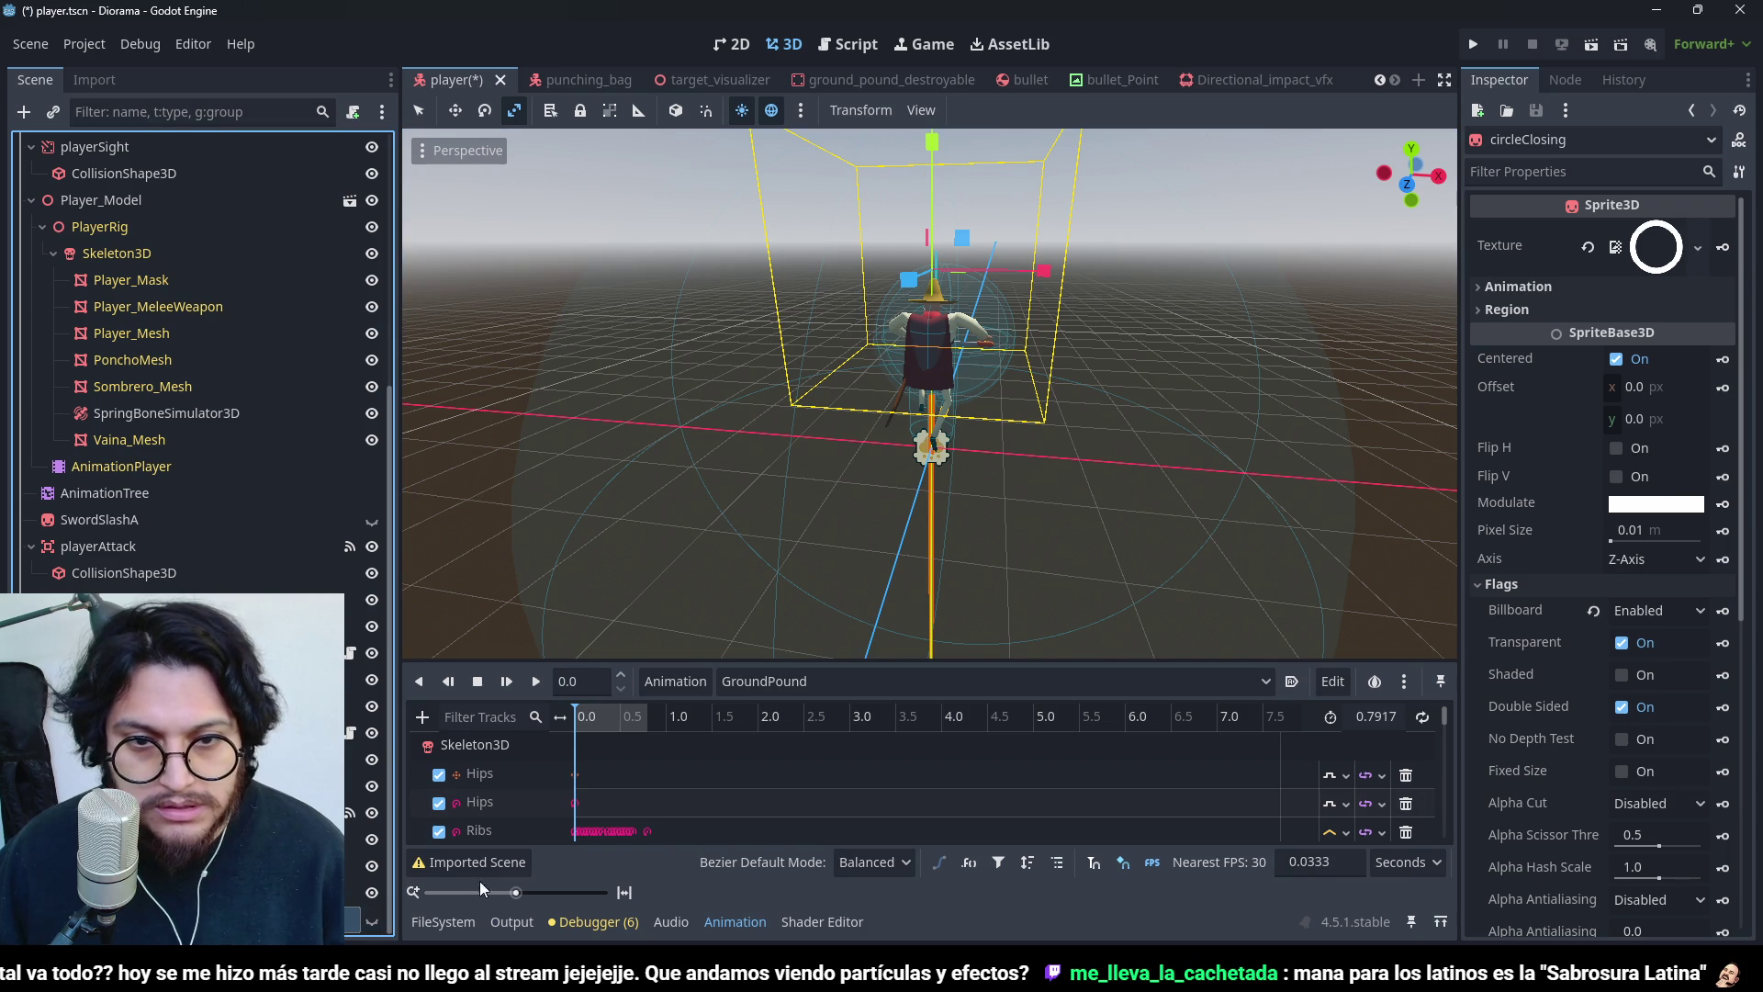
- Fit the whole GroundPound animation into the timeline and browse its bone tracks
scroll(569, 808, down, 3)
click(625, 891)
scroll(643, 789, down, 5)
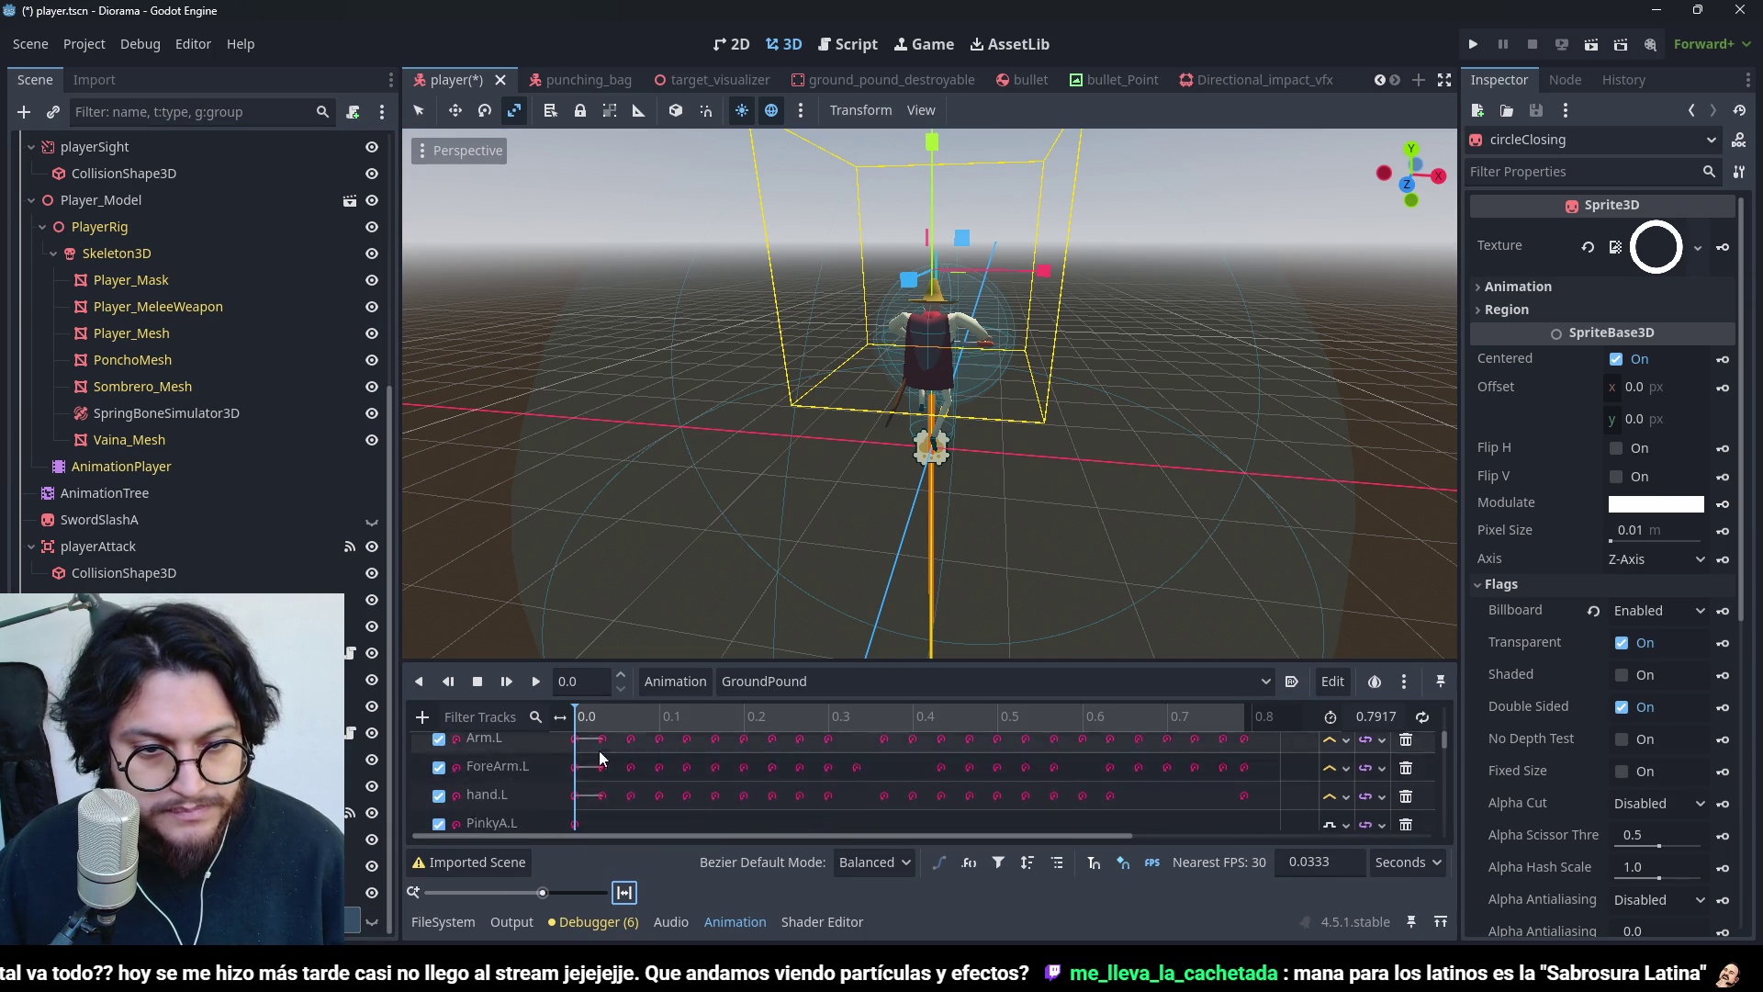
scroll(642, 762, down, 4)
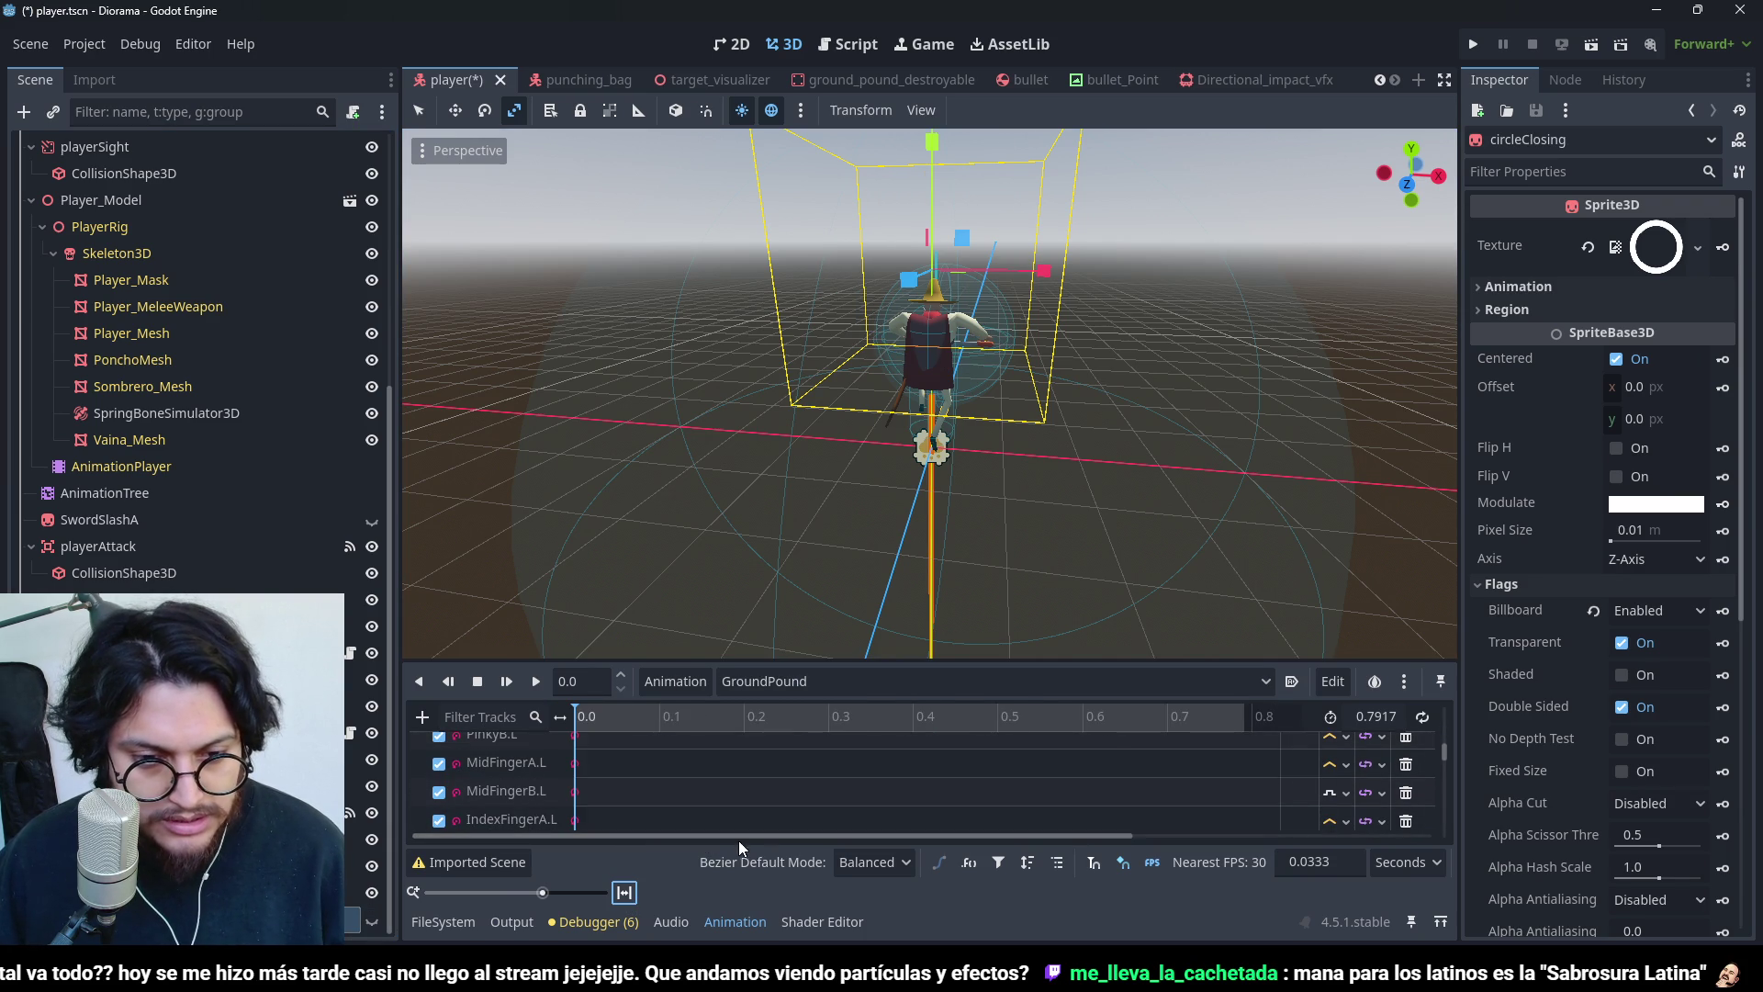
scroll(738, 837, right, 3)
scroll(725, 812, down, 3)
scroll(735, 839, left, 3)
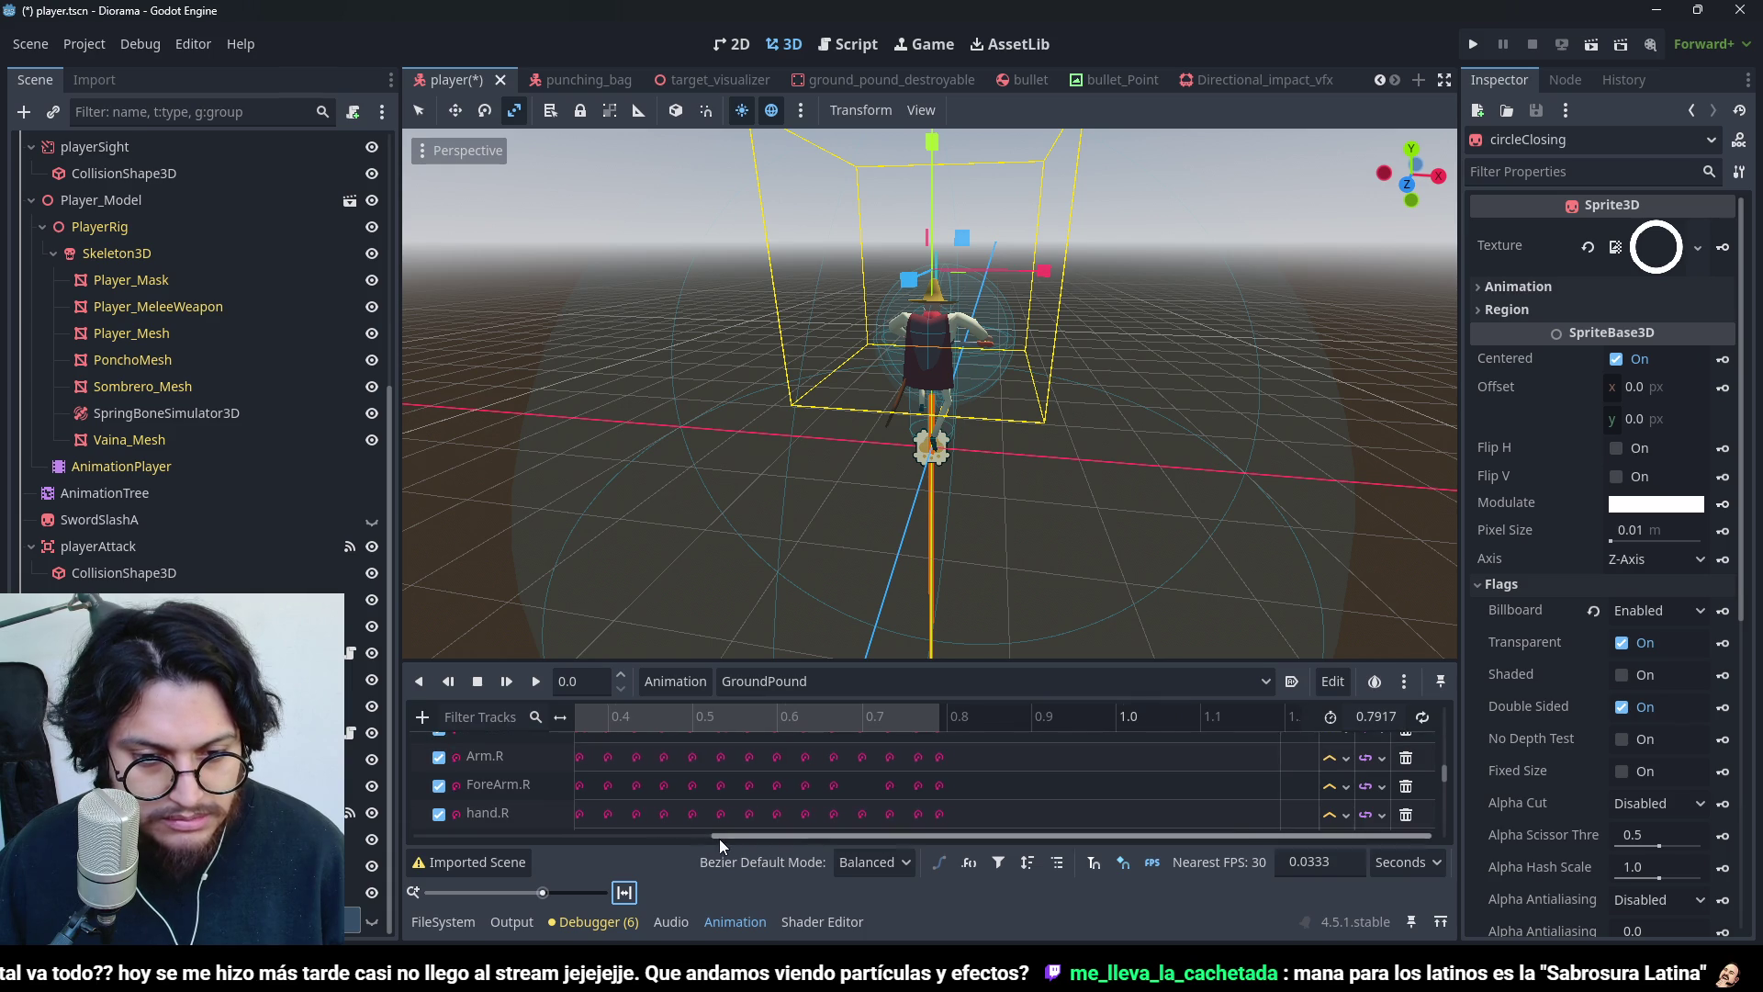
scroll(752, 812, down, 4)
scroll(757, 797, down, 1)
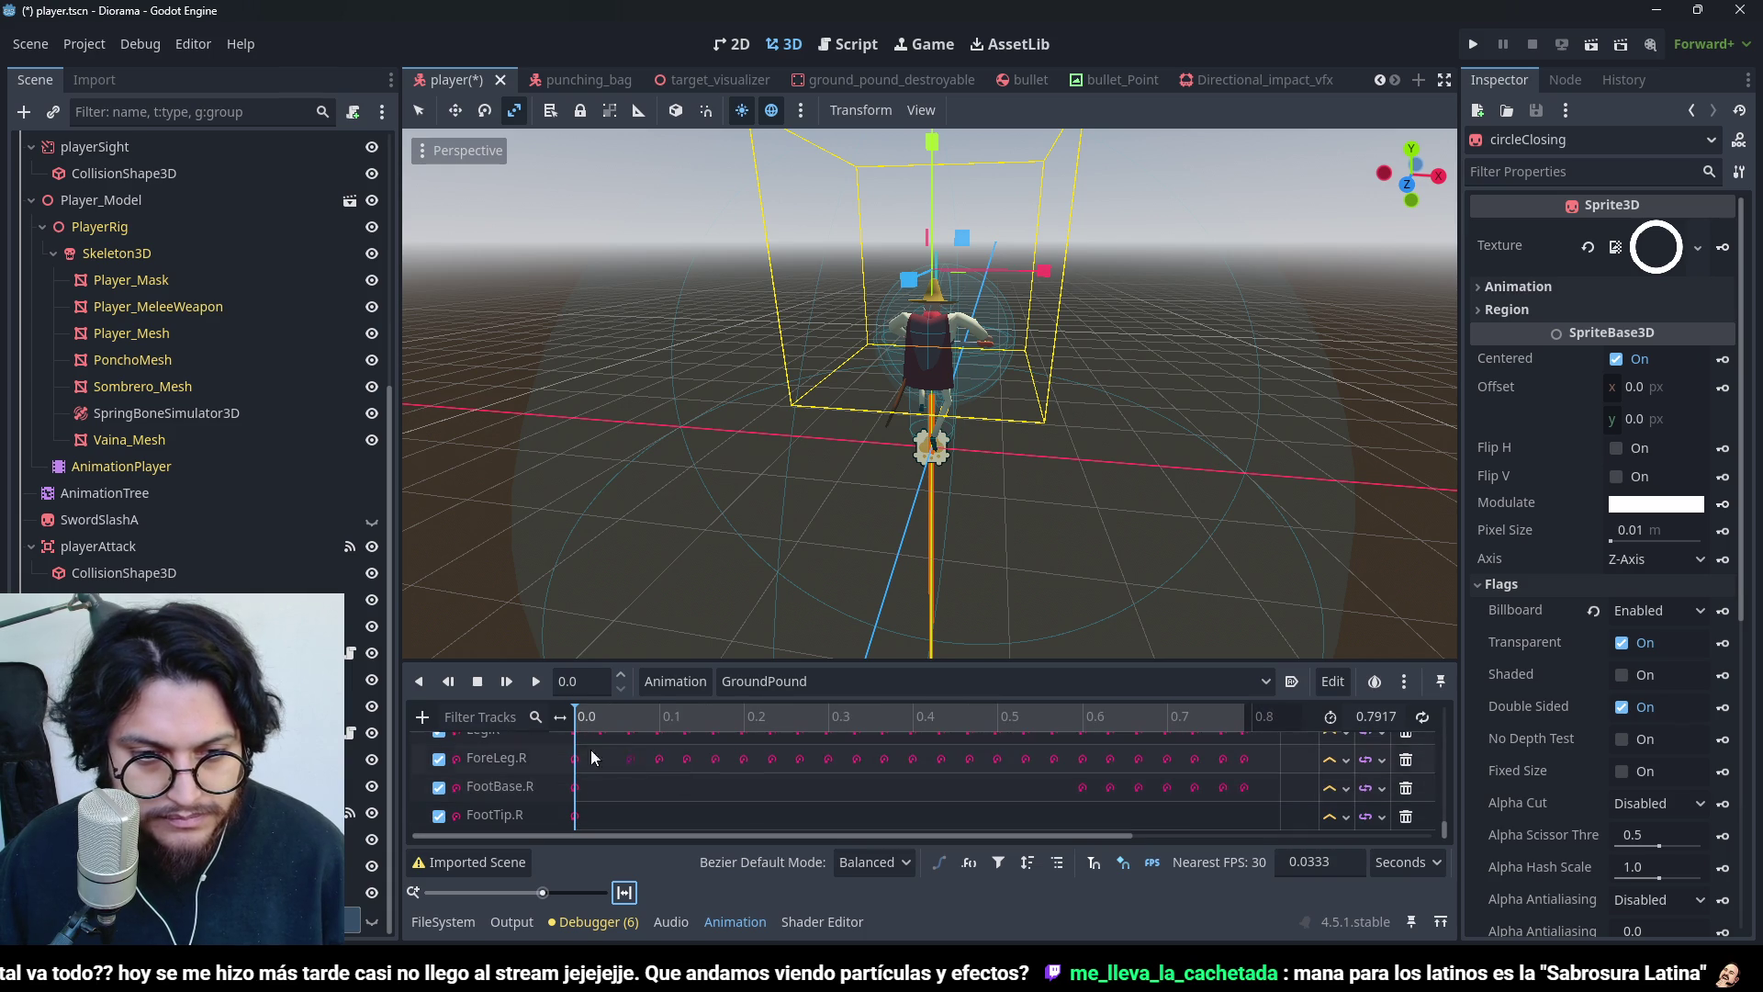
click(423, 716)
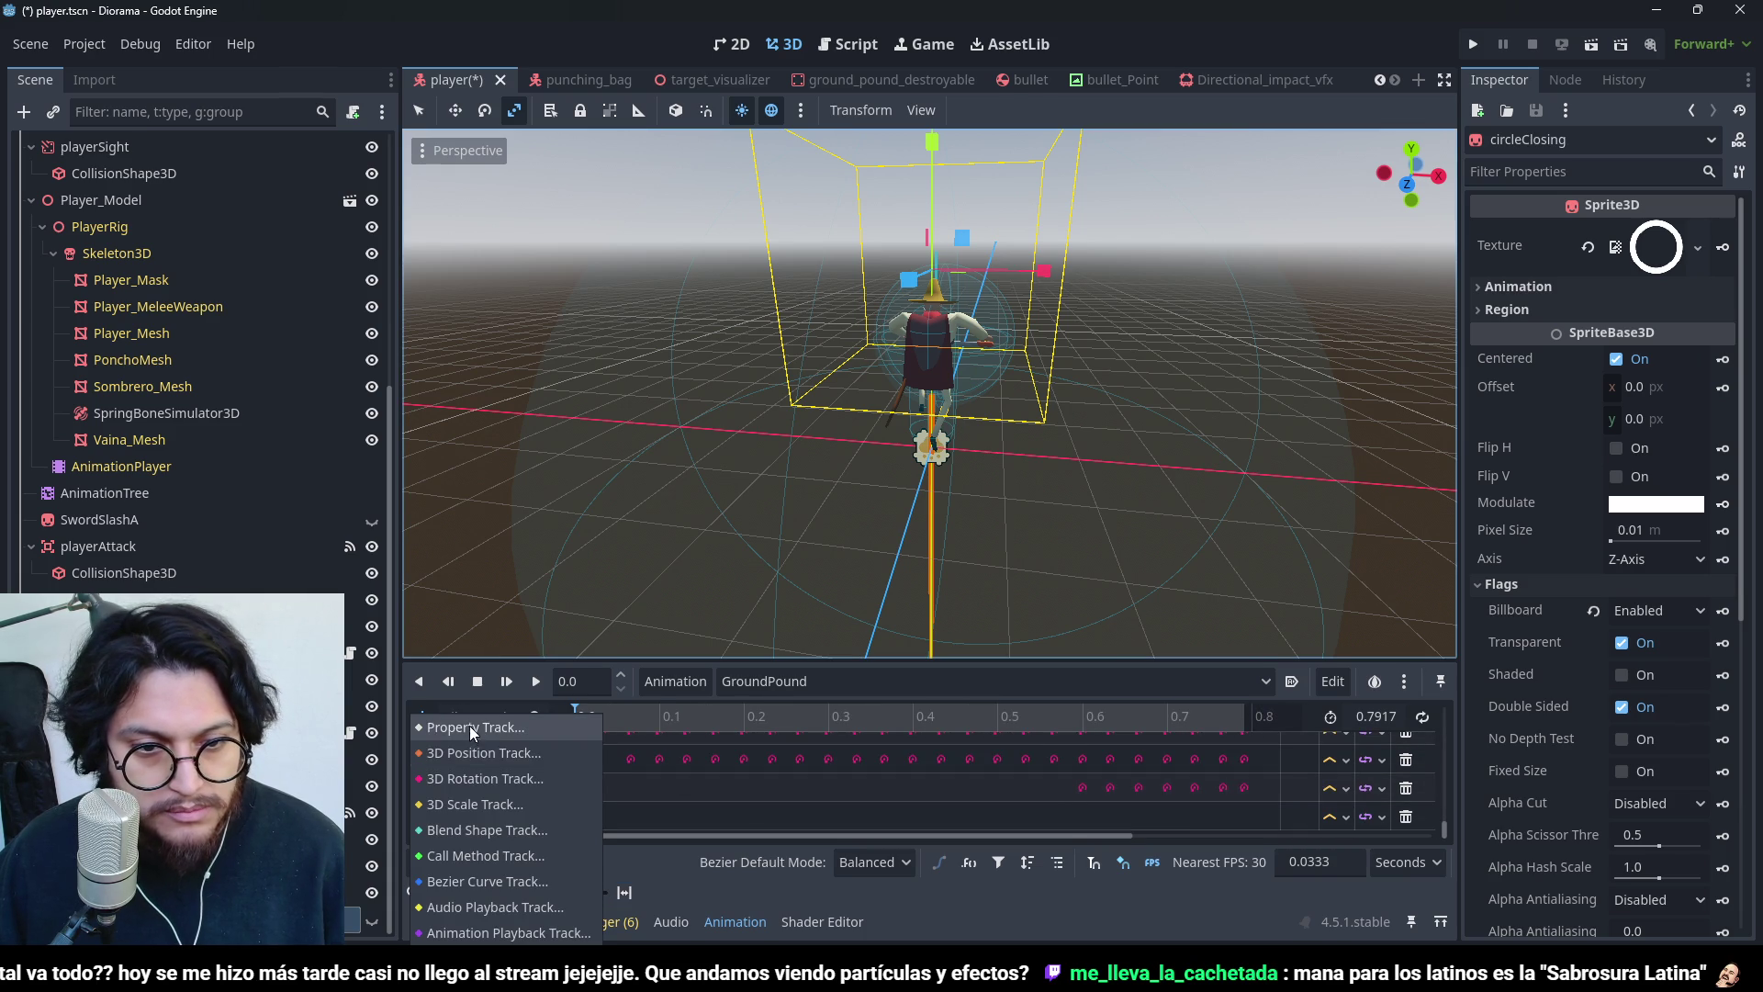
- Add a Property Track for circleClosing's visible property
click(470, 725)
scroll(913, 667, down, 6)
click(839, 755)
click(824, 790)
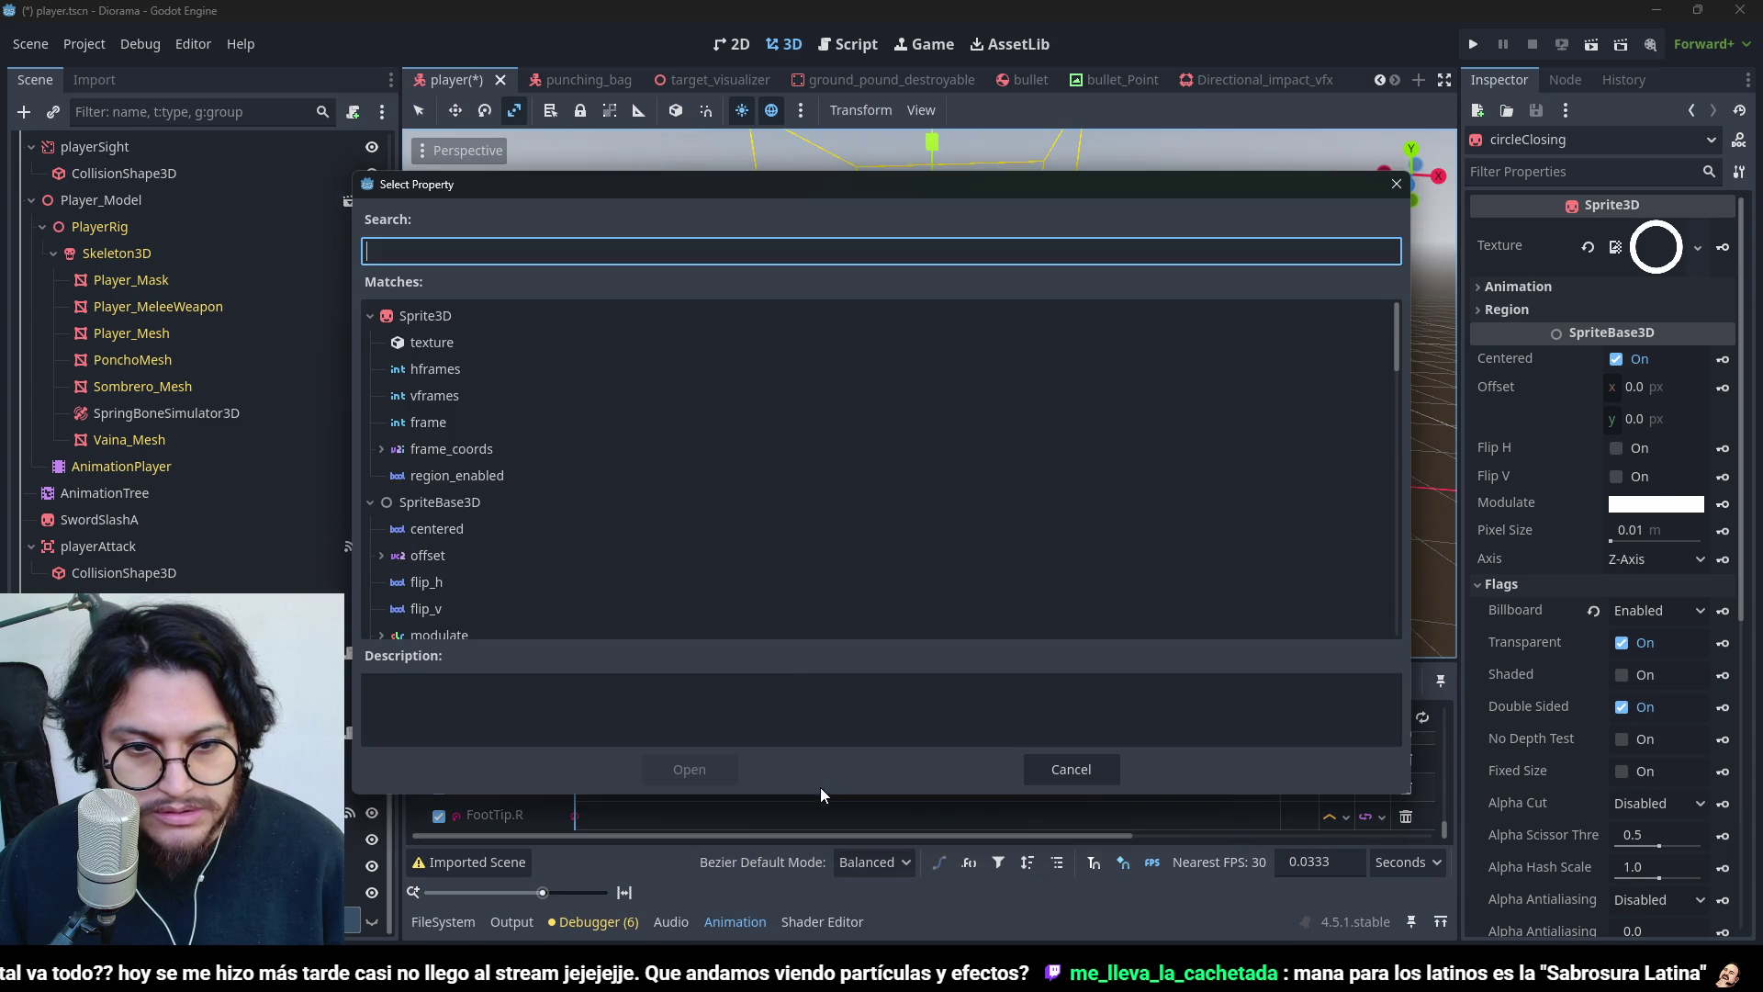
text(visi)
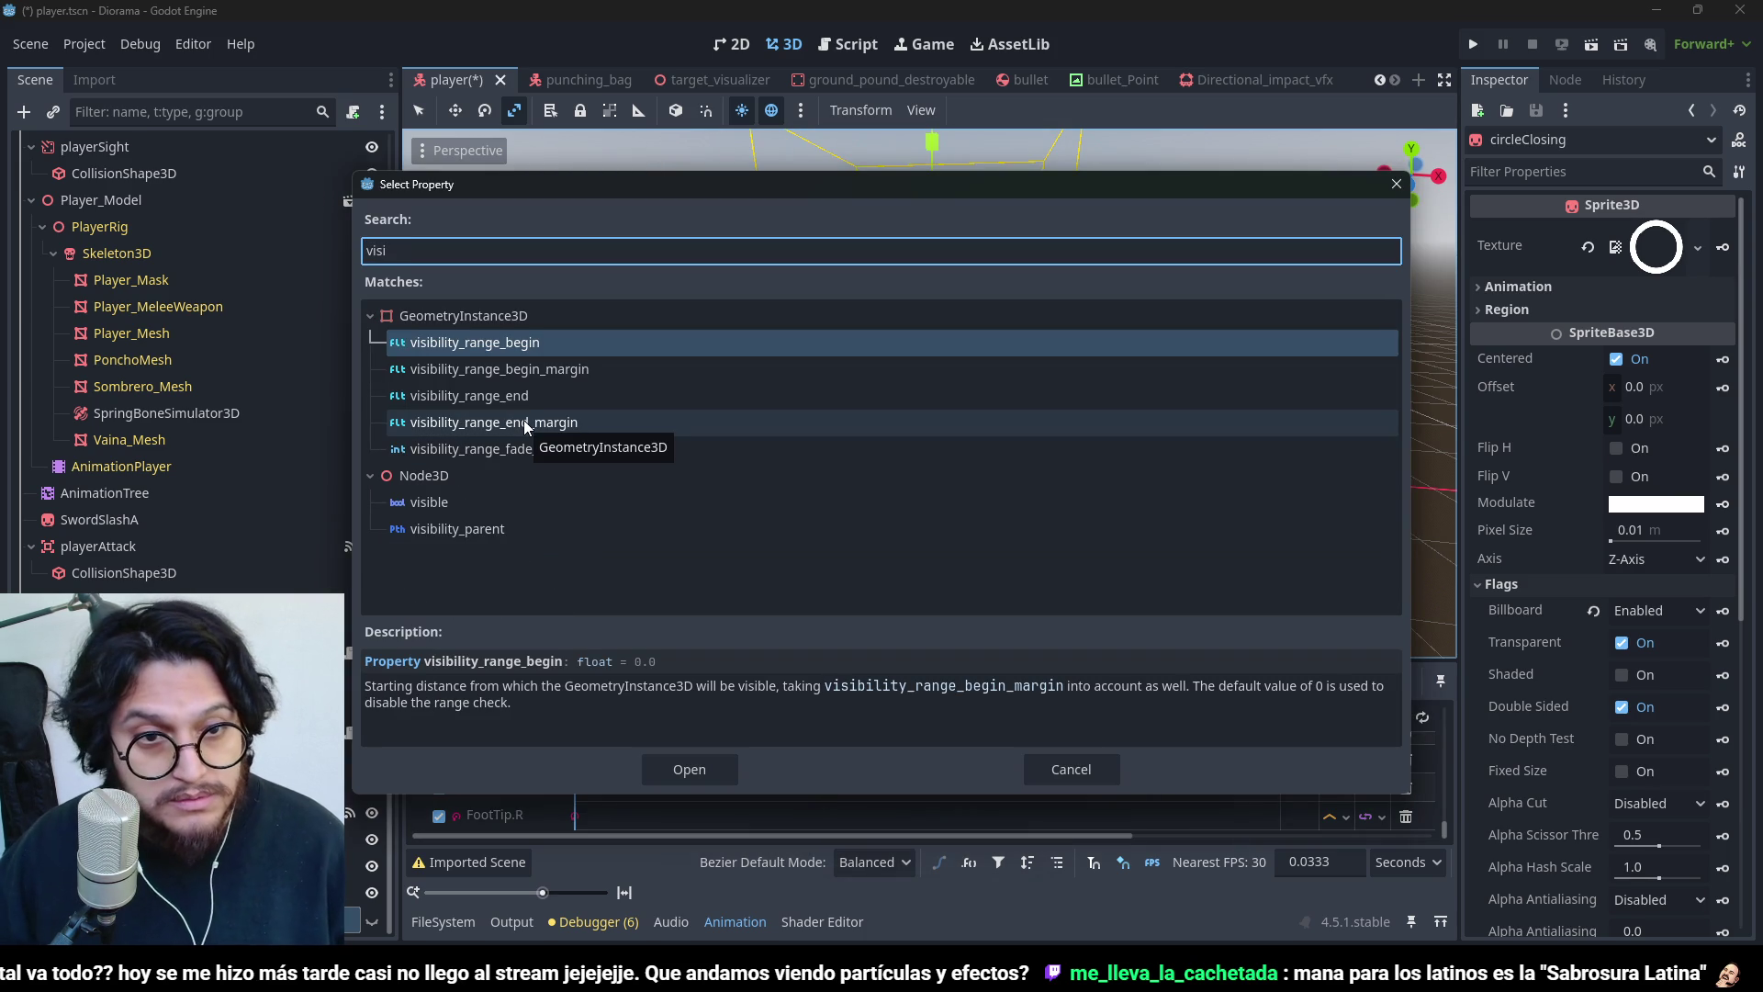
double_click(554, 496)
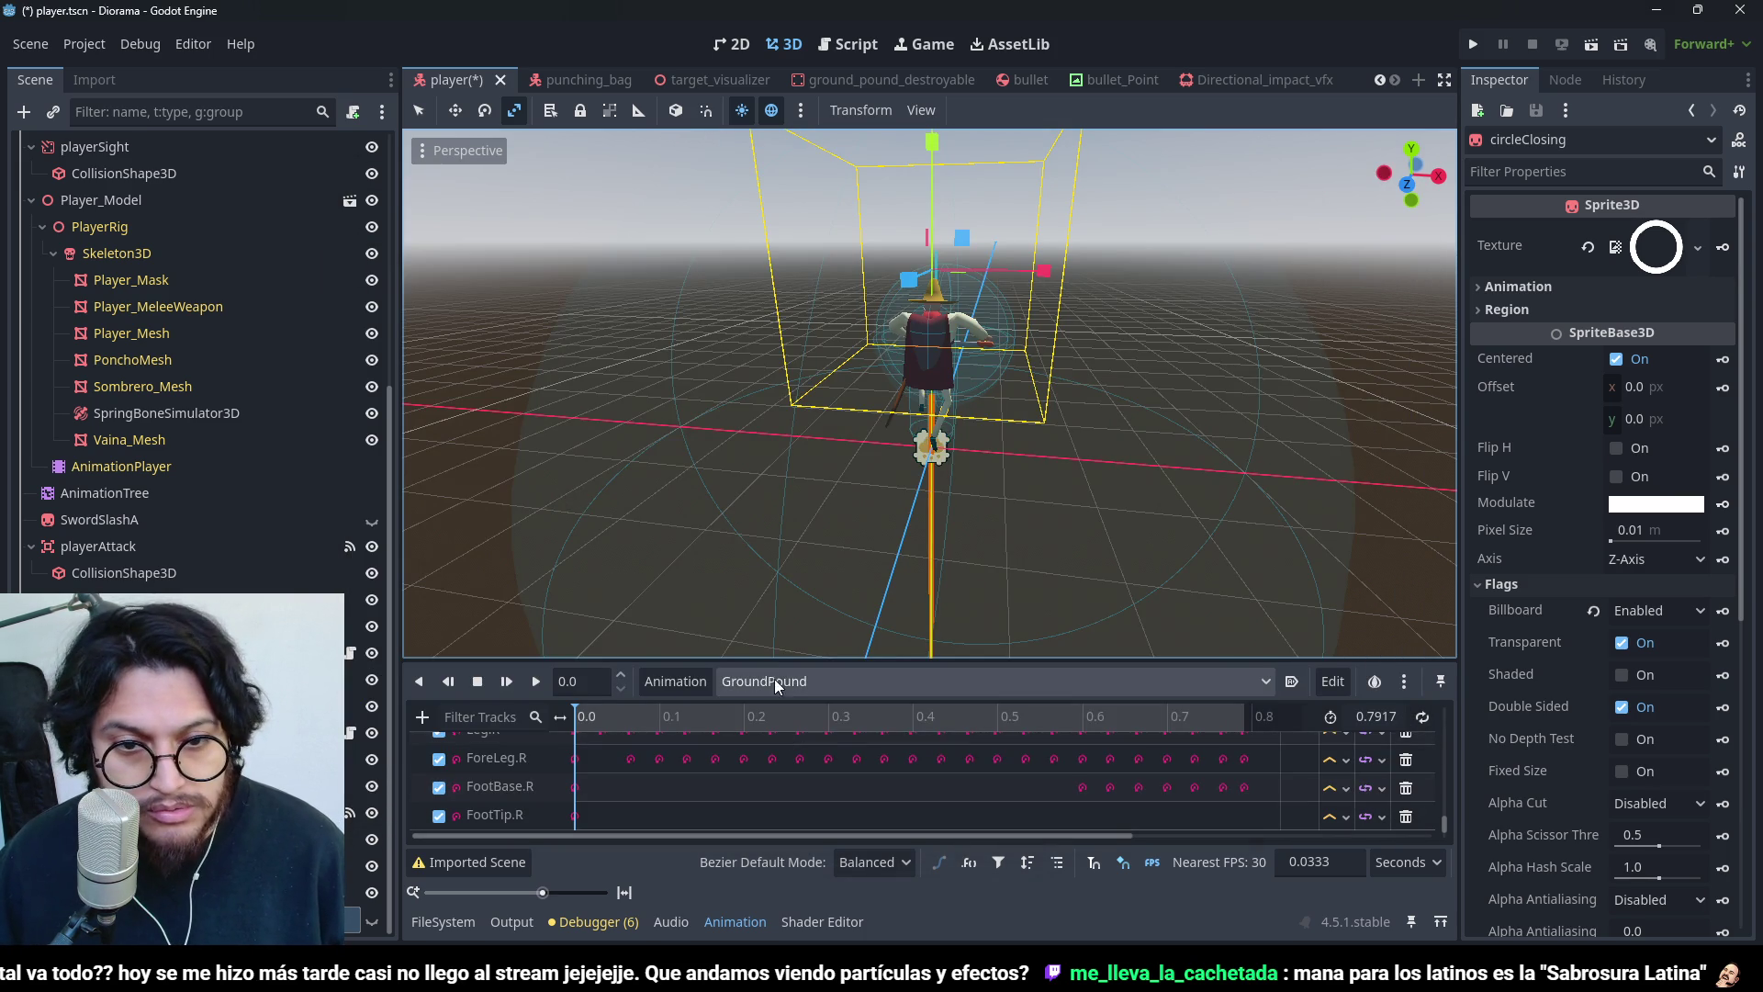
scroll(561, 818, down, 2)
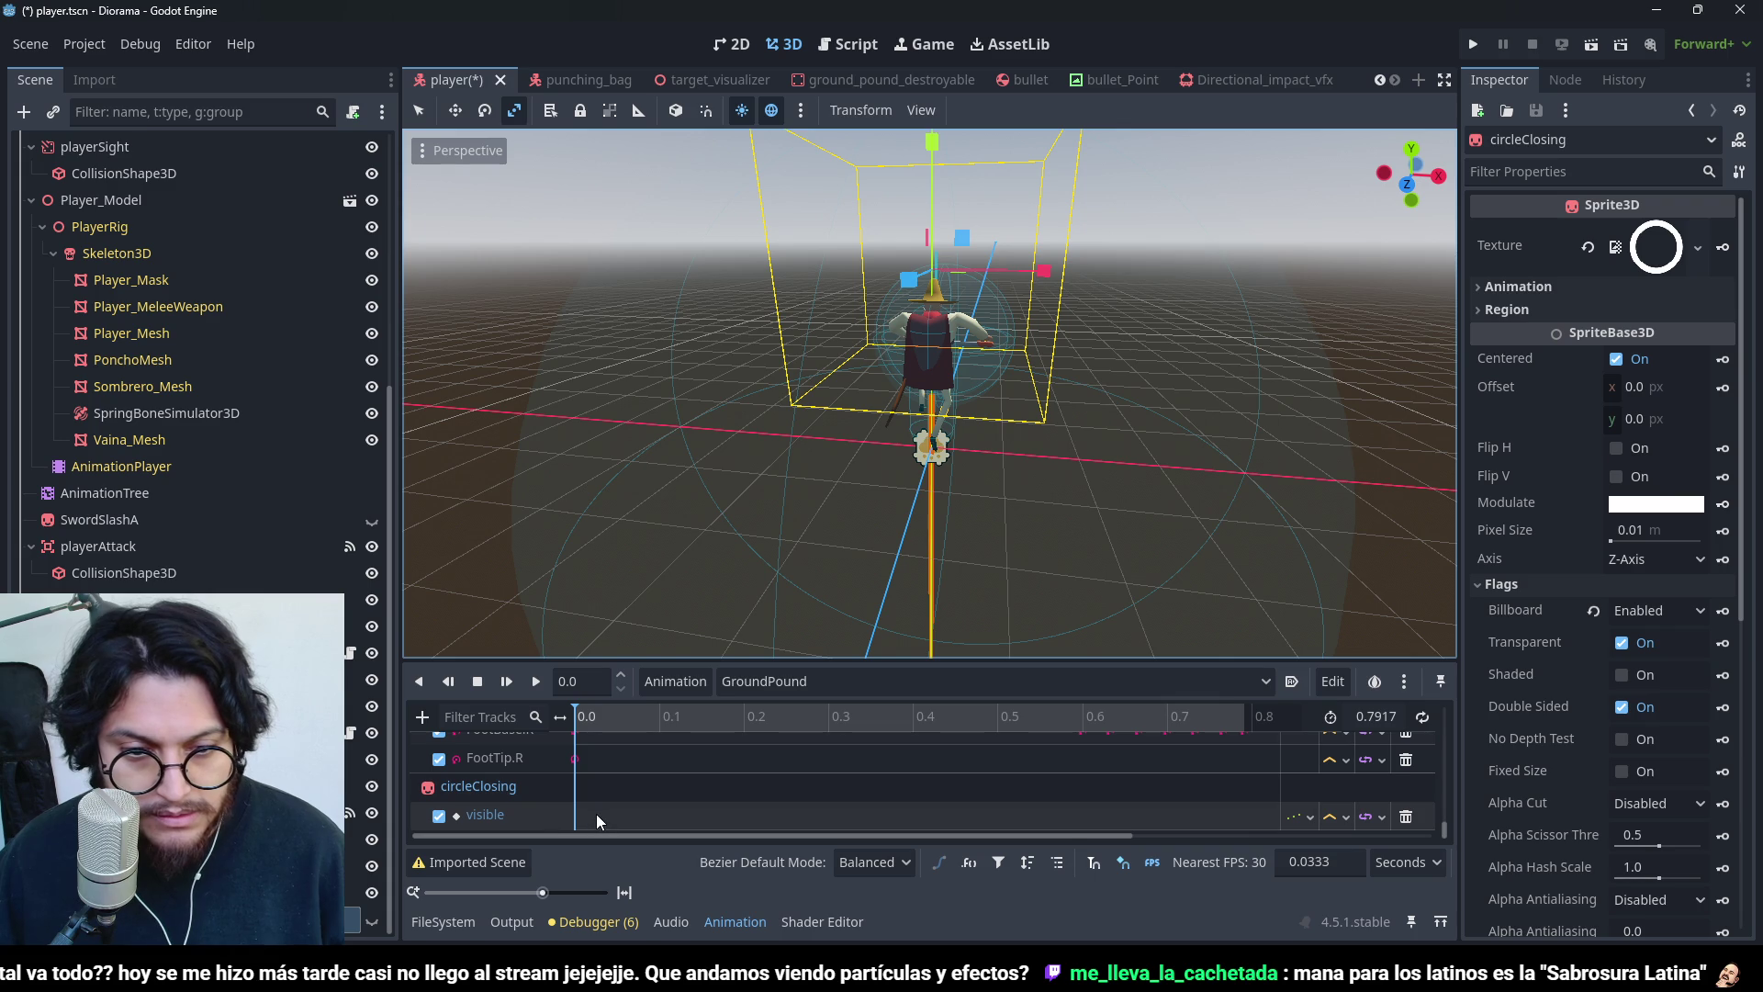
- Key visible On at 0.0 and Off at 0.7667
right_click(587, 815)
click(610, 826)
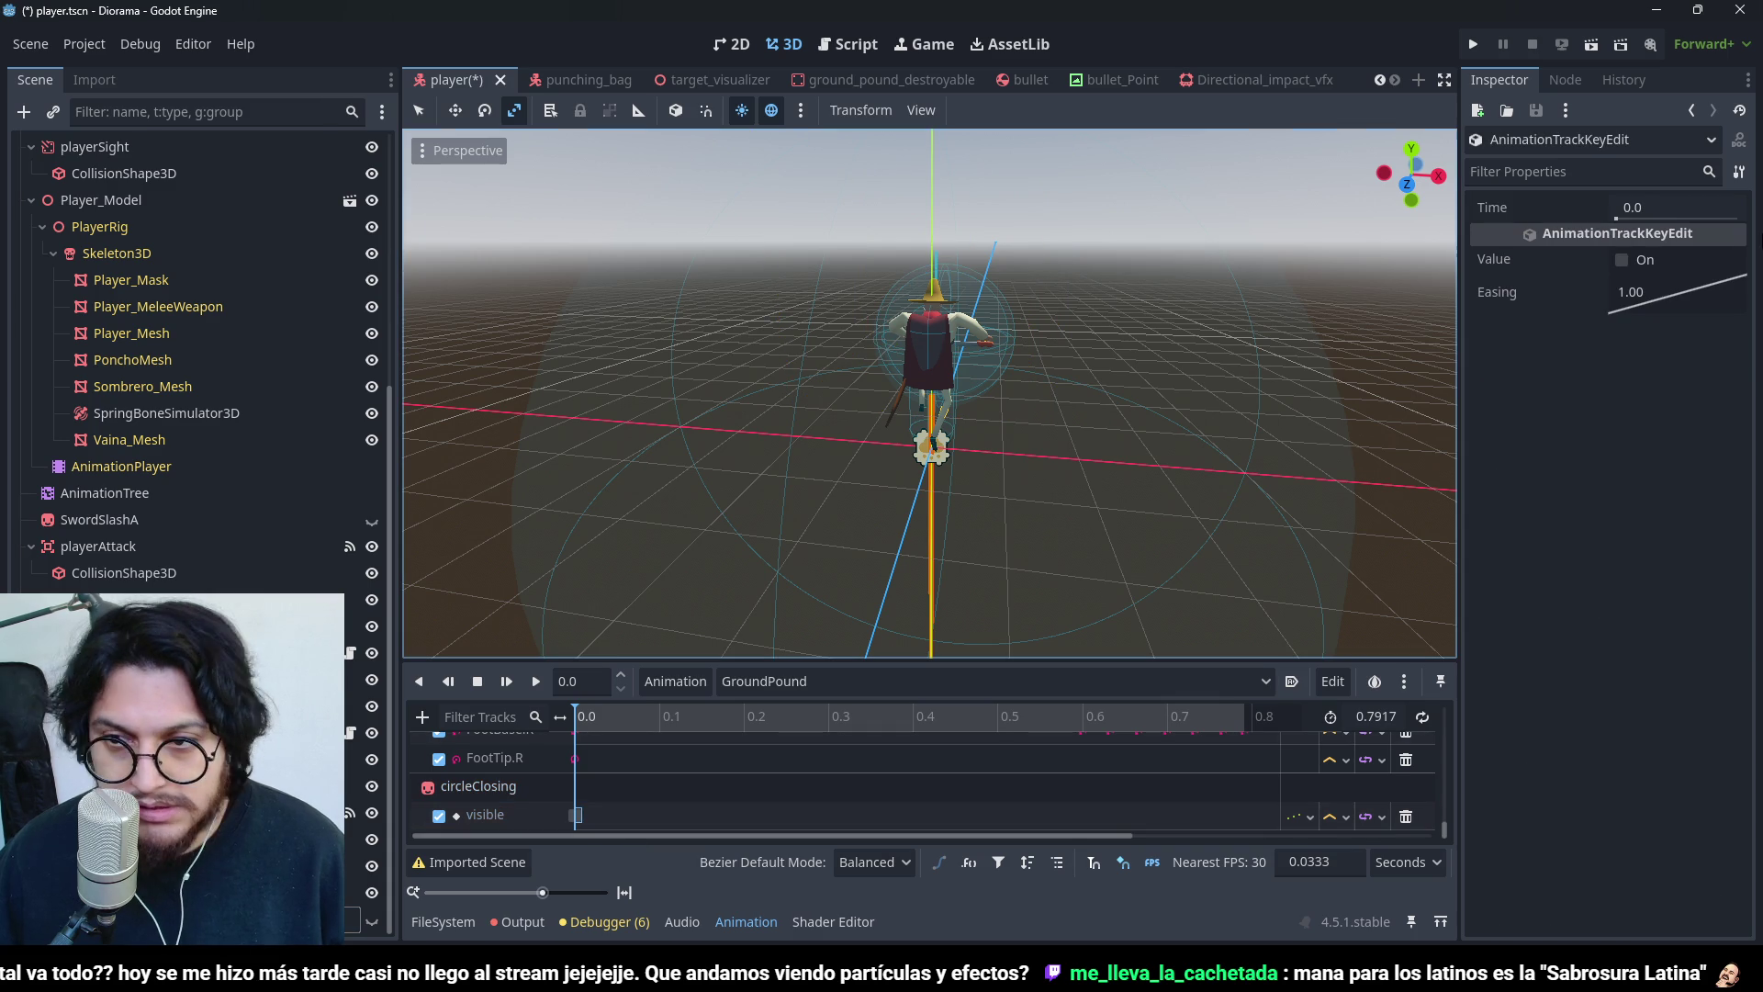
click(1621, 260)
mouse_move(583, 725)
mouse_down()
mouse_move(1140, 758)
mouse_move(1232, 793)
mouse_up()
right_click(1236, 813)
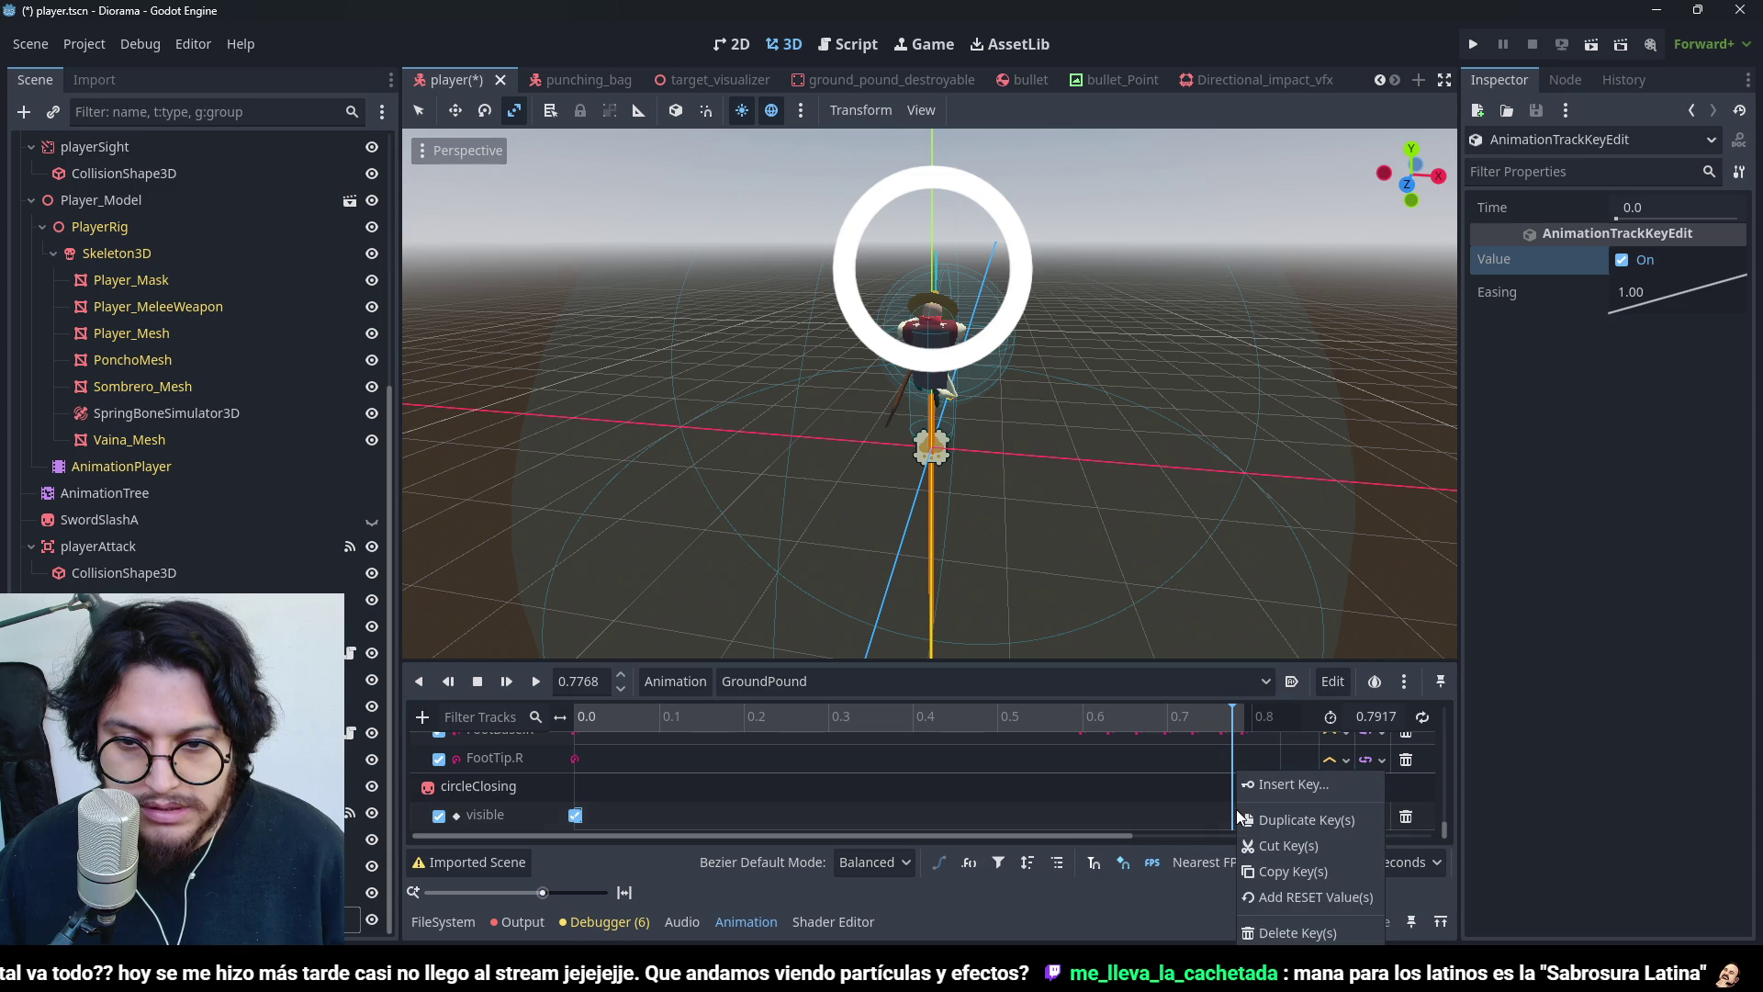
click(1290, 784)
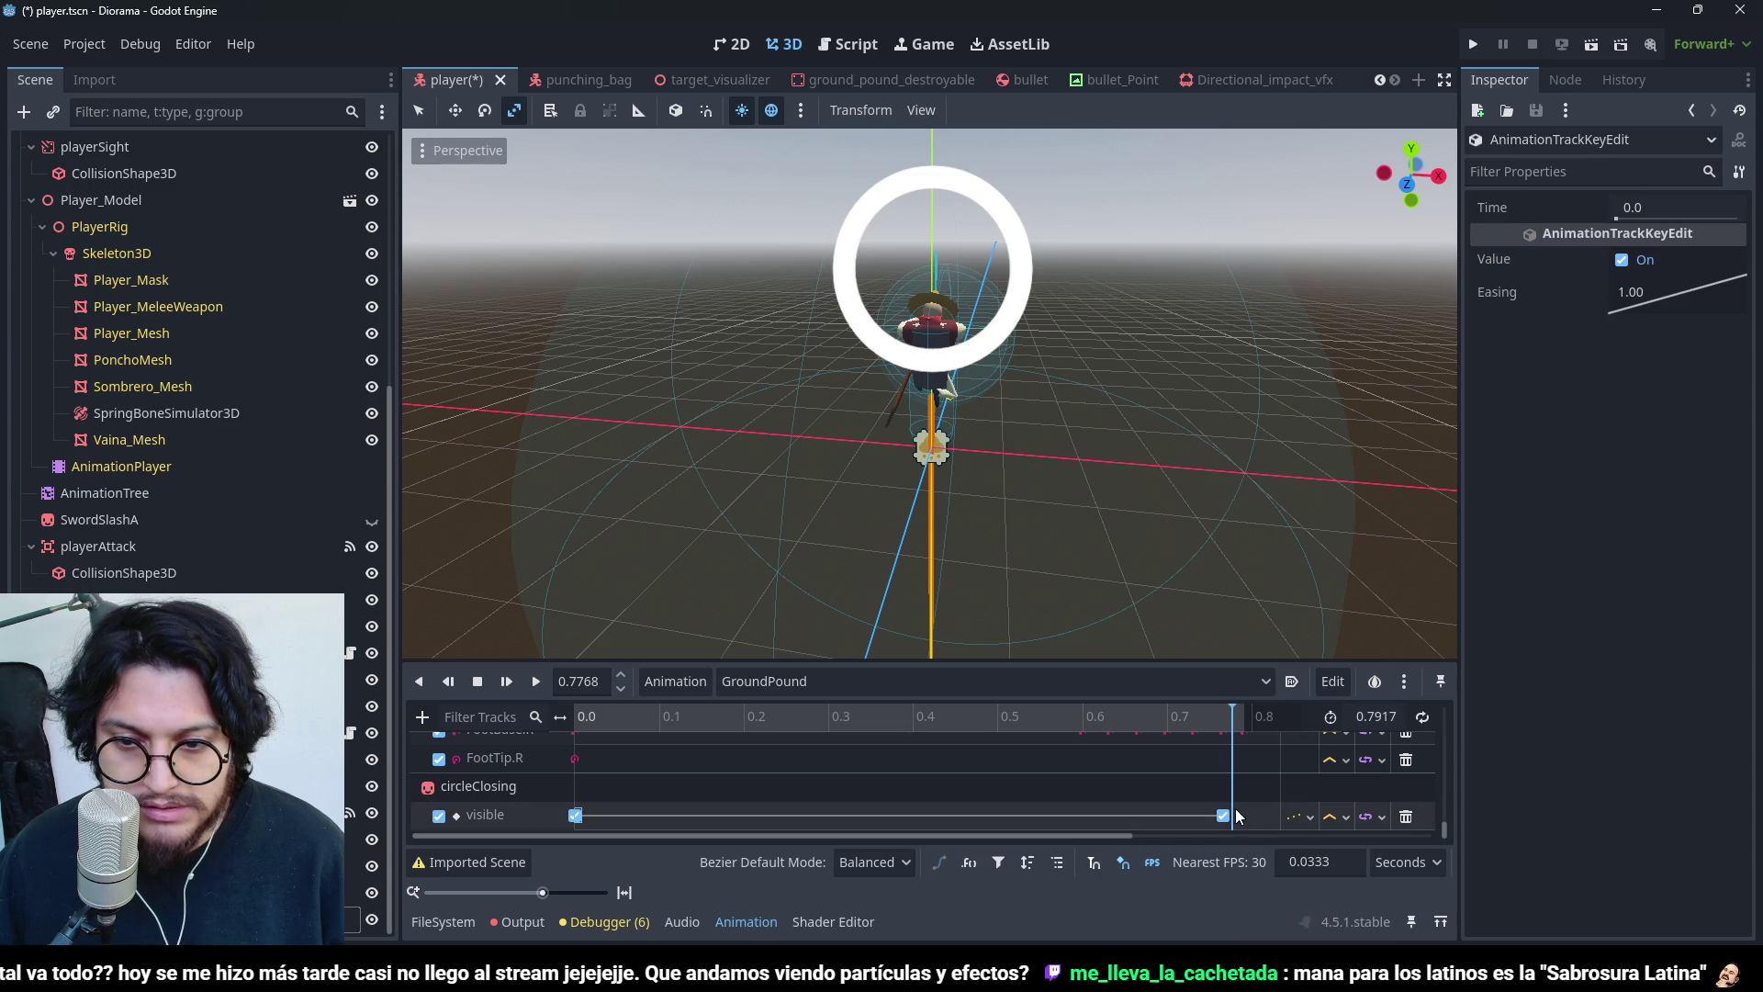
click(1622, 261)
- Keep the visible track on Discrete update, check the ring hides, and save
click(1299, 816)
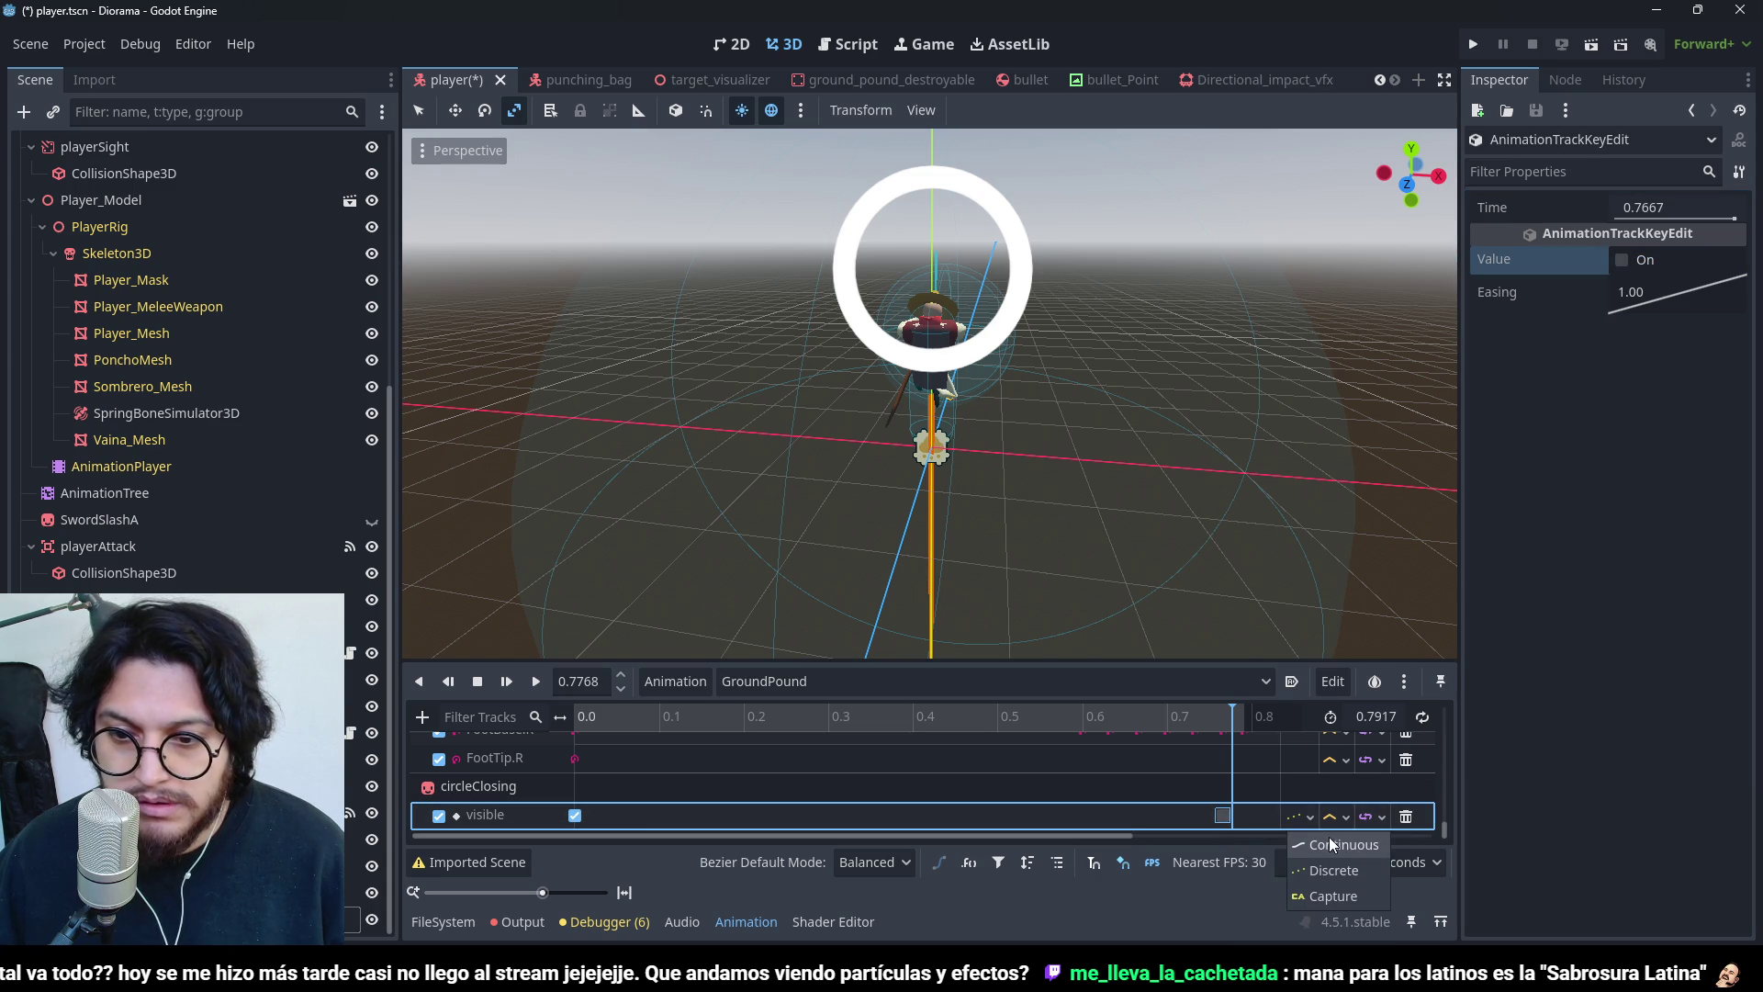
click(1331, 870)
click(1208, 716)
mouse_move(1173, 718)
mouse_down()
mouse_move(1004, 718)
mouse_move(1267, 726)
mouse_up()
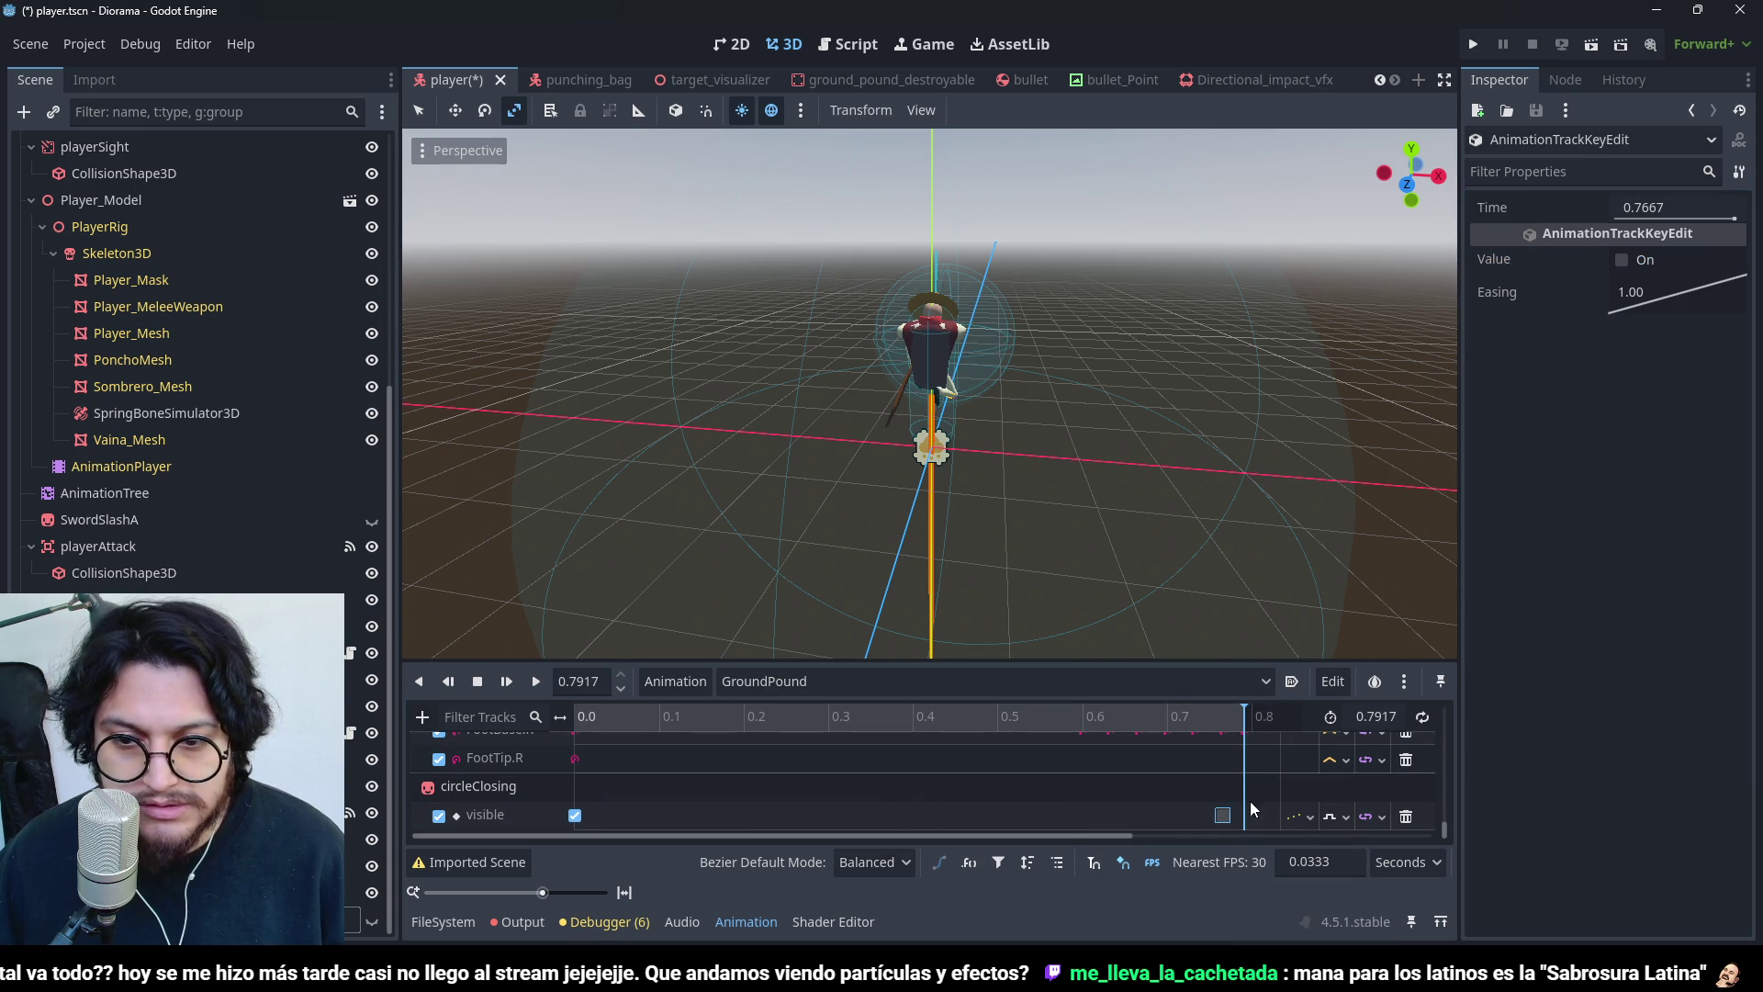
key(ctrl+s)
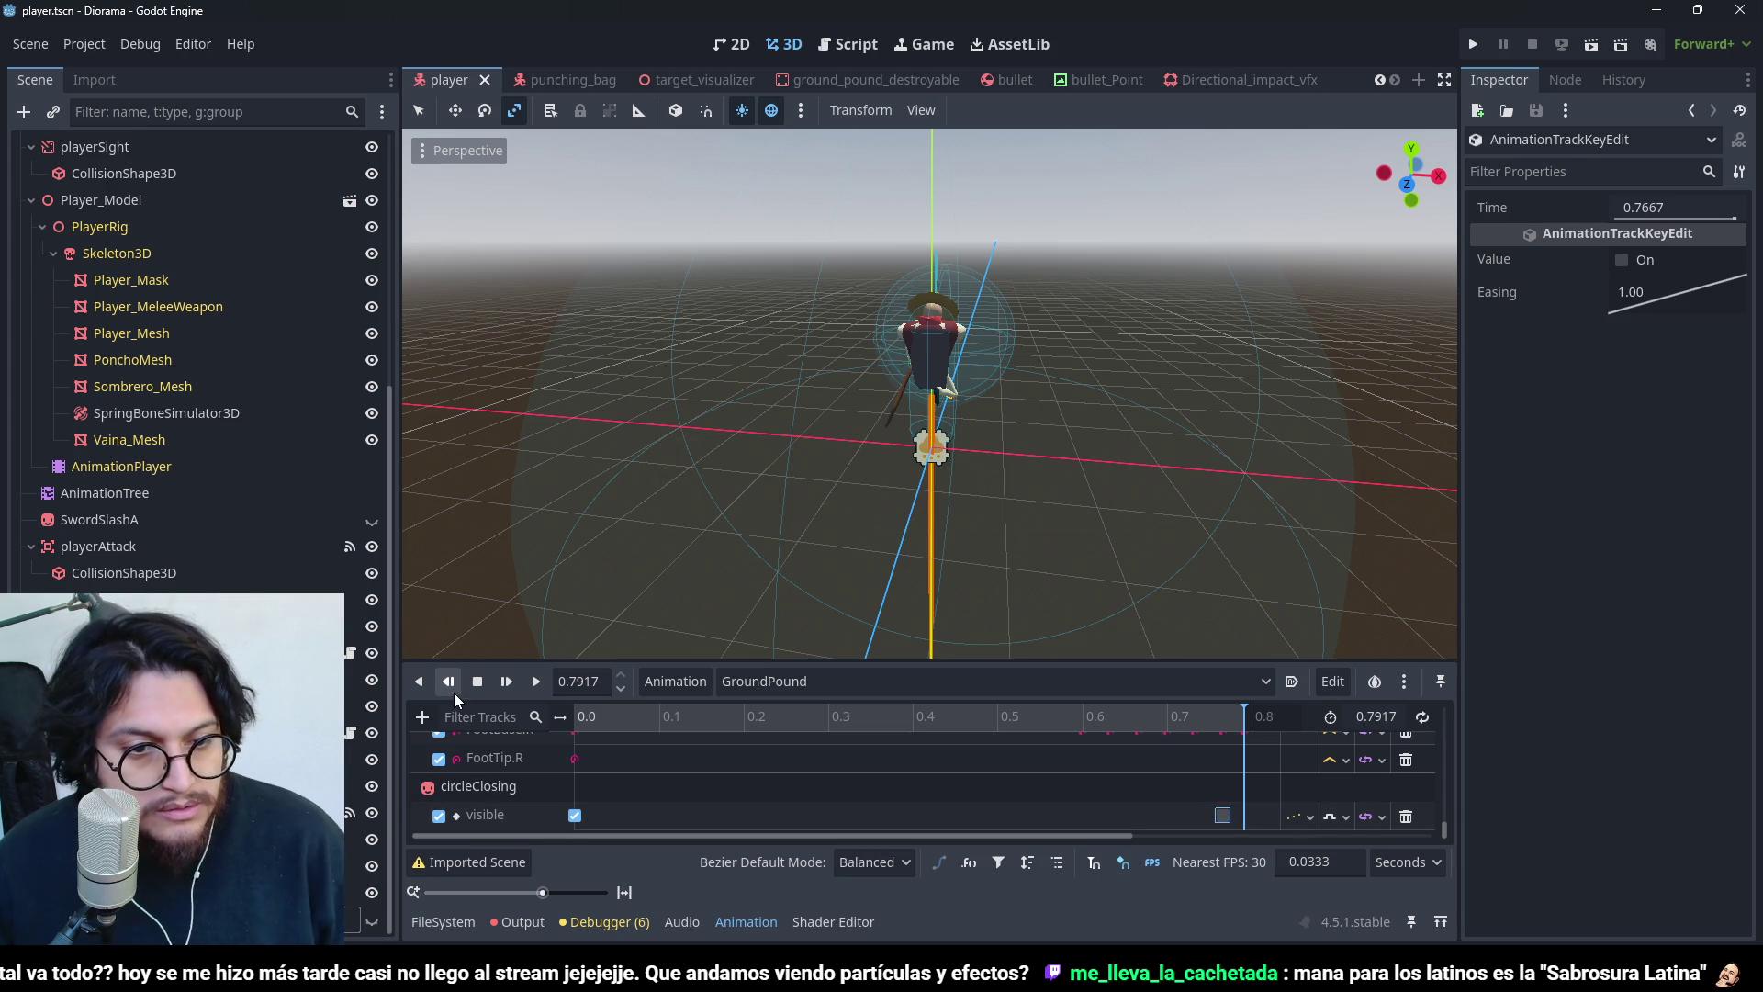
- Add a Property Track for circleClosing's scale property
click(431, 733)
click(422, 716)
click(514, 731)
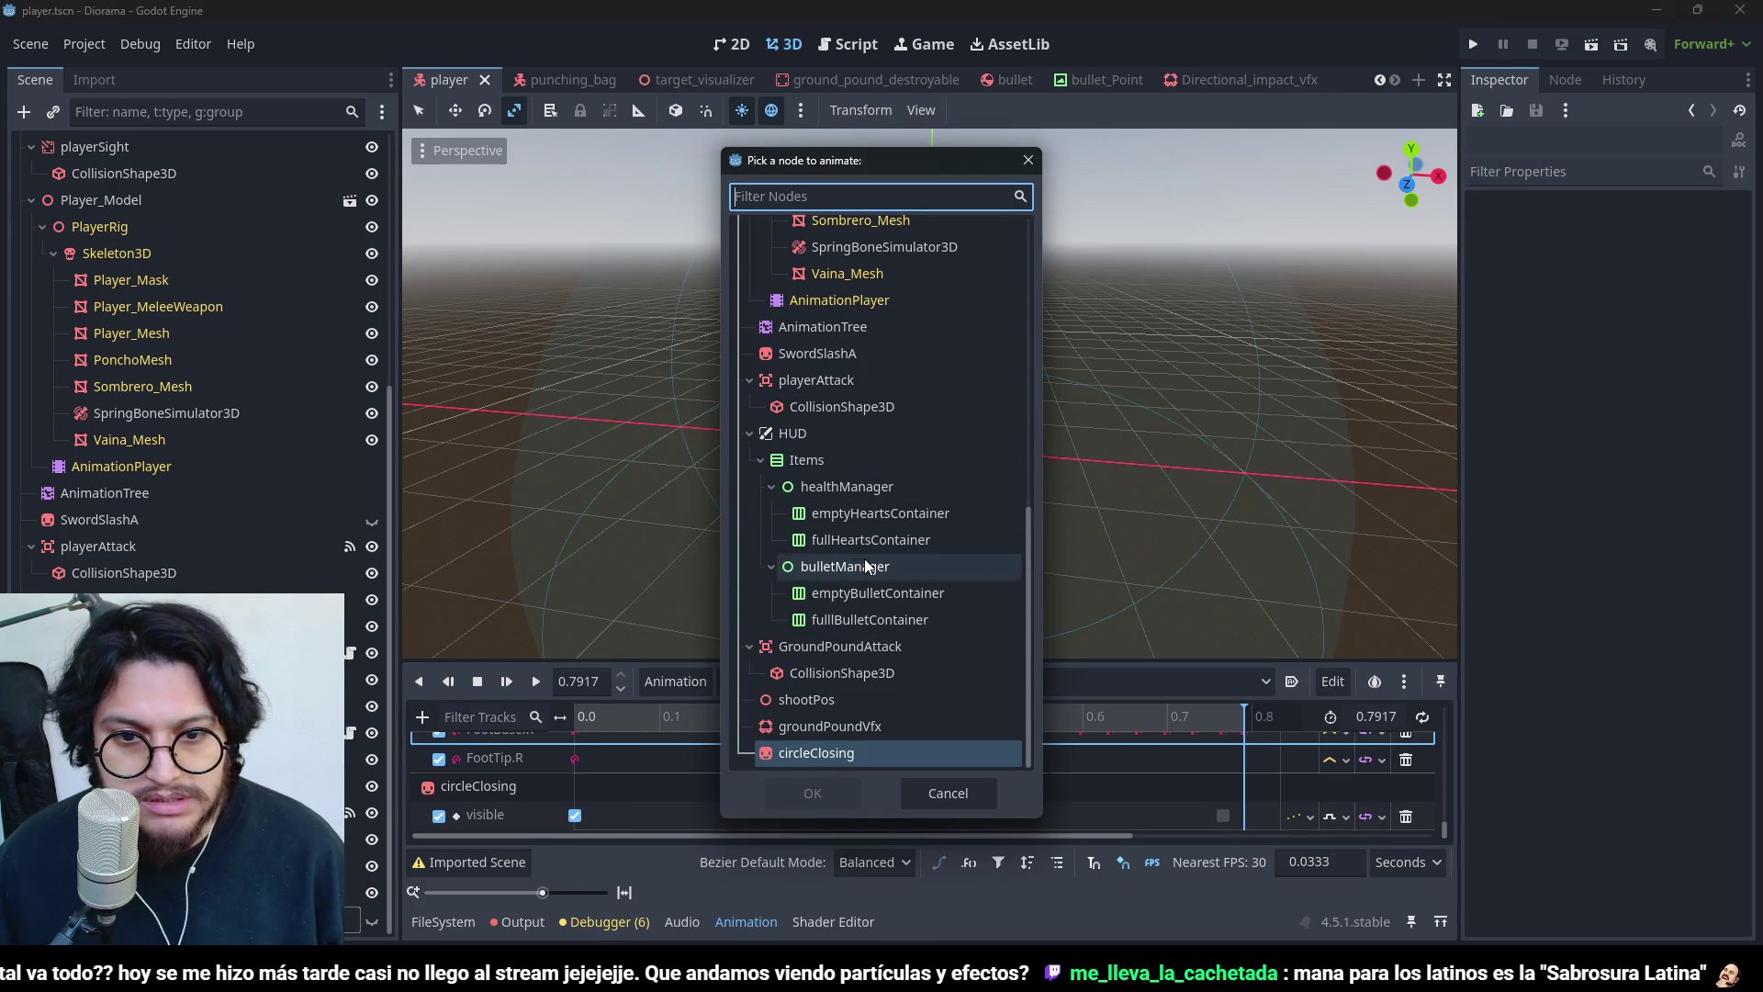
click(828, 751)
click(820, 789)
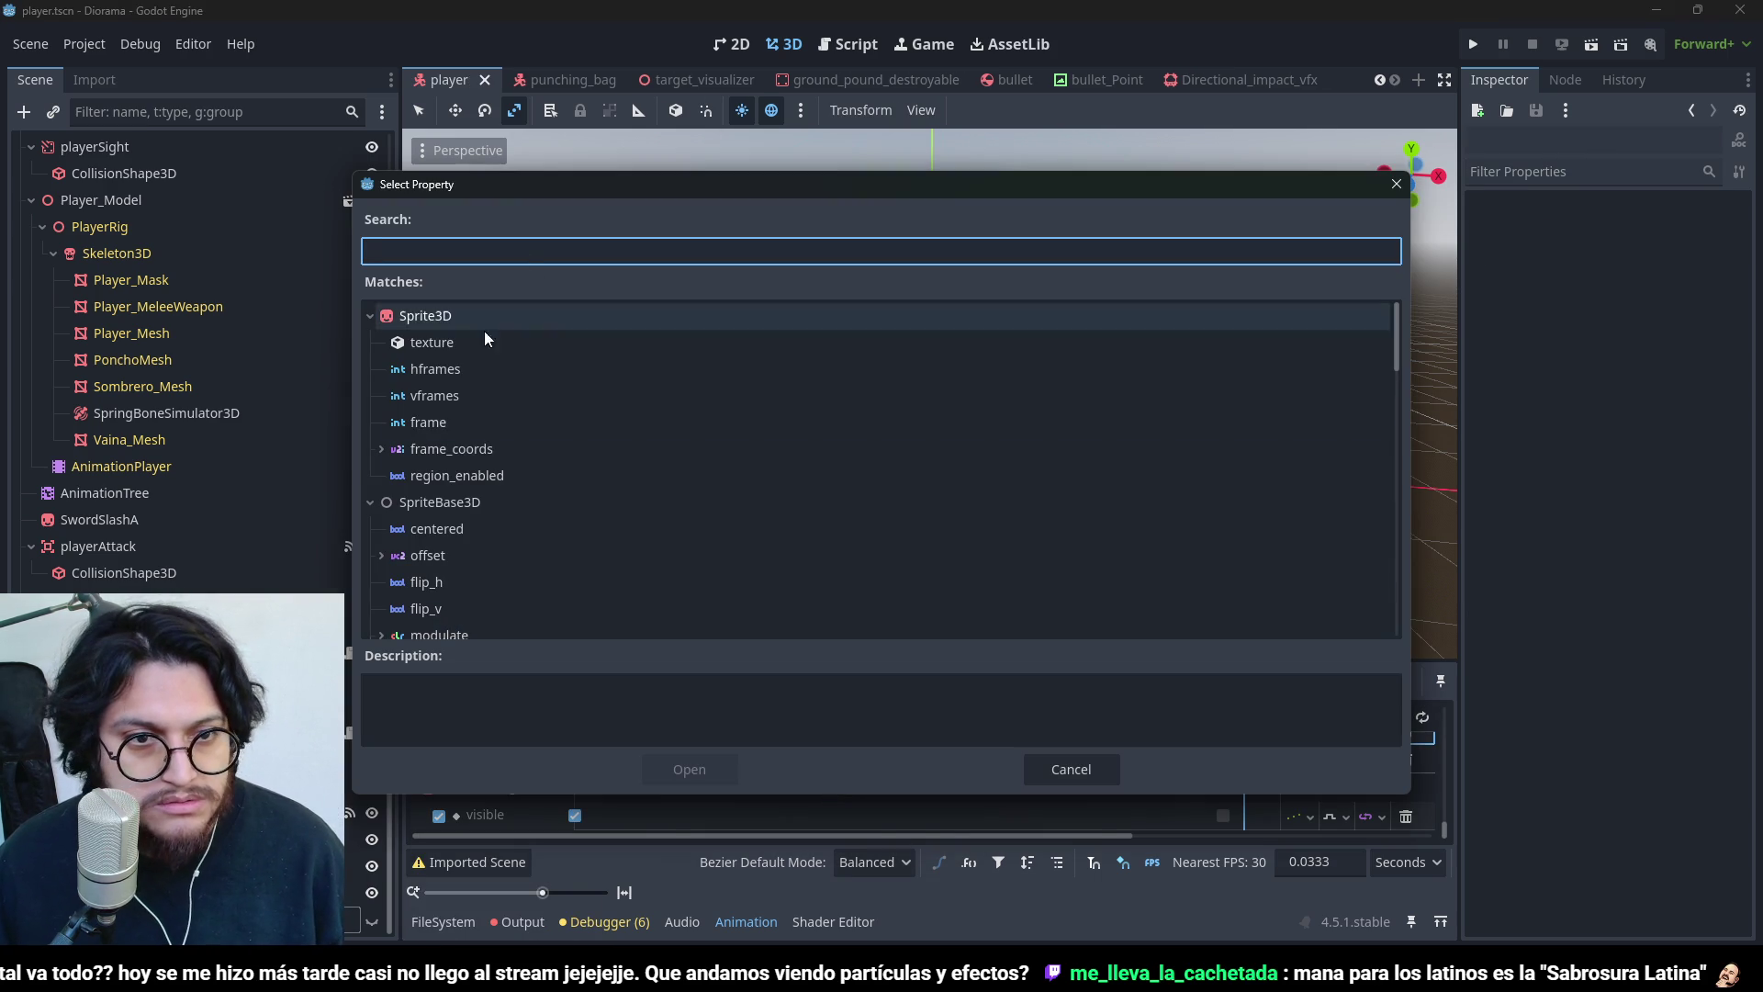
text(sca)
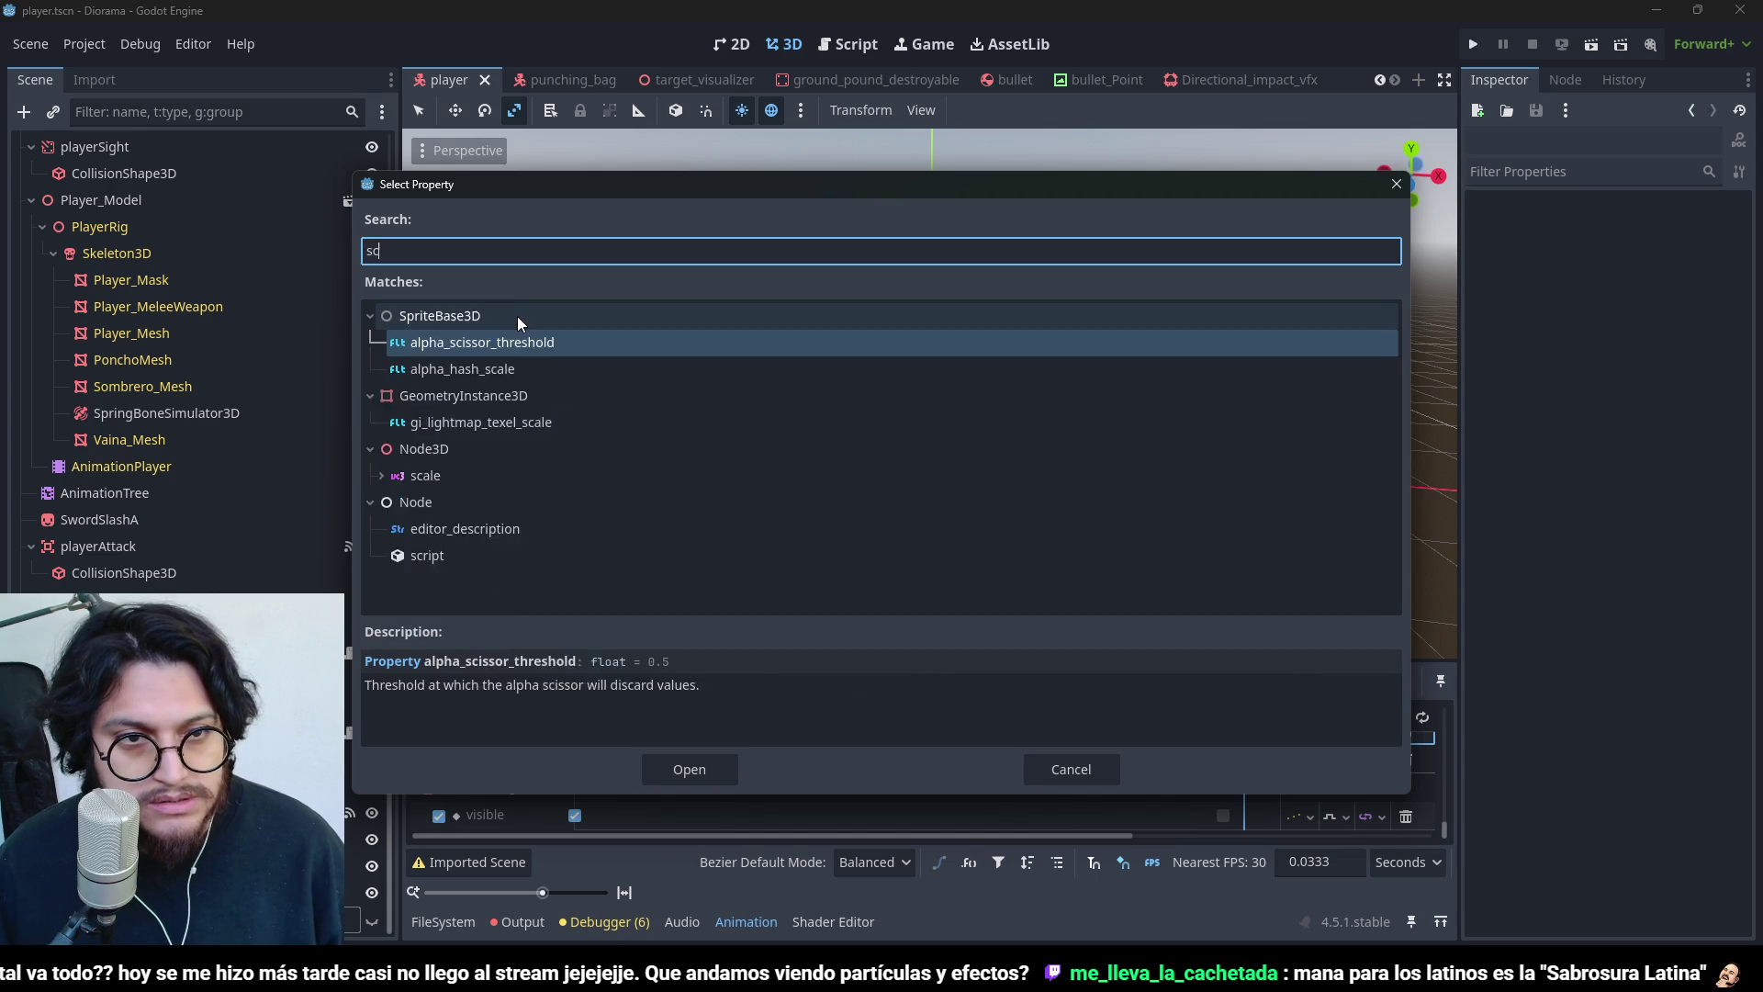
double_click(454, 446)
scroll(628, 764, down, 1)
- Key the scale at 0.0 with (1, 1, 1) and at about 0.77 s with 0
right_click(602, 816)
click(613, 831)
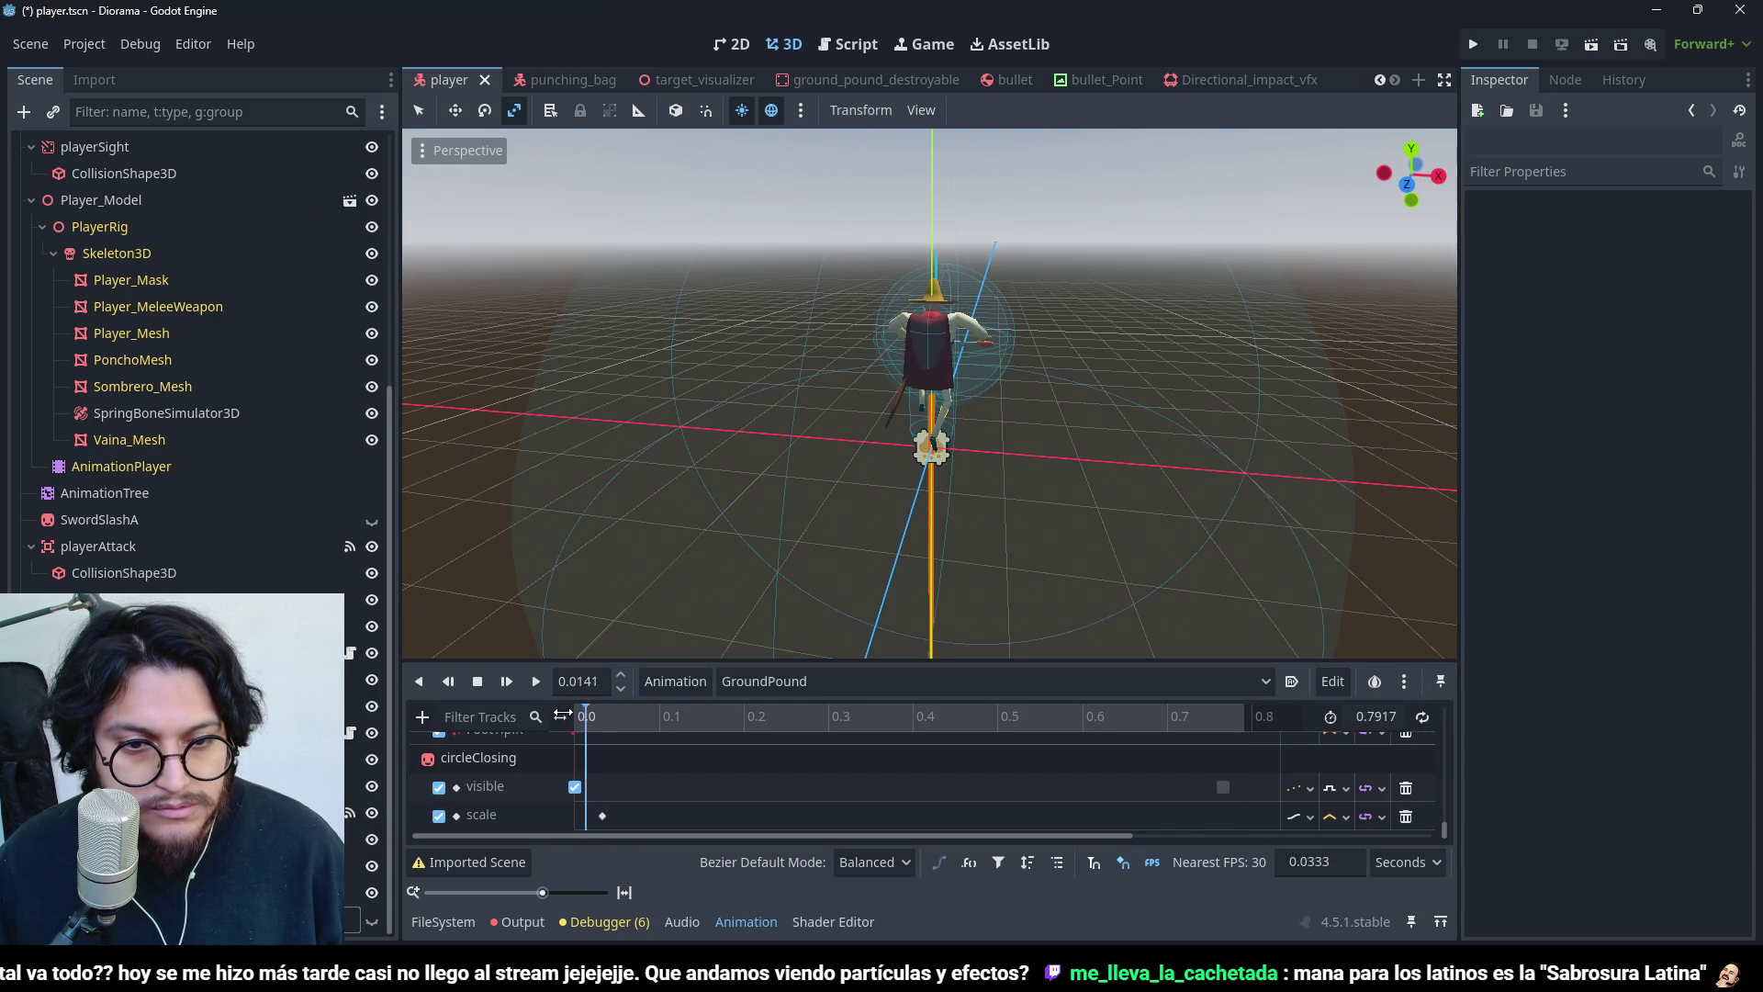
click(601, 716)
click(606, 815)
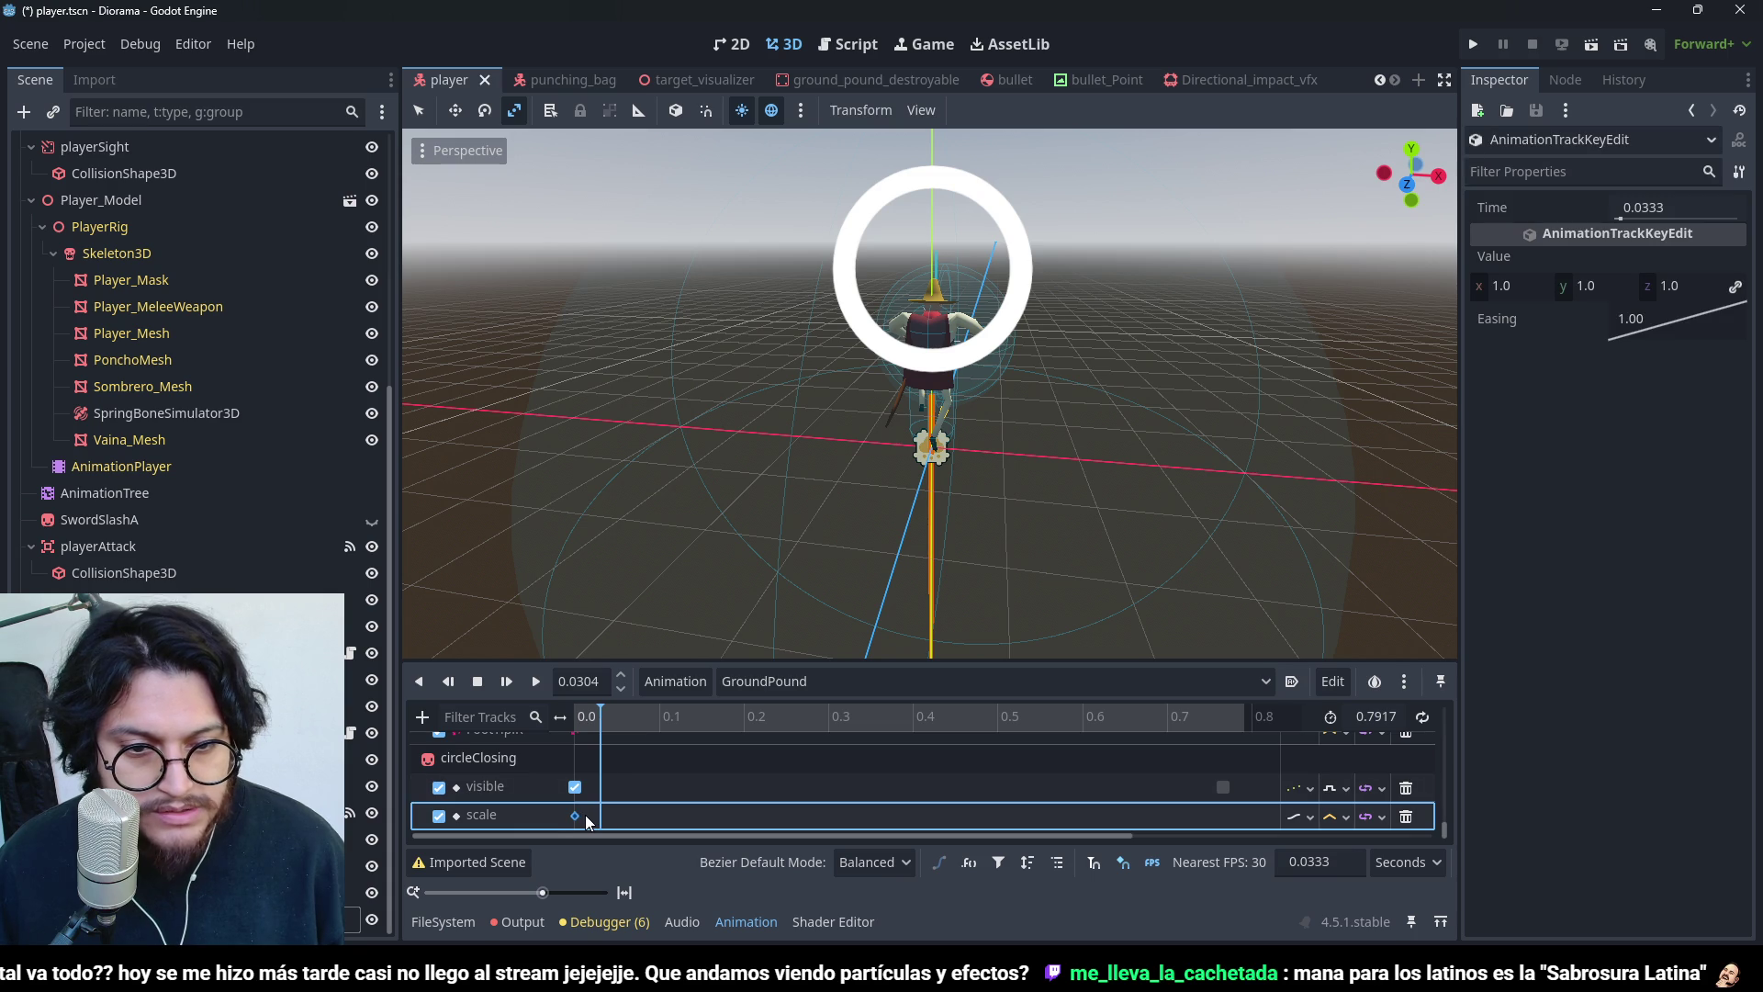
drag(599, 719, 1214, 785)
right_click(1206, 817)
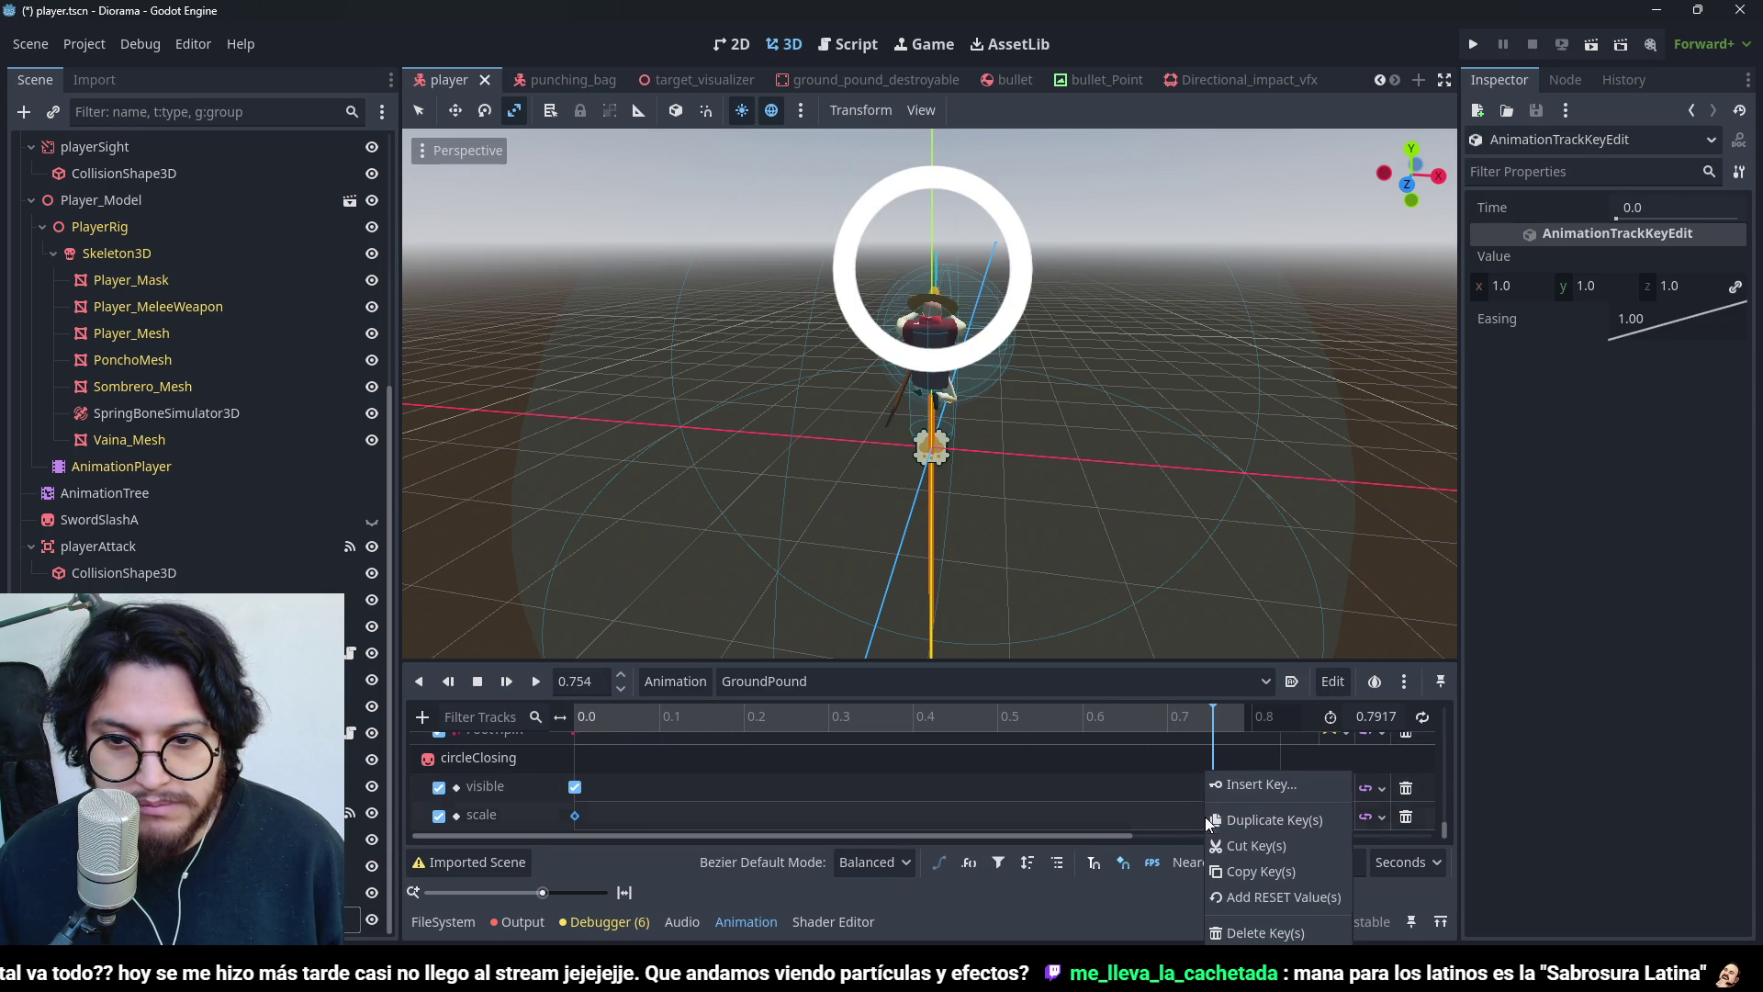
click(1228, 773)
right_click(1219, 828)
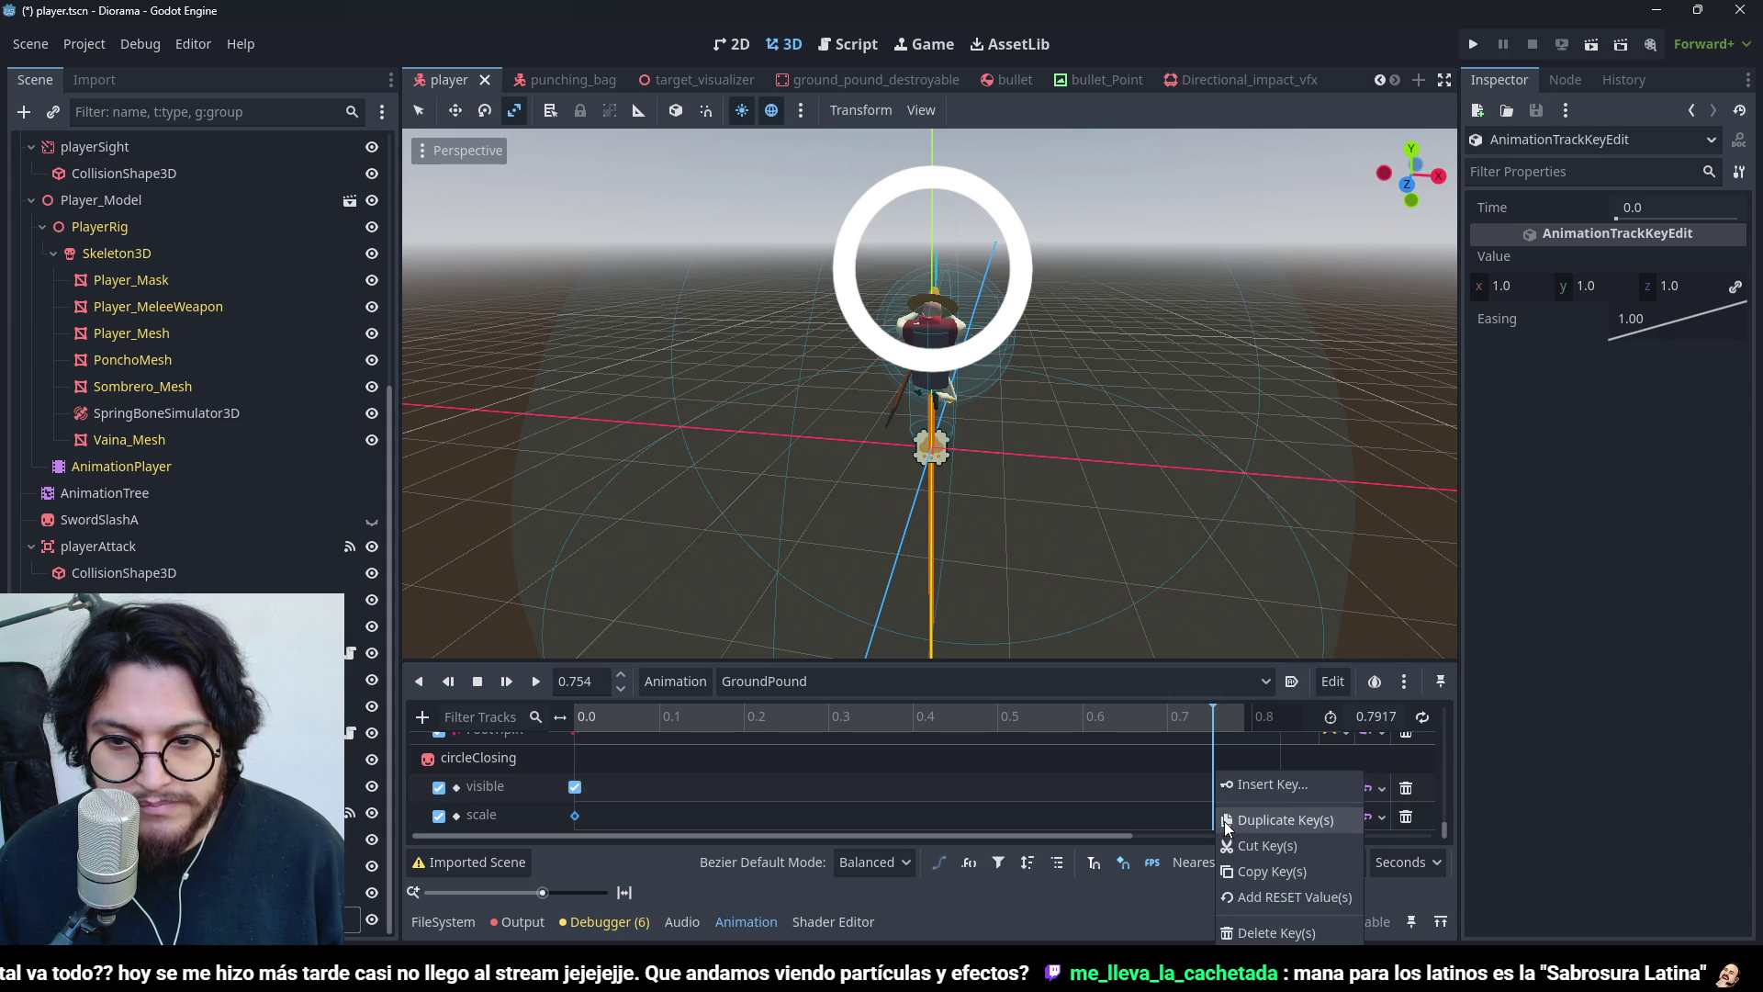
click(1262, 785)
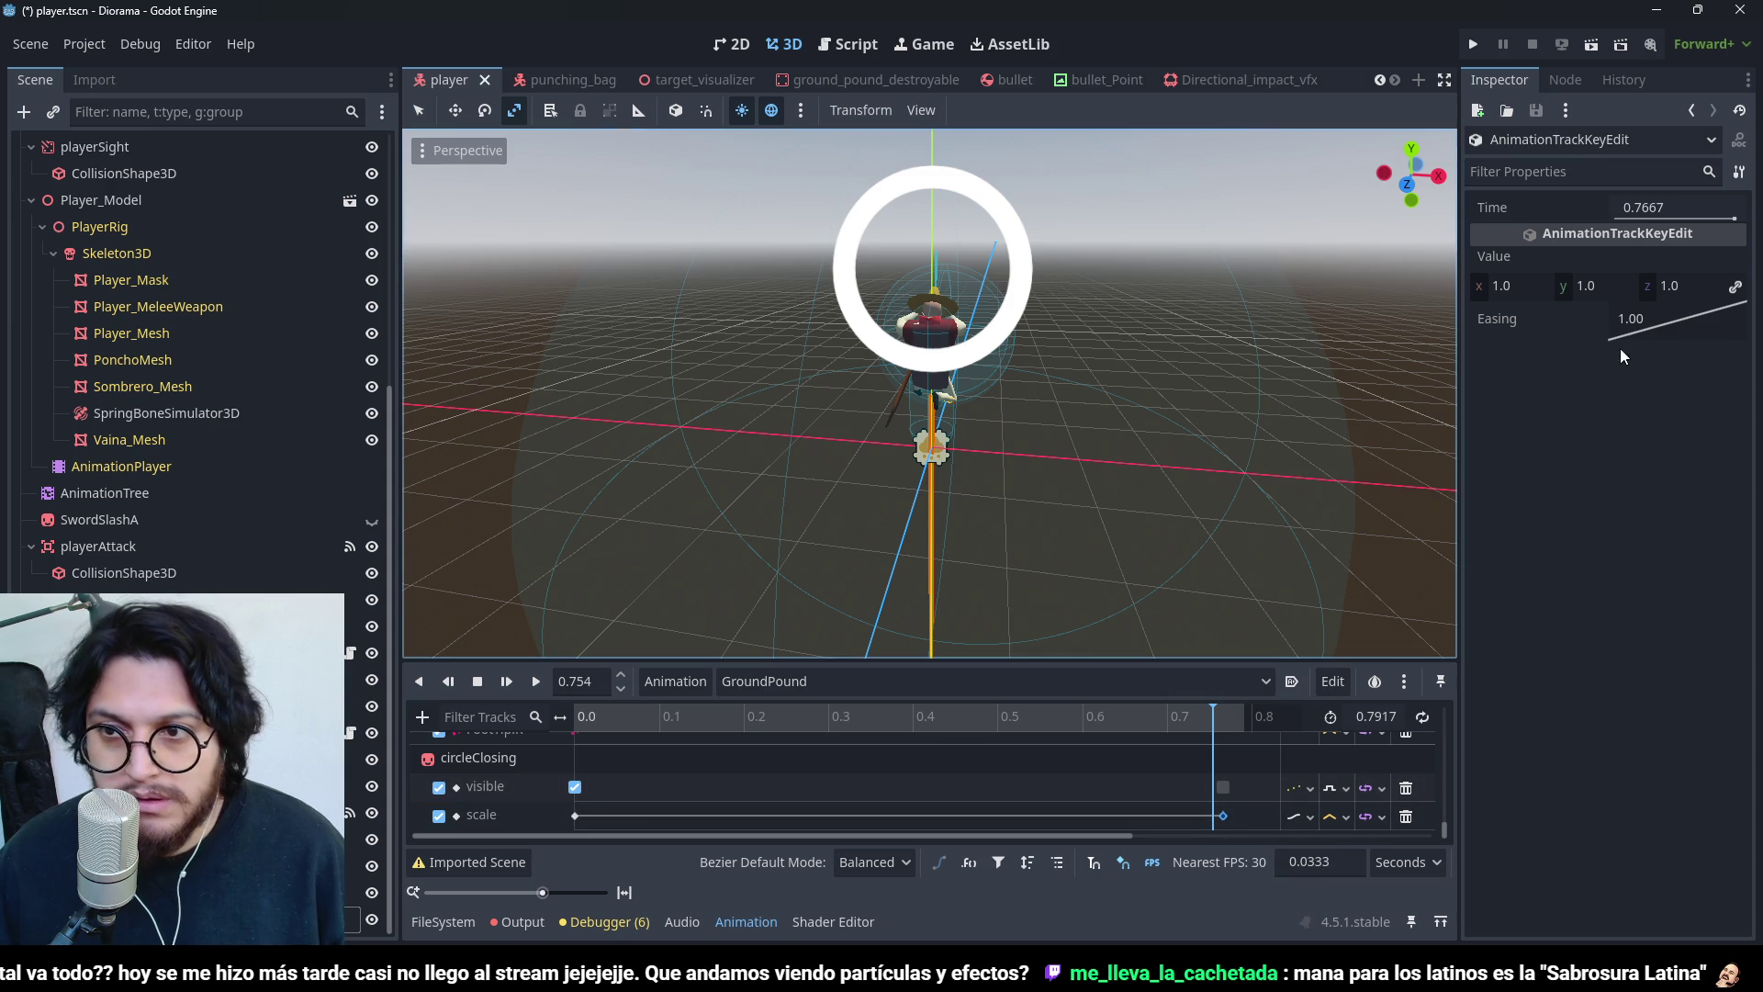
click(1515, 288)
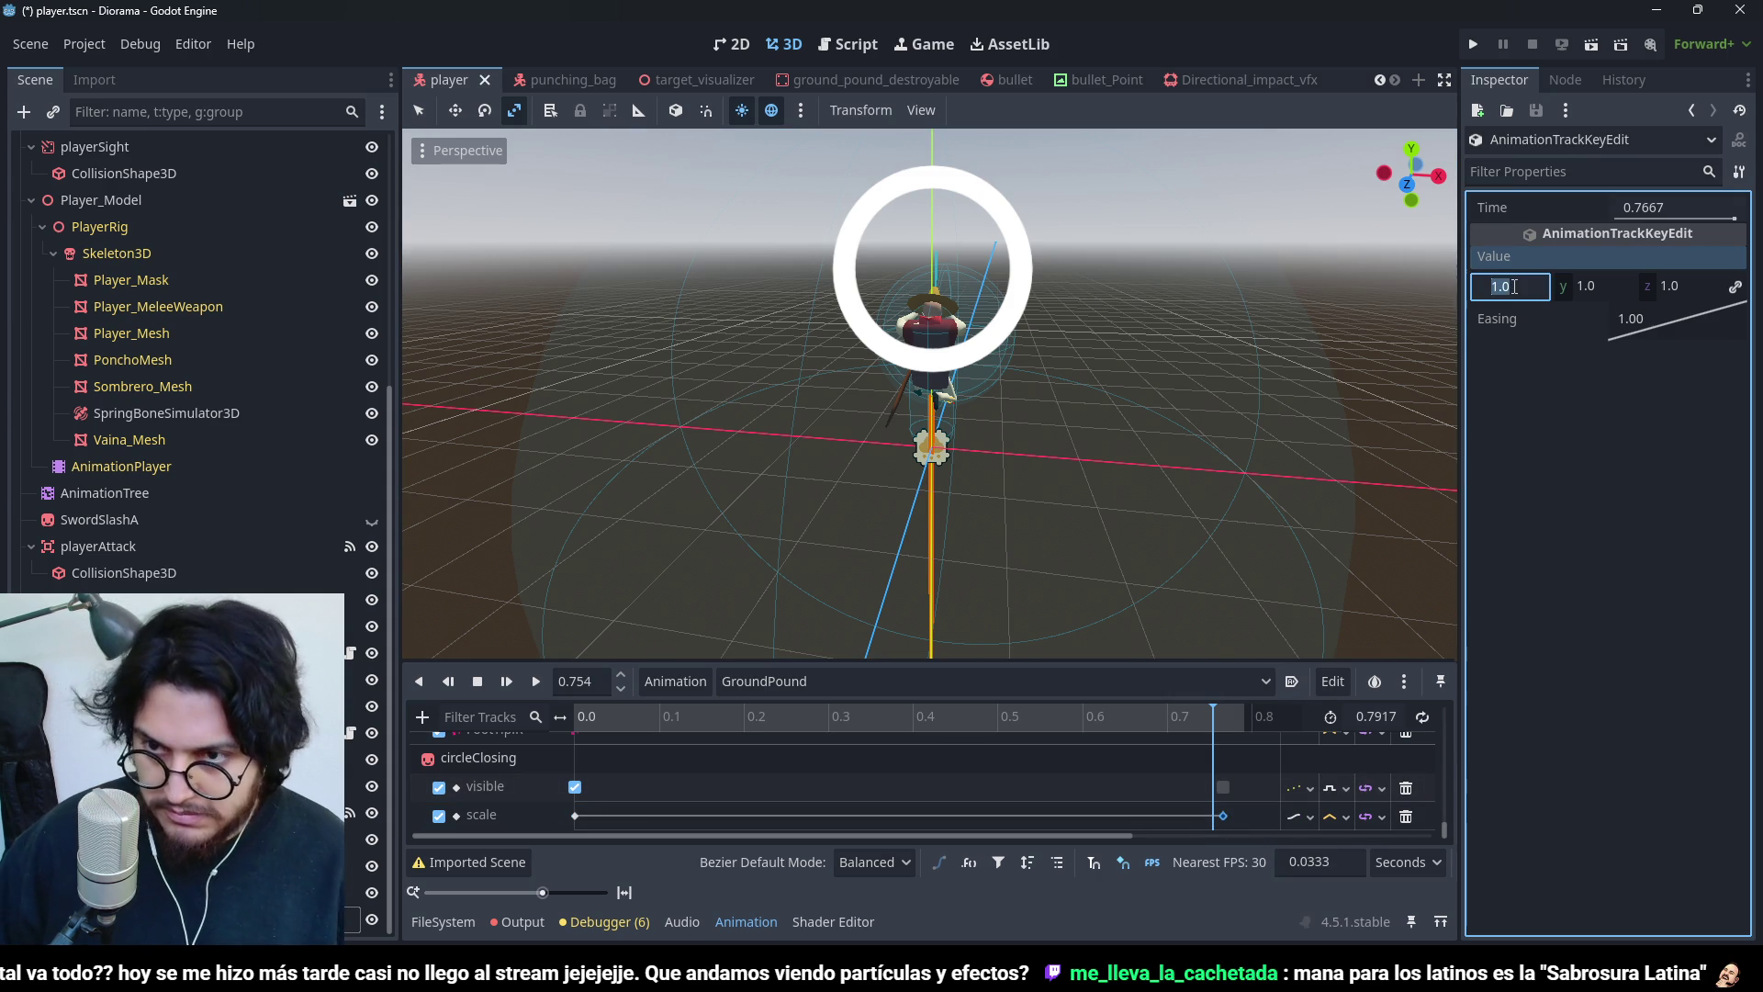
text(0)
key(Return)
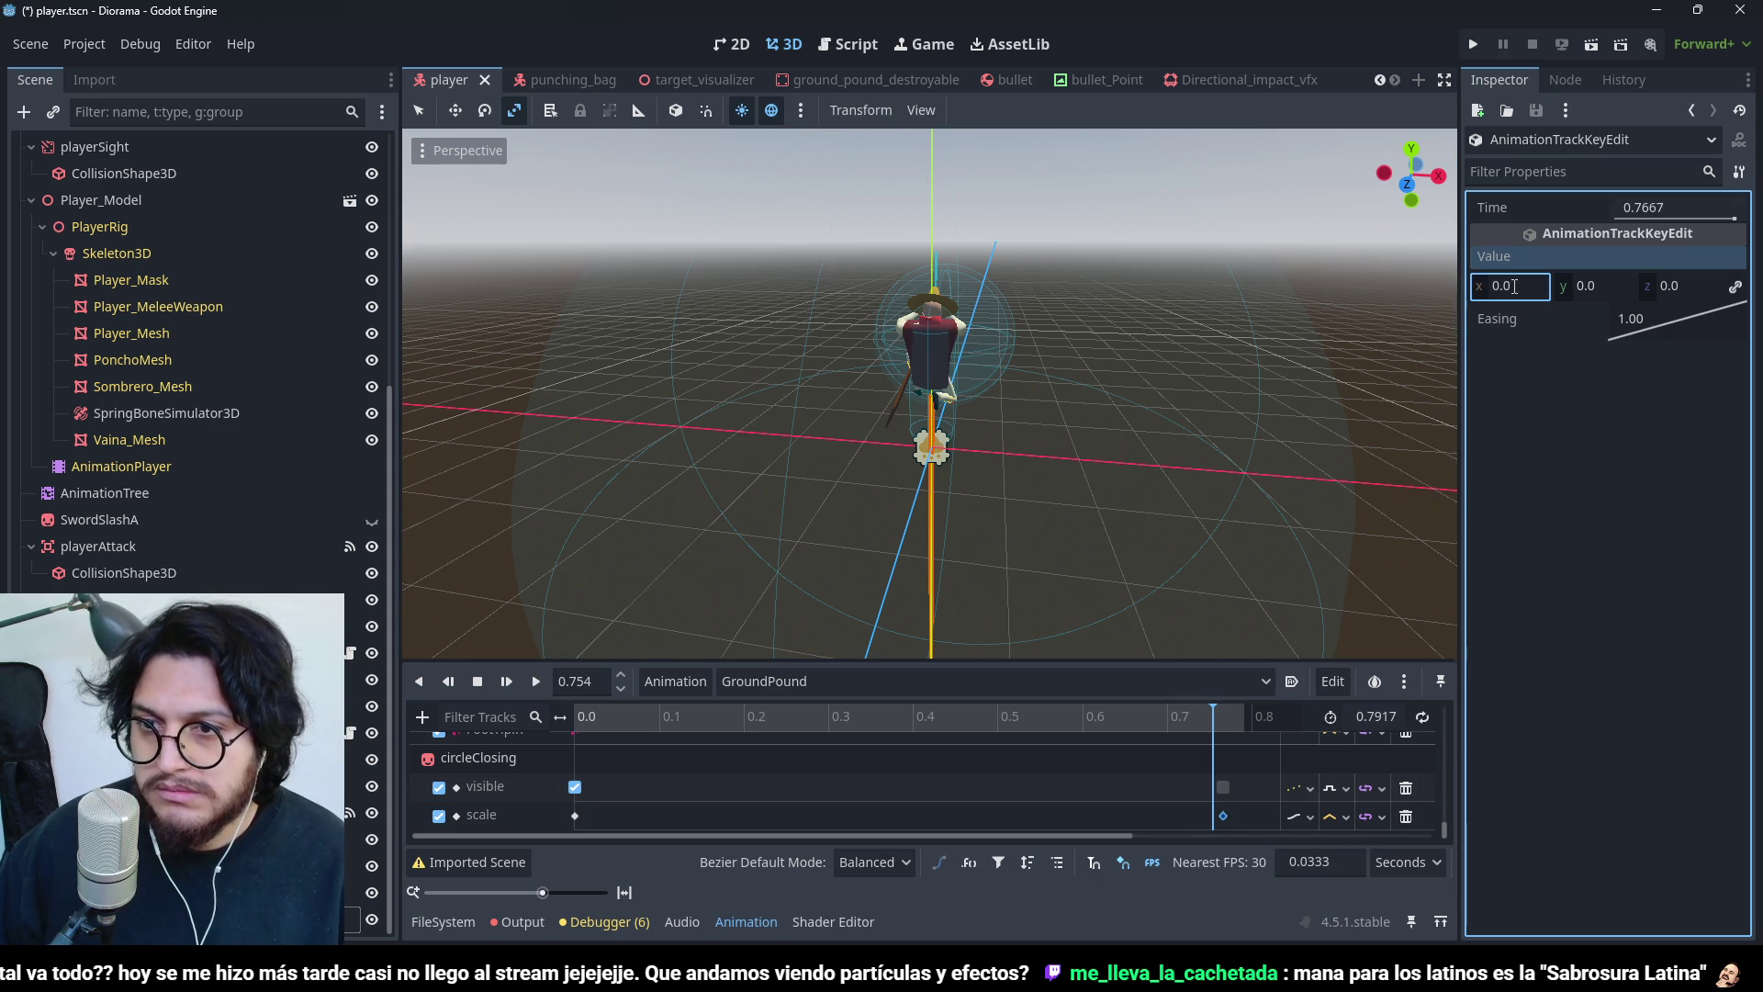
- Rewind and stop the preview, then inspect the first scale key's value
mouse_move(1103, 727)
mouse_down()
mouse_move(540, 730)
mouse_move(1224, 746)
mouse_up()
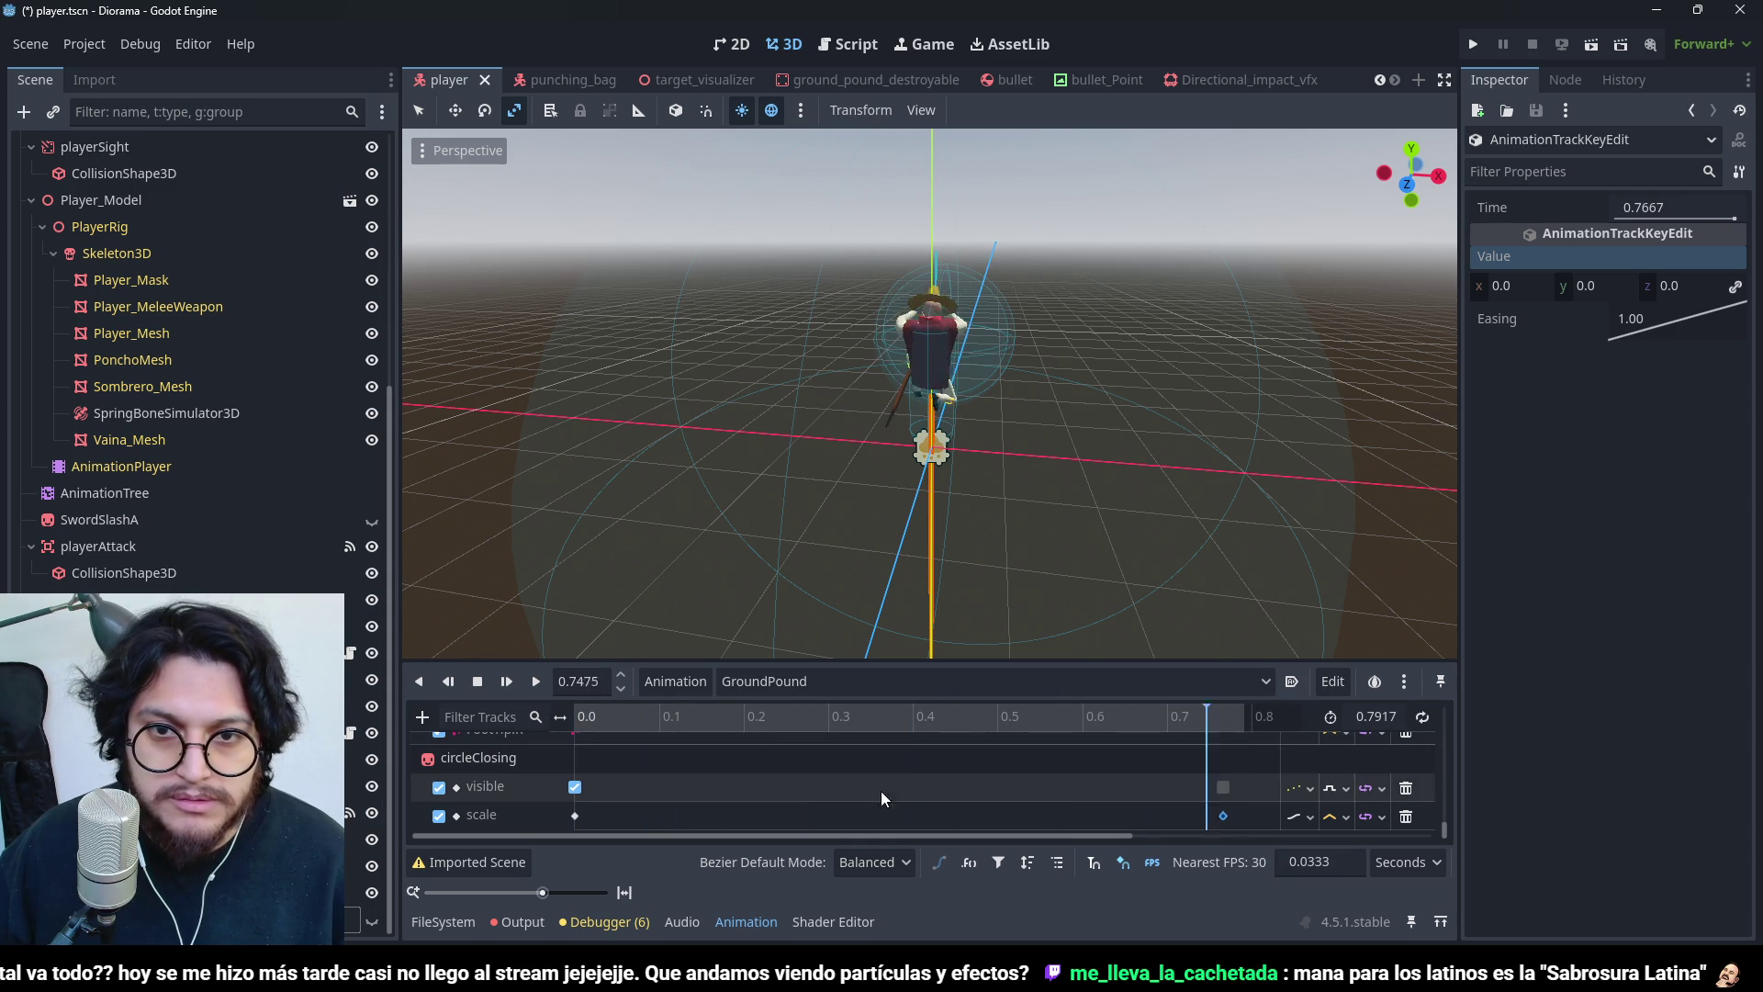
click(476, 681)
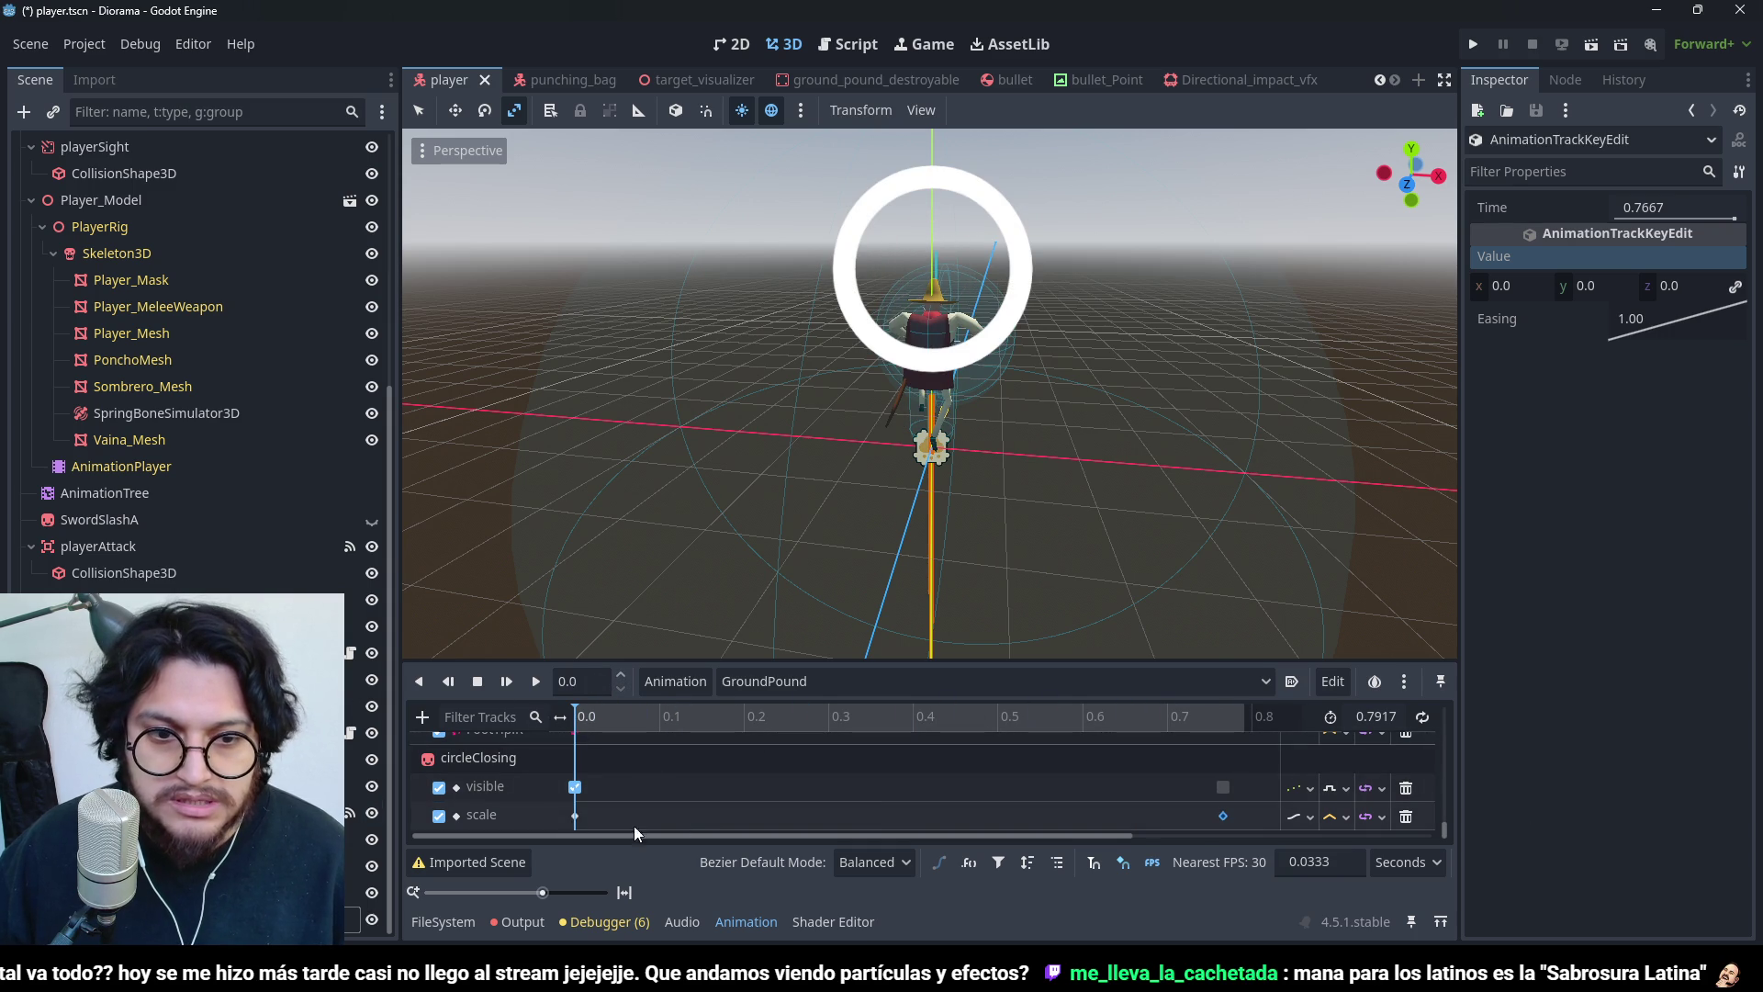
click(572, 817)
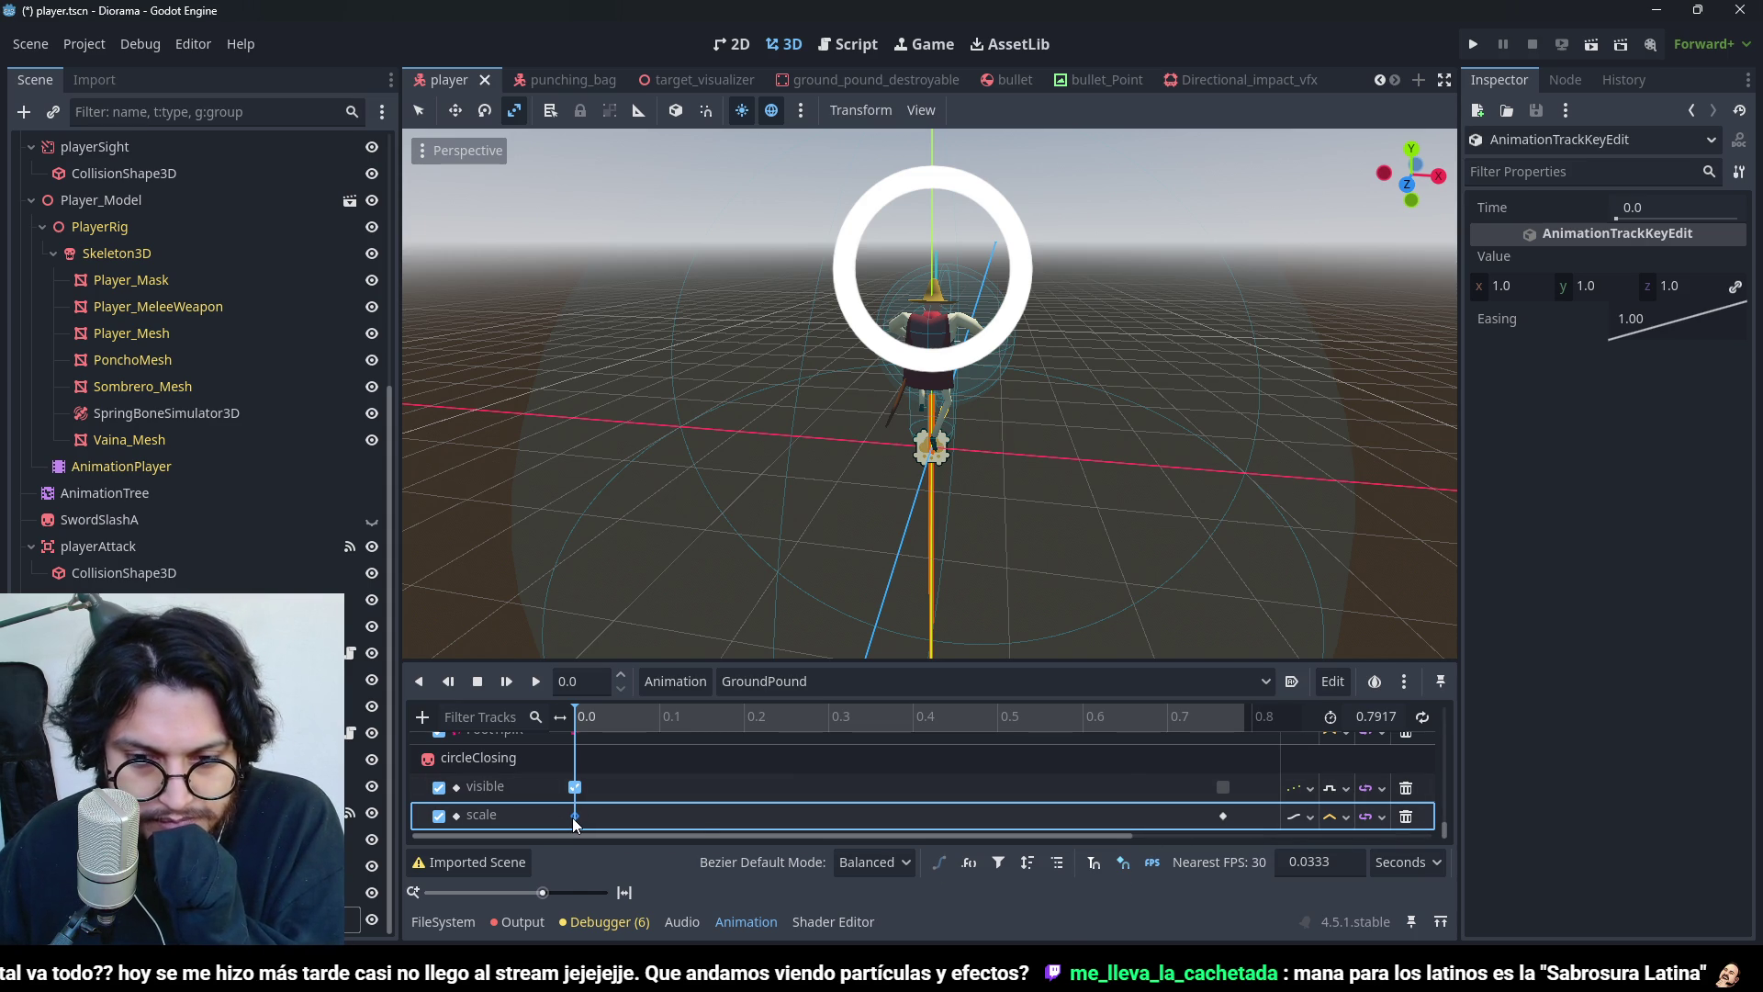
mouse_move(574, 819)
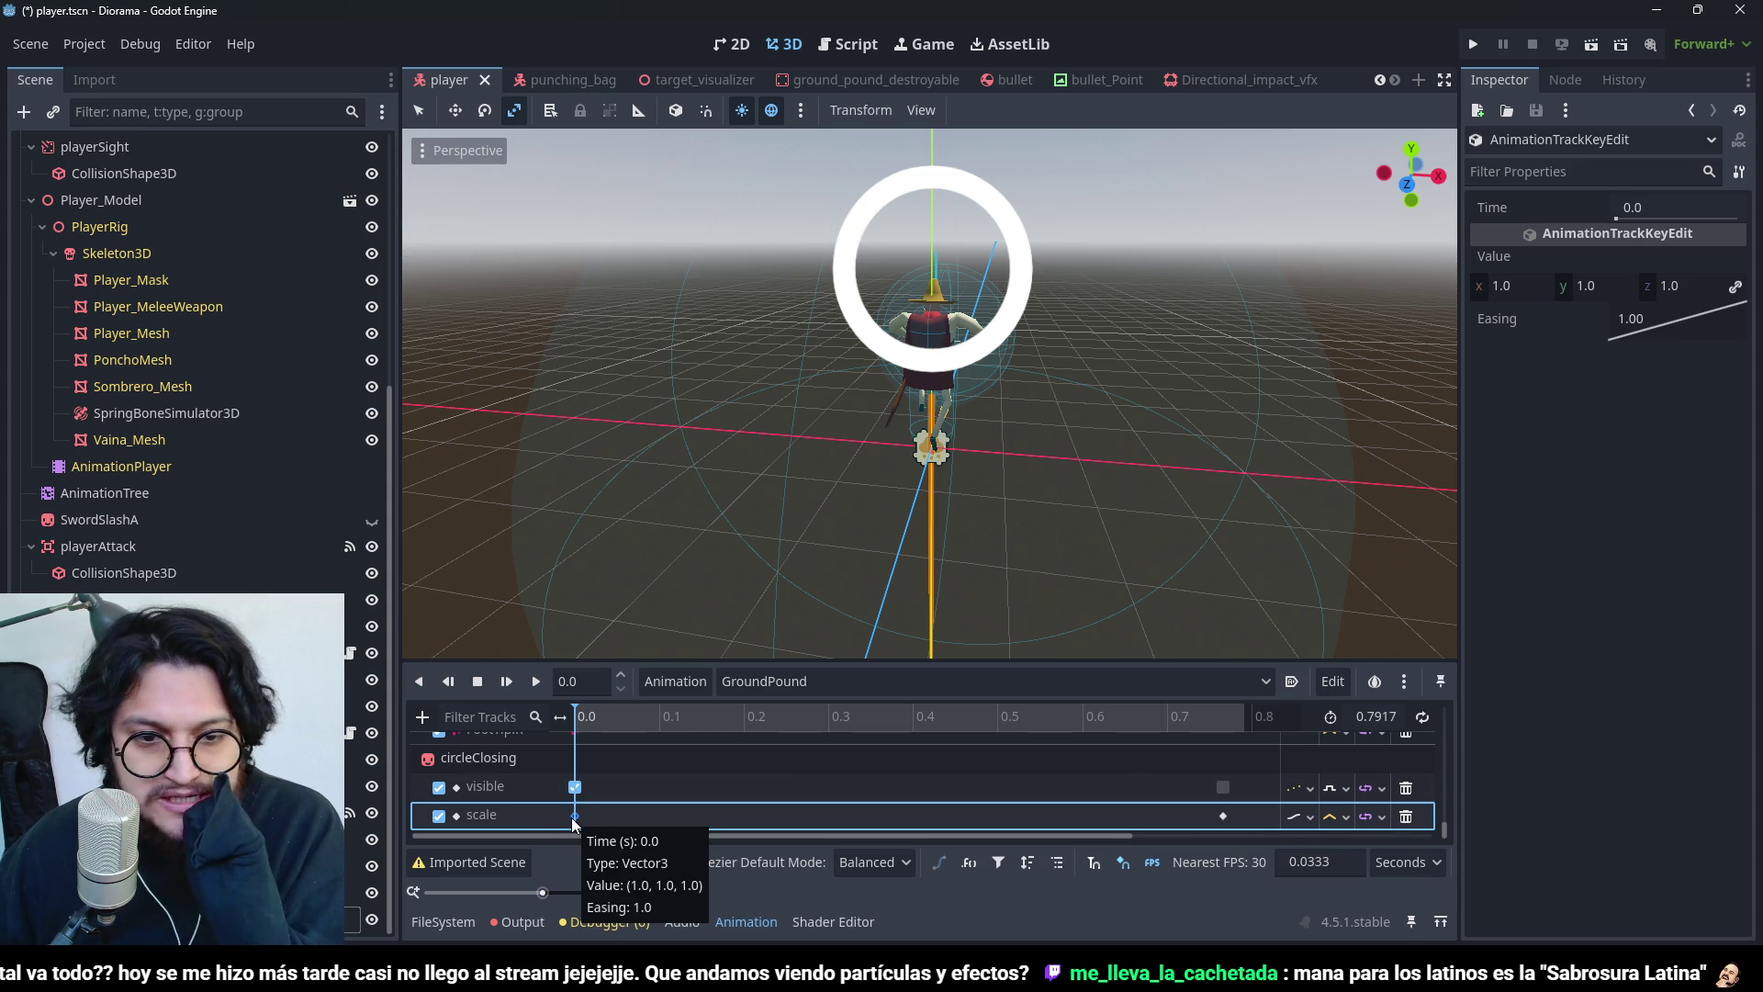
click(421, 717)
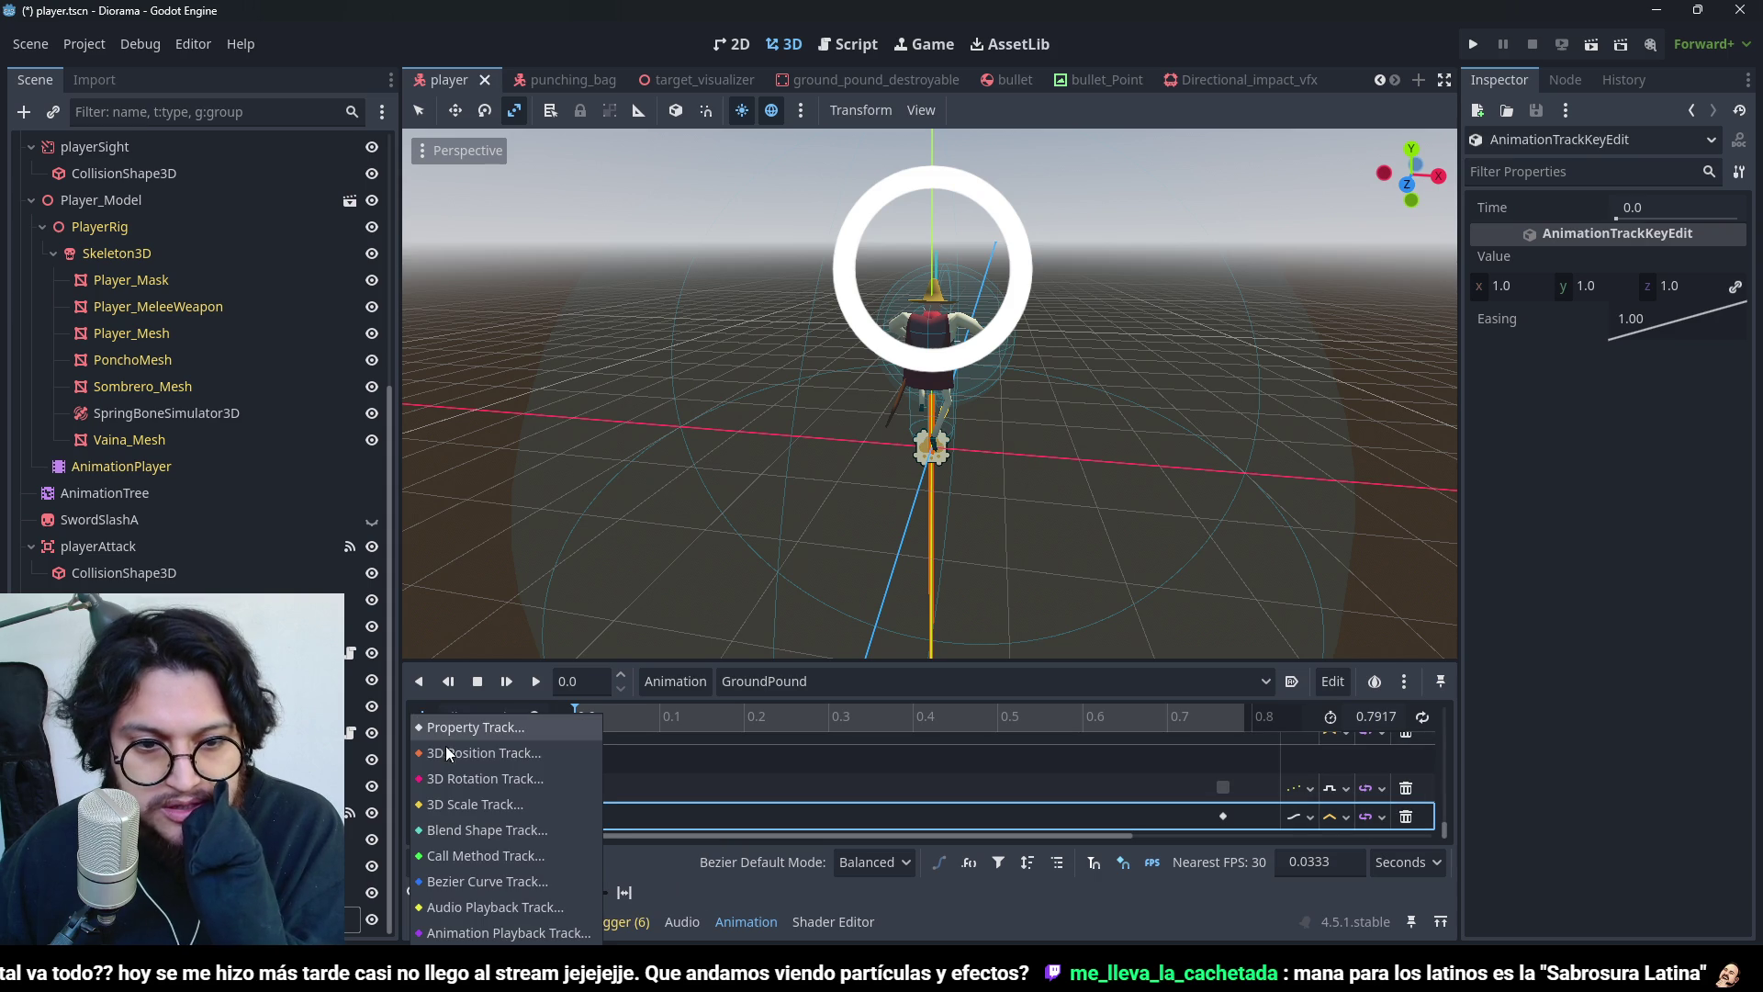
- Add a Bezier Curve Track for circleClosing's scale, then undo it
click(537, 878)
click(805, 752)
click(808, 795)
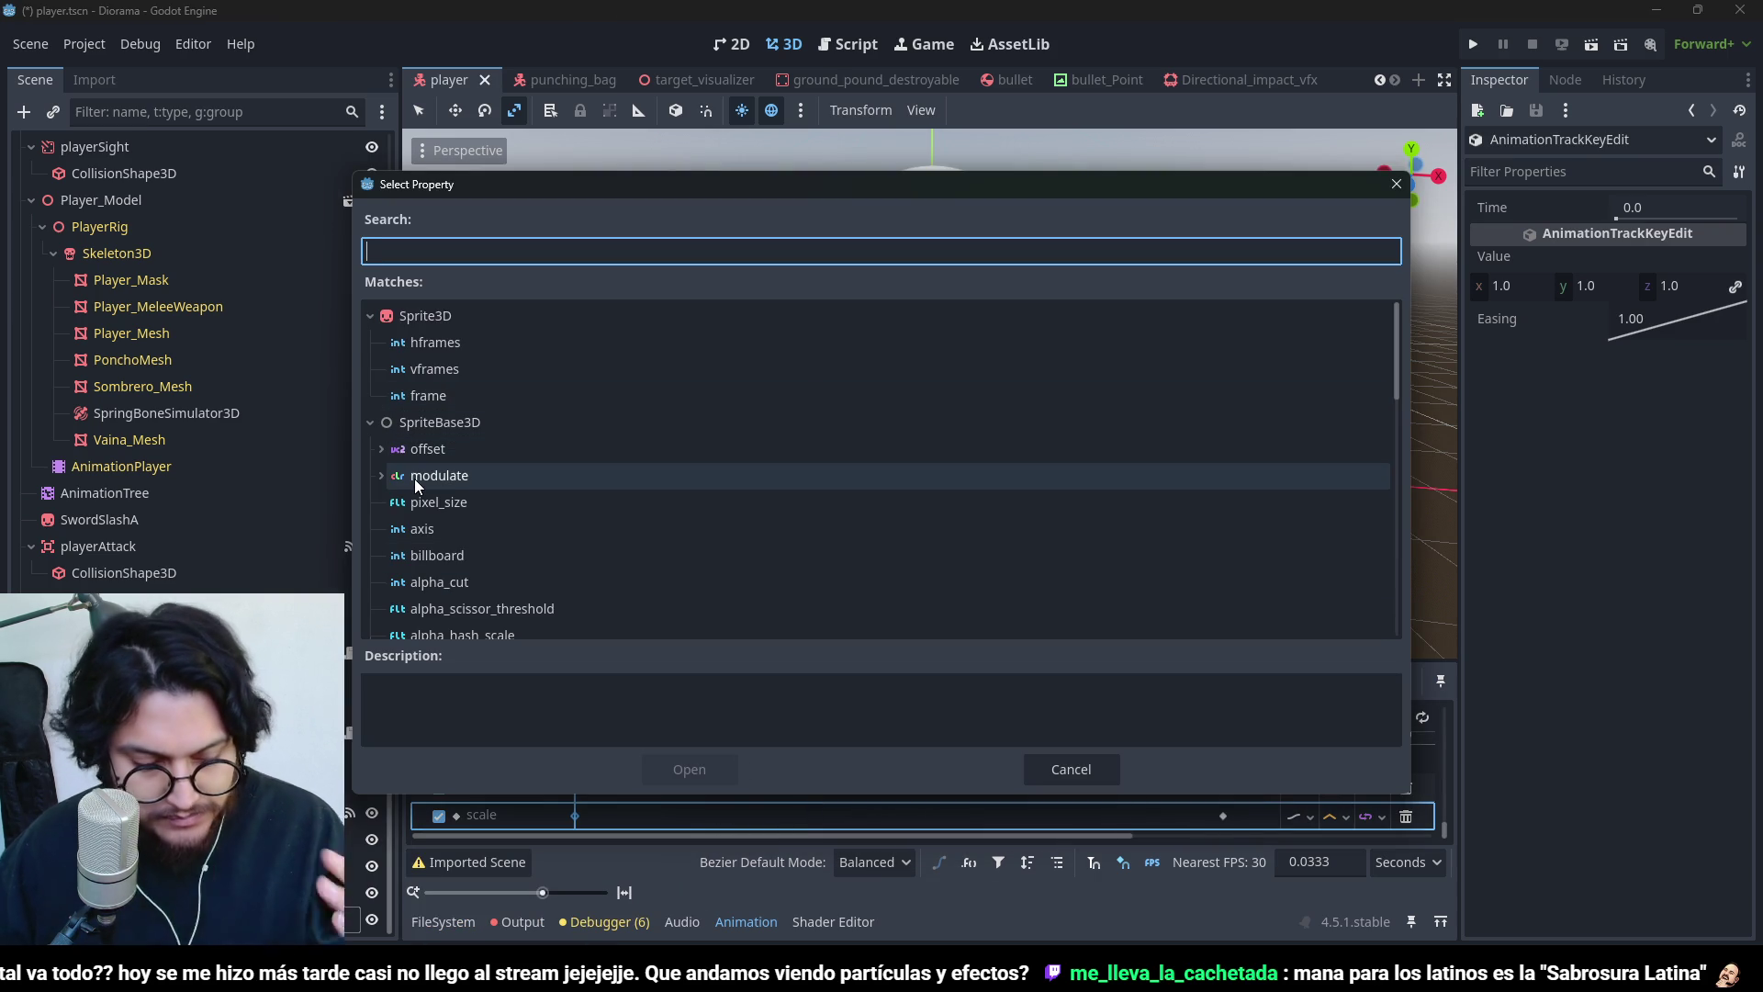
text(scale)
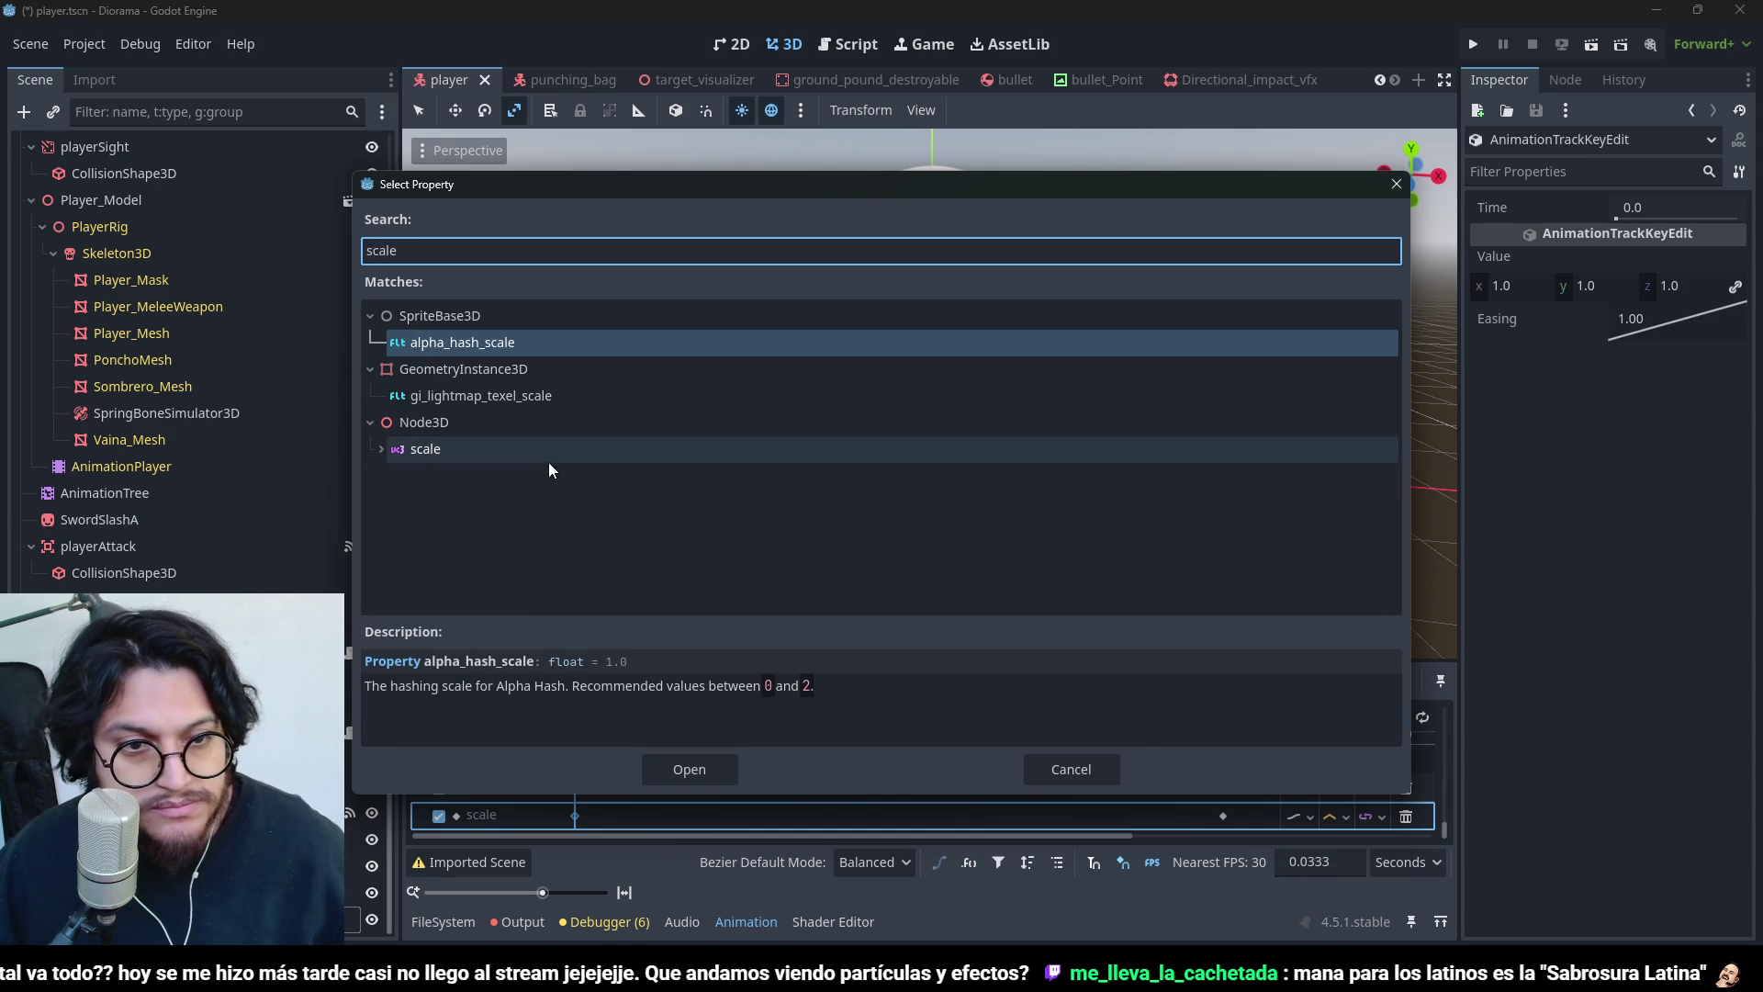
double_click(548, 460)
scroll(703, 798, up, 2)
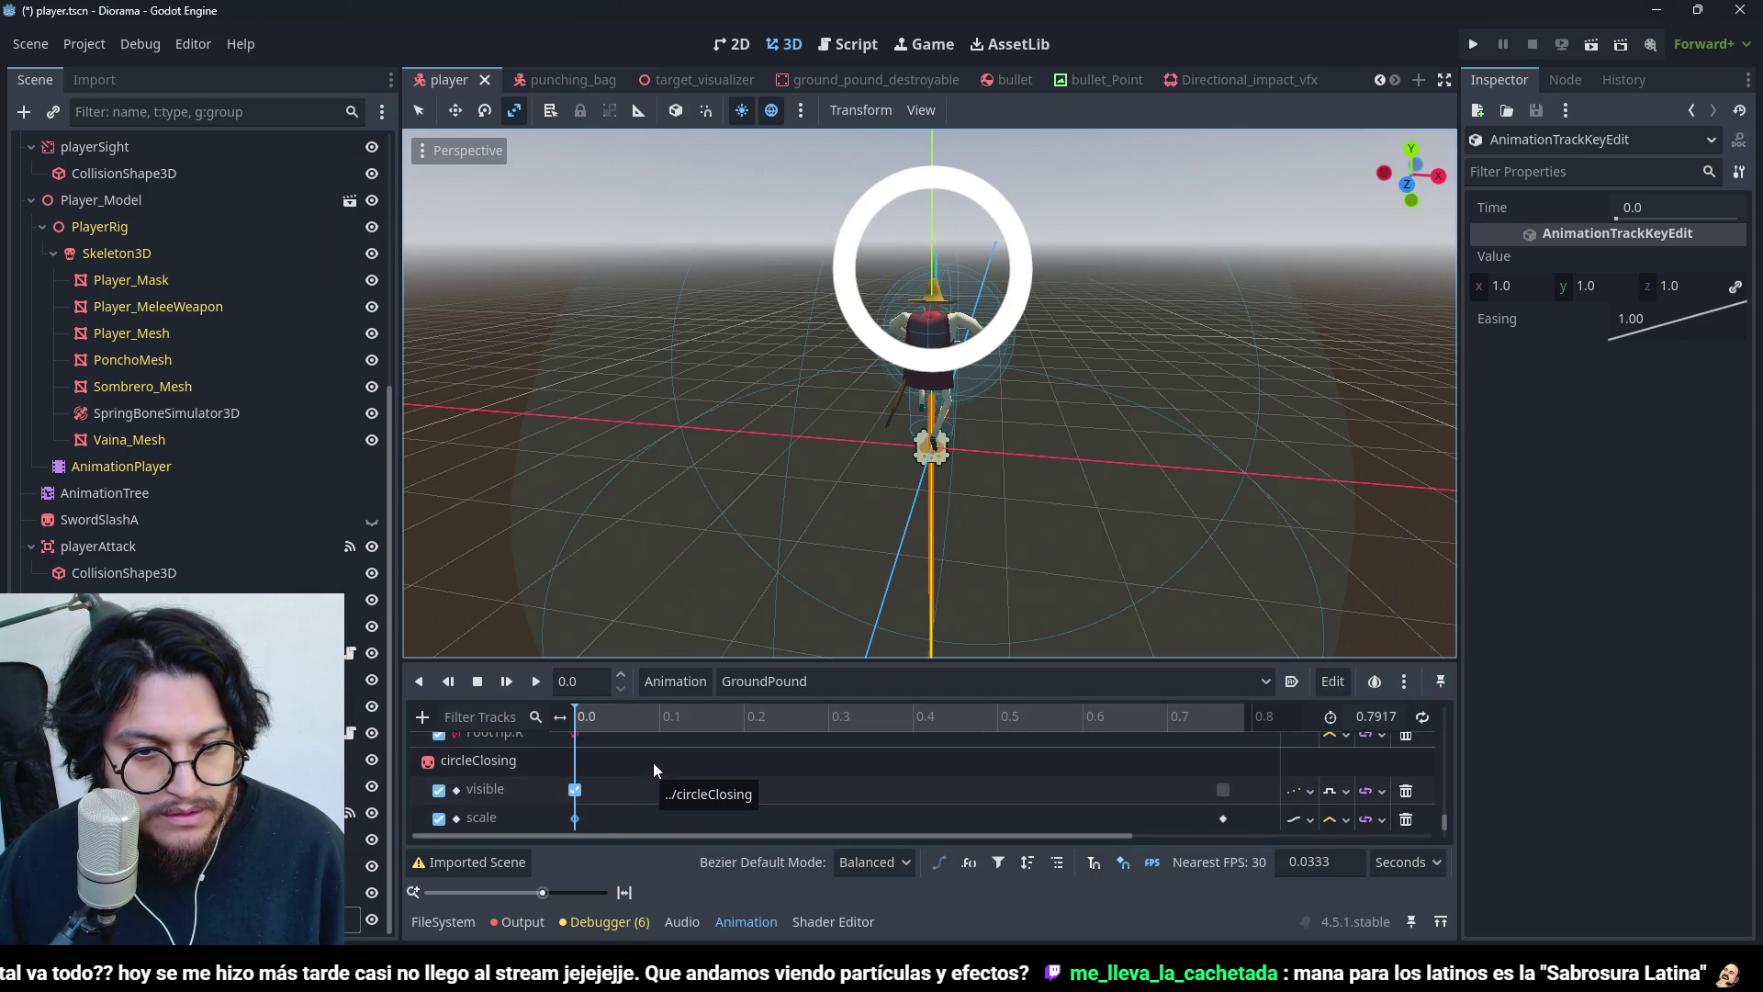
scroll(641, 808, down, 2)
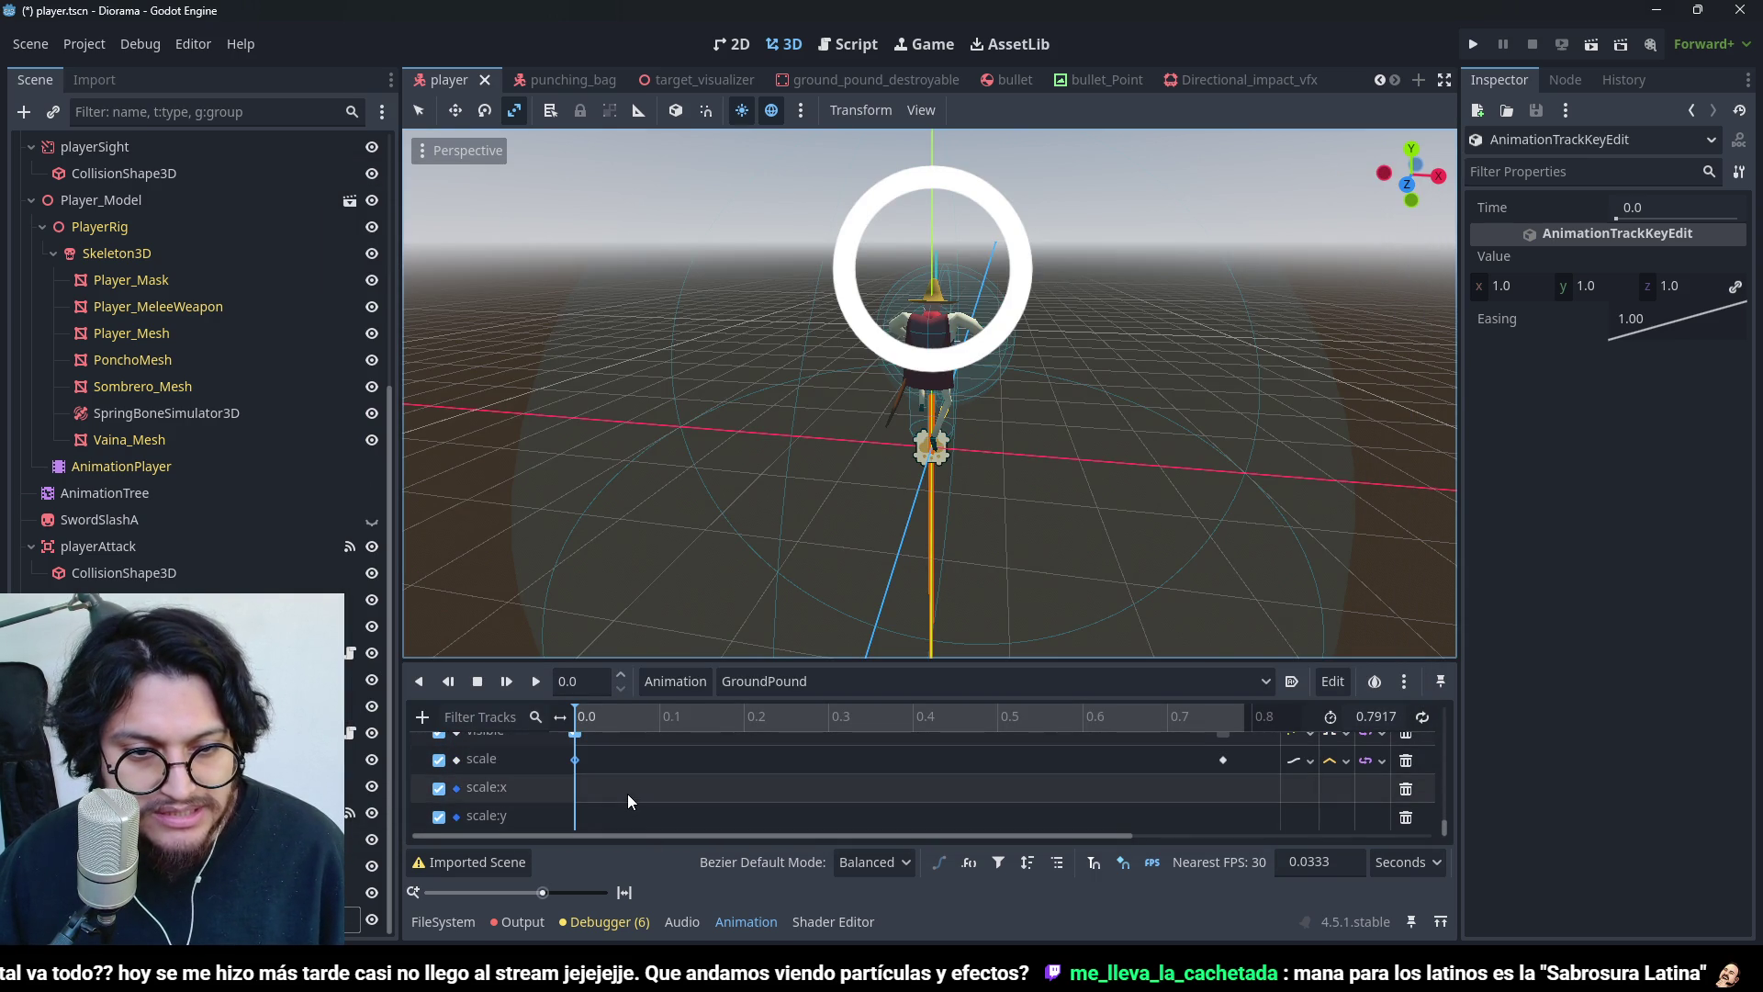
scroll(626, 793, down, 1)
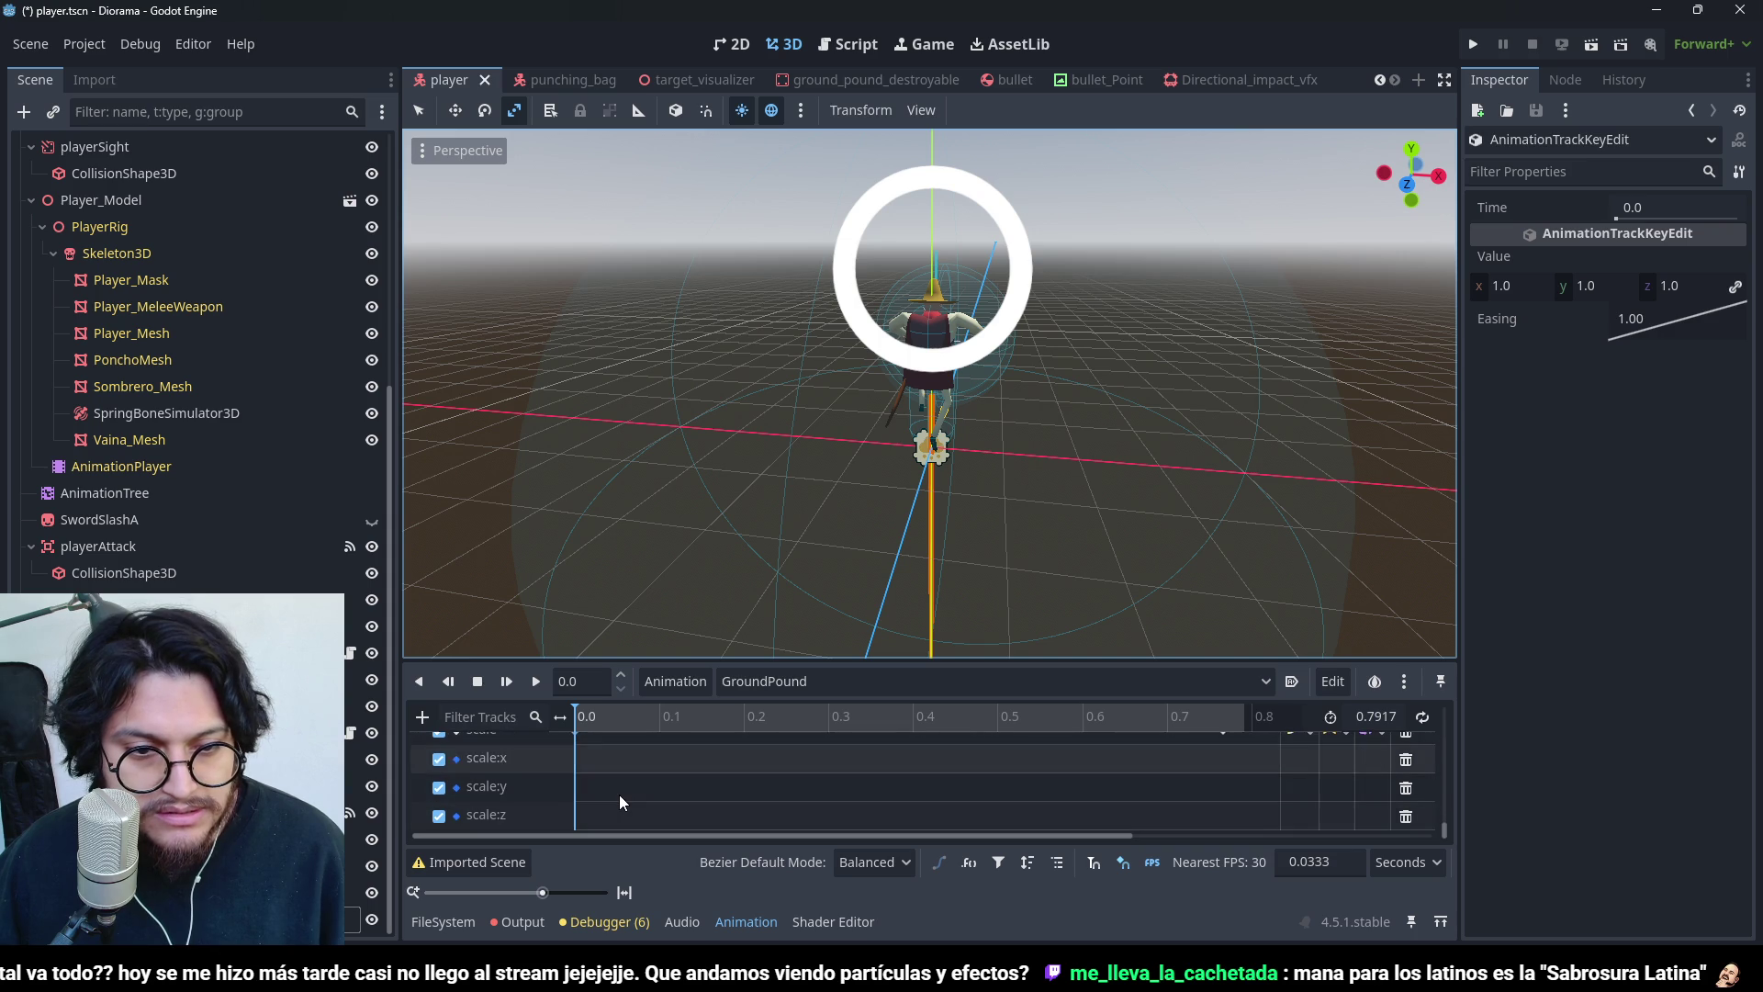
key(ctrl+z)
key(ctrl+z)
key(ctrl+z)
- Save the scene, preview GroundPound rewound to 0.0, and run the game to test it
key(ctrl+s)
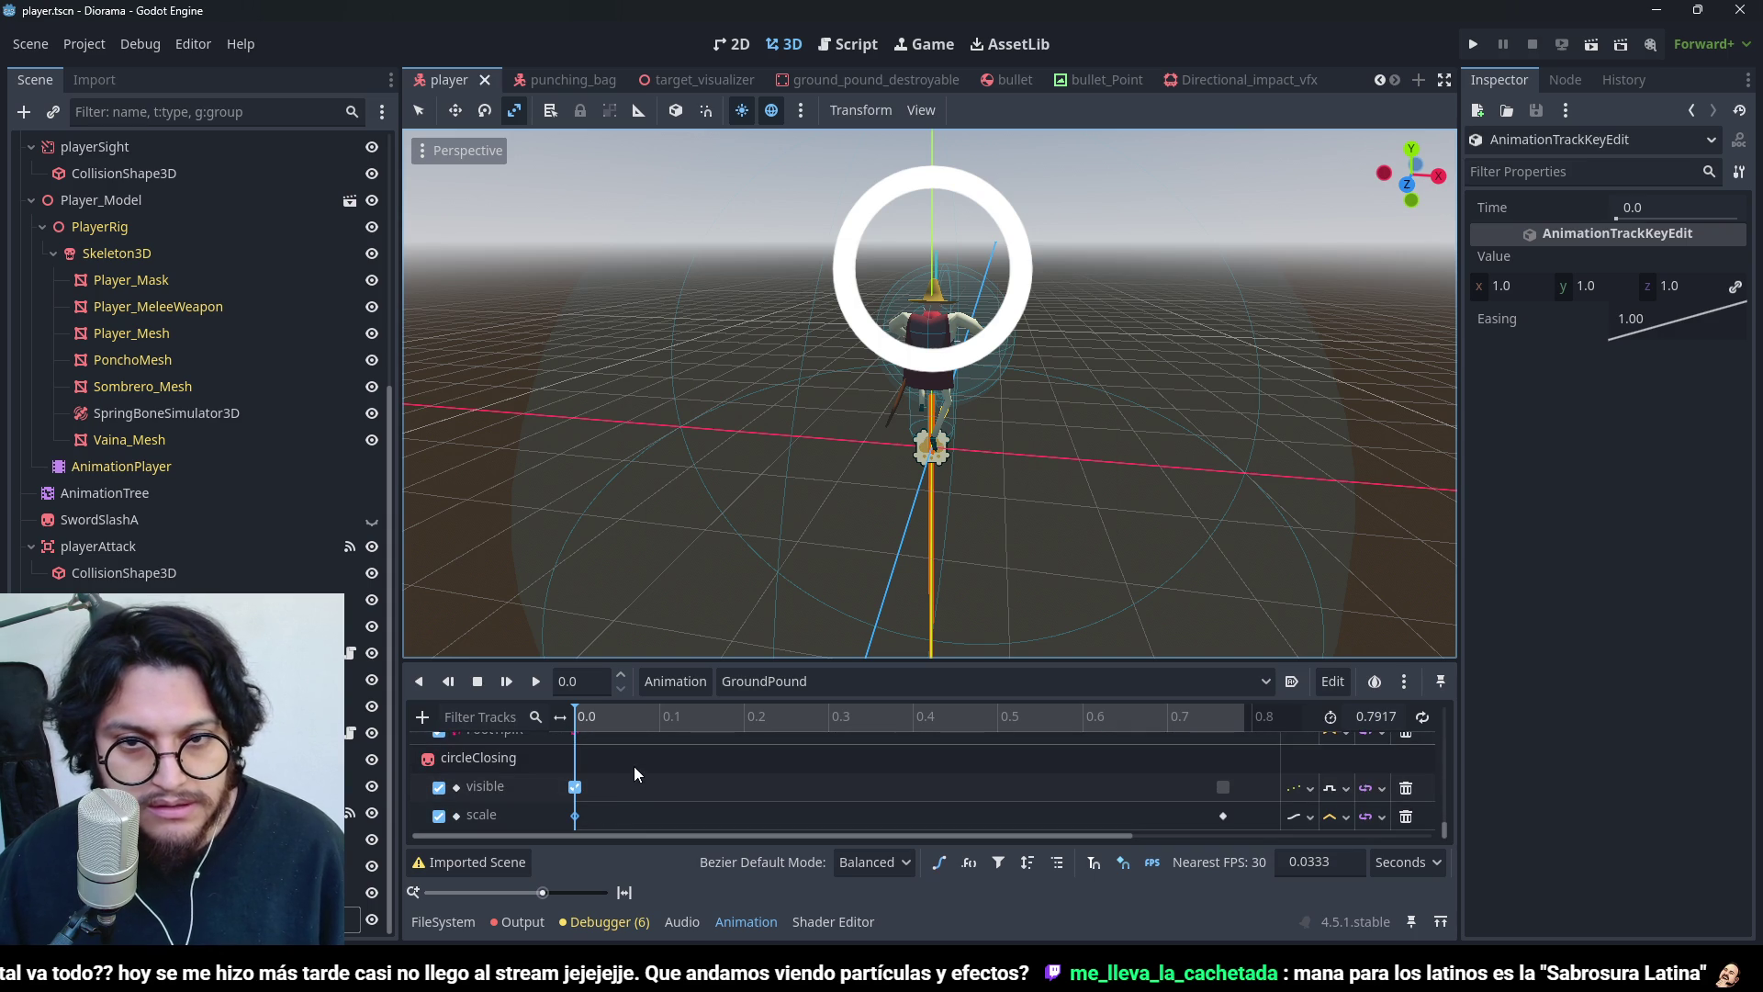
click(536, 681)
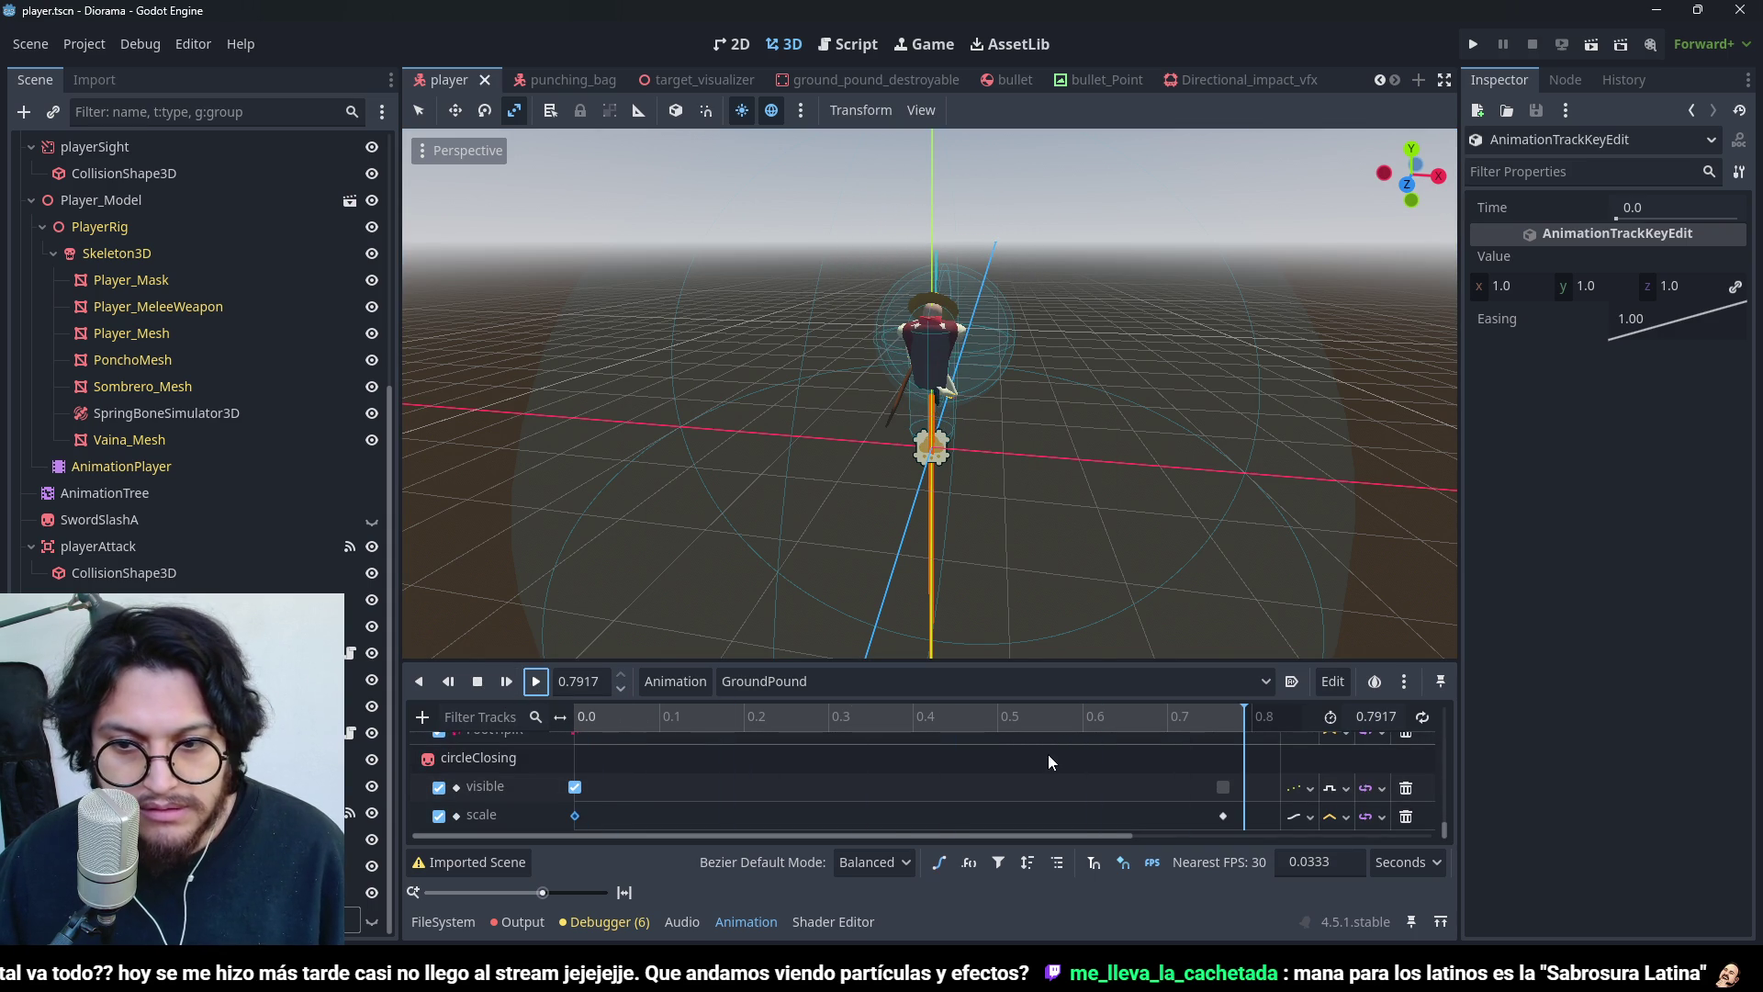
drag(645, 716, 575, 716)
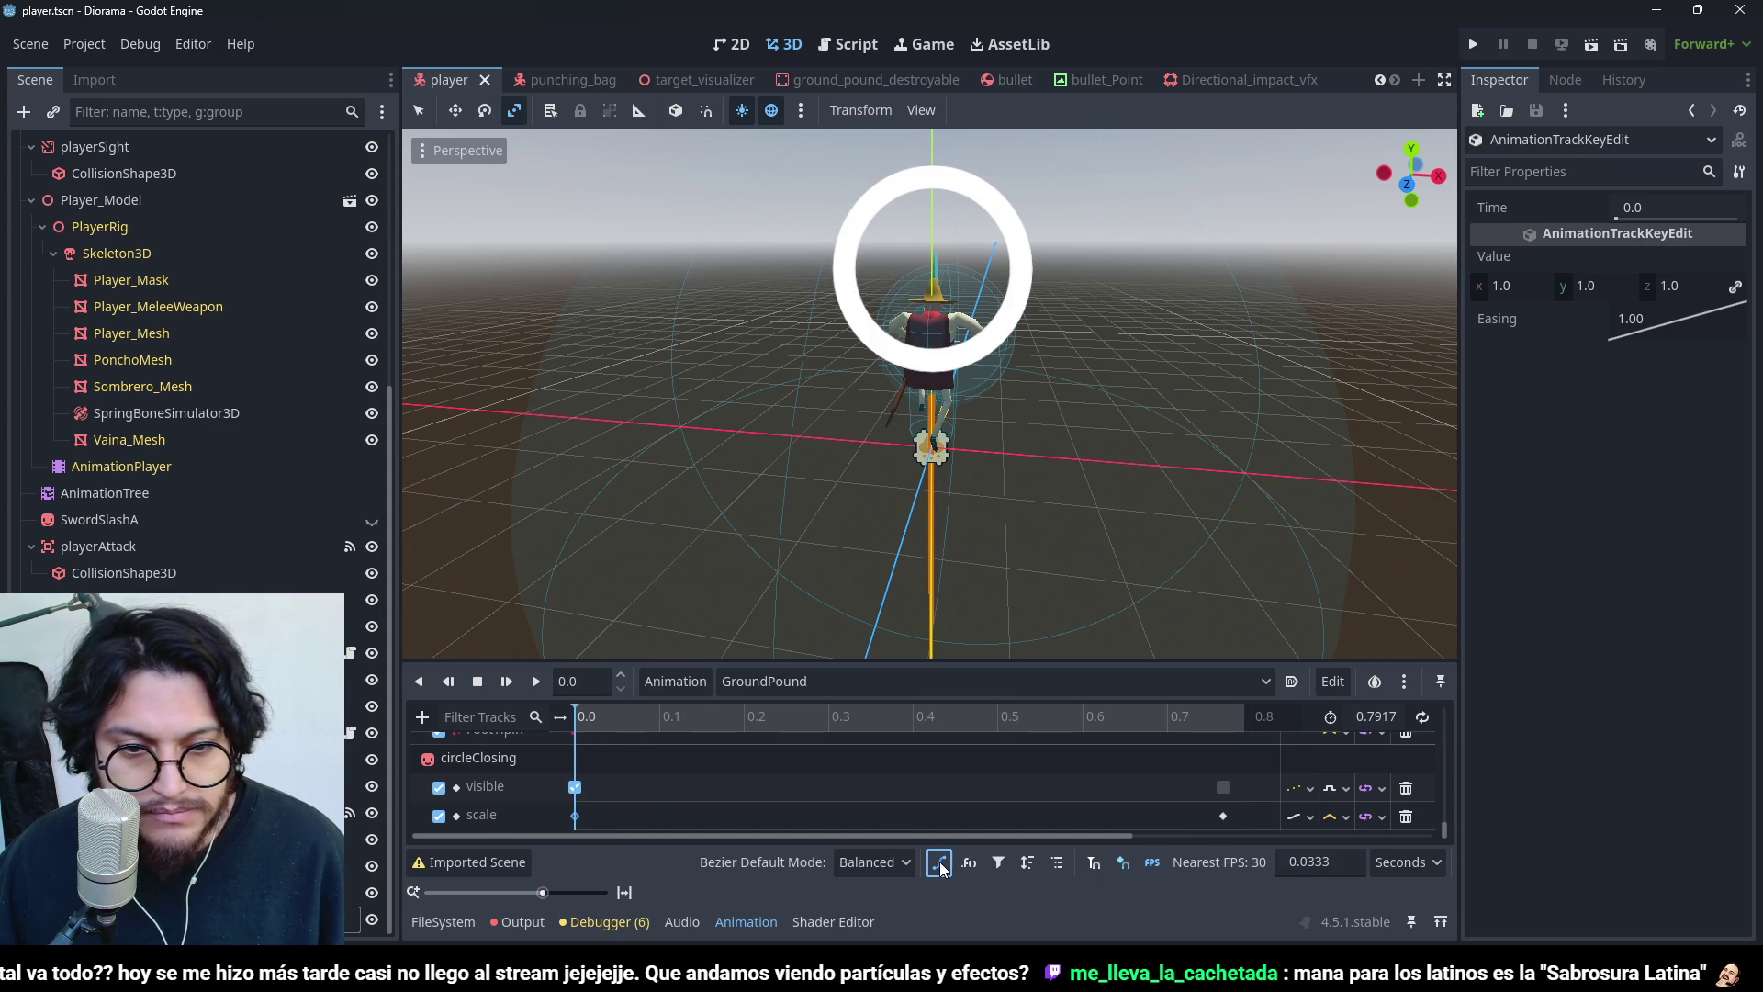
click(582, 816)
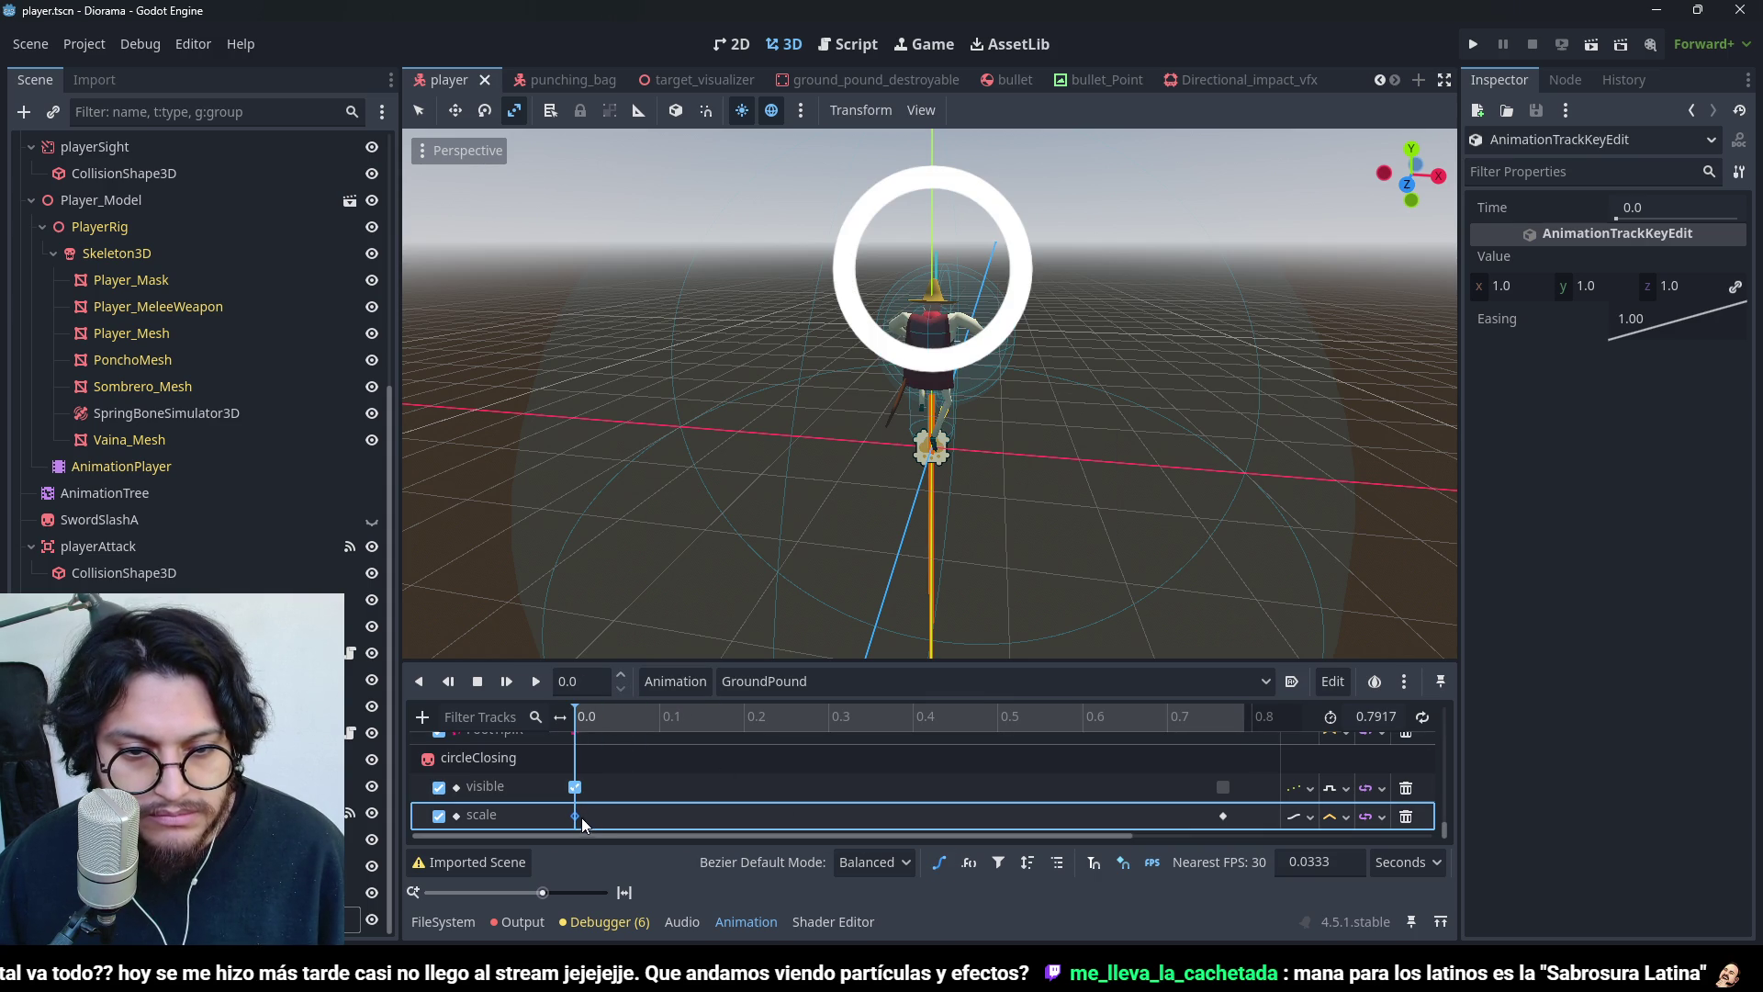
right_click(576, 818)
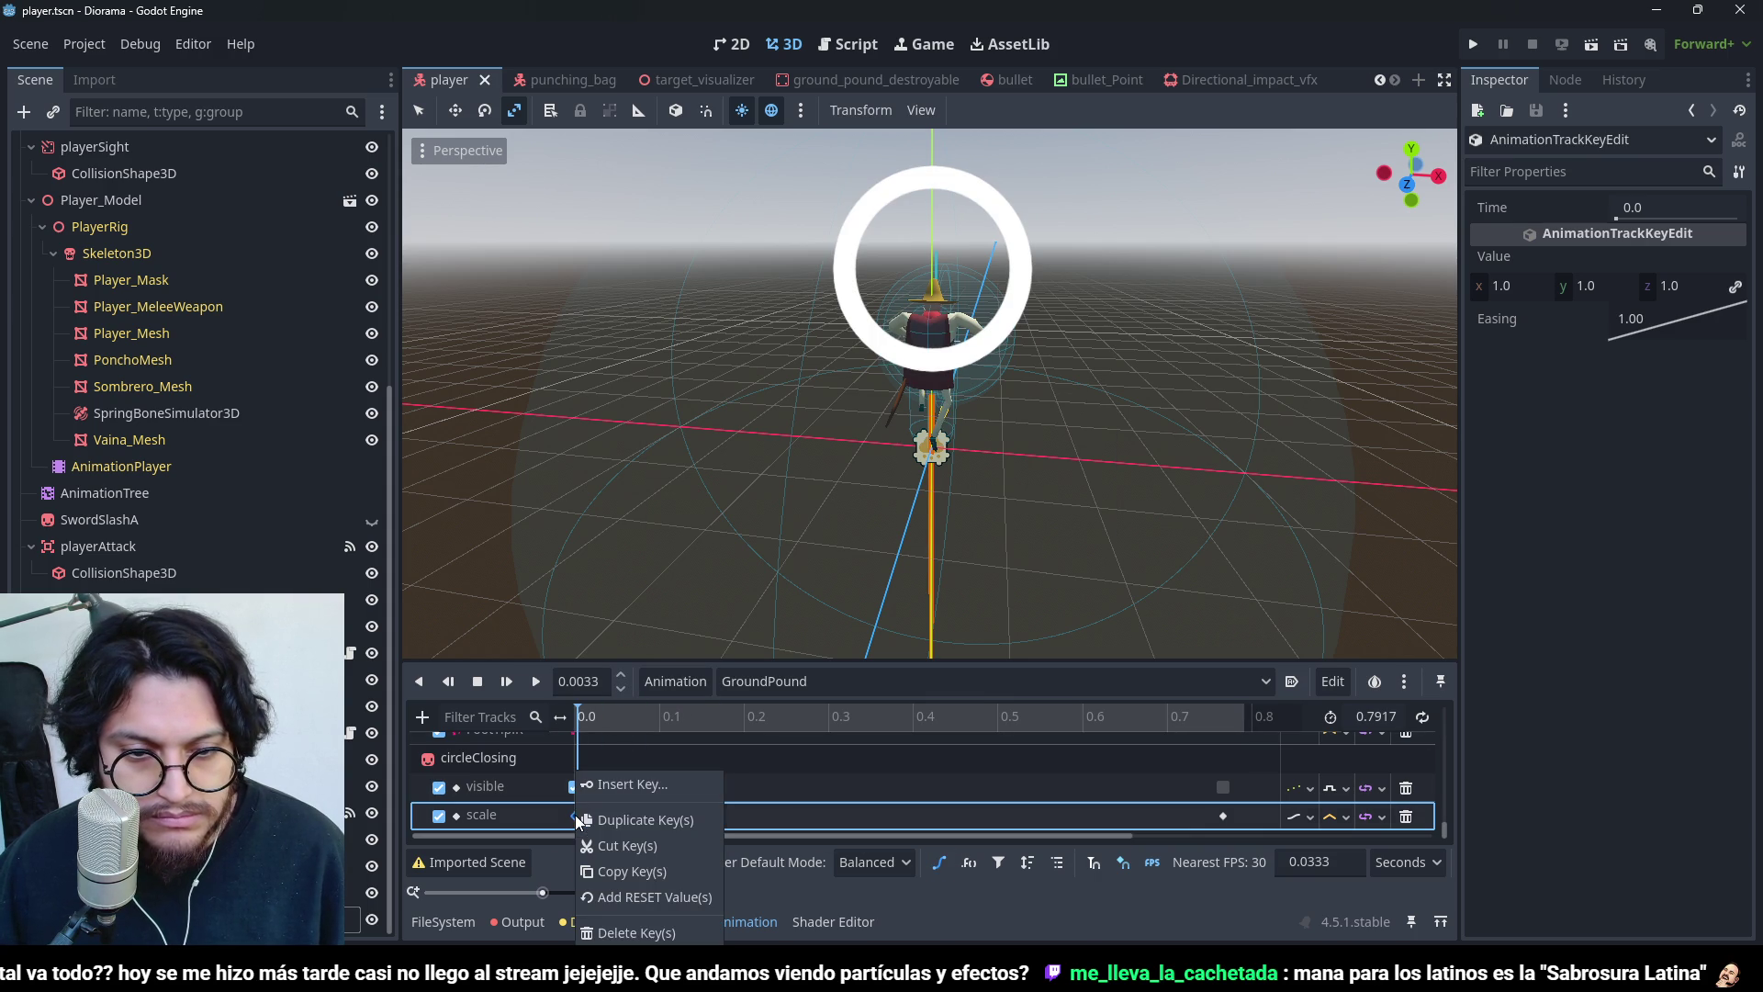
click(832, 808)
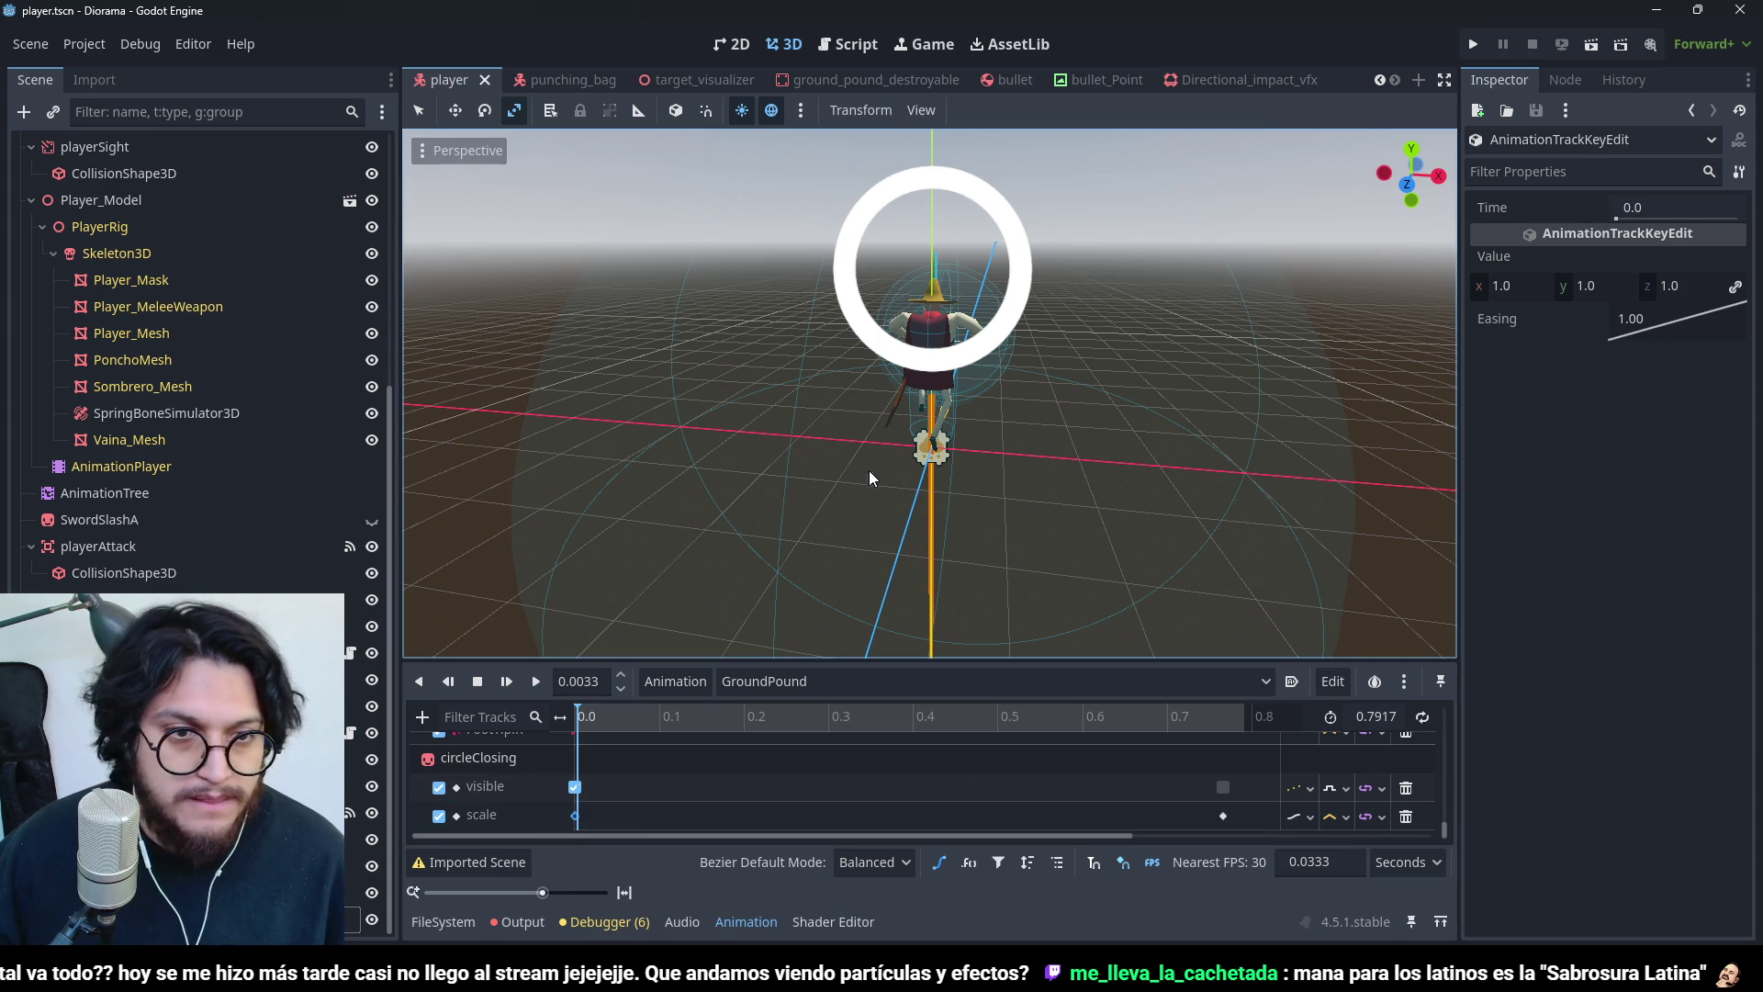
drag(577, 716, 543, 714)
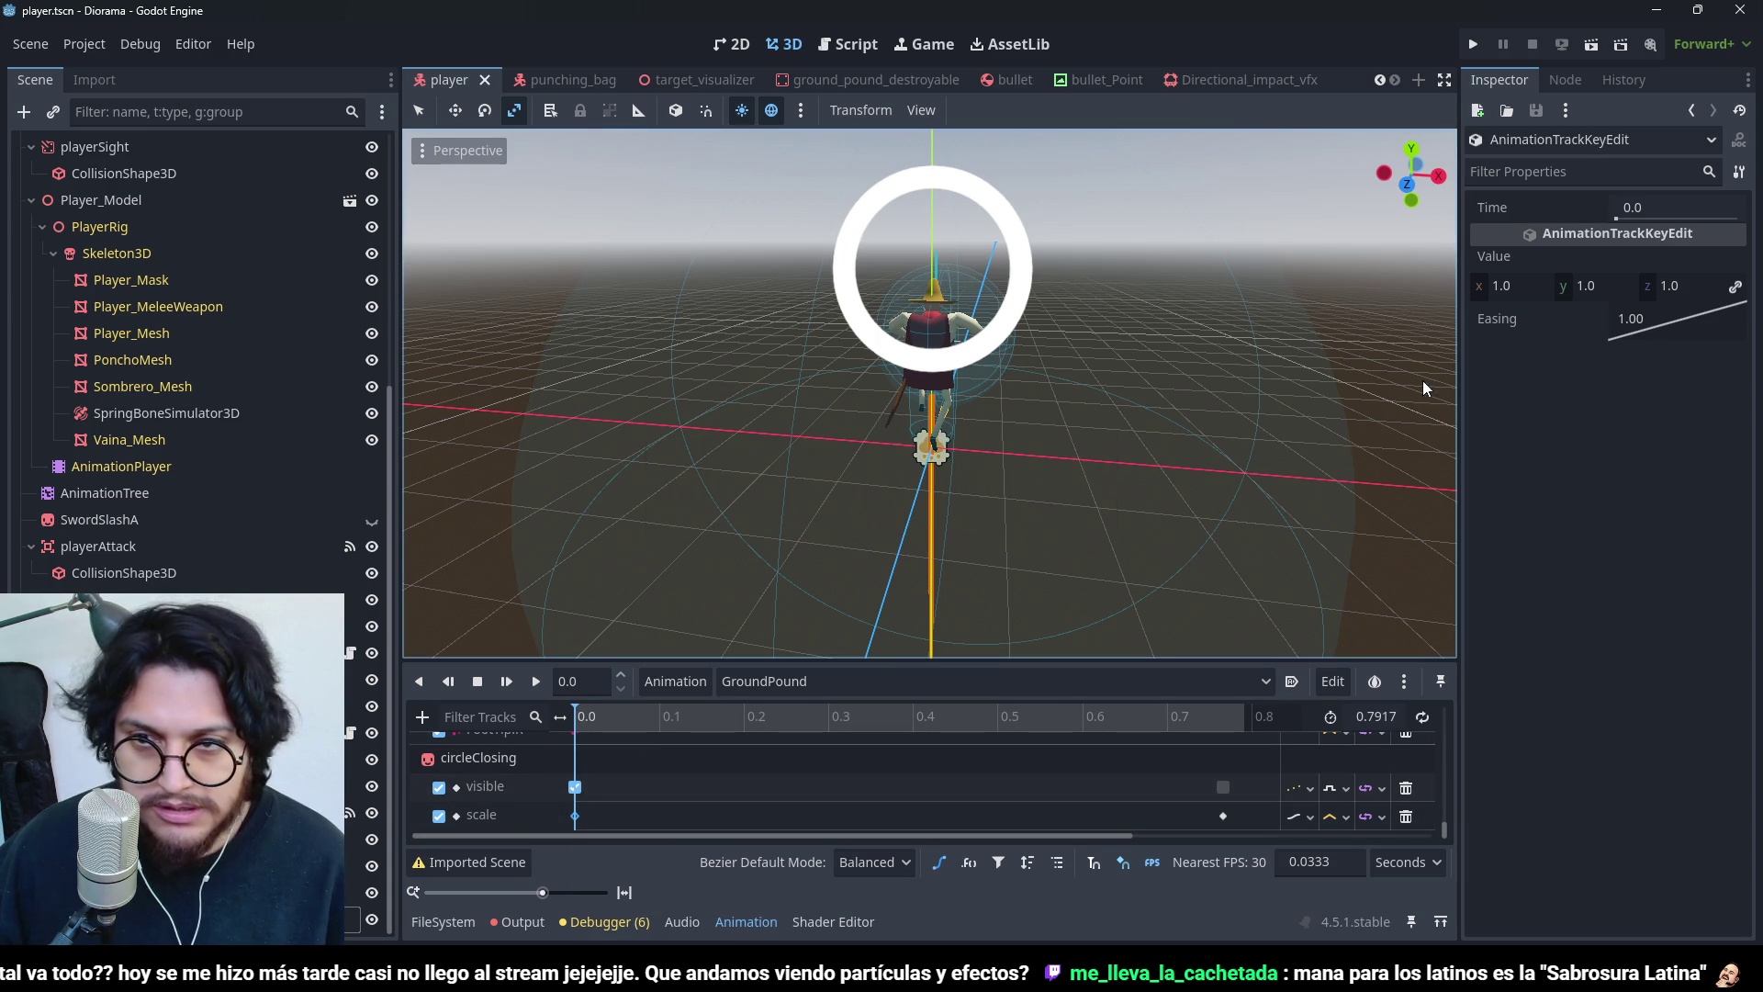
click(1474, 45)
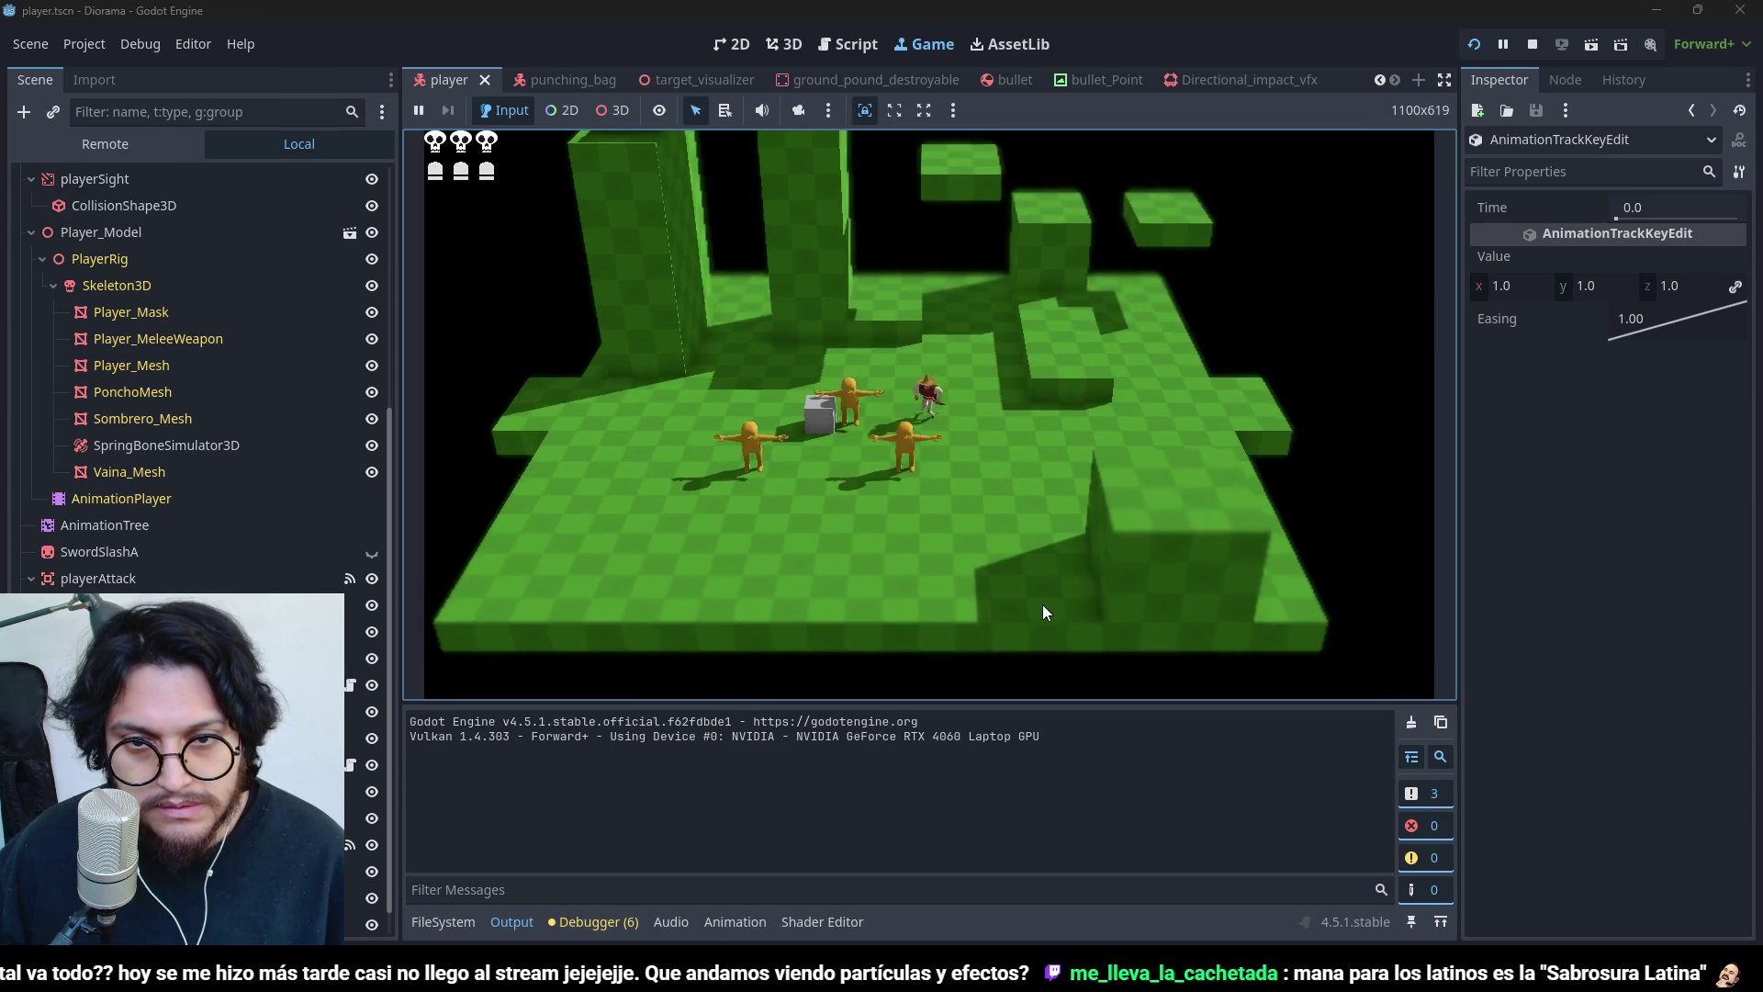
- Jump and ground-pound repeatedly in the running game to test the slam
key(space)
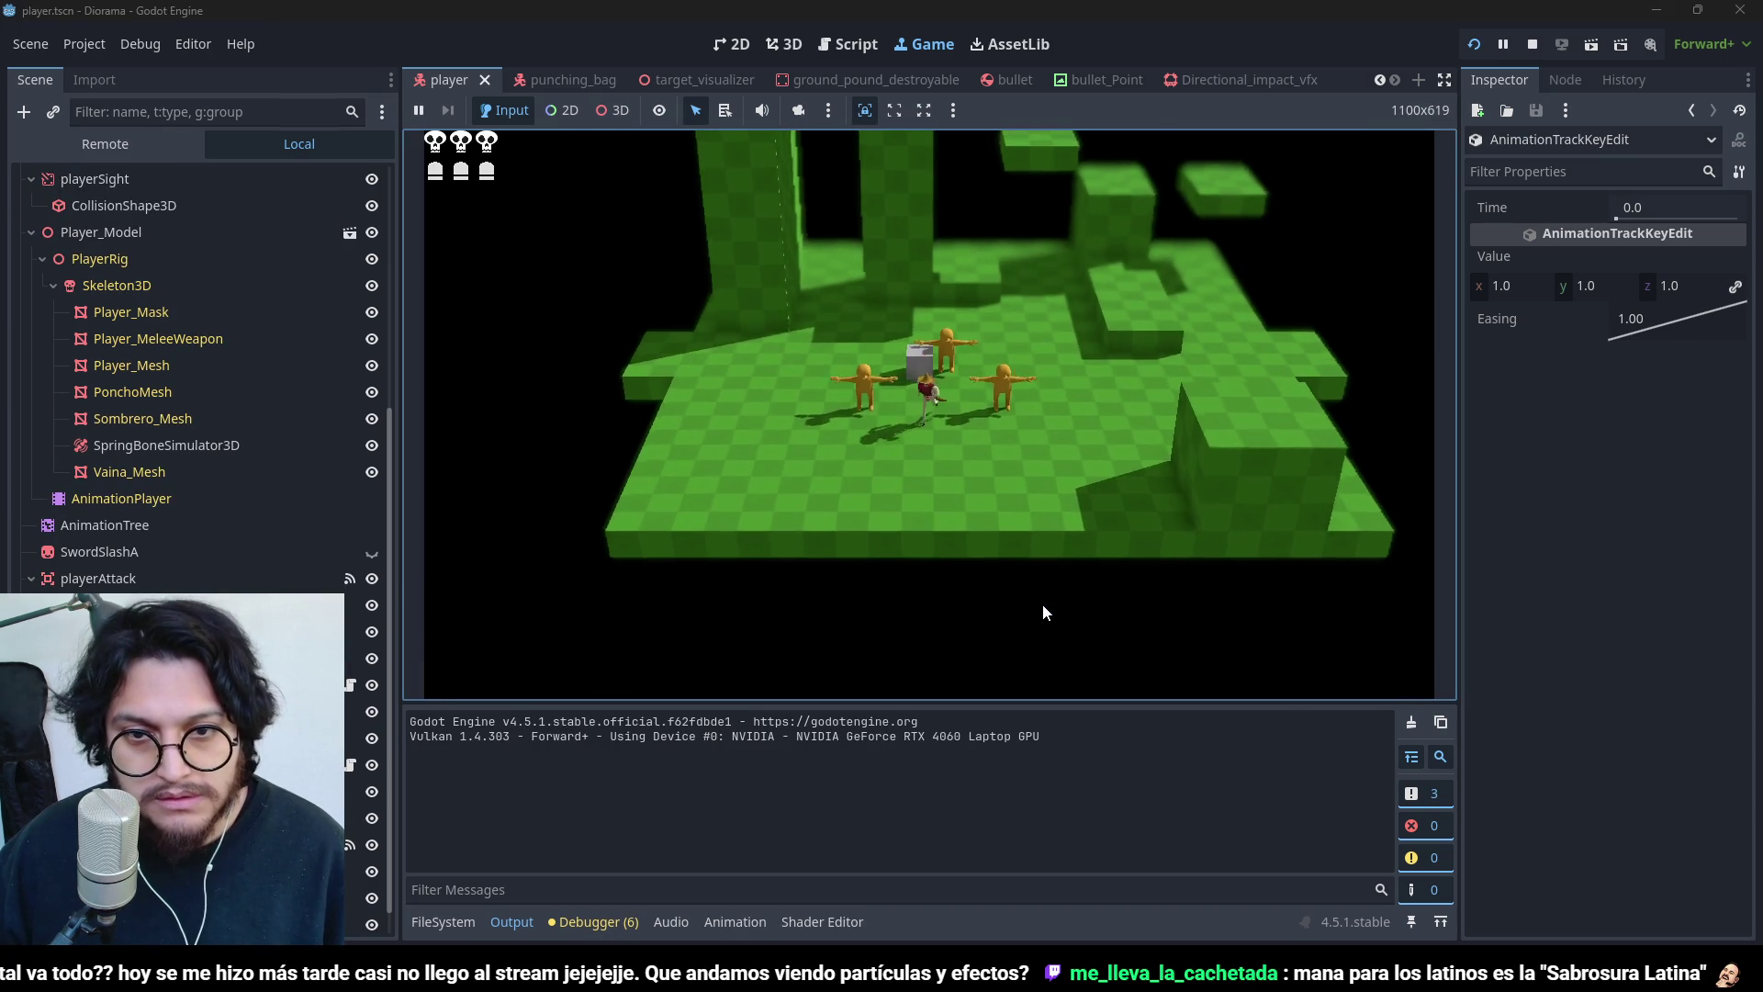
key(space)
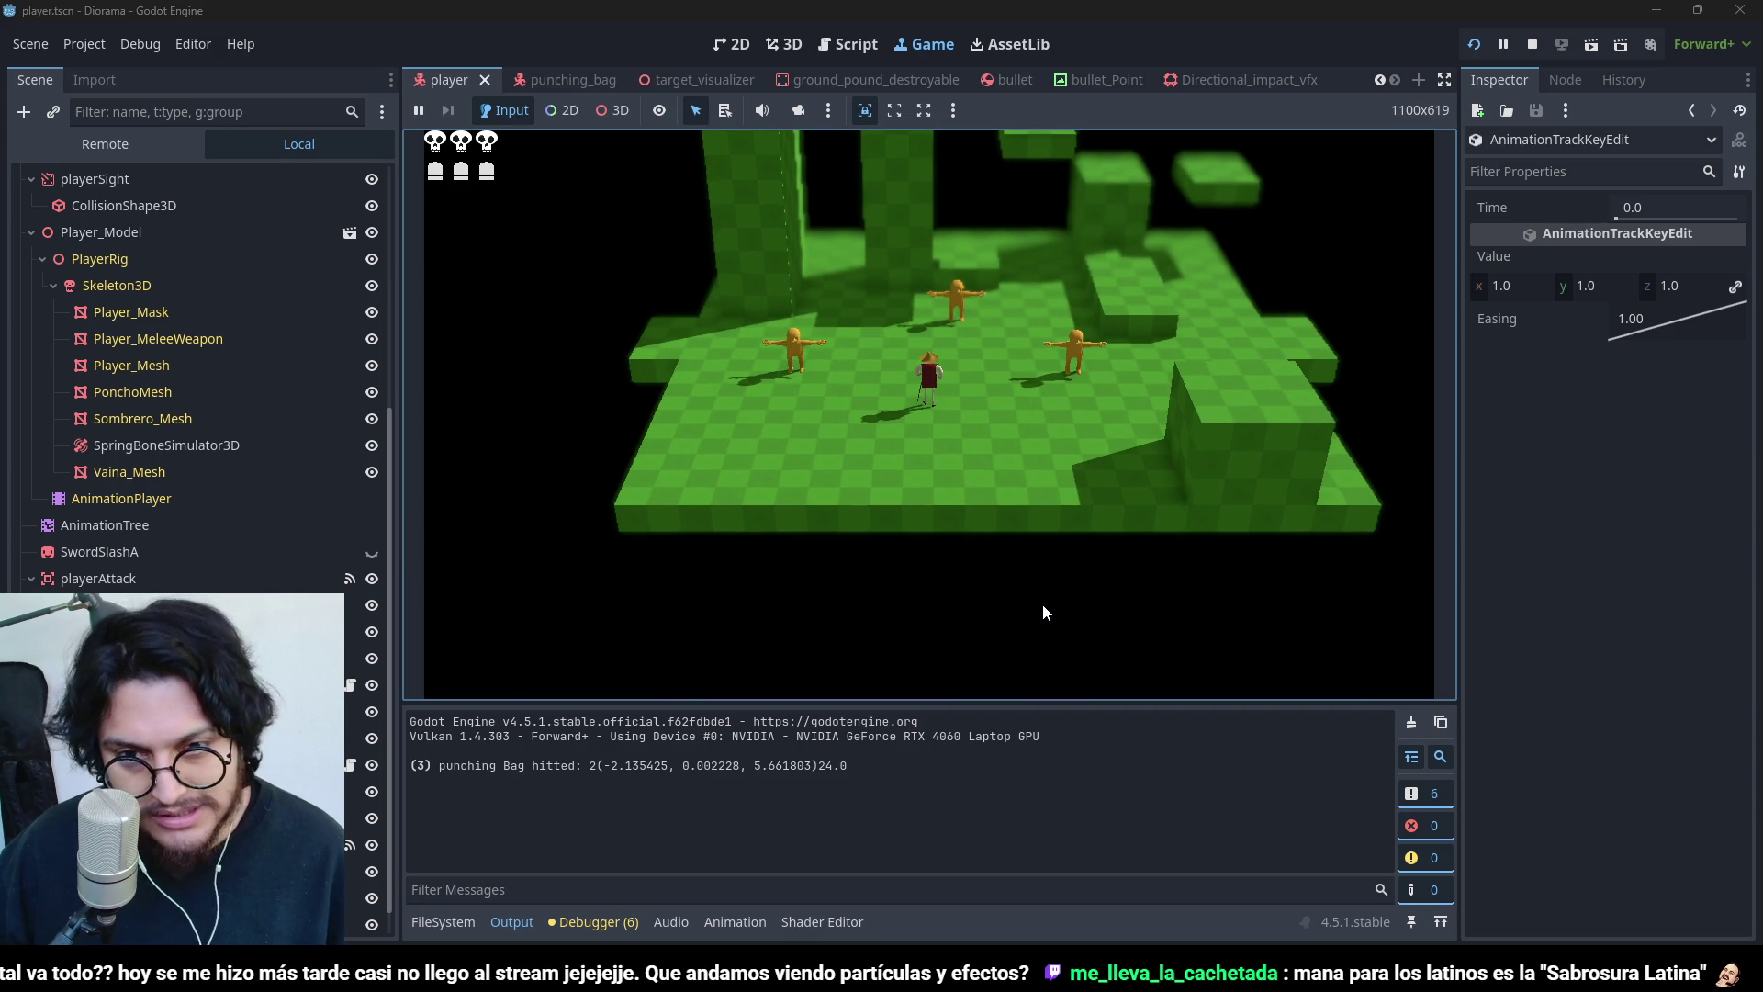
key(space)
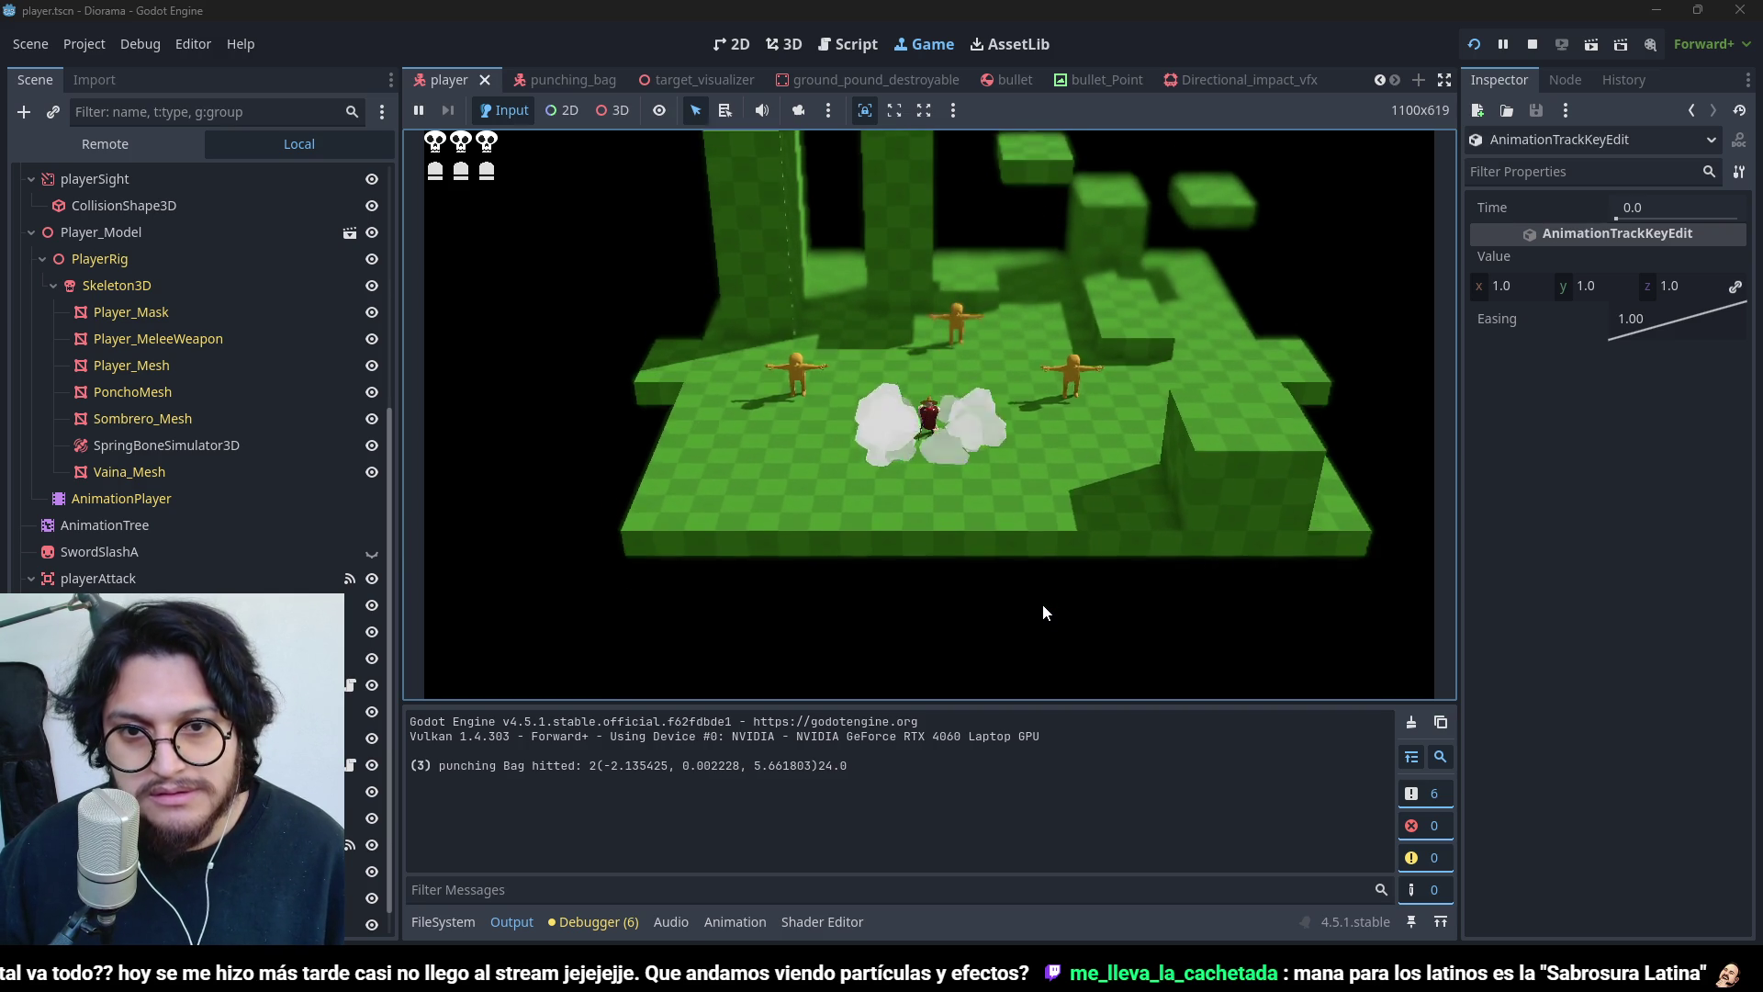
key(space)
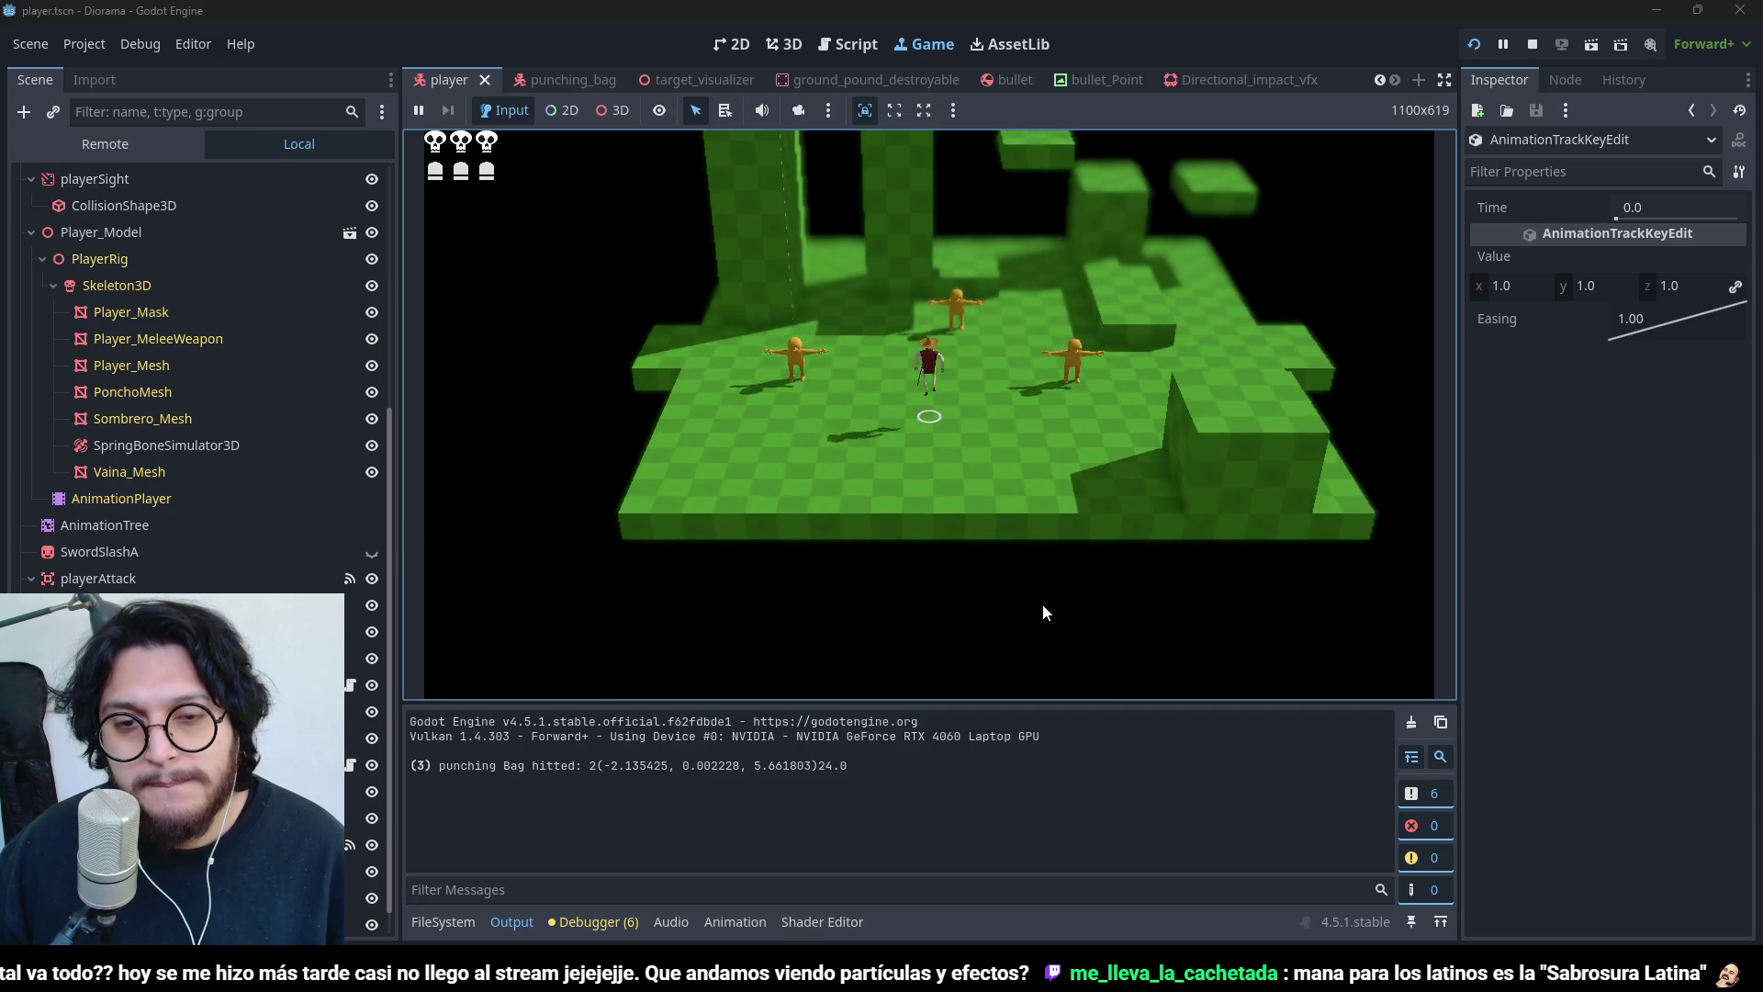
key(space)
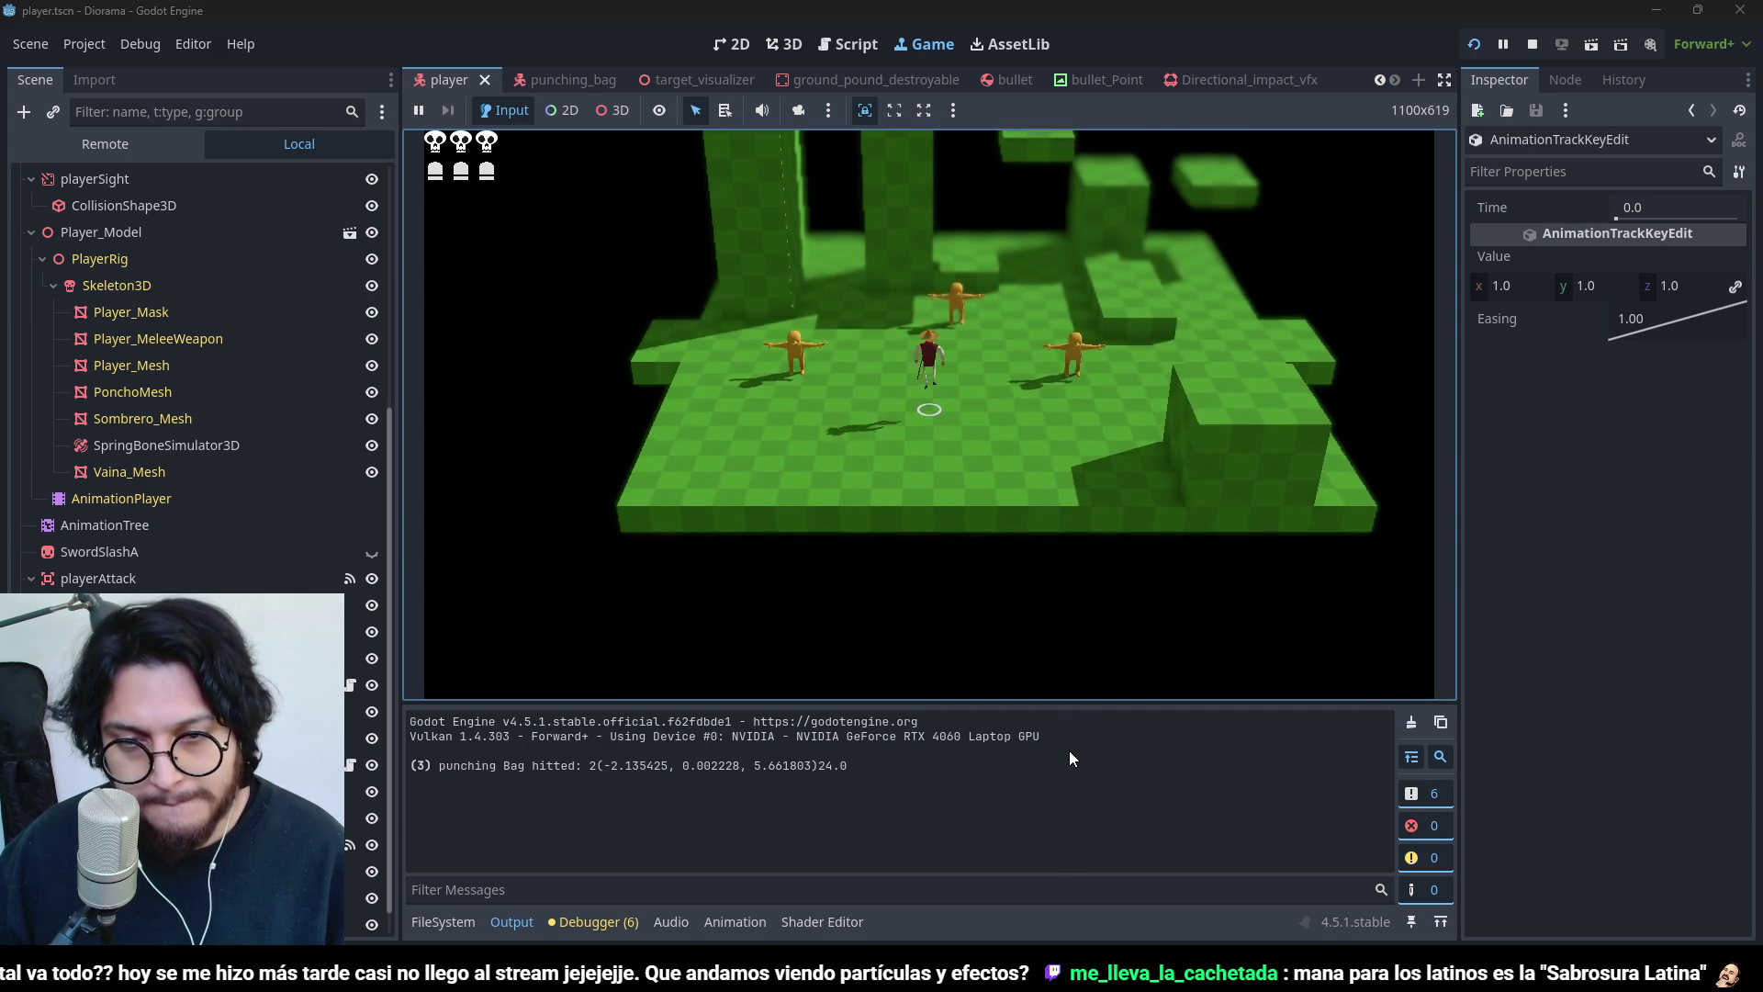
key(space)
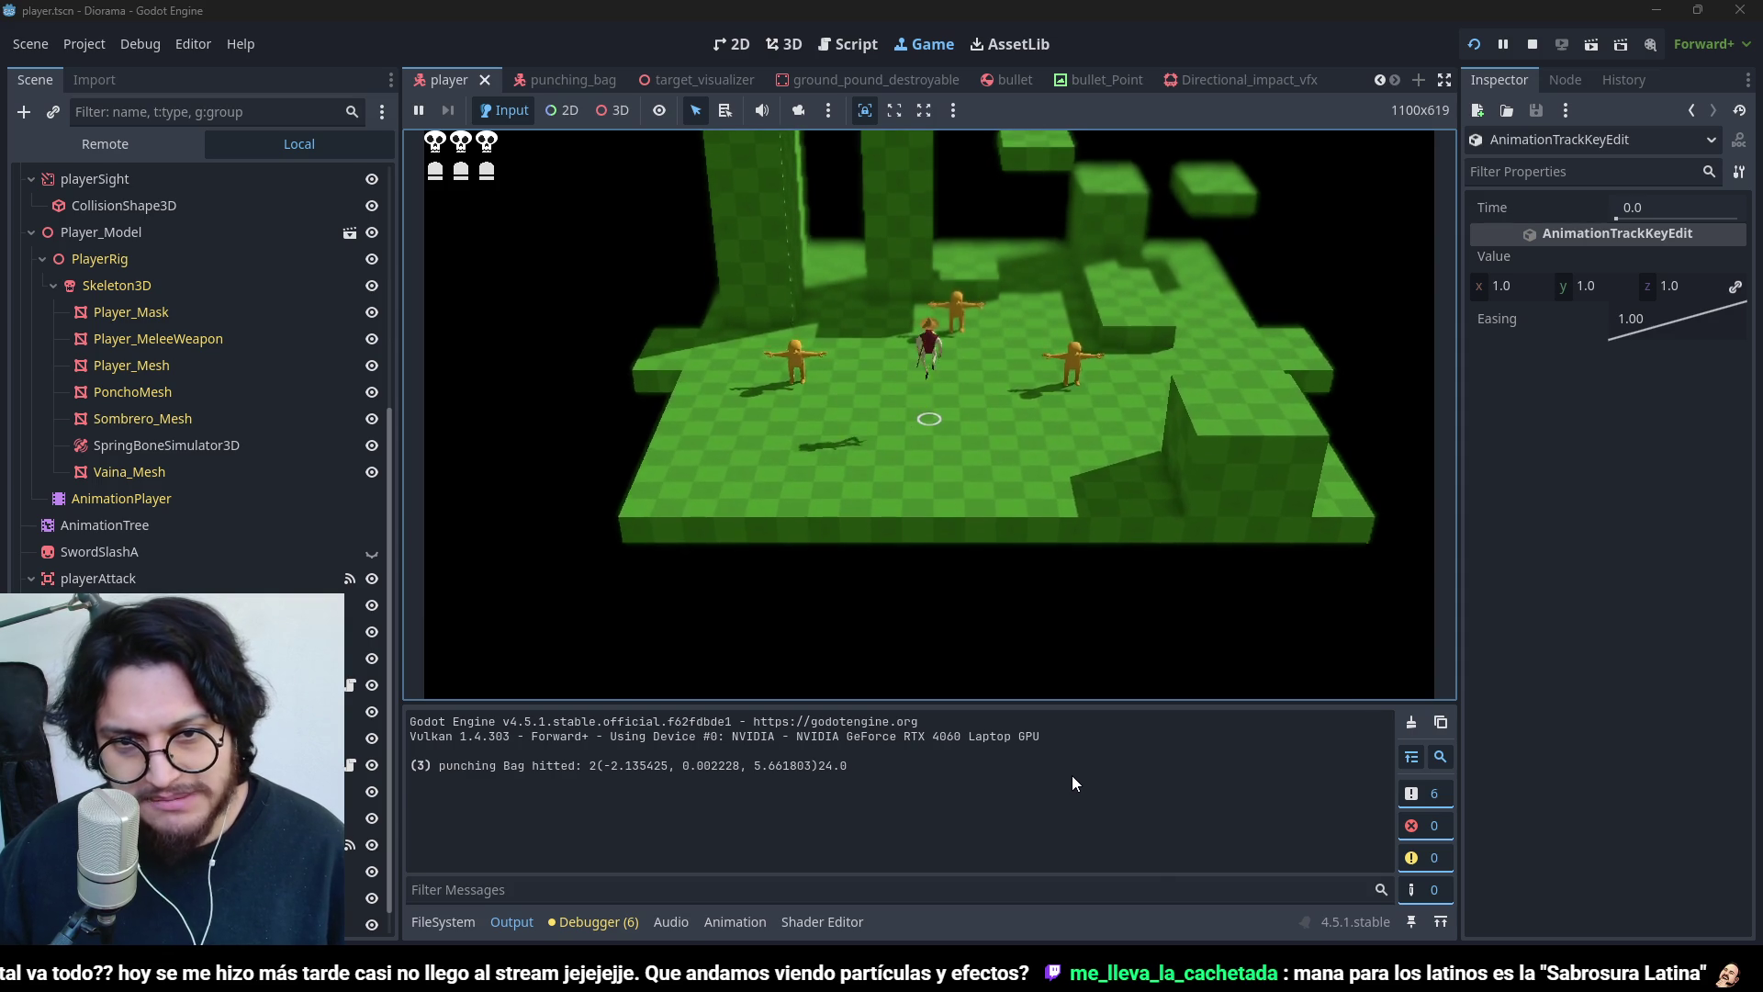
key(space)
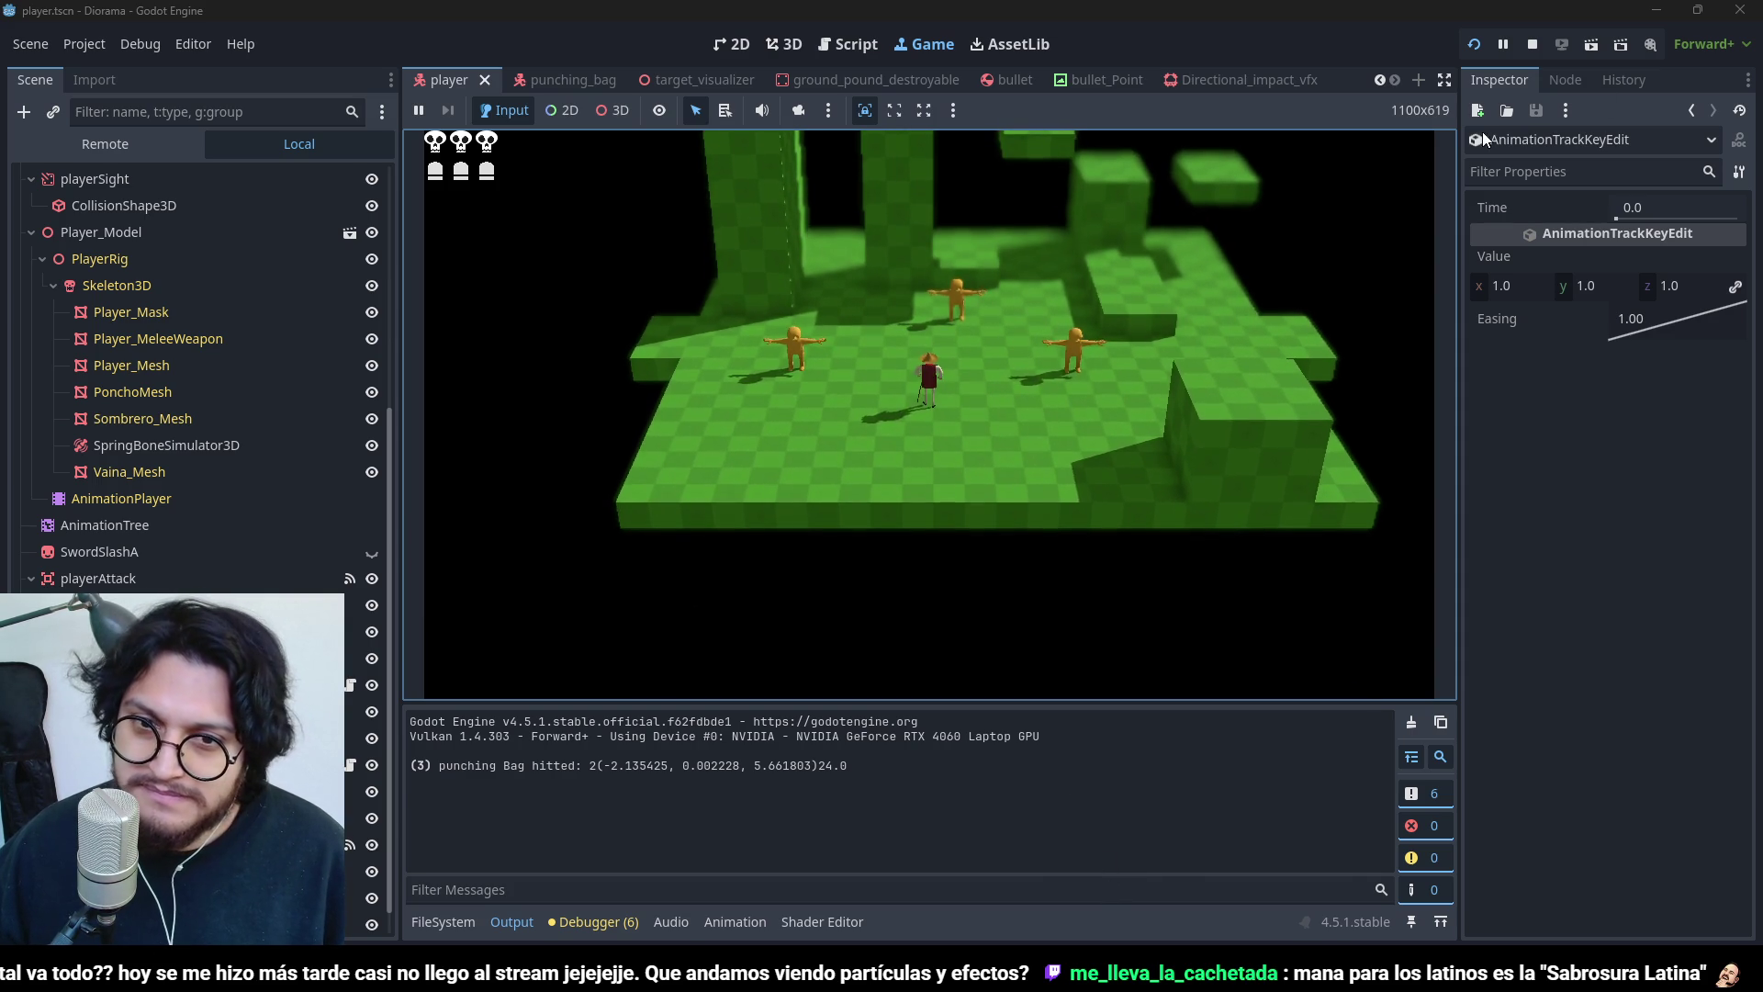
key(space)
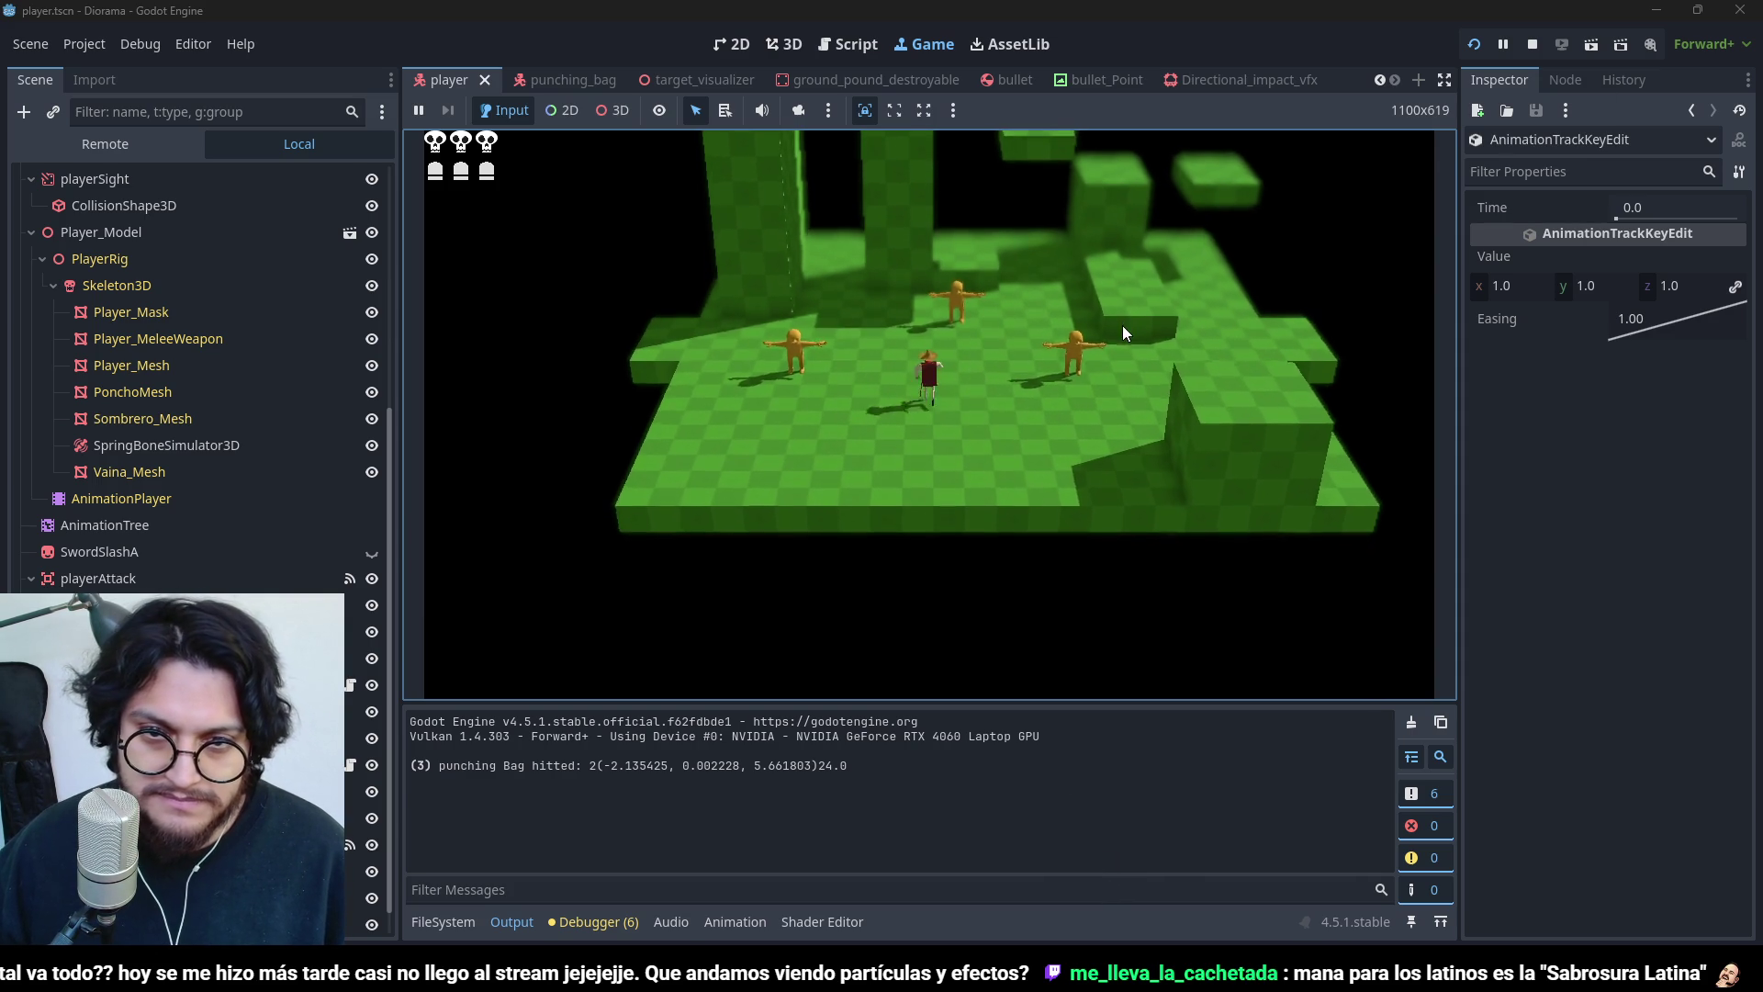
key(space)
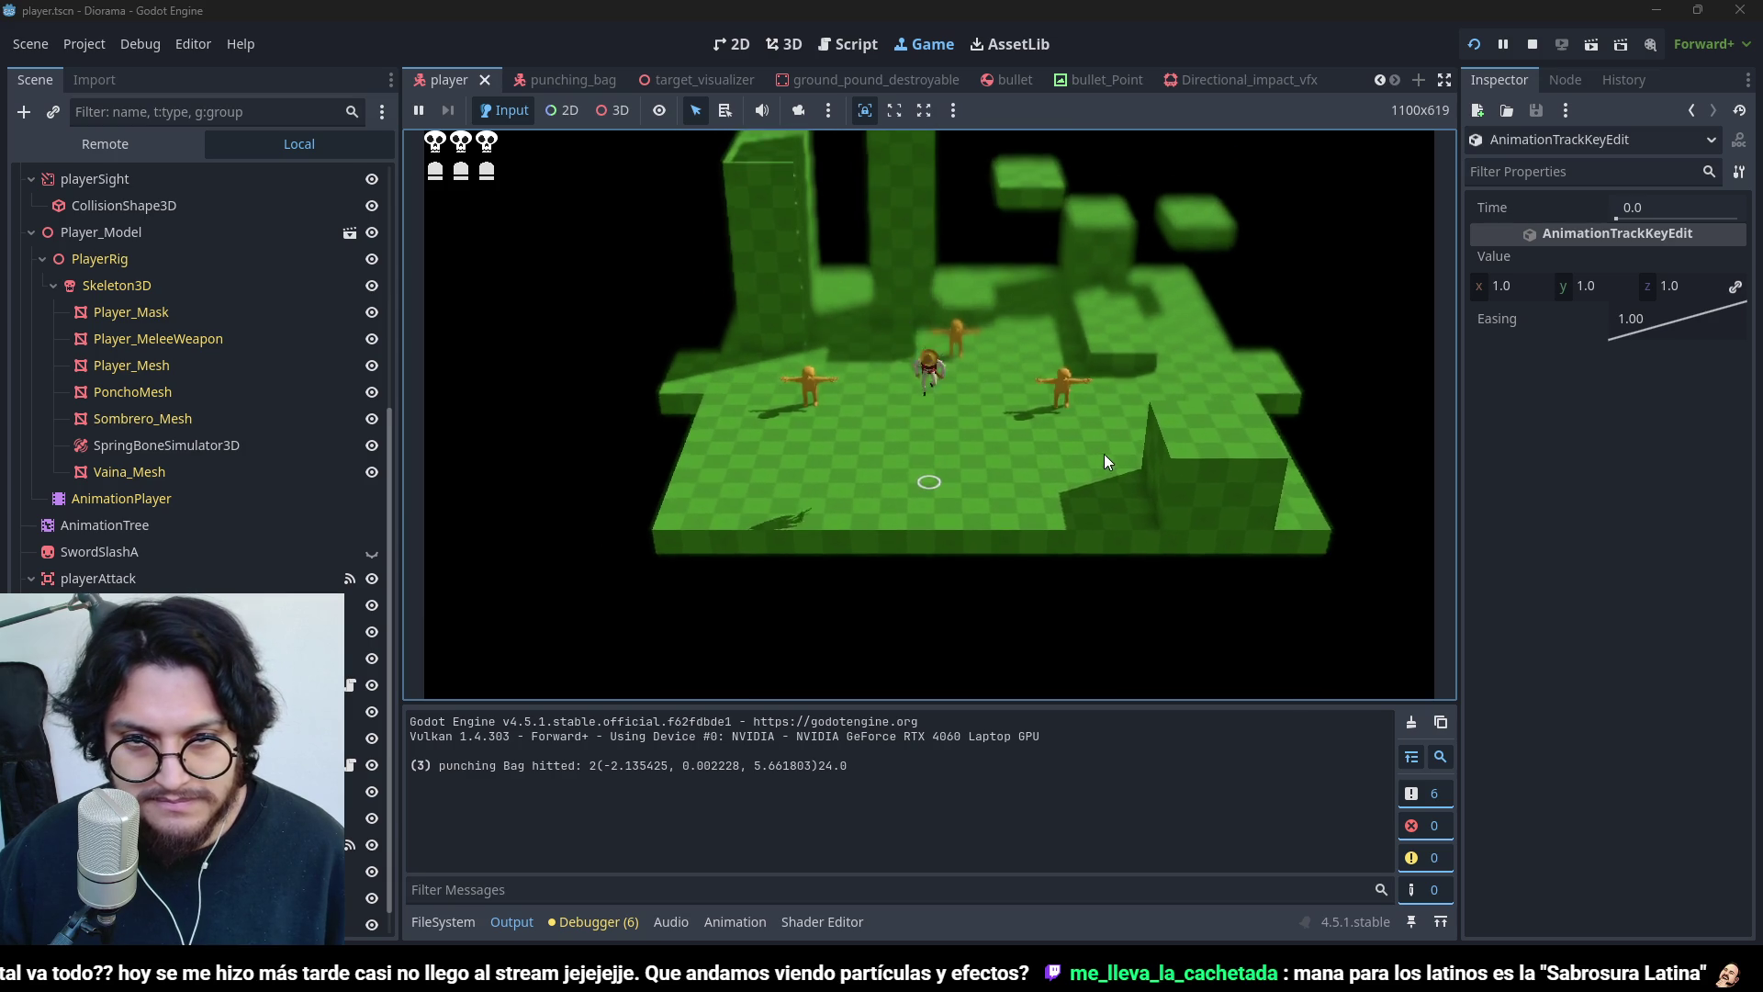
key(space)
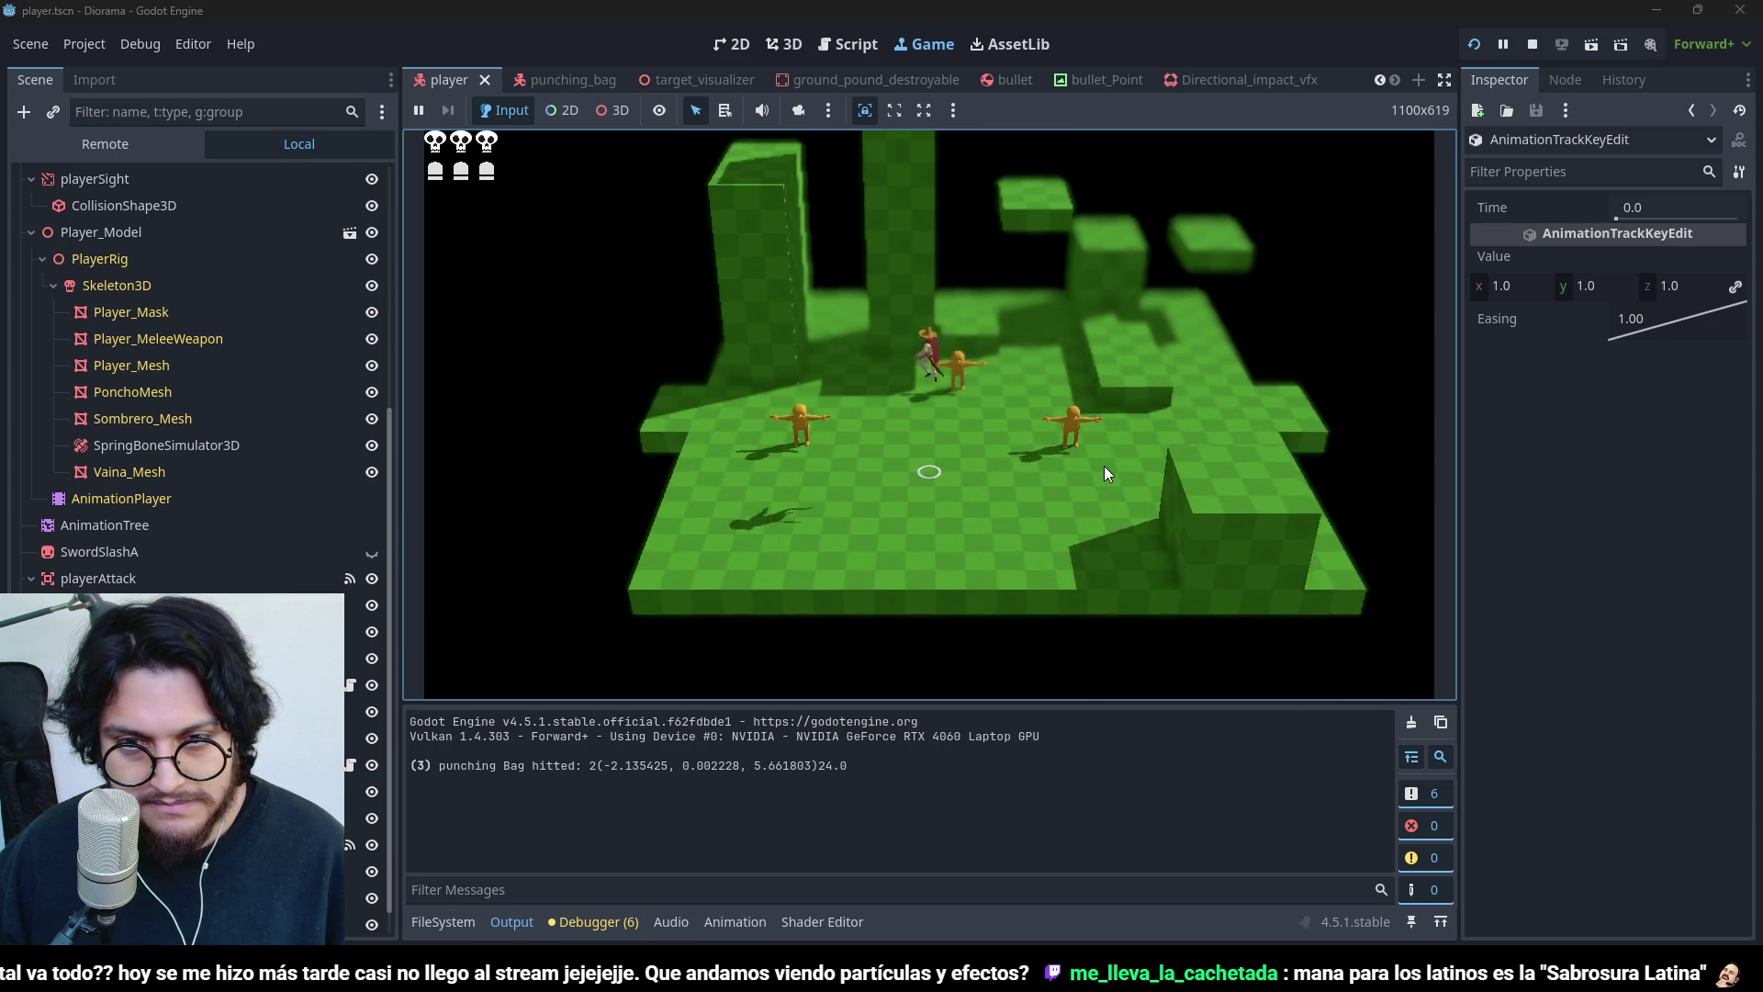
key(space)
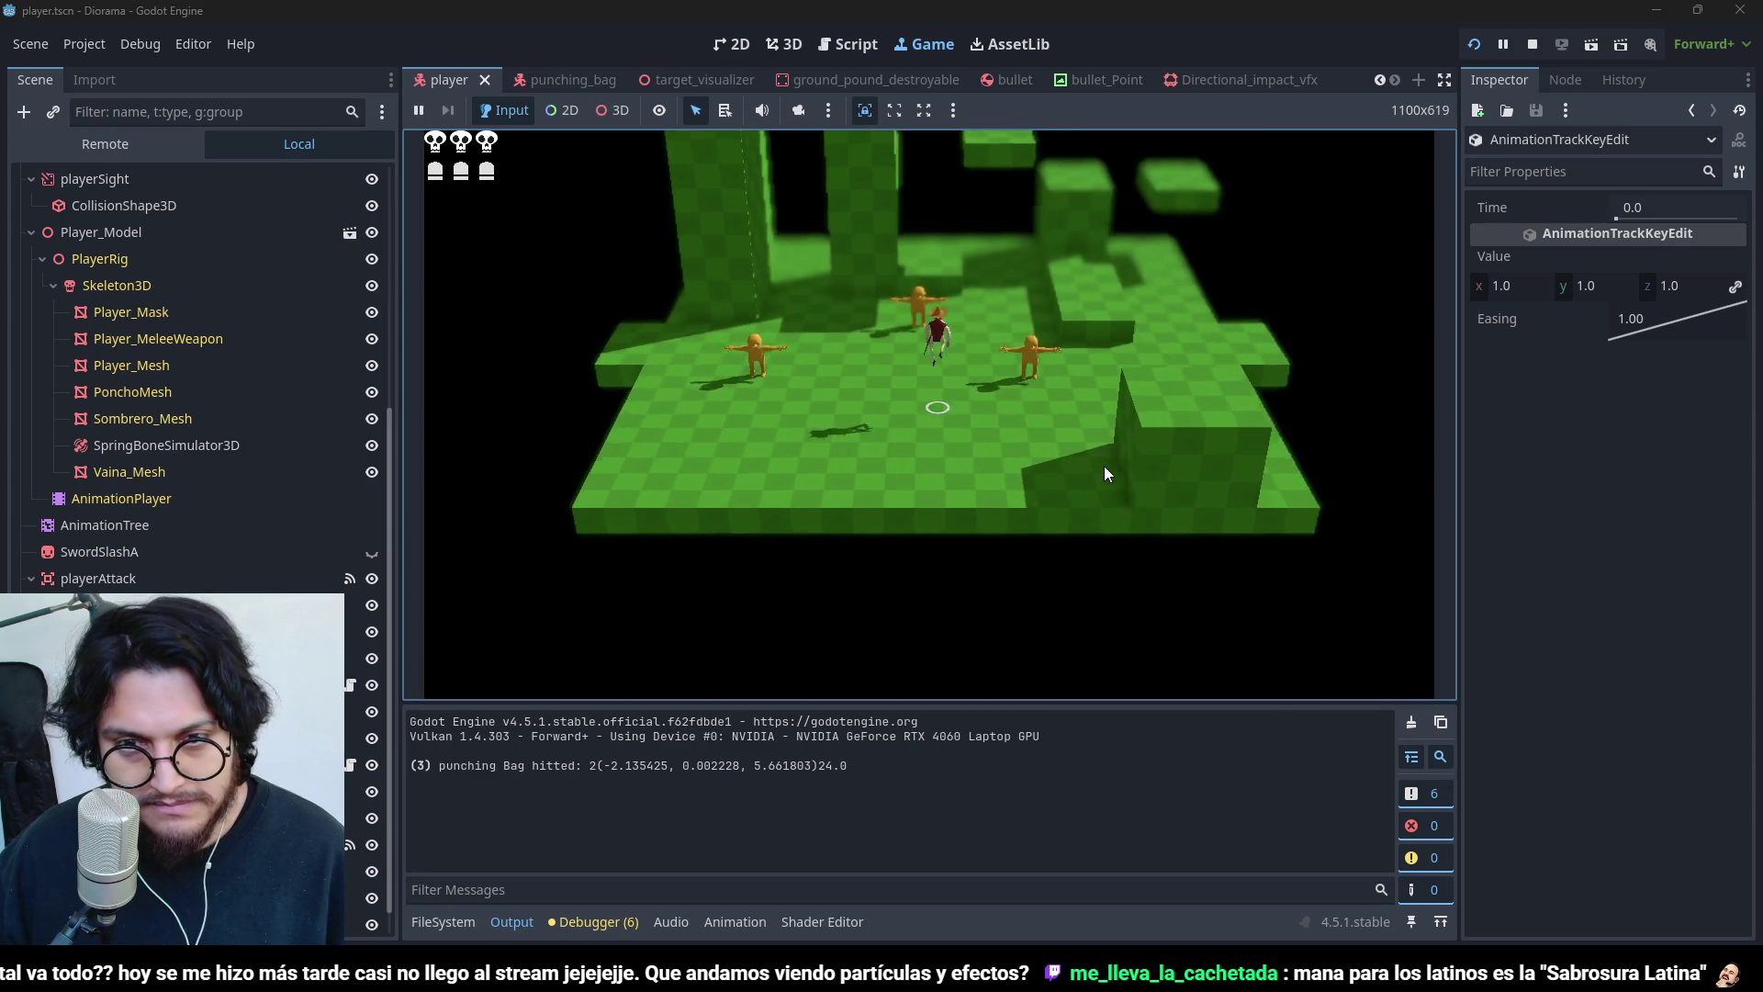
key(space)
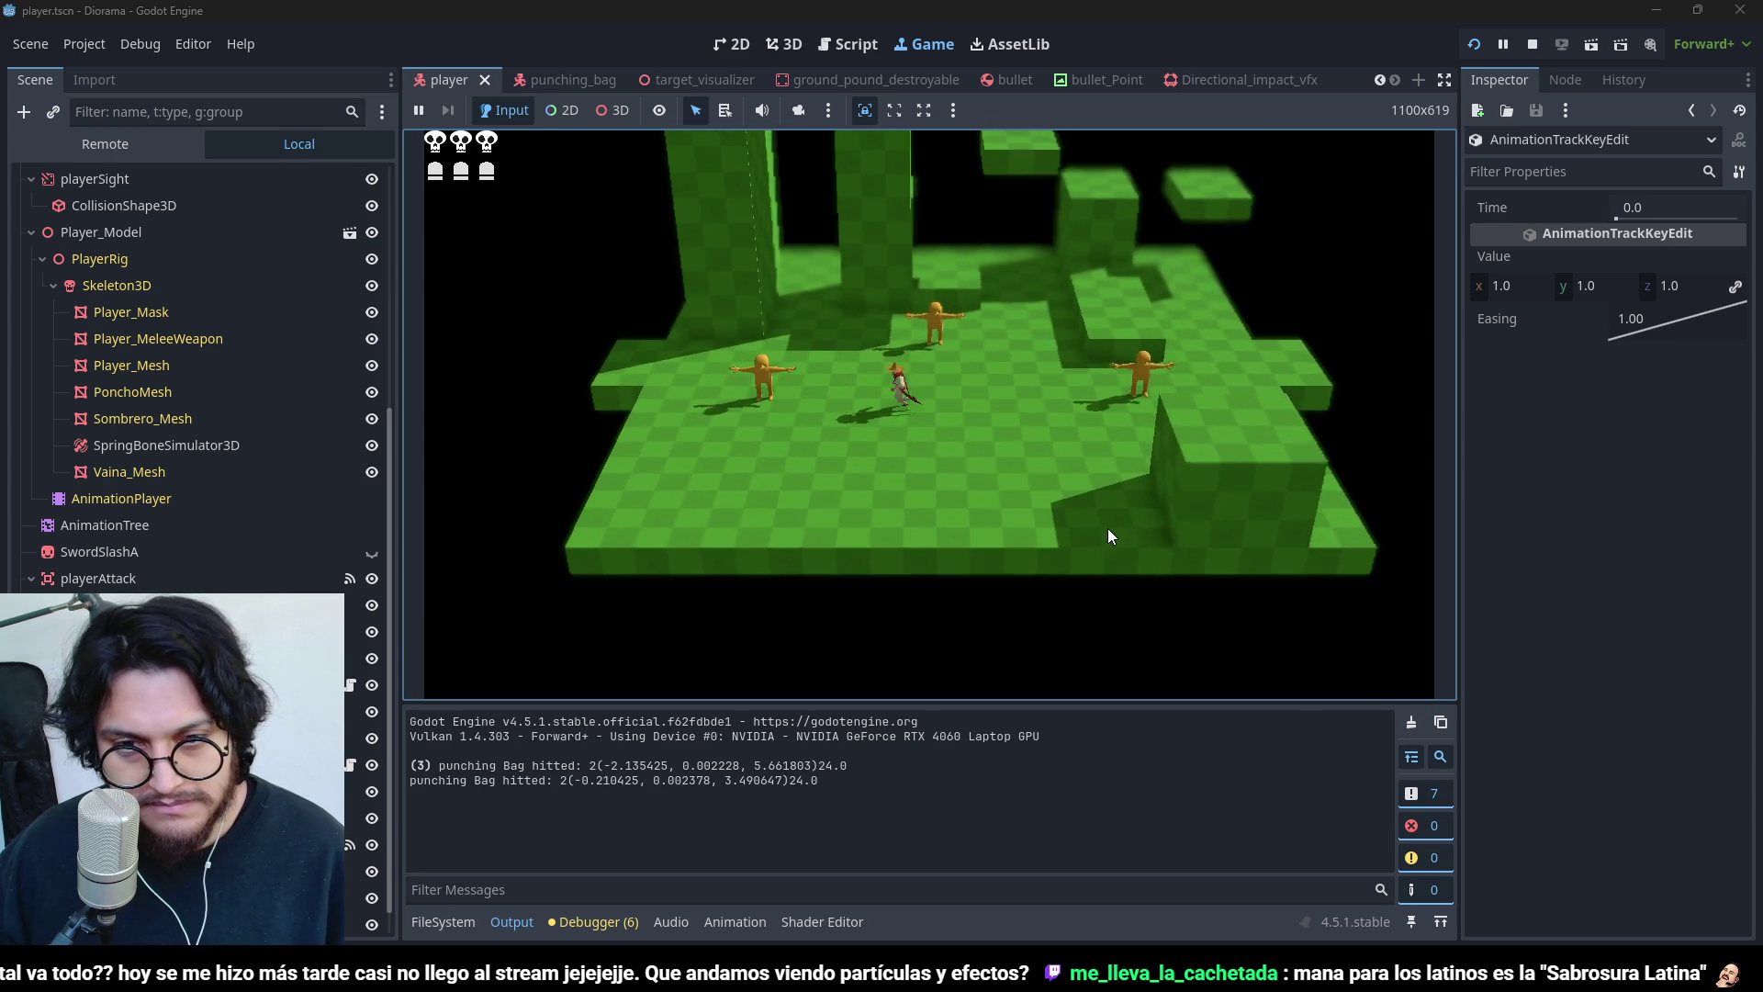
key(space)
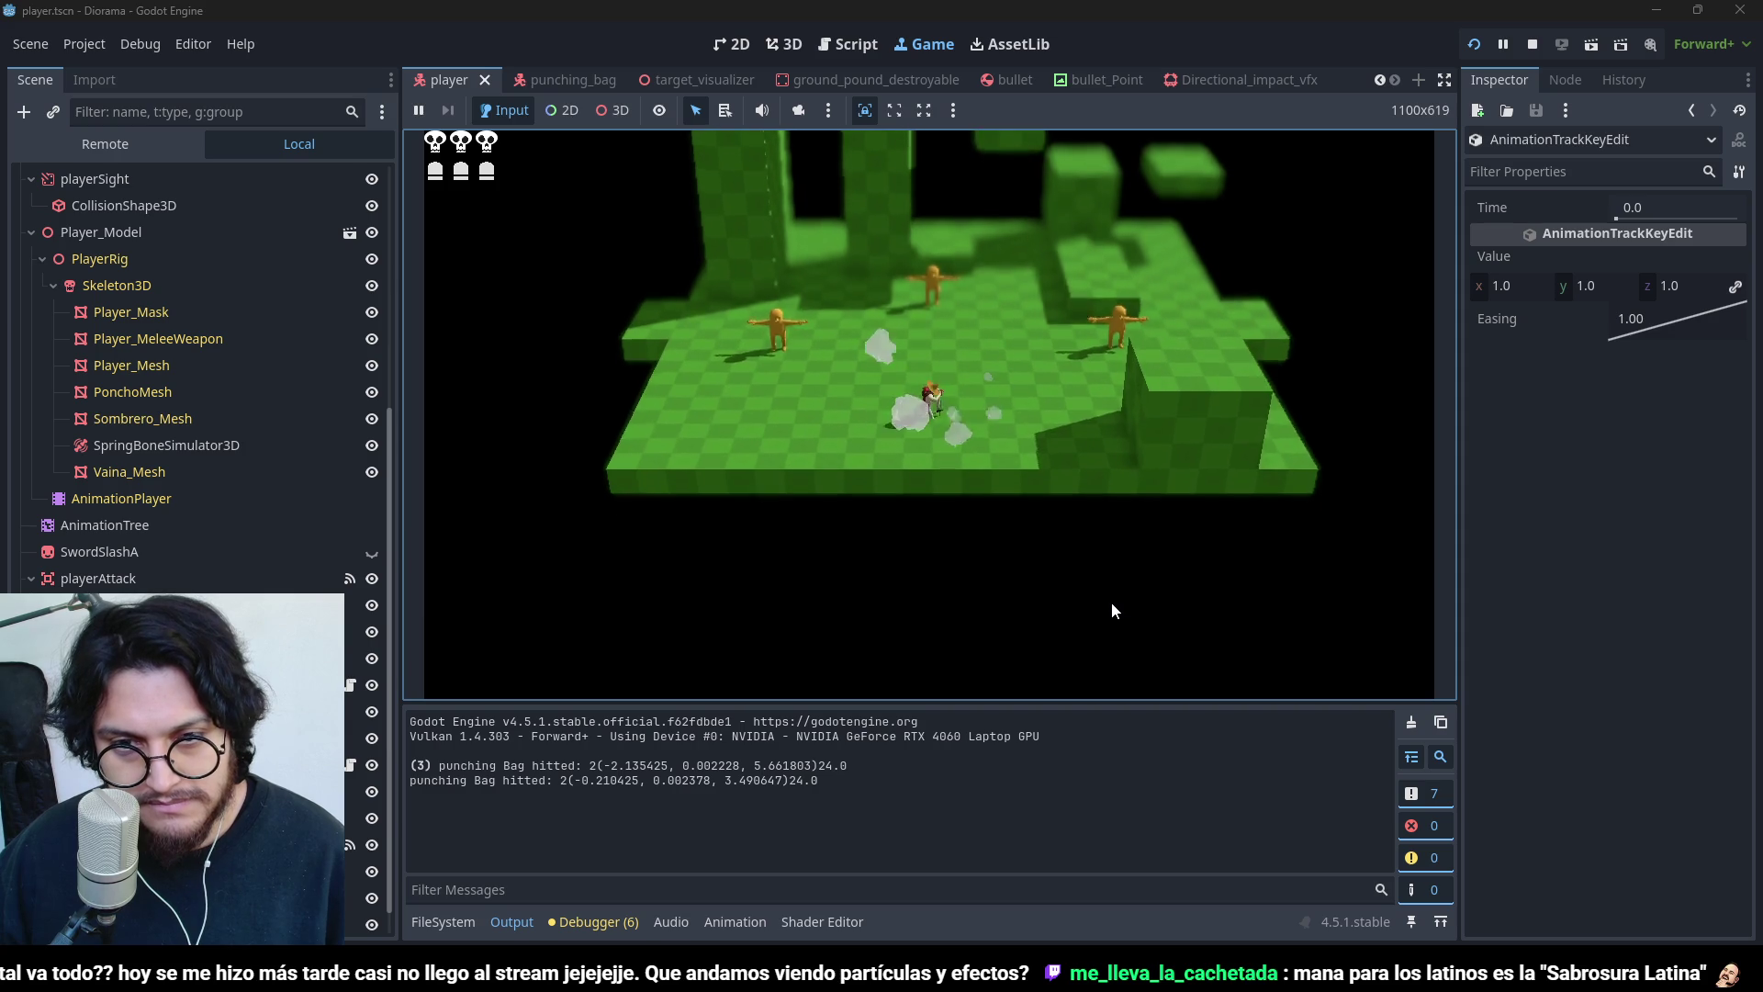
key(space)
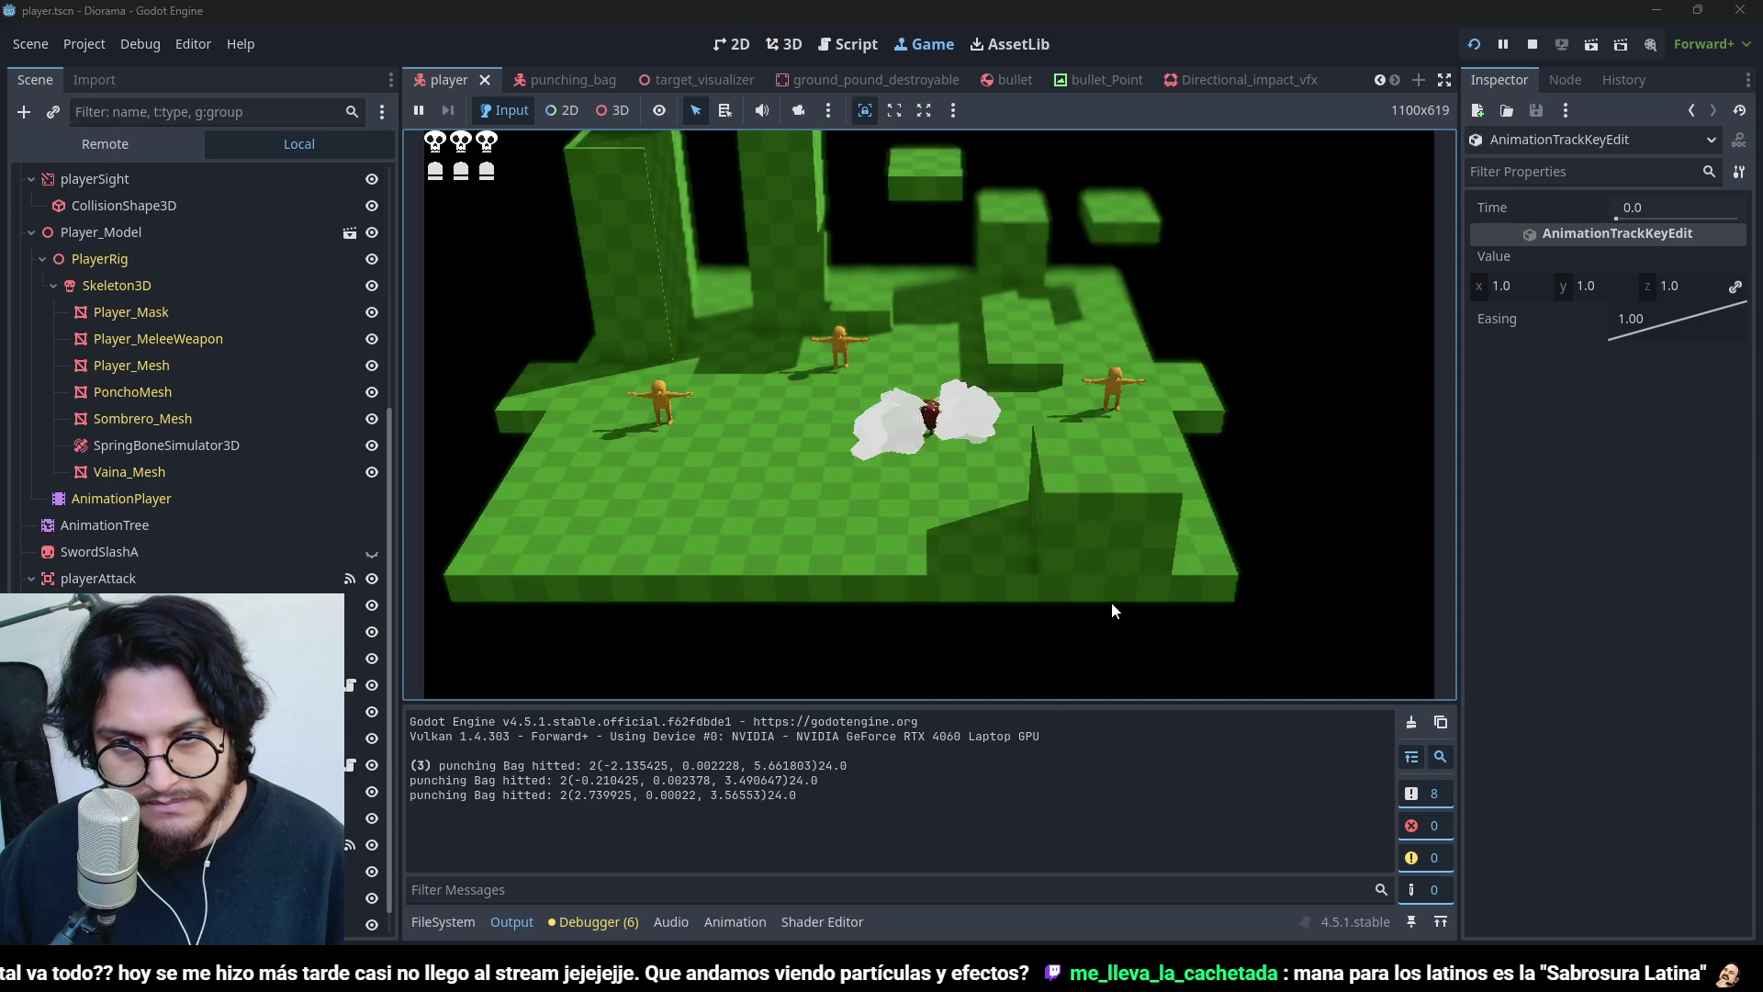
- Walk to the punching bags, ground-pound onto and around them, then stop the game
key(w)
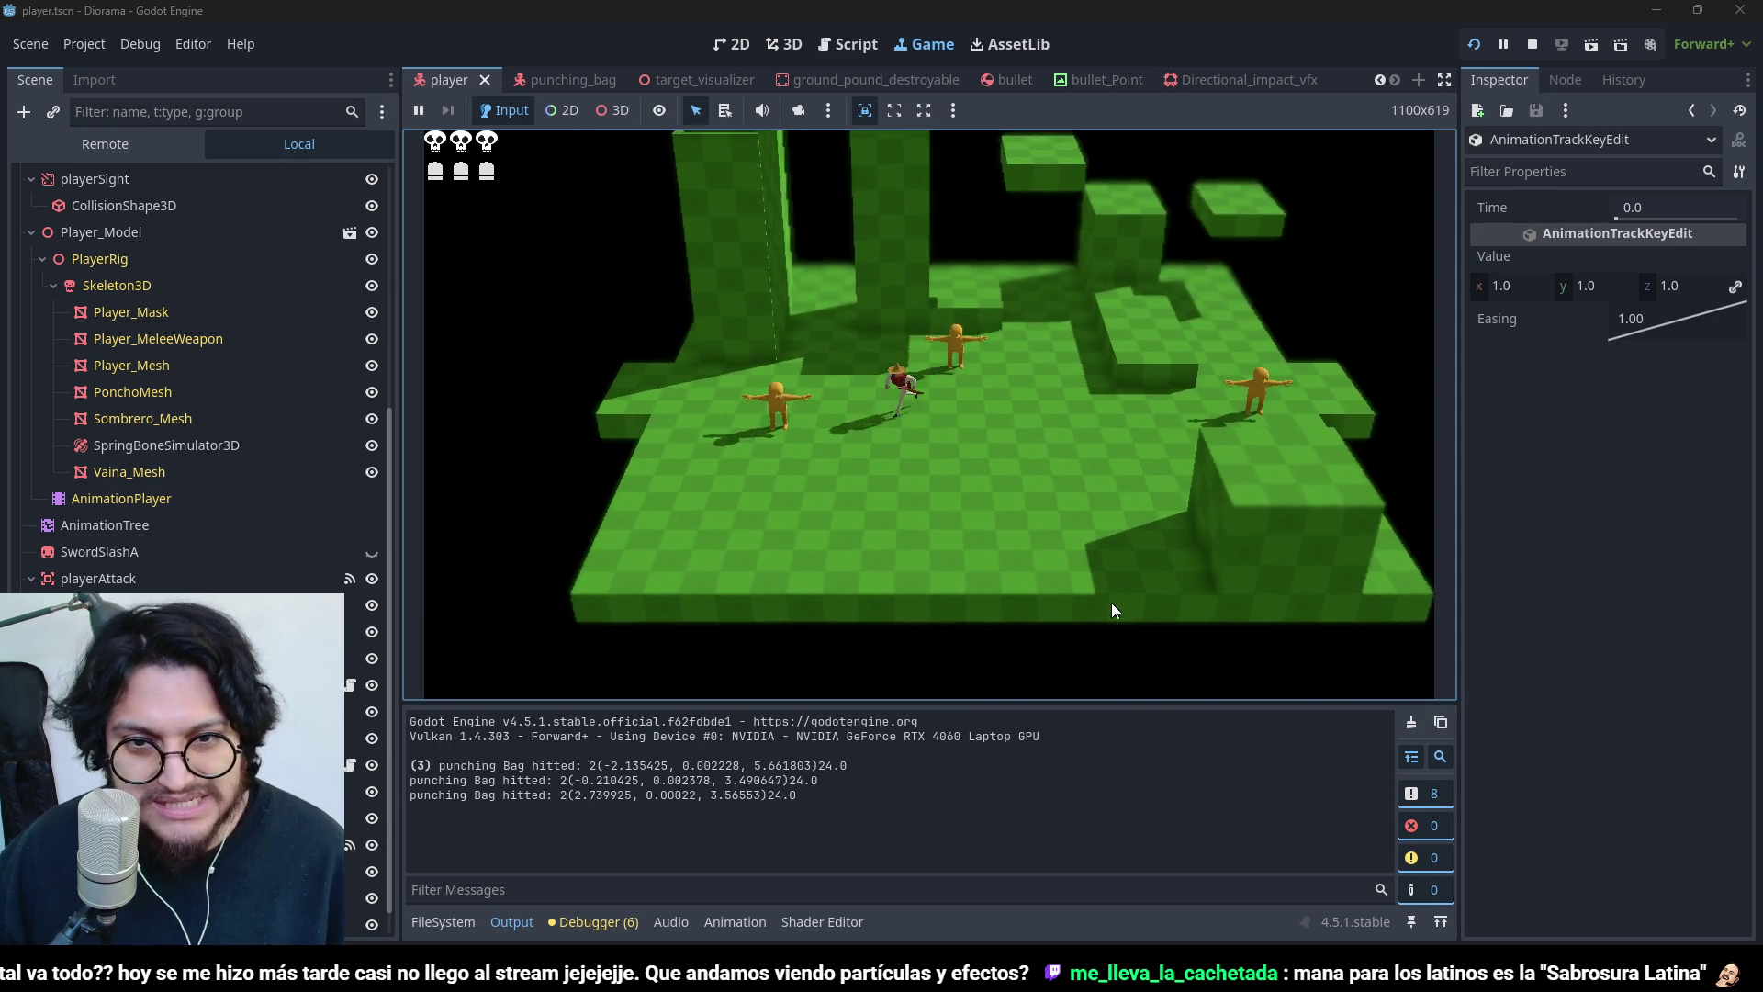
key(w)
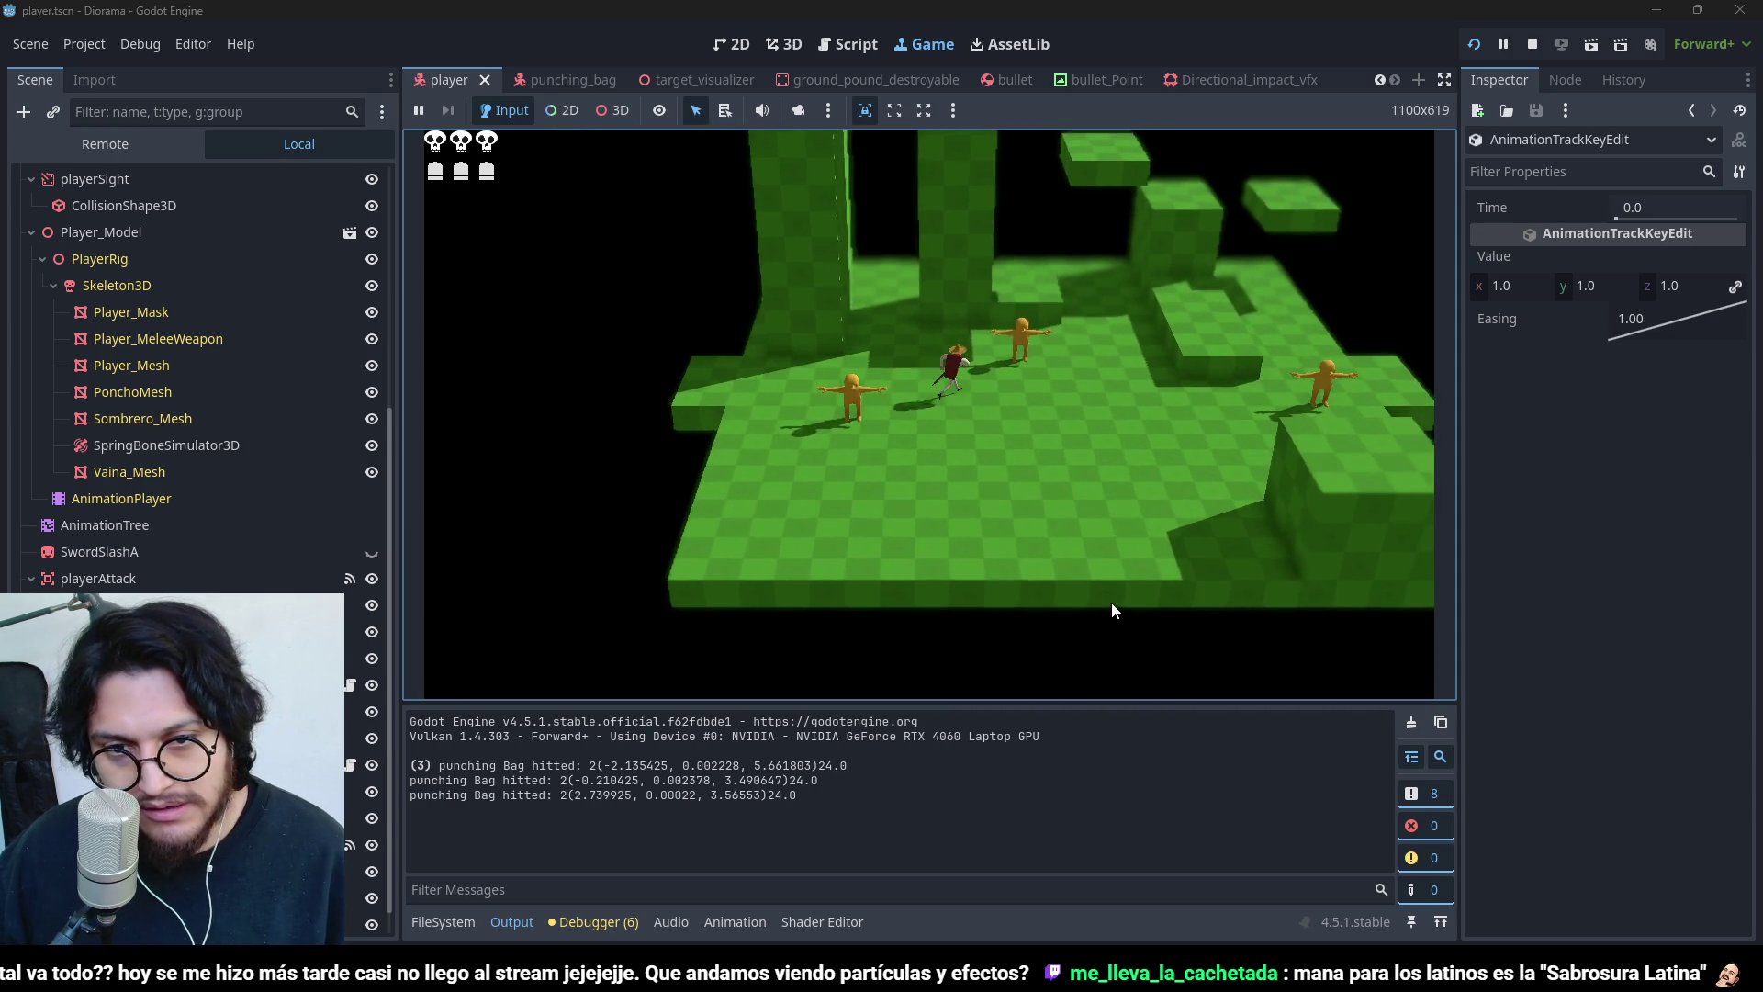
key(space)
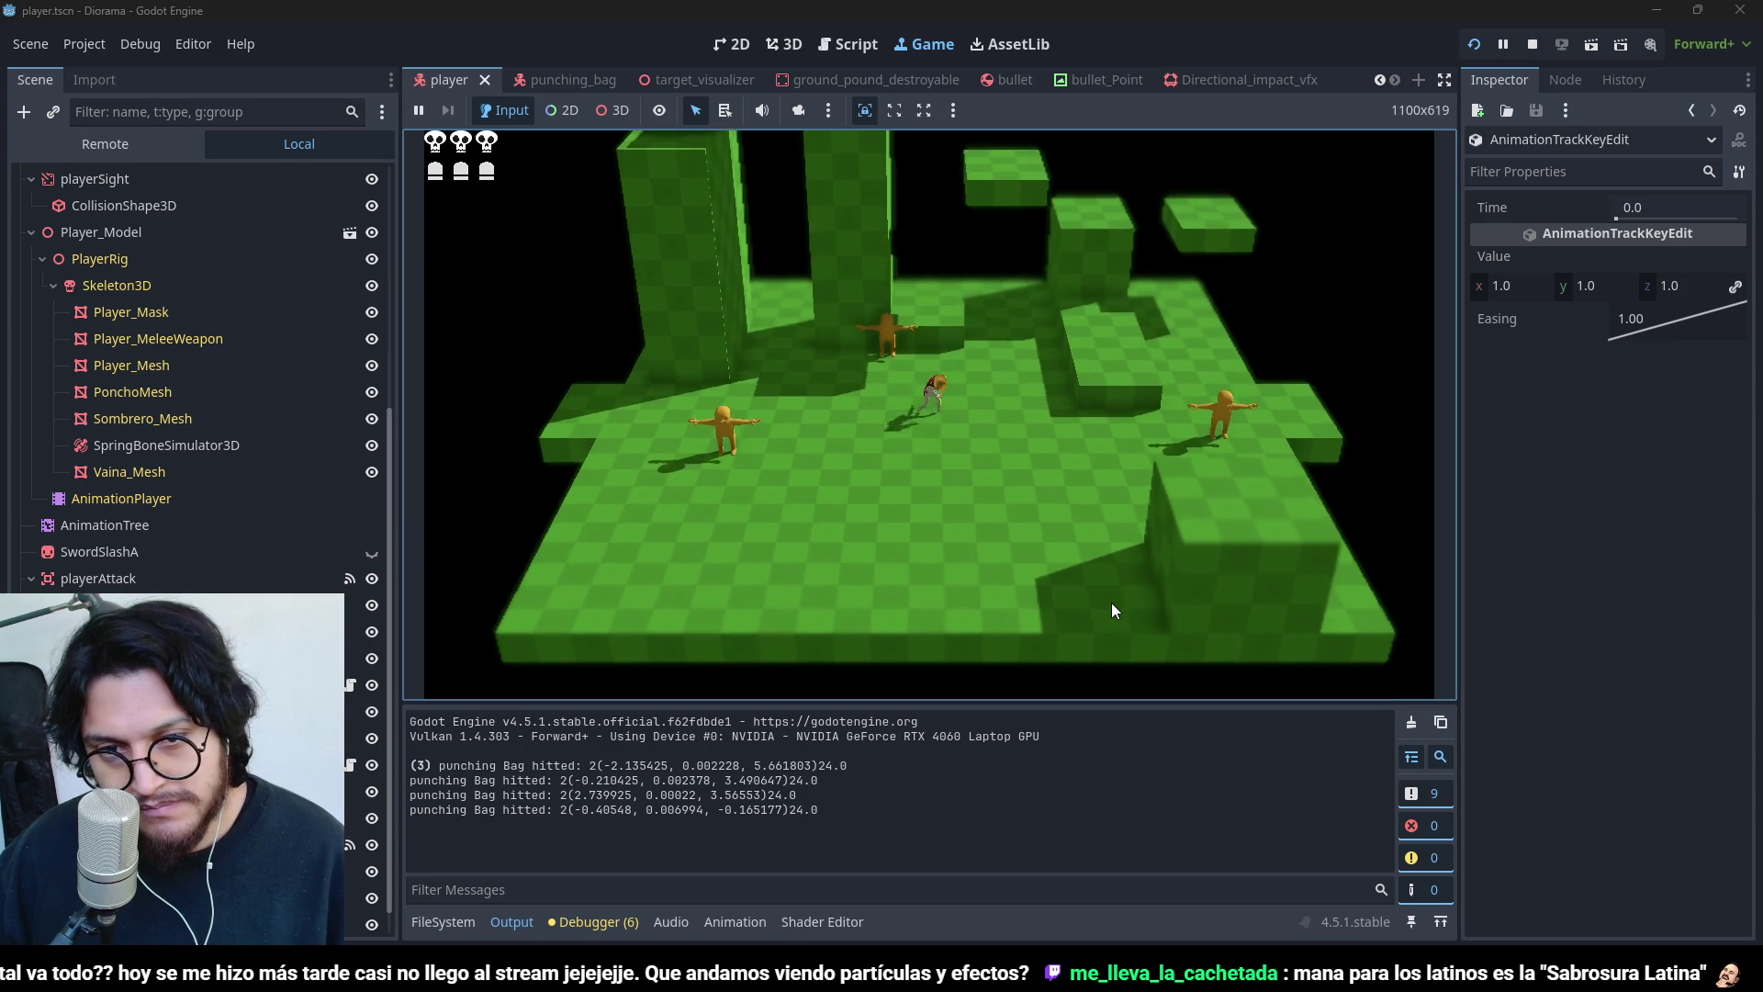
key(d)
key(space)
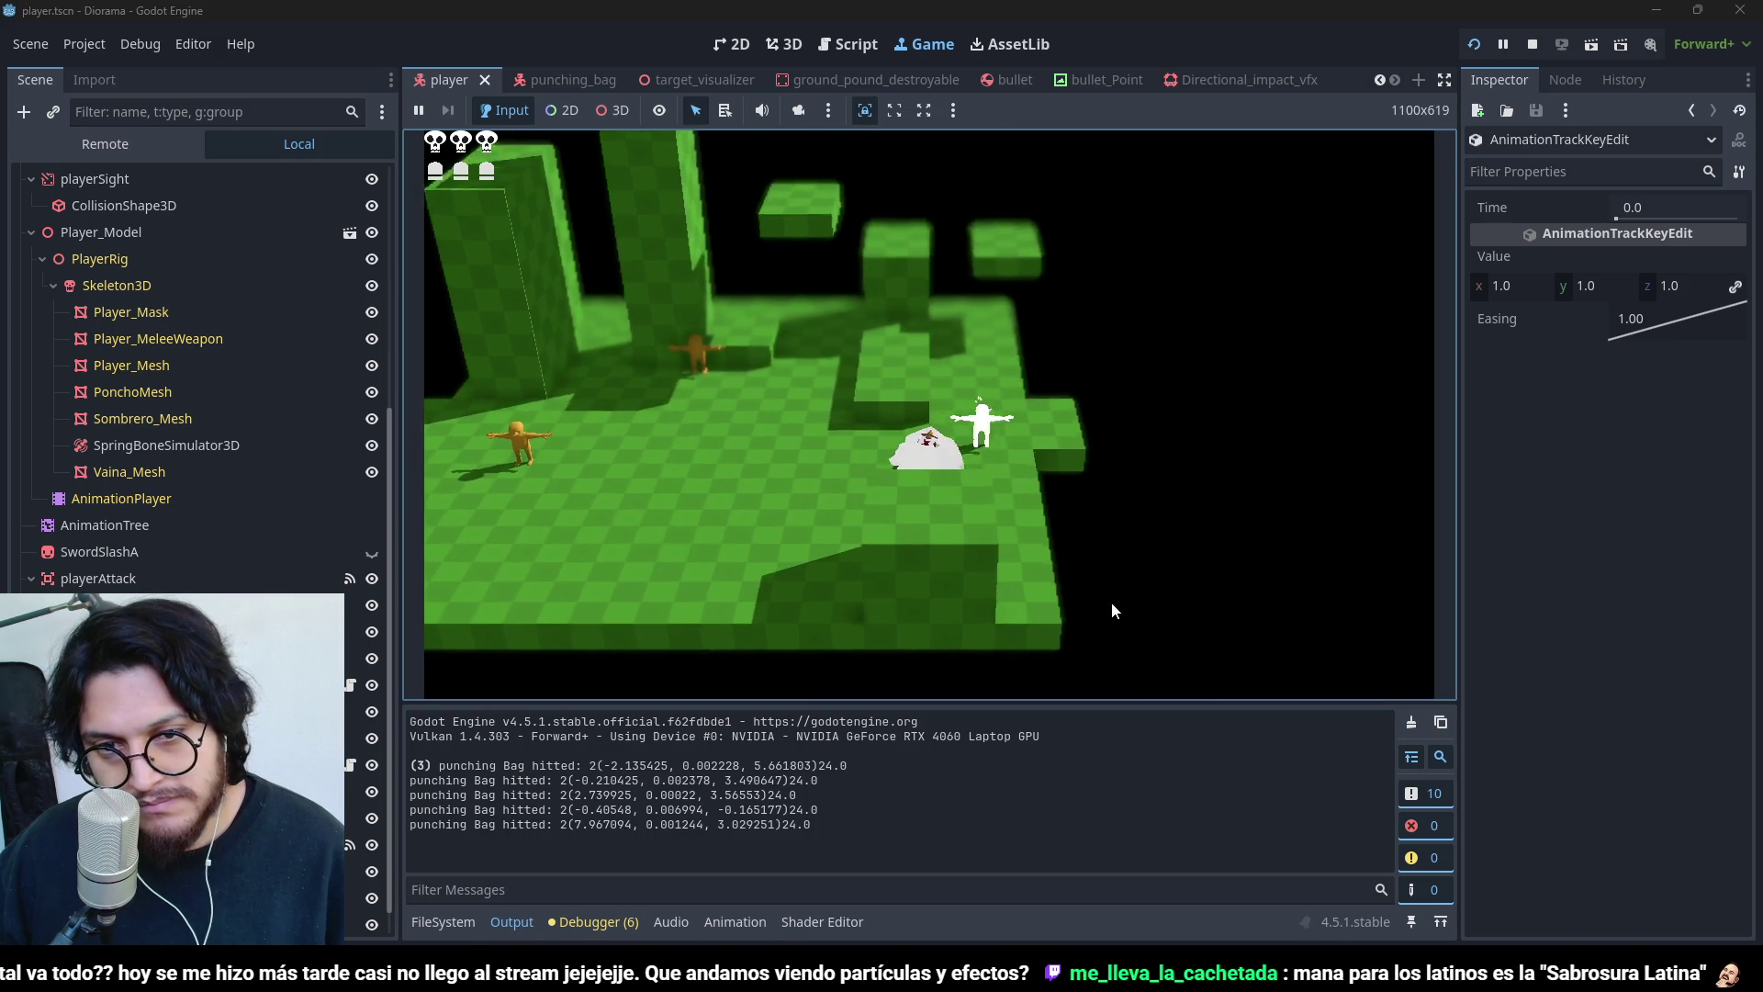
key(w)
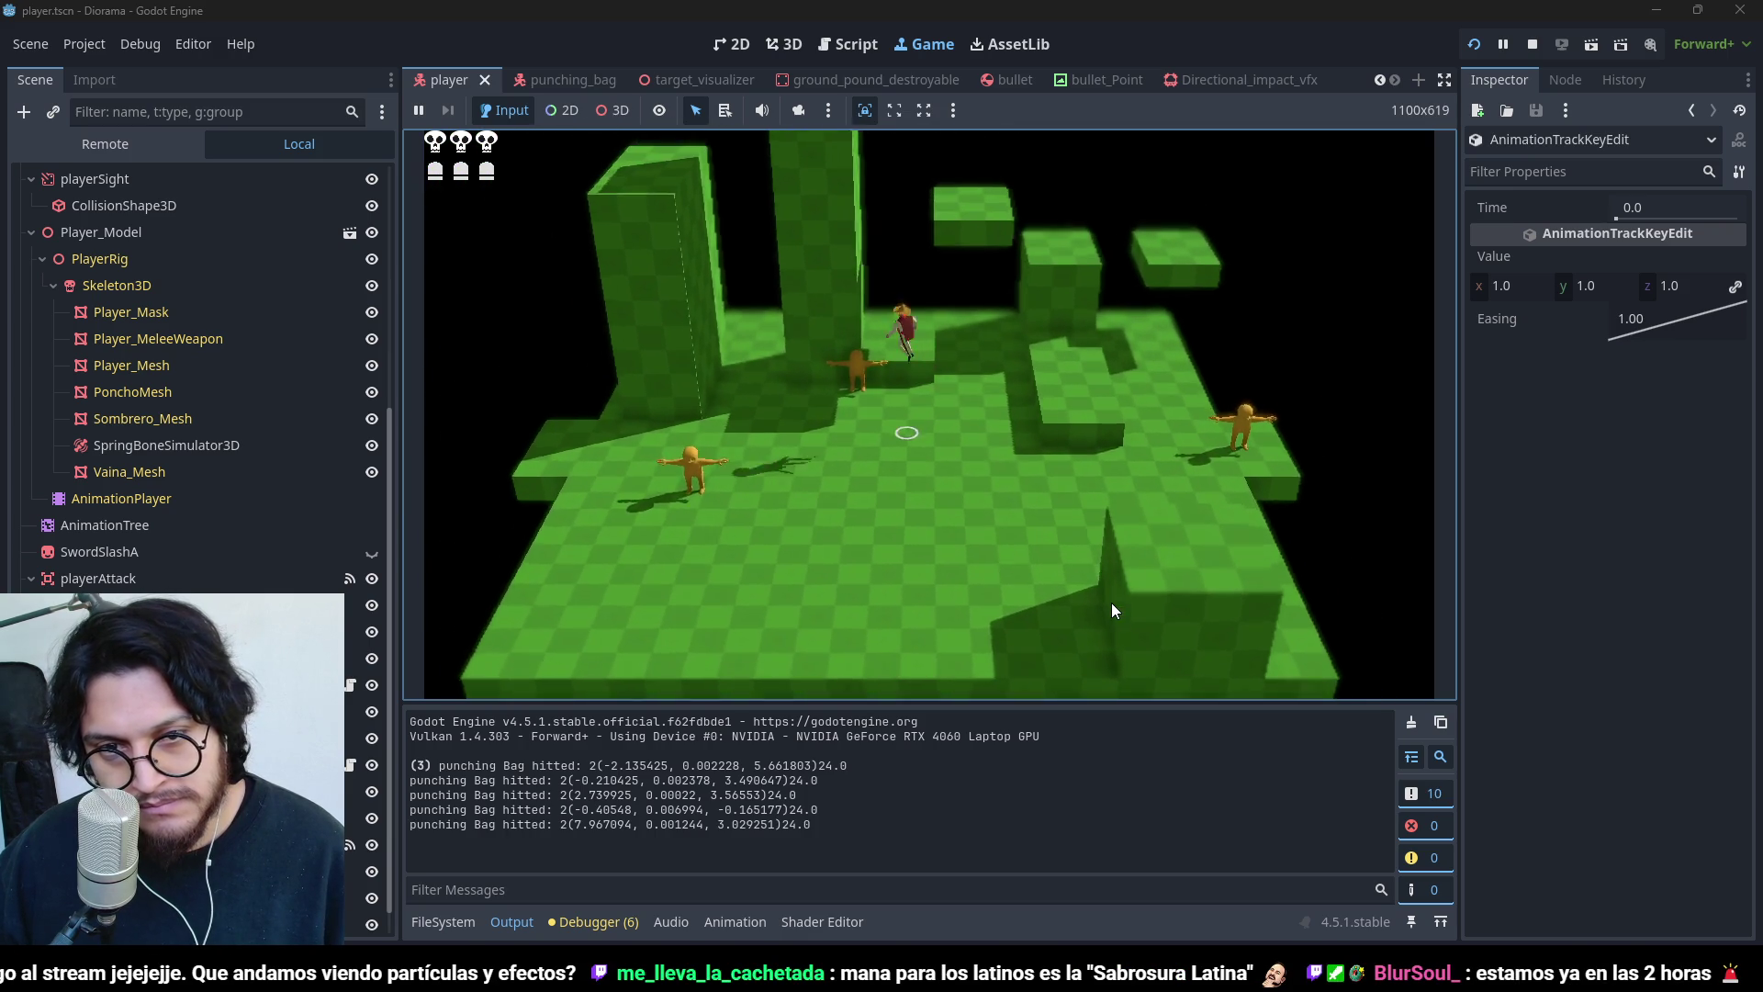
key(s)
key(space)
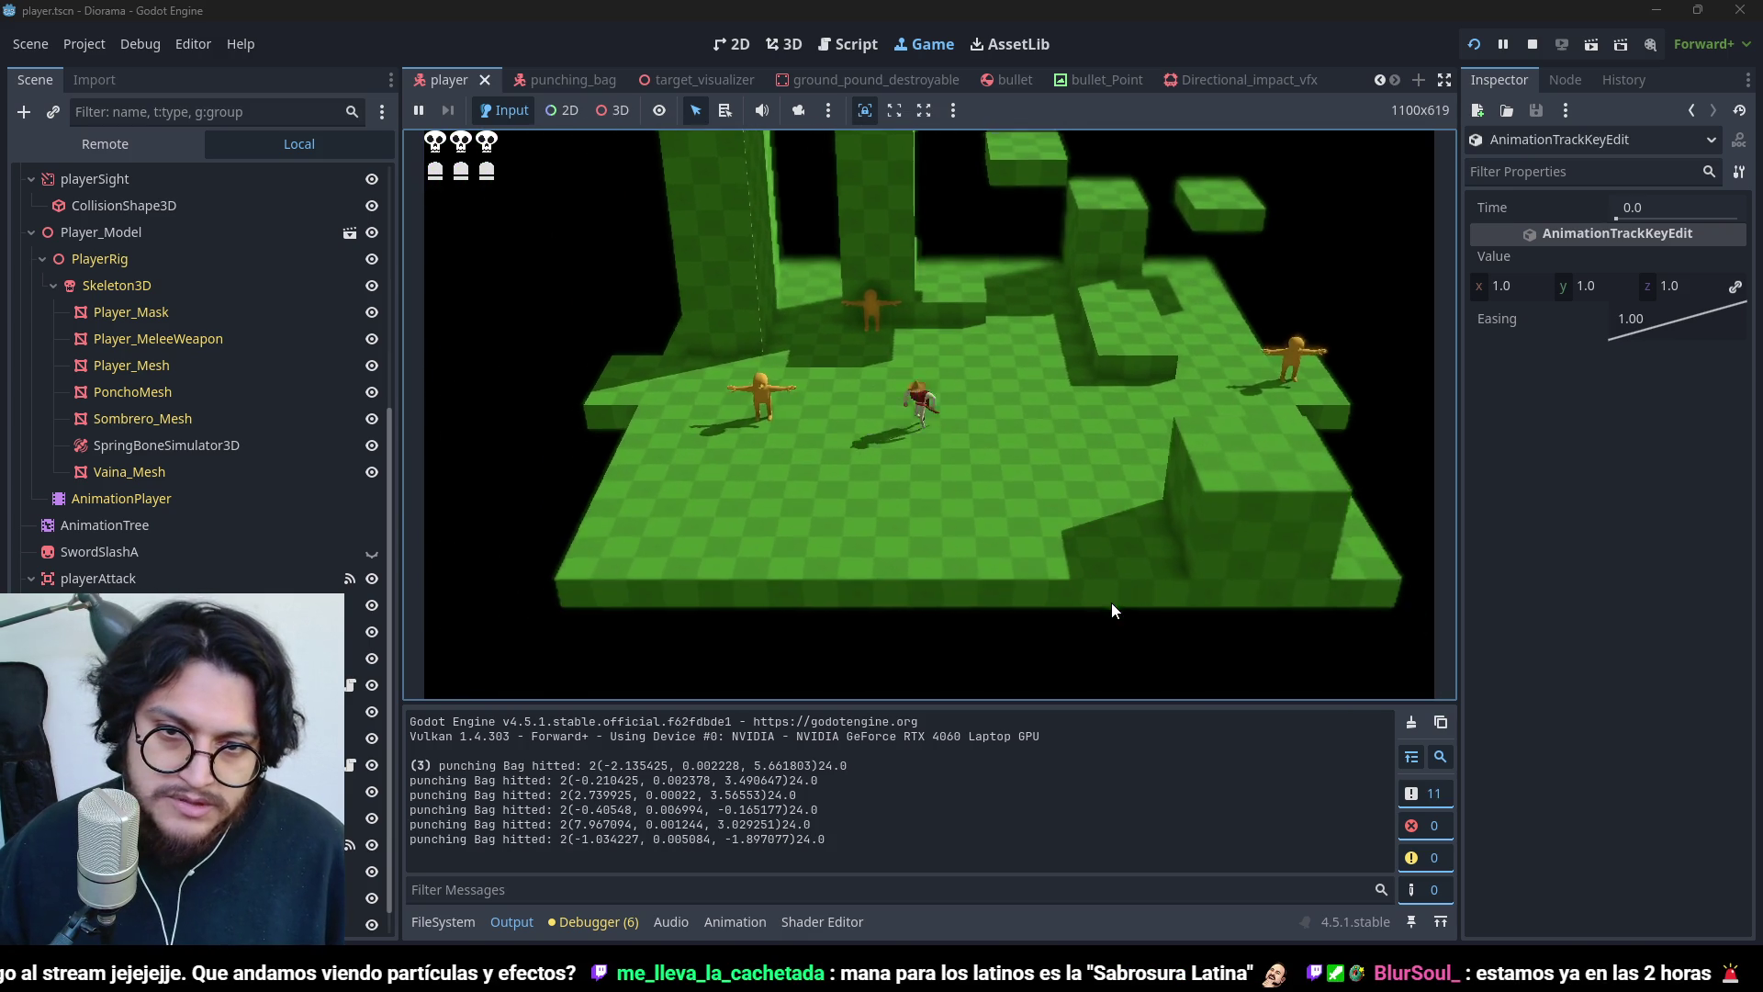
key(w)
key(space)
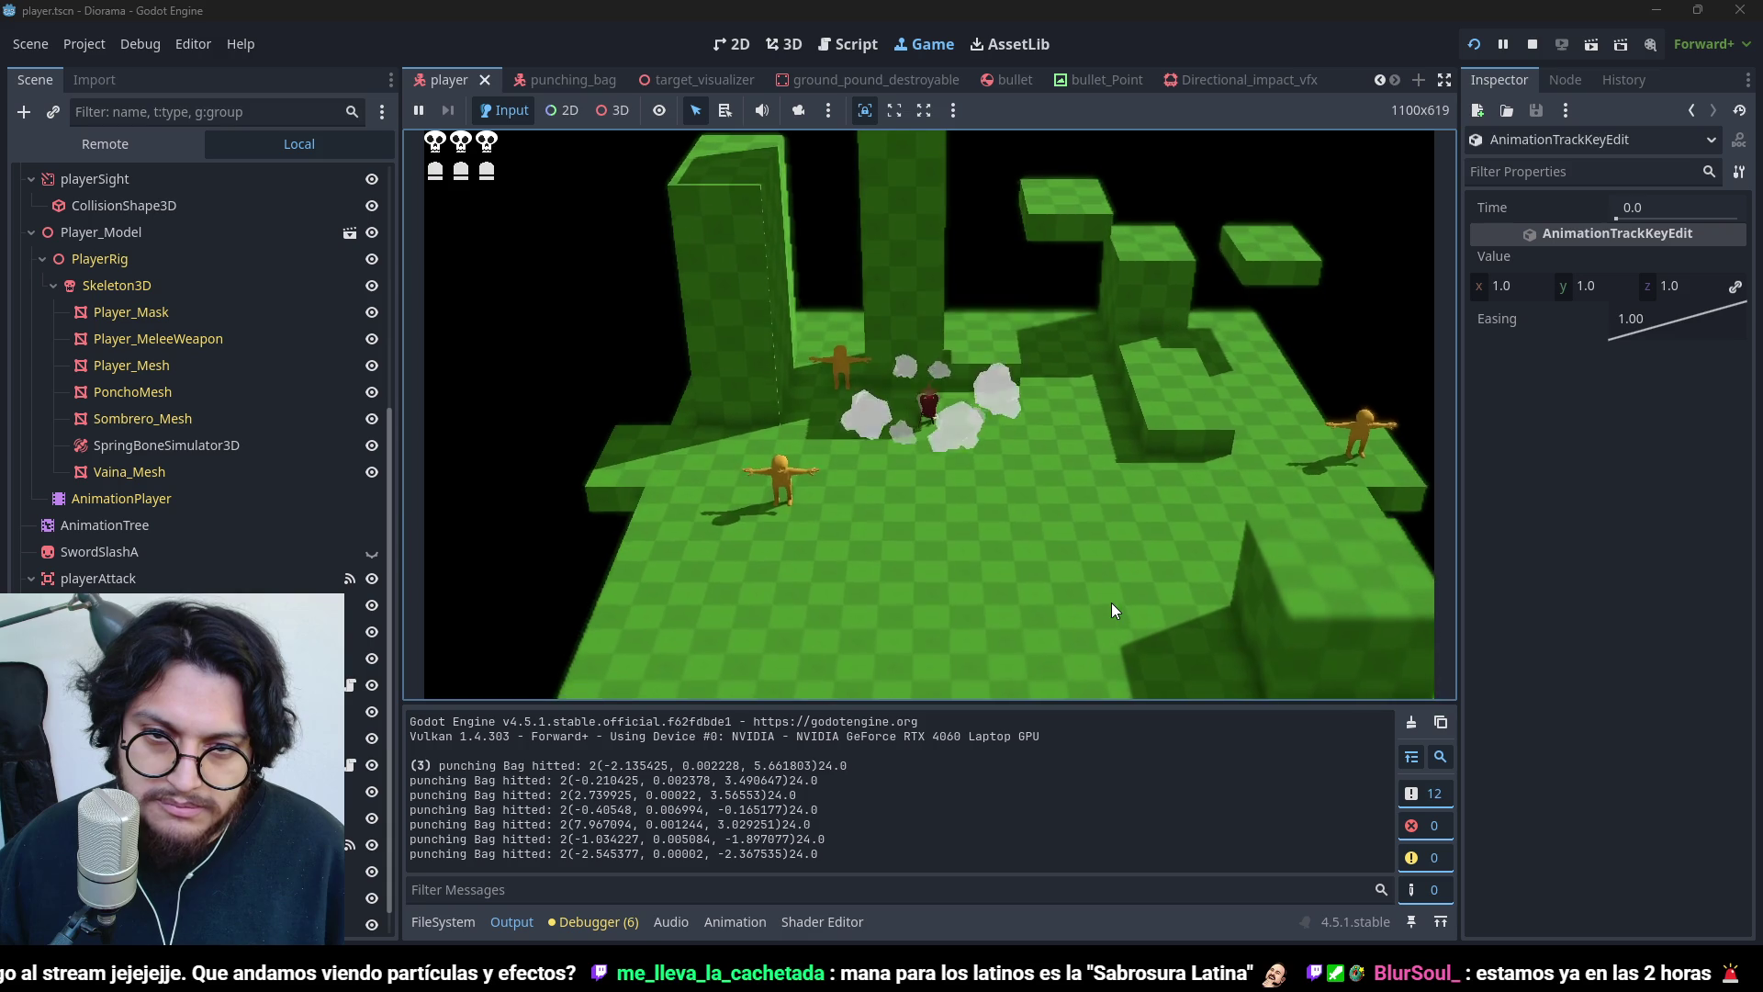
key(space)
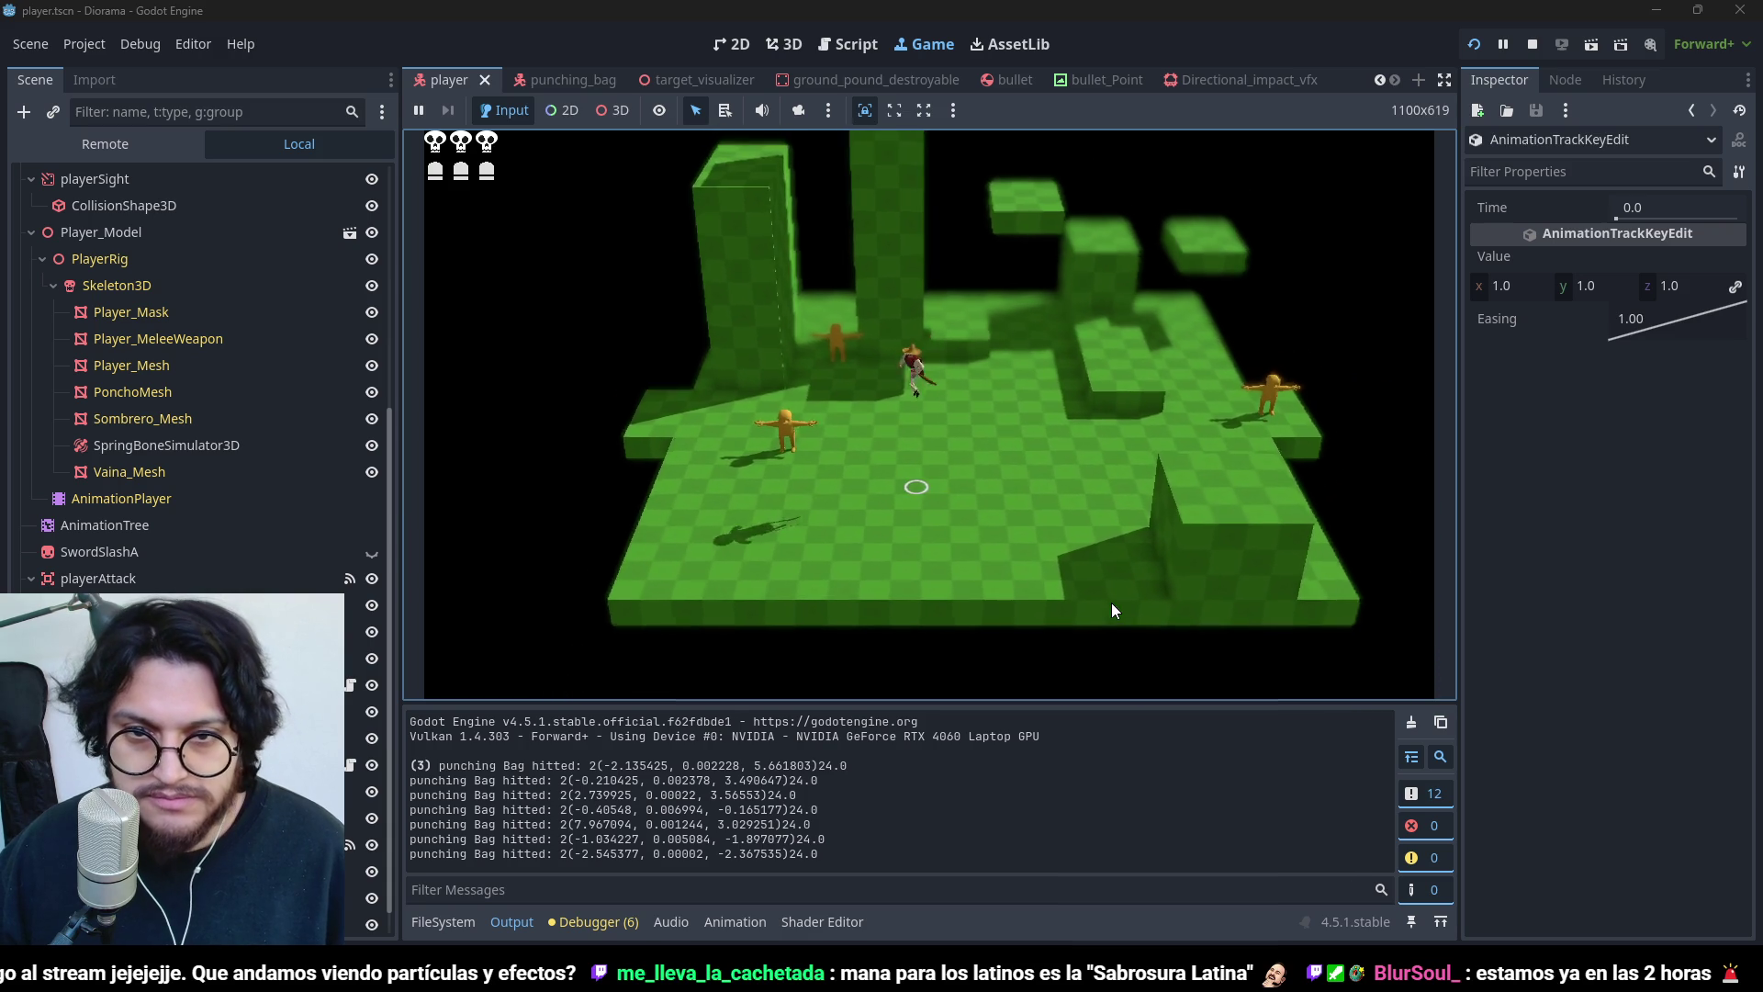
key(space)
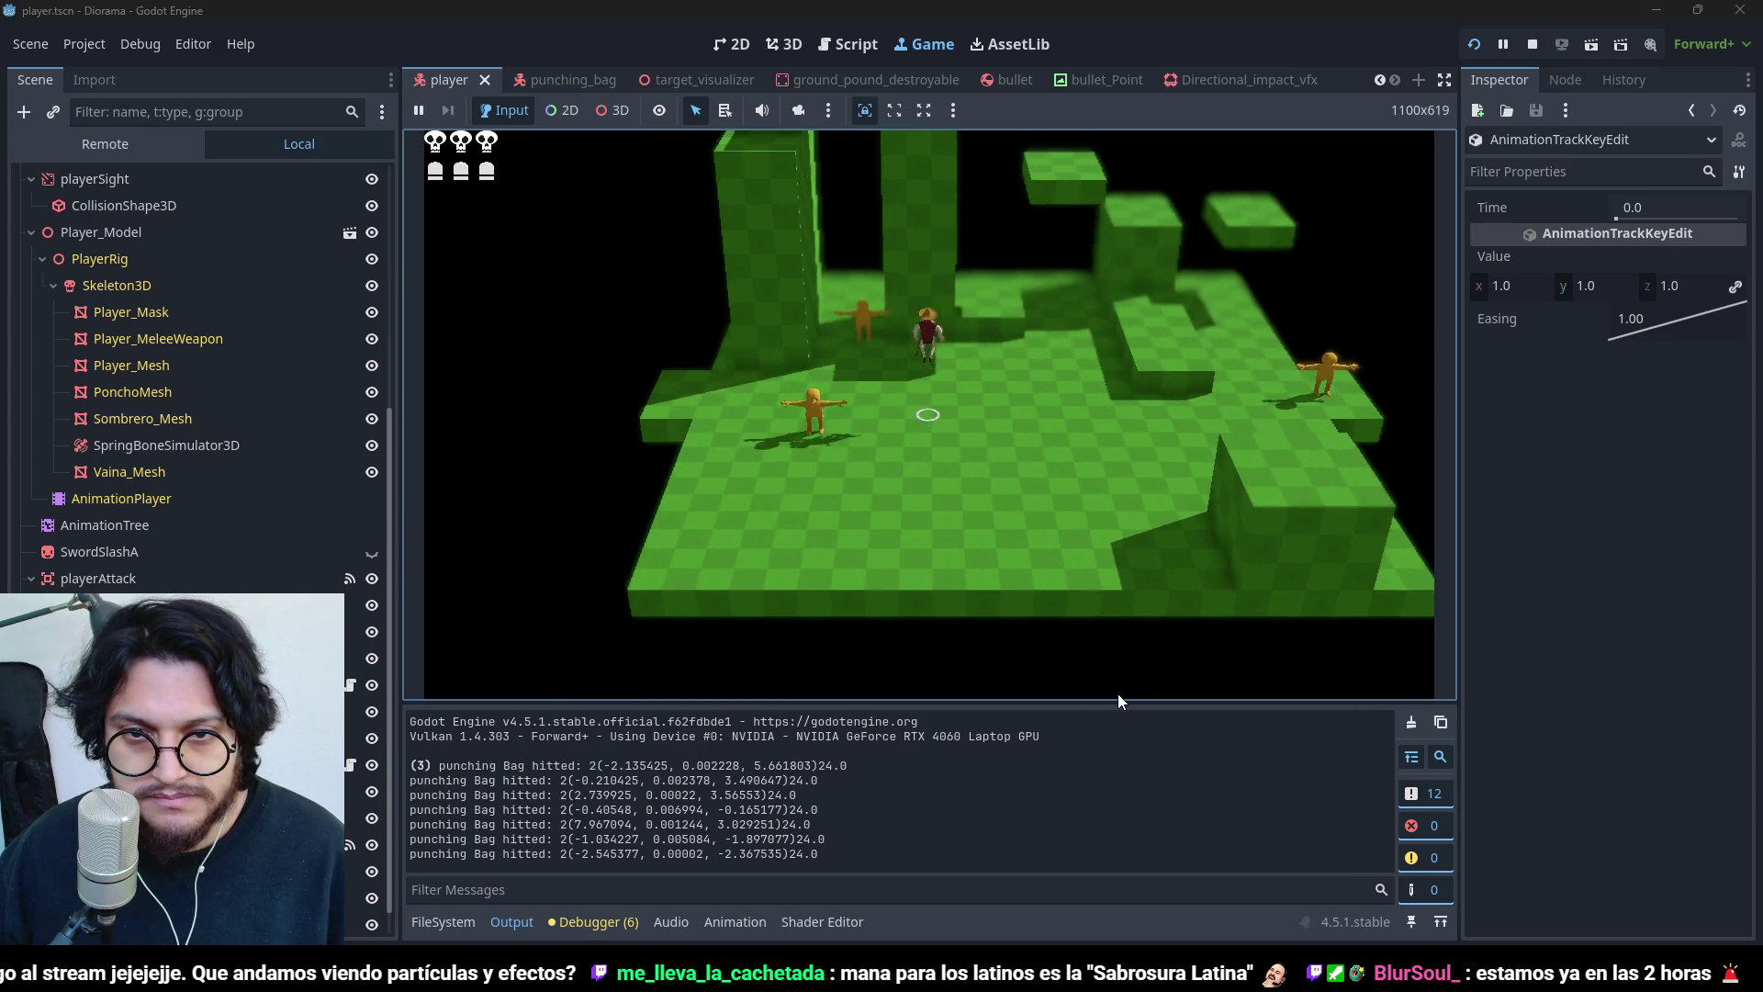
click(1531, 44)
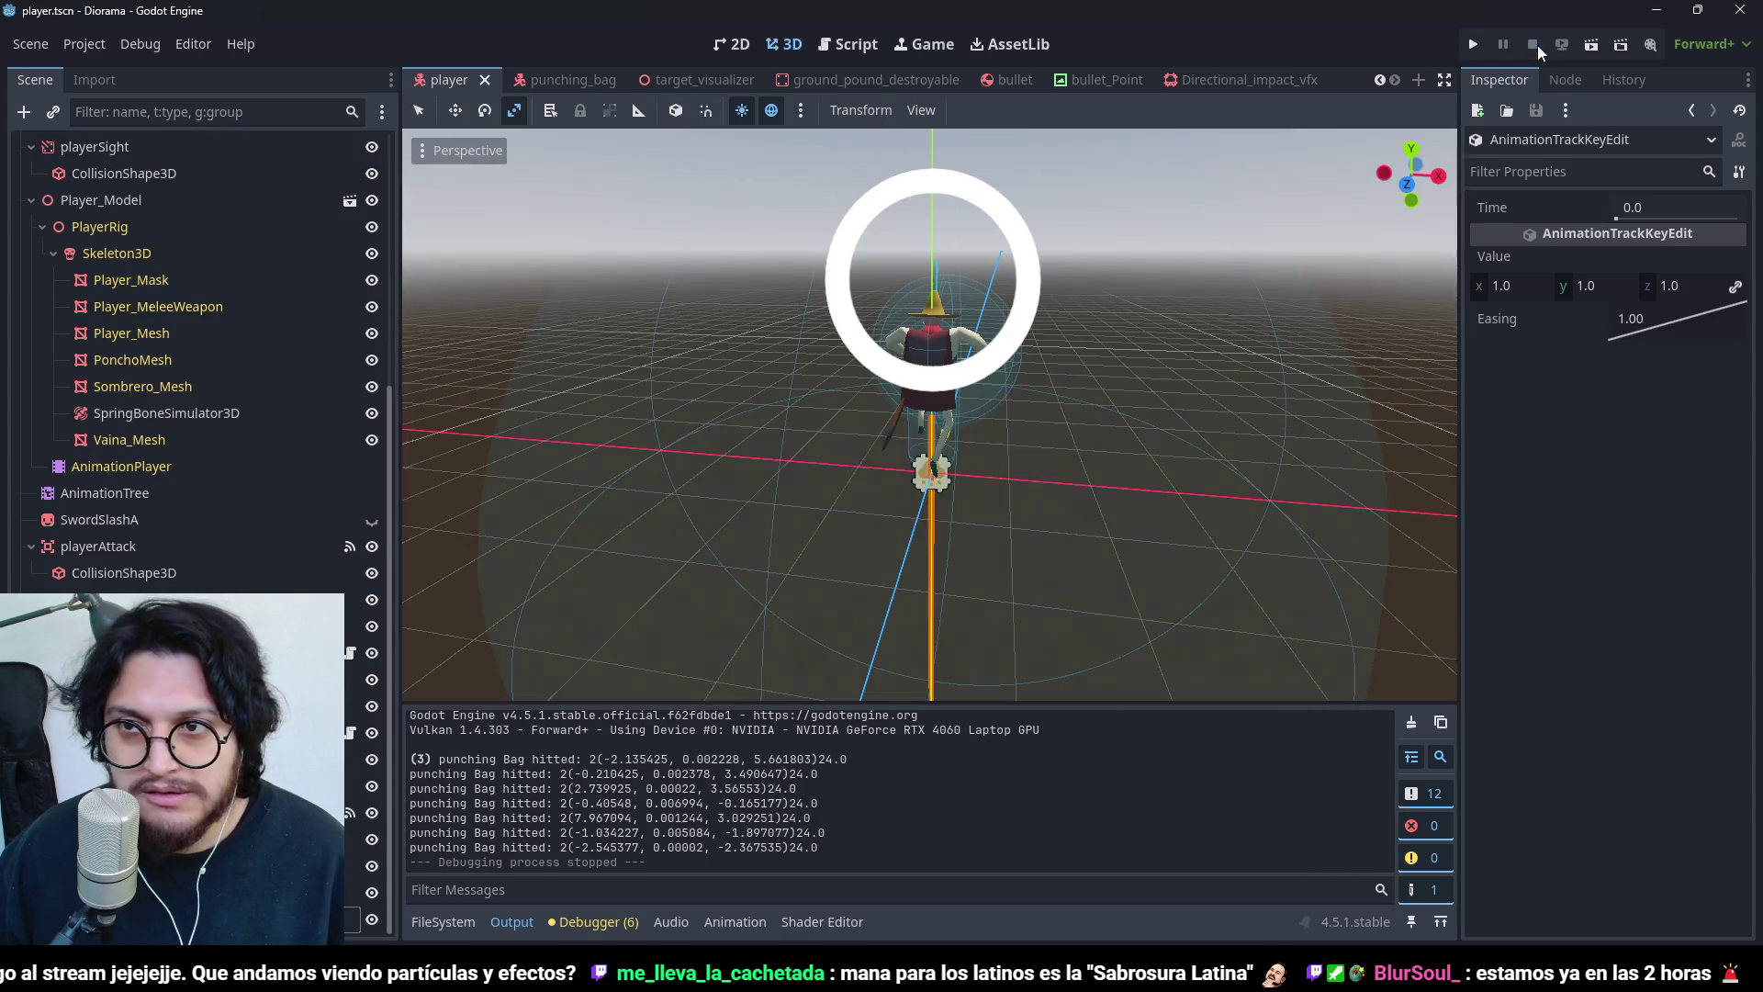
- Add Globals.SHAKE_CAMERA.emit(.2,10,.2) after ground_pound_vfx.emitting = true in player.gd and save
scroll(165, 270, up, 5)
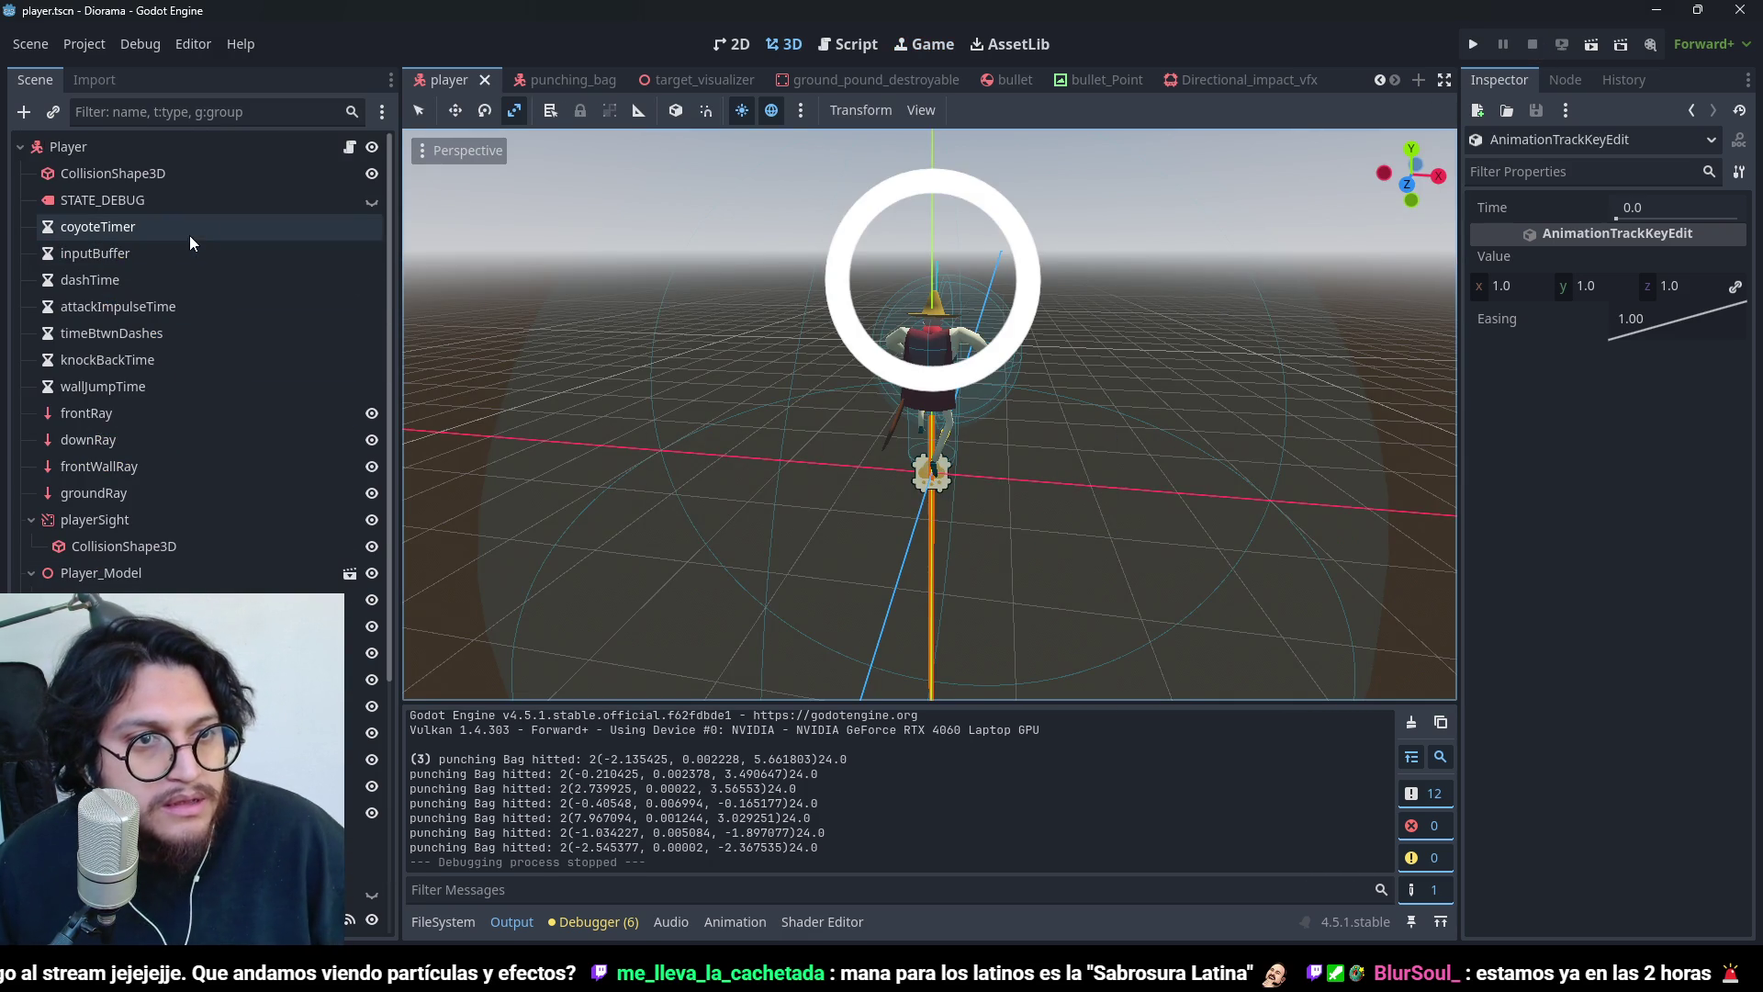
click(371, 147)
click(371, 147)
click(349, 146)
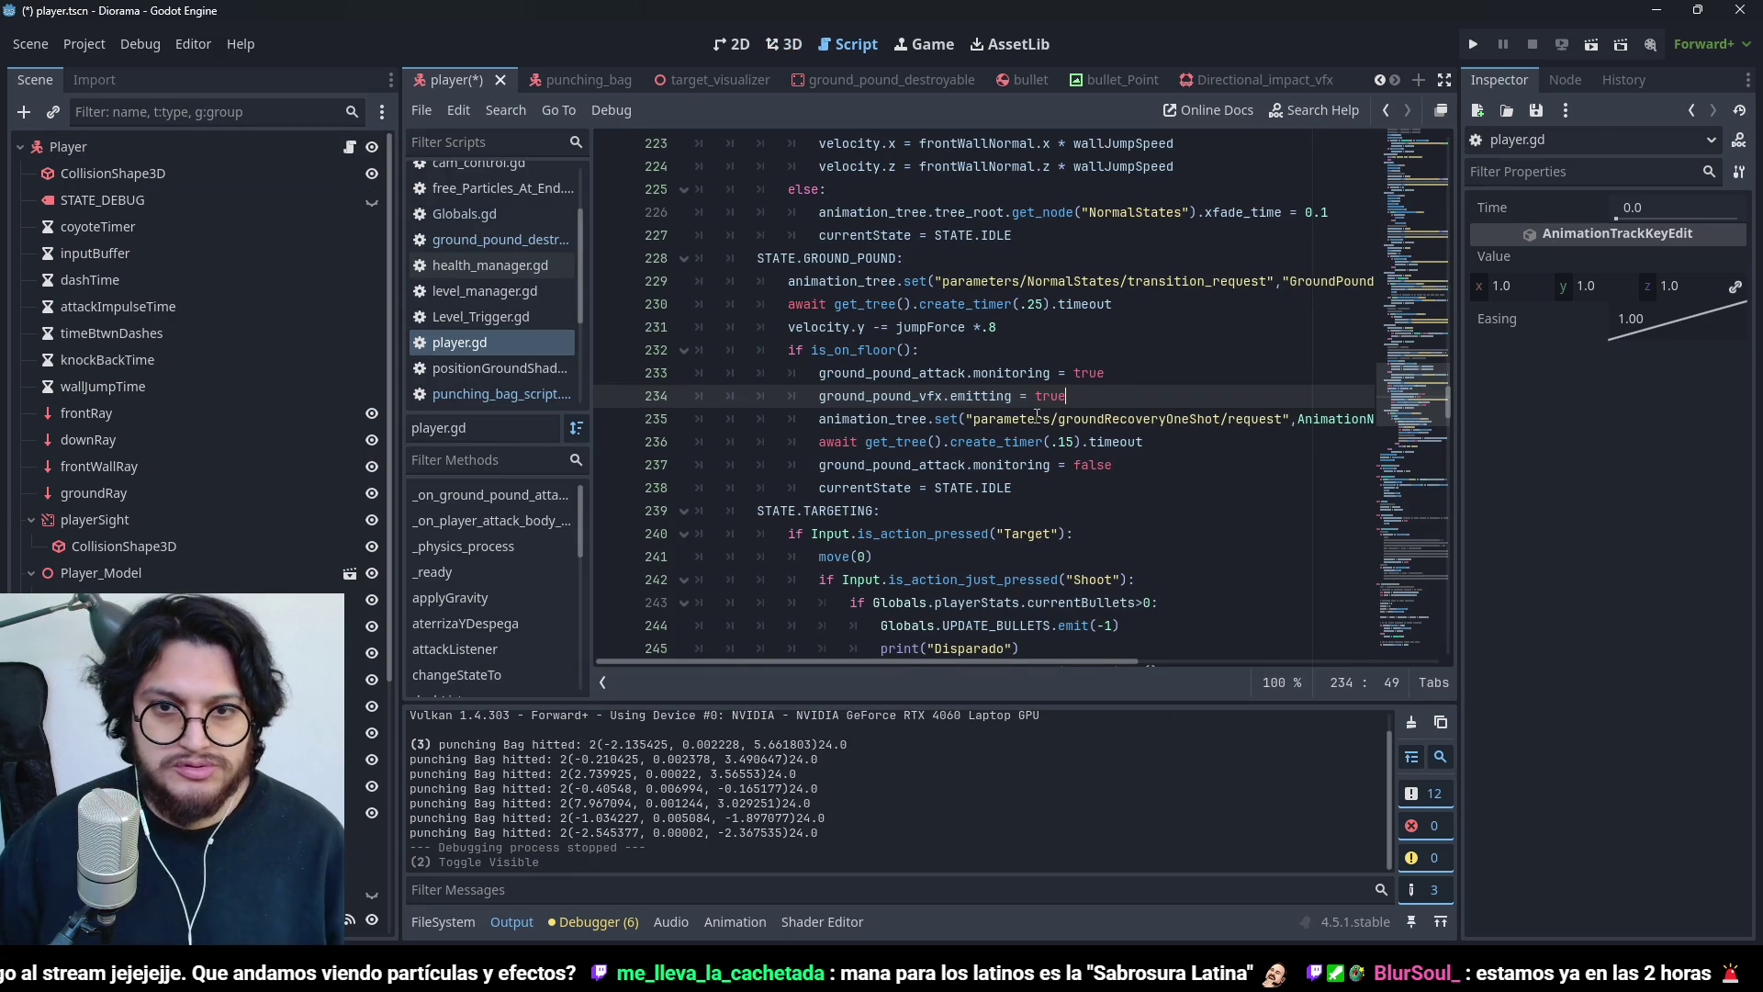
key(Return)
text(Globals.S)
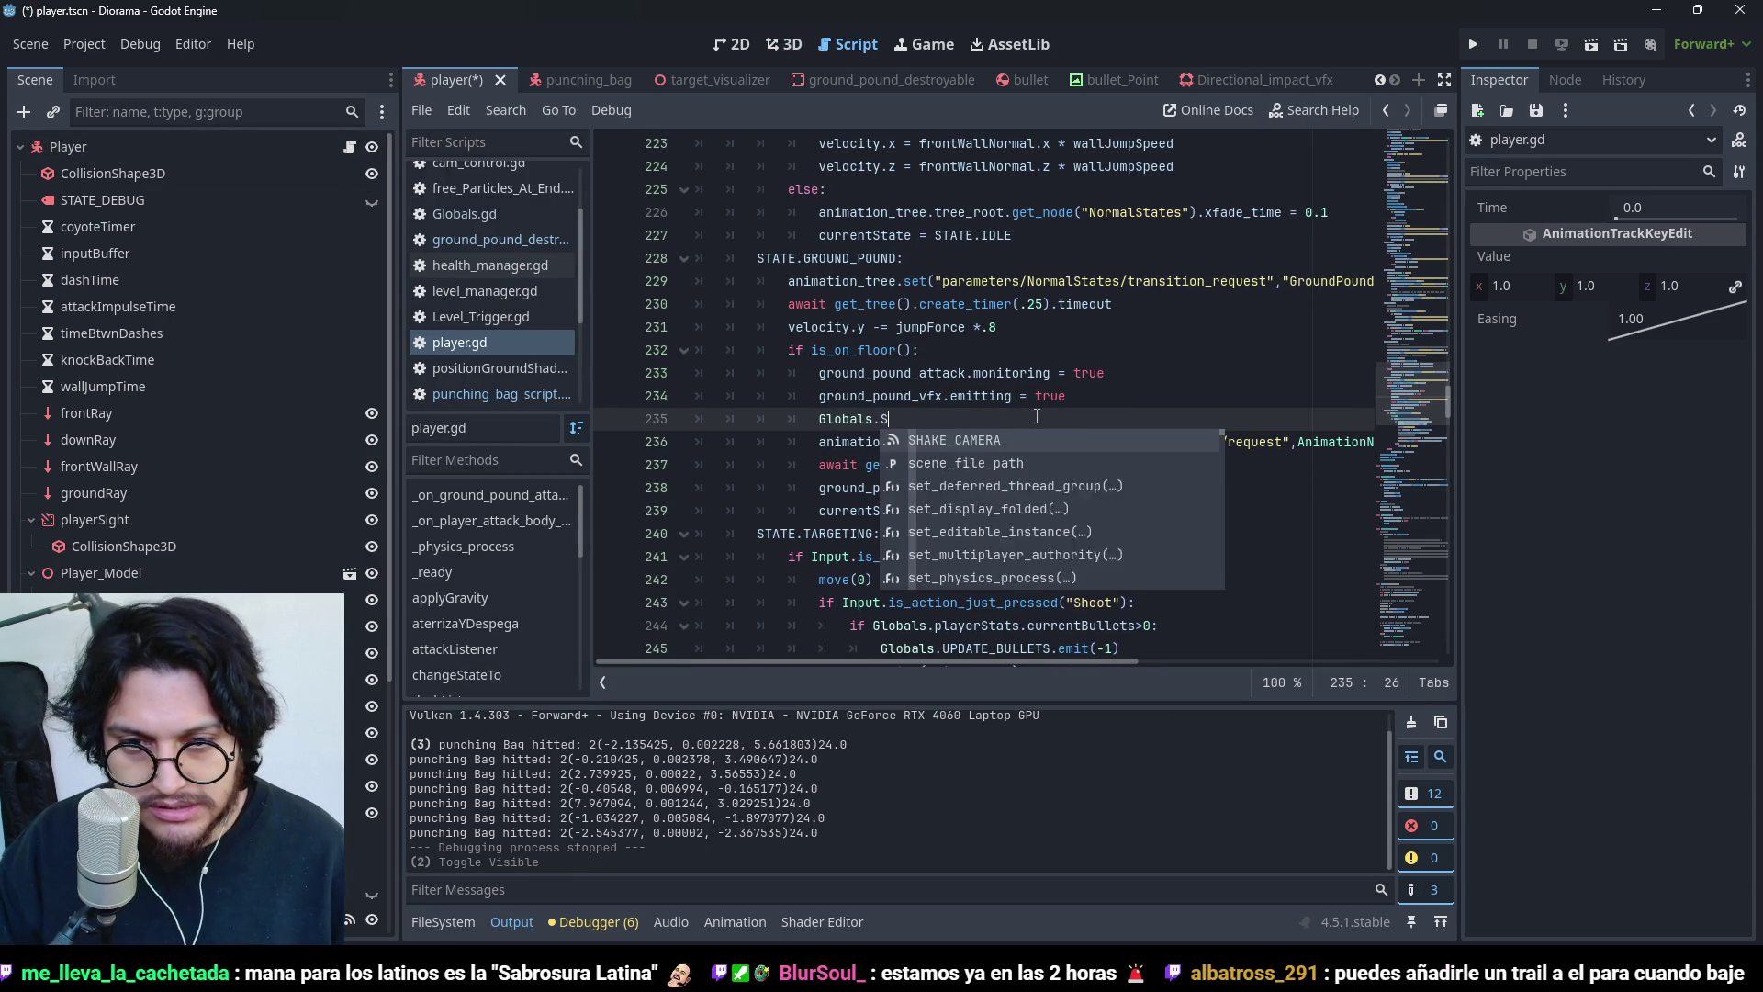
text(HAKE_CAMERA)
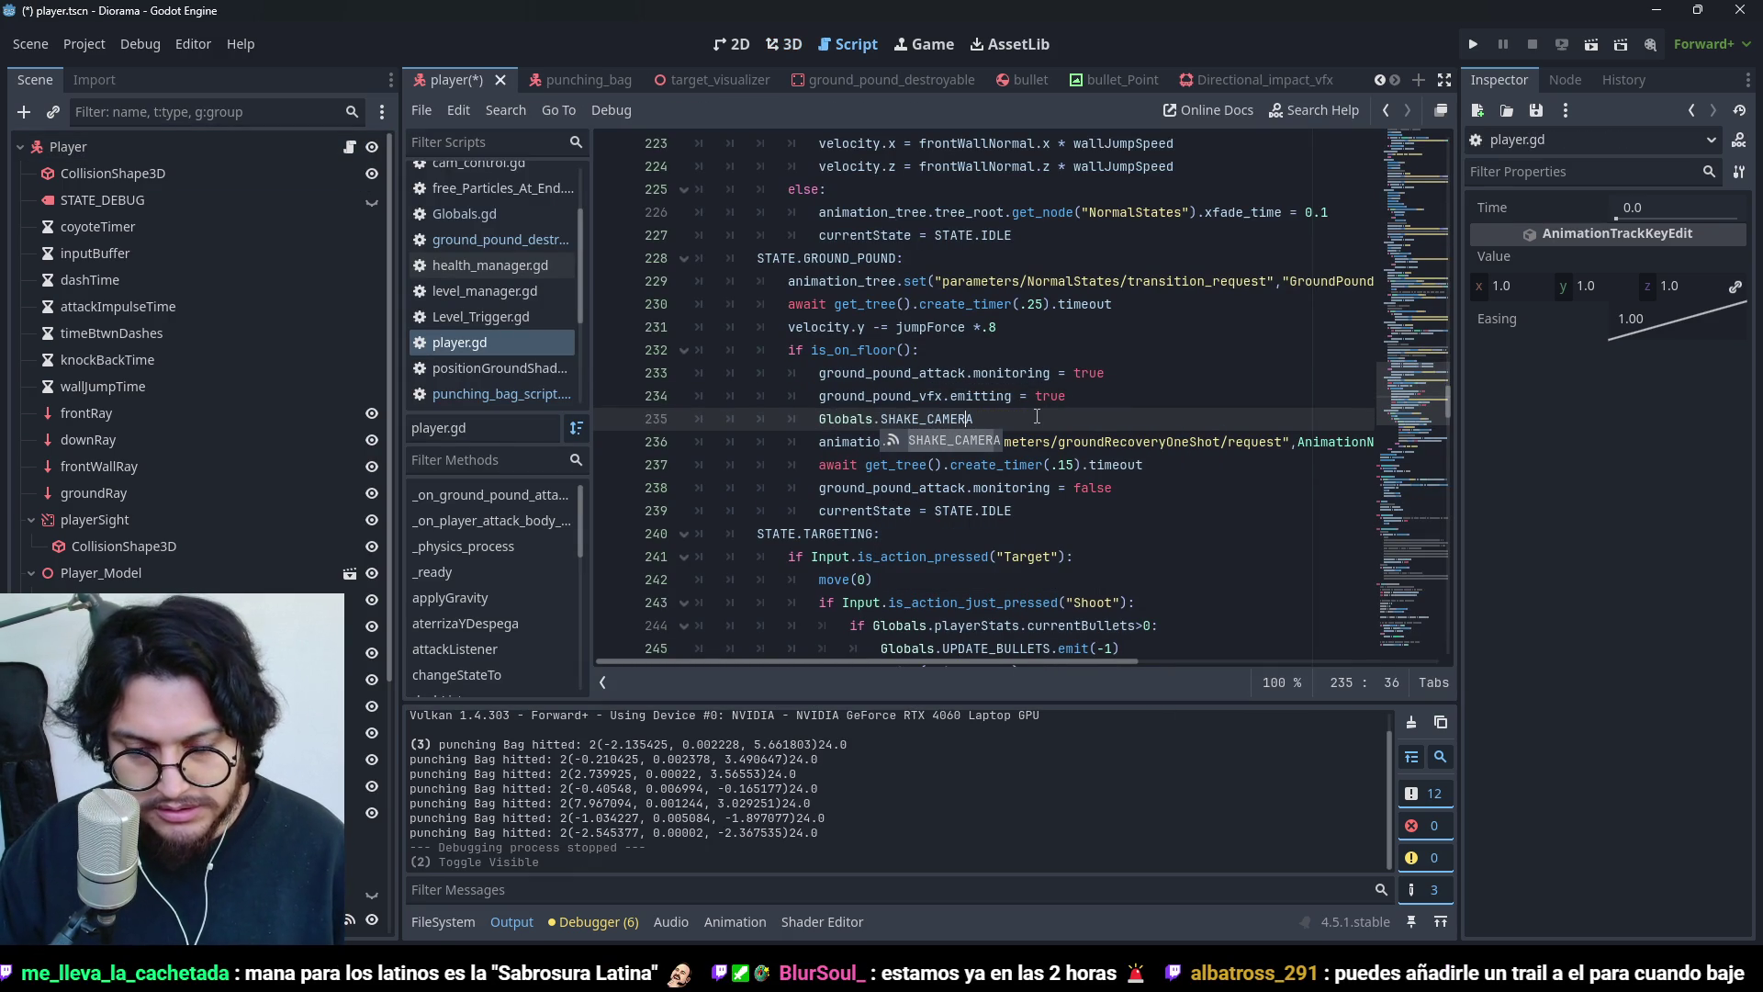
text(.emit(.2,10,.1)
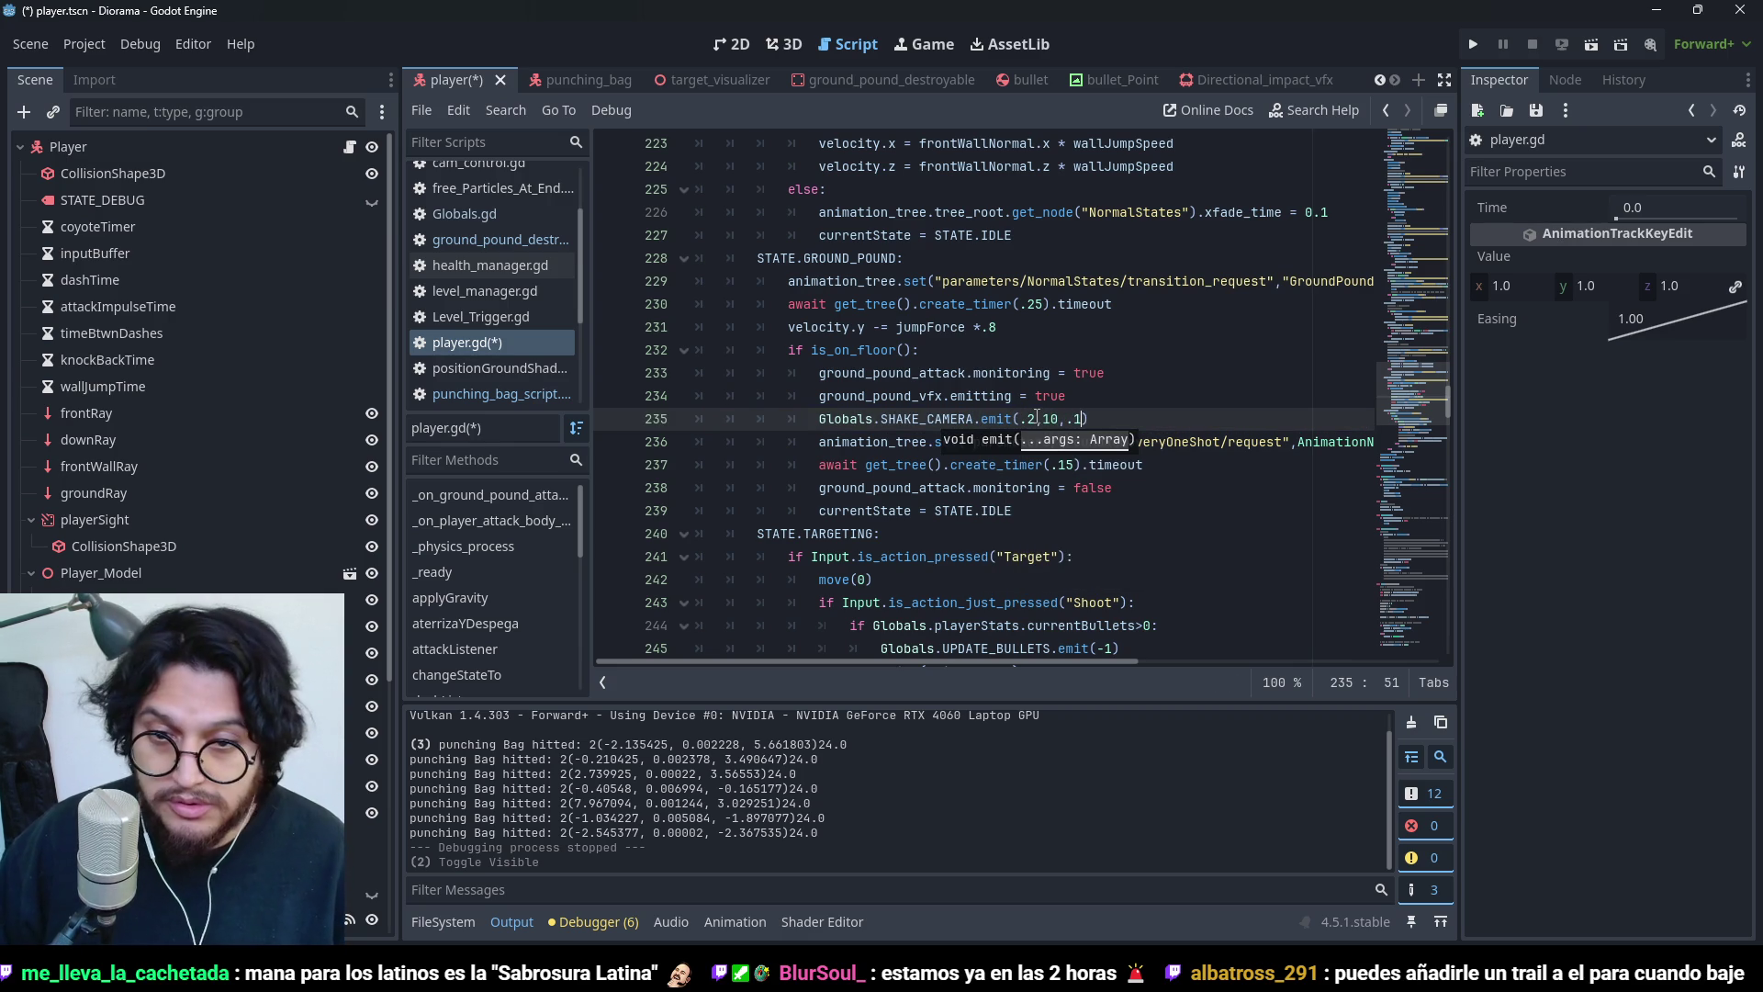
text(2)
key(ctrl+s)
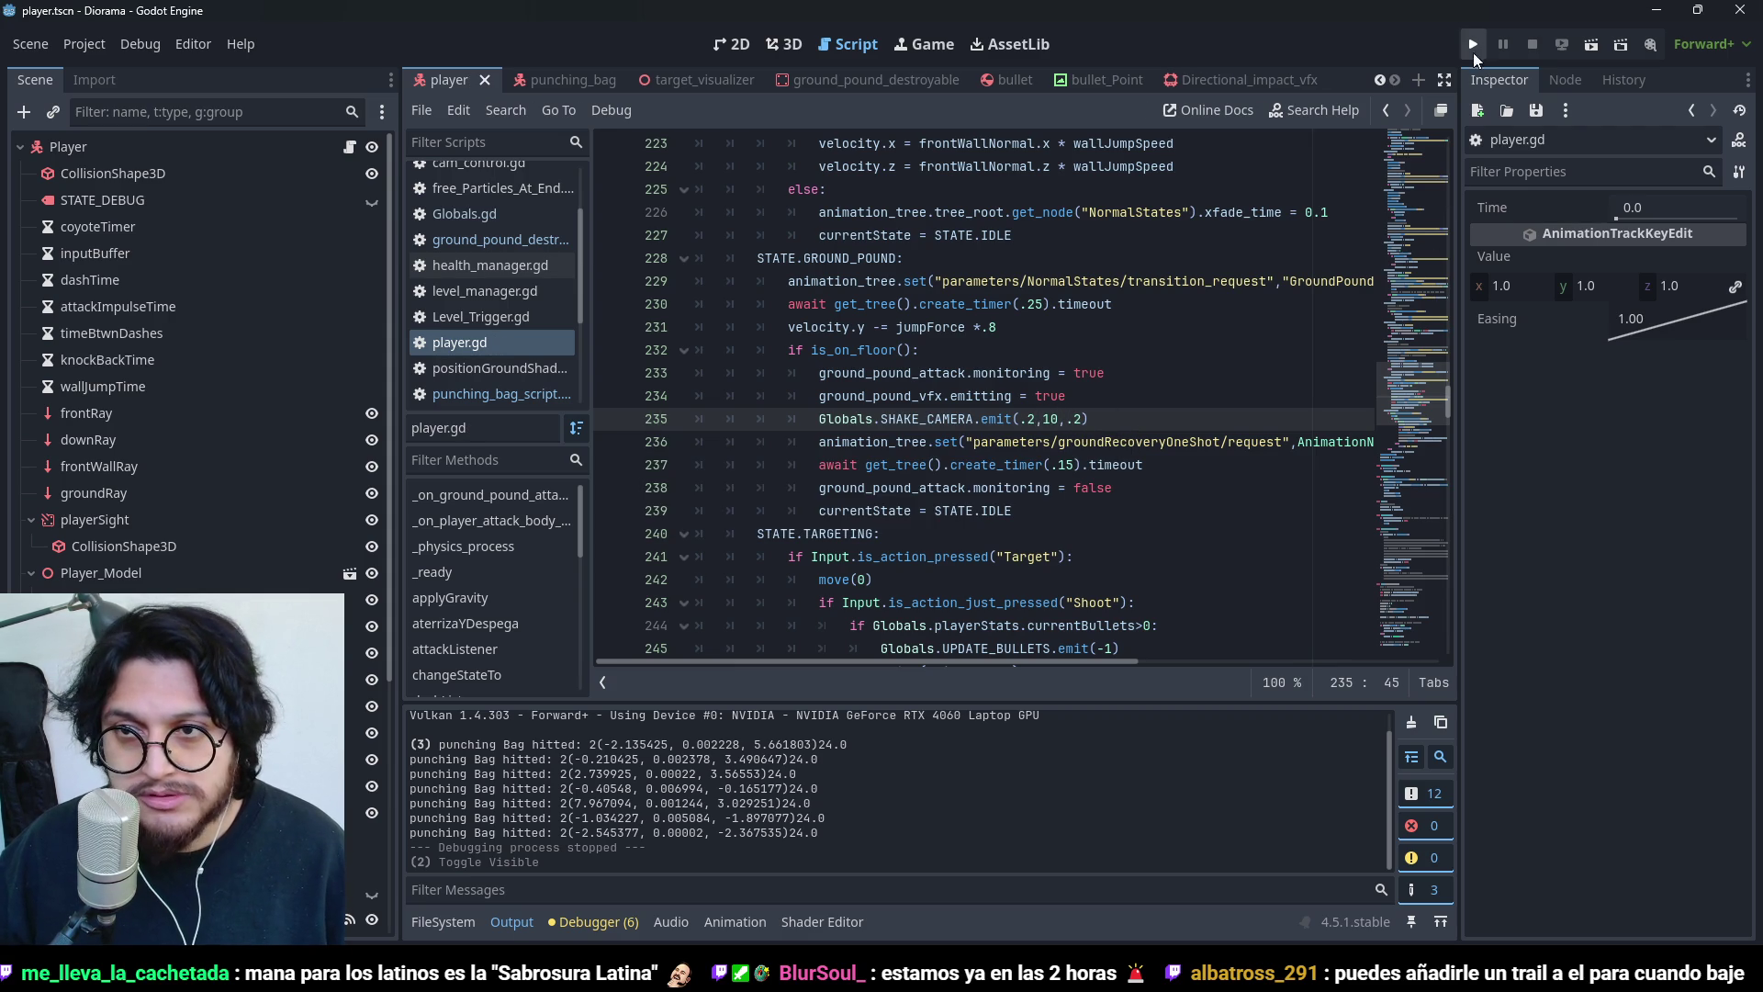
- Run the game, ground-pound among the enemies to check the camera shake, then stop
click(1473, 54)
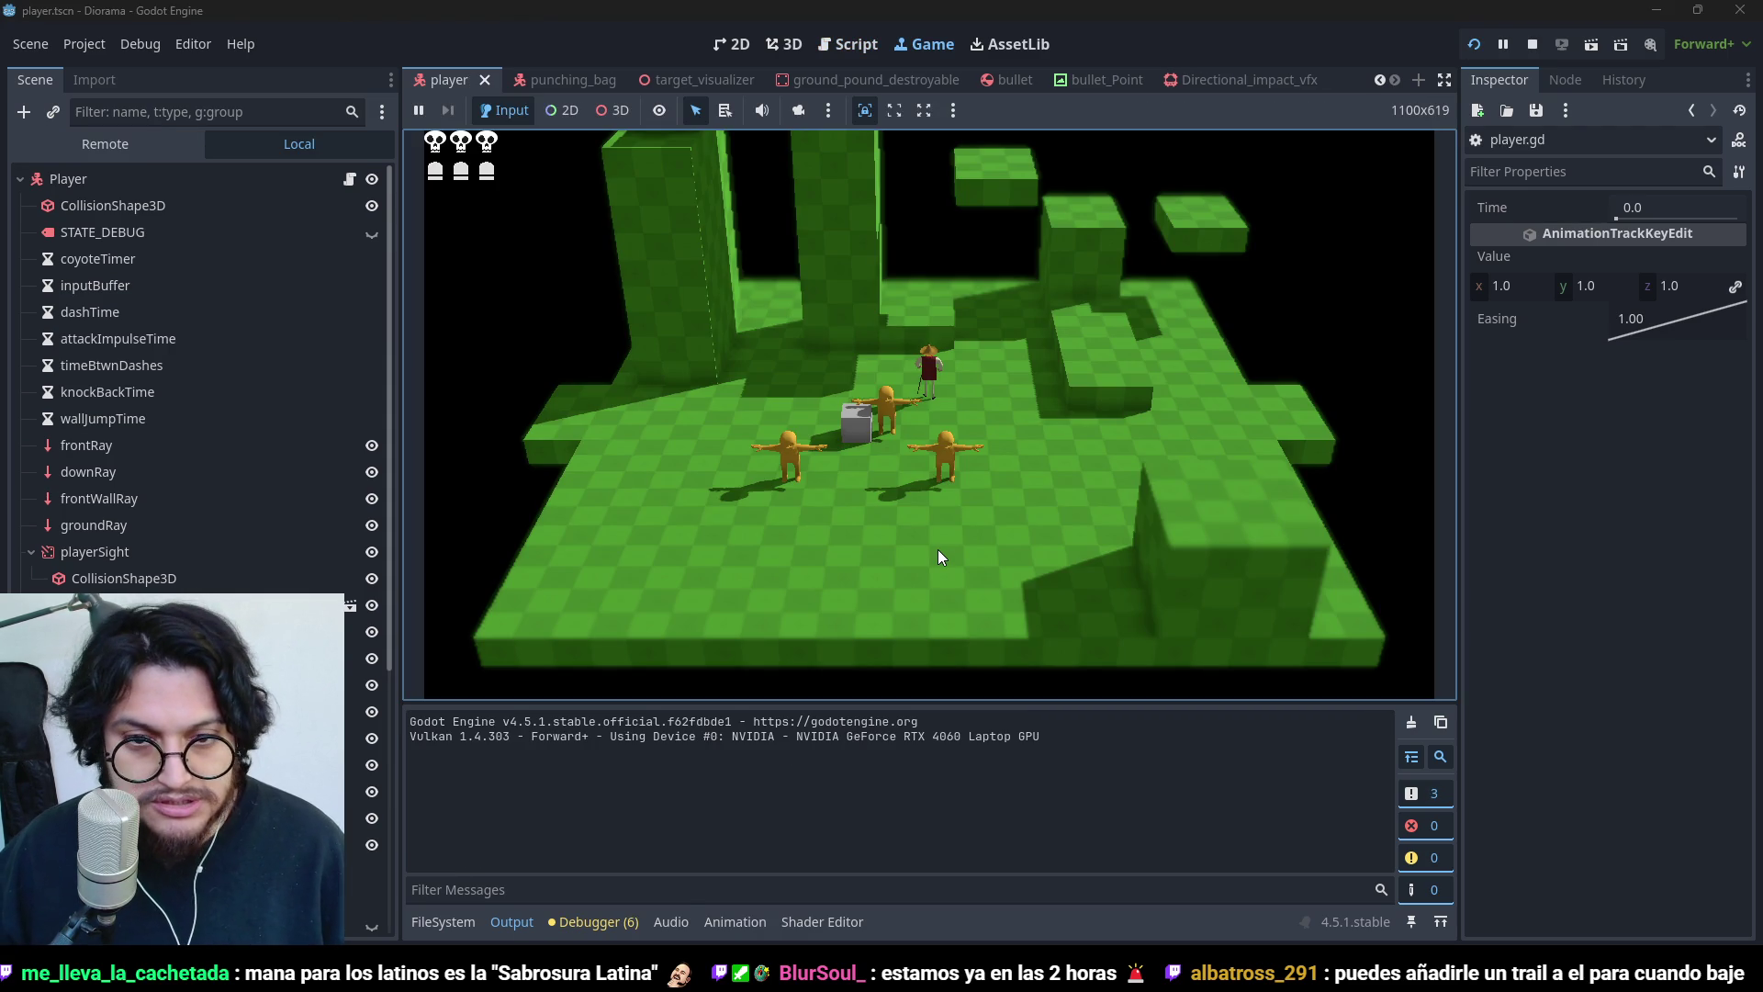
key(s)
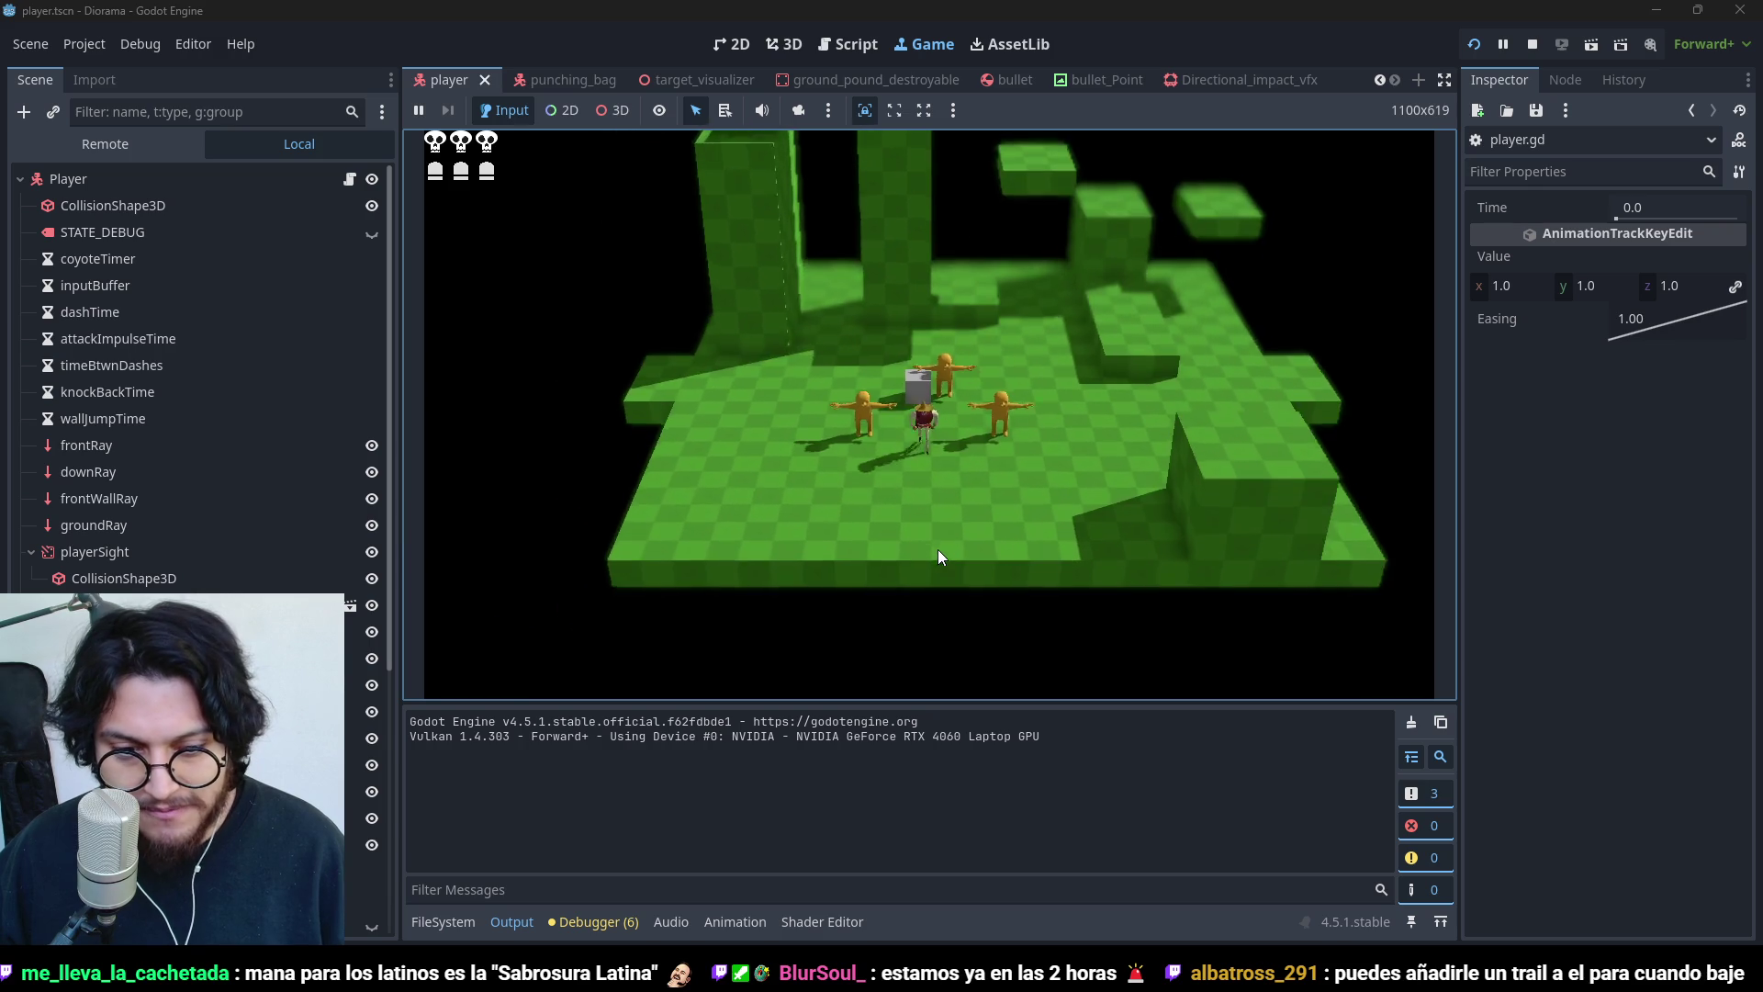
key(s)
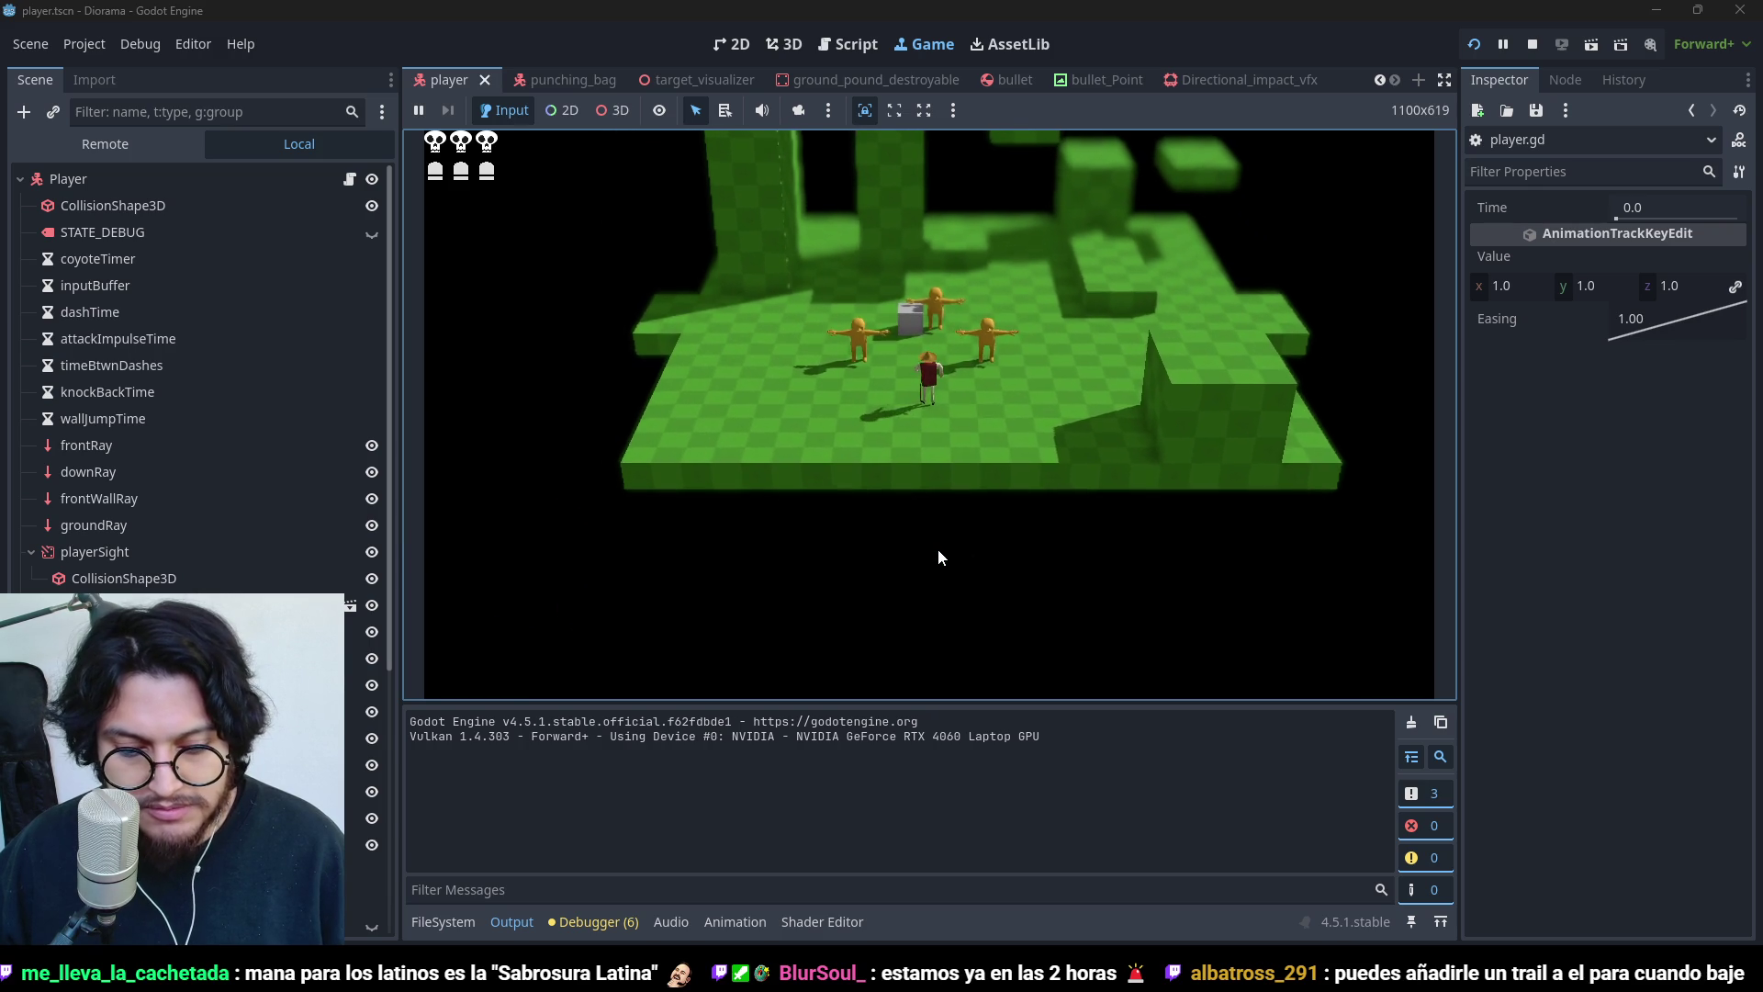
key(w)
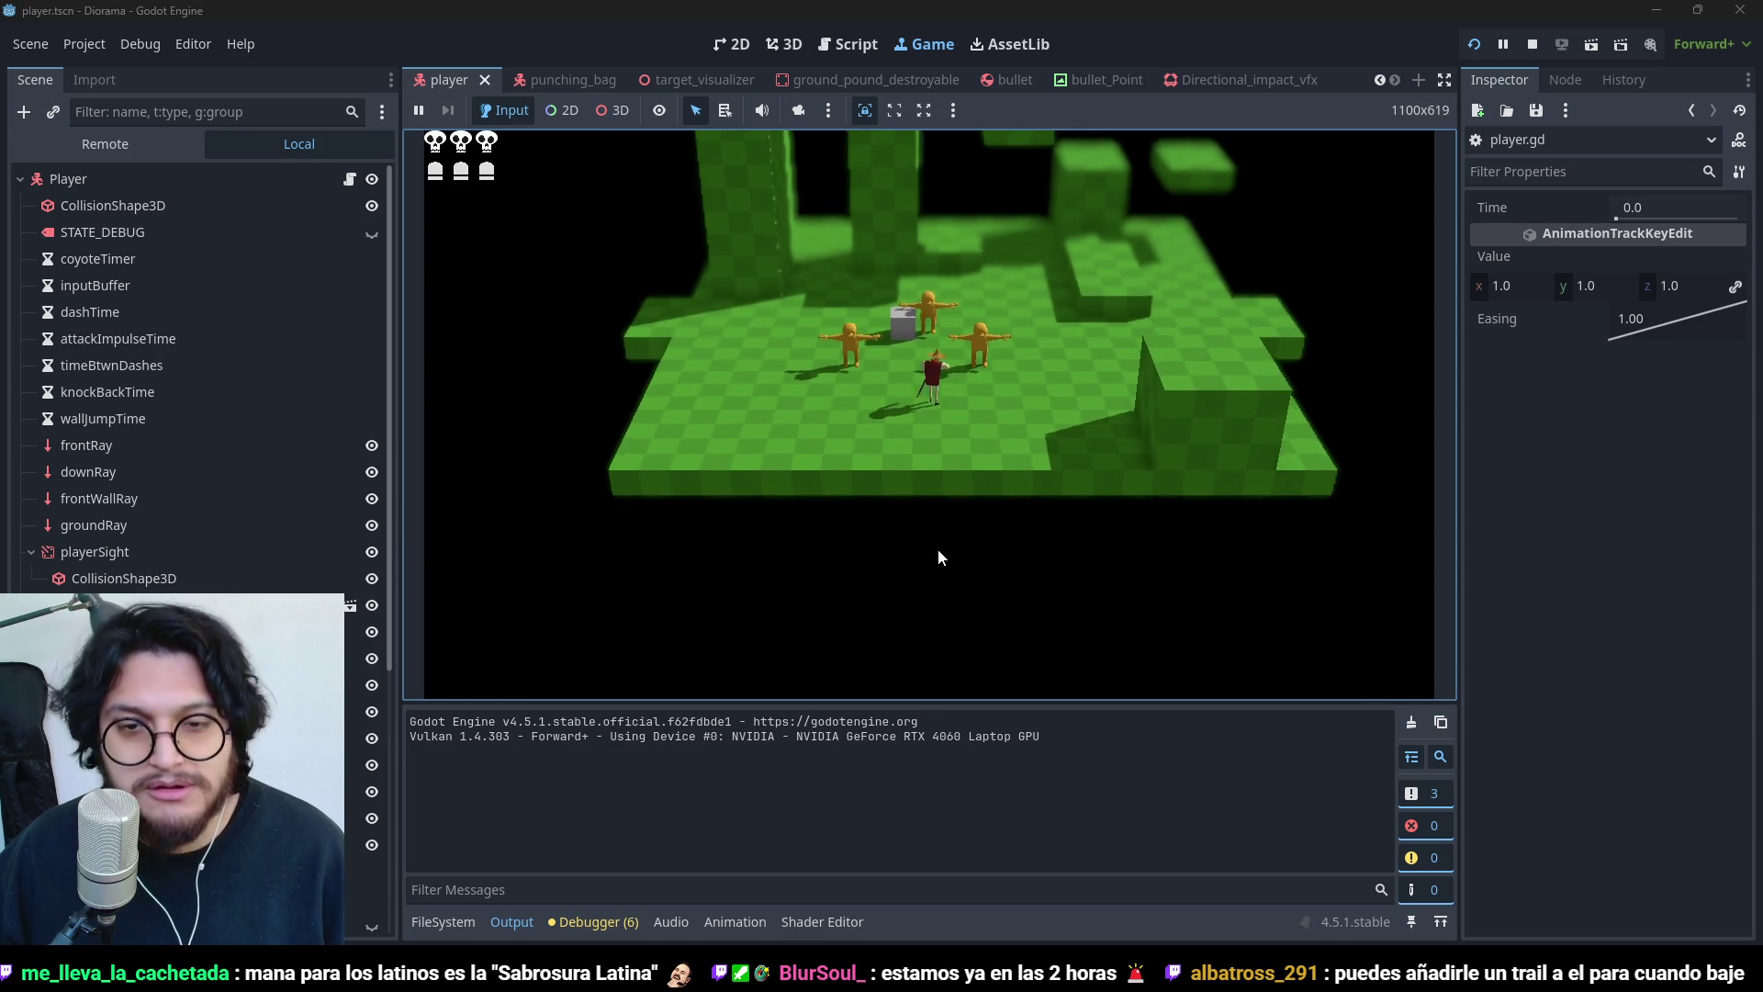
key(space)
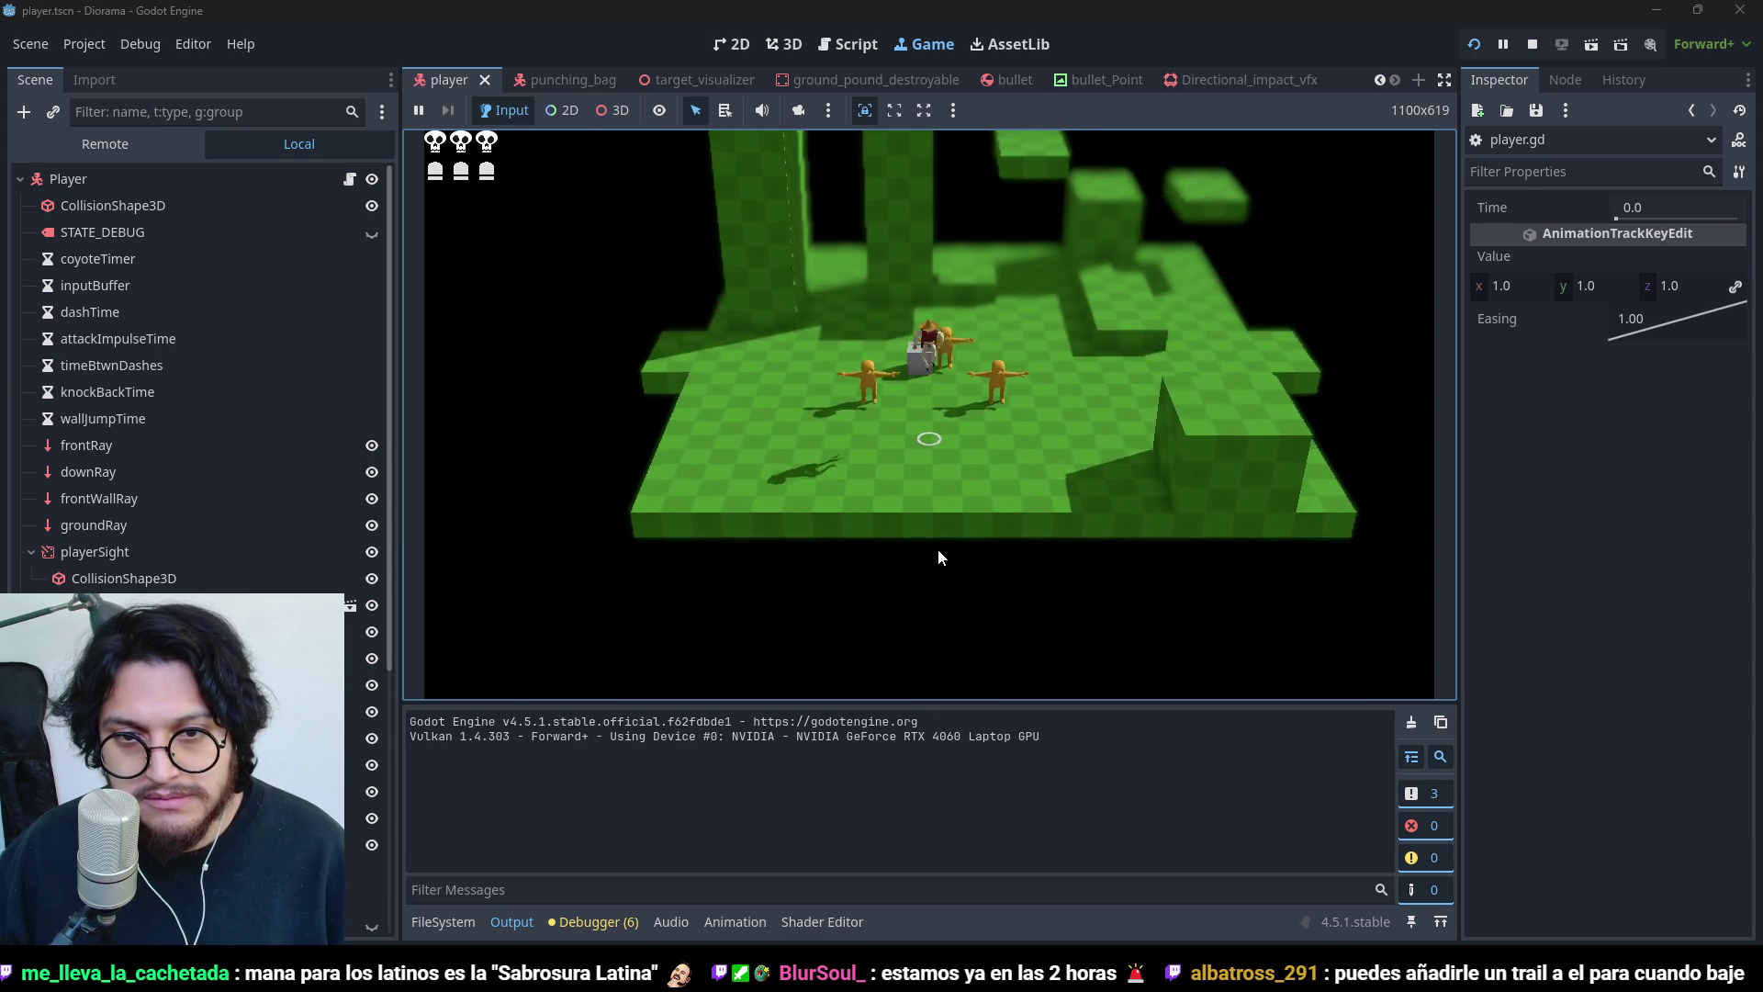
click(938, 556)
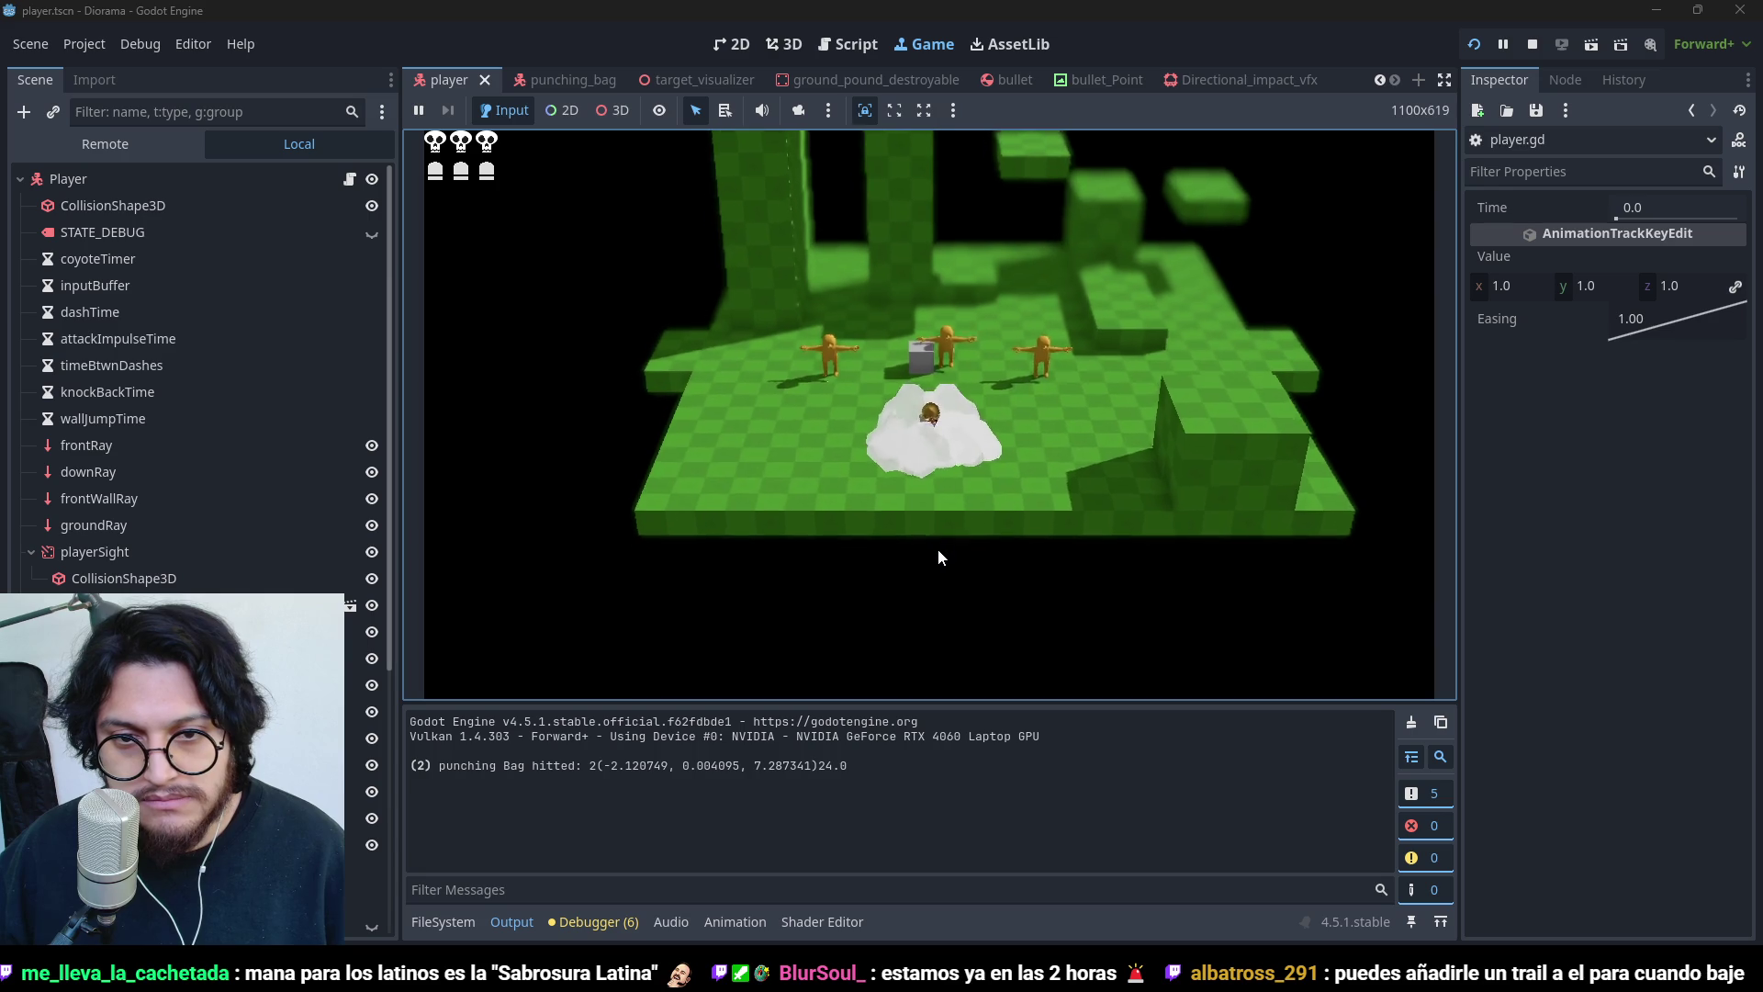
key(w)
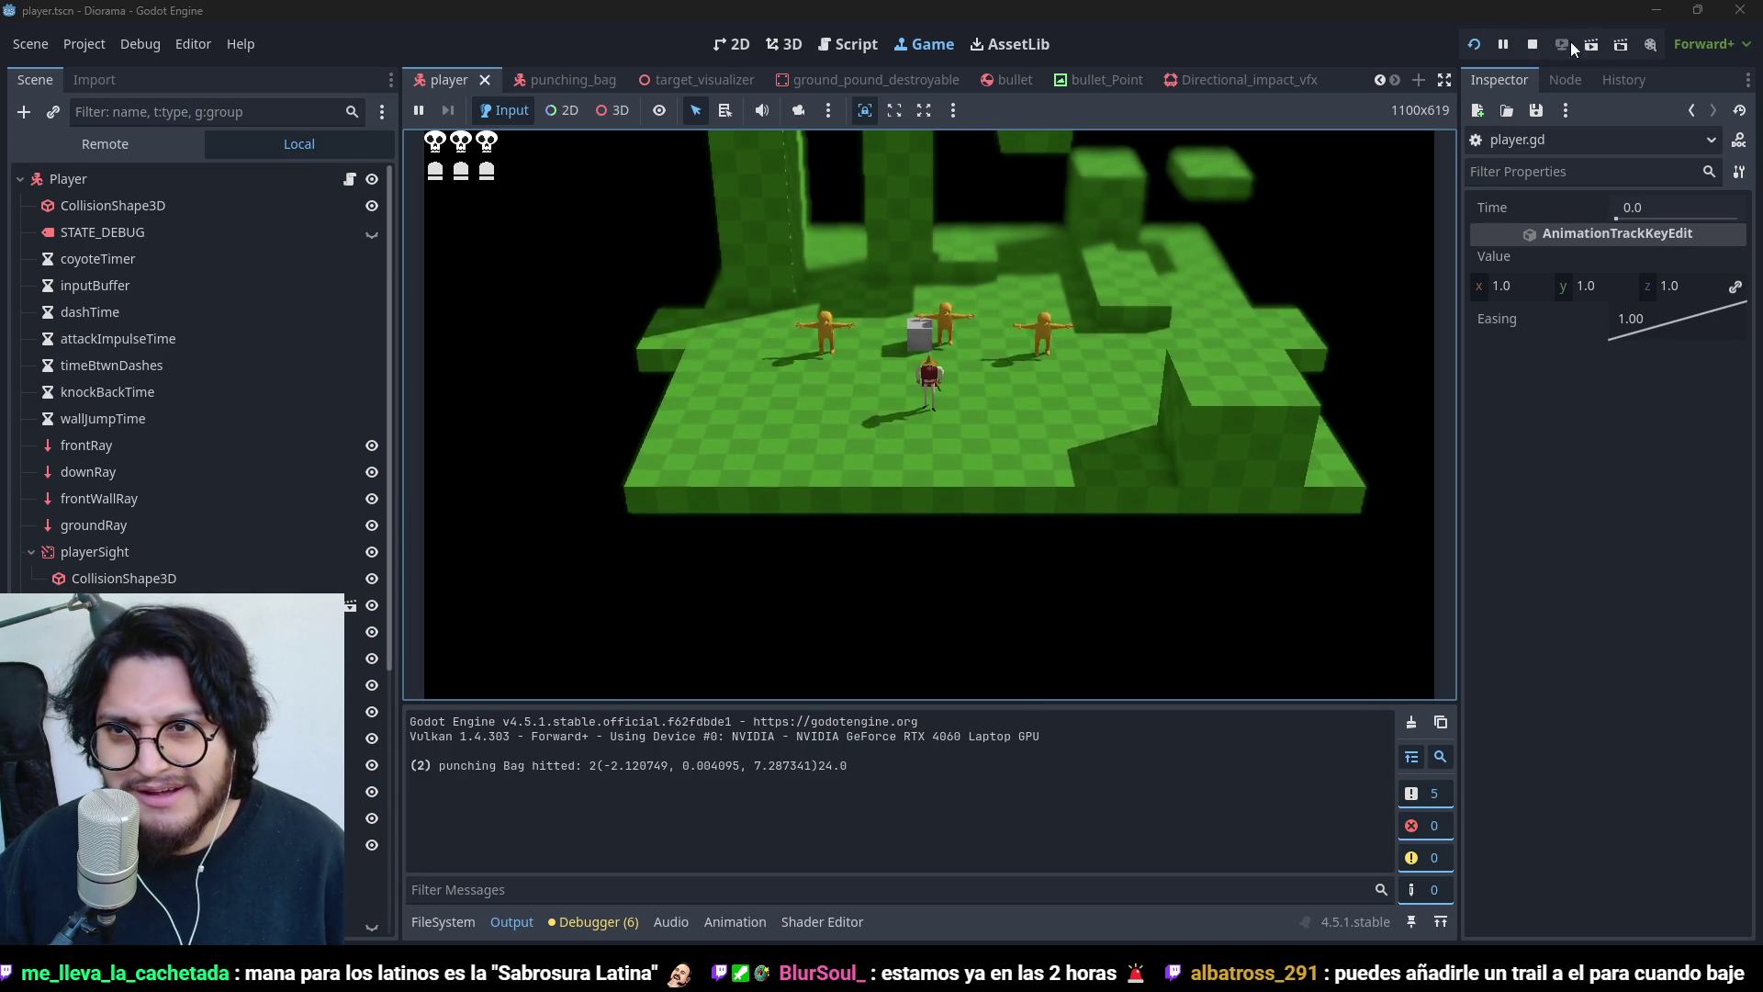
click(1531, 46)
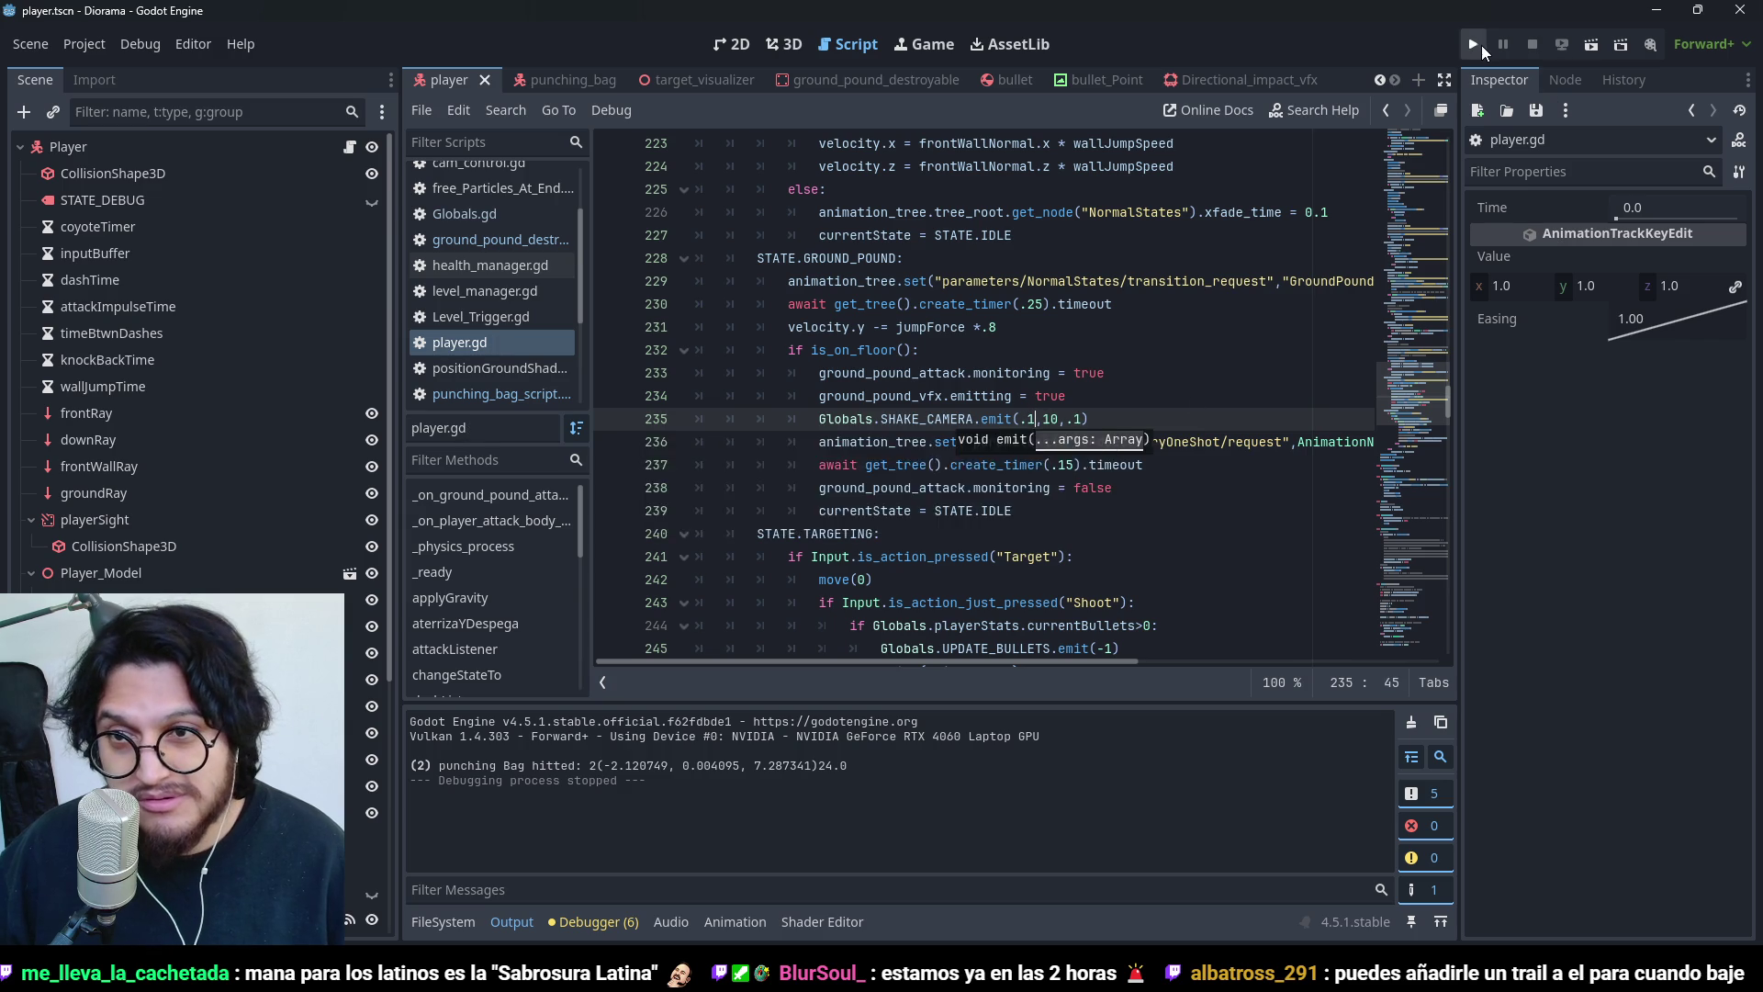
click(1473, 45)
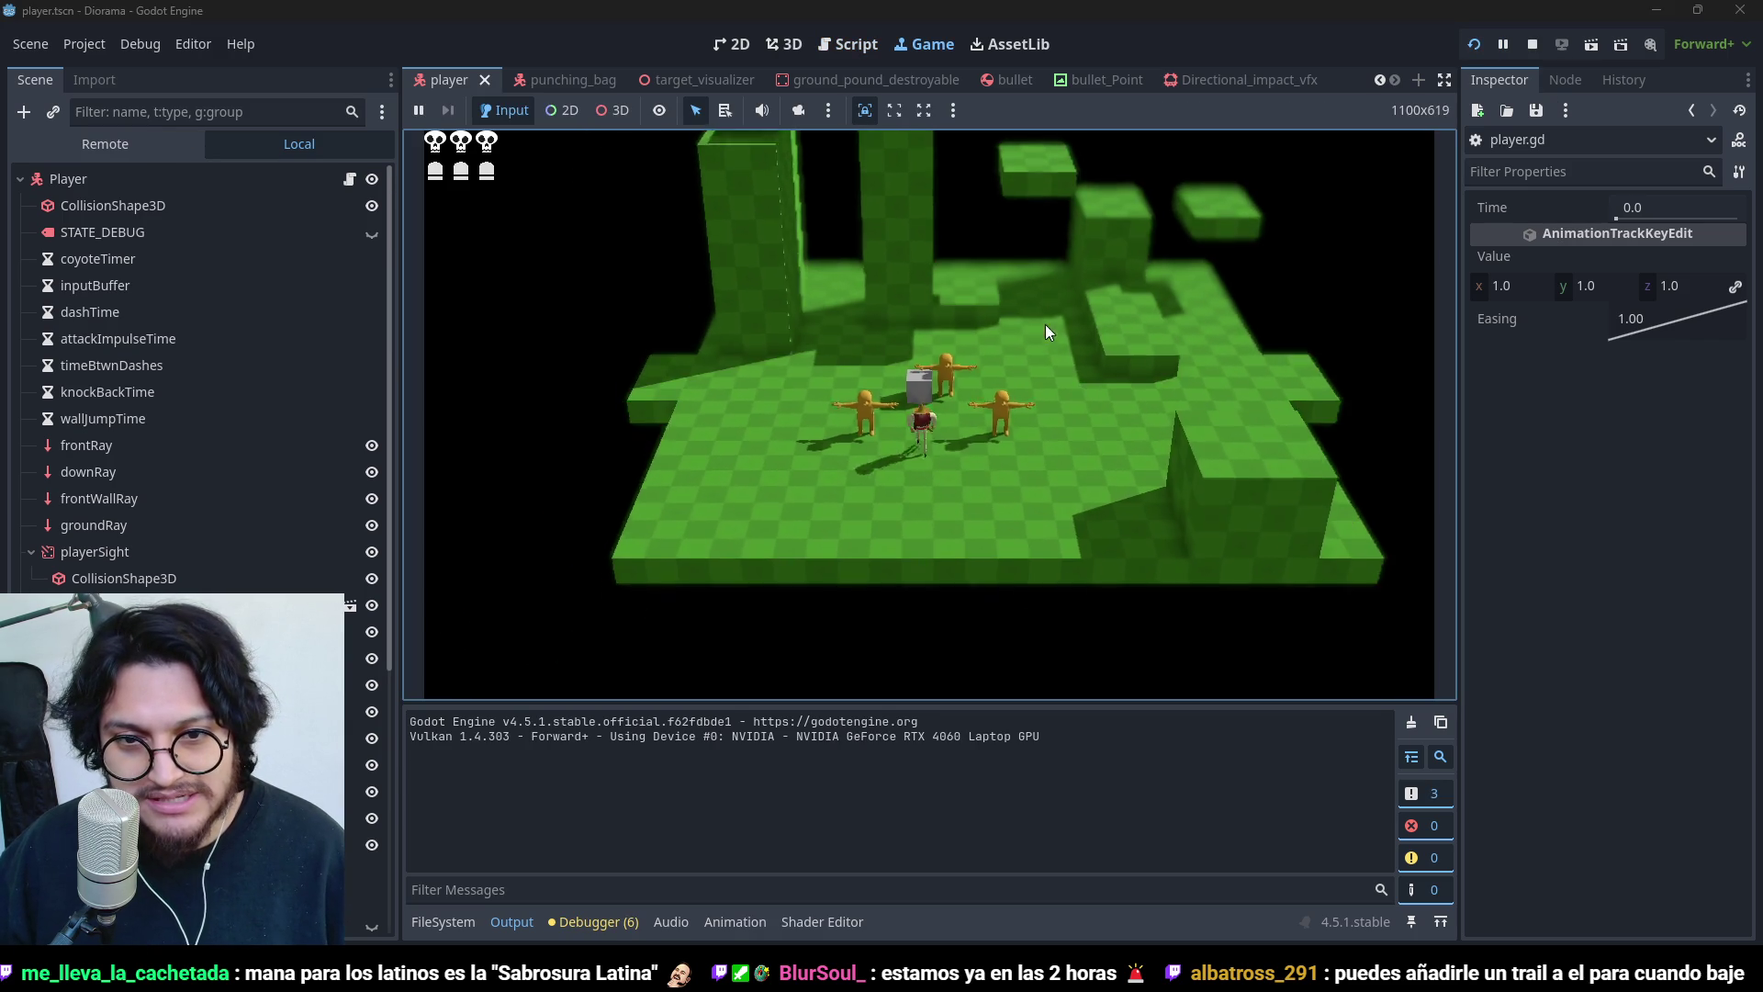
key(space)
key(w)
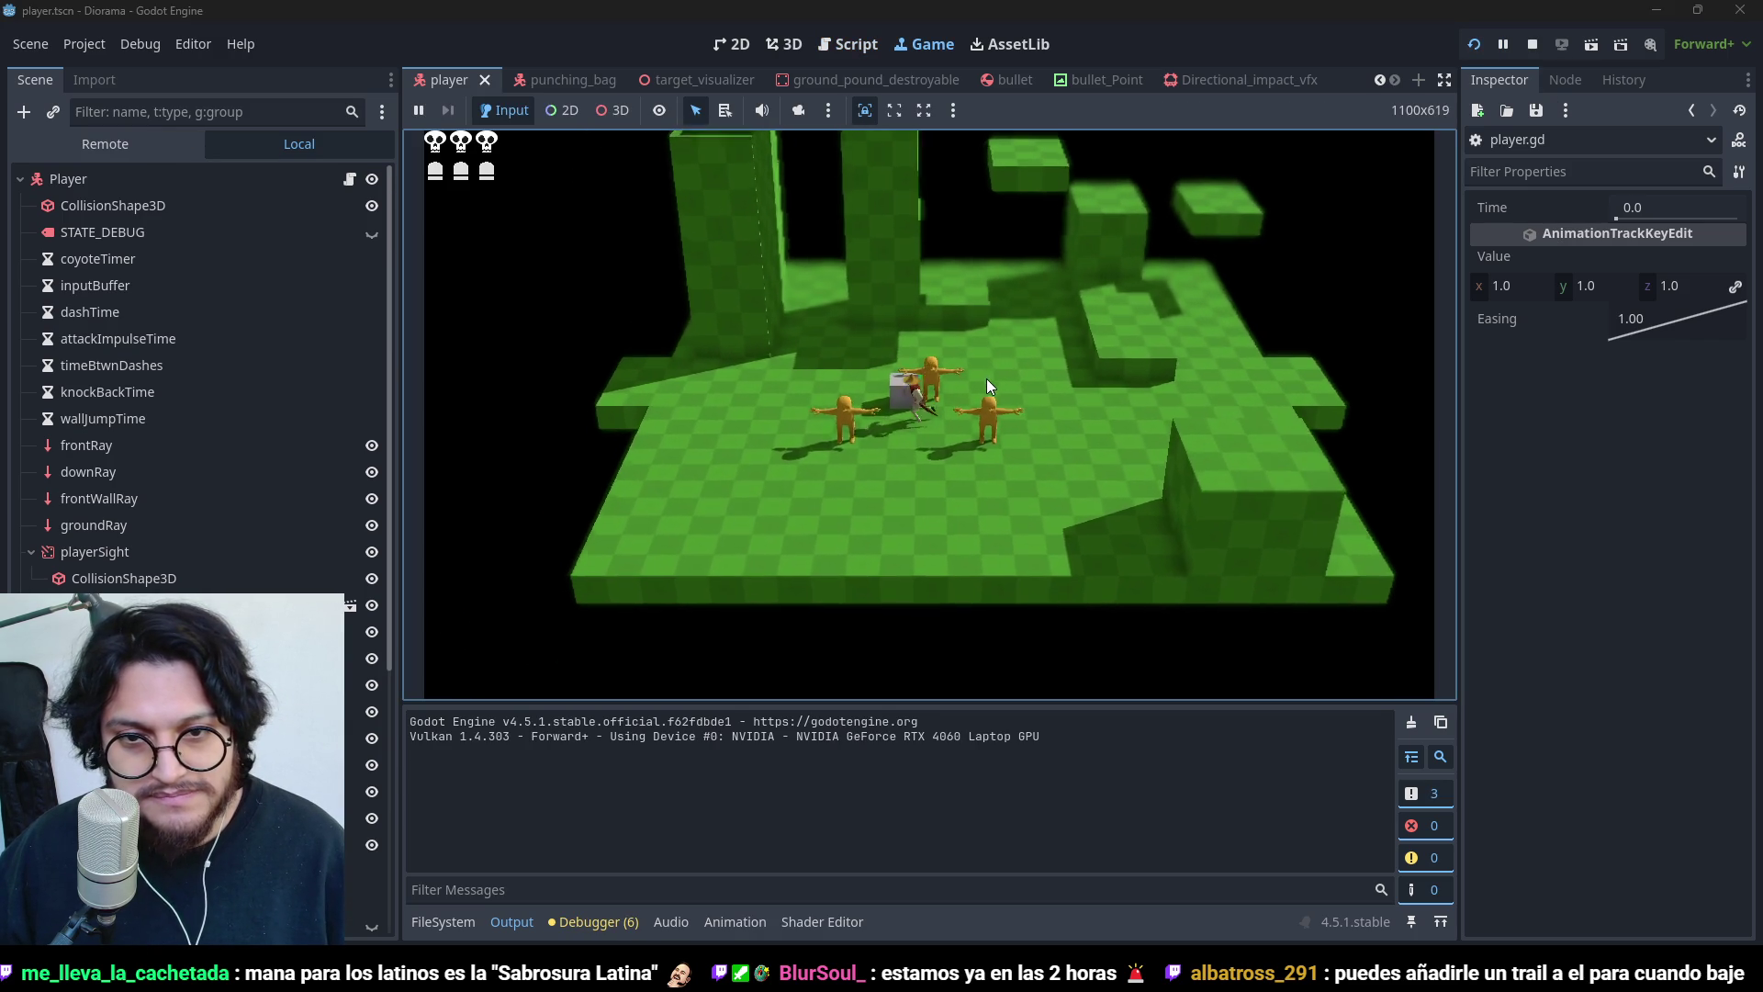
key(ctrl)
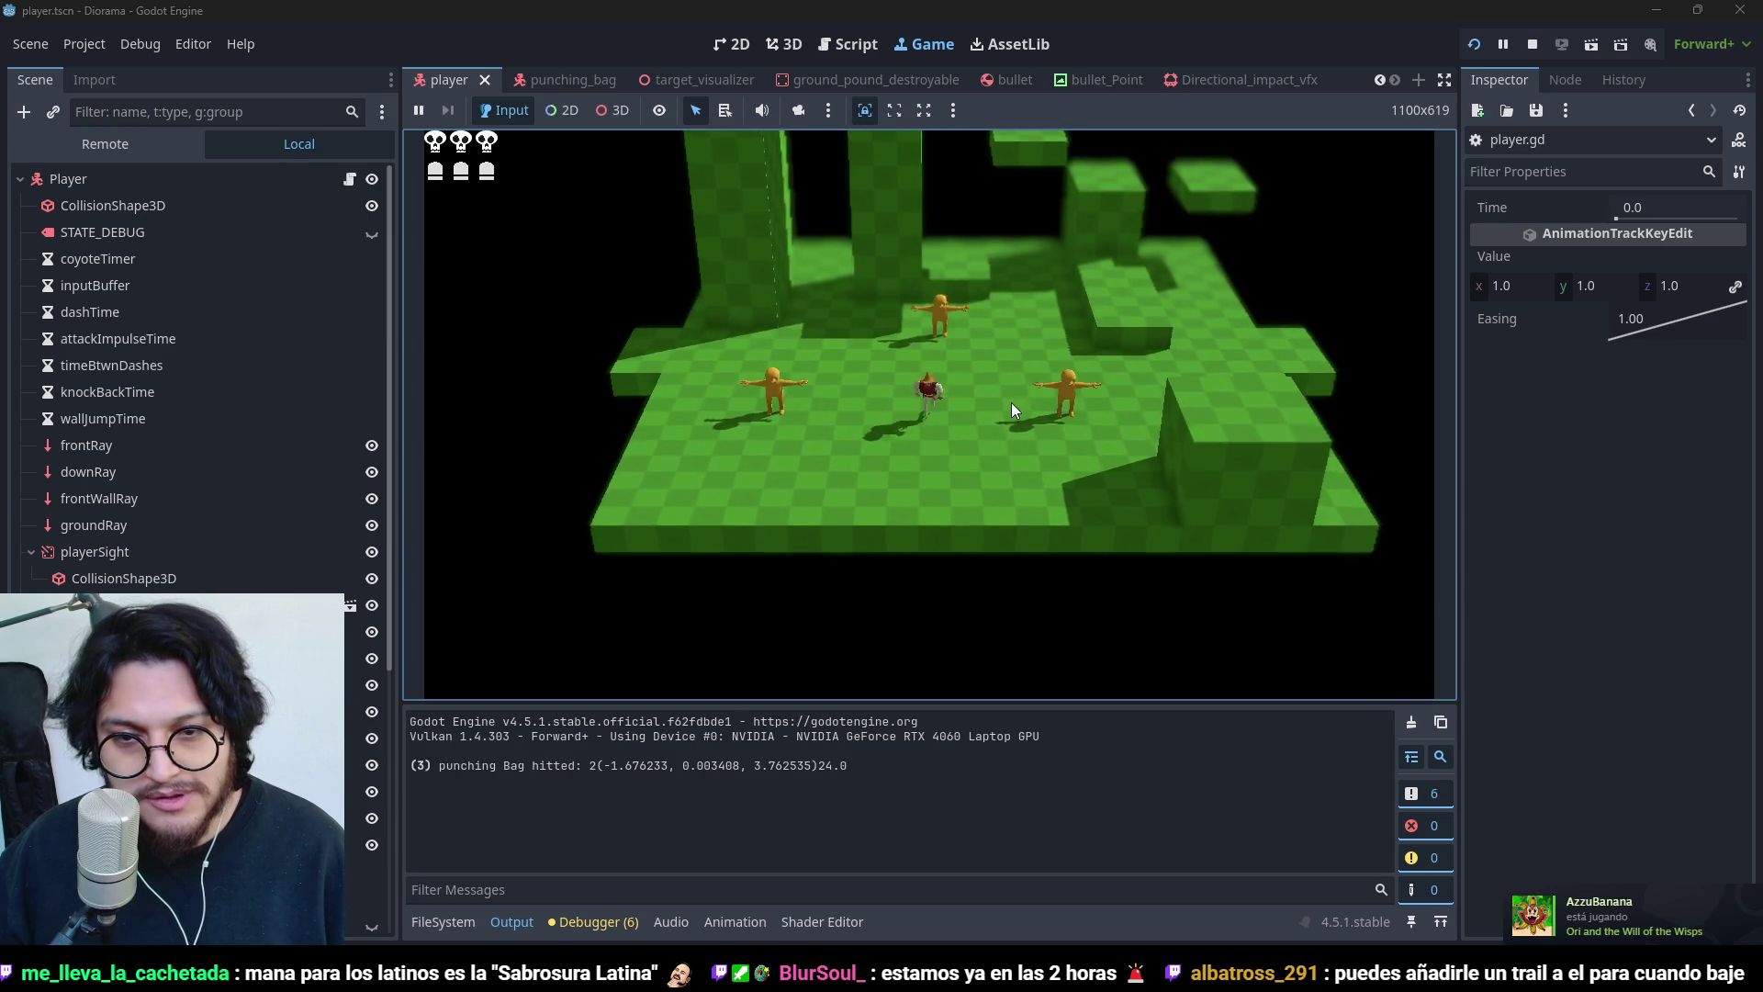
key(w)
key(space)
key(ctrl)
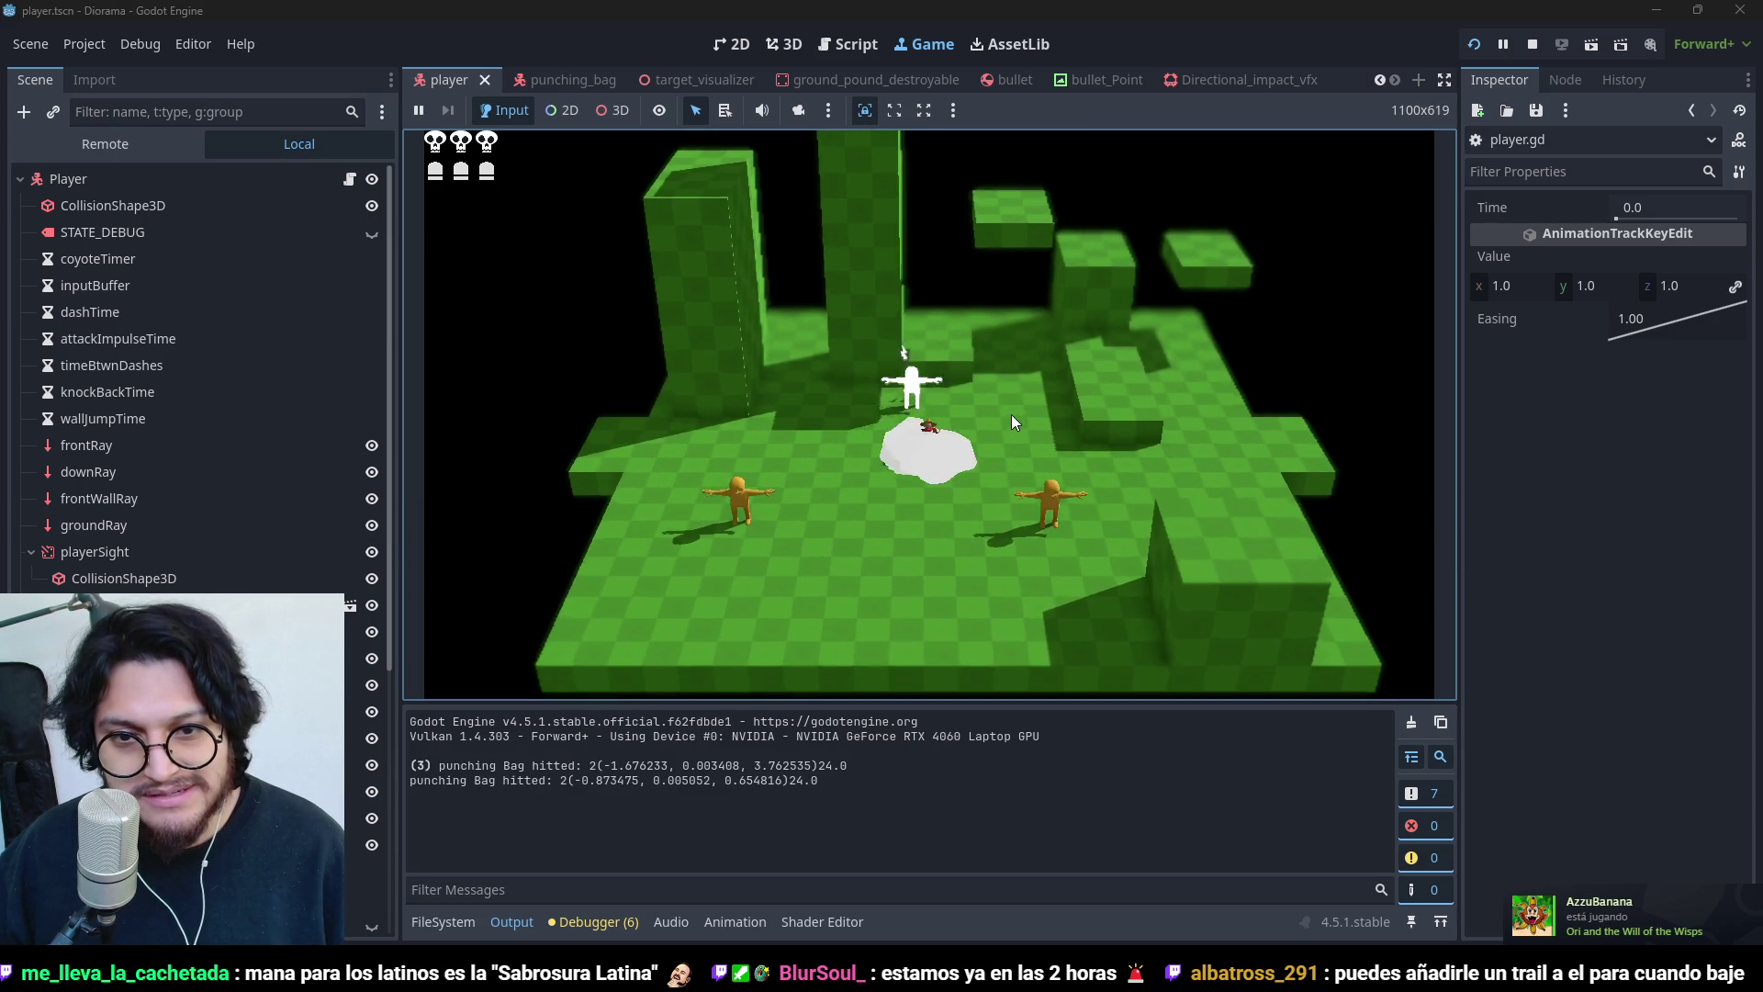
key(w)
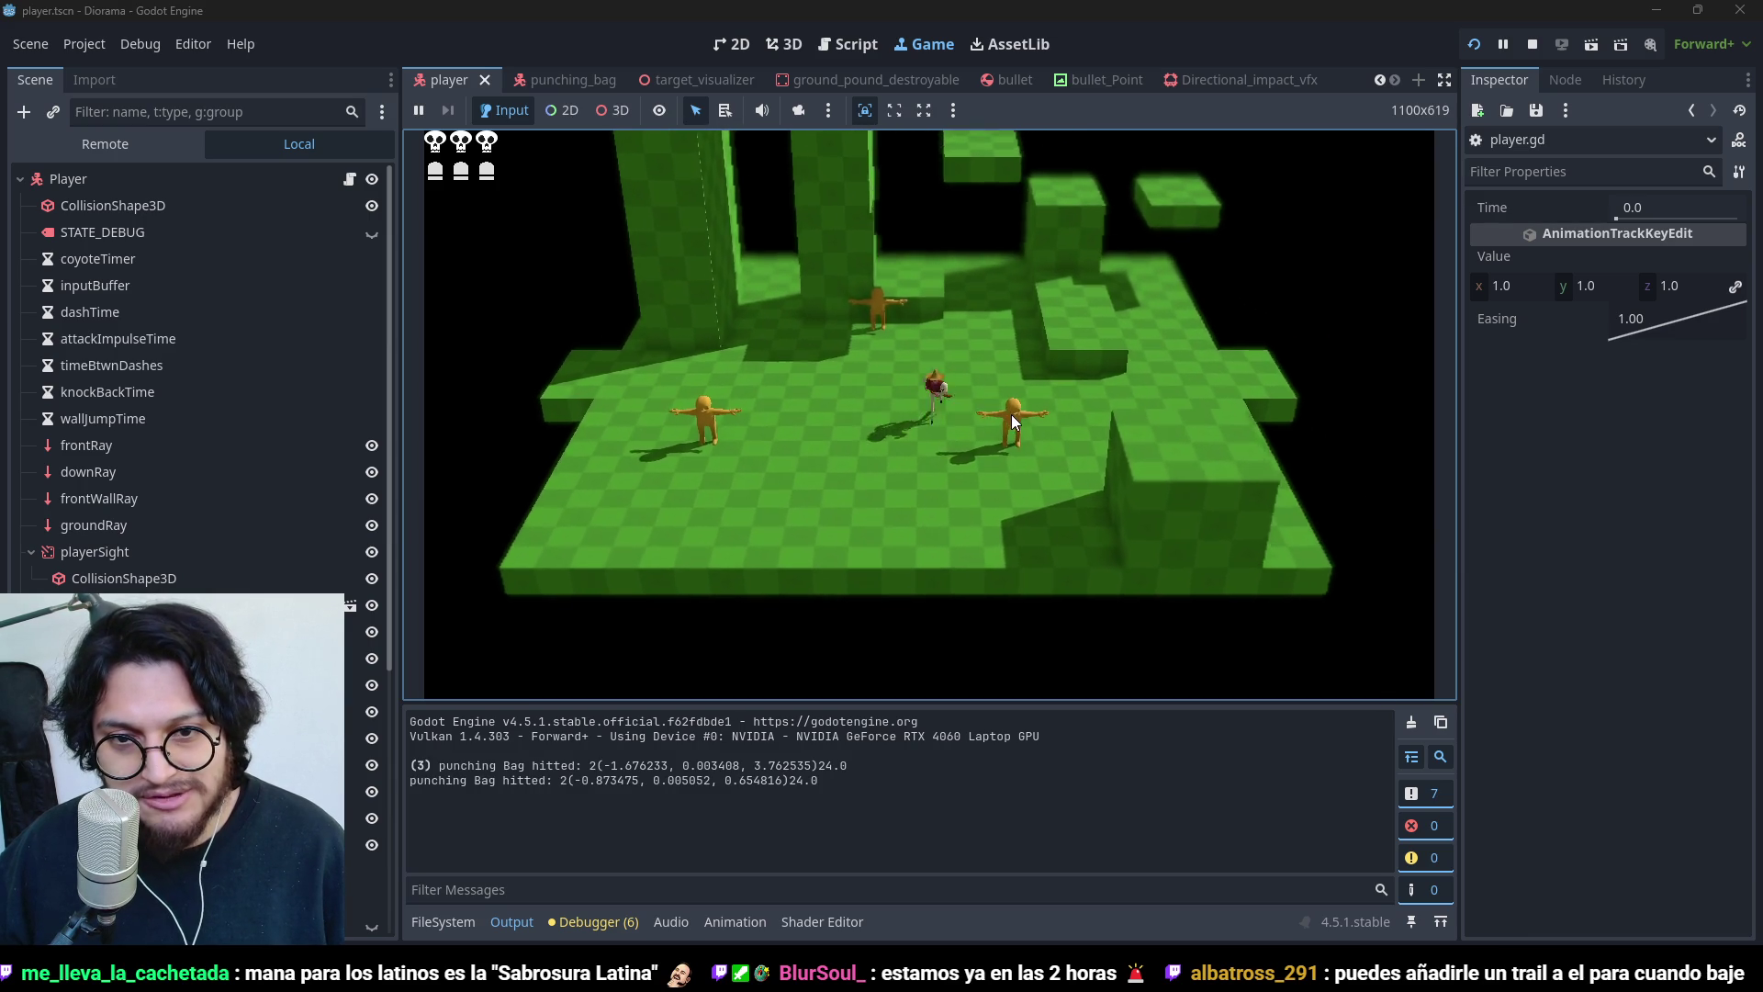
key(ctrl)
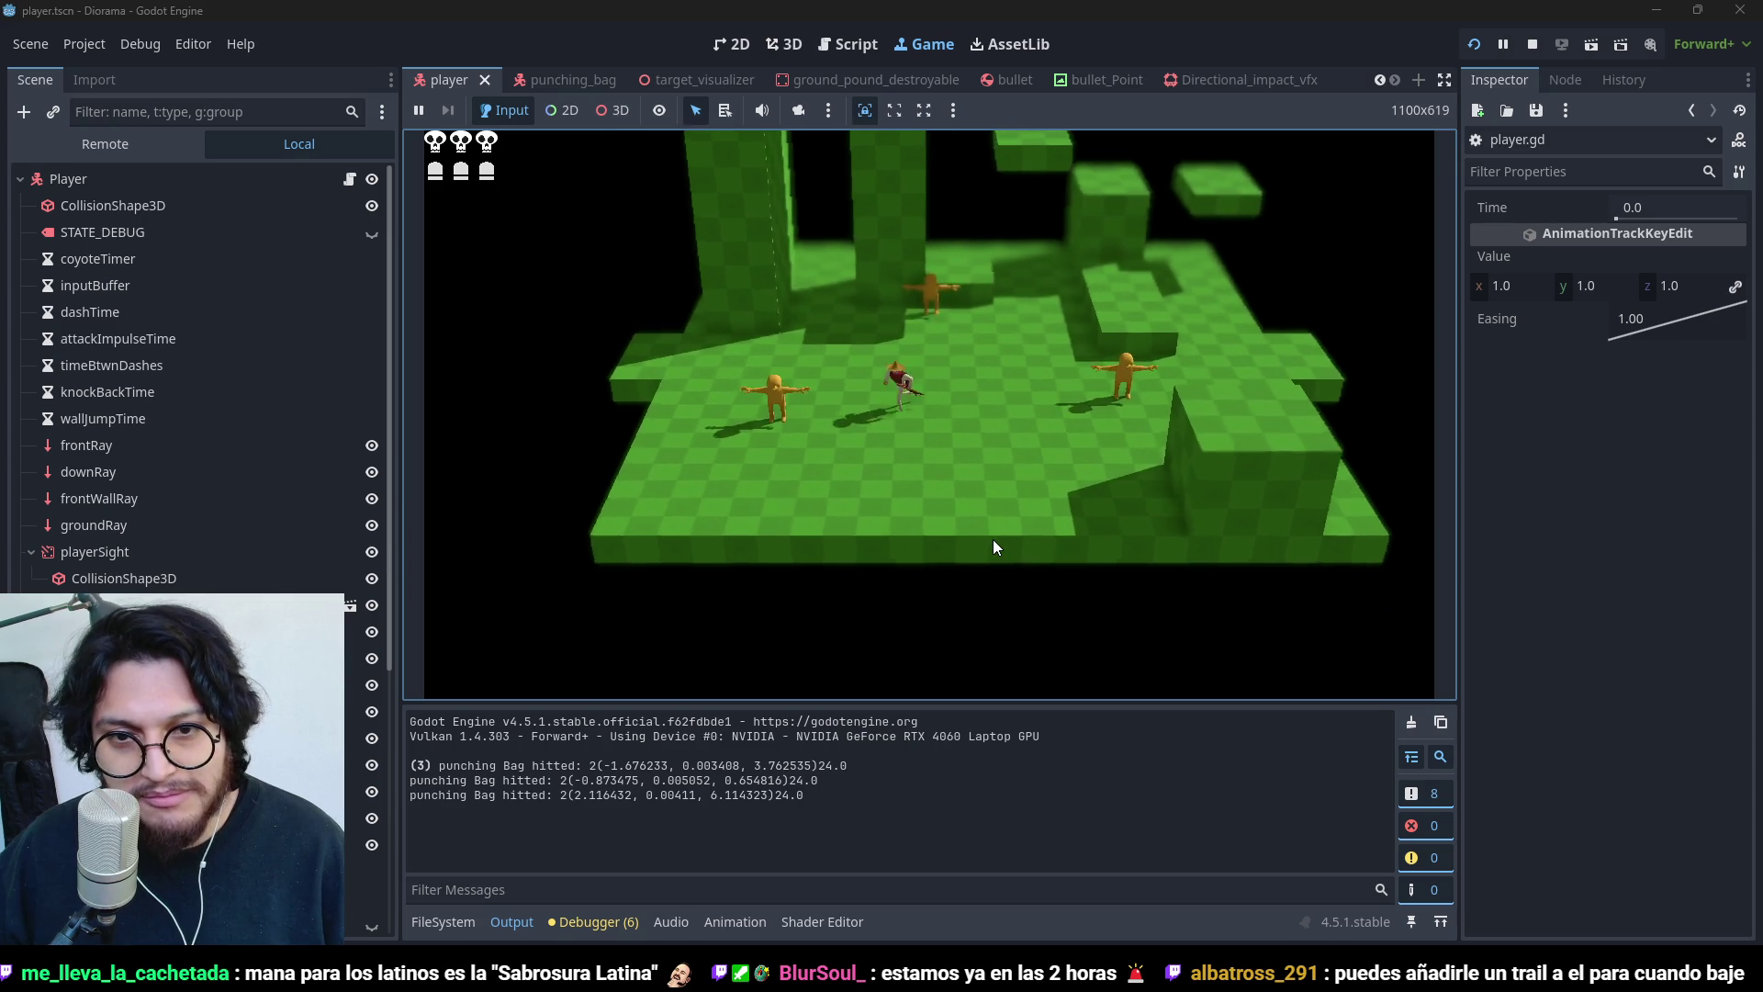
click(1533, 44)
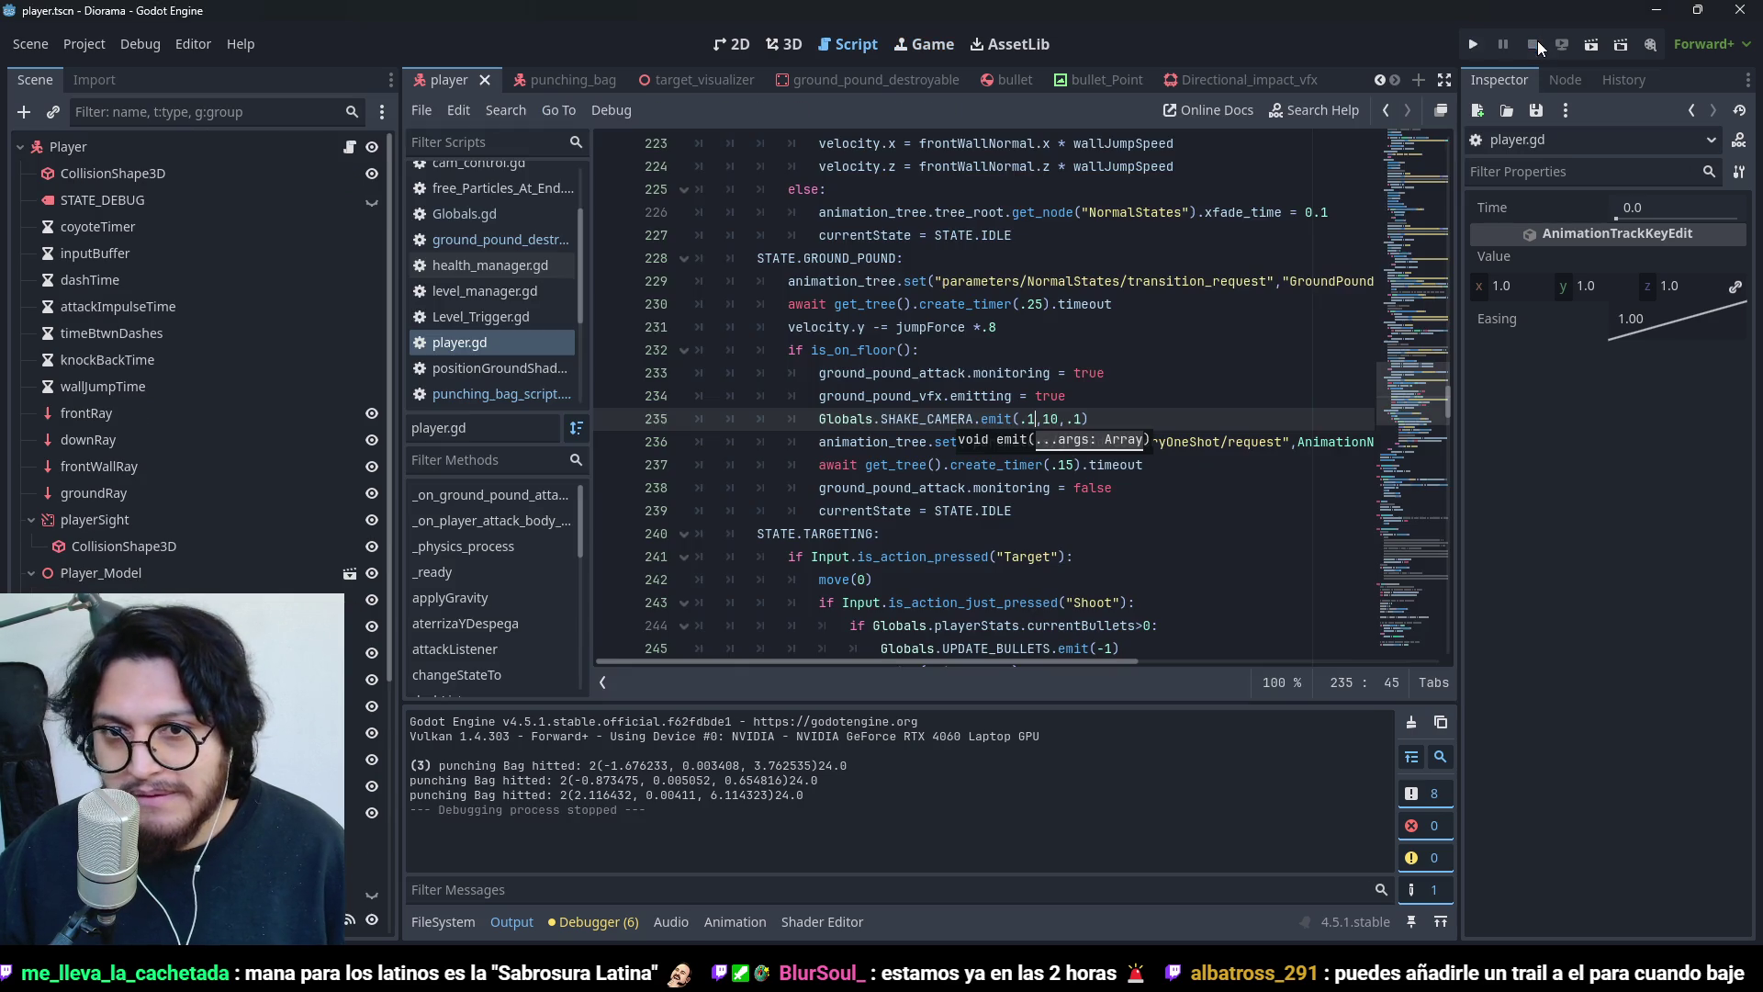
click(1213, 379)
click(1096, 420)
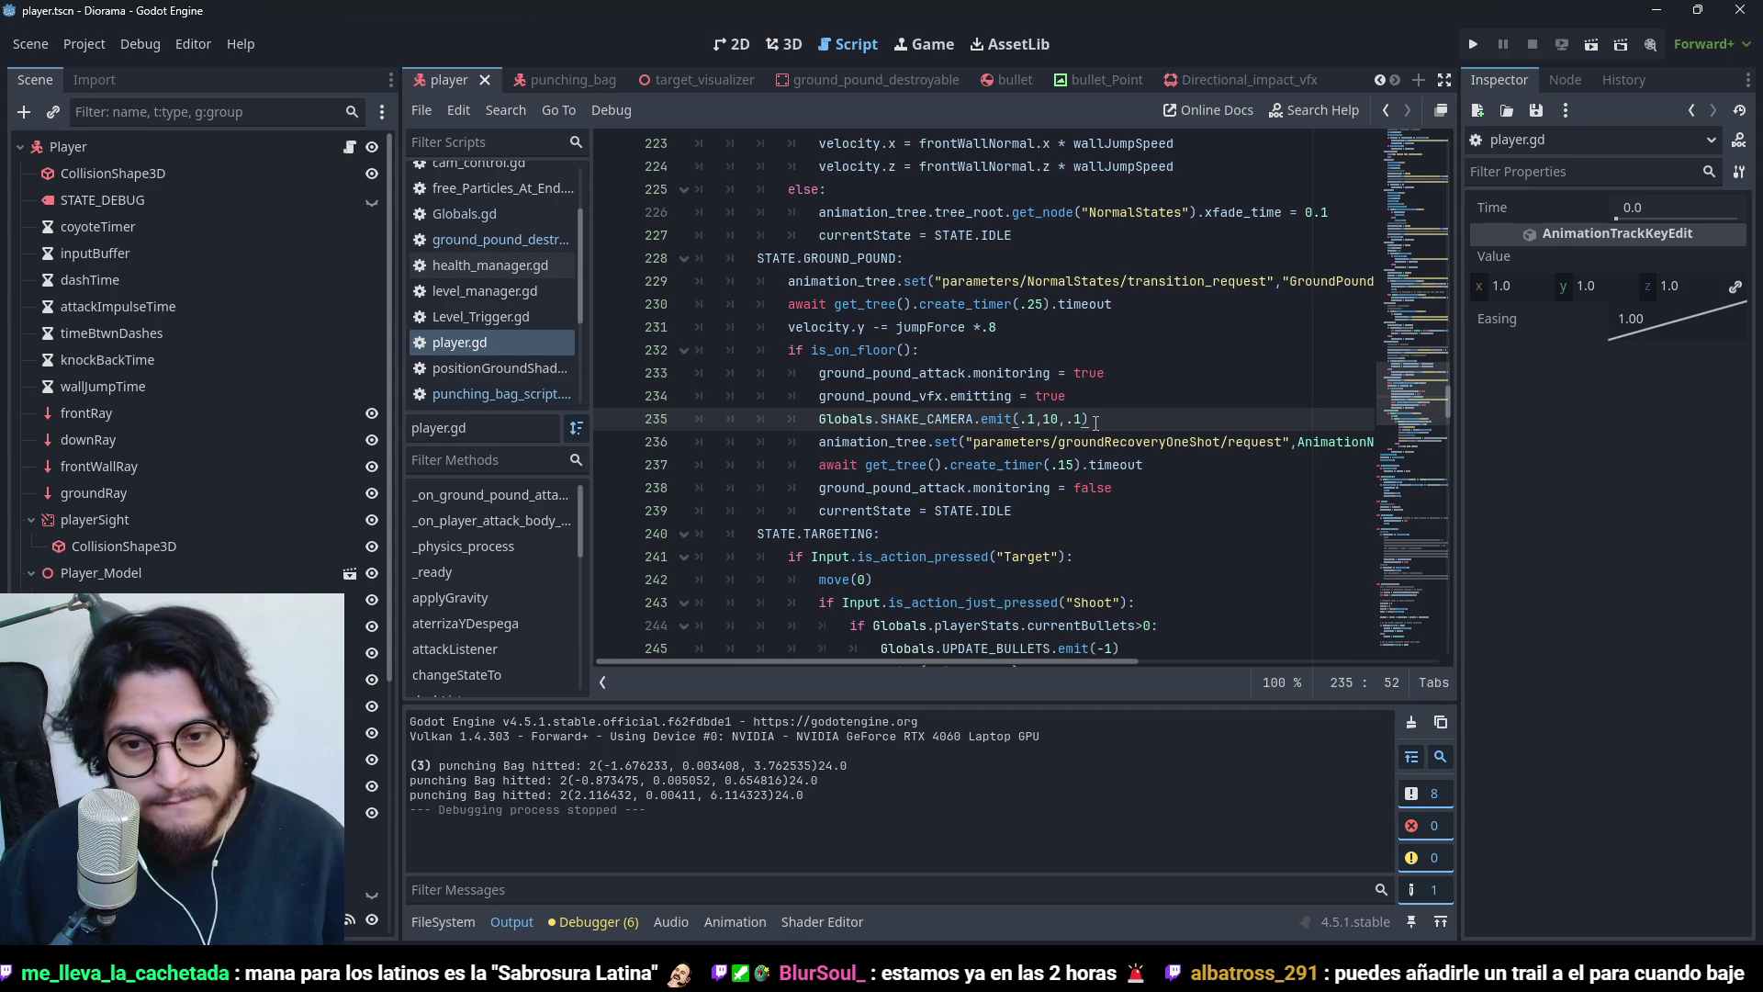
text(#)
key(ctrl+s)
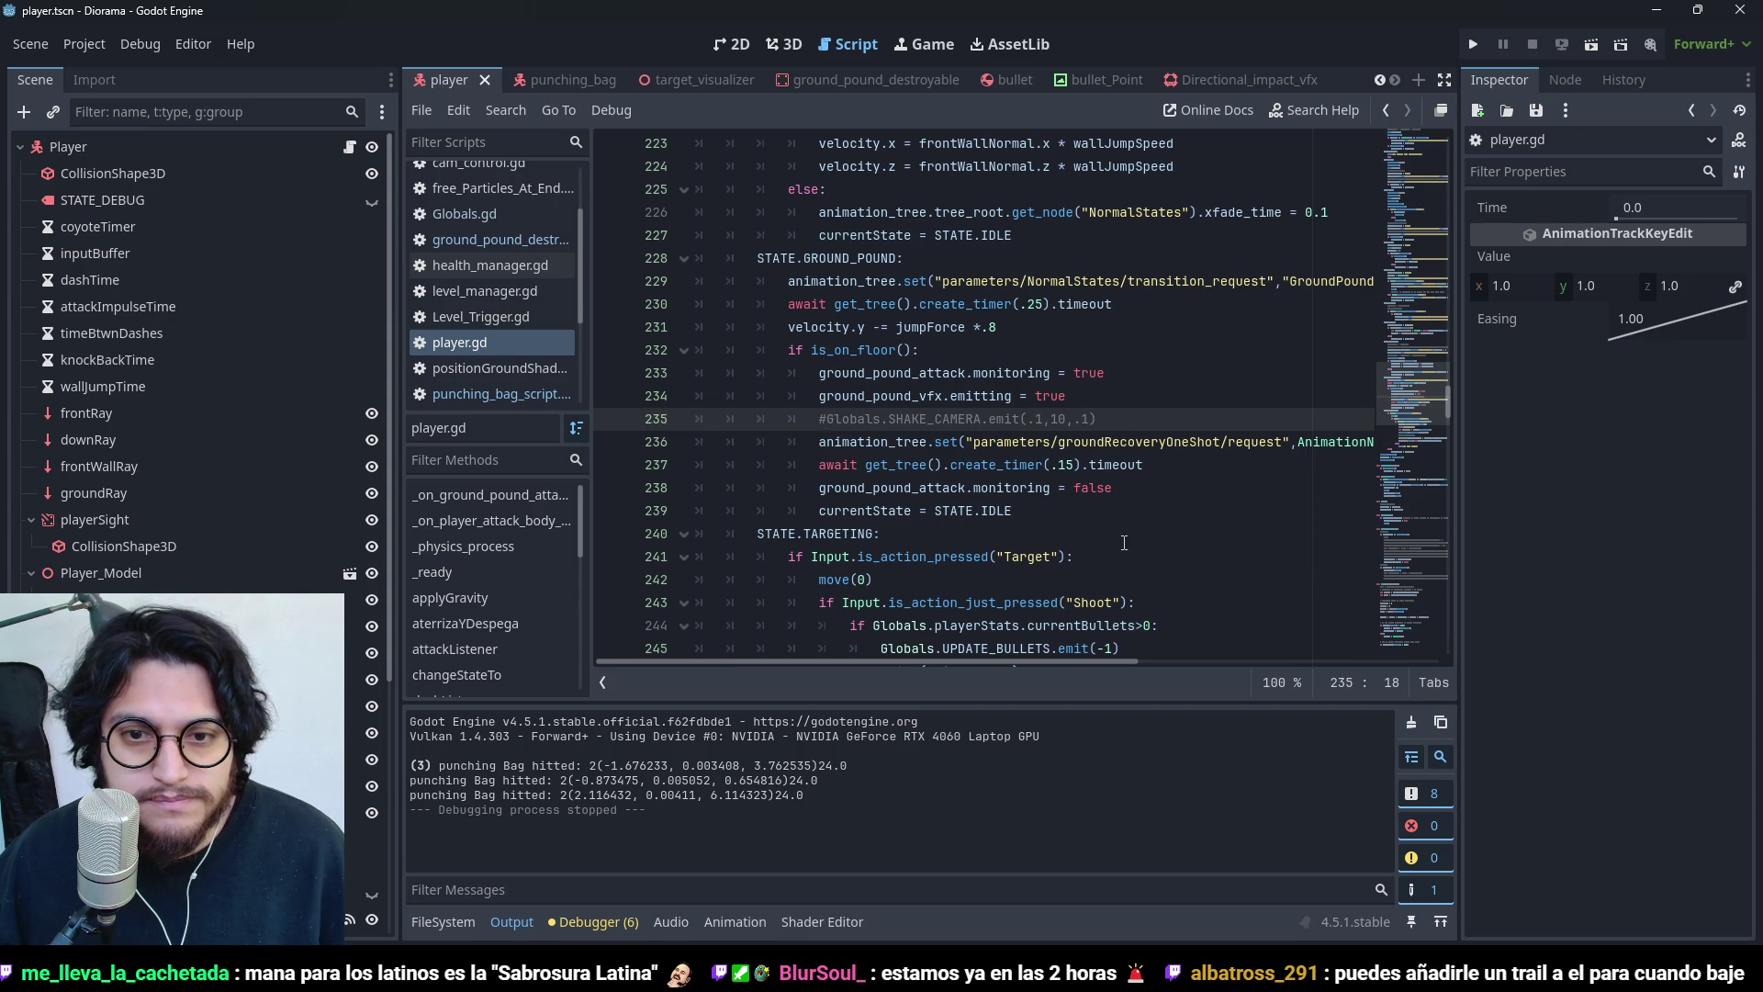
scroll(1124, 542, down, 7)
scroll(1107, 564, down, 15)
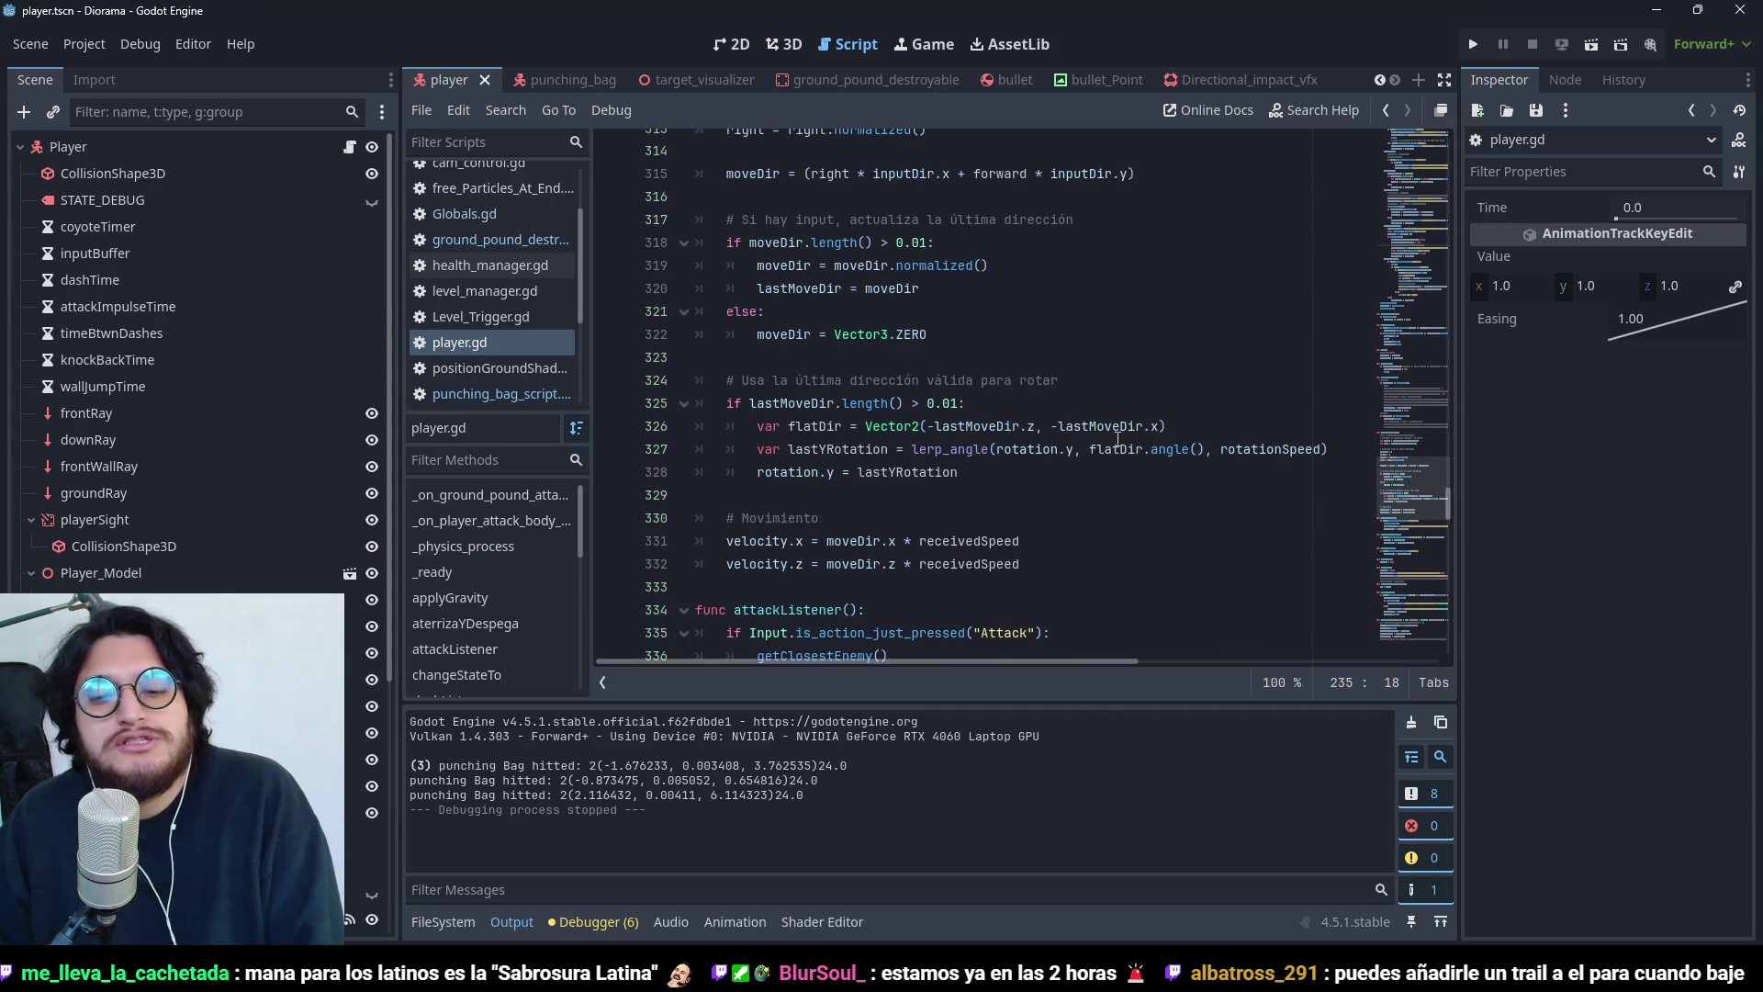
scroll(1106, 464, down, 18)
scroll(1102, 487, down, 15)
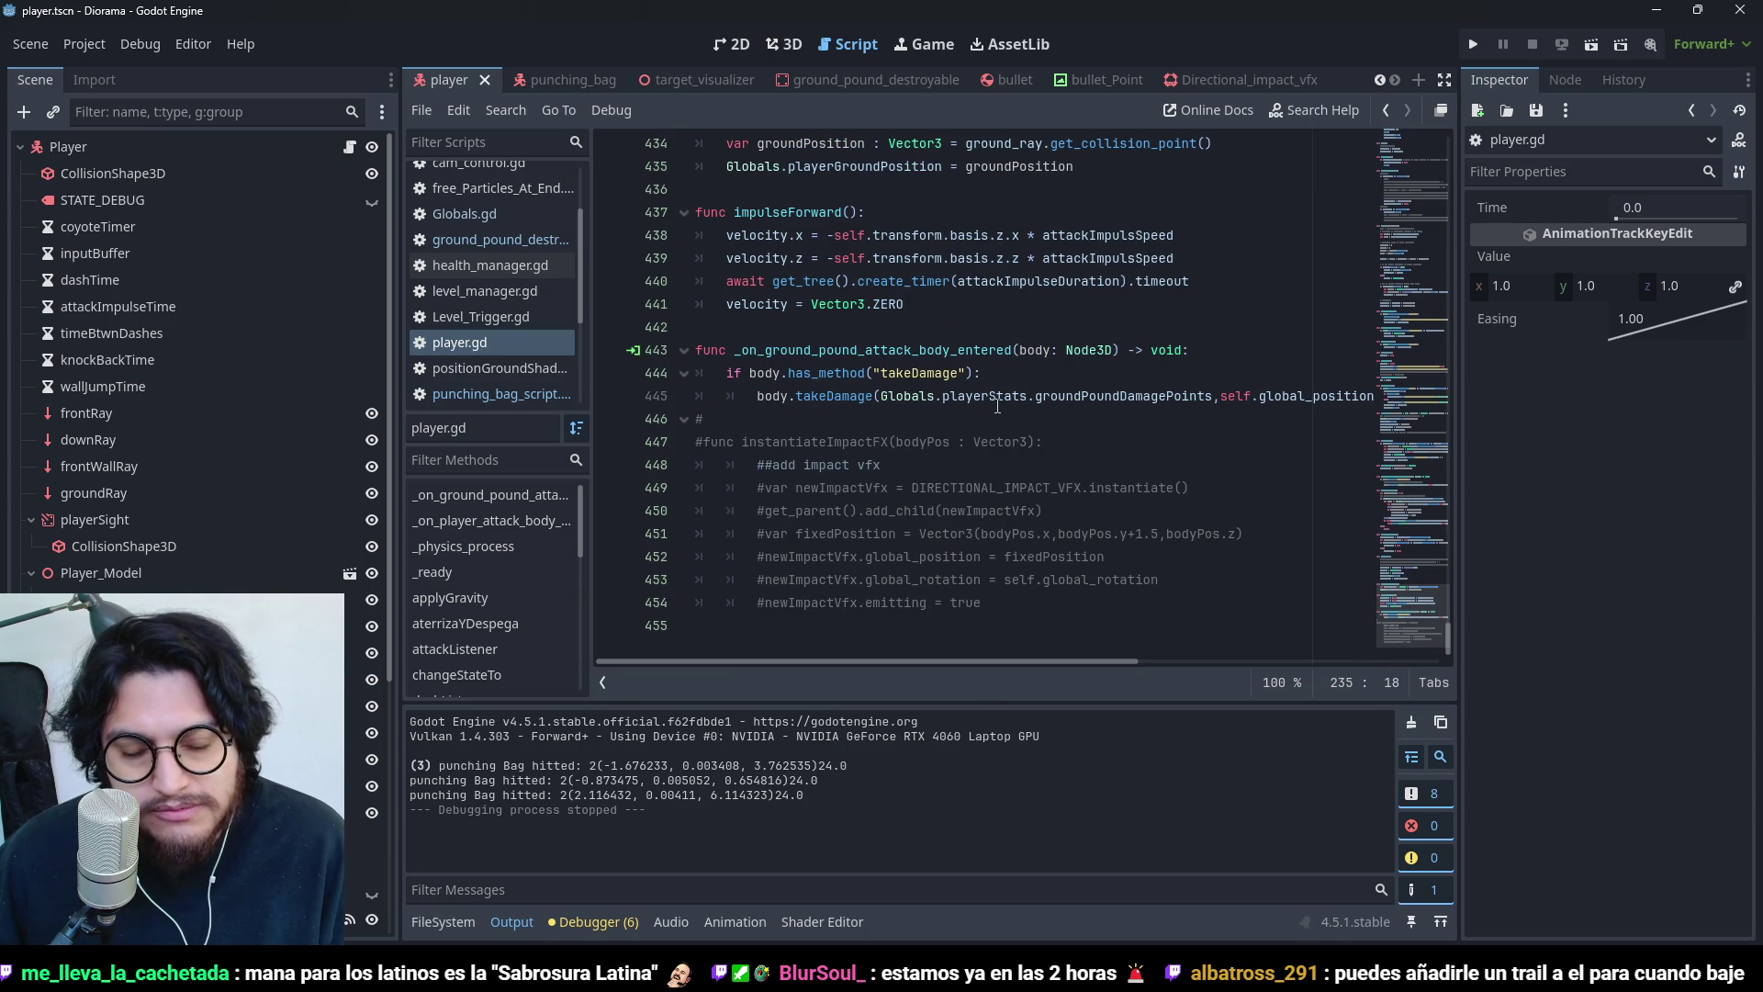
scroll(1010, 432, up, 19)
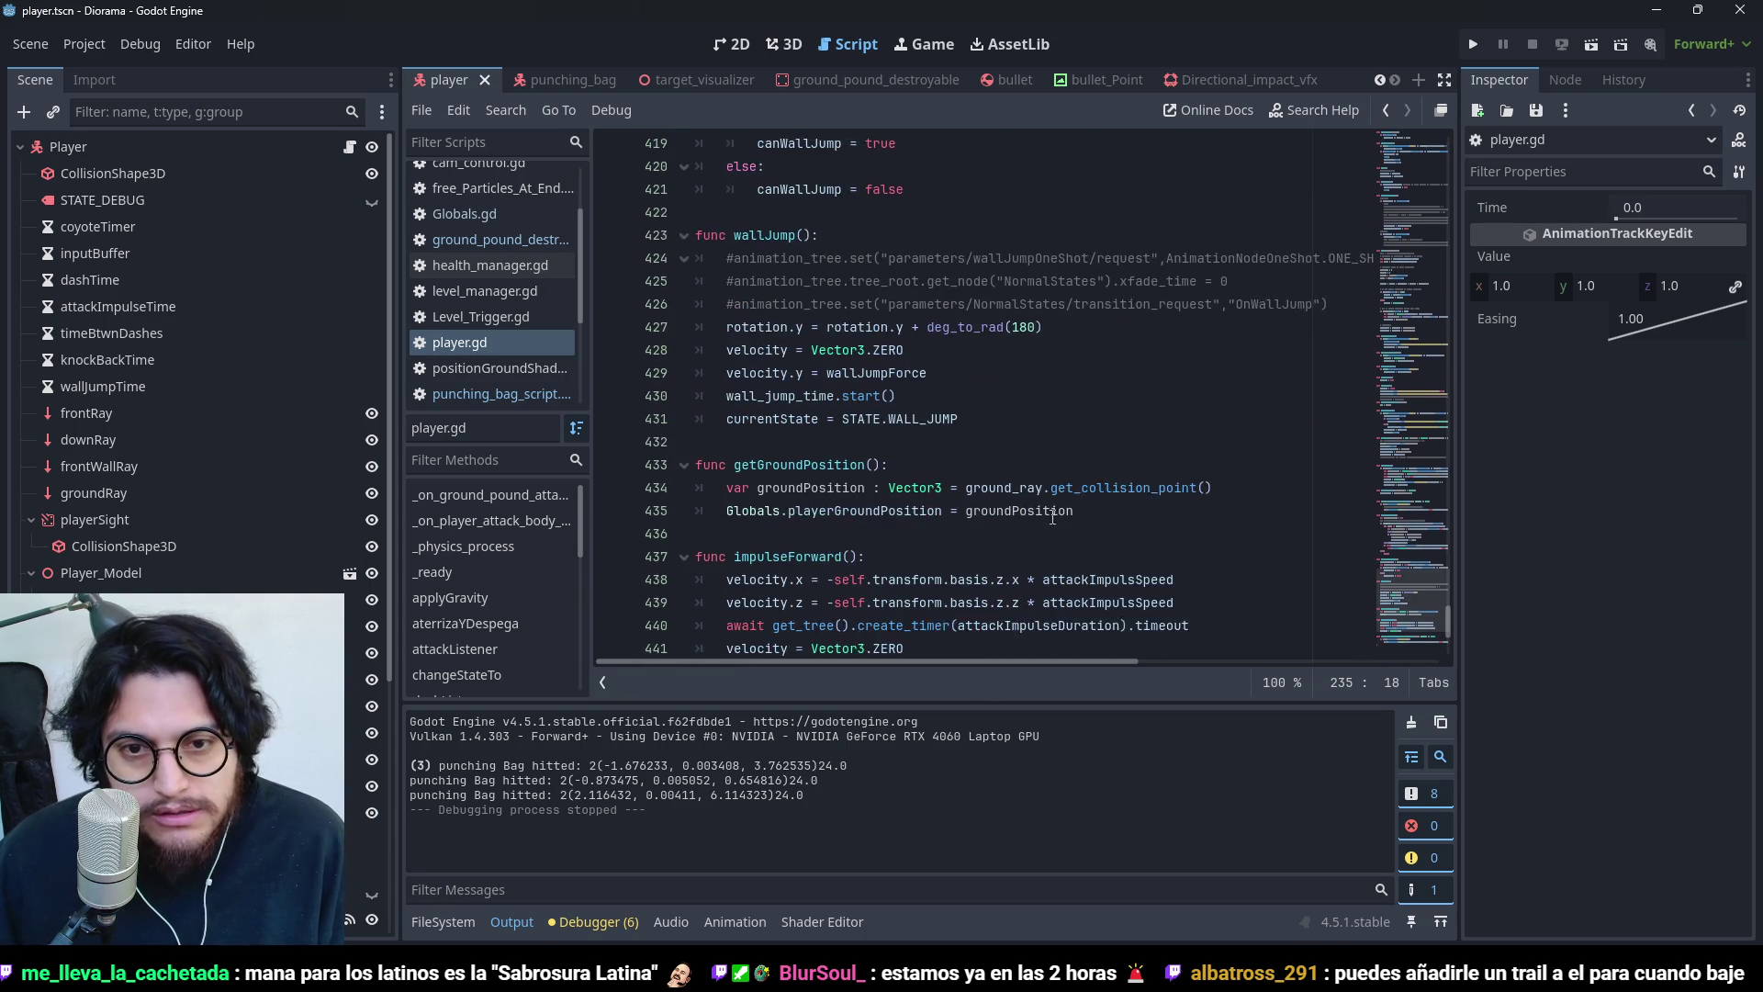
scroll(1072, 486, up, 17)
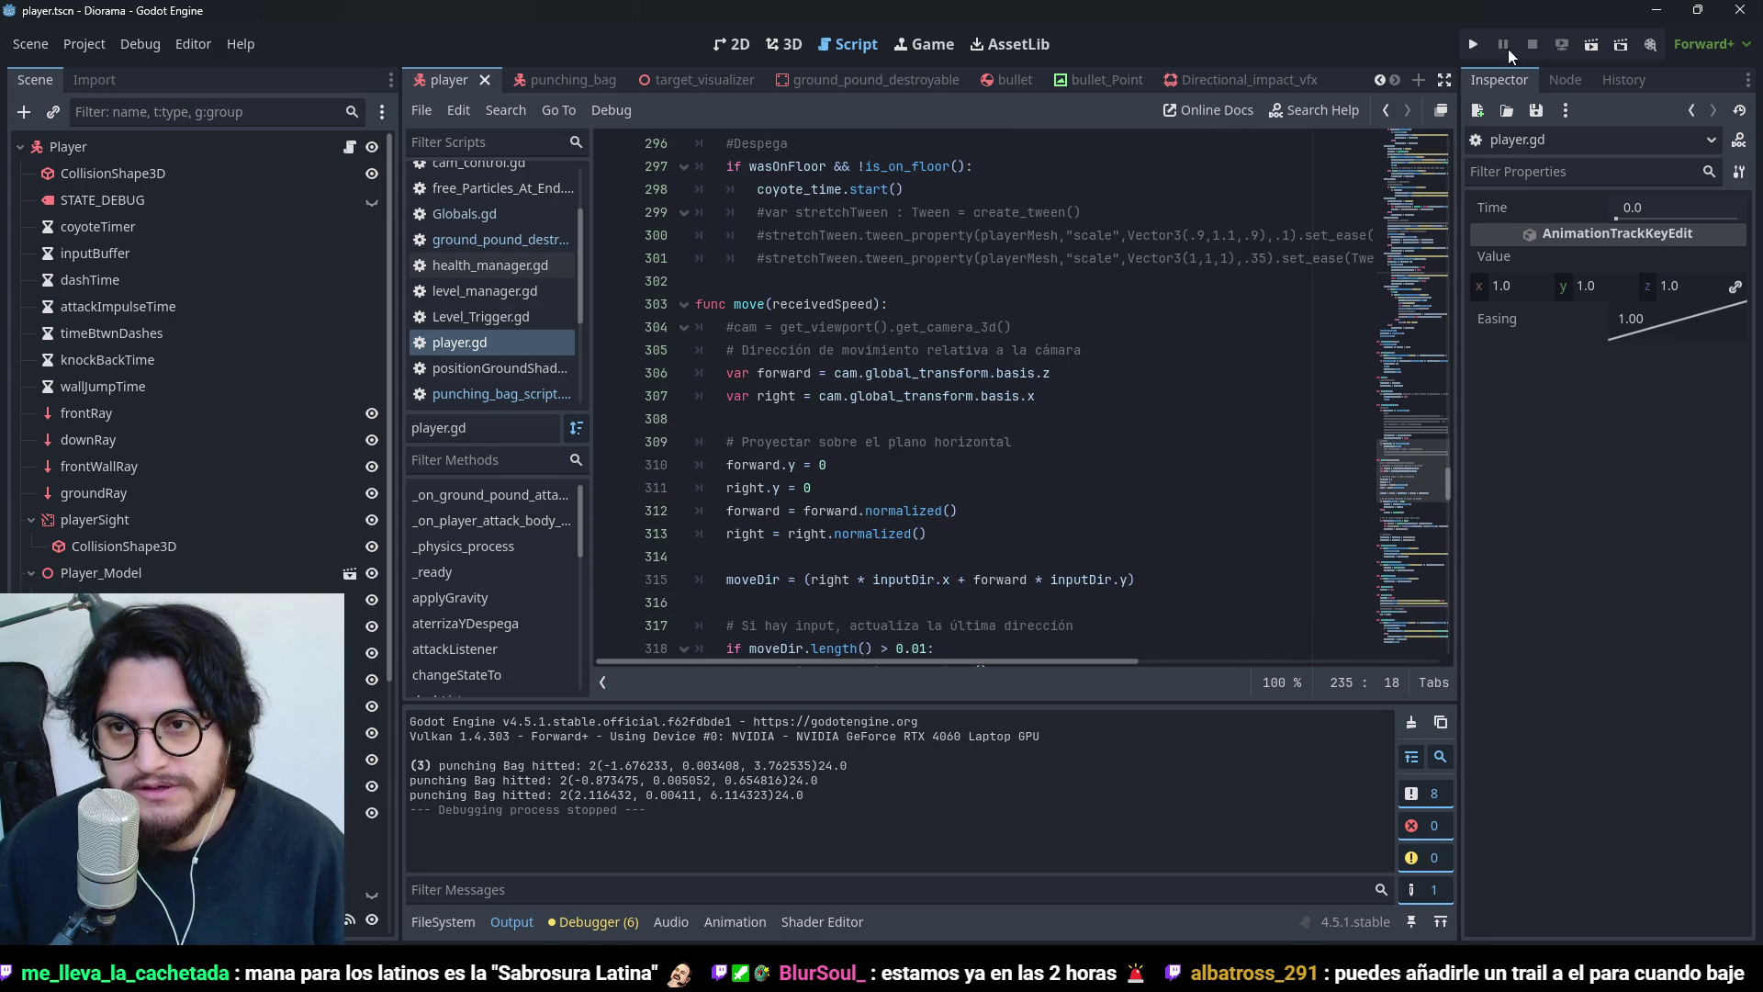
- Run the game, attack the punching bags twice, then stop and return to player.gd
click(1473, 44)
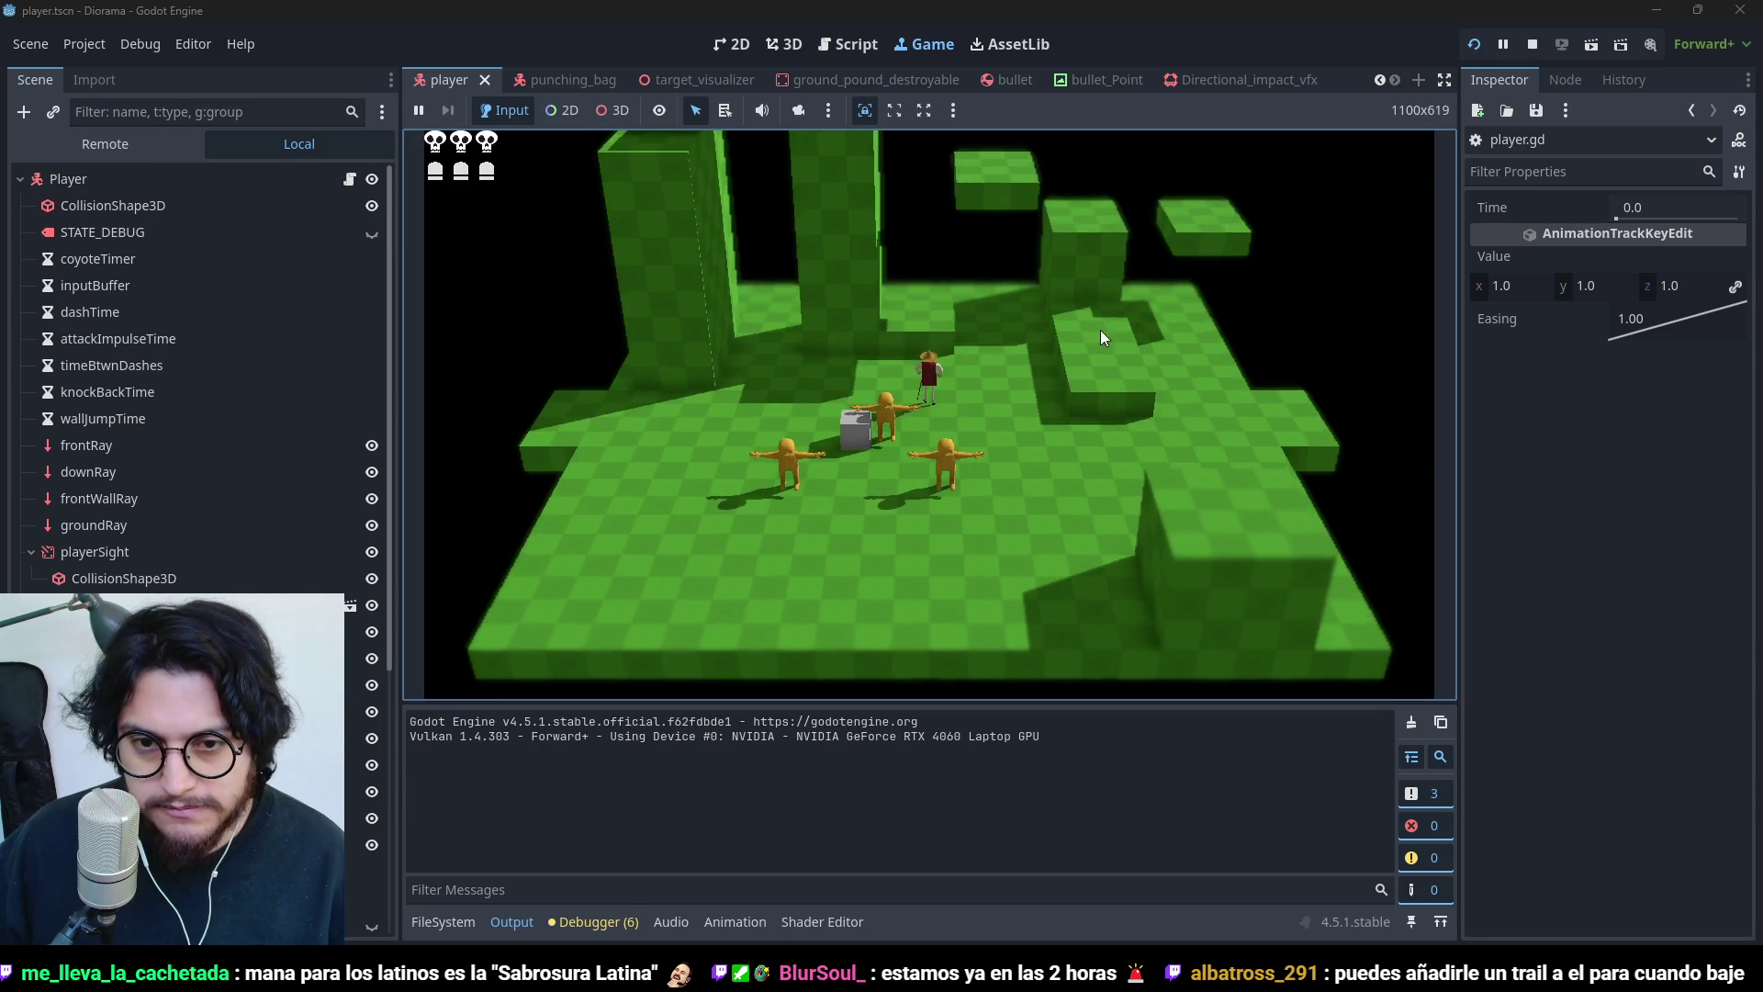
key(space)
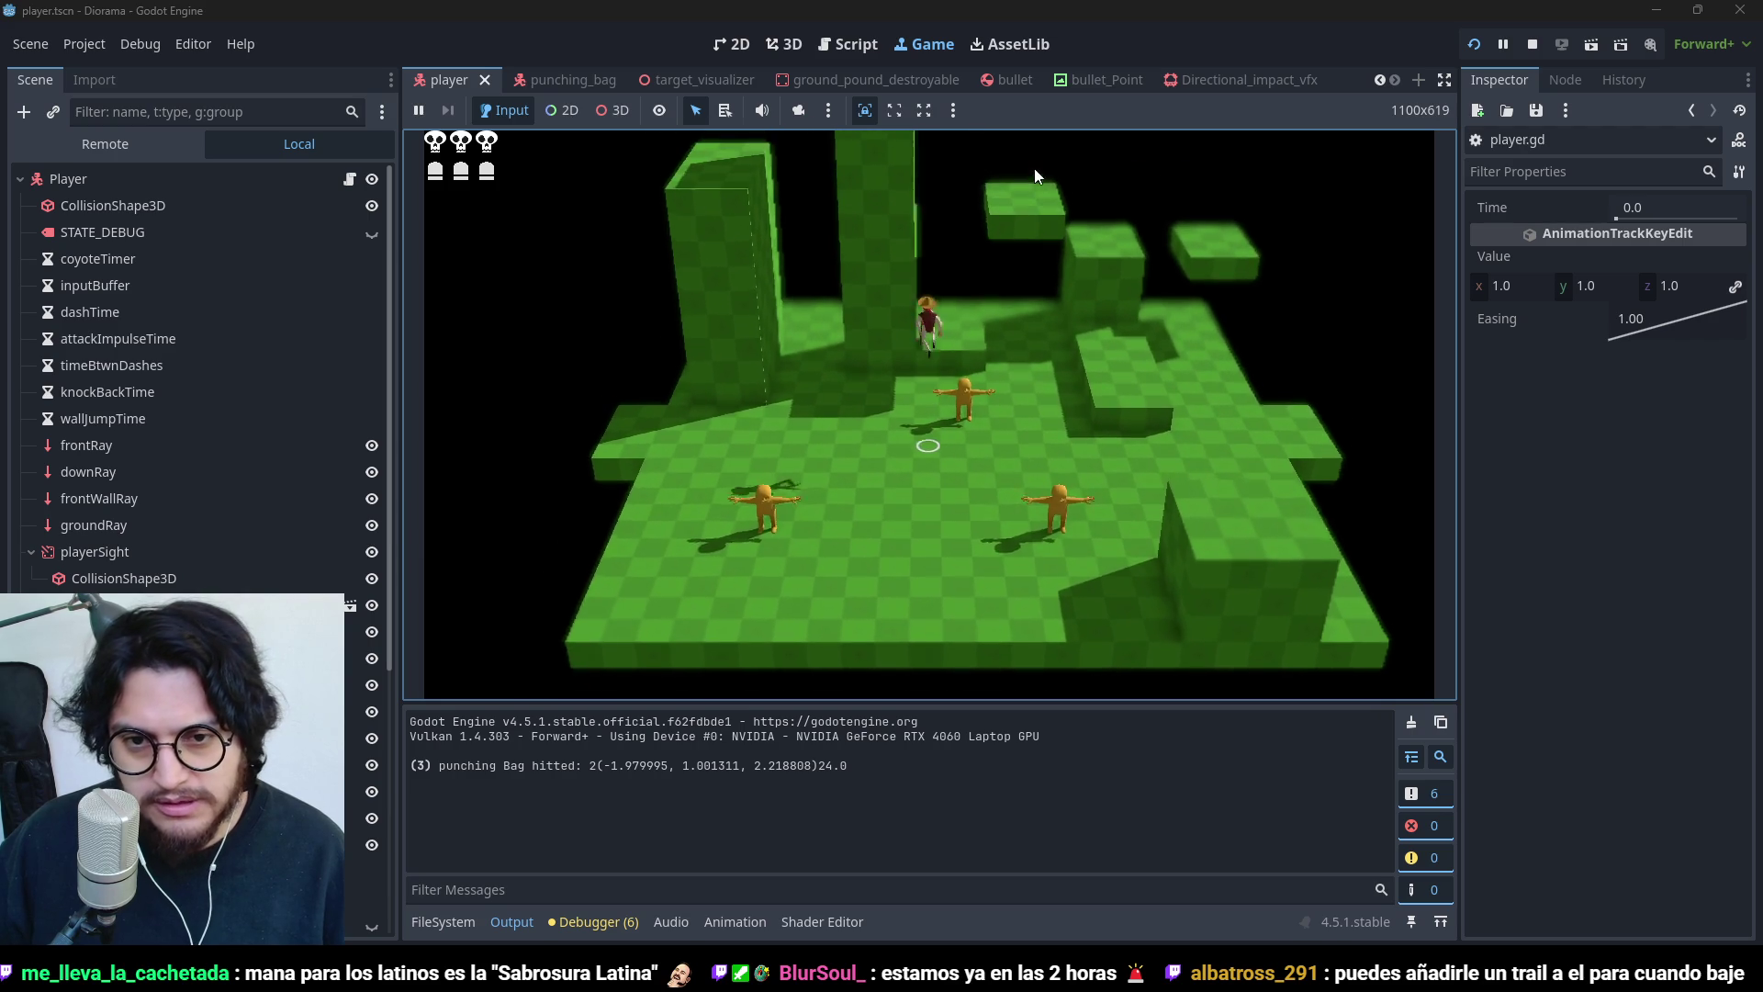
key(space)
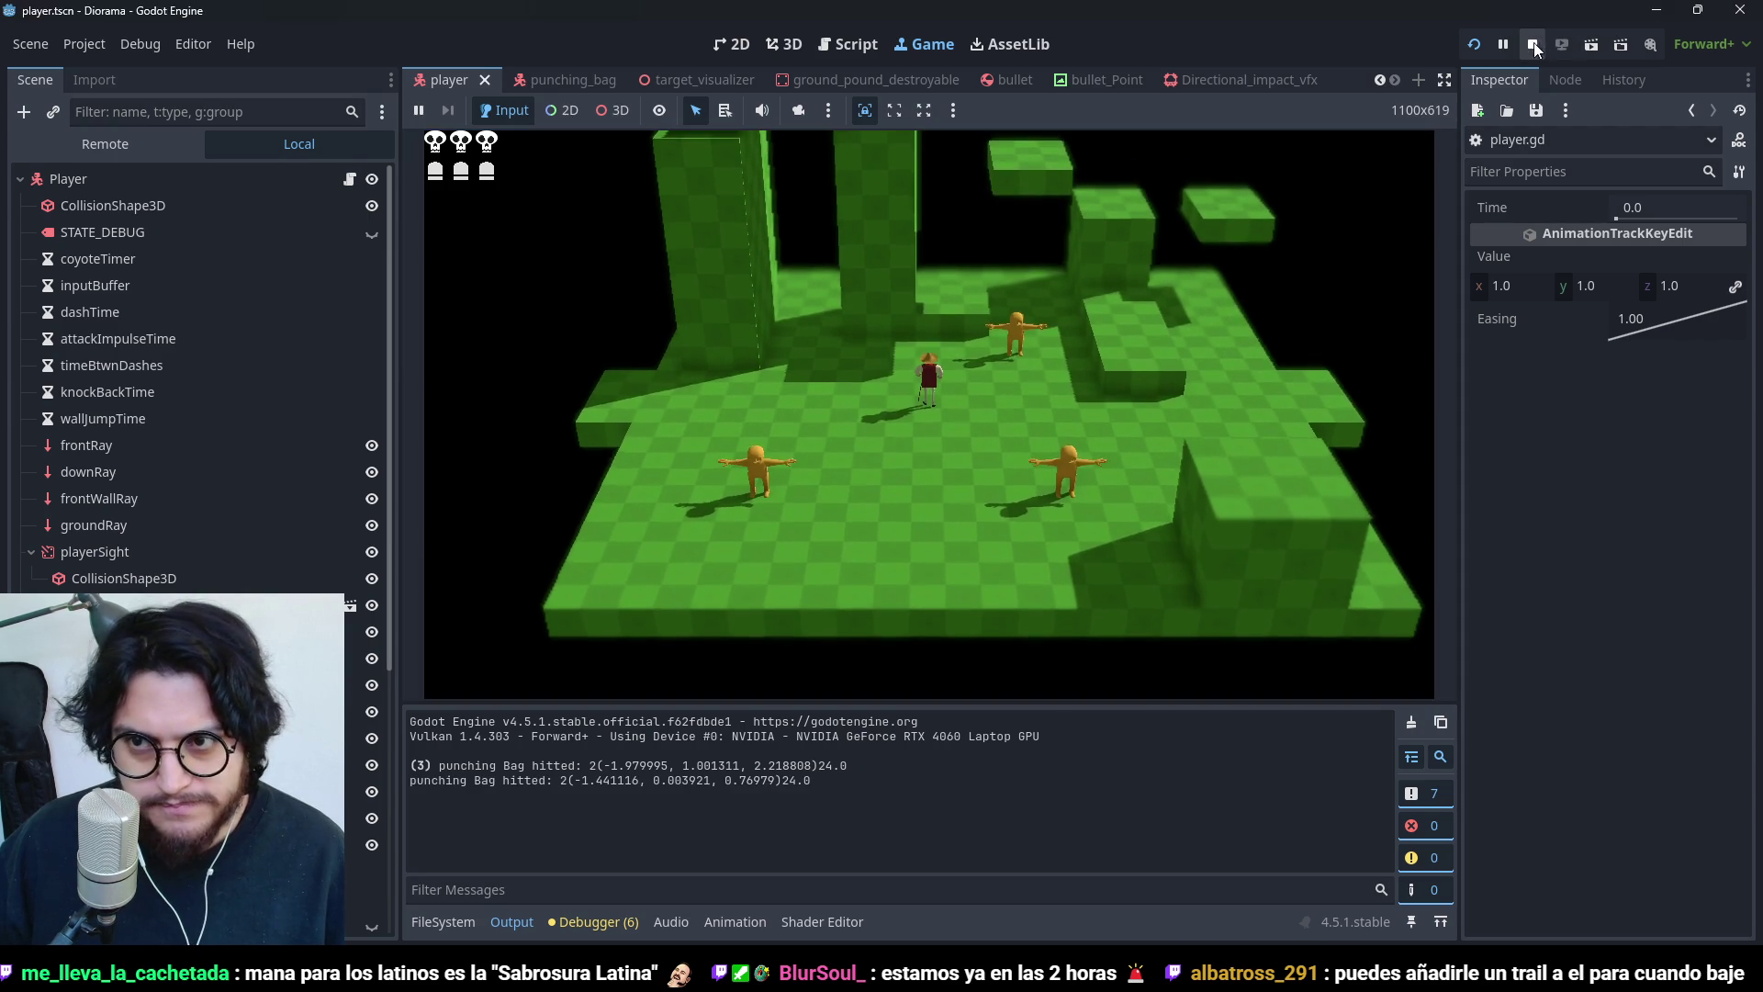
click(1533, 44)
scroll(1028, 392, up, 4)
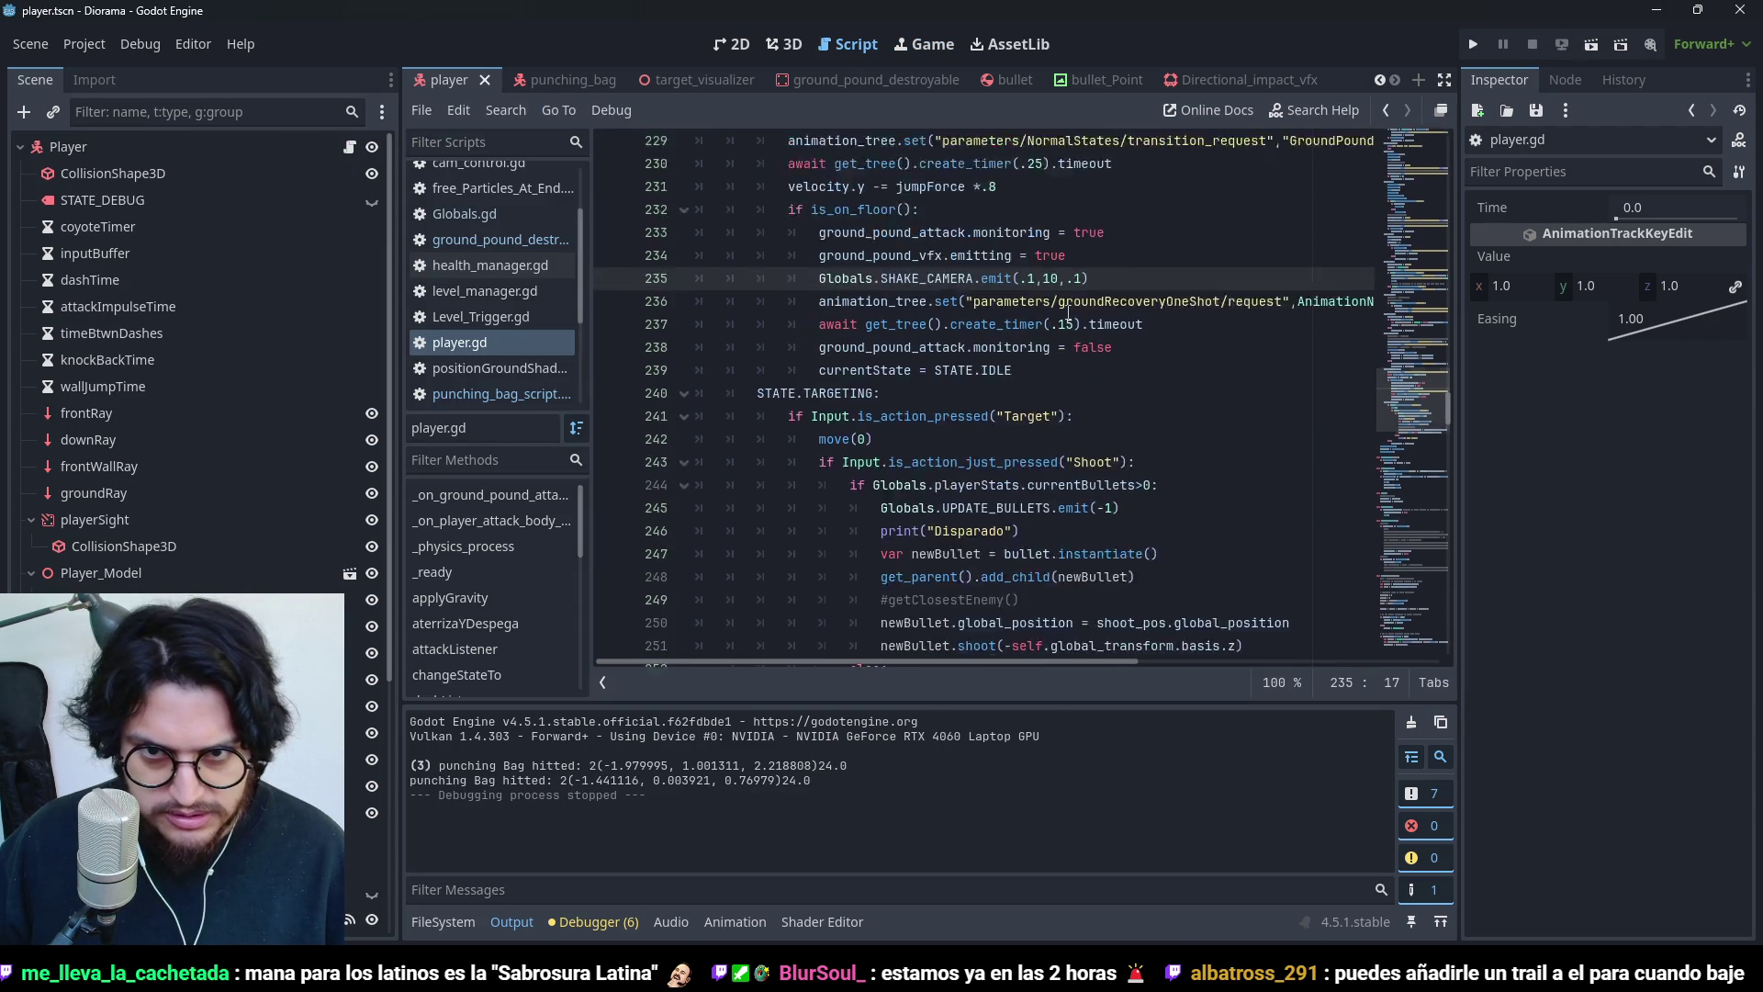
- Adjust the shake strength, save, and search project files for other SHAKE_CAMERA.emit uses
click(1047, 419)
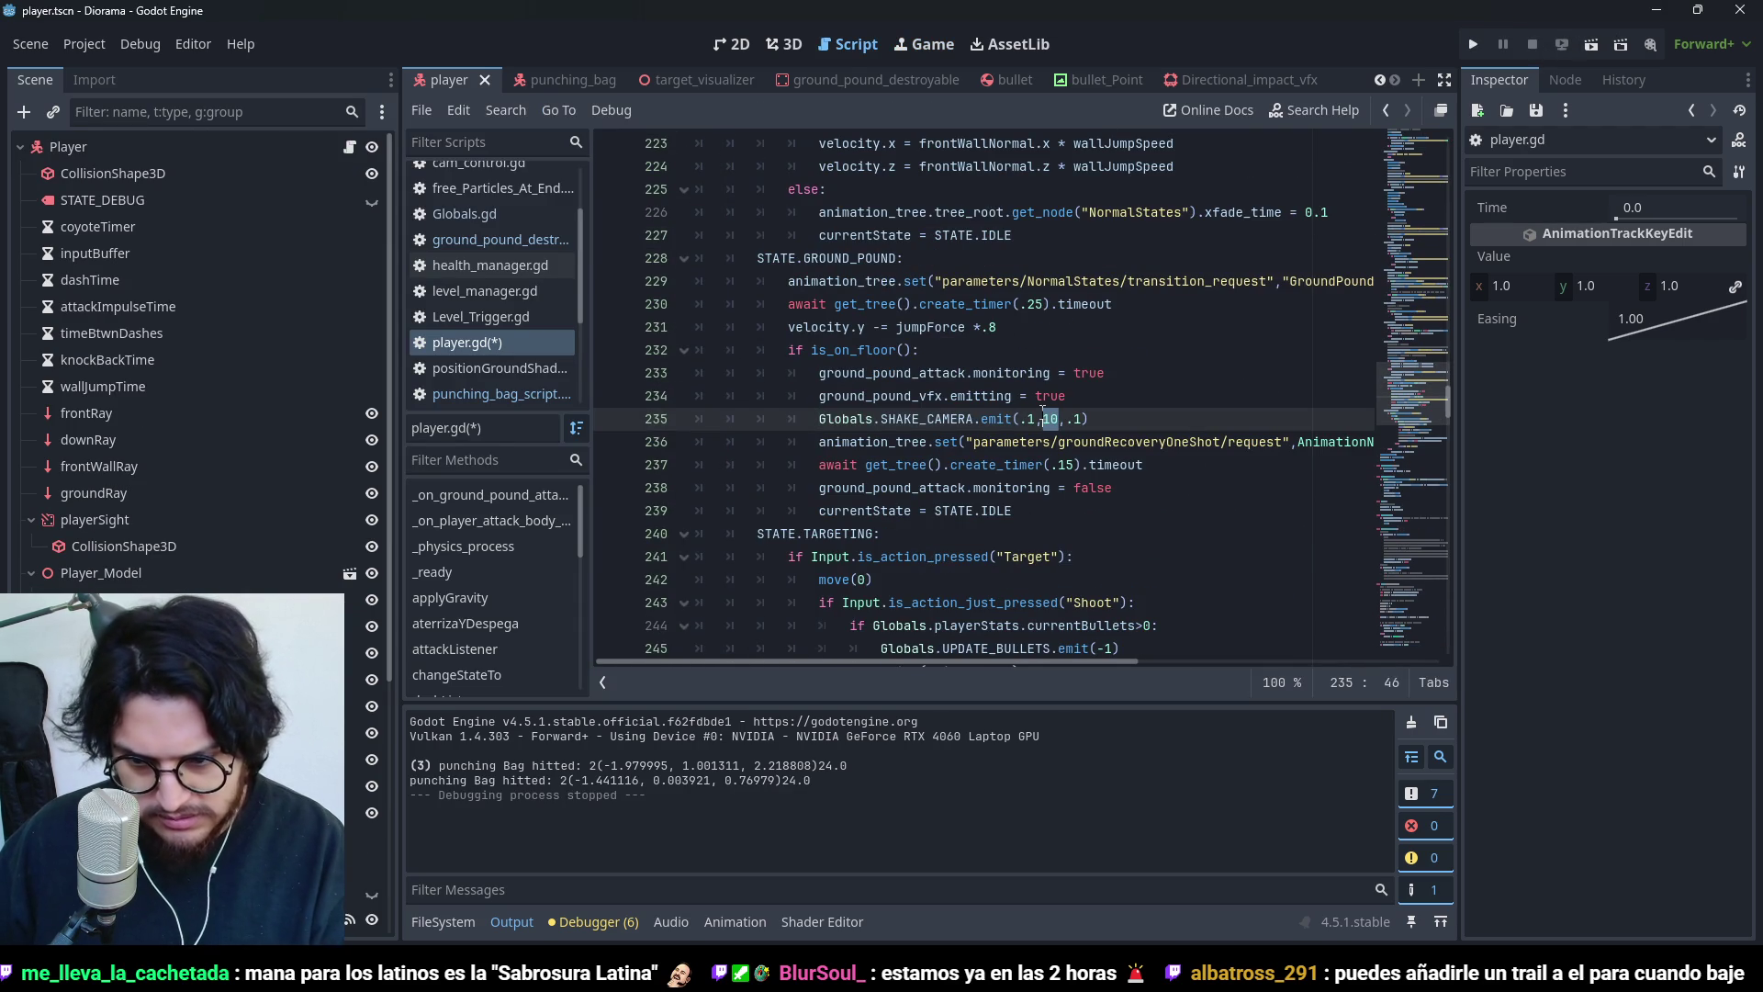
text(3)
click(1029, 419)
key(ctrl+s)
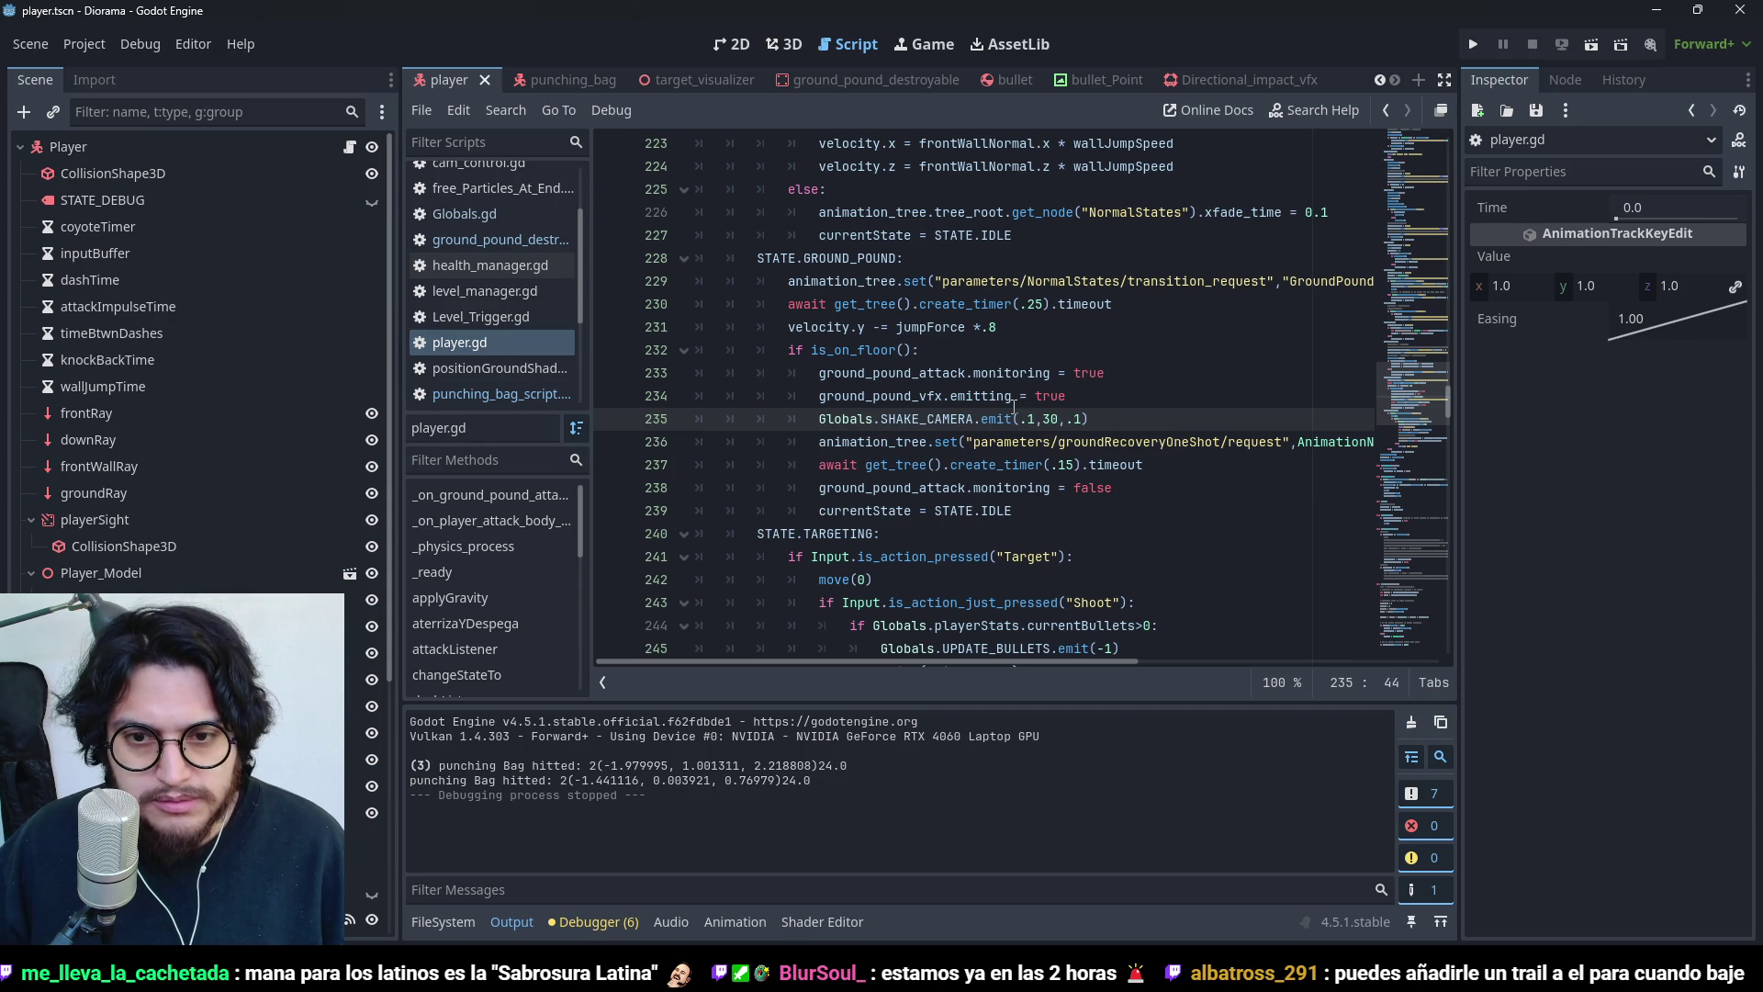
drag(1013, 419, 880, 419)
key(ctrl+shift+f)
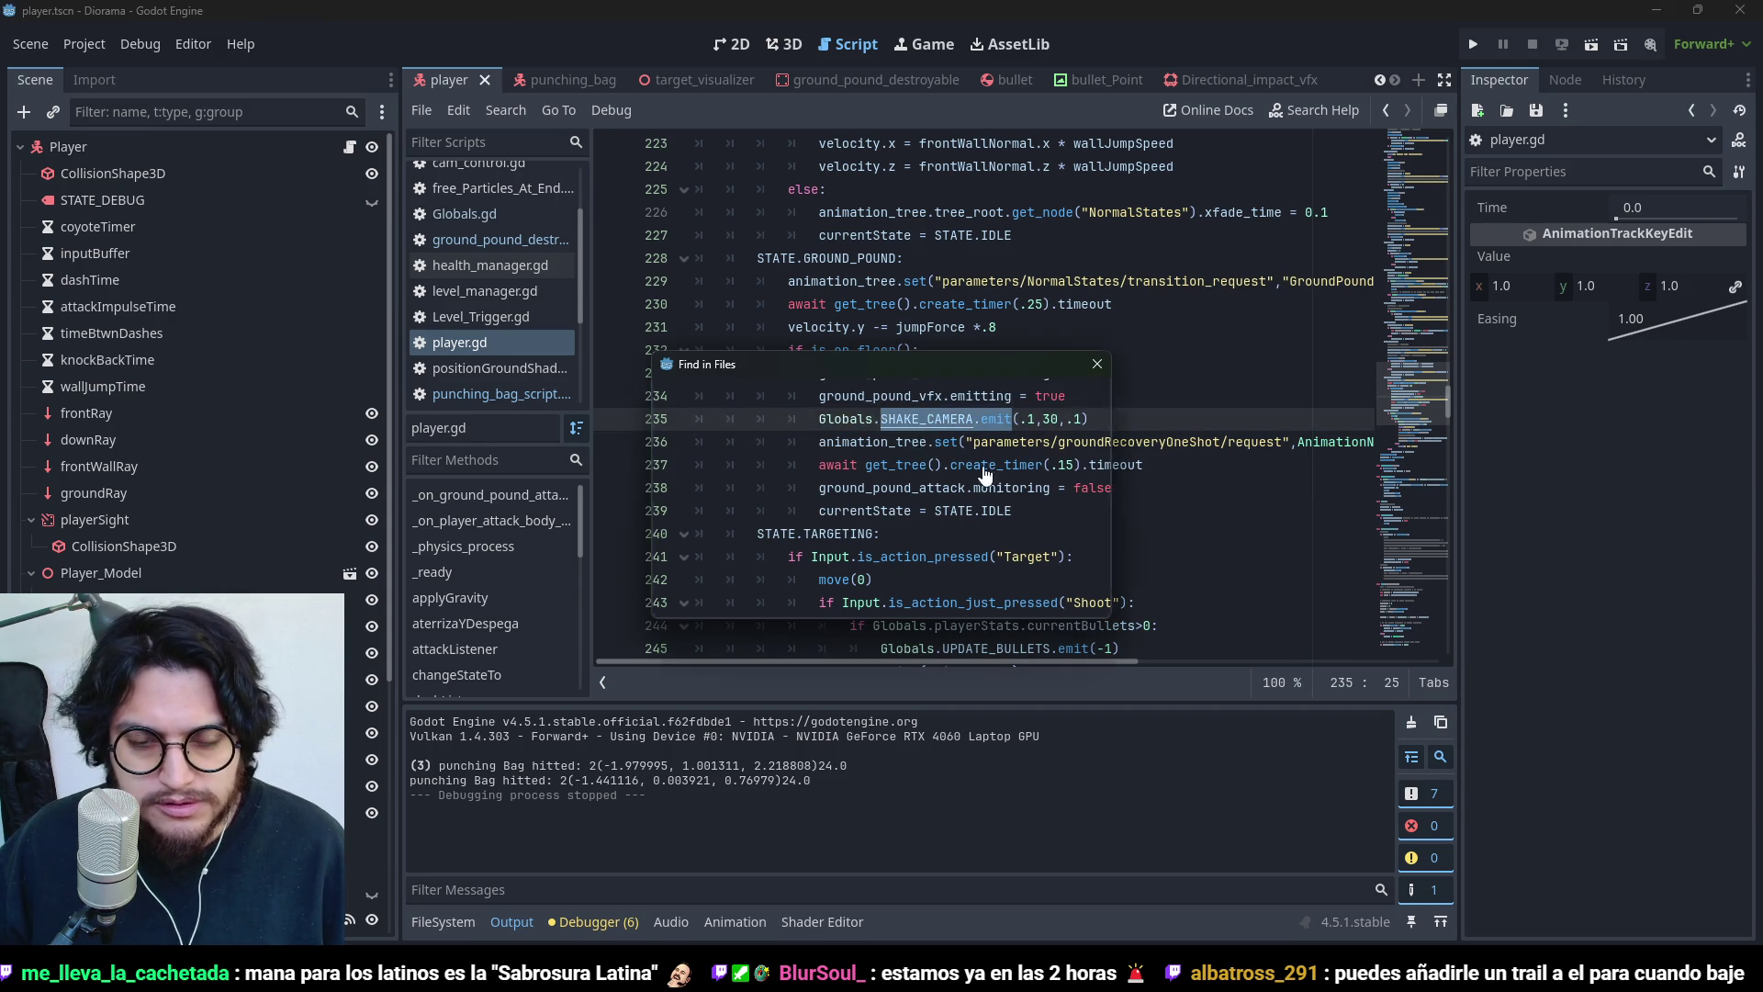
click(895, 588)
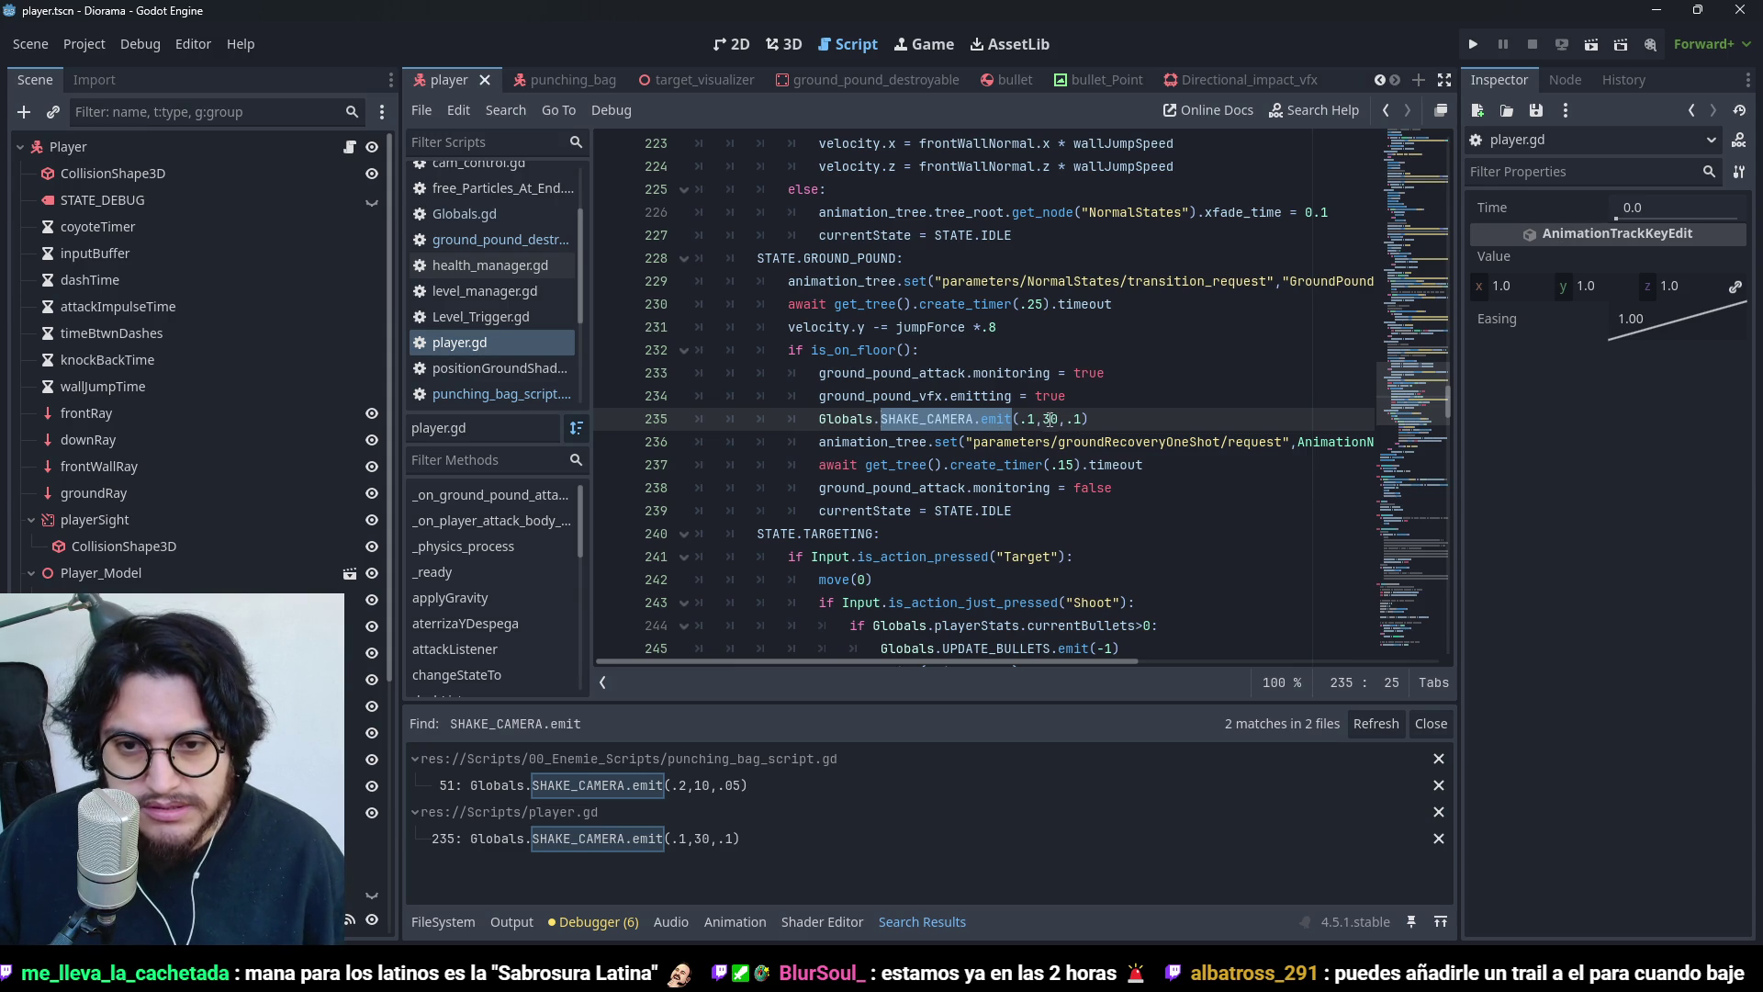
- Set the call to emit(.1,5,.1), close Search Results, and run the game
click(1050, 420)
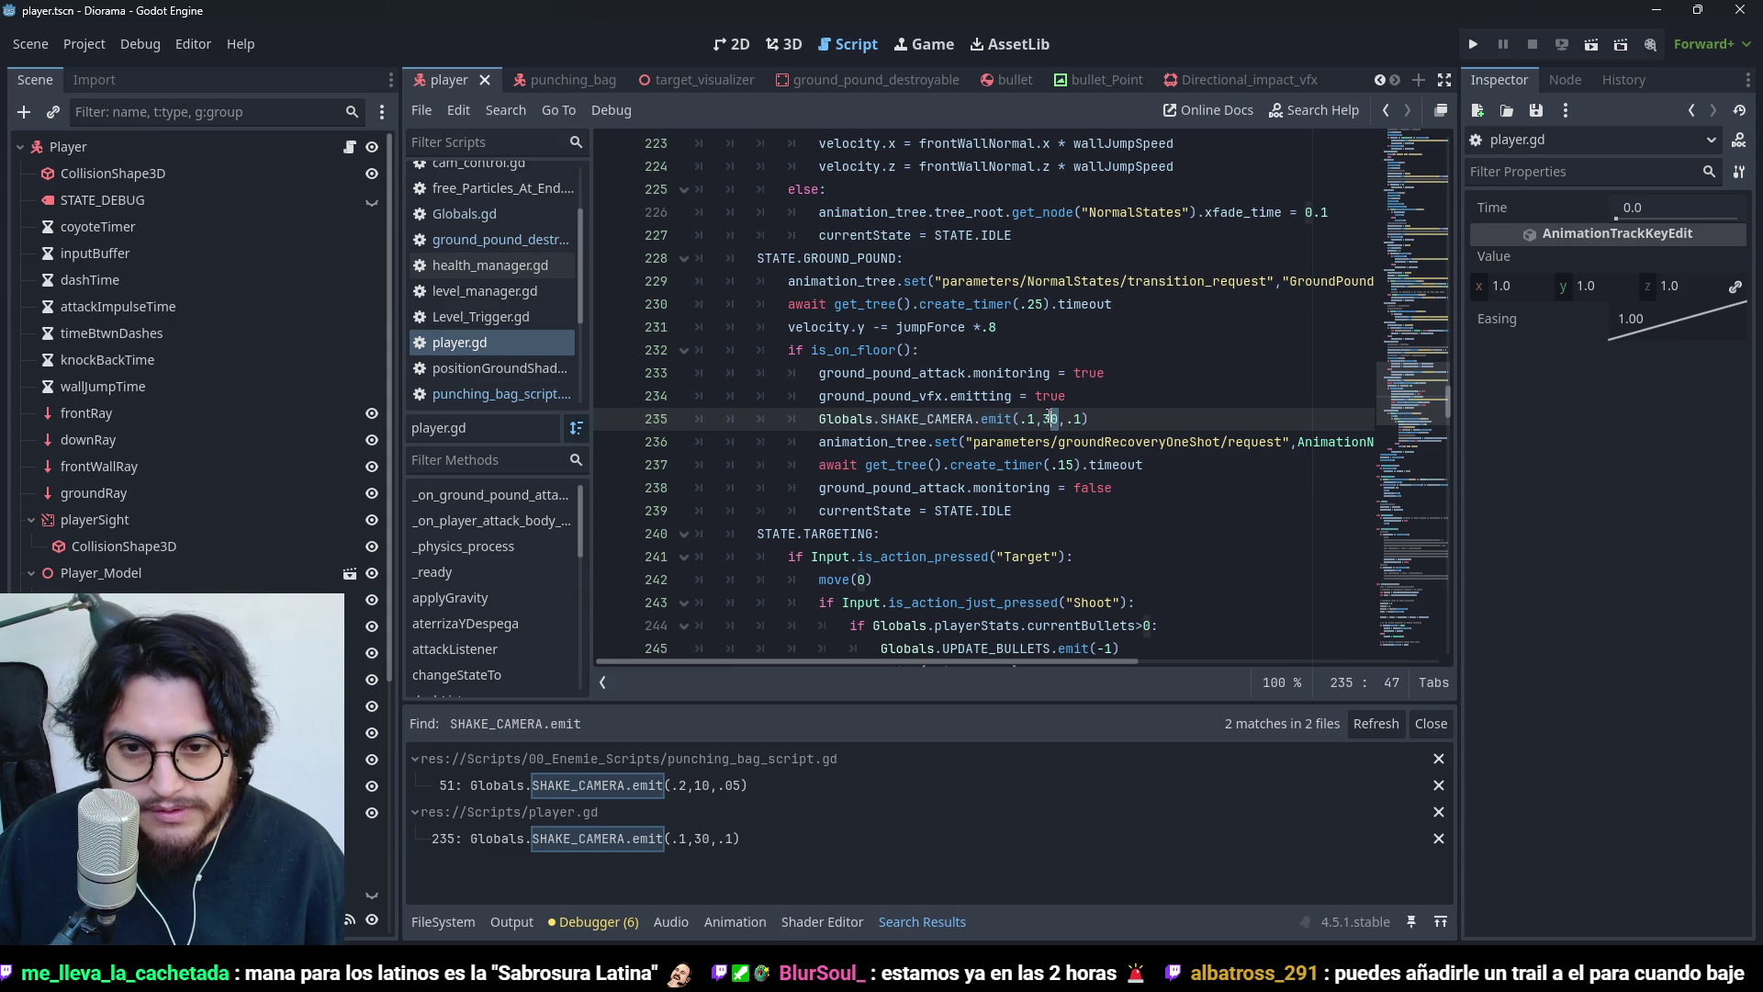
text(5)
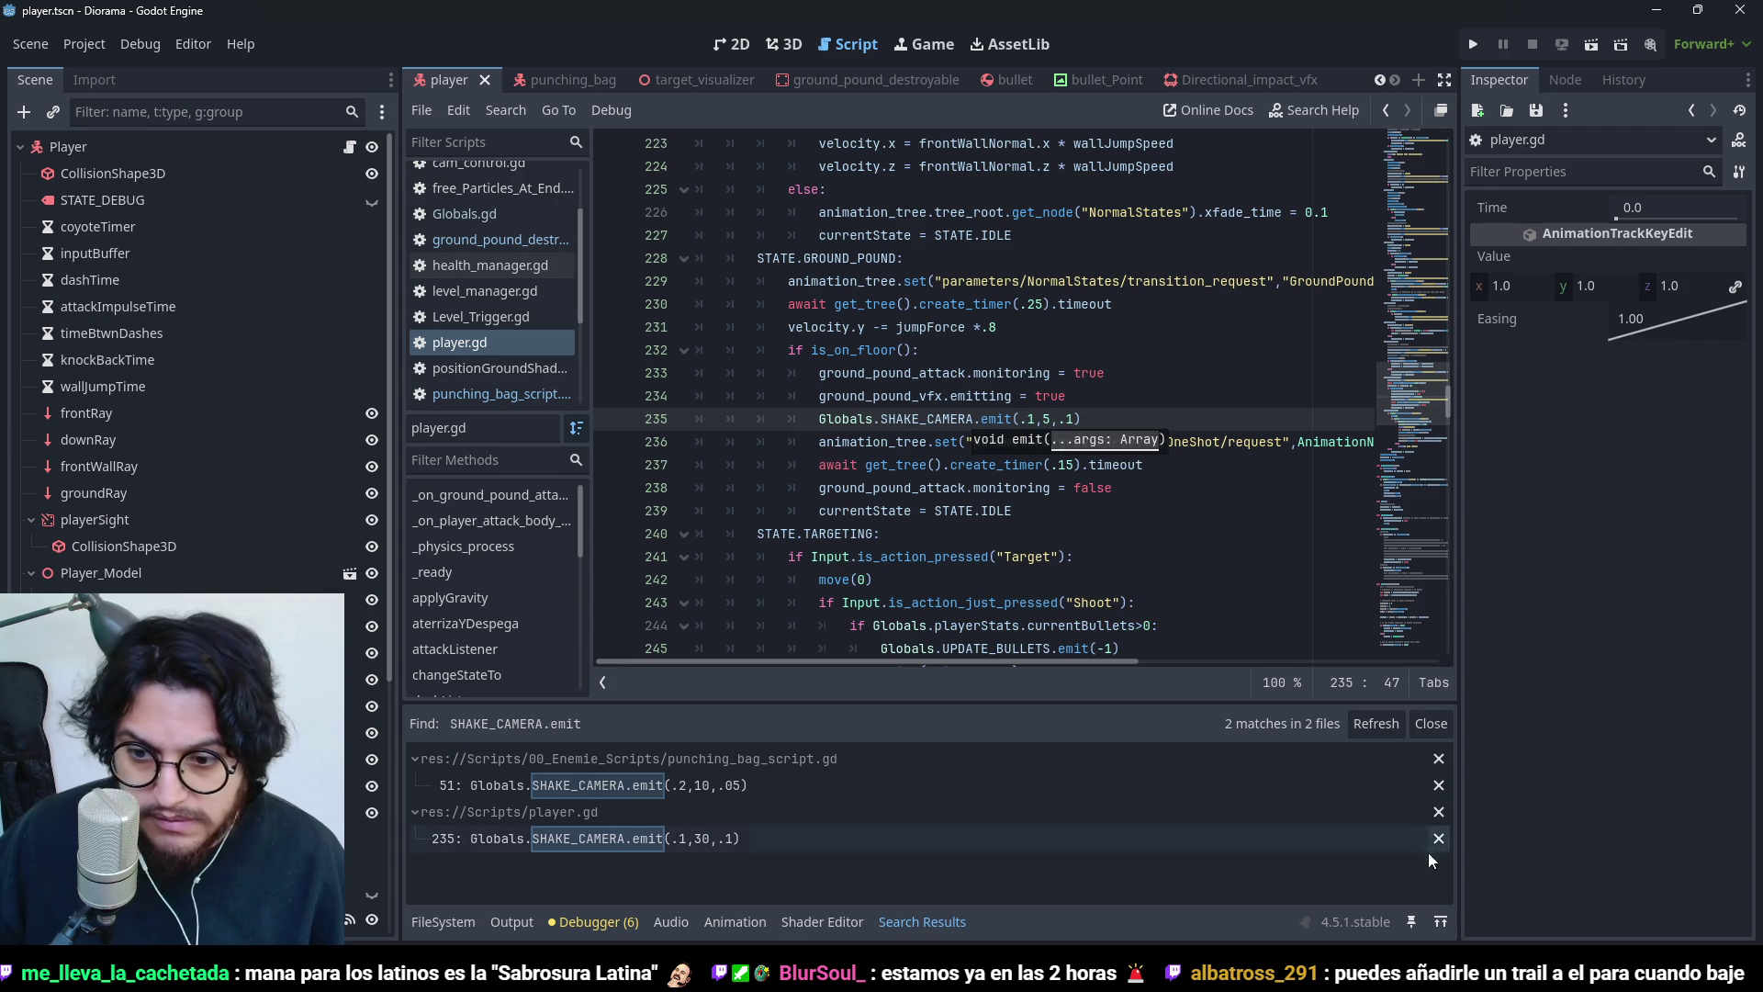
click(1429, 725)
click(1473, 44)
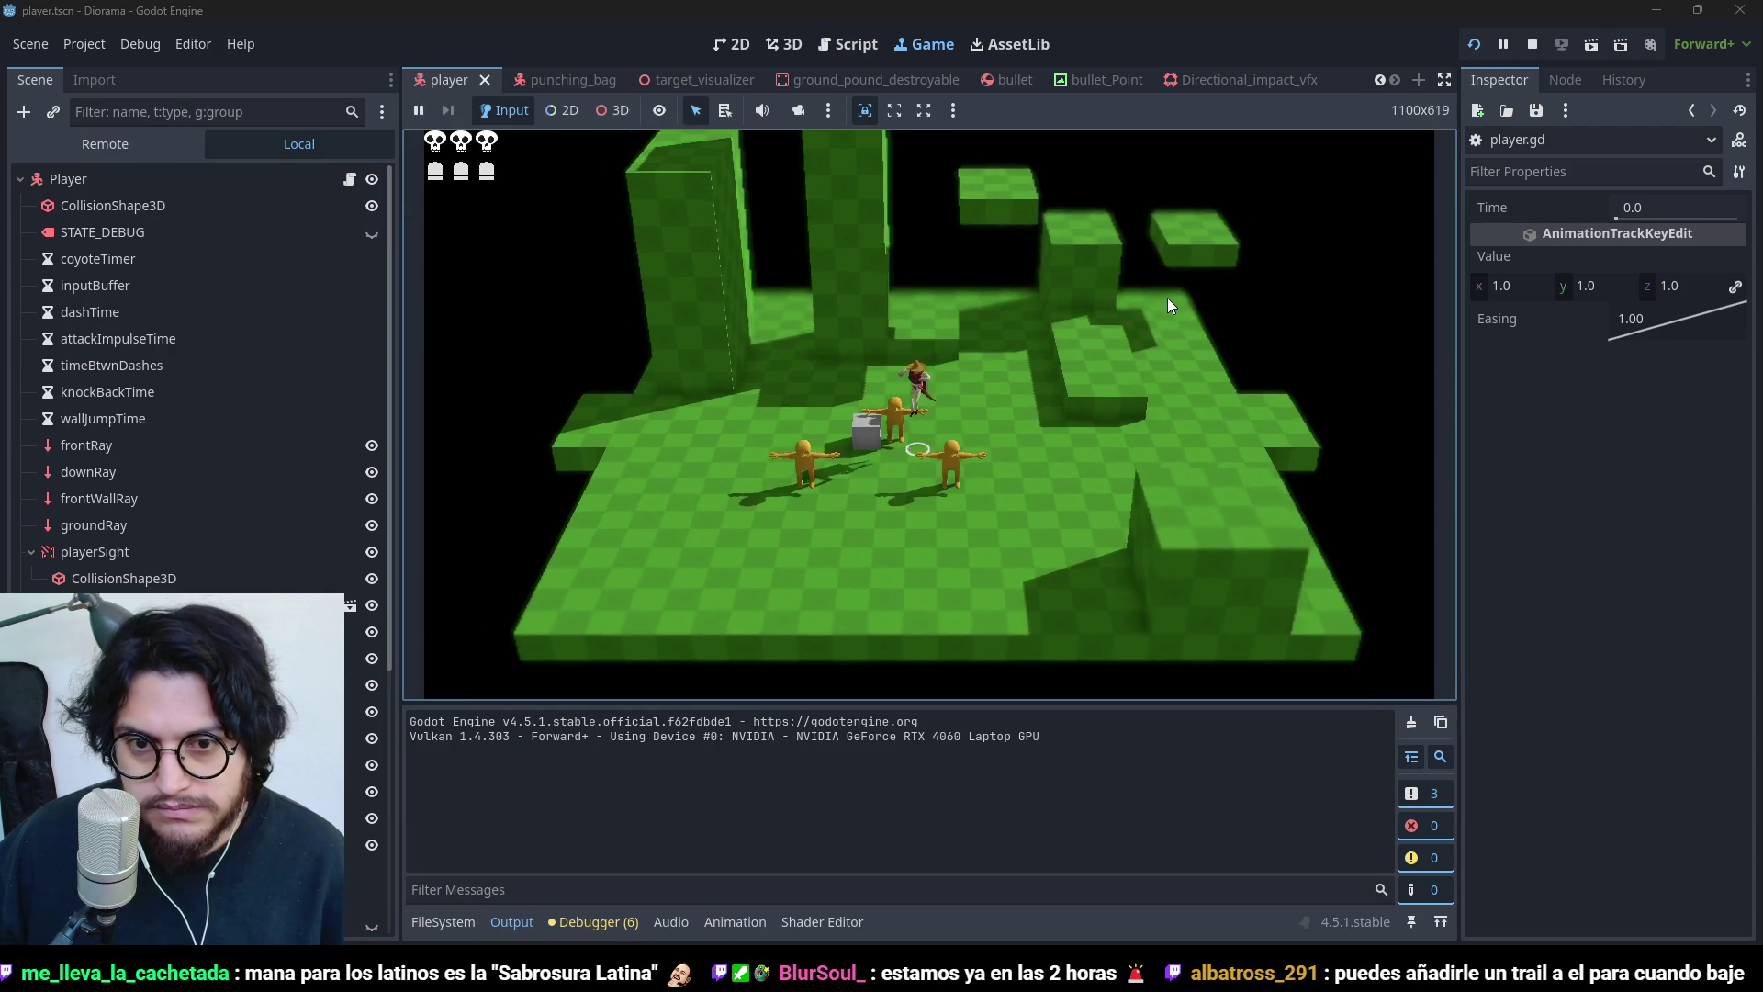
- Jump and ground-pound twice near the punching bags with the weaker shake, then stop
key(space)
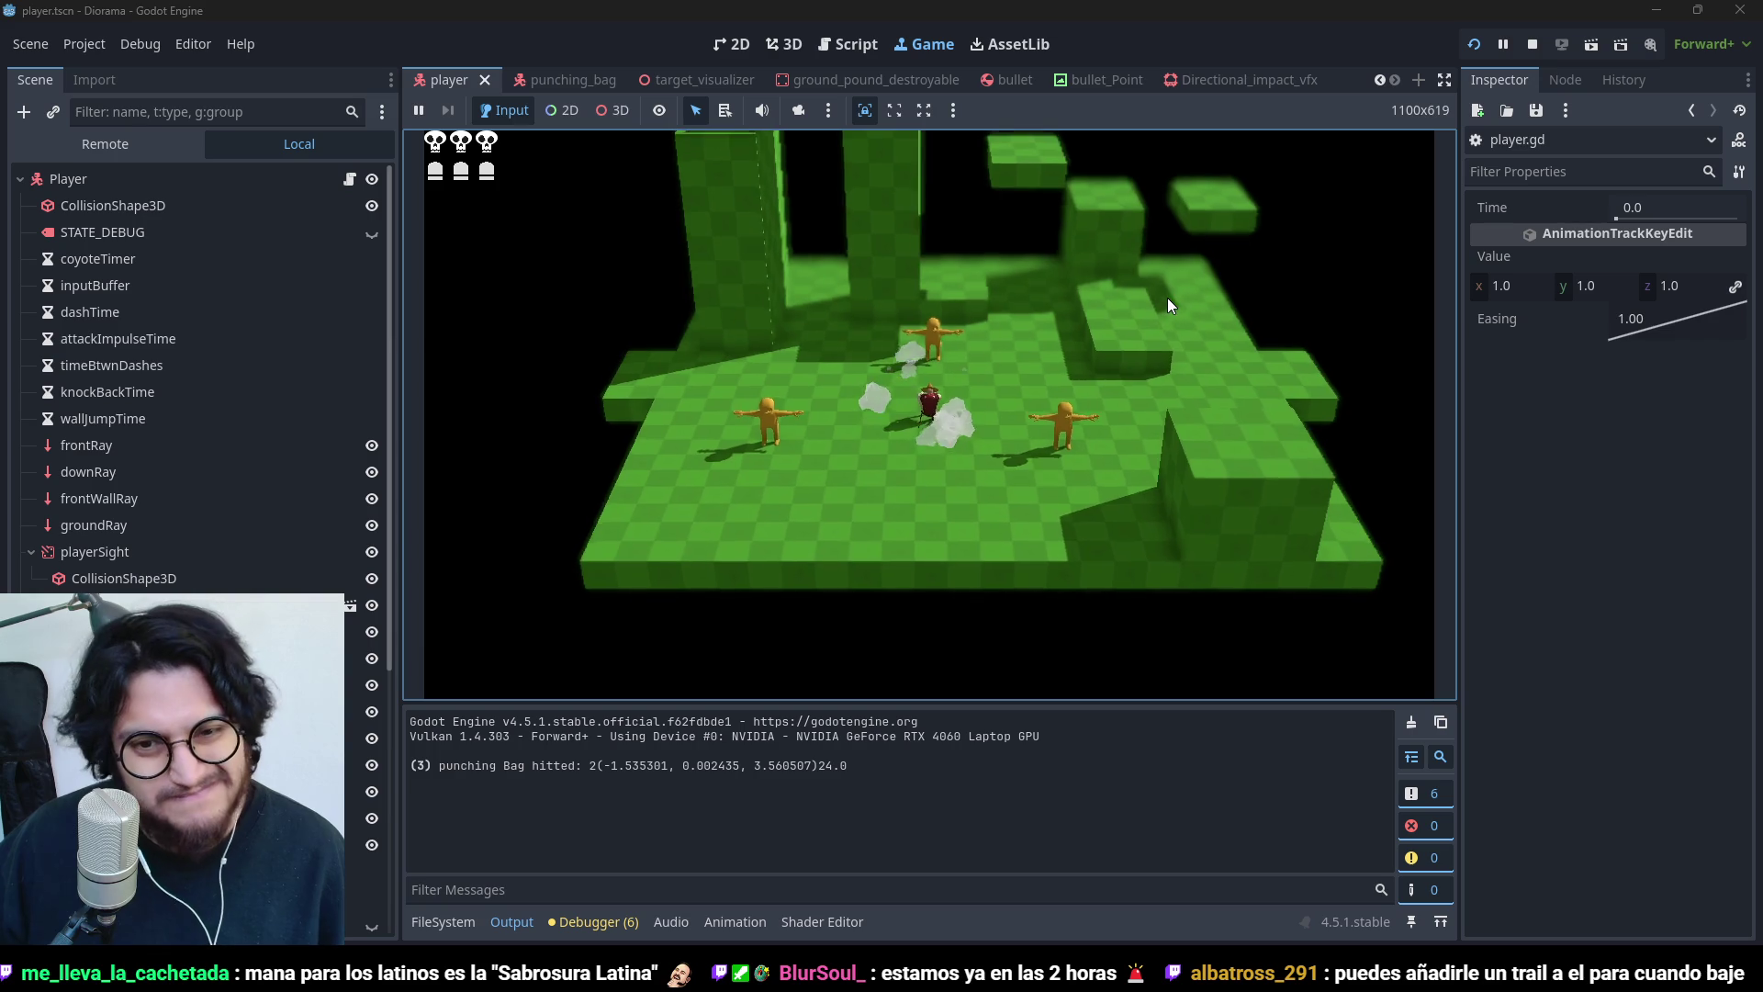
key(w)
key(space)
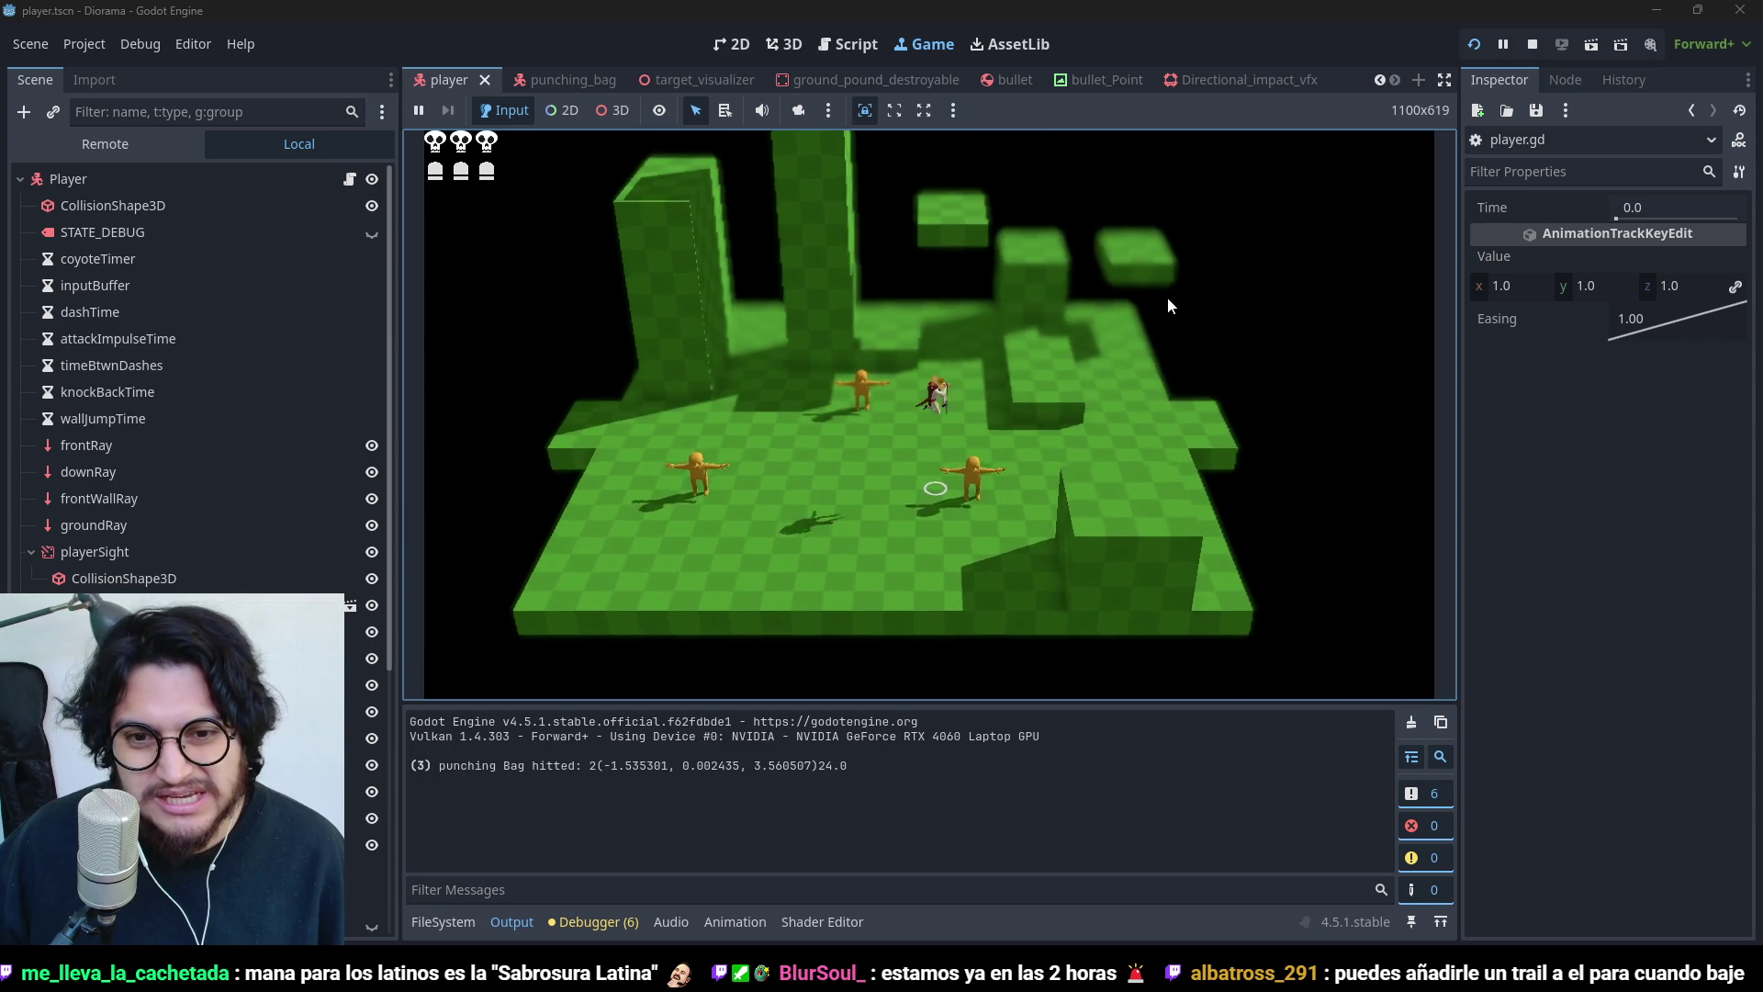
key(space)
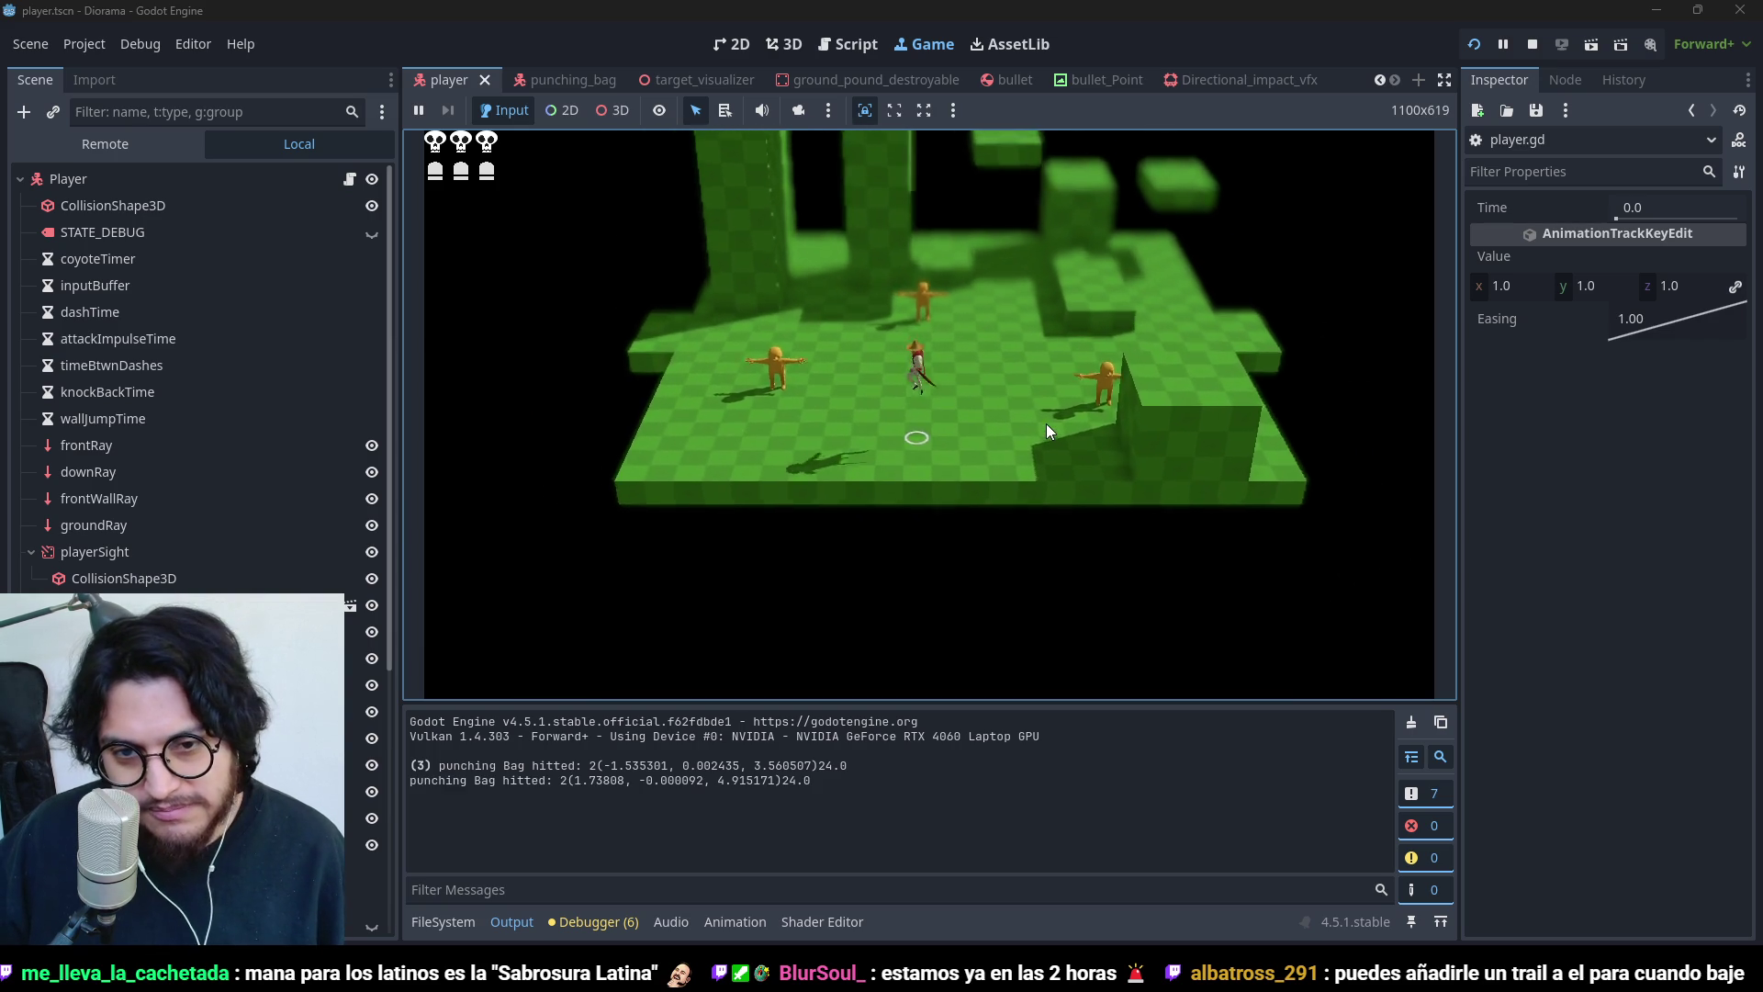
key(space)
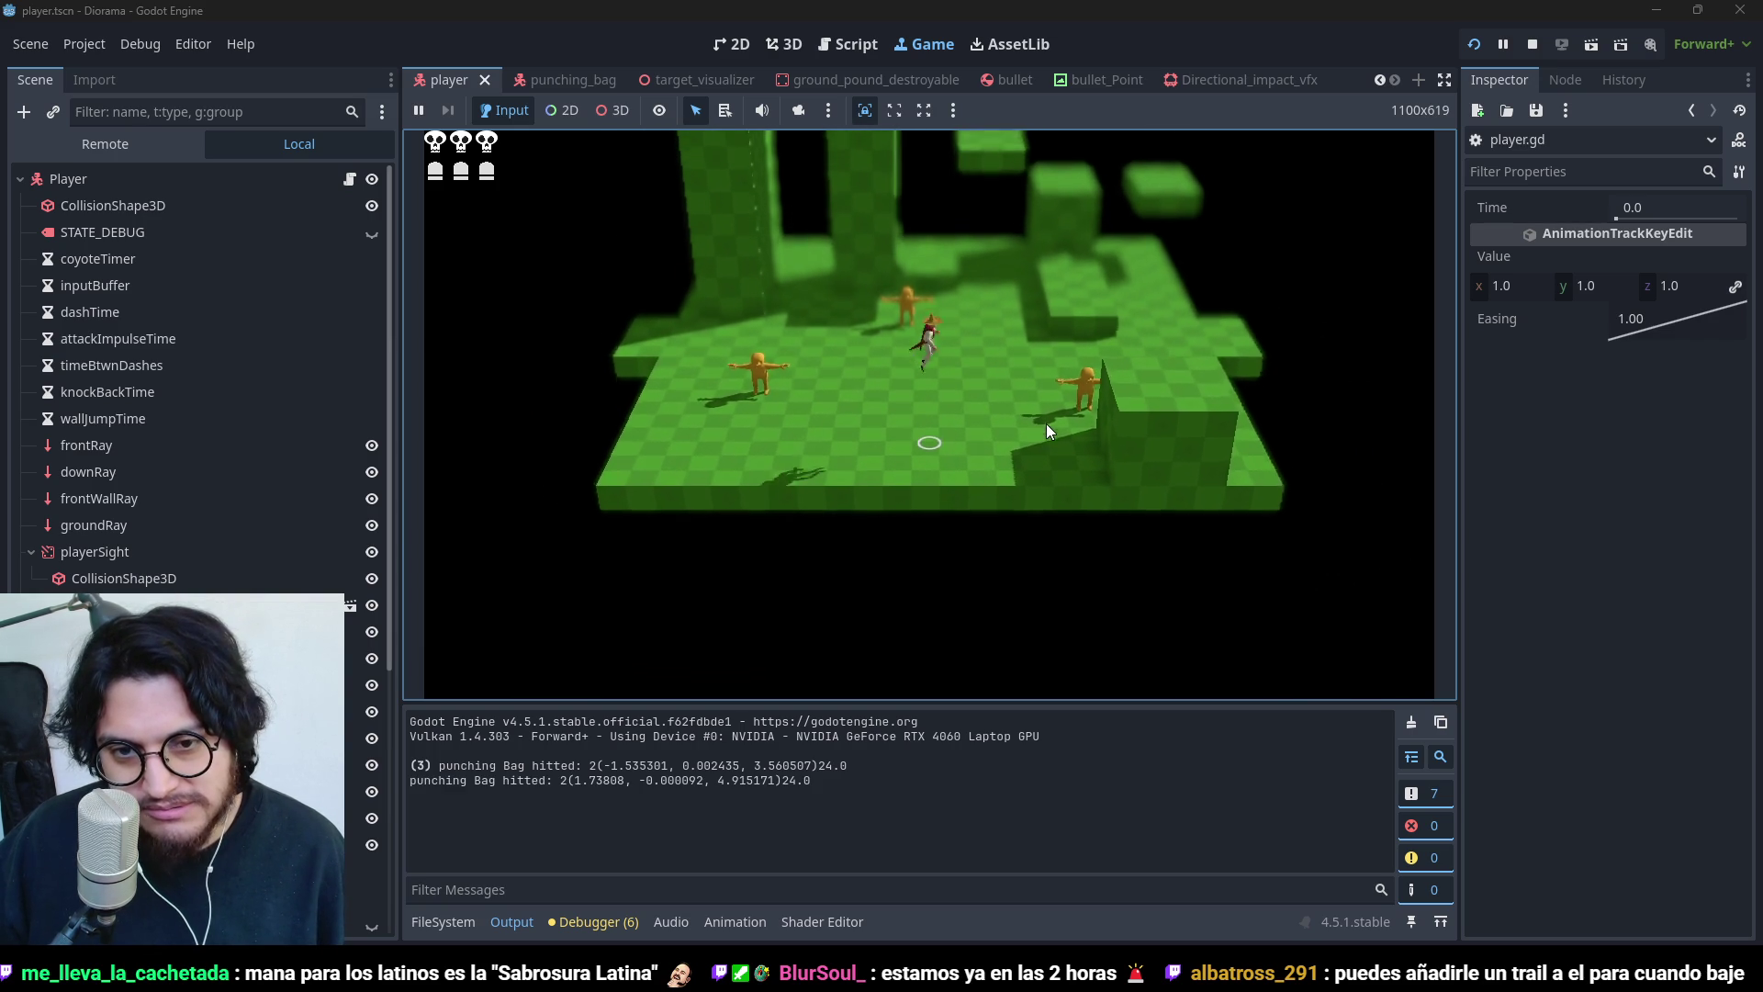
key(ctrl)
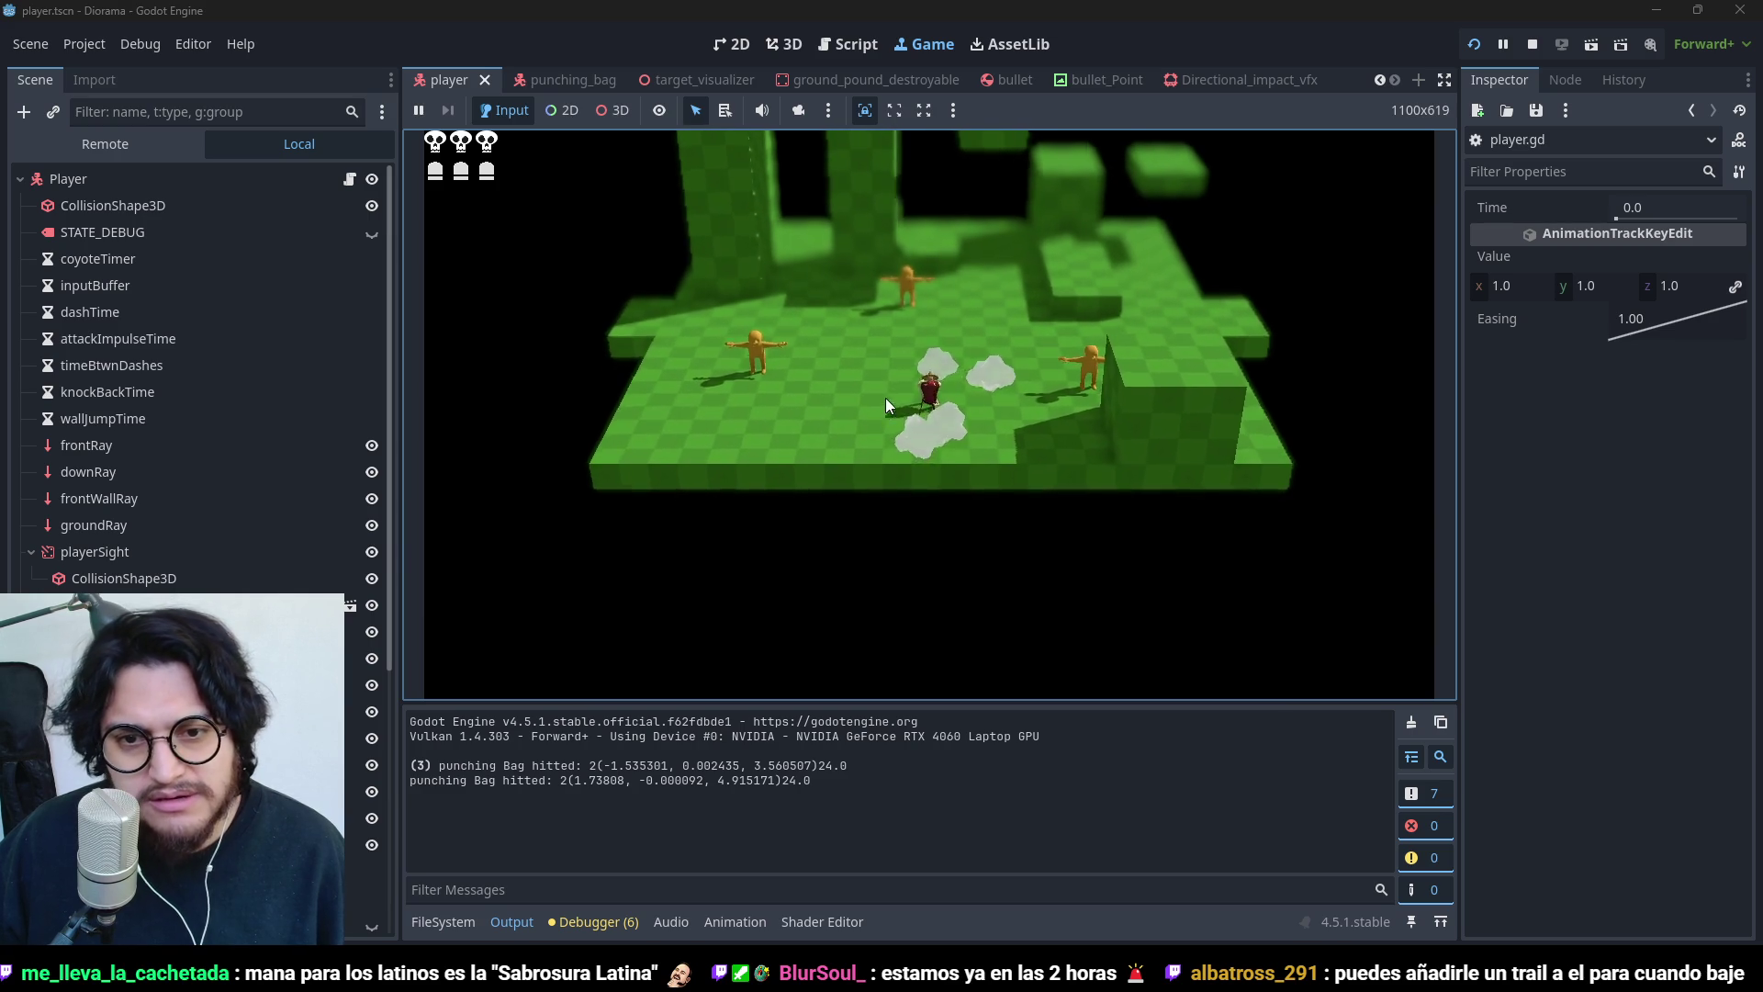
click(1533, 44)
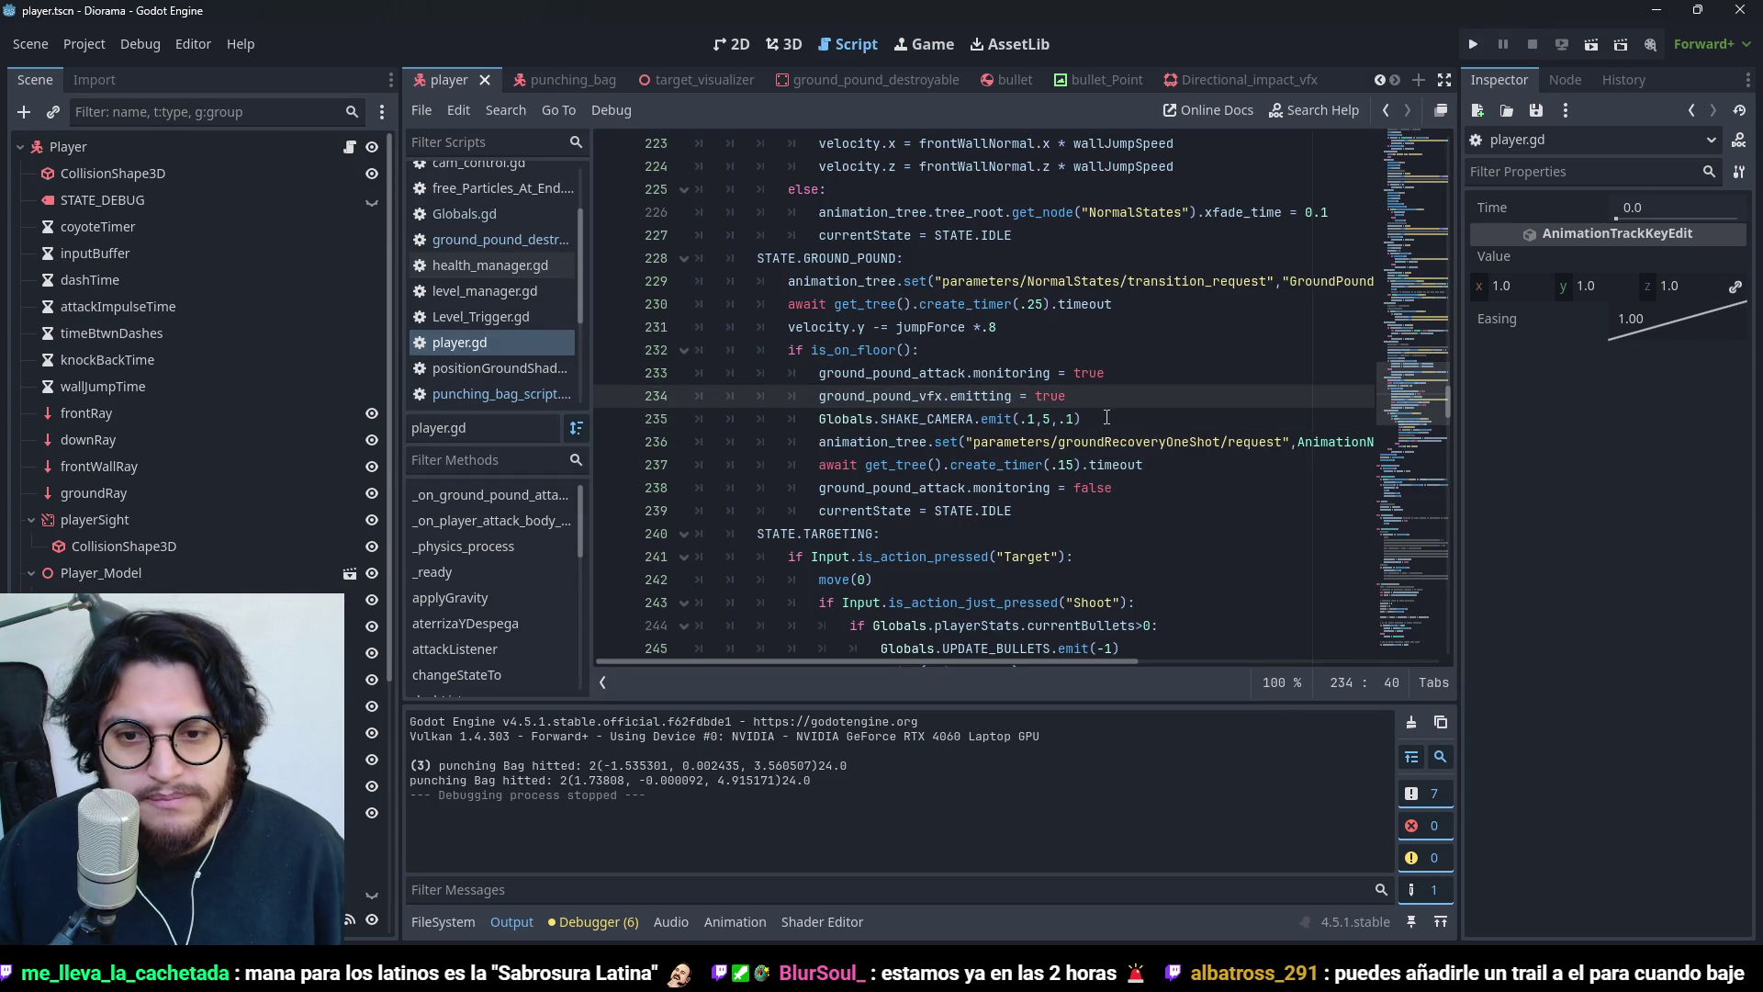
drag(1106, 418, 994, 413)
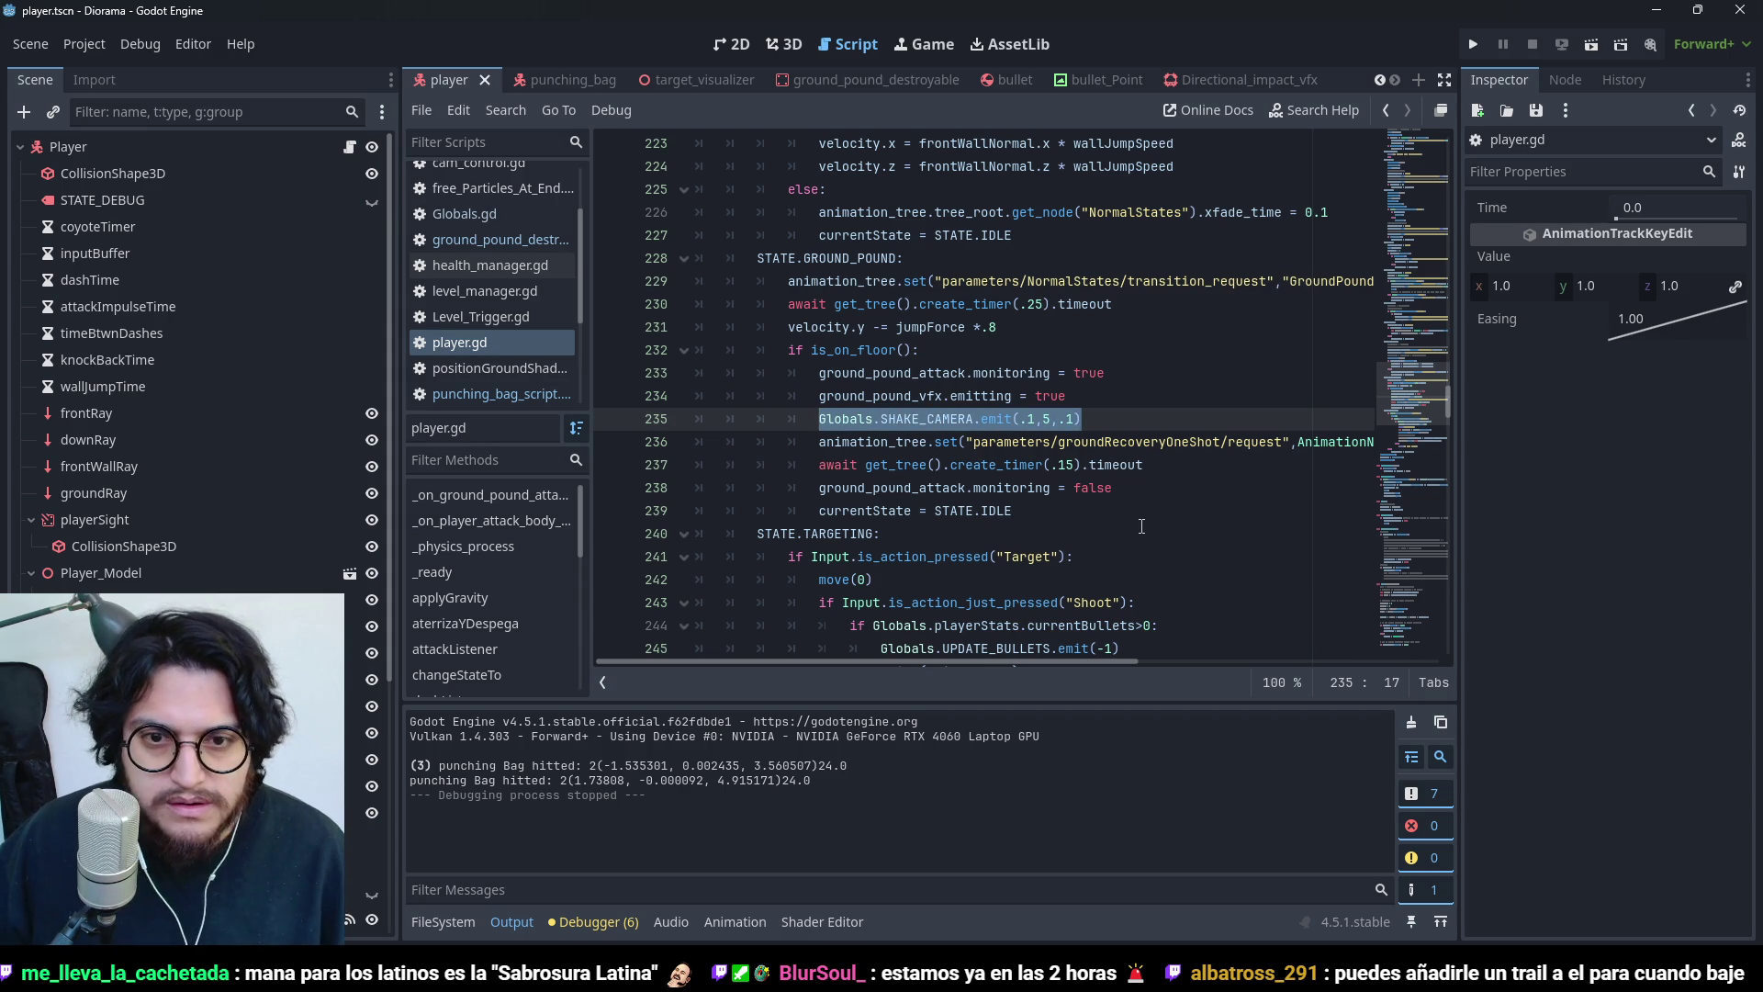
key(alt+Down)
key(alt+Up)
double_click(926, 418)
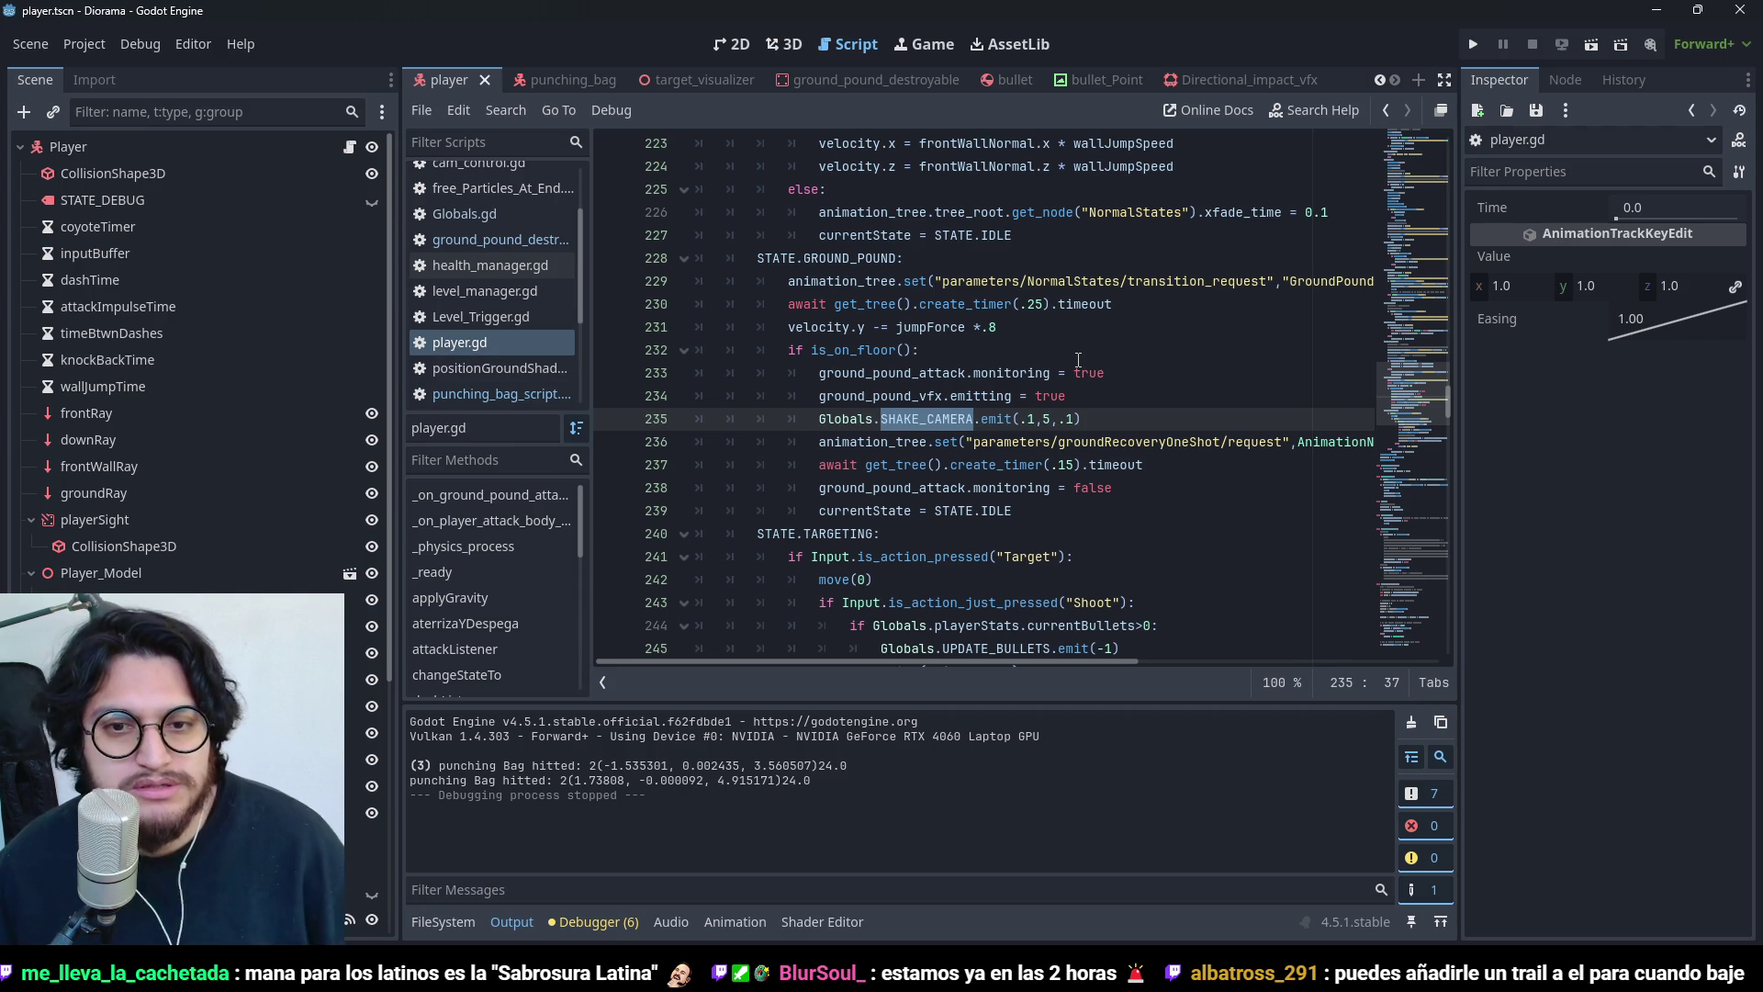
click(919, 327)
click(919, 372)
click(919, 327)
click(999, 373)
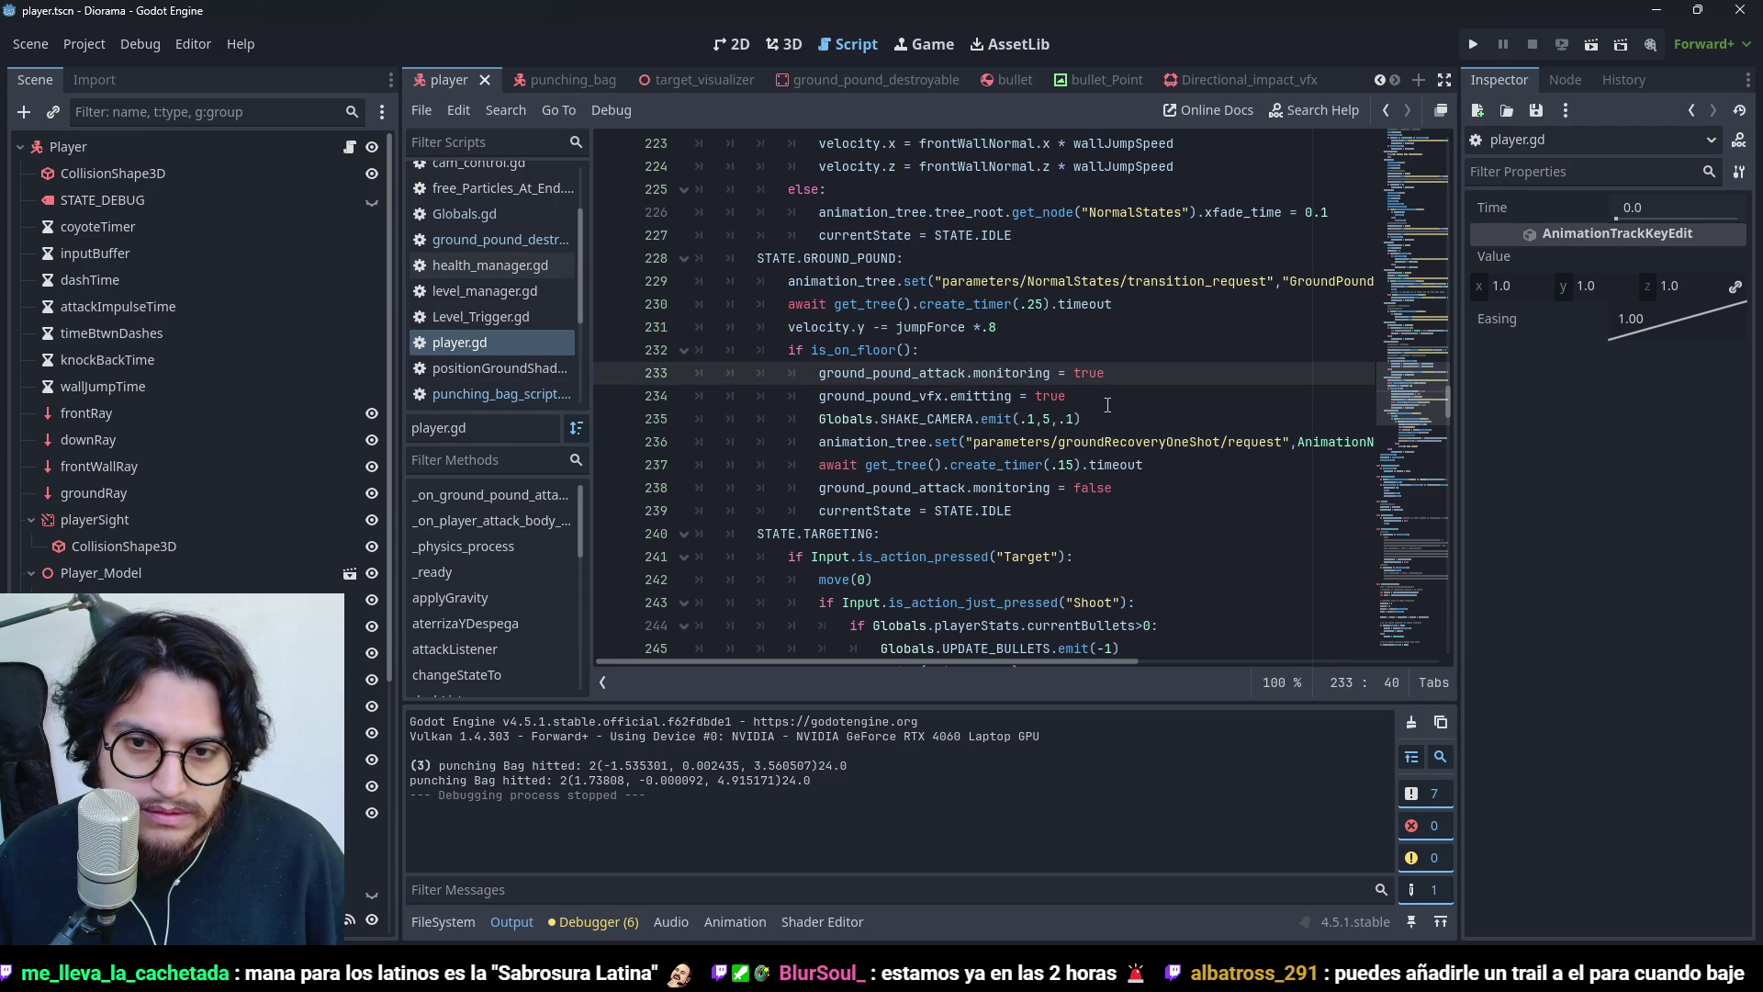
click(1107, 405)
drag(1101, 424, 813, 421)
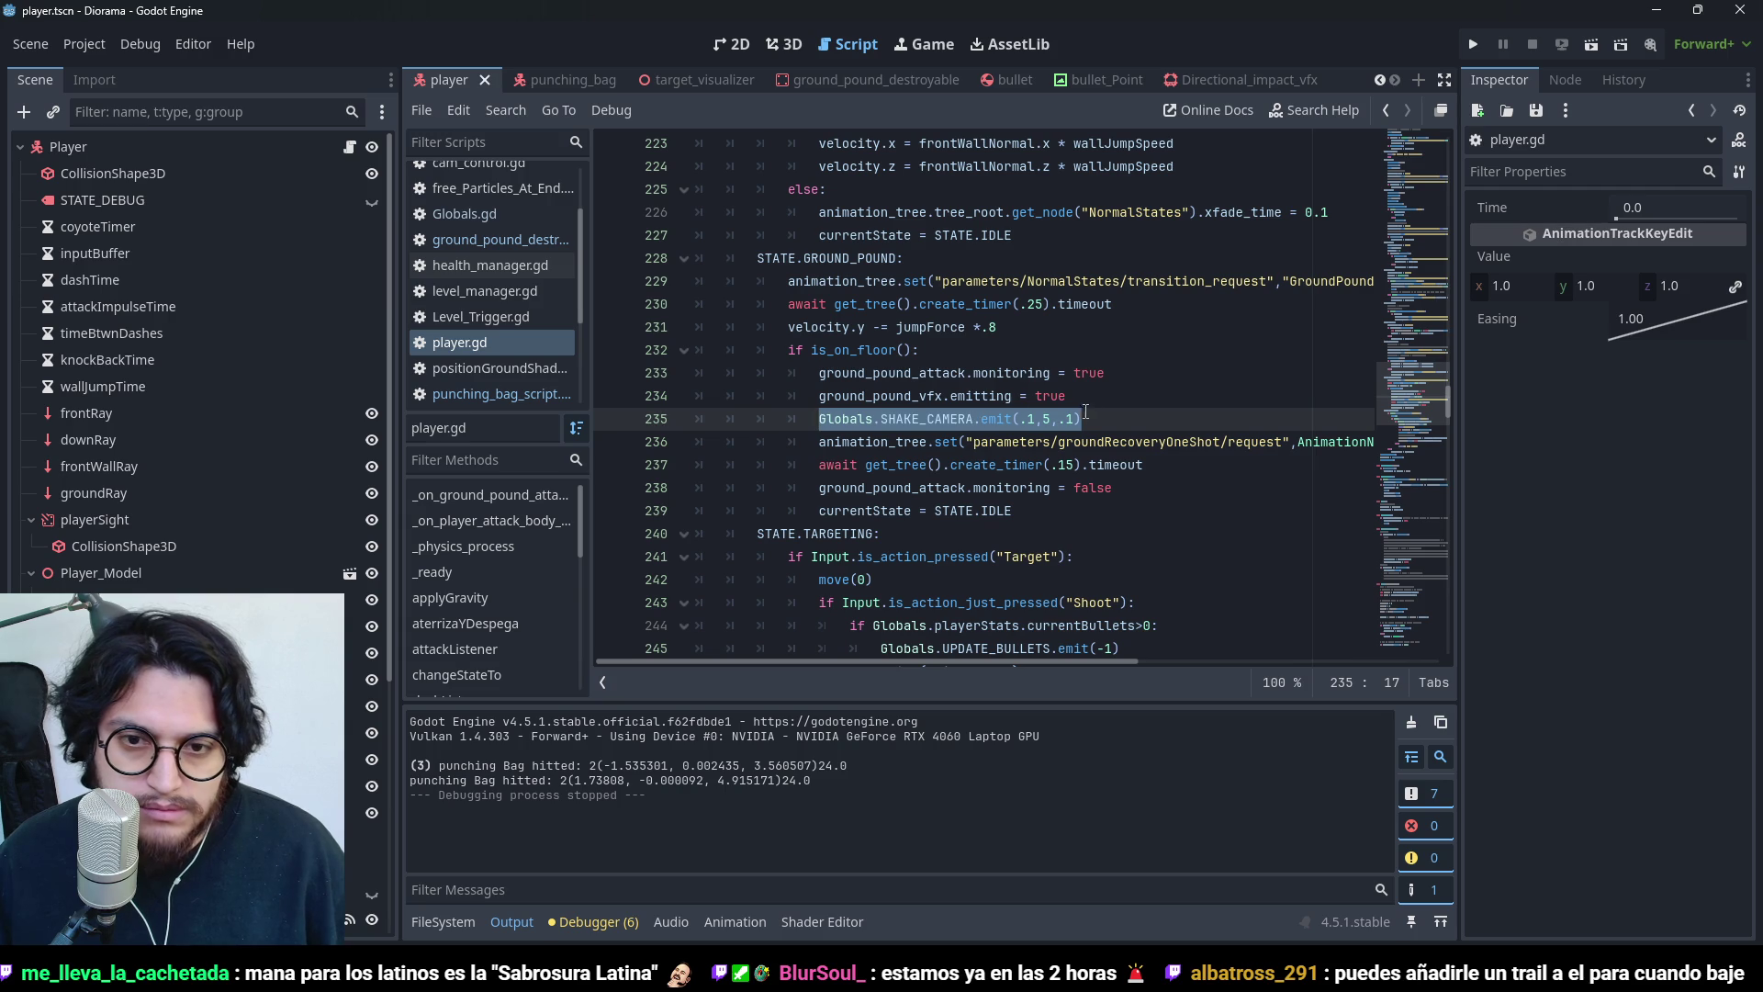
click(1102, 281)
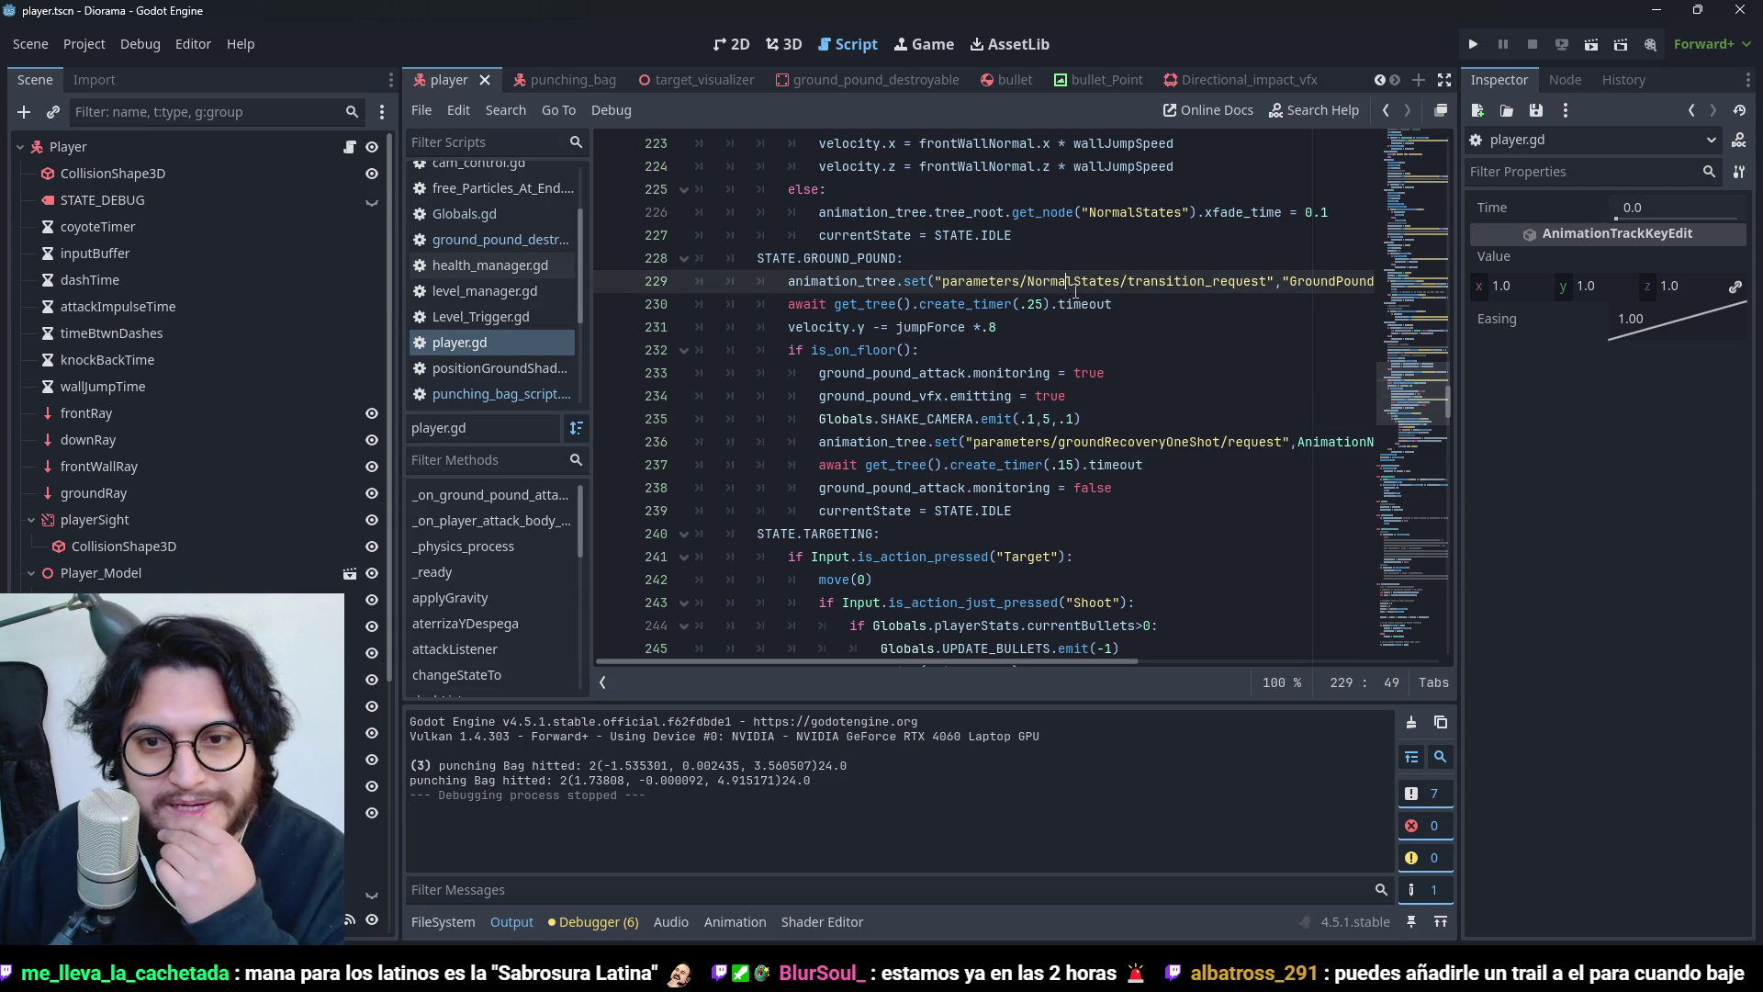
click(1136, 349)
click(1120, 304)
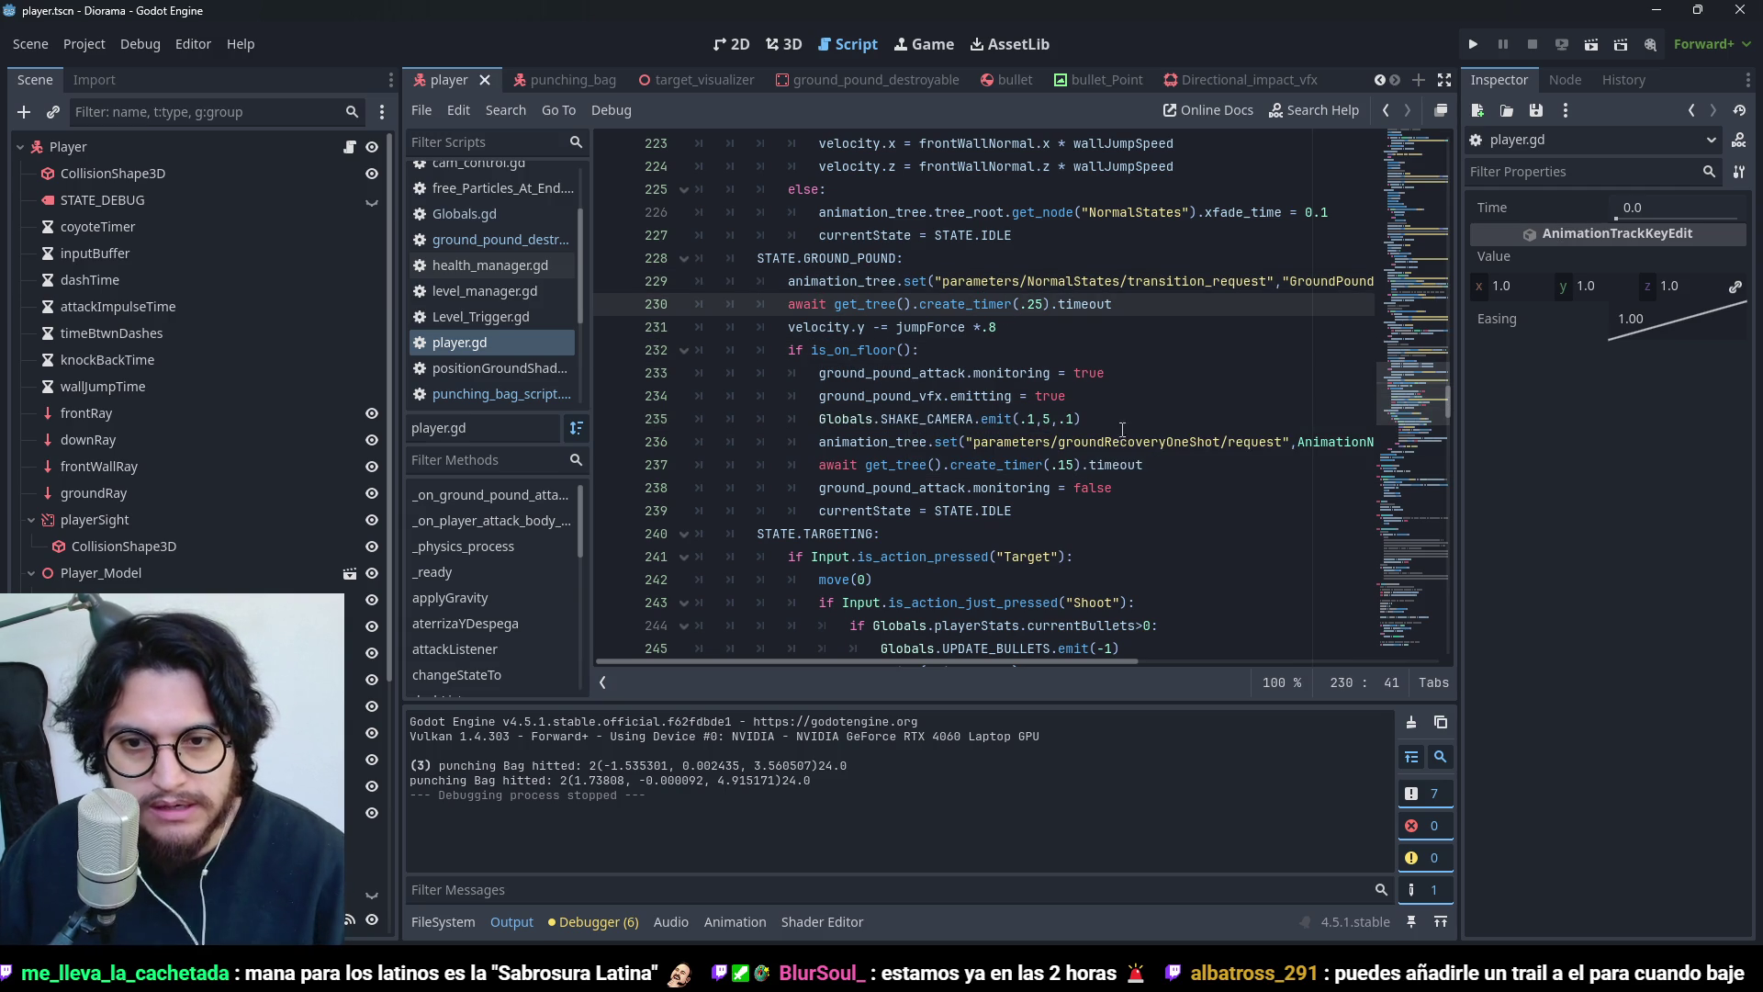
drag(1082, 418, 973, 419)
triple_click(973, 418)
key(ctrl+x)
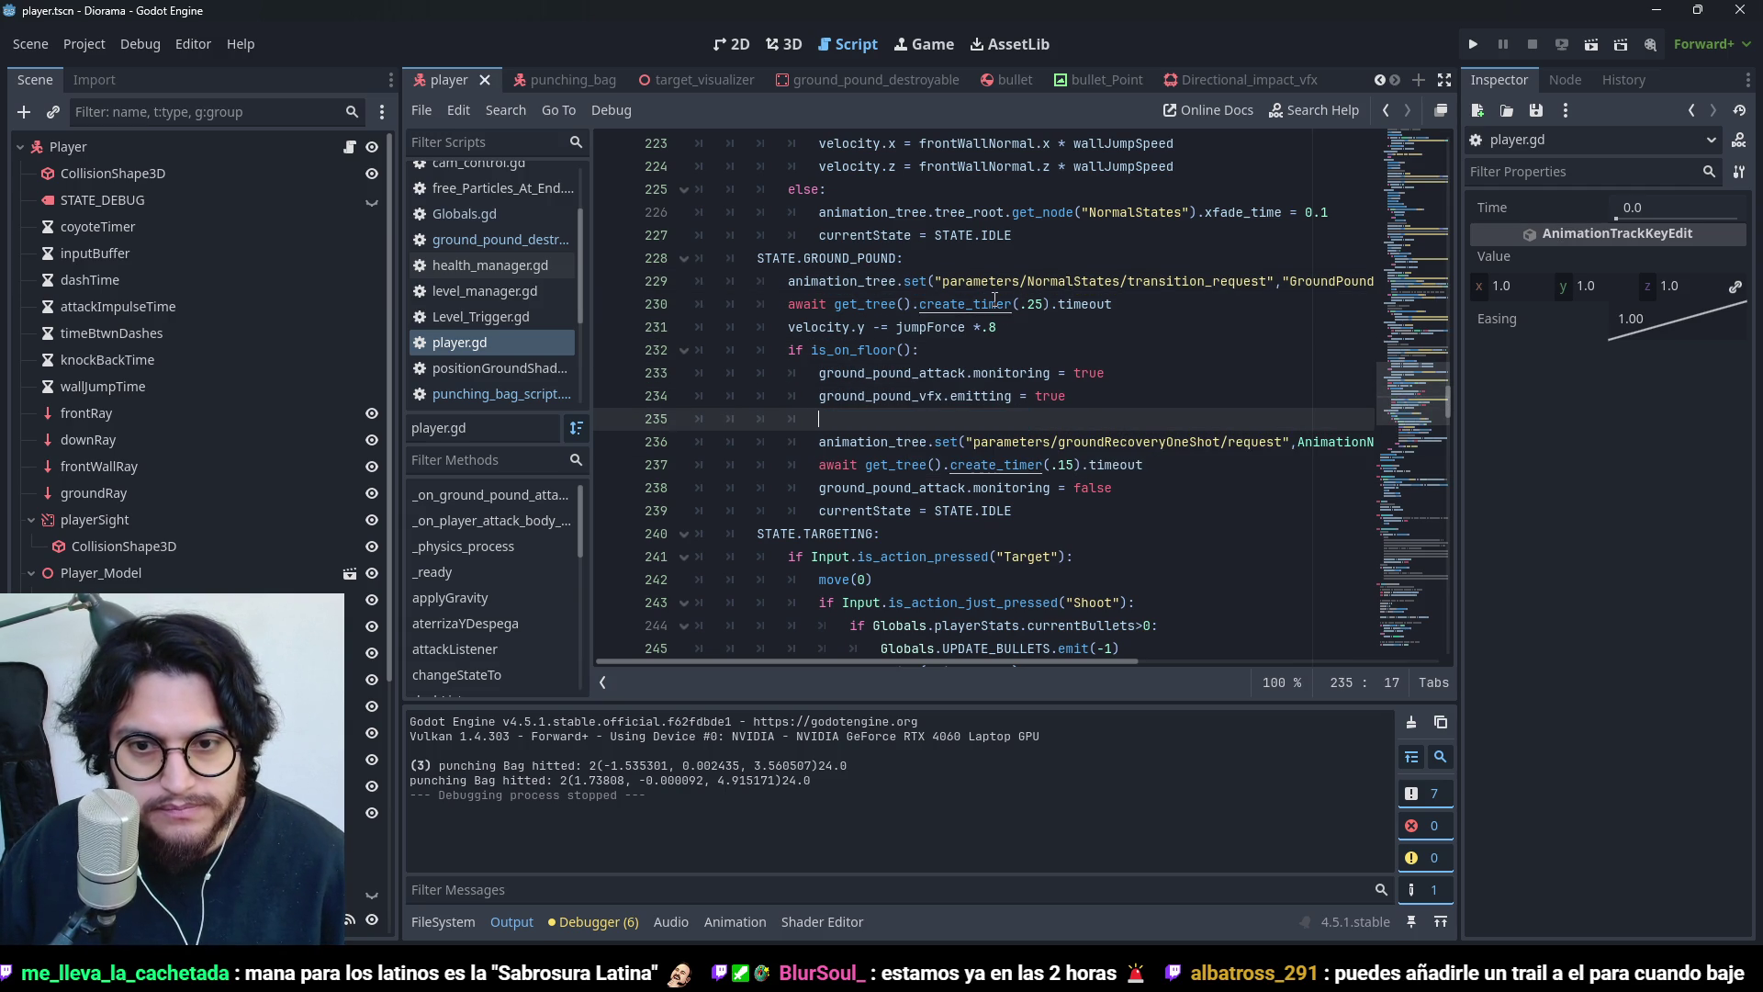
key(ctrl+z)
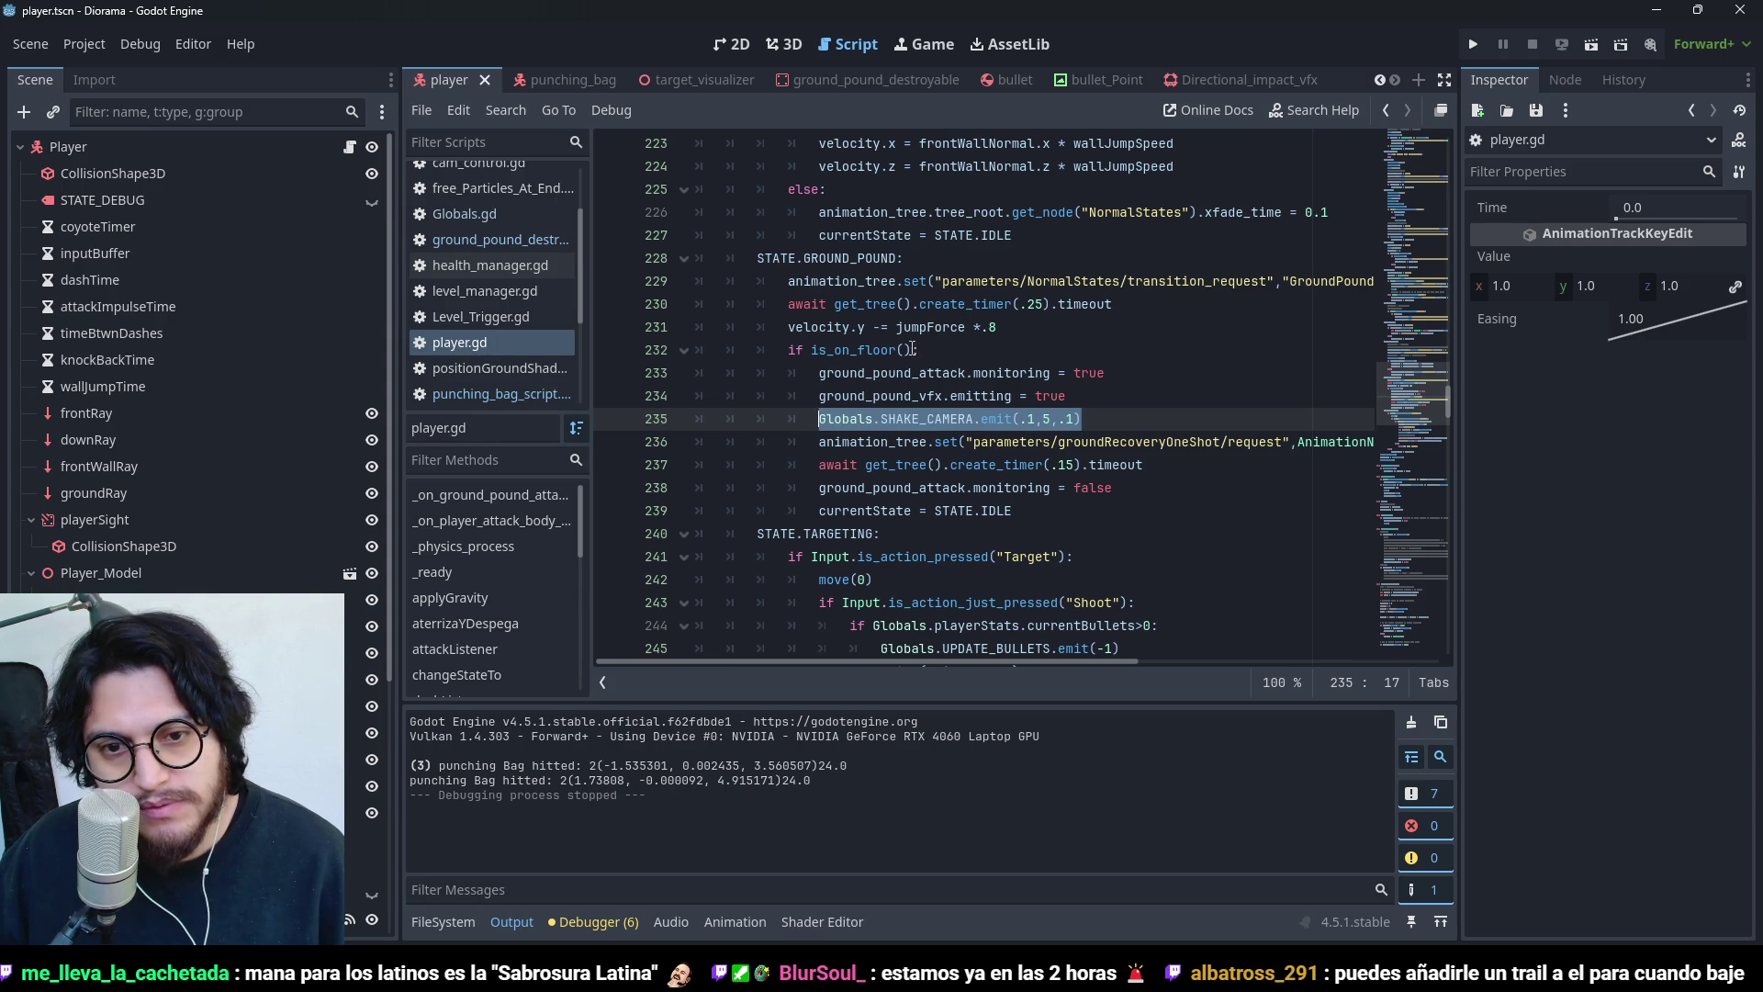
click(930, 349)
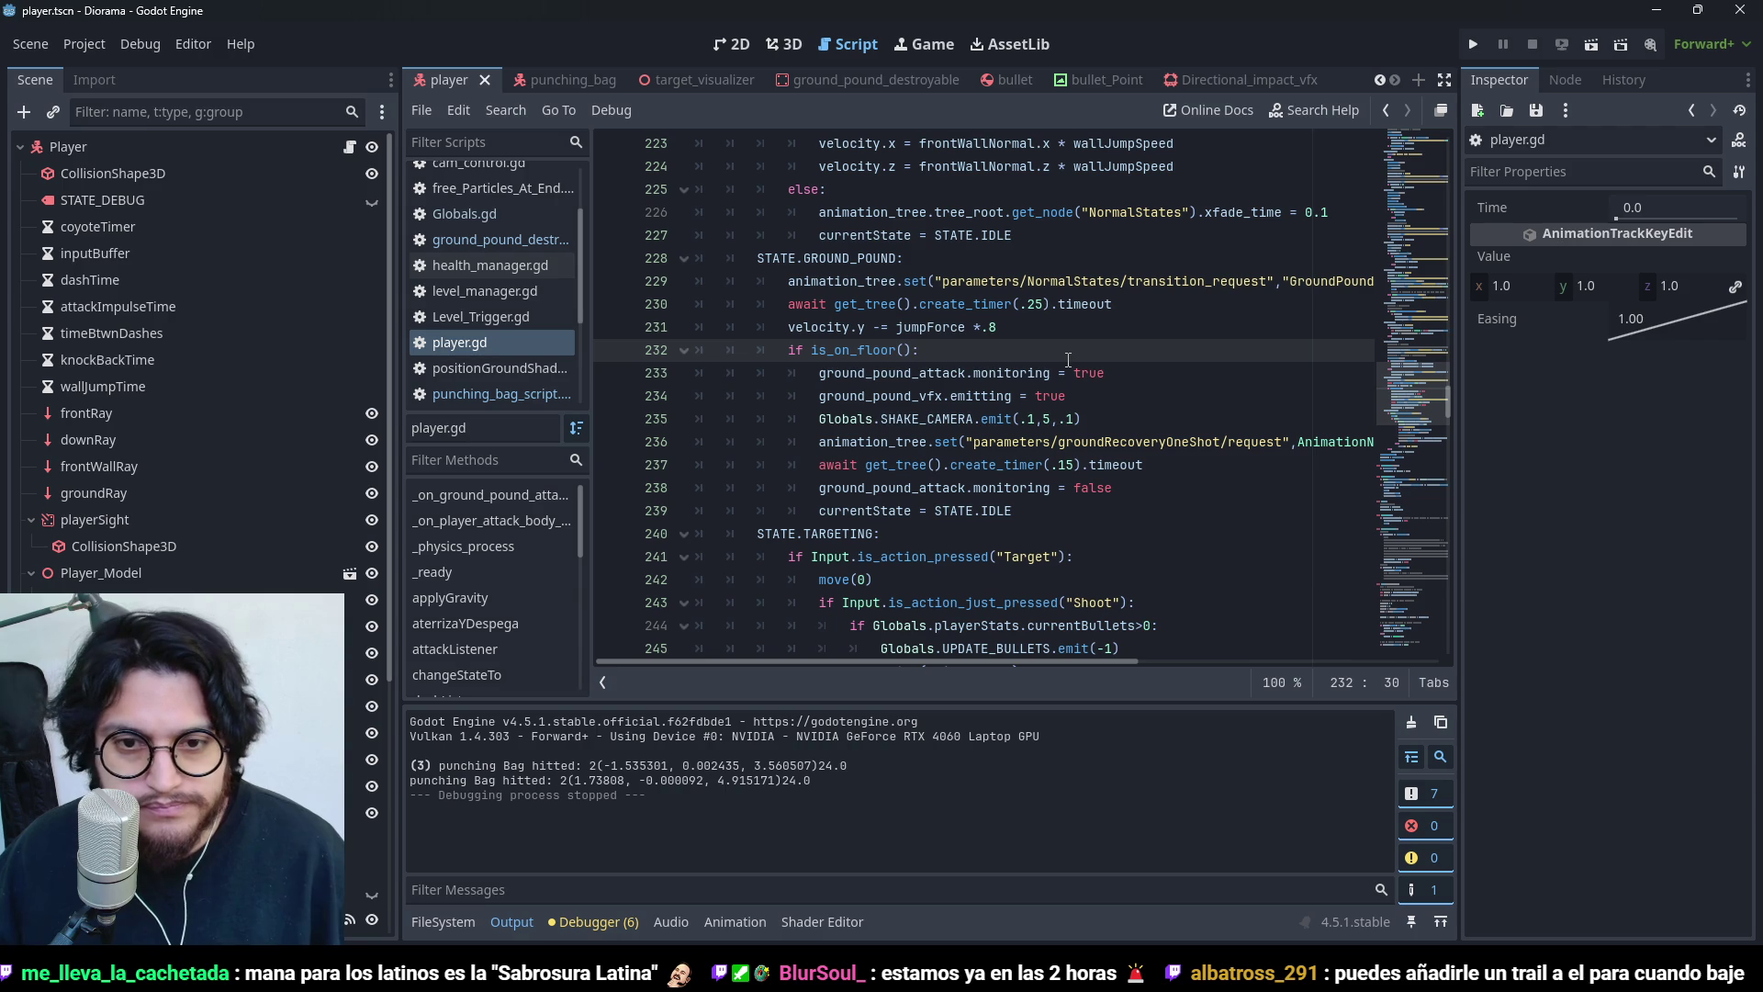
key(ctrl+s)
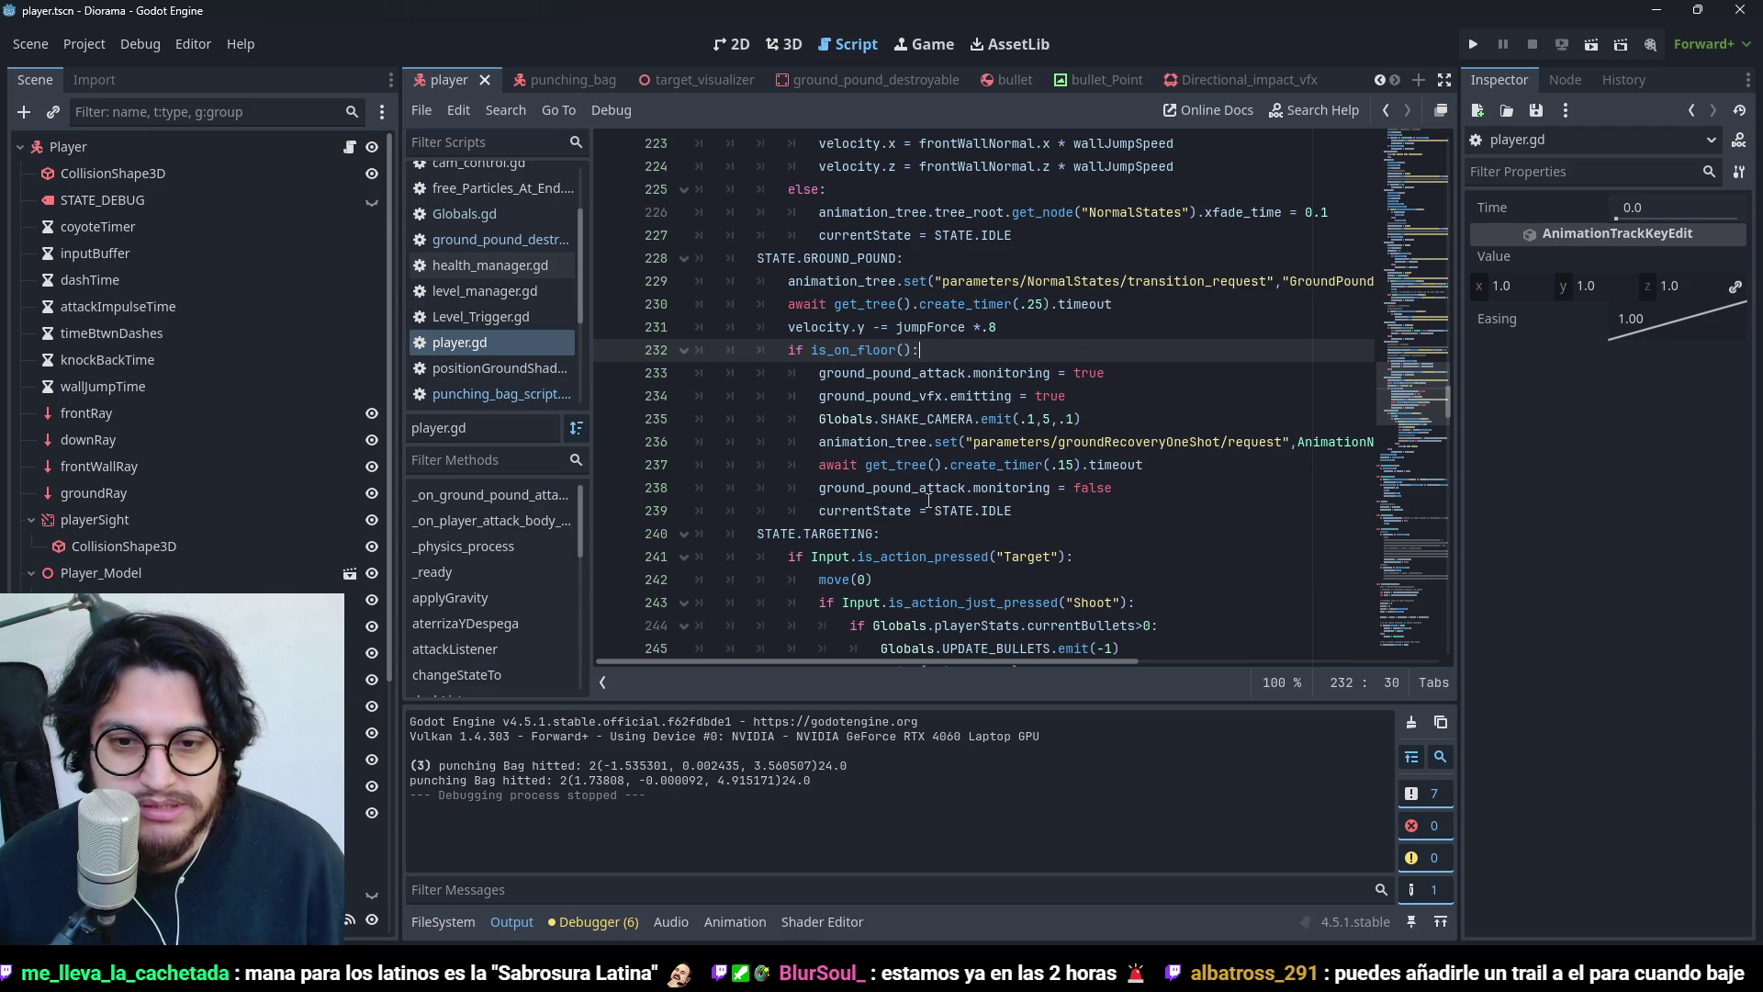
drag(1127, 419, 821, 409)
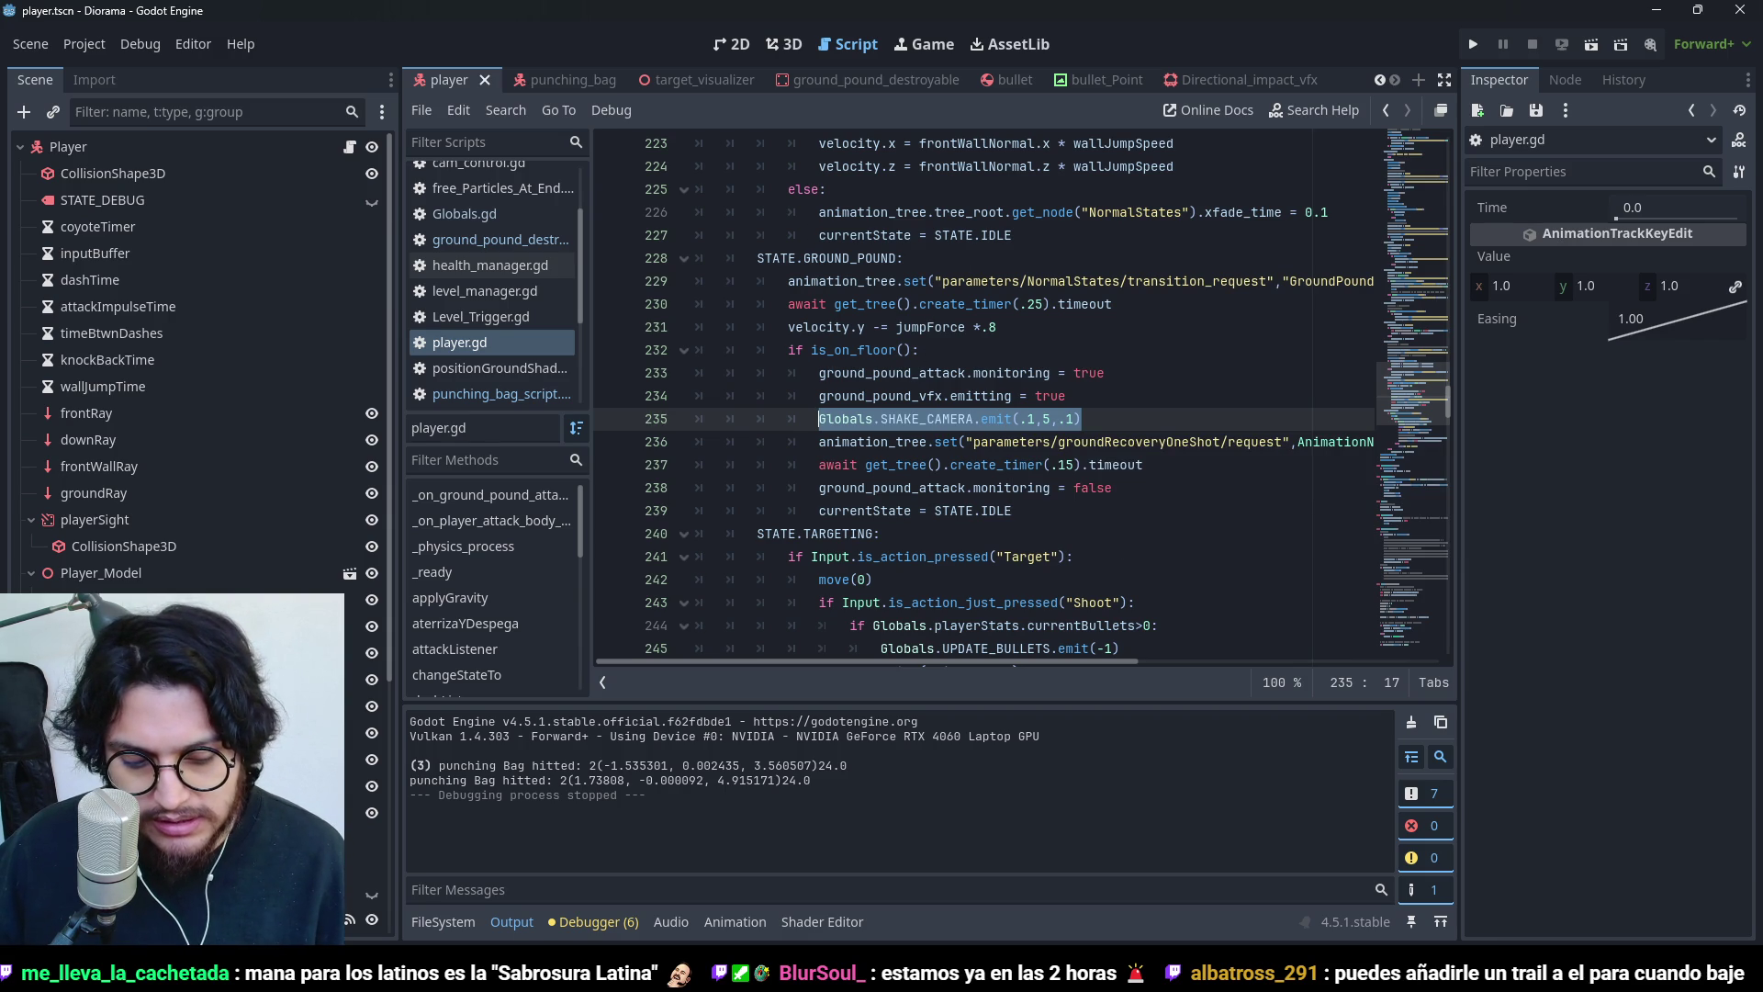
click(1092, 420)
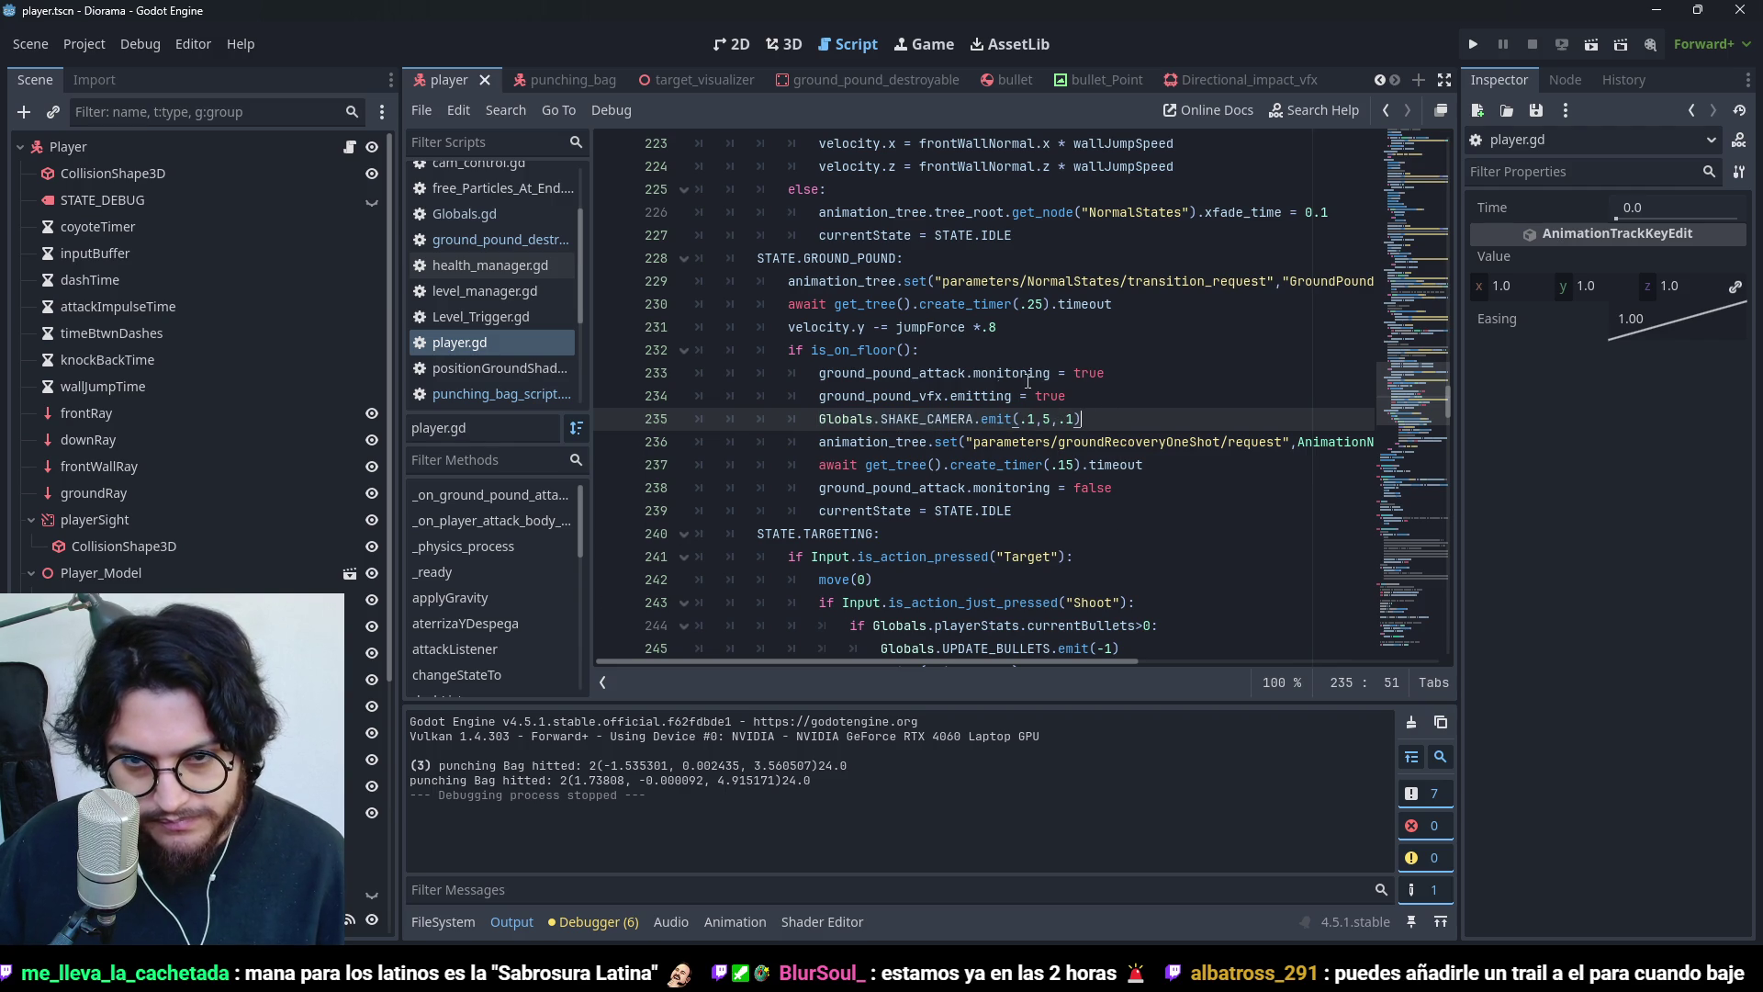
drag(1095, 417, 817, 419)
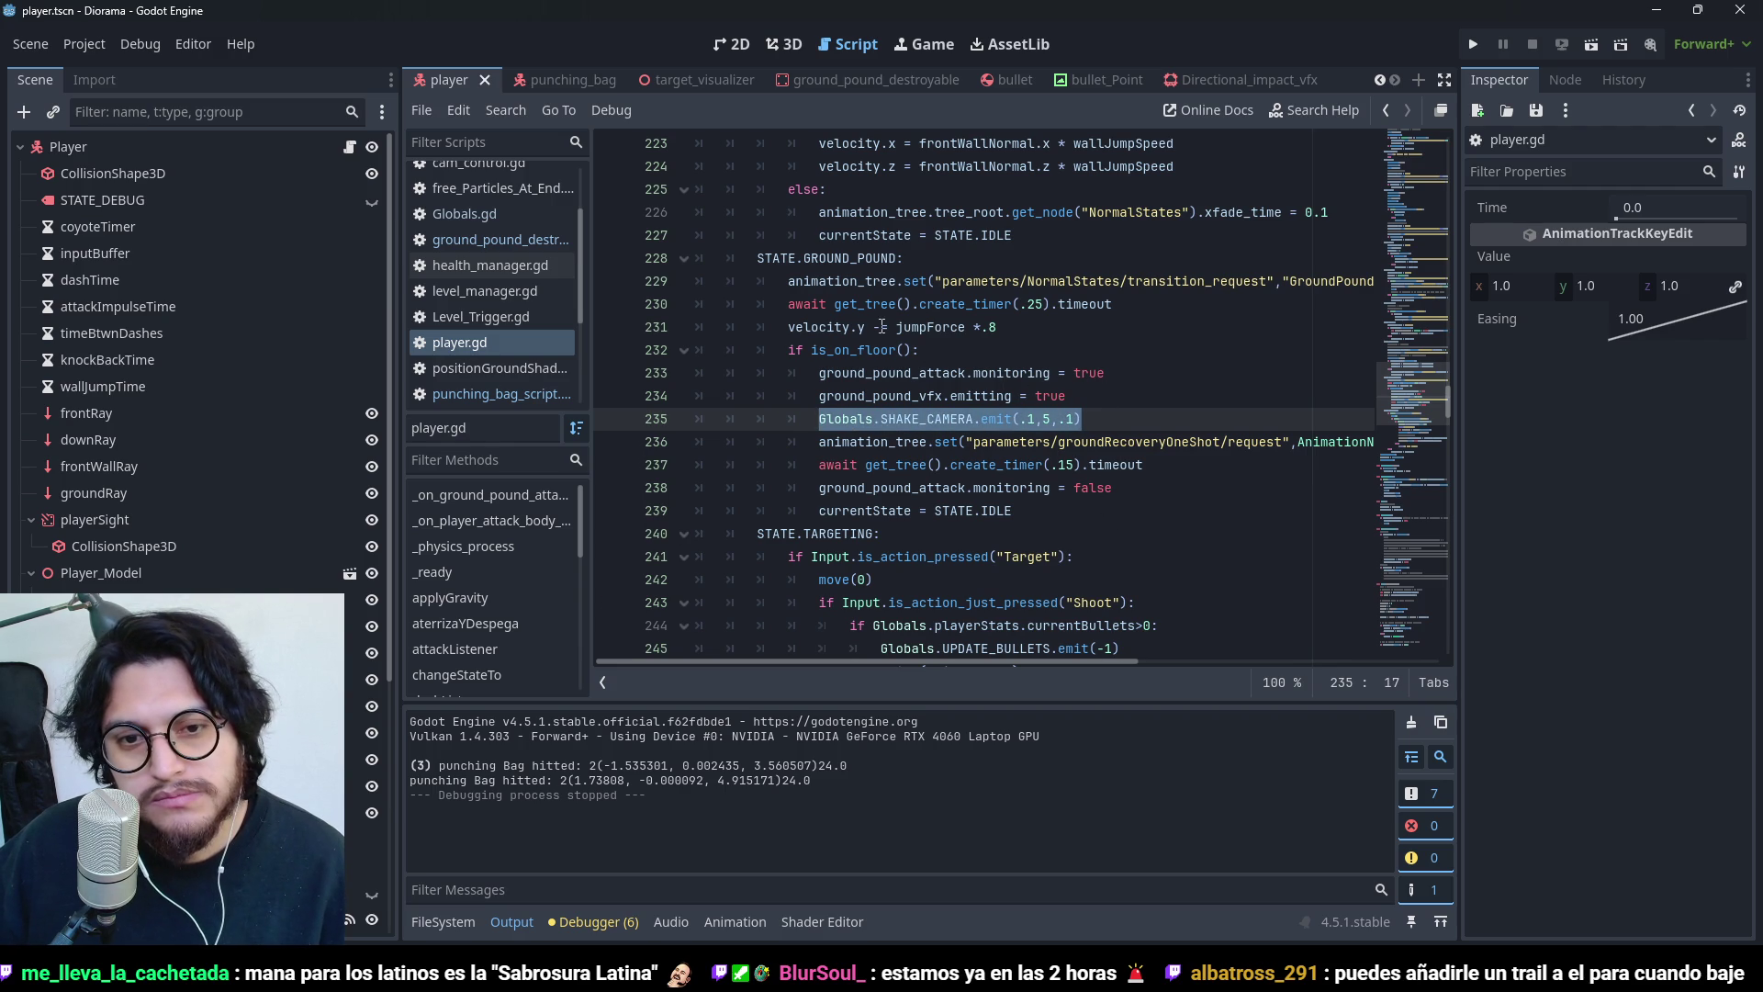
click(1104, 391)
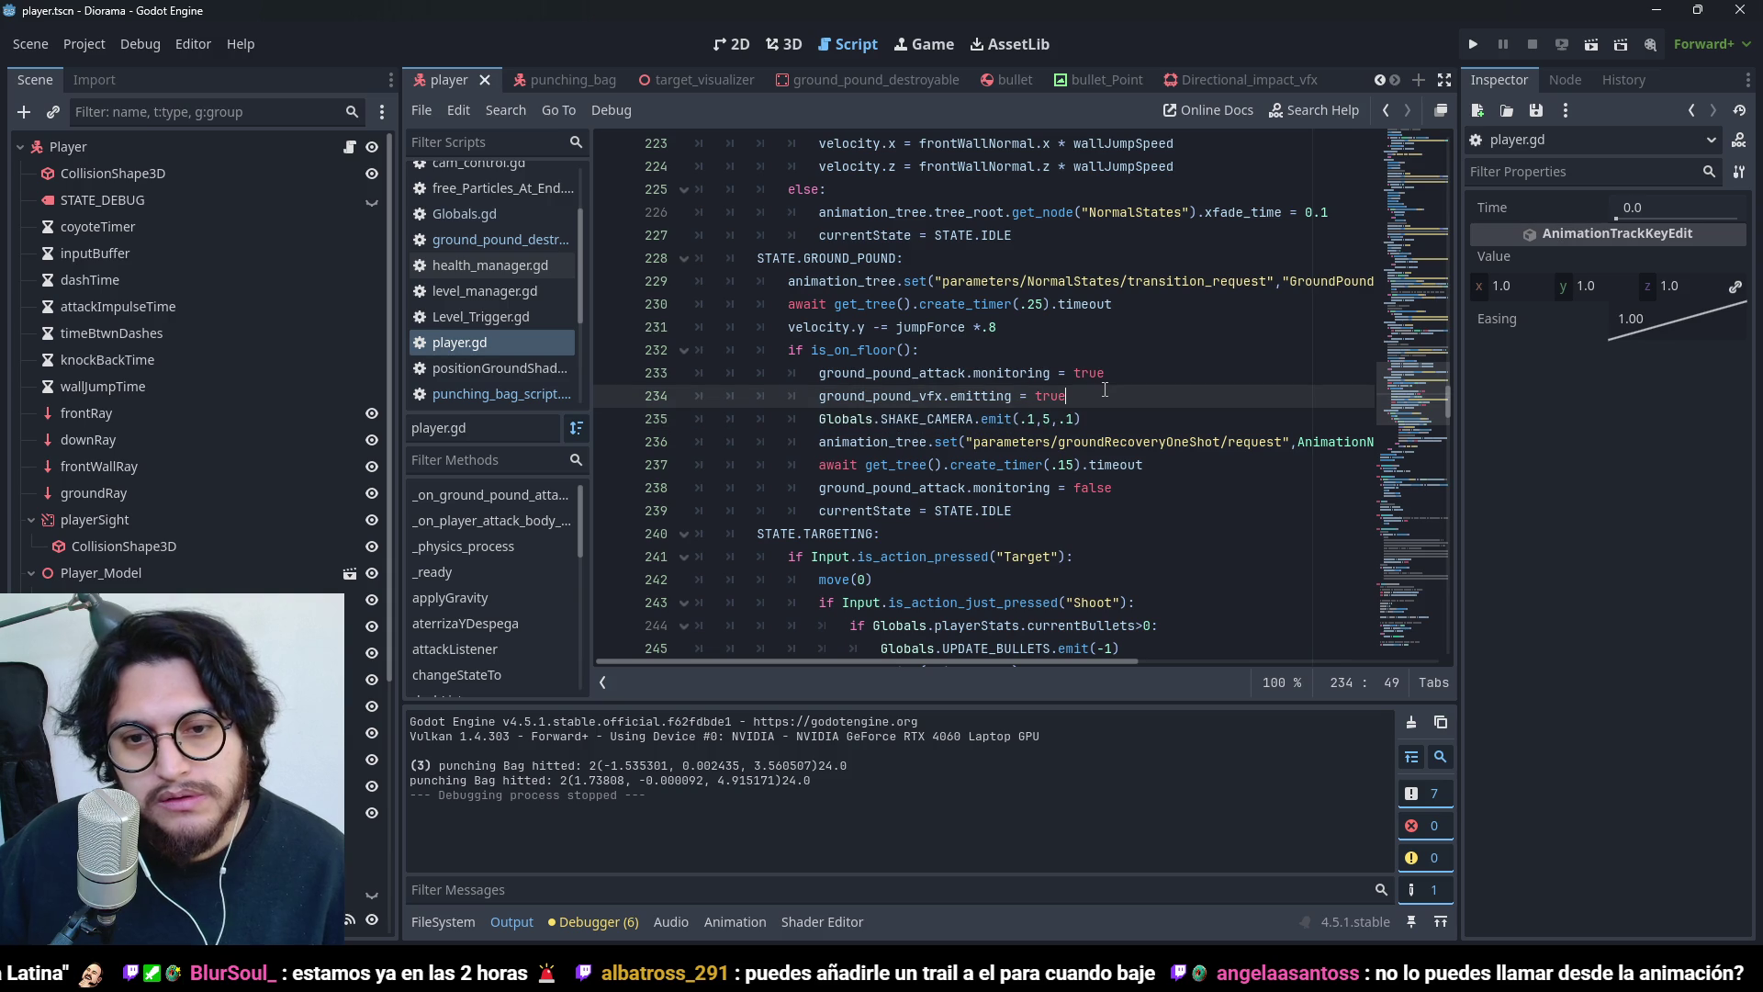
key(Return)
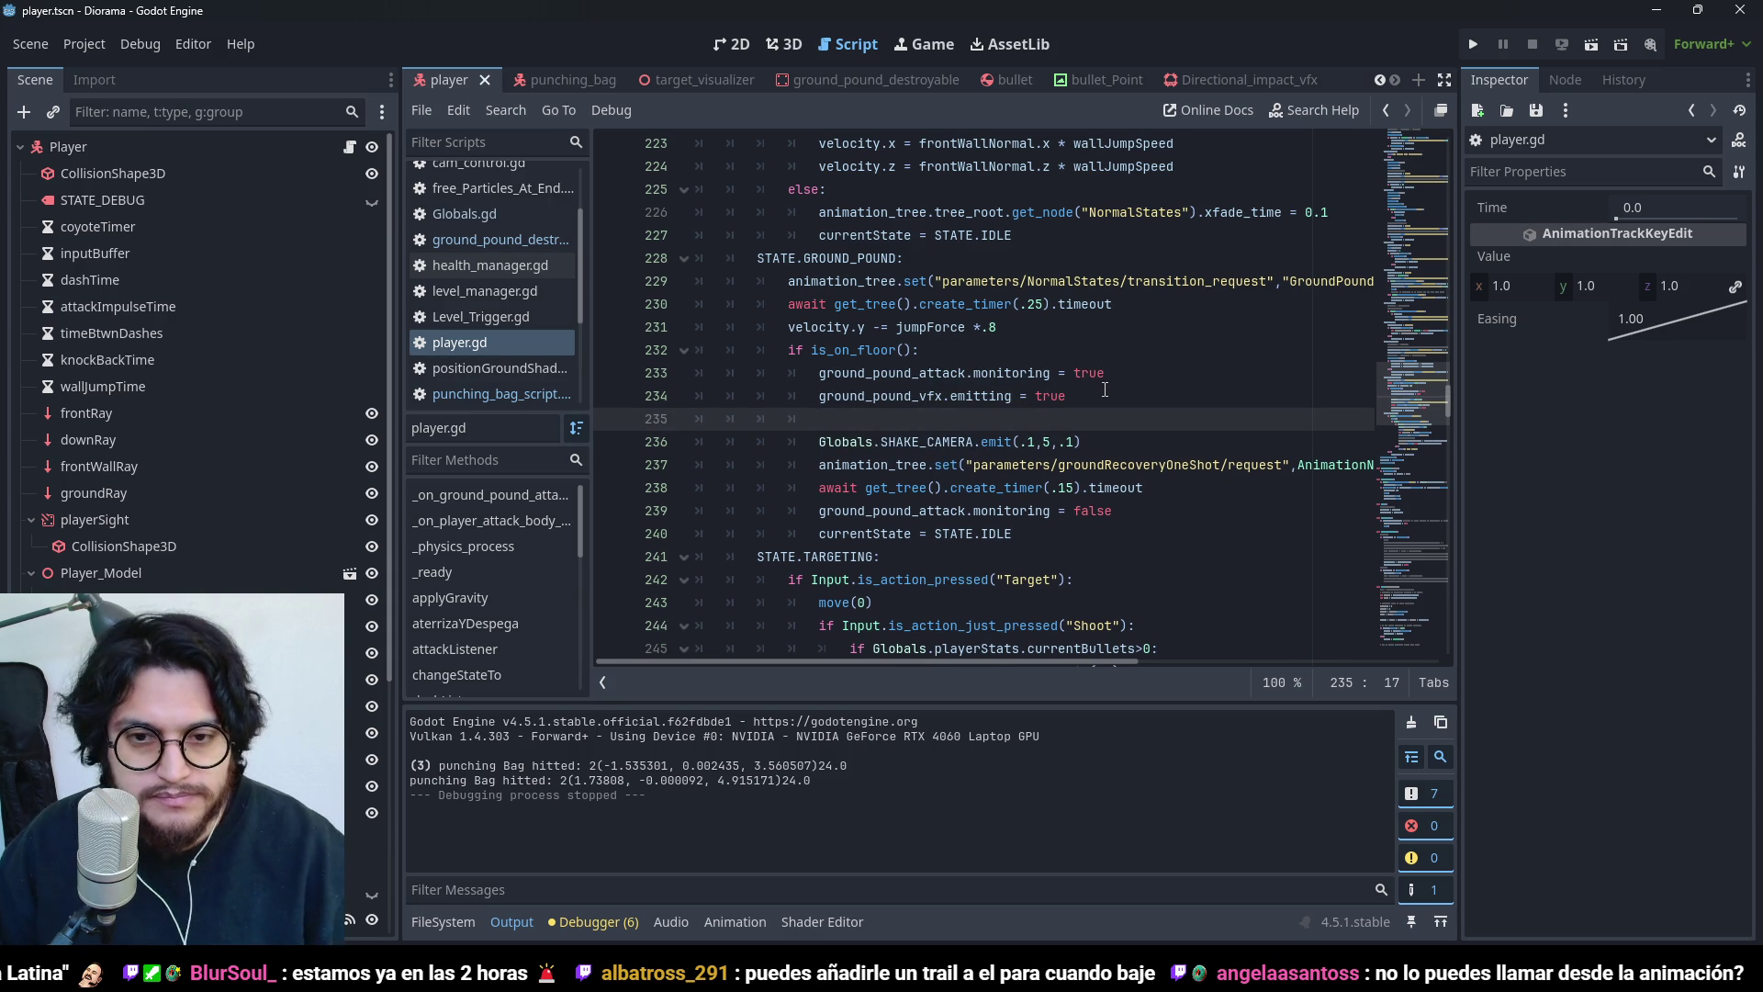
key(ctrl+z)
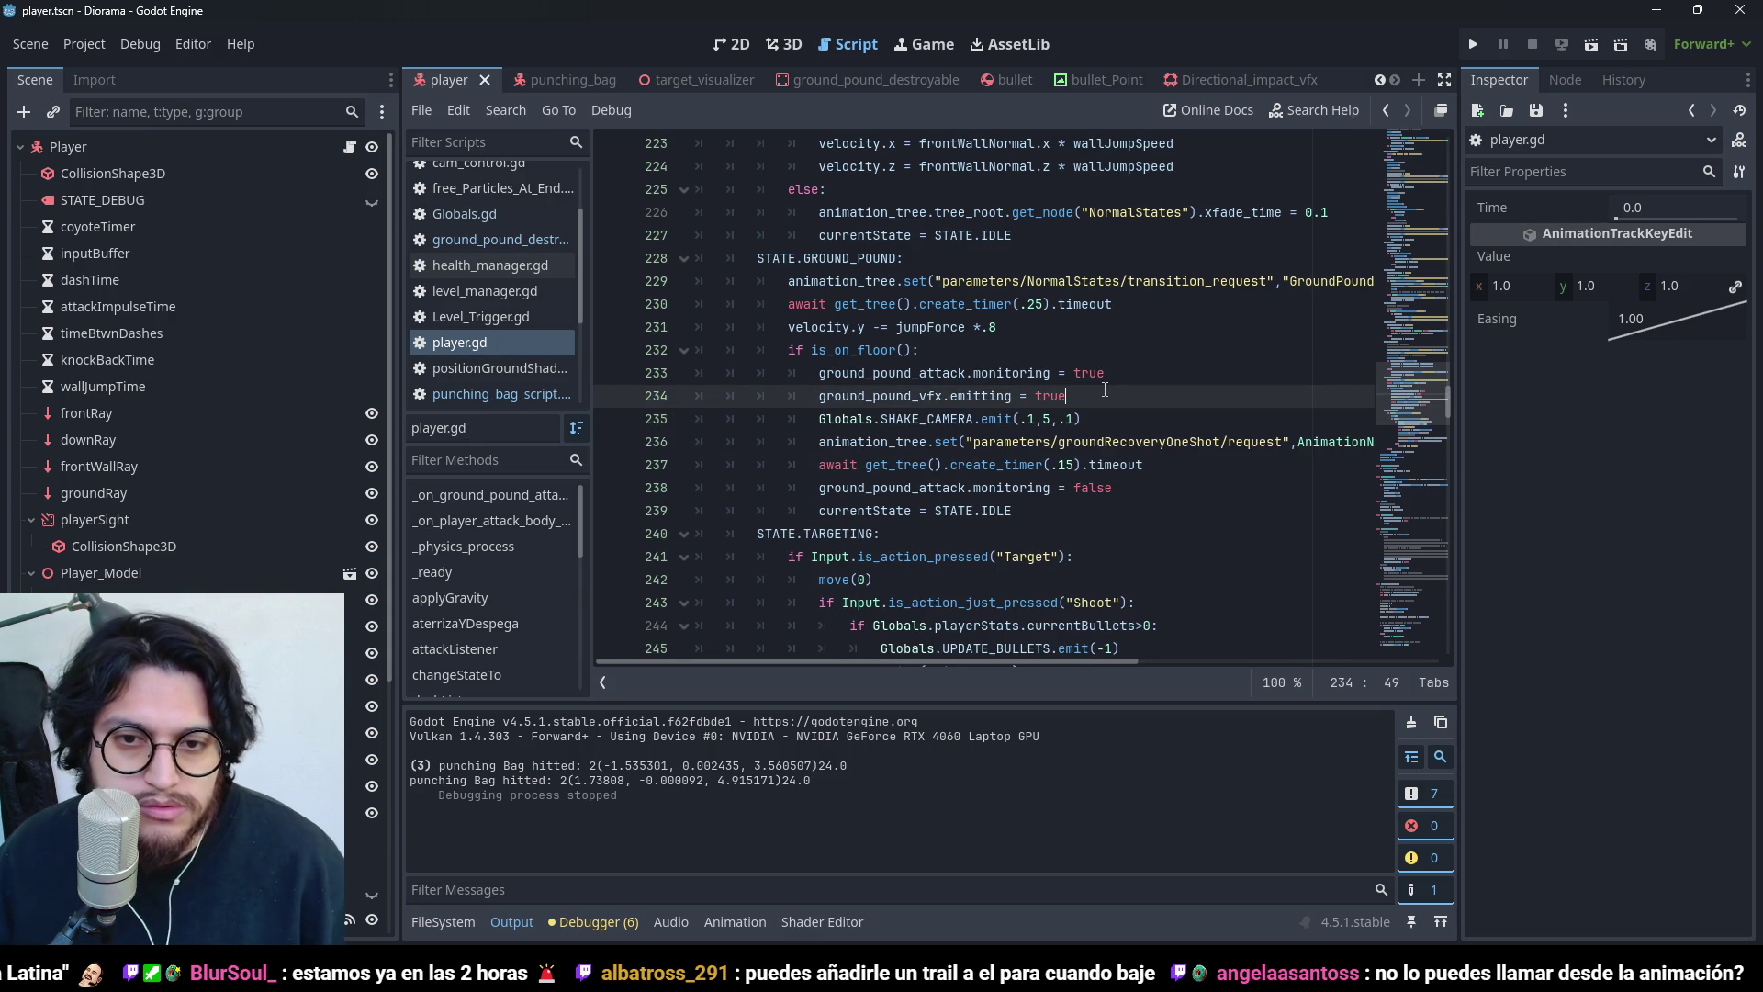
click(922, 338)
click(914, 259)
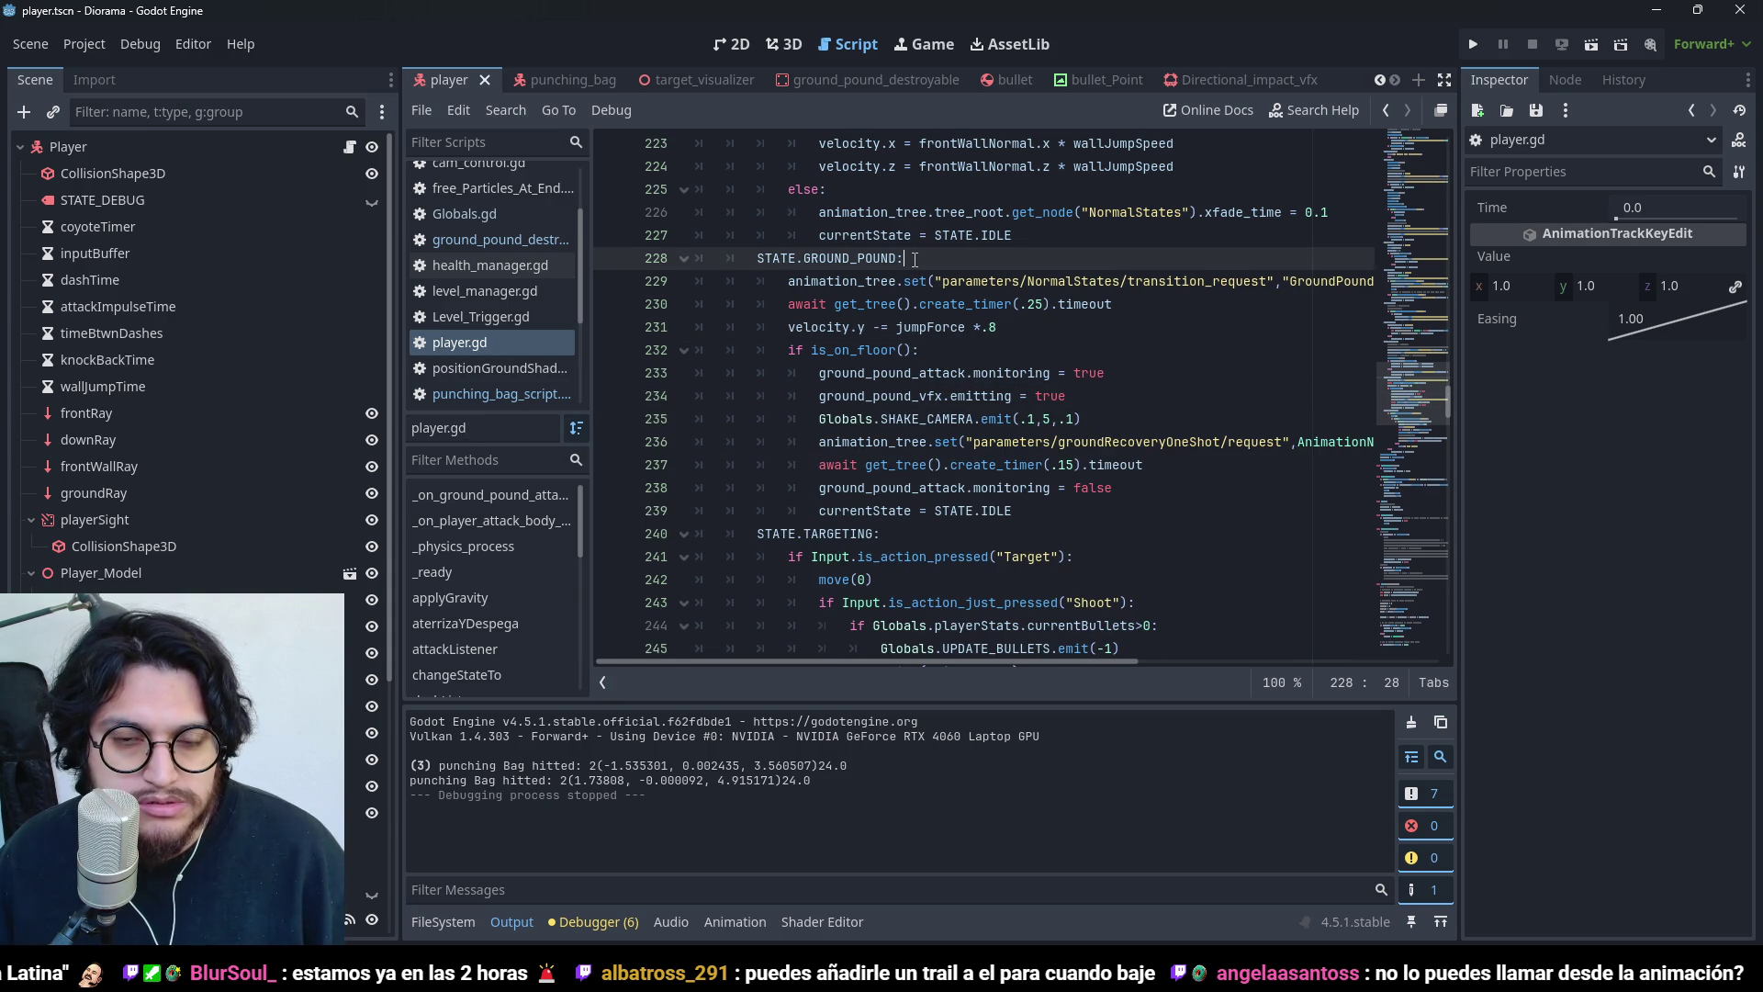
- Declare alreadyGroundPounded = false under the ground pound case and set it true after is_on_floor()
key(Return)
text(var)
key(Escape)
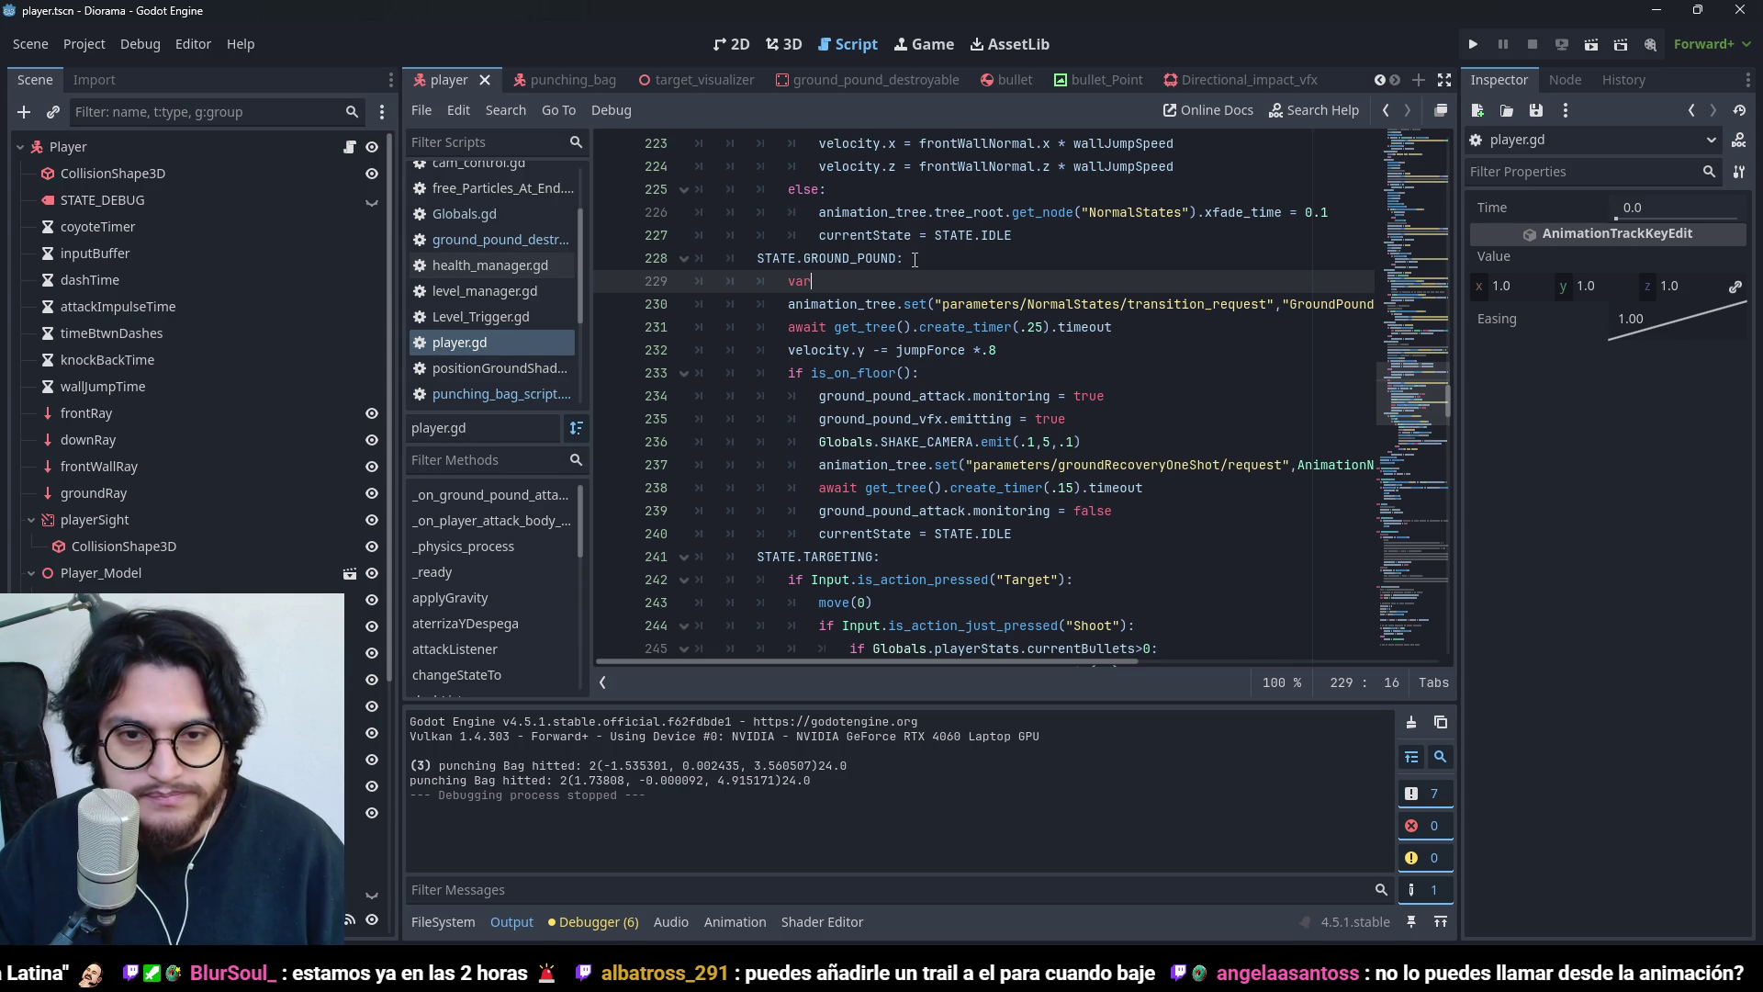
text( alr)
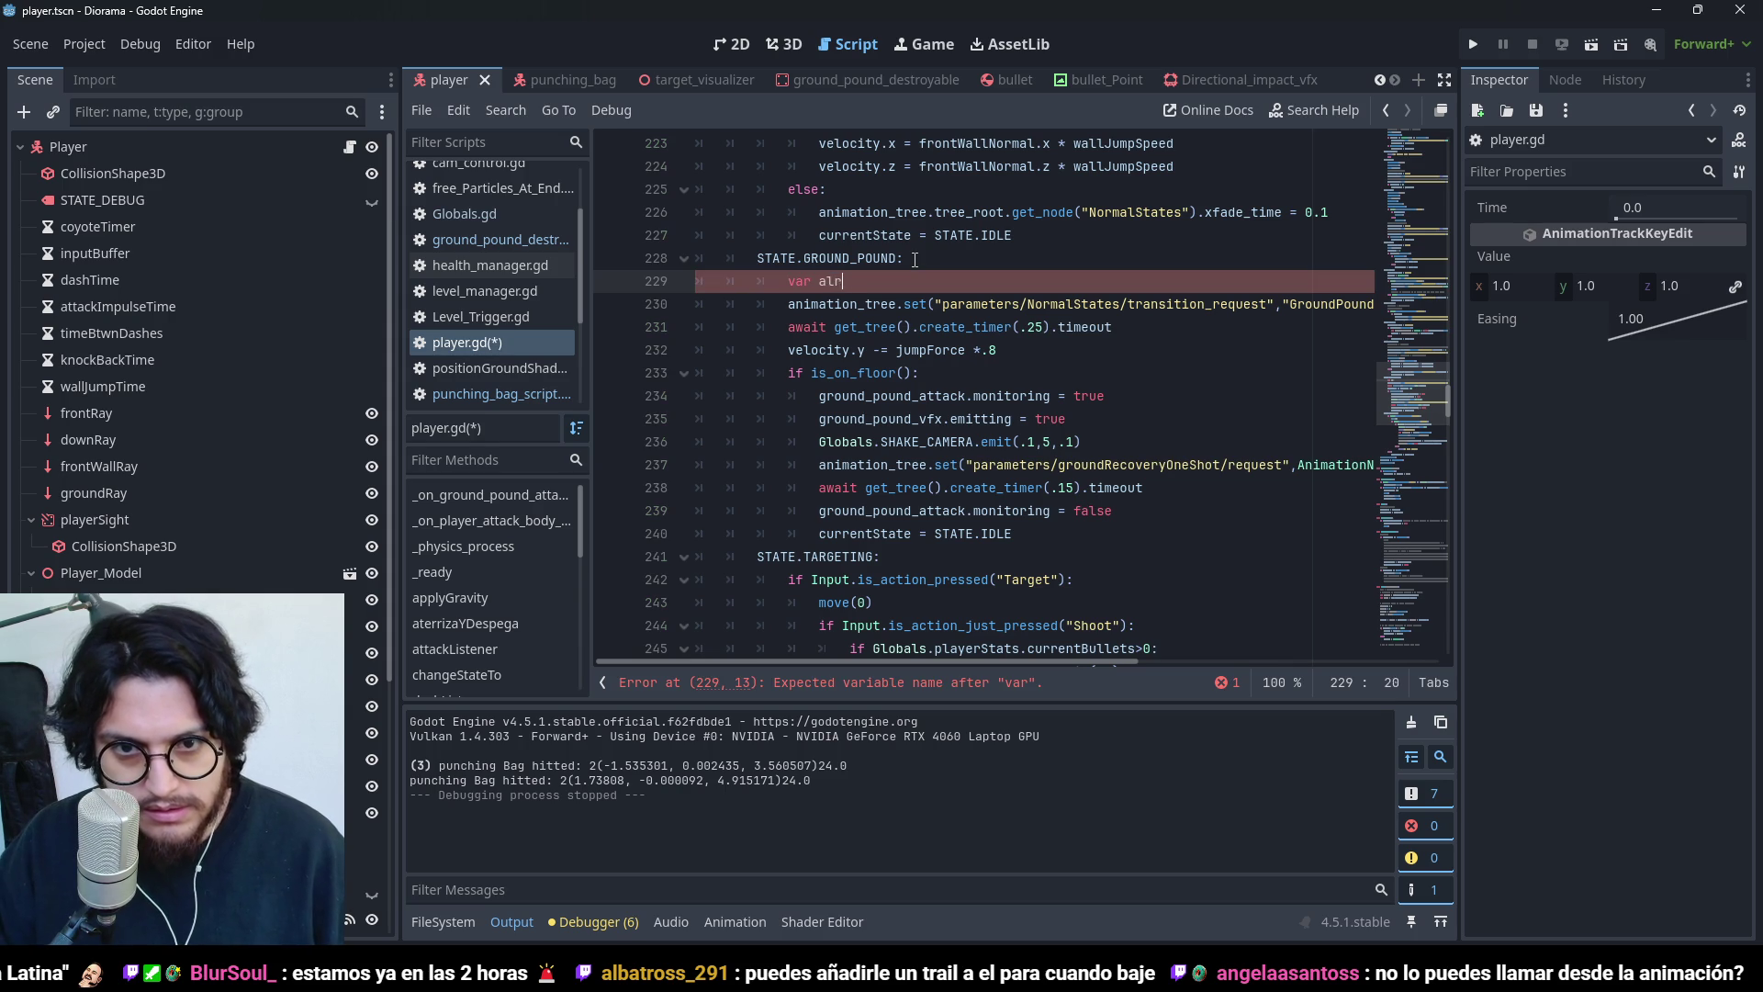
text(ready)
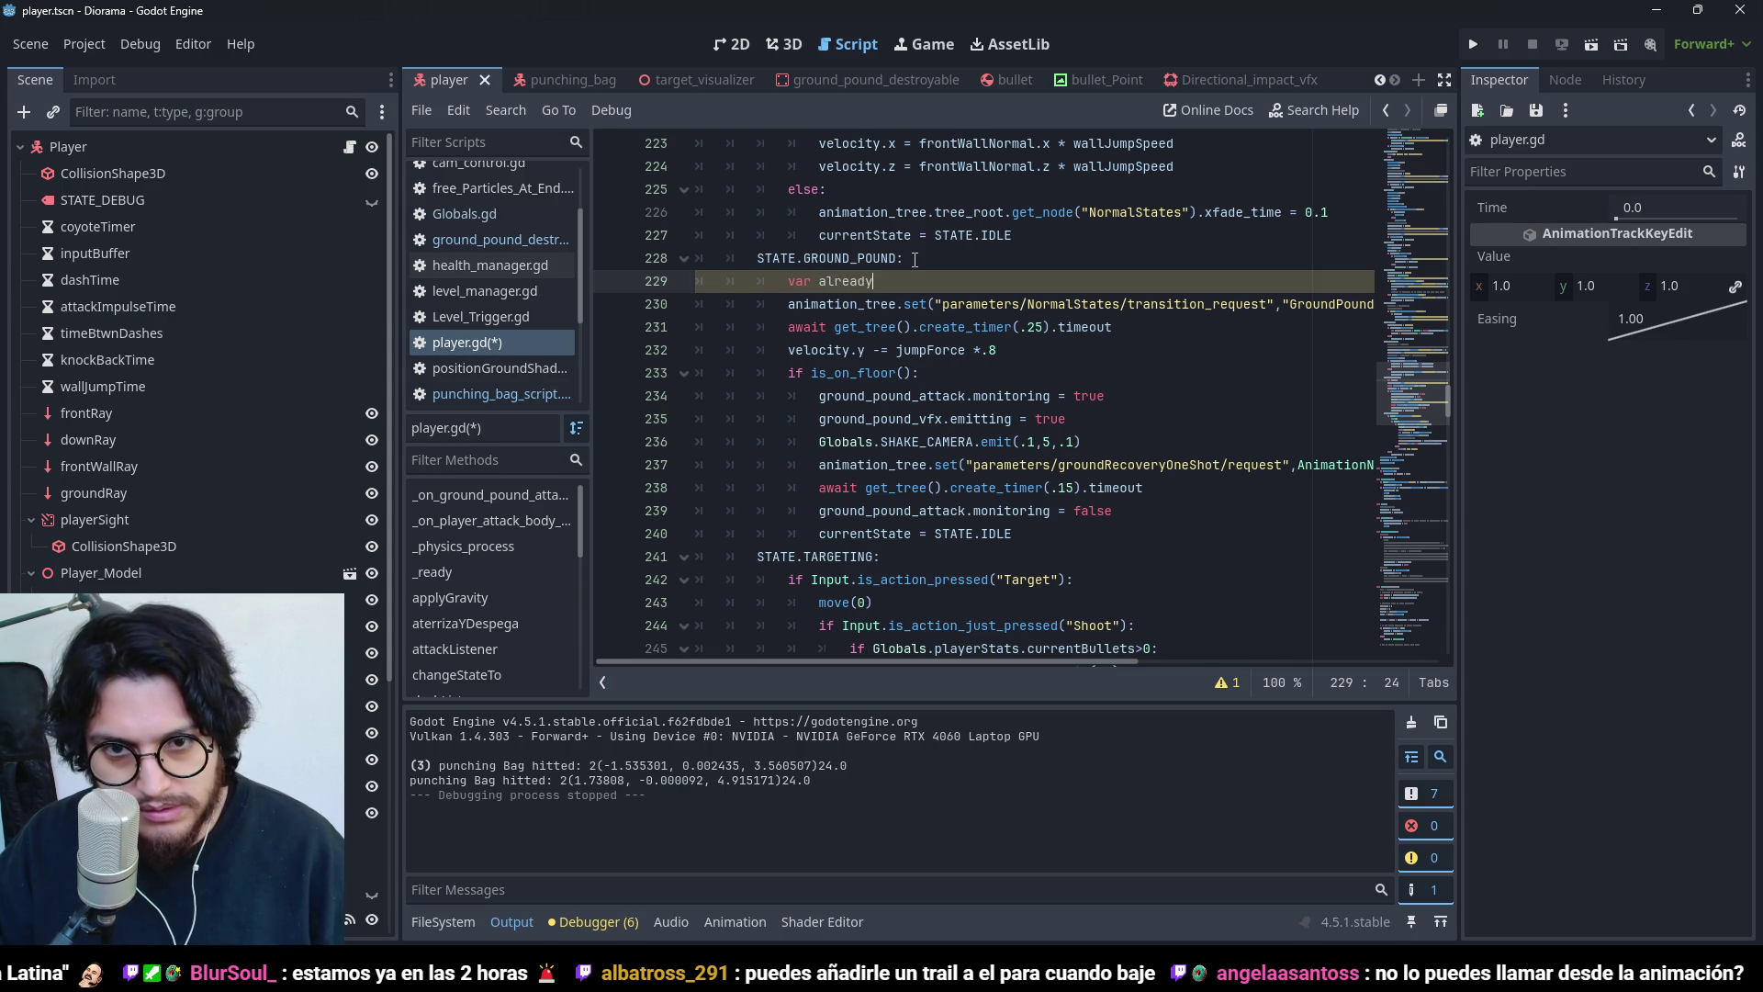
text(GroundPounded :)
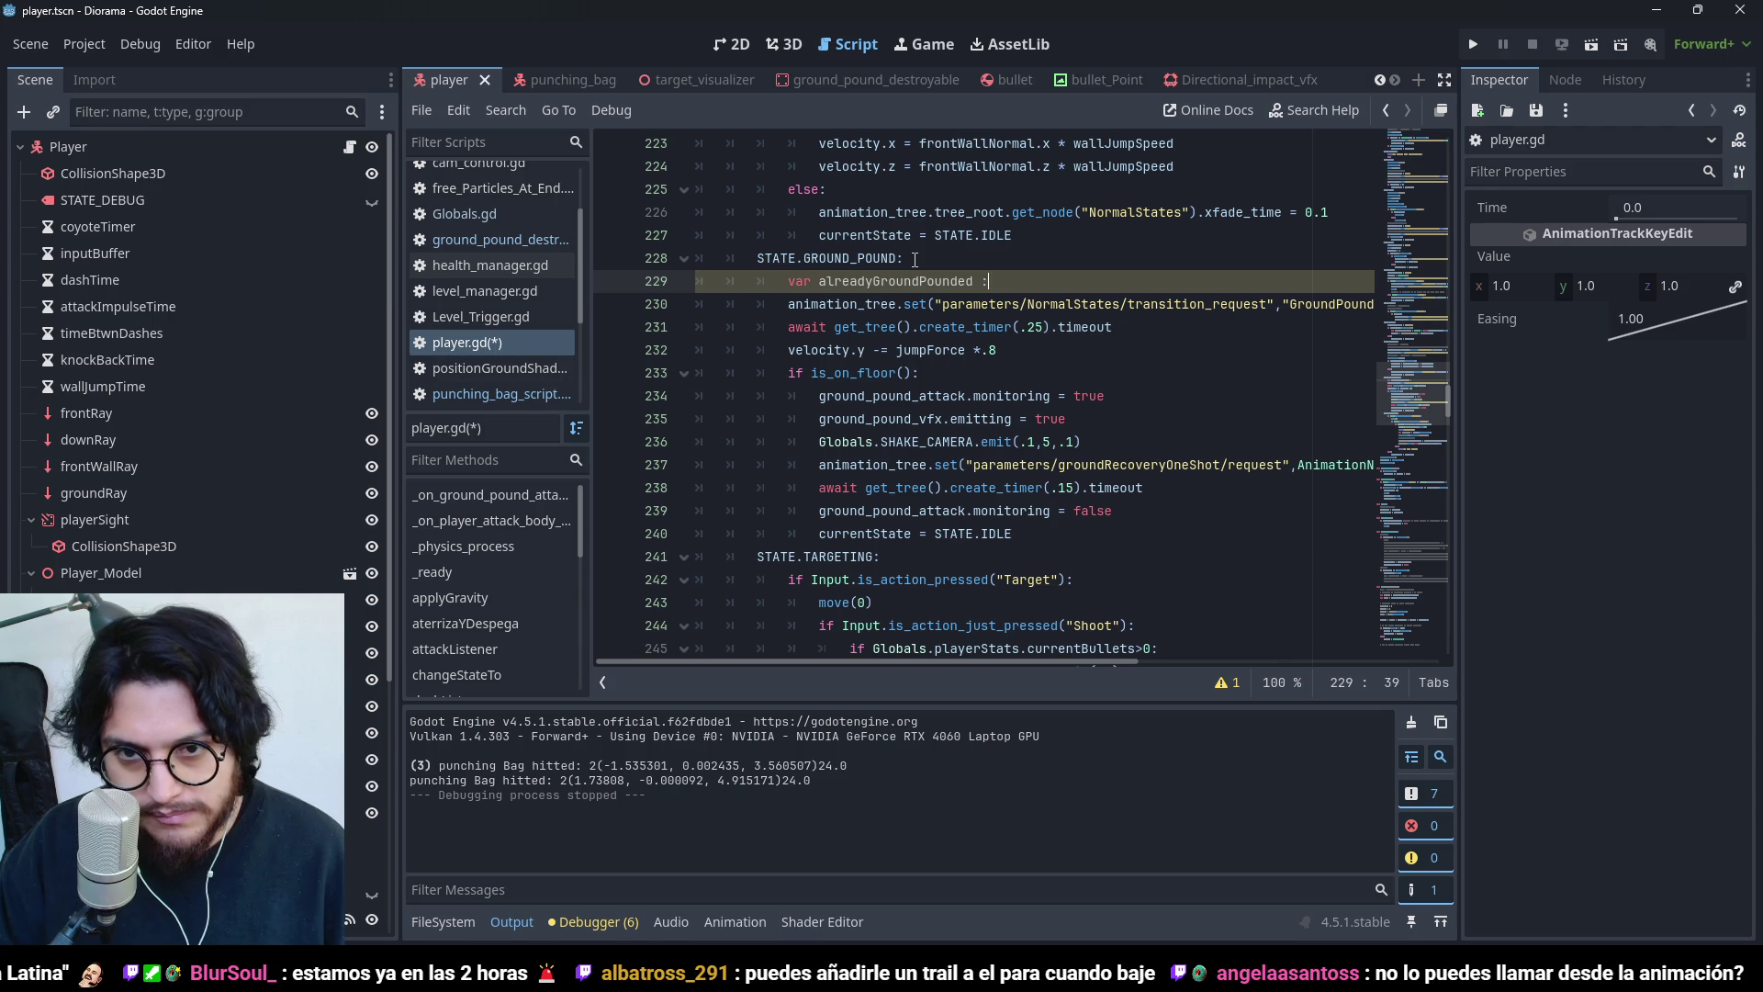
text( bool)
text( = false)
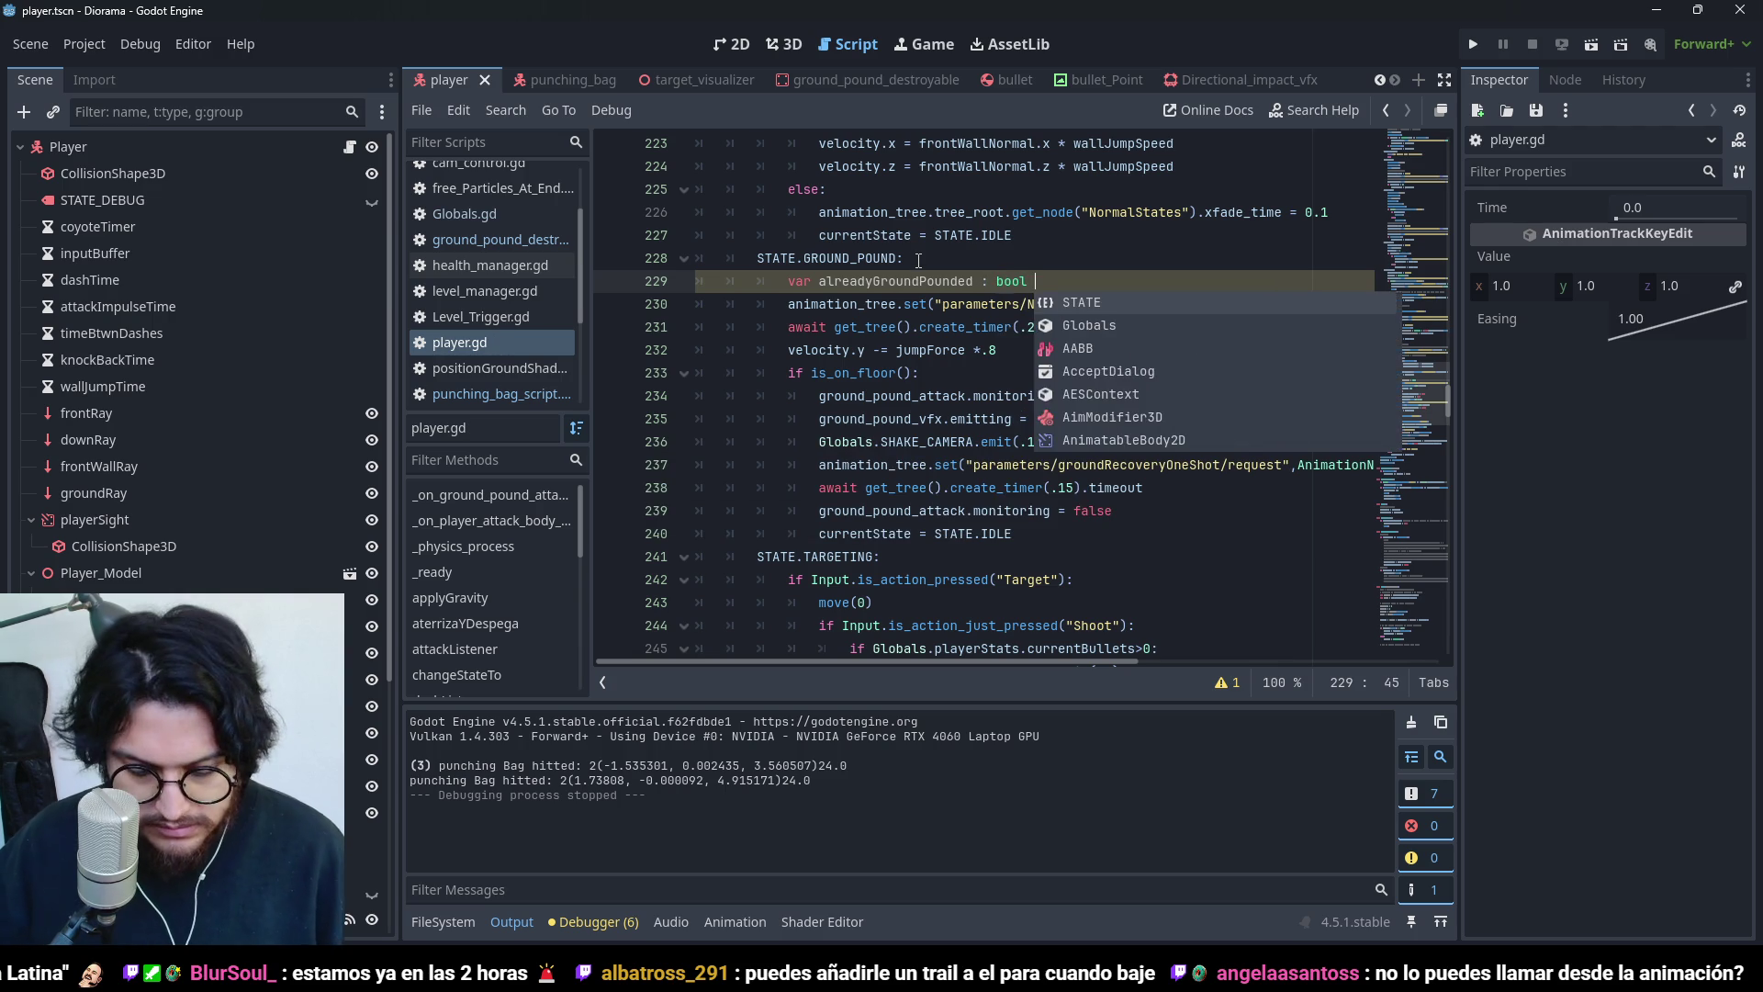
double_click(953, 280)
key(ctrl+c)
click(982, 372)
key(Return)
key(ctrl+v)
text(= true)
- Rename both occurrences to alreadyHitGround with Replace All and save the script
double_click(907, 281)
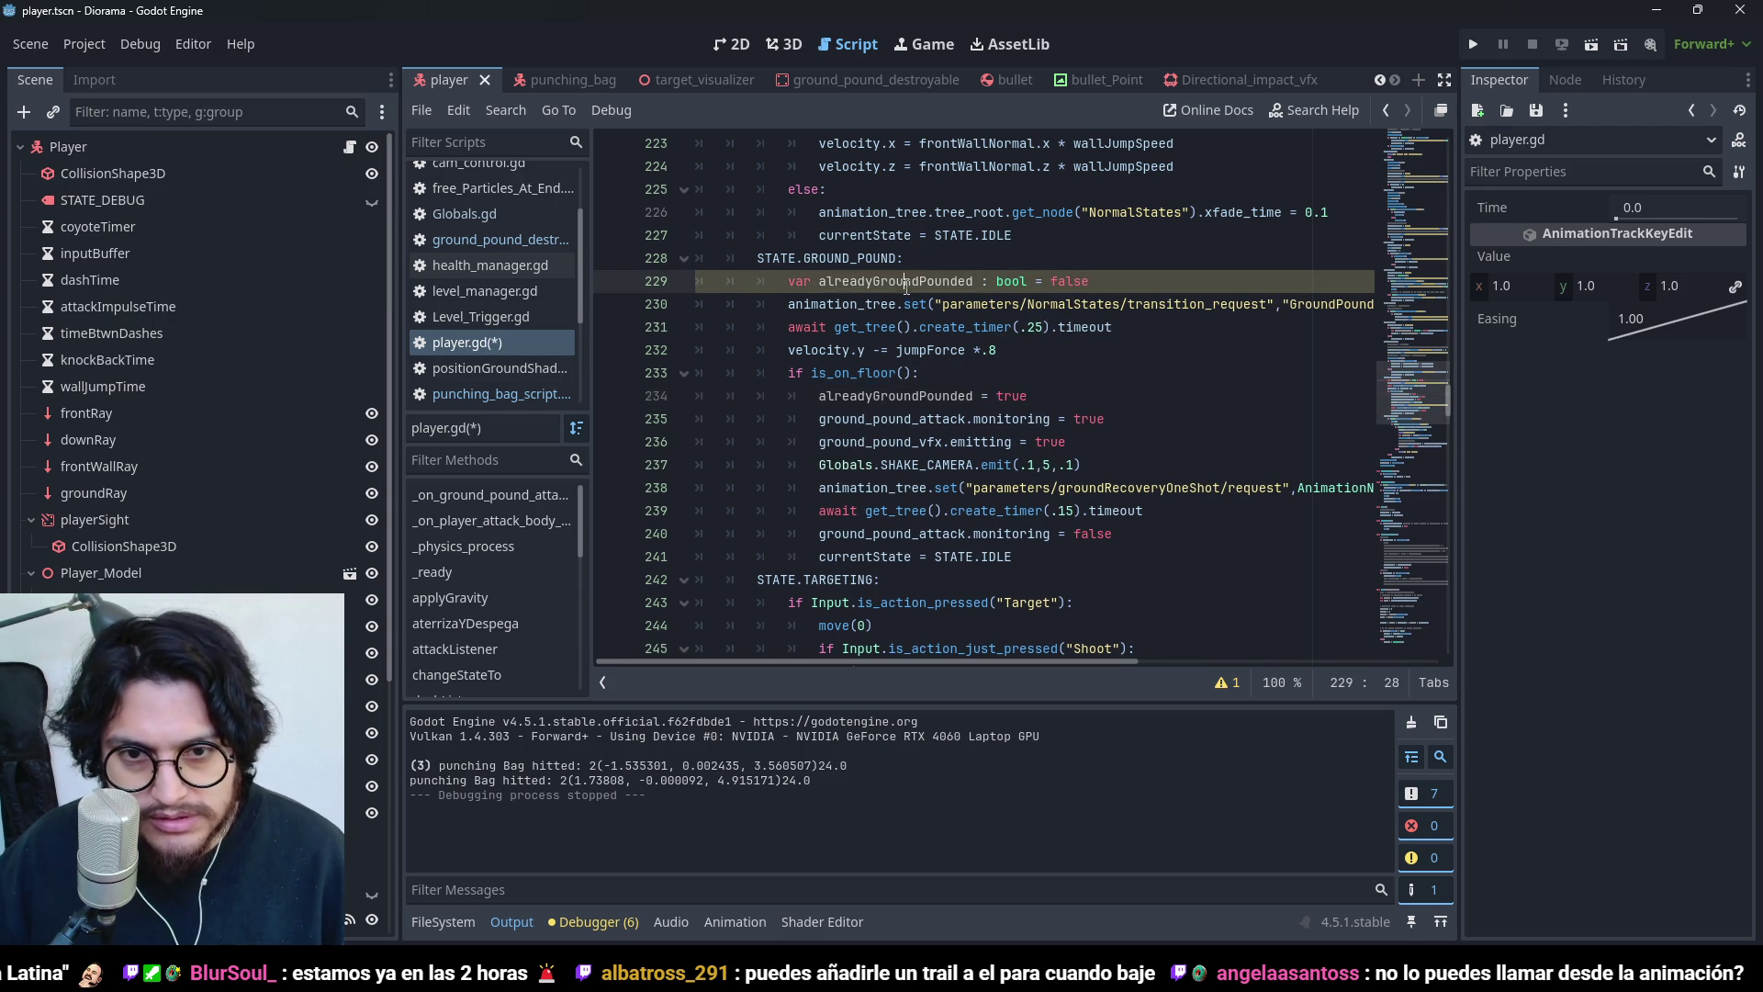
key(ctrl+r)
text(adyHit)
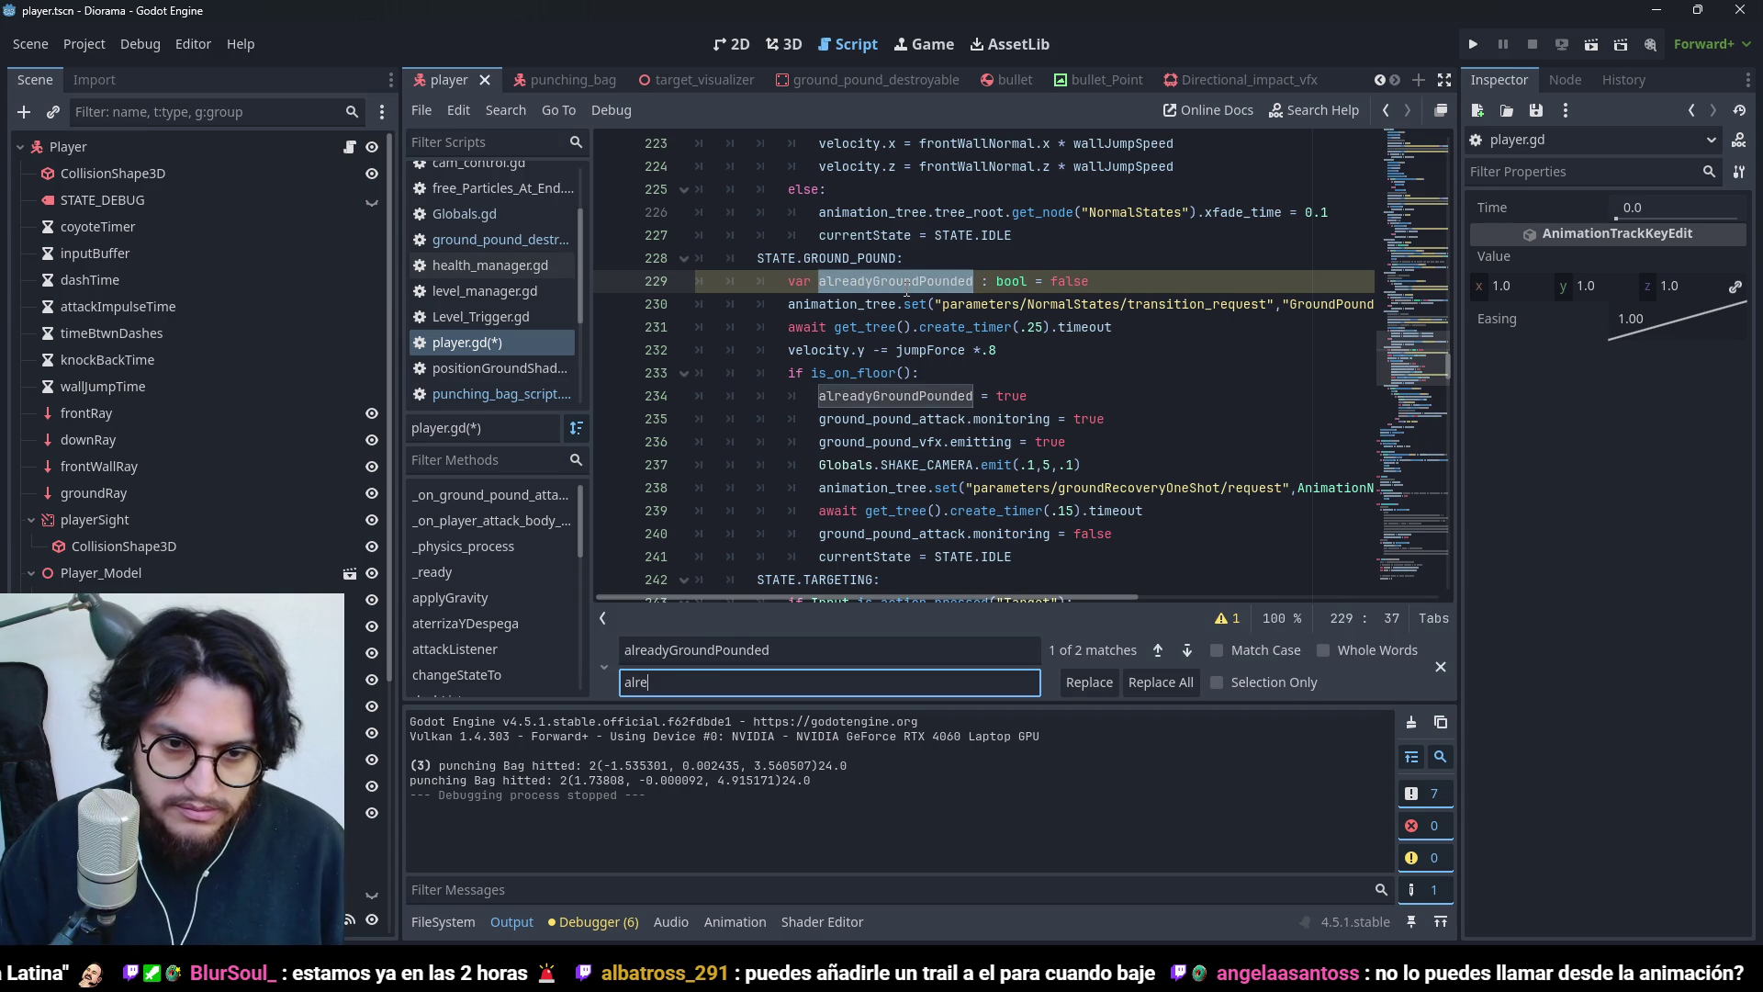
text(Ground)
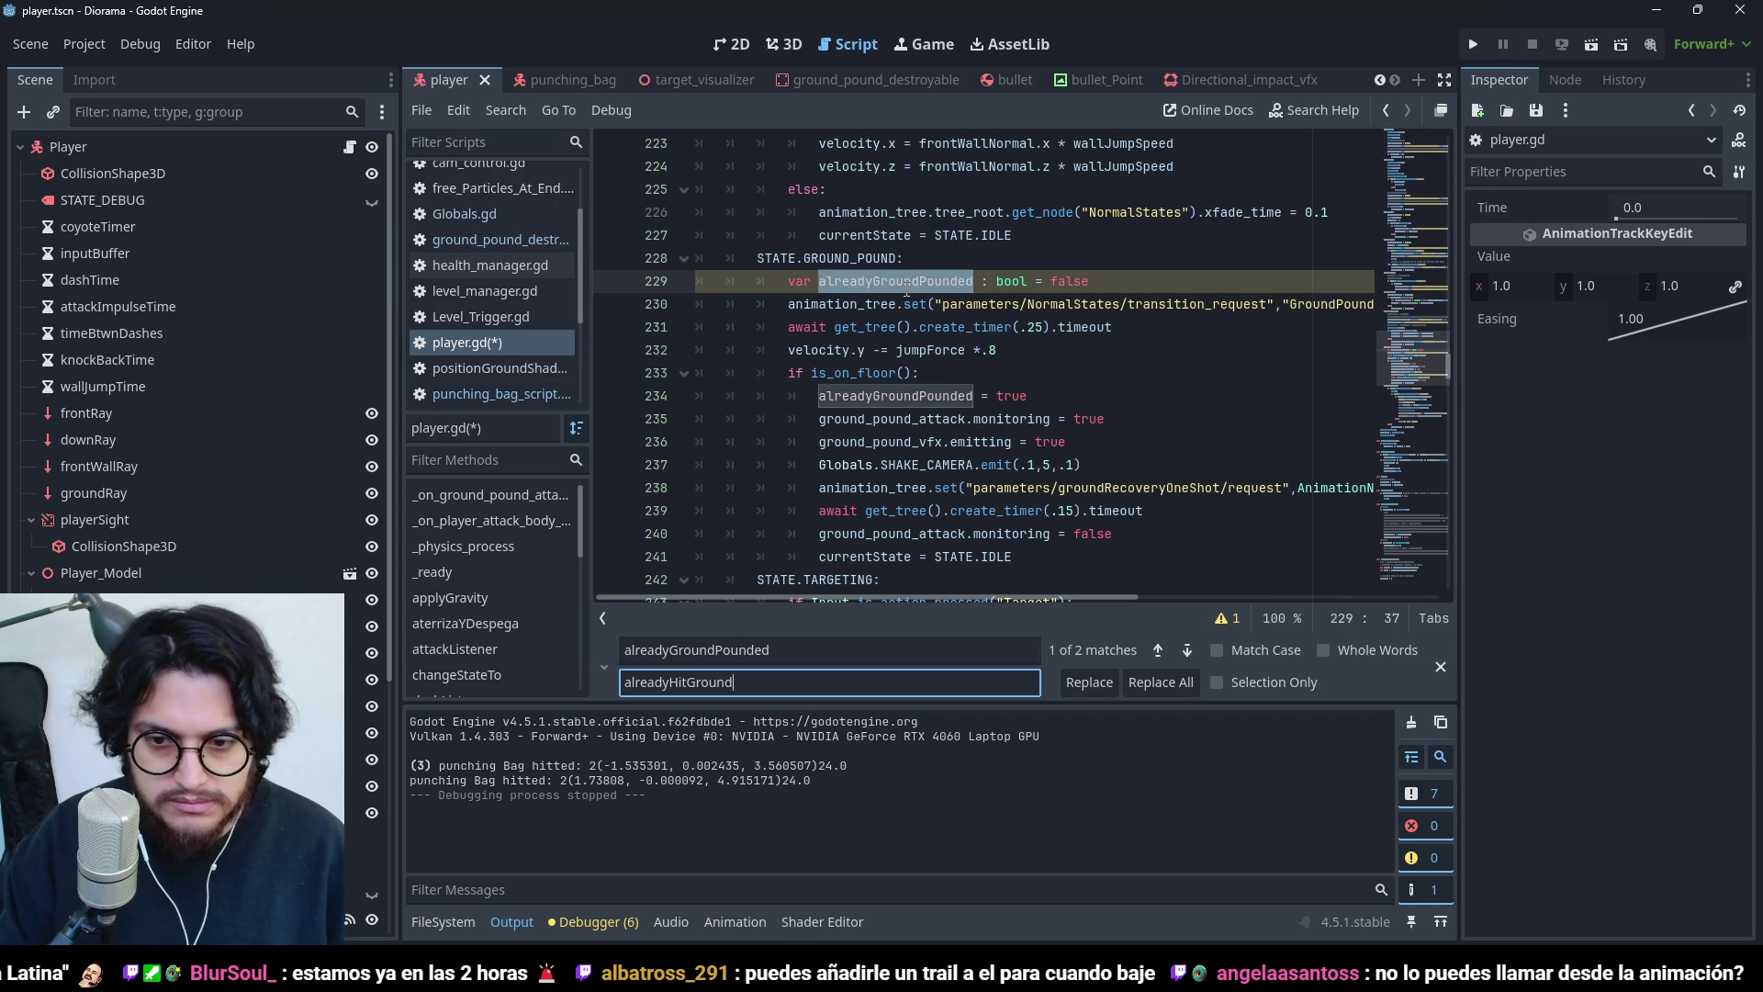
click(1185, 682)
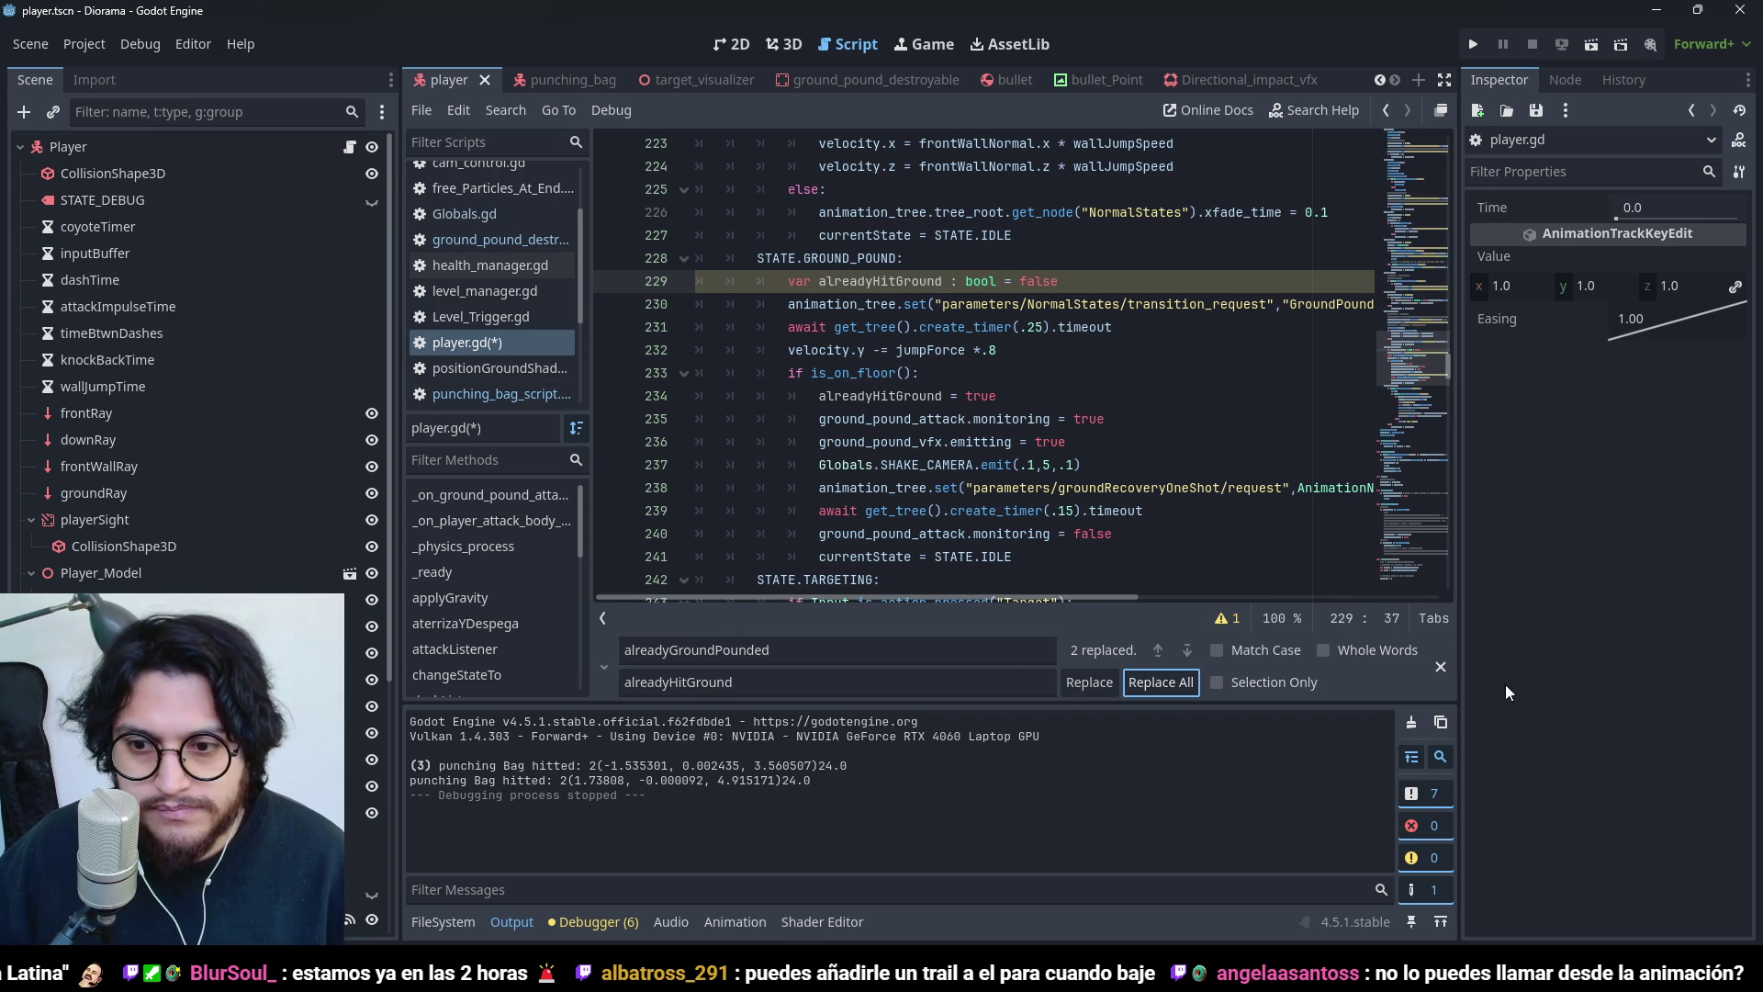
click(1438, 670)
click(1182, 418)
key(ctrl+s)
click(999, 395)
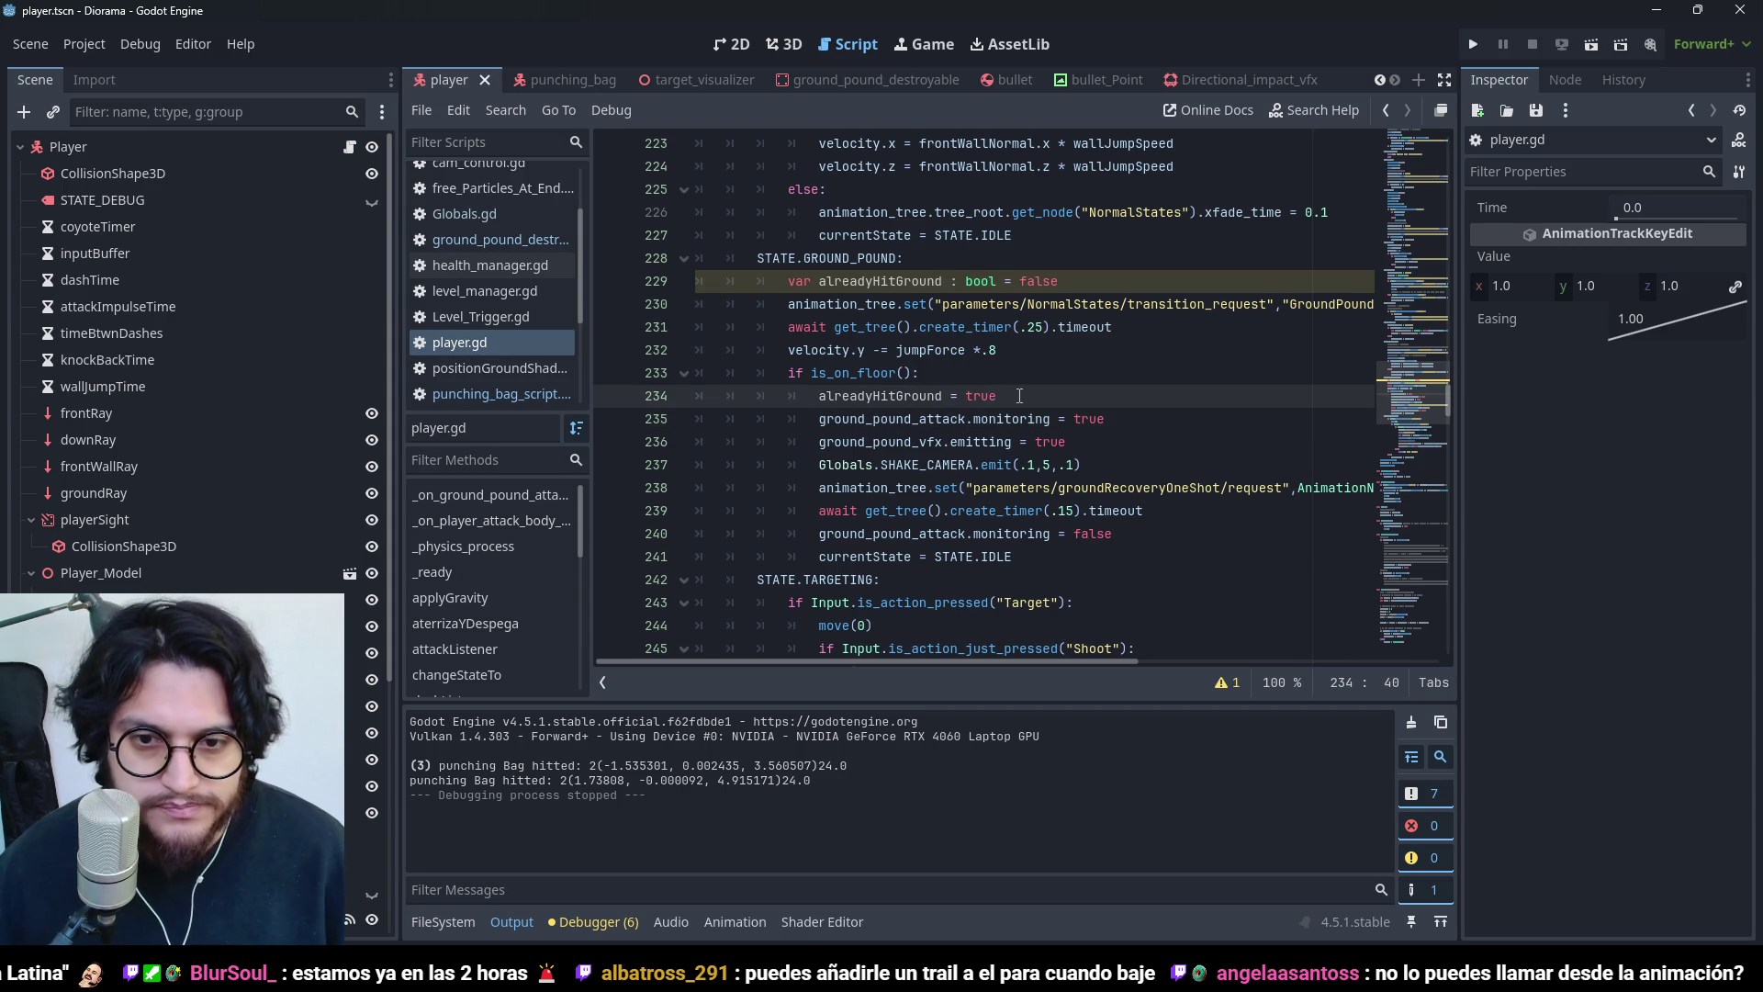
drag(1101, 467, 820, 466)
key(ctrl+c)
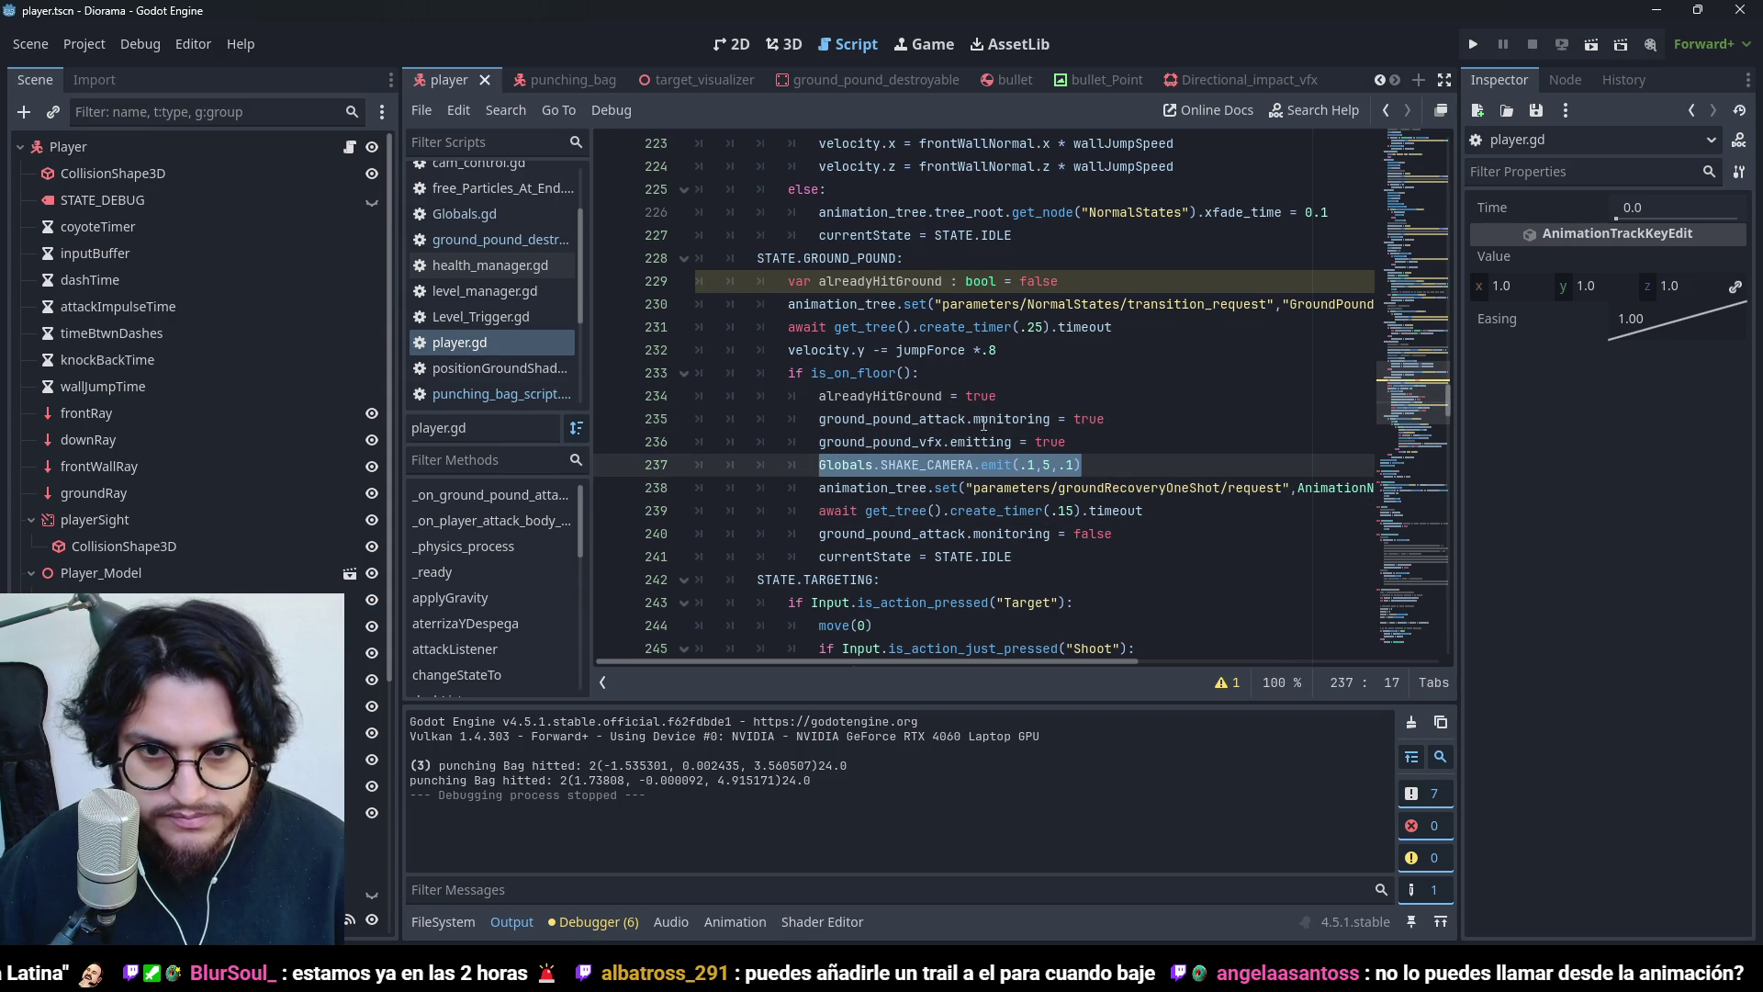
- Move the camera shake call into a new 'if !alreadyHitGround:' block after is_on_floor()
key(BackSpace)
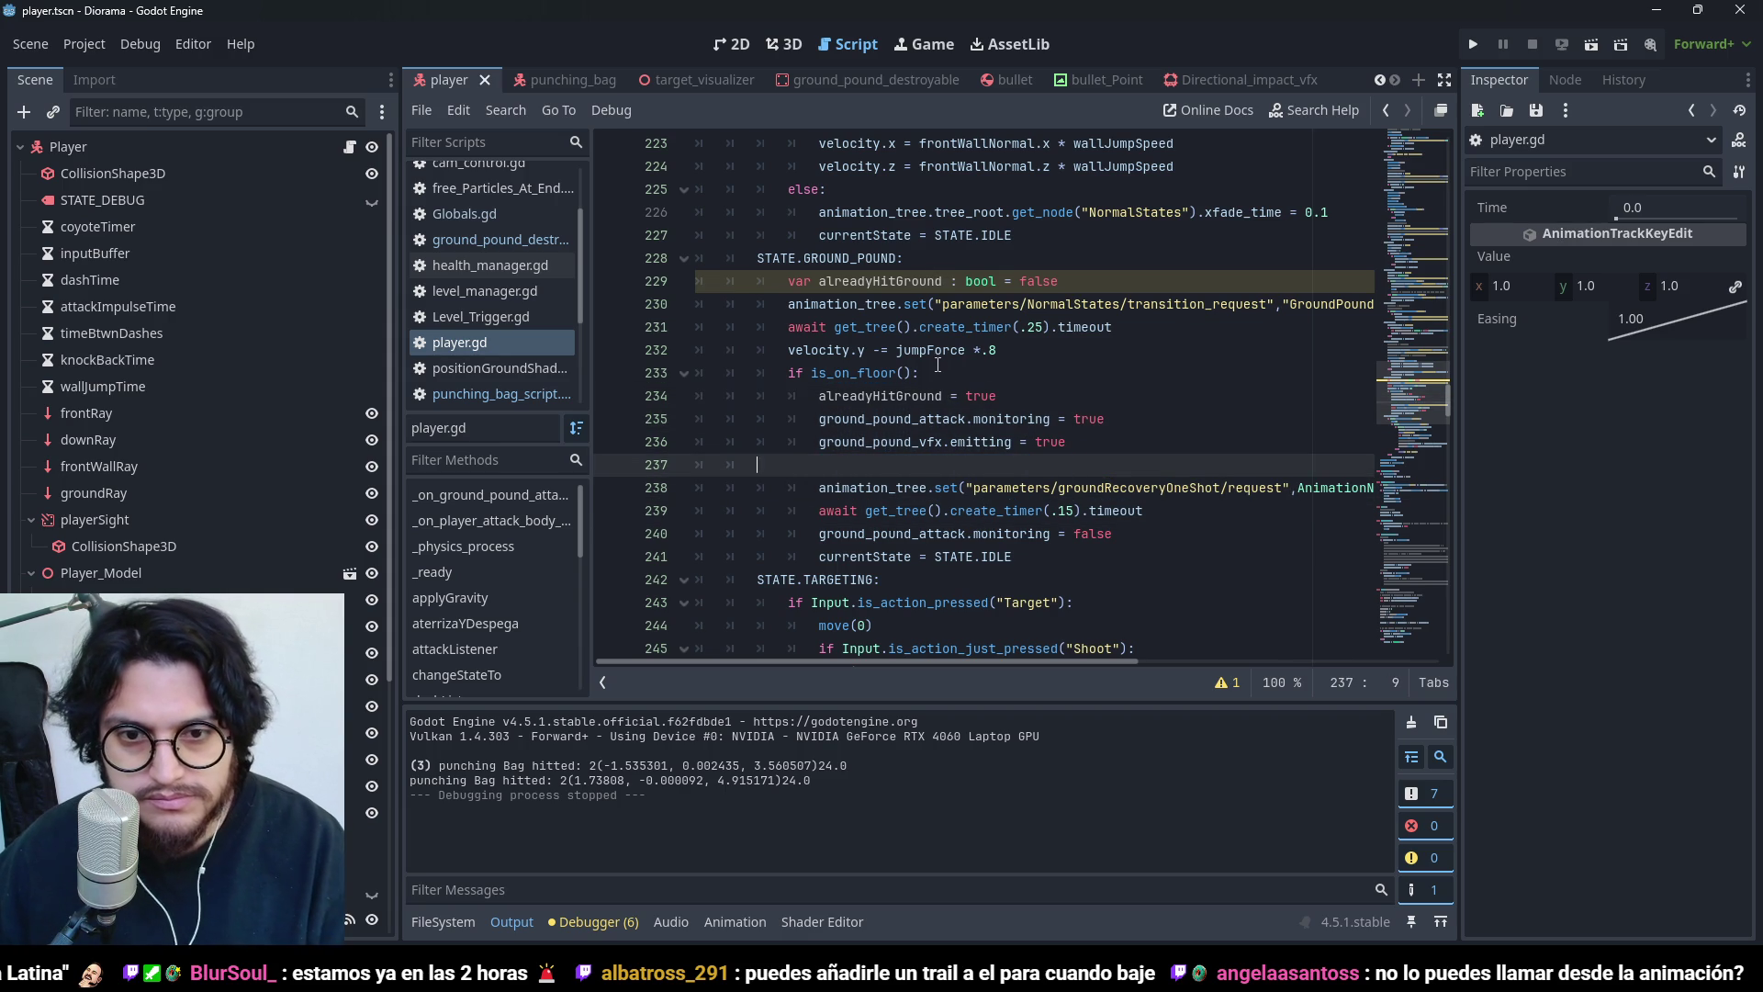
key(BackSpace)
click(946, 371)
key(Return)
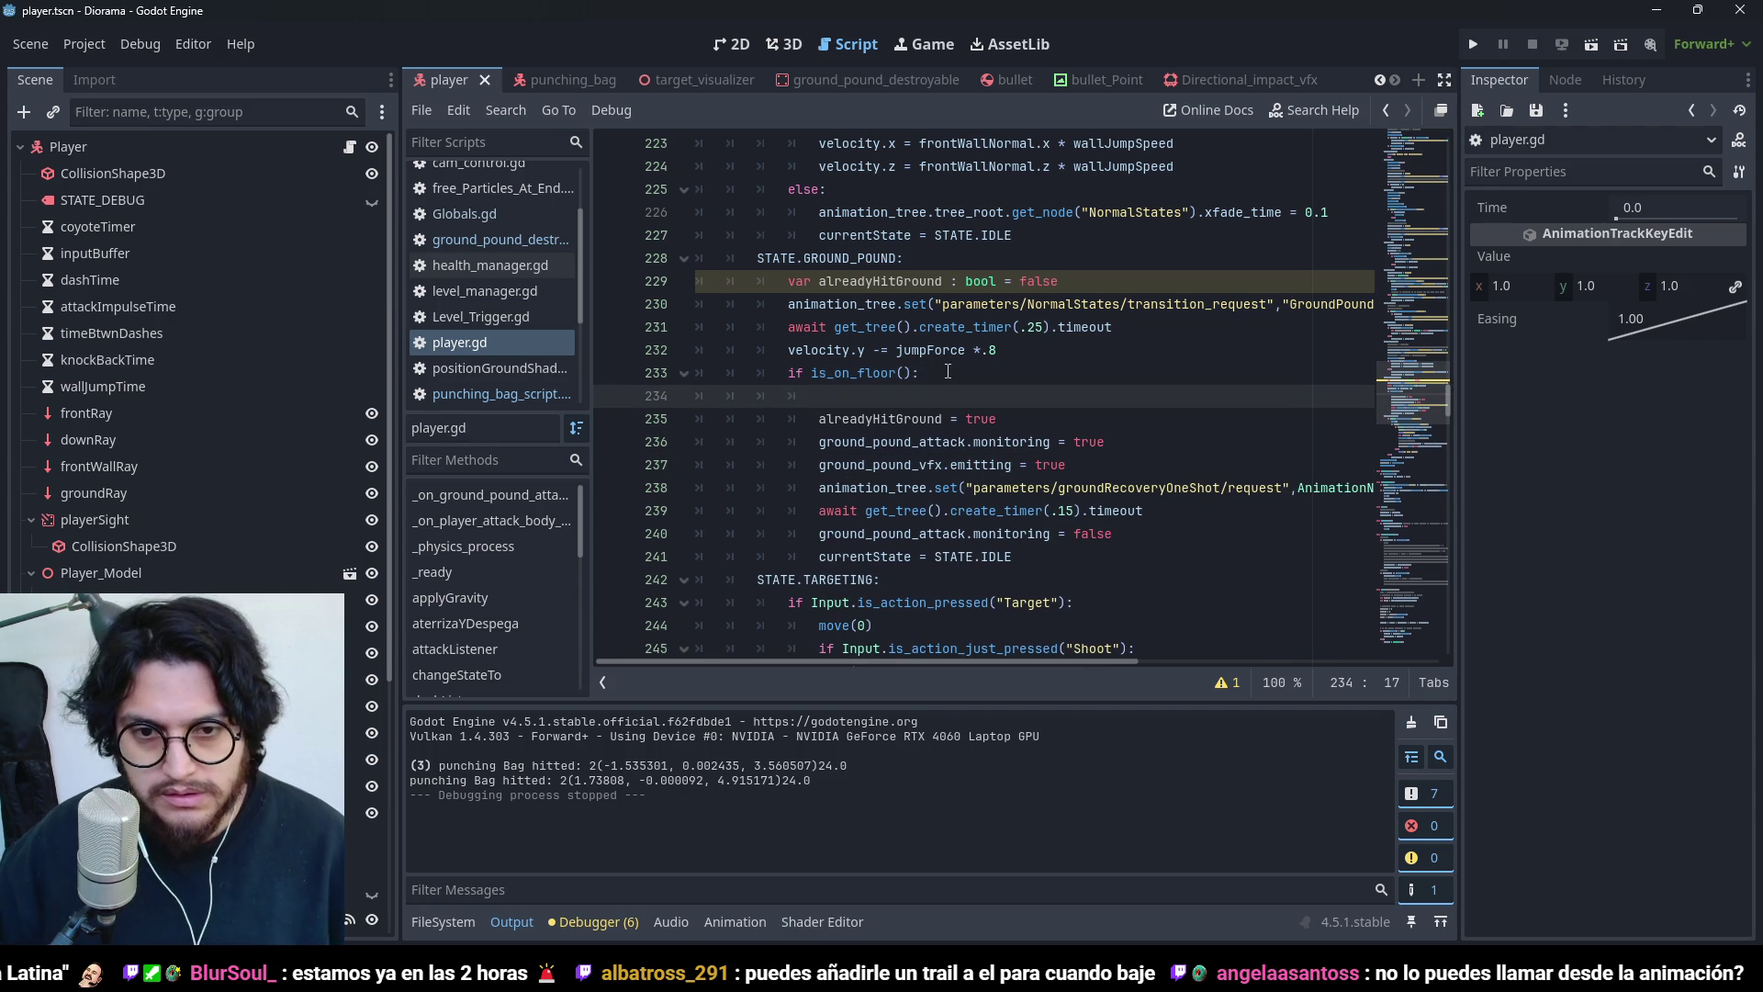
text(if)
key(ctrl+v)
key(ctrl+z)
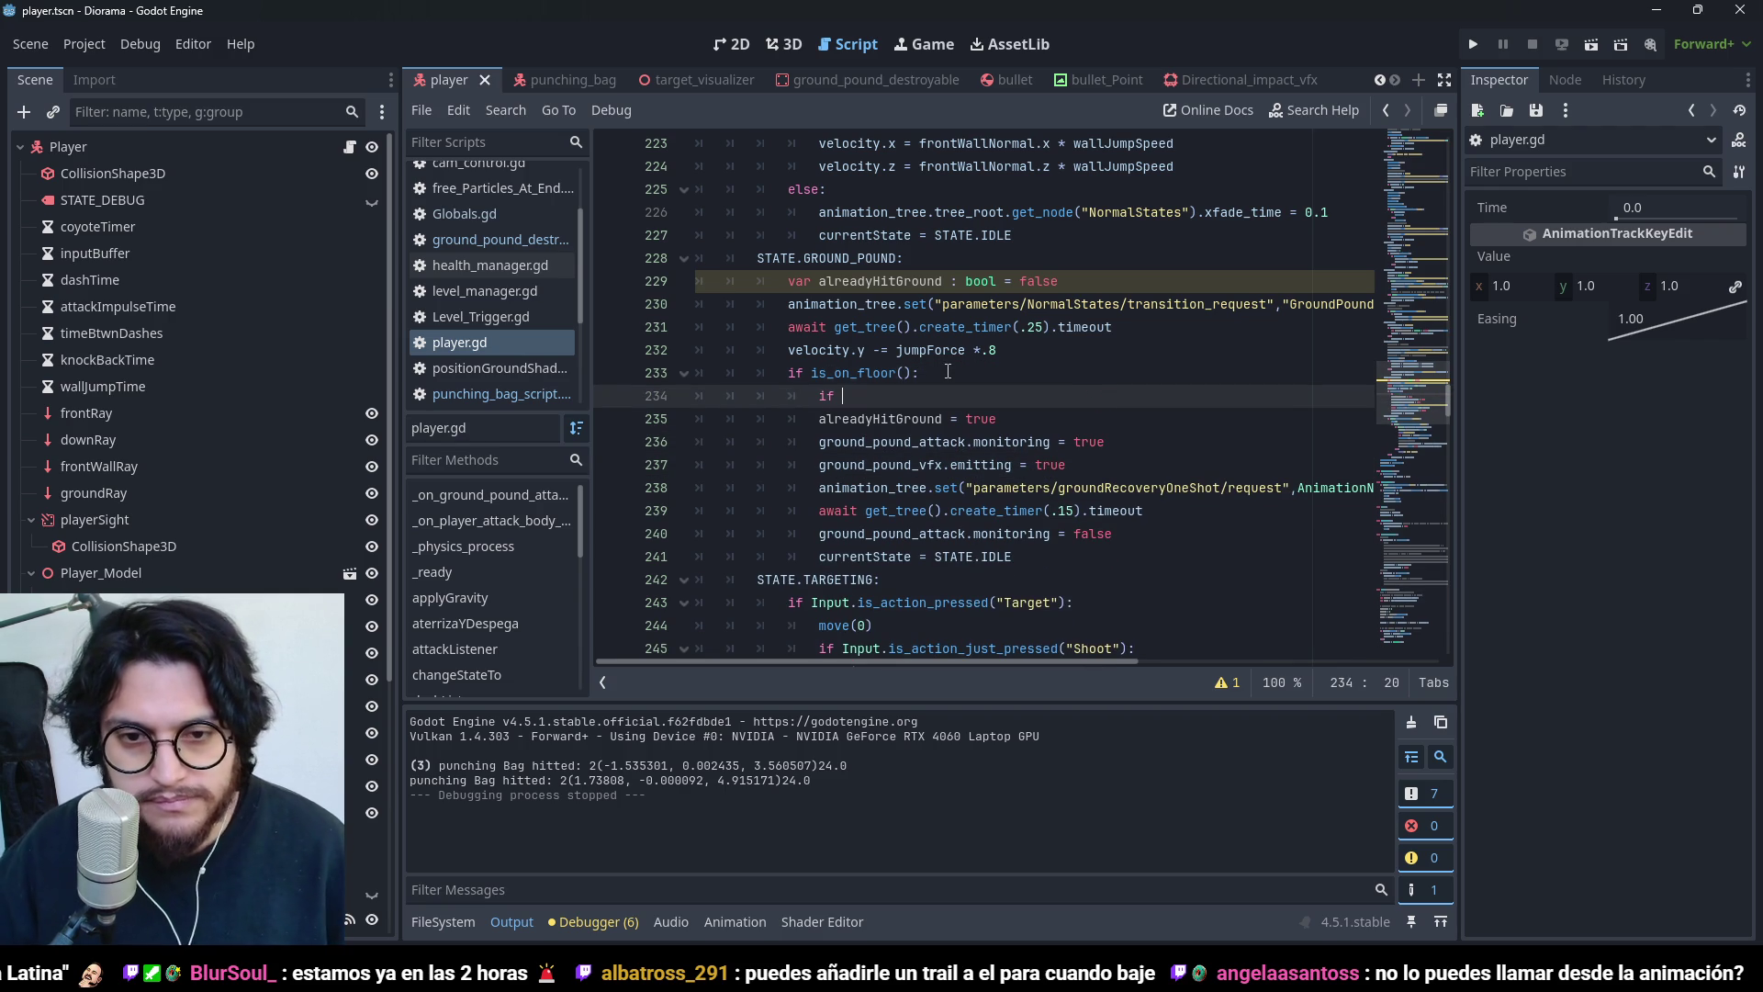
text(d)
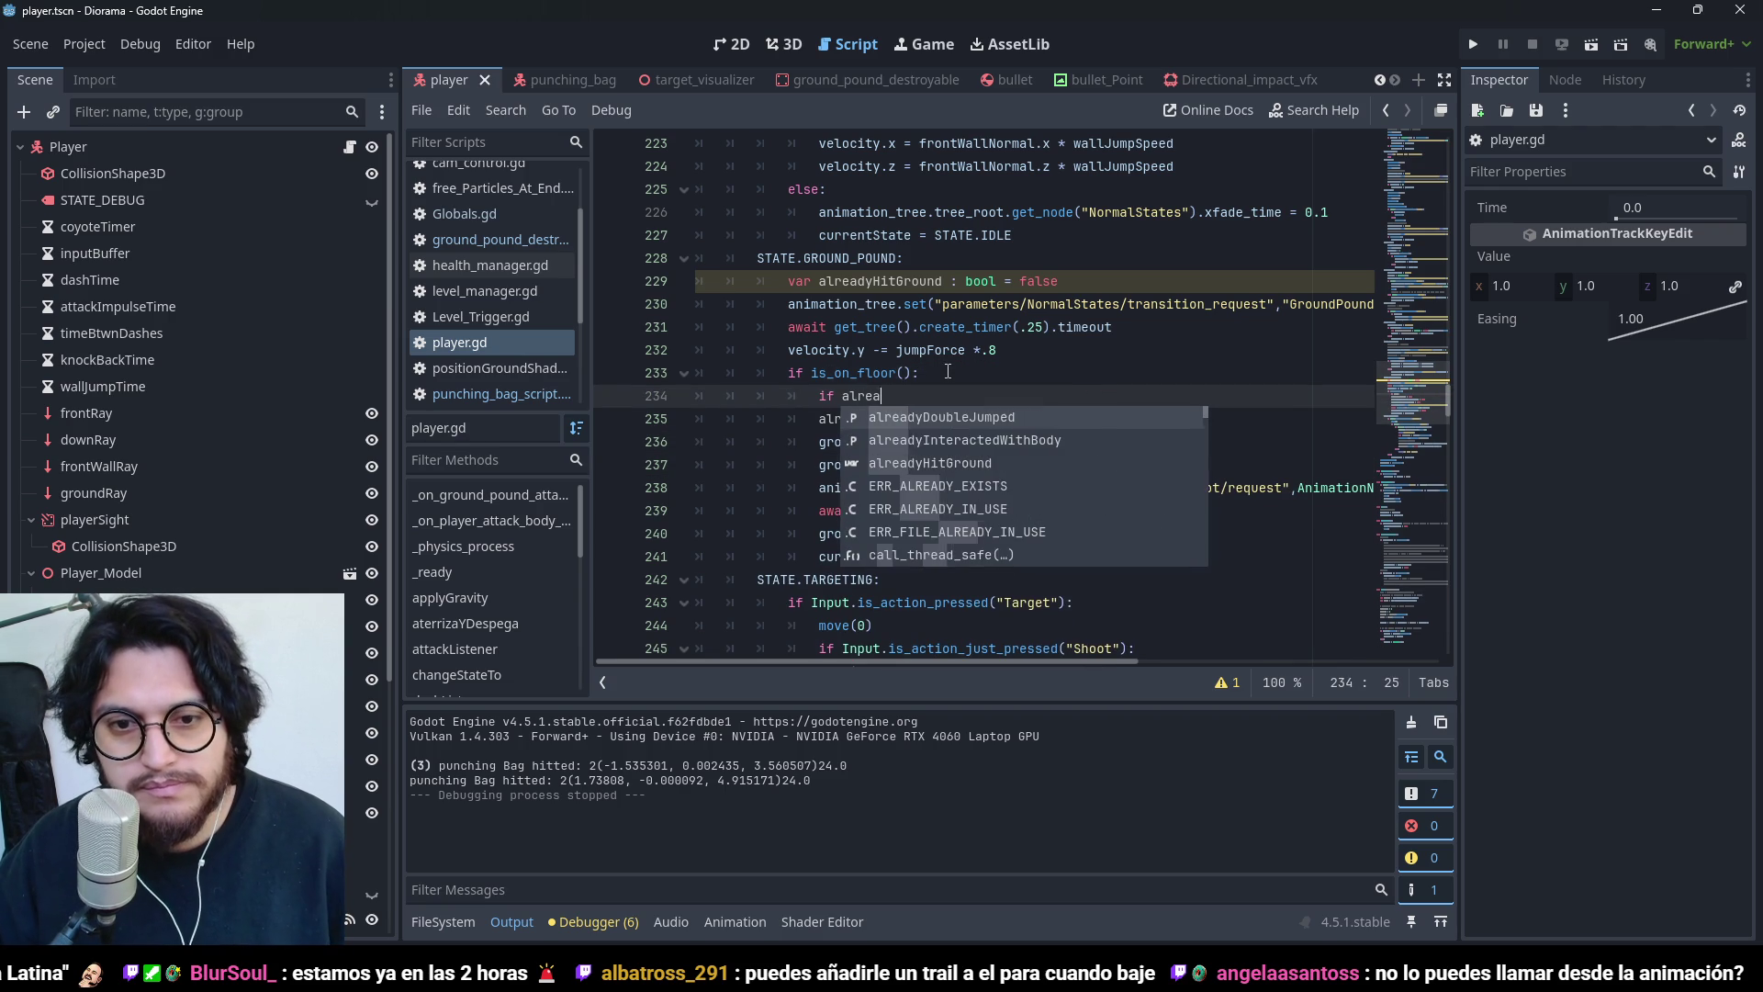
text(yH)
key(Return)
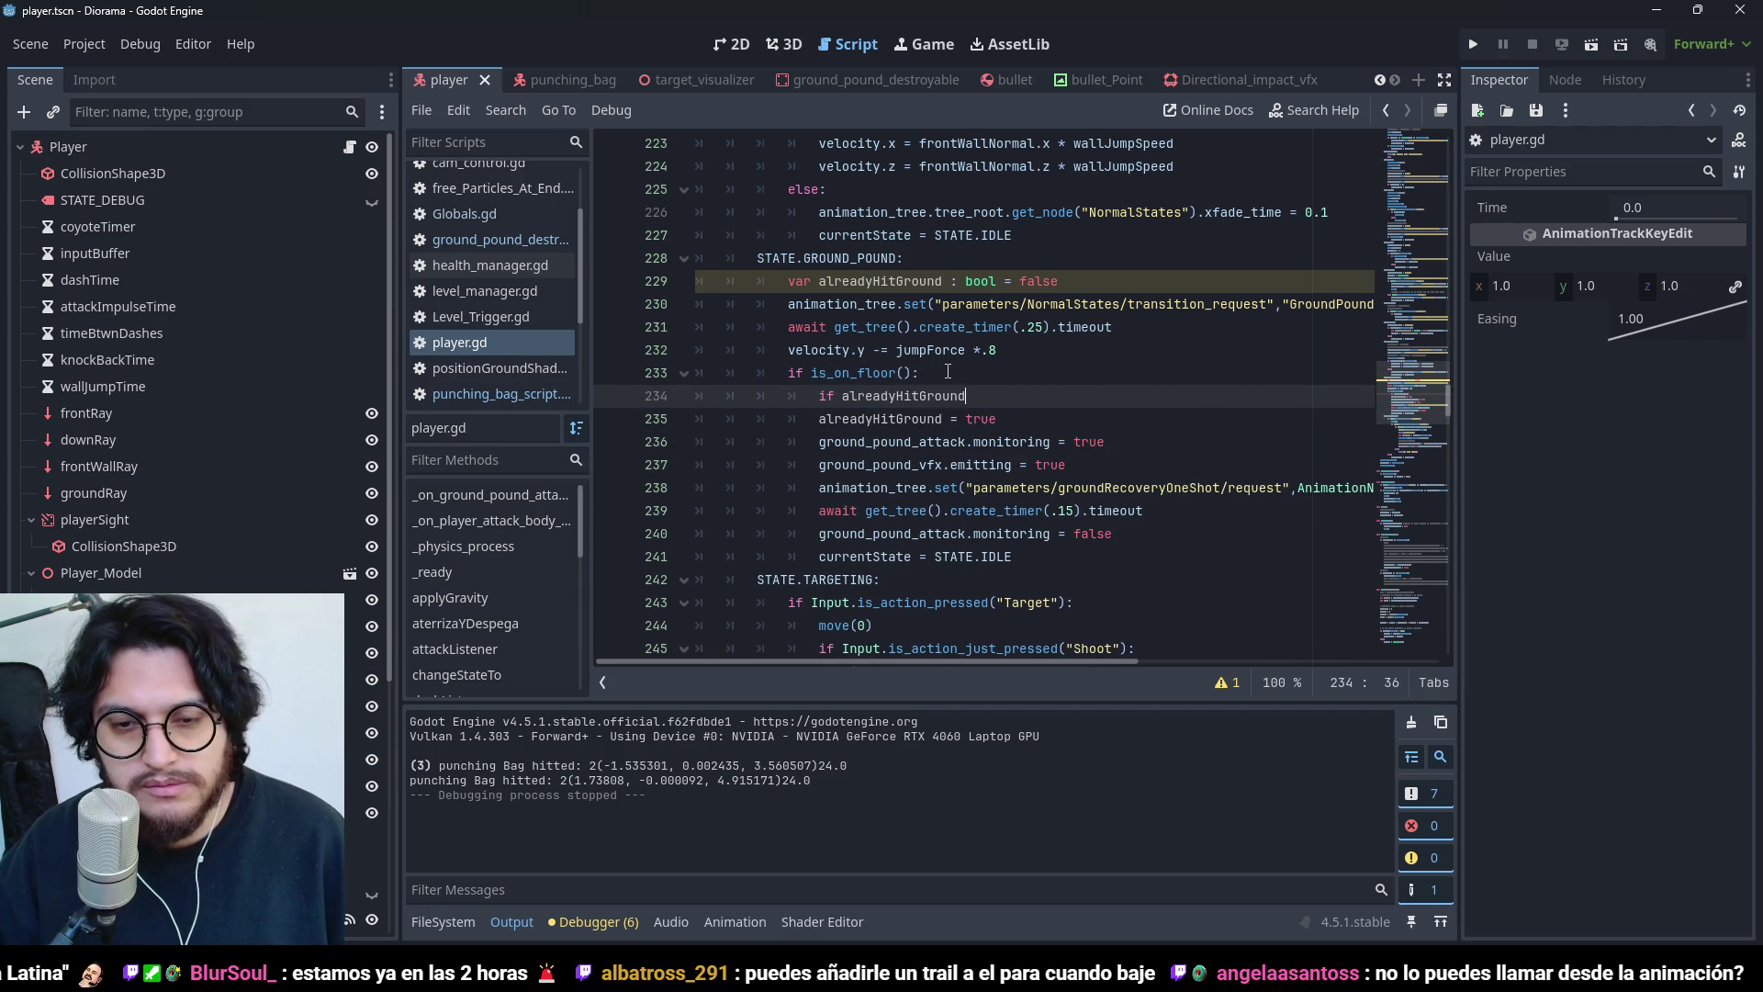
text(:)
key(Return)
text(Globals.SHAKE_CAMERA.emit(.1,5,.1))
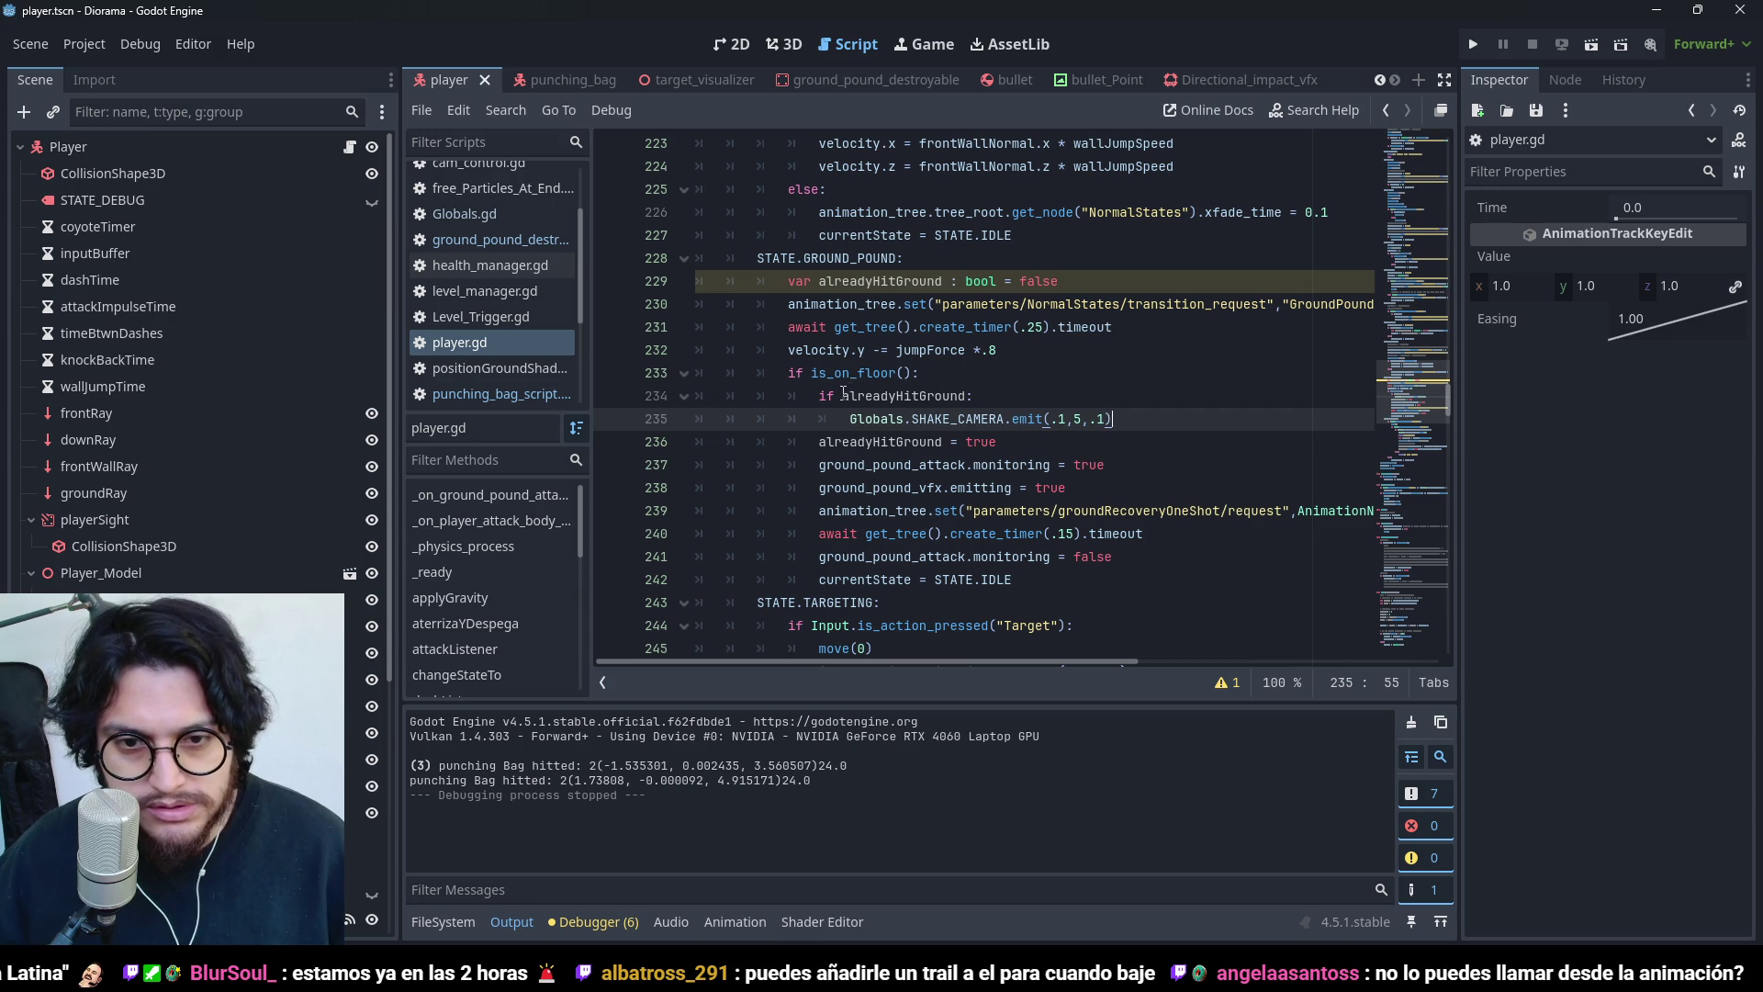
click(843, 394)
text(!)
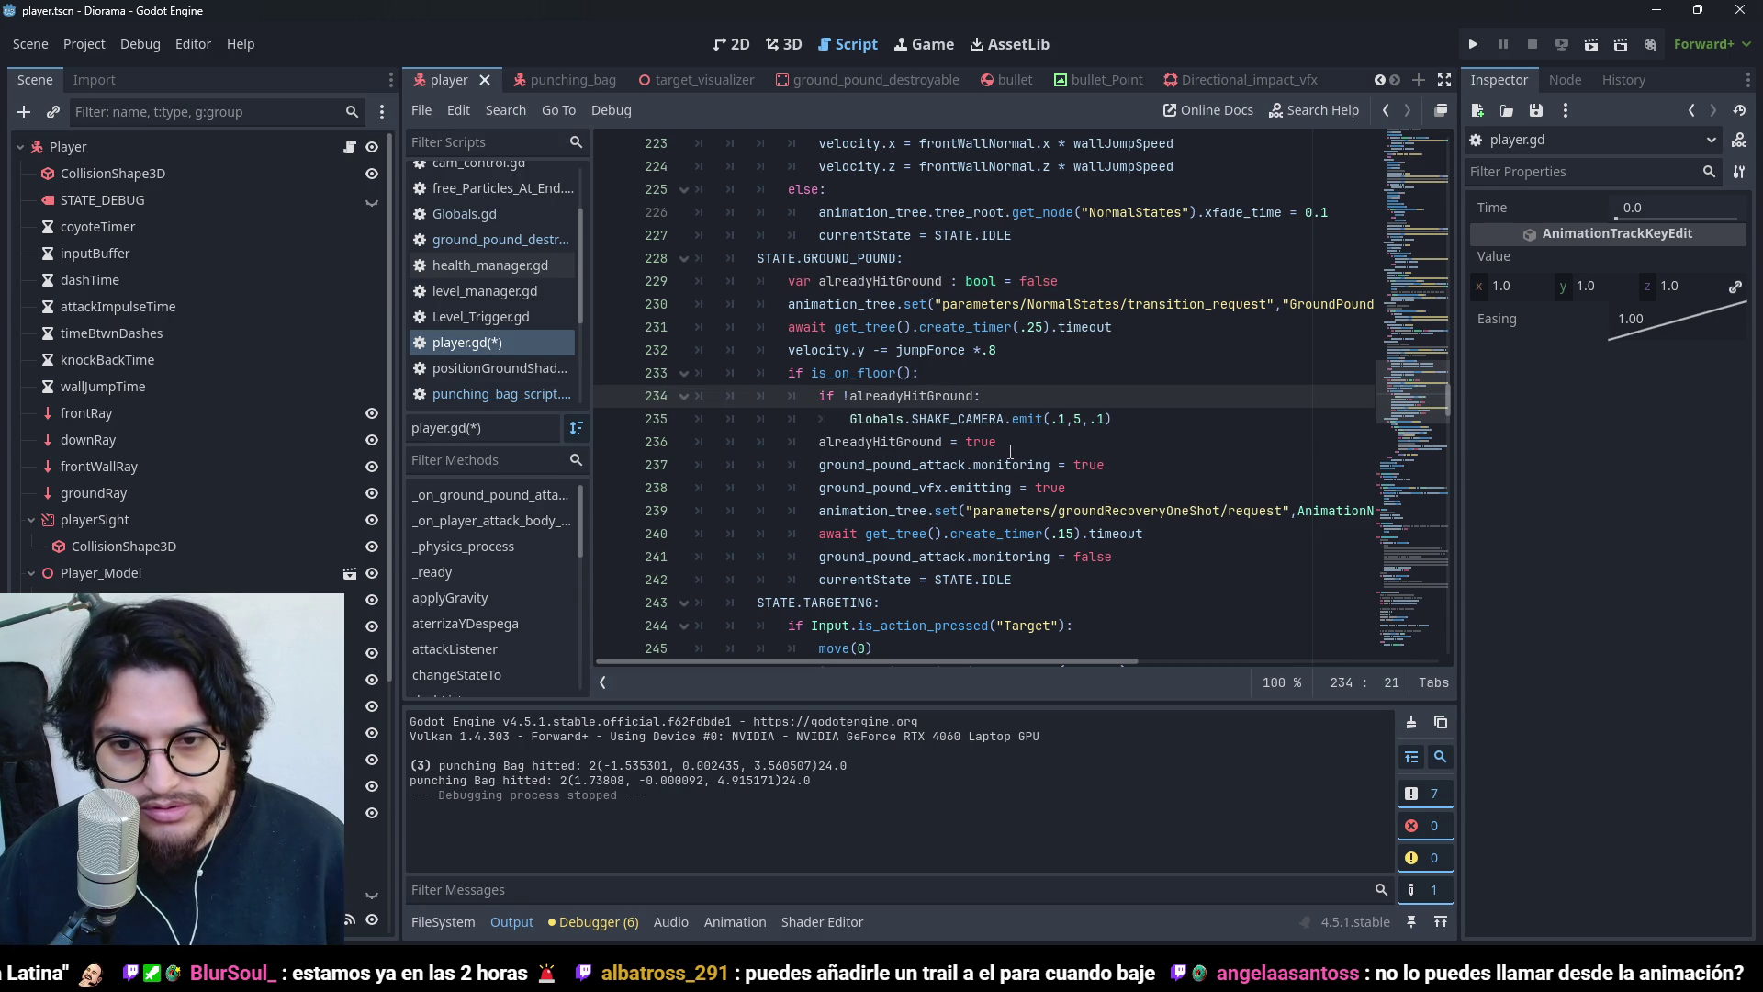
click(1031, 442)
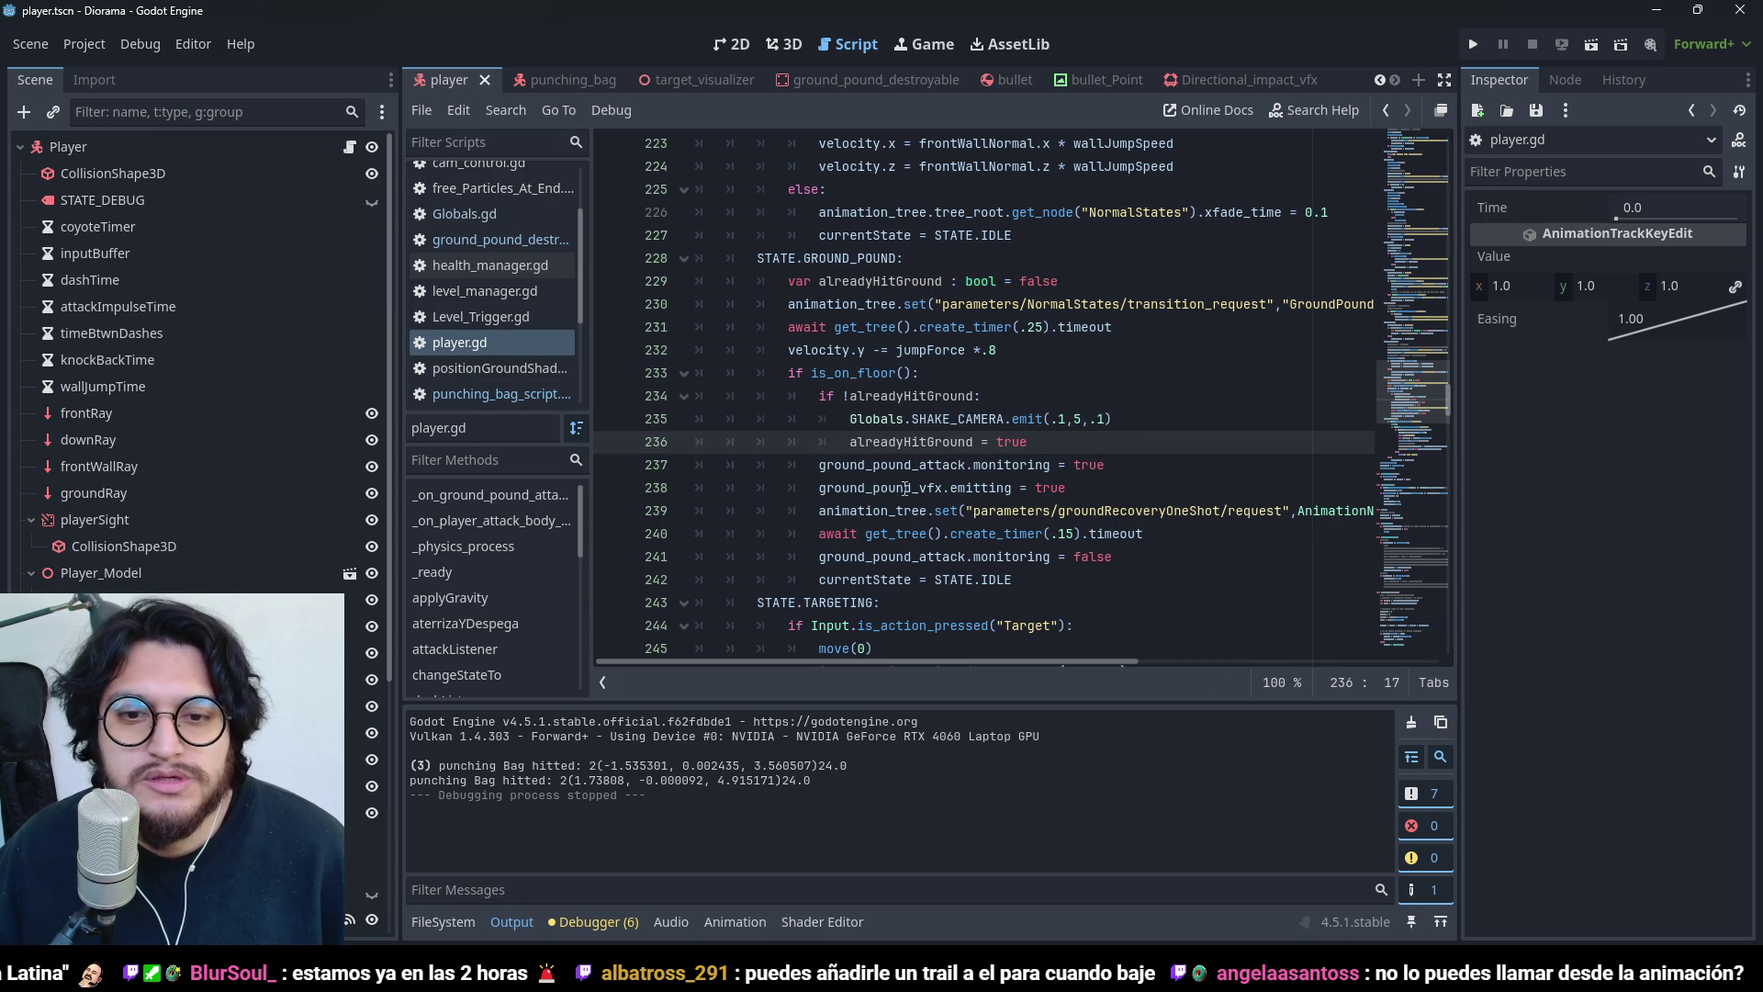
drag(1034, 456, 1036, 442)
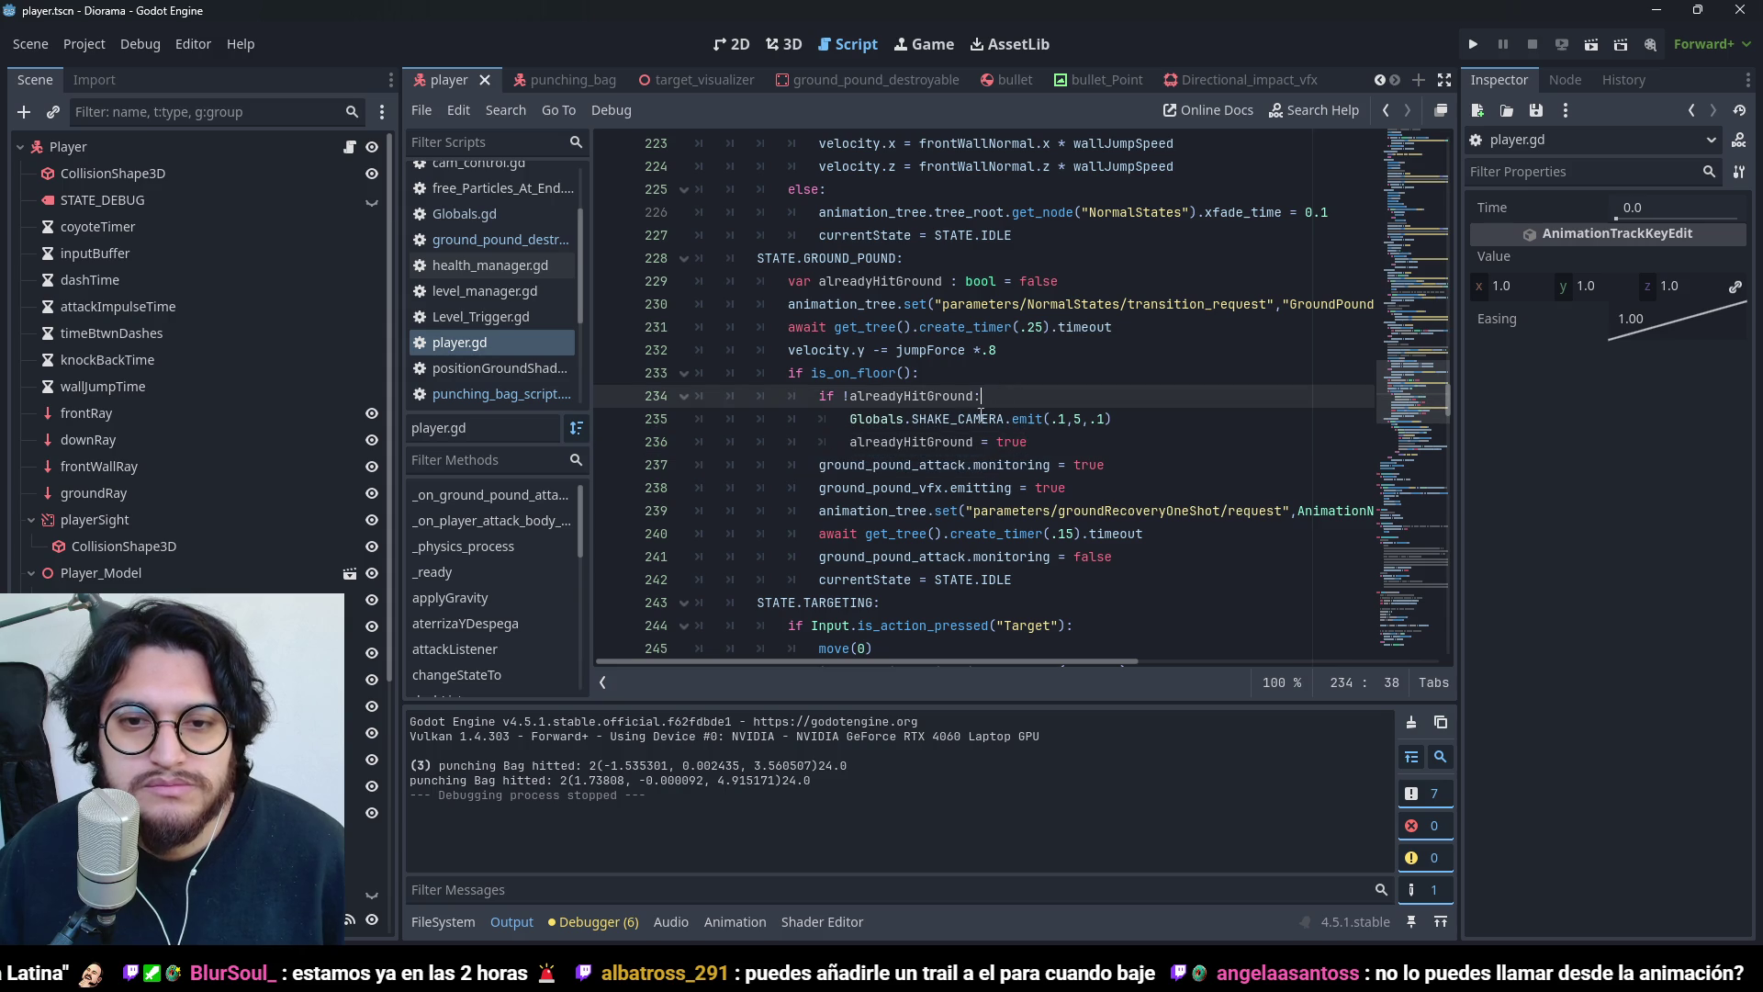
click(998, 465)
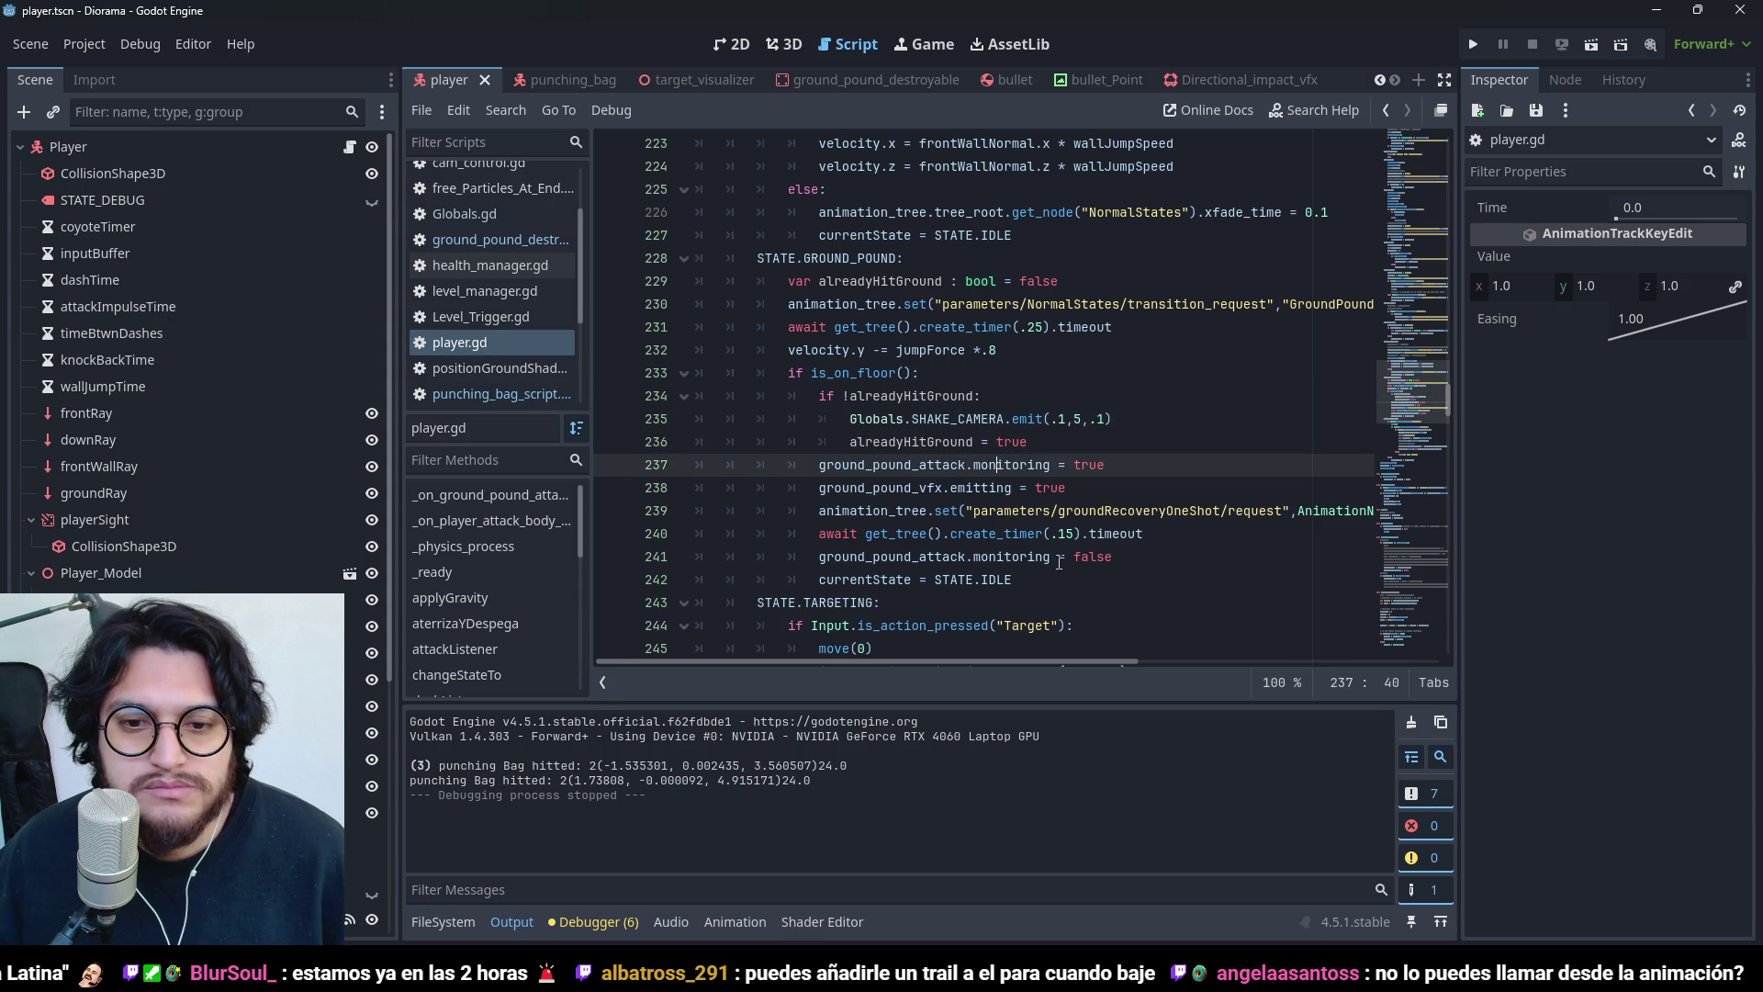
- Add alreadyHitGround = false after the recovery timer wait and launch the game
click(1155, 536)
key(Return)
text(lready)
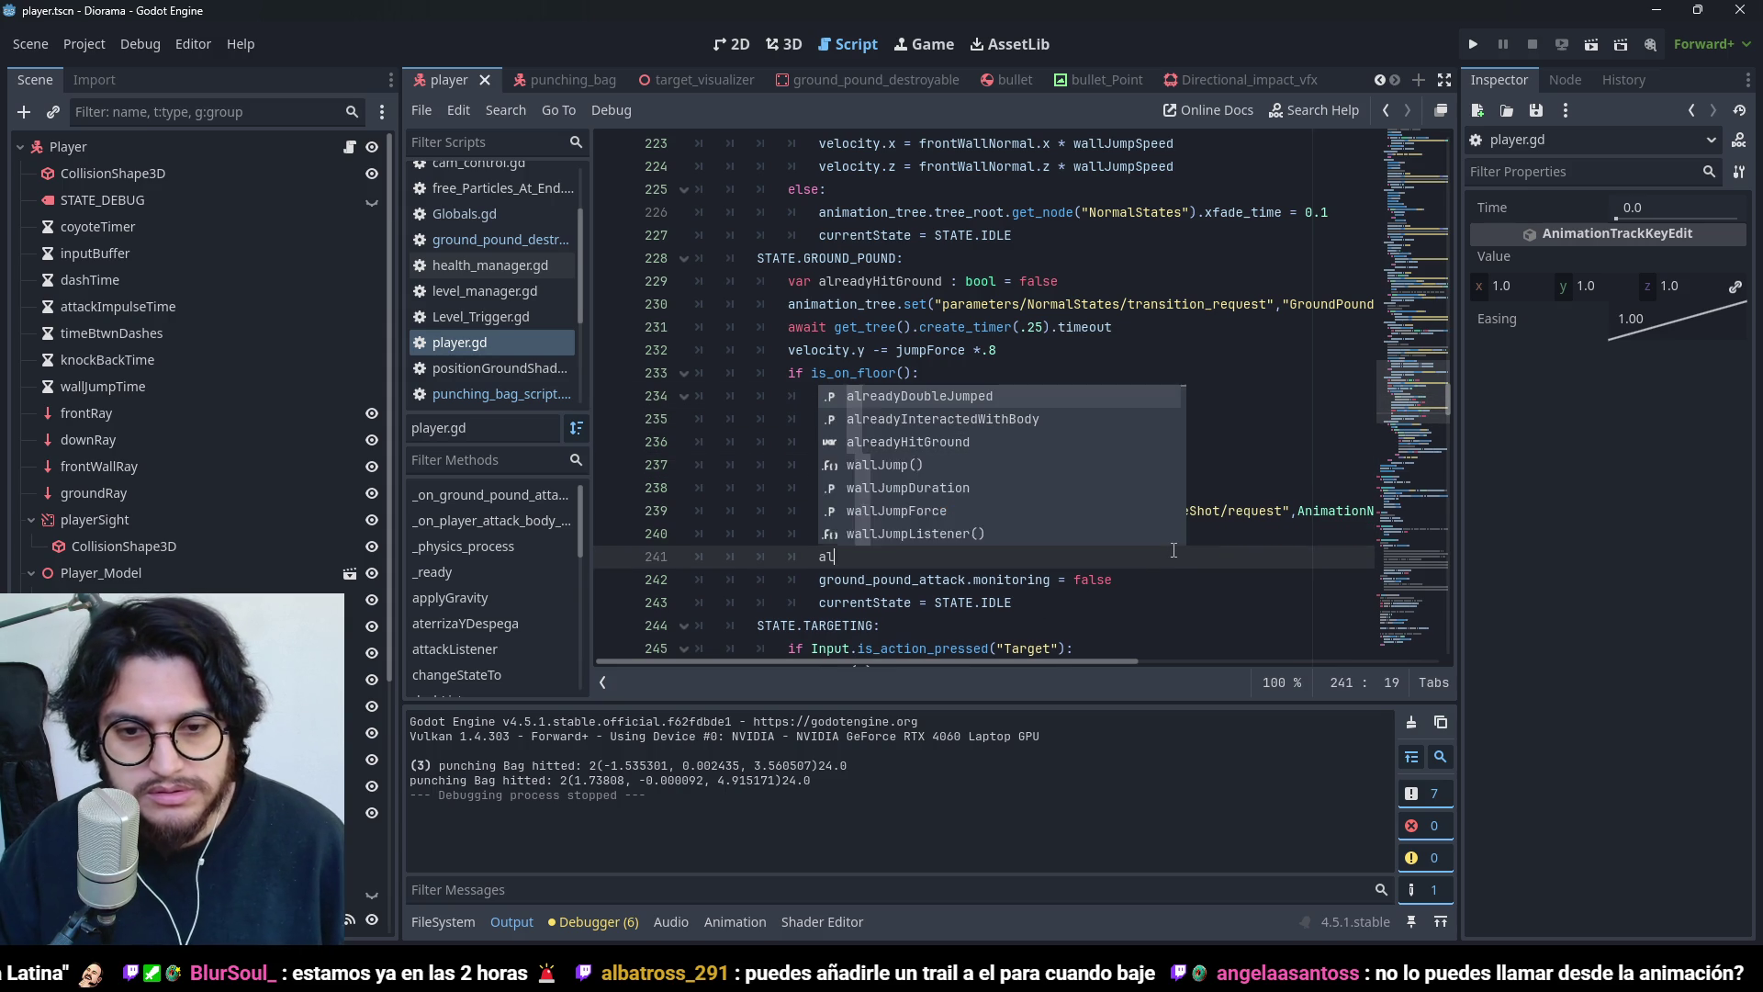
key(Down)
key(Down)
key(Return)
text(= false)
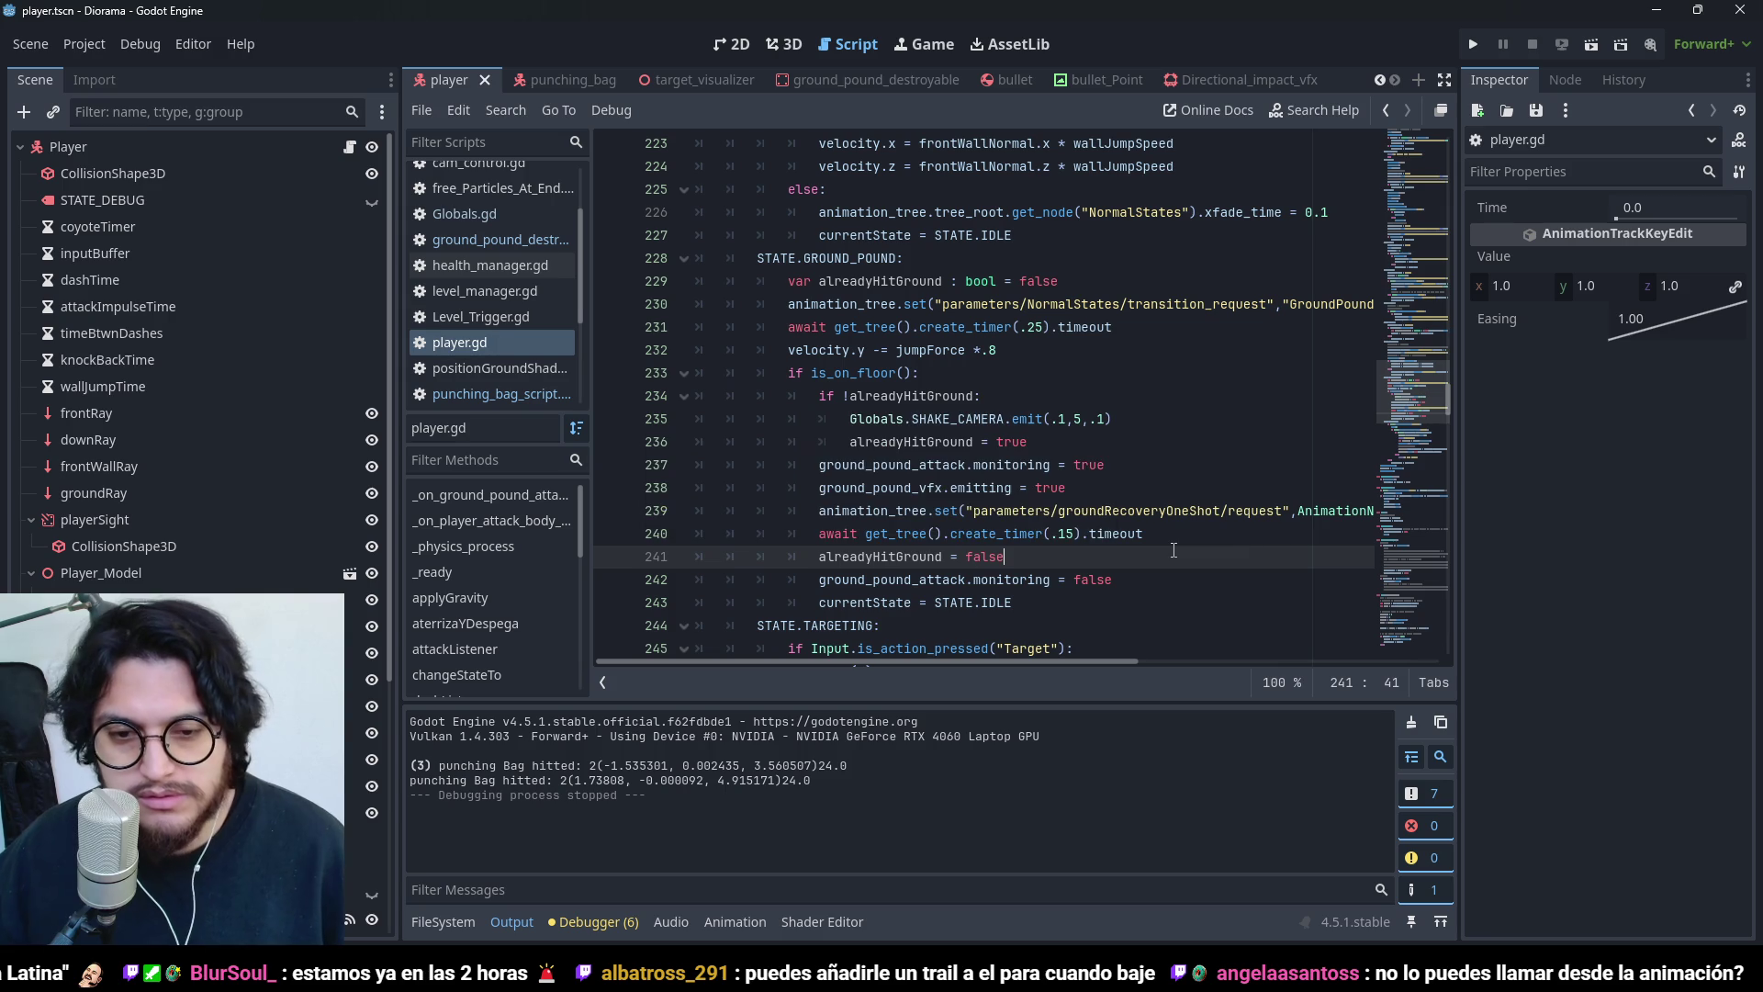
click(1473, 44)
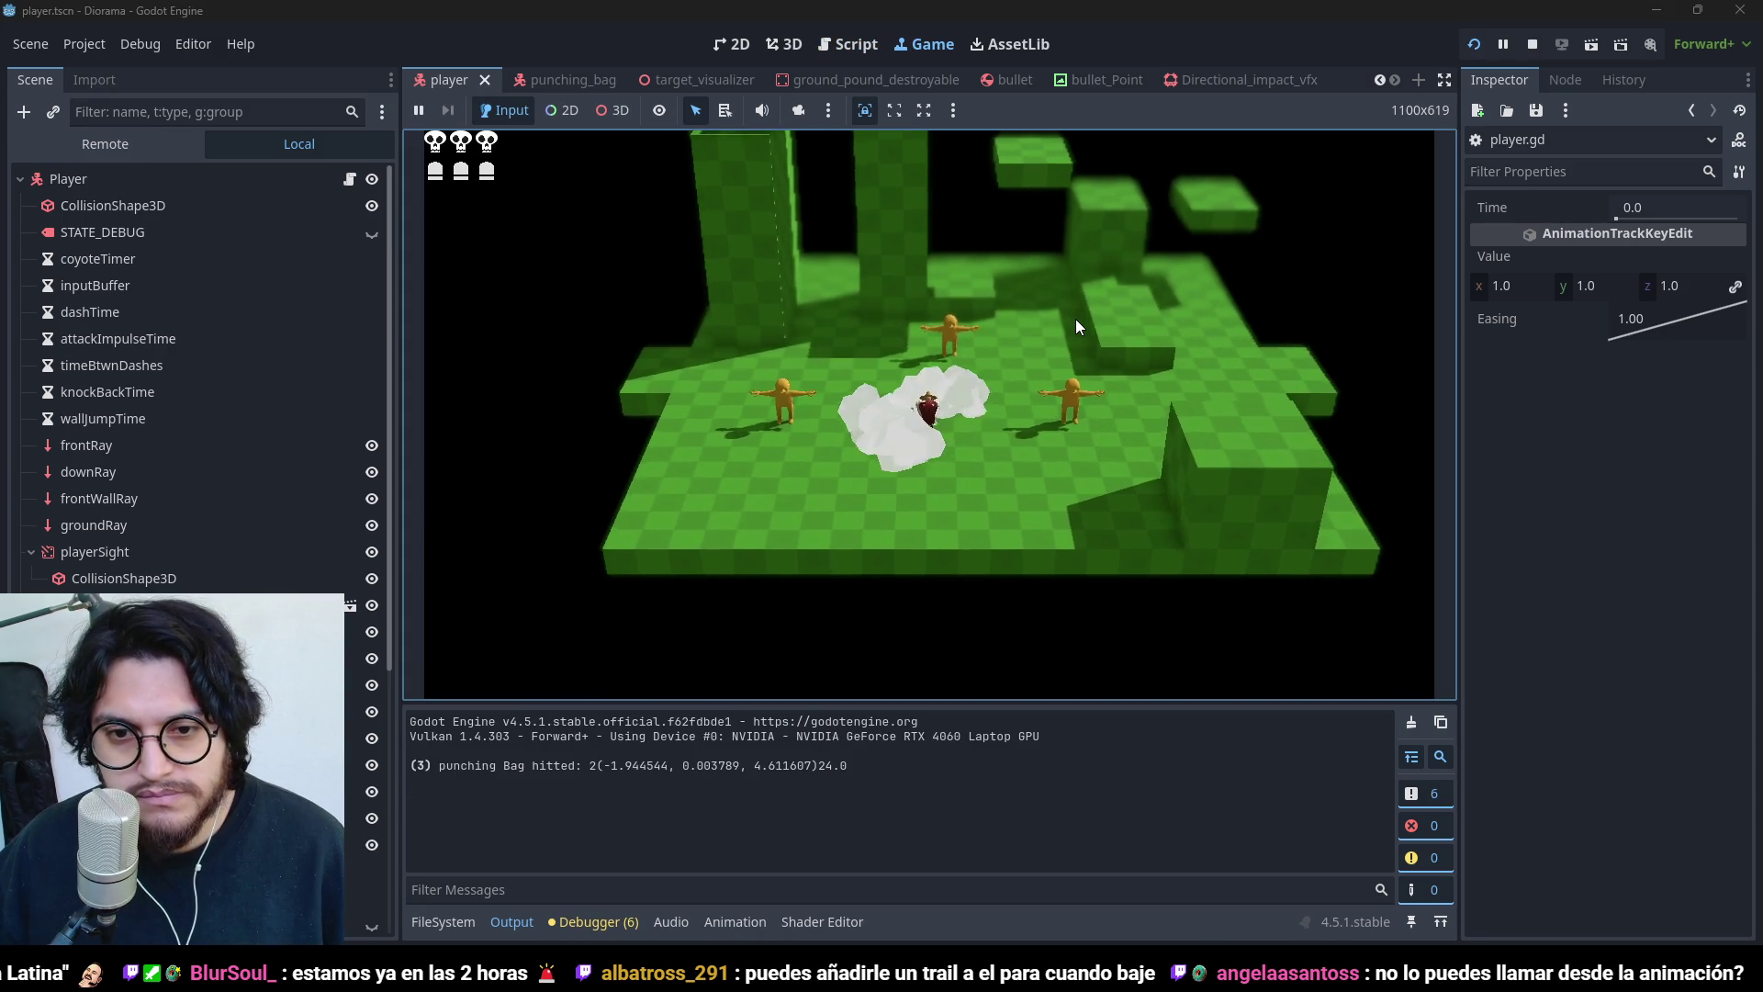
- Stop the test run after the ground pound logs a punching bag hit
click(1531, 44)
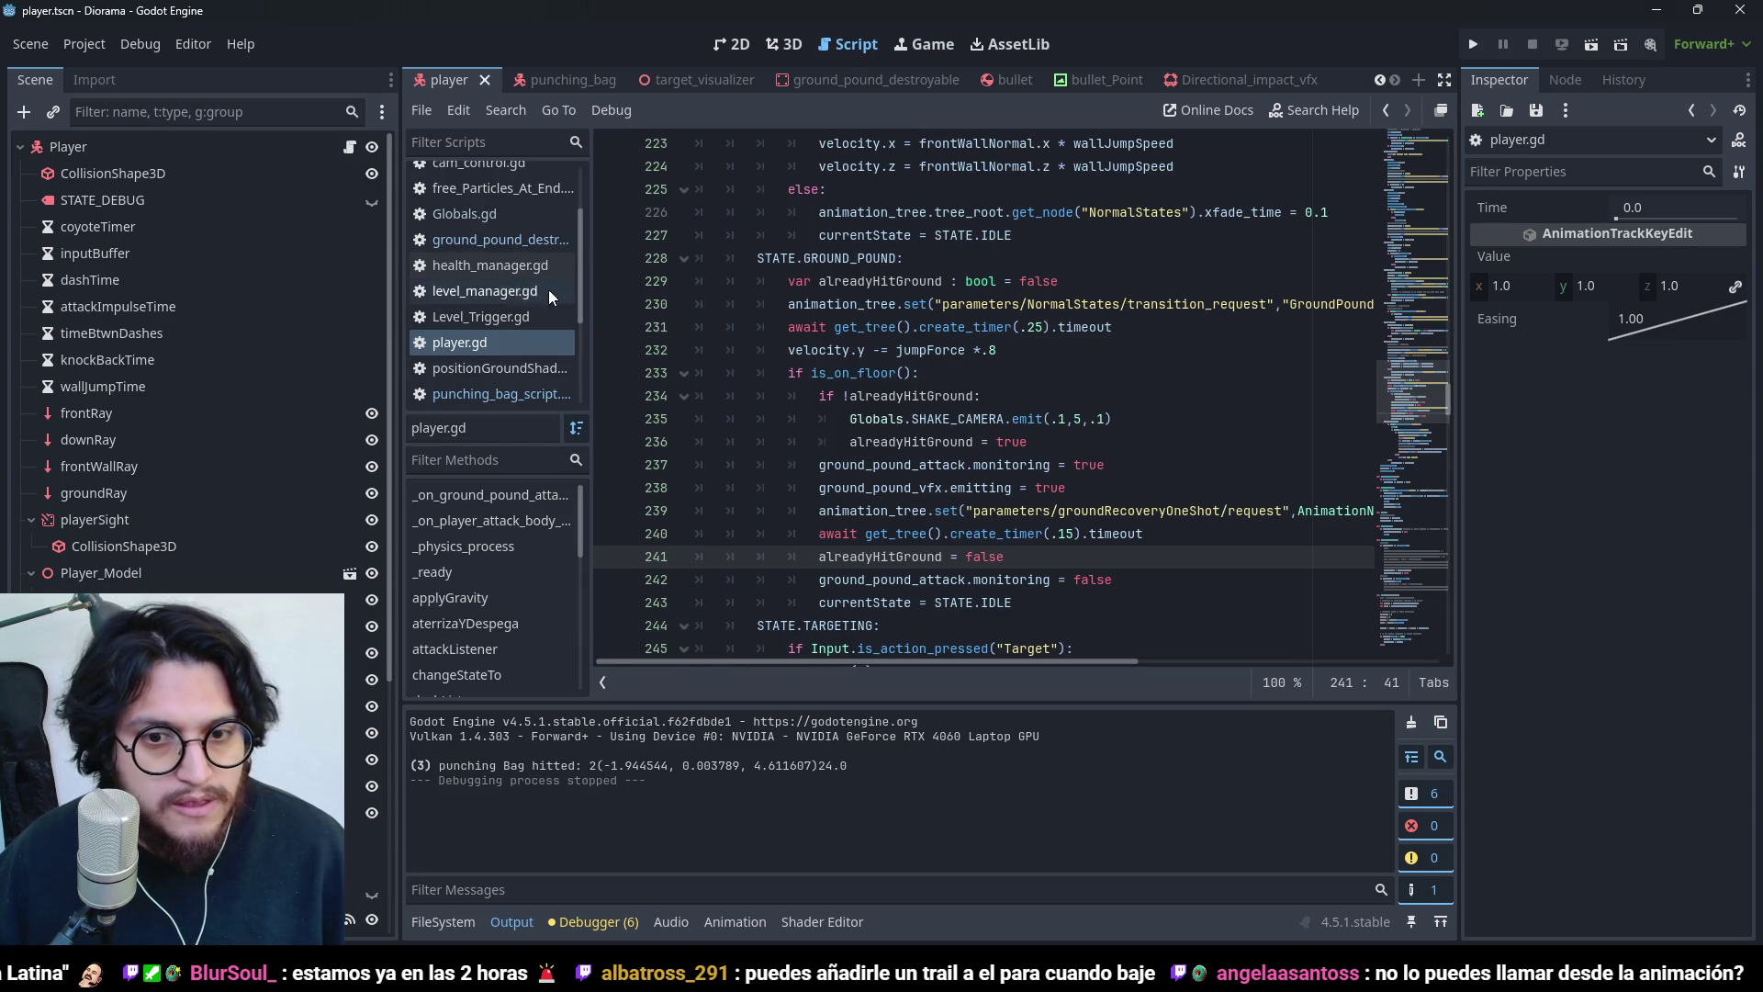
- Open camera_feedback_manager.gd, add print("shaked camera") at the top of shakeCamera, and run
scroll(494, 231, down, 3)
scroll(503, 239, up, 4)
click(503, 237)
scroll(986, 551, up, 2)
scroll(1010, 304, down, 2)
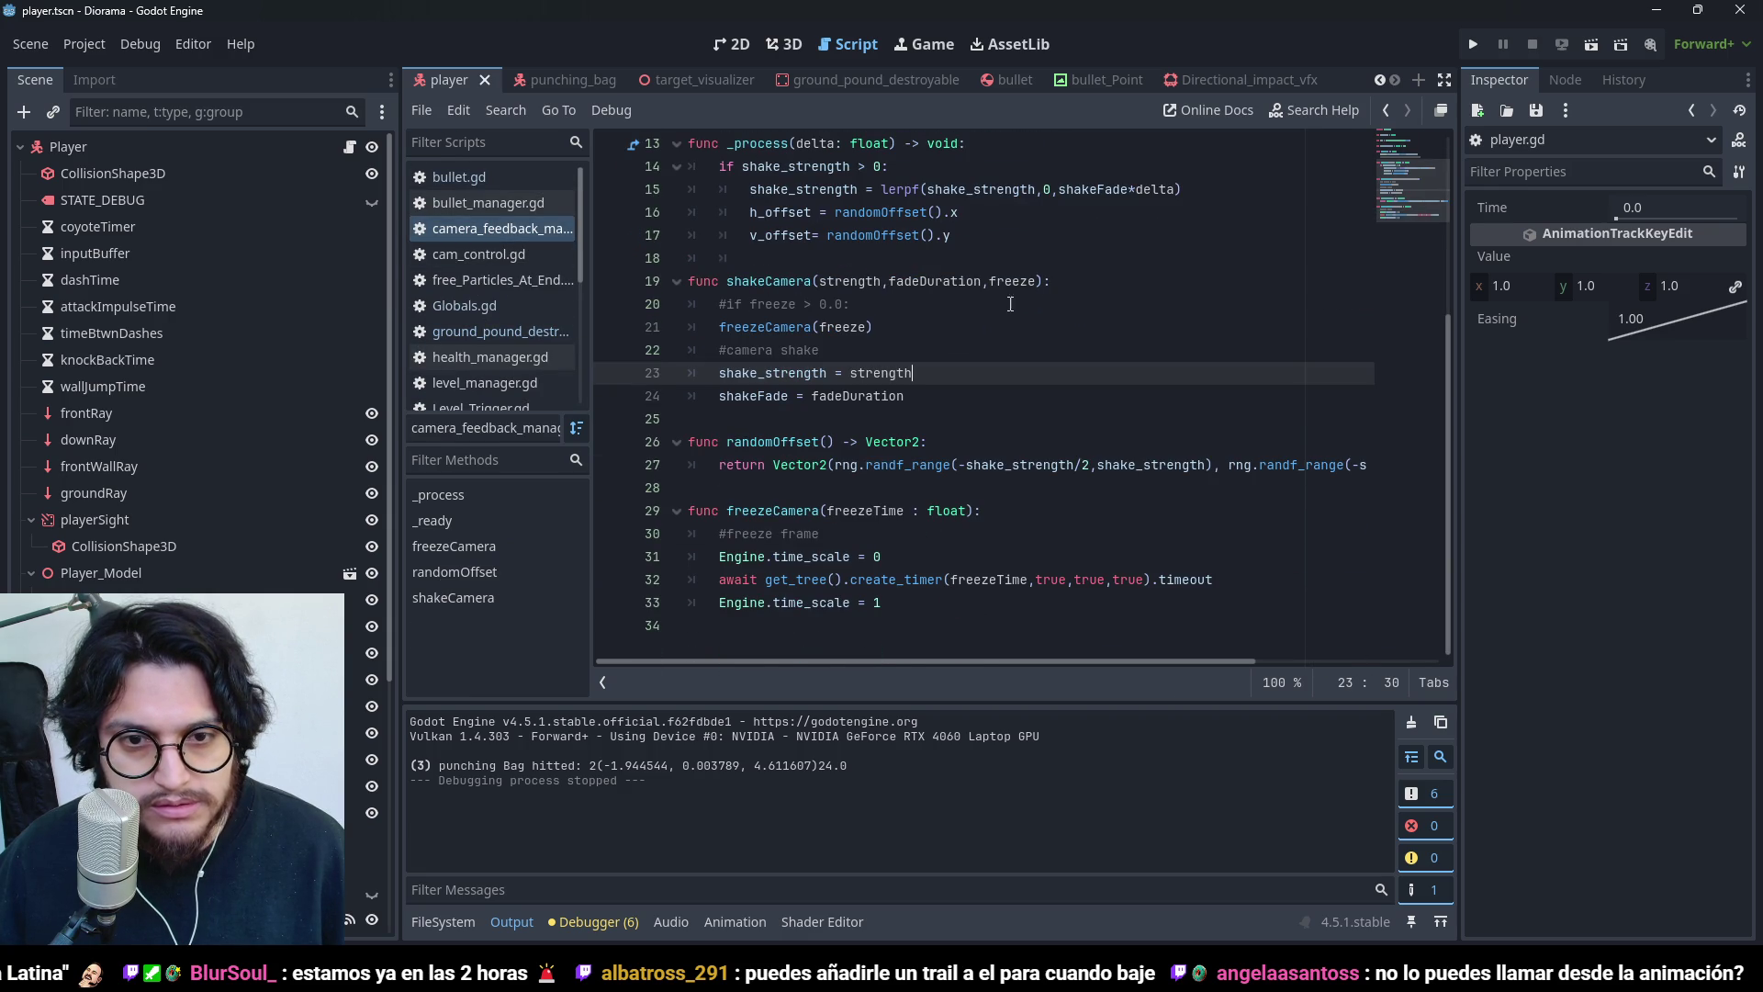
click(1119, 271)
key(Return)
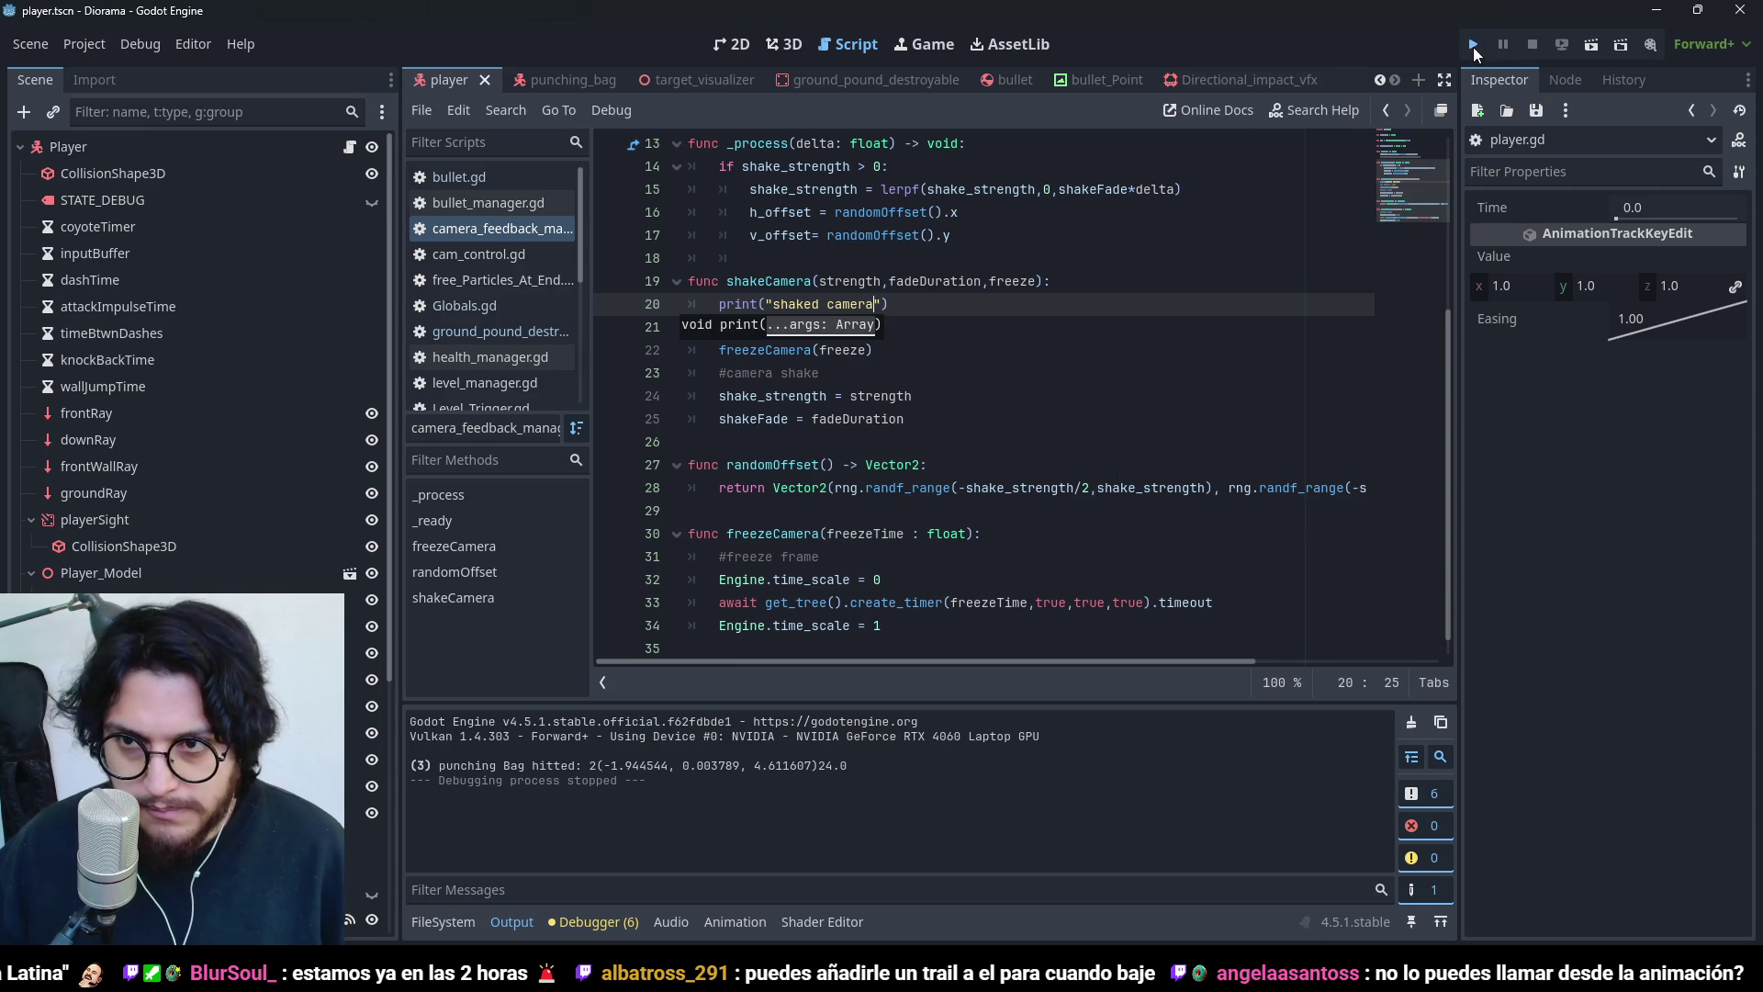
click(1472, 45)
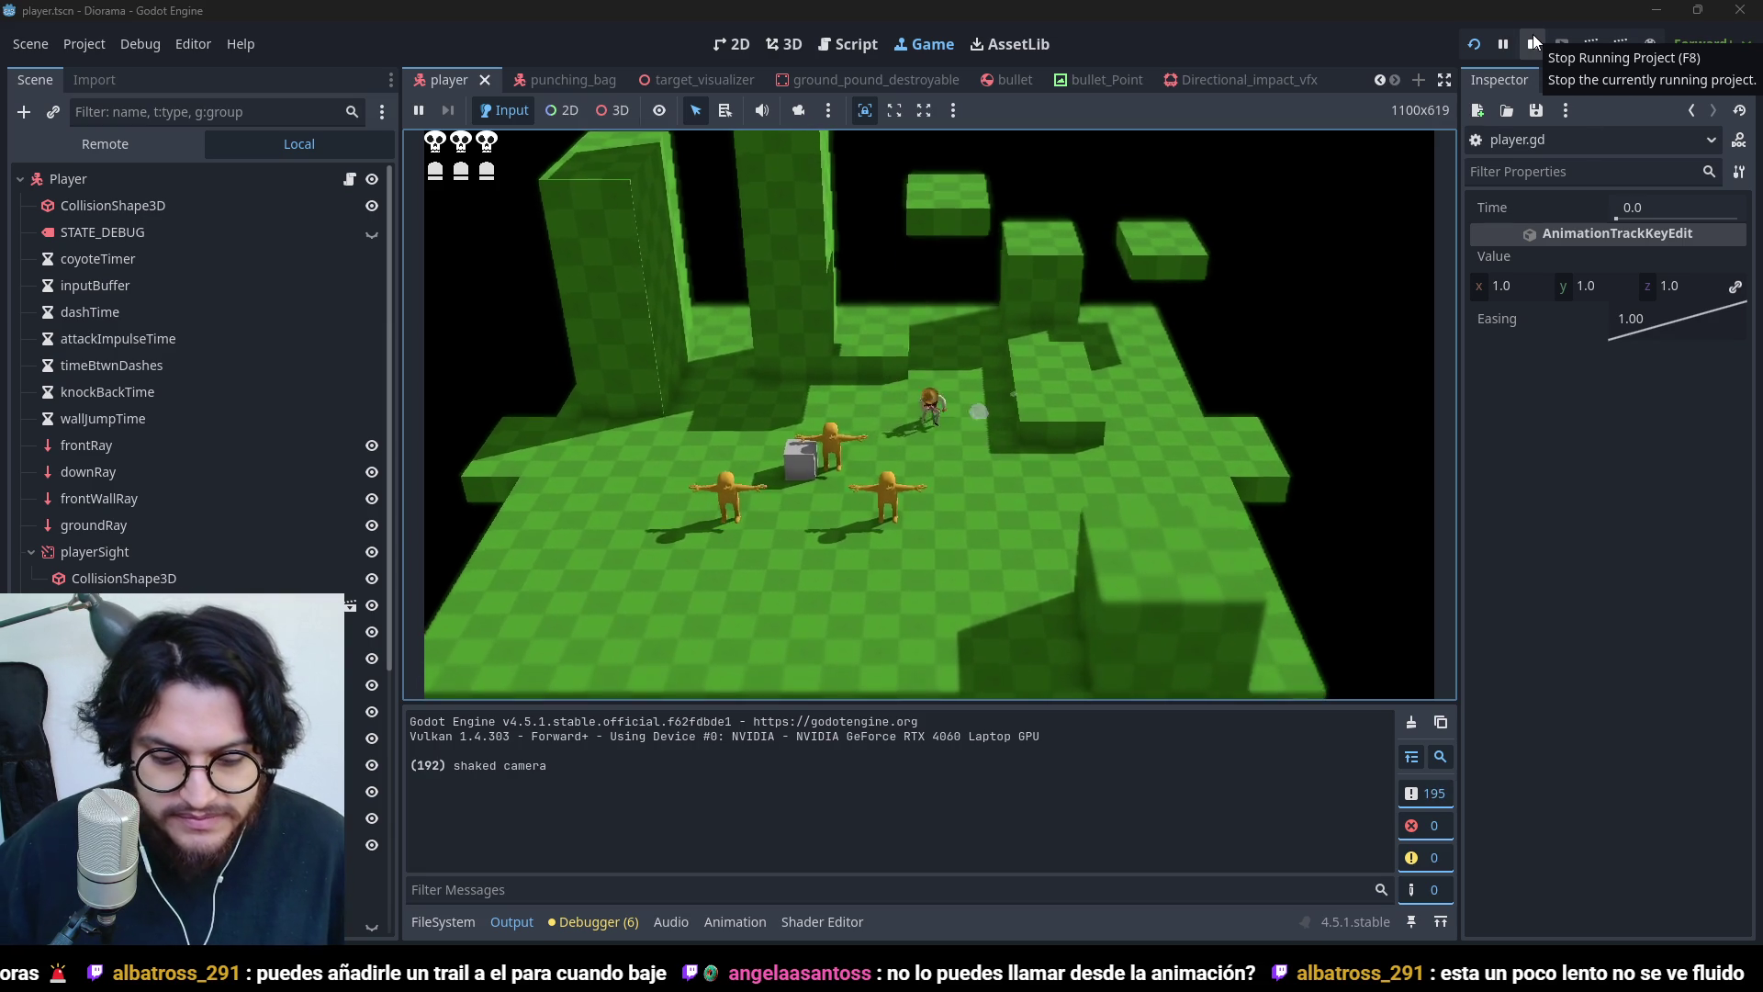
- Stop the test run after the Output logs 'shaked camera' 192 times
click(1534, 43)
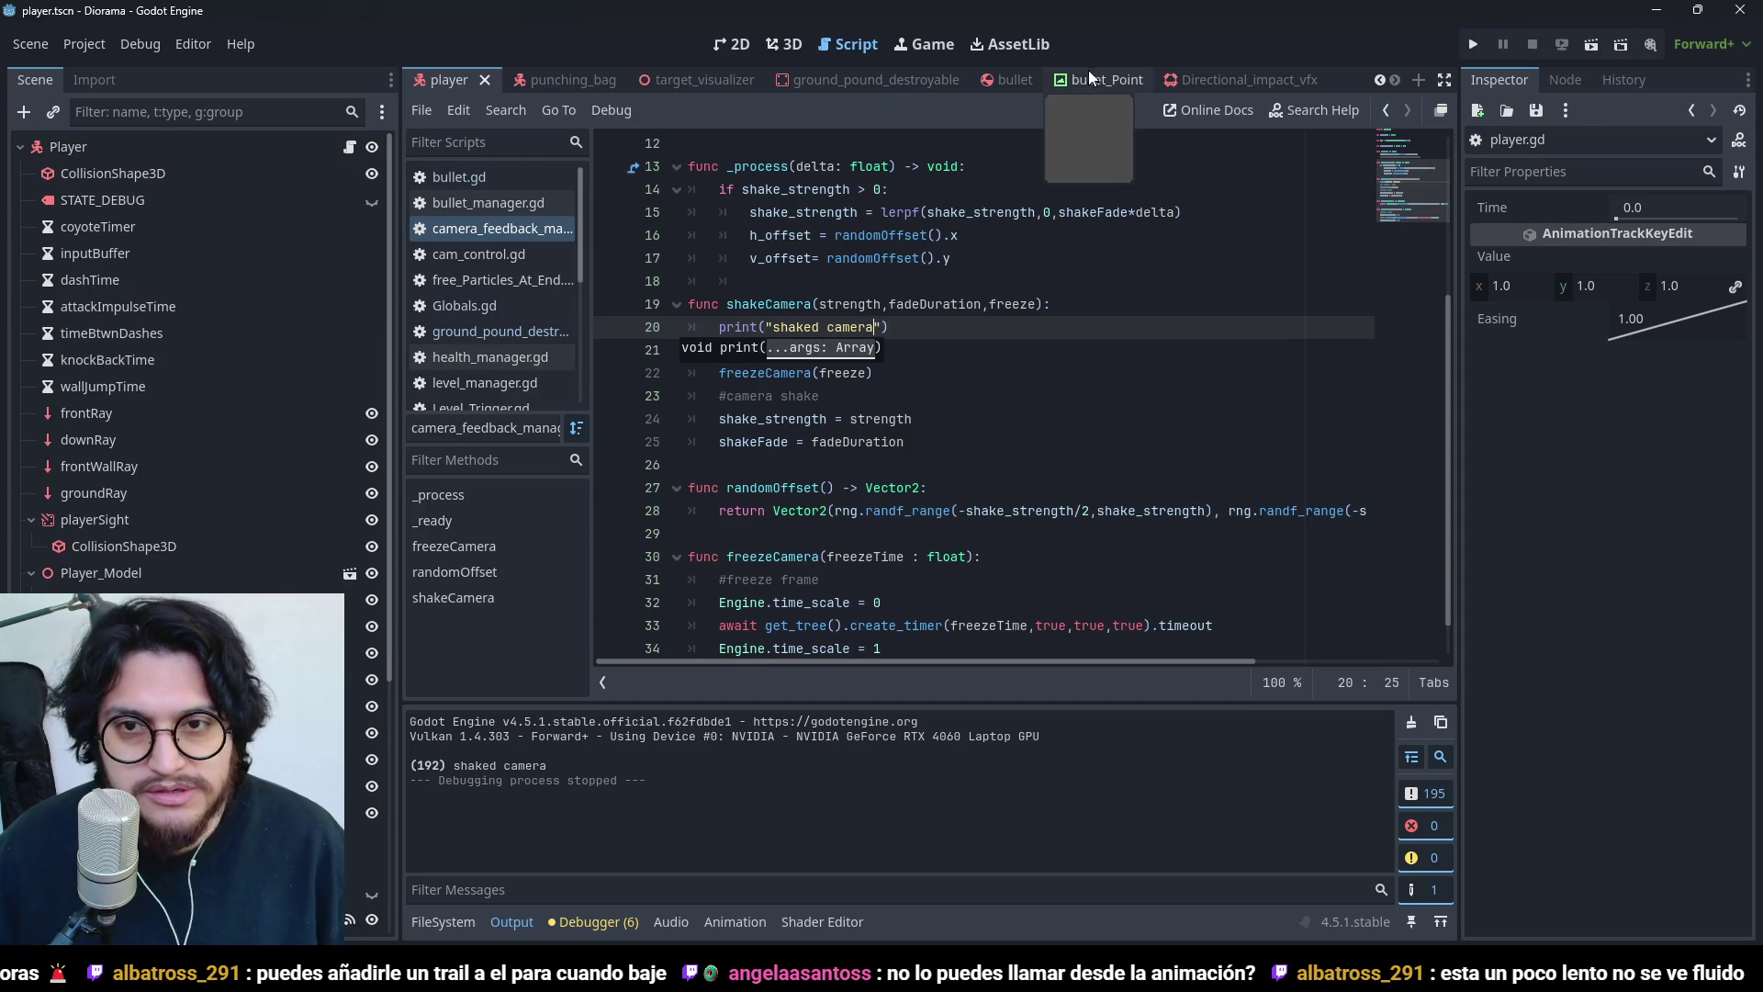
- Switch to player.gd and scroll to the ground-pound camera shake code
click(899, 329)
text(#)
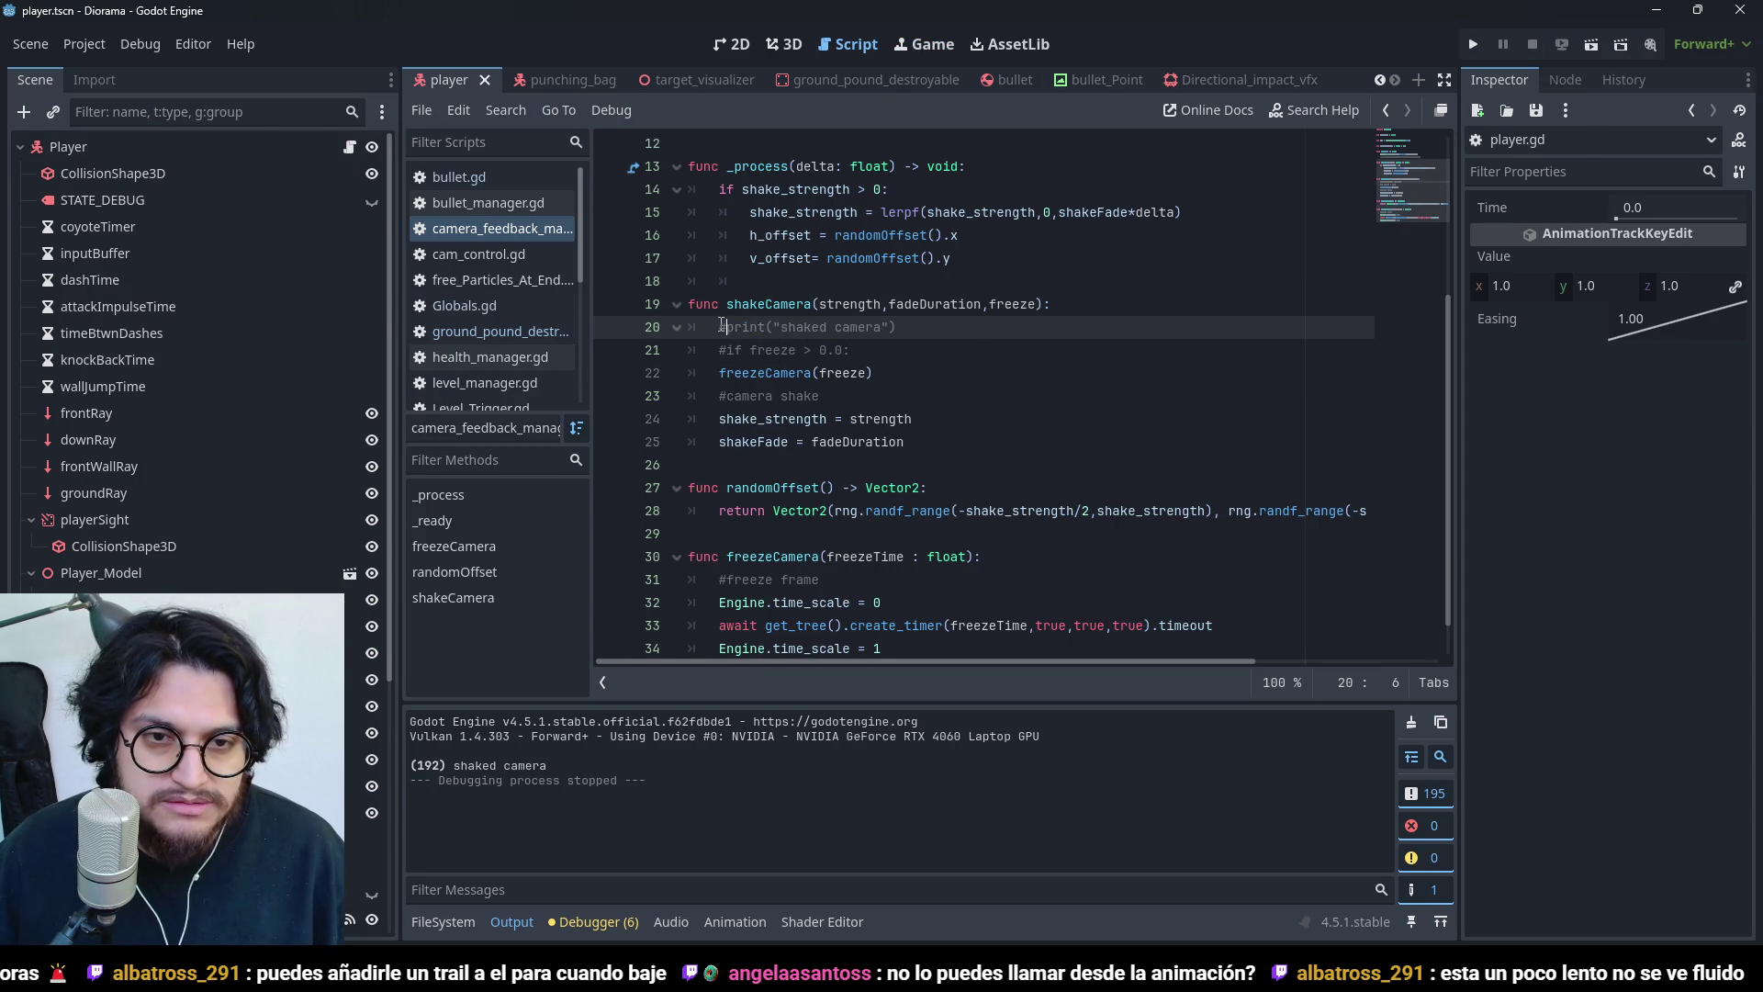
click(349, 147)
click(1139, 327)
scroll(1137, 497, down, 2)
click(978, 275)
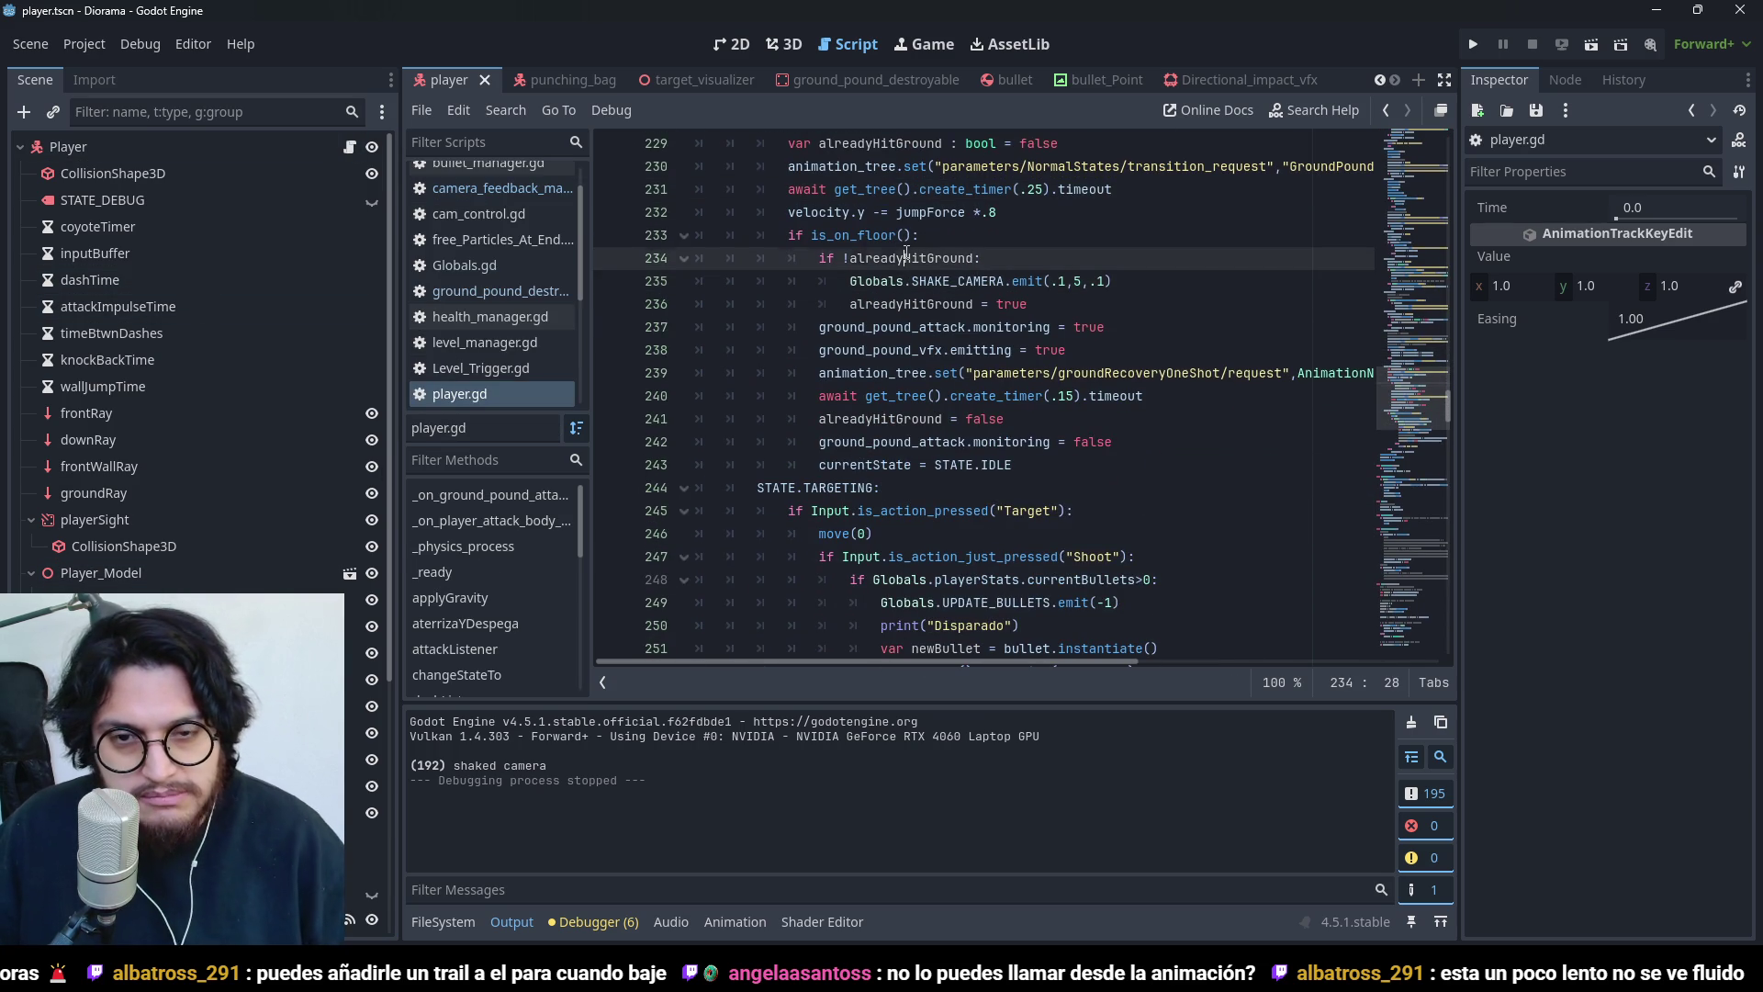
click(1030, 396)
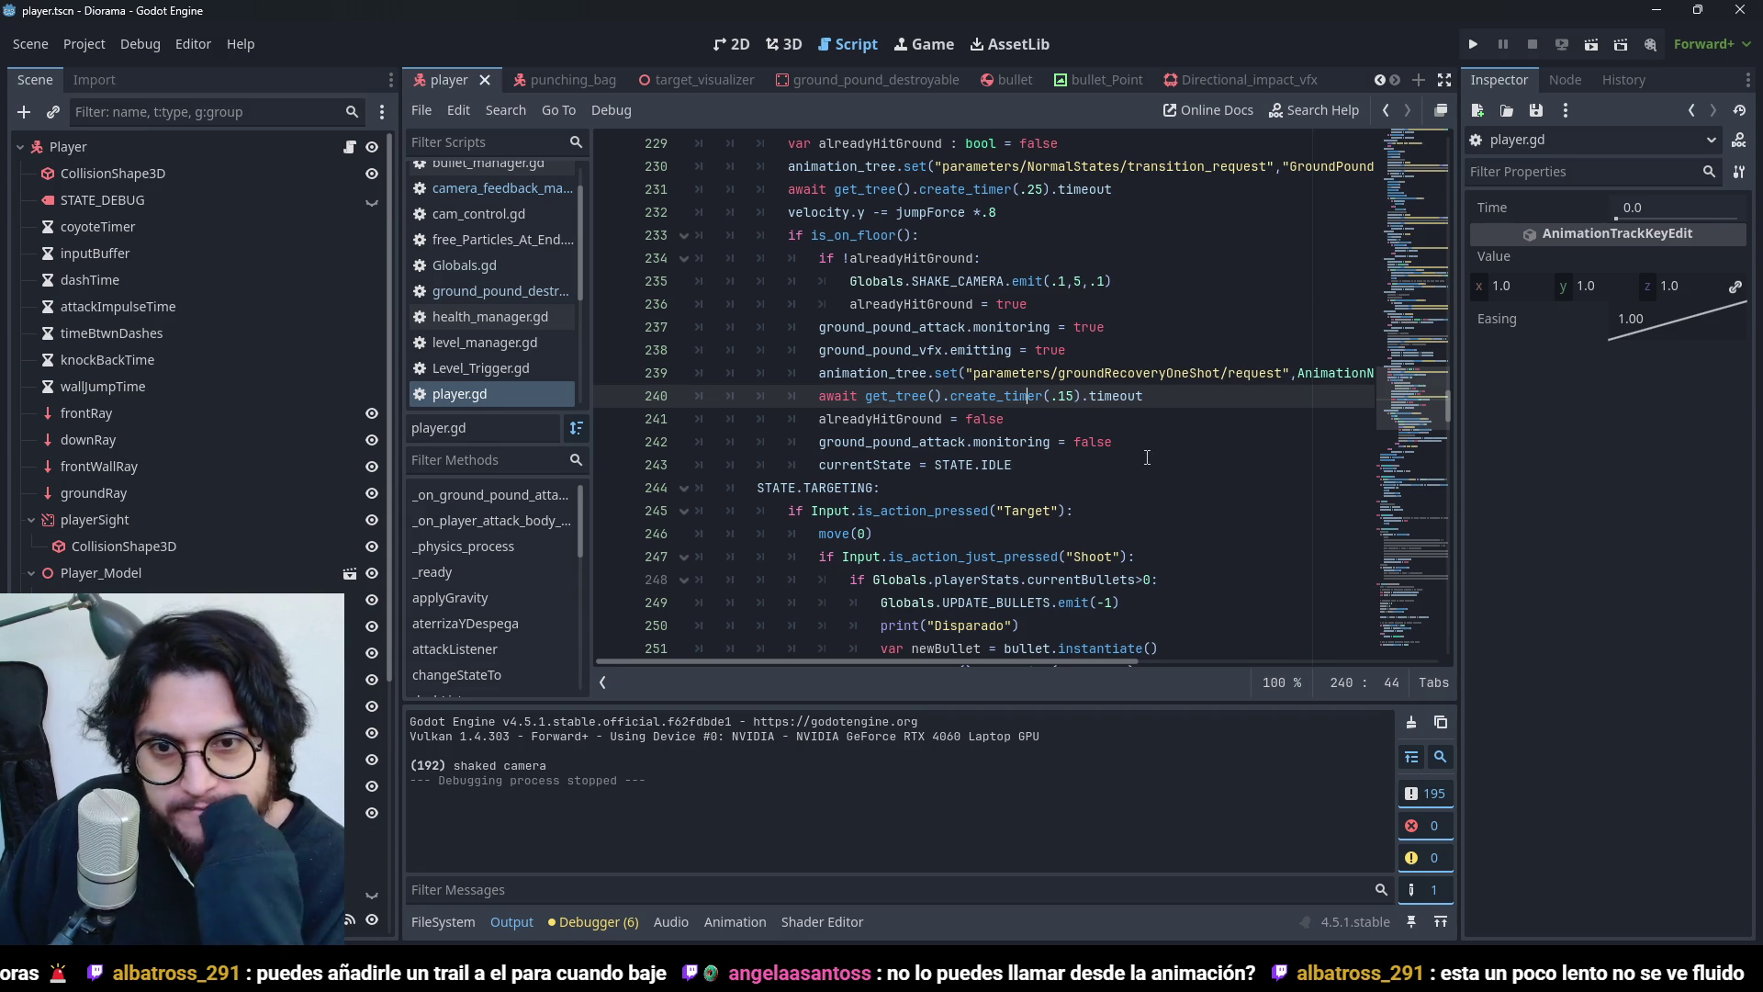
- Highlight alreadyHitGround's uses and select its local declaration on line 229
click(1014, 267)
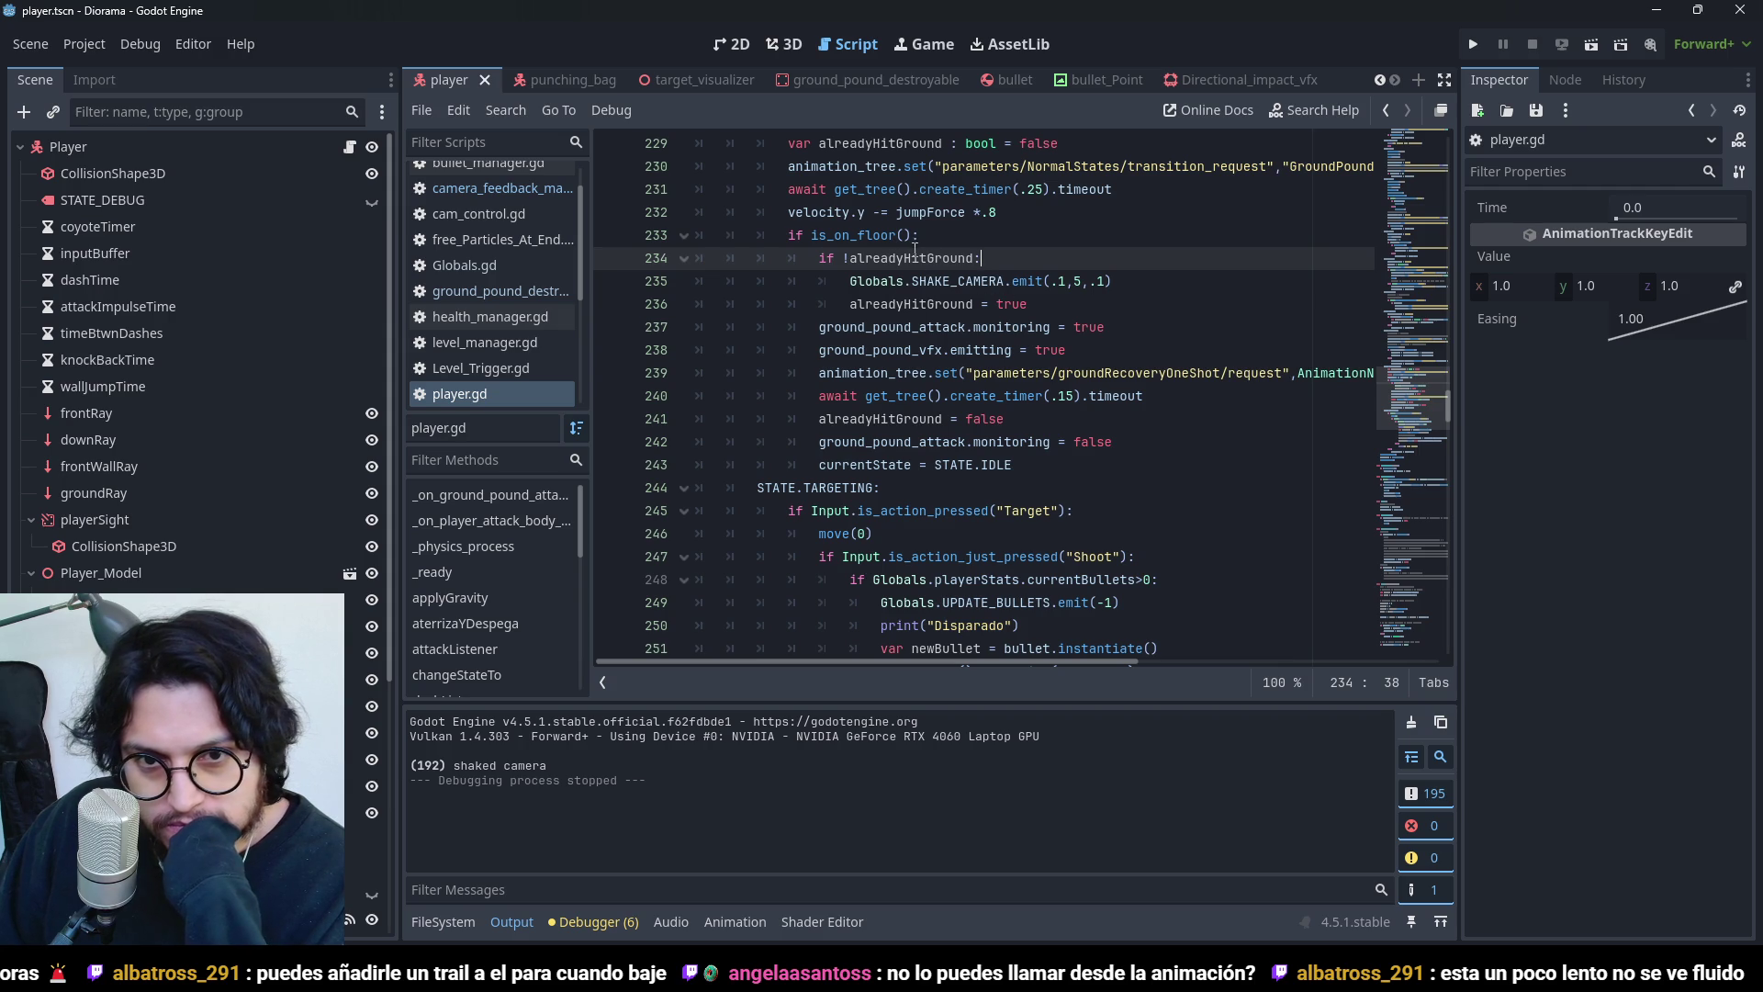
double_click(872, 304)
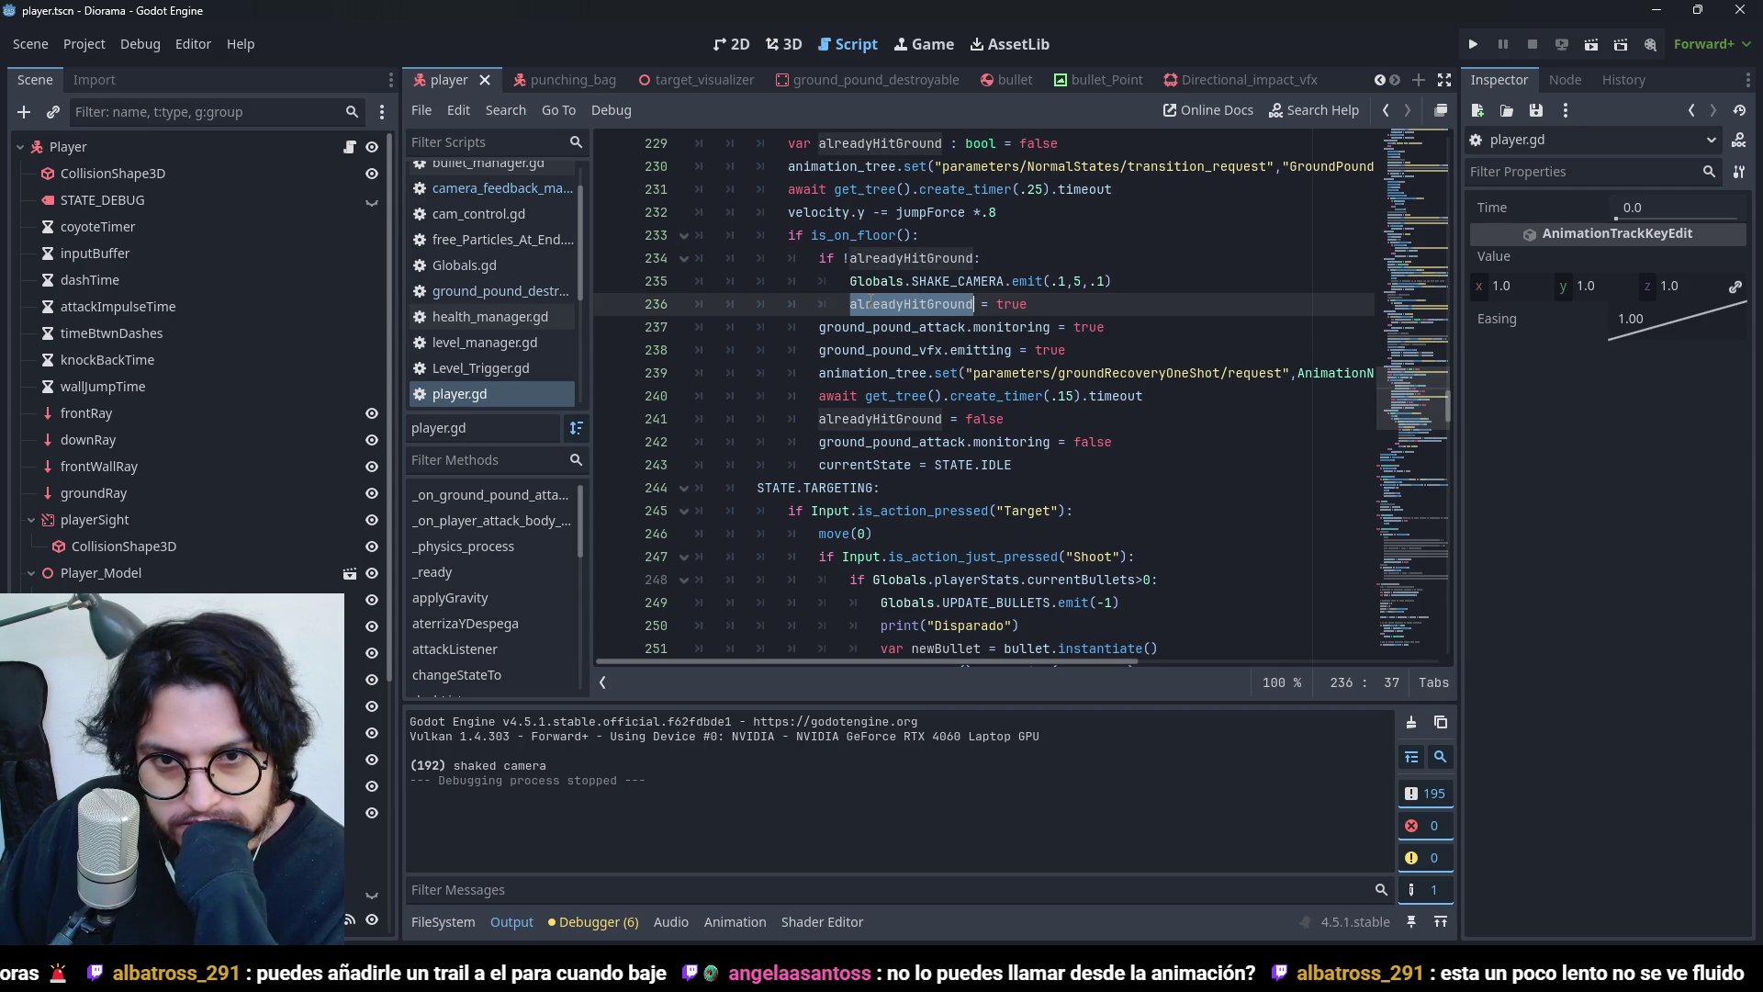
scroll(1074, 503, up, 2)
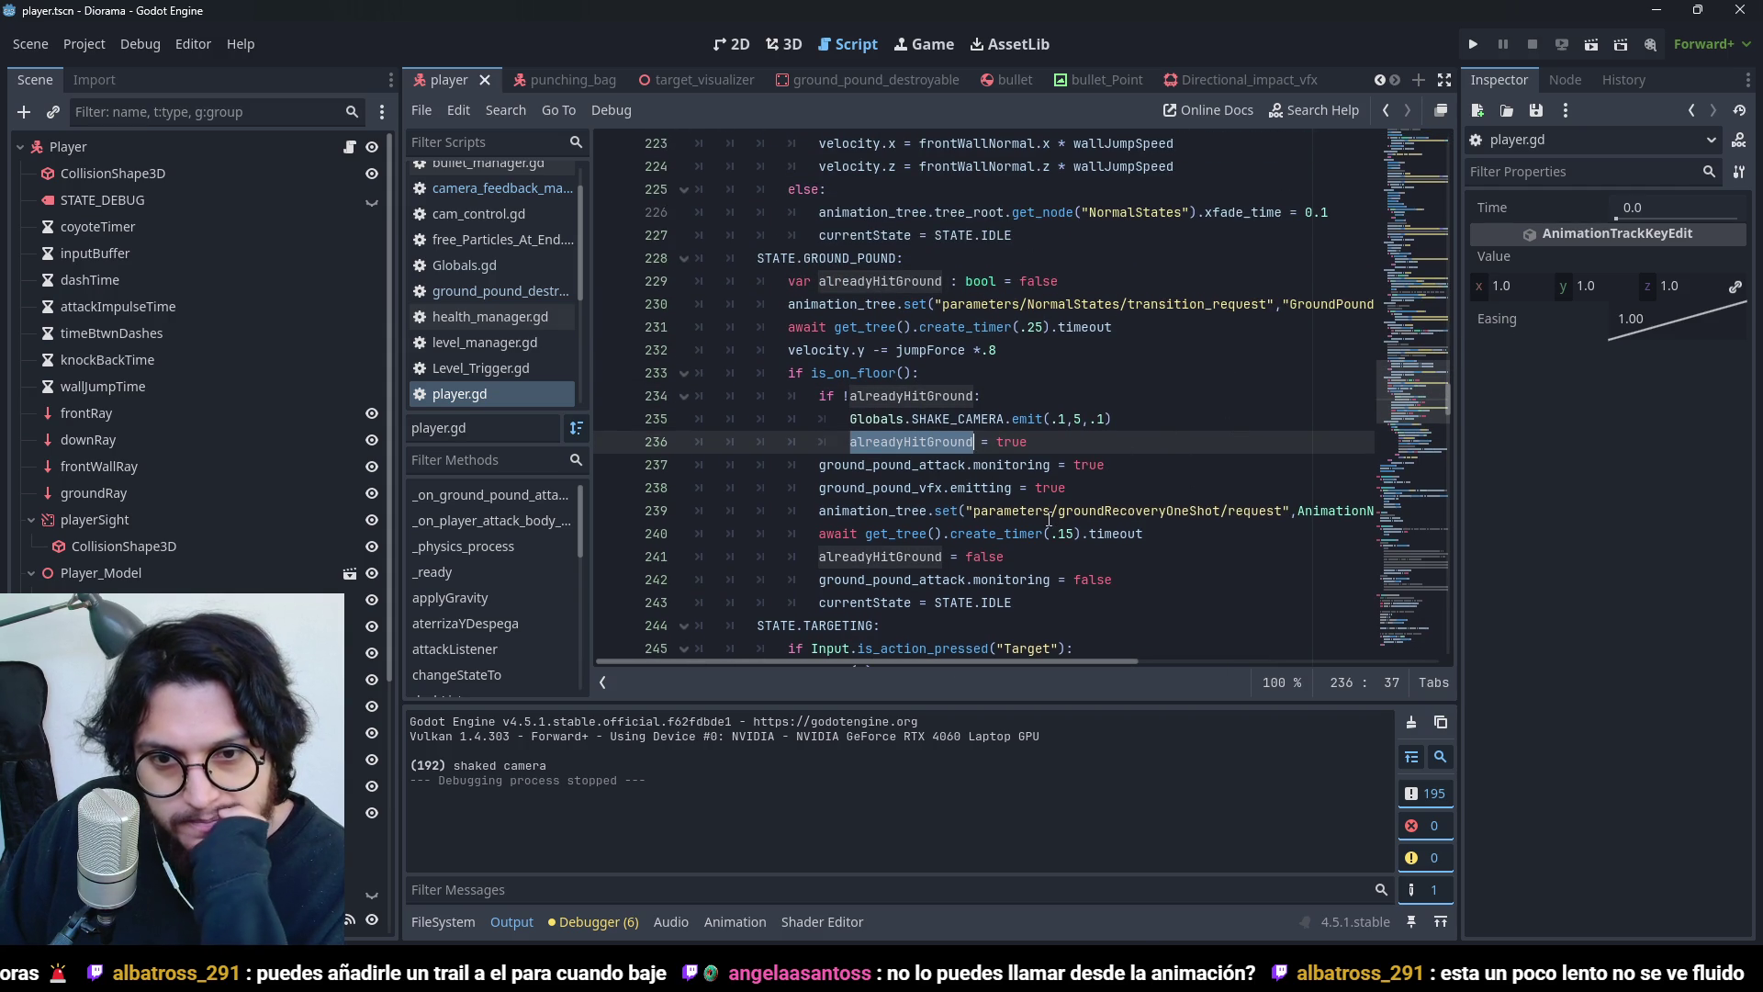
click(946, 401)
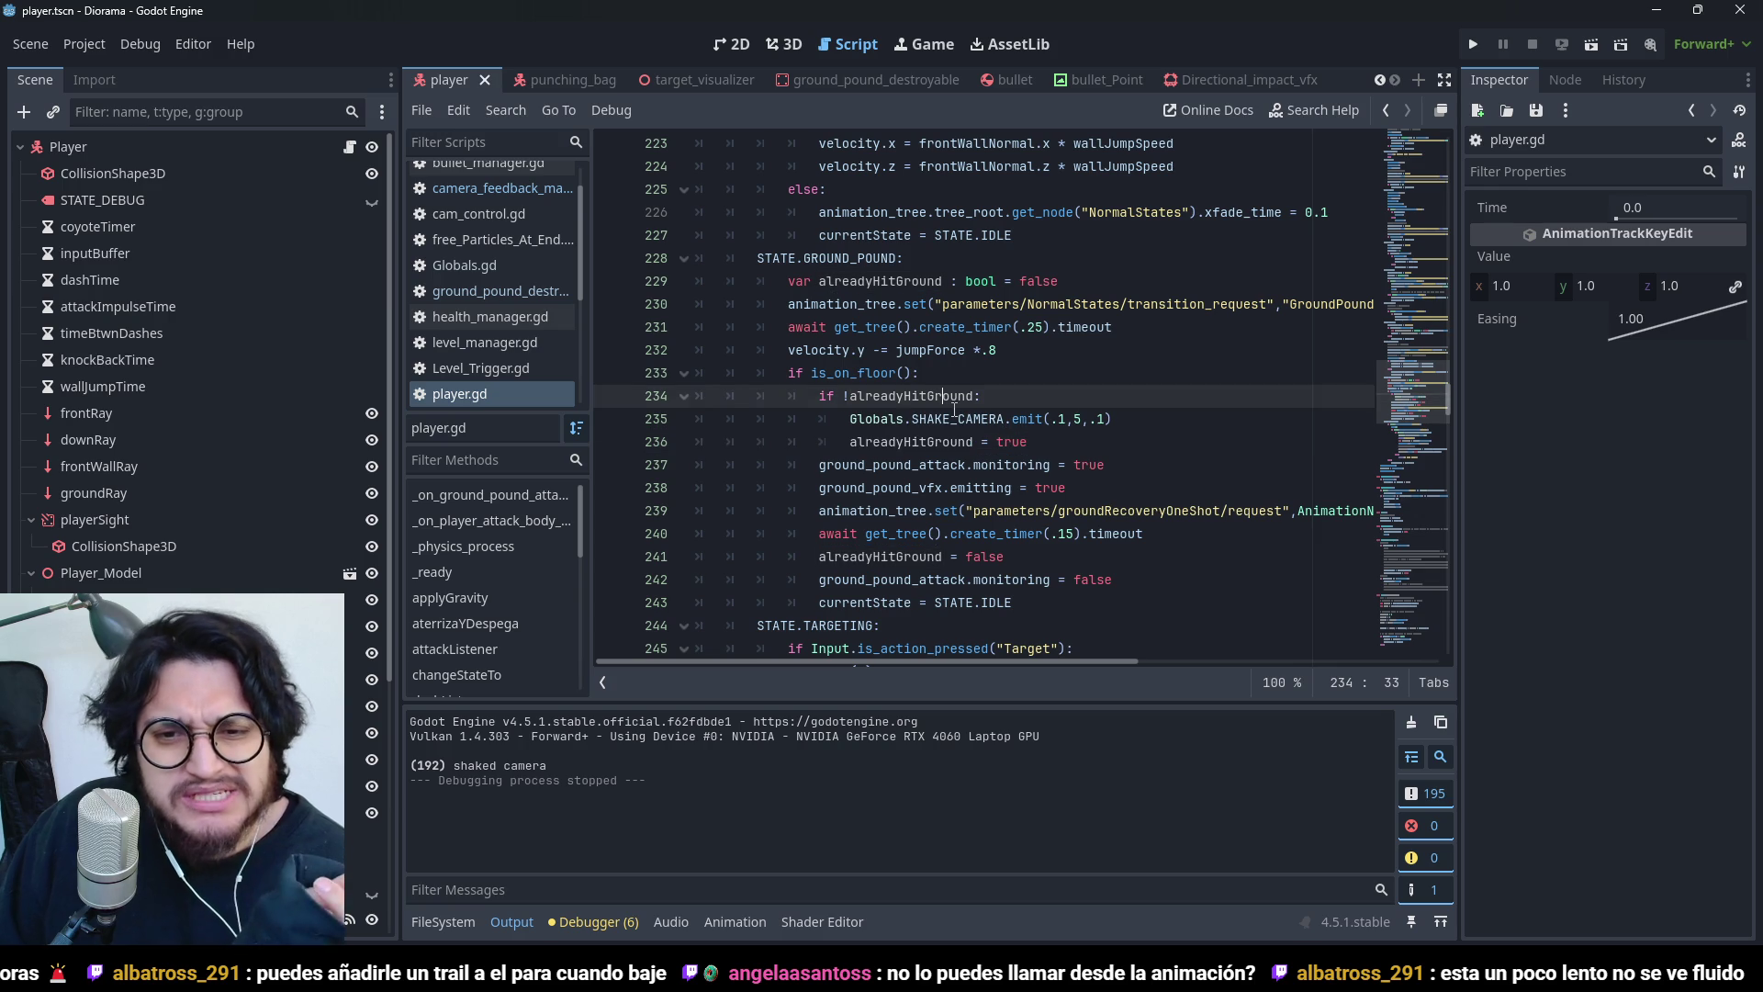
click(955, 411)
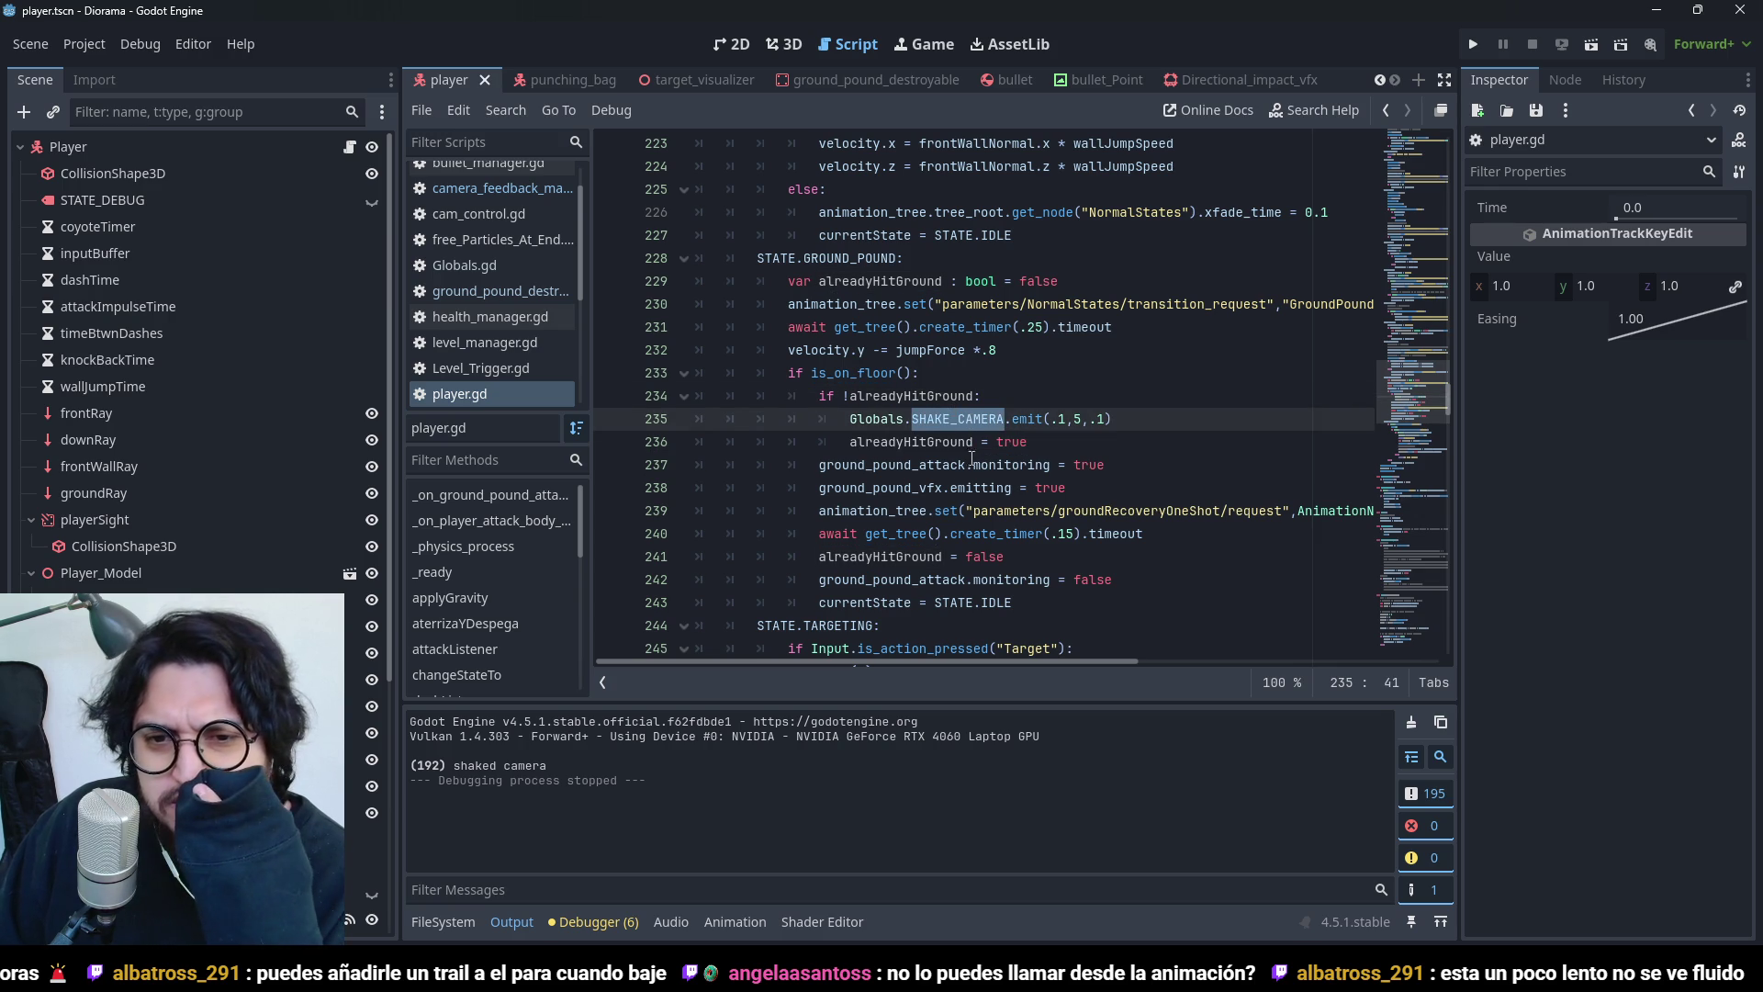
double_click(913, 397)
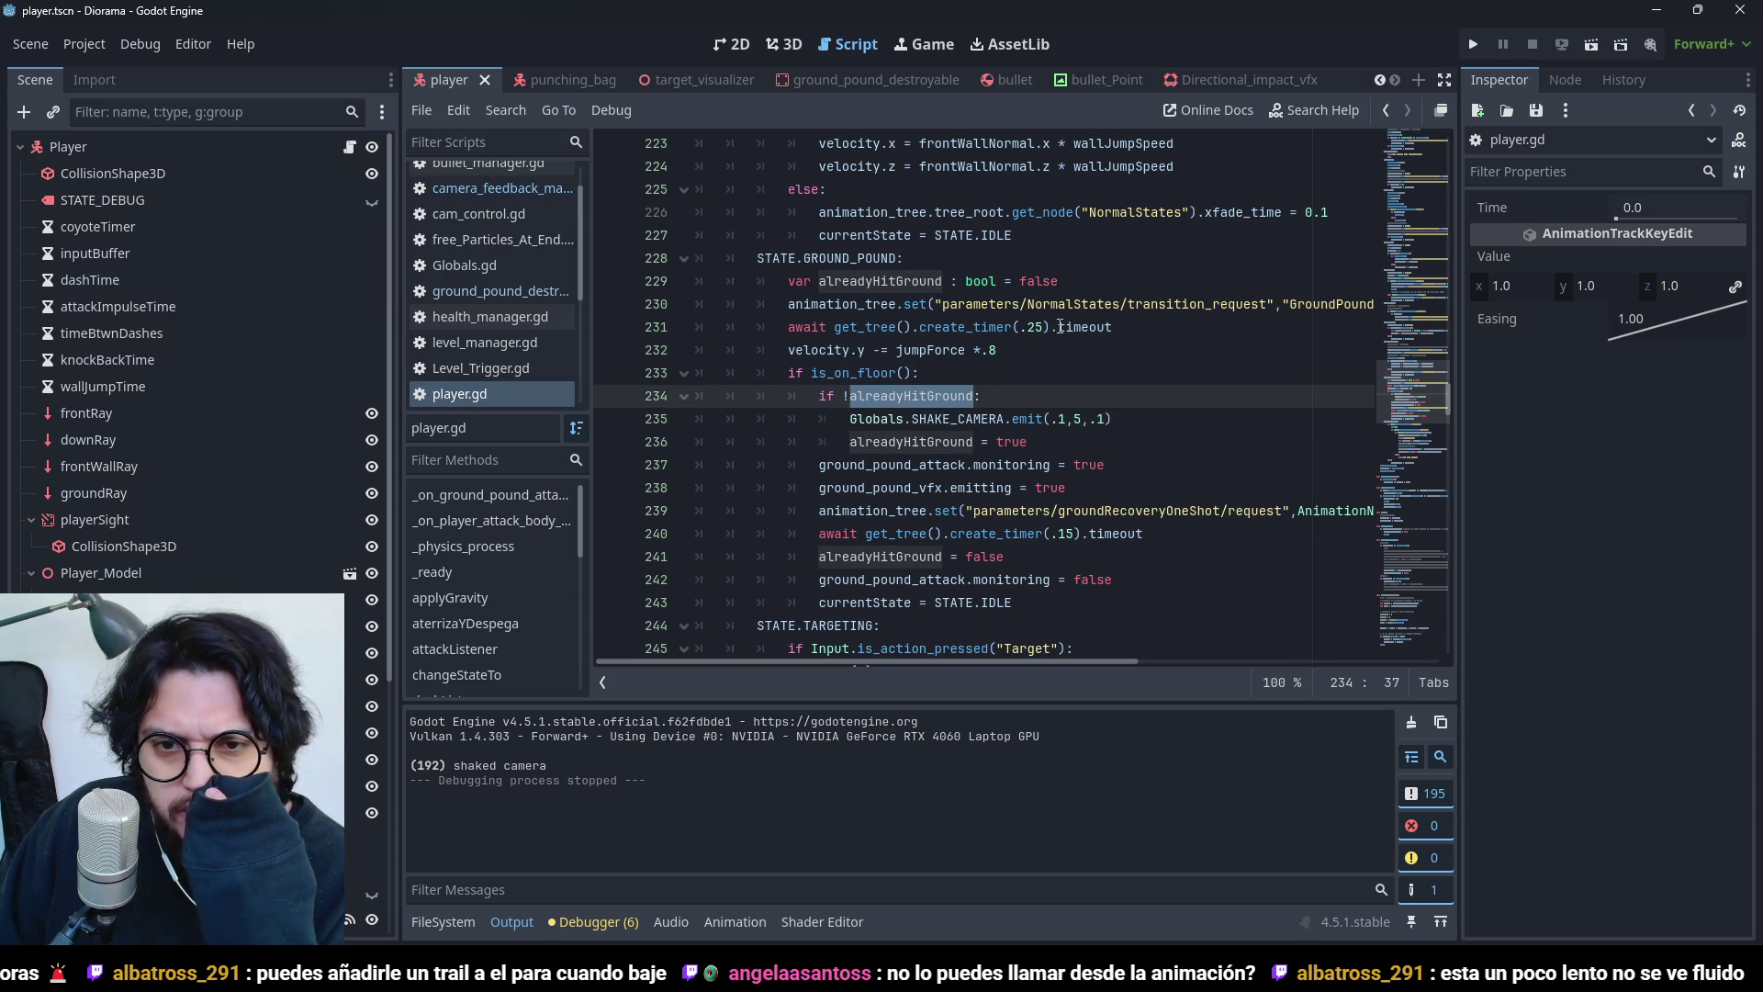
drag(1095, 280, 781, 291)
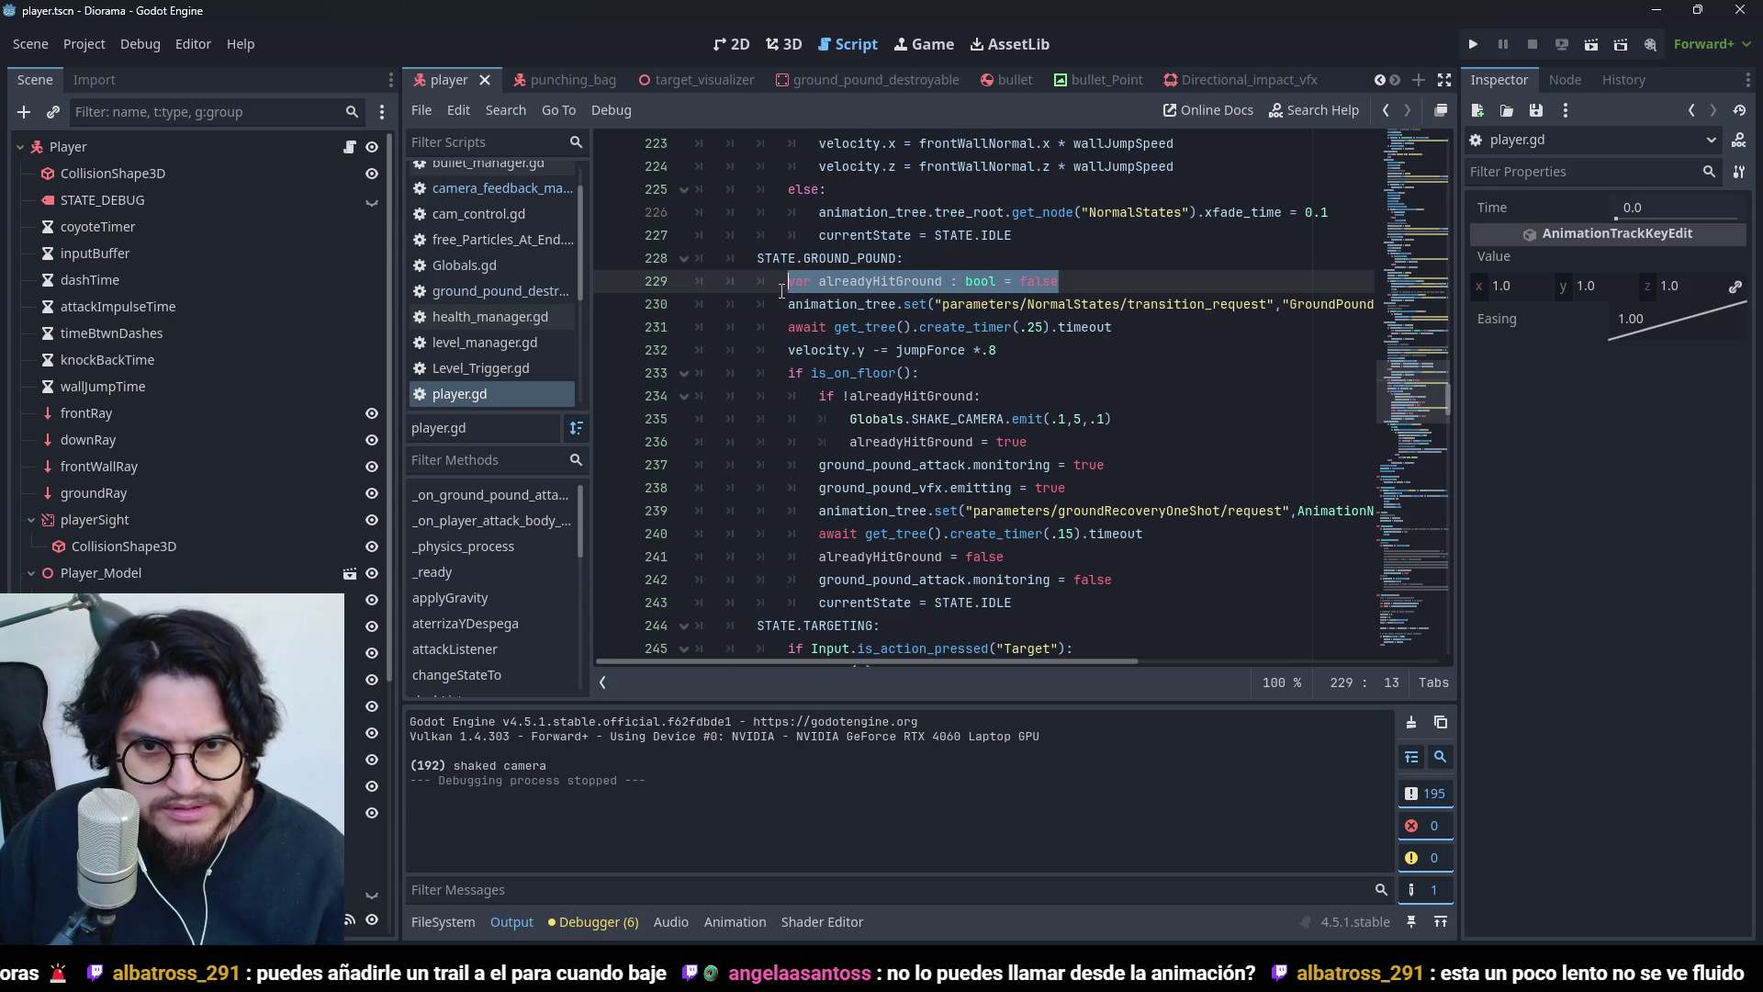
- Cut the local alreadyHitGround declaration from line 229 and remove the empty line
key(ctrl+x)
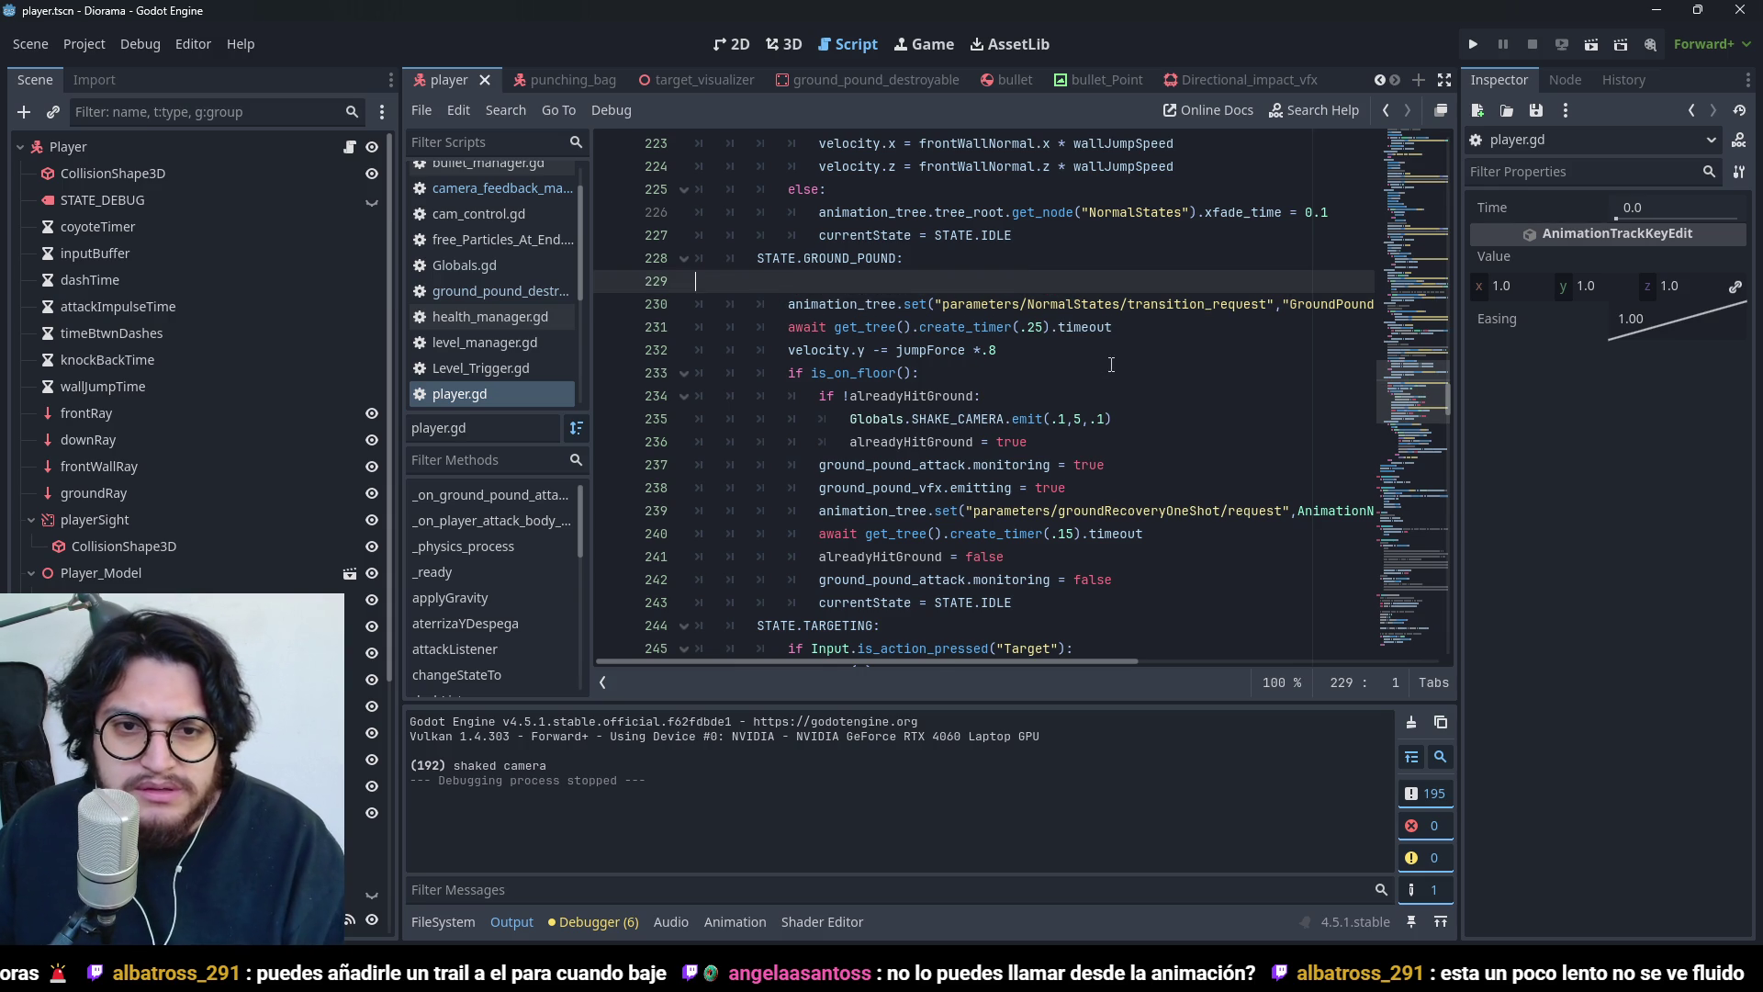
key(BackSpace)
scroll(1139, 395, up, 9)
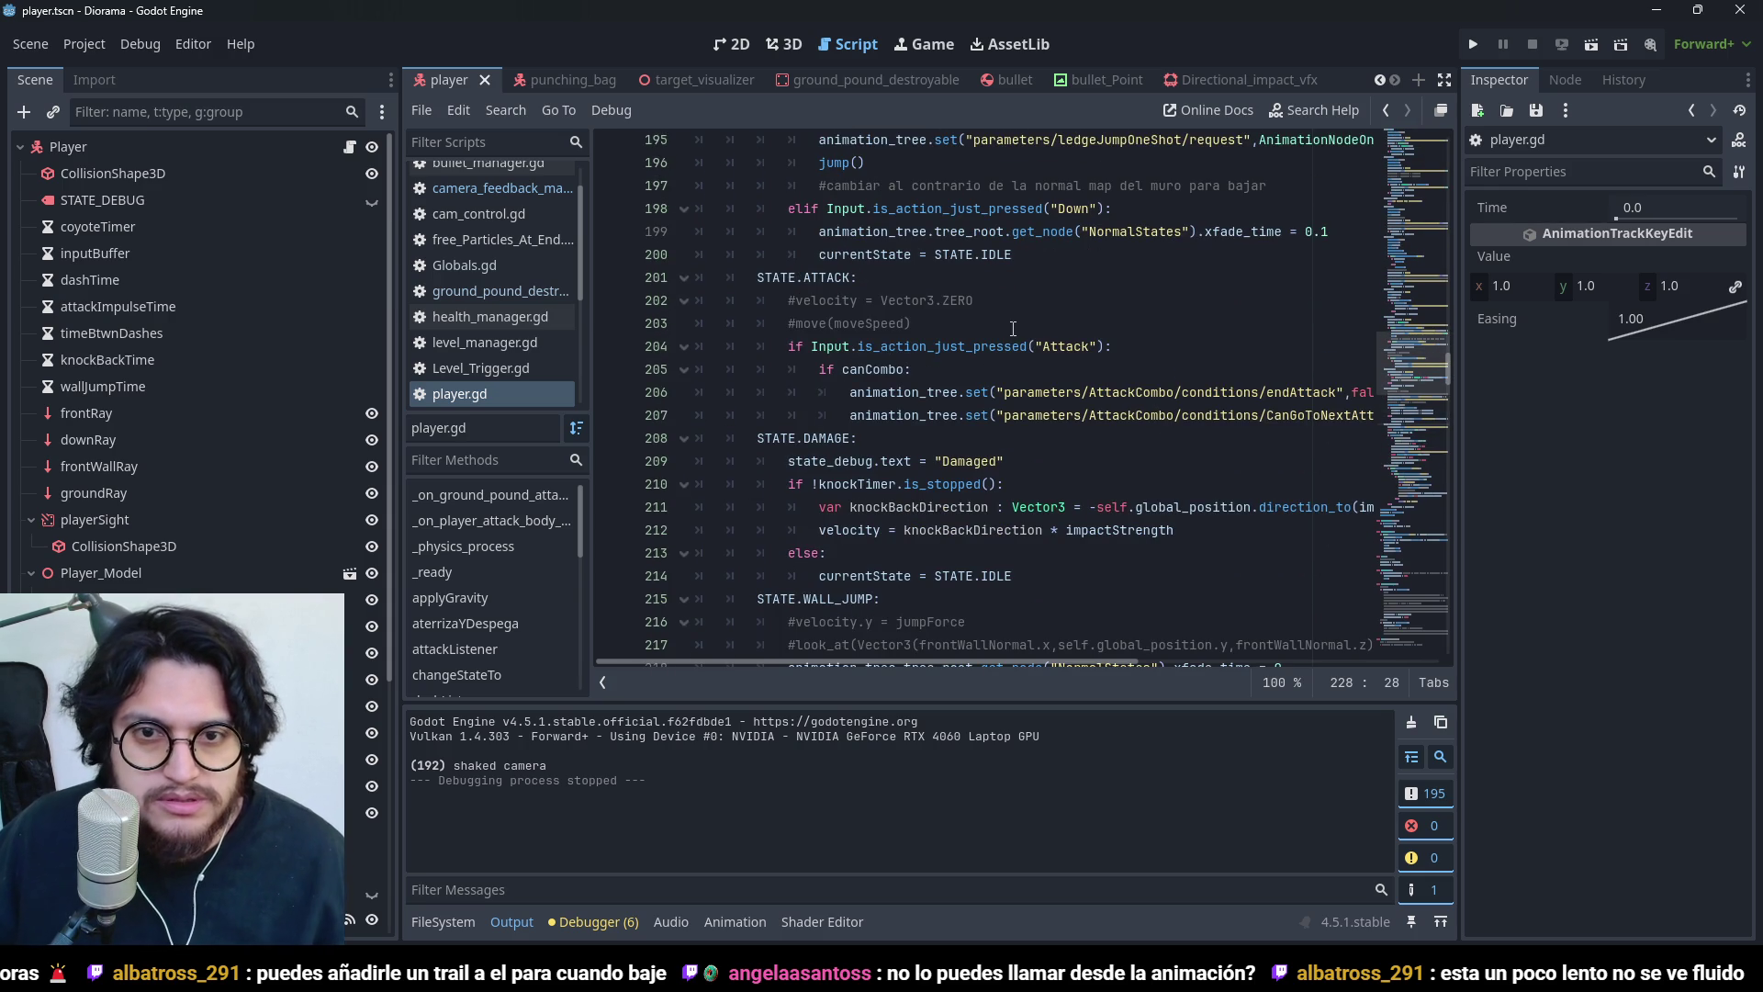
scroll(1011, 328, up, 20)
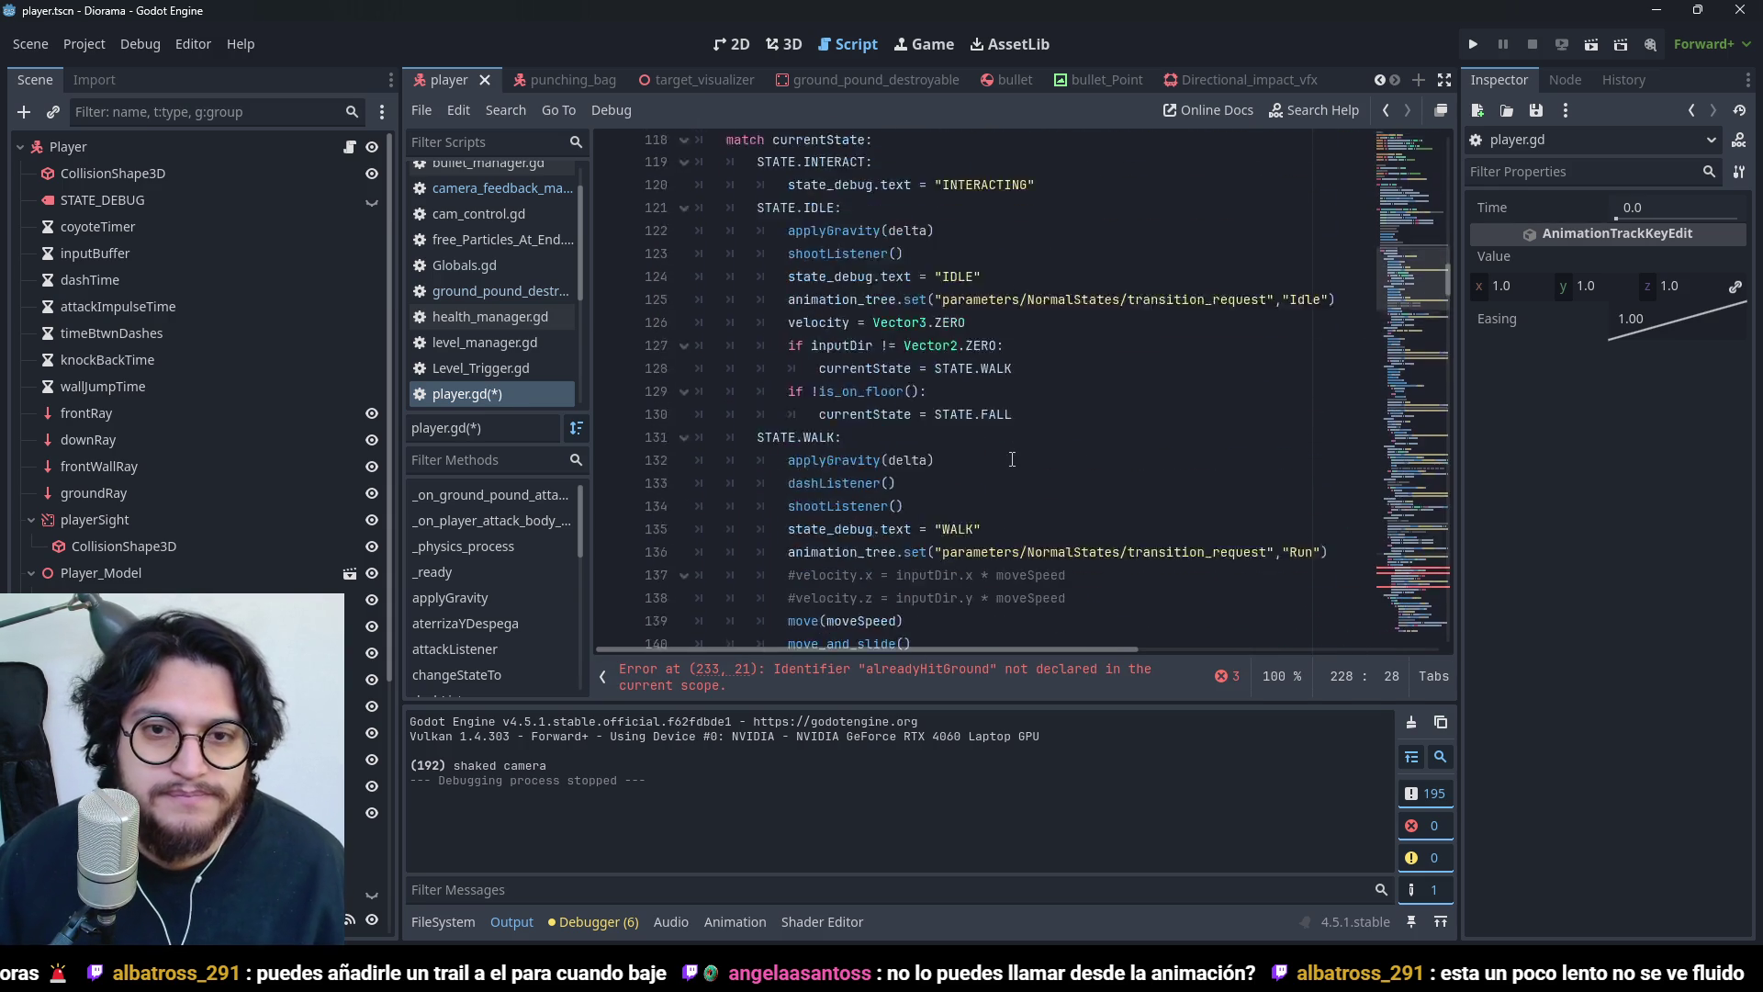
scroll(1012, 458, up, 4)
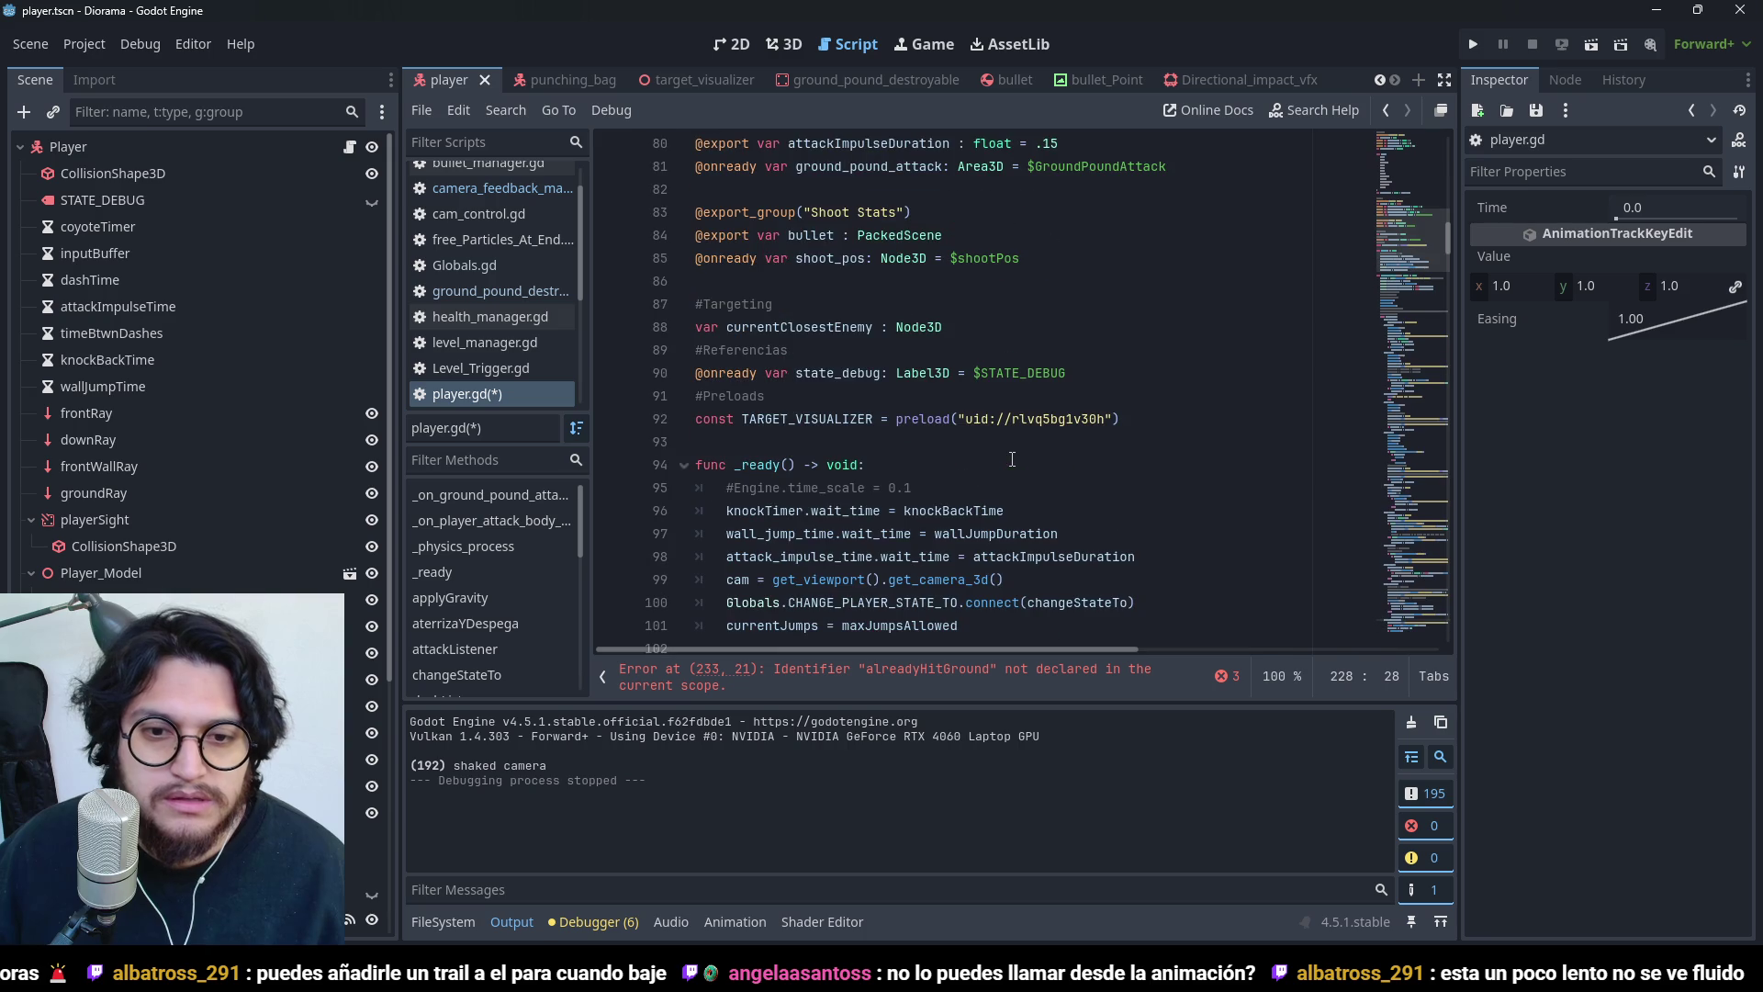
scroll(1012, 458, down, 4)
scroll(1012, 458, up, 8)
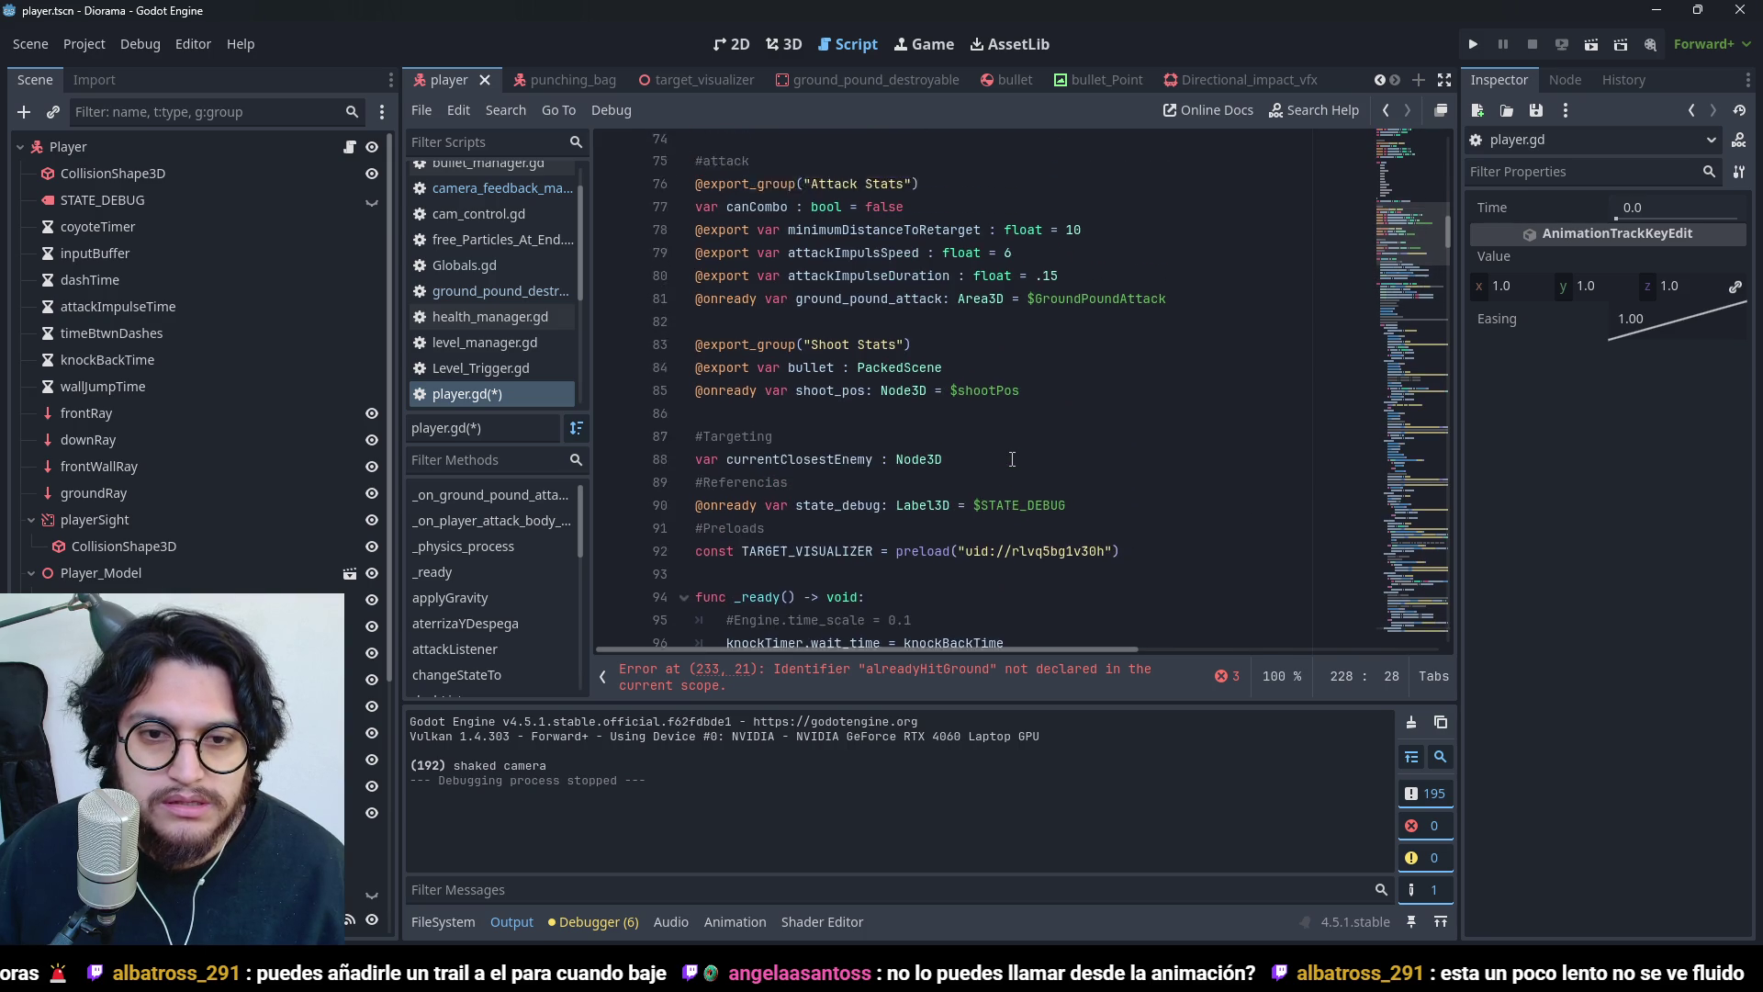
scroll(1012, 458, up, 1)
- Declare alreadyHitGround after ground_pound_attack under Attack Stats, save, and run the game
click(1180, 510)
key(Return)
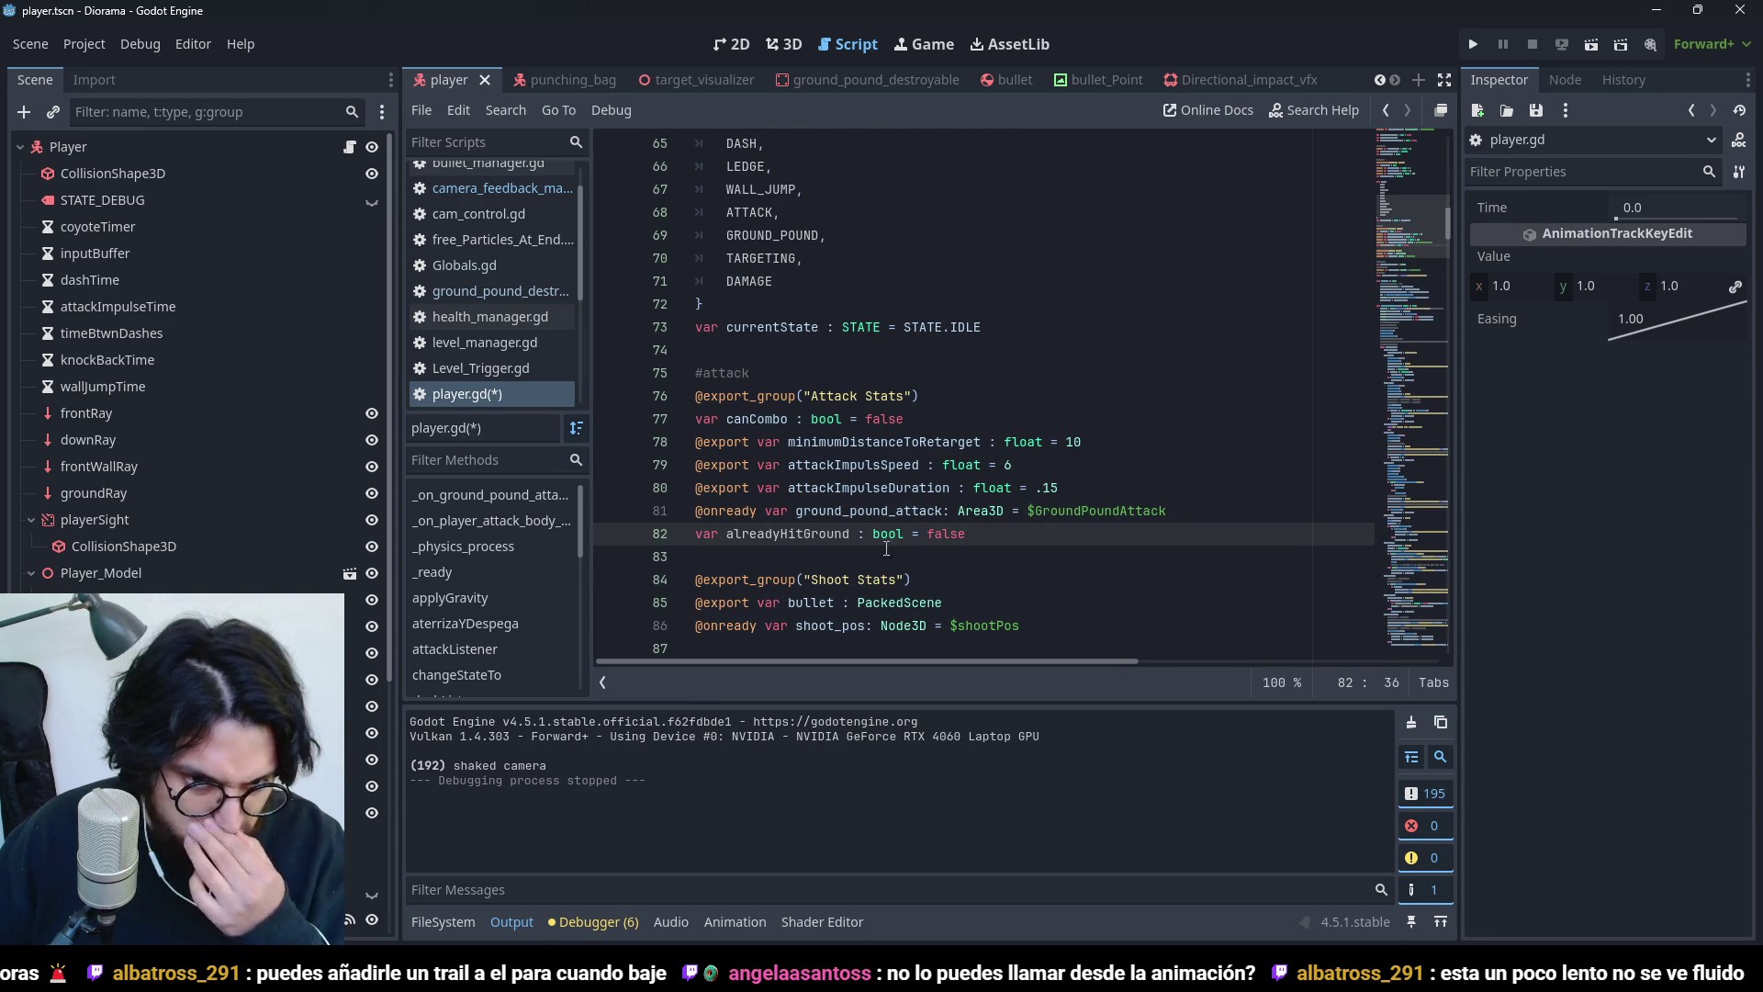
key(ctrl+s)
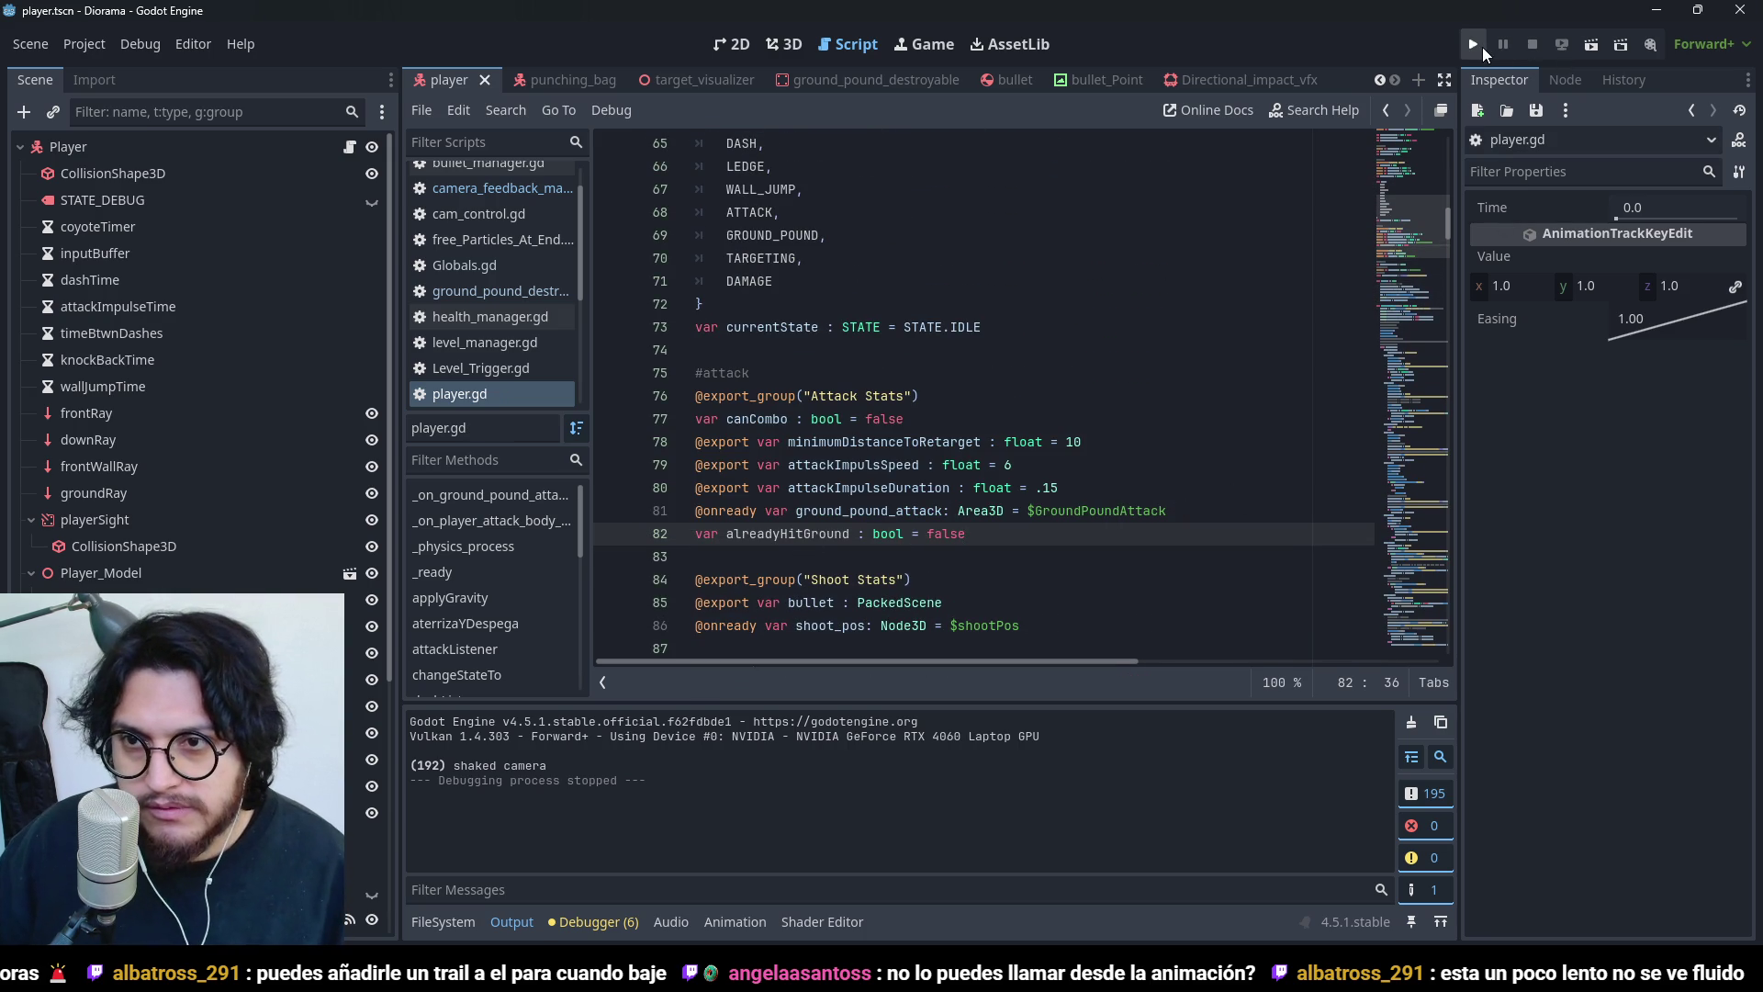
click(1476, 46)
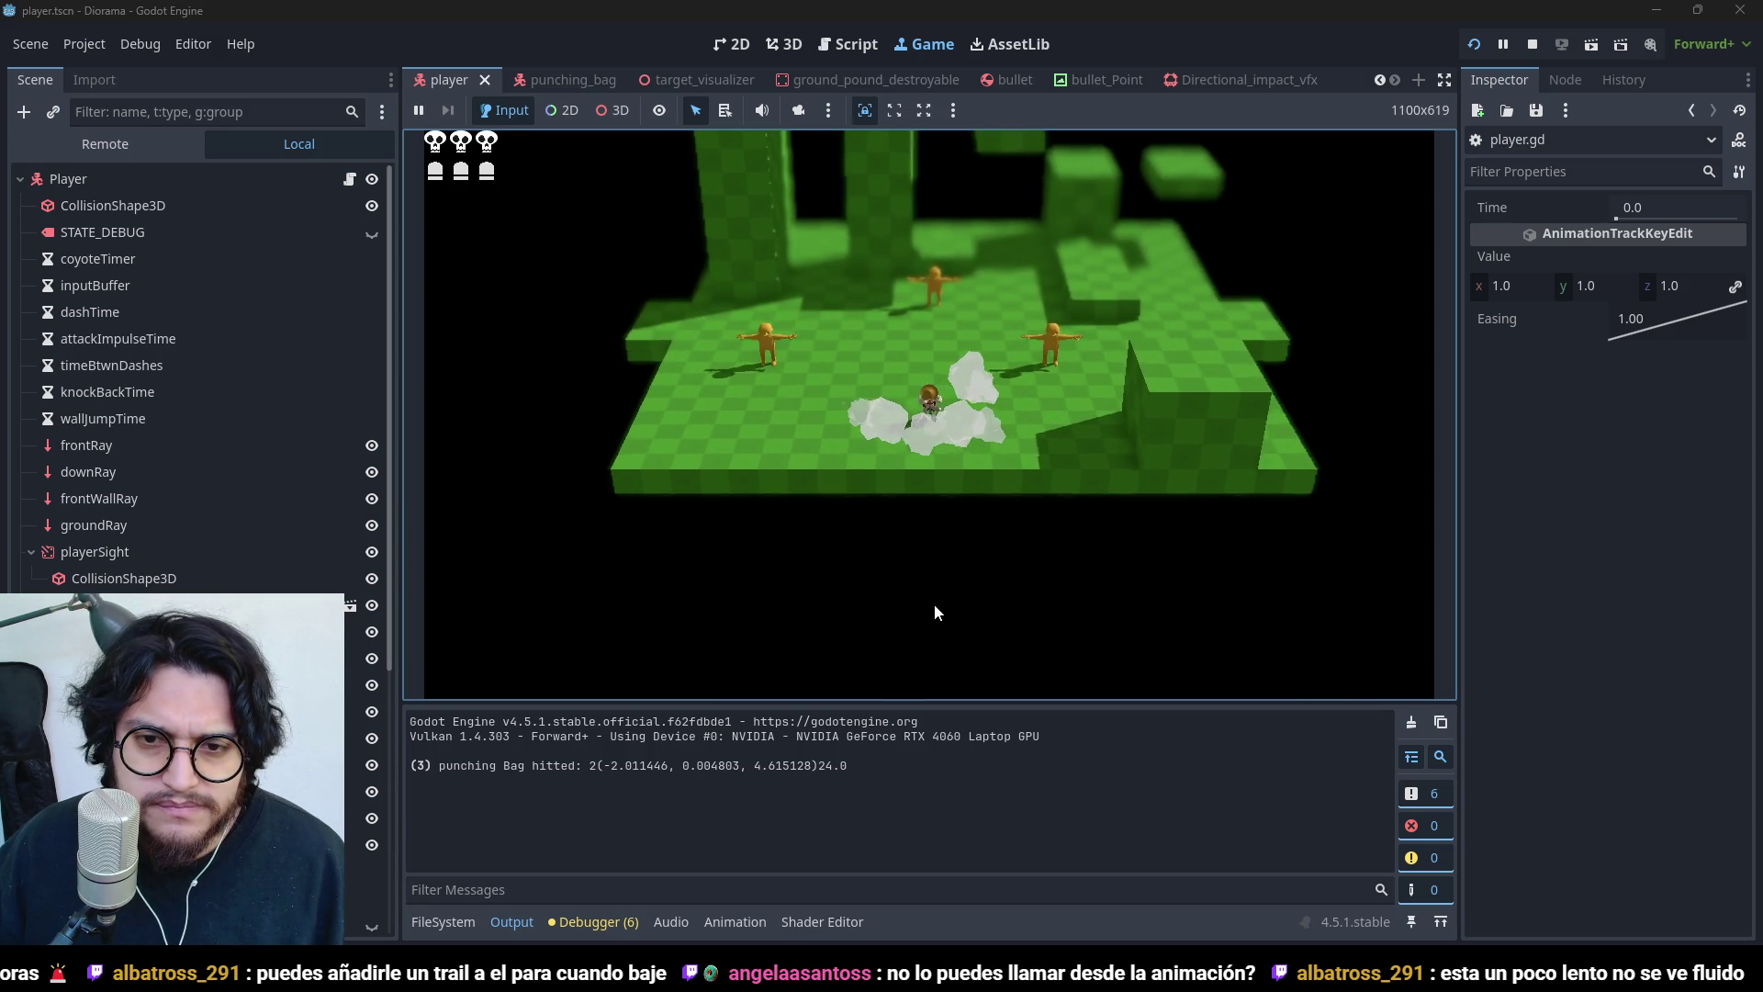
- Stop the test run after the punching bag hit is logged
key(F8)
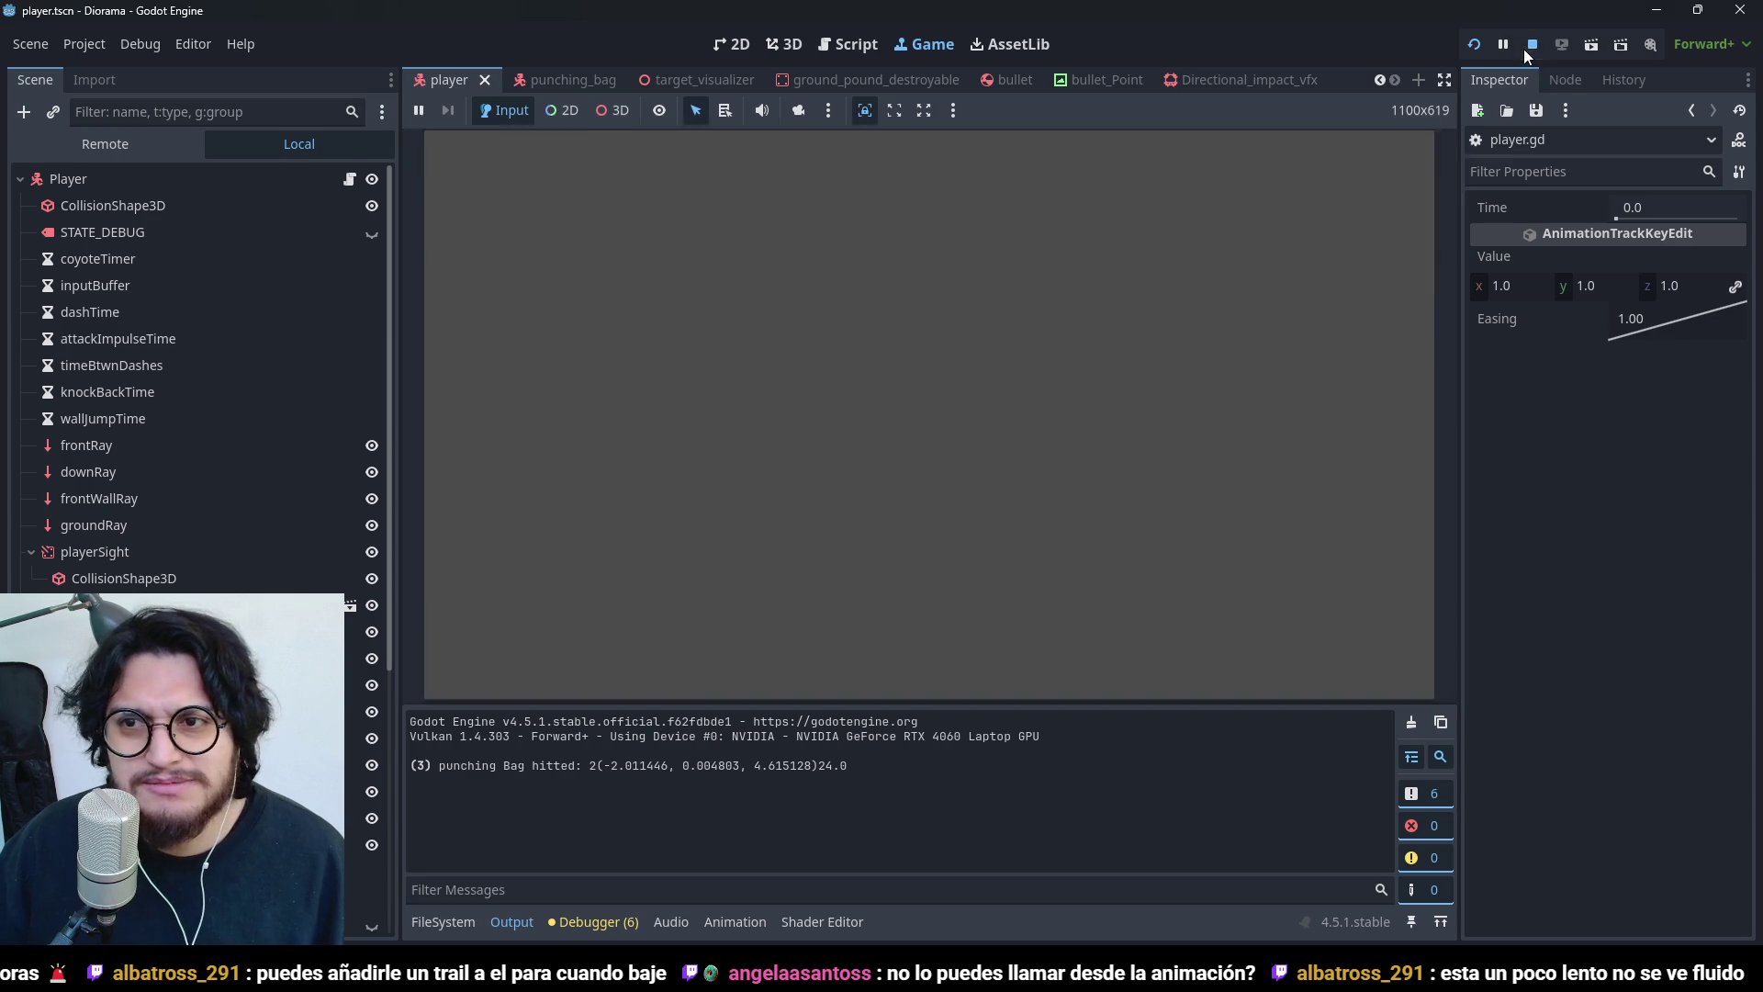
scroll(875, 534, down, 1)
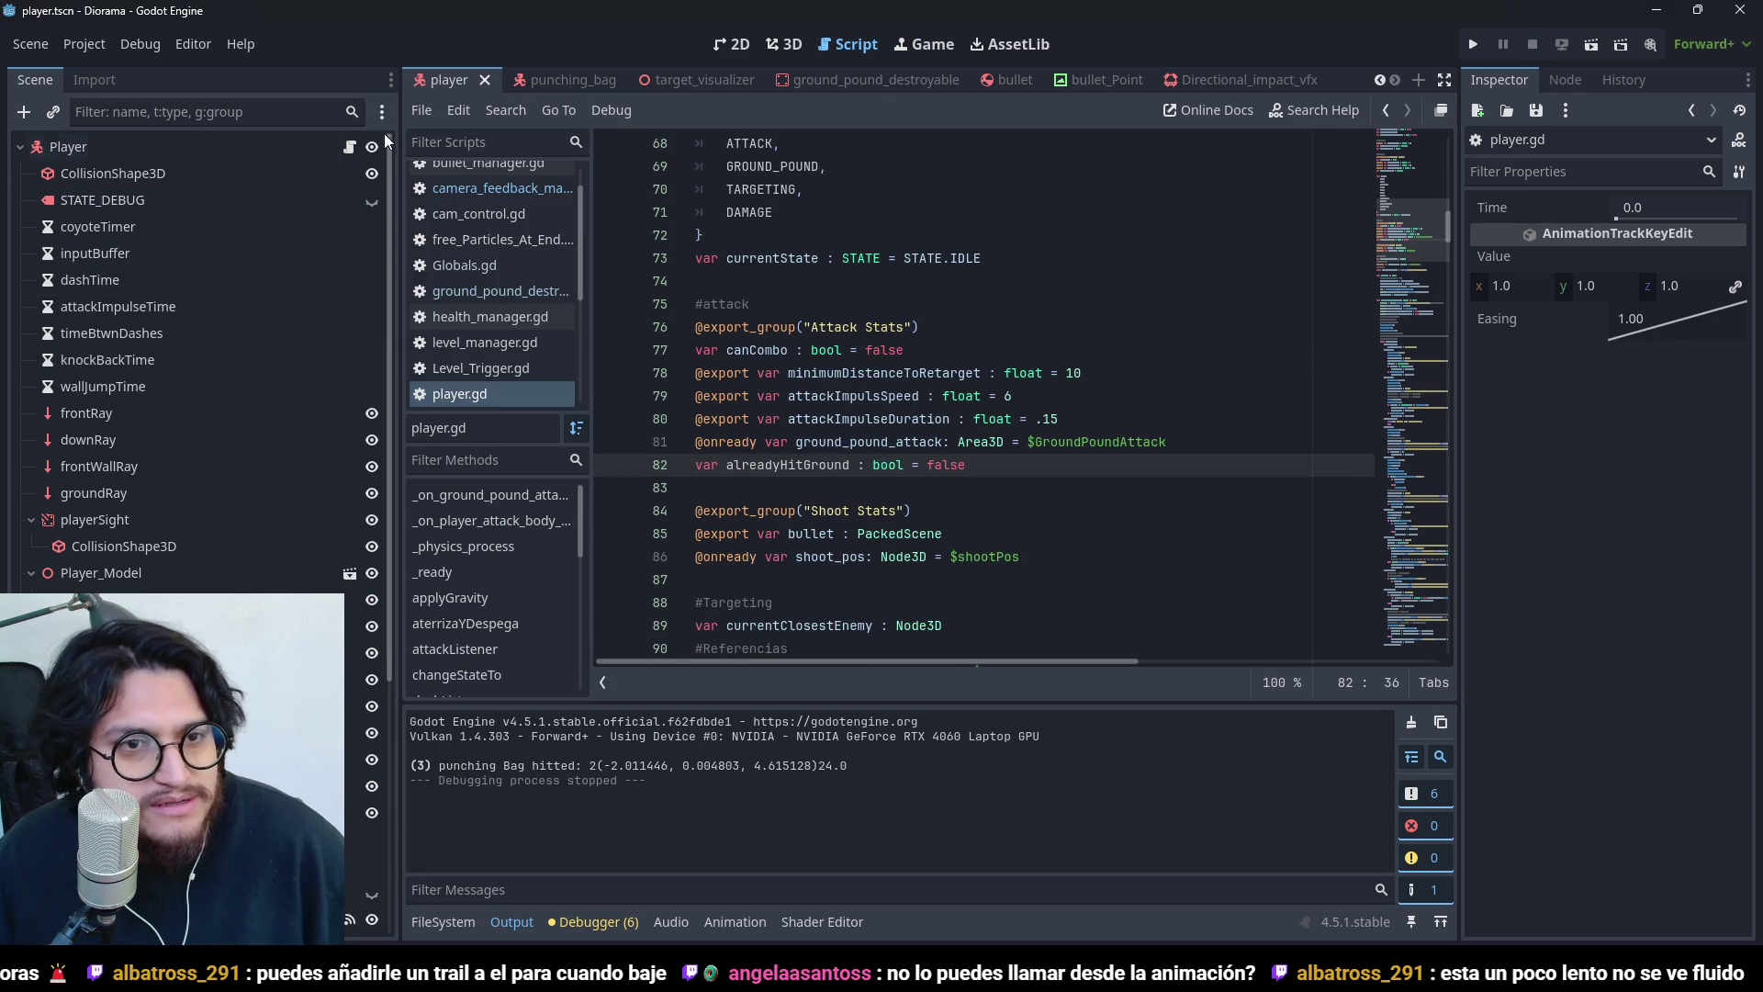
- Search player.gd with Ctrl+F for every use of alreadyHitGround
scroll(1117, 467, down, 5)
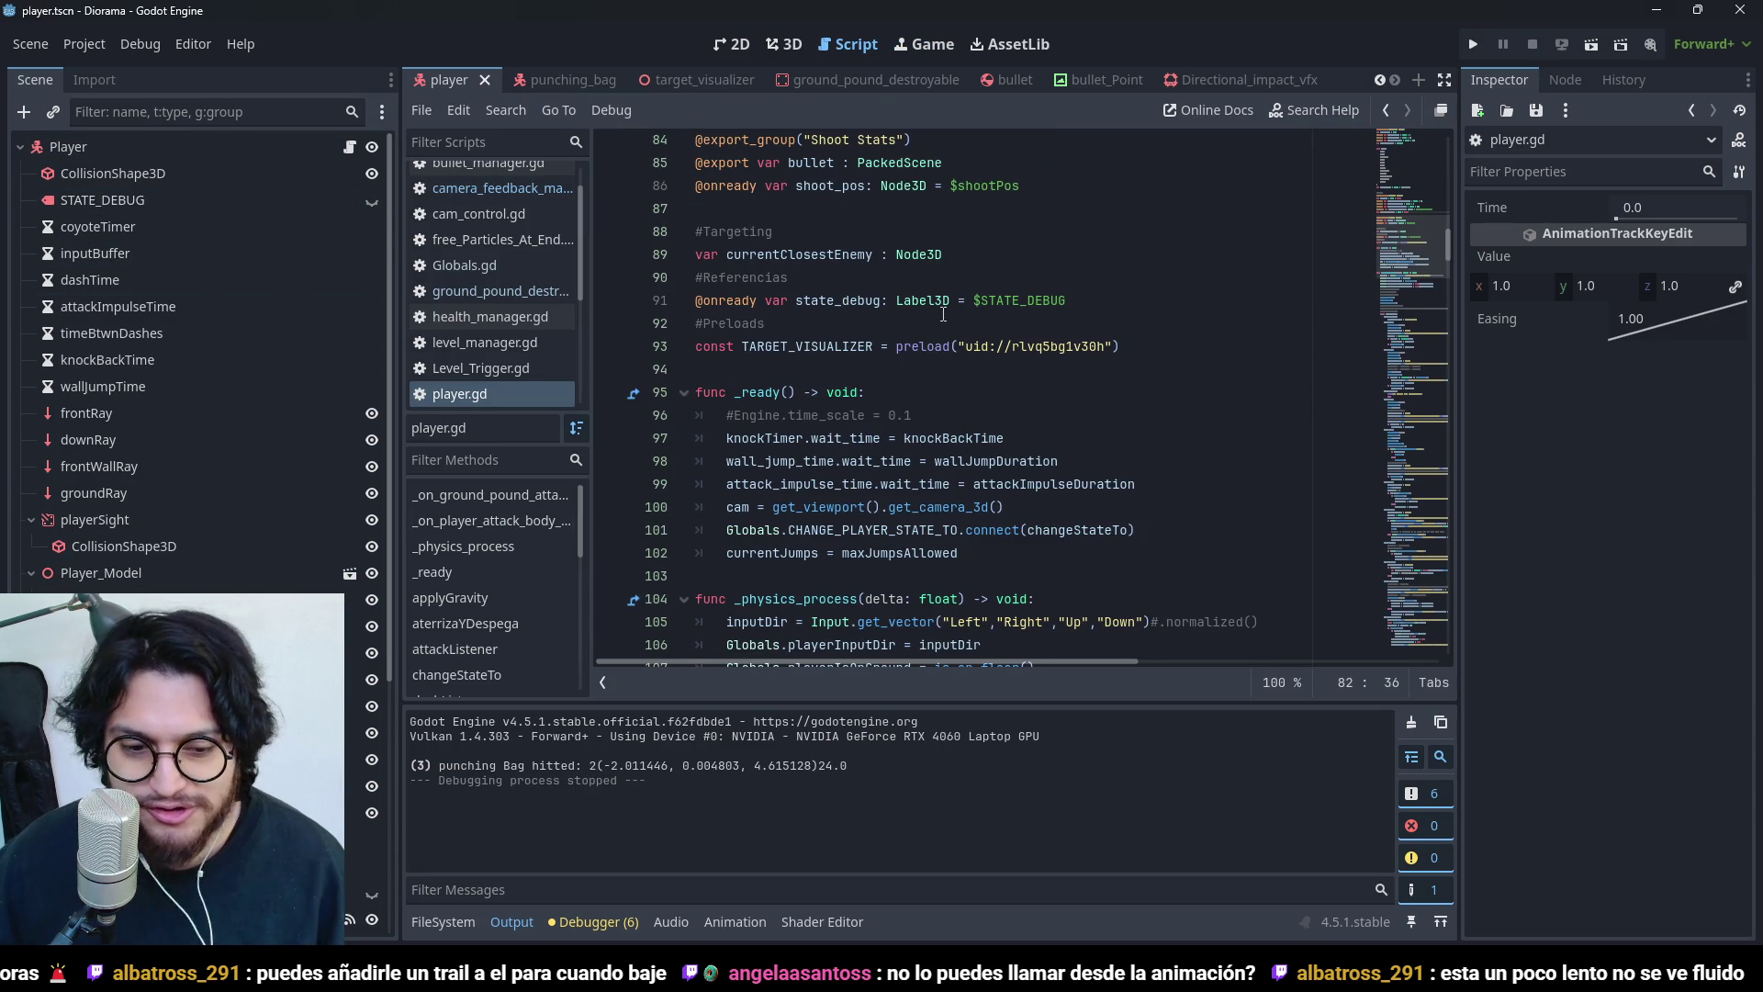
scroll(943, 314, up, 17)
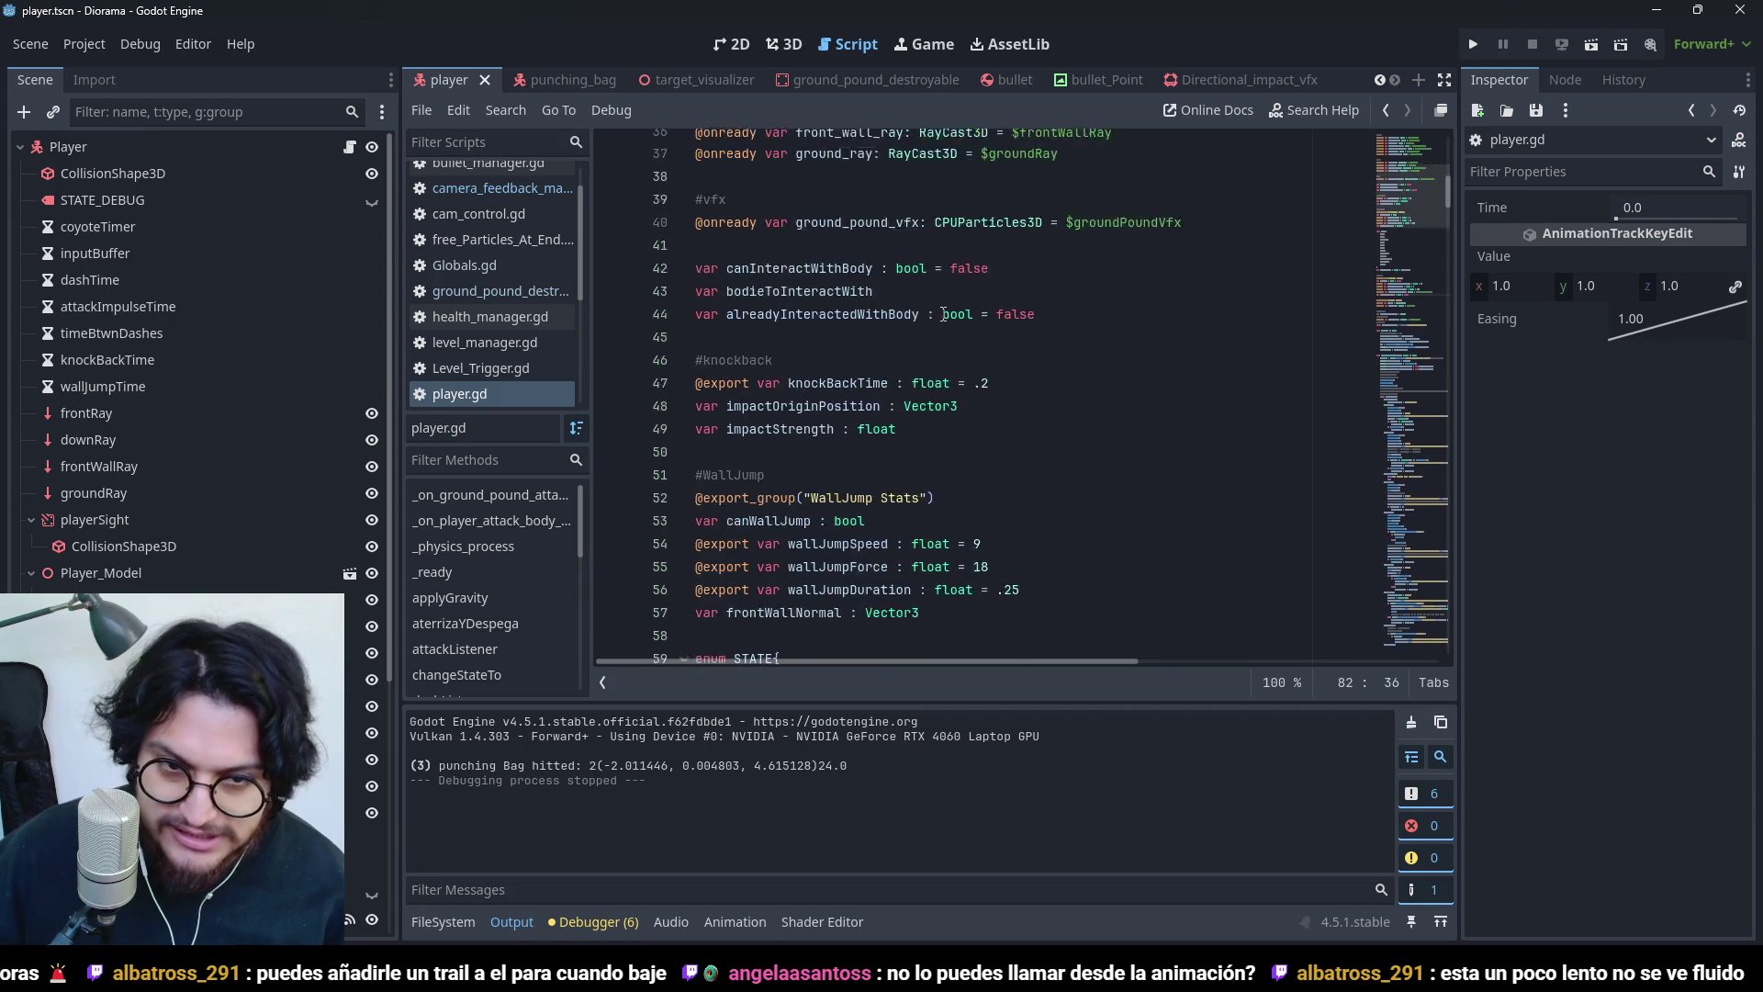
scroll(875, 363, down, 4)
scroll(882, 413, up, 6)
scroll(895, 497, down, 4)
scroll(869, 490, down, 1)
scroll(763, 475, up, 6)
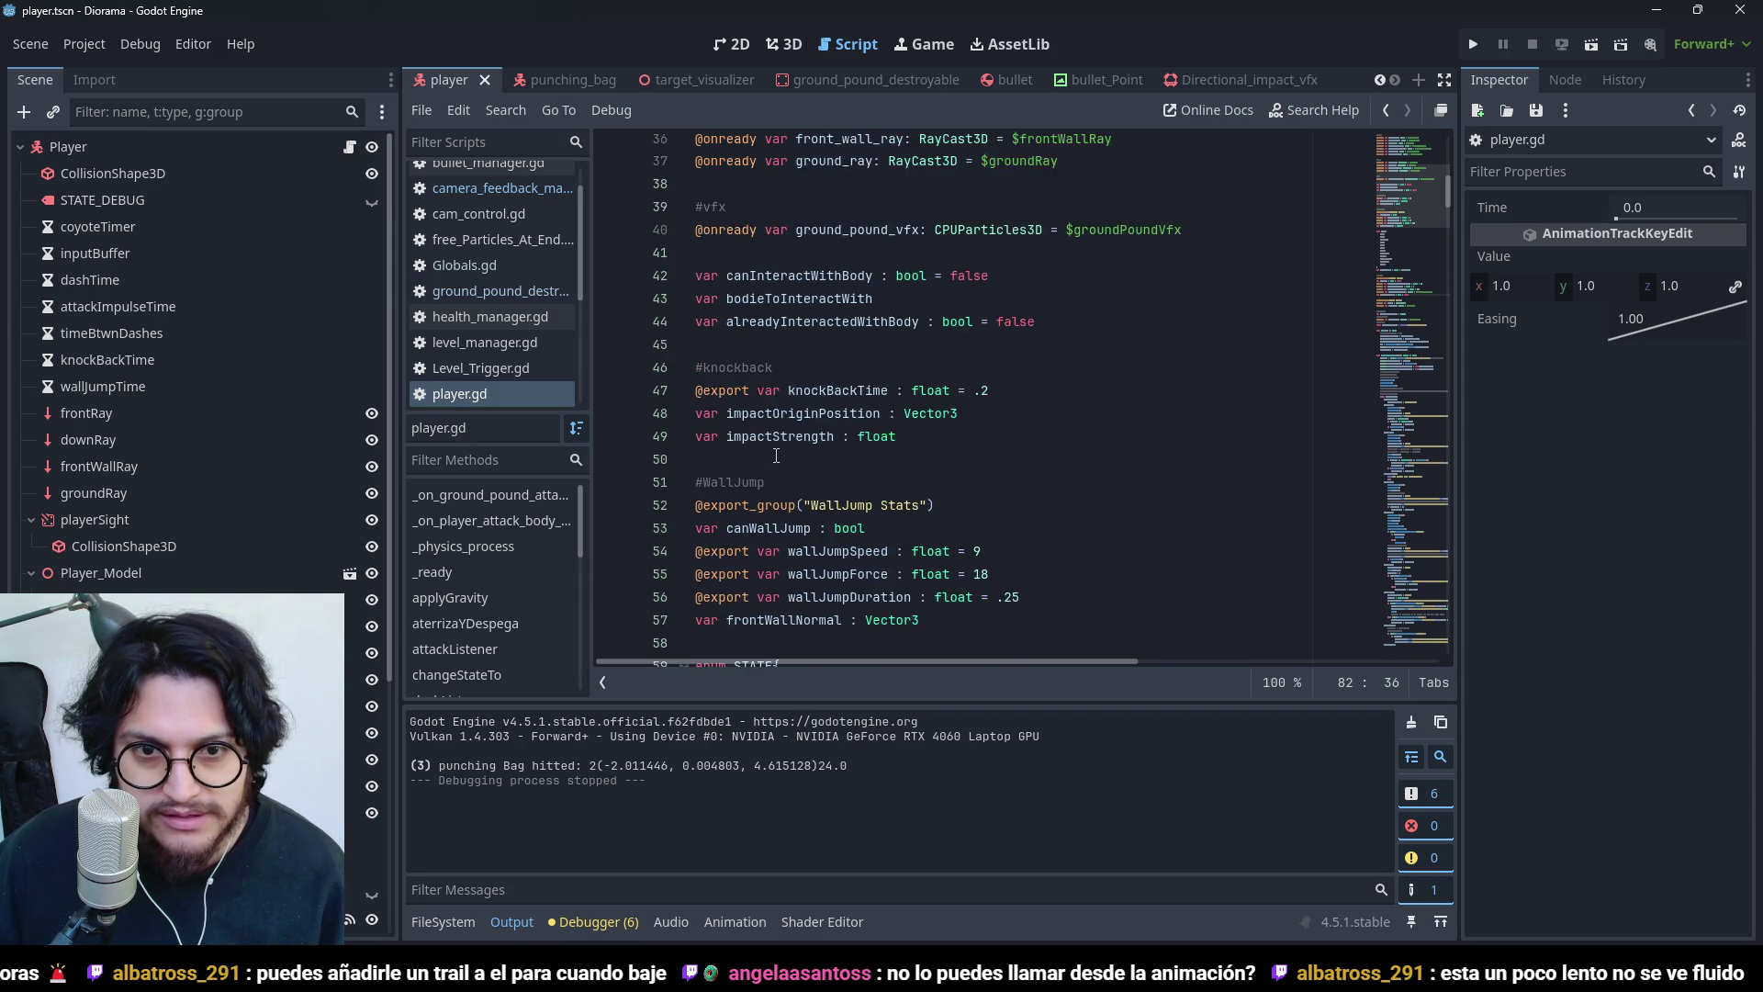
double_click(876, 504)
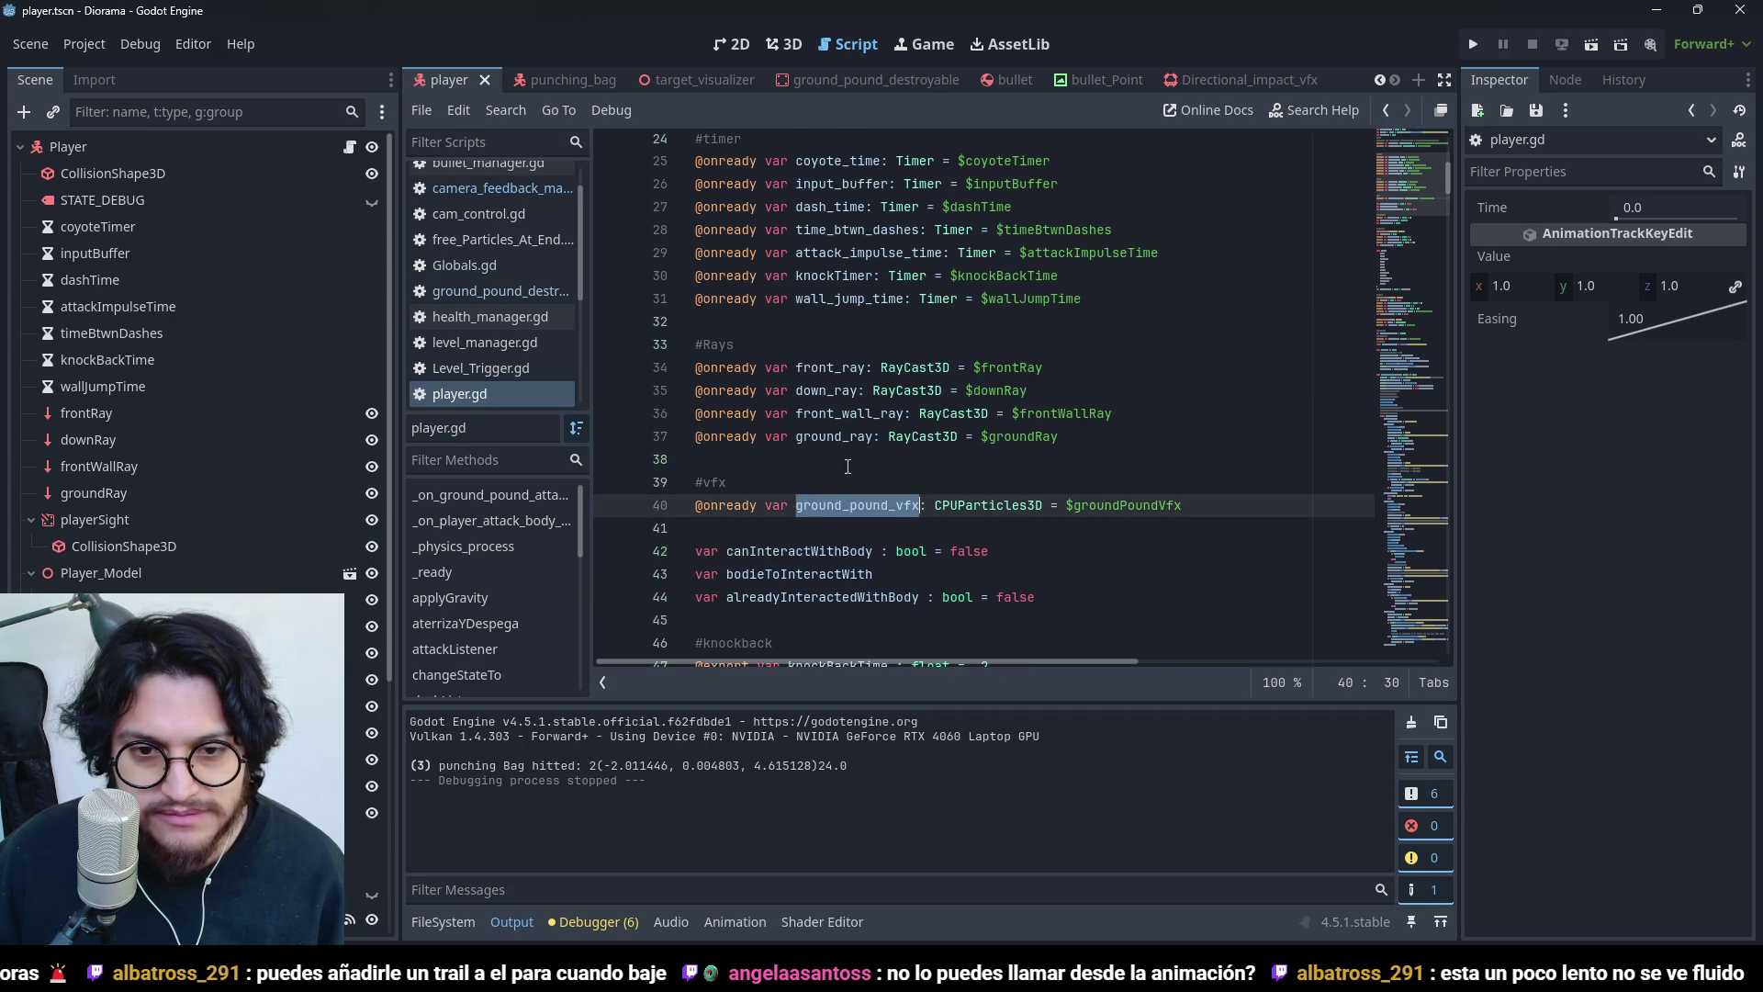
scroll(891, 440, down, 18)
scroll(890, 383, up, 2)
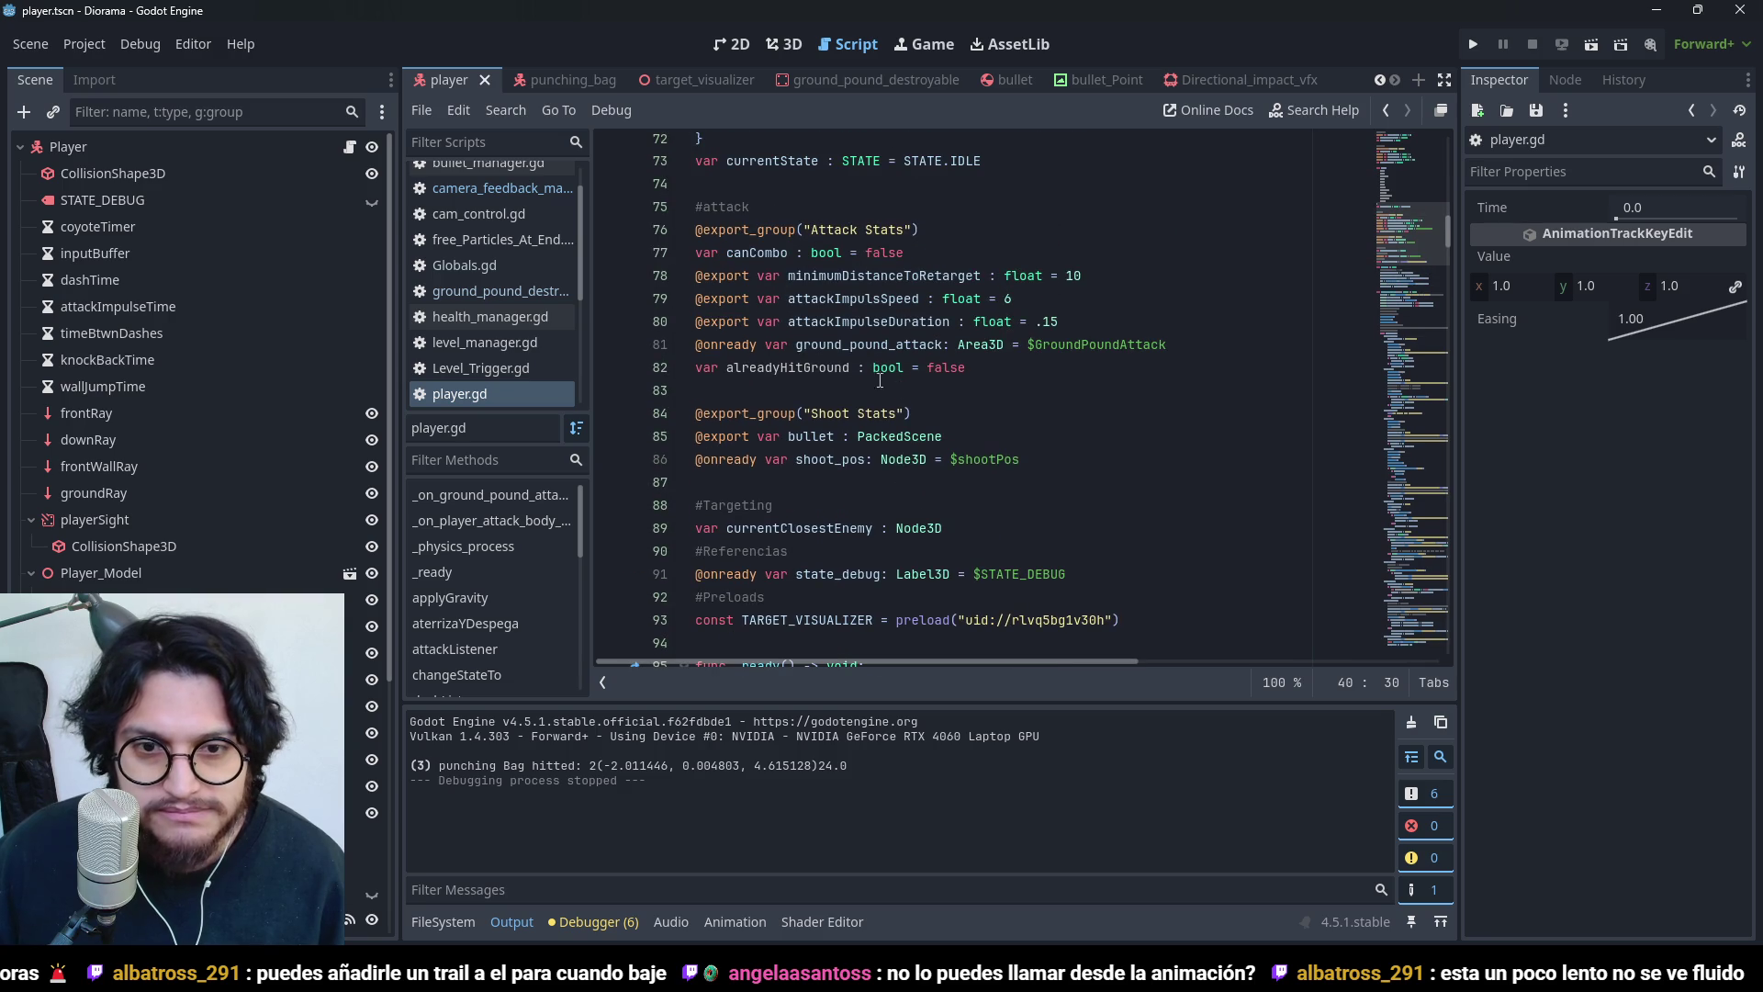
click(790, 367)
key(ctrl+f)
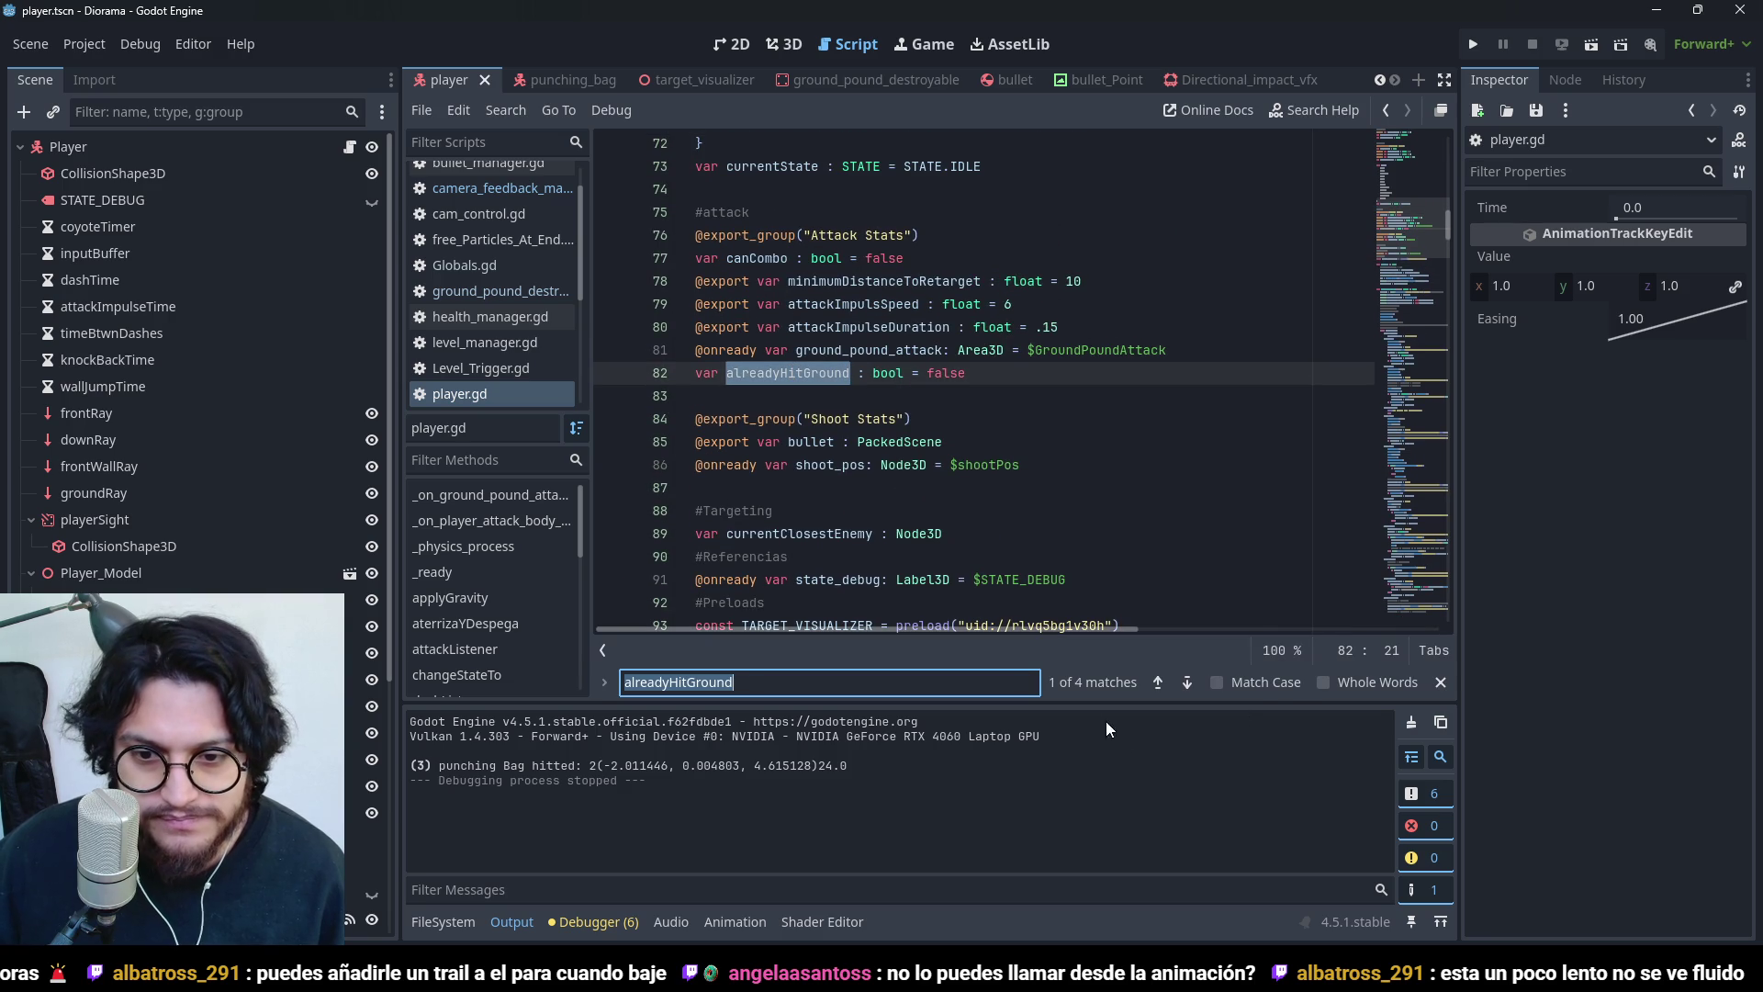
click(1188, 681)
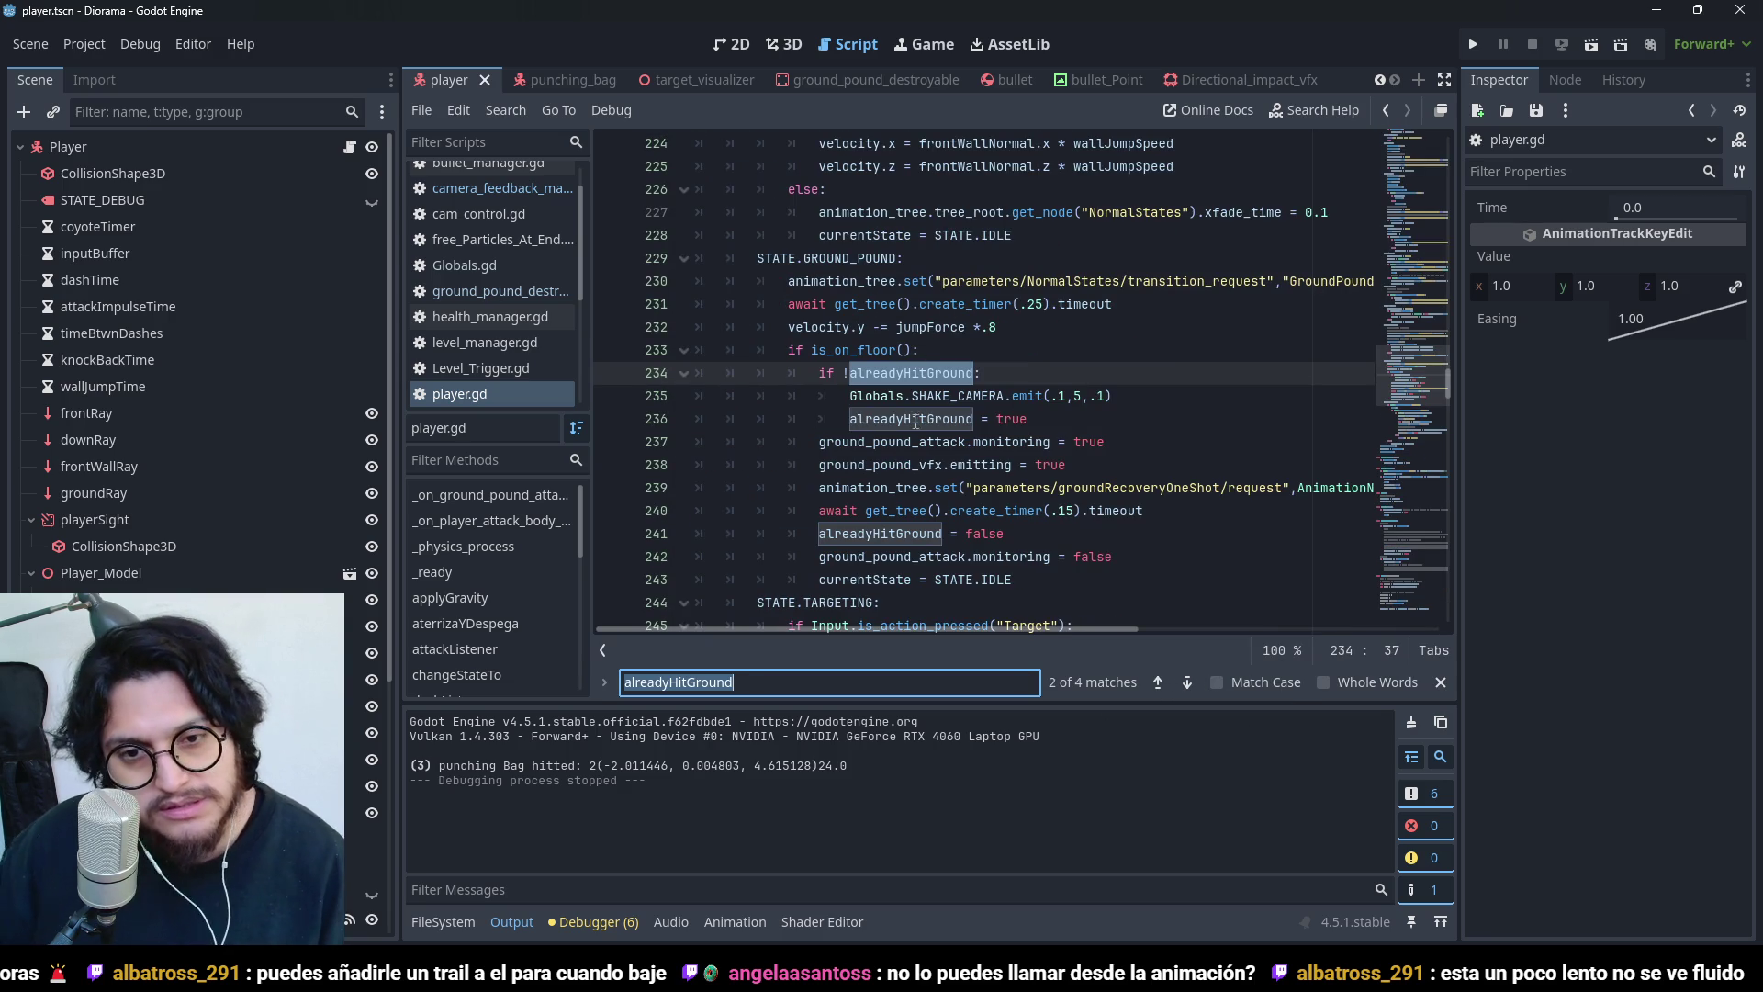
- Cut the alreadyHitGround reset line that follows the timer await
mouse_move(872, 431)
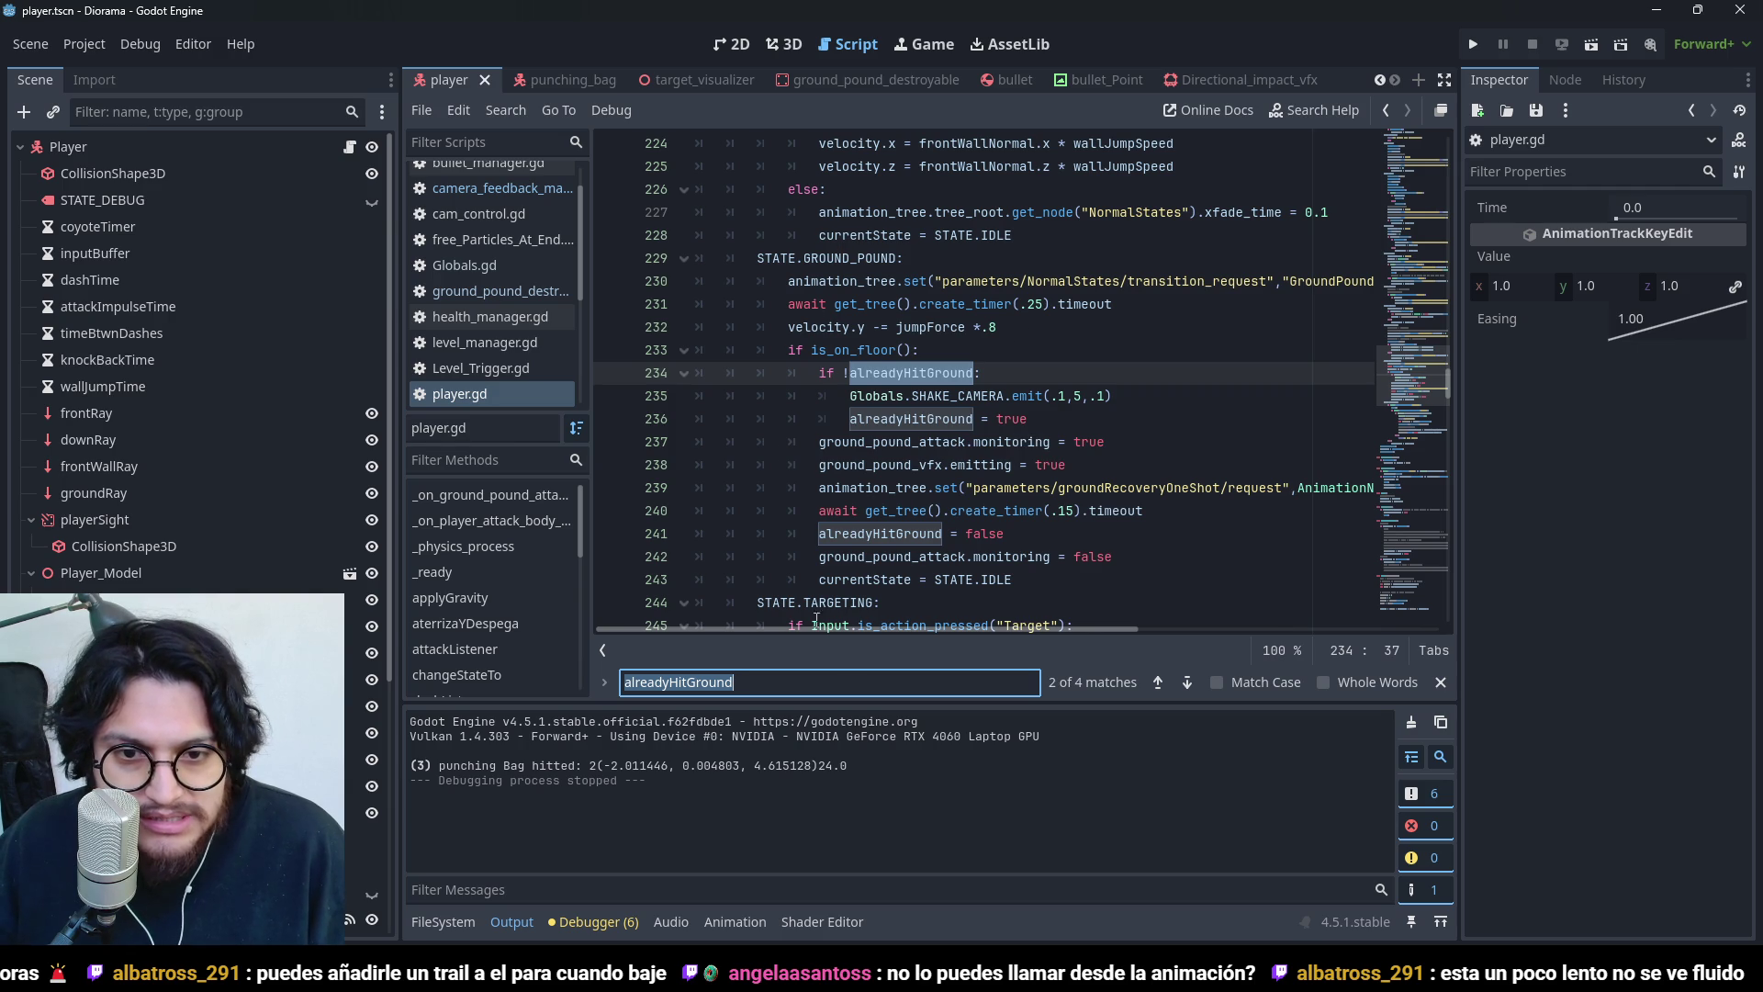
click(1042, 535)
key(shift+Home)
key(BackSpace)
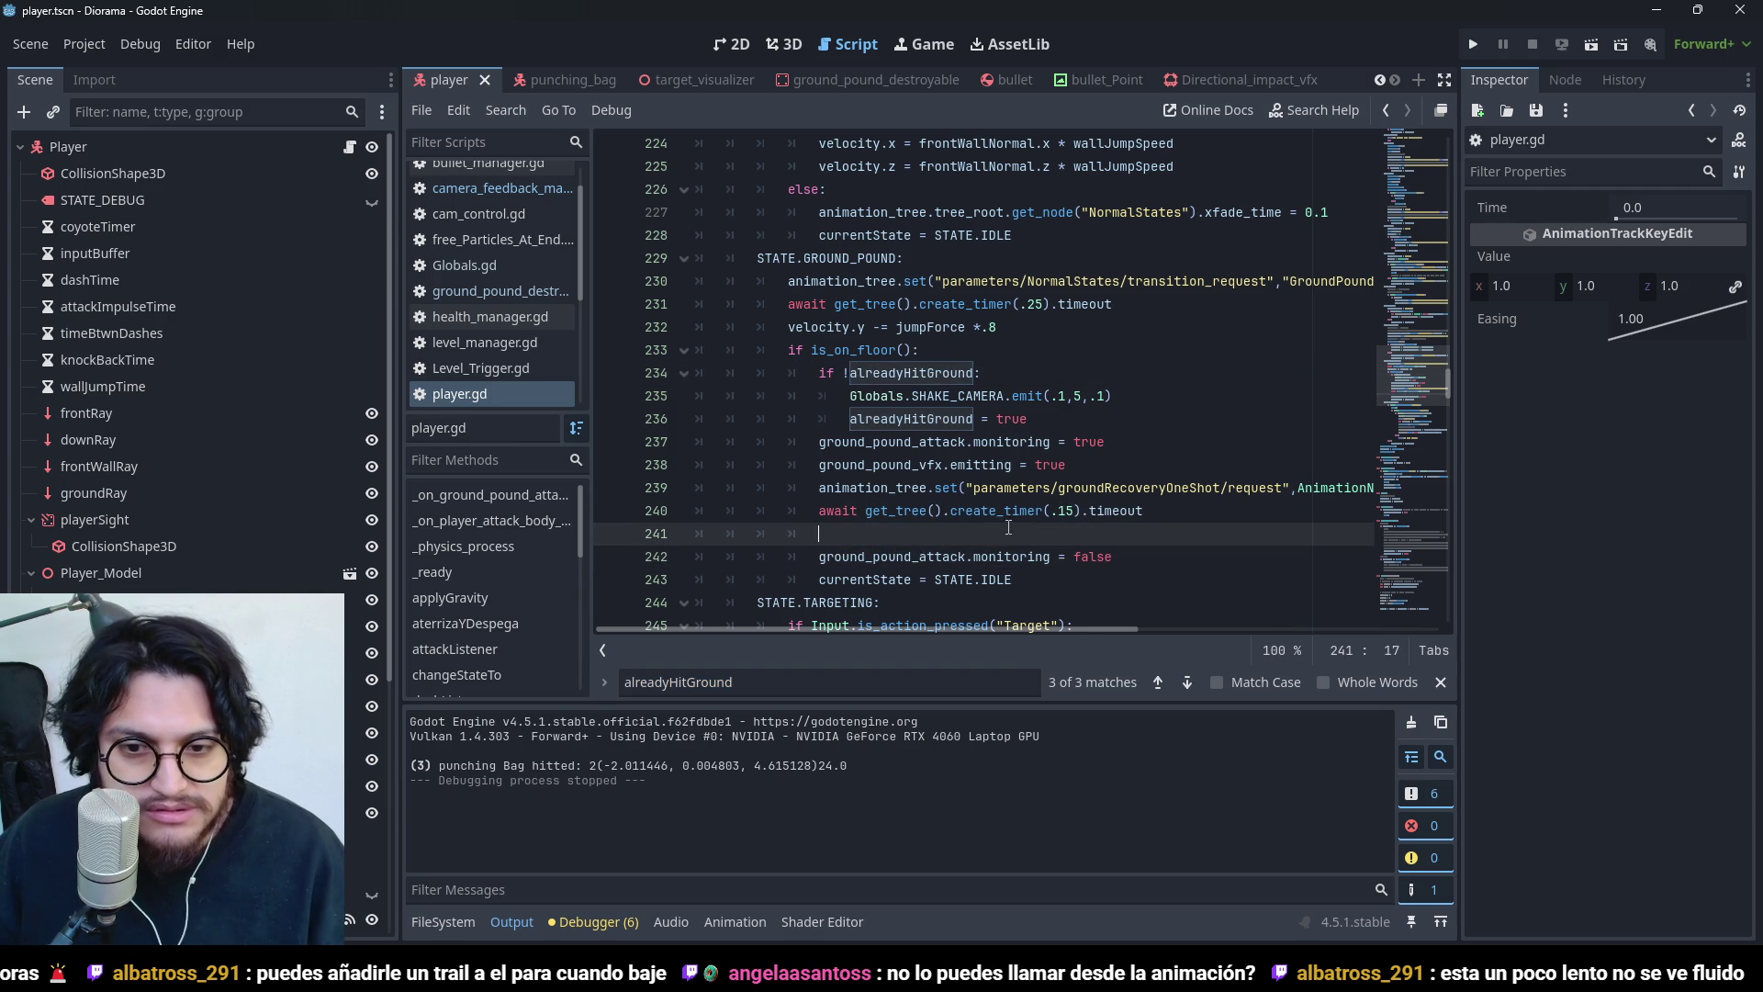
key(BackSpace)
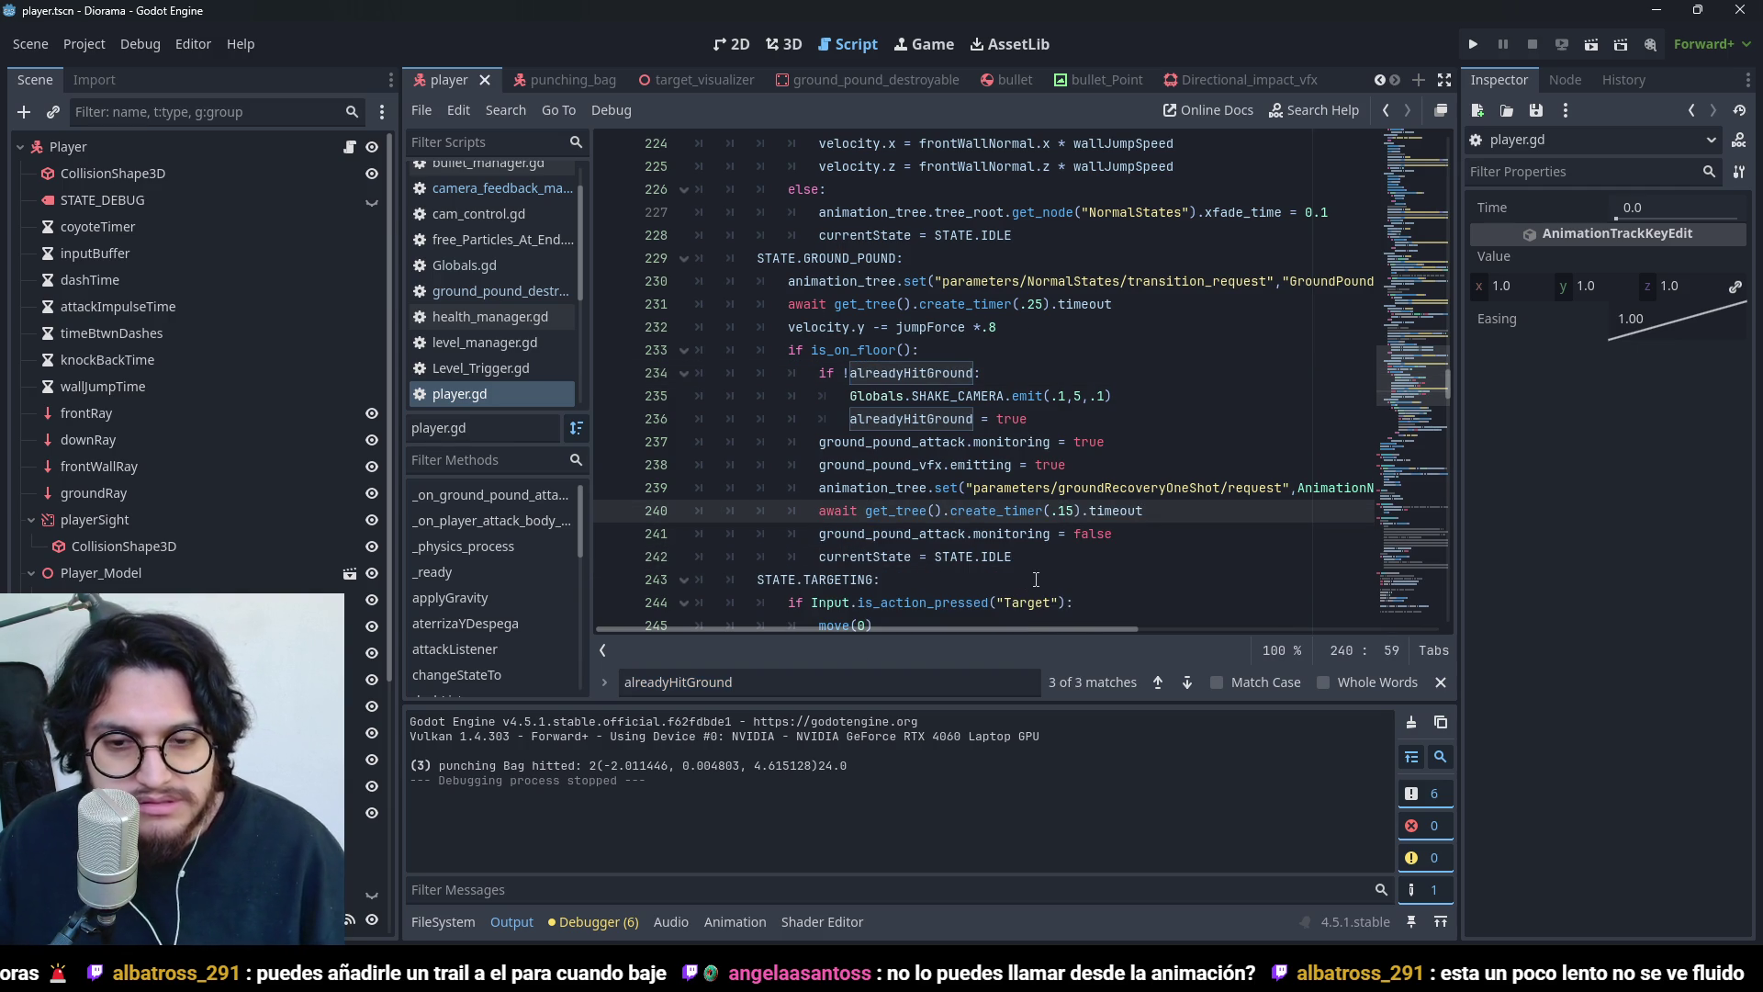
- Paste the reset below currentState = STATE.IDLE, save, and run the game
click(1011, 553)
key(Return)
text(alreadyHitGround = false)
key(ctrl+s)
click(1473, 44)
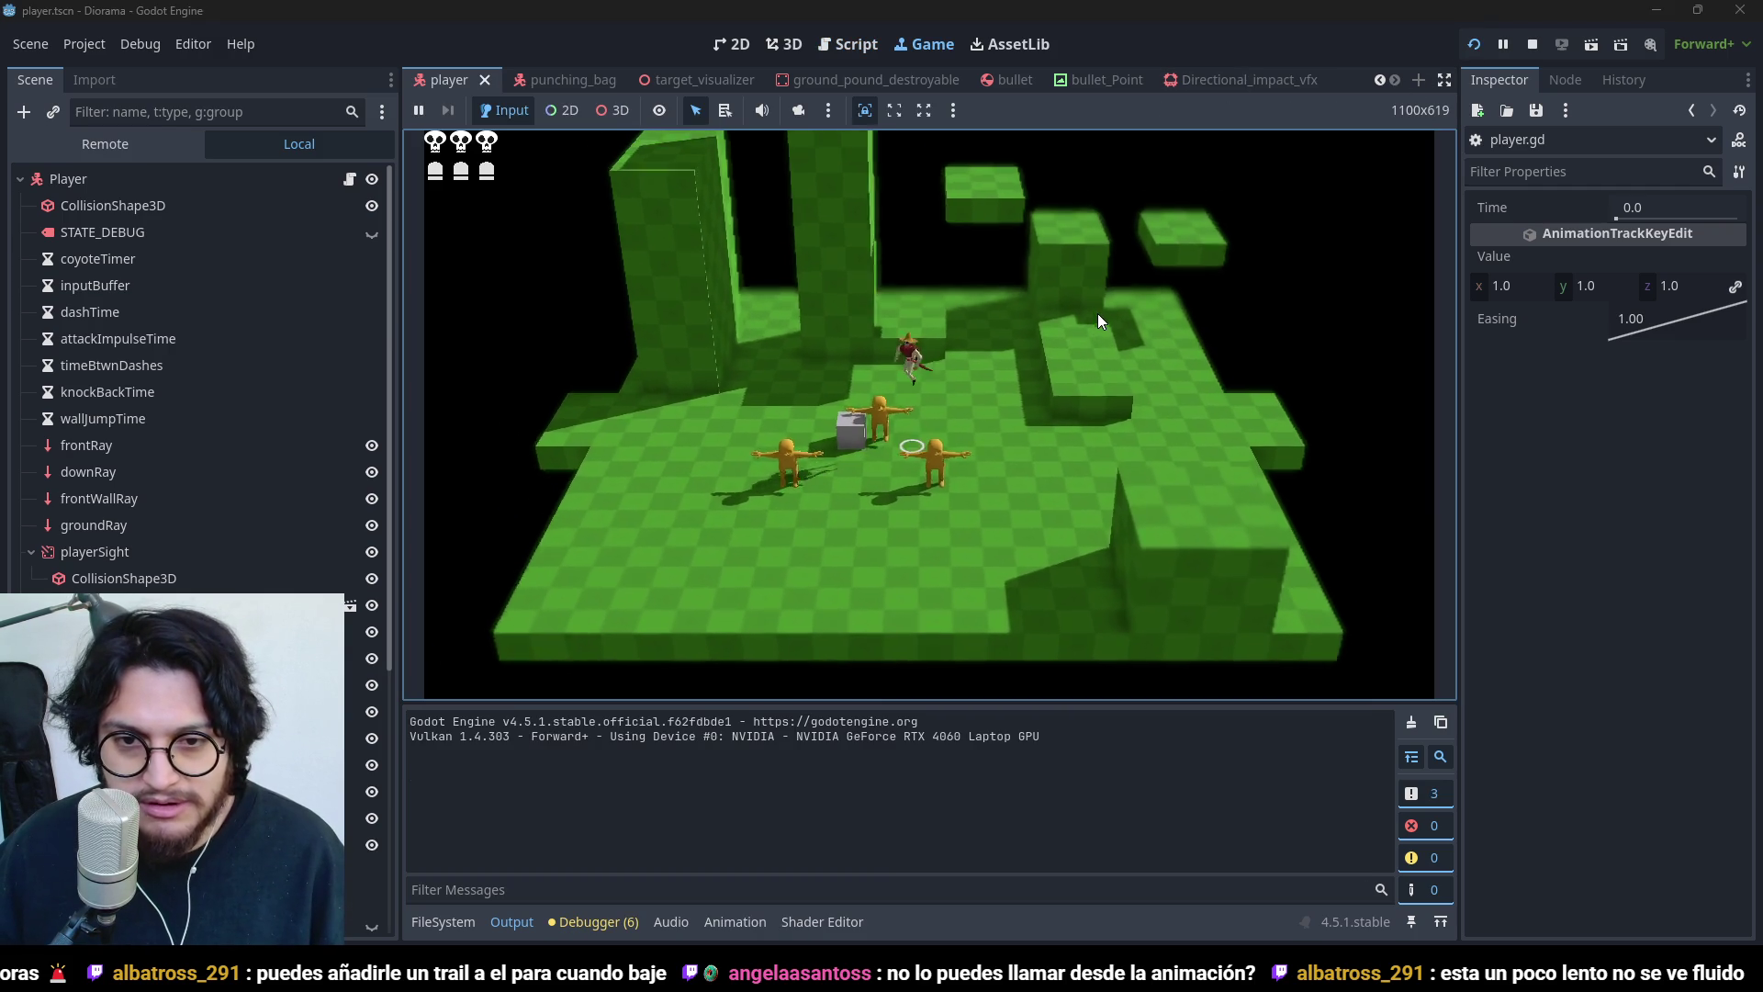
- Ground-pound twice in the game, stop it, and return to the alreadyHitGround check
key(space)
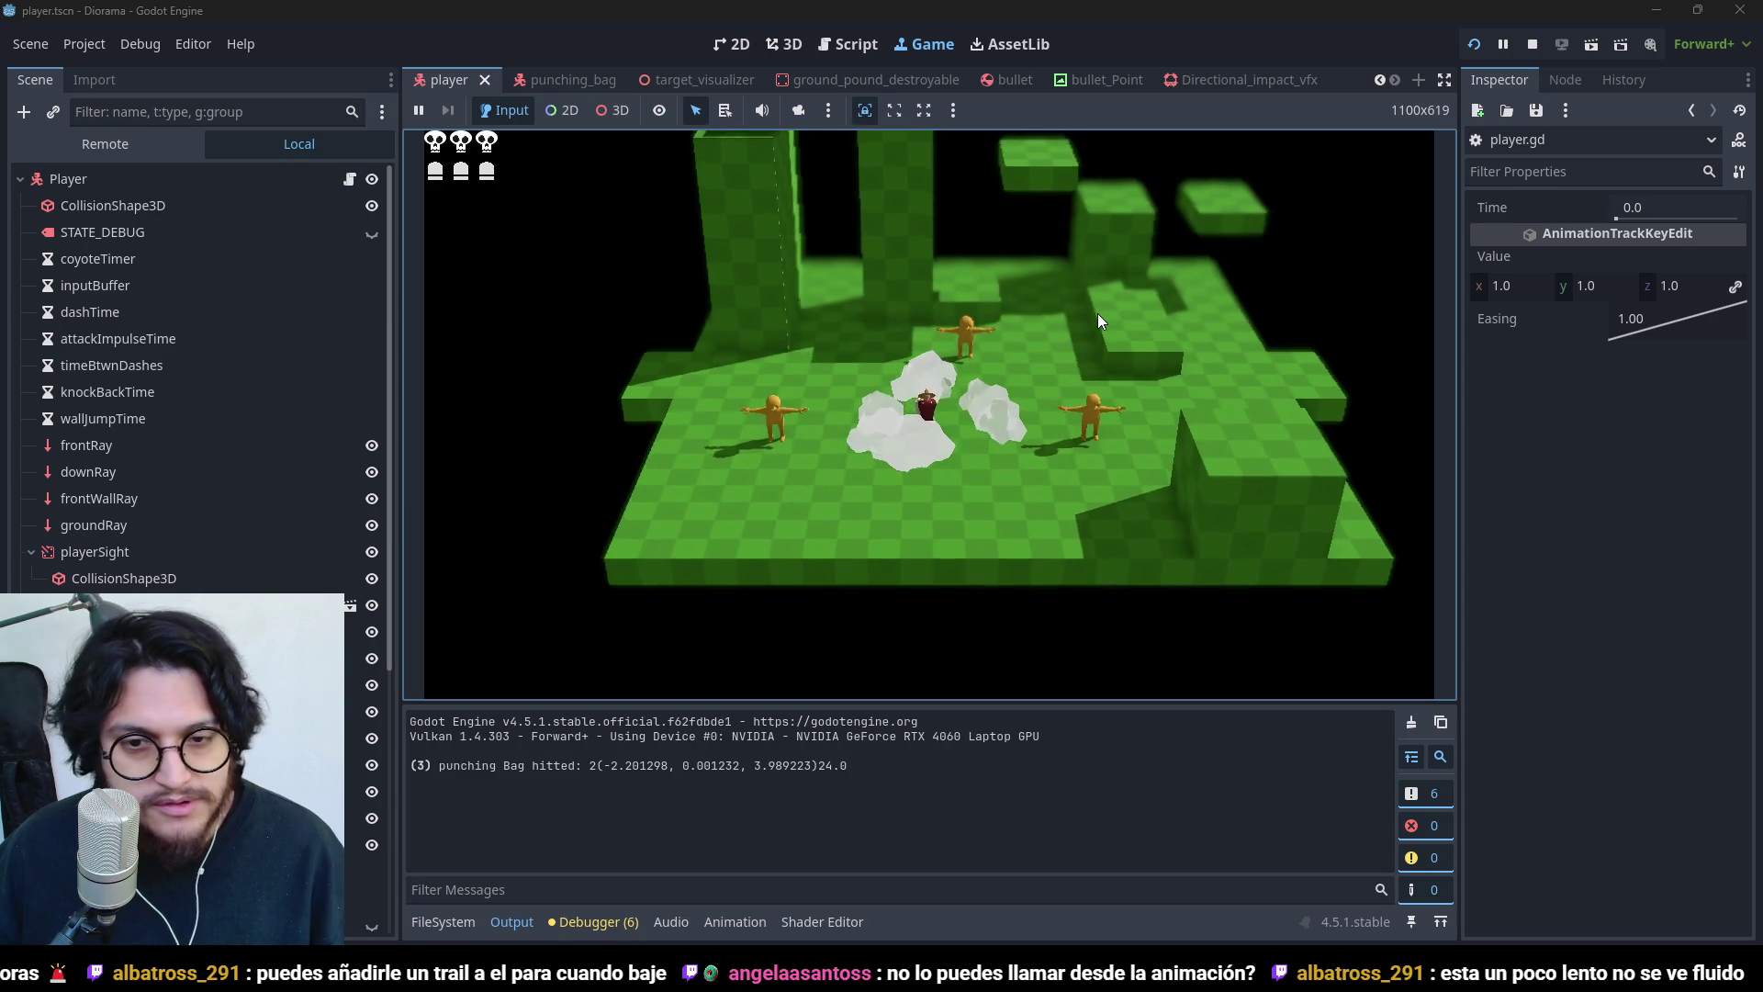
key(space)
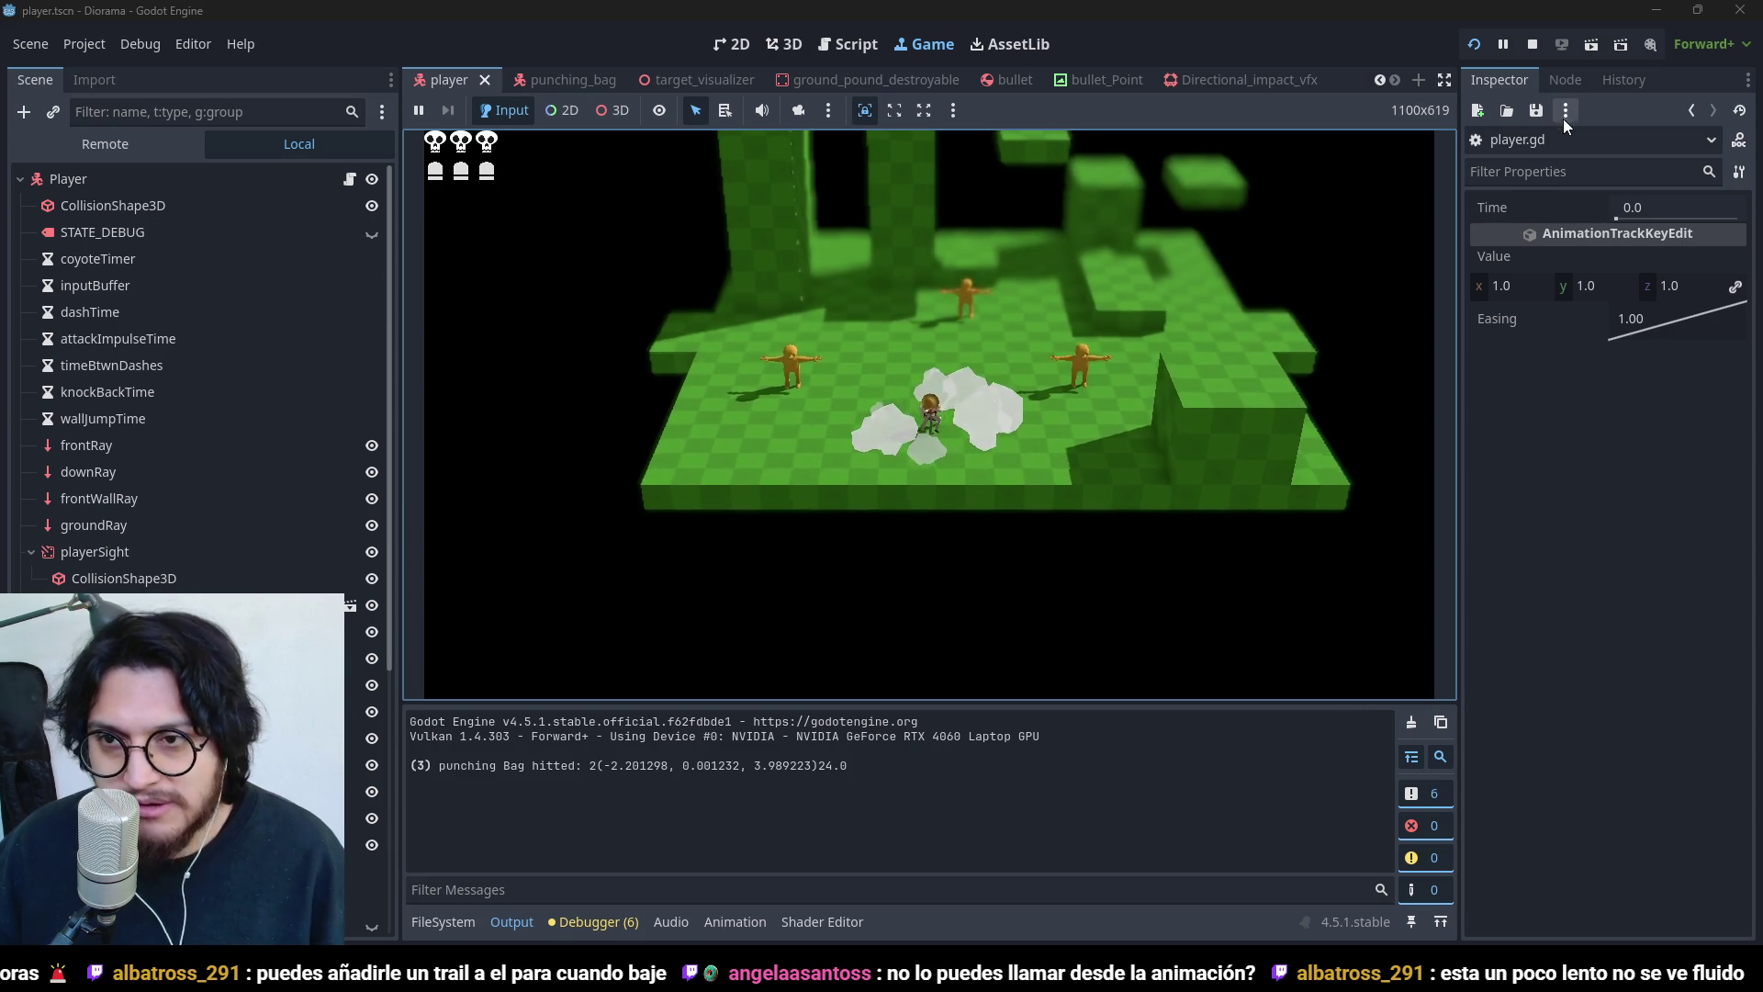
key(F8)
click(928, 327)
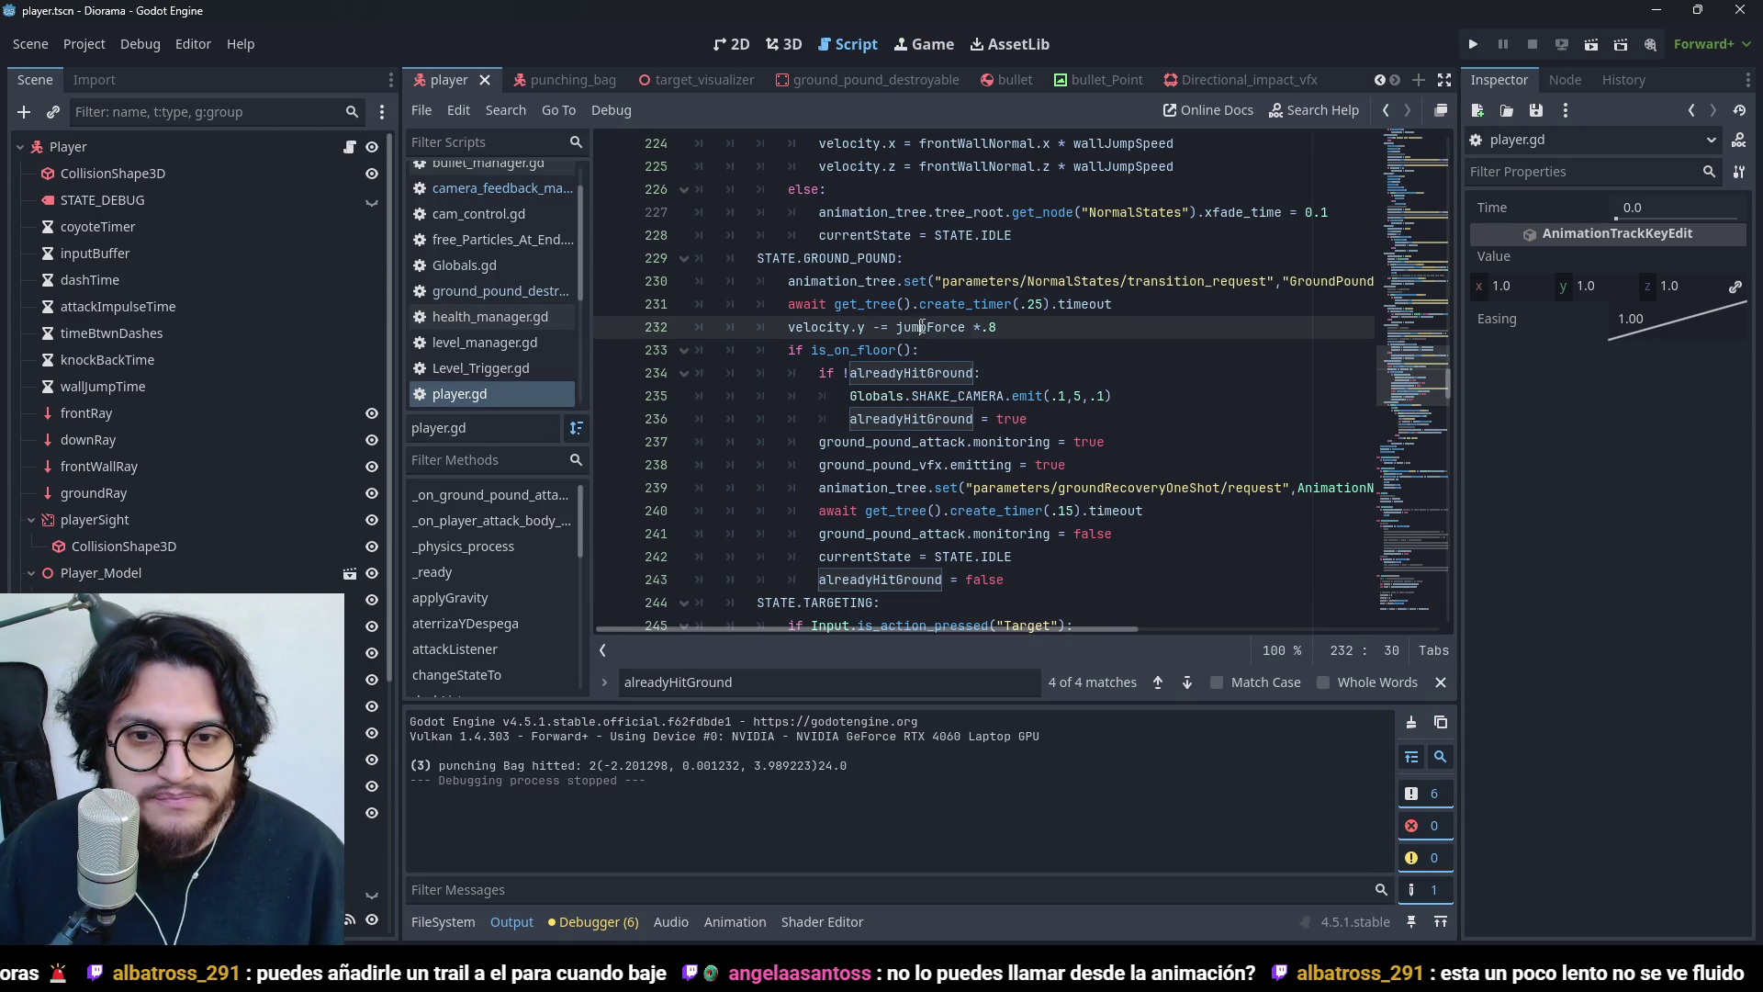
click(922, 373)
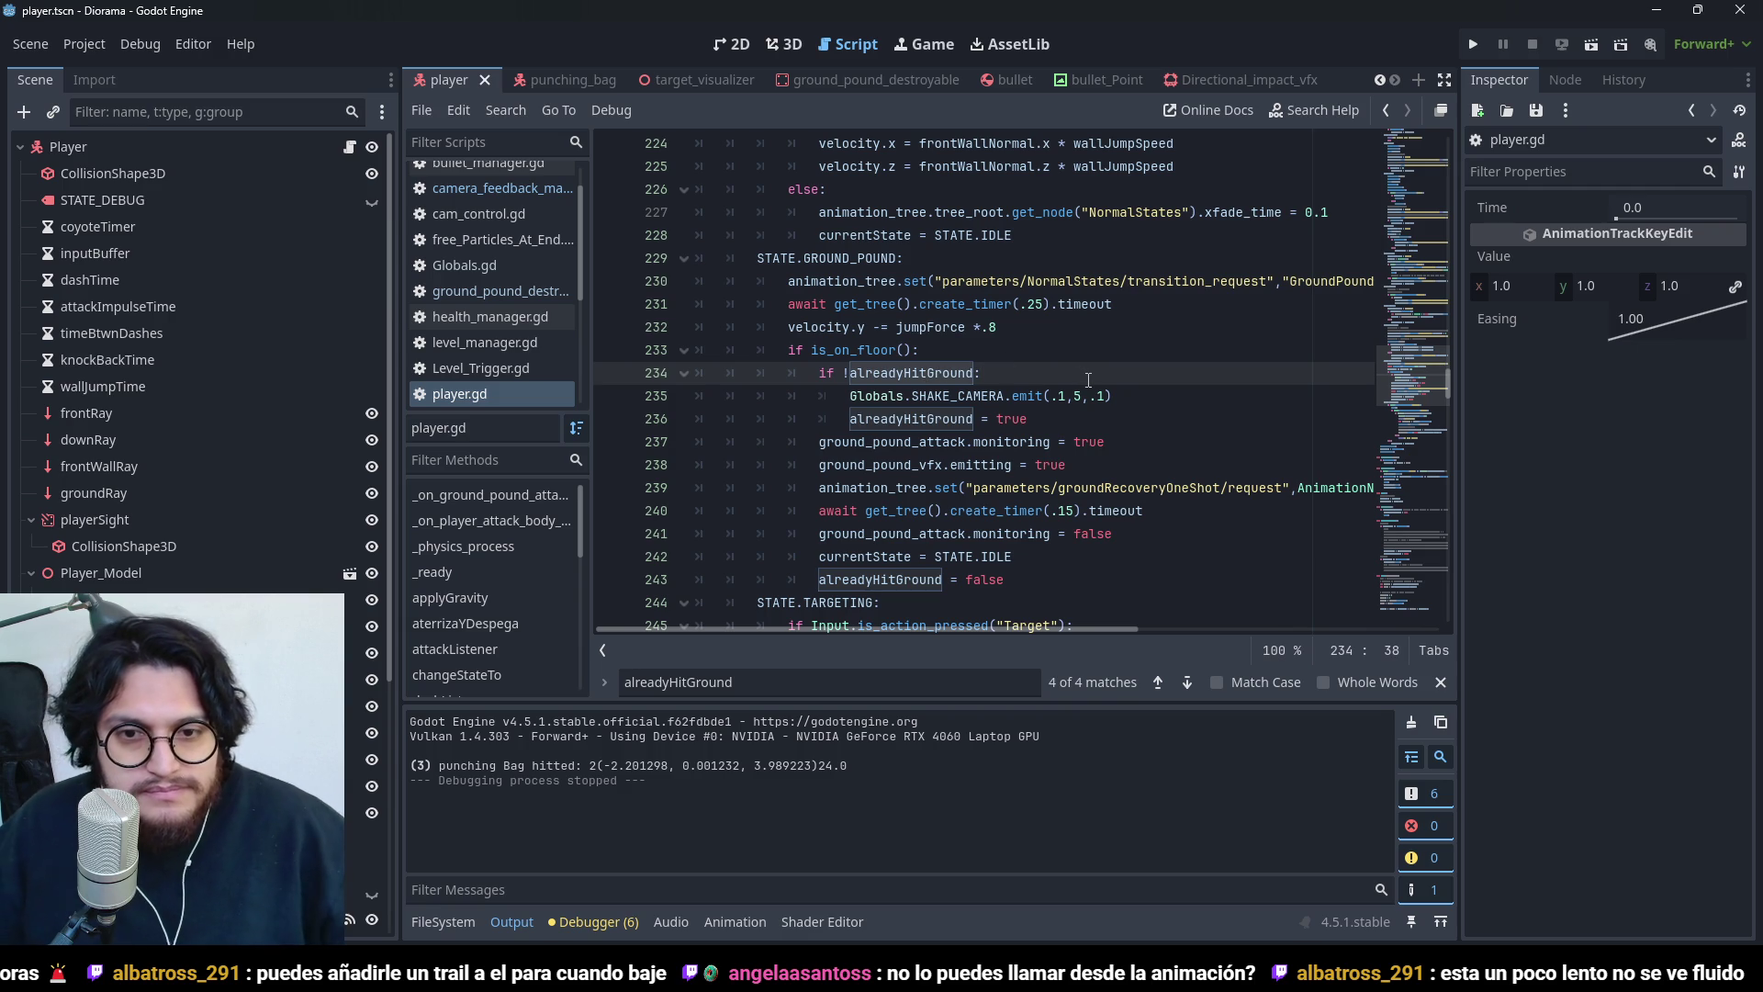
scroll(1069, 433, down, 1)
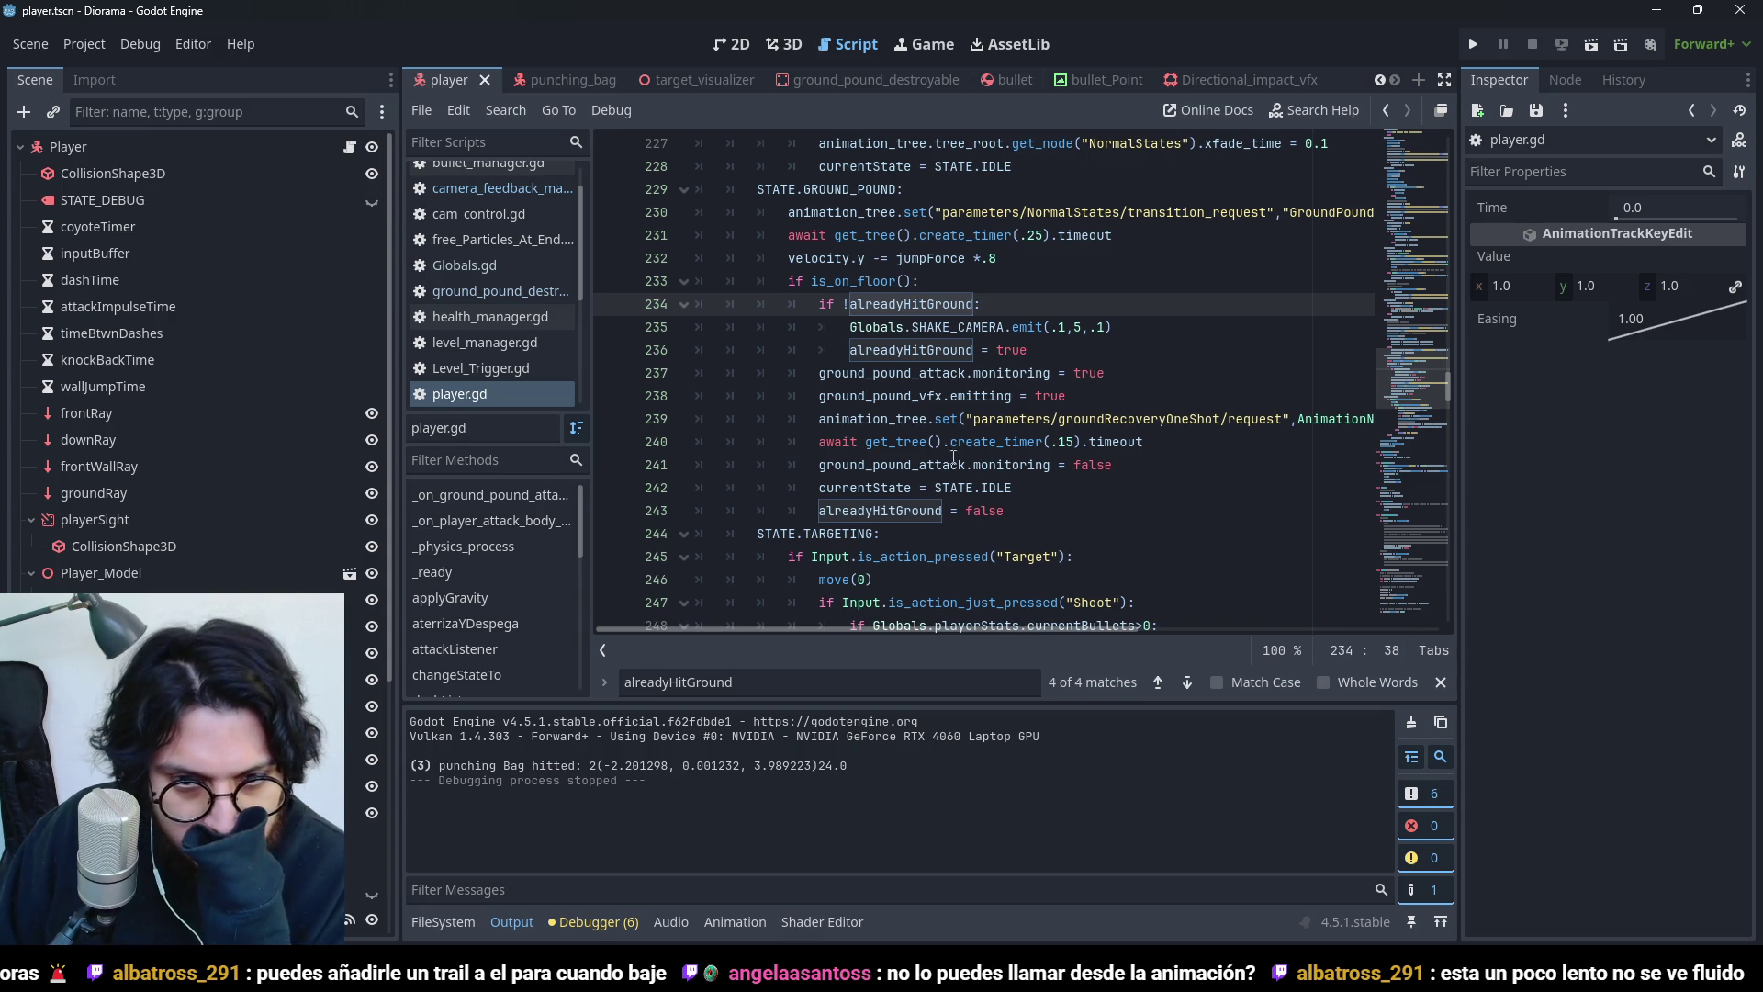
- Comment out the 'alreadyHitGround = false' reset on line 243 with #
double_click(916, 305)
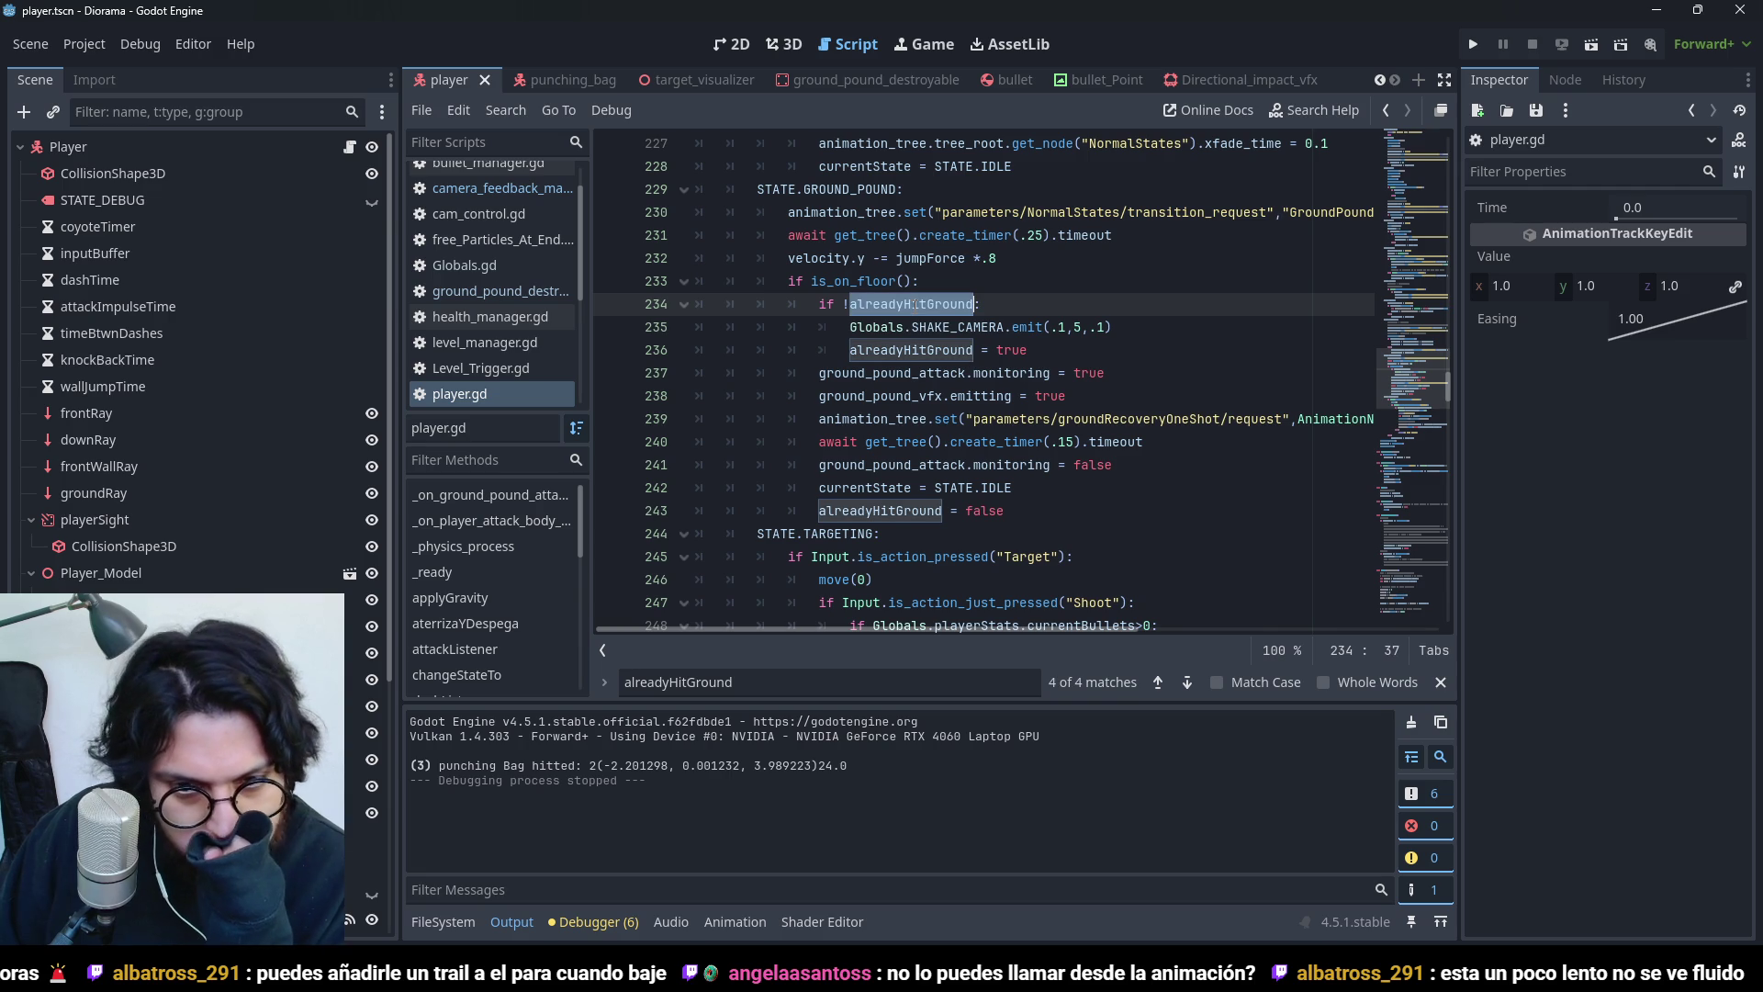
click(864, 511)
text(#)
- Run the game with F5, ground-pound near the enemies, then stop it
key(F5)
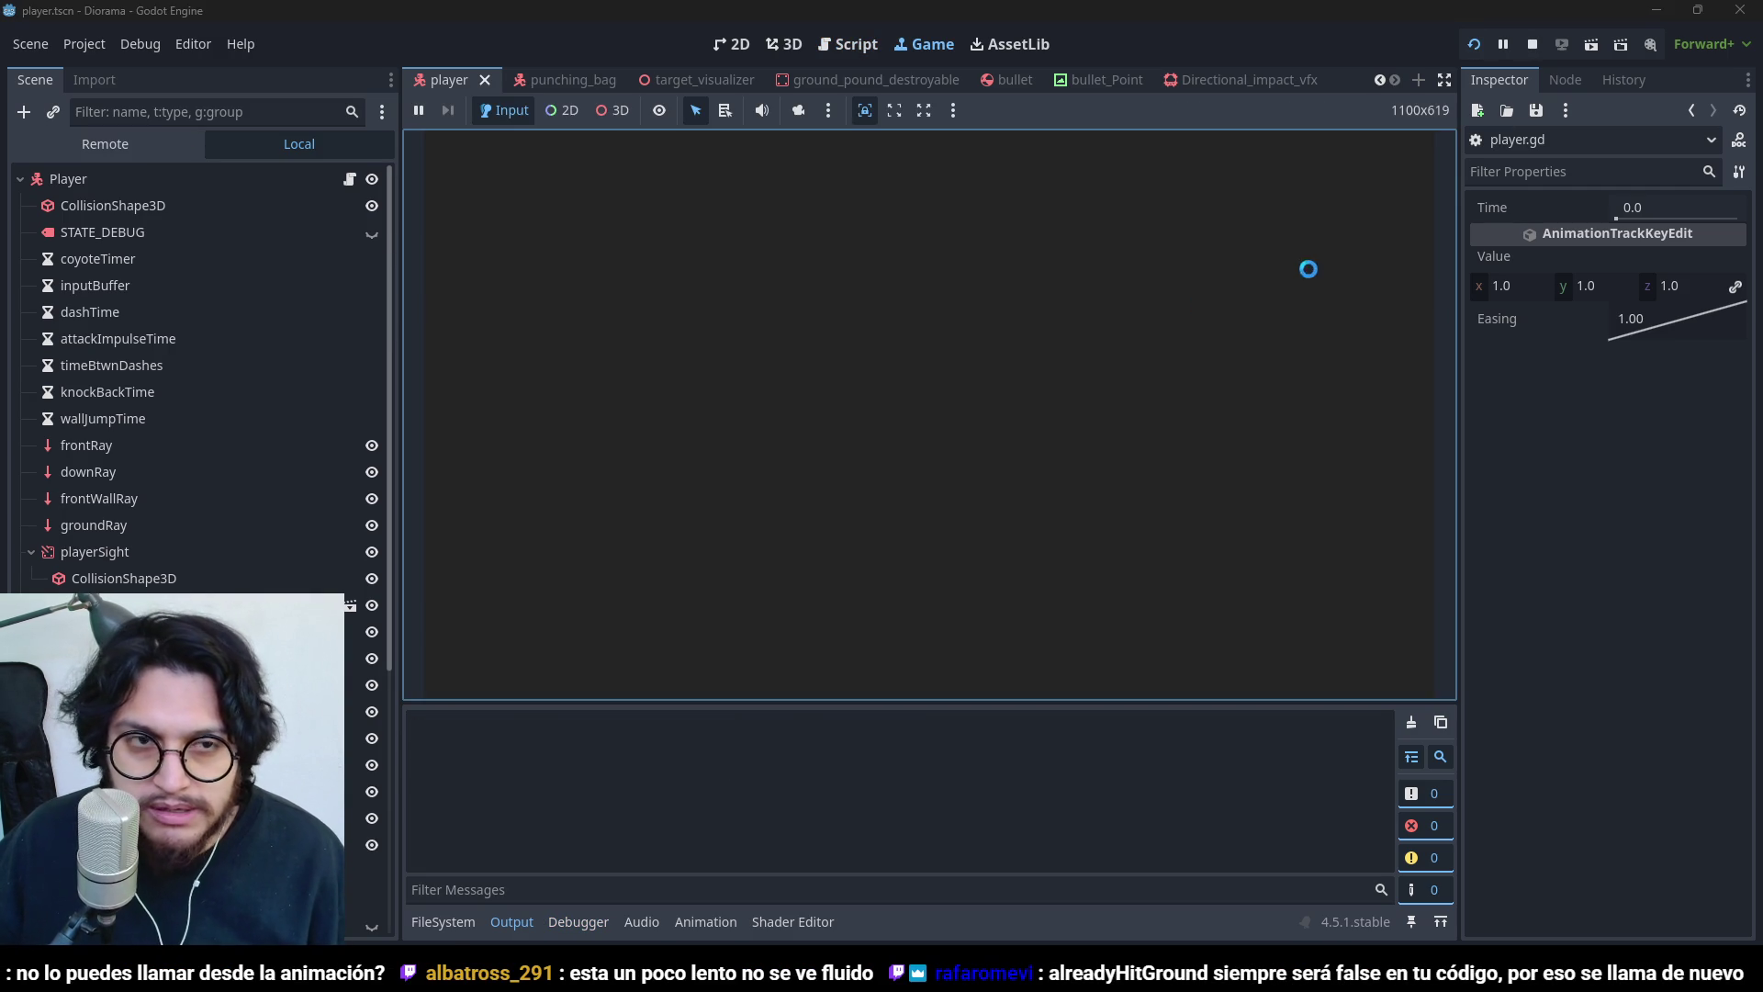
key(s)
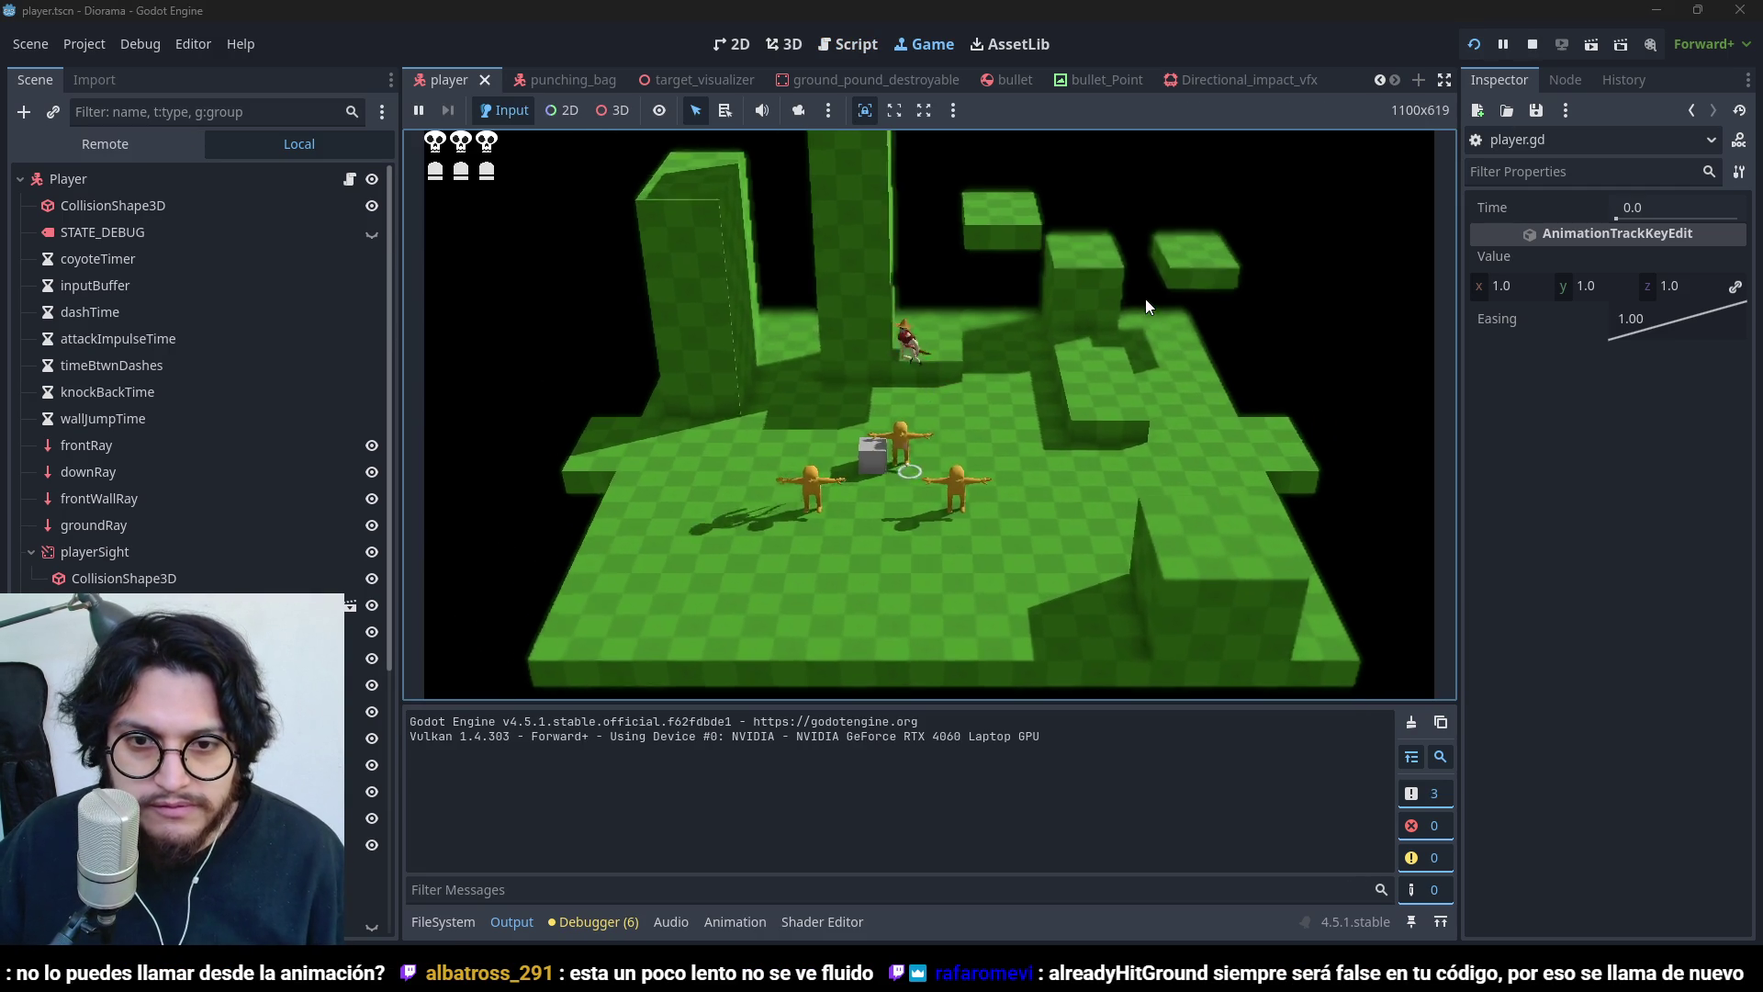
key(space)
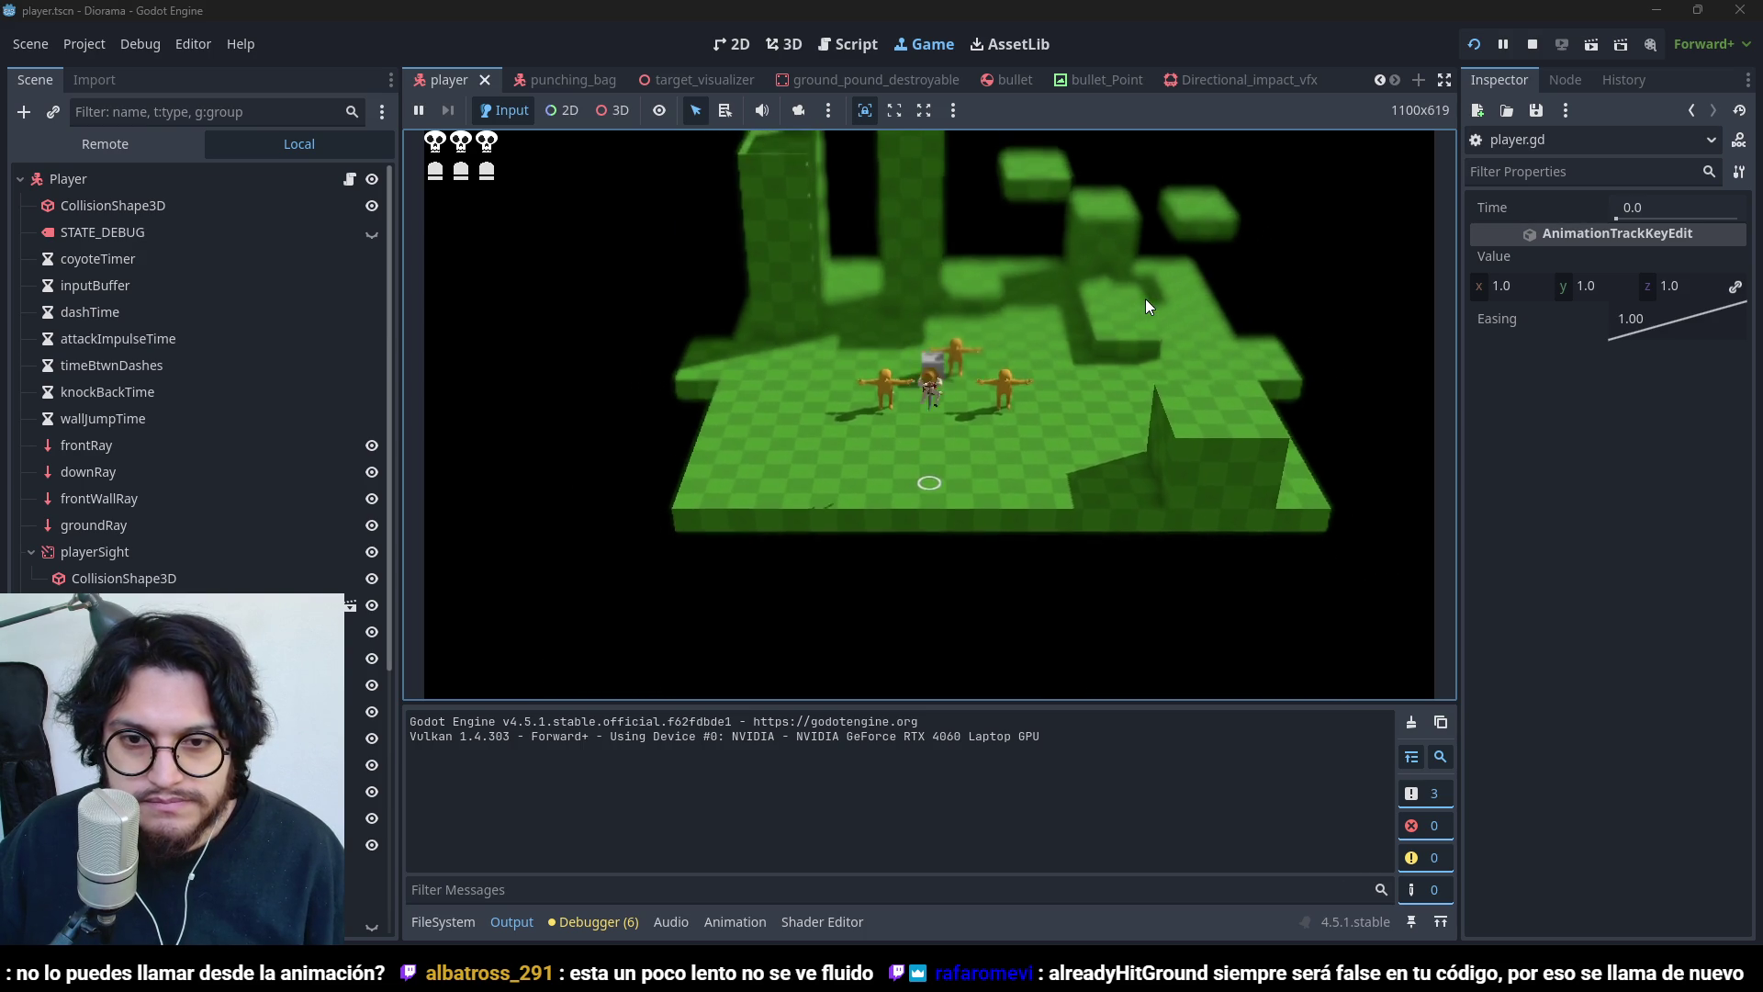
key(w)
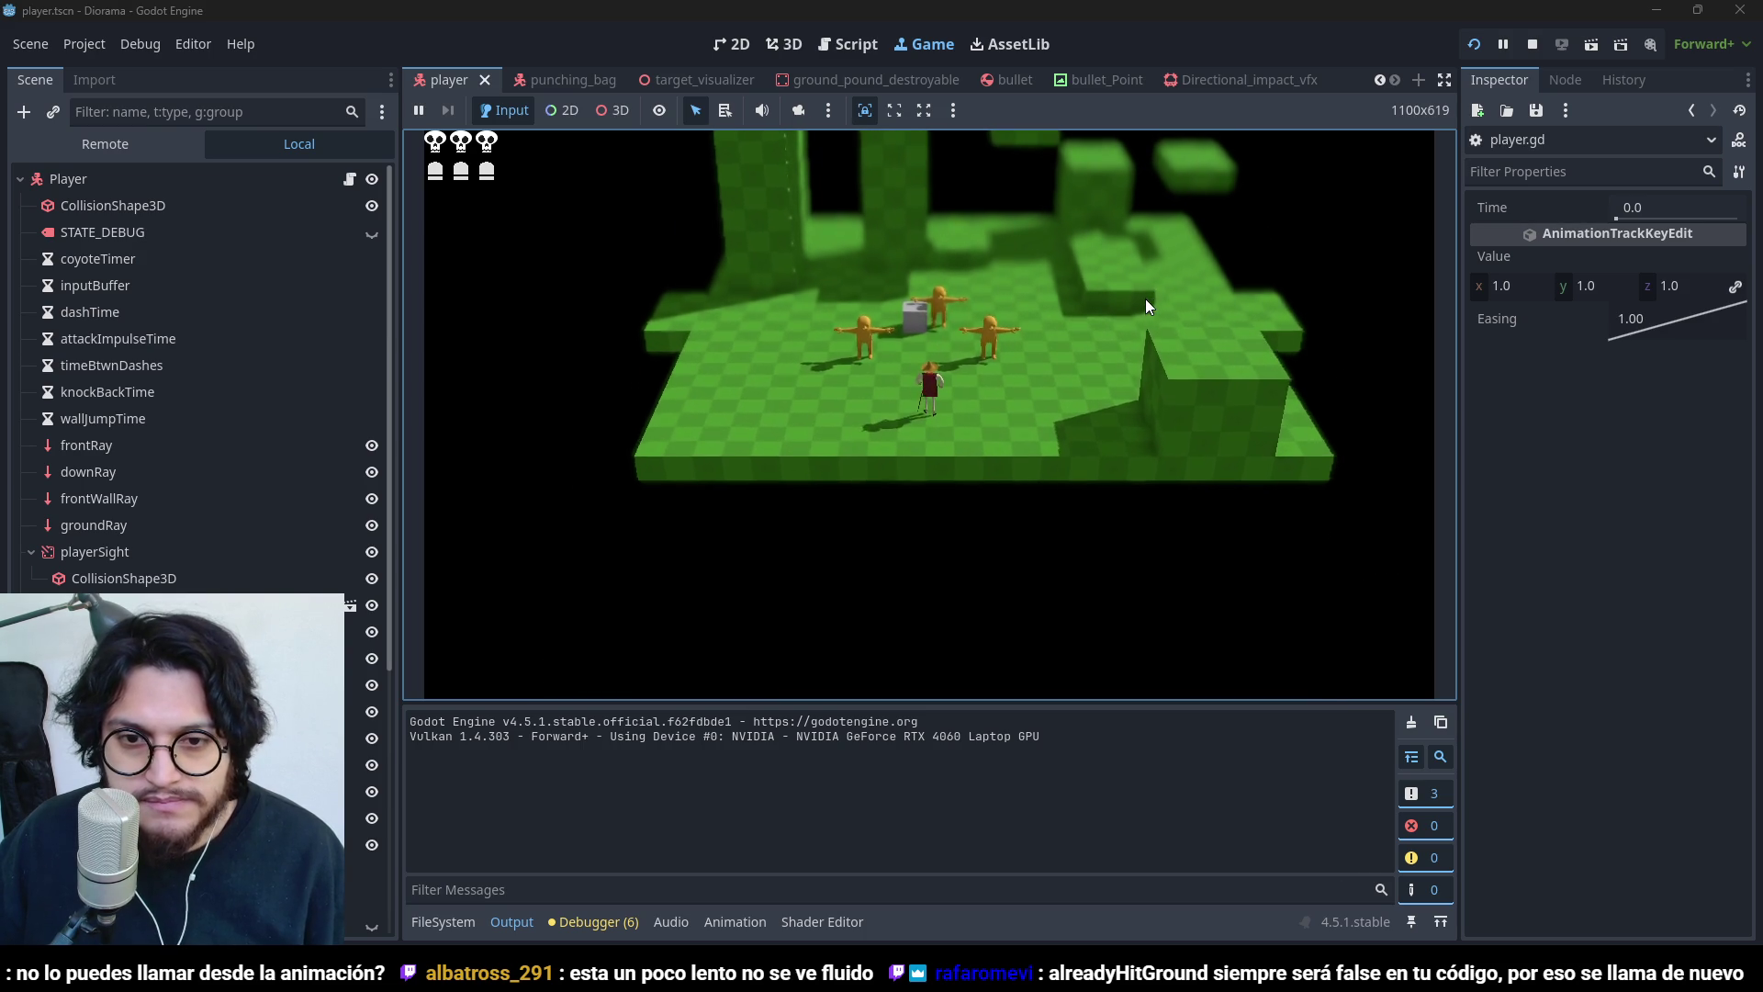
key(space)
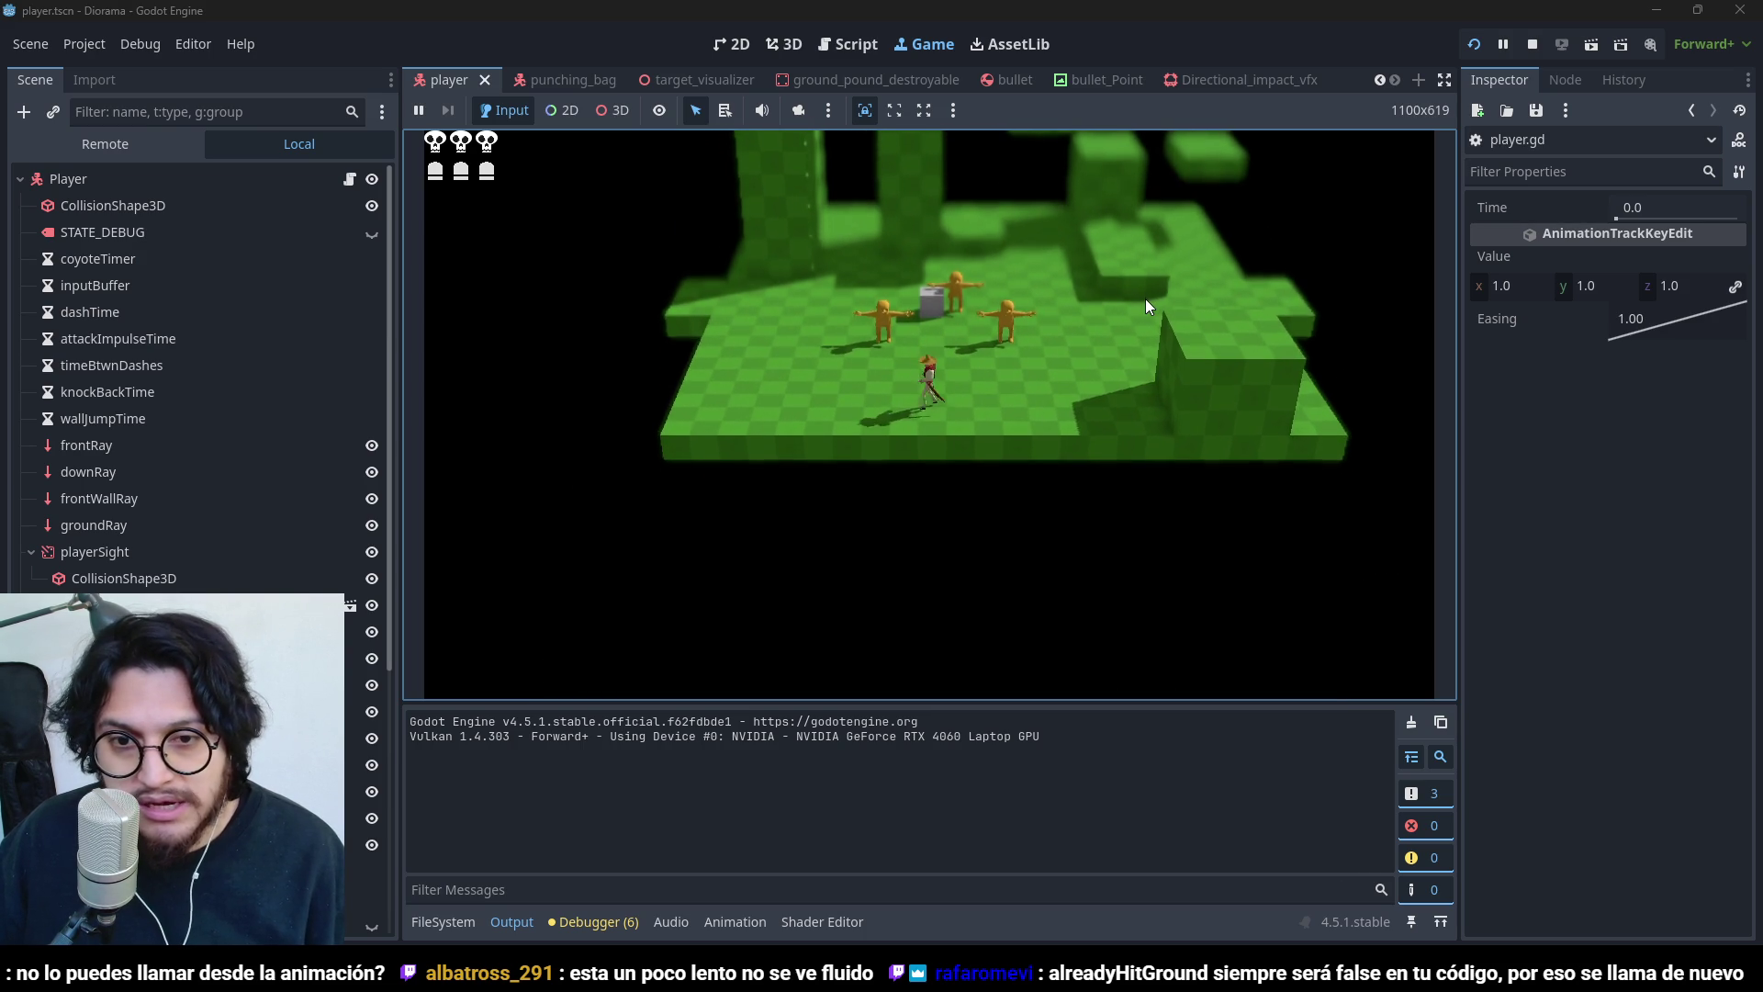
key(s)
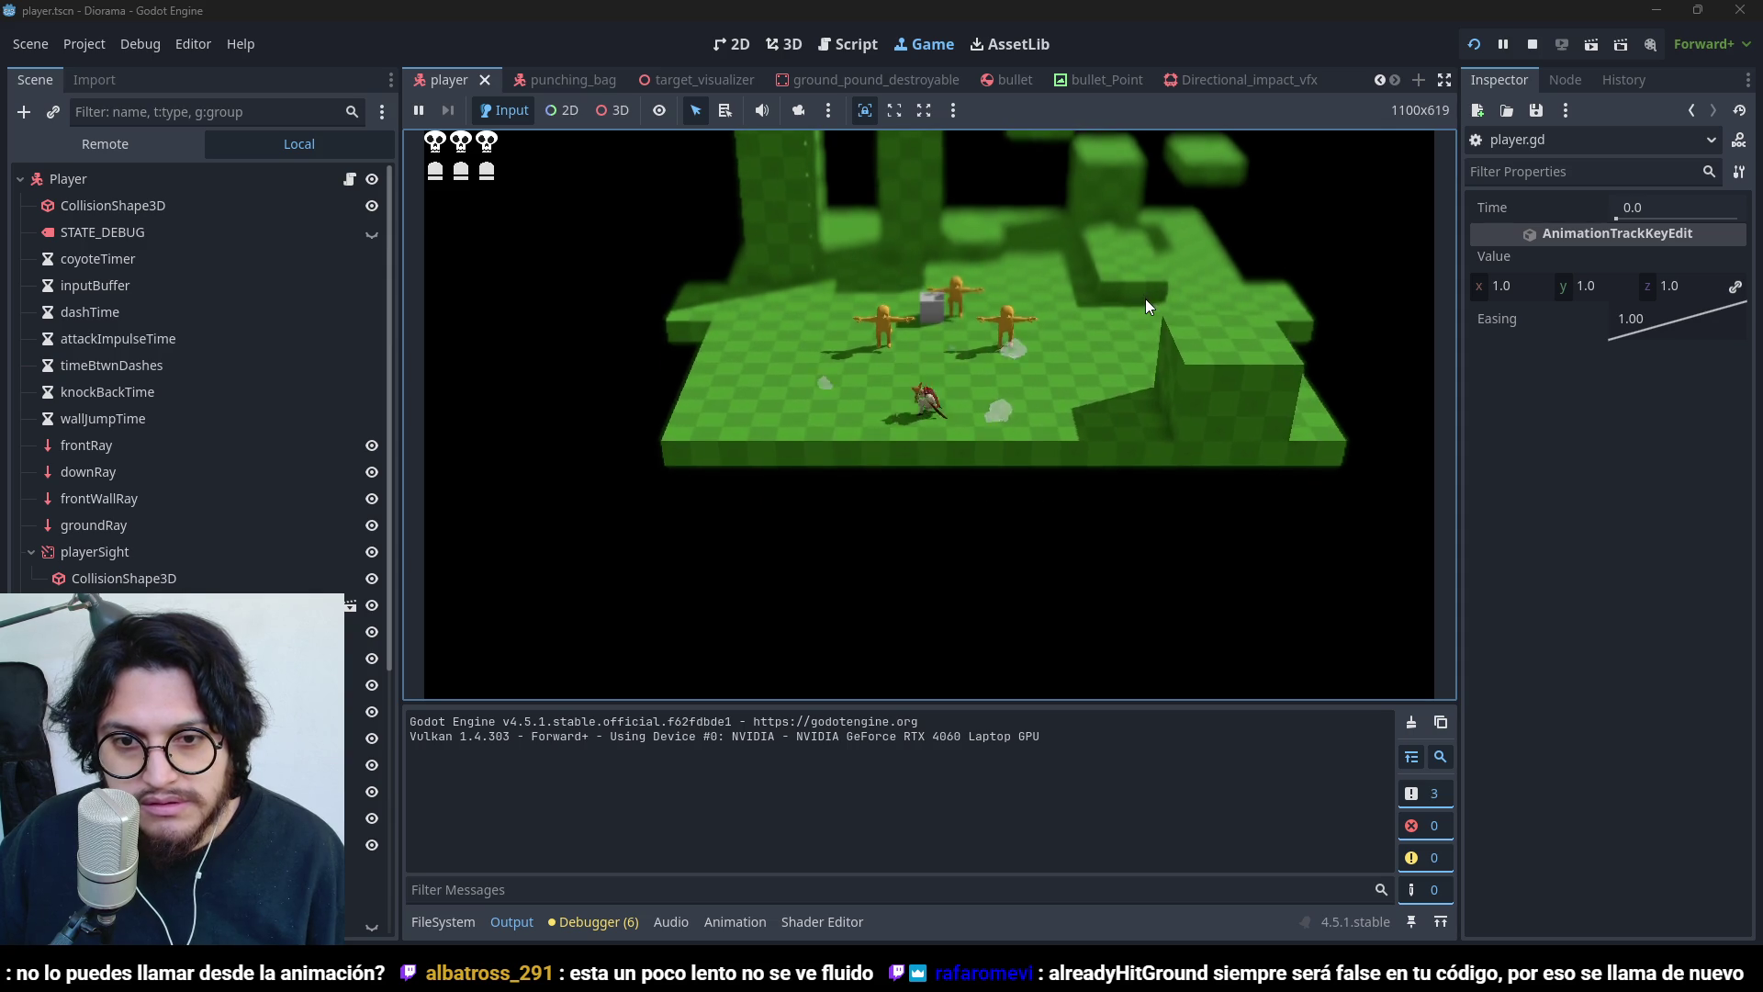
click(1532, 46)
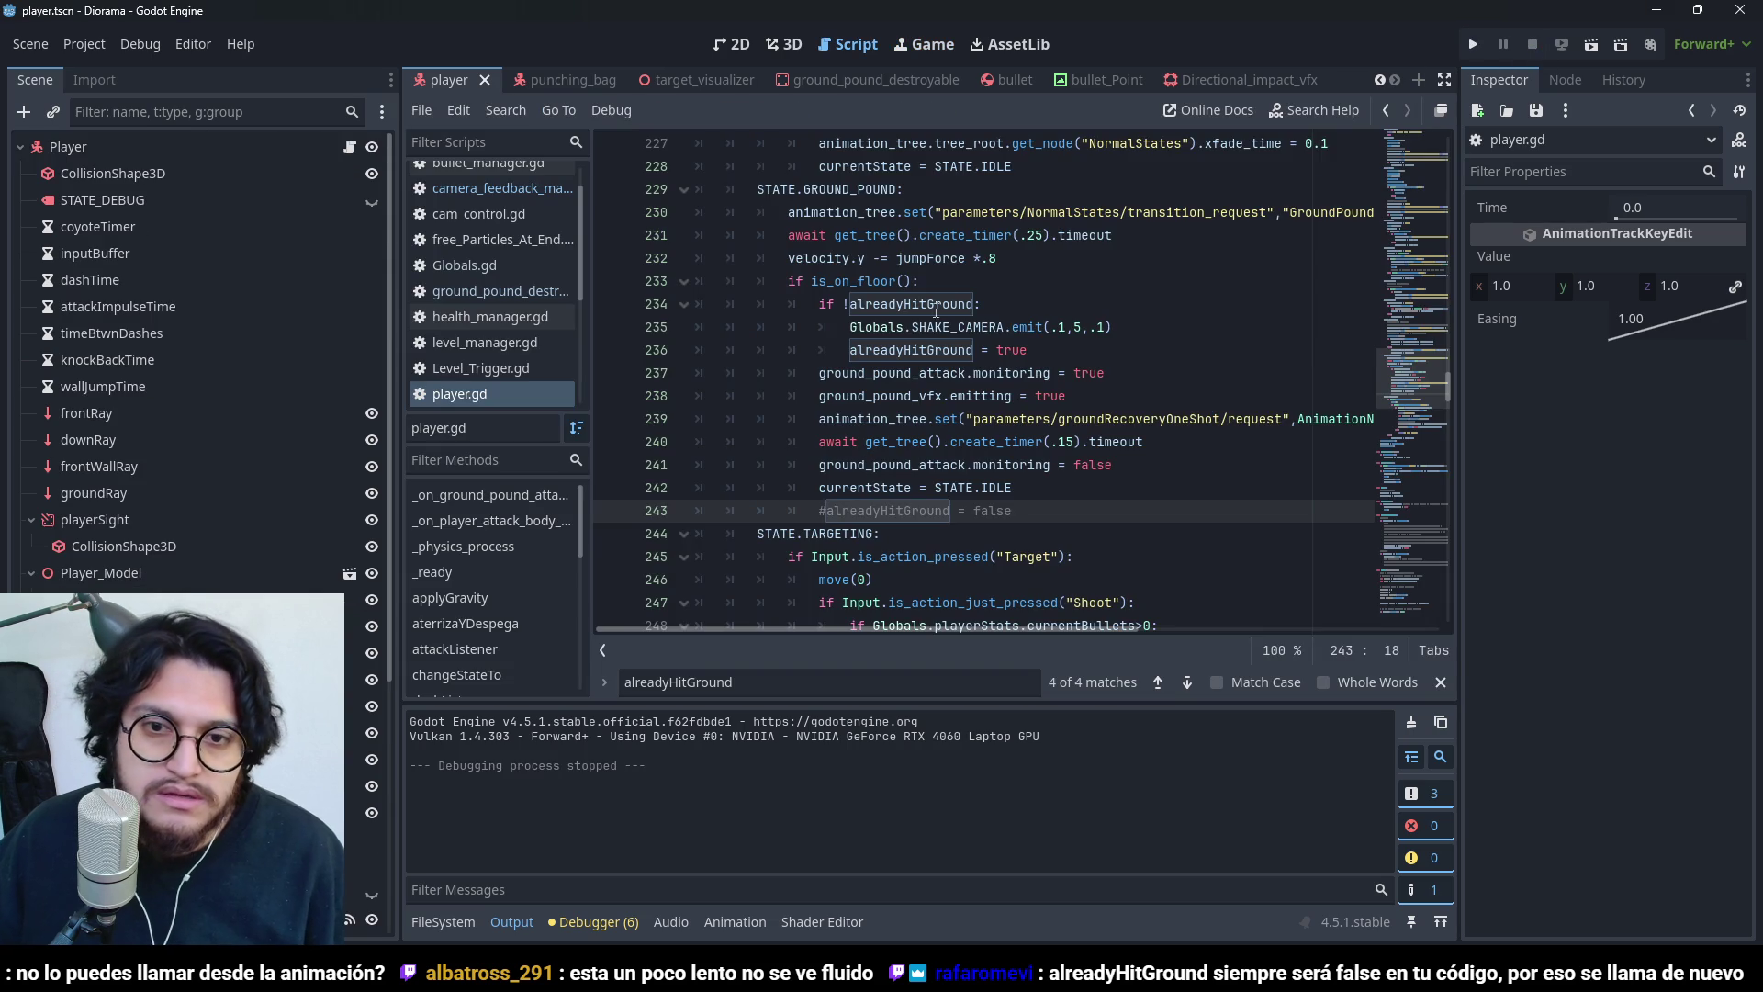
- Change the shake's middle value from 5 to 10 in Globals.SHAKE_CAMERA.emit on line 235
click(991, 307)
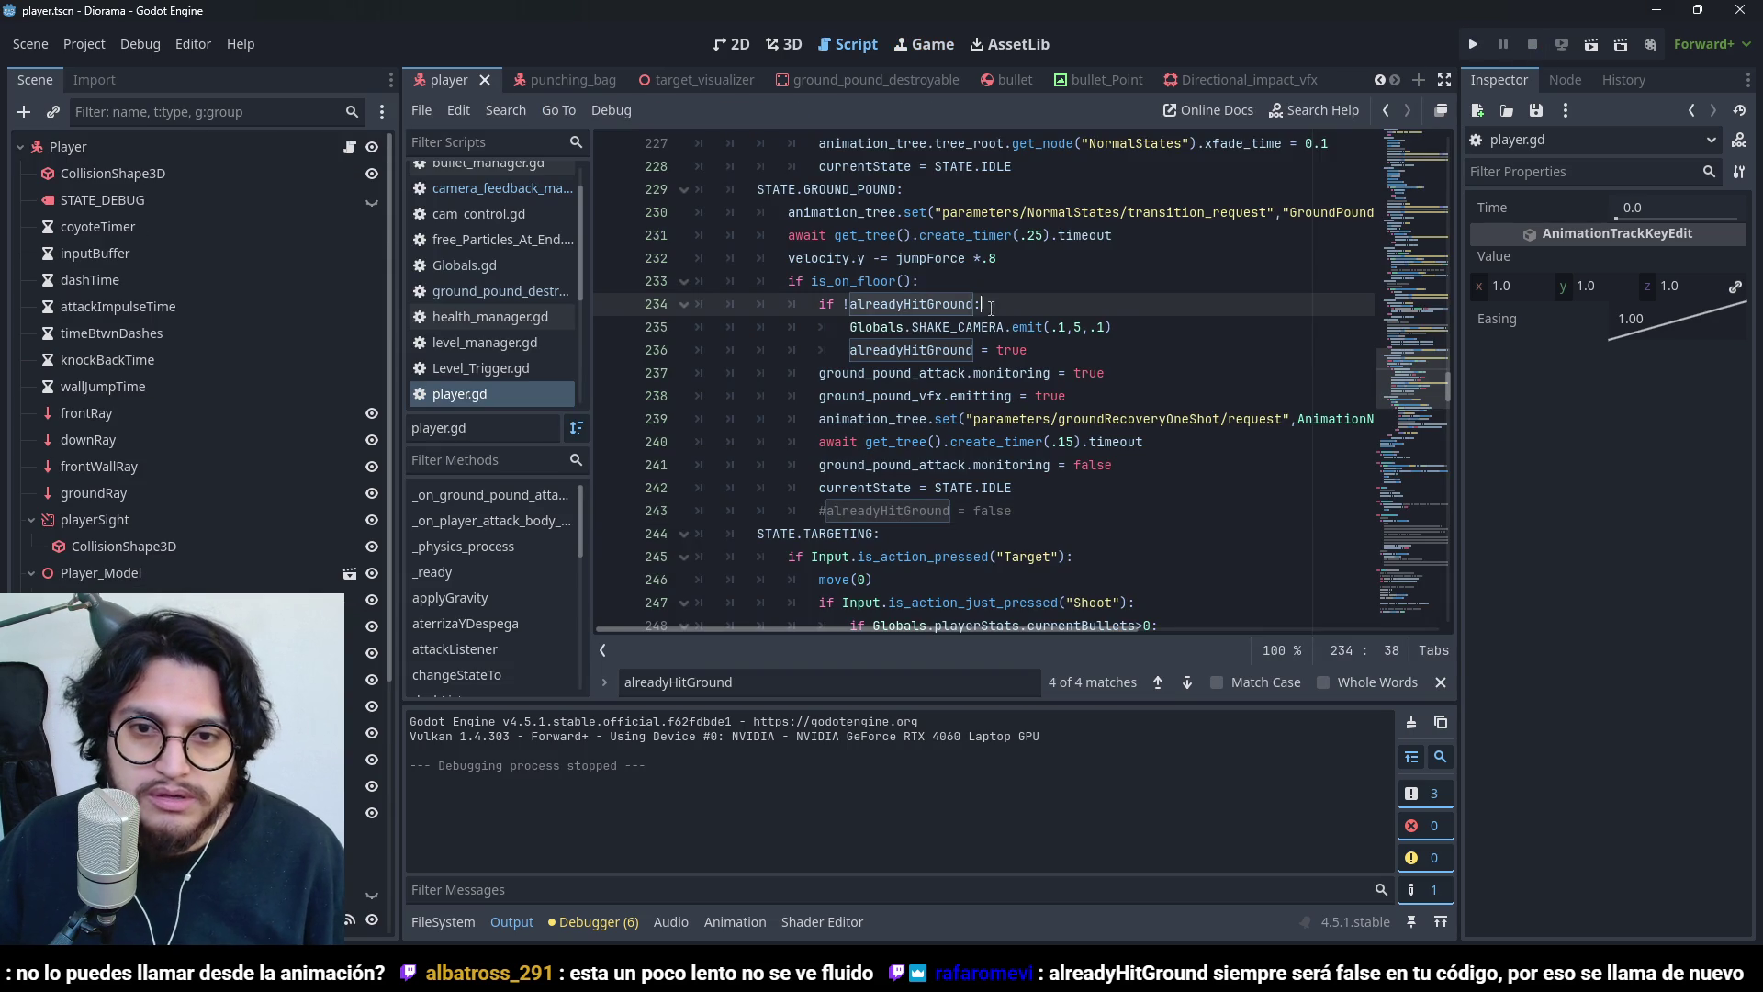
double_click(1076, 326)
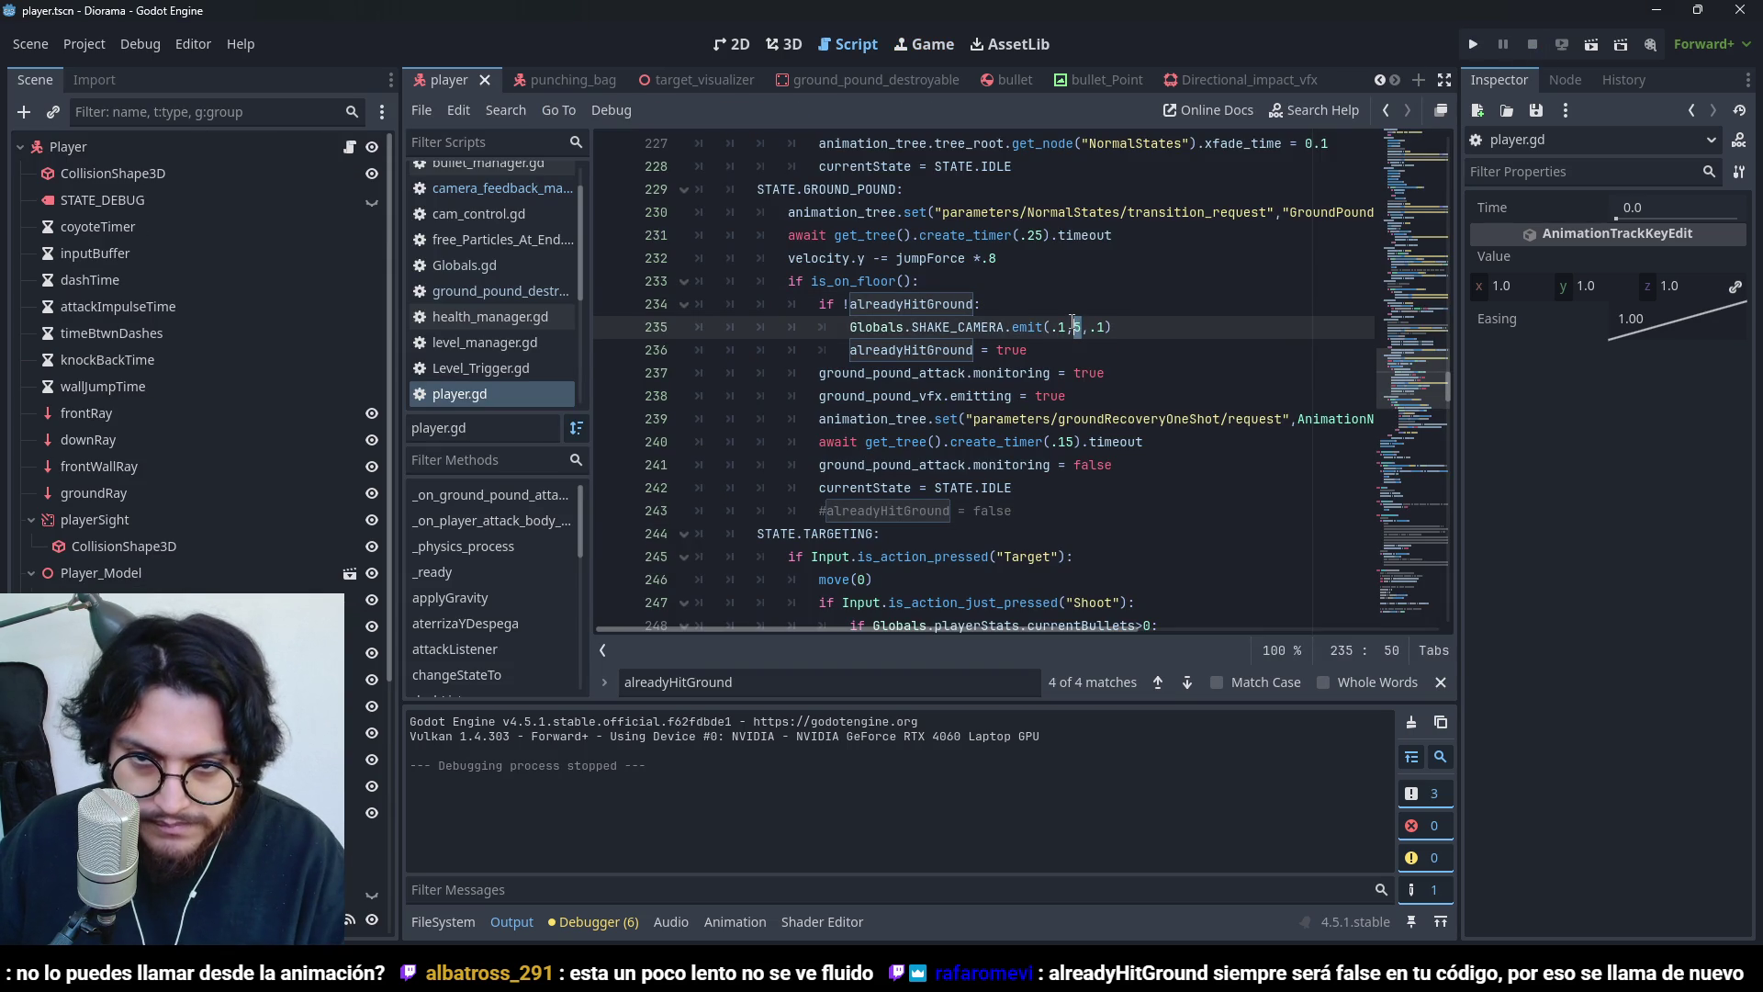
text(10)
click(1067, 333)
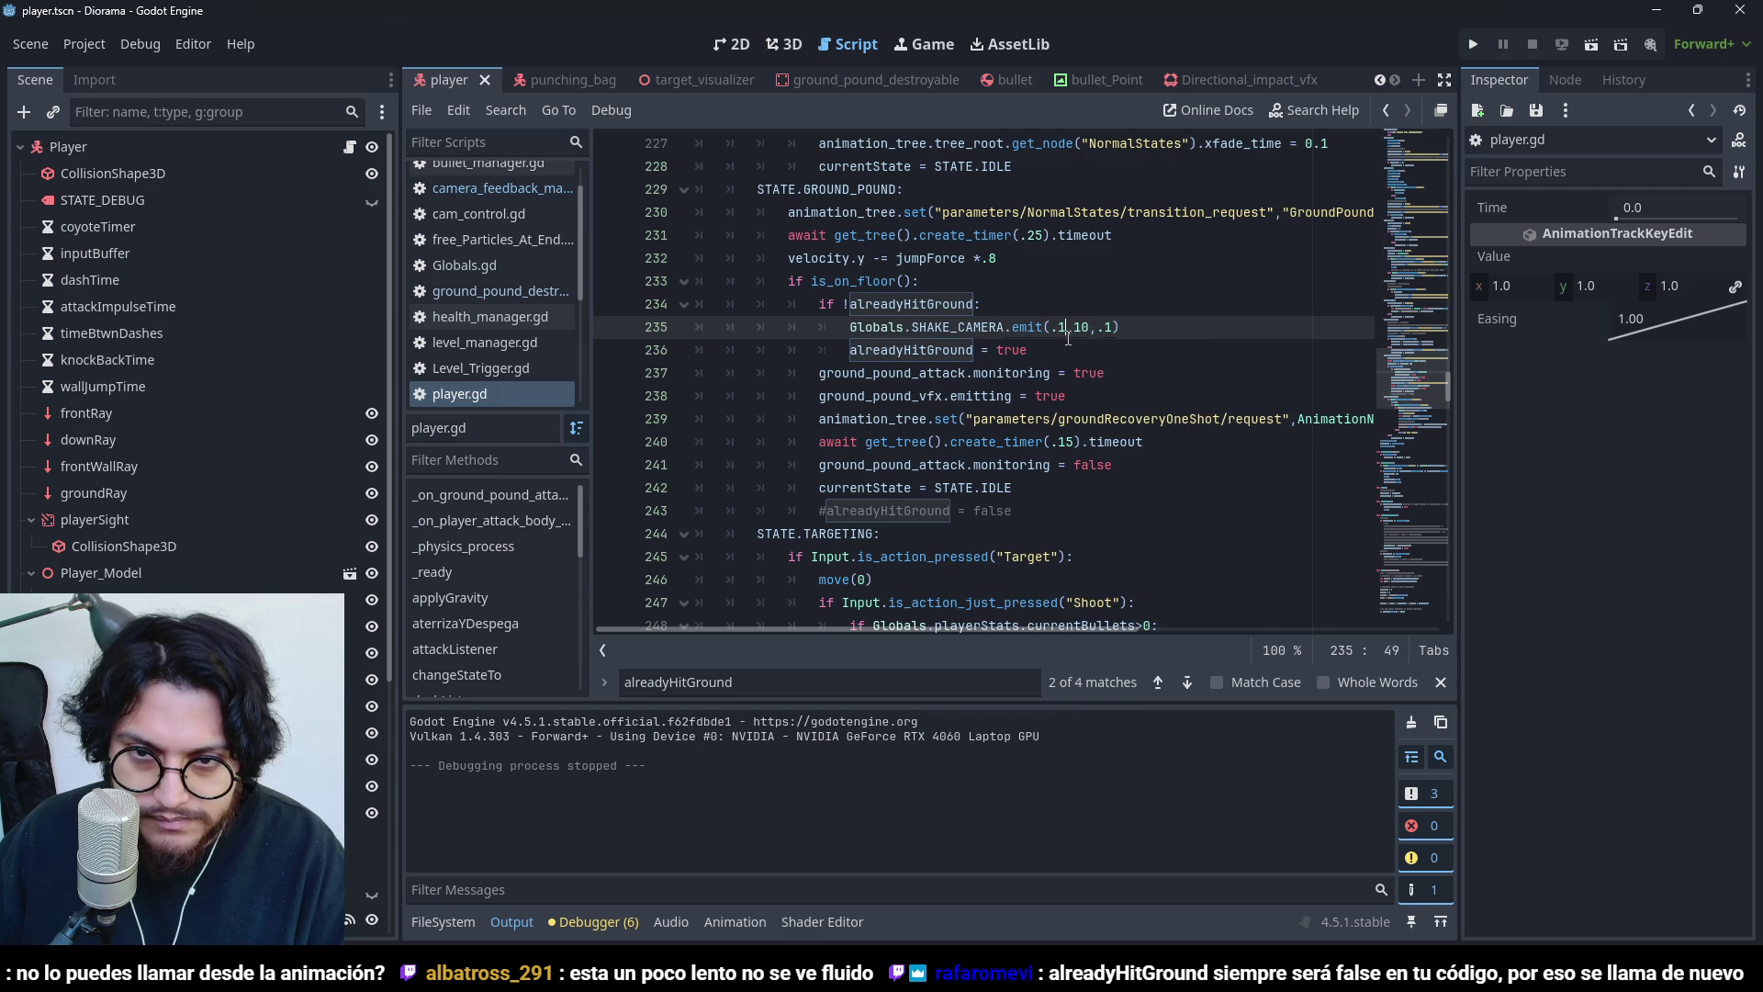
- Run the game, ground-pound and land near the dummies to compare the shake, then stop
click(1470, 45)
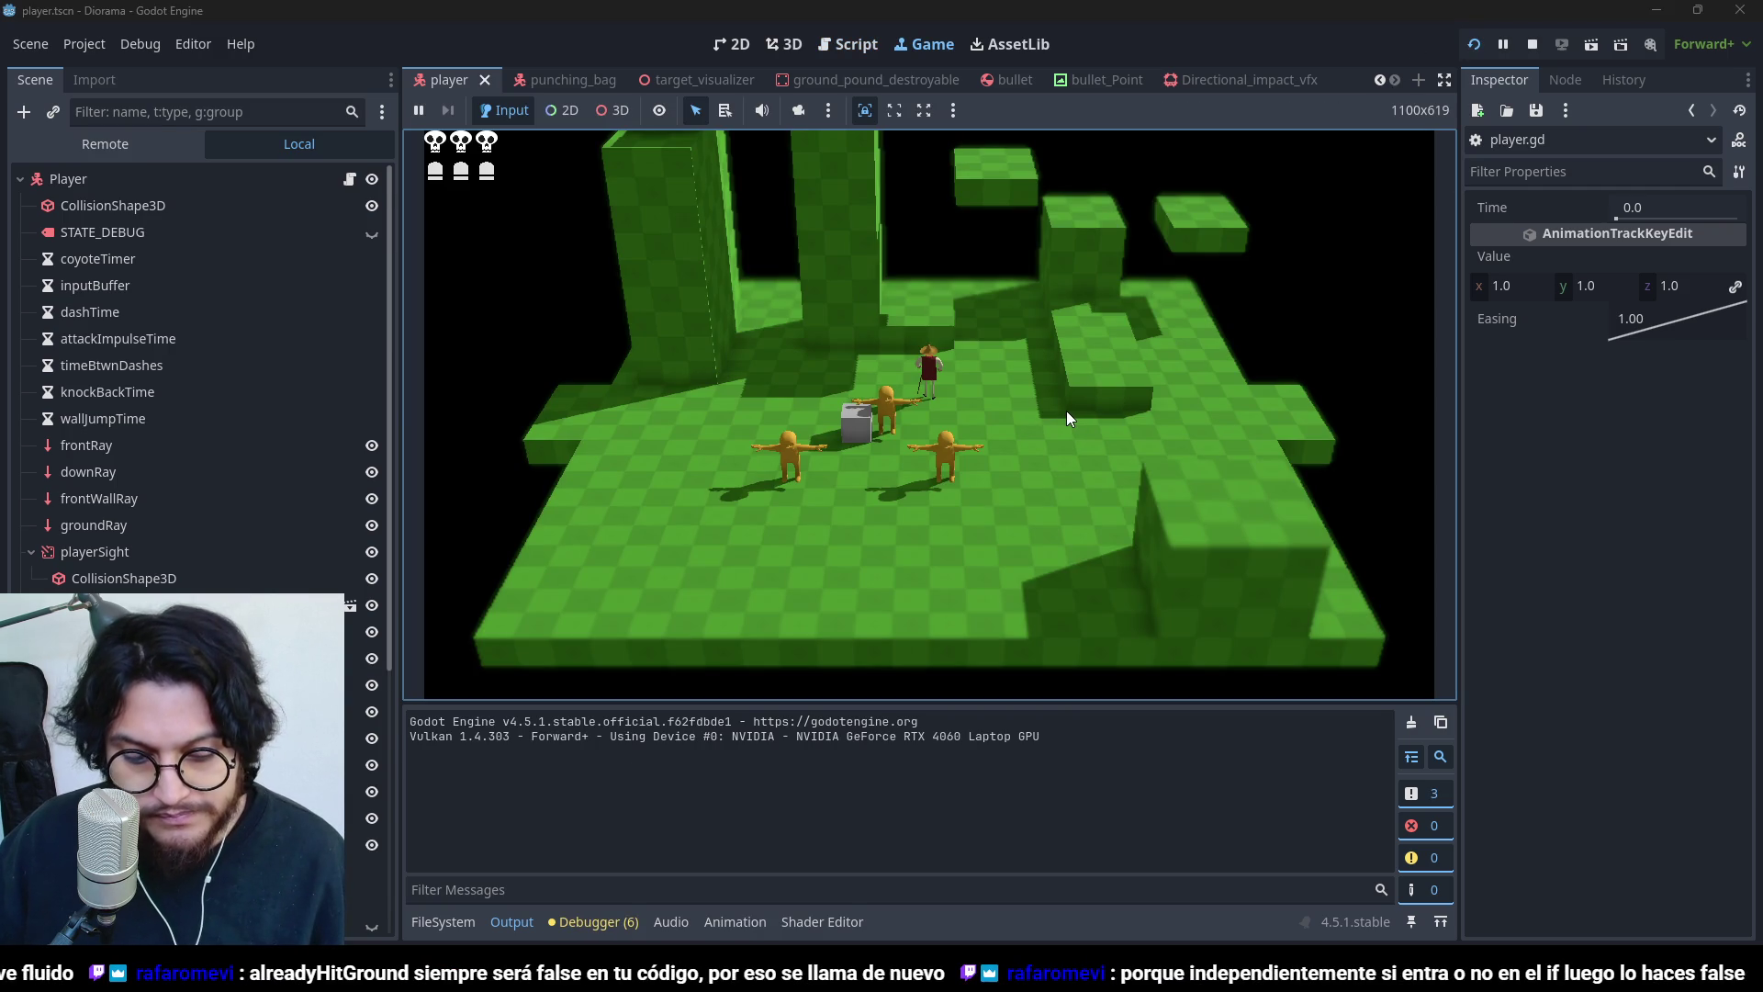
key(space)
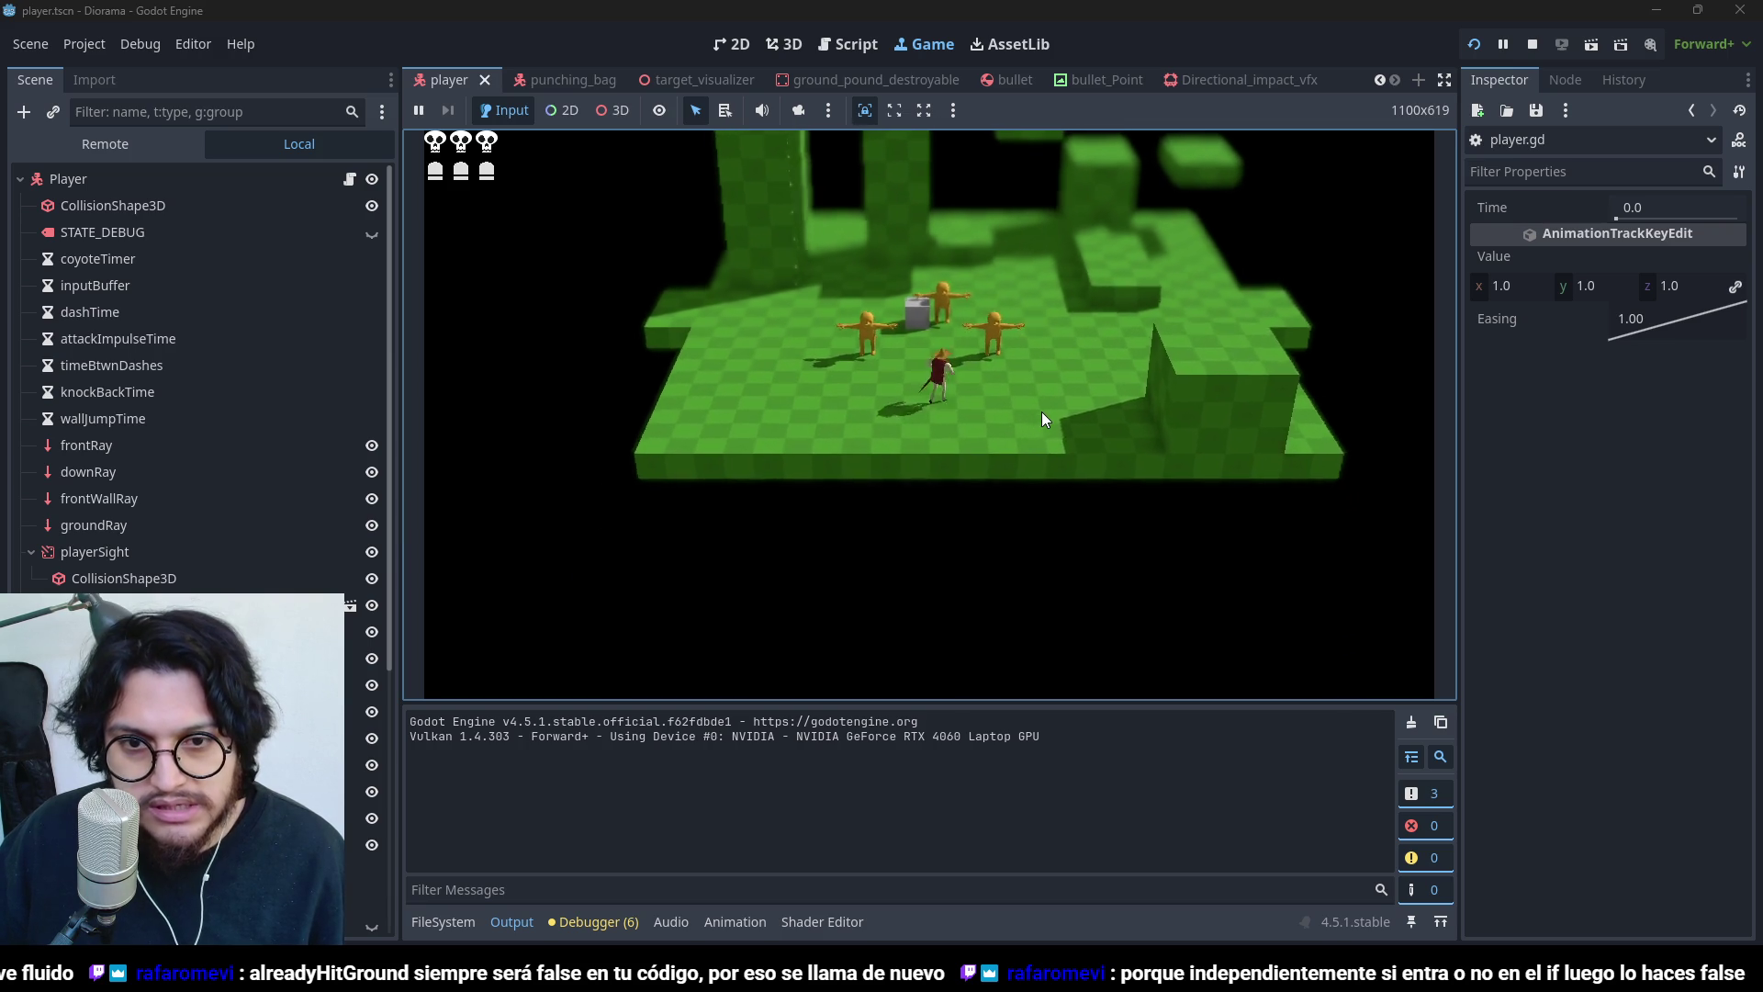
key(space)
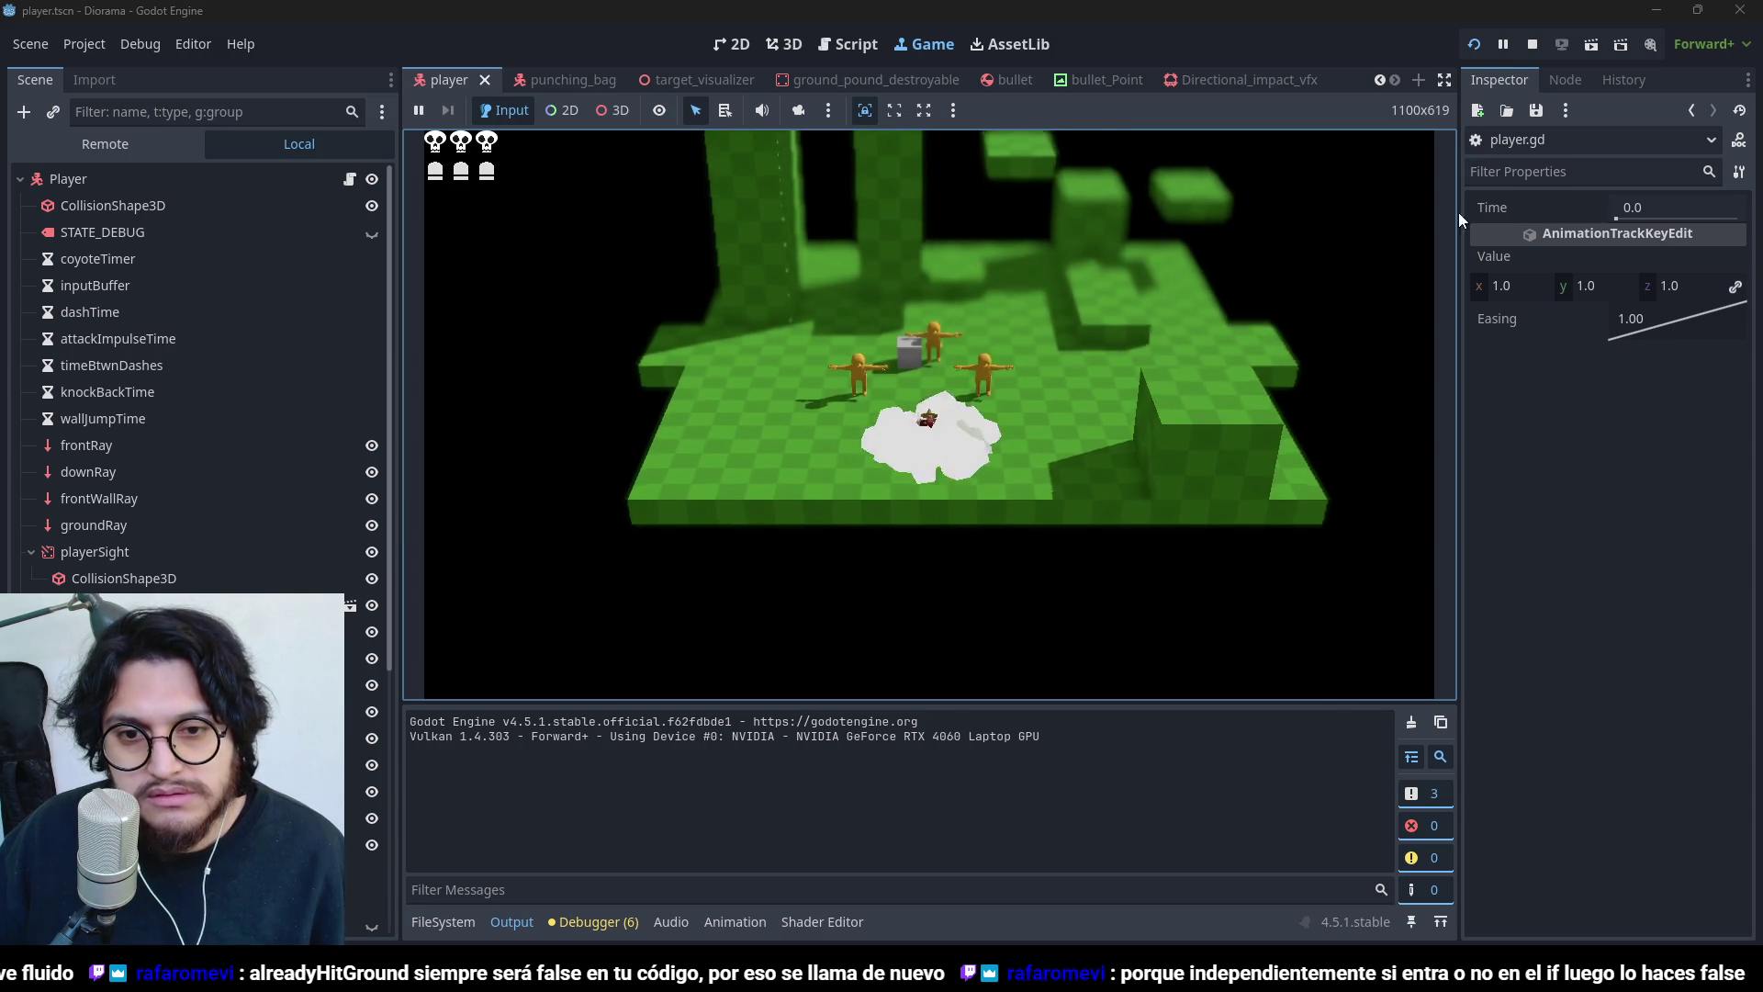
key(space)
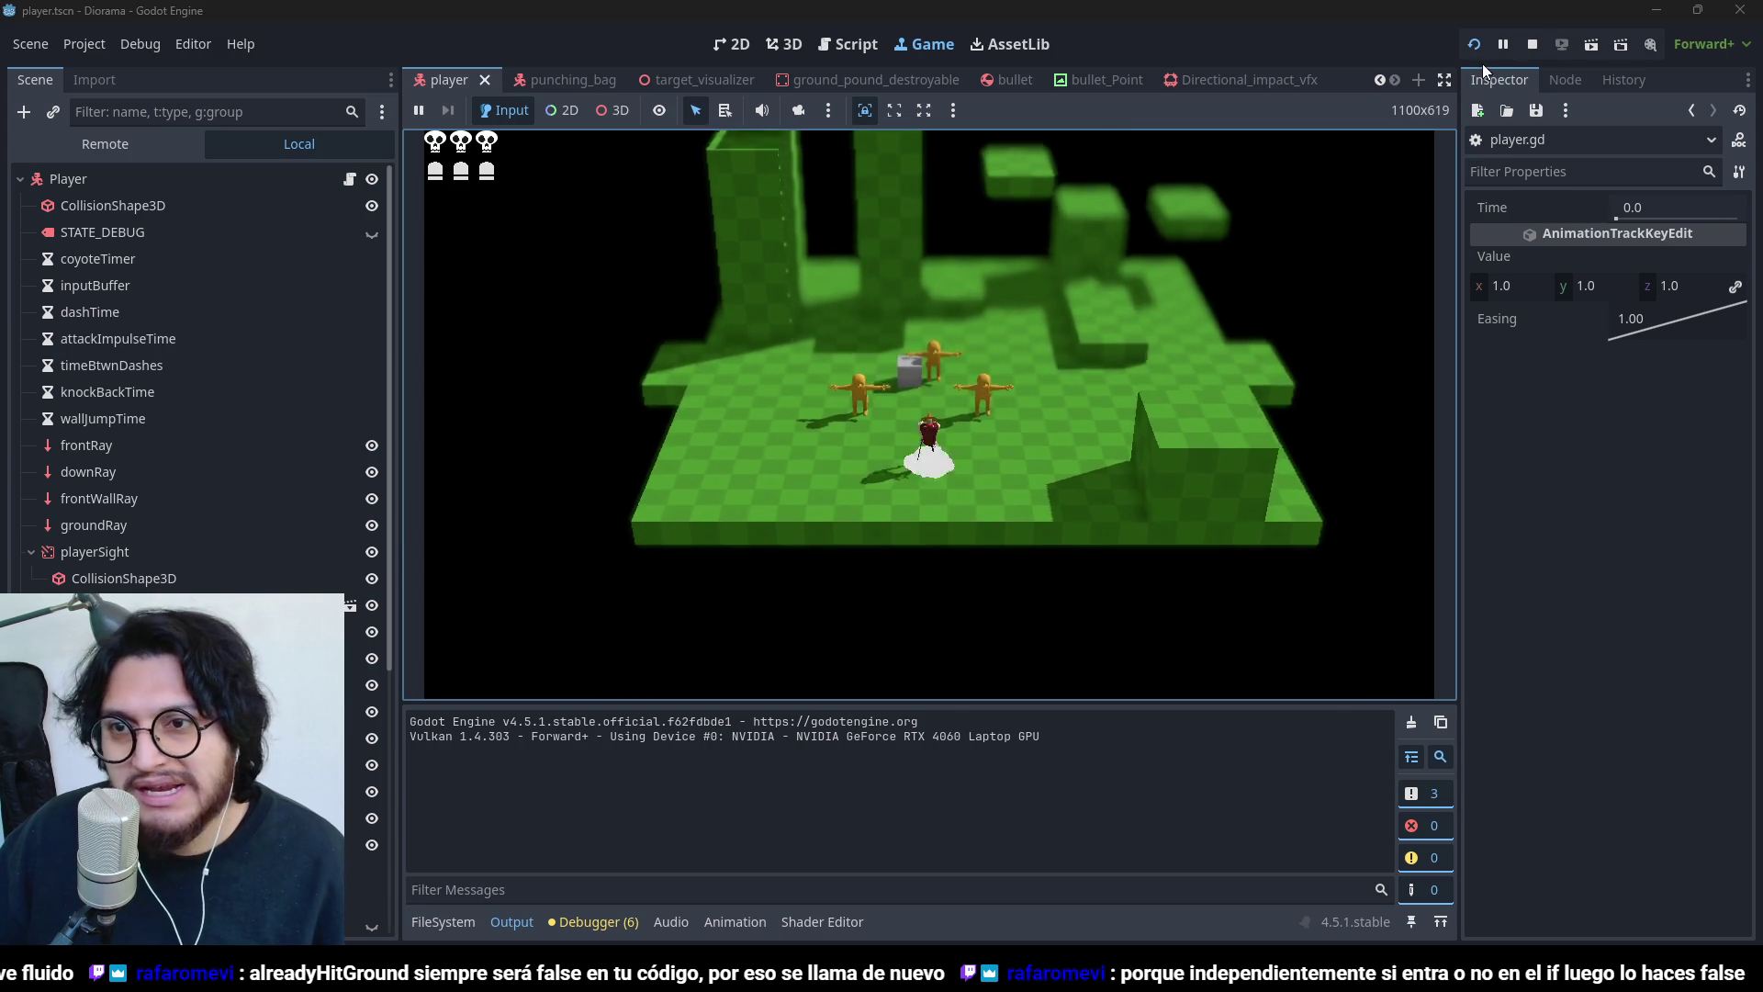
click(1531, 44)
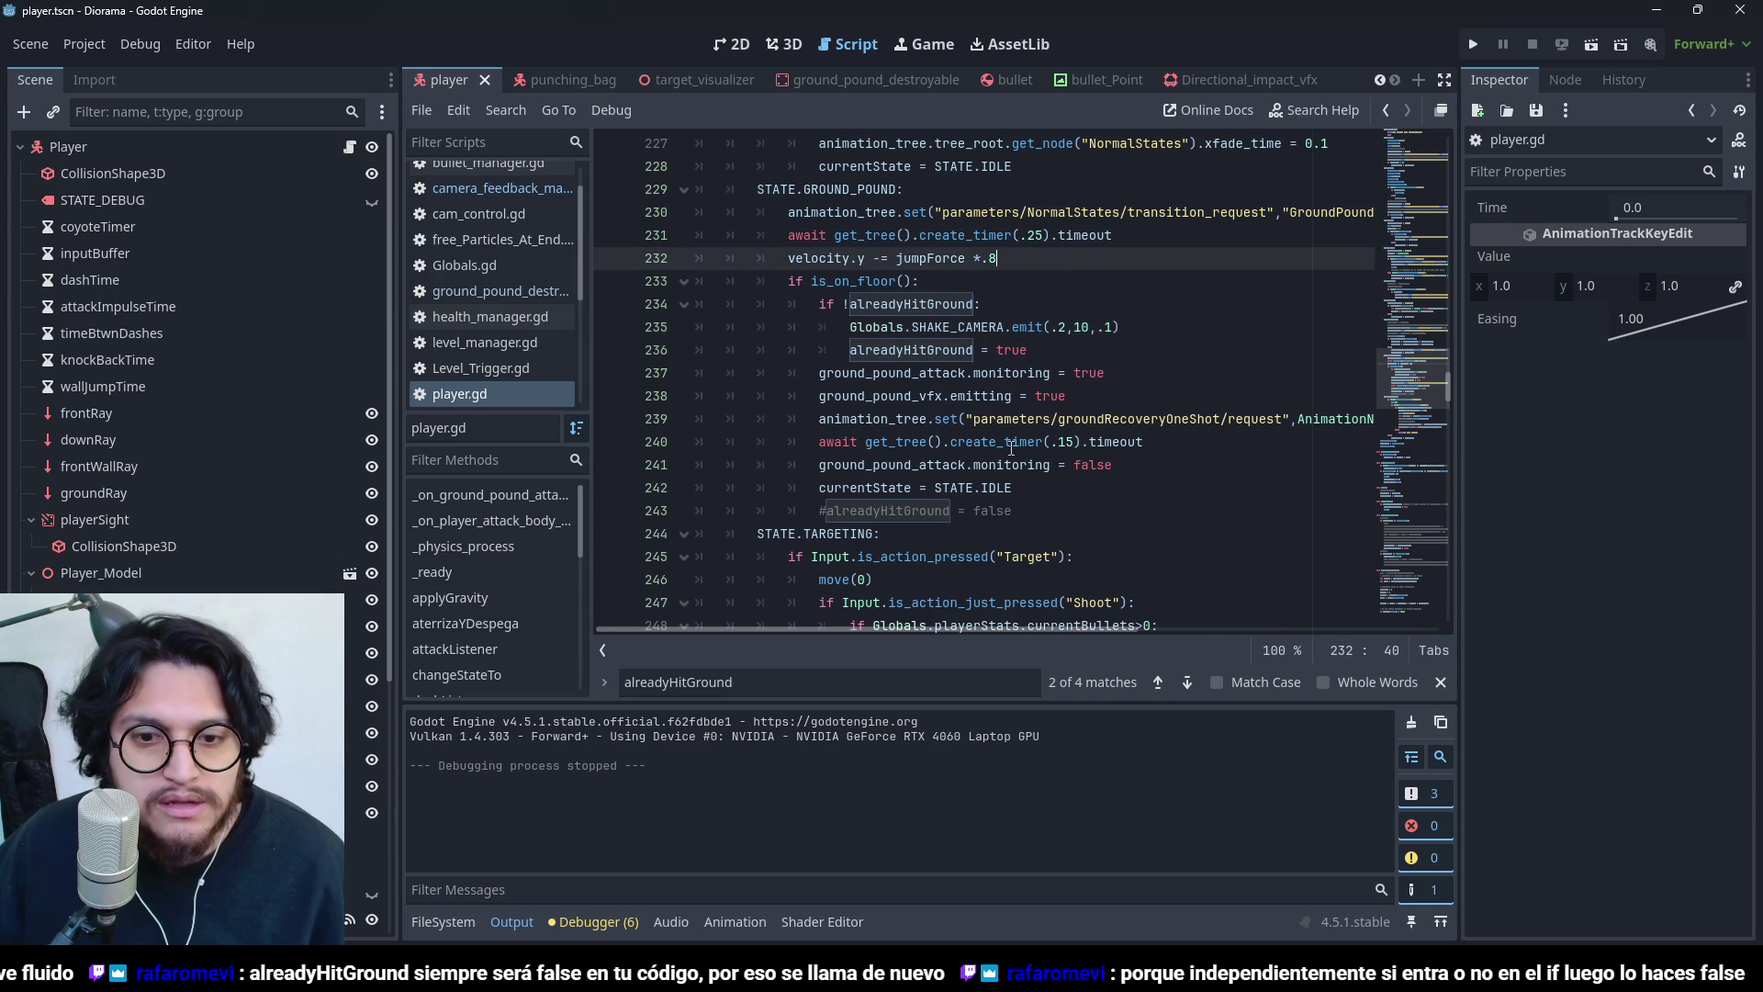
- Set the shake's last value to .2 so the call reads emit(.2,10,.2)
click(1106, 326)
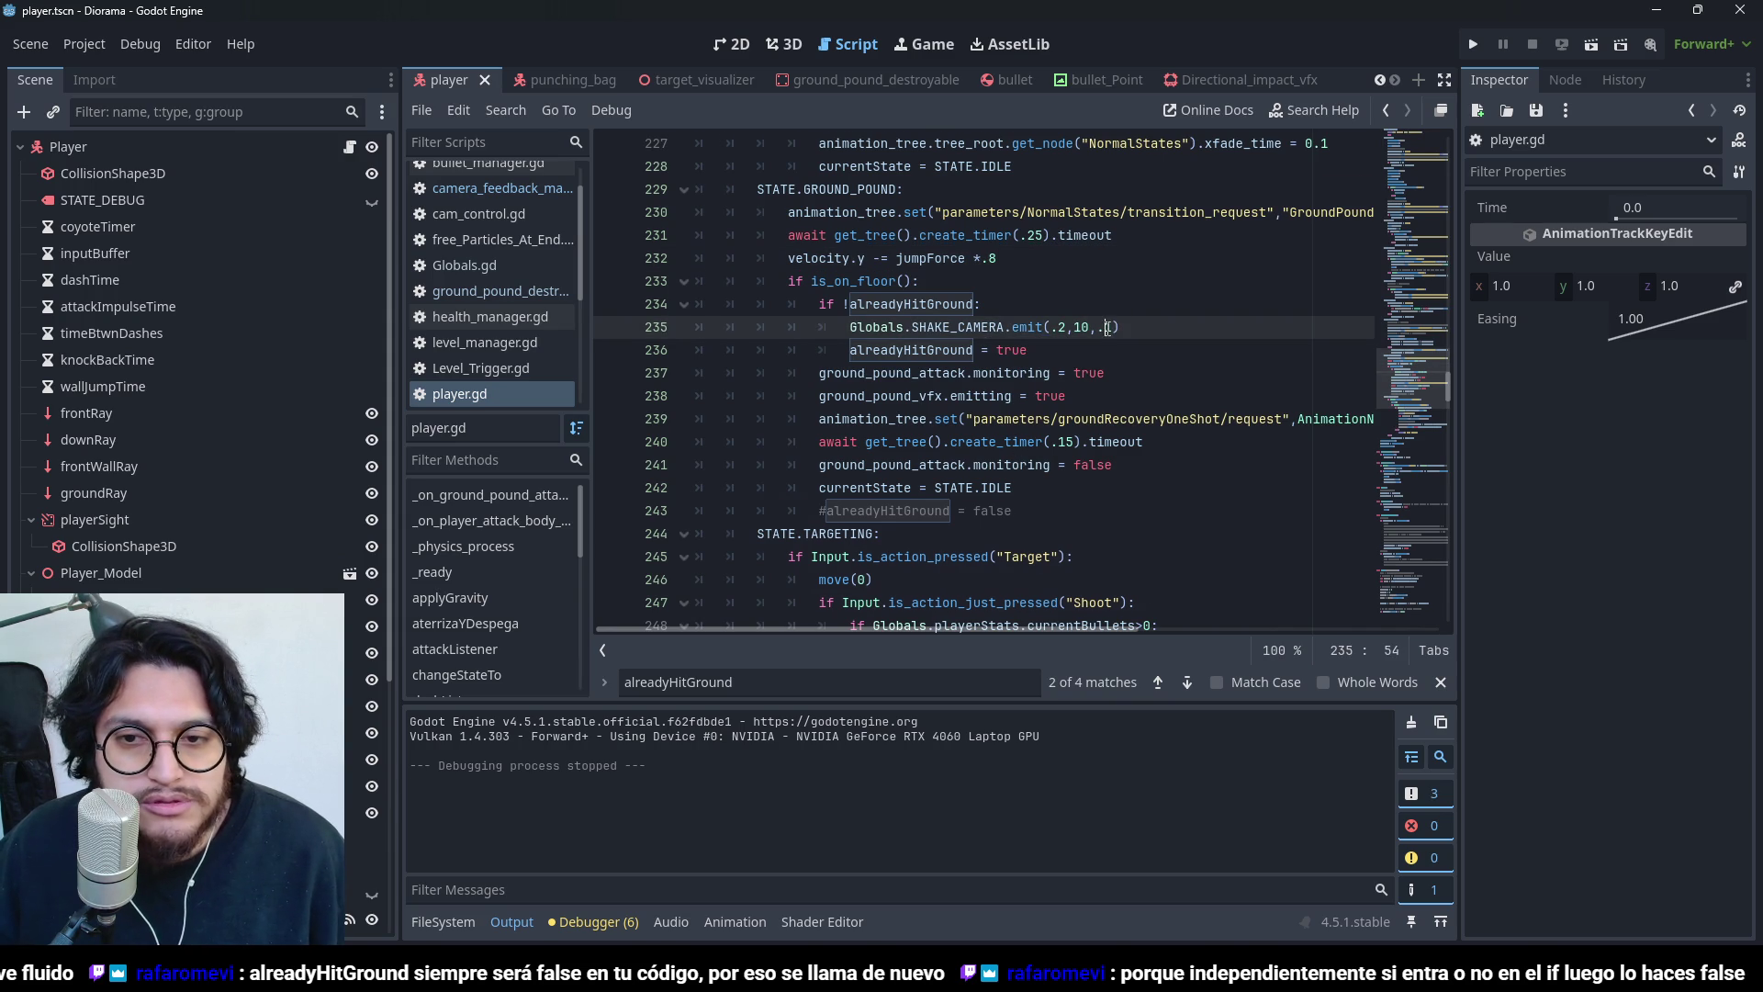
key(Delete)
text(2)
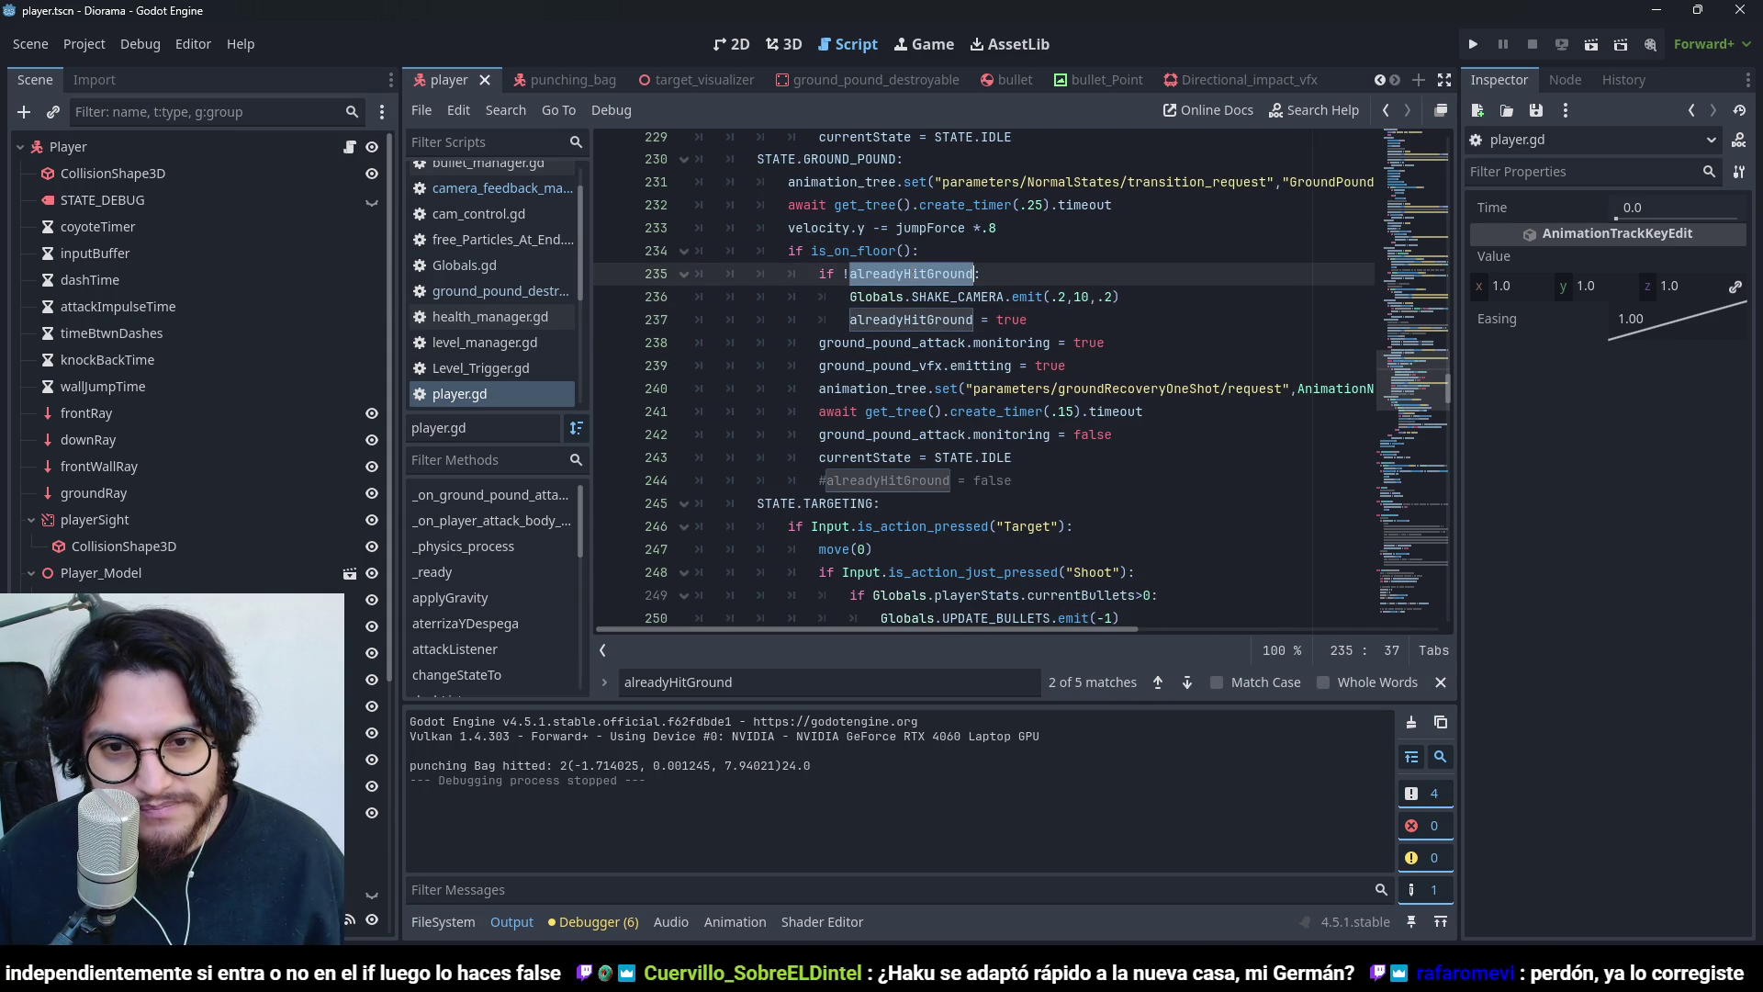
double_click(911, 320)
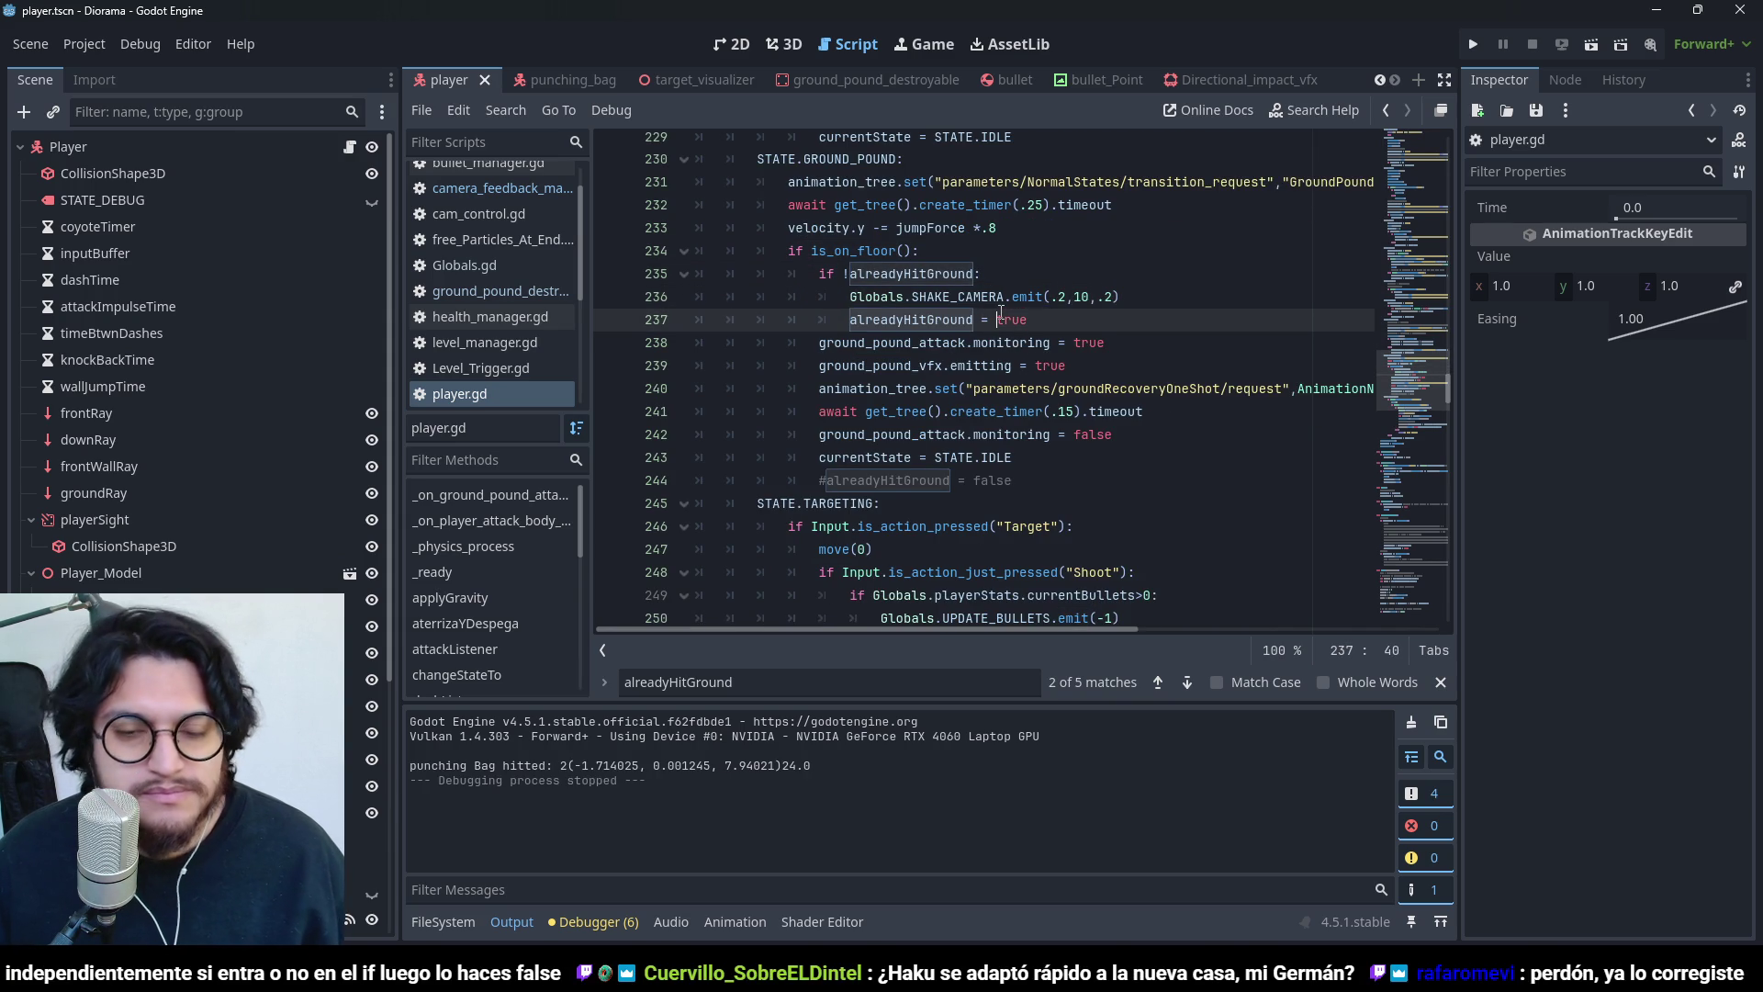
click(952, 295)
double_click(1014, 318)
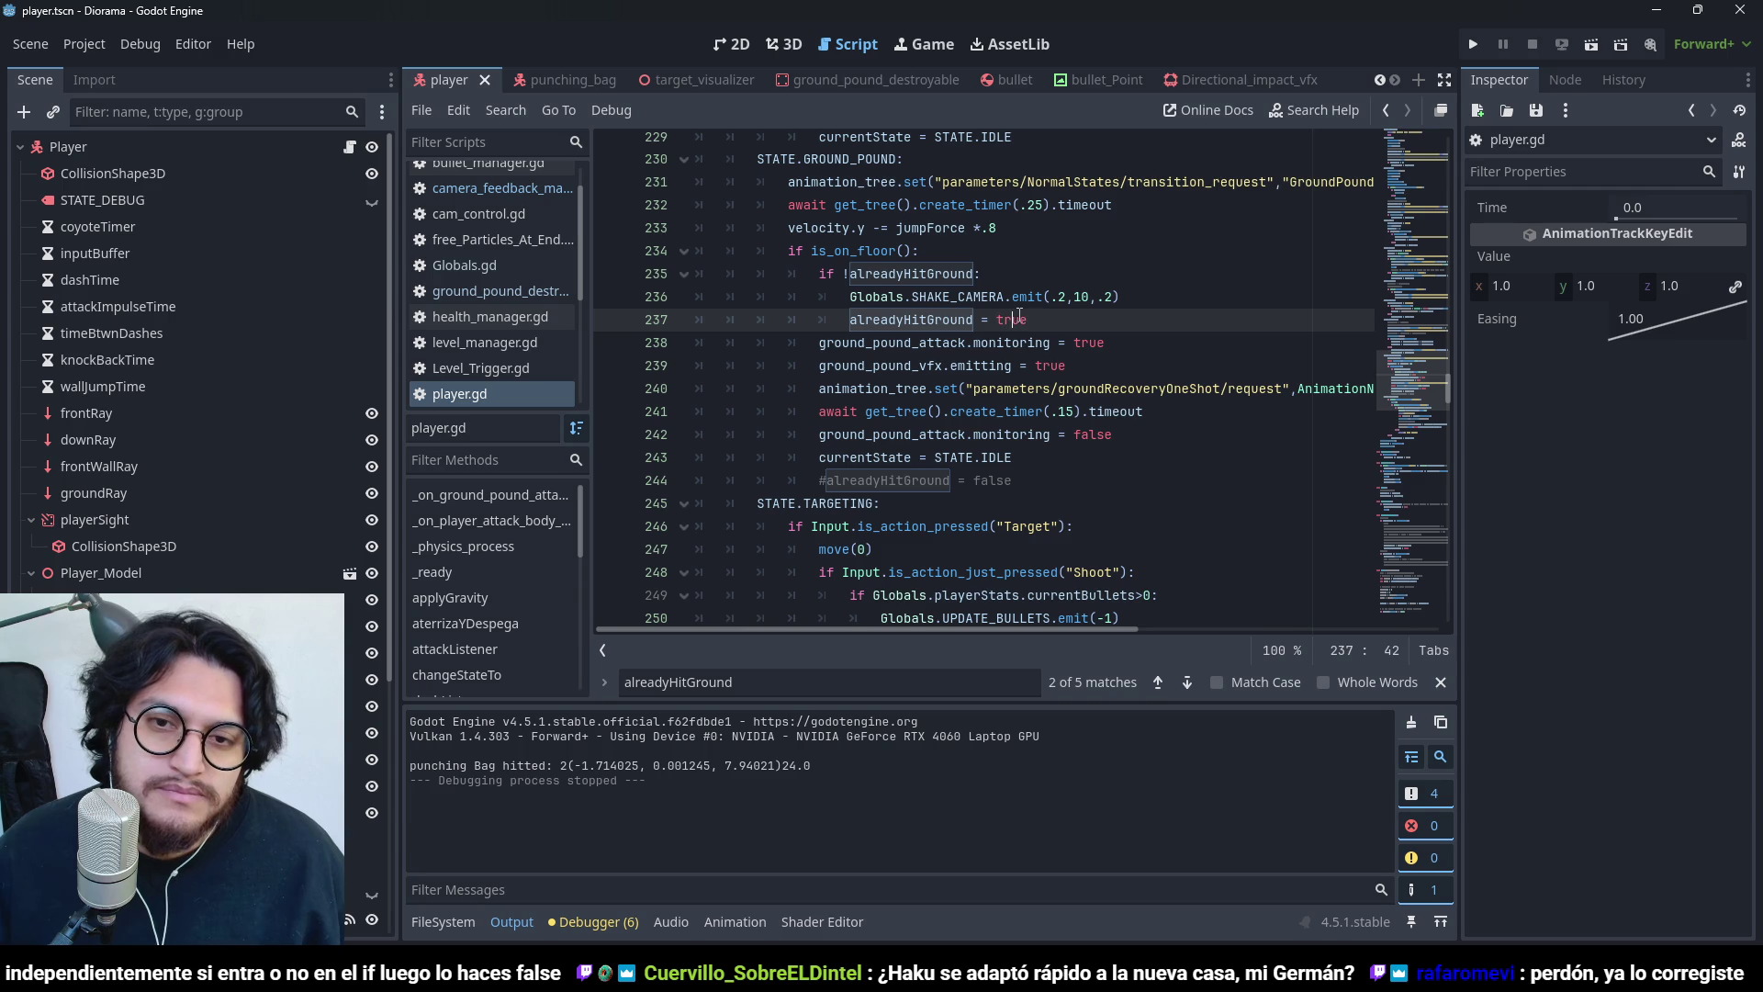
scroll(990, 444, up, 7)
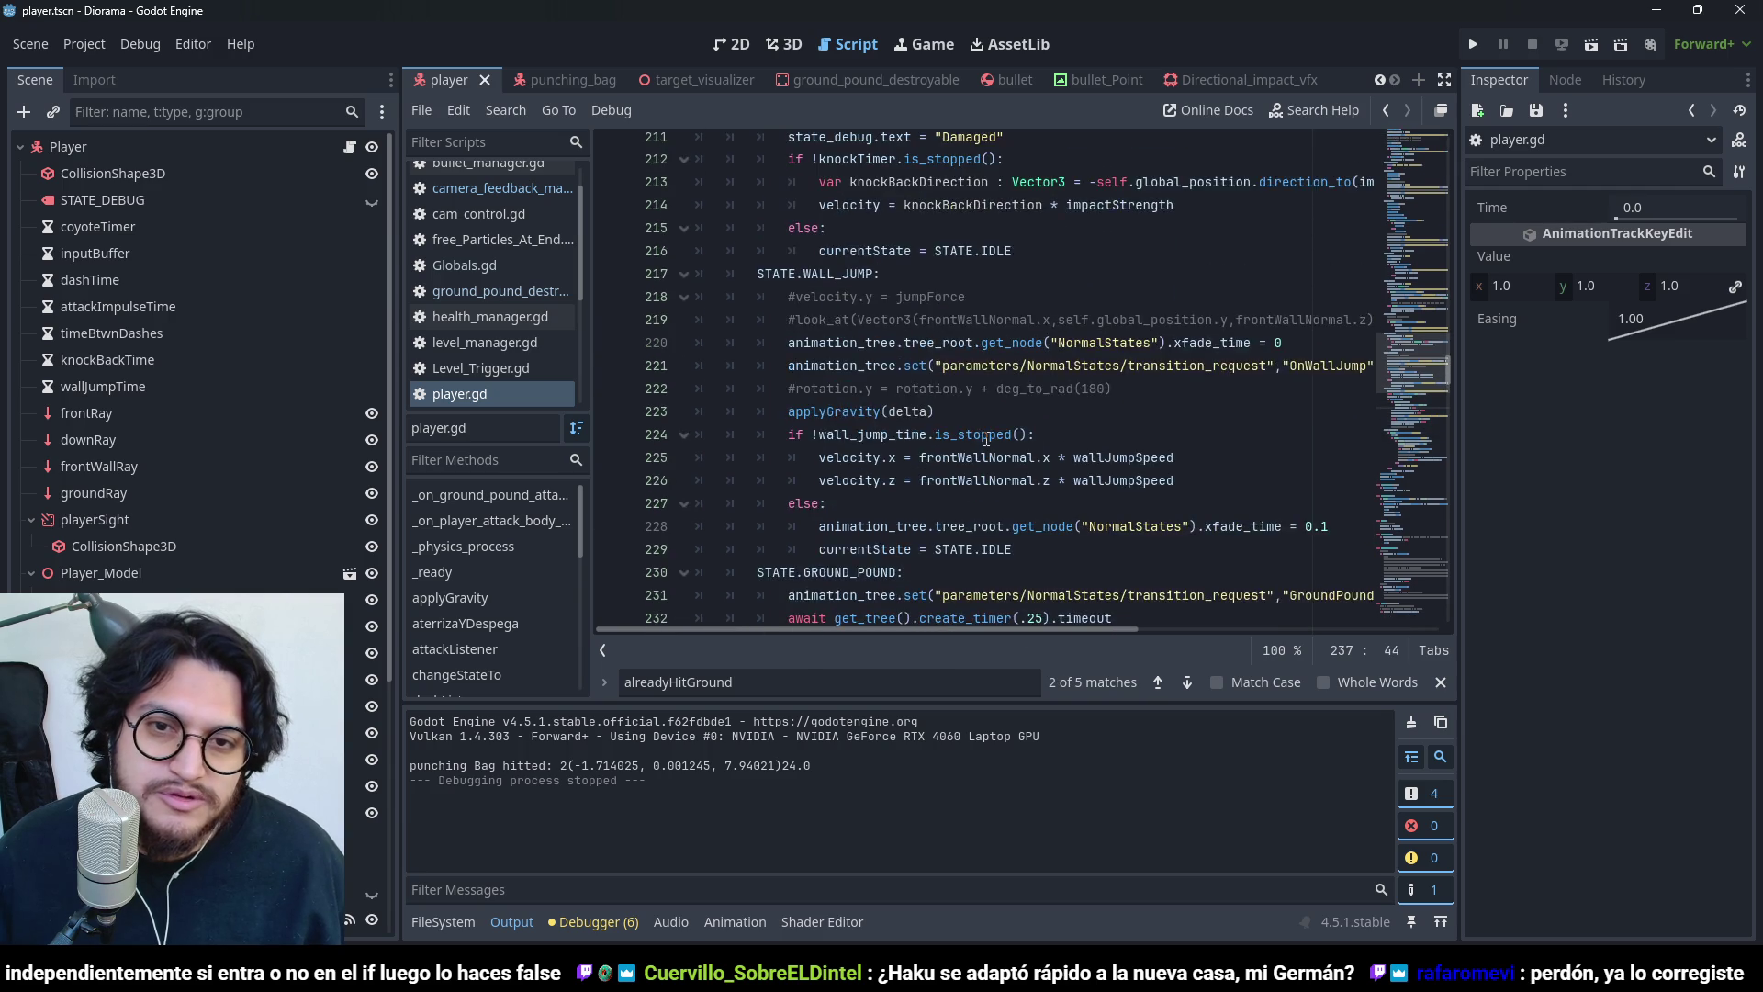
scroll(979, 439, down, 6)
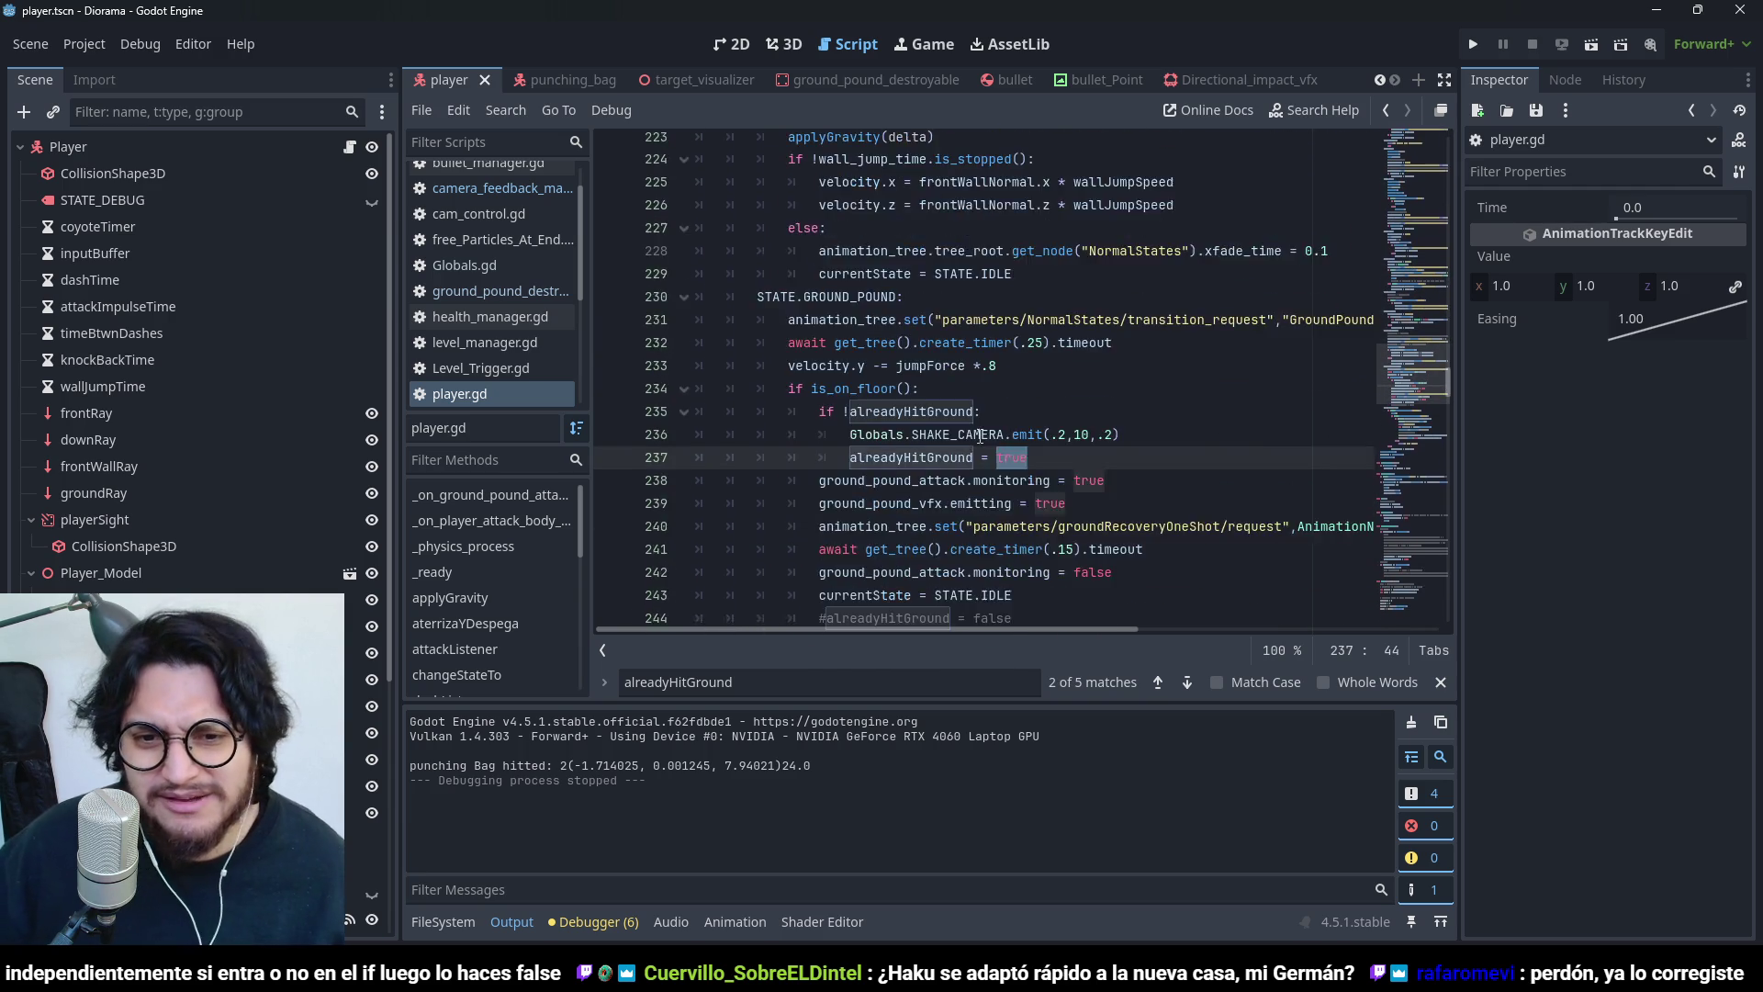
click(973, 365)
drag(973, 366, 1122, 366)
click(1150, 370)
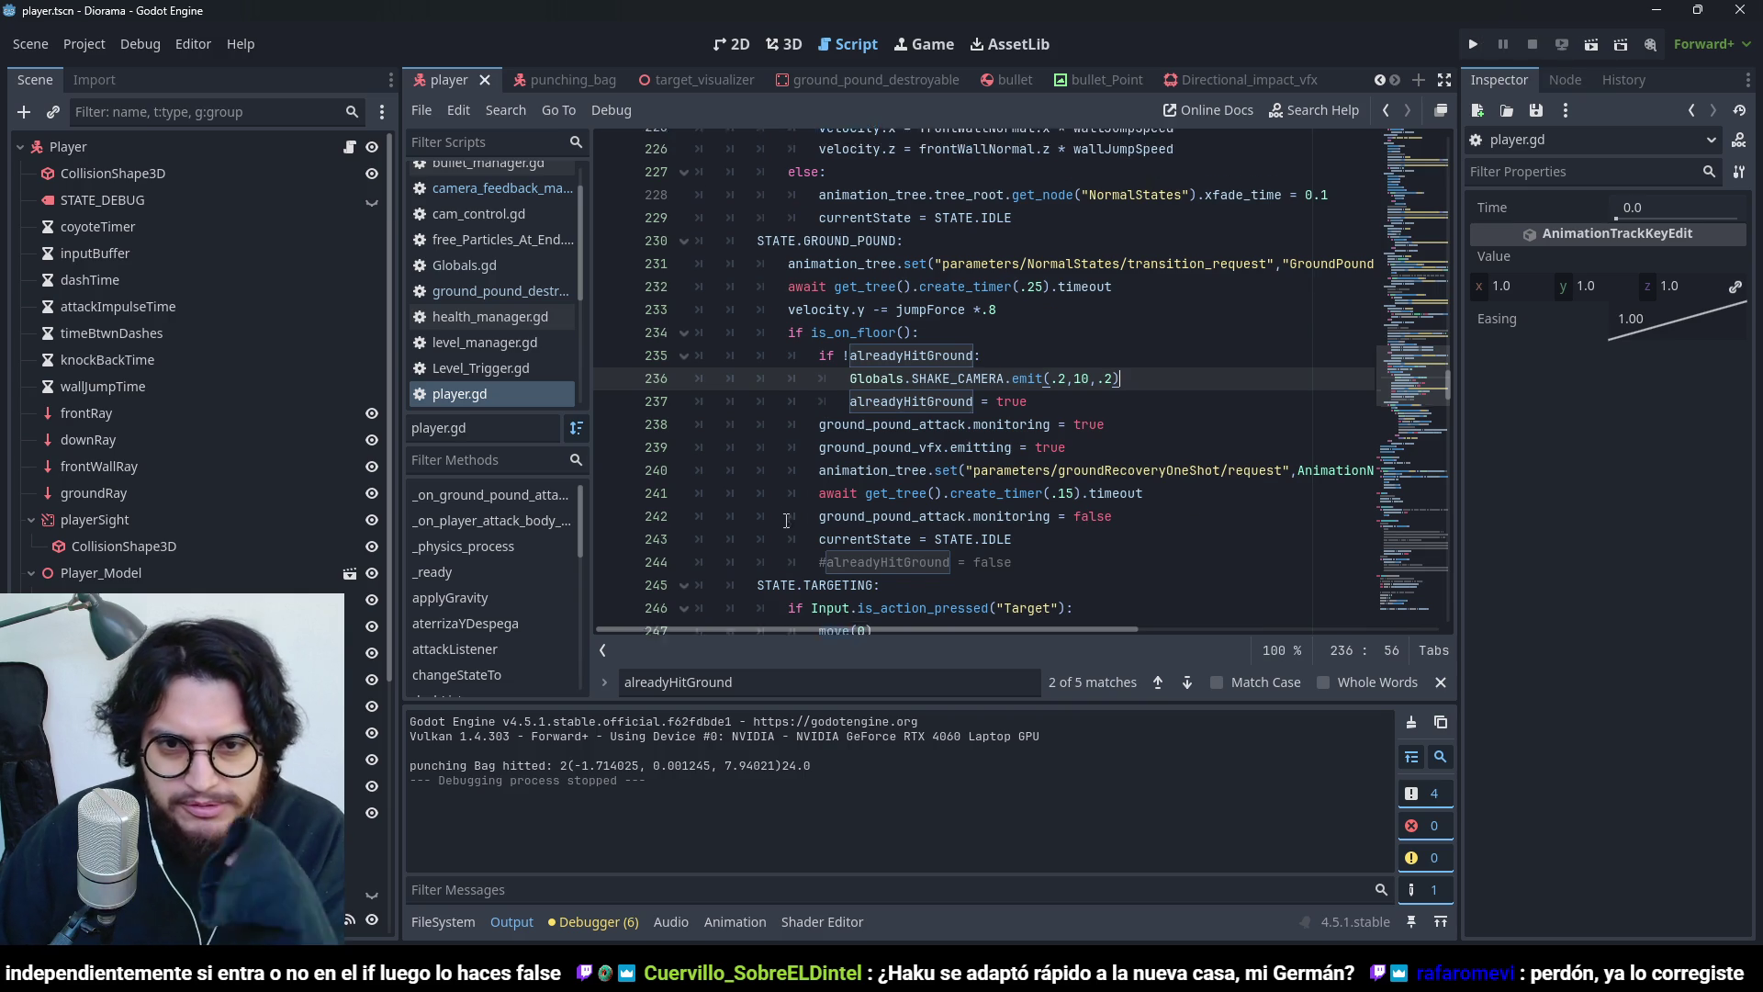
- Go to the 'alreadyHitGround = false' reset in STATE.IDLE on line 128
scroll(875, 497, up, 12)
scroll(874, 496, up, 13)
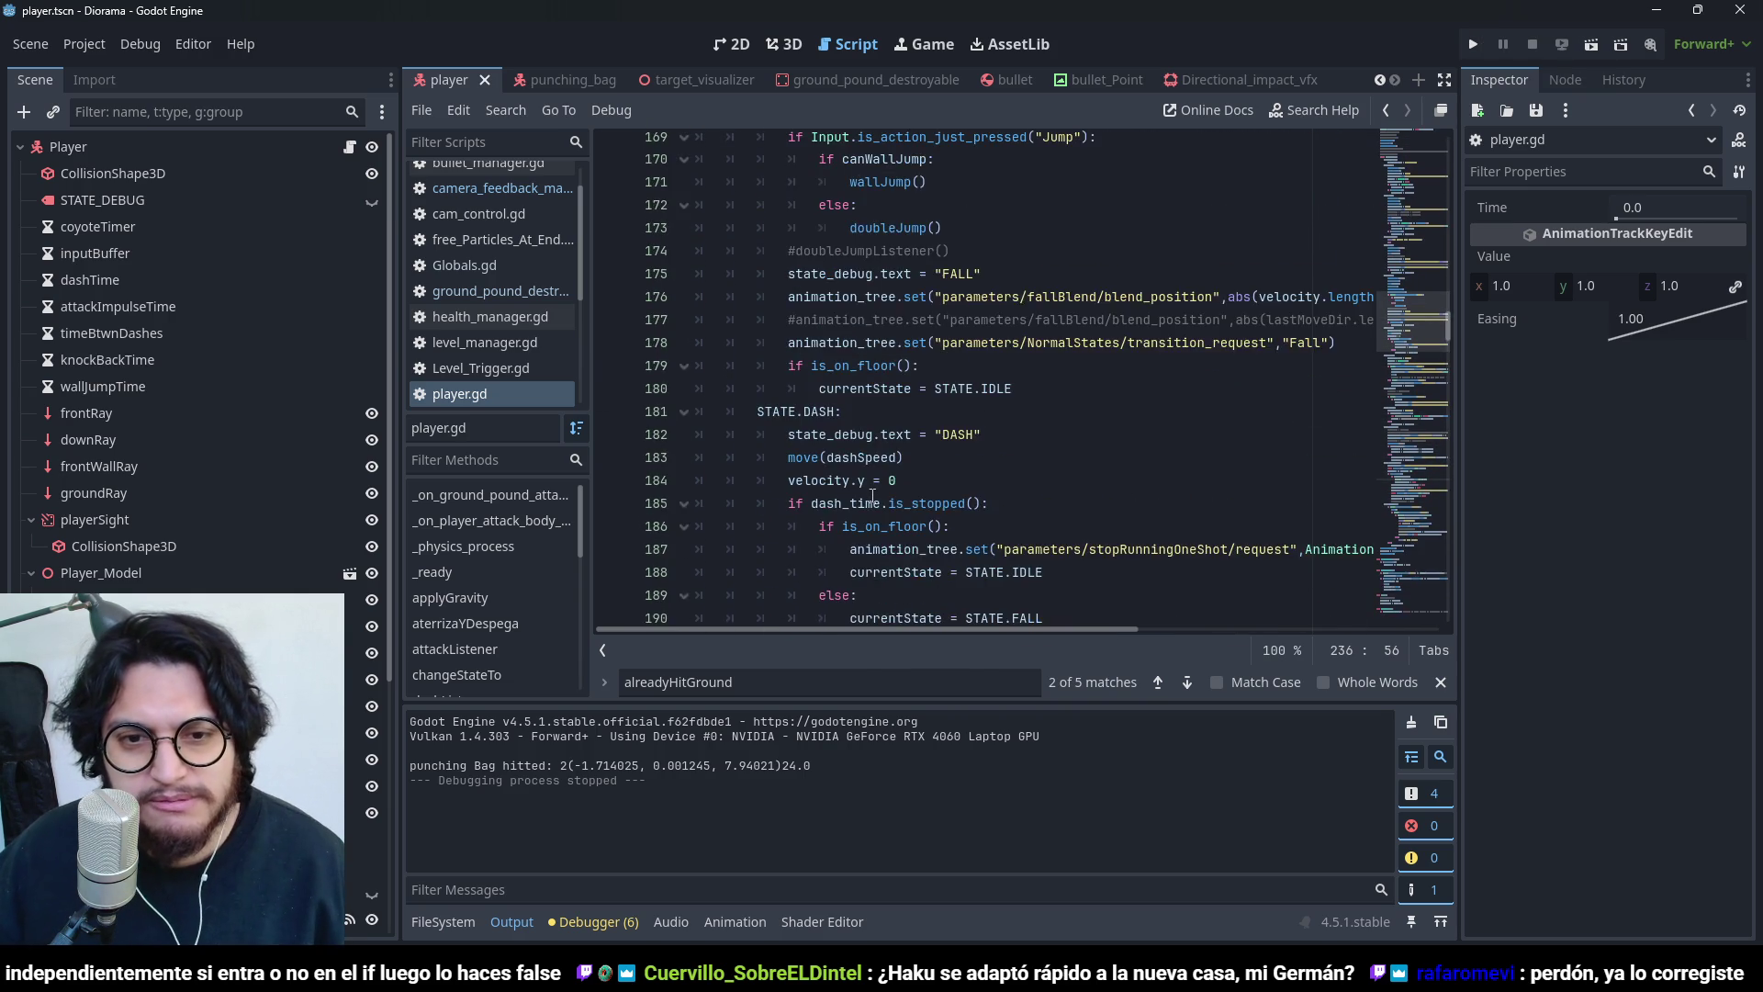
scroll(814, 438, up, 11)
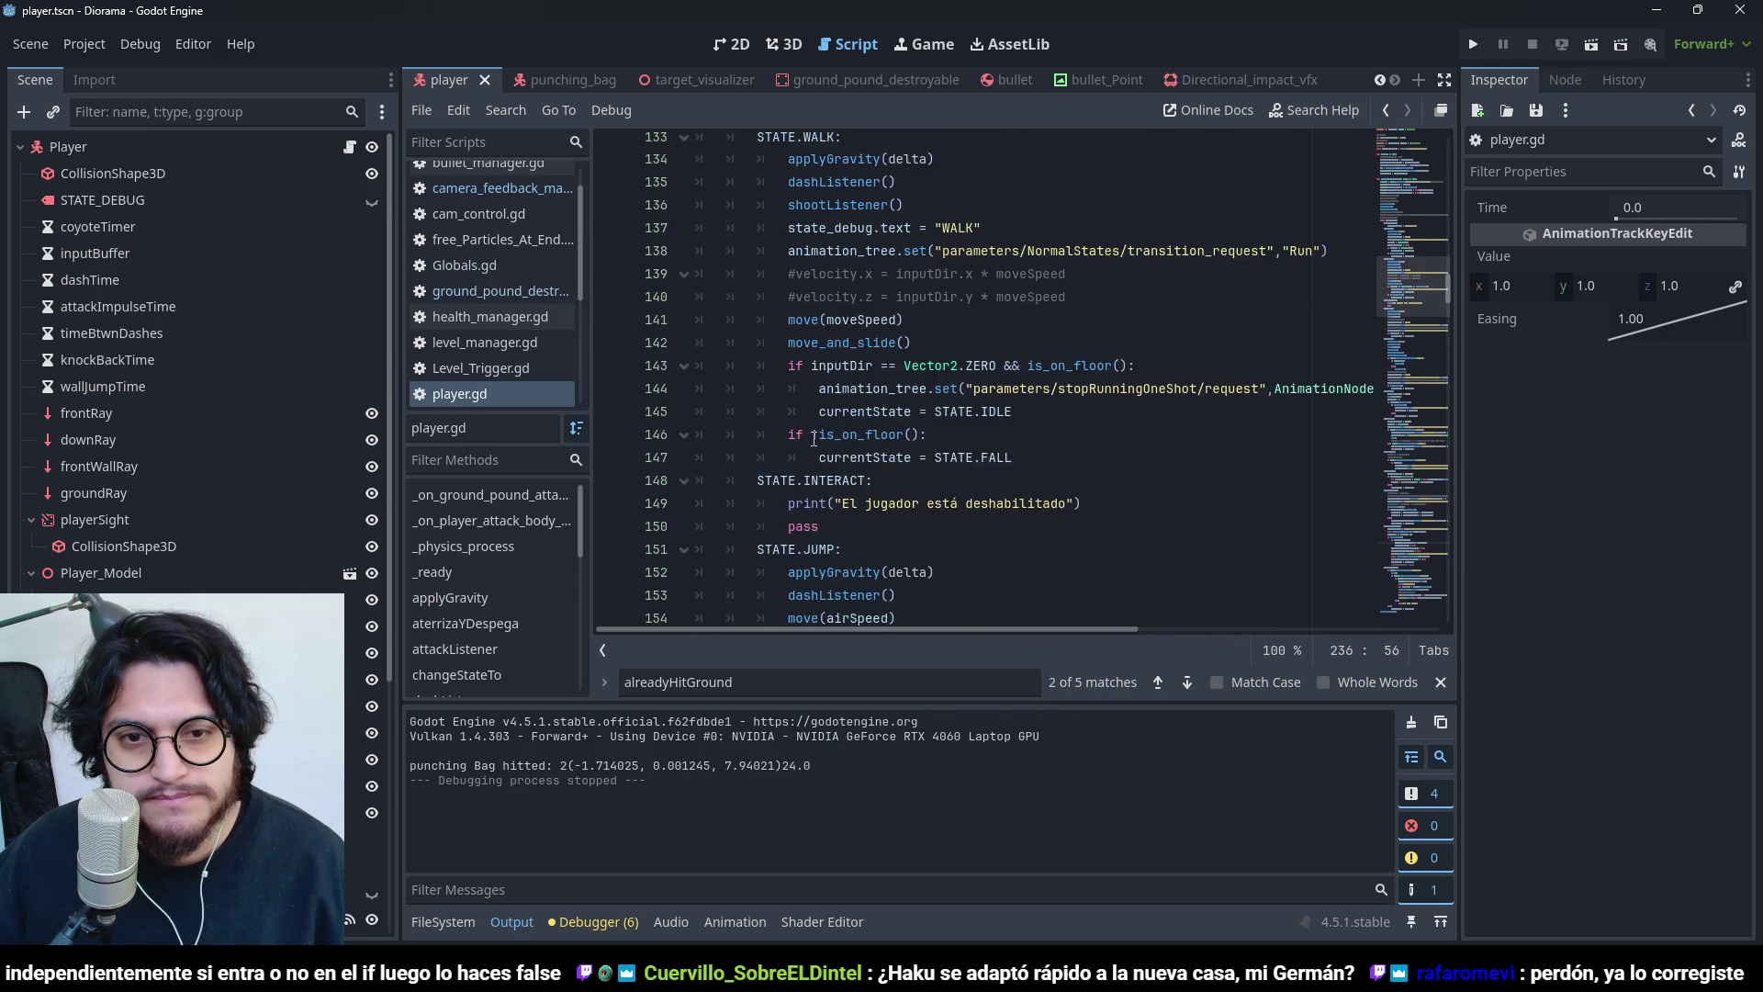
click(784, 366)
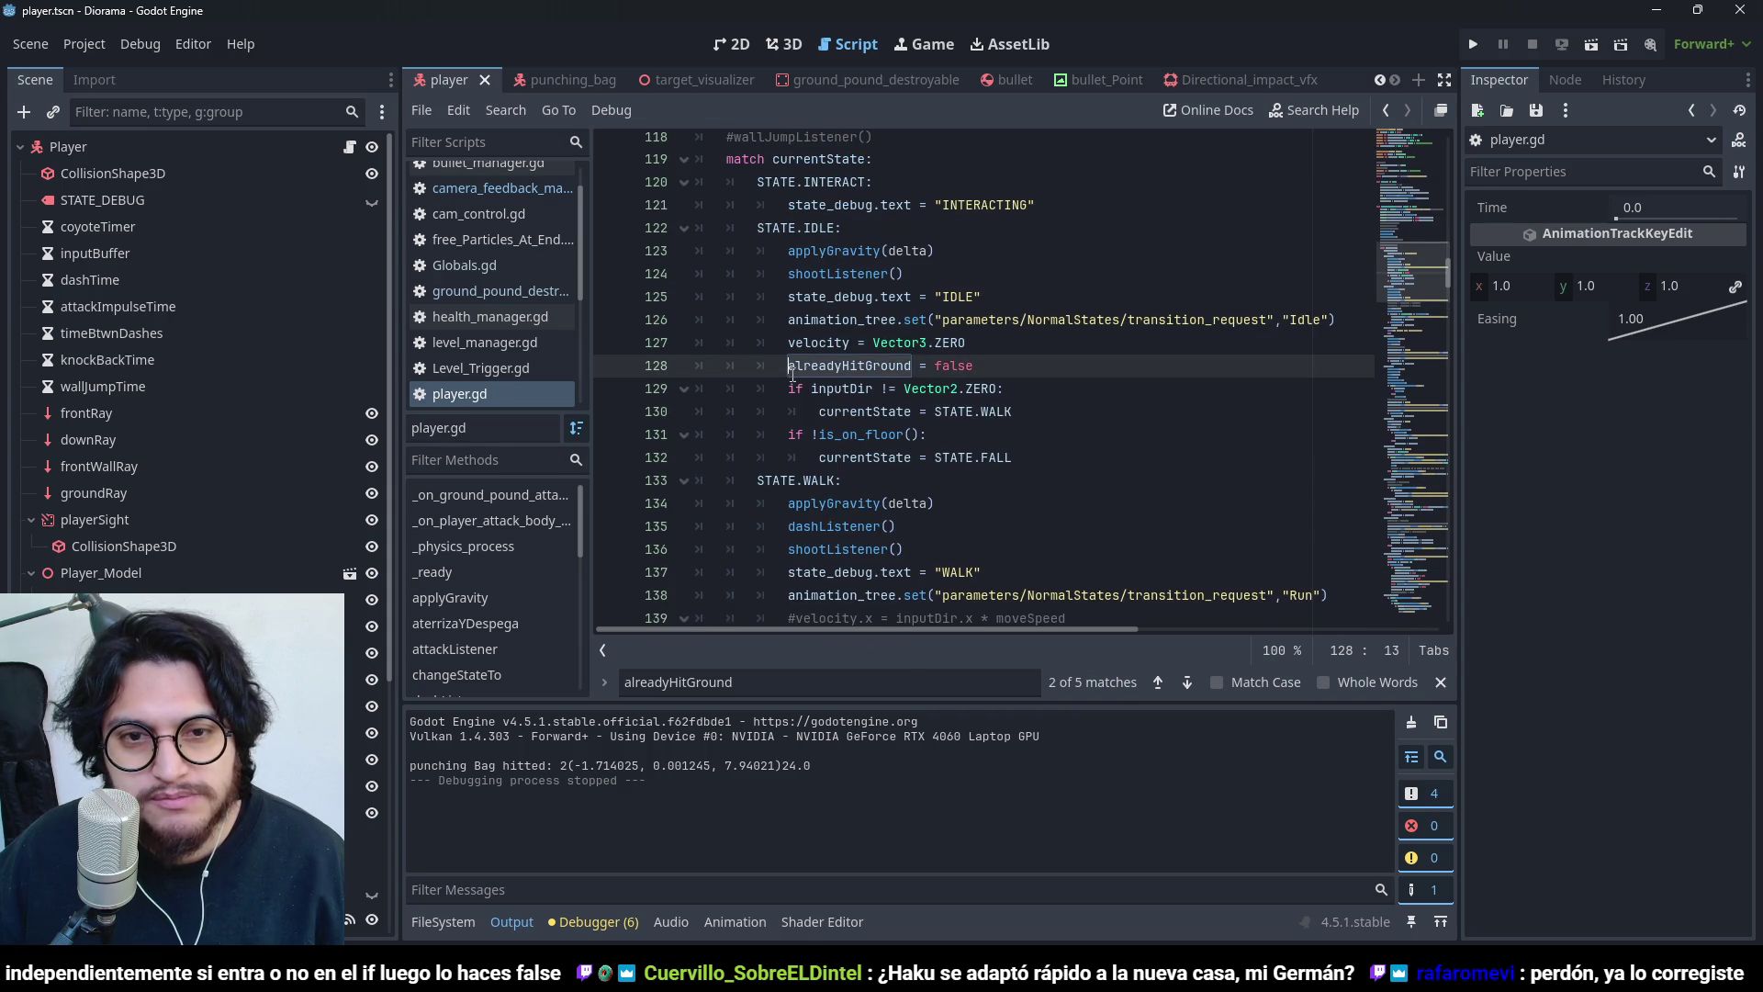
- Comment out the idle-state alreadyHitGround reset, run the game, and ground-pound near the punching bags
text(#)
click(1472, 37)
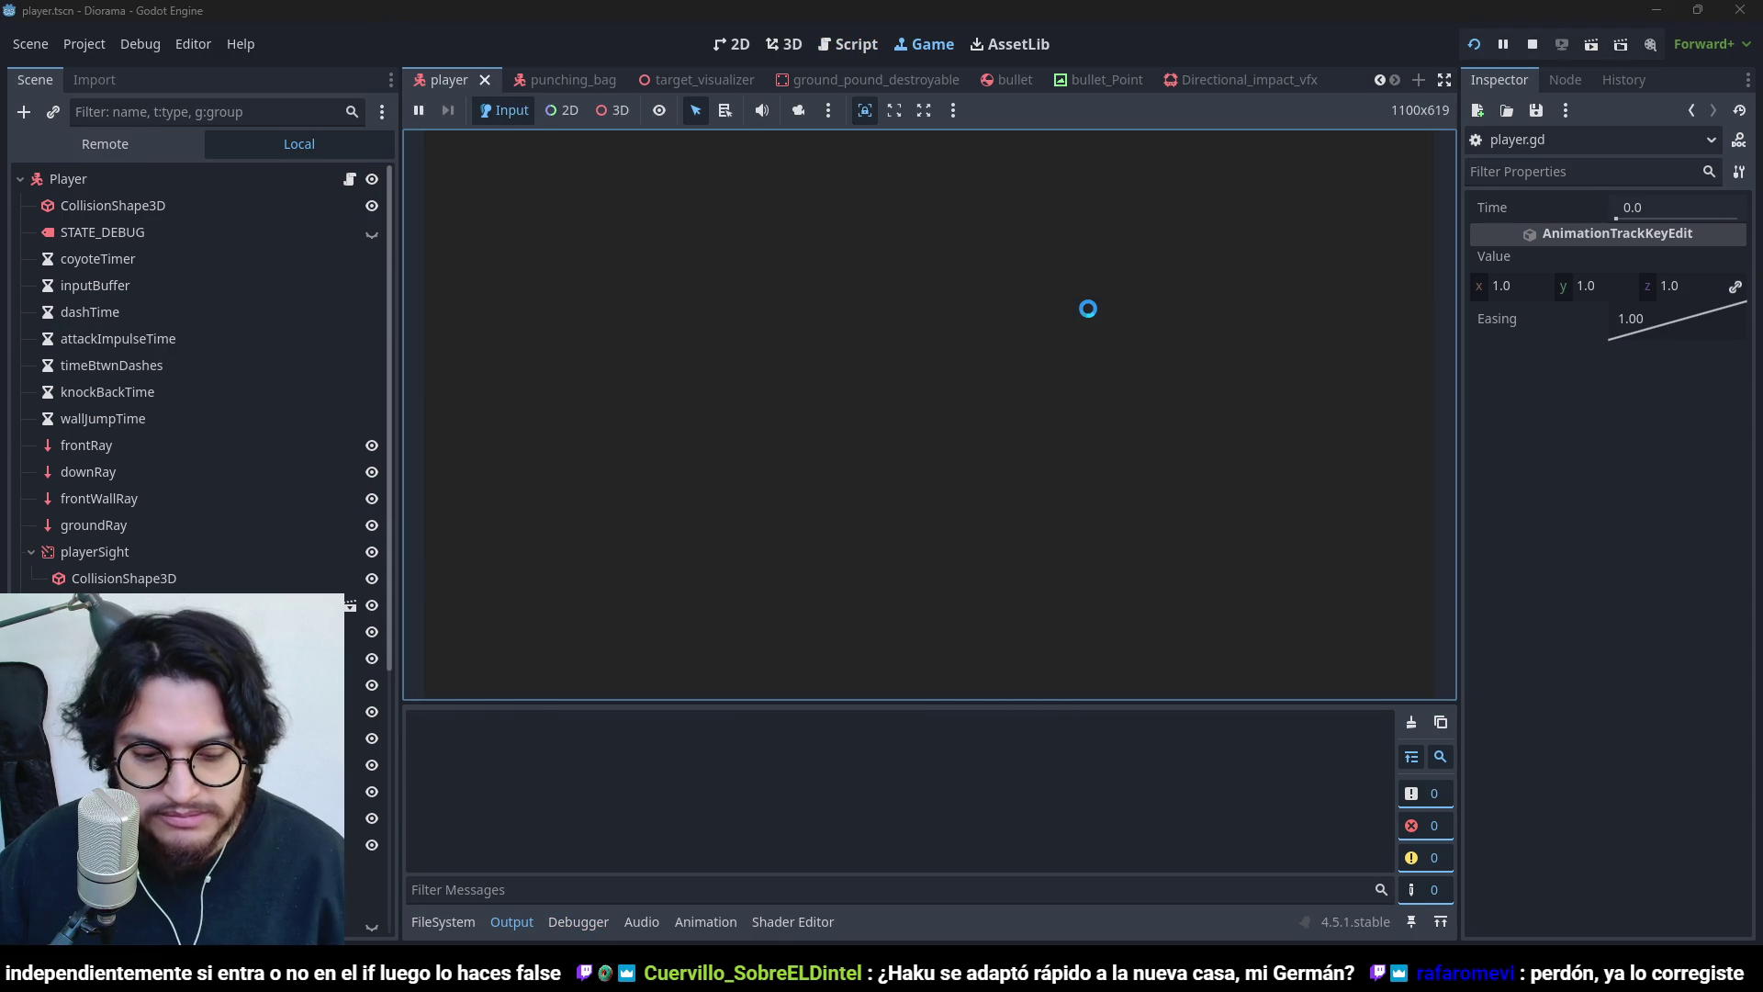
key(s)
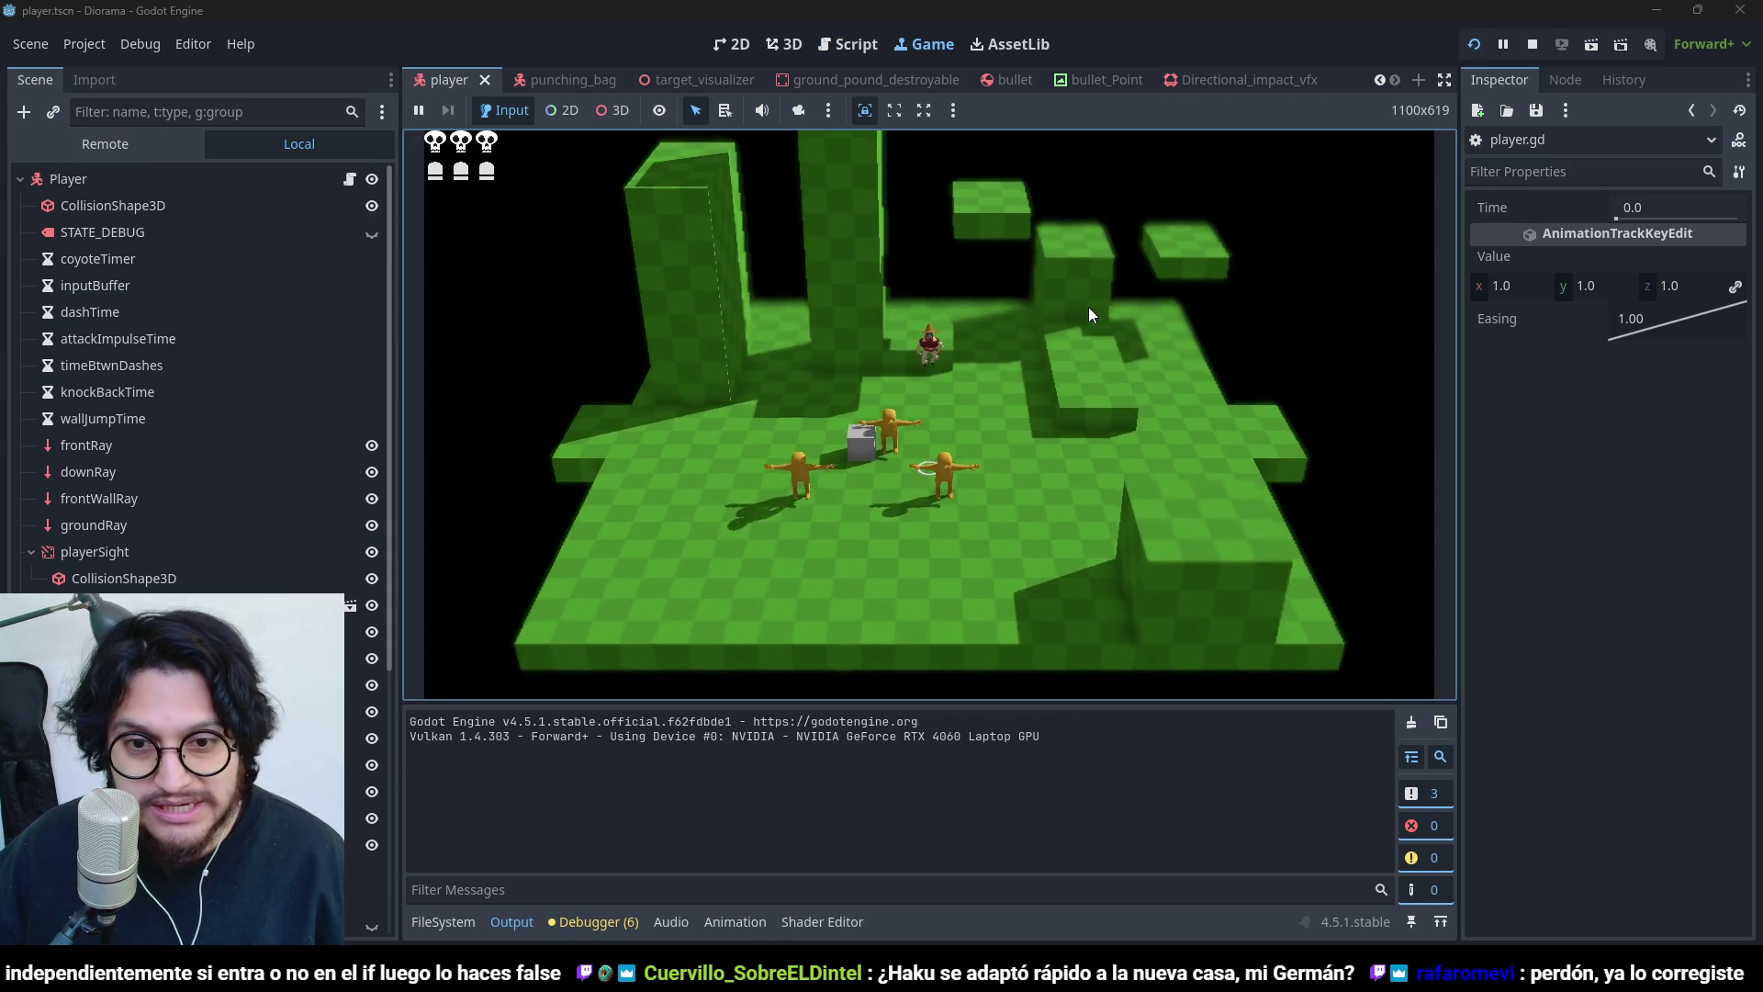
key(space)
click(1089, 309)
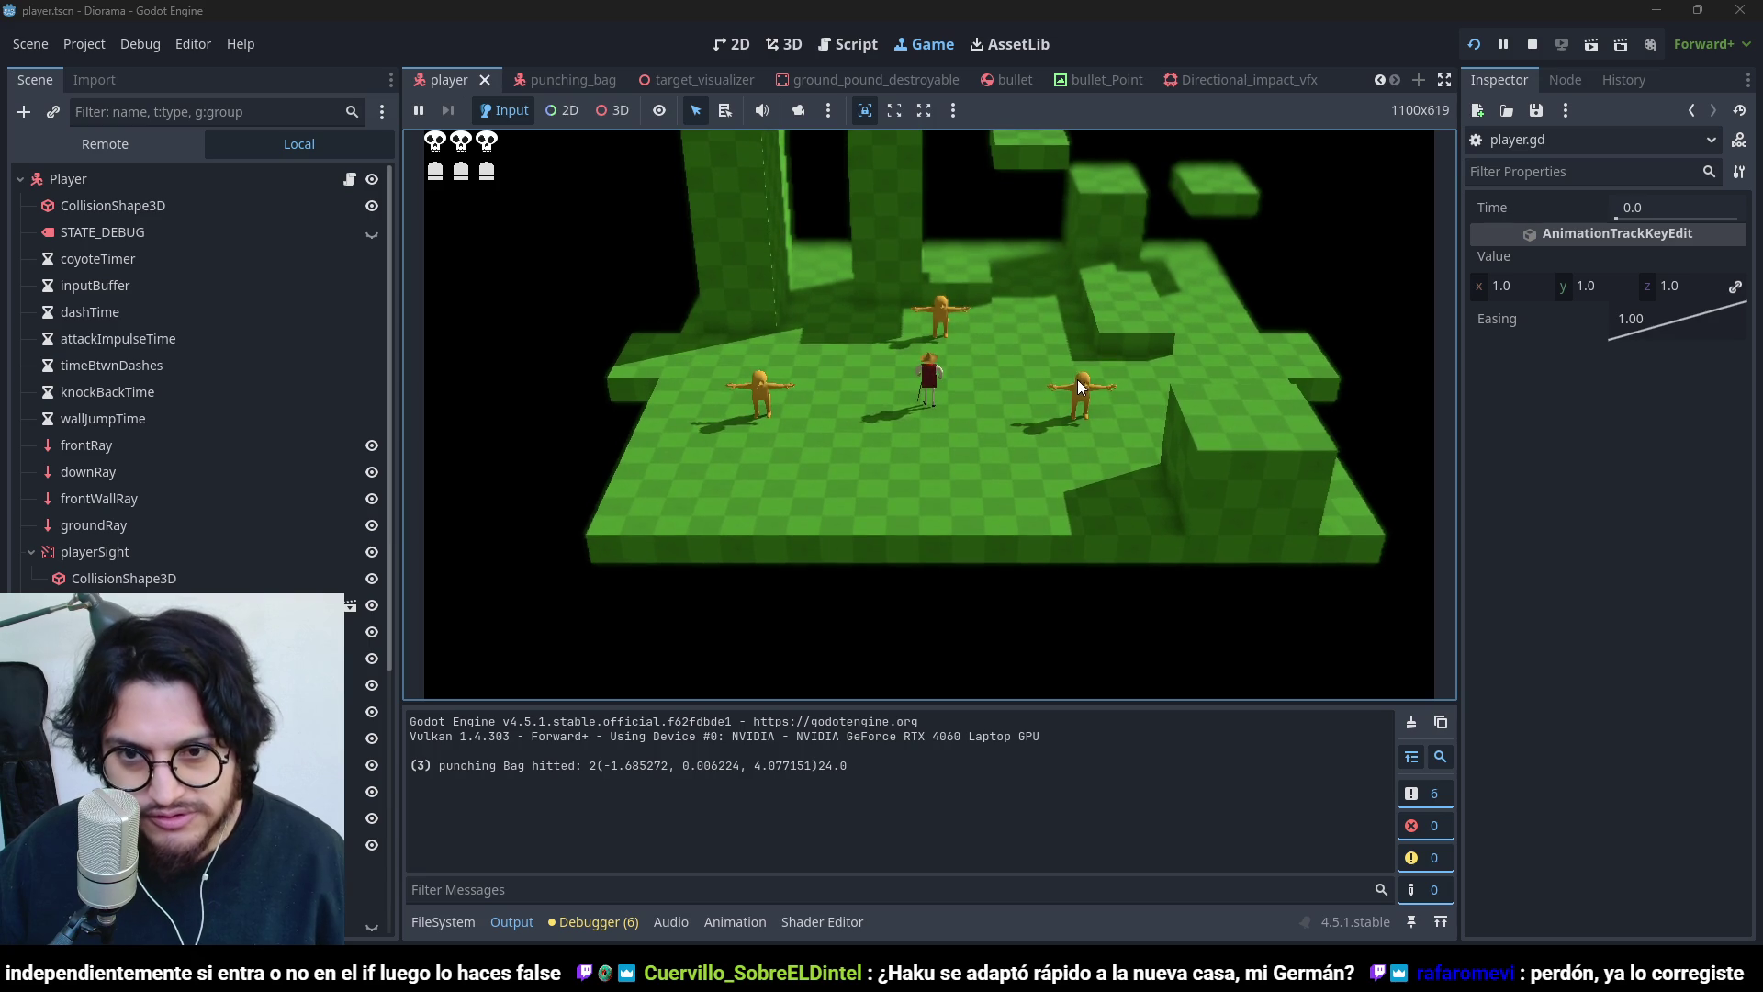
- Ground-pound onto the punching bags twice more, then stop the game
key(space)
click(1111, 404)
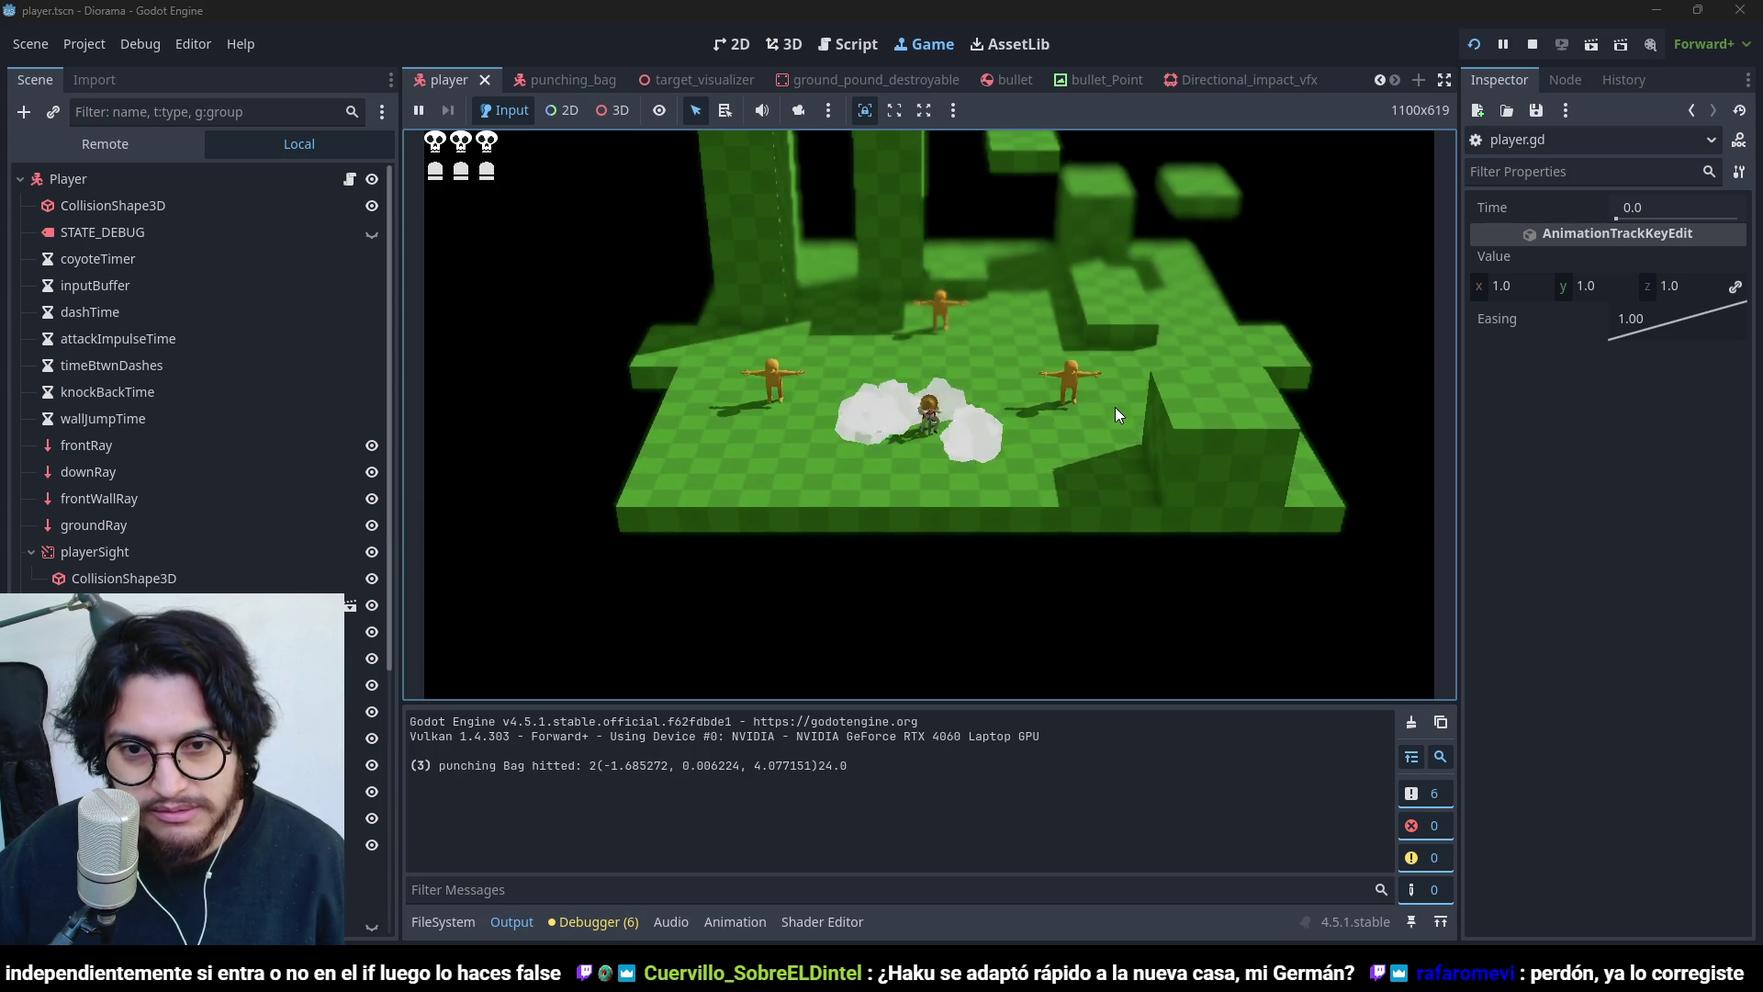
key(space)
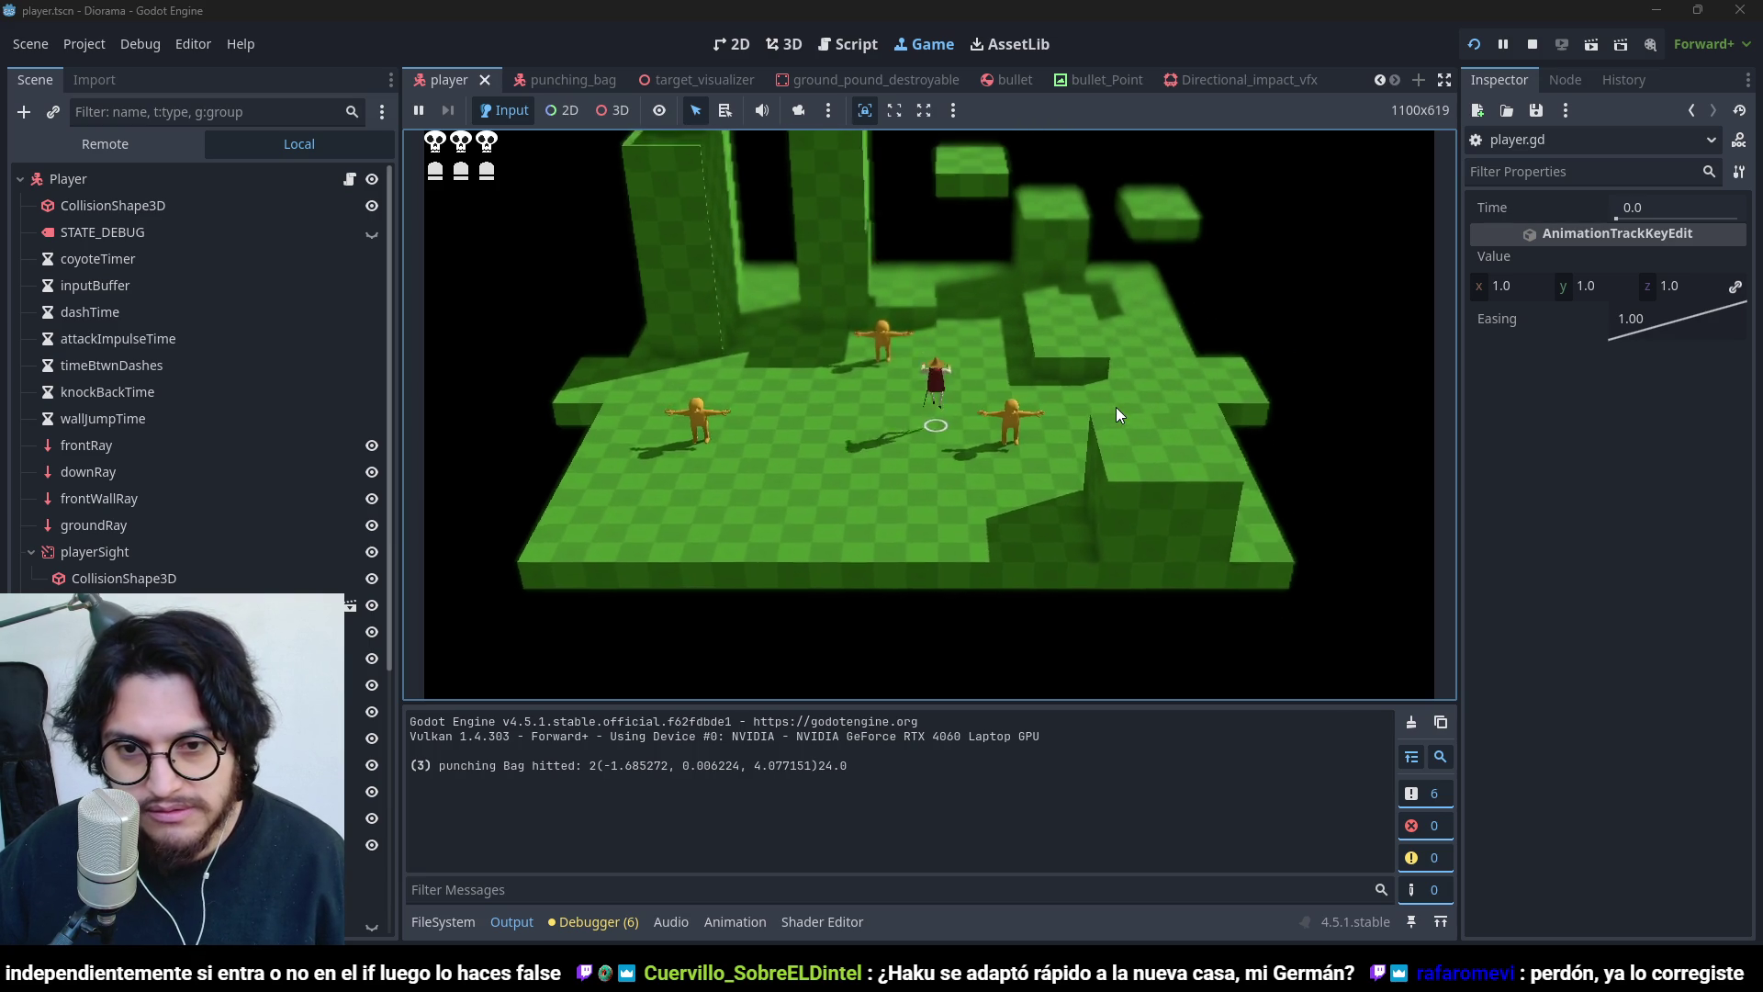
click(1115, 406)
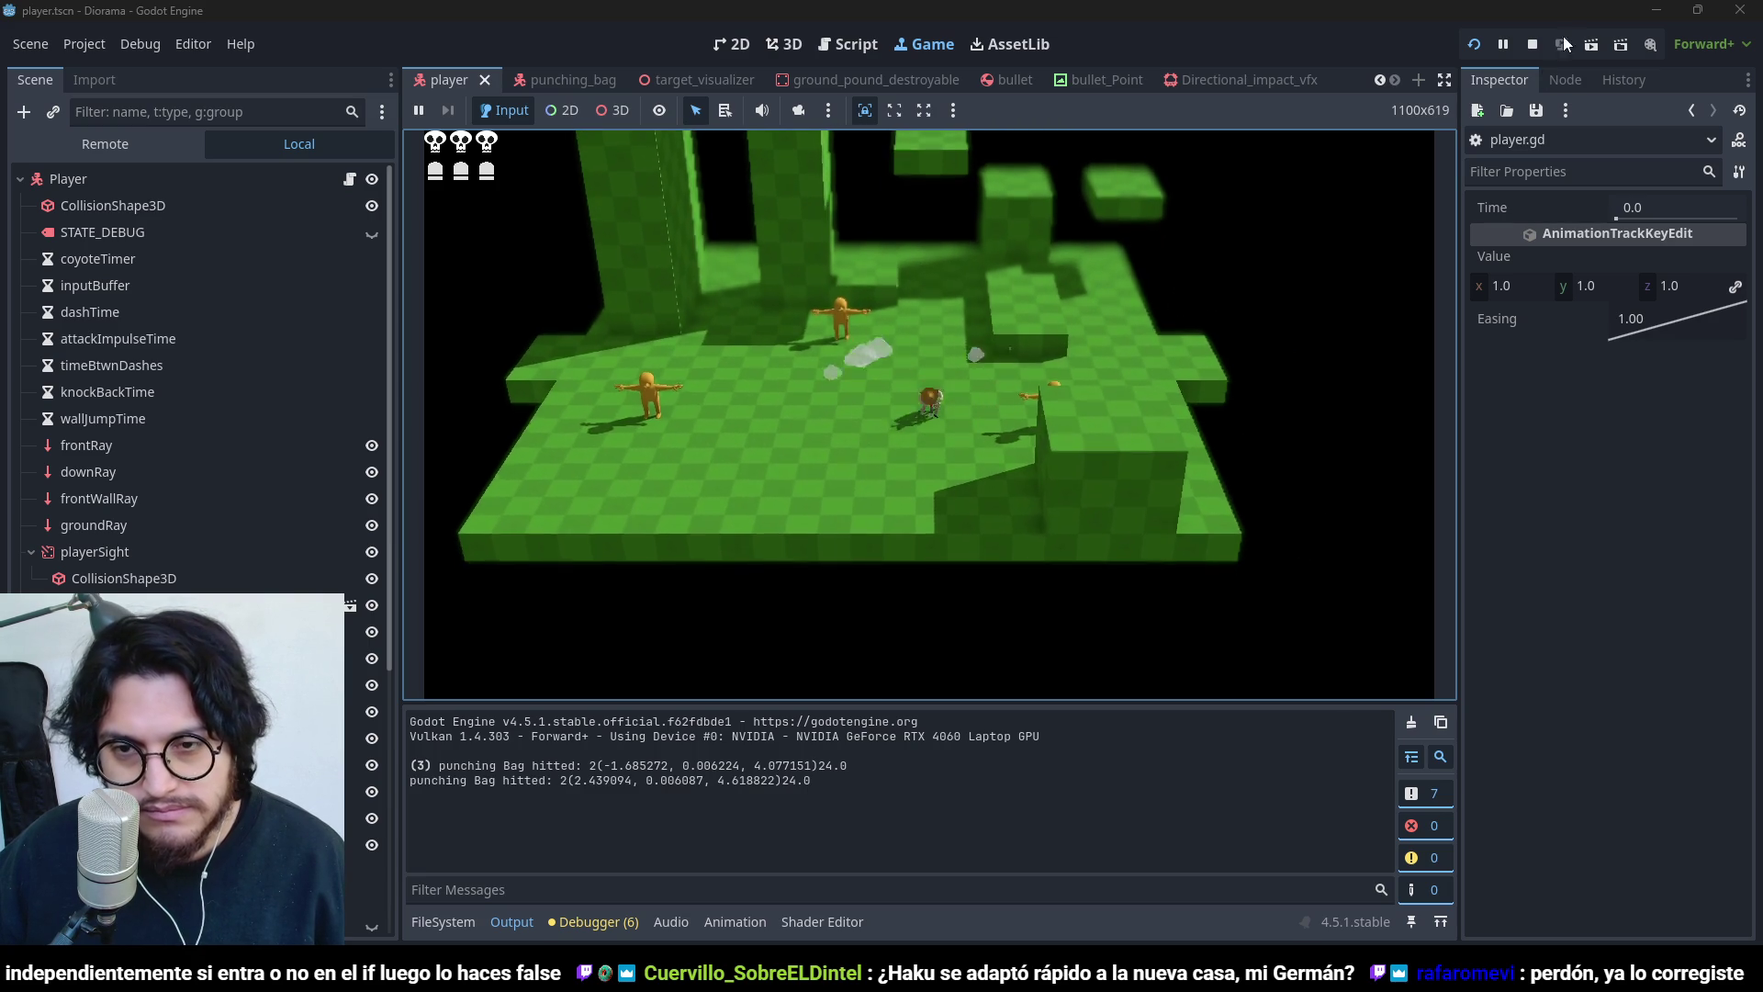
click(1533, 45)
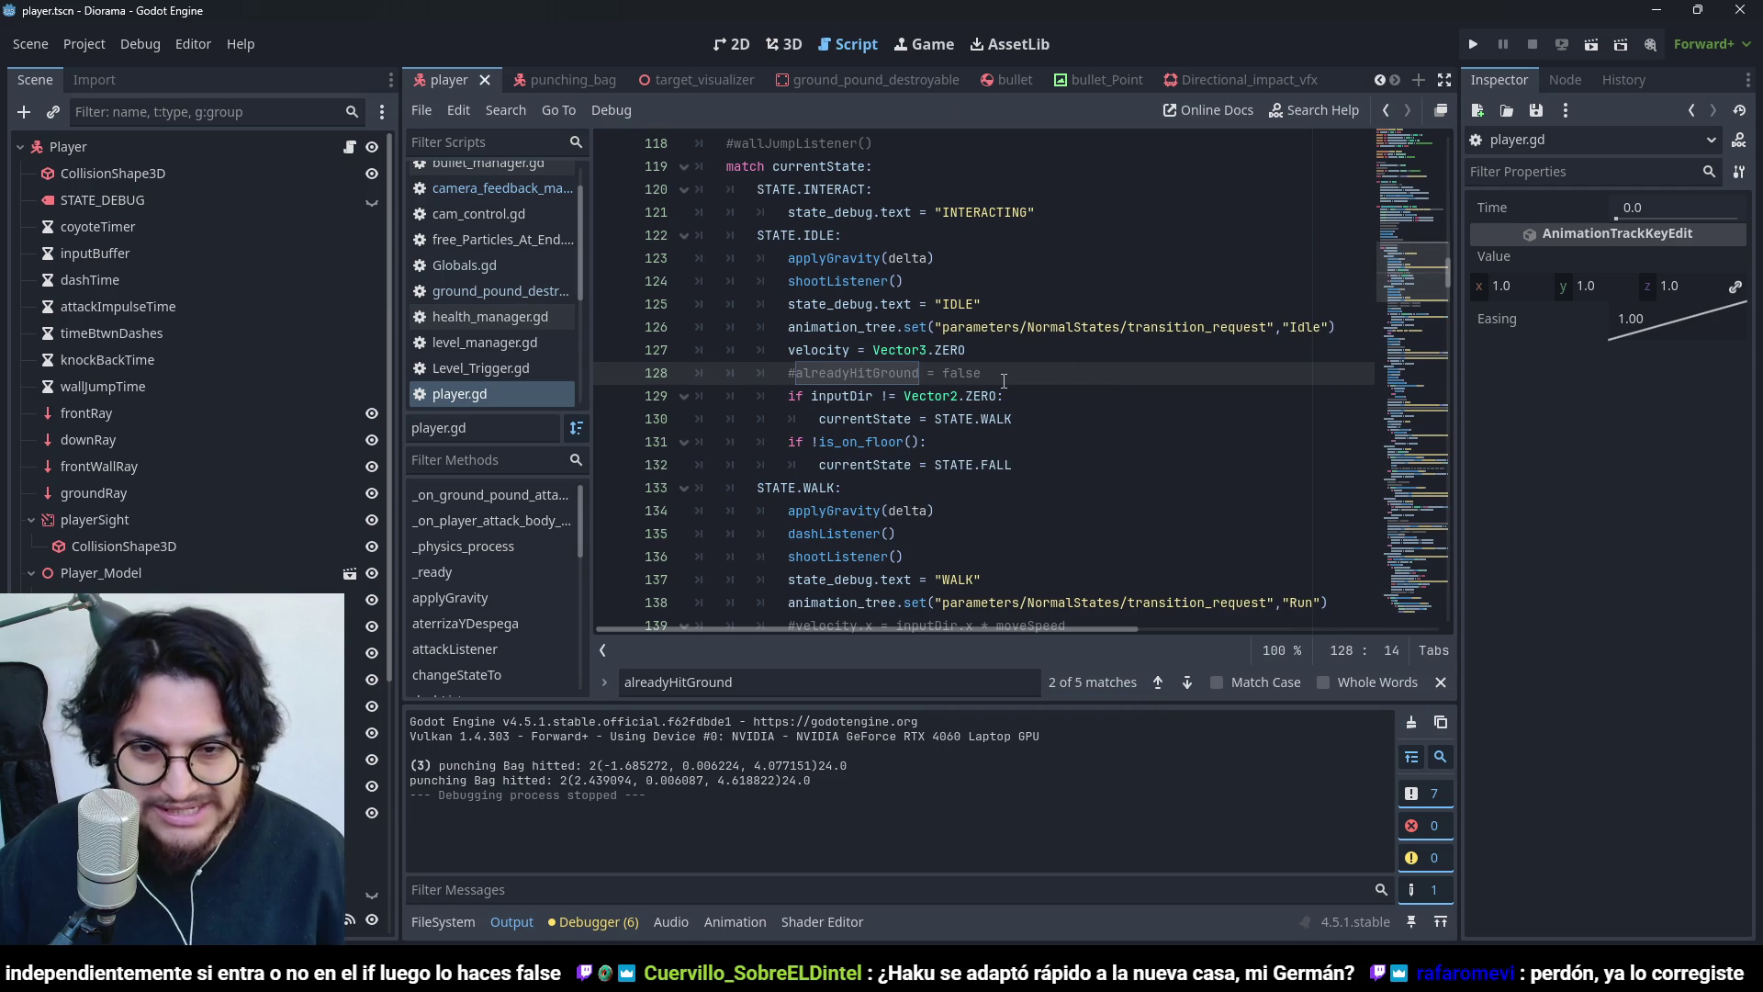
- Review the commented alreadyHitGround = false on line 128 and add a new line below it
click(993, 374)
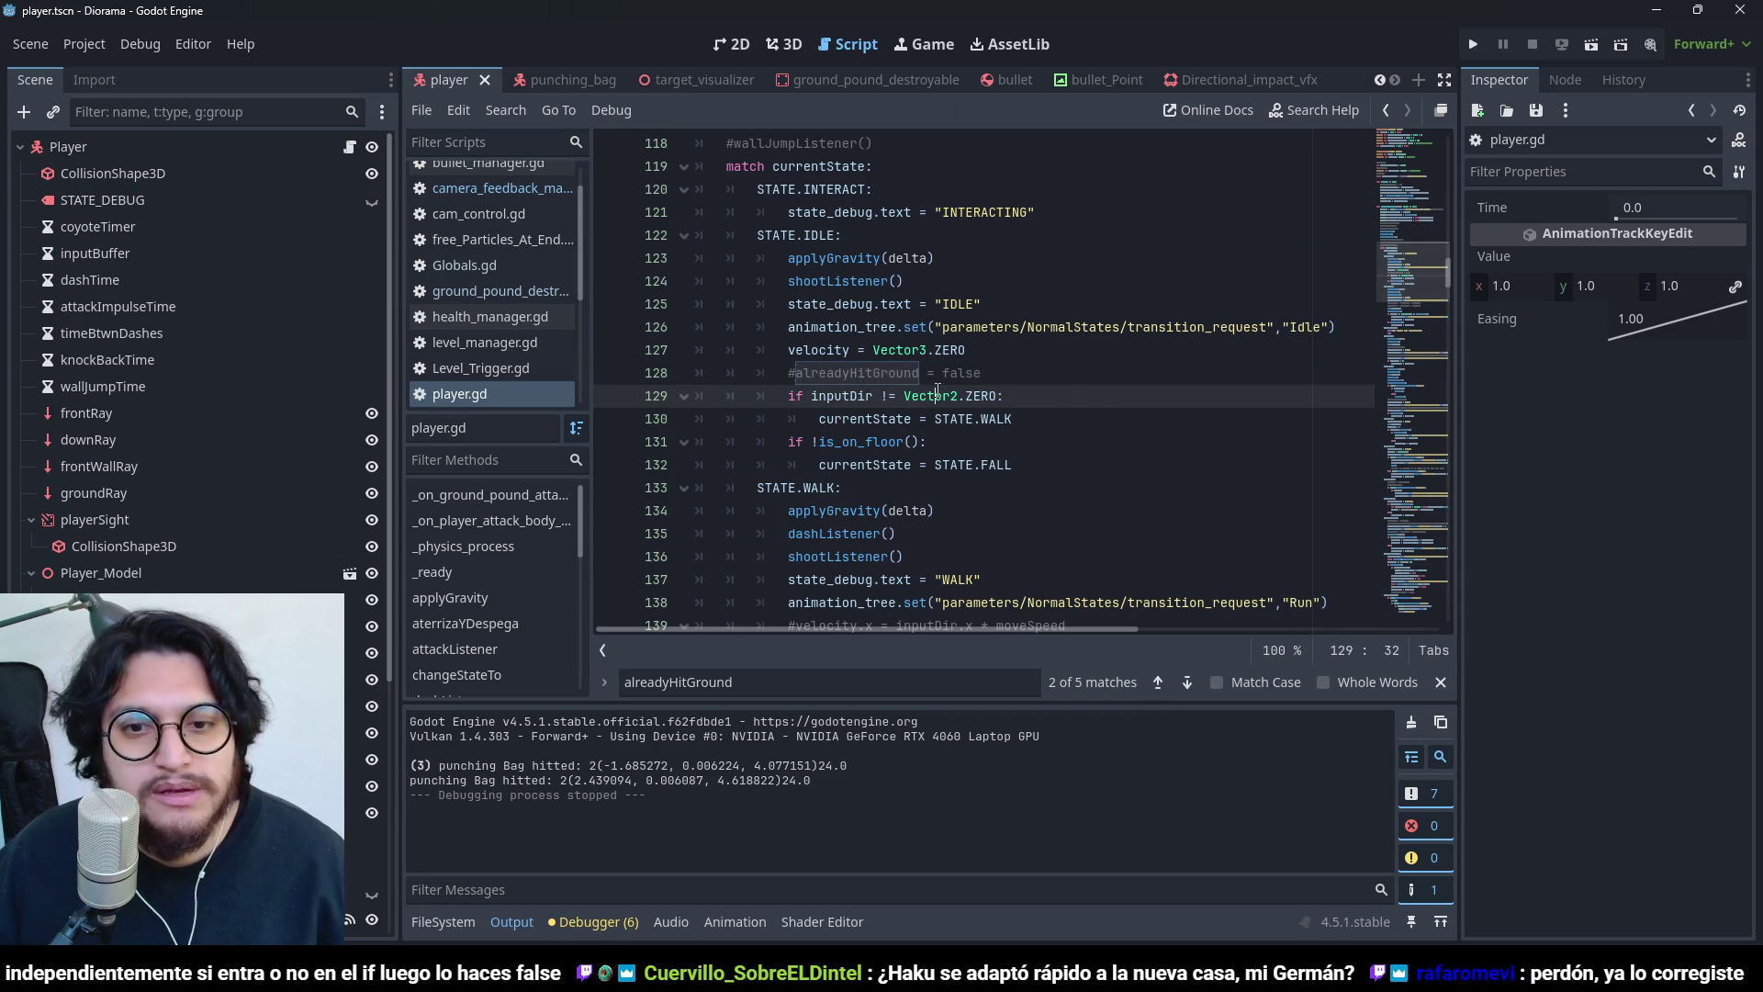
drag(923, 376, 806, 378)
drag(983, 374, 795, 374)
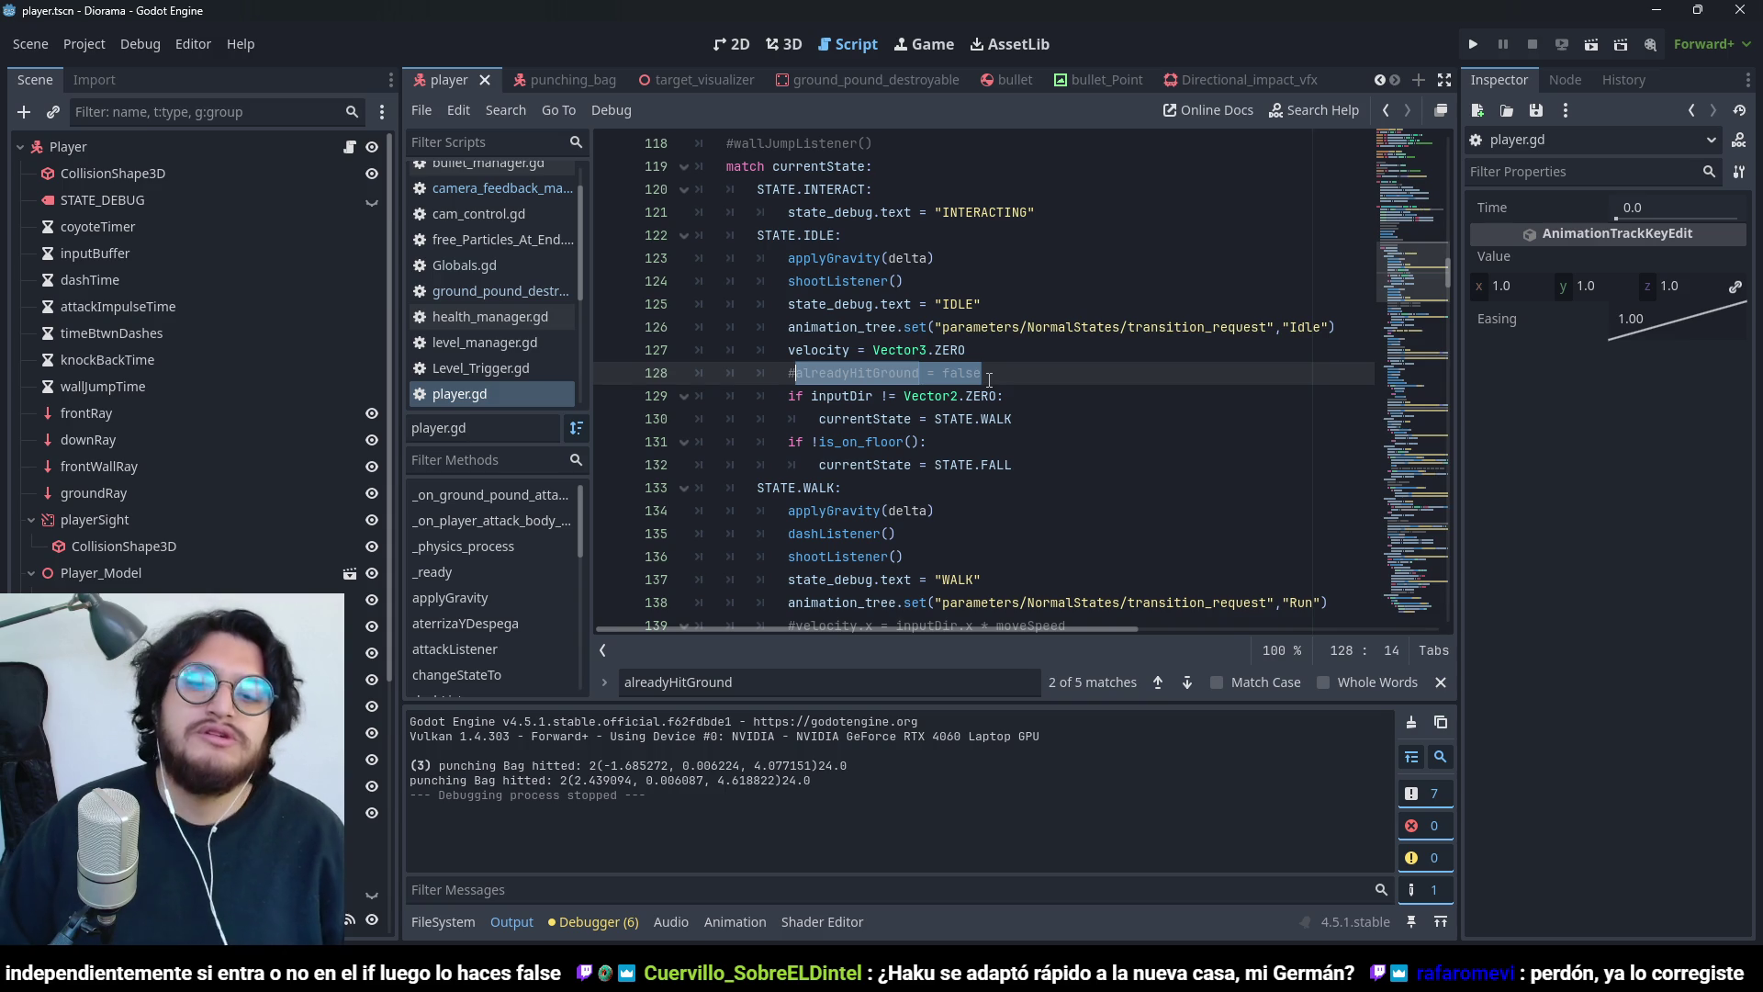
click(989, 379)
key(Return)
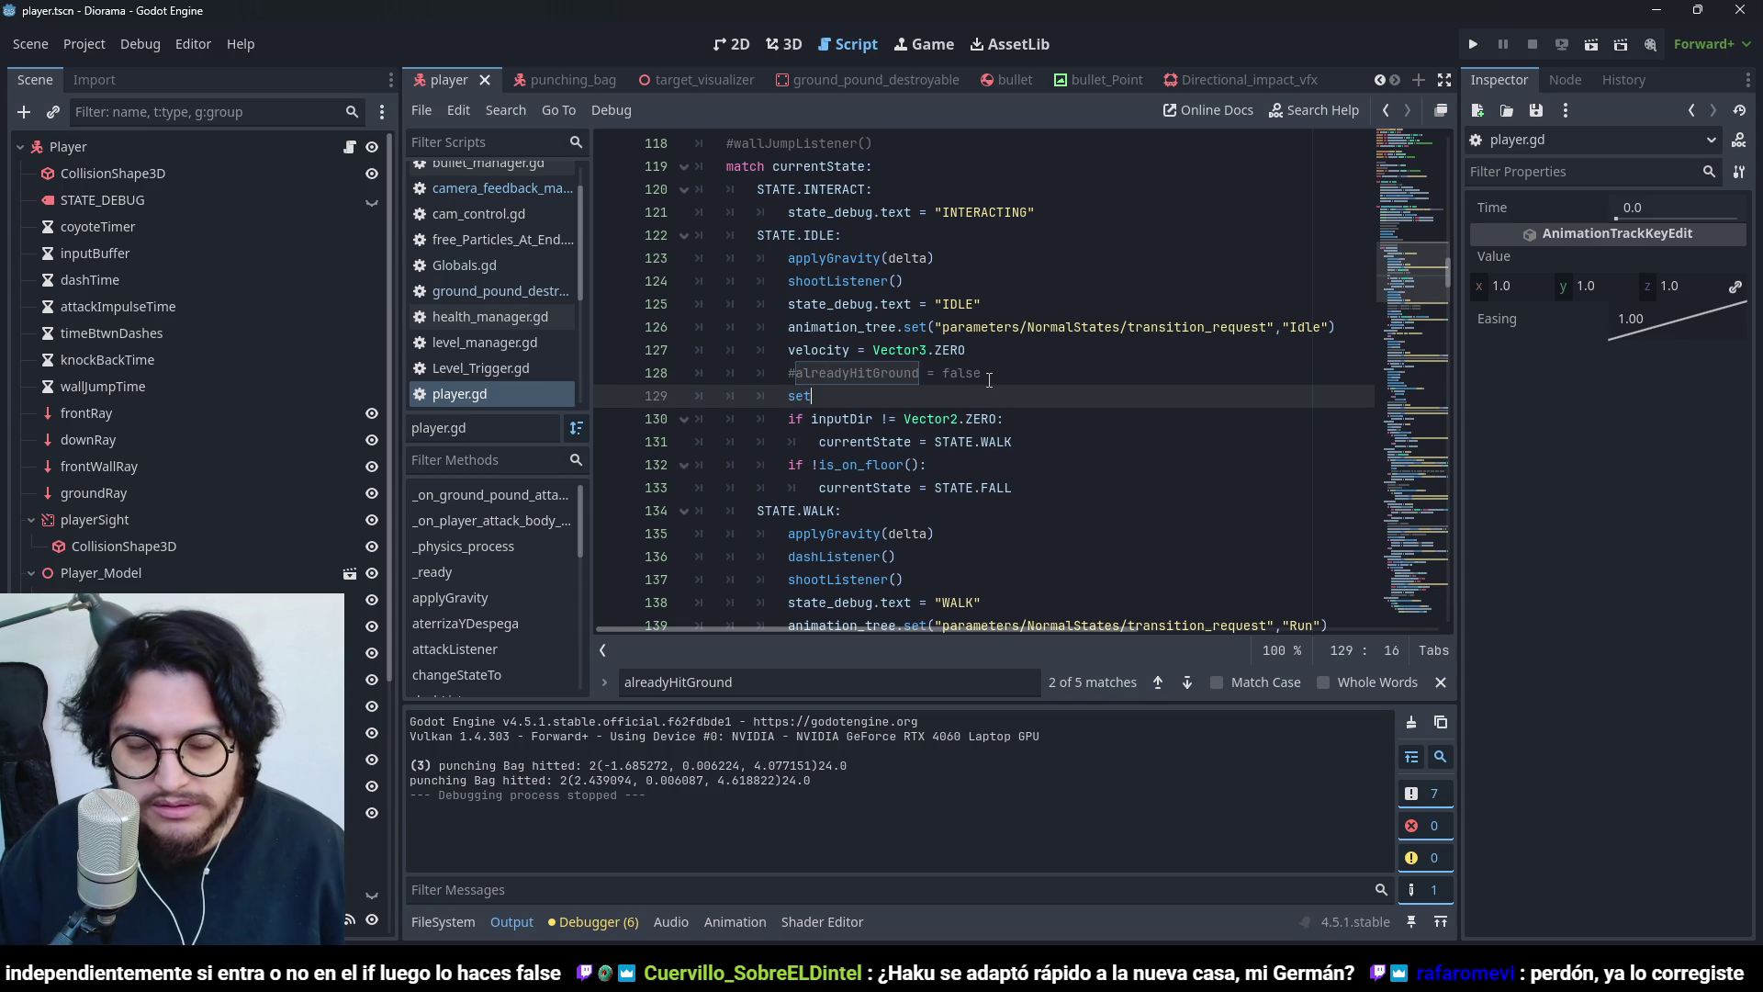
- Write set_deferred("alreadyHitGround",false) on line 129, save player.gd, and relaunch the game
text(_def)
key(Down)
key(Return)
text("alrea)
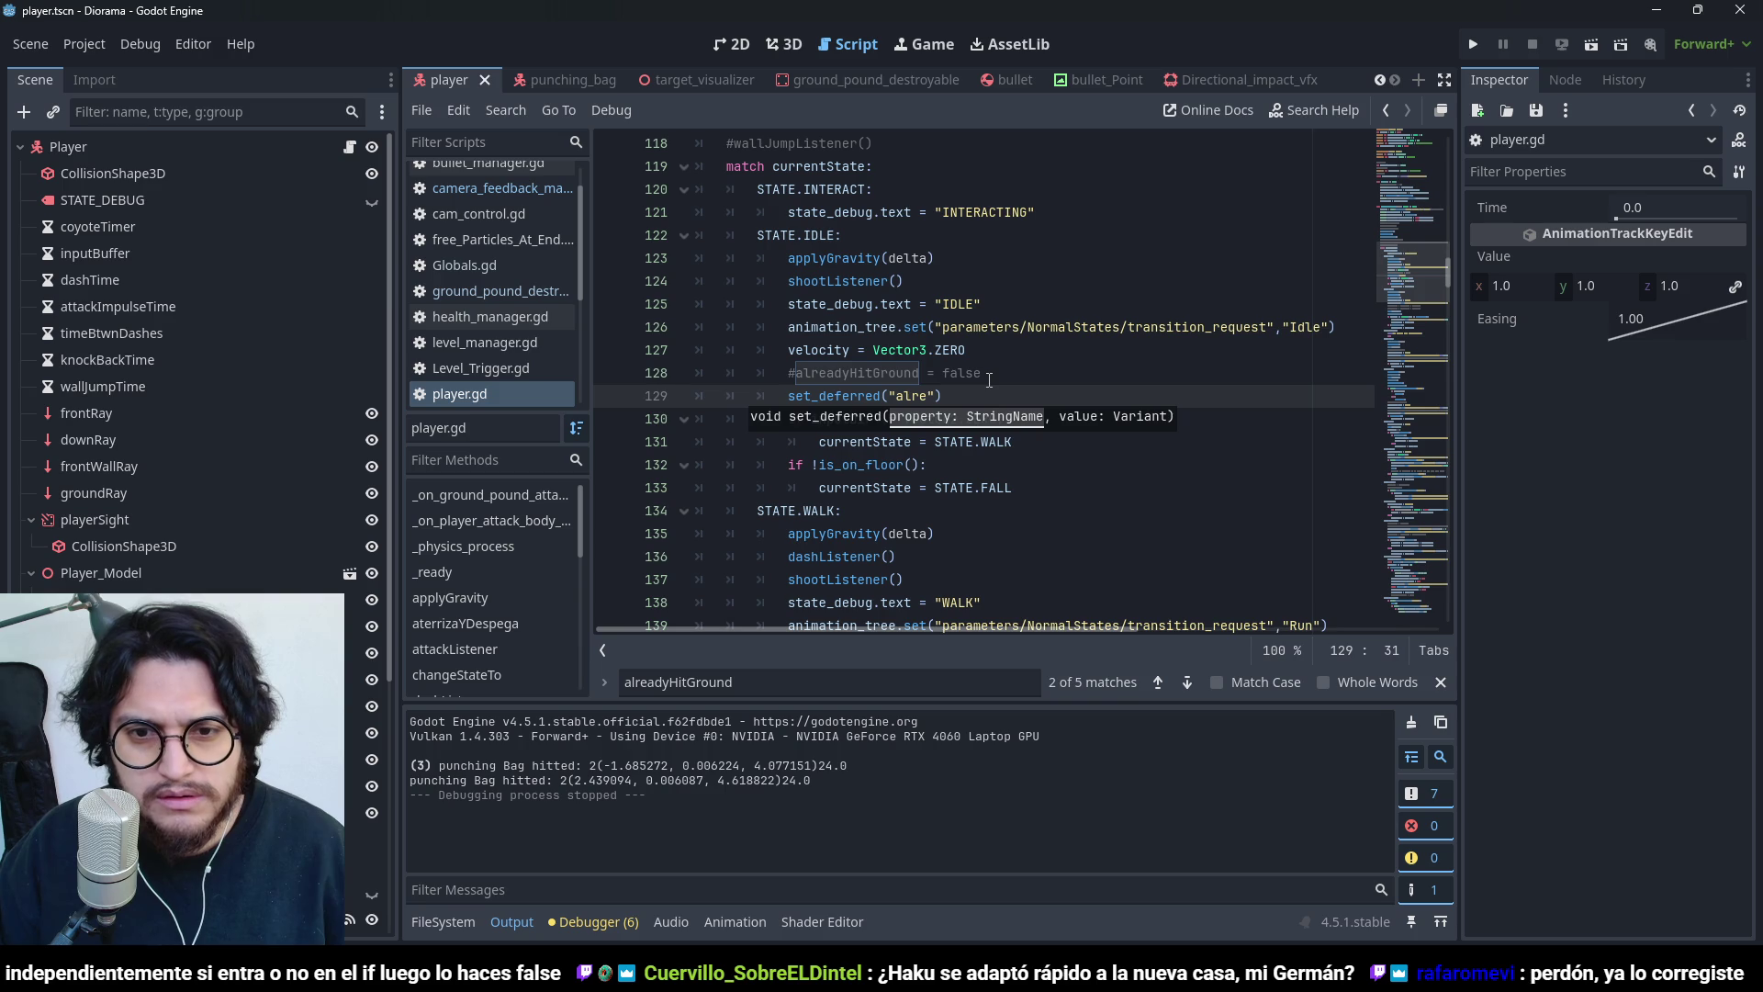
text(adyHit)
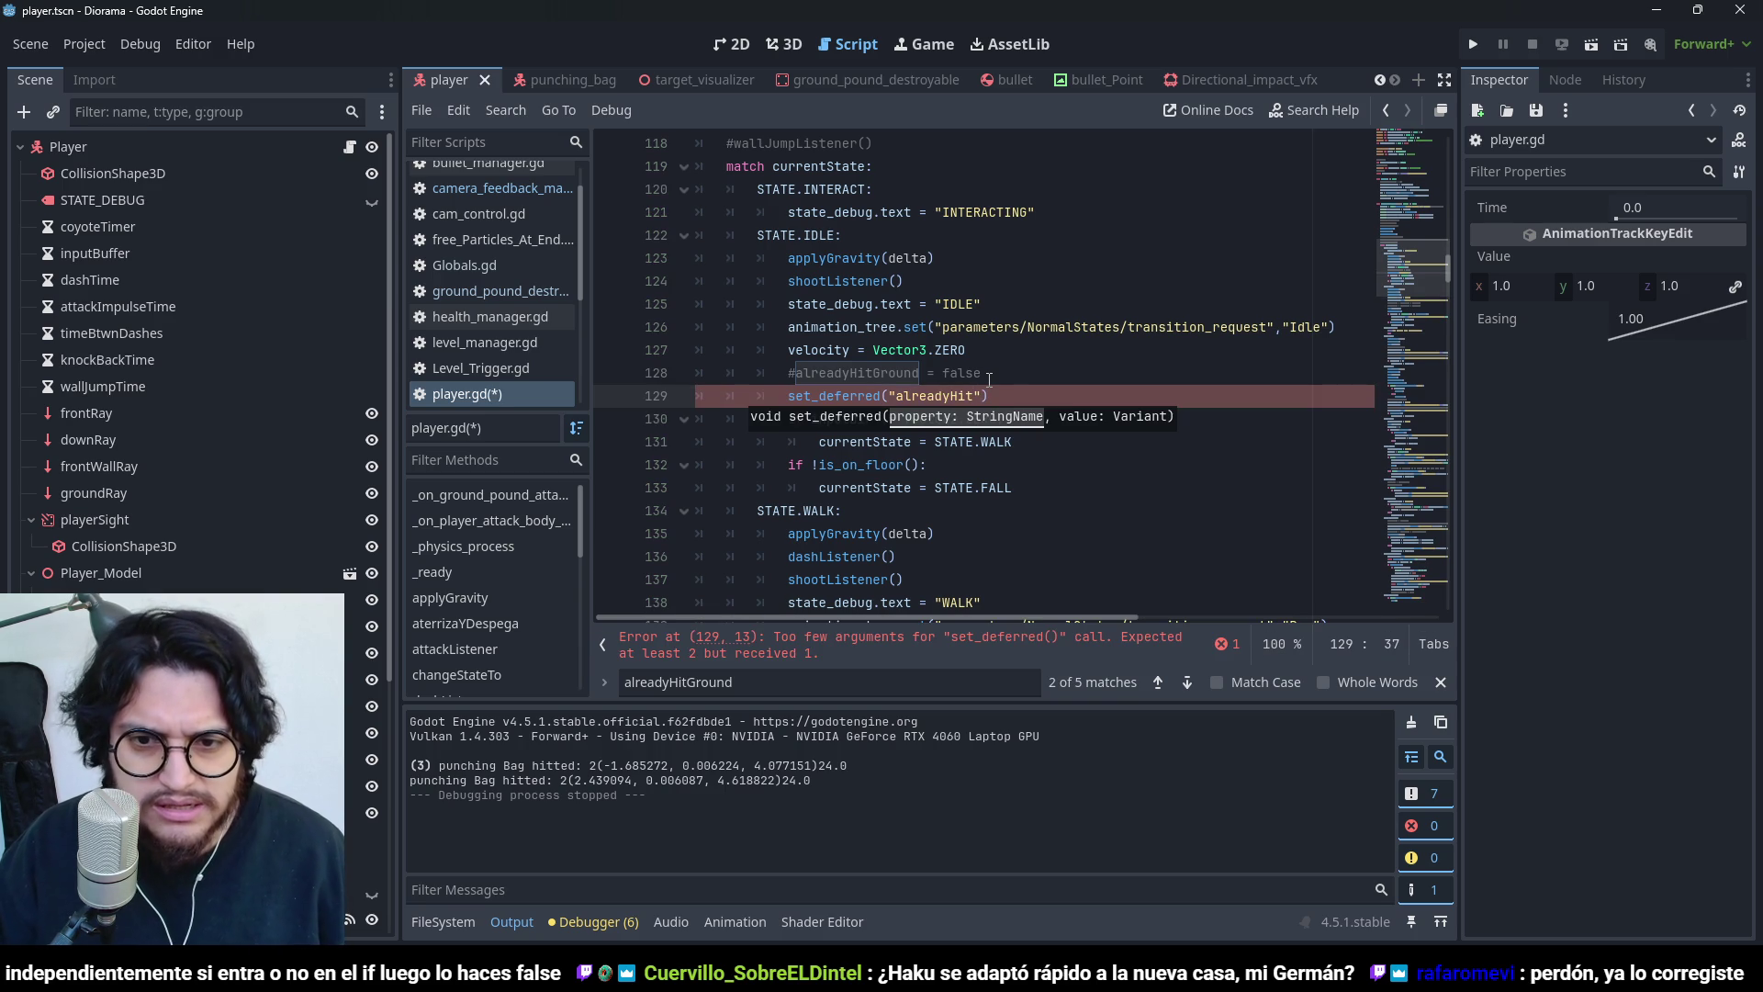
text(und")
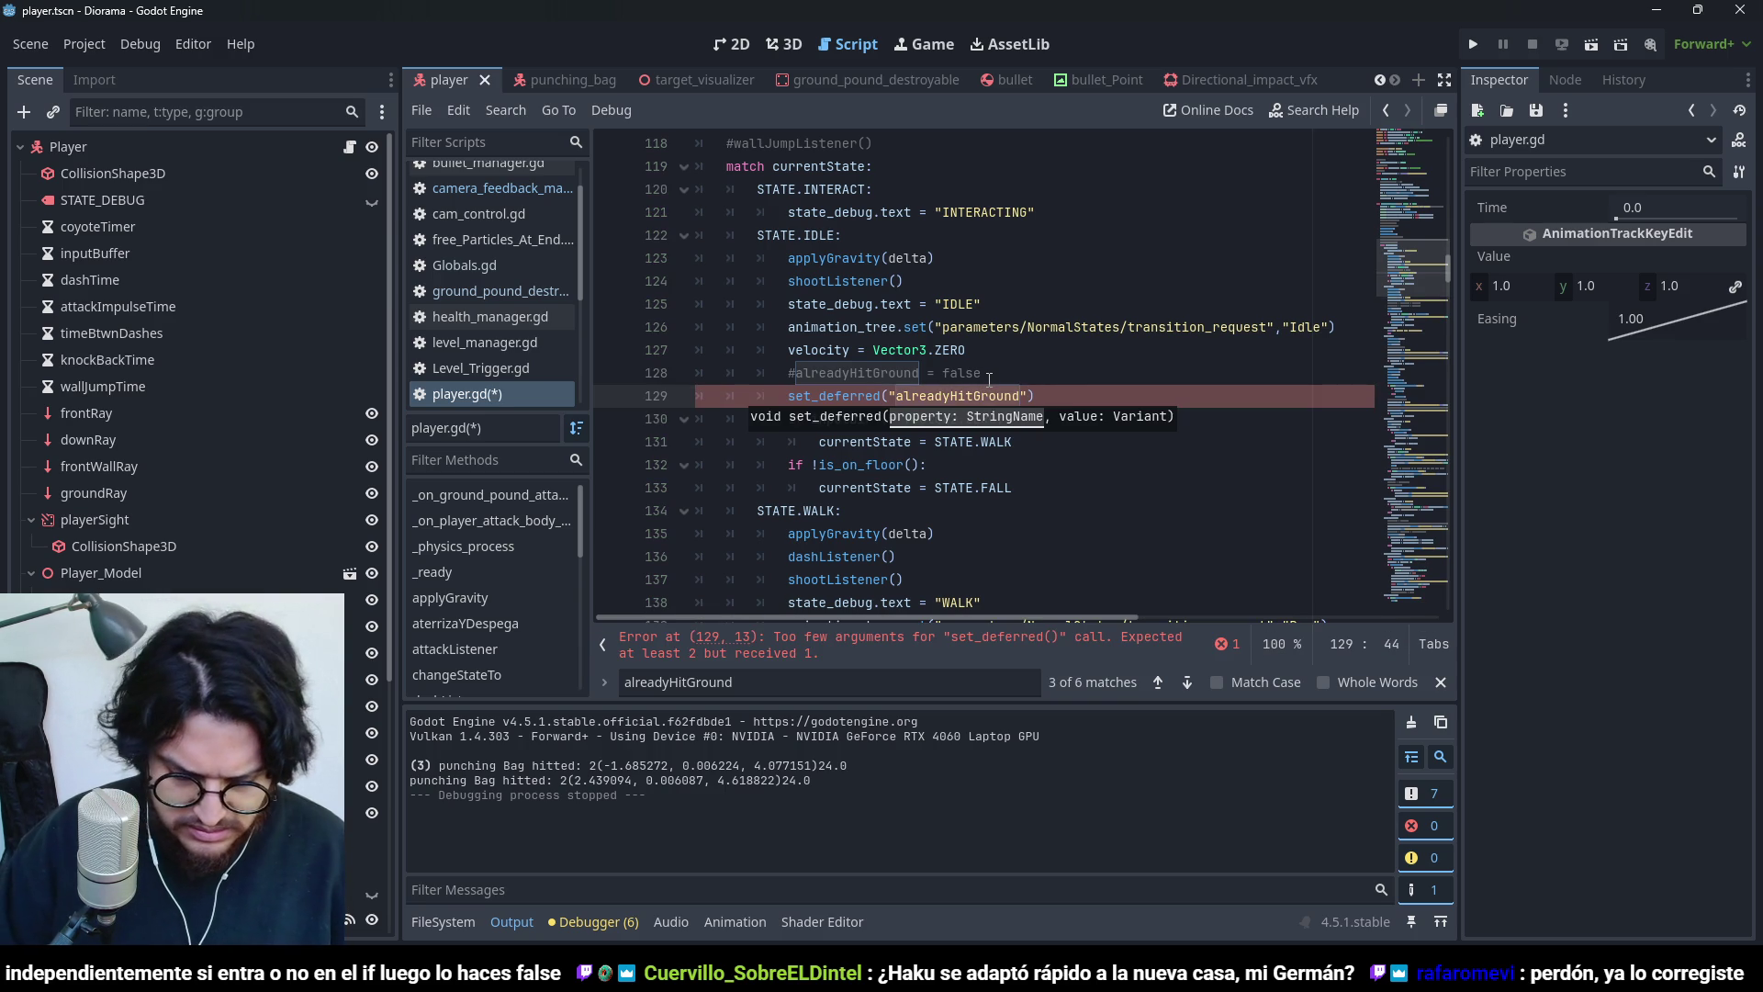
text(e)
click(989, 375)
key(ctrl+s)
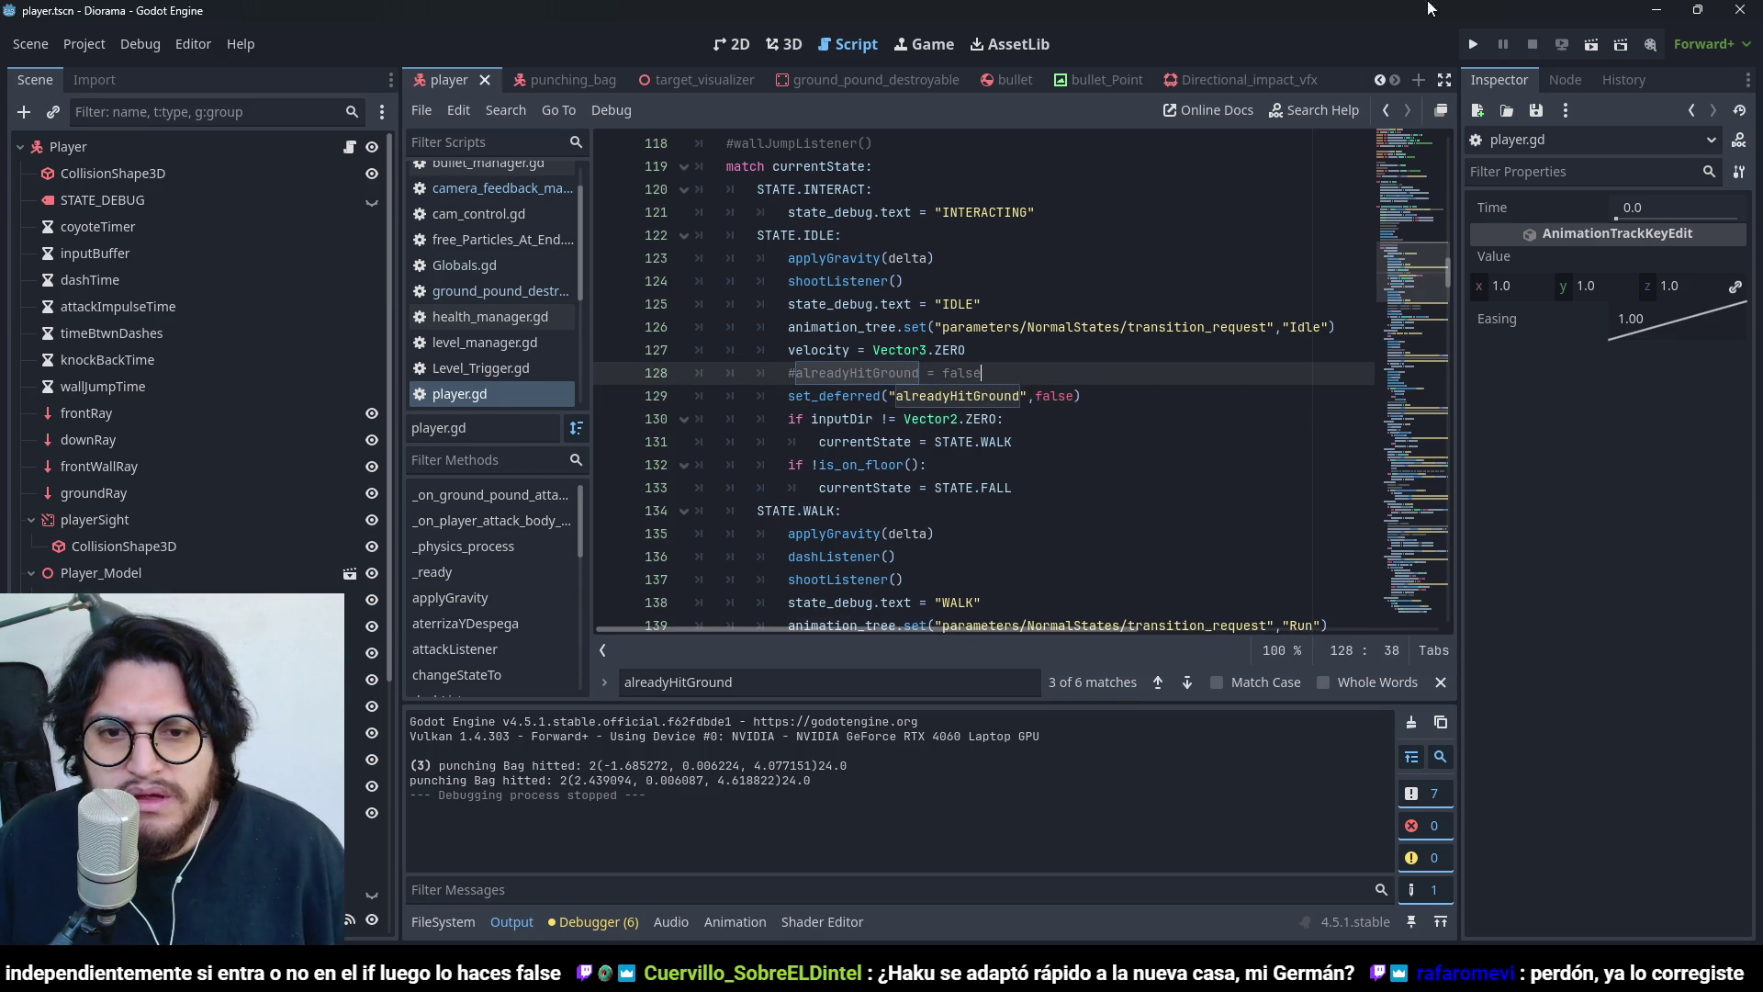
click(1471, 45)
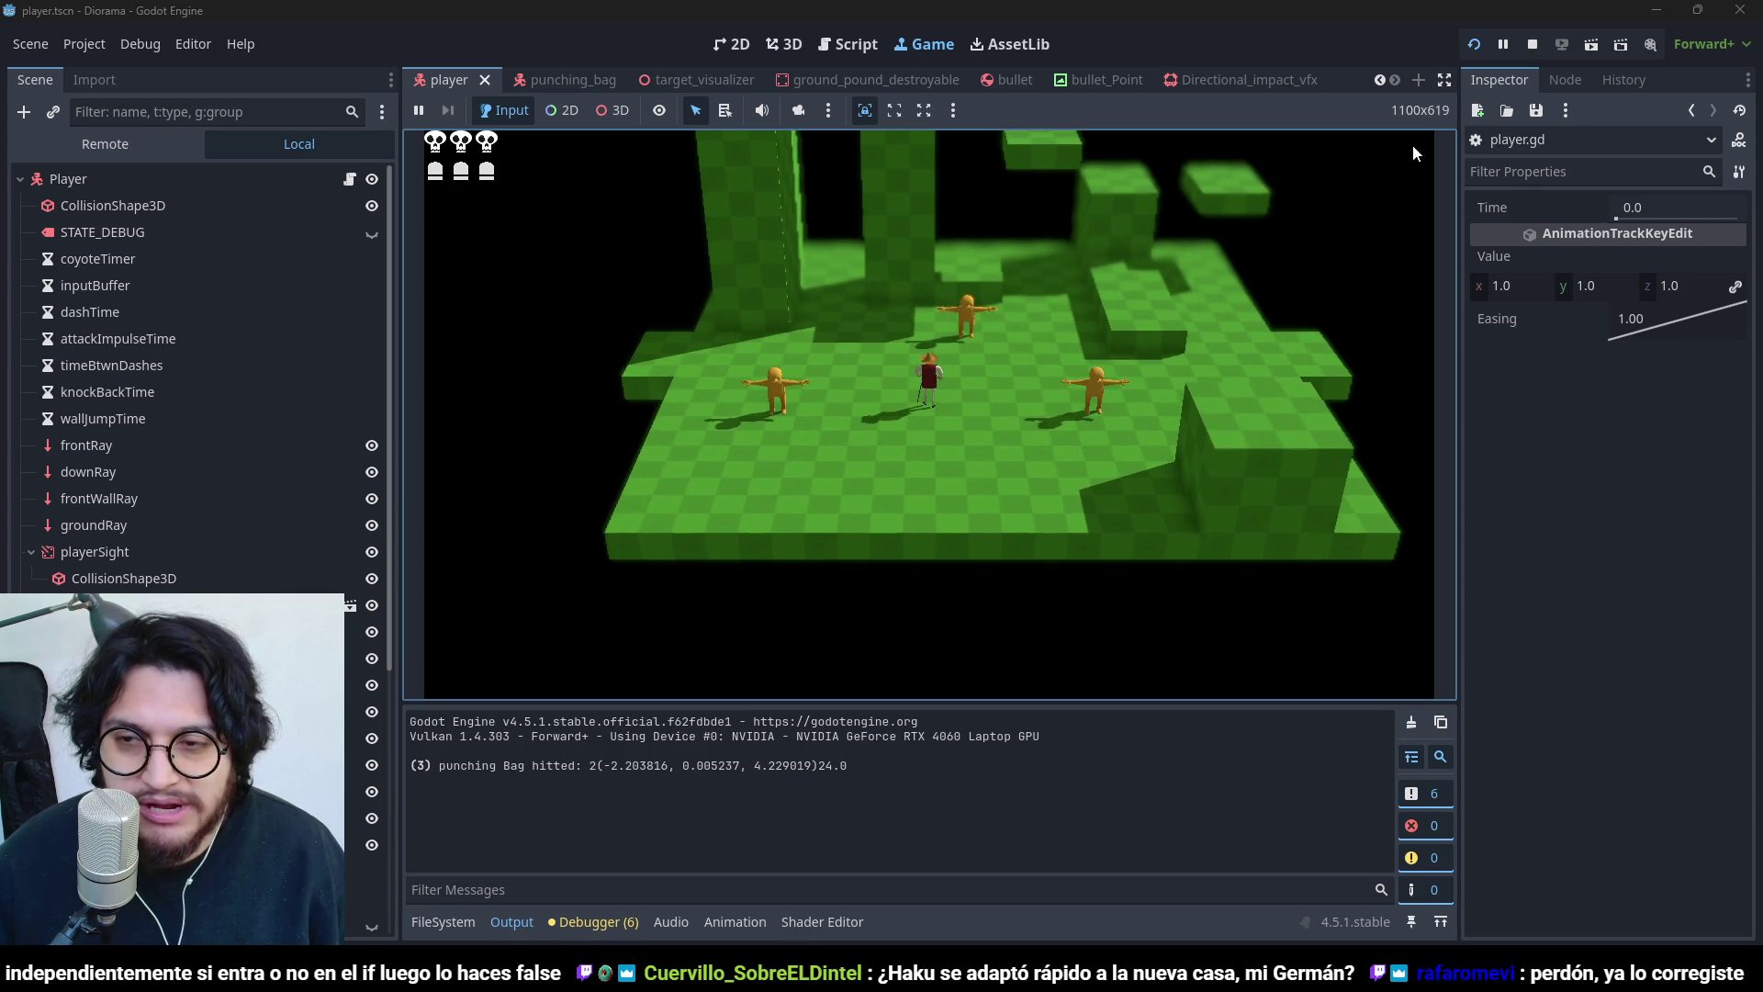
click(1532, 44)
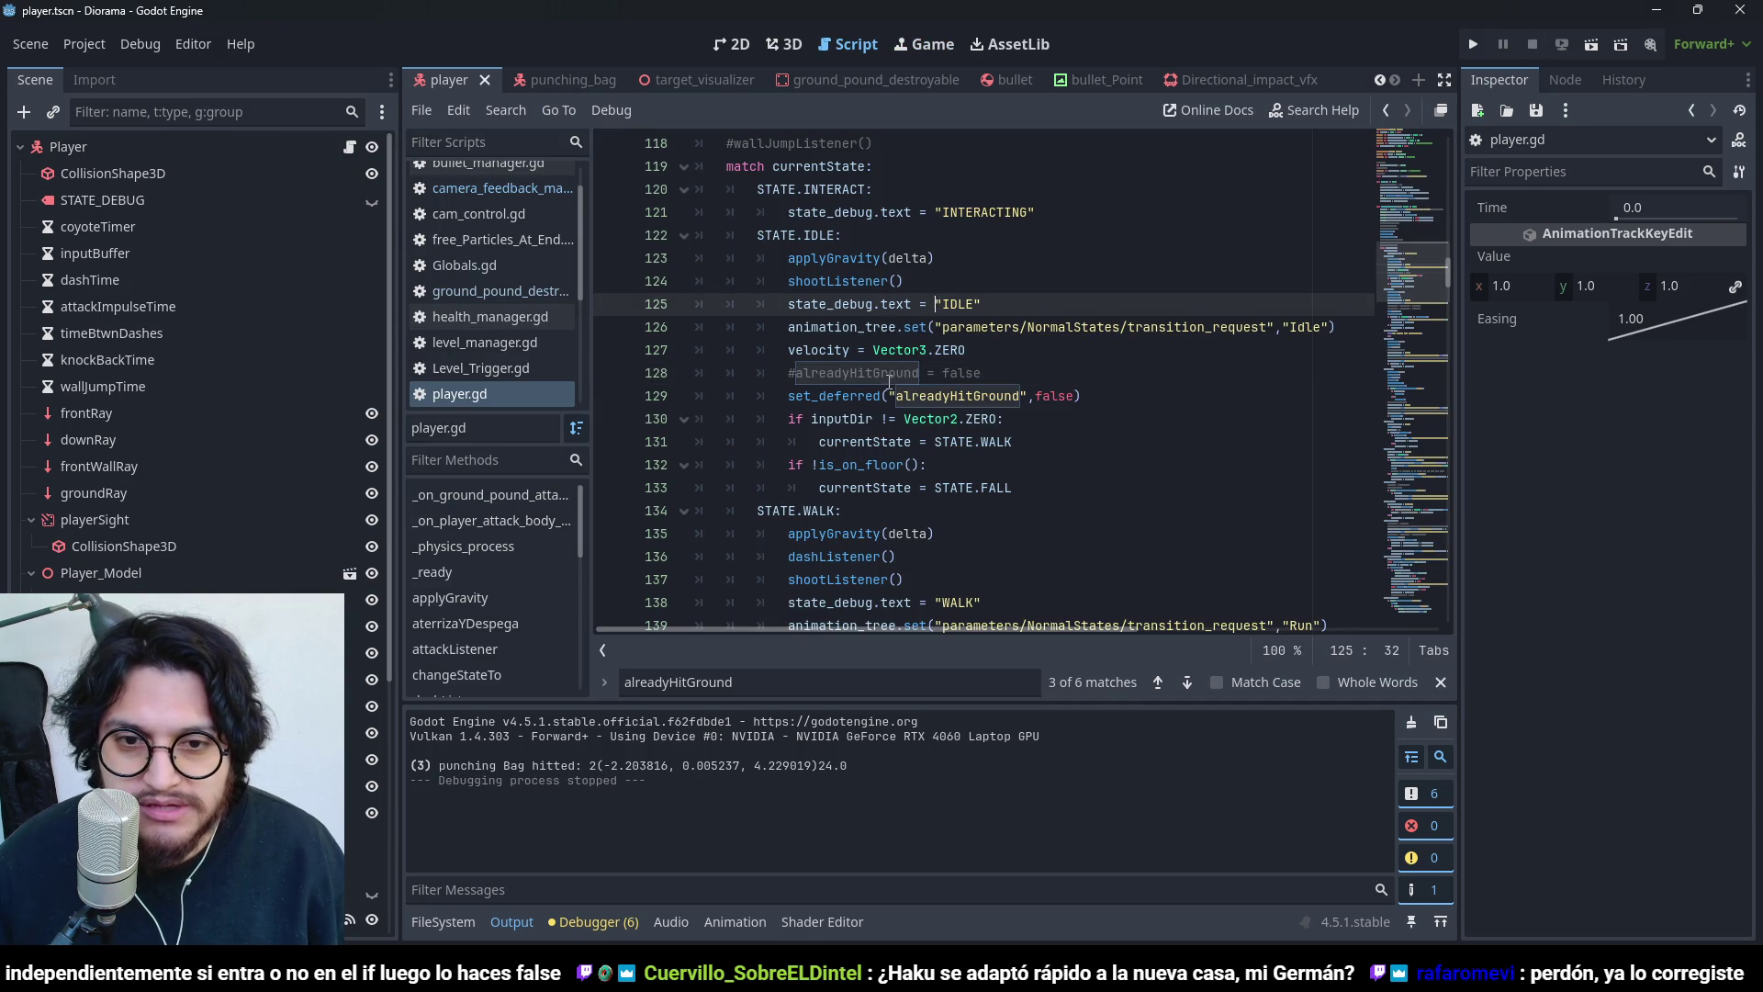
- Highlight the commented line 128 and the new set_deferred line 129, then relaunch the game
drag(1012, 383, 805, 354)
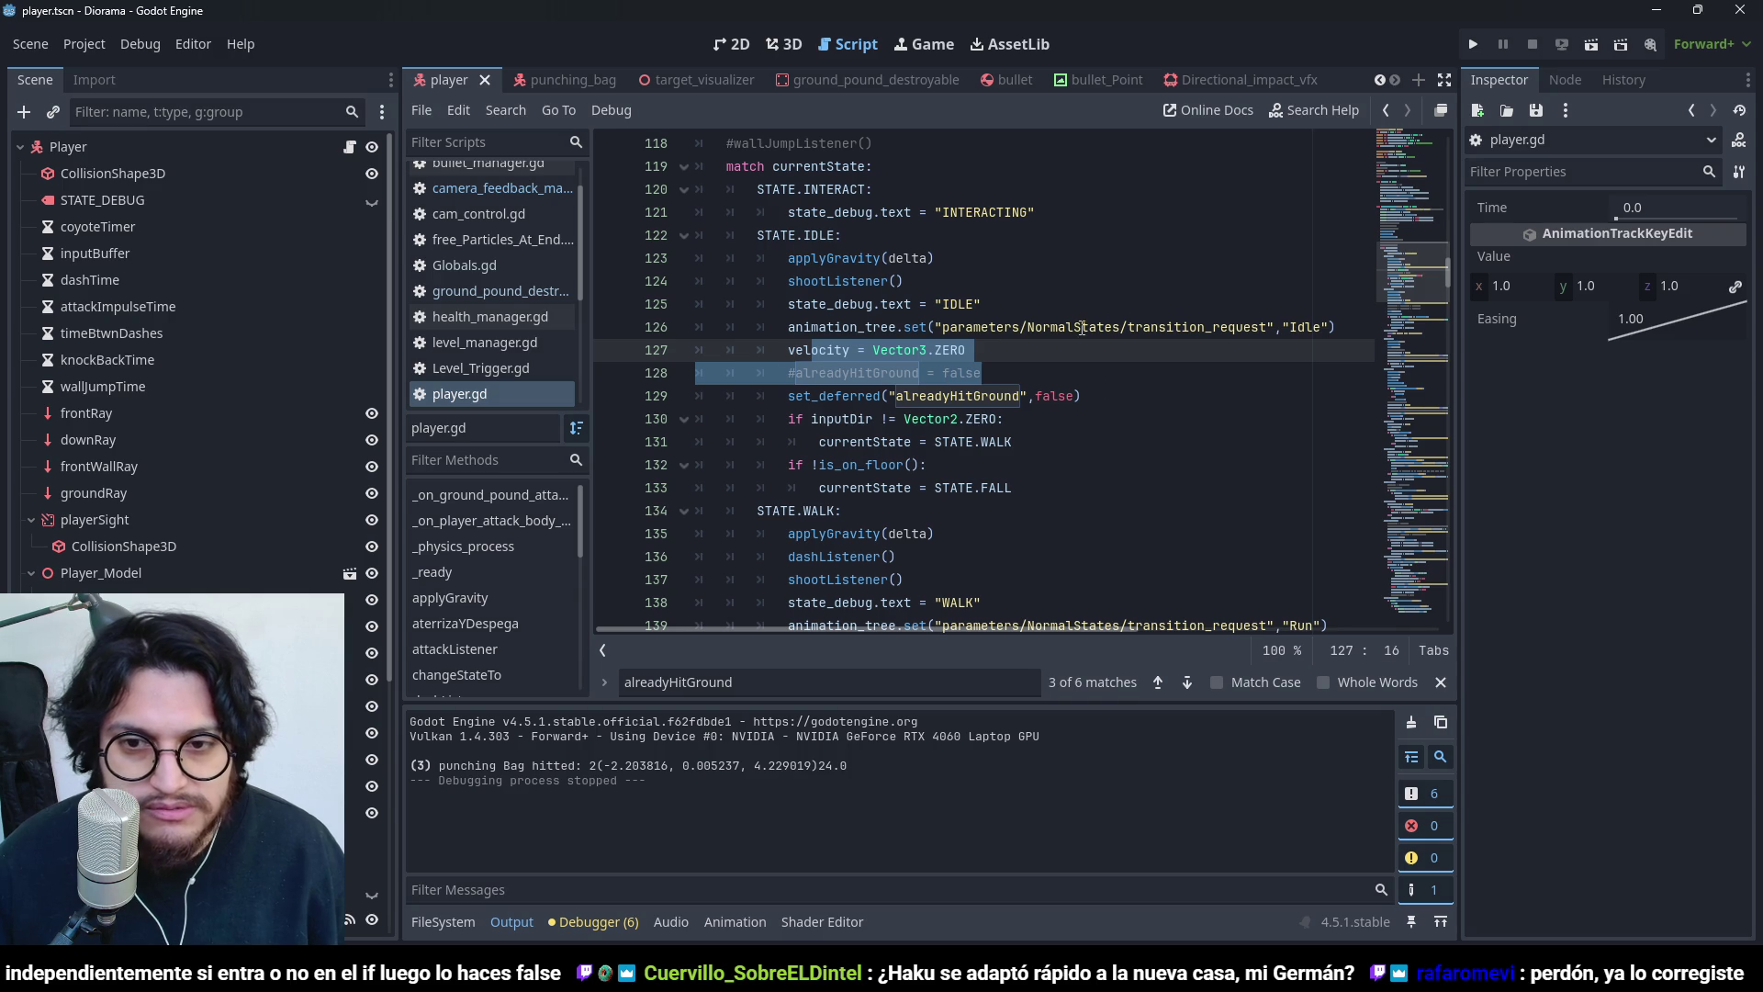
drag(1022, 312, 794, 367)
drag(1128, 402, 791, 387)
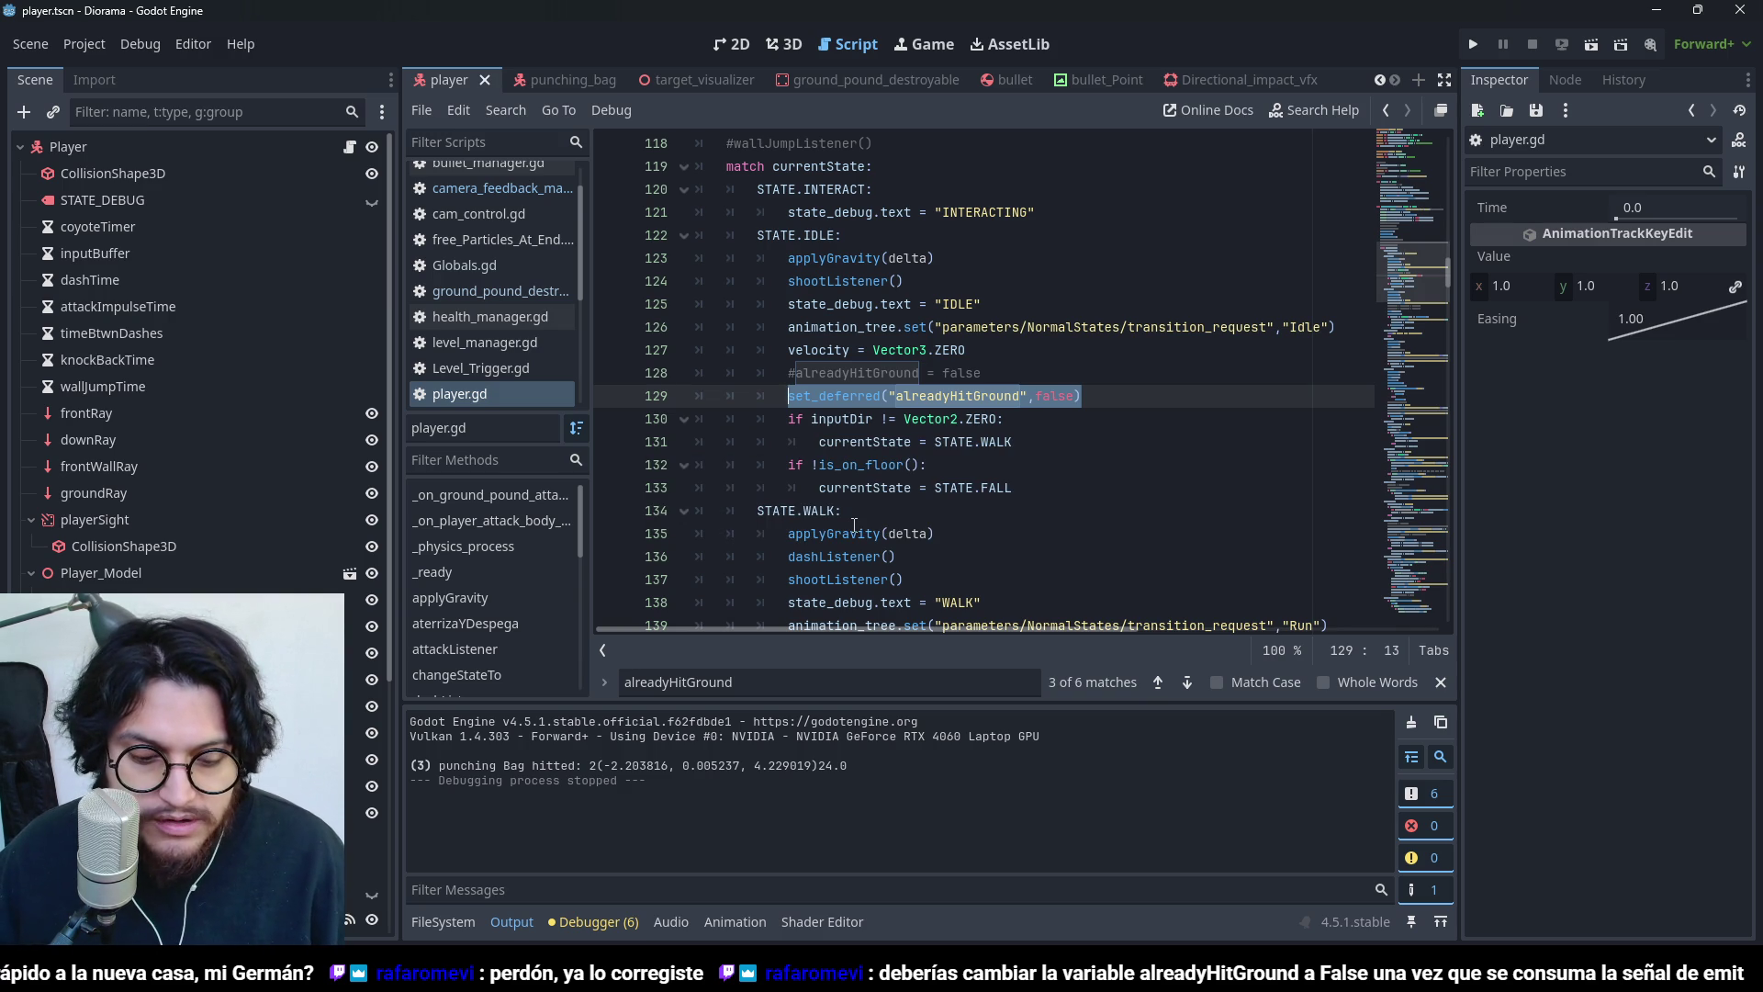
mouse_move(853, 529)
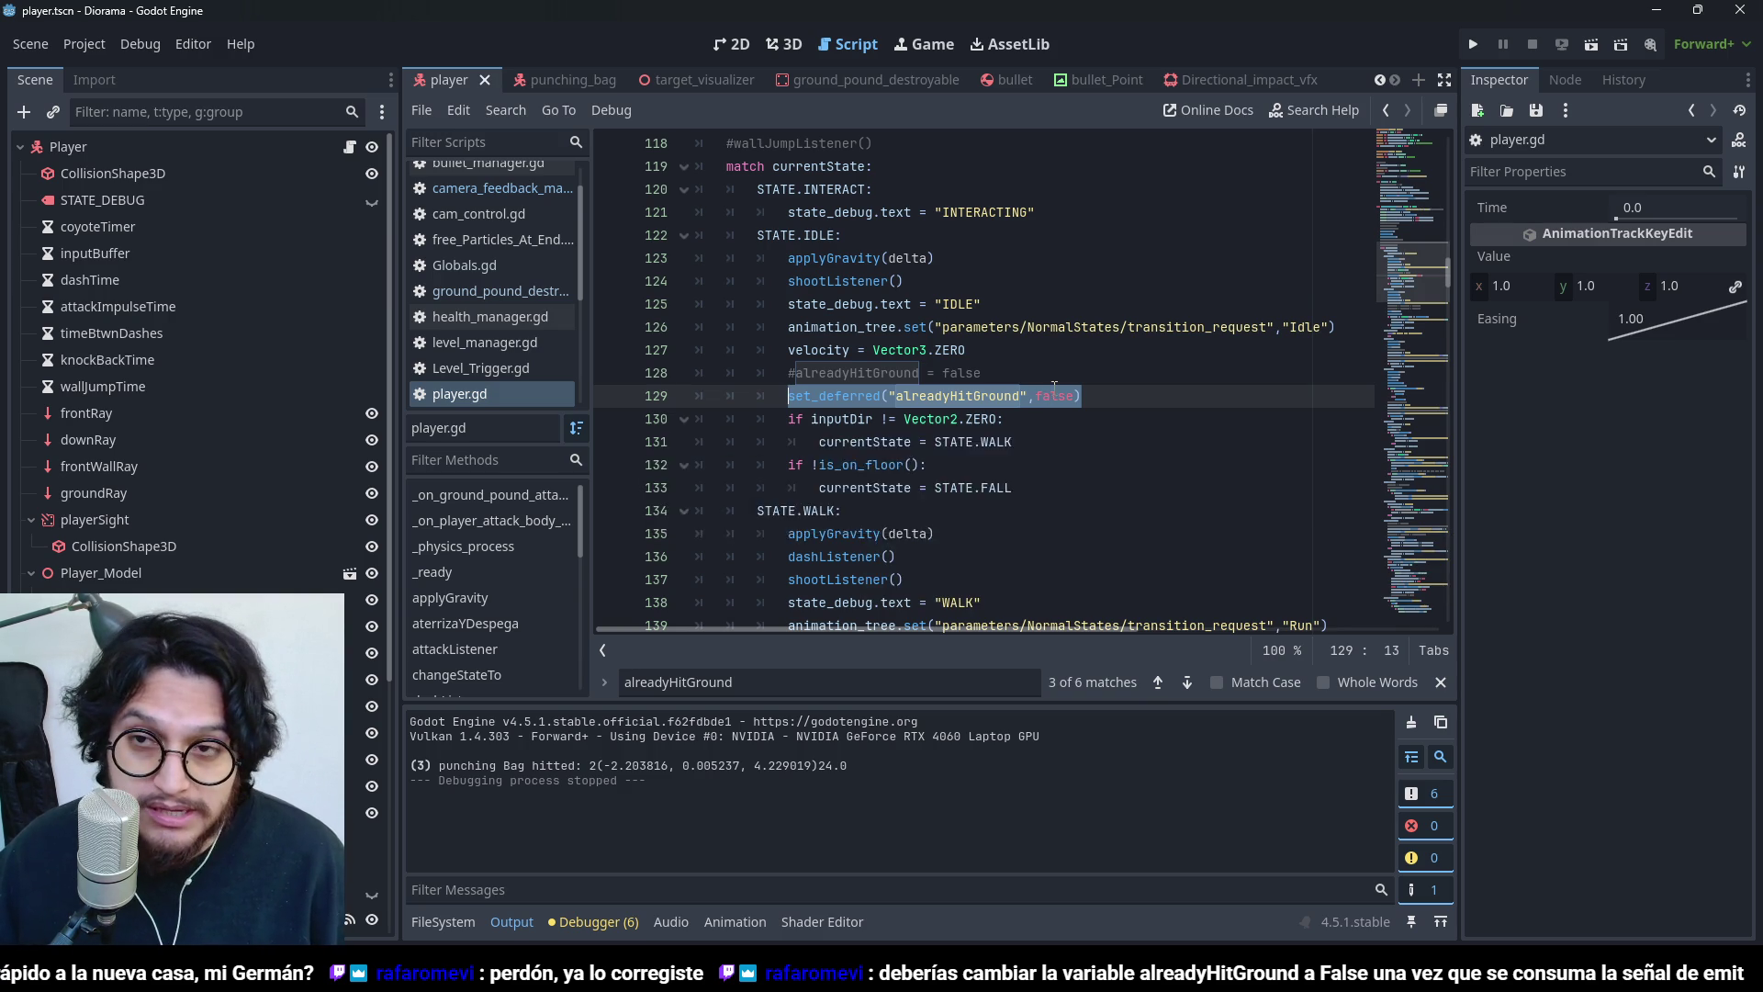
scroll(1054, 388, down, 3)
click(1473, 44)
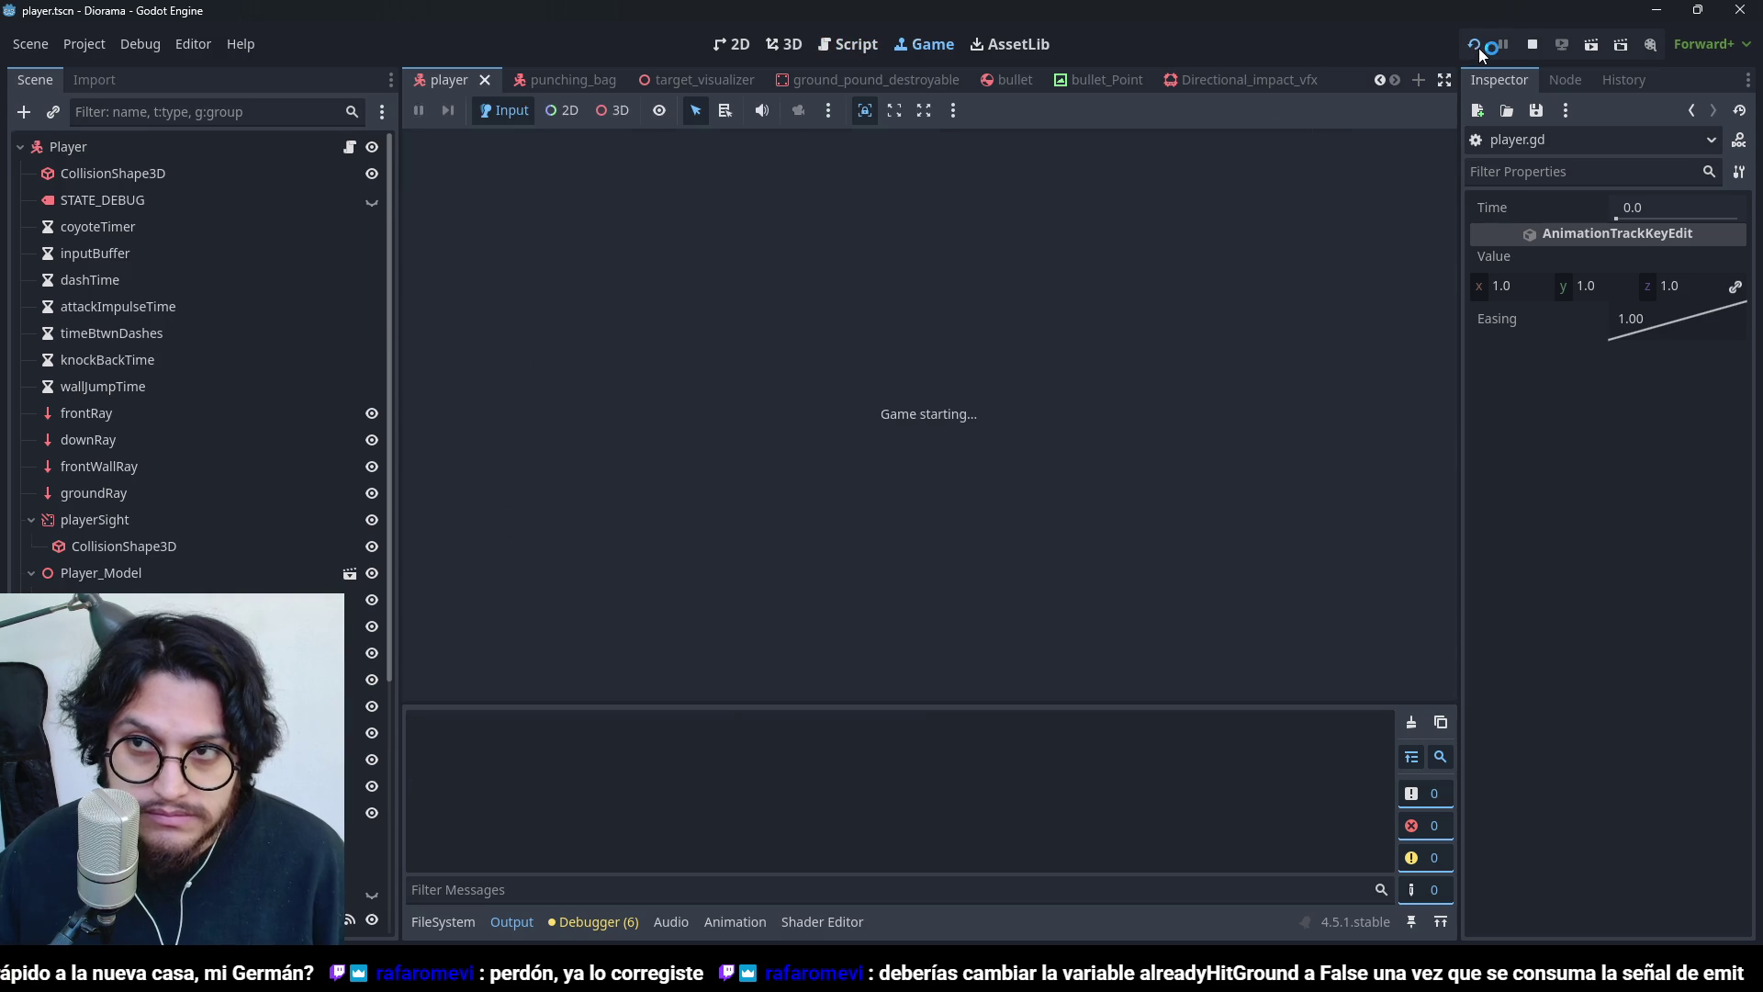
- Walk toward the camera and ground-pound to check the dust burst and shake, then stop
key(s)
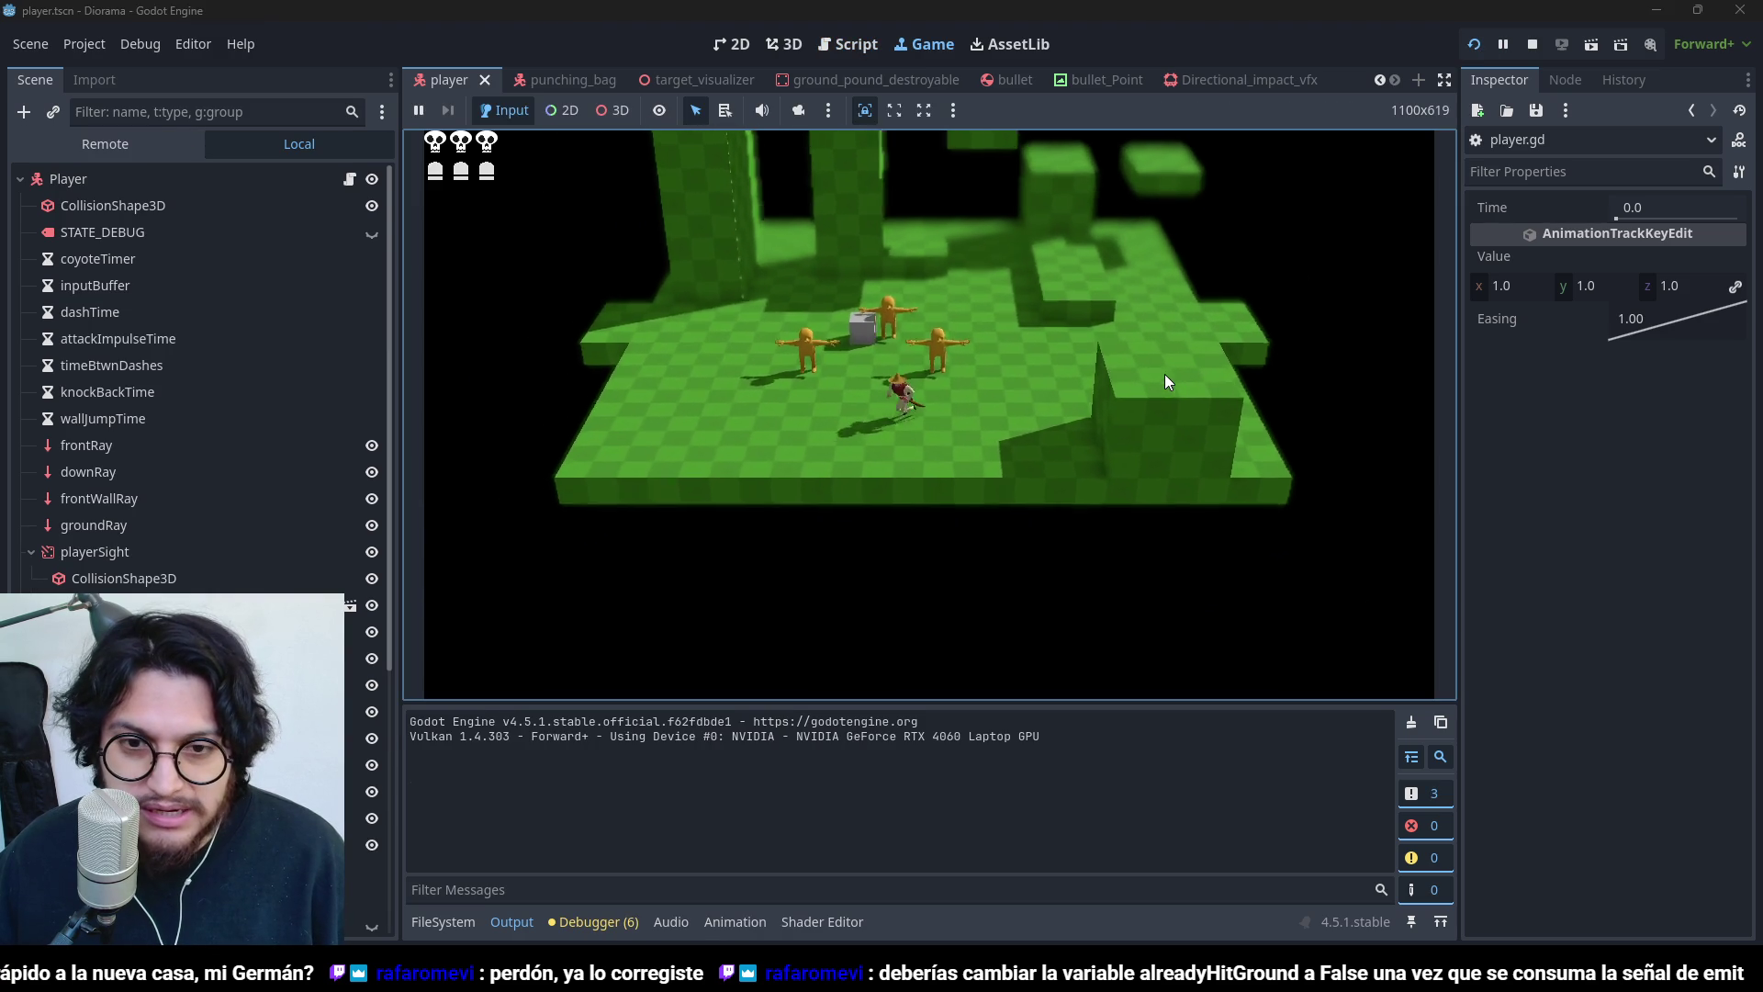
key(space)
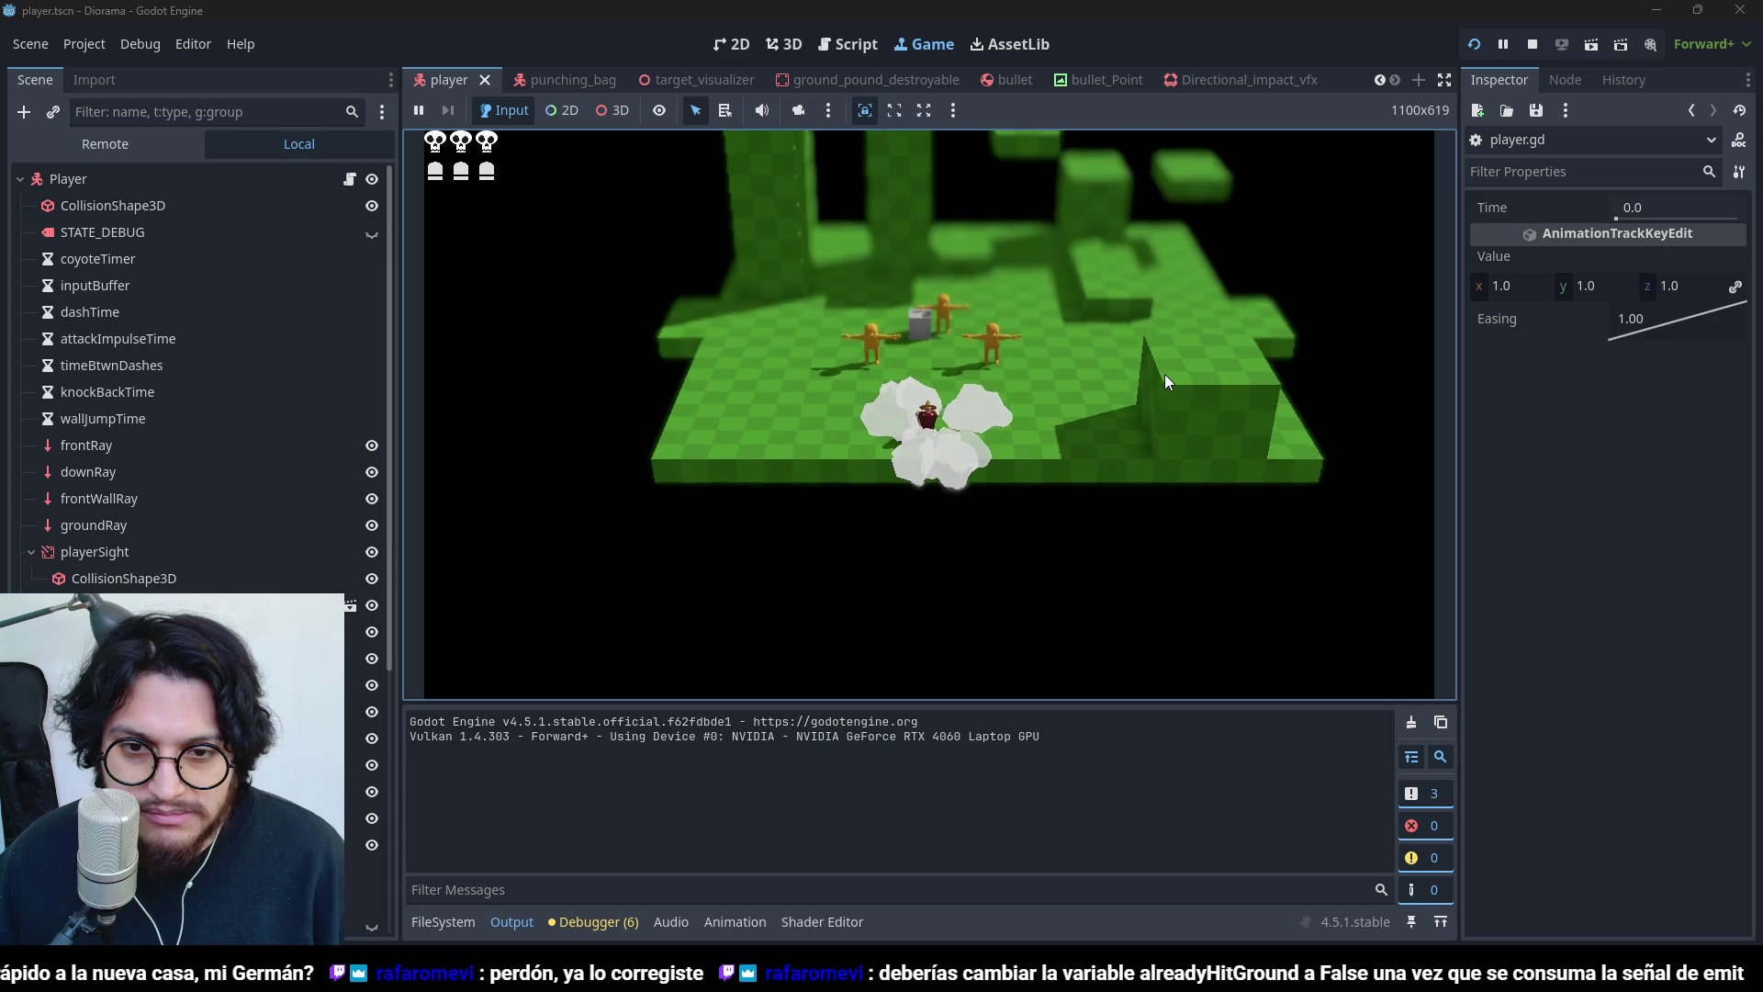
click(1531, 44)
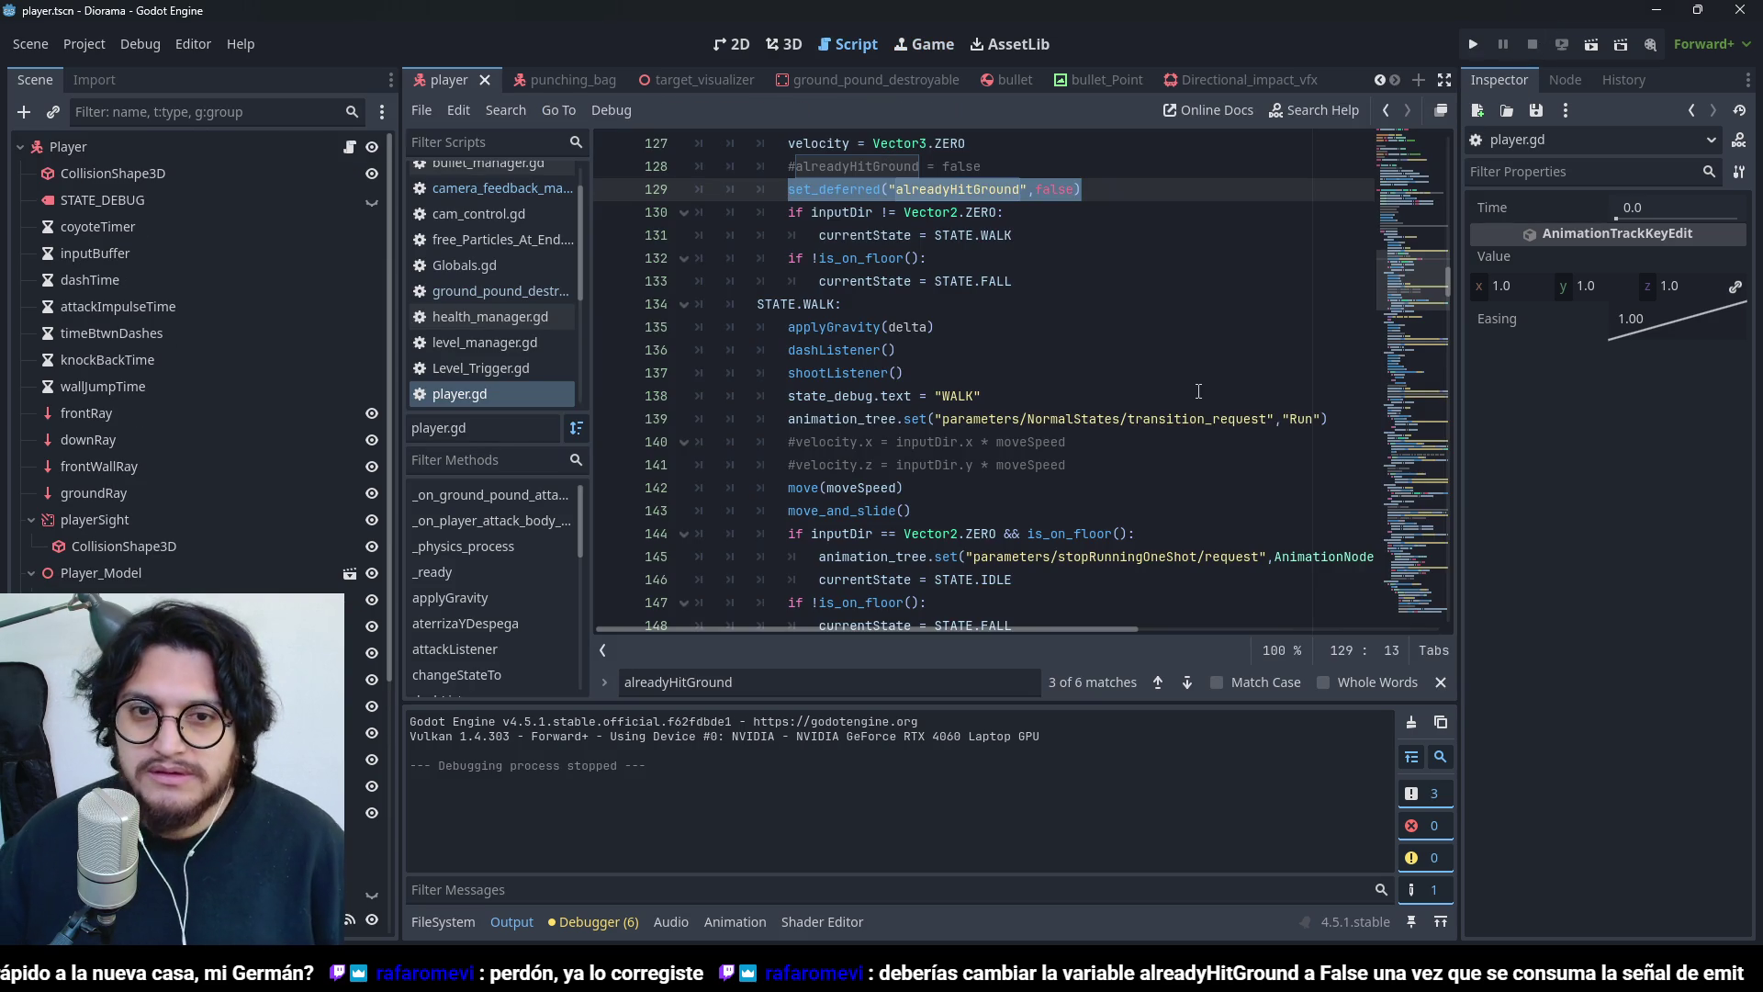
- Select the STATE.GROUND_POUND is_on_floor check and its emit(.2,10,.2) camera-shake lines
scroll(1198, 390, down, 15)
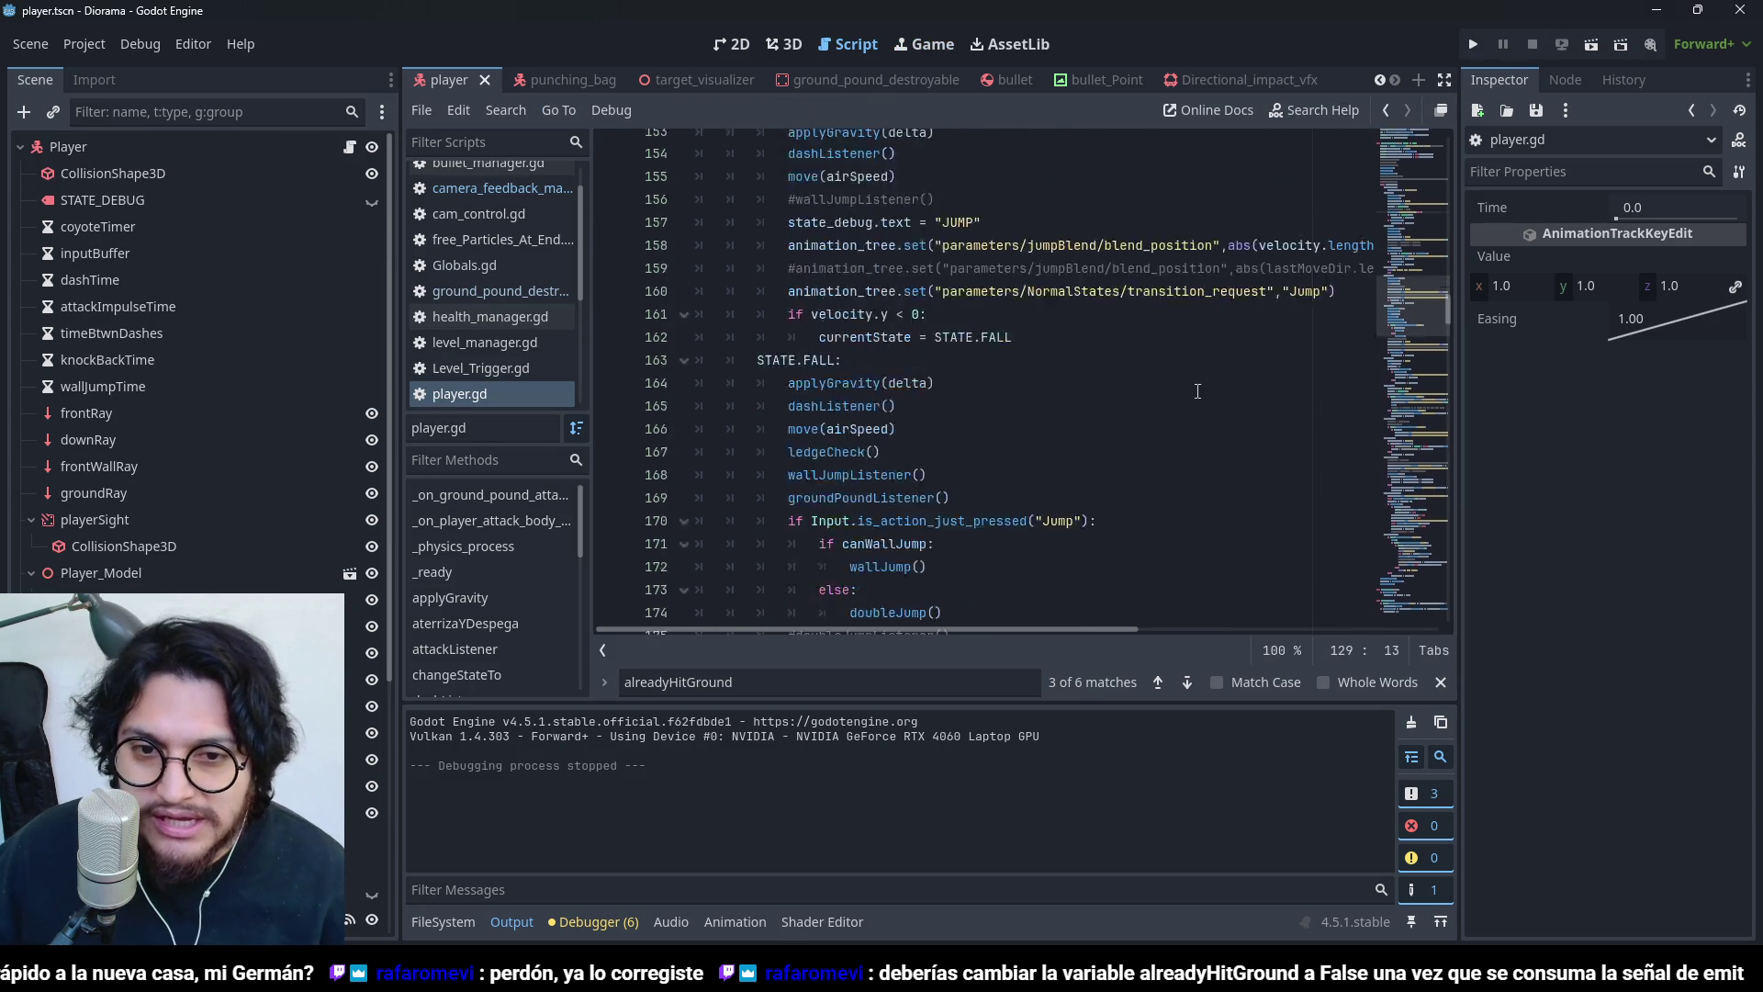
scroll(1147, 423, down, 6)
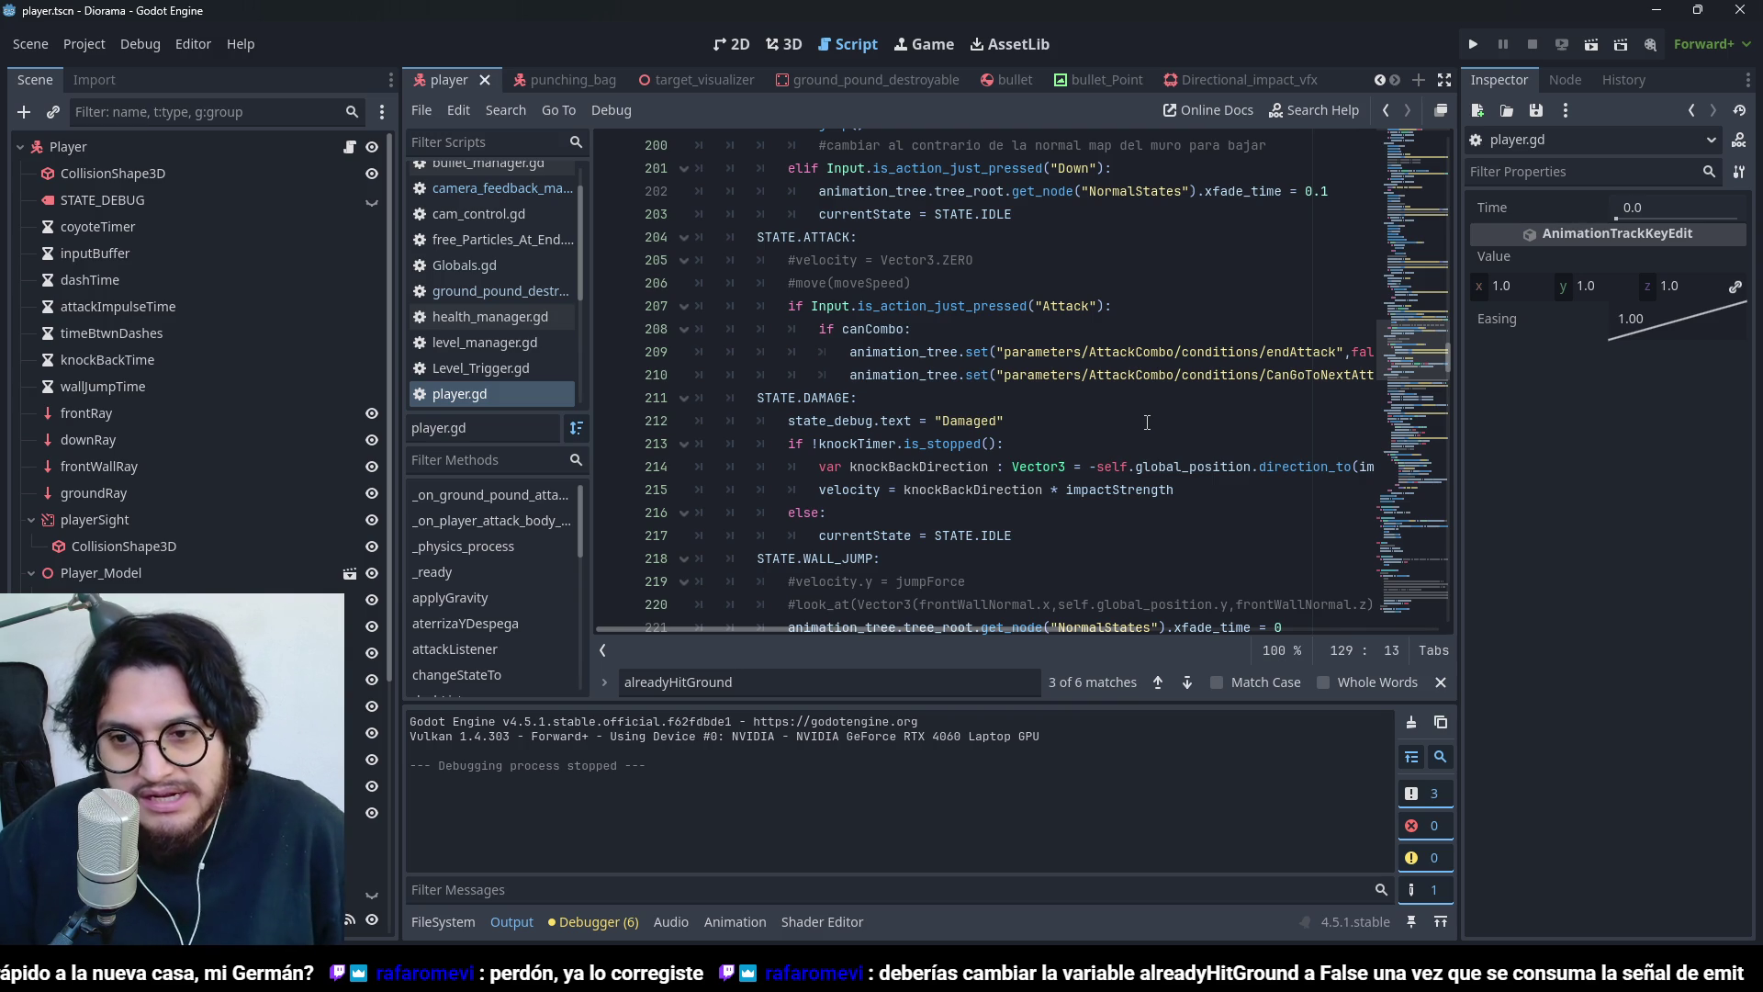
scroll(1041, 430, down, 10)
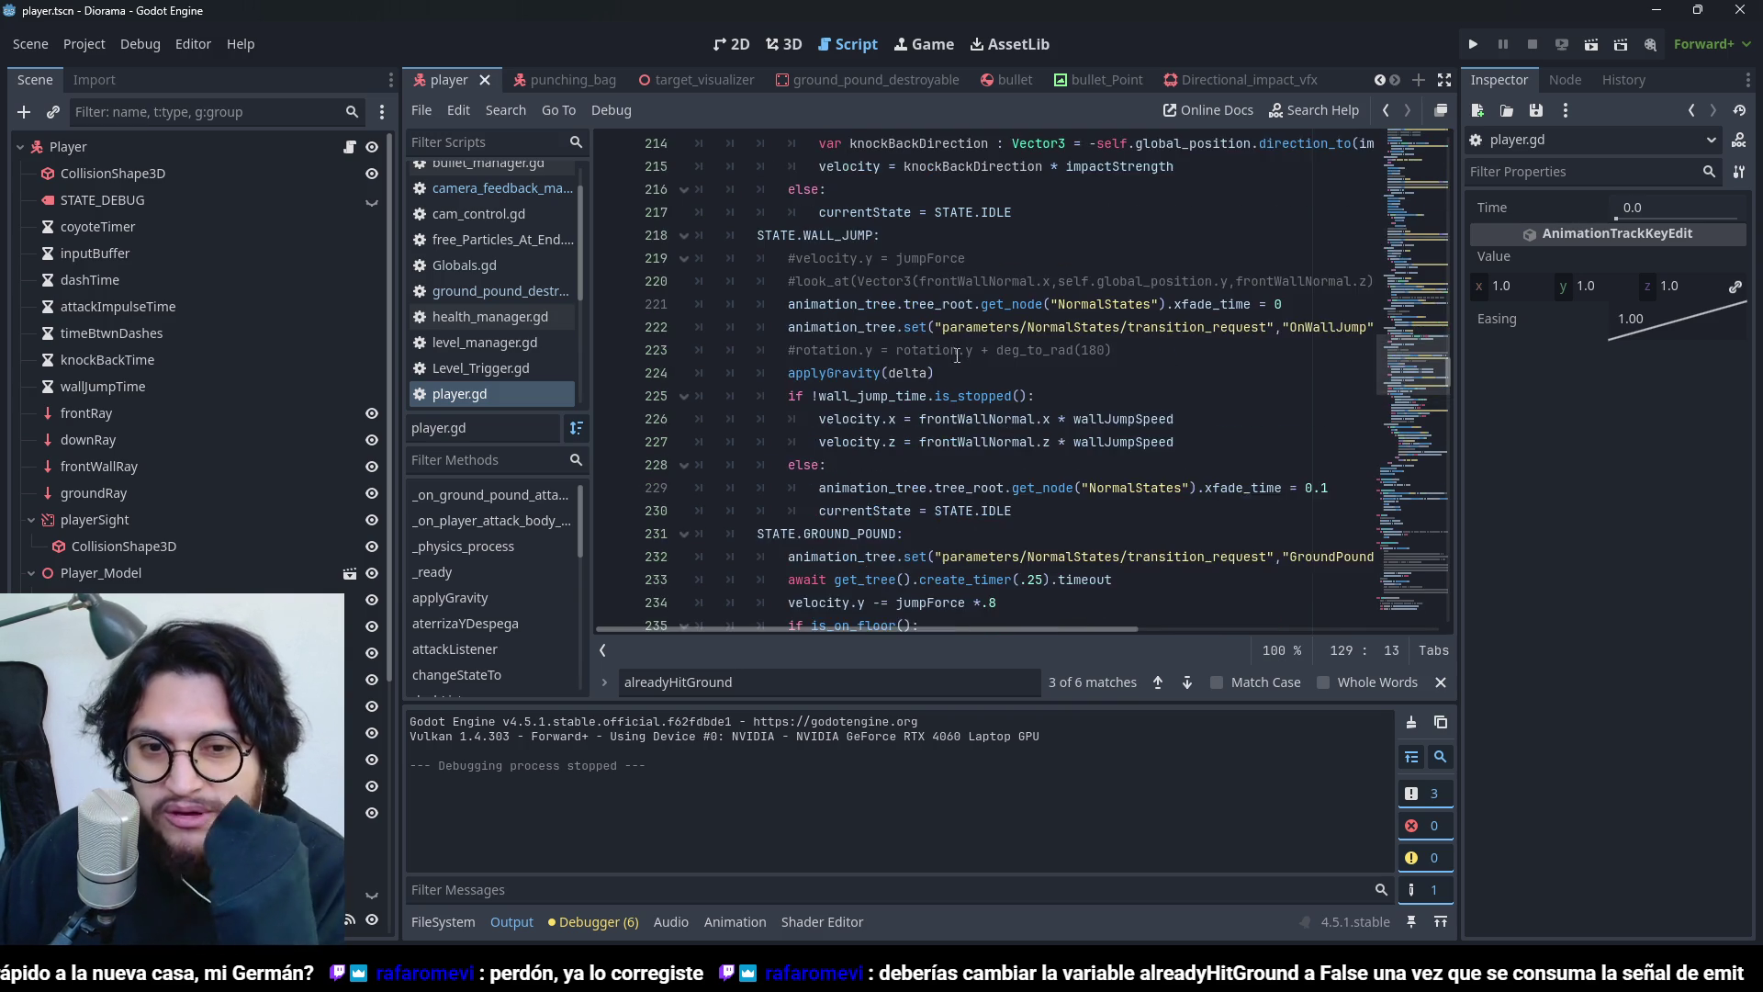
mouse_move(811, 281)
mouse_down()
mouse_move(978, 304)
mouse_move(1056, 373)
mouse_move(1109, 376)
mouse_up()
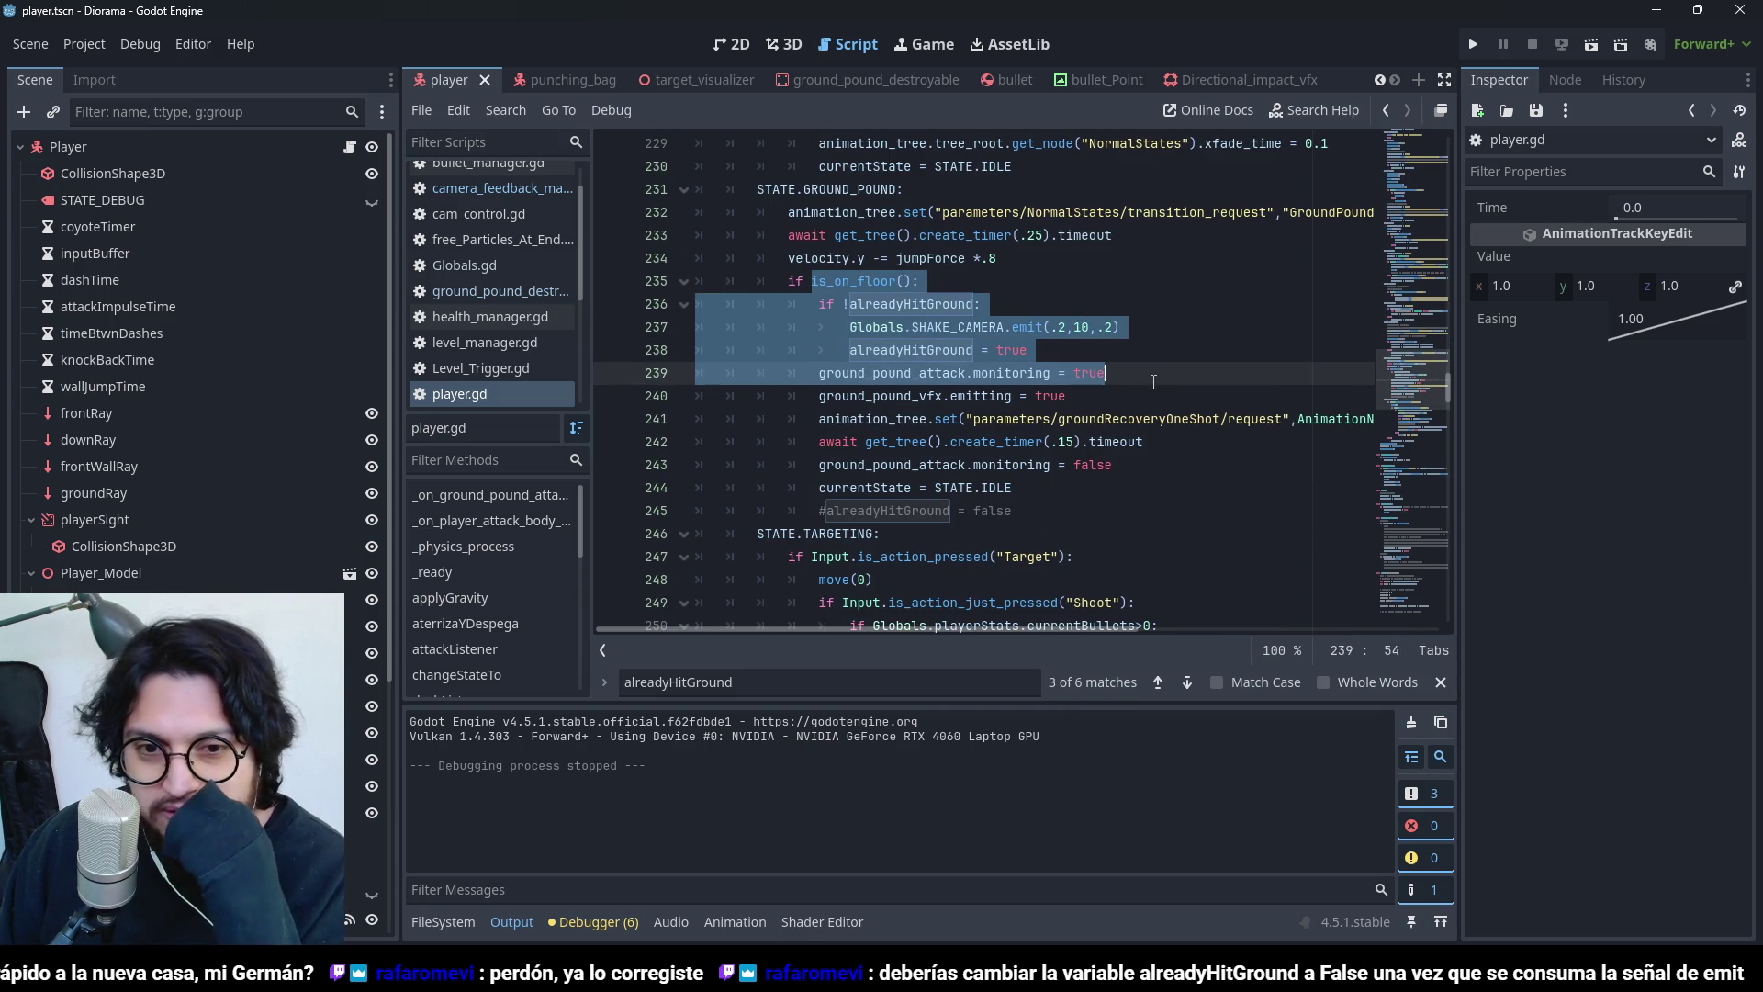
click(1131, 344)
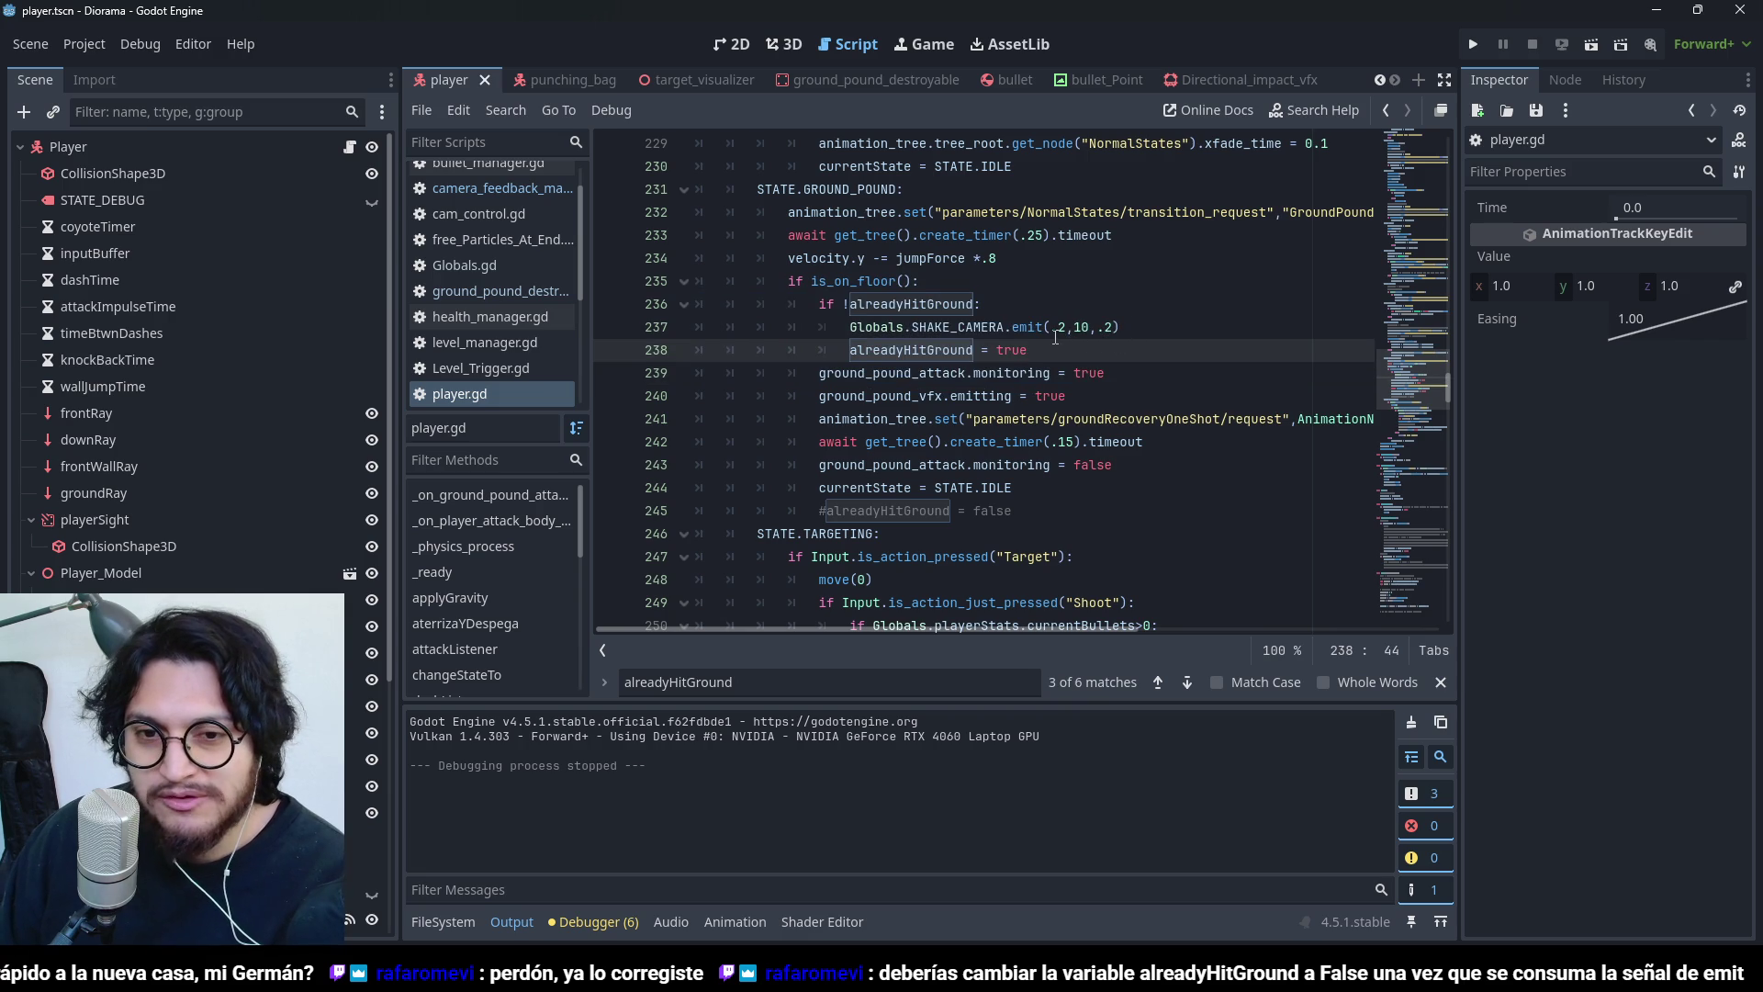
drag(1029, 350, 782, 276)
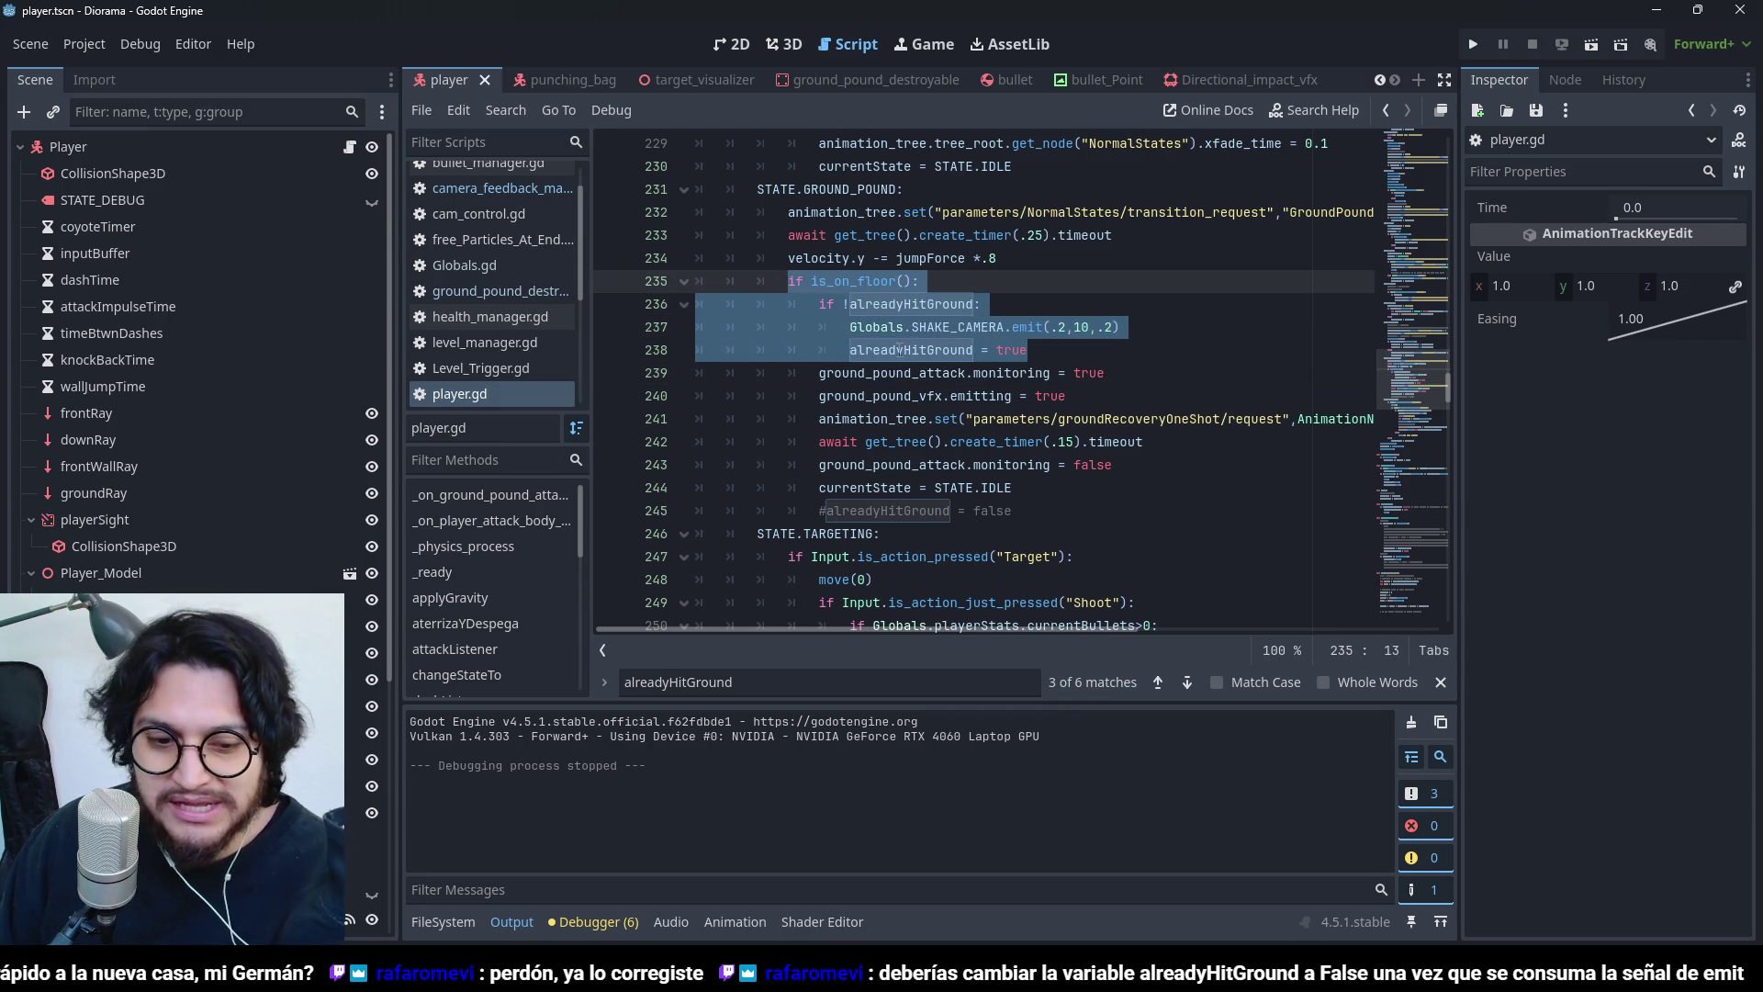
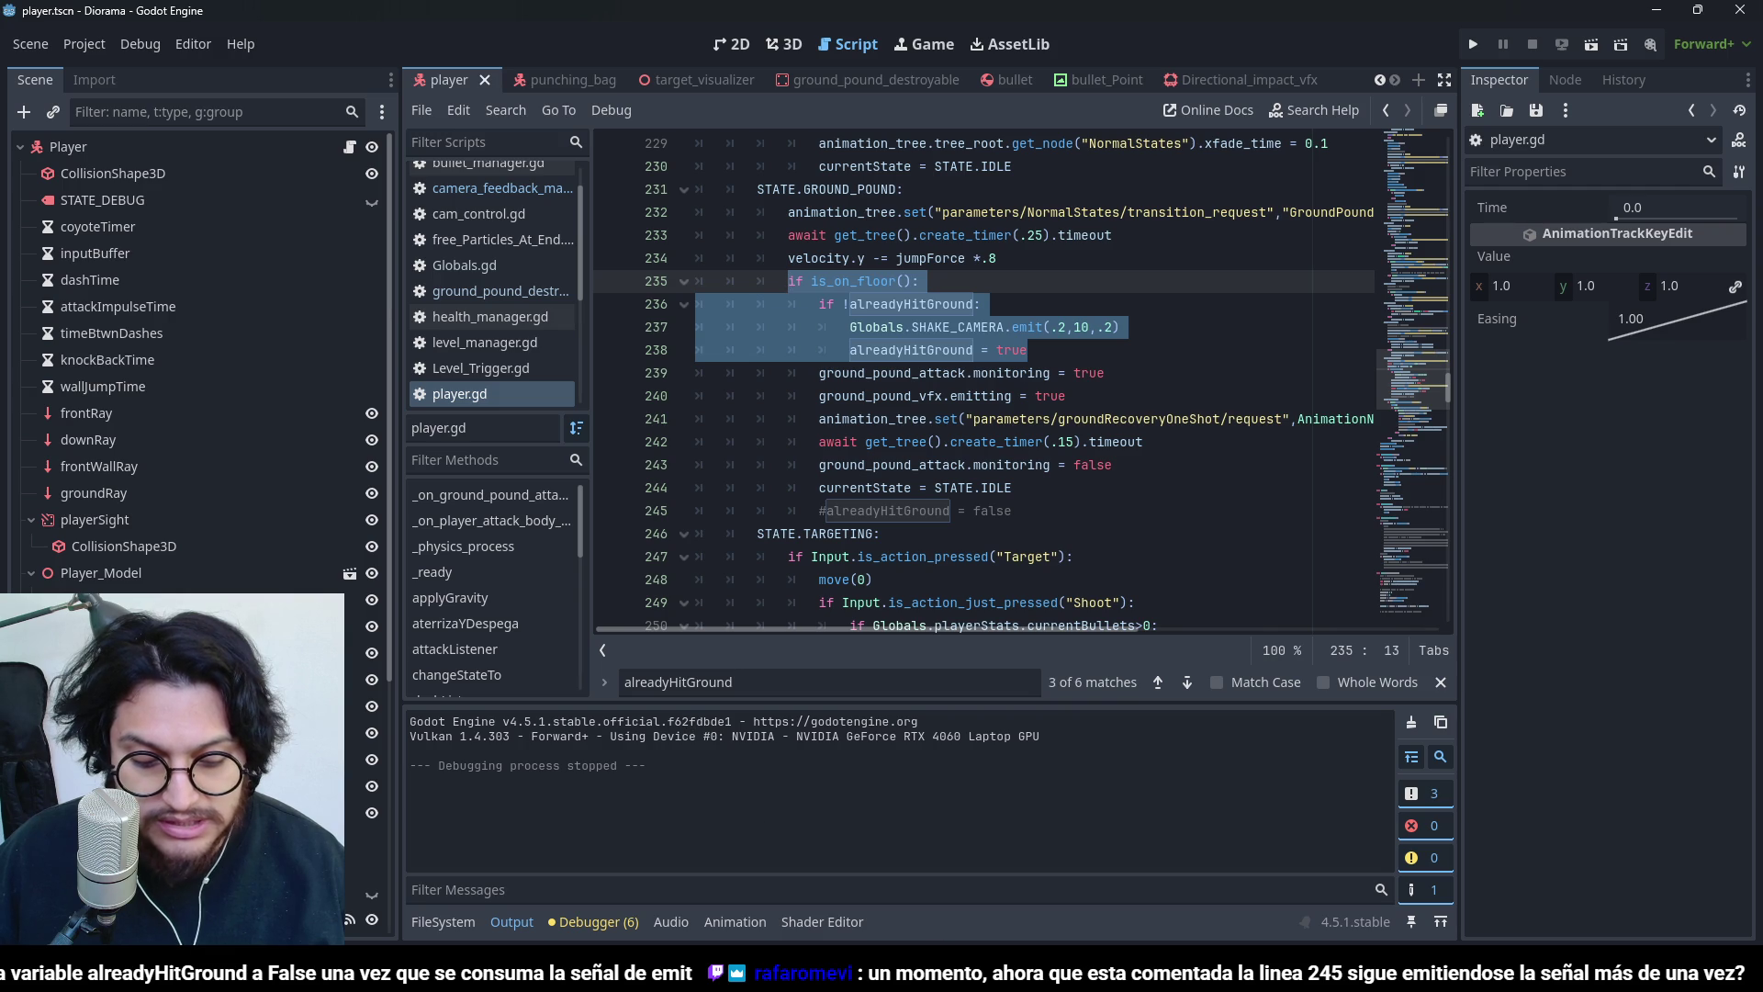
- Review the idle state's walk transition and deferred alreadyHitGround reset in player.gd
click(1039, 442)
key(Down)
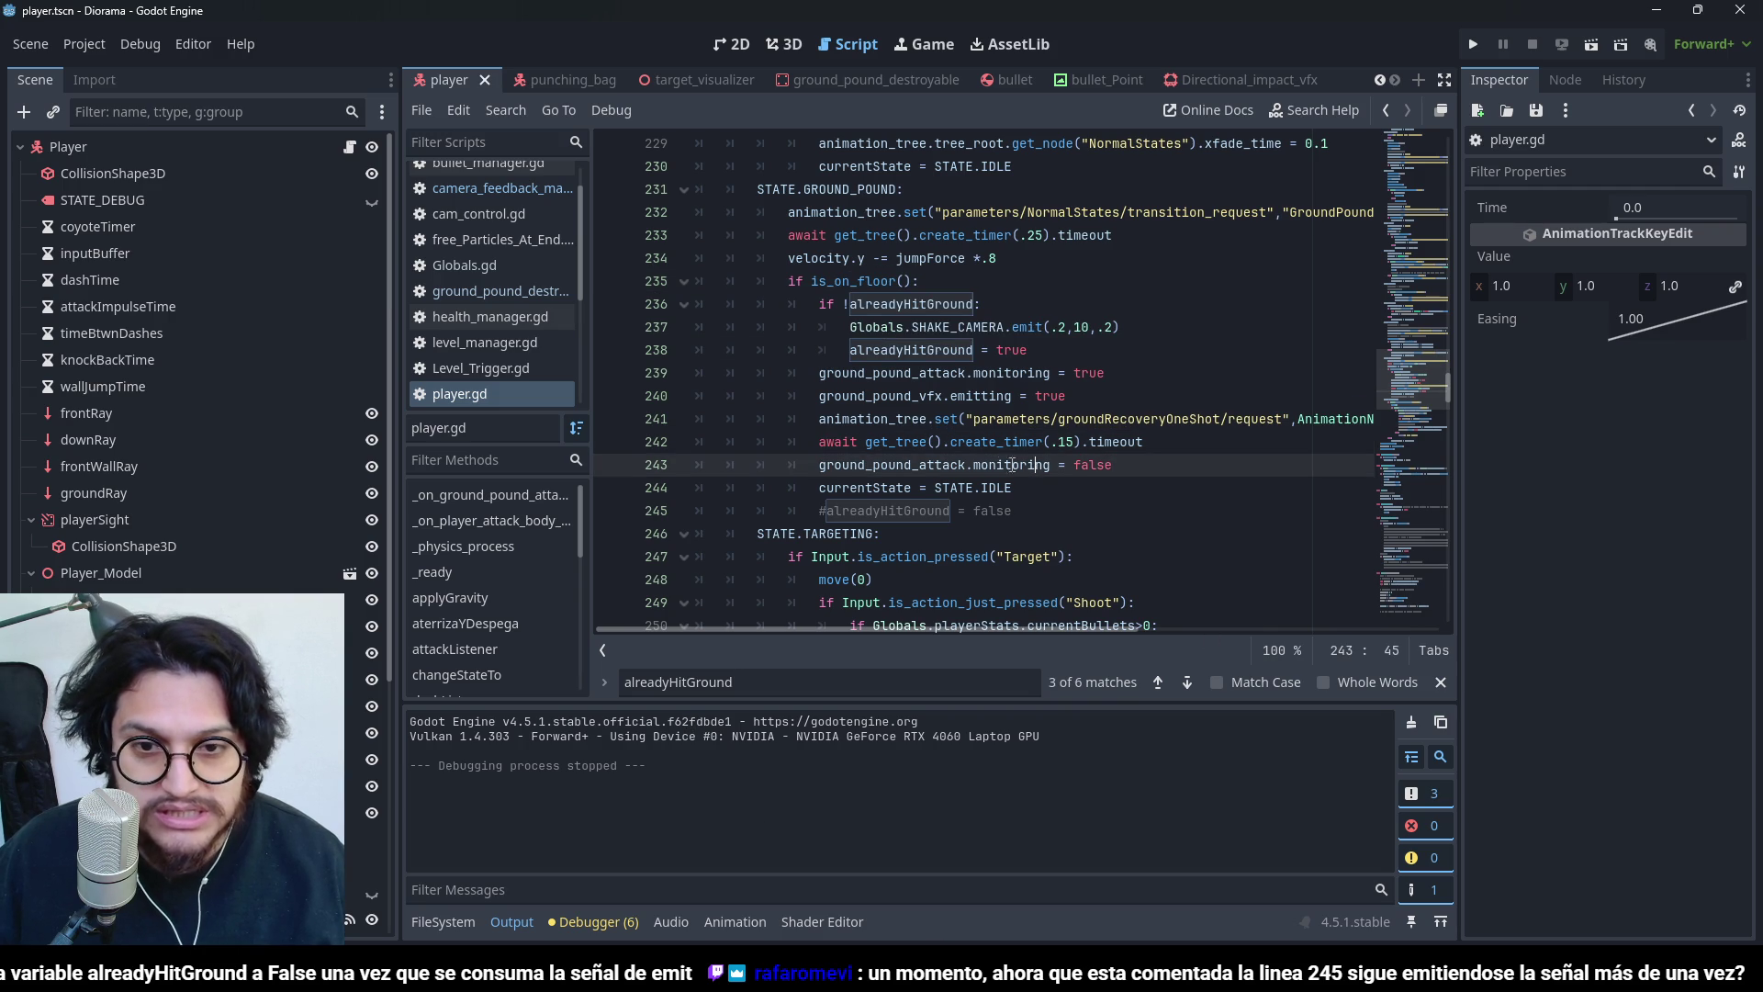
scroll(1010, 446, down, 2)
scroll(999, 449, up, 20)
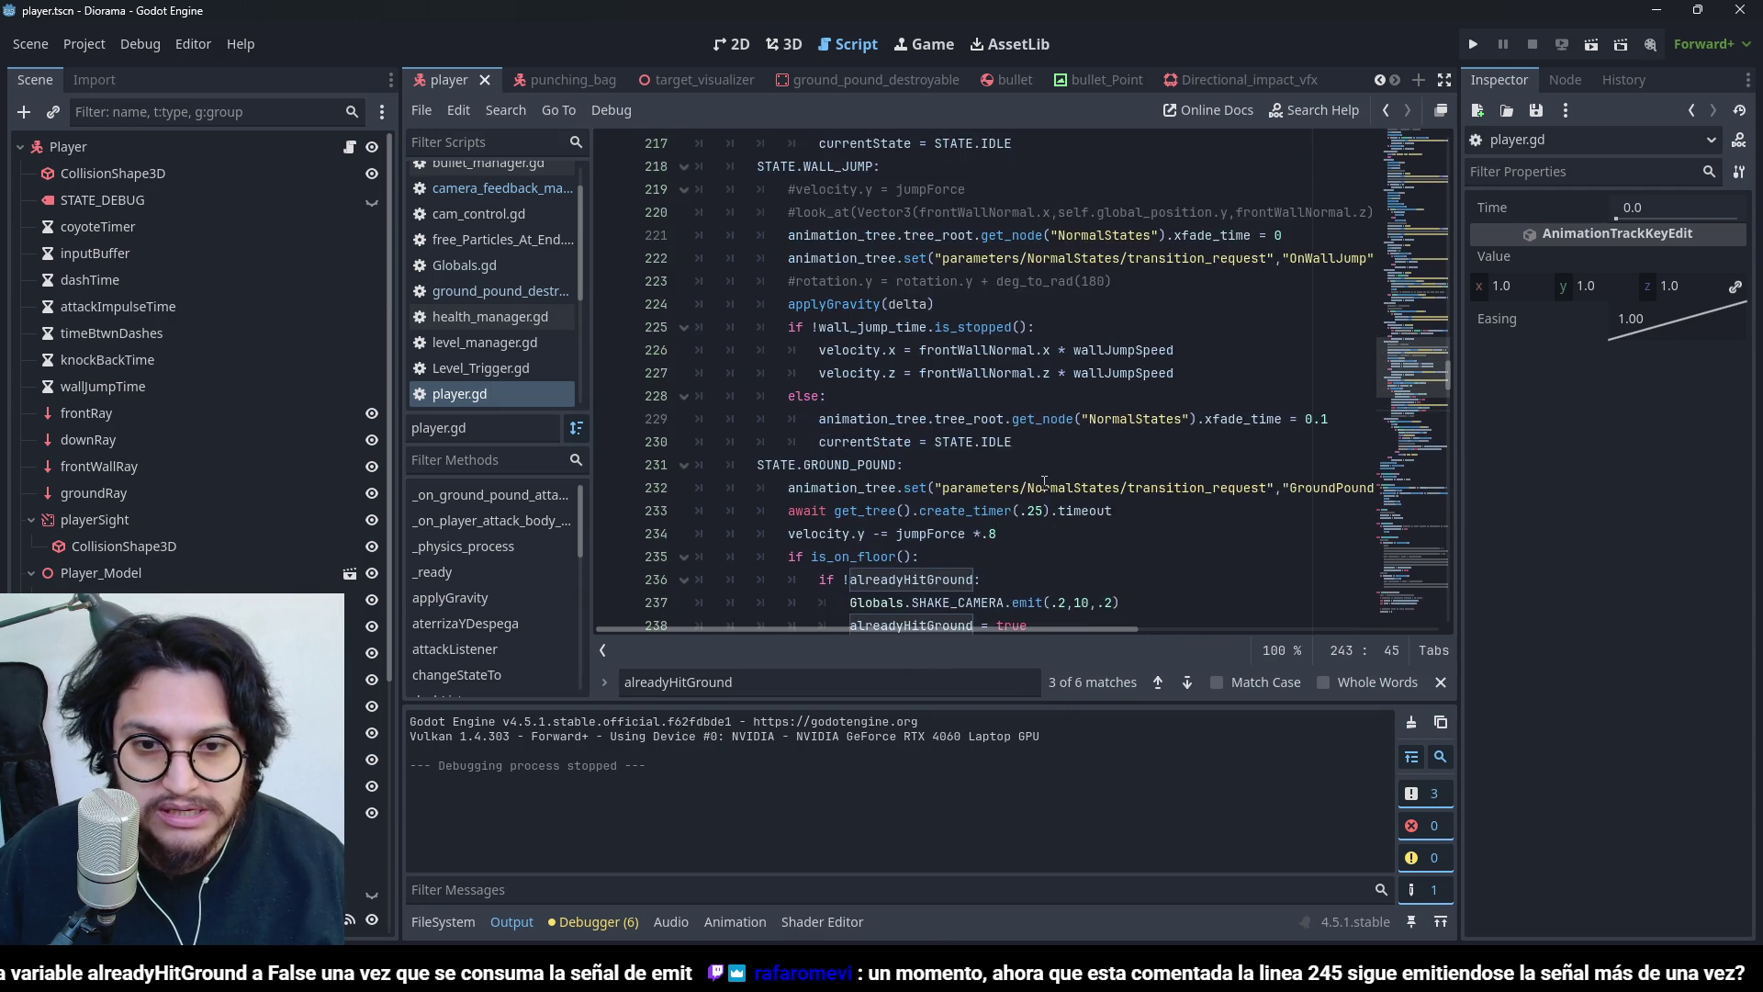
scroll(1069, 487, up, 18)
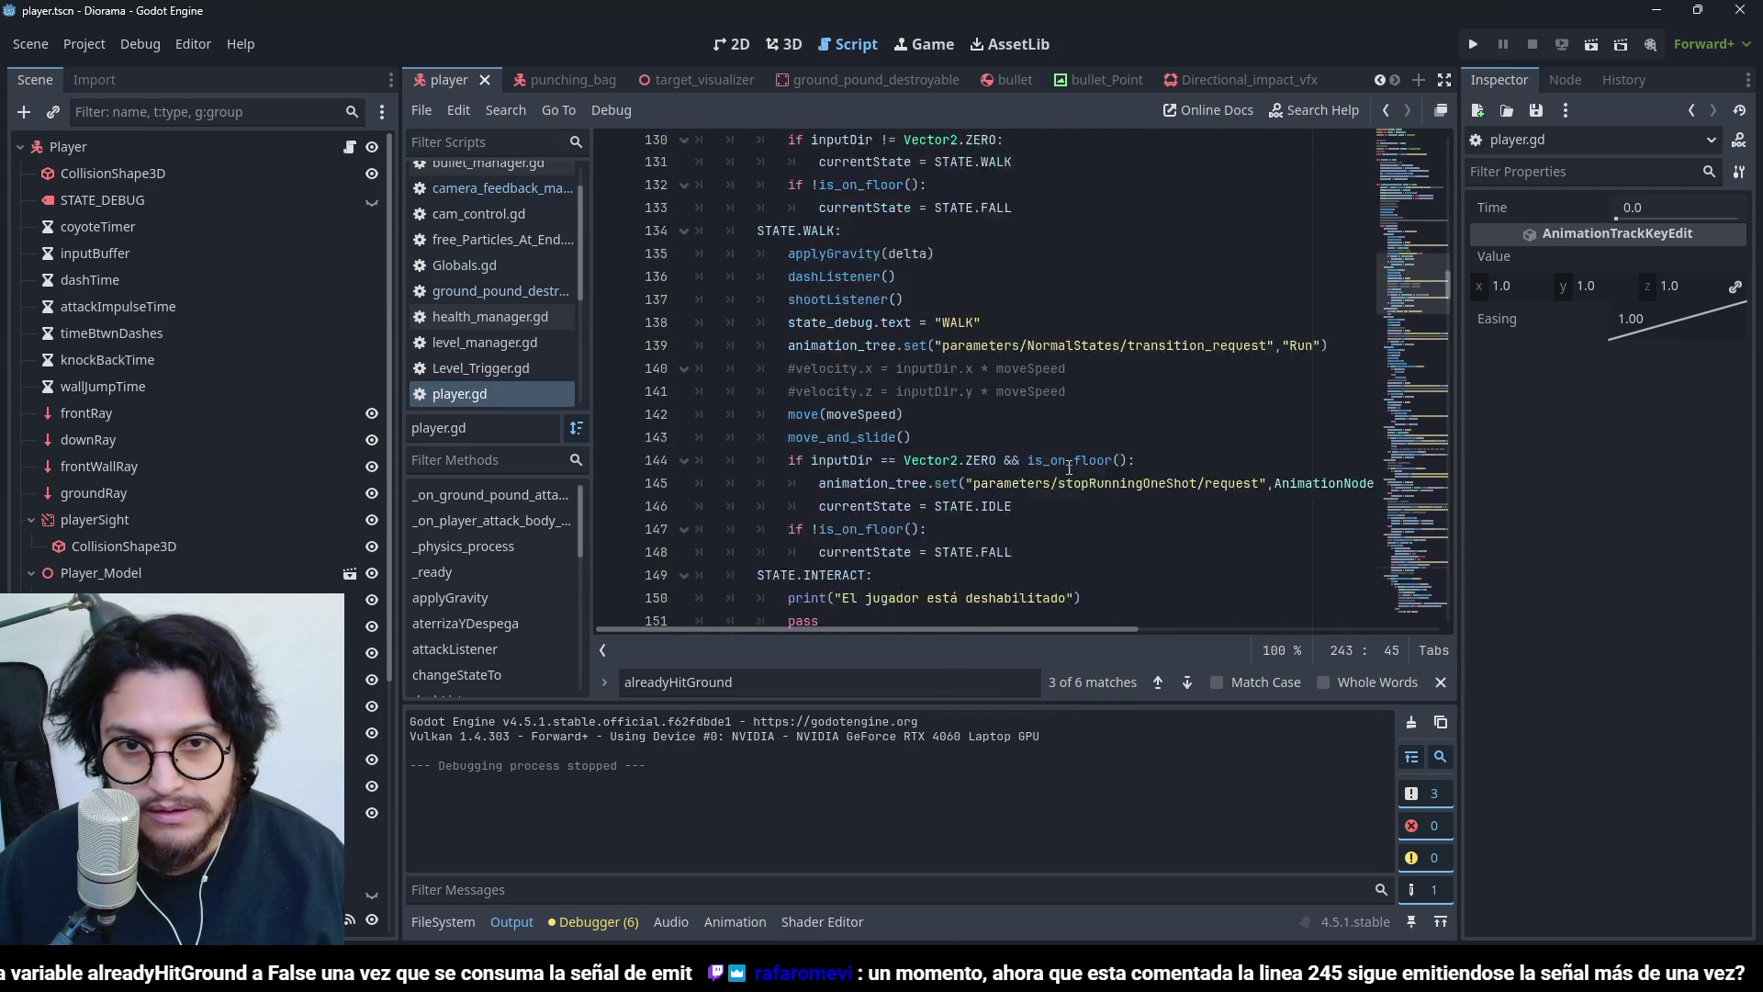
click(813, 350)
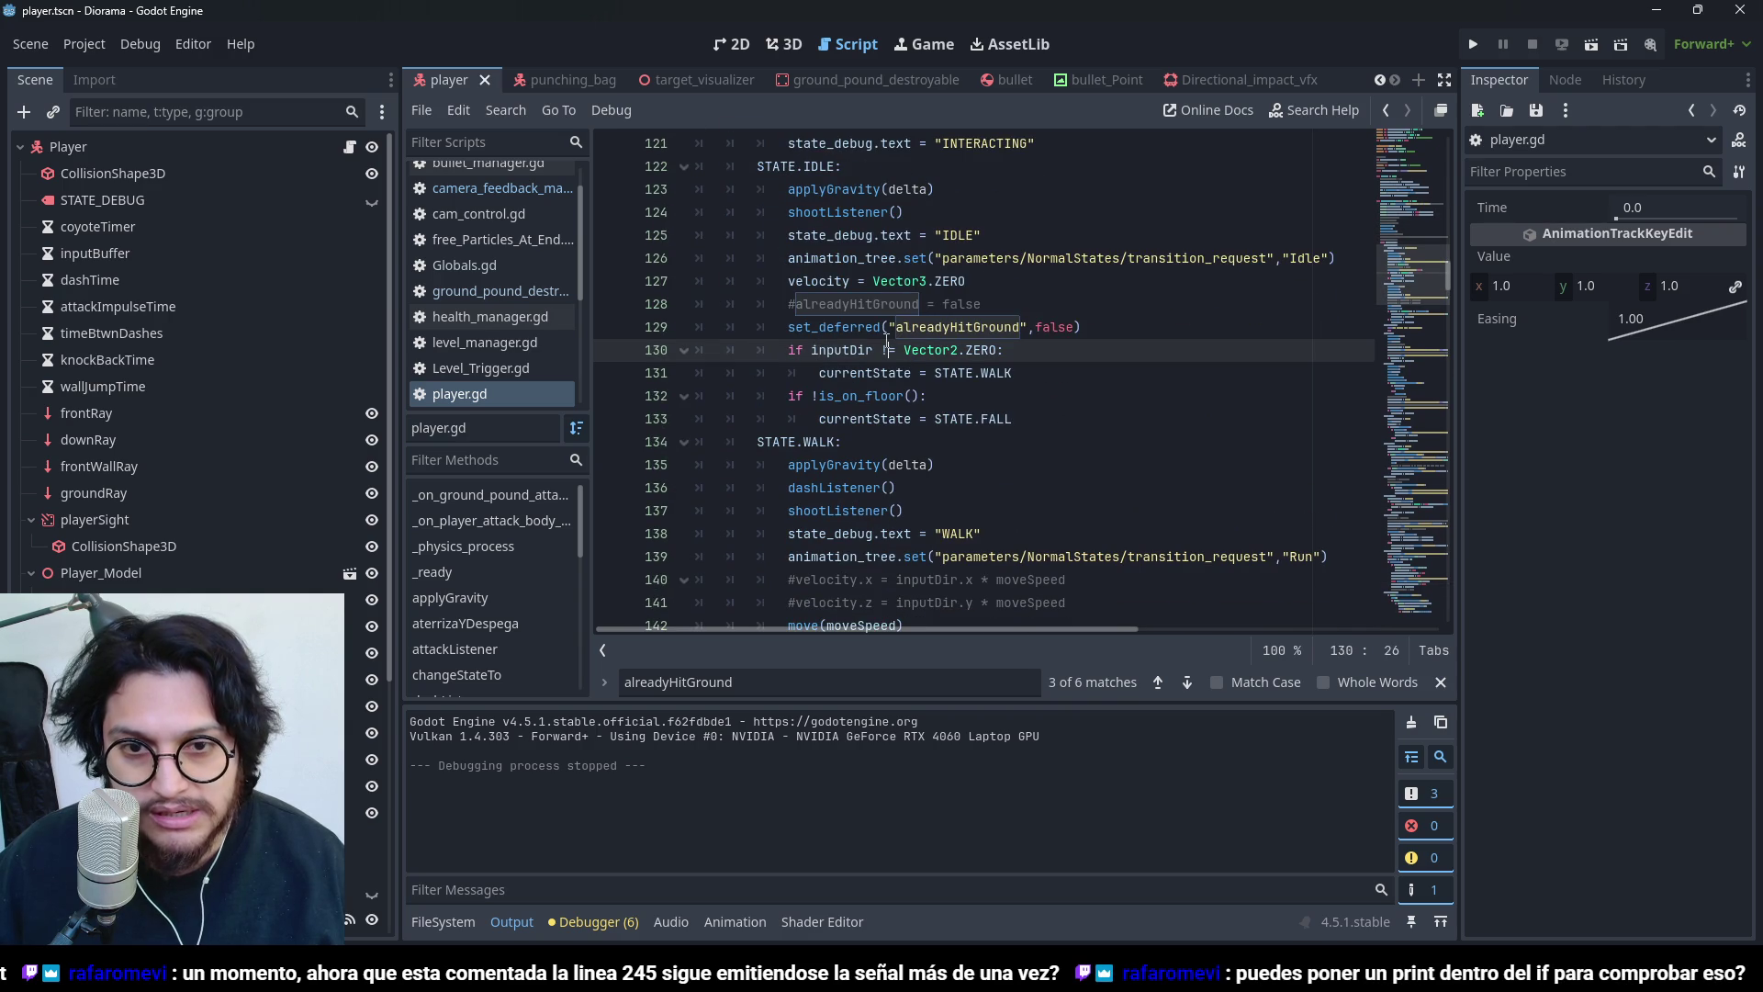
drag(1033, 304, 795, 304)
click(788, 326)
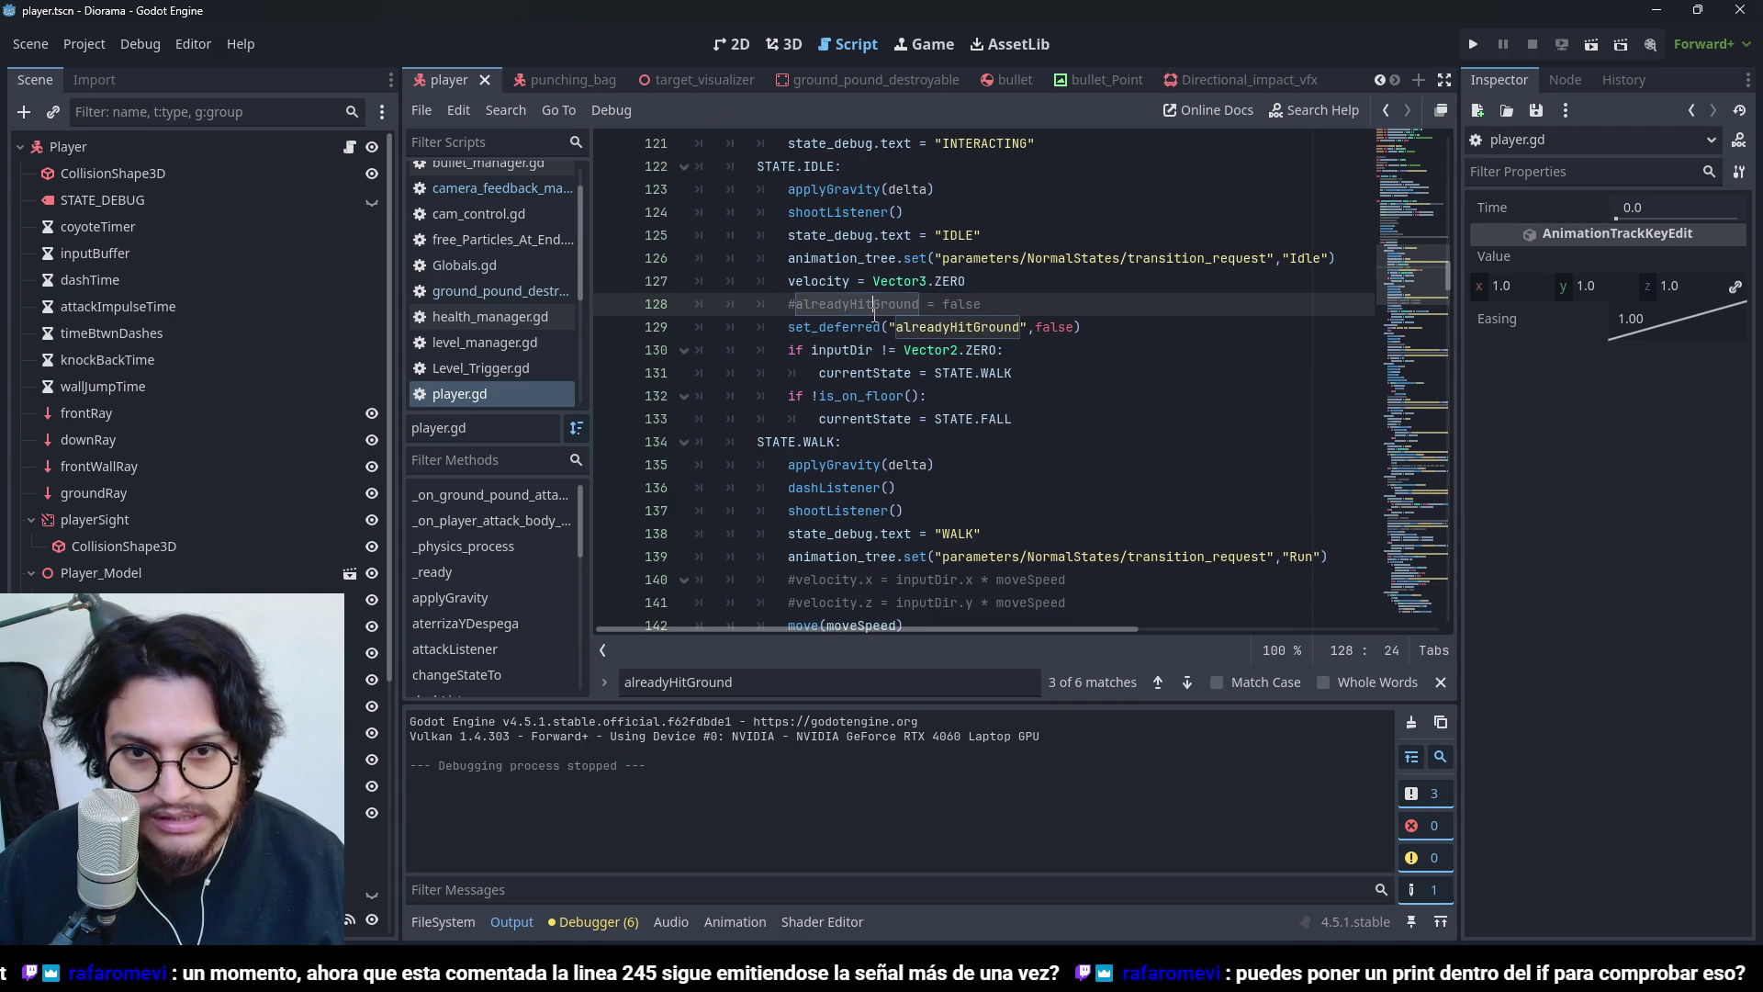
scroll(1060, 394, down, 17)
scroll(1060, 394, down, 14)
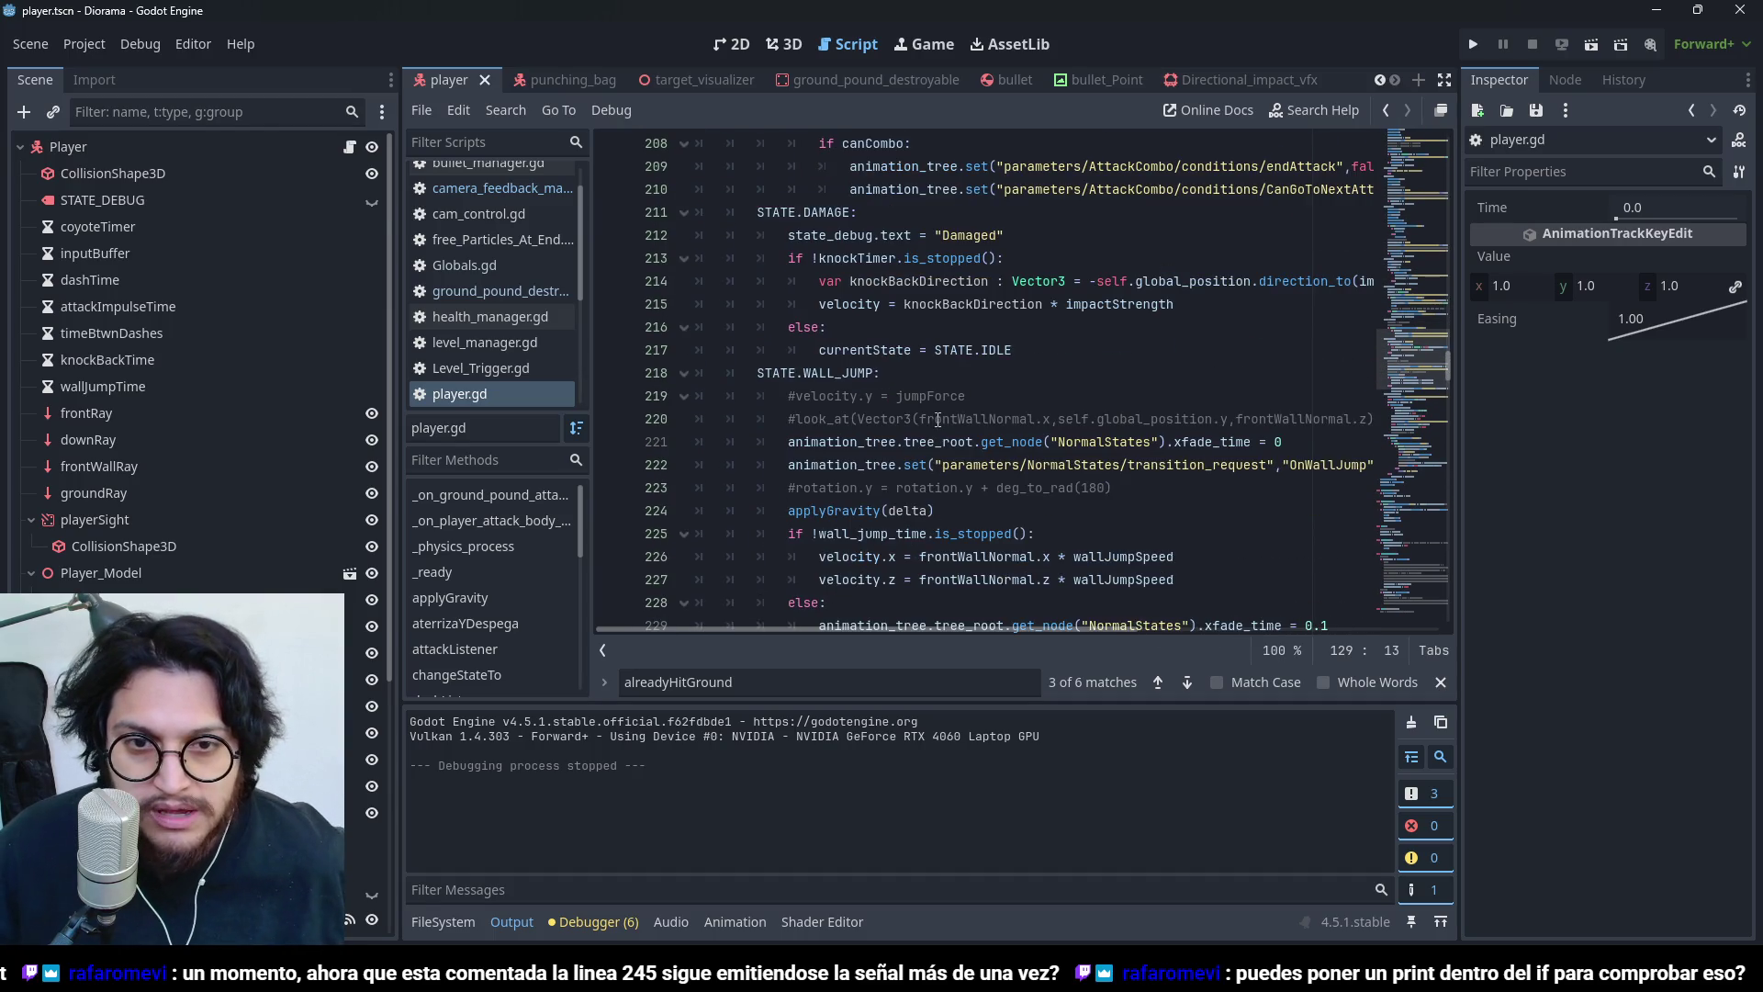
scroll(927, 459, down, 5)
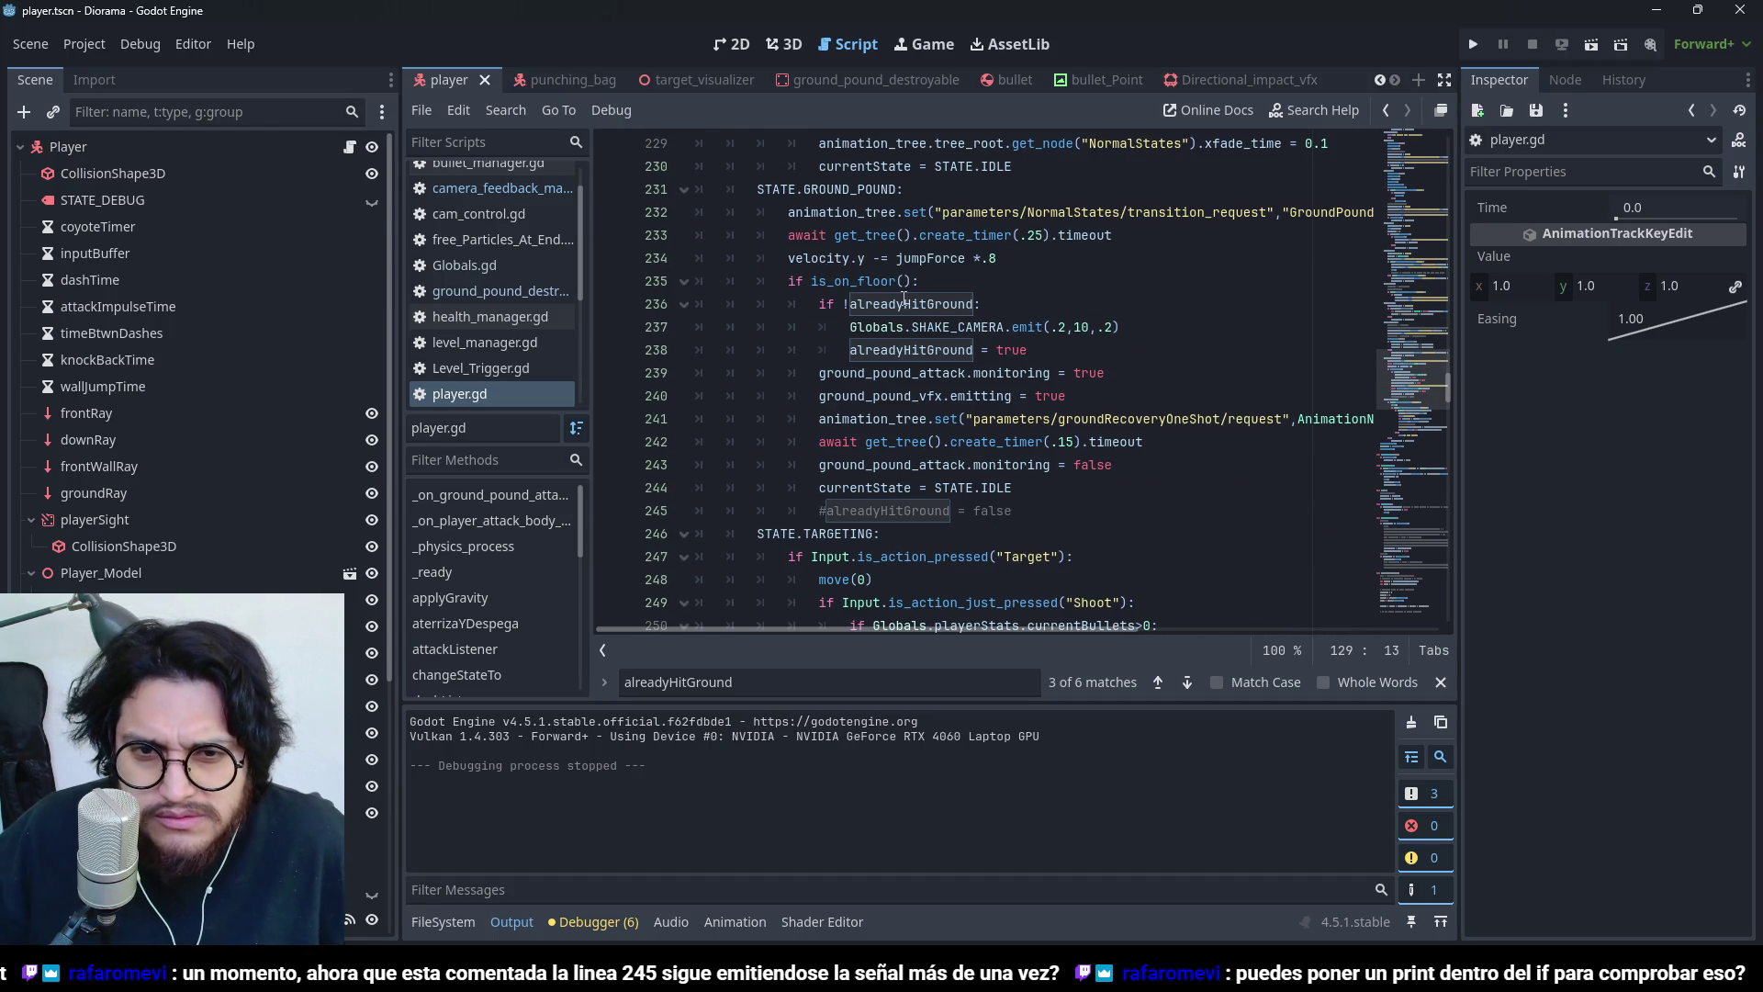
- Inspect the GROUND_POUND state's is_on_floor check, then briefly run and stop the game
click(874, 281)
double_click(874, 282)
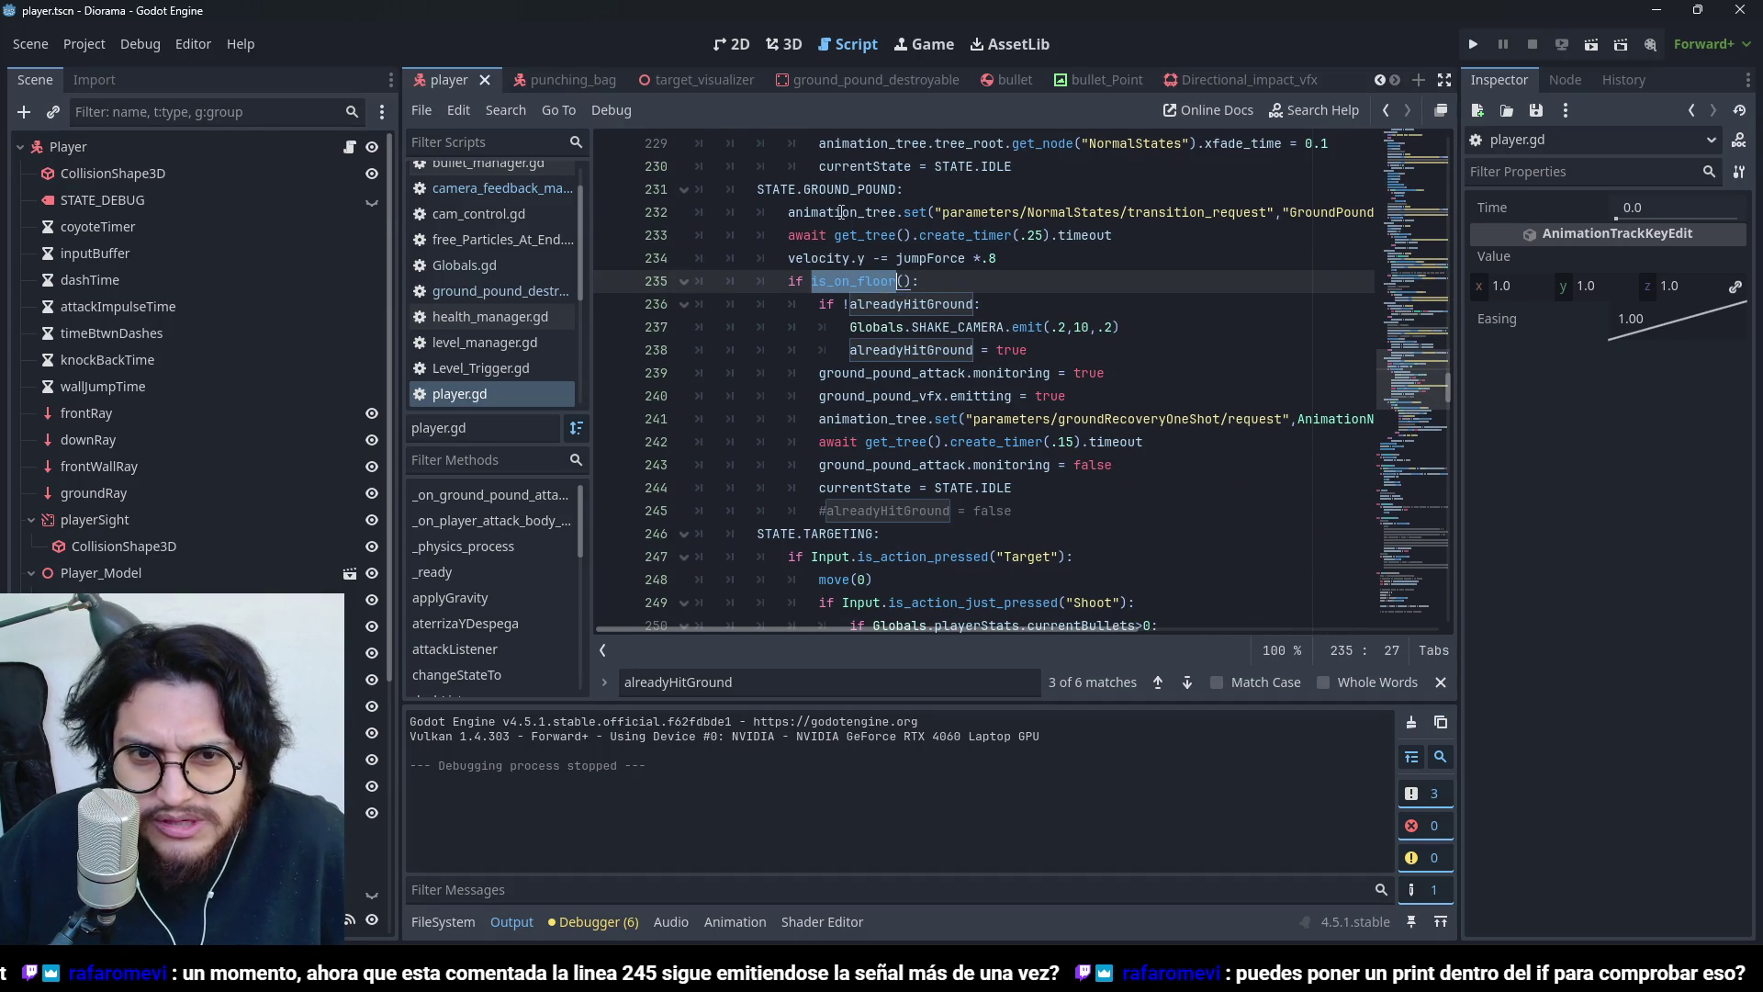
click(903, 282)
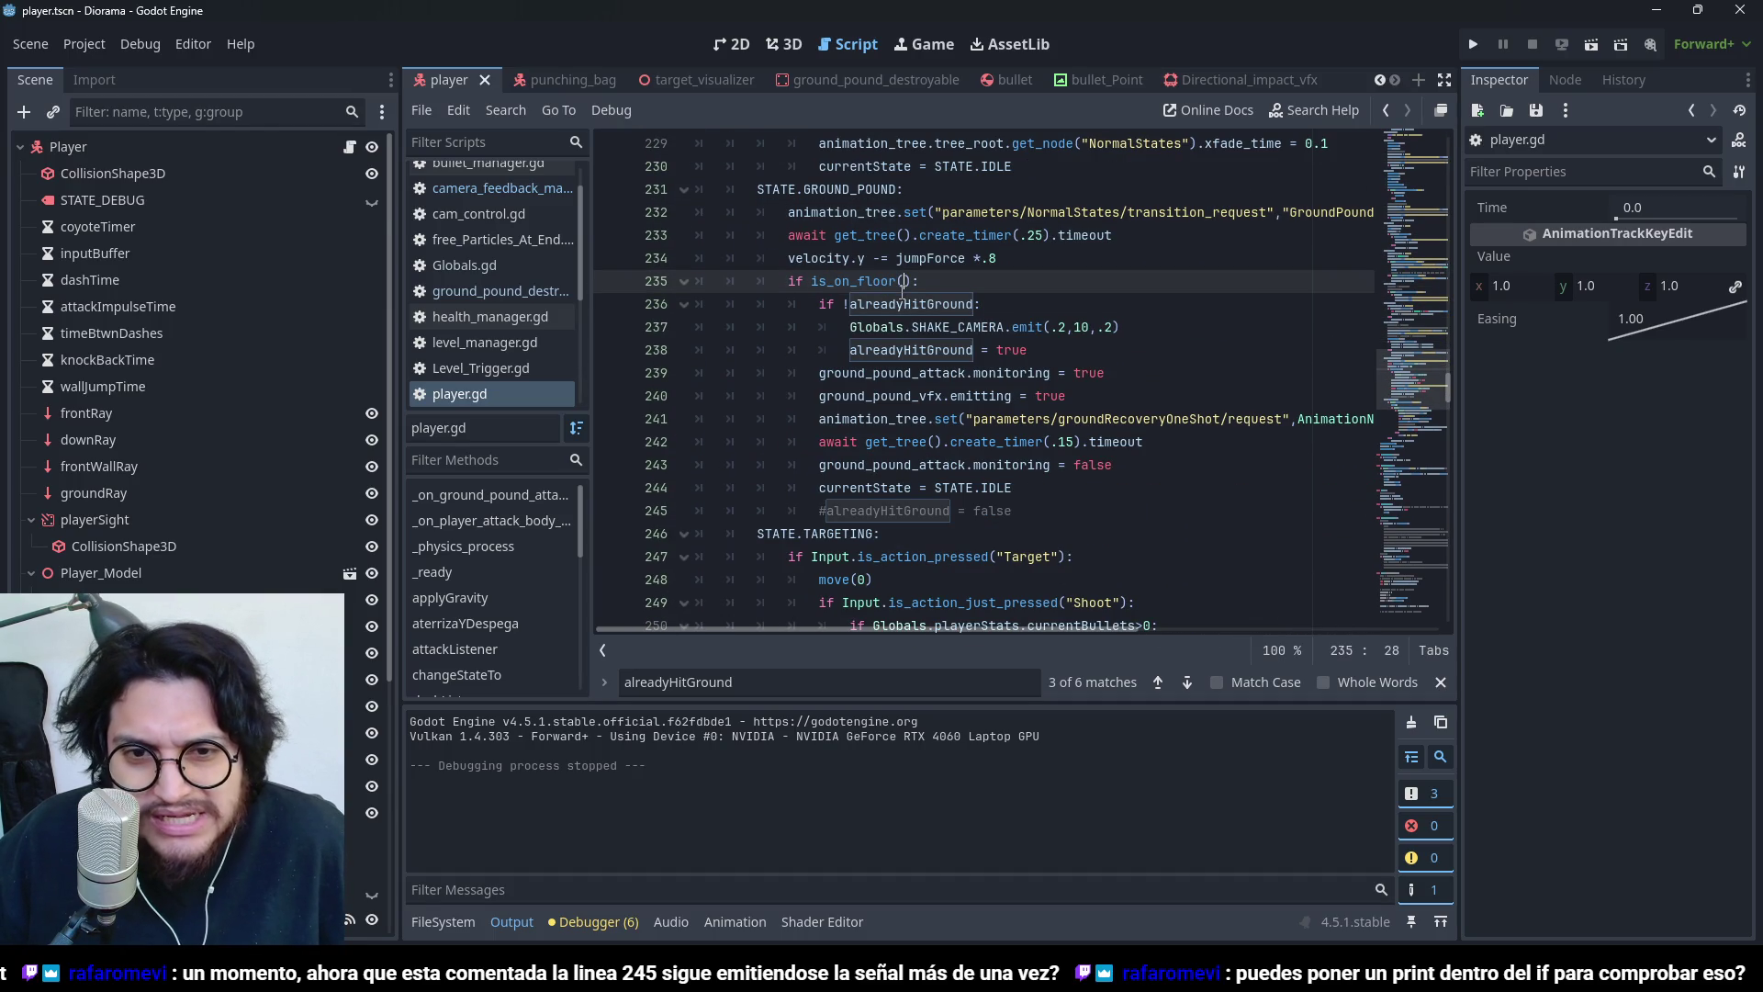
double_click(829, 282)
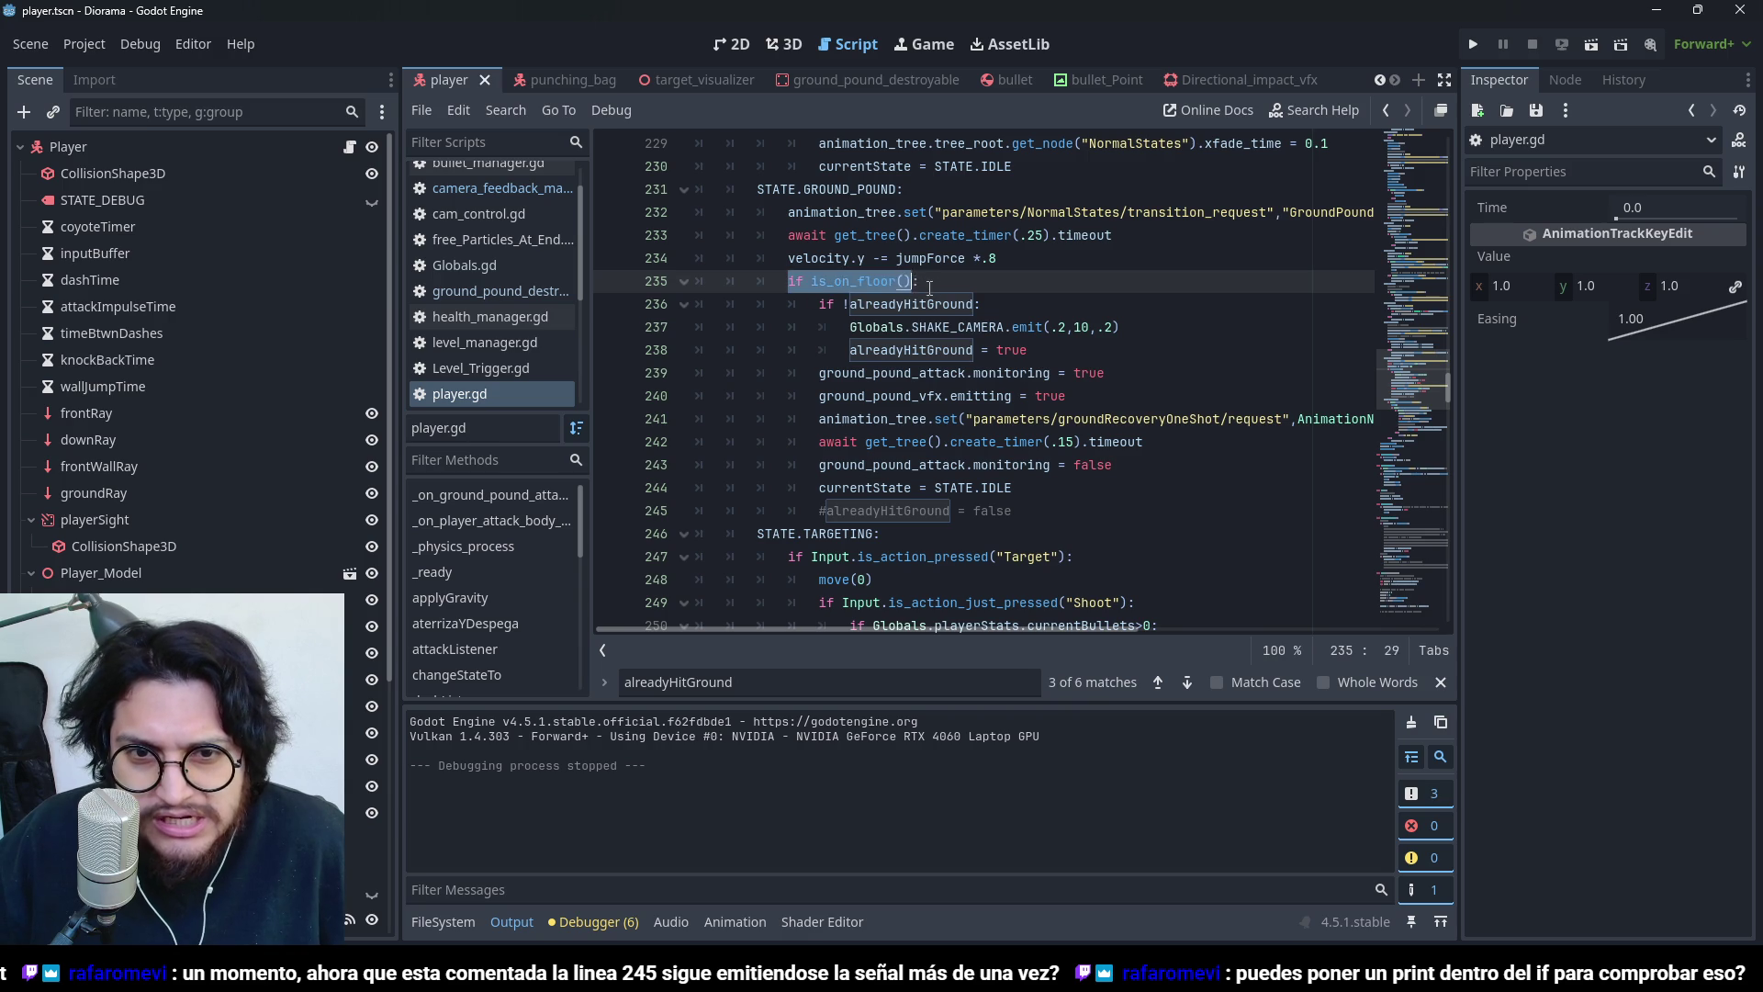
double_click(852, 189)
double_click(876, 280)
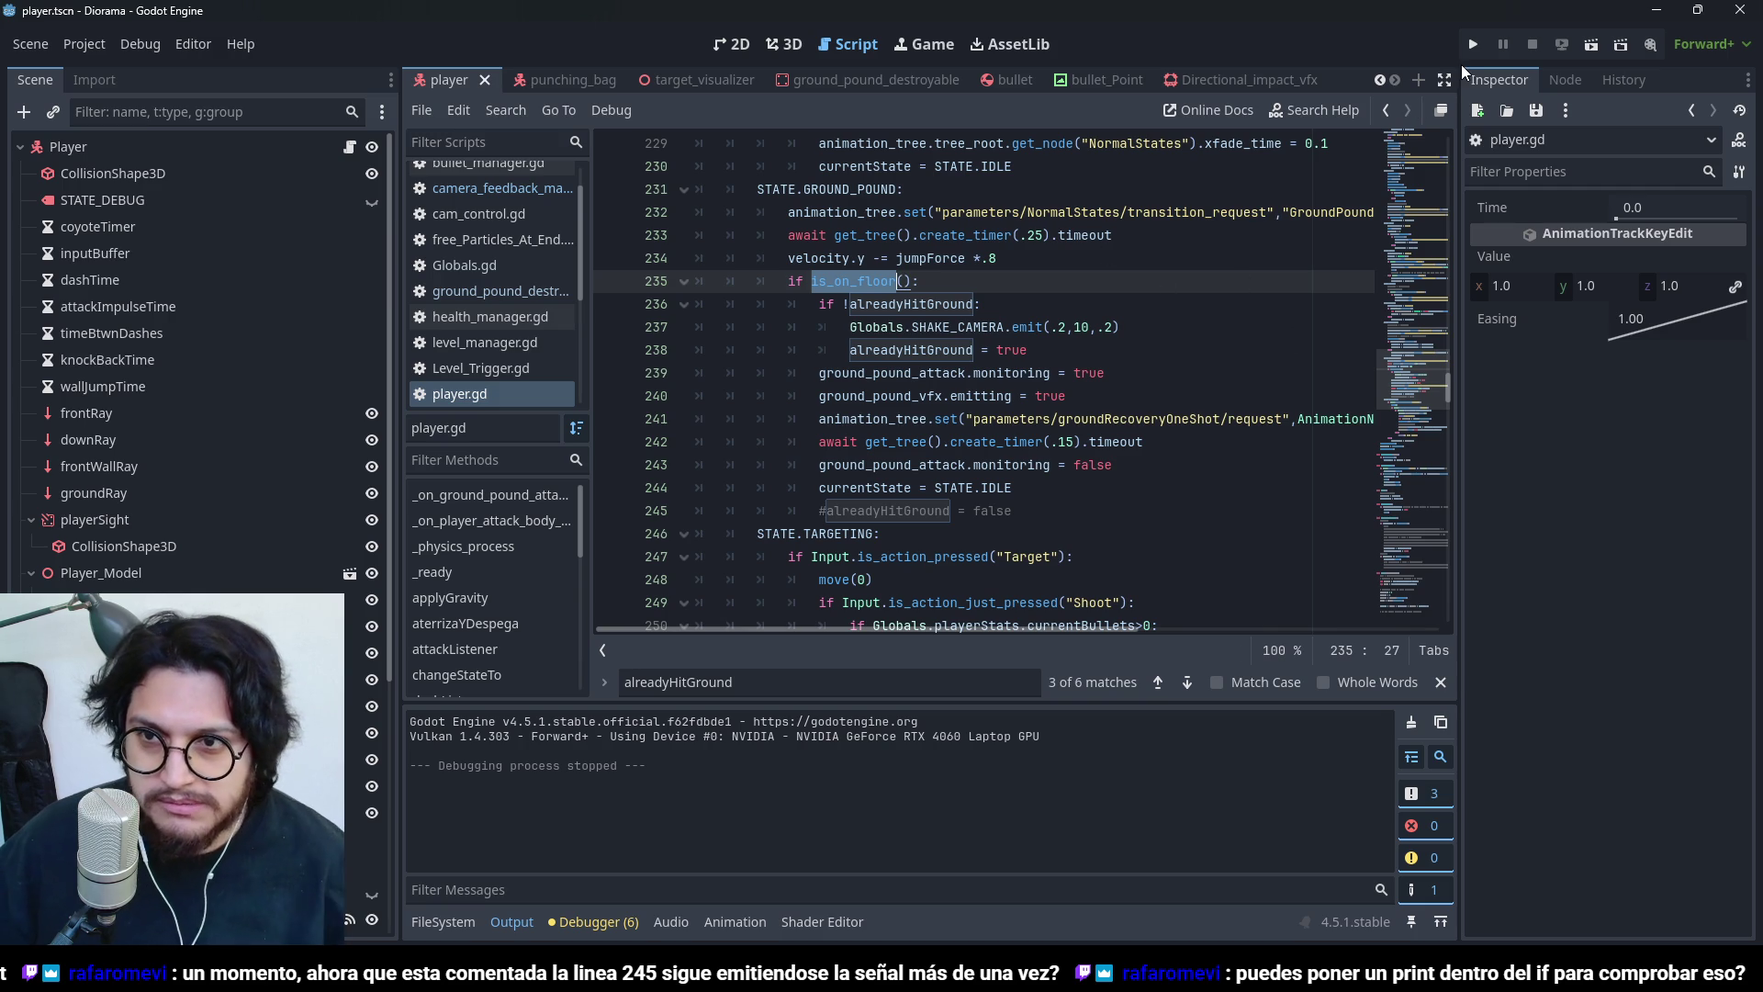
click(1474, 45)
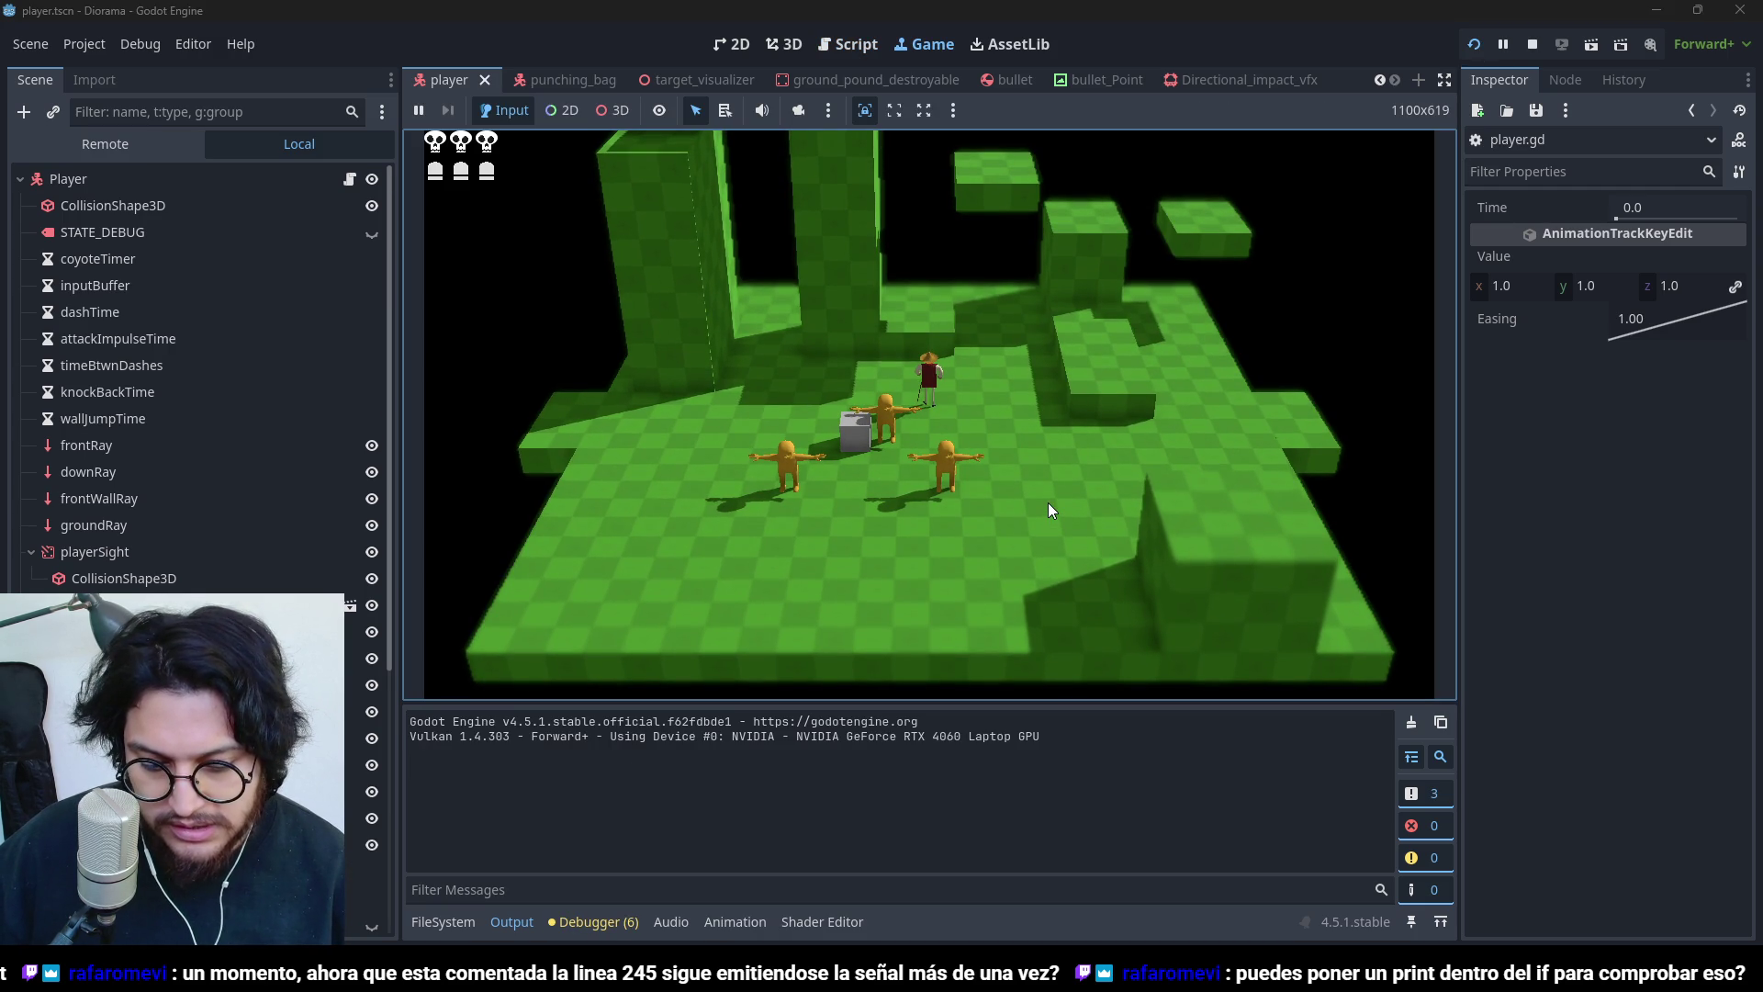
click(1532, 44)
- Add print("GroundPound state on floor") under the is_on_floor check and relaunch with F5
click(975, 280)
scroll(955, 360, up, 1)
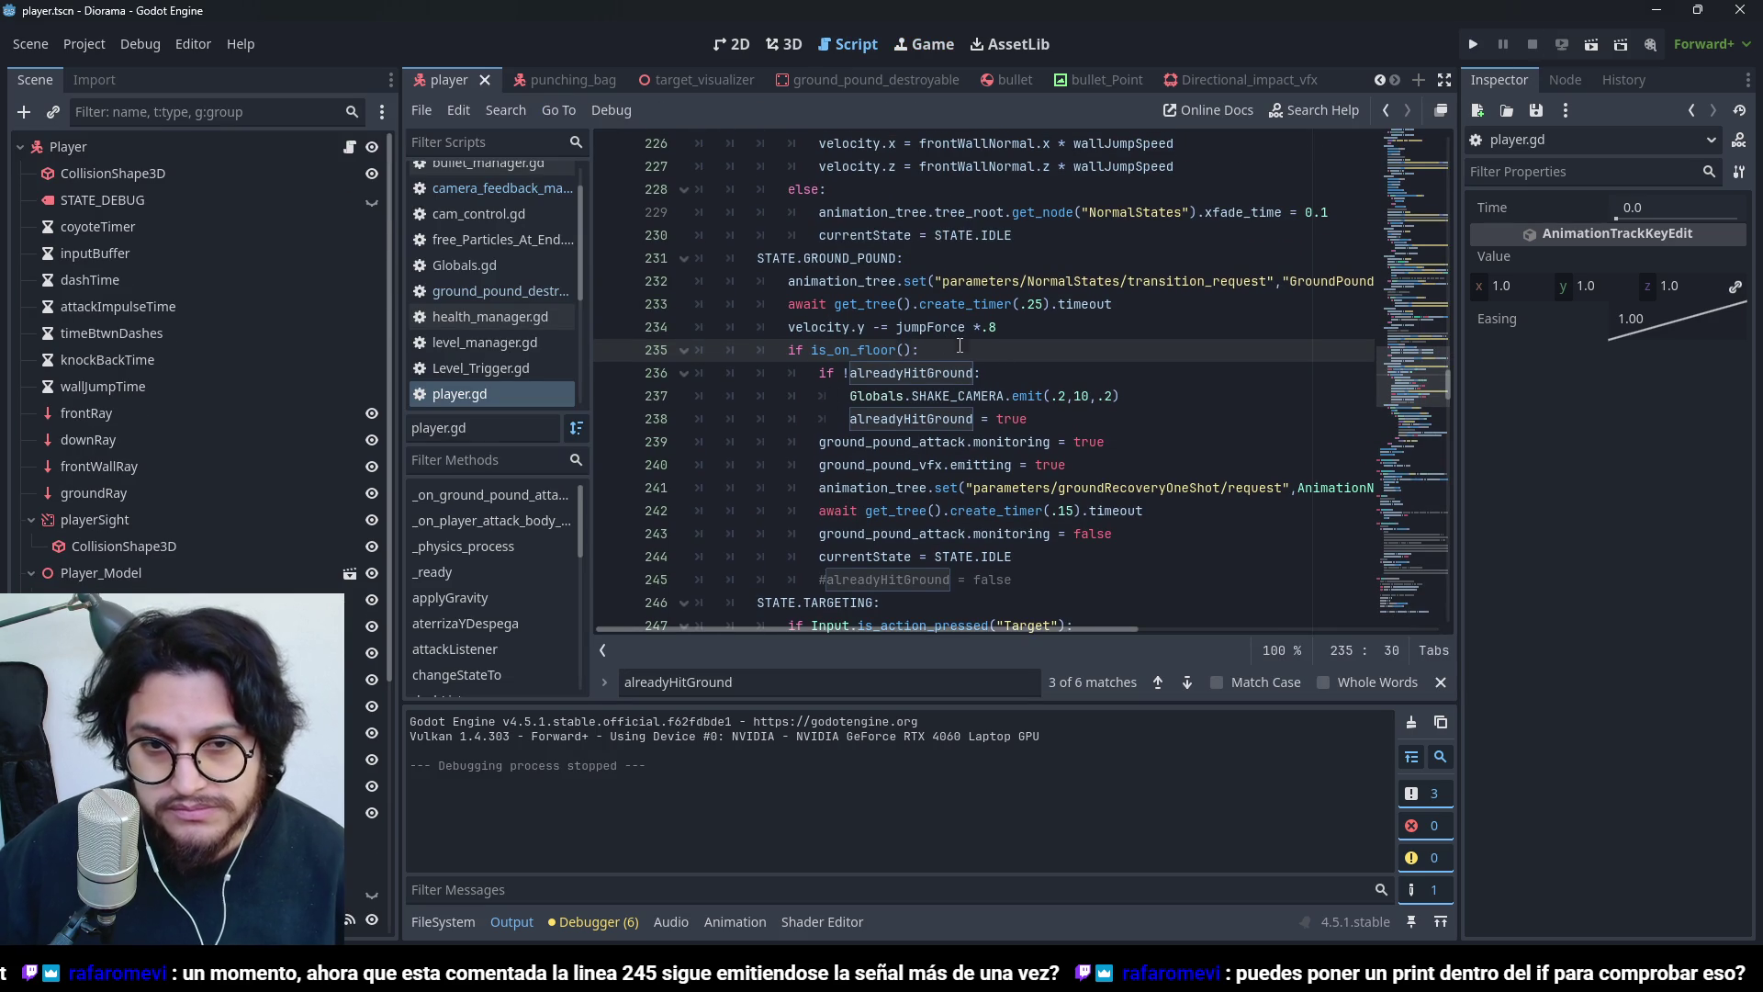
key(Return)
text(print("GroundPound)
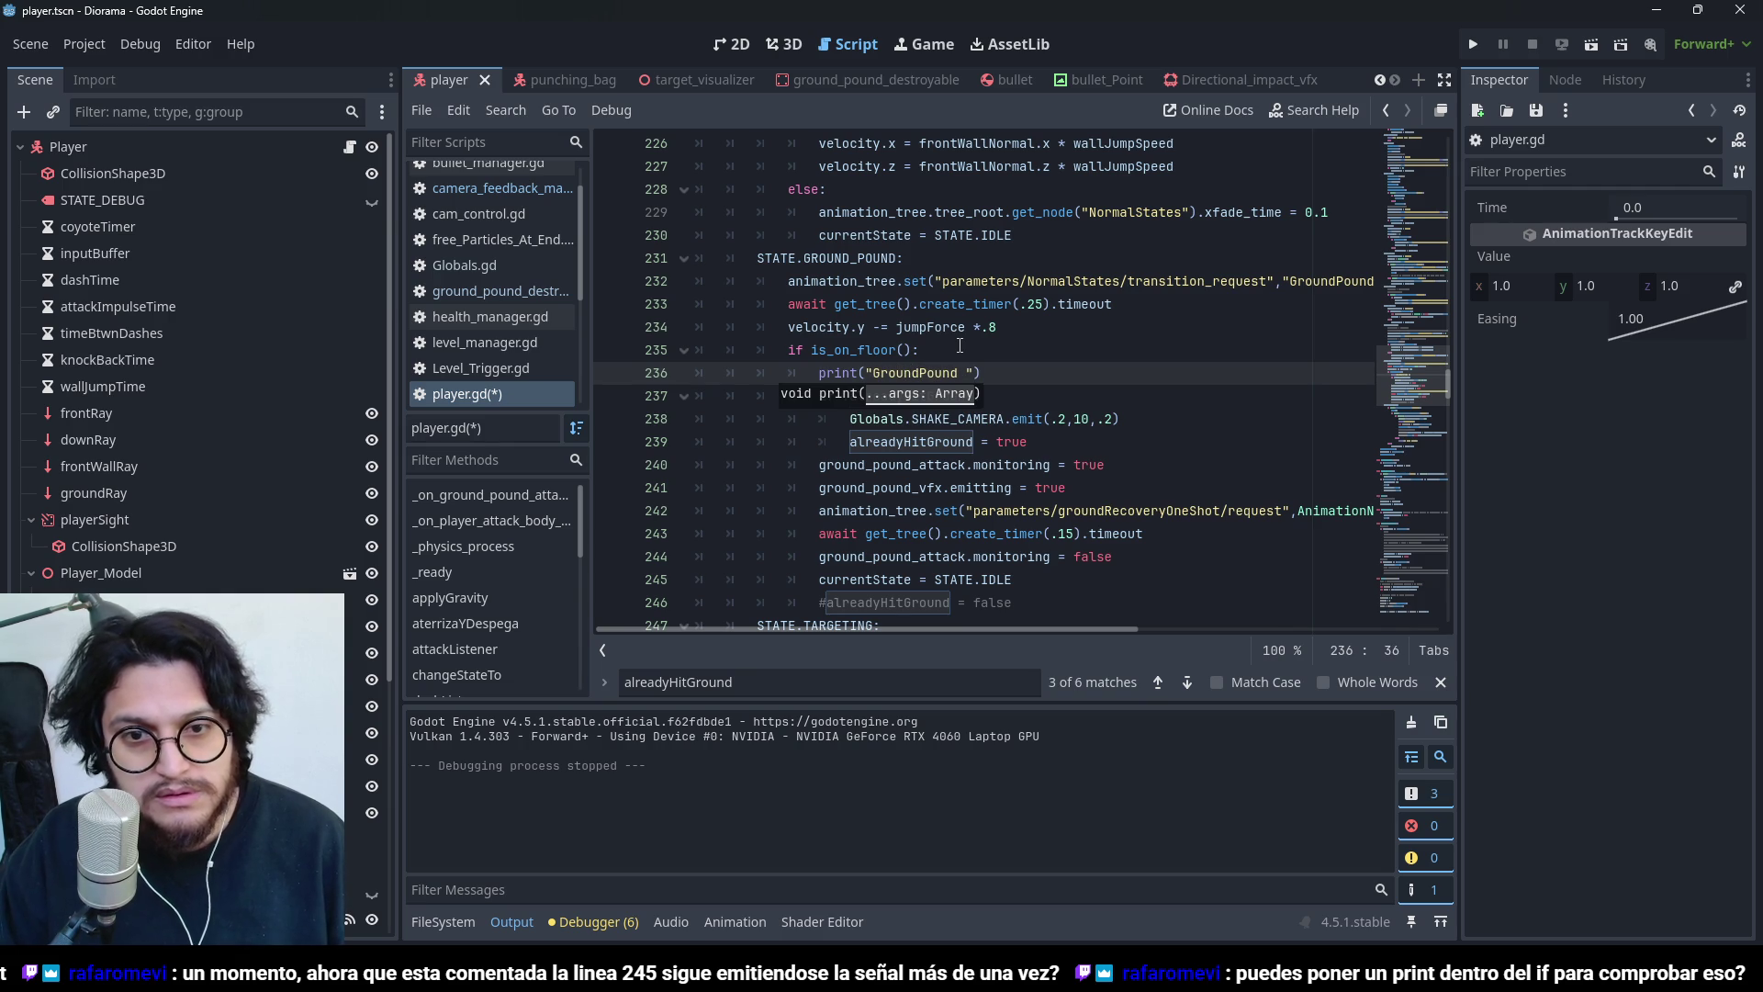
text(state )
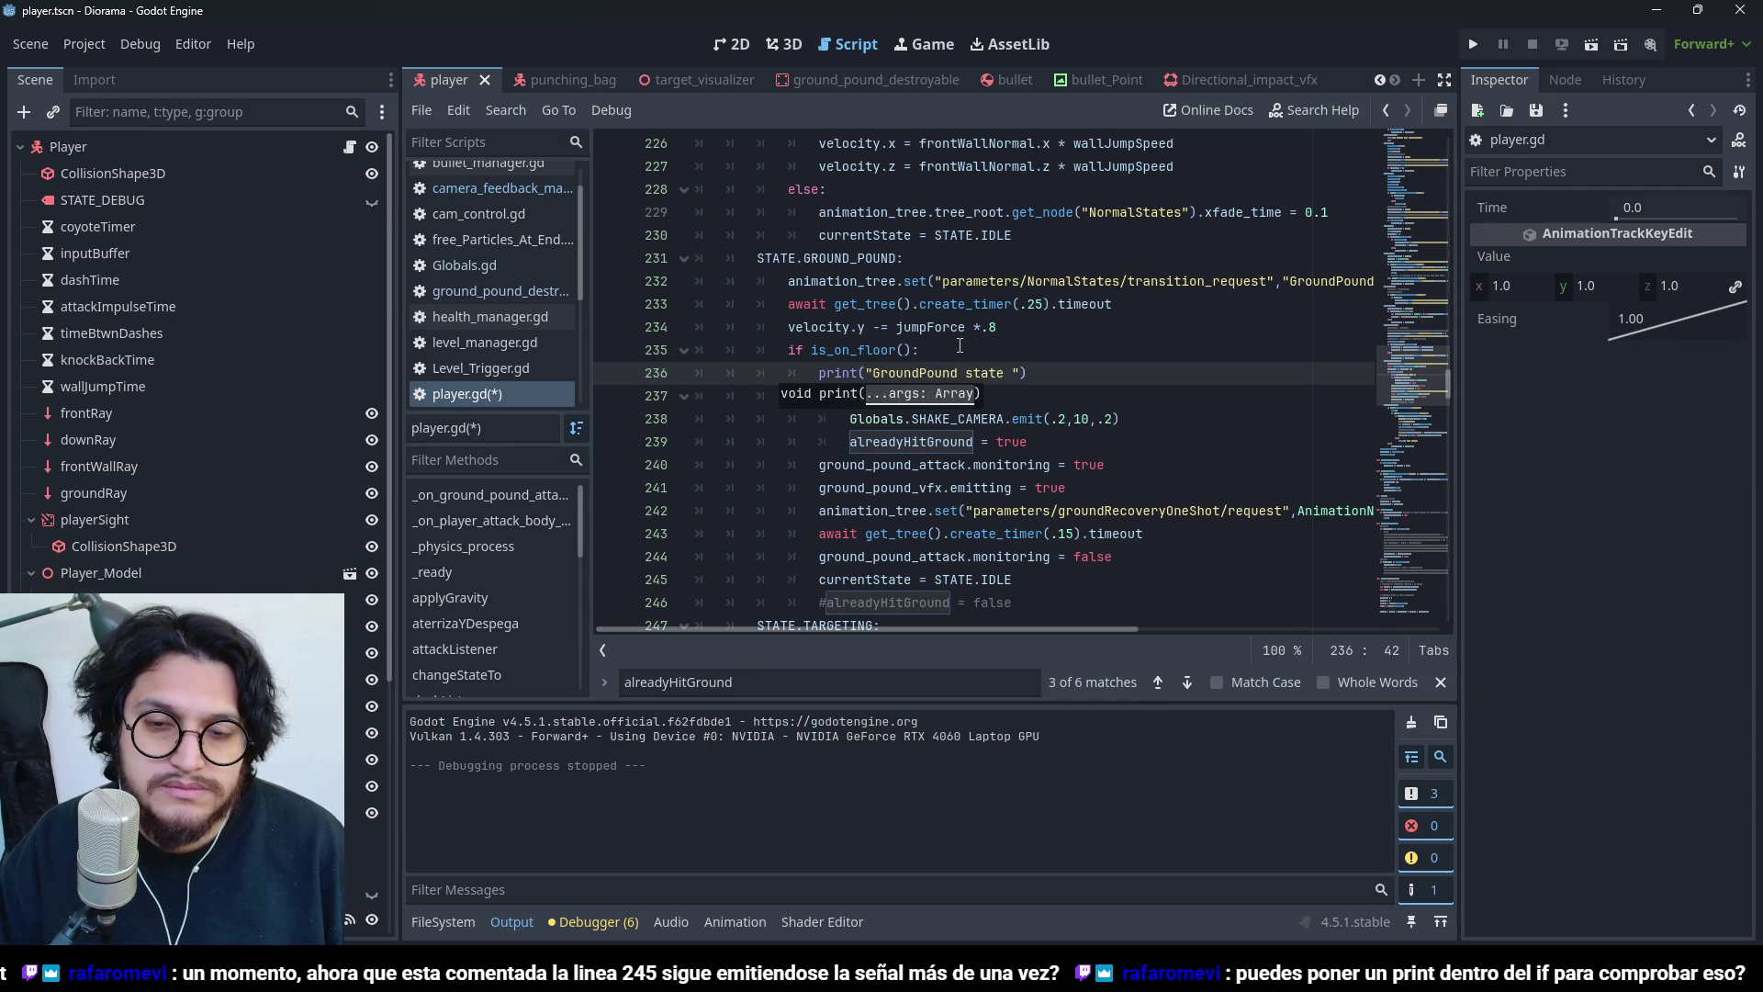
text(or)
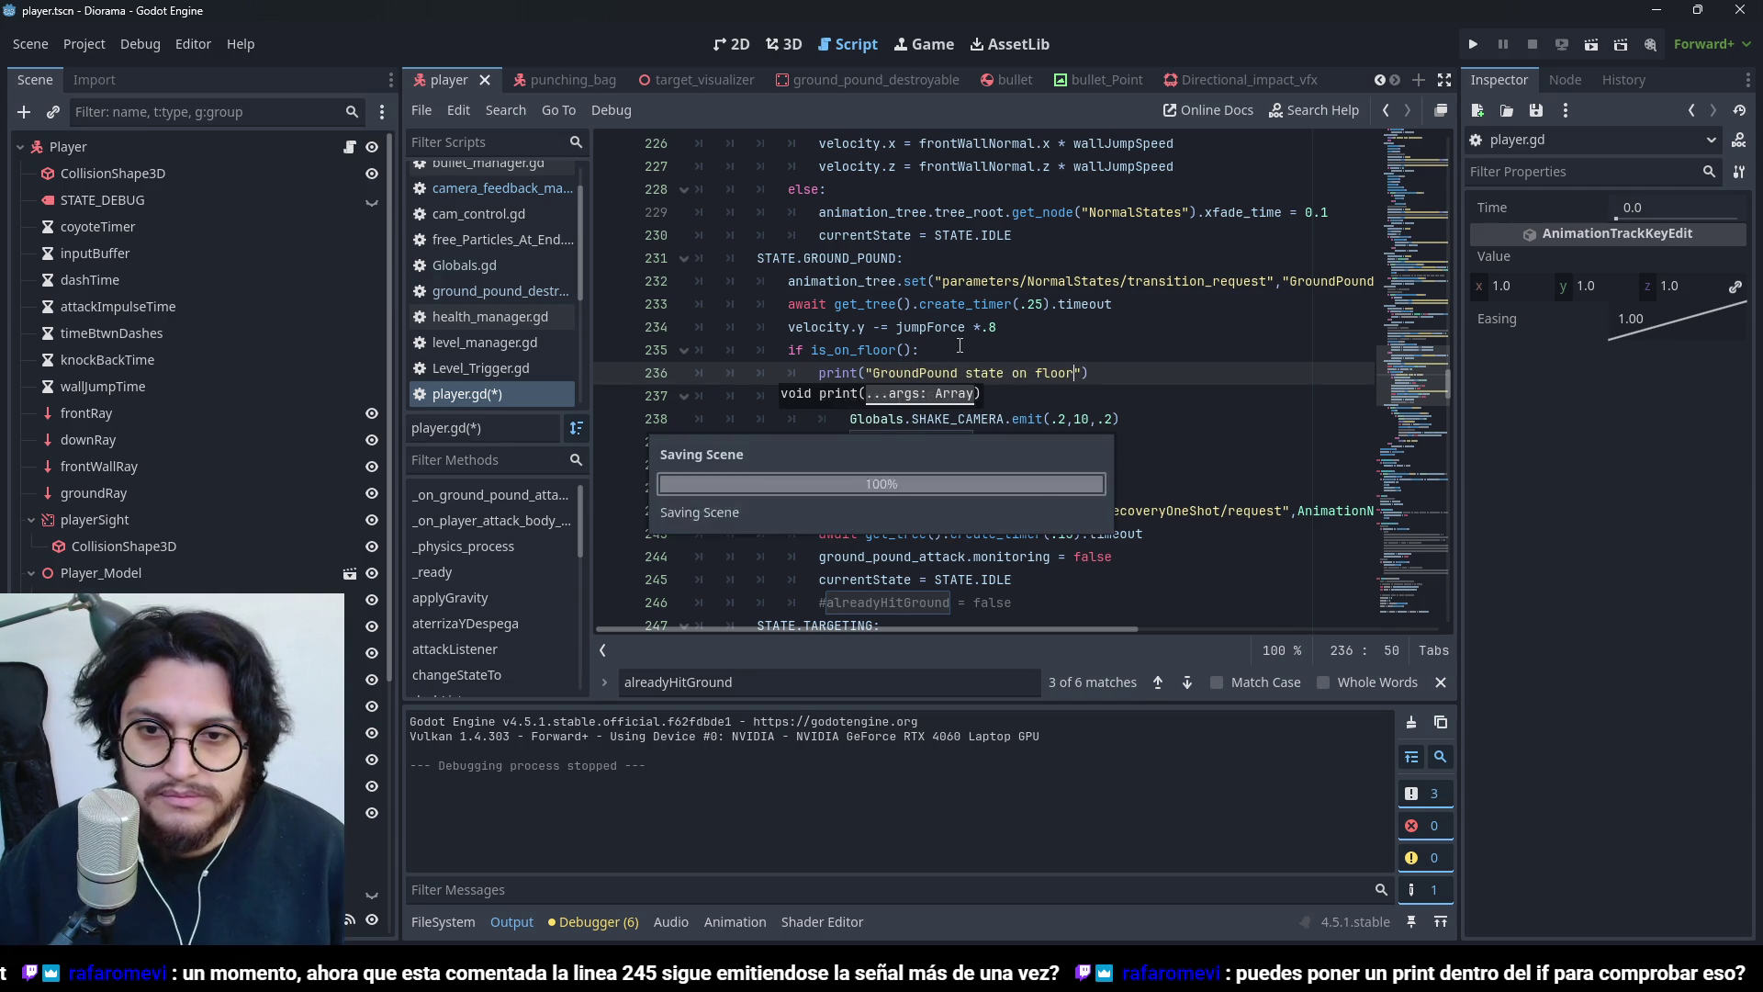
key(F5)
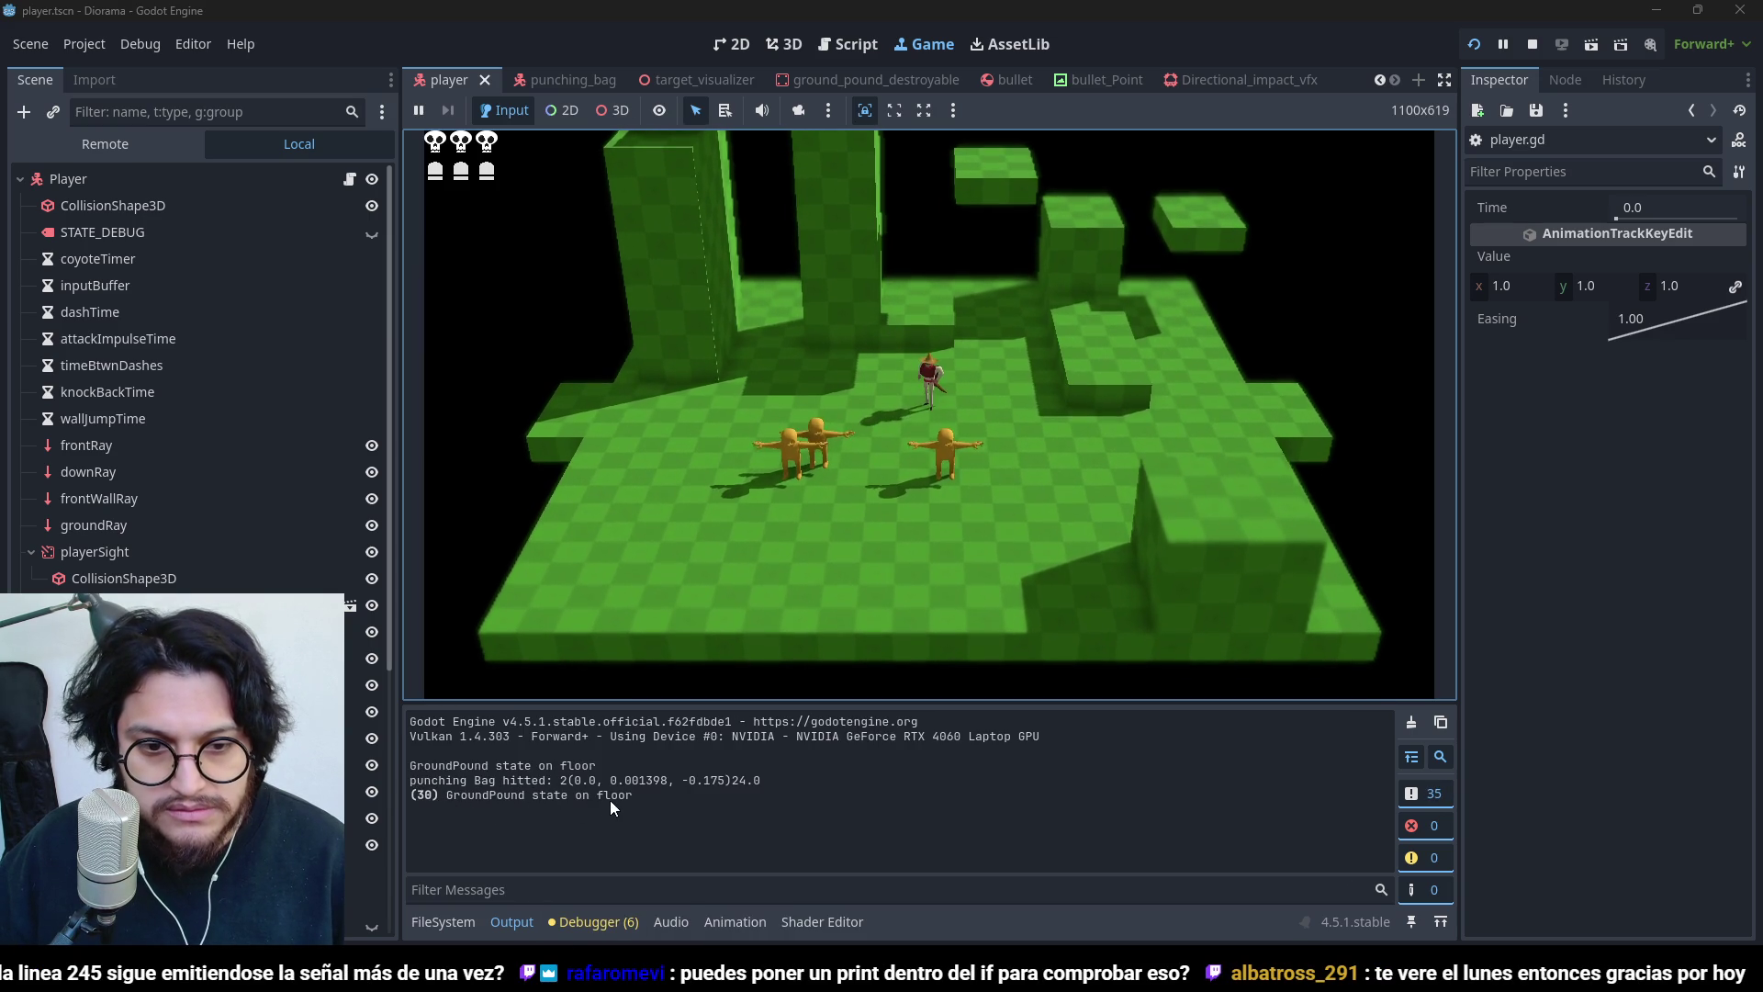
- Walk forward and back, jump and ground-pound near the punching bags, then stop the game
key(w)
key(s)
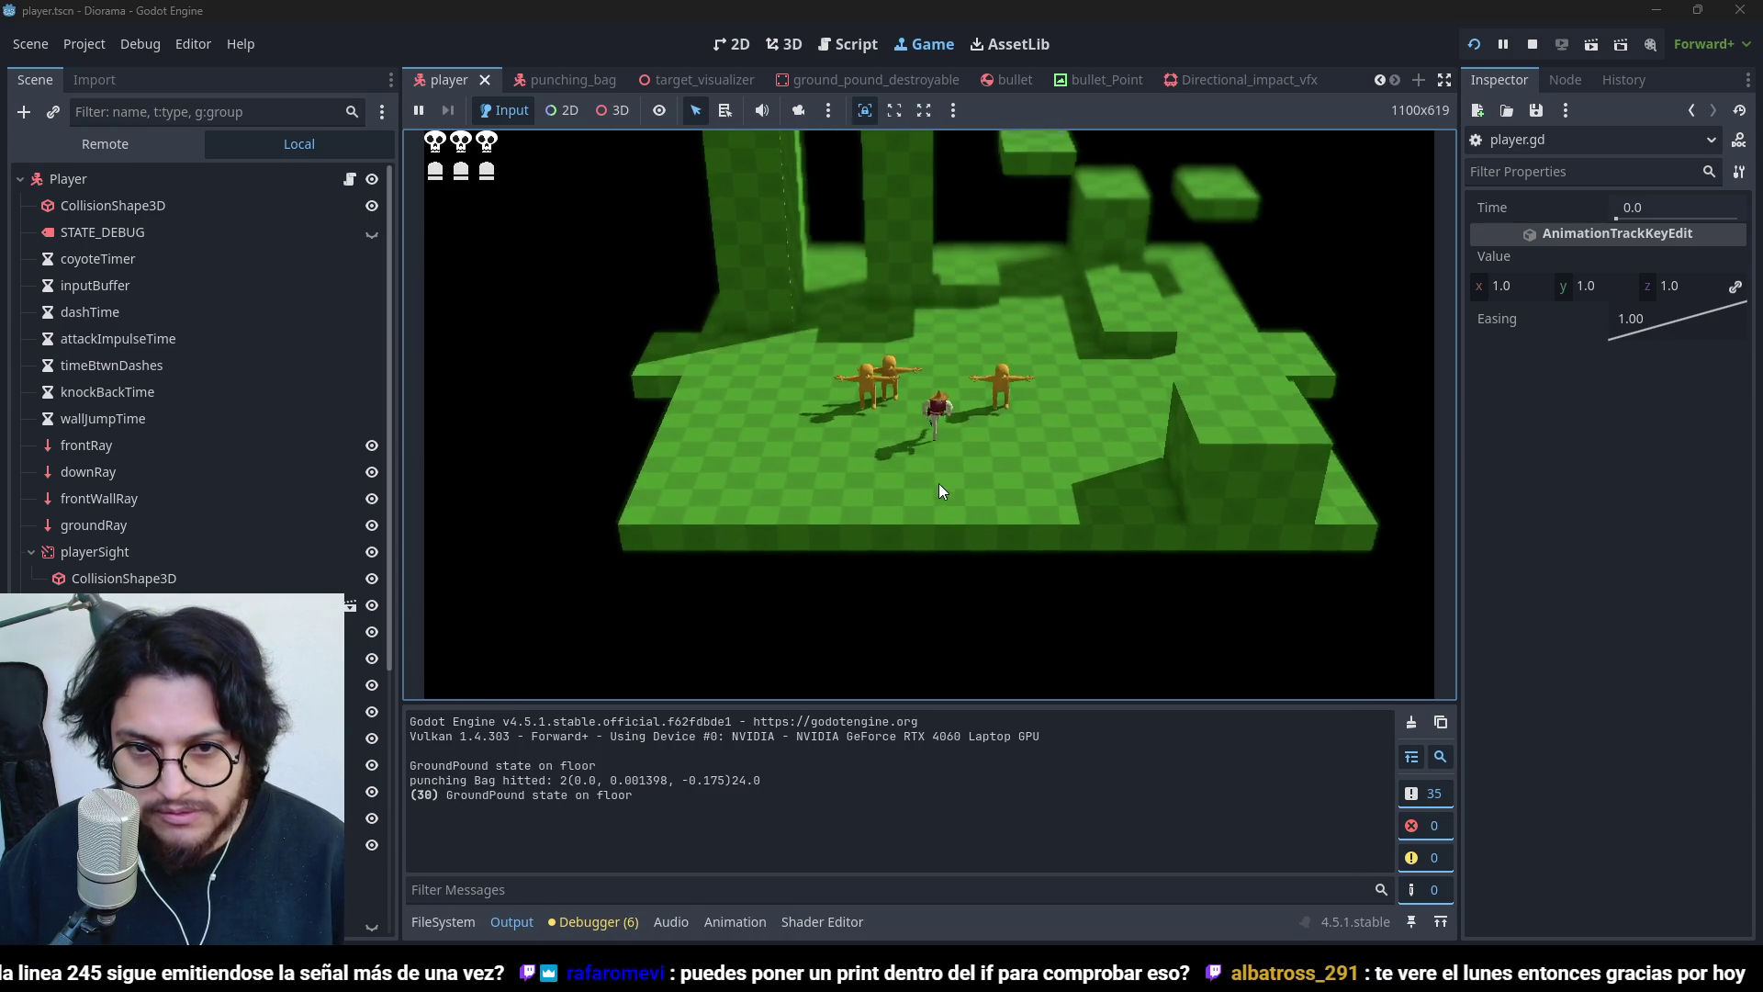
key(space)
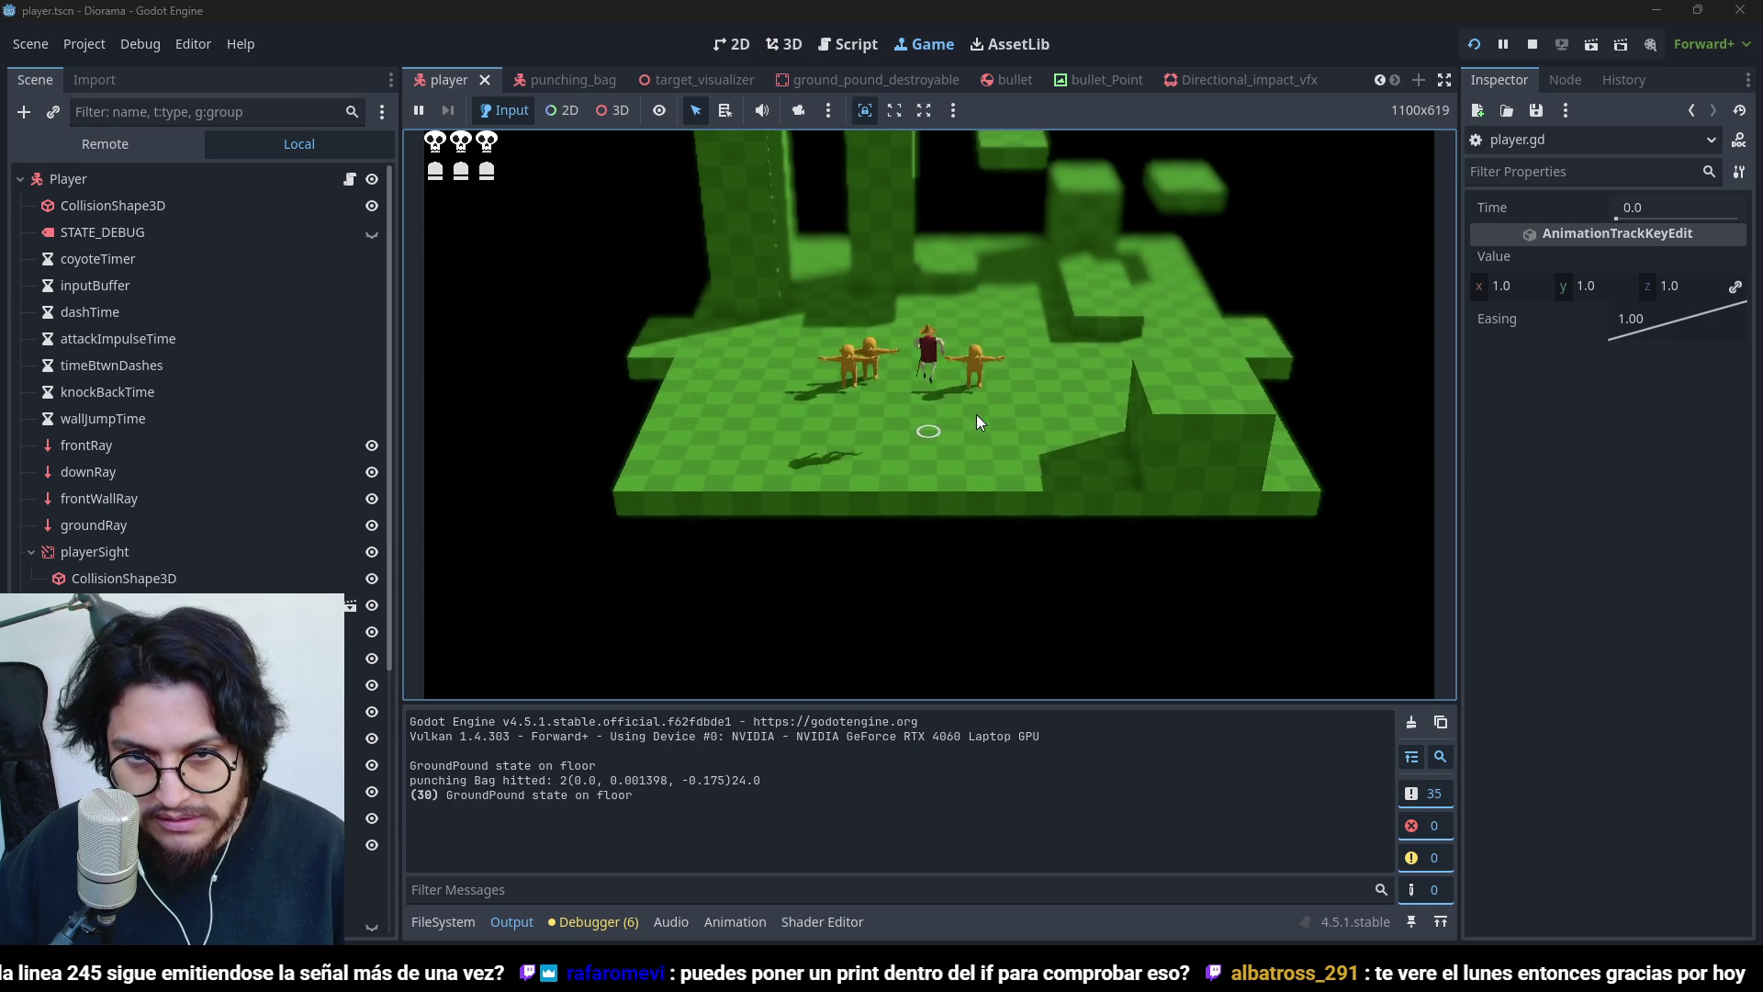
key(ctrl)
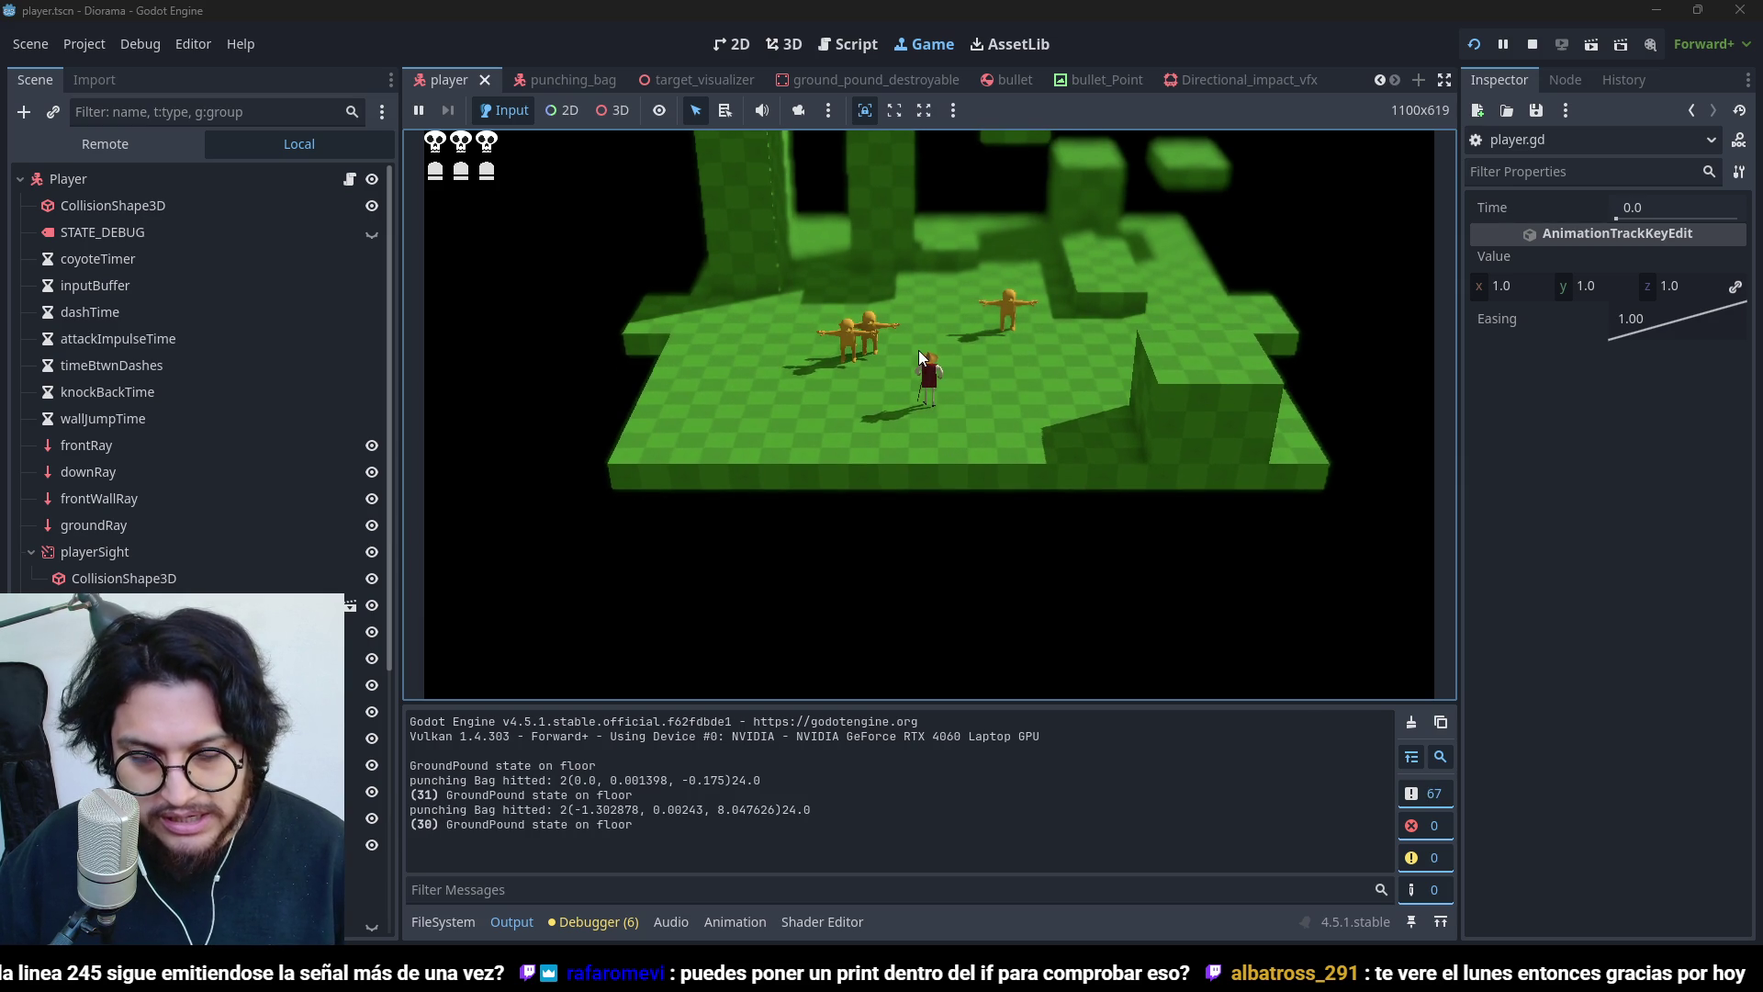
click(1532, 44)
key(Up)
key(Up)
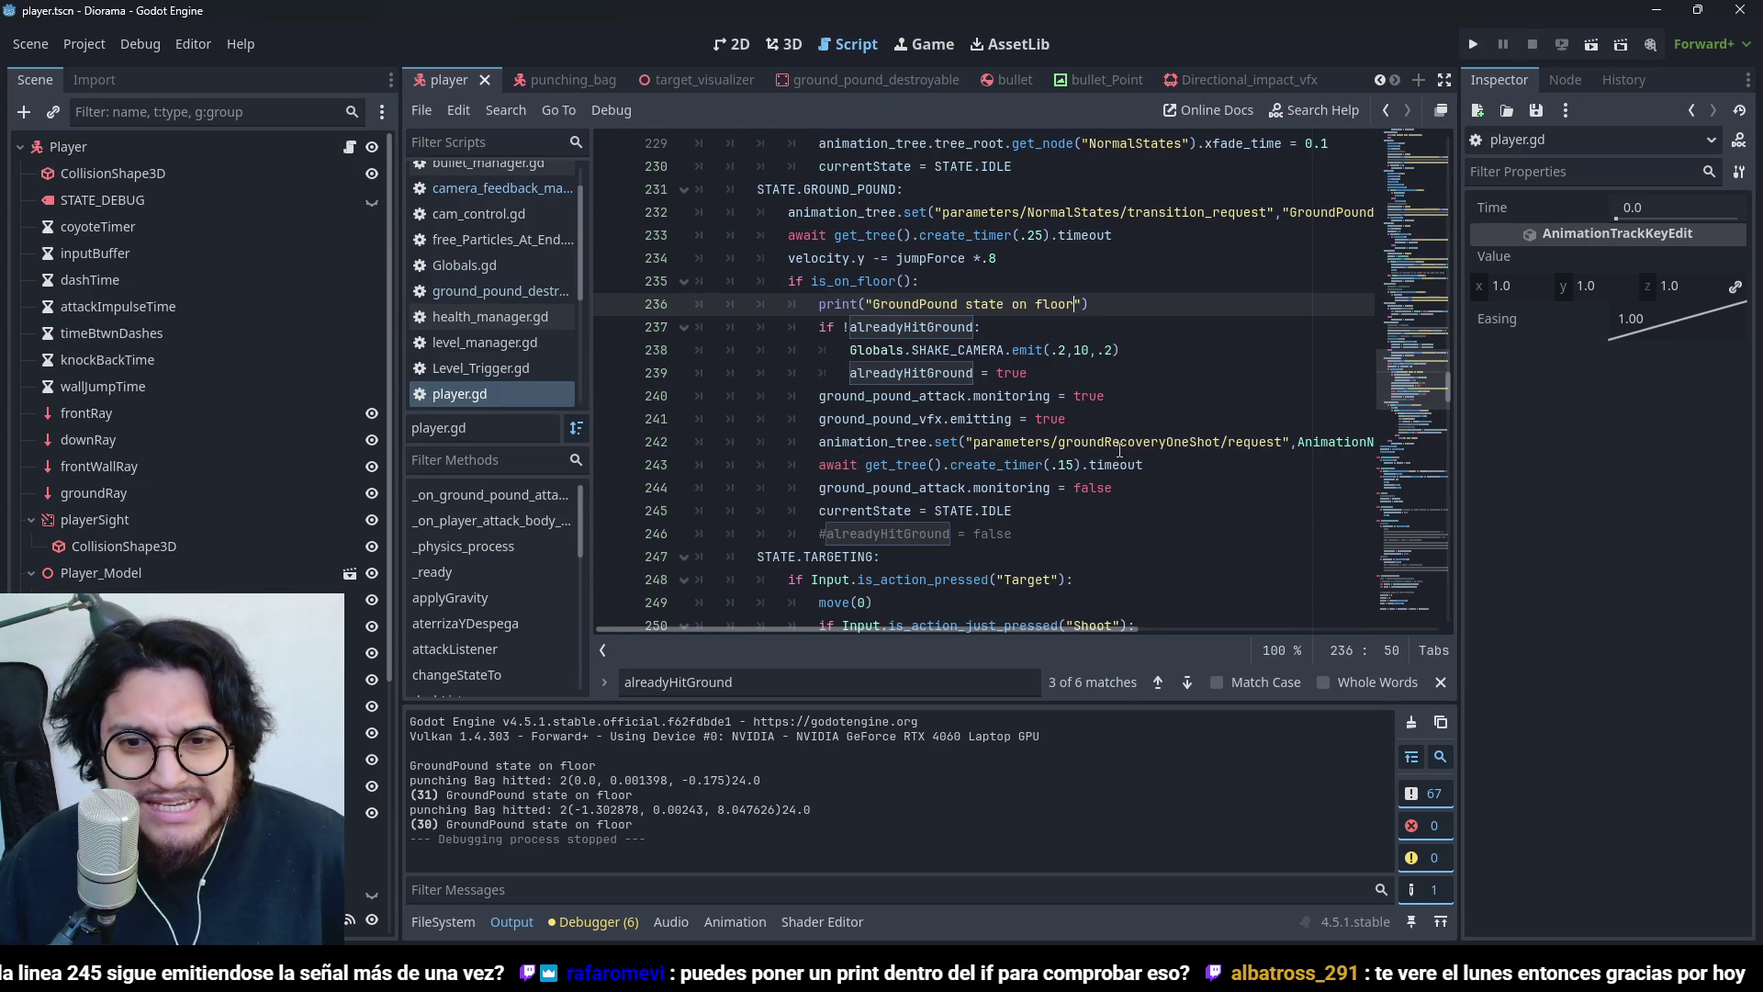
- Review the recovery animation request on line 242 of player.gd
click(1007, 350)
scroll(1079, 456, down, 1)
click(842, 442)
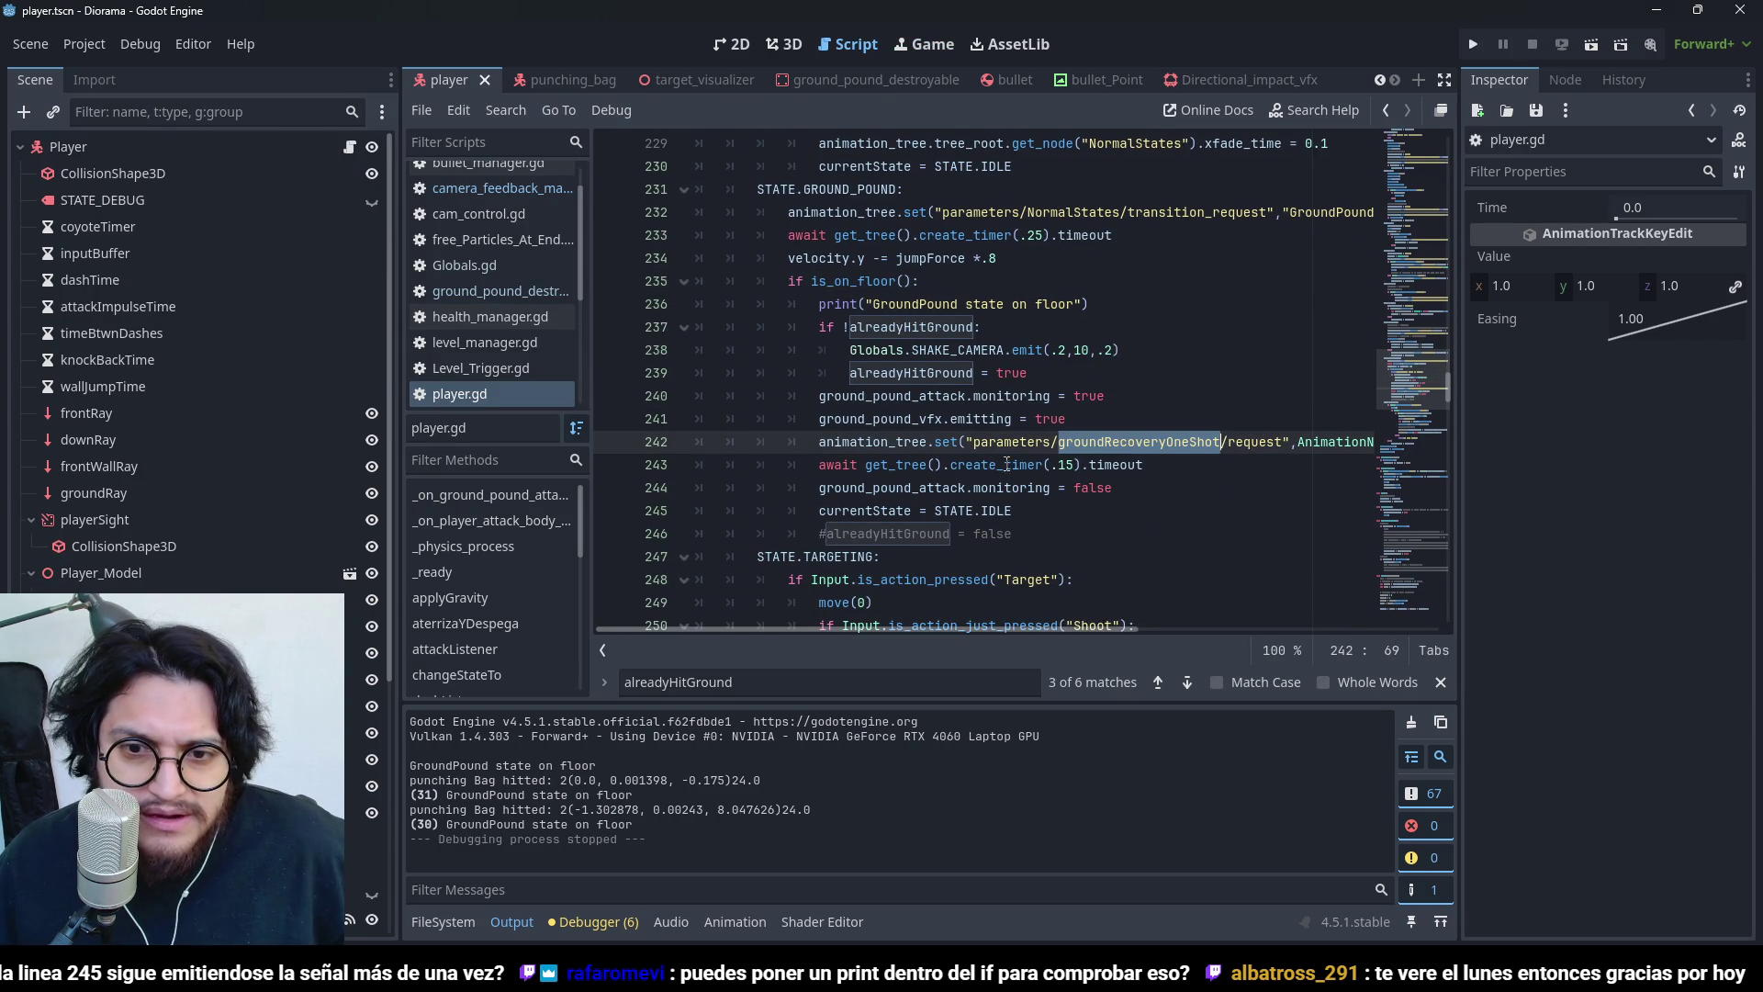
mouse_move(944, 627)
mouse_down()
mouse_move(1243, 648)
mouse_move(1143, 636)
mouse_up()
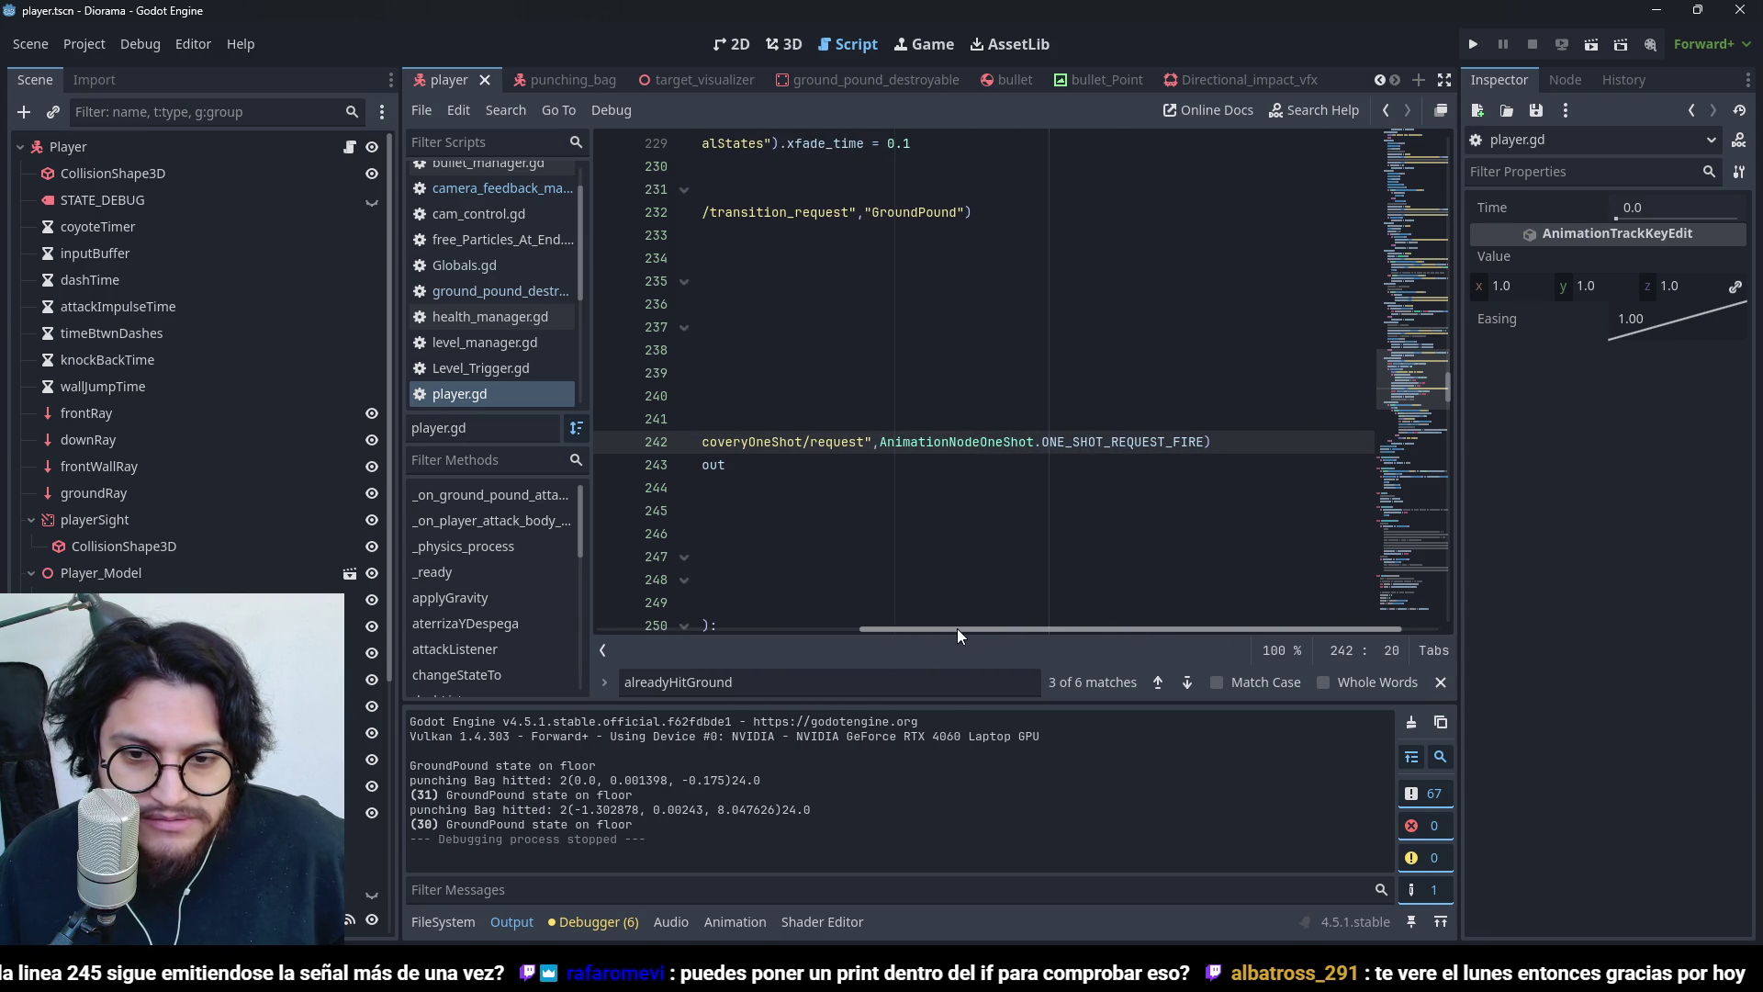
scroll(960, 551, left, 5)
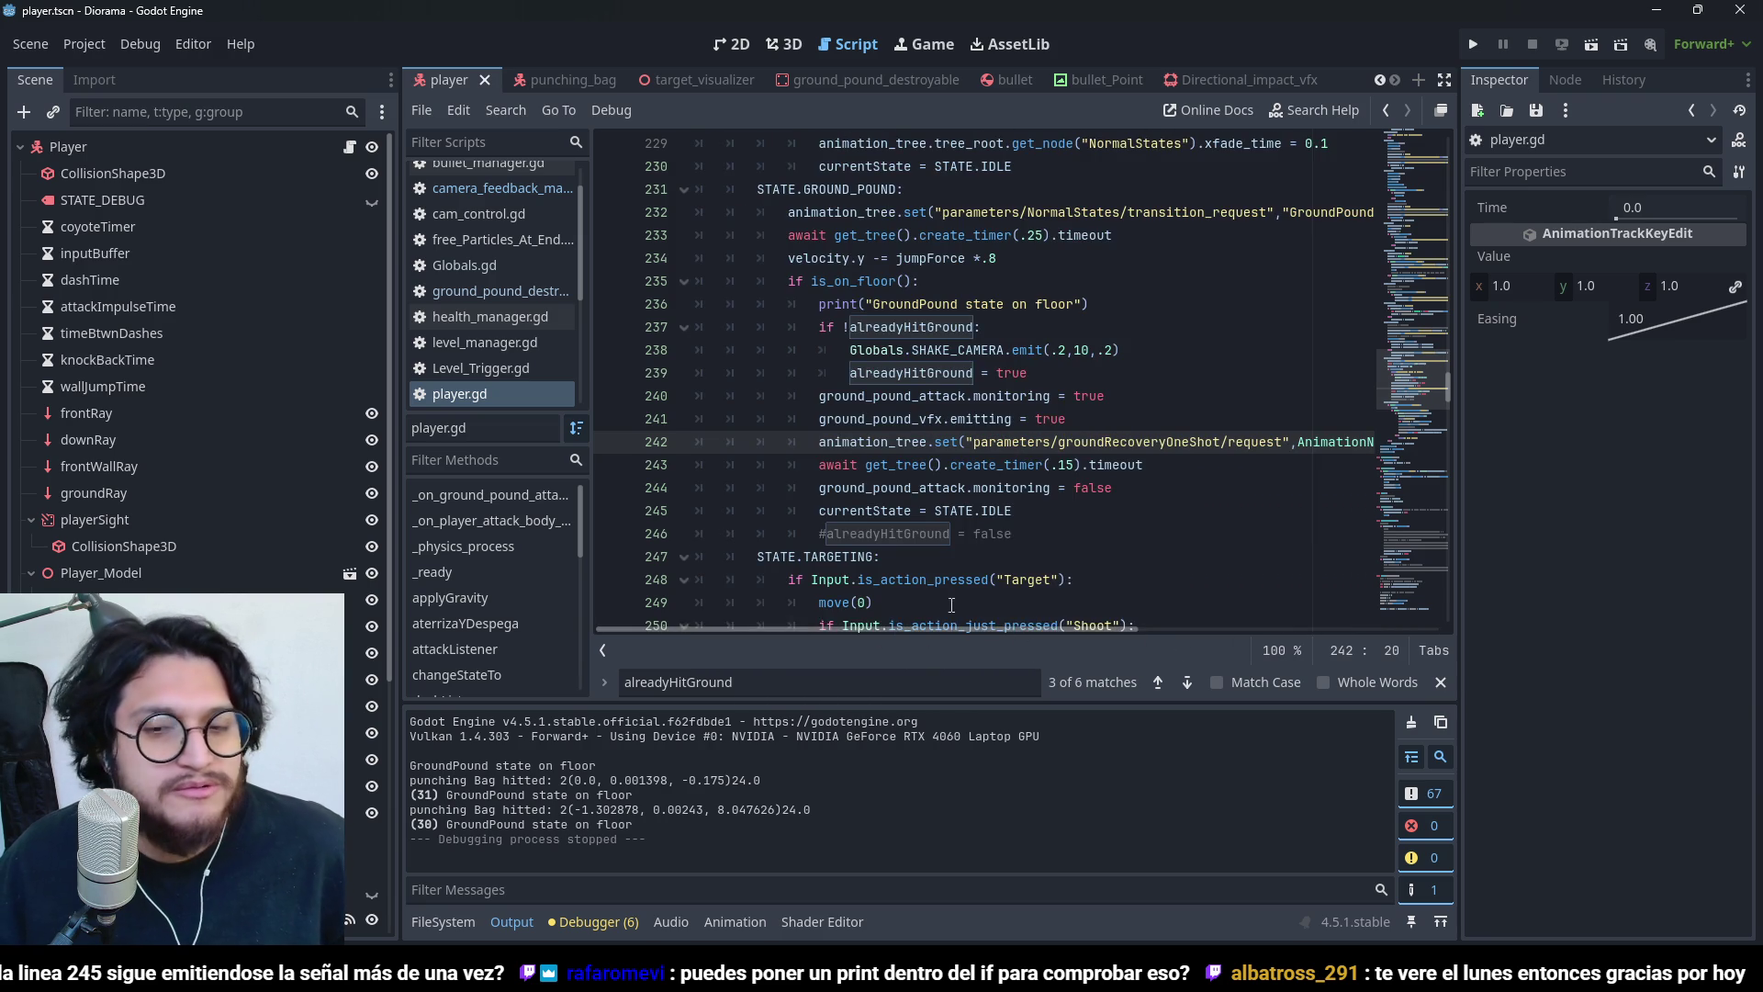
drag(949, 624, 1167, 680)
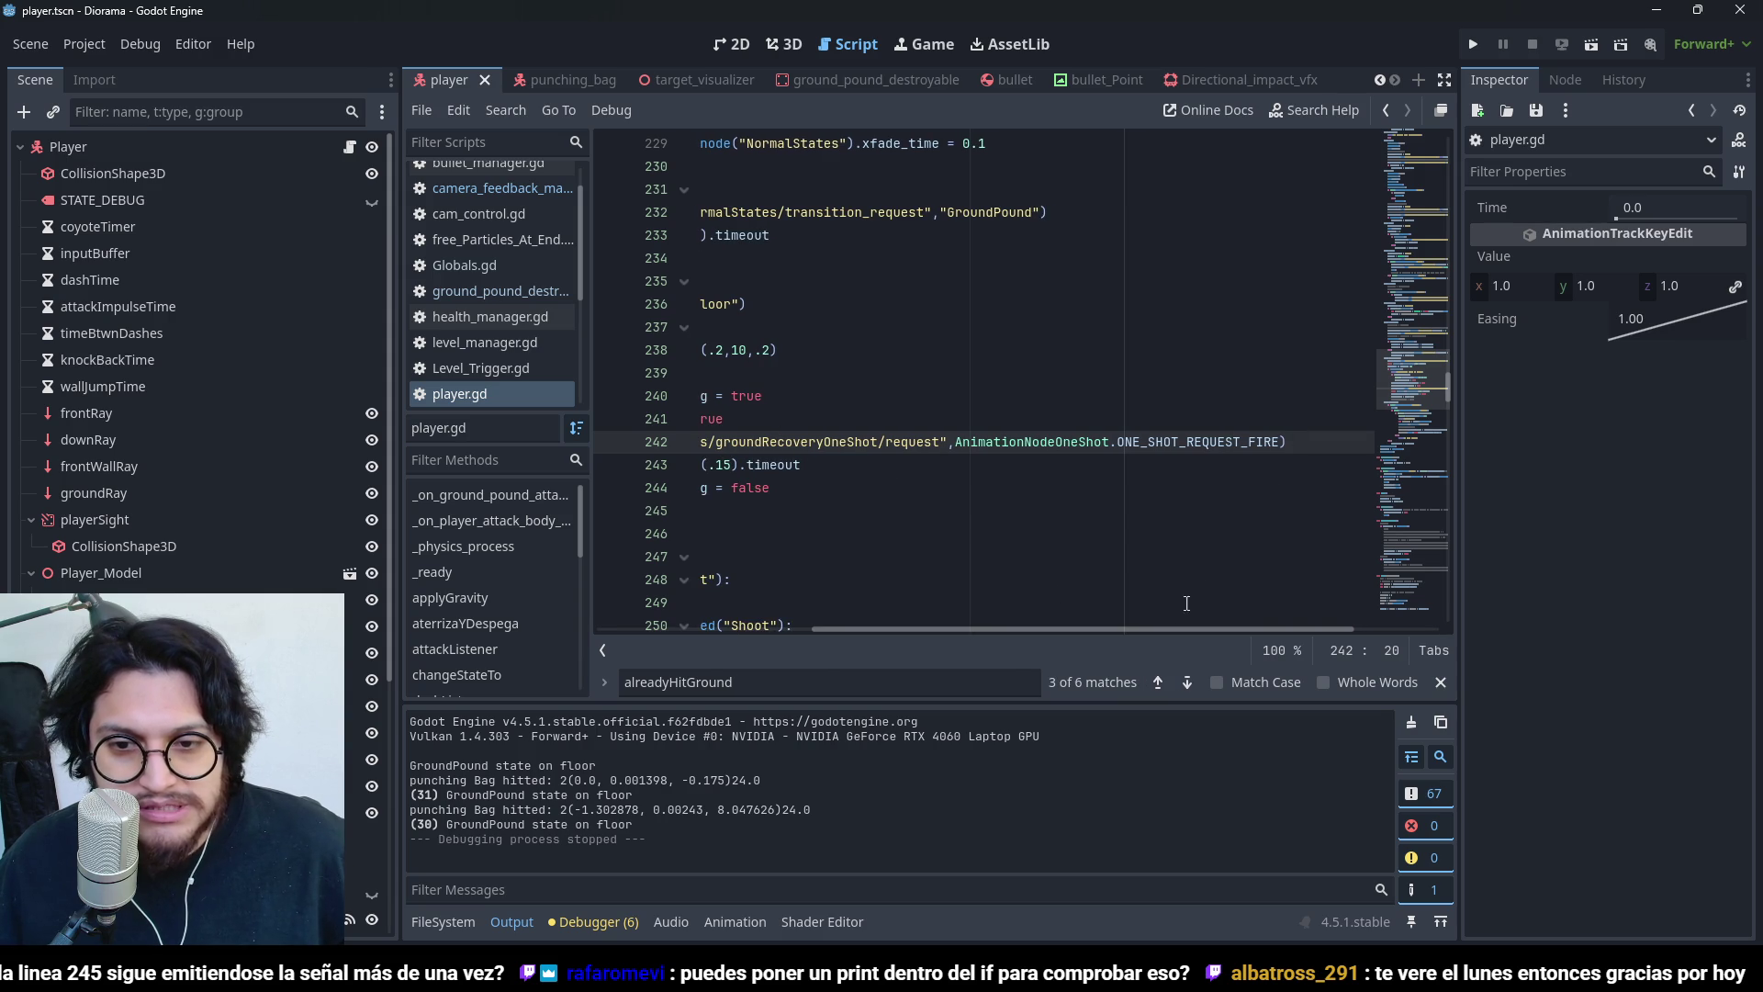
drag(1124, 629, 918, 658)
mouse_move(764, 448)
mouse_down()
mouse_move(1359, 445)
mouse_move(1322, 423)
mouse_move(1320, 444)
mouse_up()
- Check the .15-second recovery timer on lines 243–246, then run the project
click(1082, 465)
key(Down)
key(Down)
key(Down)
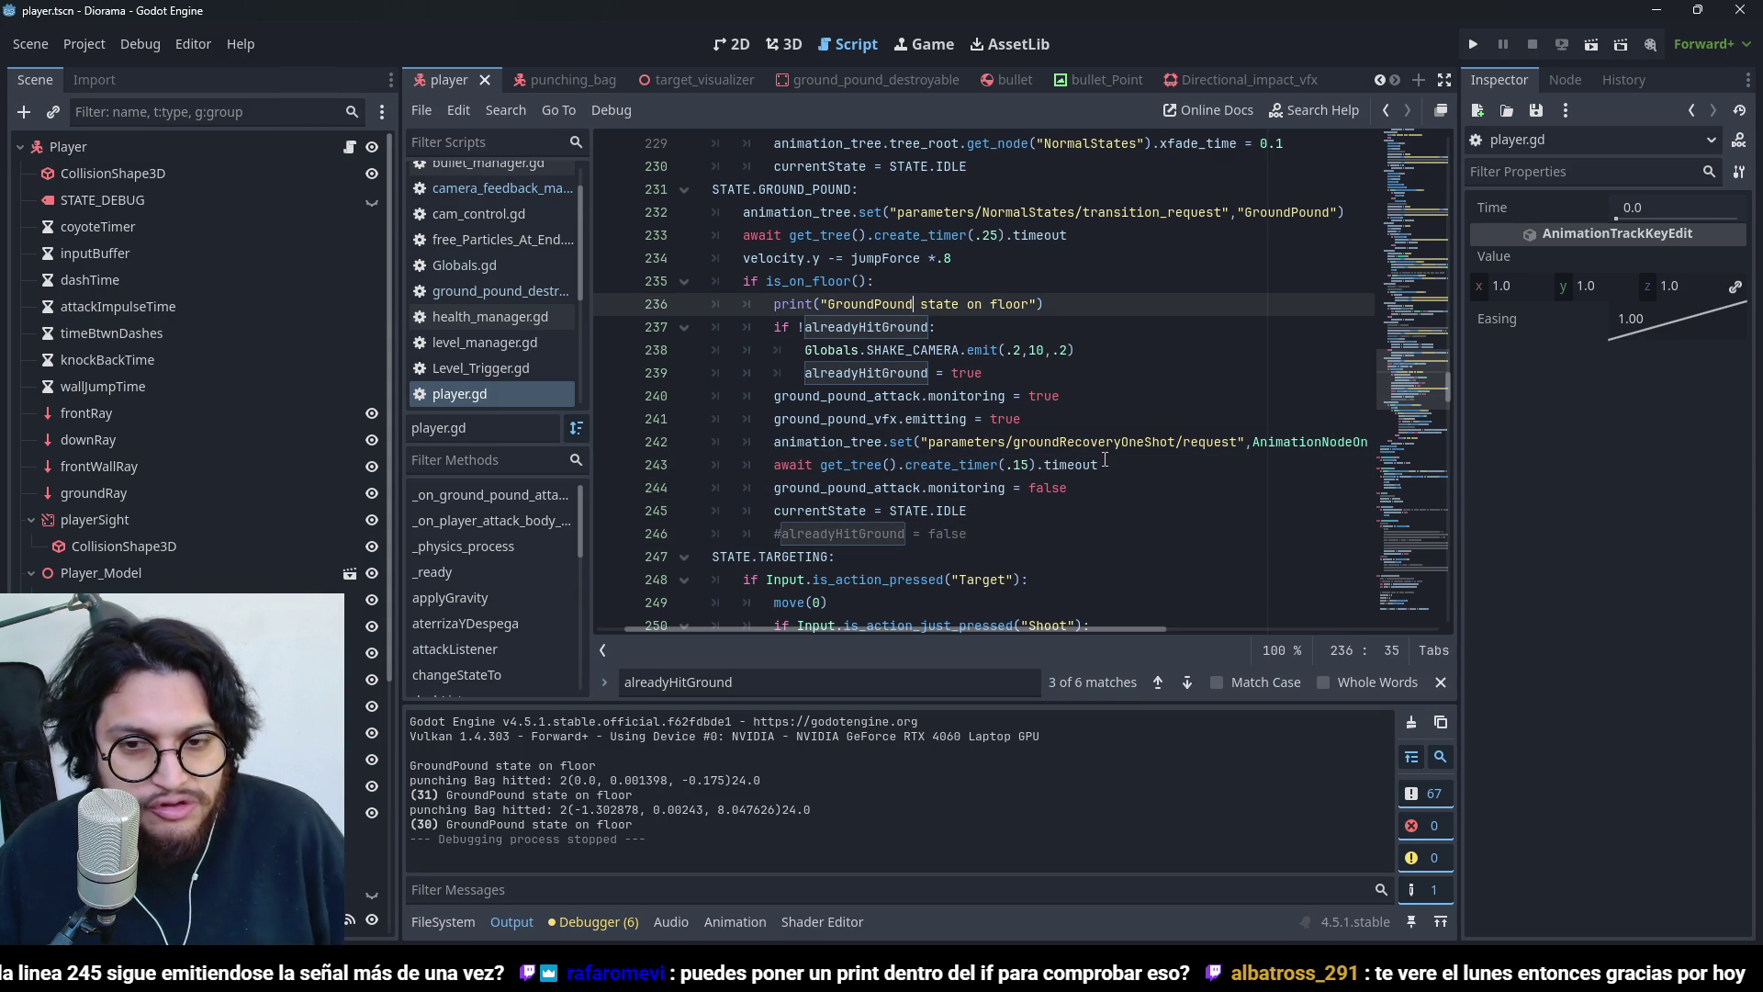
drag(1098, 465, 1007, 412)
click(1025, 418)
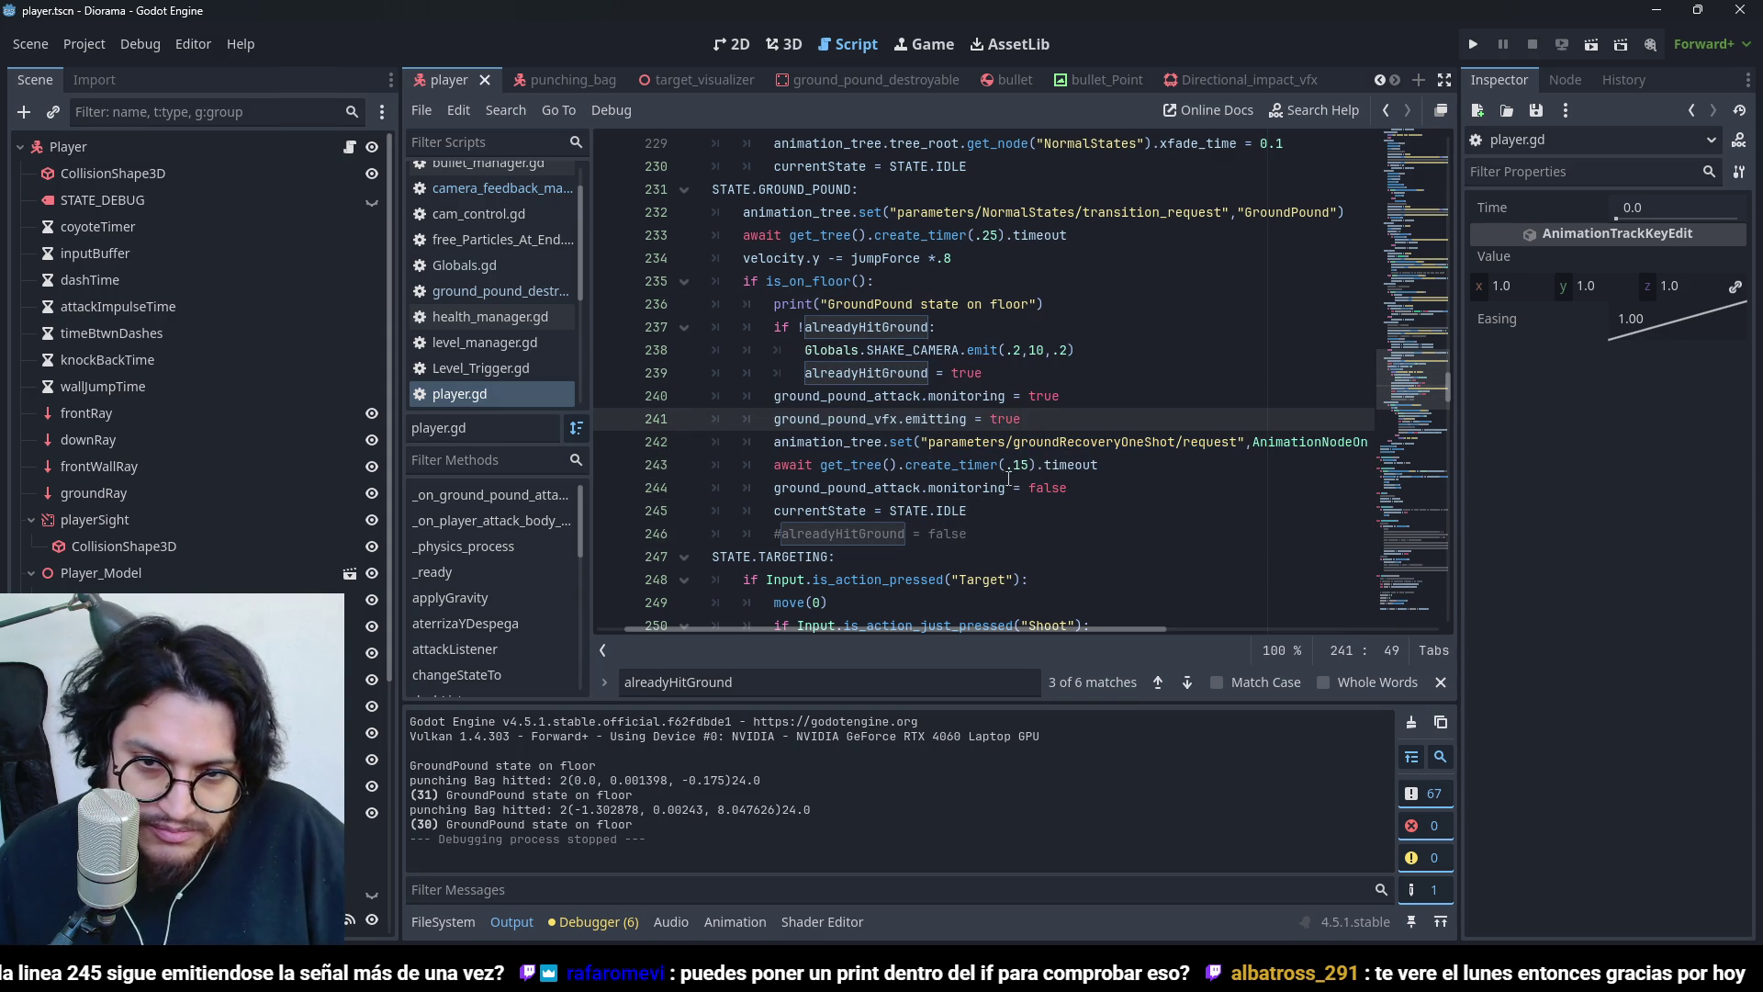
click(1028, 464)
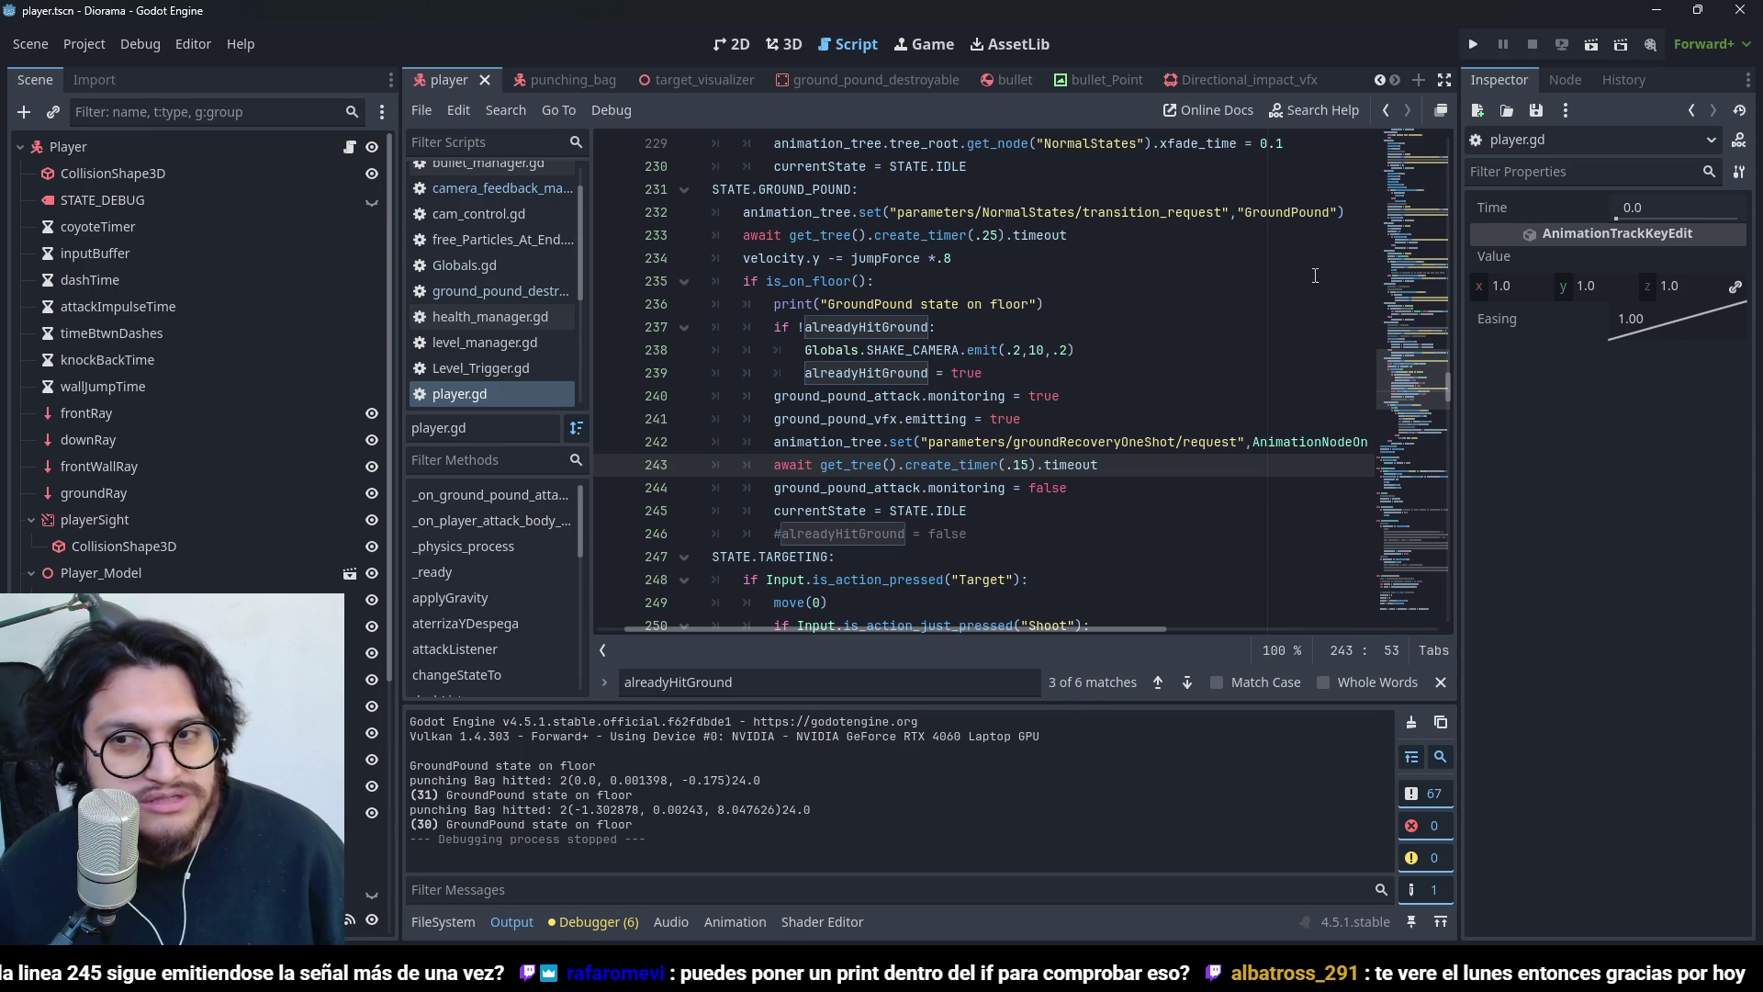
click(1478, 46)
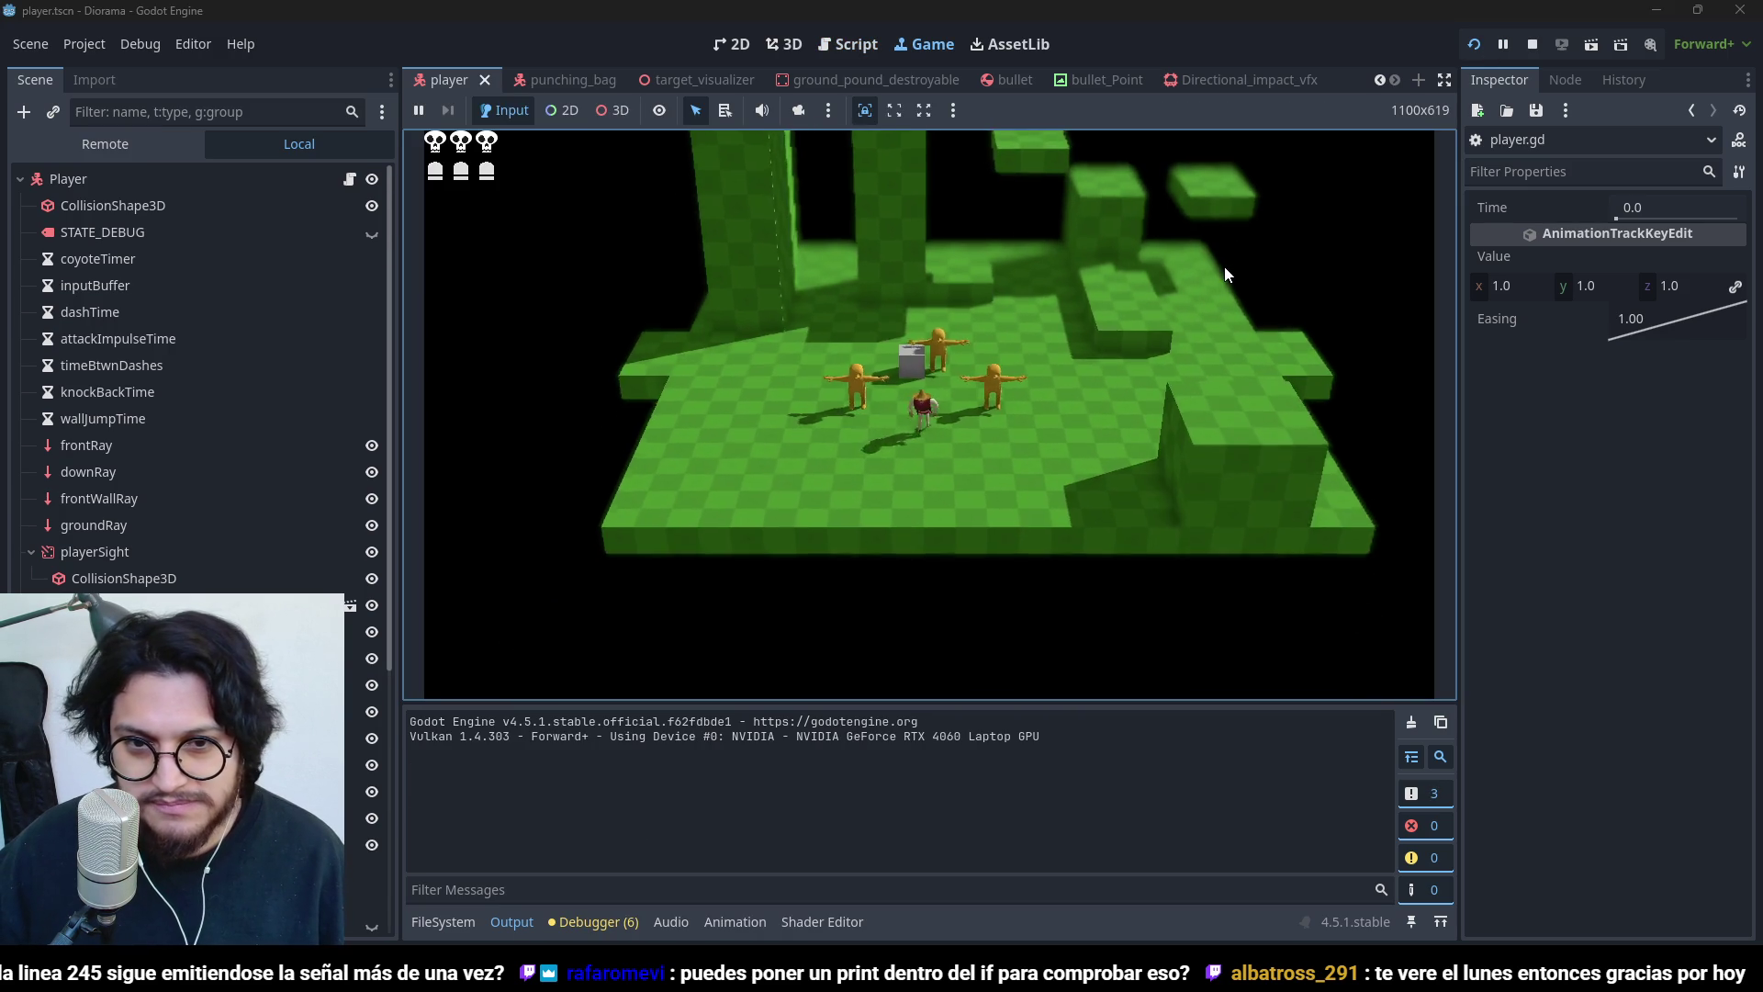
- Ground-pound repeatedly beside the punching bags, moving toward the far enemy and back
key(space)
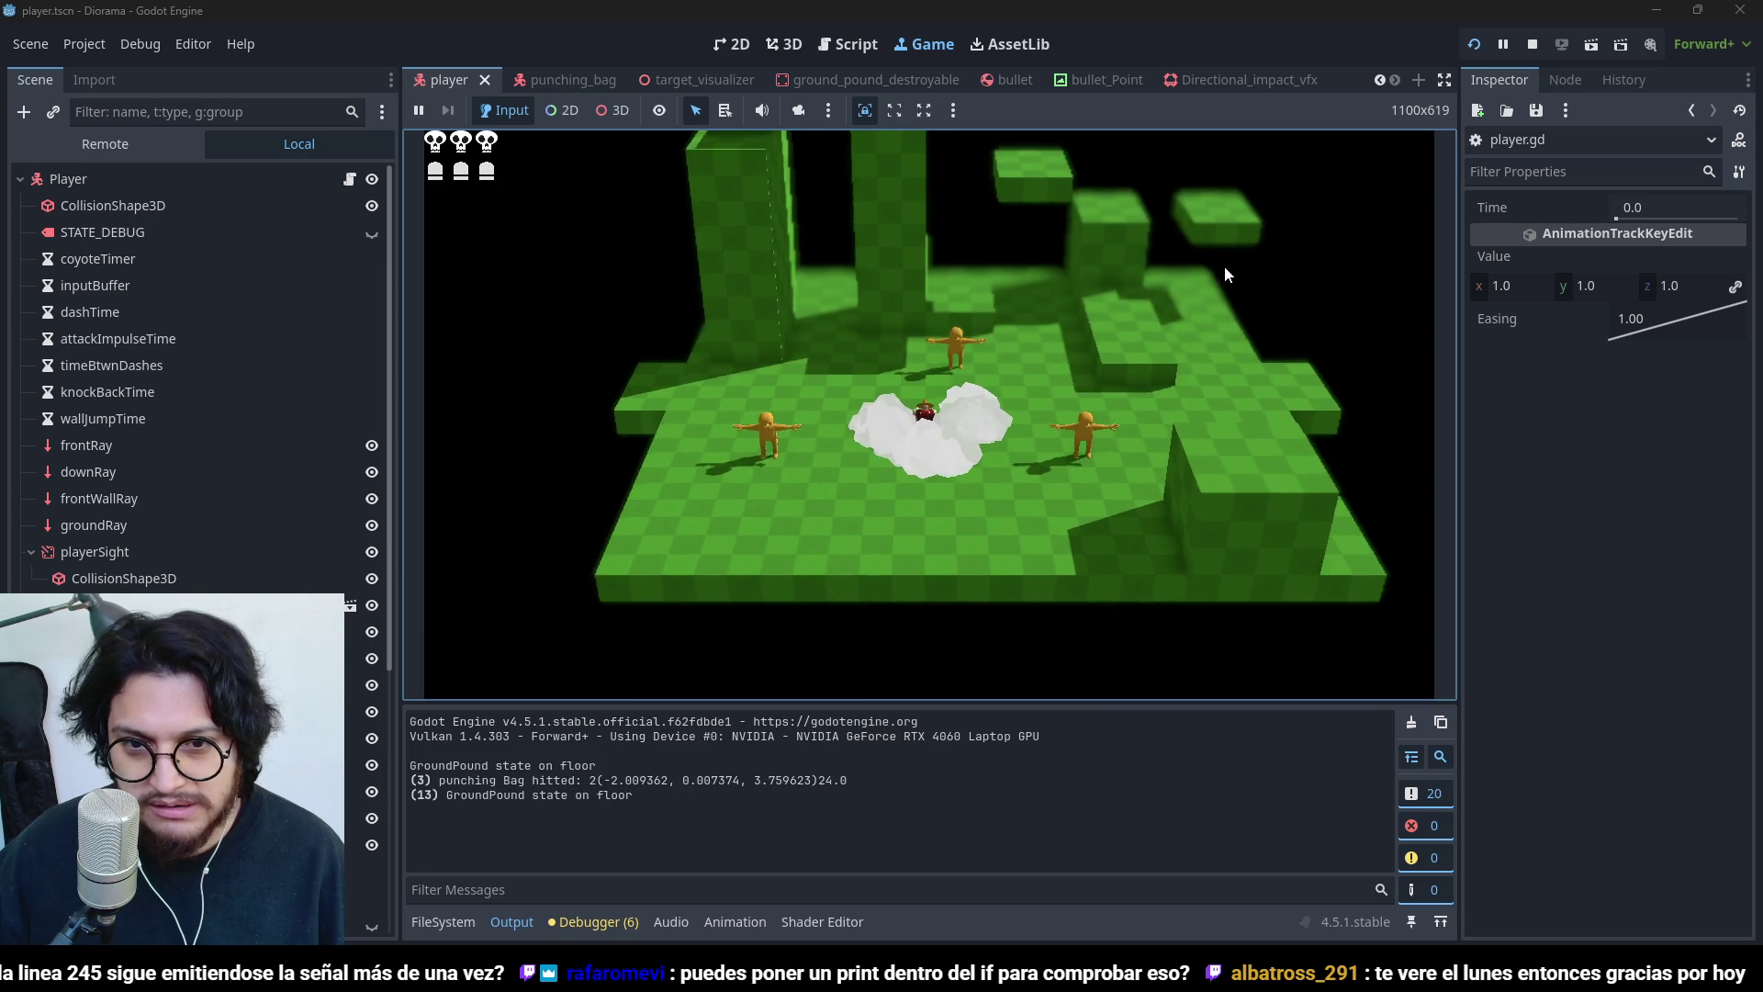
key(space)
key(w)
key(space)
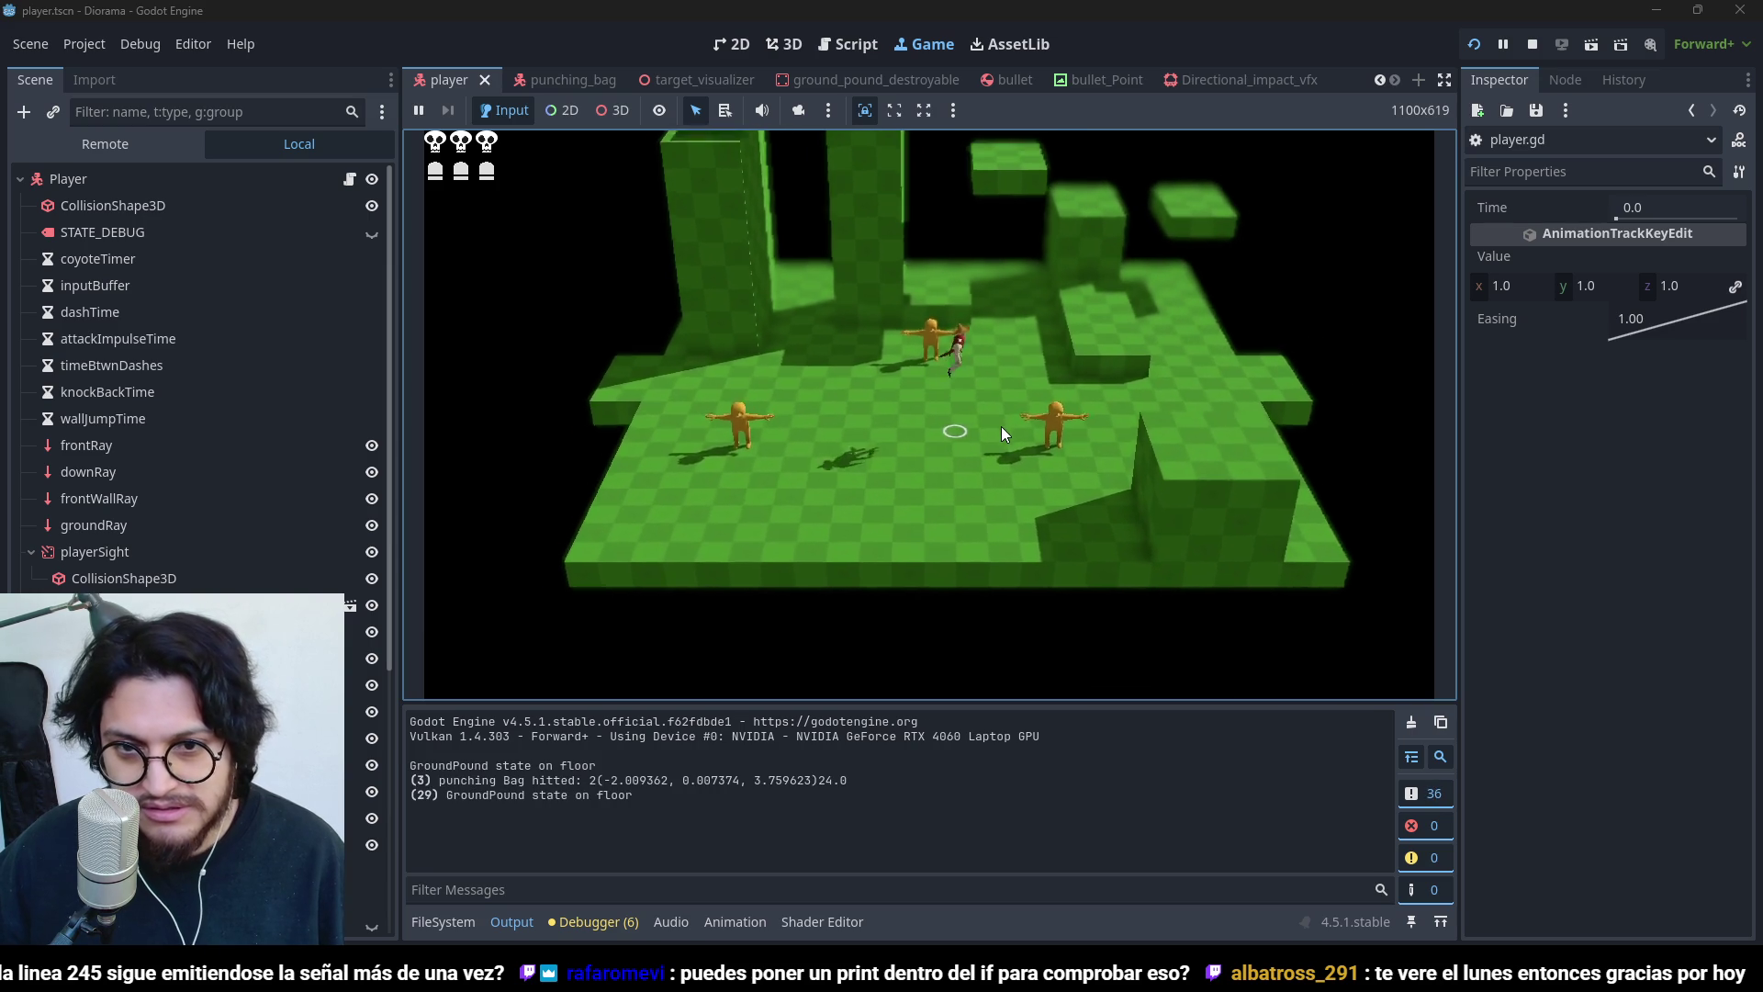
key(s)
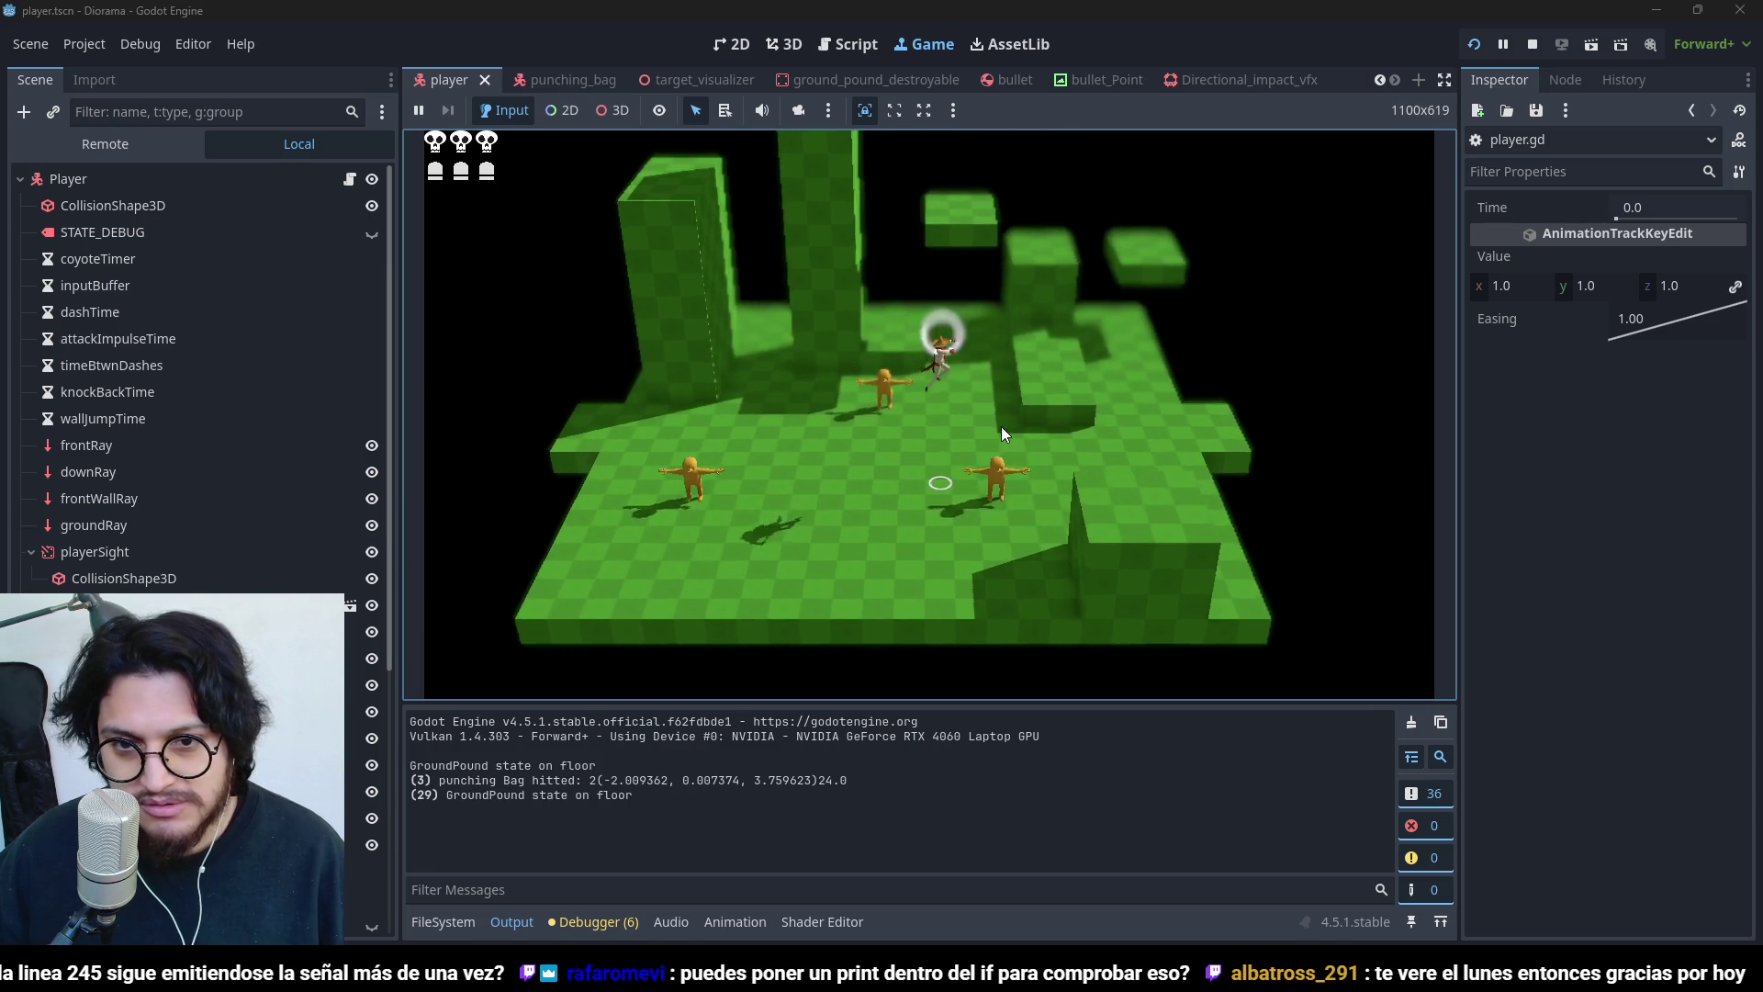
key(space)
key(w)
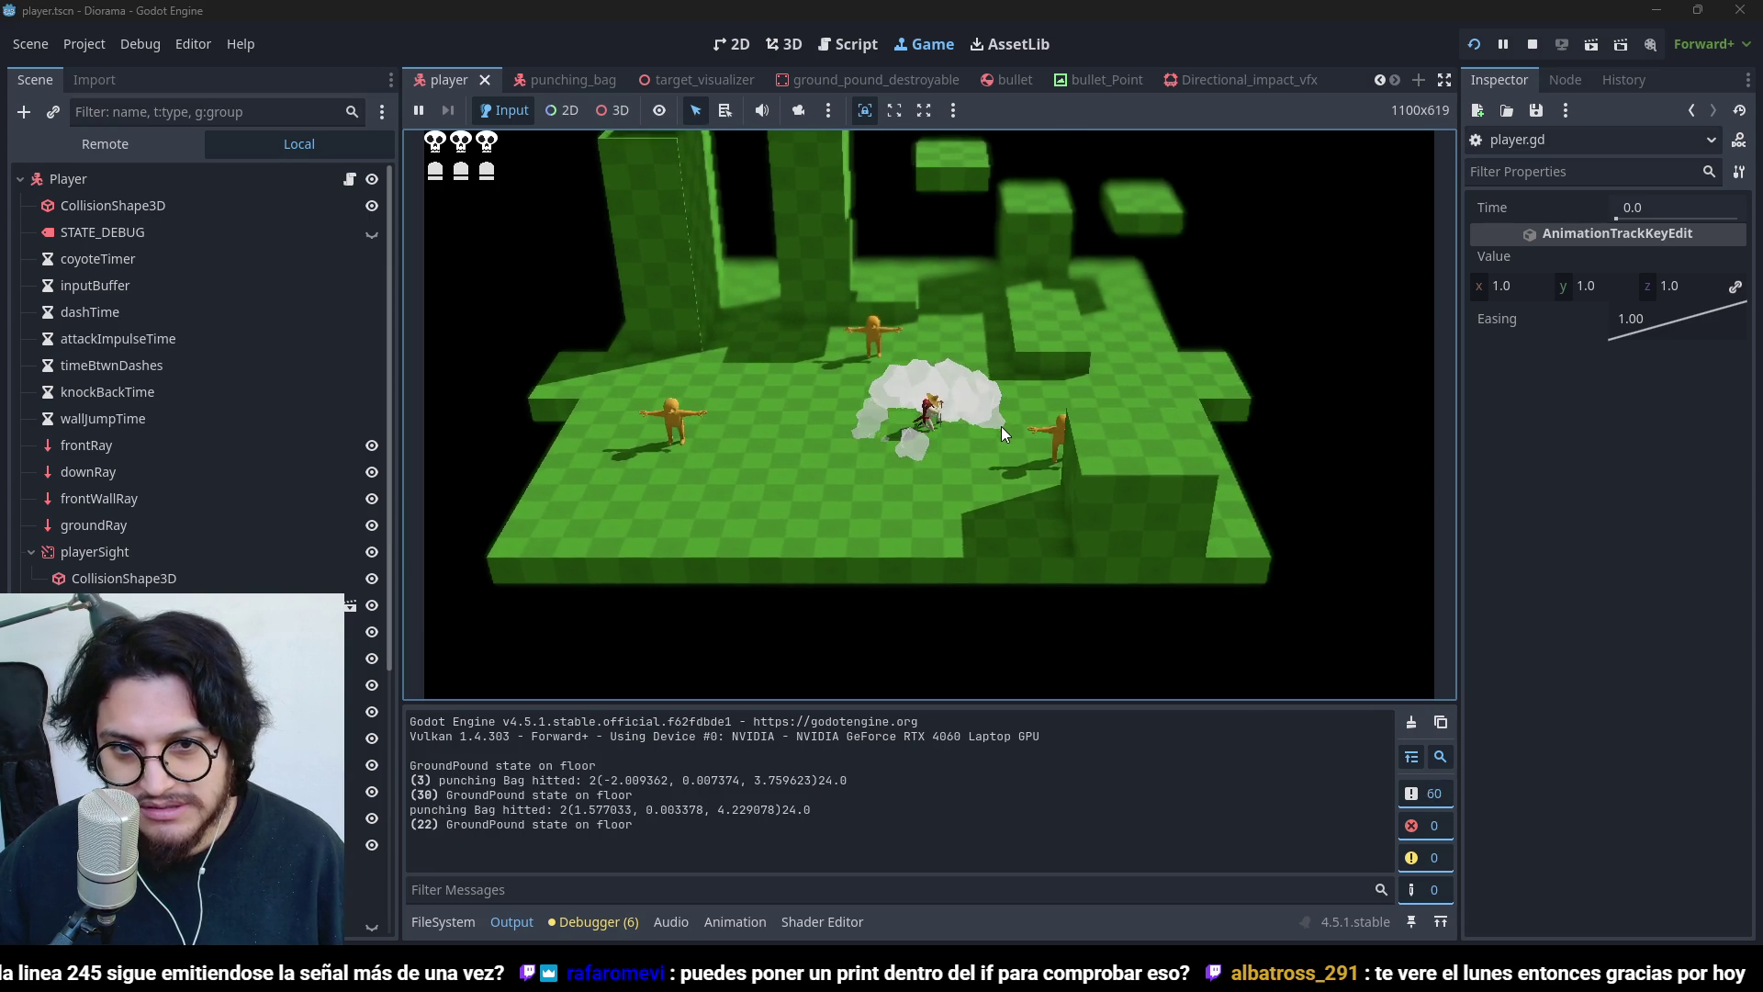
key(w)
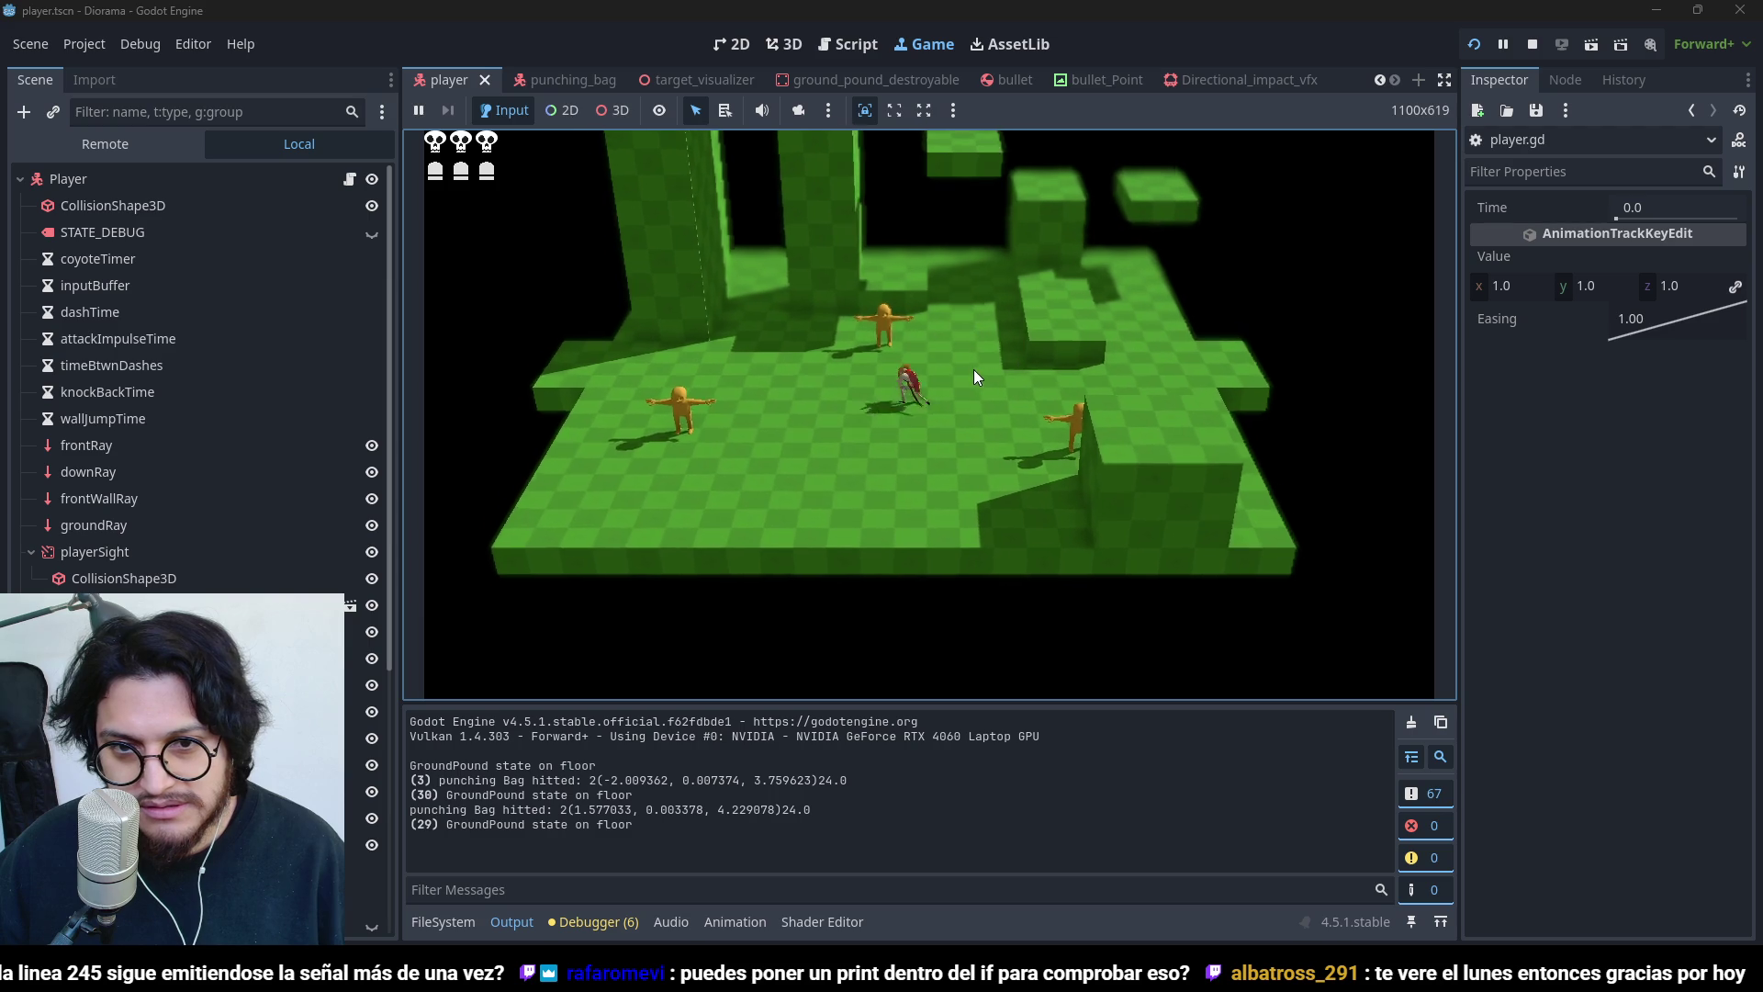
key(s)
key(space)
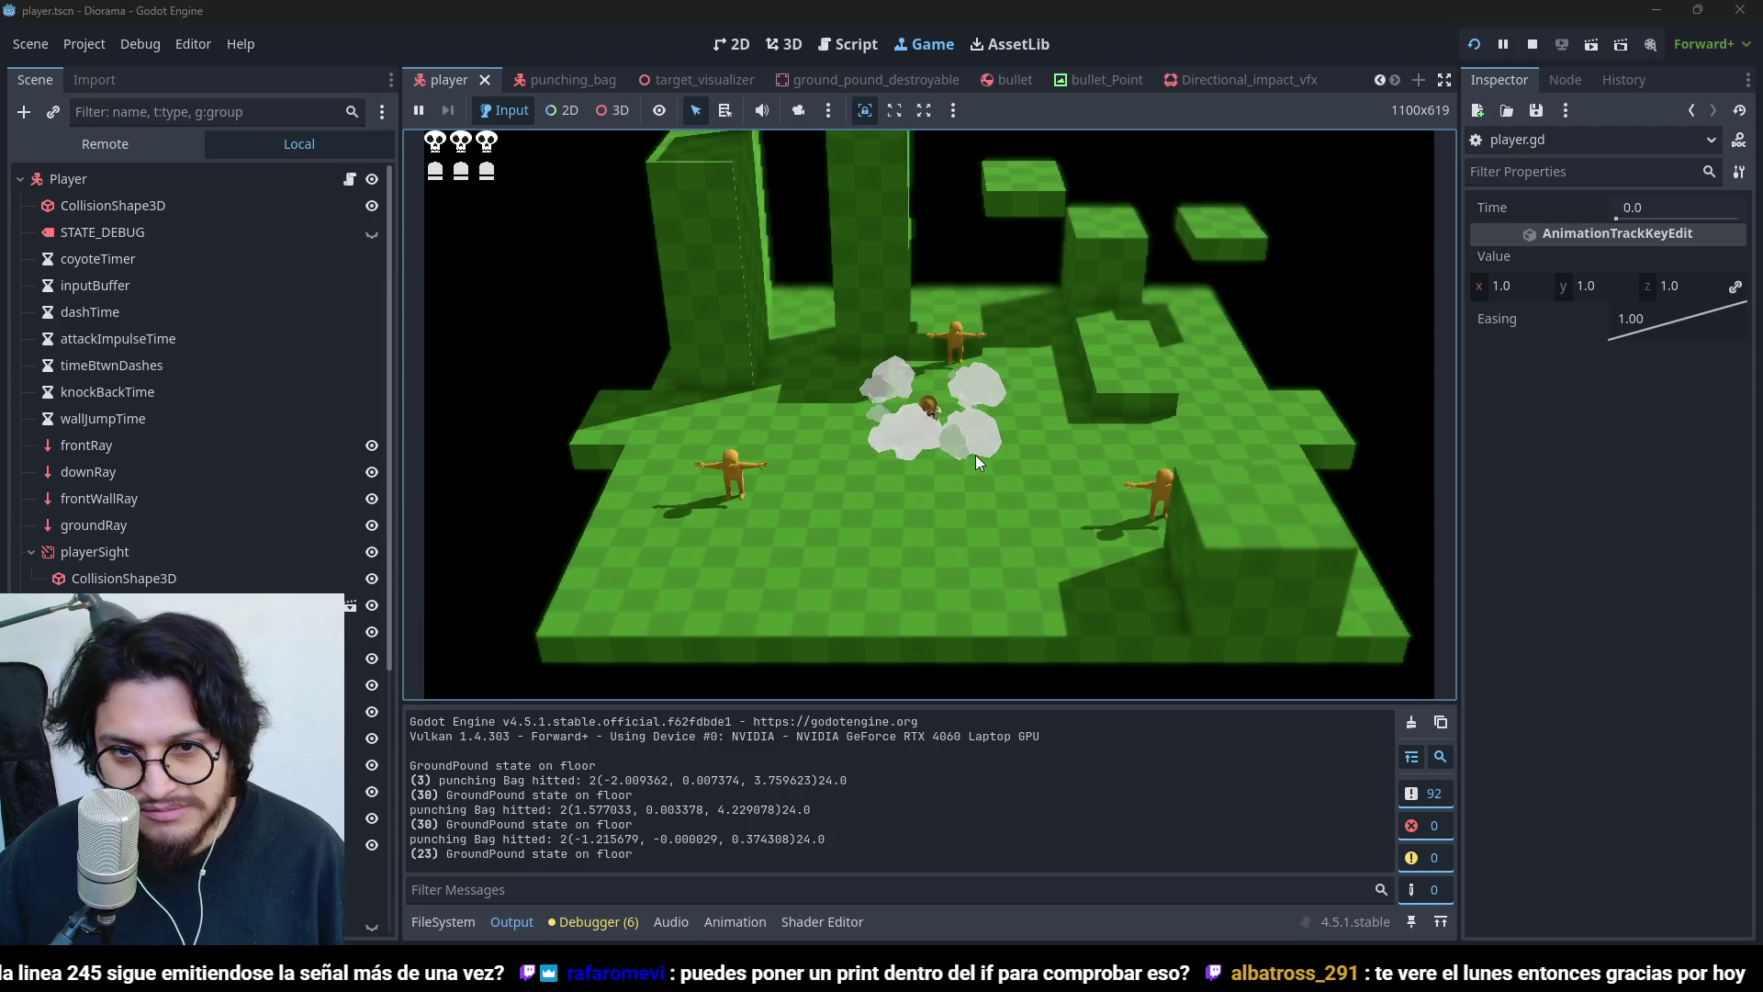
- Ground-pound onto more punching bags, run left and right past them, then stop the game
key(w)
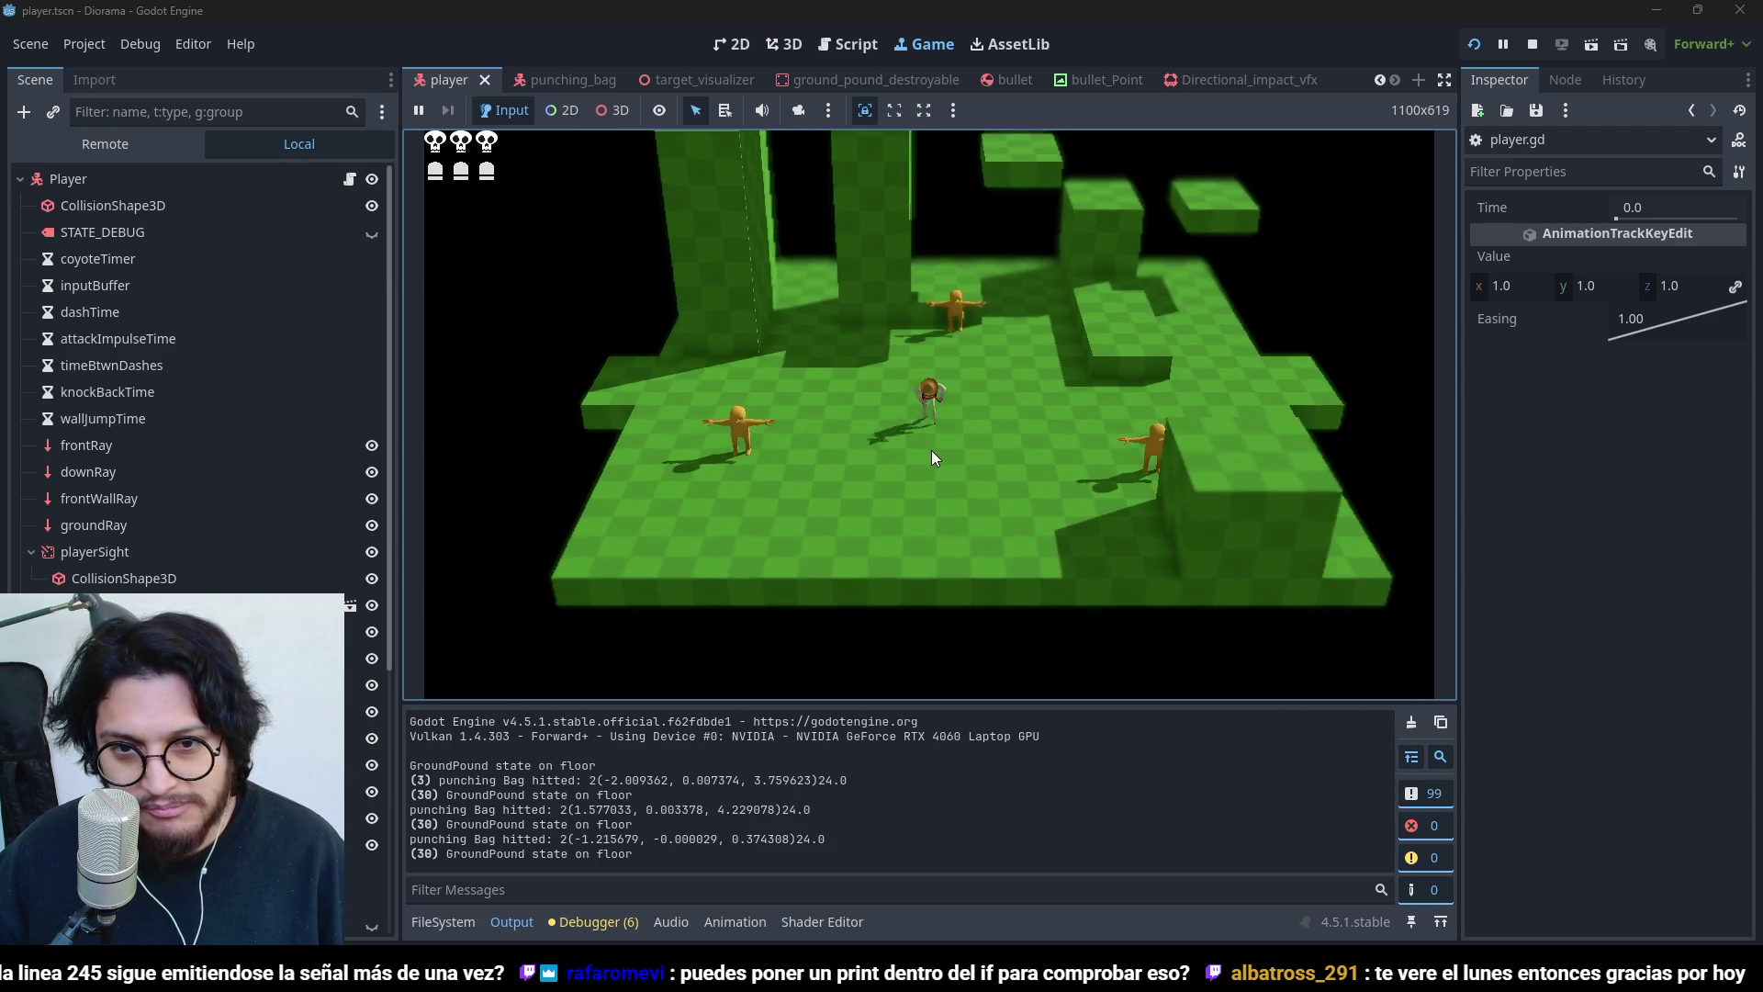
key(s)
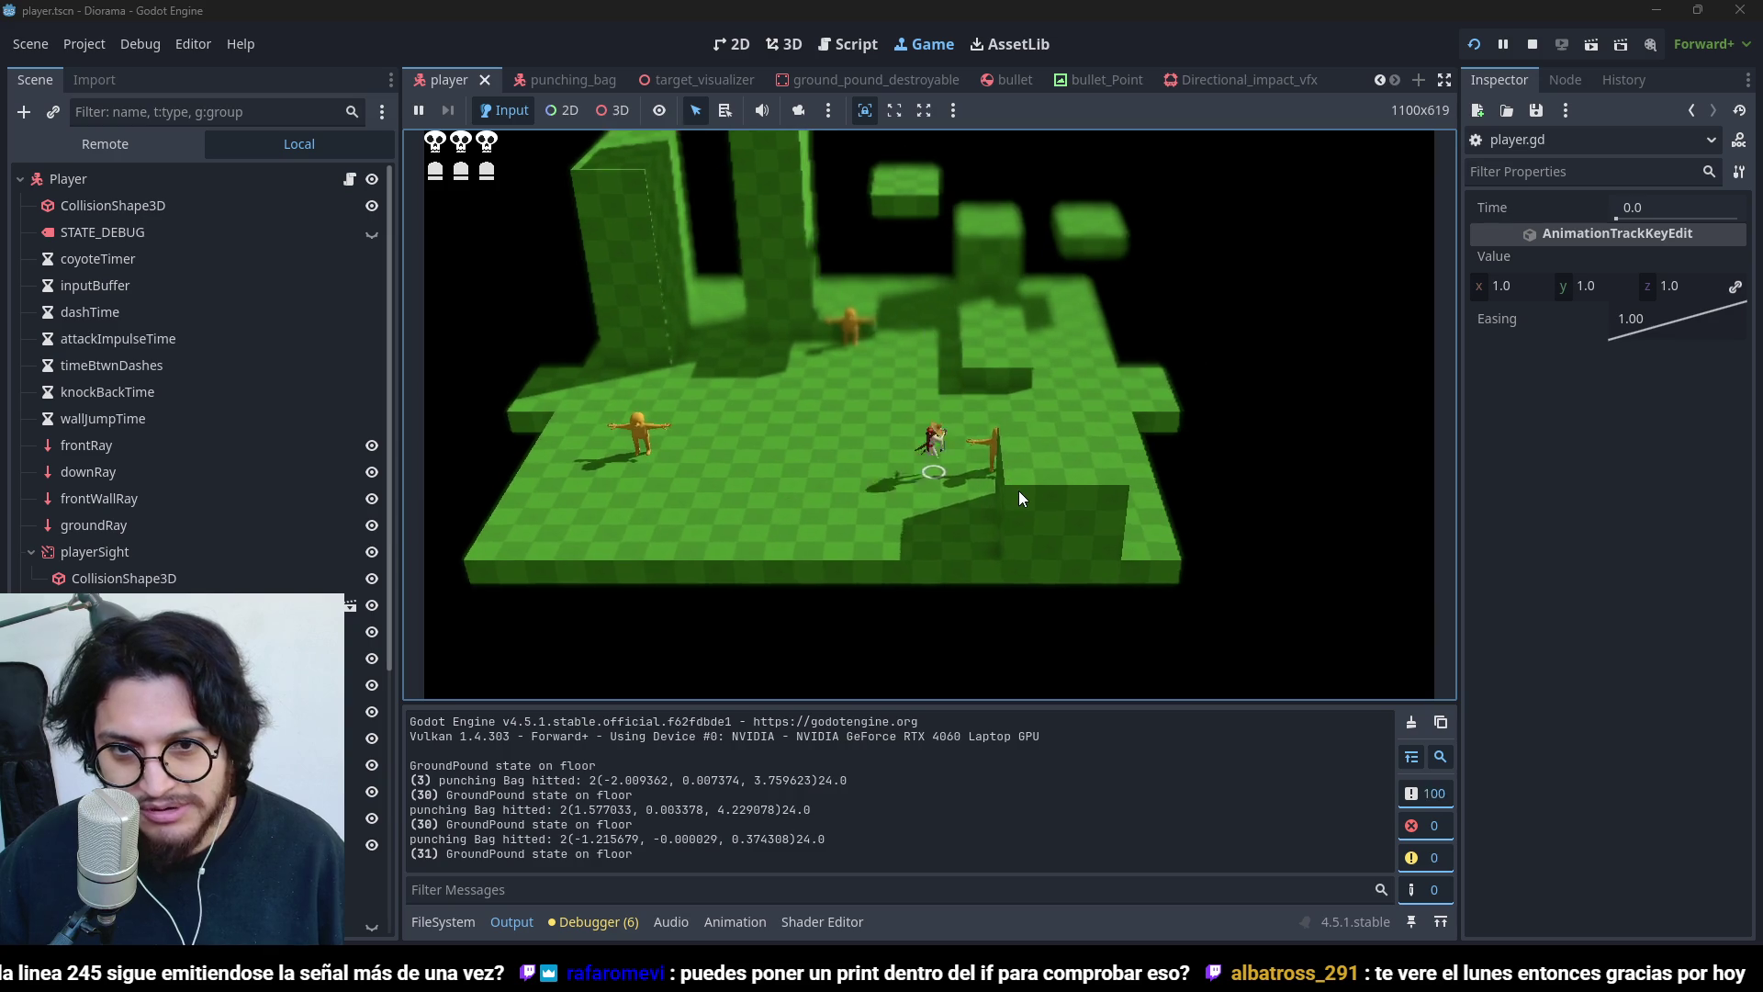
key(space)
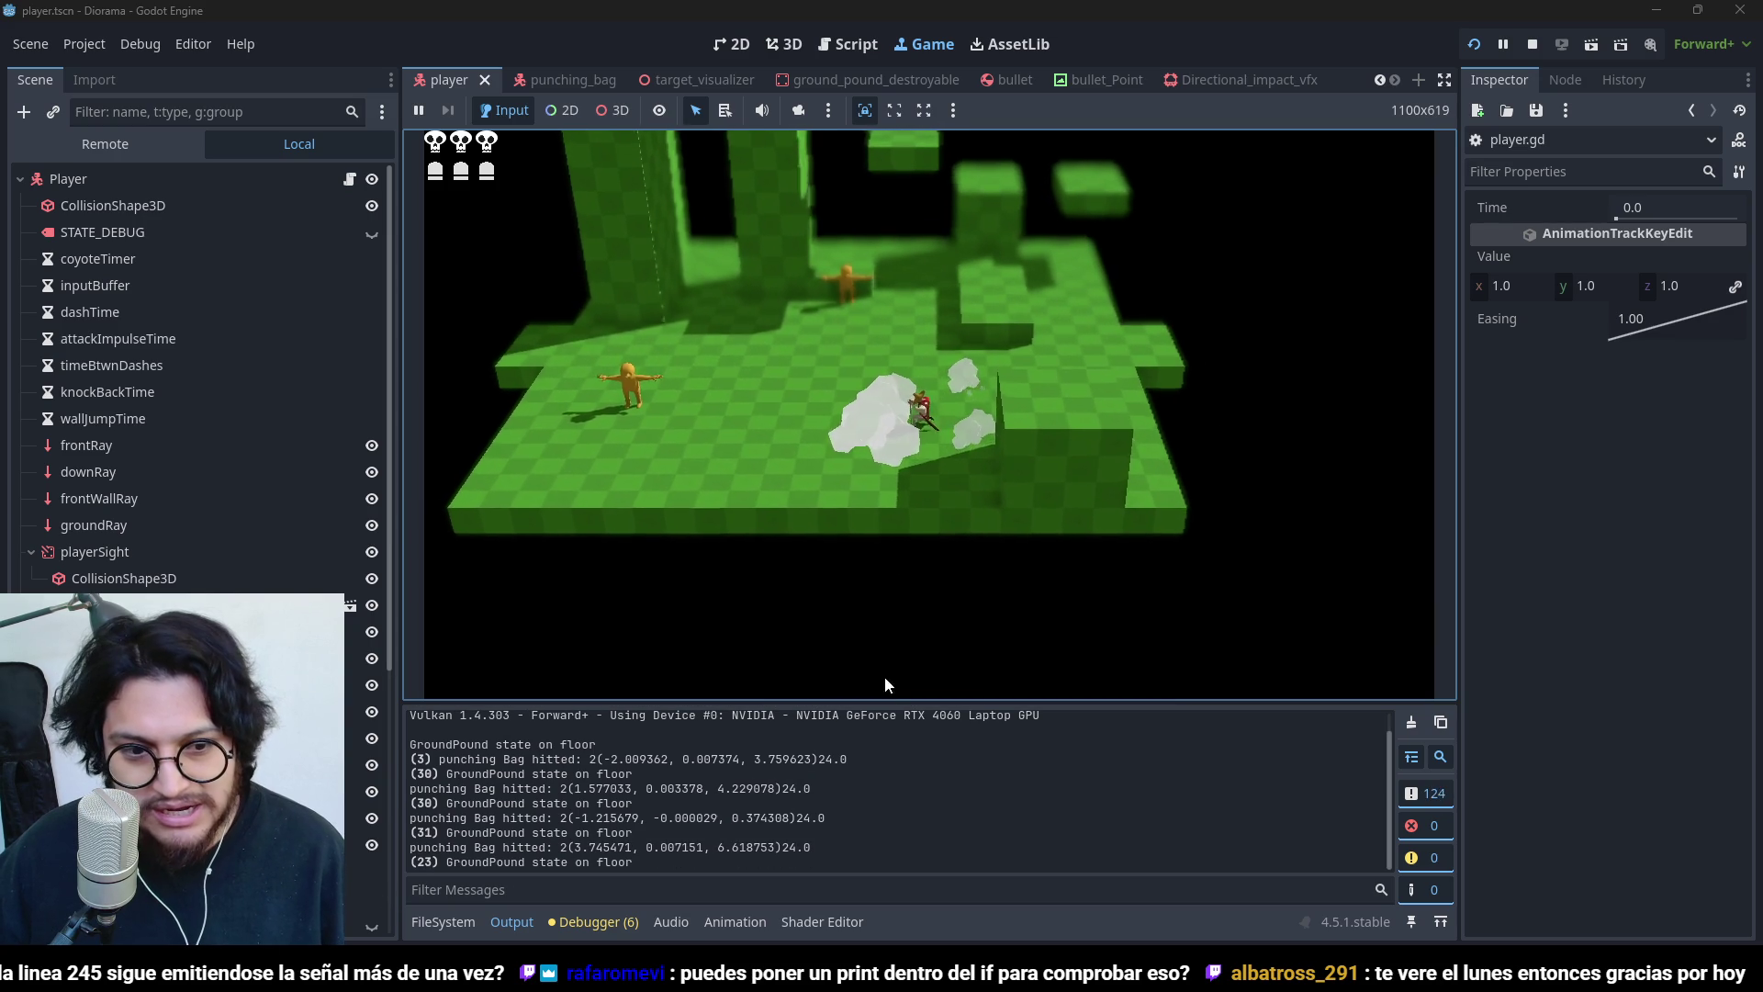
key(w)
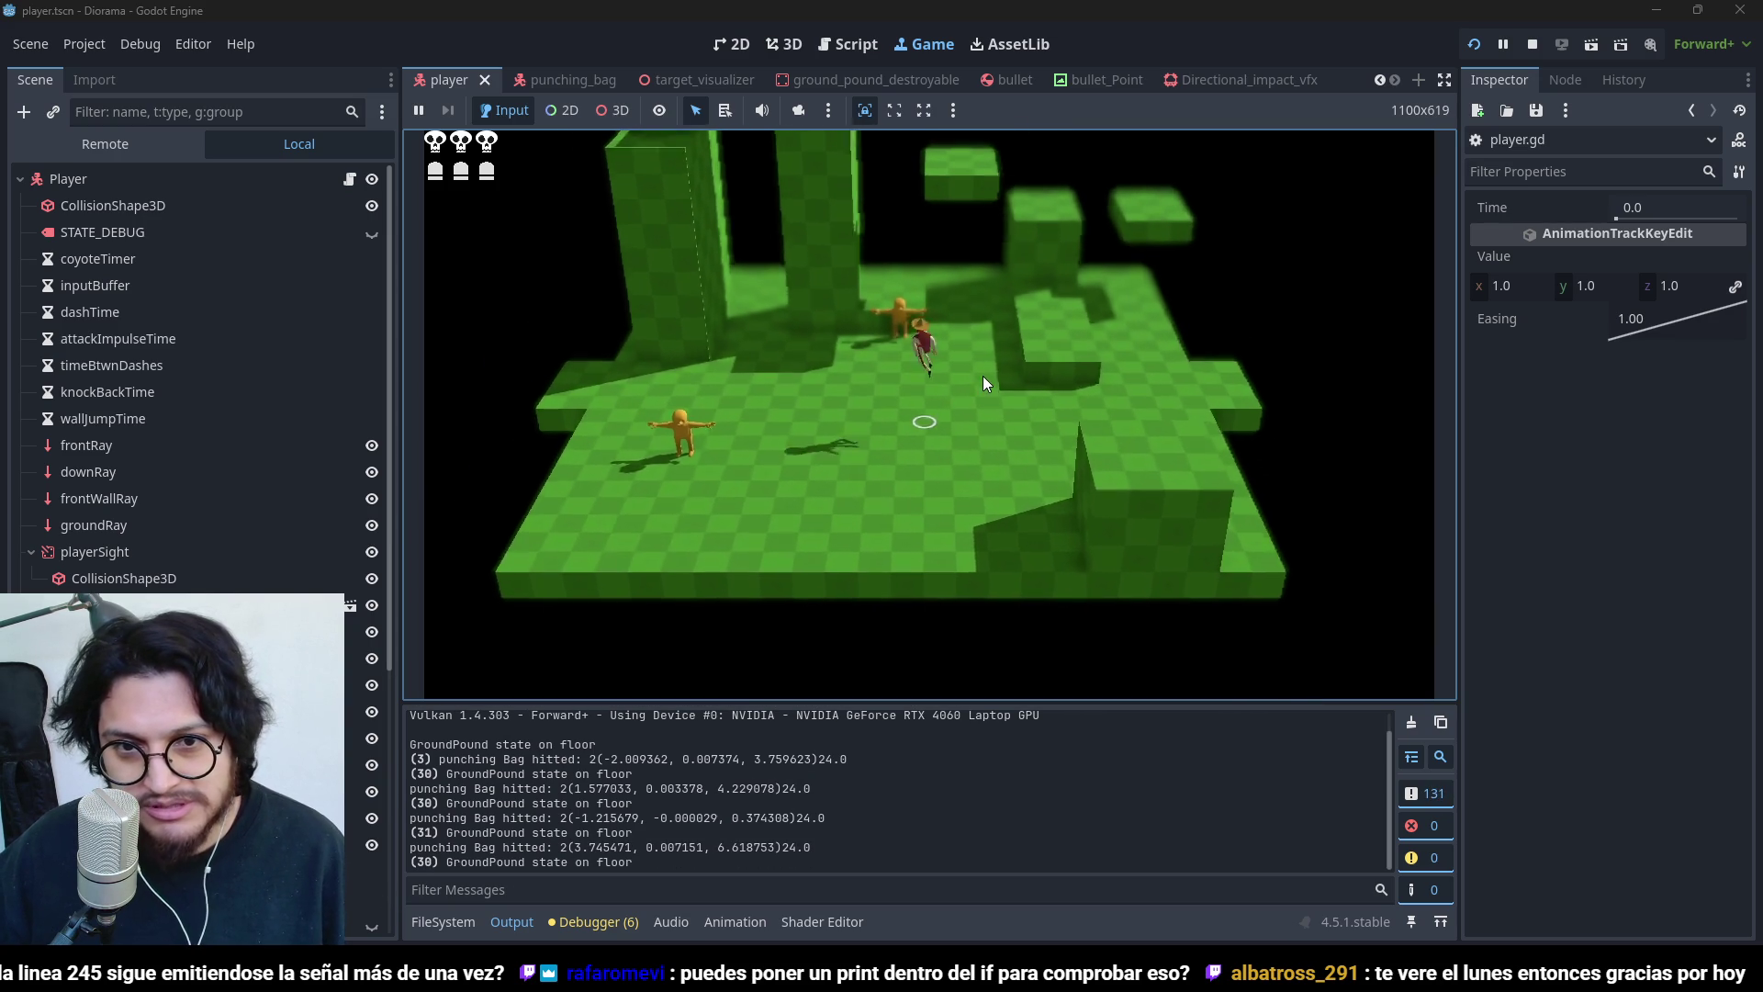
key(space)
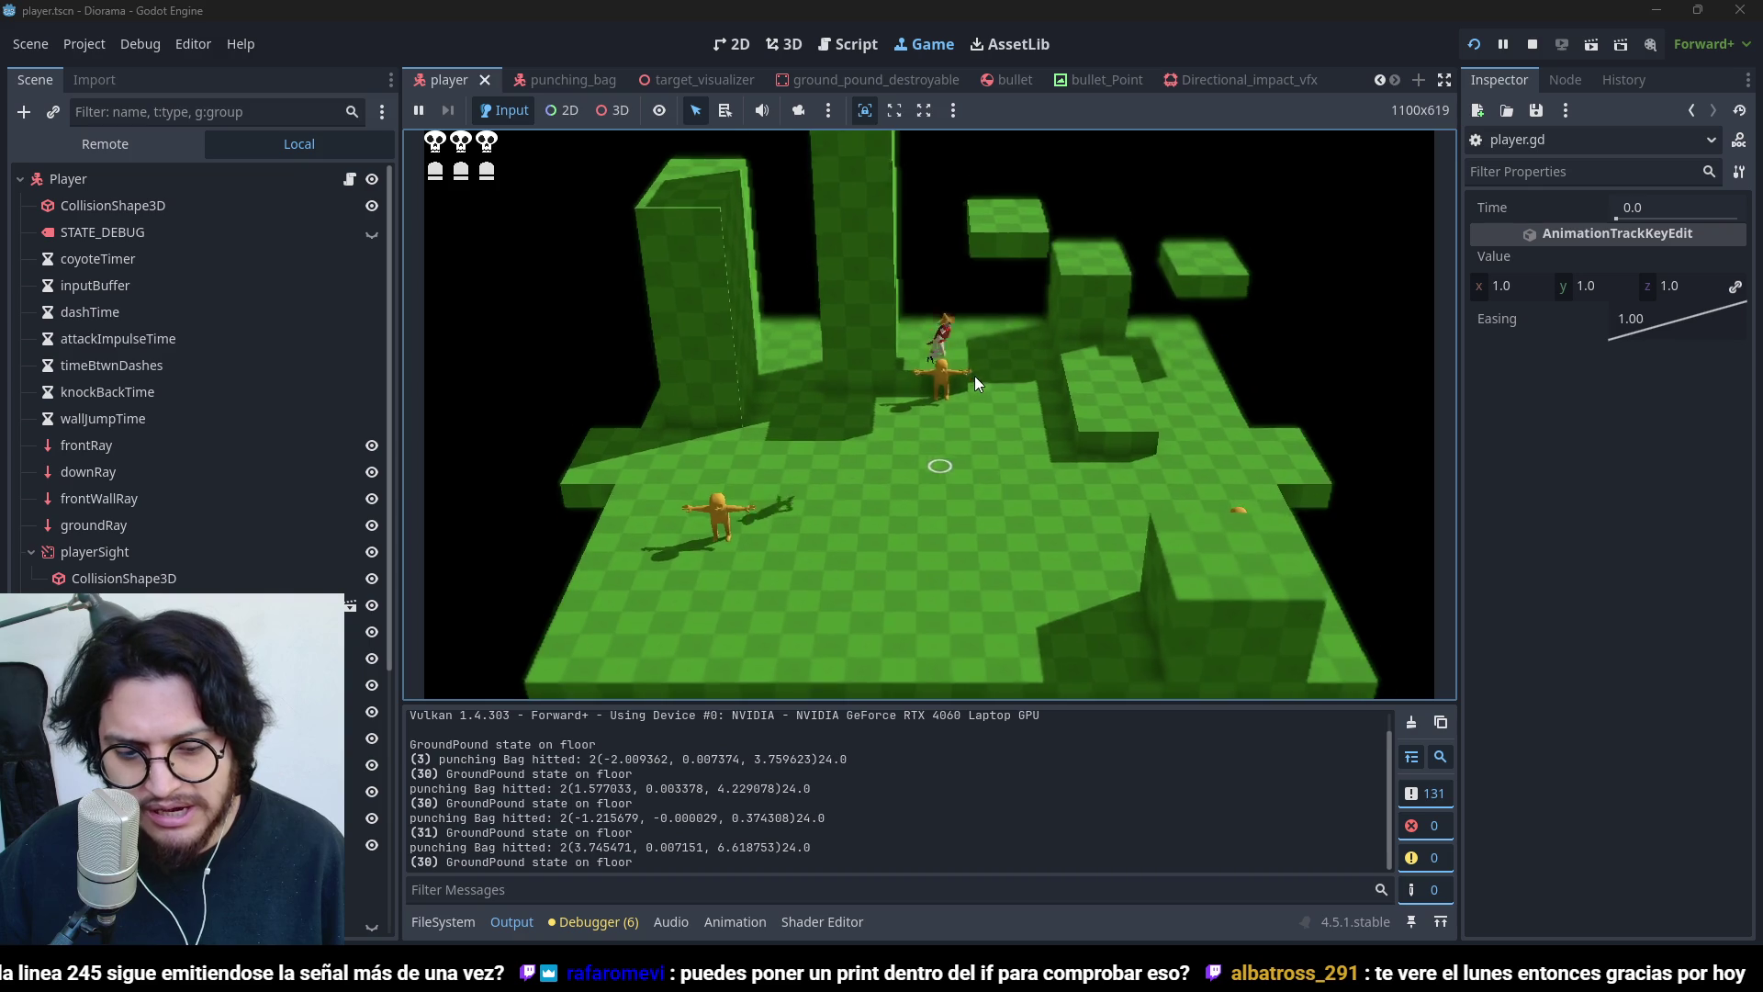
key(ctrl)
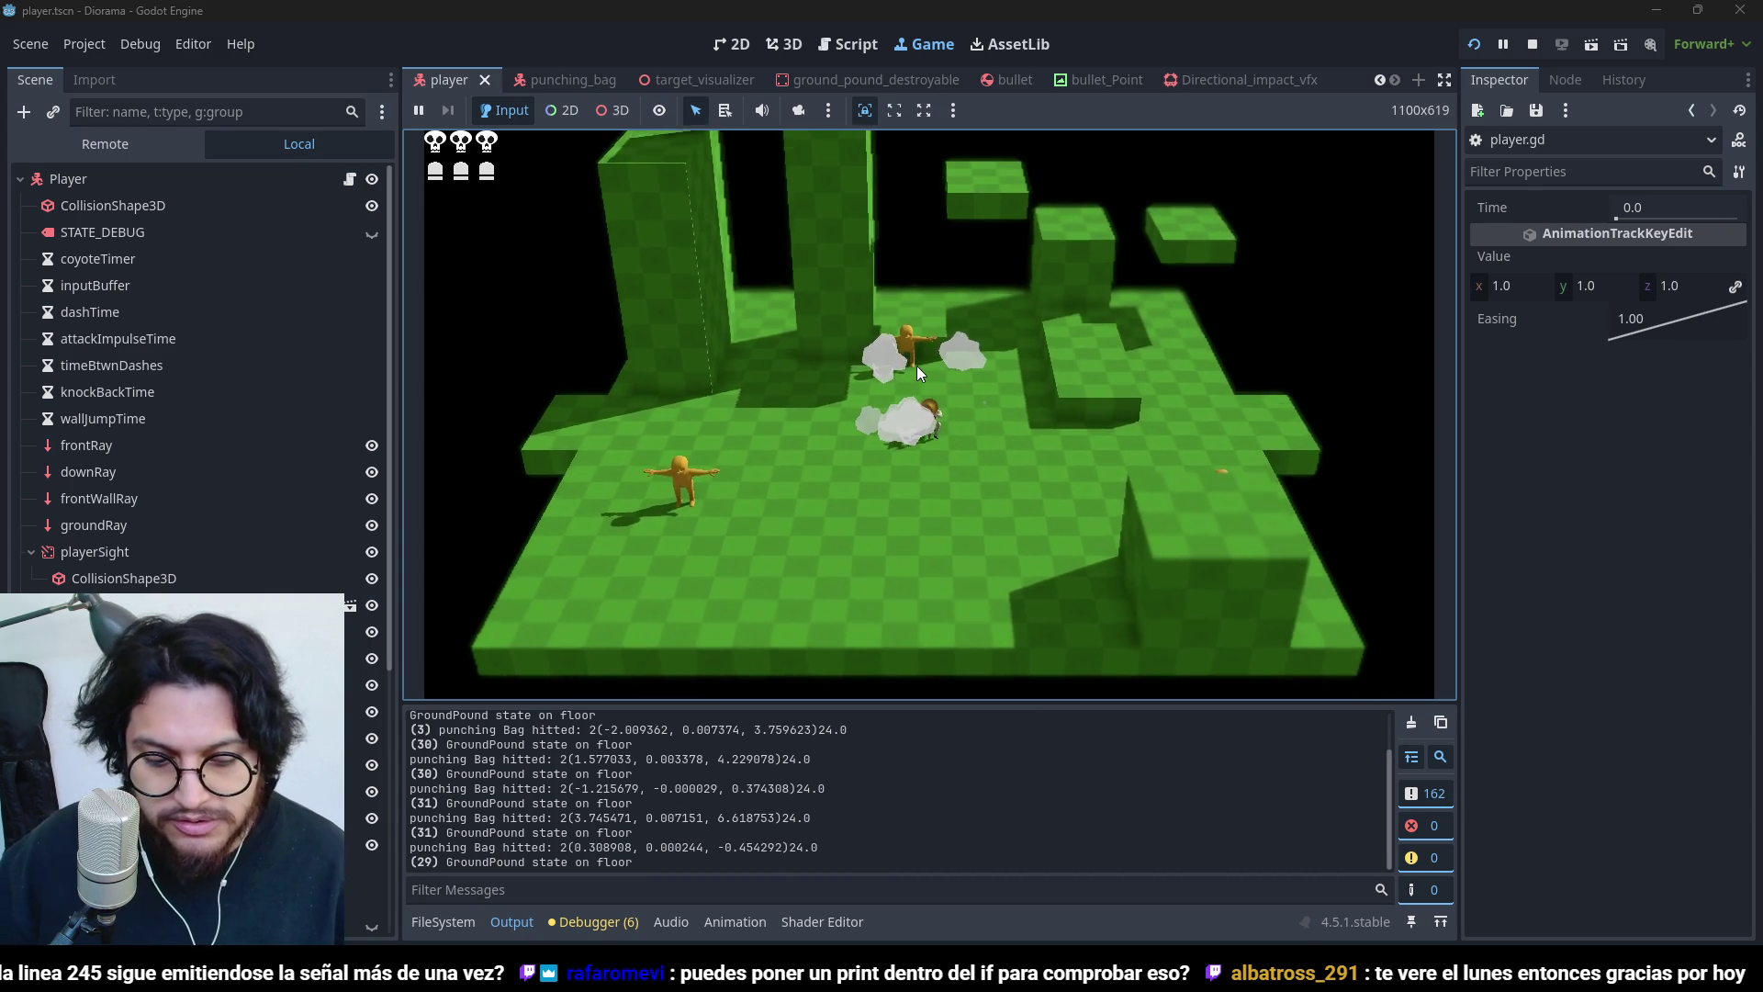
key(a)
key(d)
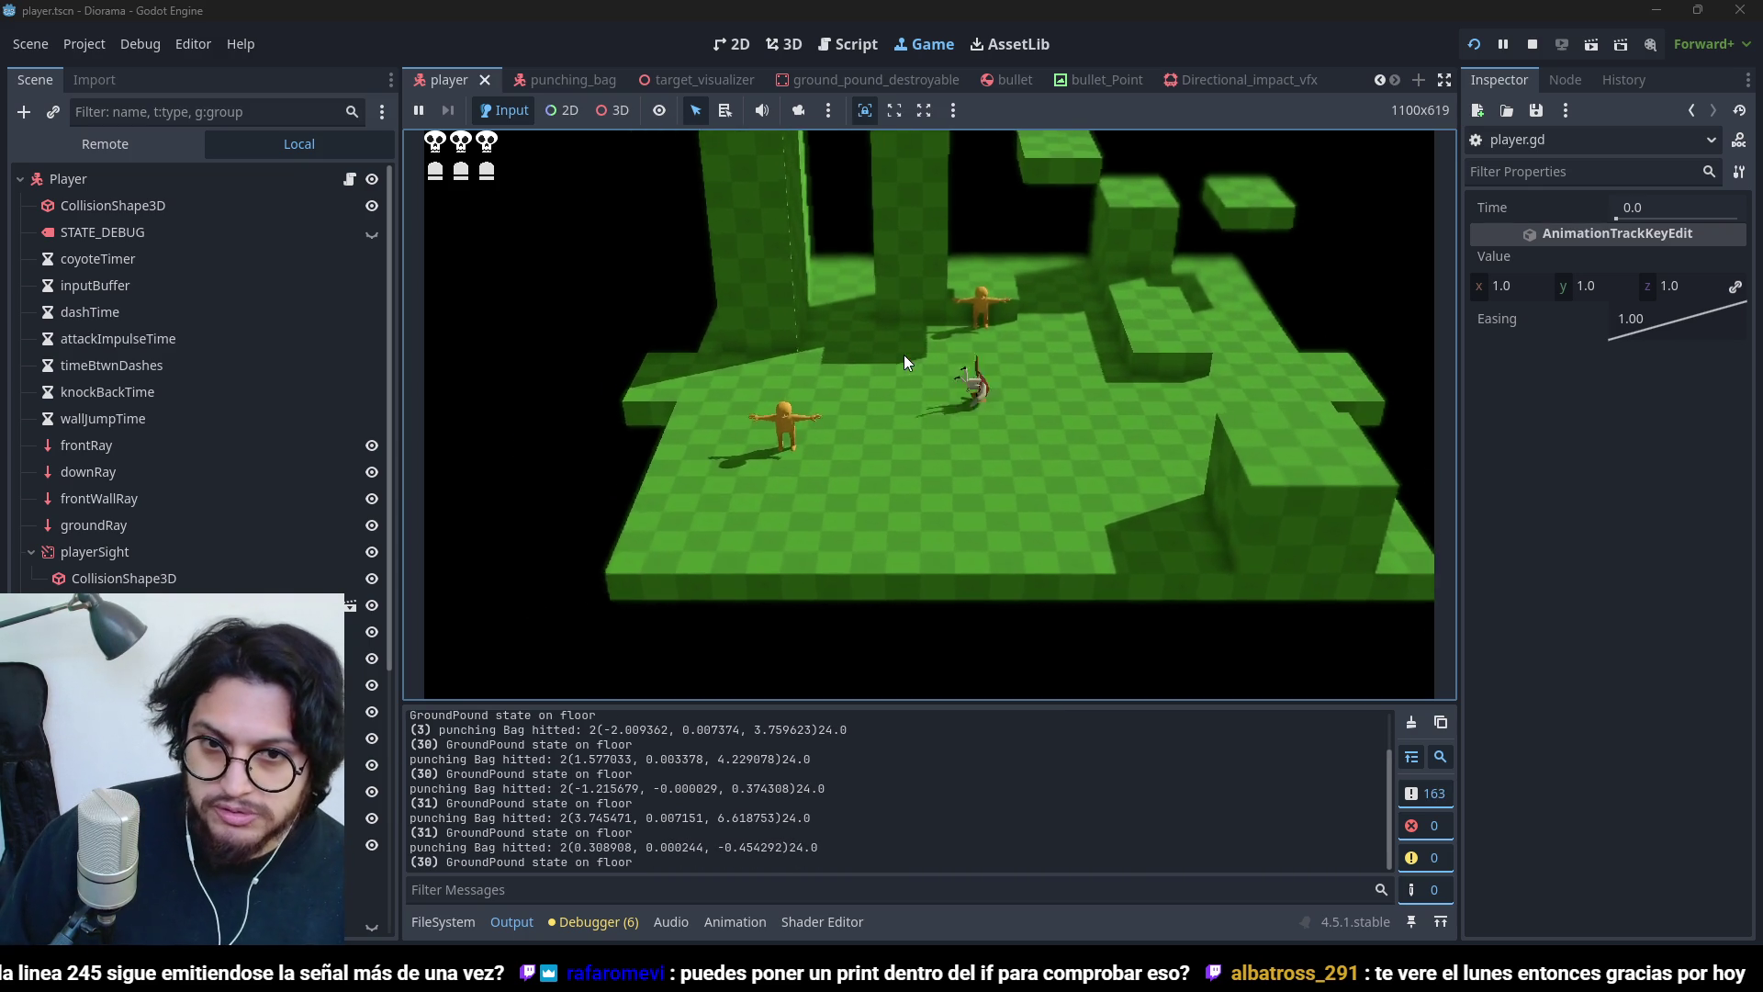
click(1533, 43)
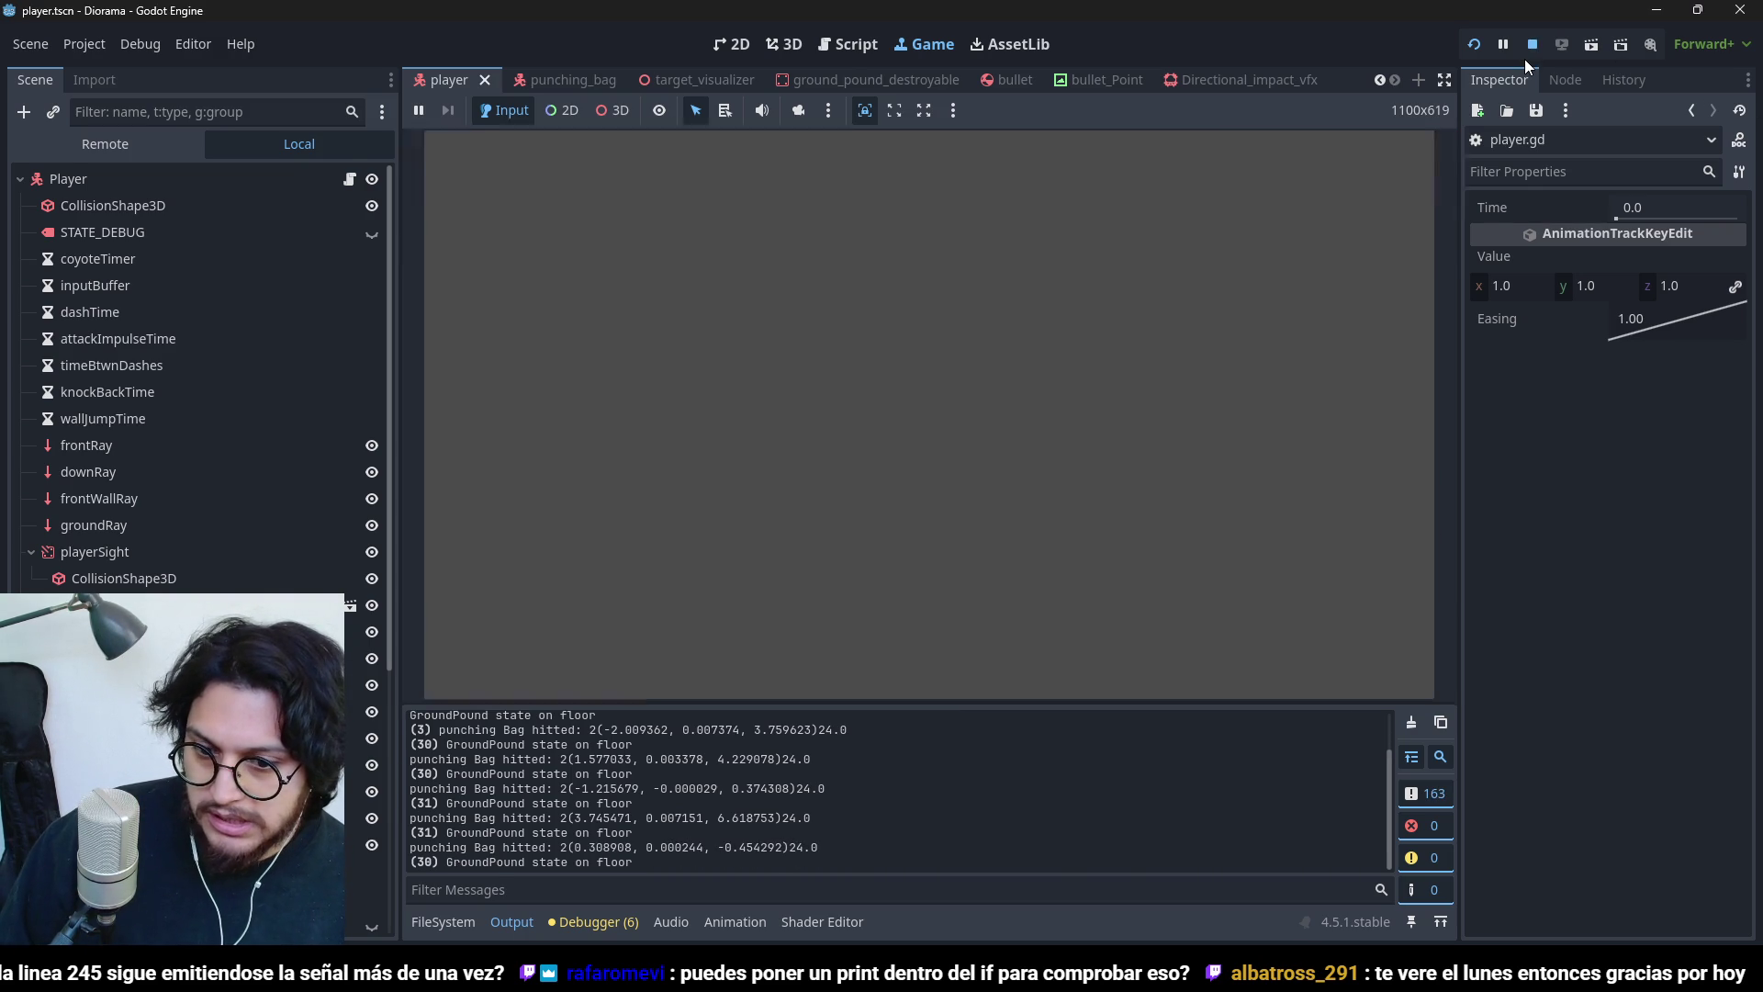